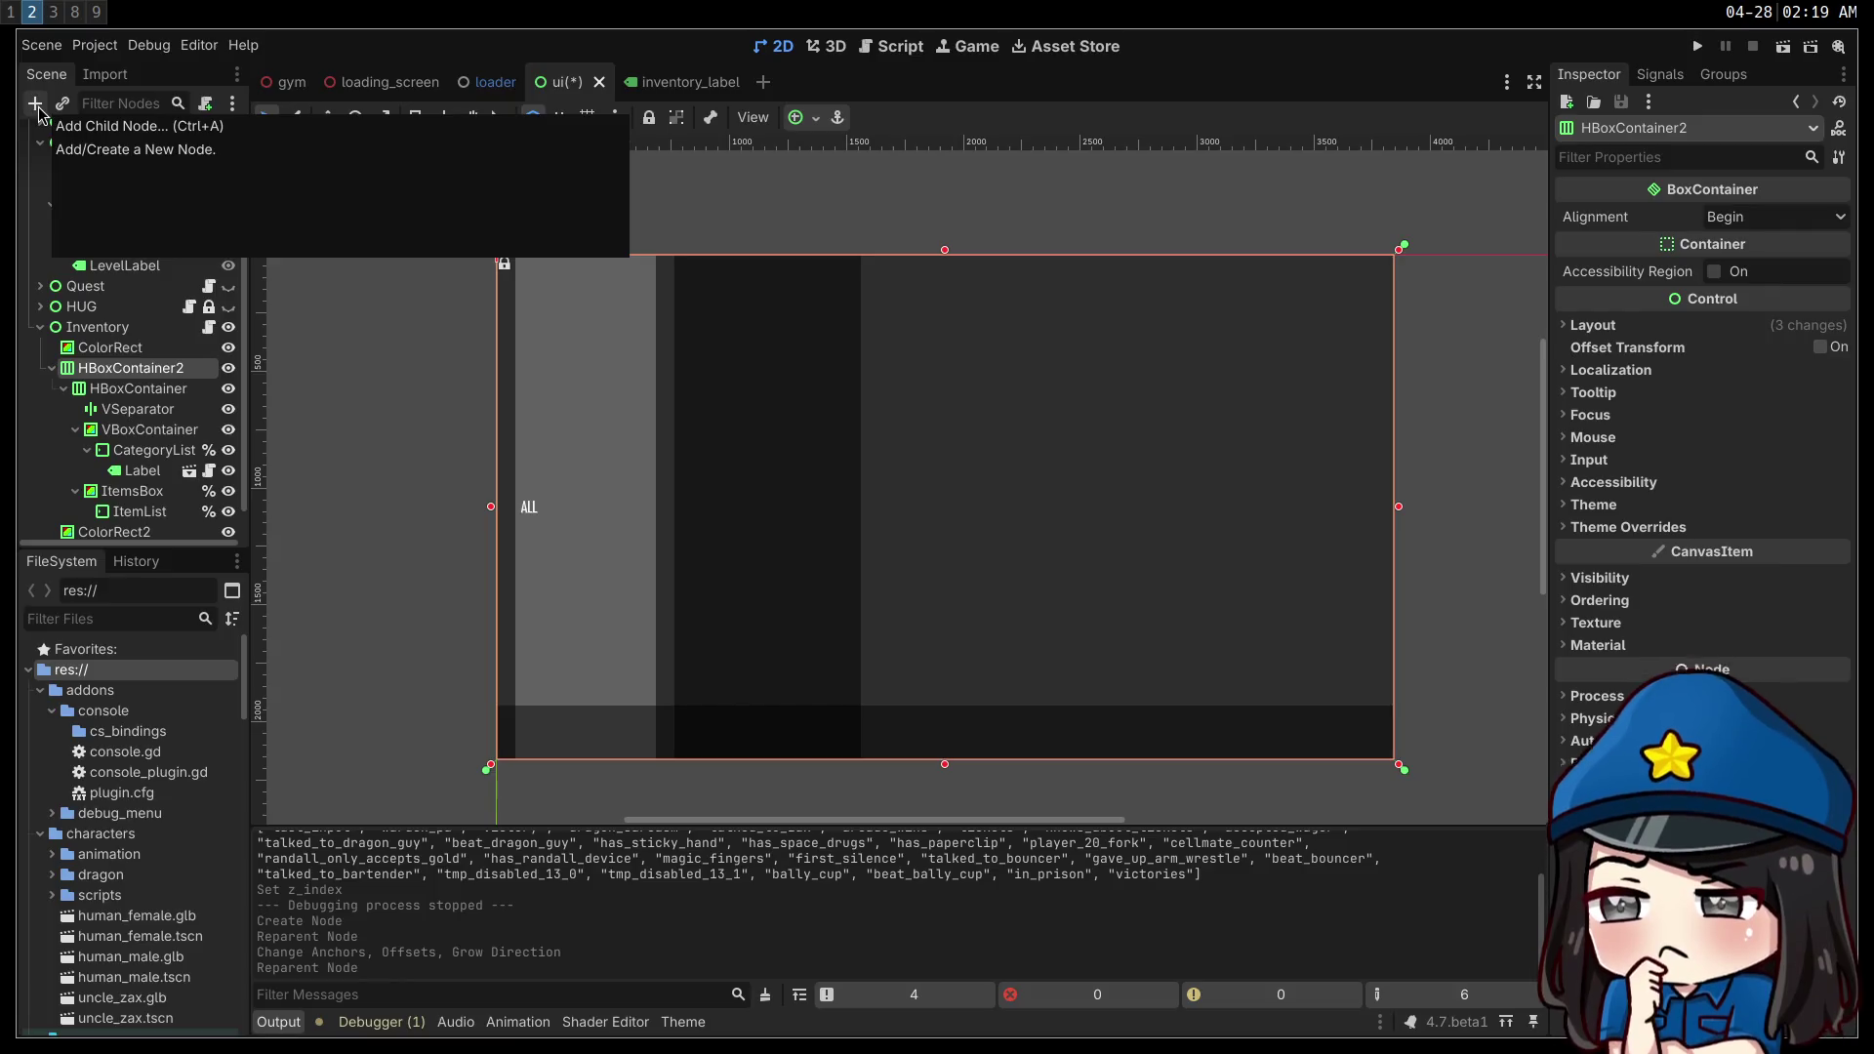
# - Add a VBoxContainer as a child of HBoxContainer2
pyautogui.press('super+3')
pyautogui.press('super+2')
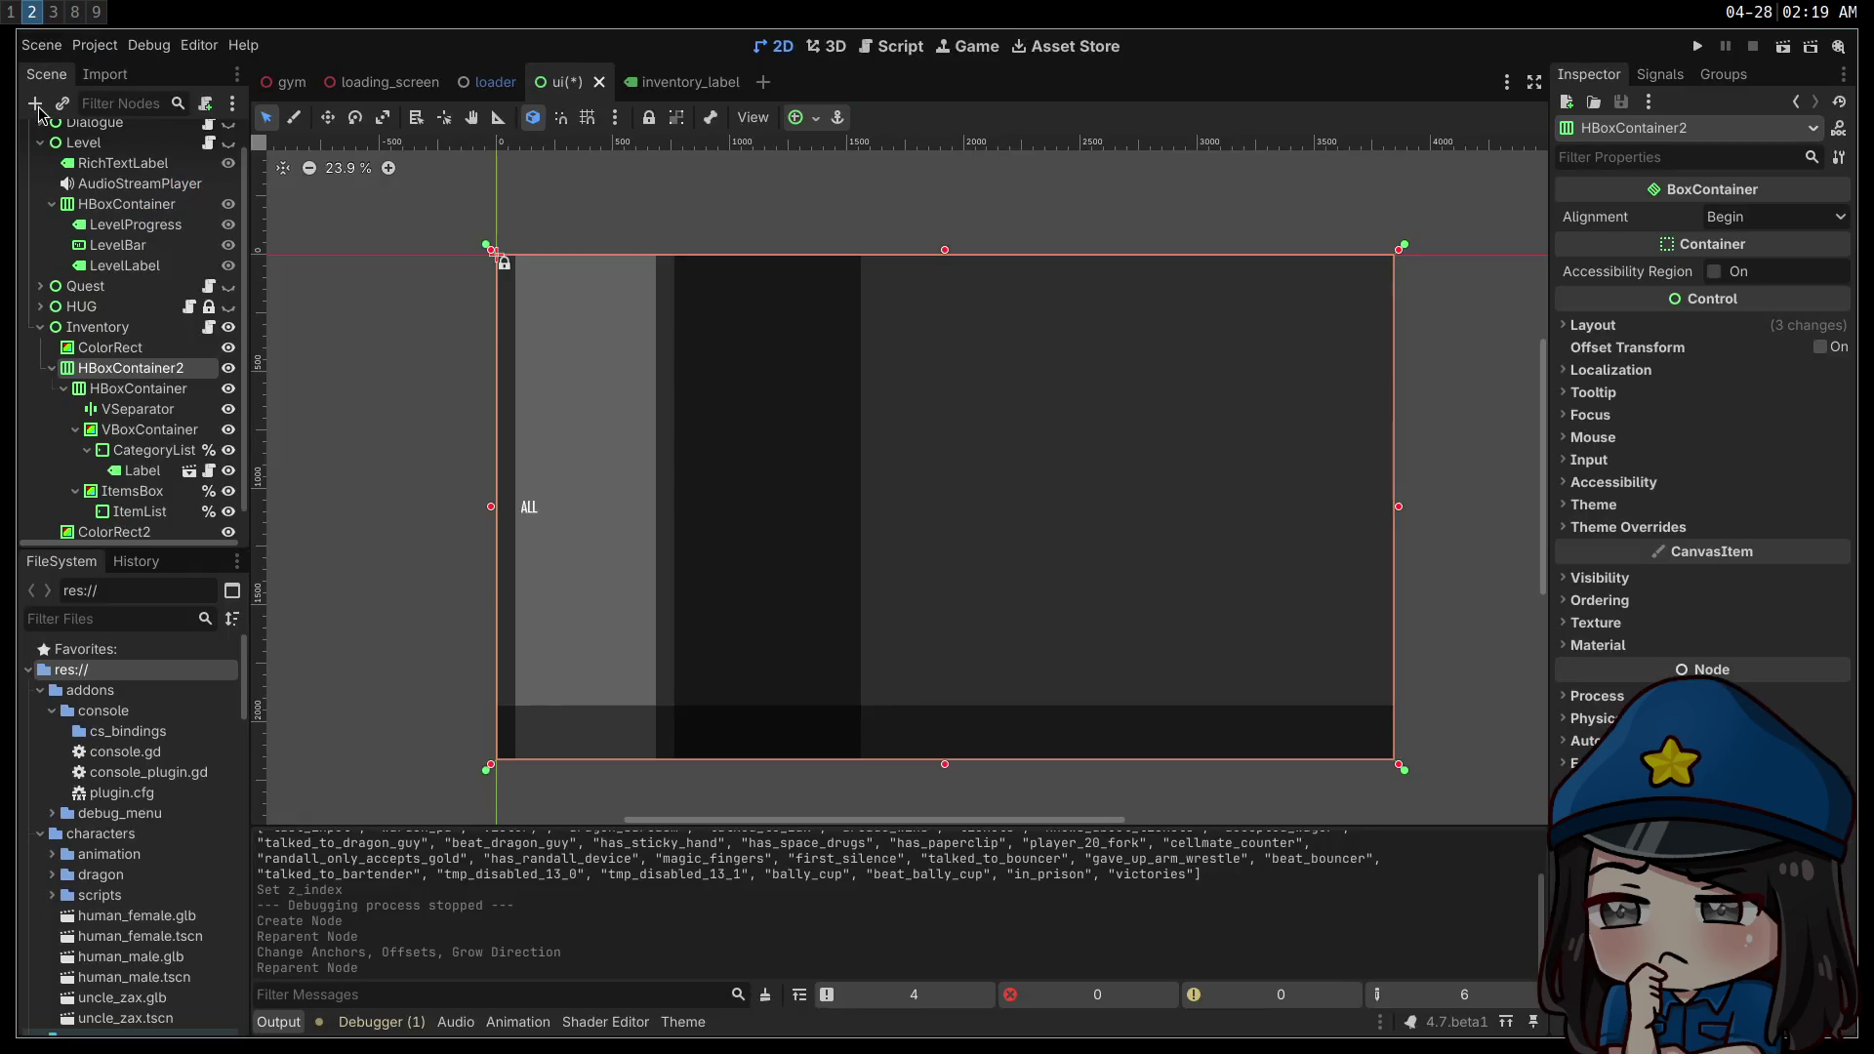
pyautogui.click(39, 109)
pyautogui.write('vbox')
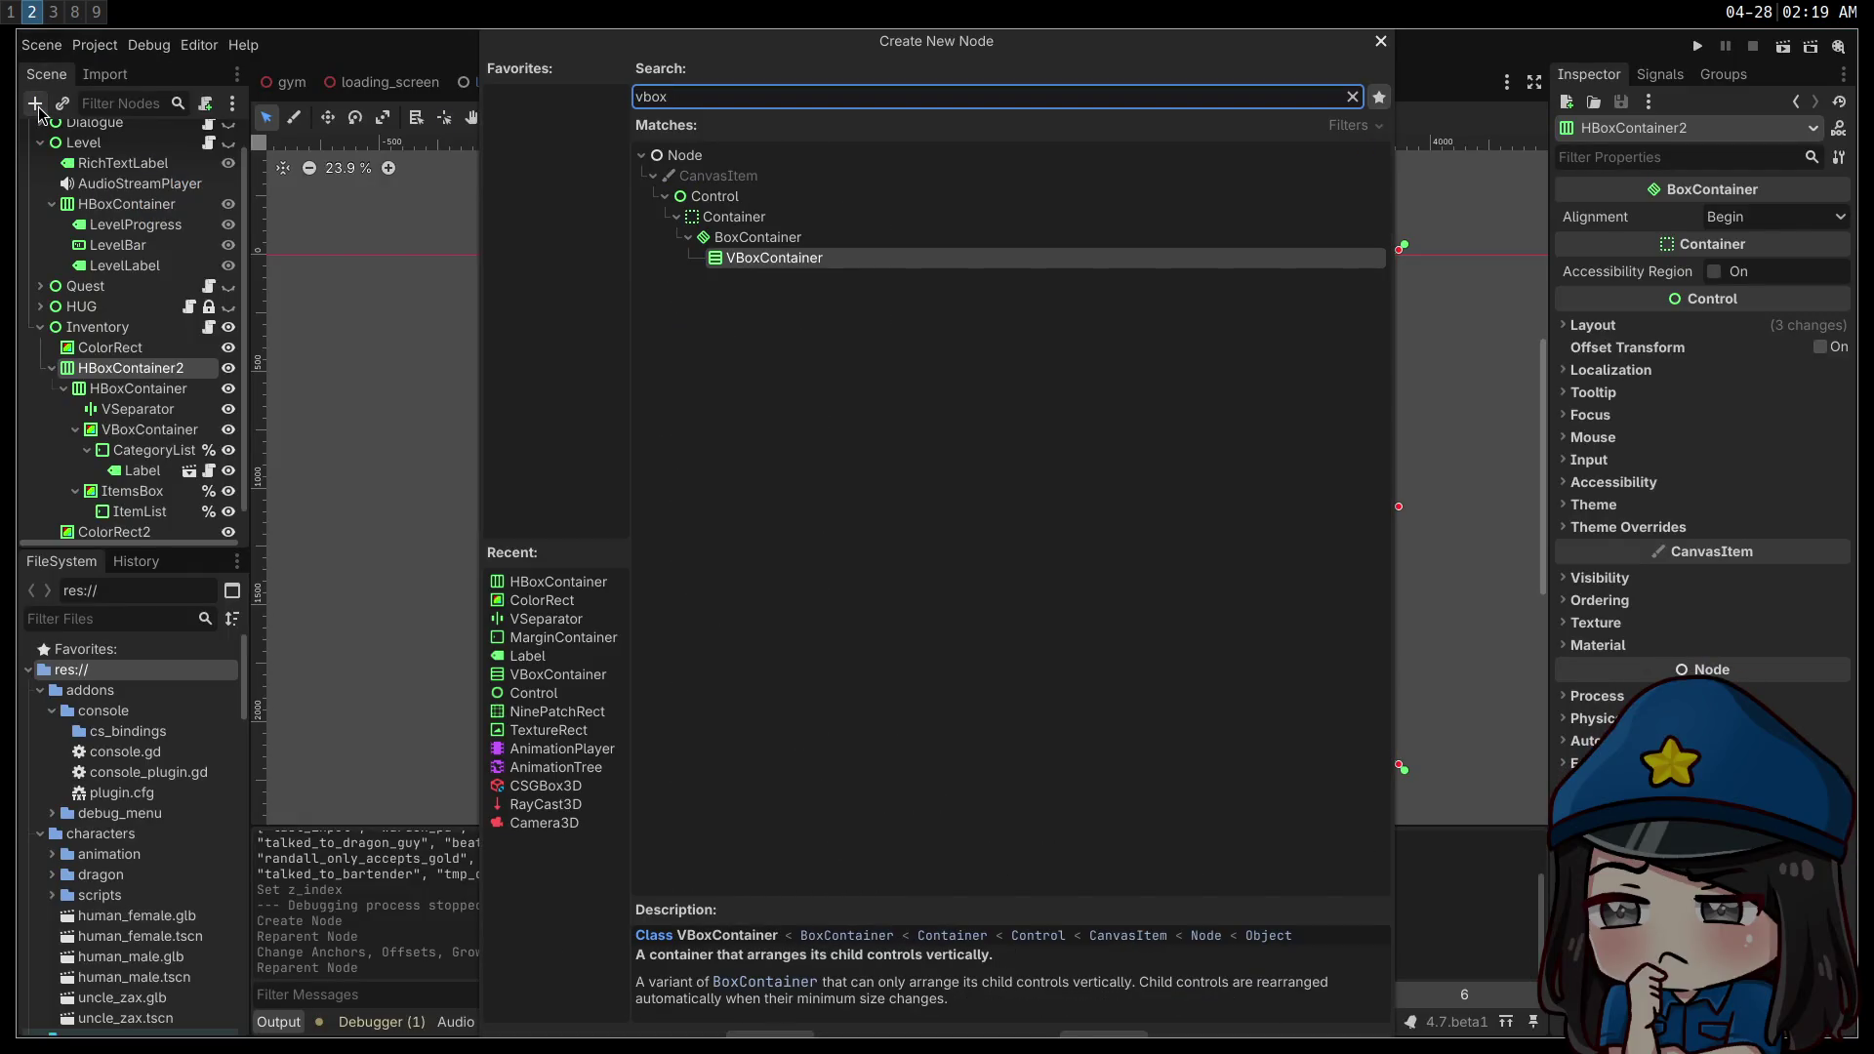
pyautogui.press('Return')
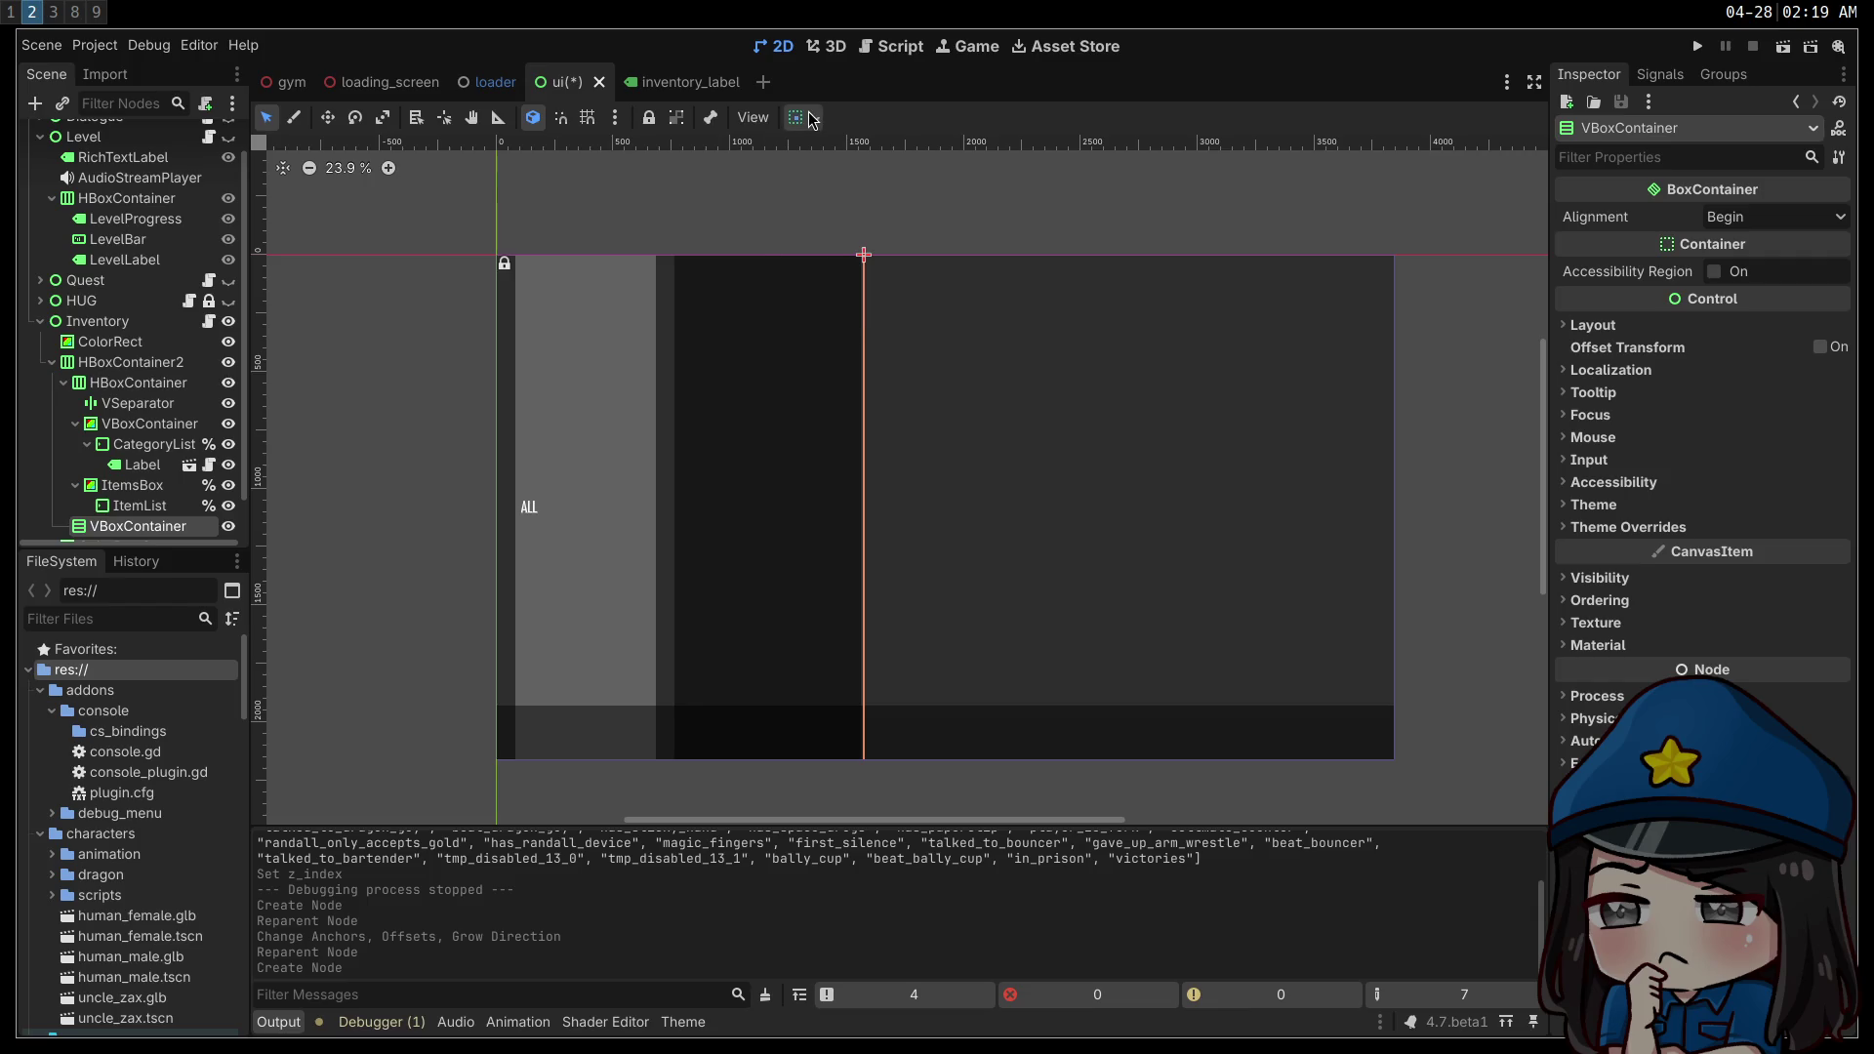
# - Make the VBoxContainer expand horizontally, centre it vertically, and save the ui scene
pyautogui.click(809, 118)
pyautogui.click(902, 213)
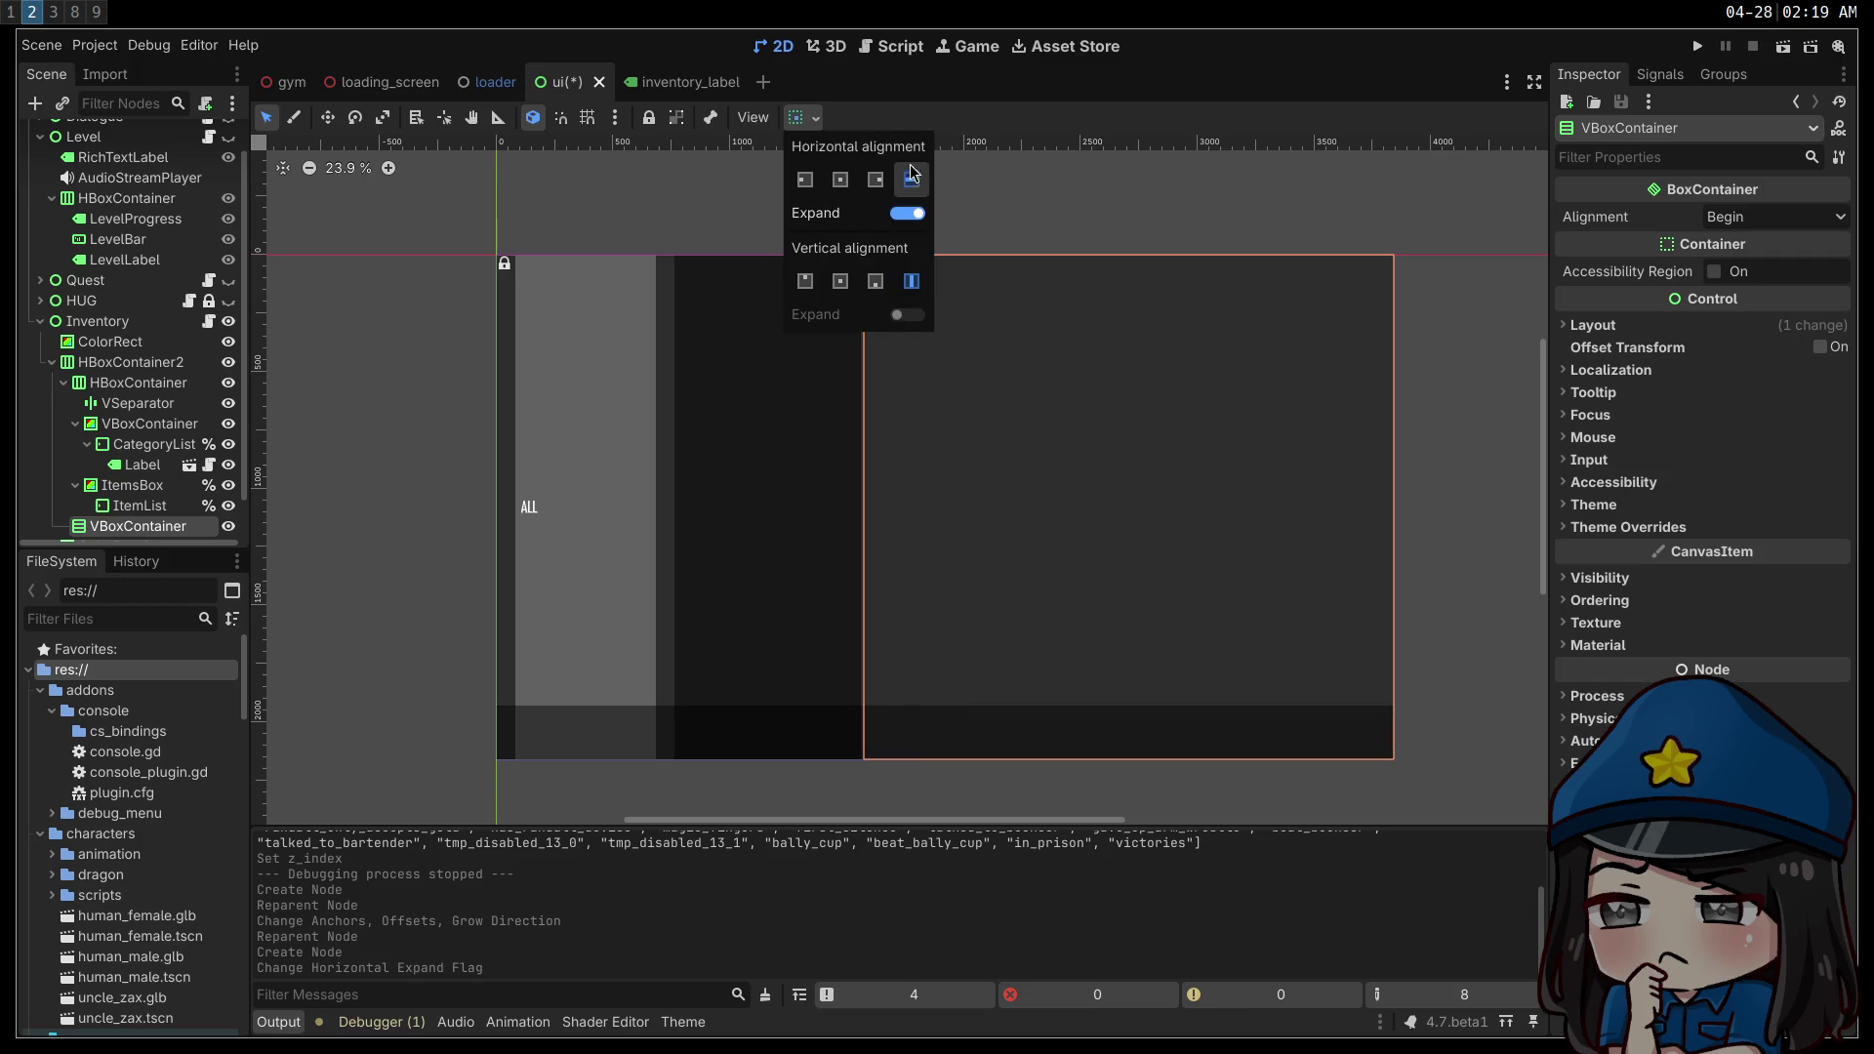
pyautogui.click(903, 117)
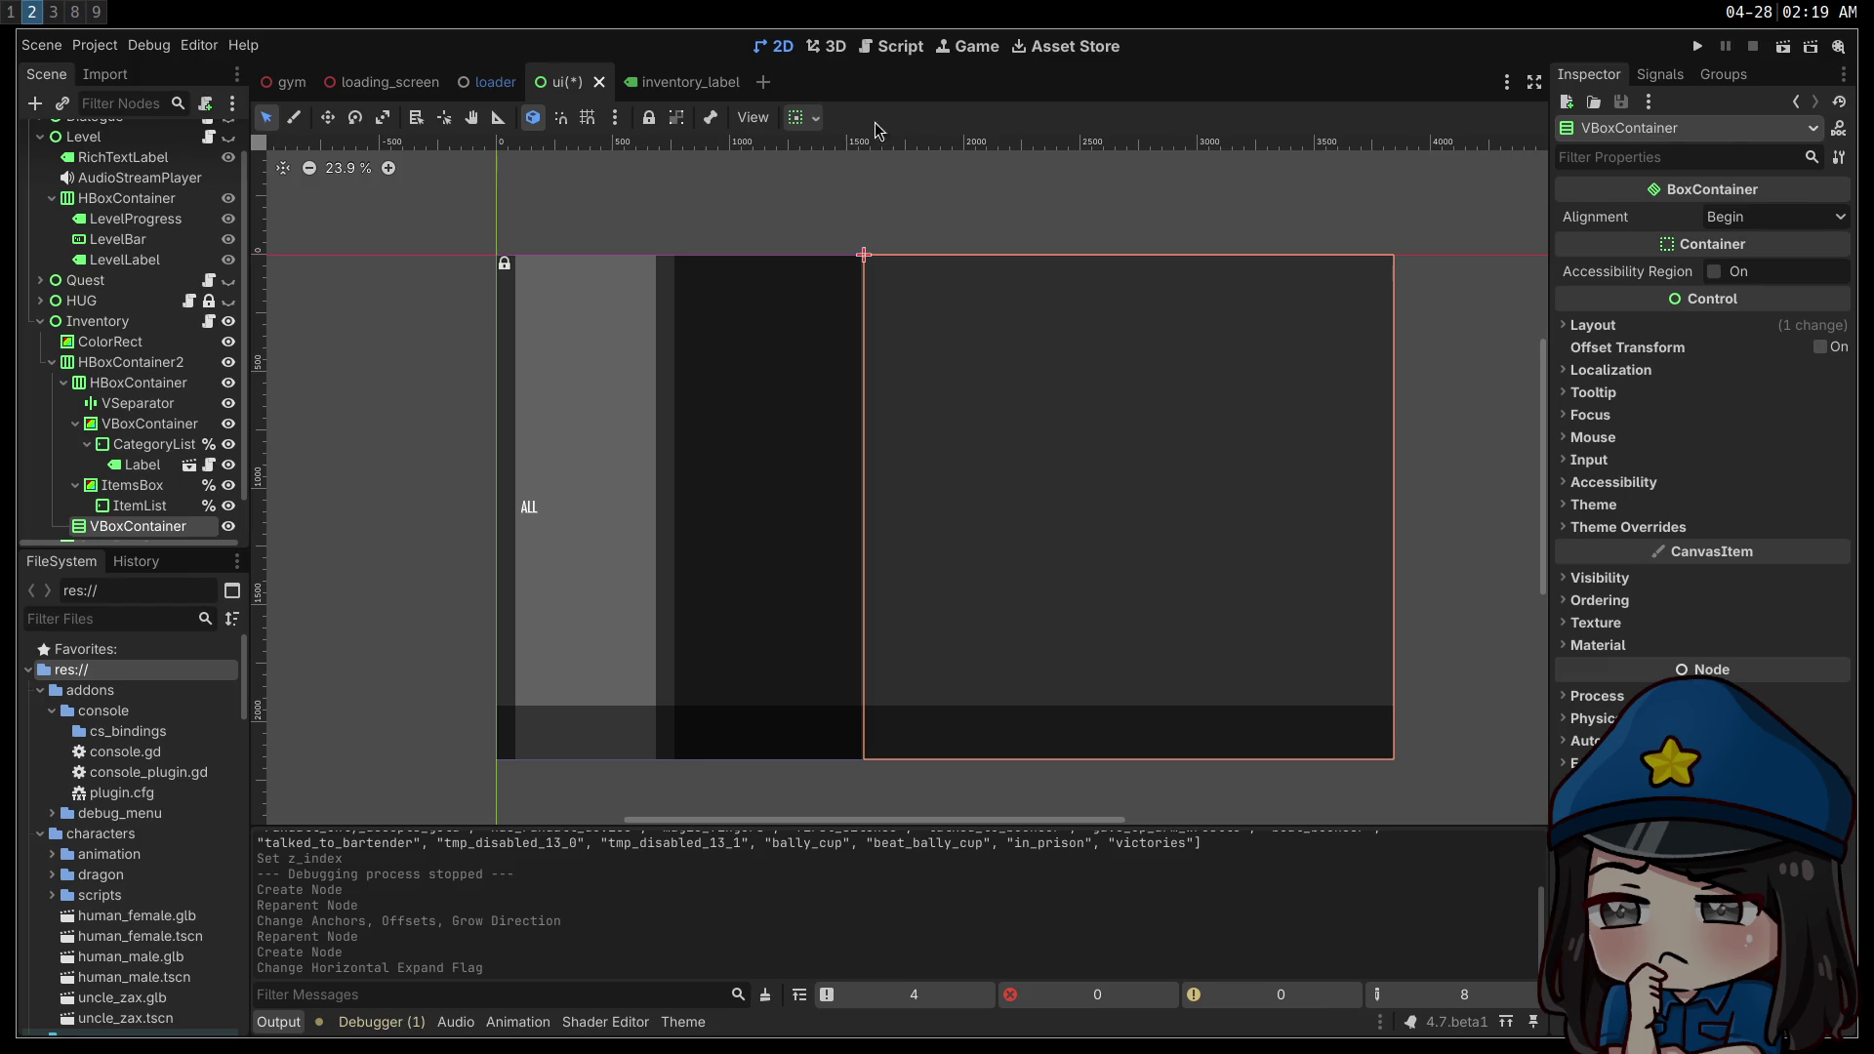
pyautogui.click(806, 118)
pyautogui.click(836, 283)
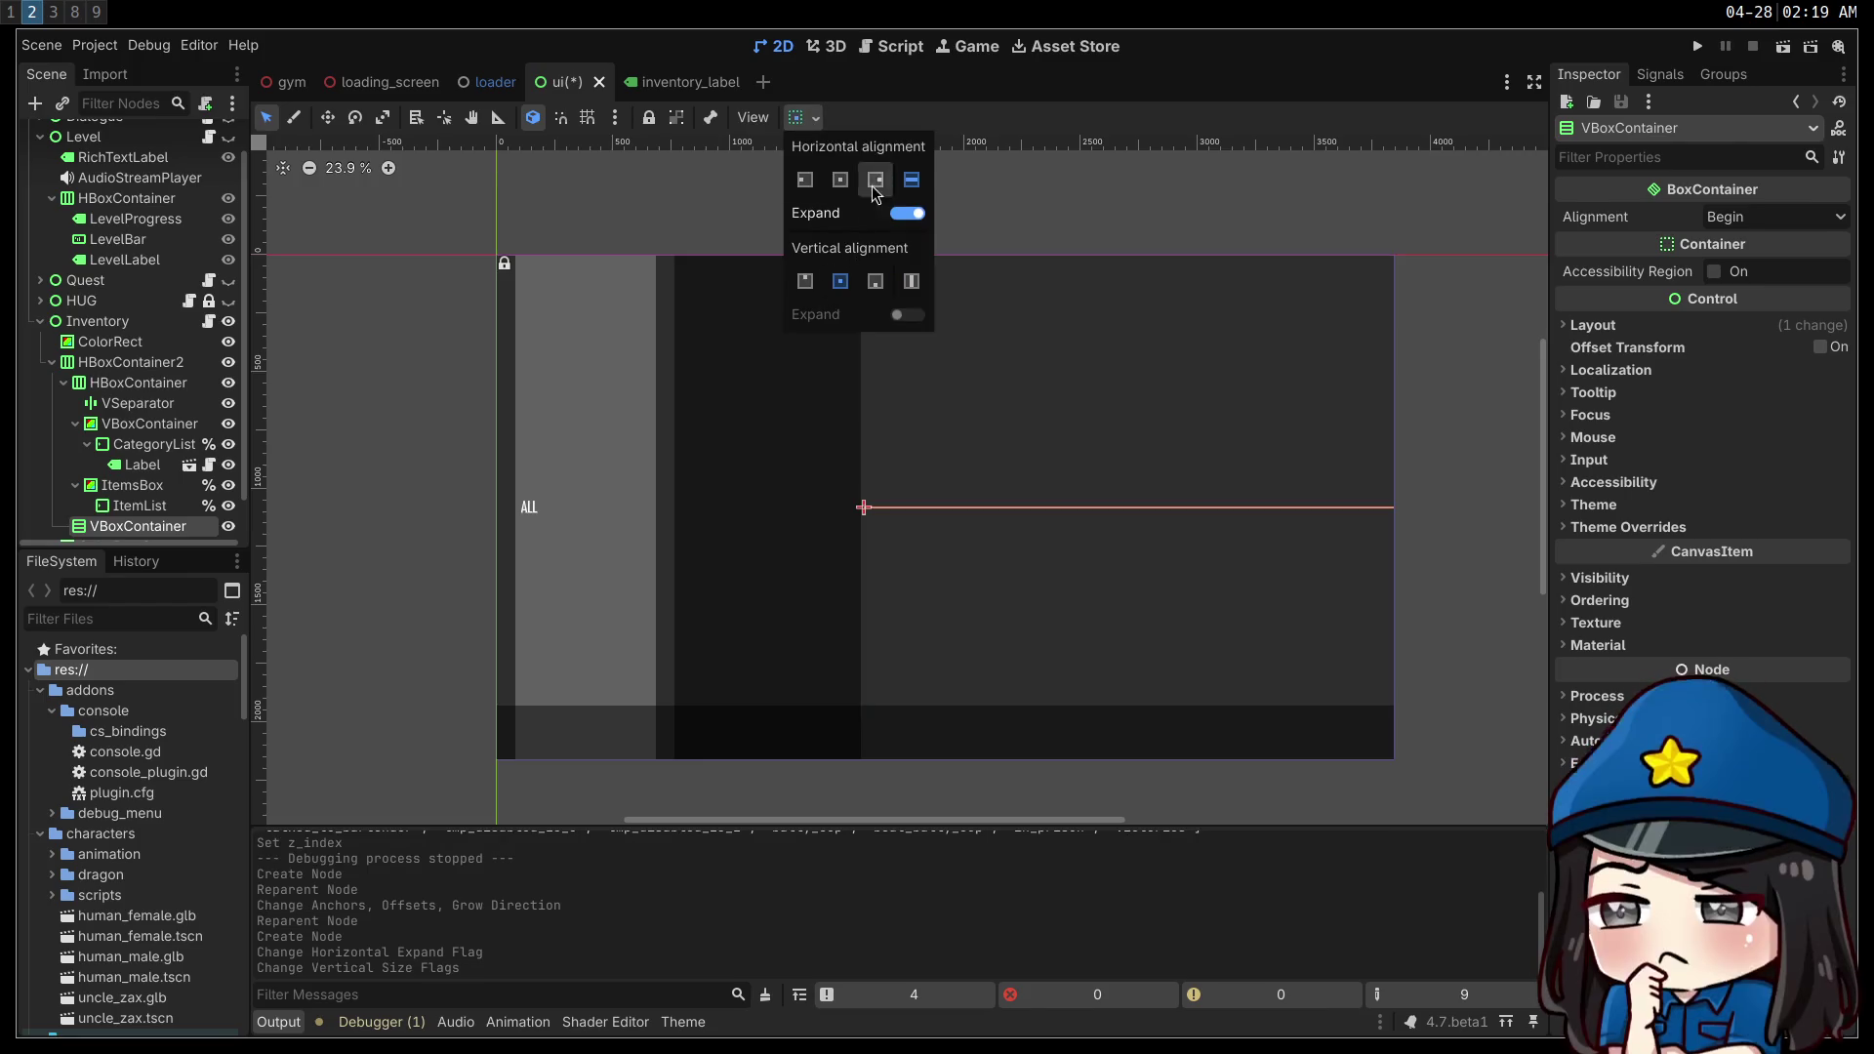
pyautogui.click(920, 115)
pyautogui.hotkey('ctrl', 's')
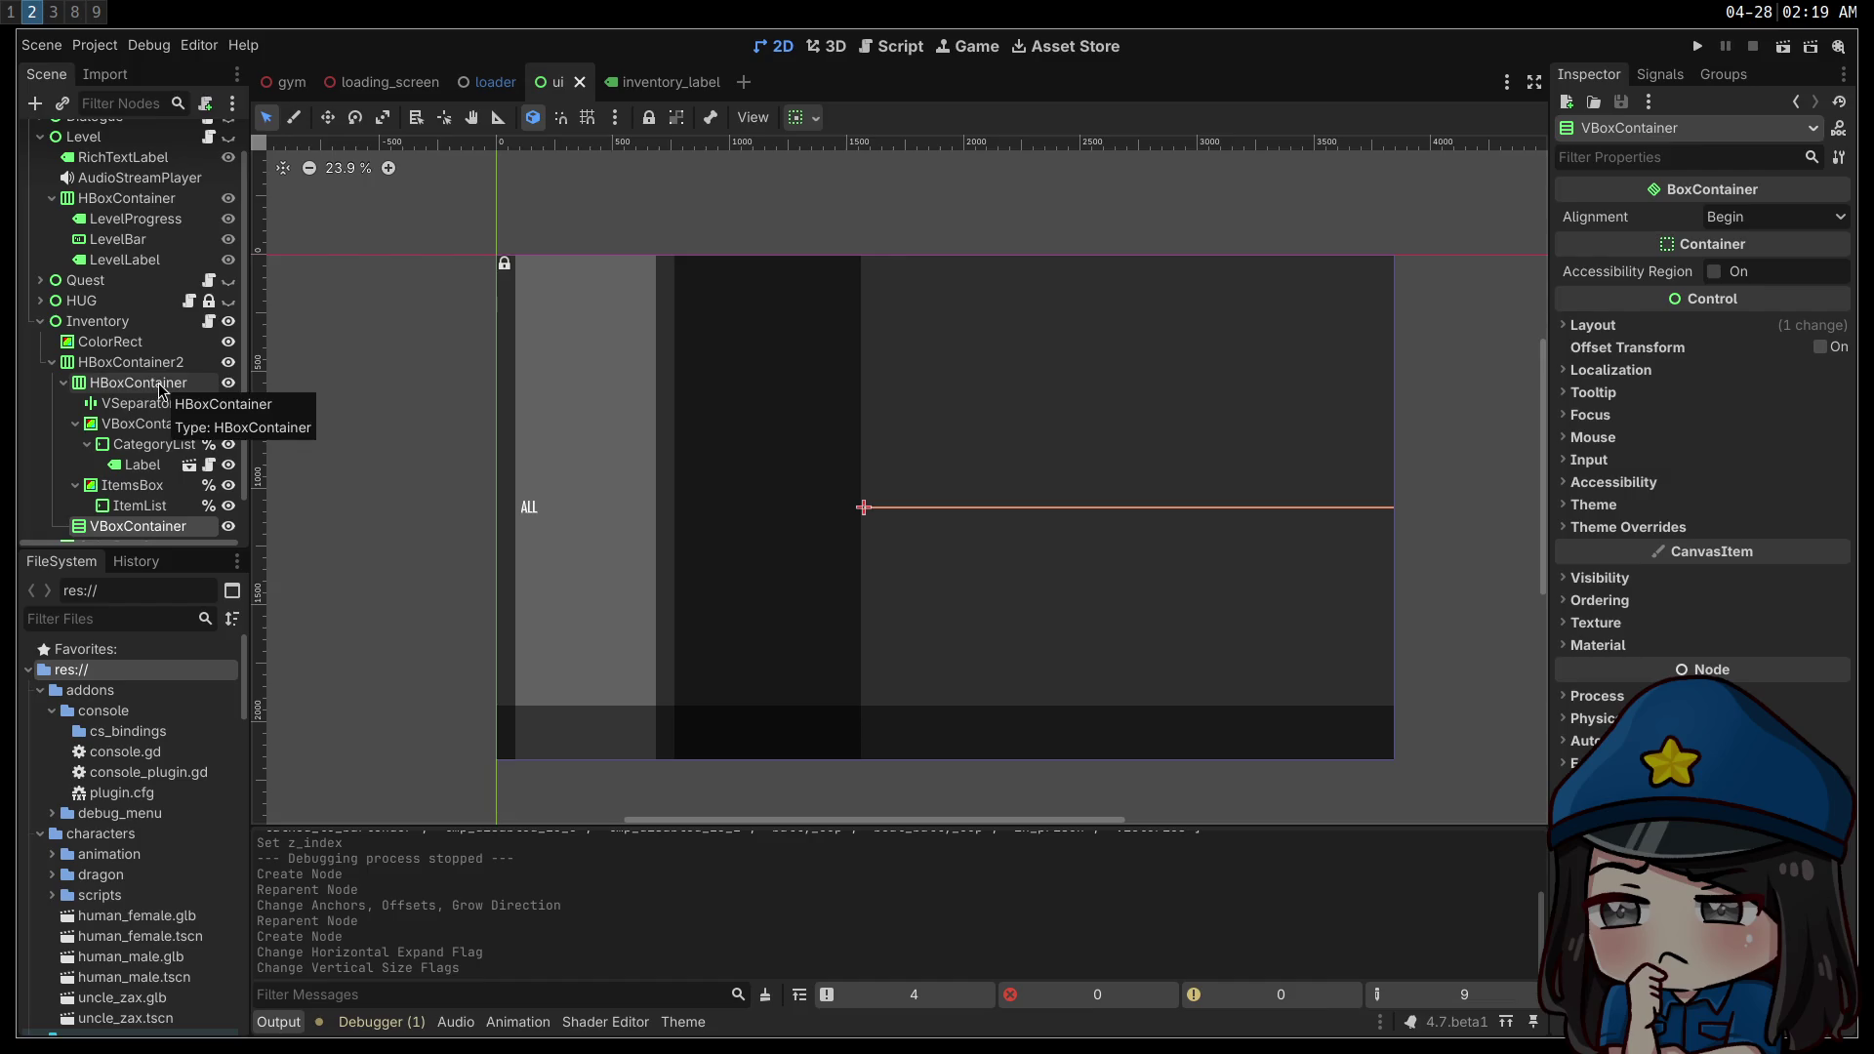
# - Centre the VBoxContainer horizontally as well
pyautogui.scroll(-2, 162, 390)
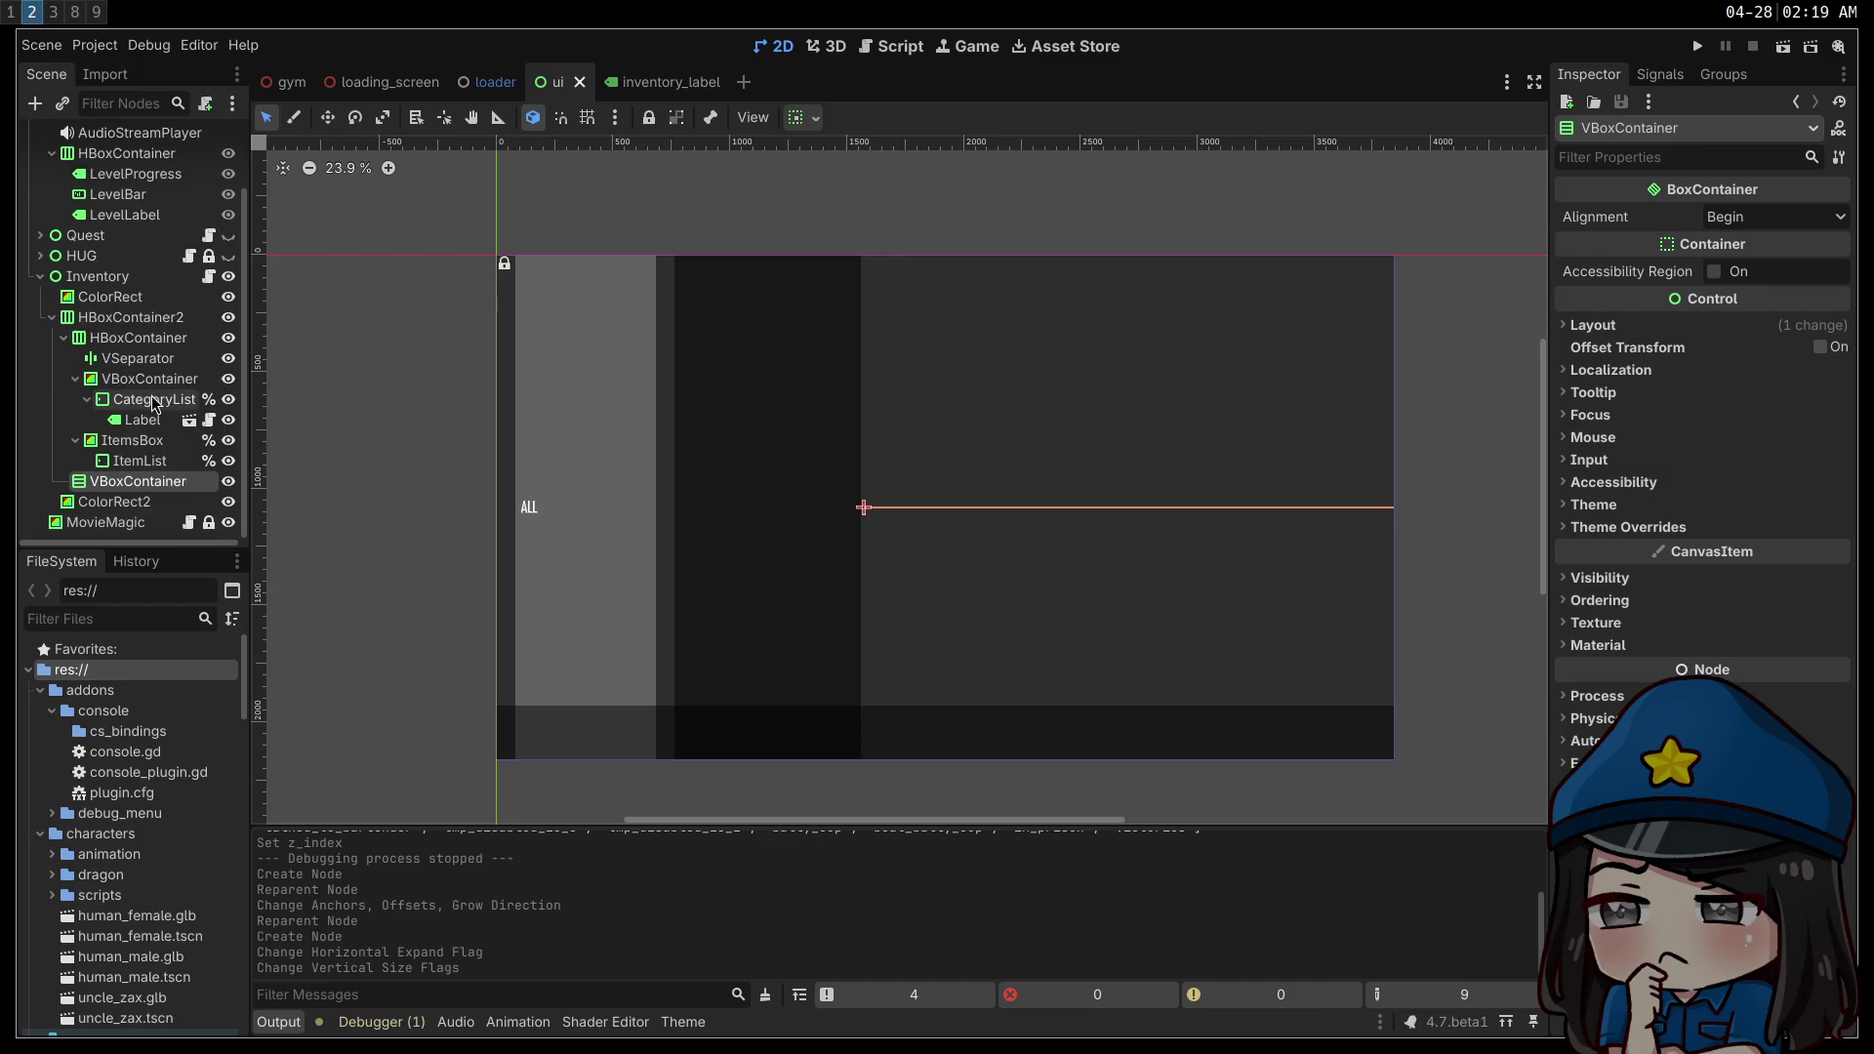
pyautogui.click(803, 118)
pyautogui.click(873, 180)
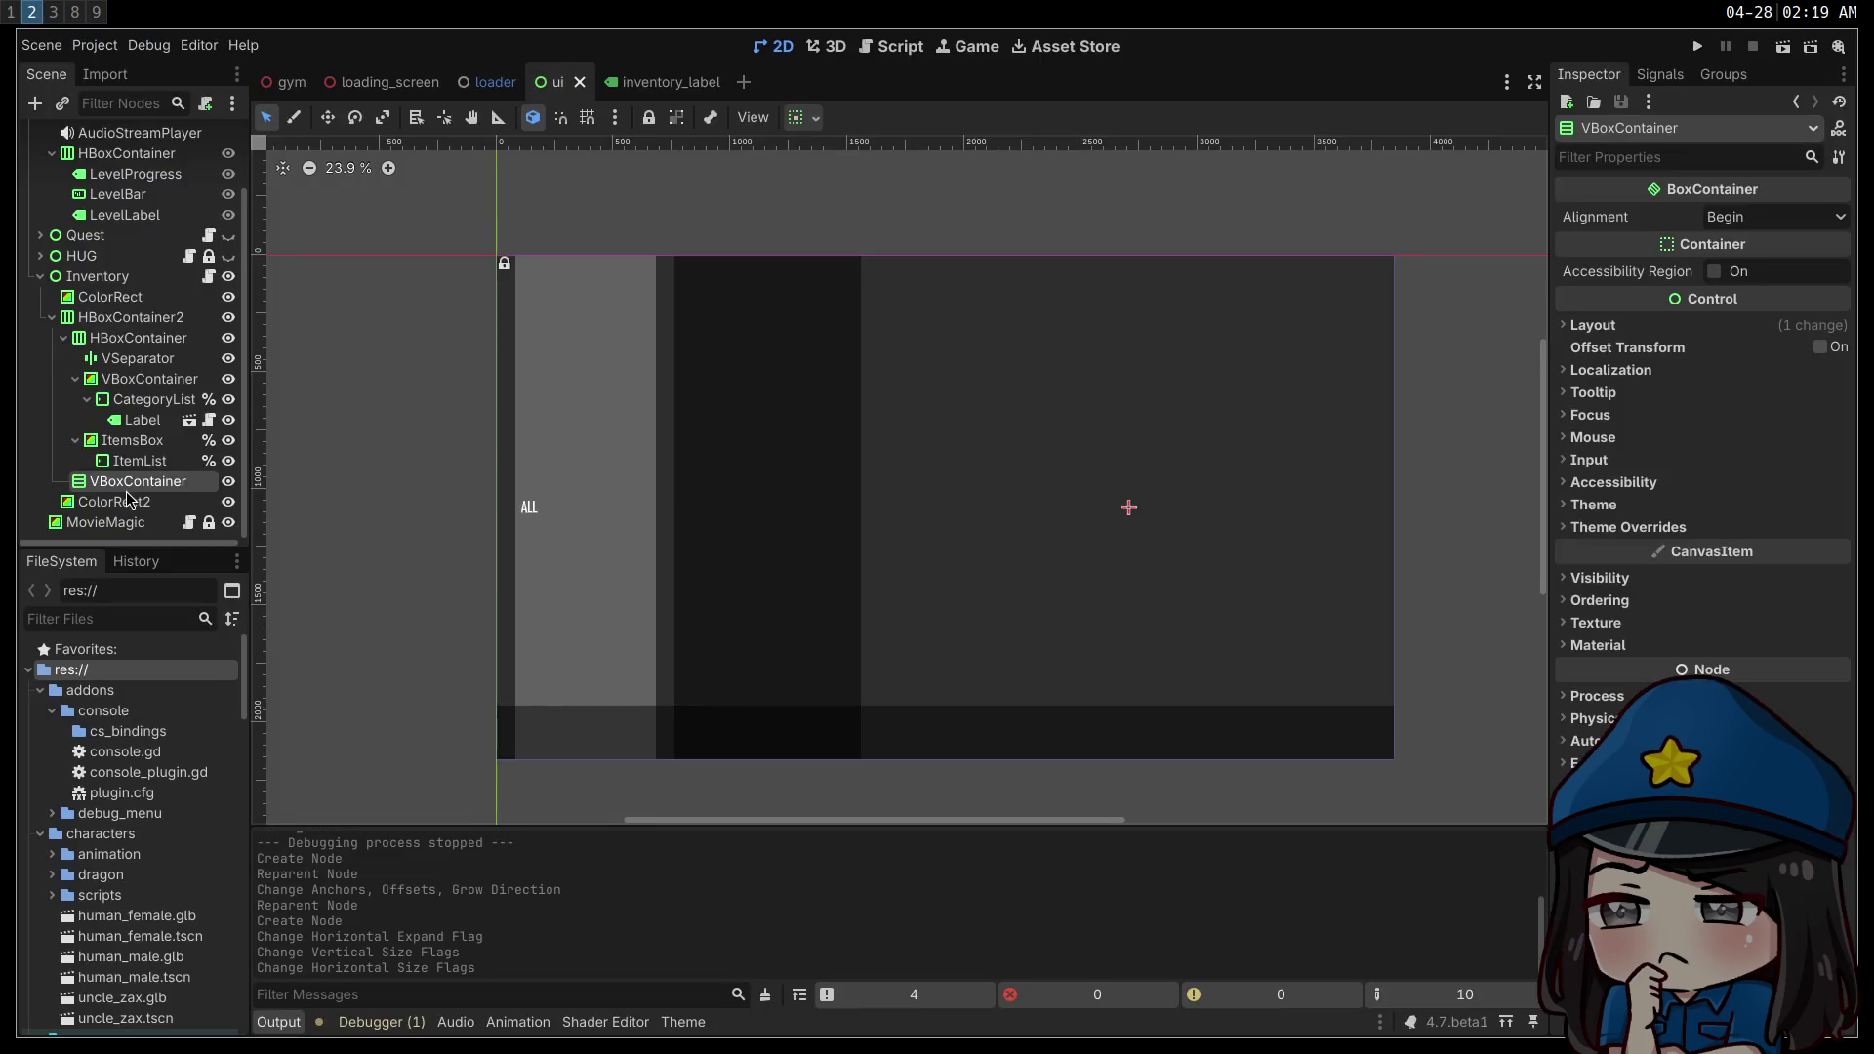
# - Add a TextureRect as a child of the VBoxContainer
pyautogui.rightClick(129, 486)
pyautogui.click(214, 502)
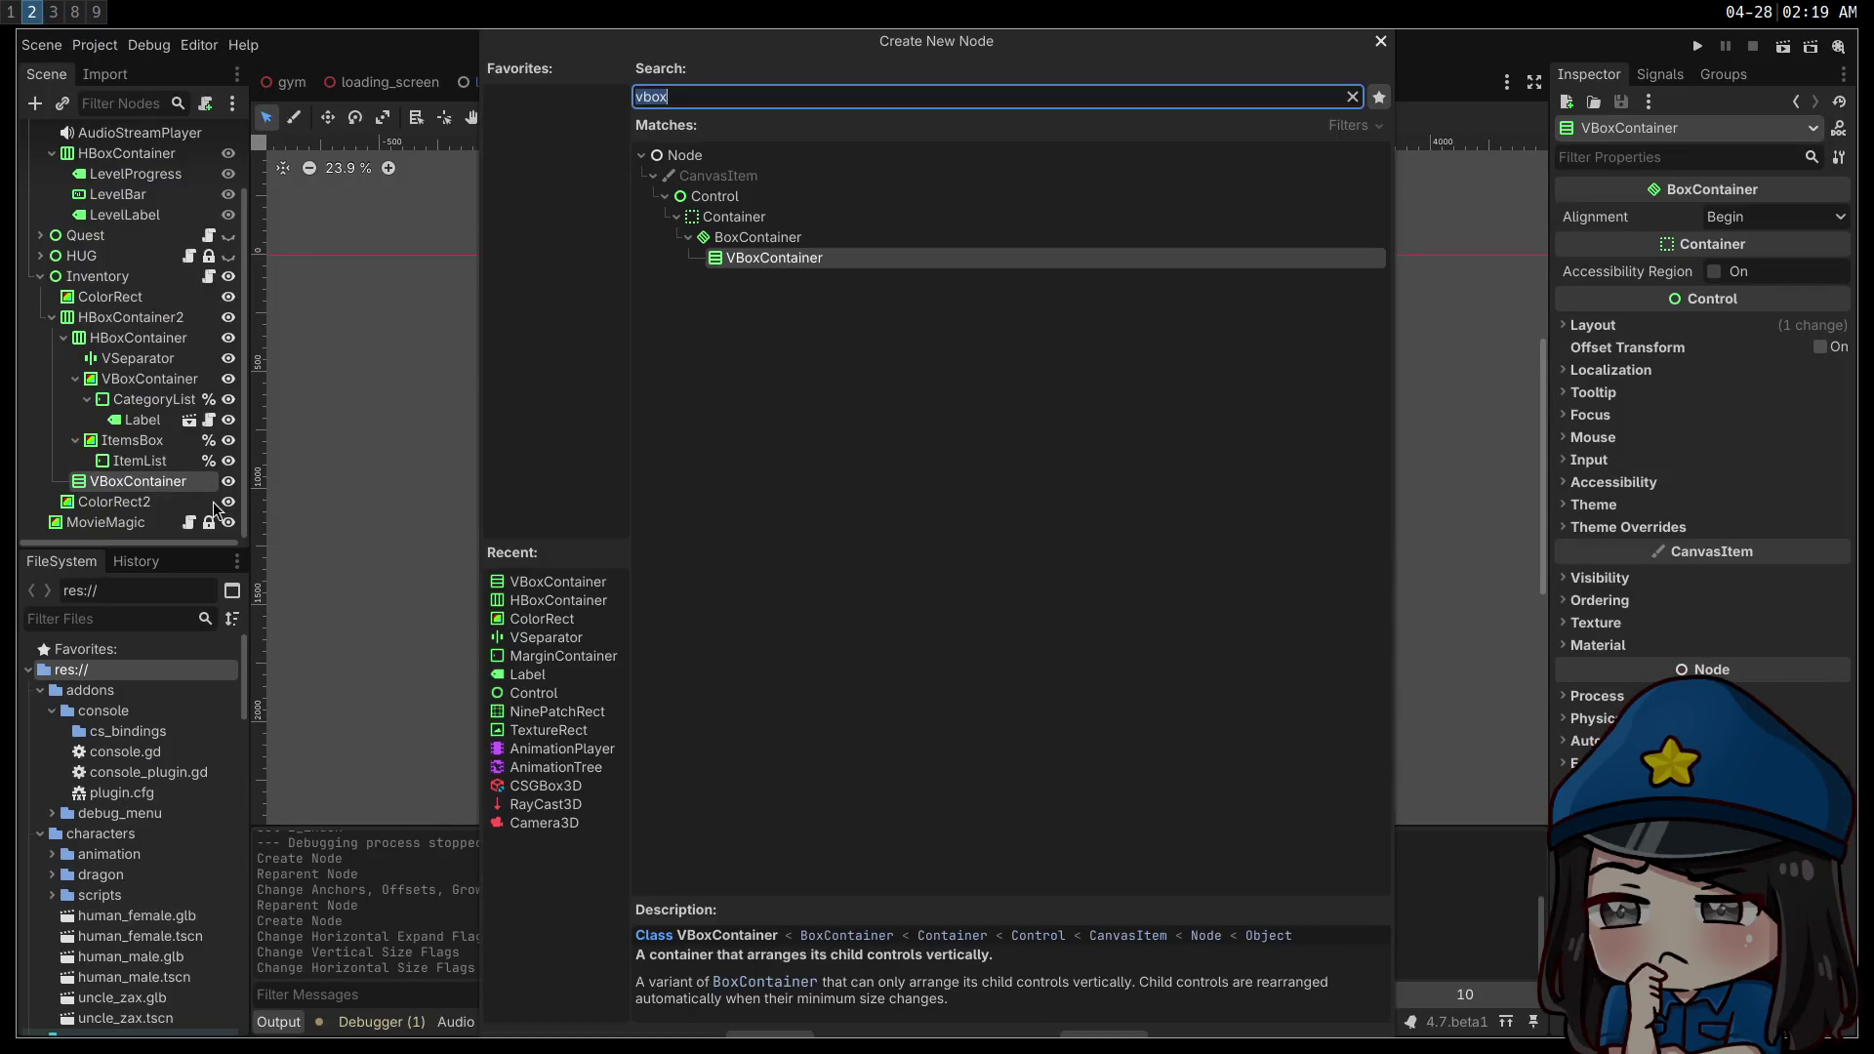
pyautogui.write('texture')
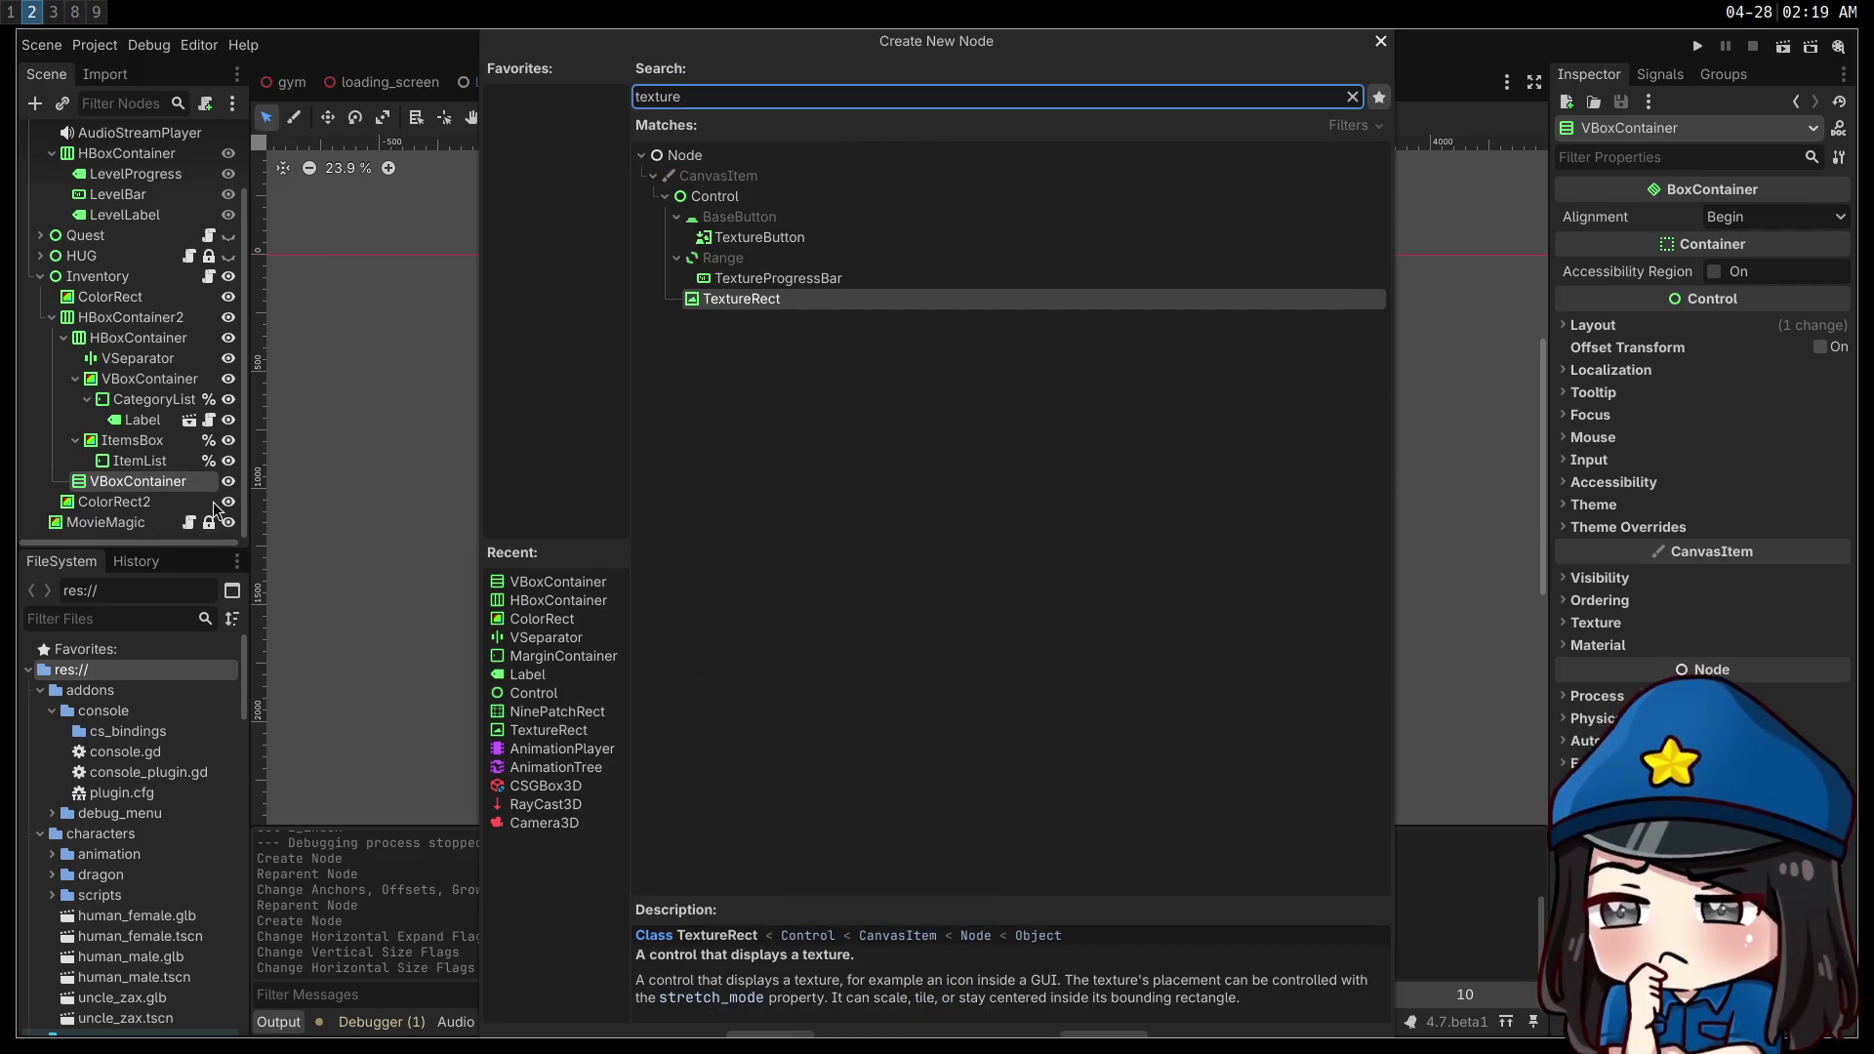
pyautogui.press('Return')
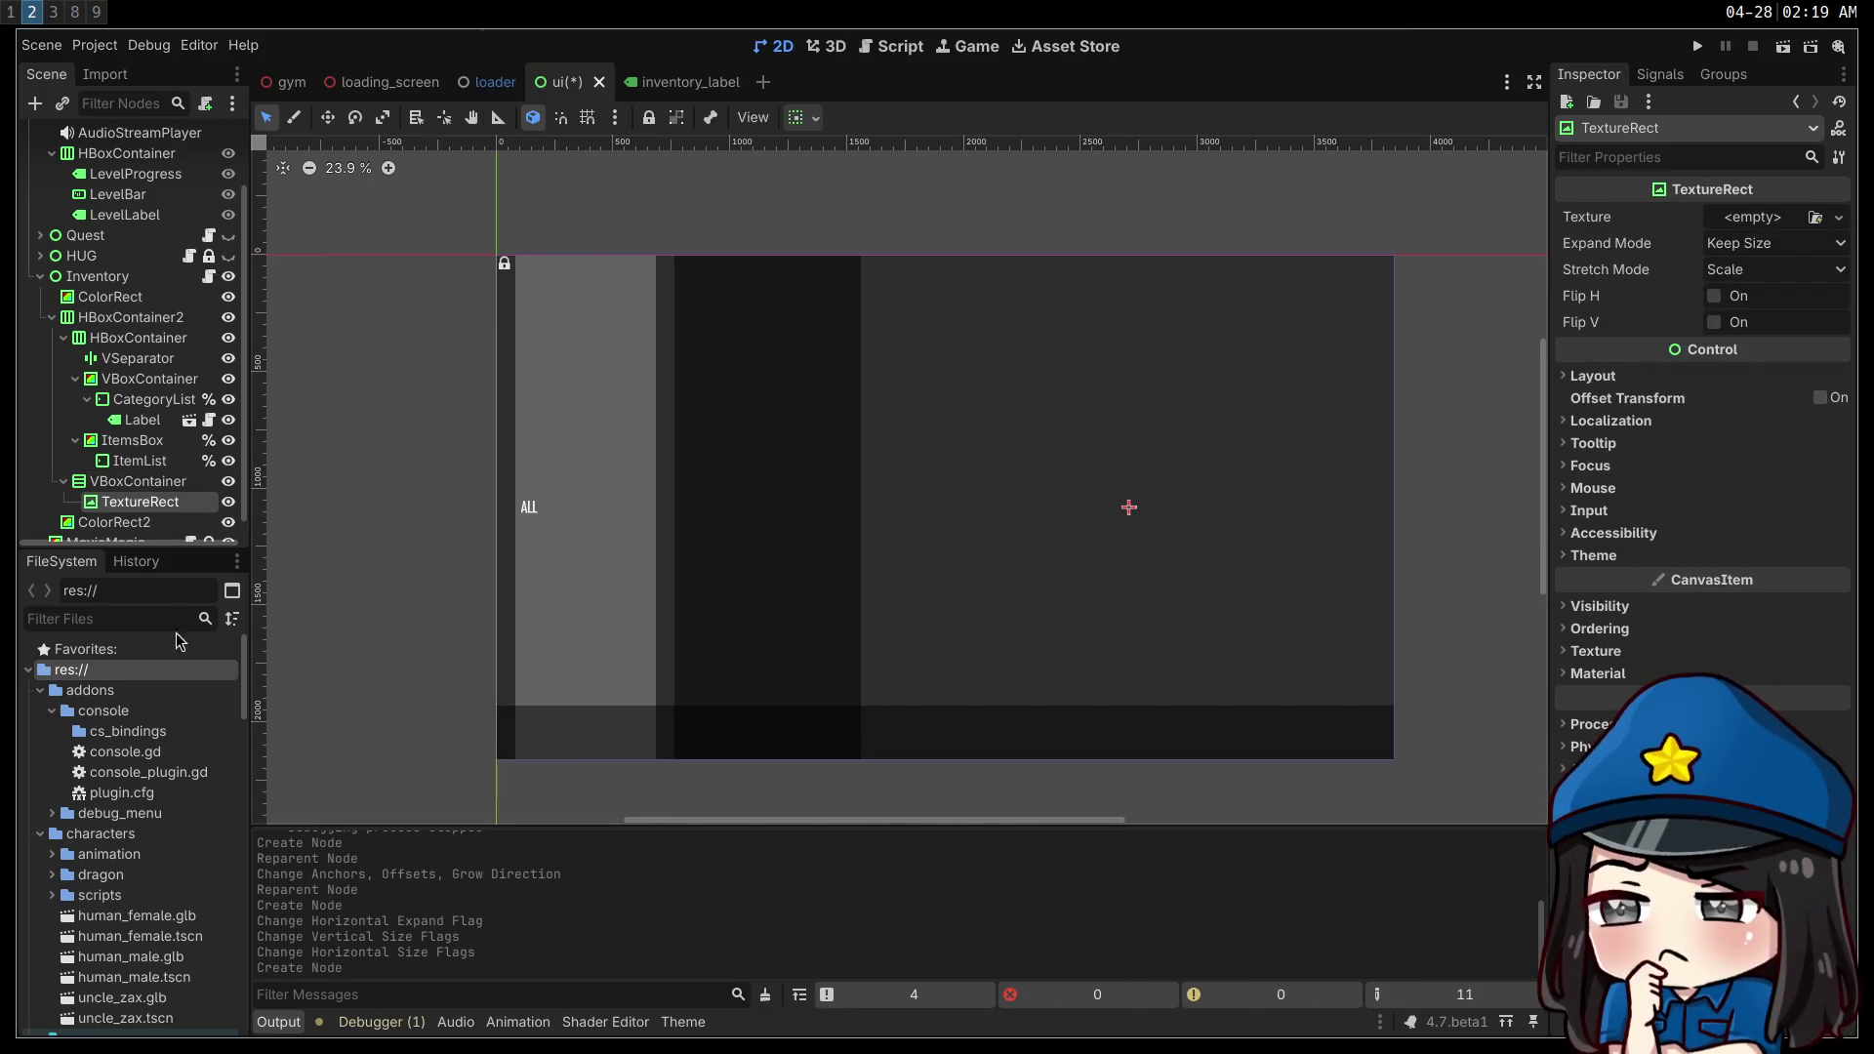
# - Assign icon.svg as the TextureRect's texture via Quick Load
pyautogui.click(1839, 217)
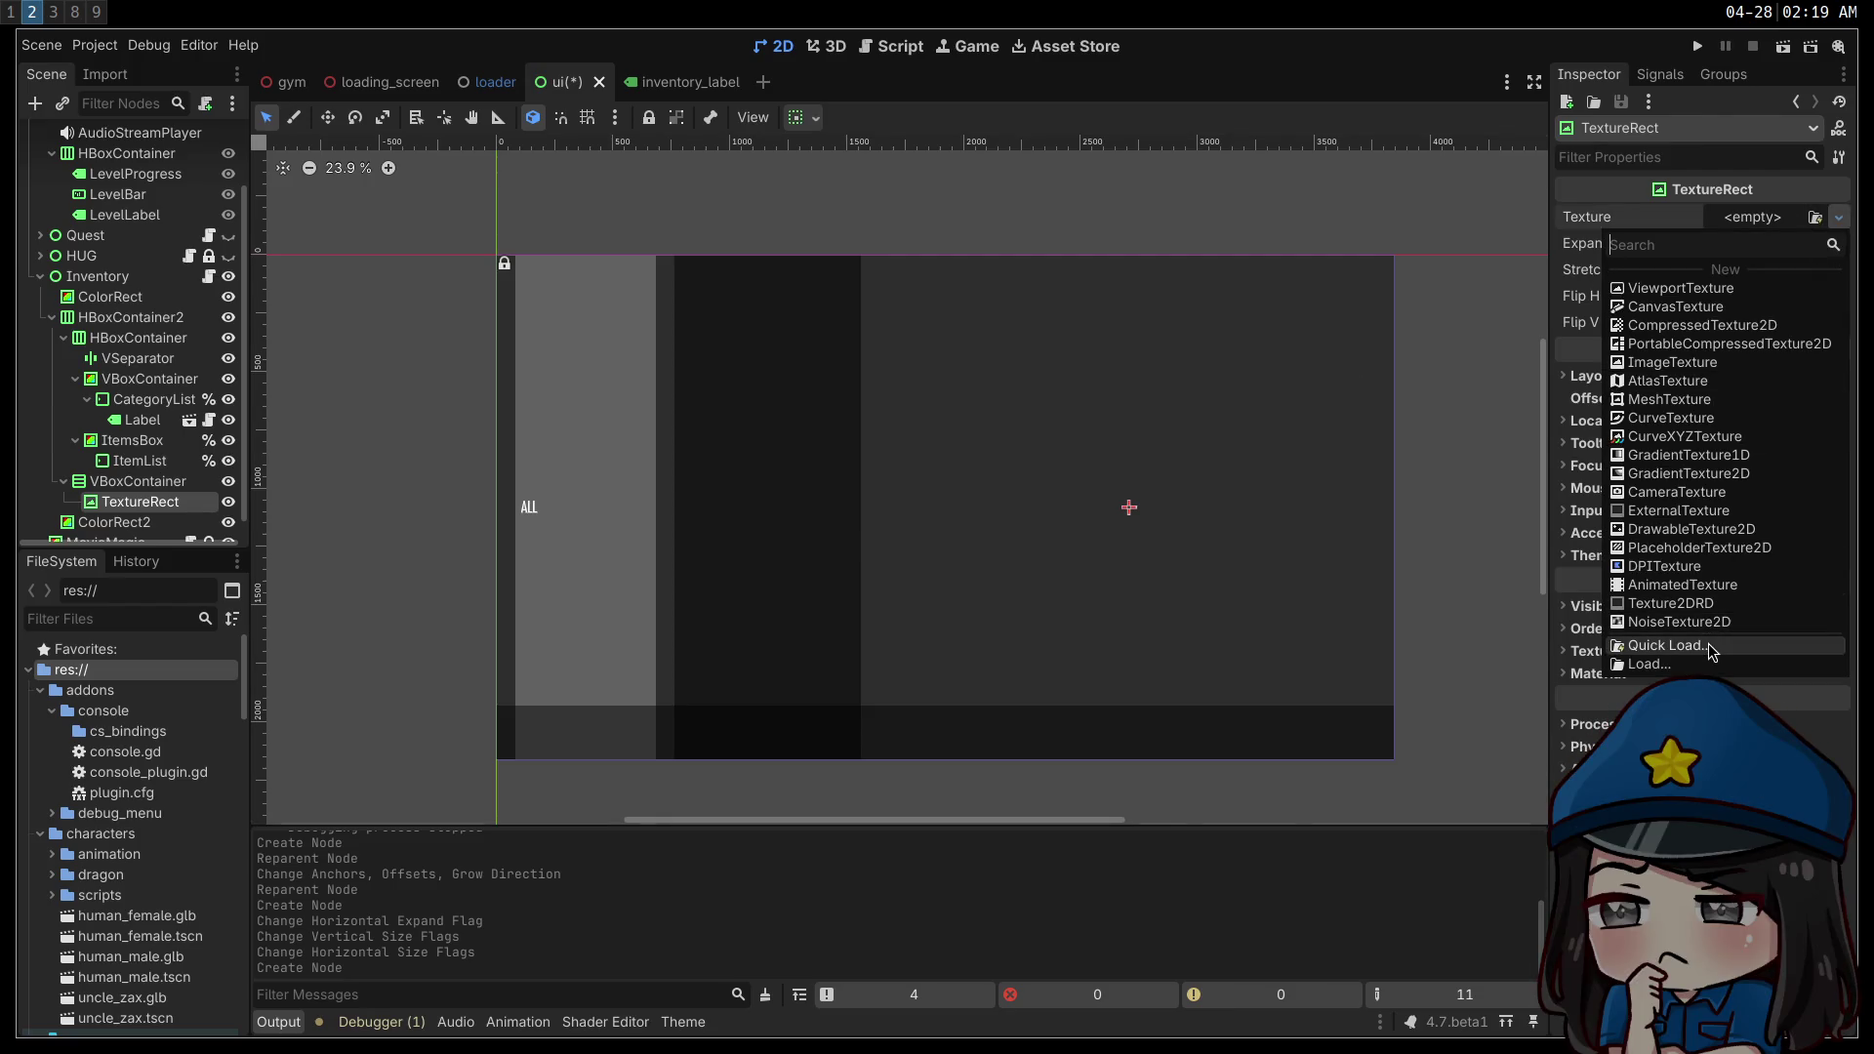
pyautogui.click(1707, 644)
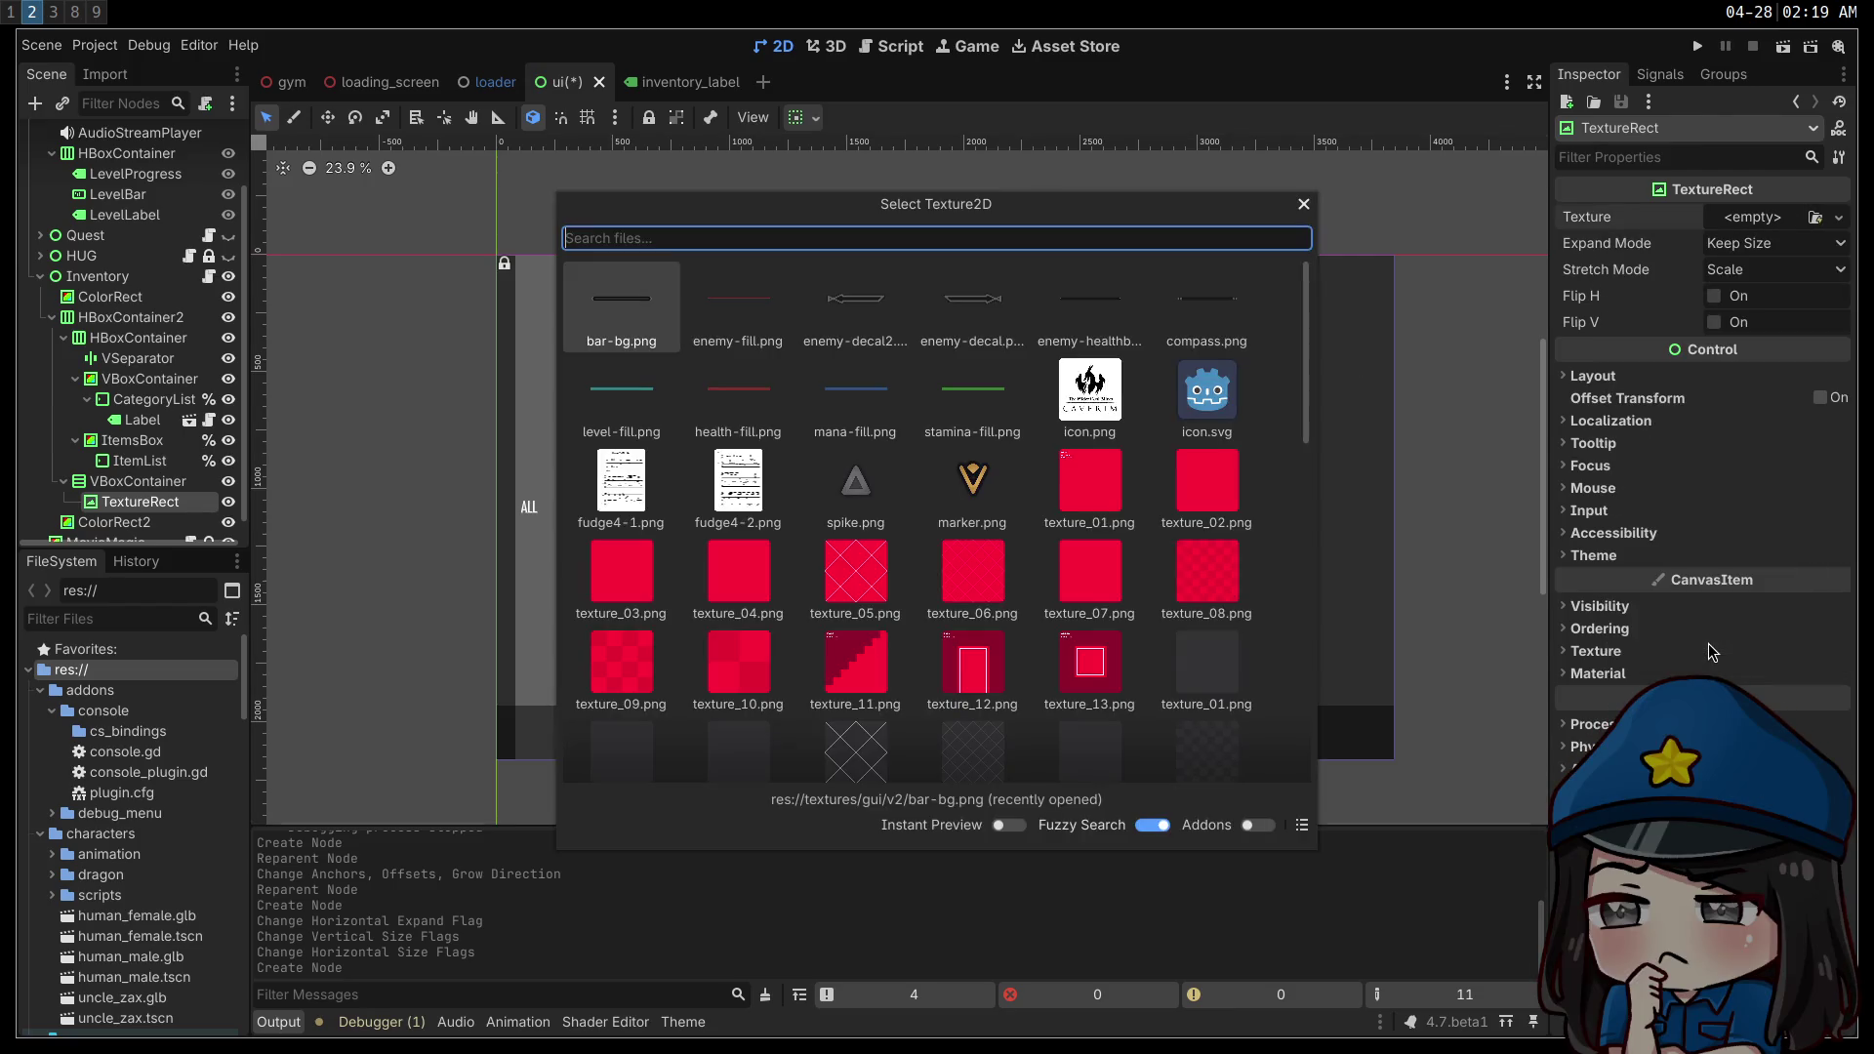
pyautogui.click(1187, 402)
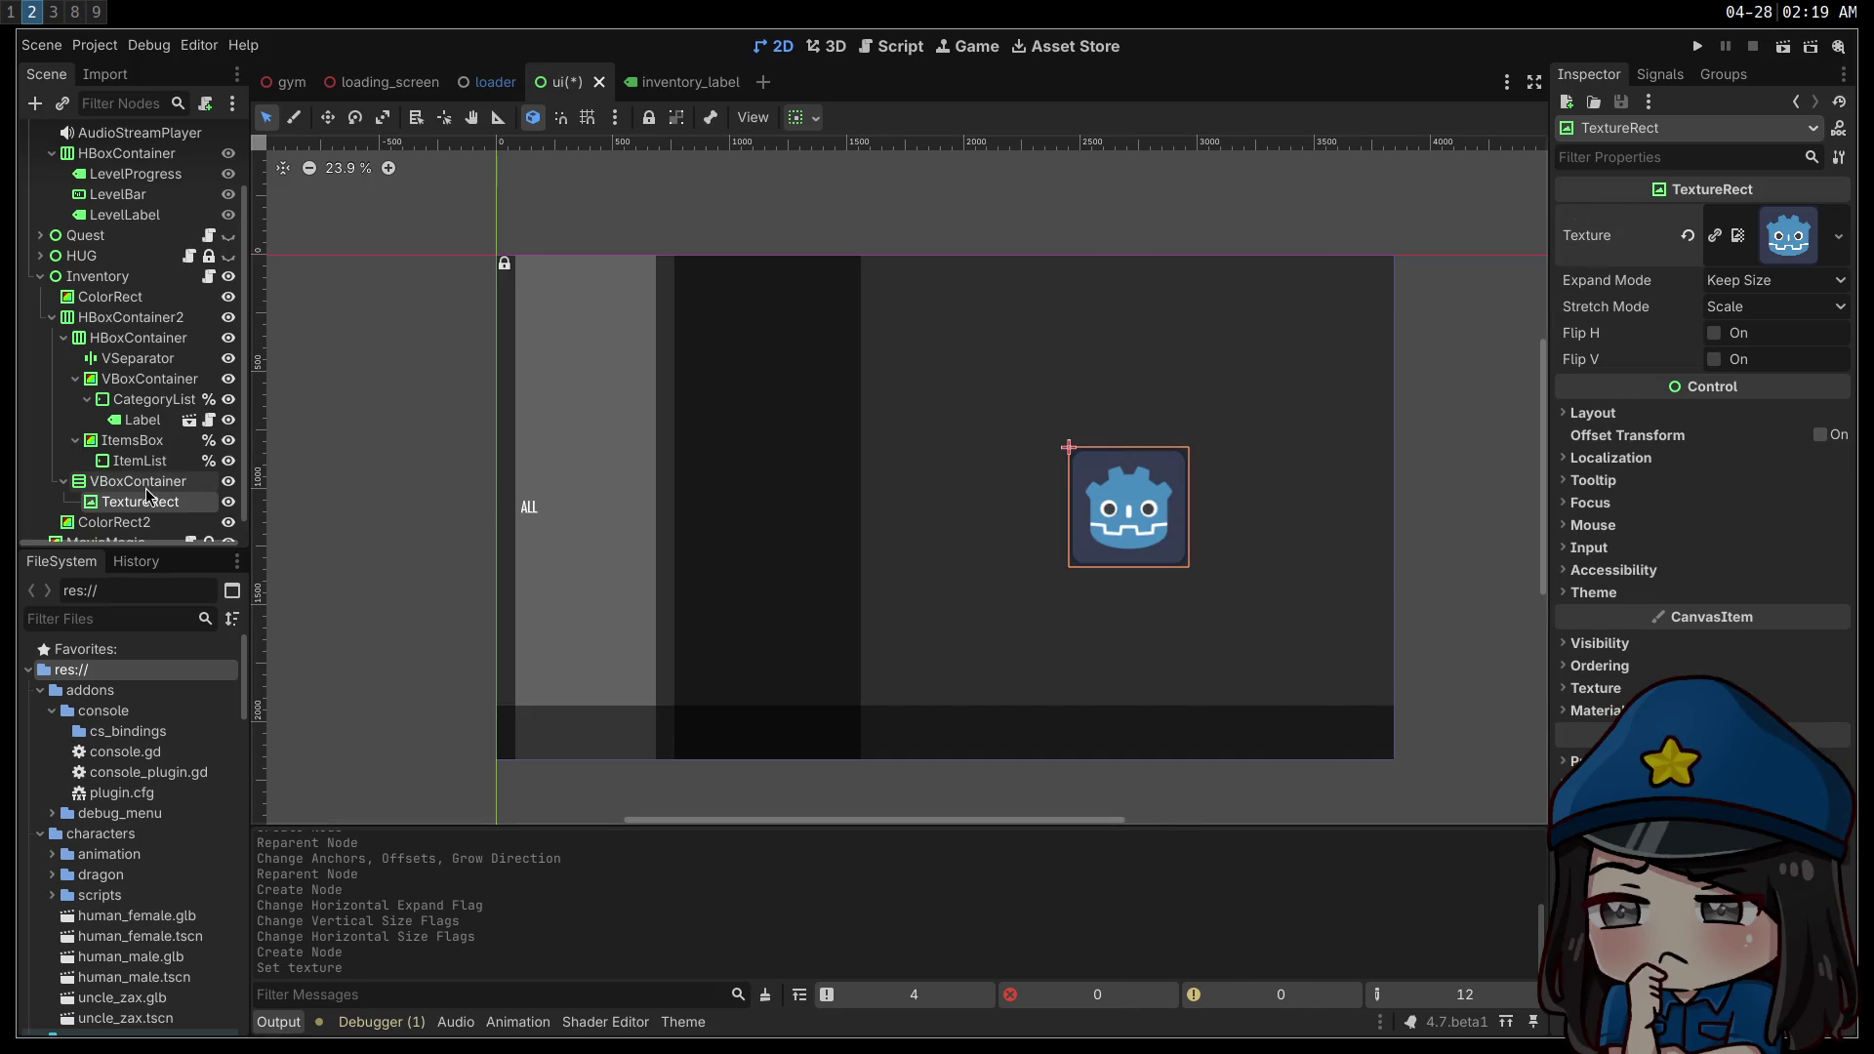
pyautogui.press('super+3')
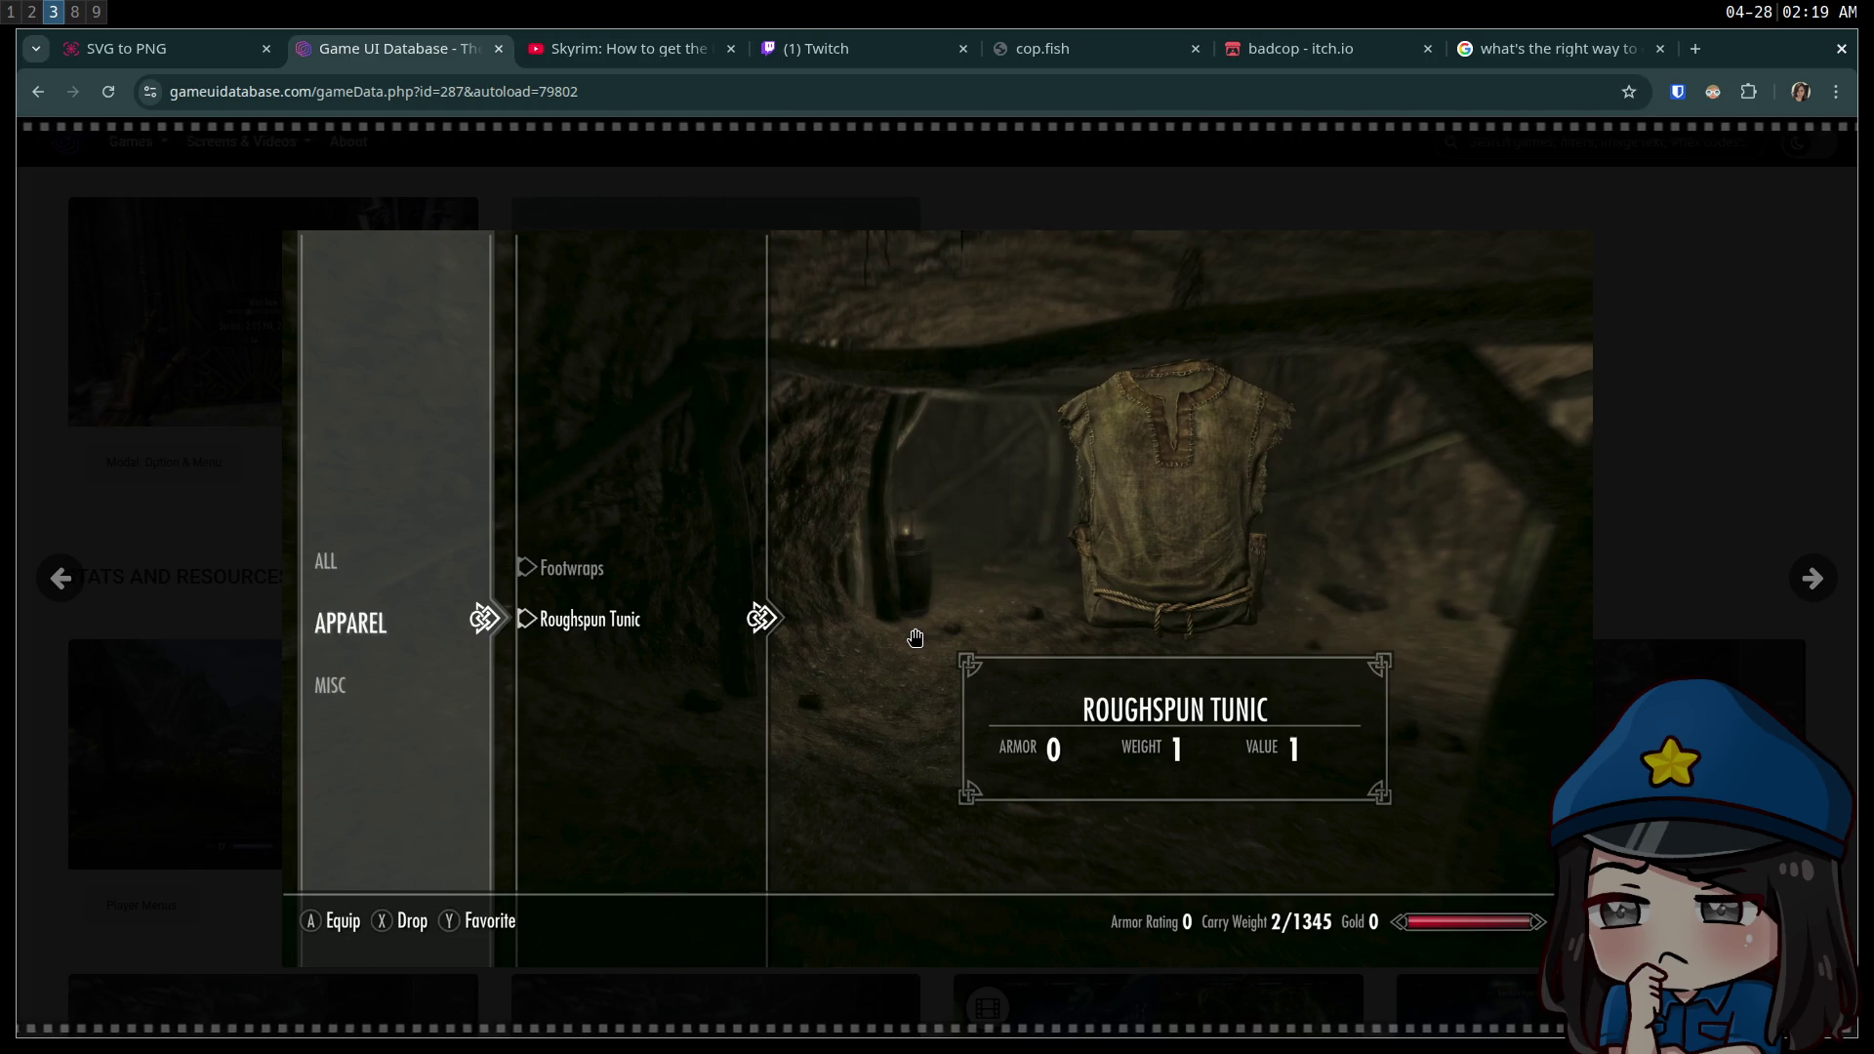
pyautogui.press('super+2')
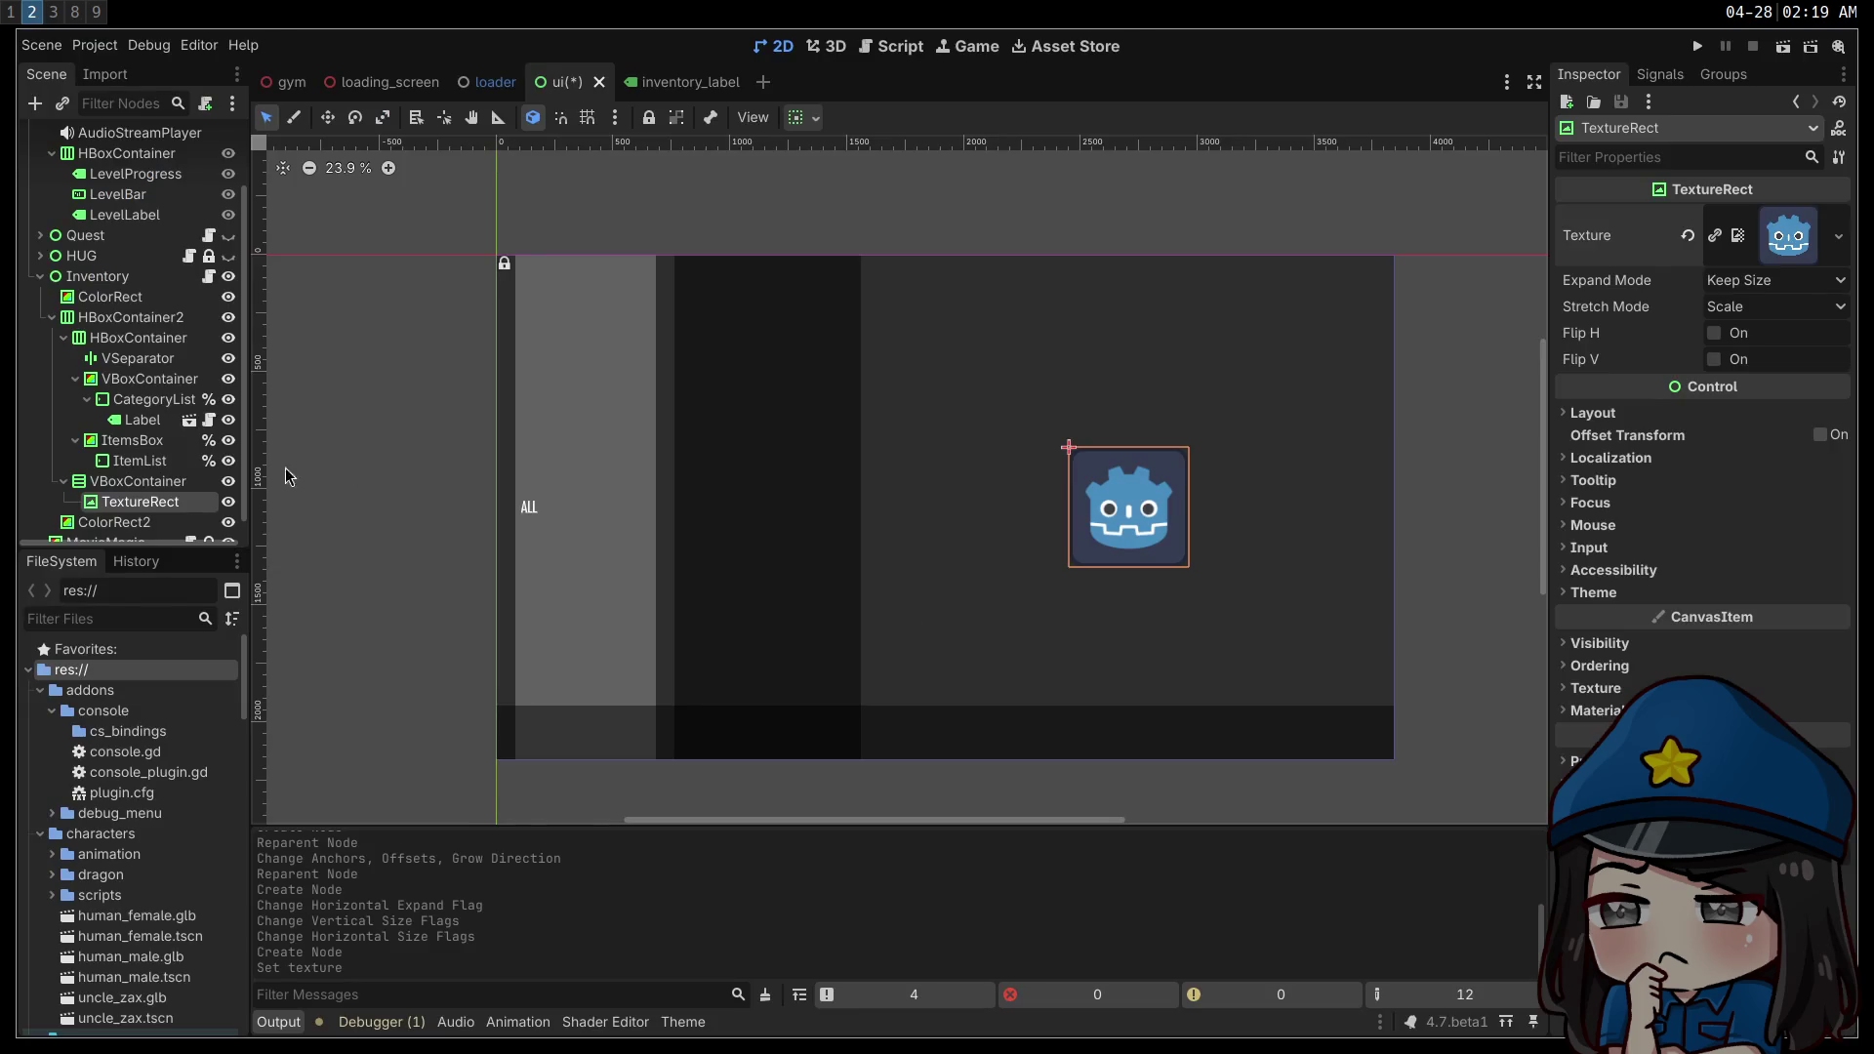
# - Add a ColorRect as another child of the VBoxContainer
pyautogui.rightClick(127, 482)
pyautogui.click(196, 504)
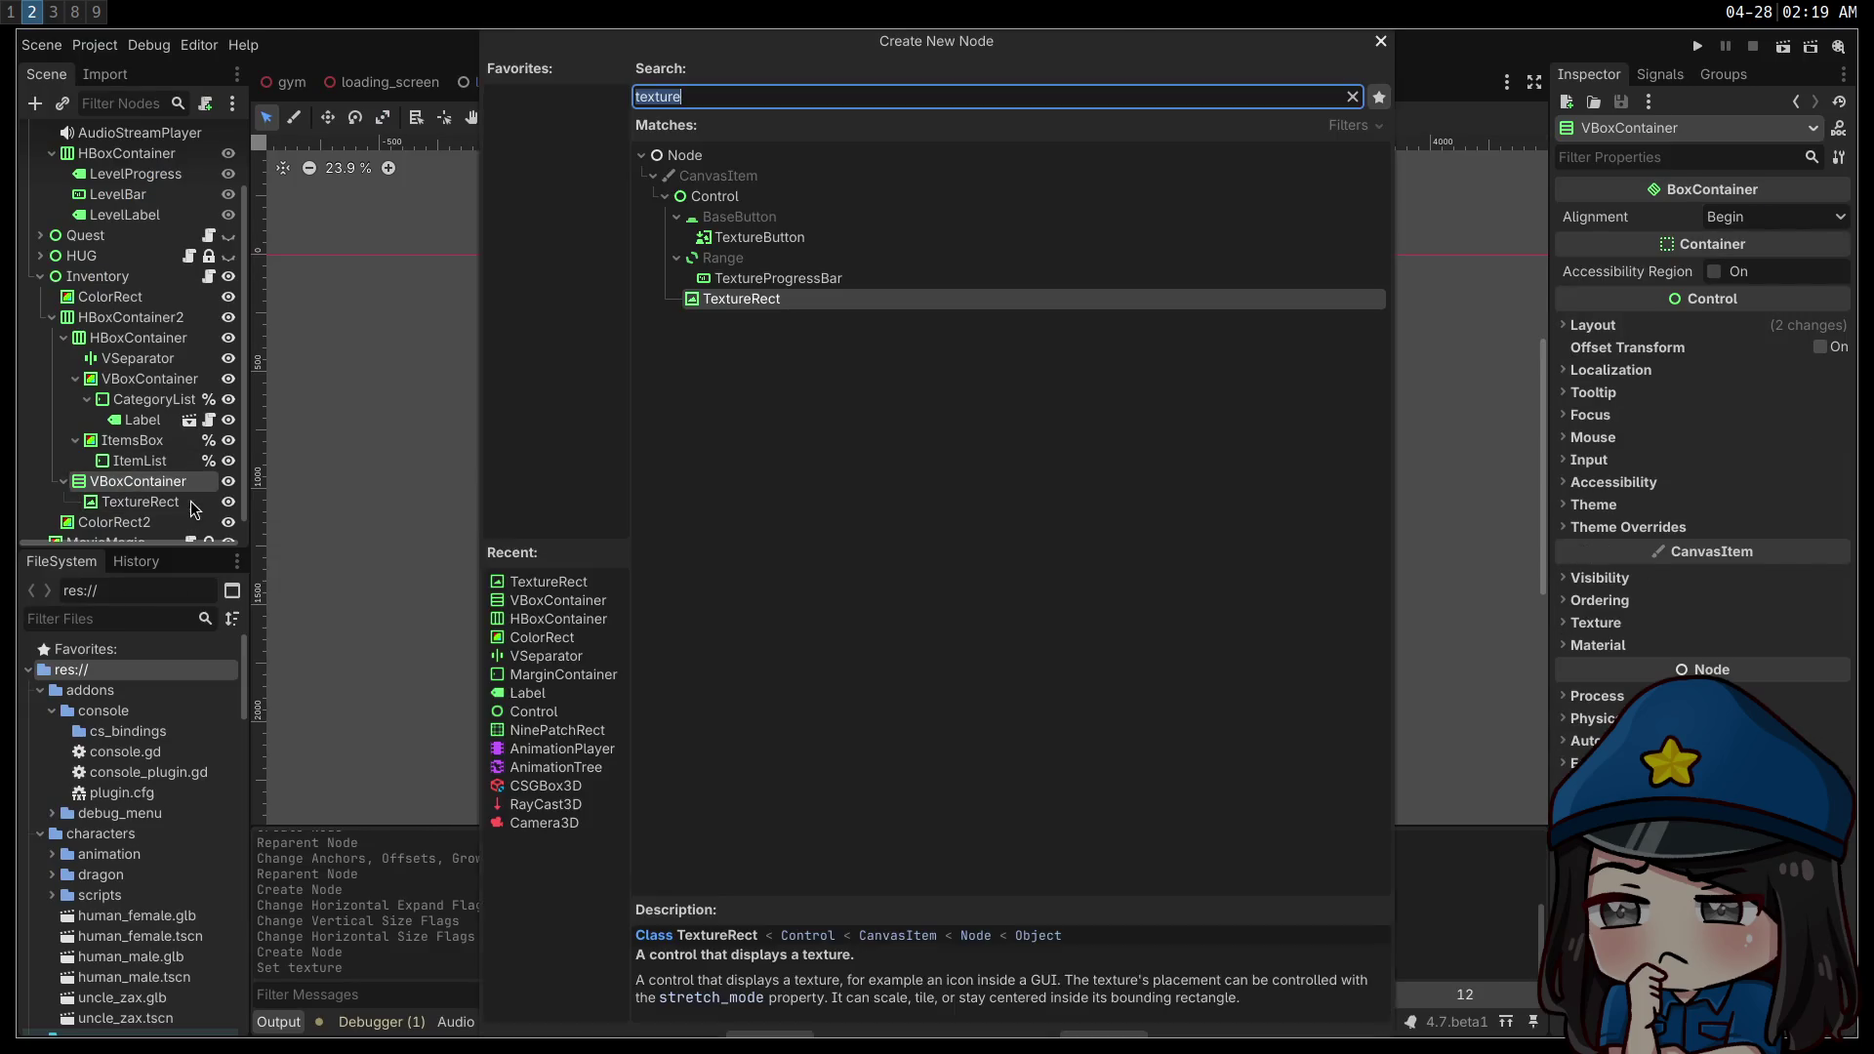
pyautogui.write('color')
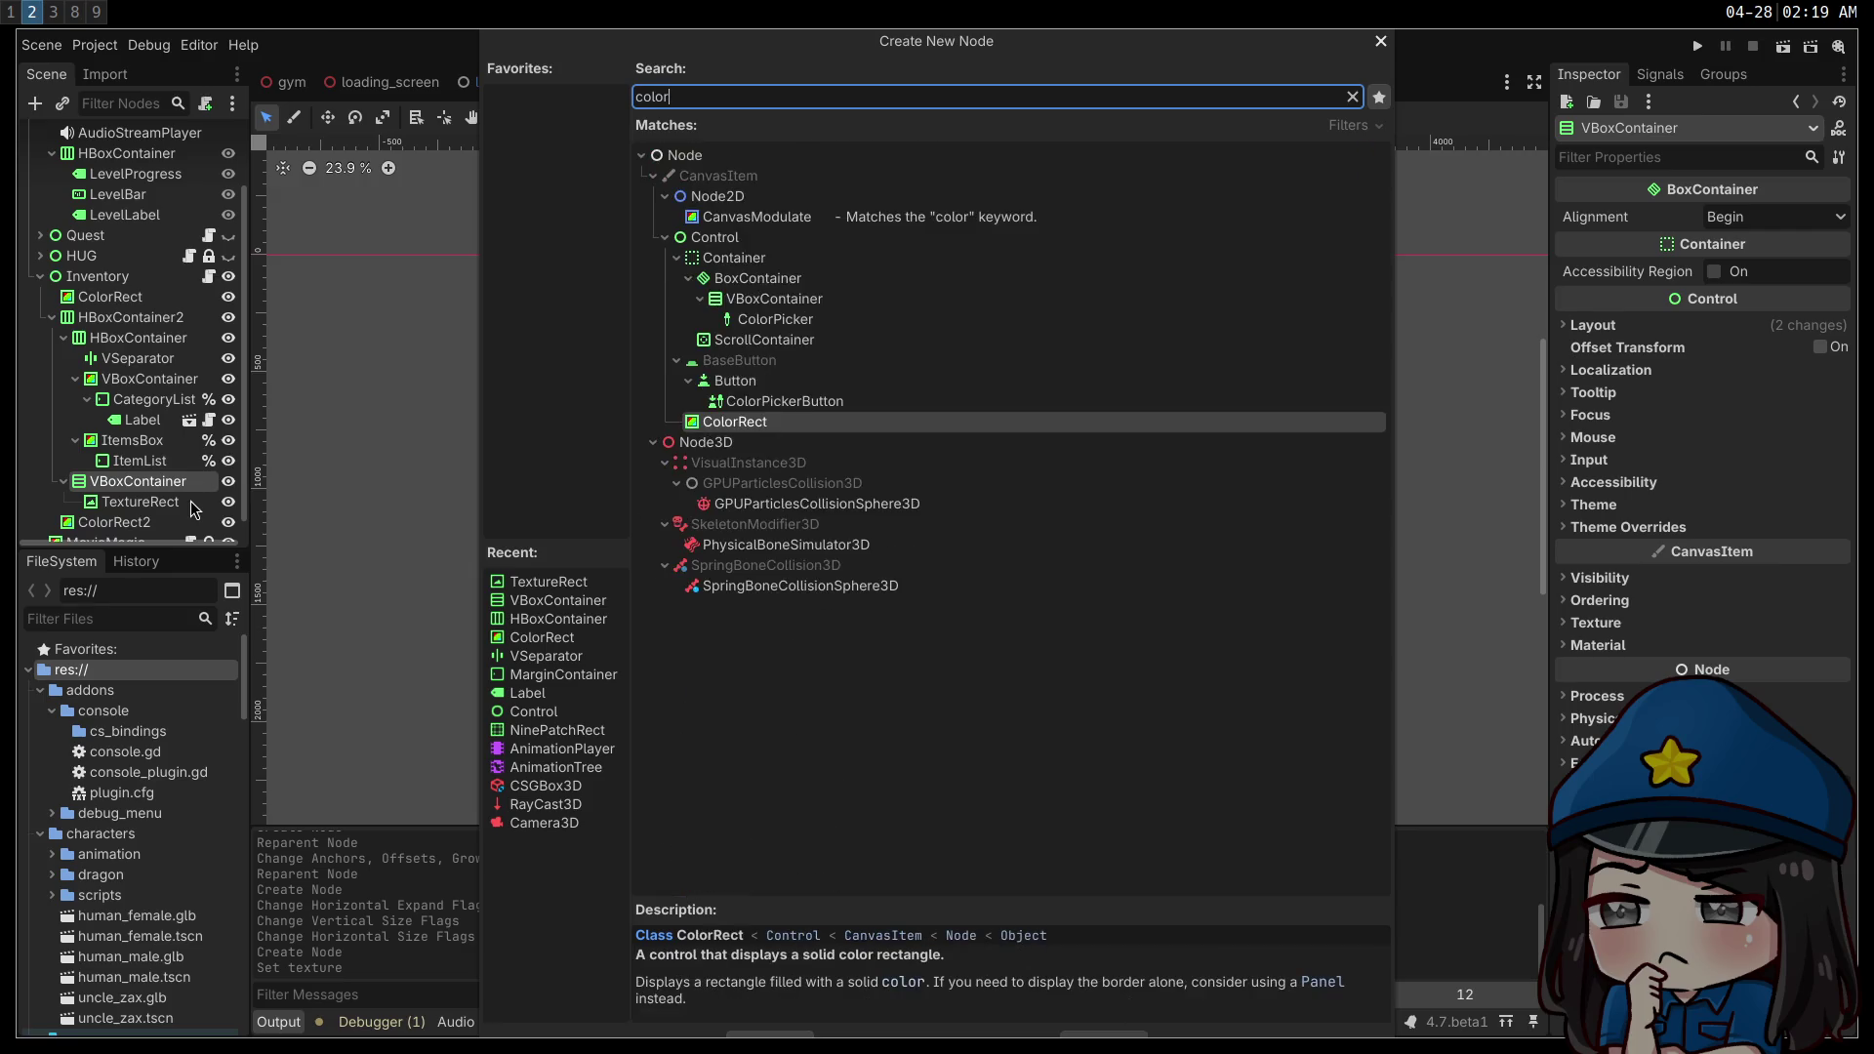
pyautogui.press('Return')
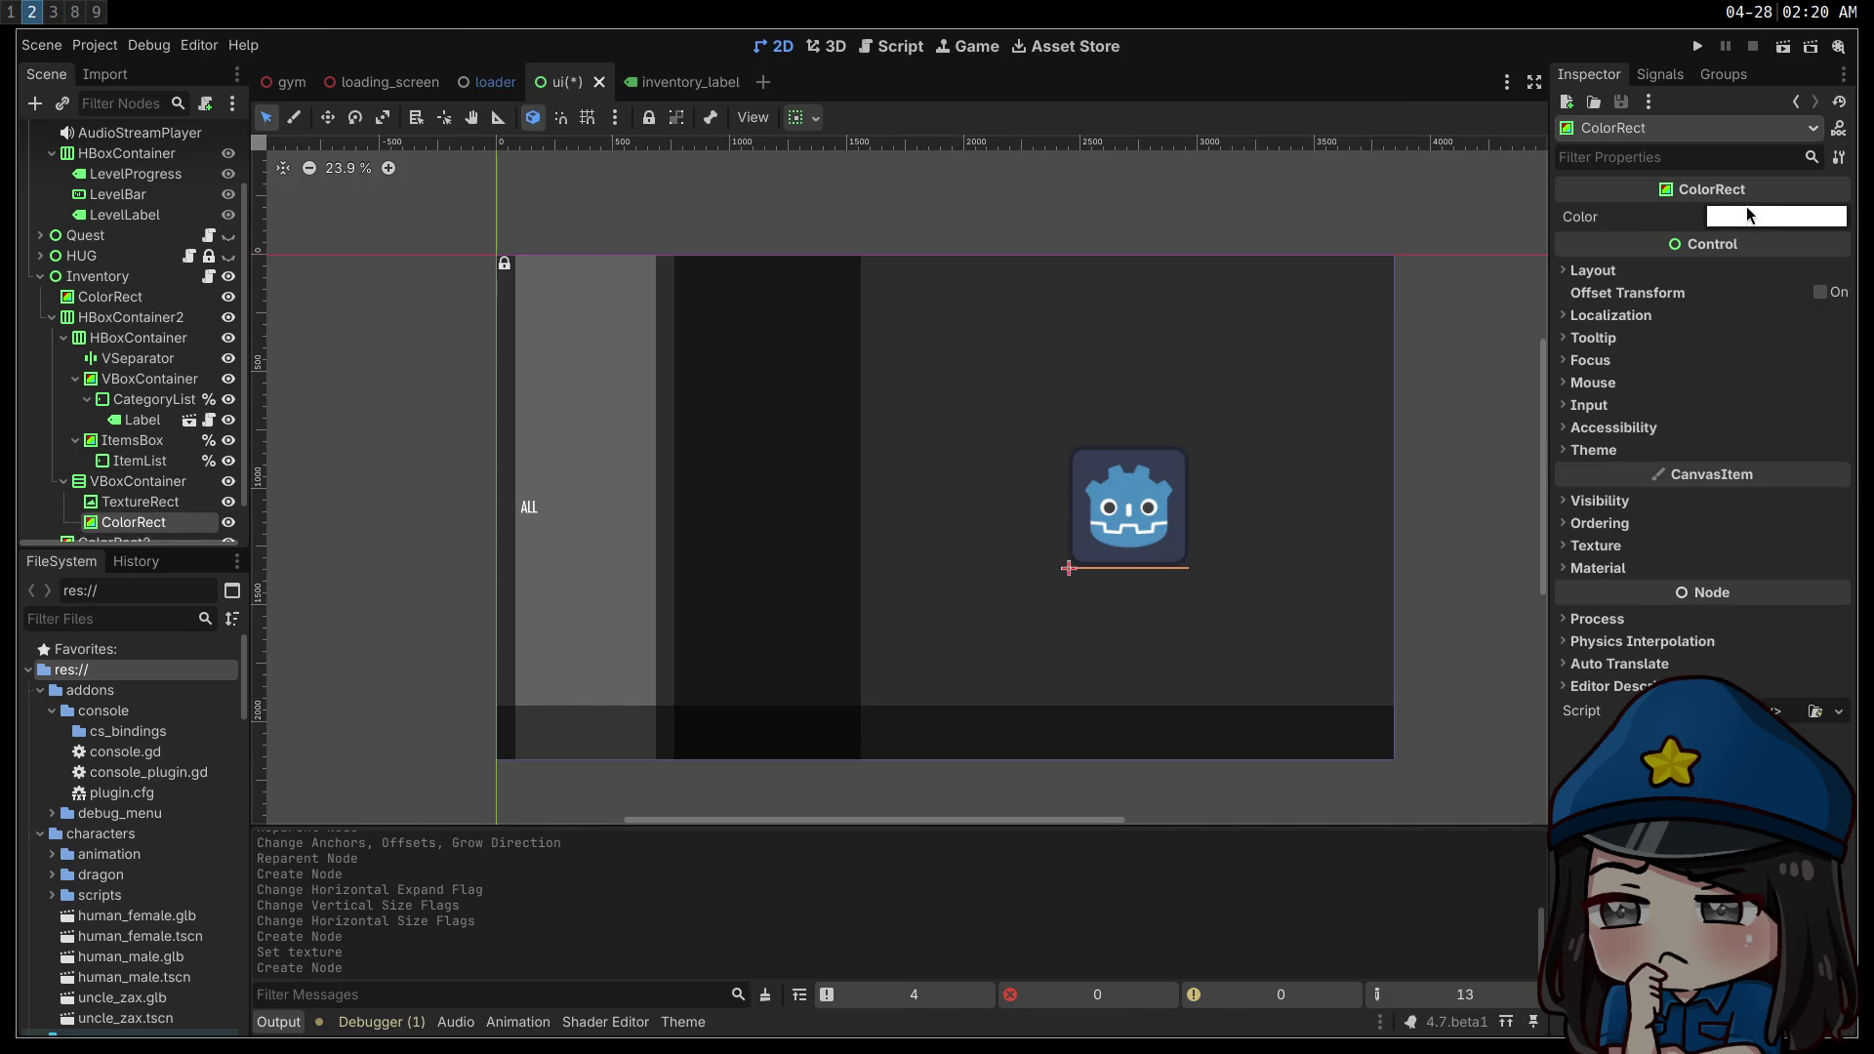
# - Set the ColorRect's colour to black with alpha 0, fully transparent
pyautogui.click(1749, 211)
pyautogui.moveTo(1837, 429); pyautogui.dragTo(1825, 610)
pyautogui.moveTo(1693, 662); pyautogui.dragTo(1591, 664)
pyautogui.click(1540, 656)
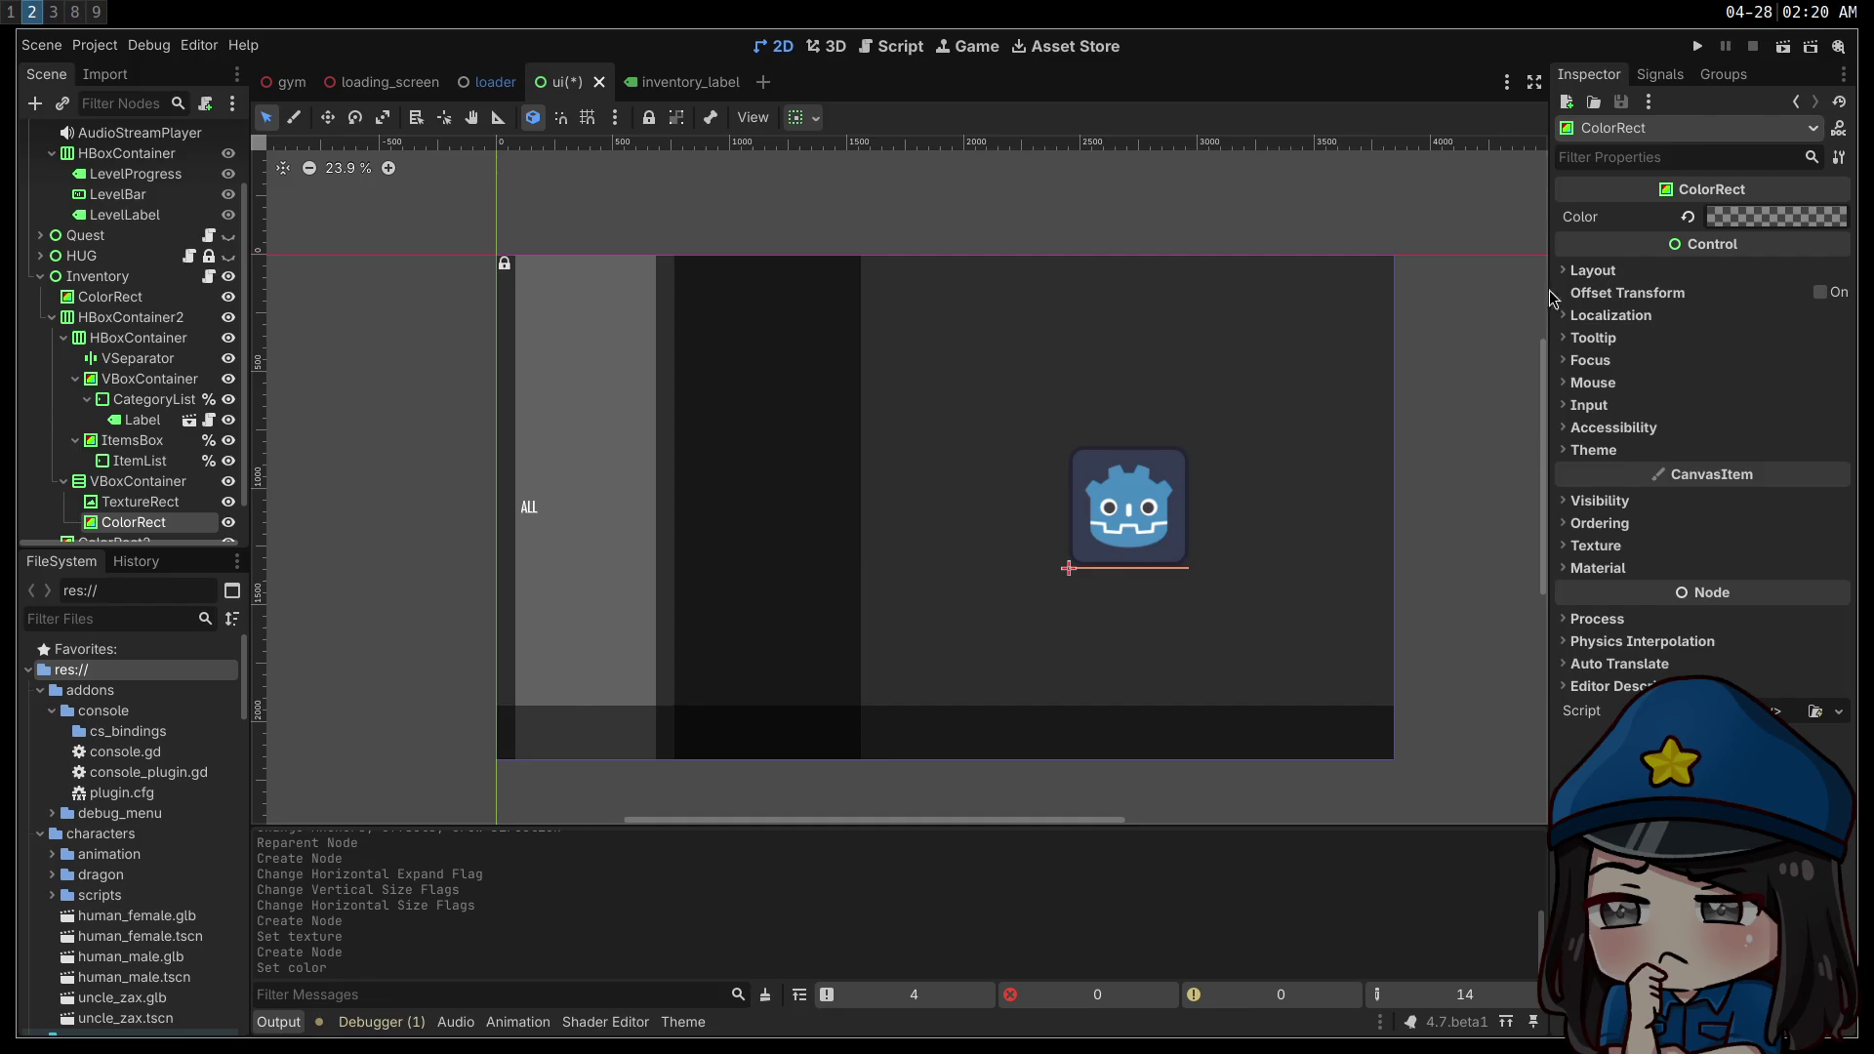
pyautogui.scroll(-1, 147, 410)
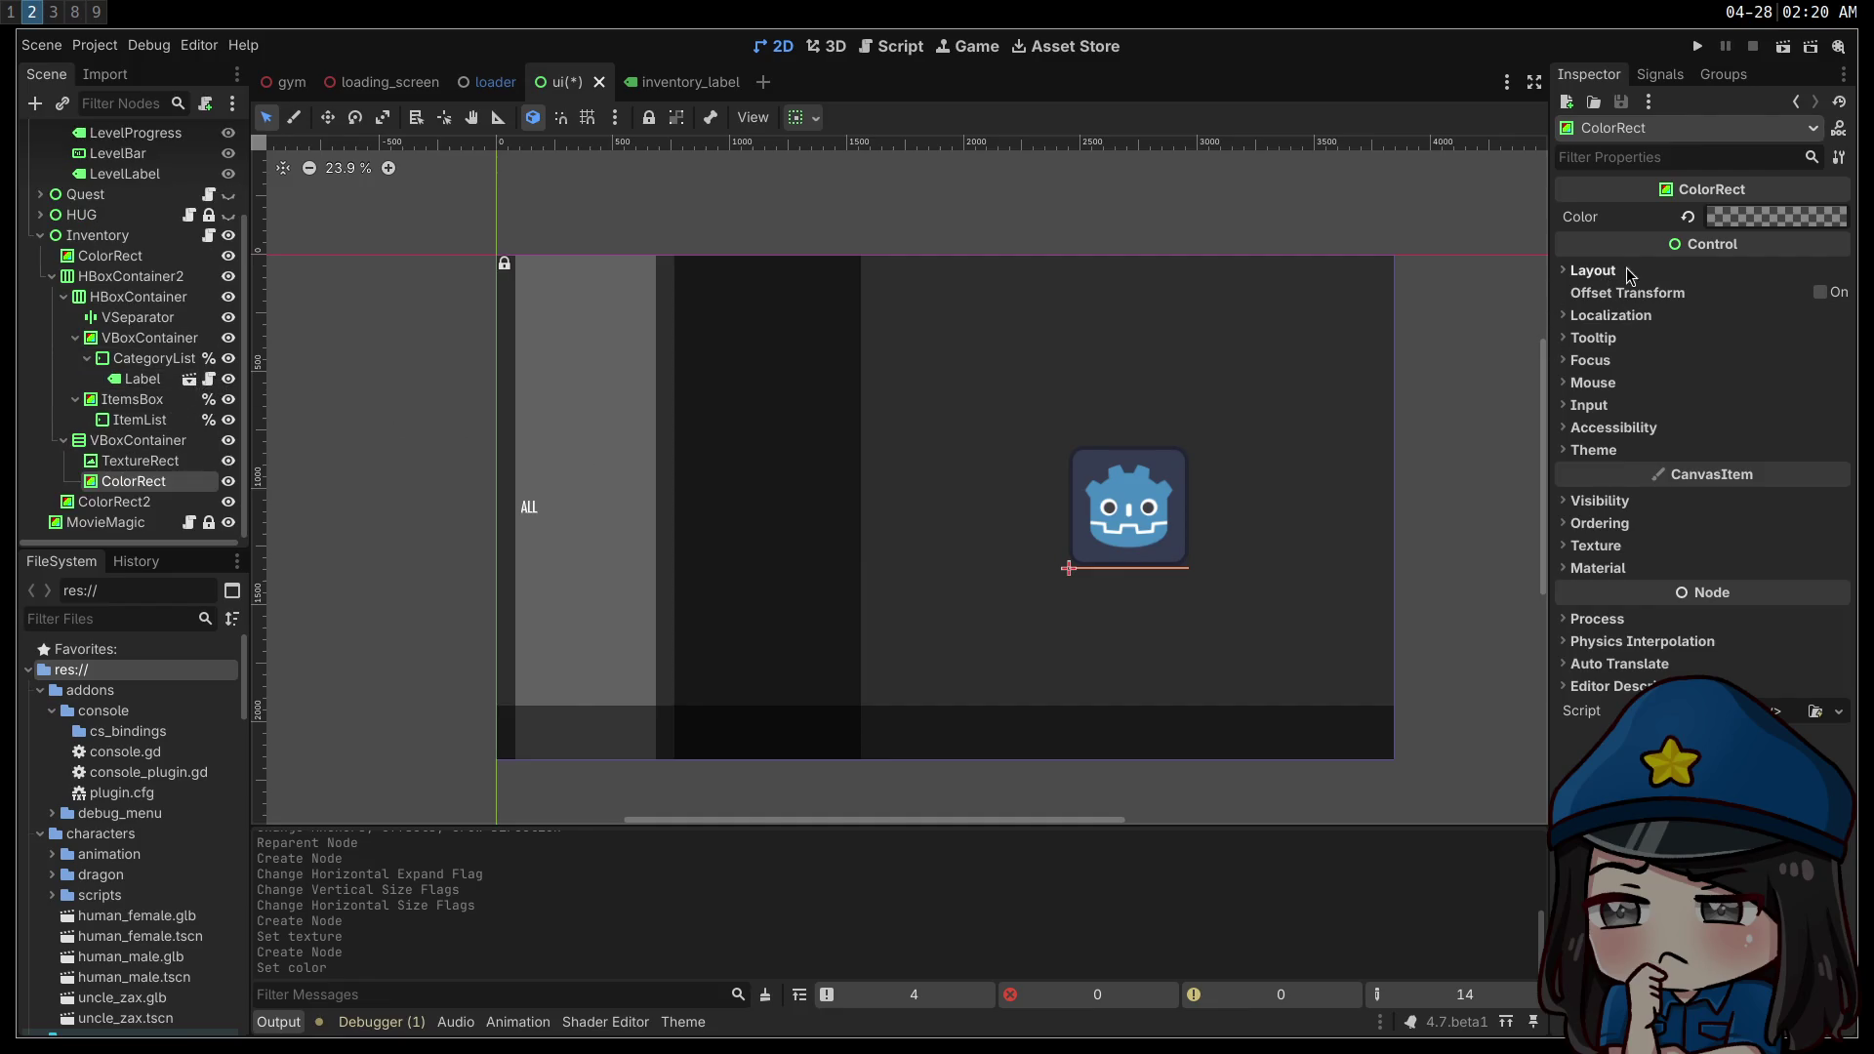
# - Adjust the ColorRect's custom minimum width and review its container sizing settings
pyautogui.click(1594, 270)
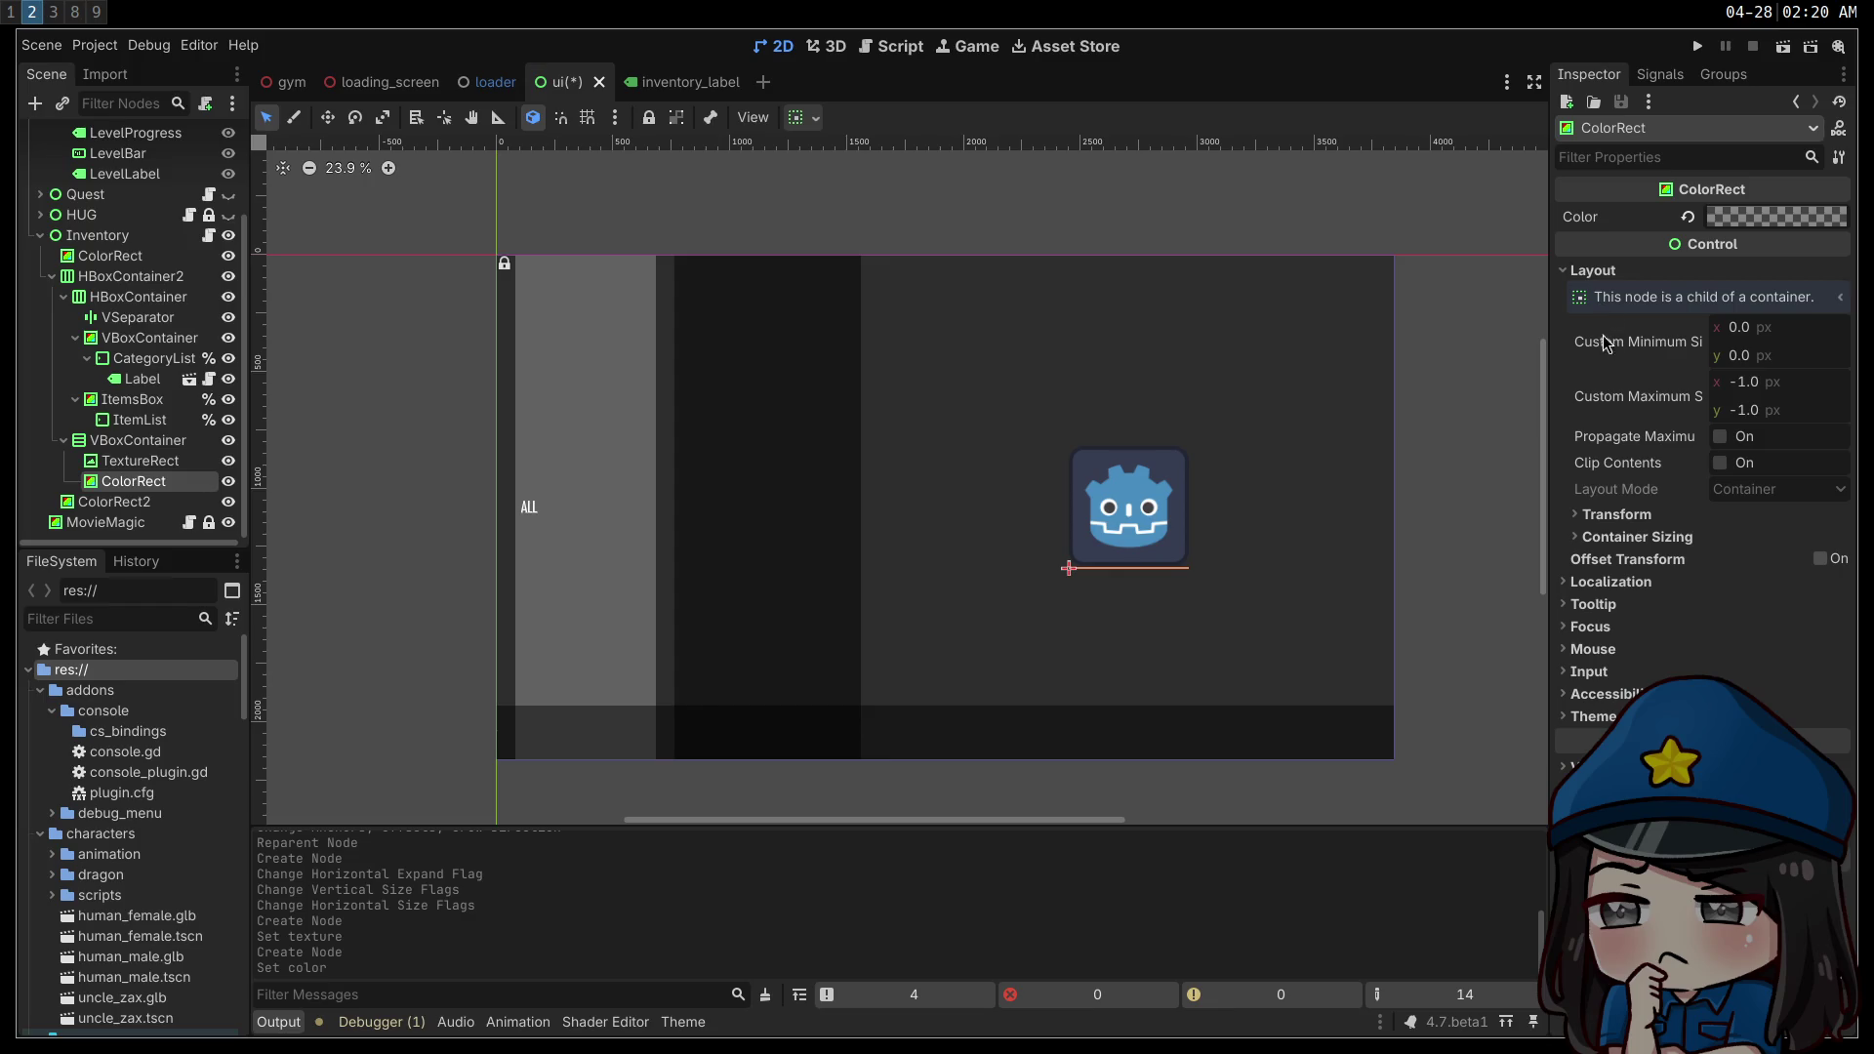
pyautogui.click(1780, 336)
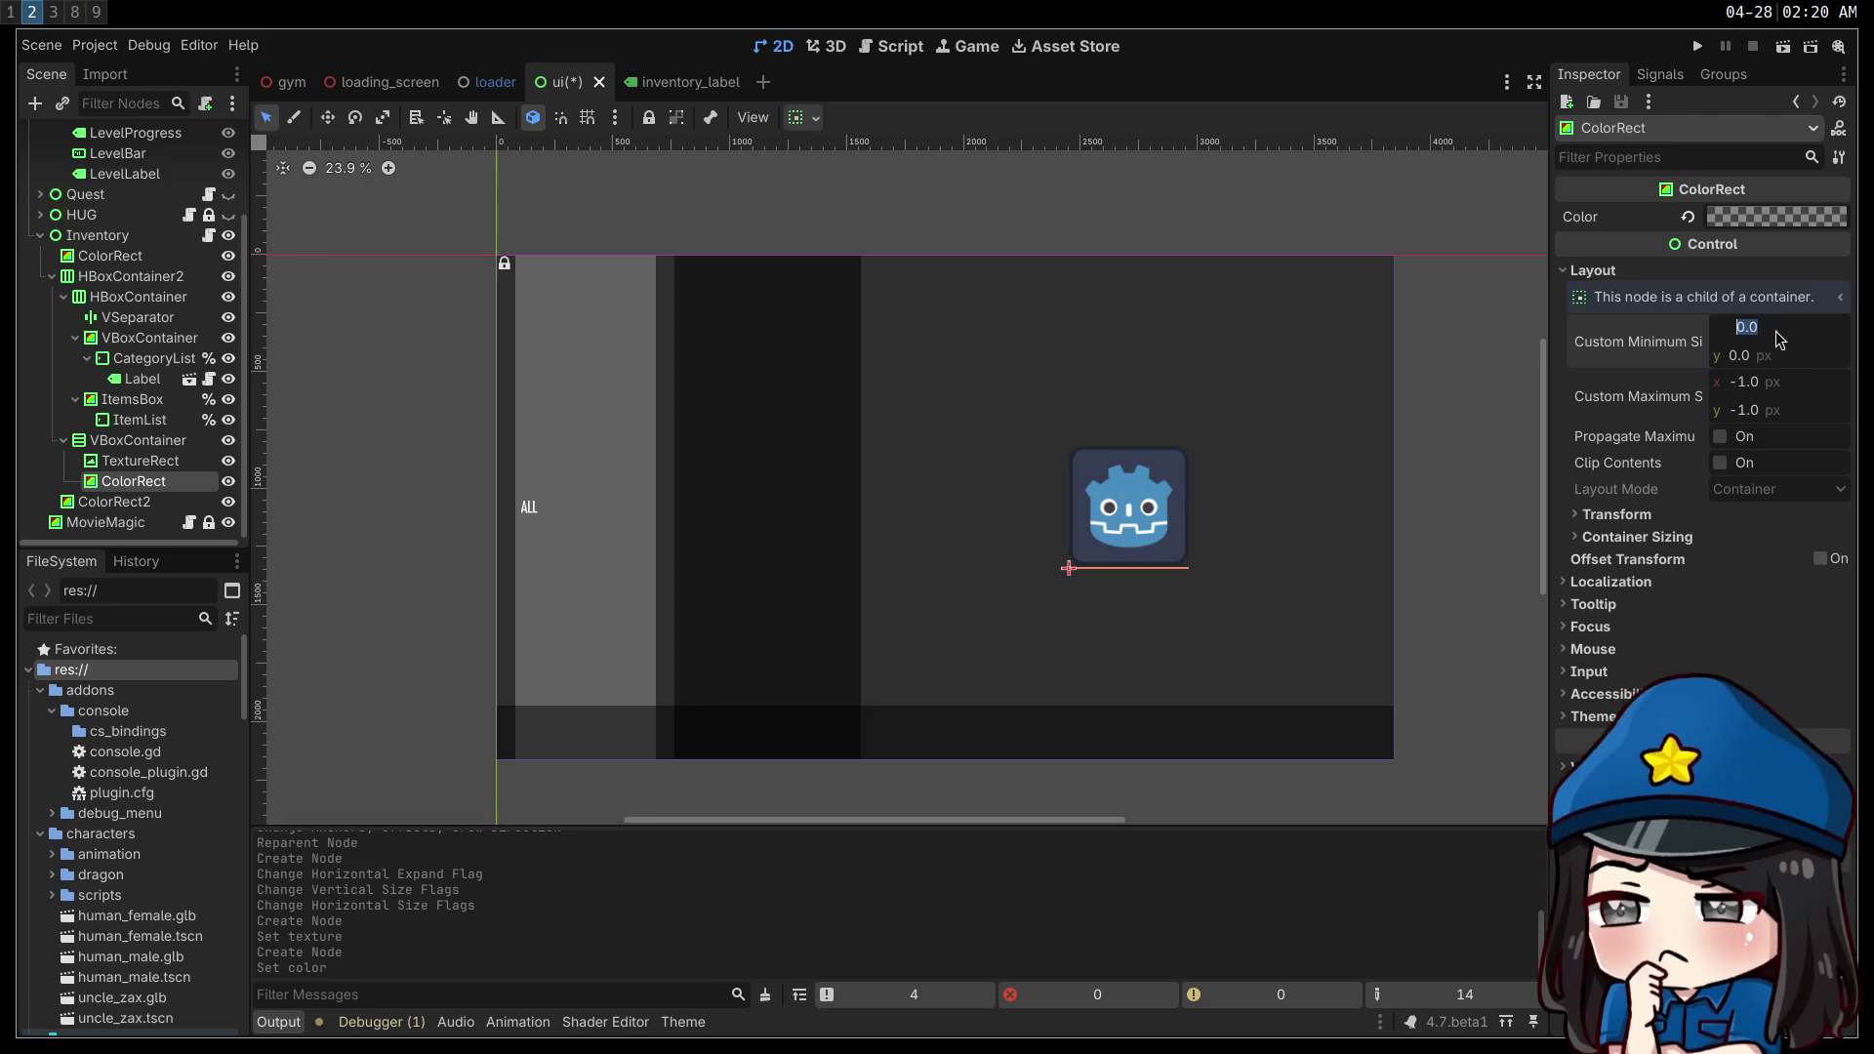
pyautogui.click(1638, 539)
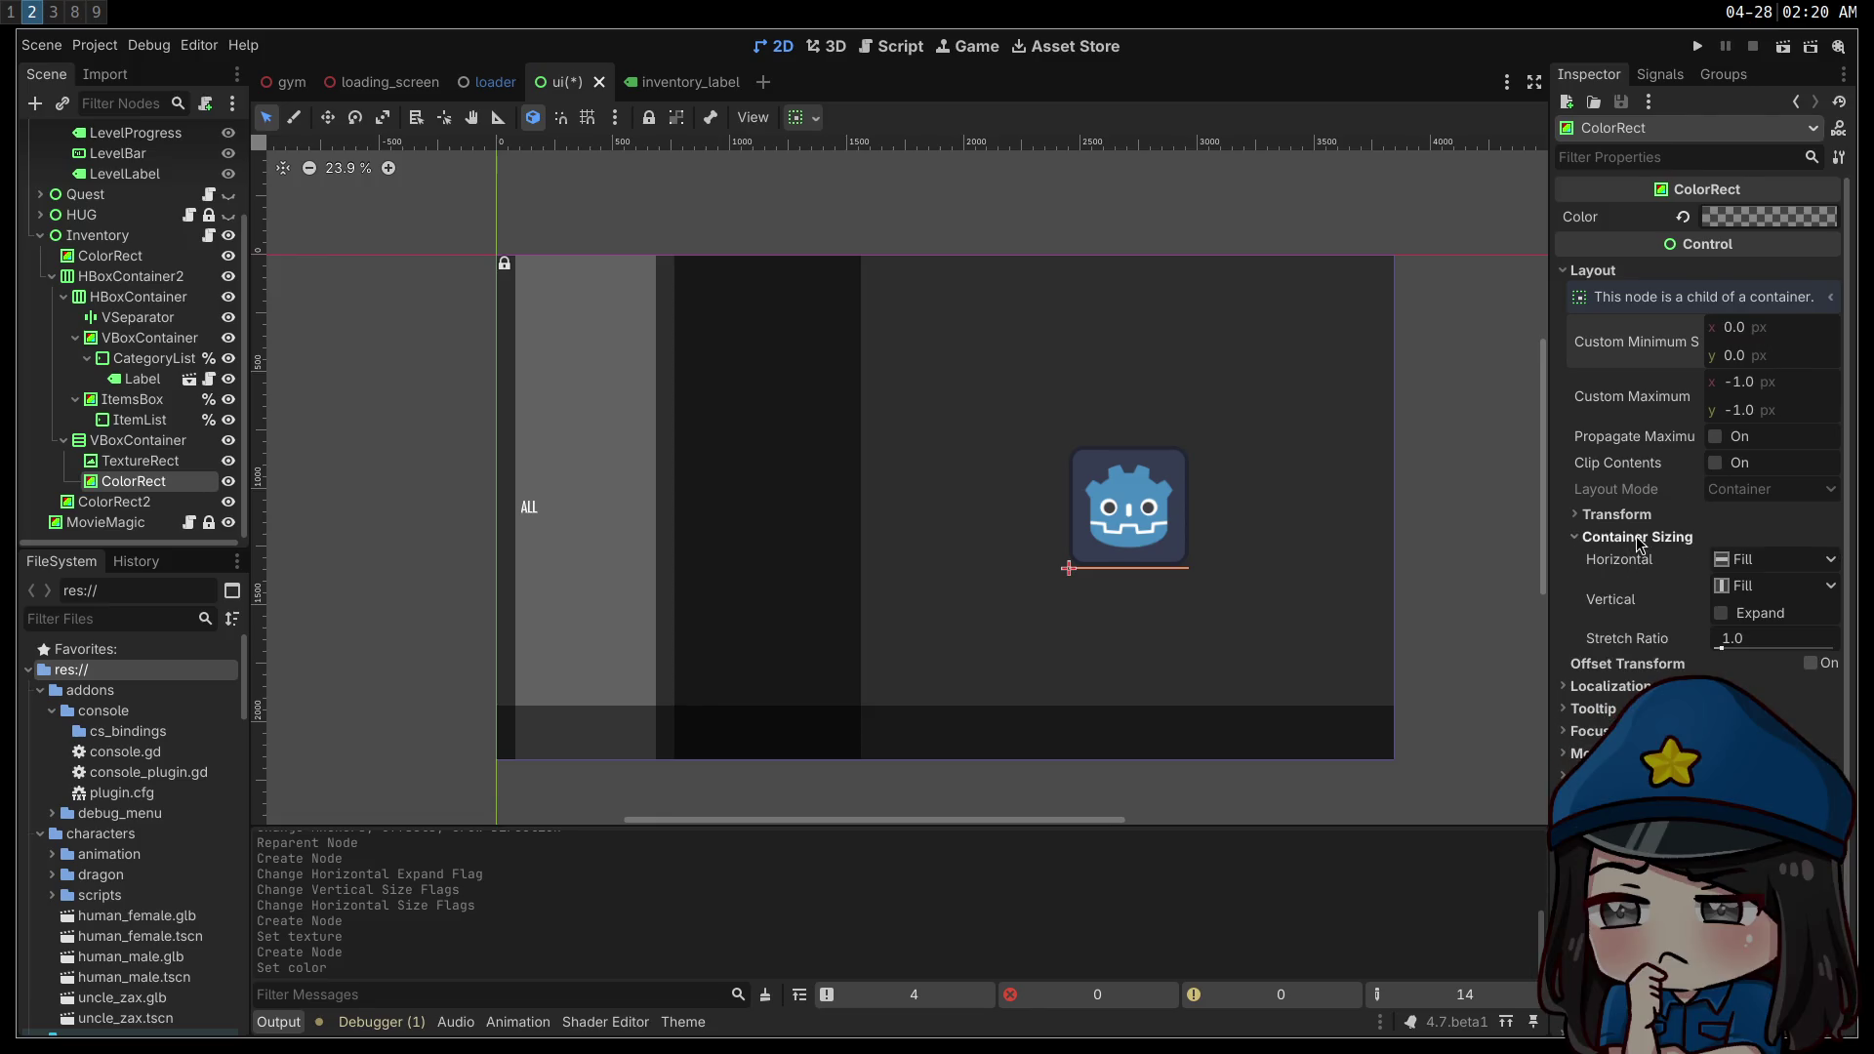
pyautogui.click(1639, 542)
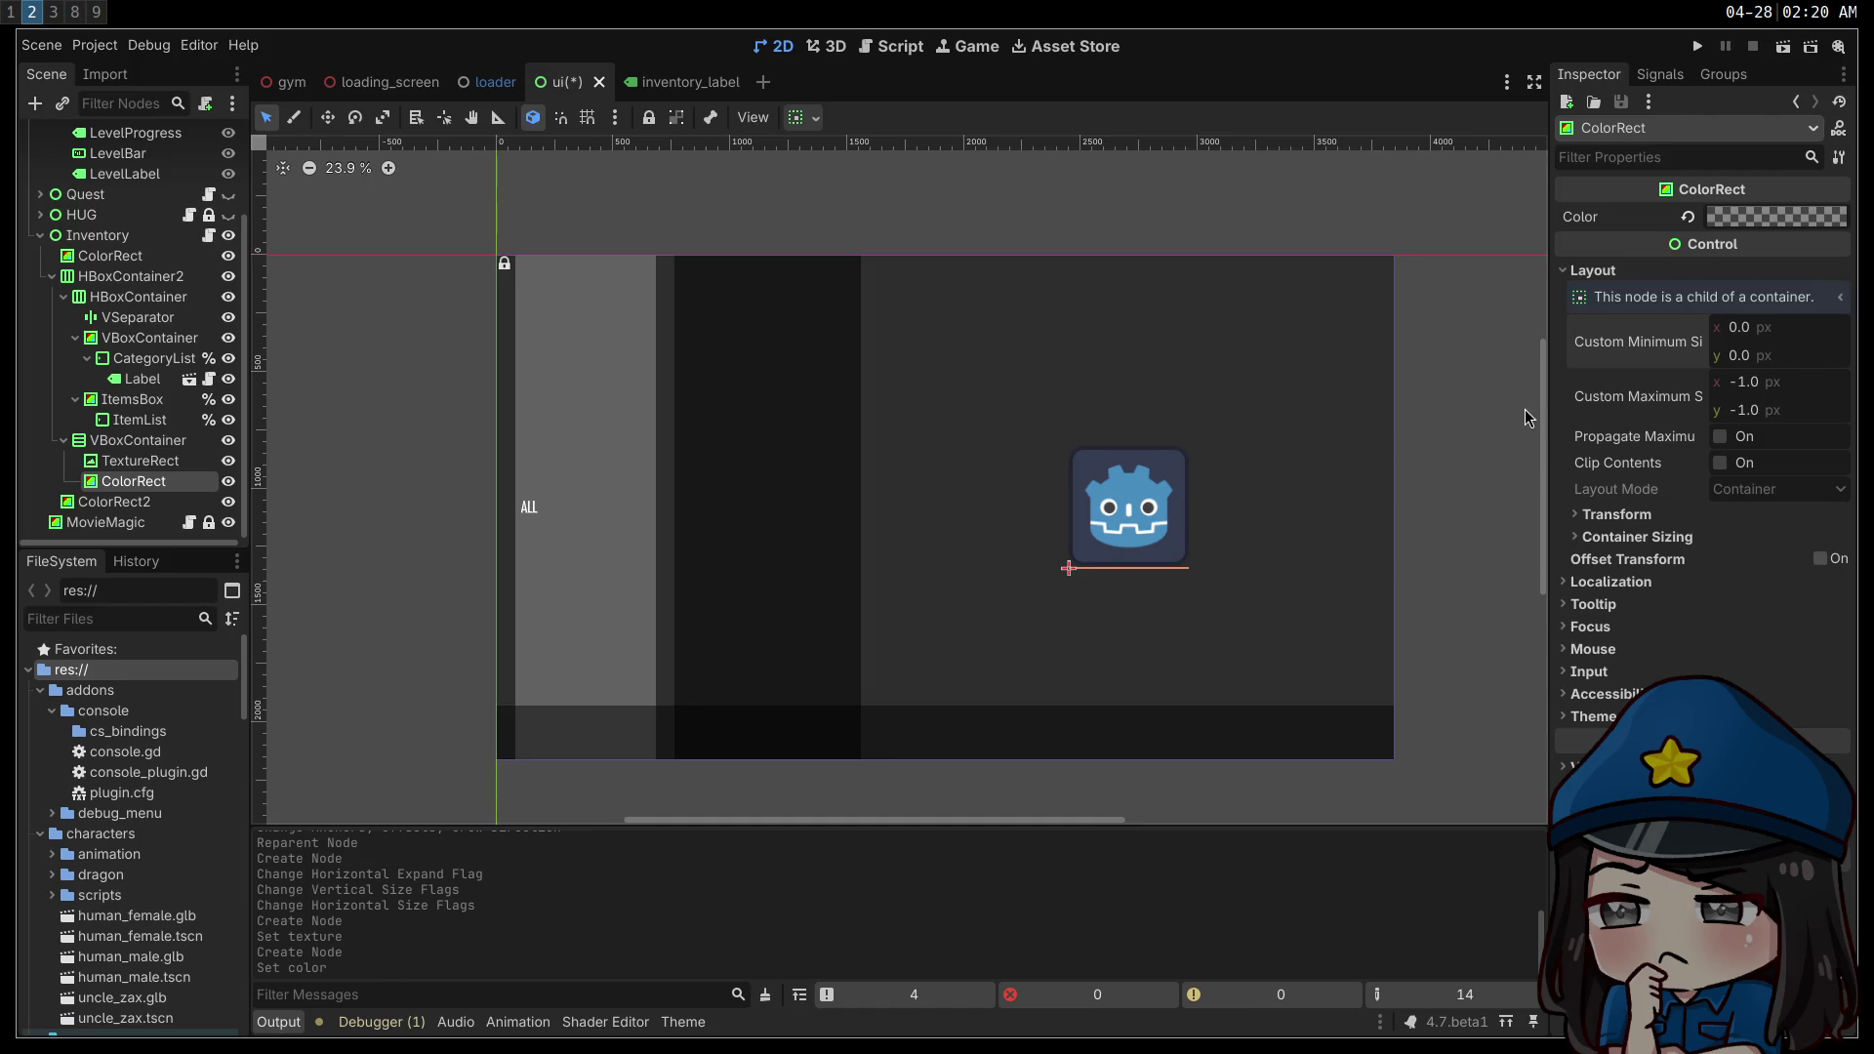
pyautogui.click(1636, 539)
pyautogui.click(1637, 538)
pyautogui.click(1637, 539)
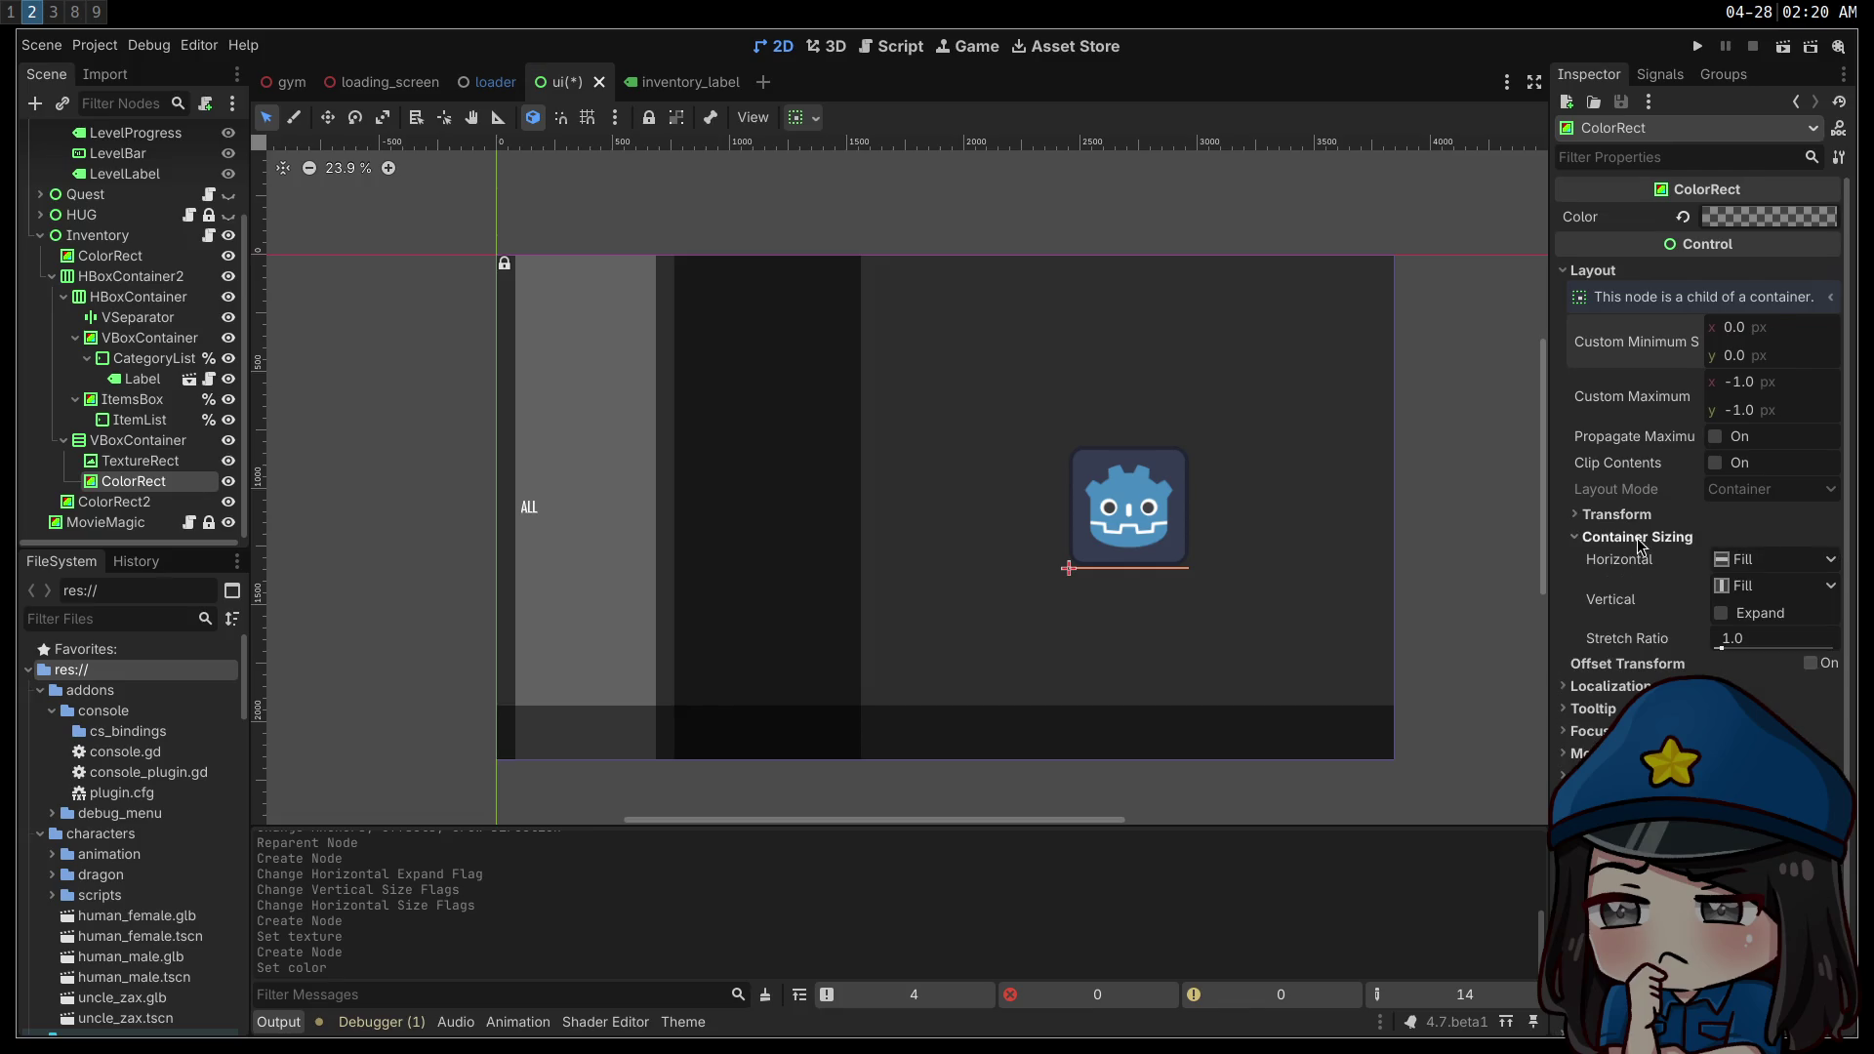
pyautogui.click(1637, 539)
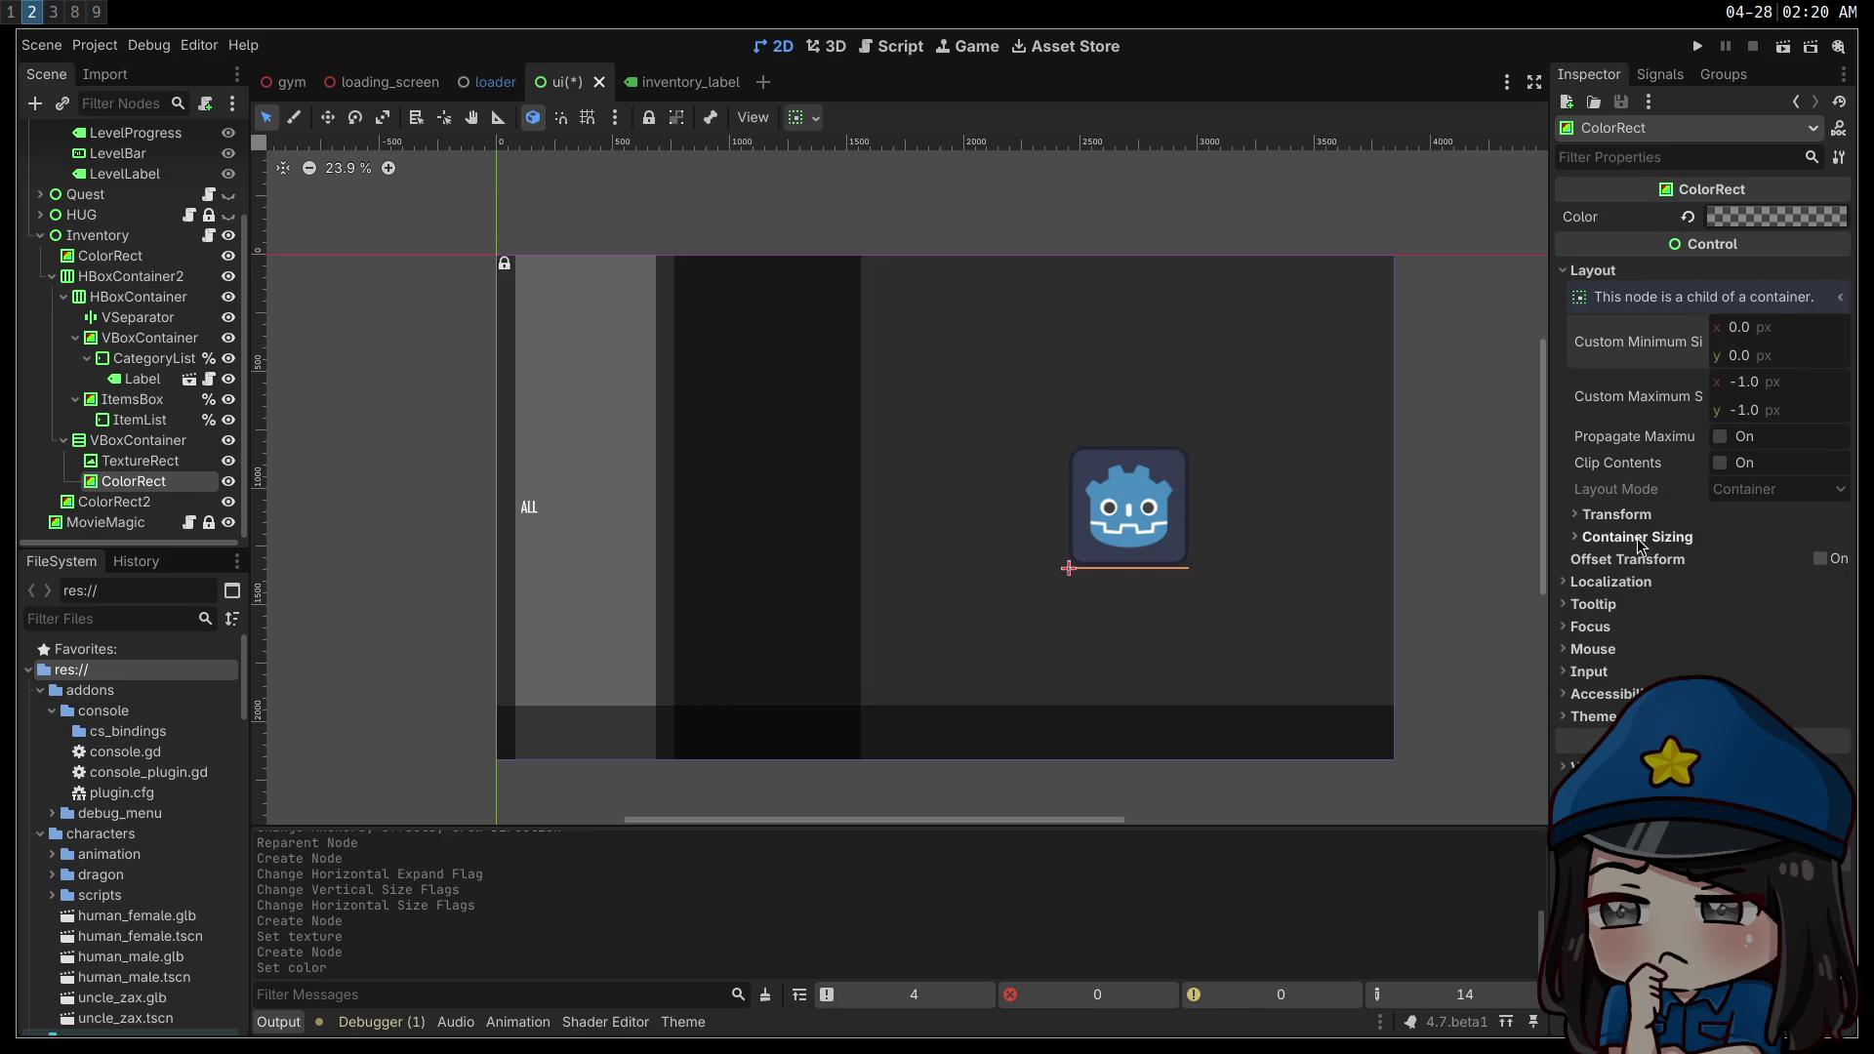
# - Review the VBoxContainer and TextureRect layout properties, then start editing the ColorRect's minimum width
pyautogui.click(134, 442)
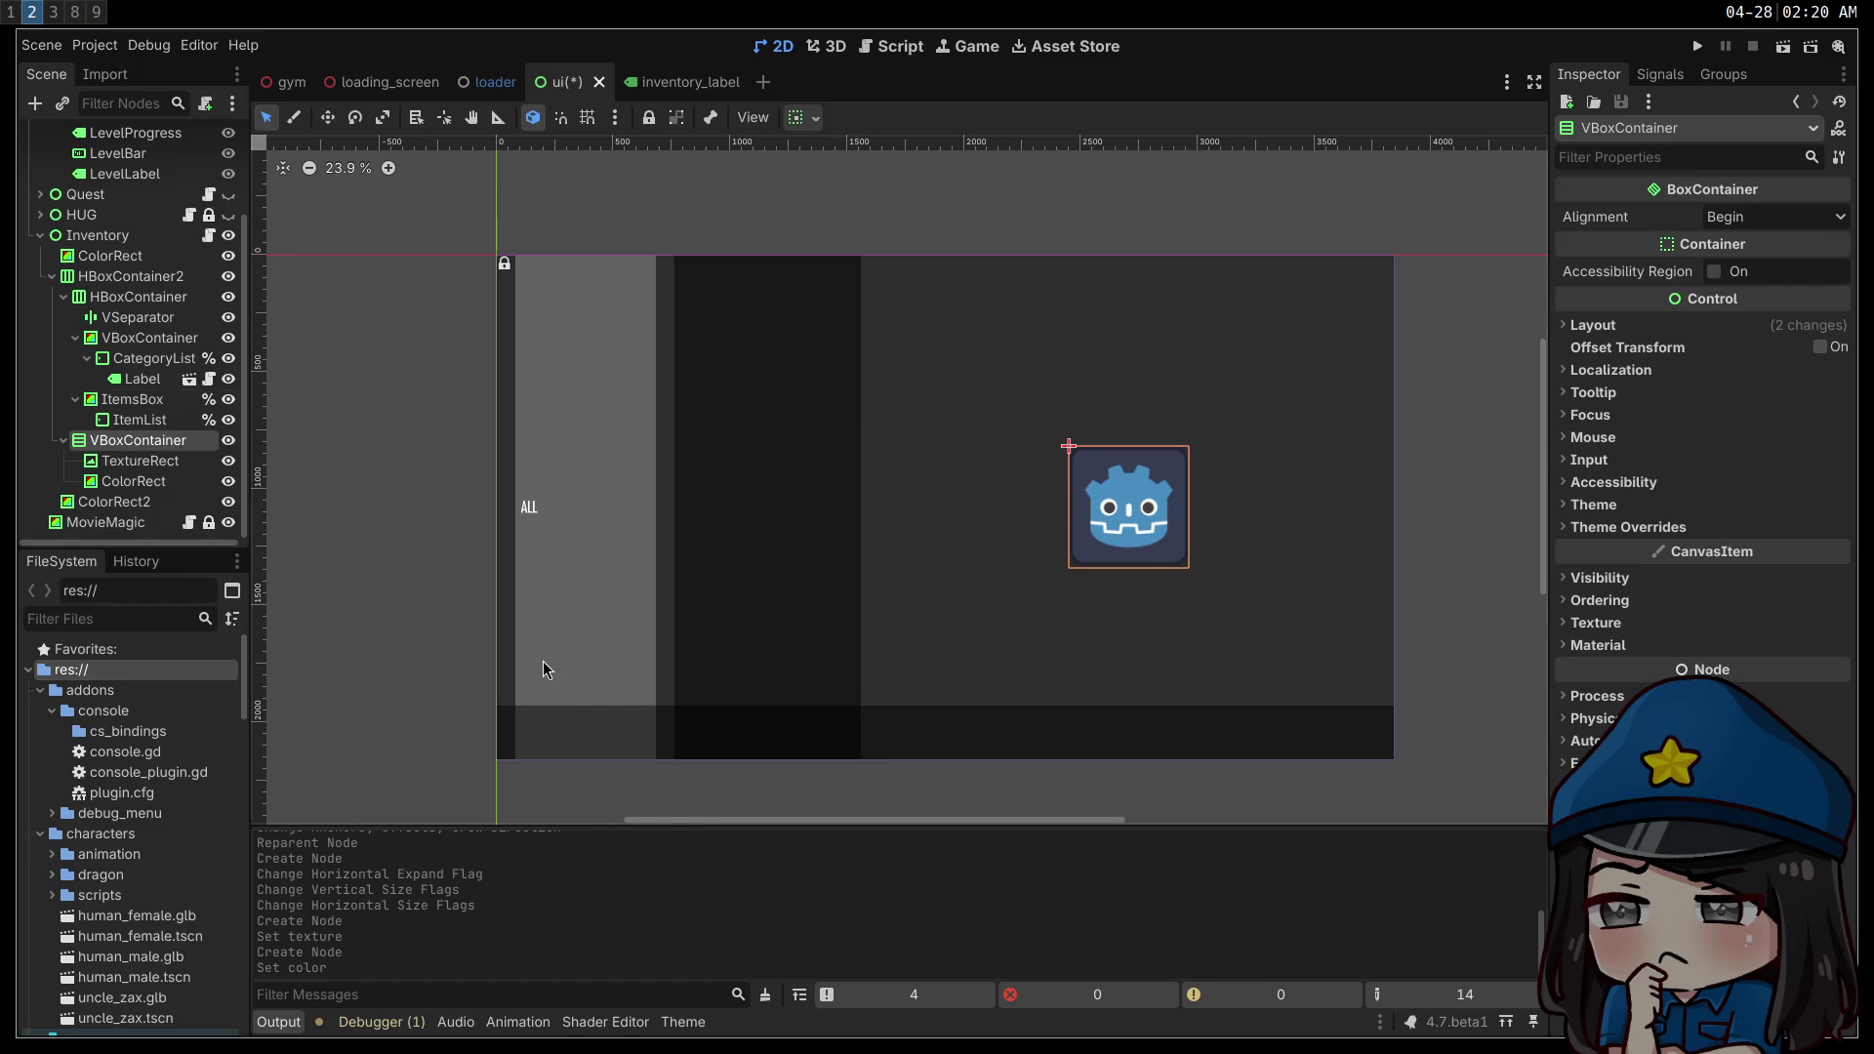
pyautogui.click(155, 465)
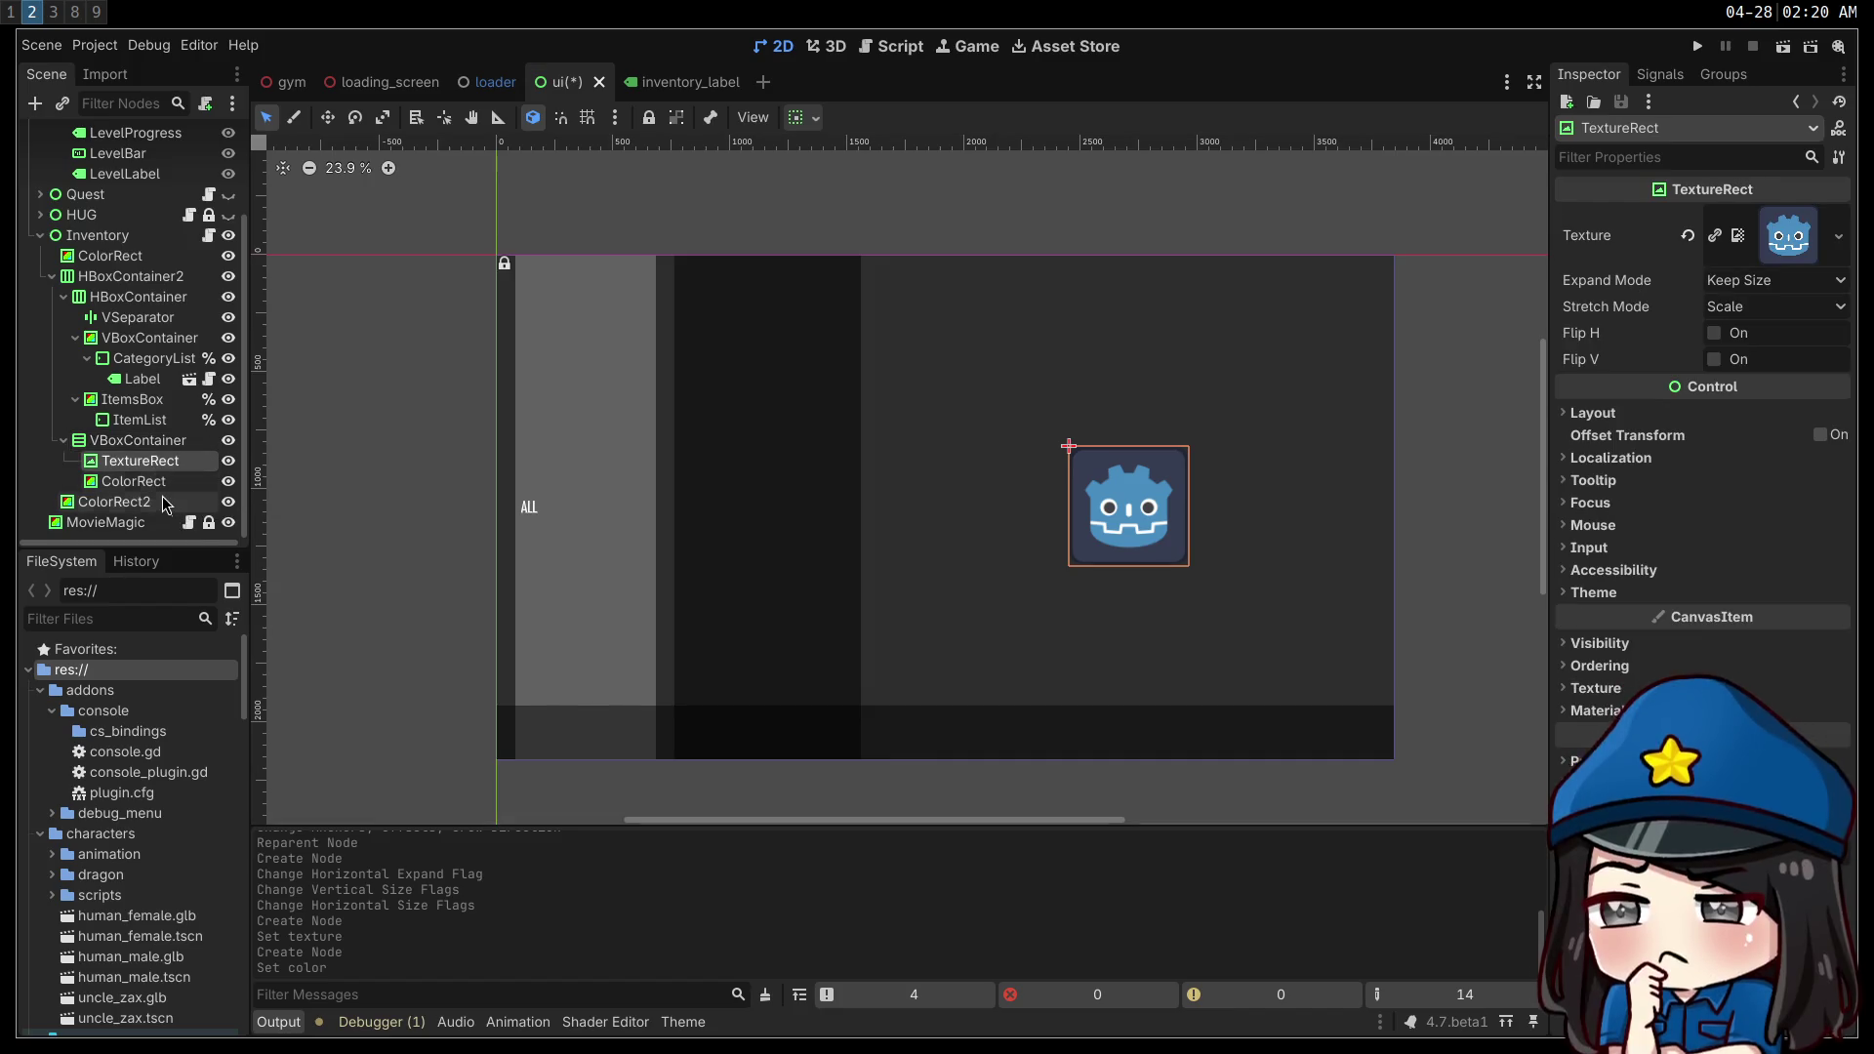
pyautogui.click(135, 450)
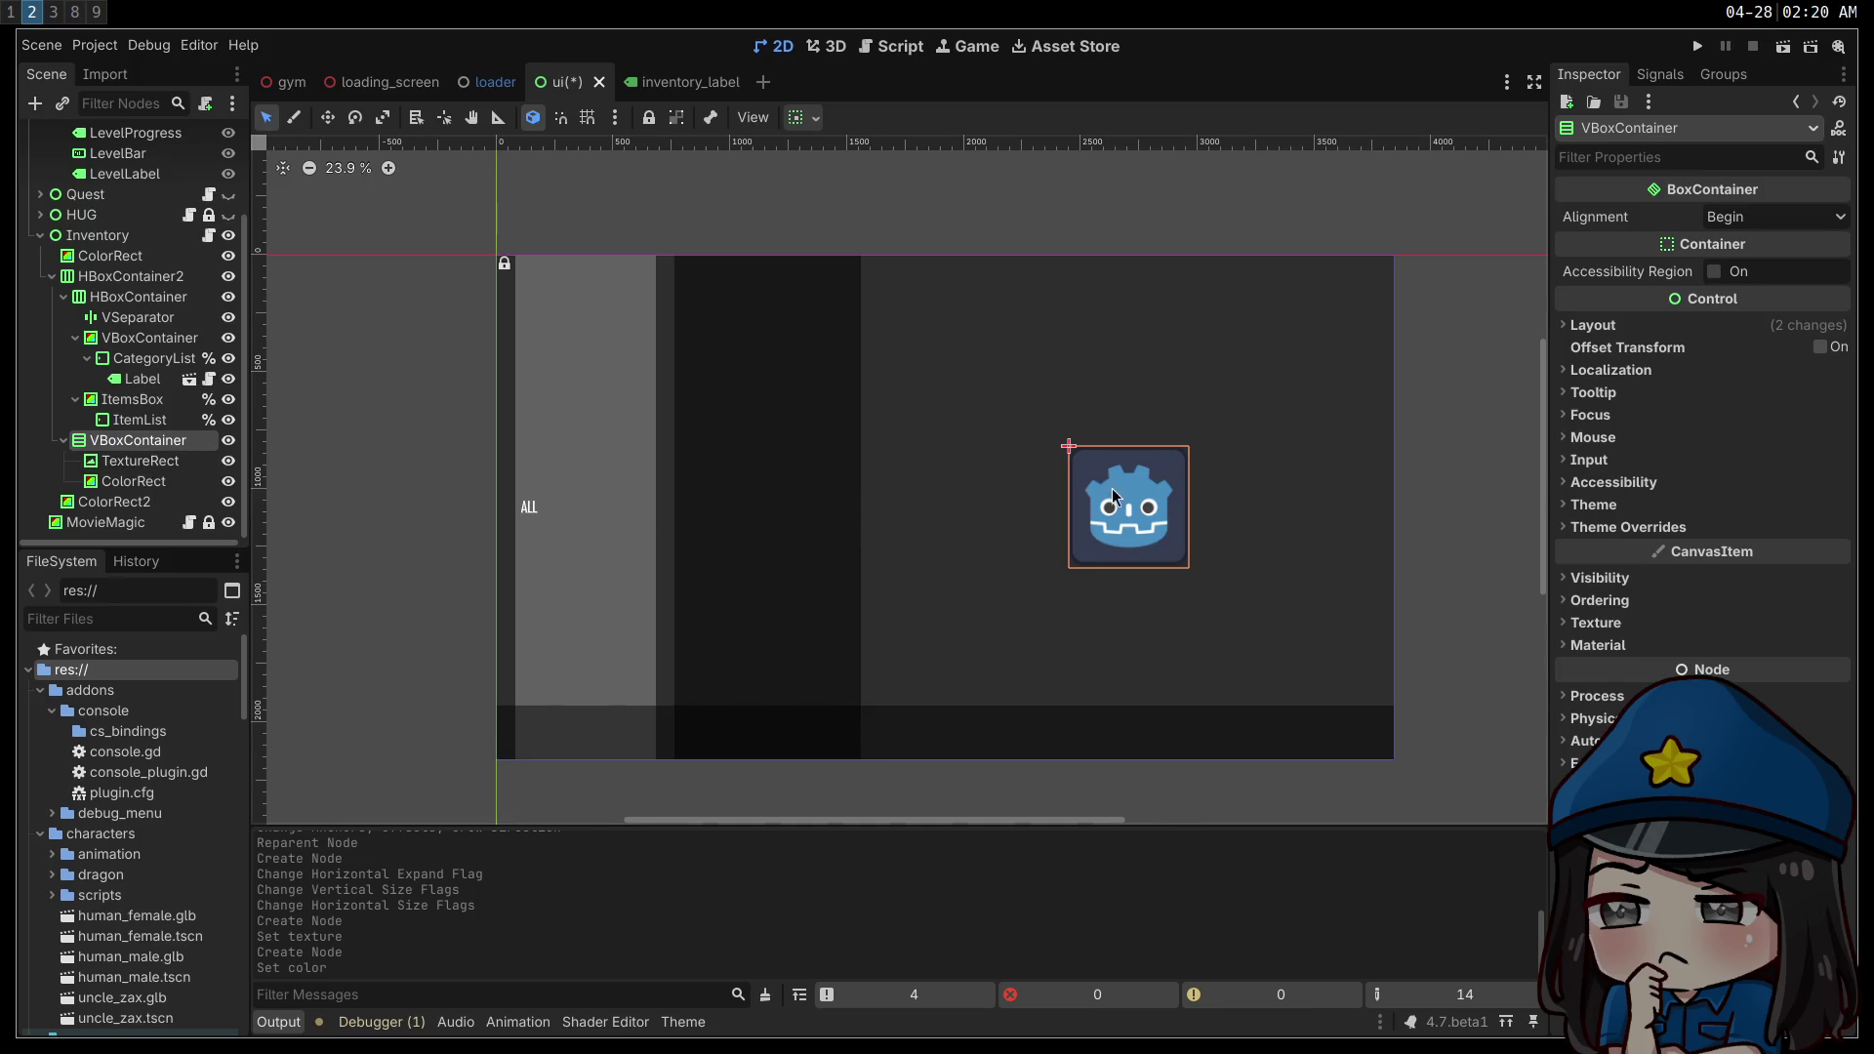
pyautogui.click(1605, 327)
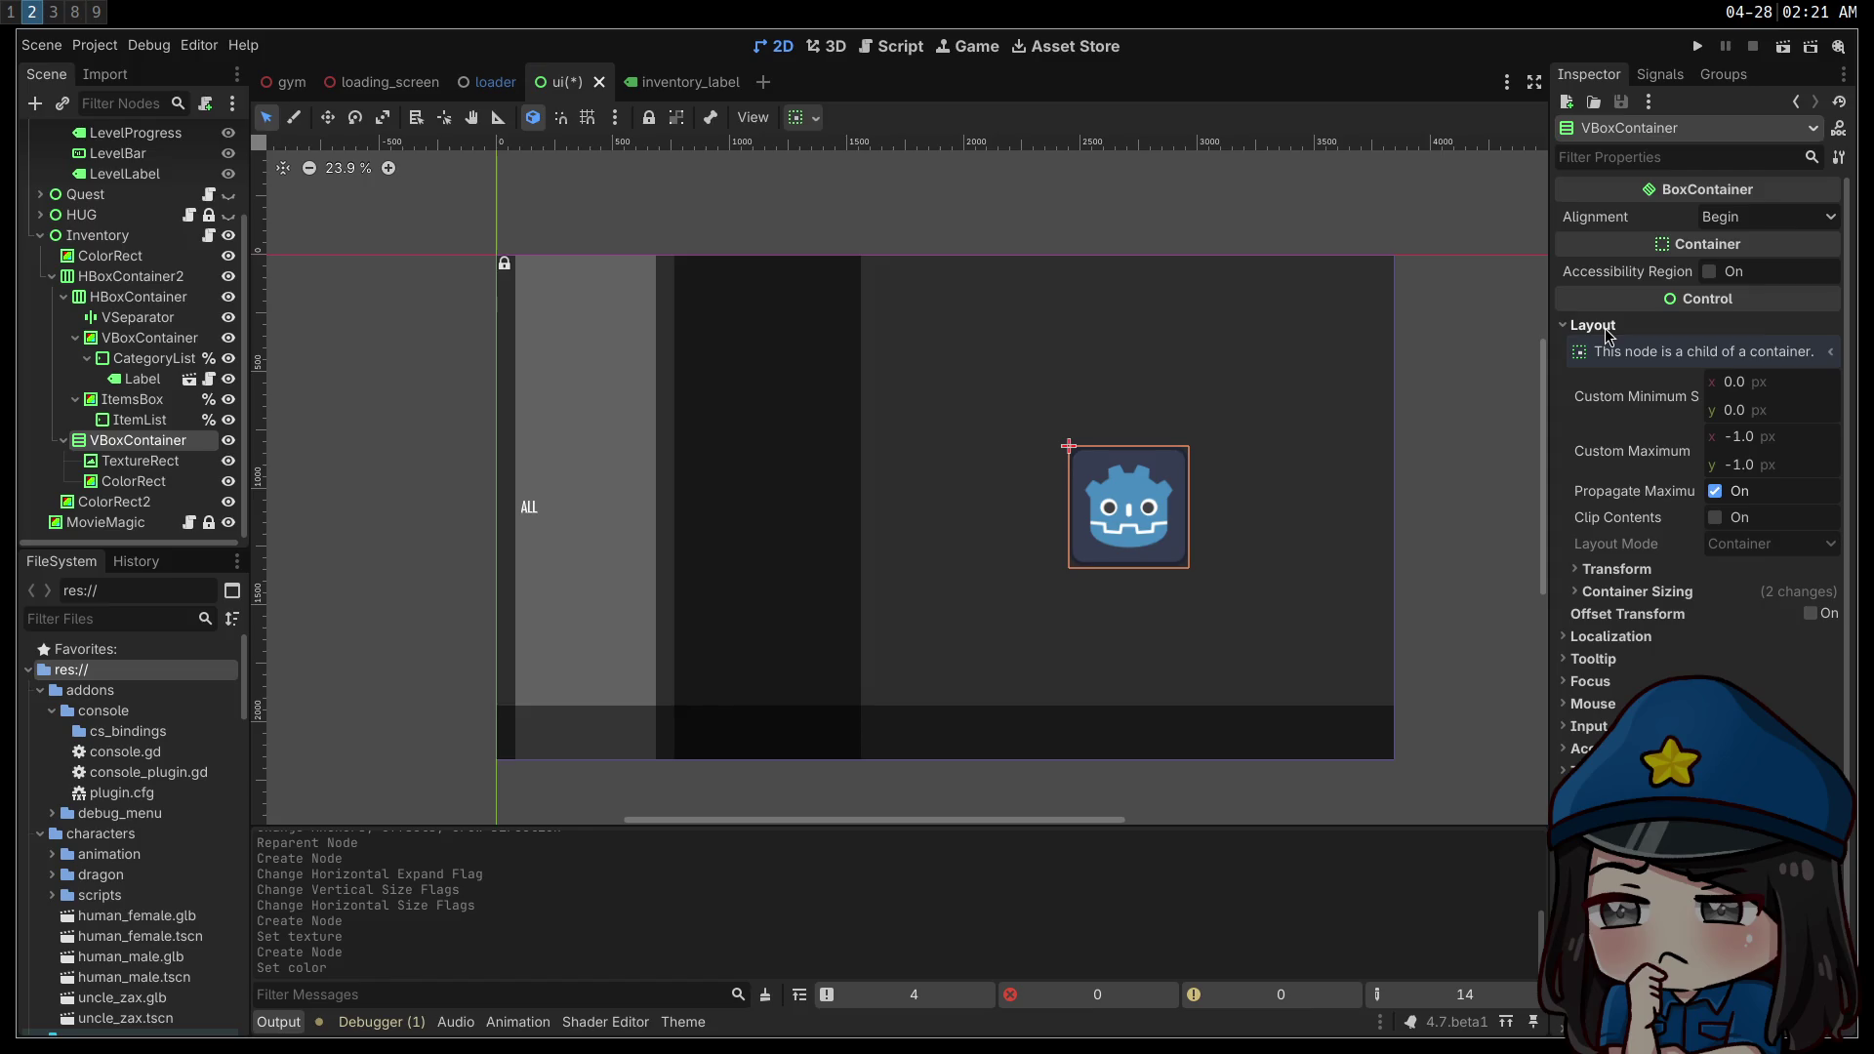
pyautogui.click(1758, 393)
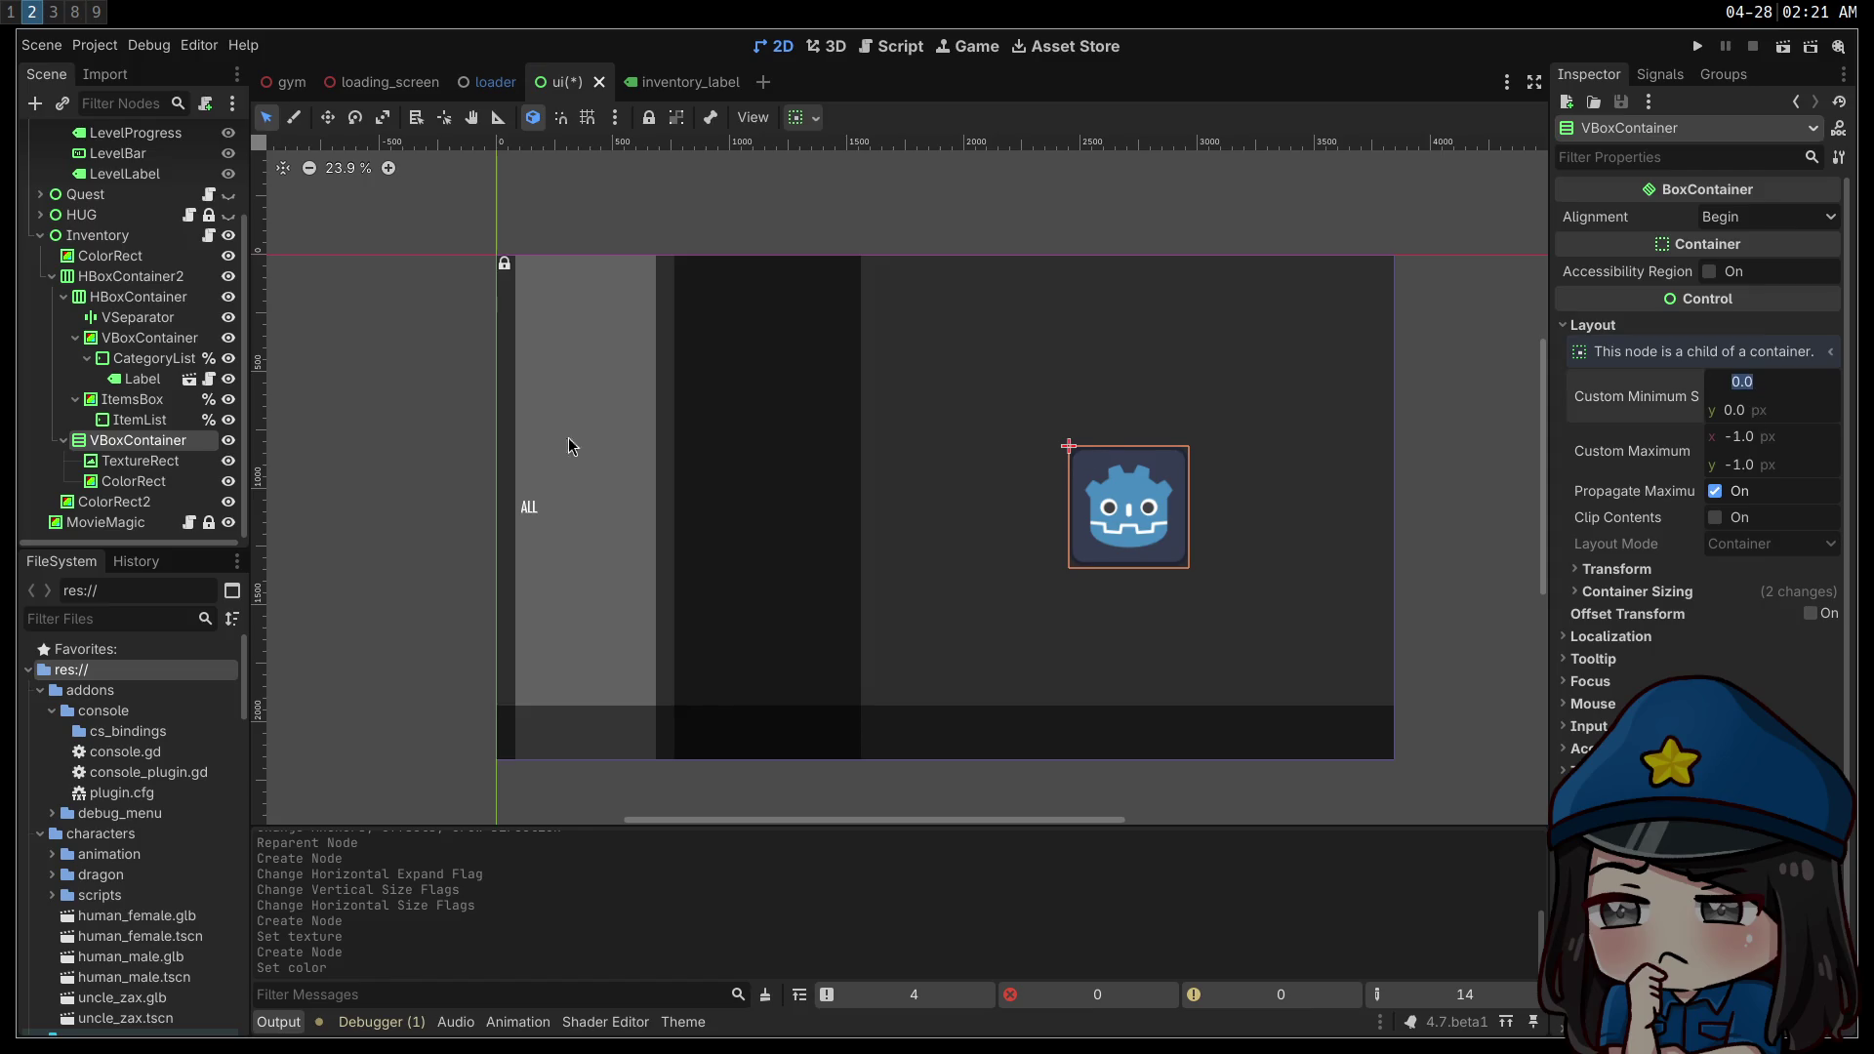
pyautogui.click(134, 481)
pyautogui.click(1762, 332)
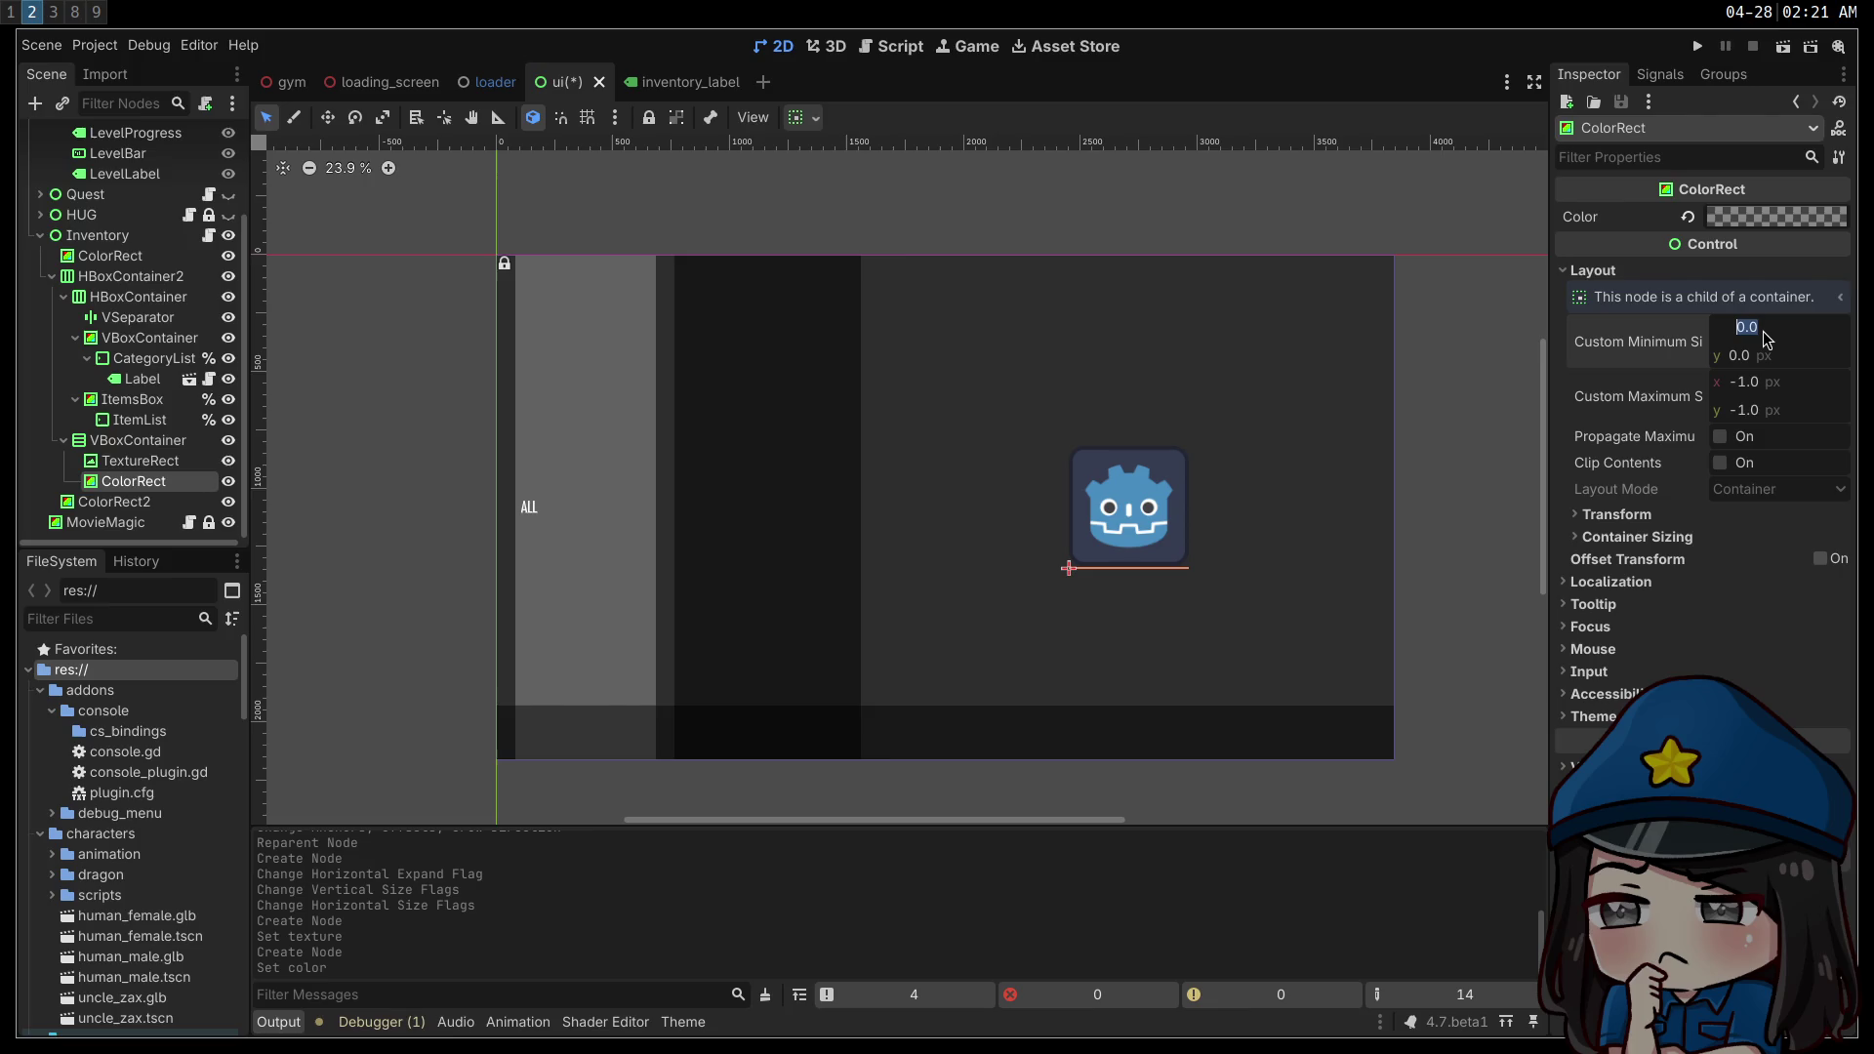
# - Set the ColorRect's custom minimum size to 800 × 400 px
pyautogui.write('400')
pyautogui.press('Return')
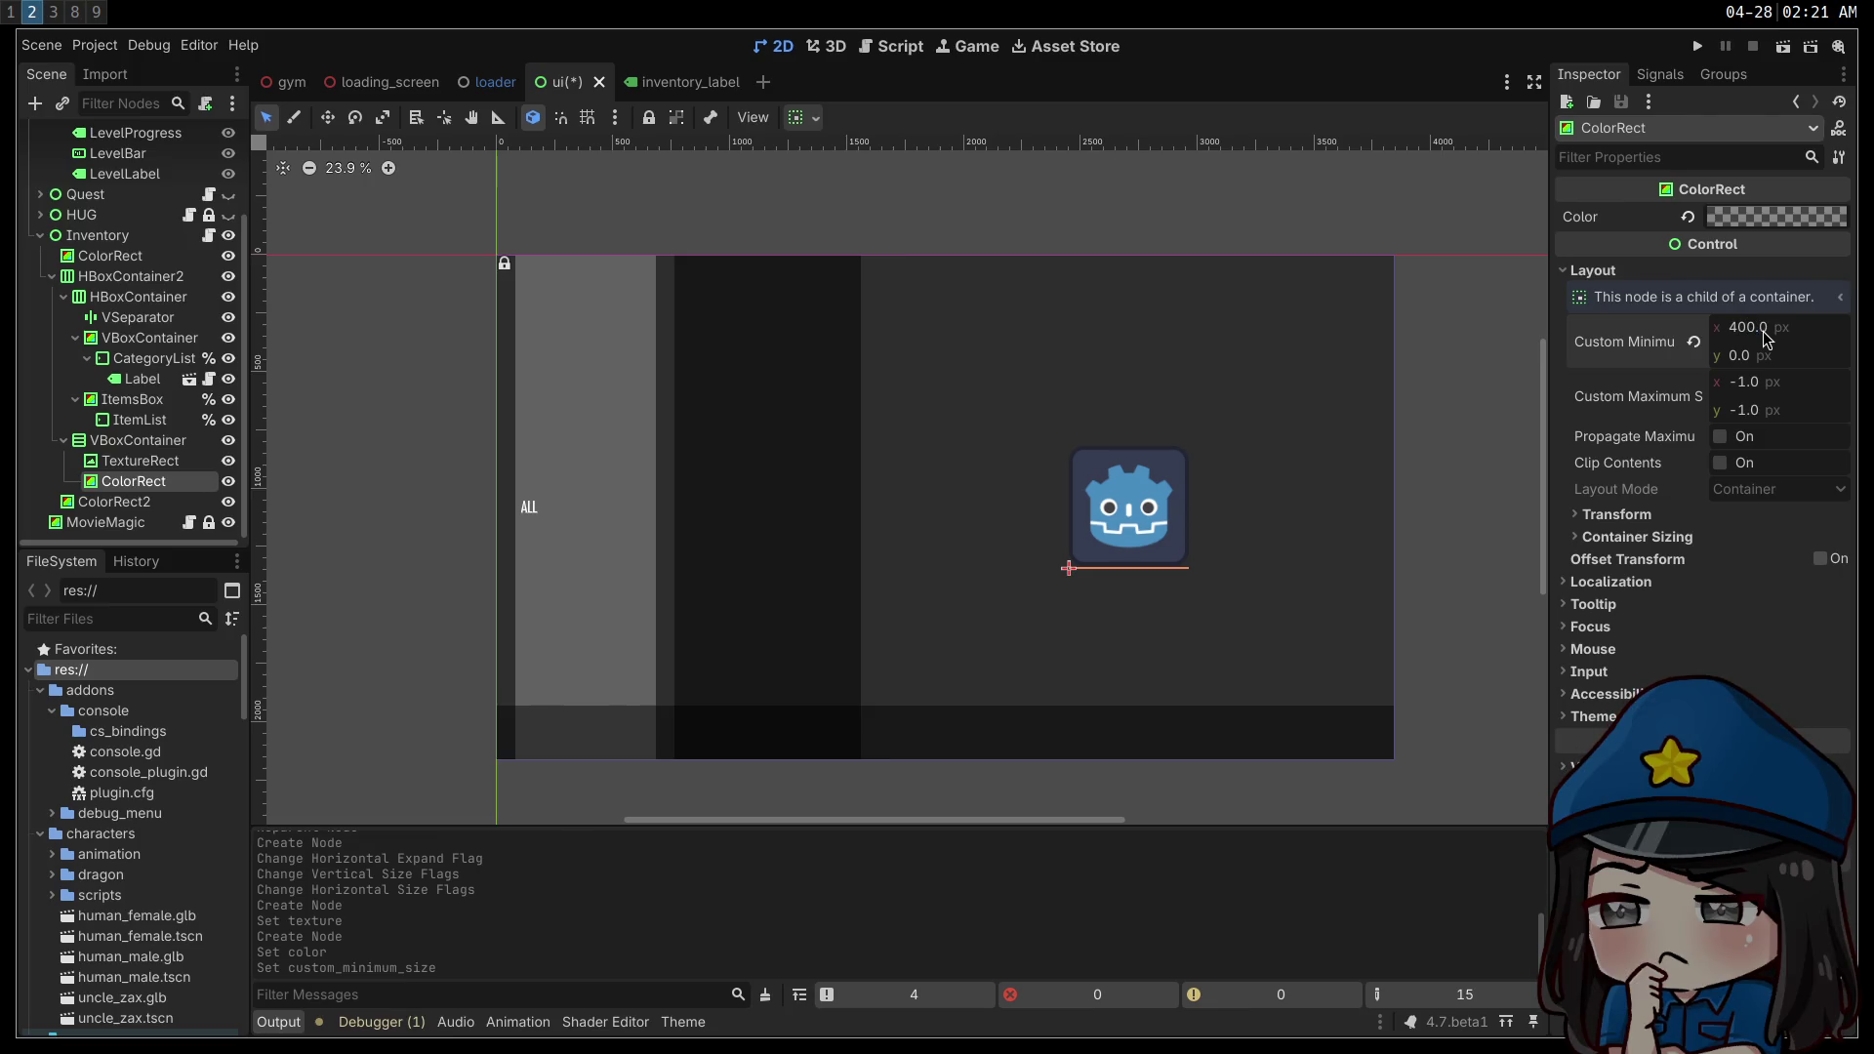
pyautogui.click(1766, 331)
pyautogui.write('800')
pyautogui.press('Return')
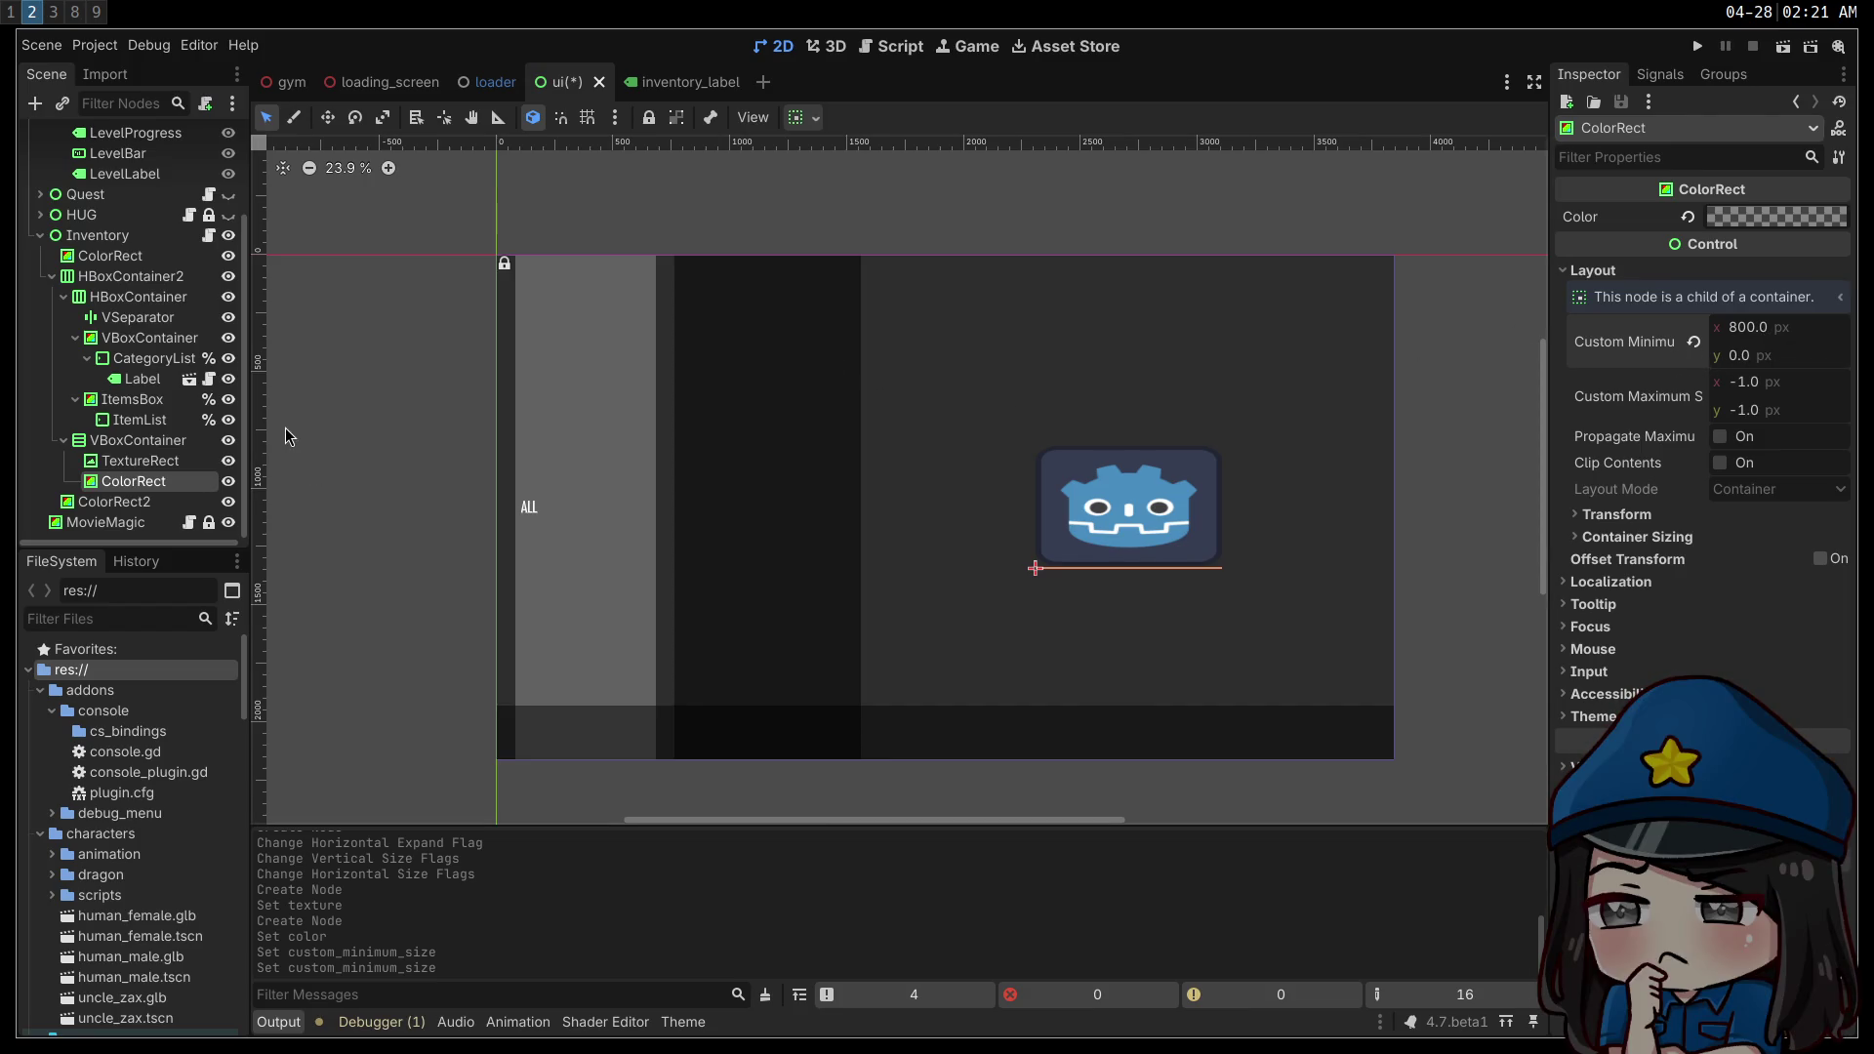
pyautogui.click(1769, 357)
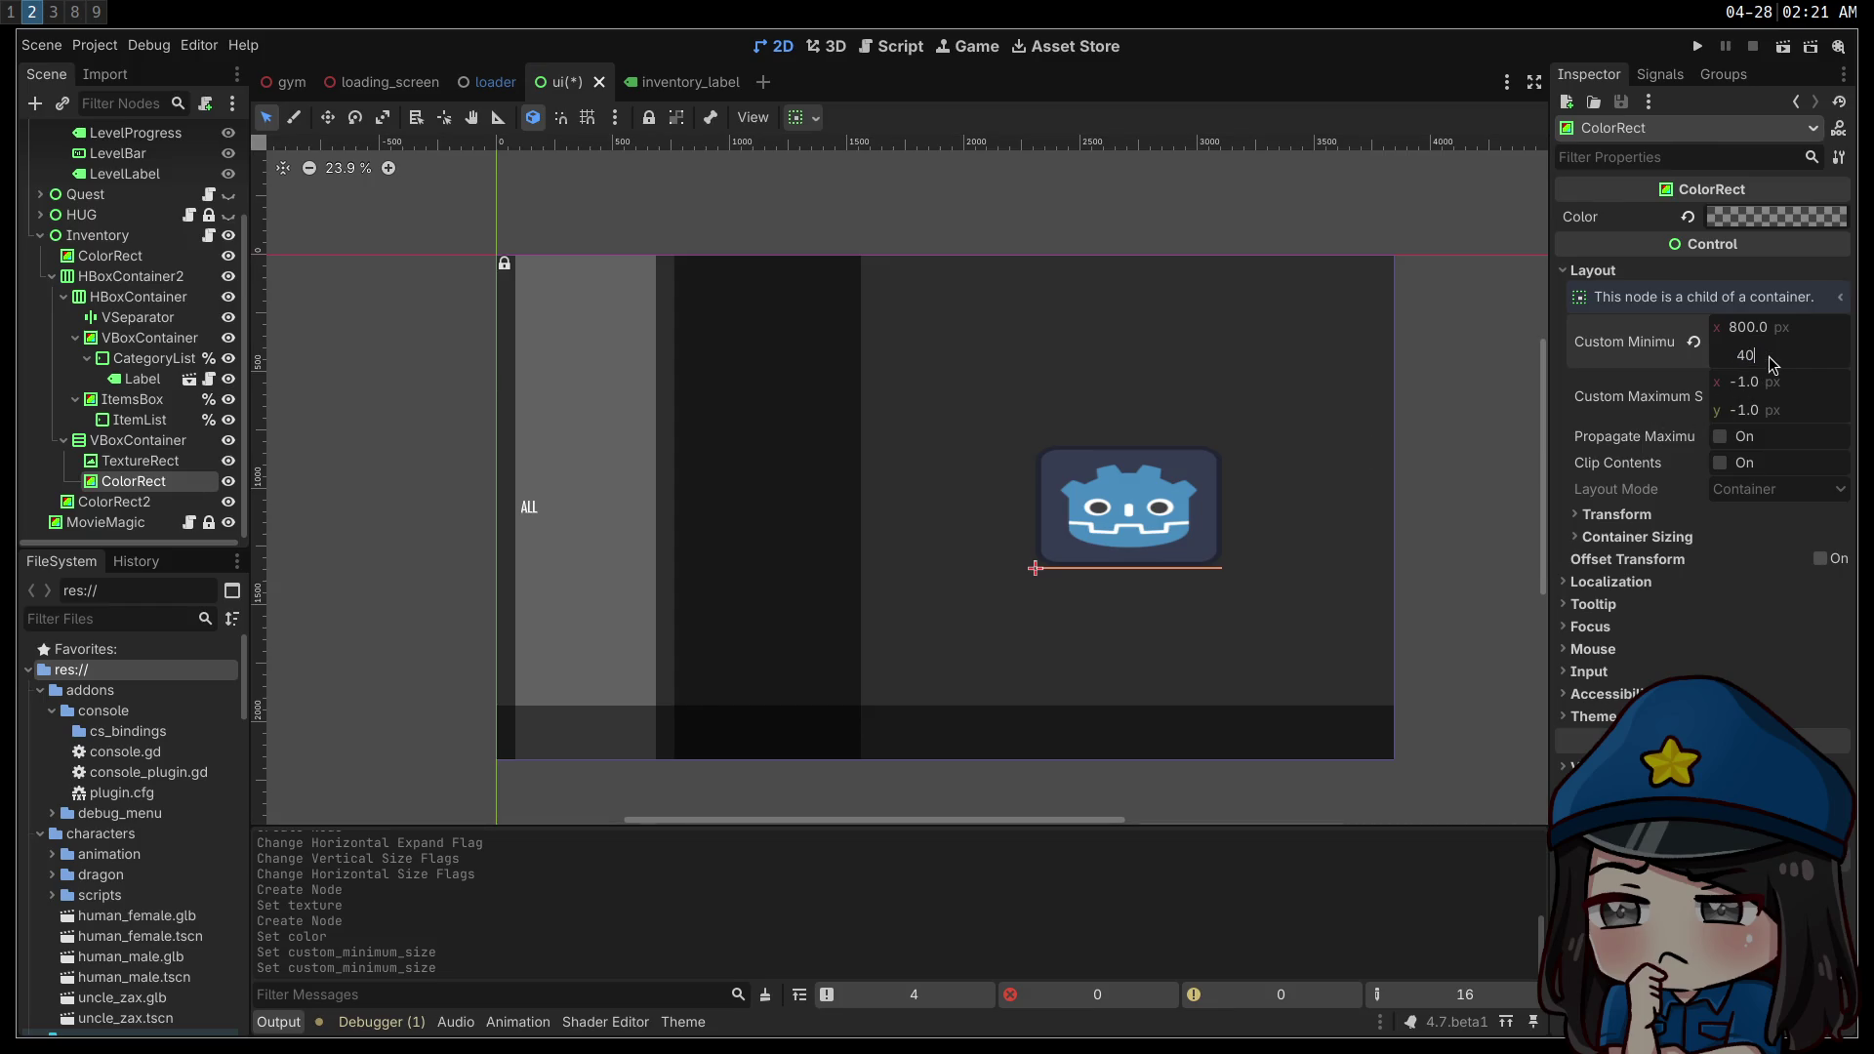
pyautogui.write('0')
pyautogui.press('Return')
# - Select the icon TextureRect and look over its stretch and expand mode options
pyautogui.click(140, 461)
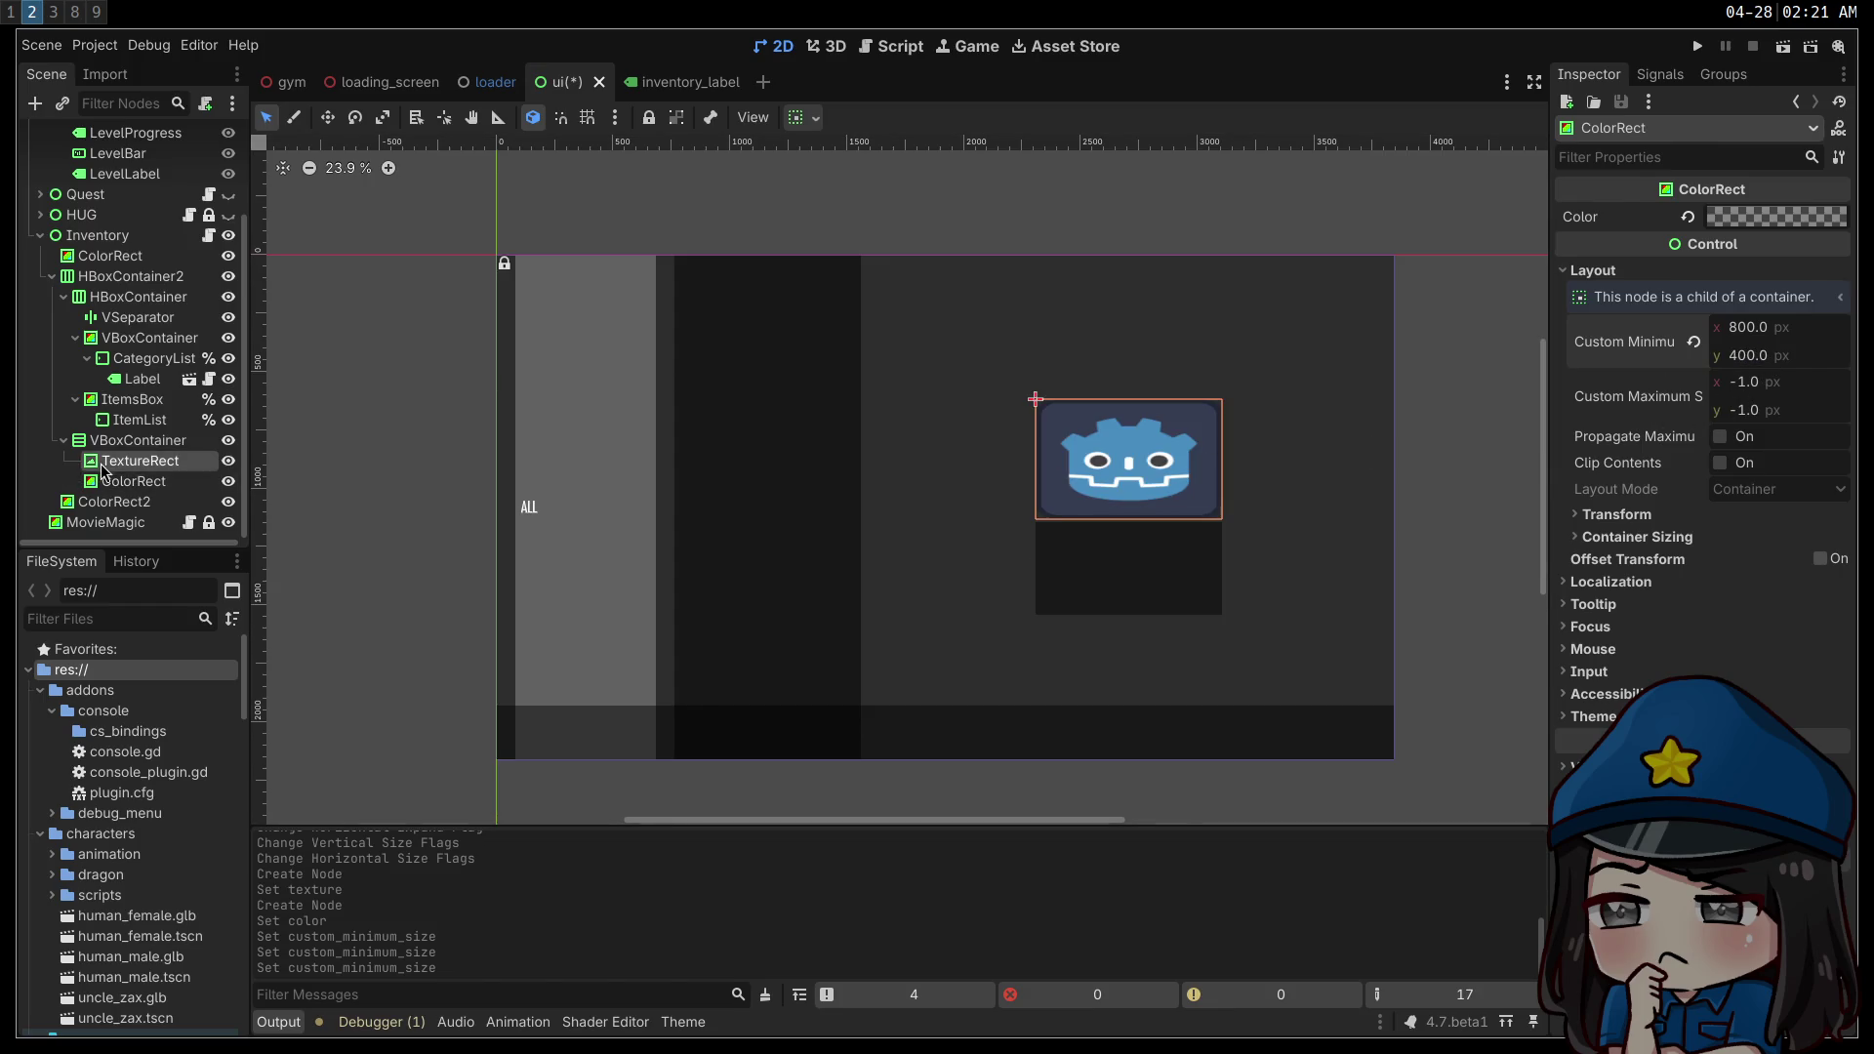
pyautogui.click(1778, 309)
pyautogui.click(1780, 314)
pyautogui.click(1774, 289)
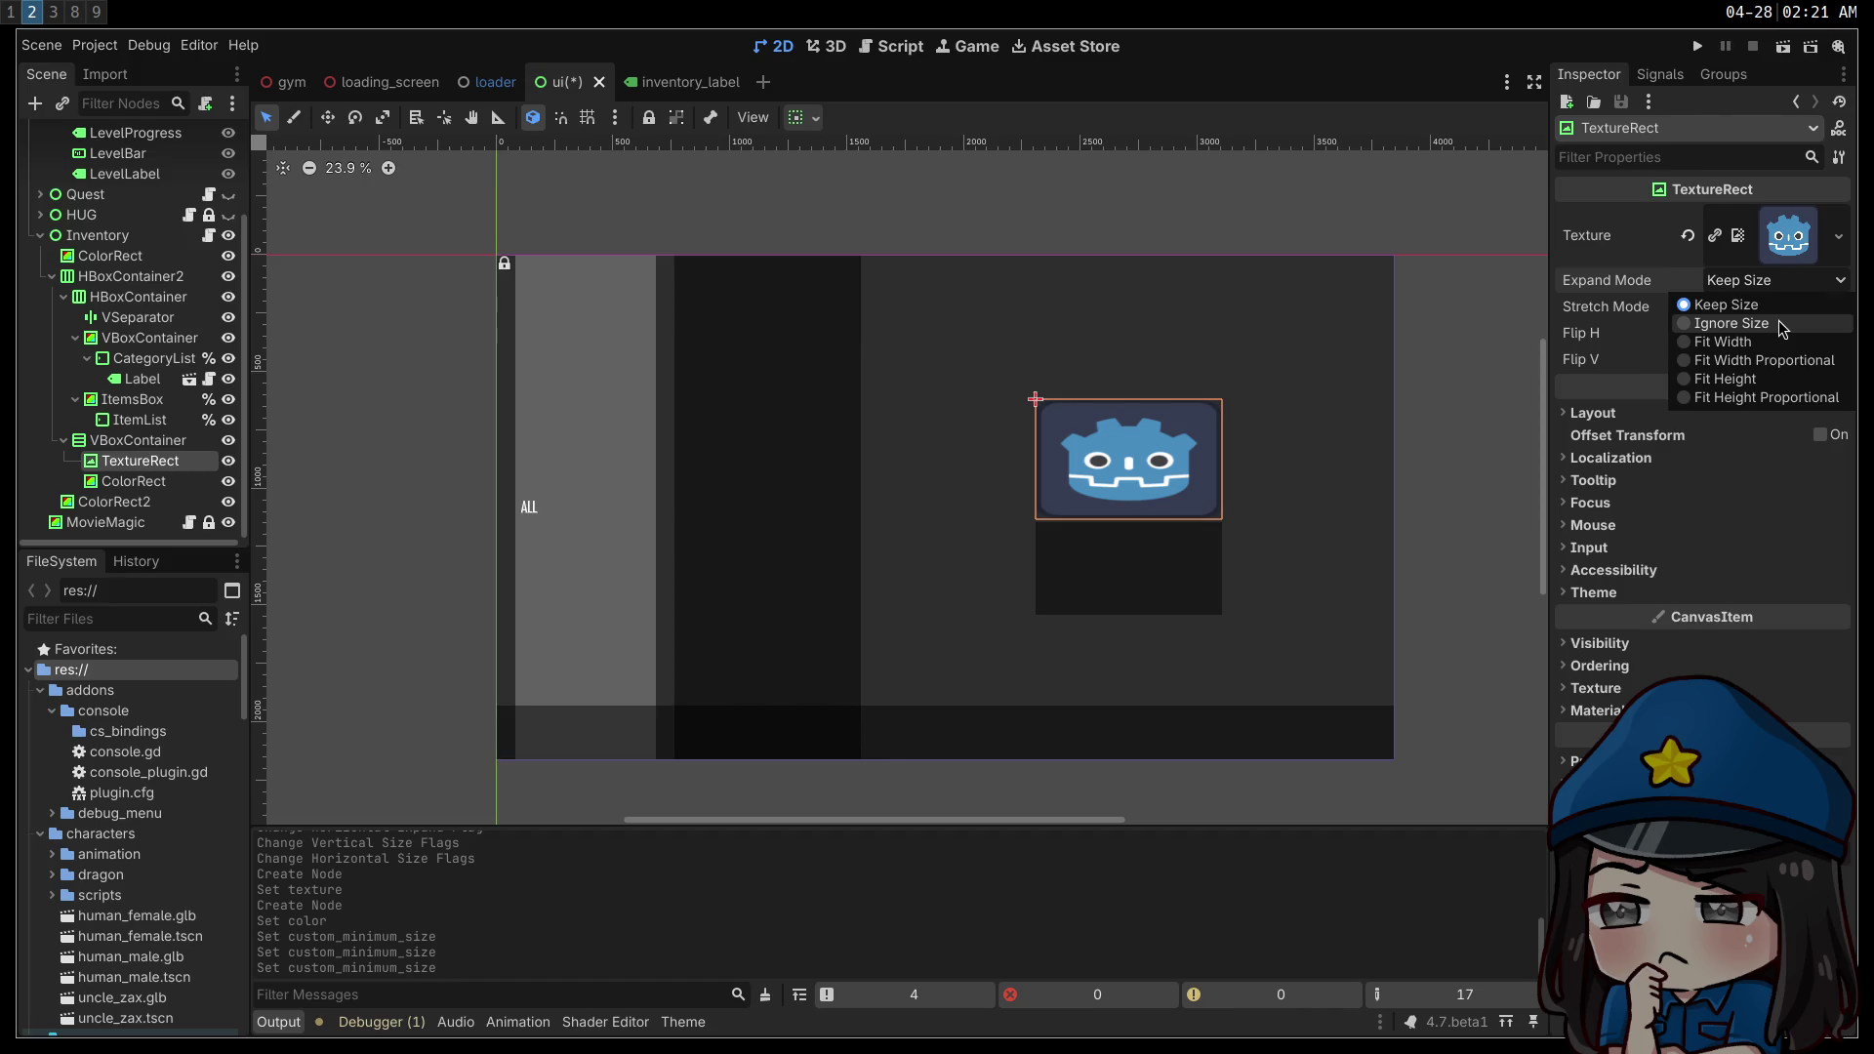
# - Keep the icon's expand mode at Keep Size and set its stretch mode to Keep Centered
pyautogui.click(1778, 321)
pyautogui.click(1774, 283)
pyautogui.click(1770, 305)
pyautogui.click(1767, 305)
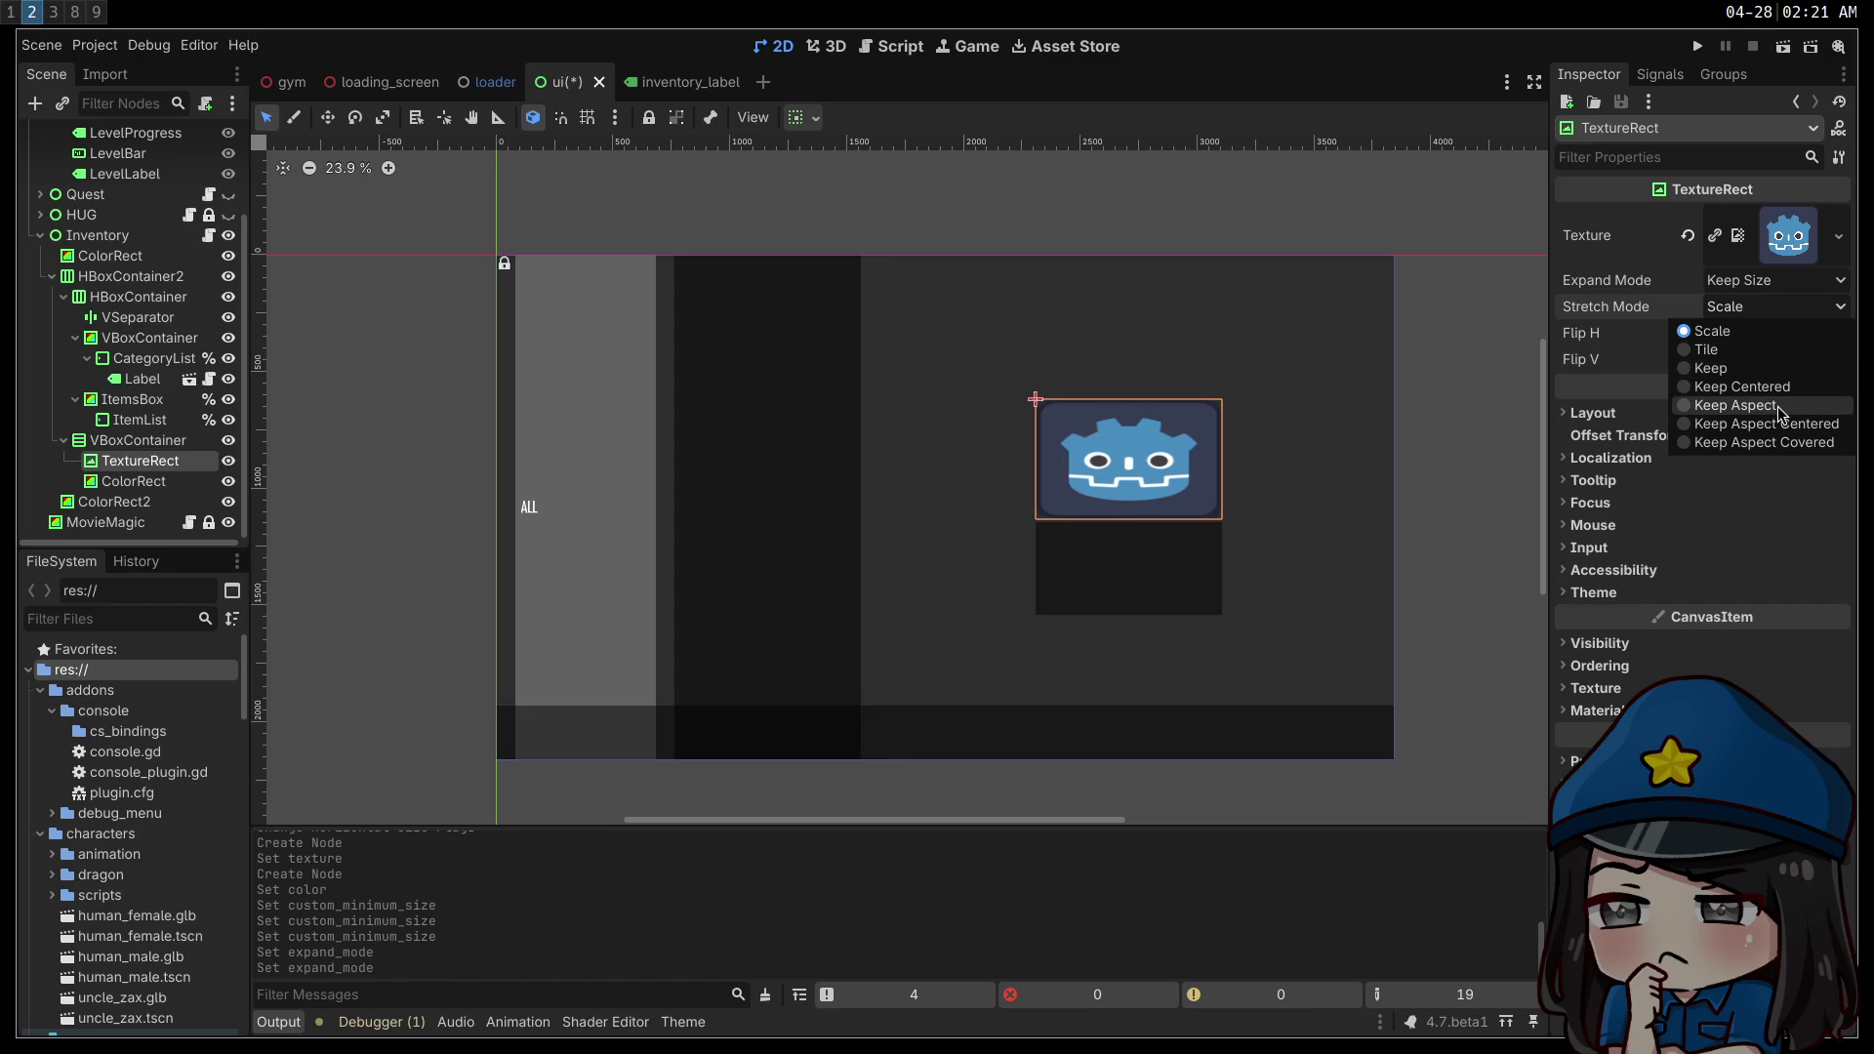
pyautogui.click(1776, 406)
pyautogui.click(1759, 308)
pyautogui.click(1760, 386)
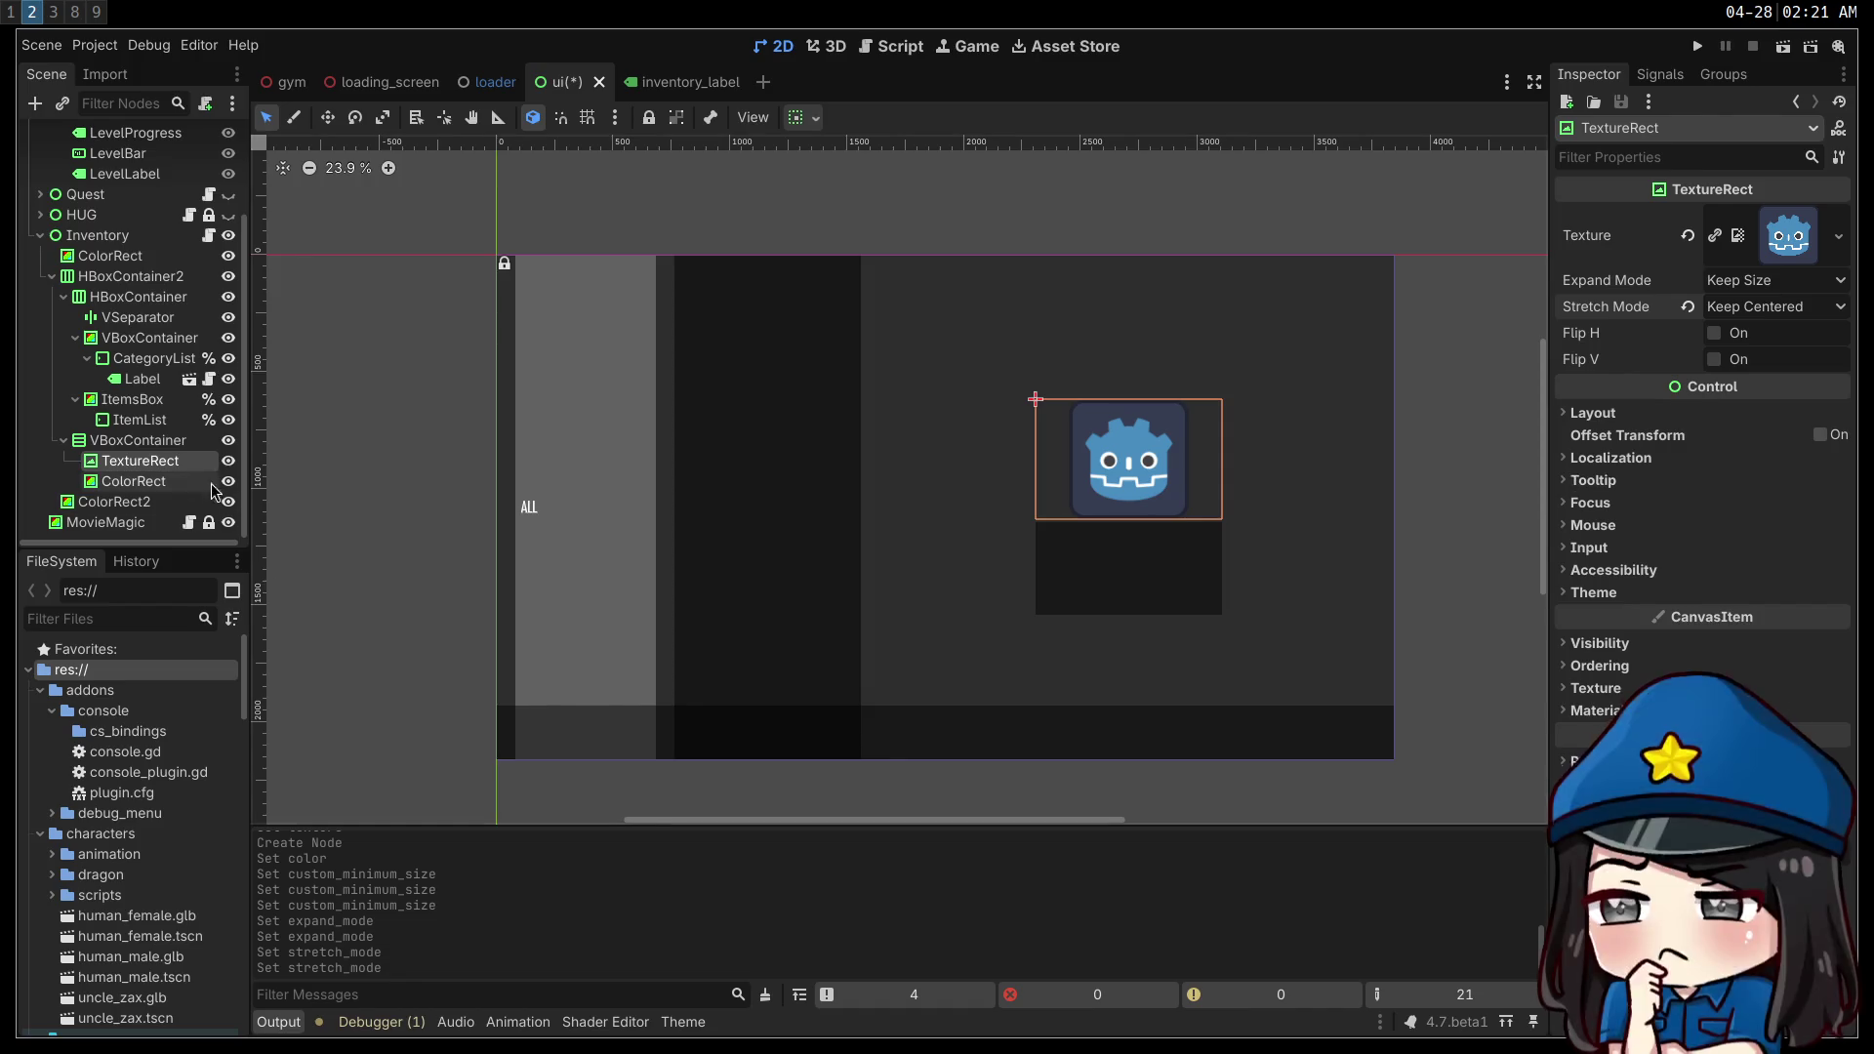
pyautogui.click(138, 440)
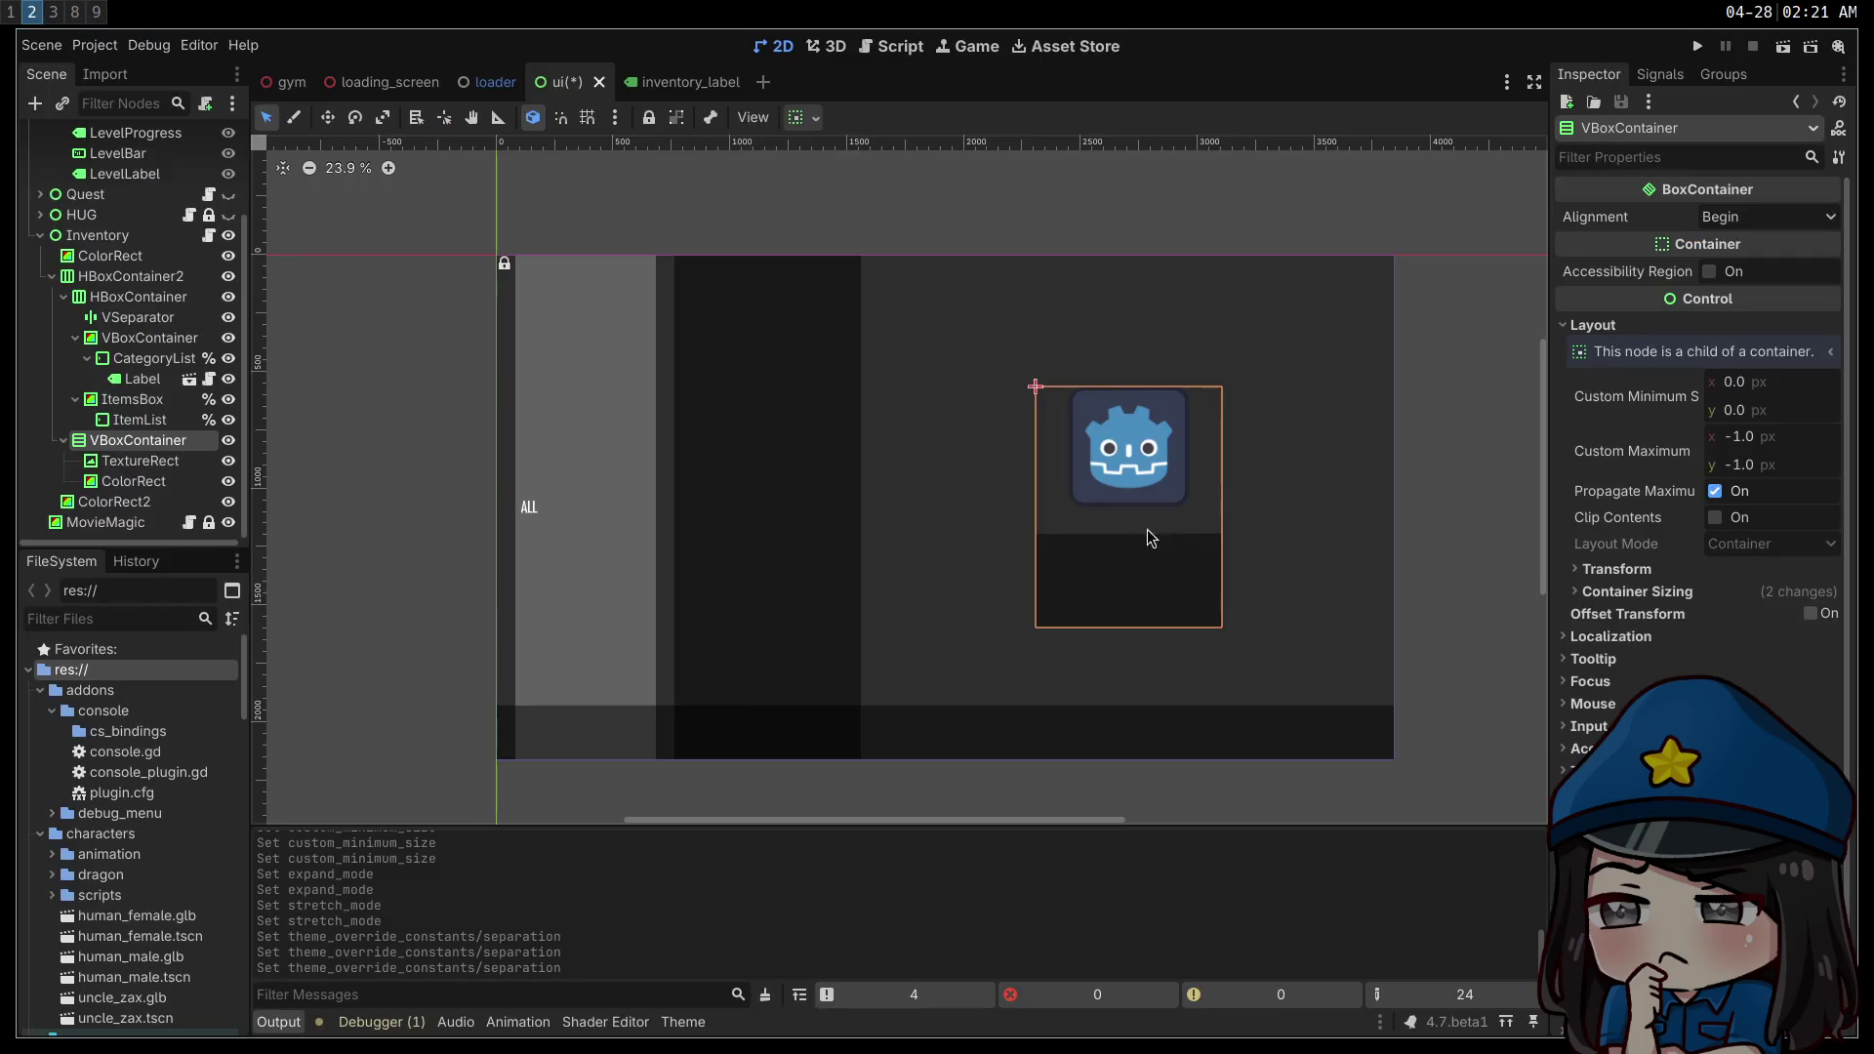
# - Set the ColorRect's minimum size to 1400 × 500 px and save the scene
pyautogui.click(132, 481)
pyautogui.click(1786, 334)
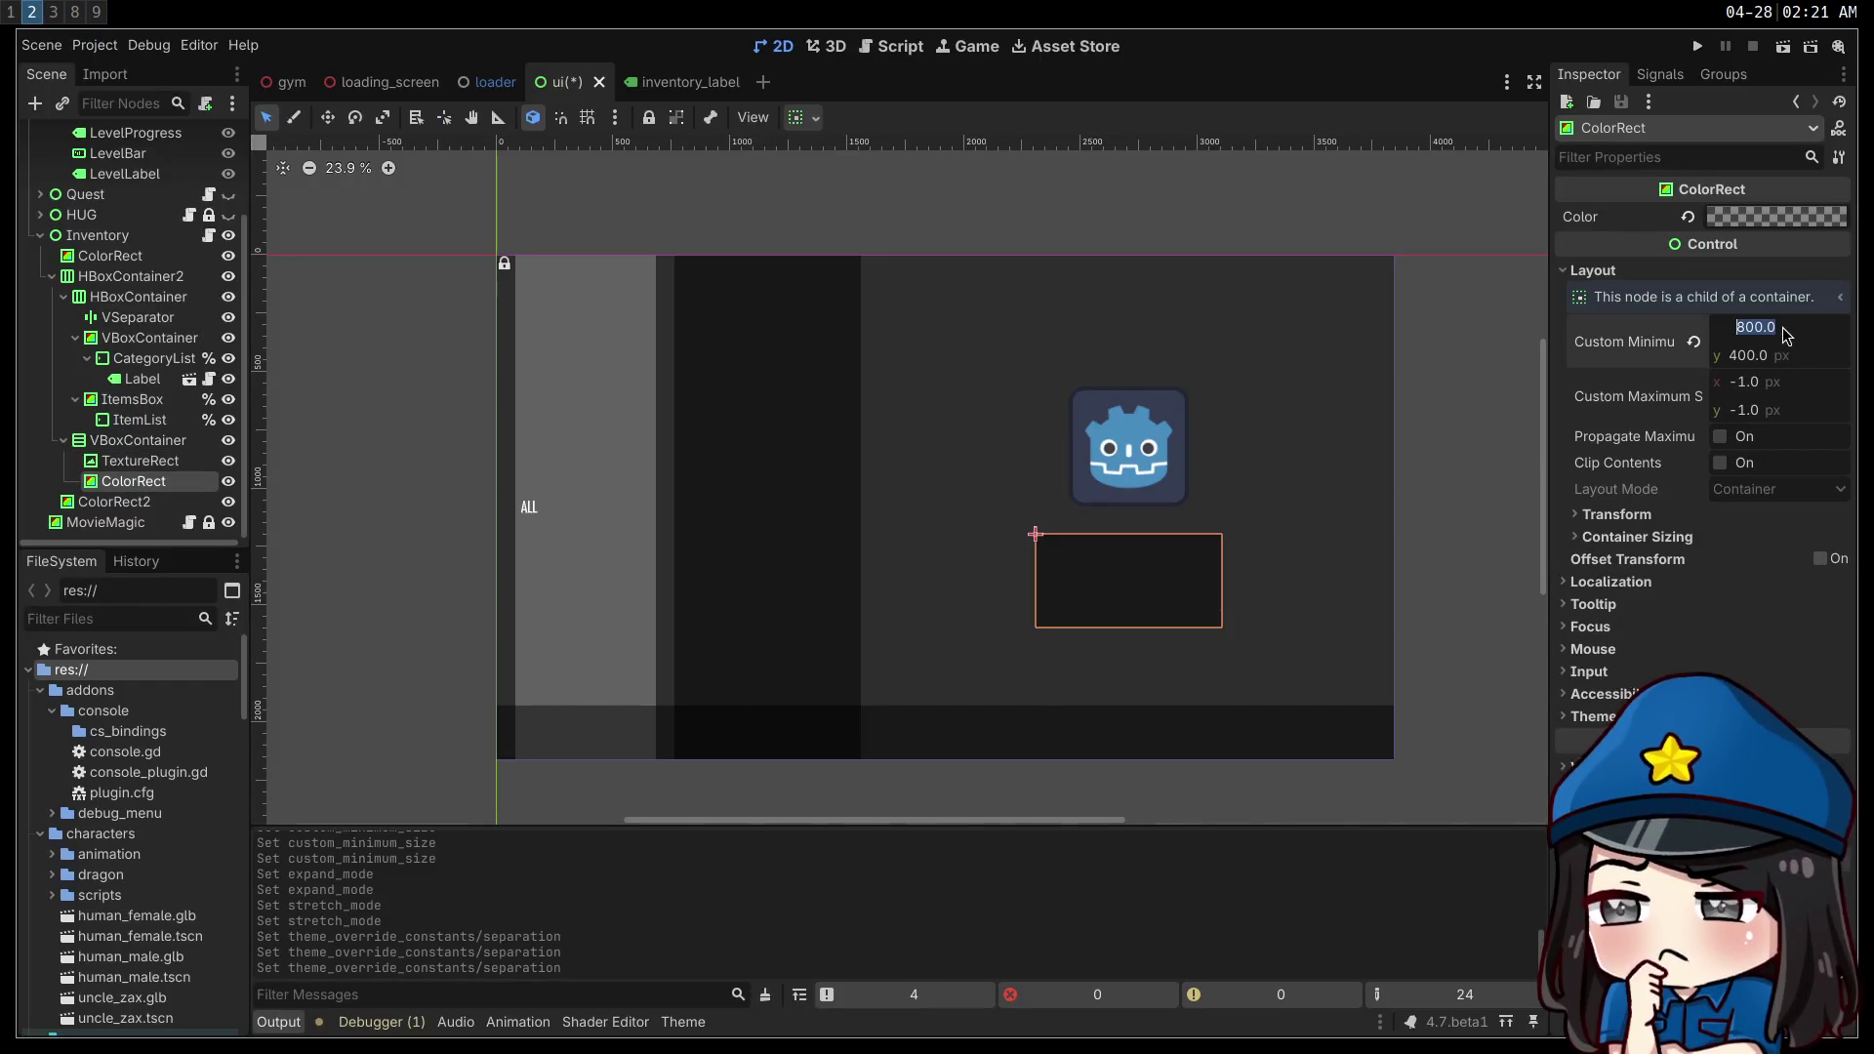
pyautogui.write('1400')
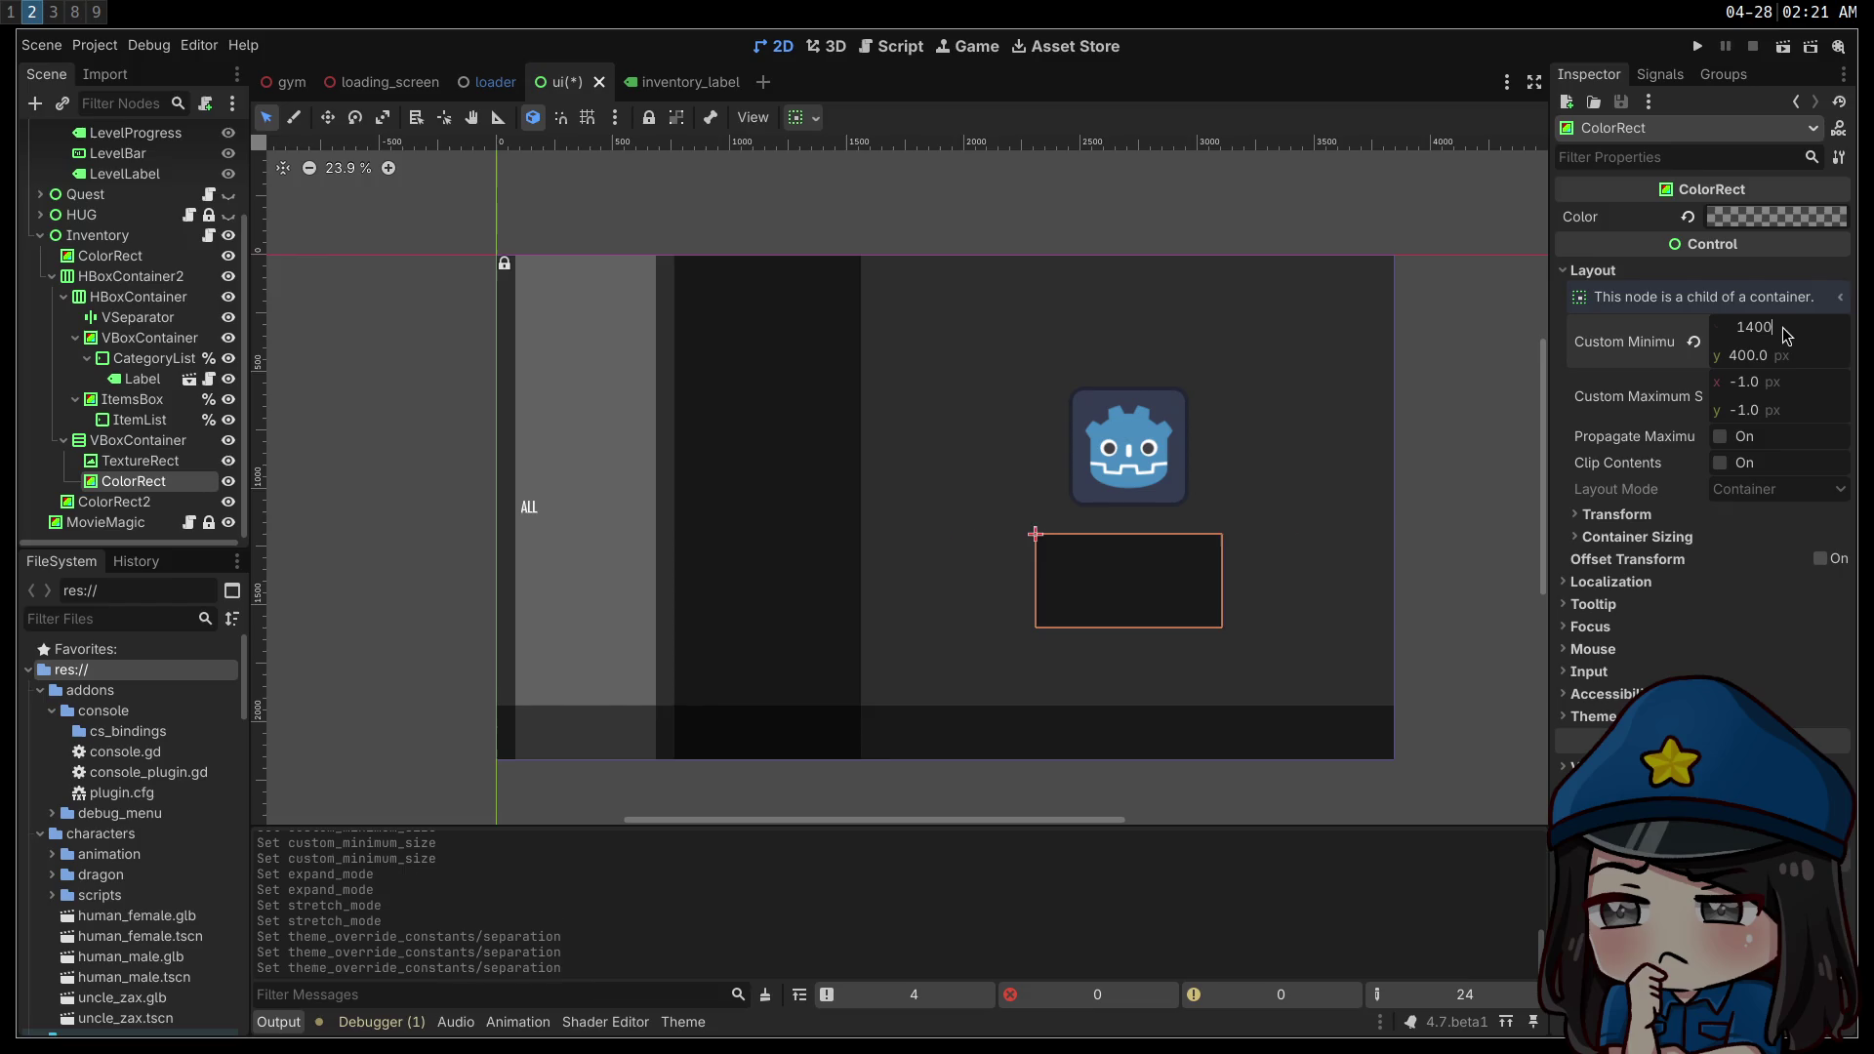
pyautogui.press('Return')
pyautogui.press('Tab')
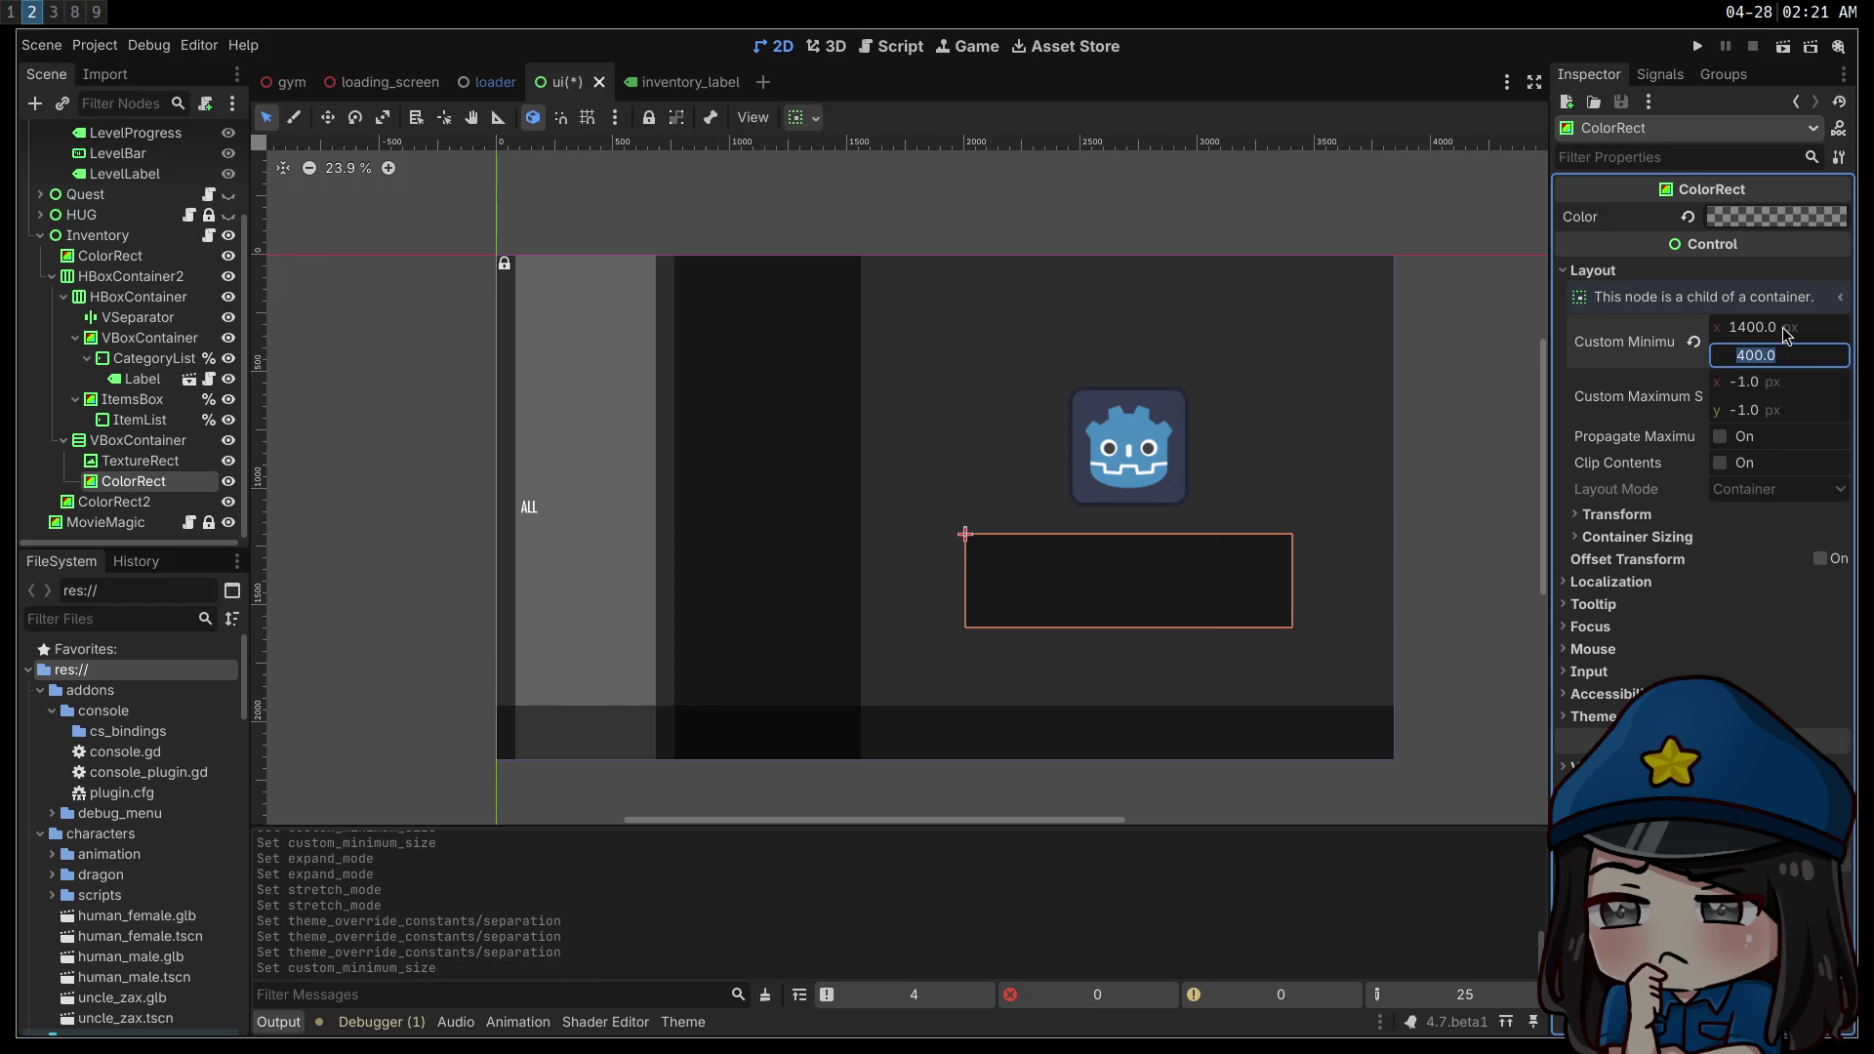
pyautogui.write('500')
pyautogui.press('Return')
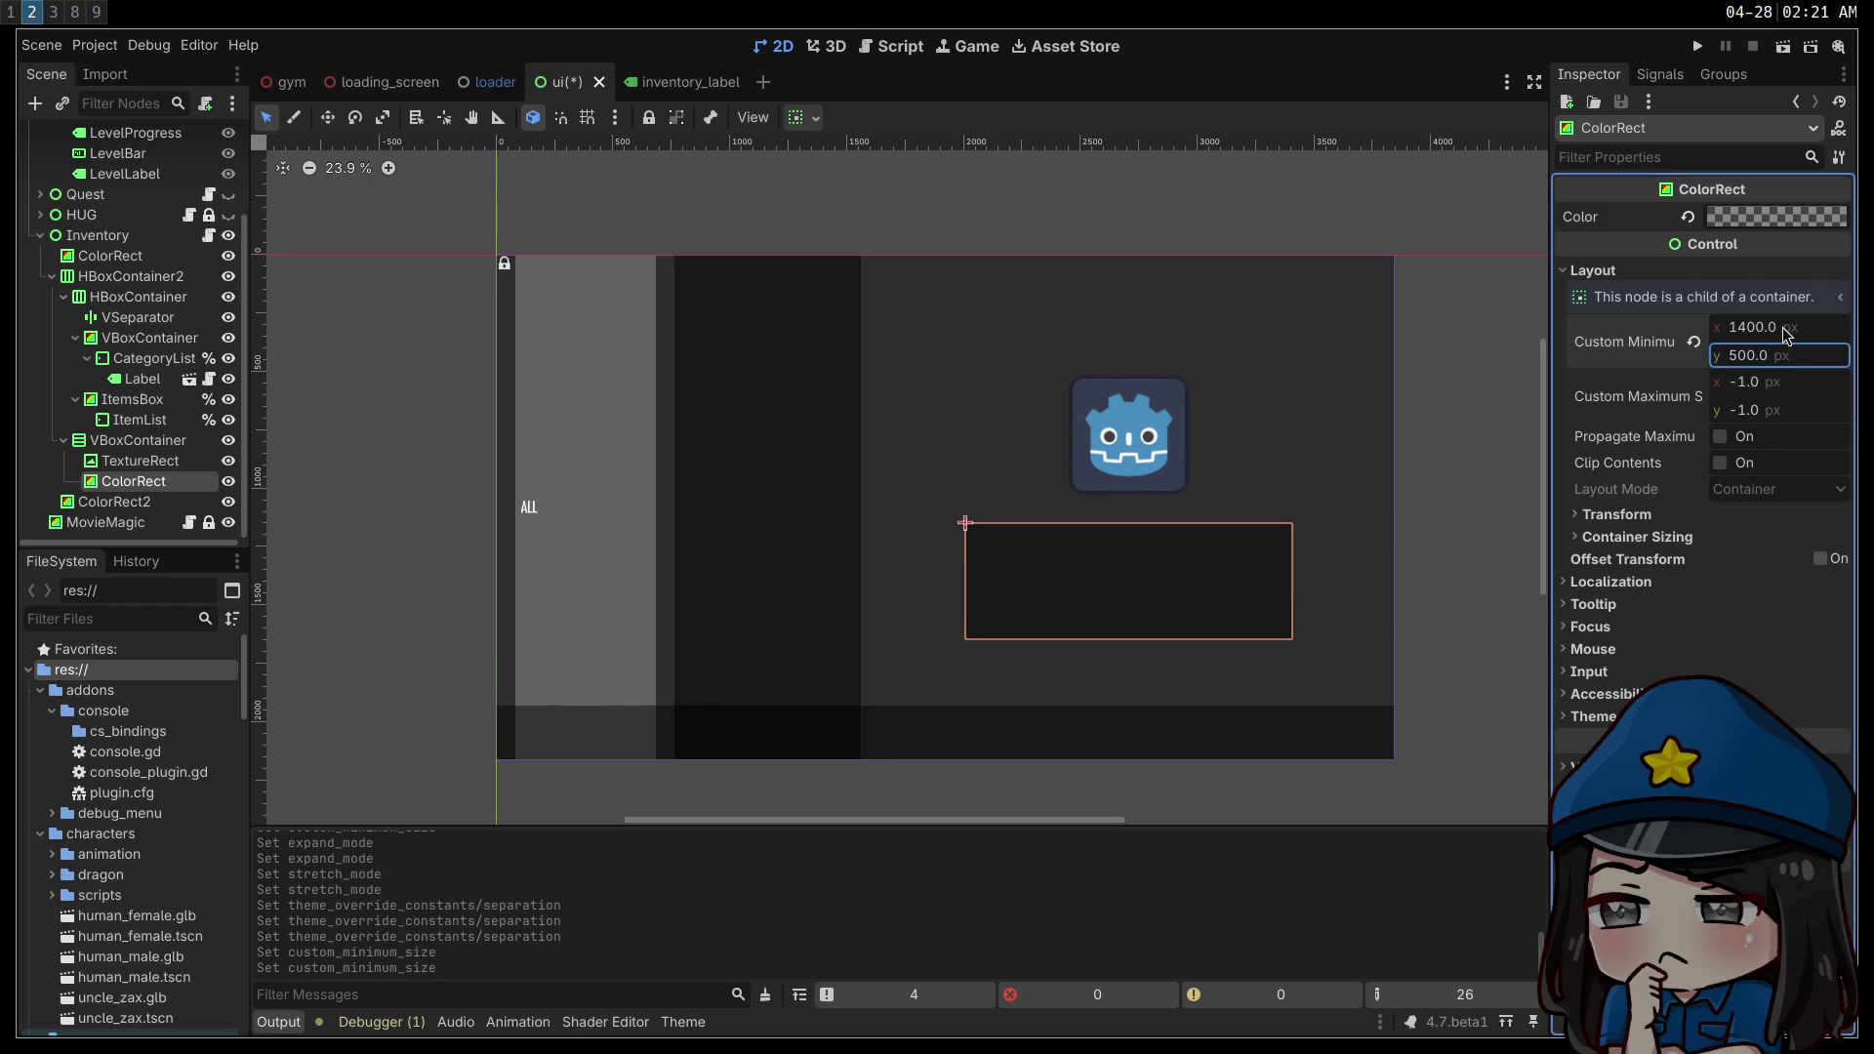
pyautogui.click(1510, 546)
pyautogui.hotkey('ctrl', 's')
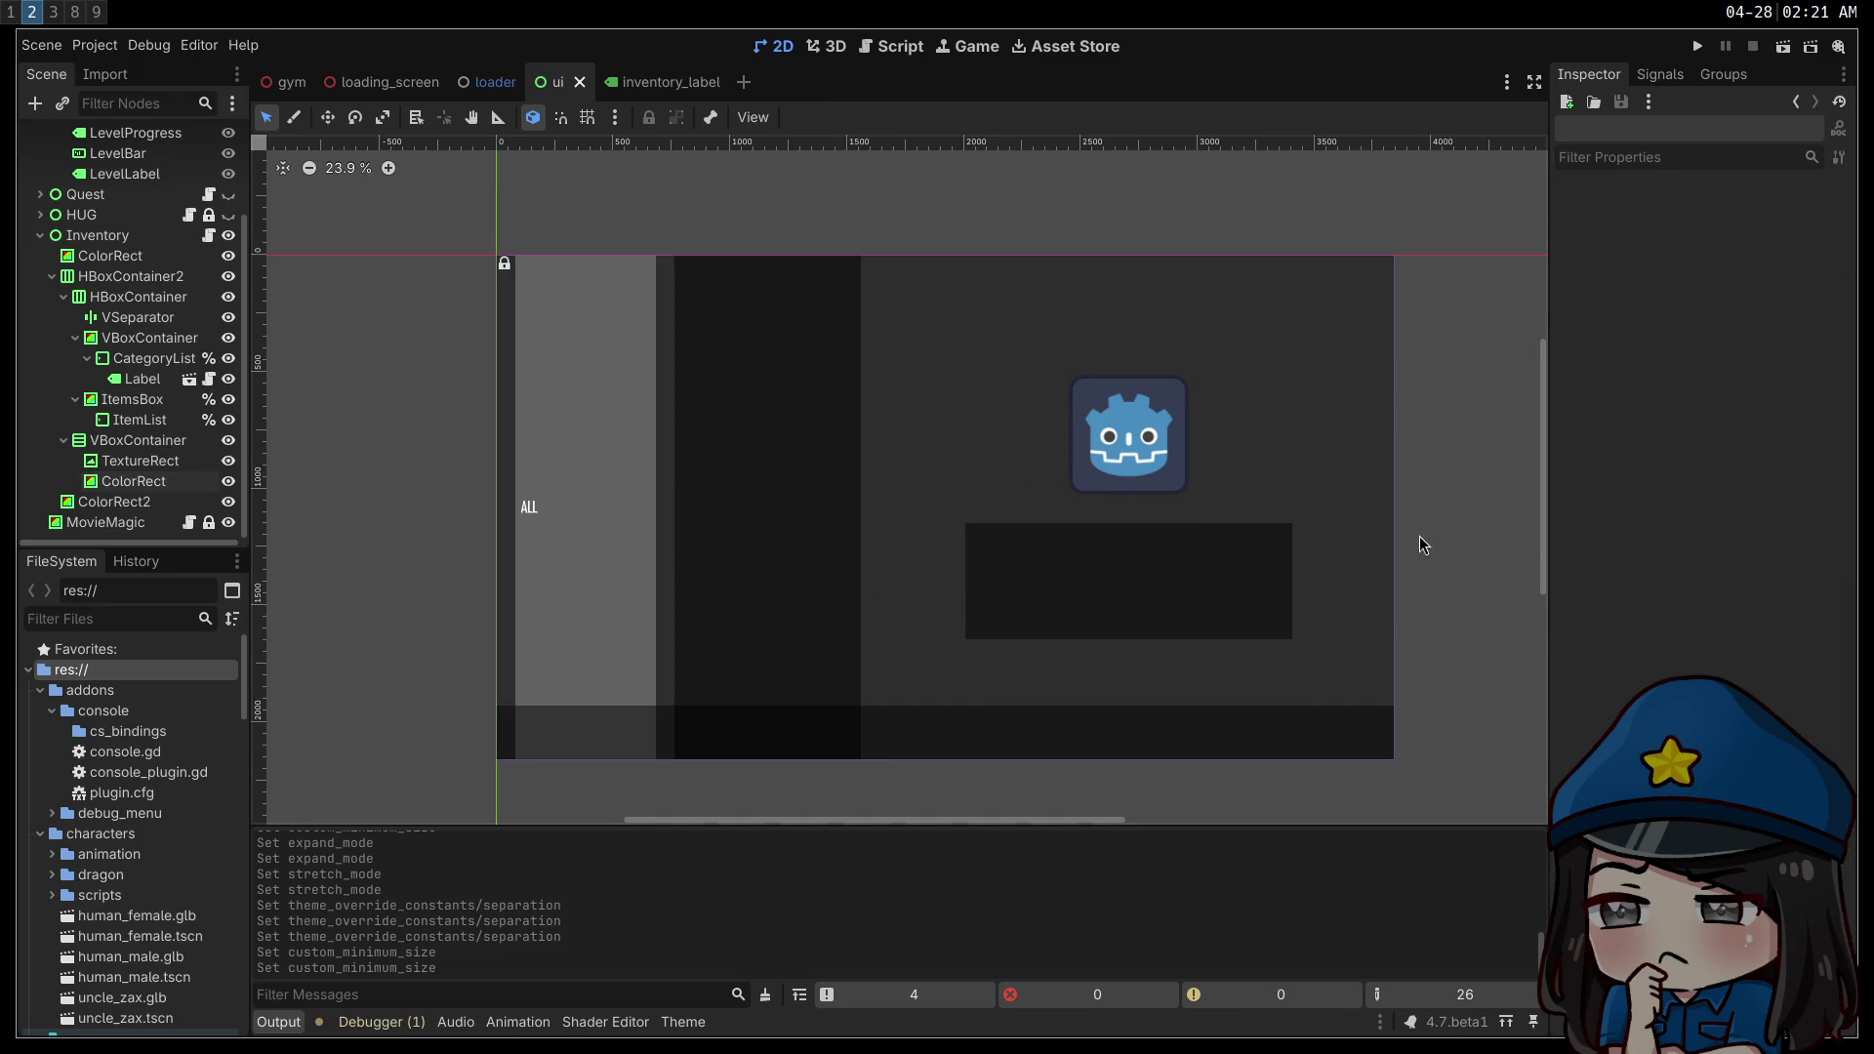
# - After comparing with the Skyrim reference, change the ColorRect's minimum size to 1200 × 400 px
pyautogui.click(137, 440)
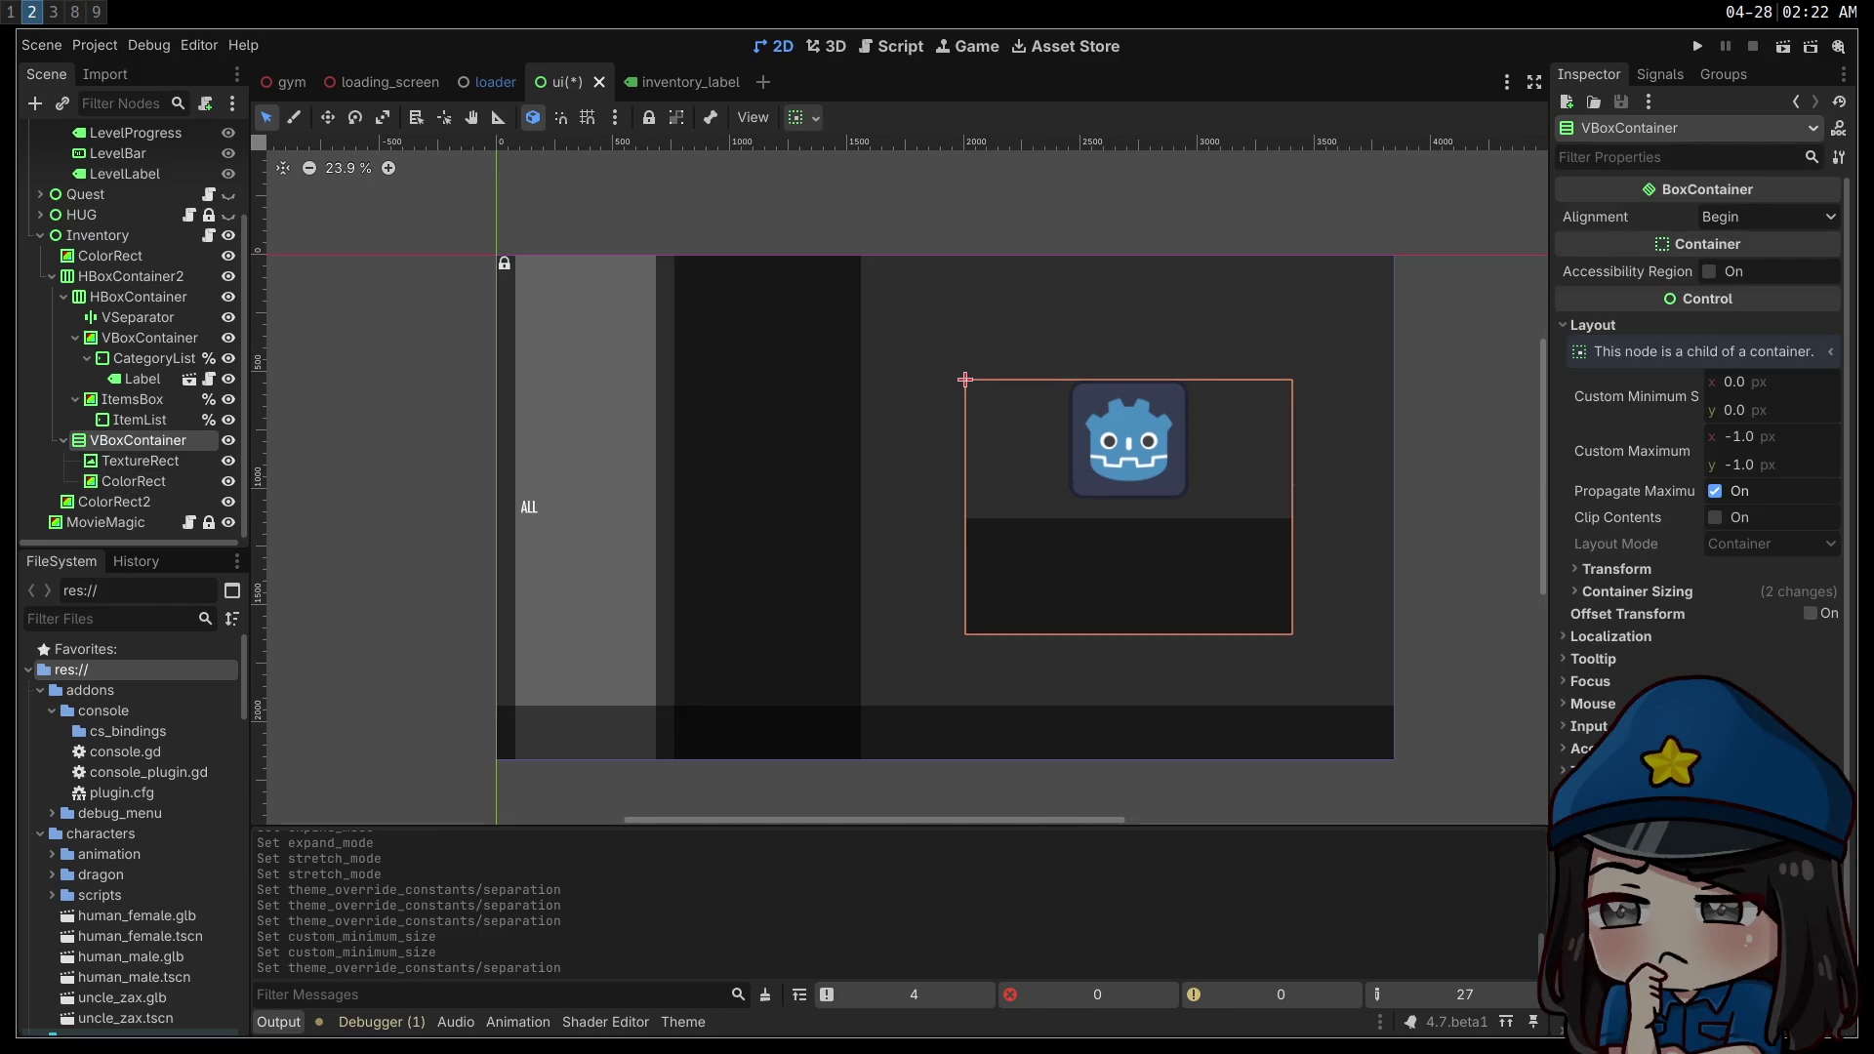
pyautogui.press('super+3')
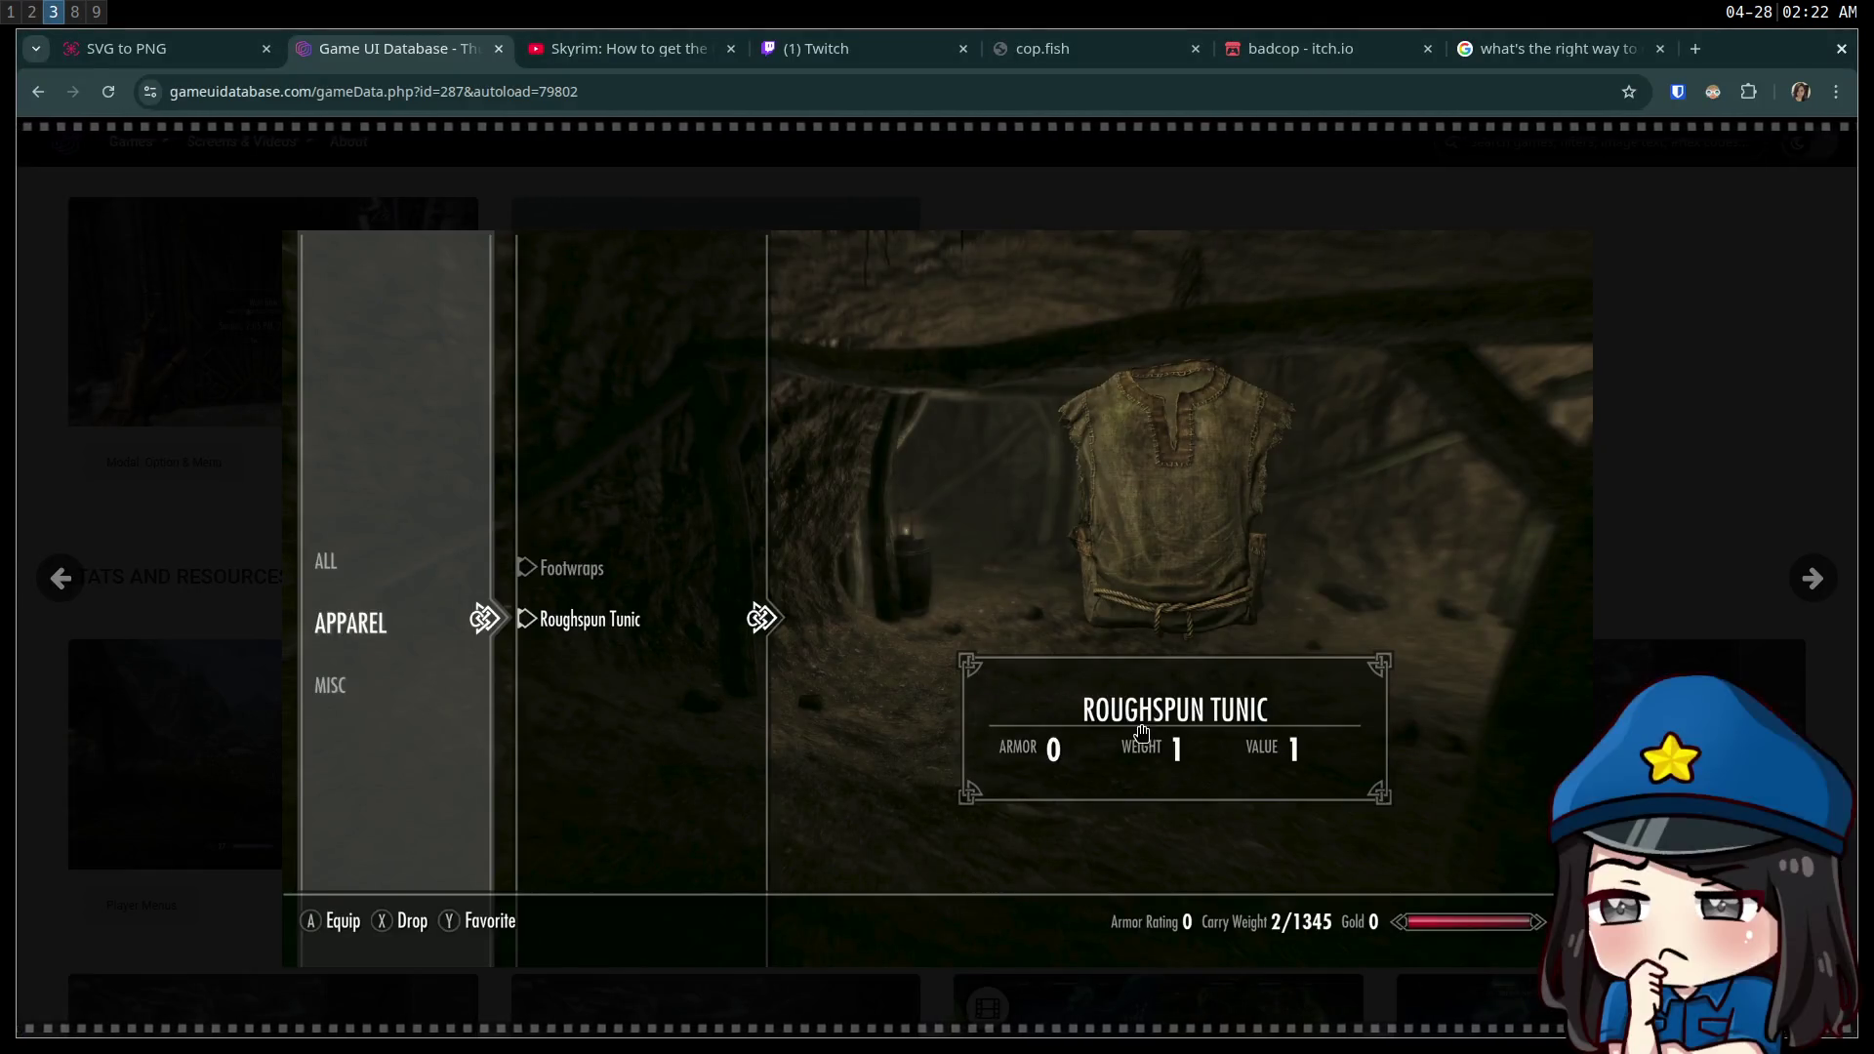
pyautogui.press('super+2')
pyautogui.click(144, 481)
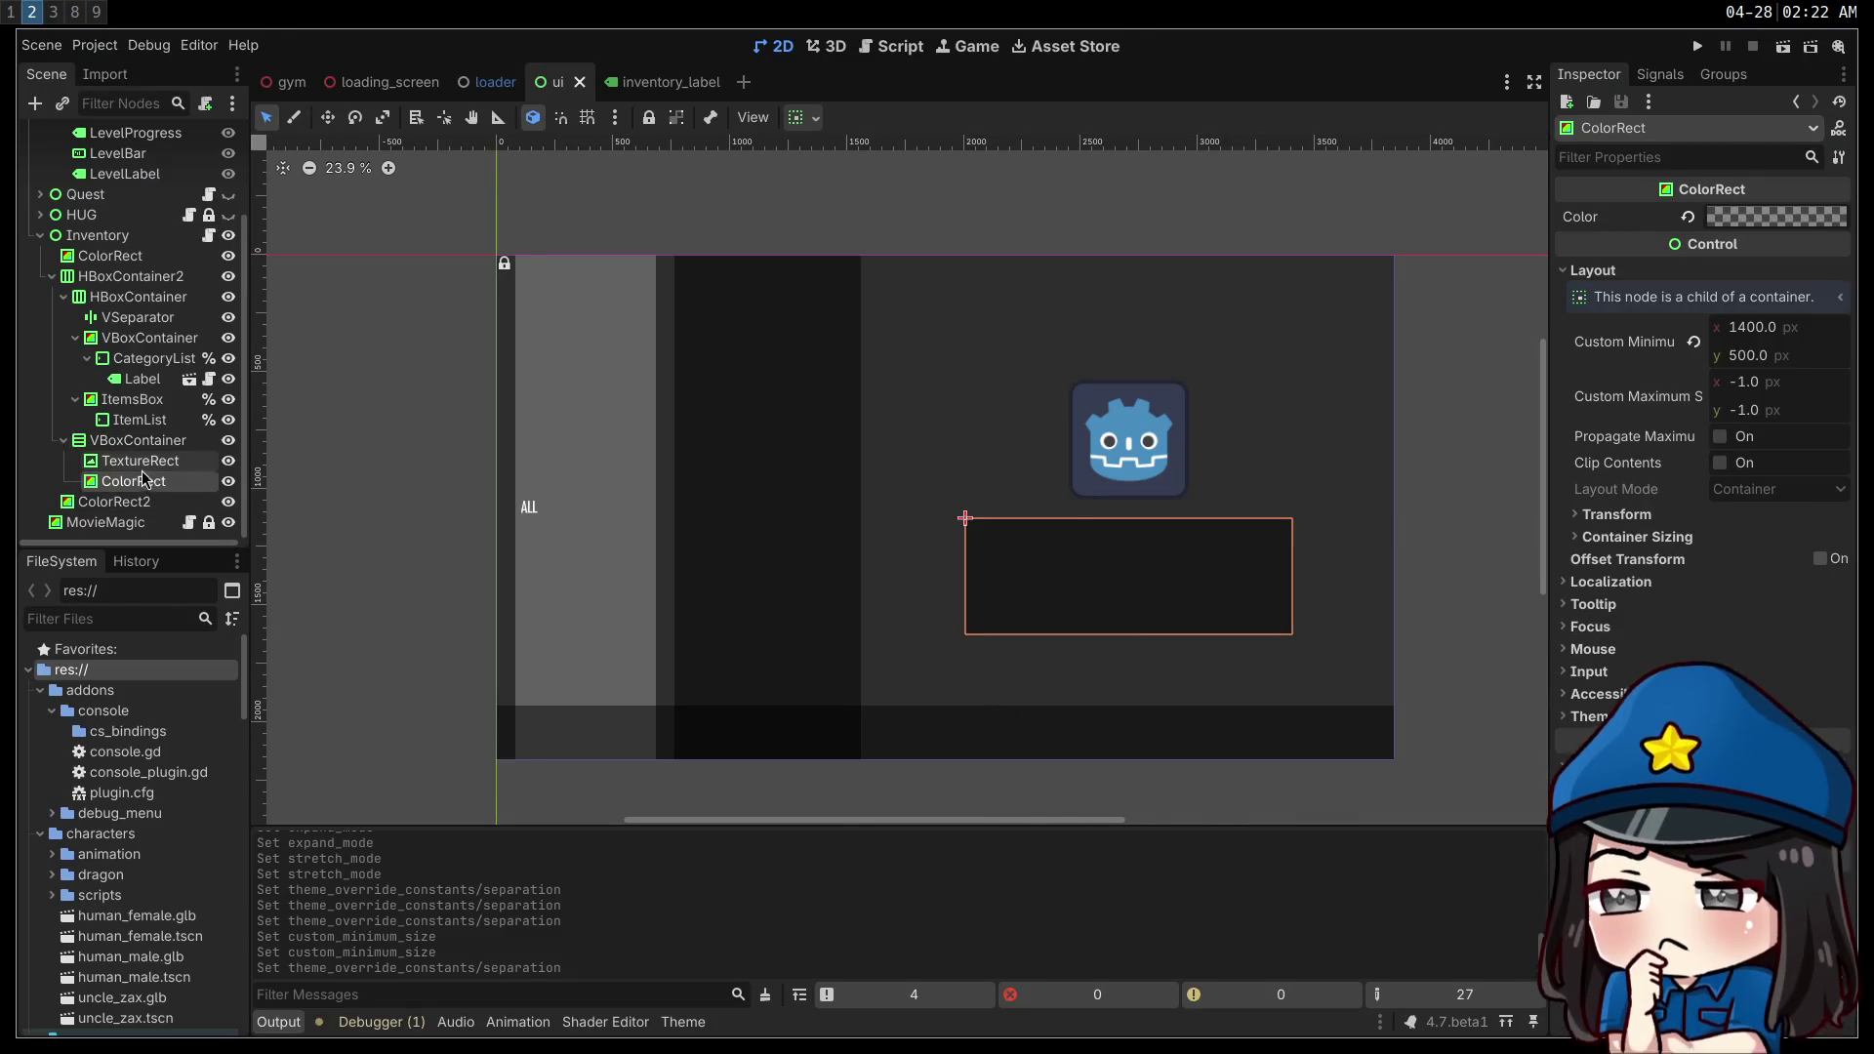
pyautogui.click(1757, 328)
pyautogui.write('1200')
pyautogui.press('Tab')
pyautogui.write('400')
pyautogui.press('Return')
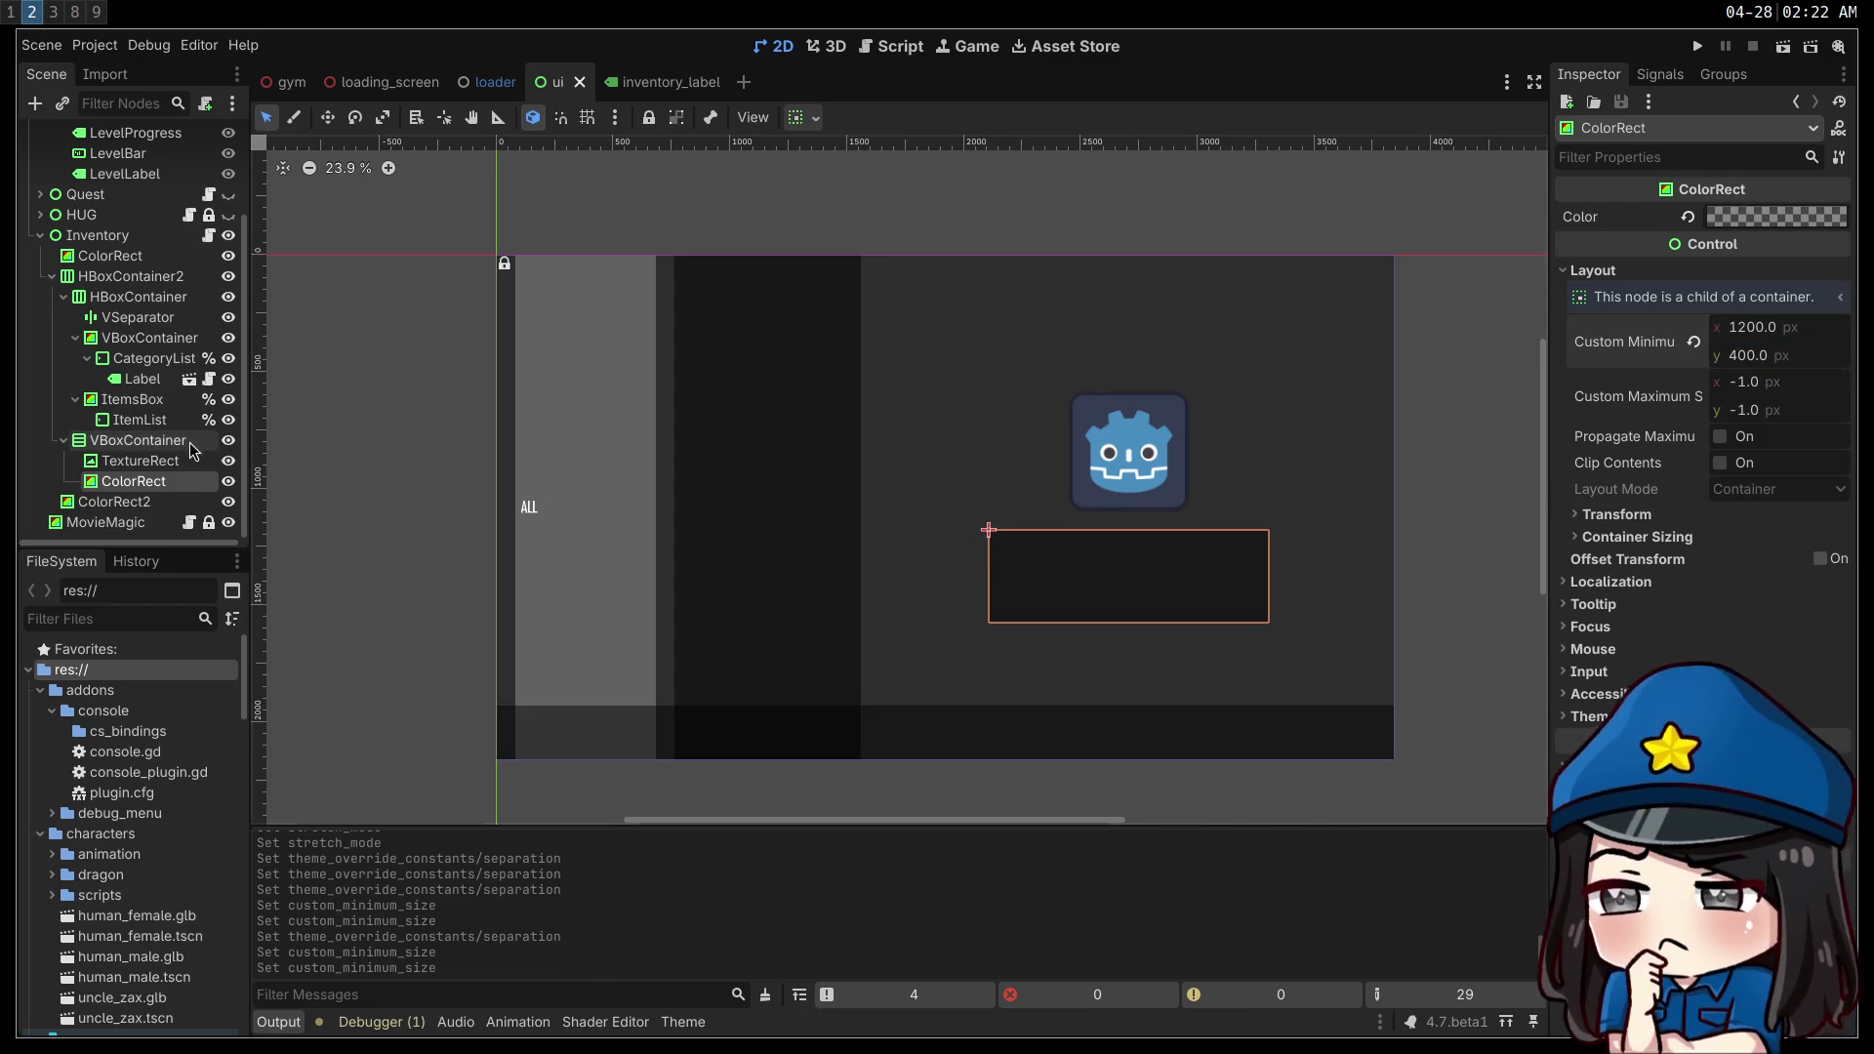
pyautogui.click(1129, 451)
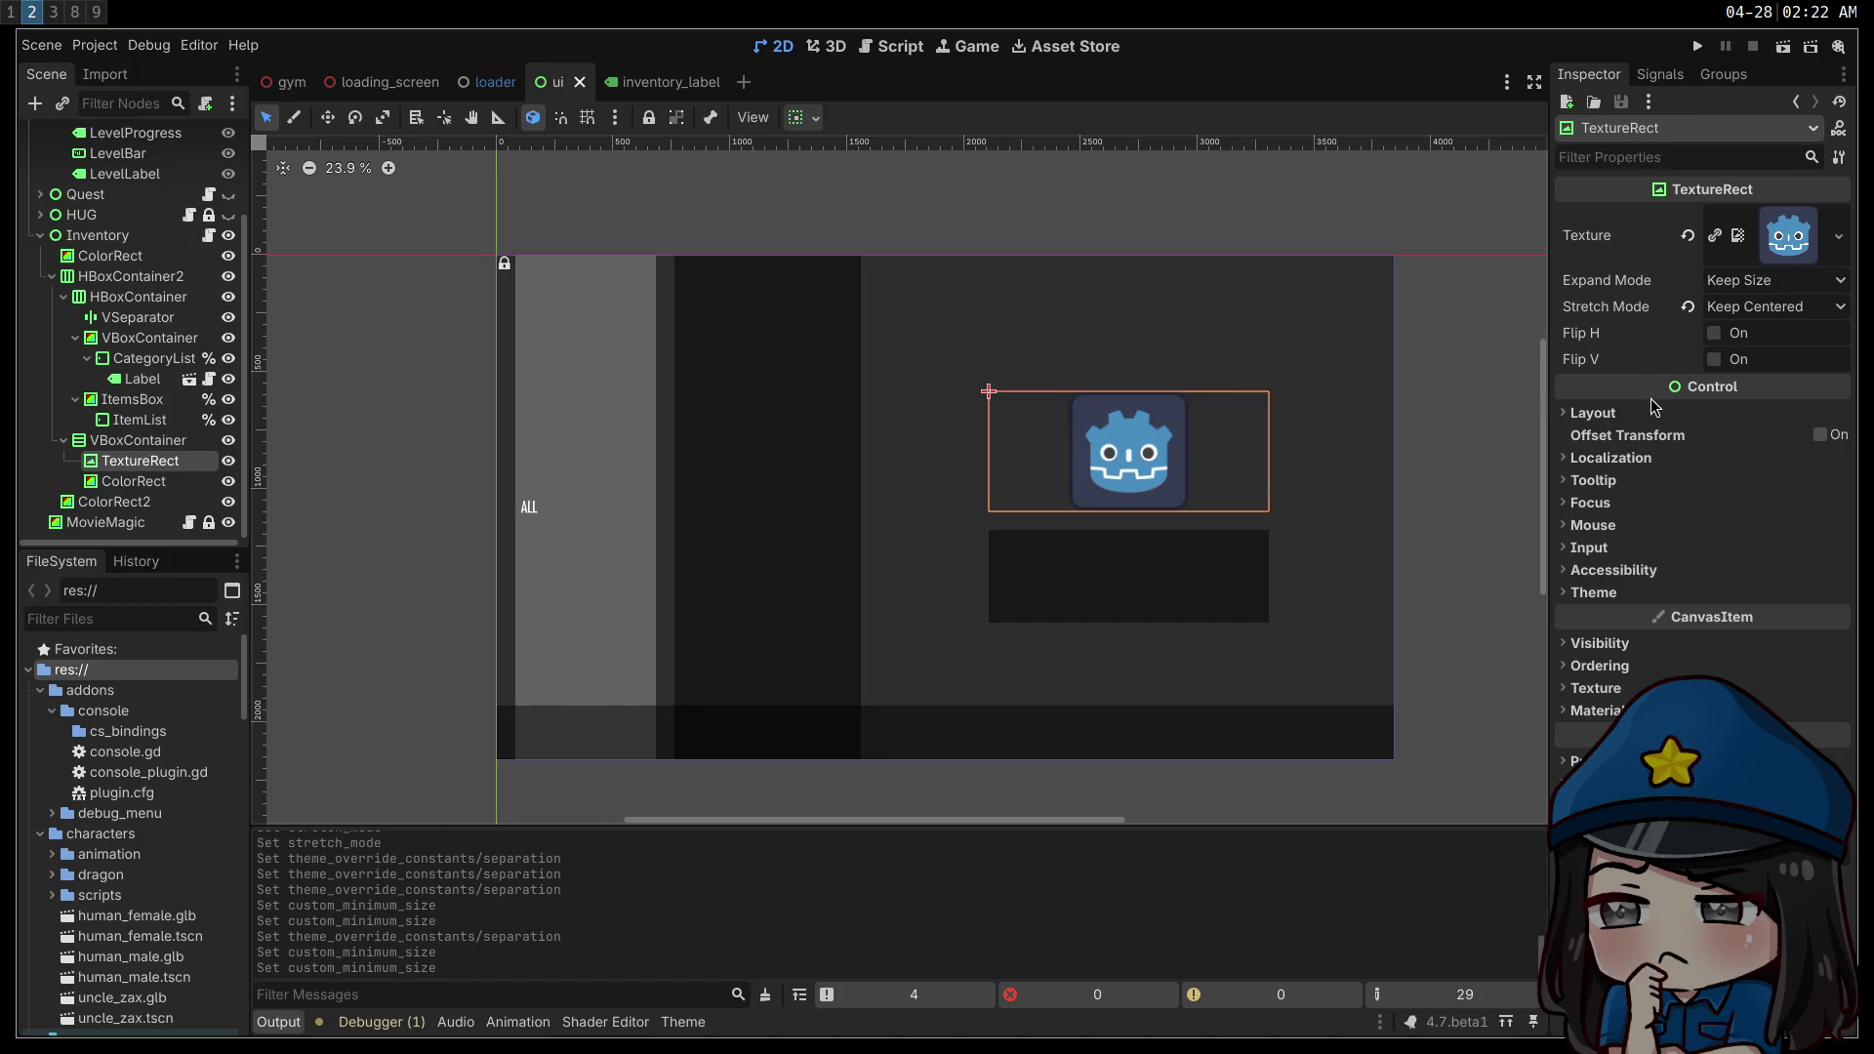
# - Set the icon's stretch mode back to Scale with a 1200 × 1200 px minimum size
pyautogui.click(1590, 413)
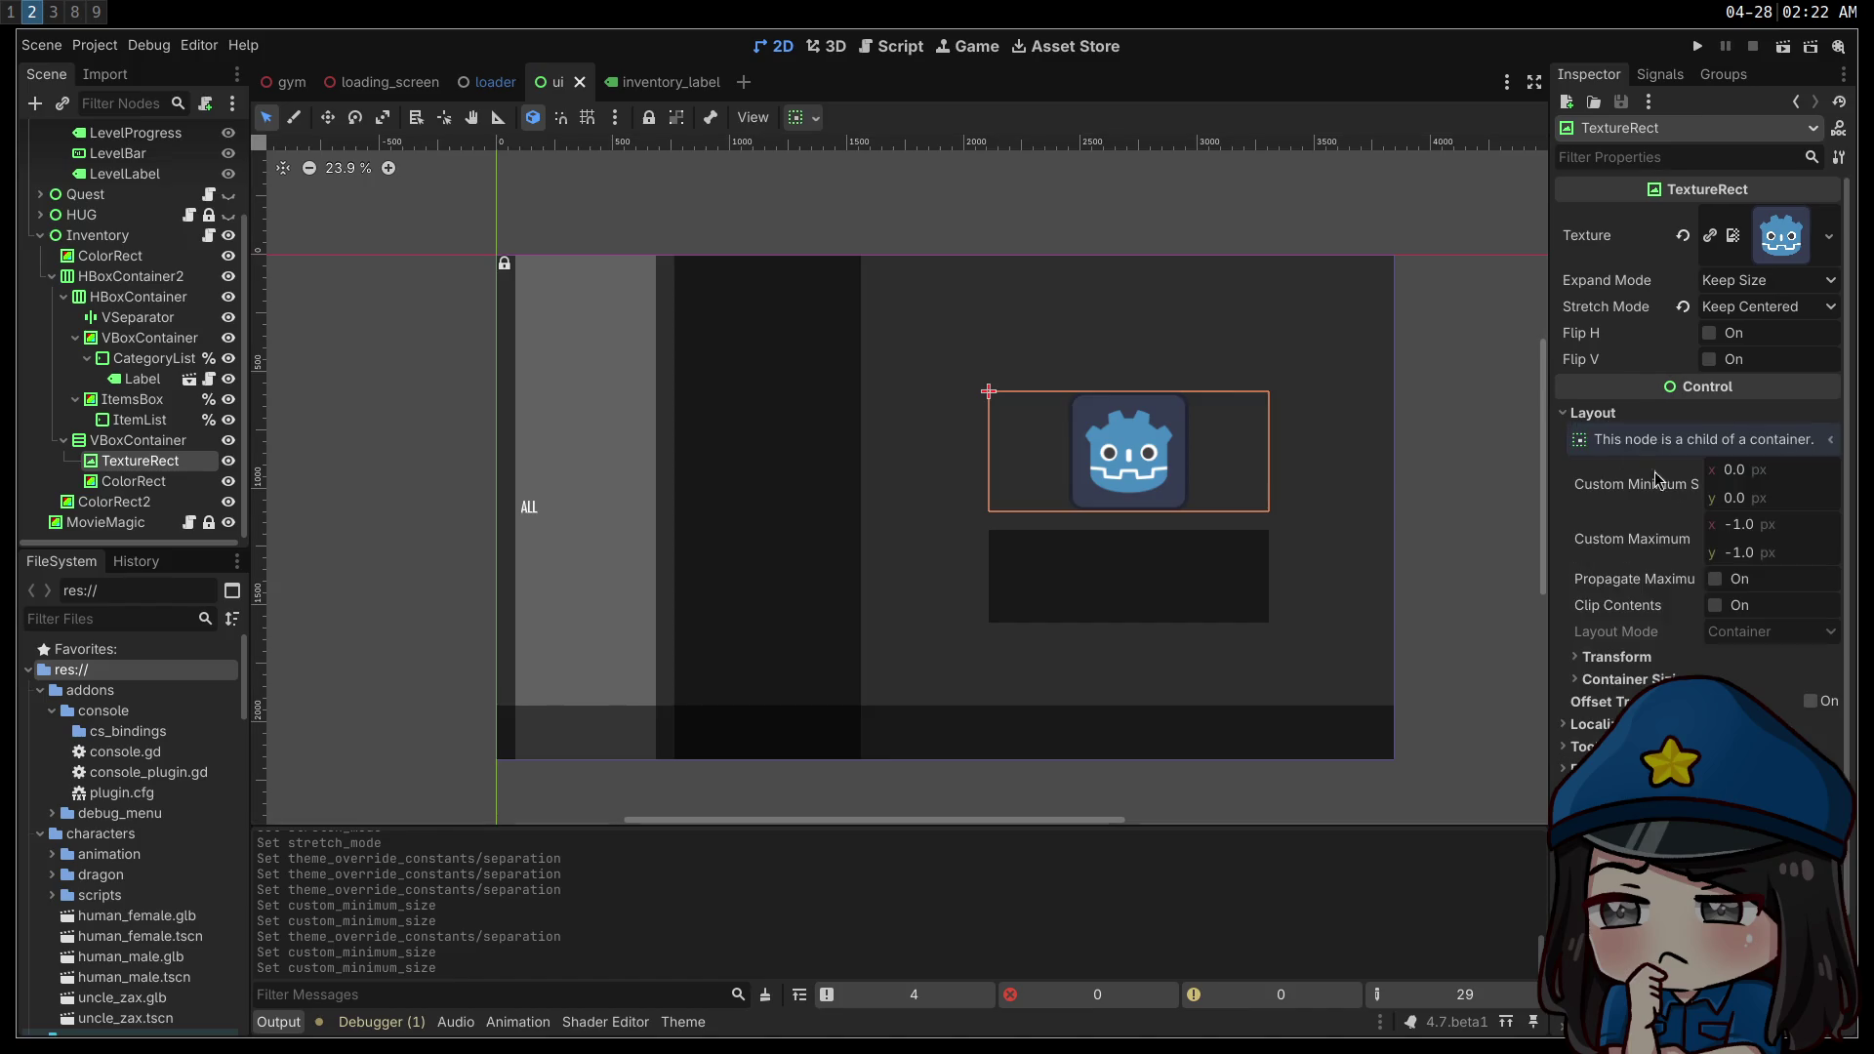
pyautogui.click(1688, 309)
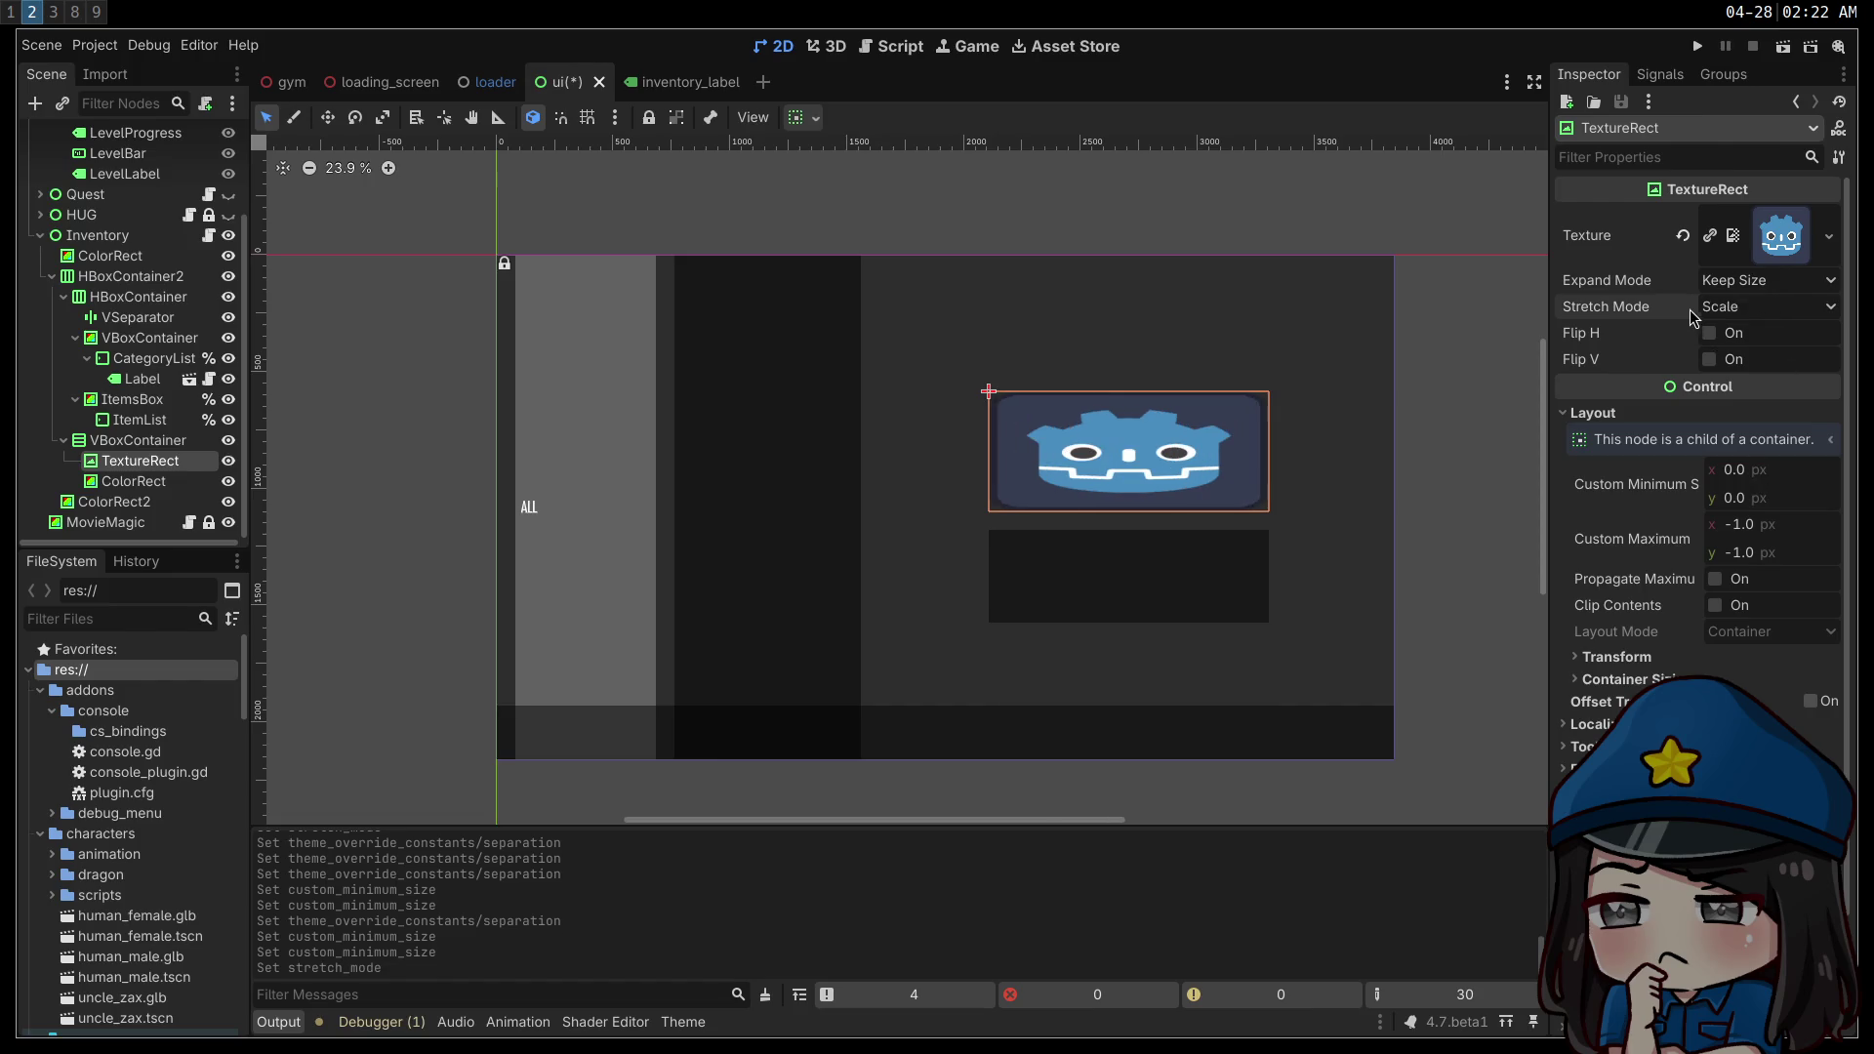
pyautogui.click(1768, 473)
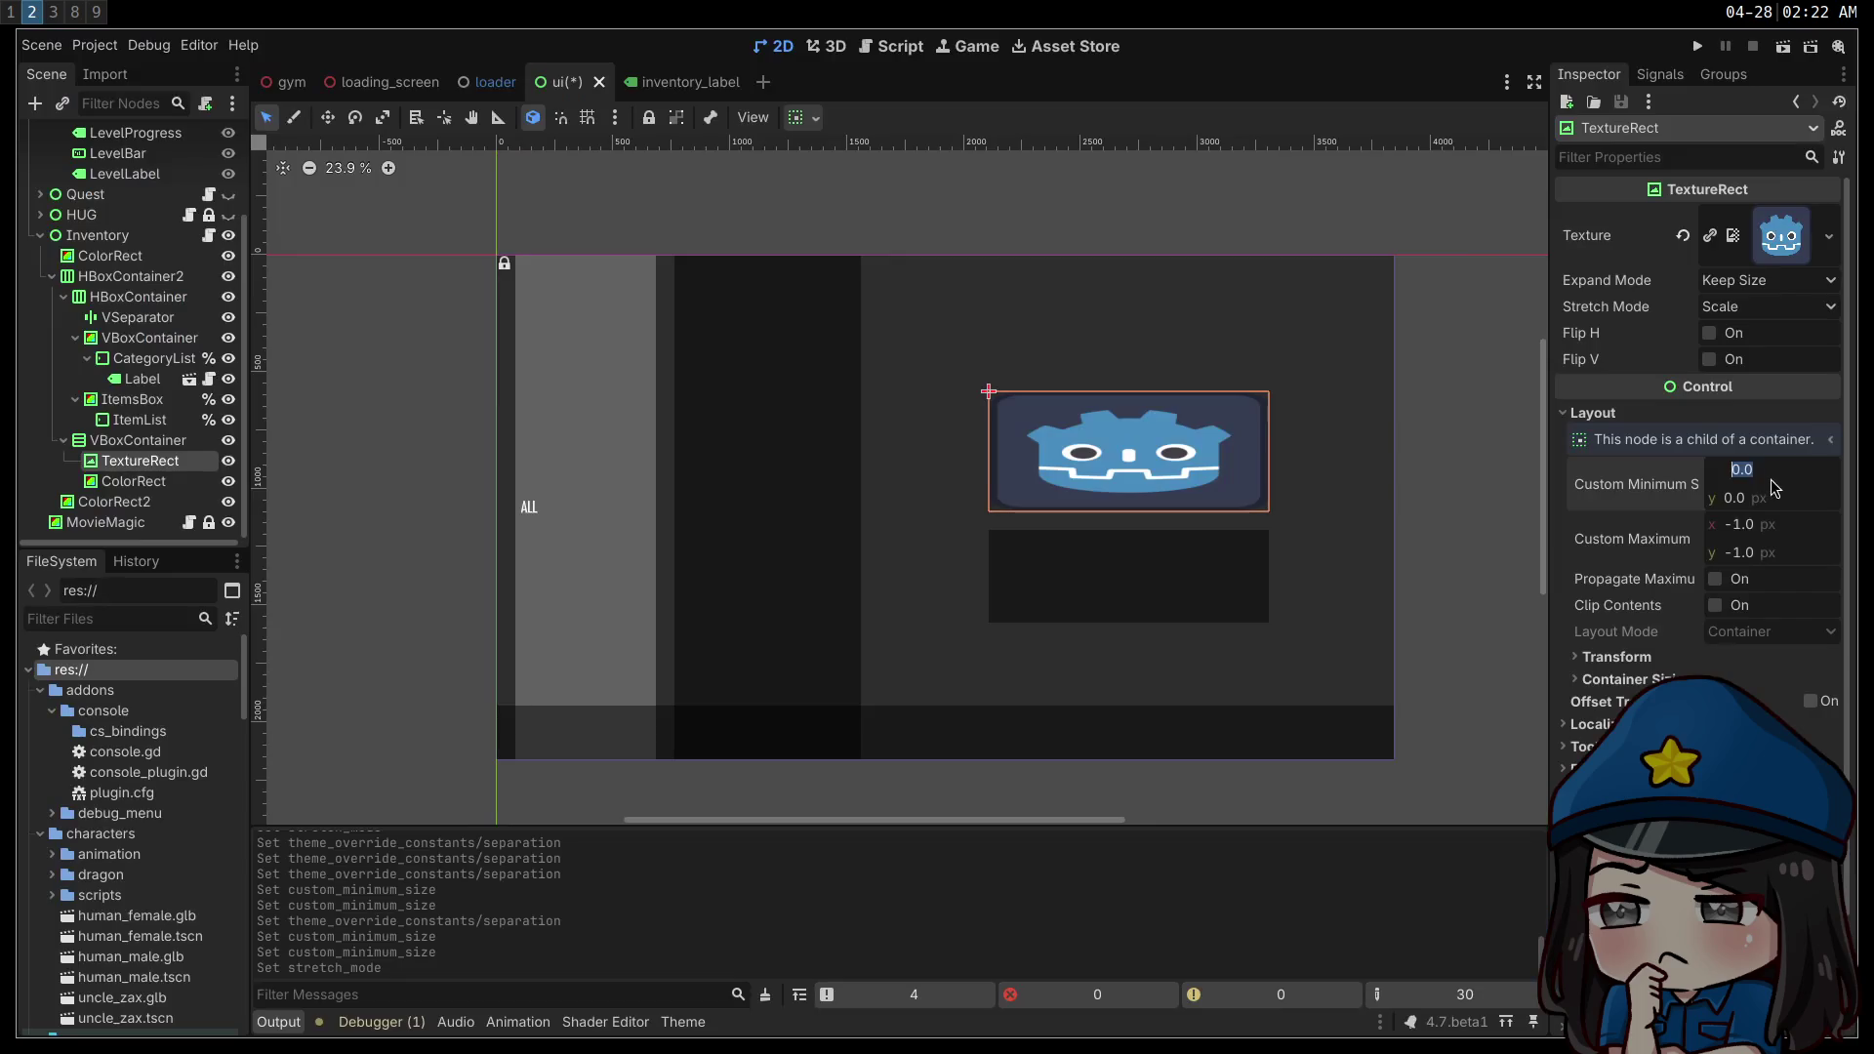
pyautogui.write('1200')
pyautogui.press('Tab')
pyautogui.write('1200')
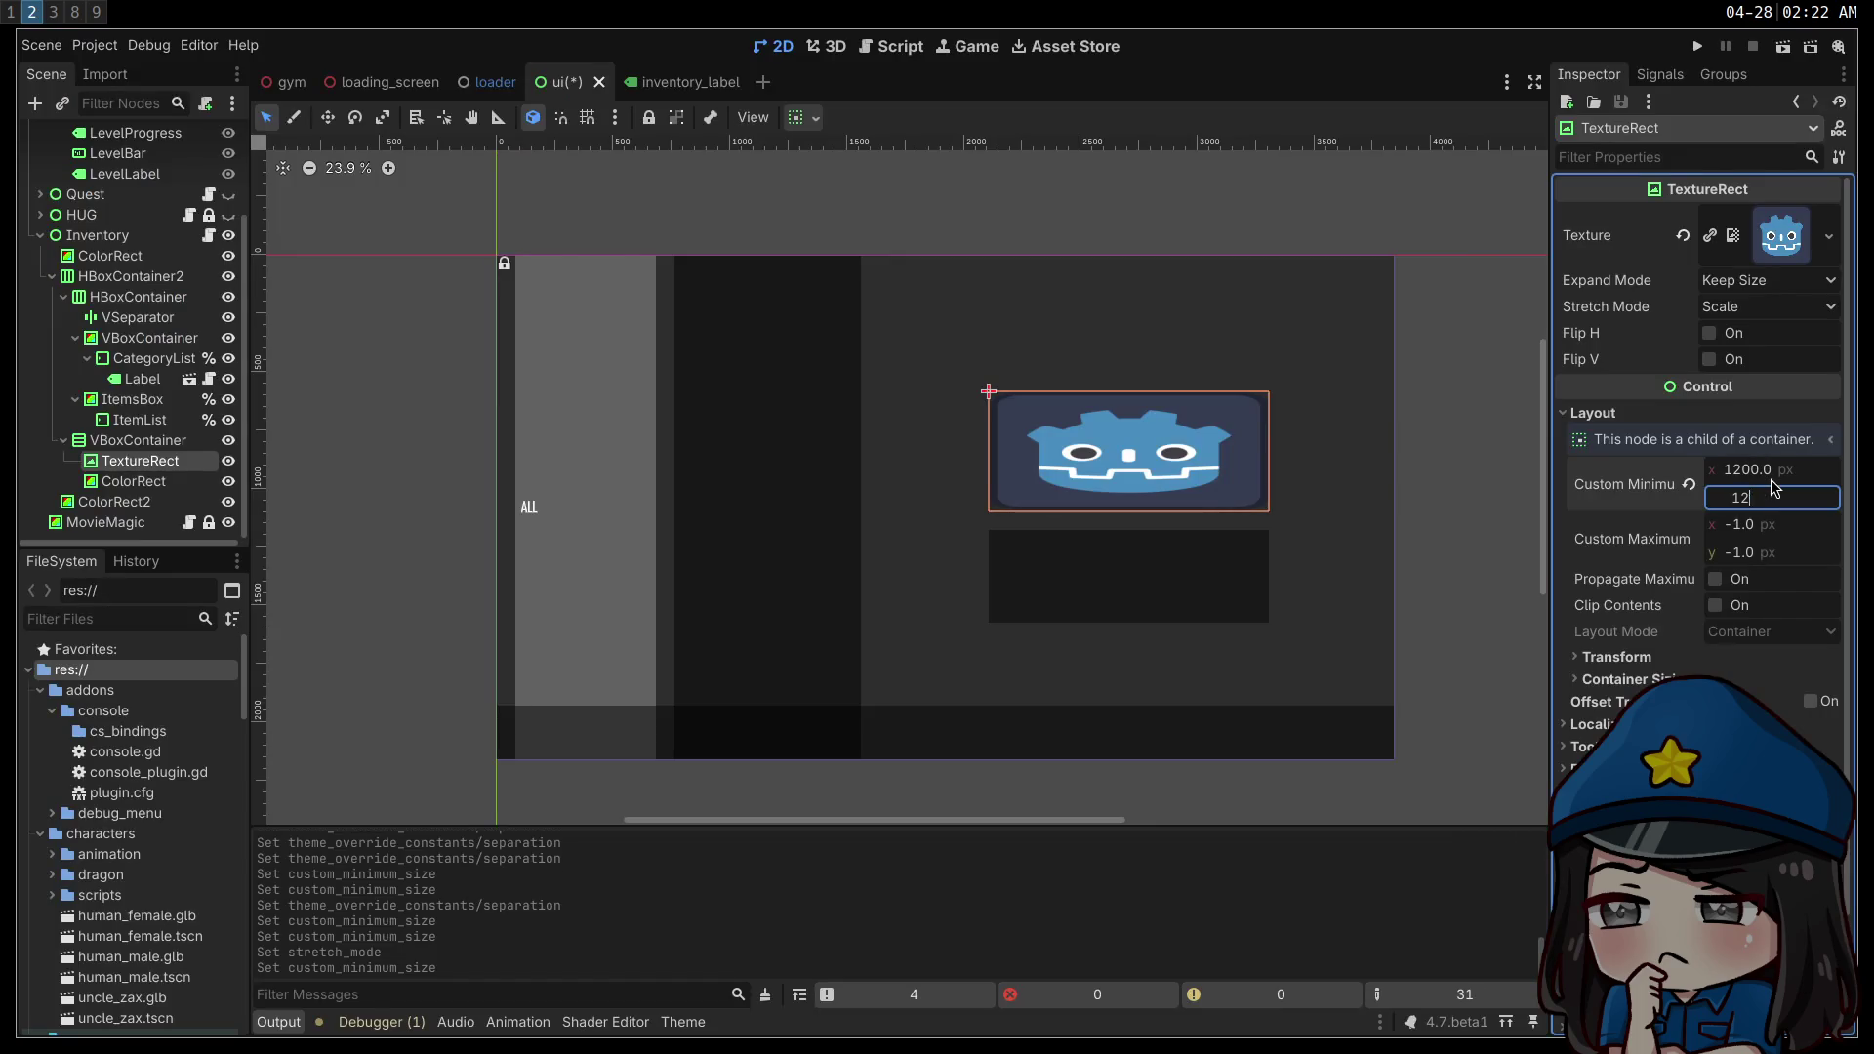
pyautogui.press('Return')
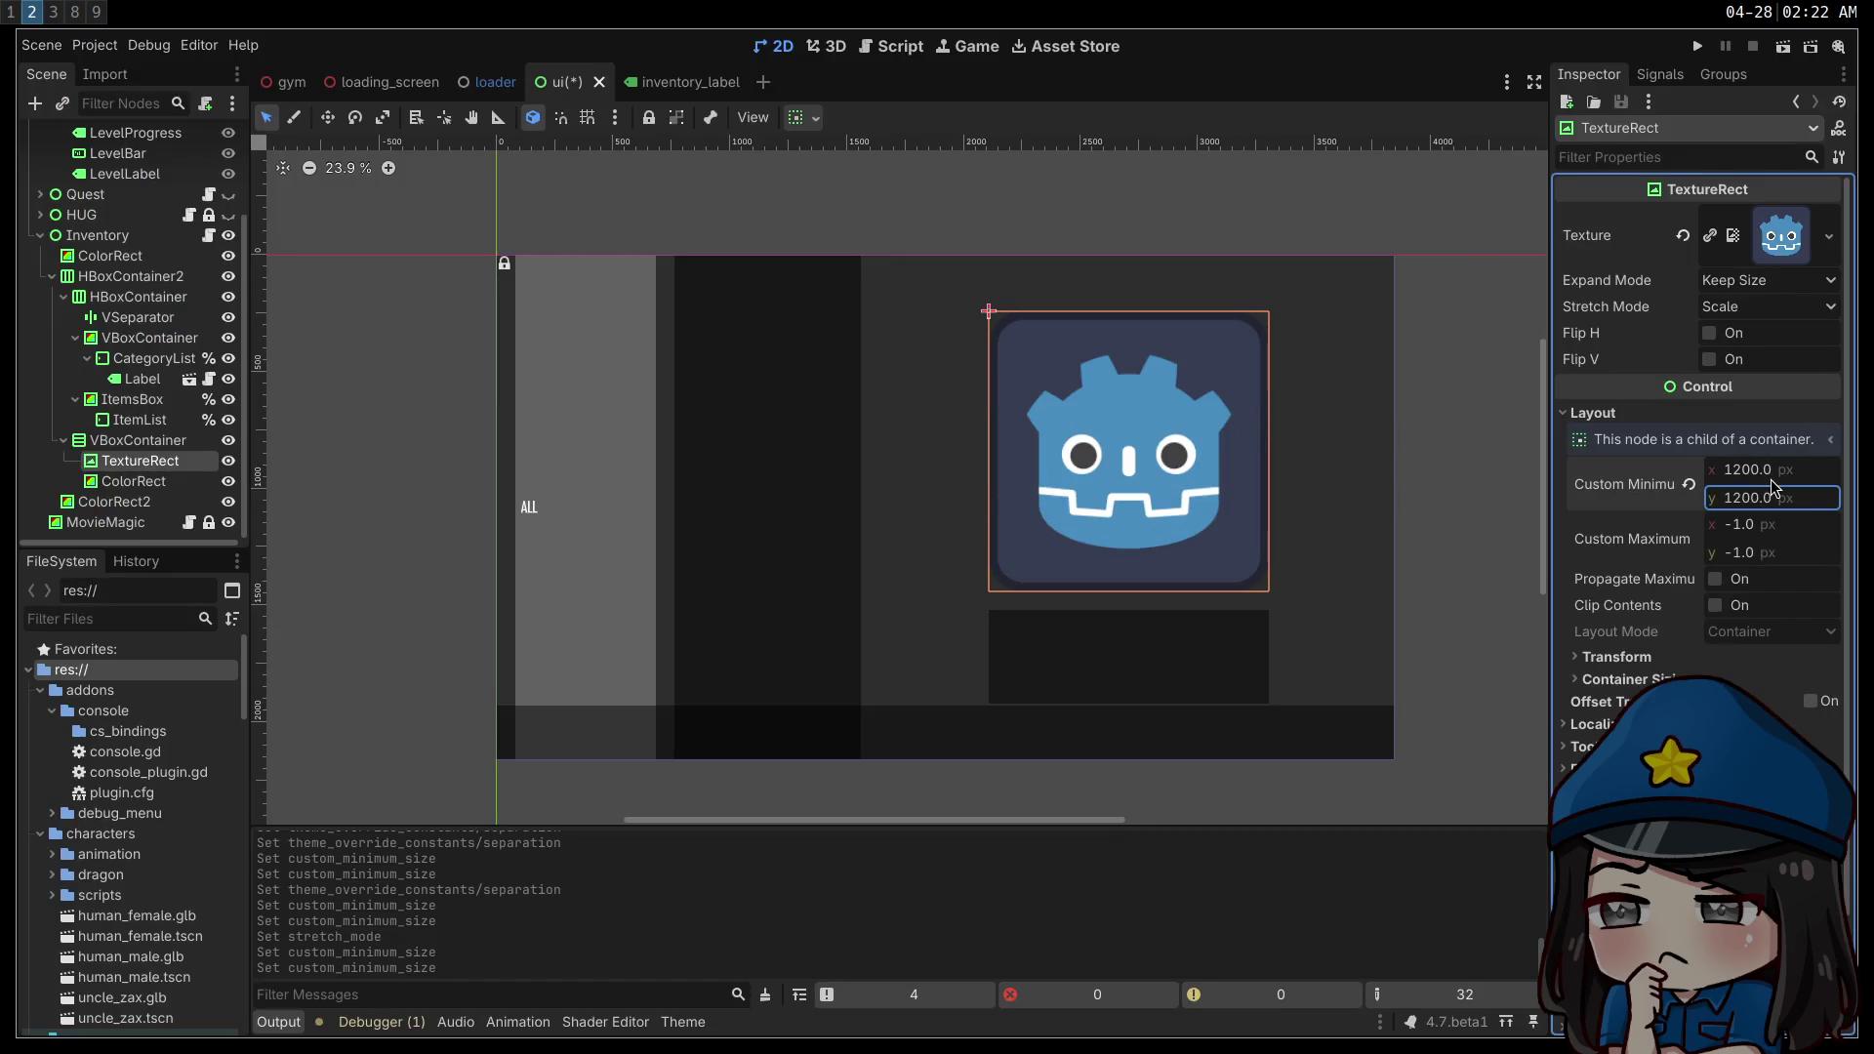
# - Reduce the icon's custom minimum size to 1000 × 1000 px
pyautogui.press('Escape')
pyautogui.click(1765, 477)
pyautogui.write('1000')
pyautogui.press('Tab')
pyautogui.write('1000')
pyautogui.press('Return')
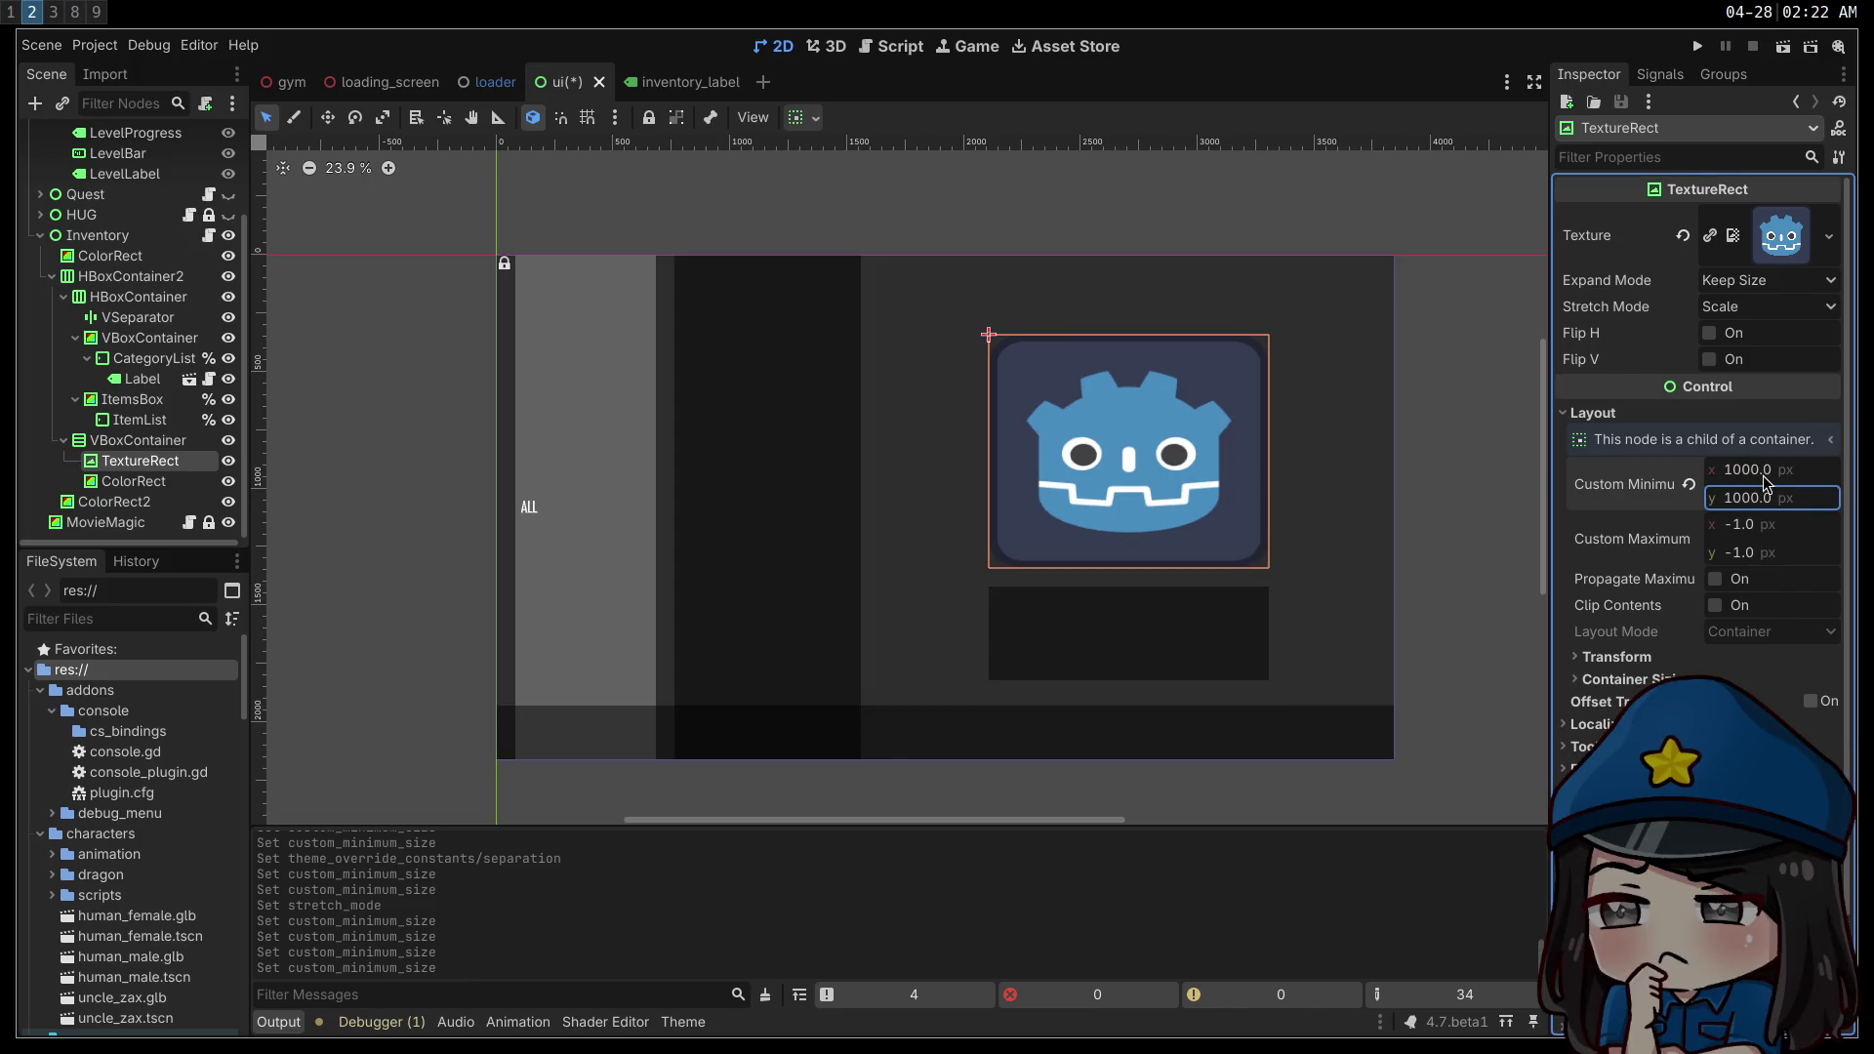
pyautogui.press('super+3')
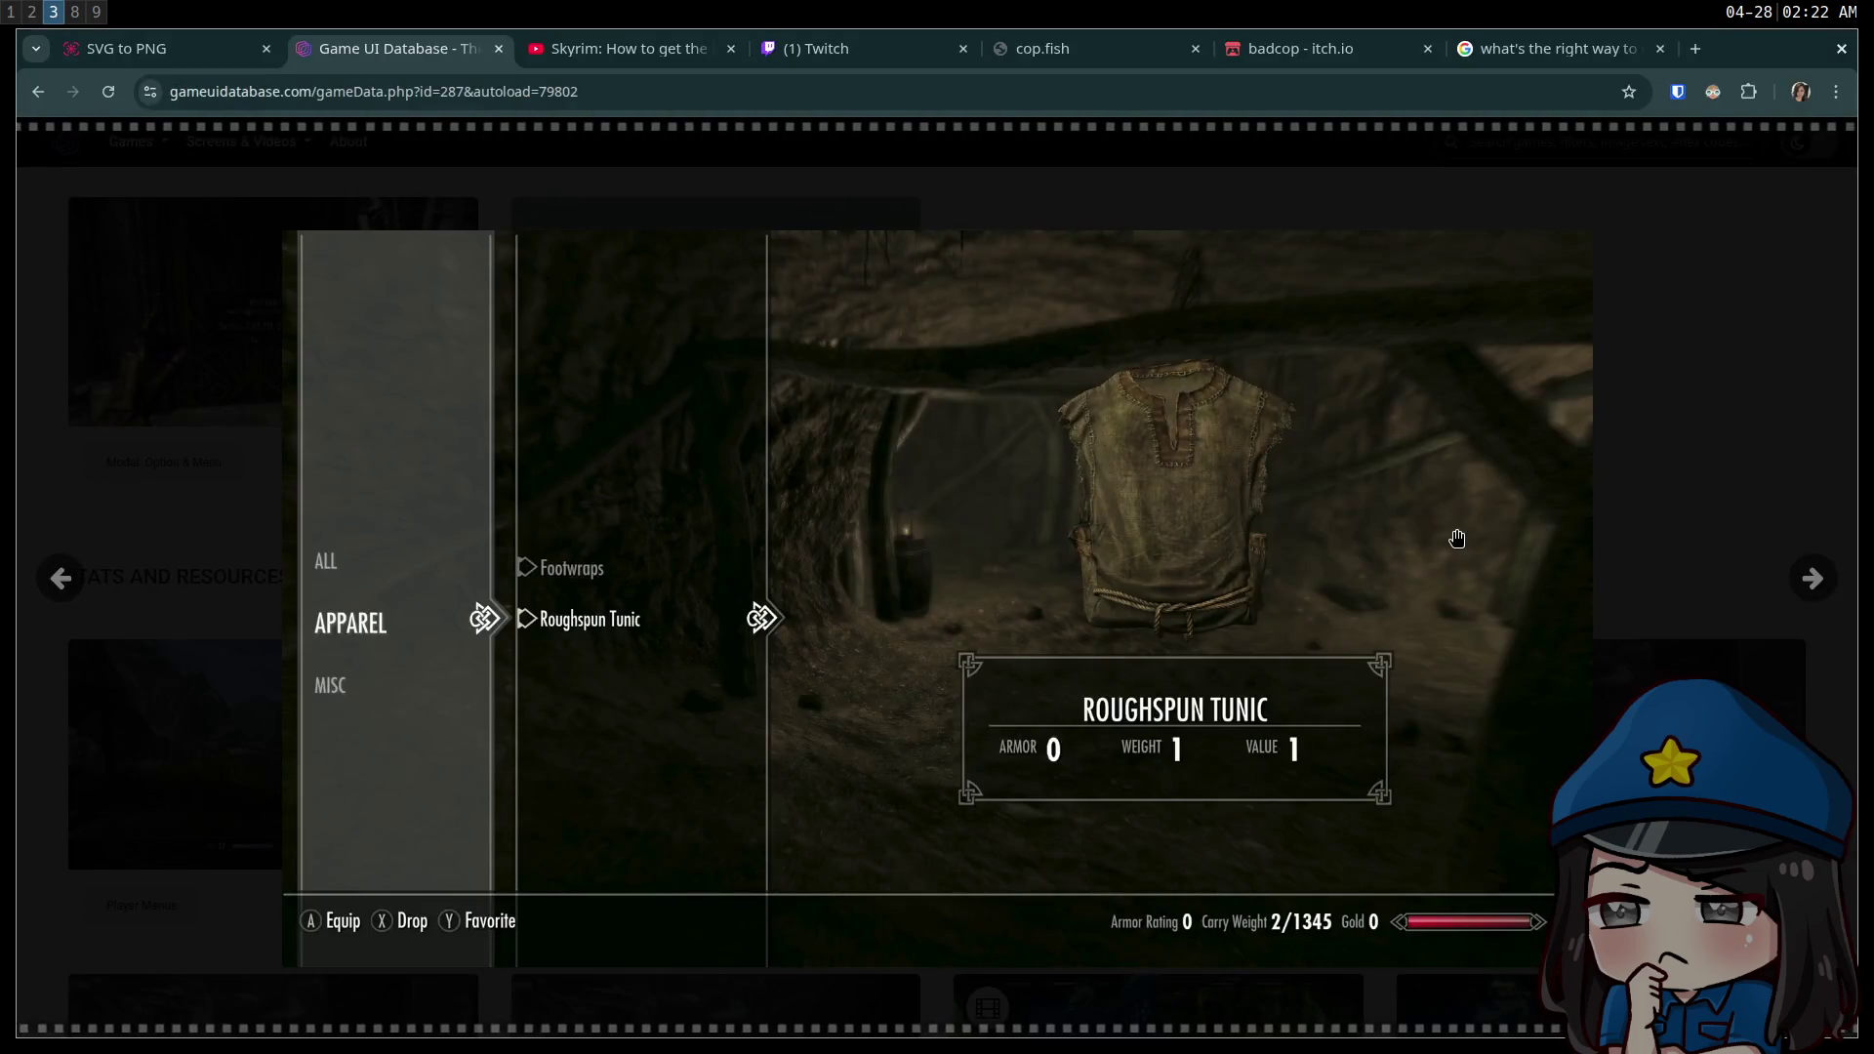
# - Return to the Godot editor after viewing the Skyrim inventory screenshot
pyautogui.press('super+2')
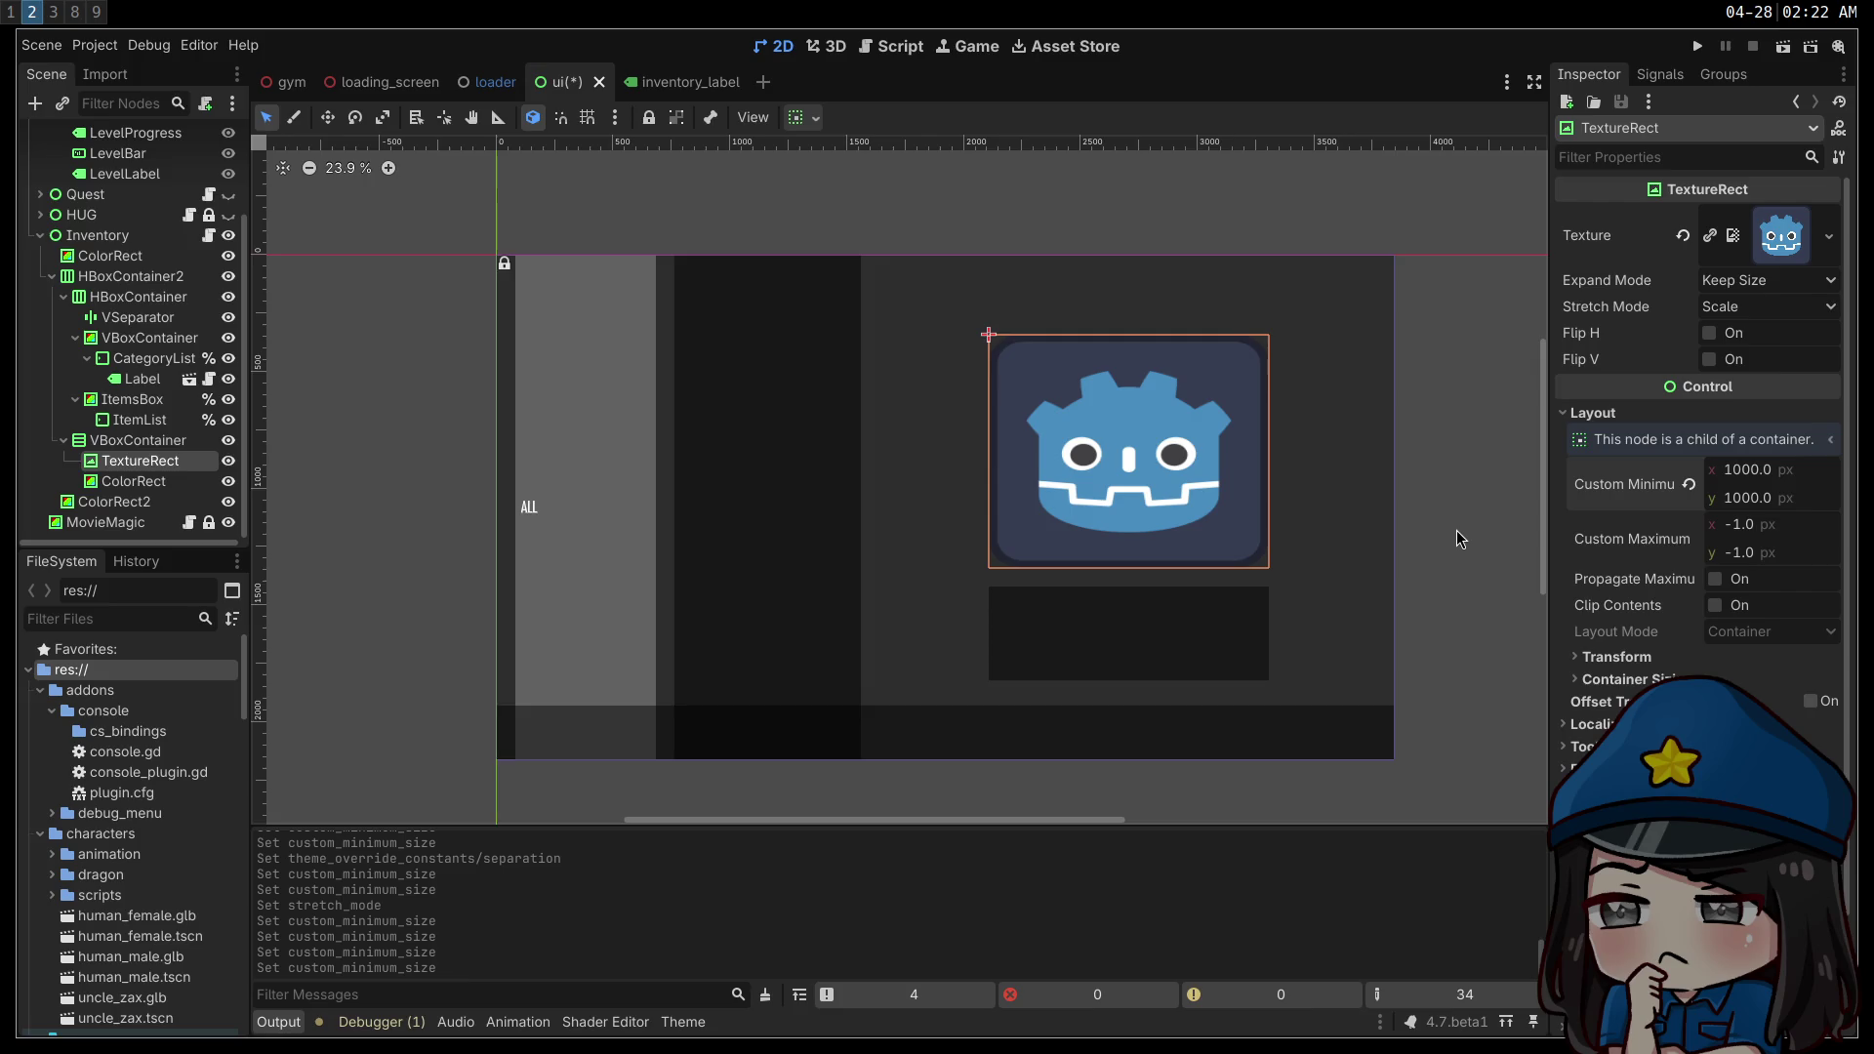
pyautogui.click(138, 441)
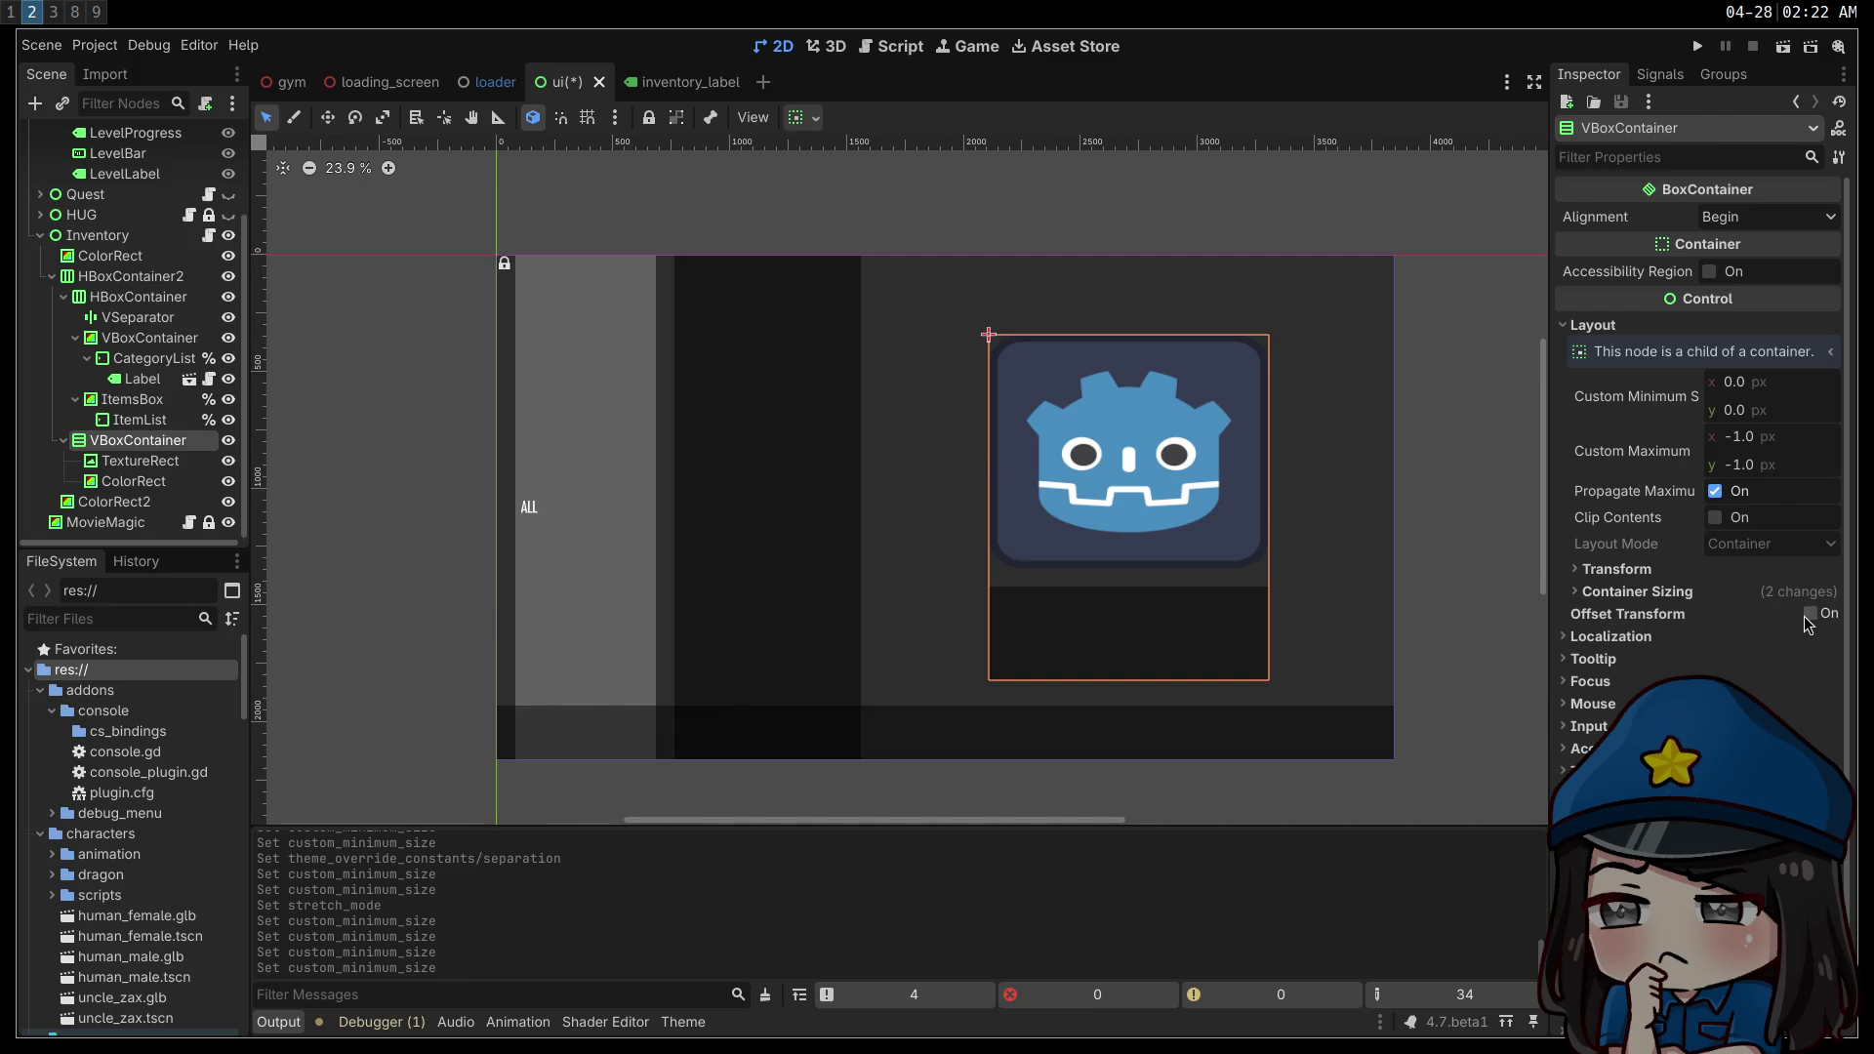
pyautogui.click(1609, 594)
pyautogui.click(1593, 571)
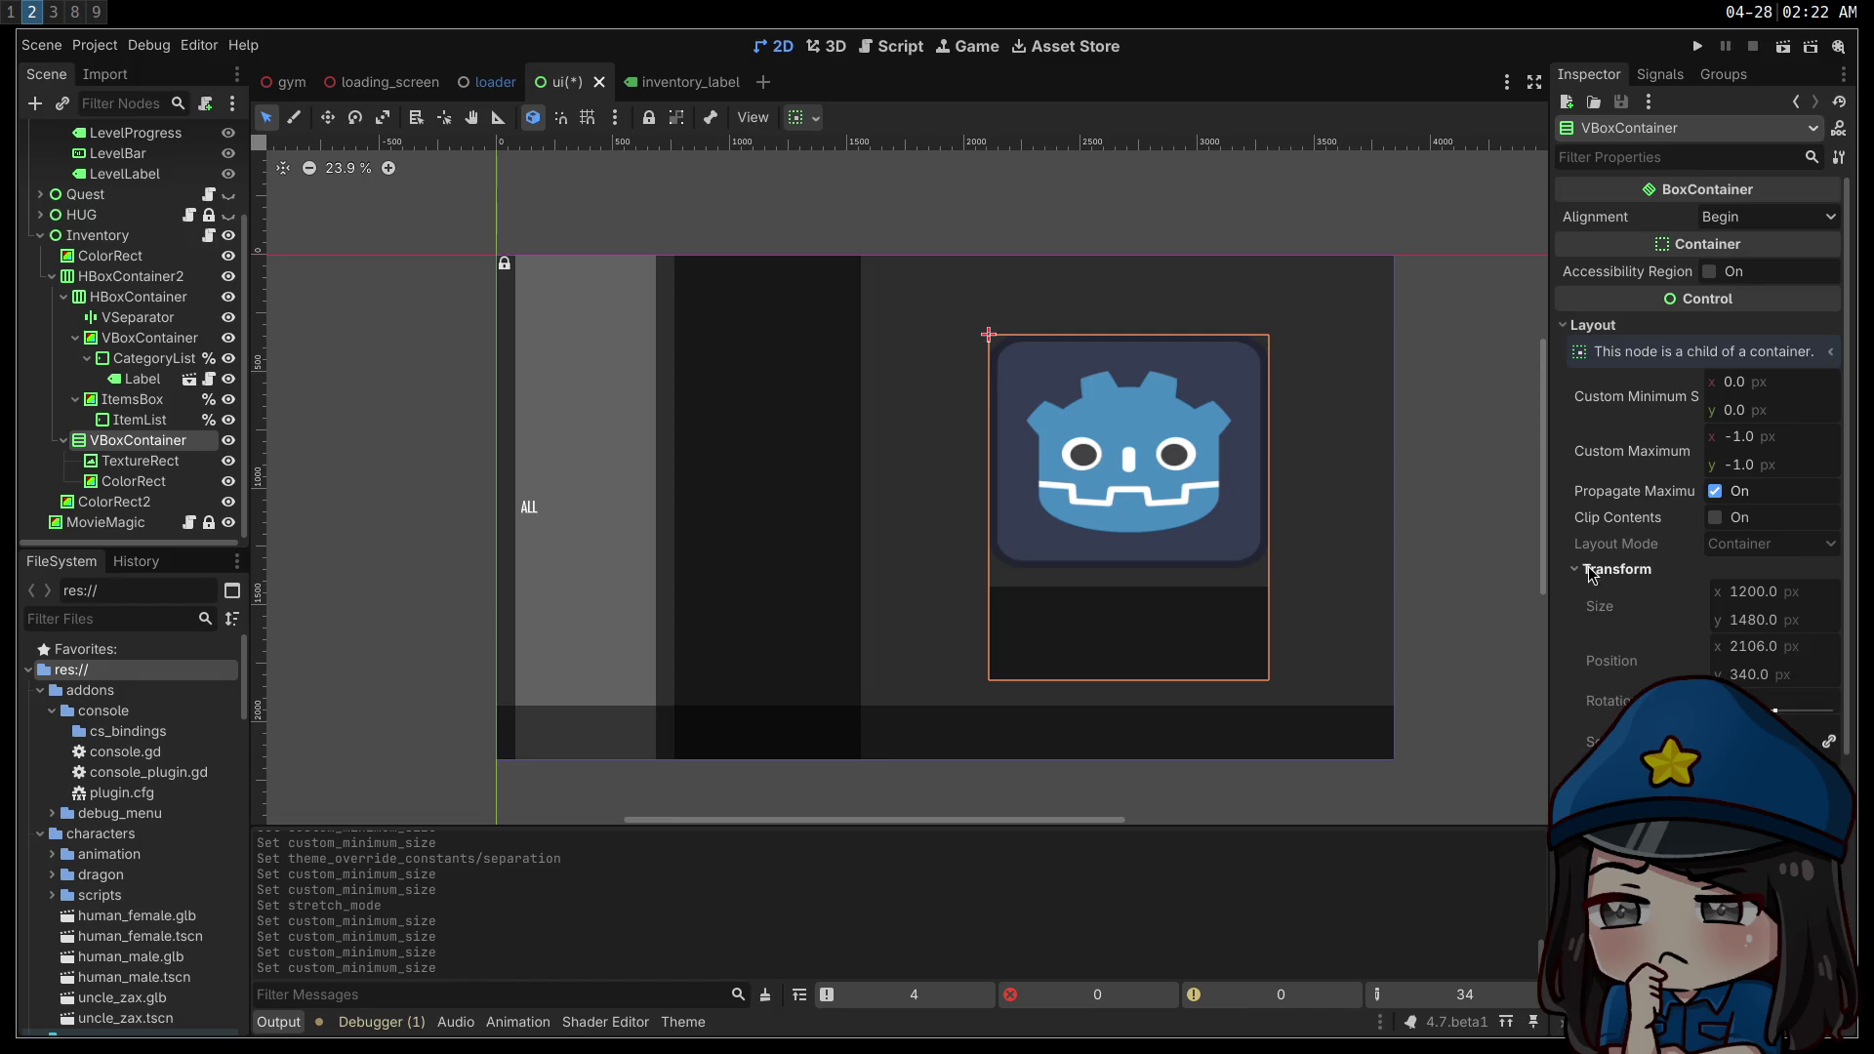
pyautogui.click(1592, 571)
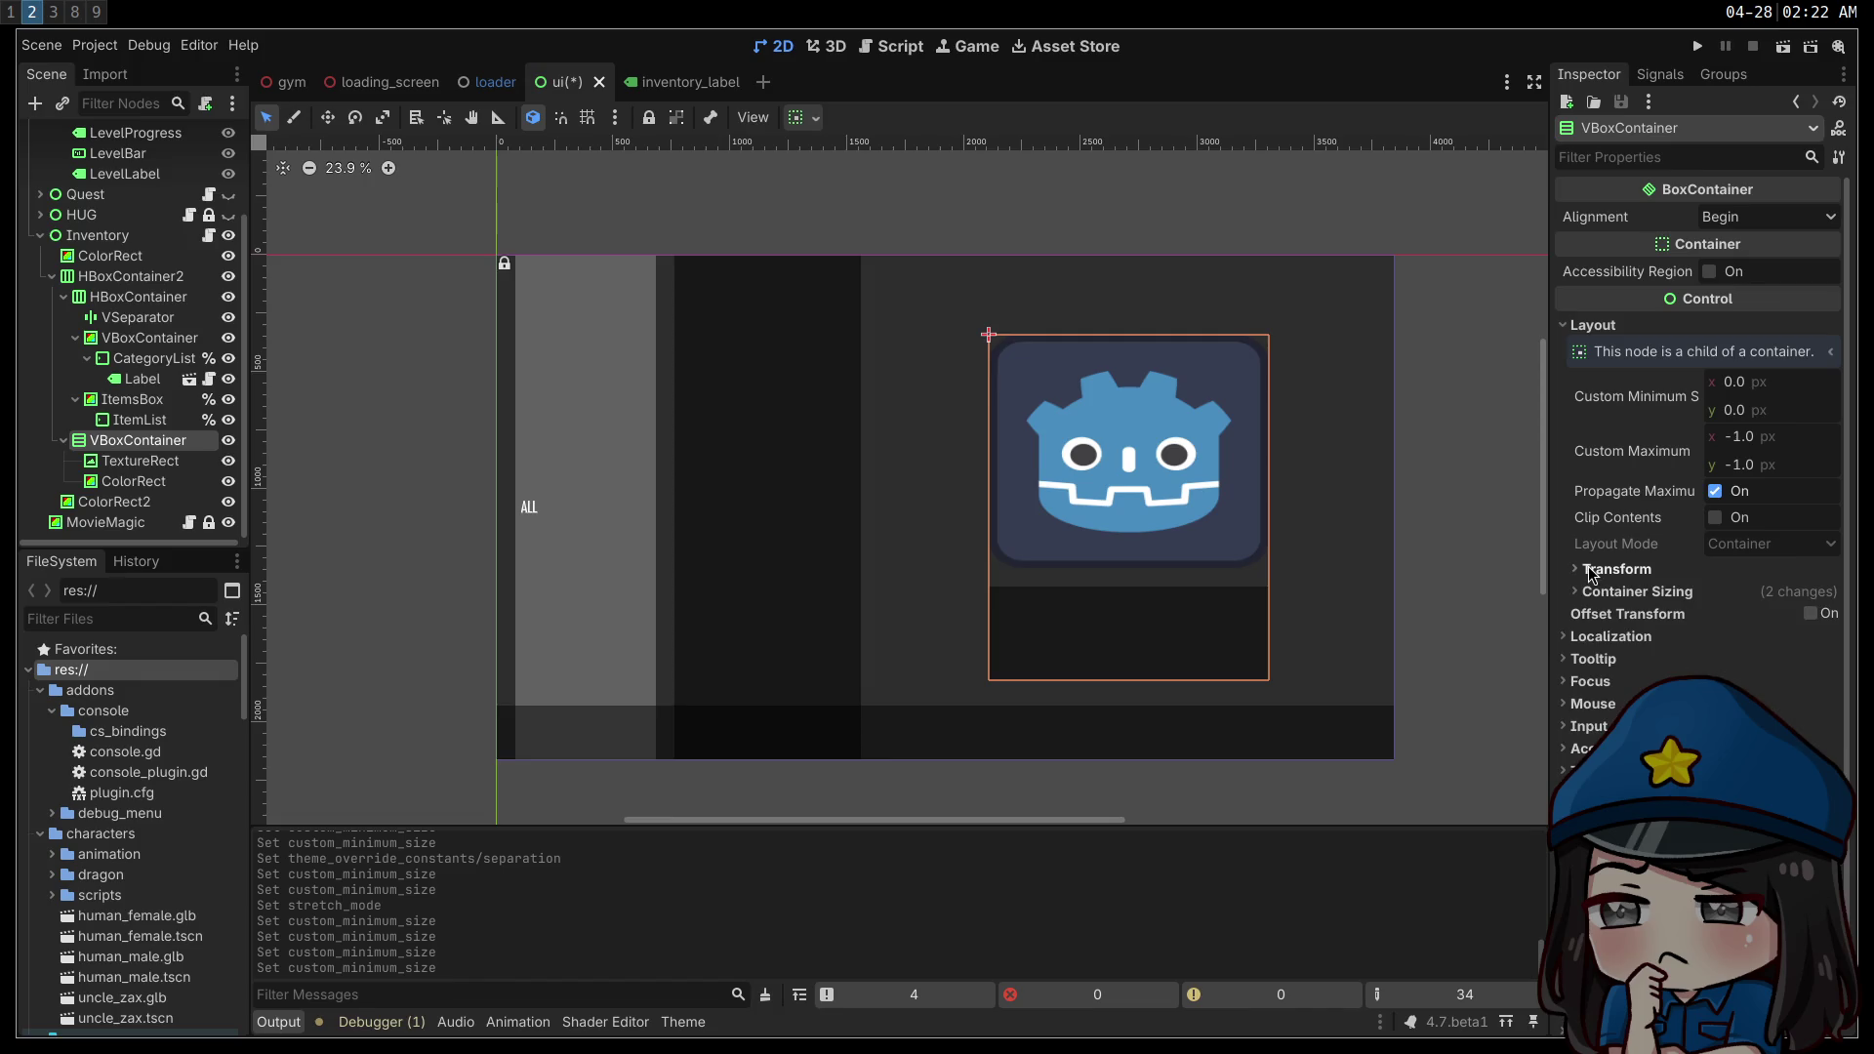
pyautogui.click(1593, 571)
pyautogui.click(1600, 568)
pyautogui.moveTo(1702, 410)
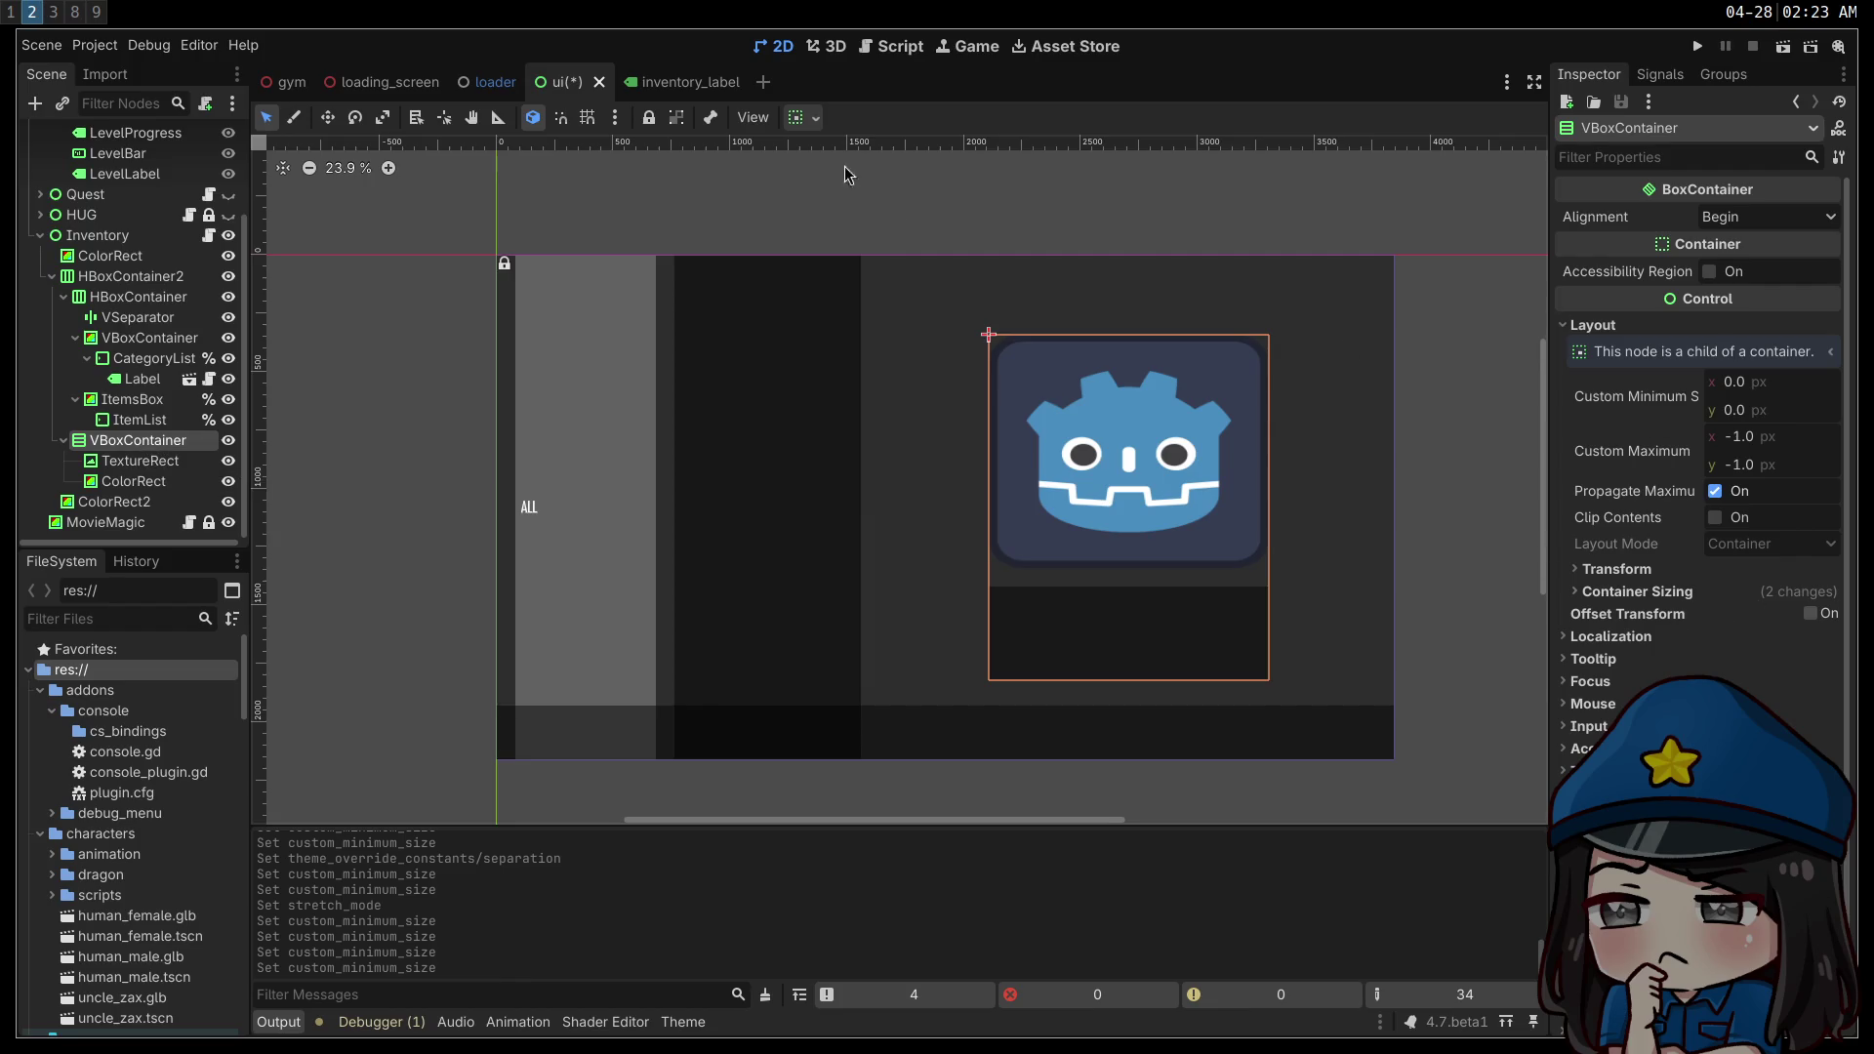
pyautogui.click(802, 117)
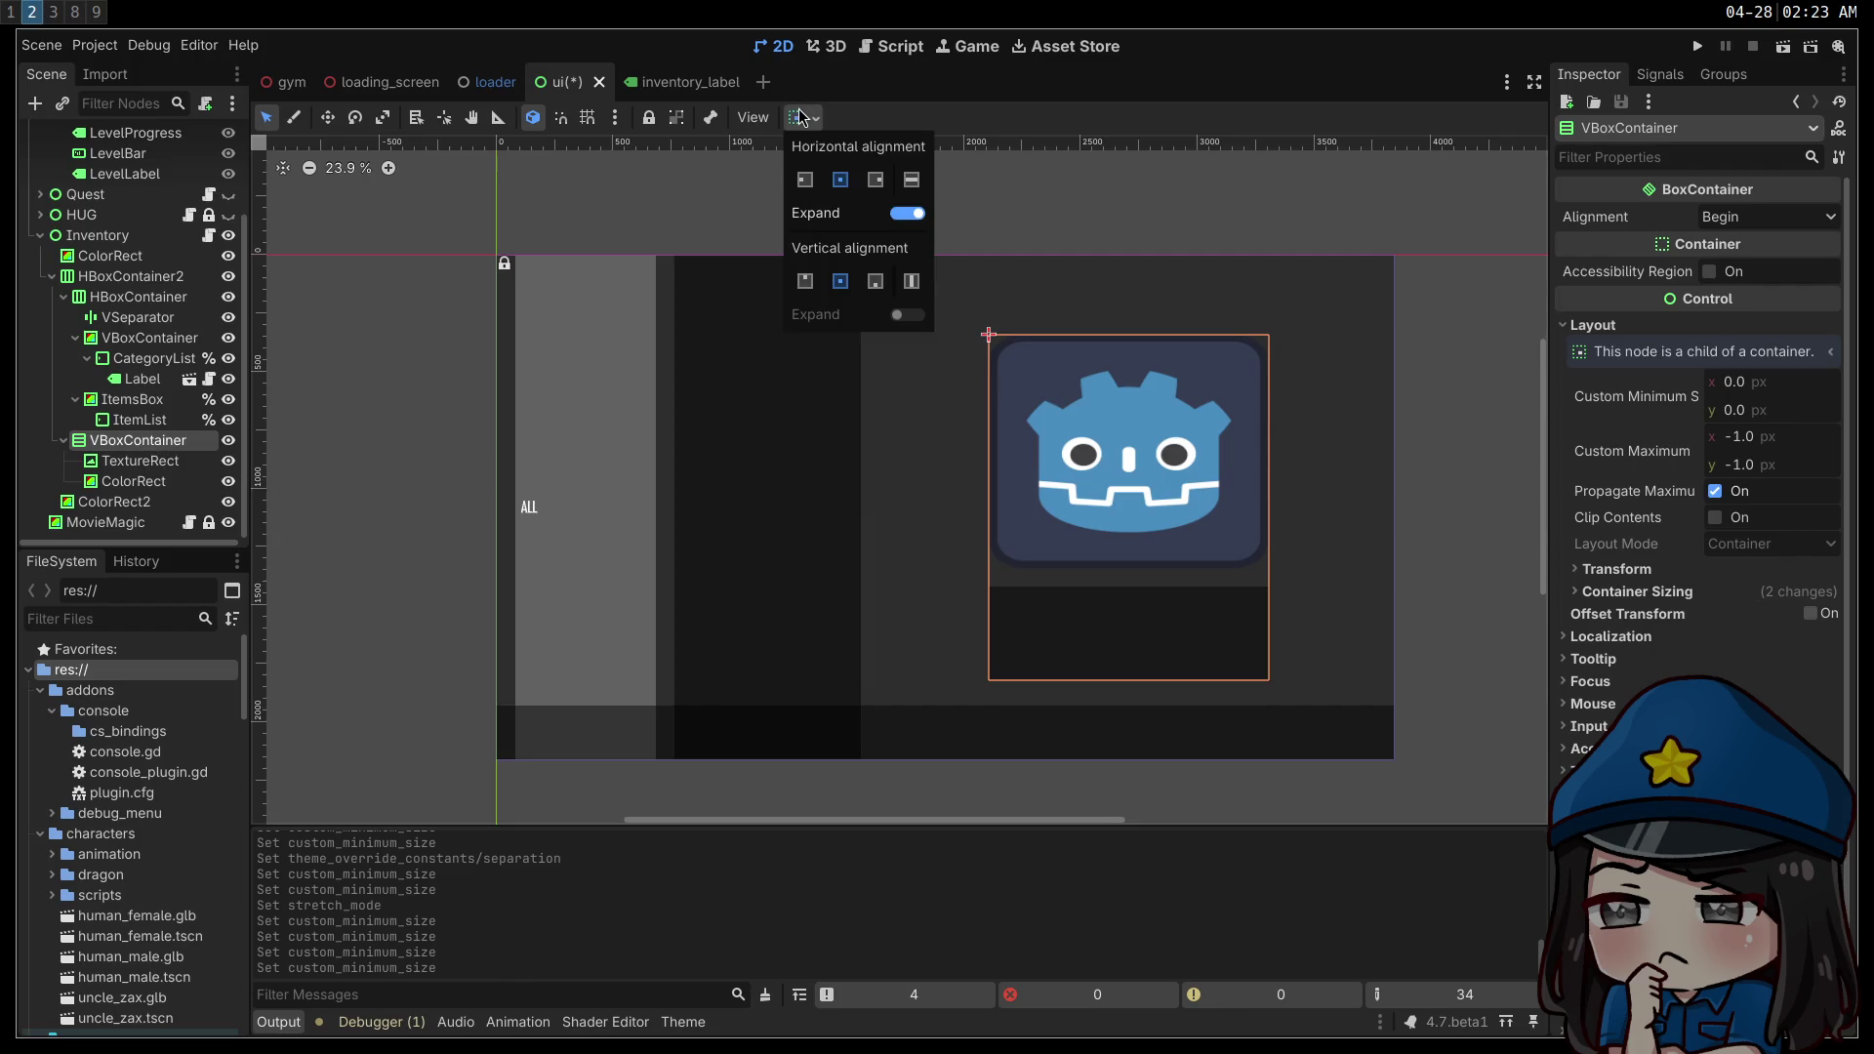
pyautogui.click(1631, 592)
pyautogui.click(1635, 593)
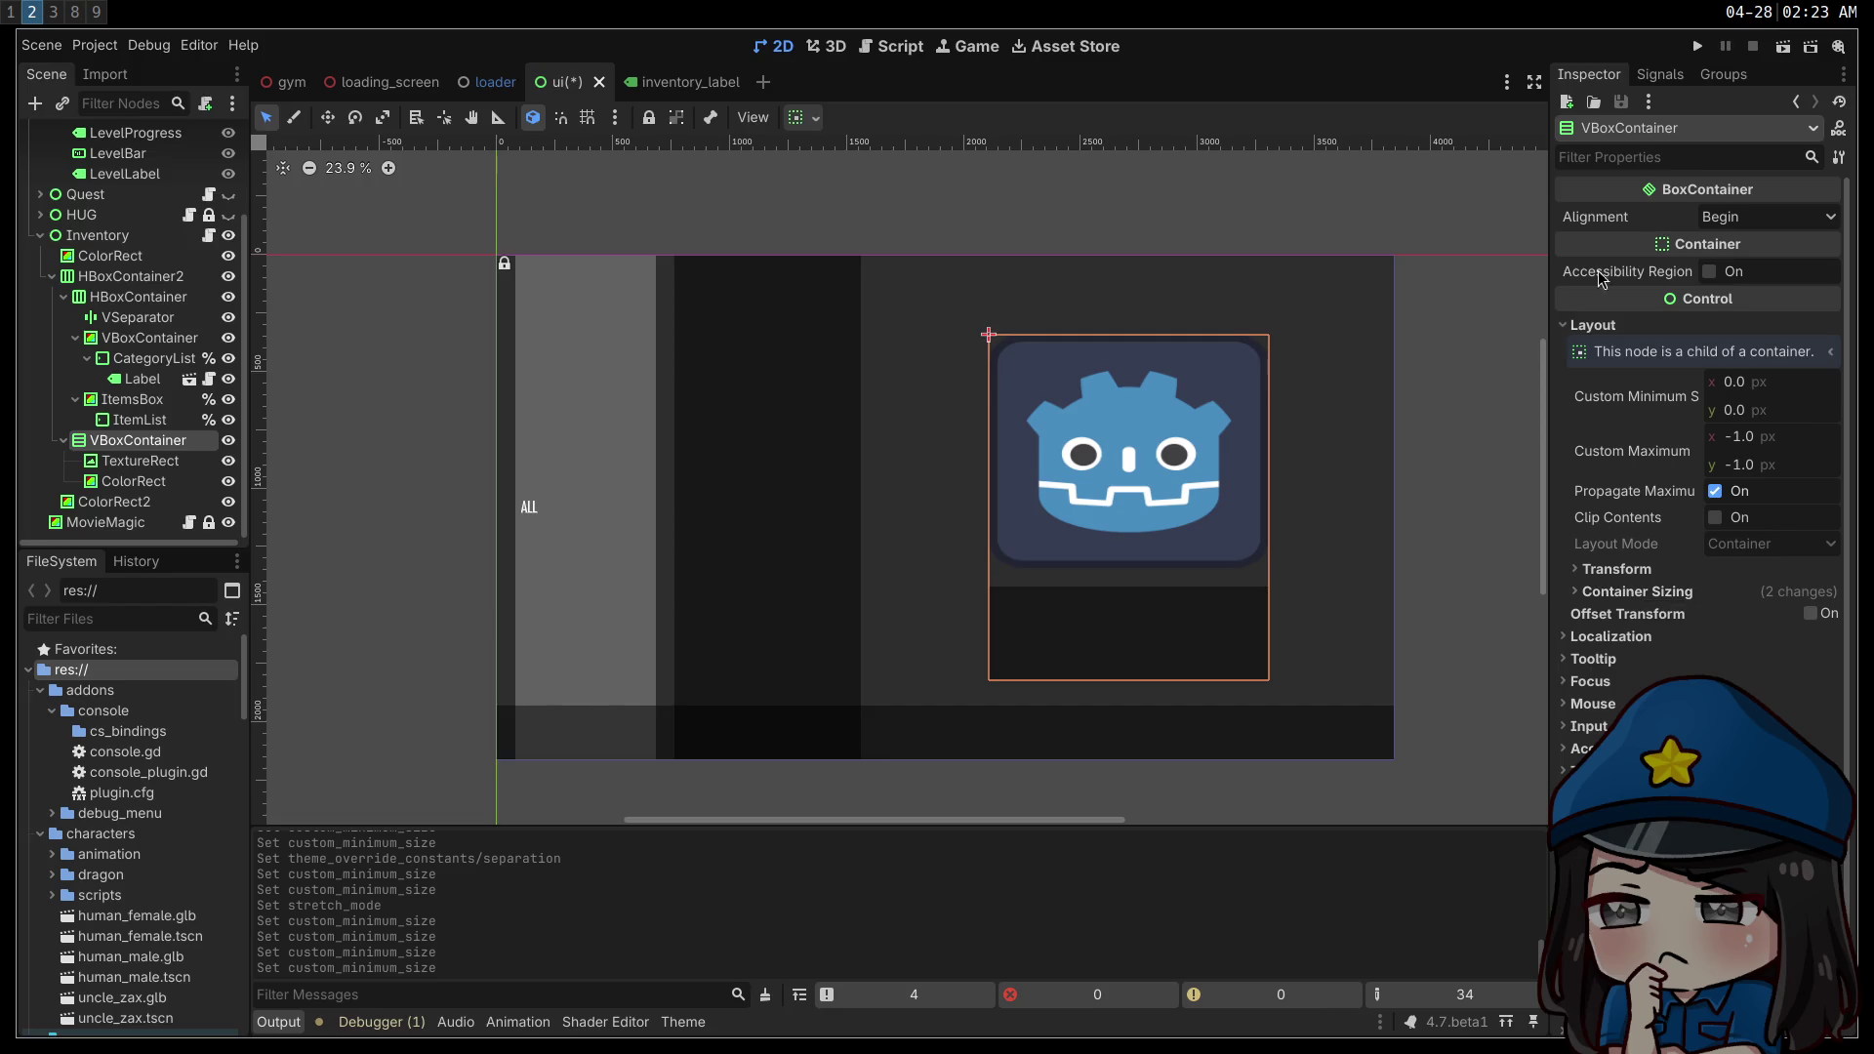
pyautogui.click(1709, 217)
pyautogui.click(1733, 257)
pyautogui.click(1737, 217)
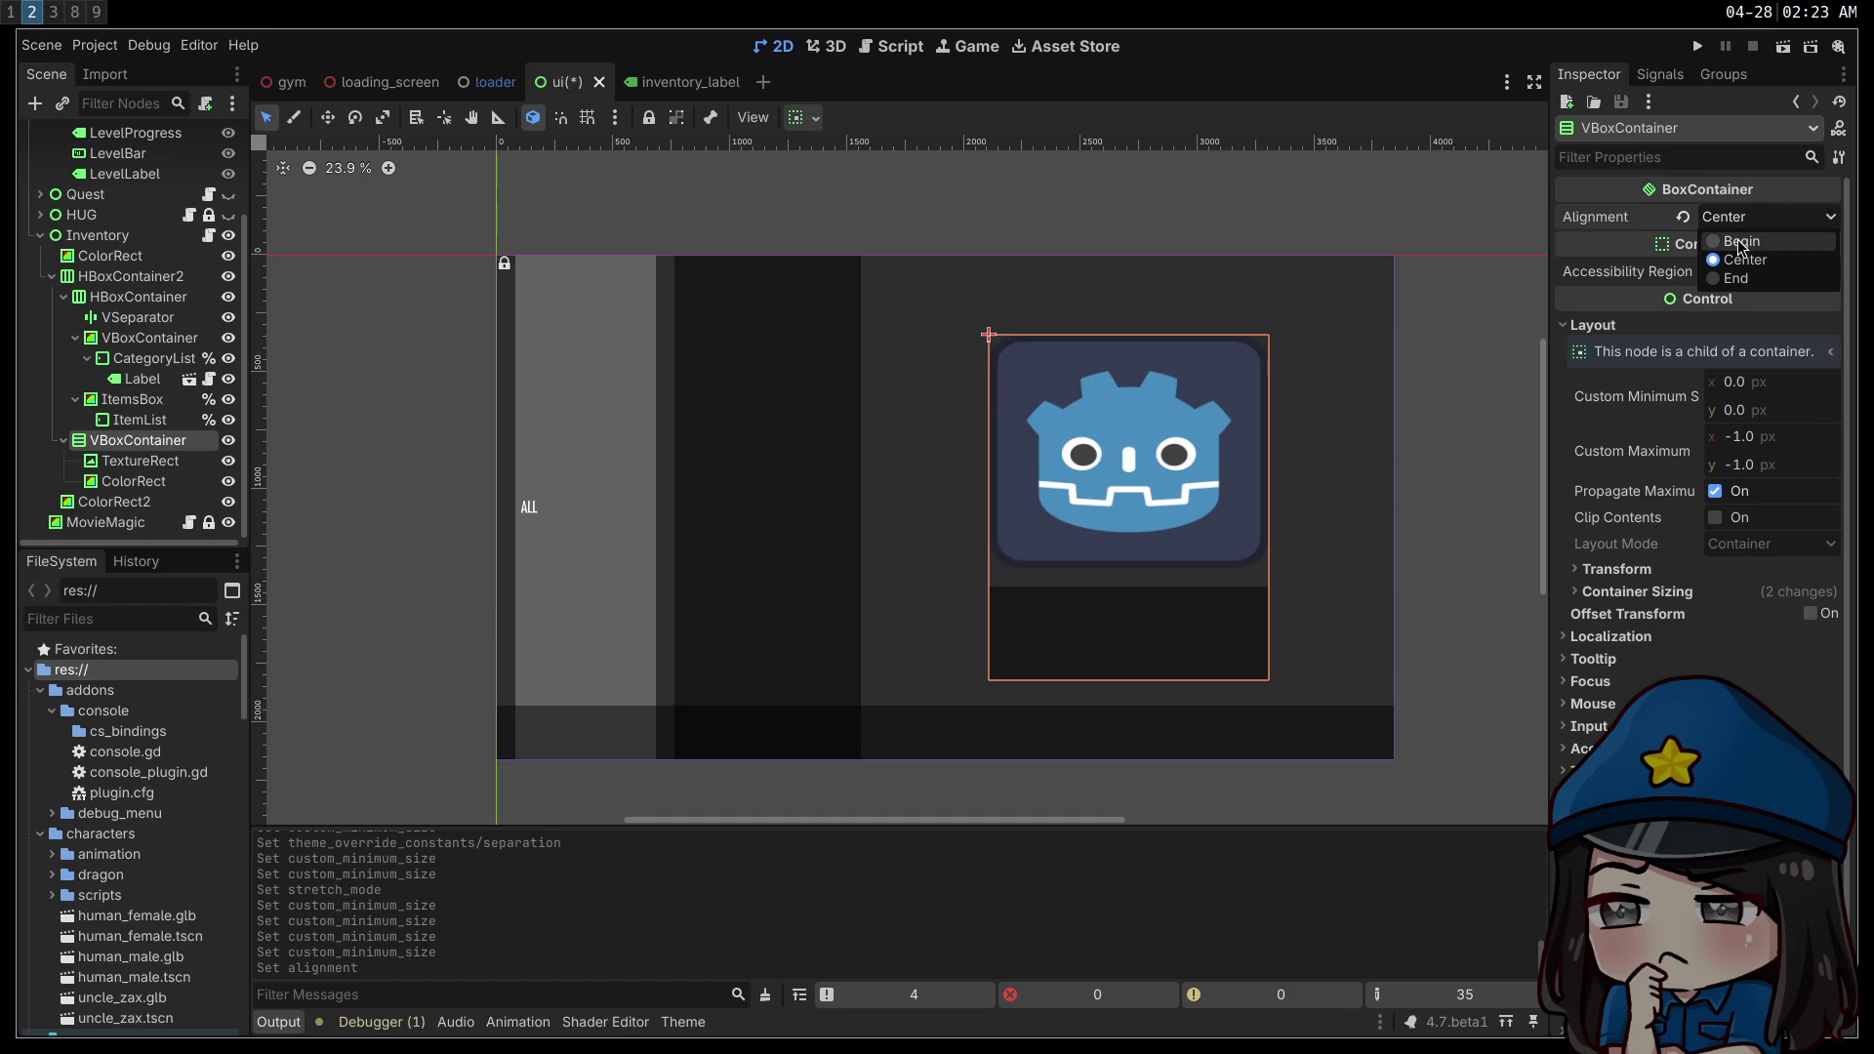
pyautogui.click(1737, 243)
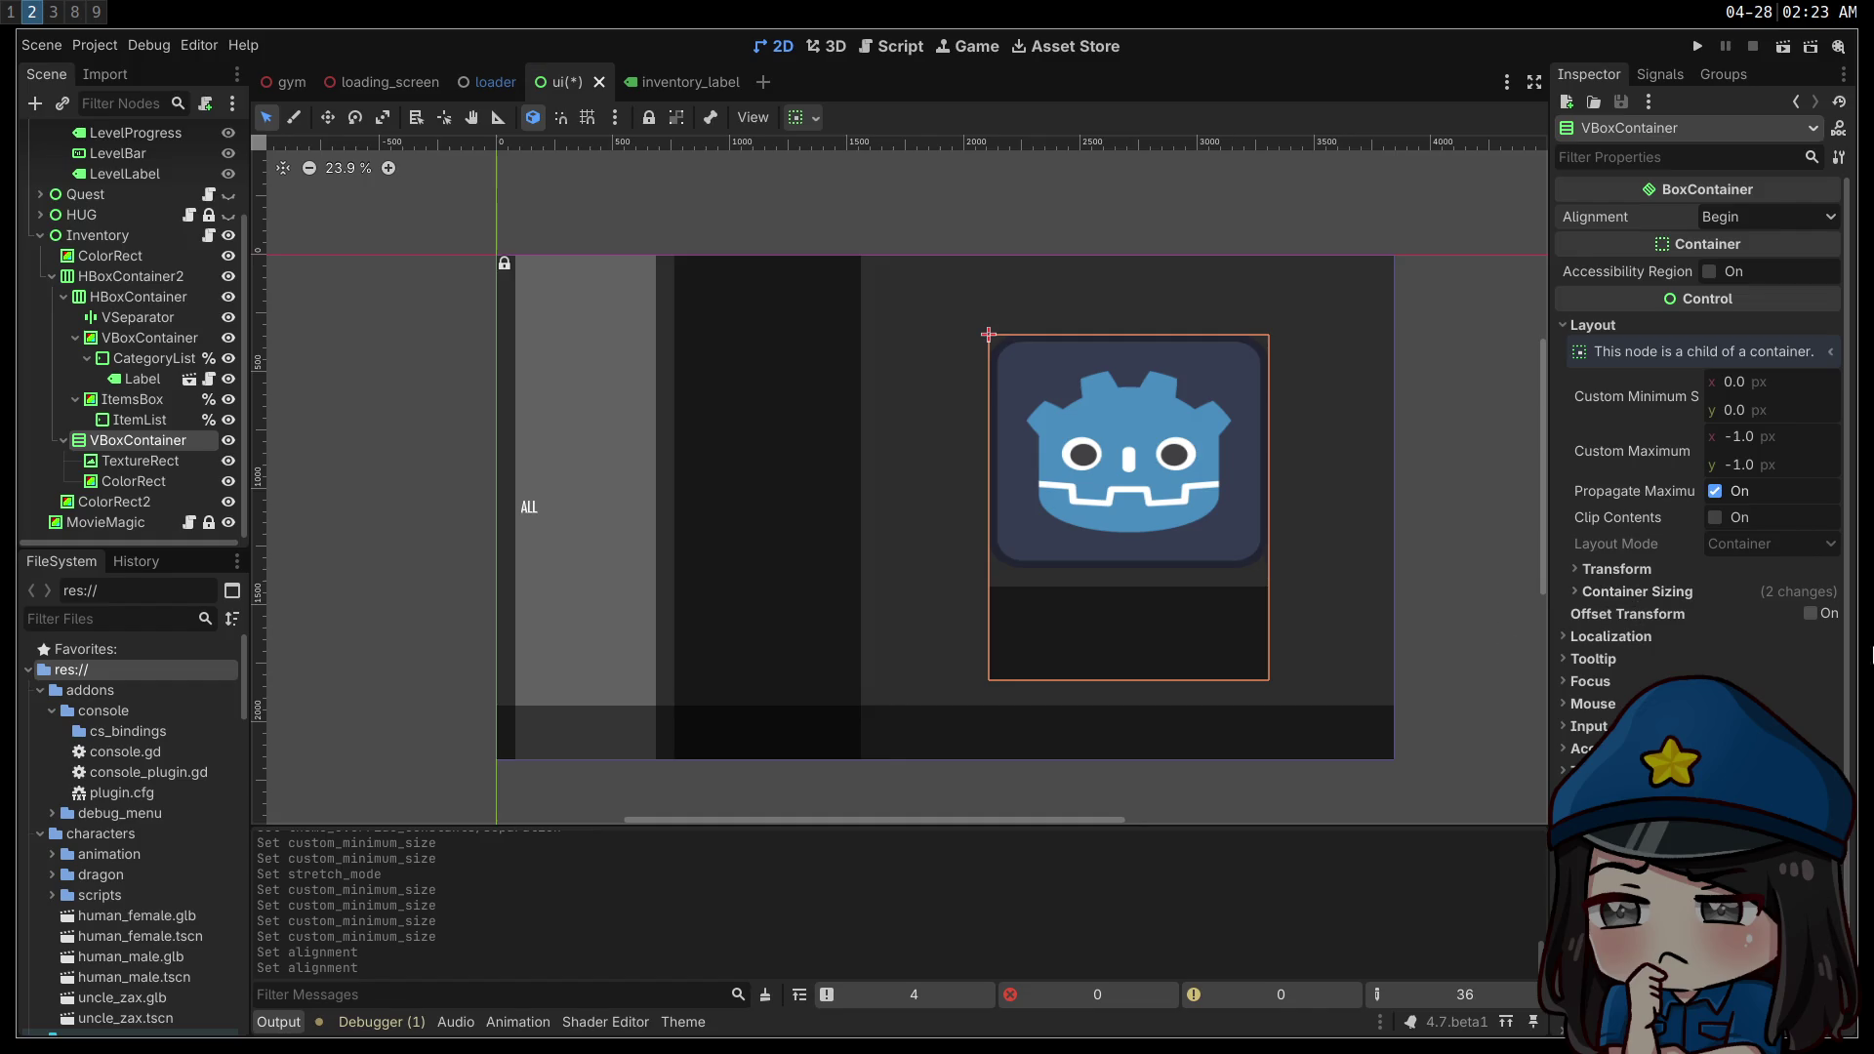
# - Enable a visual-only offset transform on the VBoxContainer with a -100 px vertical position
pyautogui.click(1810, 613)
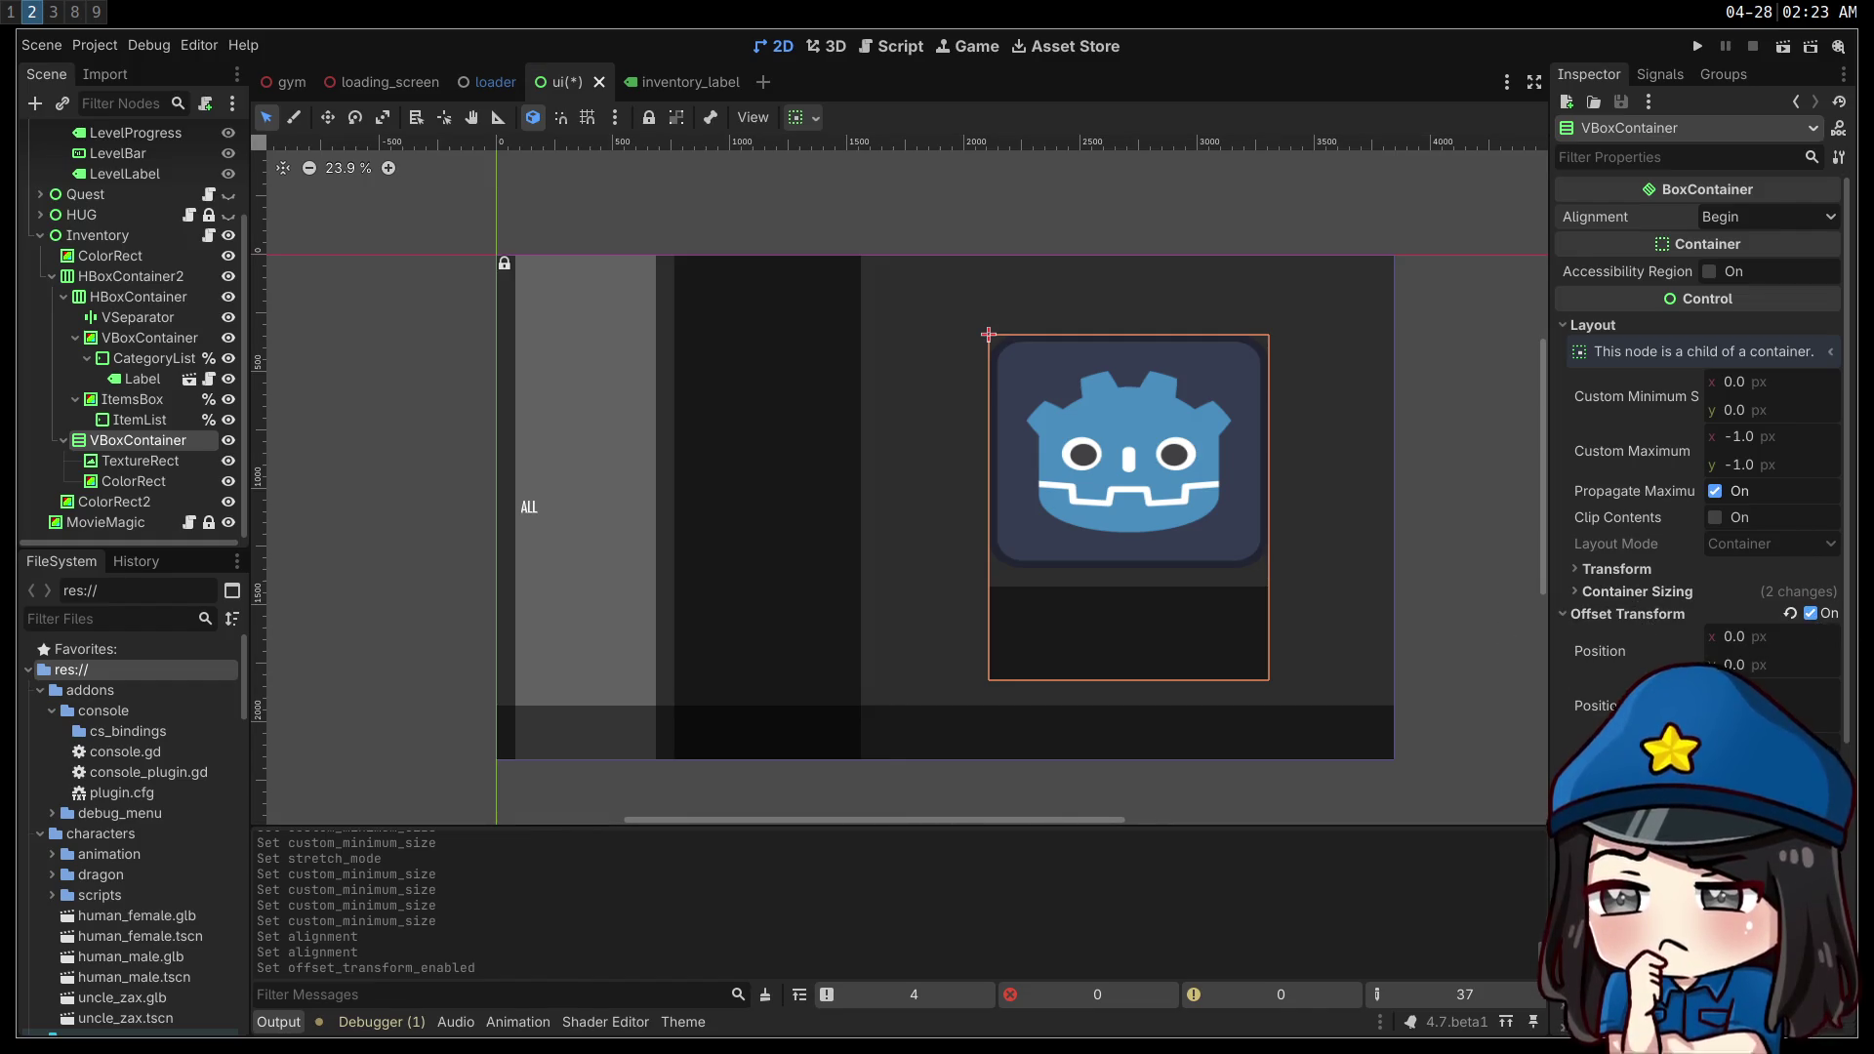
pyautogui.click(1714, 757)
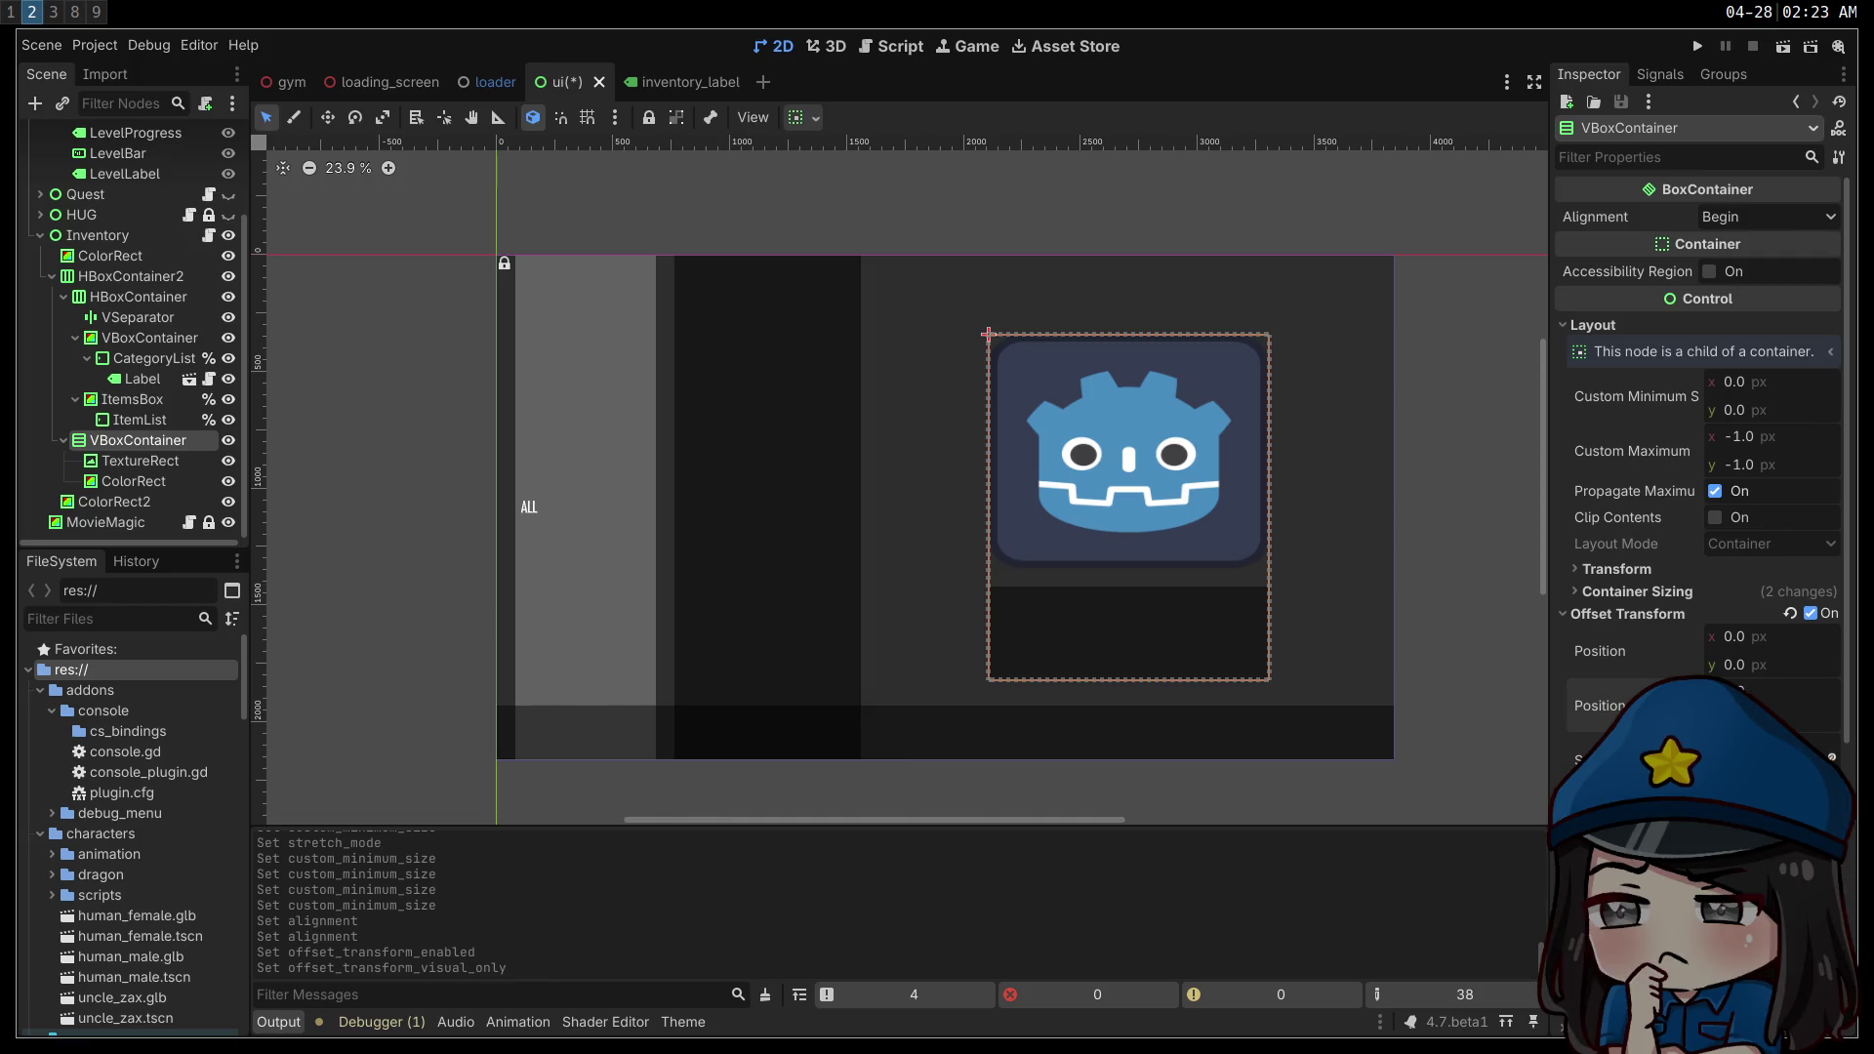
pyautogui.click(1763, 664)
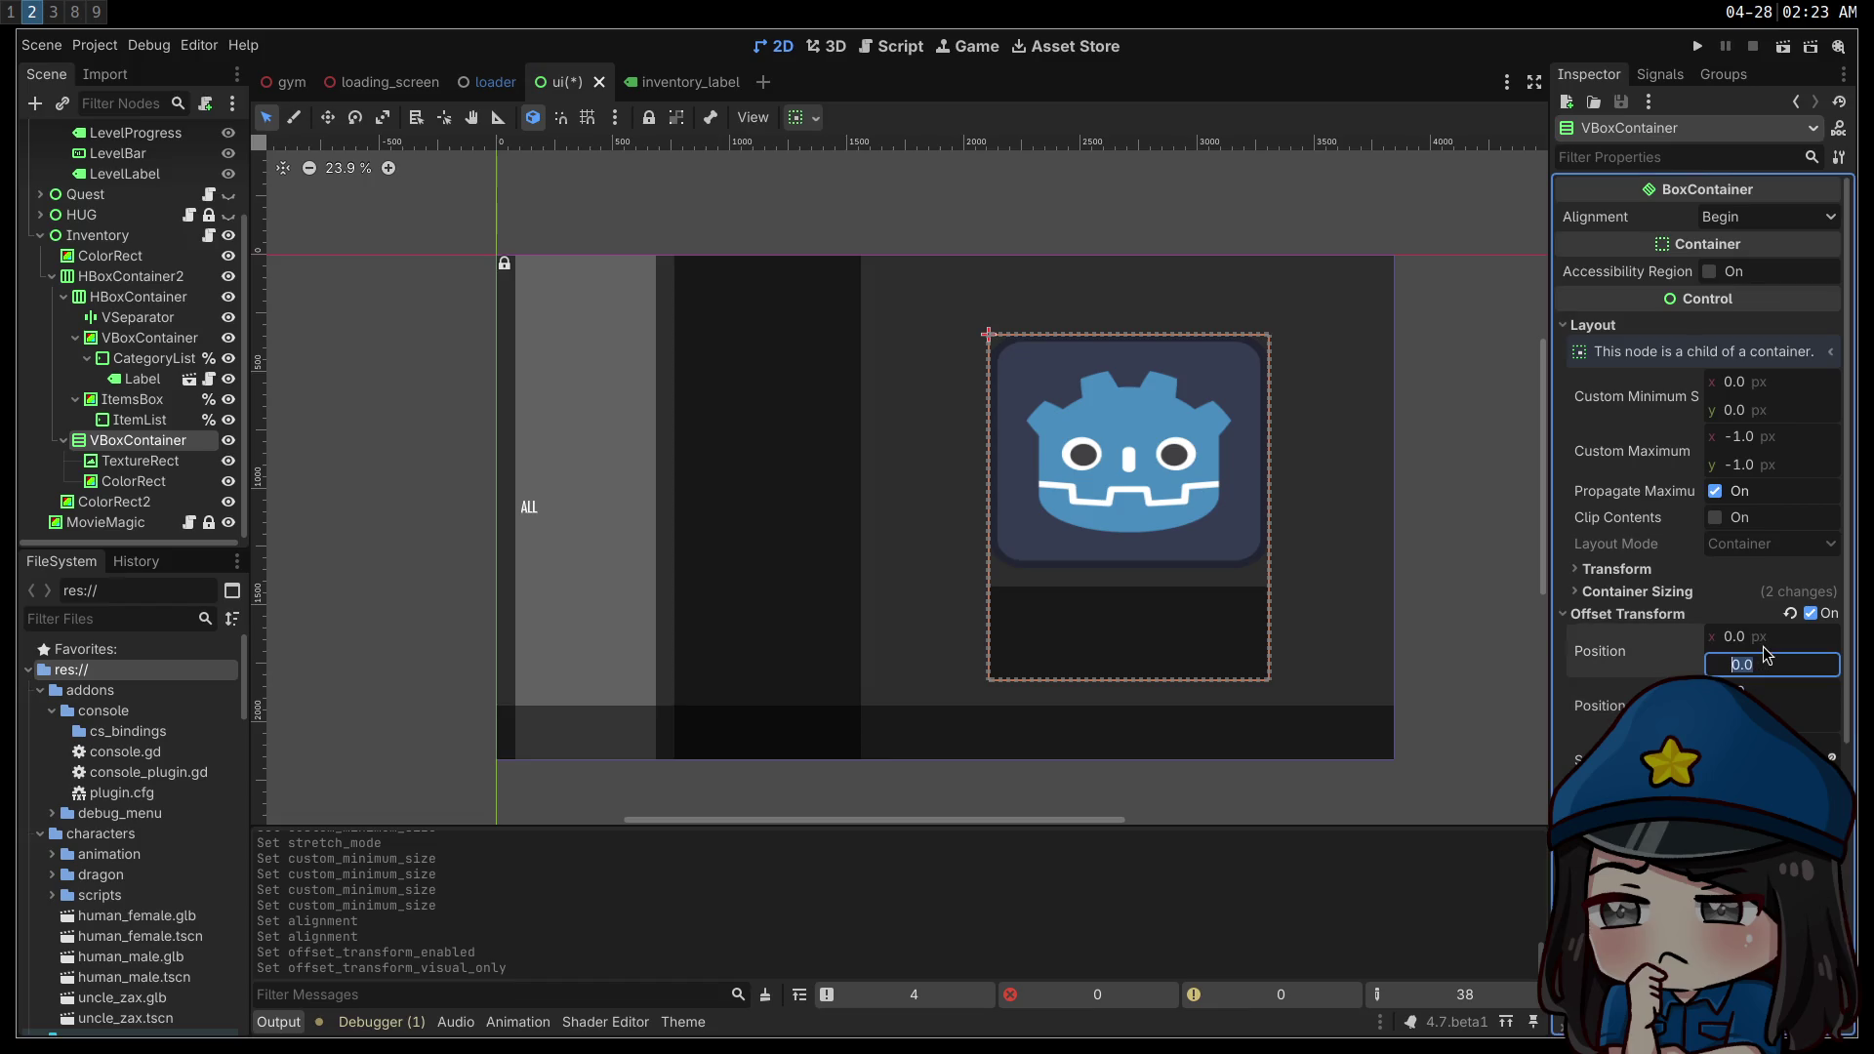
pyautogui.write('200')
pyautogui.press('Return')
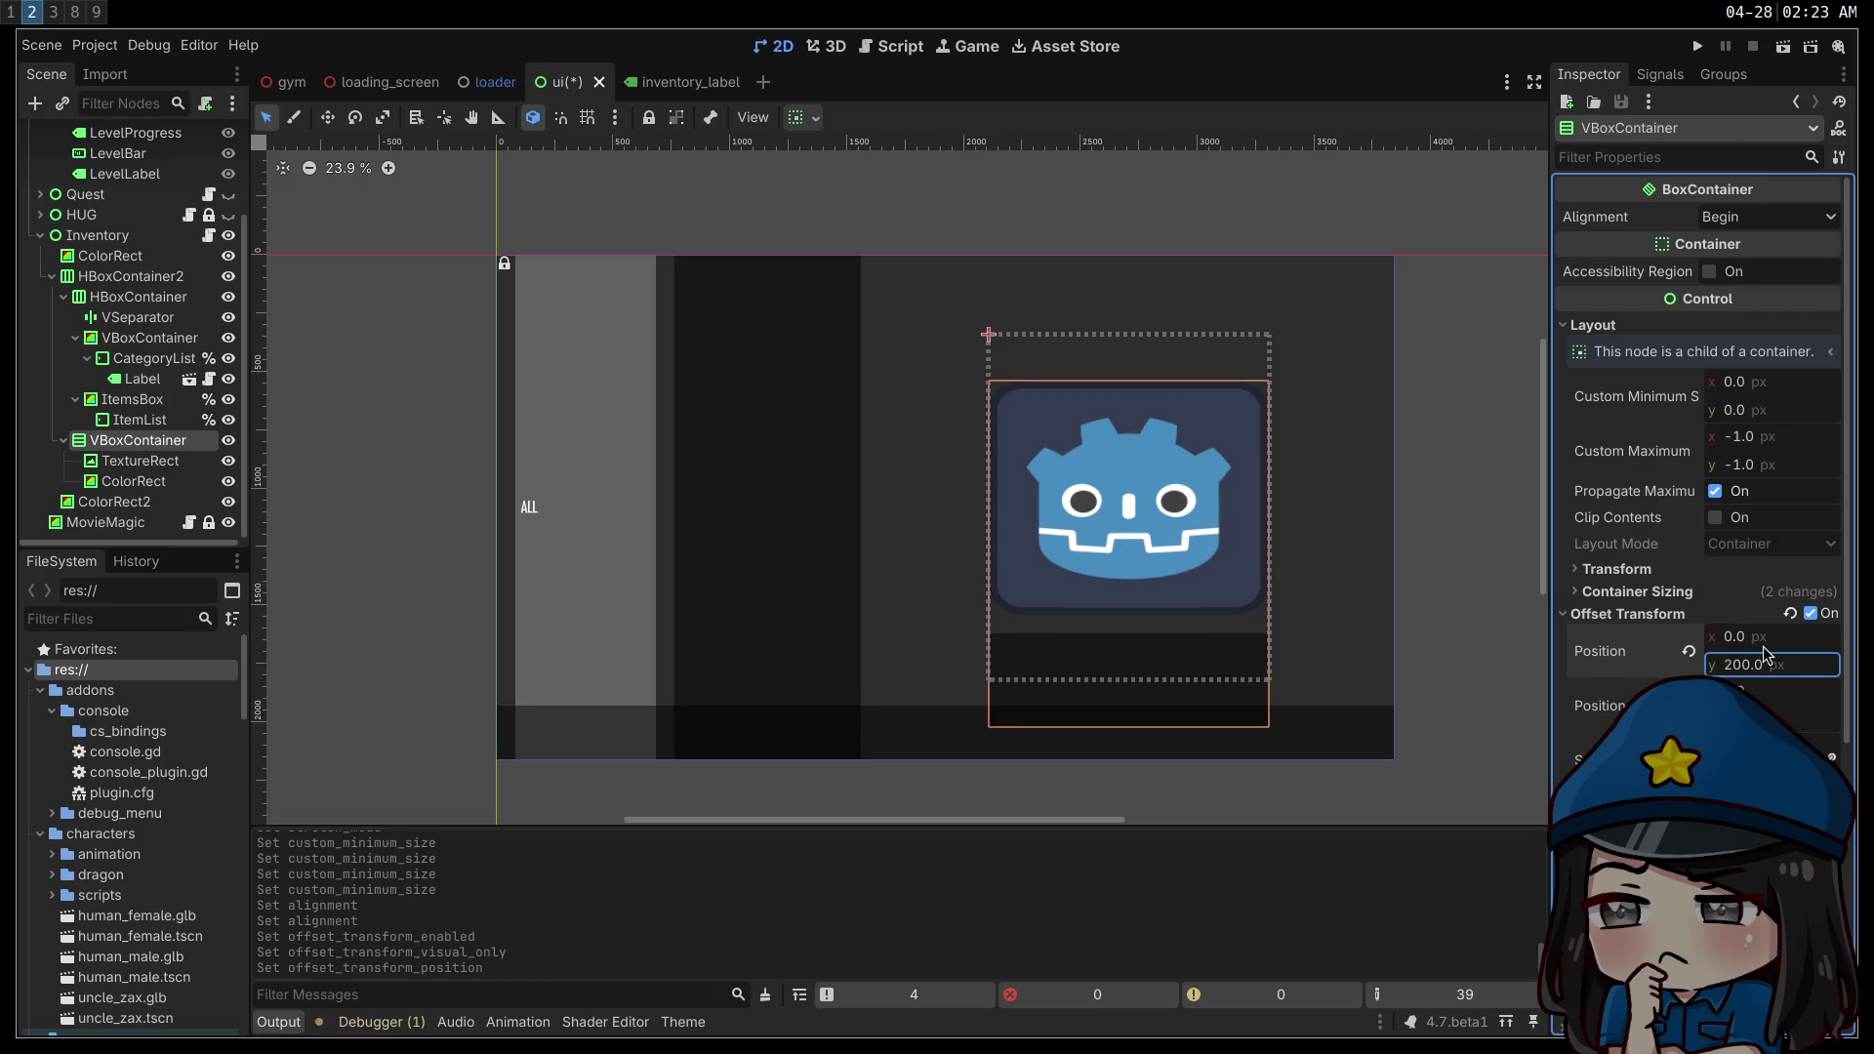
pyautogui.click(1768, 663)
pyautogui.write('-100')
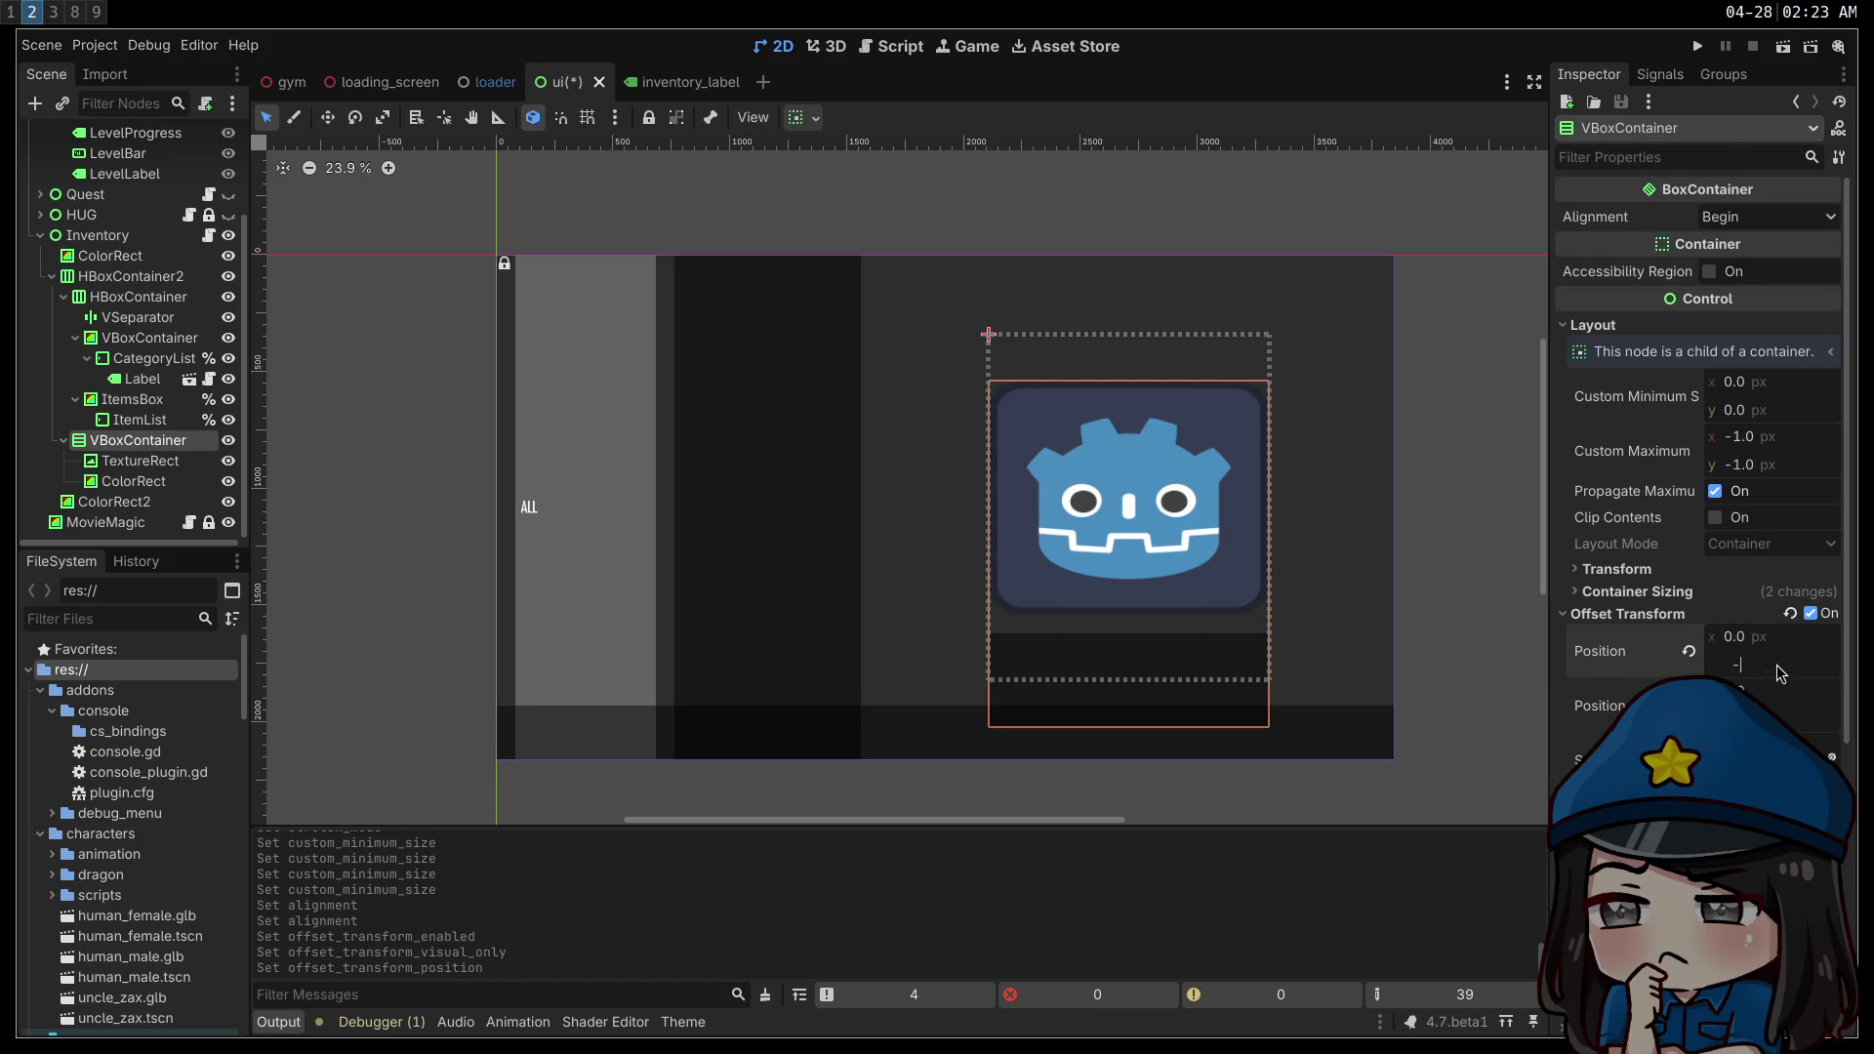
pyautogui.press('Return')
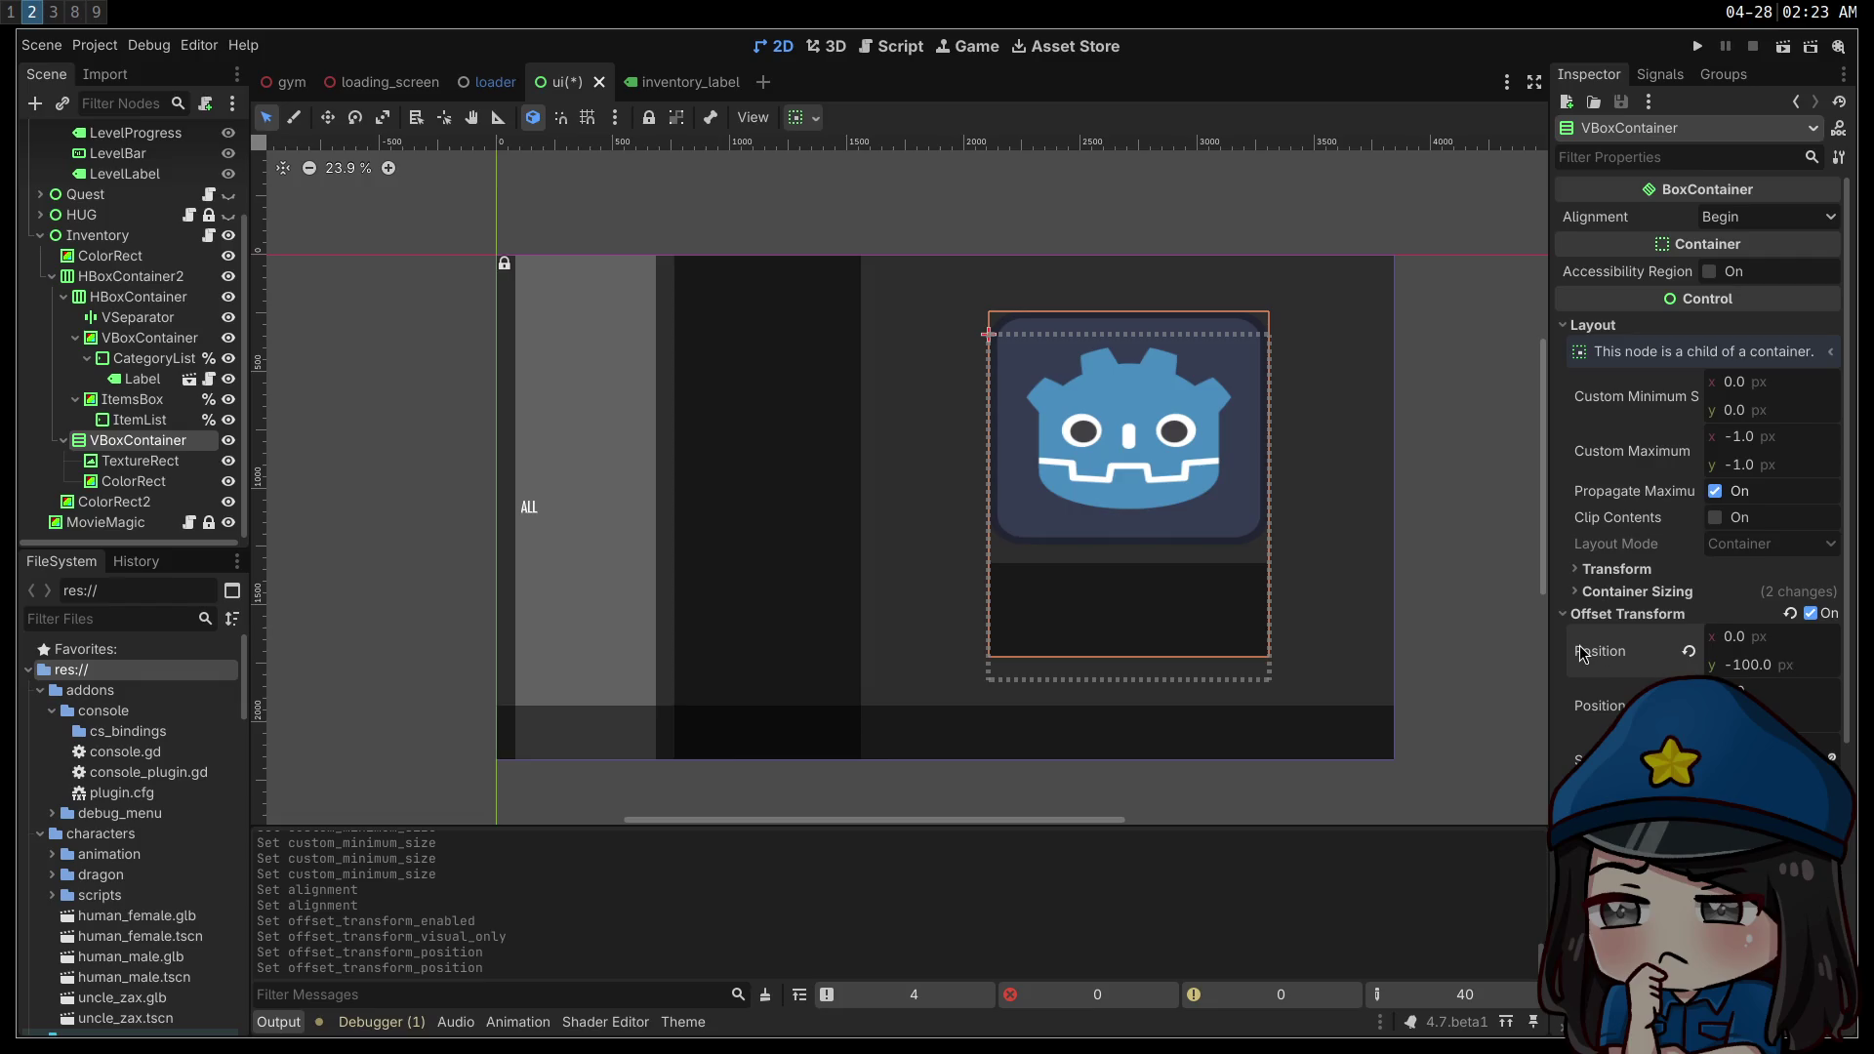
# - Save the ui scene and compare it against the Skyrim inventory reference
pyautogui.click(1461, 467)
pyautogui.hotkey('ctrl', 's')
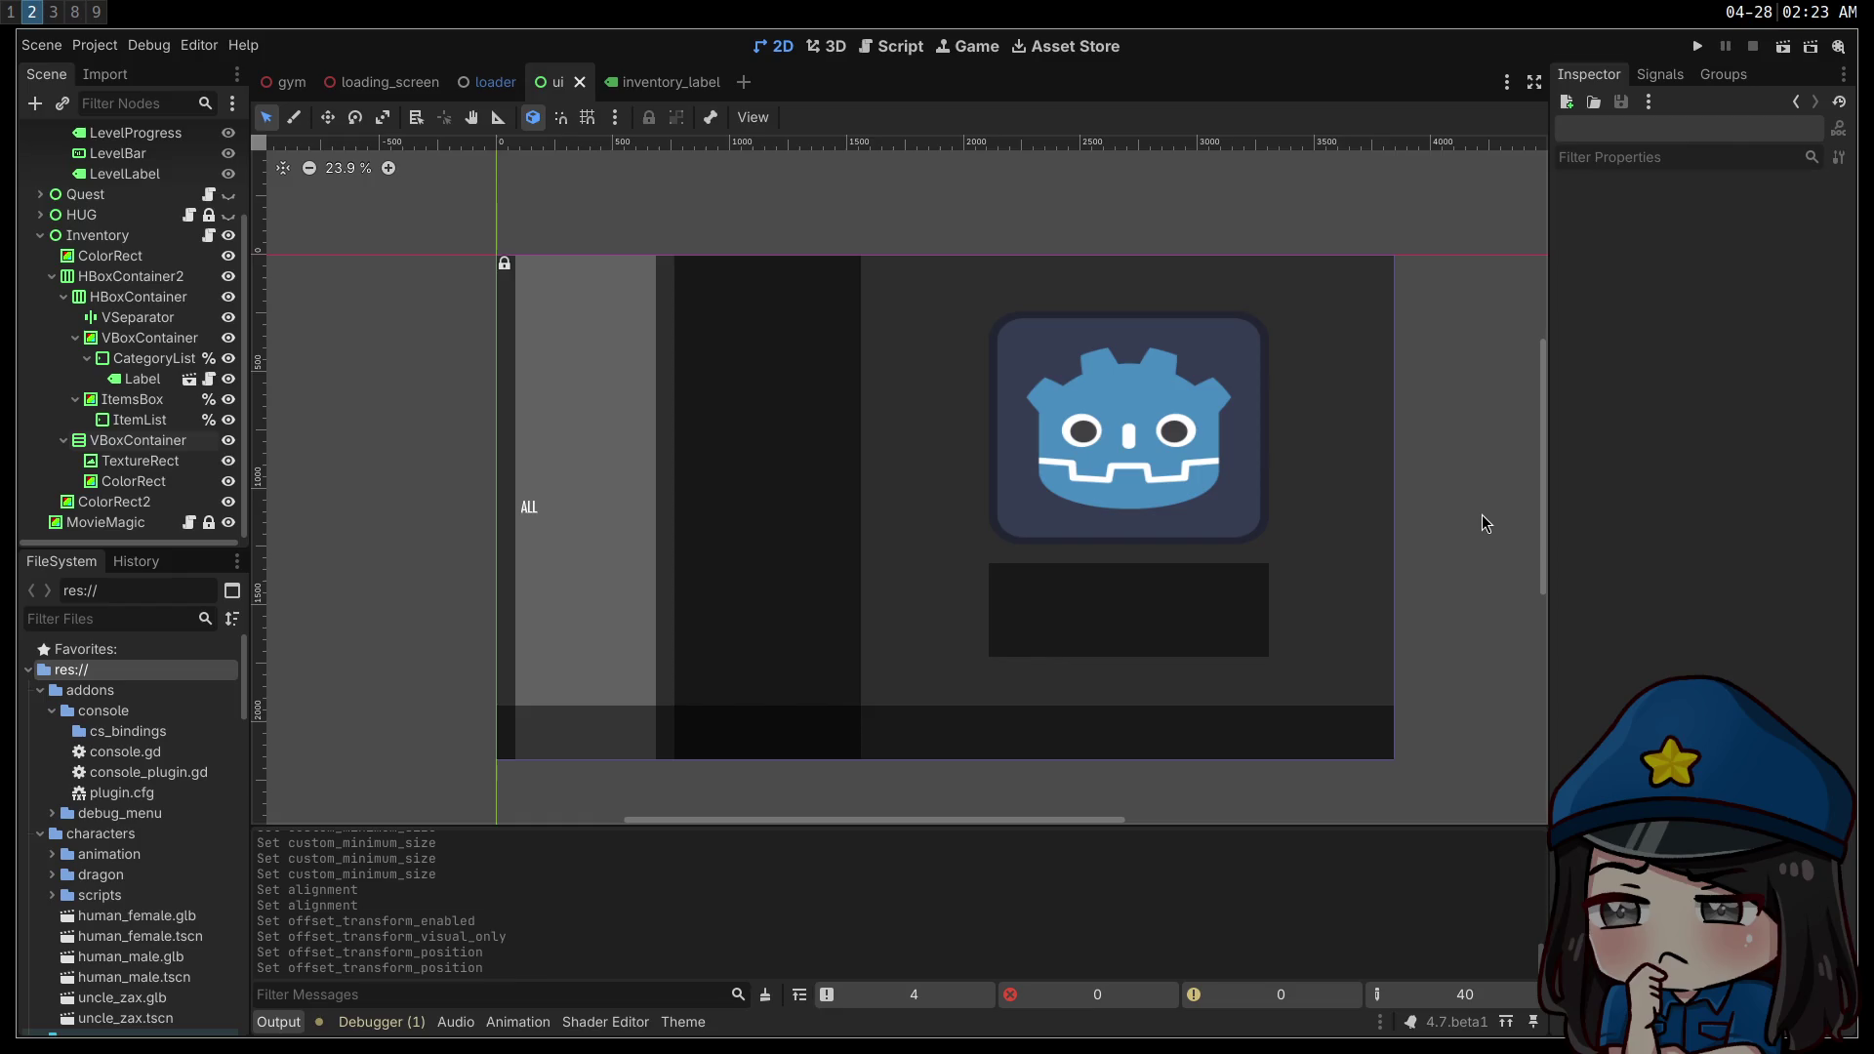
pyautogui.press('super+3')
pyautogui.press('super+2')
pyautogui.press('super+3')
pyautogui.press('super+2')
pyautogui.press('super+3')
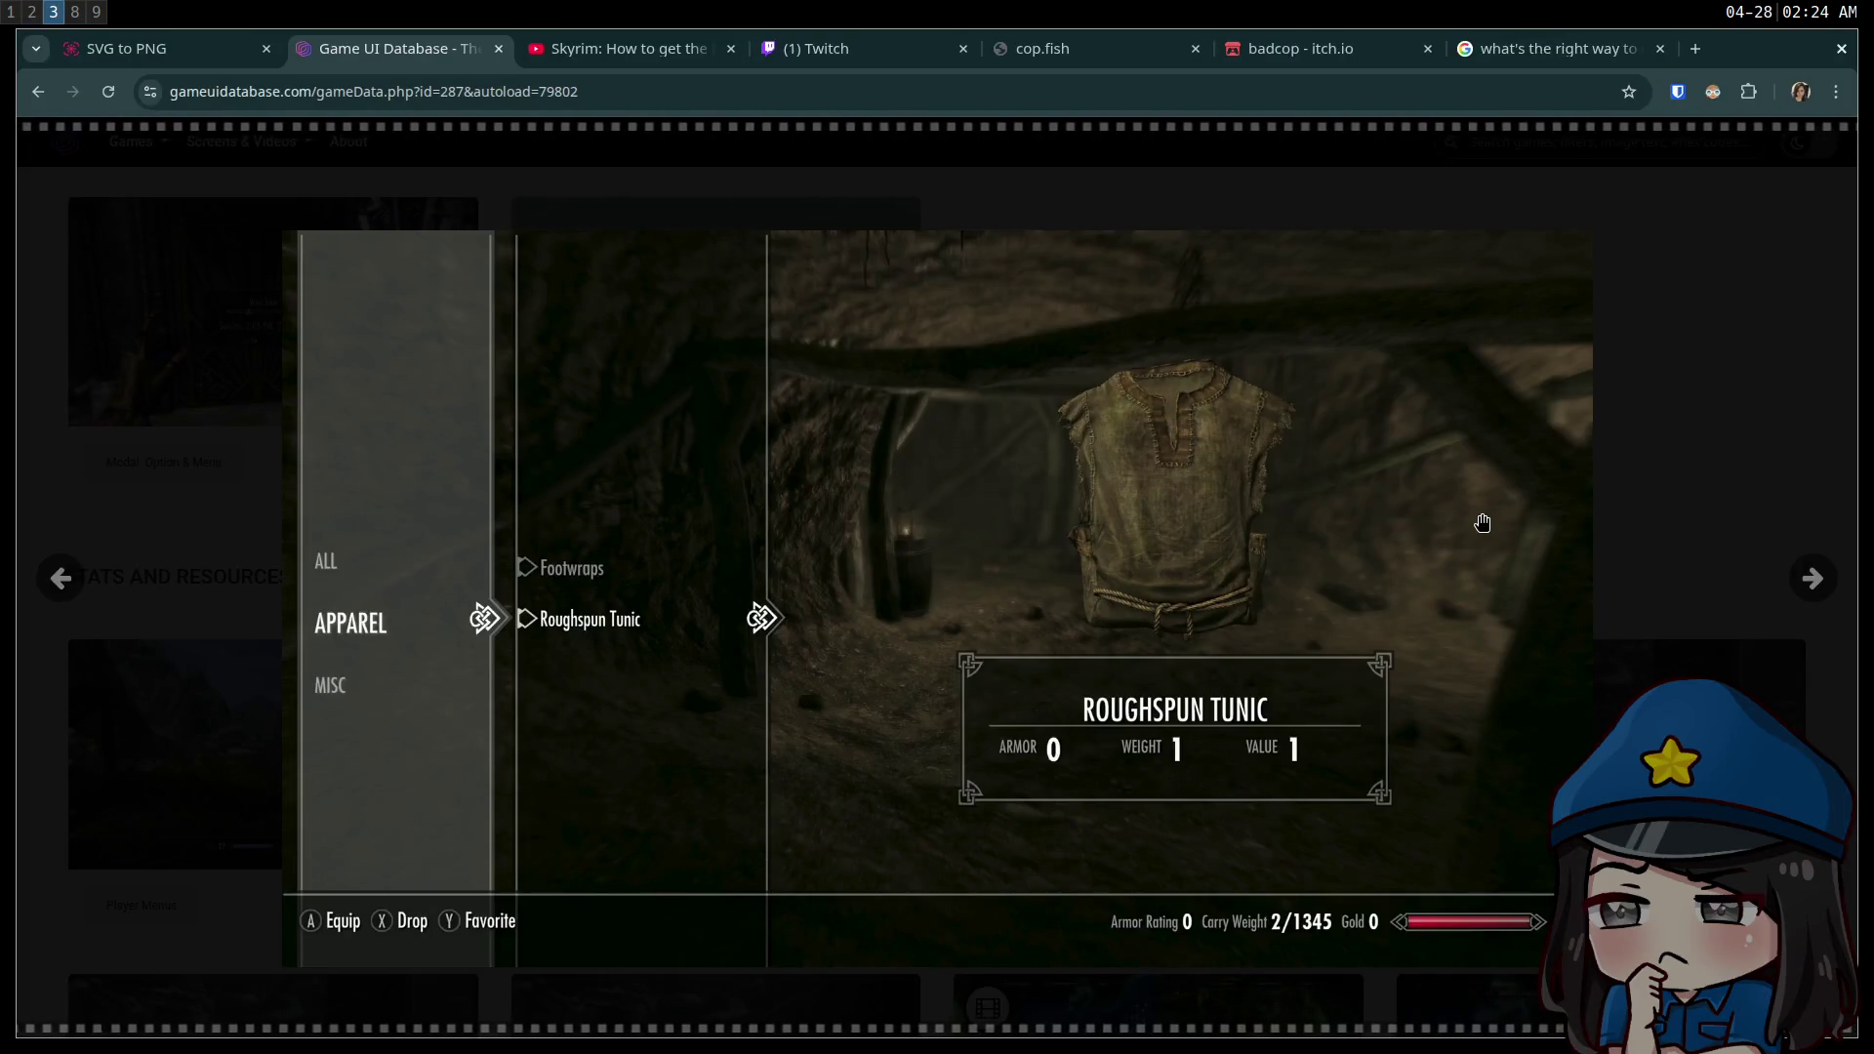
pyautogui.press('super+2')
pyautogui.press('super+3')
pyautogui.press('super+2')
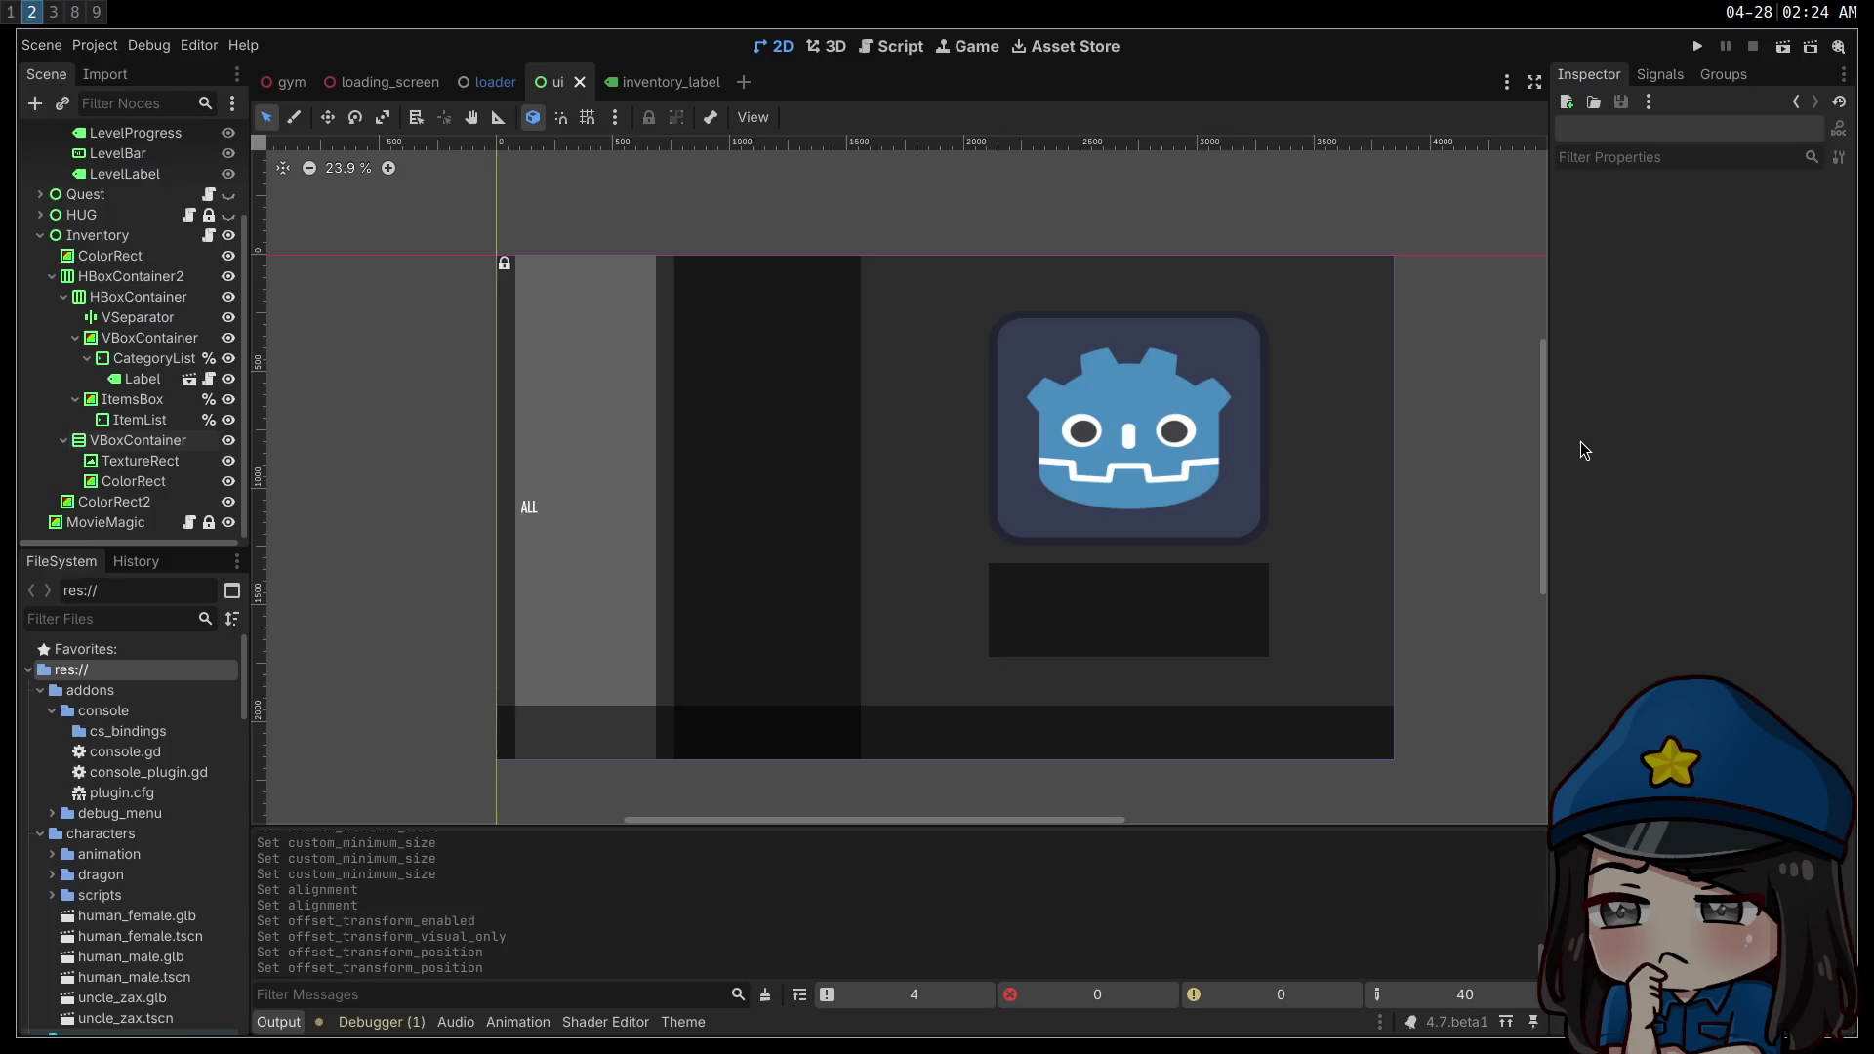
pyautogui.click(121, 457)
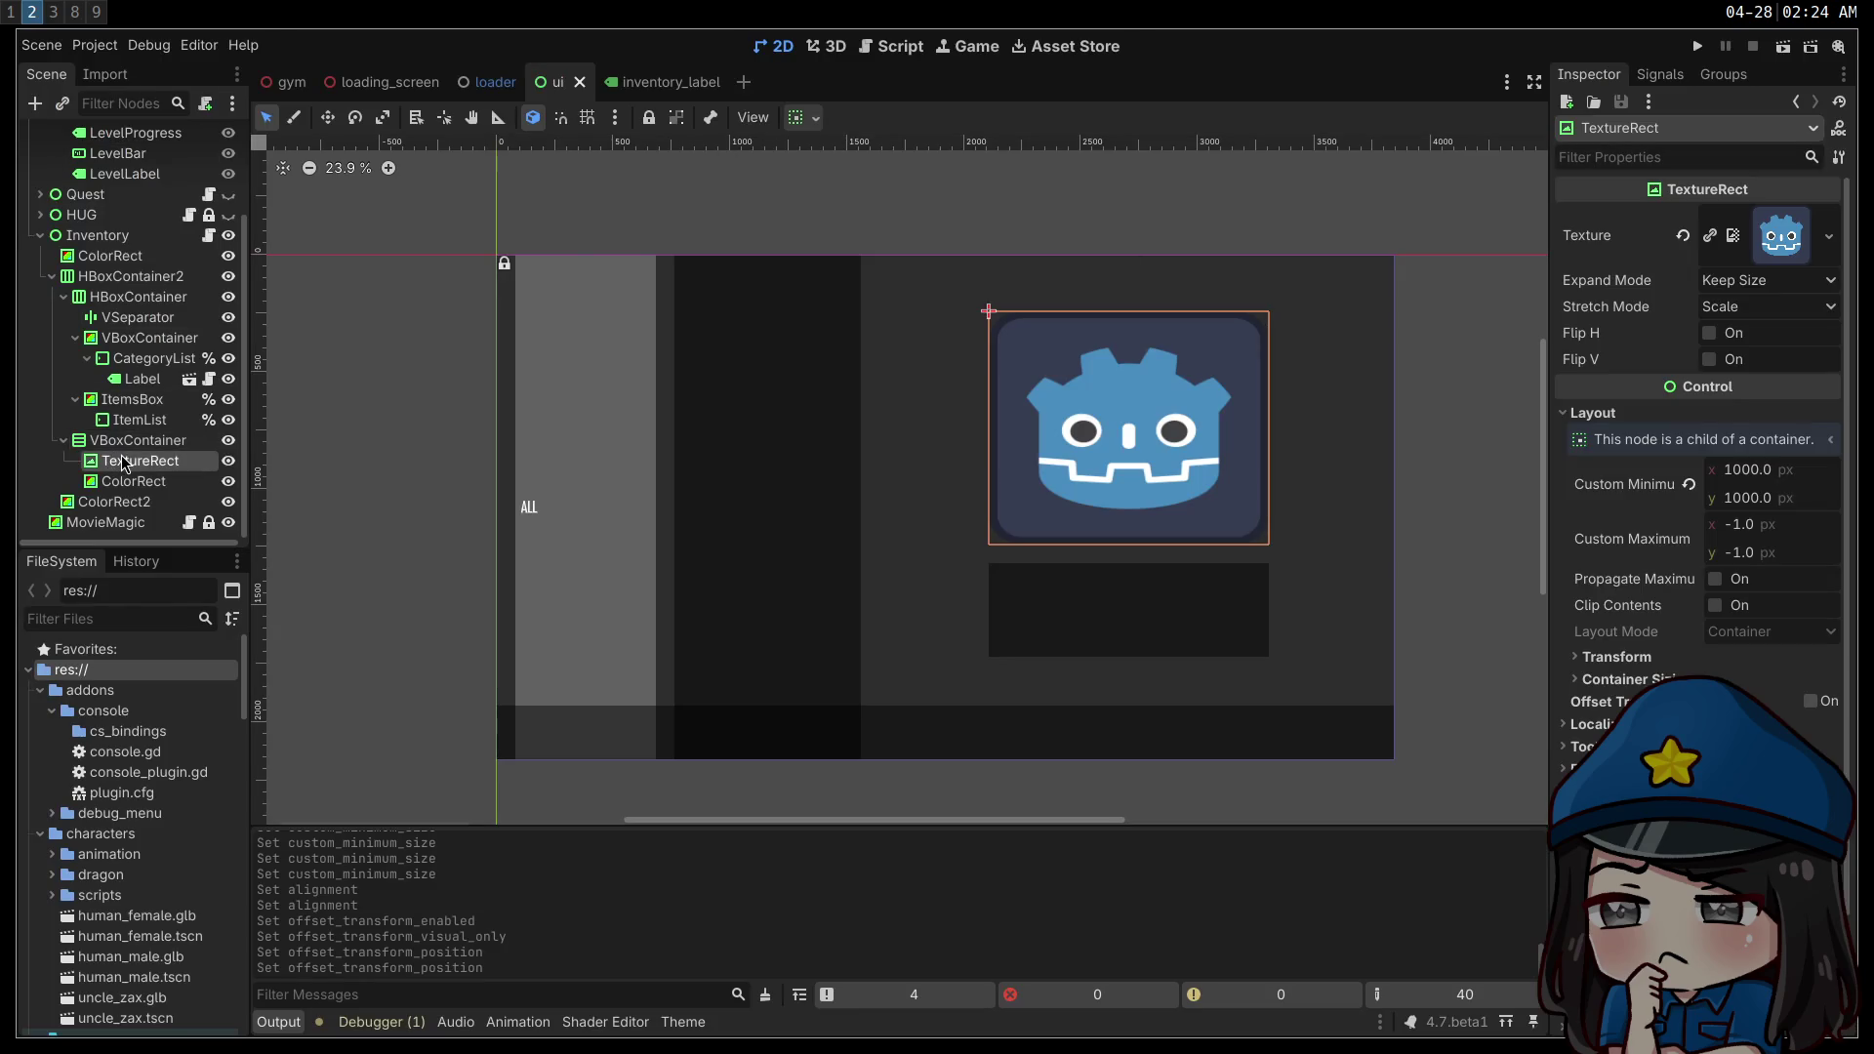
# - Set the TextureRect's custom minimum size to 800 × 800 px
pyautogui.click(1763, 472)
pyautogui.write('800')
pyautogui.press('Tab')
pyautogui.write('800')
pyautogui.press('Return')
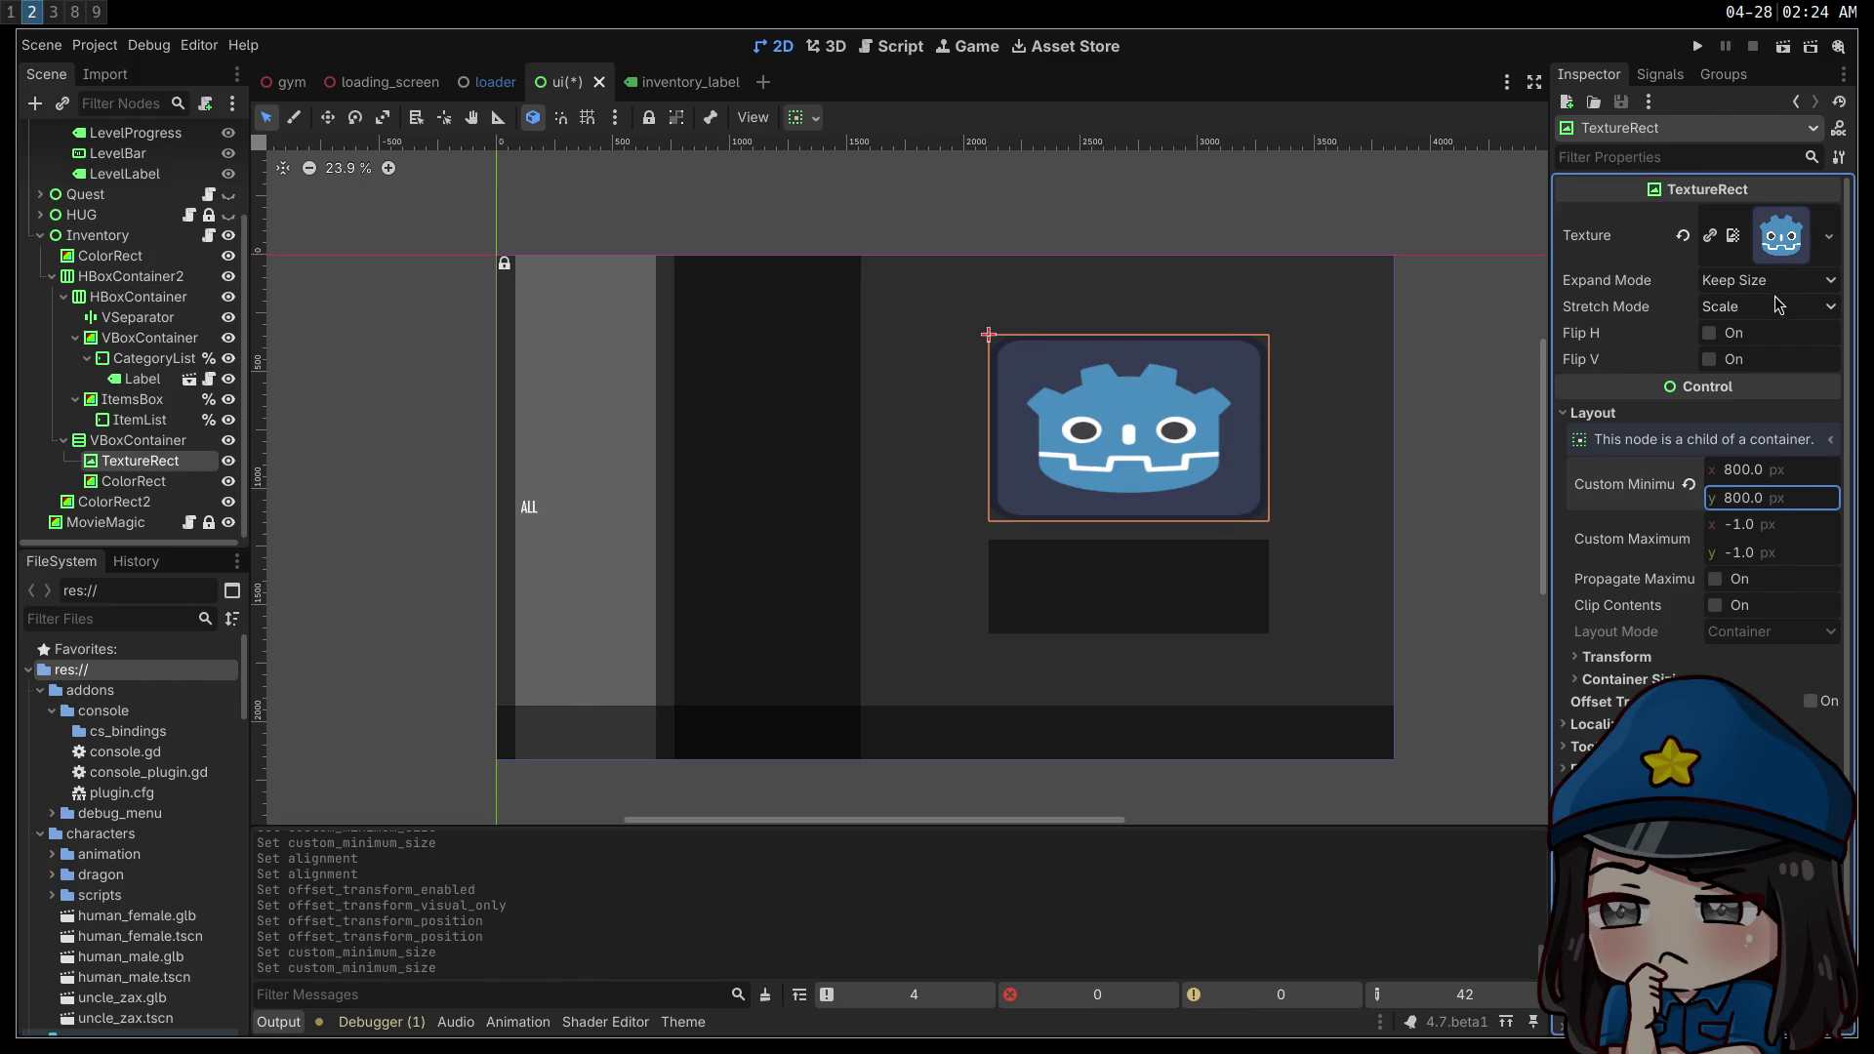
# - Try Keep Centered and Keep Aspect, settle on Keep Aspect Centered stretch mode, and save the scene
pyautogui.click(1781, 306)
pyautogui.click(1771, 387)
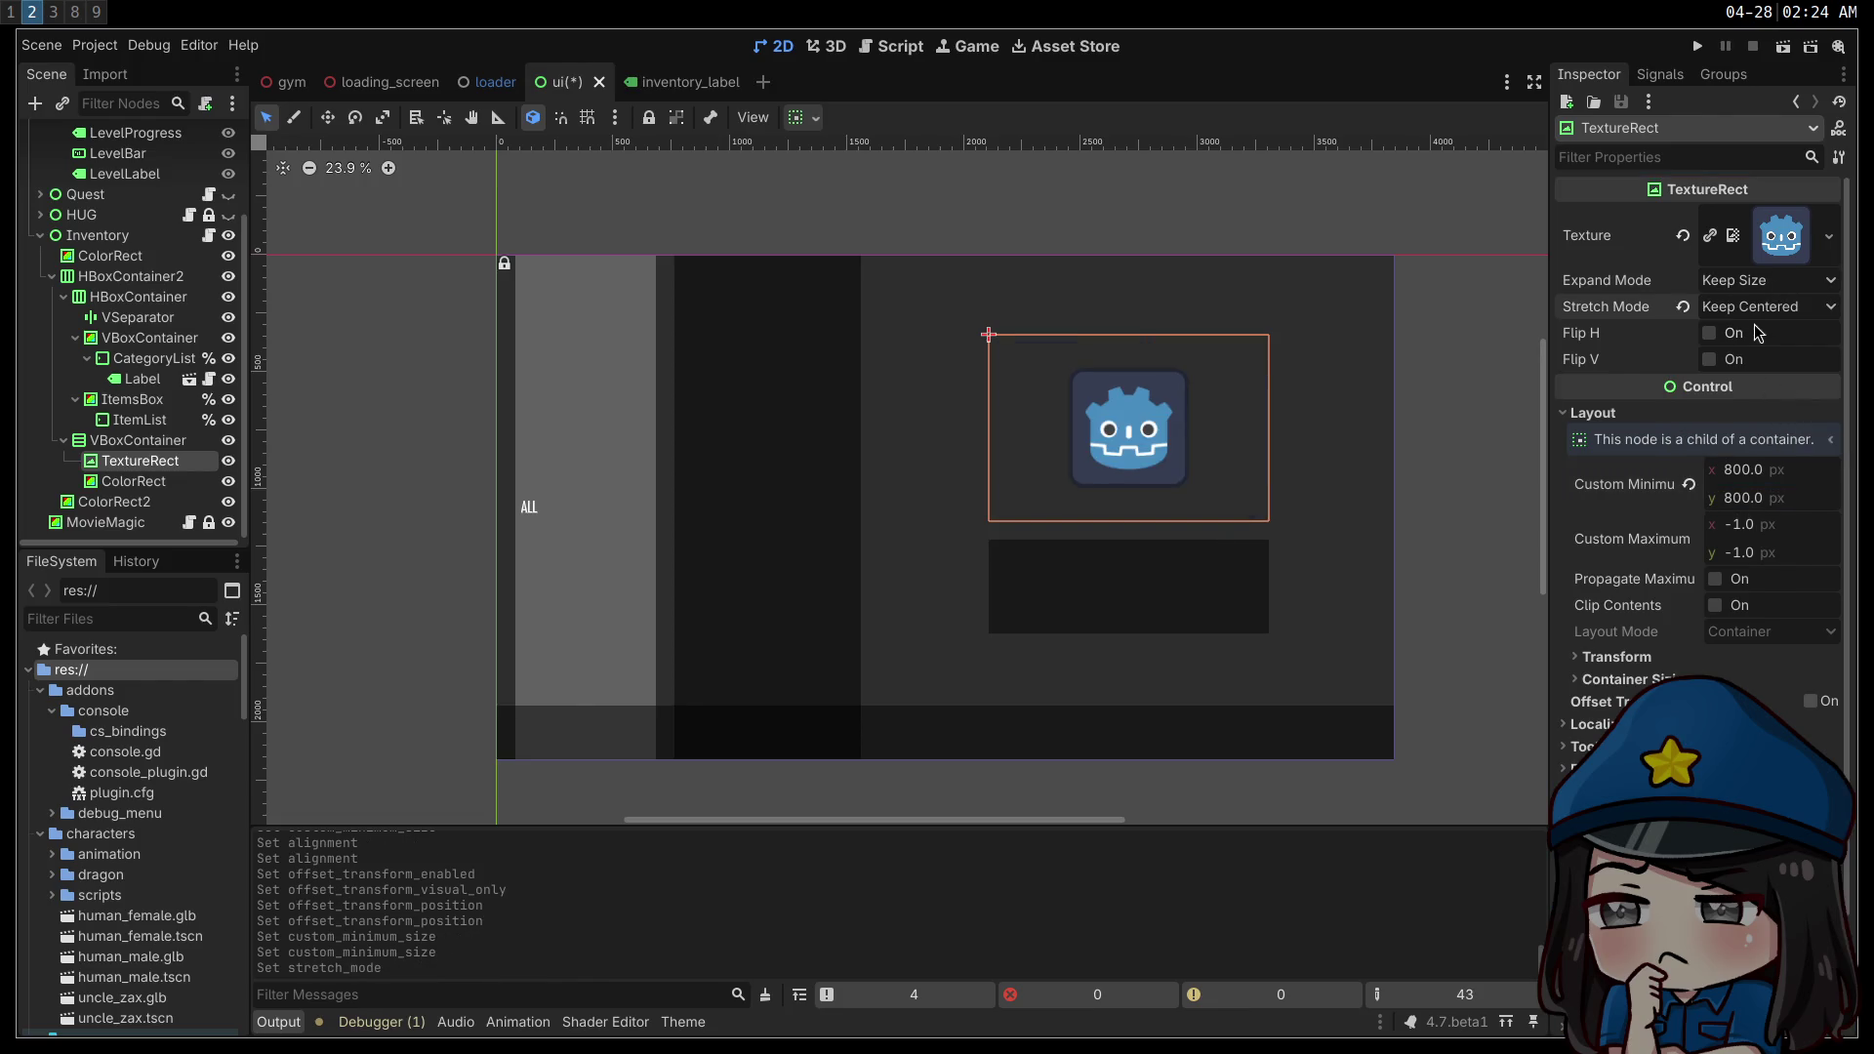
pyautogui.click(1767, 308)
pyautogui.click(1745, 406)
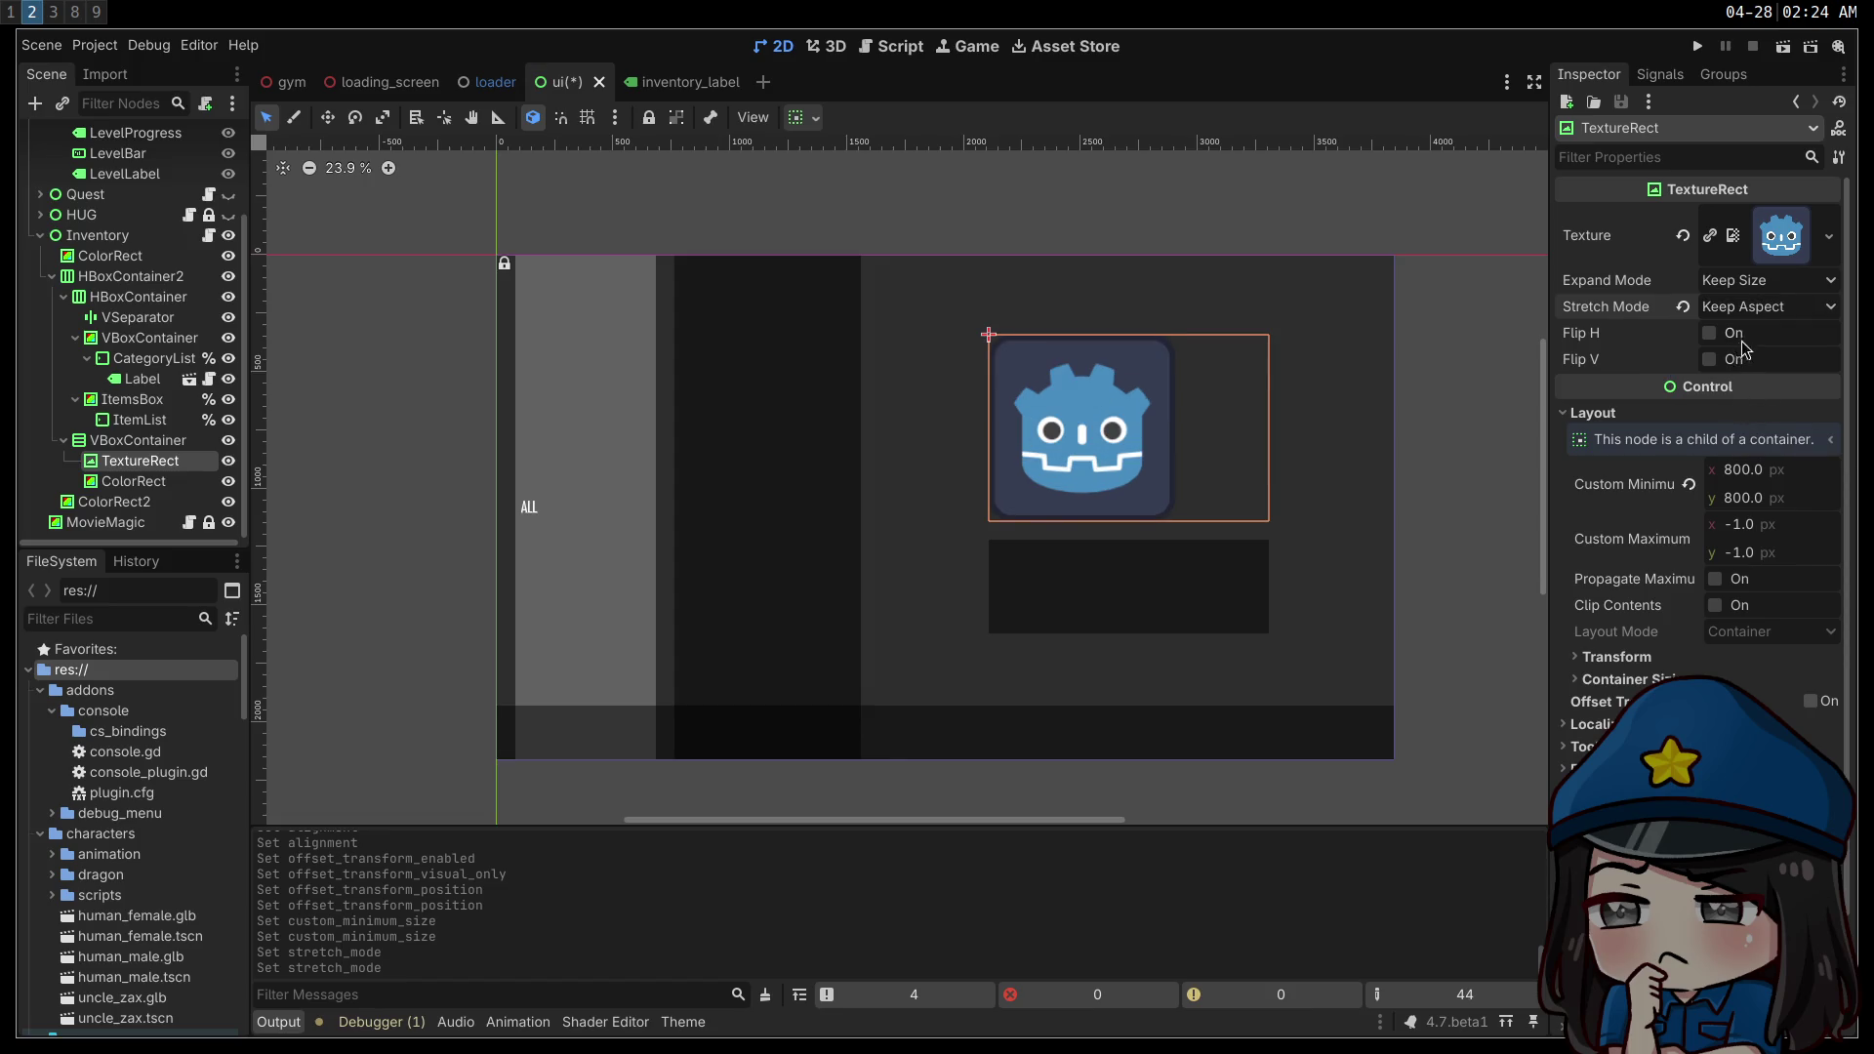
pyautogui.click(1754, 308)
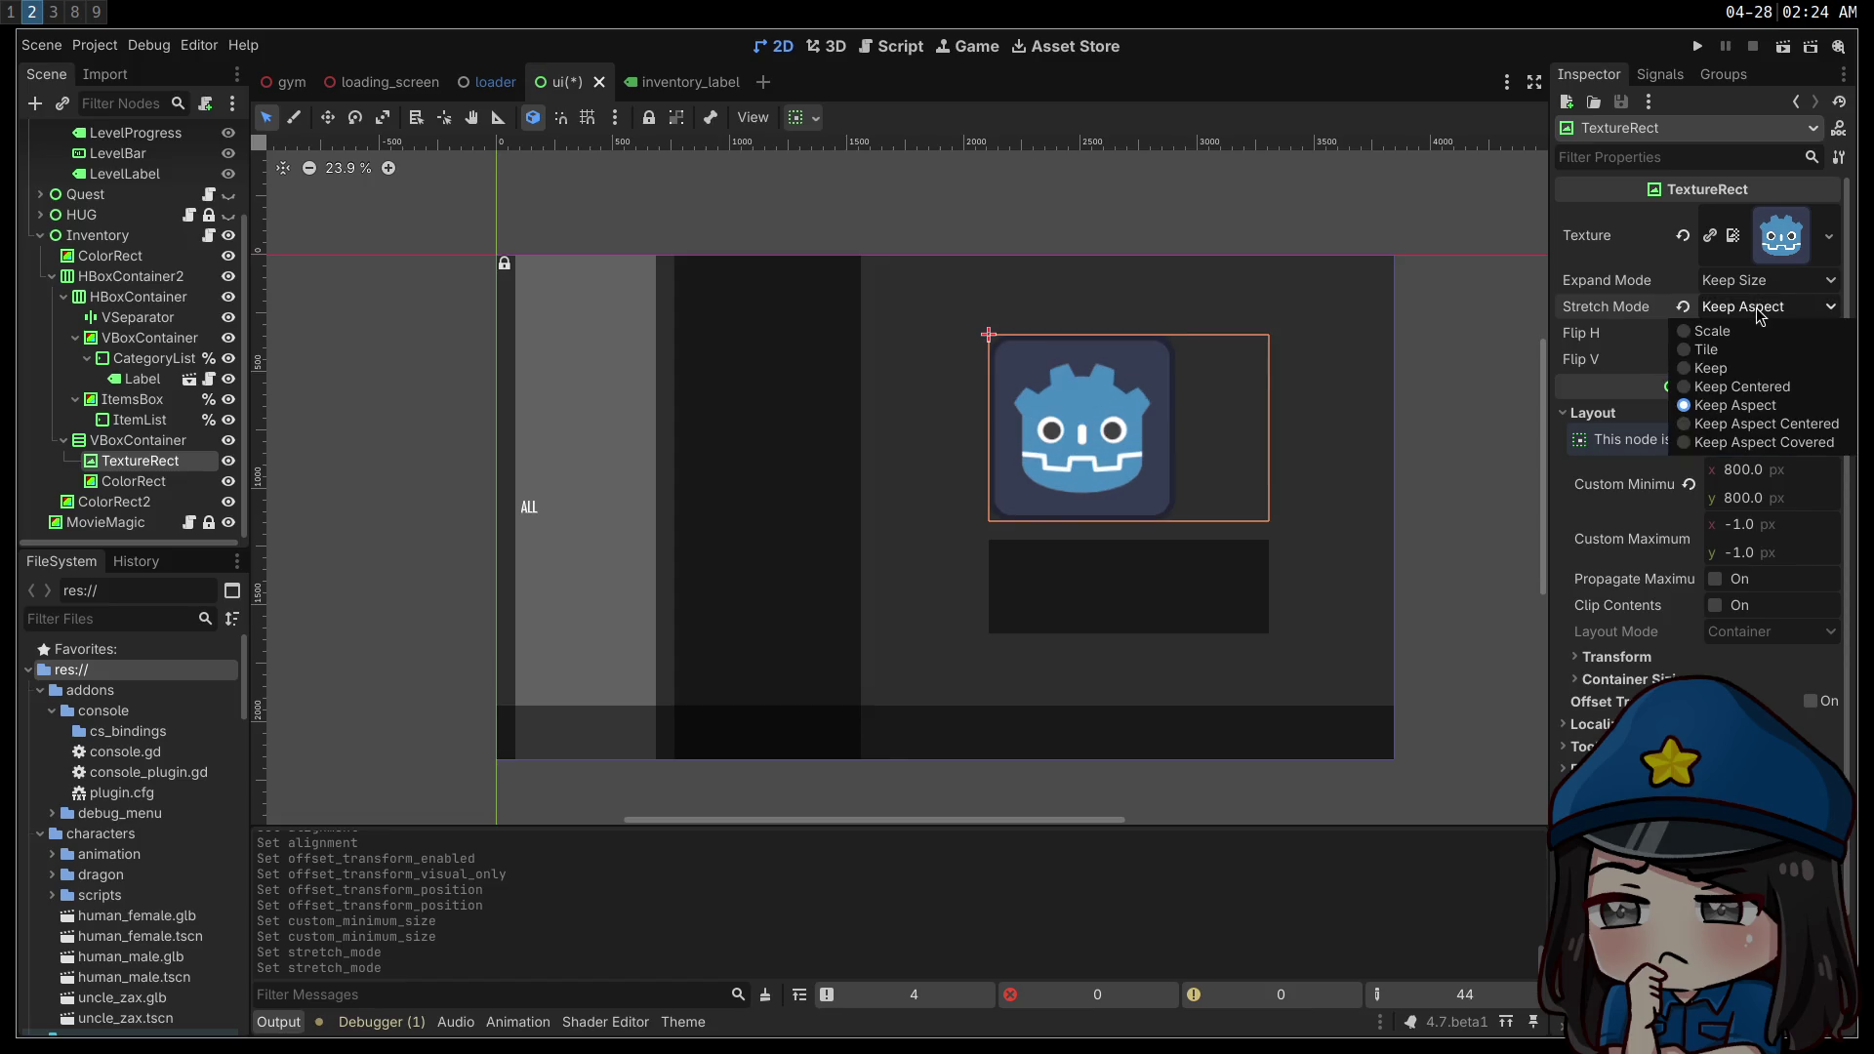
pyautogui.click(1757, 424)
pyautogui.click(1517, 490)
pyautogui.hotkey('ctrl', 's')
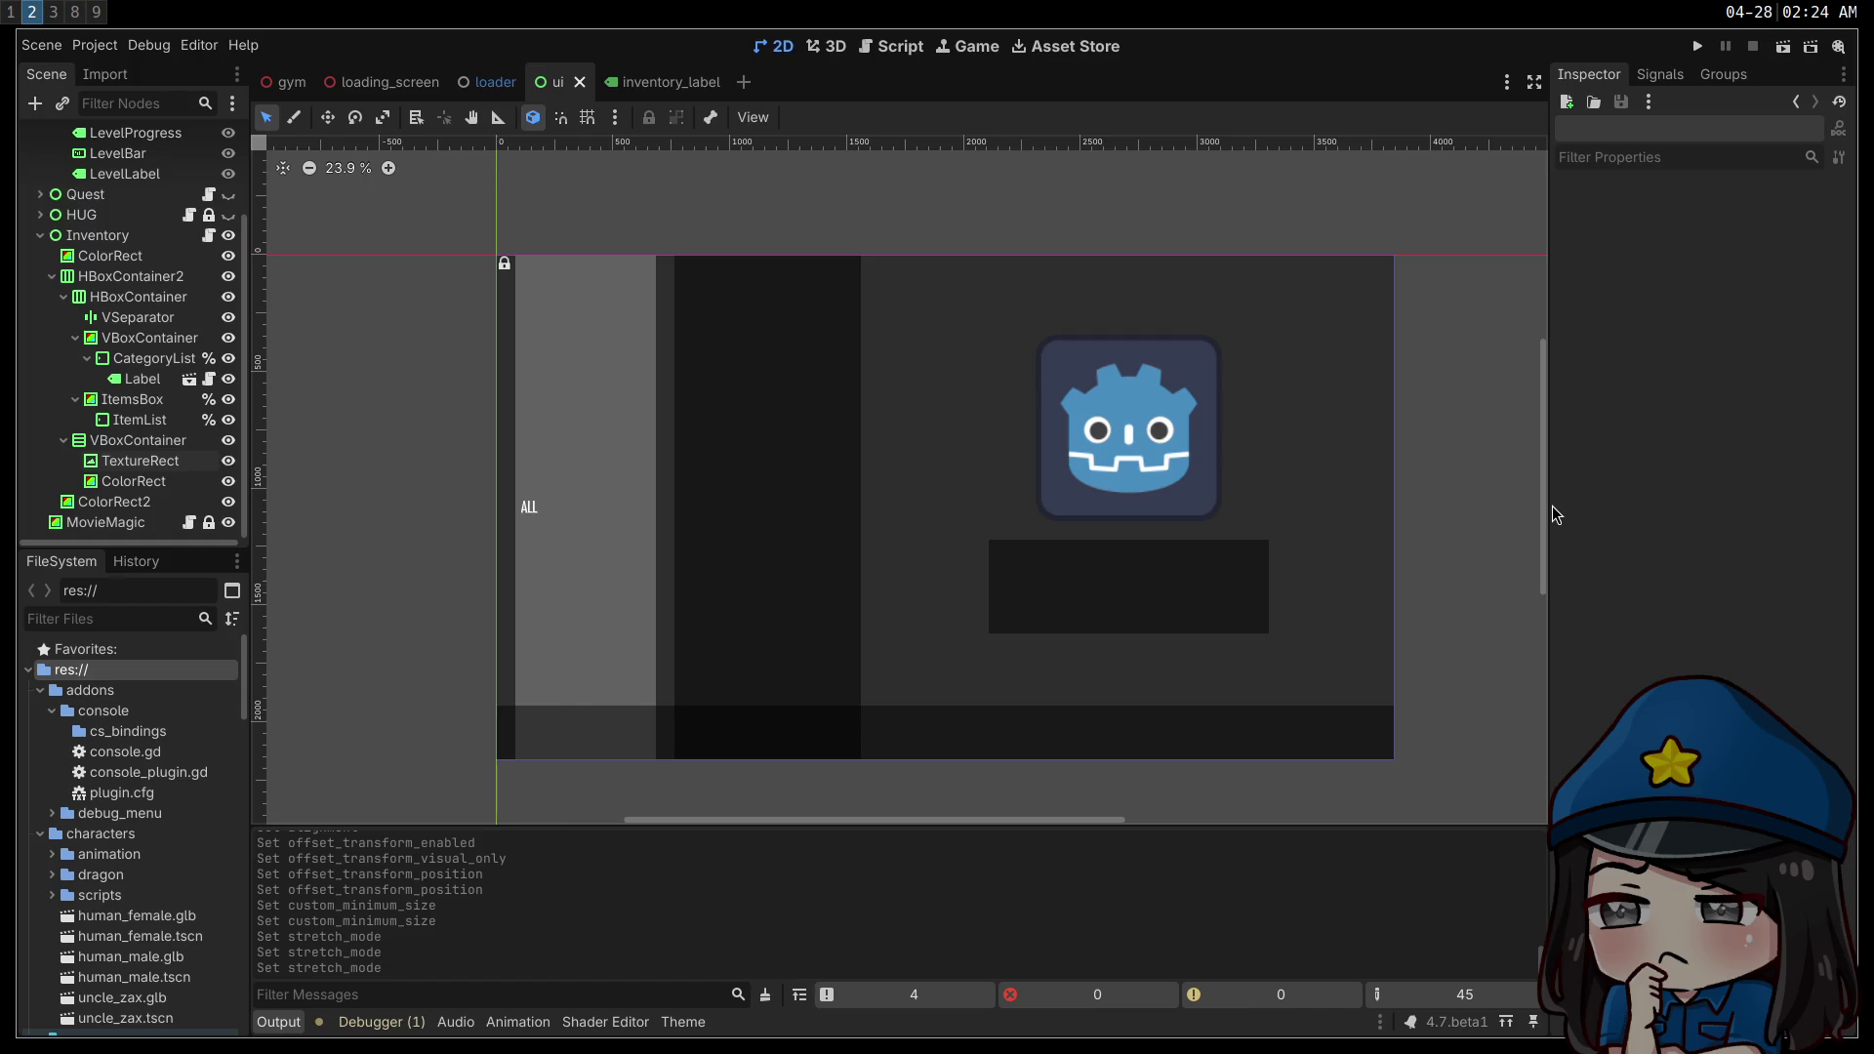
pyautogui.press('super+3')
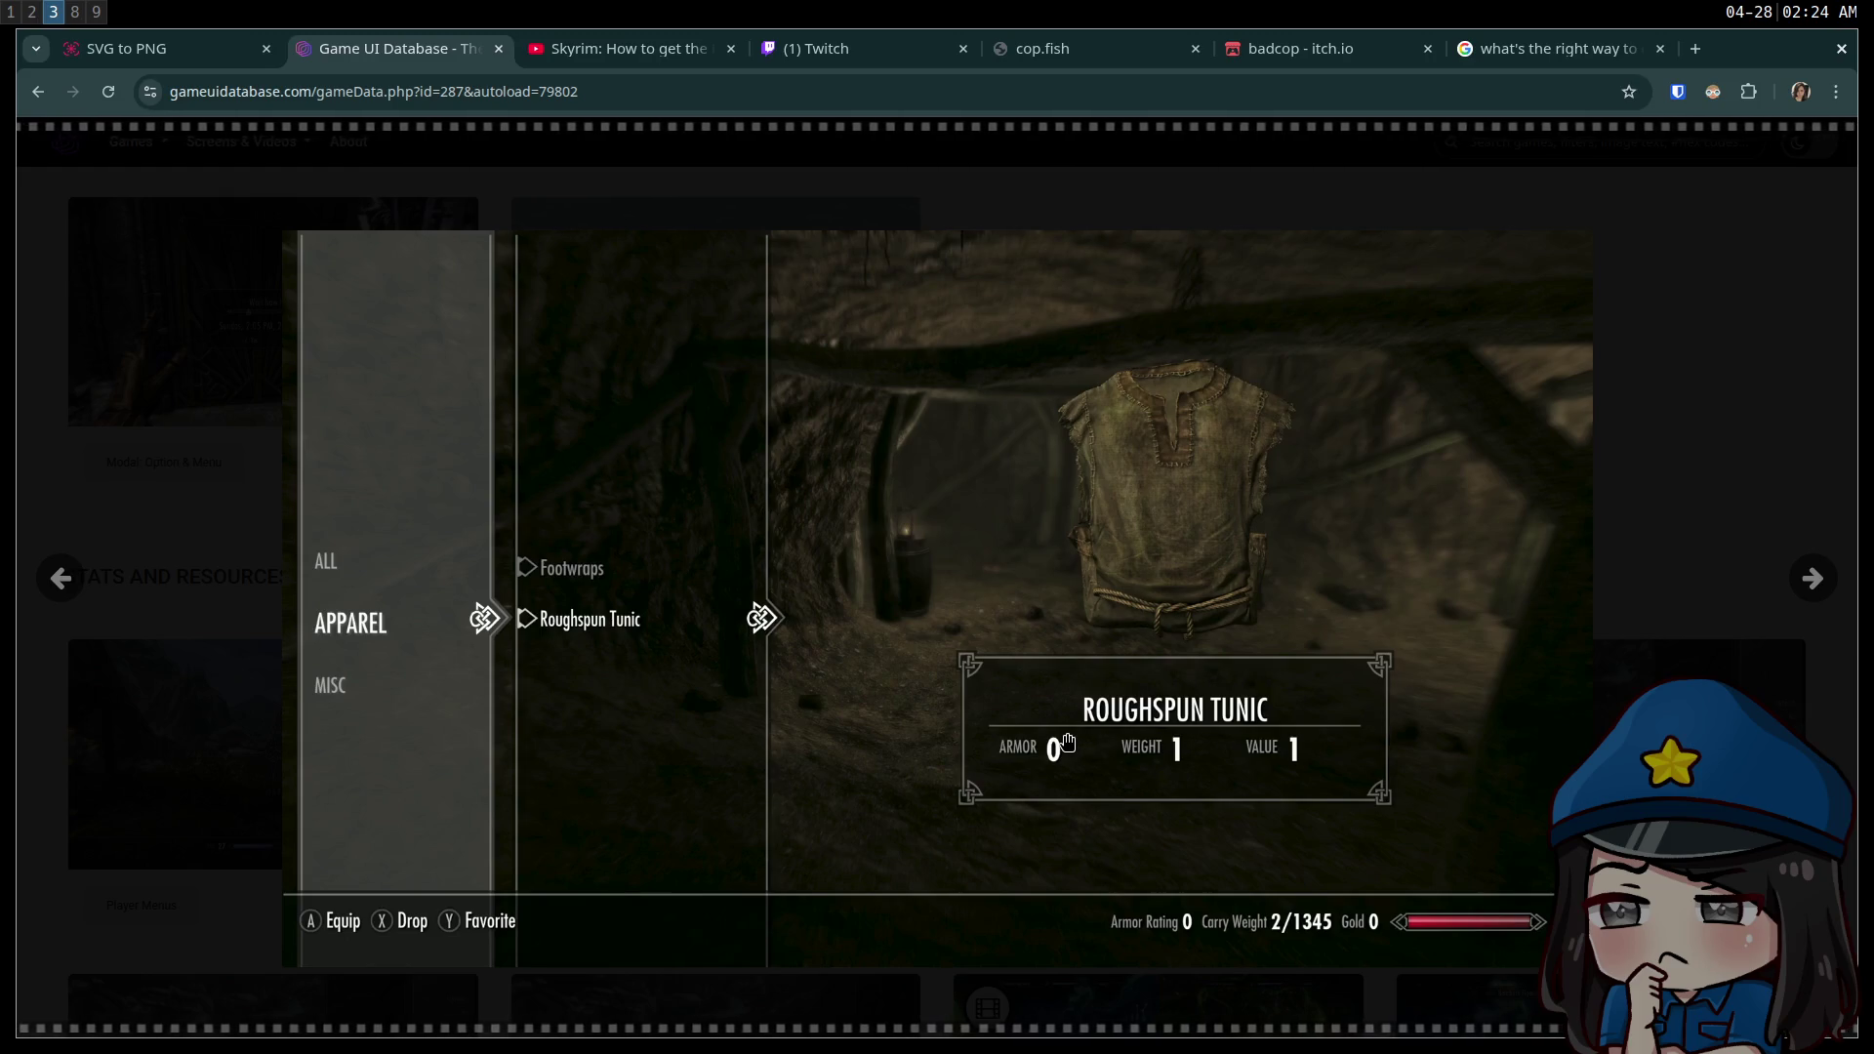
pyautogui.press('super+2')
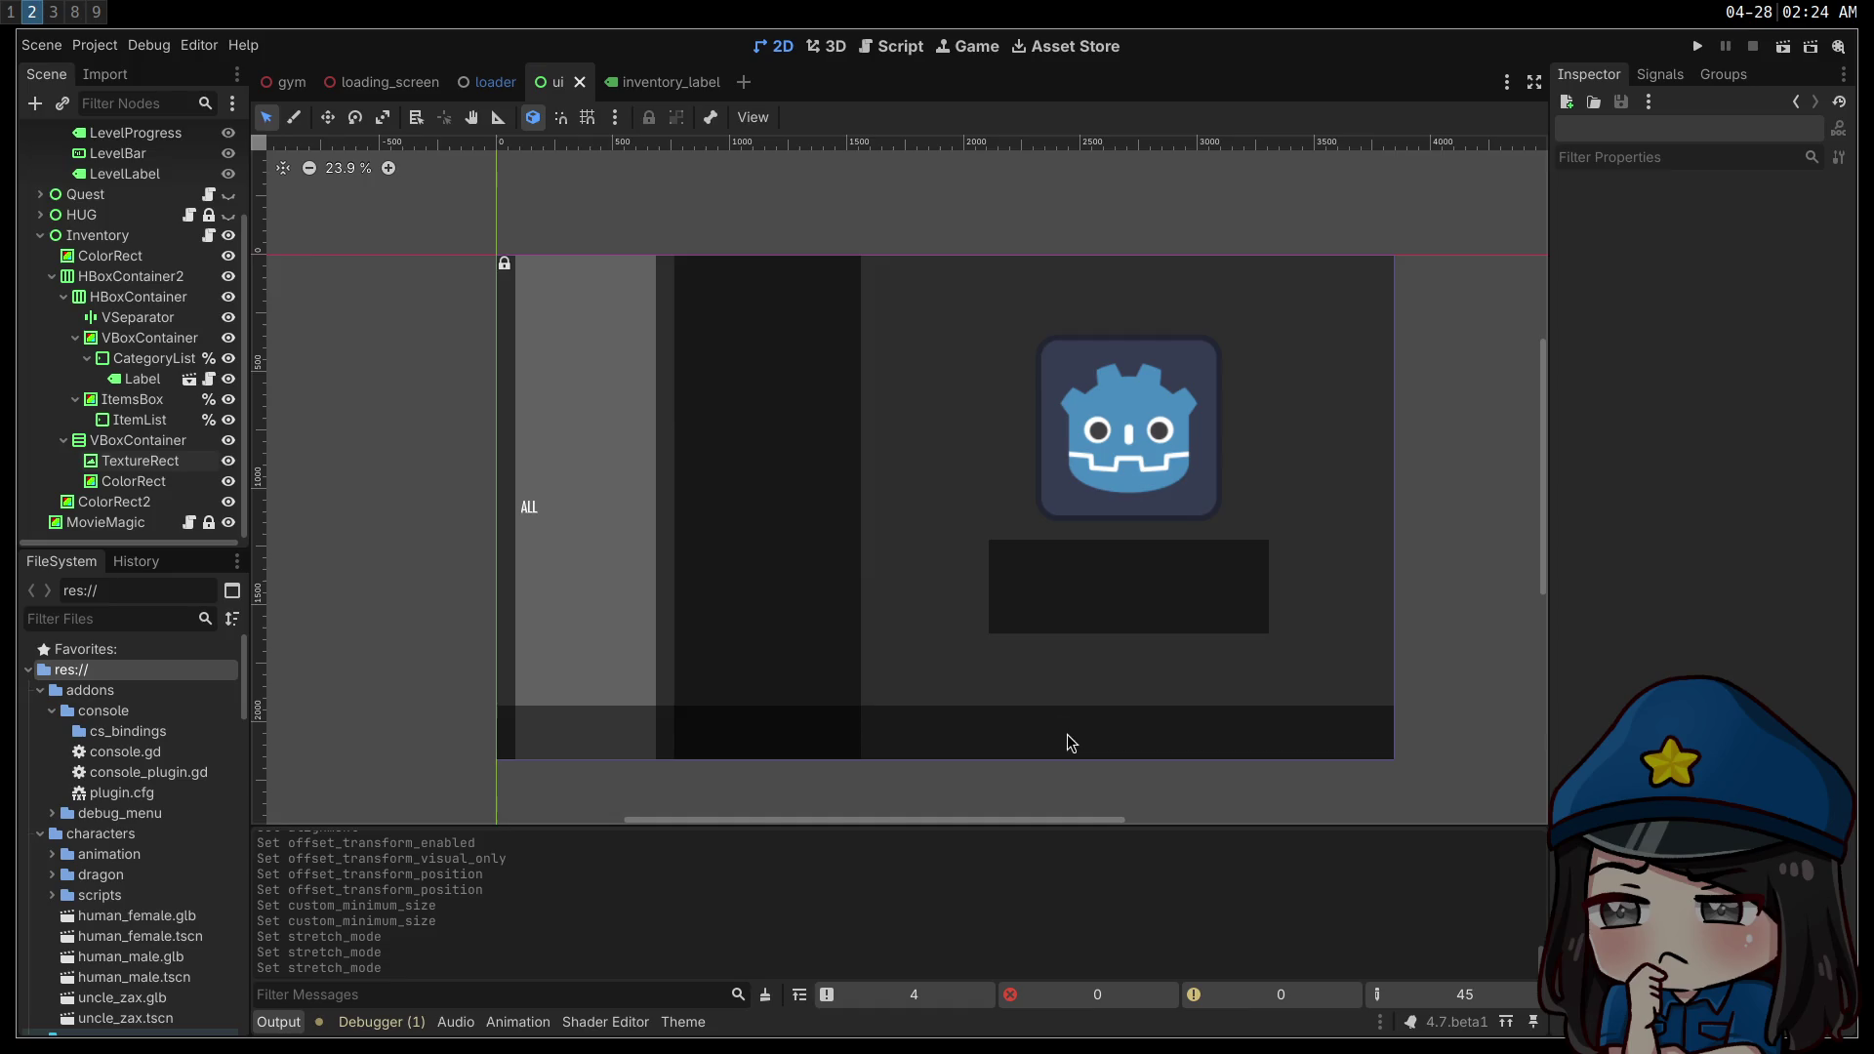
# - Unhide the HUG node and zoom the 2D viewport to inspect its HUD bars and speak prompt
pyautogui.click(228, 215)
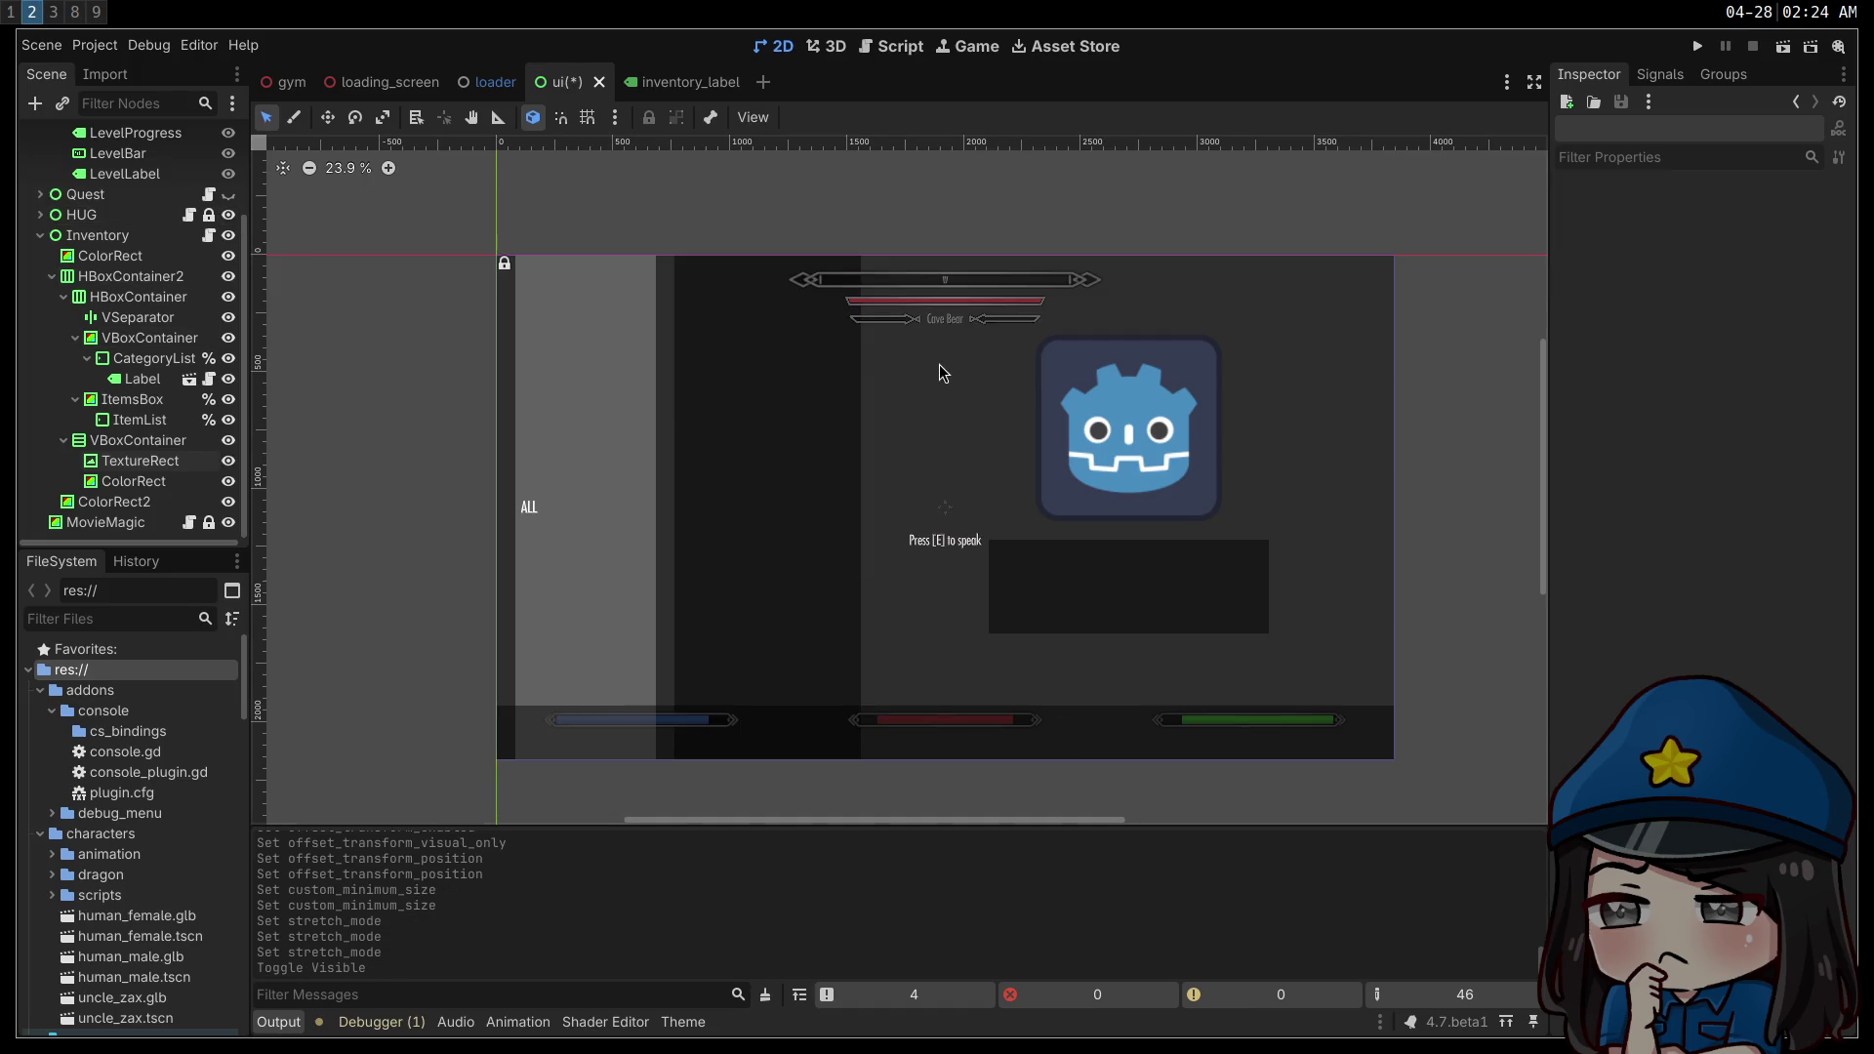
pyautogui.scroll(4, 902, 348)
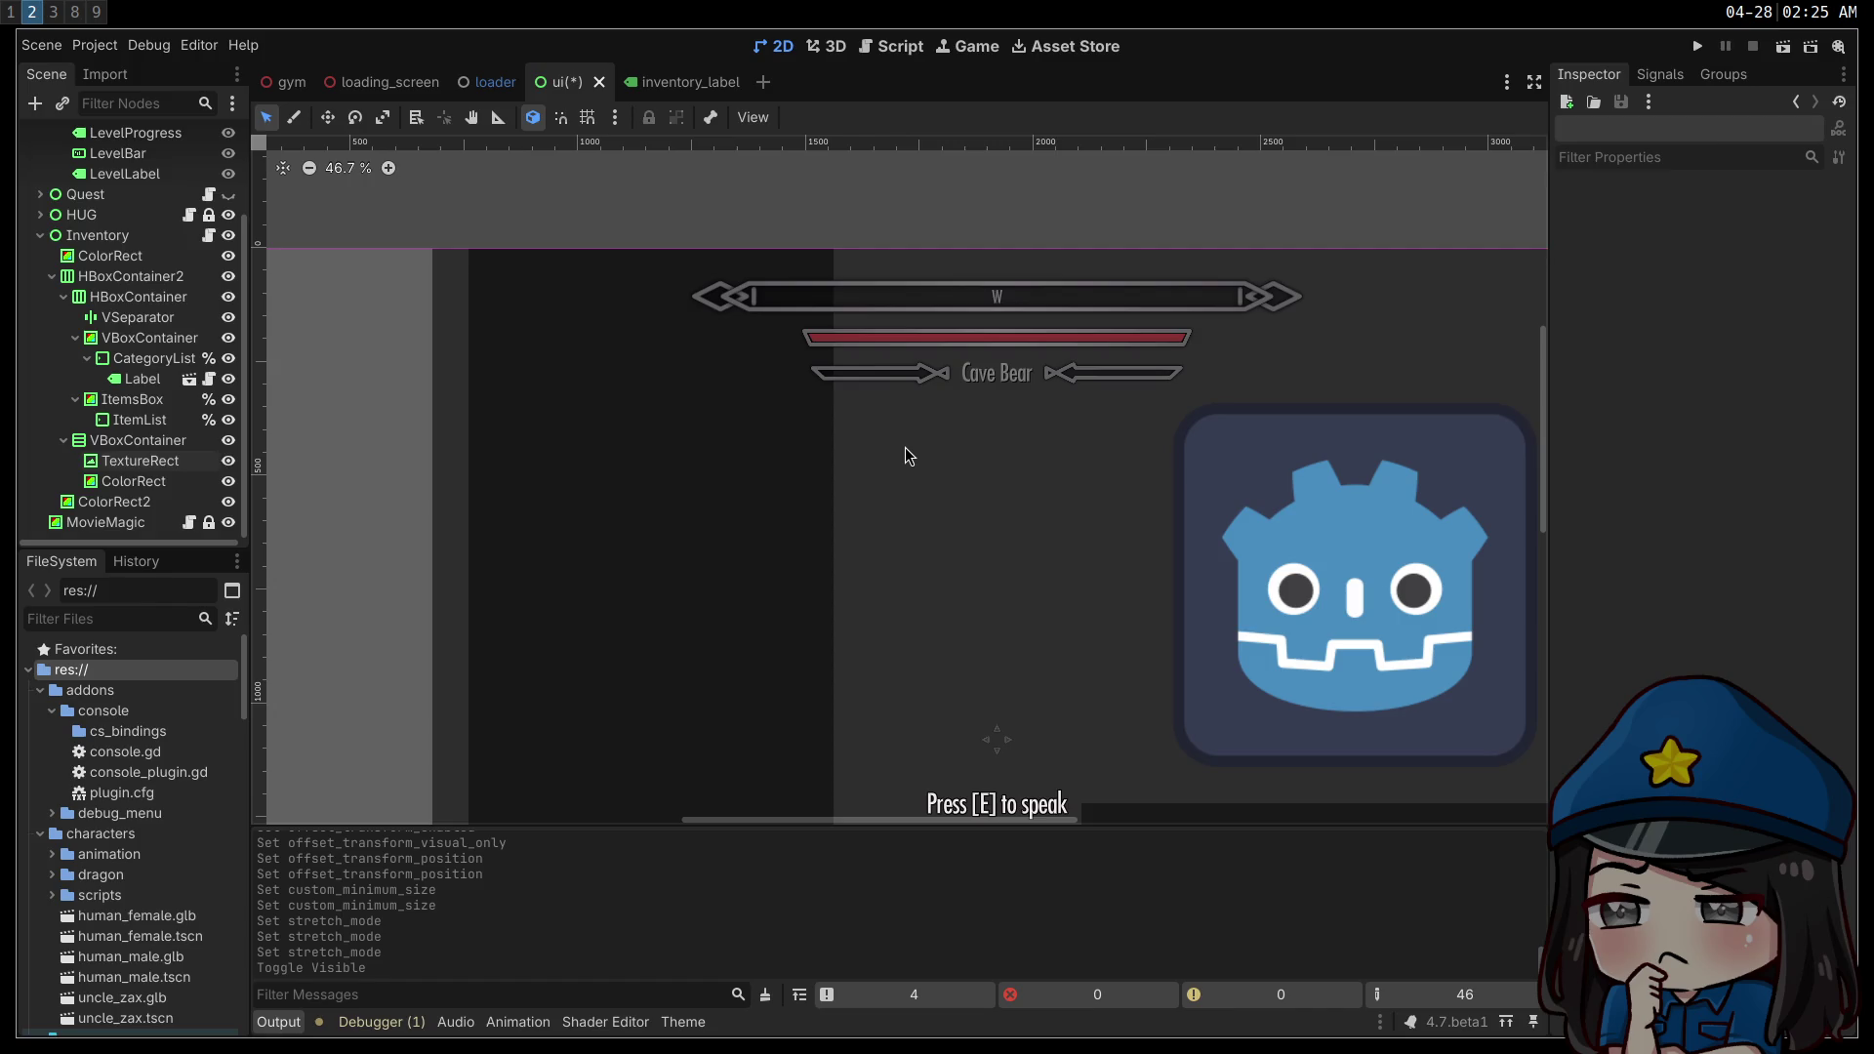
pyautogui.scroll(-3, 937, 453)
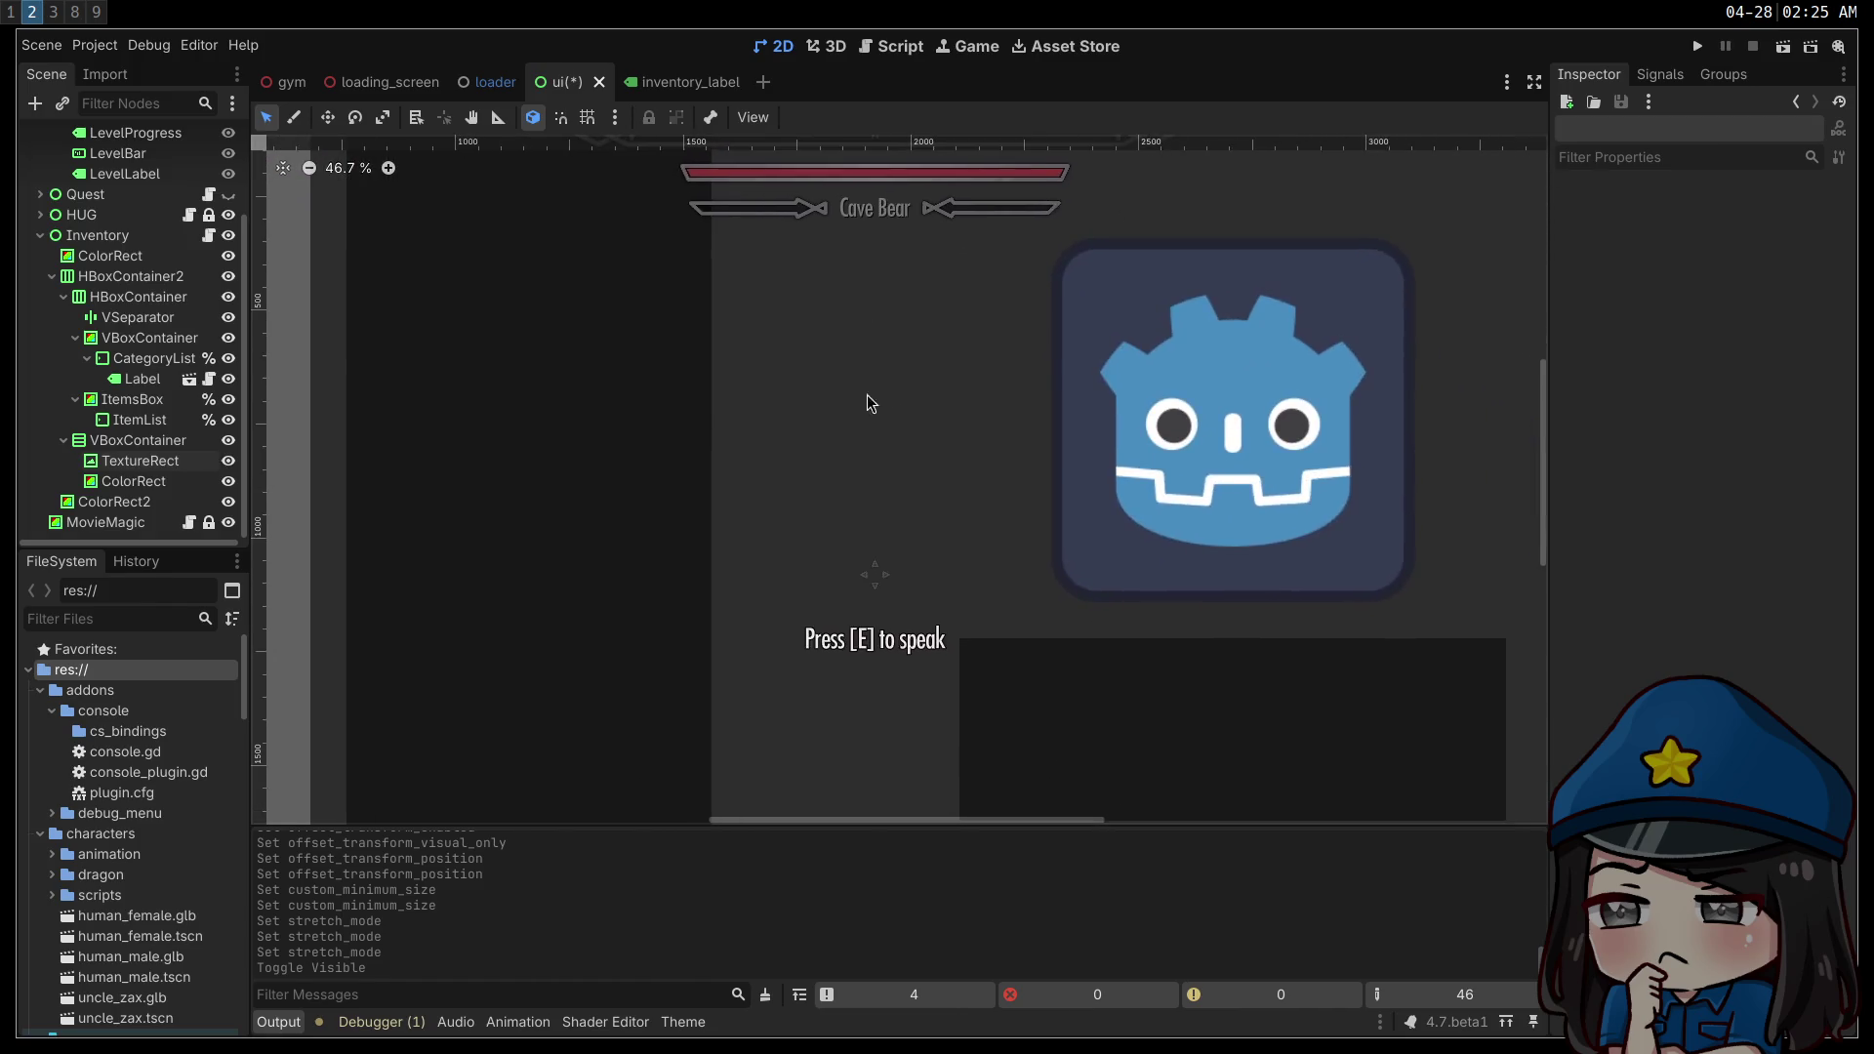
pyautogui.scroll(2, 793, 445)
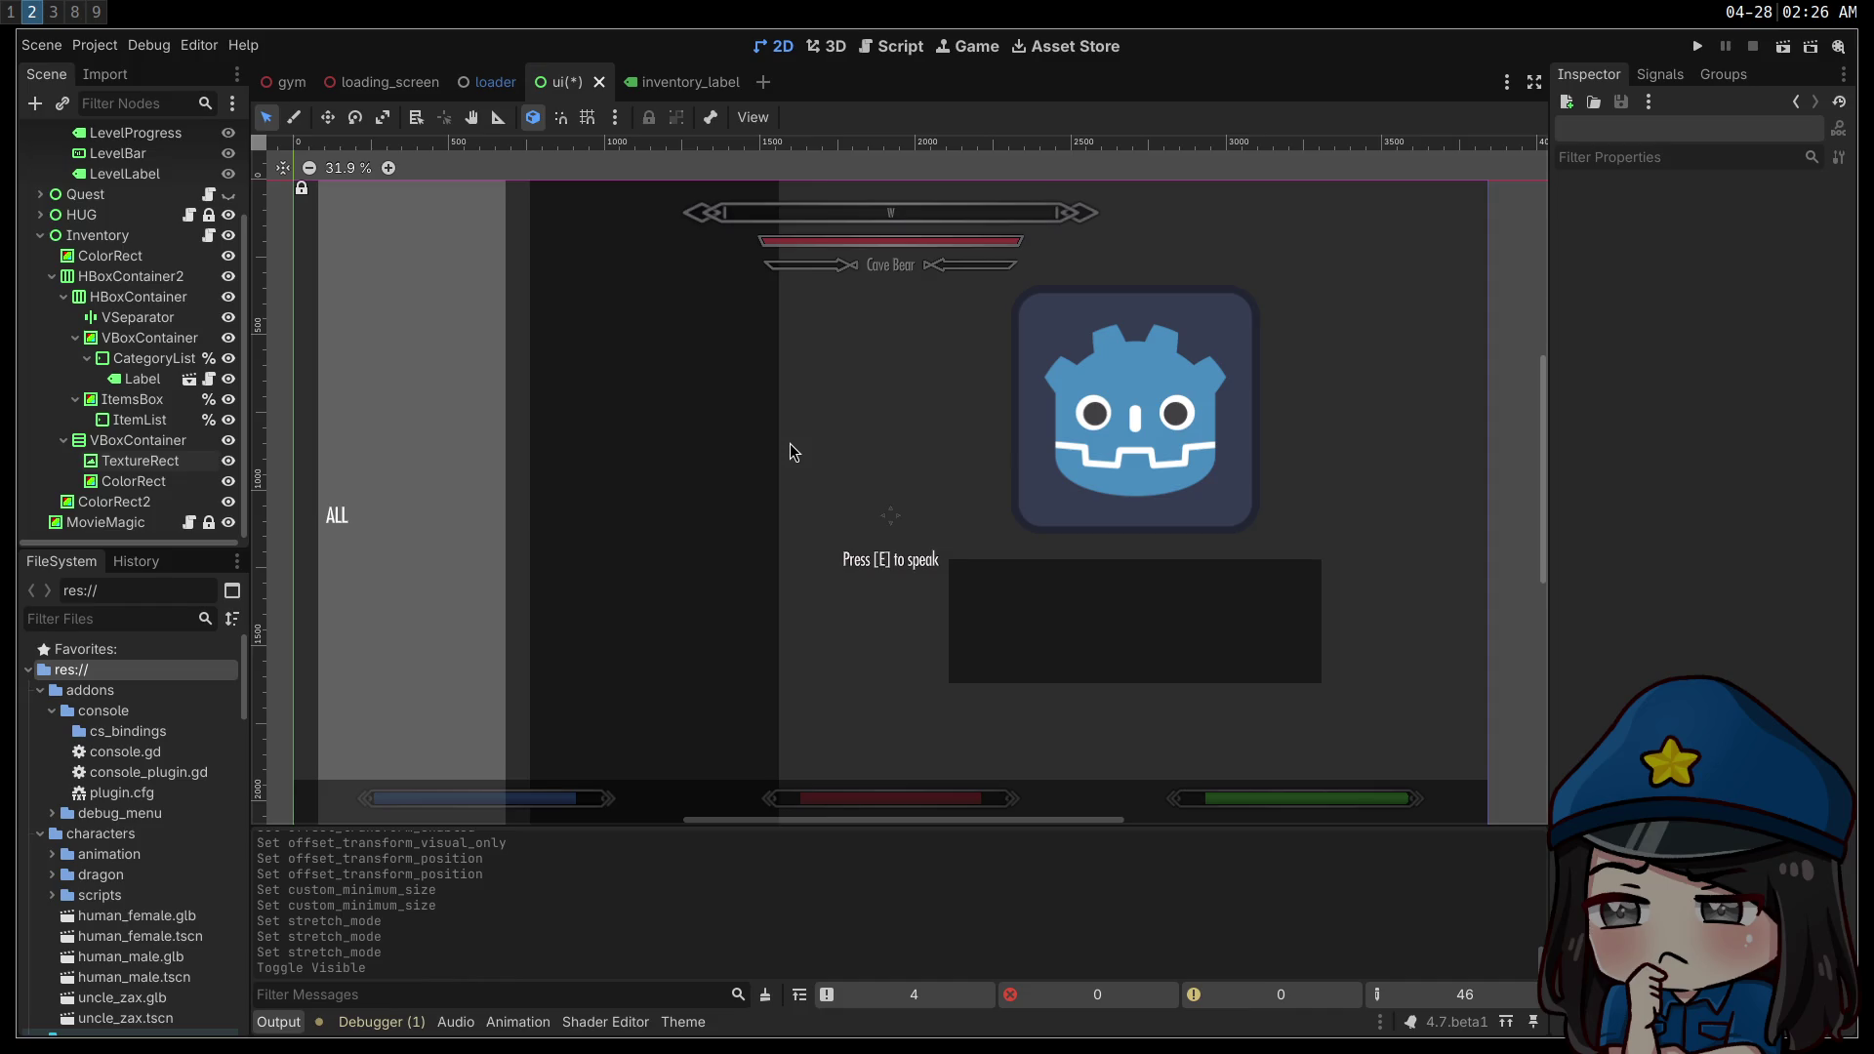
pyautogui.press('super+3')
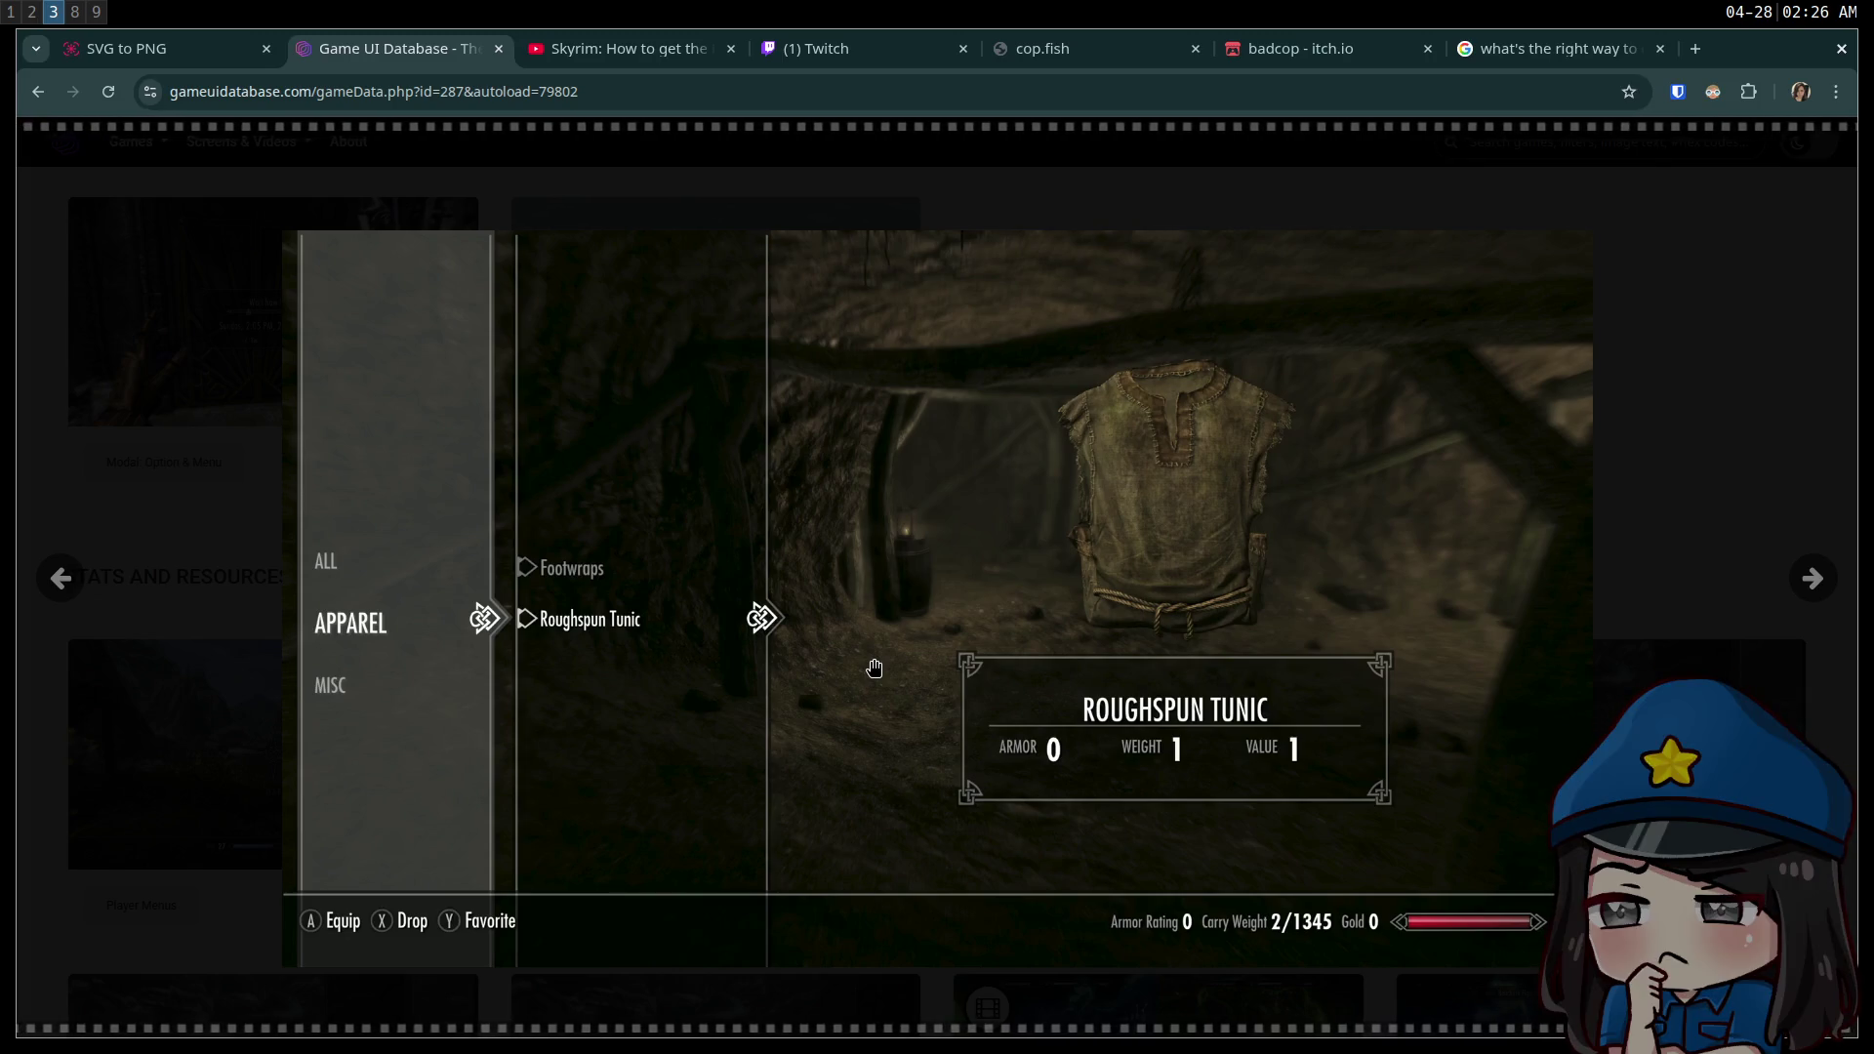
pyautogui.press('super+2')
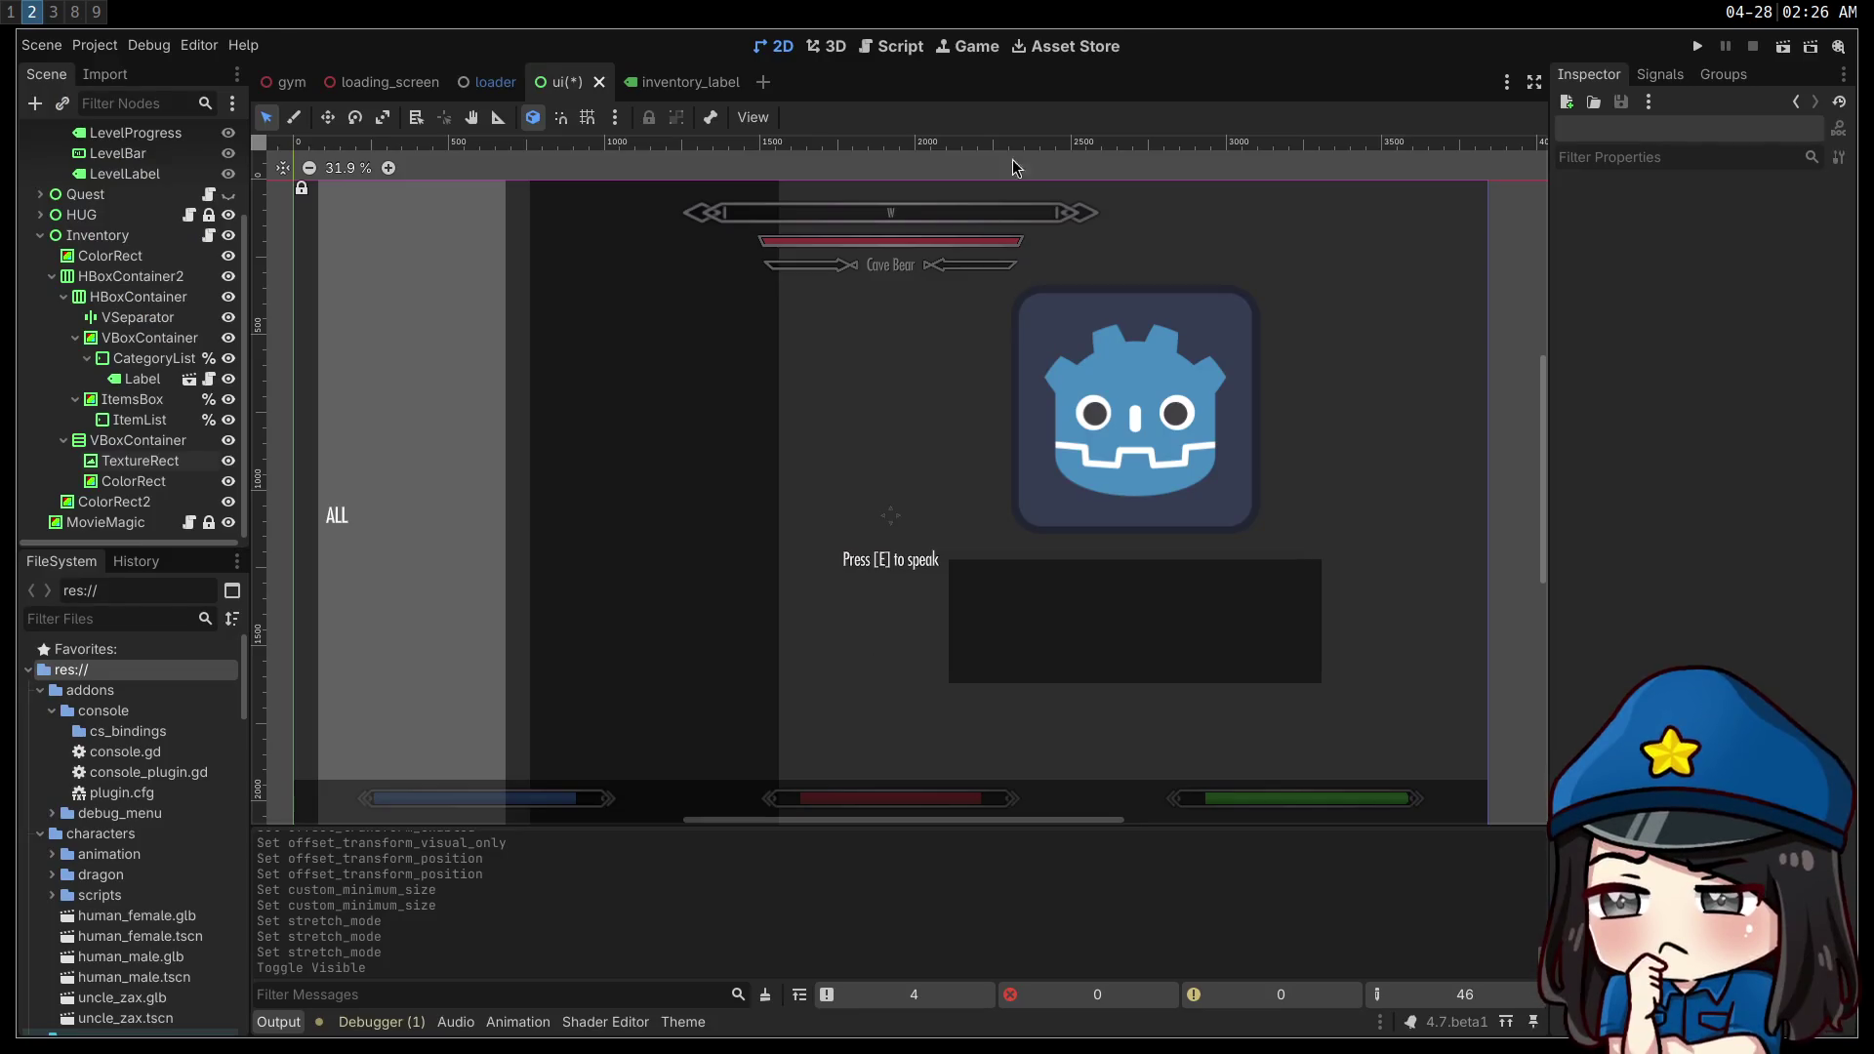
# - Flip between the Godot inventory scene and the Skyrim browser reference, then move to the terminal
pyautogui.scroll(6, 903, 244)
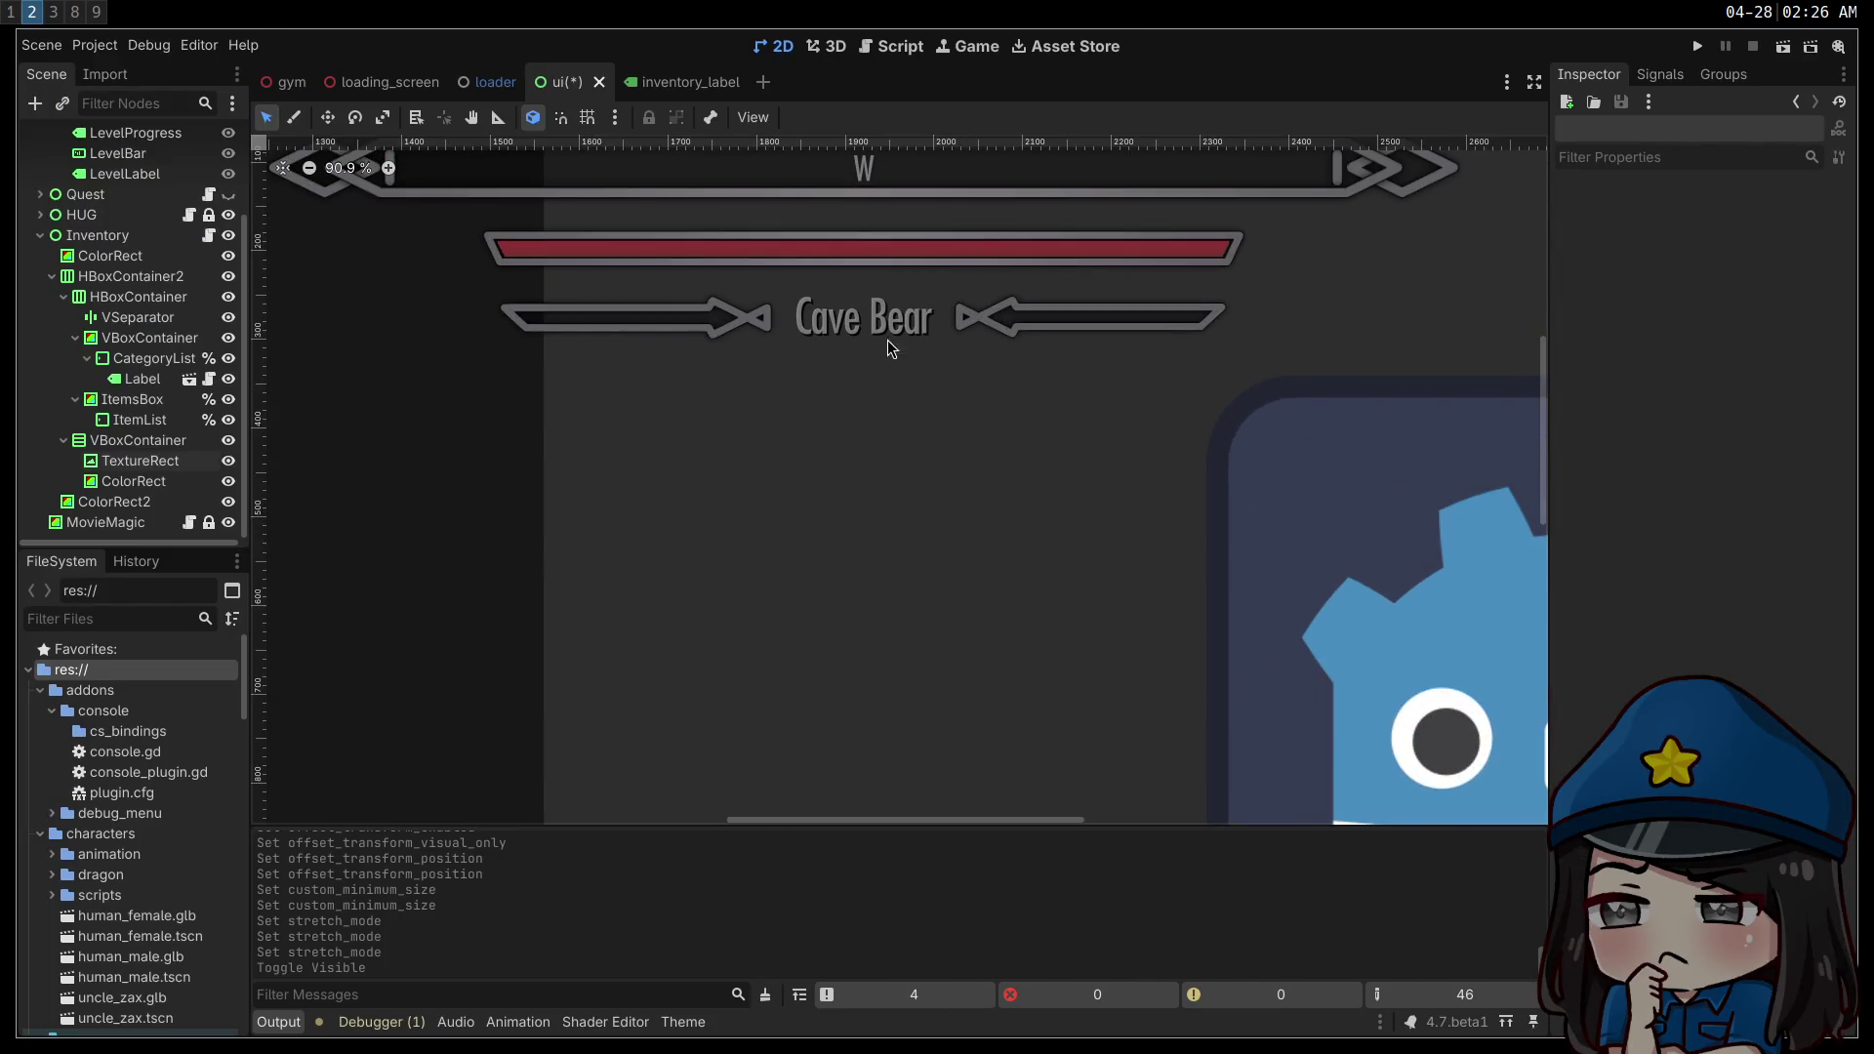
pyautogui.scroll(-4, 834, 361)
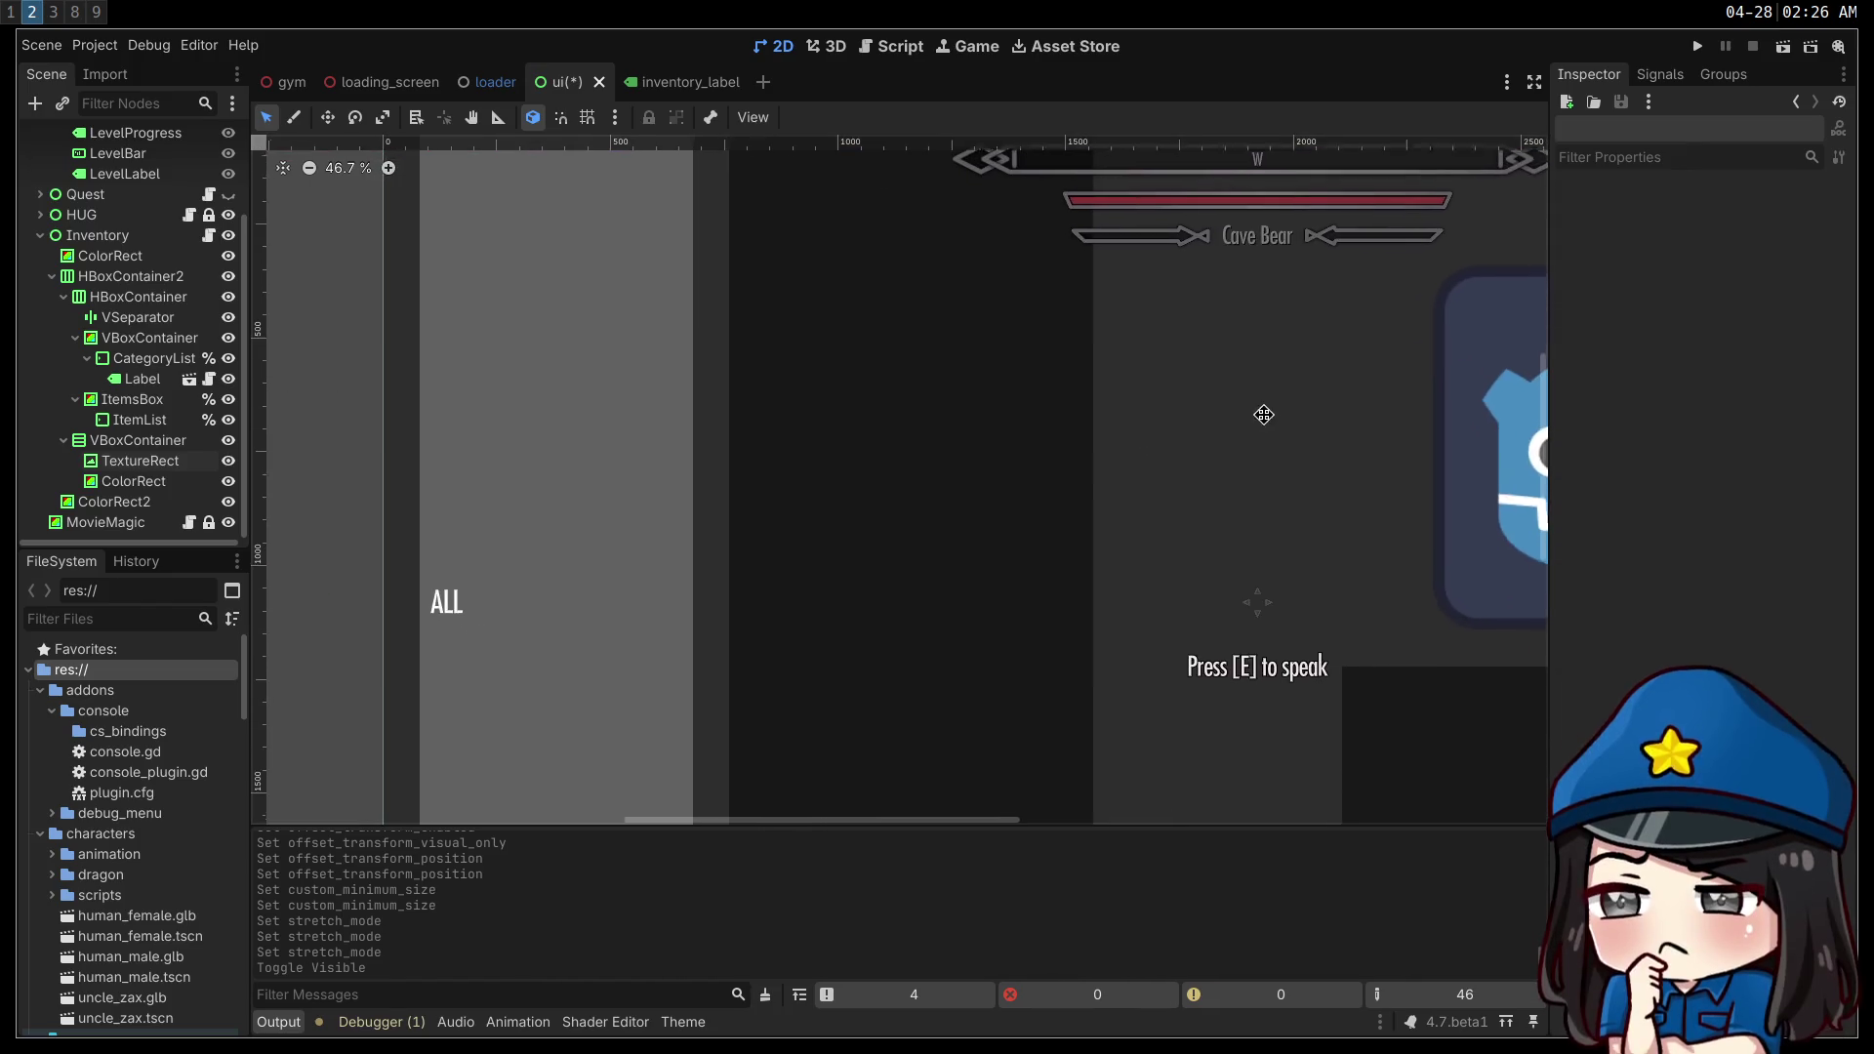
pyautogui.press('super+3')
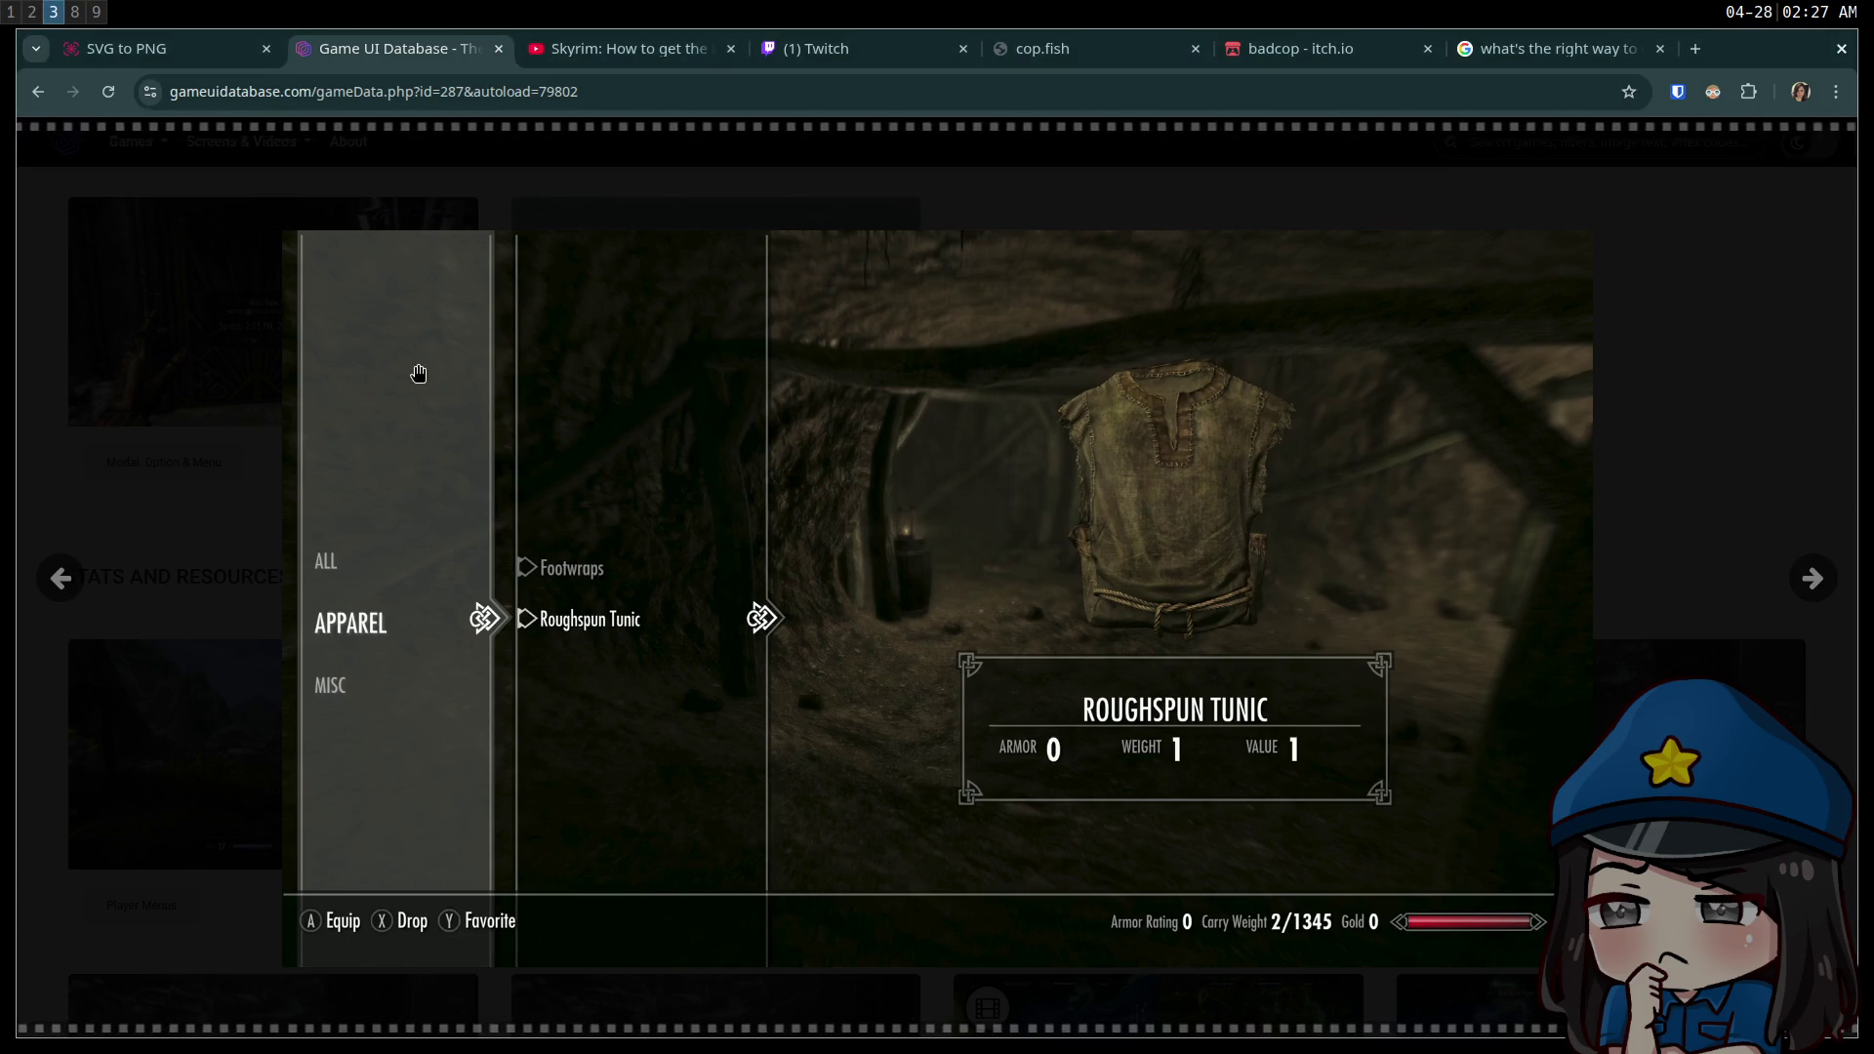
pyautogui.press('super+2')
pyautogui.press('super+3')
pyautogui.press('super+2')
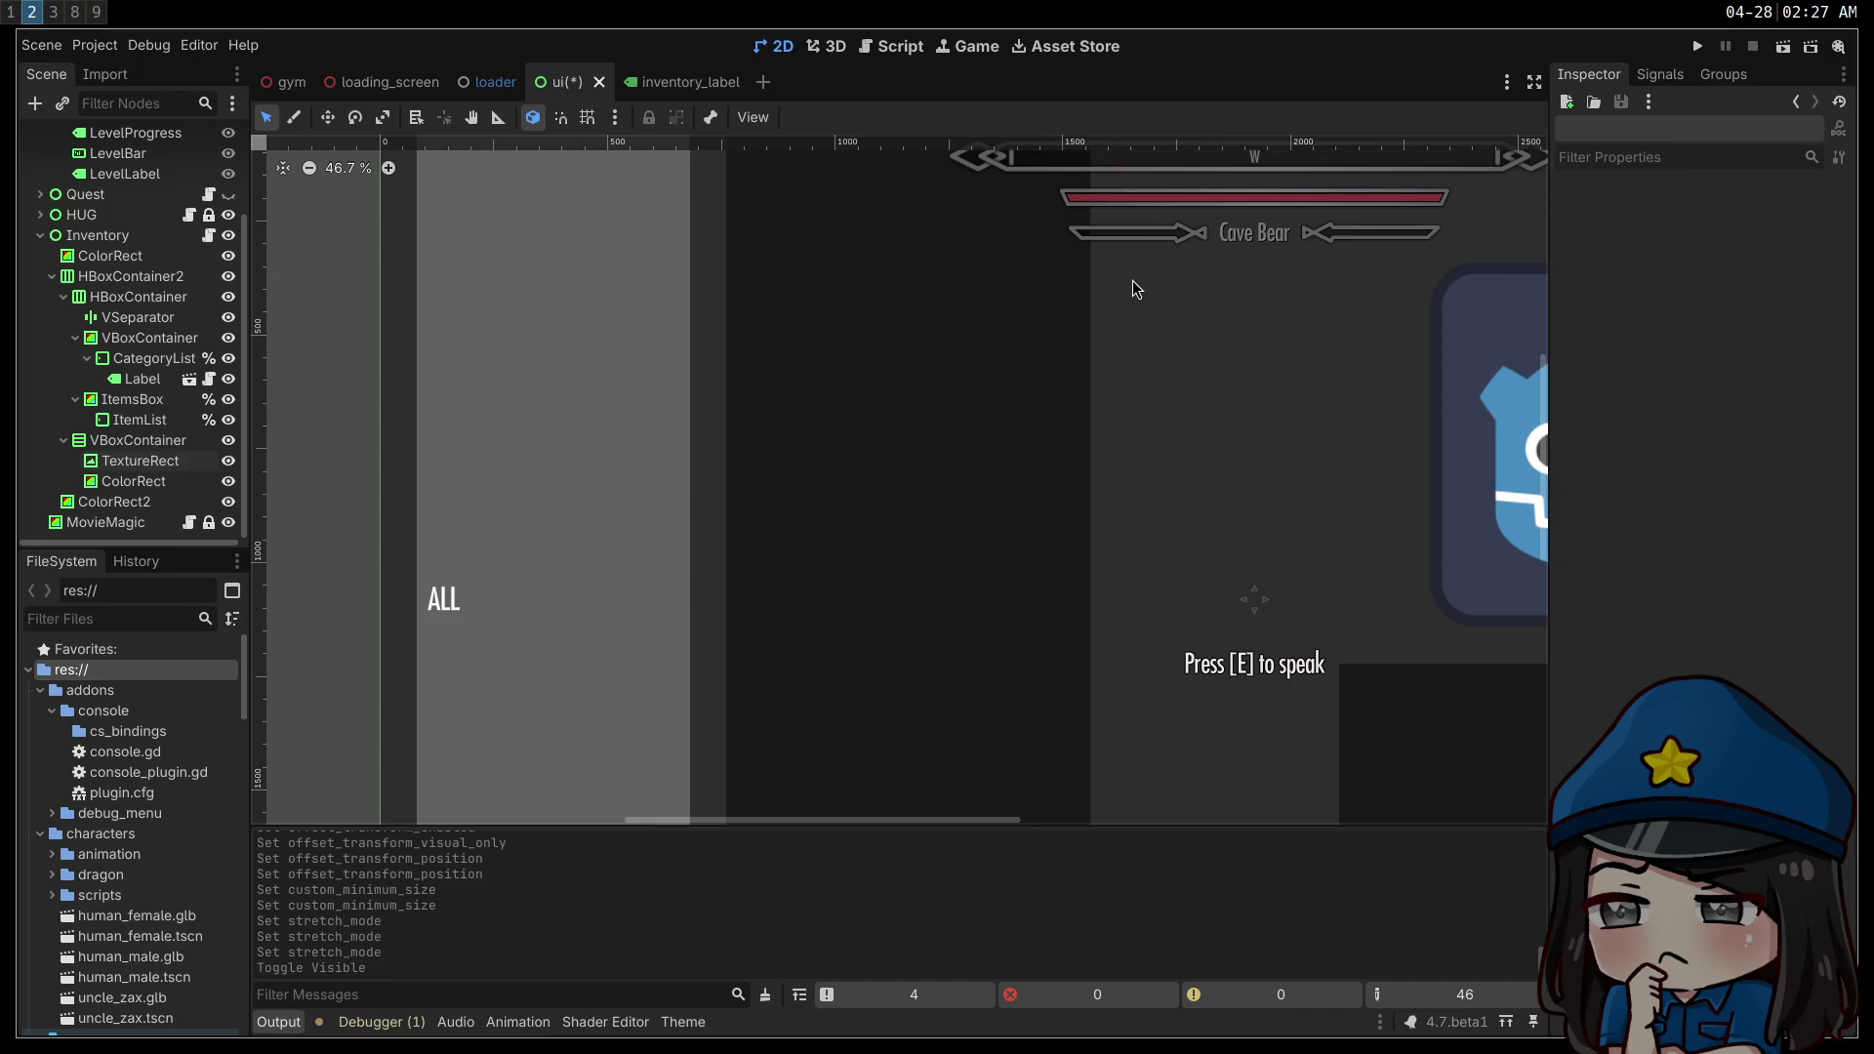
pyautogui.press('super+1')
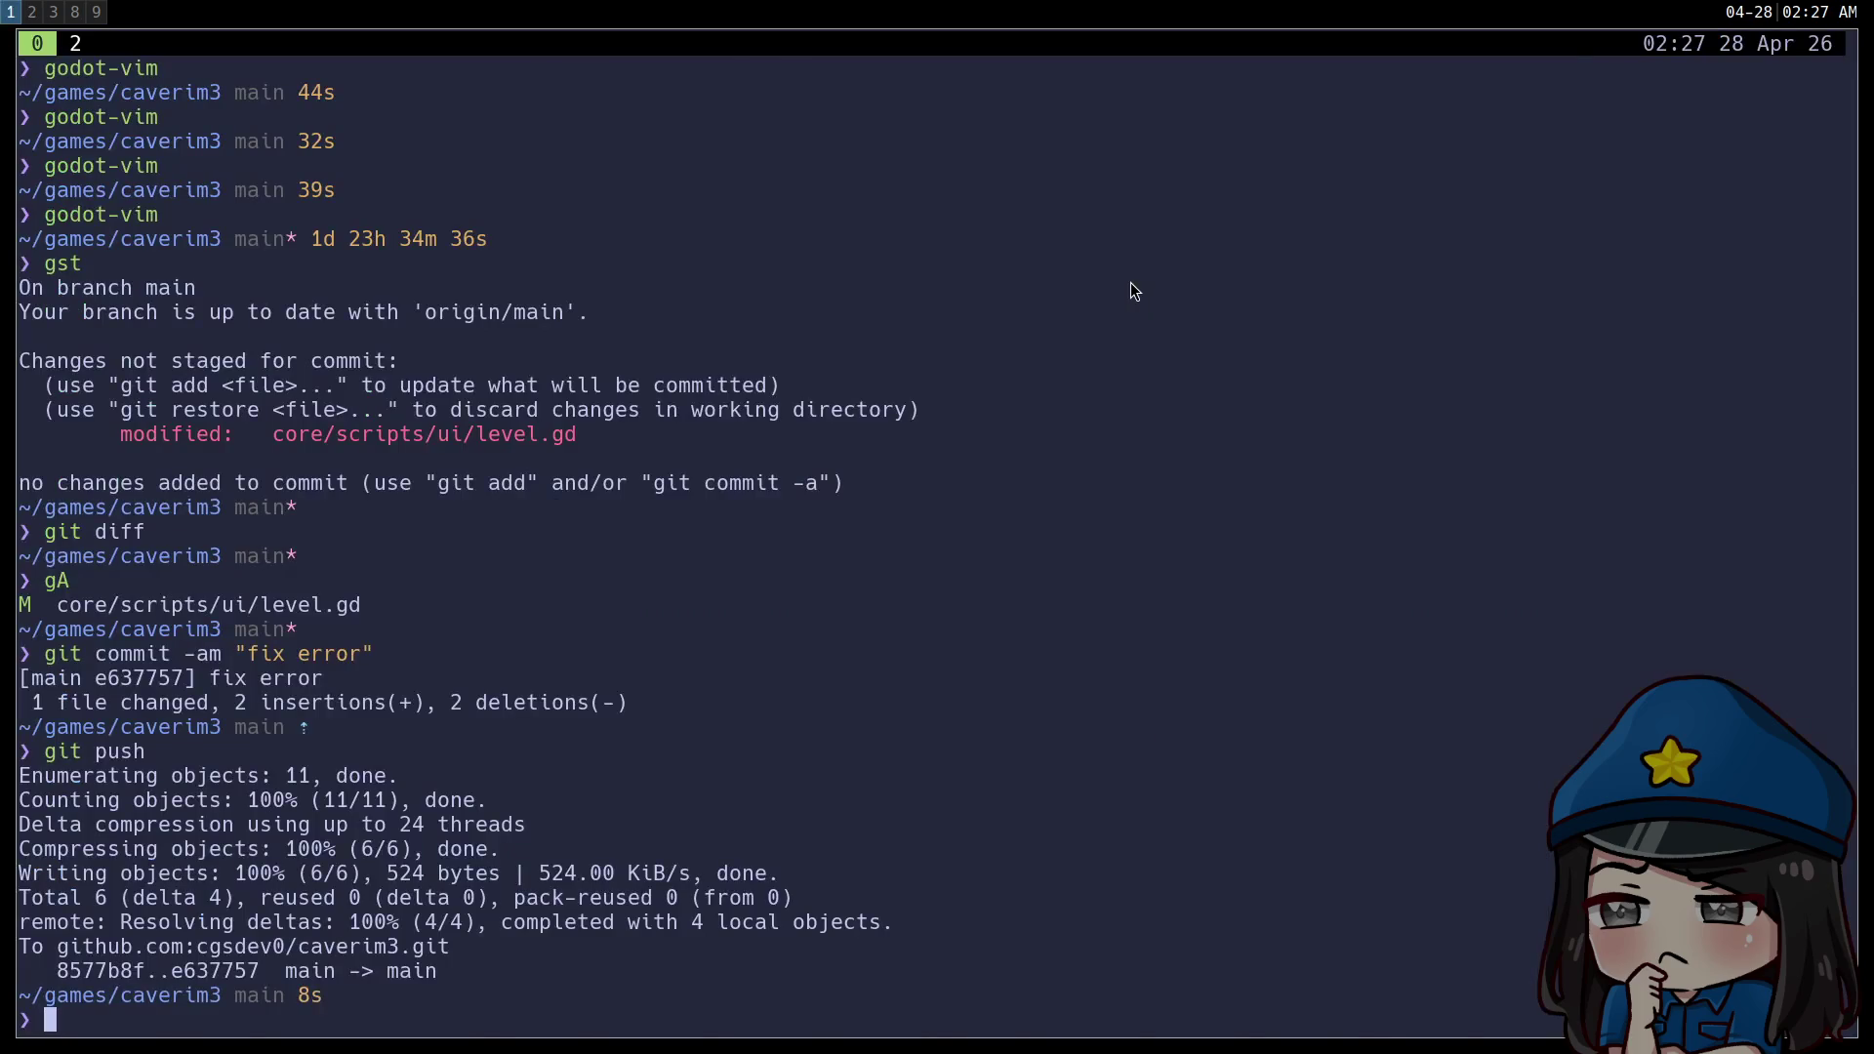
# - Bring up the browser showing the Skyrim inventory reference screenshot
pyautogui.press('super+3')
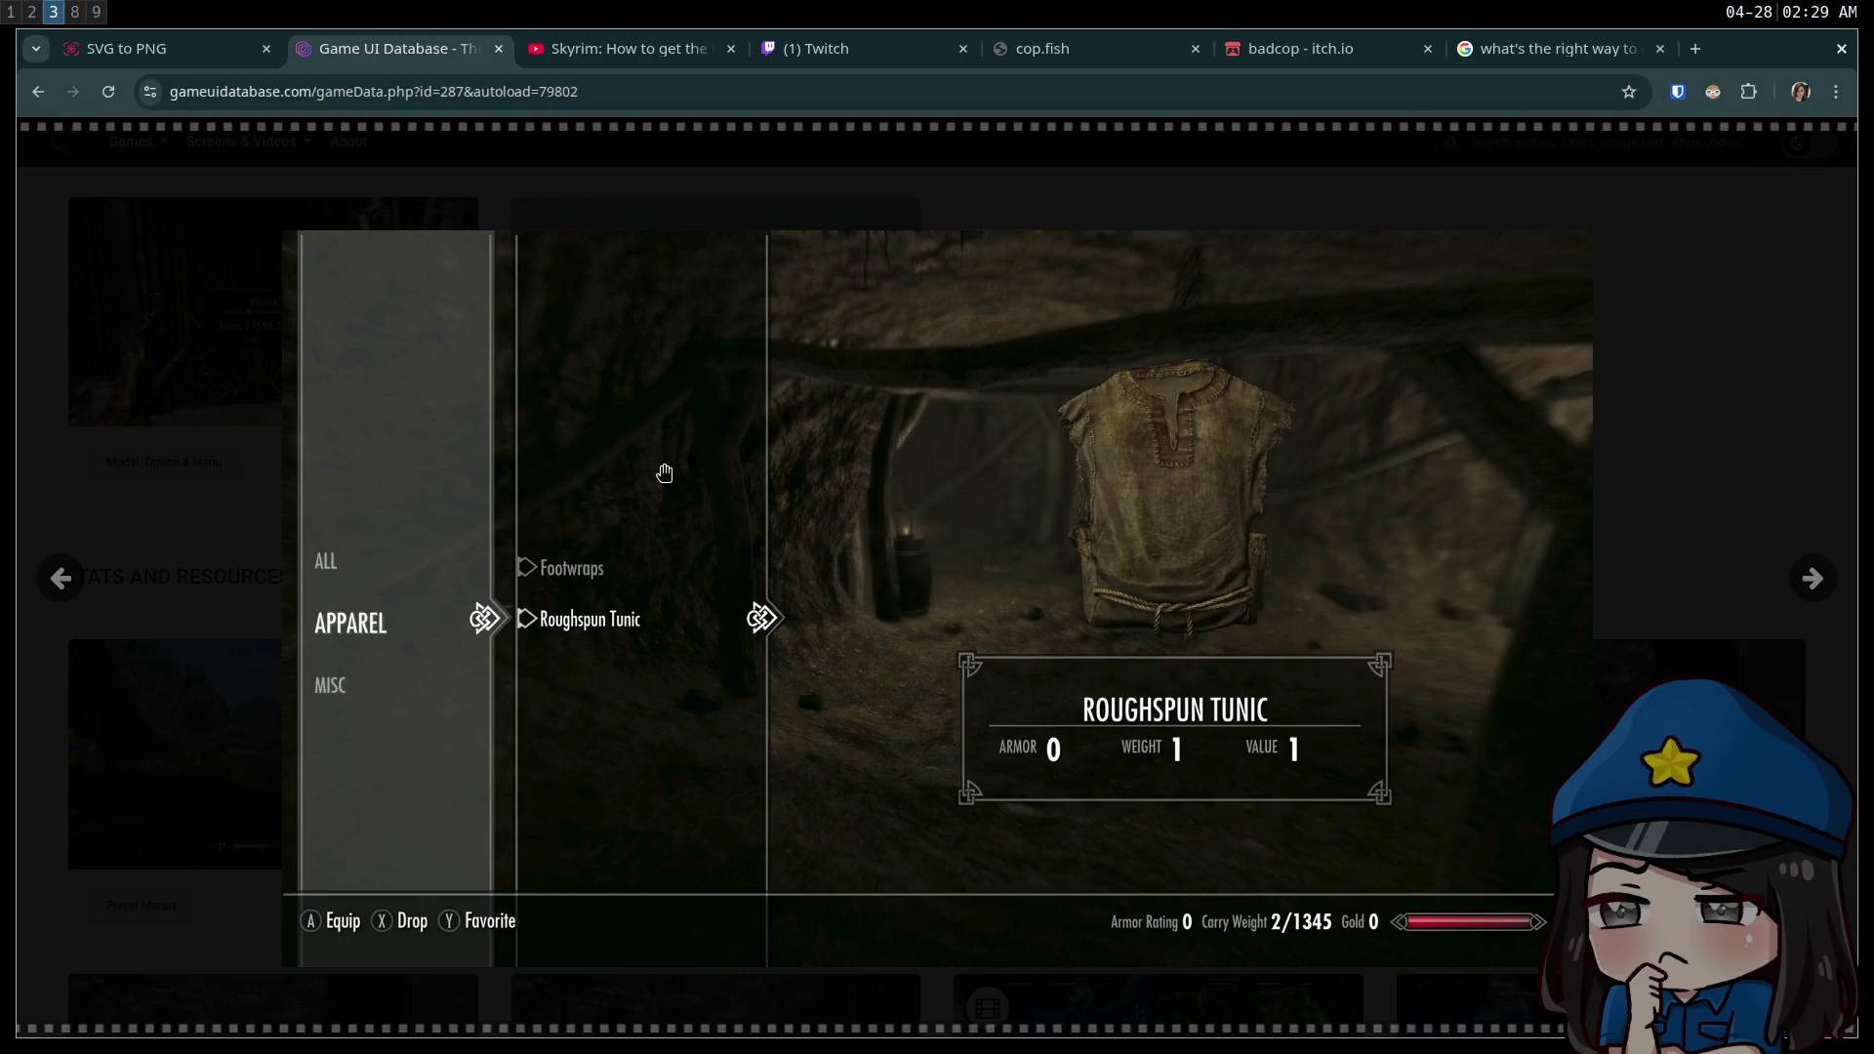
# - Return to the Godot ui scene and zoom out to 23.9% to see the whole layout
pyautogui.press('super+1')
pyautogui.press('super+3')
pyautogui.press('super+2')
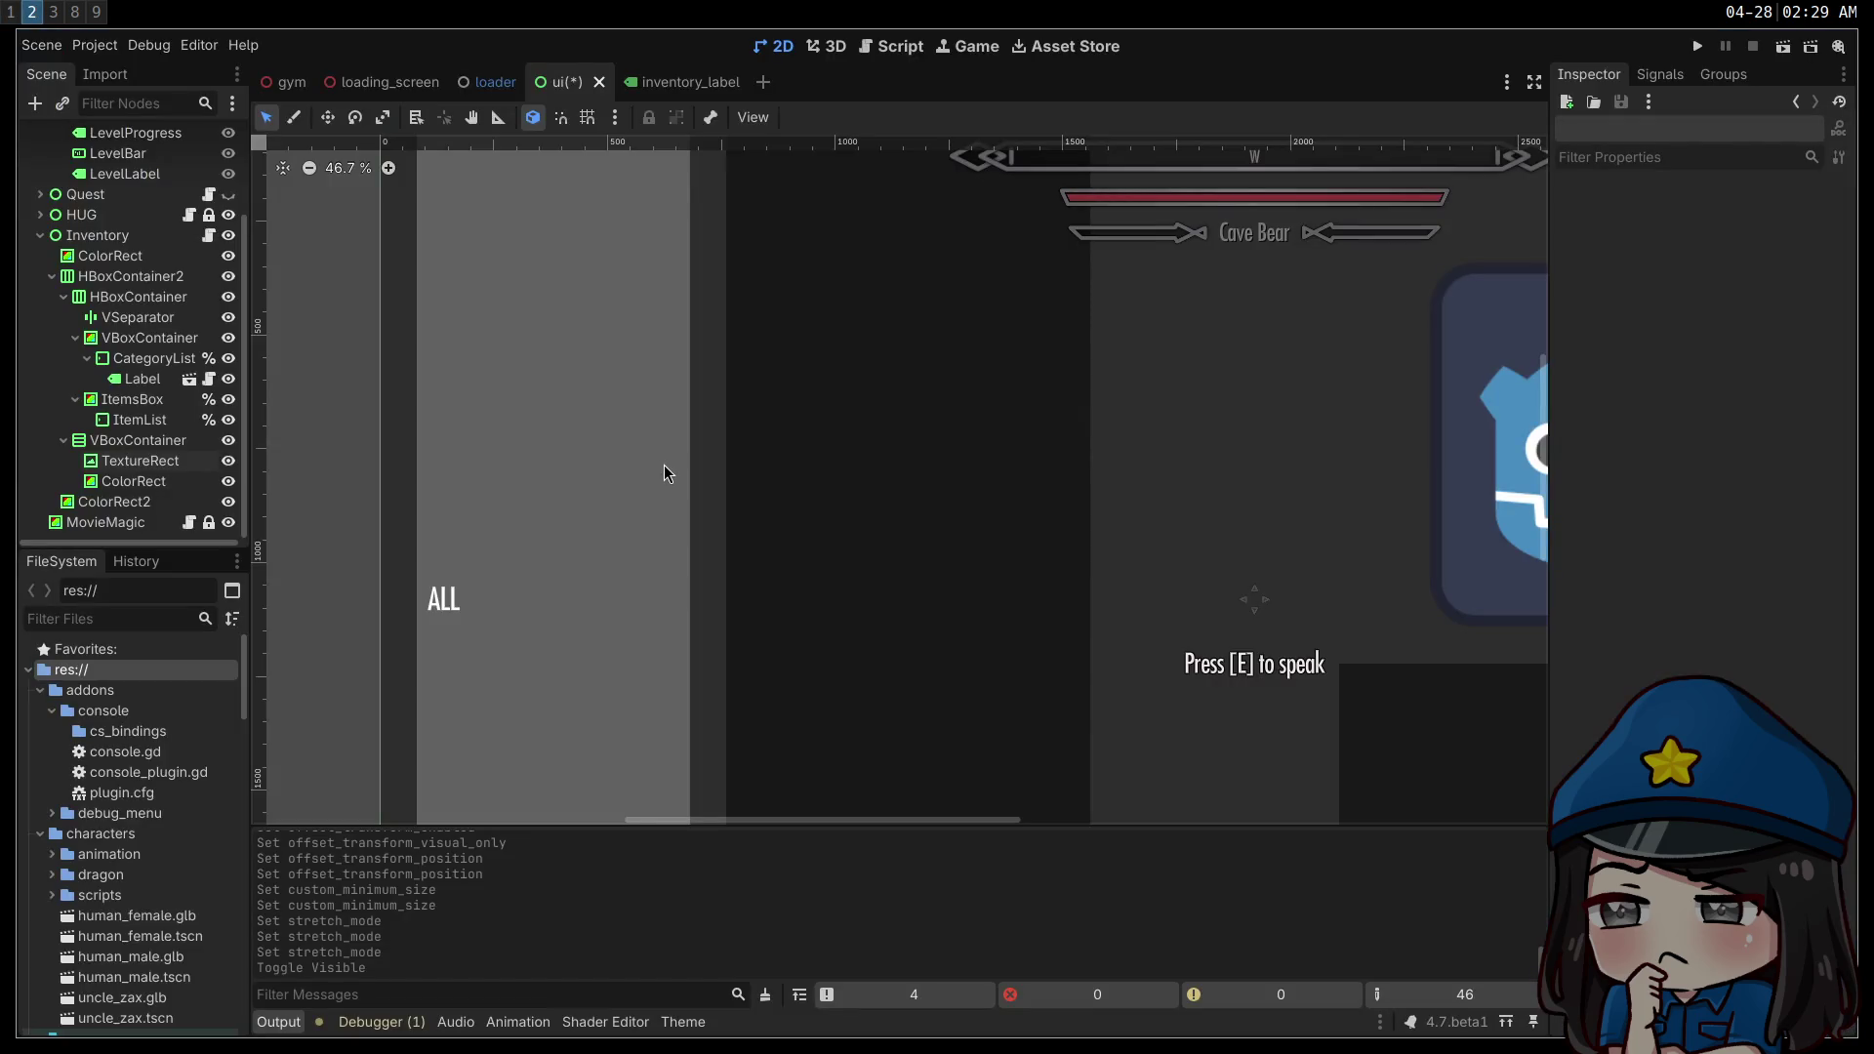
pyautogui.scroll(-5, 829, 427)
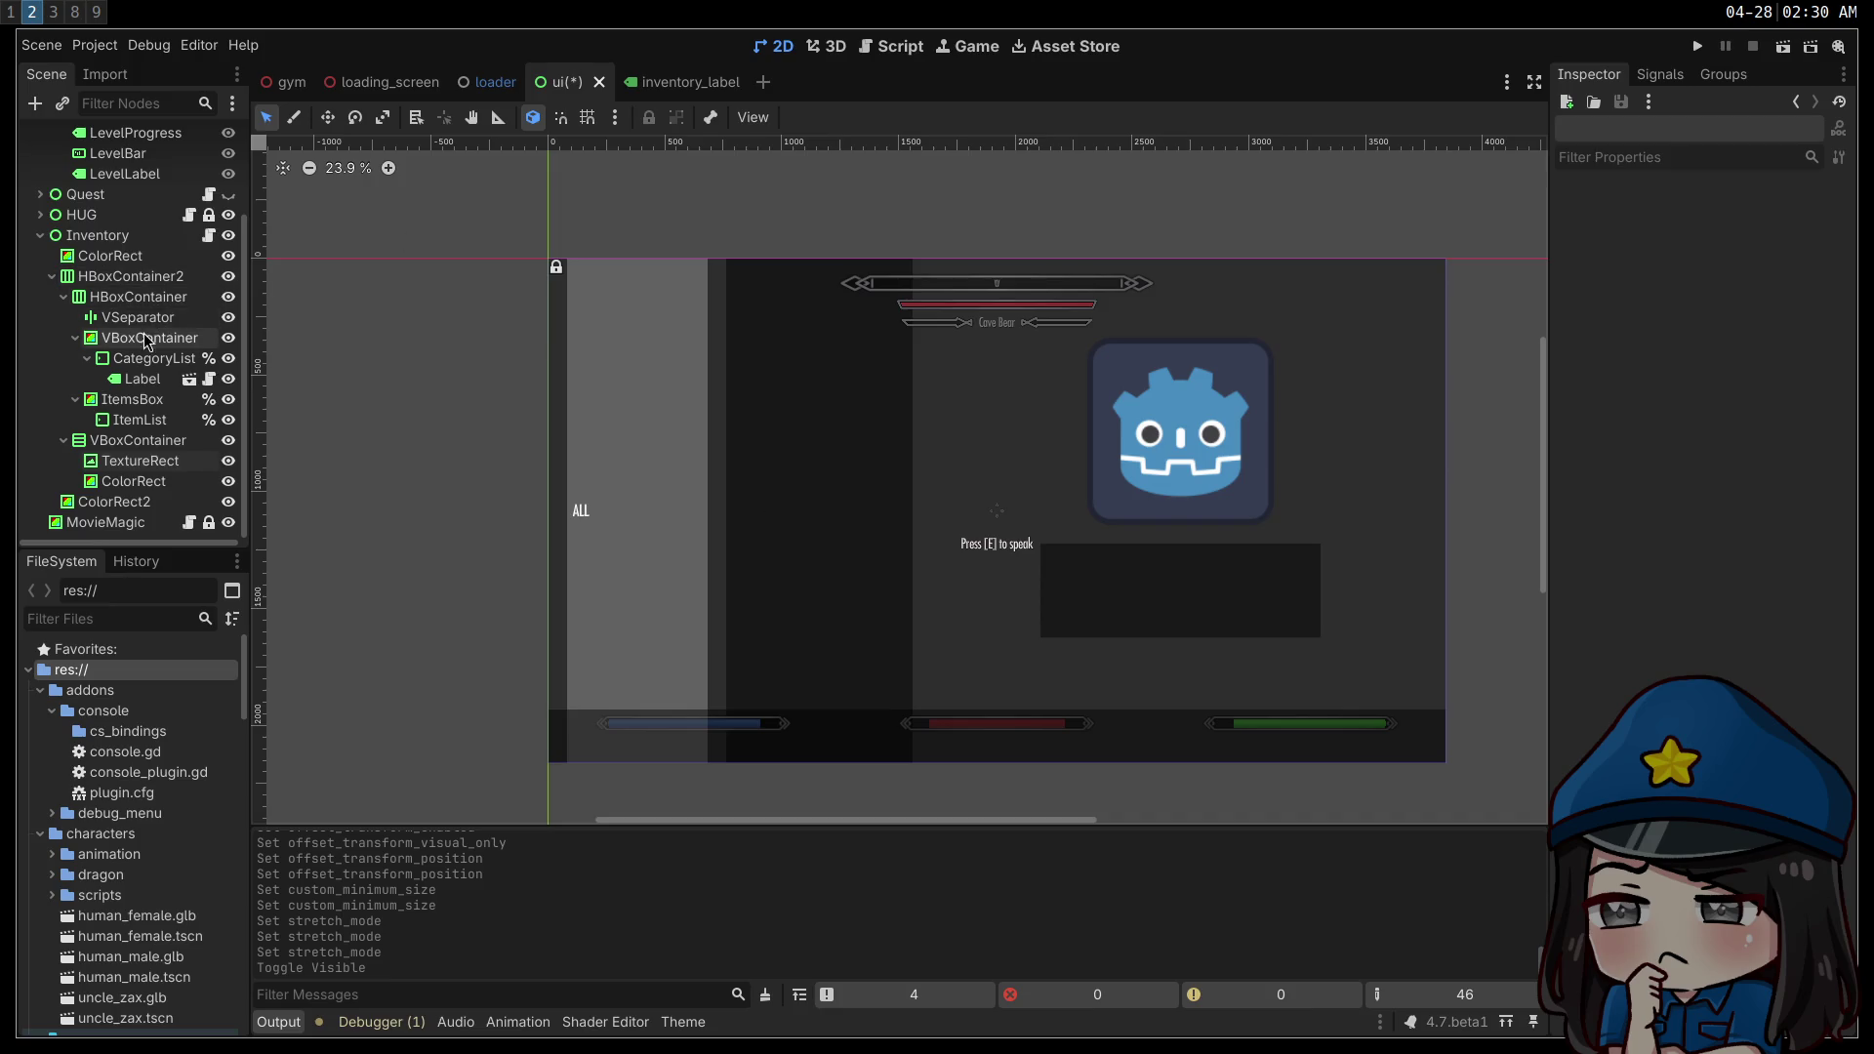
# - Lower the Separation override of HBoxContainer under HBoxContainer2 twice, then check the Skyrim reference
pyautogui.click(121, 298)
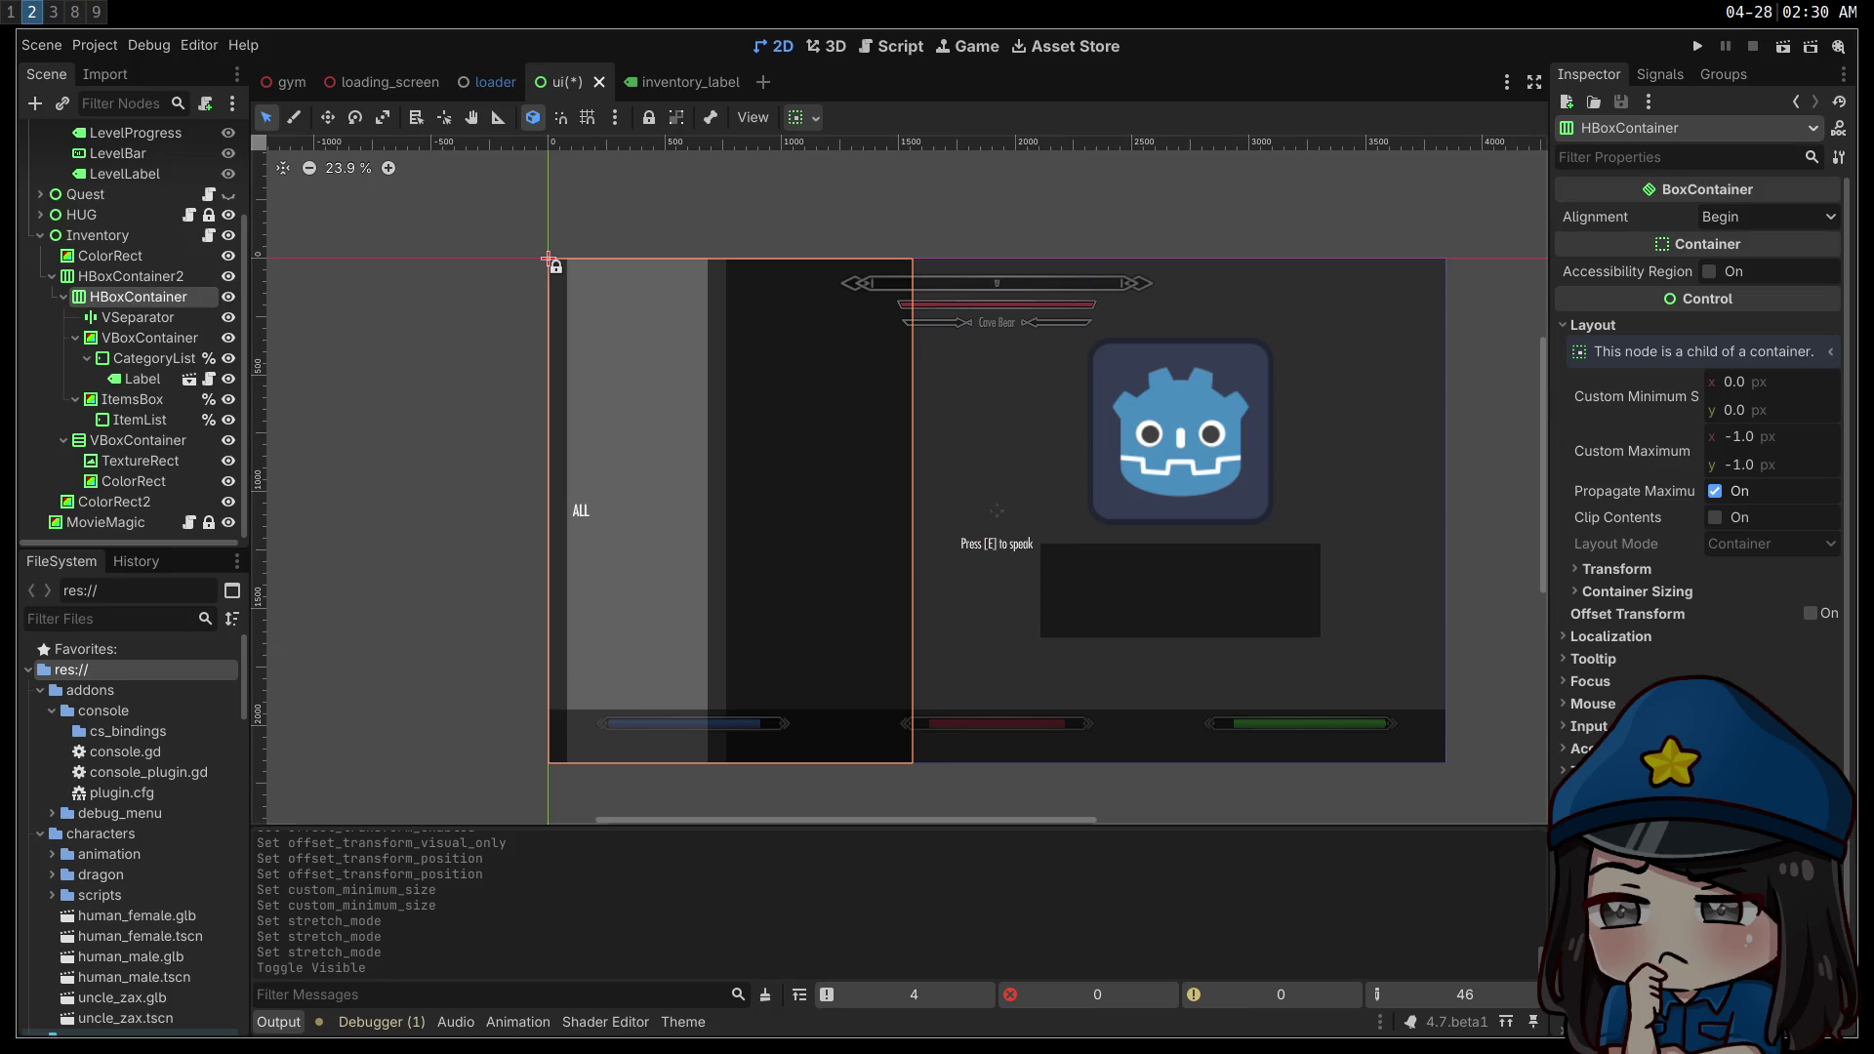
pyautogui.press('Return')
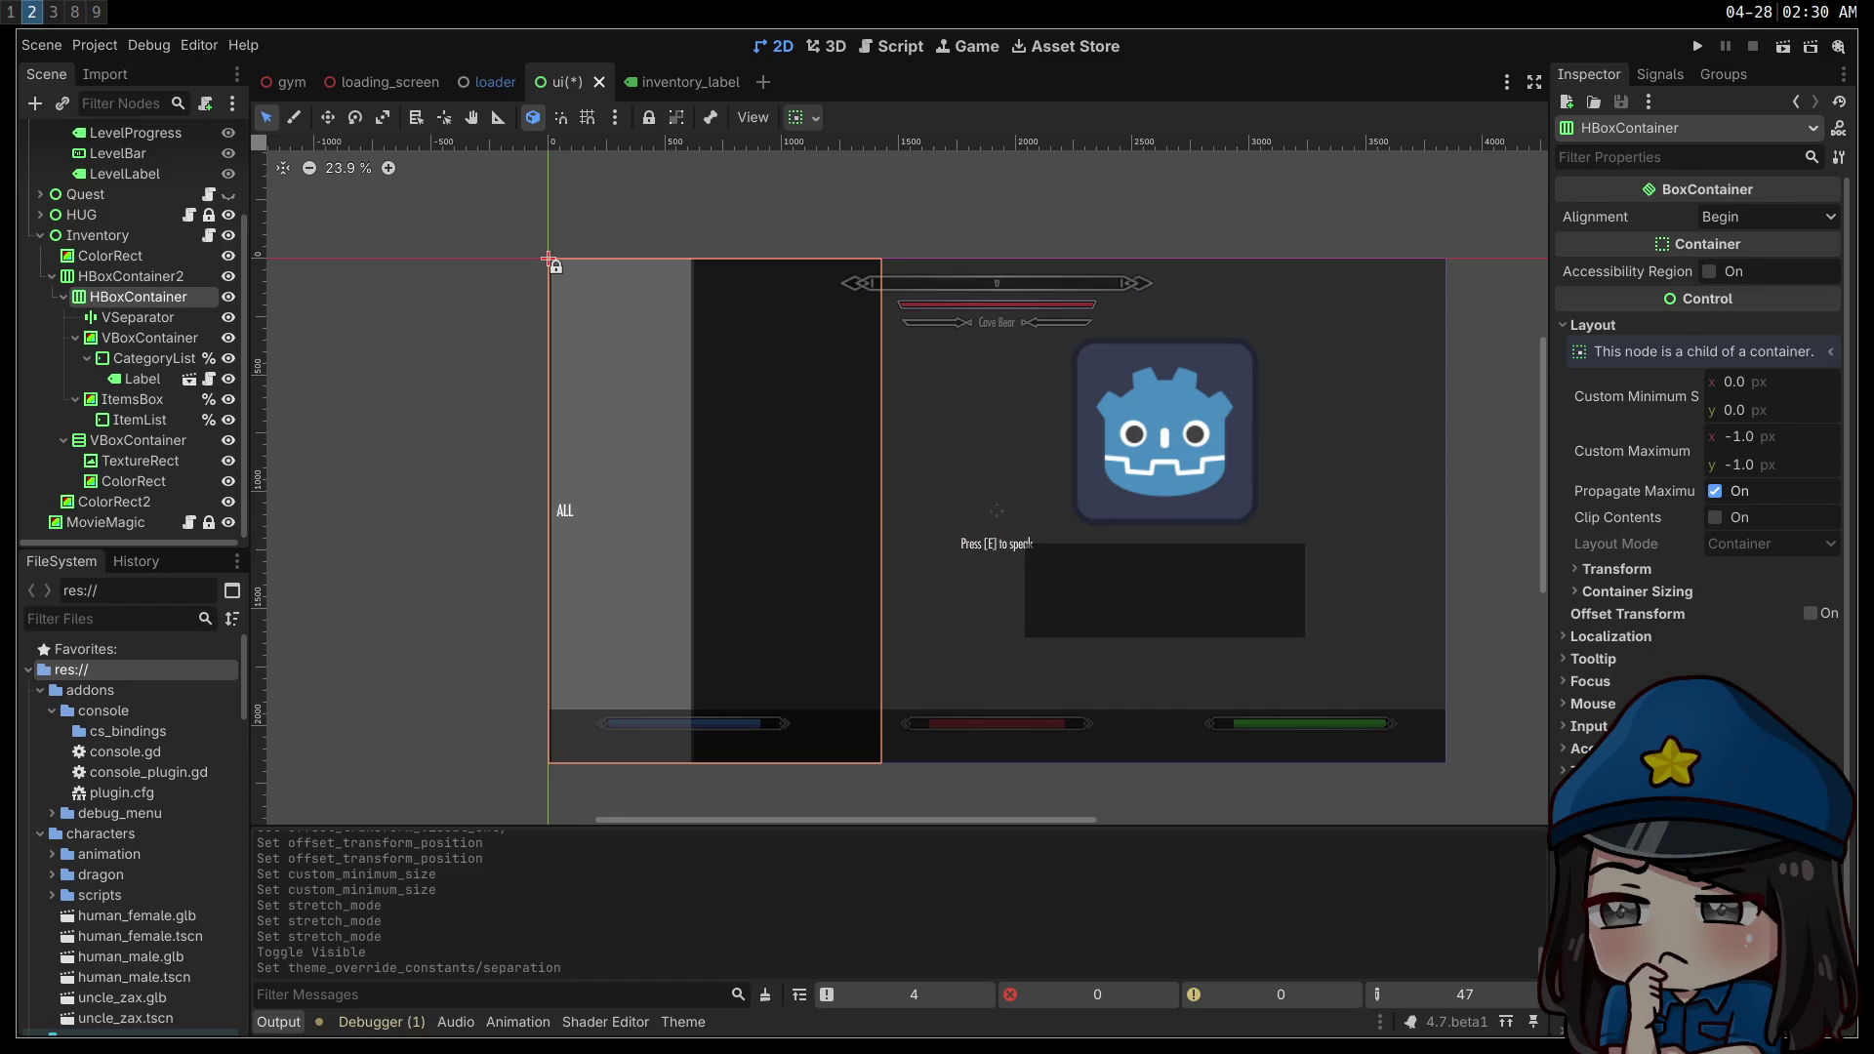
pyautogui.press('Return')
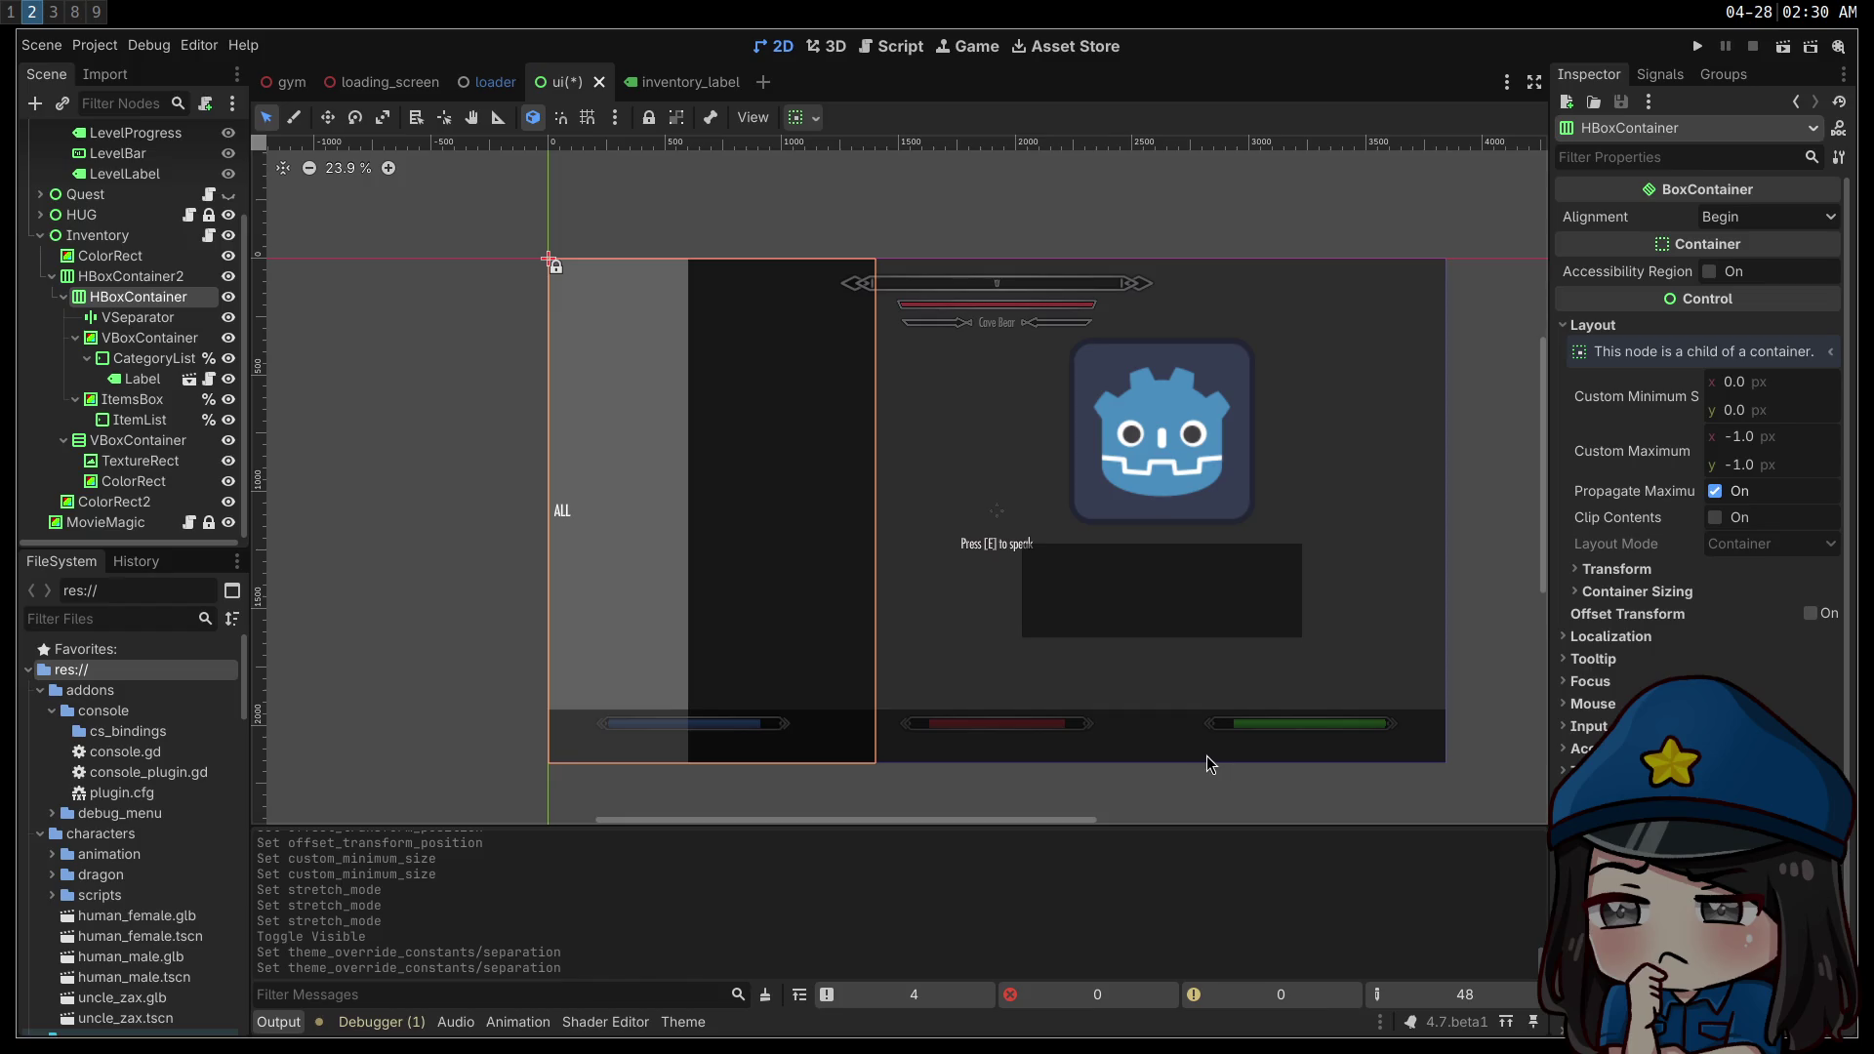
pyautogui.press('super+3')
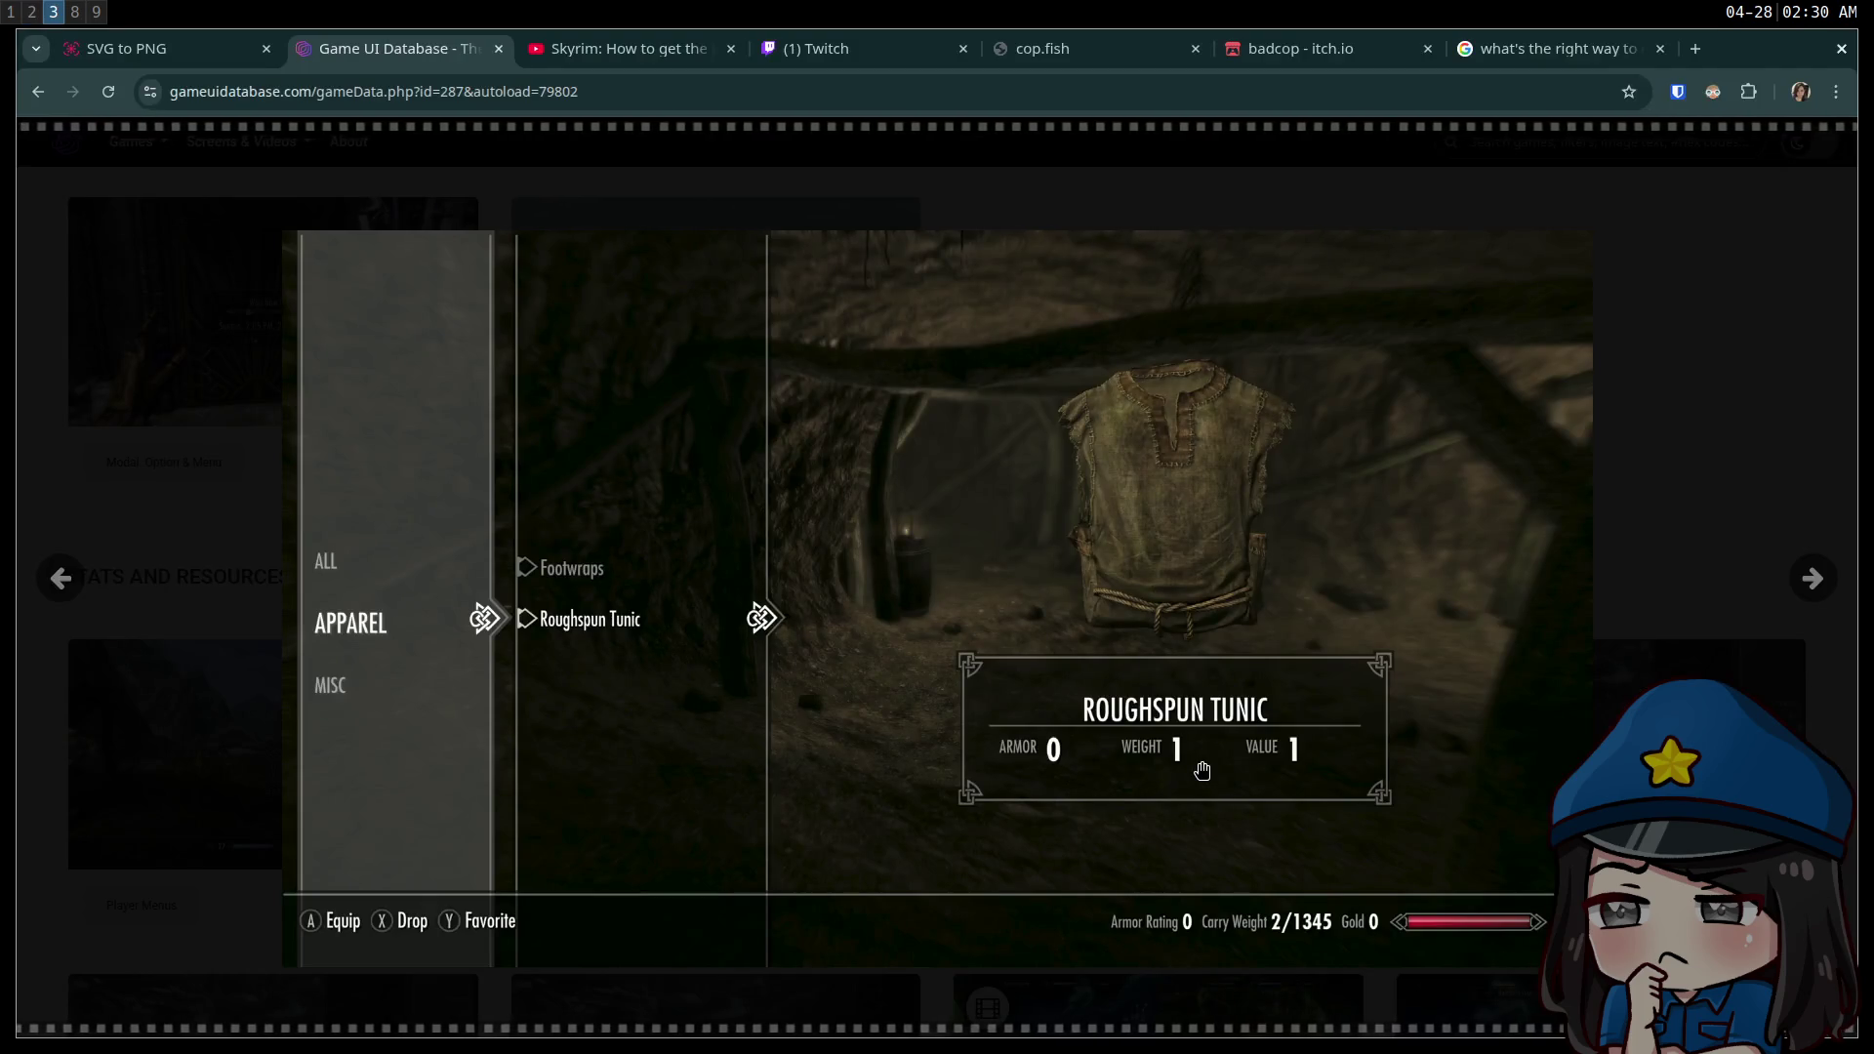
pyautogui.press('super+2')
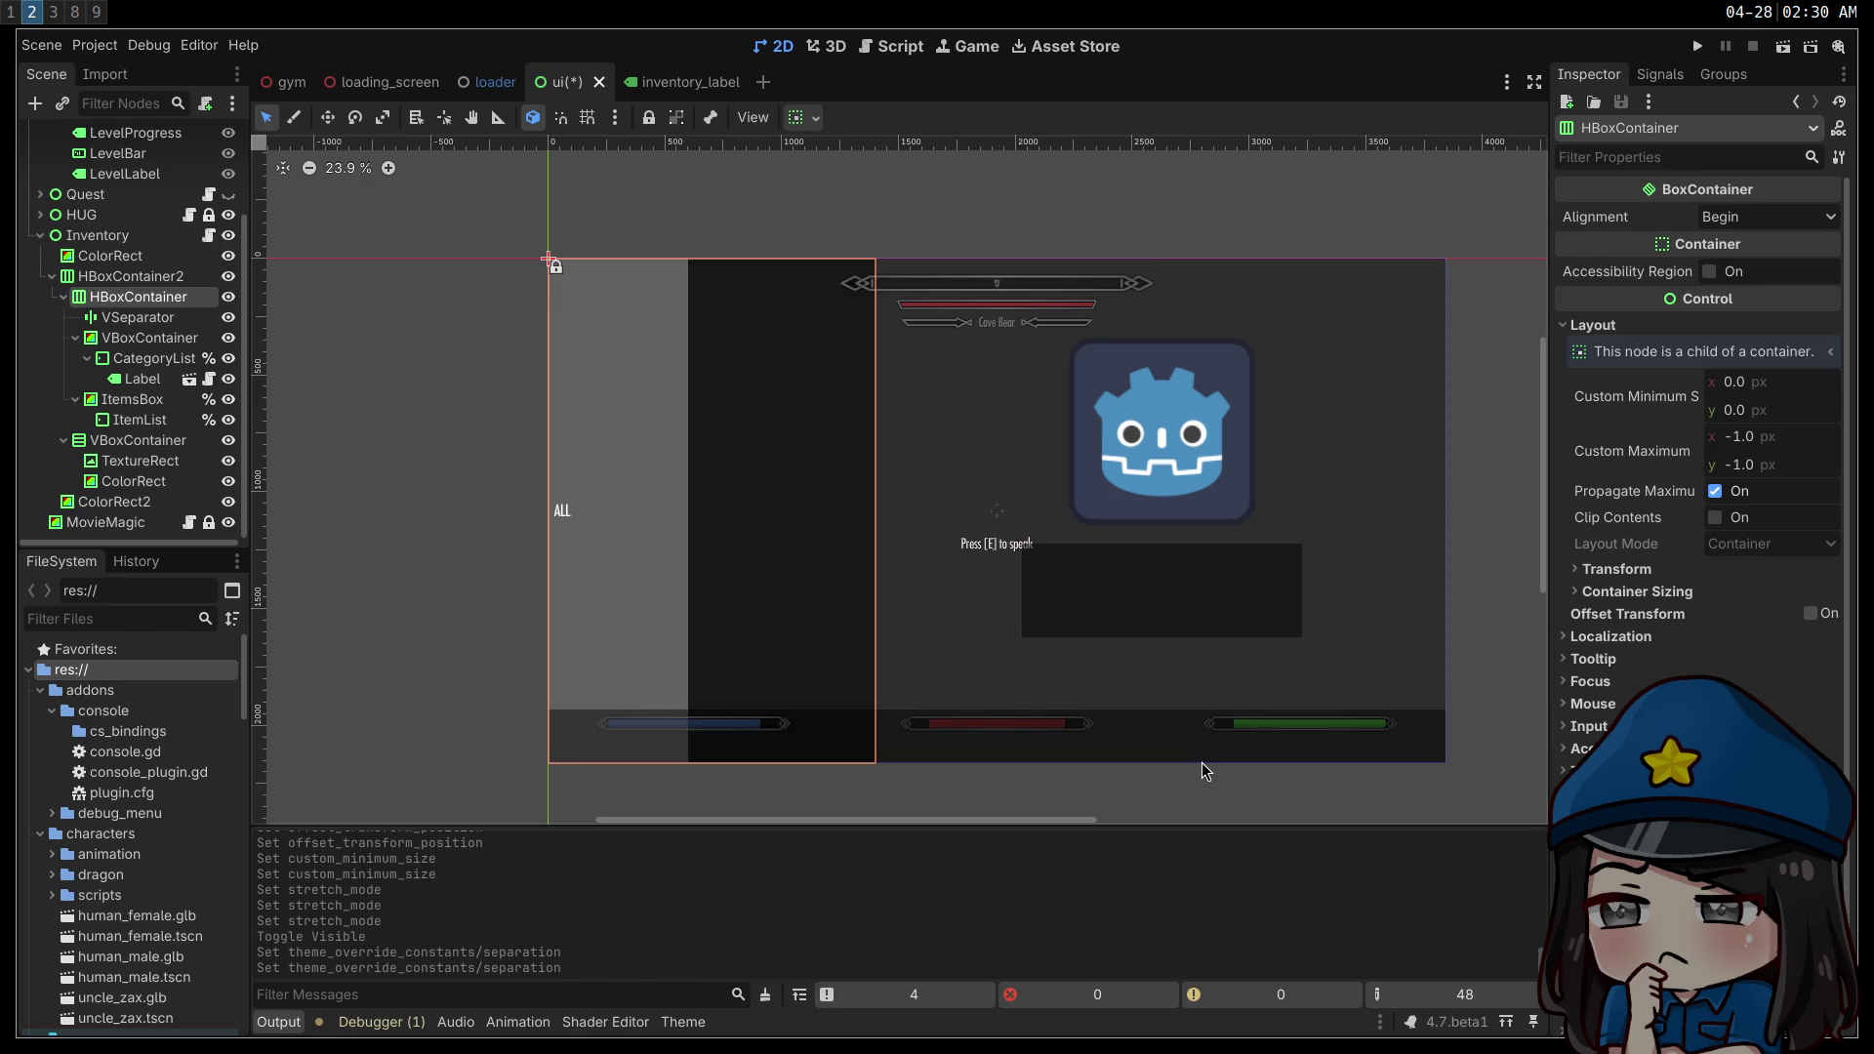
pyautogui.hotkey('ctrl', 'z')
pyautogui.hotkey('ctrl', 'z')
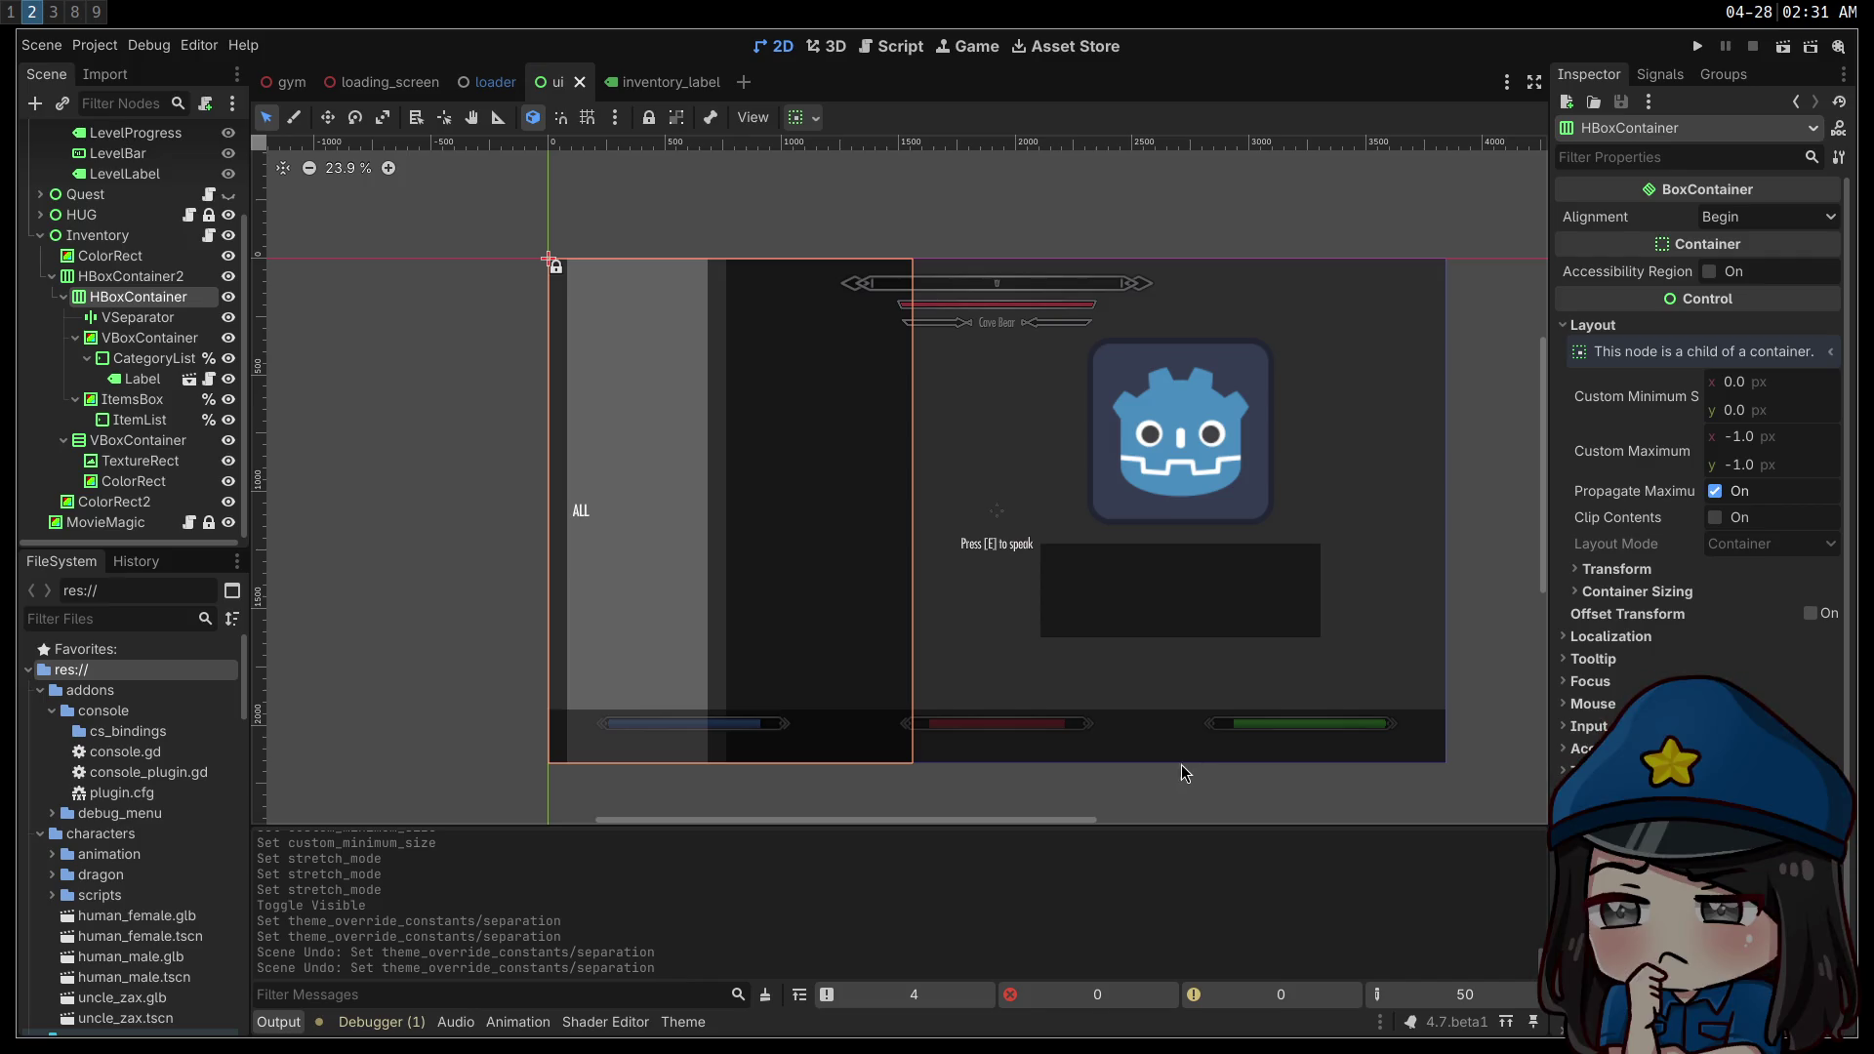
# - Give the 2D canvas more vertical room
pyautogui.moveTo(1063, 832); pyautogui.dragTo(1067, 922)
# - Pan the canvas toward the left of the layout and zoom in on the inventory containers
pyautogui.moveTo(979, 803)
pyautogui.mouseDown()
pyautogui.moveTo(900, 820)
pyautogui.moveTo(912, 849)
pyautogui.mouseUp()
pyautogui.scroll(1, 900, 820)
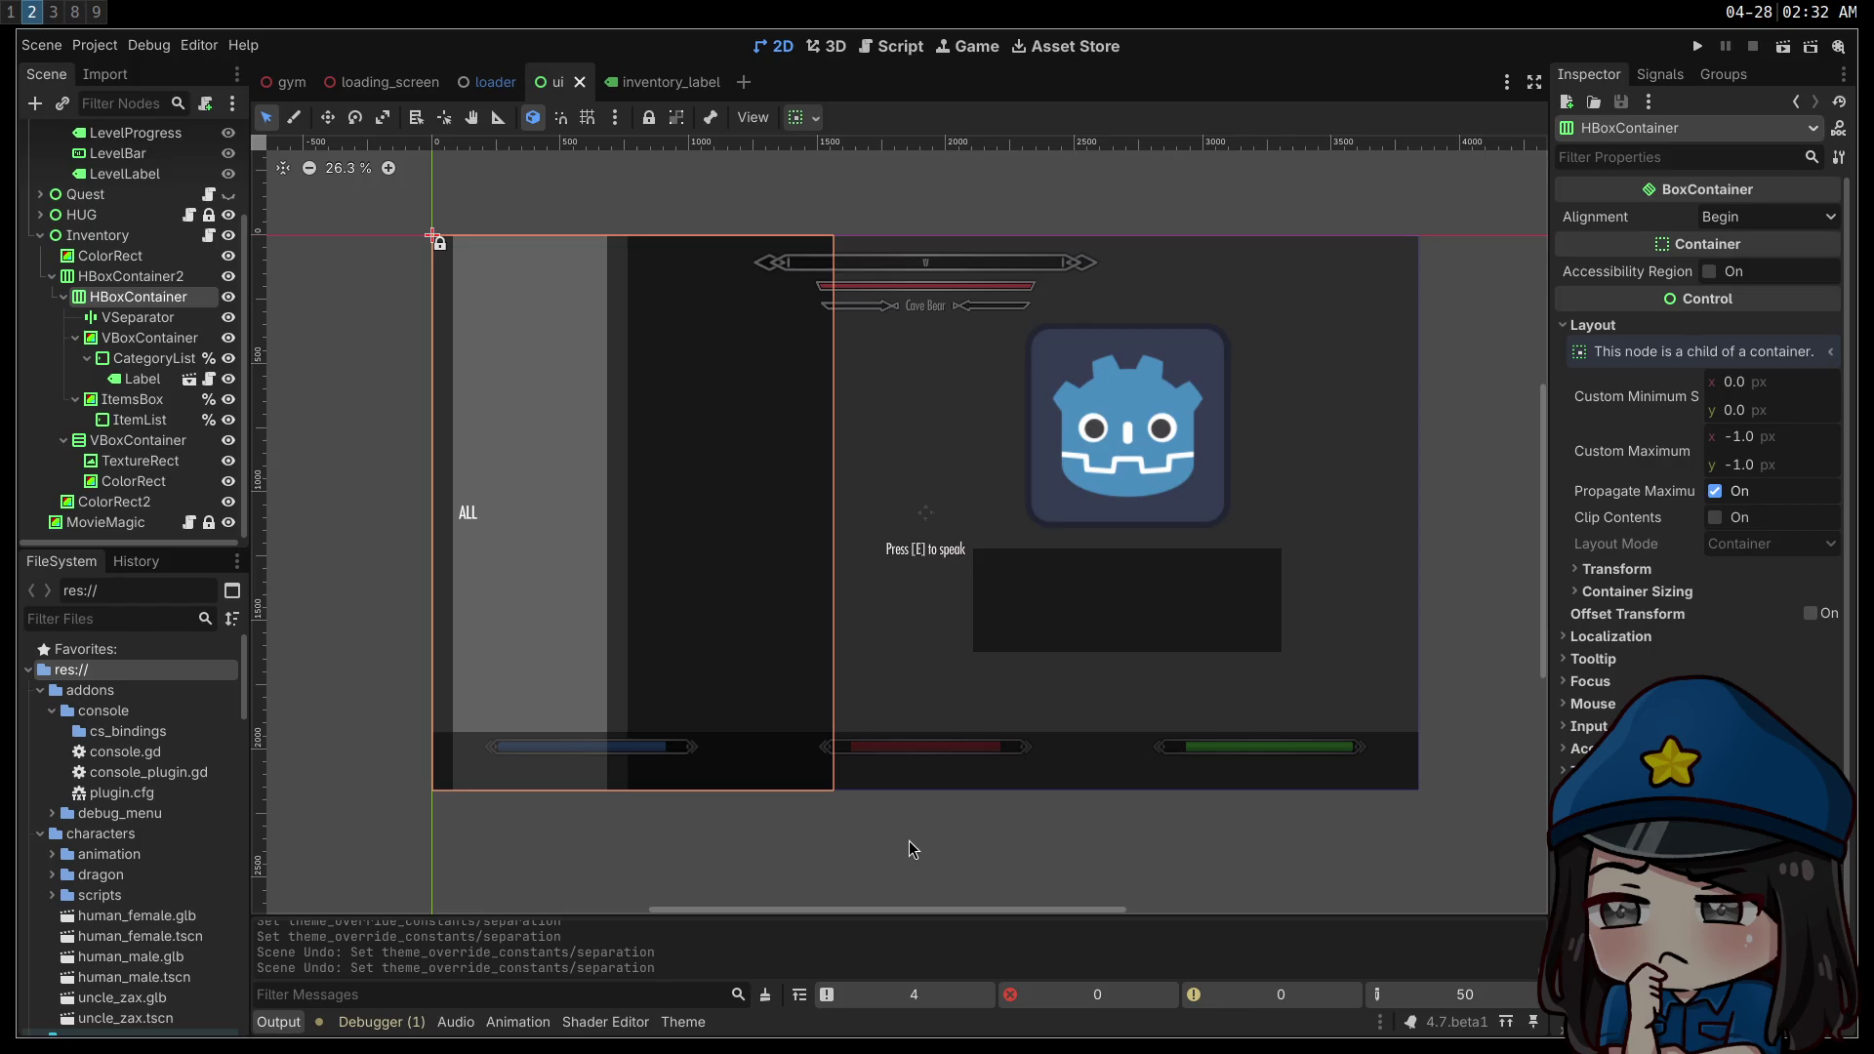
pyautogui.press('super+3')
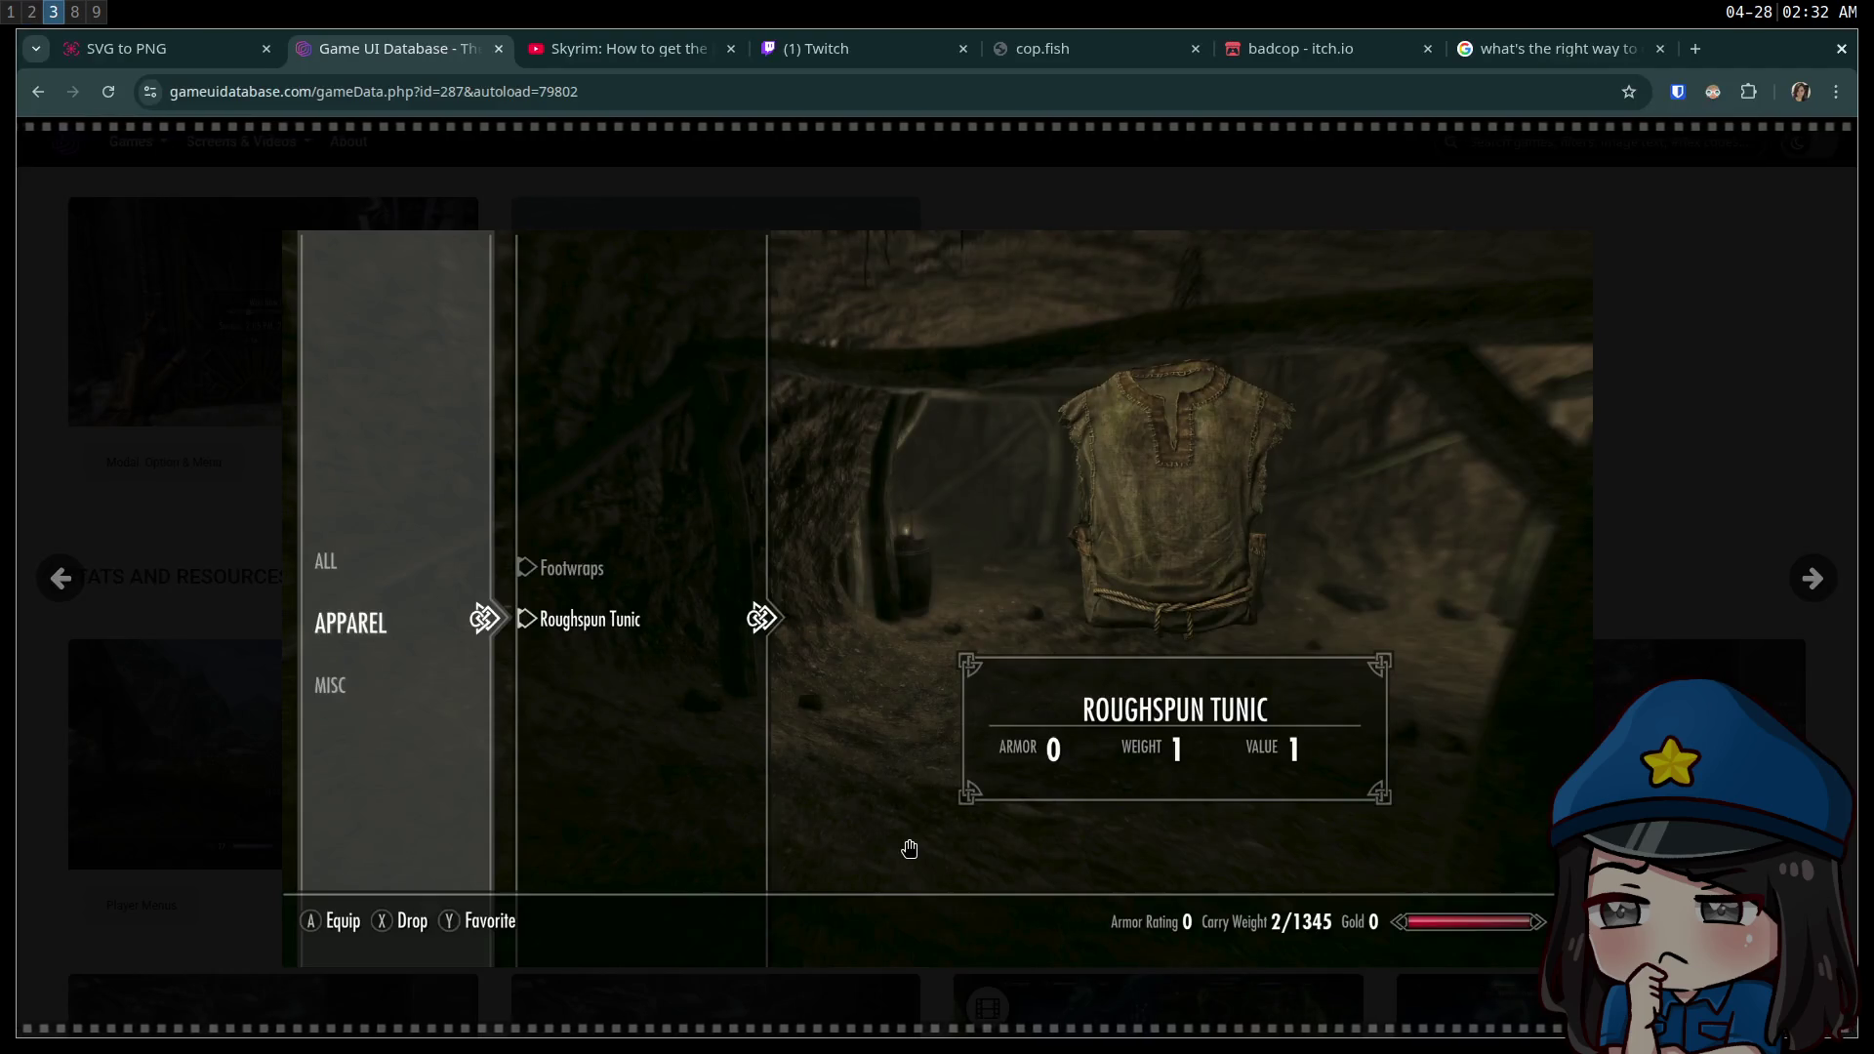
pyautogui.press('super+2')
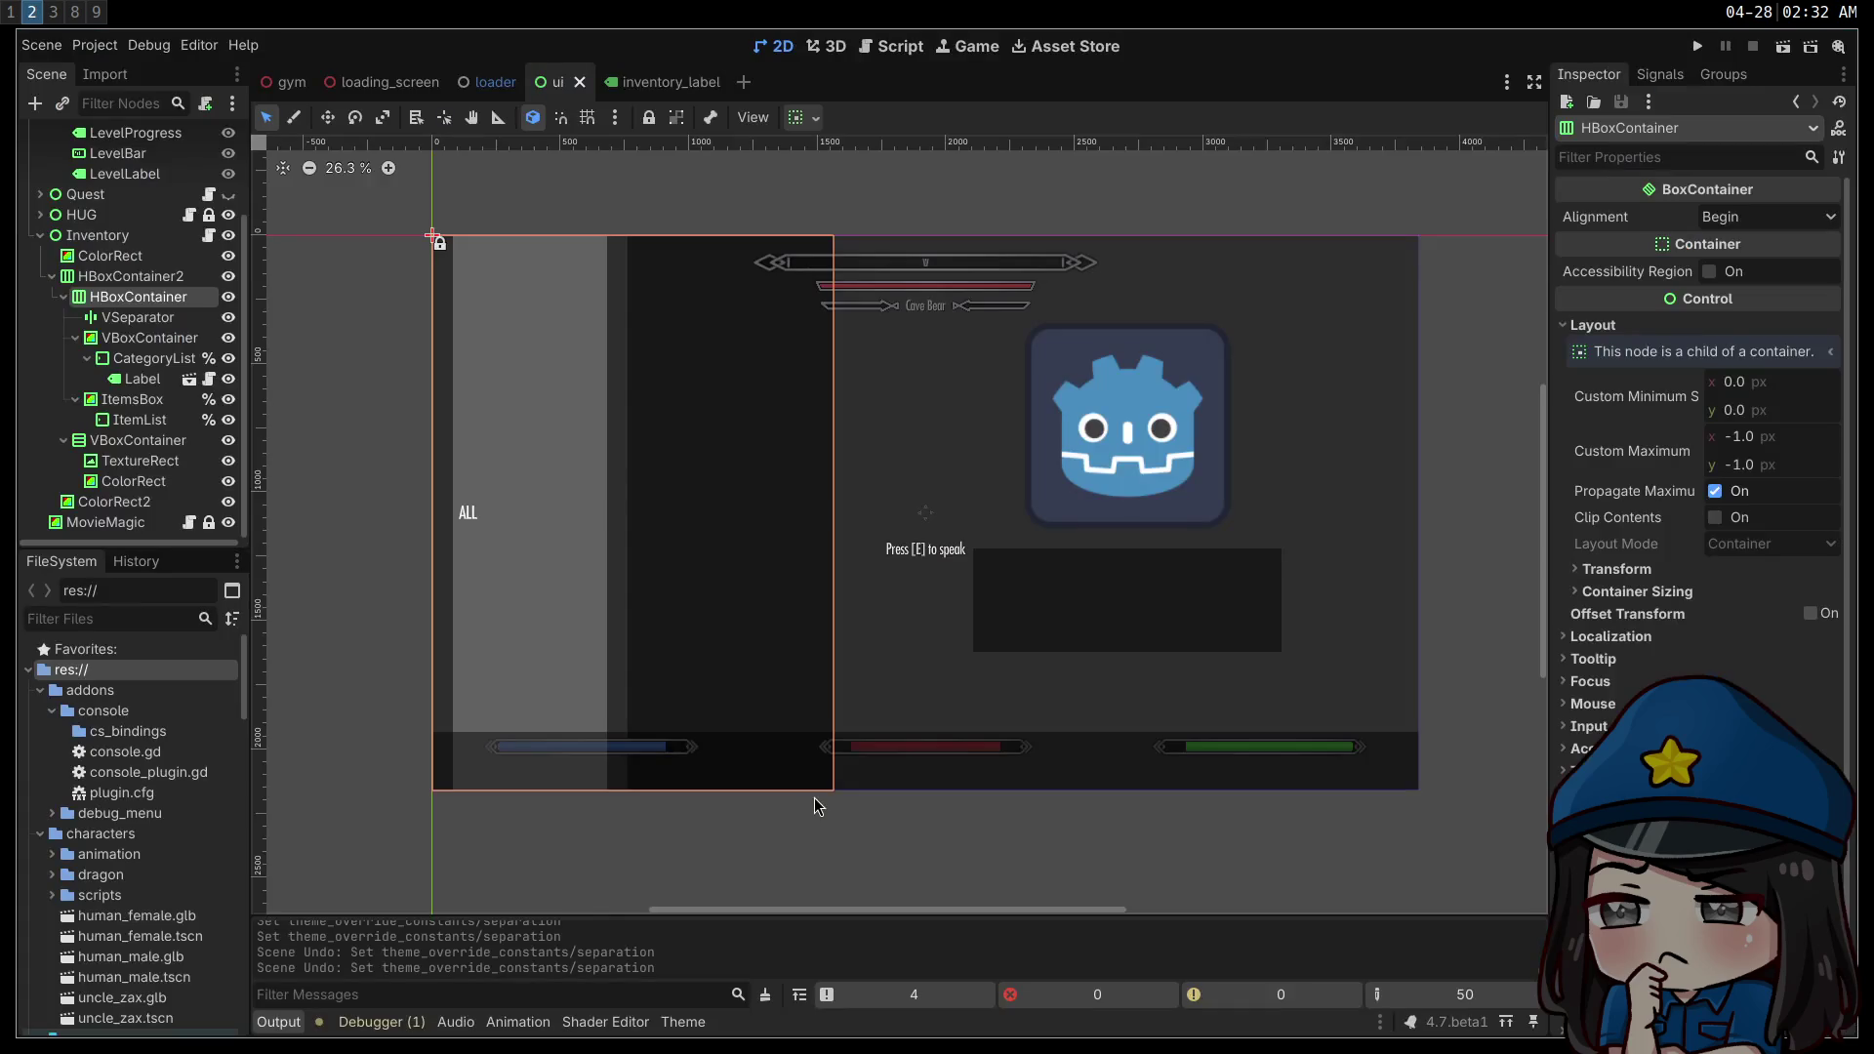
pyautogui.press('super+3')
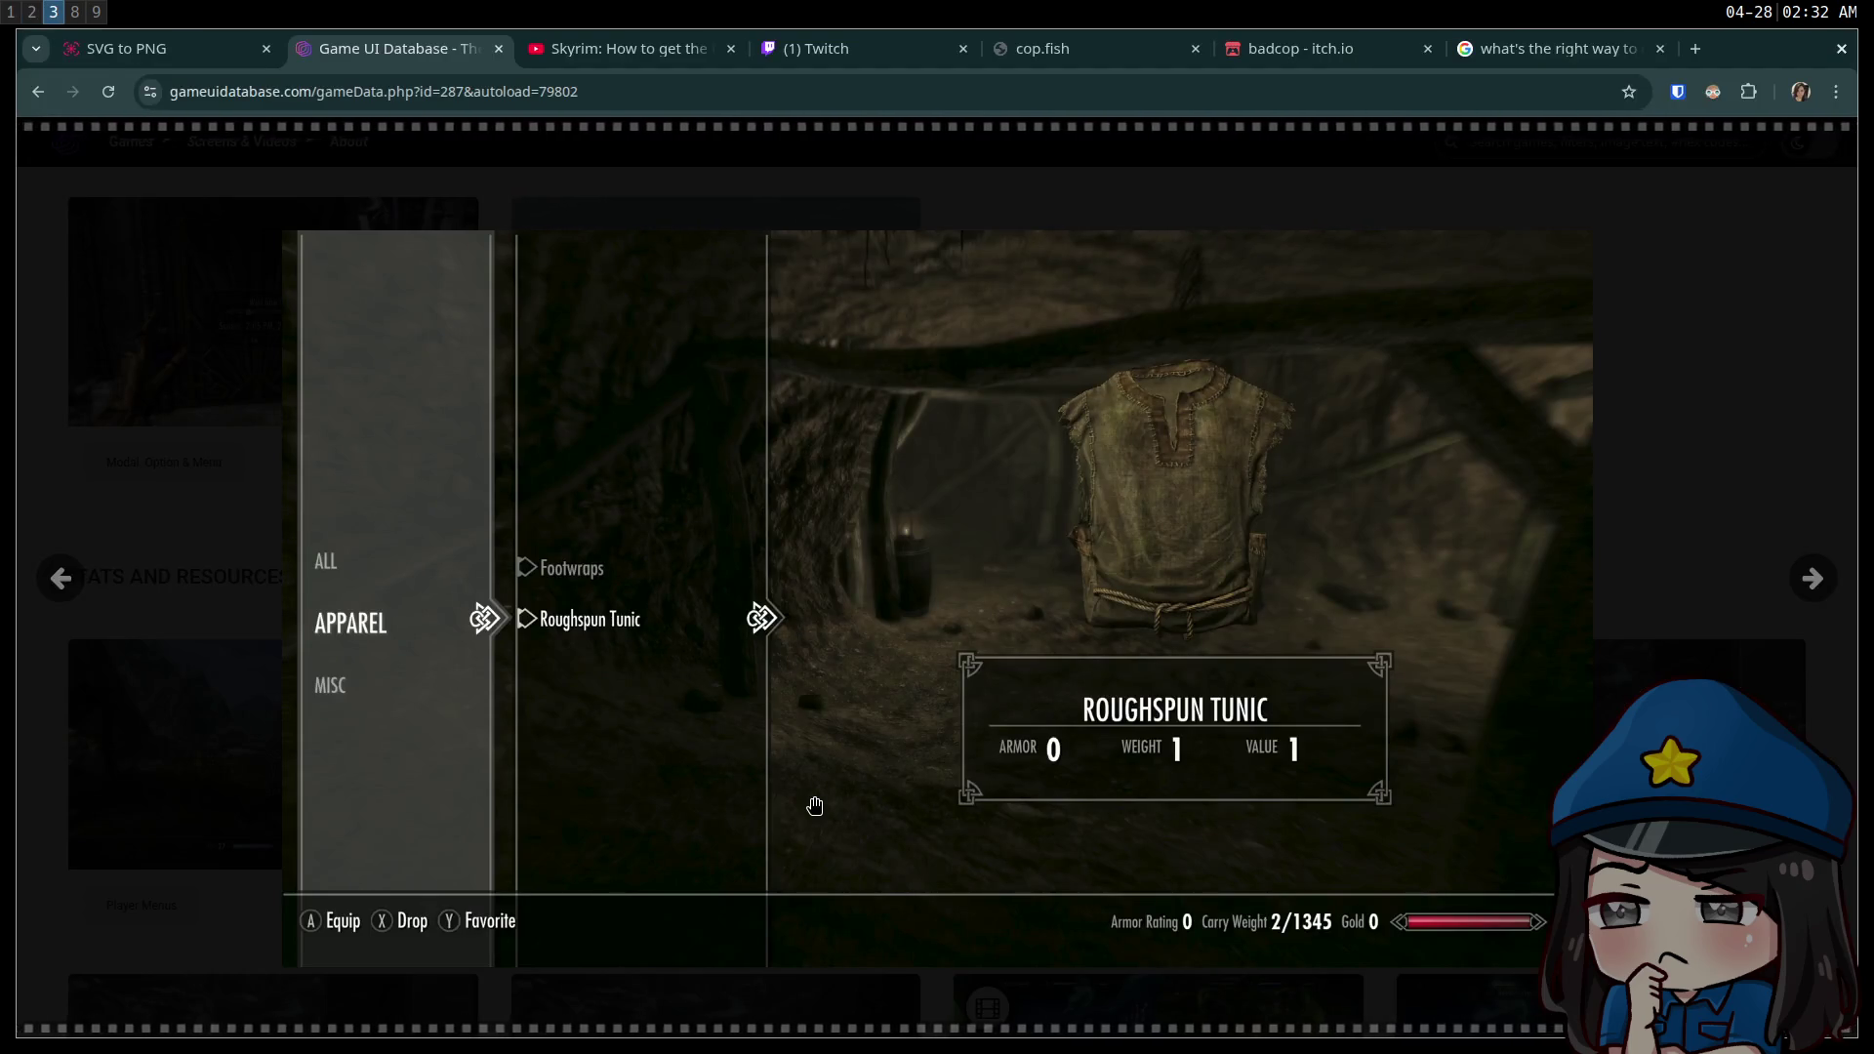
pyautogui.press('super+2')
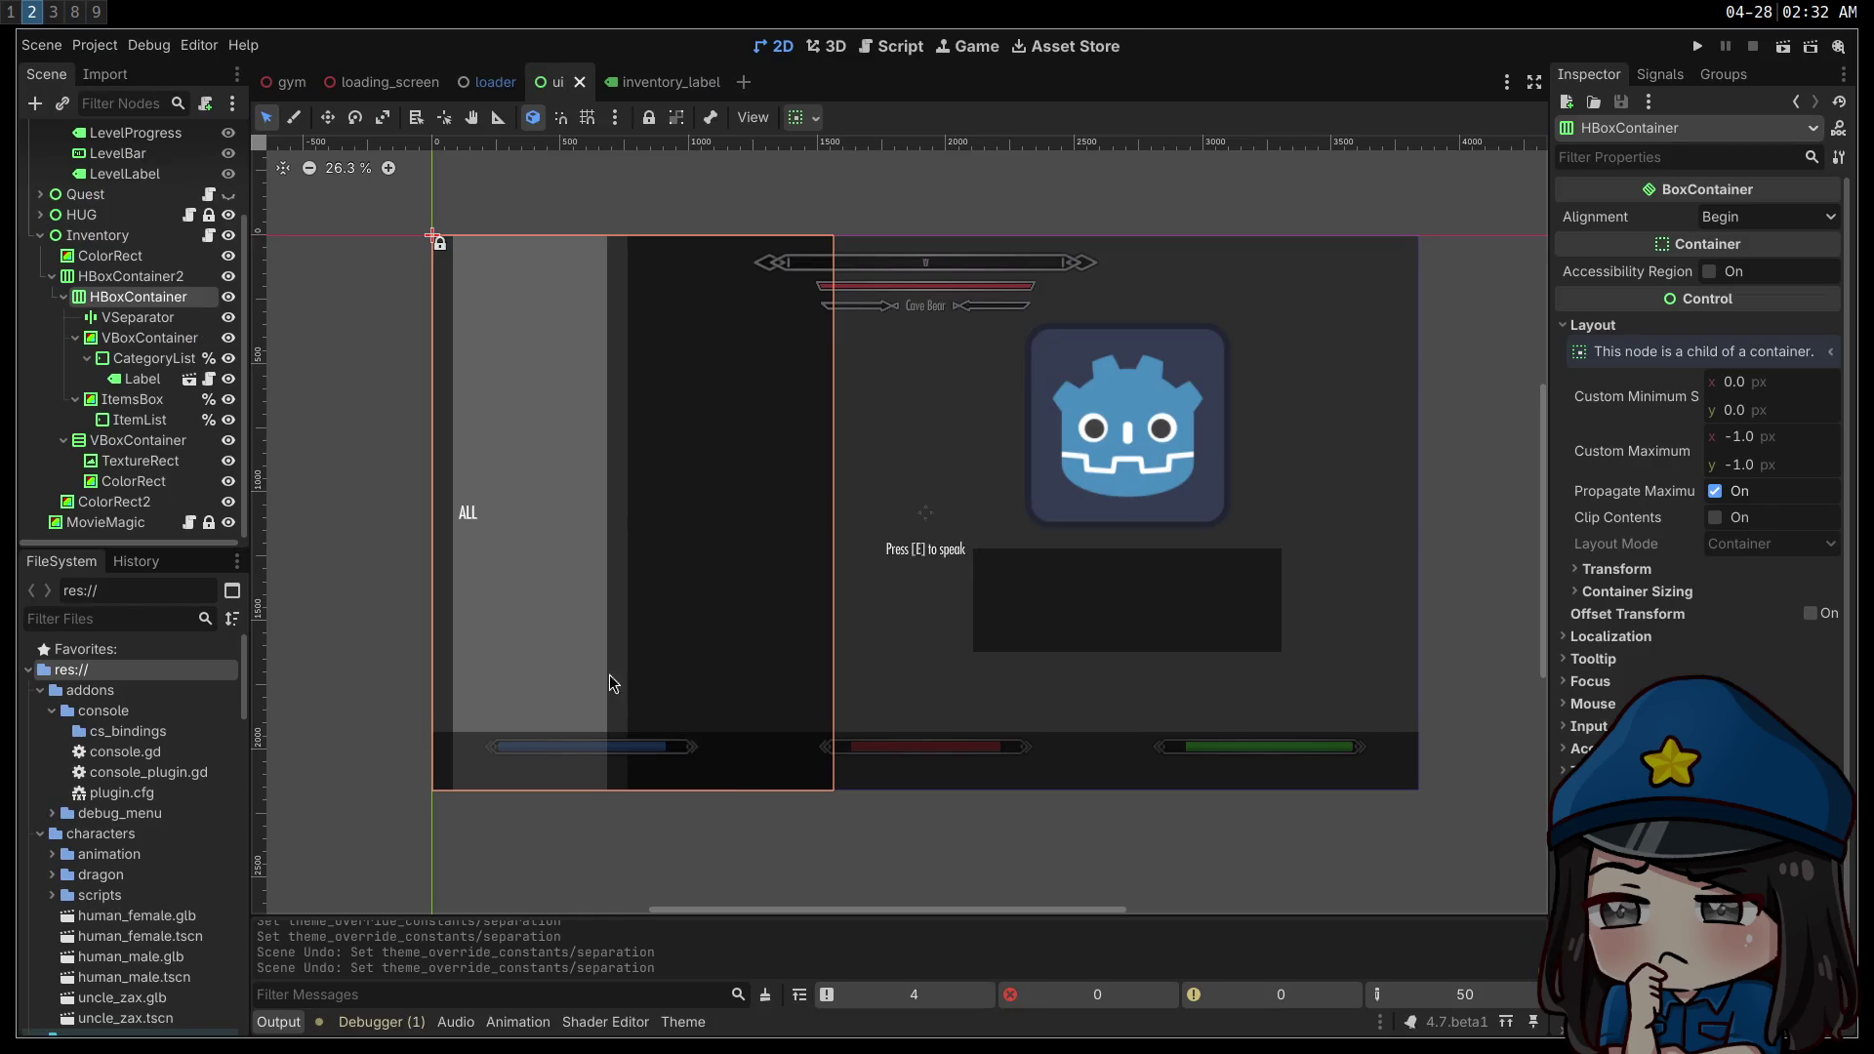
# - Change the ItemsBox panel's background colour and save the ui scene
pyautogui.click(153, 342)
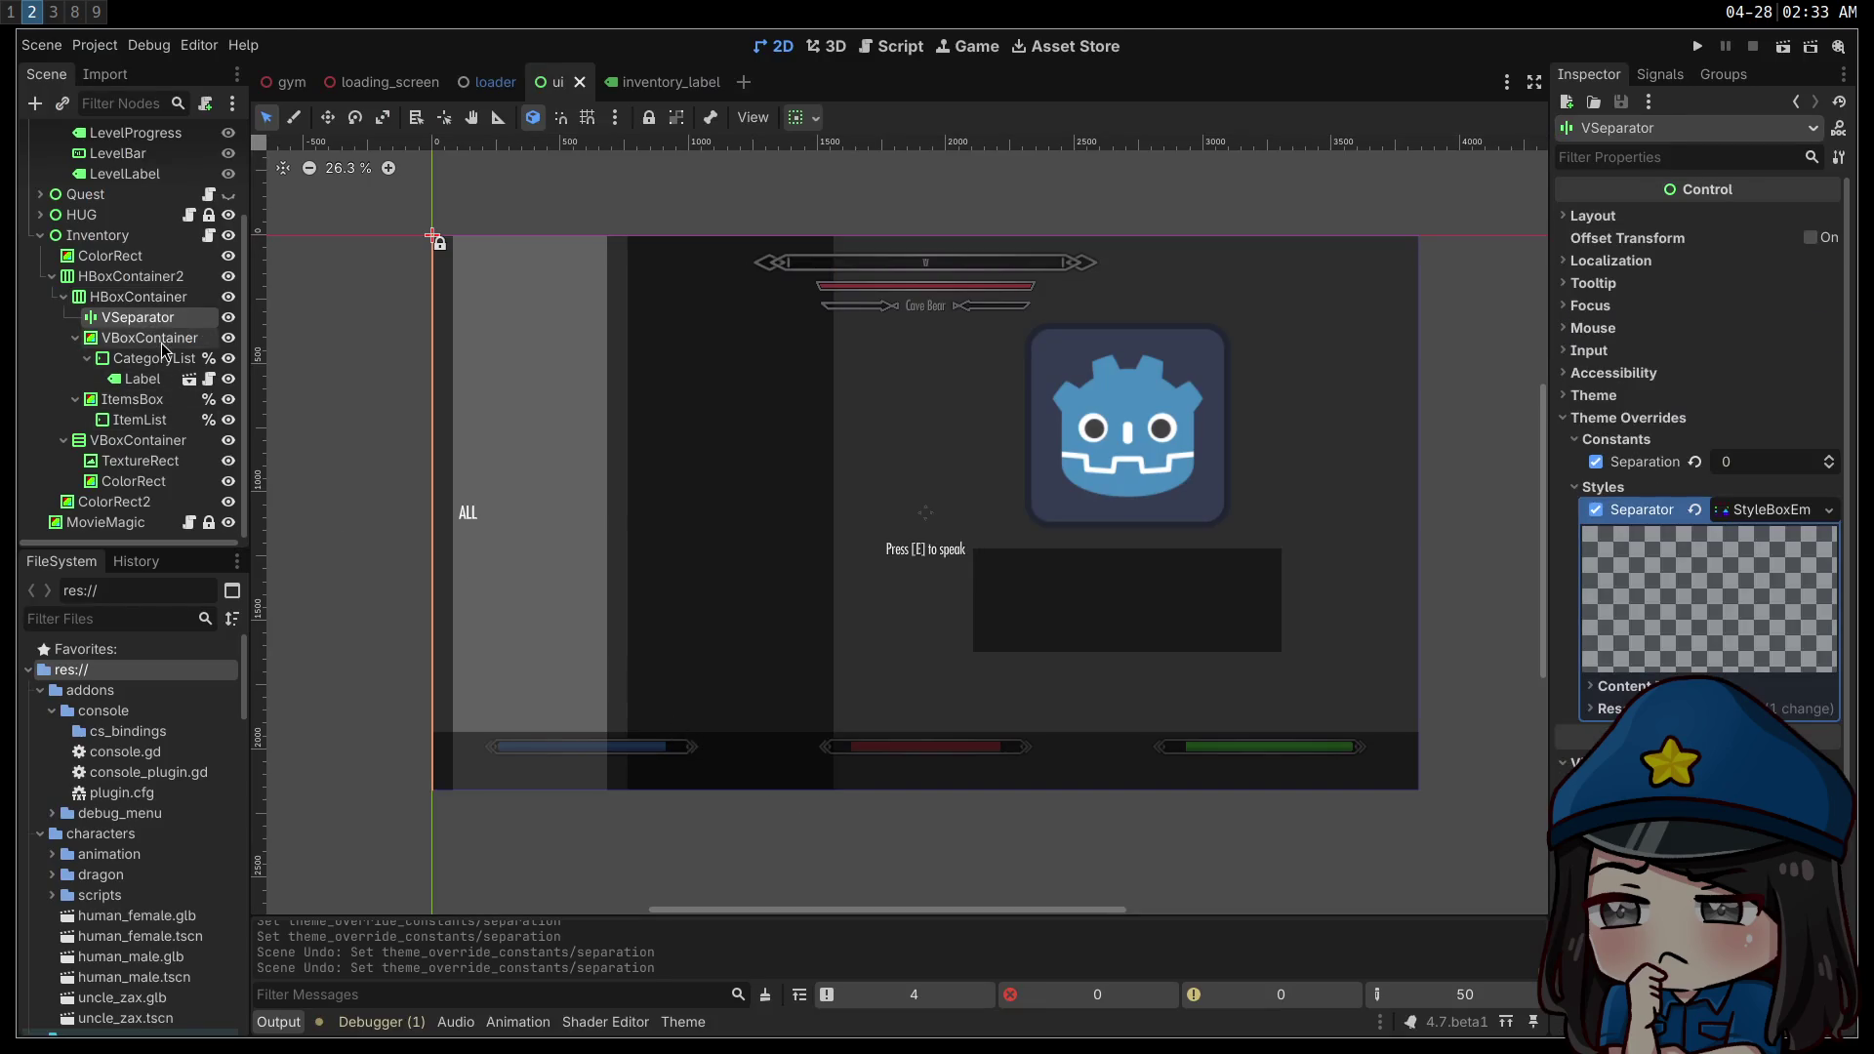
pyautogui.click(140, 402)
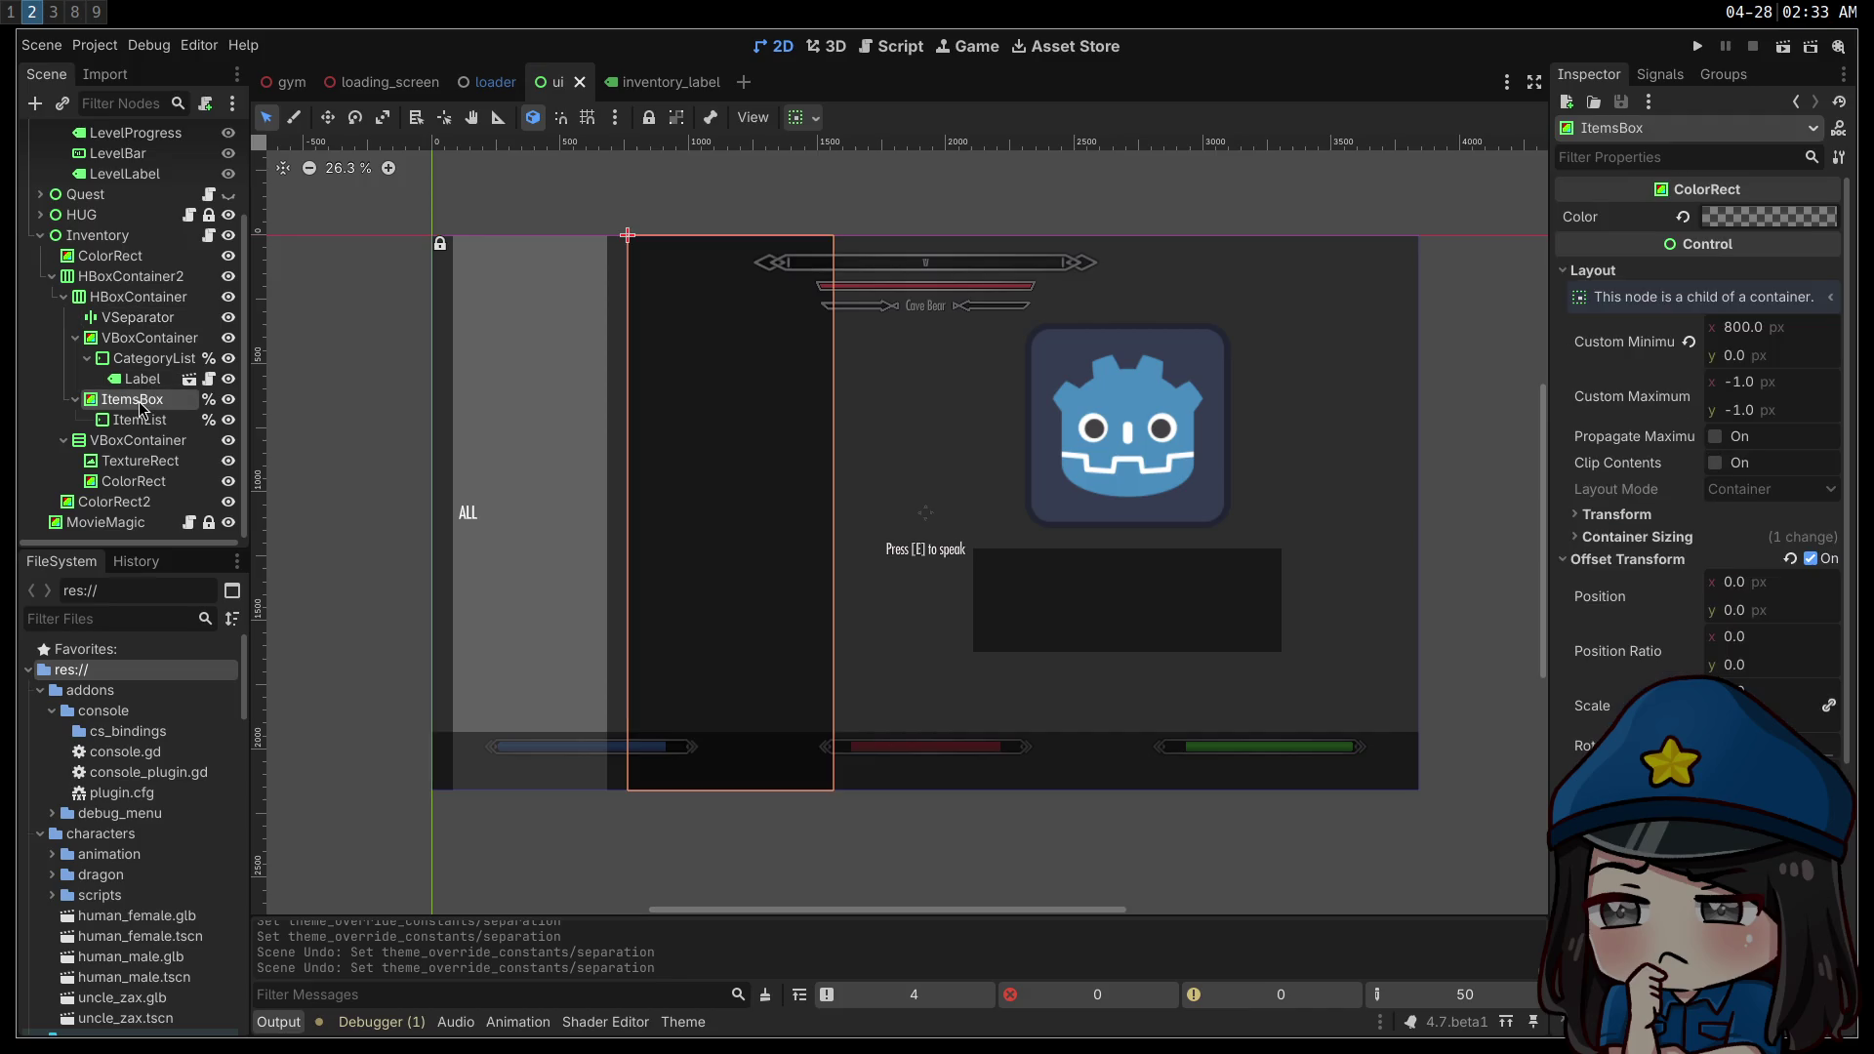
pyautogui.click(1747, 224)
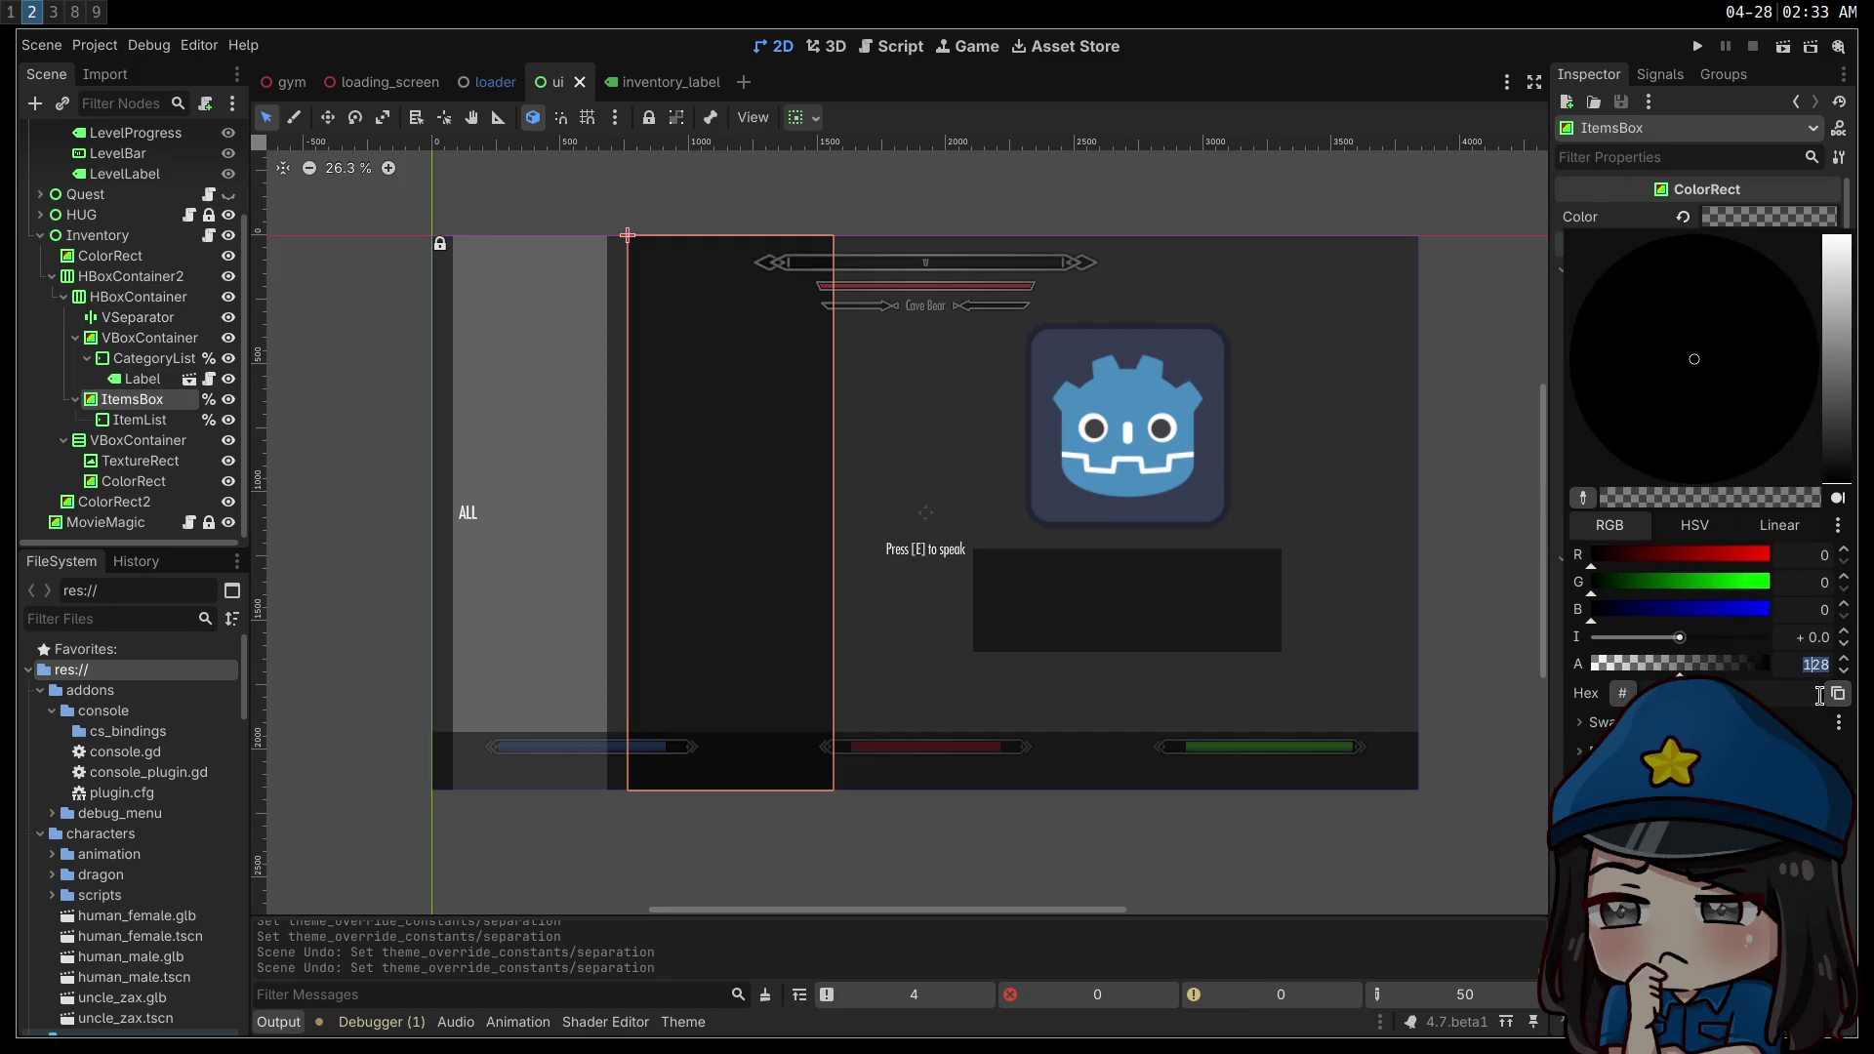
pyautogui.press('Return')
pyautogui.click(992, 868)
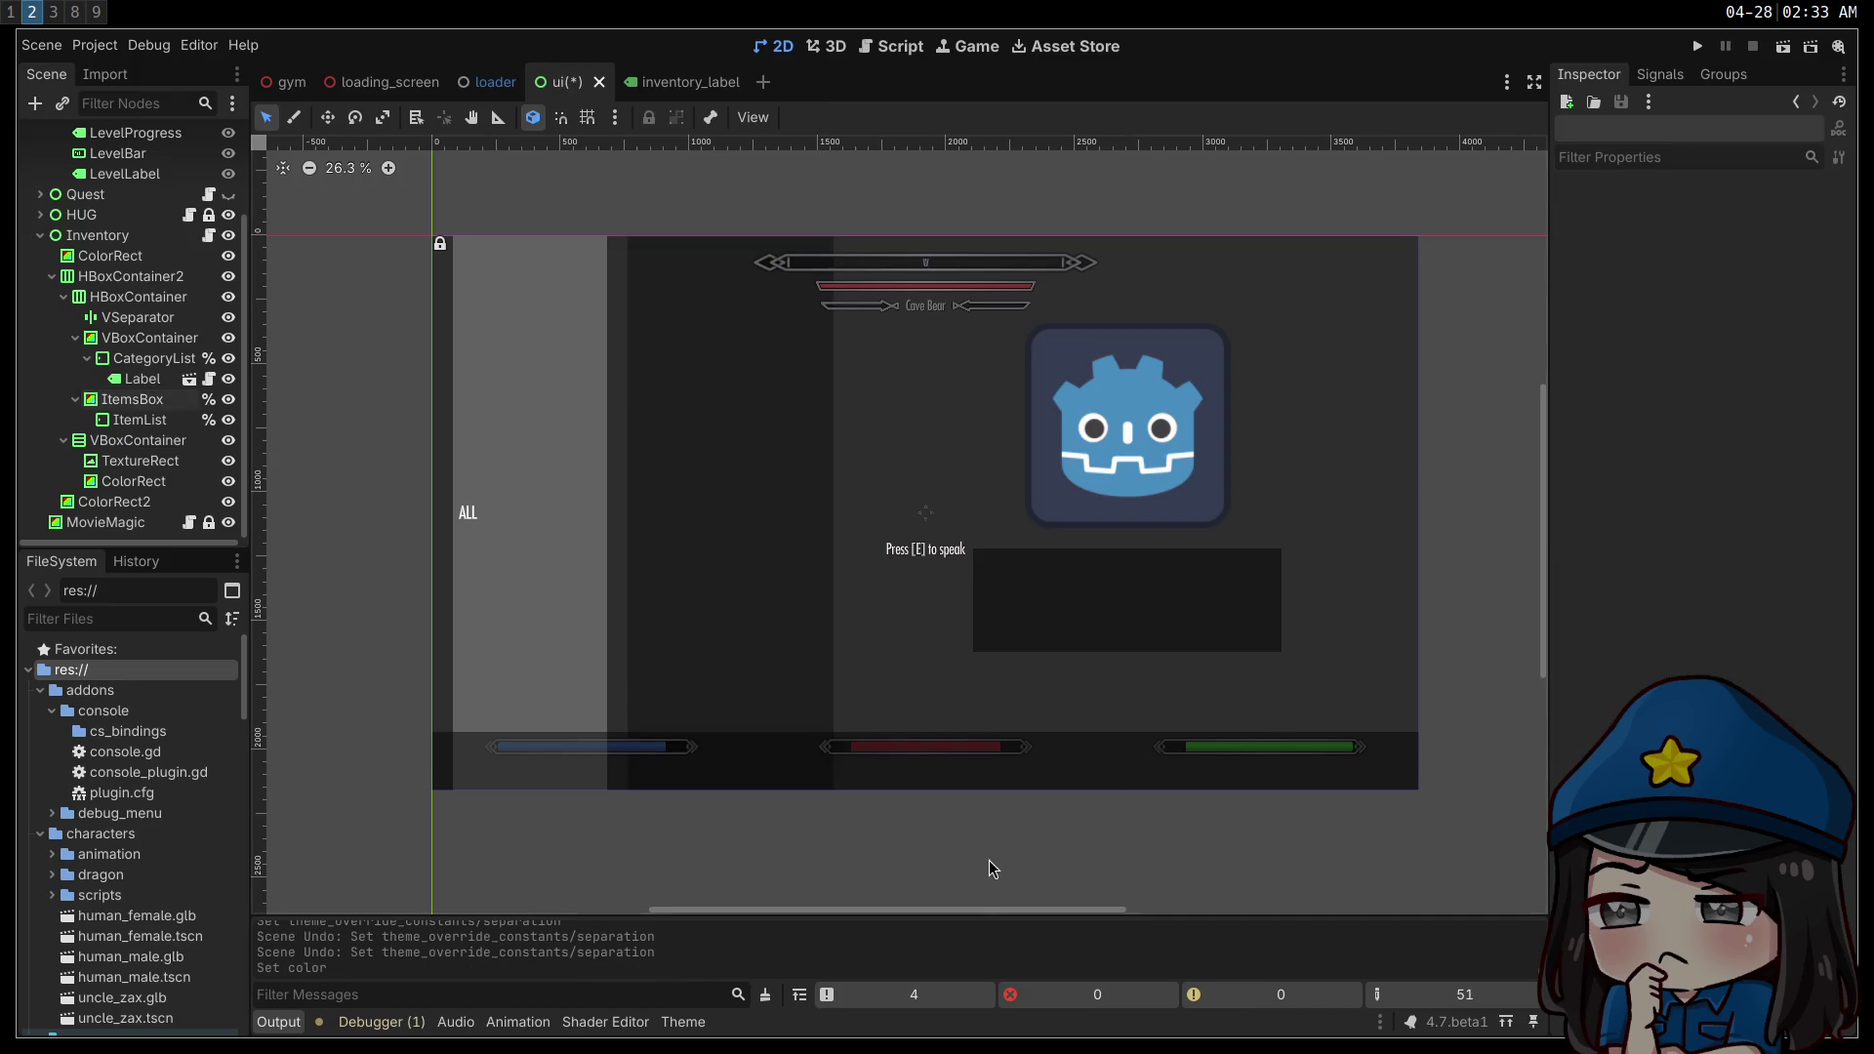
pyautogui.hotkey('ctrl', 's')
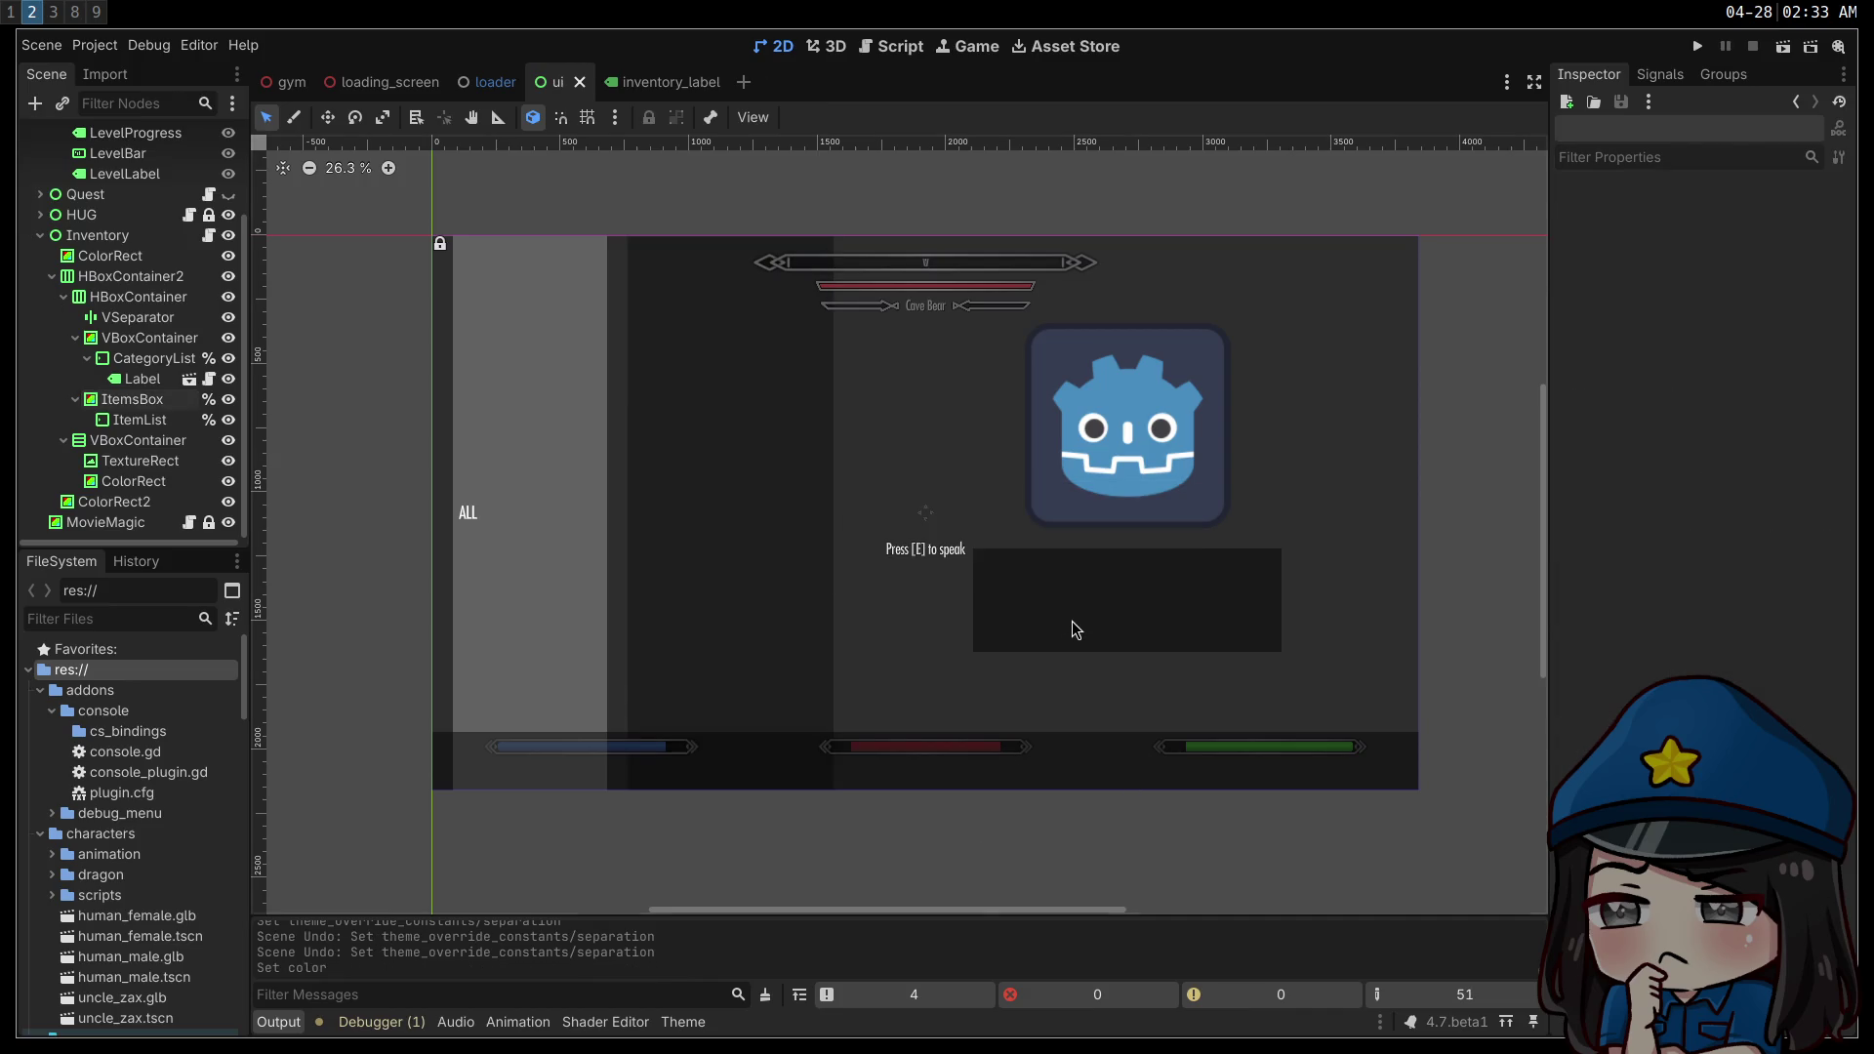
# - Lower the alpha of the box under the Press [E] to speak prompt and save
pyautogui.click(1076, 627)
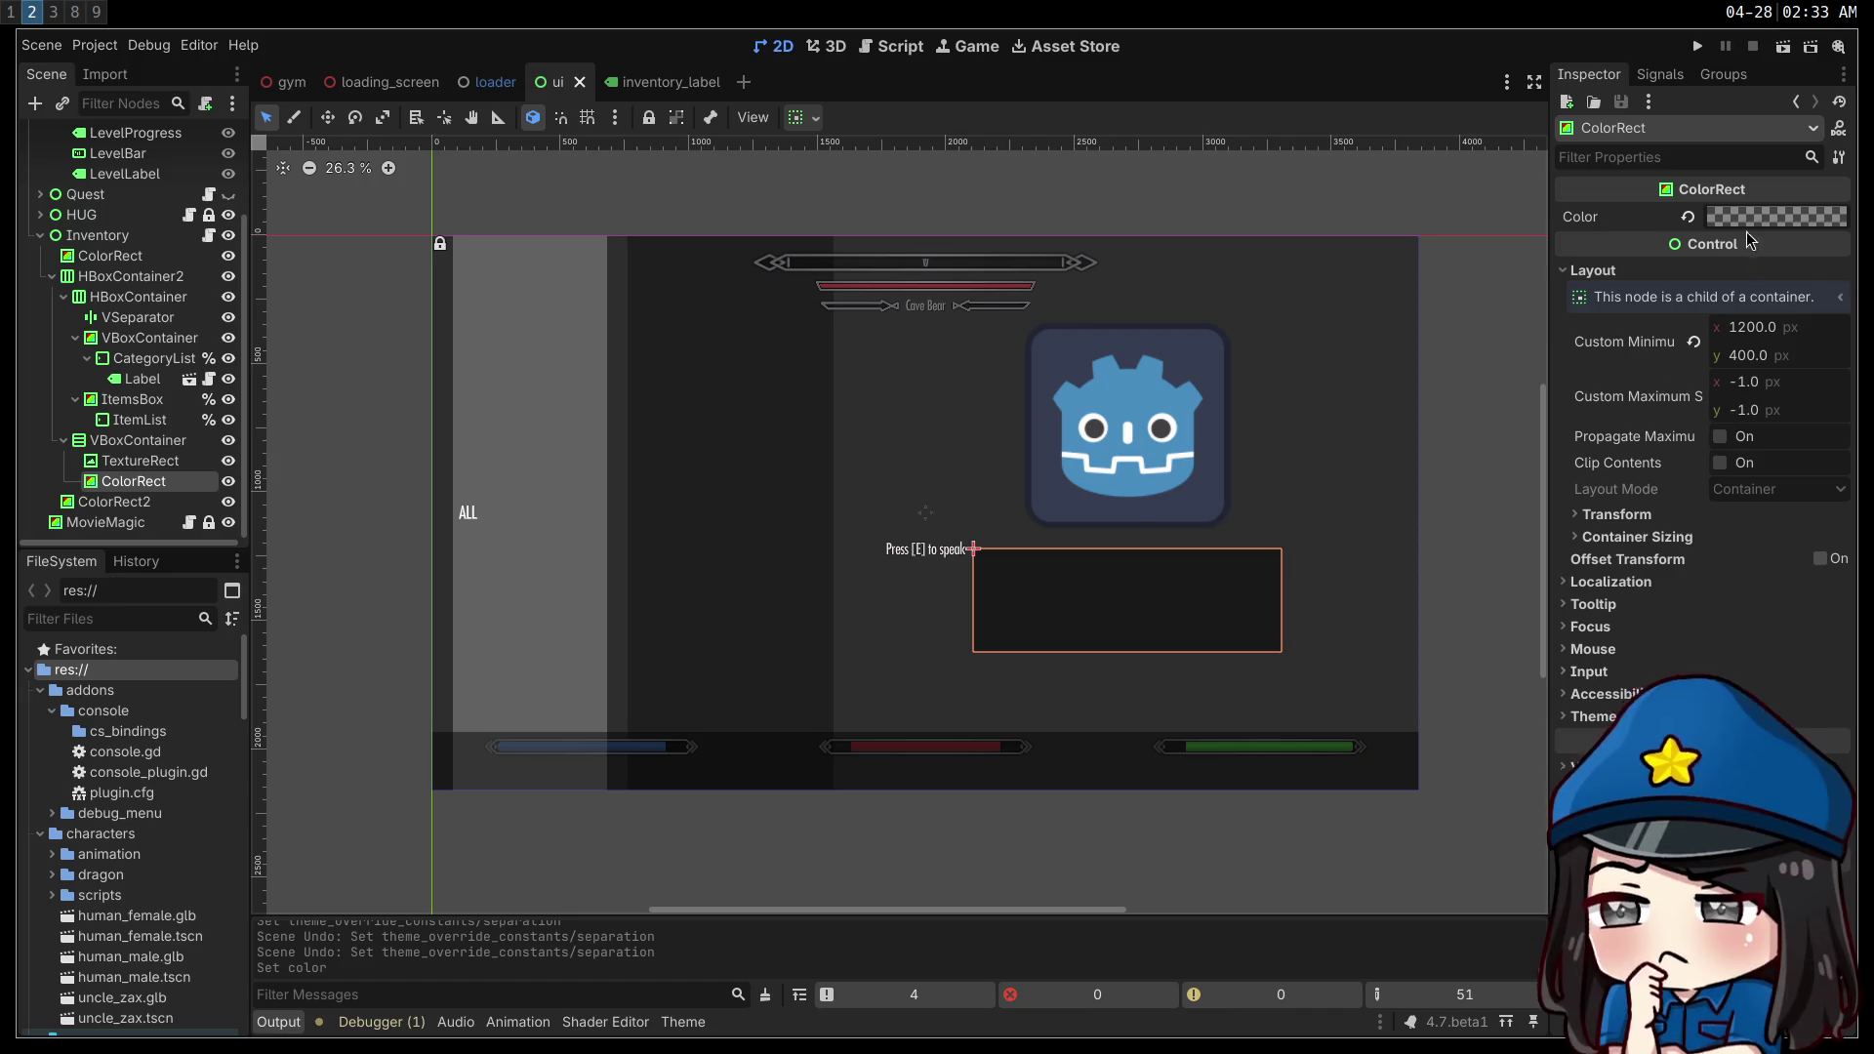
pyautogui.click(1776, 215)
pyautogui.click(1798, 665)
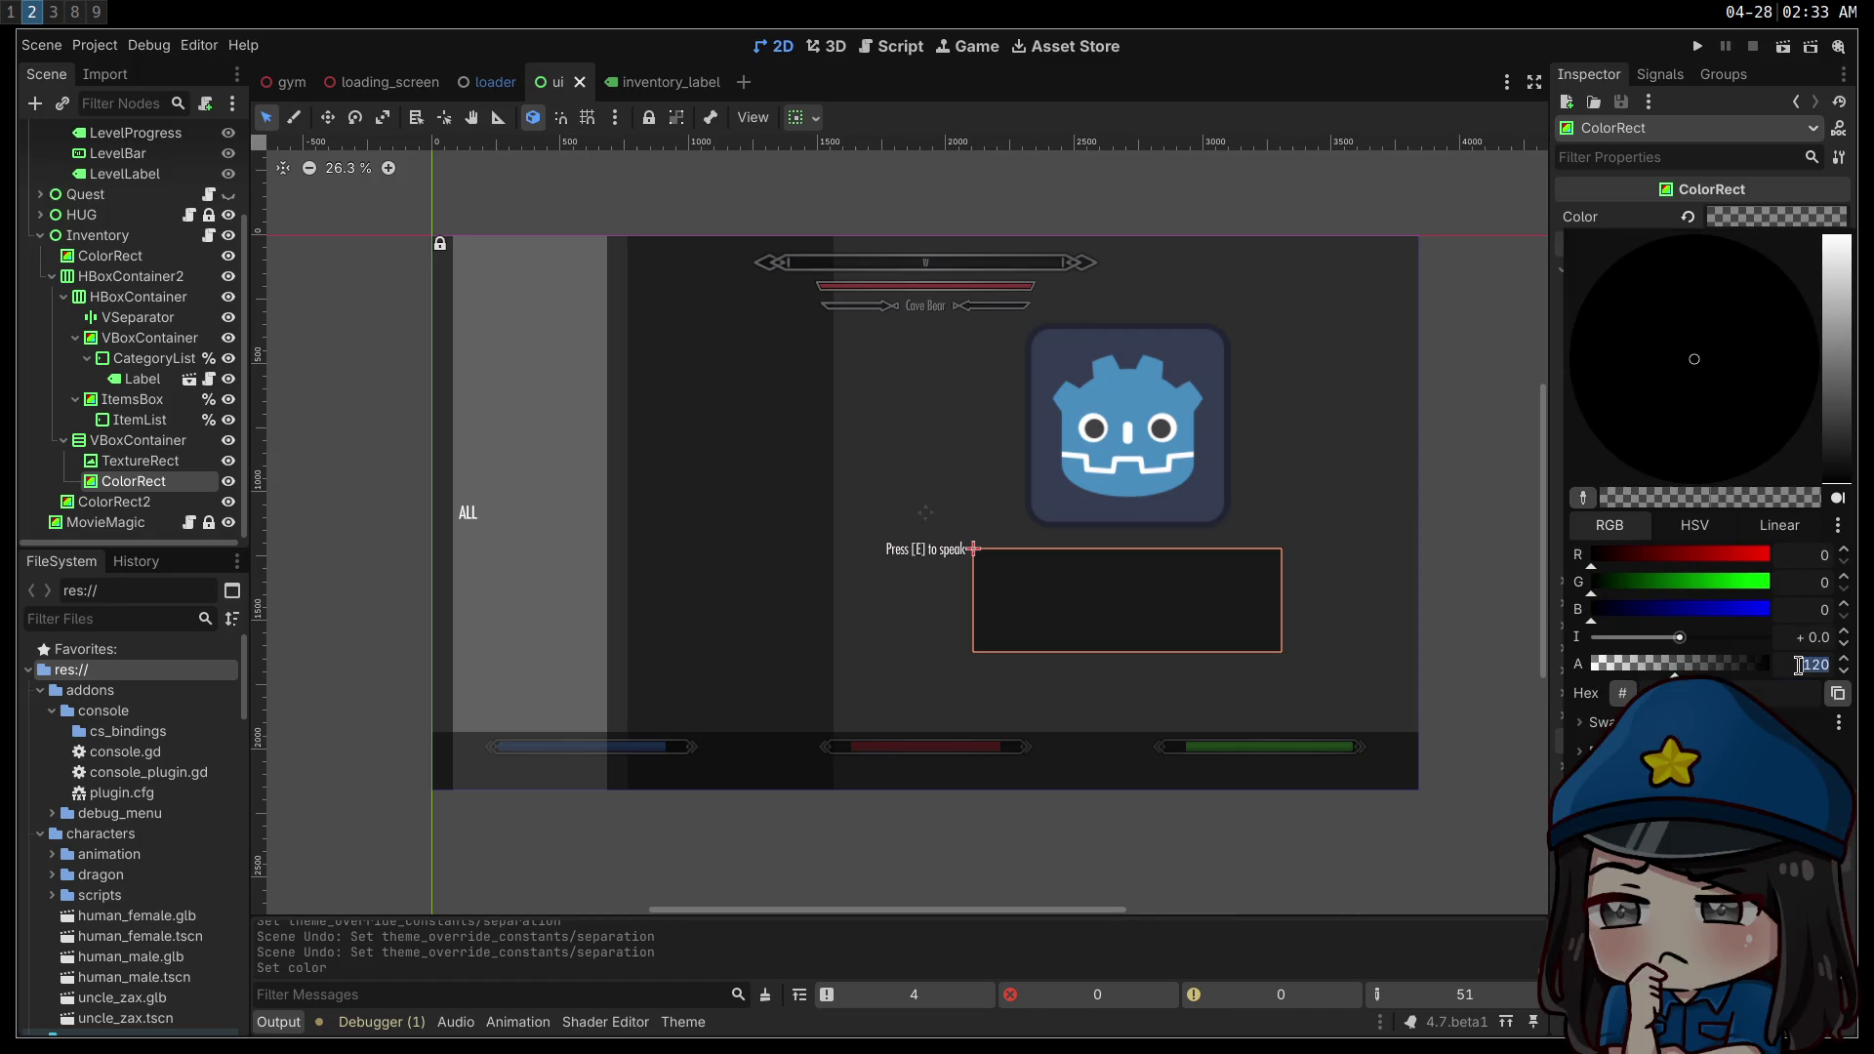
pyautogui.hotkey('ctrl', 's')
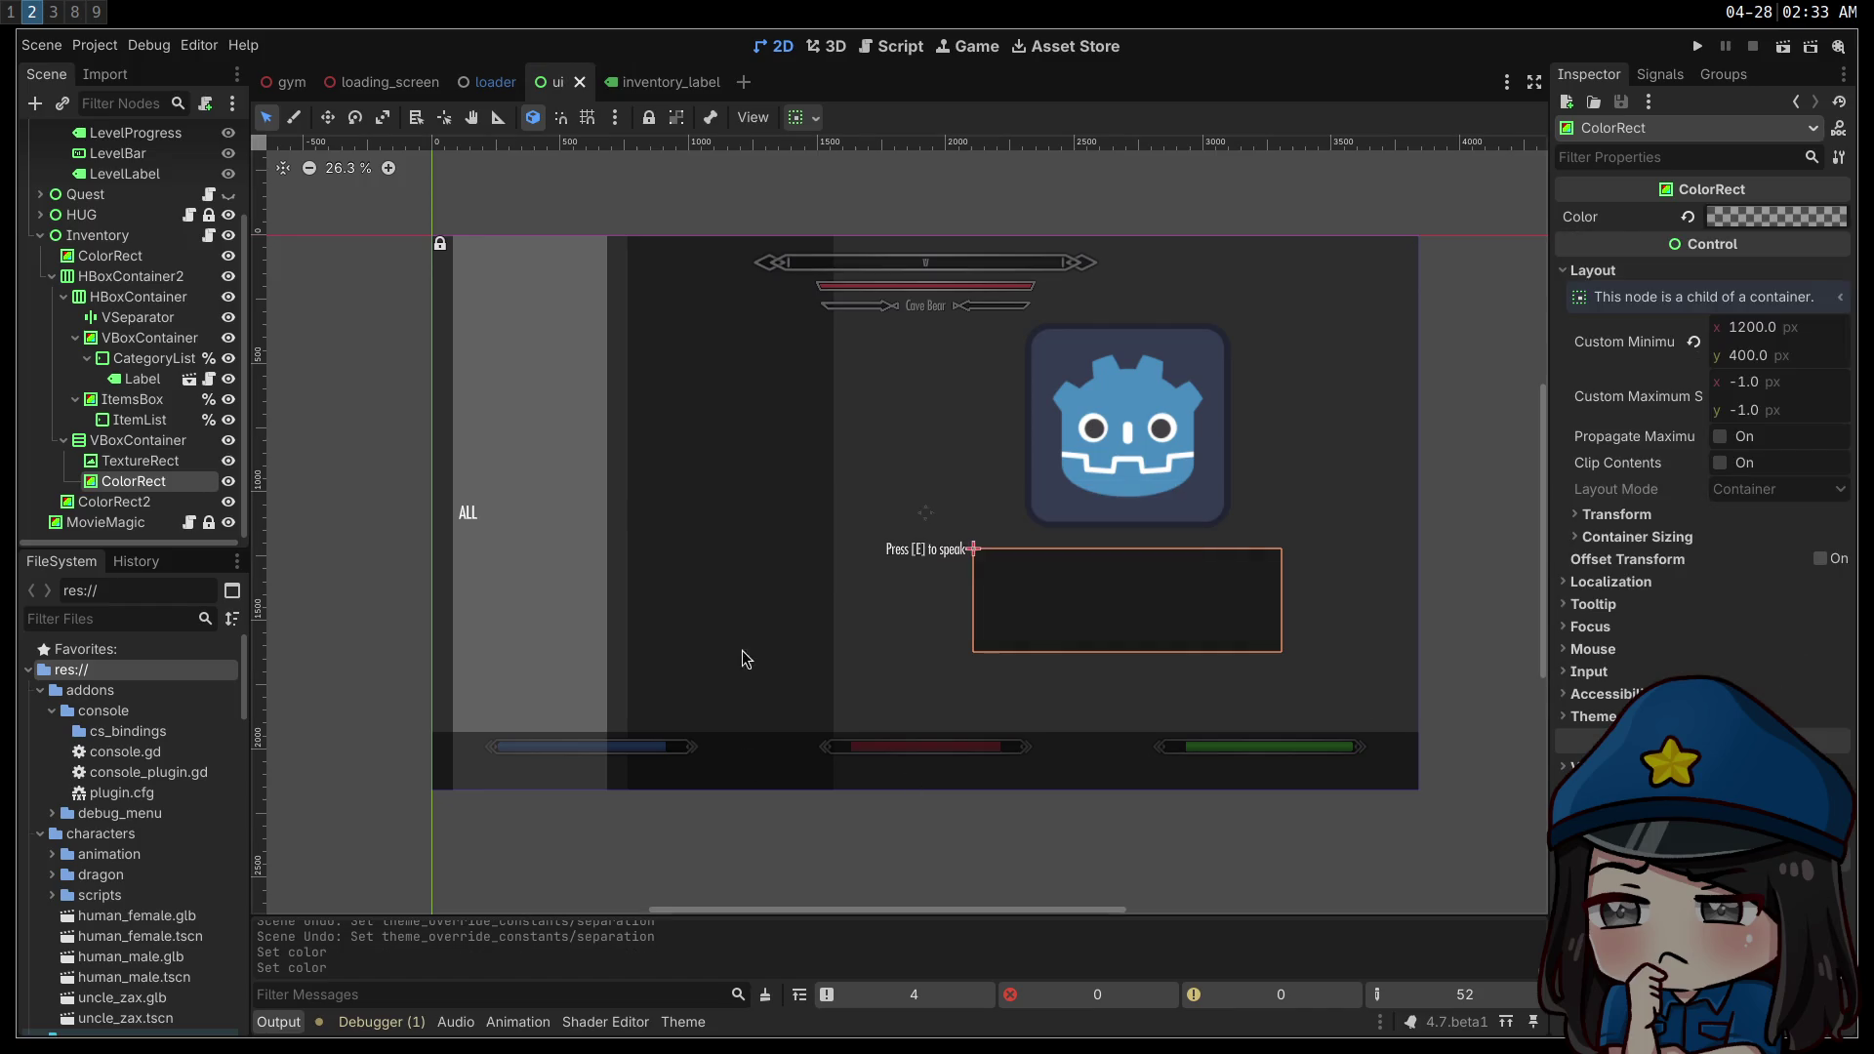
# - Bring the ItemsBox background colour's alpha down to 90
pyautogui.click(747, 659)
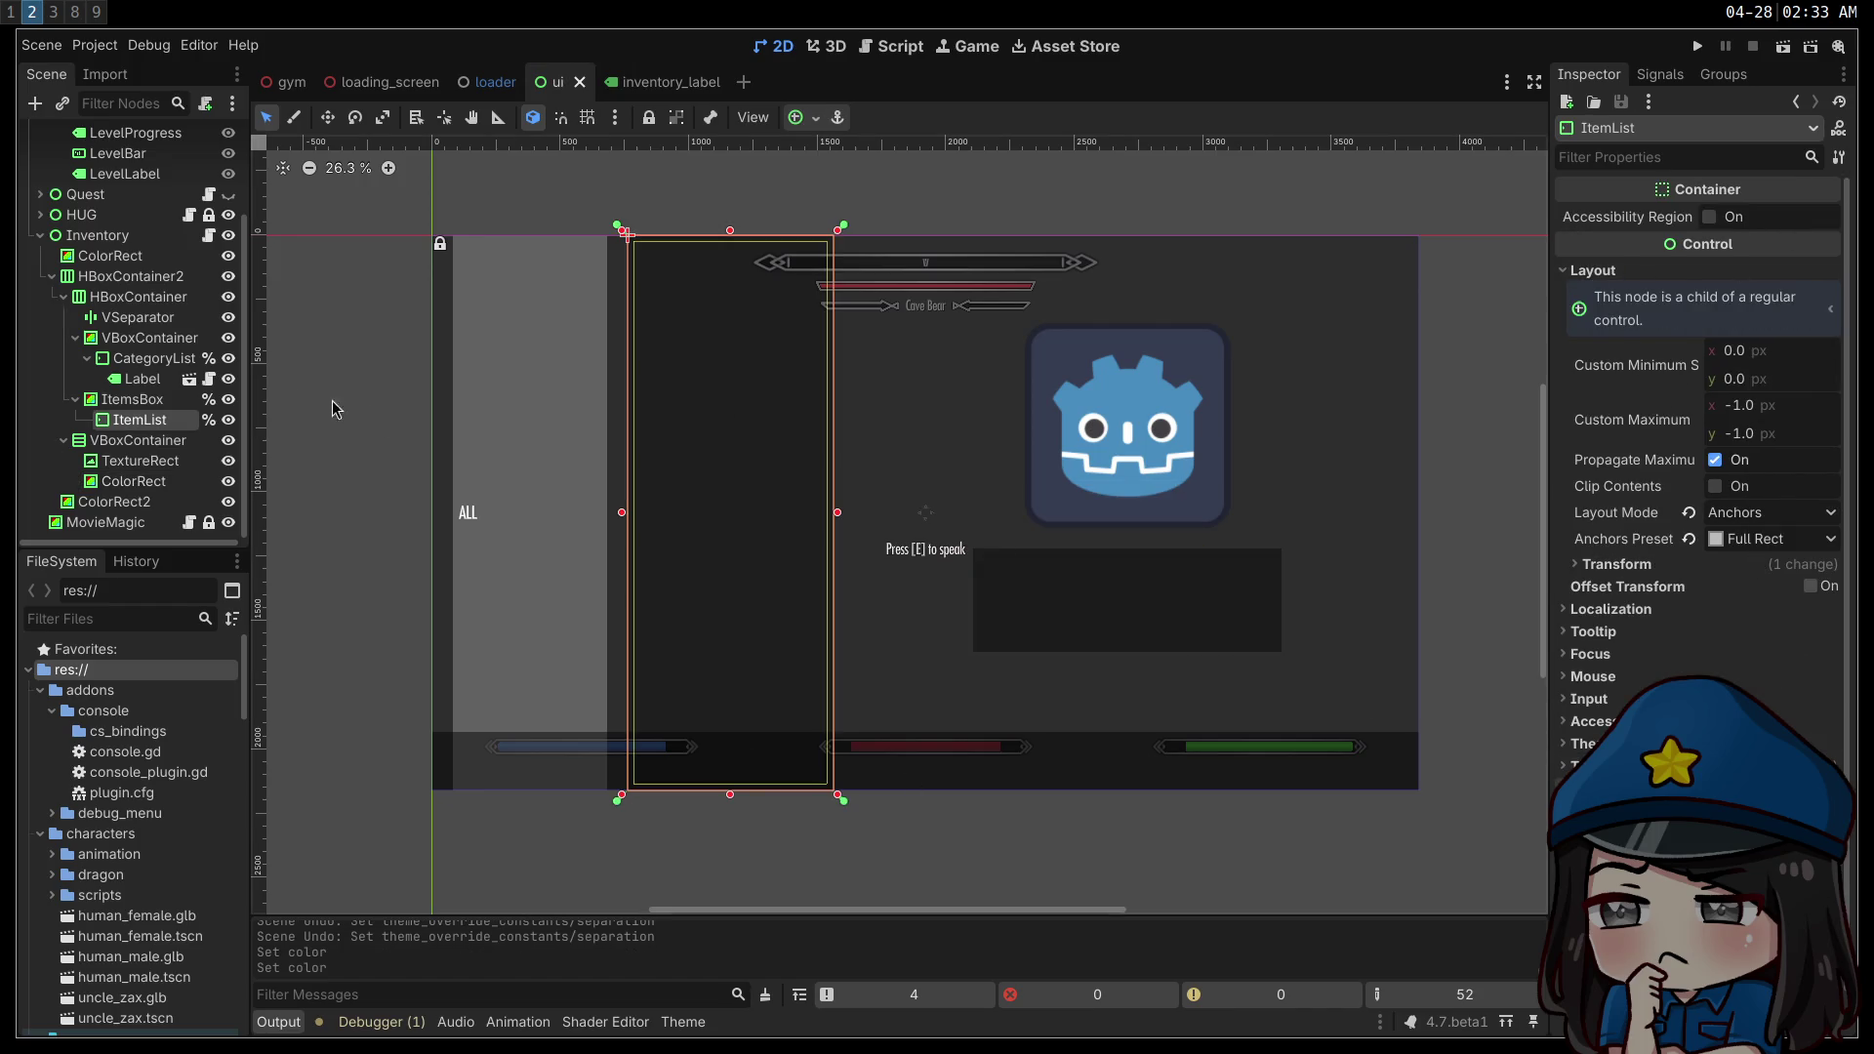
pyautogui.click(131, 399)
pyautogui.click(1768, 217)
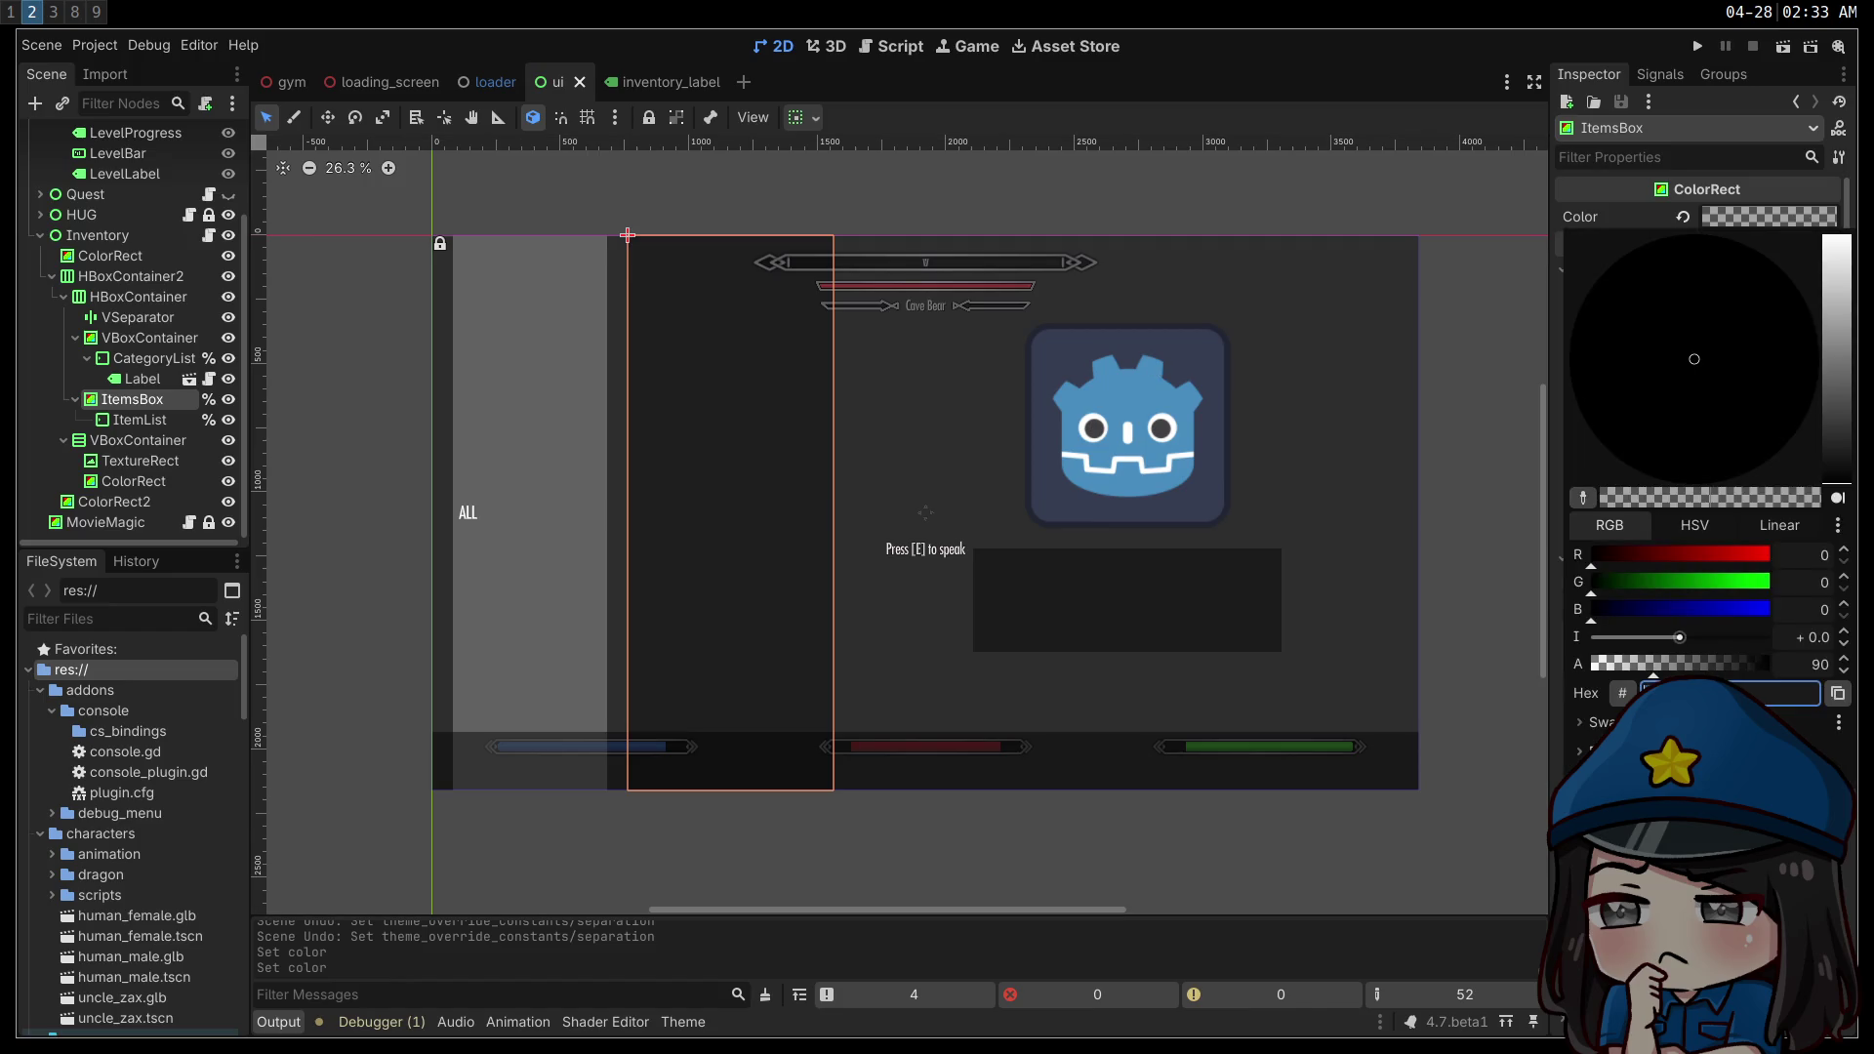
pyautogui.press('Escape')
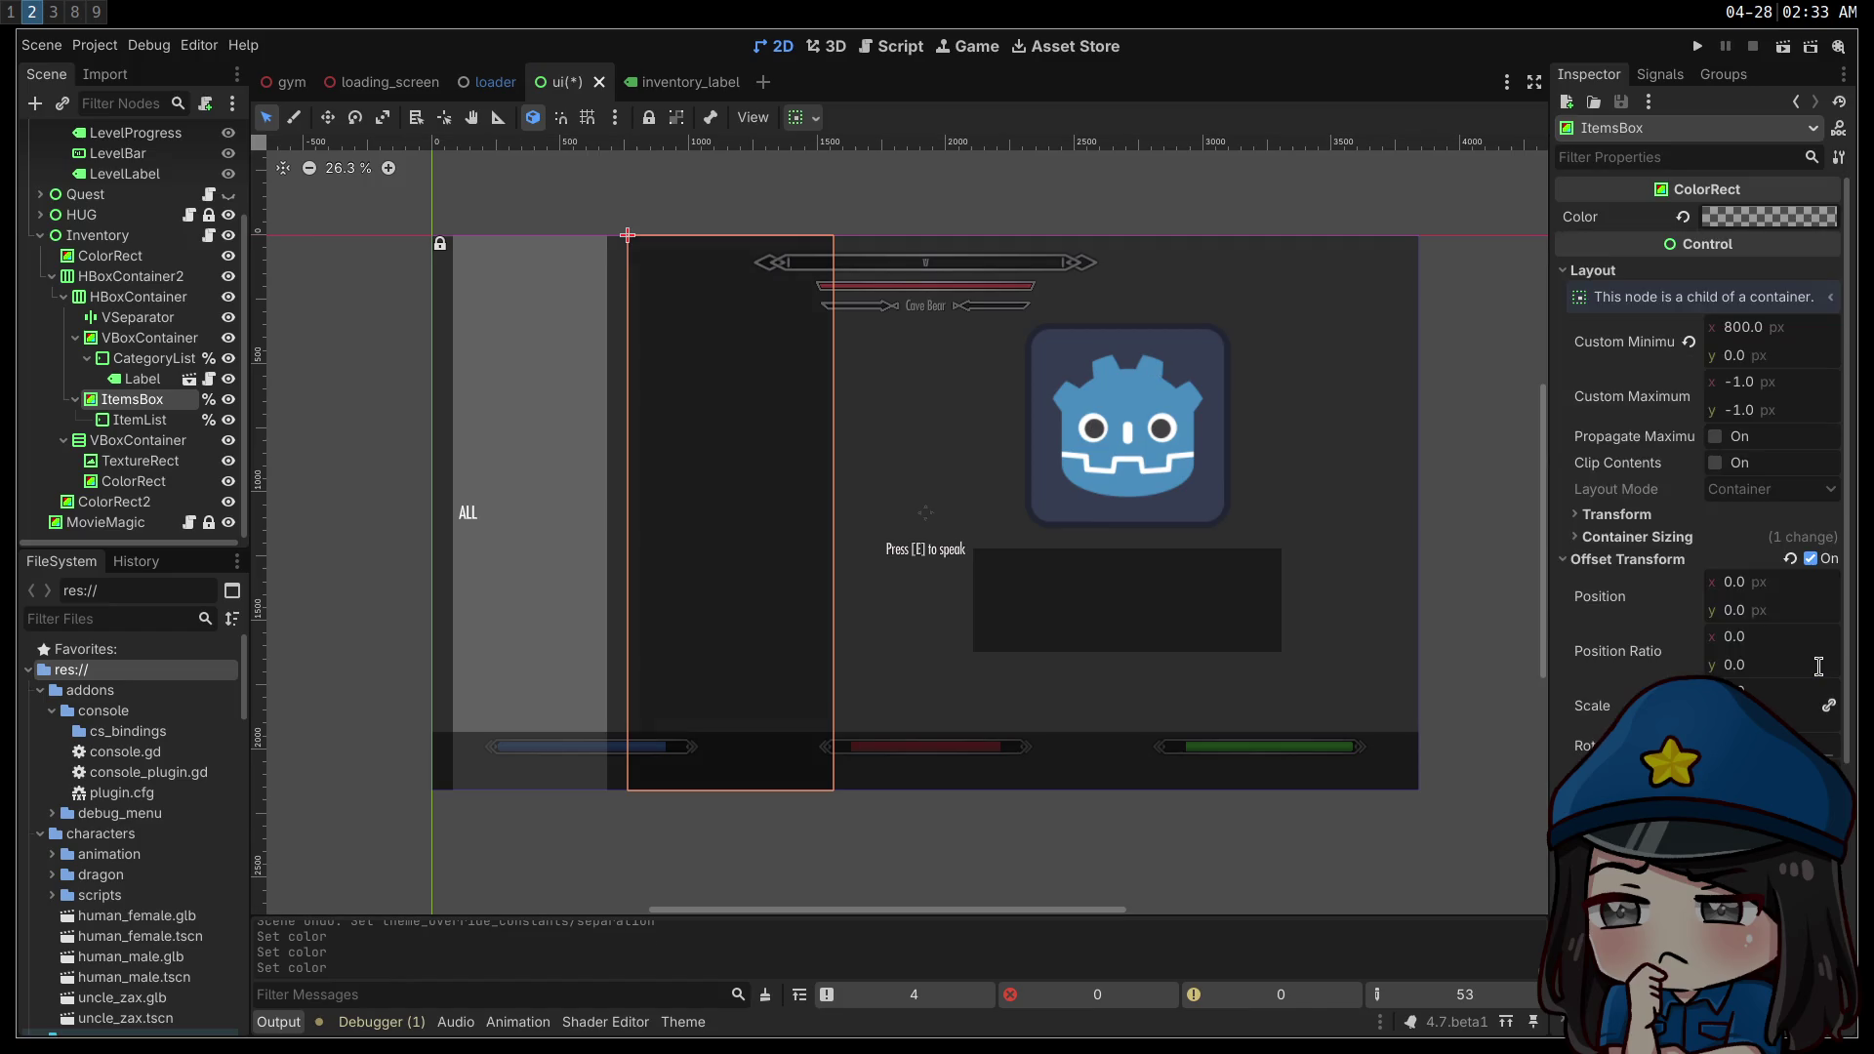
pyautogui.click(966, 859)
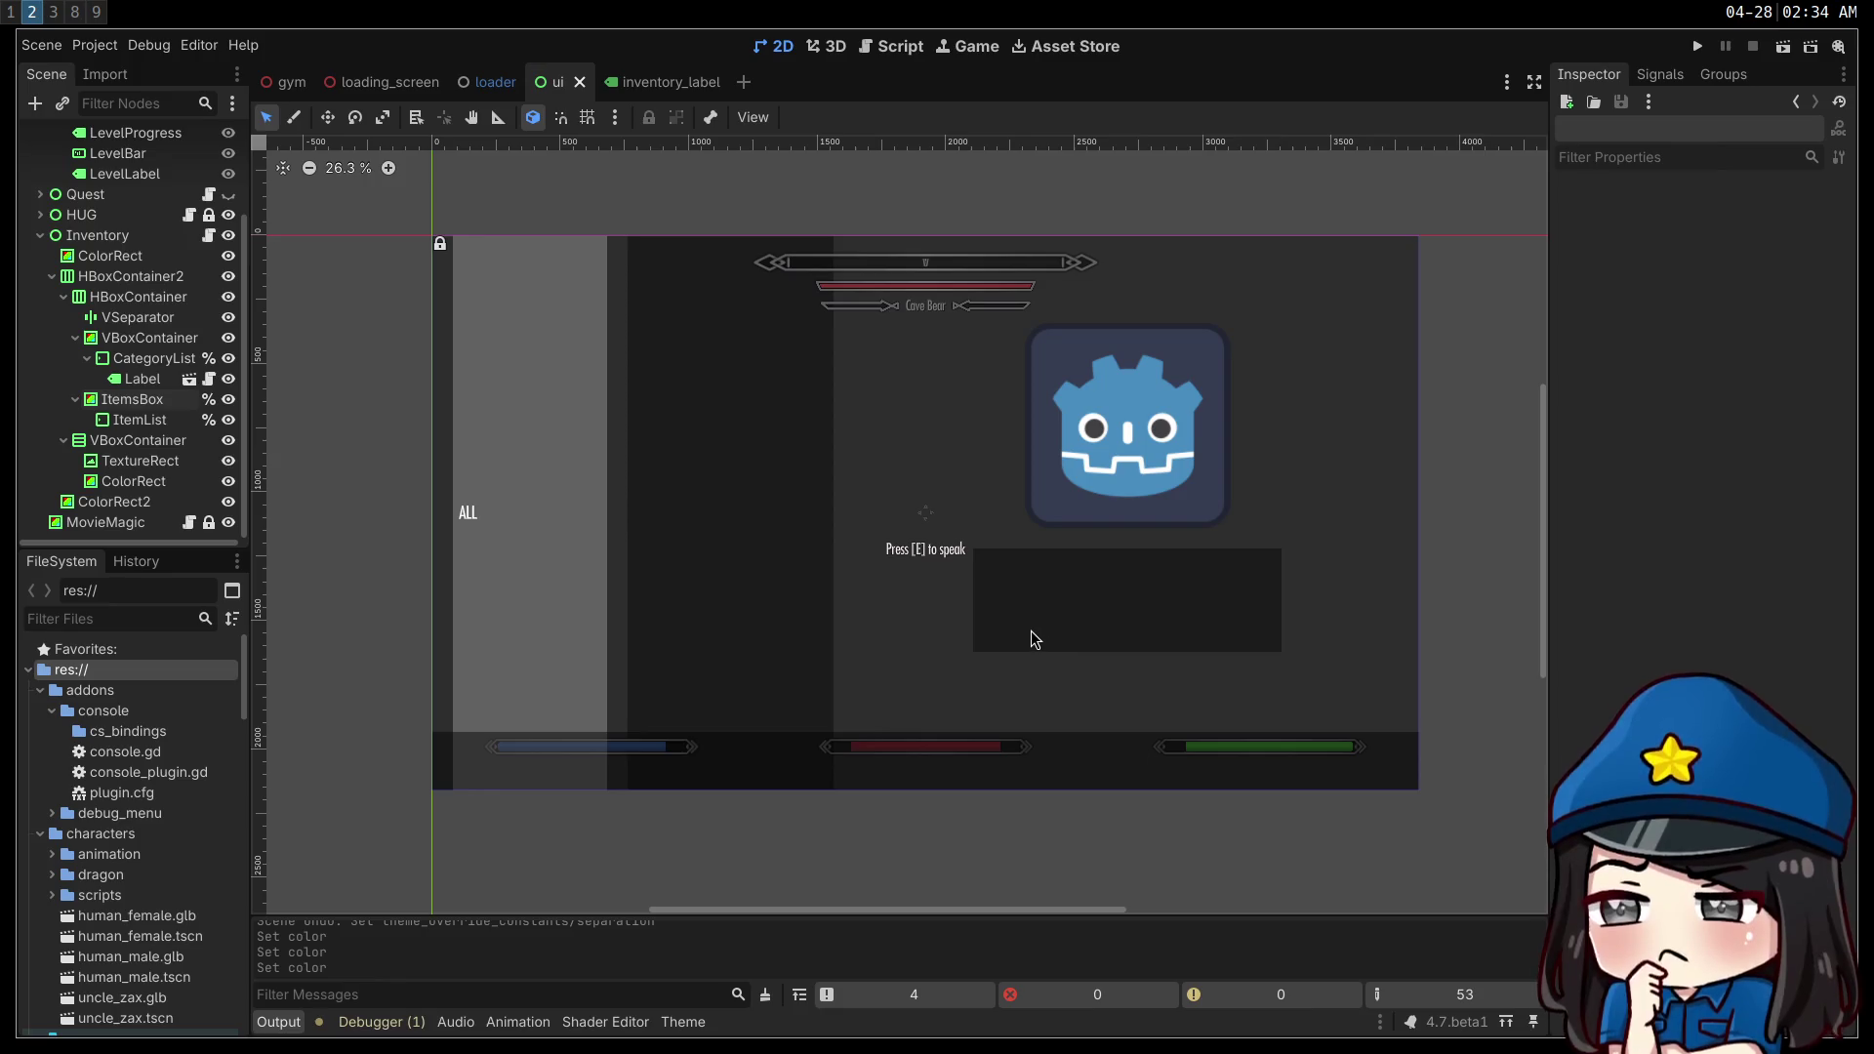
# - Retry localhost:5173 in a new Chrome tab, which still can't connect, then return to the terminal
pyautogui.click(852, 596)
pyautogui.press('super+3')
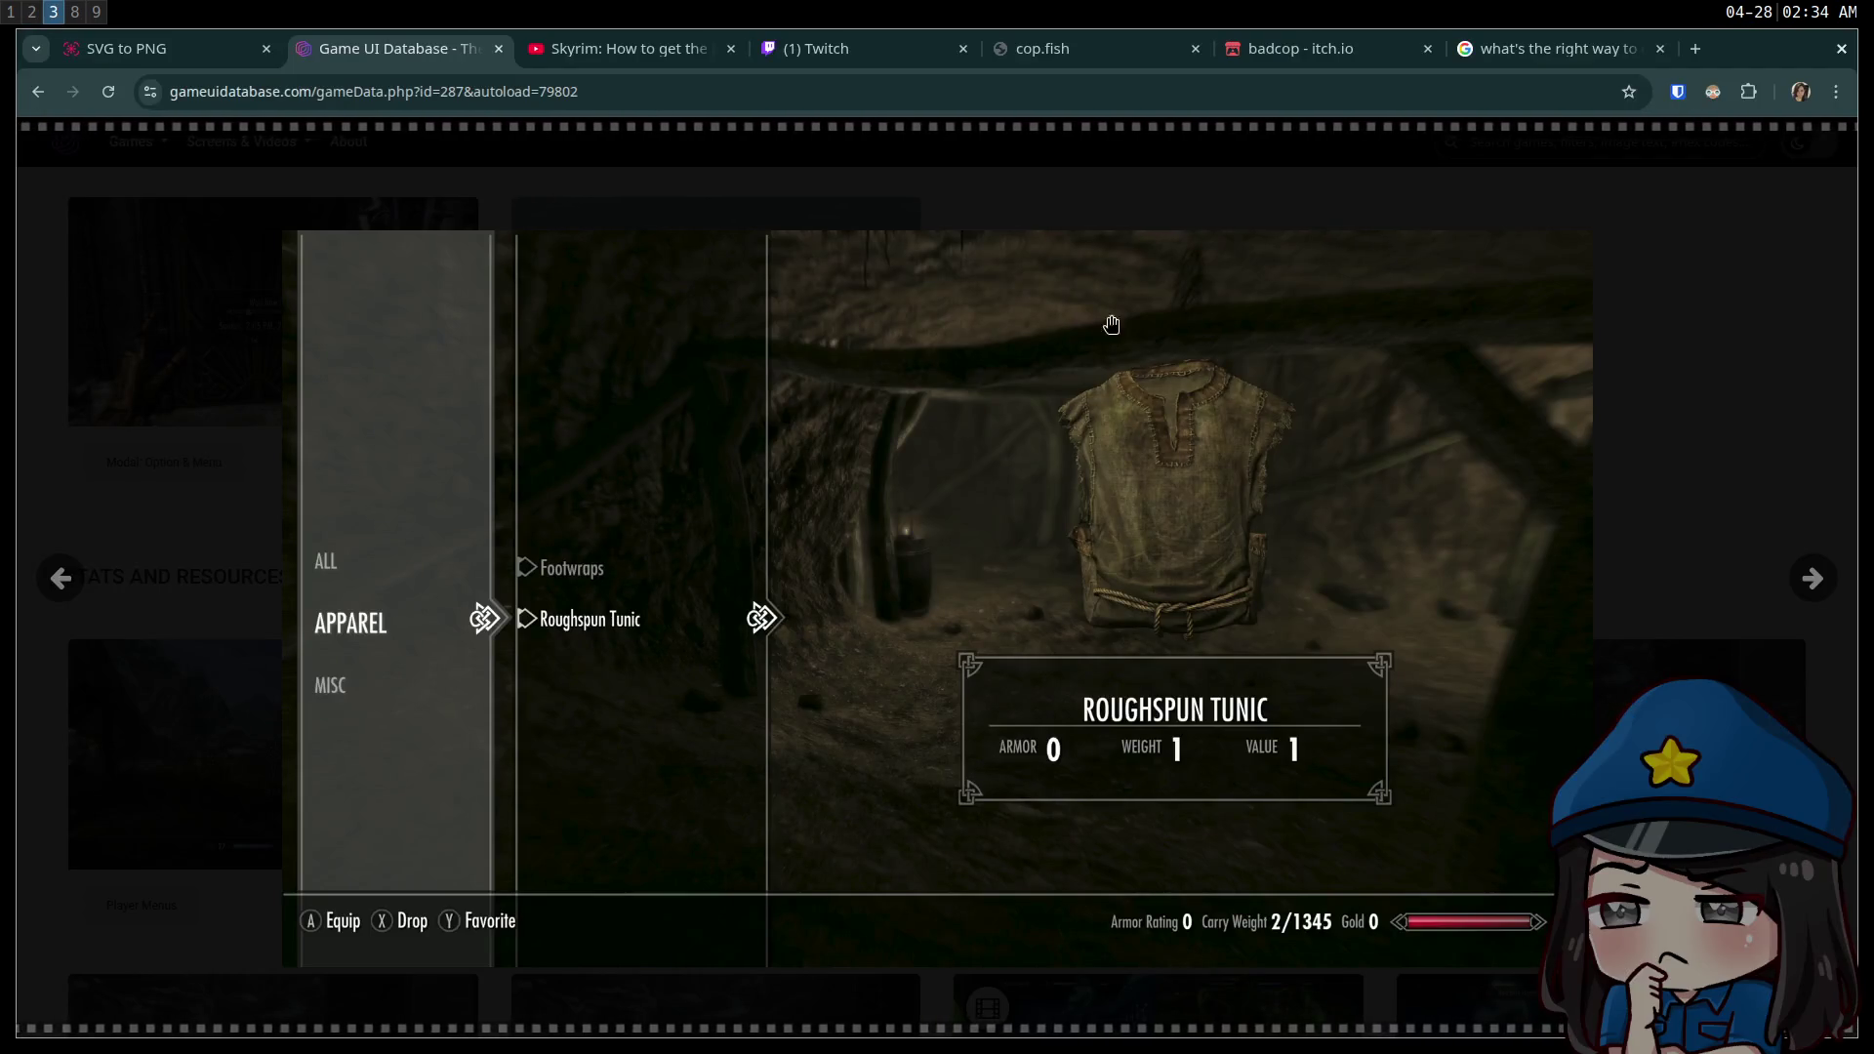
pyautogui.click(1696, 51)
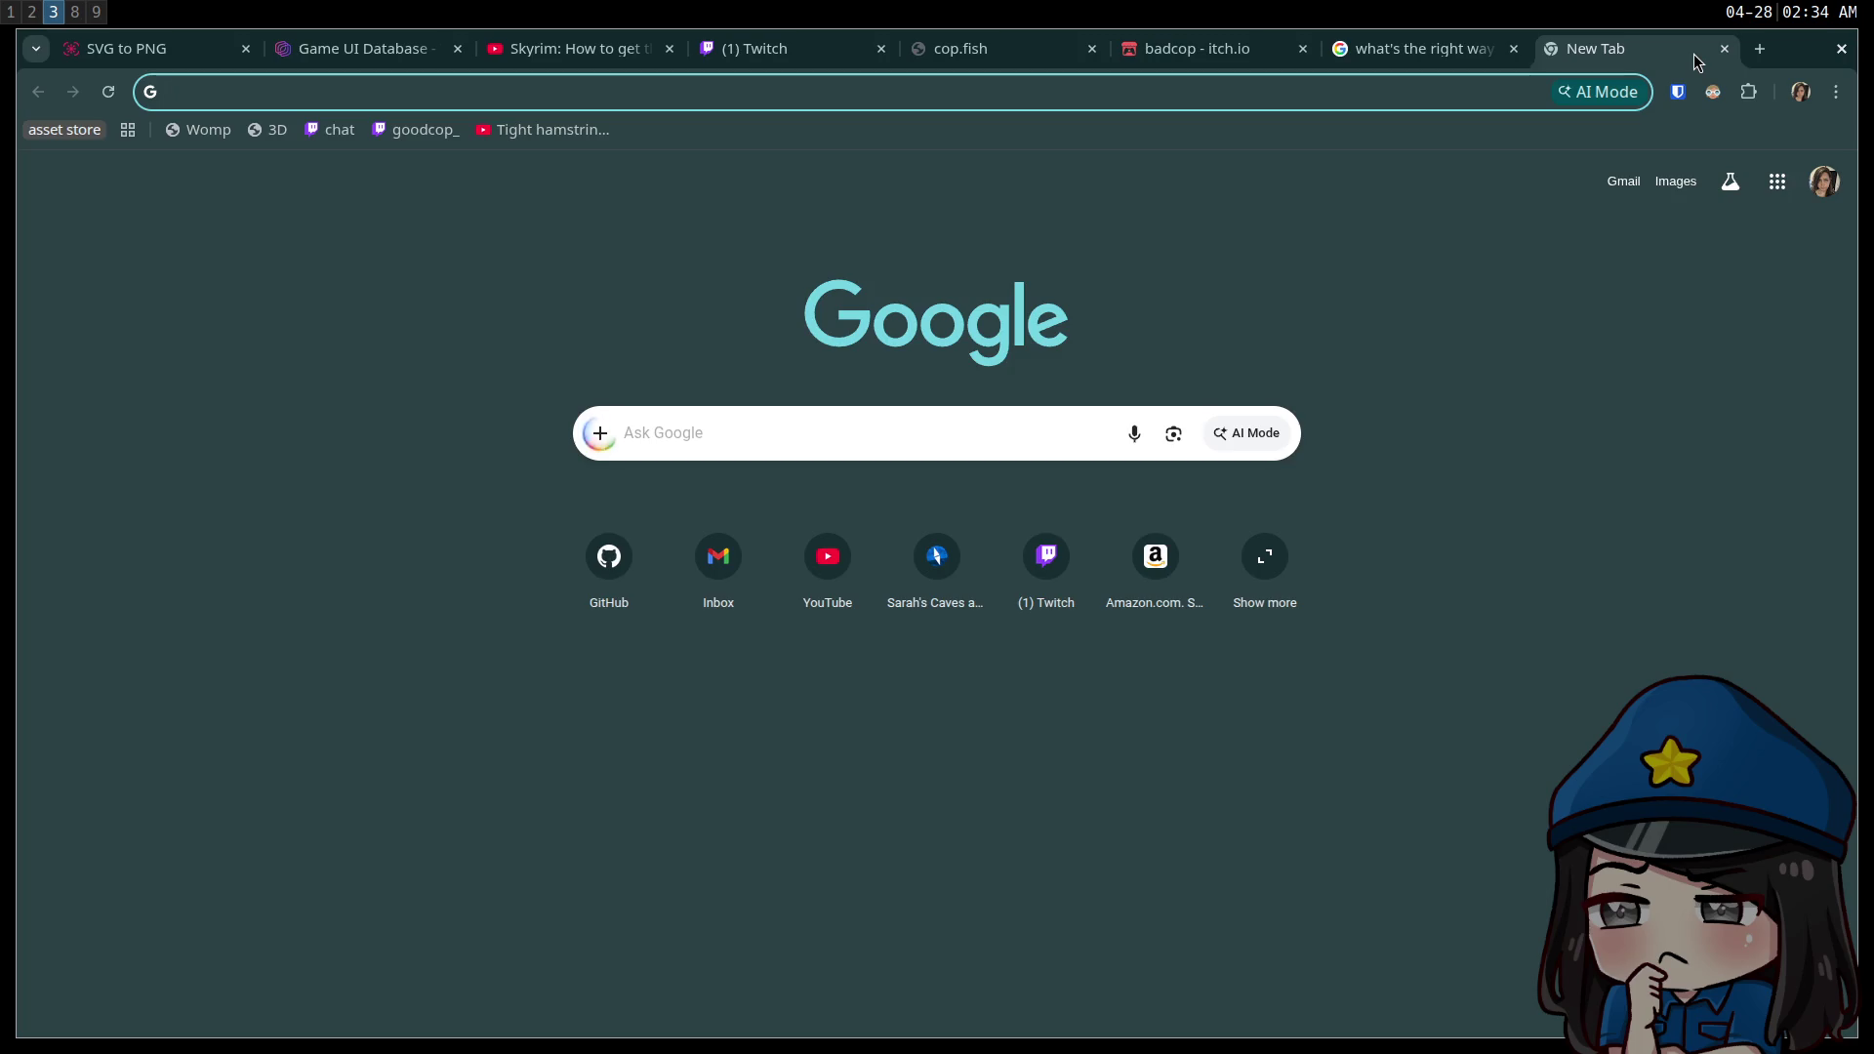
pyautogui.write('local')
pyautogui.press('Return')
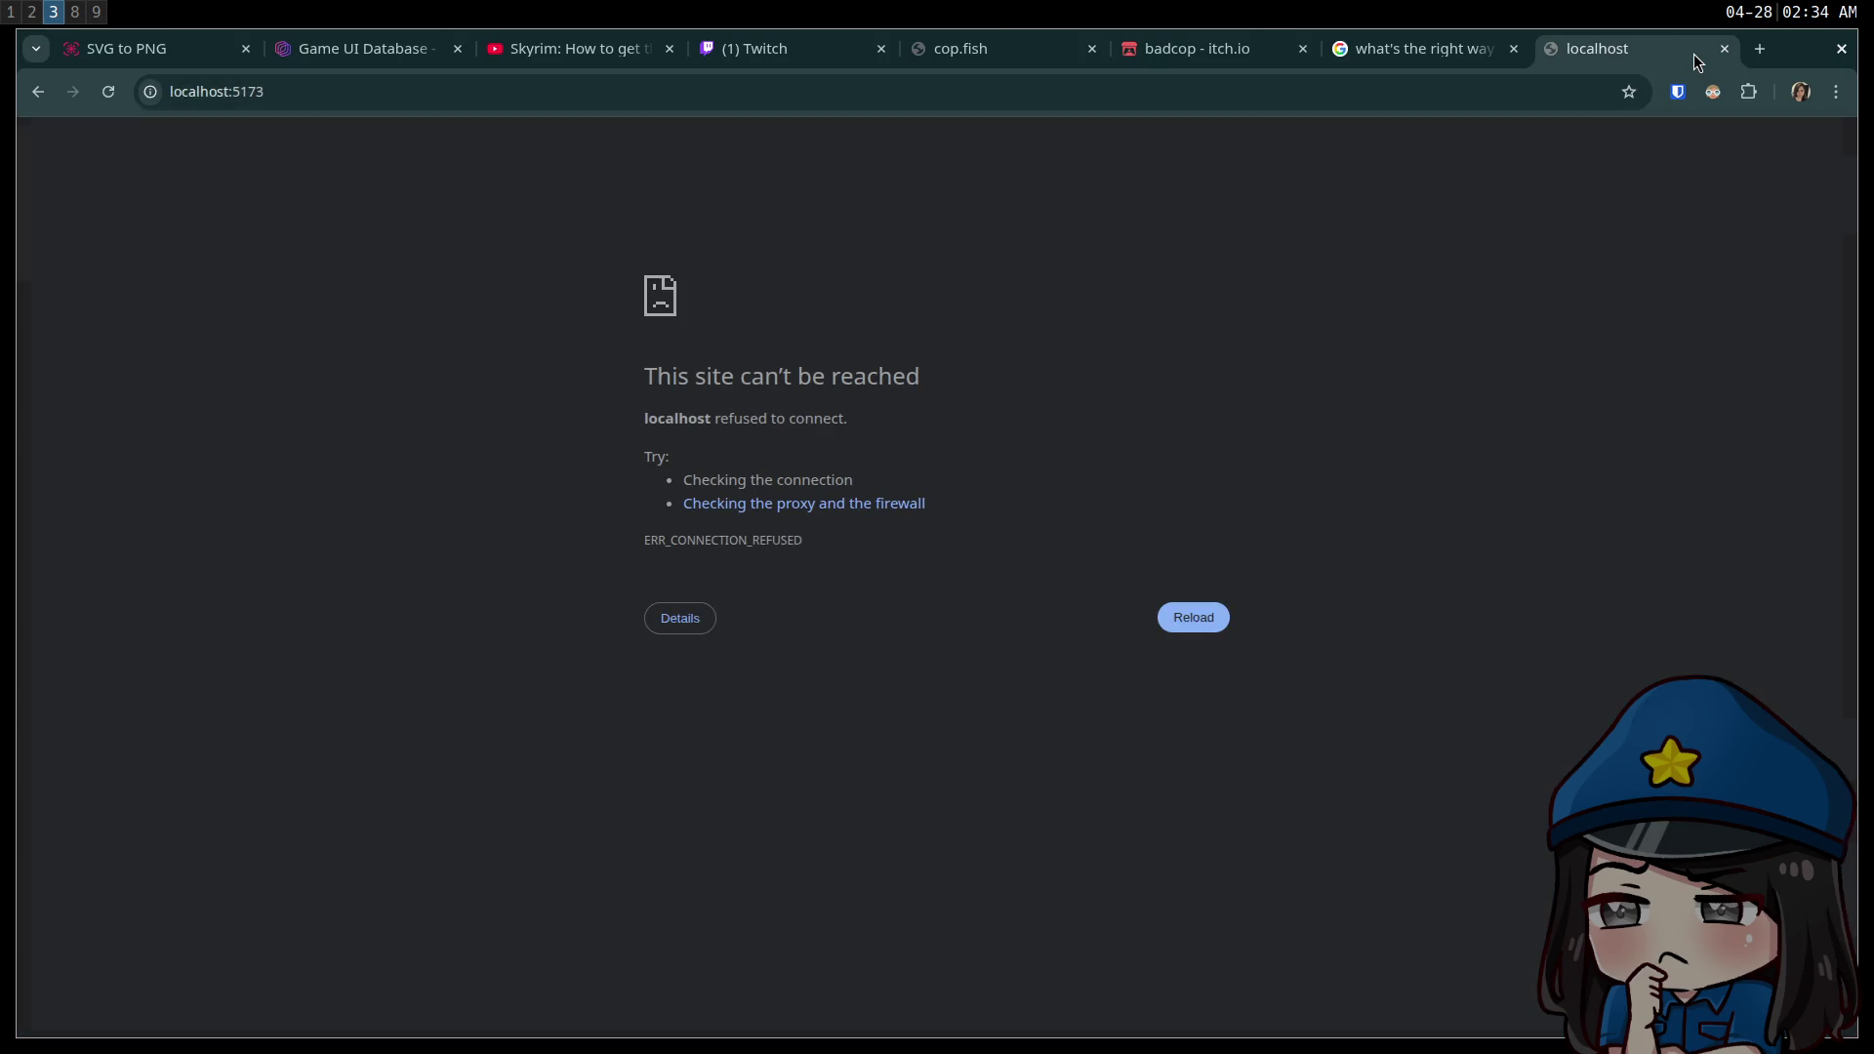
pyautogui.press('super+1')
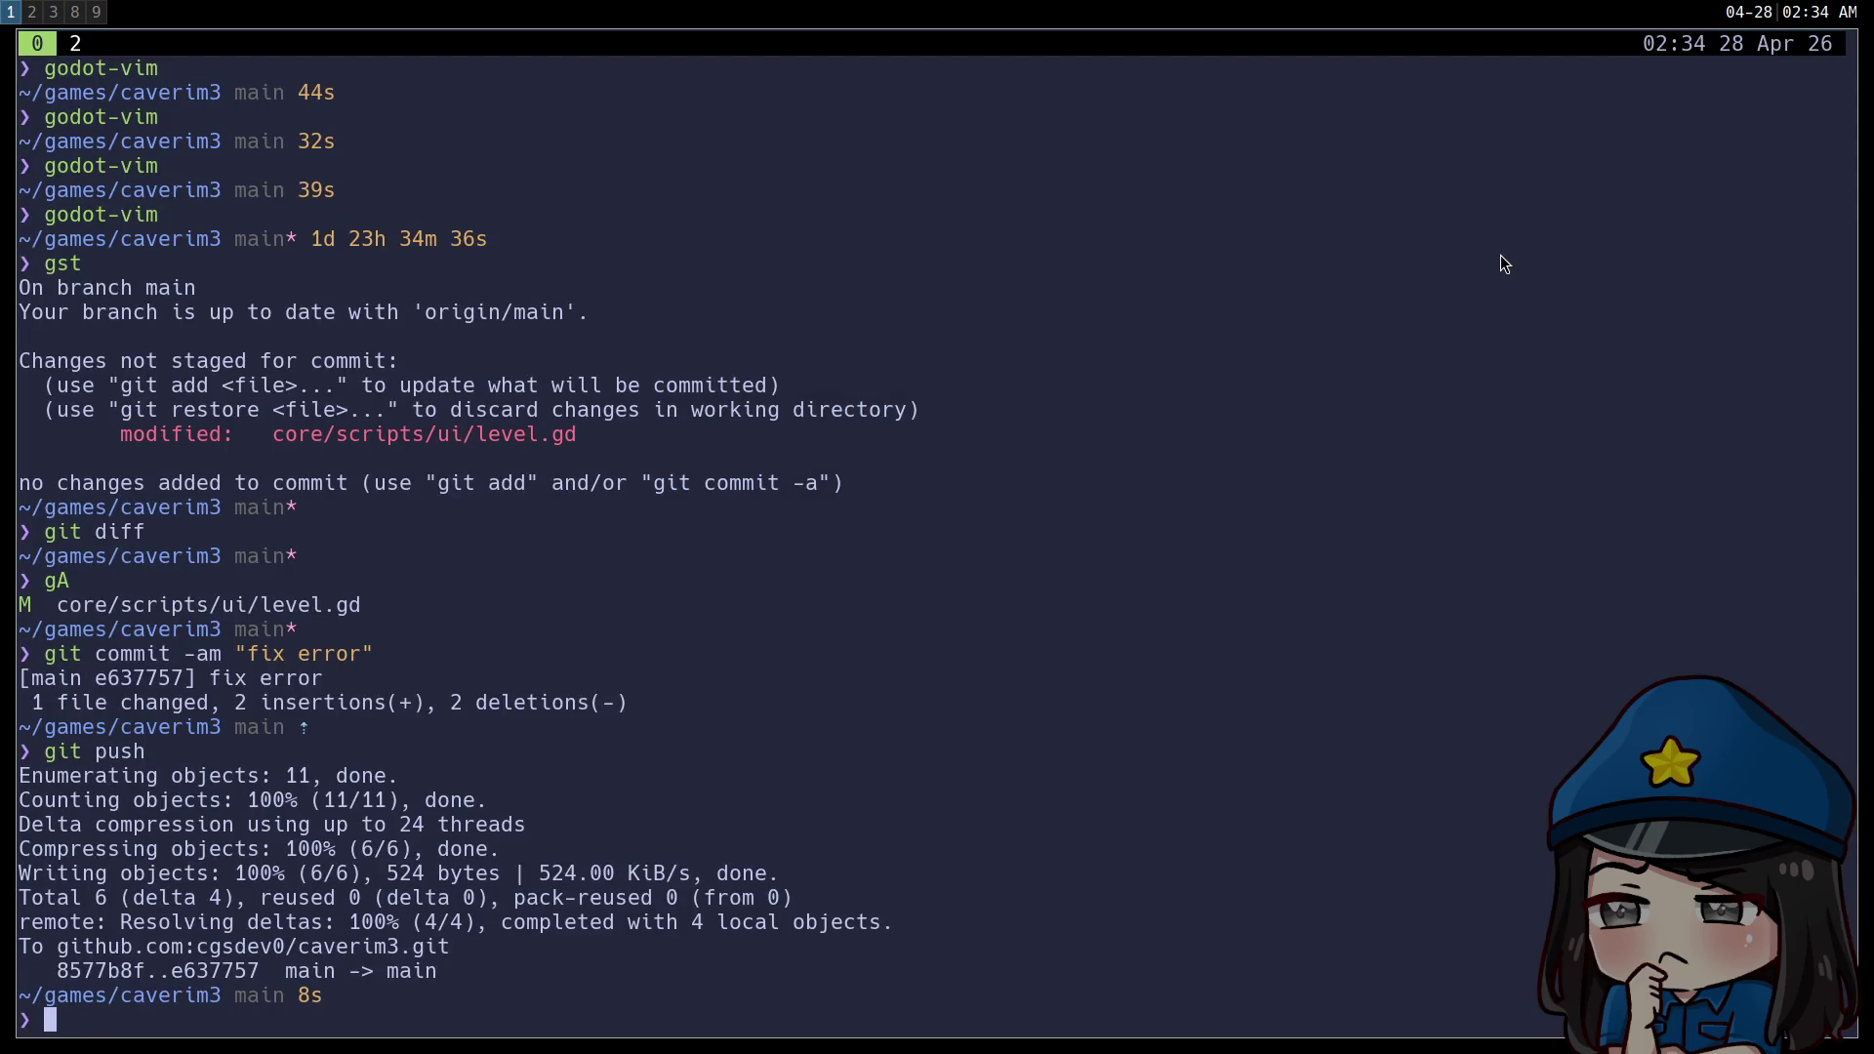
# - Open a new tmux window and look through the list of sessions and windows
pyautogui.hotkey('ctrl', 'b')
pyautogui.press('c')
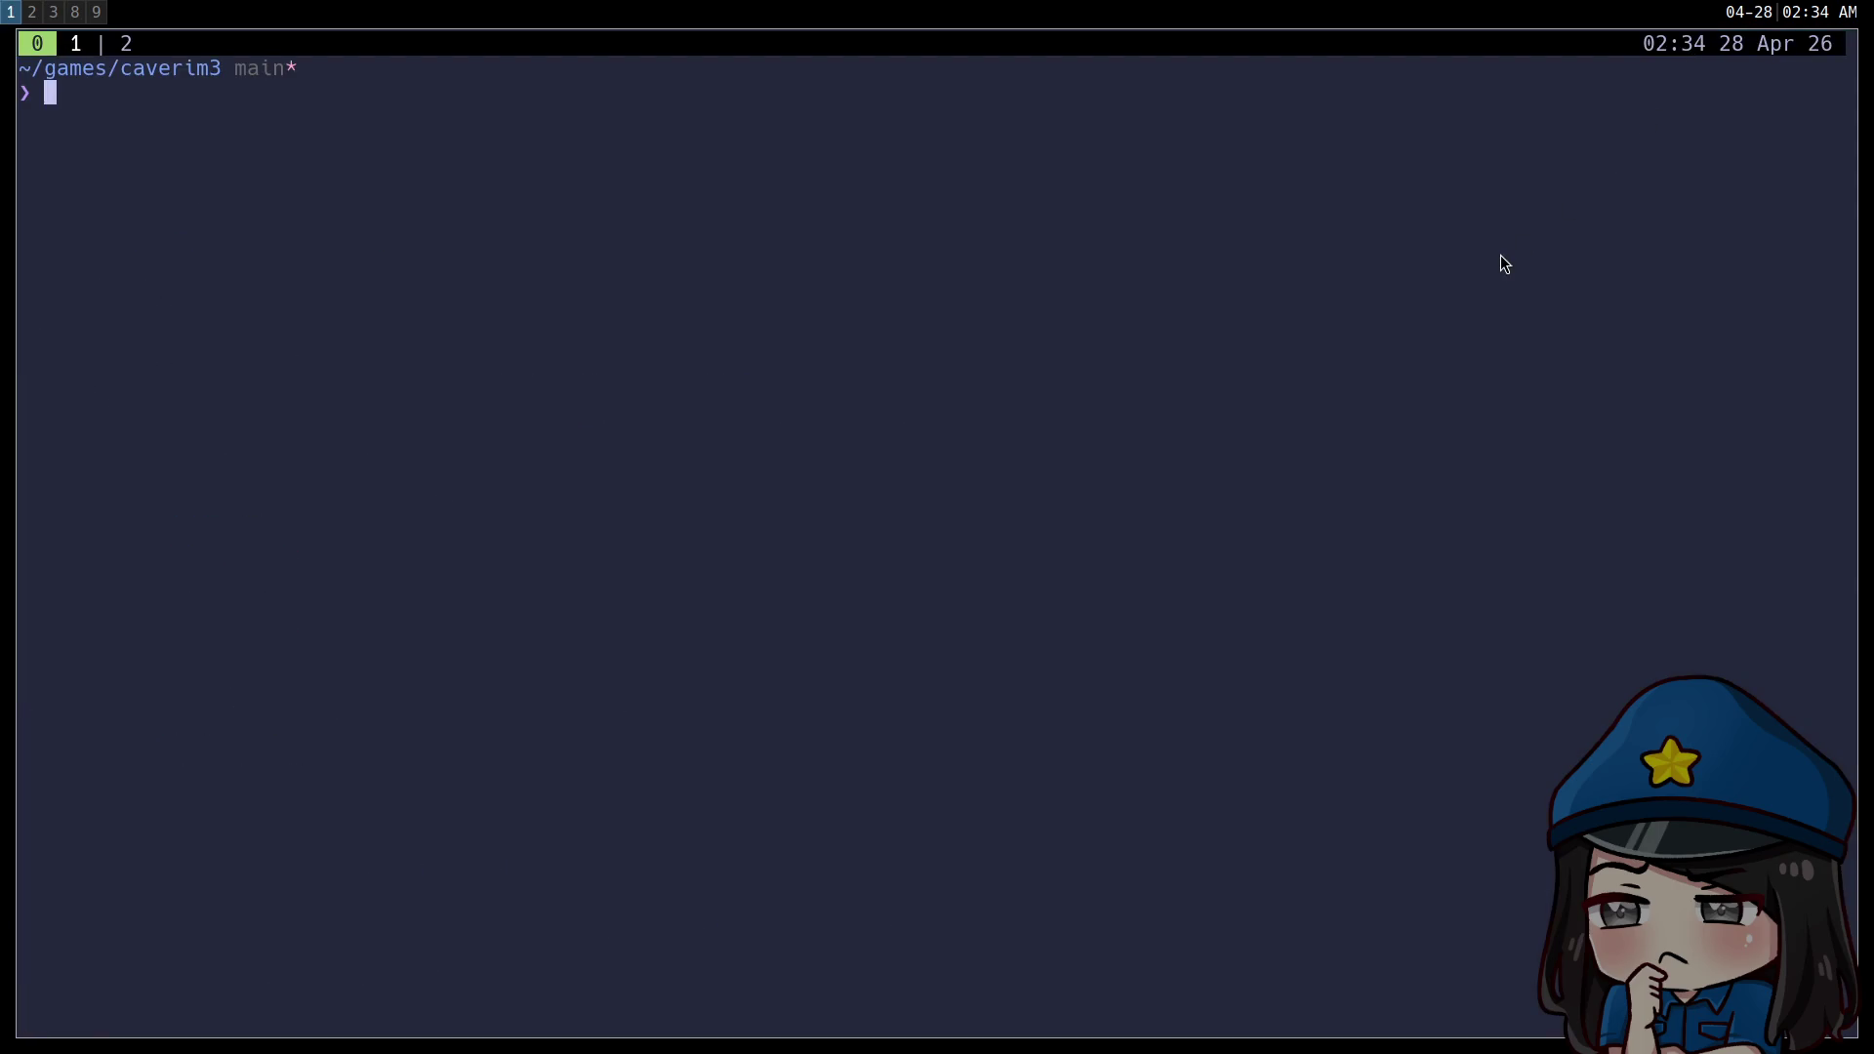
pyautogui.hotkey('ctrl', 'b')
pyautogui.press('s')
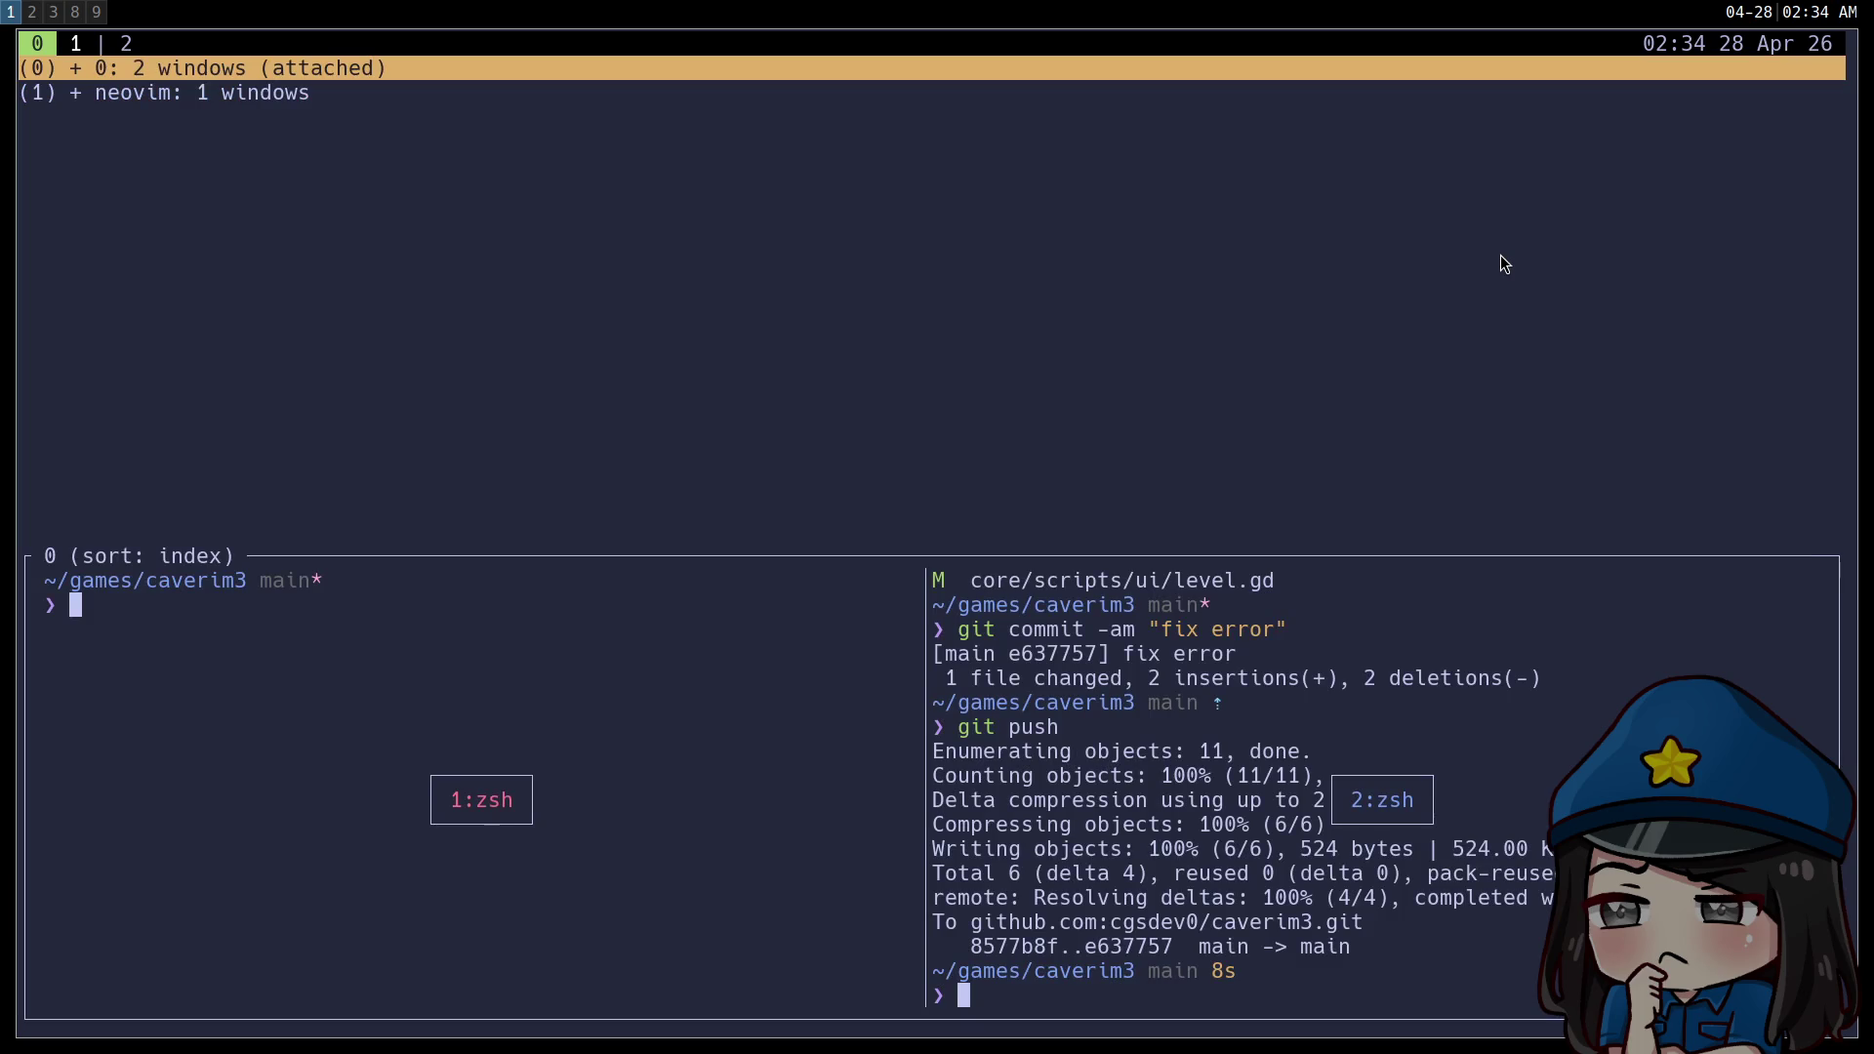
pyautogui.press('Down')
pyautogui.press('Up')
pyautogui.press('Return')
# - Start the Vite dev server with npm run dev in ~/caverim-ui
pyautogui.write('cd ~/caveri')
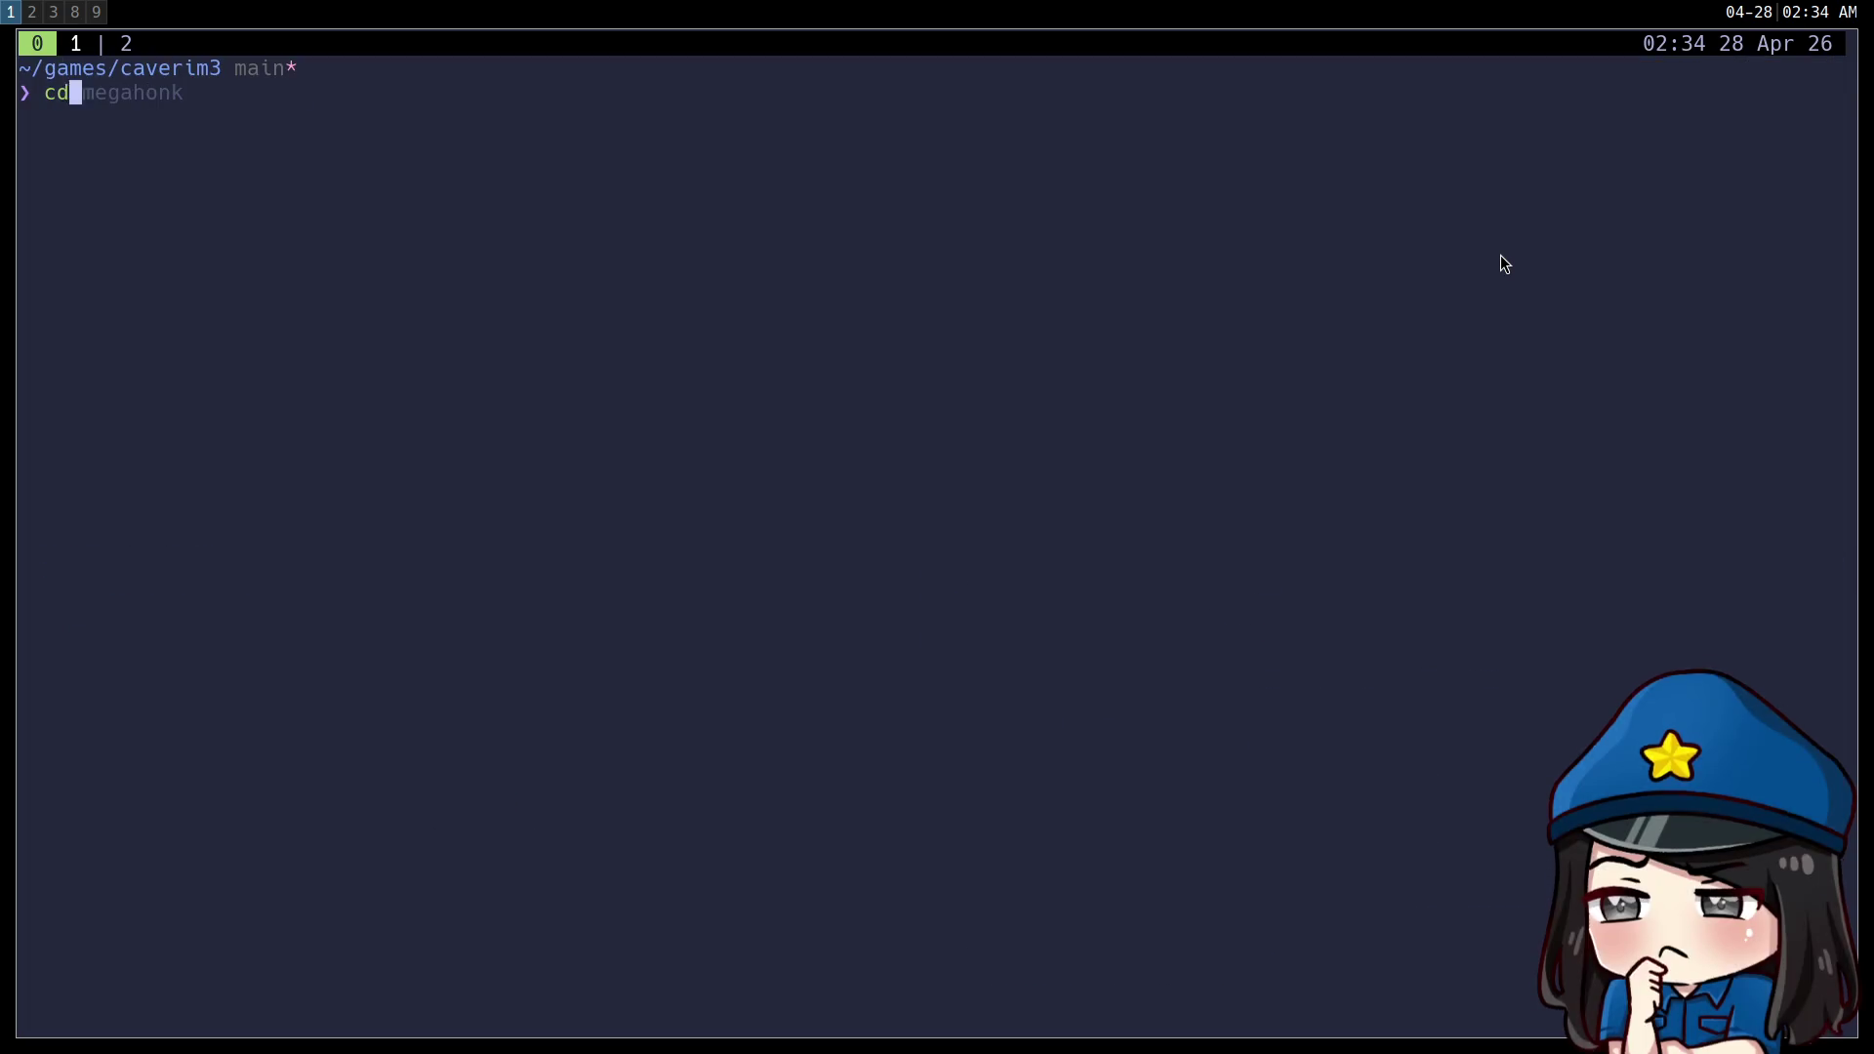
pyautogui.write('m-ui')
pyautogui.press('Return')
pyautogui.write('npm run dev')
pyautogui.press('Return')
# - Launch vim in another new tmux window and search the project files for 'inde'
pyautogui.hotkey('ctrl', 'b')
pyautogui.press('c')
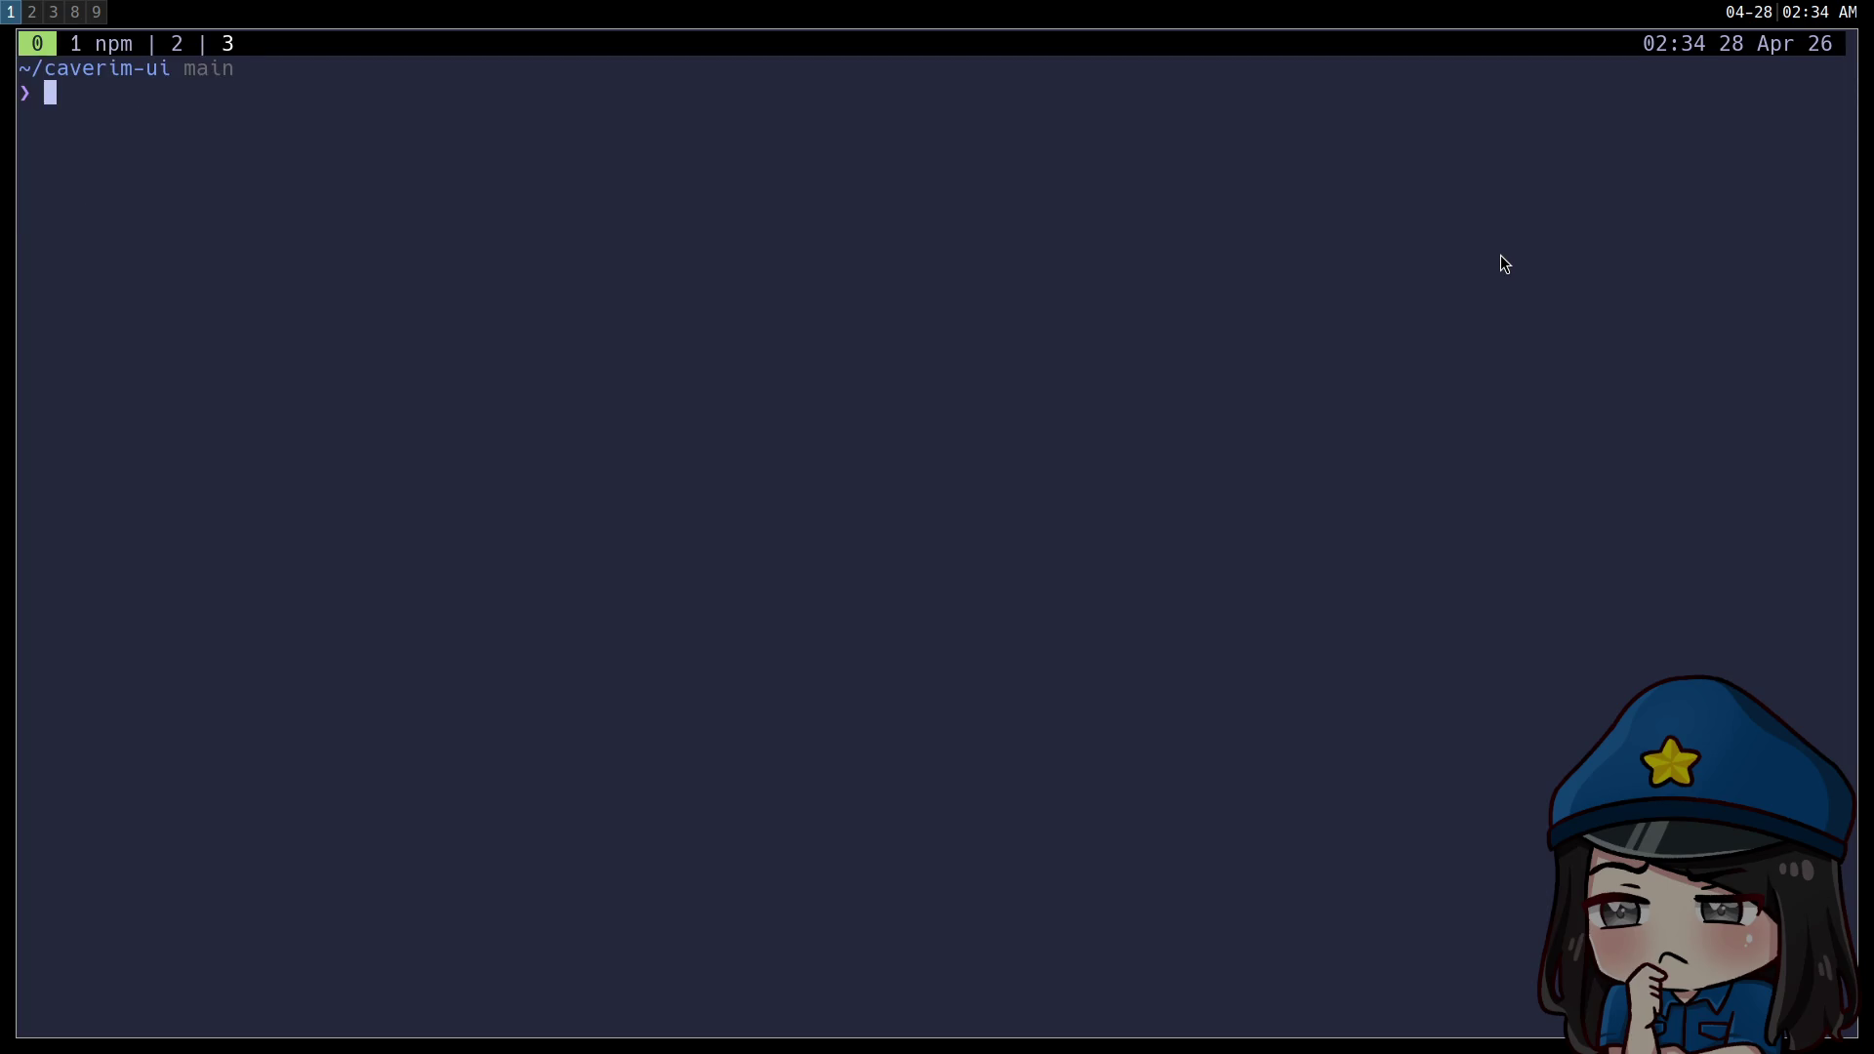
pyautogui.write('vim')
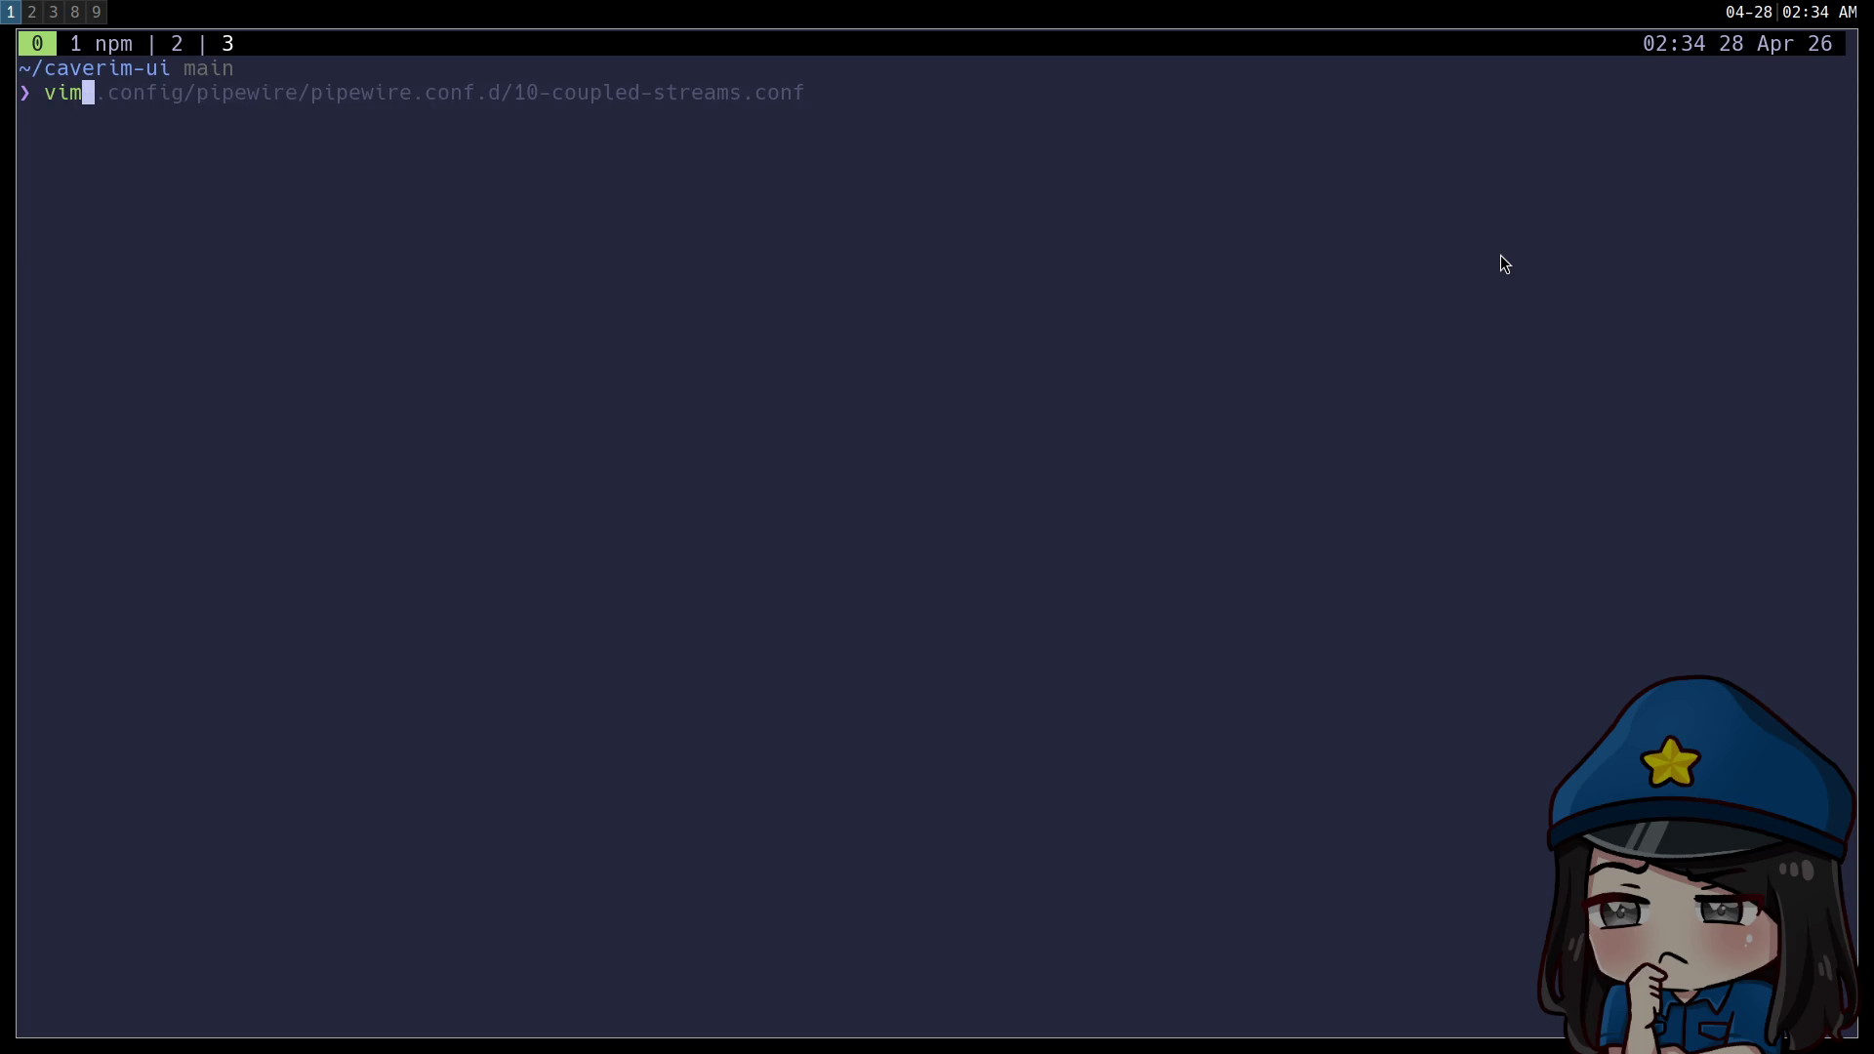
pyautogui.press('Return')
pyautogui.press('space')
pyautogui.press('f')
pyautogui.press('f')
pyautogui.write('inde')
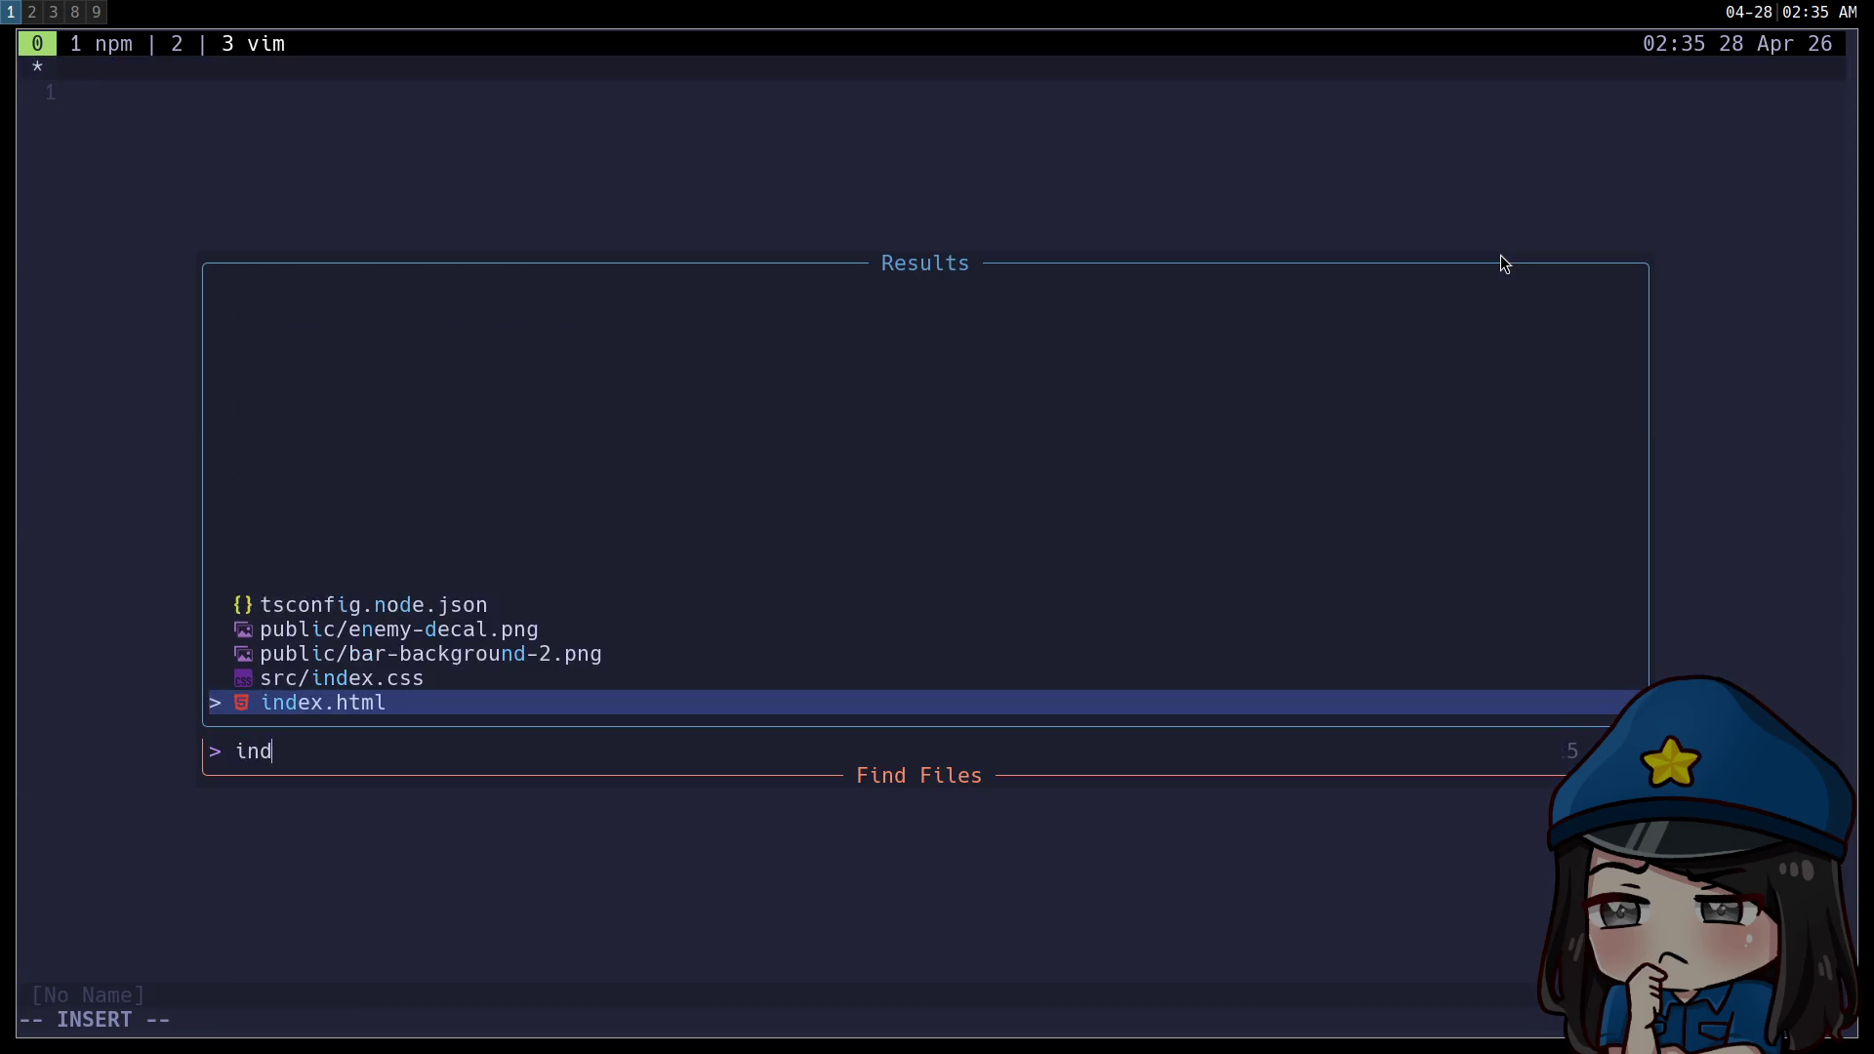
# - Dismiss the file finder and open src/App.tsx from the file tree
pyautogui.press('Escape')
pyautogui.press('Escape')
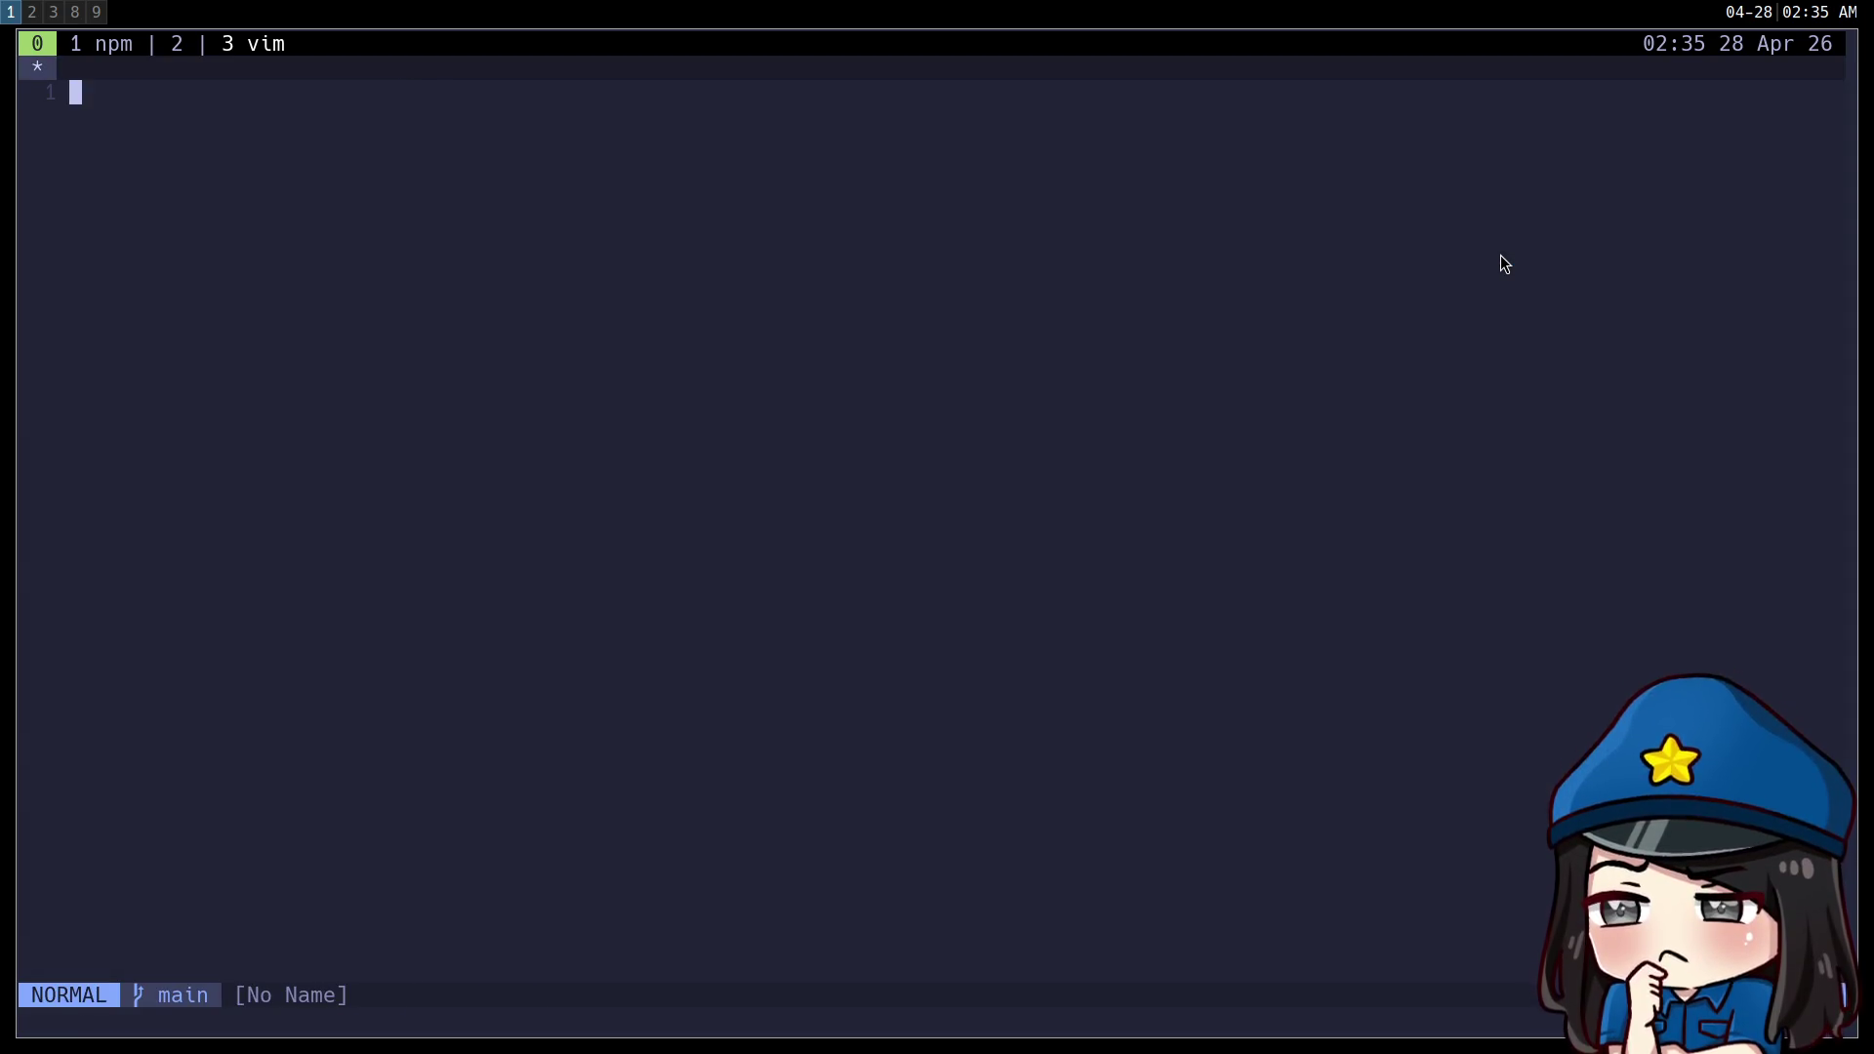
pyautogui.press('space')
pyautogui.press('e')
pyautogui.press('j')
pyautogui.press('j')
pyautogui.press('j')
pyautogui.press('Return')
pyautogui.press('j')
pyautogui.press('j')
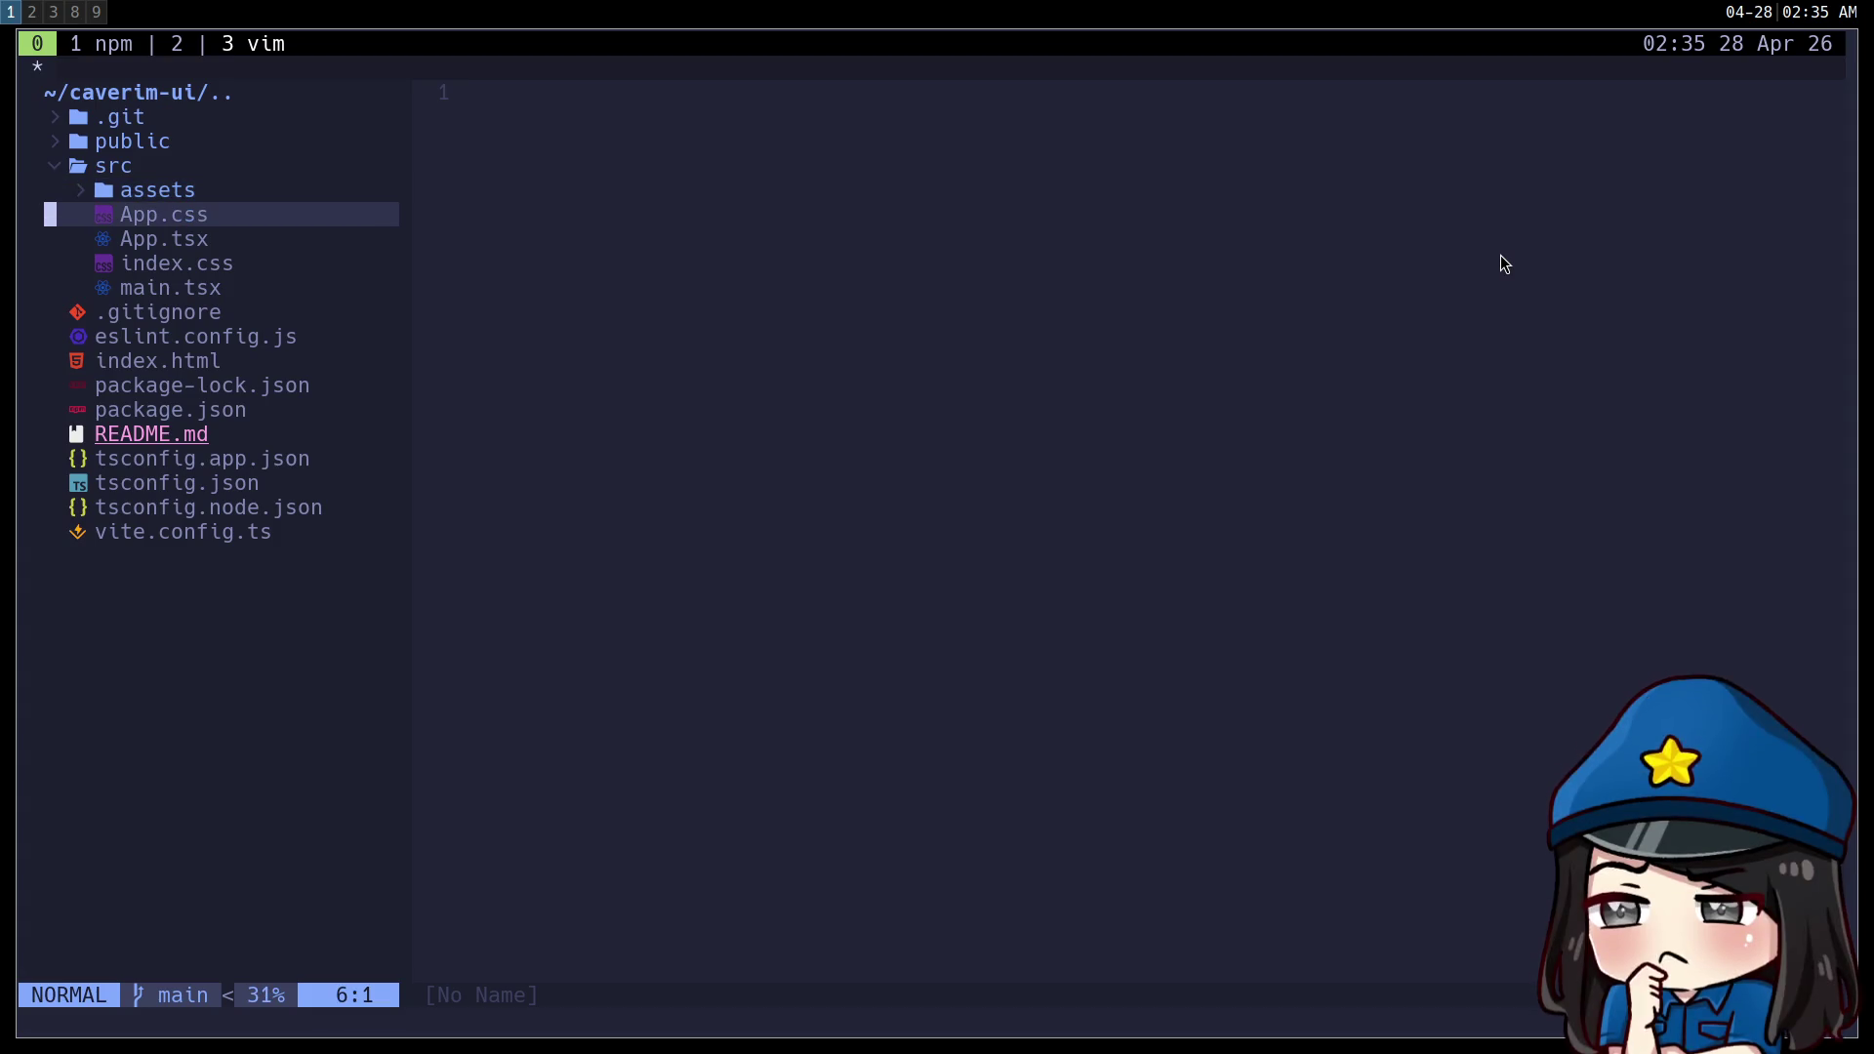
pyautogui.press('j')
pyautogui.press('Return')
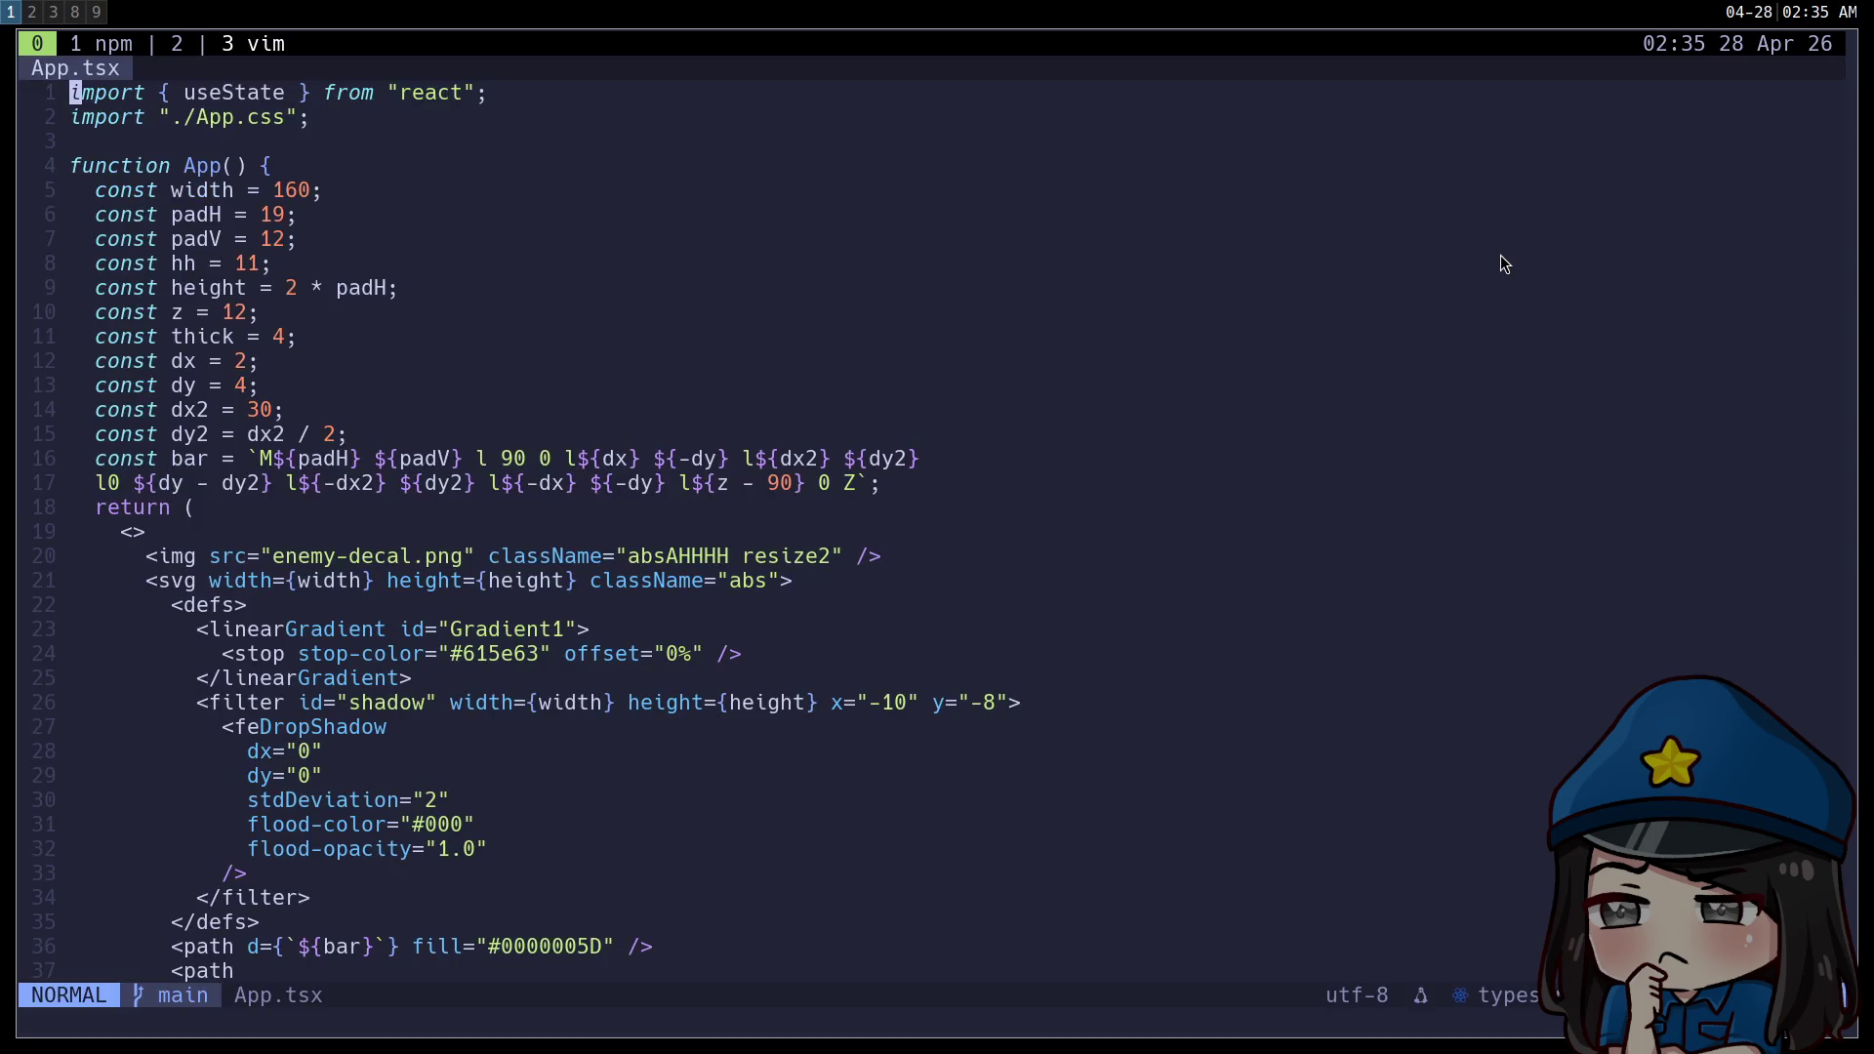
# - Yank the whole App function and paste a duplicate copy of it
pyautogui.press('j')
pyautogui.press('j')
pyautogui.press('j')
pyautogui.press('V')
pyautogui.press('$')
pyautogui.press('%')
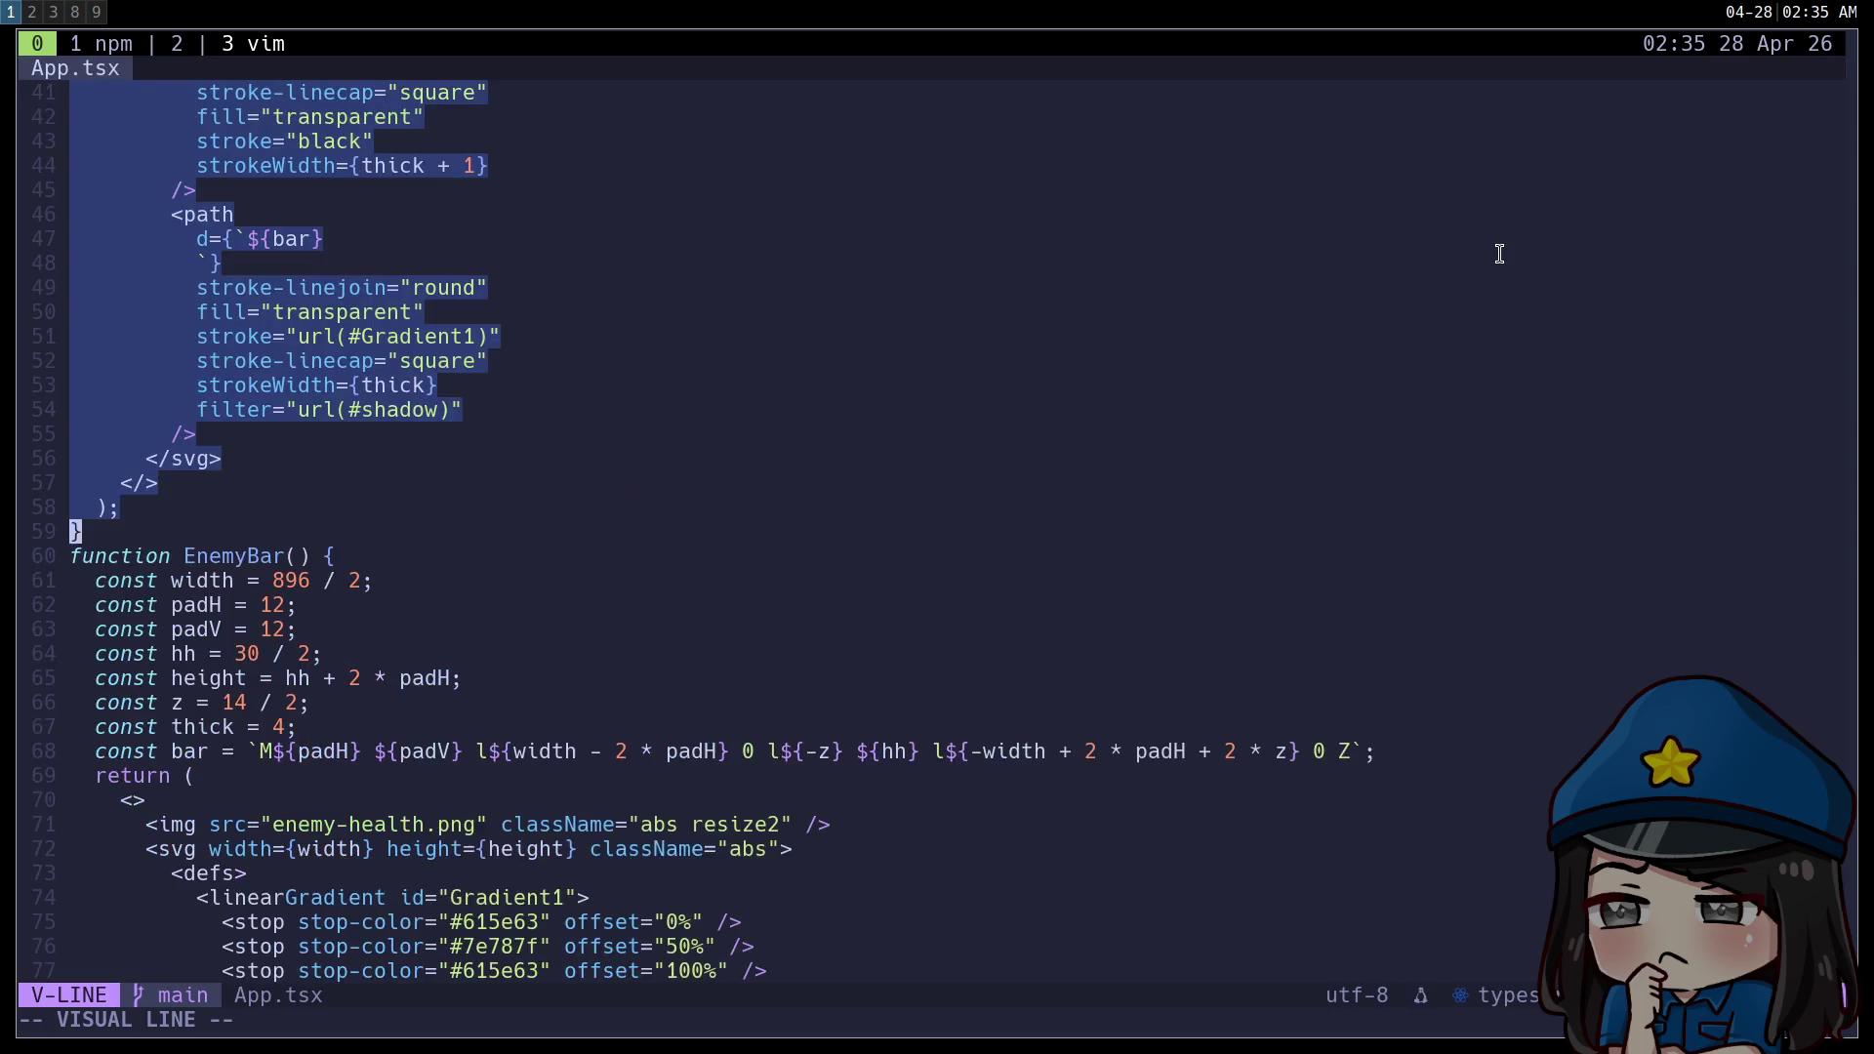
pyautogui.press('y')
pyautogui.press('P')
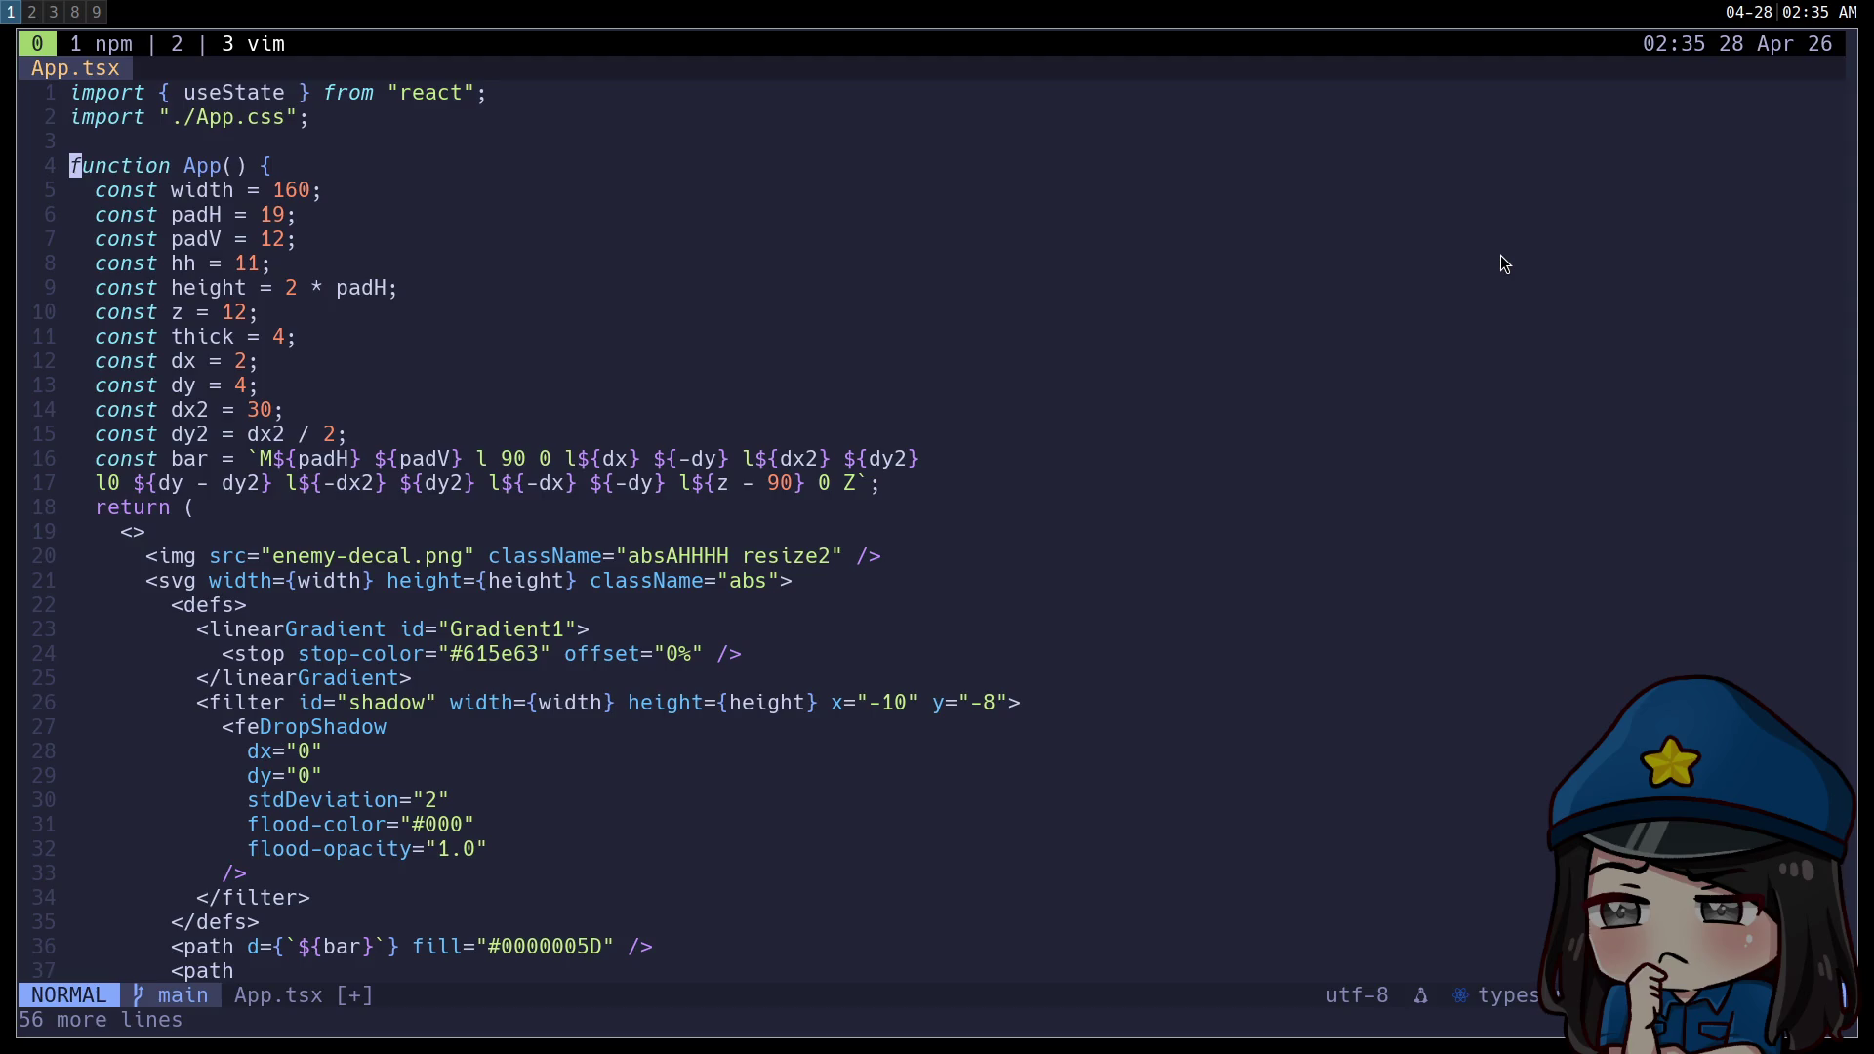
# - Rename the duplicated function to Stuff and save App.tsx
pyautogui.press('$')
pyautogui.press('%')
pyautogui.press('j')
pyautogui.press('i')
pyautogui.press('Escape')
pyautogui.press('f')
pyautogui.press(')')
pyautogui.press('h')
pyautogui.press('h')
pyautogui.write('ciwStuff')
pyautogui.press('Escape')
pyautogui.write(':w')
pyautogui.press('Return')
# - Append 'Idk' to the duplicate's name, save, and check the page in the browser
pyautogui.write('aIdk')
pyautogui.press('Escape')
pyautogui.write(':w')
pyautogui.press('Return')
pyautogui.hotkey('alt', 'Tab')
pyautogui.hotkey('alt', 'Tab')
# - Rename the duplicate to EnemyDecal, save, and view the page in Chrome at 200% zoom
pyautogui.press('h')
pyautogui.press('h')
pyautogui.write('ciwEnemyDecal')
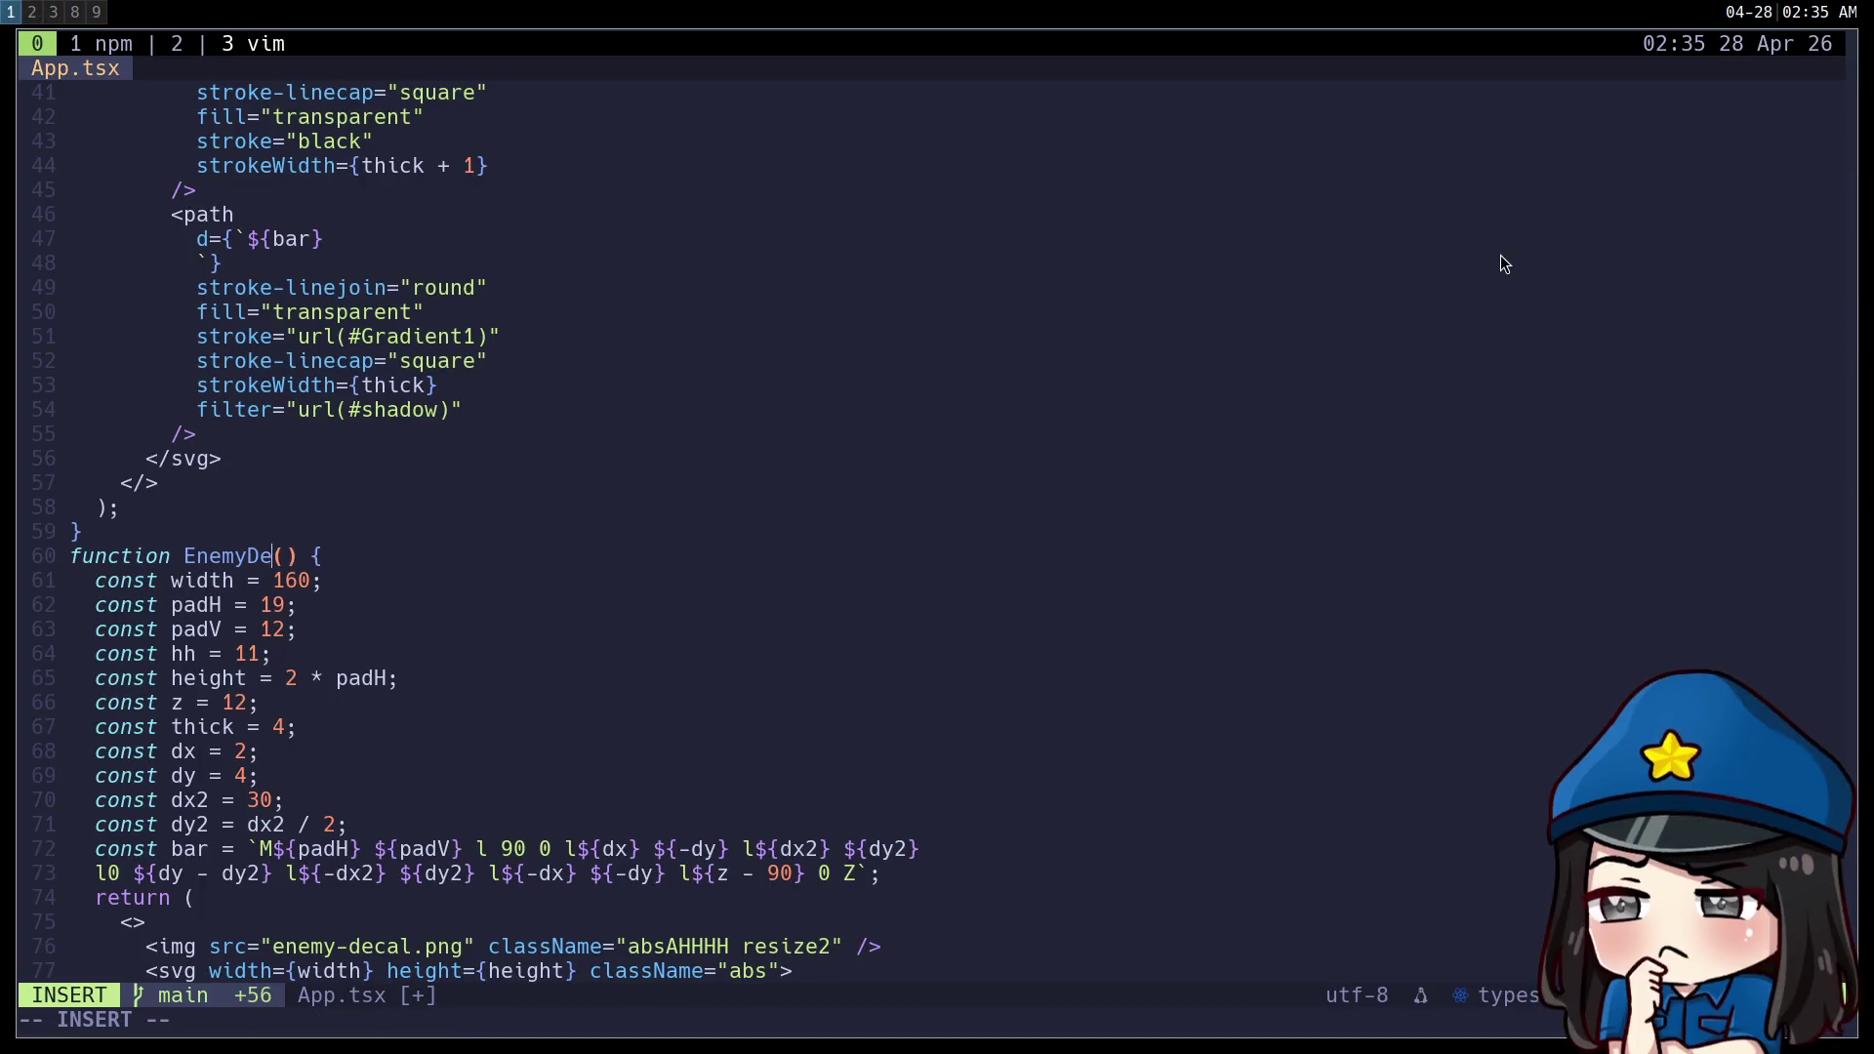
pyautogui.press('Escape')
pyautogui.write(':w')
pyautogui.press('Return')
pyautogui.press('k')
pyautogui.press('%')
pyautogui.press('j')
pyautogui.press('j')
pyautogui.press('j')
pyautogui.press('j')
pyautogui.press('j')
pyautogui.press('j')
pyautogui.press('j')
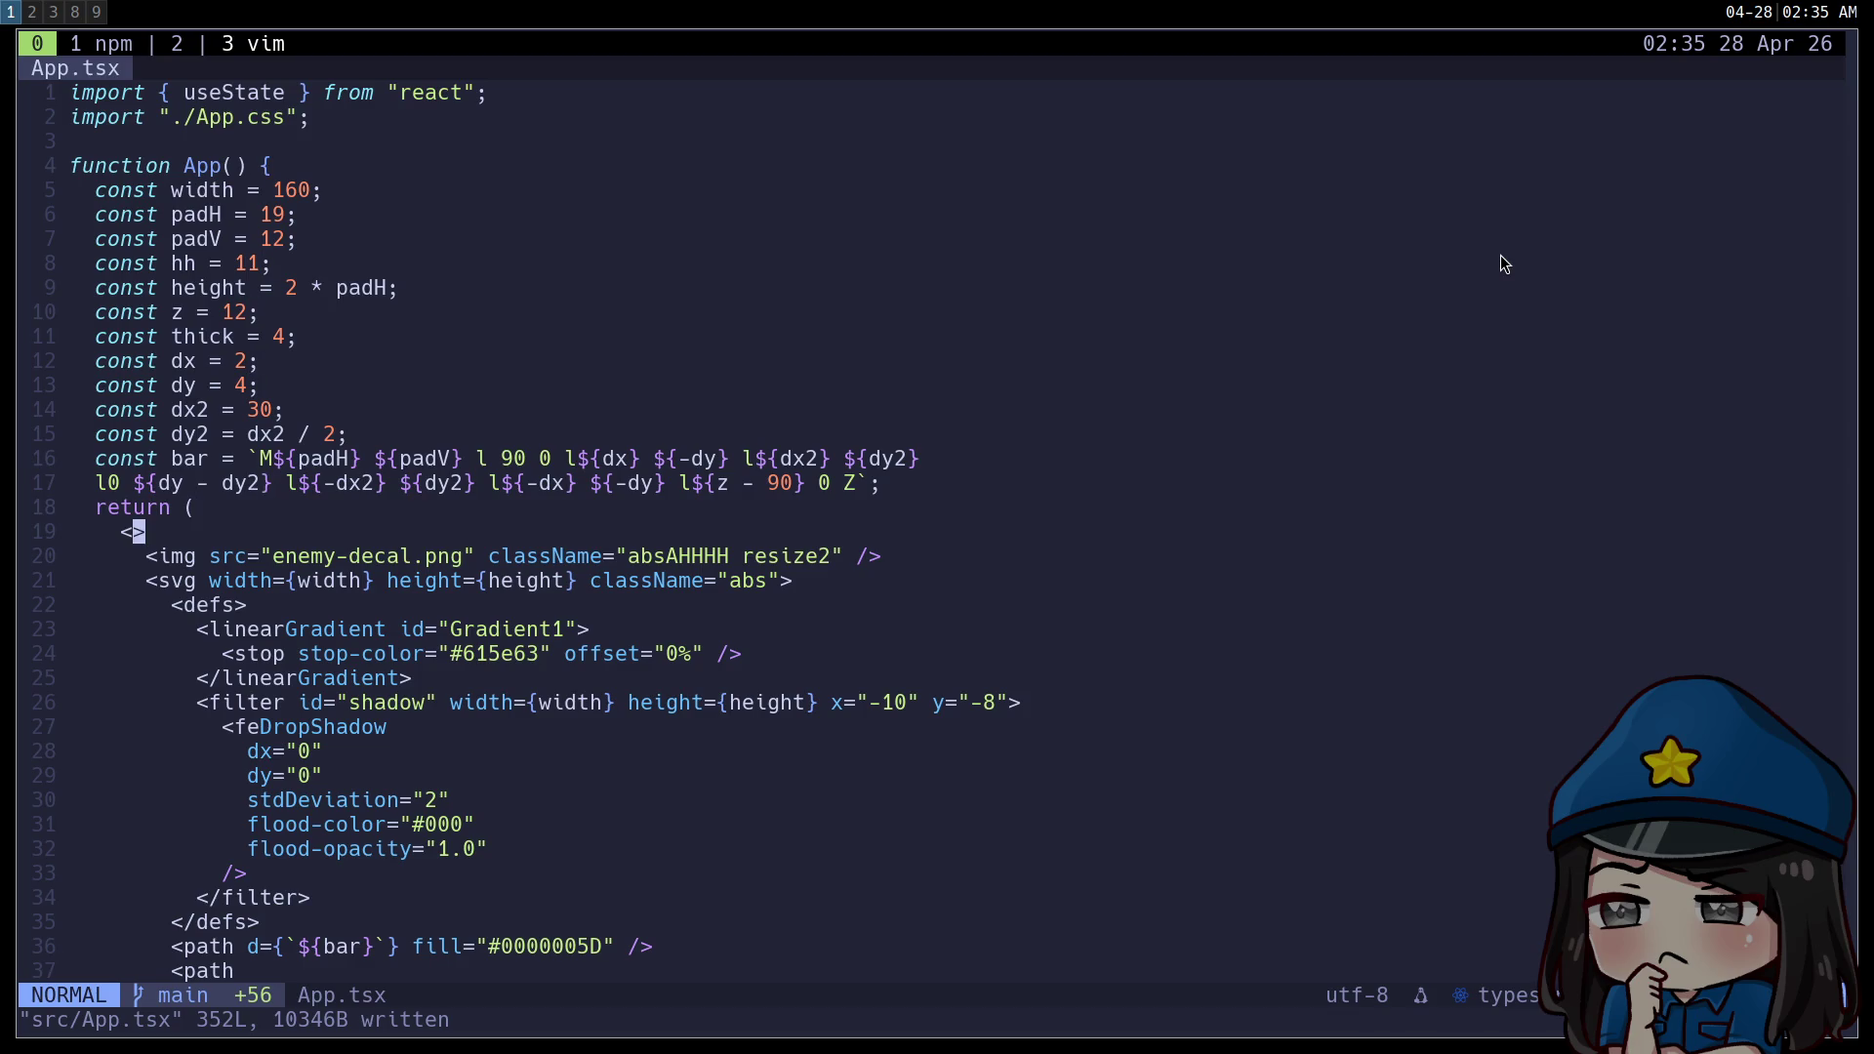
pyautogui.hotkey('alt', 'Tab')
pyautogui.hotkey('ctrl', '=')
pyautogui.hotkey('ctrl', '=')
pyautogui.hotkey('ctrl', '=')
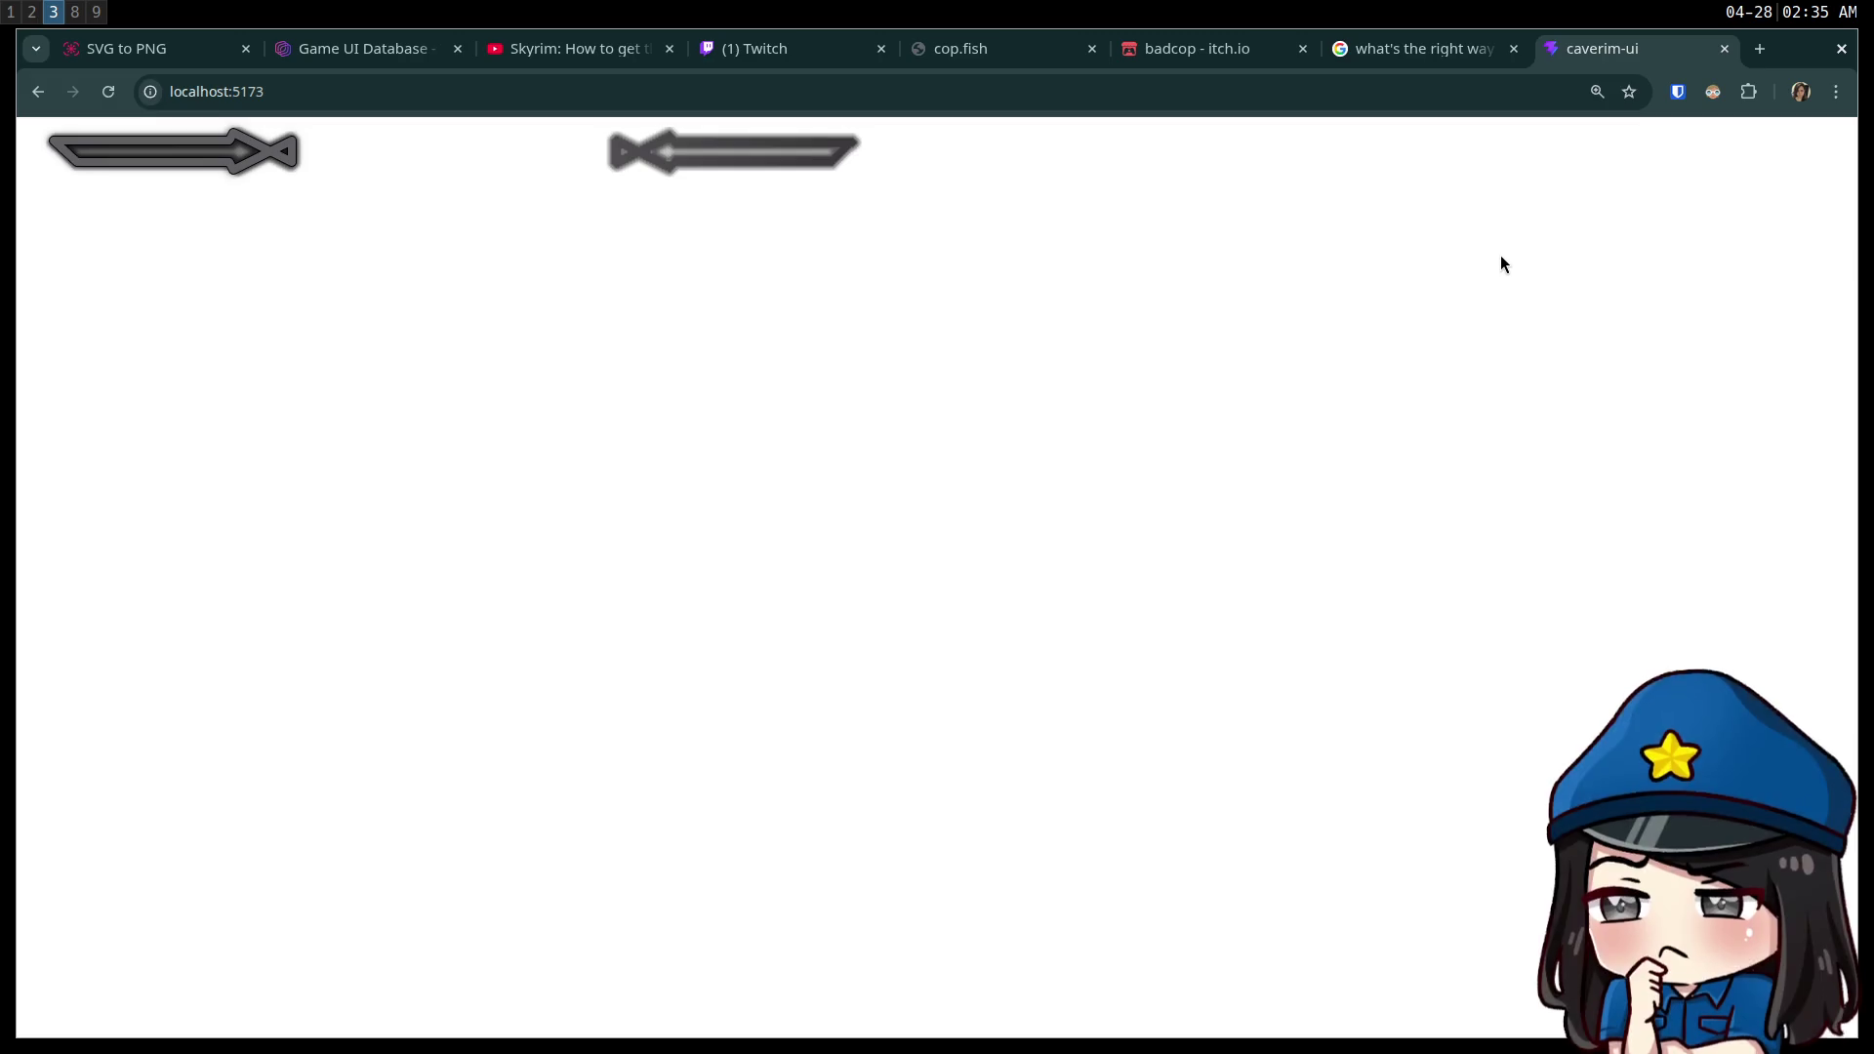
# - Open App.css through the file finder and move to the body background-color line
pyautogui.press('super+1')
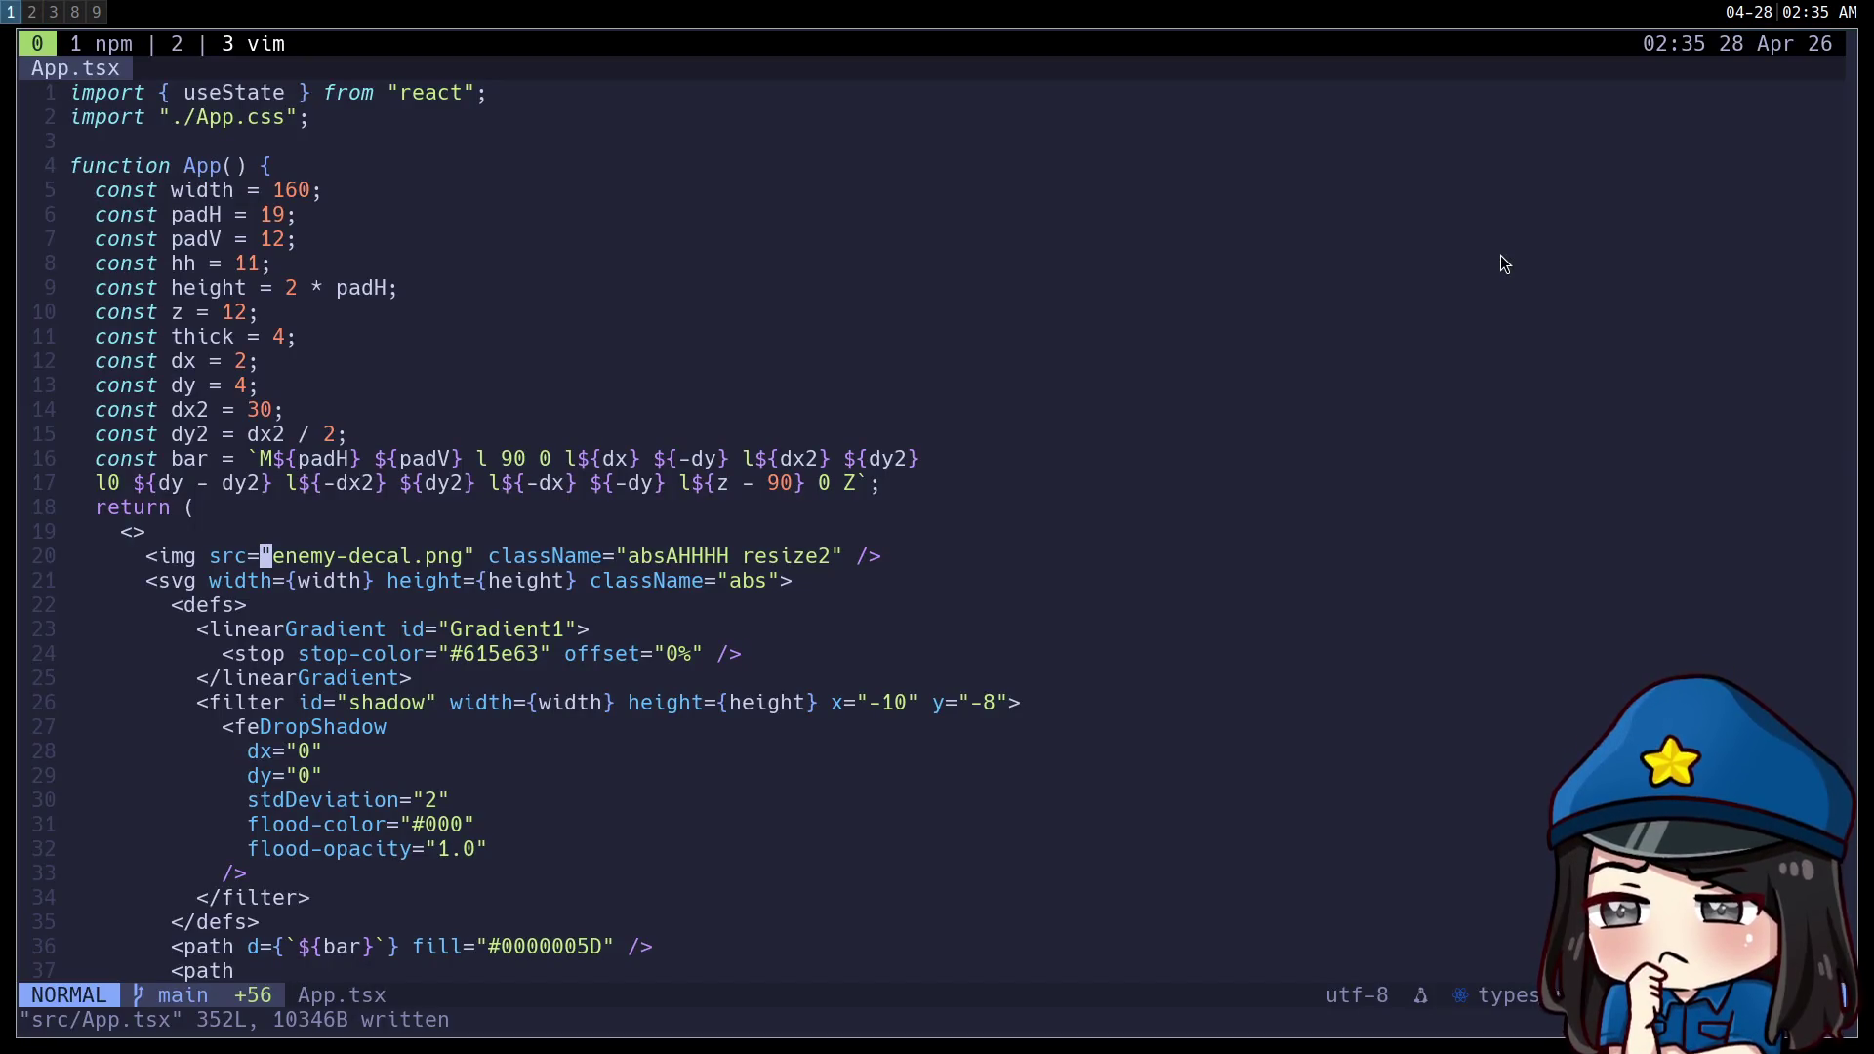
pyautogui.press('space')
pyautogui.press('f')
pyautogui.press('f')
pyautogui.write('app.c')
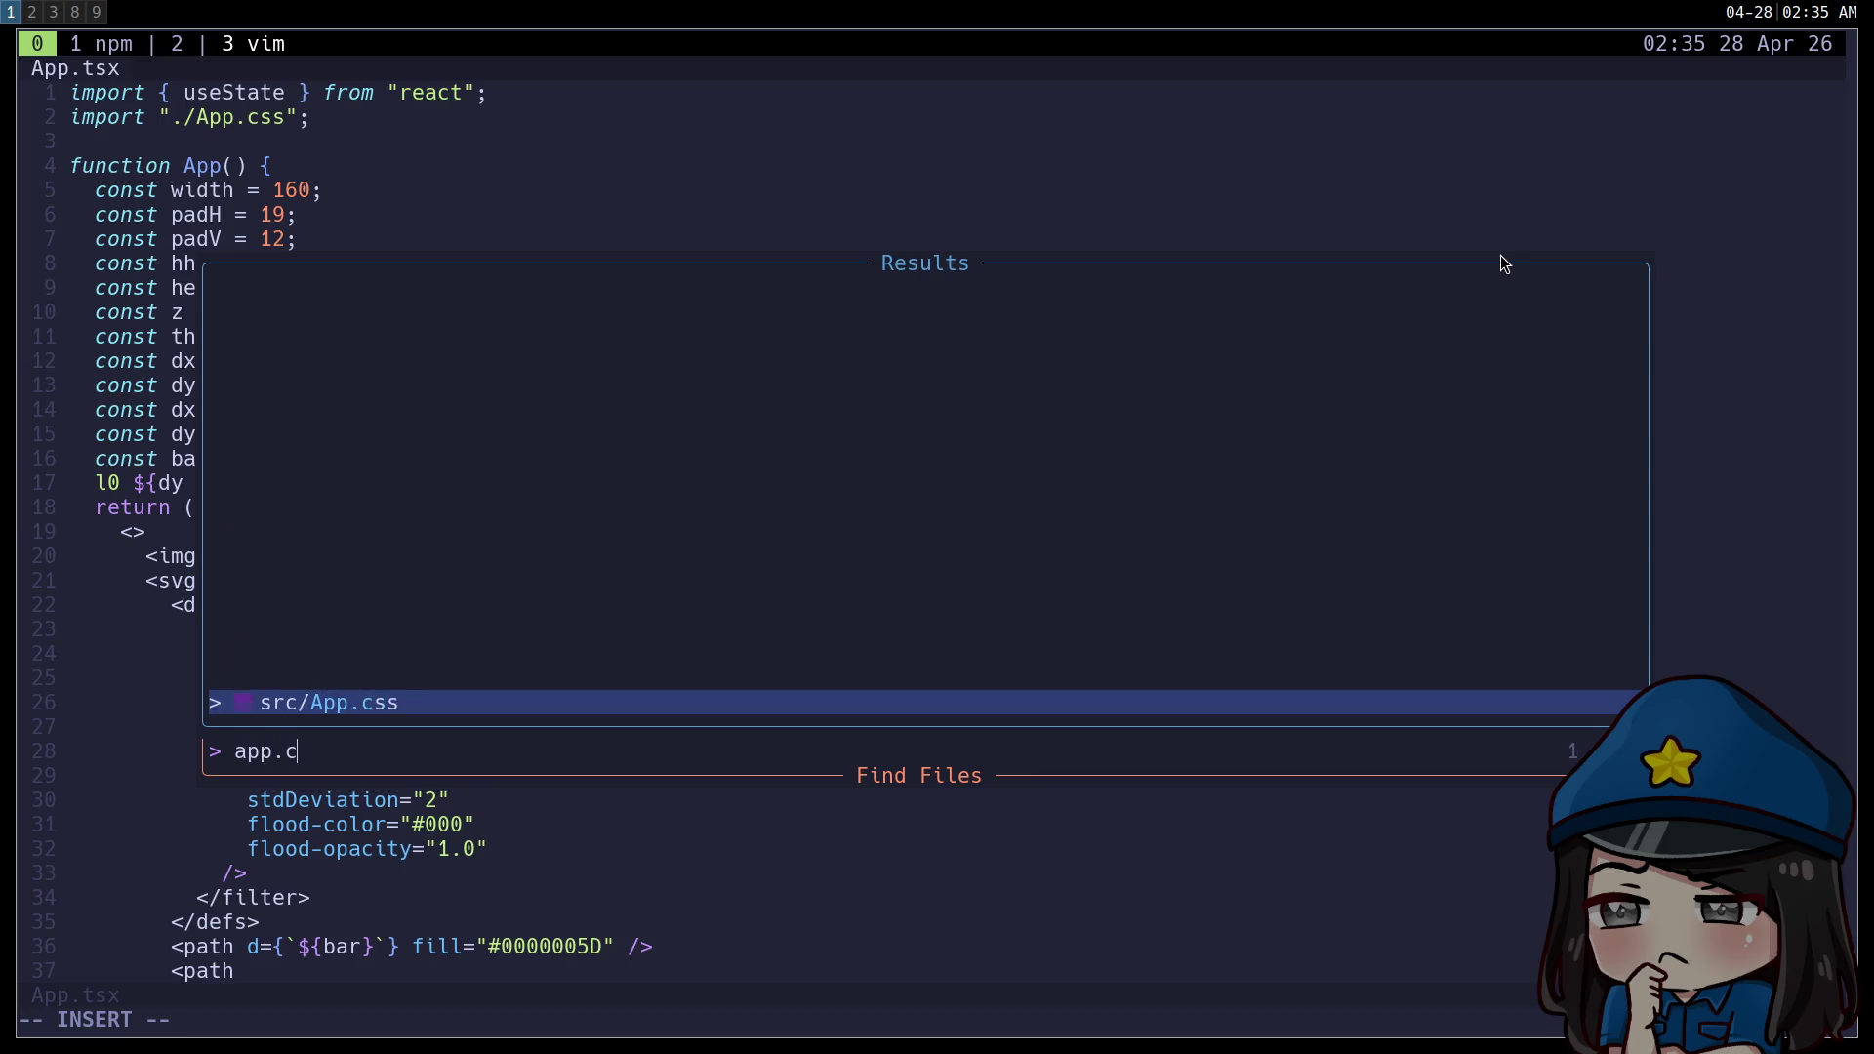
pyautogui.press('Return')
pyautogui.press('j')
pyautogui.press('j')
pyautogui.press('j')
pyautogui.hotkey('ctrl', 'd')
pyautogui.hotkey('ctrl', 'd')
pyautogui.press('k')
pyautogui.press('$')
pyautogui.press('i')
pyautogui.press('Escape')
# - Change the body background from white to black, save, and check the browser
pyautogui.press('c')
pyautogui.press('i')
pyautogui.press('w')
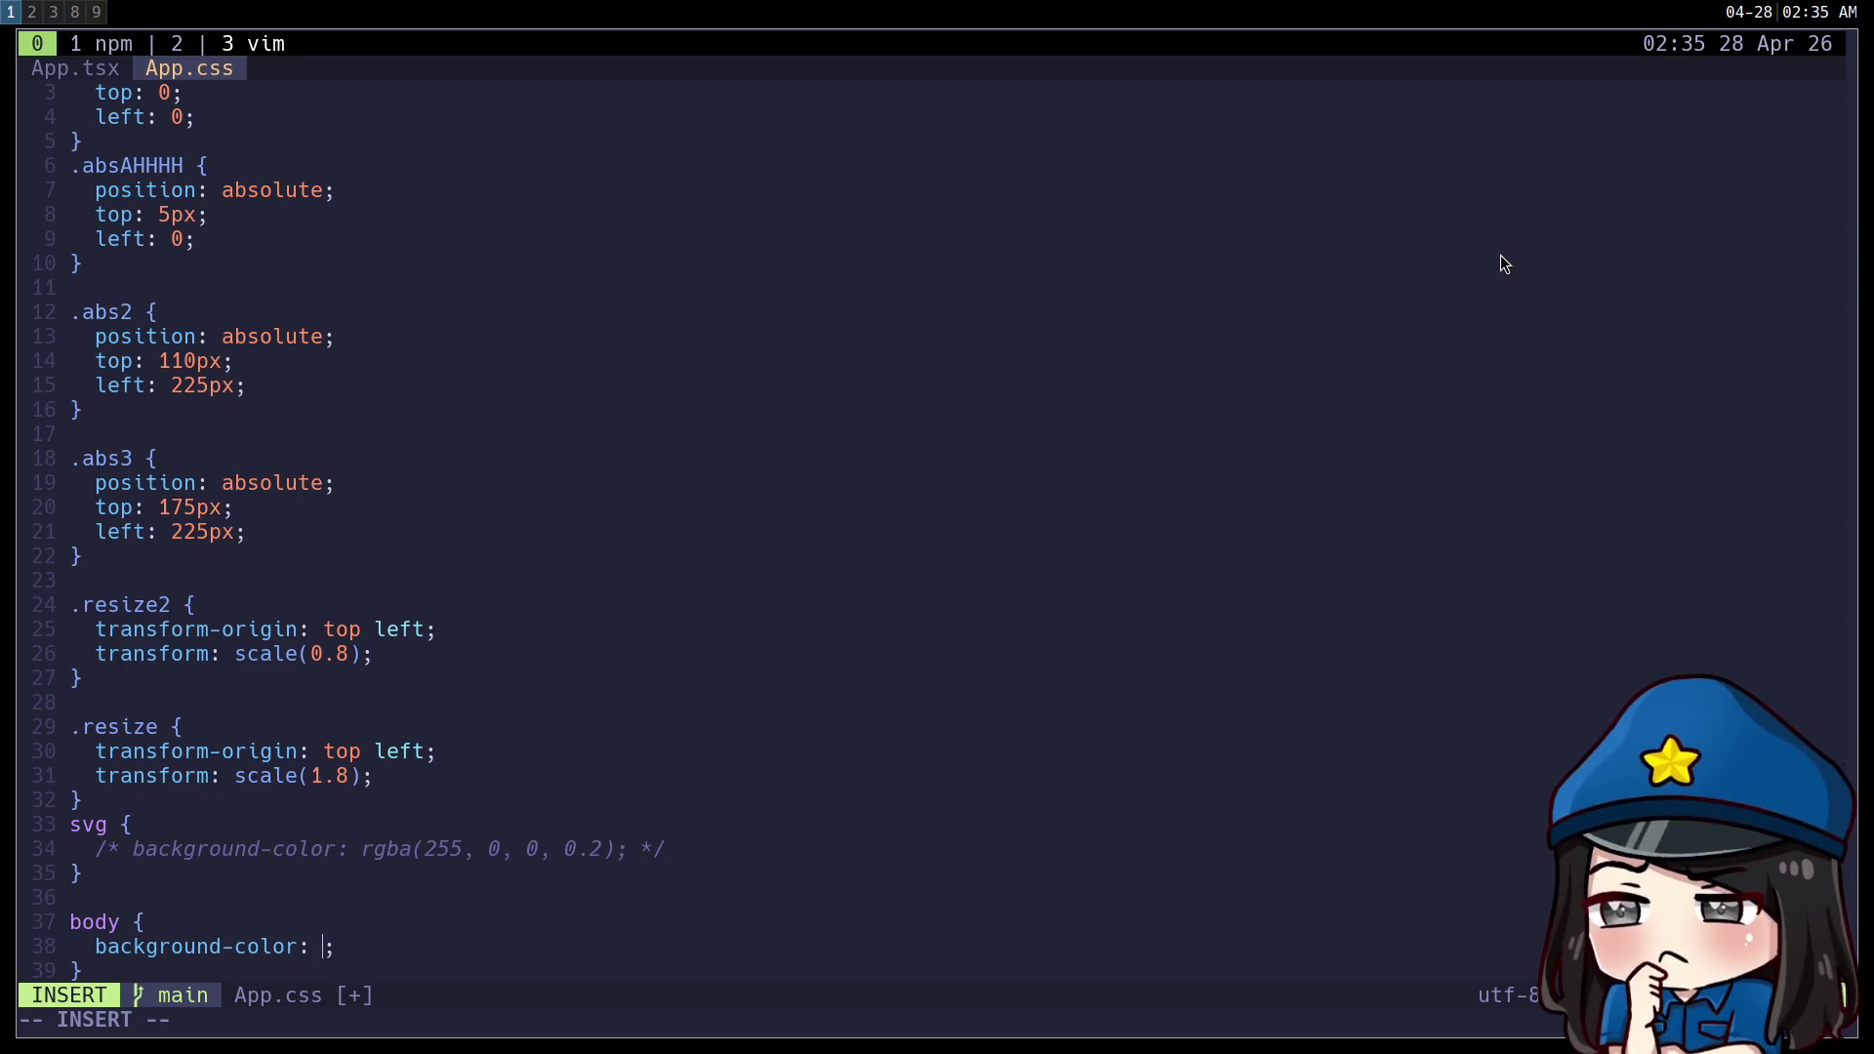
pyautogui.write('black')
pyautogui.press('Escape')
pyautogui.write(':w')
pyautogui.press('Return')
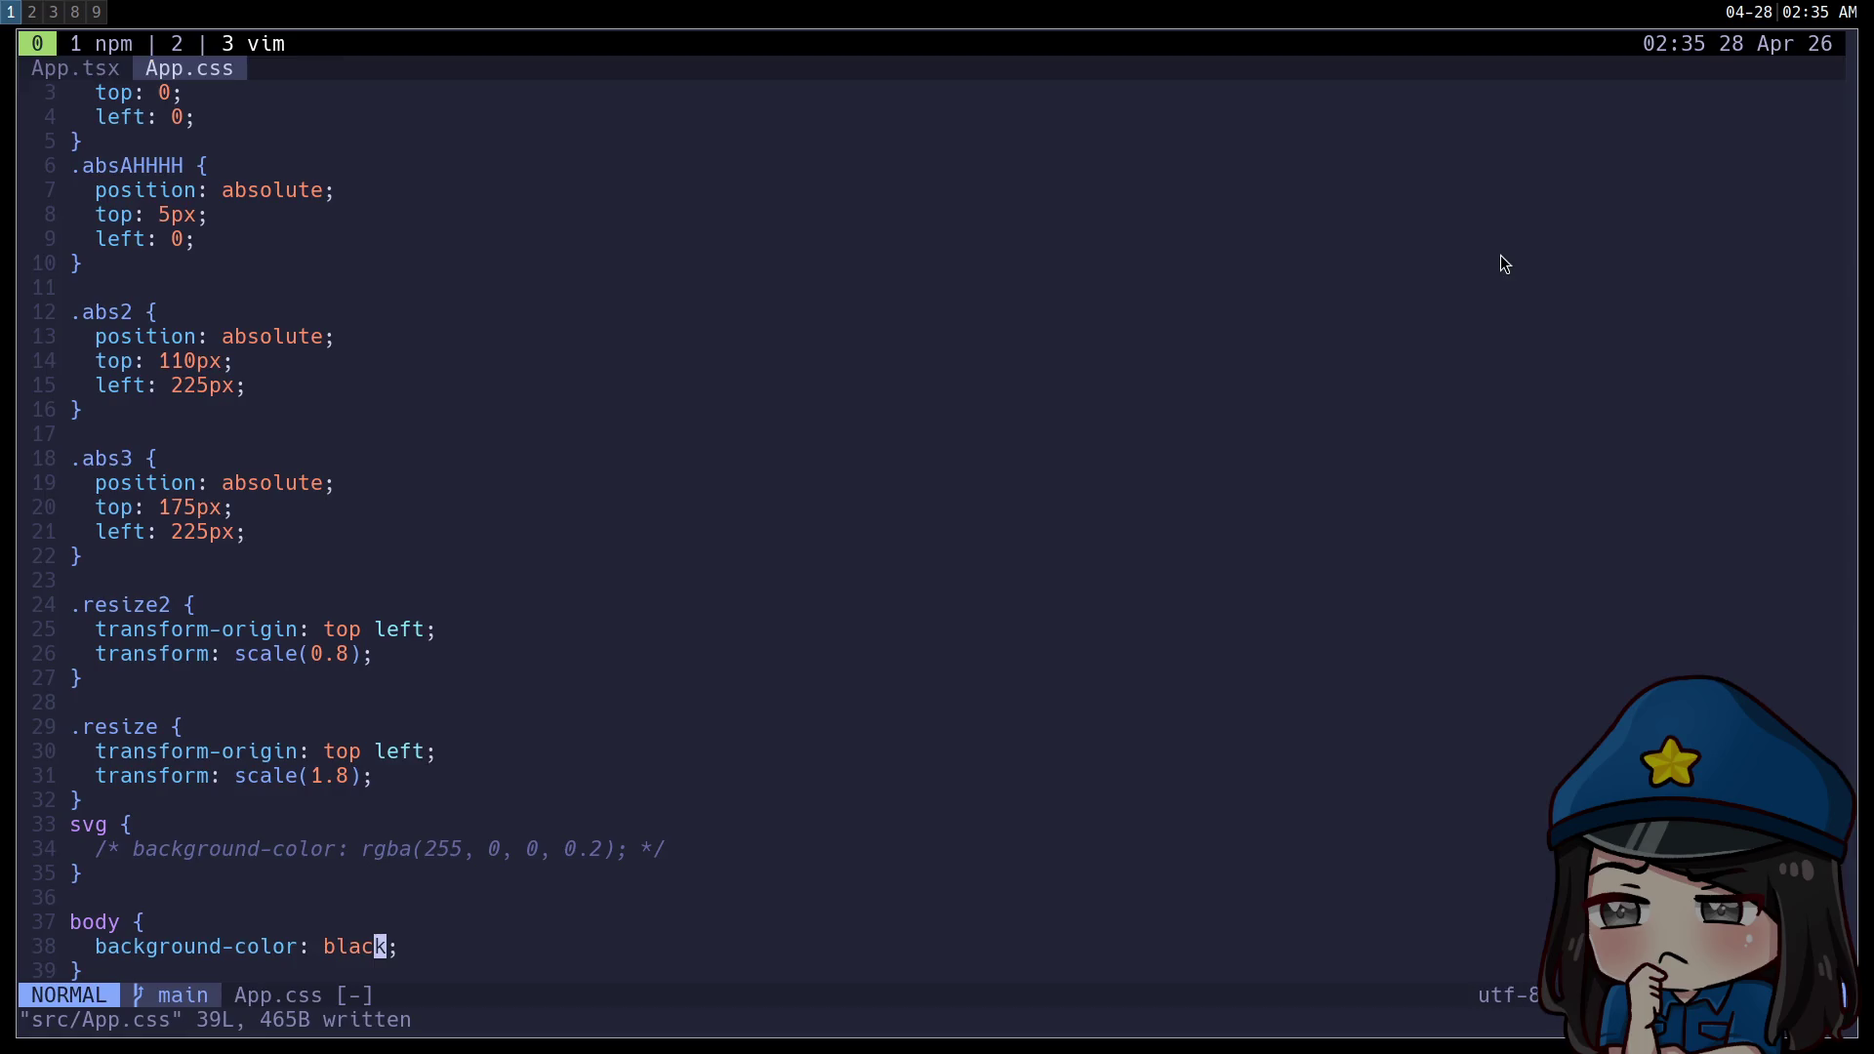
pyautogui.press('super+2')
pyautogui.press('super+1')
# - Replace black with the colour #38054f and save App.css
pyautogui.press('h')
pyautogui.press('h')
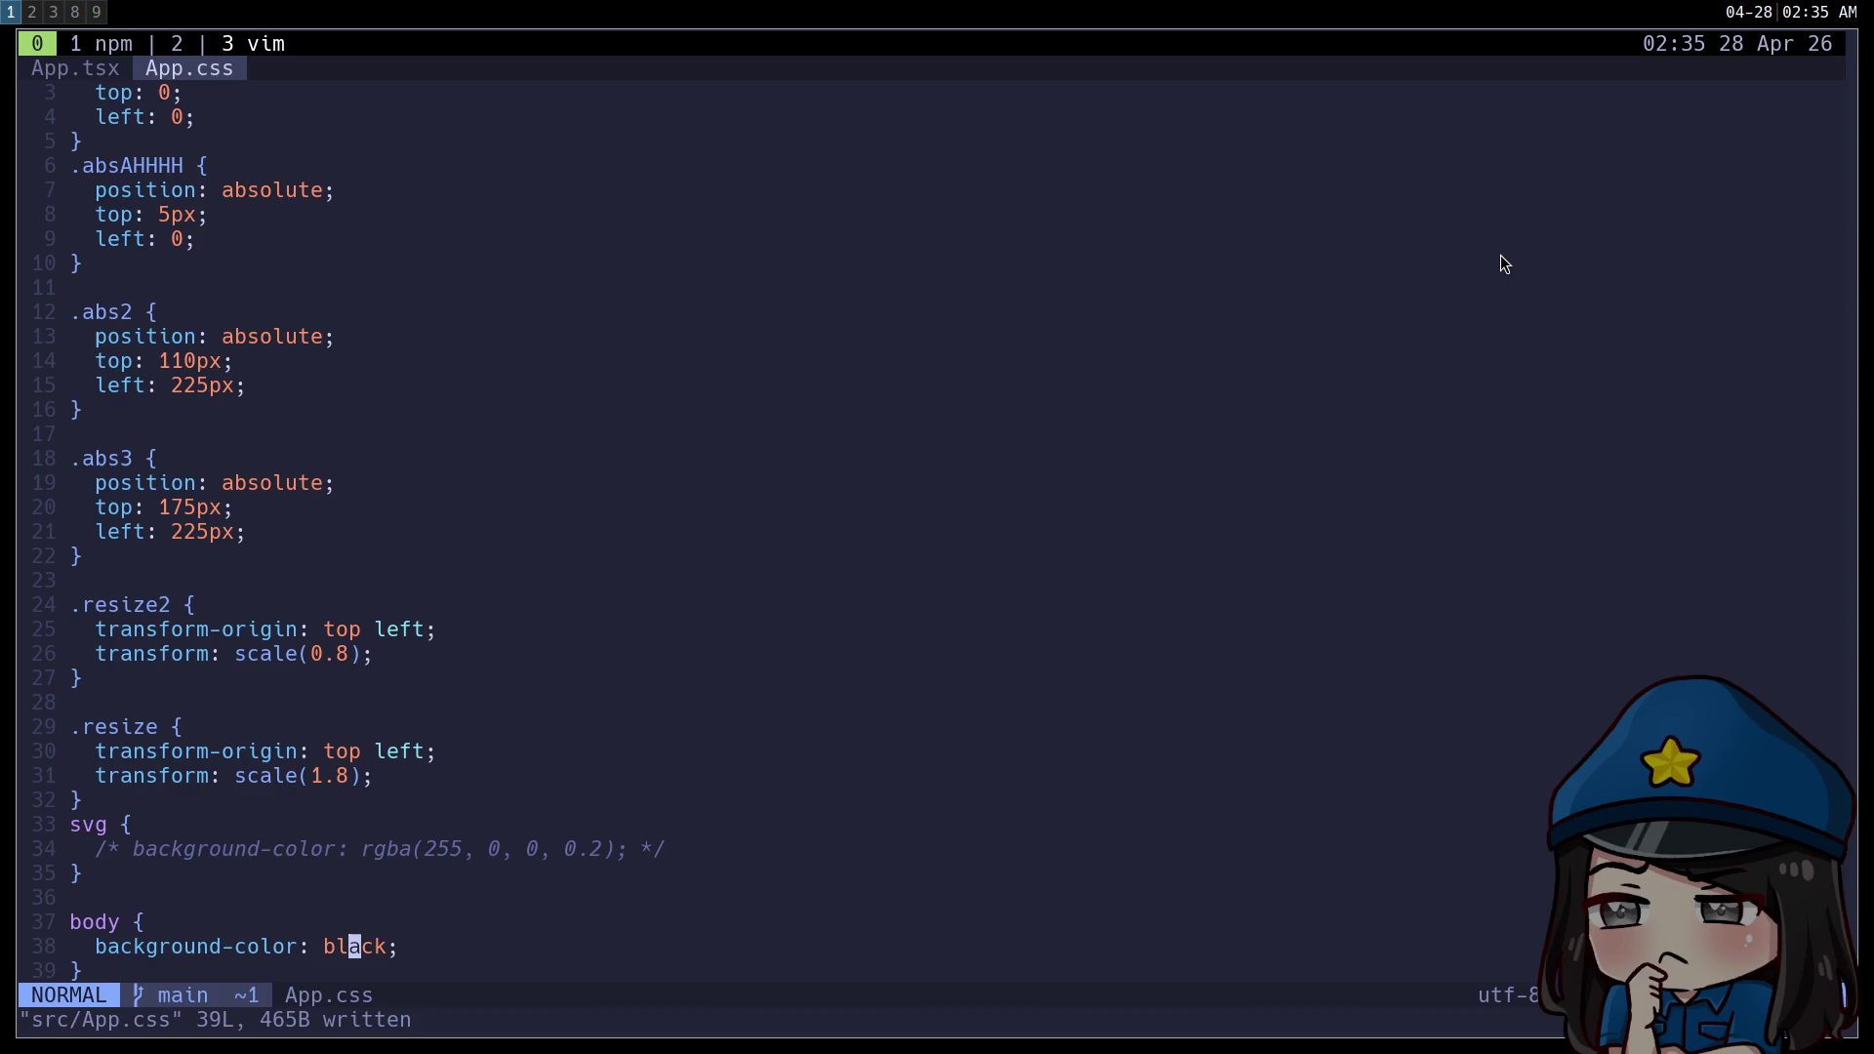
pyautogui.write('ciw#')
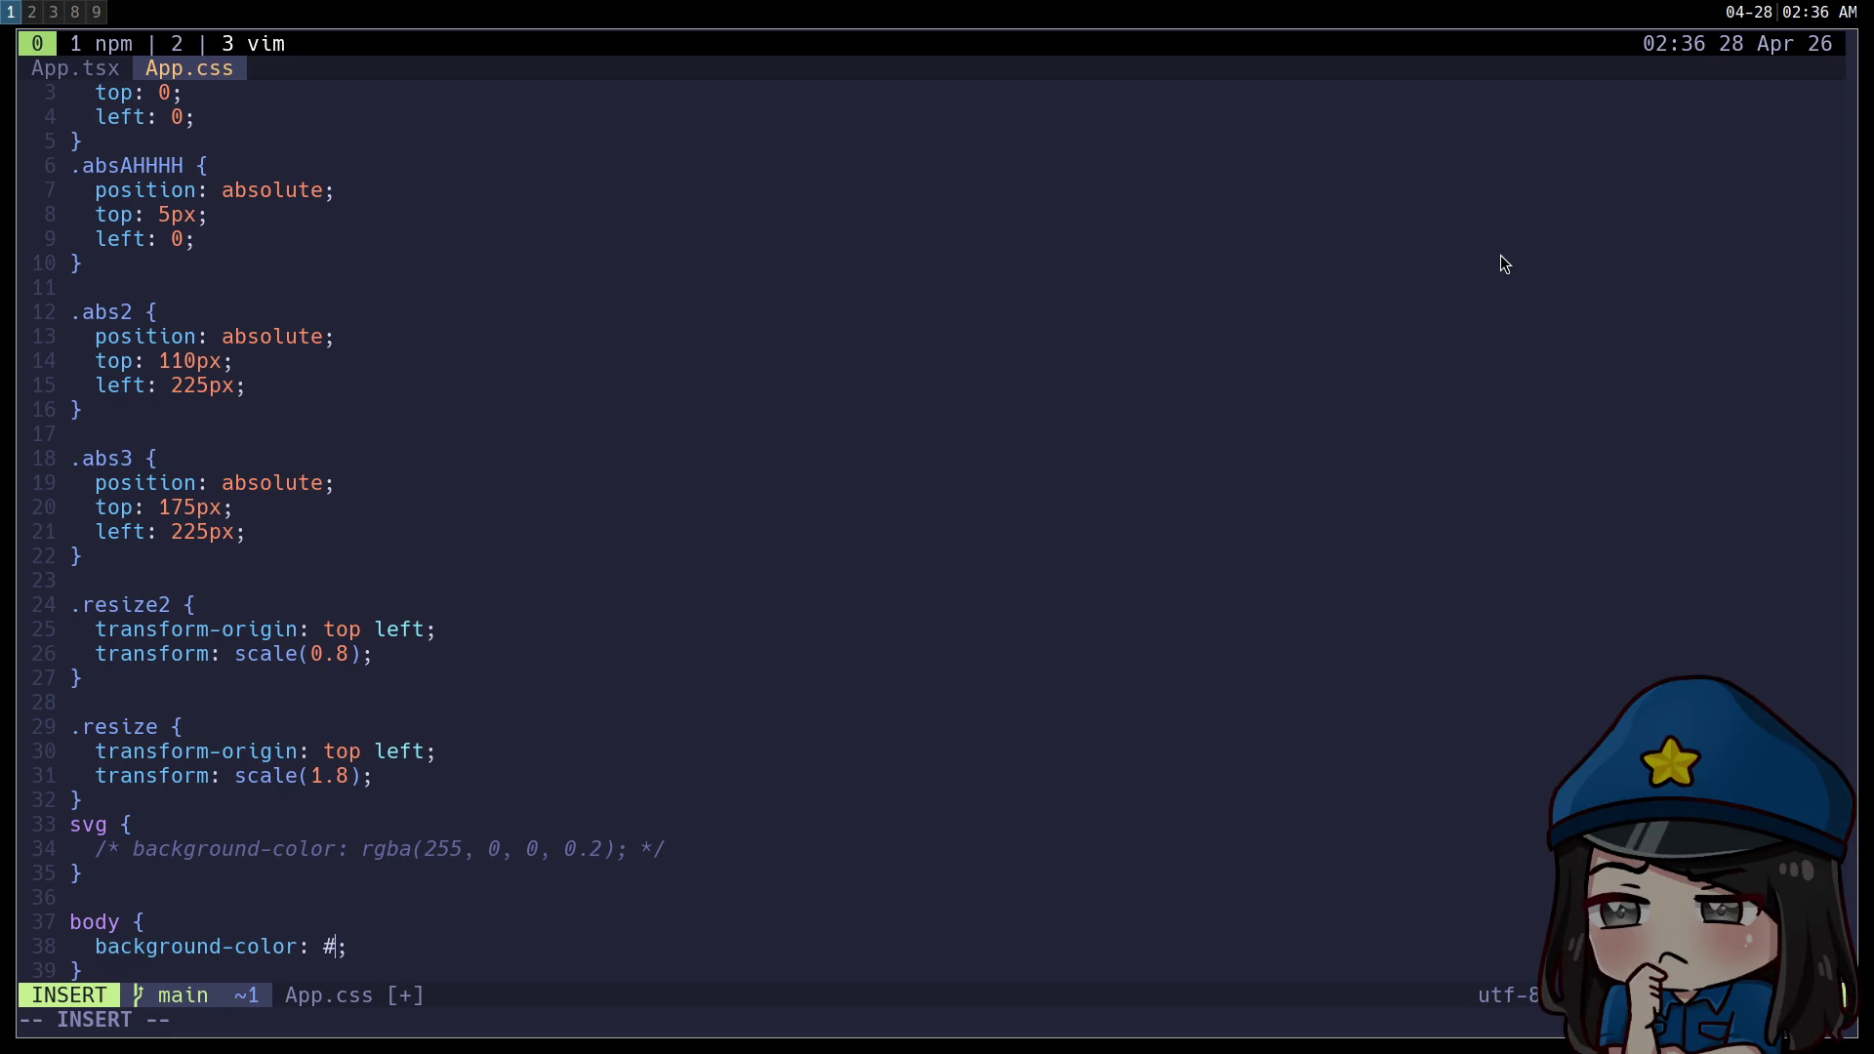
pyautogui.write('38')
pyautogui.write('05')
pyautogui.write('c')
pyautogui.press('BackSpace')
pyautogui.write('4f;')
pyautogui.press('Escape')
pyautogui.write(':w')
pyautogui.press('Return')
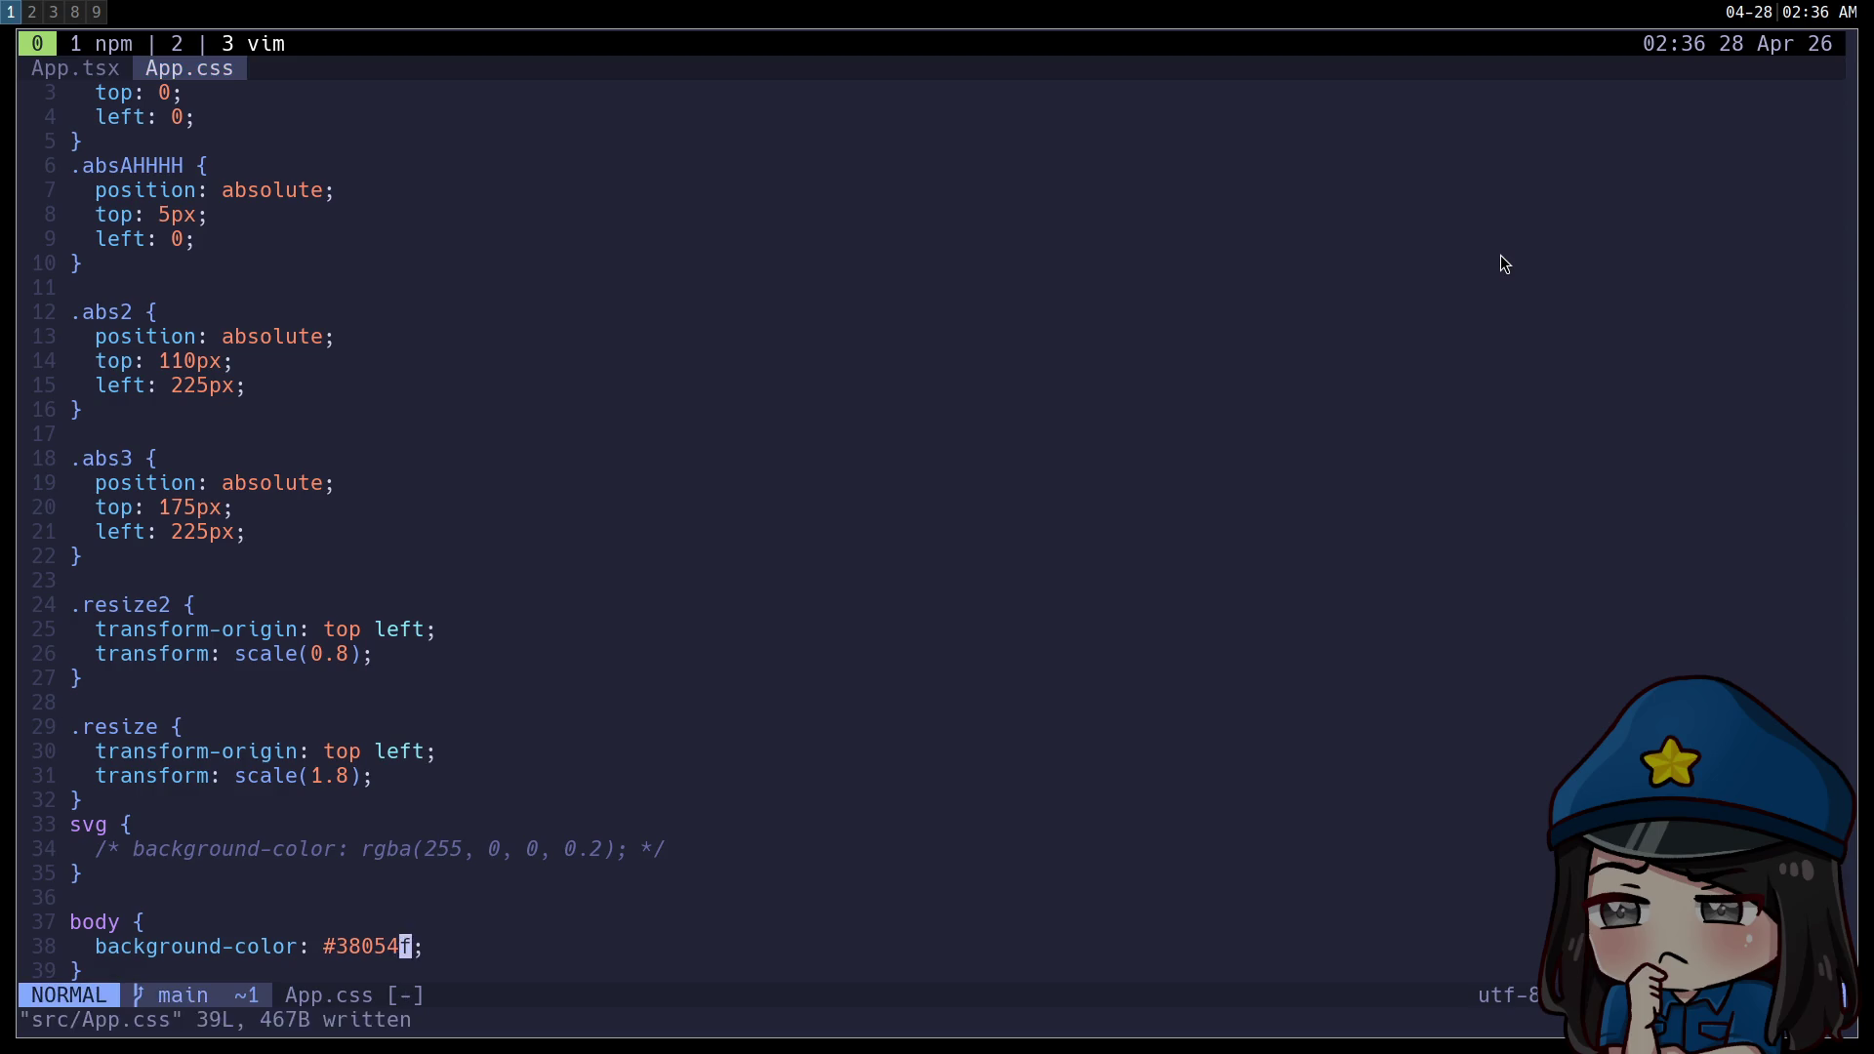
pyautogui.press('super+3')
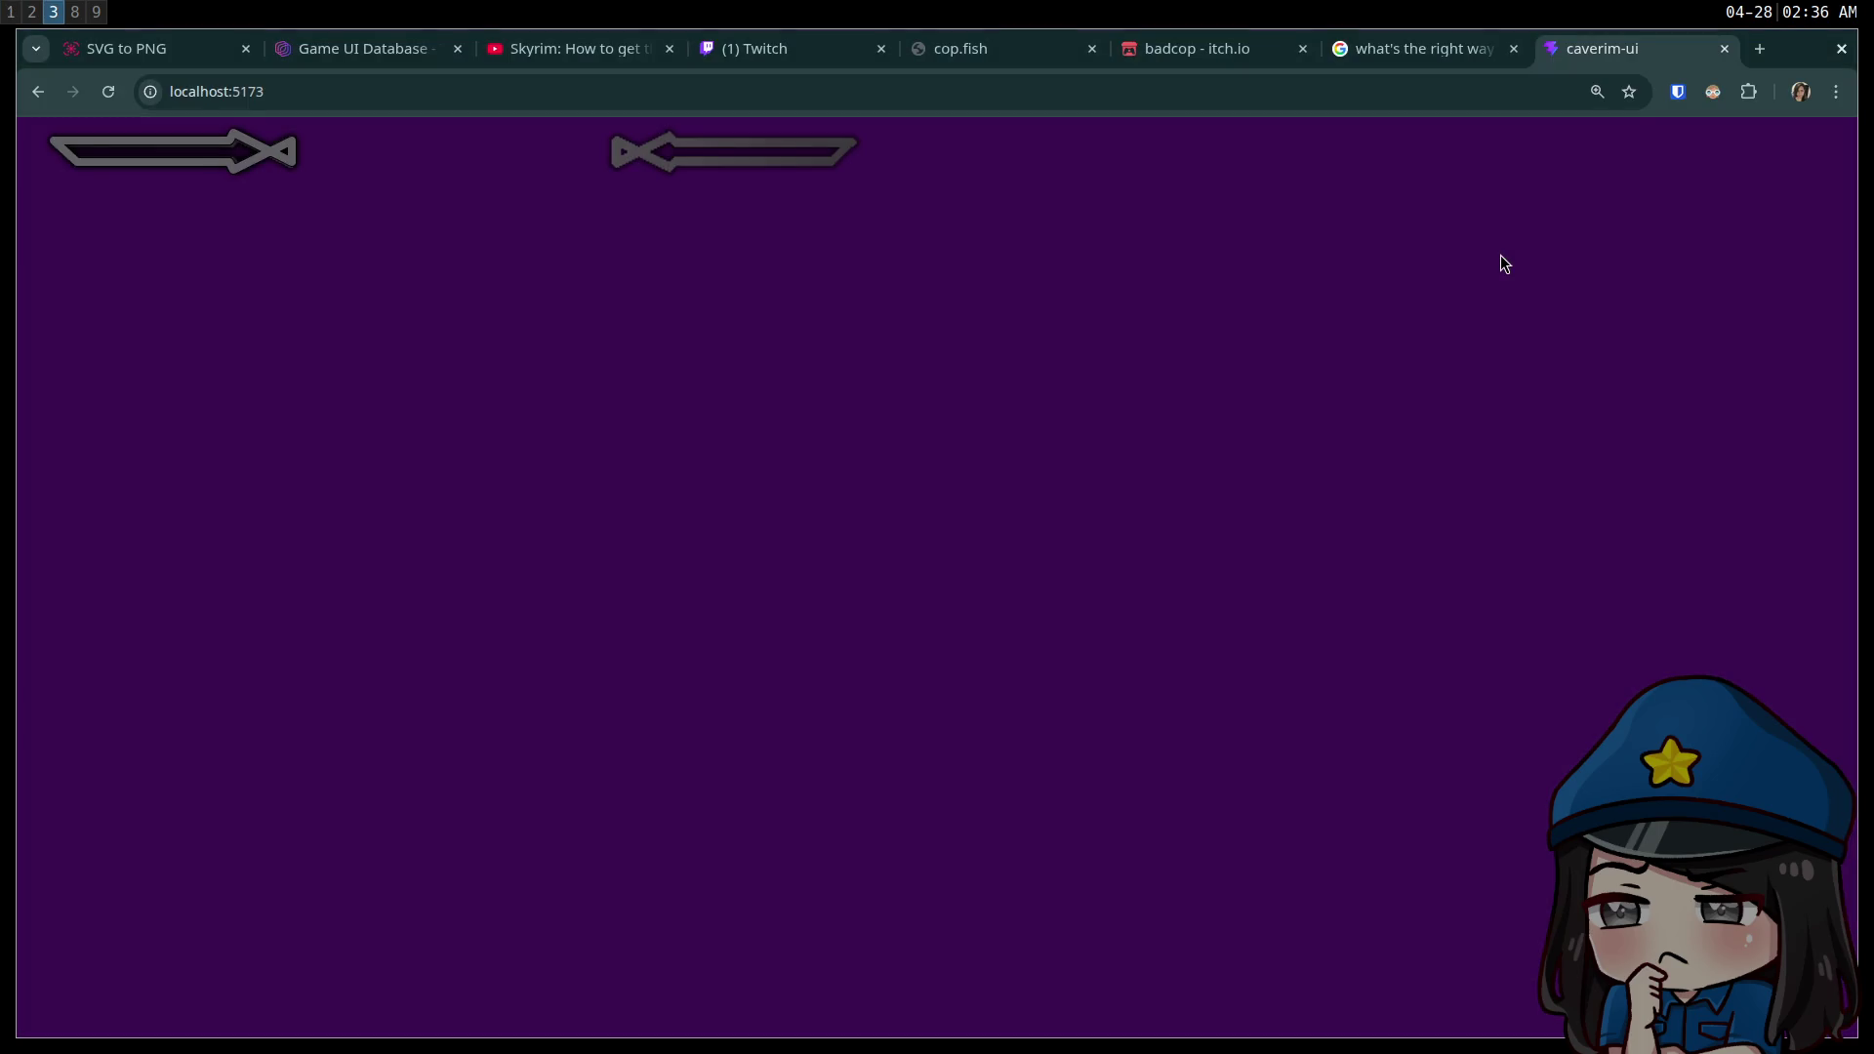
# - Adjust the colour to #38154f and view the purple page at 250% zoom
pyautogui.press('super+1')
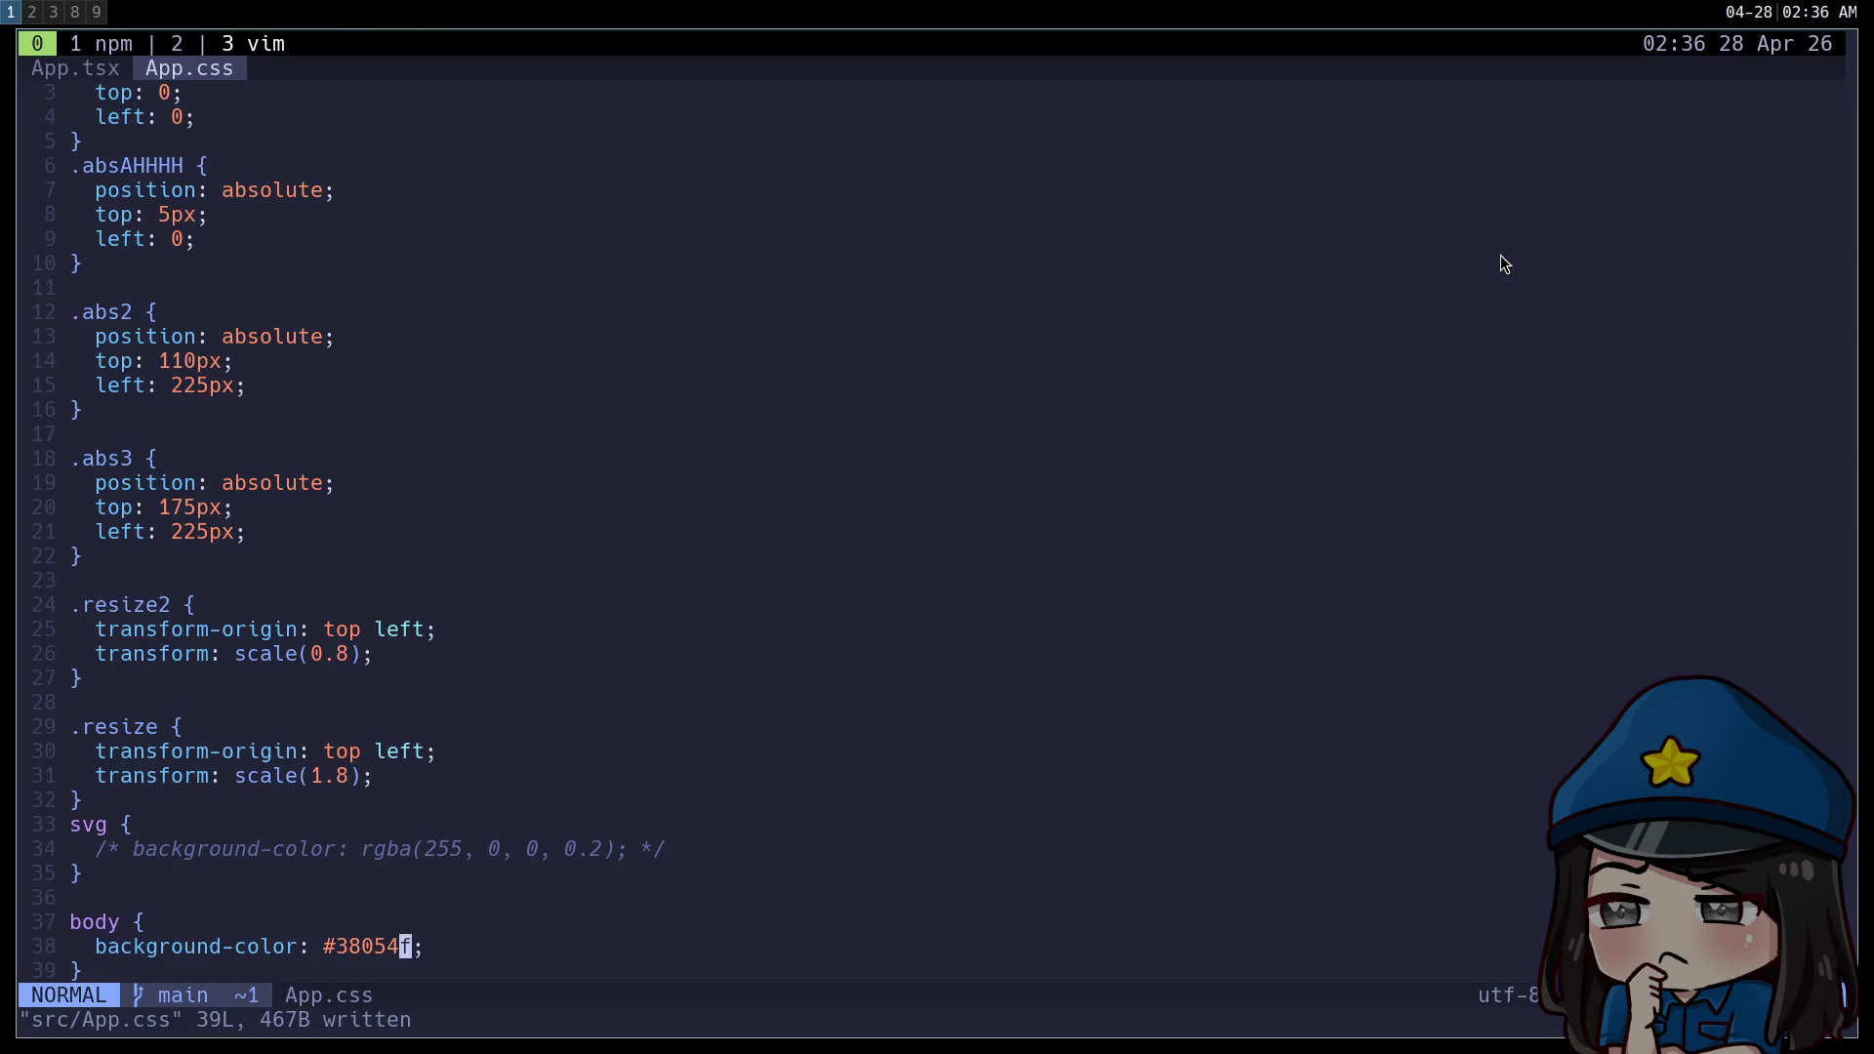
pyautogui.press('h')
pyautogui.press('h')
pyautogui.press('h')
pyautogui.press('r')
pyautogui.press('1')
pyautogui.press('super+3')
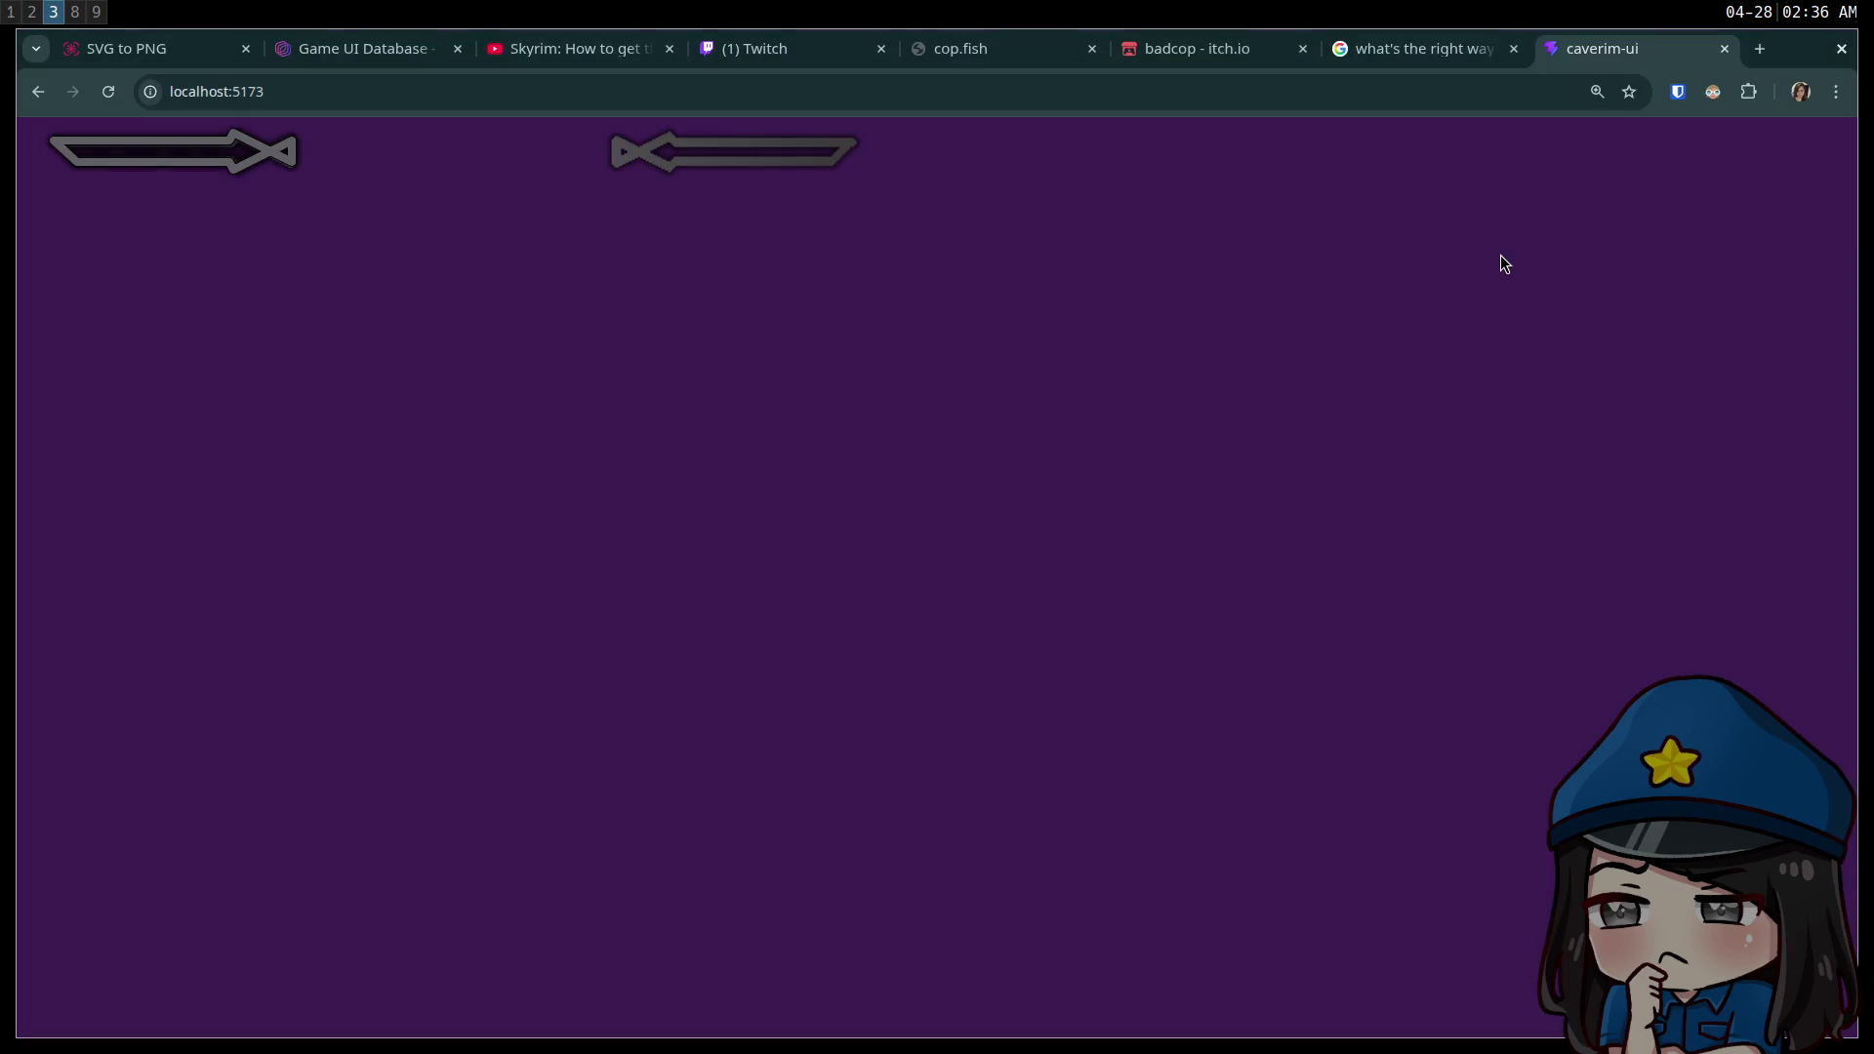
pyautogui.hotkey('ctrl', '=')
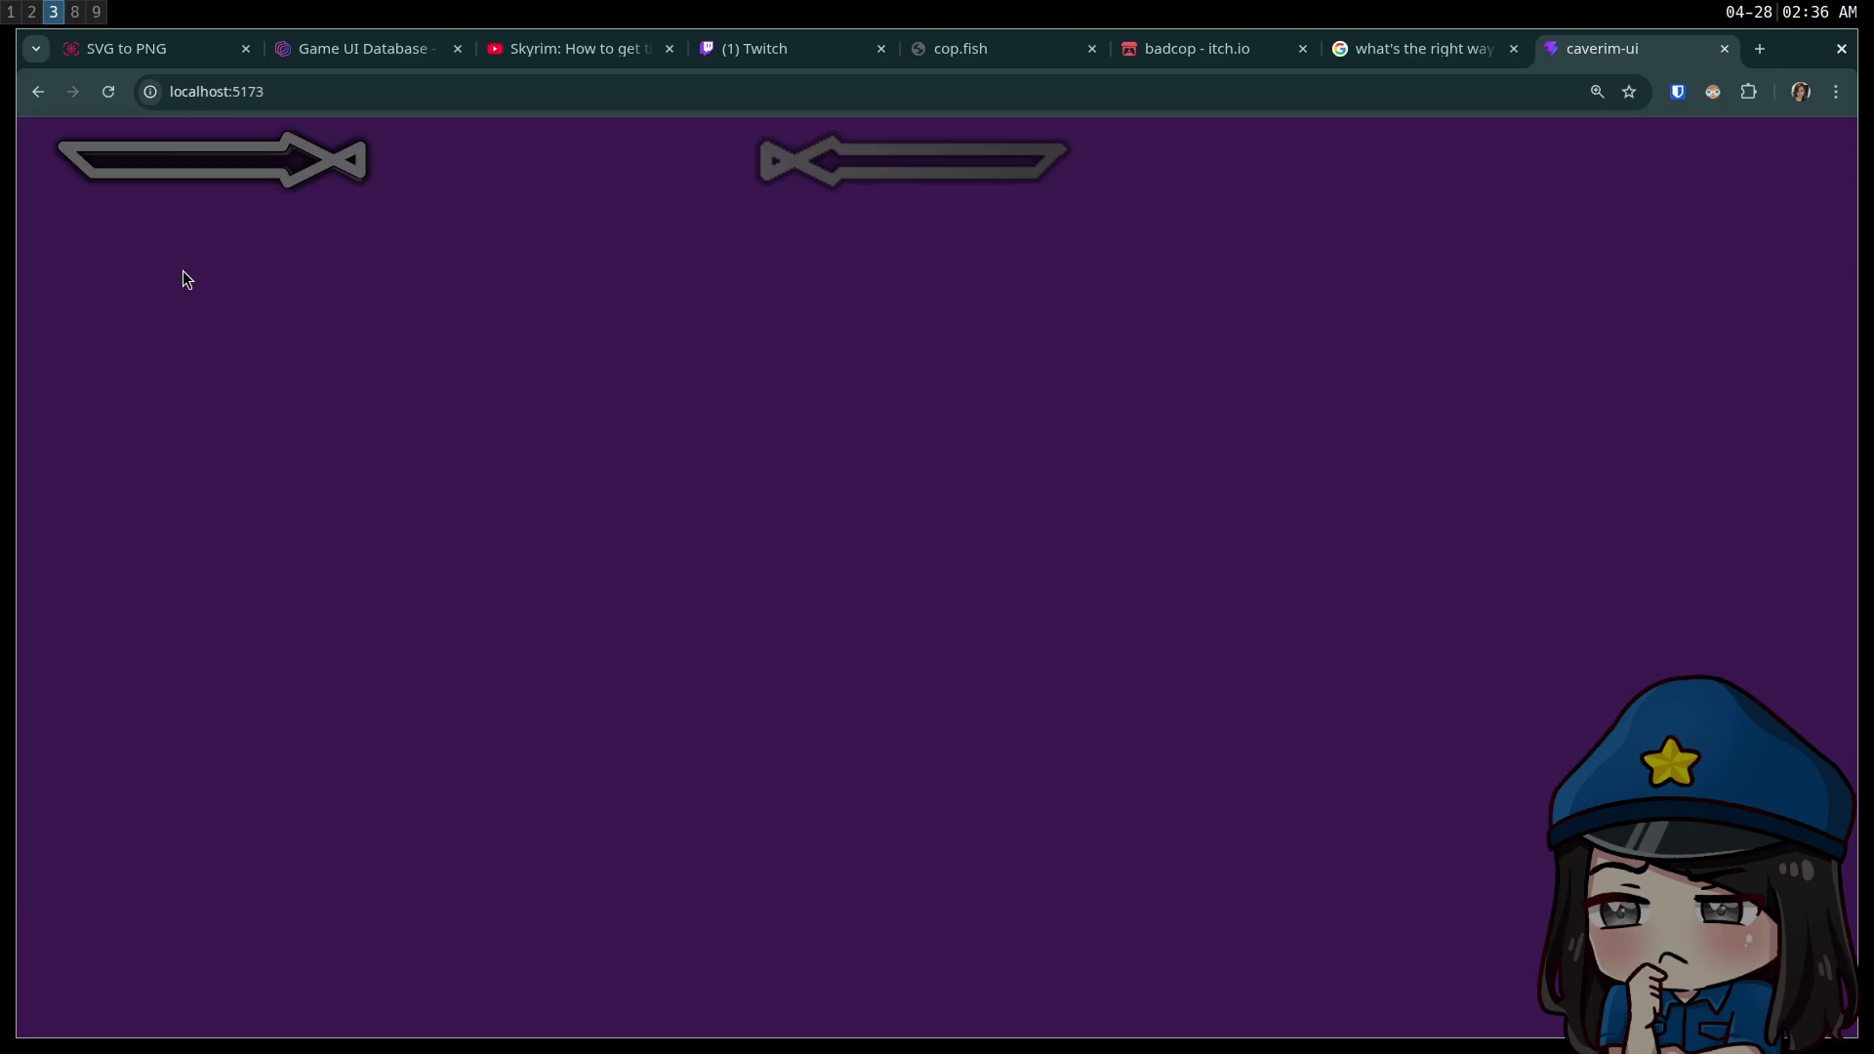
pyautogui.press('super+1')
# - Delete the commented-out background line in App.css, save, and view the page
pyautogui.press('k')
pyautogui.press('k')
pyautogui.press('k')
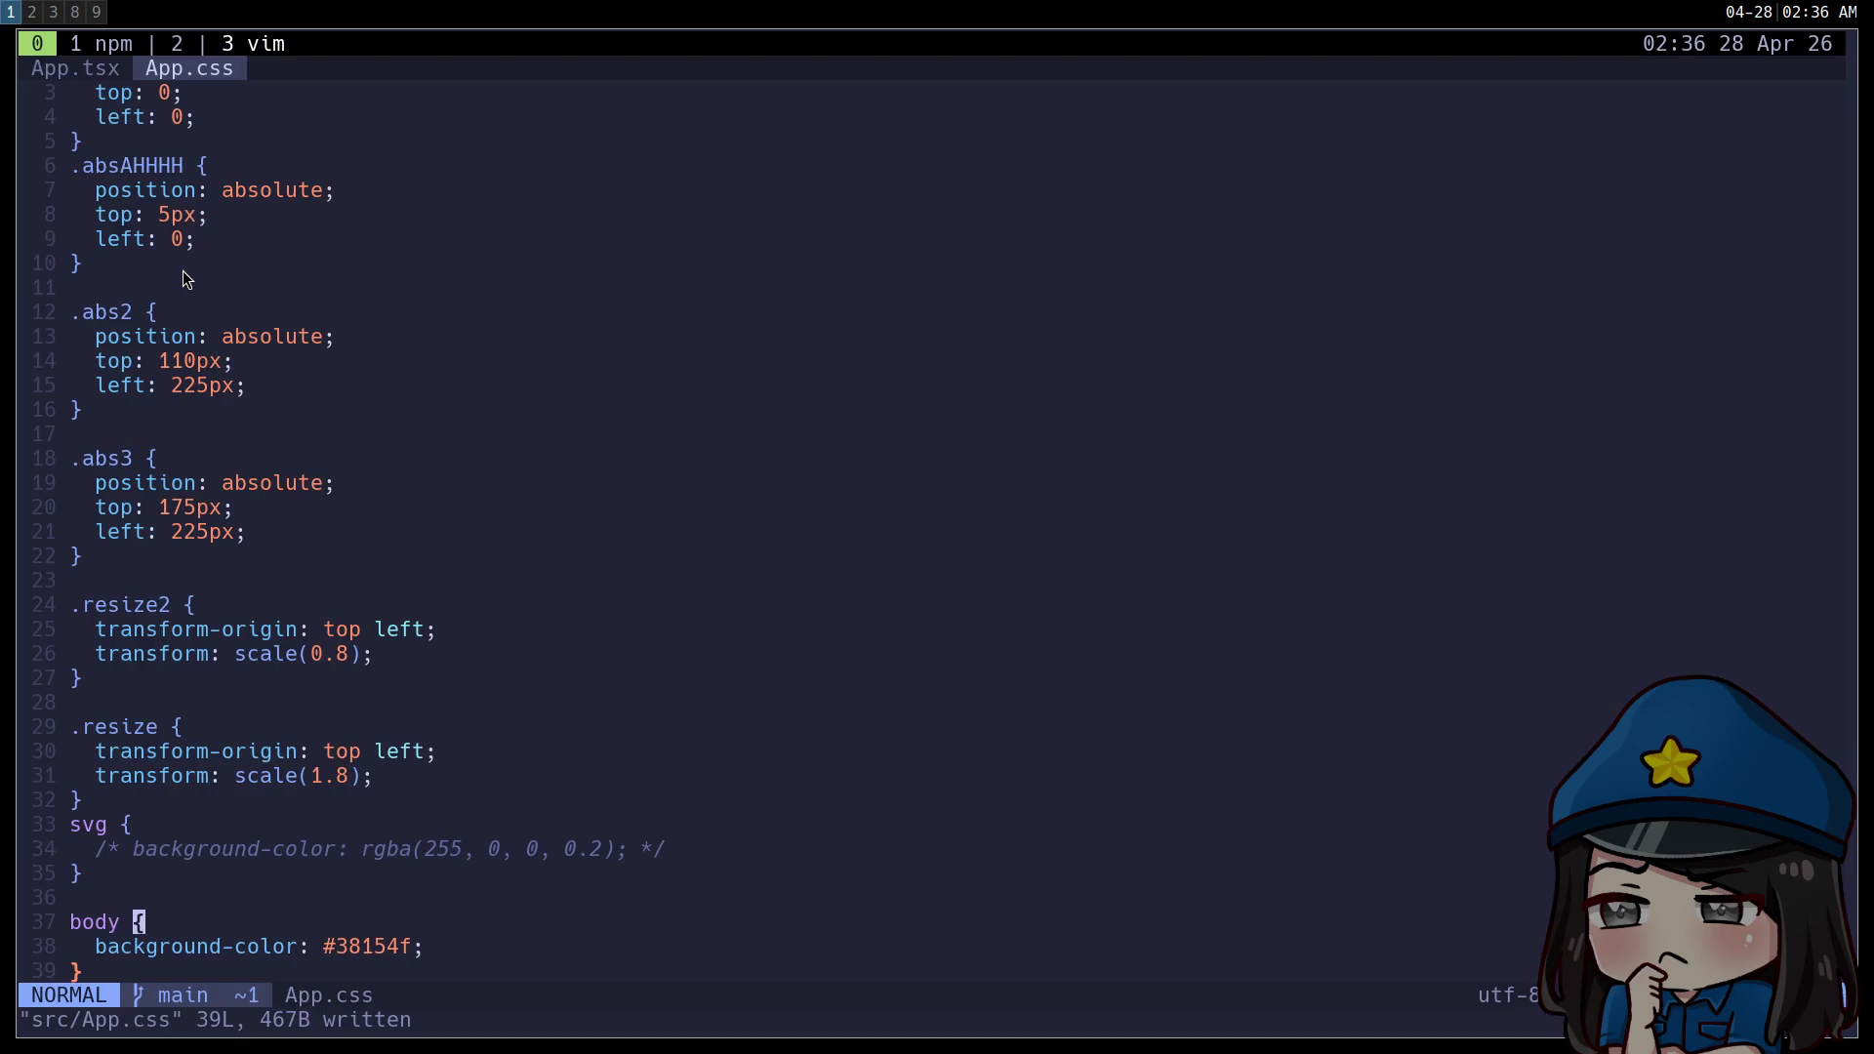
pyautogui.press('j')
pyautogui.press('g')
pyautogui.press('c')
pyautogui.press('c')
pyautogui.write(':w')
pyautogui.press('Return')
pyautogui.press('super+3')
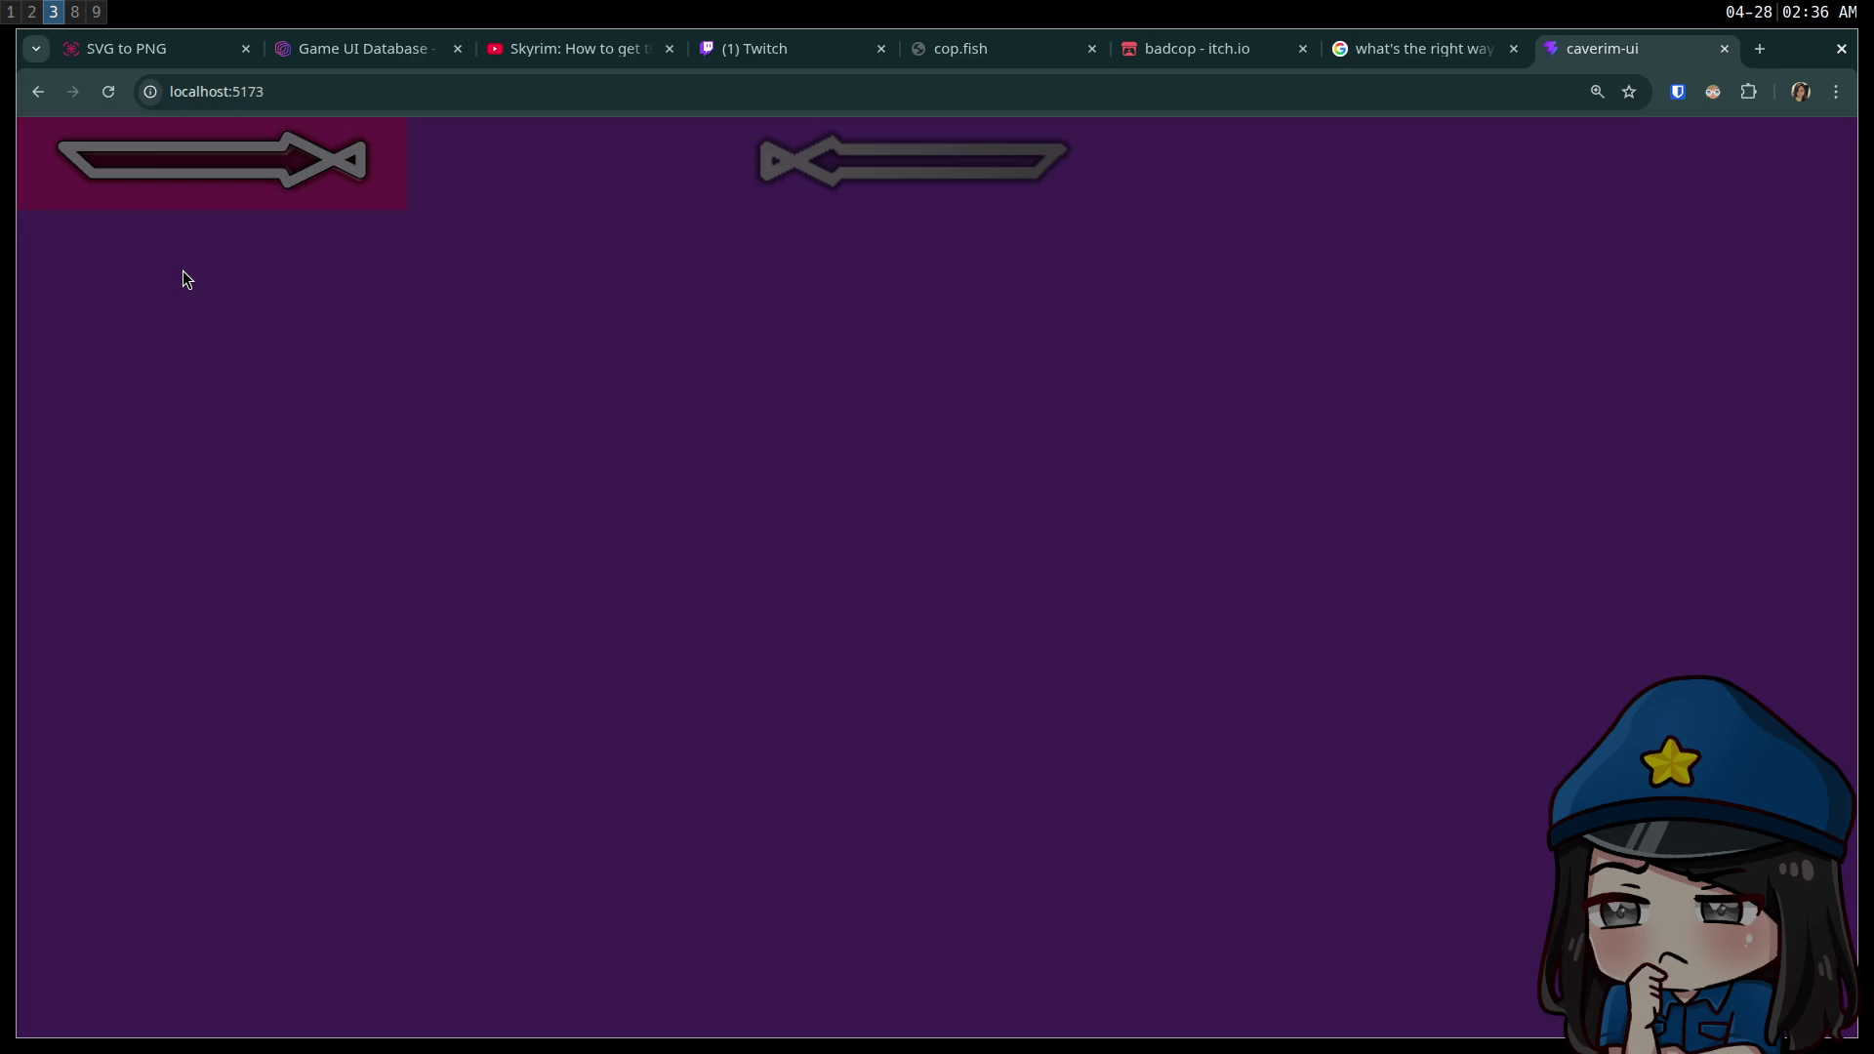
# - Remove the enemy-decal reference image line from App.tsx and save
pyautogui.press('super+1')
pyautogui.hotkey('shift', 'h')
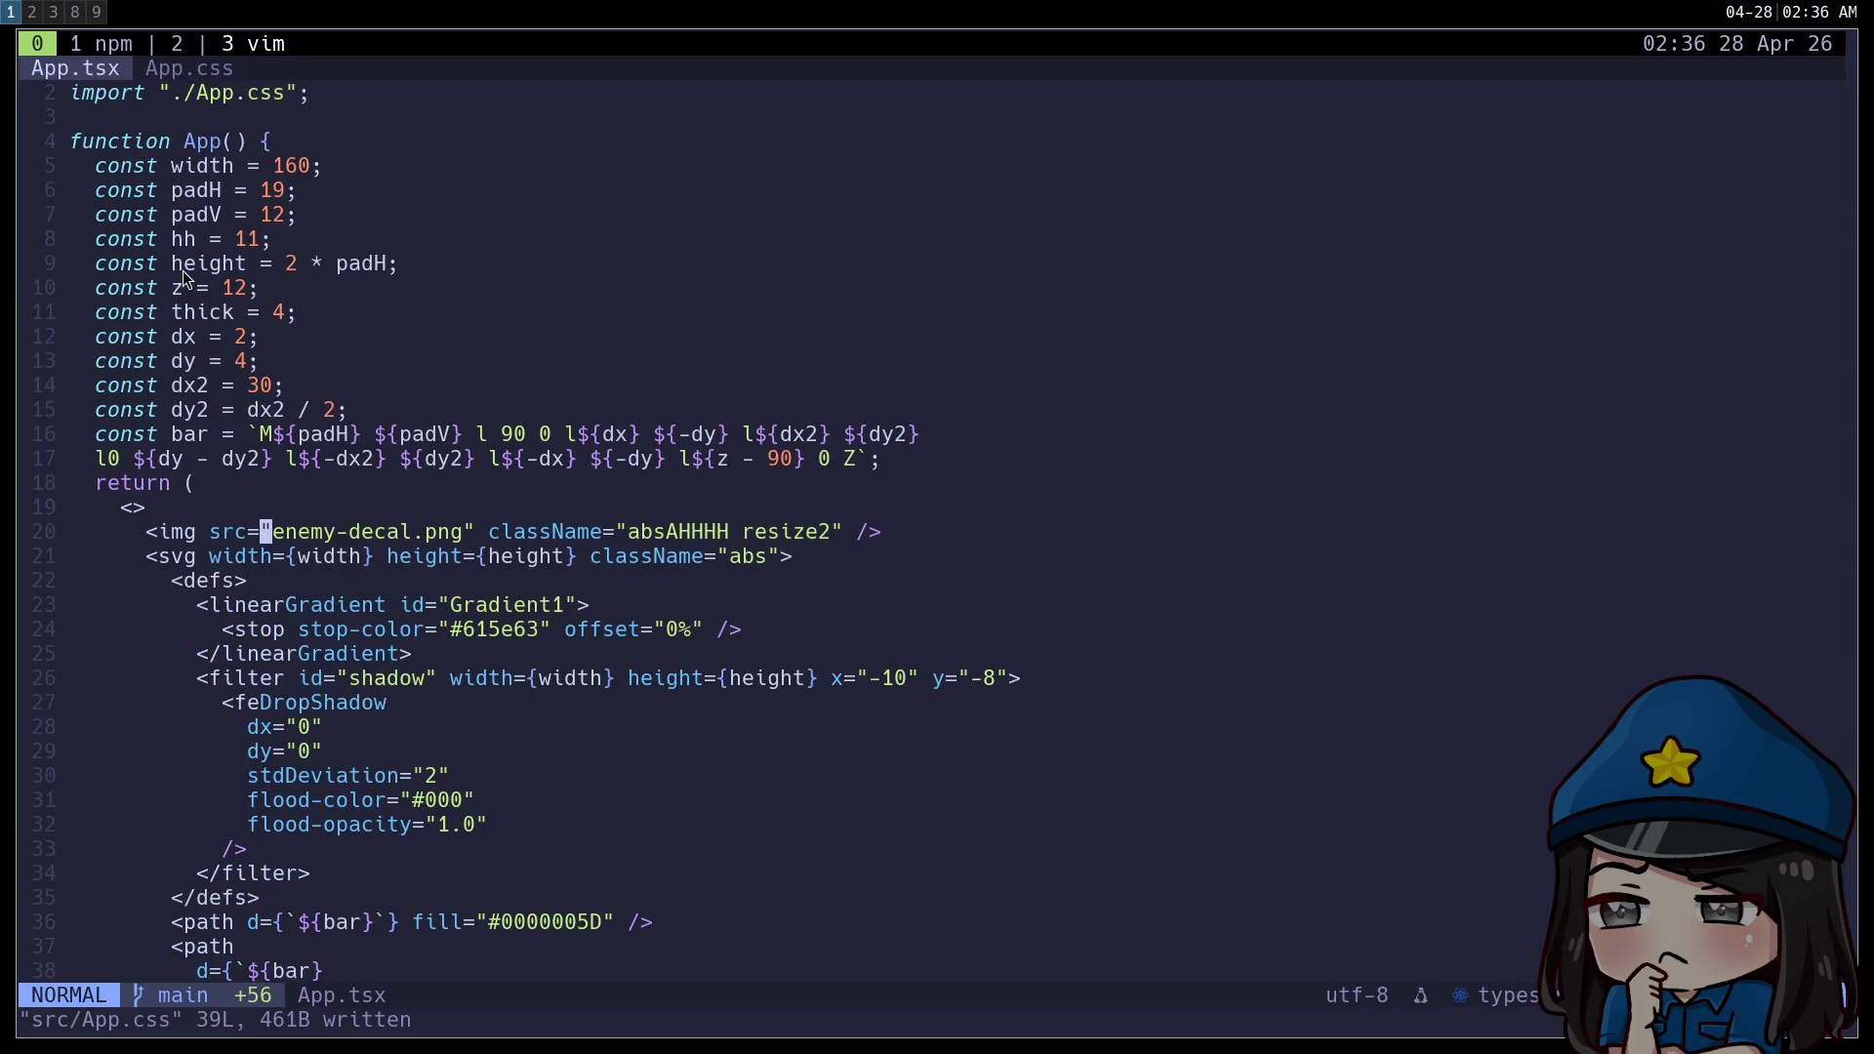
pyautogui.press('d')
pyautogui.press('d')
pyautogui.write(':w')
pyautogui.press('Return')
pyautogui.press('super+3')
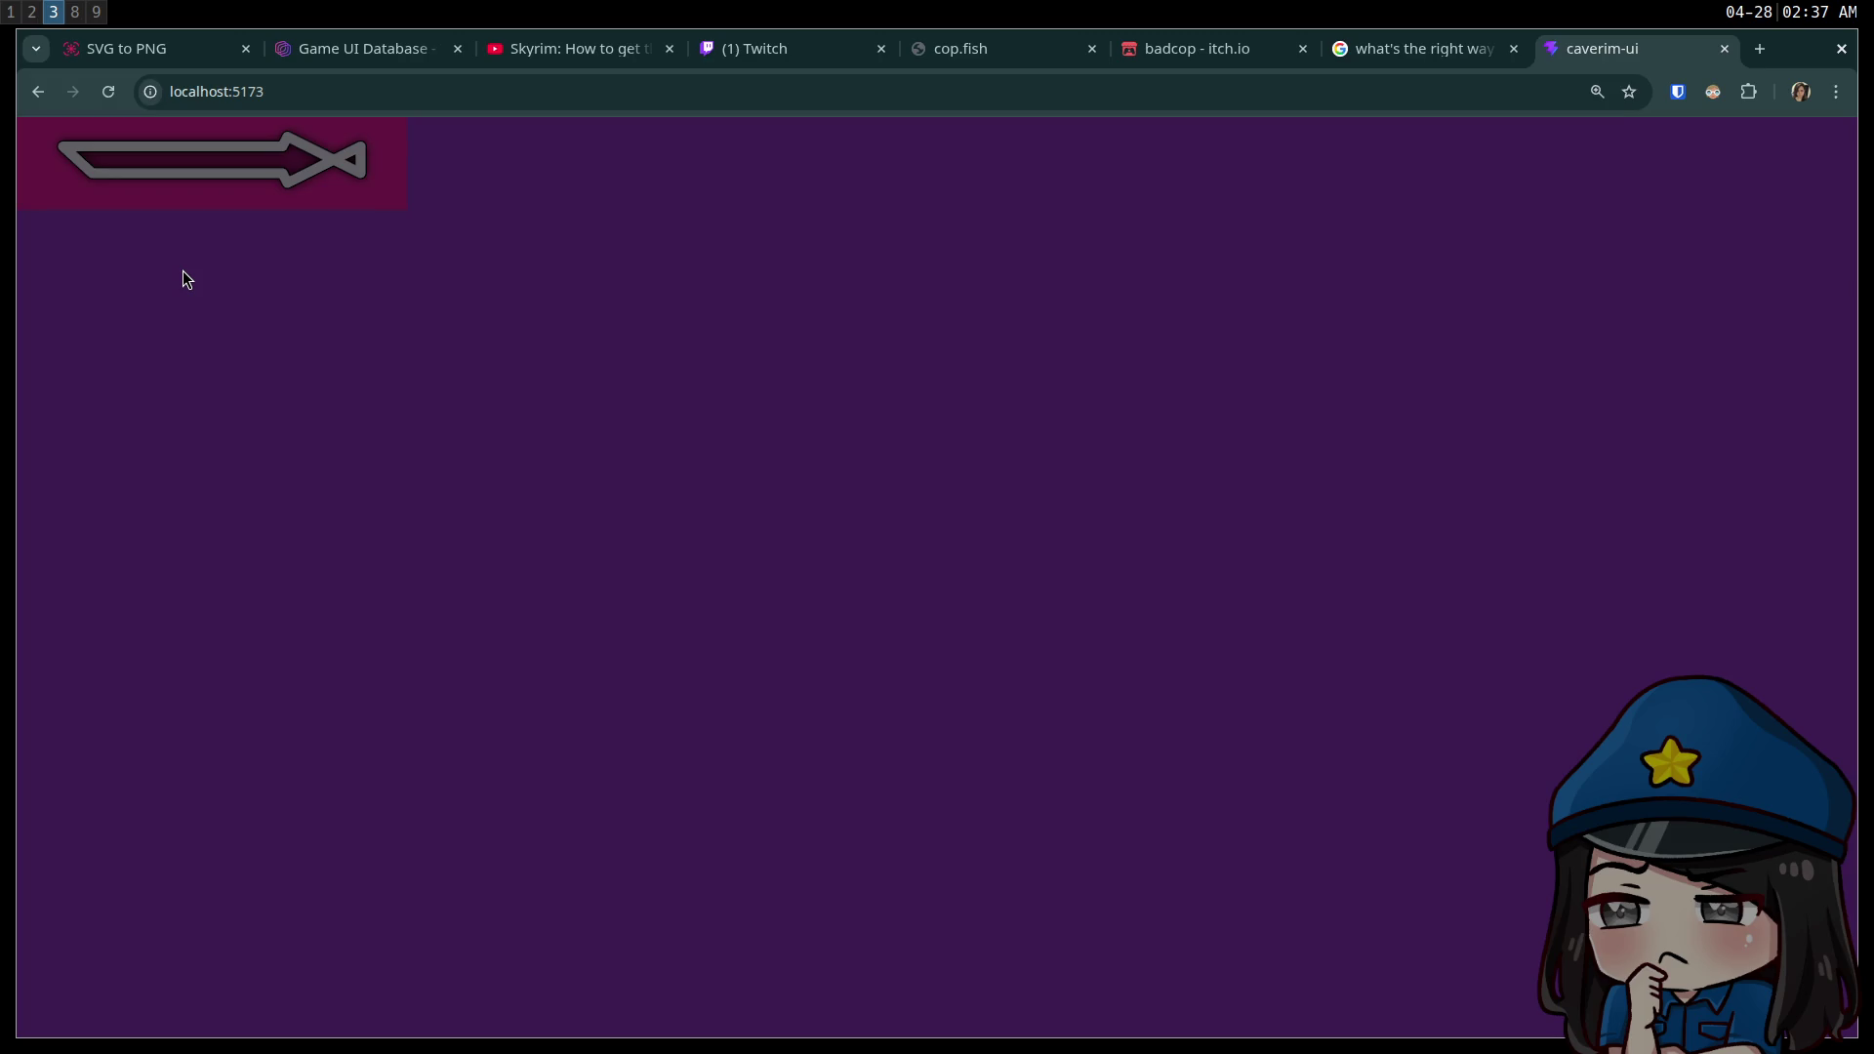
# - Undo the bar code back to the version with just const height = 40
pyautogui.press('super+1')
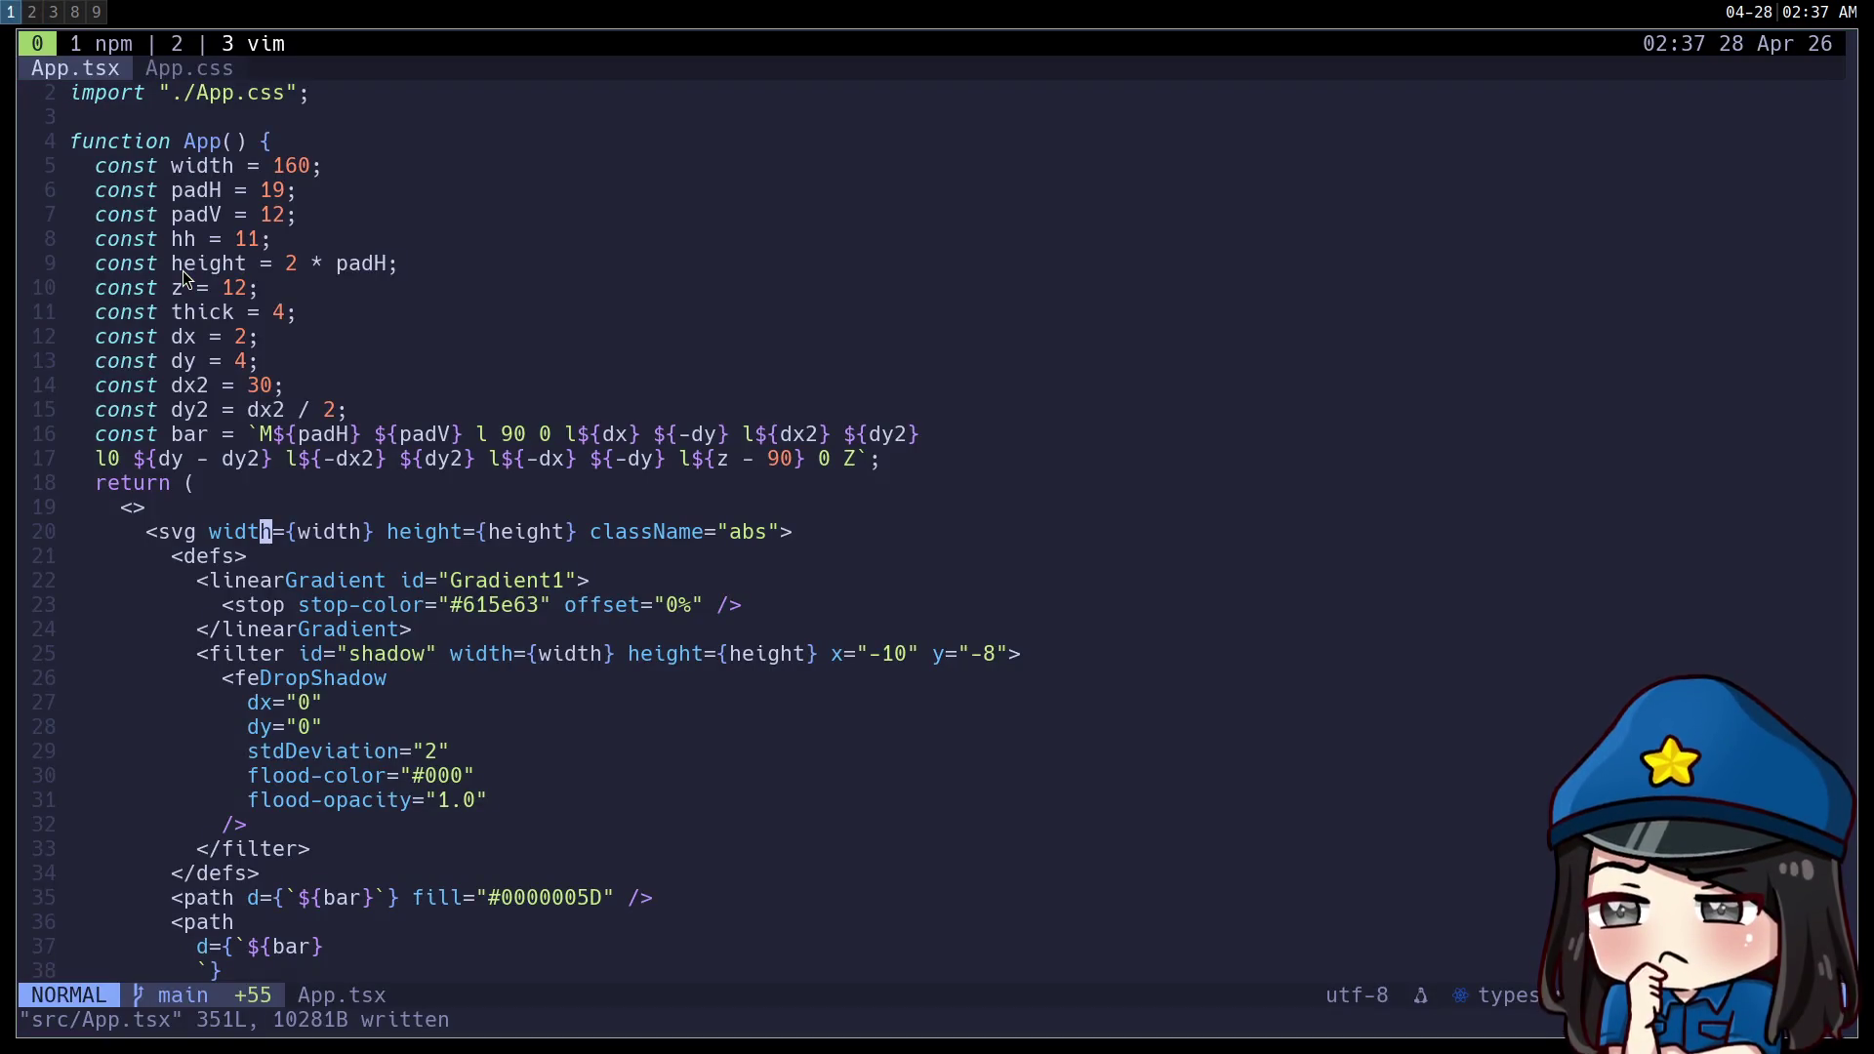
pyautogui.press('j')
pyautogui.press('j')
pyautogui.press('j')
pyautogui.press('j')
pyautogui.press('j')
pyautogui.press('j')
pyautogui.press('k')
pyautogui.press('k')
pyautogui.press('k')
pyautogui.press('k')
pyautogui.press('k')
pyautogui.press('k')
pyautogui.press('V')
pyautogui.press('k')
pyautogui.press('Escape')
# - Save the file and strip the padH placeholder from the start of the bar path
pyautogui.write('u:w')
pyautogui.press('Return')
pyautogui.press('j')
pyautogui.press('h')
pyautogui.press('h')
pyautogui.press('l')
pyautogui.press('l')
pyautogui.press('l')
pyautogui.press('l')
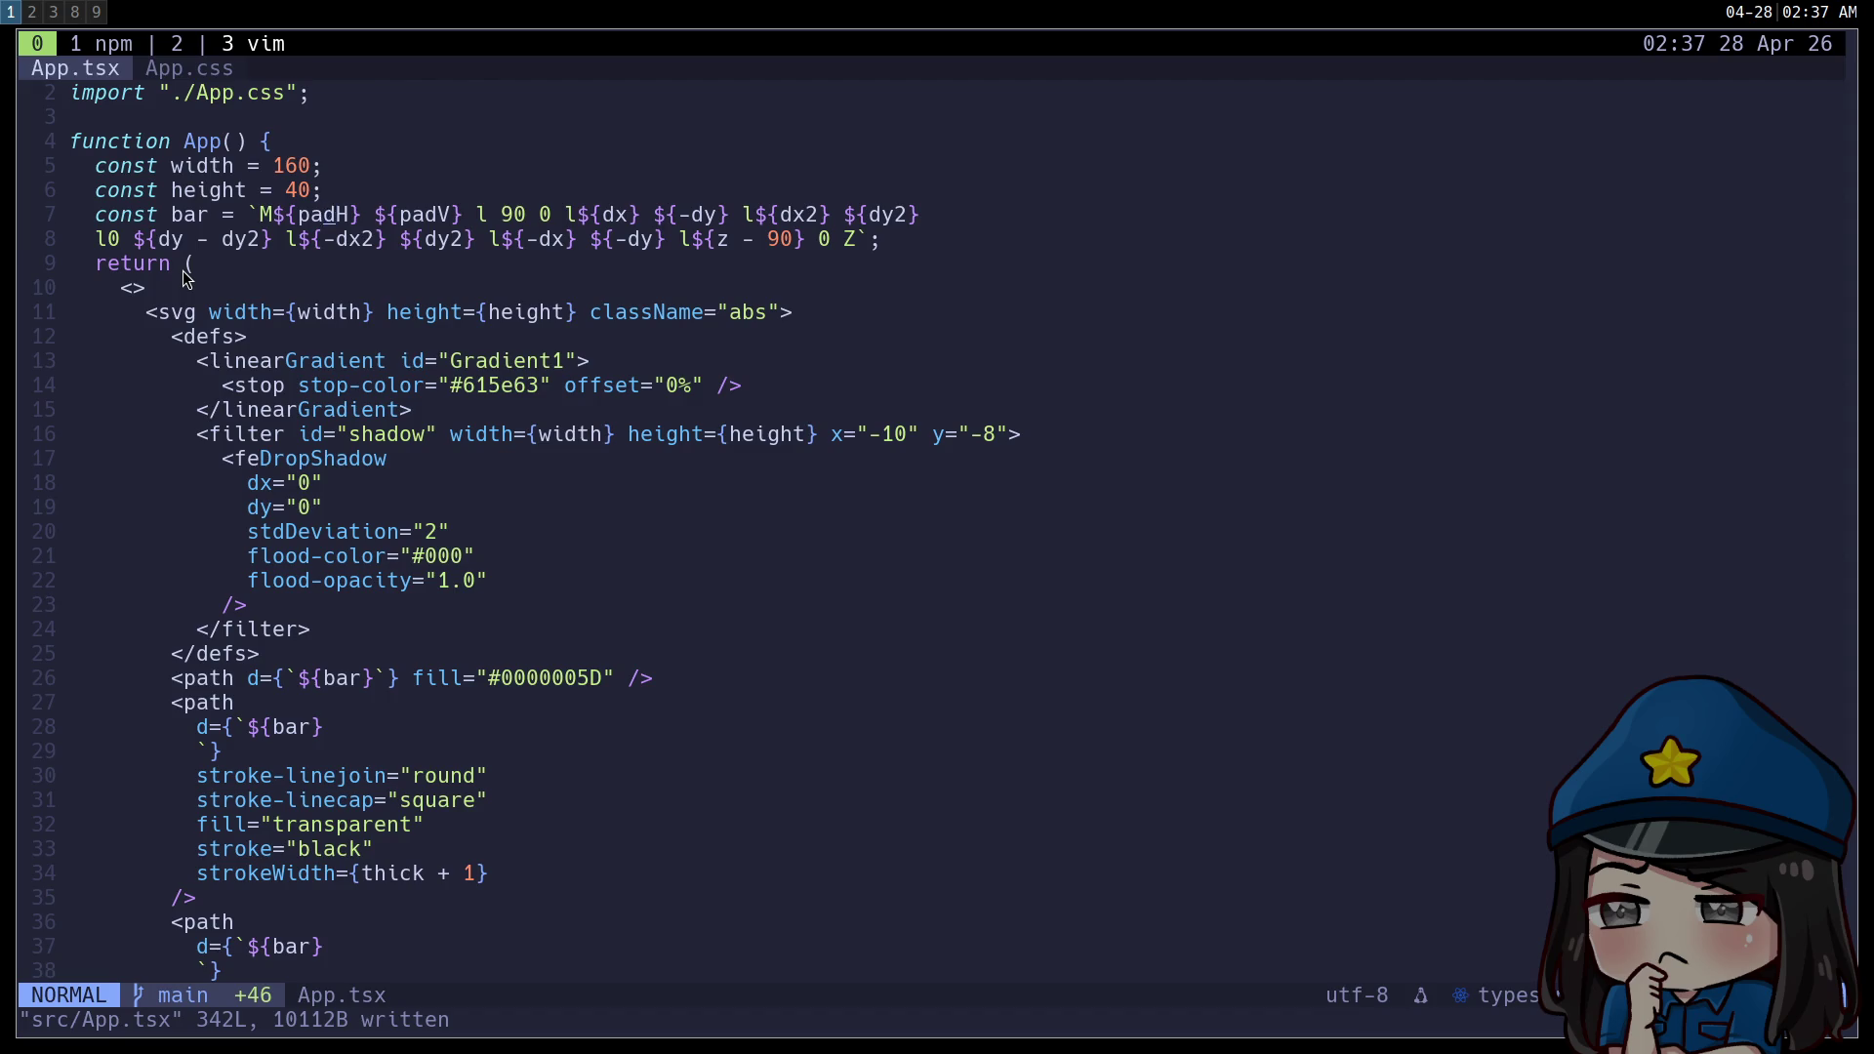
pyautogui.press('c')
pyautogui.press('i')
pyautogui.press('{')
pyautogui.press('Escape')
pyautogui.press('h')
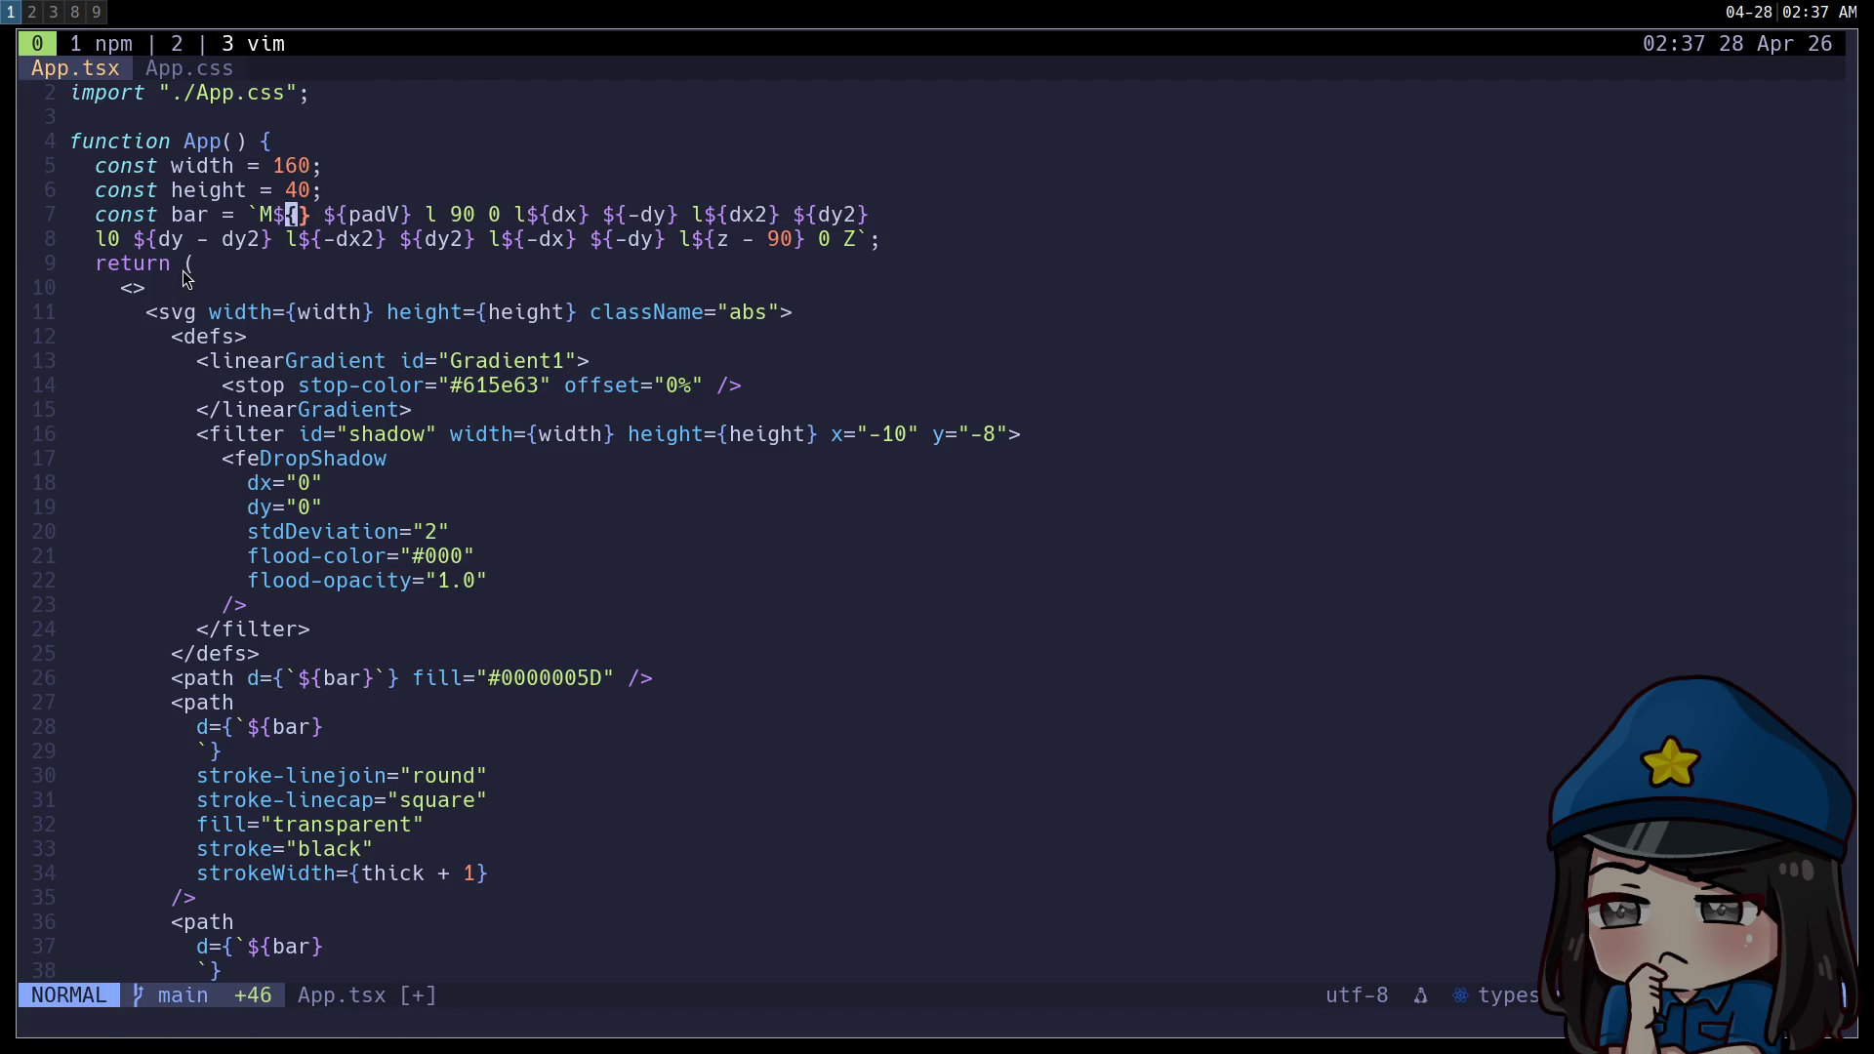
pyautogui.press('x')
pyautogui.press('x')
pyautogui.write('ix')
pyautogui.press('Escape')
# - Set the bar path's start point to M10 10
pyautogui.write('cW10')
pyautogui.press('Escape')
pyautogui.press('w')
pyautogui.press('x')
pyautogui.press('x')
pyautogui.press('x')
pyautogui.write('cW10')
pyautogui.press('Escape')
pyautogui.press('w')
pyautogui.press('w')
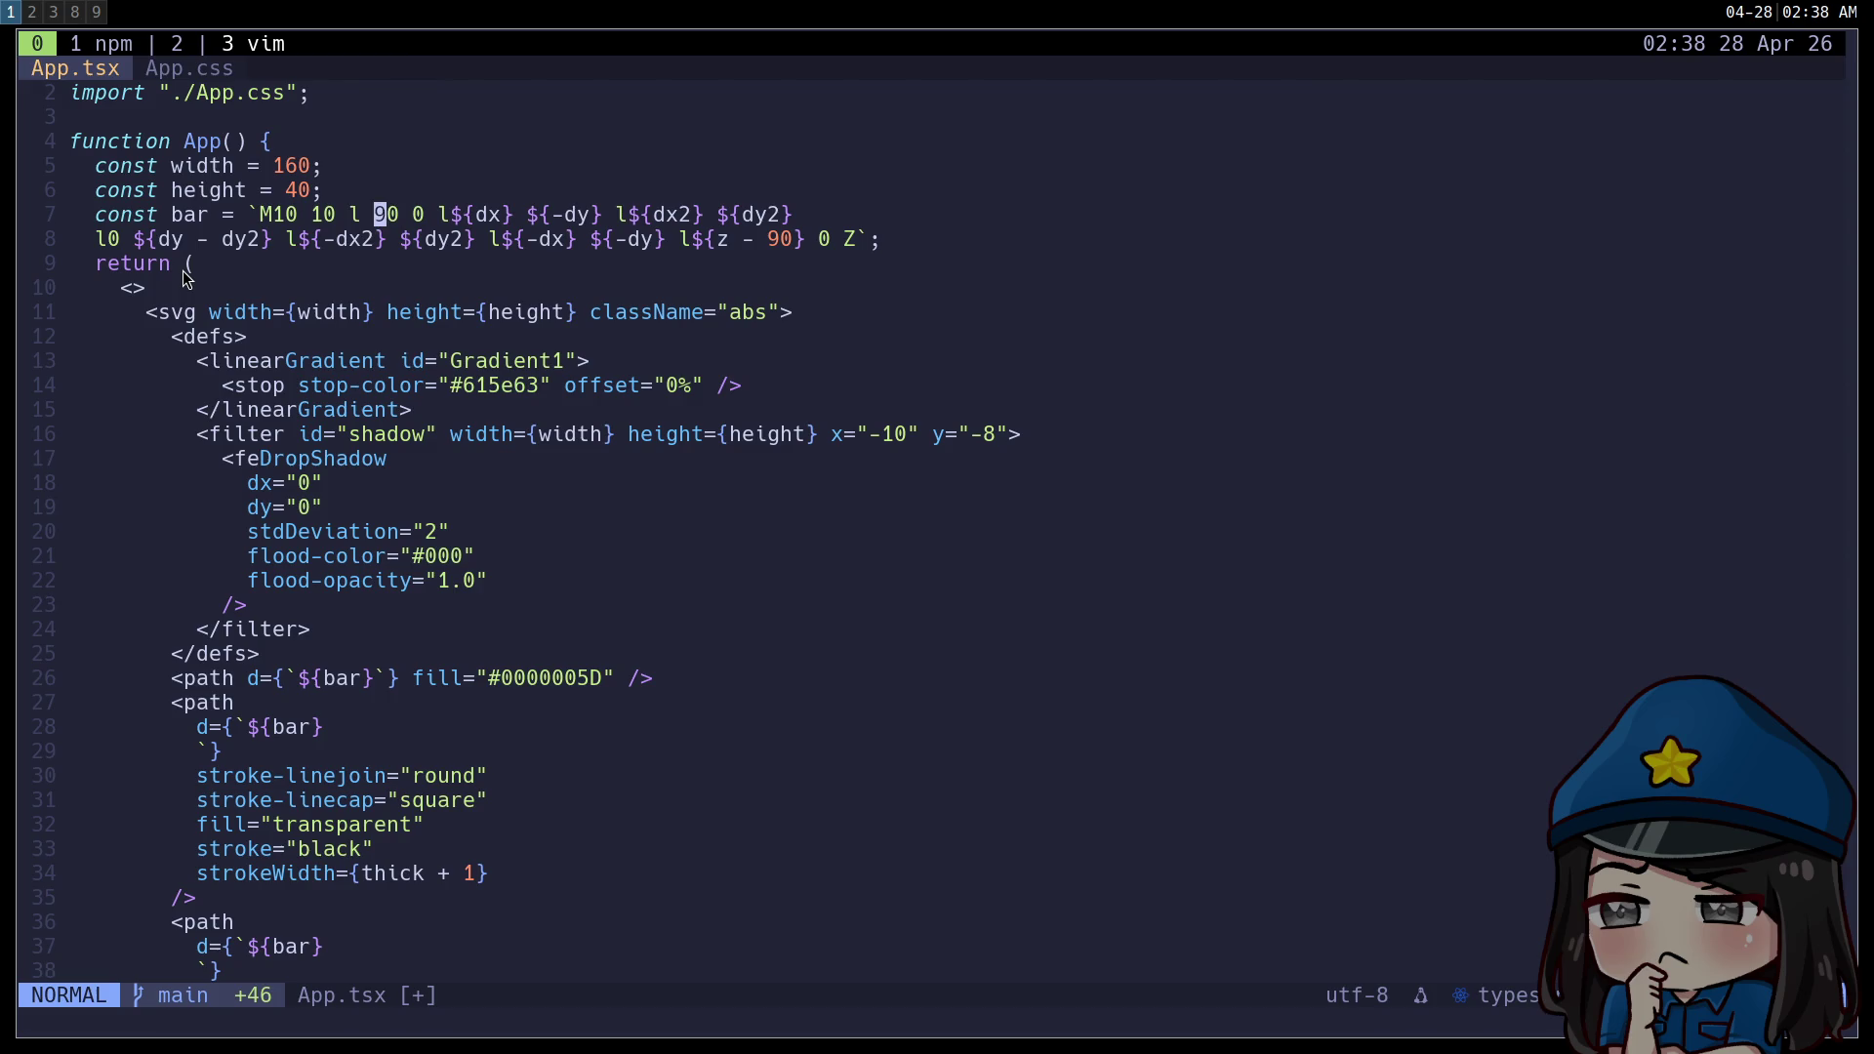
# - Replace the old path segments with a single l100 0 line and preview it in the browser
pyautogui.press('v')
pyautogui.press('j')
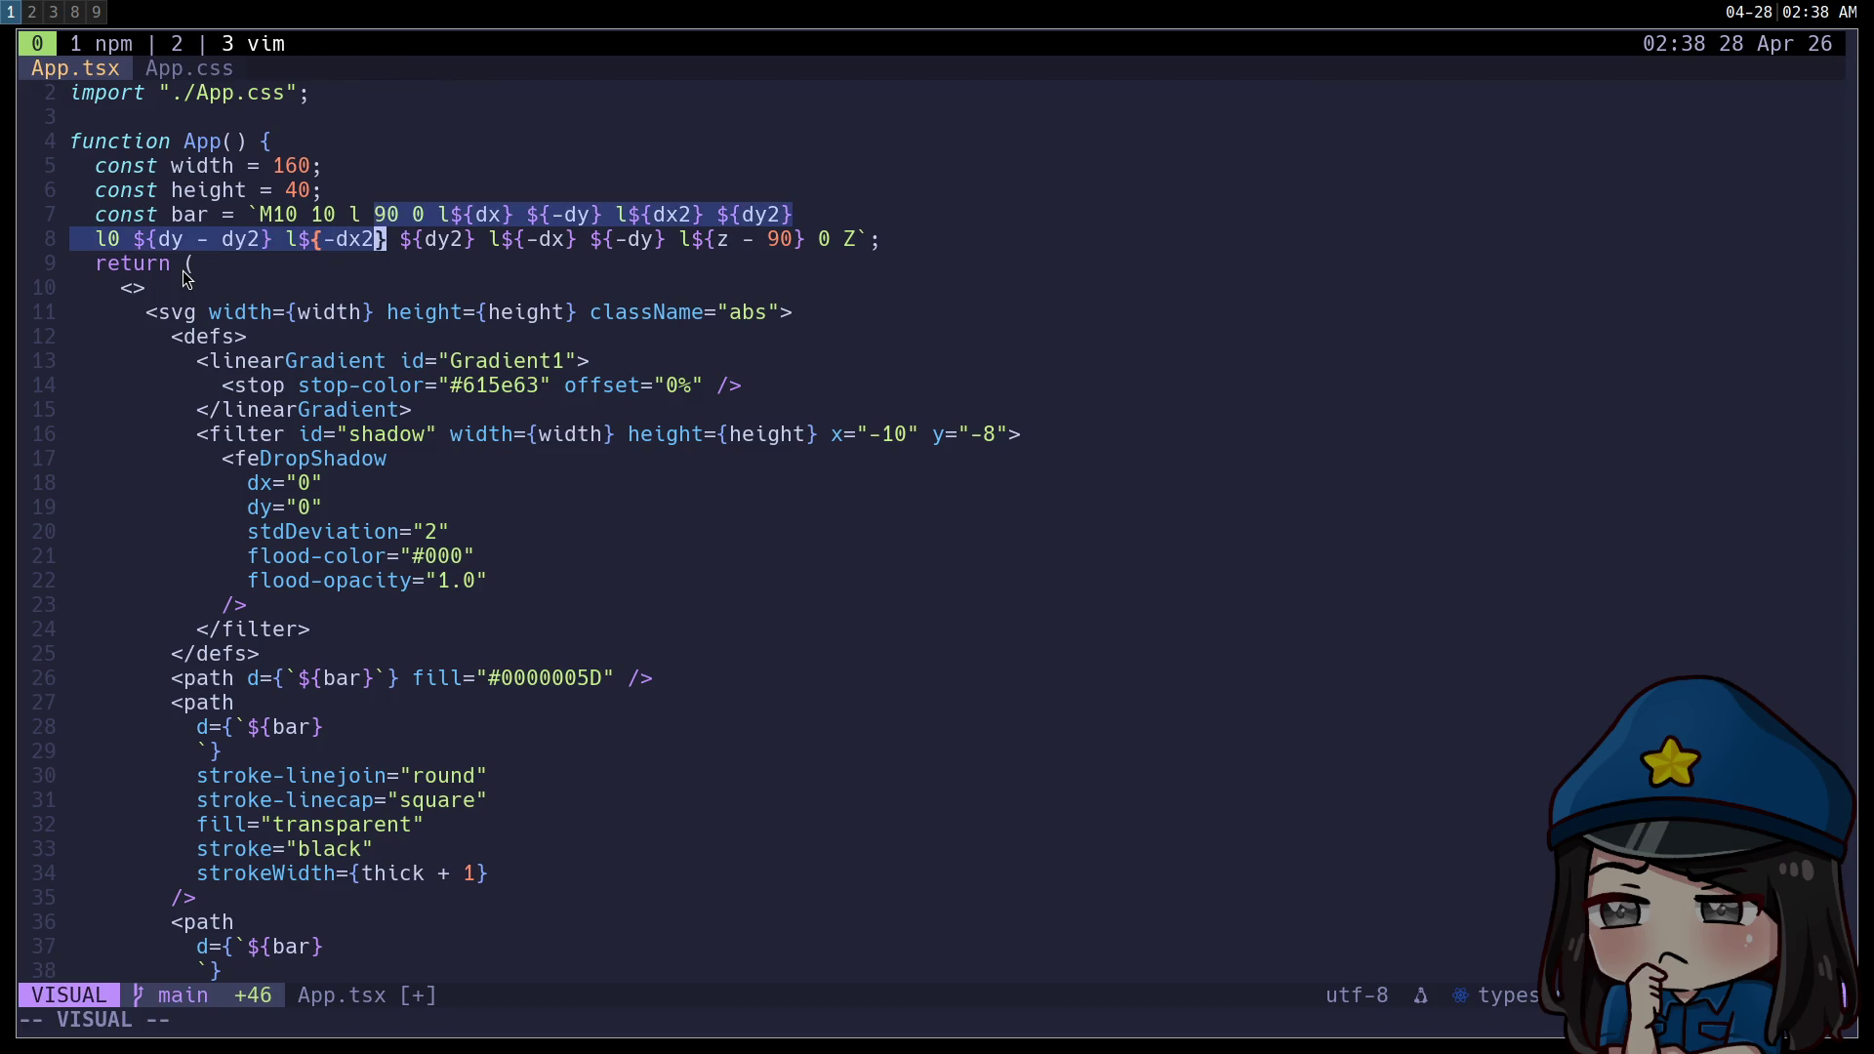
pyautogui.press('d')
pyautogui.press('d')
pyautogui.press('t')
pyautogui.press('`')
pyautogui.write('hi100 0')
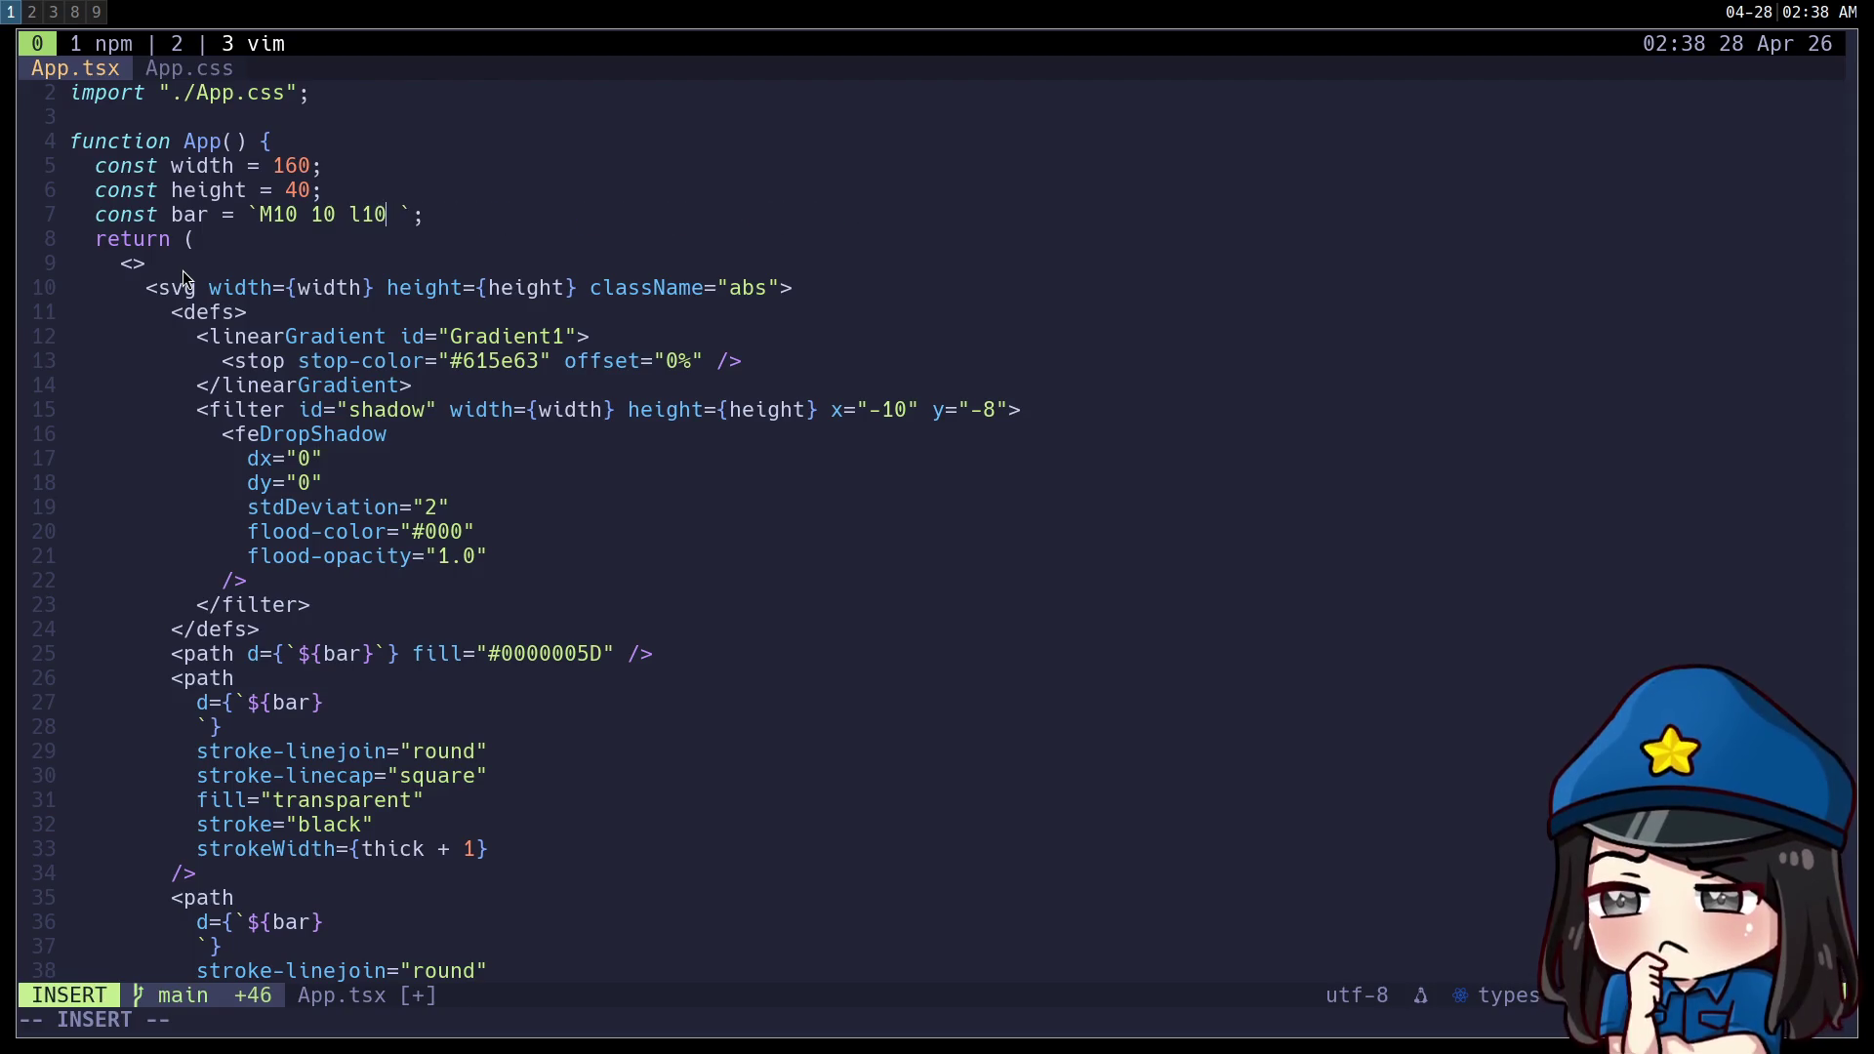
pyautogui.press('Escape')
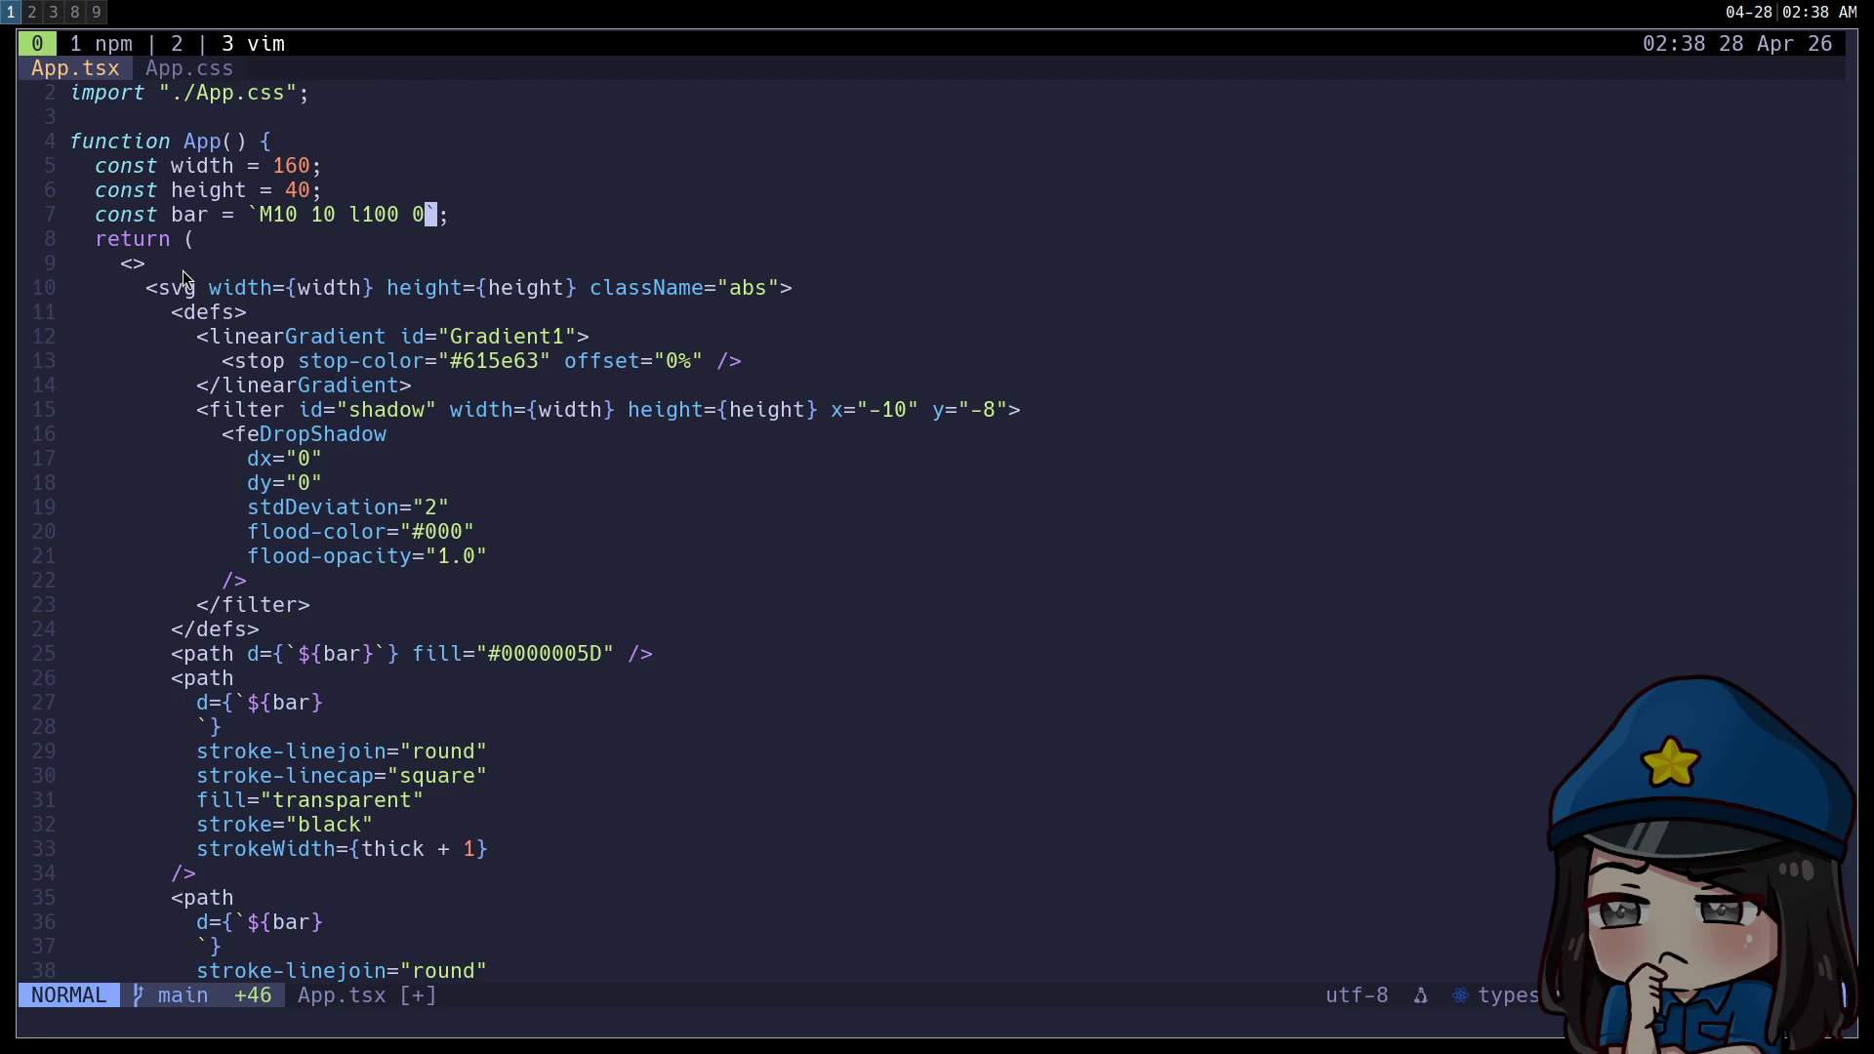
pyautogui.press('super+3')
pyautogui.press('super+1')
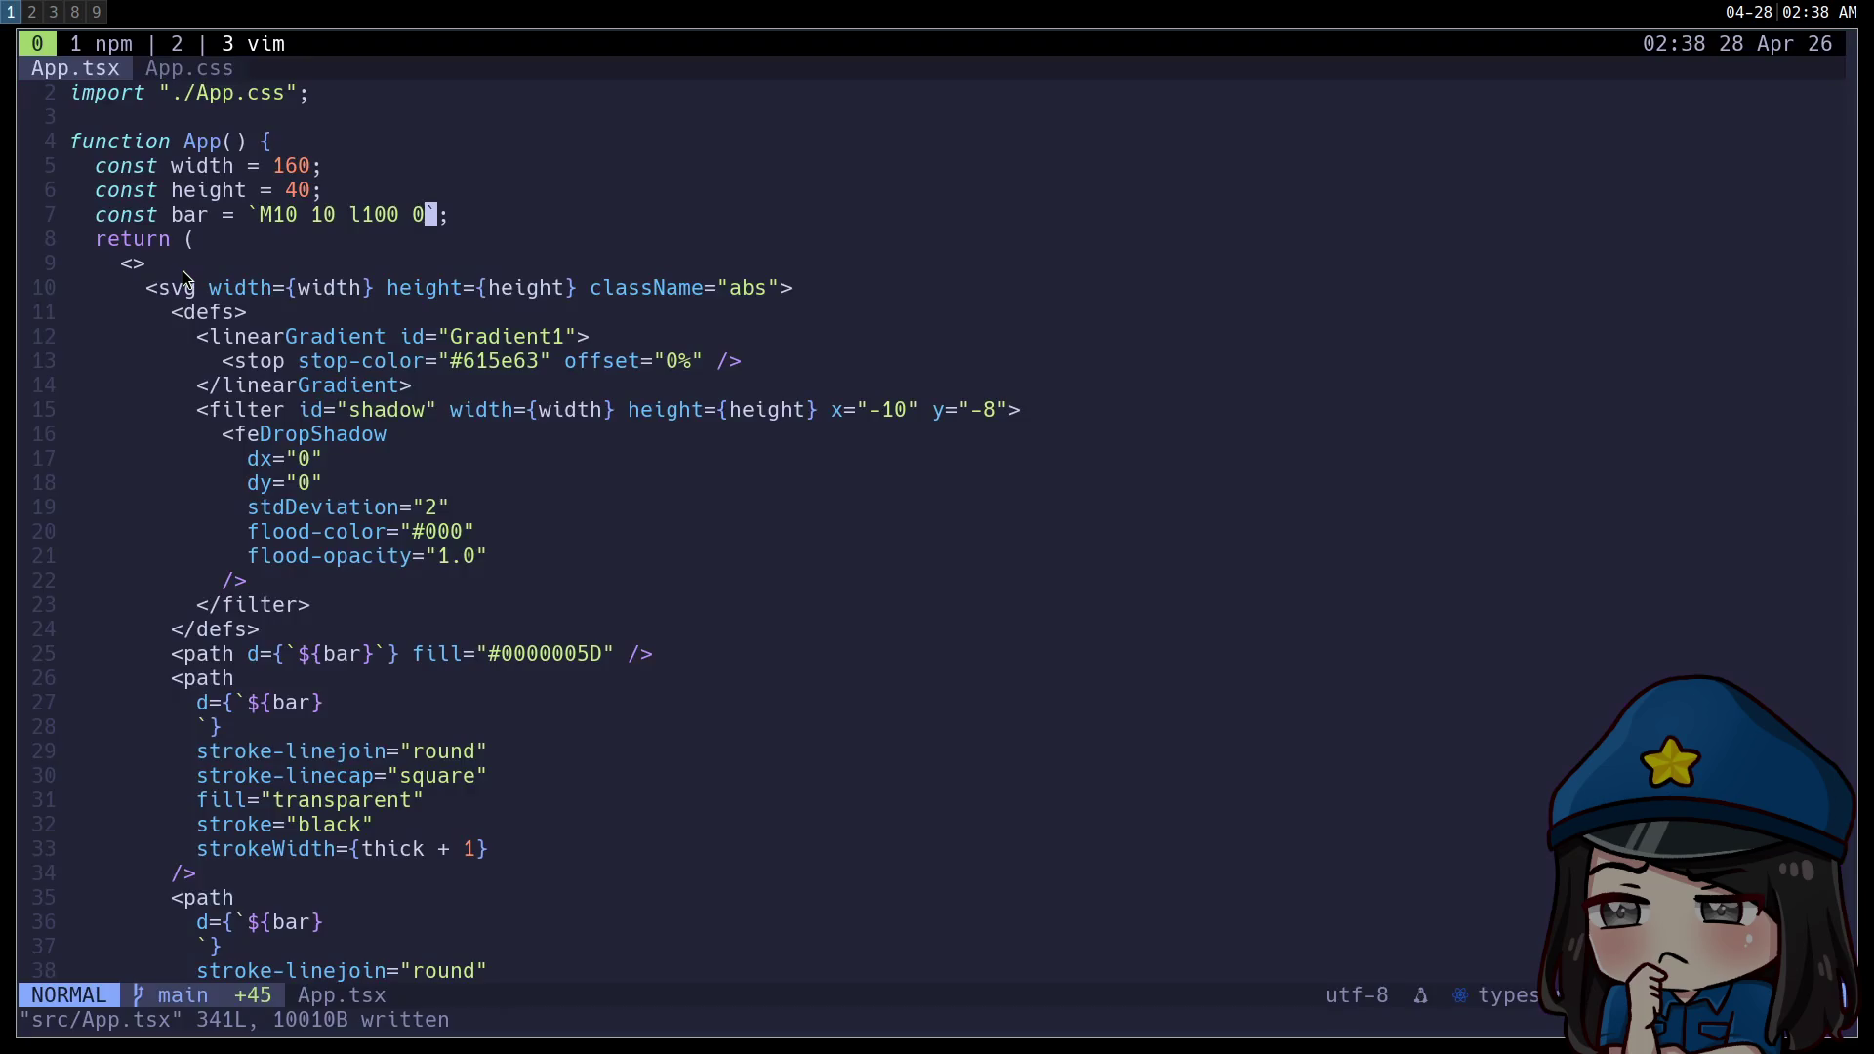
# - Add `const thick = 4;` below the height constant, save, and check the bar in the browser
pyautogui.press('j')
pyautogui.press('j')
pyautogui.press('j')
pyautogui.press('j')
pyautogui.press('j')
pyautogui.press('j')
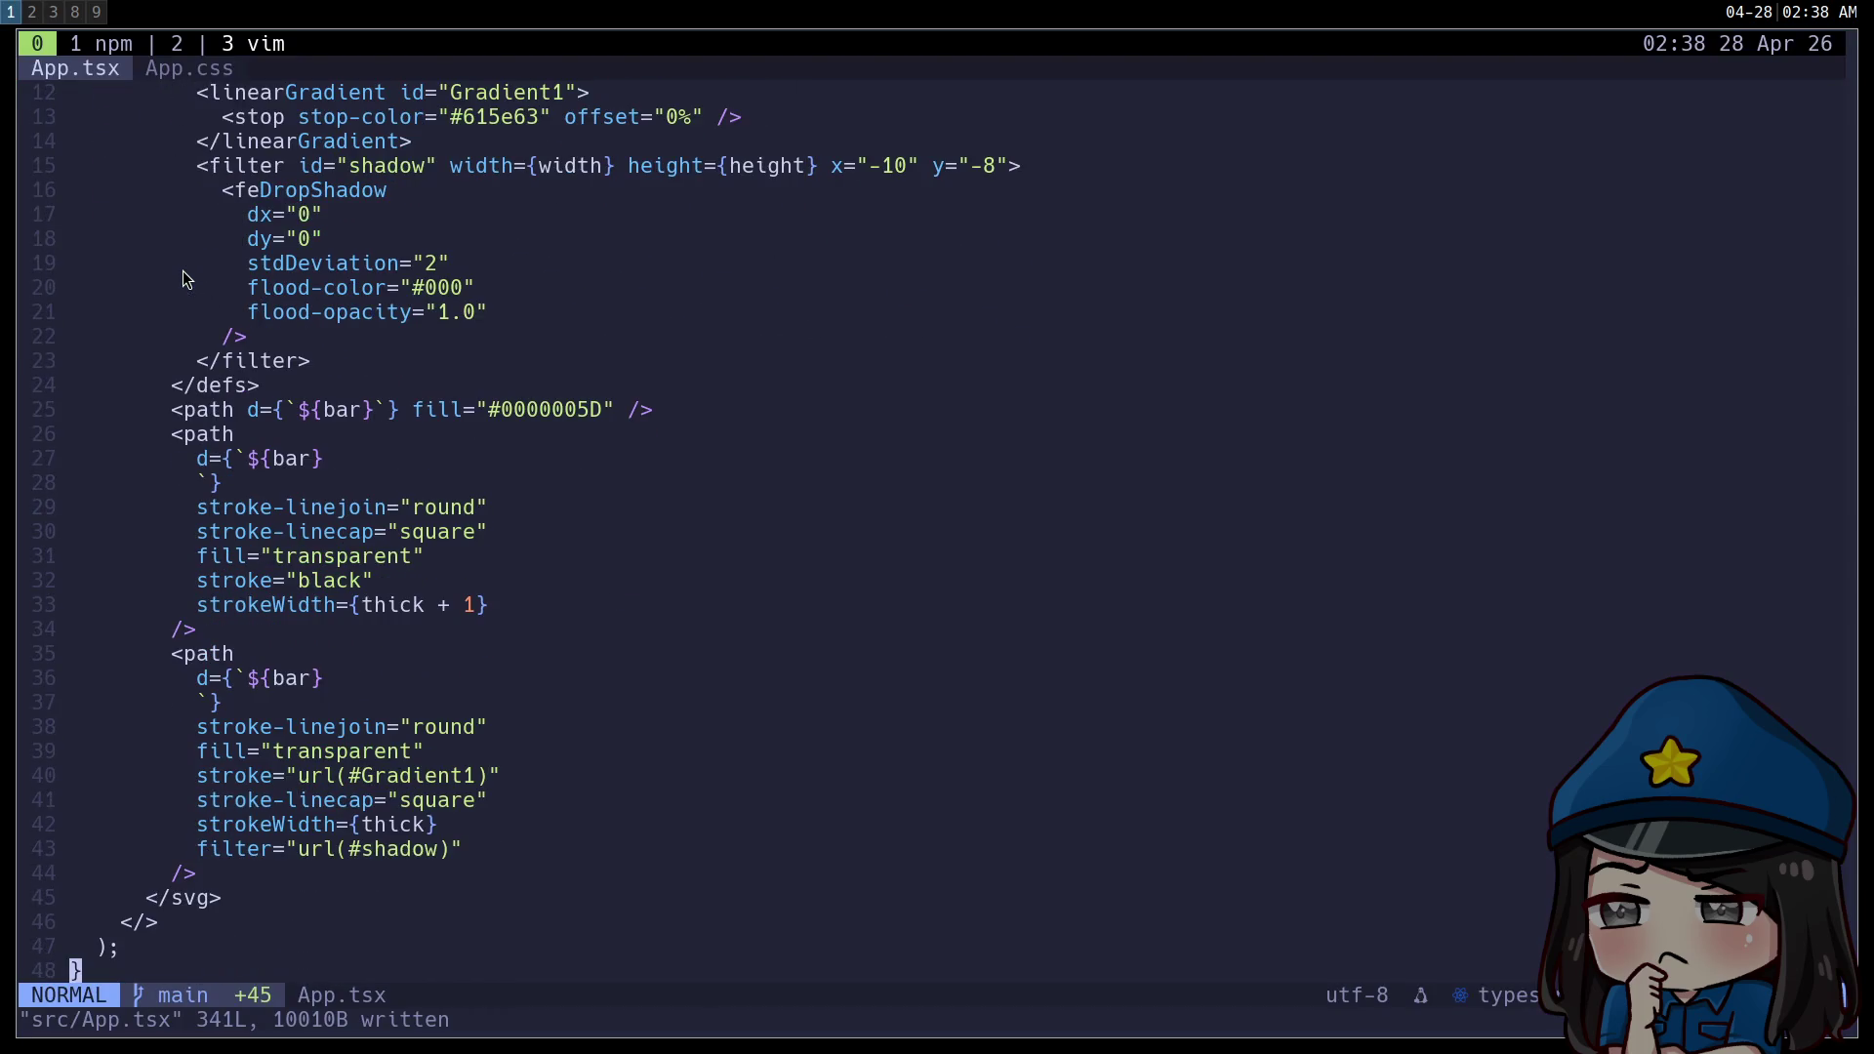
pyautogui.press('j')
pyautogui.press('j')
pyautogui.press('j')
pyautogui.press('k')
pyautogui.scroll(6, 188, 280)
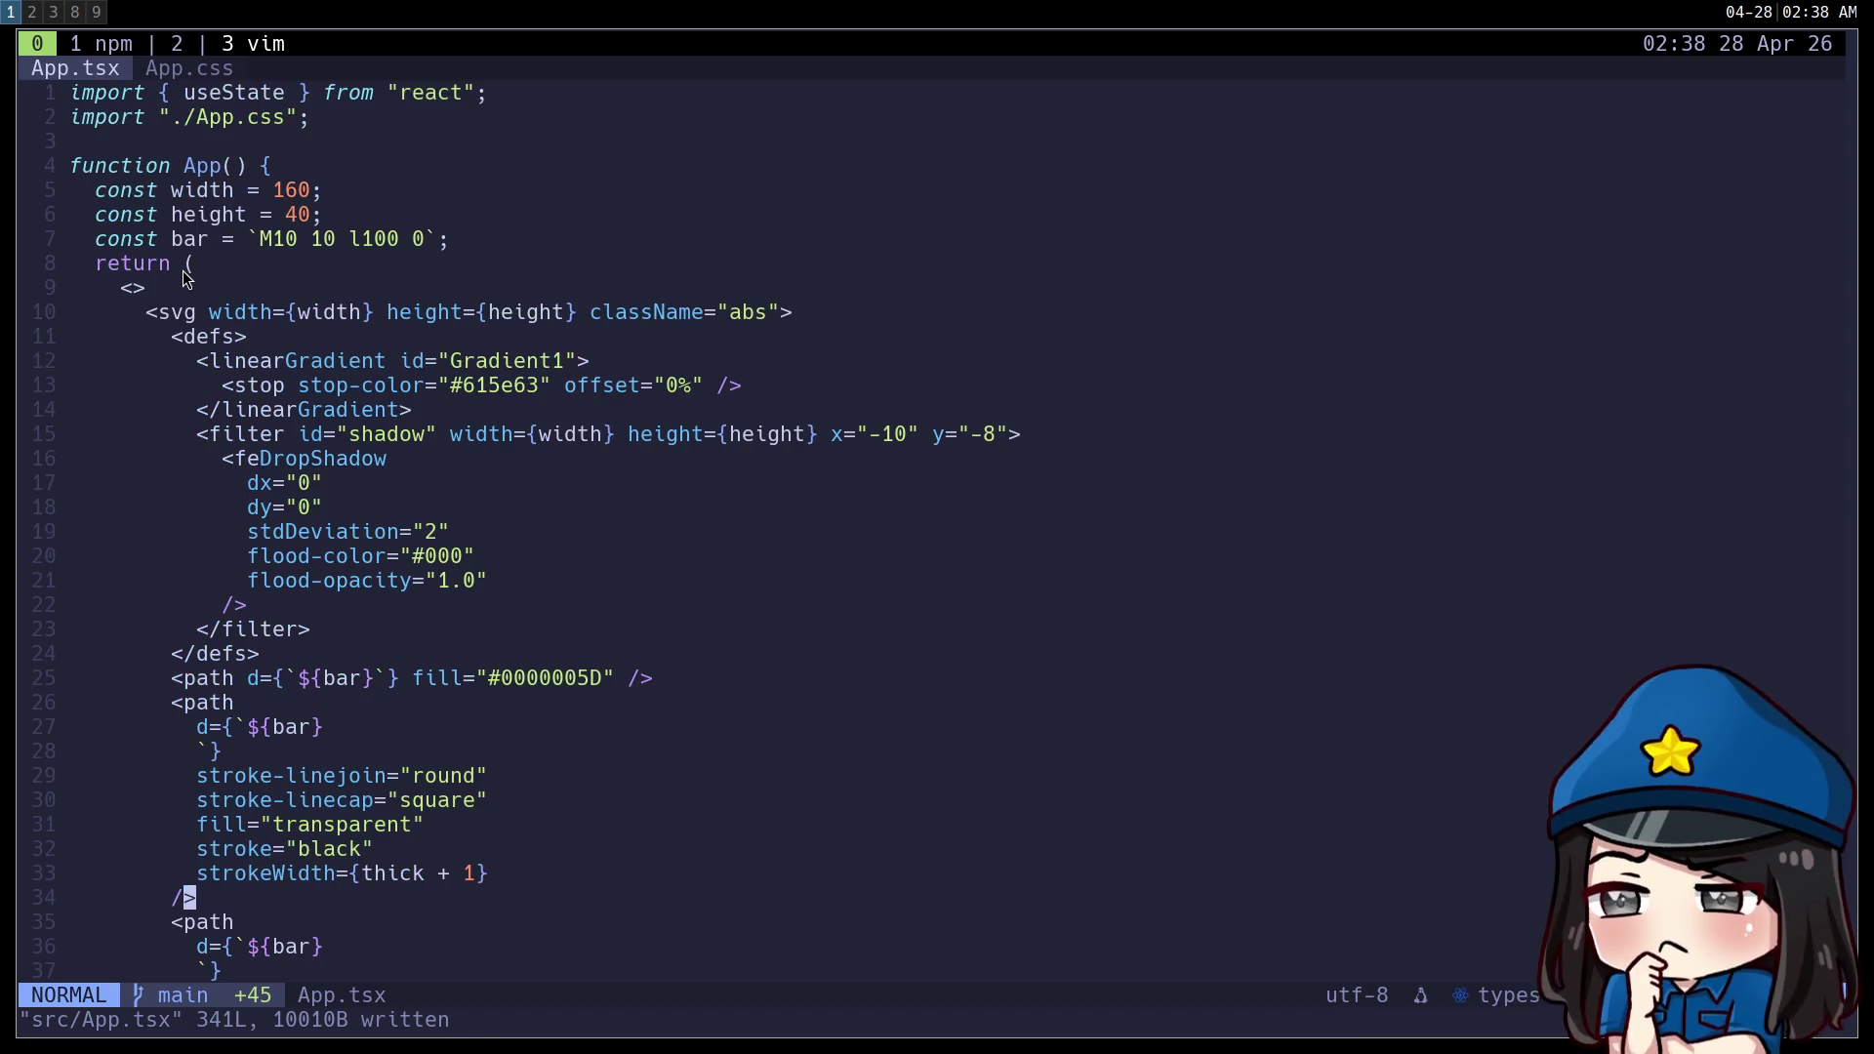
pyautogui.press('k')
pyautogui.press('k')
pyautogui.press('k')
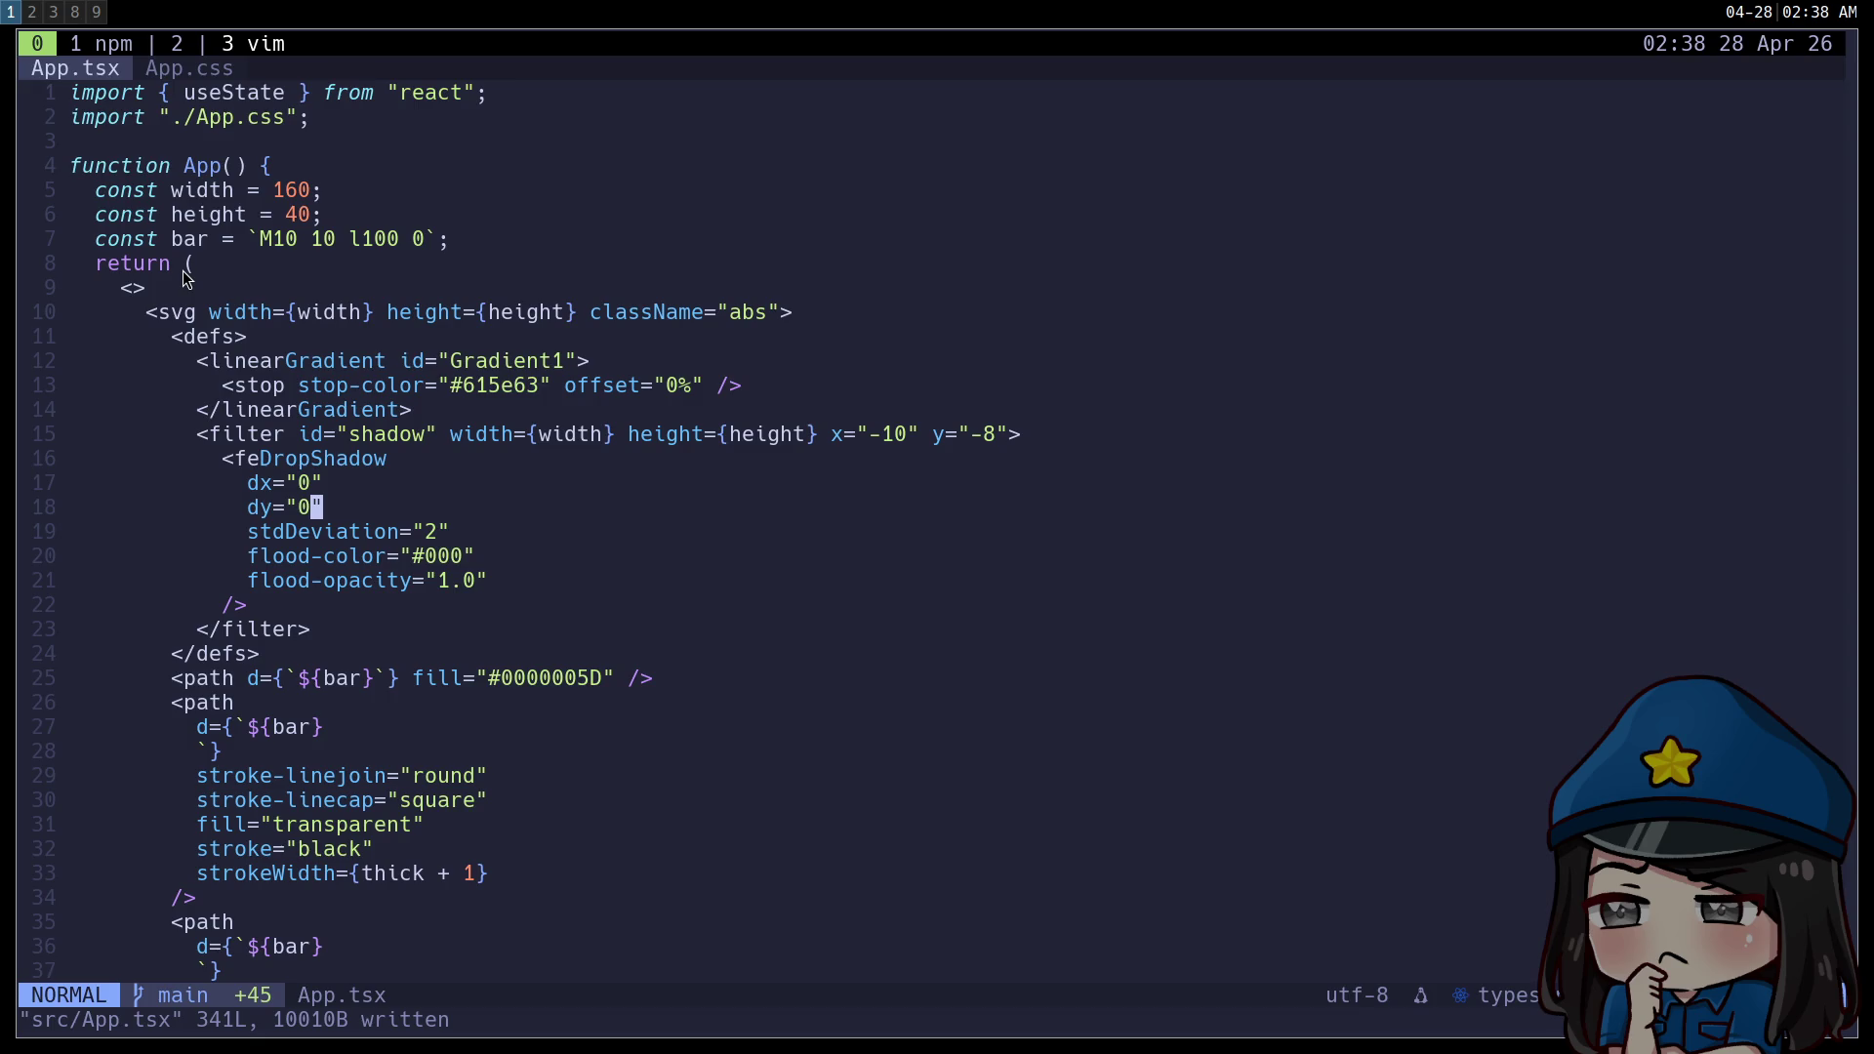
pyautogui.press('j')
pyautogui.press('j')
pyautogui.press('k')
pyautogui.press('k')
pyautogui.press('k')
pyautogui.write('joconst thick = 4;')
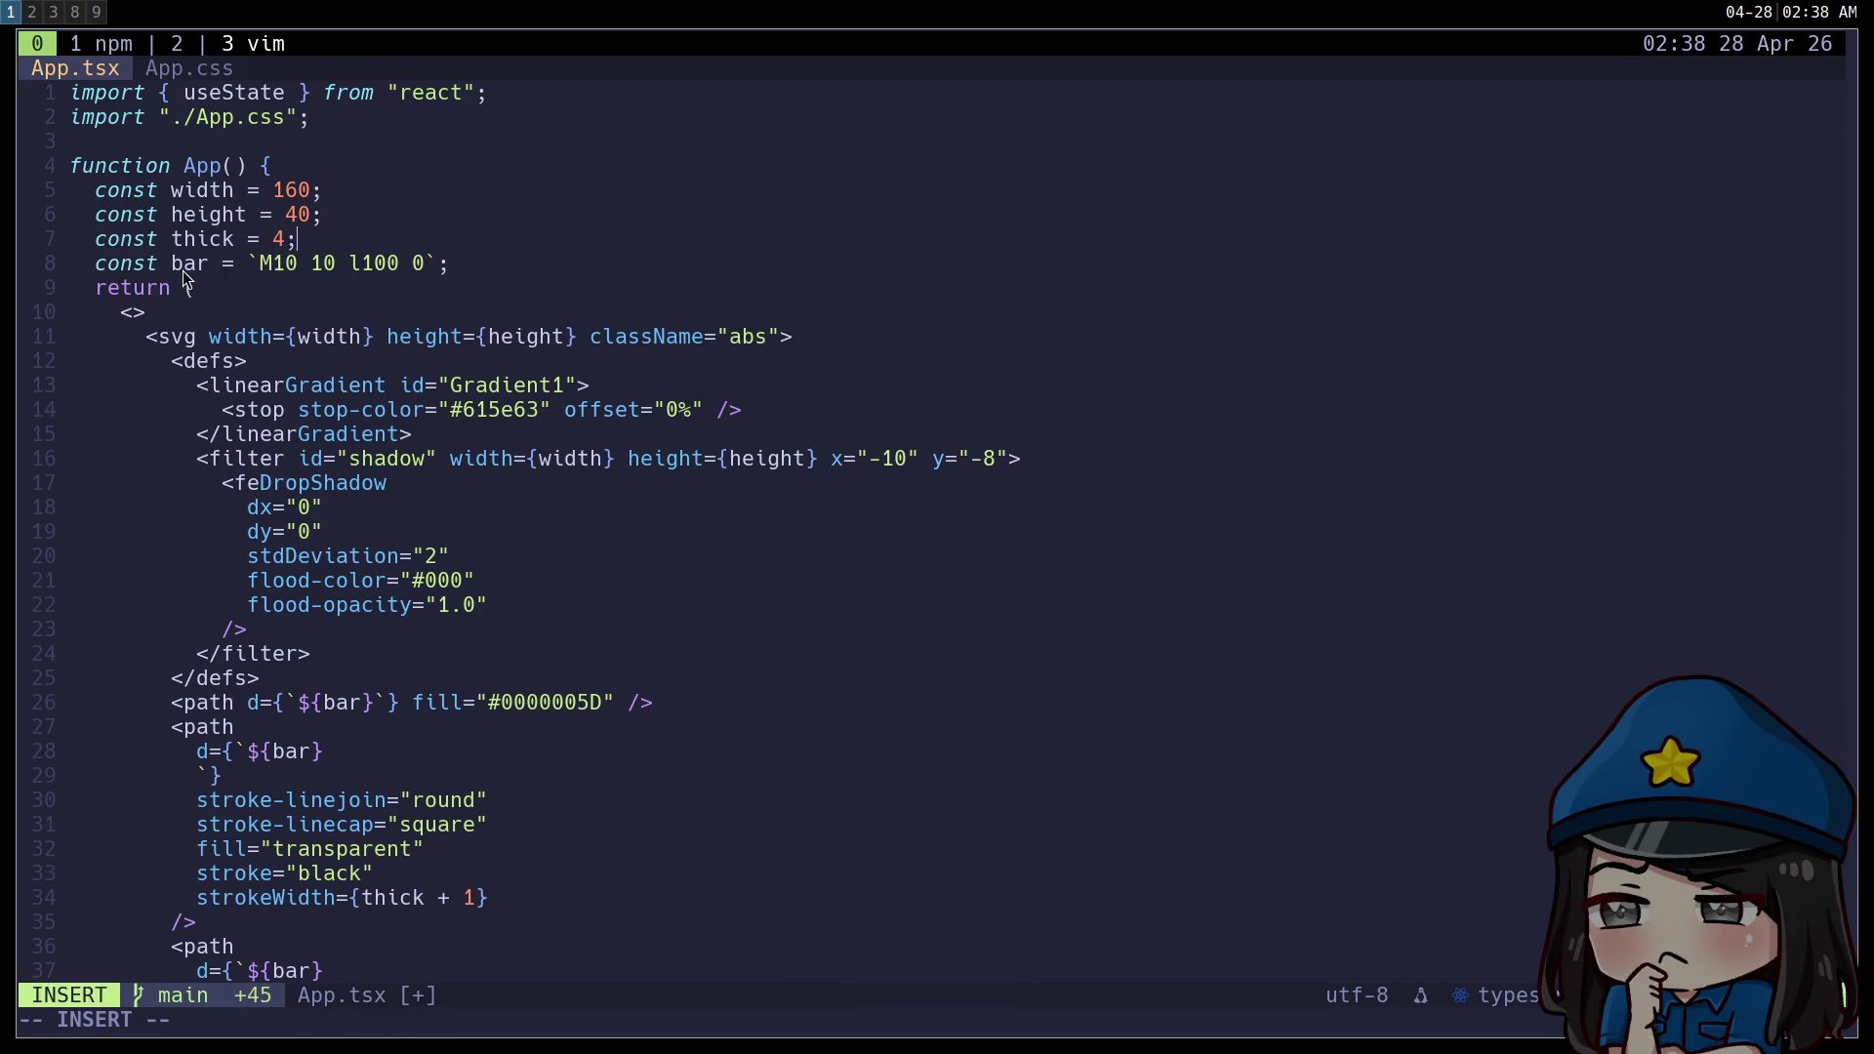
pyautogui.press('Escape')
pyautogui.hotkey('alt', 'Tab')
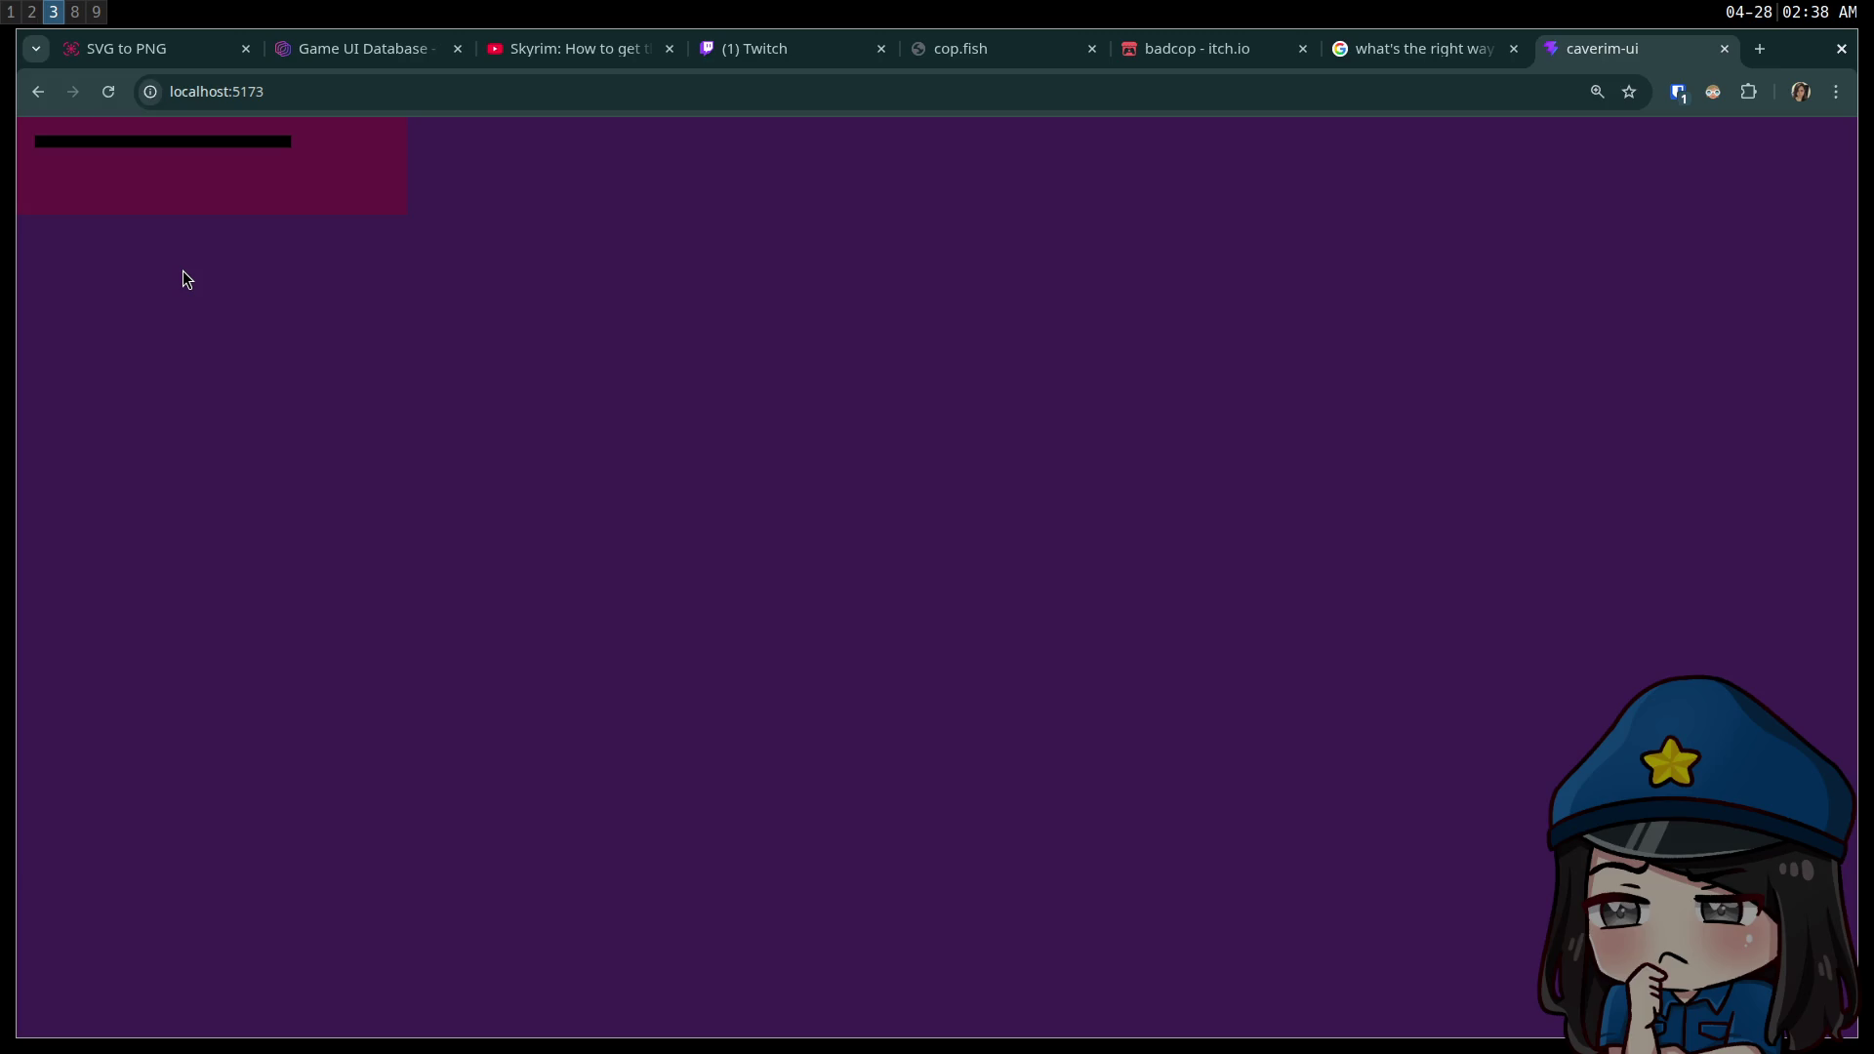
pyautogui.press('super+1')
# - Locate the inner path's gradient stroke value and look up the gradient's stop colour
pyautogui.press('j')
pyautogui.press('j')
pyautogui.press('j')
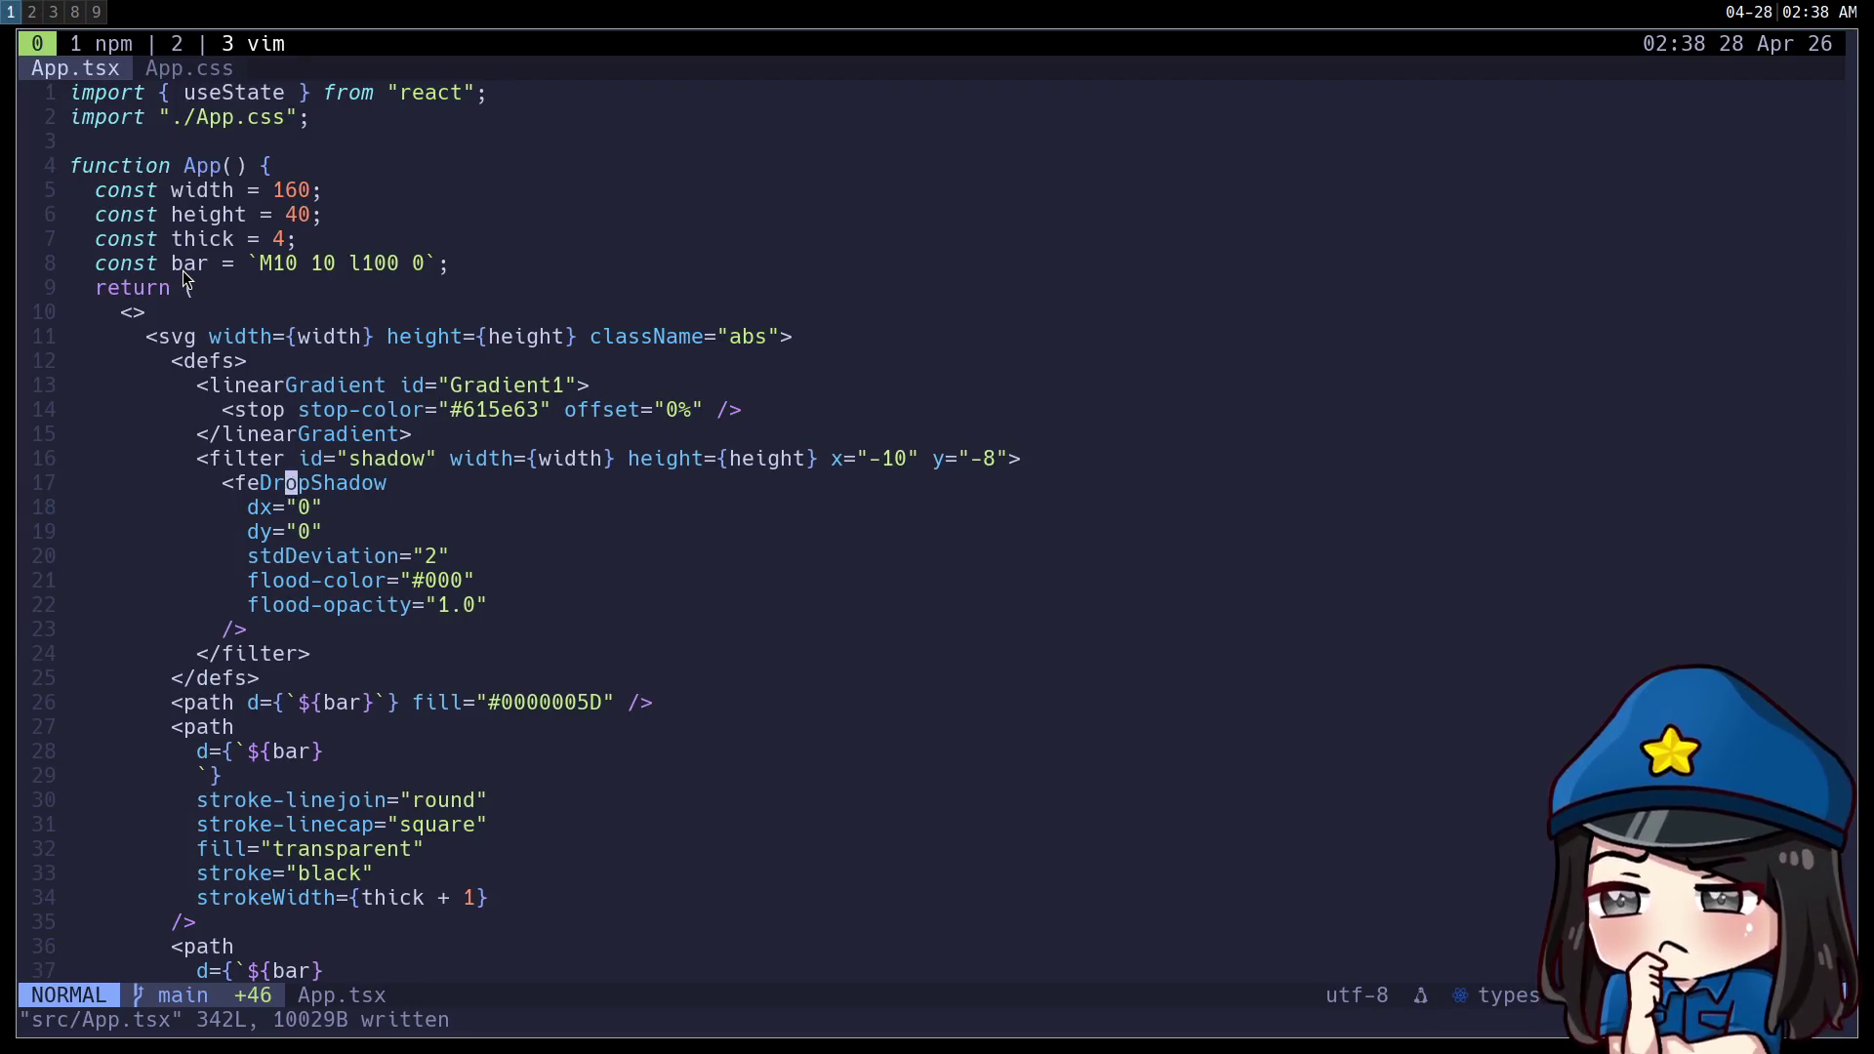
pyautogui.press('j')
pyautogui.press('j')
pyautogui.press('j')
pyautogui.press('j')
pyautogui.press('j')
pyautogui.press('j')
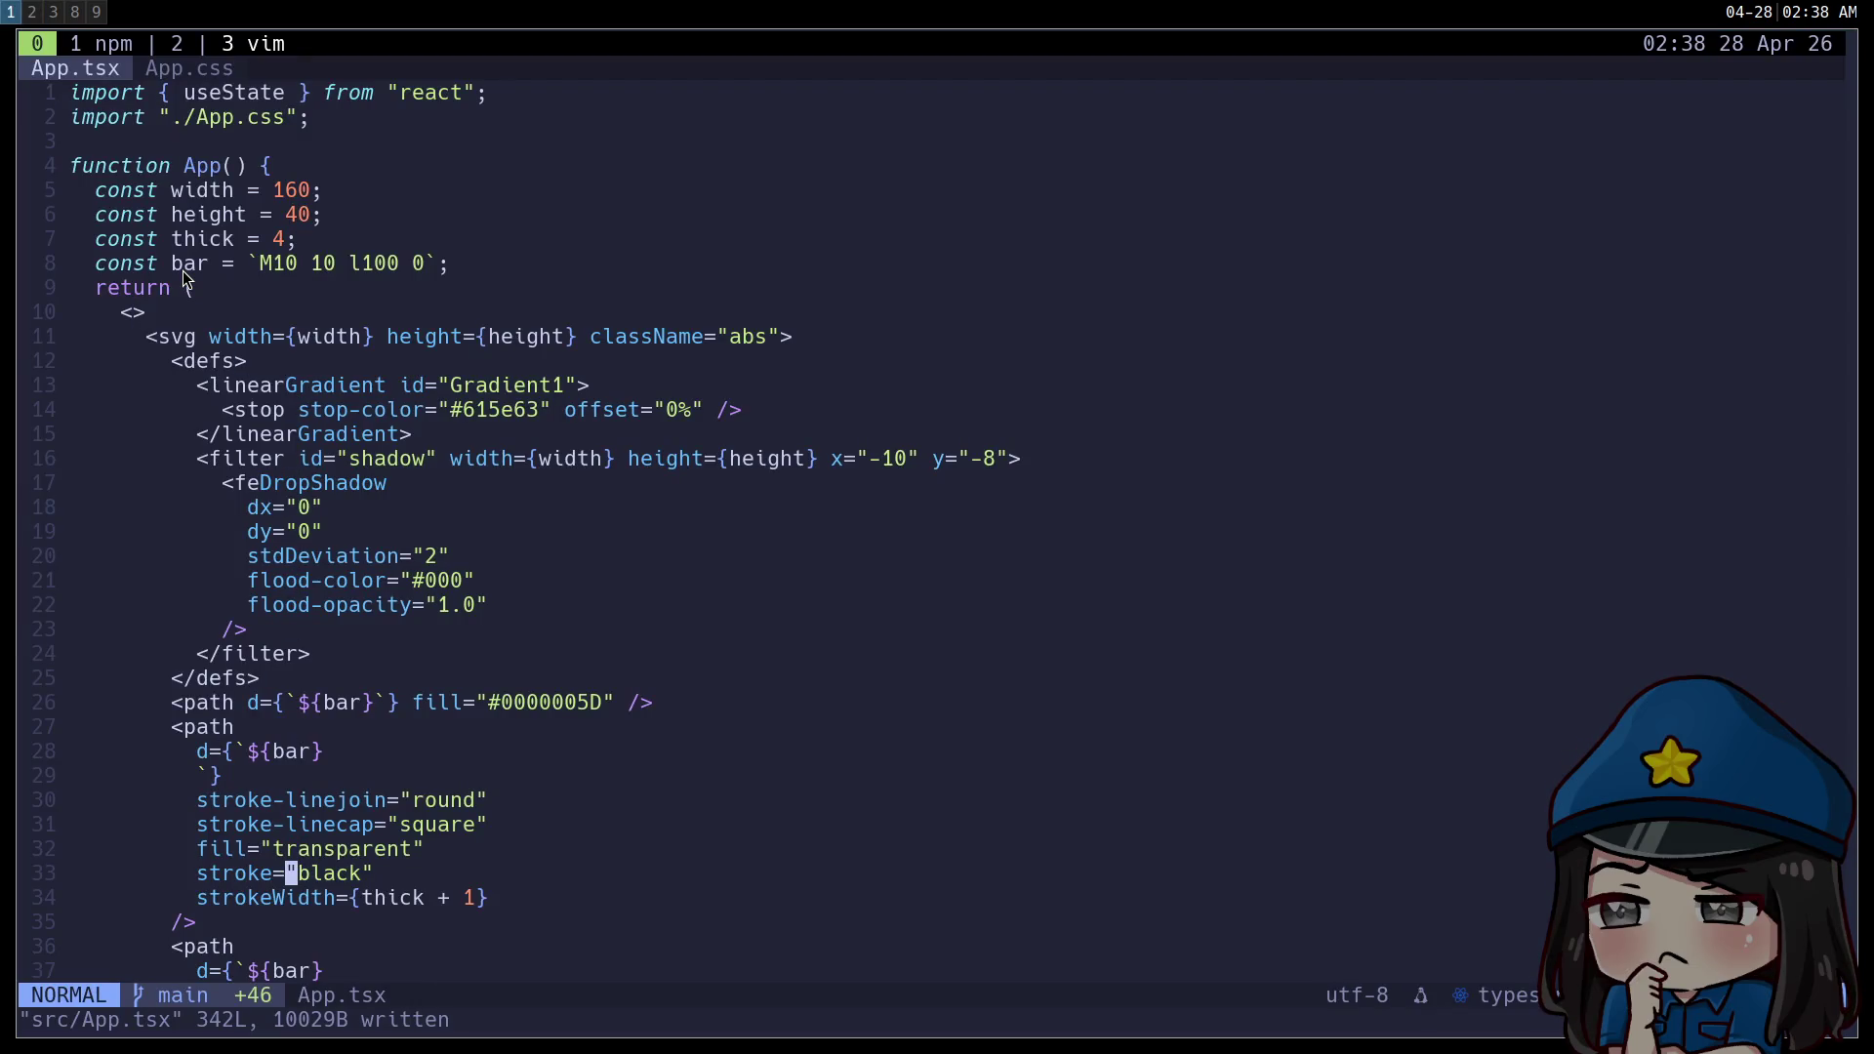
pyautogui.press('j')
pyautogui.press('j')
pyautogui.press('j')
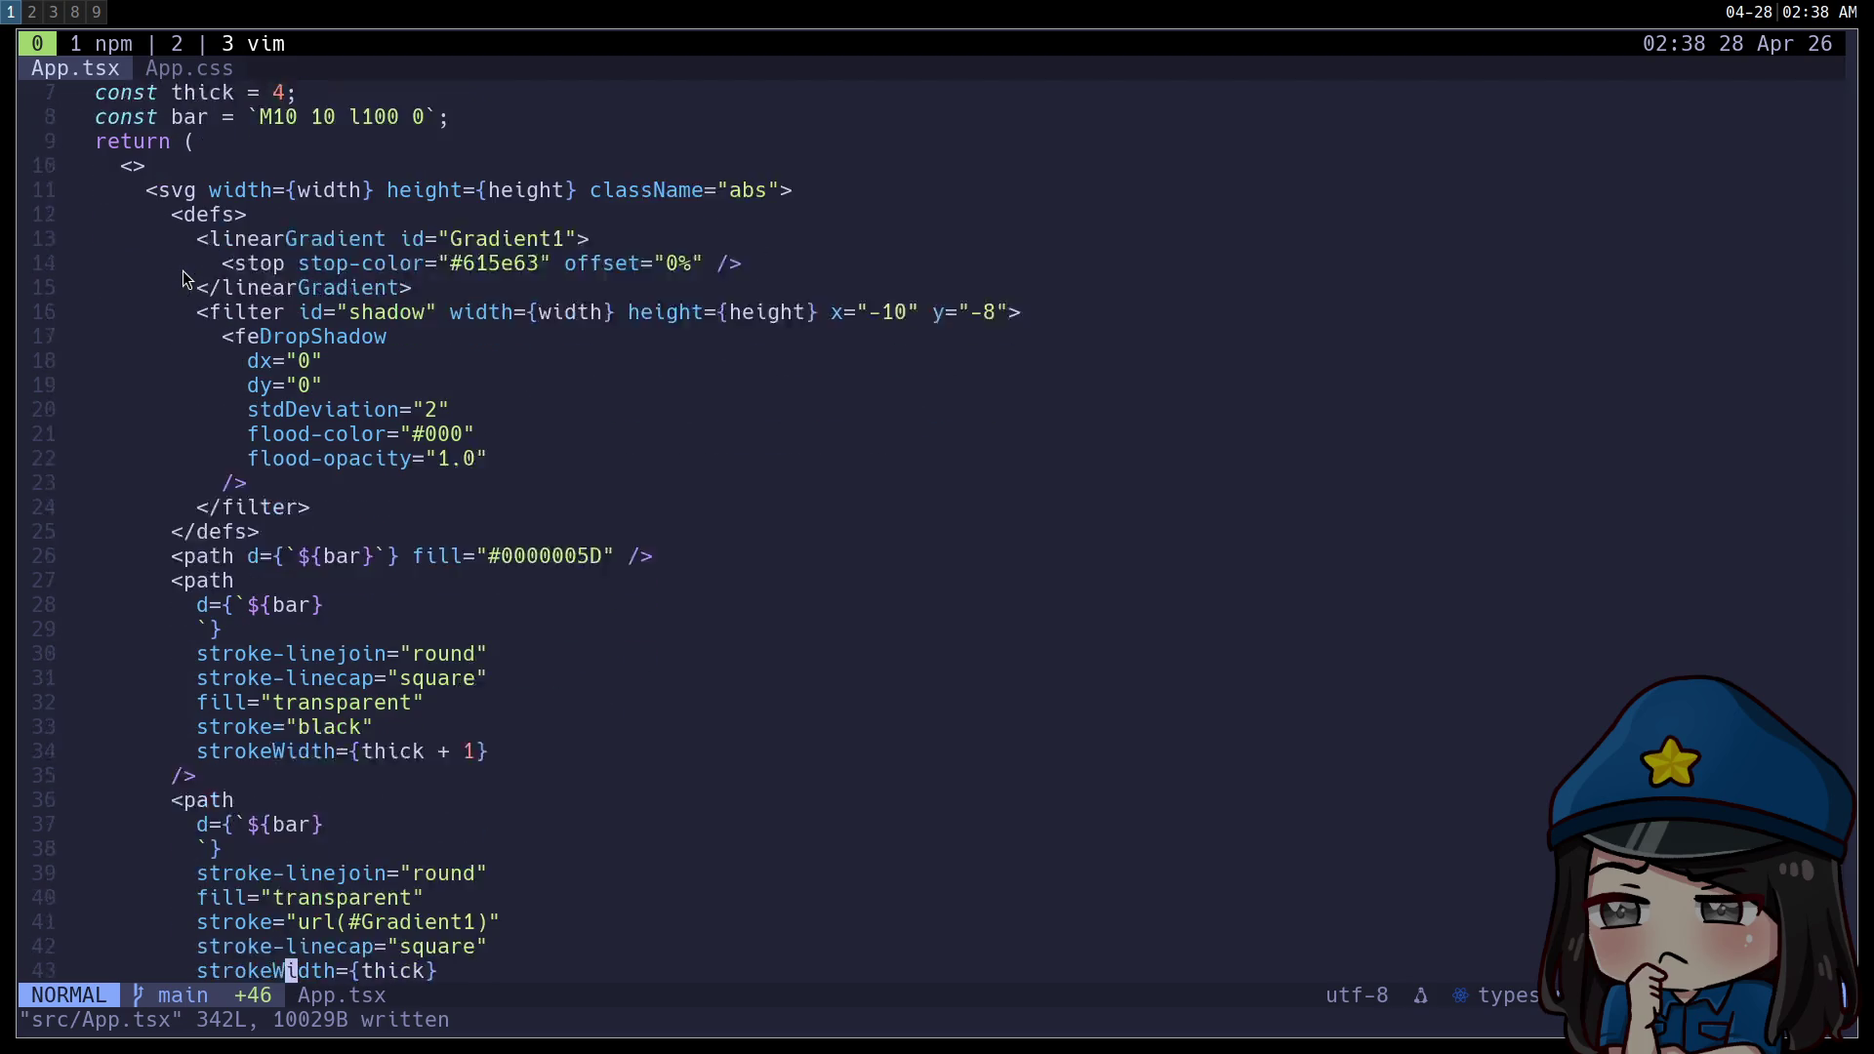
pyautogui.press('j')
pyautogui.press('j')
pyautogui.press('j')
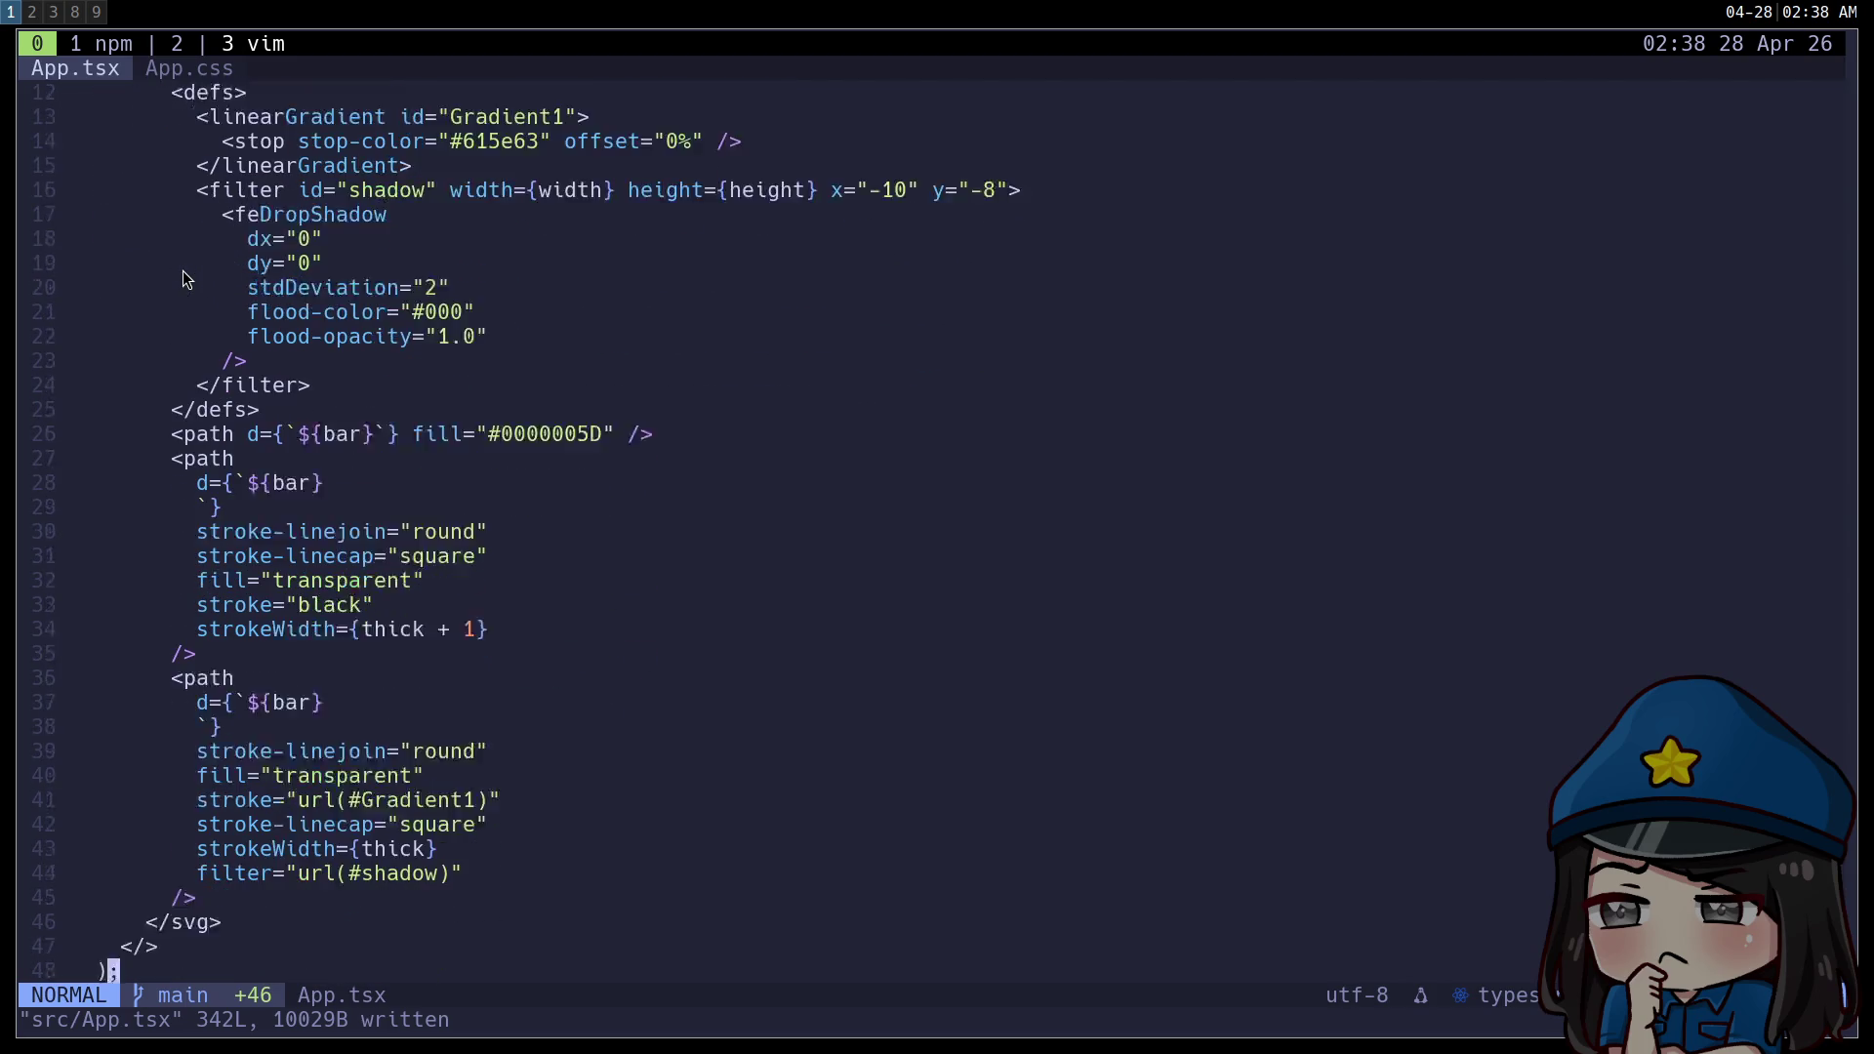
pyautogui.press('k')
pyautogui.press('k')
pyautogui.press('k')
pyautogui.press('k')
pyautogui.press('k')
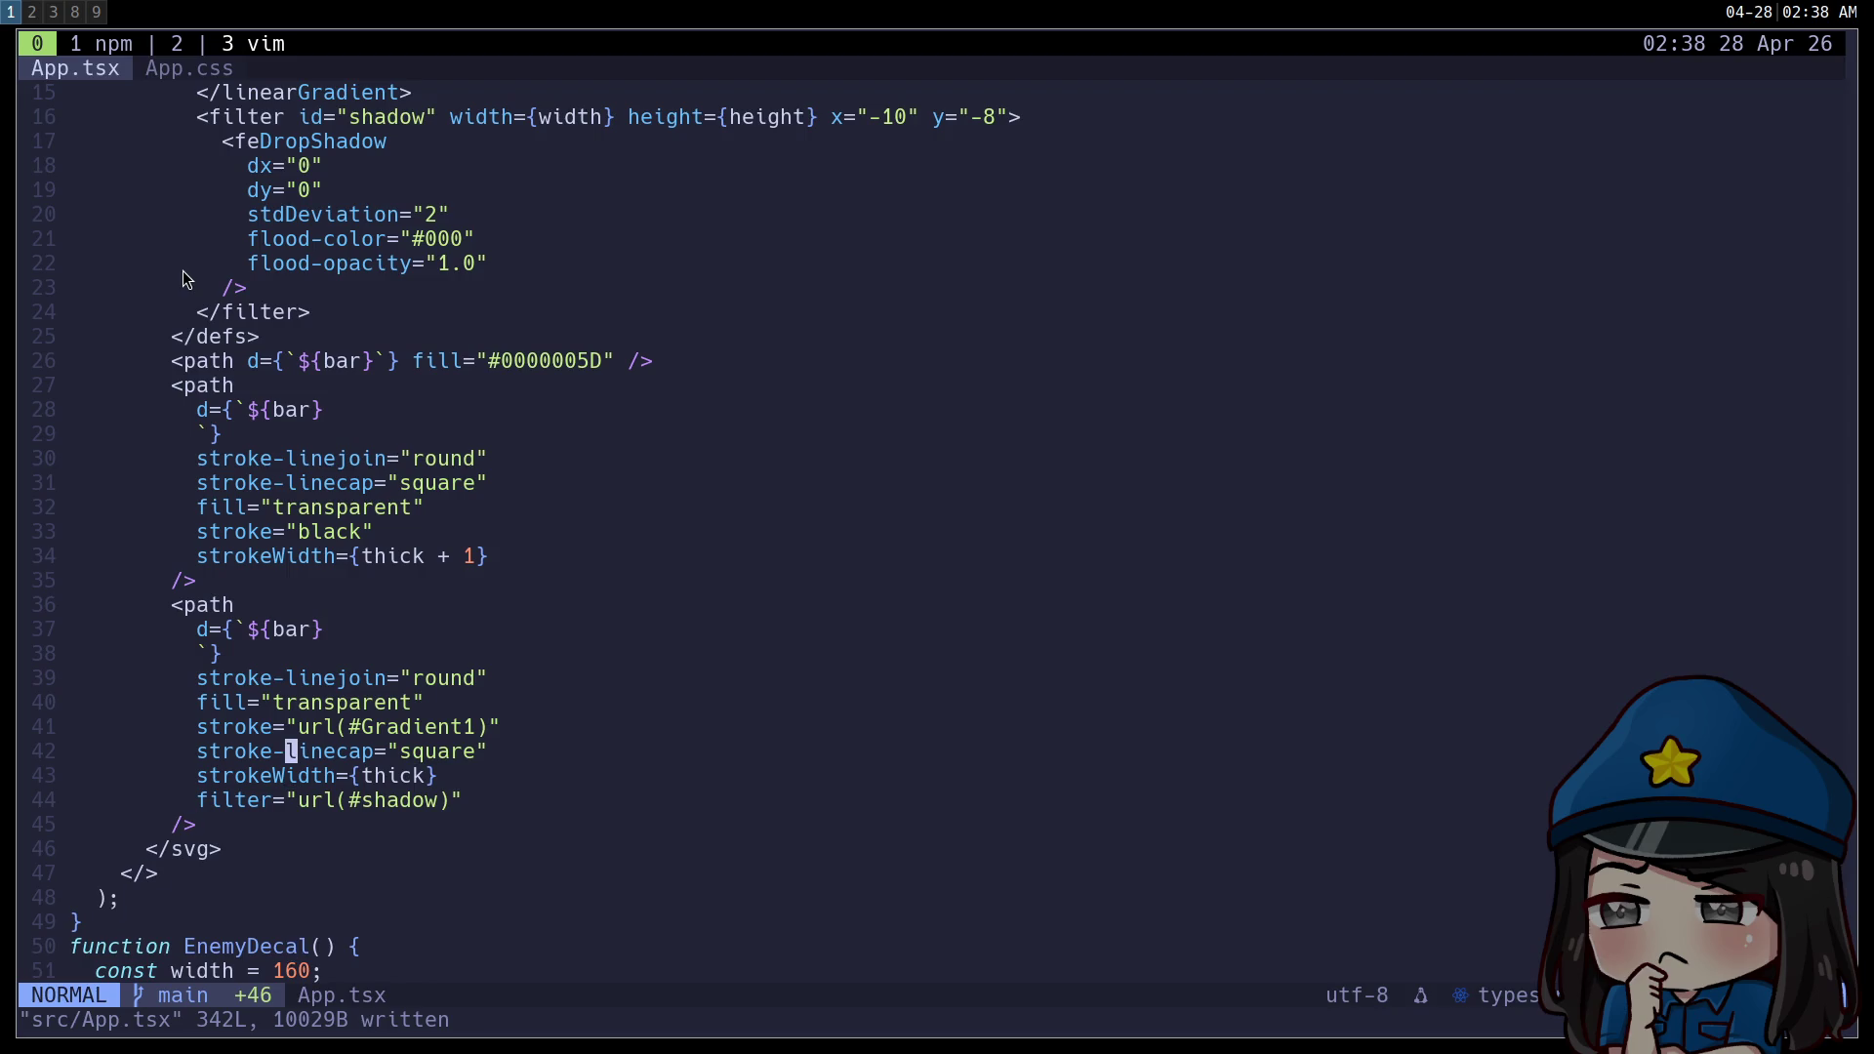
pyautogui.press('k')
pyautogui.press('l')
pyautogui.press('l')
pyautogui.press('i')
pyautogui.press('Escape')
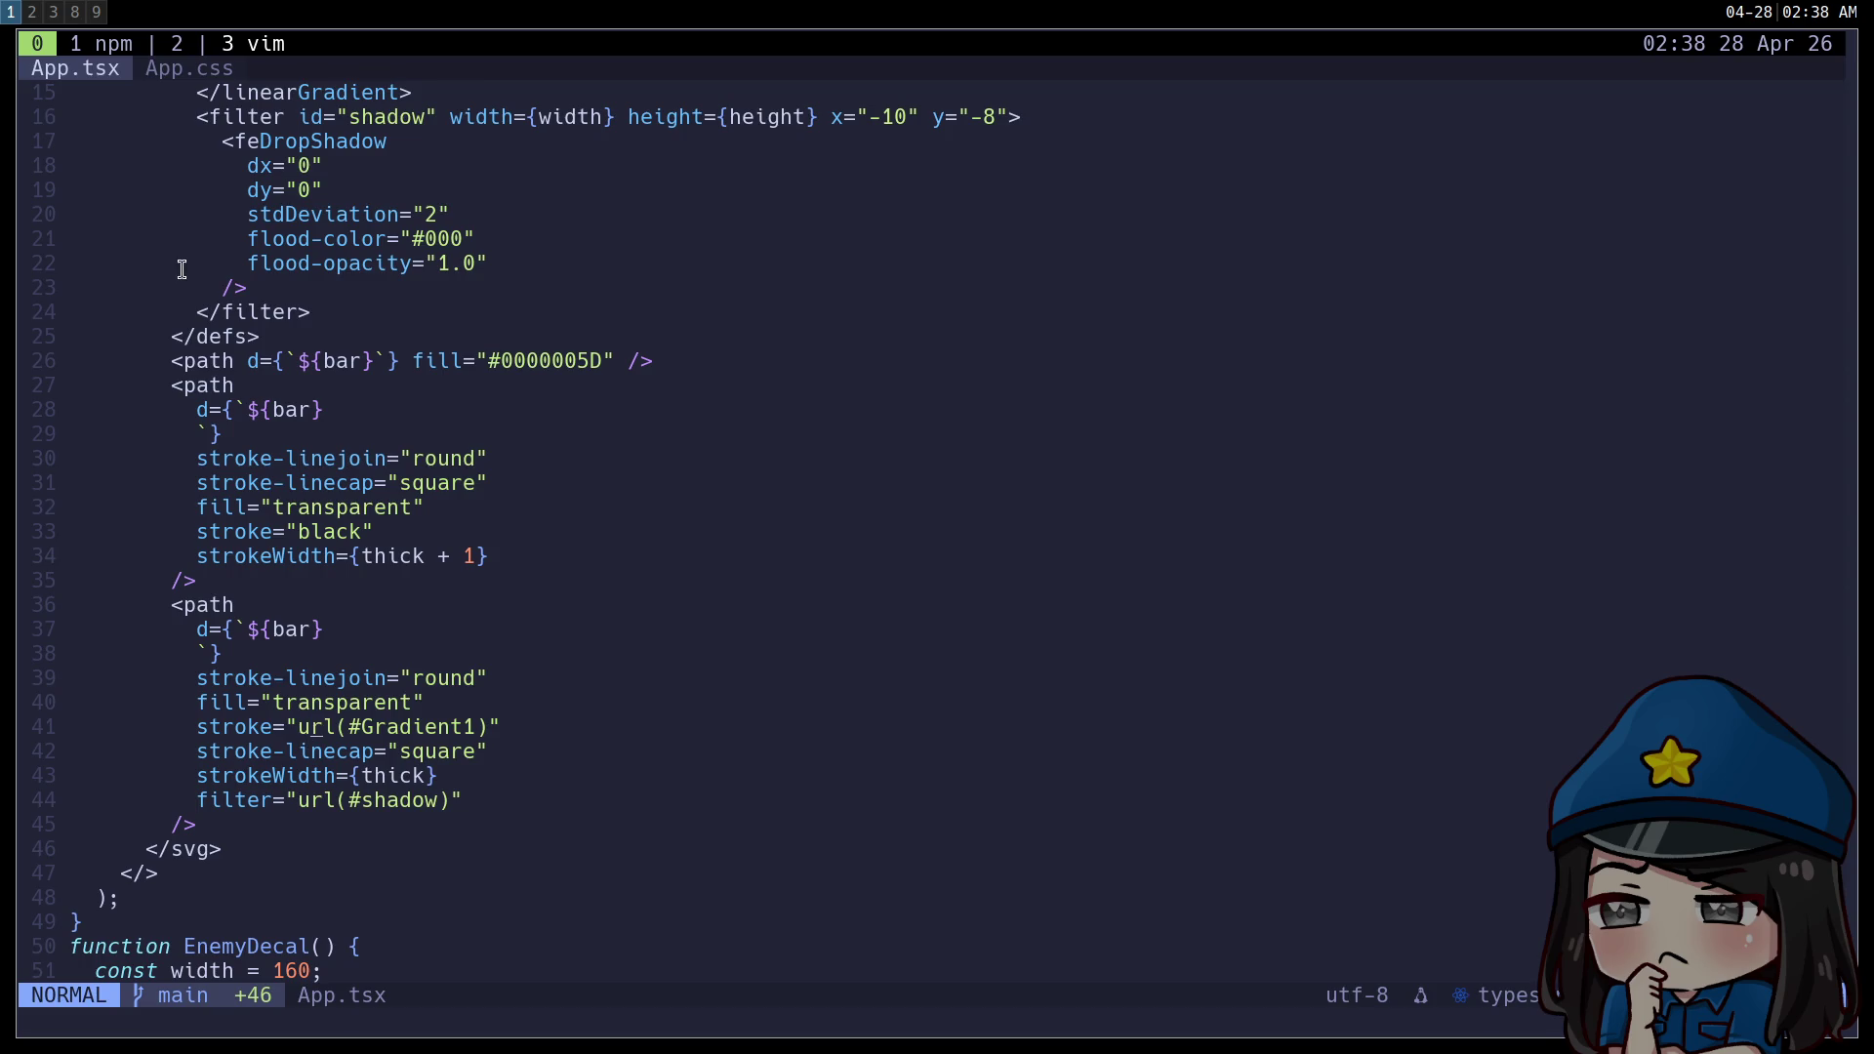
pyautogui.press('d')
pyautogui.press('i')
pyautogui.press('"')
pyautogui.hotkey('ctrl', 'o')
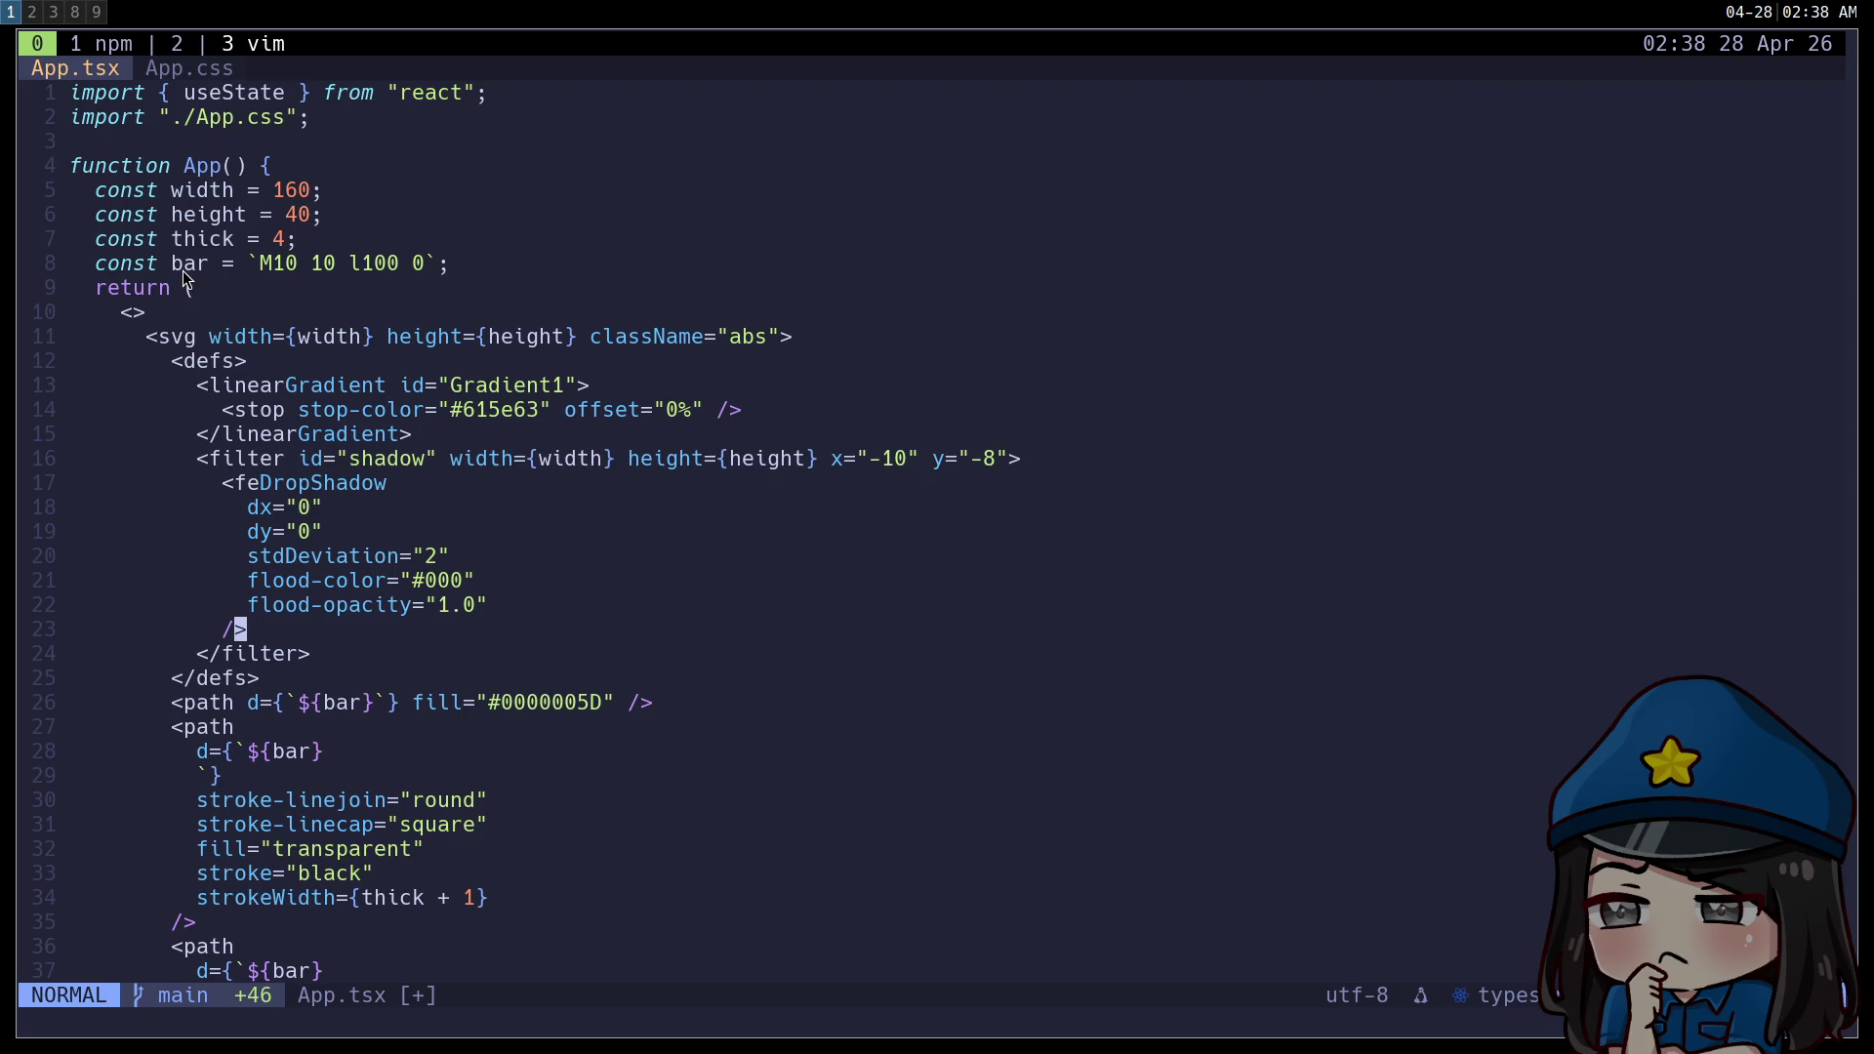
pyautogui.press('u')
# - Replace the inner path's gradient stroke with #615e63, save, and check it in the browser
pyautogui.press('d')
pyautogui.press('i')
pyautogui.press('"')
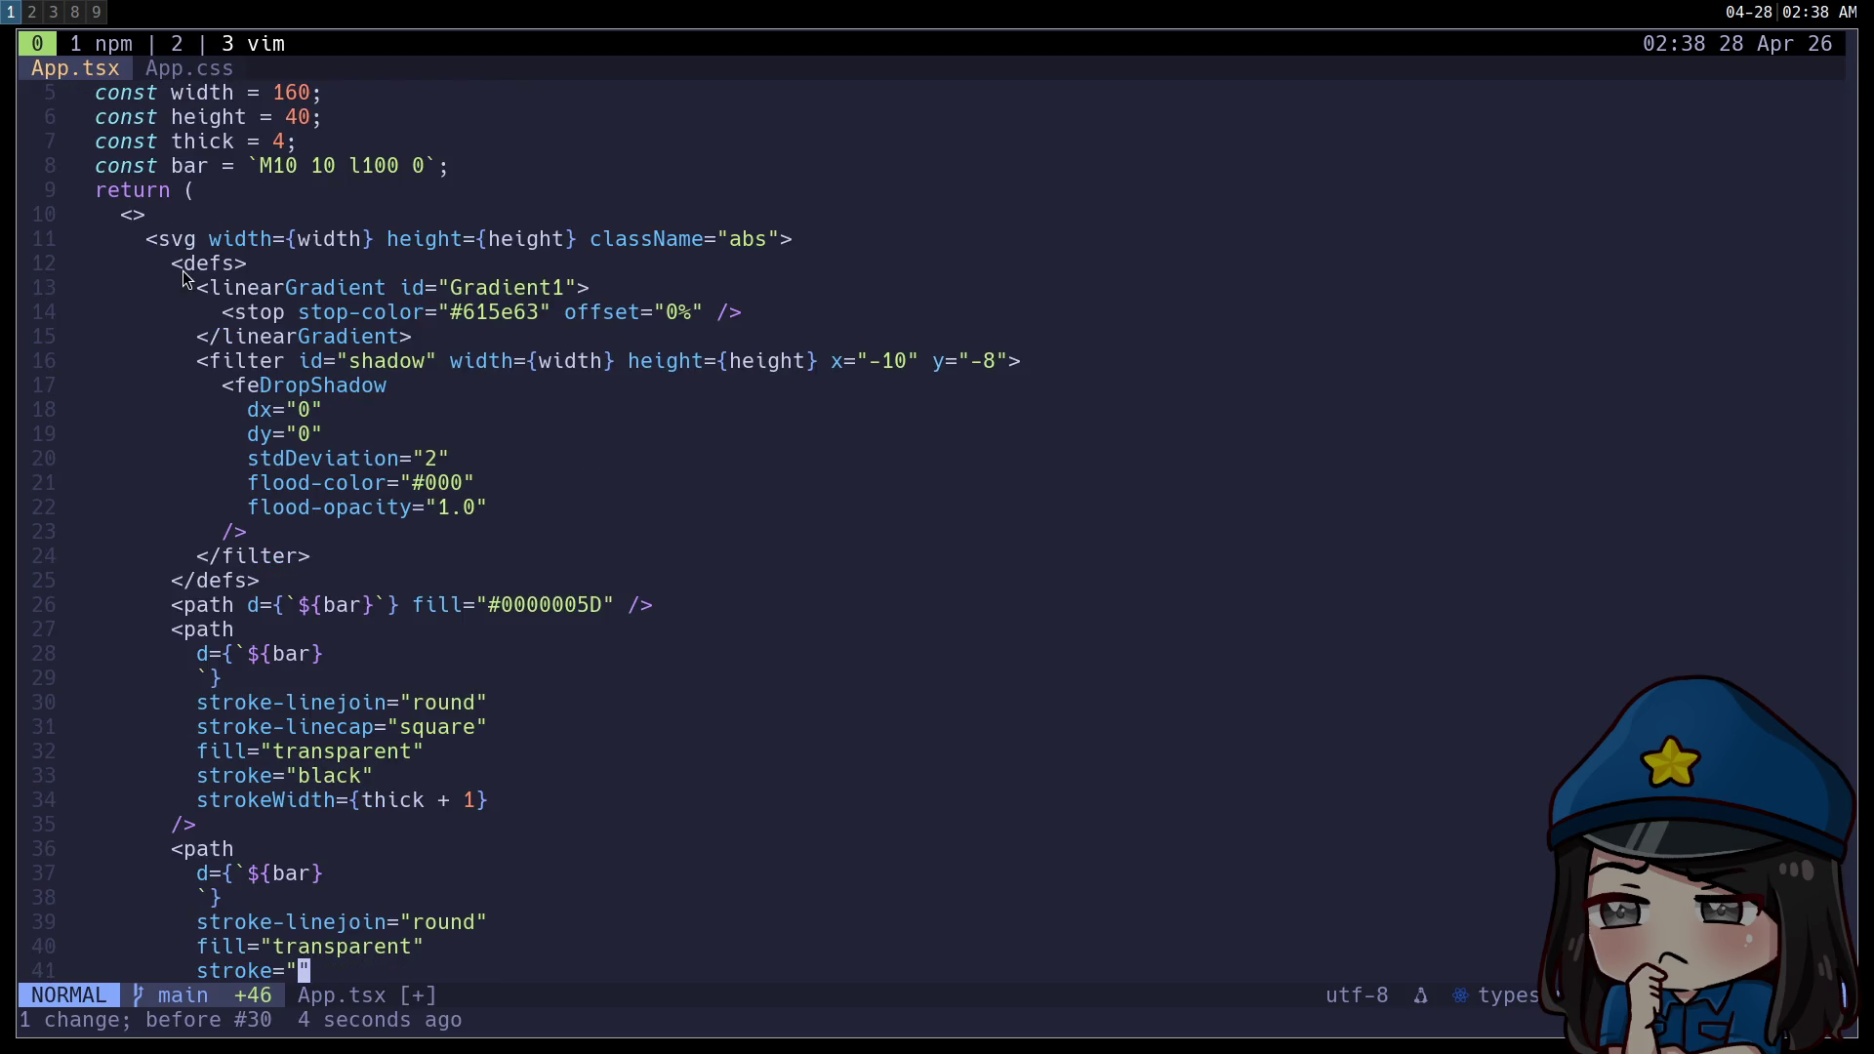
pyautogui.write('i#')
pyautogui.write('615')
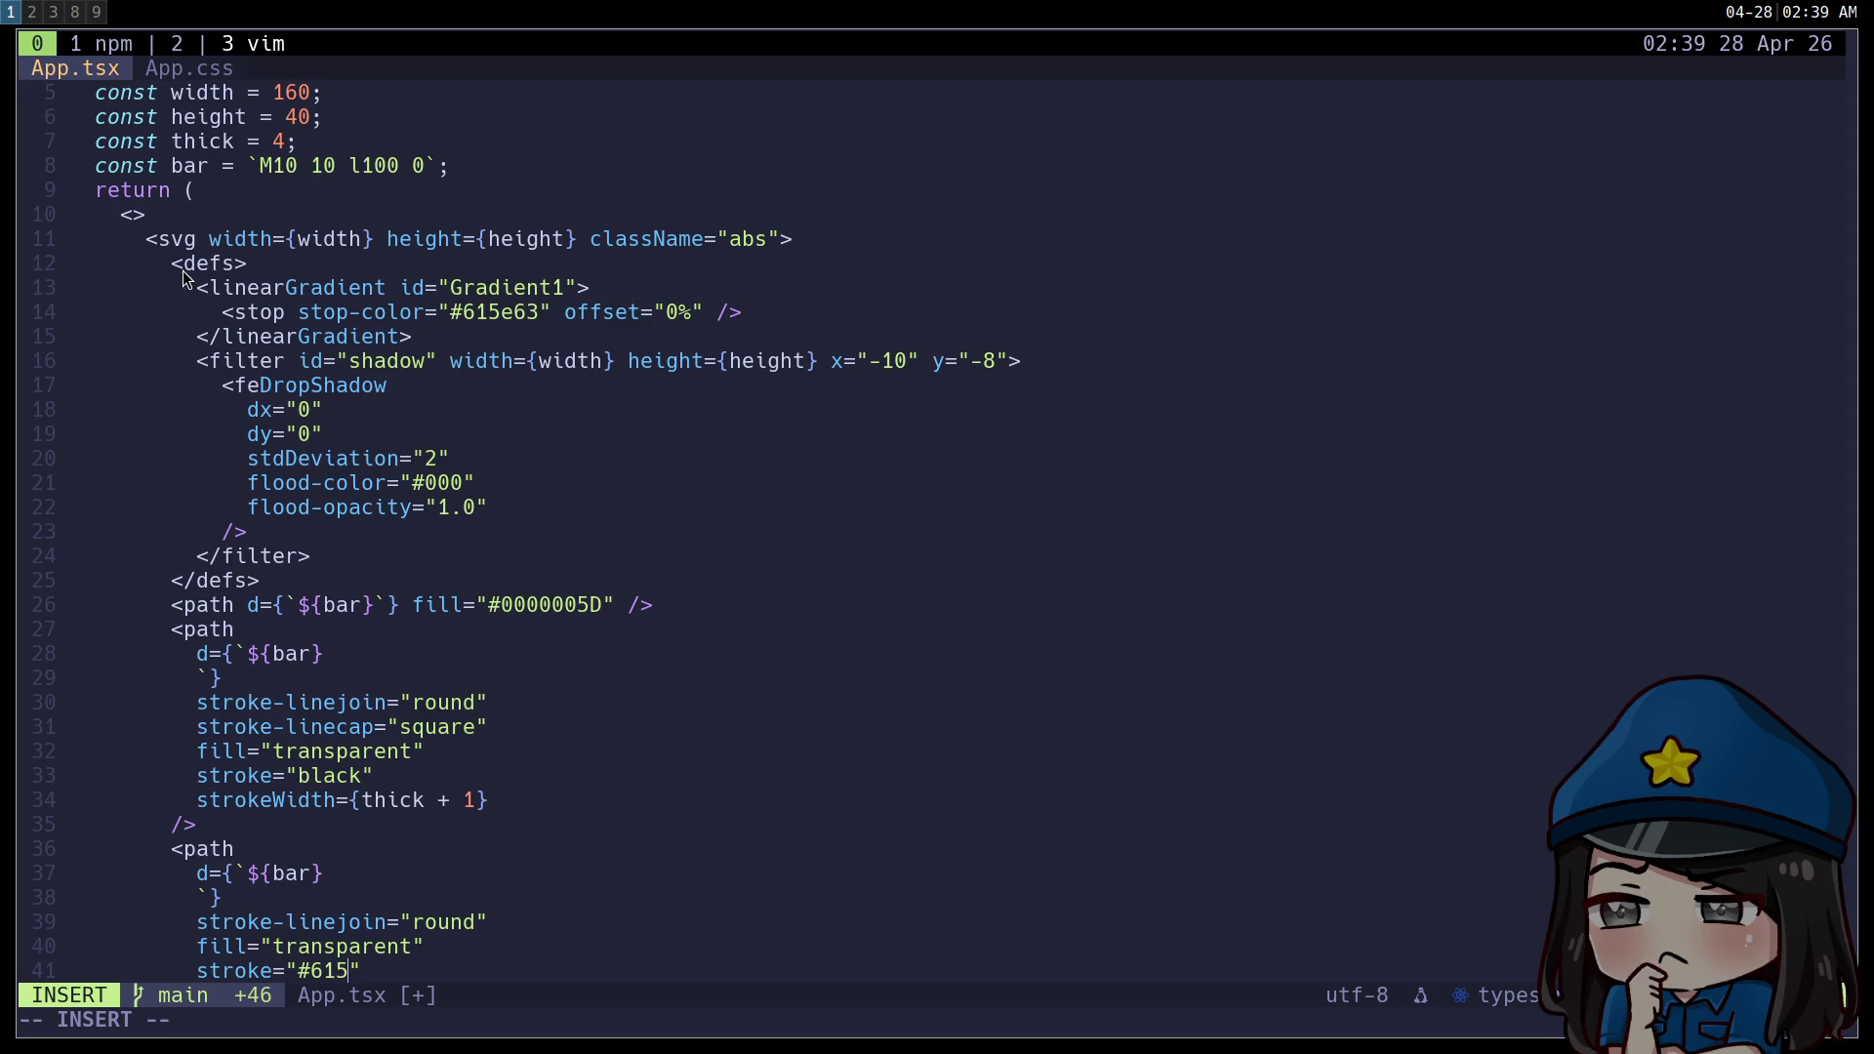
pyautogui.write('e63')
pyautogui.press('Escape')
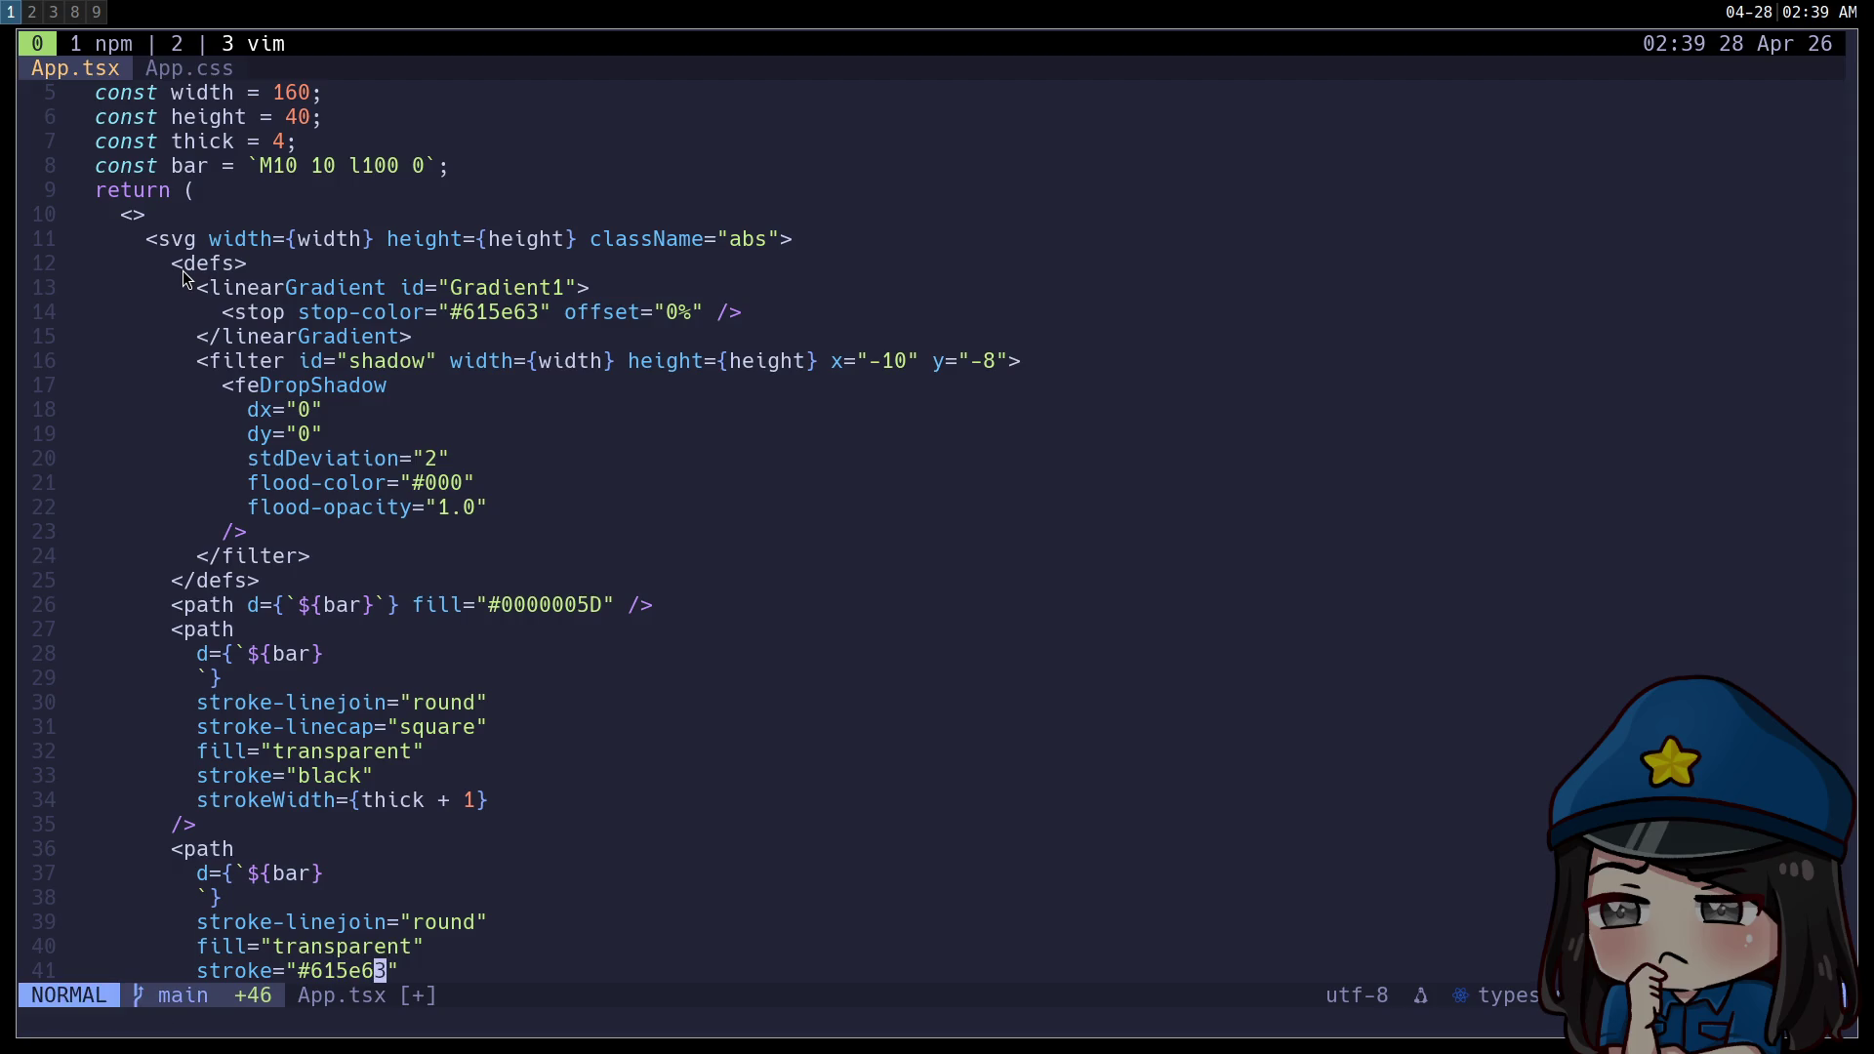
pyautogui.write(':w')
pyautogui.press('Return')
pyautogui.press('super+3')
pyautogui.press('super+1')
# - Review the inner path's attributes and view the bar again in the browser
pyautogui.press('j')
pyautogui.press('j')
pyautogui.press('j')
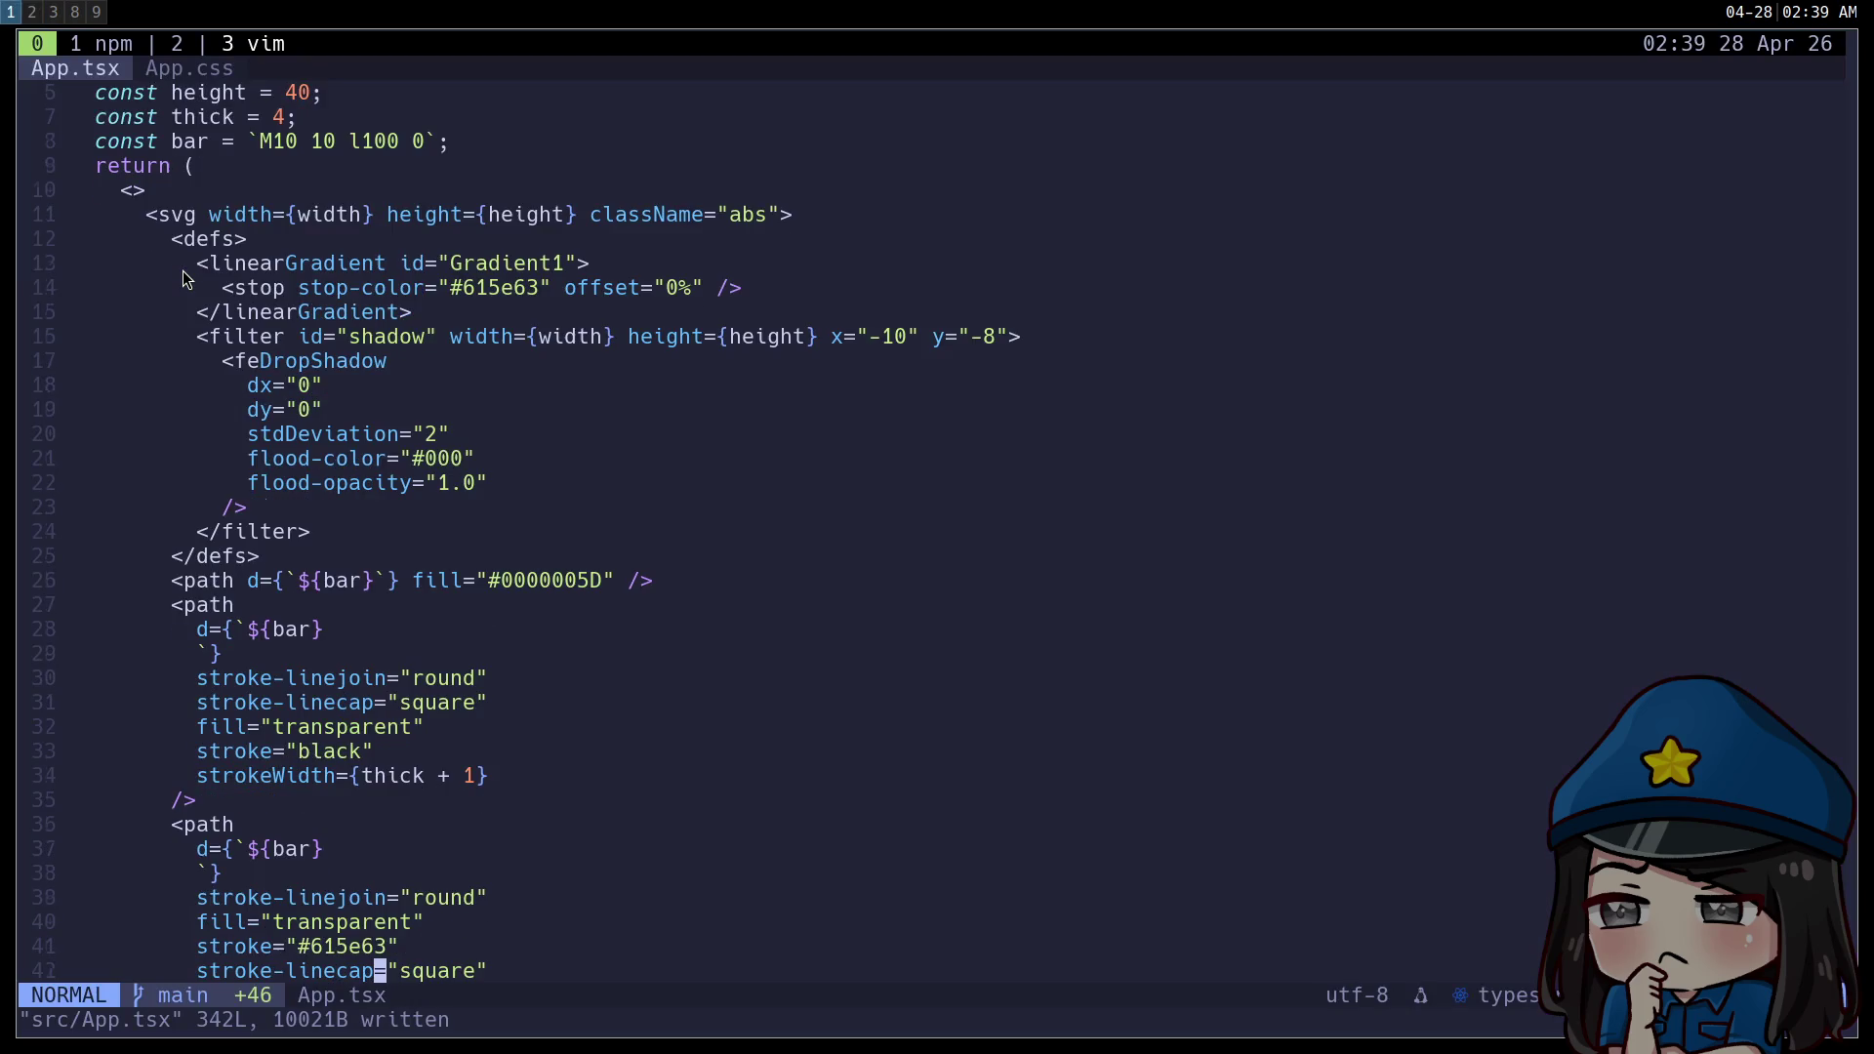
pyautogui.press('k')
pyautogui.press('k')
pyautogui.press('k')
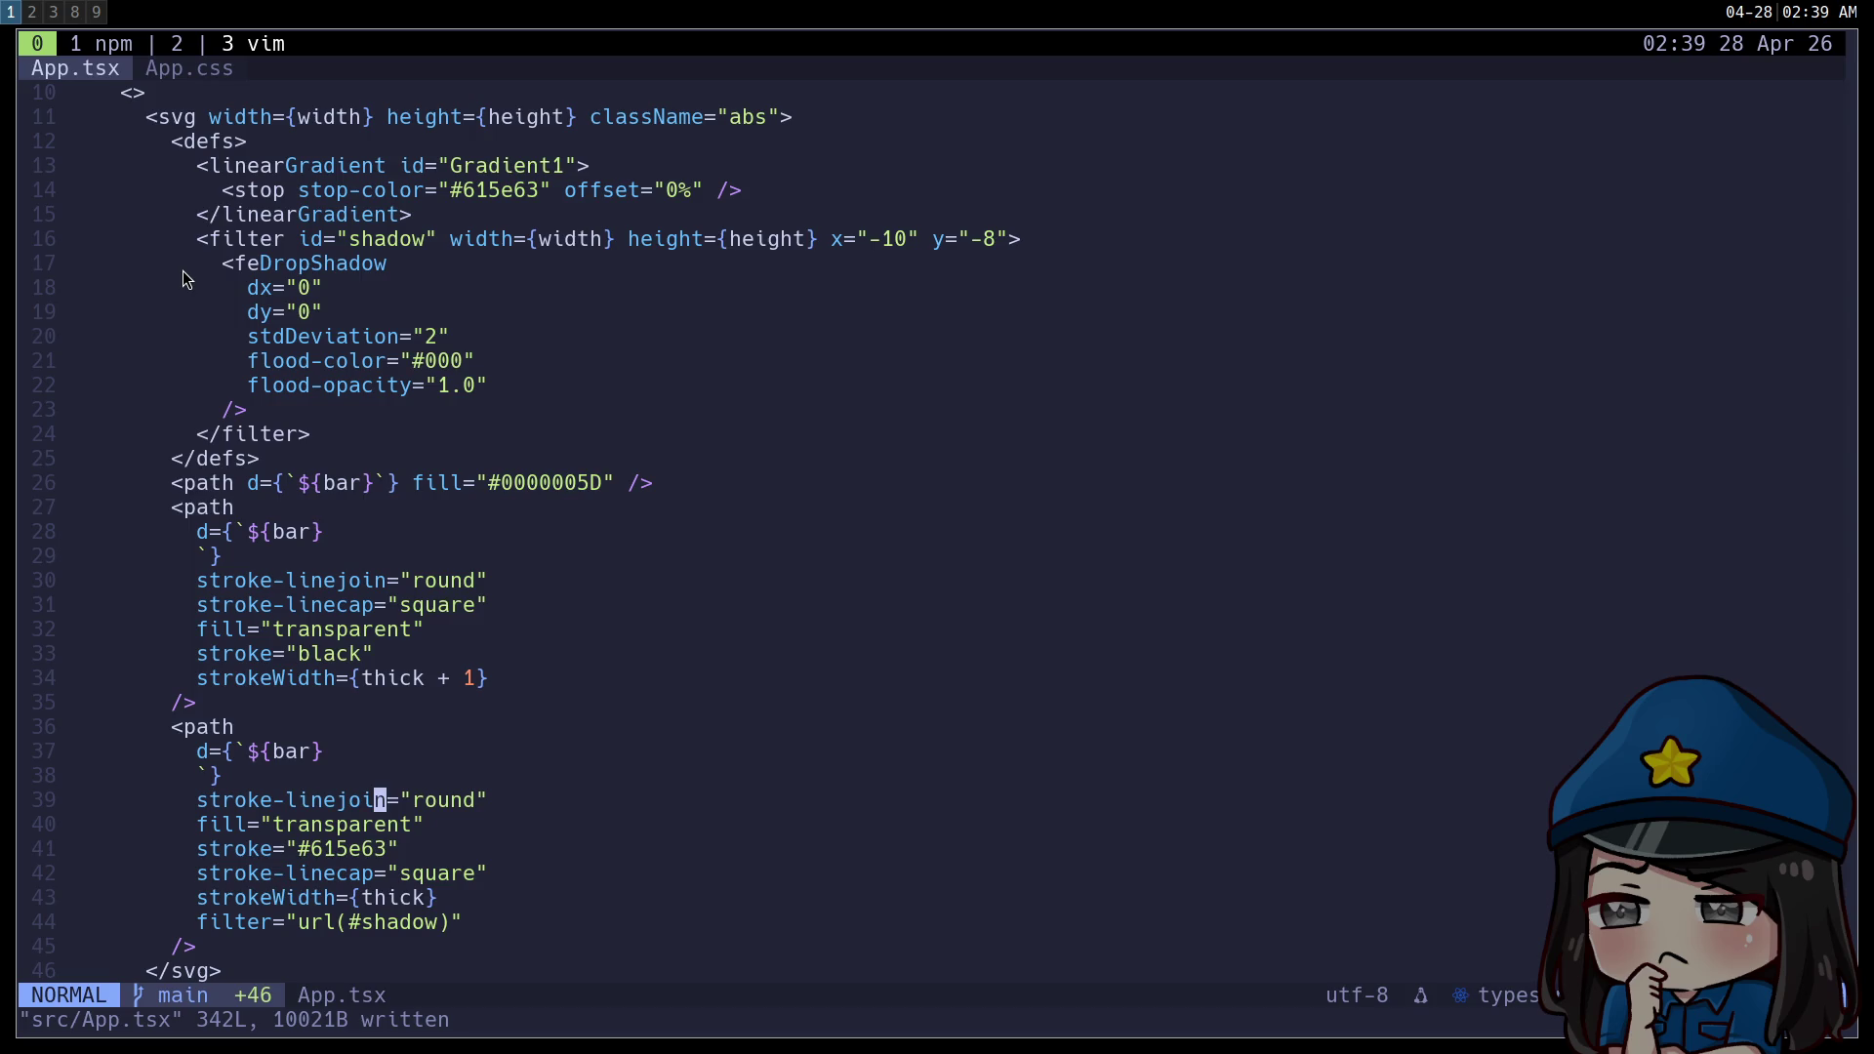
pyautogui.press('super+3')
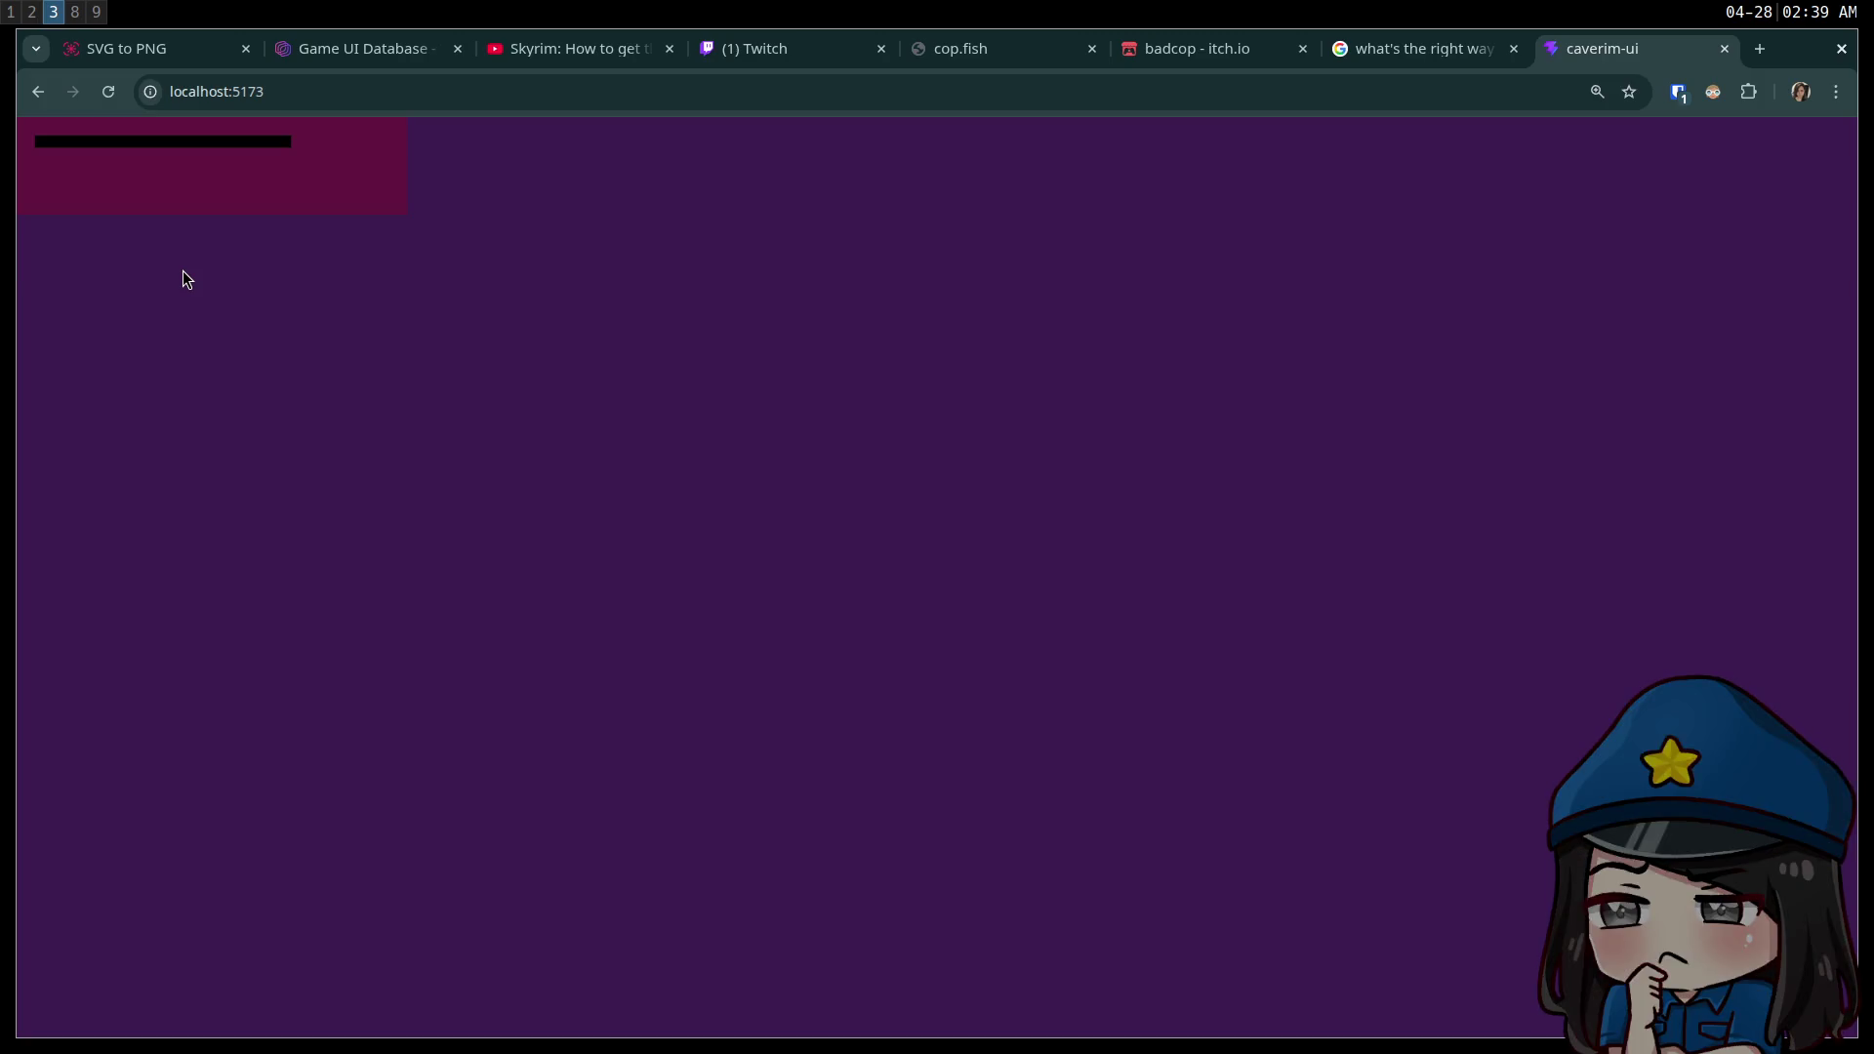
pyautogui.press('super+1')
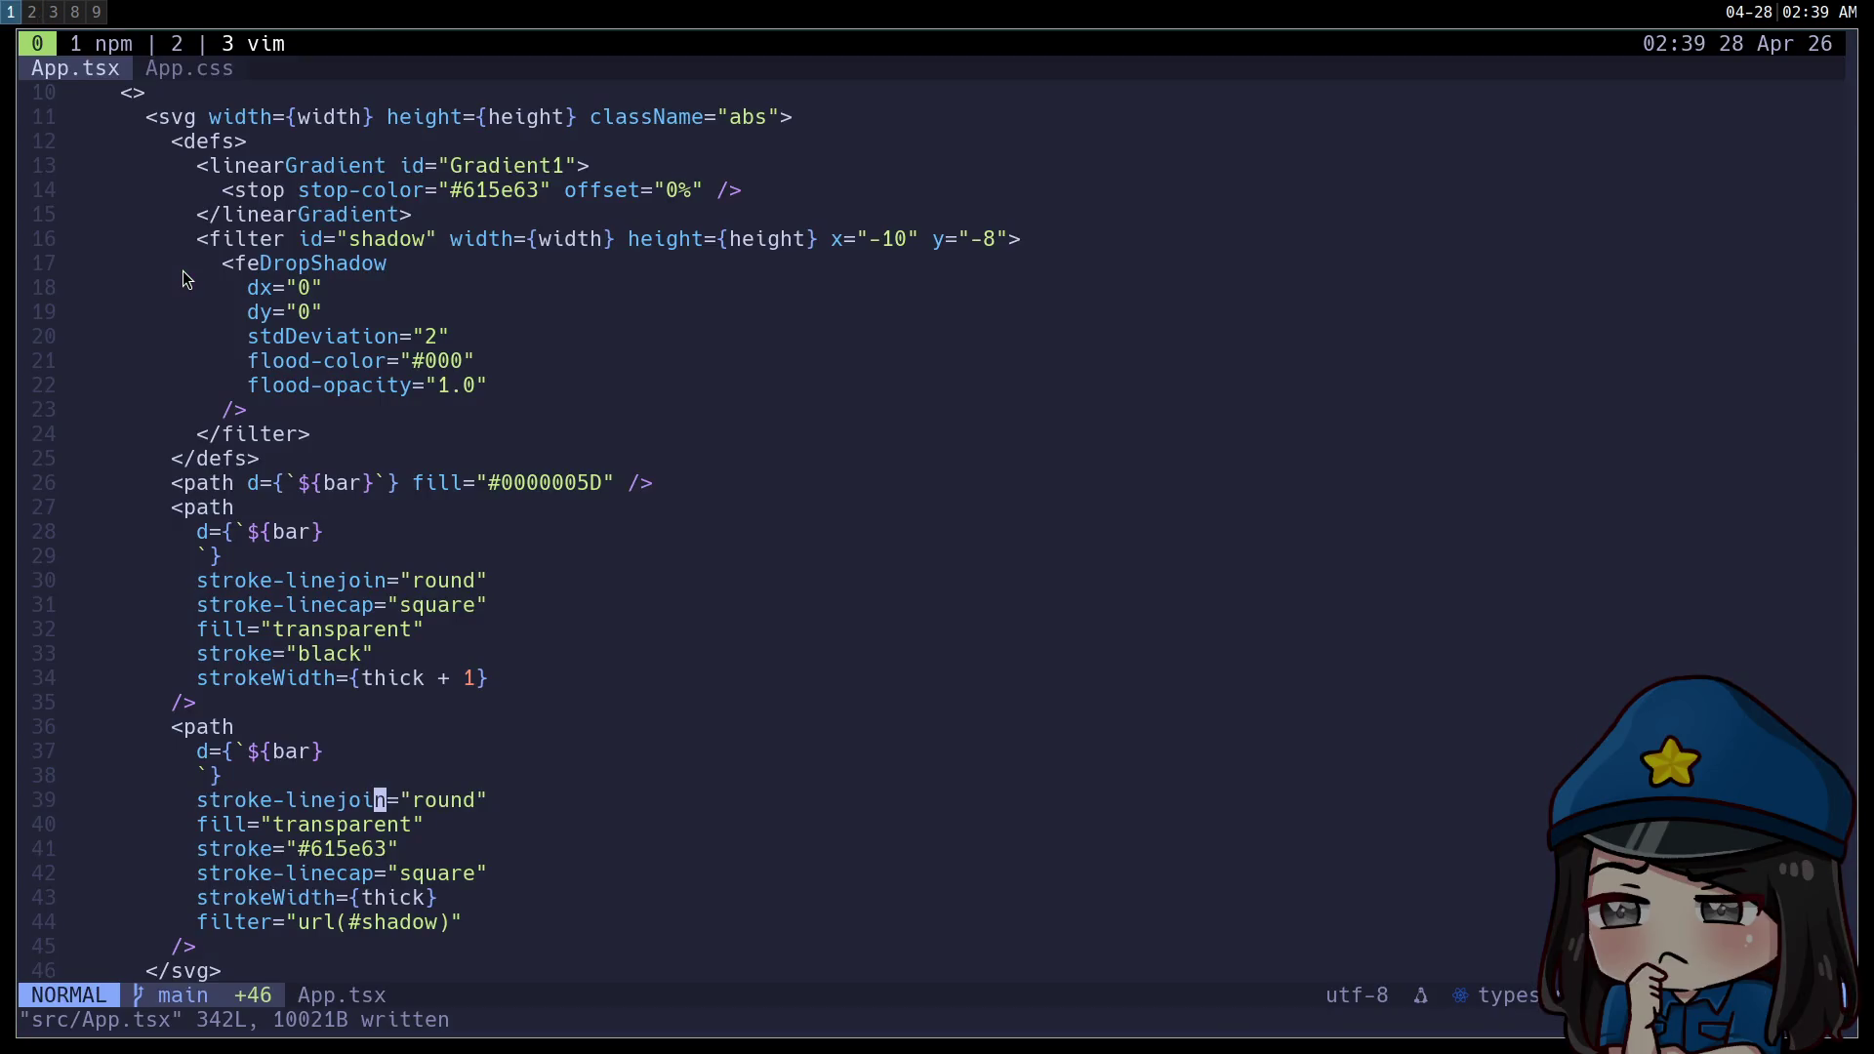
# - Append a downward l0 10 segment to the bar path, save, and preview it
pyautogui.press('k')
pyautogui.press('k')
pyautogui.hotkey('ctrl', 'u')
pyautogui.press('k')
pyautogui.press('k')
pyautogui.press('k')
pyautogui.press('k')
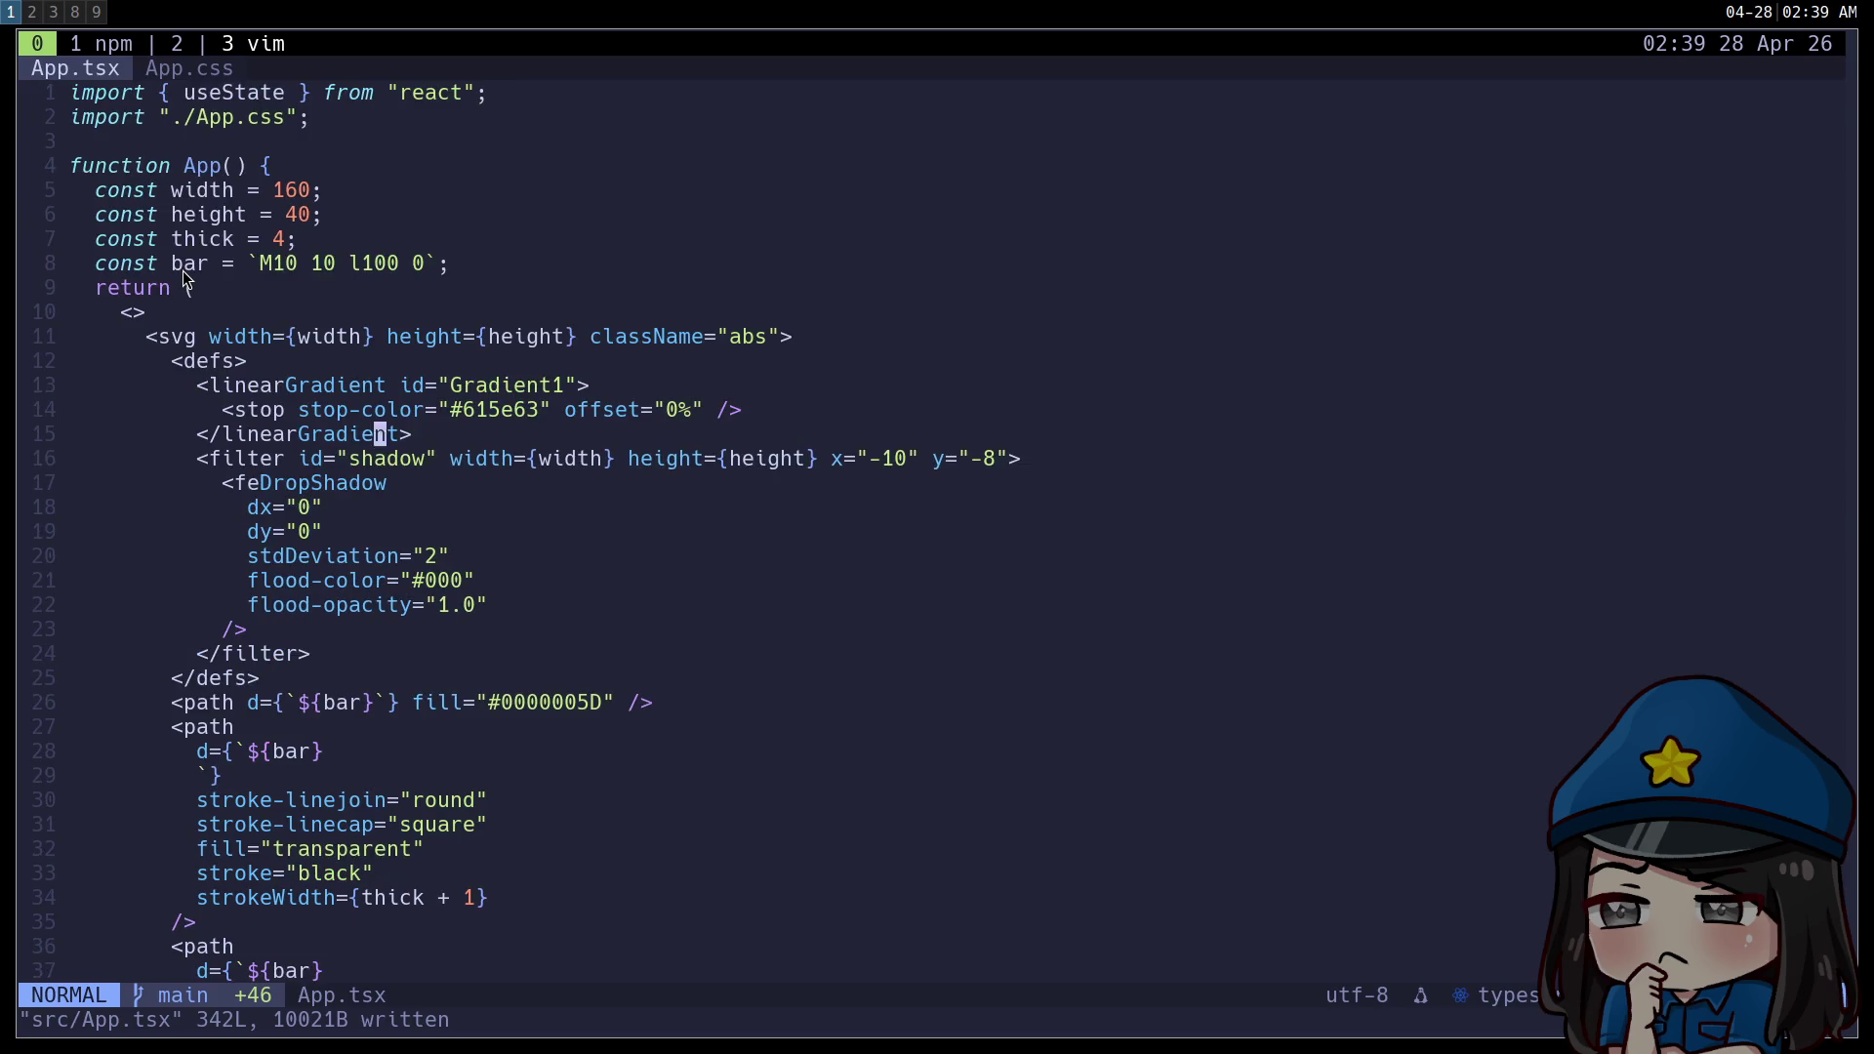
pyautogui.write('j$hi')
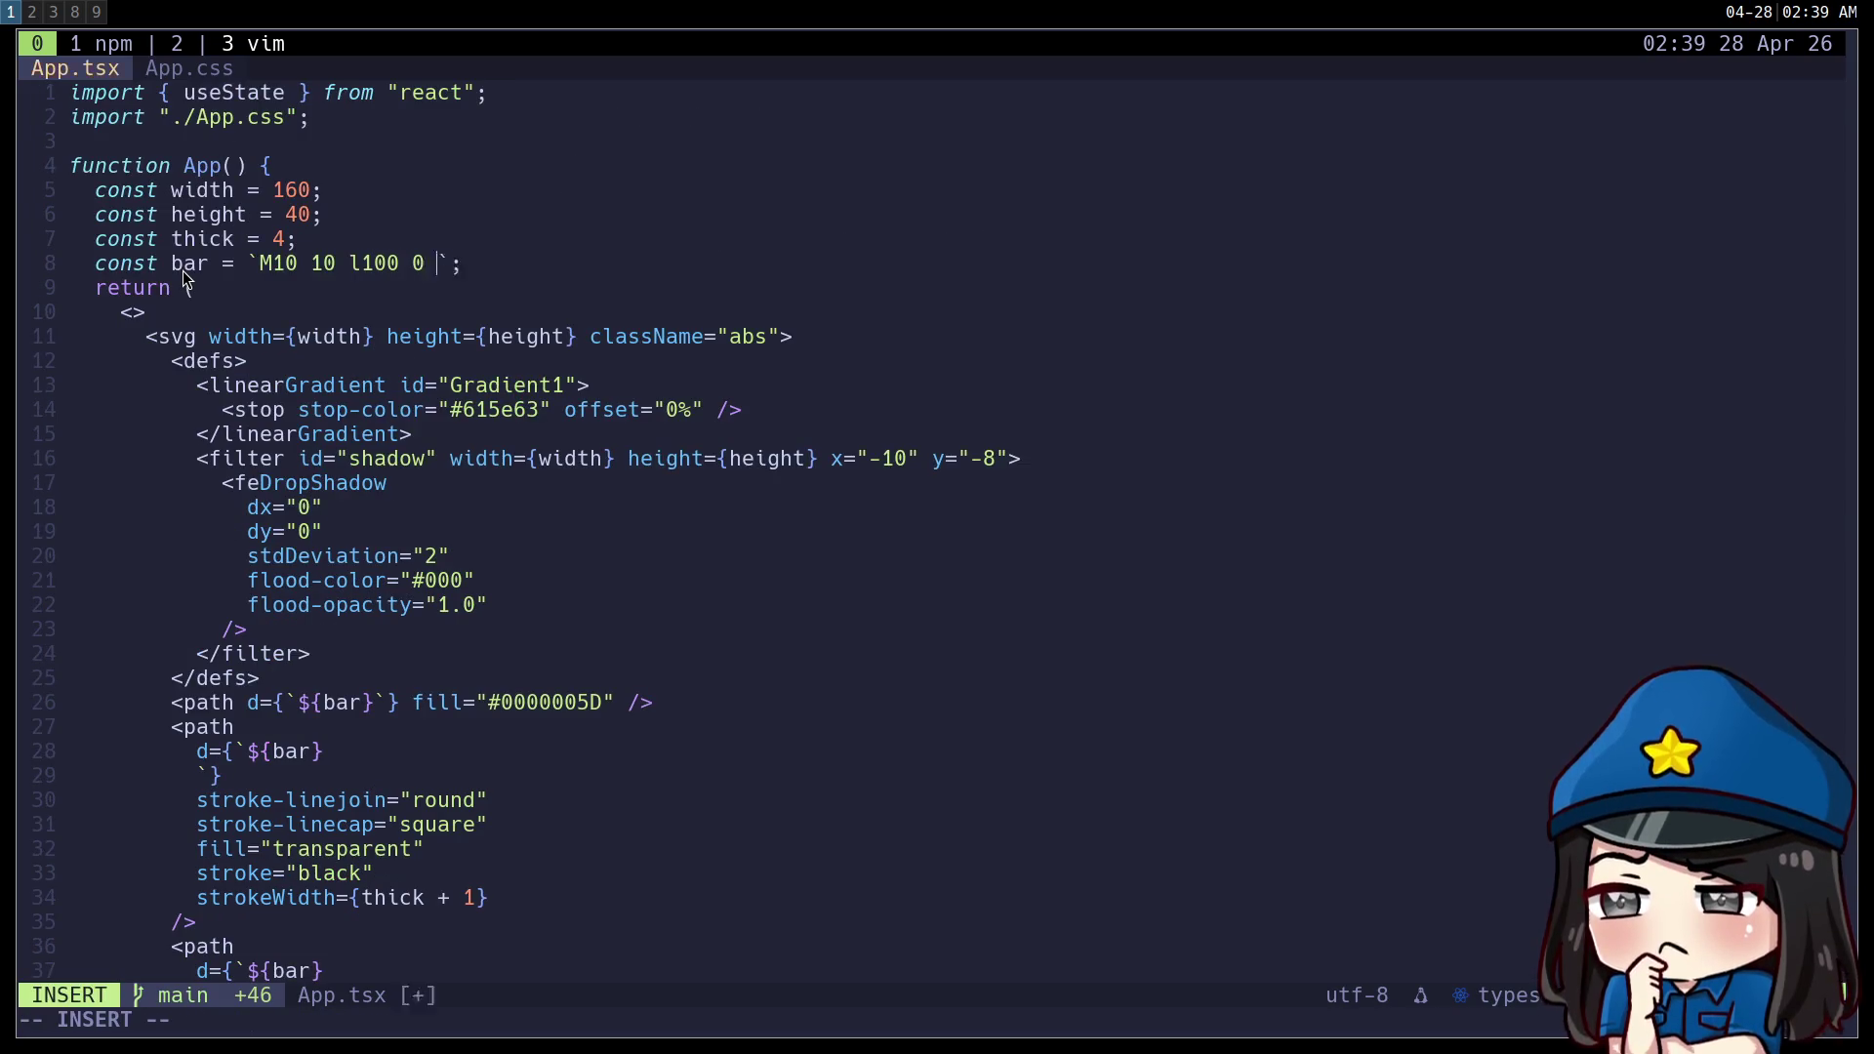
pyautogui.write(' l0 10')
pyautogui.press('Escape')
pyautogui.write(':w')
pyautogui.press('Return')
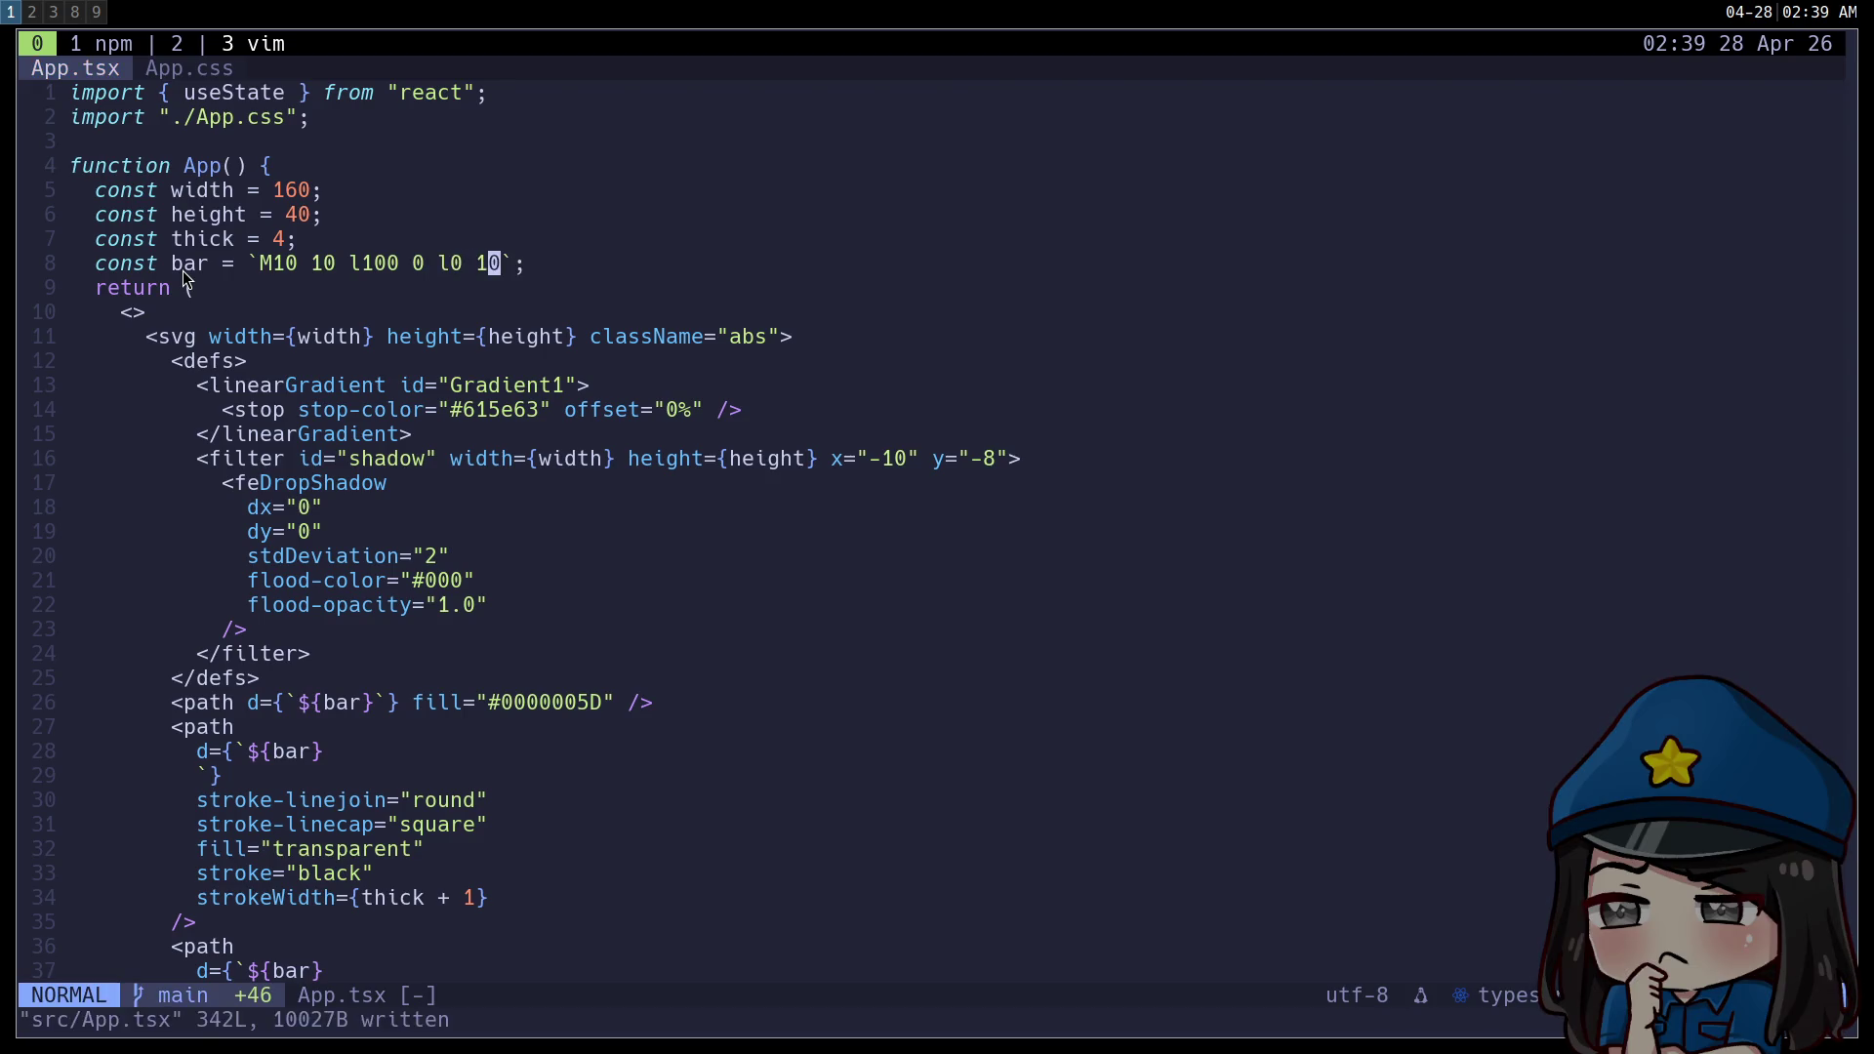
pyautogui.press('super+3')
pyautogui.press('super+1')
# - Delete the <path fill="#0000005D"> line, save, and preview the grey hooked bar
pyautogui.write('/fill')
pyautogui.press('Return')
pyautogui.press('n')
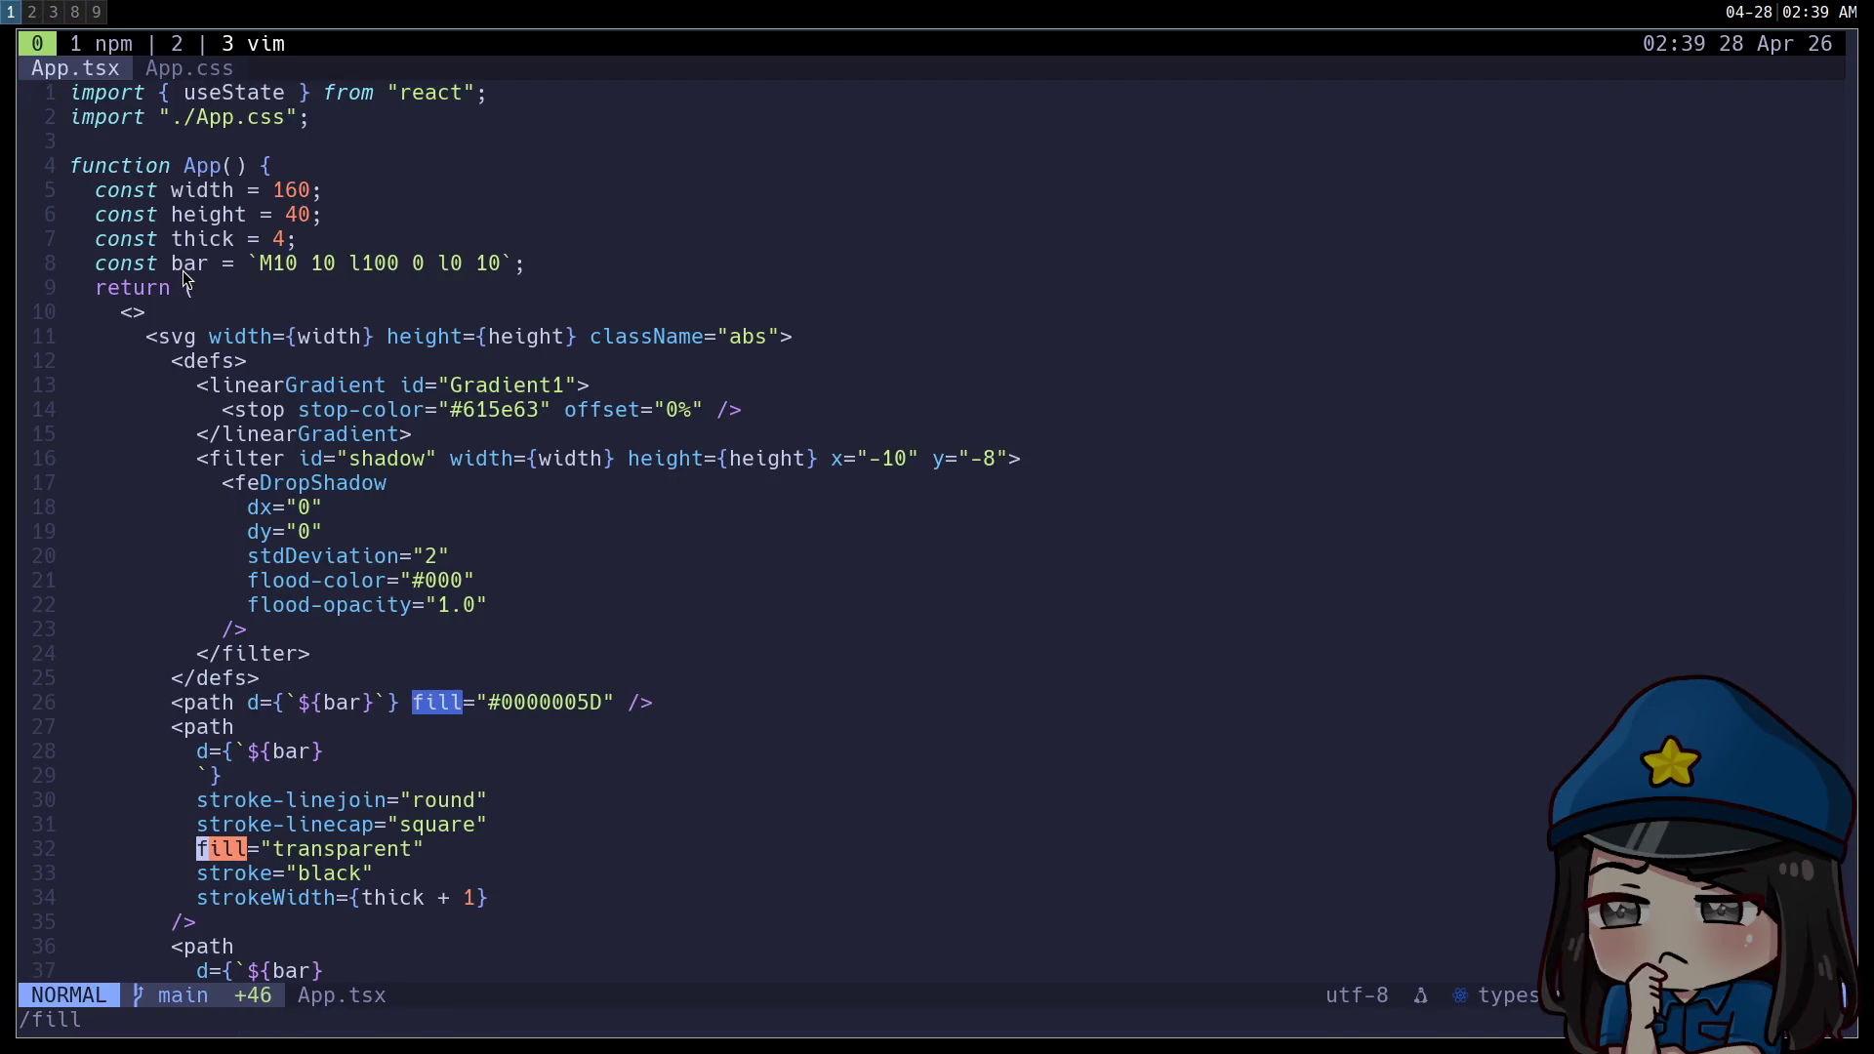
pyautogui.press('j')
pyautogui.press('j')
pyautogui.press('j')
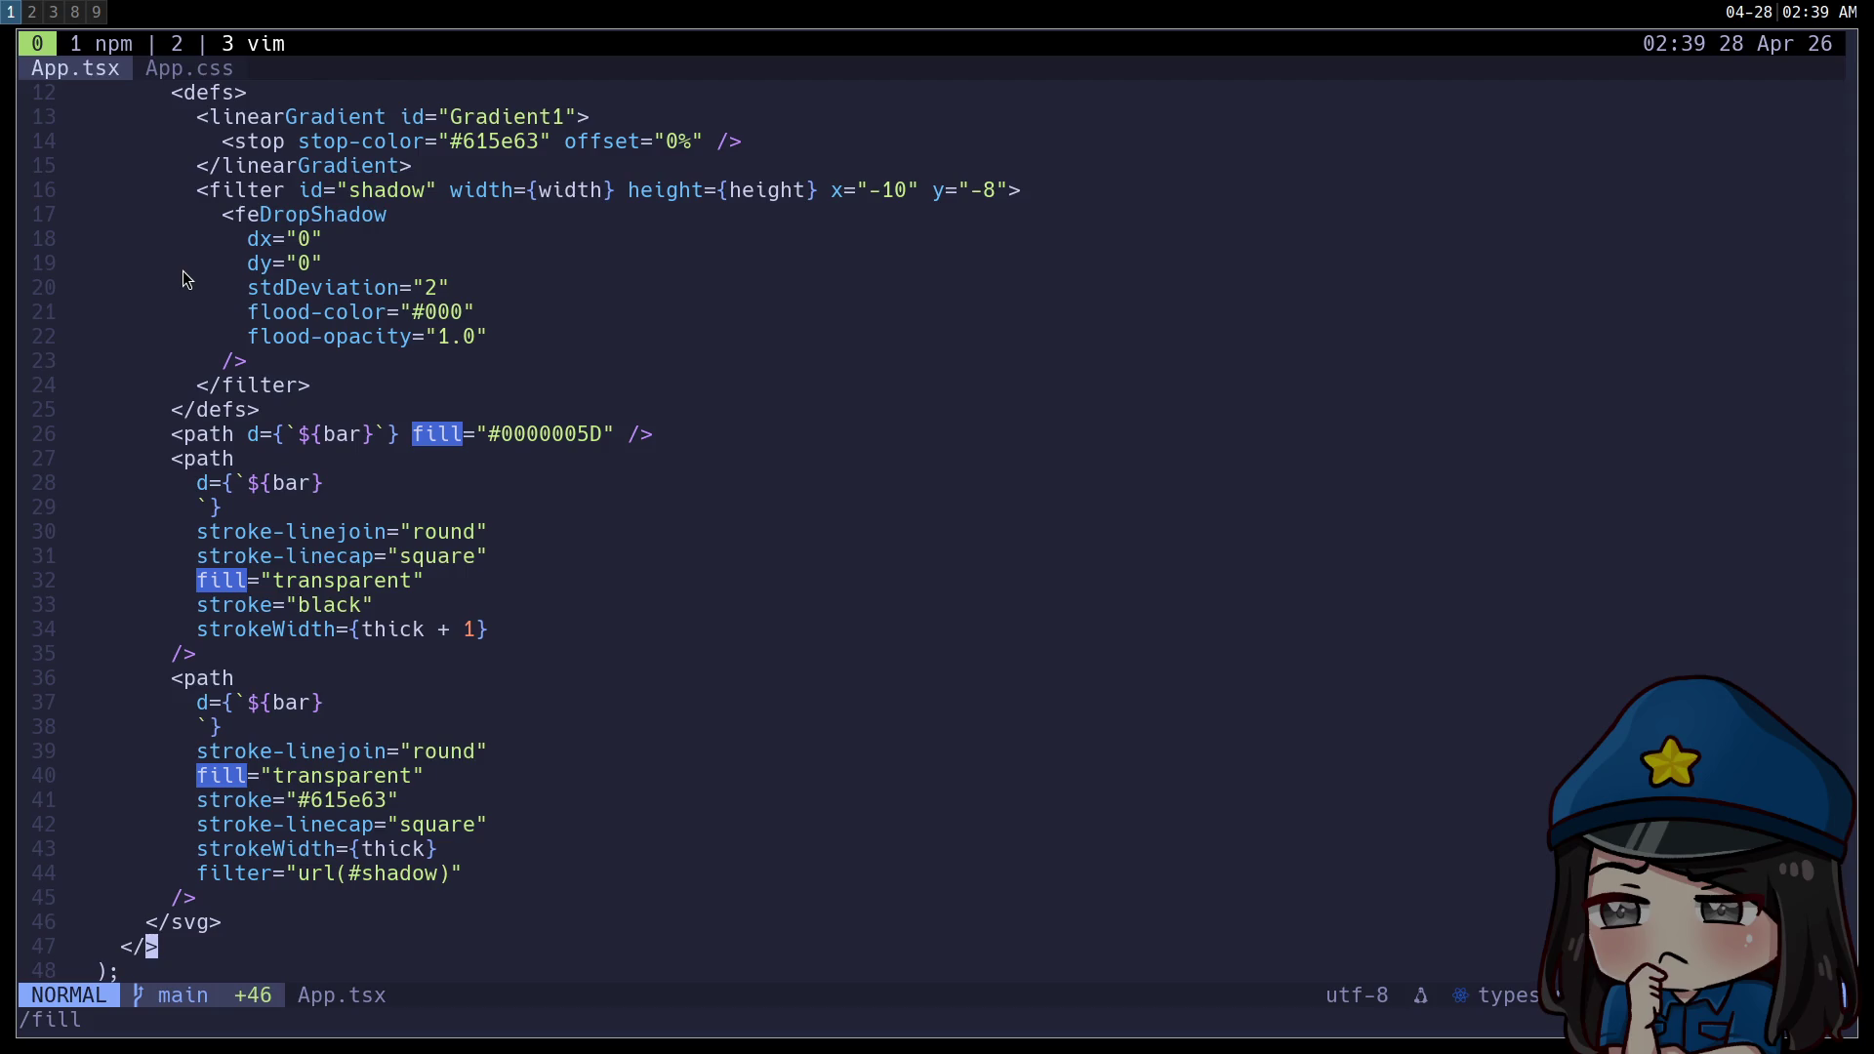
pyautogui.press('k')
pyautogui.press('k')
pyautogui.press('k')
pyautogui.press('d')
pyautogui.press('d')
pyautogui.write(':w')
pyautogui.press('Return')
pyautogui.press('super+3')
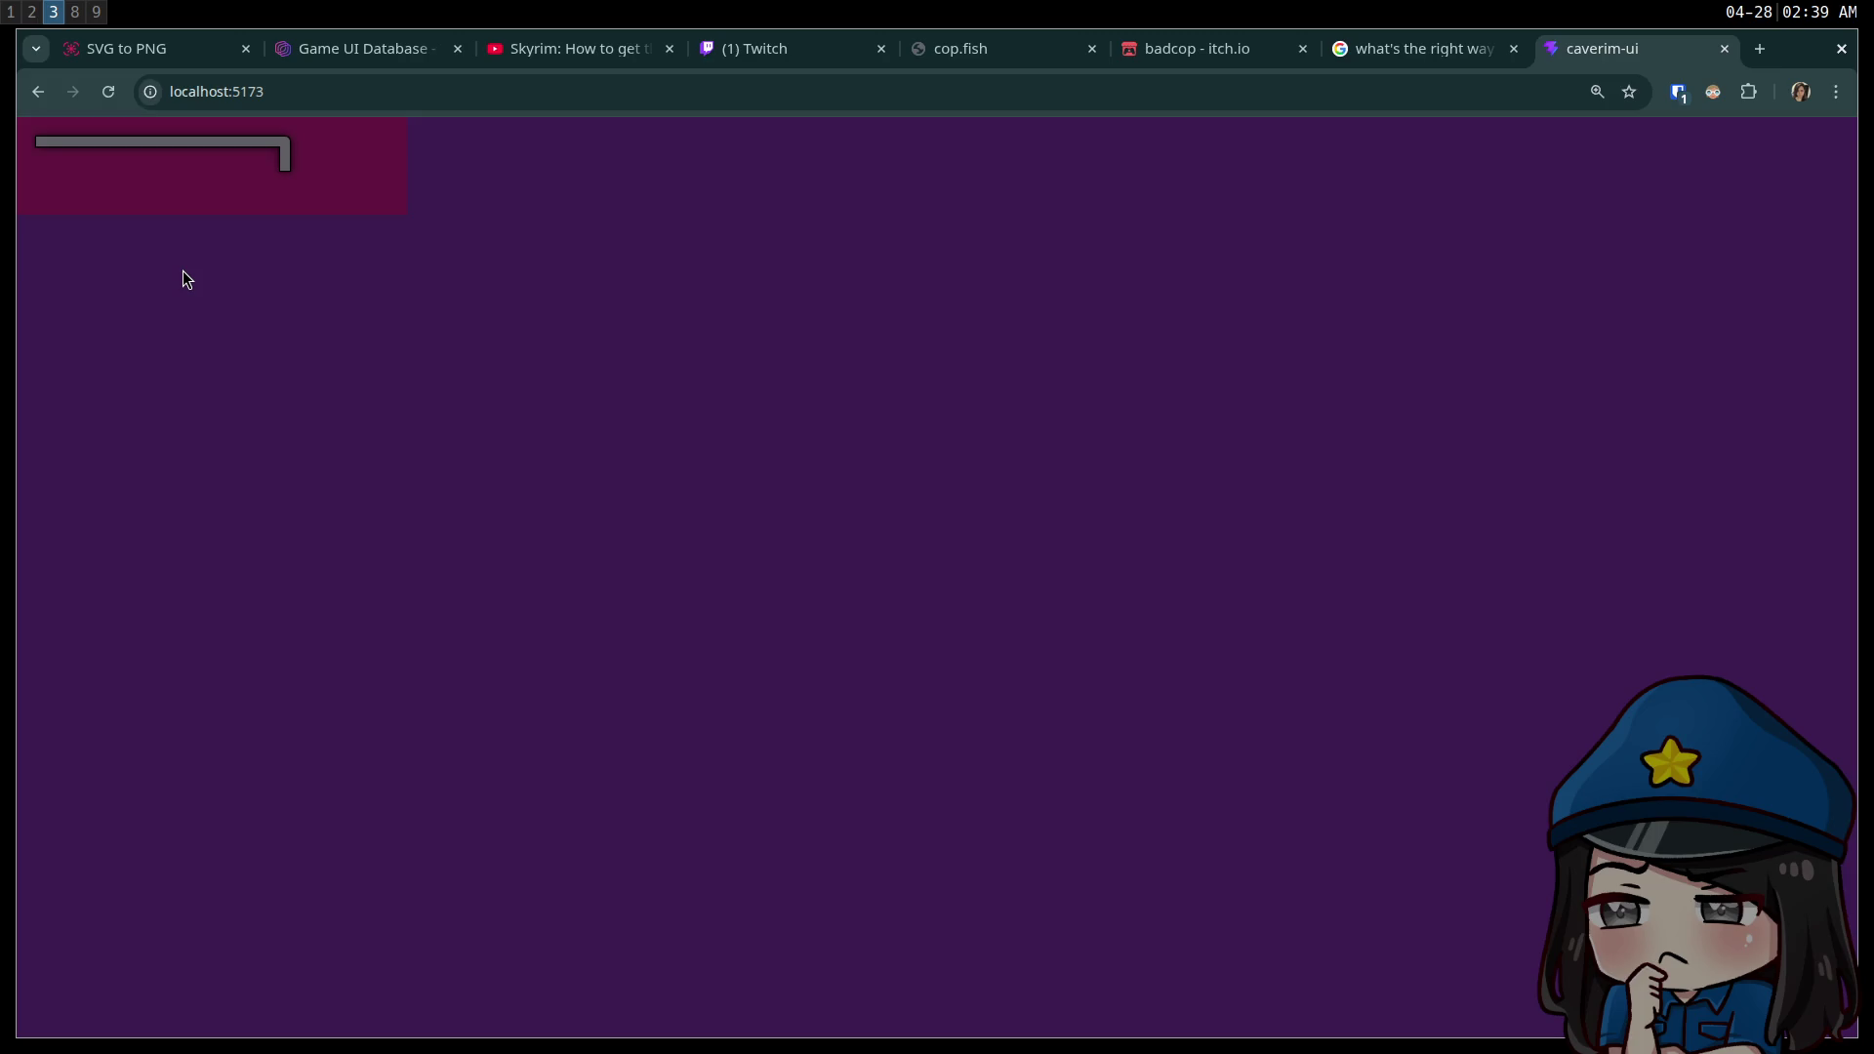
pyautogui.press('super+1')
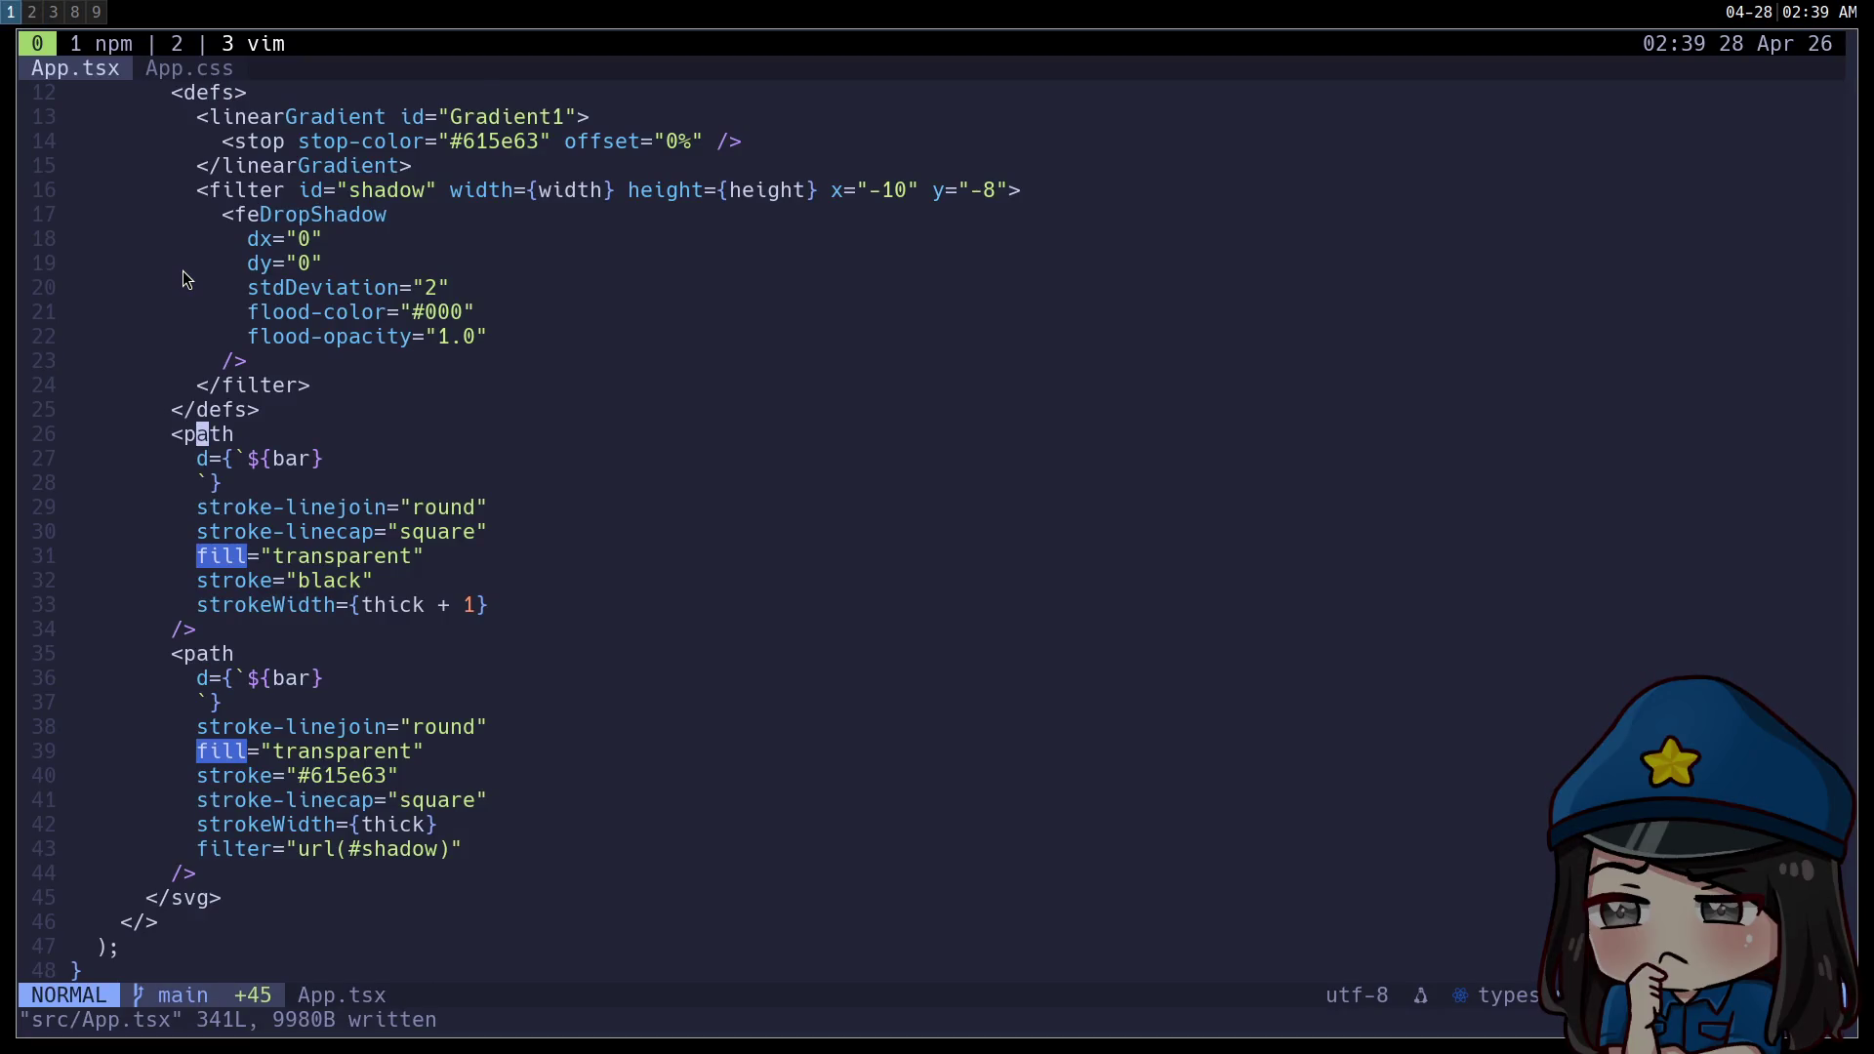
# - Move the bar's starting x to -10 and save App.tsx
pyautogui.press('j')
pyautogui.press('j')
pyautogui.press('j')
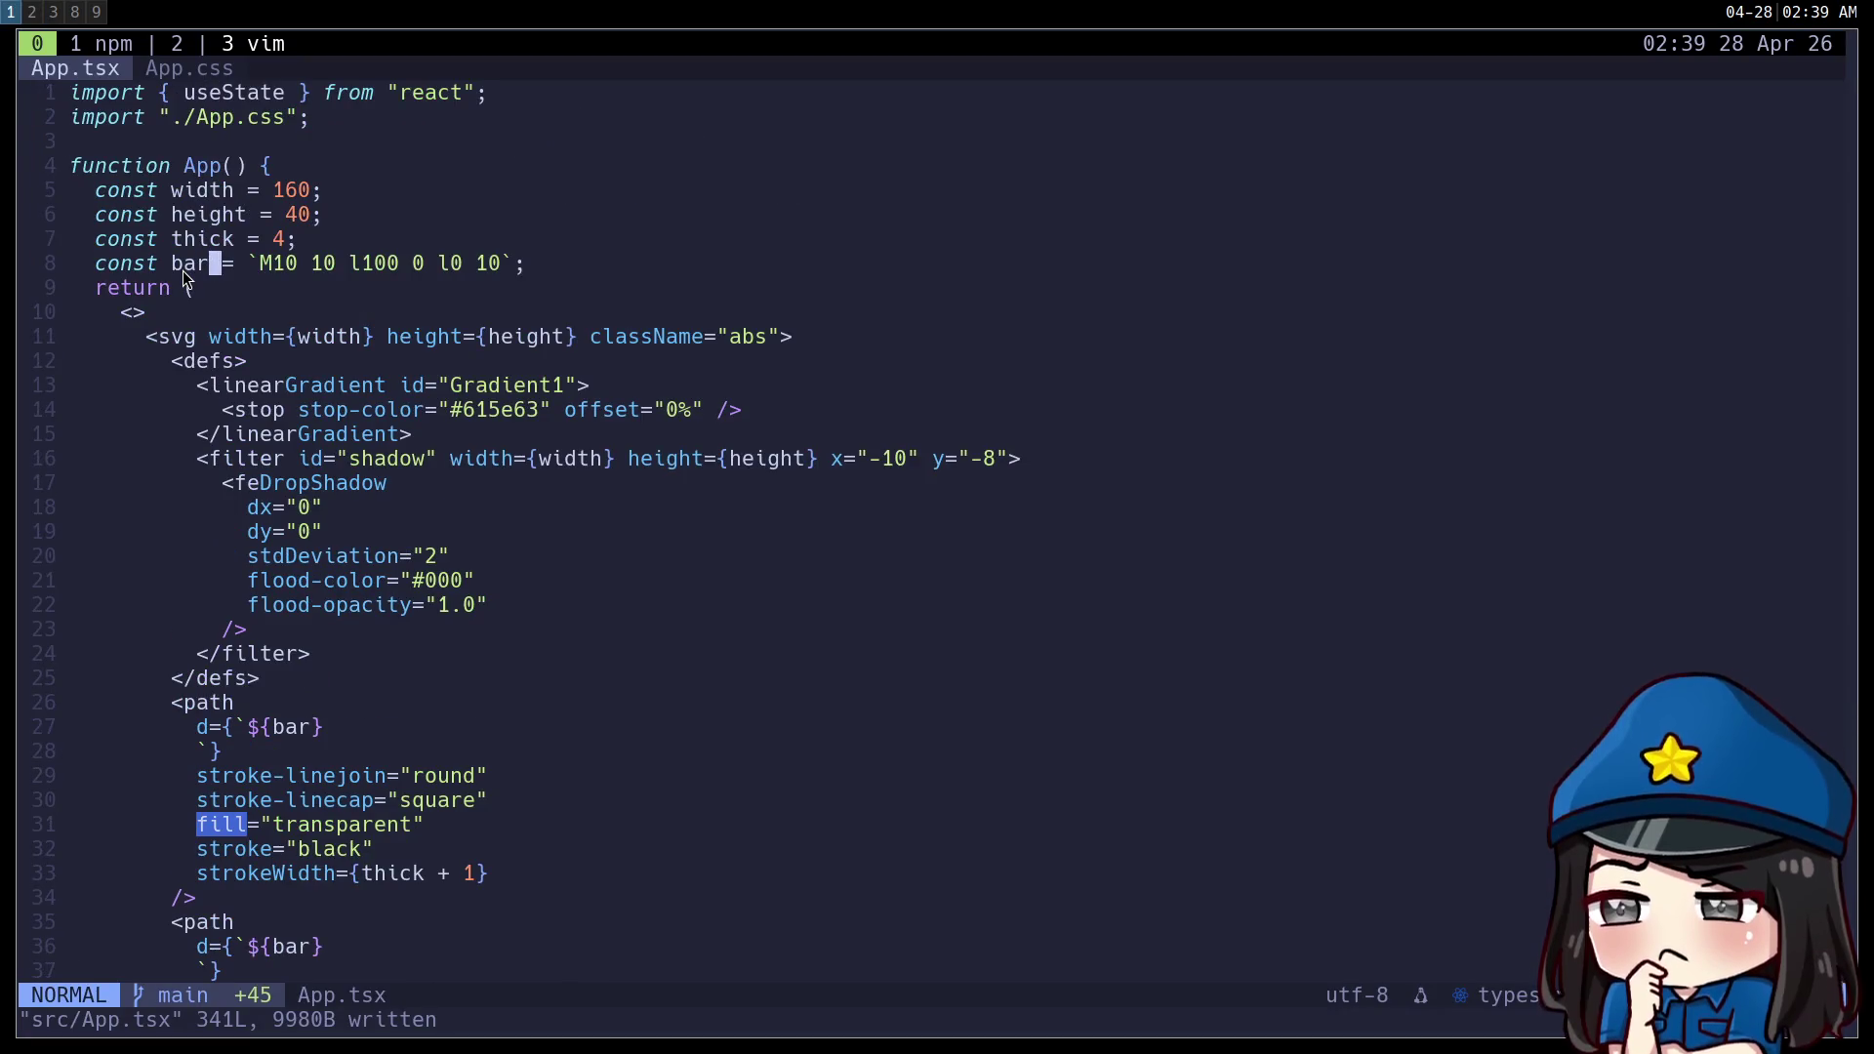
pyautogui.press('l')
pyautogui.press('l')
pyautogui.press('l')
pyautogui.press('E')
pyautogui.write('h')
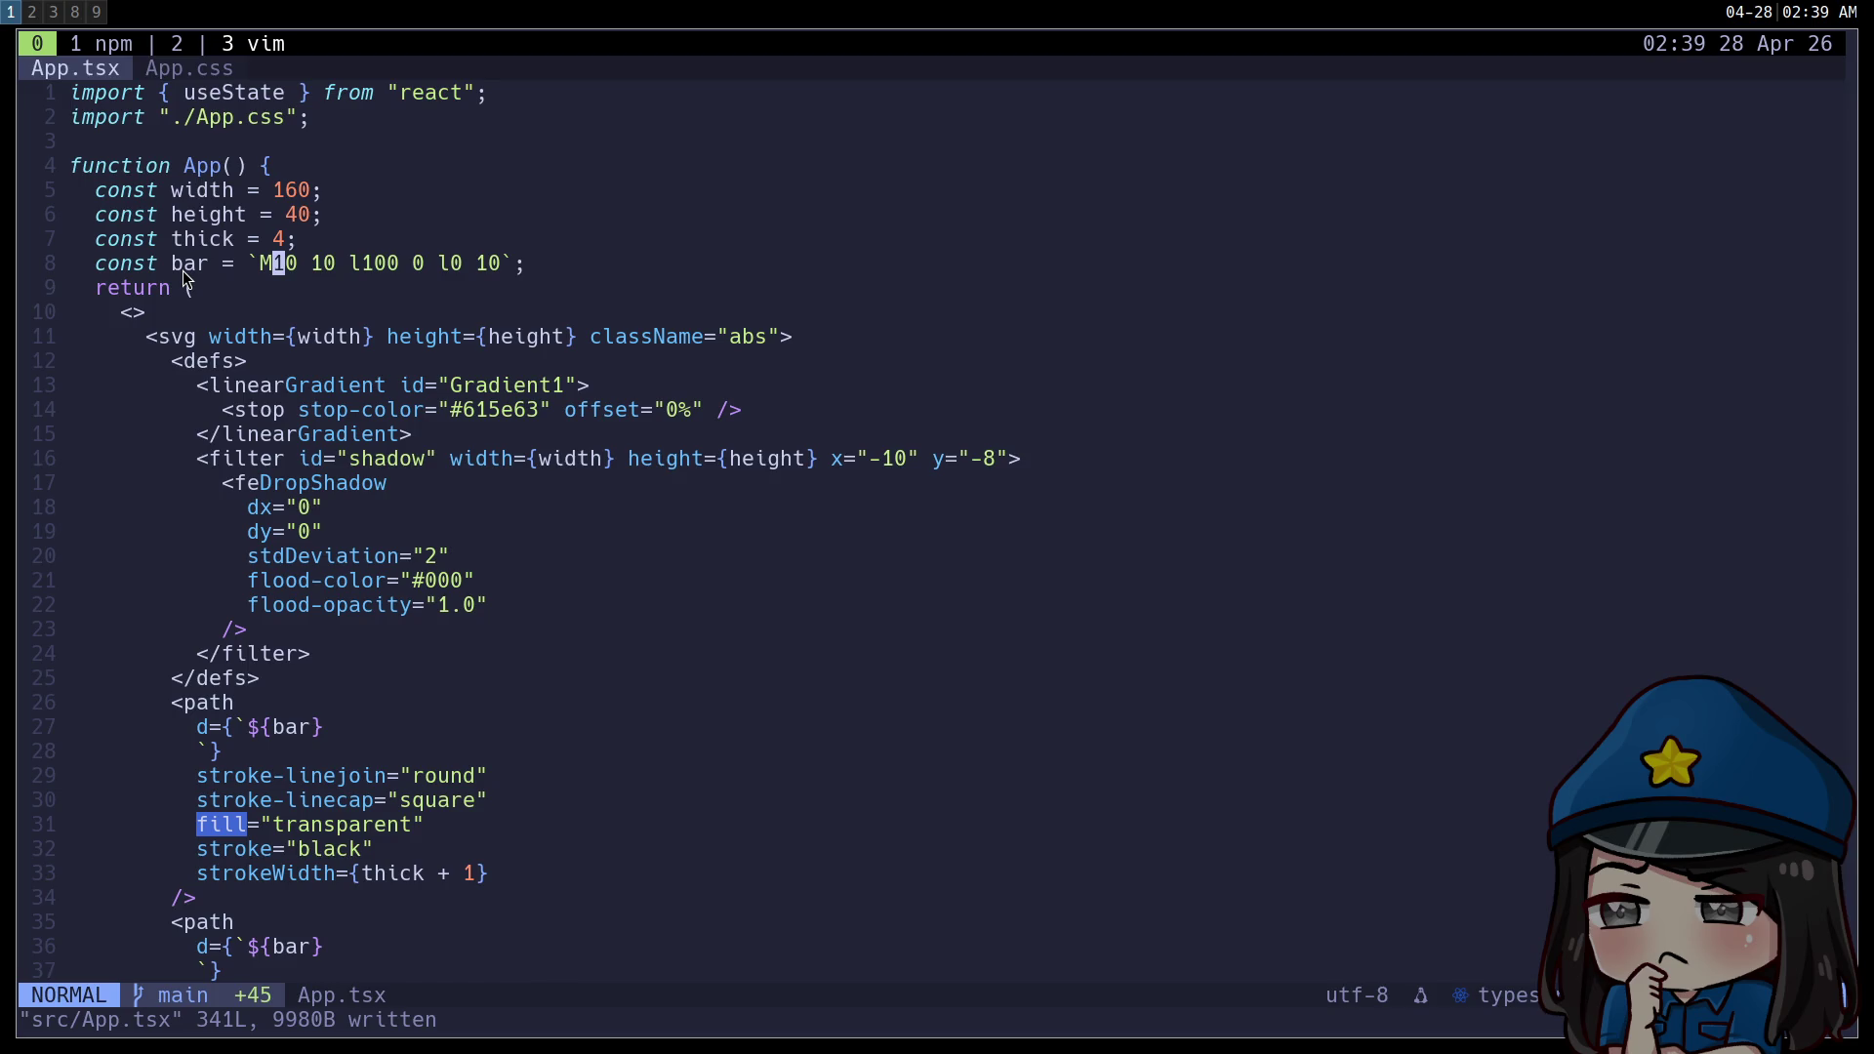
pyautogui.write('cw-8')
pyautogui.press('Escape')
pyautogui.write(':w')
pyautogui.press('Return')
pyautogui.press('super+3')
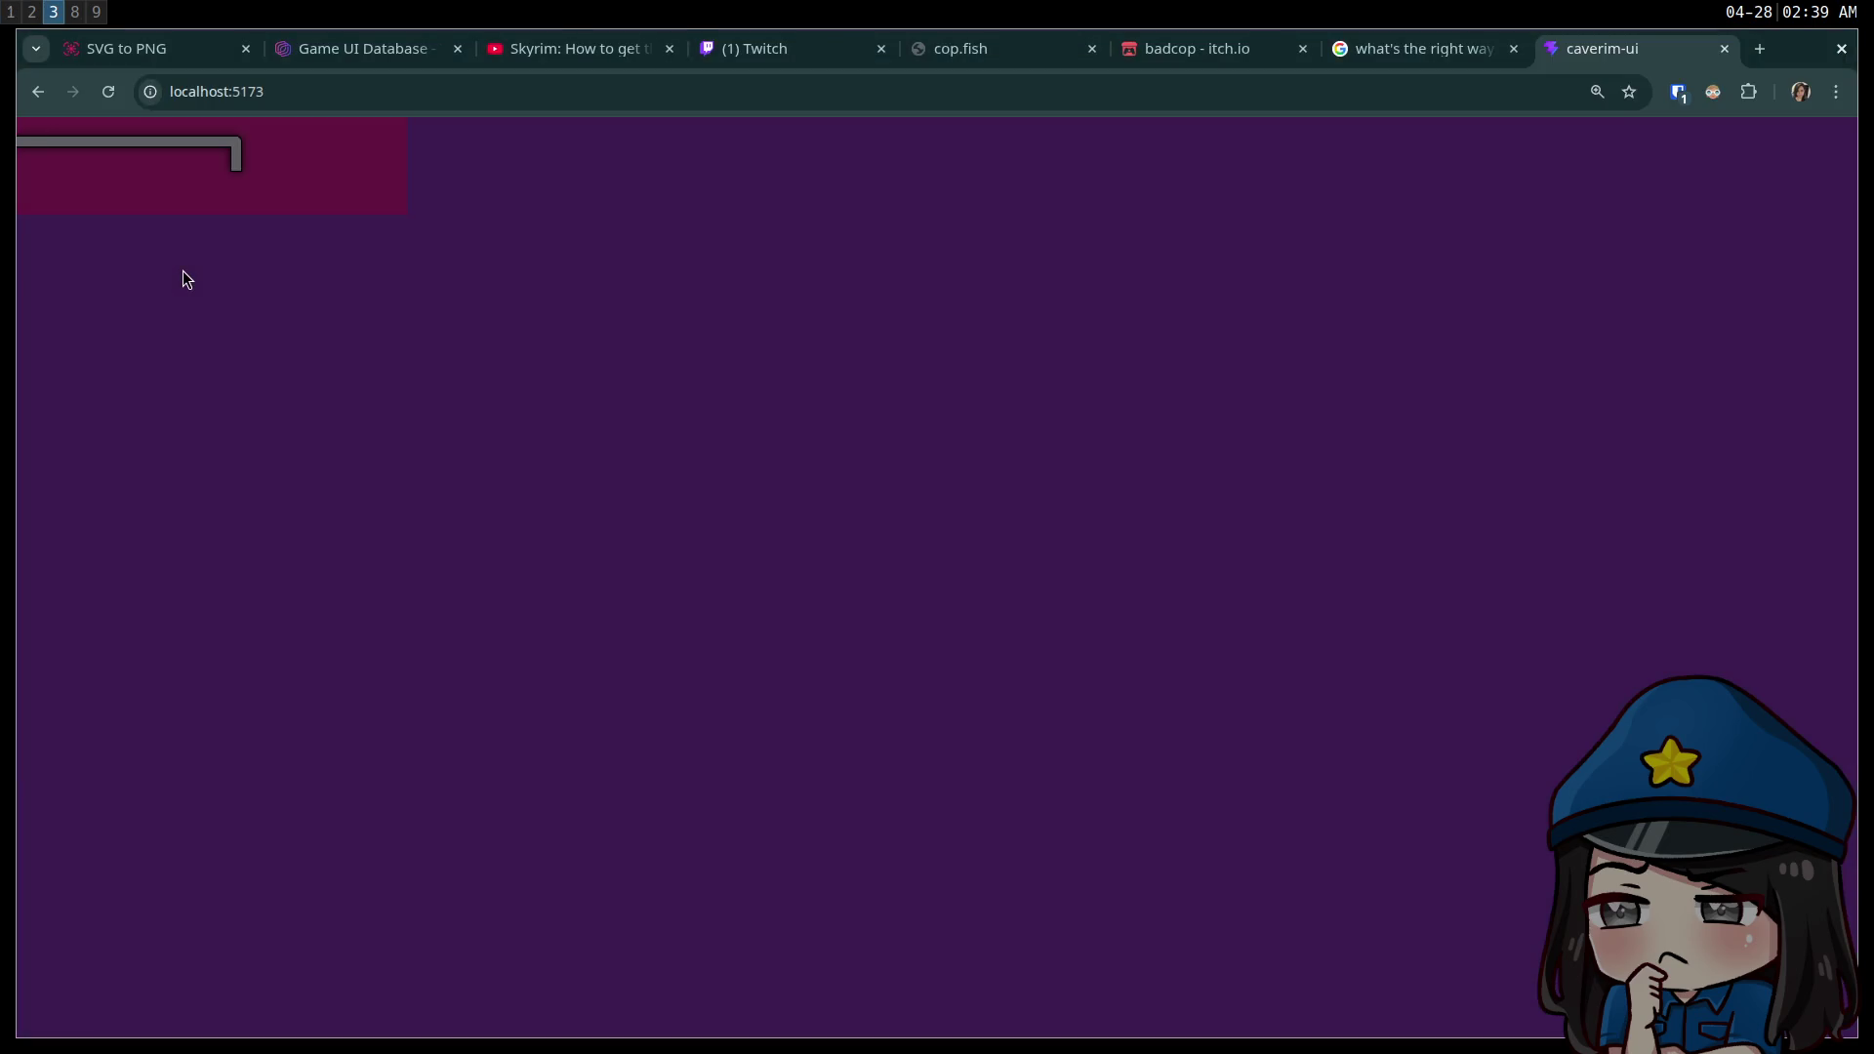
pyautogui.press('super+1')
# - Lengthen the bar from 100 to 200 and check it in the browser
pyautogui.press('l')
pyautogui.press('w')
pyautogui.press('w')
pyautogui.press('l')
pyautogui.press('r')
pyautogui.press('2')
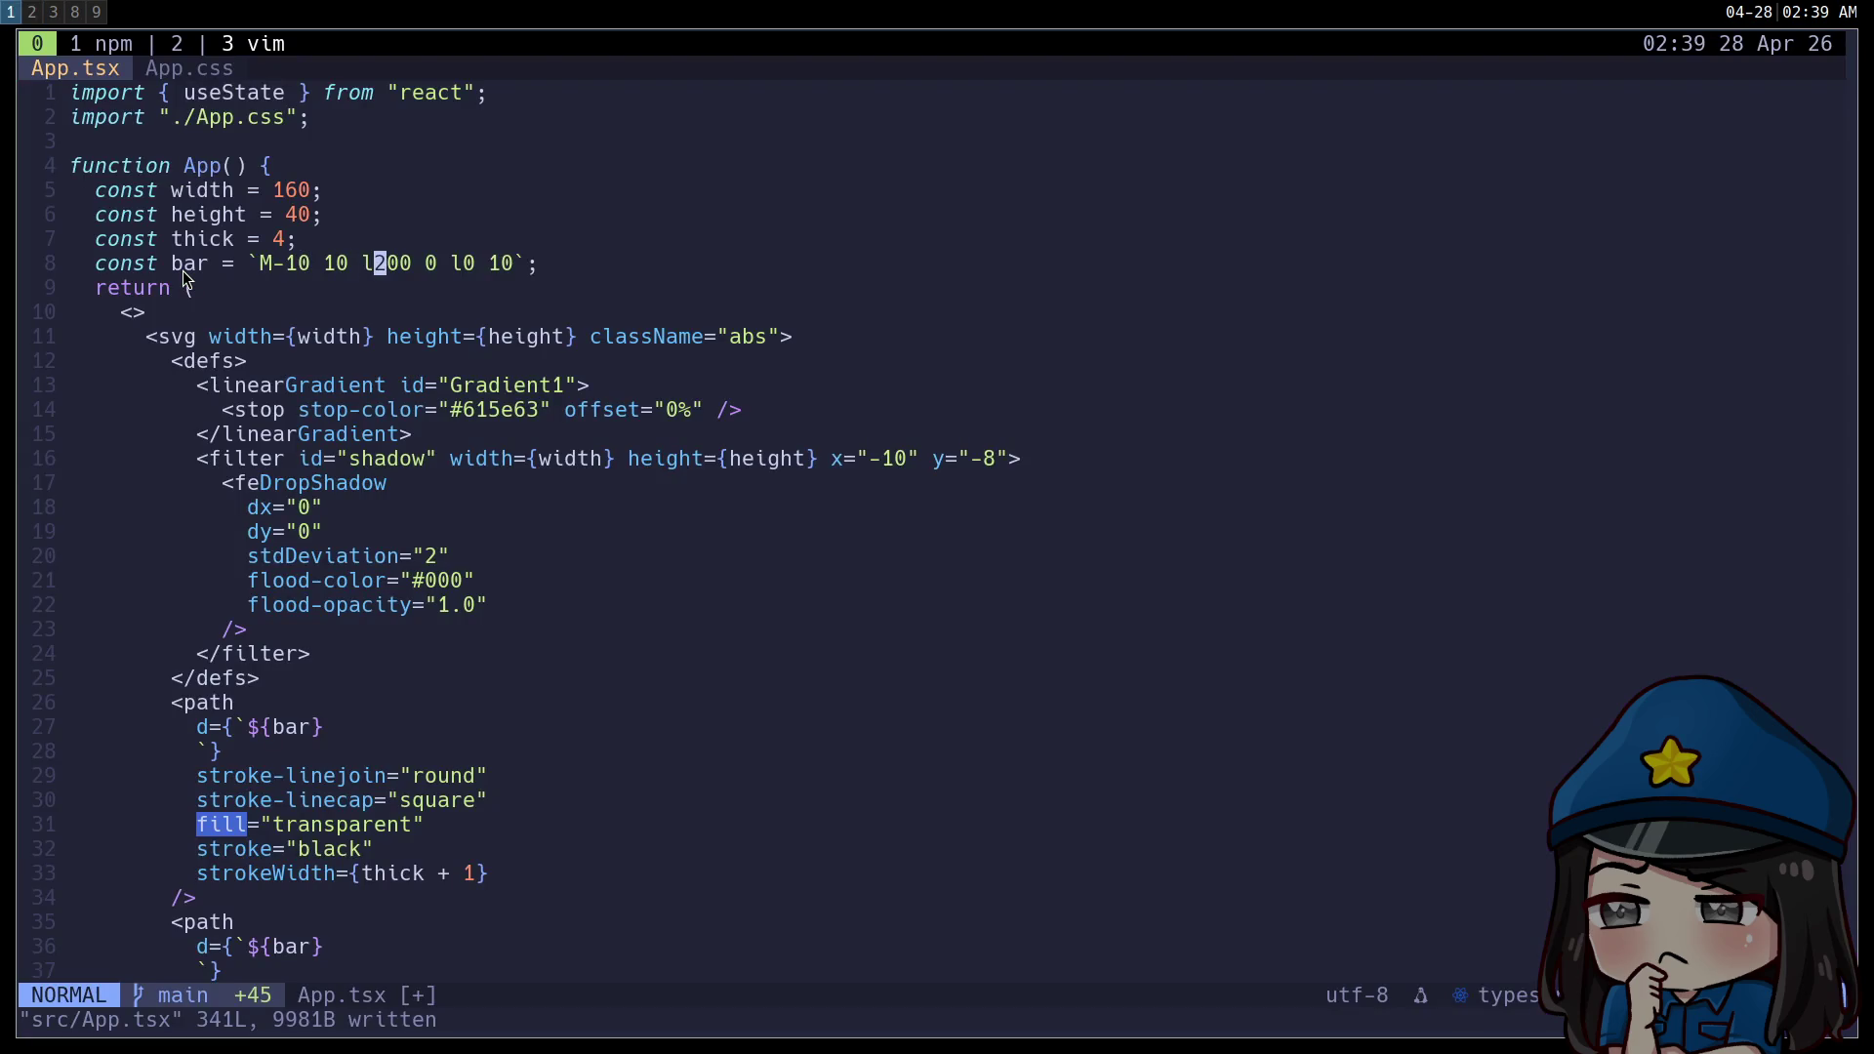
pyautogui.press('super+3')
pyautogui.press('super+1')
# - Change the thick constant to 3 and inspect the bar zoomed in the browser
pyautogui.press('k')
pyautogui.press('h')
pyautogui.press('r')
pyautogui.press('2')
pyautogui.press('super+3')
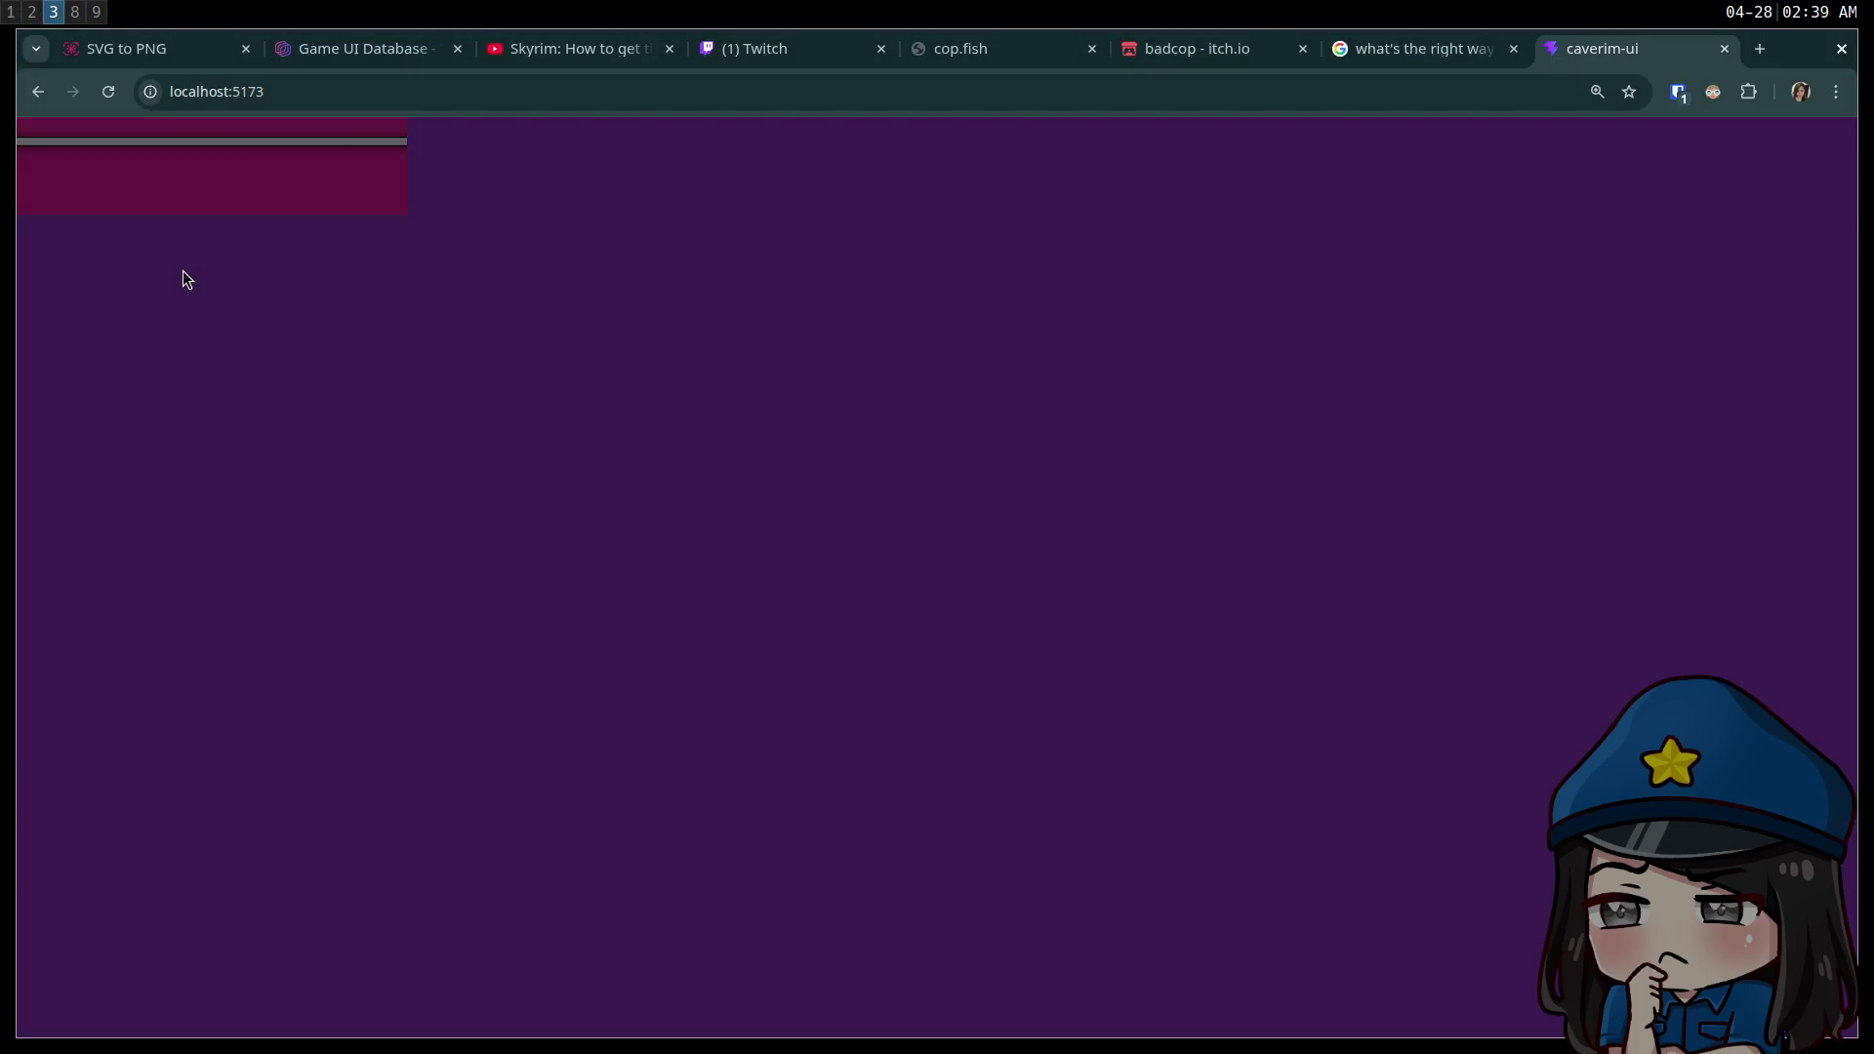
pyautogui.hotkey('ctrl', '=')
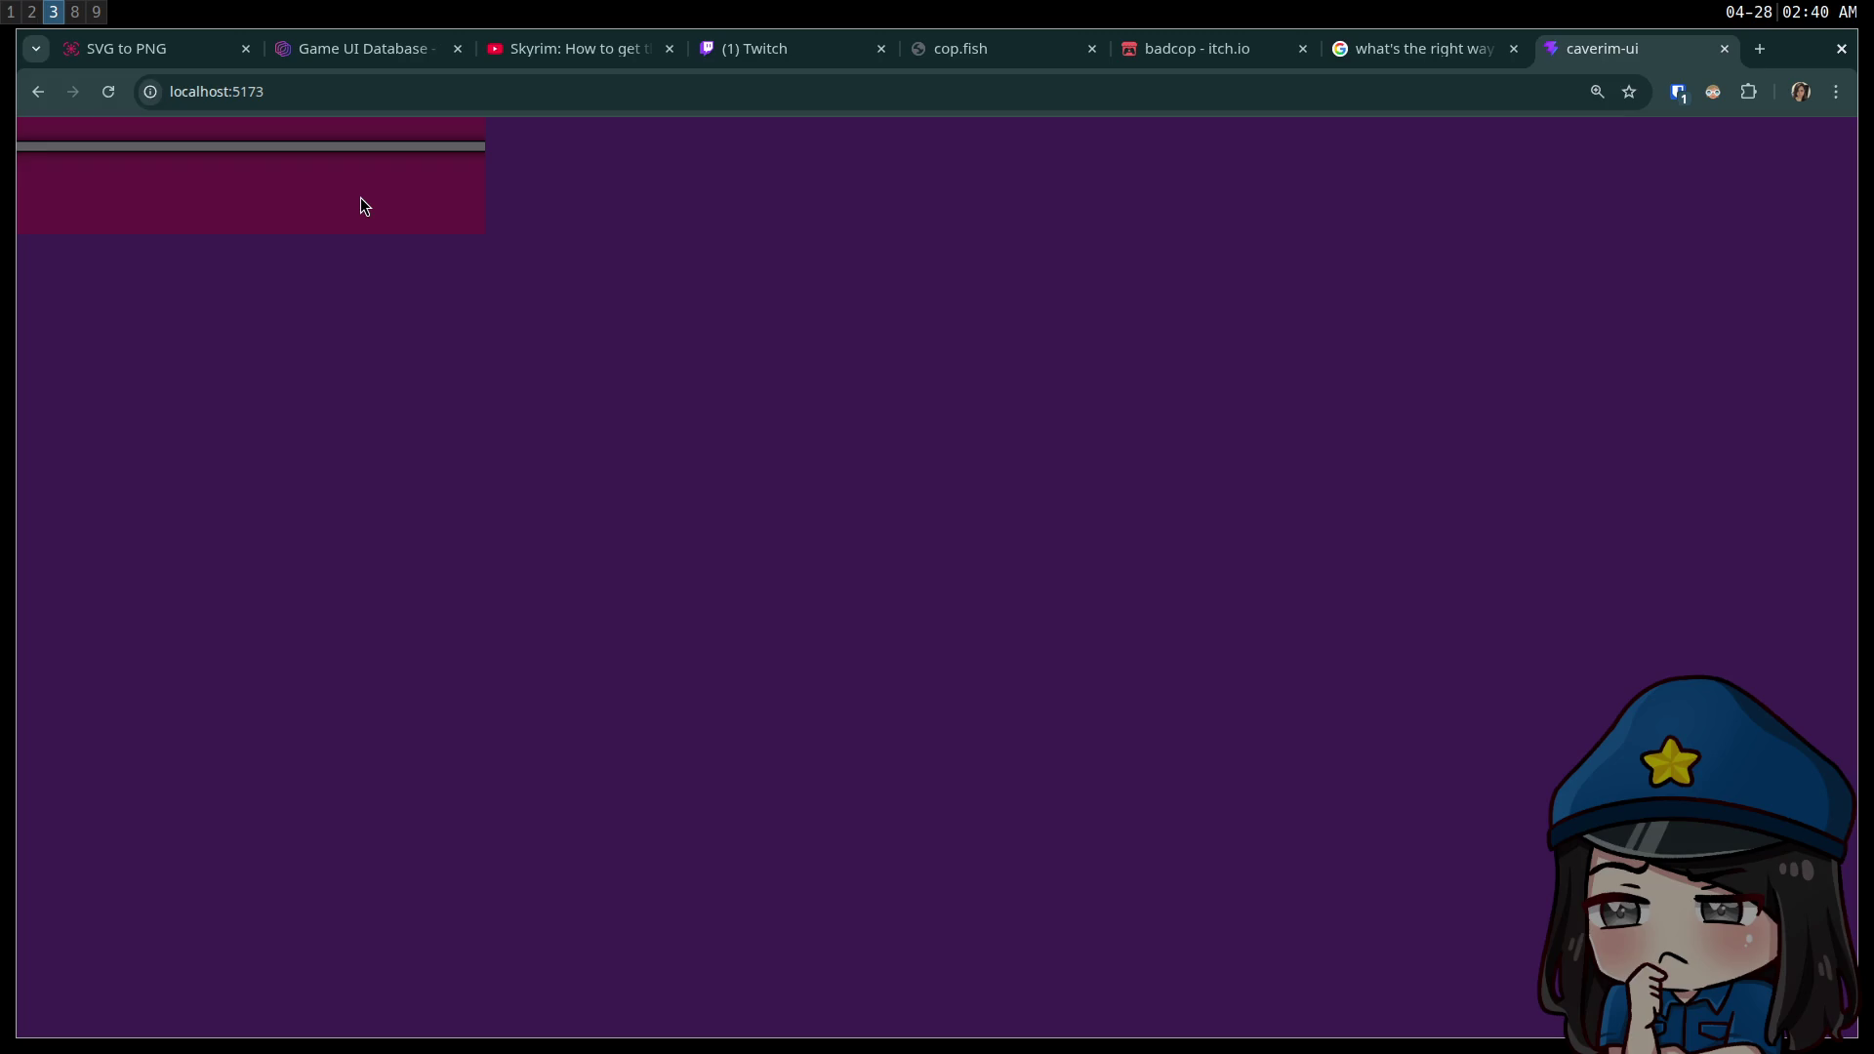
pyautogui.press('super+1')
# - Try an outline extra width of 0.5 instead of 1, save App.tsx and preview it
pyautogui.click(507, 589)
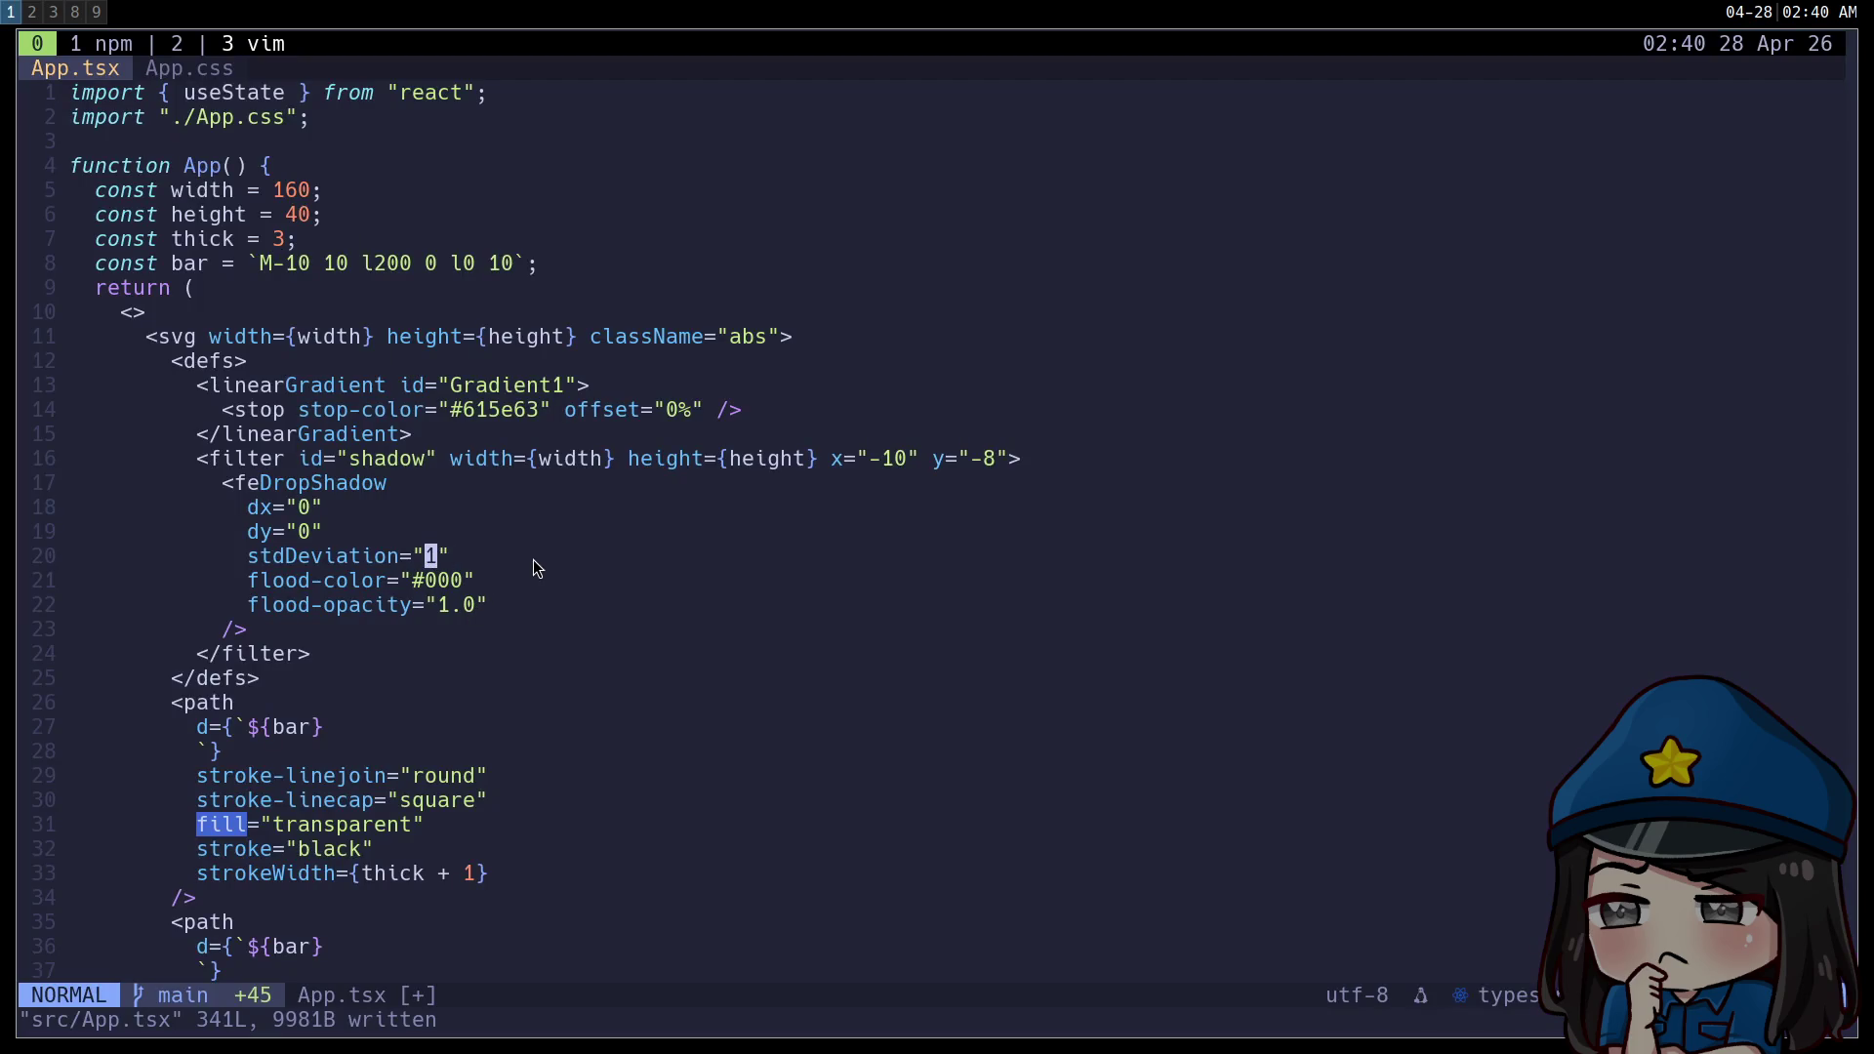
pyautogui.press('super+3')
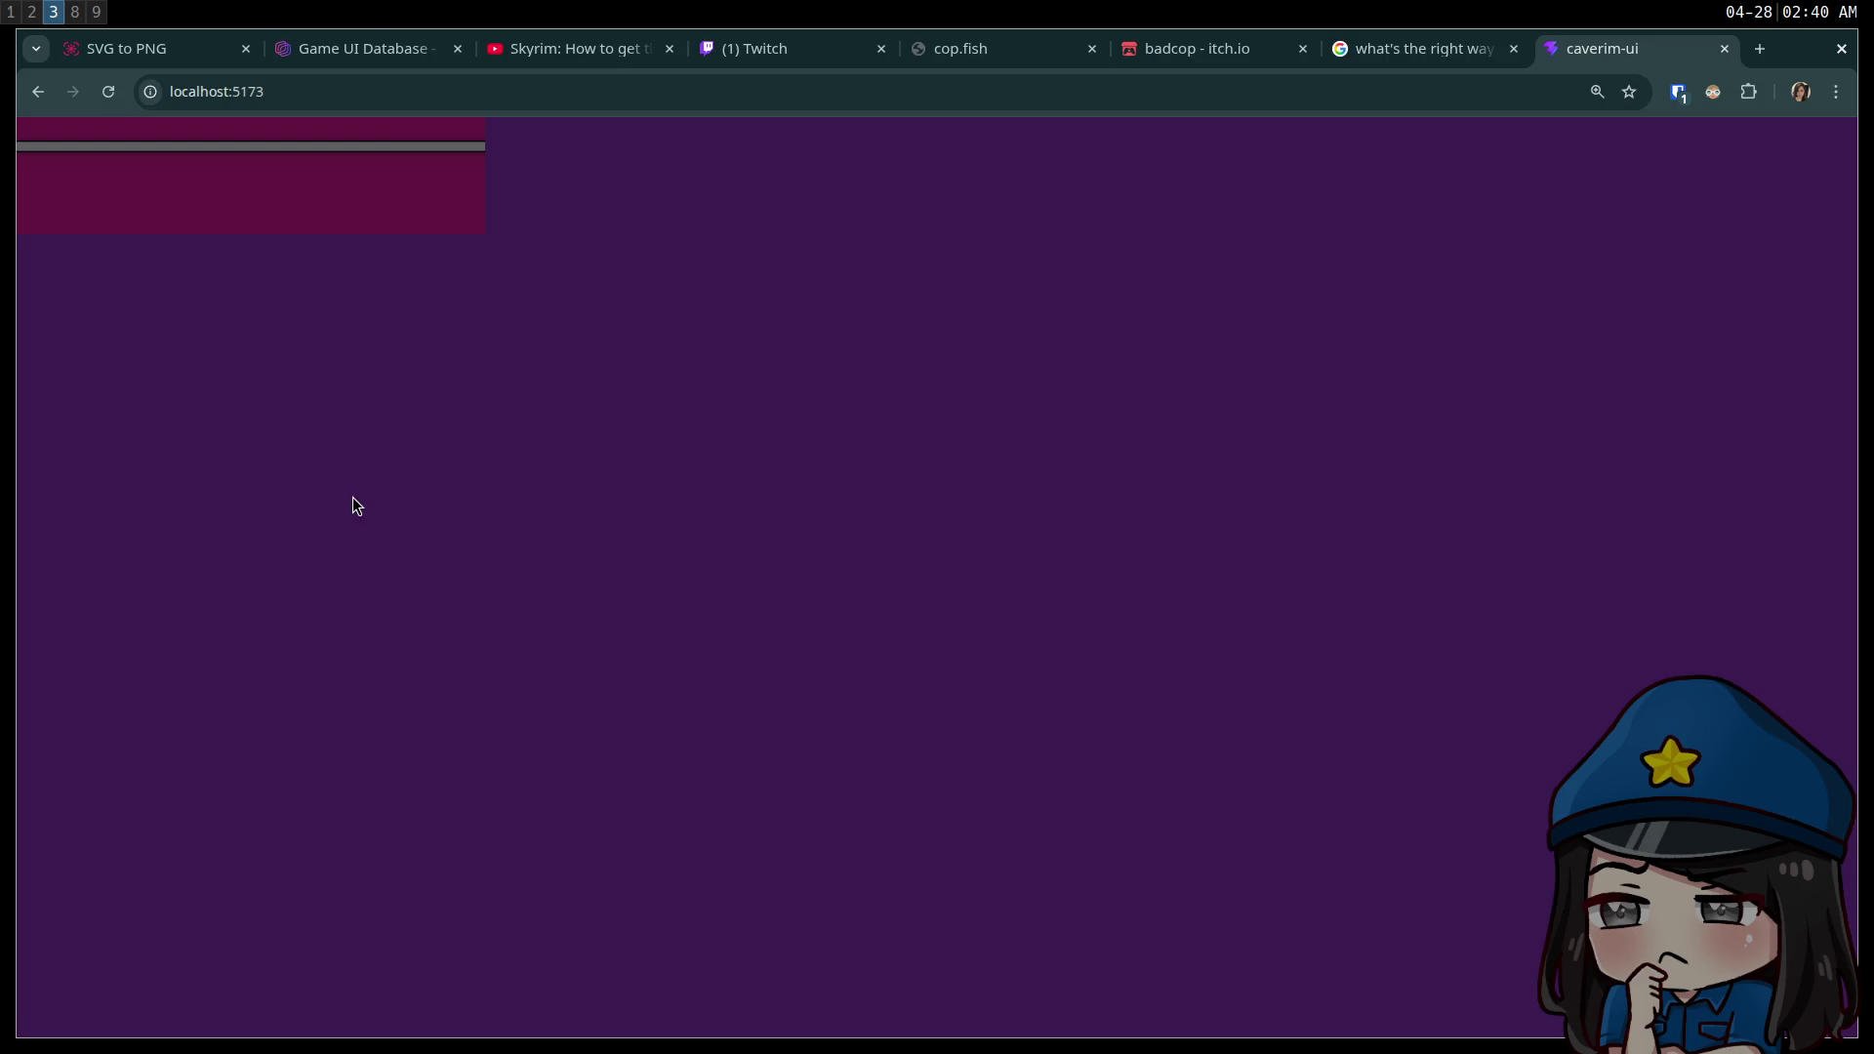
pyautogui.press('super+1')
pyautogui.scroll(-3, 378, 527)
pyautogui.click(470, 656)
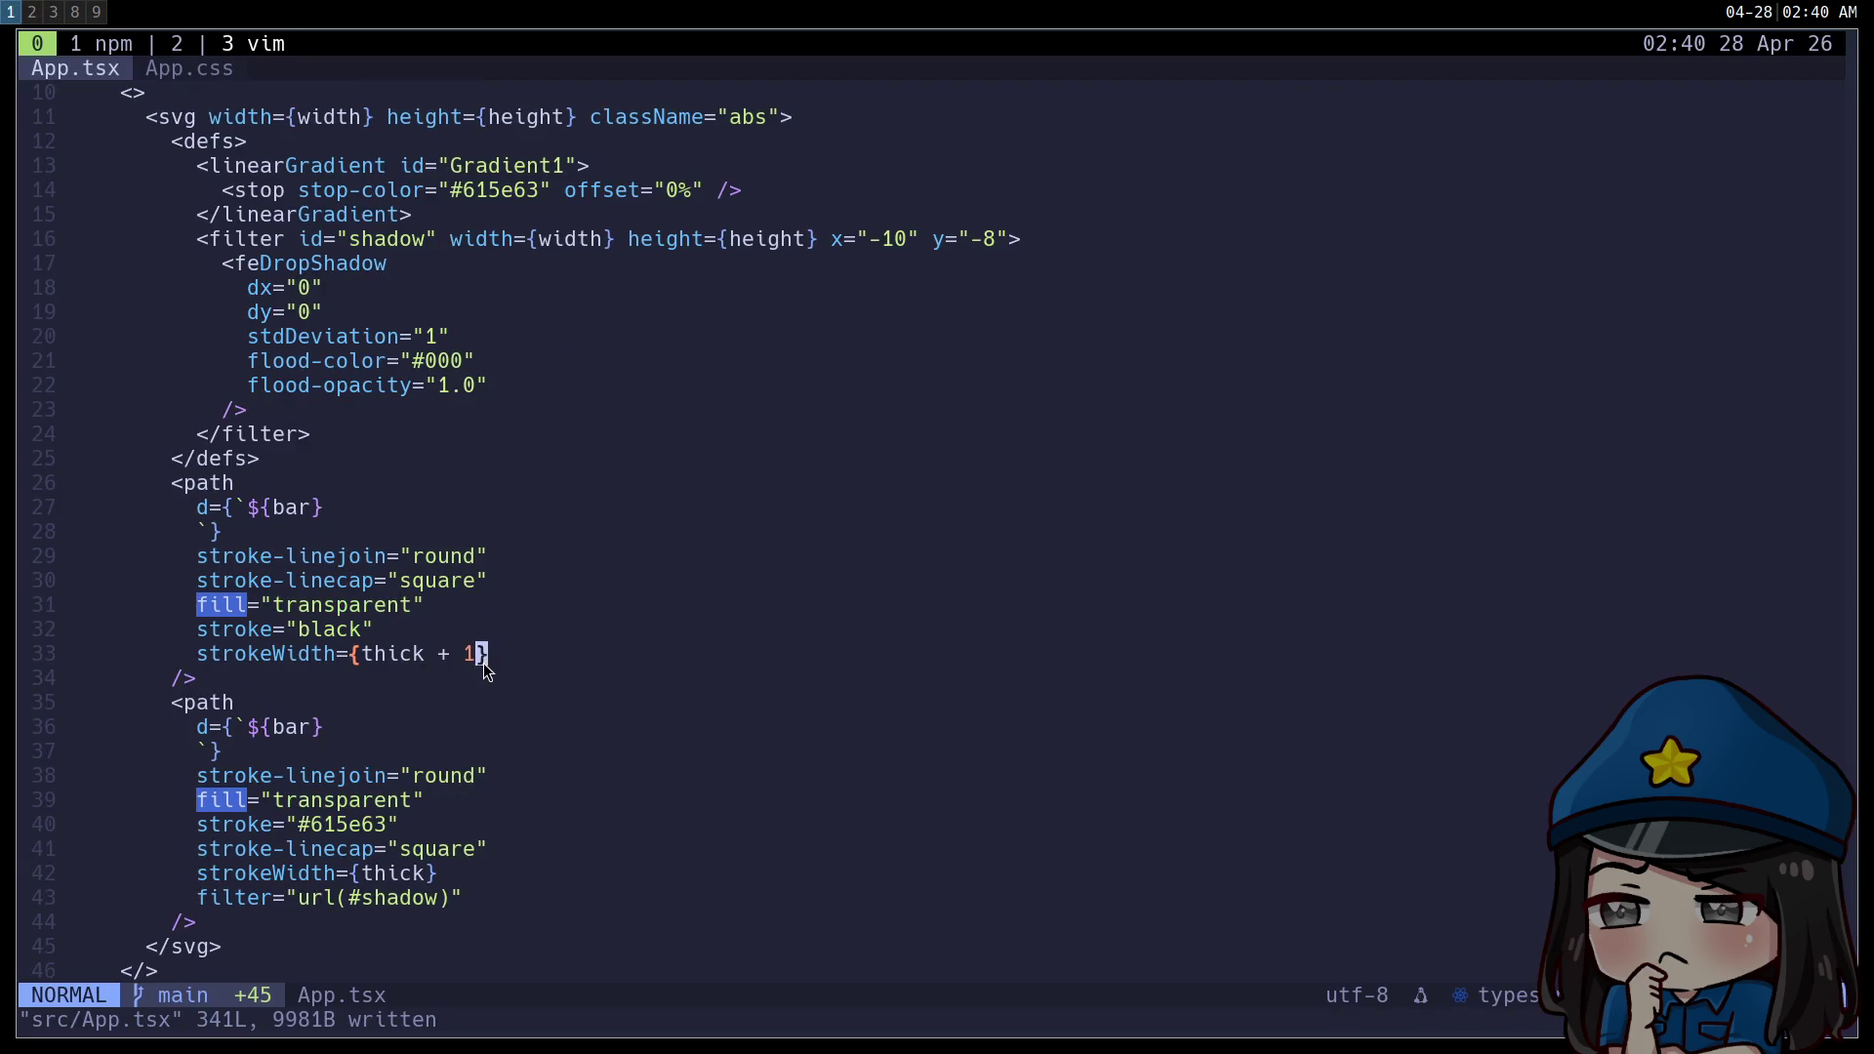
pyautogui.write('xi0.5')
pyautogui.press('Escape')
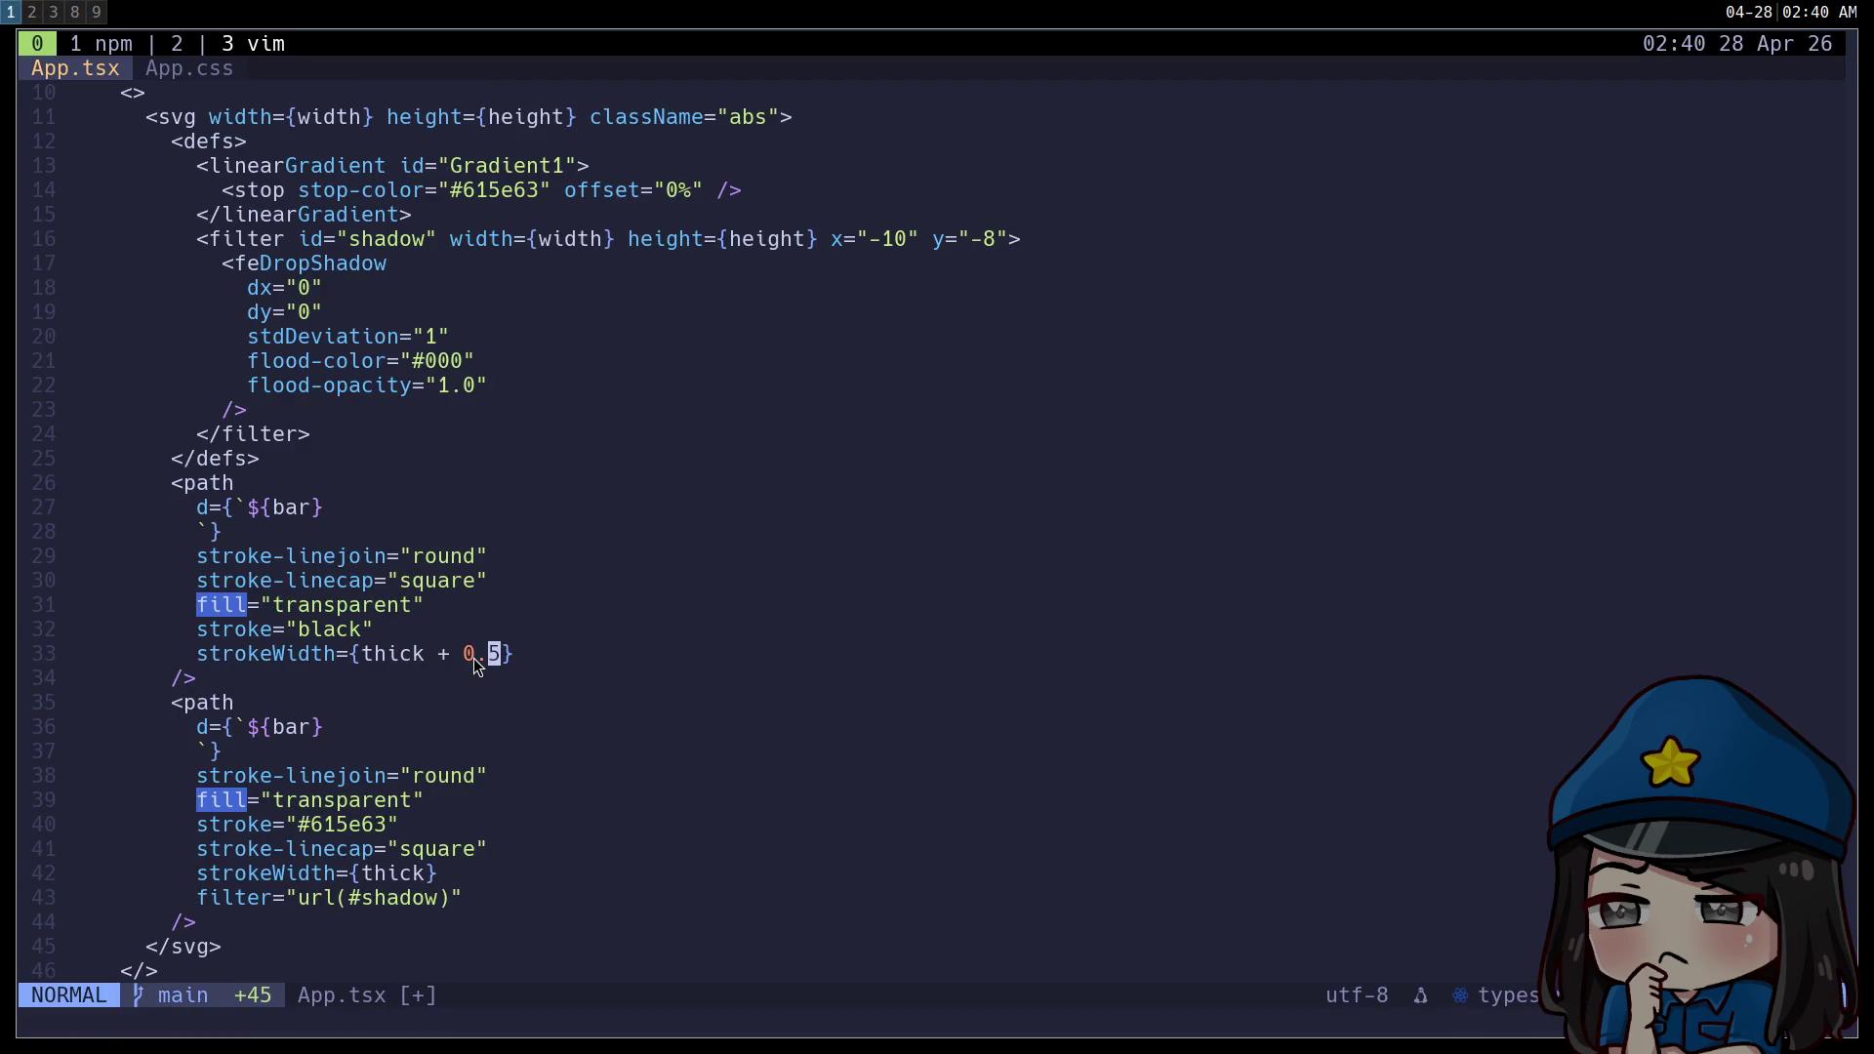
pyautogui.write(':w')
pyautogui.press('Return')
pyautogui.press('super+3')
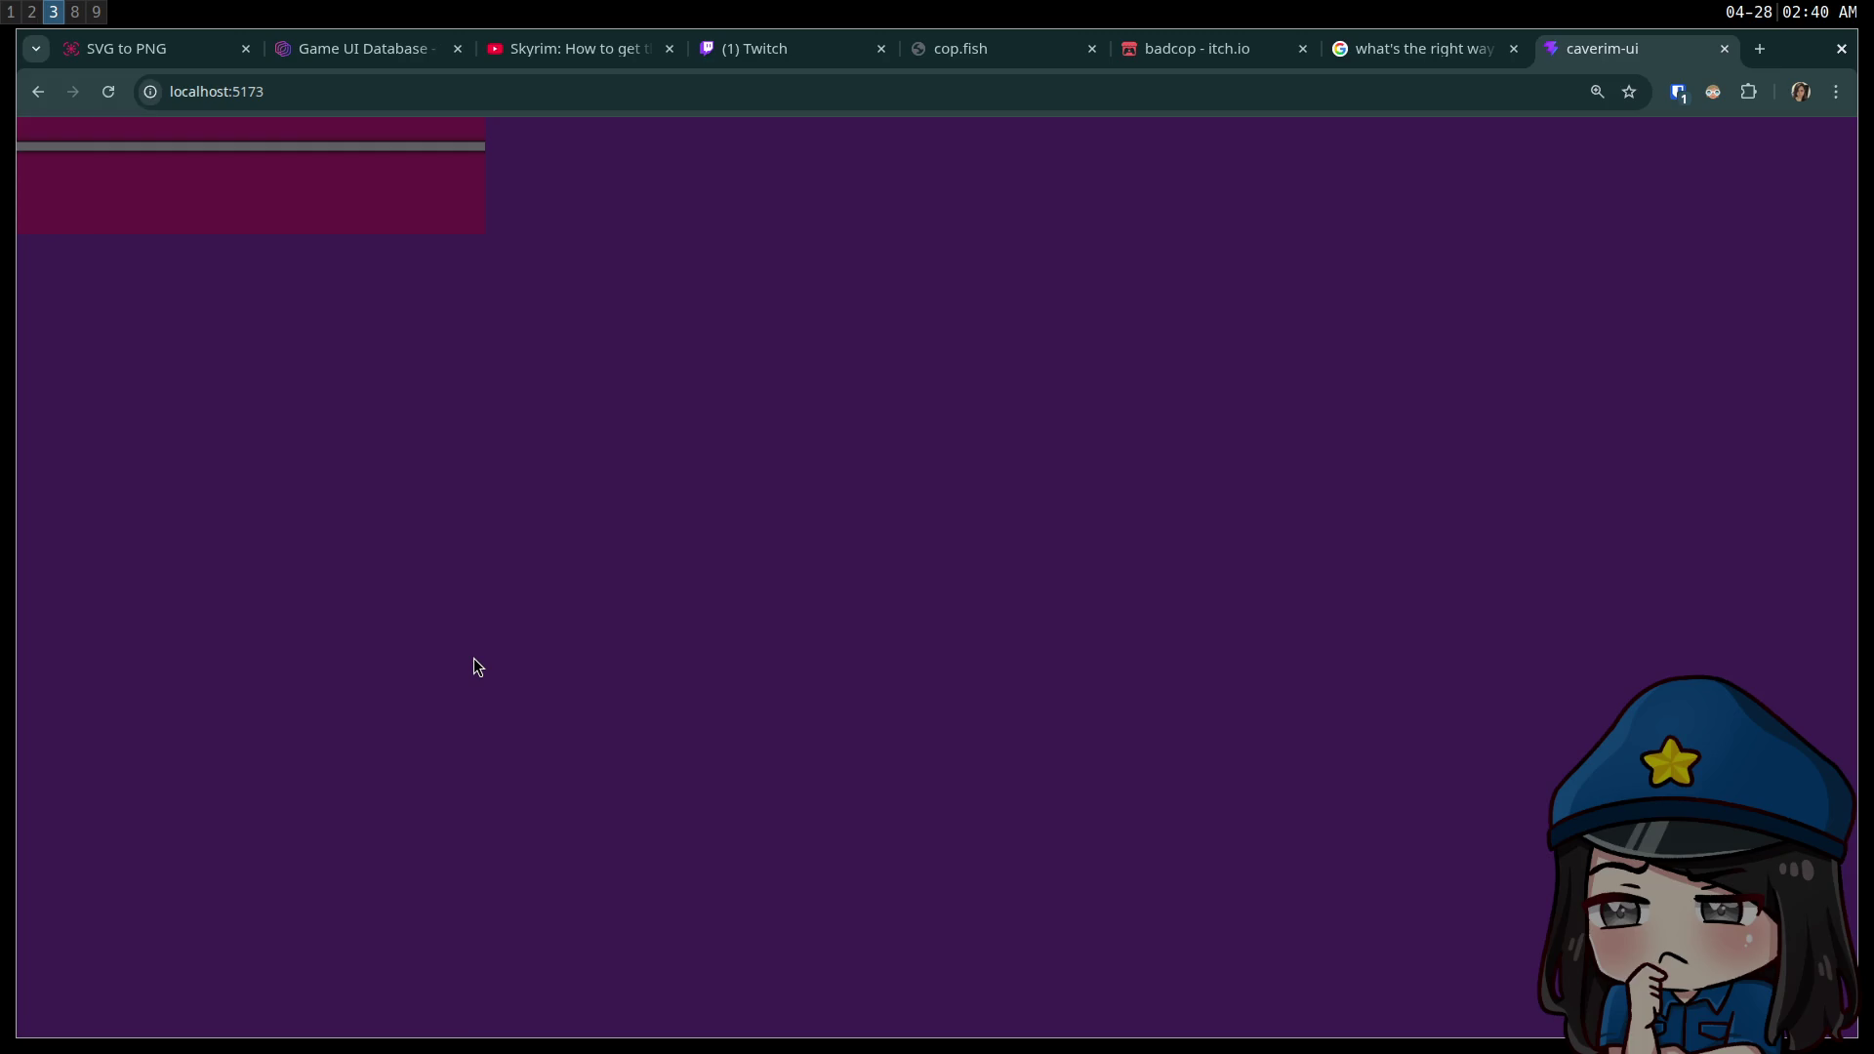
pyautogui.press('super+1')
# - Delete the black outline path to compare, then undo back to thick + 1 and save
pyautogui.press('k')
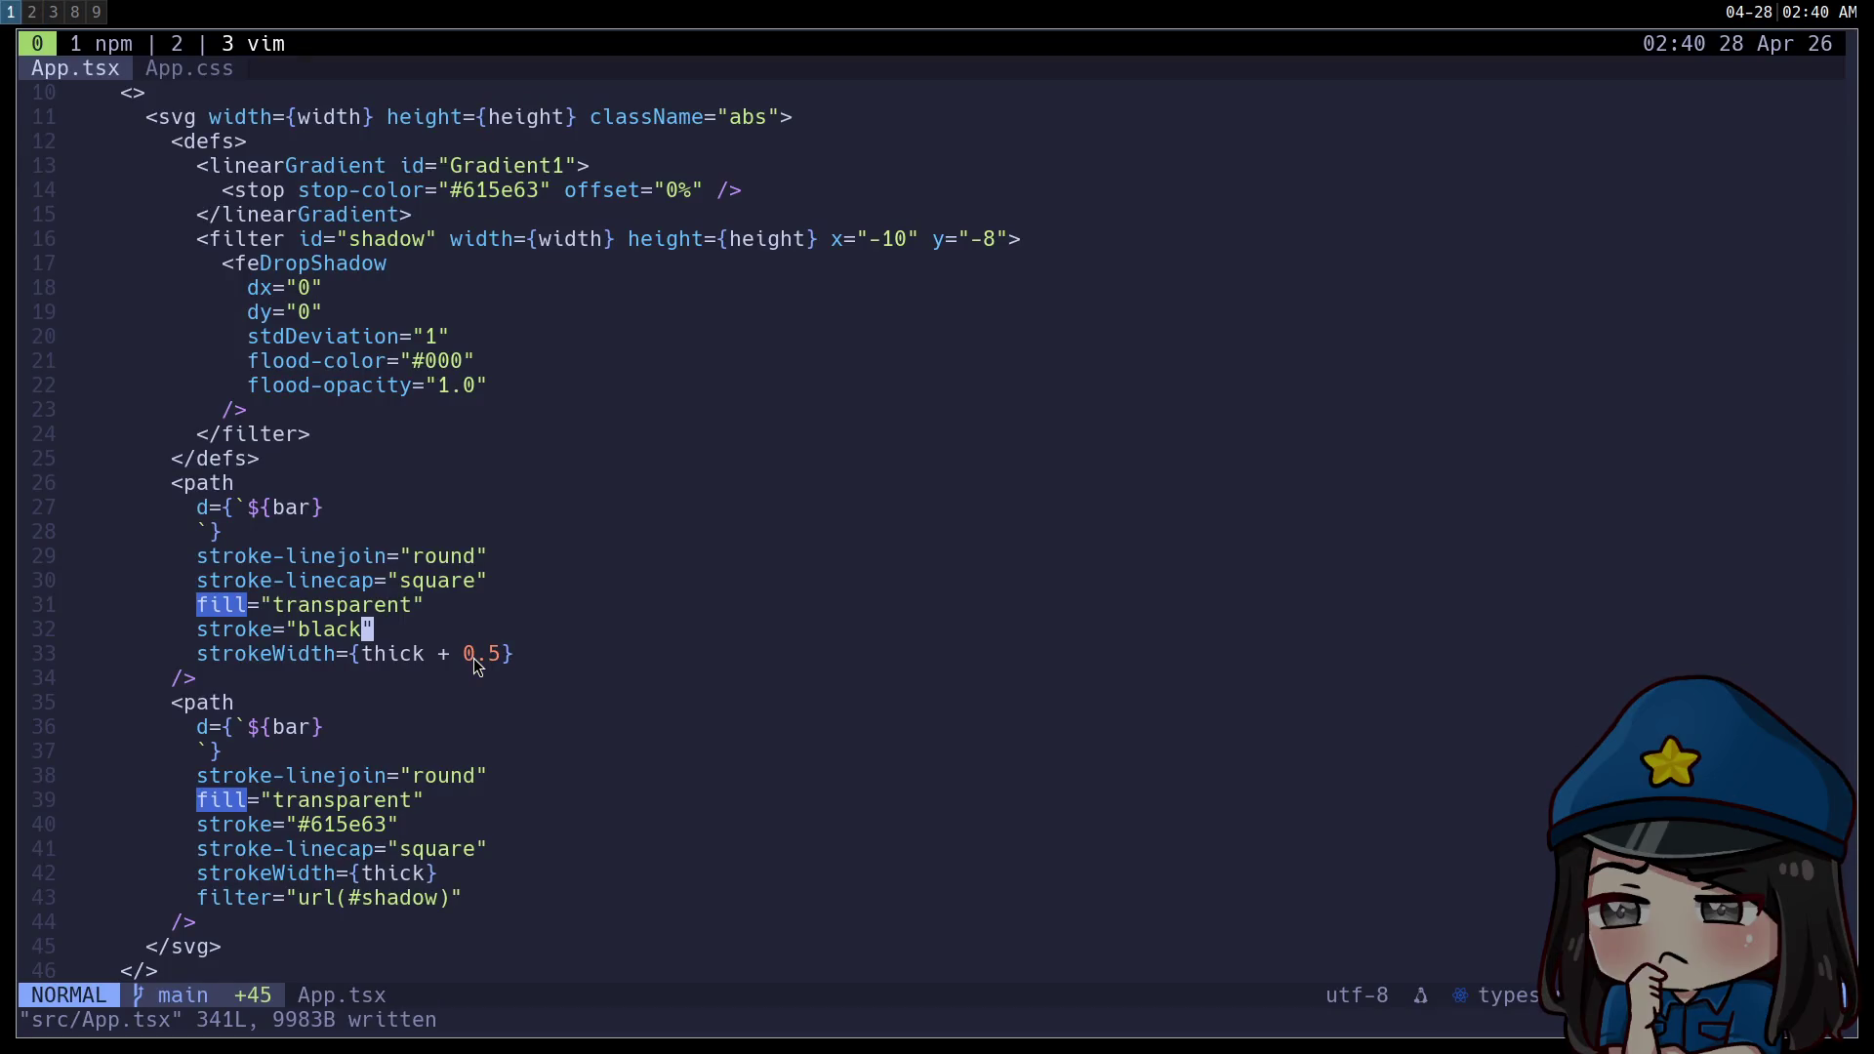
pyautogui.press('j')
pyautogui.press('j')
pyautogui.hotkey('shift', 'v')
pyautogui.press('k')
pyautogui.press('k')
pyautogui.press('k')
pyautogui.press('k')
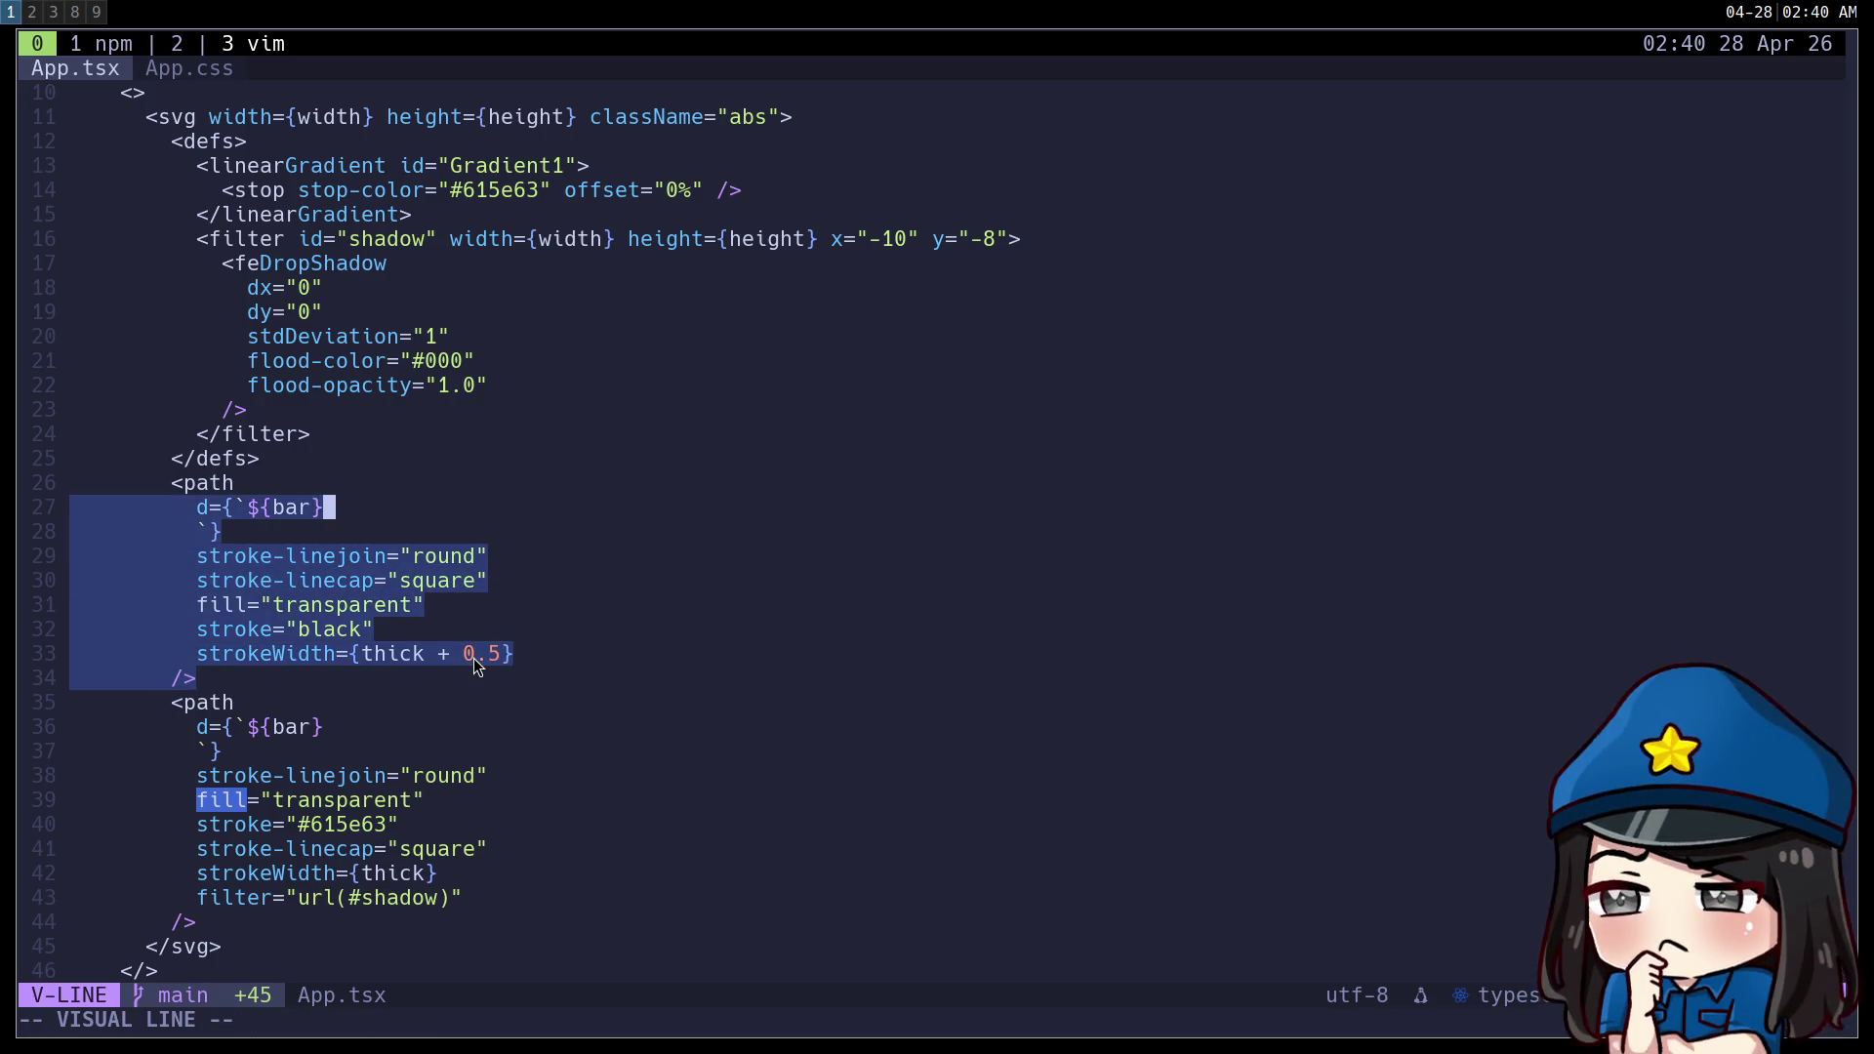
pyautogui.press('d')
pyautogui.press('super+3')
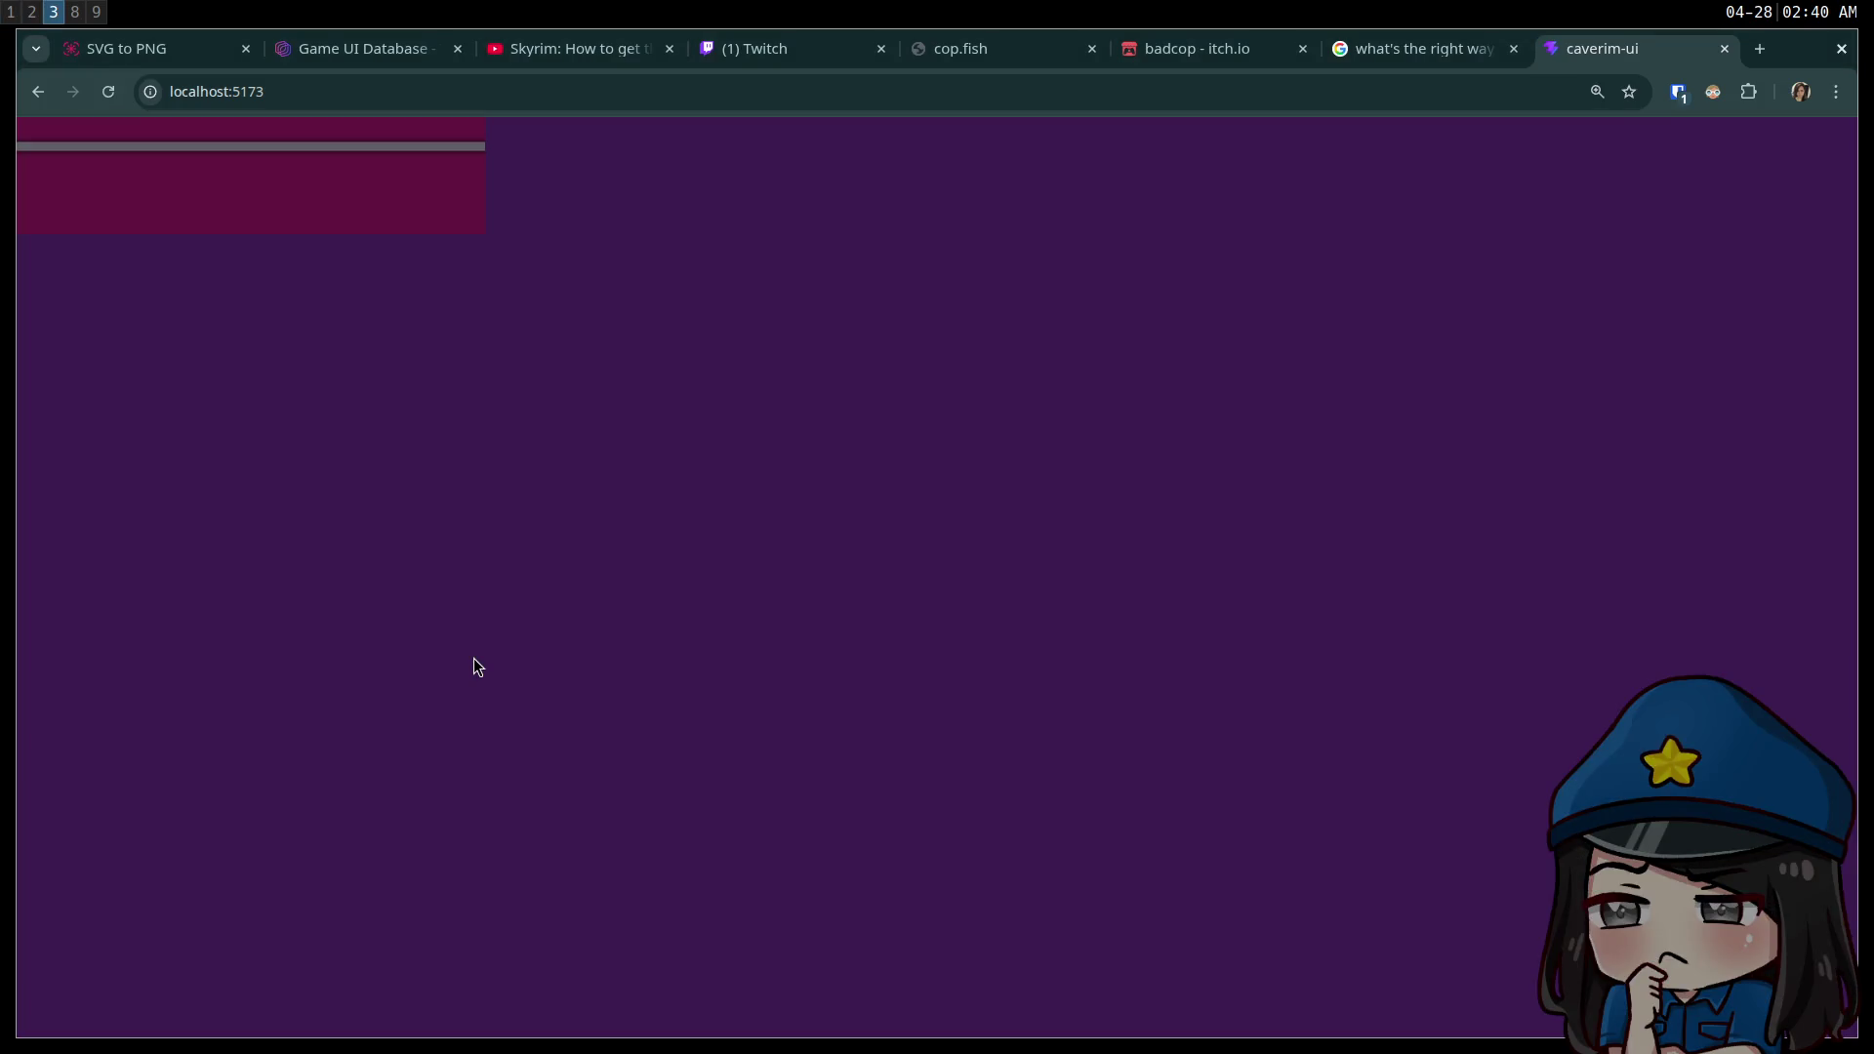
pyautogui.press('super+1')
pyautogui.press('u')
pyautogui.press('u')
pyautogui.press('u')
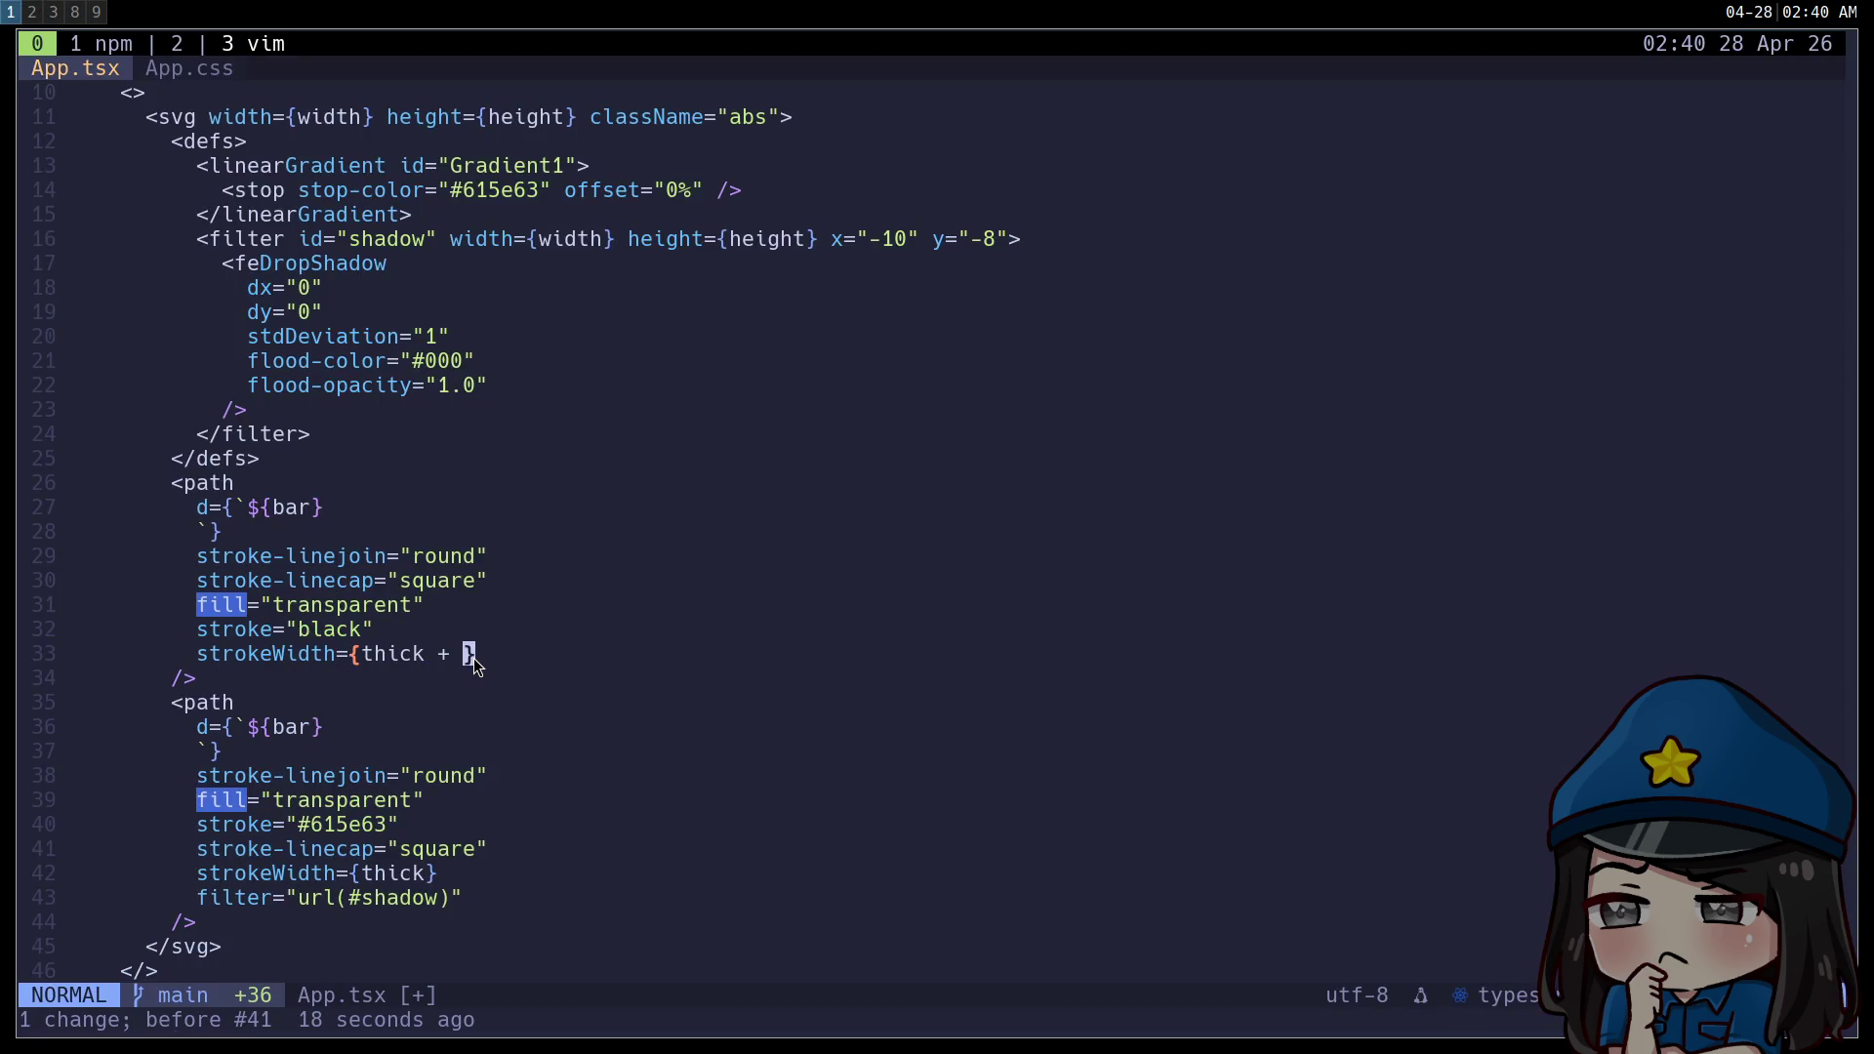
pyautogui.write(':w')
pyautogui.press('Return')
pyautogui.press('super+3')
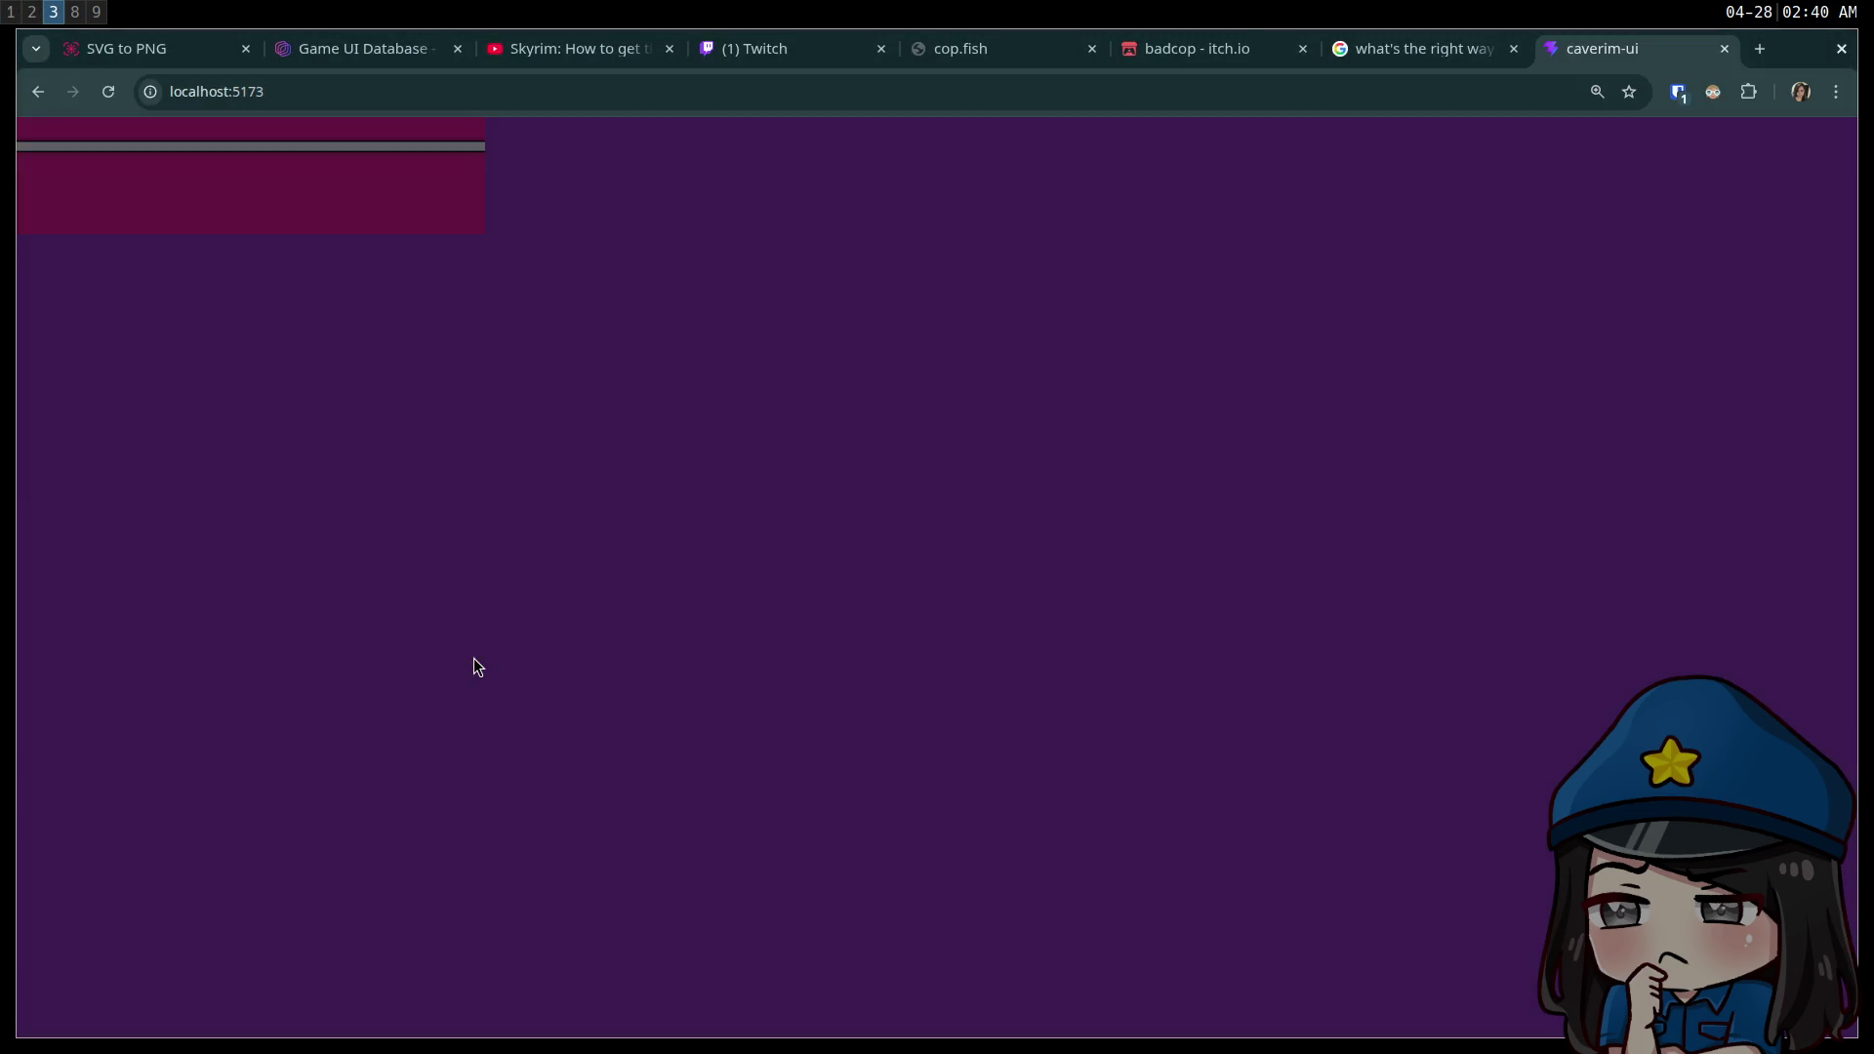
pyautogui.press('super+1')
# - Remove the outline's transparent fill line to compare, then restore it and save
pyautogui.press('k')
pyautogui.press('k')
pyautogui.press('d')
pyautogui.press('d')
pyautogui.write(':w')
pyautogui.press('Return')
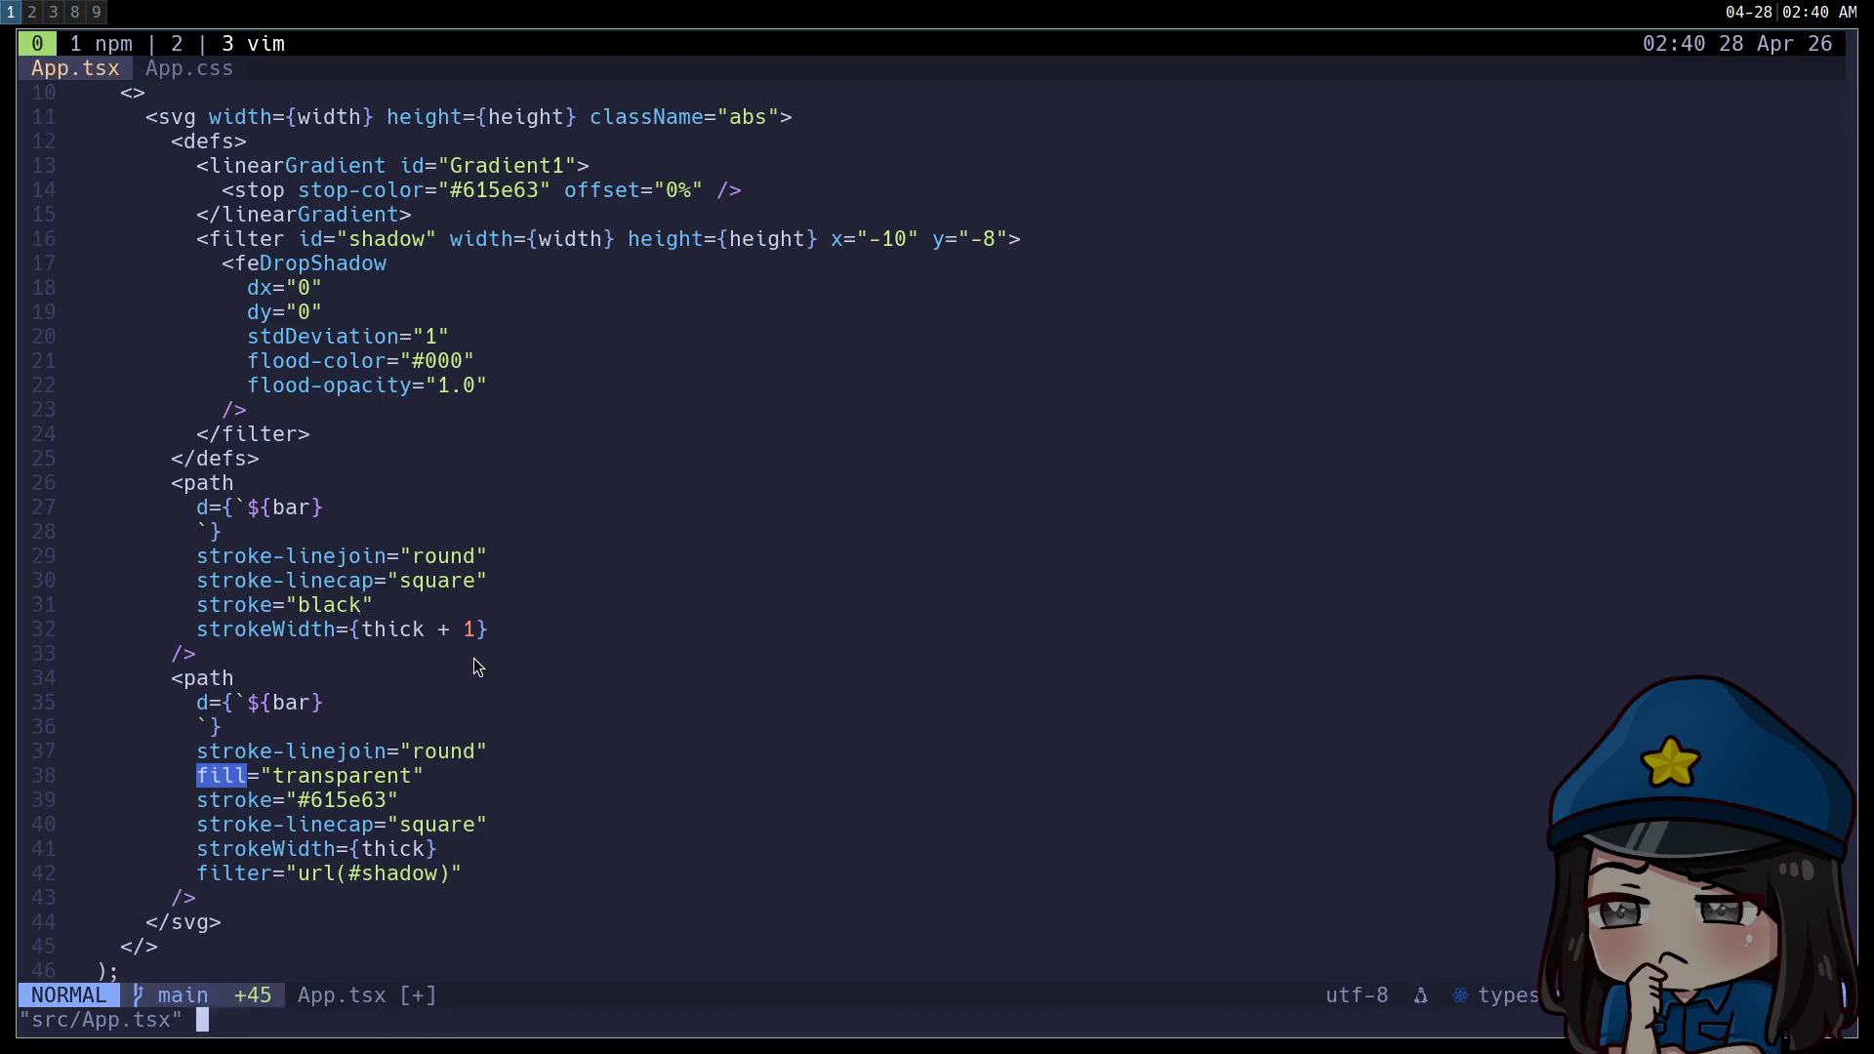
pyautogui.press('super+3')
pyautogui.press('super+1')
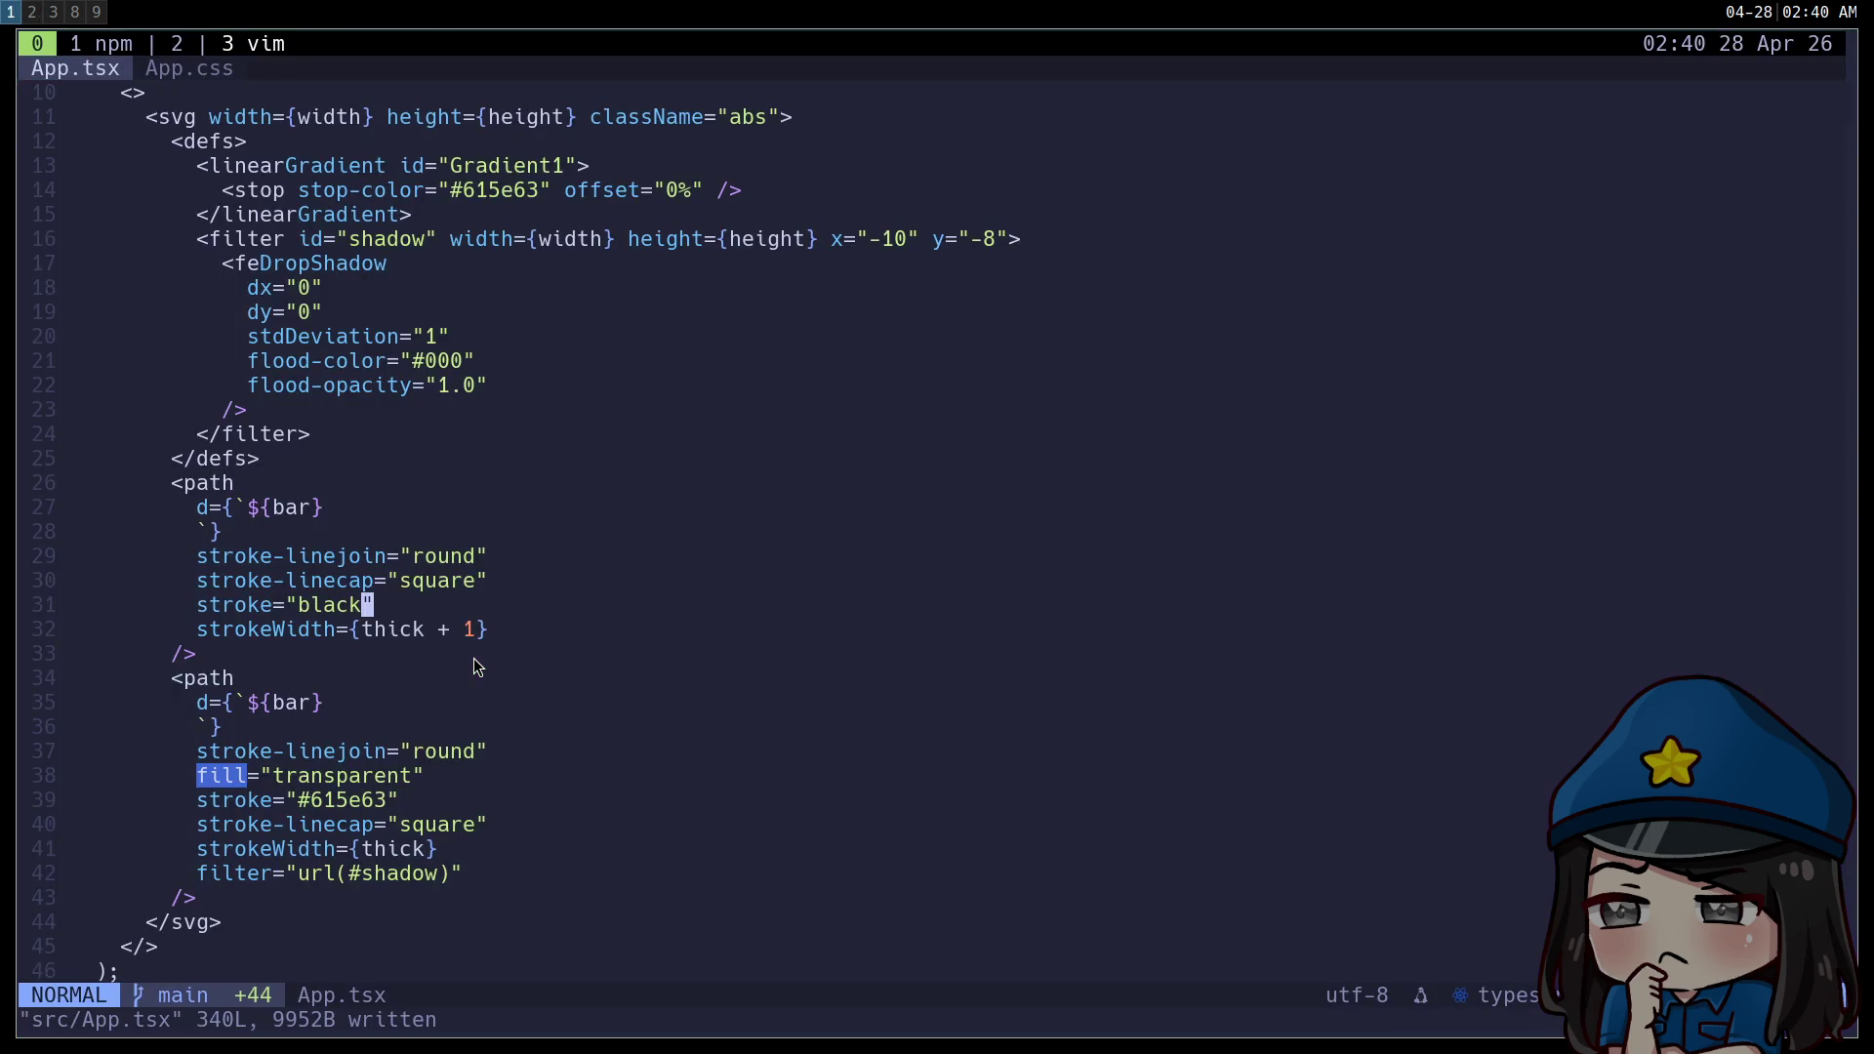
pyautogui.write('u:w')
pyautogui.press('Return')
pyautogui.press('super+3')
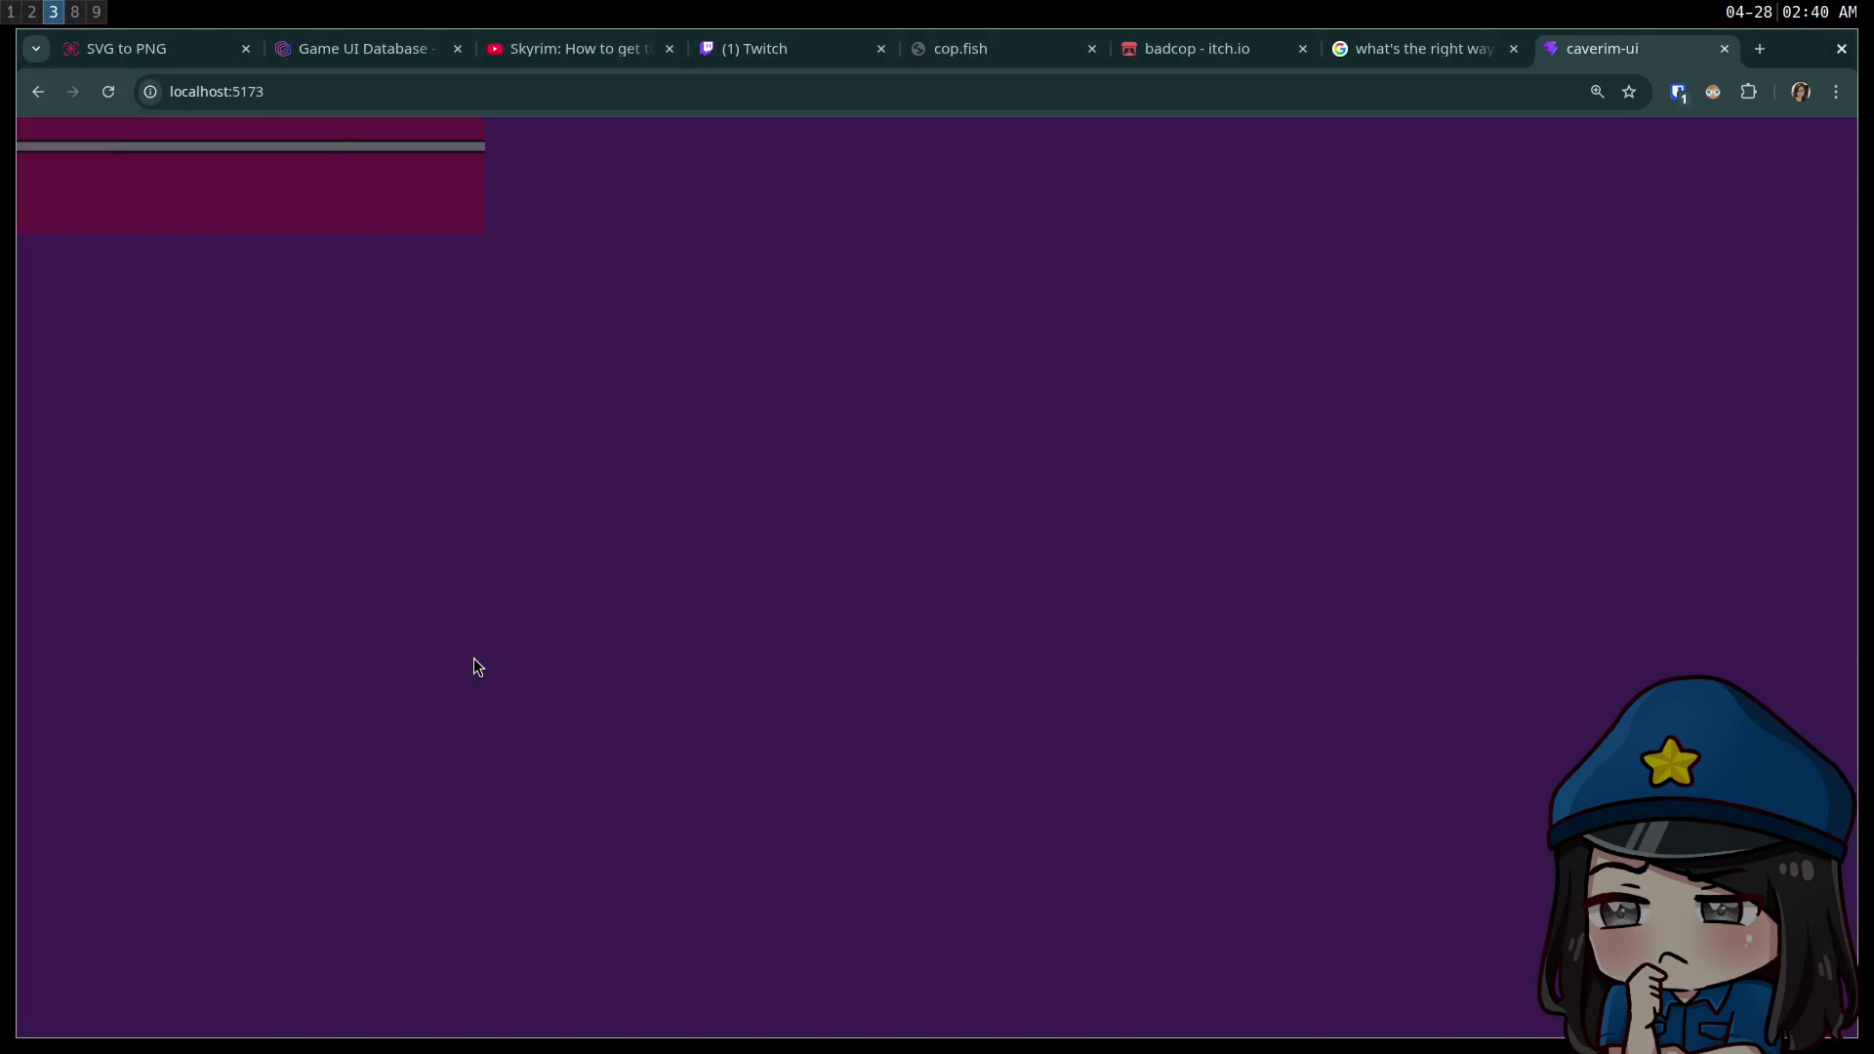
pyautogui.press('super+1')
# - Preview the outline at thick + 10, then revert it to thick + 1 and save
pyautogui.press('j')
pyautogui.press('j')
pyautogui.press('j')
pyautogui.write('kwwa0')
pyautogui.press('Escape')
pyautogui.write(':w')
pyautogui.press('Return')
pyautogui.press('super+3')
pyautogui.press('super+1')
pyautogui.write('u:w')
pyautogui.press('Return')
pyautogui.press('super+3')
pyautogui.press('super+1')
# - Set the drop shadow's stdDeviation to 0, save App.tsx and preview it
pyautogui.press('k')
pyautogui.press('k')
pyautogui.press('k')
pyautogui.press('k')
pyautogui.write('hr0')
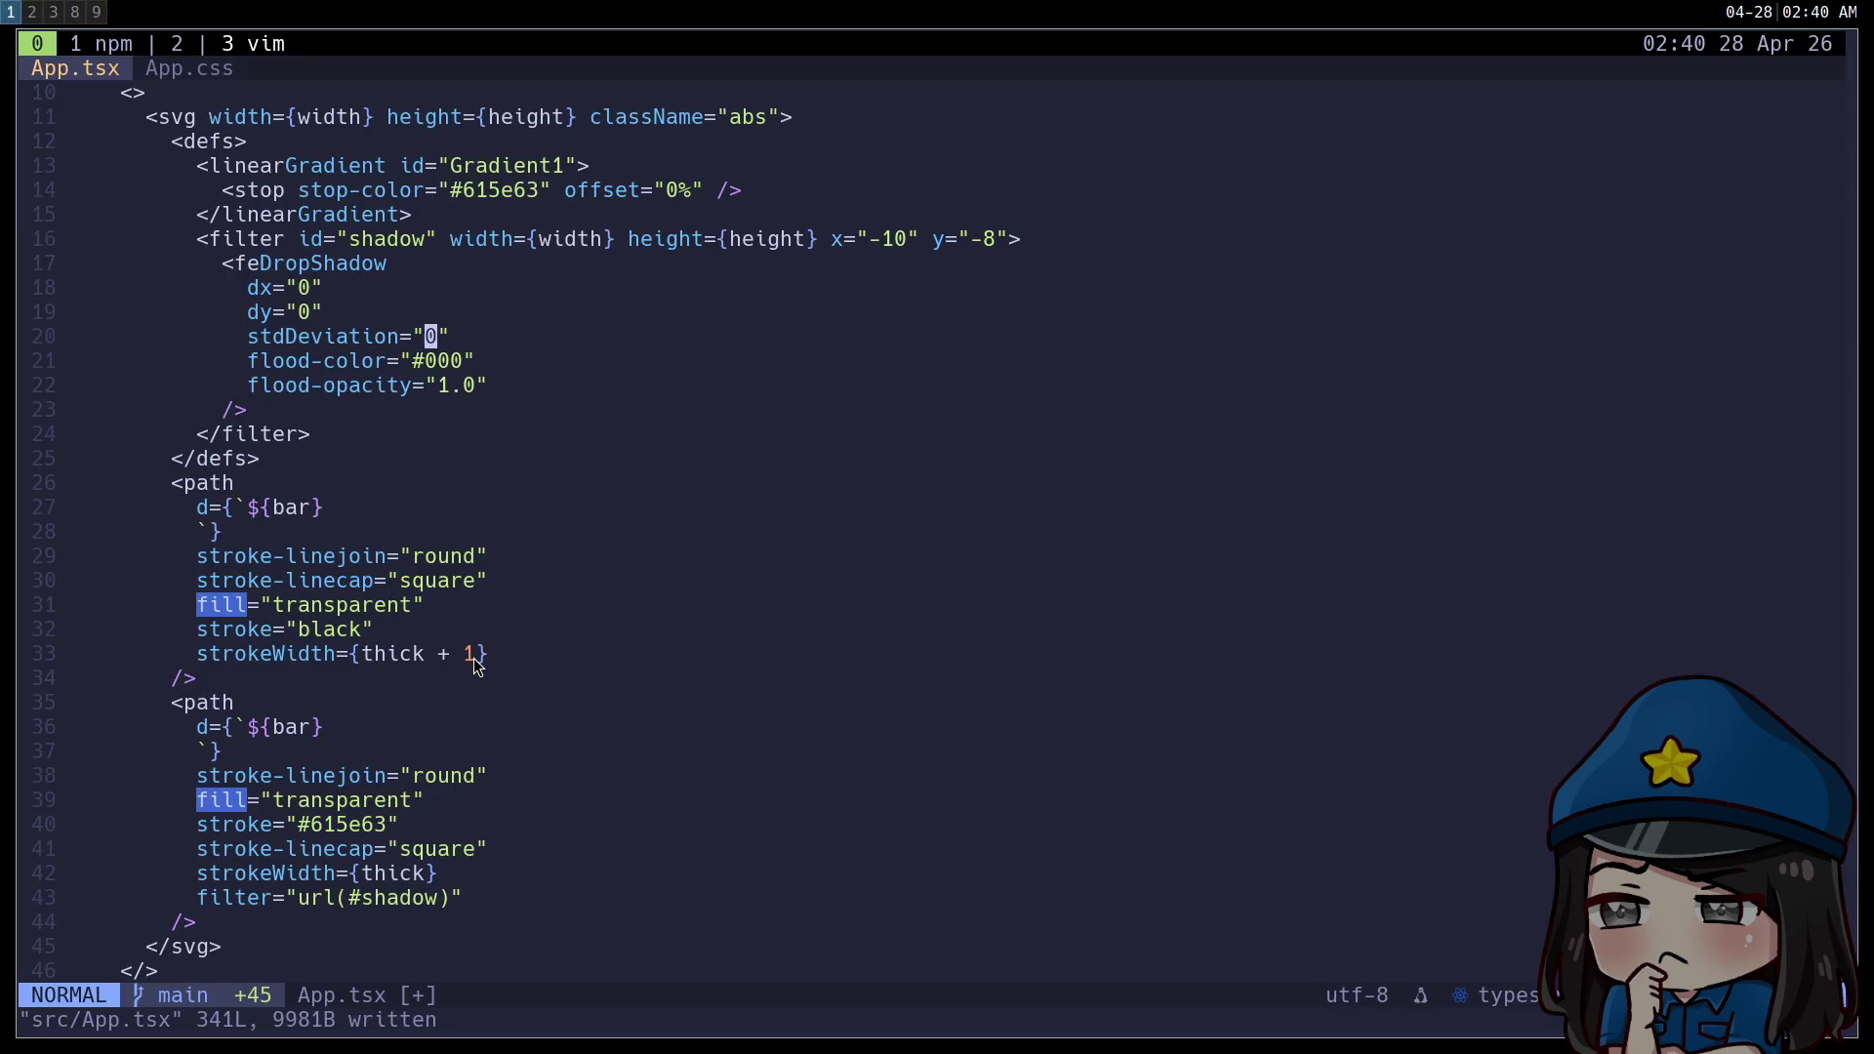
pyautogui.write(':w')
pyautogui.press('Return')
pyautogui.press('super+3')
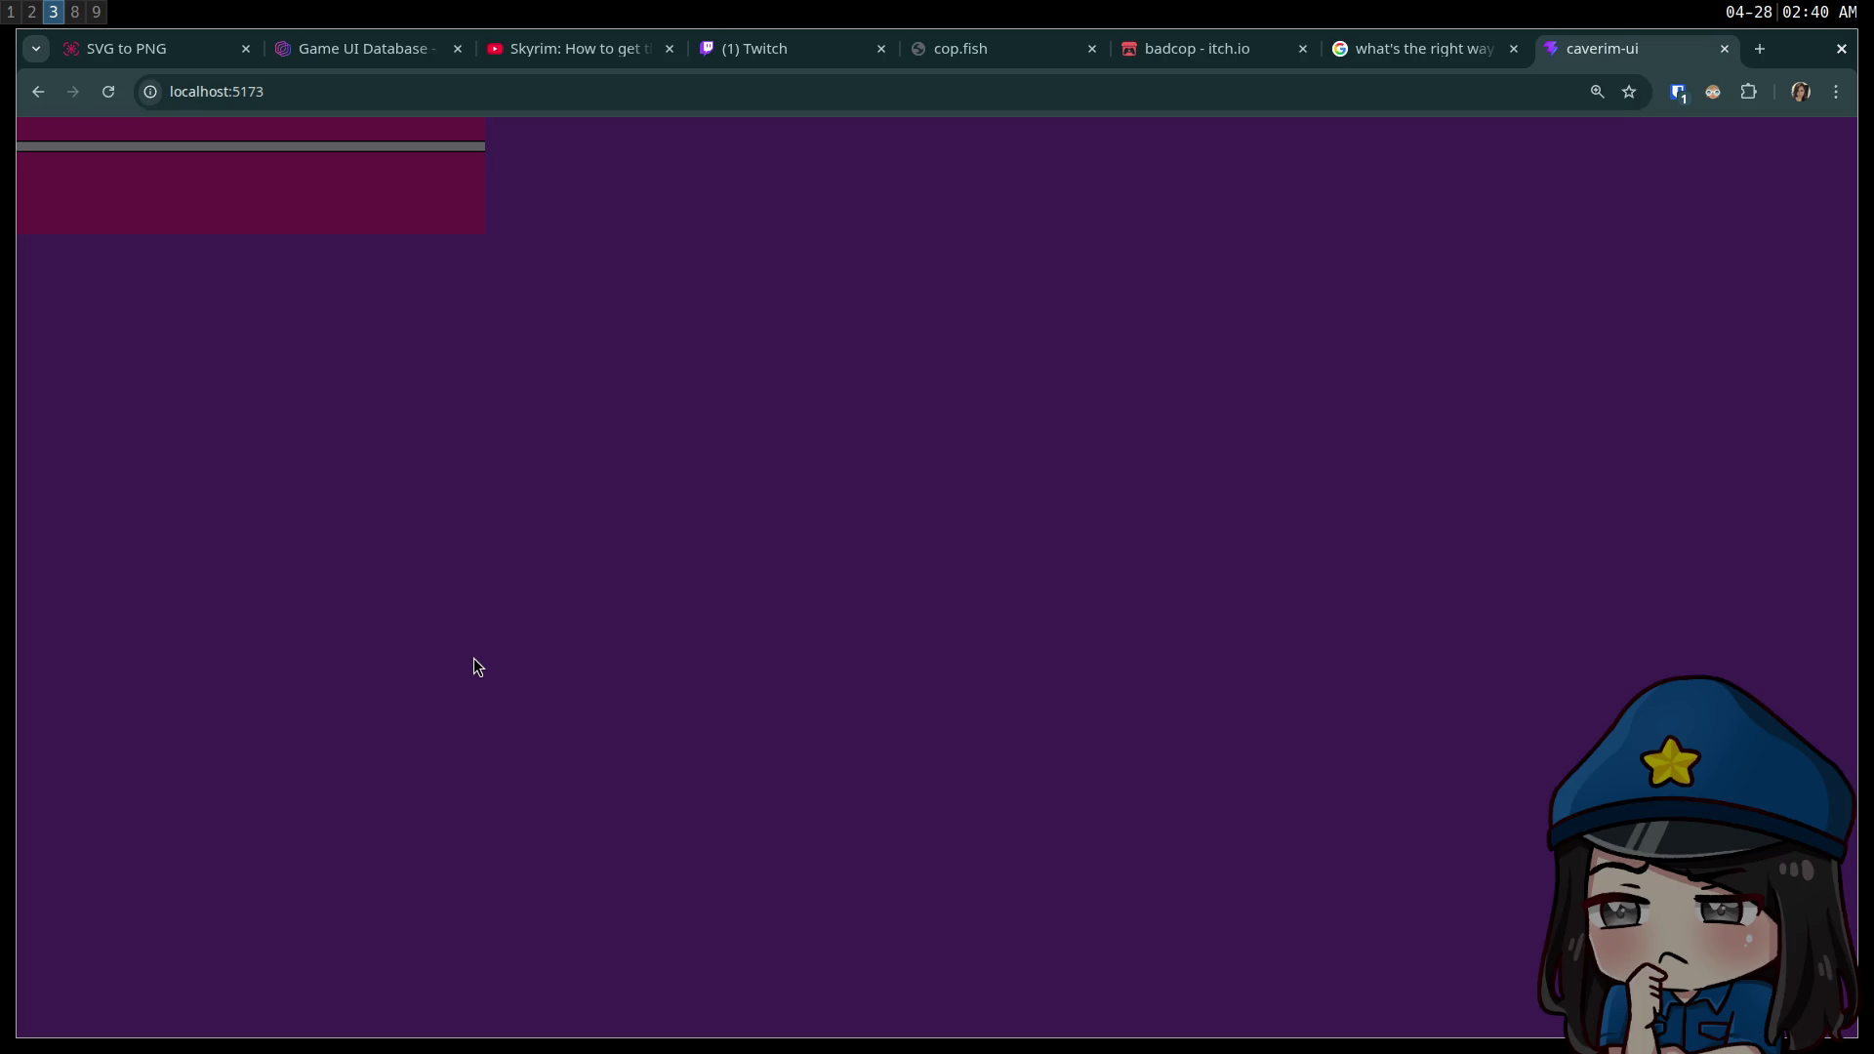
pyautogui.press('super+1')
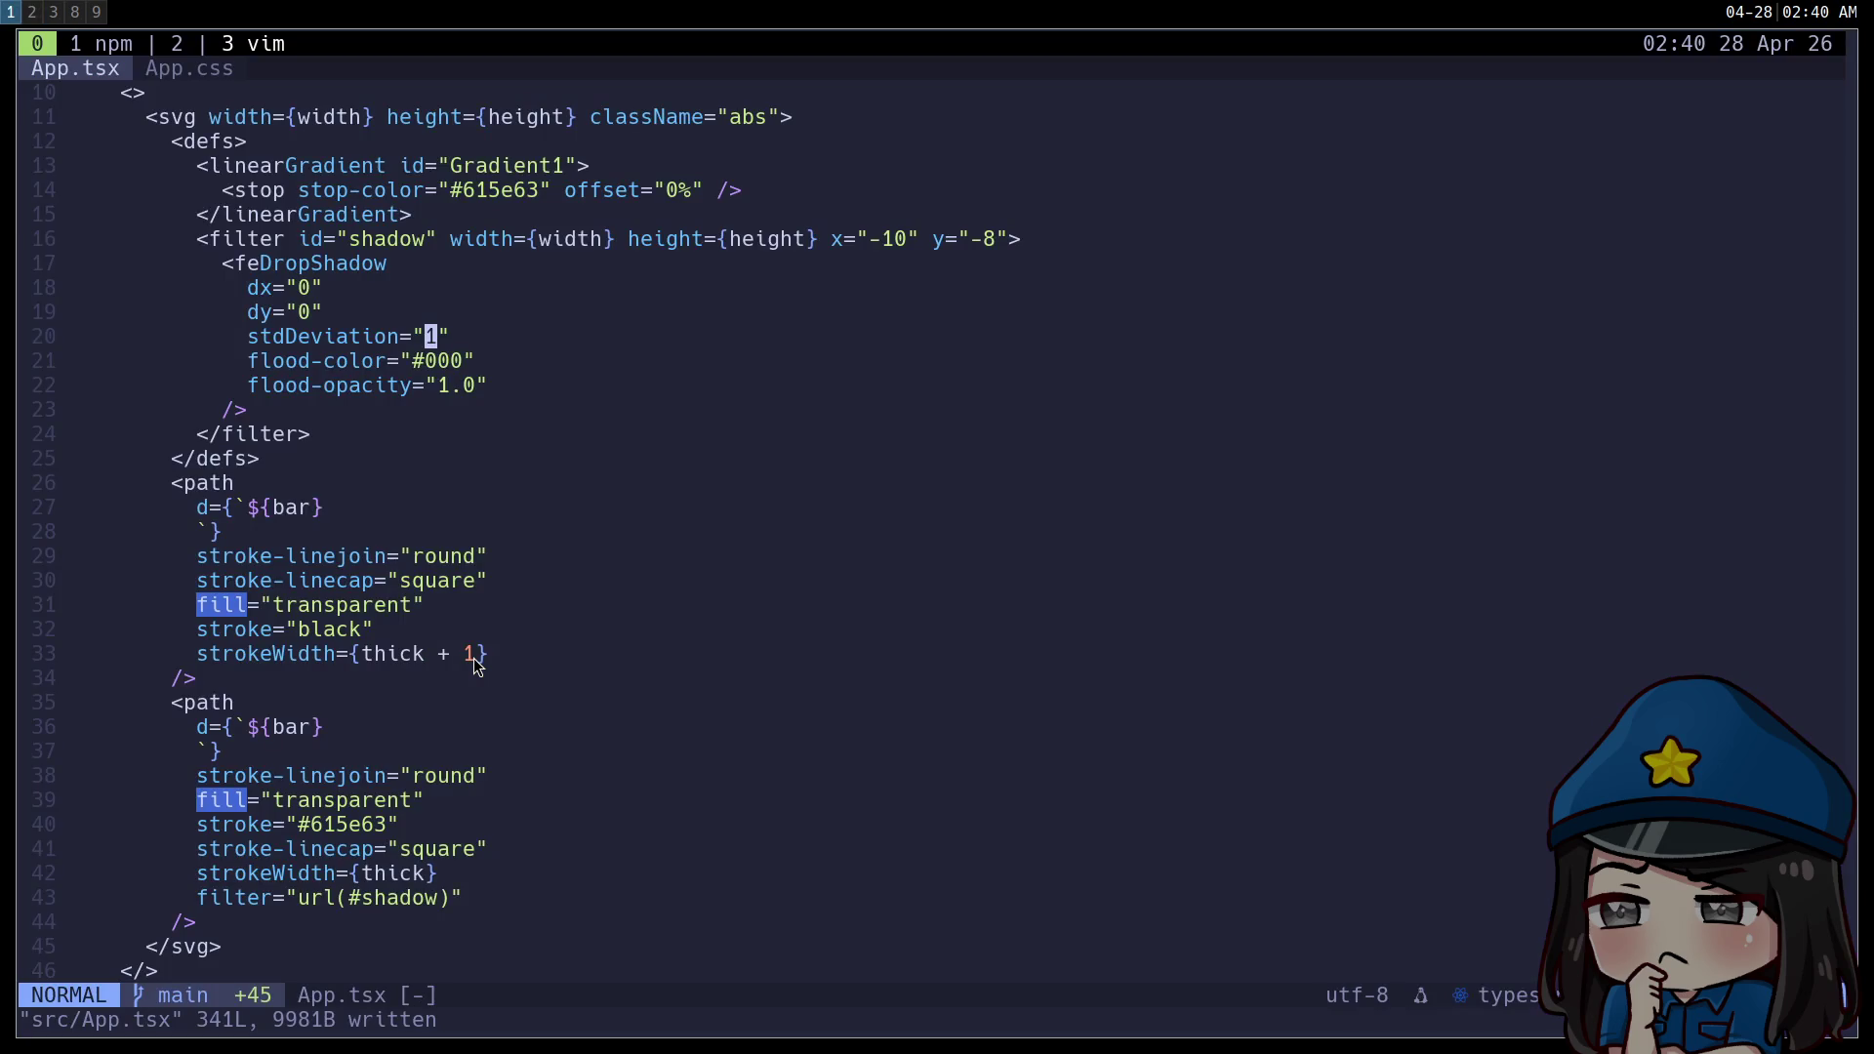
pyautogui.press('super+3')
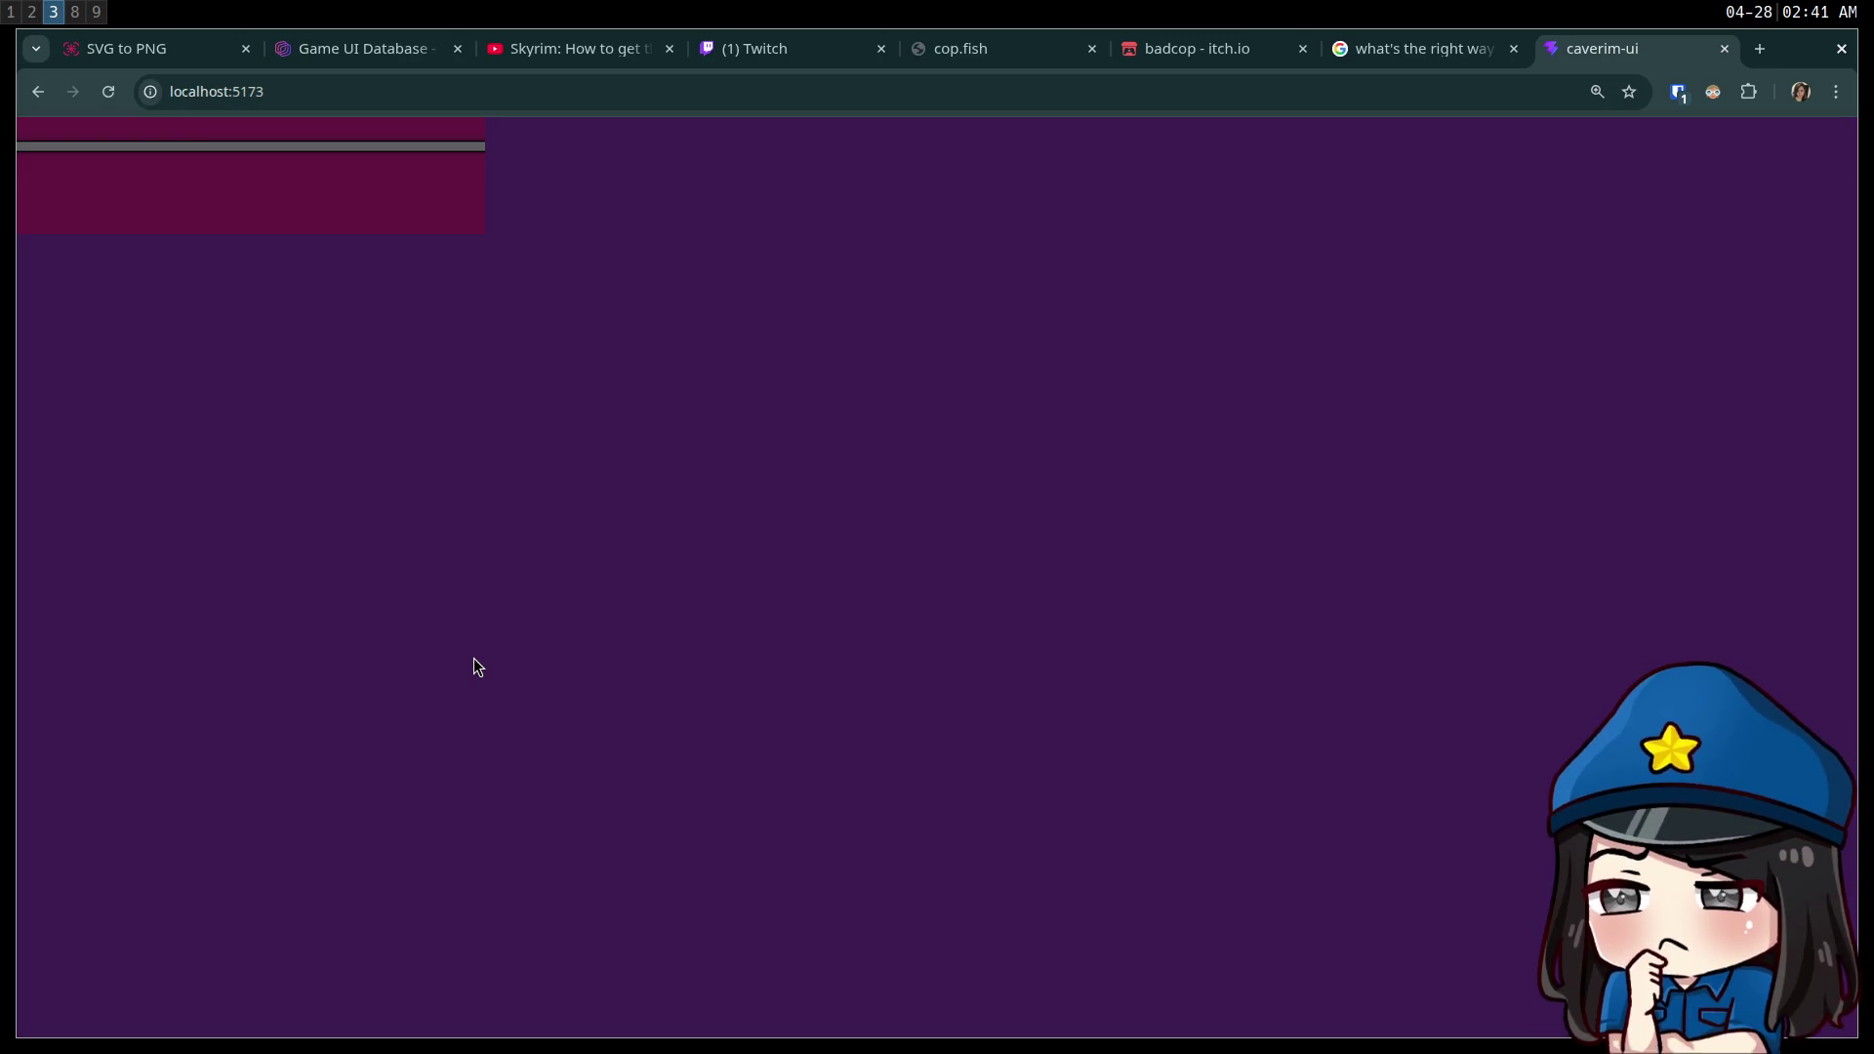
pyautogui.press('super+1')
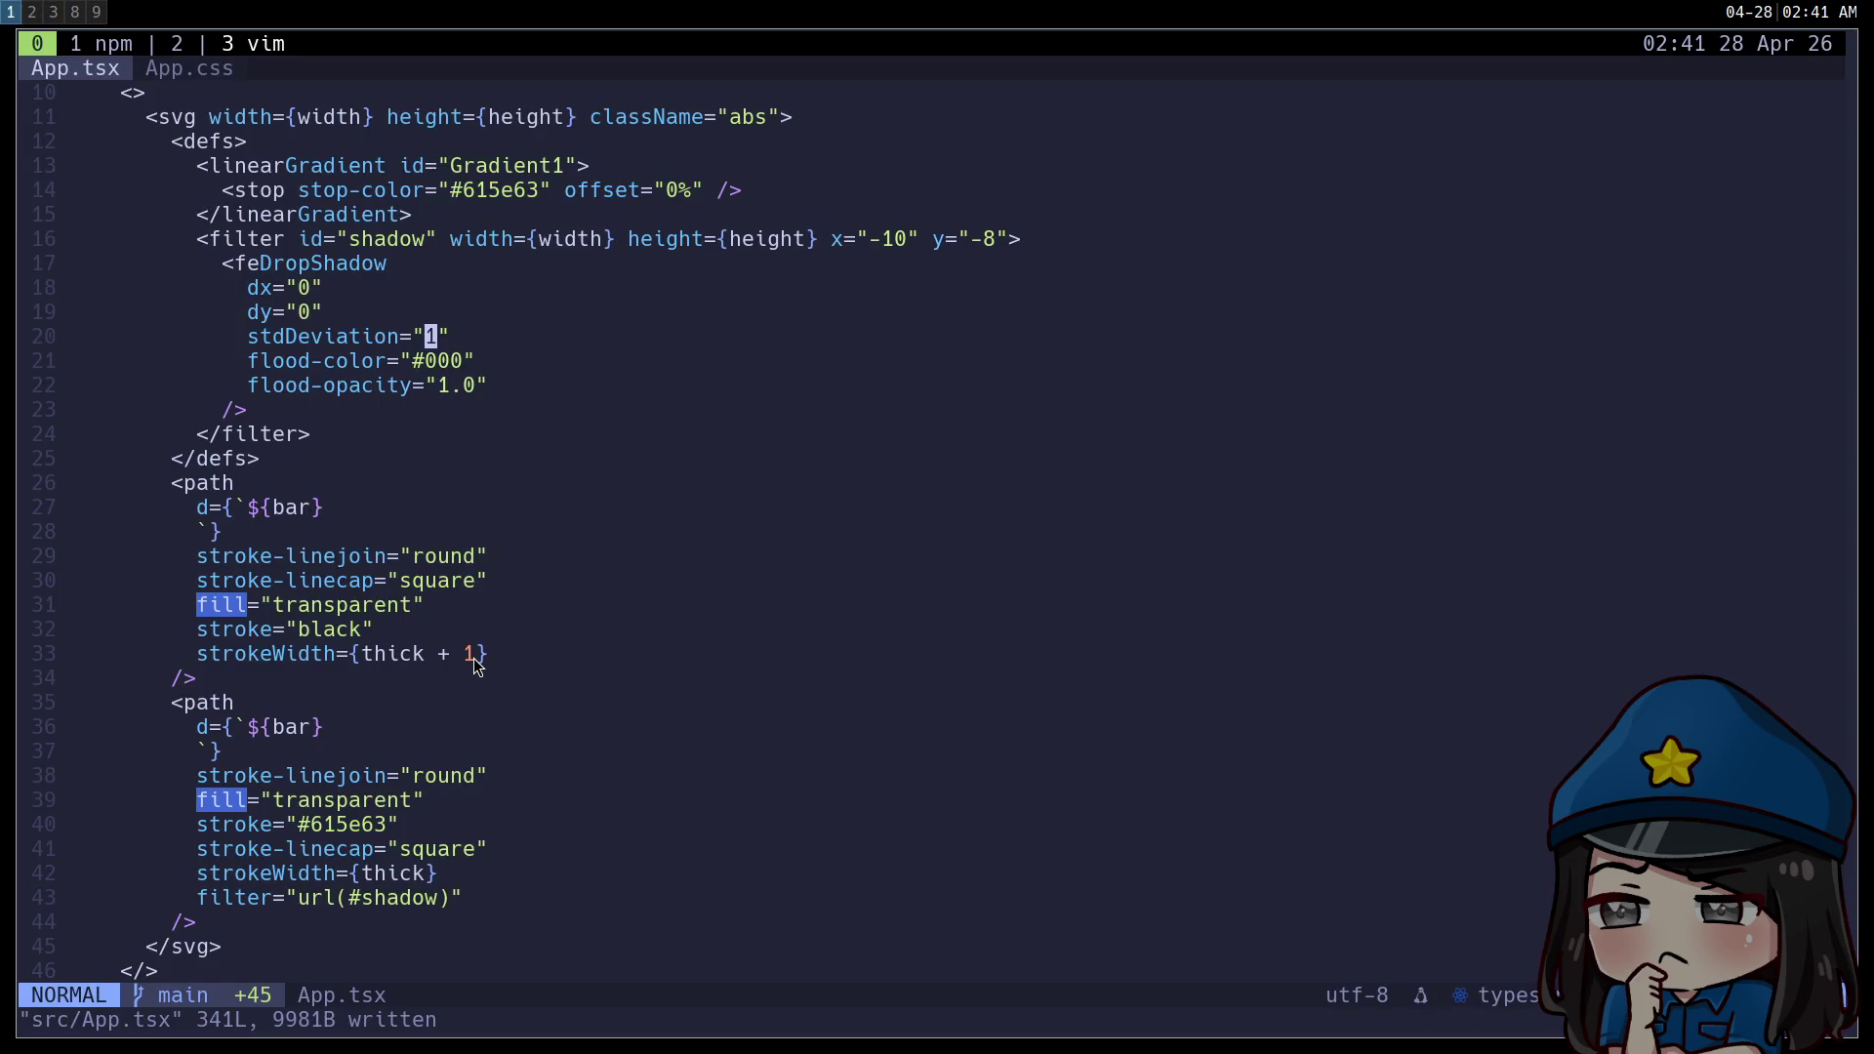
# - Change the shadow blur to 0.5 and the vertical offset to 2, then preview
pyautogui.write('ion="0.')
pyautogui.press('Escape')
pyautogui.press('r')
pyautogui.press('5')
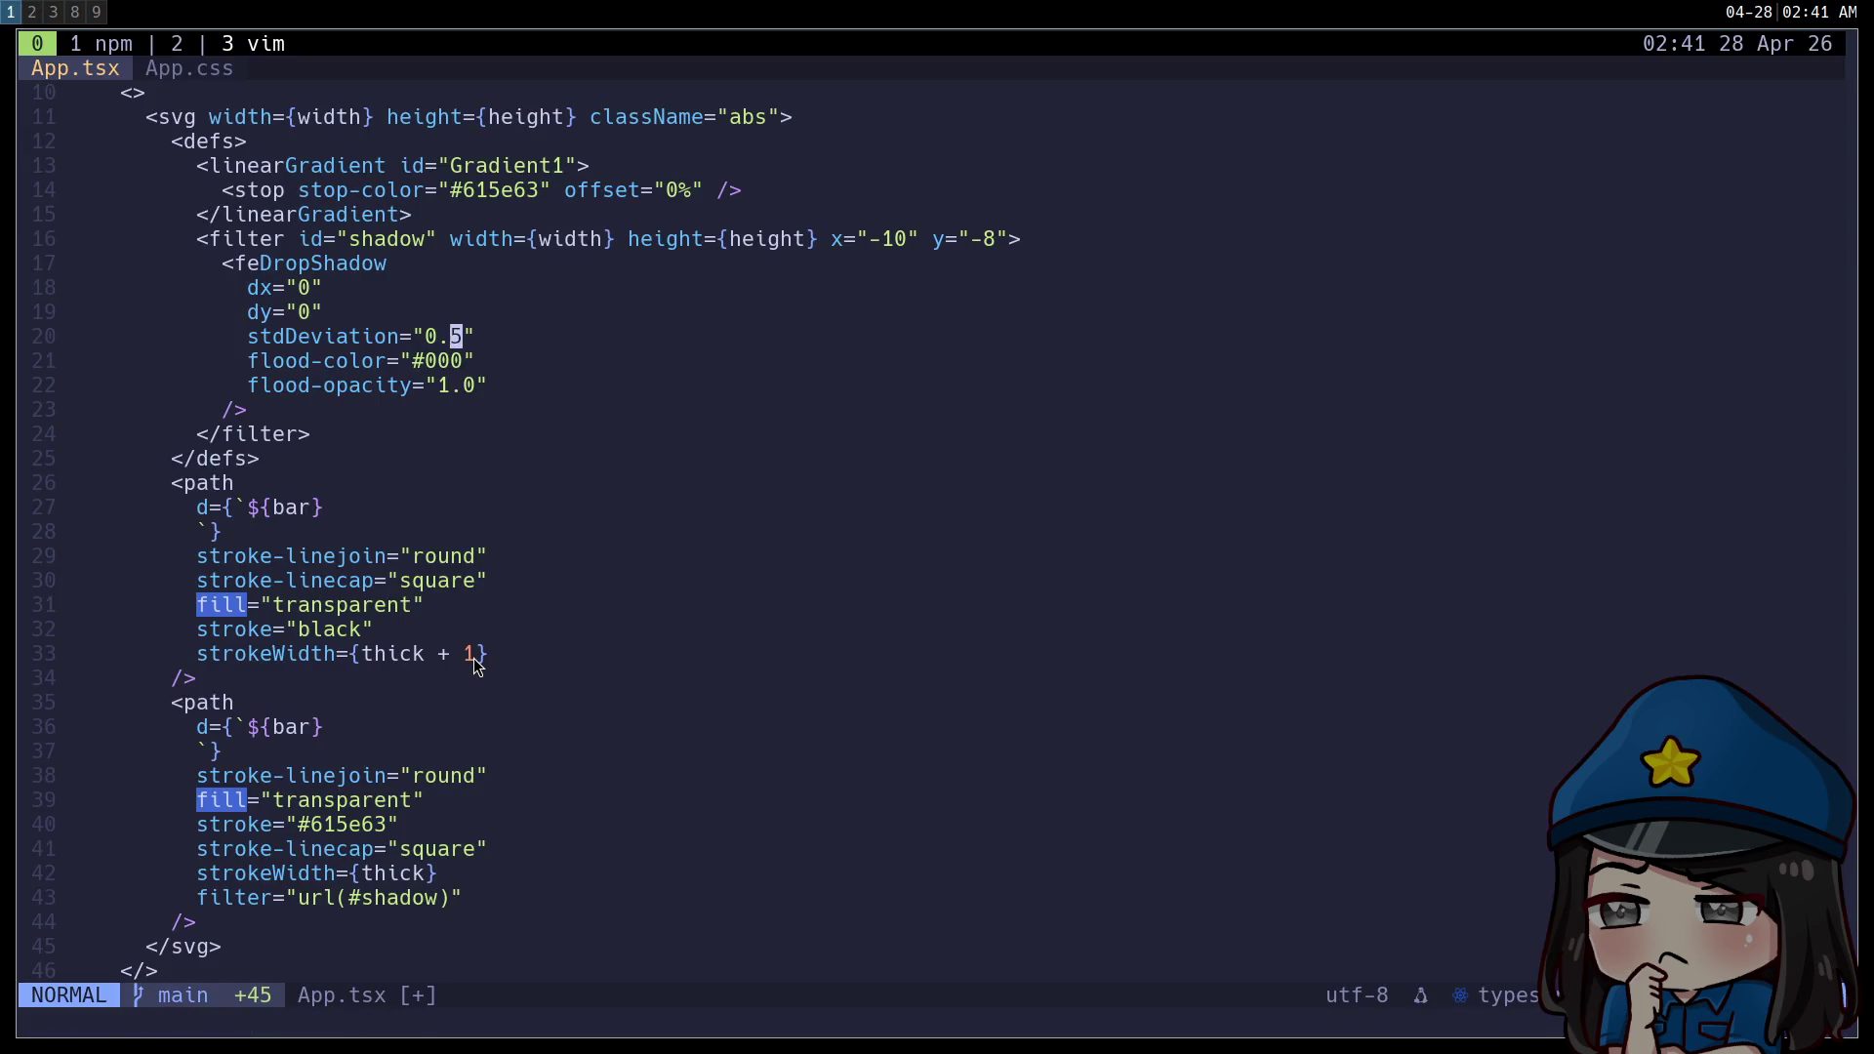
pyautogui.press('k')
pyautogui.press('h')
pyautogui.press('r')
pyautogui.press('2')
pyautogui.press('super+3')
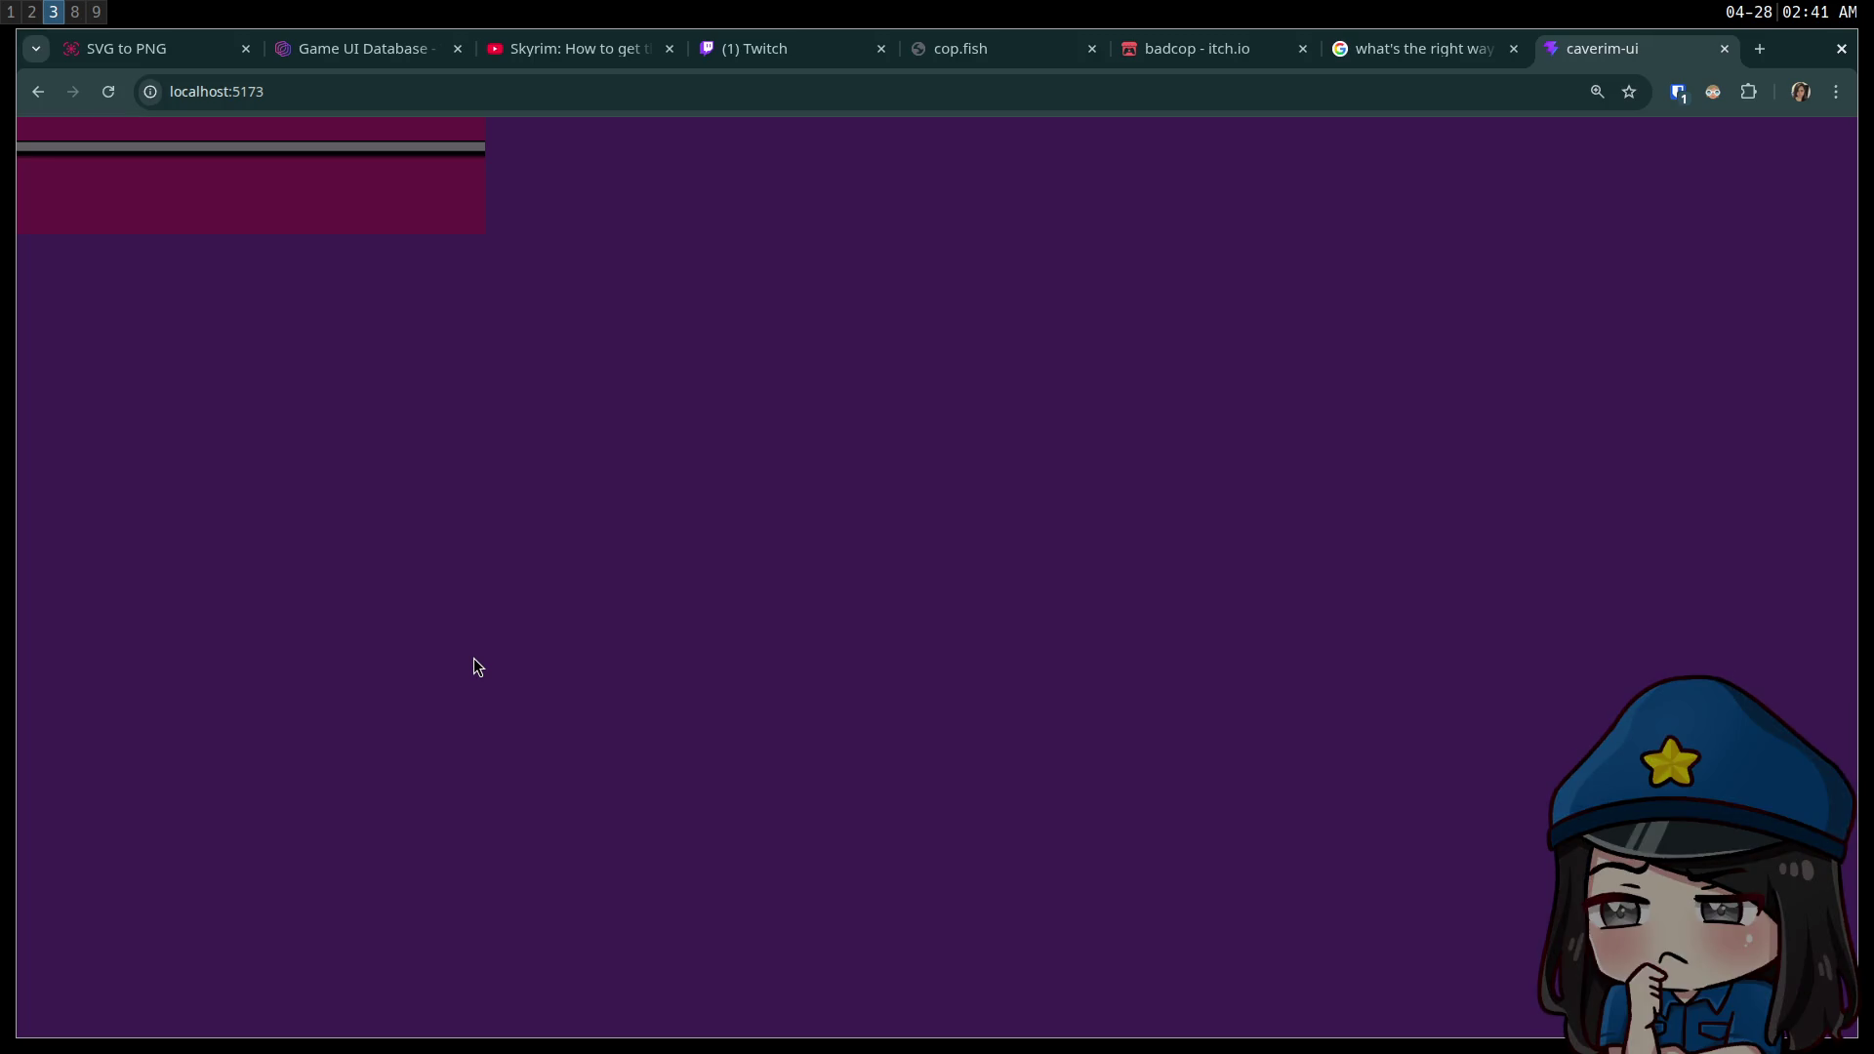
pyautogui.press('super+1')
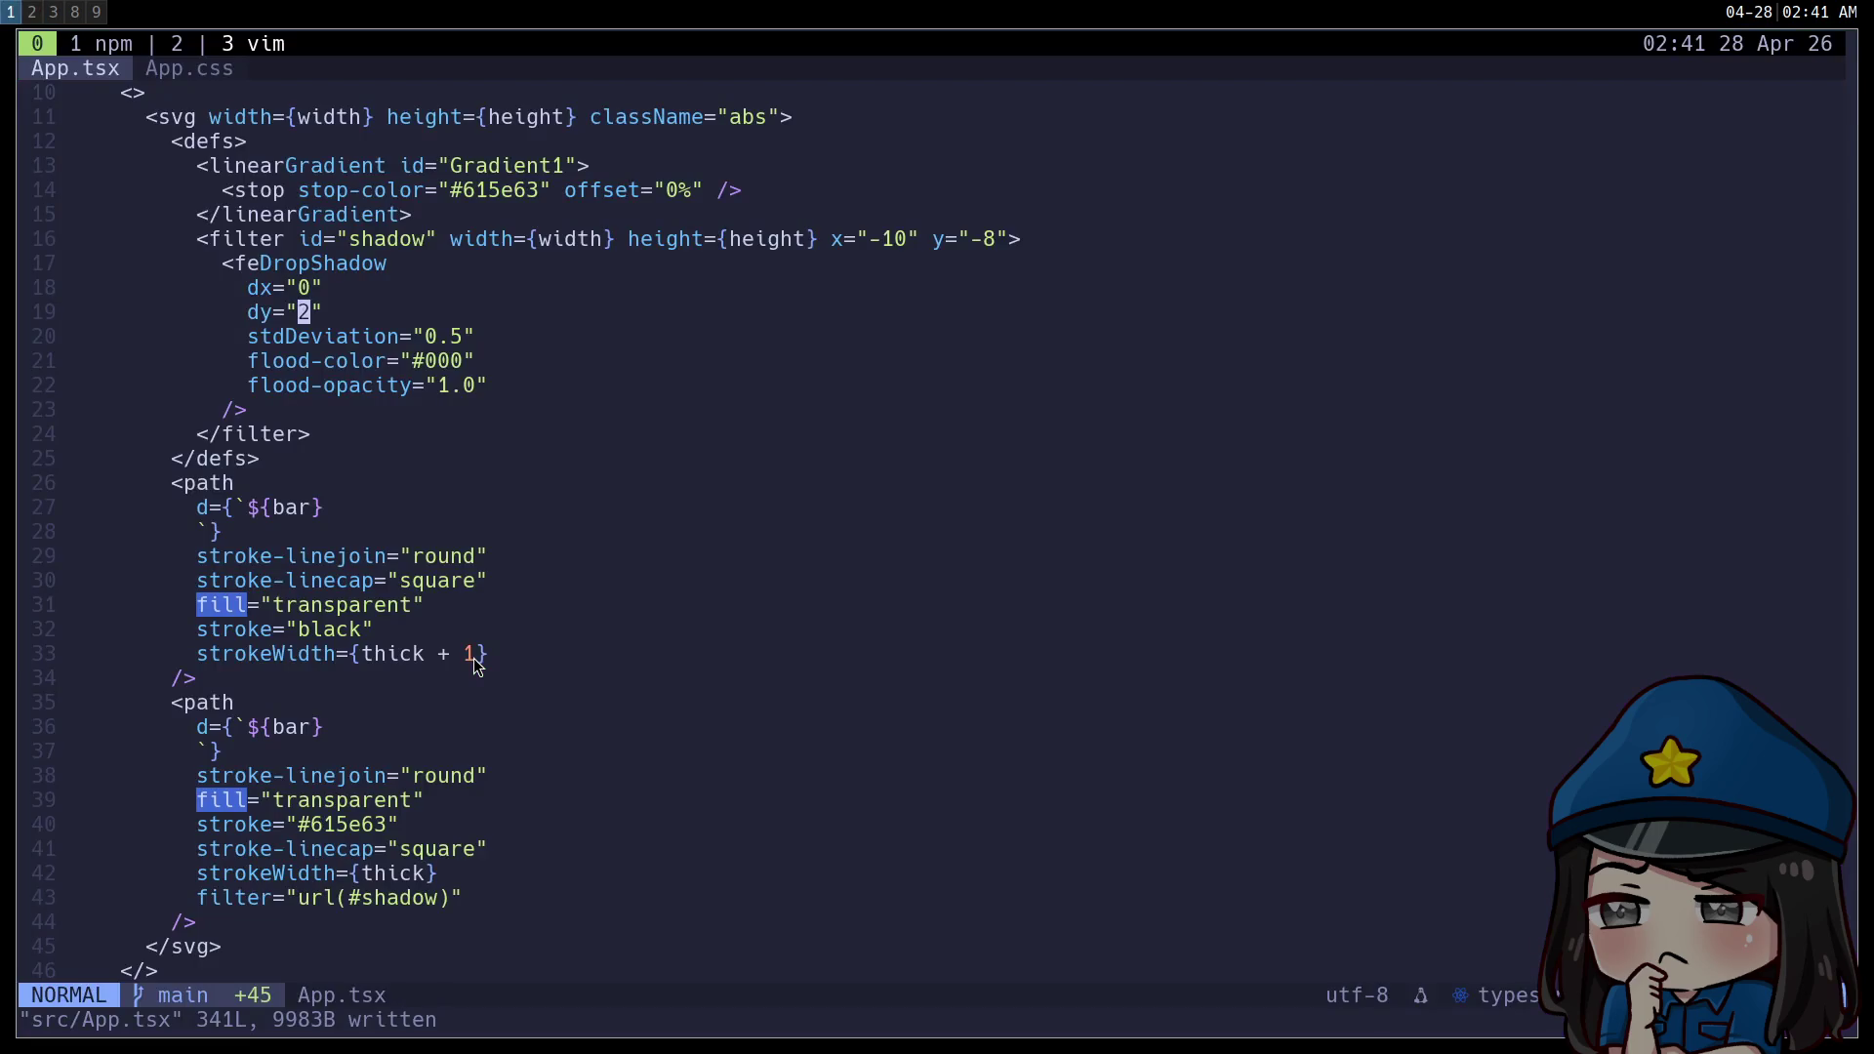
pyautogui.press('super+3')
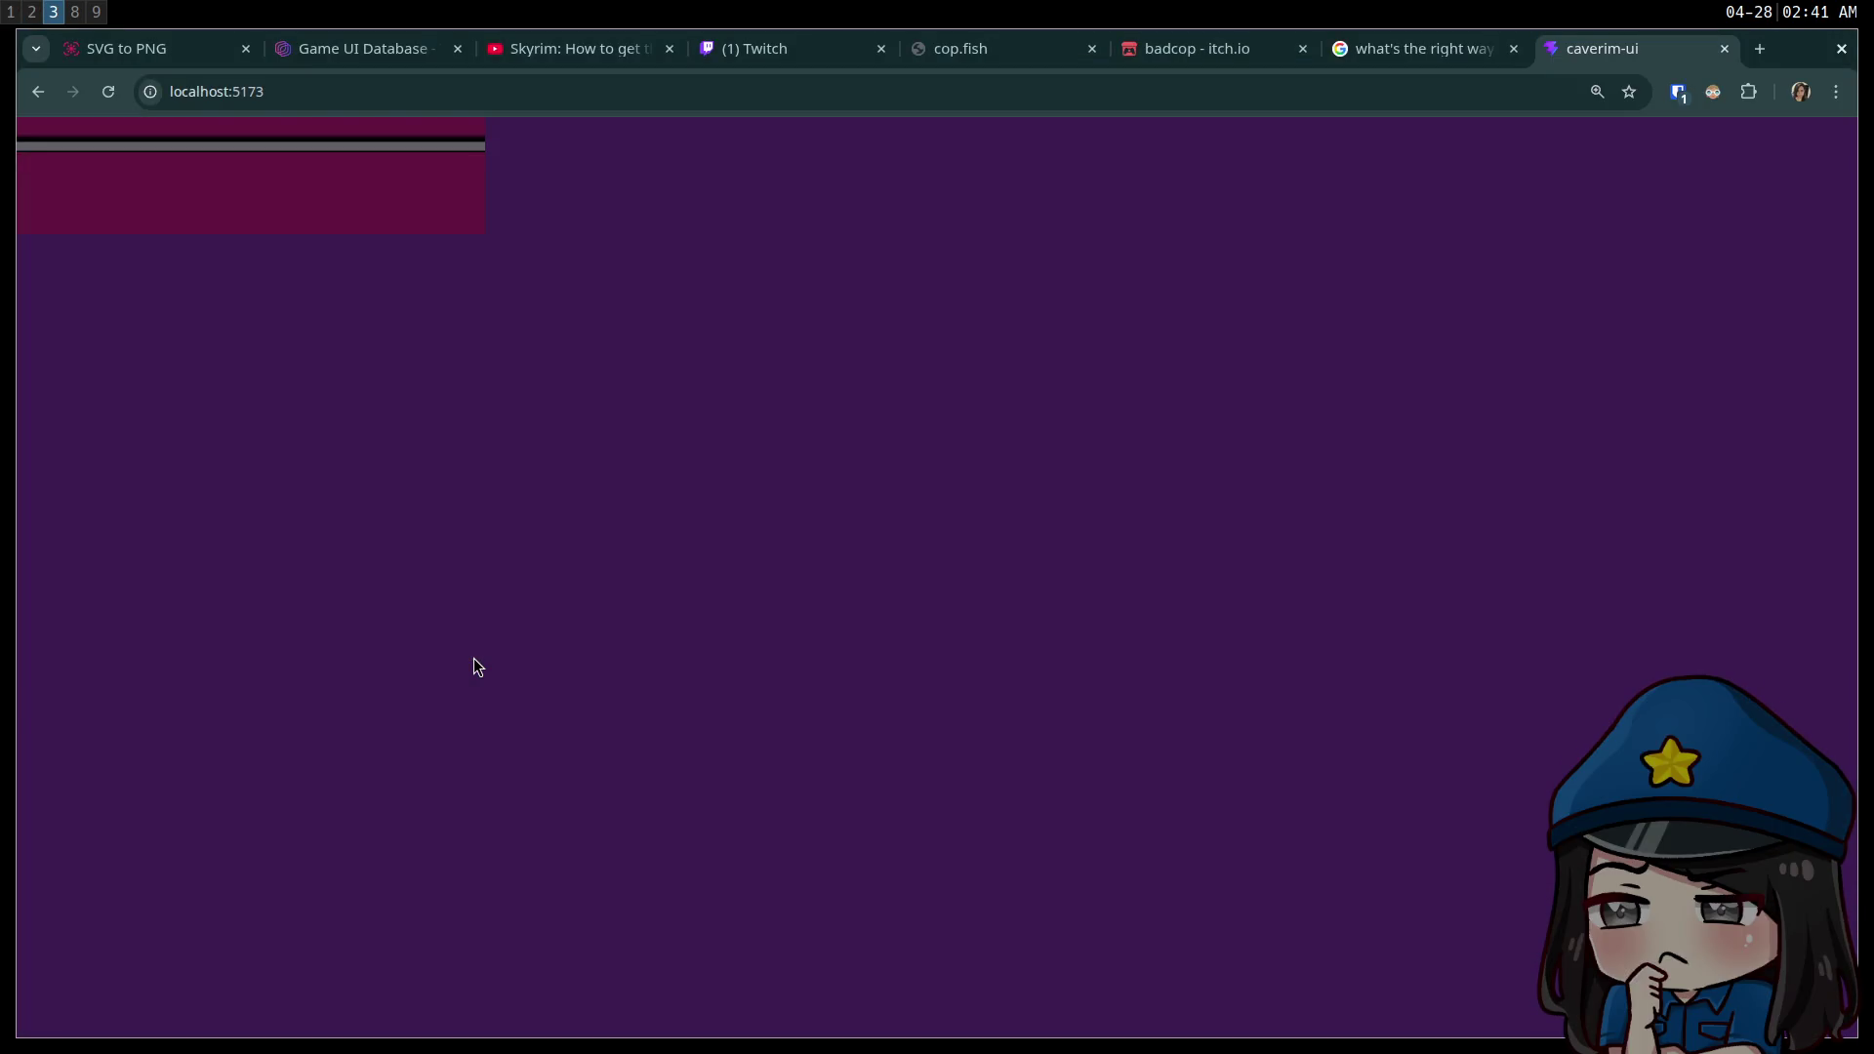
# - Lower the shadow's flood-opacity to 0.2, save and check it in the browser
pyautogui.press('super+1')
pyautogui.press('j')
pyautogui.press('j')
pyautogui.press('j')
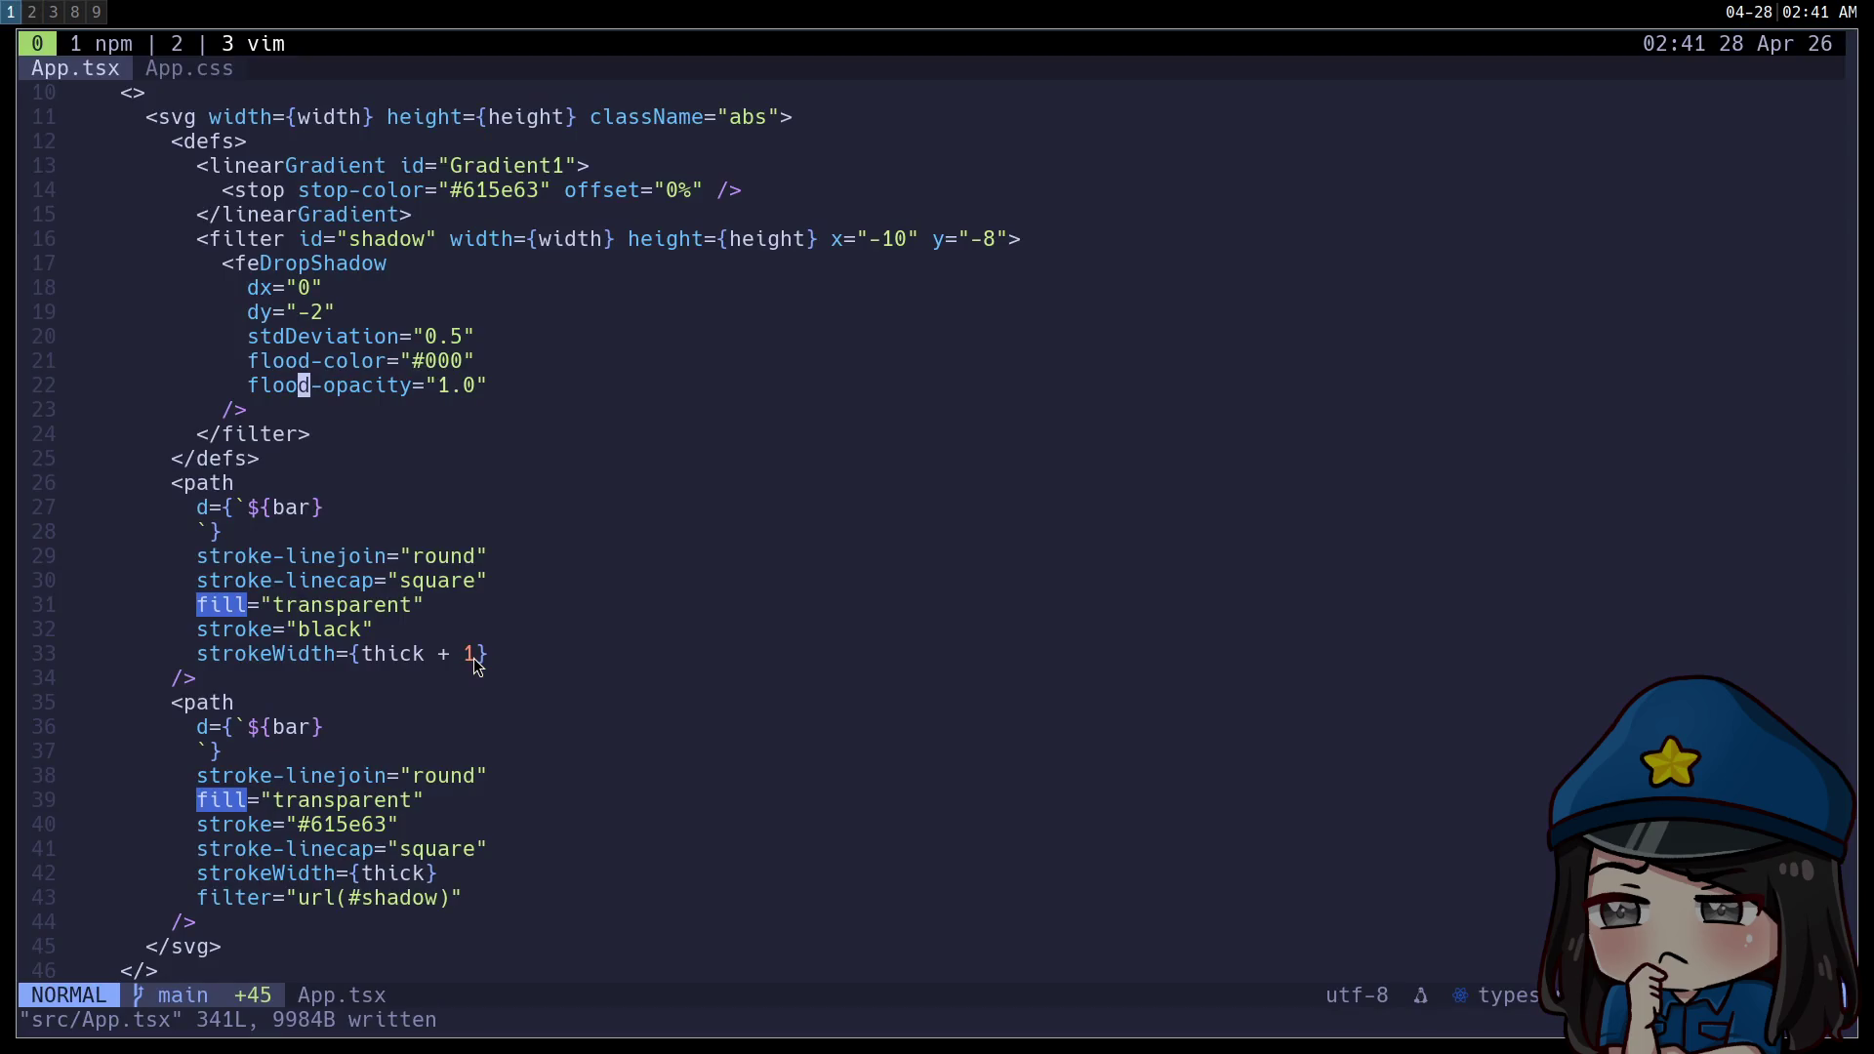
pyautogui.press('A')
pyautogui.press('Escape')
pyautogui.press('h')
pyautogui.press('h')
pyautogui.press('h')
pyautogui.press('x')
pyautogui.press('i')
pyautogui.press('Escape')
pyautogui.write('a0')
pyautogui.press('Right')
pyautogui.press('Delete')
pyautogui.write('2')
pyautogui.press('Escape')
pyautogui.write(':w')
pyautogui.press('Return')
pyautogui.press('super+3')
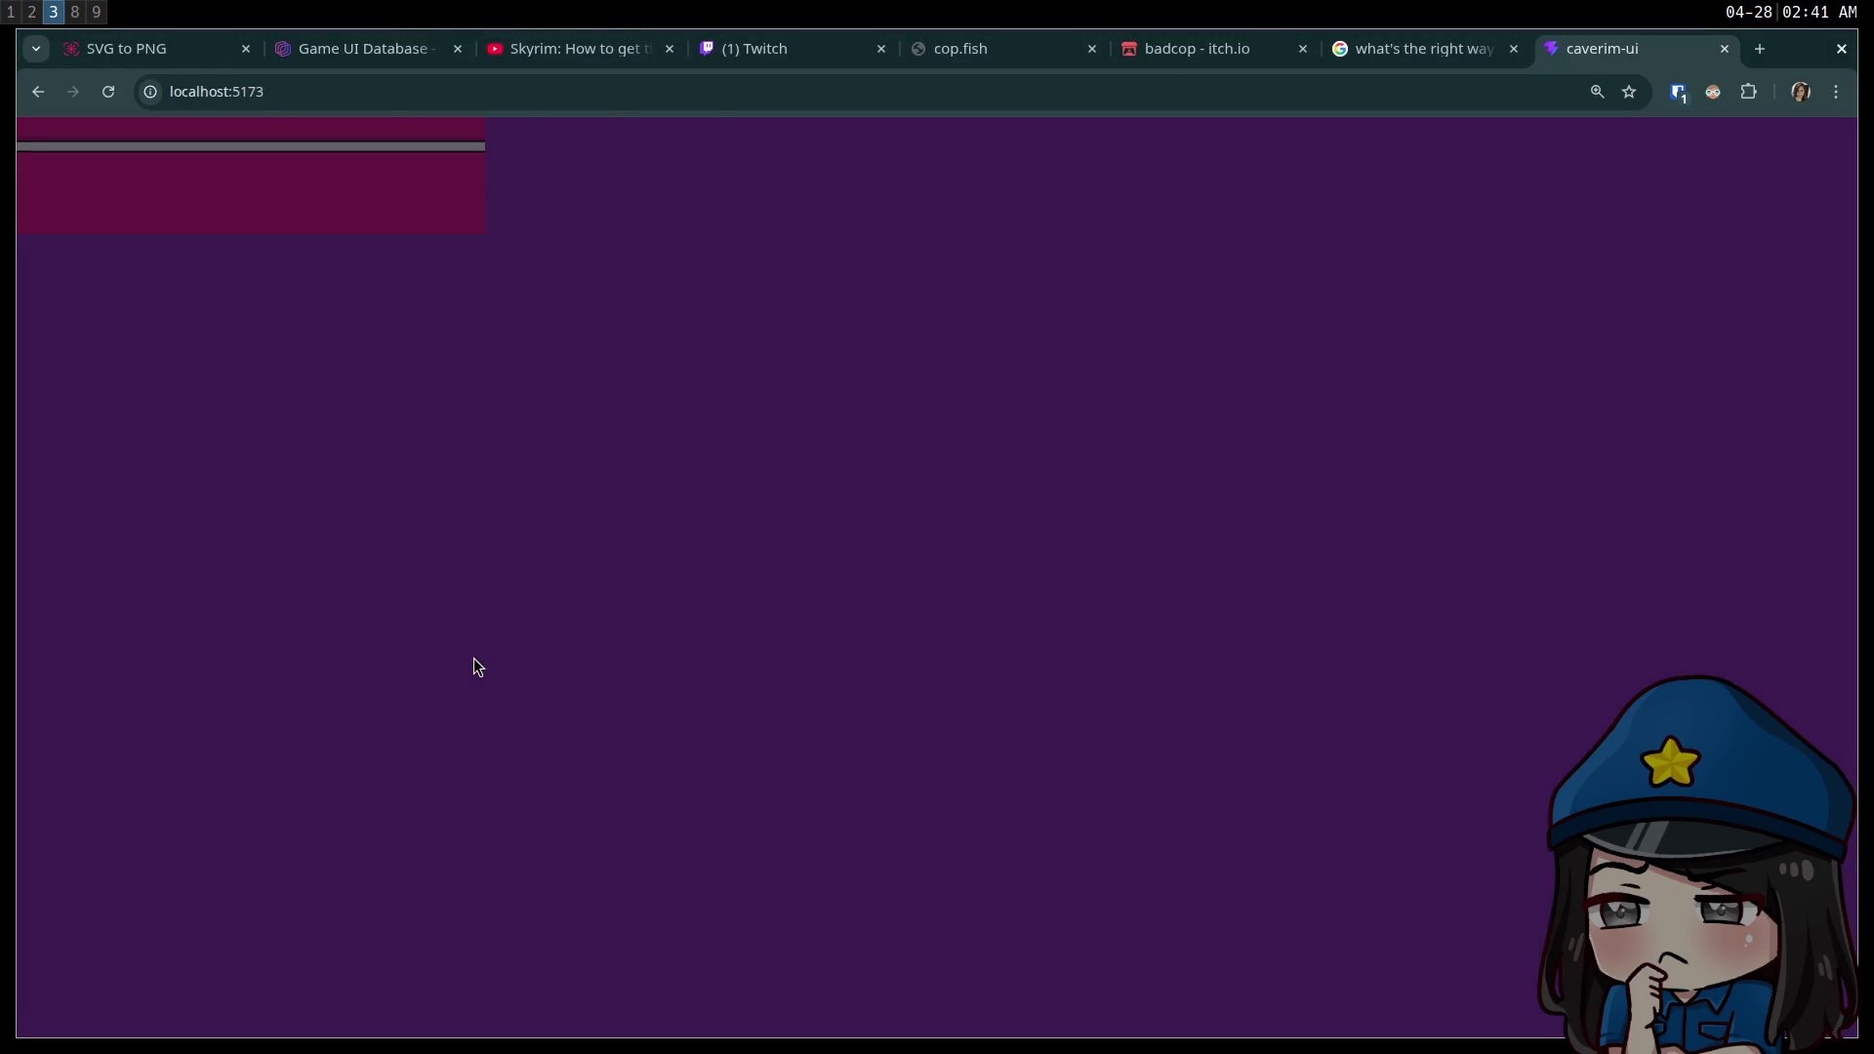
pyautogui.press('super+1')
# - Lower flood-opacity further to 0.1 and compare the lighter shadow
pyautogui.press('r')
pyautogui.press('1')
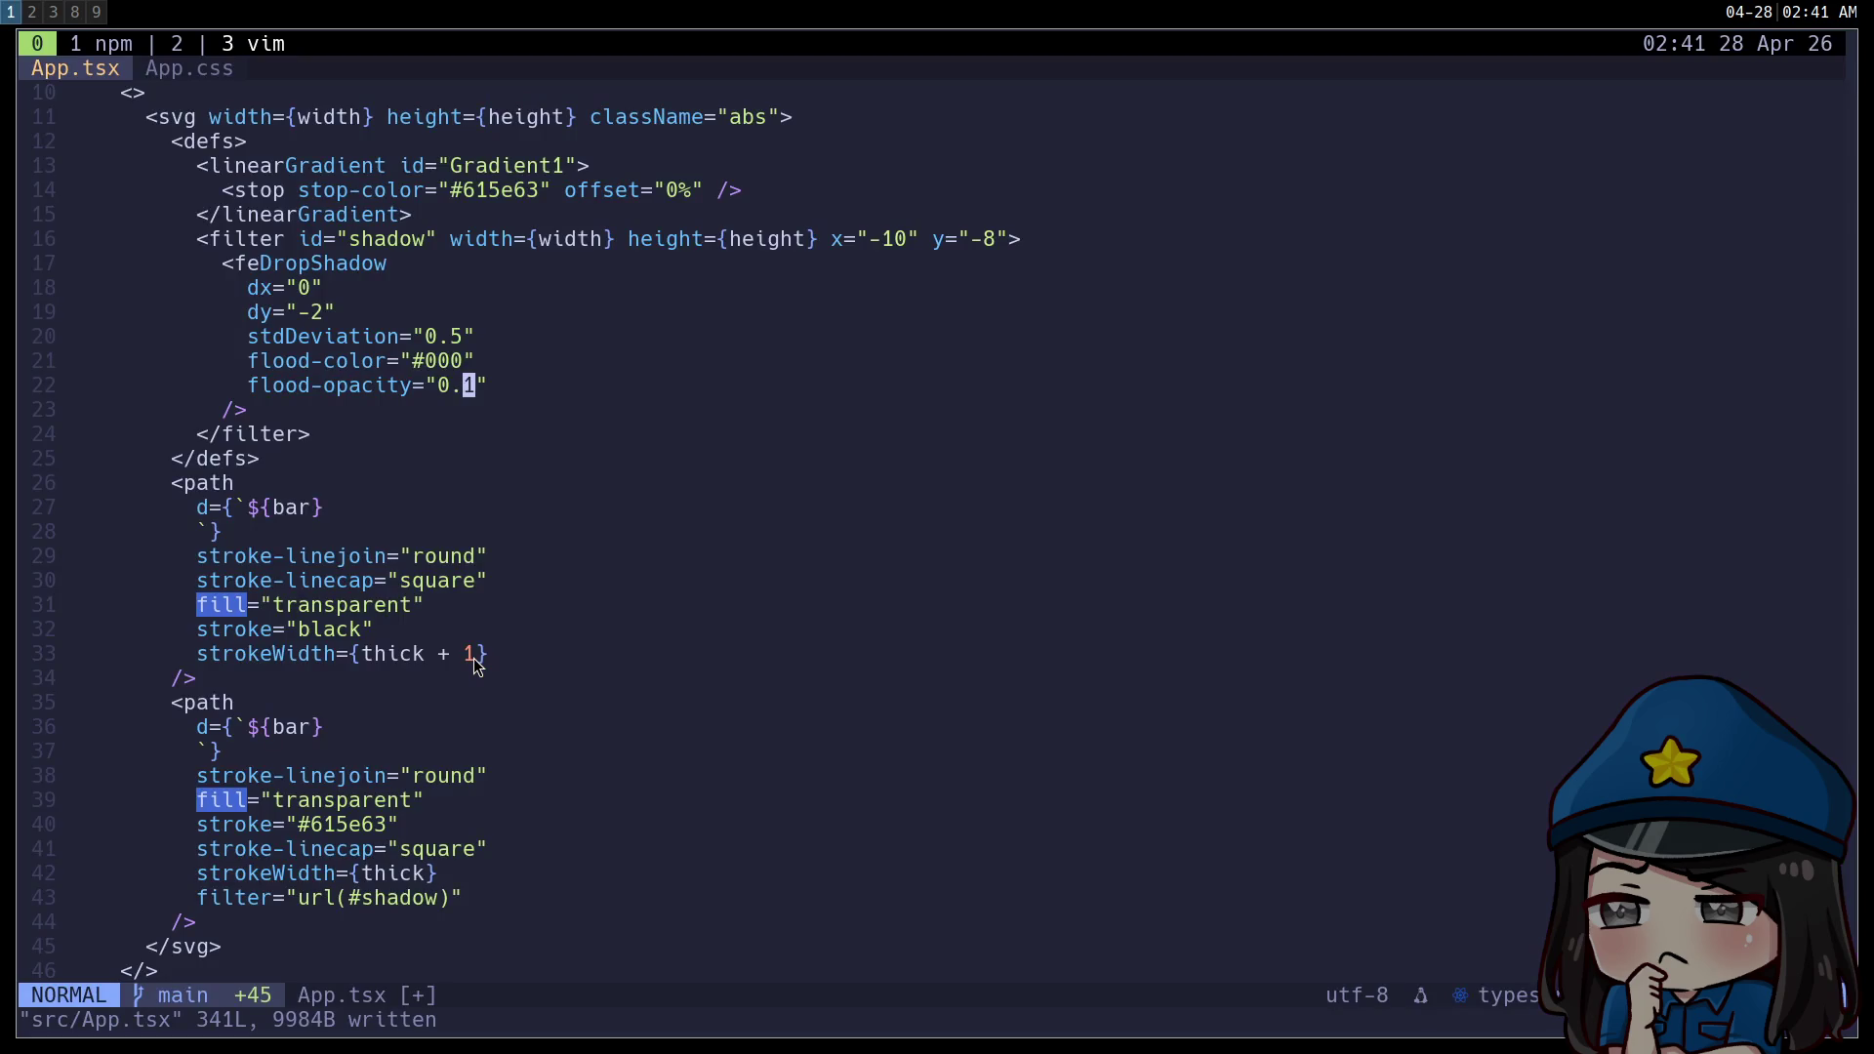
pyautogui.press('k')
pyautogui.press('k')
pyautogui.press('h')
pyautogui.press('super+3')
pyautogui.press('super+1')
pyautogui.press('super+3')
pyautogui.press('super+1')
# - Set stdDeviation to 1.0 and raise flood-opacity to 0.5, checking each in the browser
pyautogui.press('h')
pyautogui.press('h')
pyautogui.press('c')
pyautogui.press('t')
pyautogui.press('"')
pyautogui.write('1.0')
pyautogui.press('Escape')
pyautogui.press('super+3')
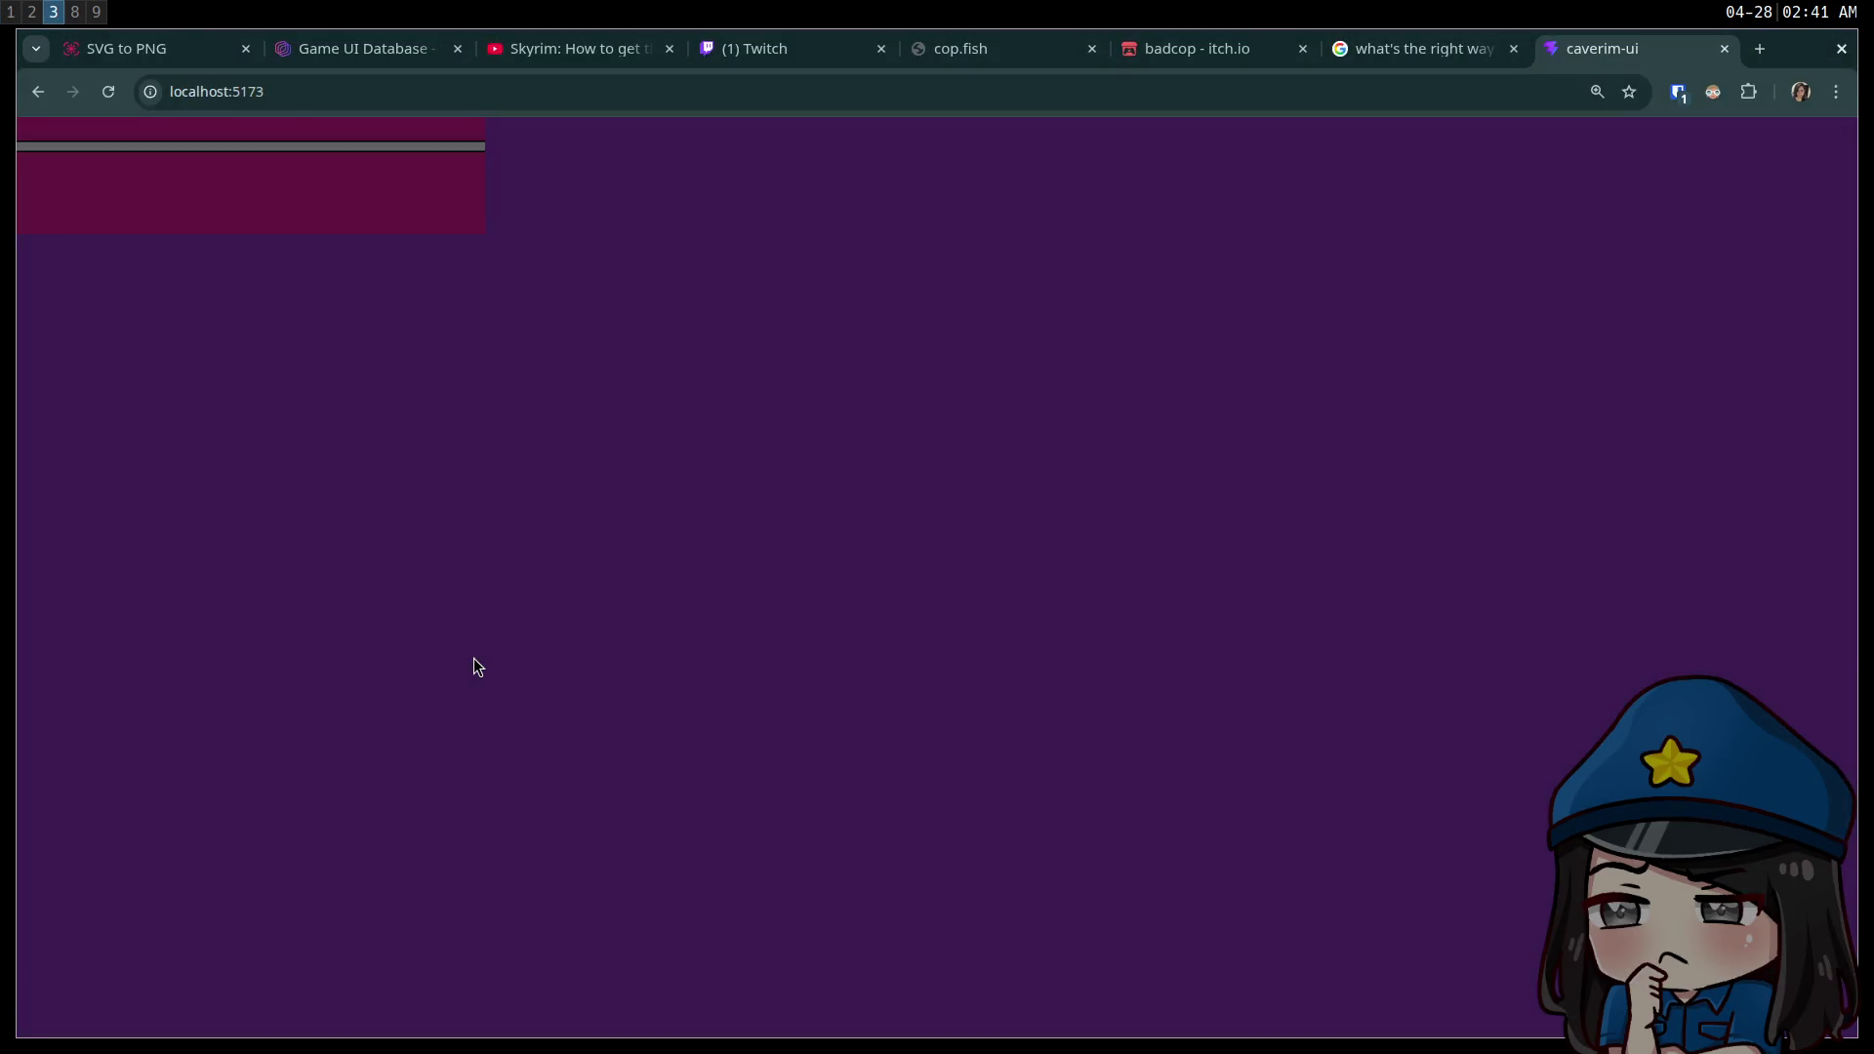
pyautogui.press('super+1')
pyautogui.press('j')
pyautogui.press('j')
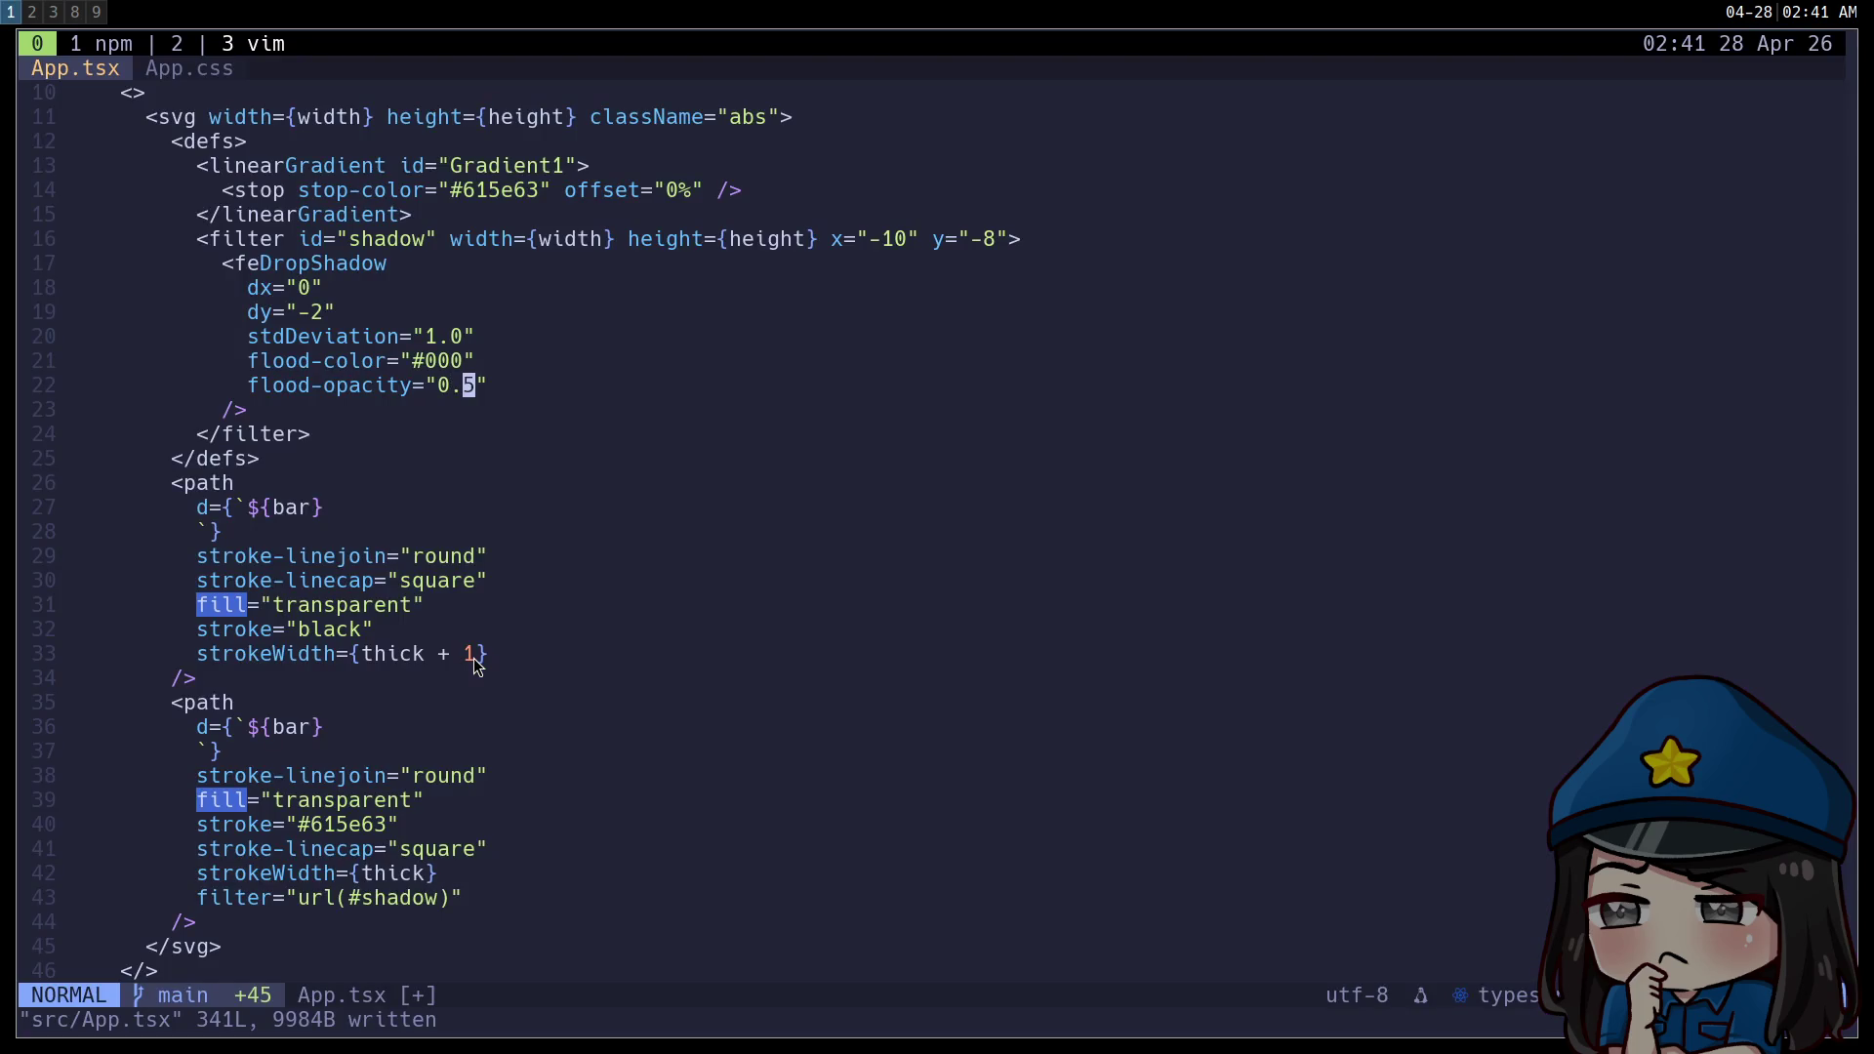
pyautogui.press('super+3')
pyautogui.press('super+1')
# - Decrement the shadow's dy with Ctrl-X down to 0 and preview the centred shadow
pyautogui.press('k')
pyautogui.press('k')
pyautogui.press('k')
pyautogui.hotkey('ctrl', 'x')
pyautogui.press('super+3')
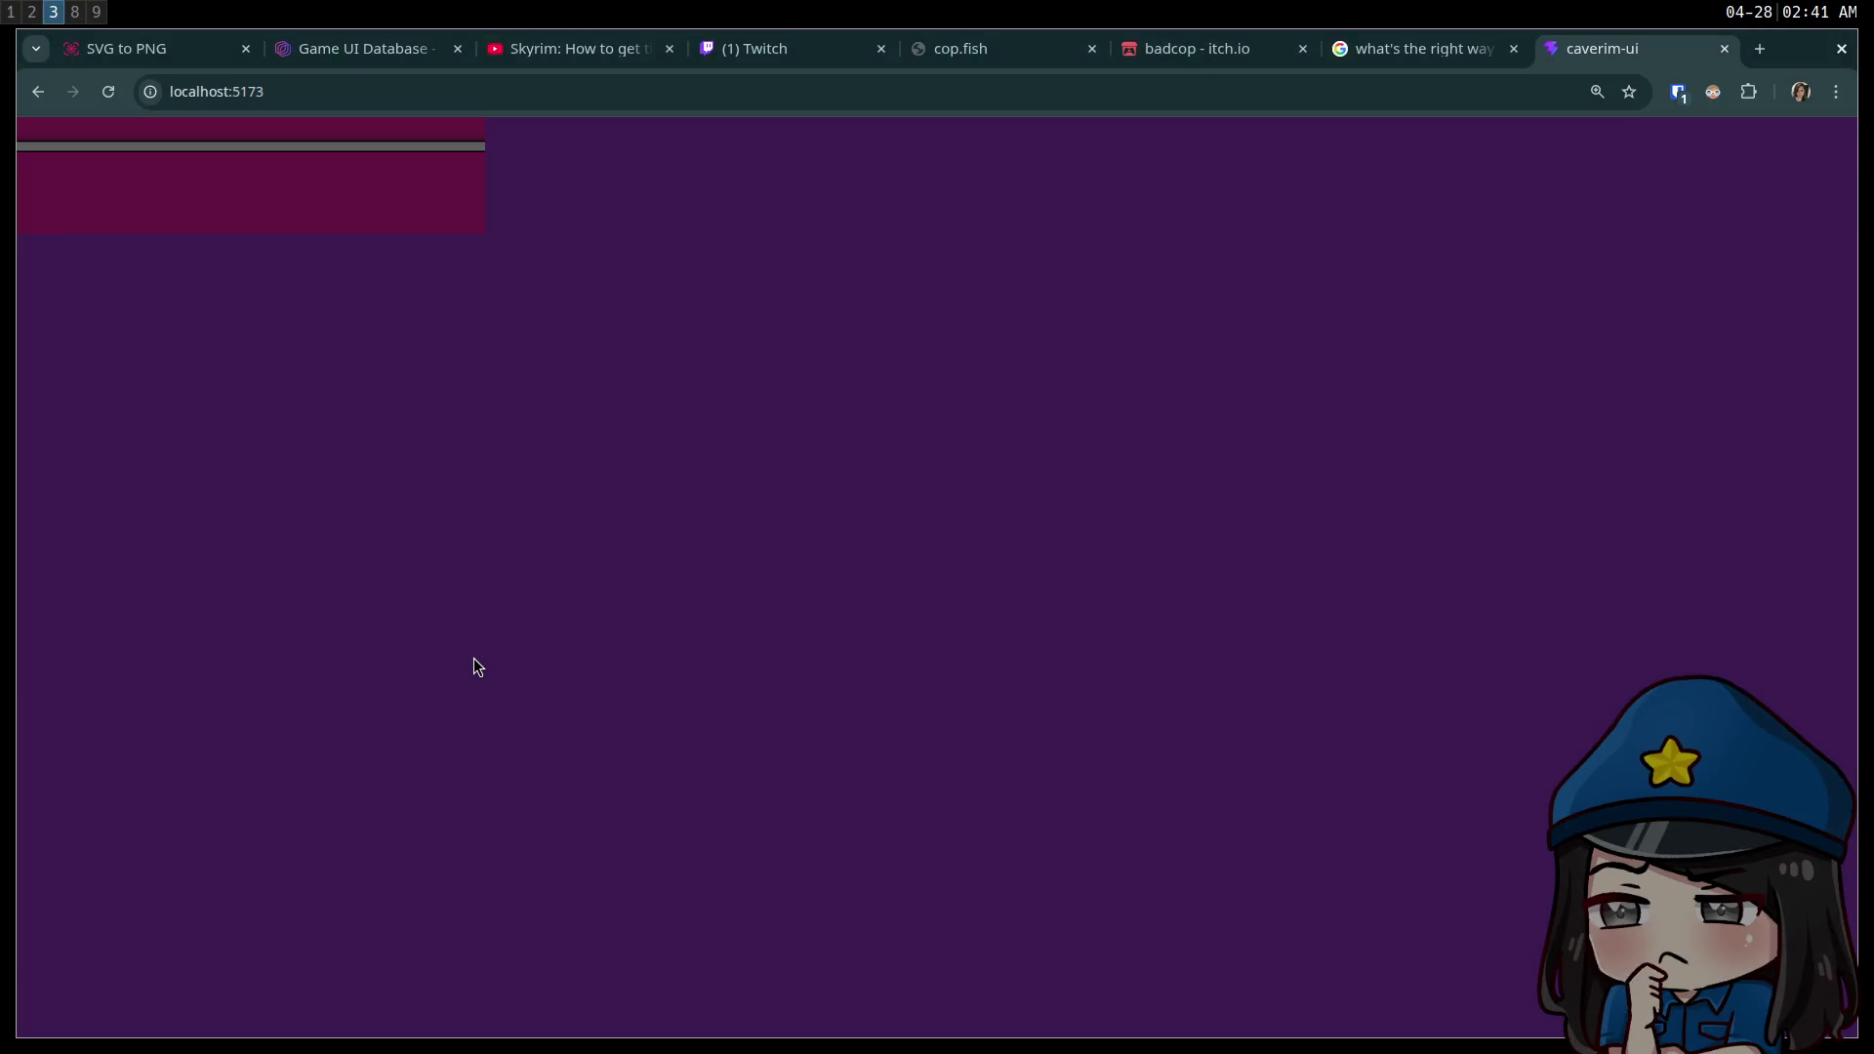
pyautogui.press('super+1')
pyautogui.hotkey('ctrl', 'x')
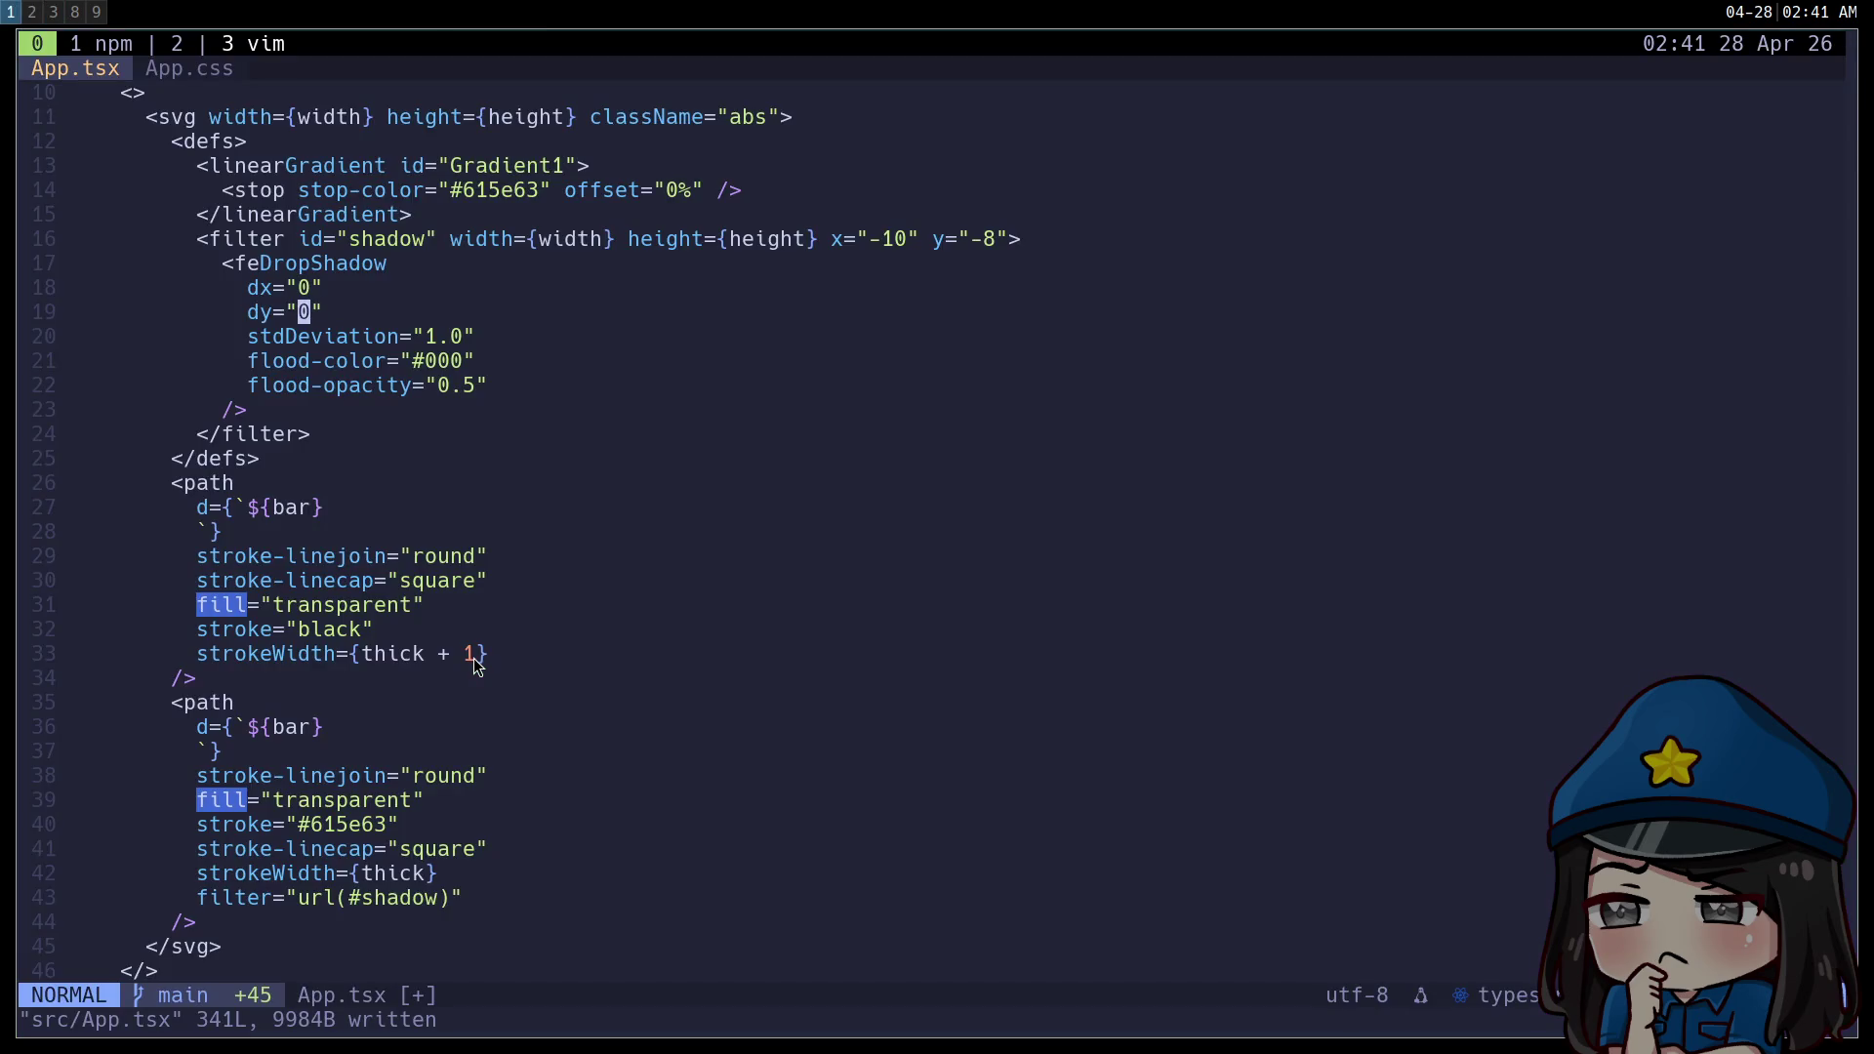
pyautogui.press('super+3')
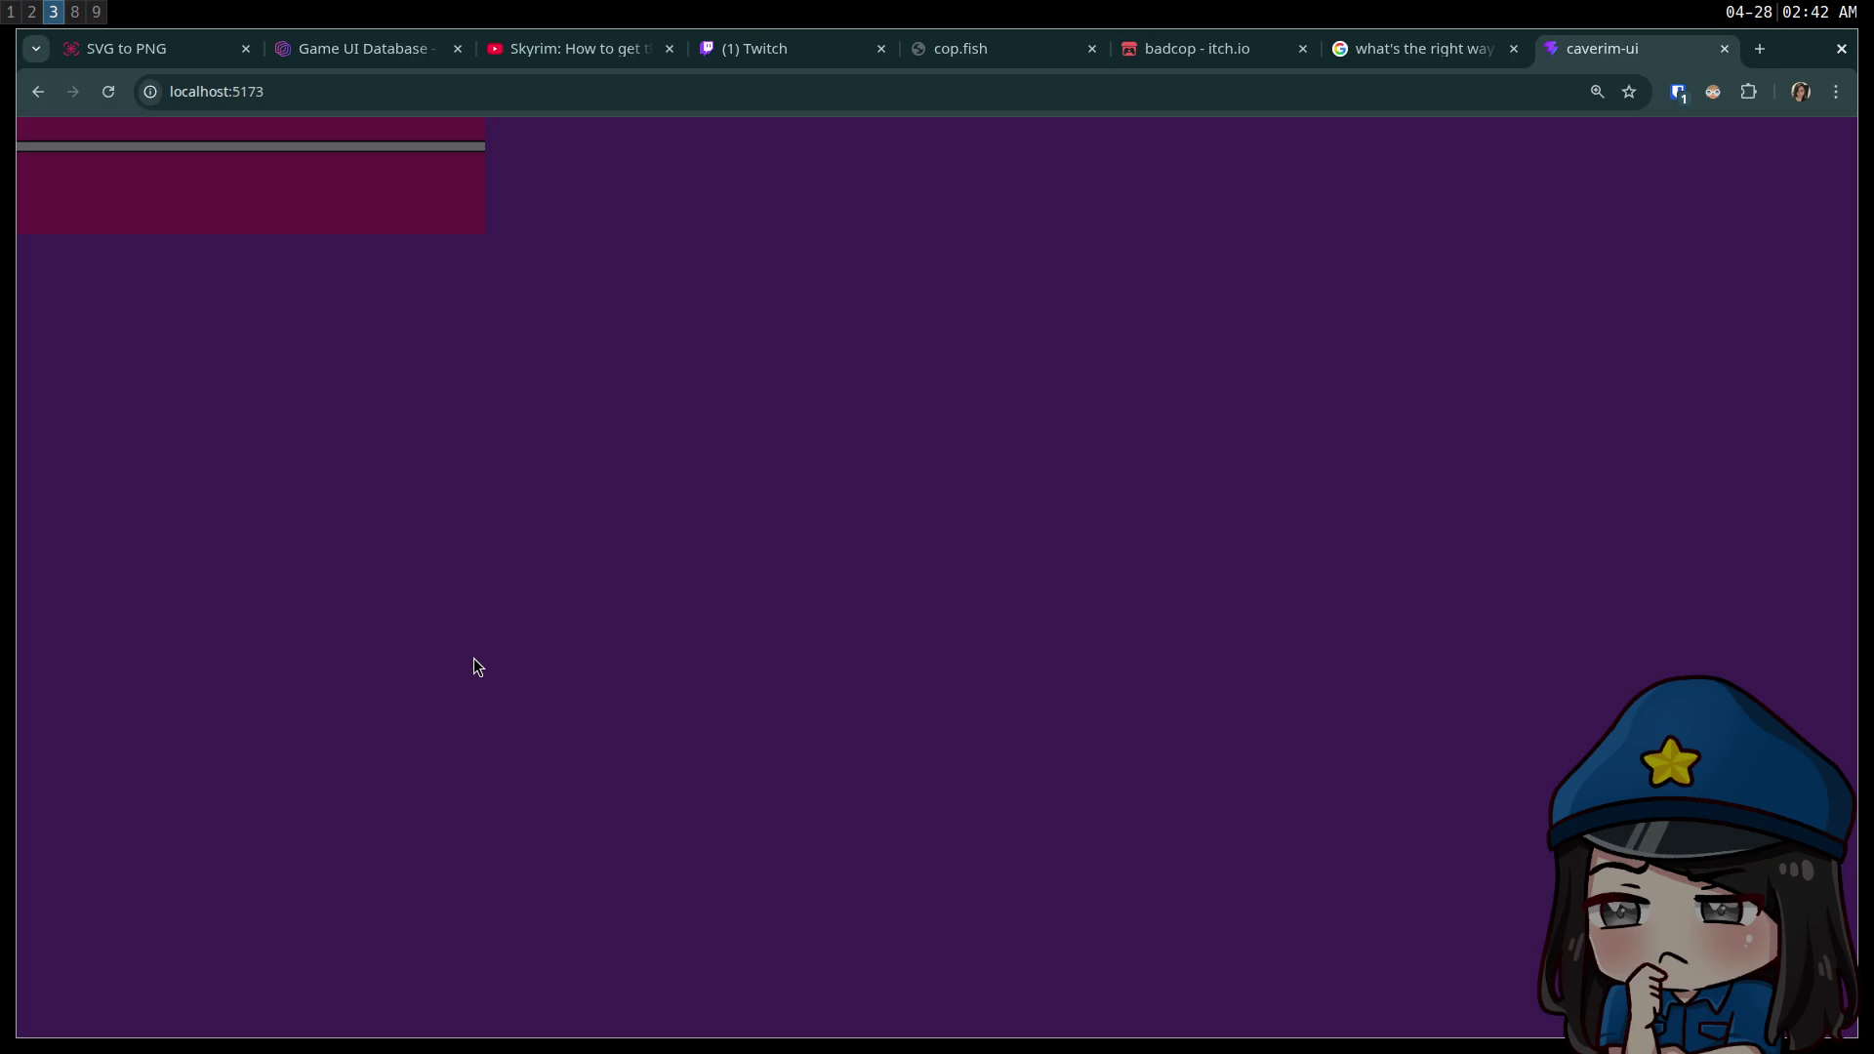
pyautogui.press('super+1')
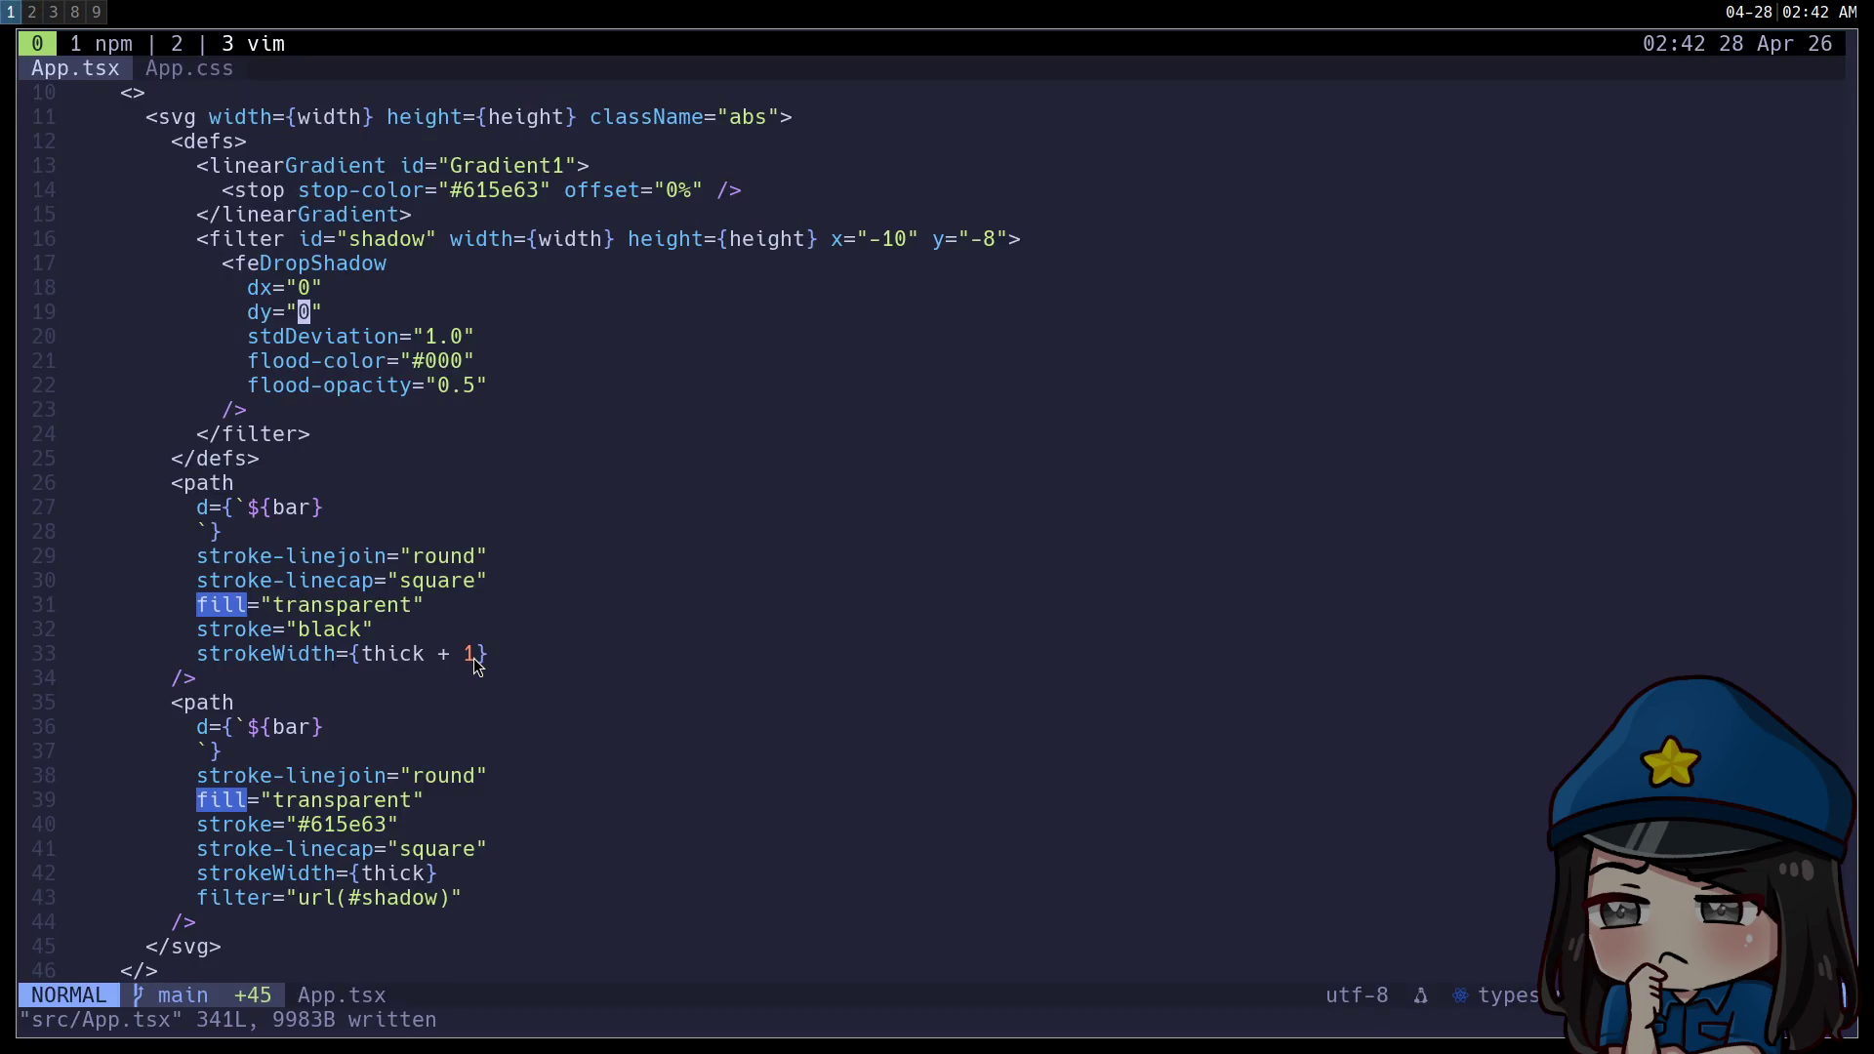
# - Change the SVG width constant from 160 to 40 and the height to 20, saving and previewing
pyautogui.press('g')
pyautogui.press('g')
pyautogui.press('j')
pyautogui.press('j')
pyautogui.press('j')
pyautogui.press('j')
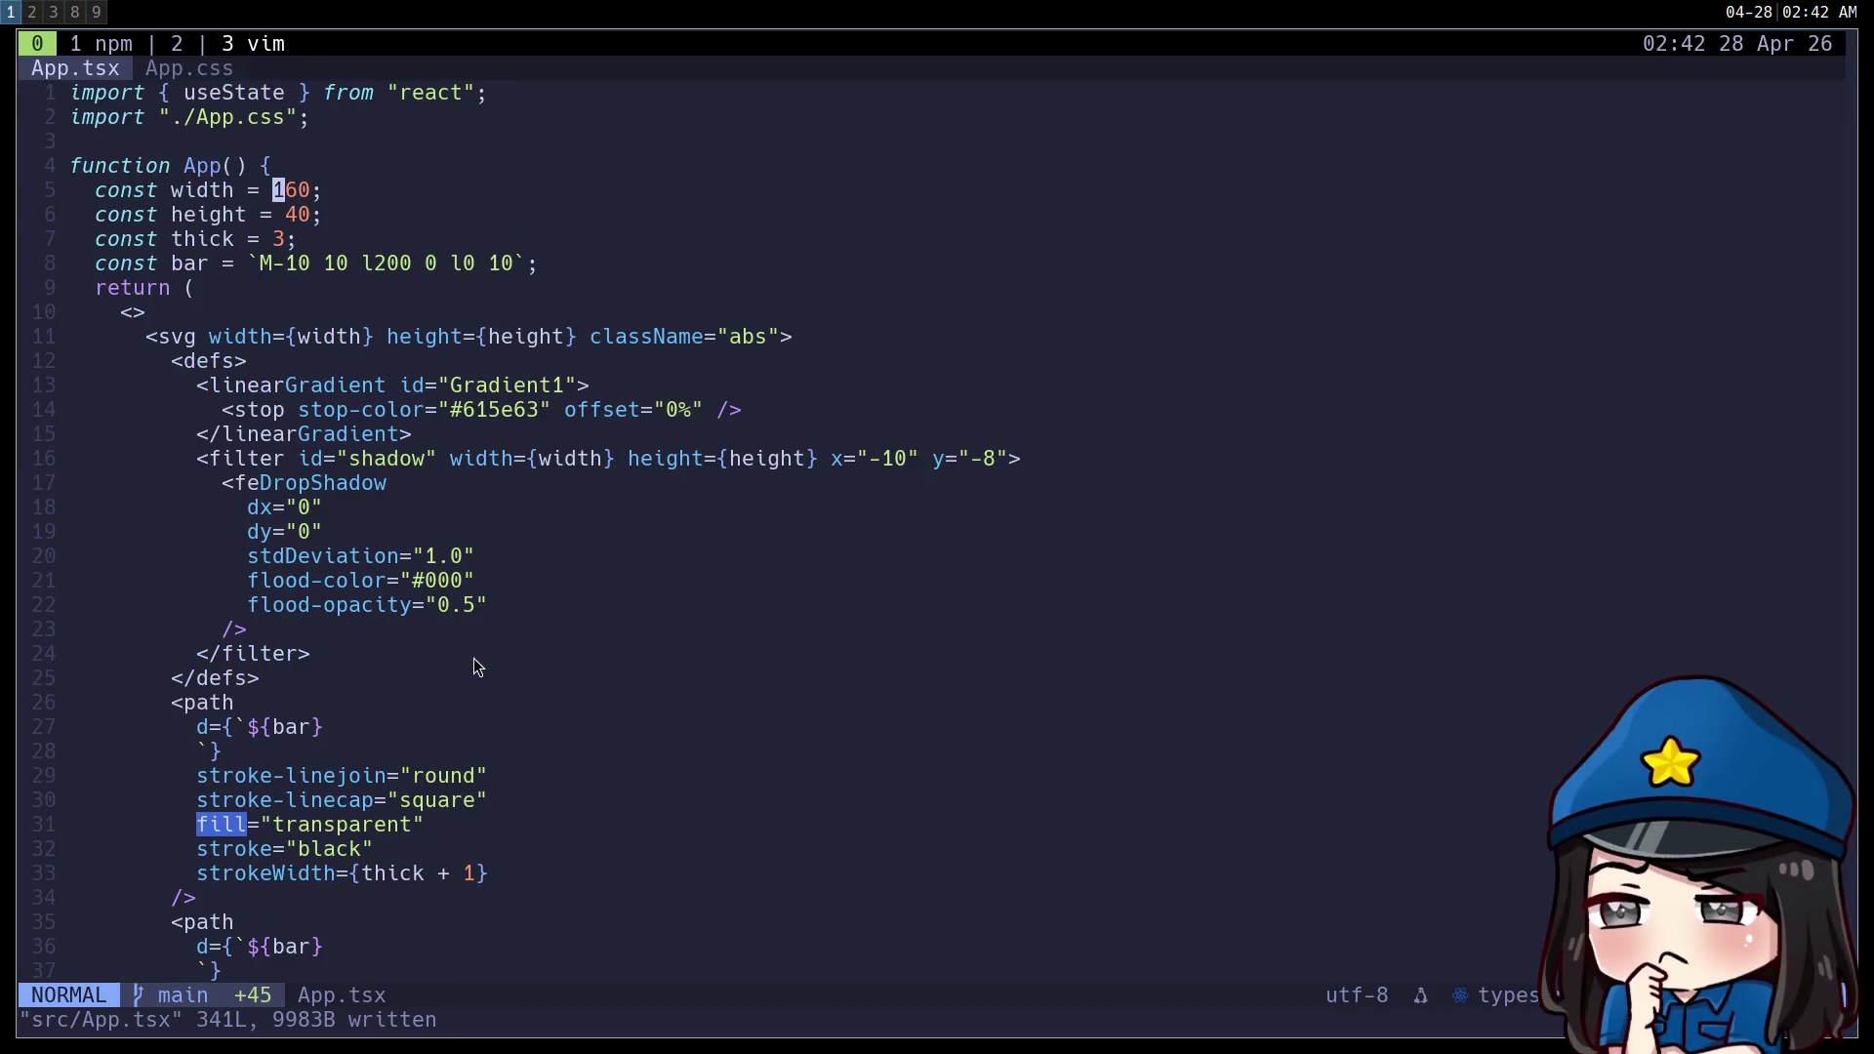
pyautogui.write('dbi4')
pyautogui.press('Escape')
pyautogui.write(':w')
pyautogui.press('Return')
pyautogui.press('super+3')
pyautogui.press('super+1')
pyautogui.press('j')
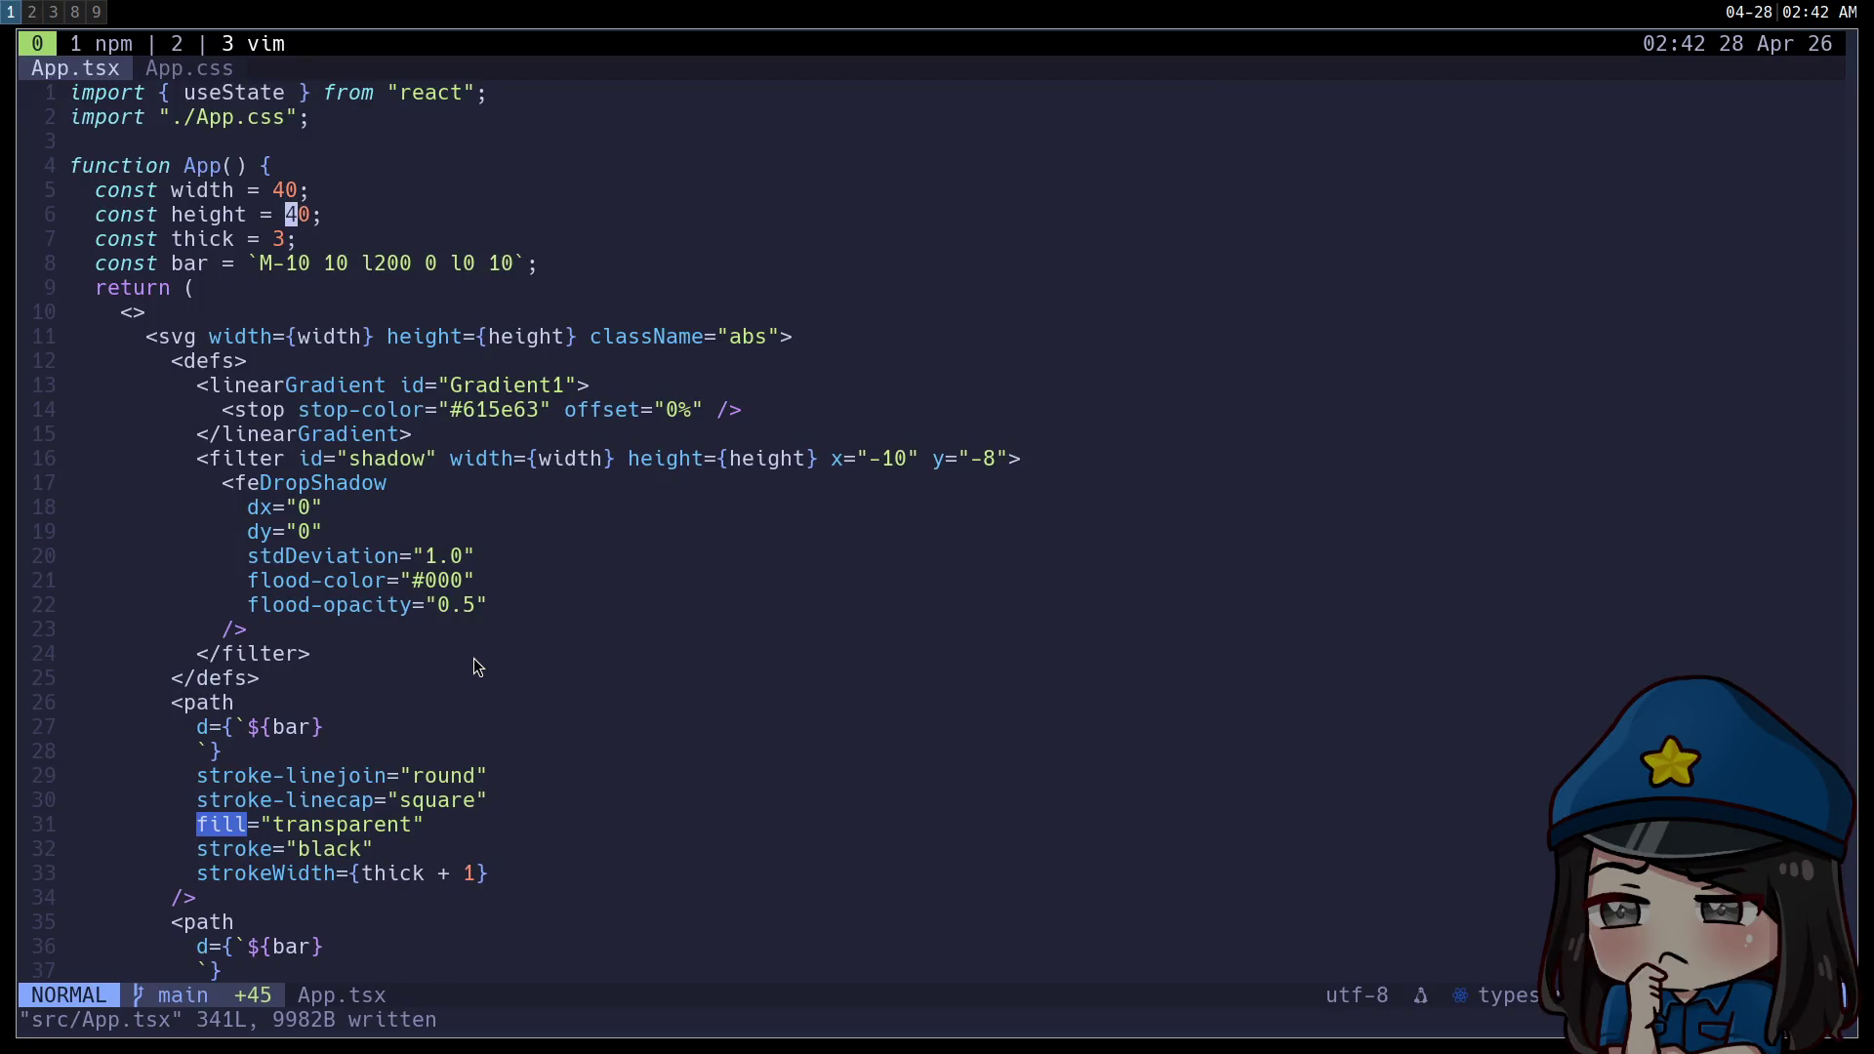
pyautogui.write('2')
pyautogui.press('super+3')
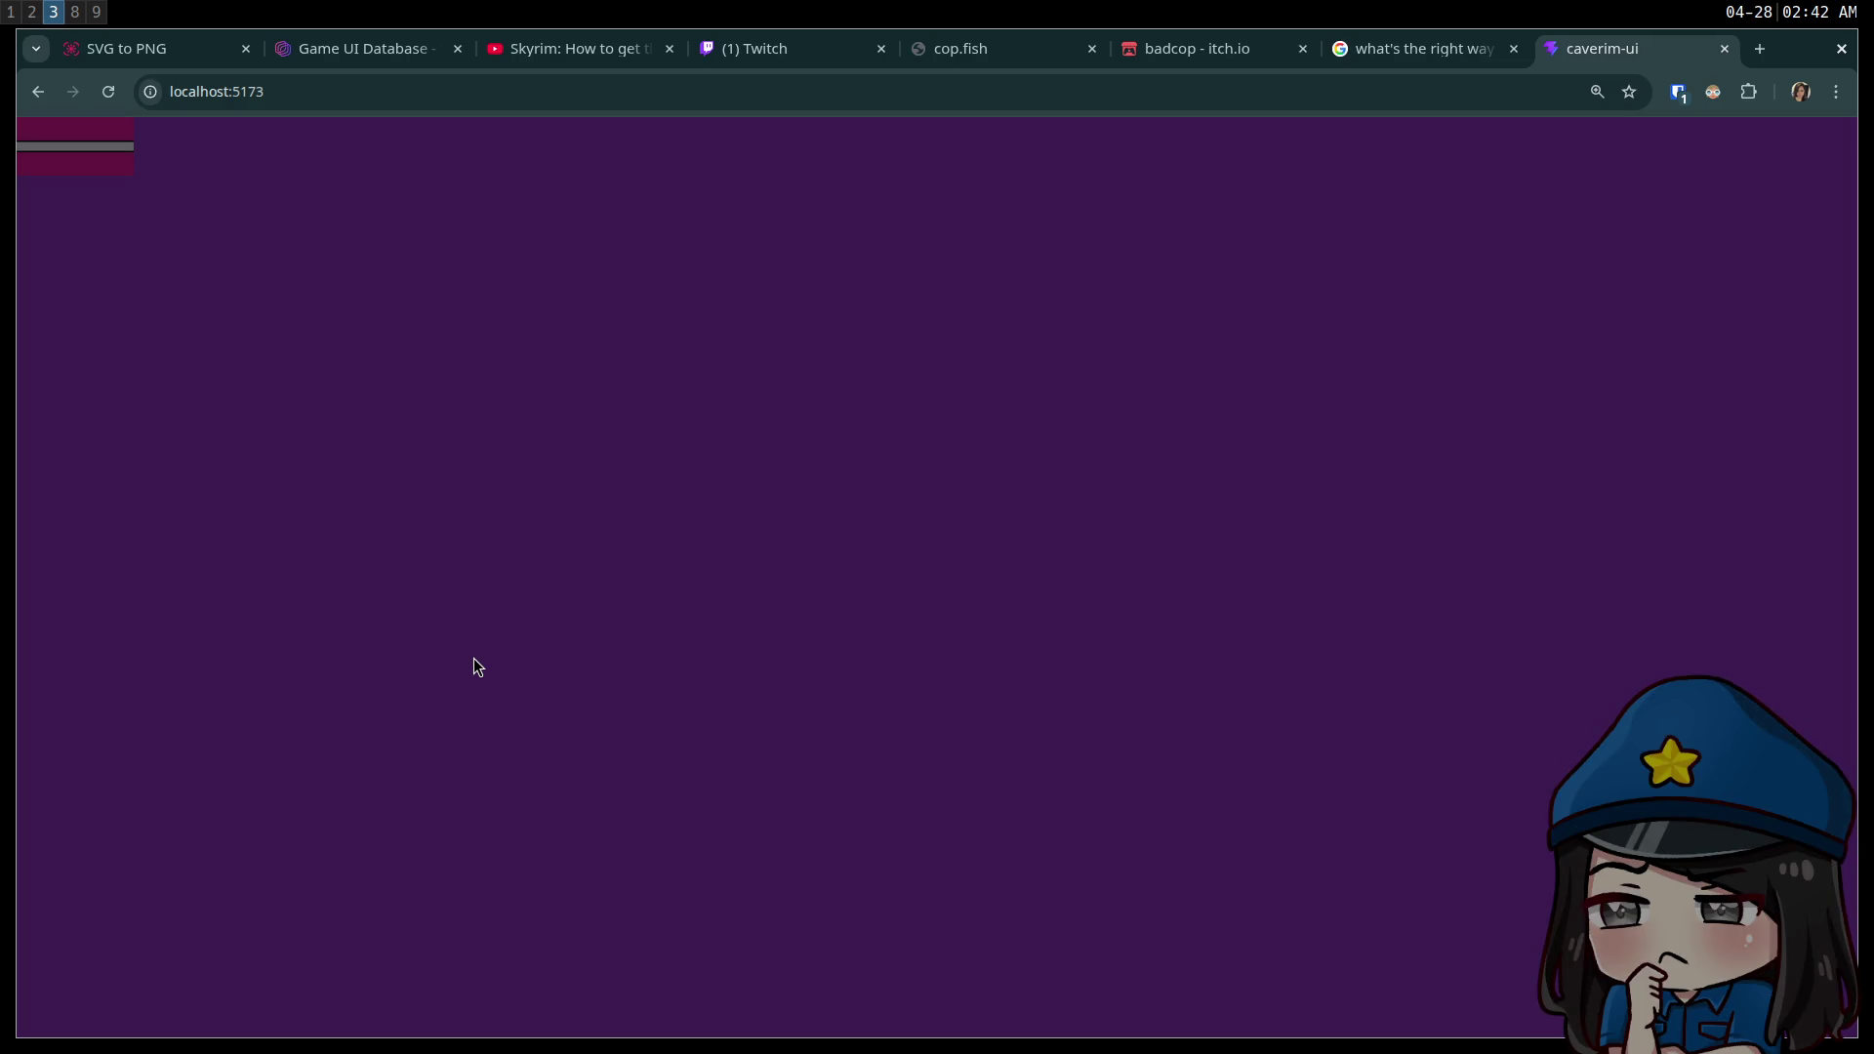
pyautogui.press('super+1')
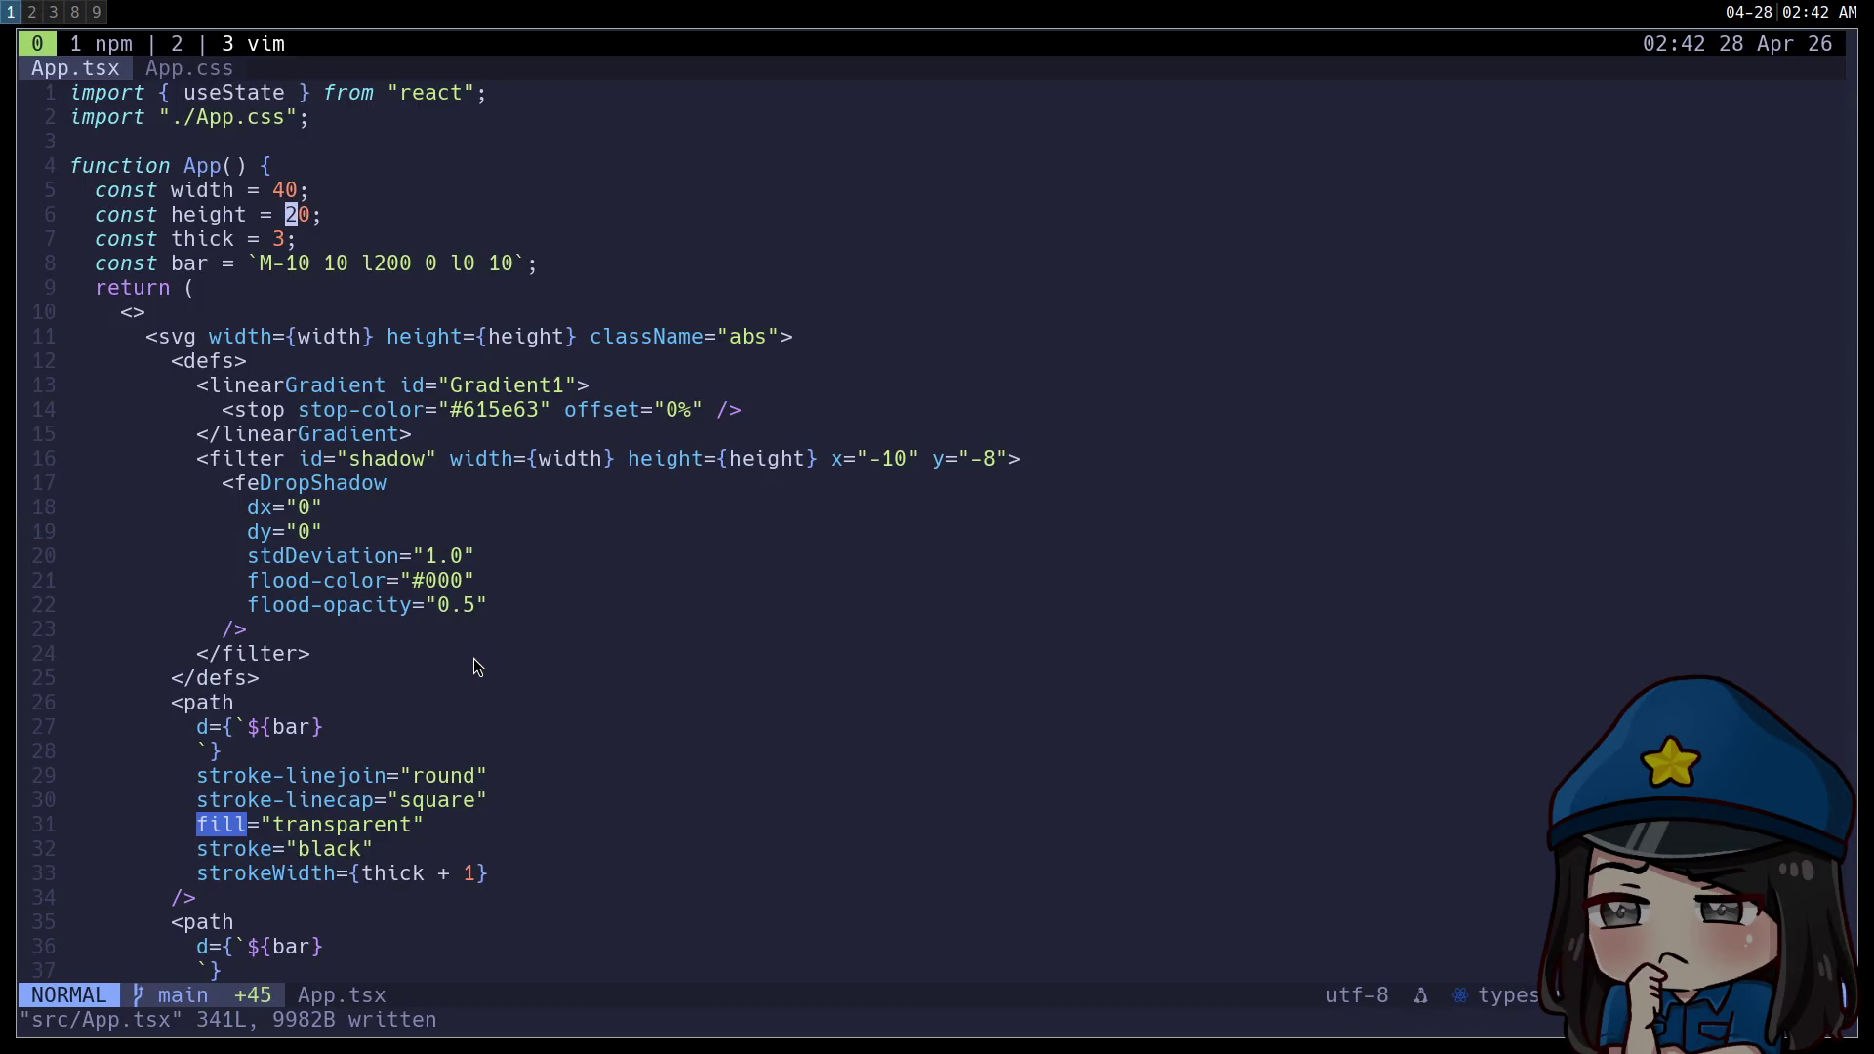
pyautogui.press('Tab')
# - Comment out the svg background-color rule in App.css and view the page with just the grey bar
pyautogui.press('j')
pyautogui.press('j')
pyautogui.press('j')
pyautogui.press('j')
pyautogui.press('j')
pyautogui.press('k')
pyautogui.press('k')
pyautogui.press('k')
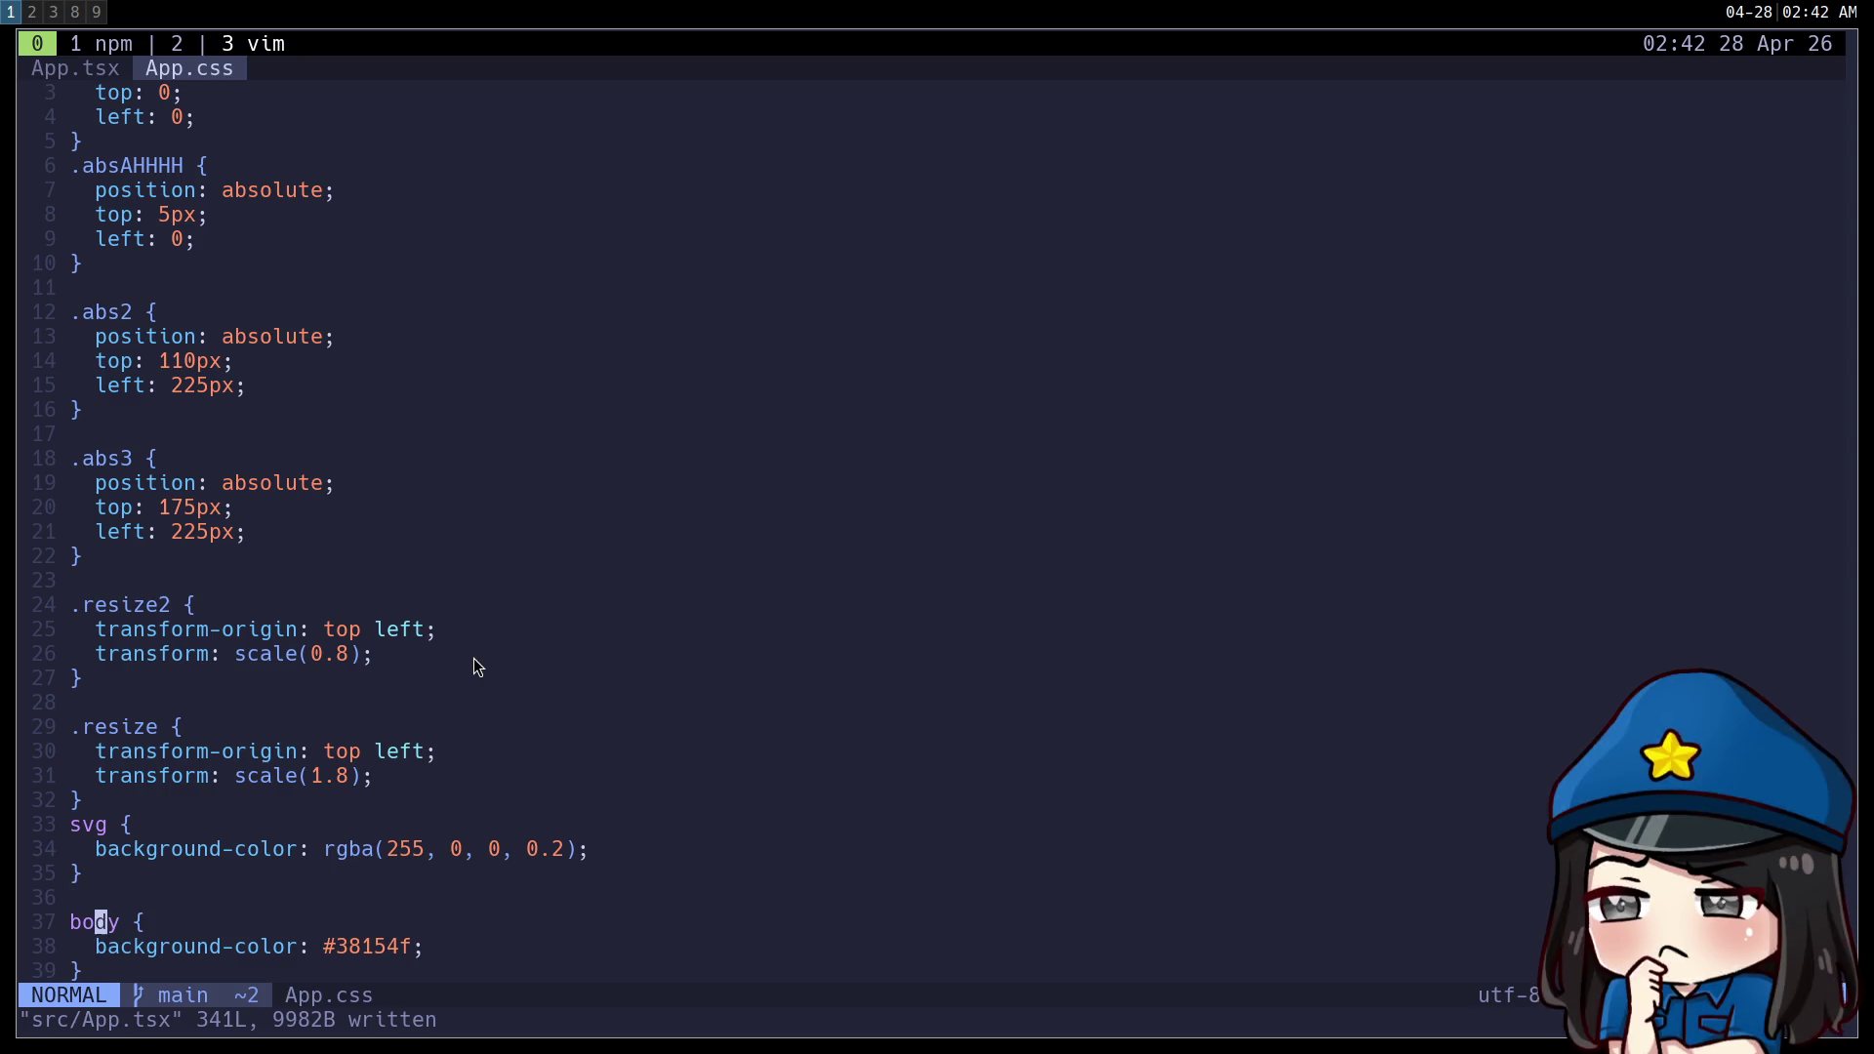
pyautogui.press('g')
pyautogui.press('c')
pyautogui.press('c')
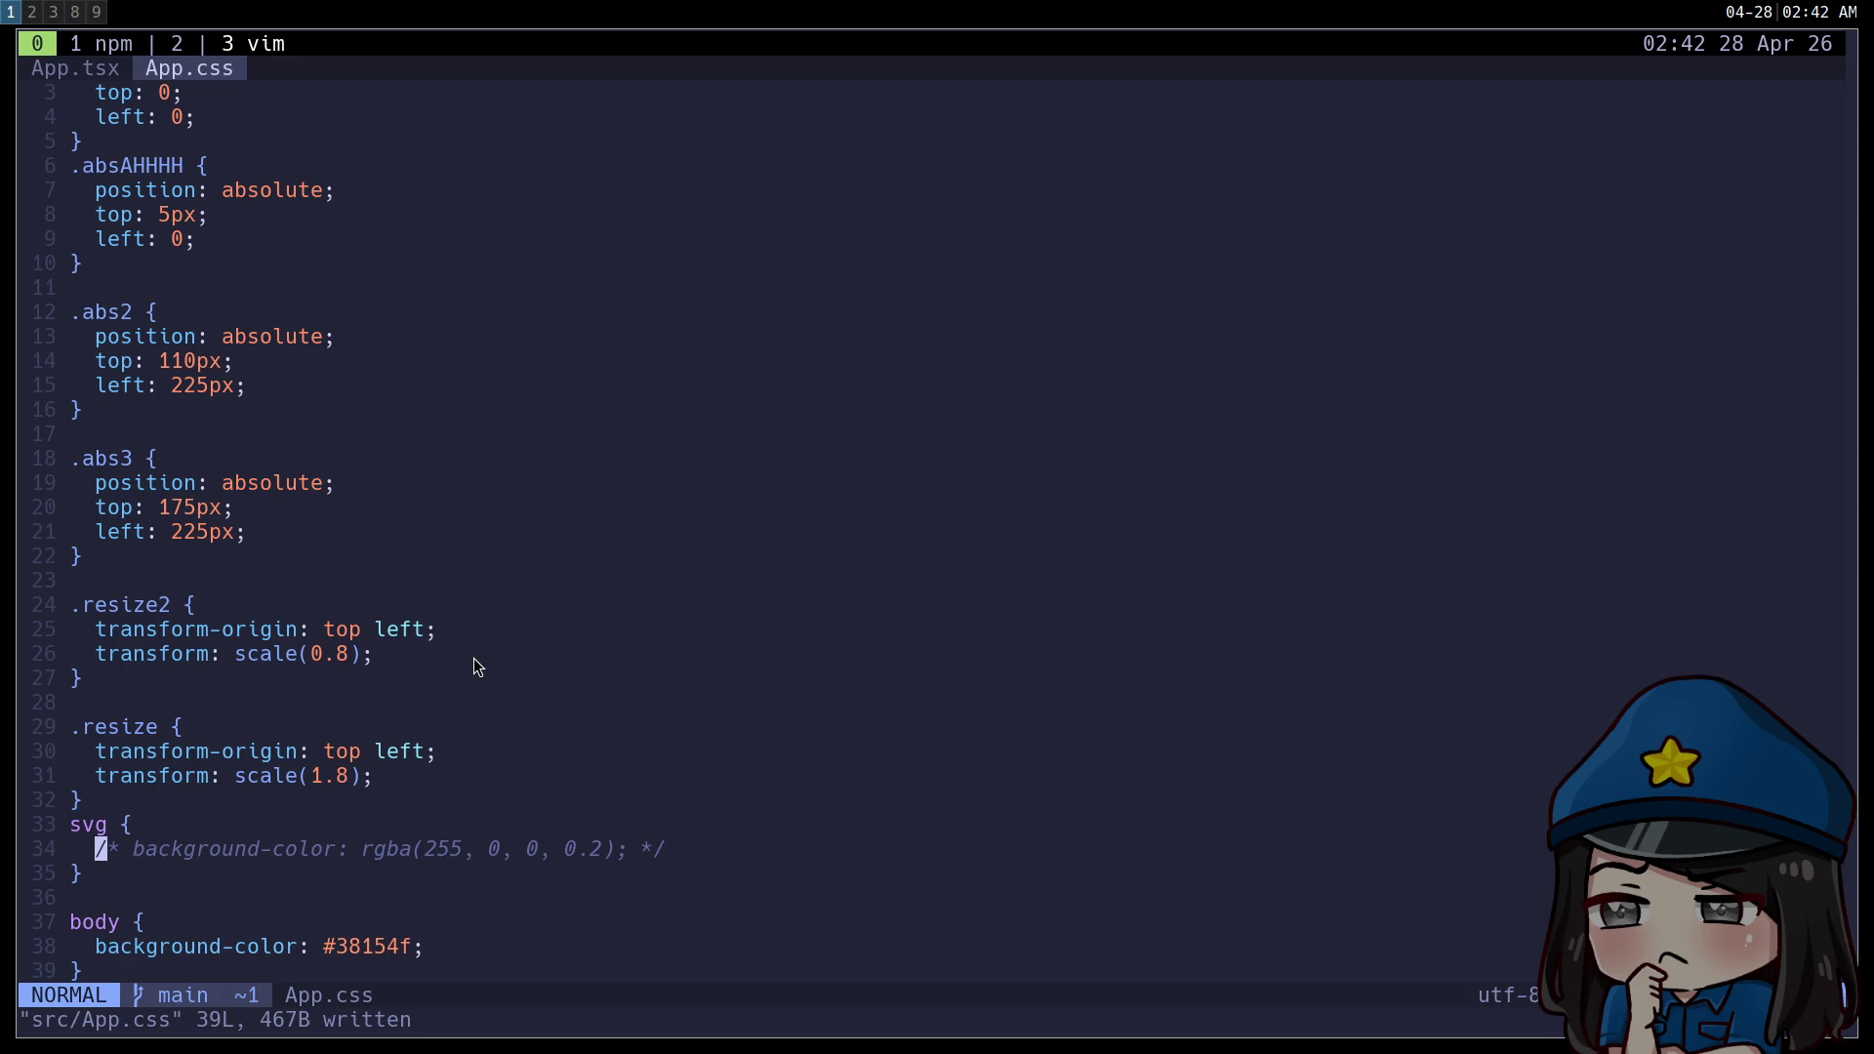
pyautogui.press('super+3')
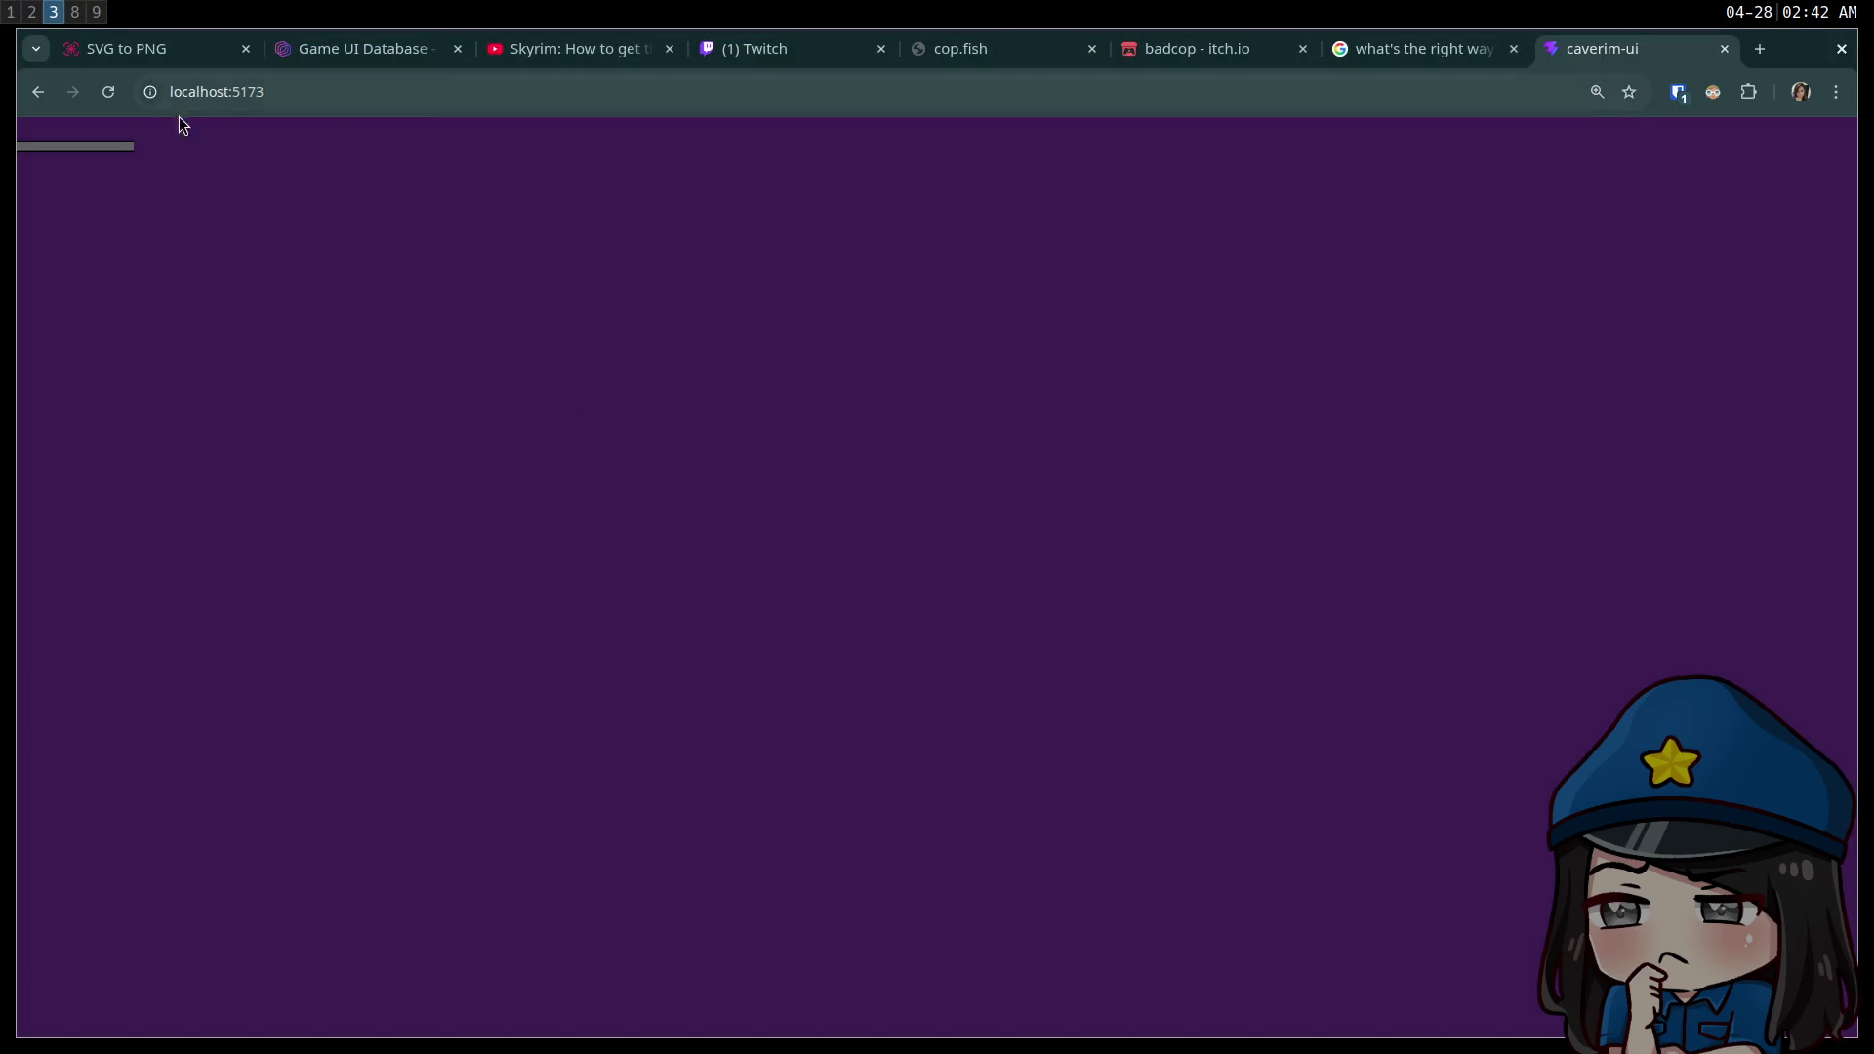
pyautogui.click(1747, 91)
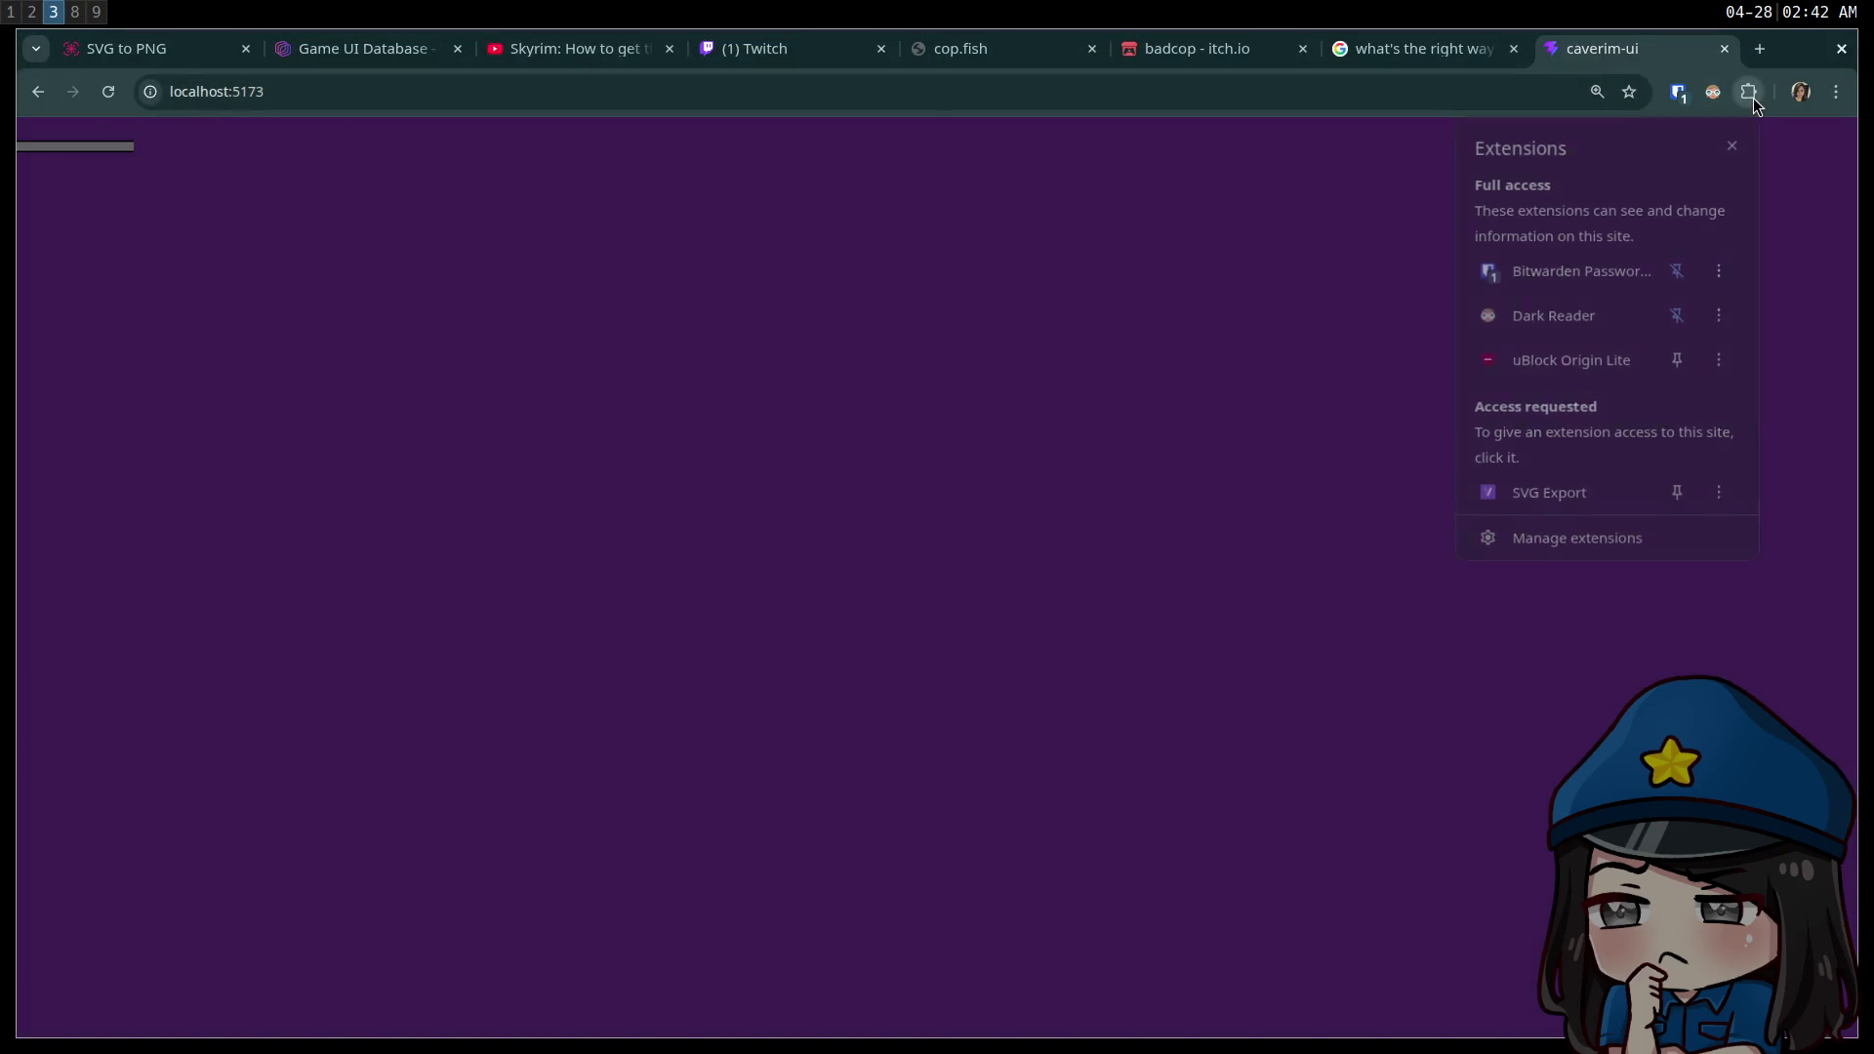
# - Export the svgexport-1 graphic as svgexport-1 (9).svg with SVG Export and go to the SVG to PNG tab
pyautogui.click(1577, 509)
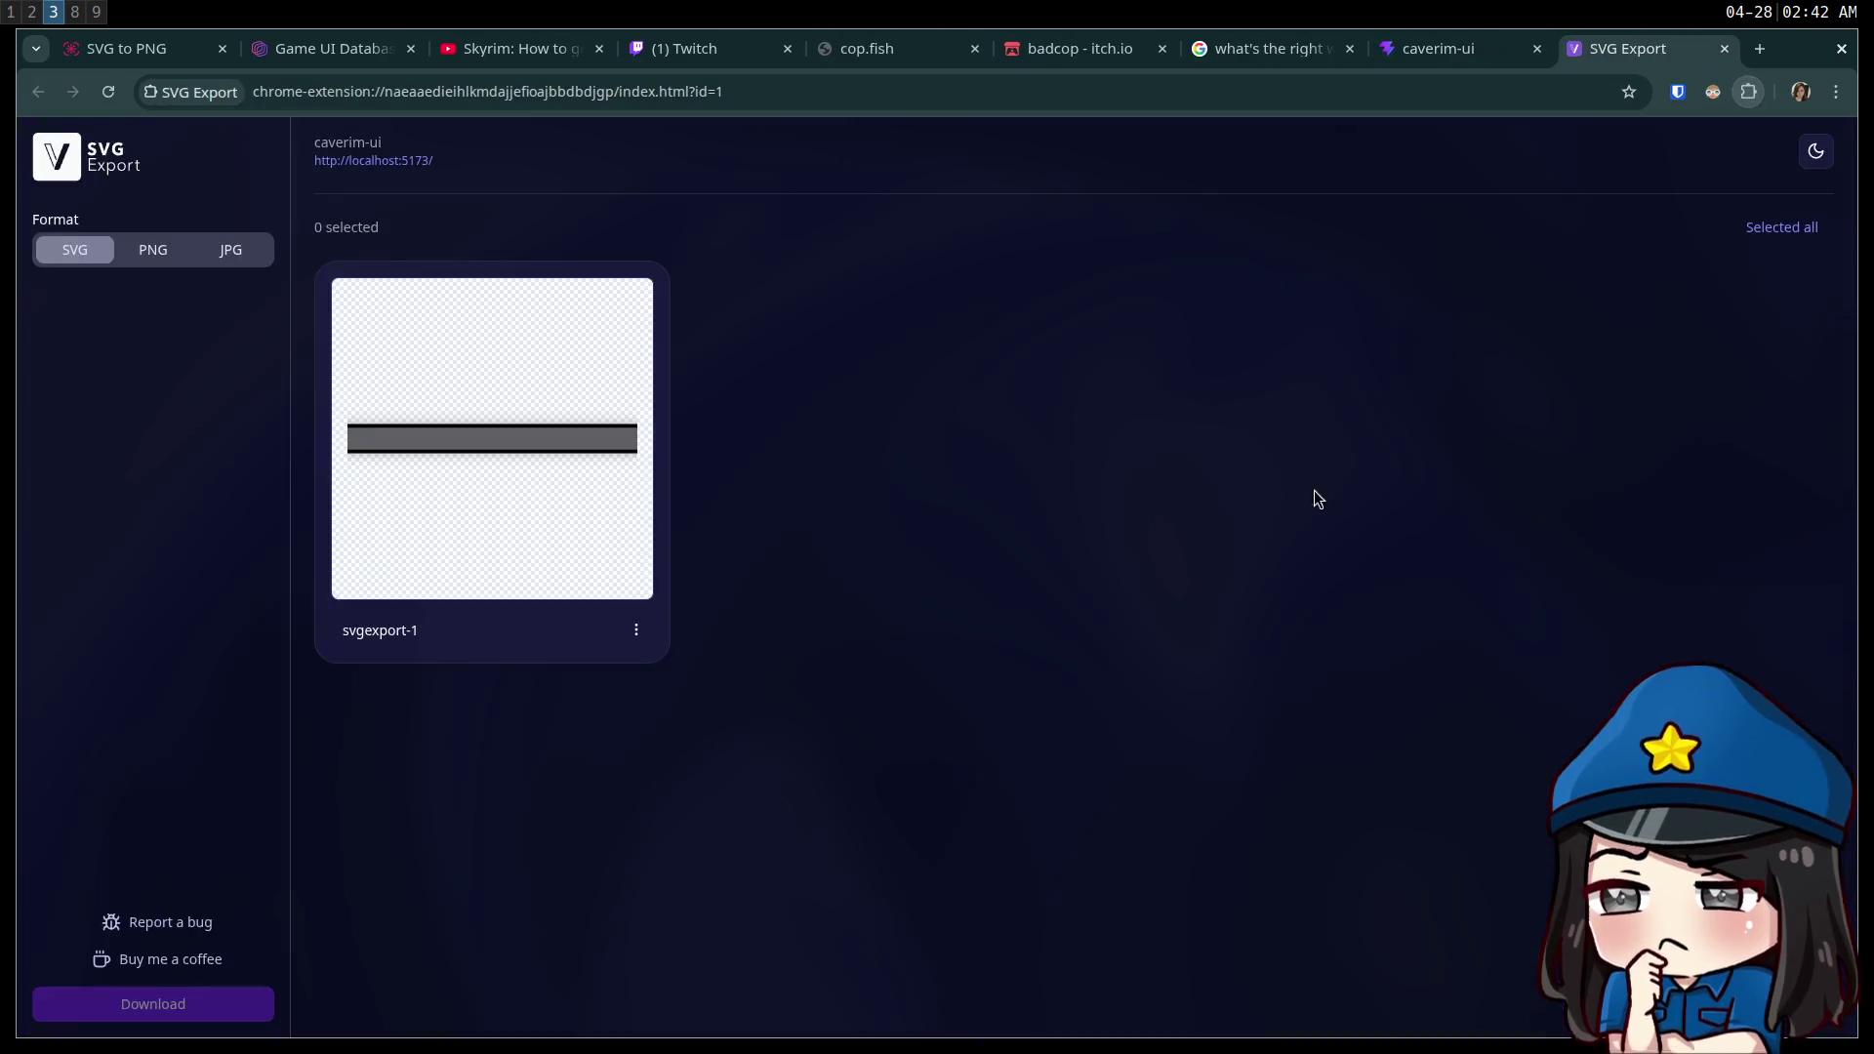
pyautogui.click(425, 491)
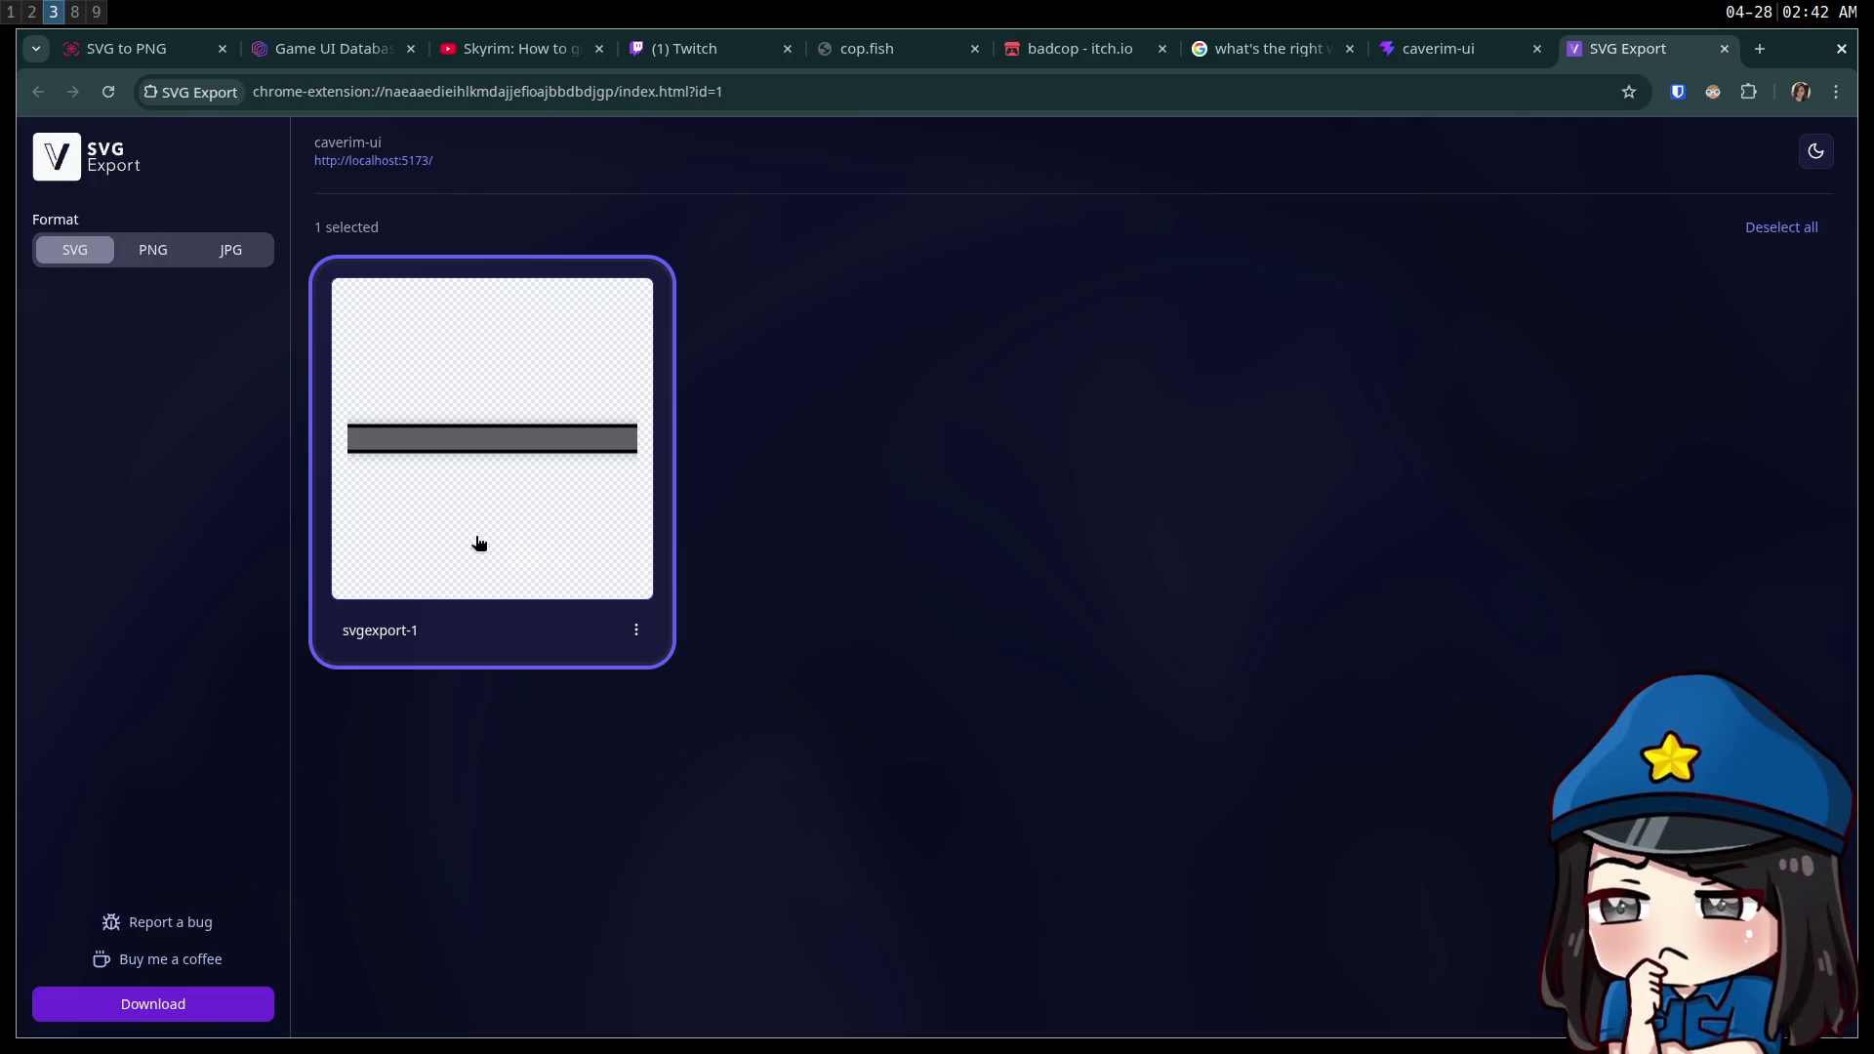
pyautogui.click(231, 1006)
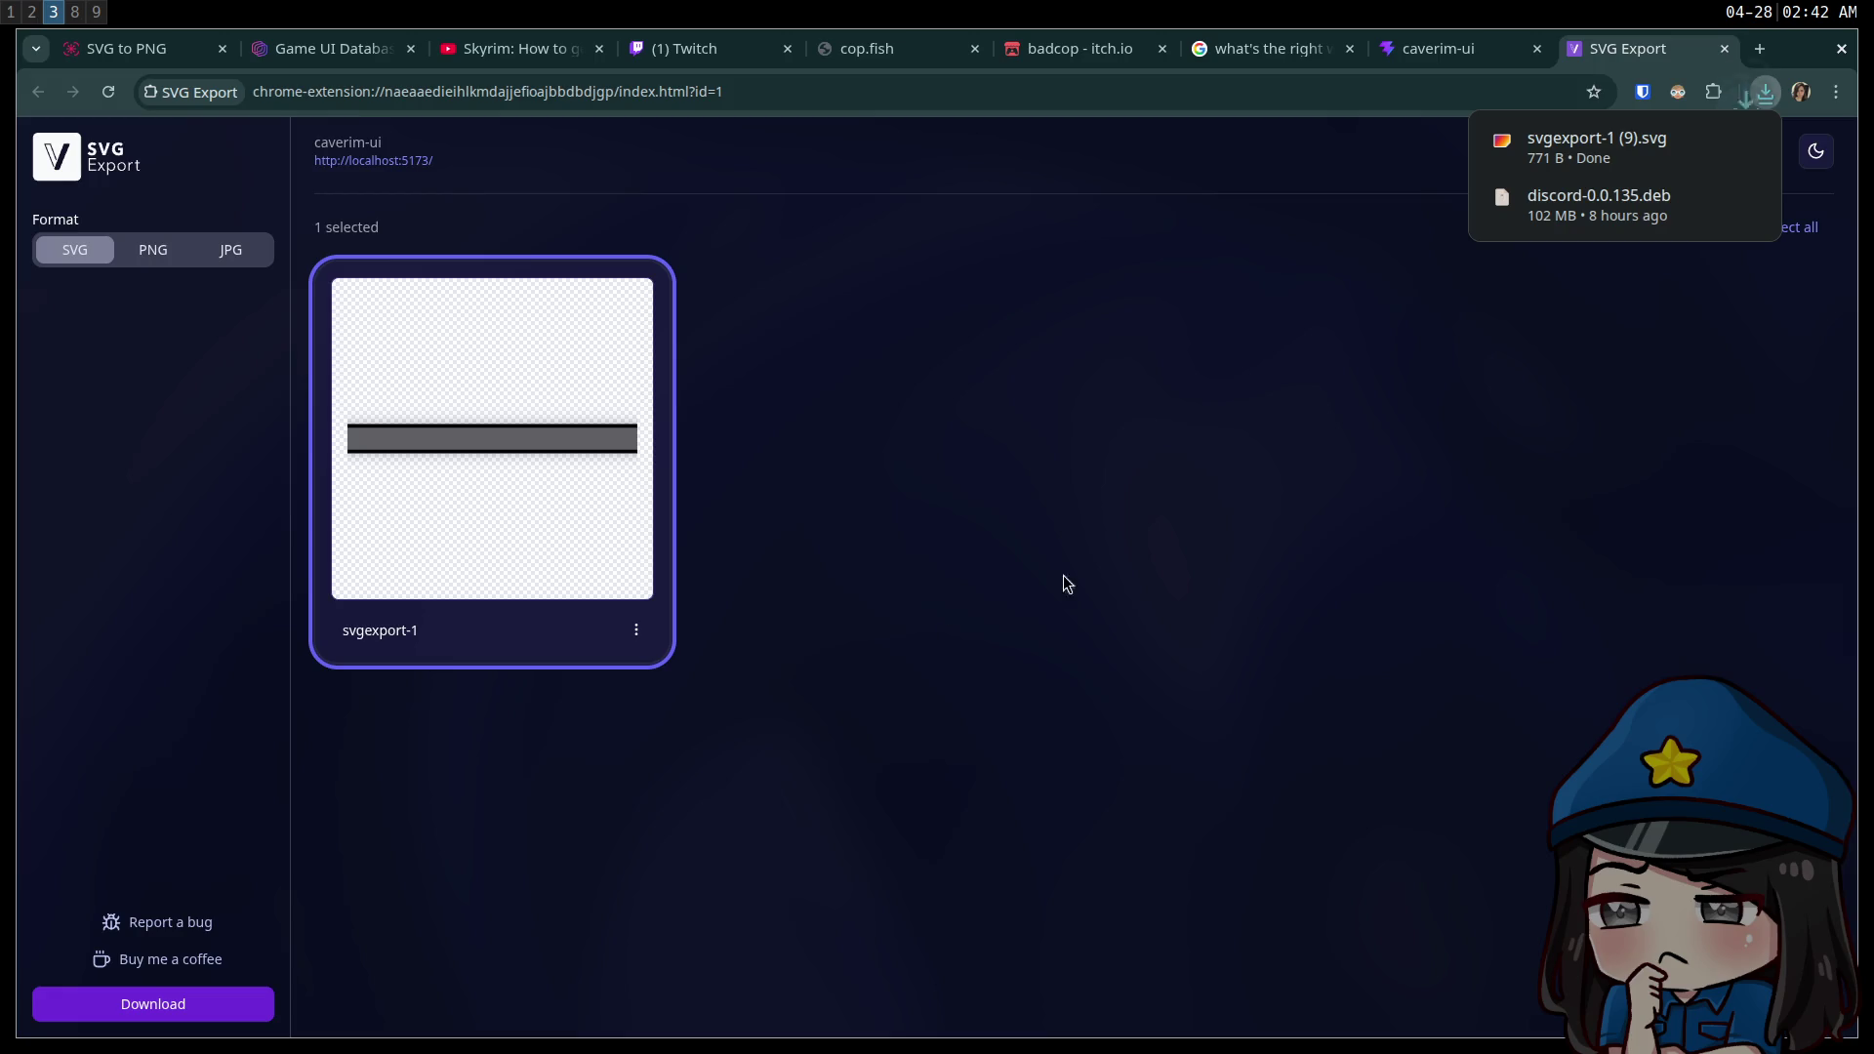
pyautogui.click(146, 48)
pyautogui.scroll(5, 1074, 410)
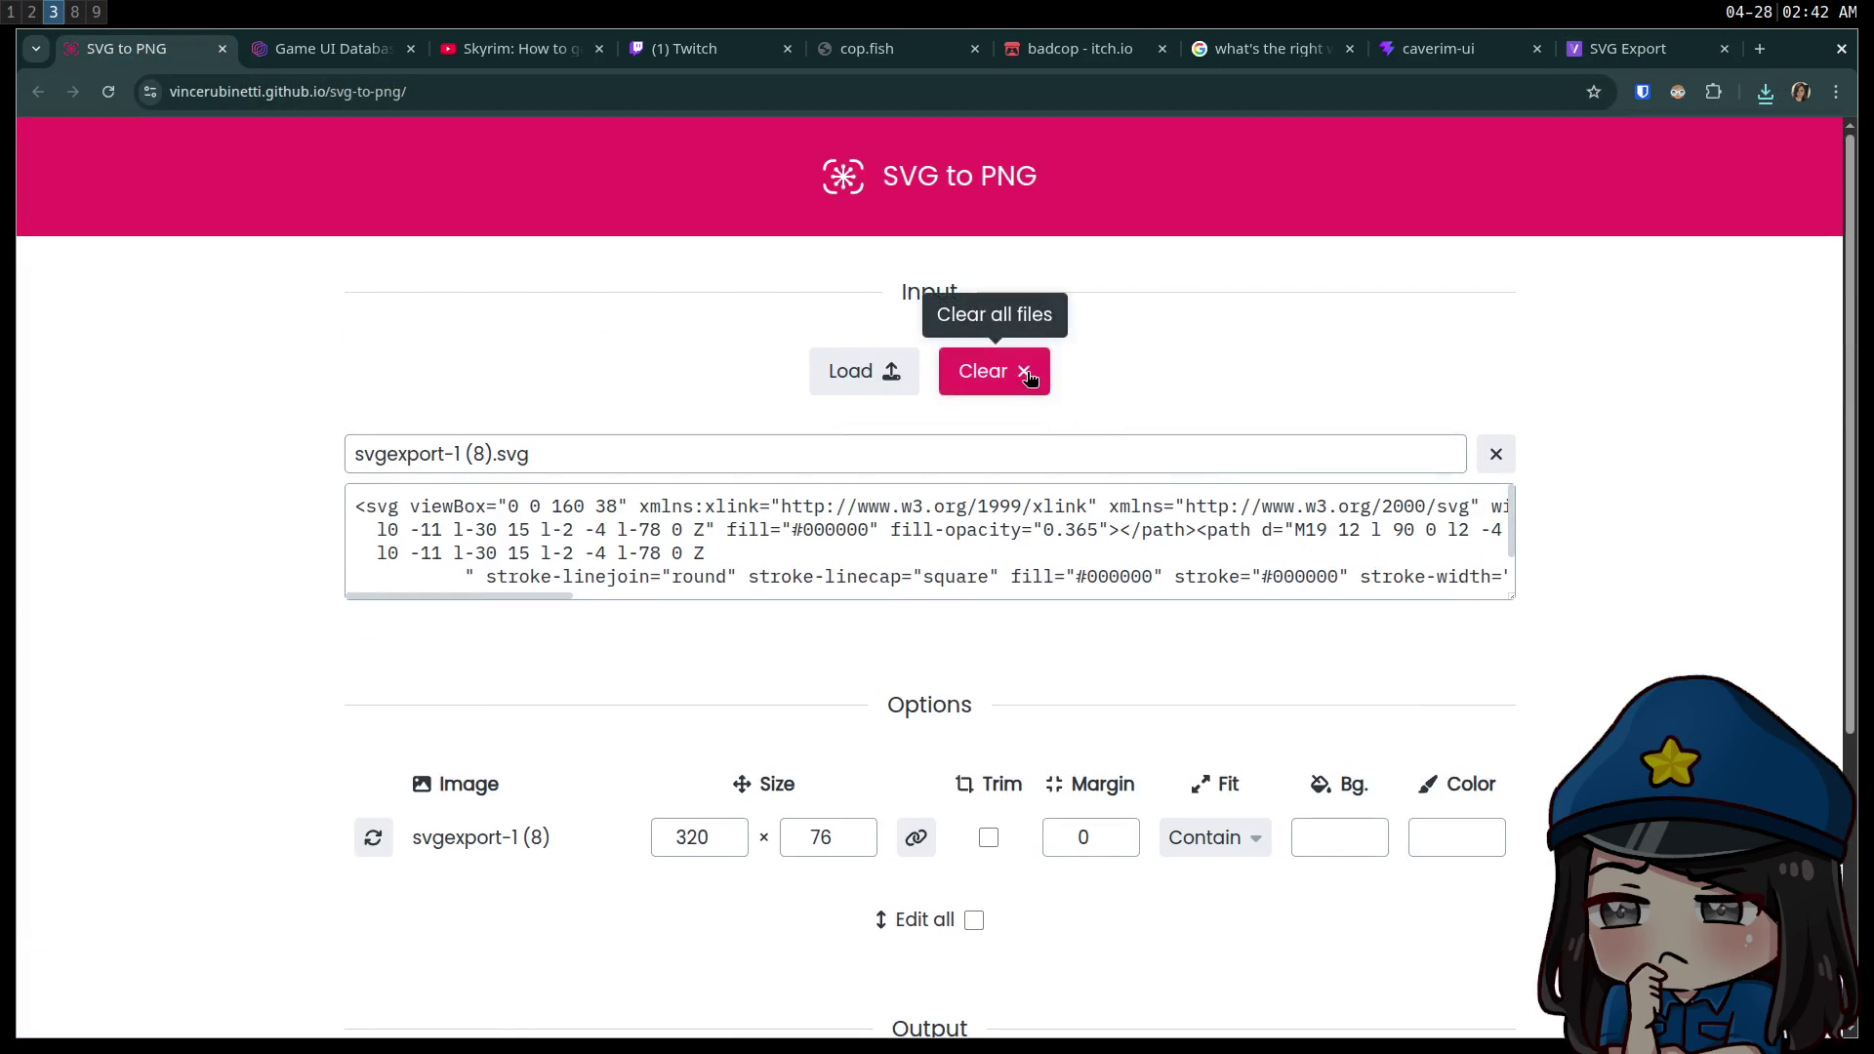
# - Load svgexport-1 (9).svg from Downloads, resize it to 80×40, and download the PNG
pyautogui.click(1029, 378)
pyautogui.click(874, 380)
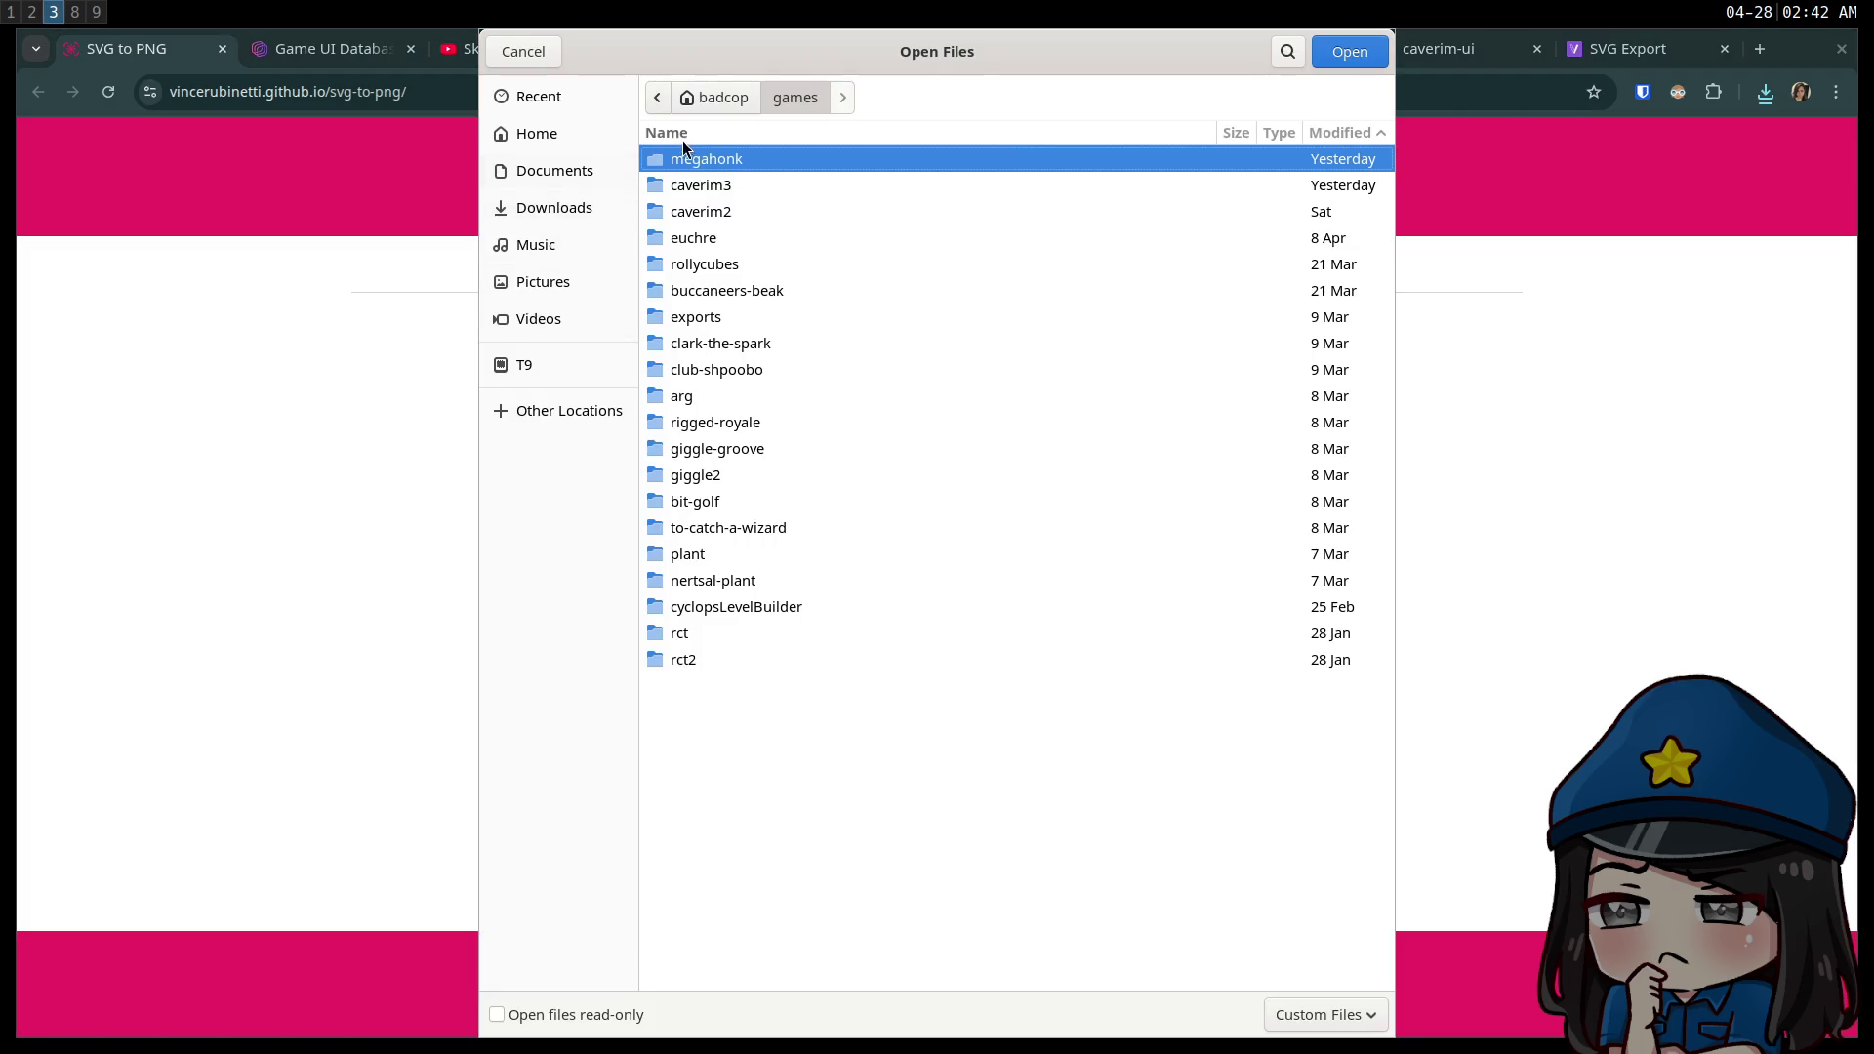
pyautogui.click(564, 209)
pyautogui.press('Return')
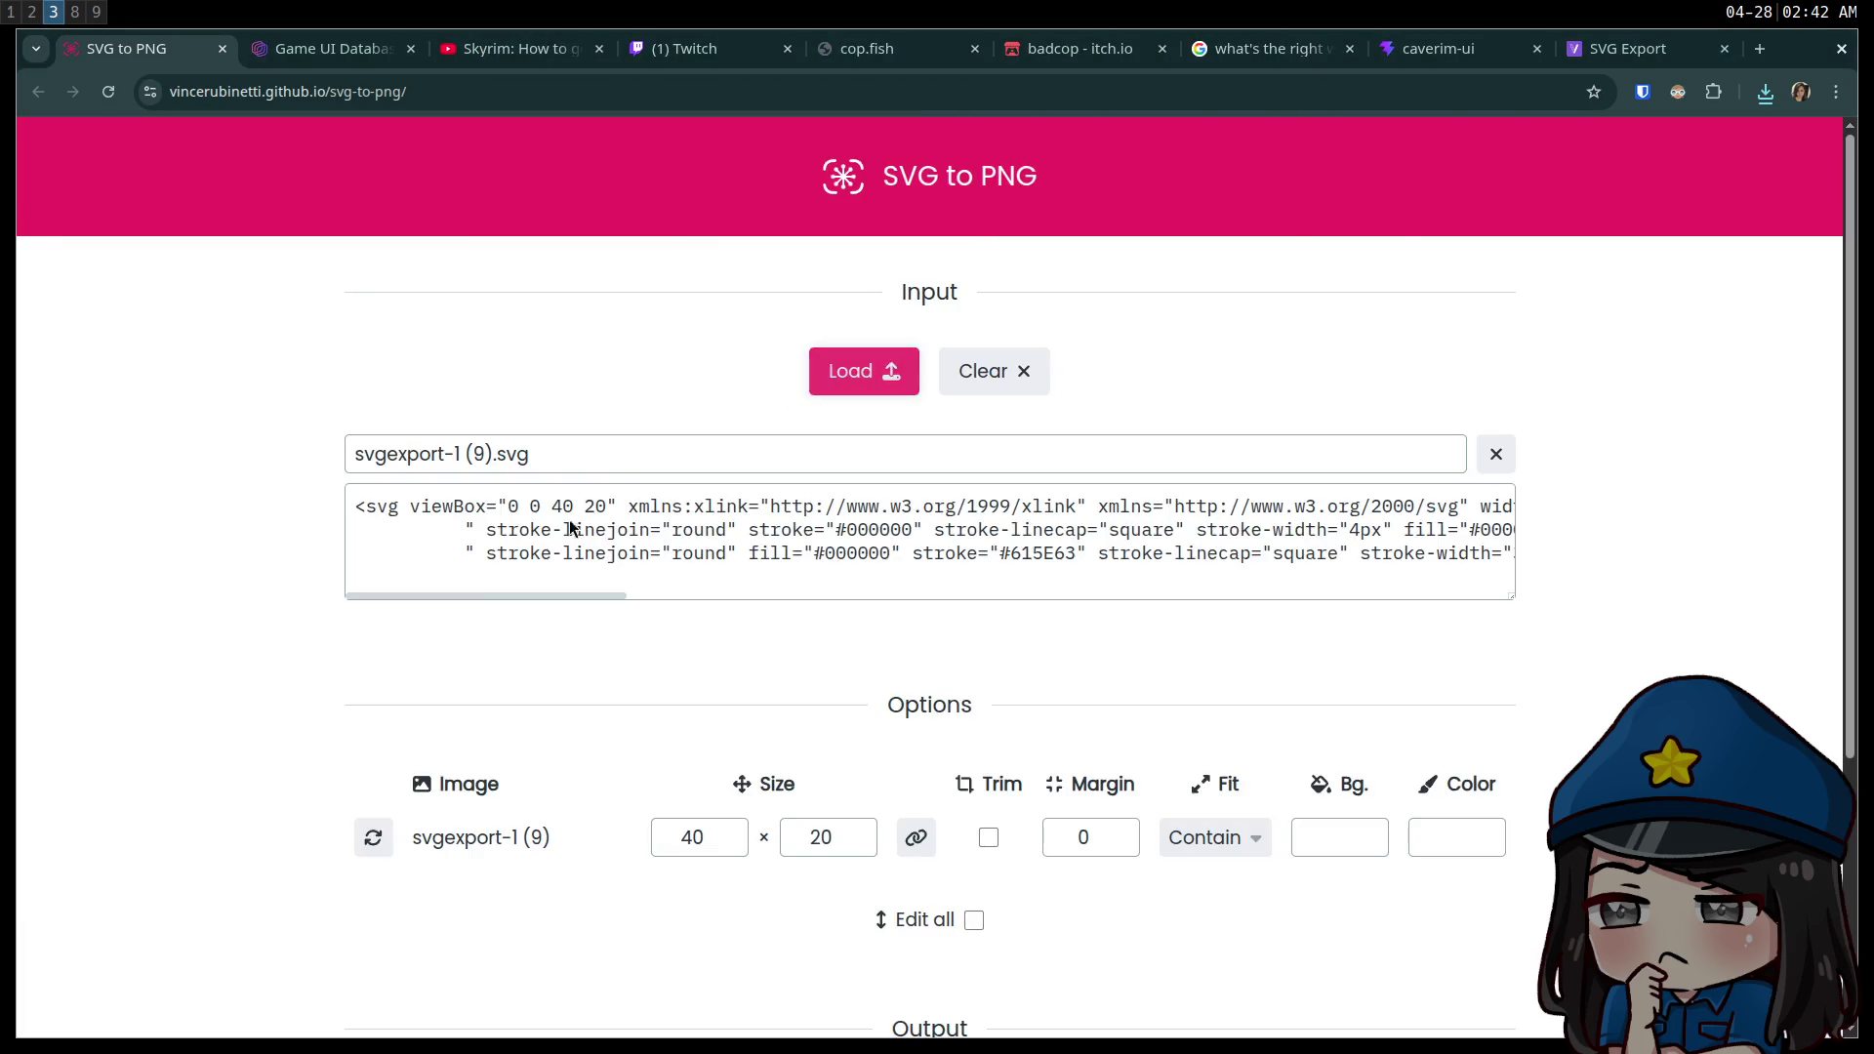
pyautogui.scroll(-5, 348, 577)
pyautogui.click(825, 452)
pyautogui.doubleClick(841, 457)
pyautogui.write('40')
pyautogui.click(685, 633)
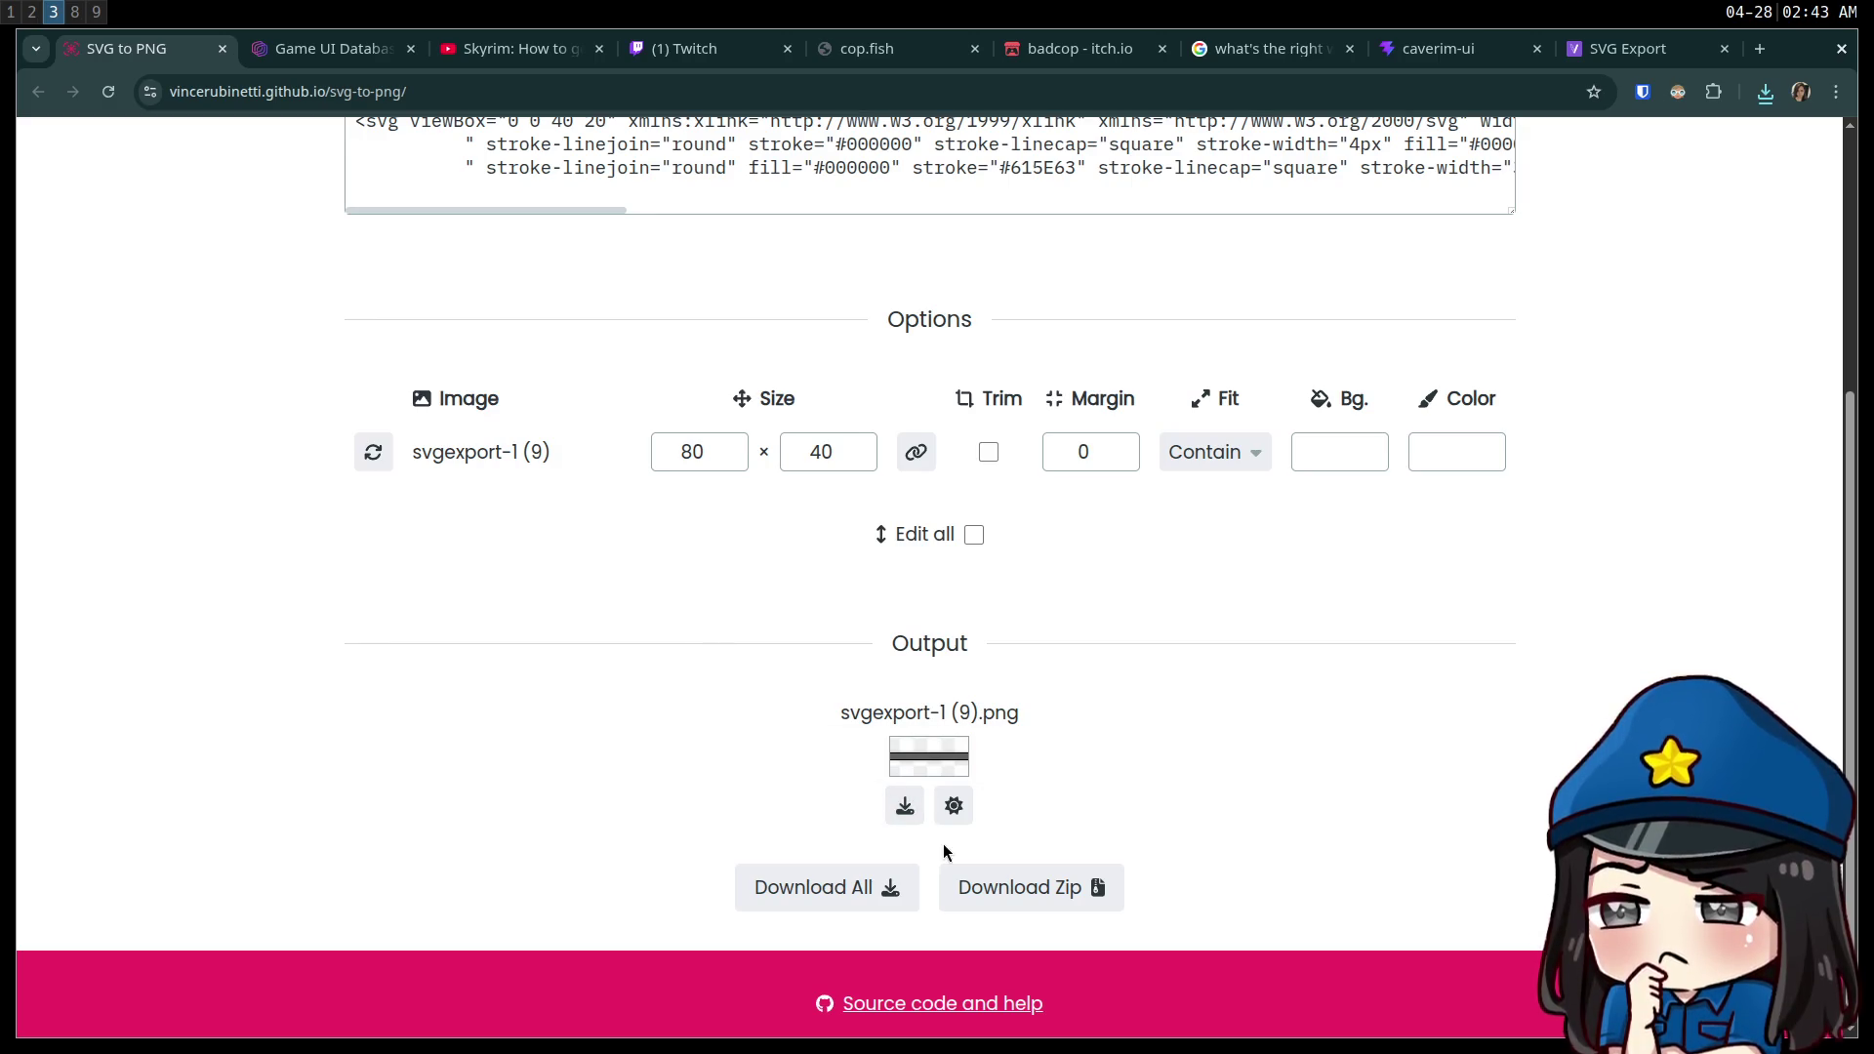
pyautogui.click(906, 810)
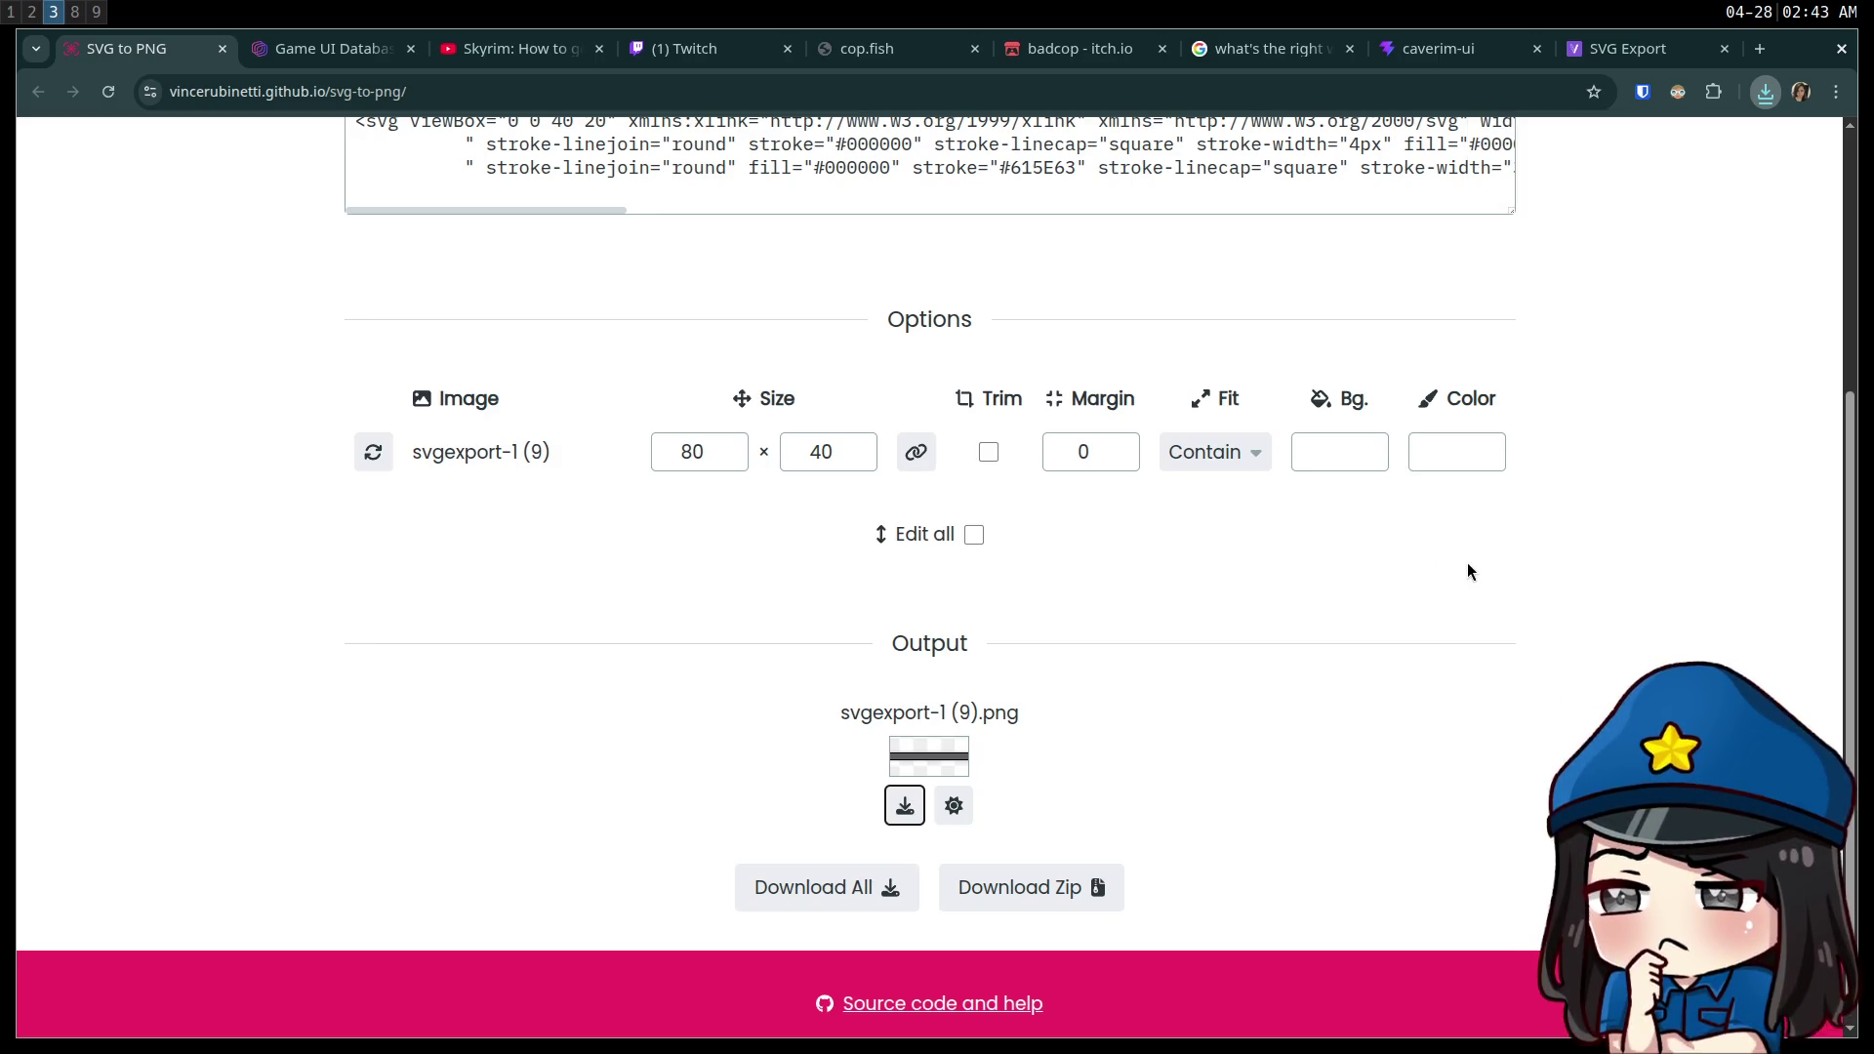
# - Open claude.ai in a new browser tab
pyautogui.hotkey('ctrl', 't')
pyautogui.write('cl')
pyautogui.press('Return')
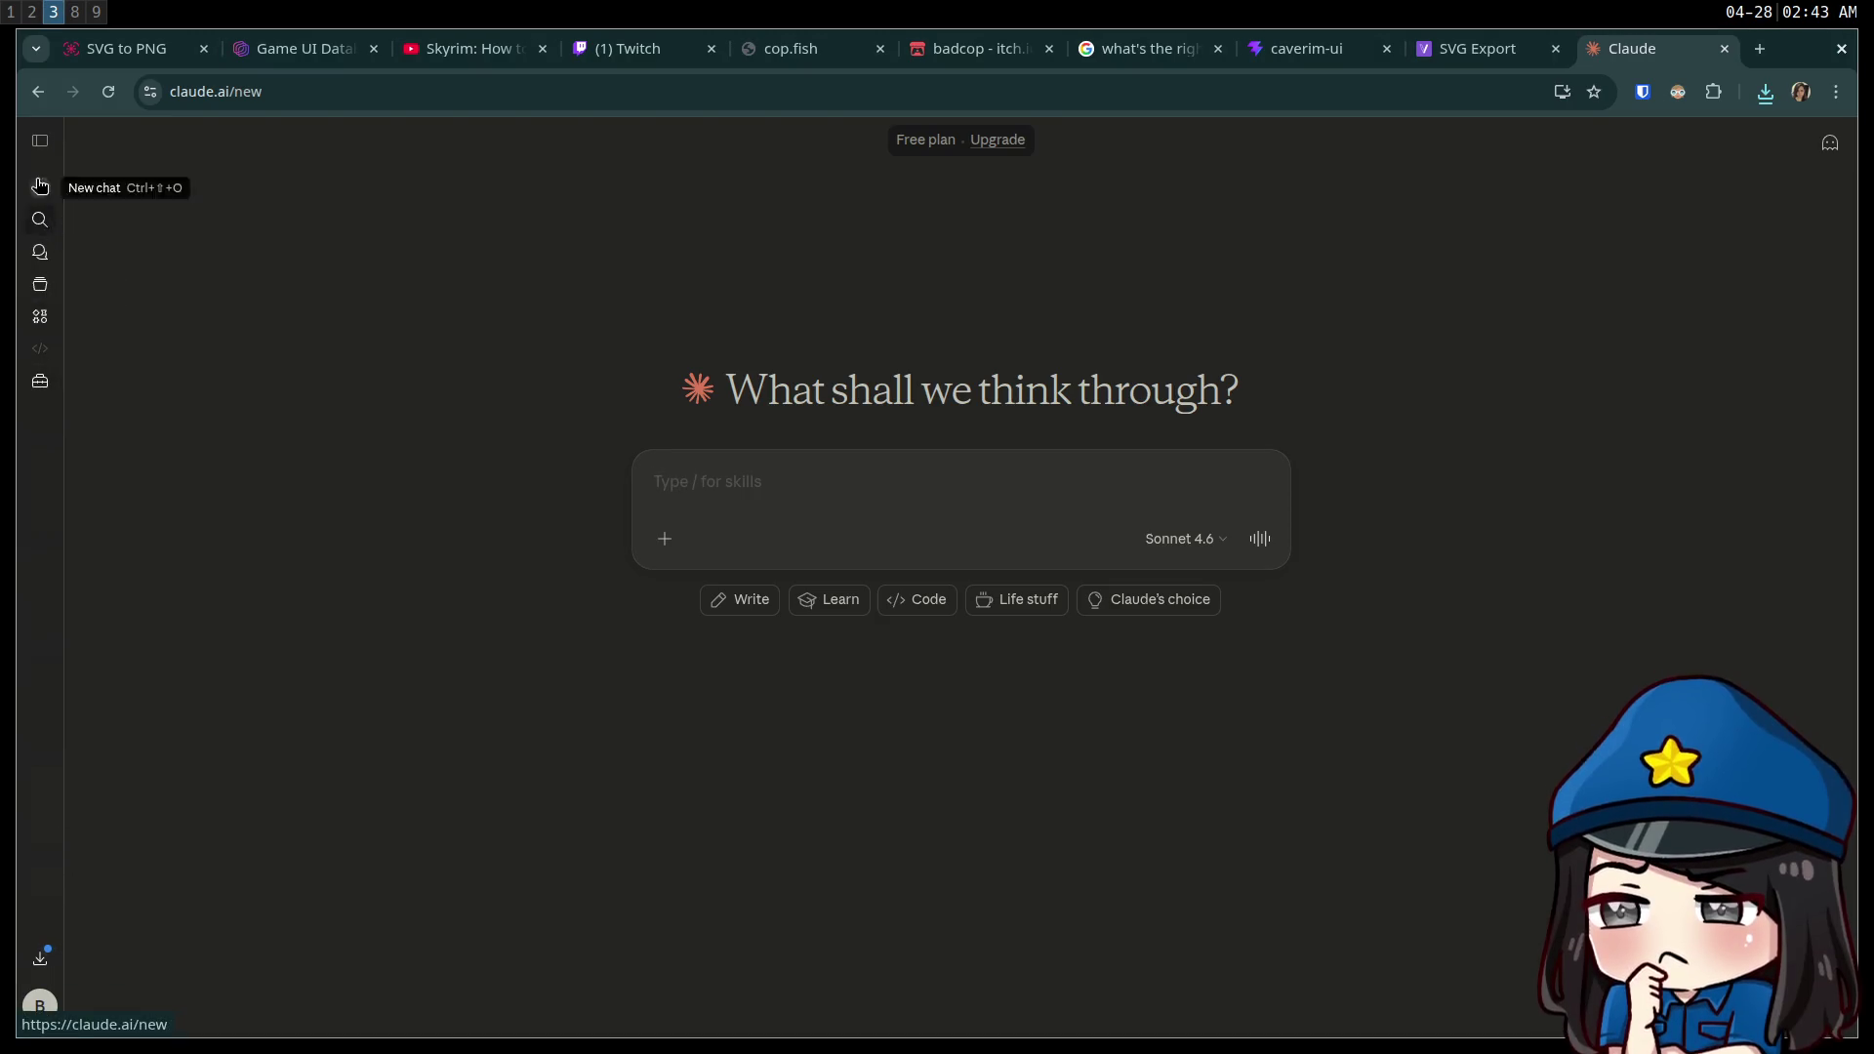
# - Open the Wendy's Barbarian Warrior with Dual Spatulas chat from the Recents sidebar
pyautogui.click(40, 140)
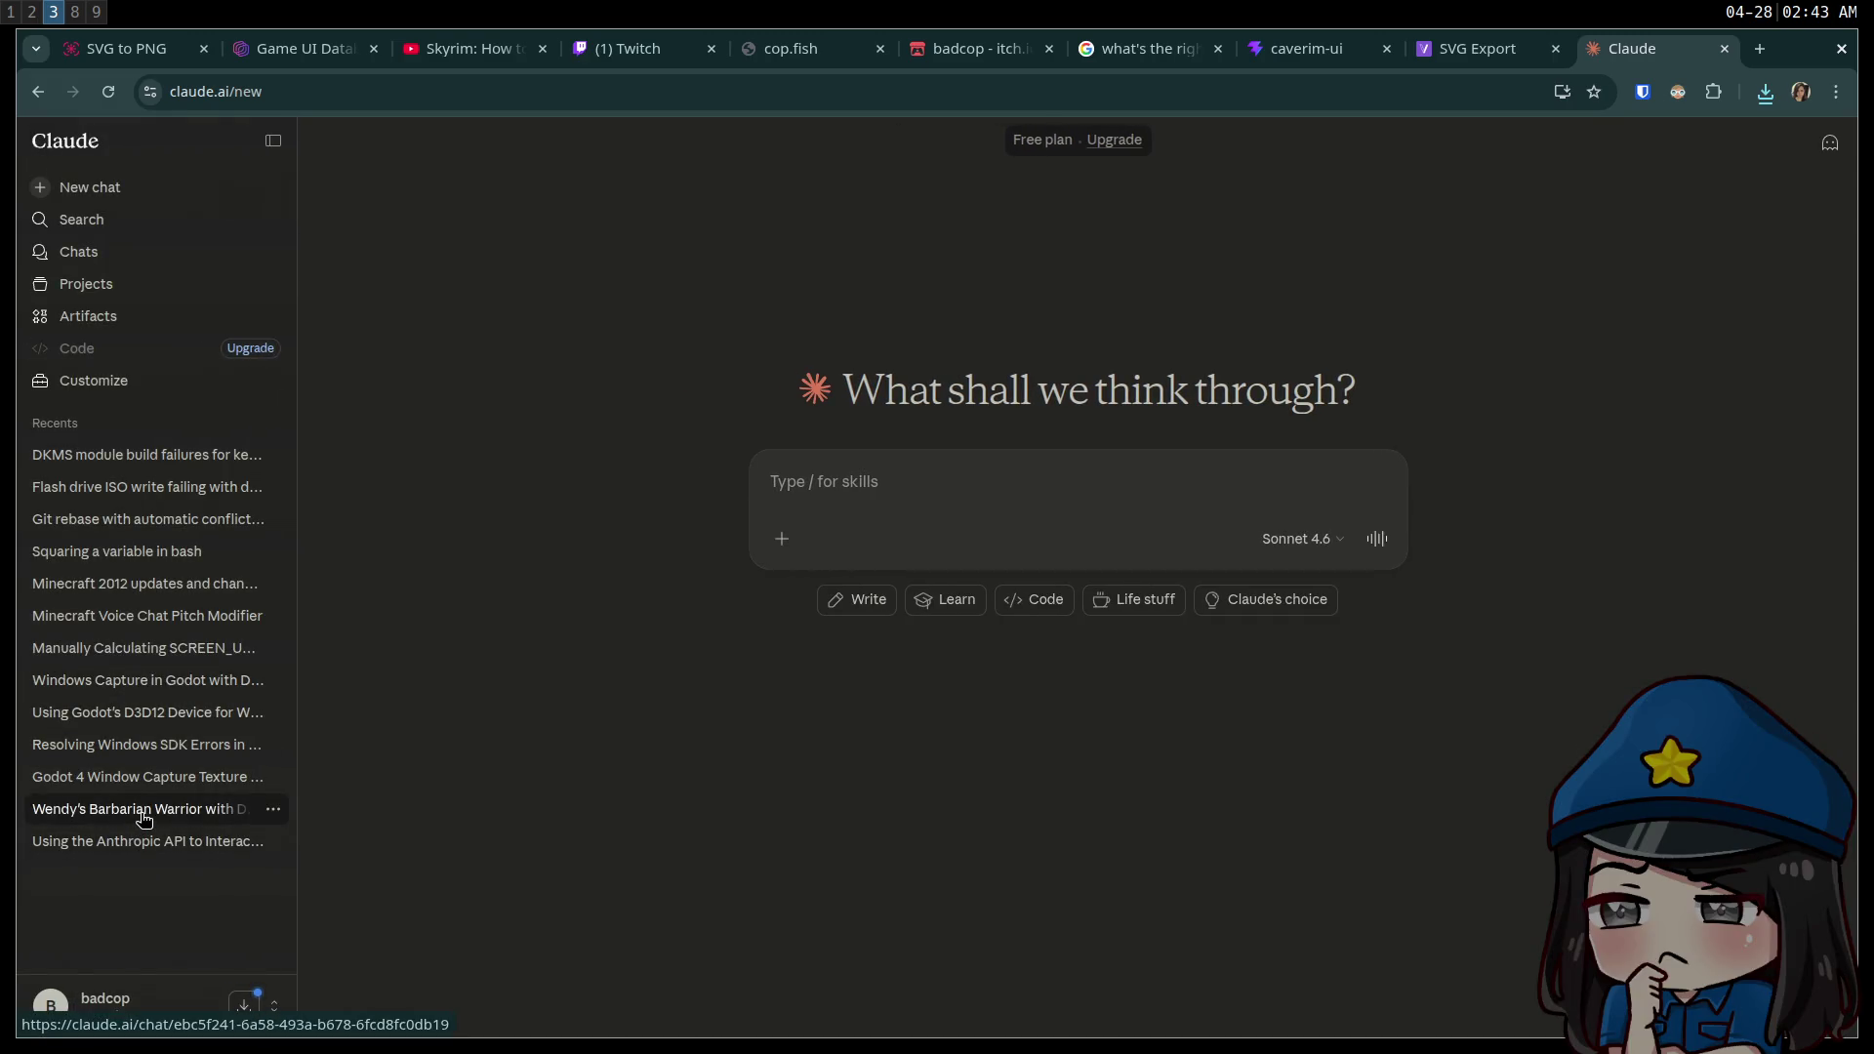
pyautogui.click(144, 812)
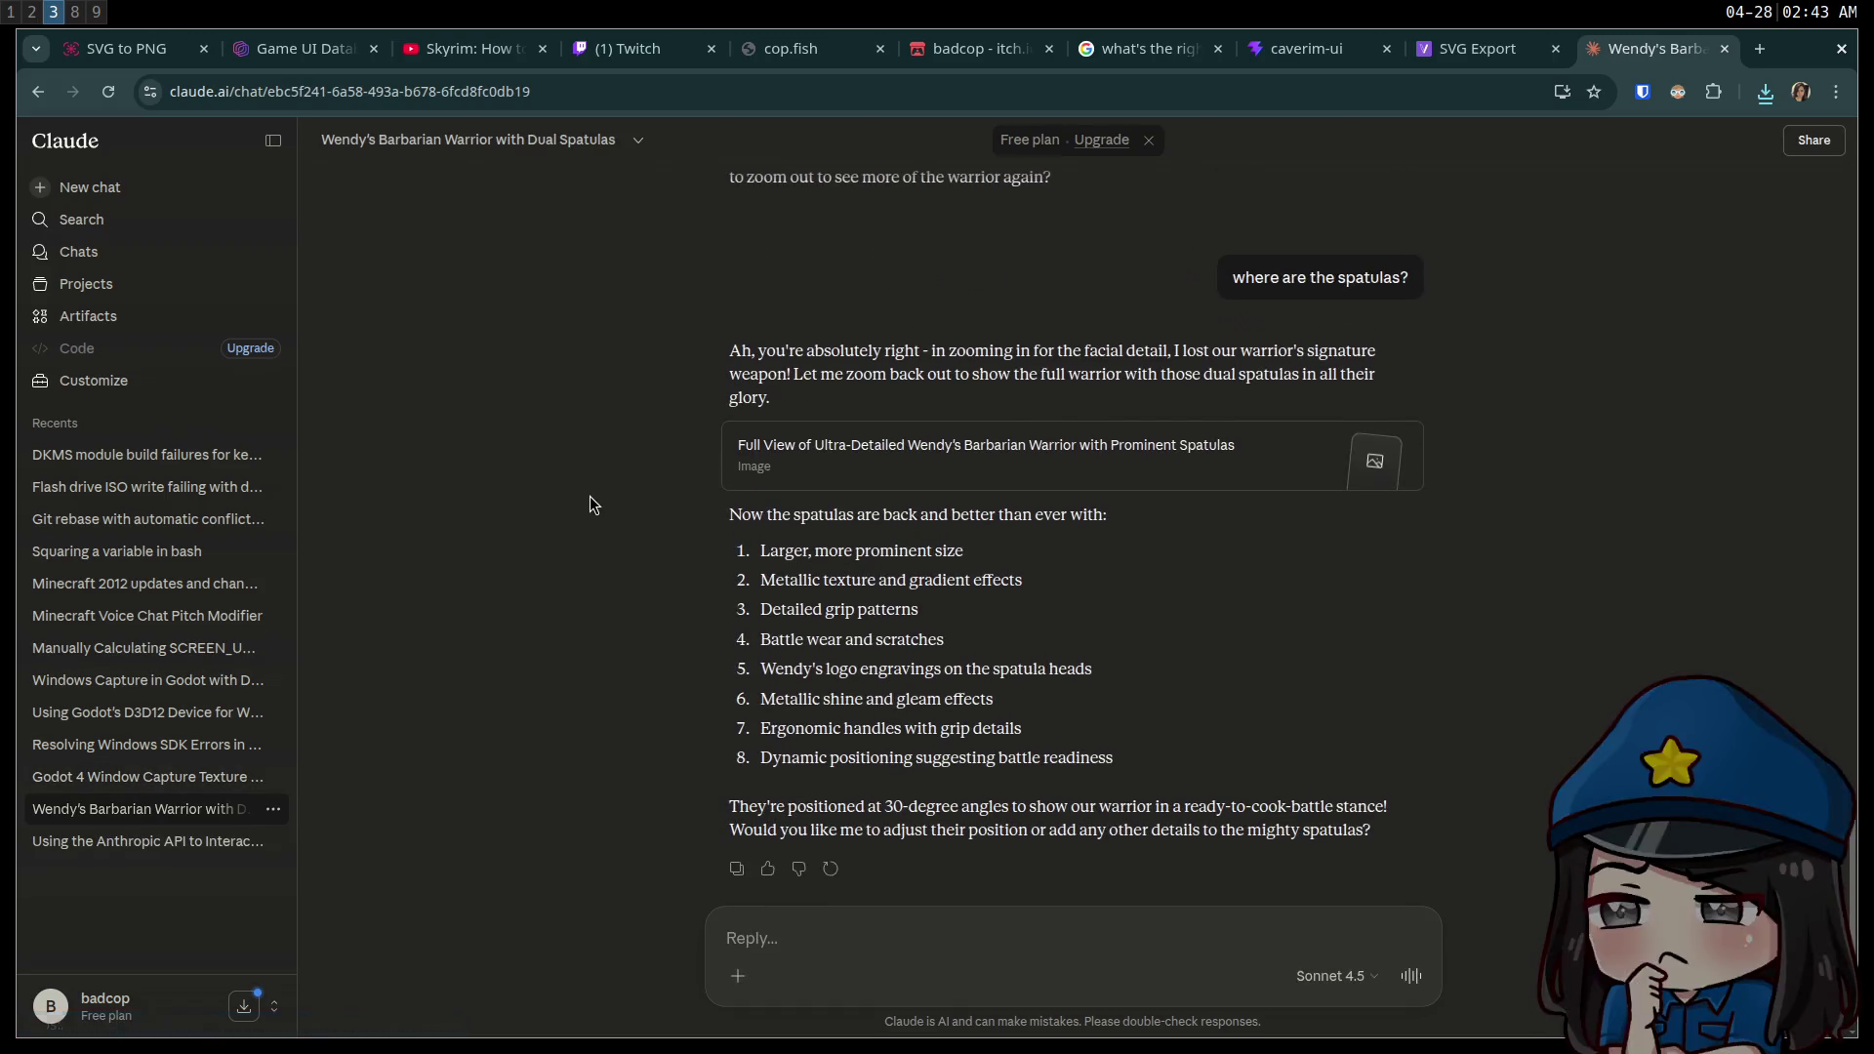
pyautogui.moveTo(1847, 895); pyautogui.dragTo(1845, 66)
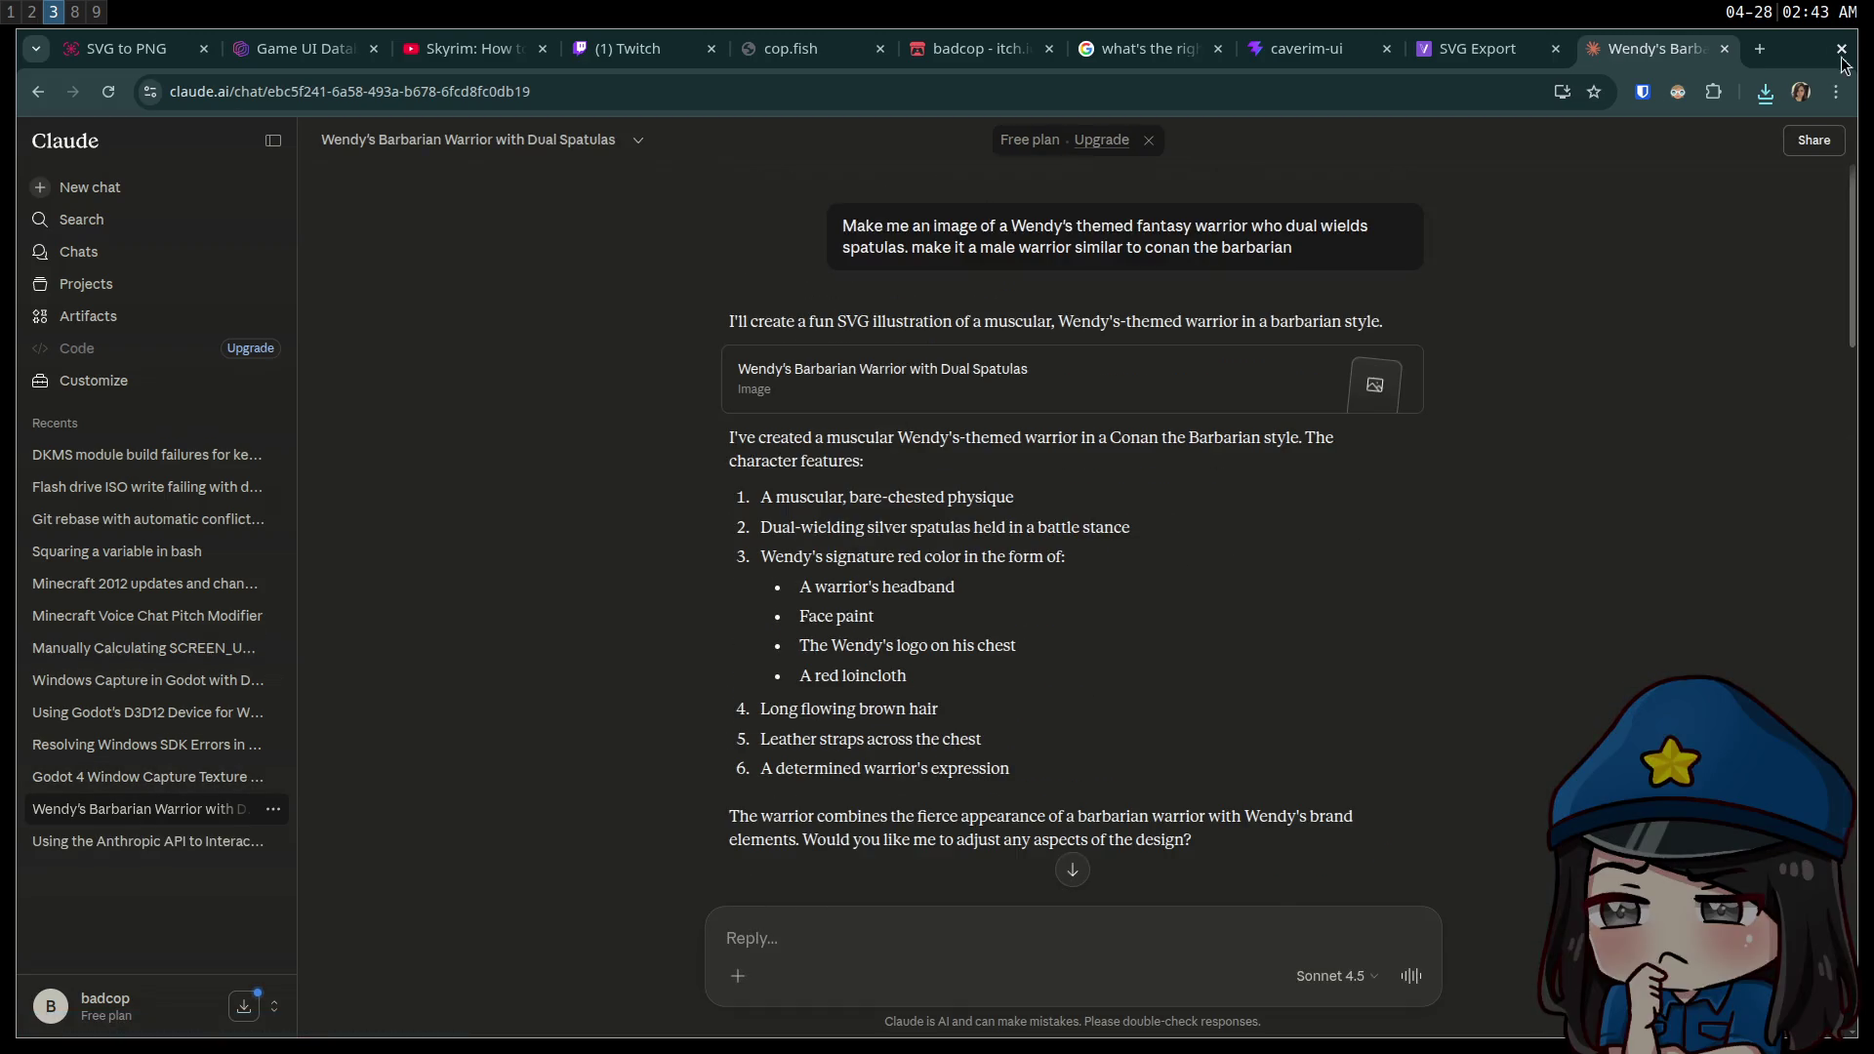
pyautogui.click(275, 143)
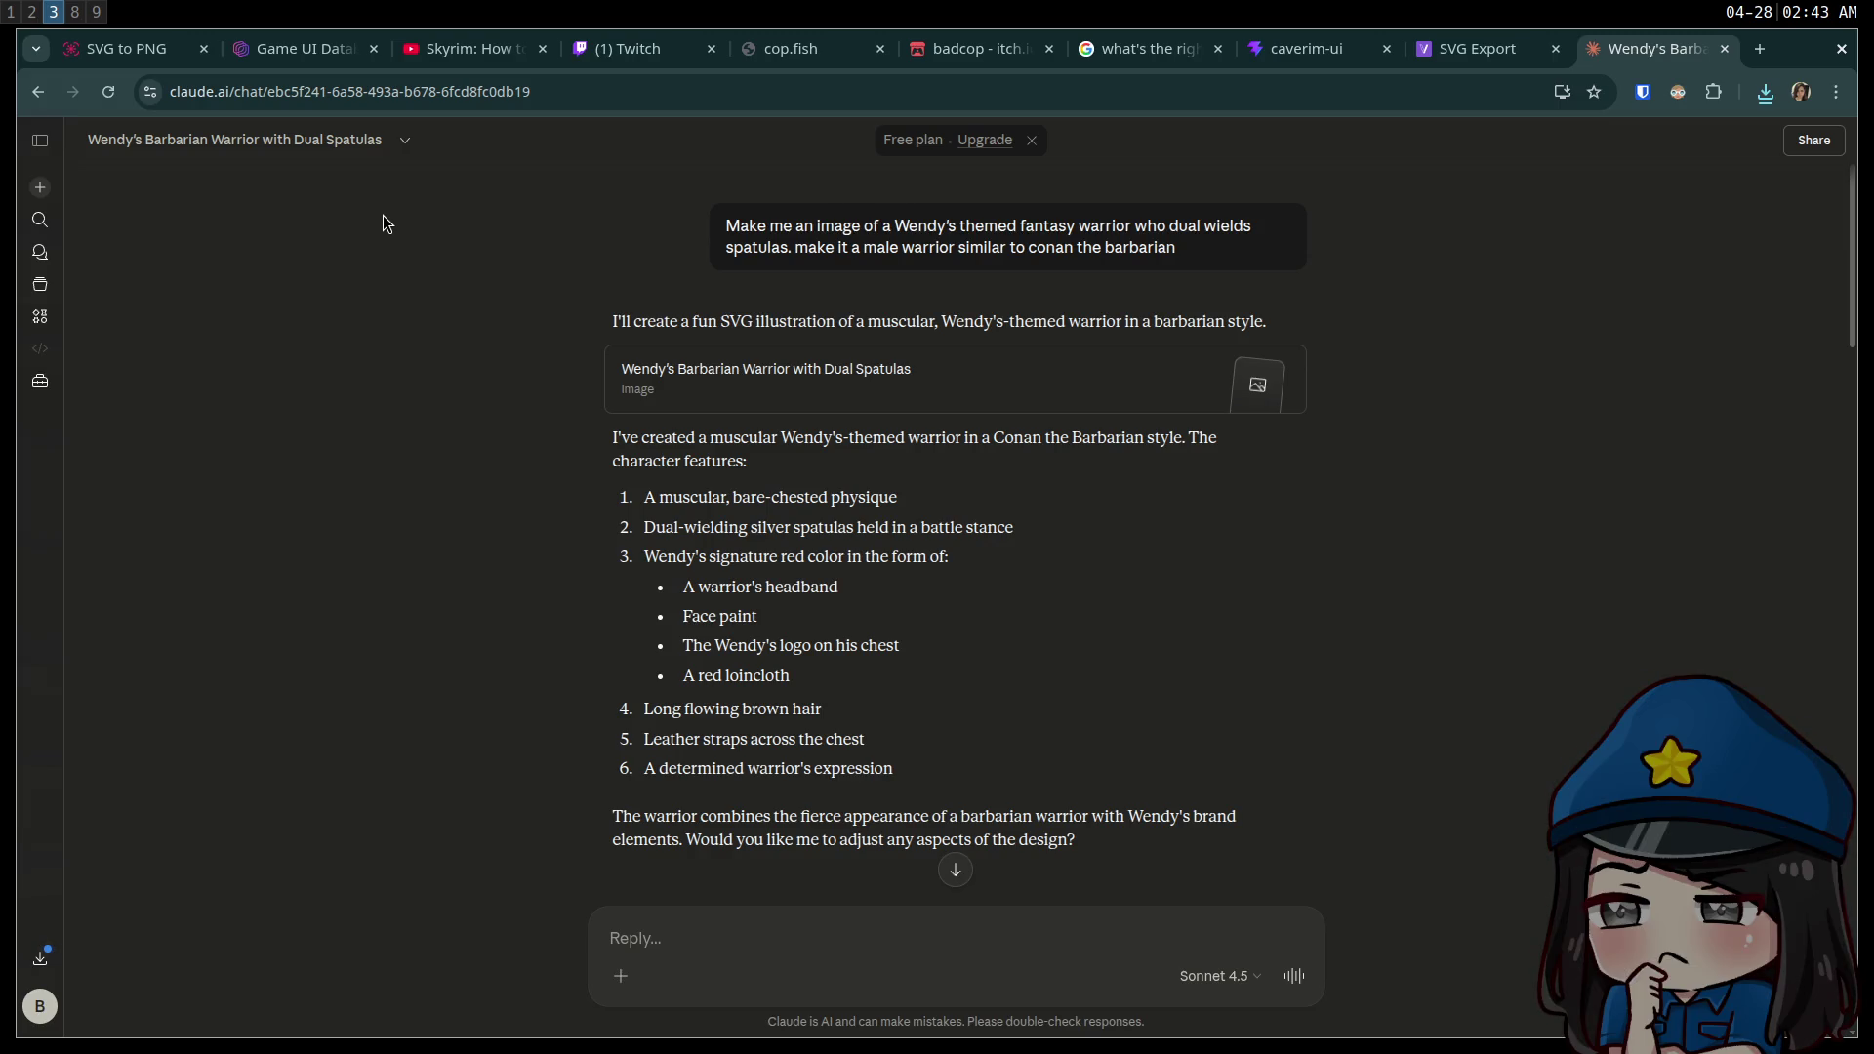
# - Search Google for 'wendys feast of legends' in a new tab
pyautogui.hotkey('ctrl', 't')
pyautogui.write('wendys feast of legends')
pyautogui.press('Return')
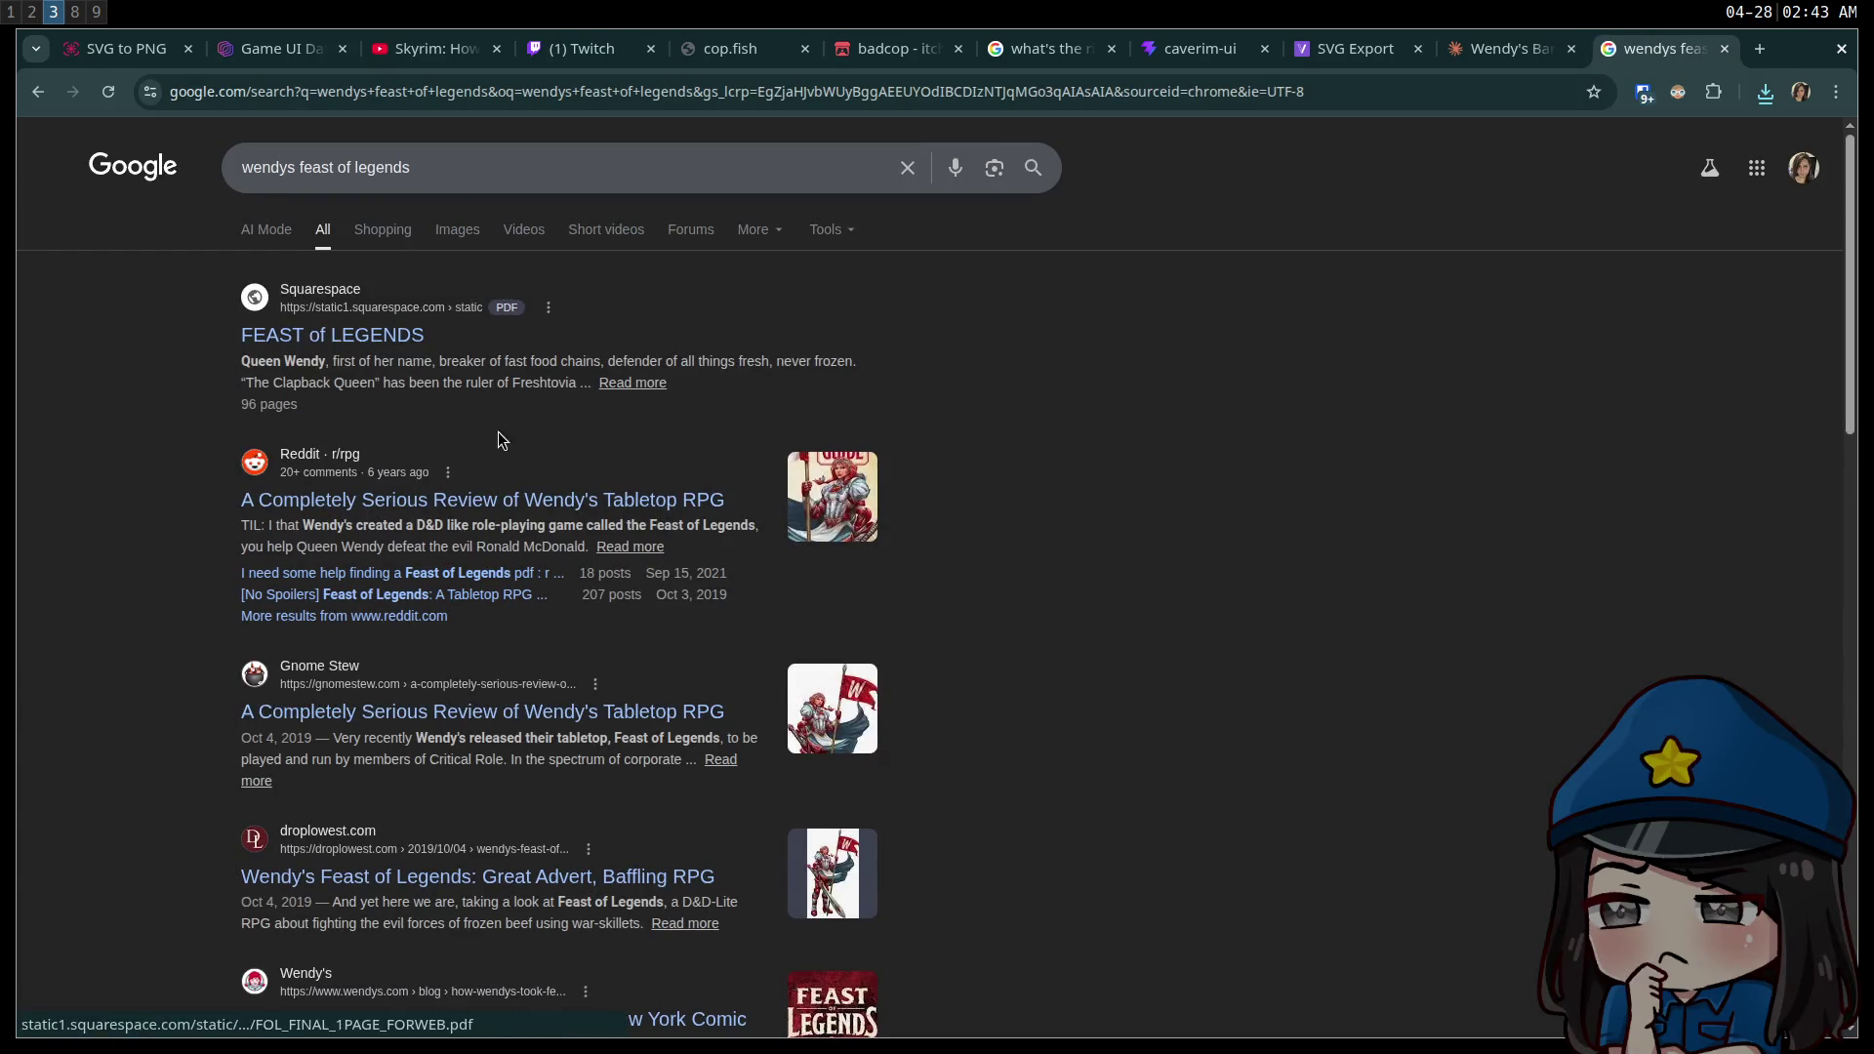
# - Open the Feast of Legends PDF, scroll to its table of contents on page 5, then close it
pyautogui.click(353, 342)
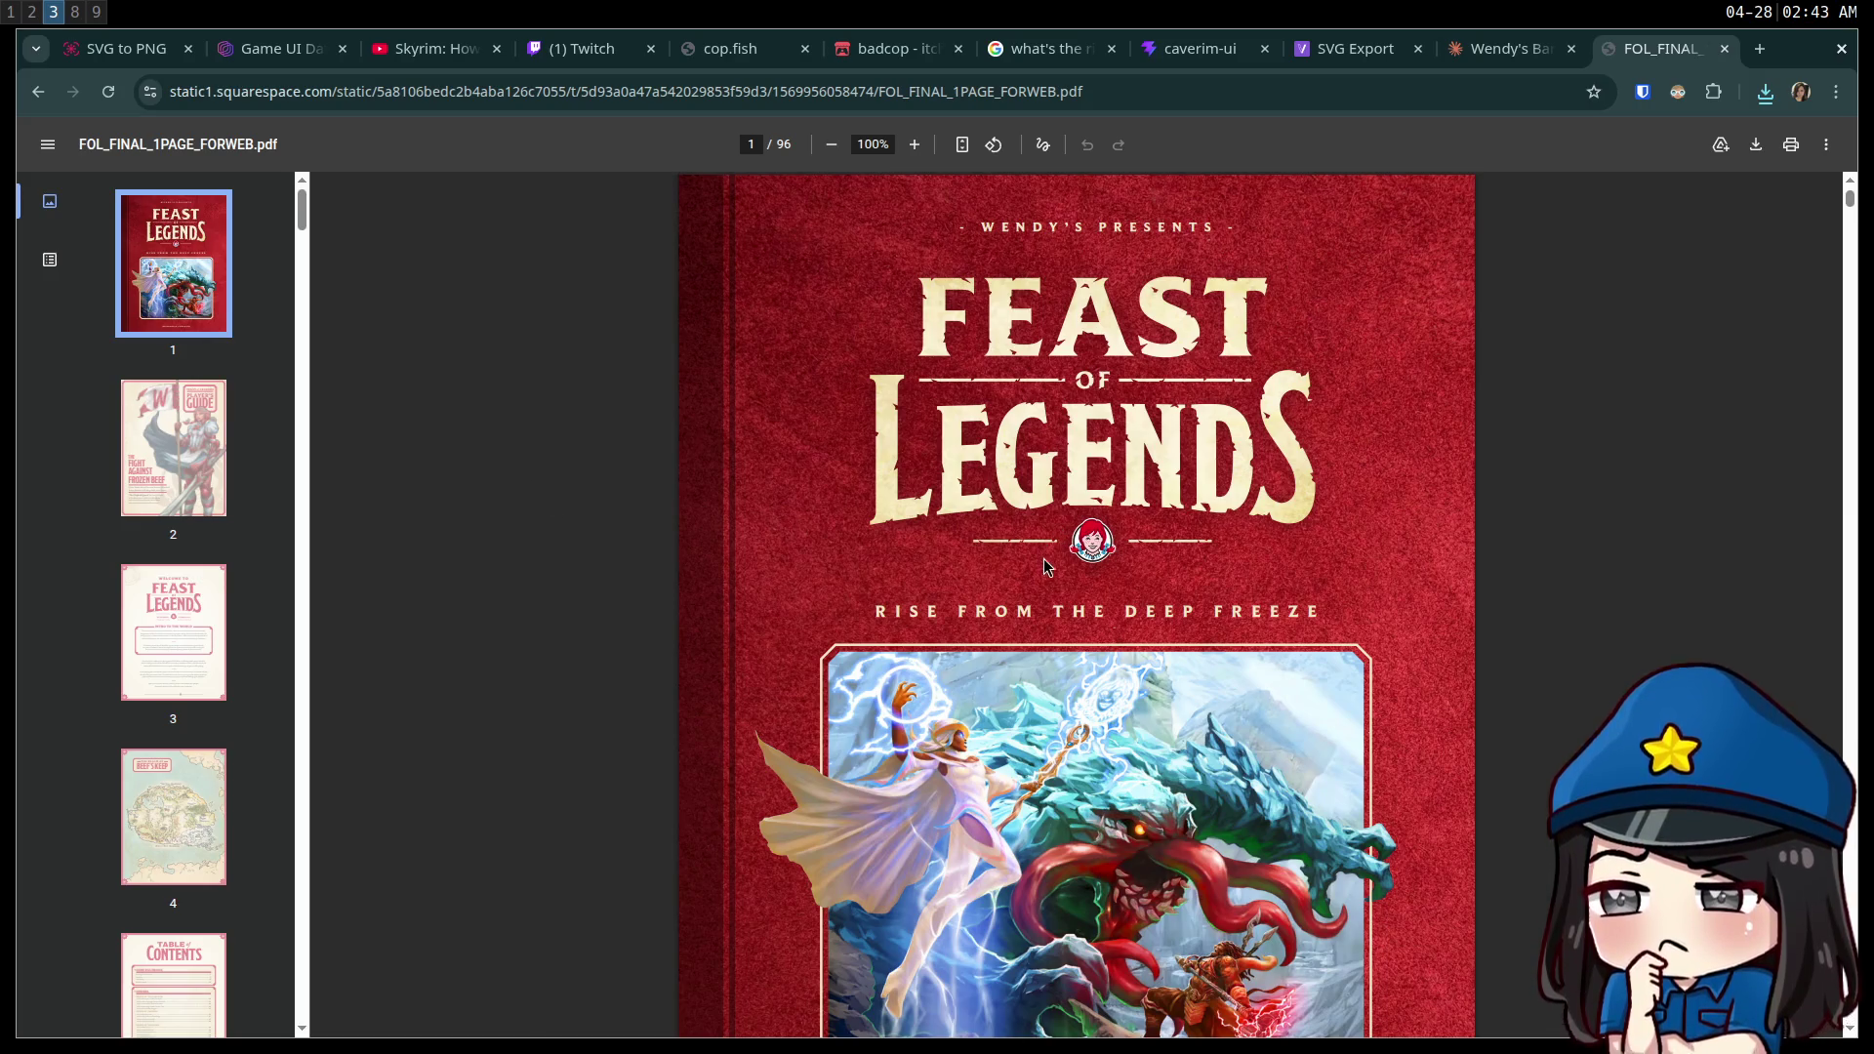
pyautogui.scroll(-10, 565, 625)
pyautogui.scroll(-8, 537, 599)
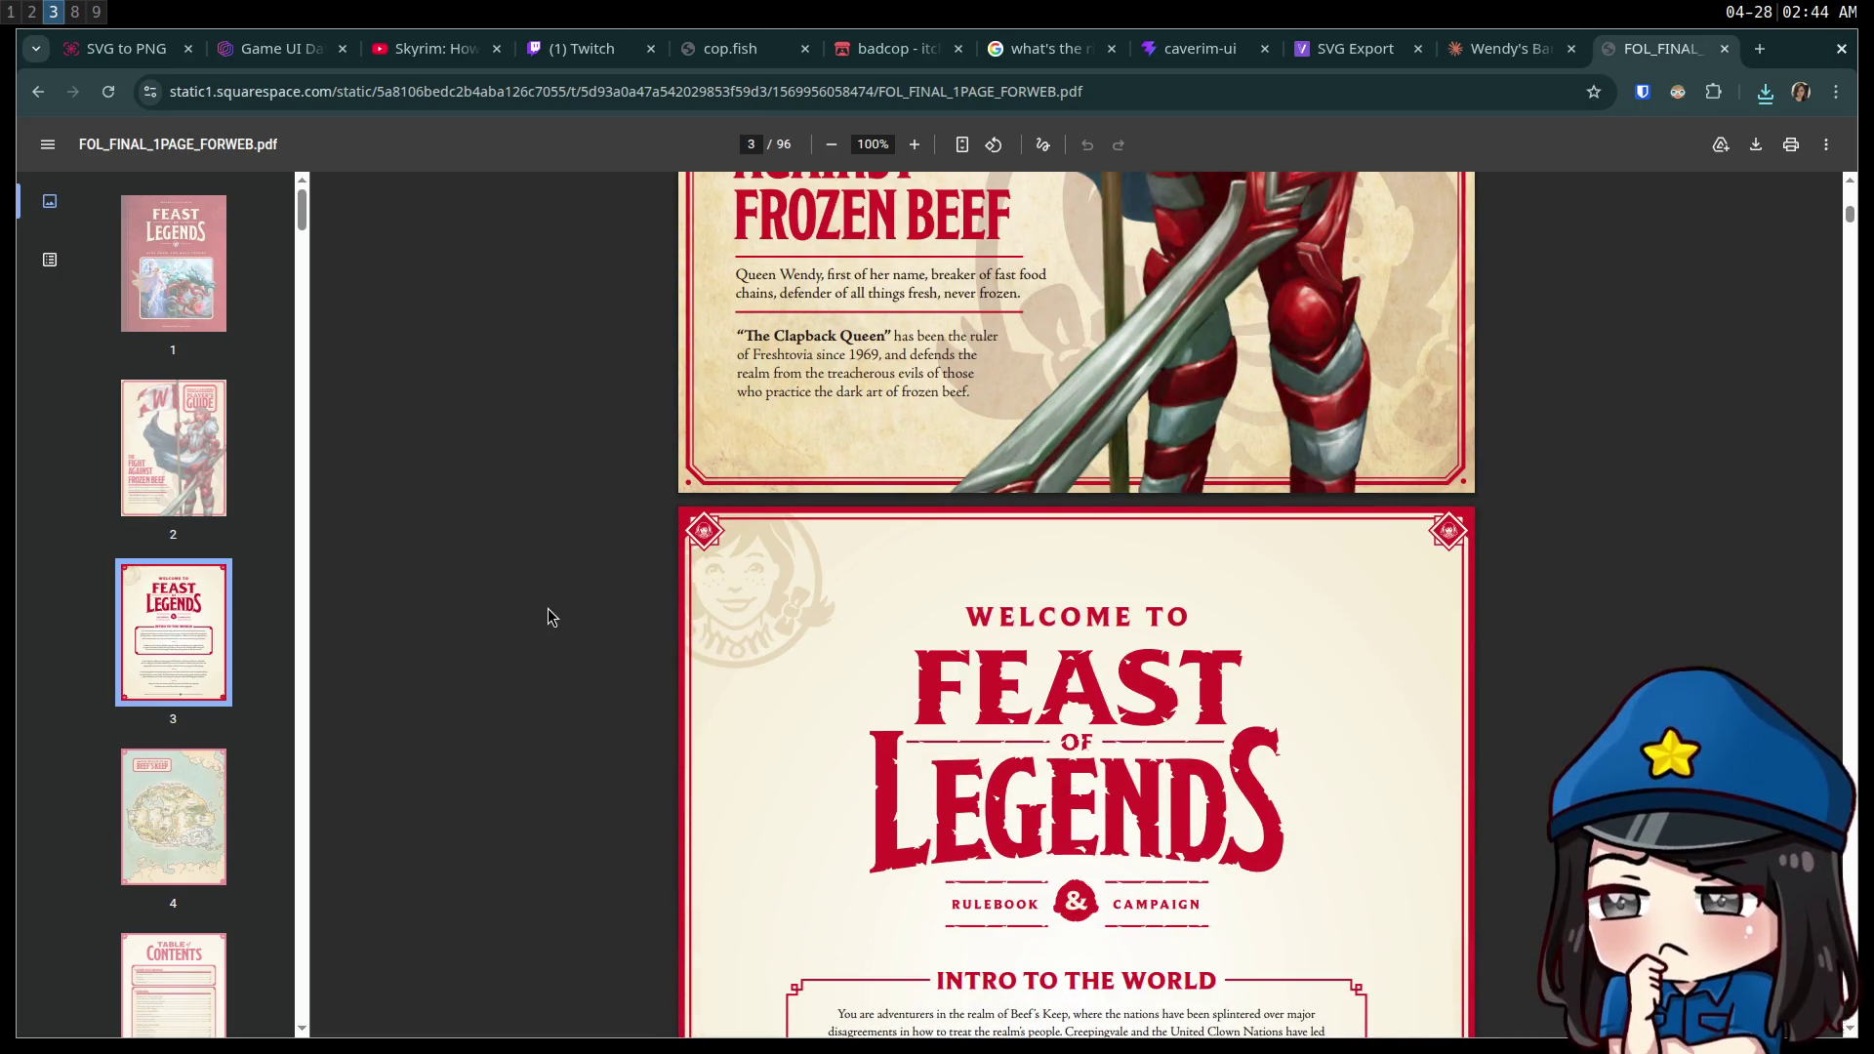
pyautogui.scroll(-7, 548, 607)
pyautogui.scroll(-12, 561, 625)
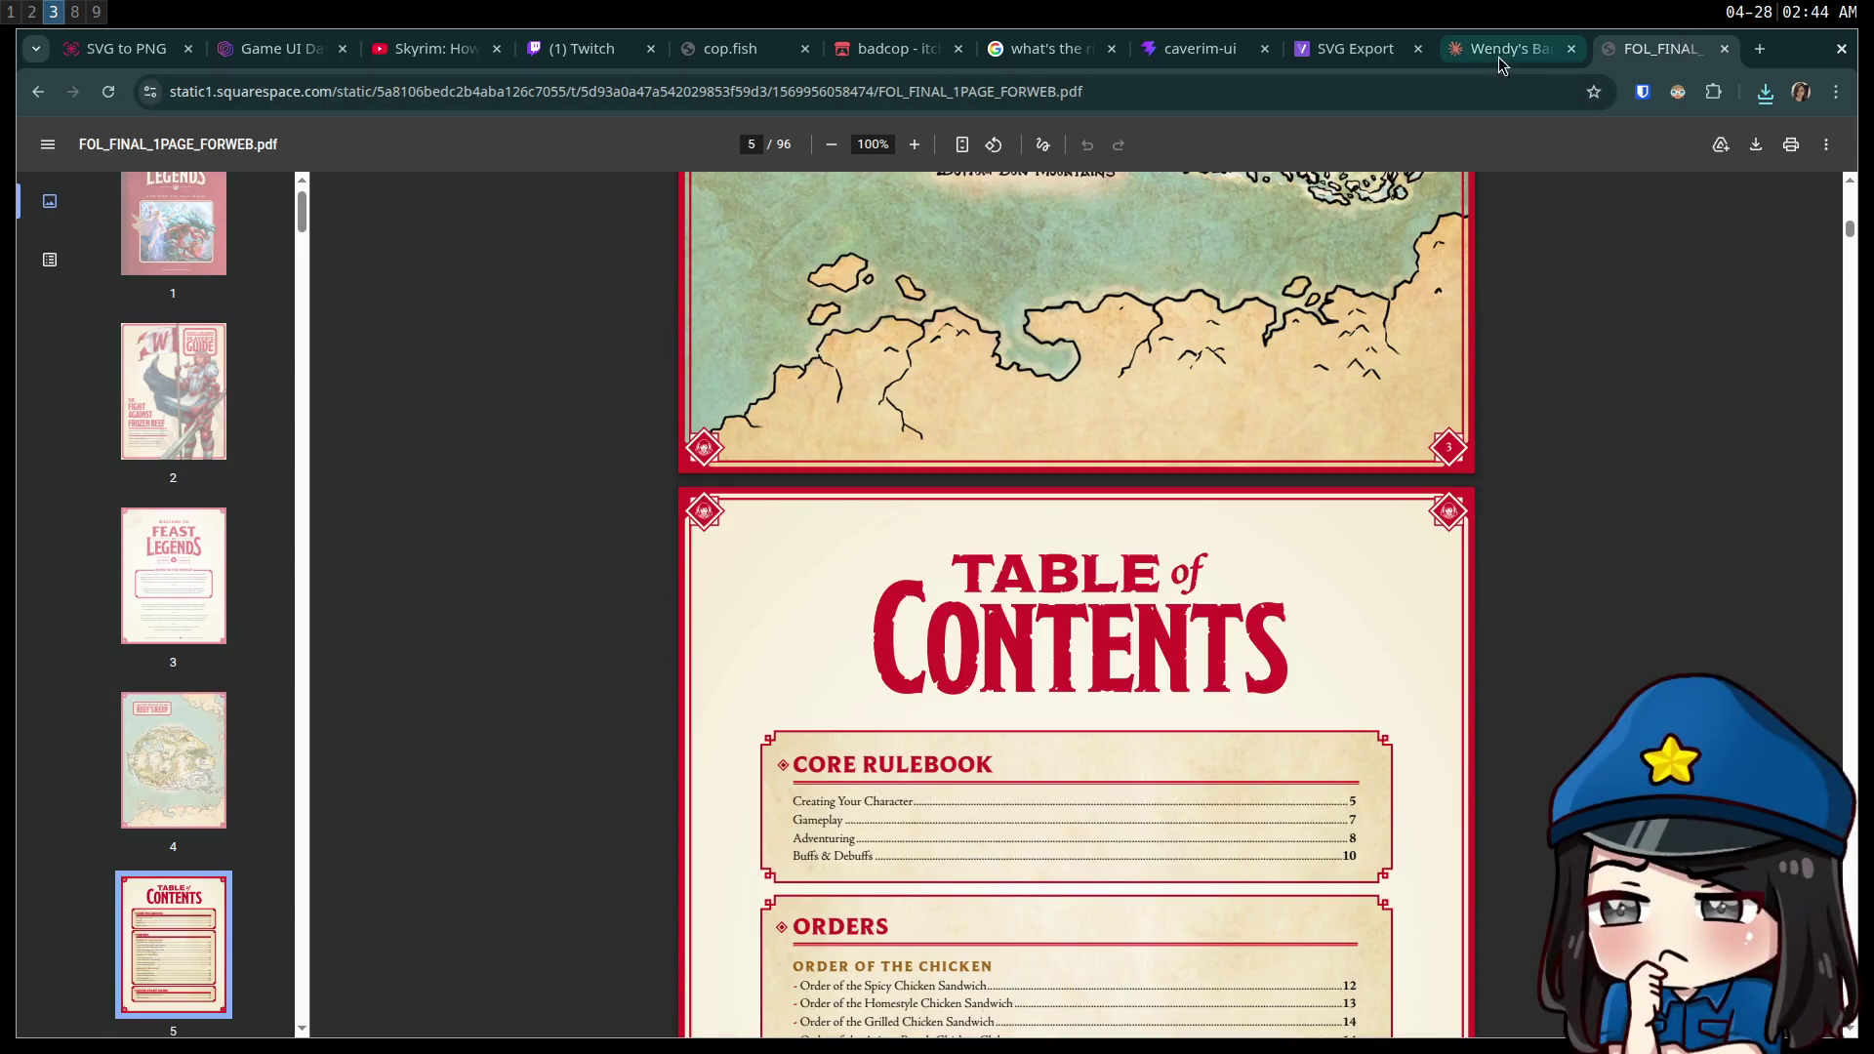
pyautogui.middleClick(1678, 50)
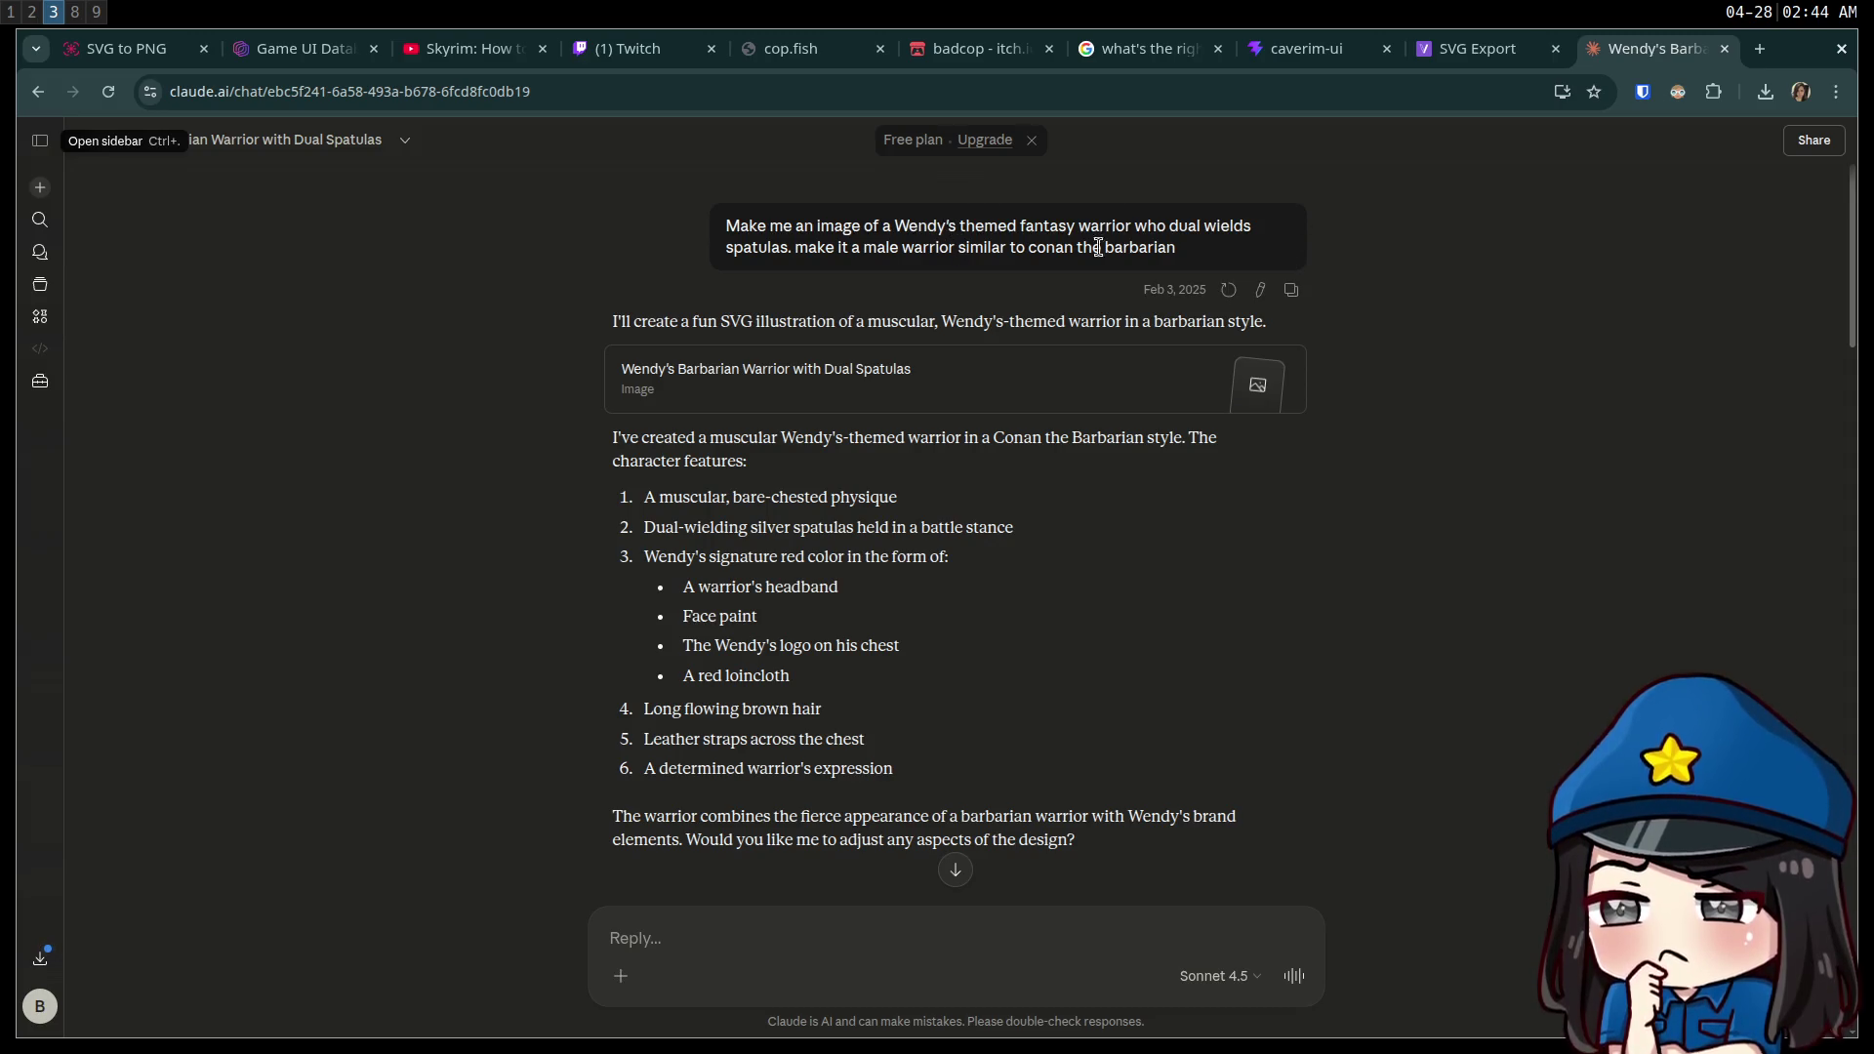
# - Open the warrior image in the preview panel and widen the chat by dragging the divider
pyautogui.moveTo(770, 232)
pyautogui.mouseDown()
pyautogui.moveTo(1247, 247)
pyautogui.moveTo(779, 251)
pyautogui.moveTo(1052, 266)
pyautogui.mouseUp()
pyautogui.click(1032, 256)
pyautogui.click(1054, 268)
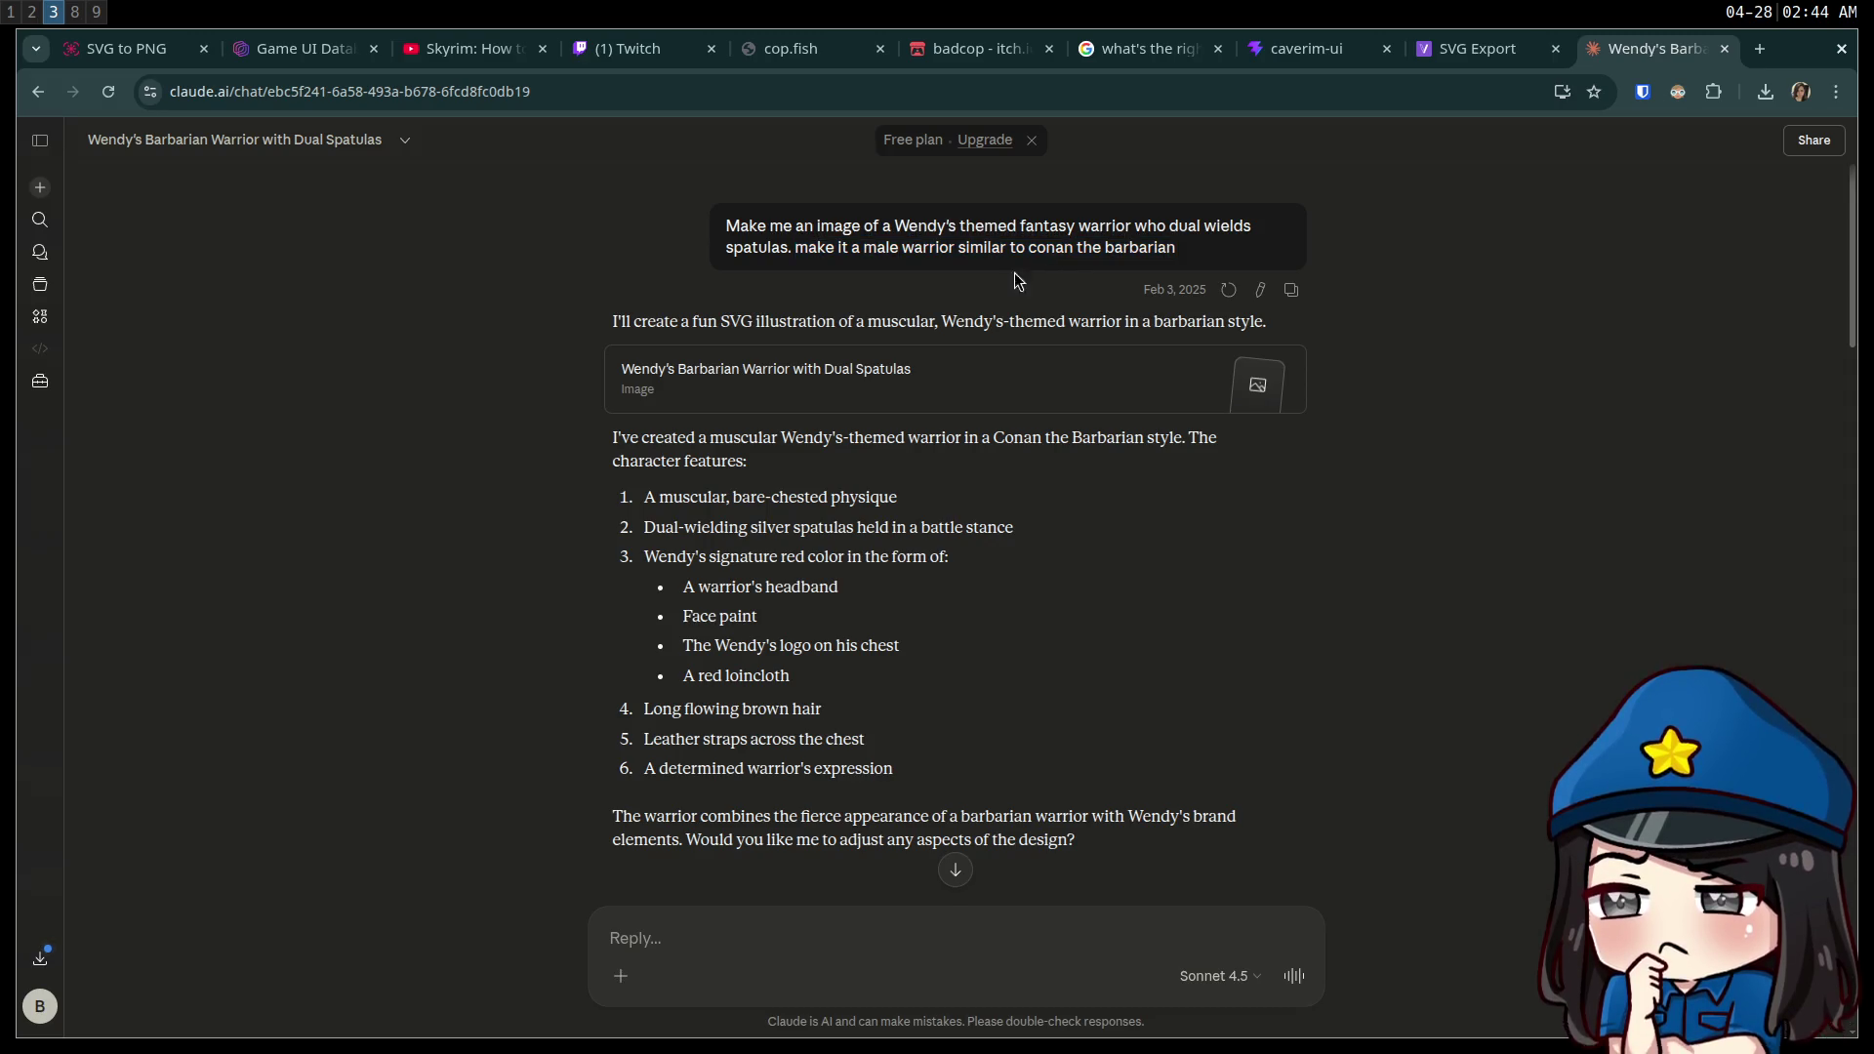
pyautogui.click(952, 383)
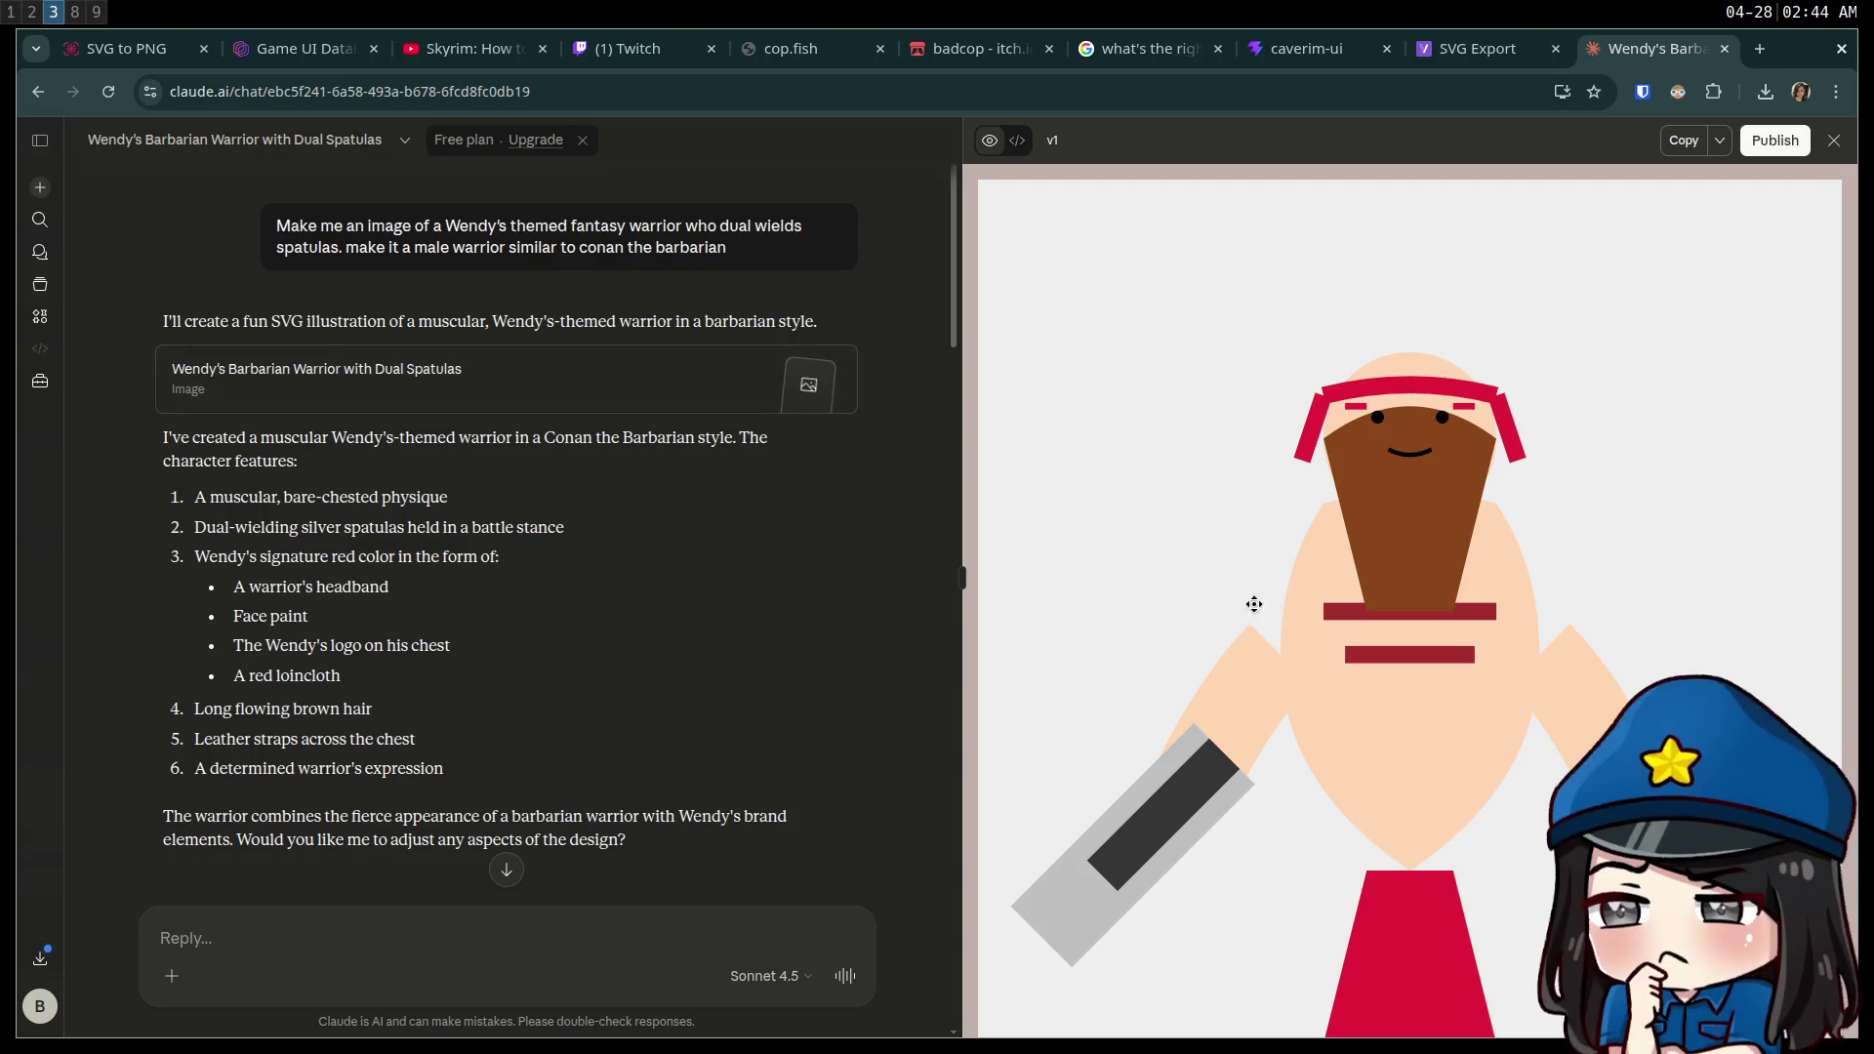
pyautogui.moveTo(964, 625); pyautogui.dragTo(1163, 706)
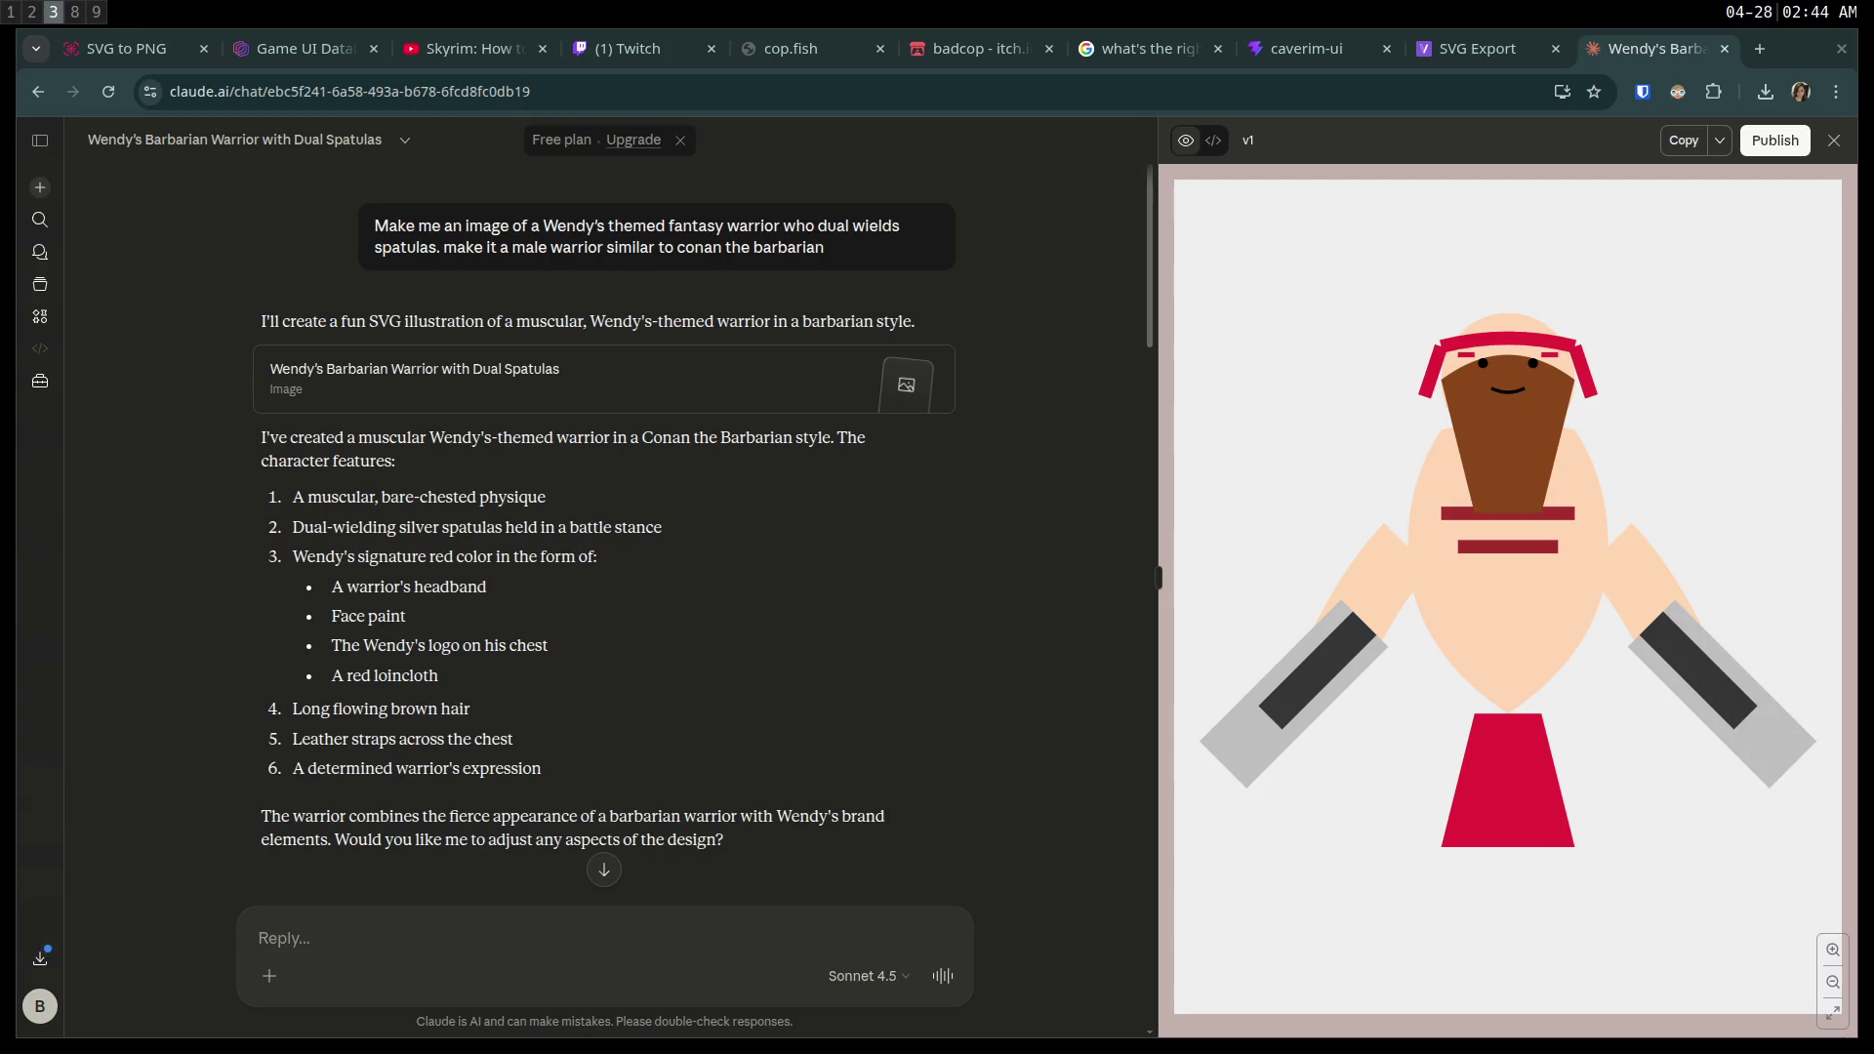
# - Scroll down the chat and highlight parts of the follow-up request text
pyautogui.moveTo(897, 812)
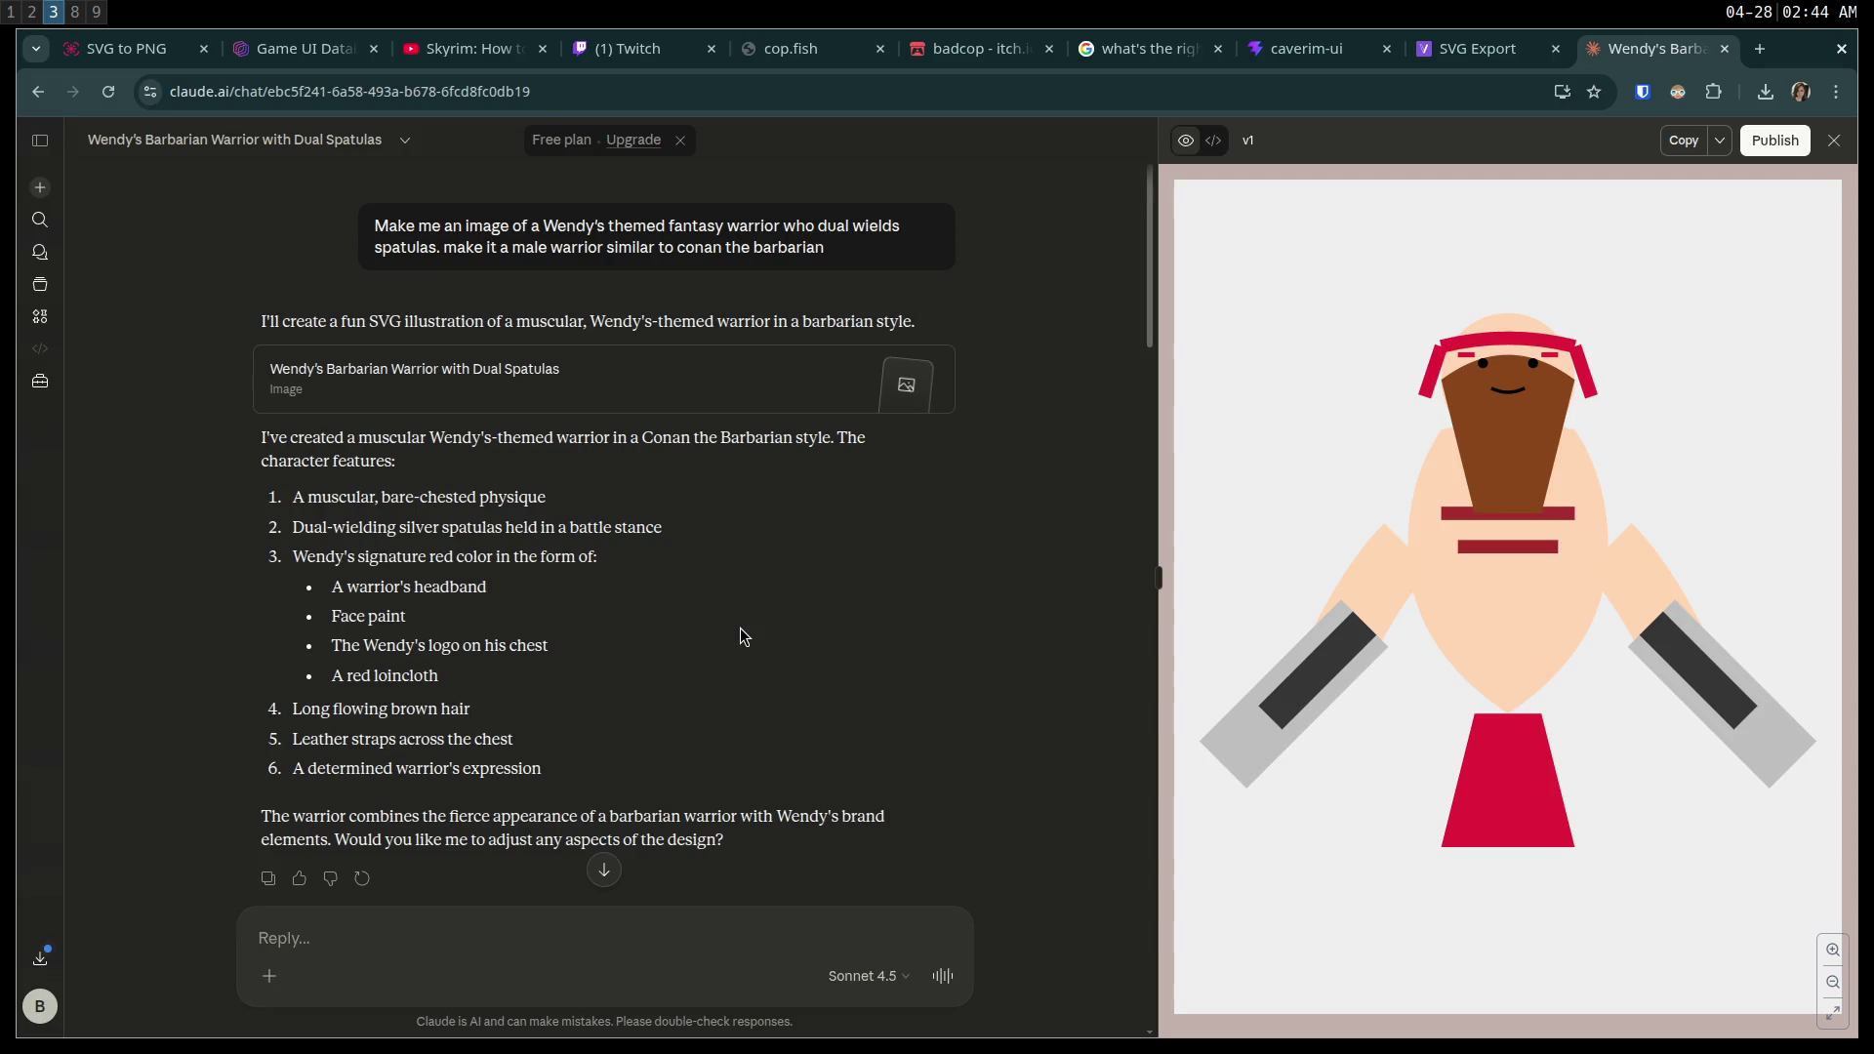
pyautogui.scroll(-2, 529, 524)
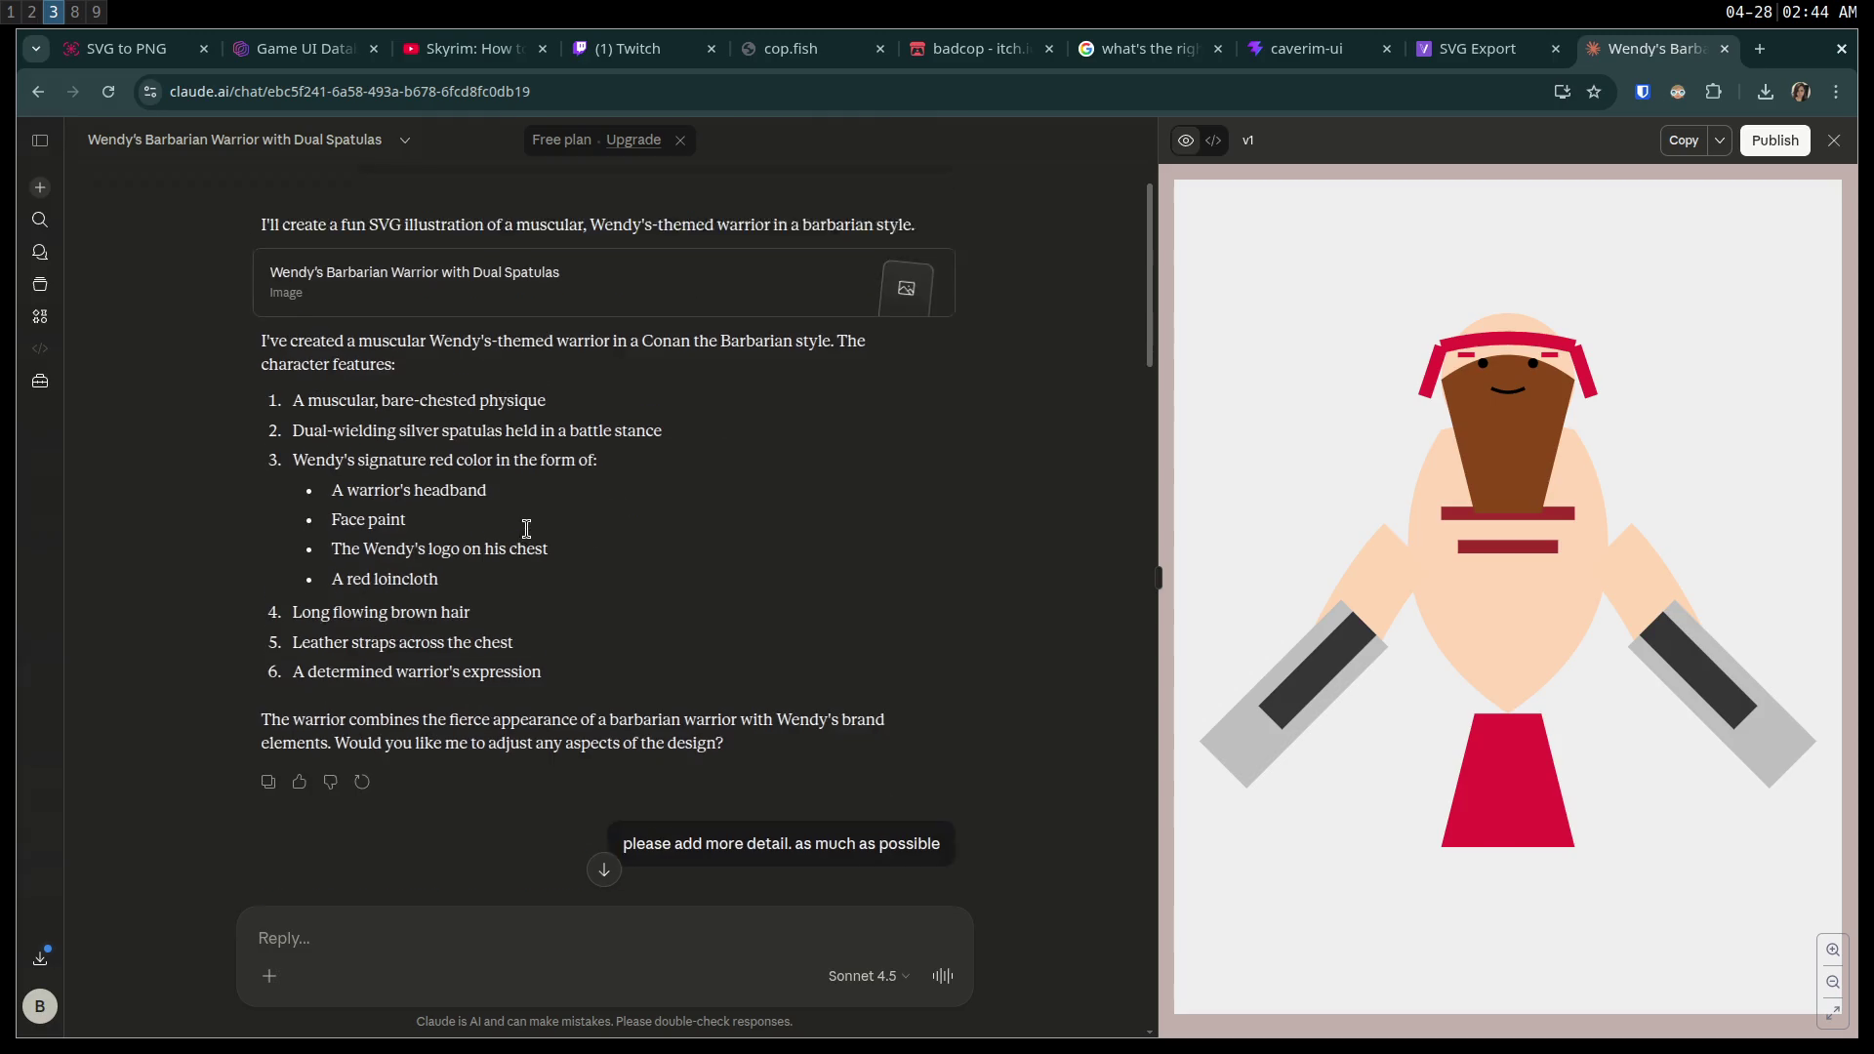
pyautogui.scroll(-2, 527, 522)
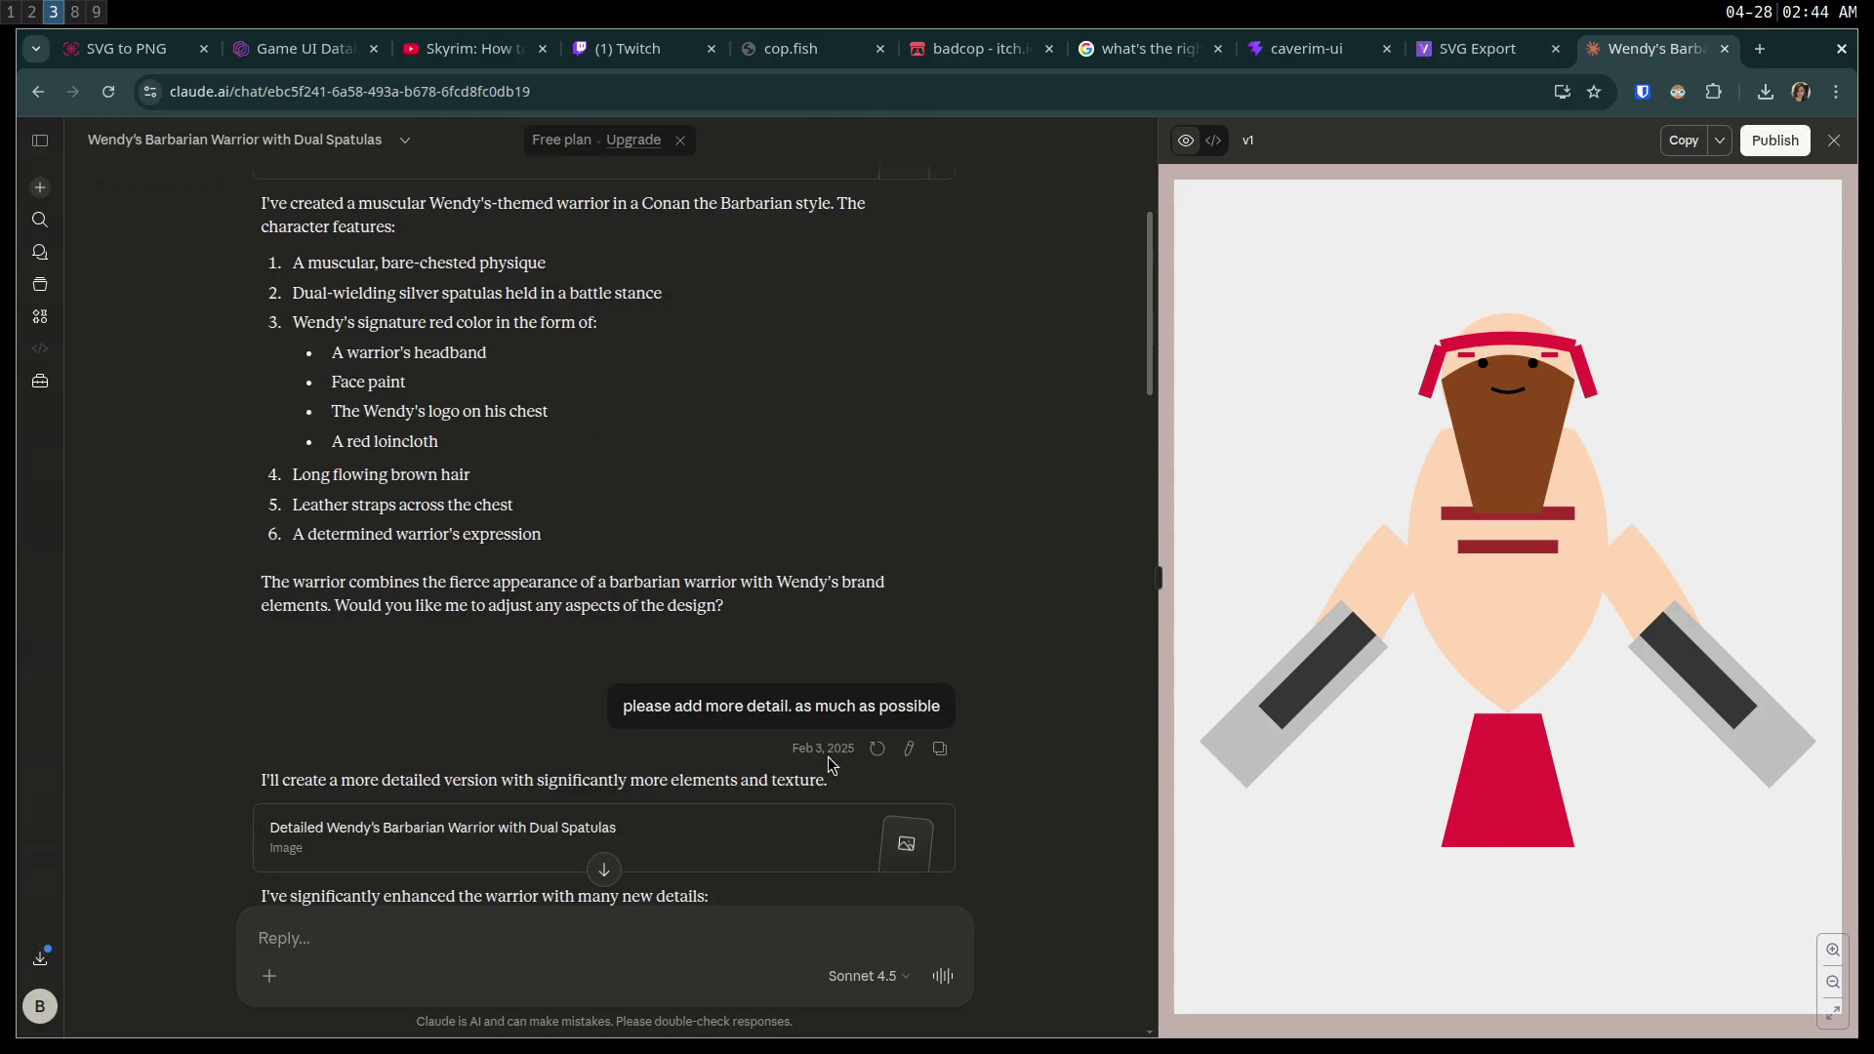
pyautogui.moveTo(622, 705); pyautogui.dragTo(730, 703)
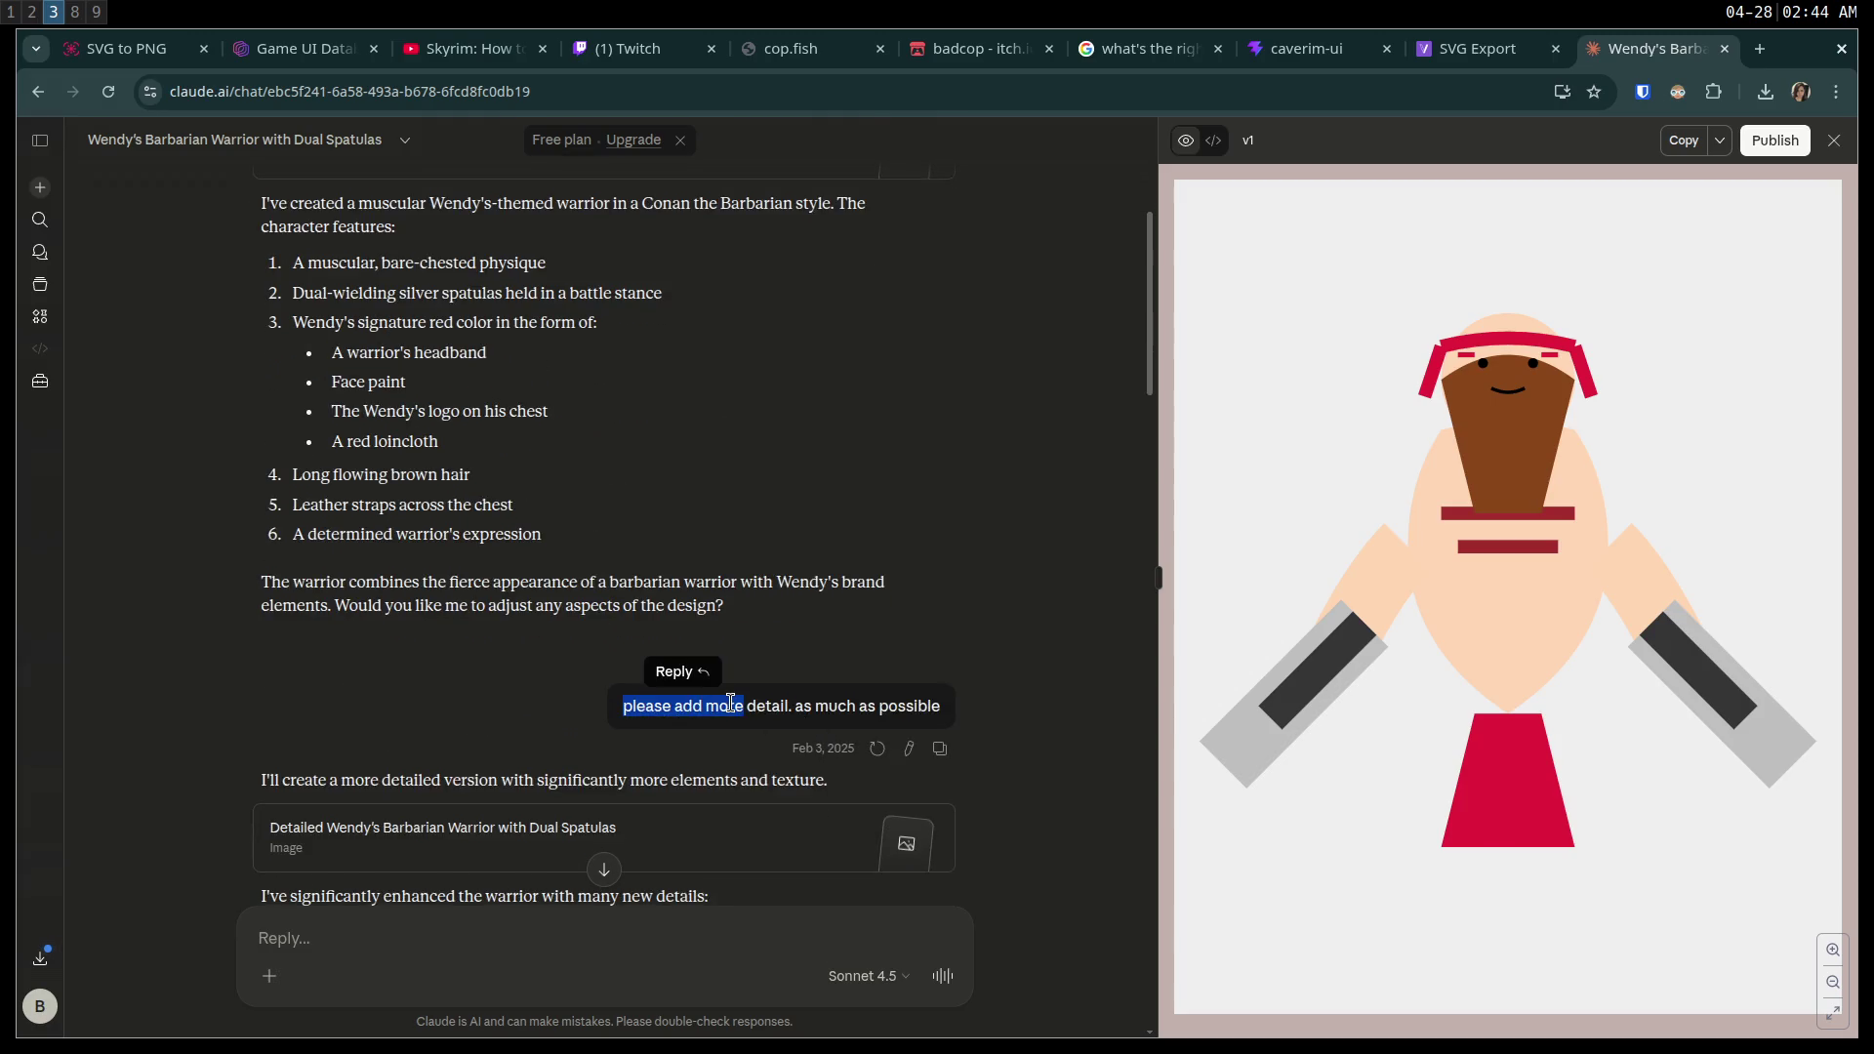
pyautogui.click(817, 700)
pyautogui.doubleClick(919, 708)
pyautogui.moveTo(918, 708); pyautogui.dragTo(625, 705)
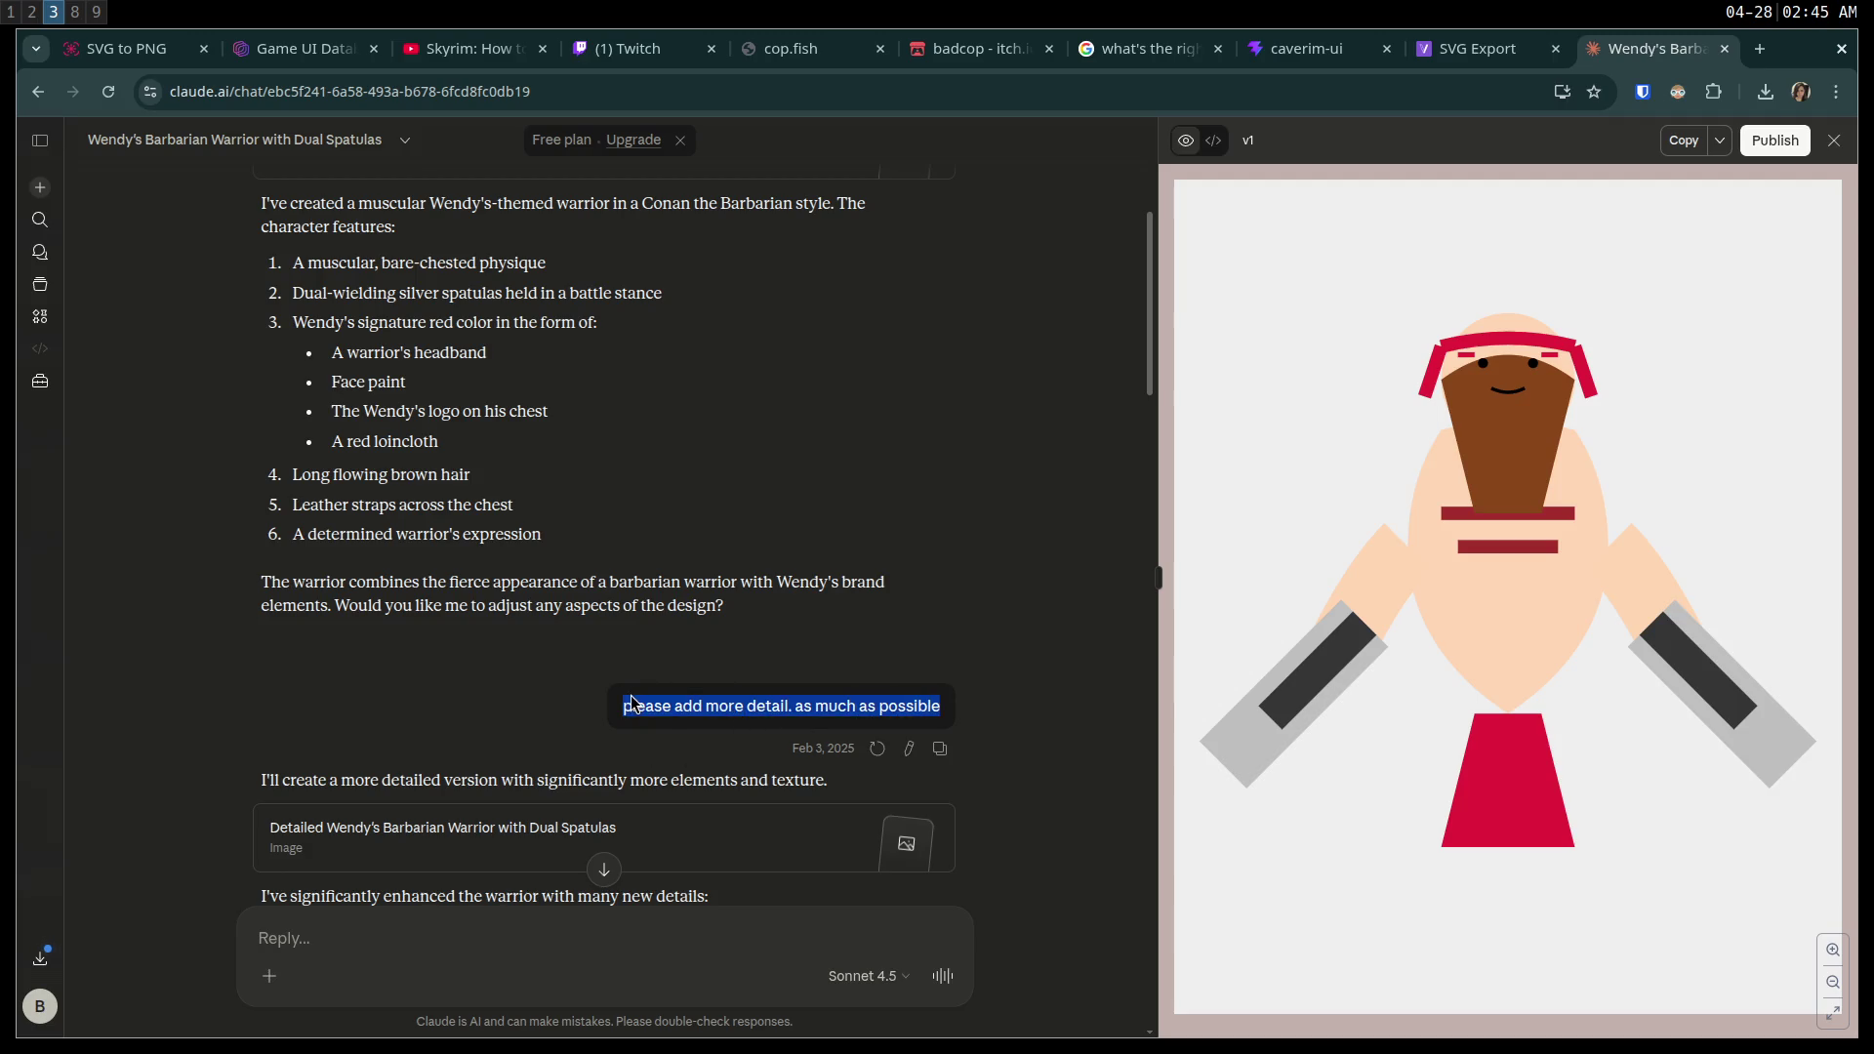
pyautogui.click(633, 717)
pyautogui.scroll(-2, 572, 611)
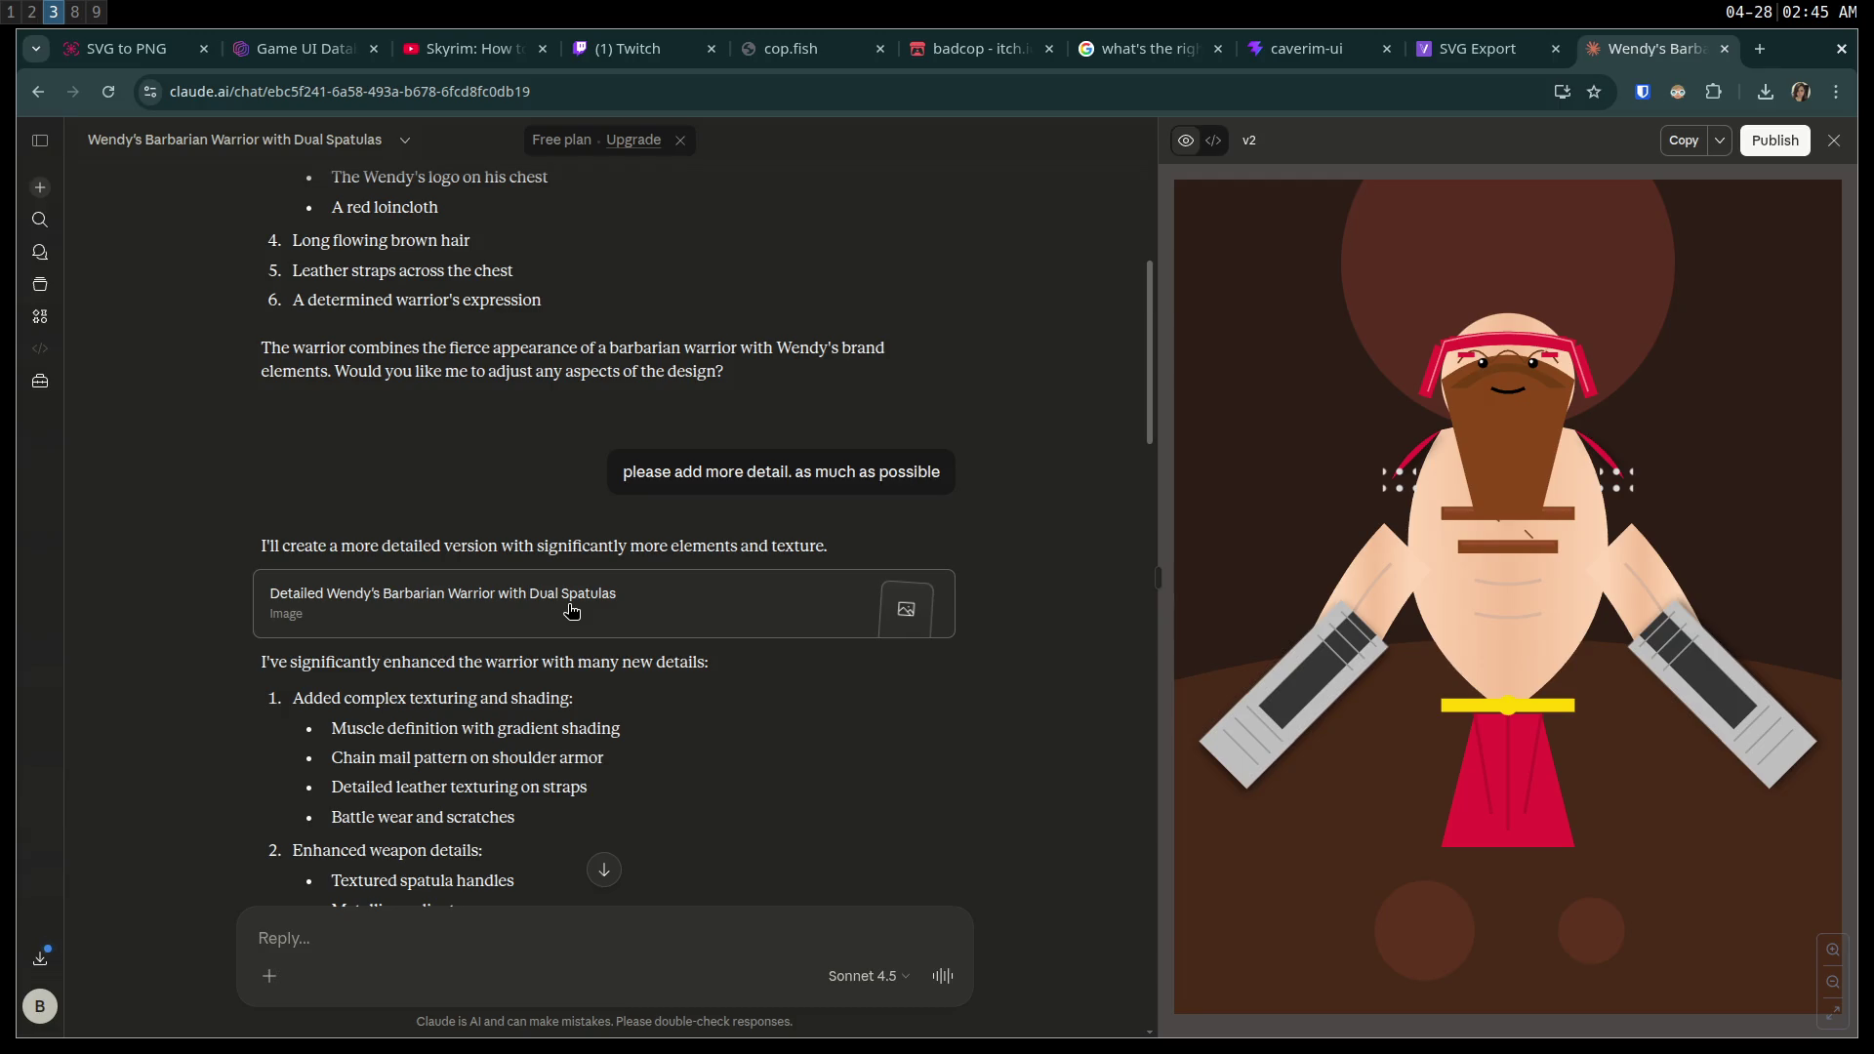
pyautogui.scroll(5, 572, 611)
pyautogui.click(553, 410)
pyautogui.scroll(-4, 591, 644)
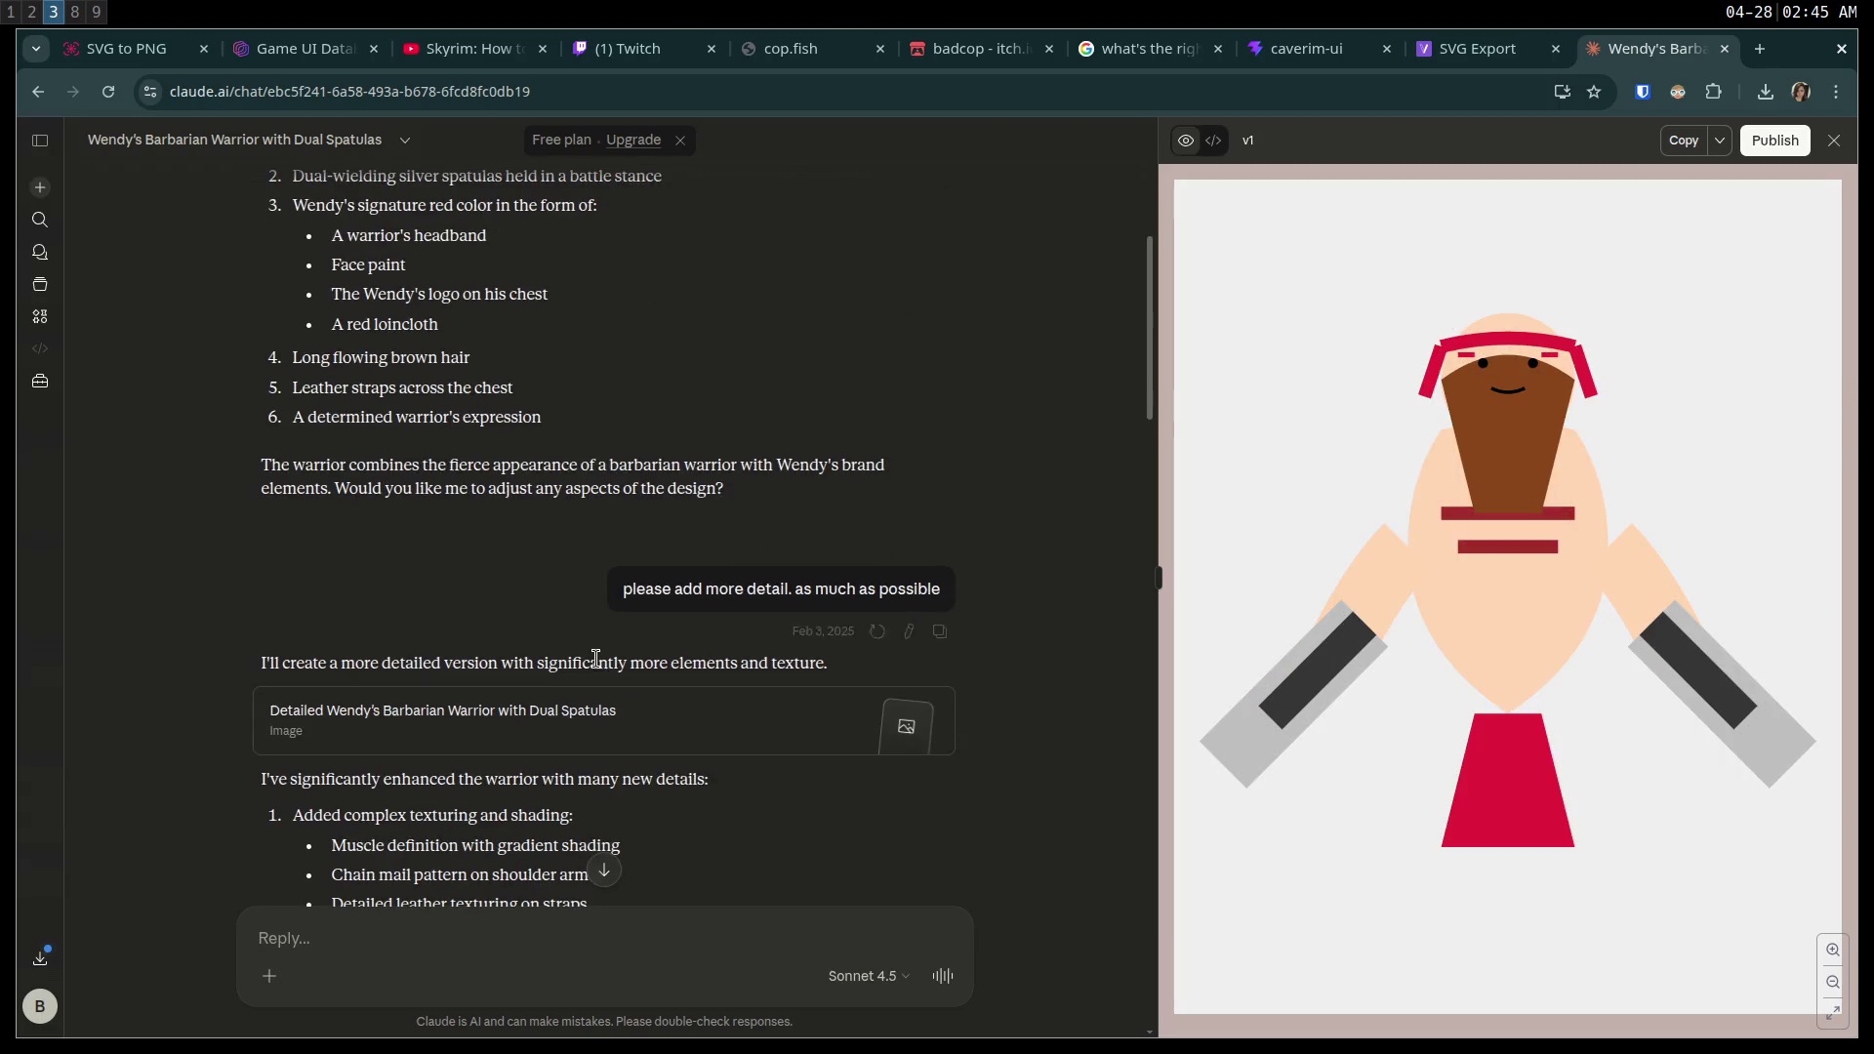
pyautogui.click(600, 741)
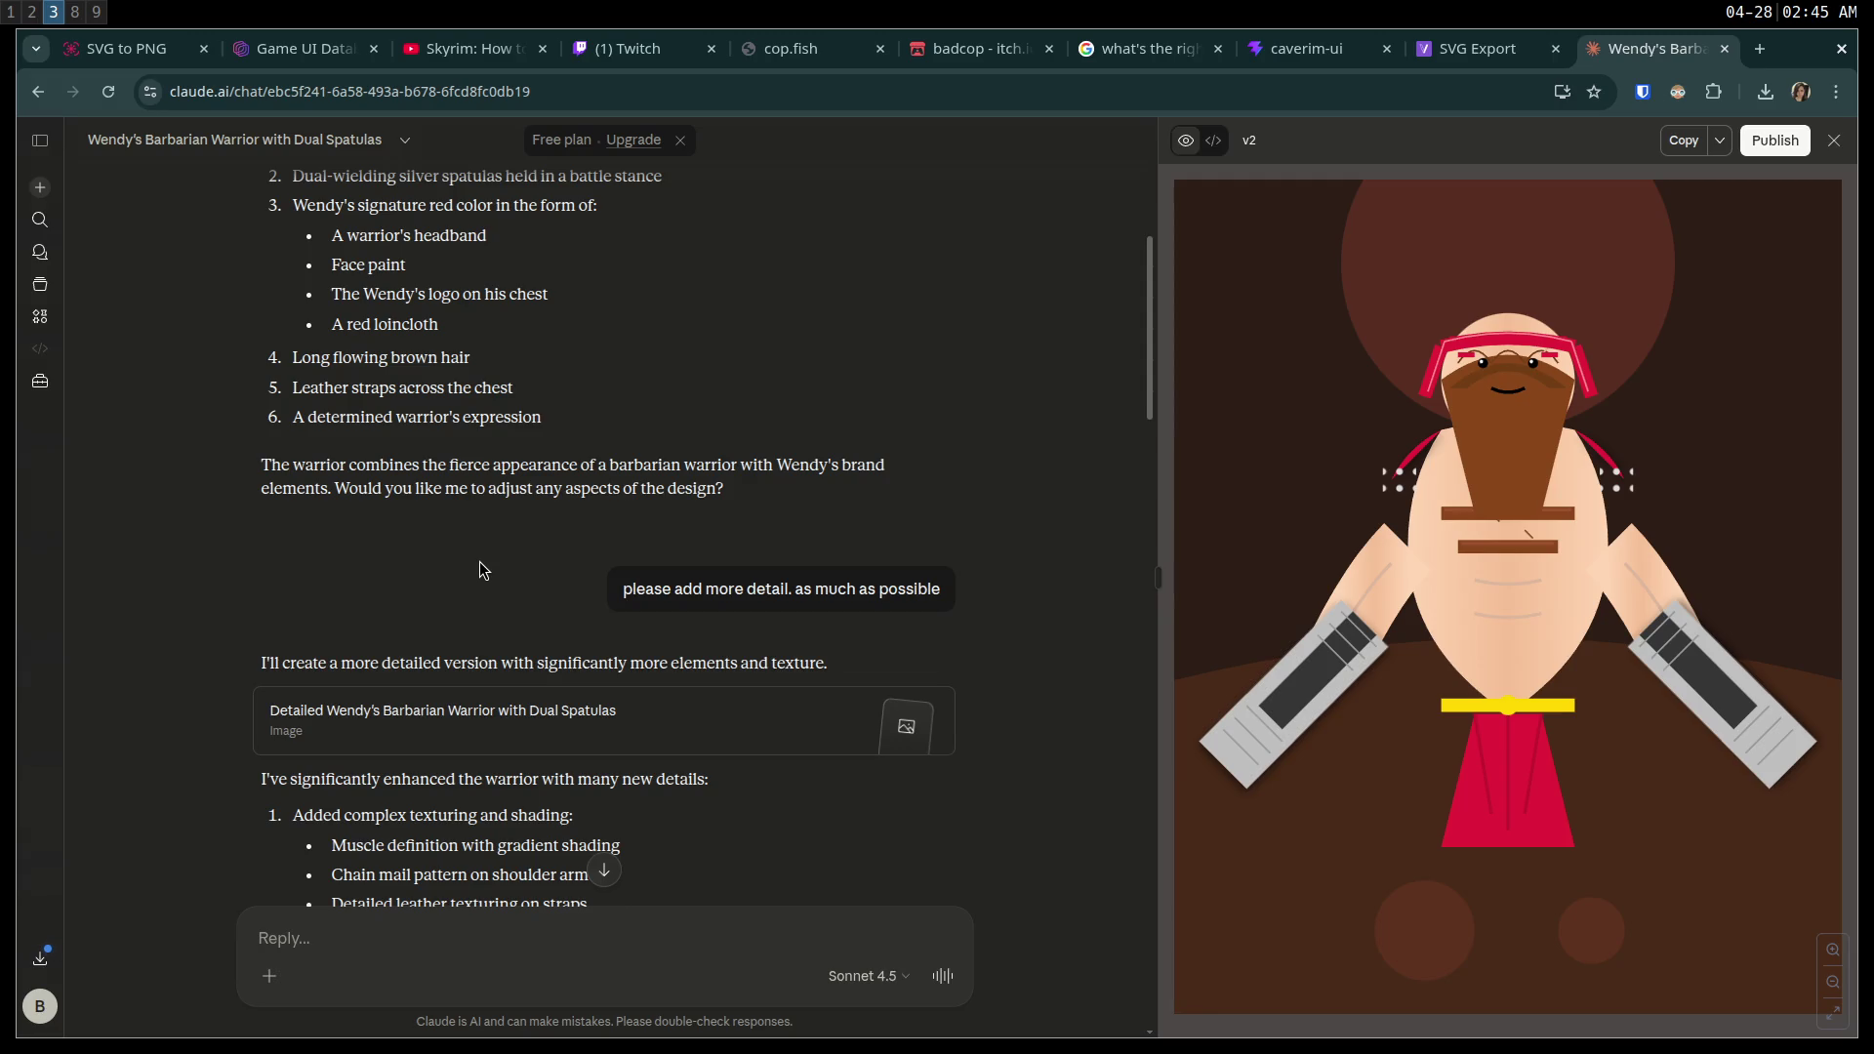
pyautogui.scroll(-3, 488, 575)
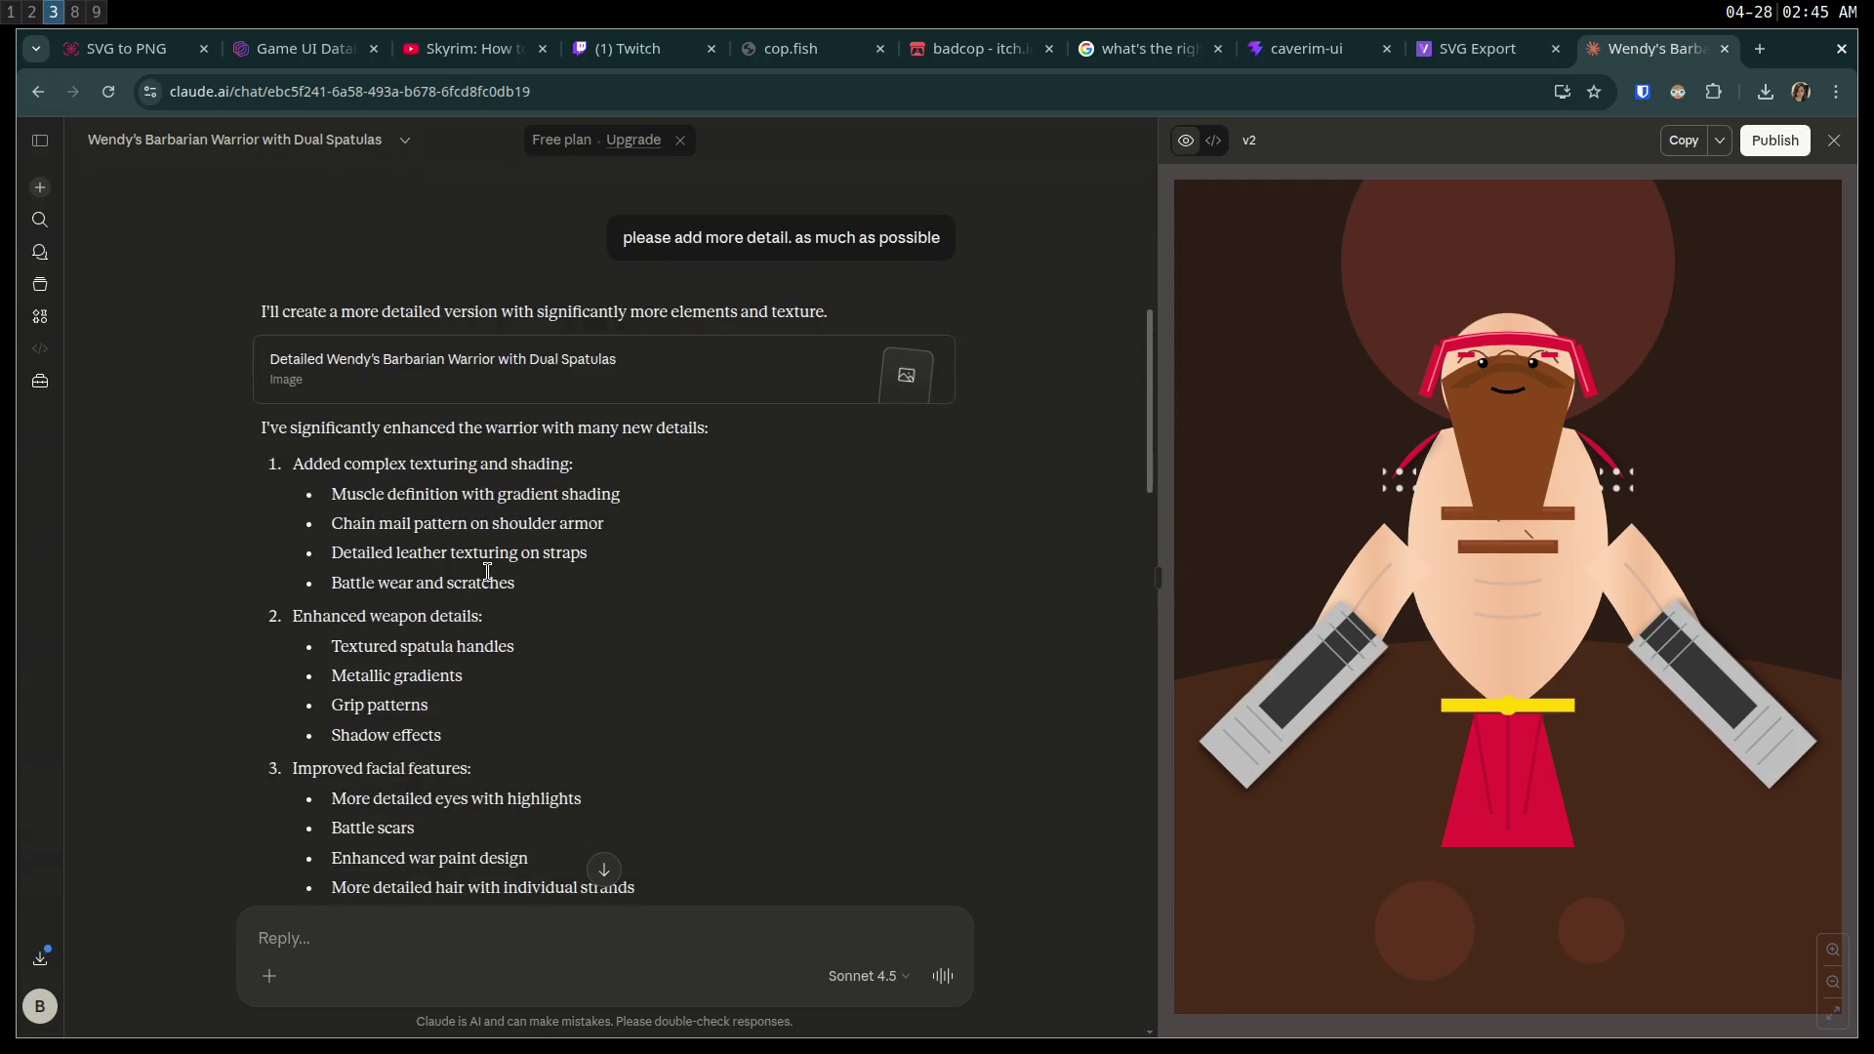
pyautogui.scroll(-7, 491, 575)
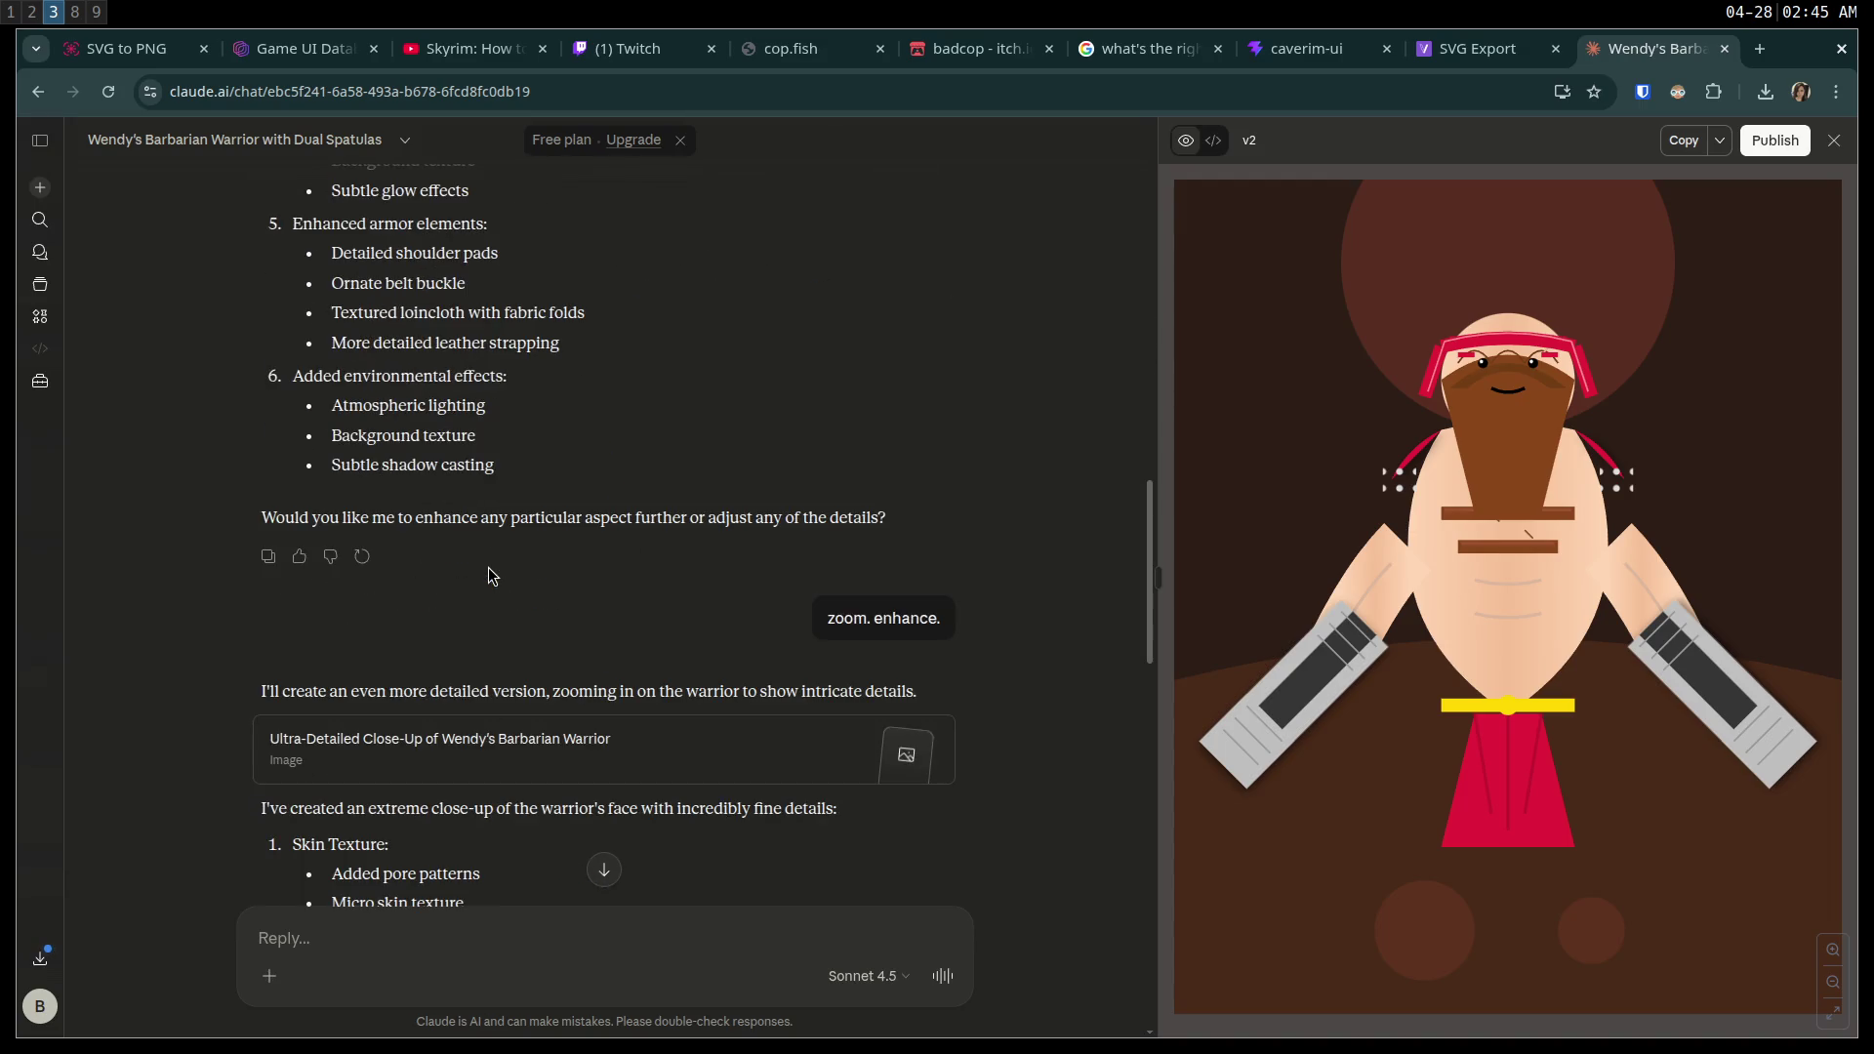
pyautogui.scroll(-1, 615, 674)
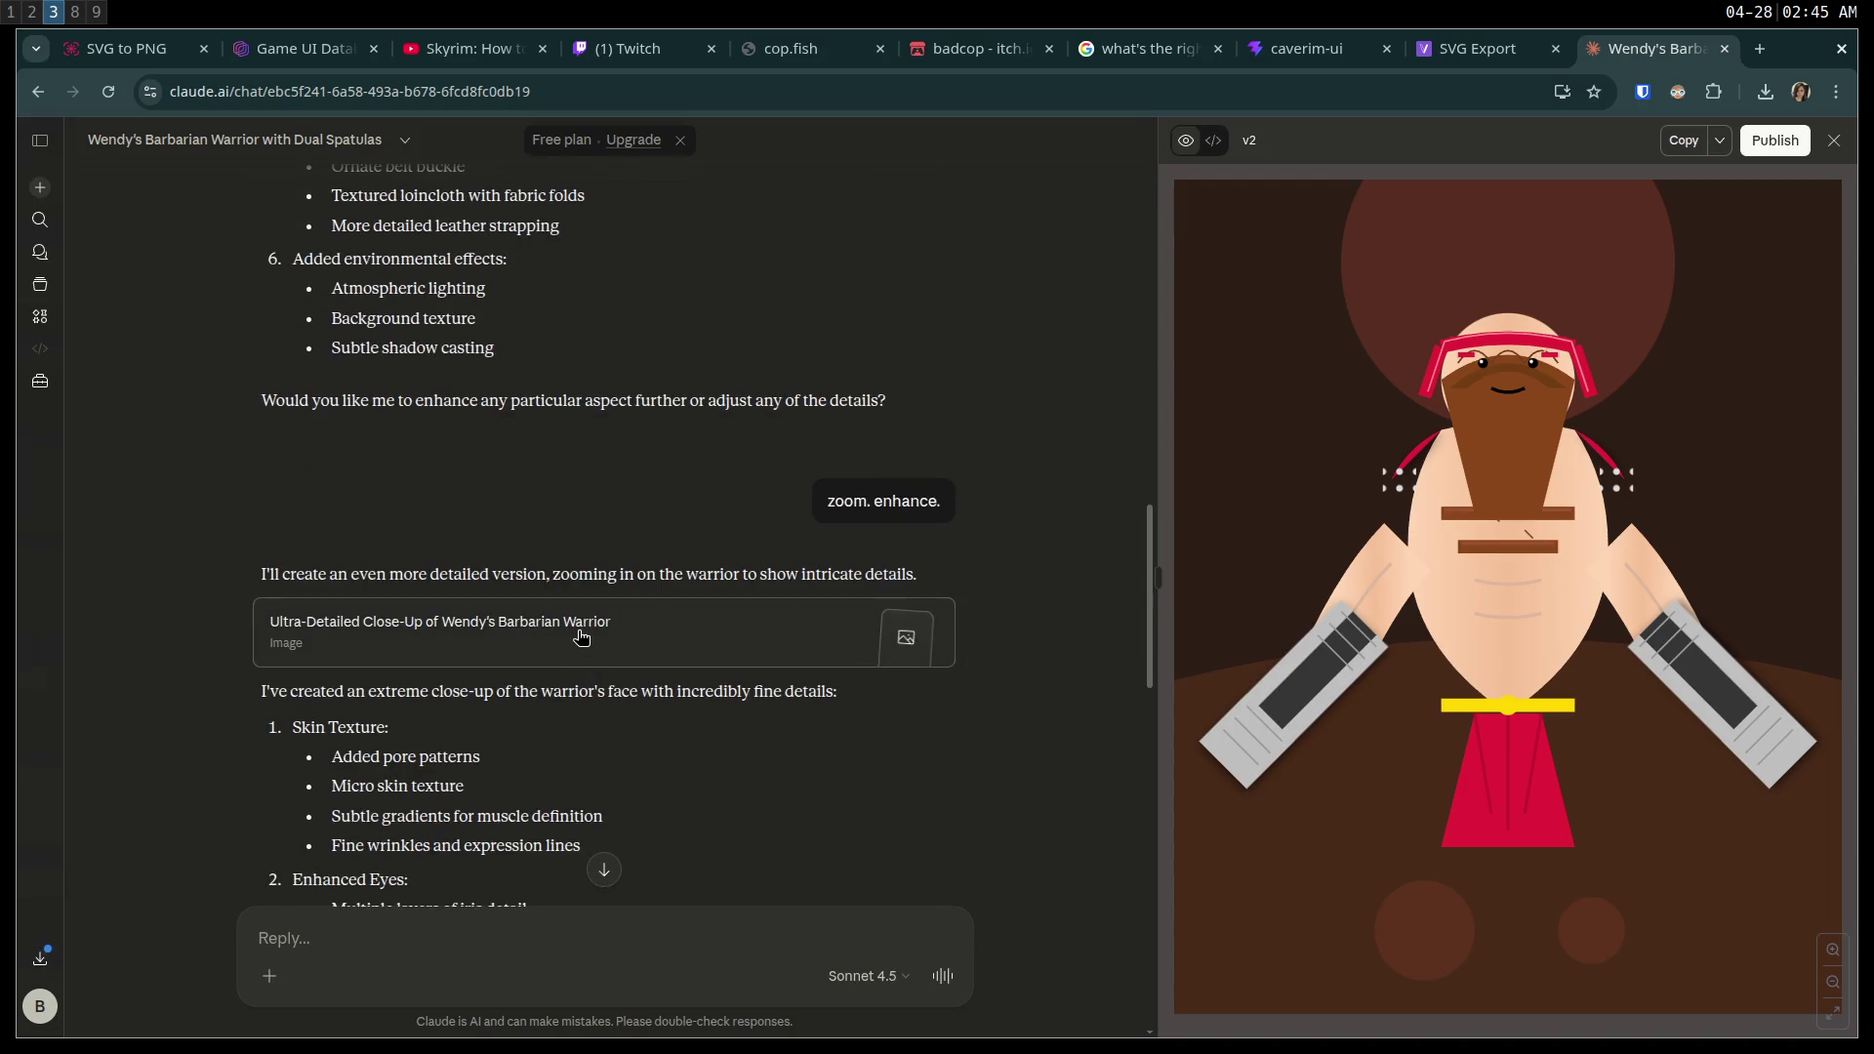
pyautogui.click(581, 637)
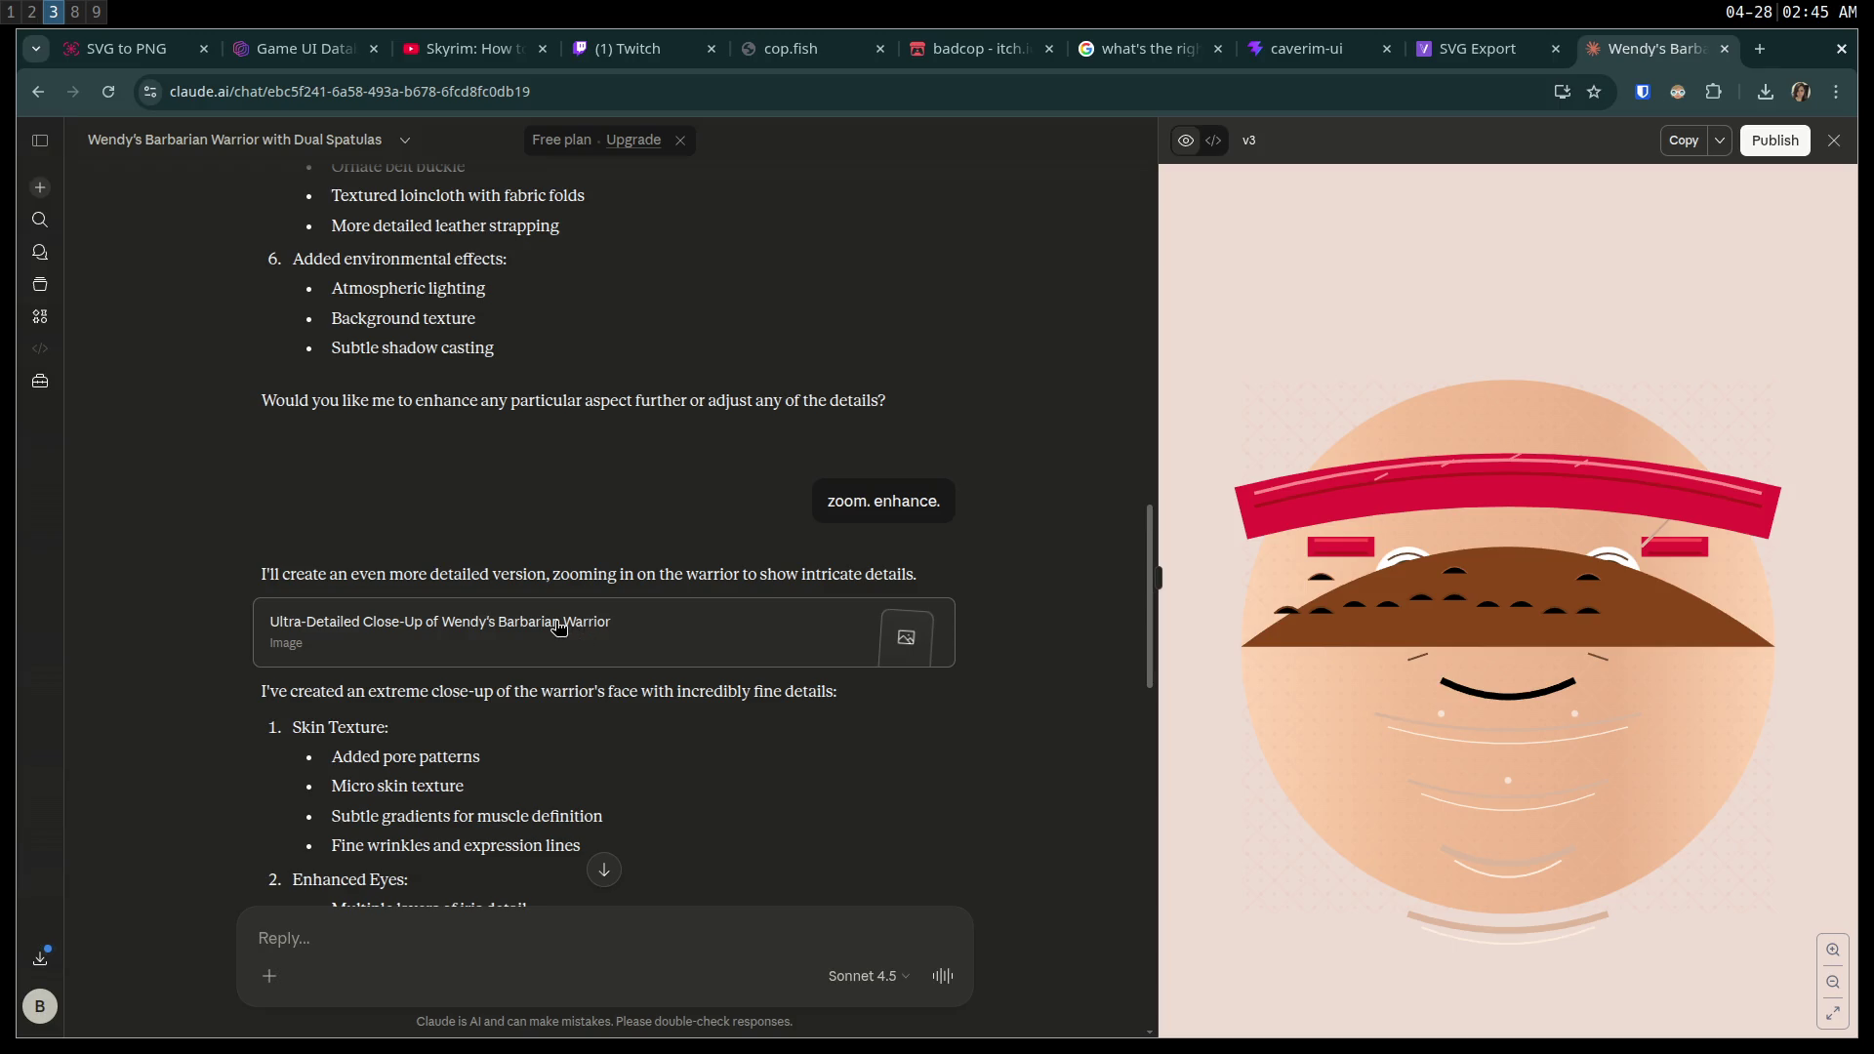
pyautogui.scroll(-9, 578, 636)
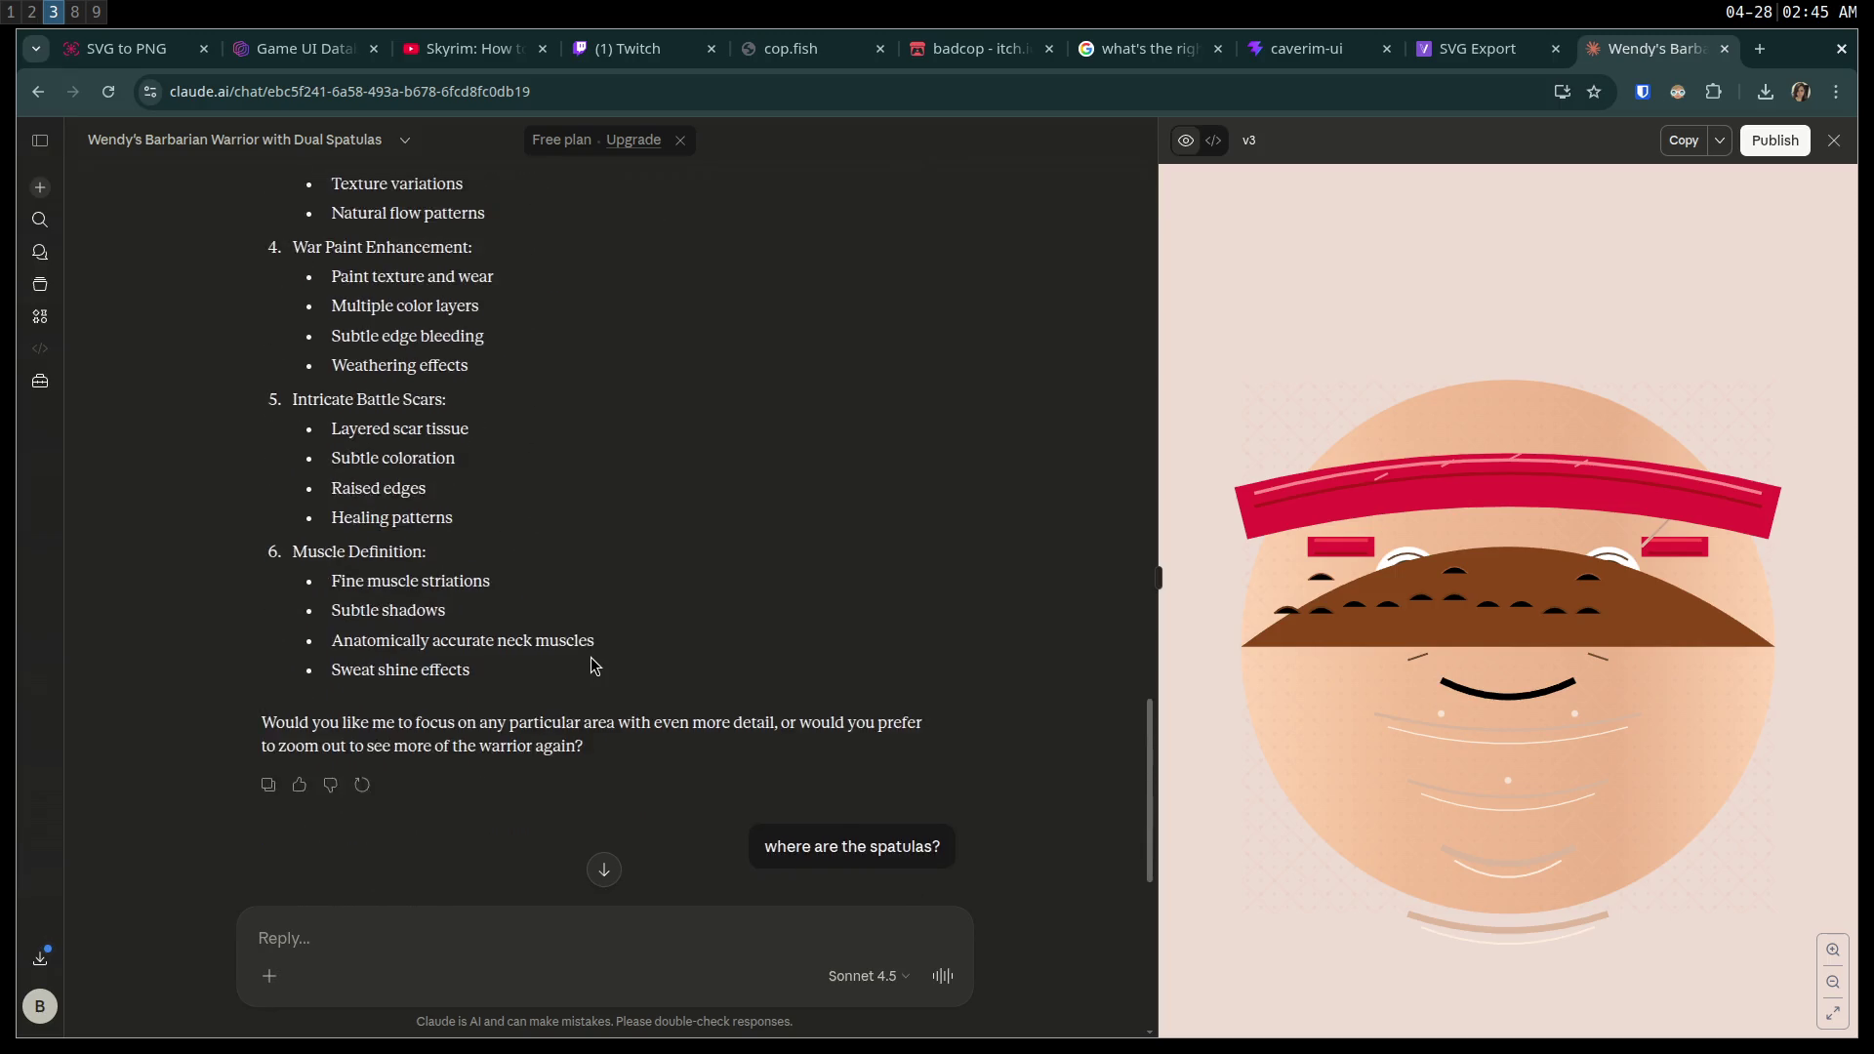
pyautogui.scroll(-3, 594, 667)
pyautogui.scroll(-2, 840, 444)
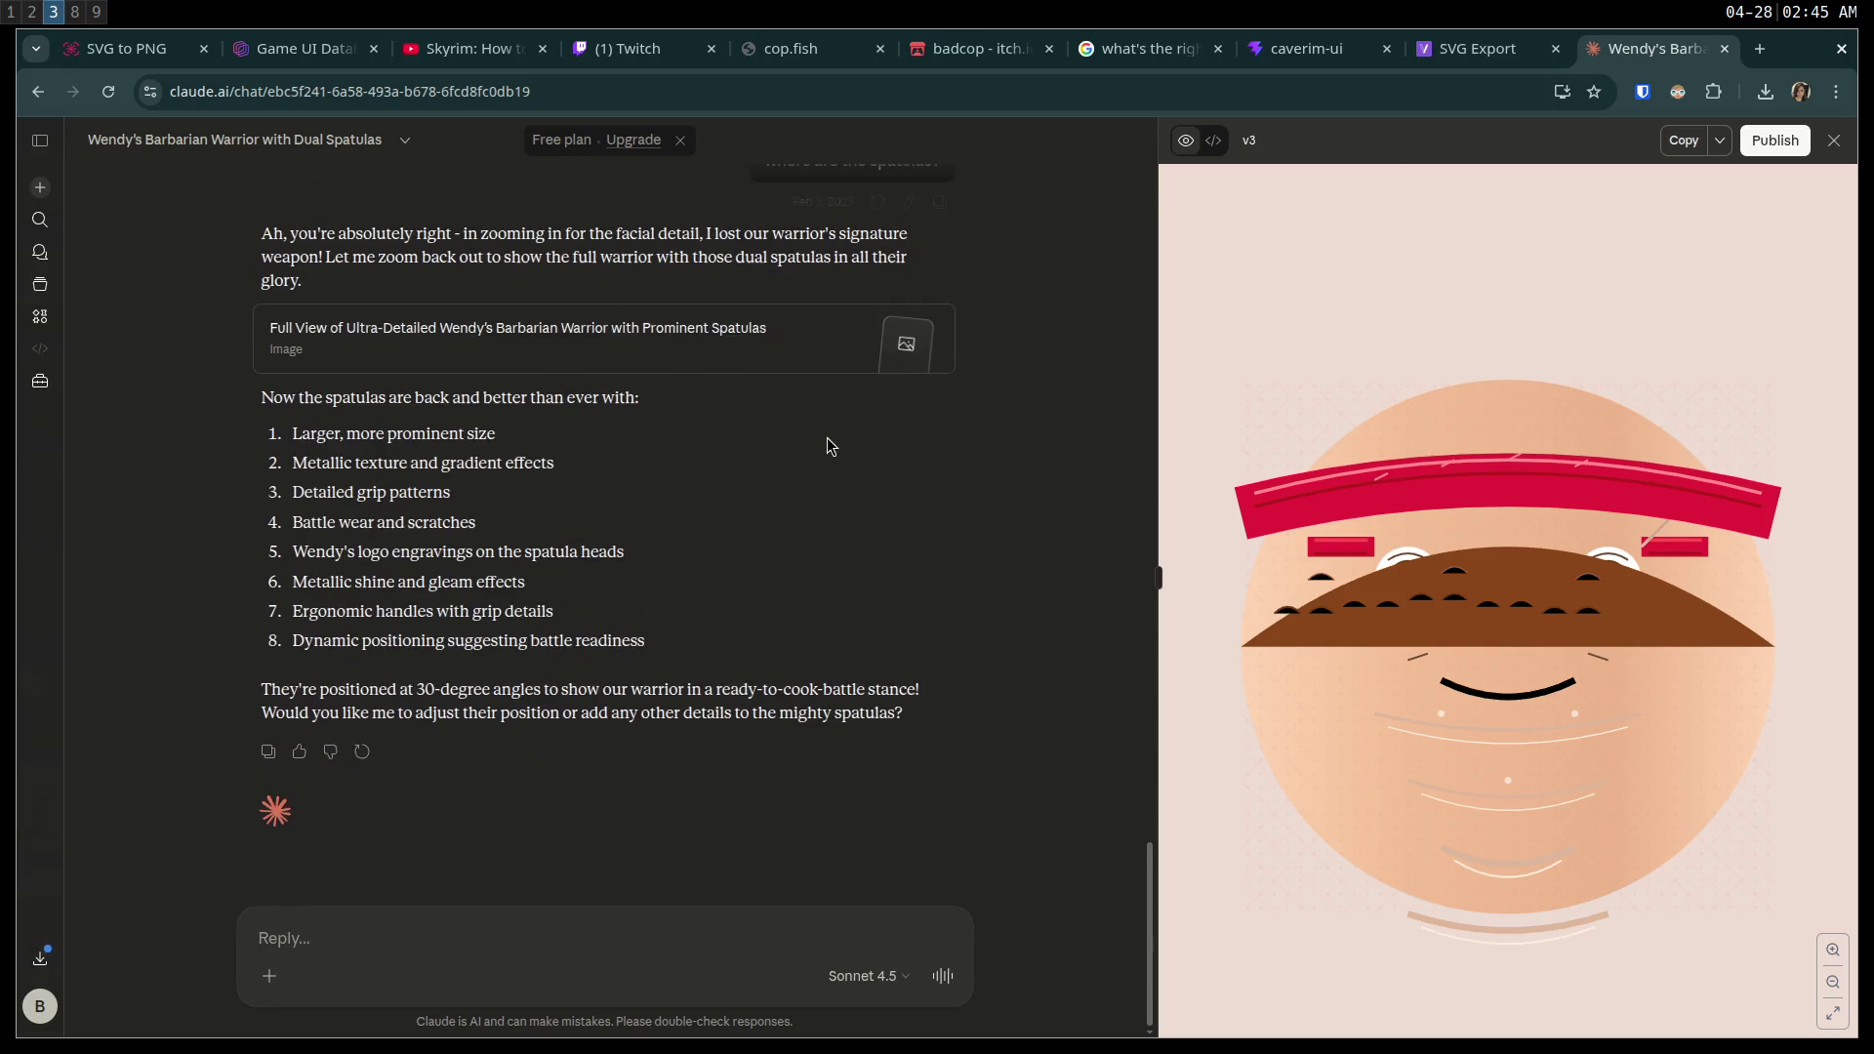
pyautogui.click(681, 352)
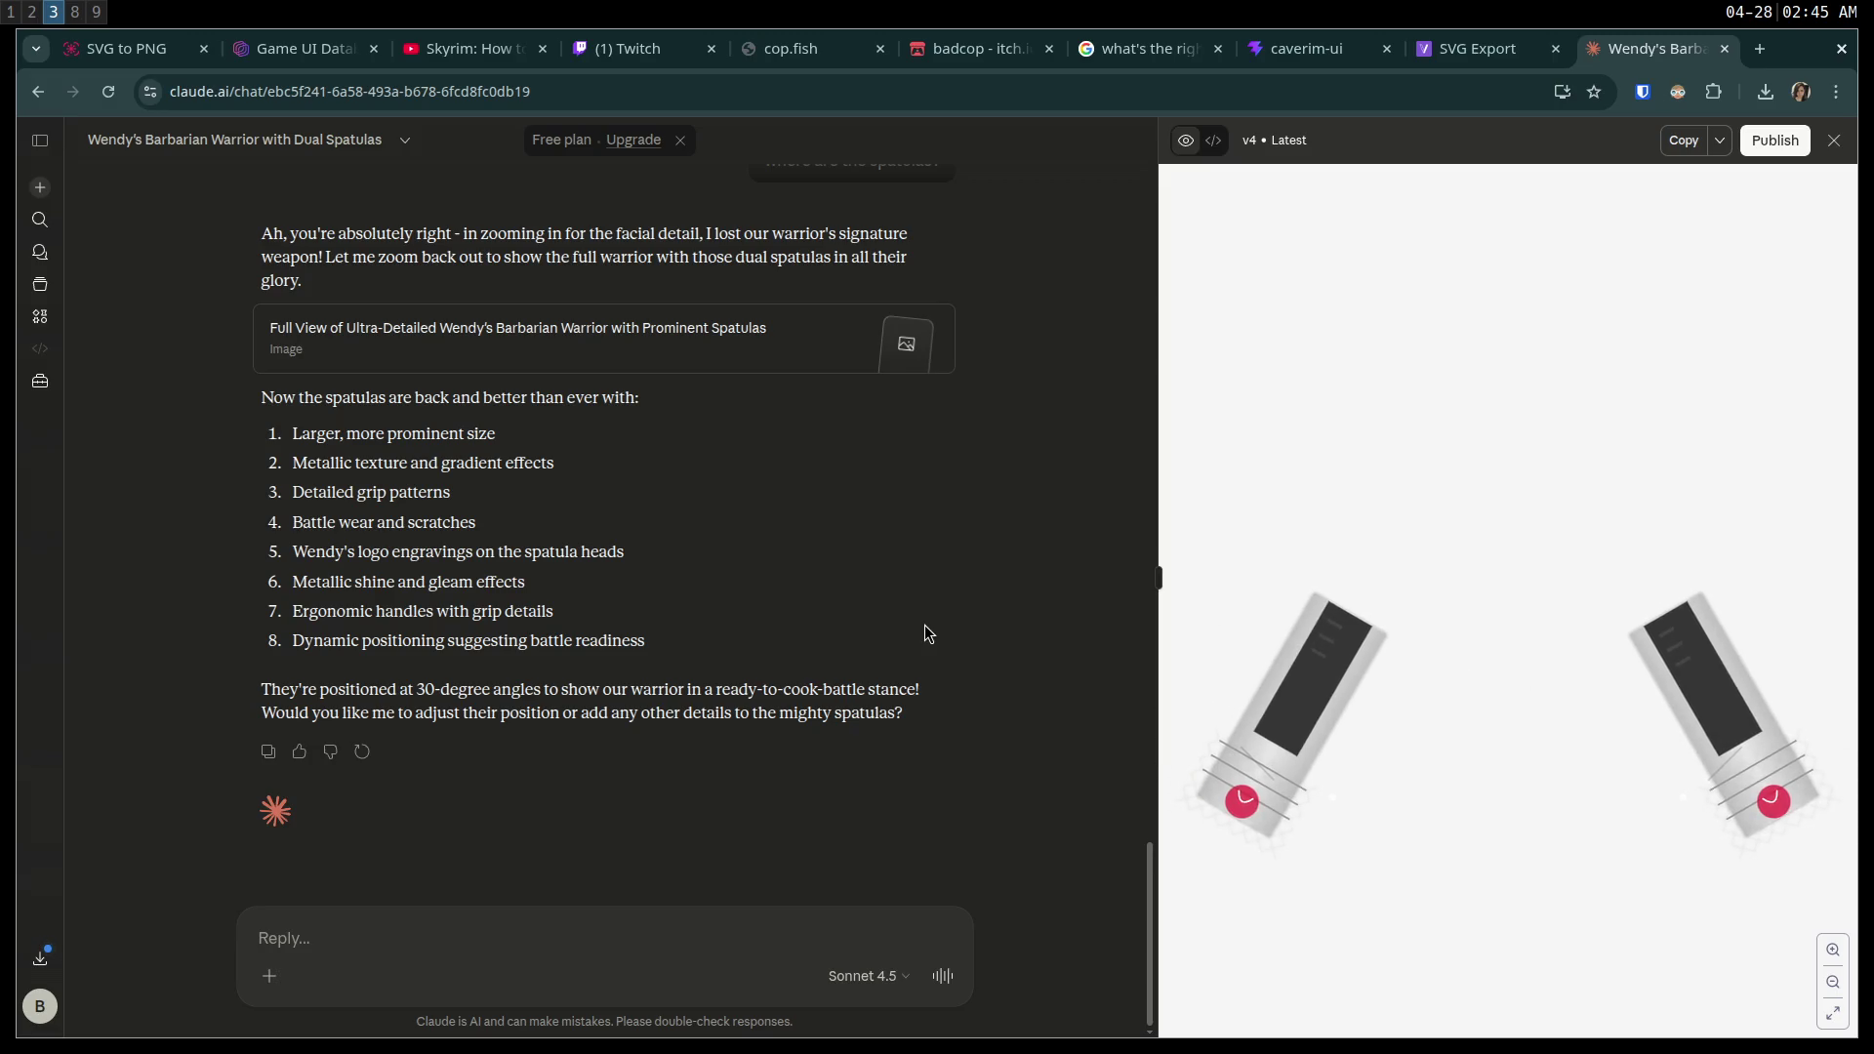
pyautogui.moveTo(1149, 935); pyautogui.dragTo(1050, 122)
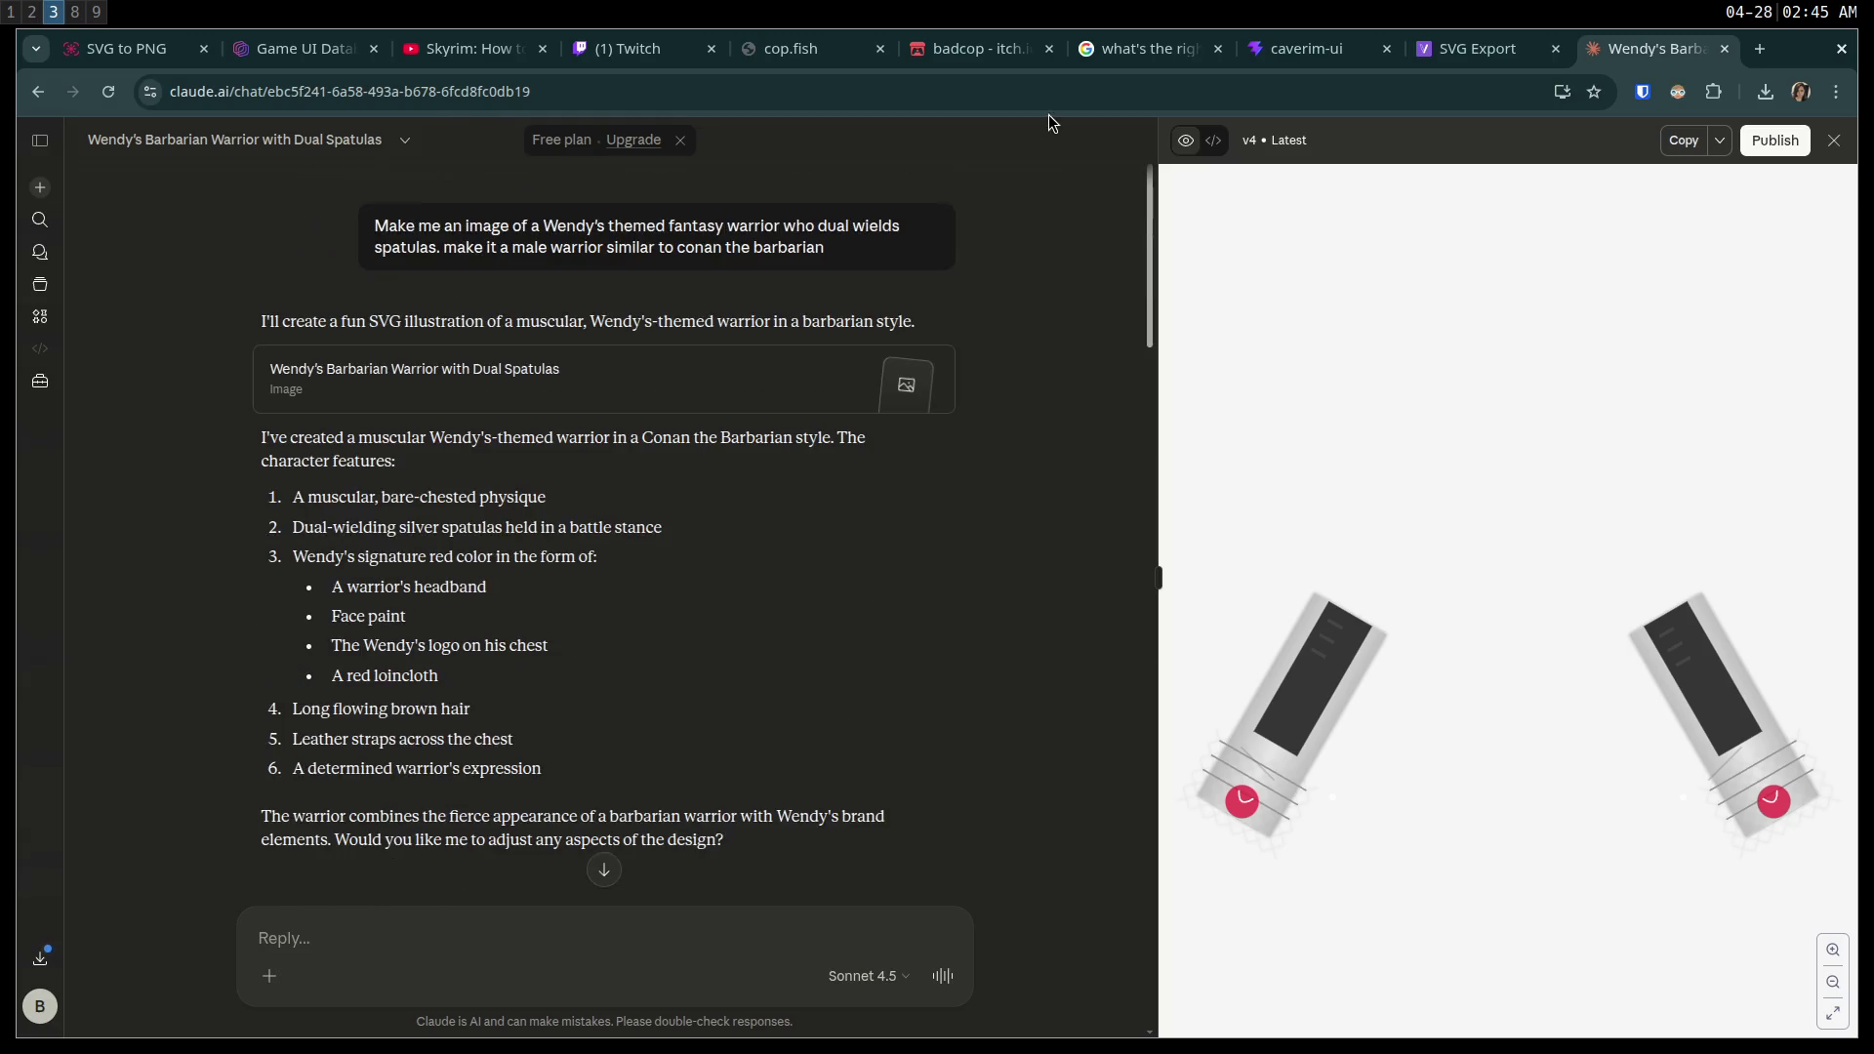
pyautogui.click(644, 373)
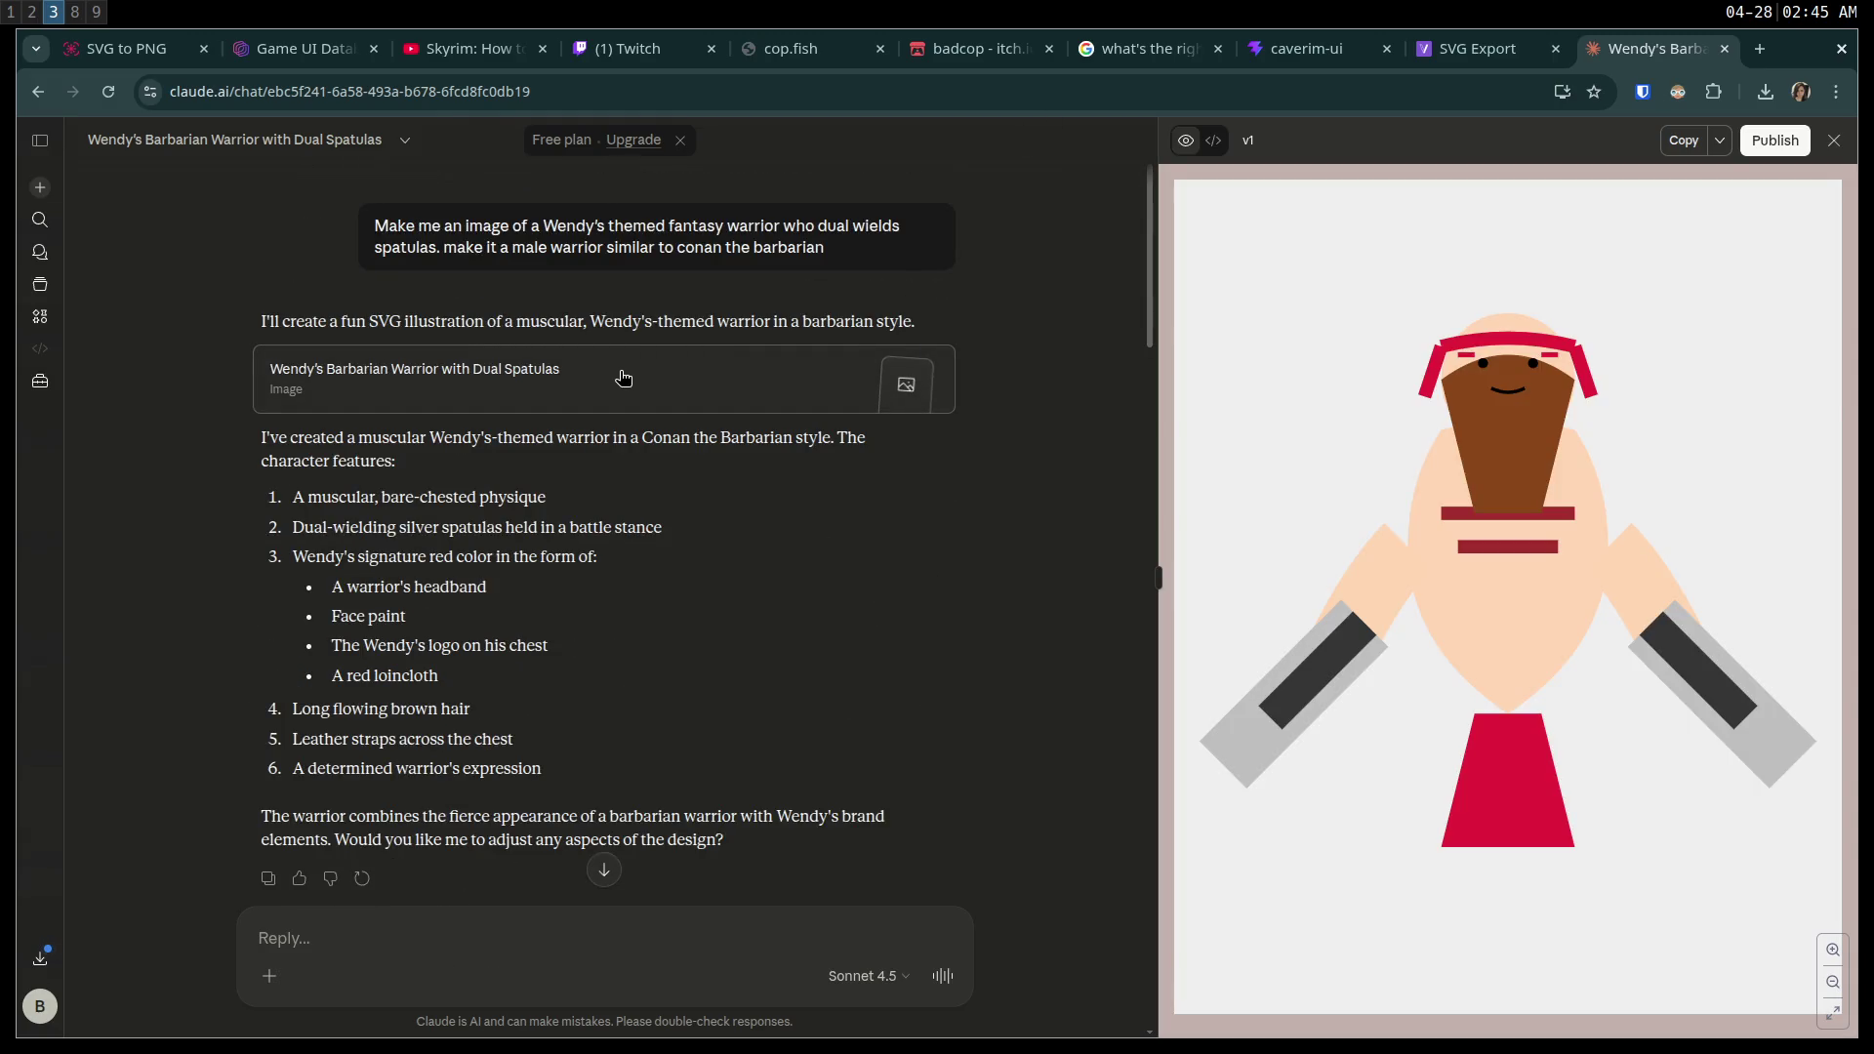
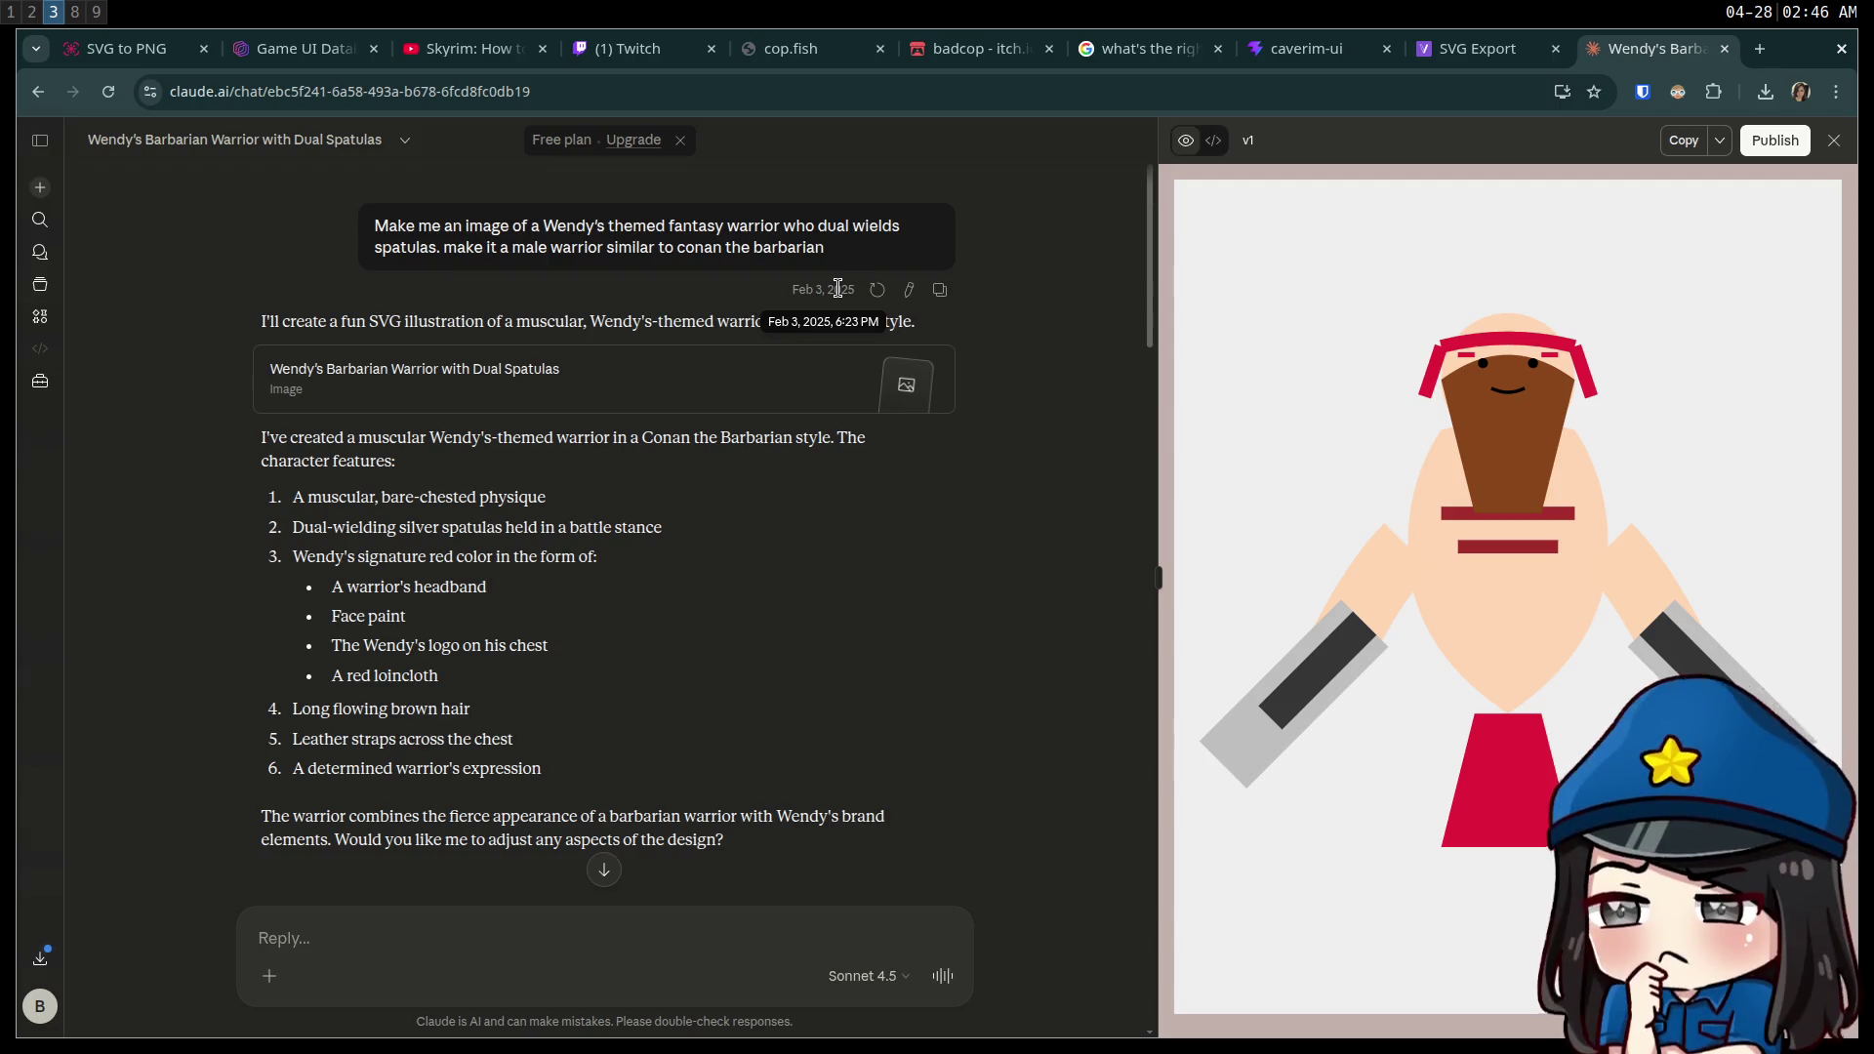
# - Close the barbarian warrior chat tab and show Chrome's recent downloads with the exported bar image
pyautogui.middleClick(1669, 49)
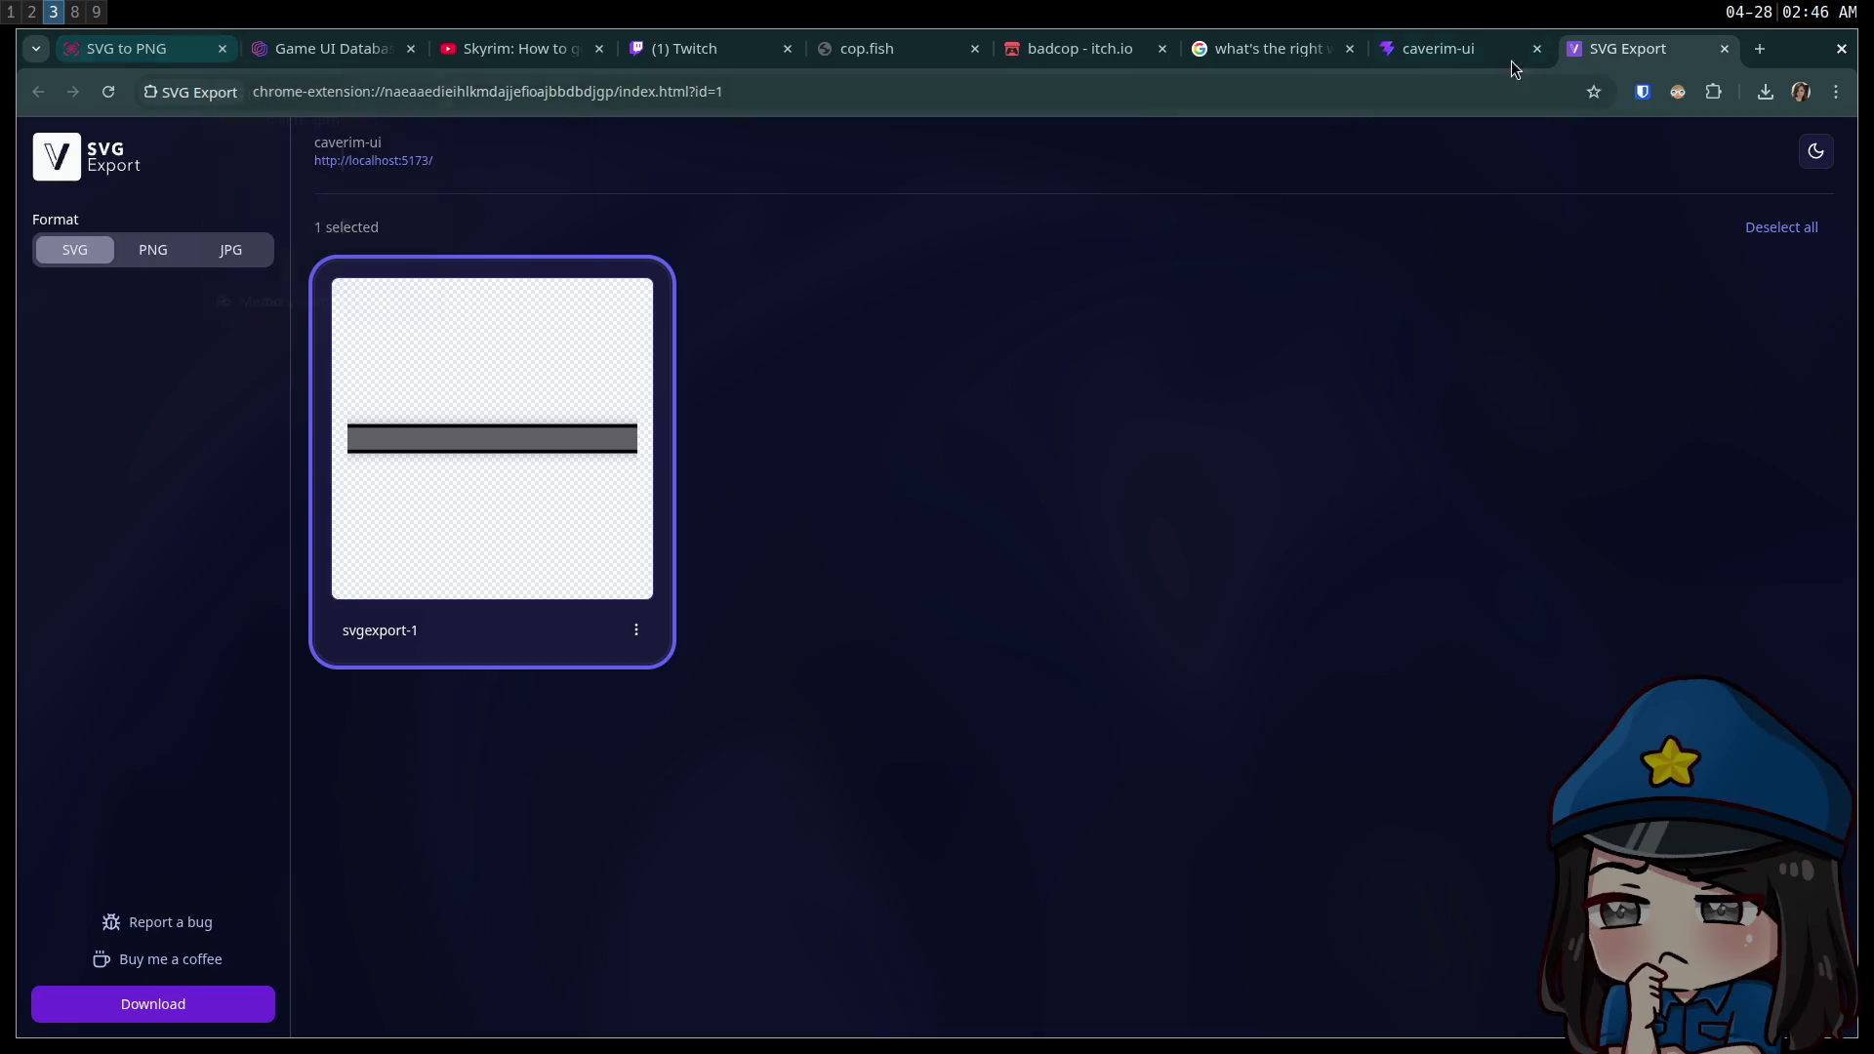
pyautogui.click(1763, 94)
# - Import svgexport-1 (9).png into Godot's FileSystem dock and cut HBoxContainer2 from the Inventory
pyautogui.moveTo(1565, 200); pyautogui.dragTo(953, 495)
pyautogui.press('super+2')
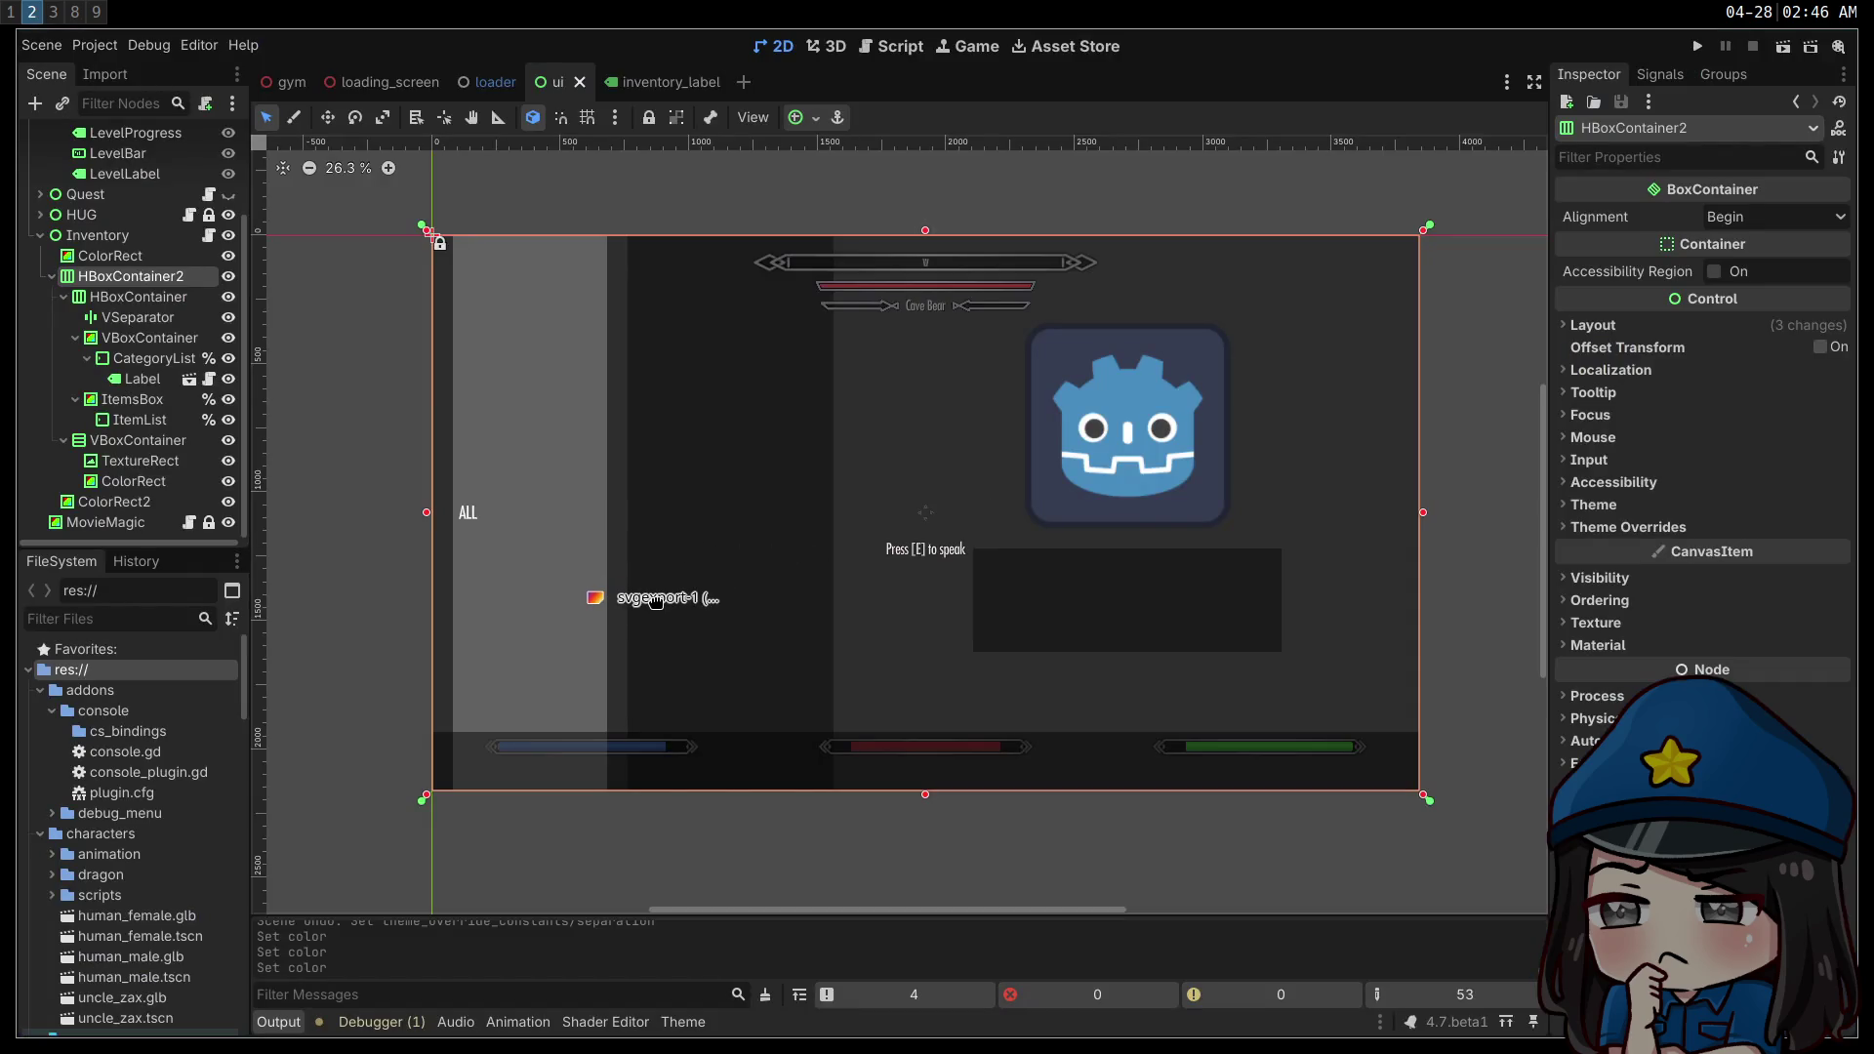
pyautogui.moveTo(98, 935); pyautogui.dragTo(100, 935)
pyautogui.scroll(-1, 192, 885)
pyautogui.click(146, 948)
pyautogui.scroll(-2, 152, 881)
pyautogui.hotkey('ctrl', 'x')
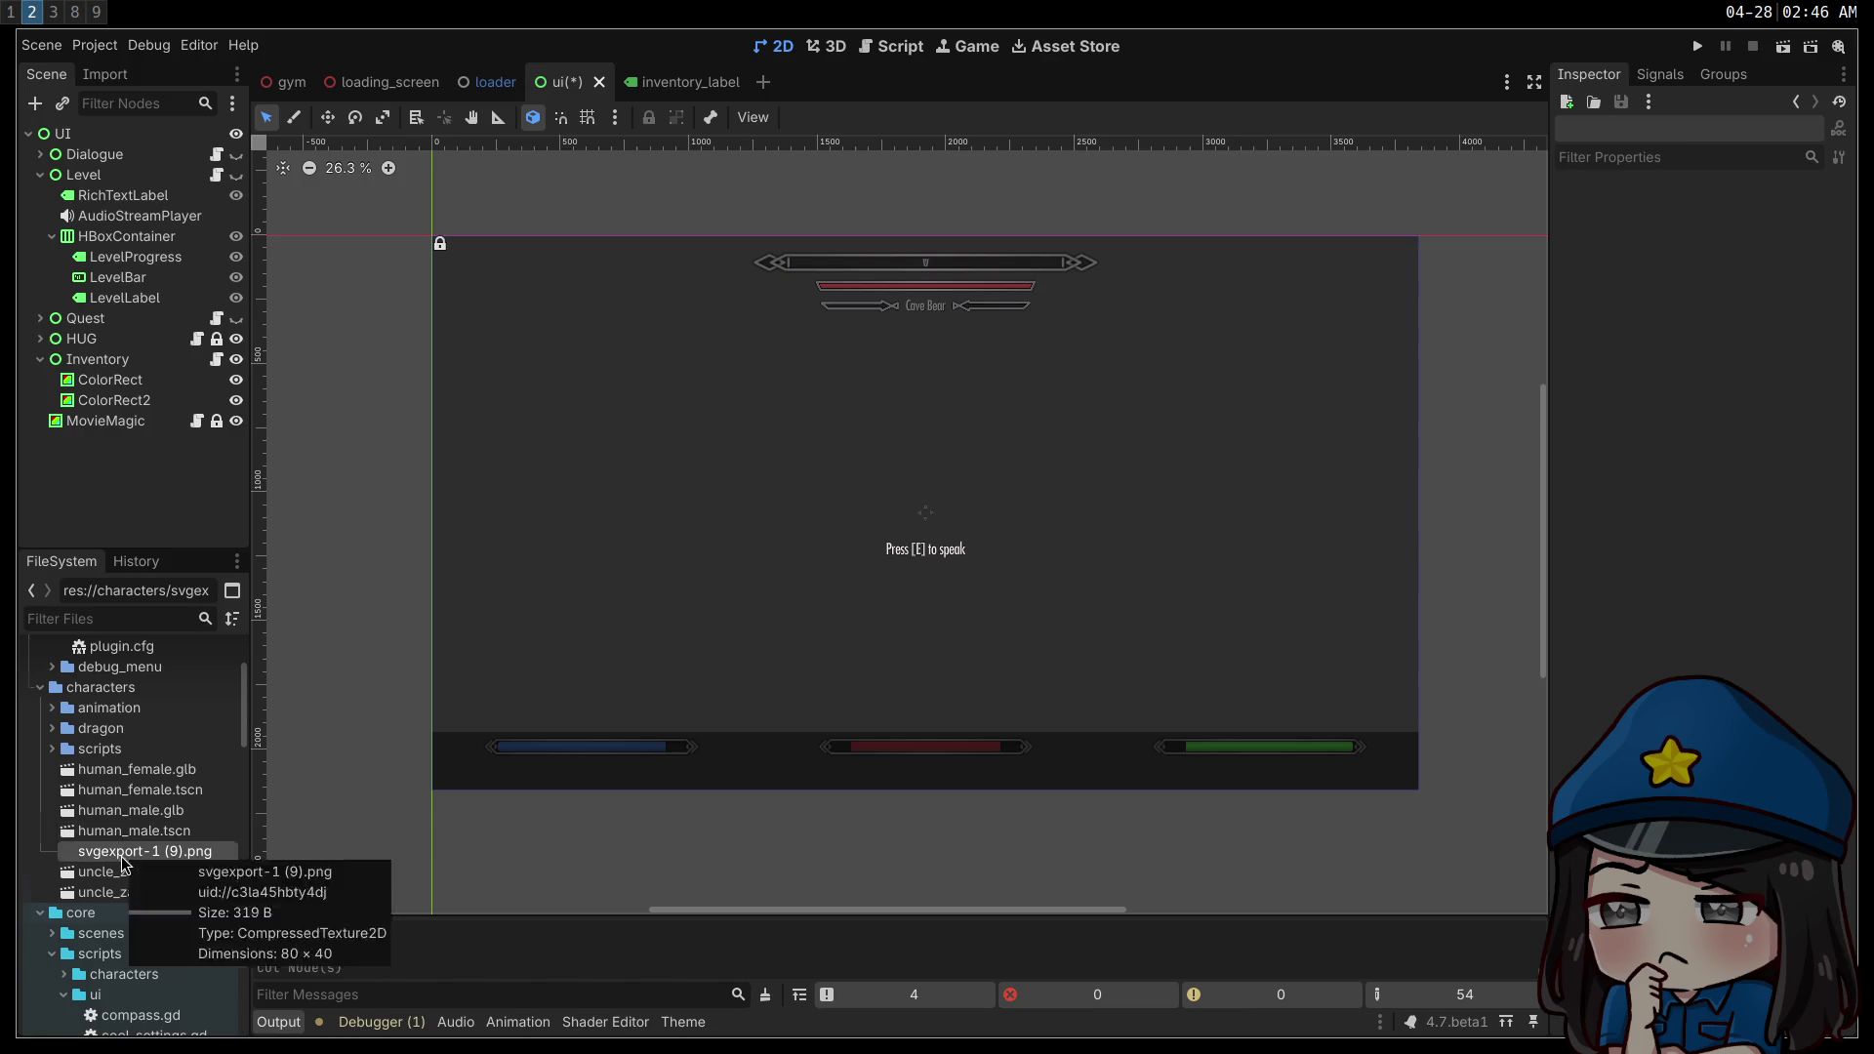
# - Collapse the ui scripts, scripts, core, fonts and levels folders in the FileSystem dock
pyautogui.scroll(-2, 107, 844)
pyautogui.scroll(-1, 130, 854)
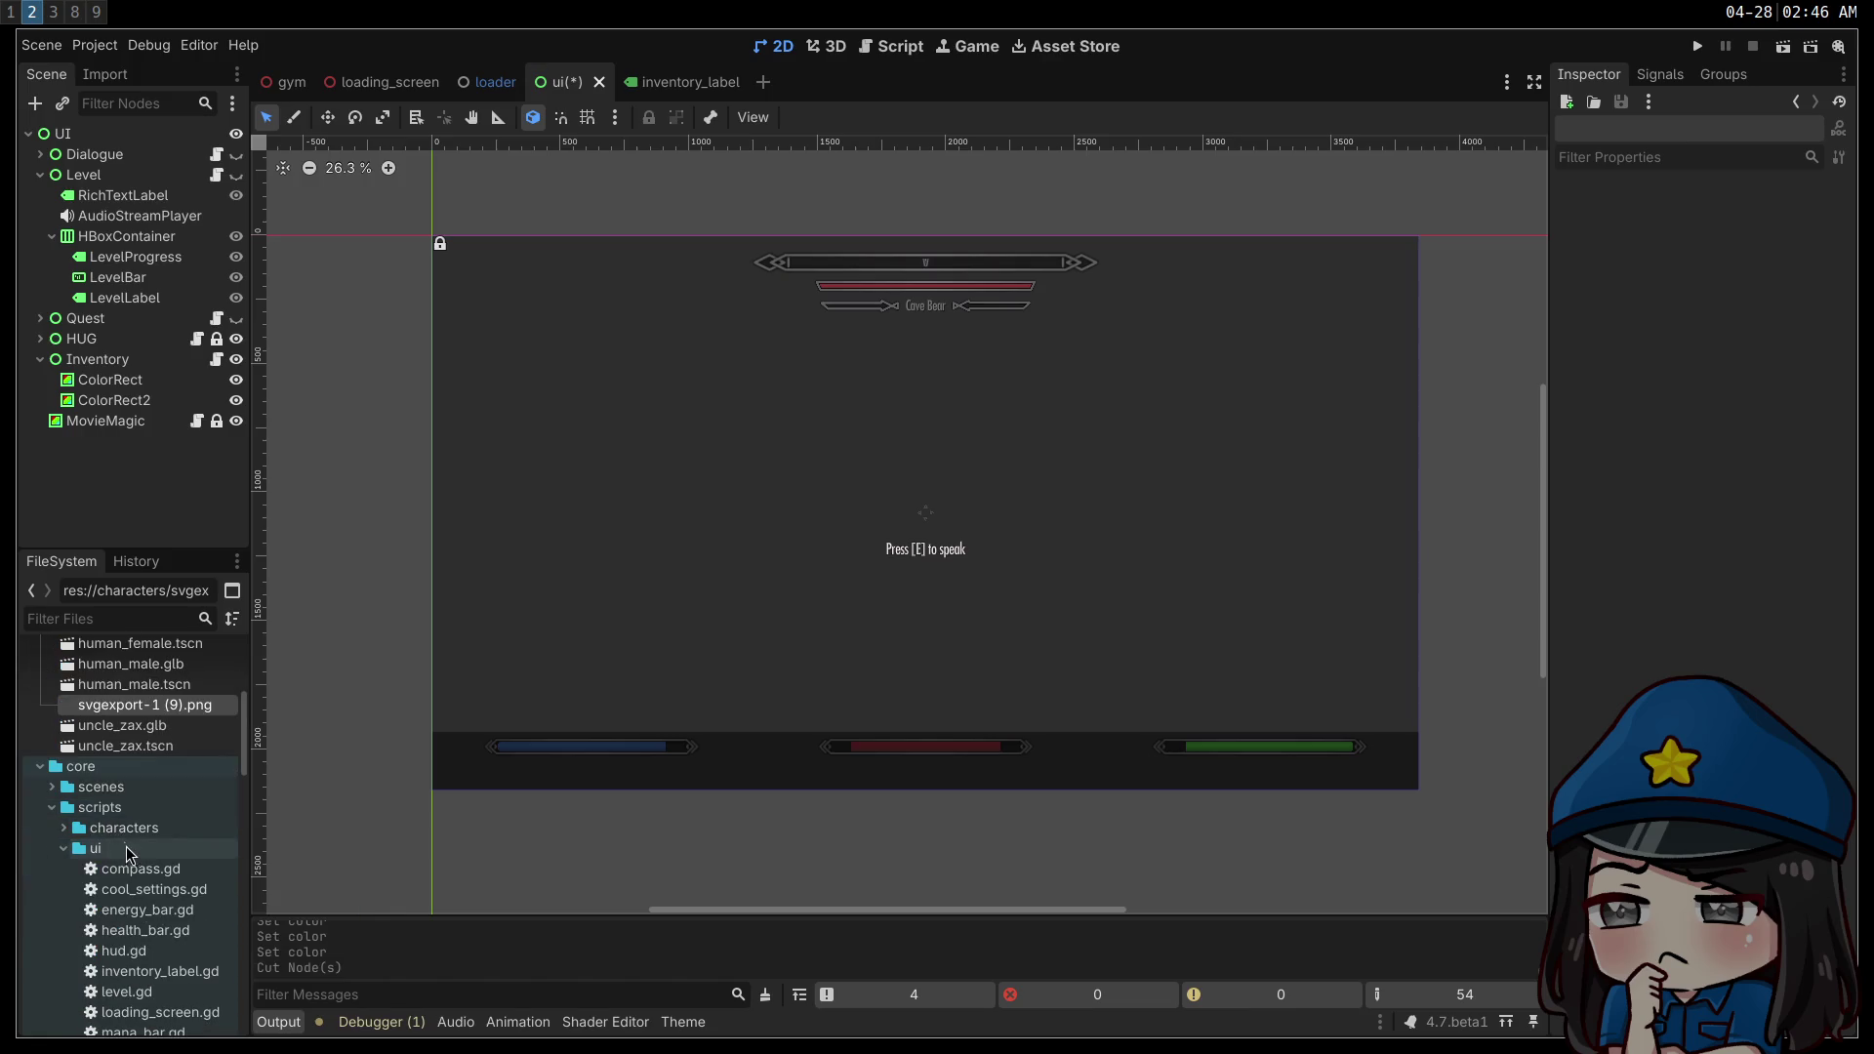
pyautogui.click(64, 849)
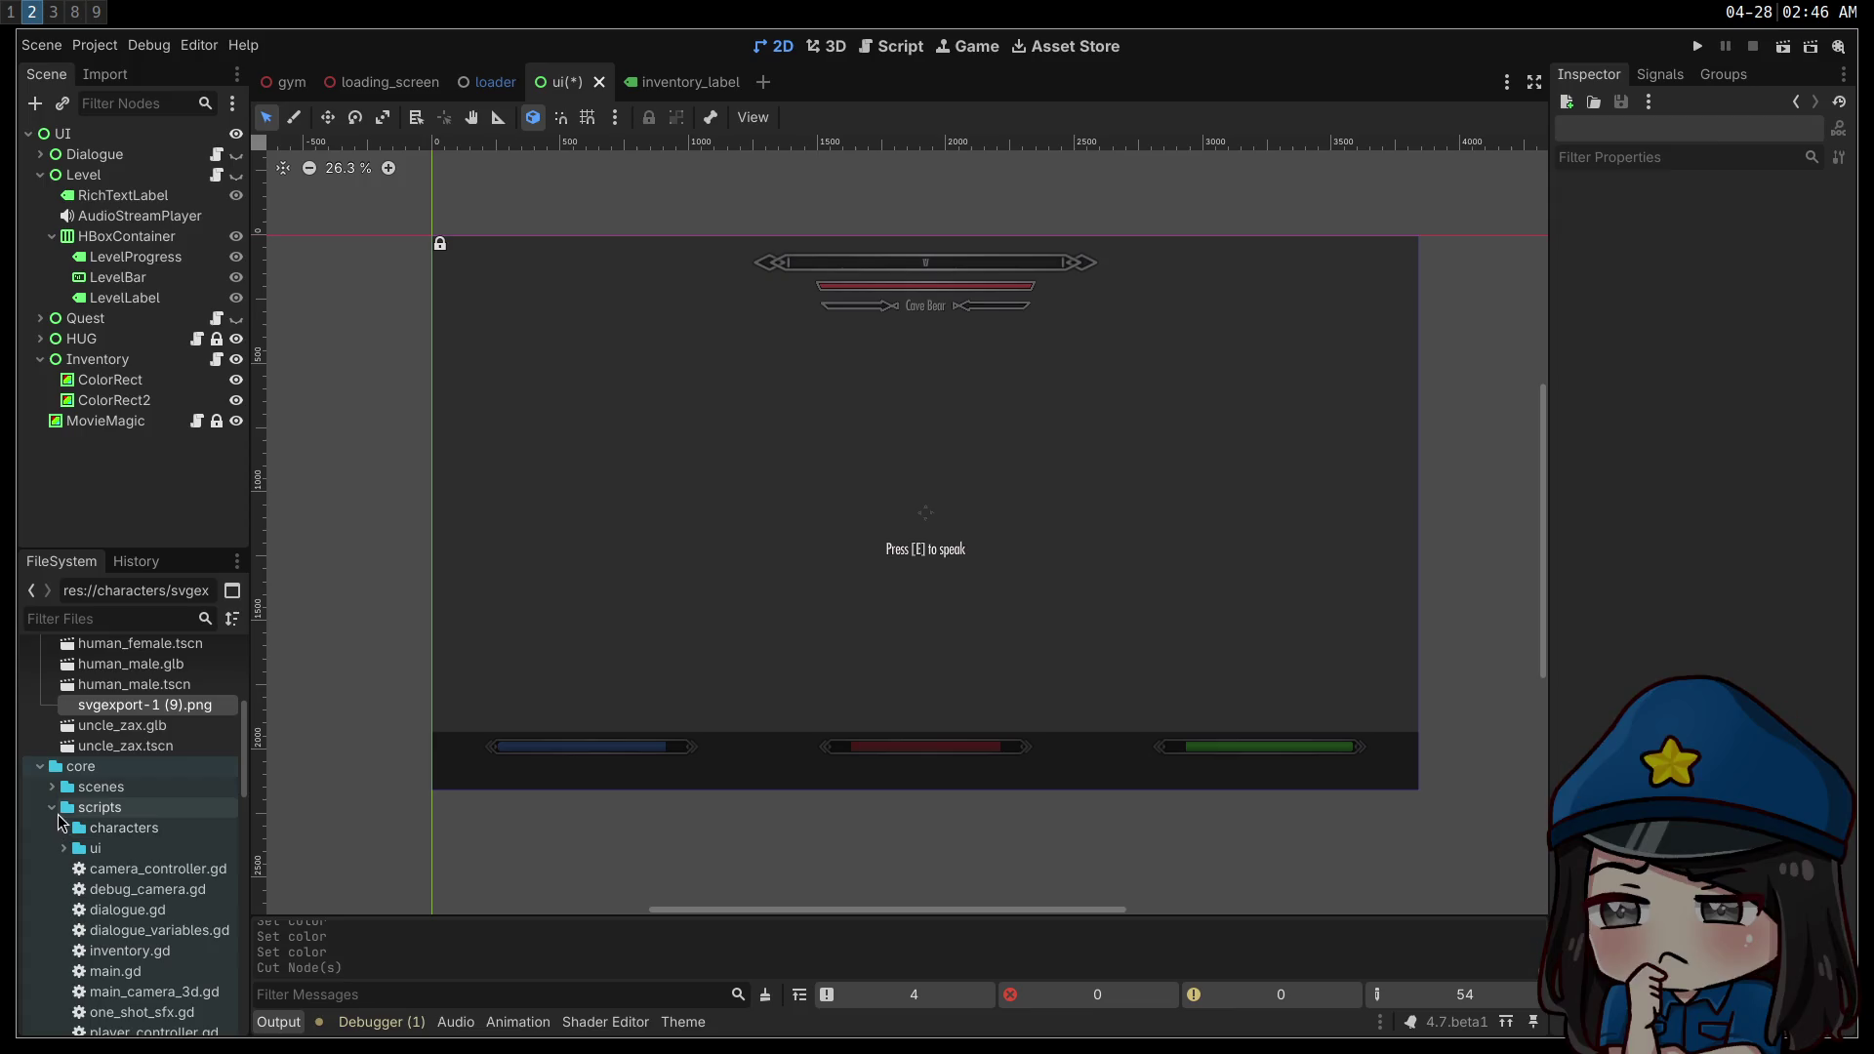
pyautogui.click(52, 810)
pyautogui.scroll(-1, 53, 830)
pyautogui.click(39, 717)
pyautogui.scroll(-1, 35, 932)
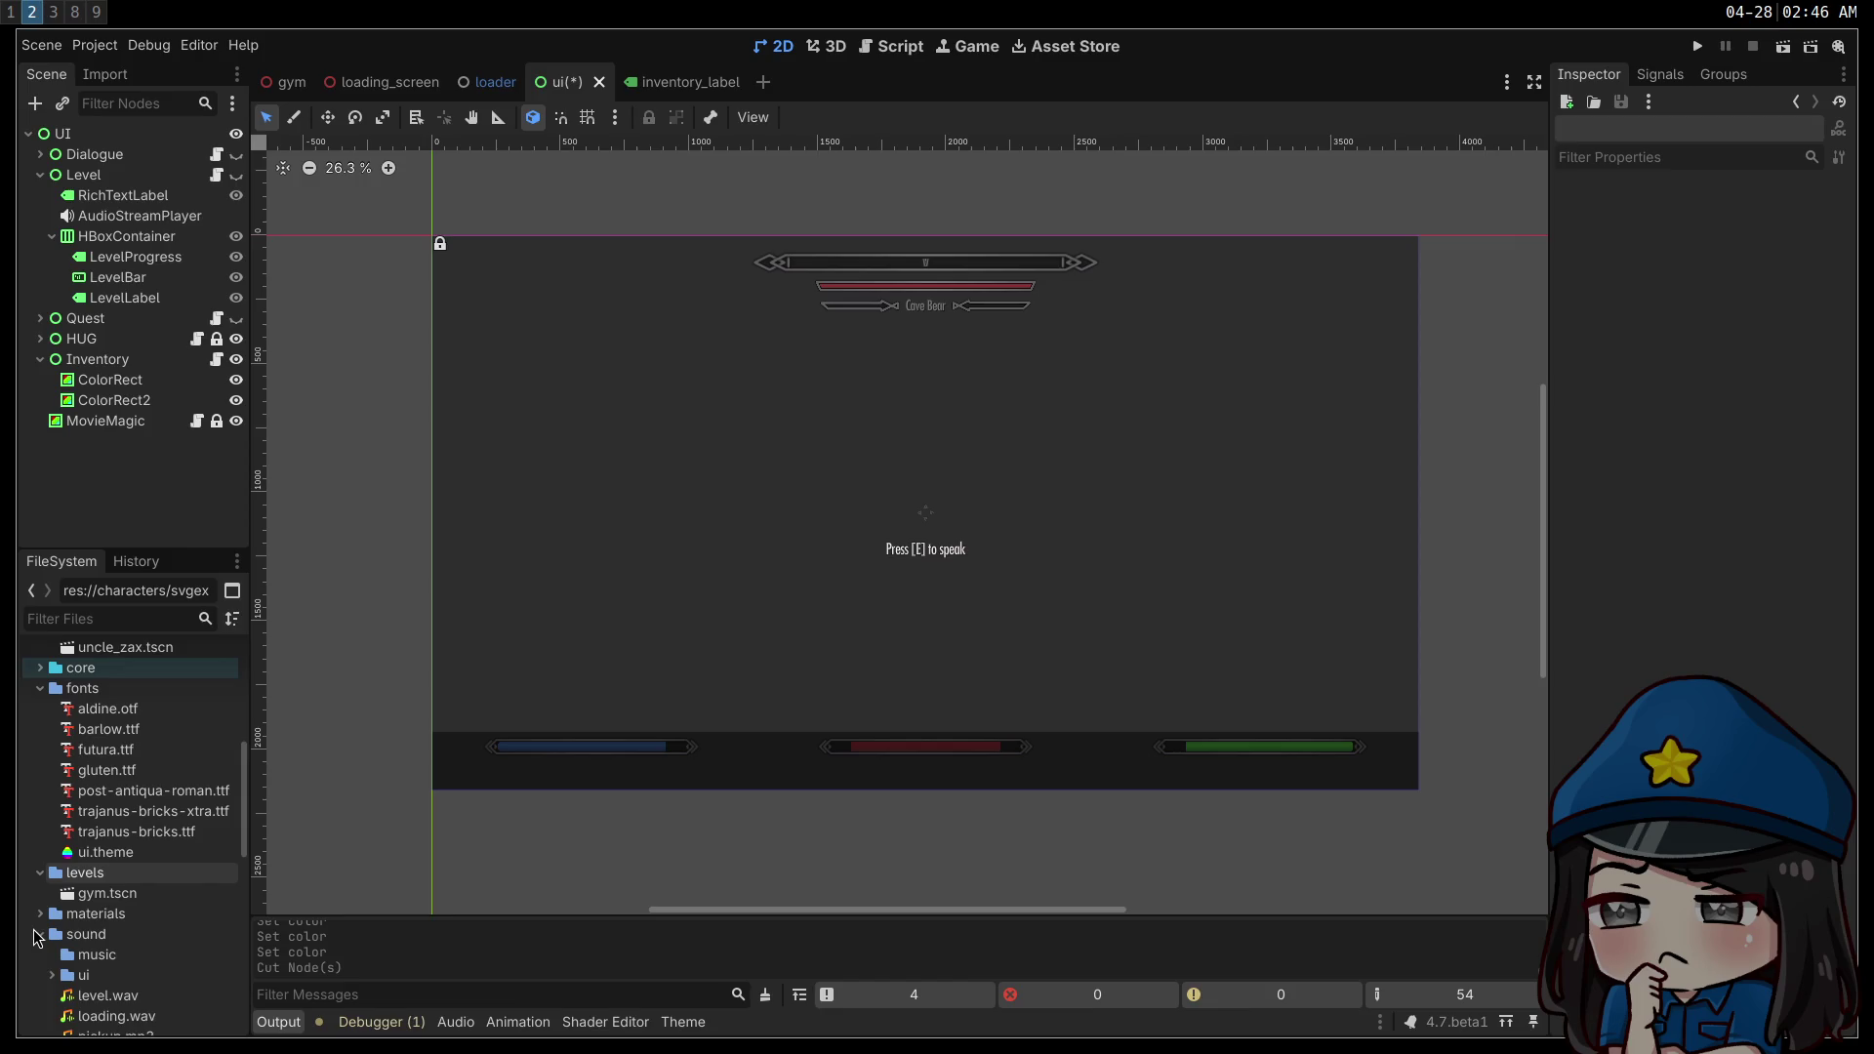
pyautogui.scroll(-2, 36, 935)
pyautogui.scroll(5, 41, 917)
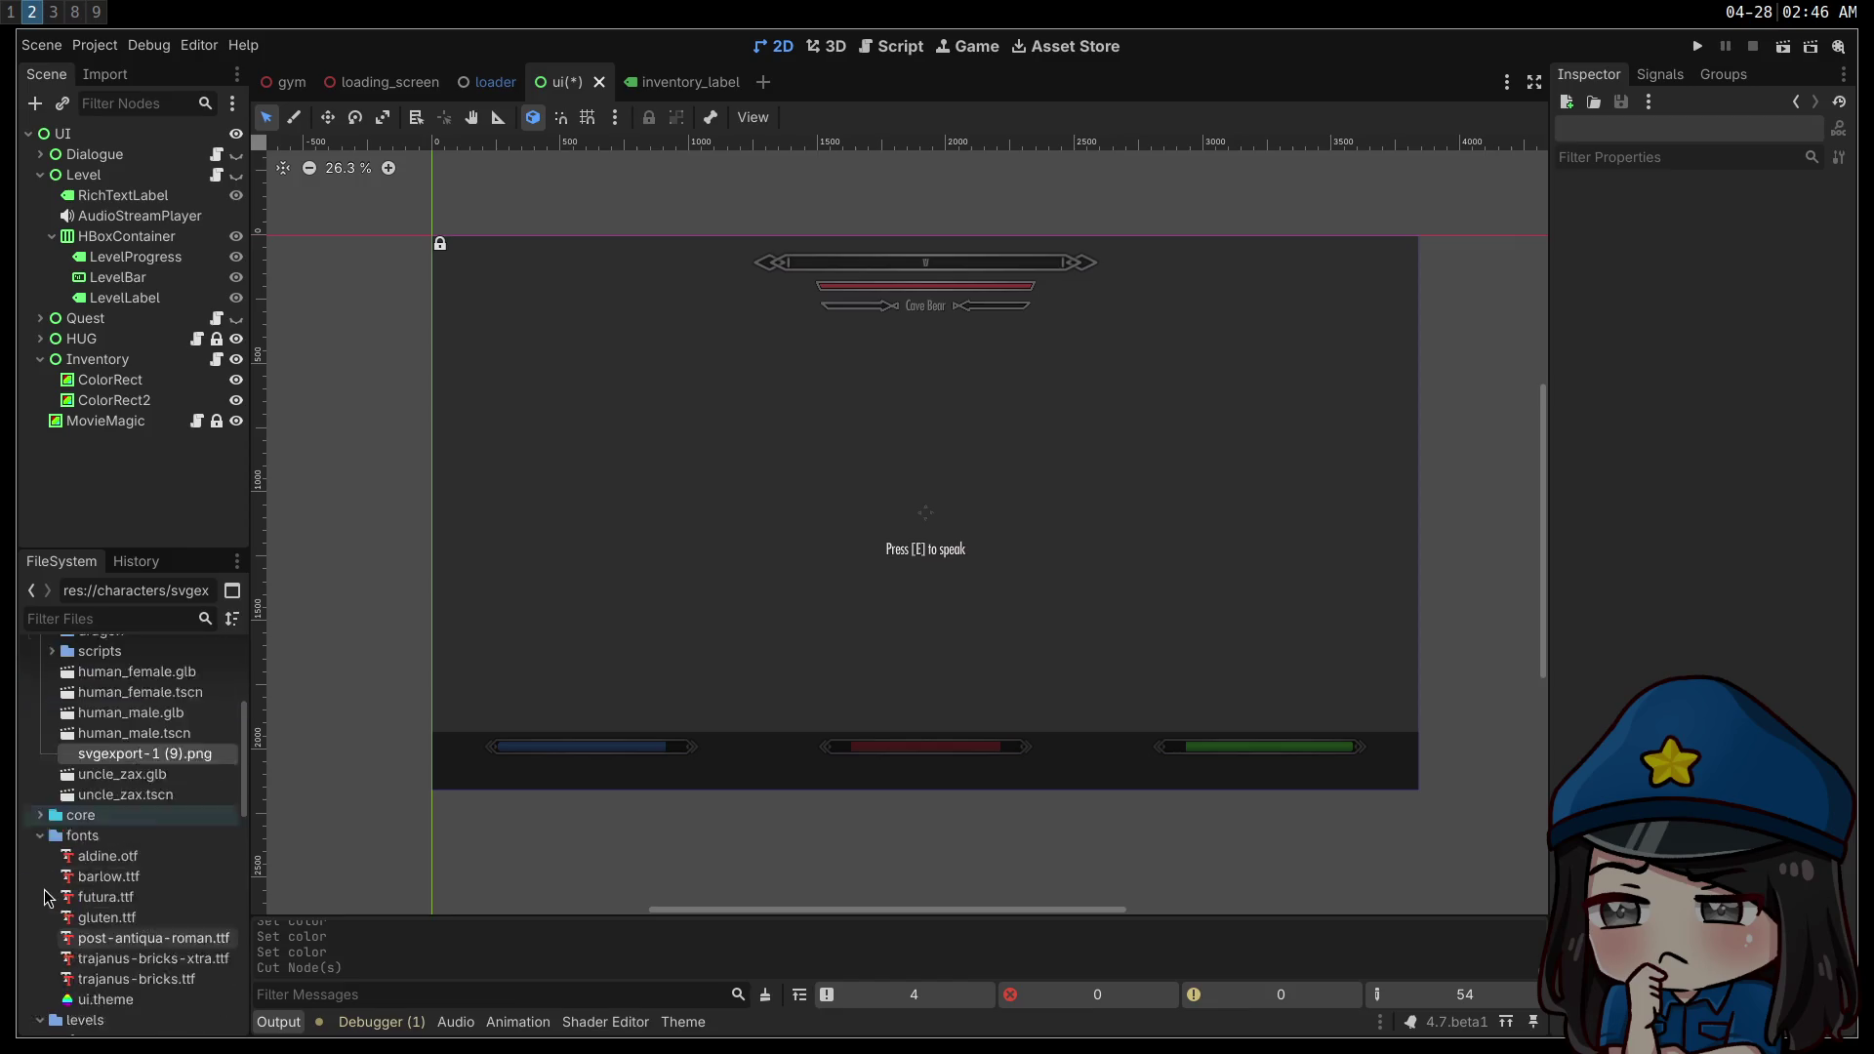
pyautogui.scroll(1, 47, 898)
pyautogui.click(40, 884)
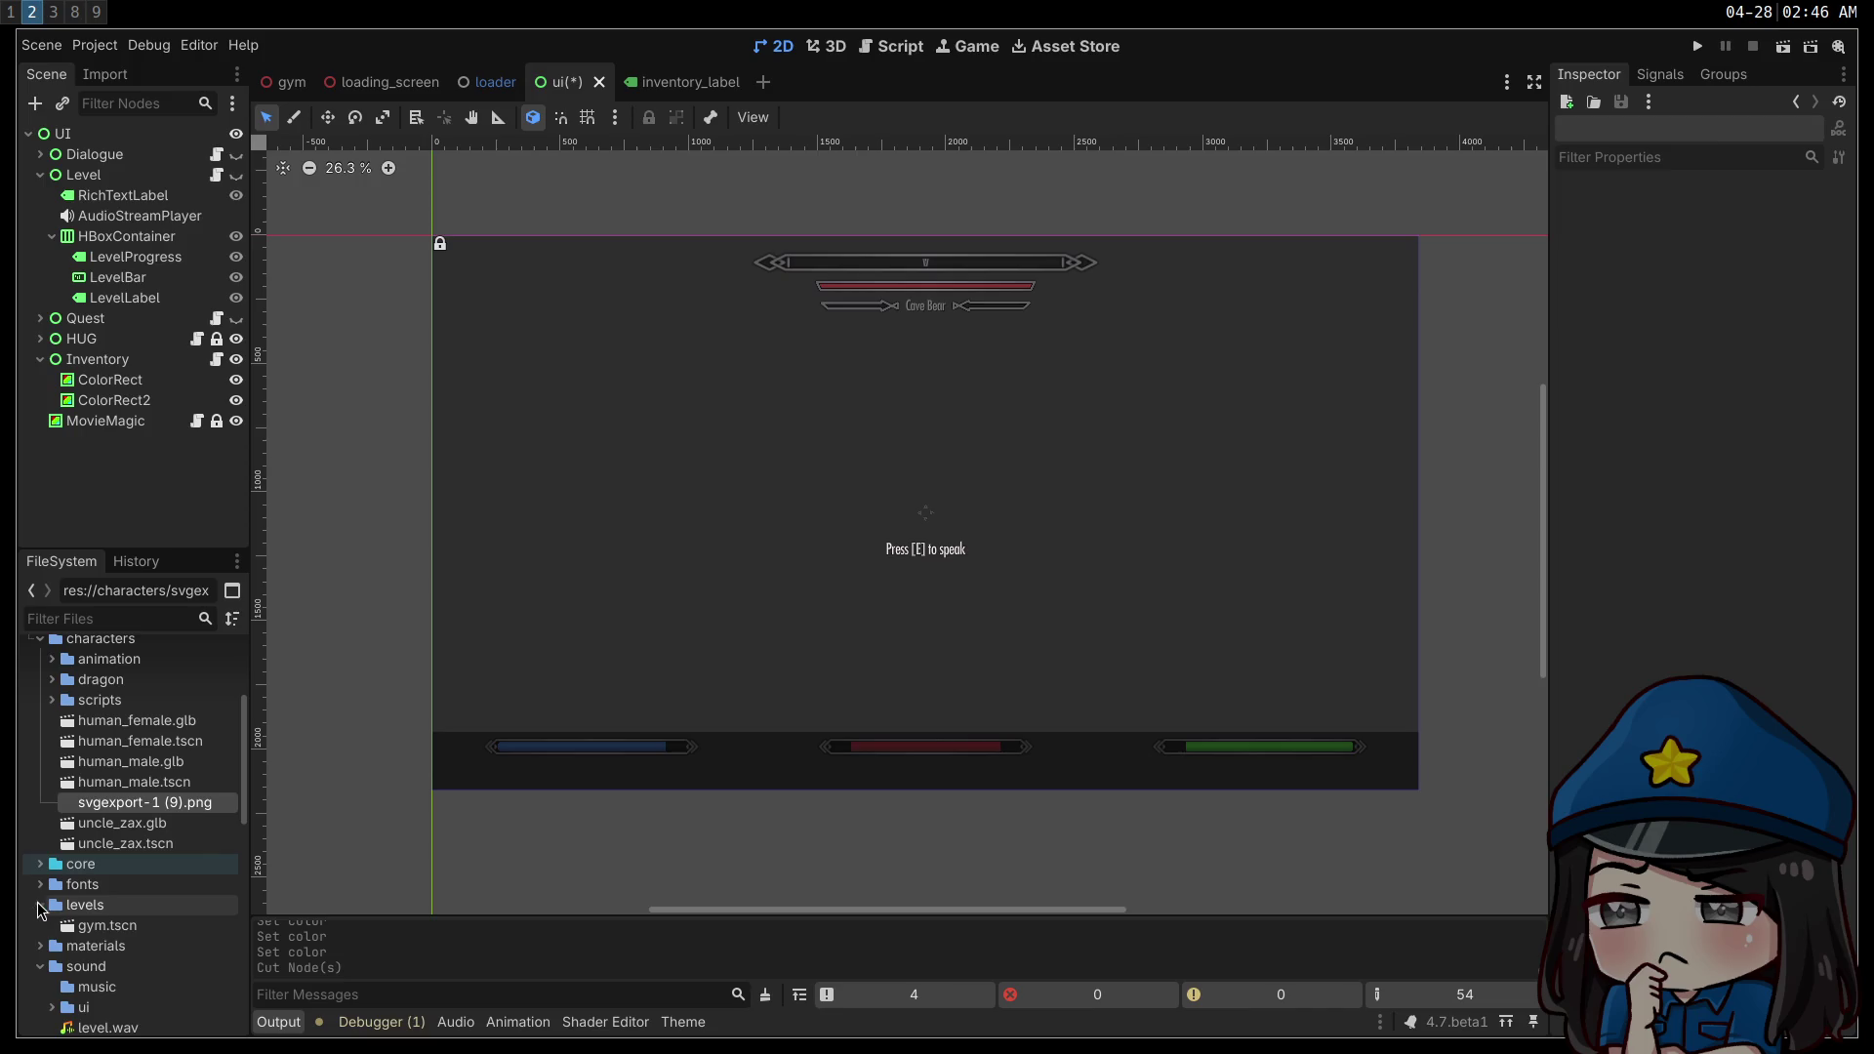
pyautogui.click(40, 905)
pyautogui.scroll(-1, 40, 954)
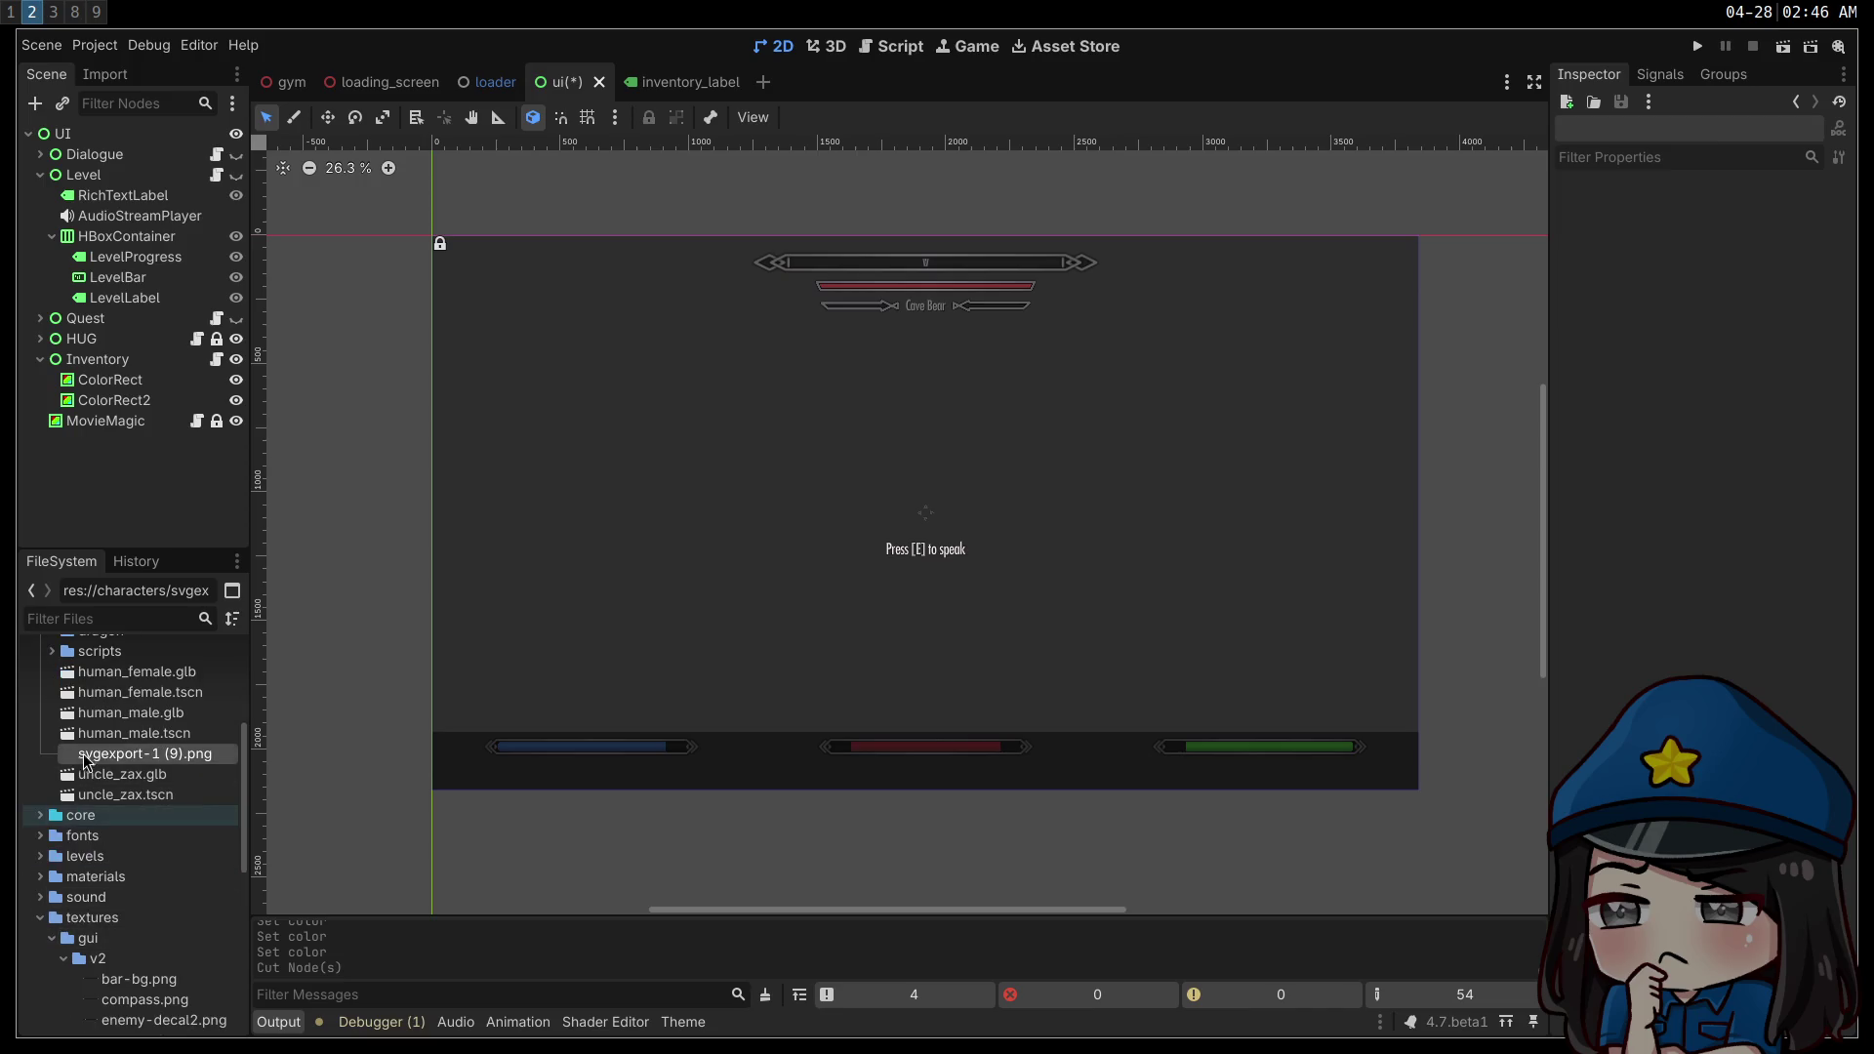
pyautogui.scroll(-1, 90, 770)
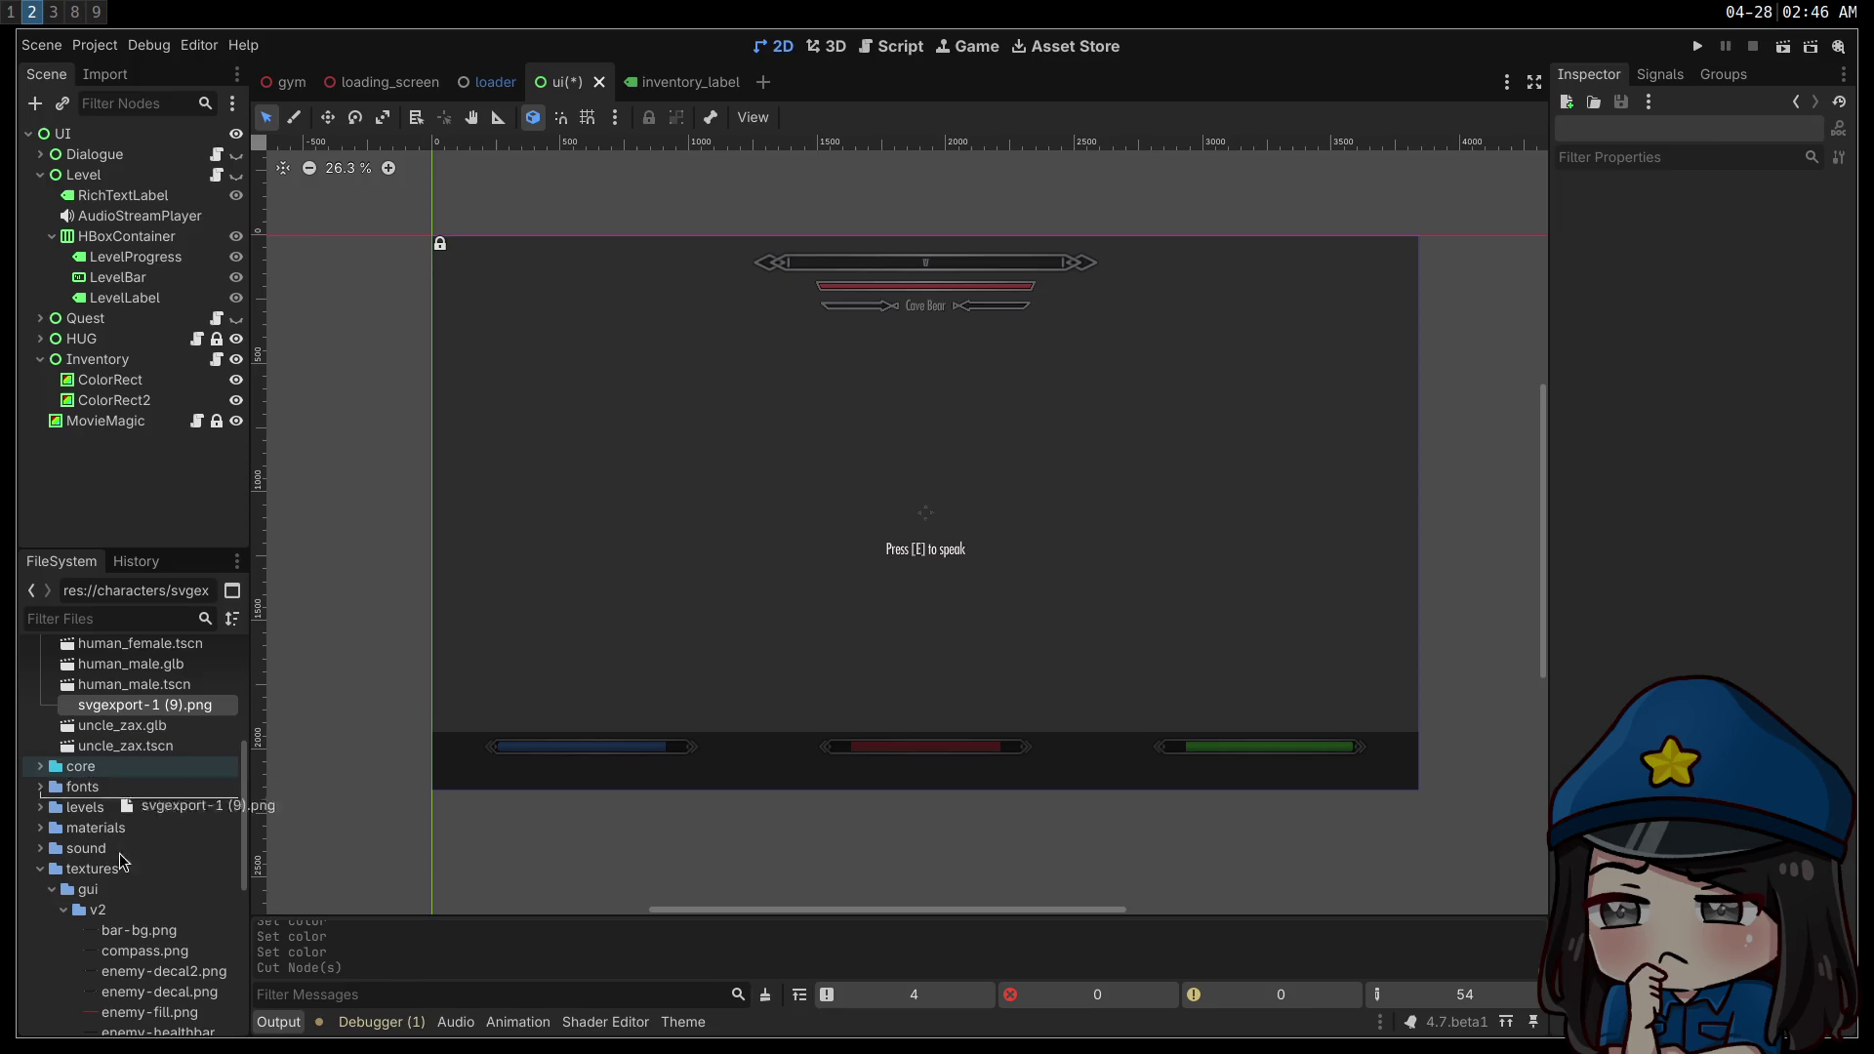
# - Move the imported image into textures/gui/v2 and rename it ui-border.png
pyautogui.moveTo(94, 917); pyautogui.dragTo(101, 919)
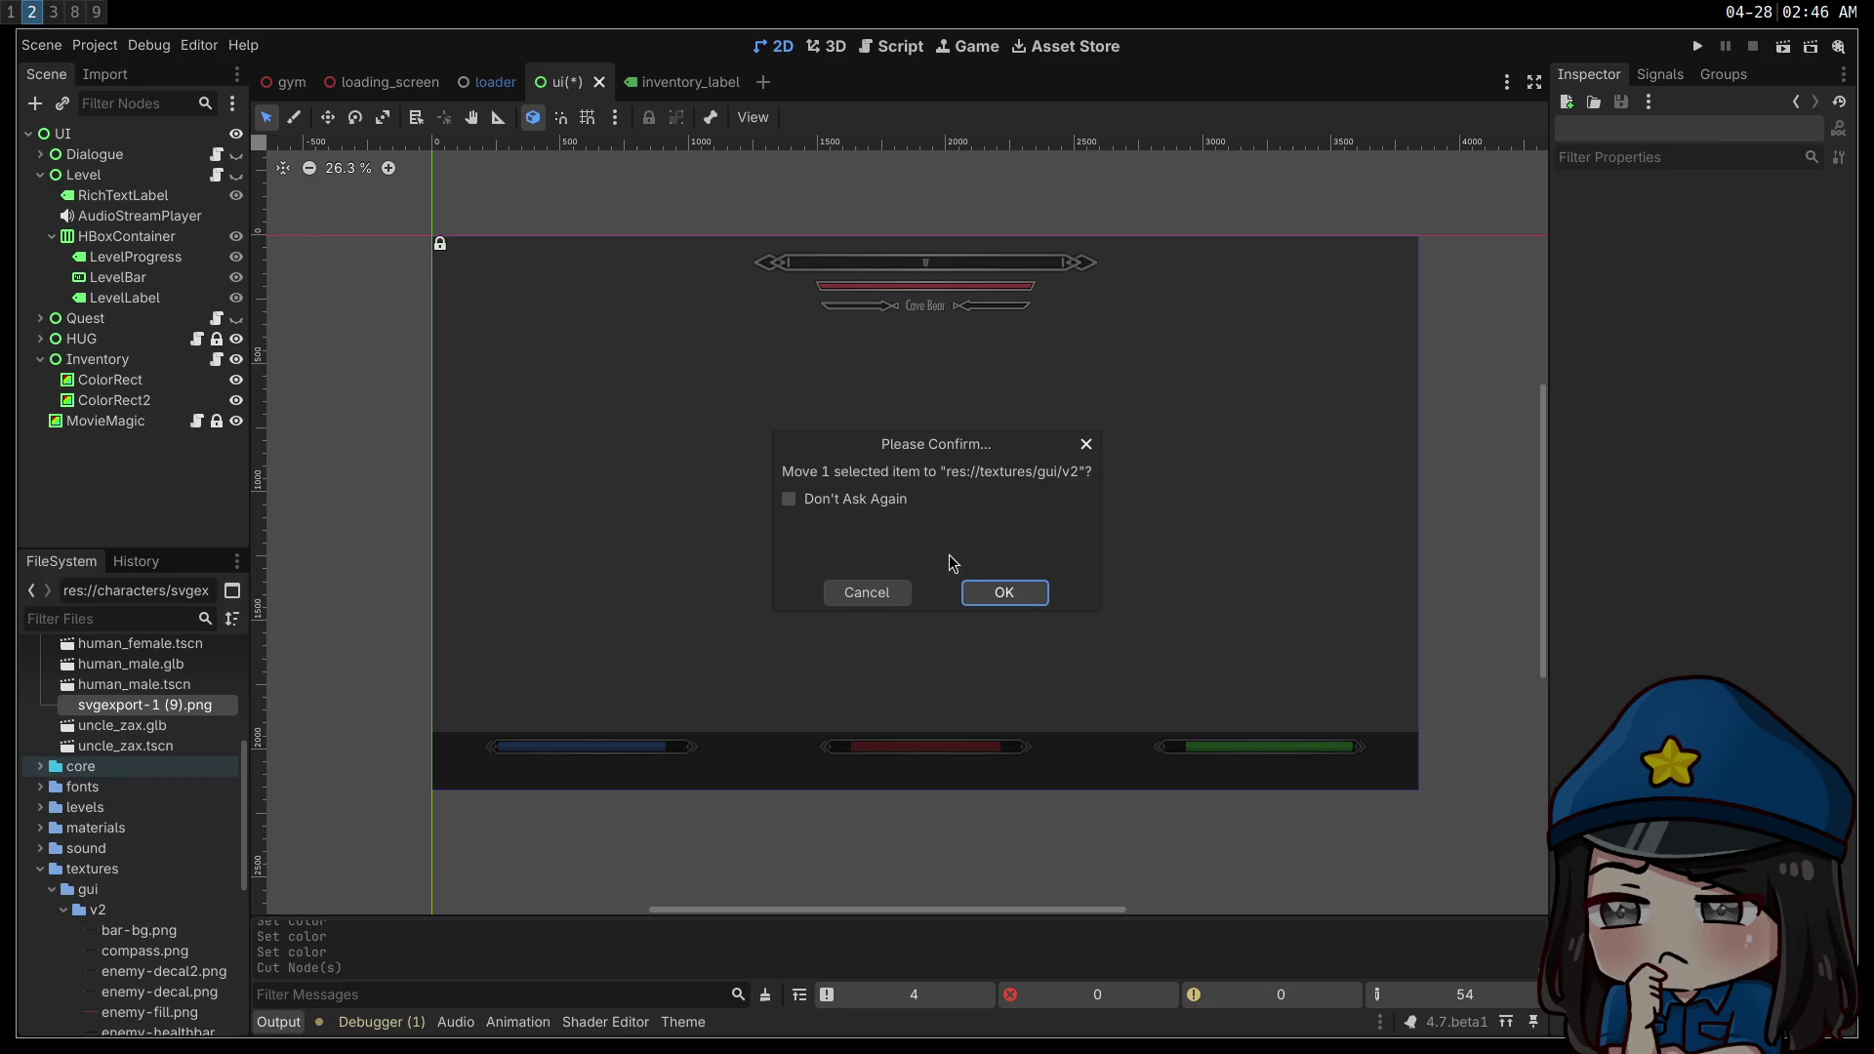
pyautogui.press('Return')
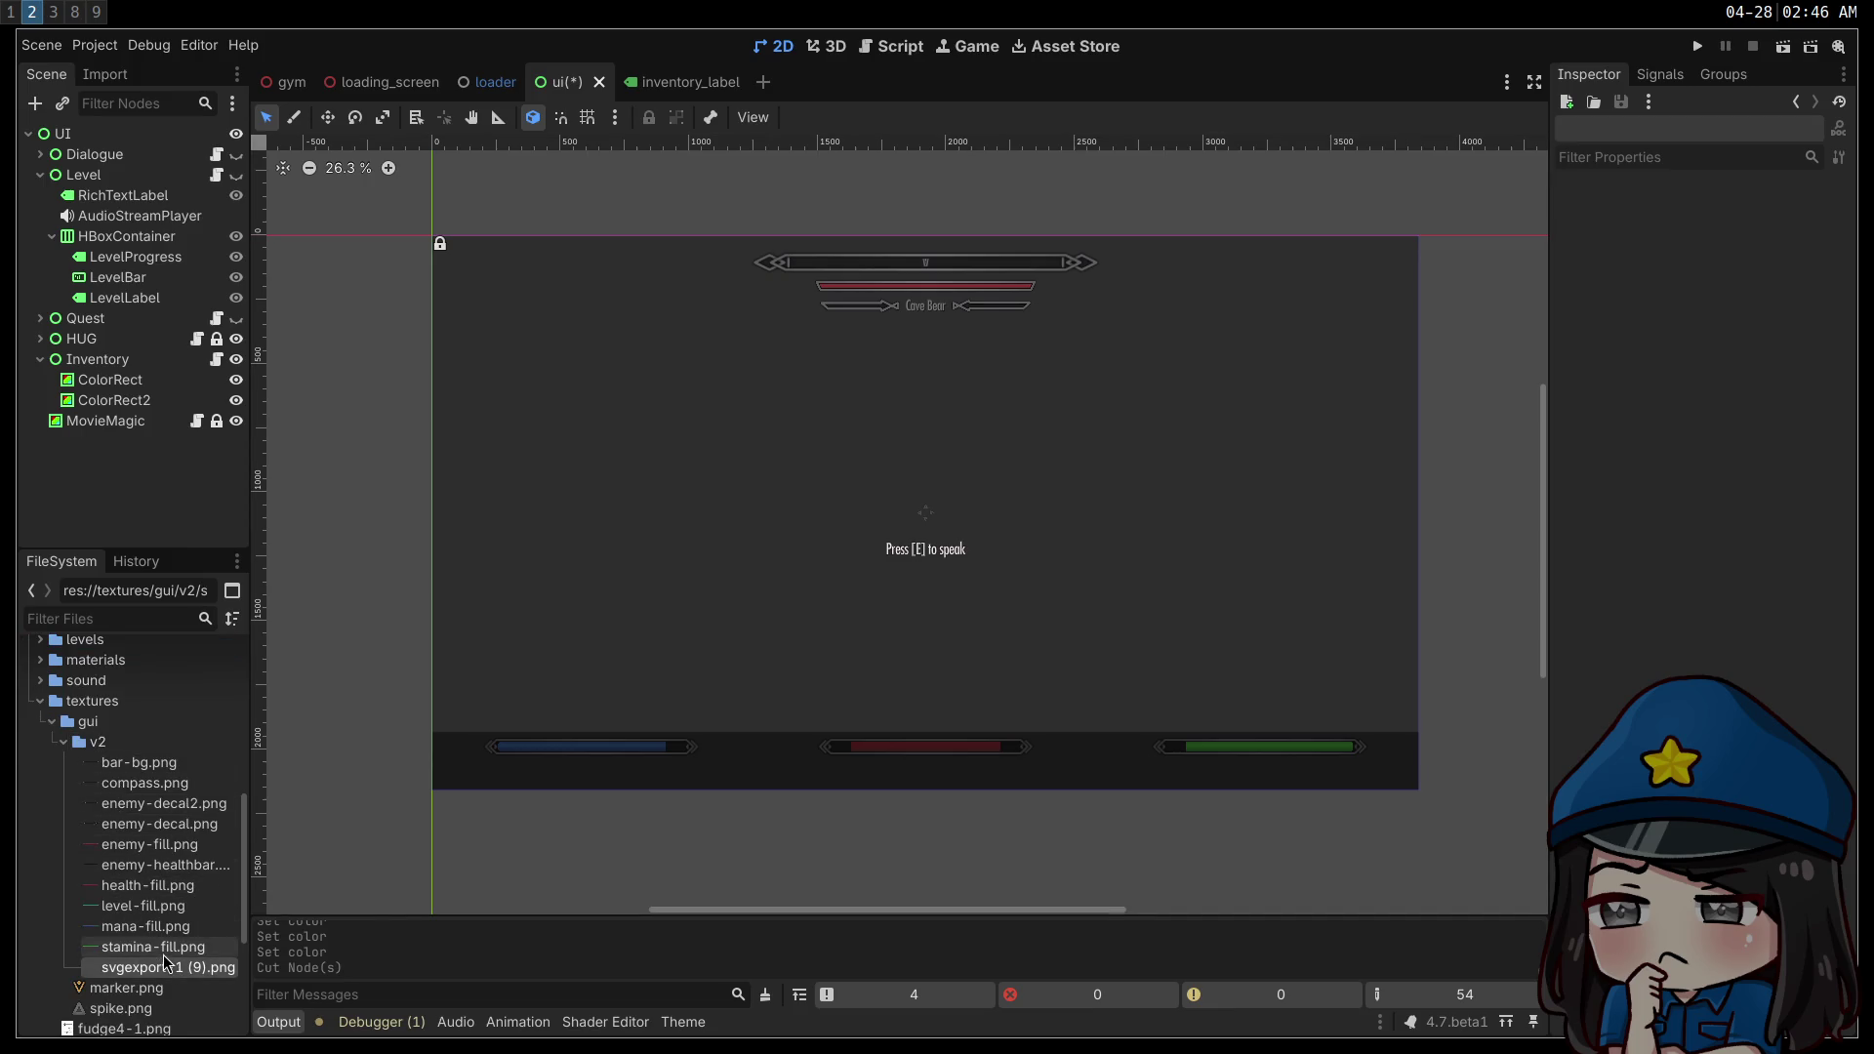
pyautogui.press('F2')
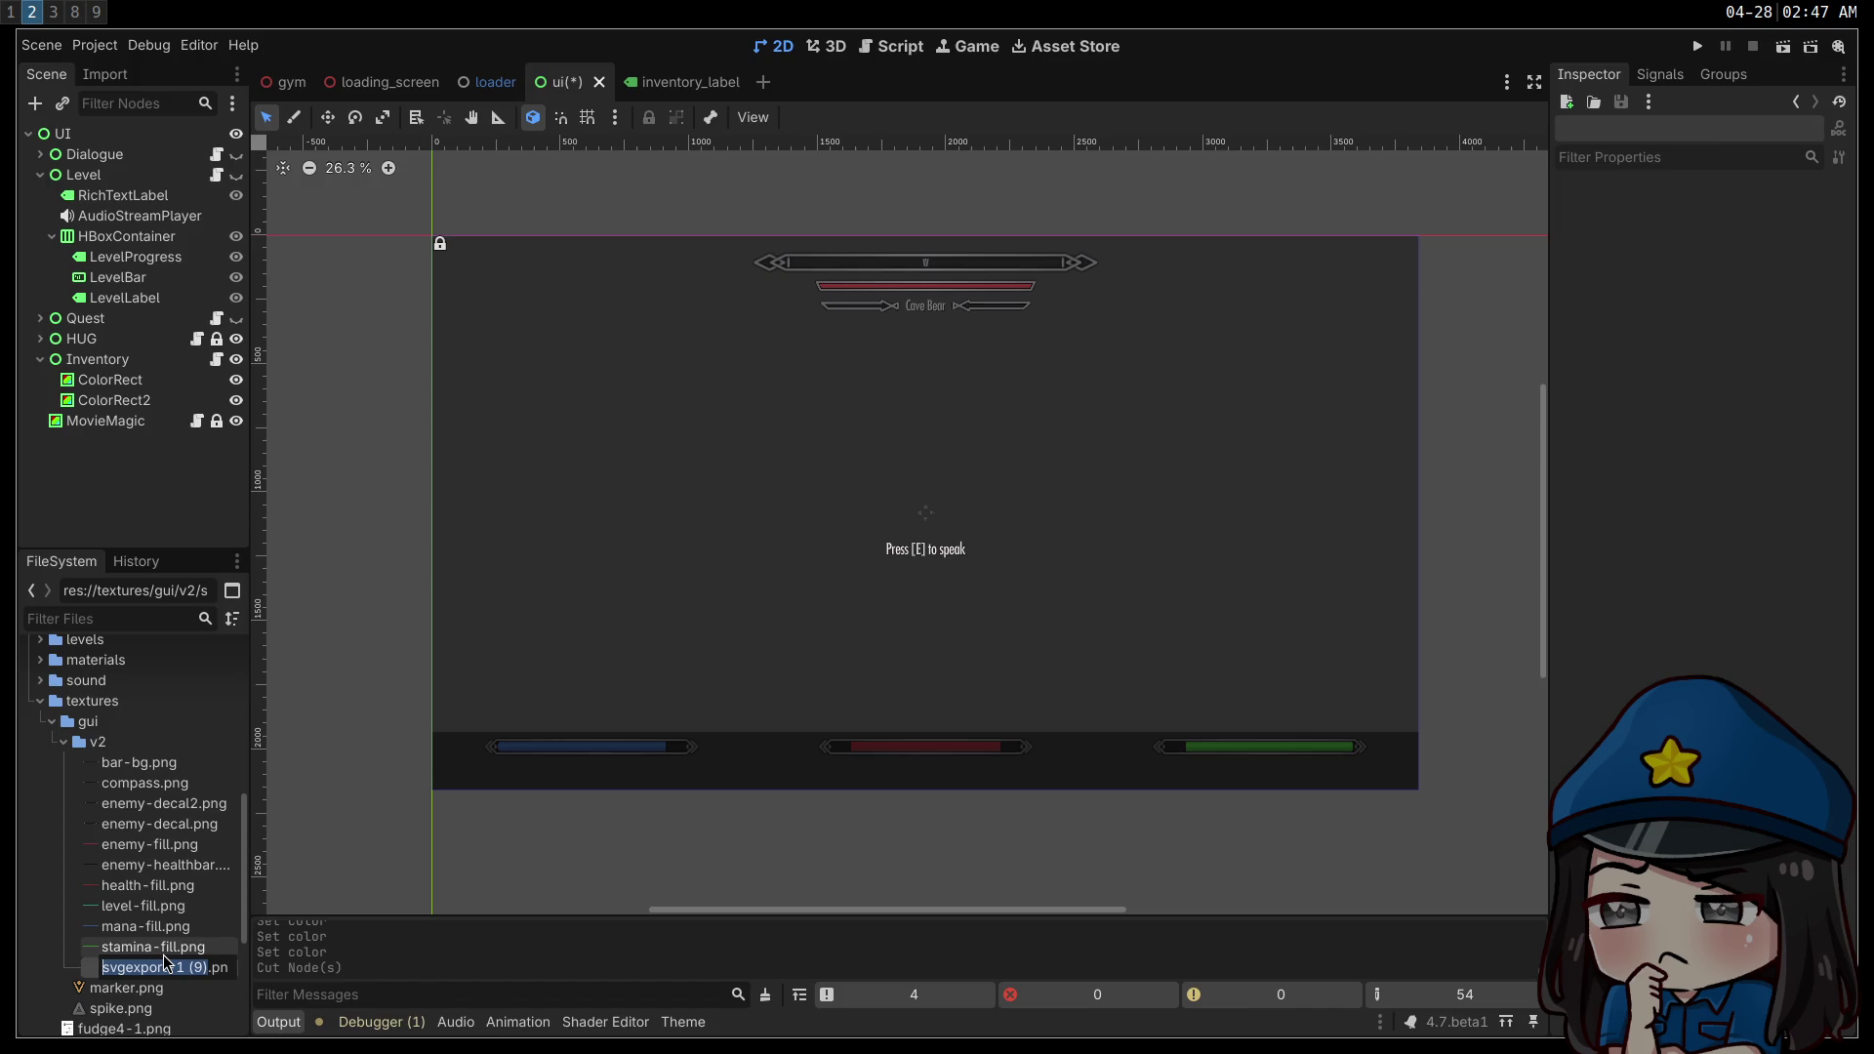
pyautogui.write('ui-border')
pyautogui.press('Return')
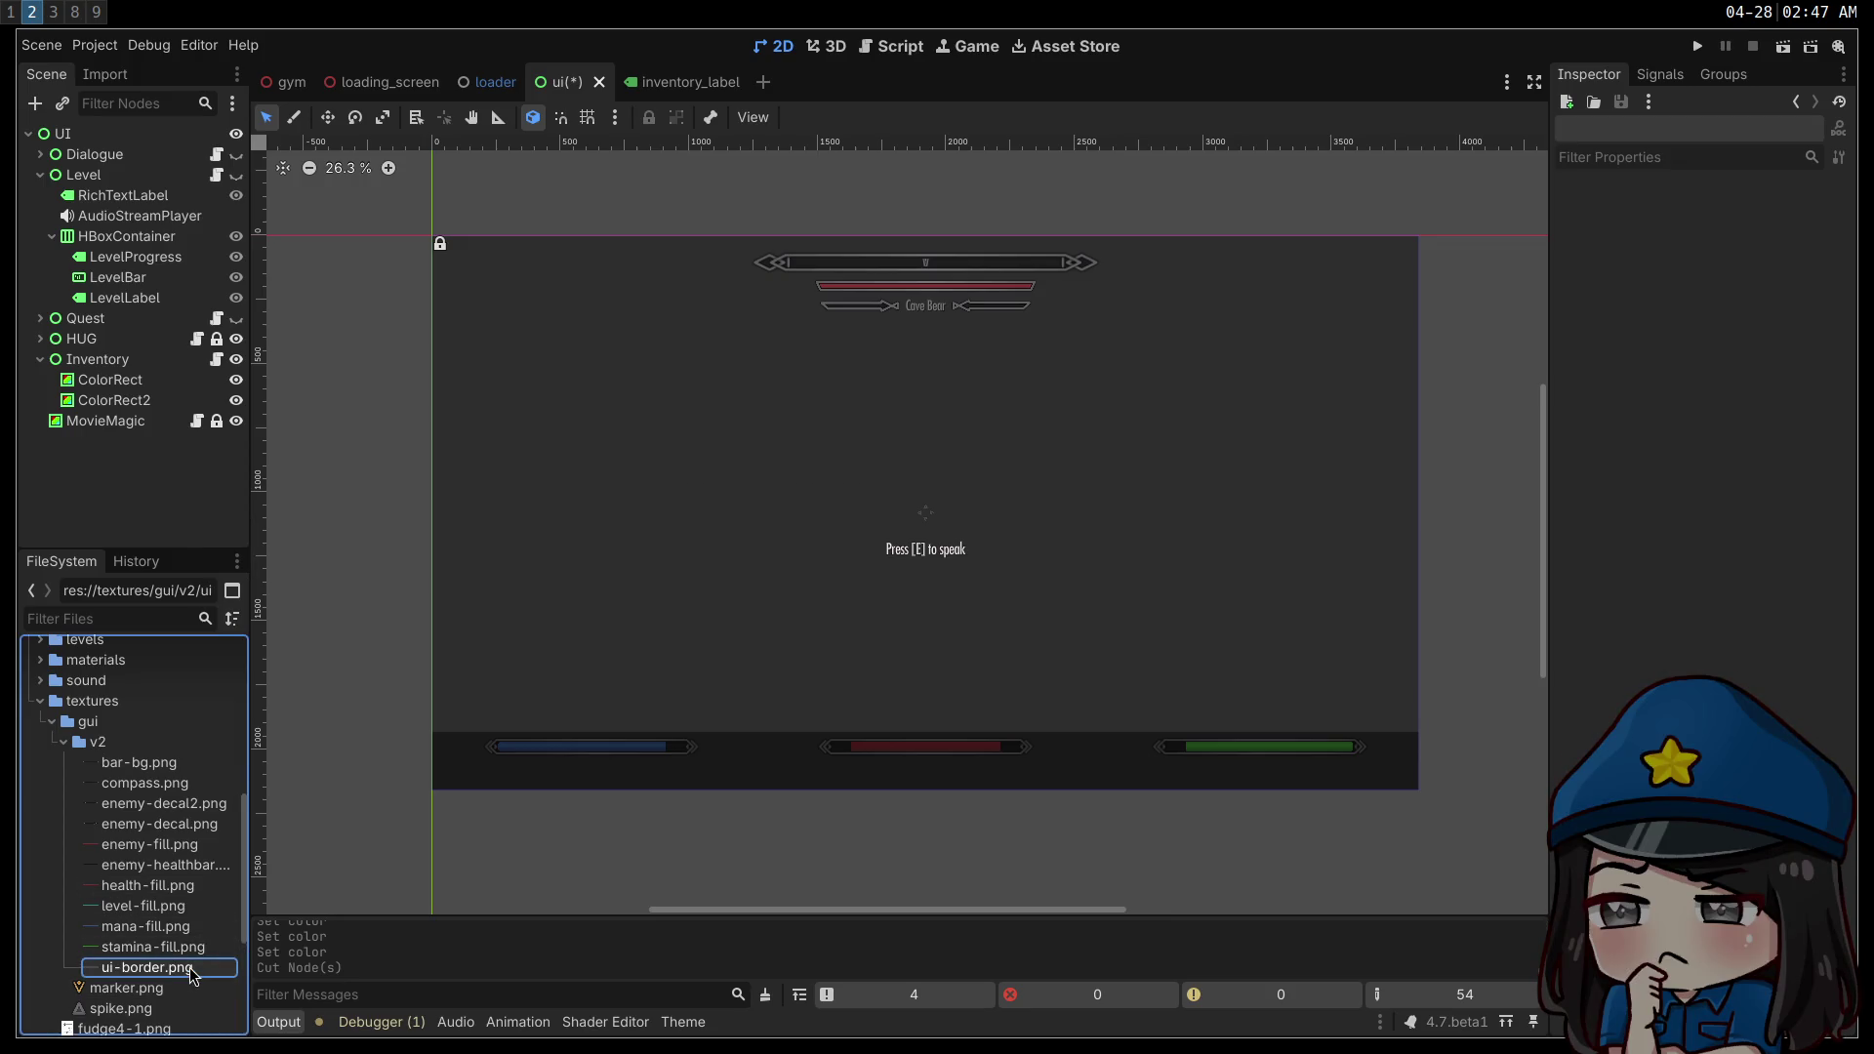
pyautogui.moveTo(192, 976)
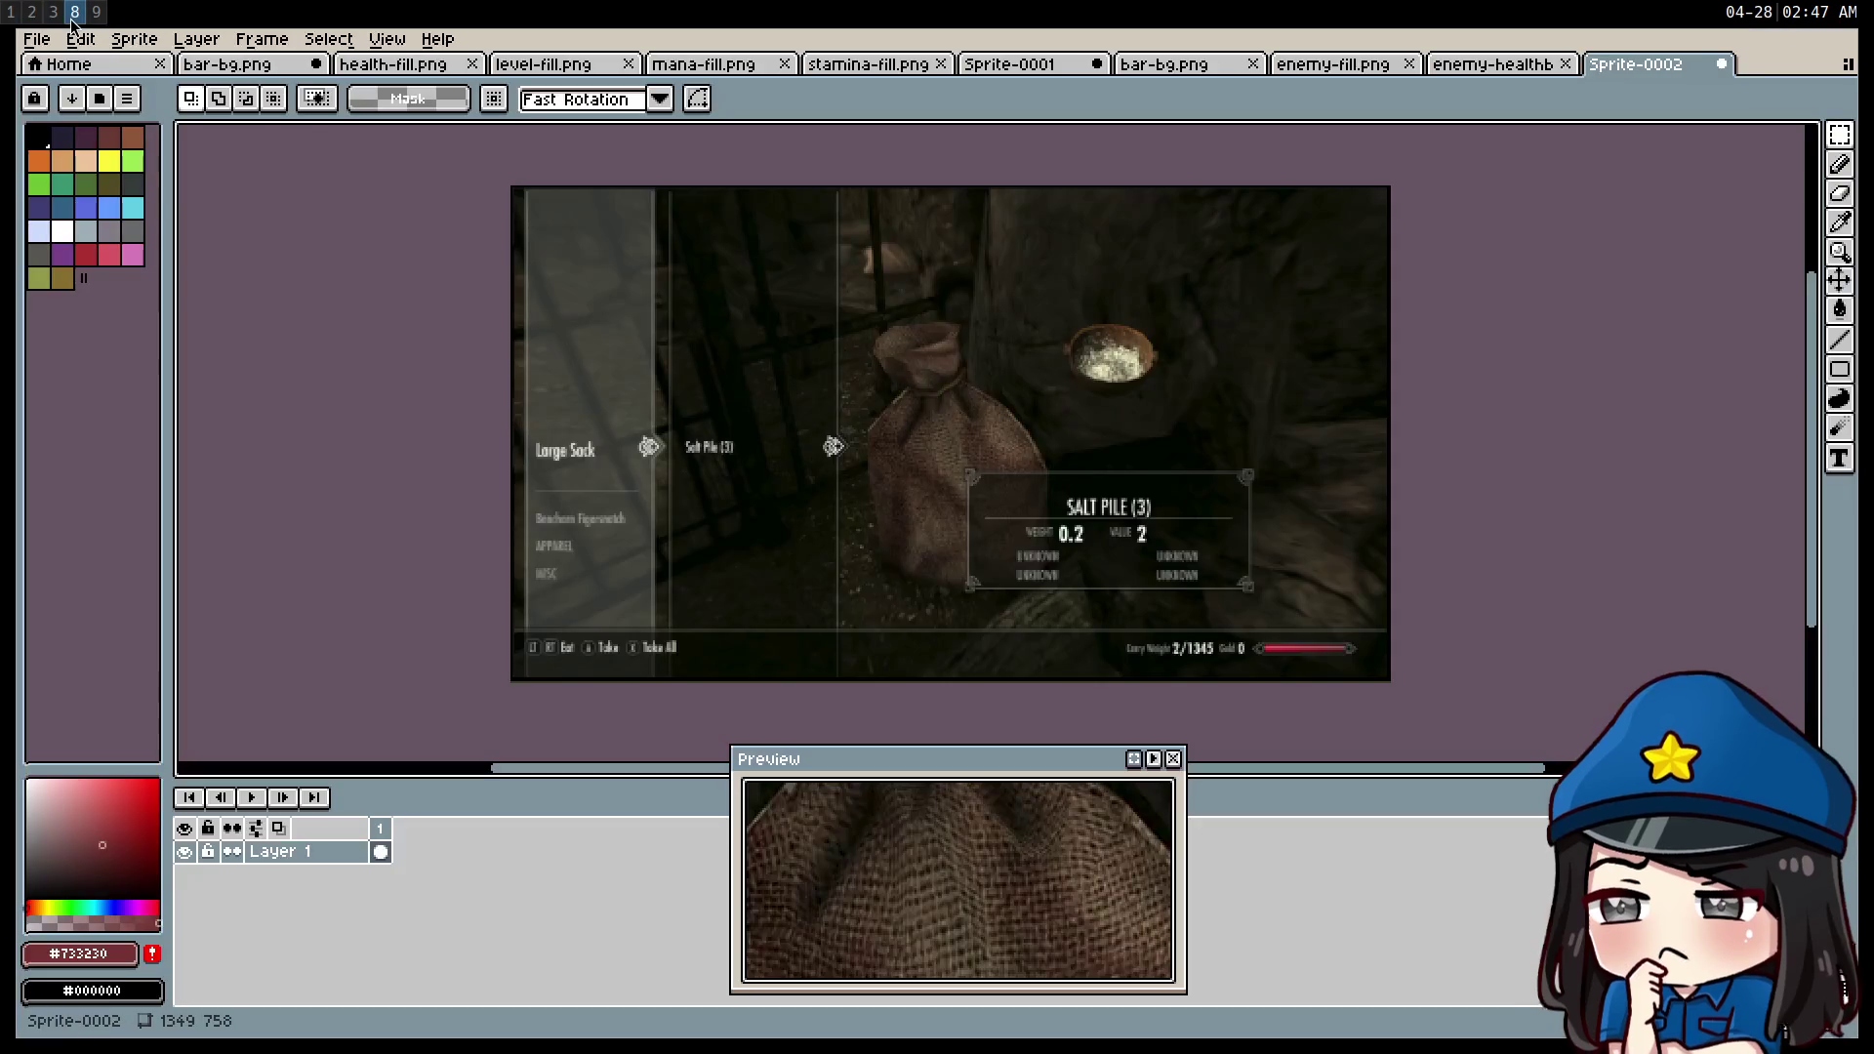
pyautogui.click(76, 12)
# - Open ui-border.png in Aseprite and trim away its empty space to 80×16
pyautogui.click(37, 39)
pyautogui.click(70, 88)
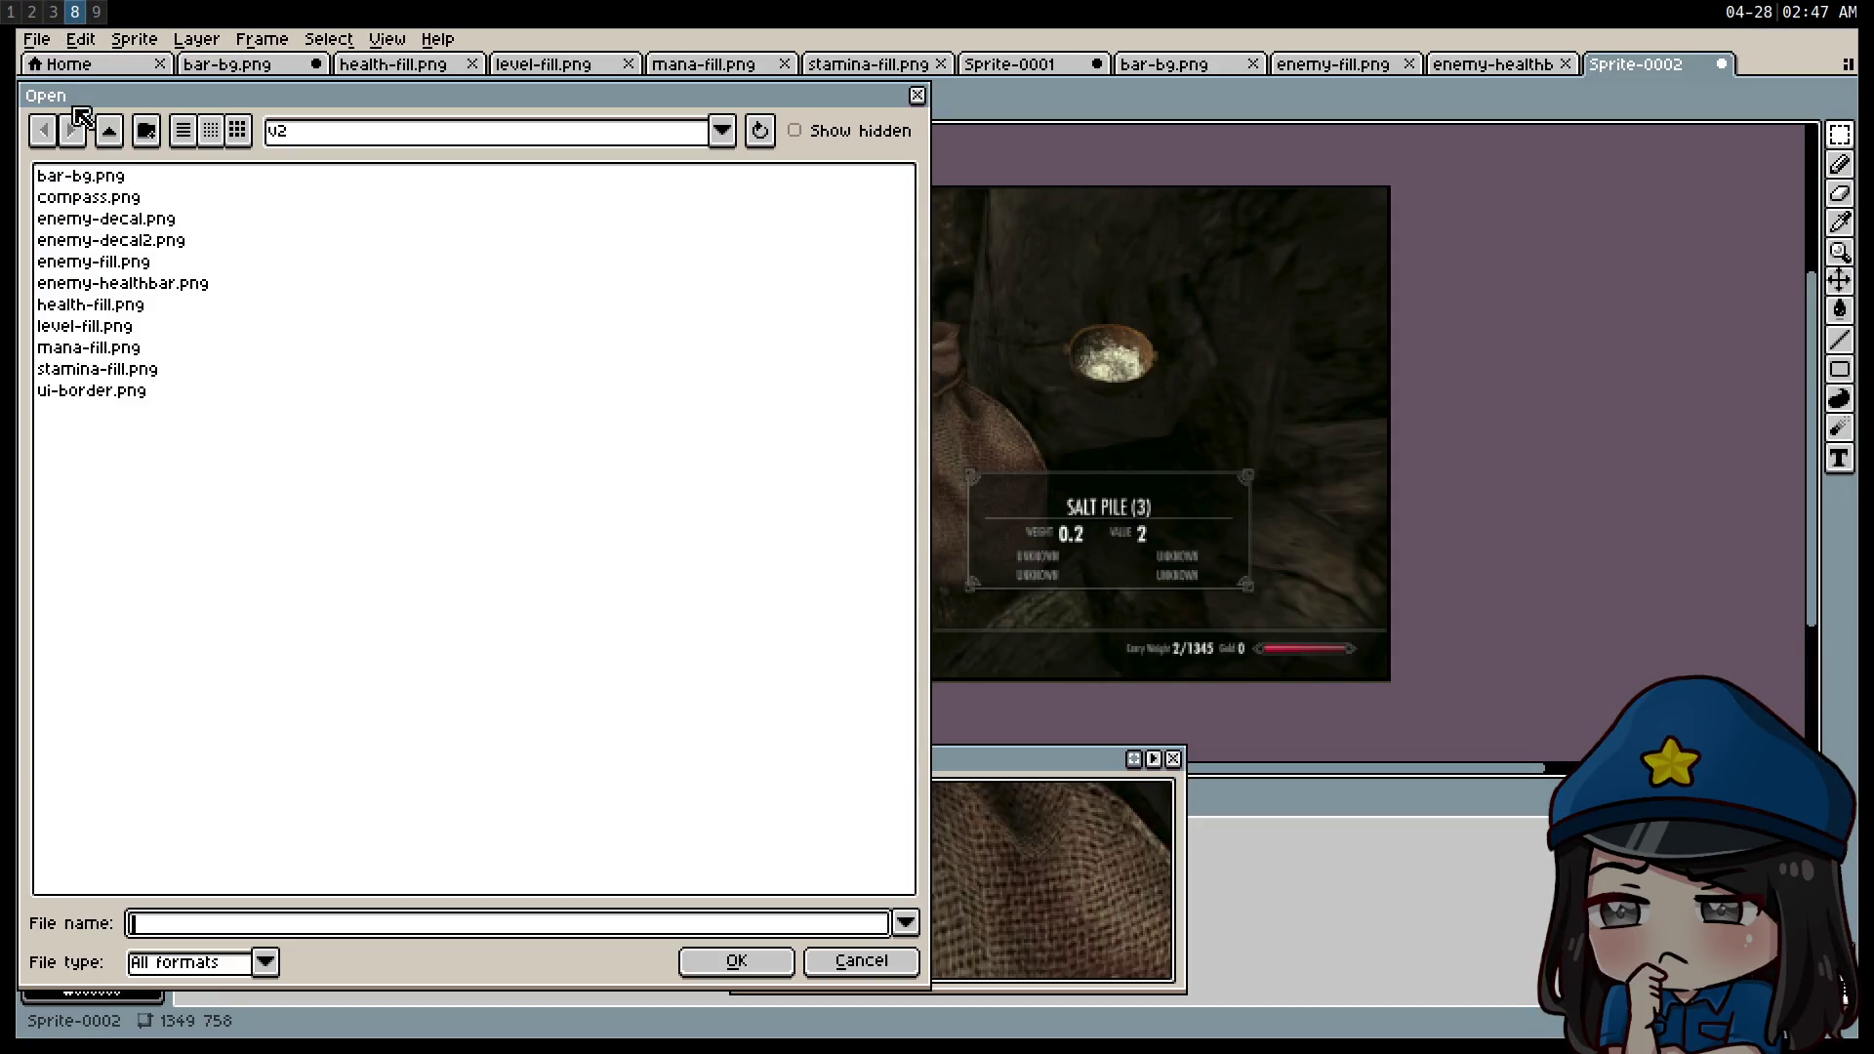
pyautogui.doubleClick(137, 391)
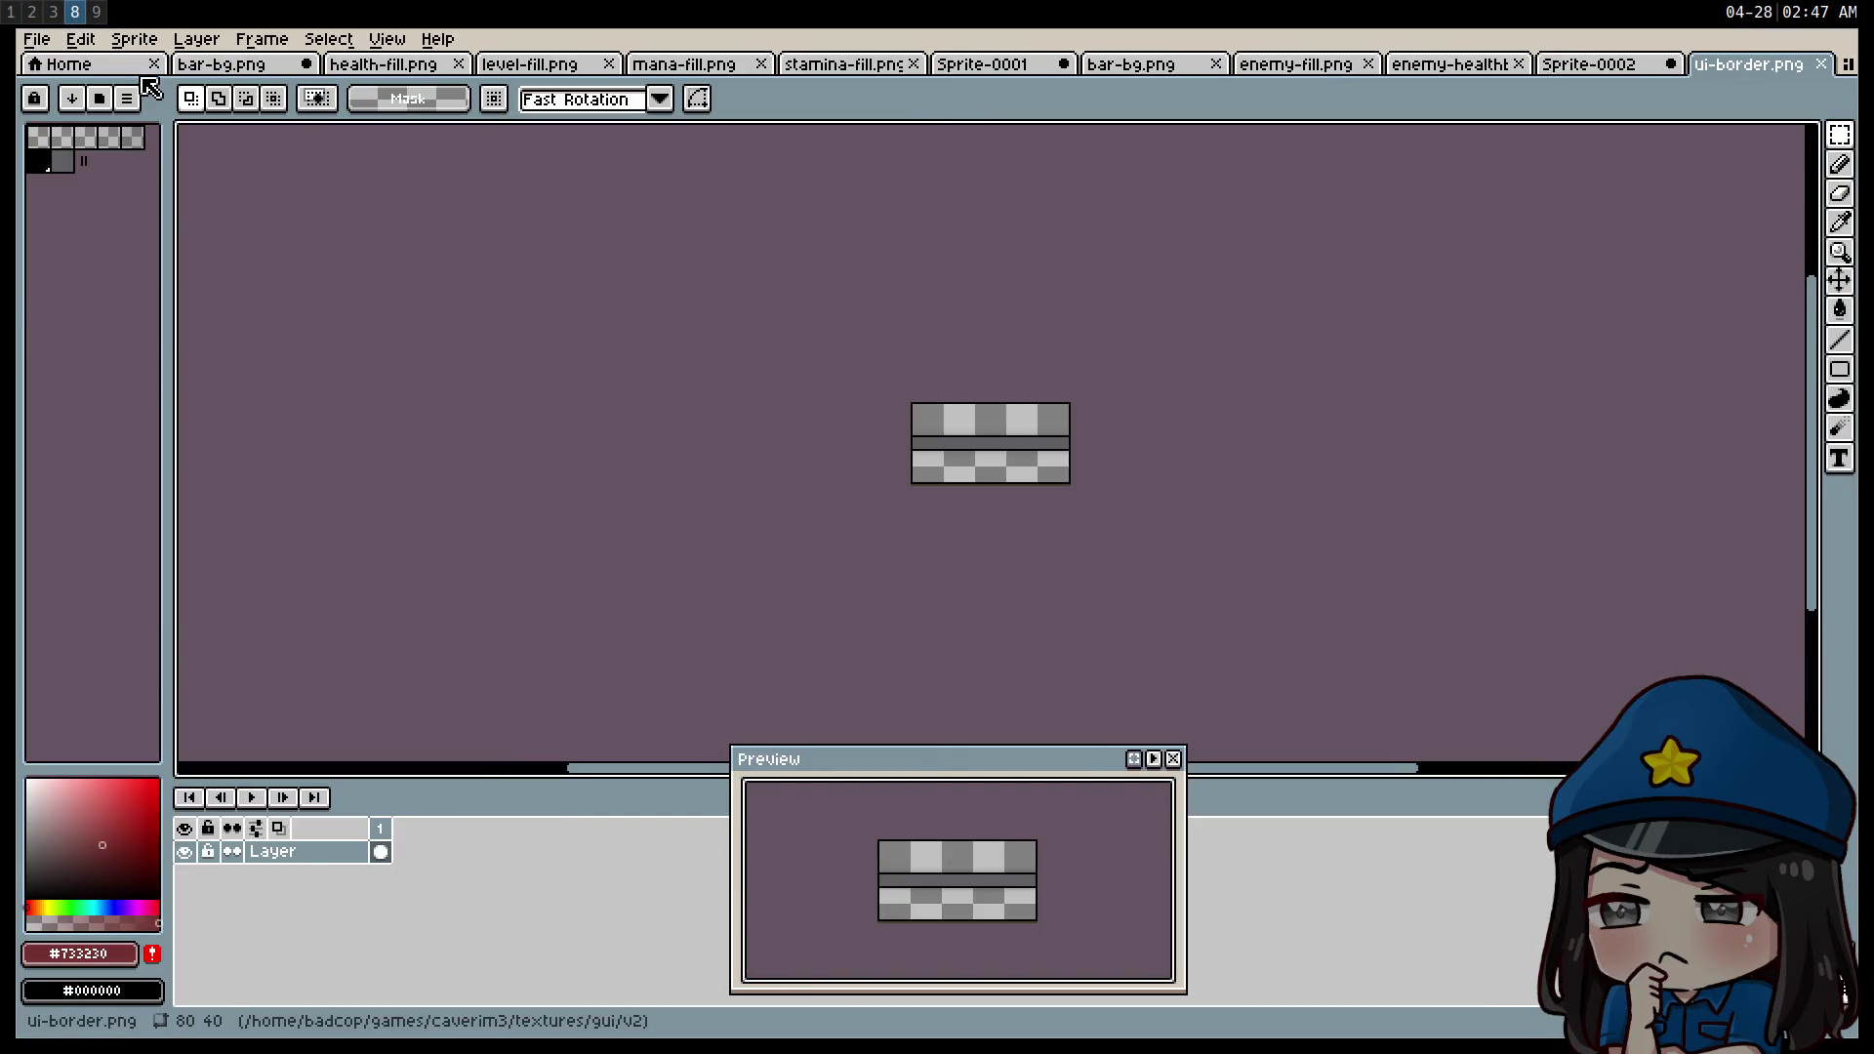
pyautogui.click(95, 39)
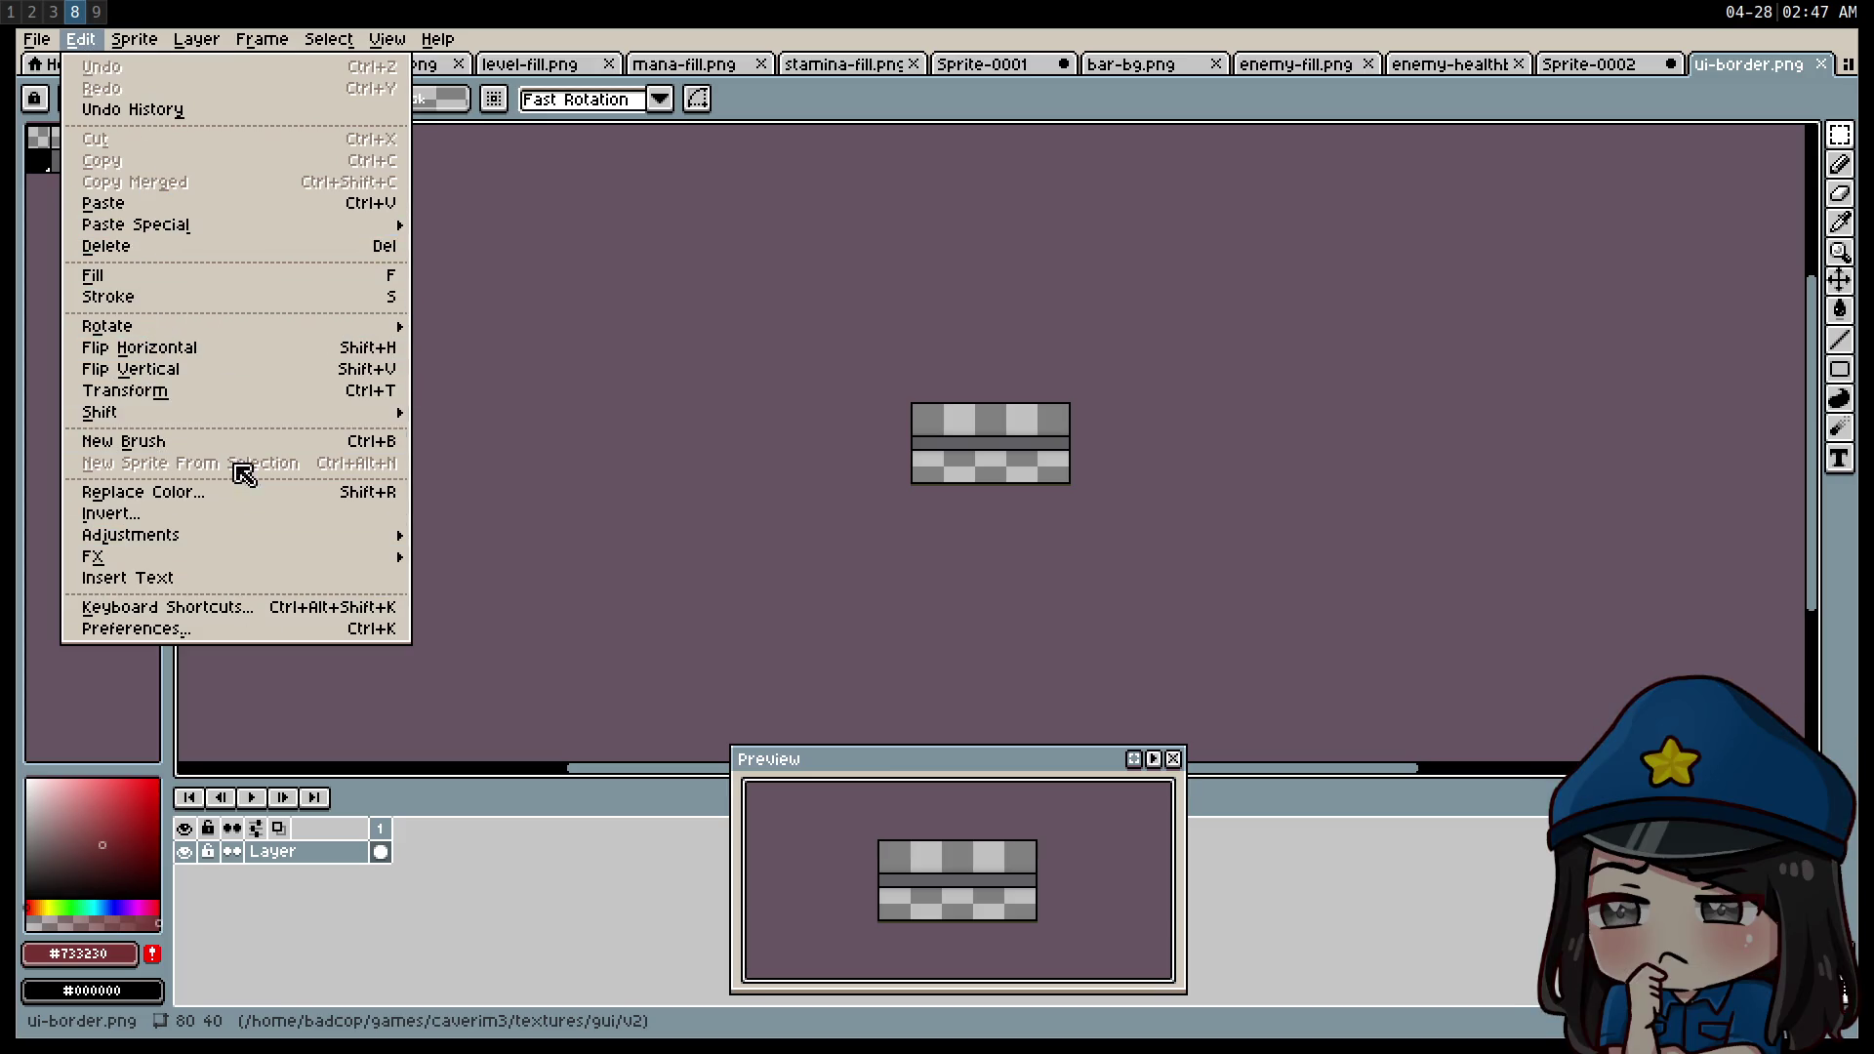
pyautogui.click(183, 243)
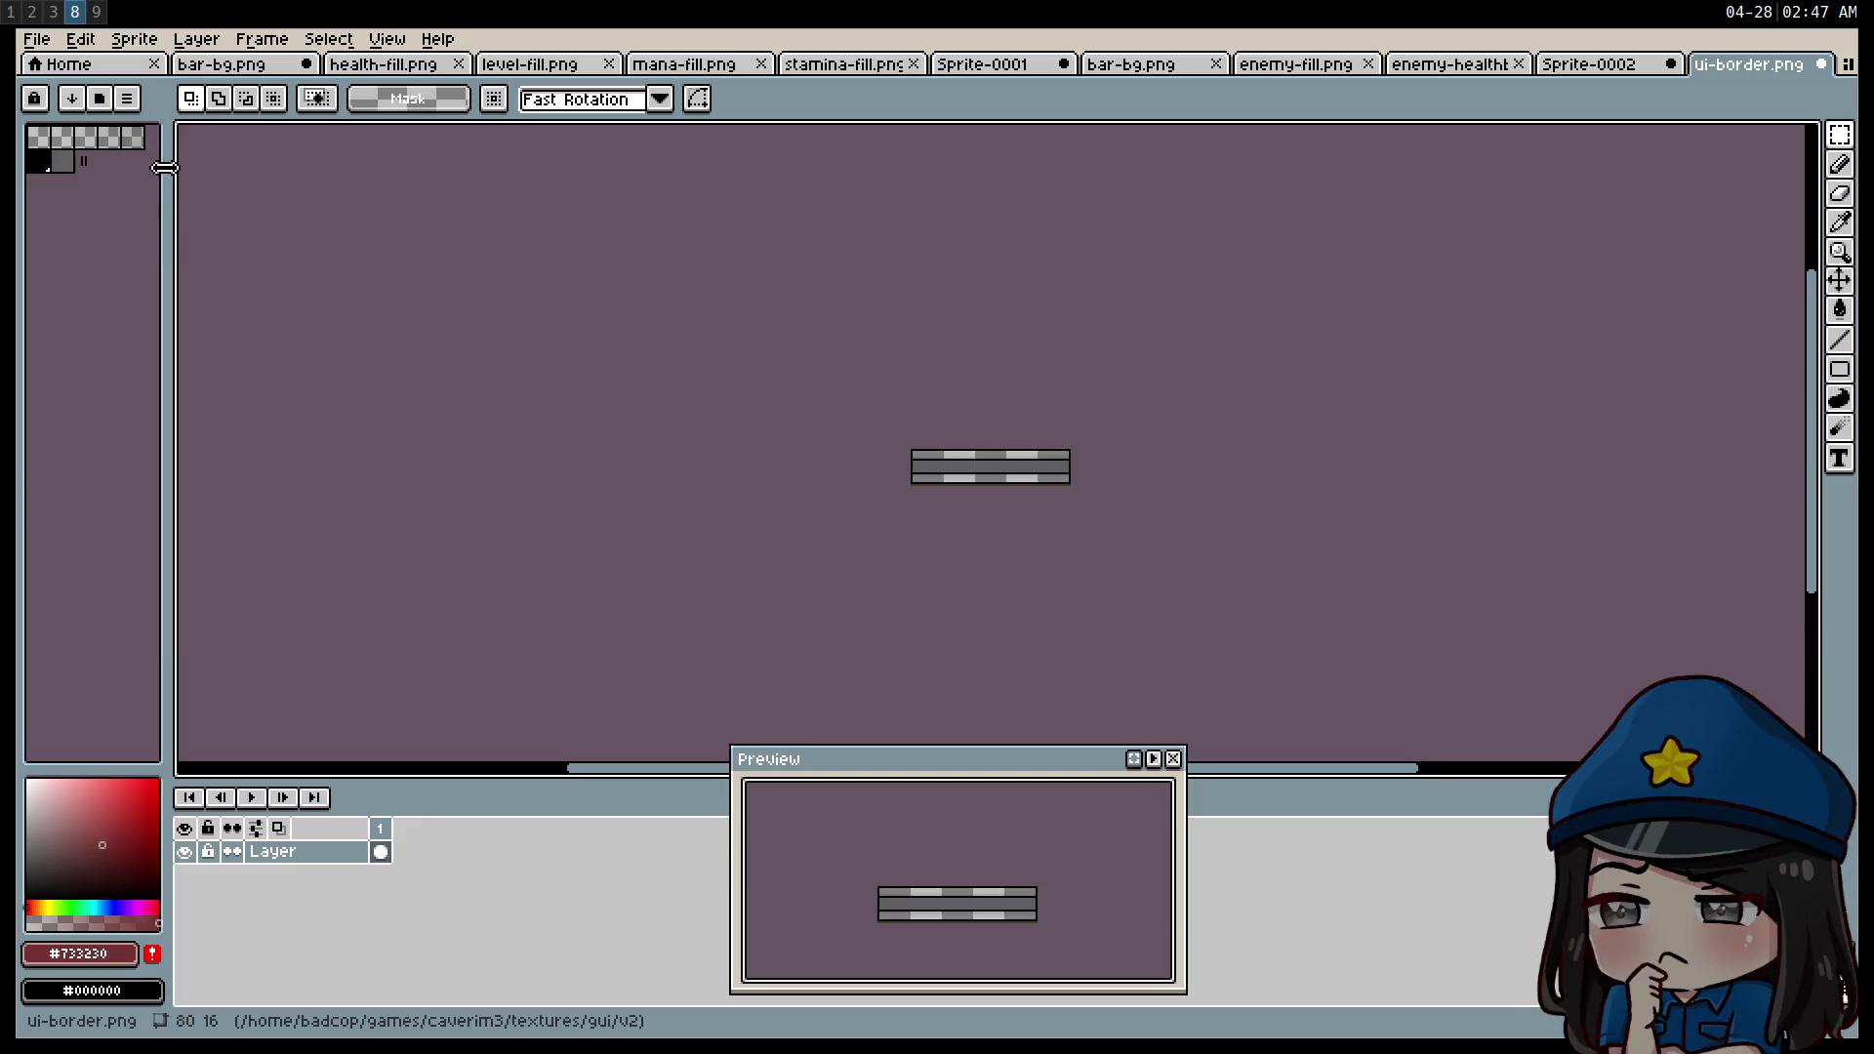
# - Enlarge the canvas by 1 px top and bottom to 80×18 and save ui-border.png
pyautogui.click(134, 39)
pyautogui.click(191, 174)
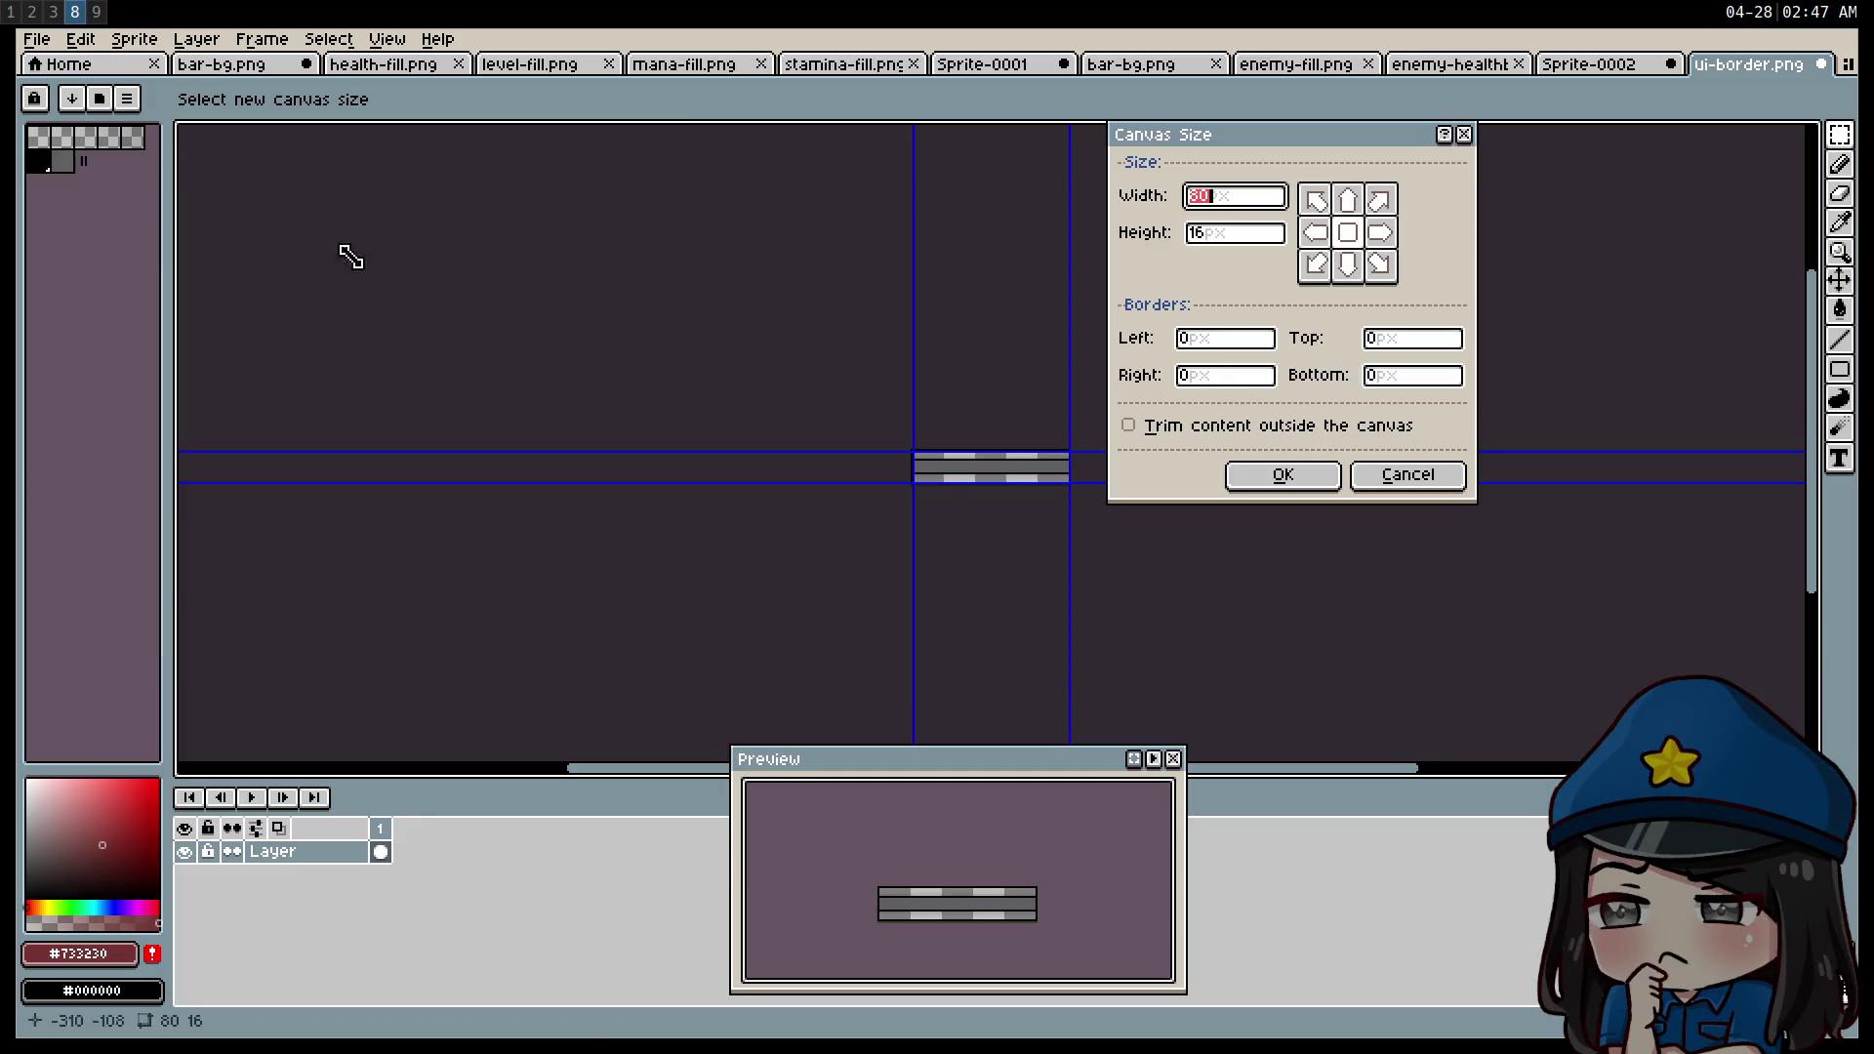
pyautogui.click(1210, 234)
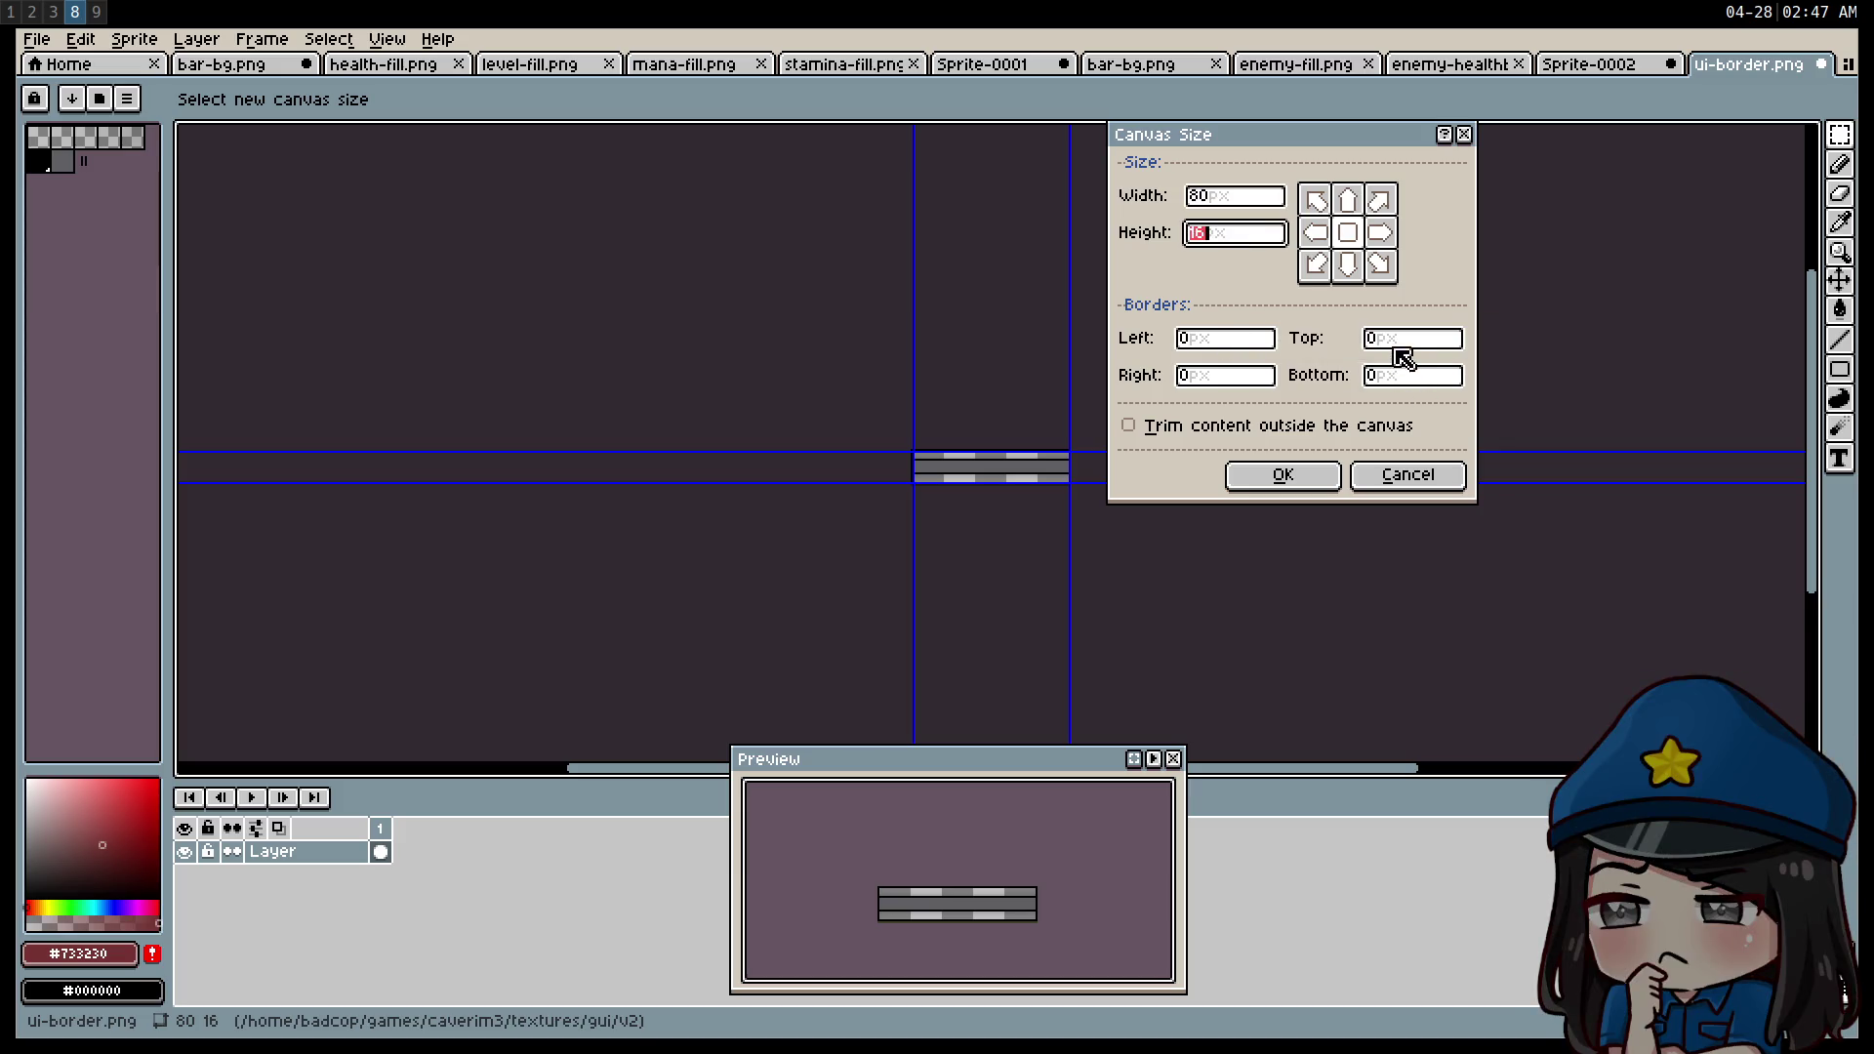
pyautogui.click(1406, 348)
pyautogui.write('1')
pyautogui.click(1396, 376)
pyautogui.write('1')
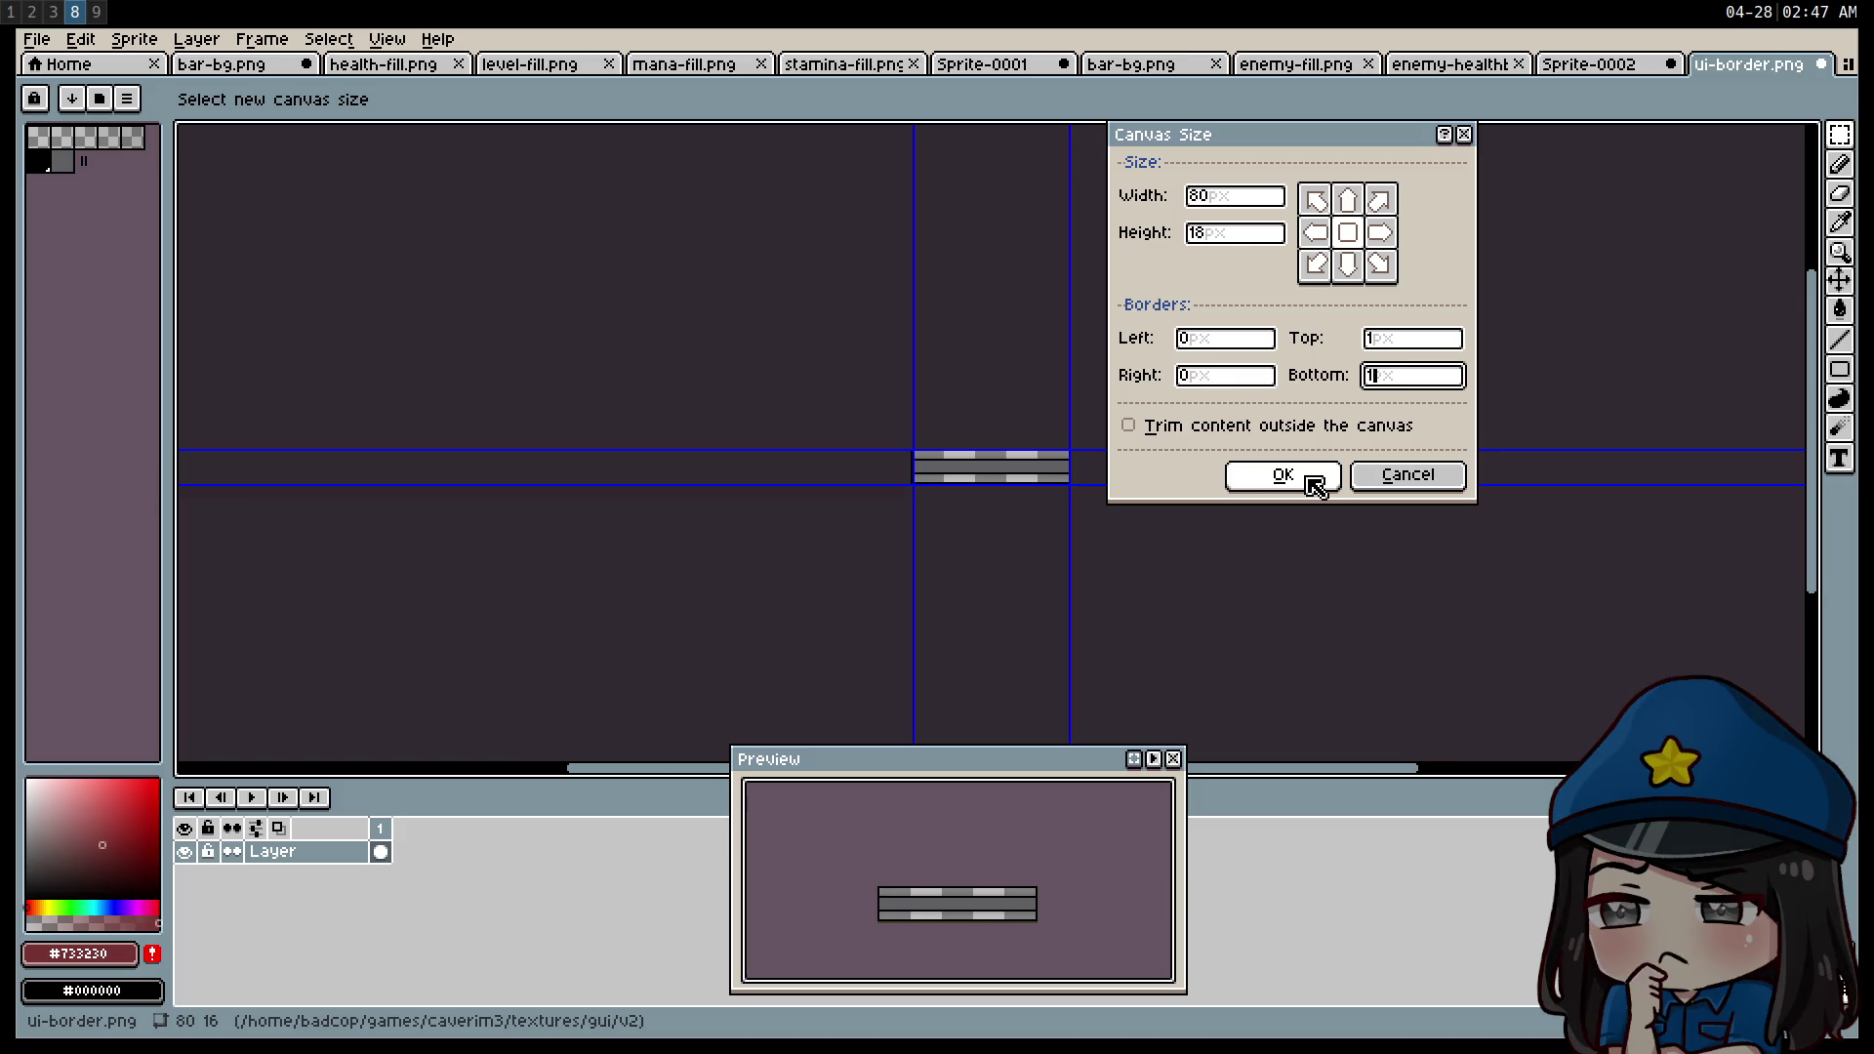
pyautogui.click(1284, 475)
pyautogui.hotkey('ctrl', 's')
pyautogui.press('super+2')
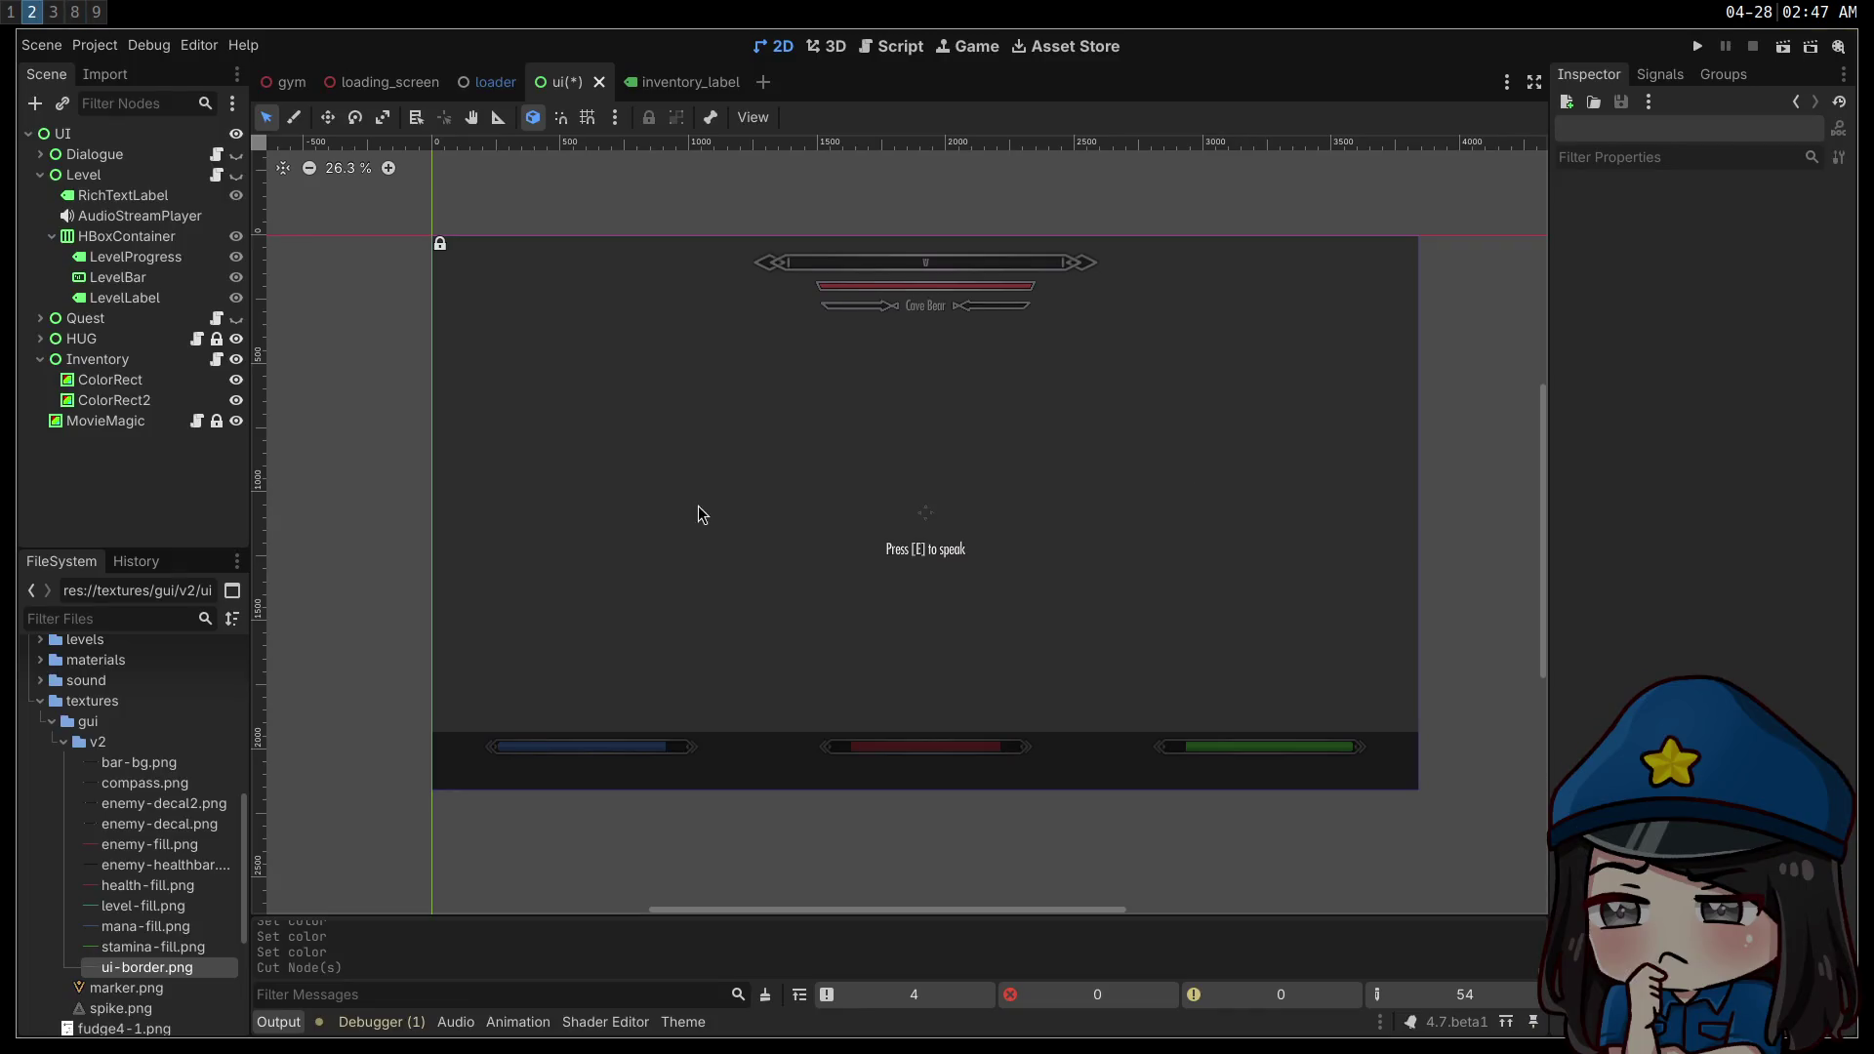
# - Restore HBoxContainer2 under Inventory by undoing the cut, and save the ui scene
pyautogui.moveTo(543, 682)
pyautogui.mouseDown()
pyautogui.moveTo(681, 548)
pyautogui.moveTo(598, 657)
pyautogui.mouseUp()
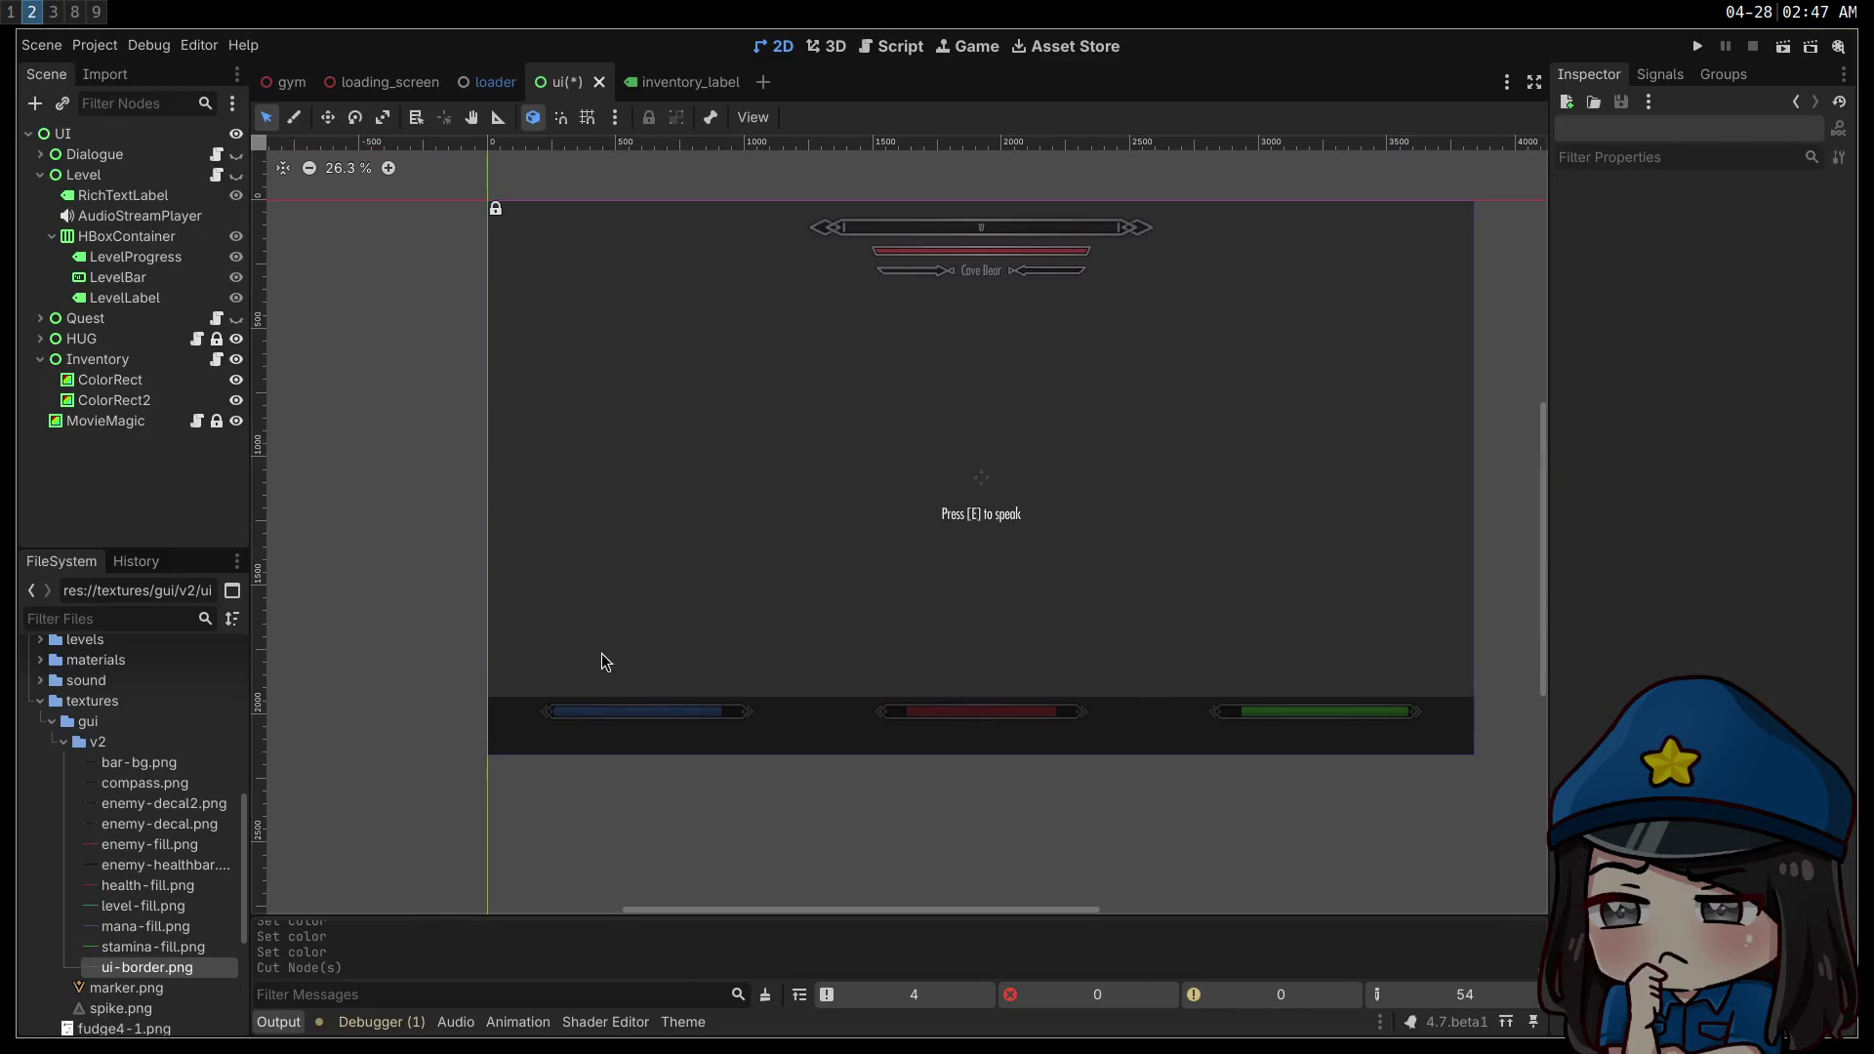
pyautogui.hotkey('ctrl', 's')
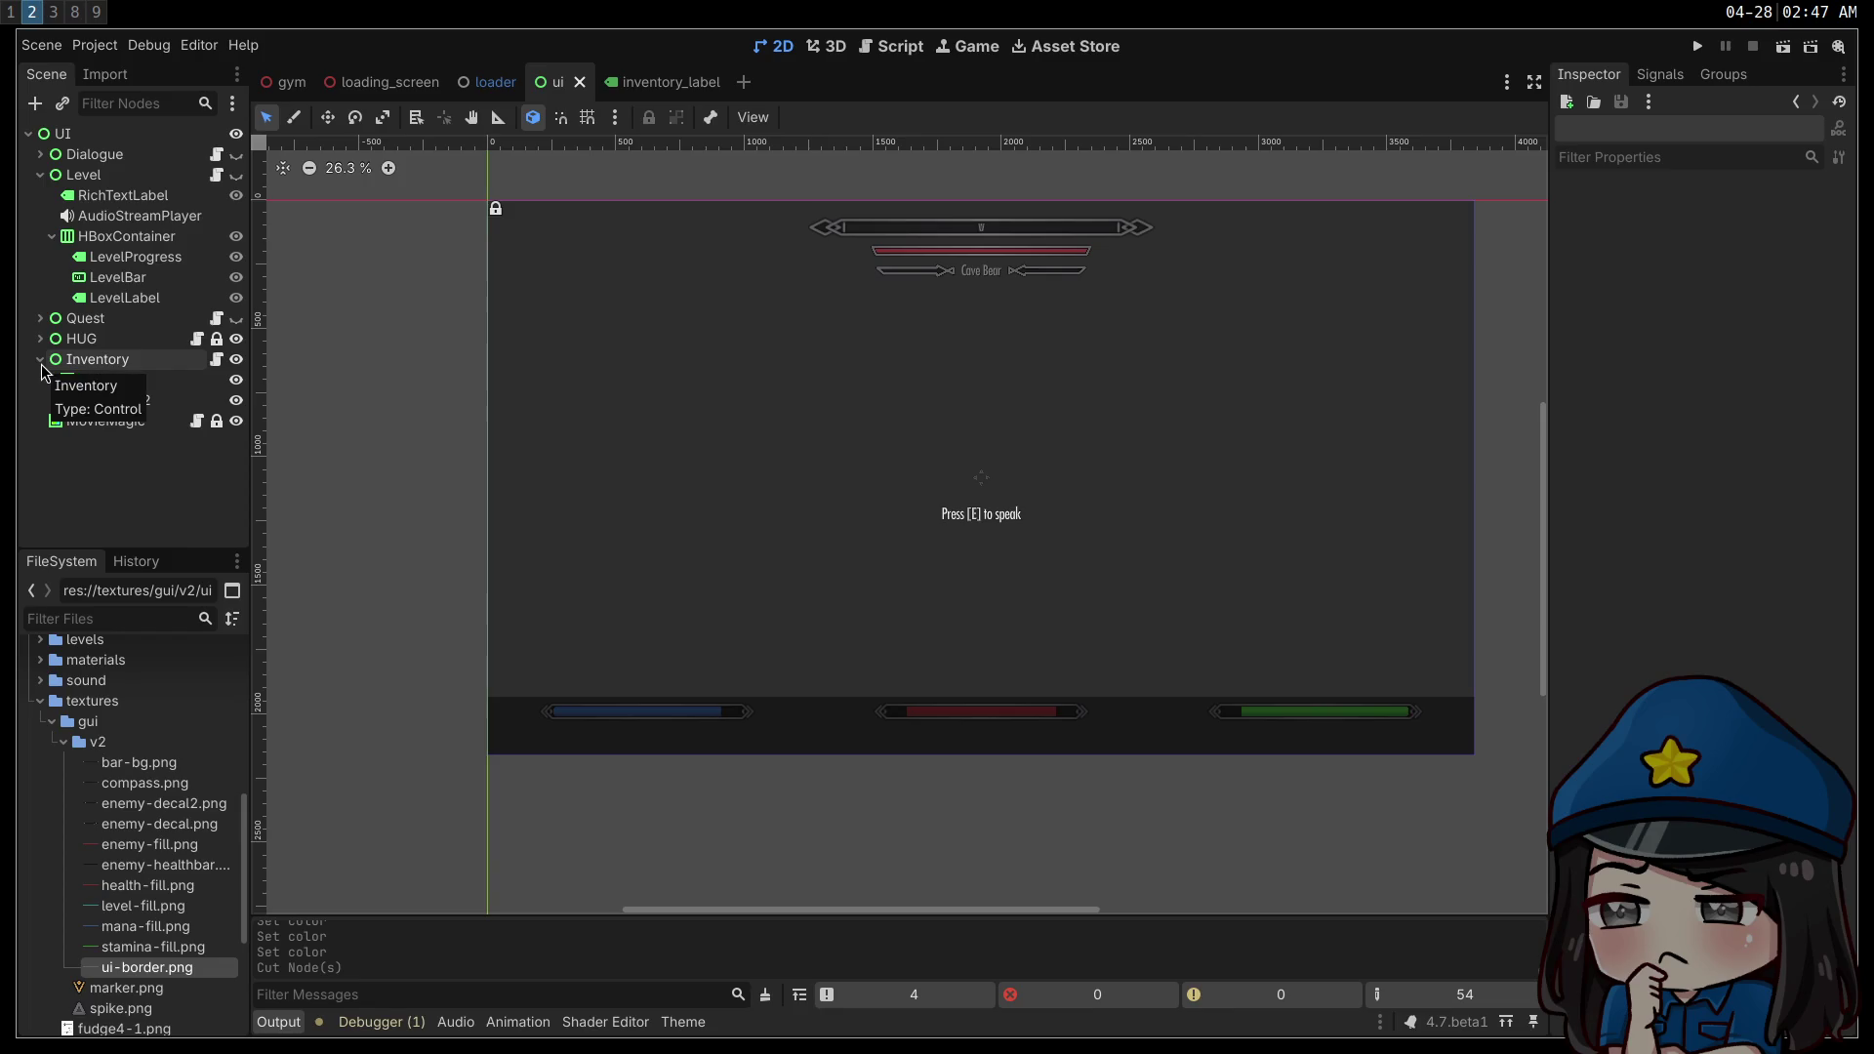
pyautogui.click(53, 12)
pyautogui.click(44, 20)
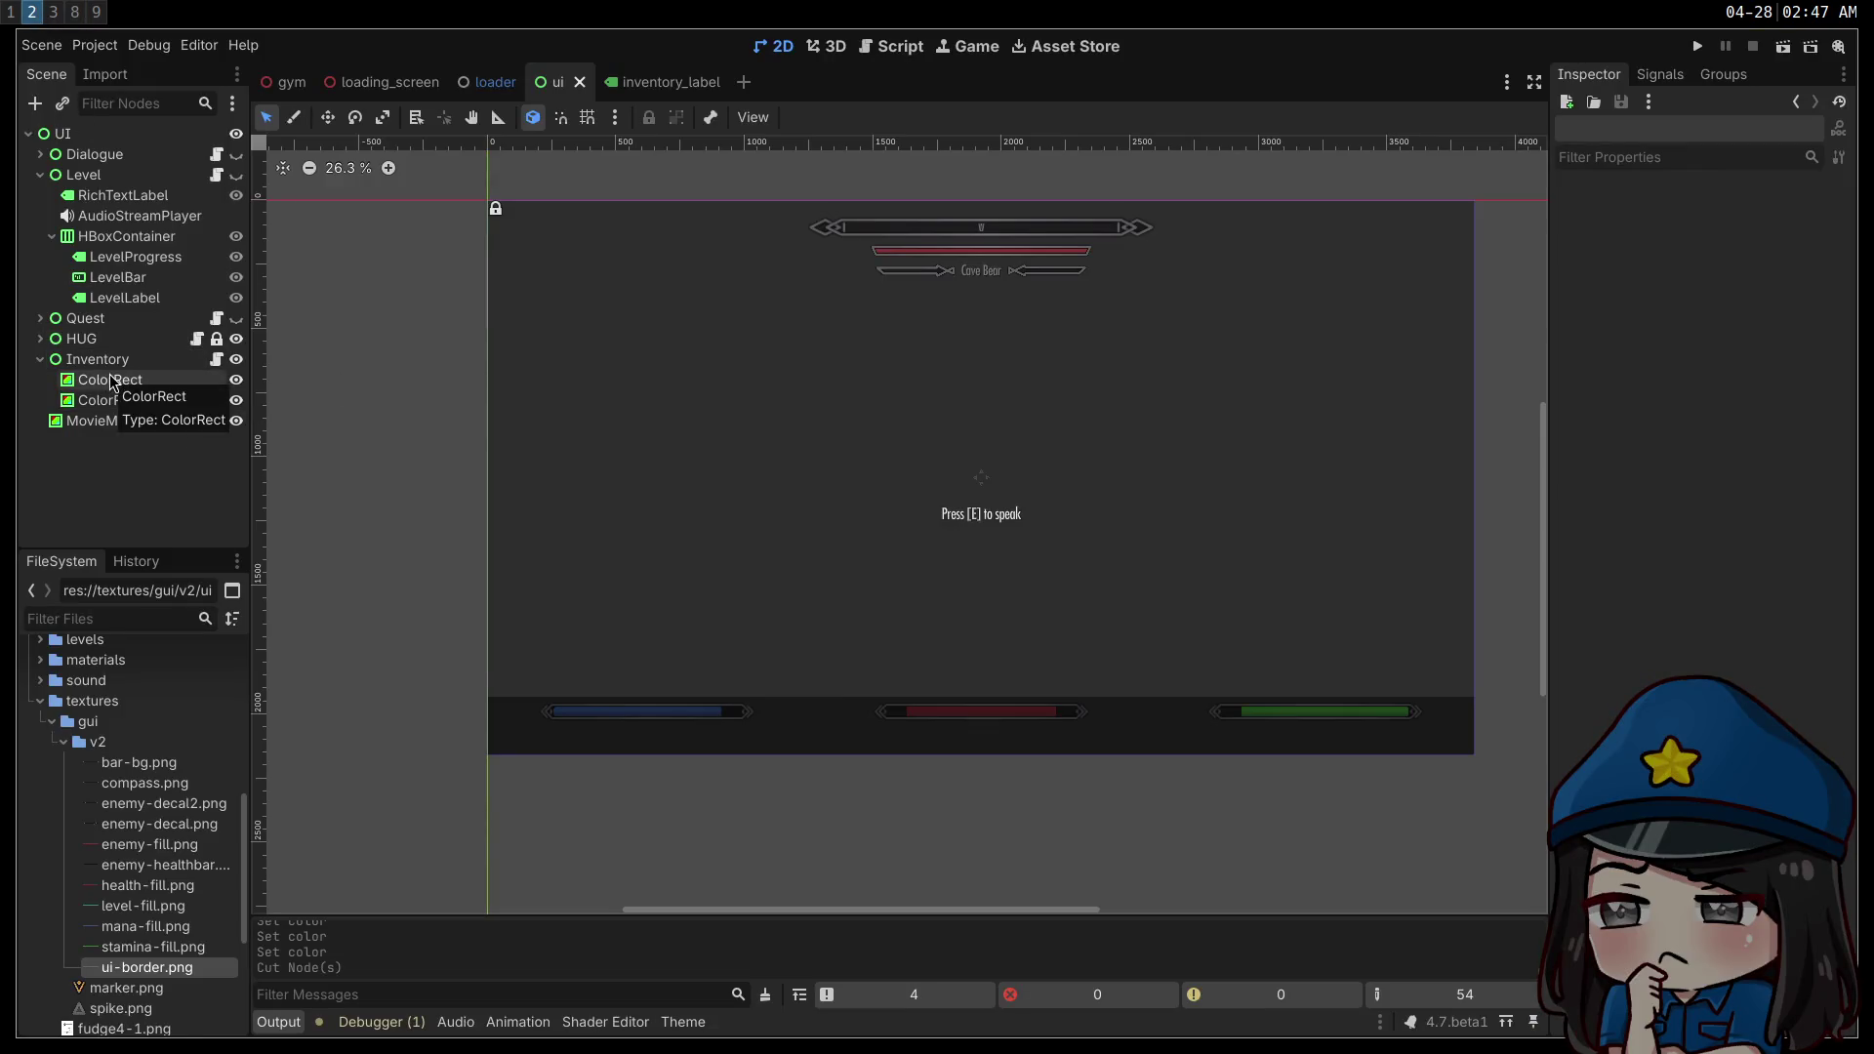
pyautogui.hotkey('ctrl', 'z')
pyautogui.hotkey('ctrl', 's')
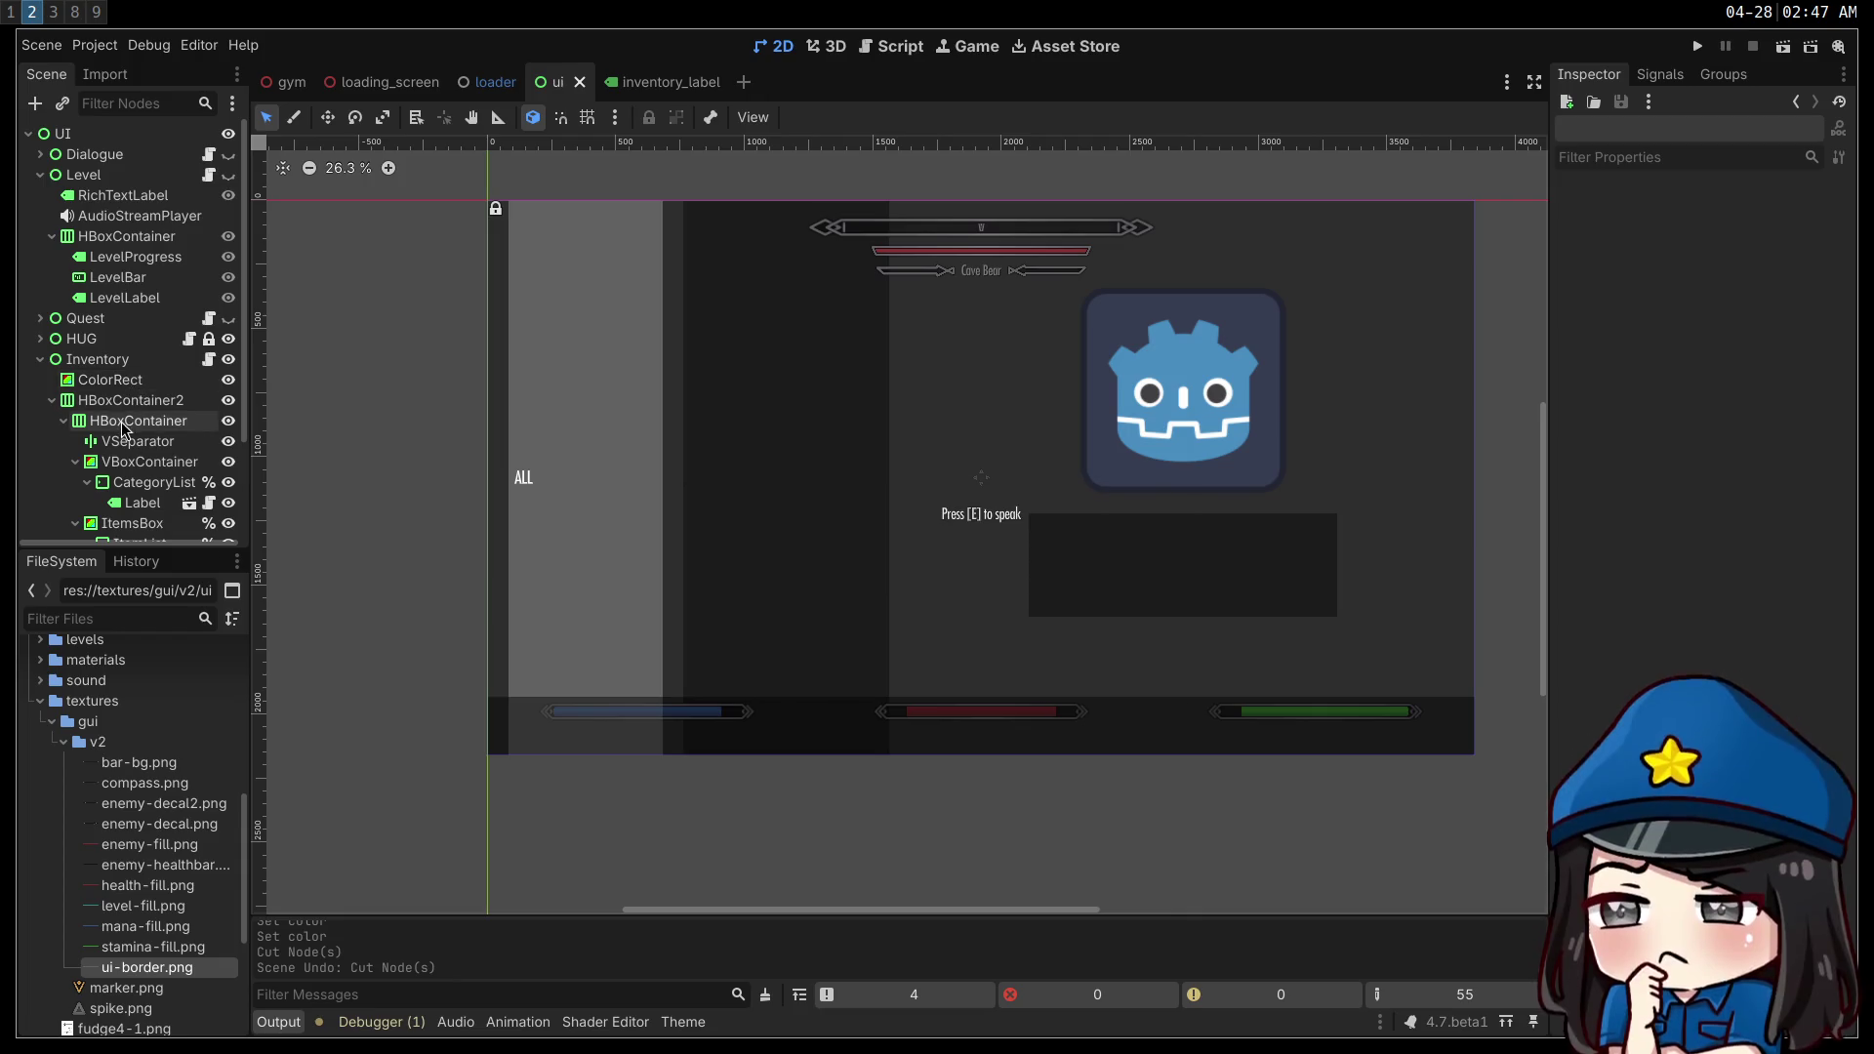
# - Select the ColorRect2 node in the scene tree to add a child to it
pyautogui.scroll(-3, 146, 436)
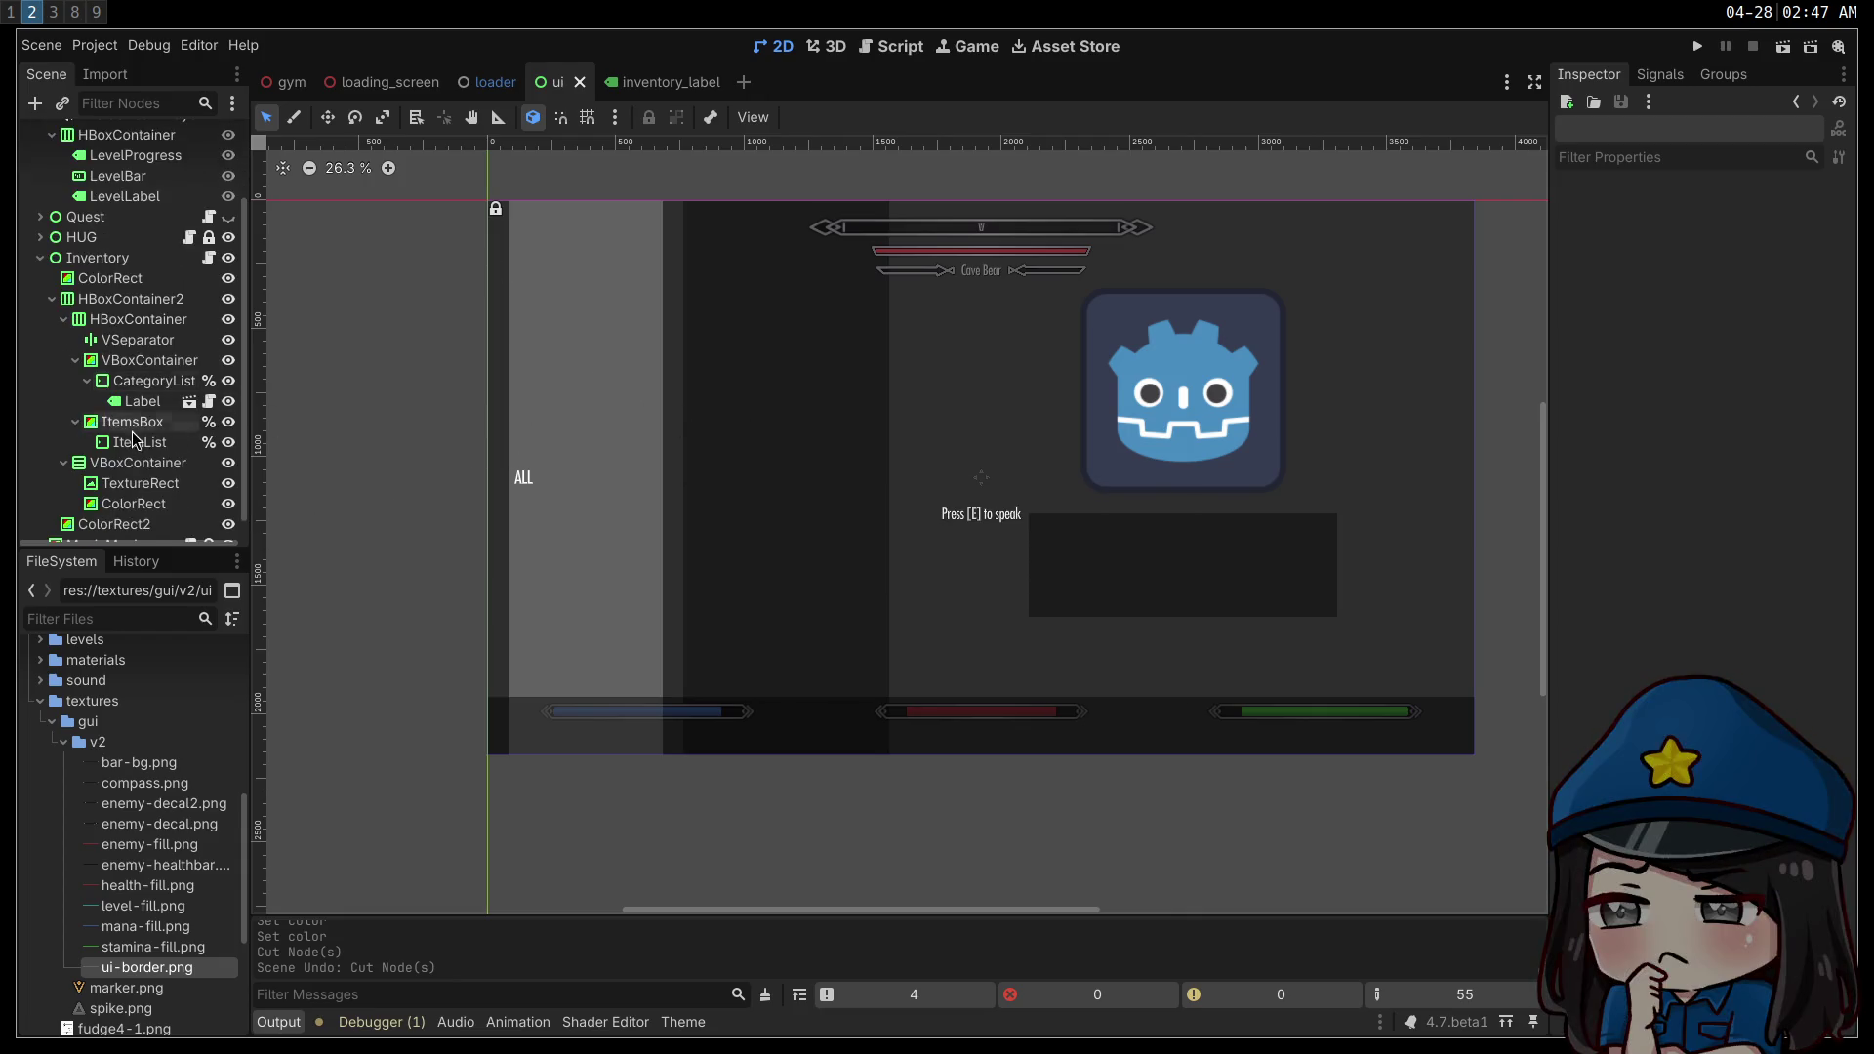
pyautogui.moveTo(467, 479)
pyautogui.mouseDown()
pyautogui.moveTo(418, 419)
pyautogui.moveTo(453, 469)
pyautogui.moveTo(452, 441)
pyautogui.mouseUp()
pyautogui.scroll(-1, 168, 506)
pyautogui.click(114, 502)
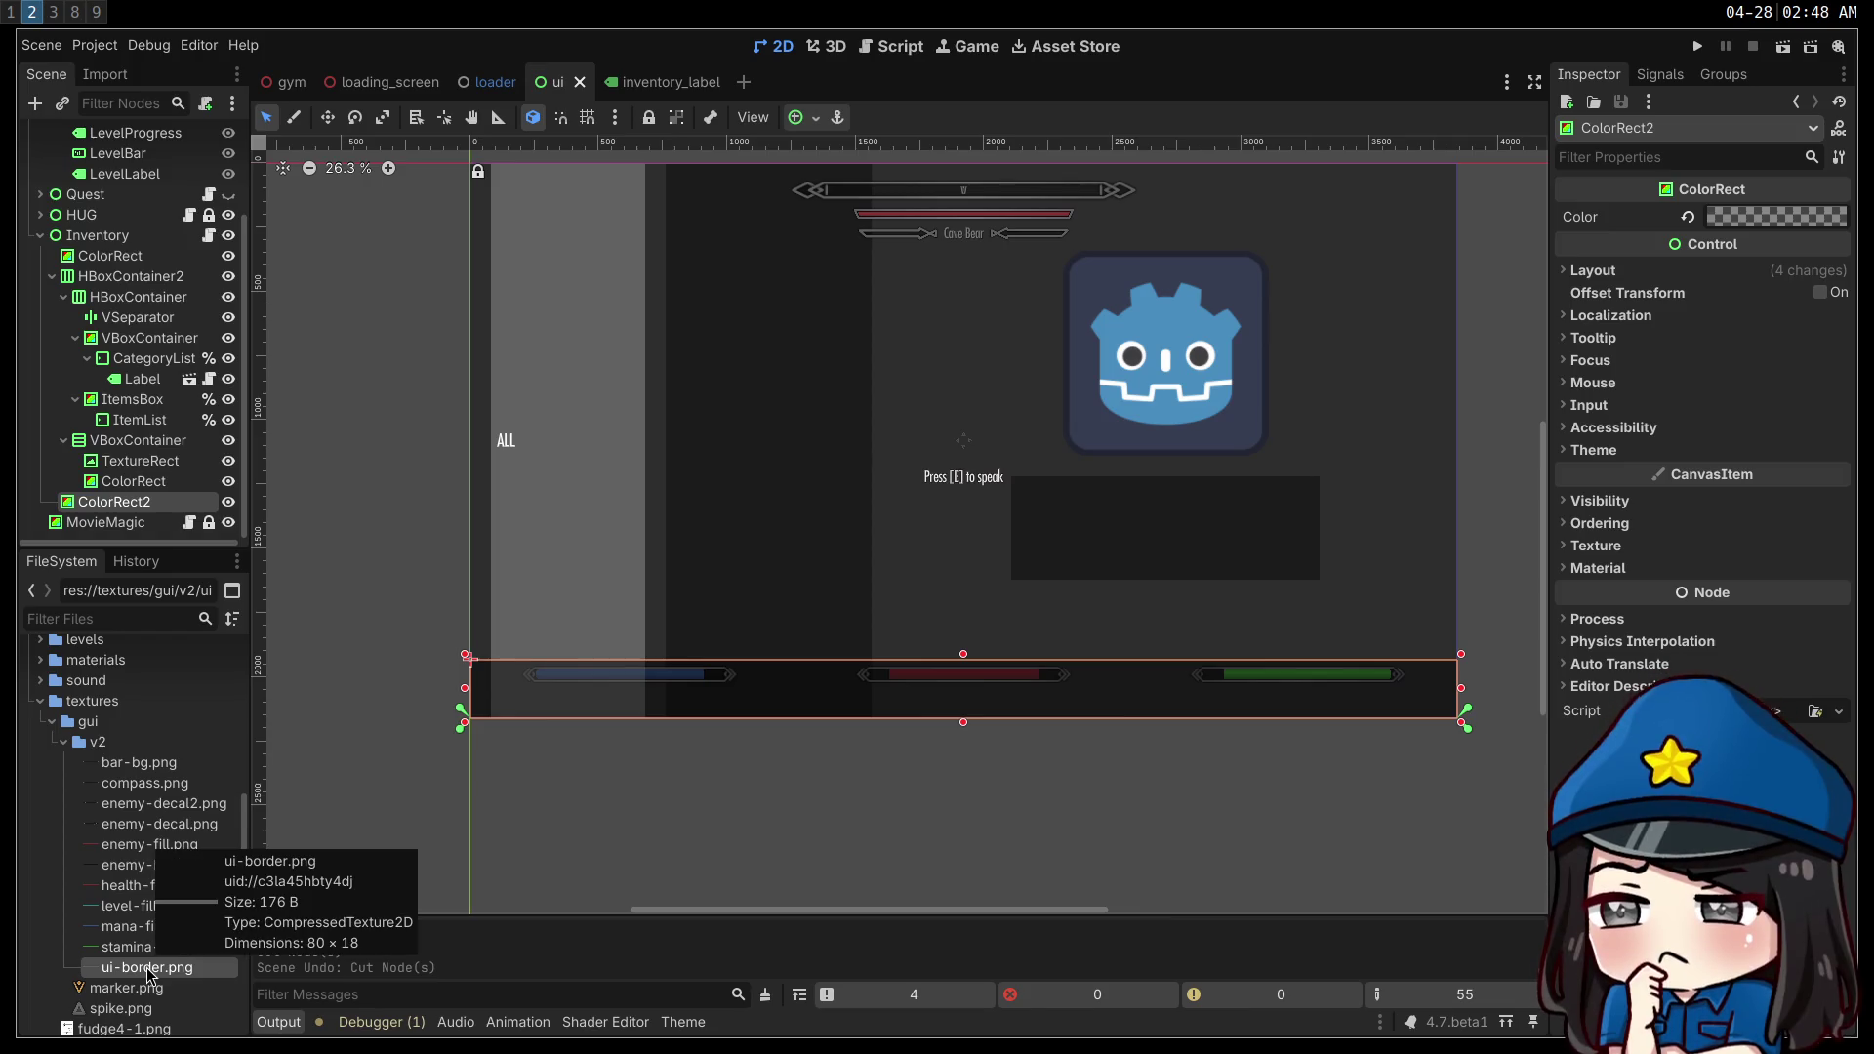
pyautogui.click(35, 106)
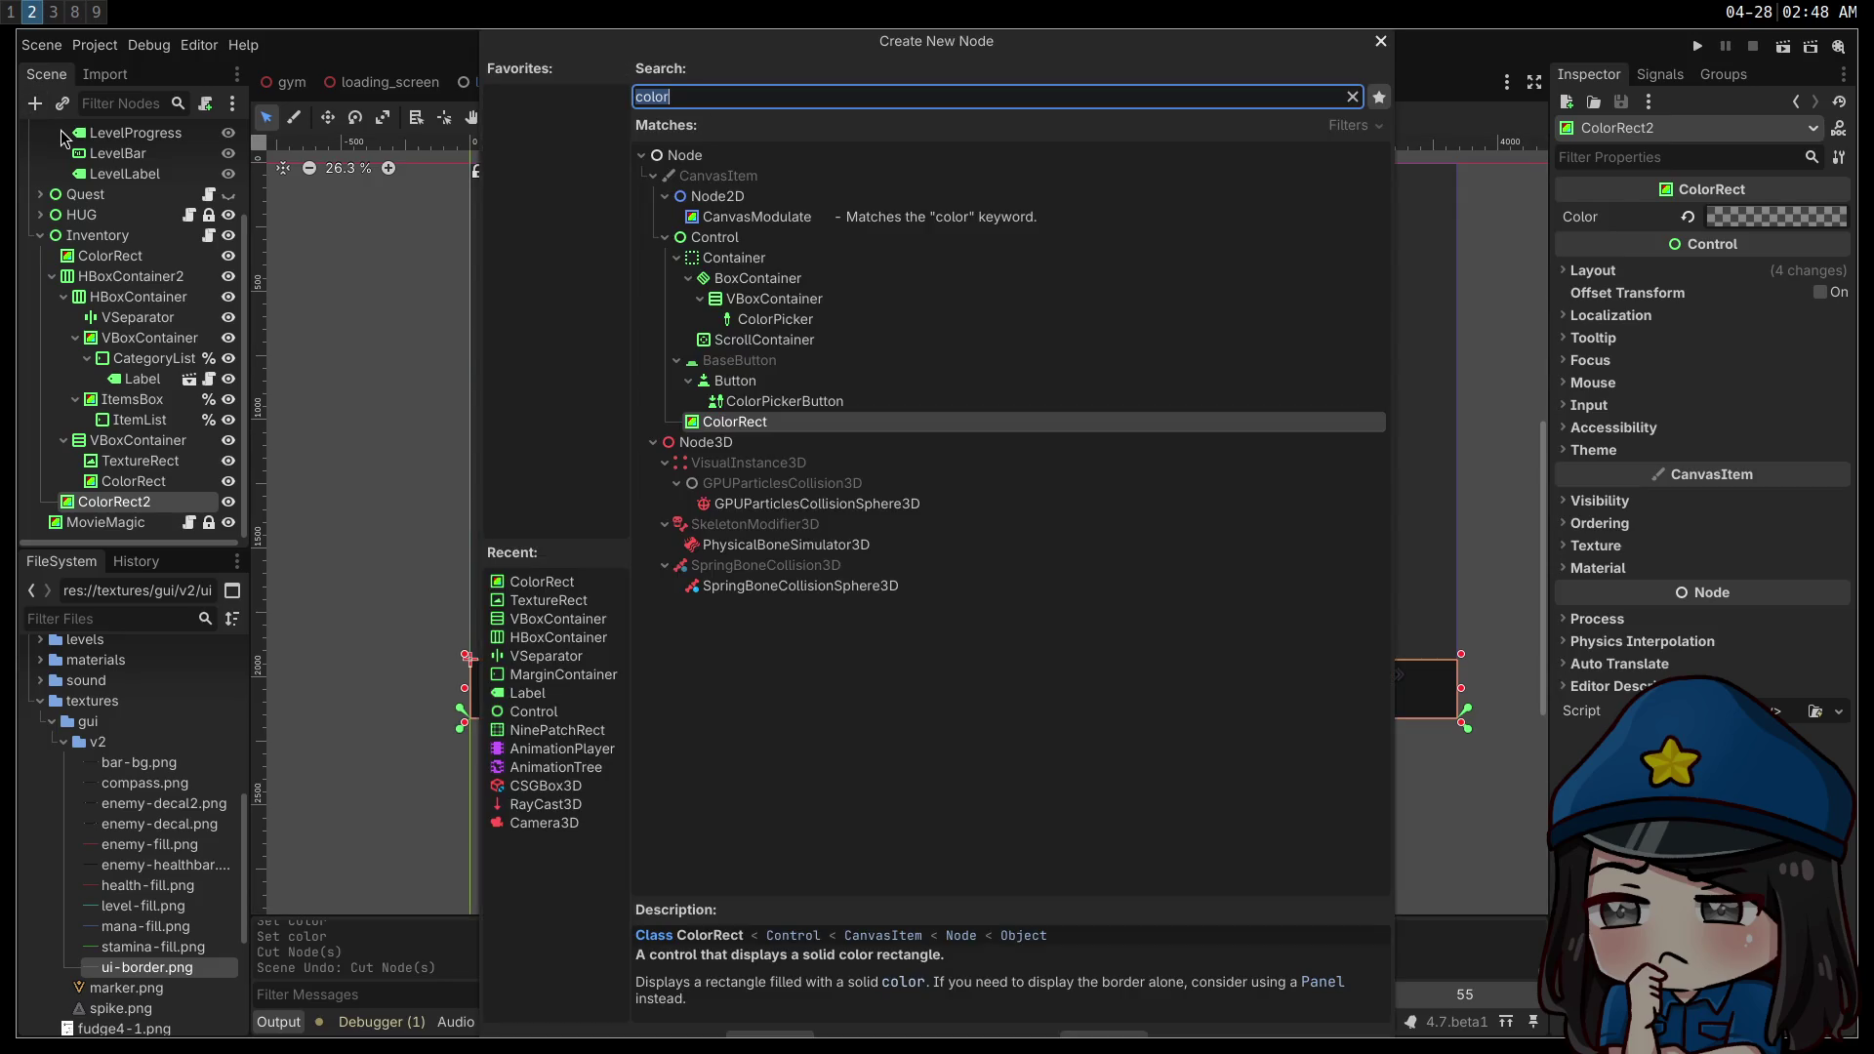
# - Add a NinePatchRect under ColorRect2 and give it the ui-border.png texture
pyautogui.write('9p')
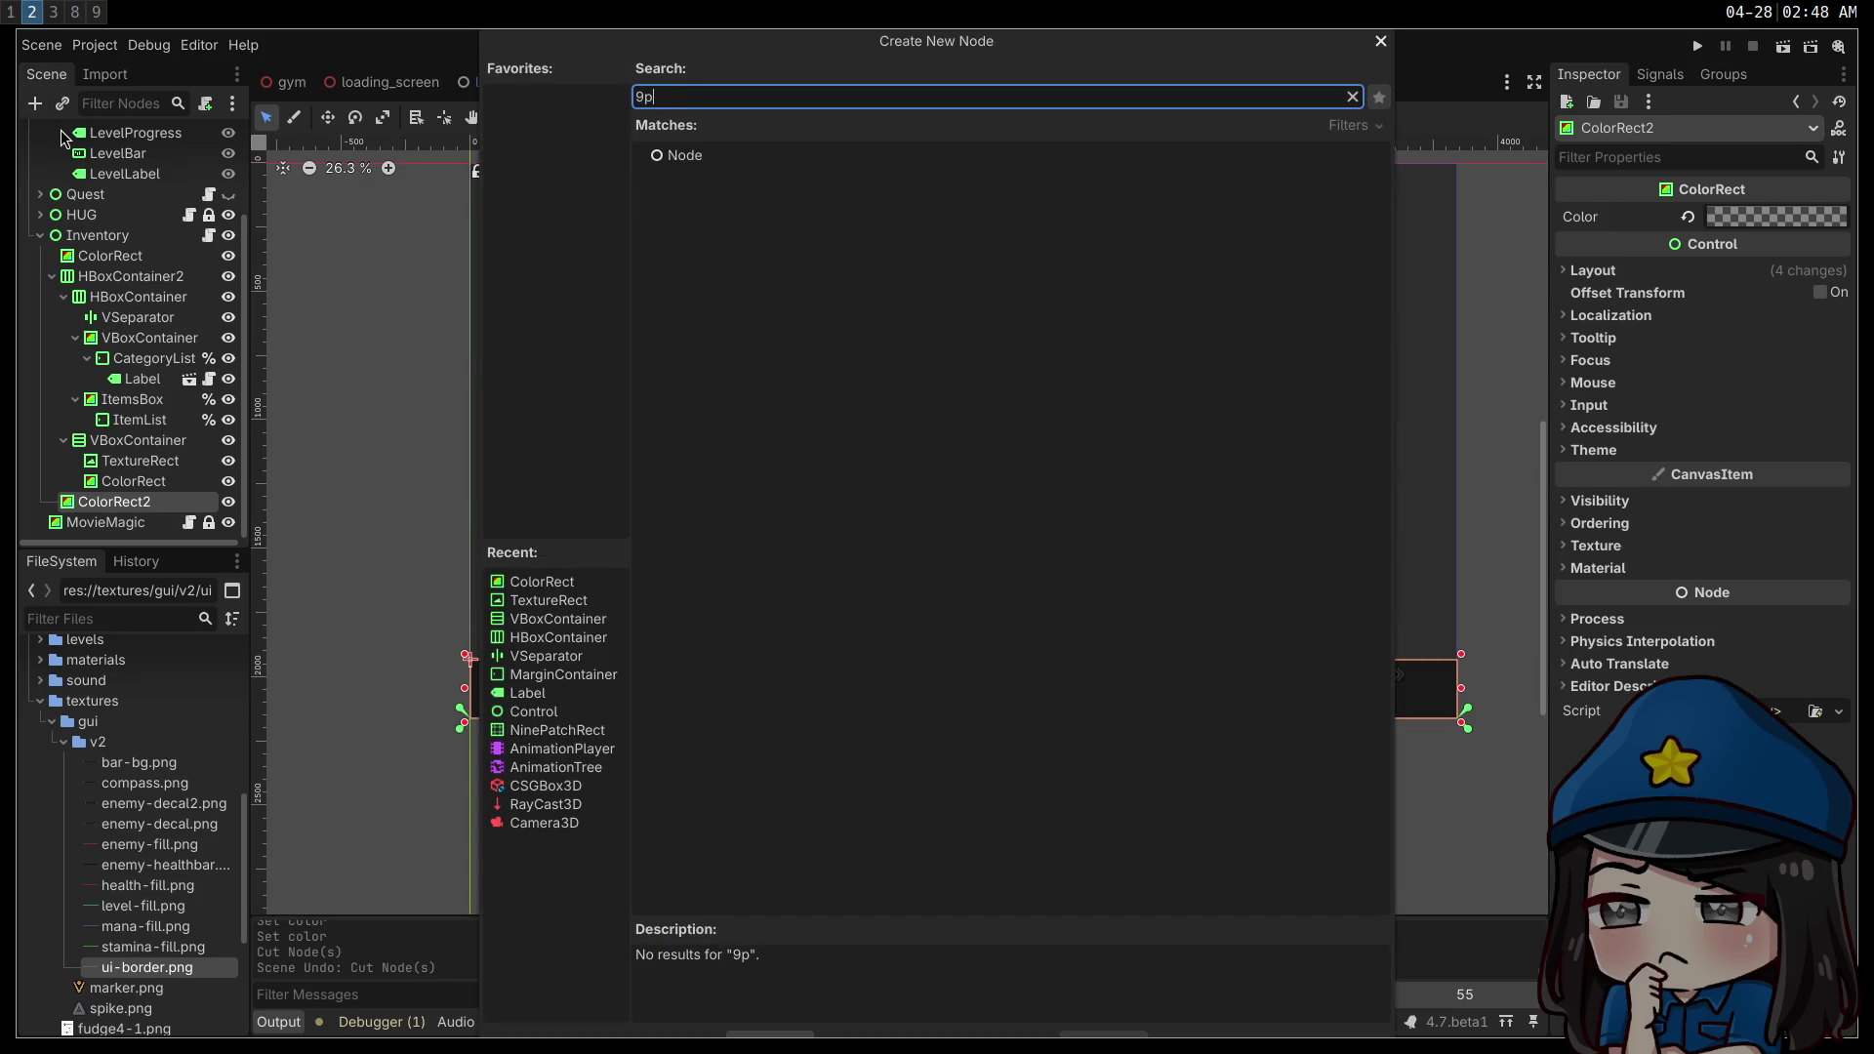
pyautogui.press('BackSpace')
pyautogui.press('BackSpace')
pyautogui.write('nine')
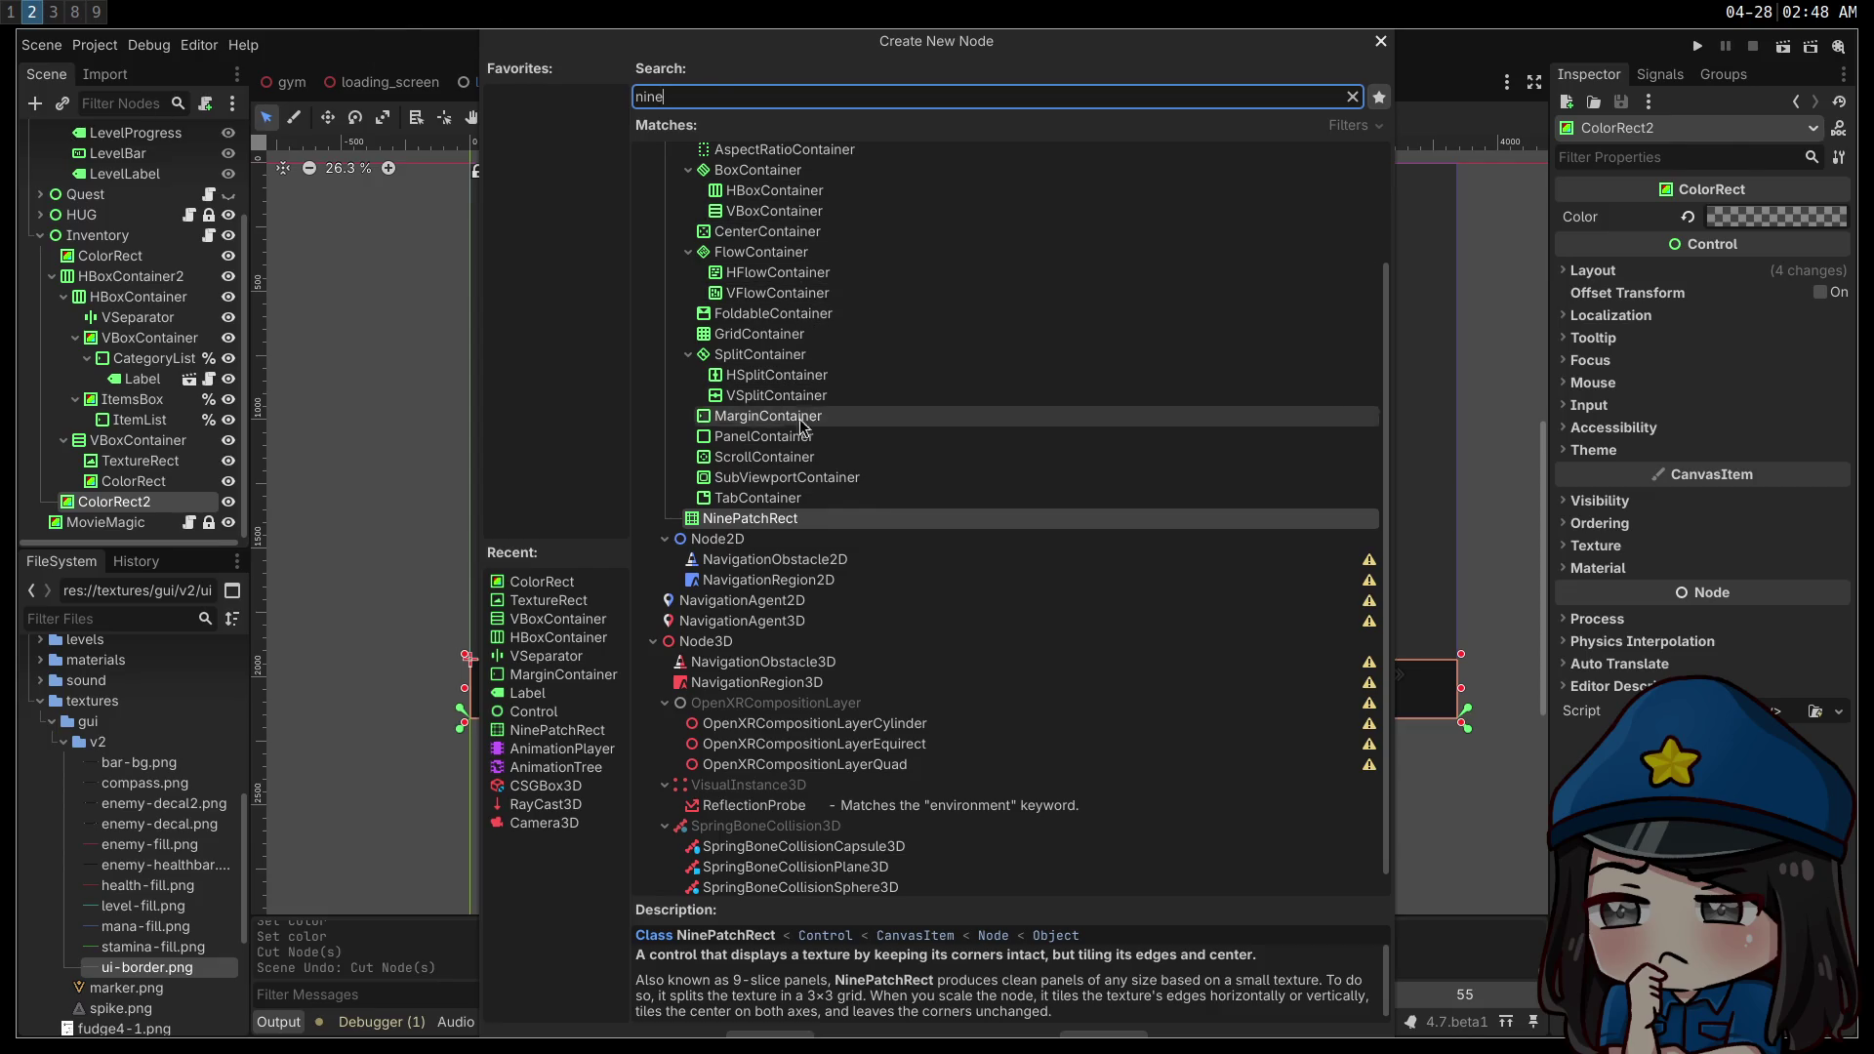
pyautogui.doubleClick(779, 520)
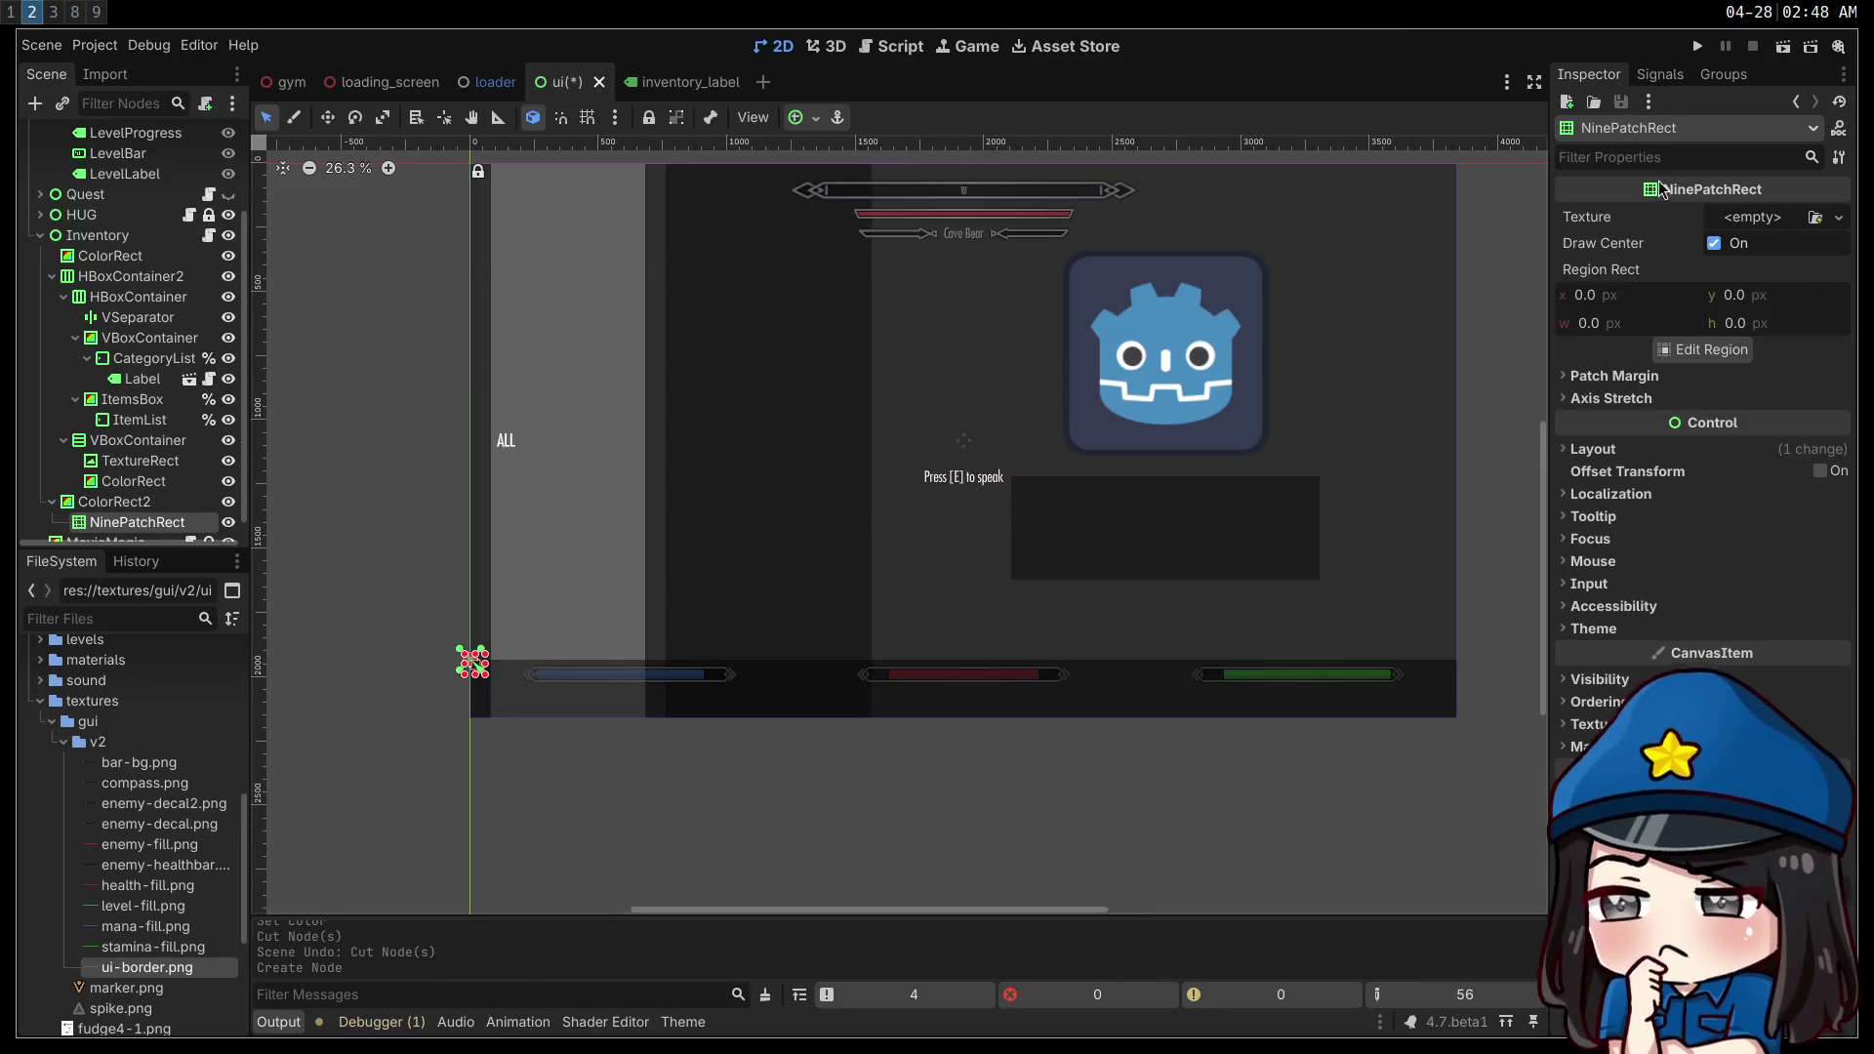
pyautogui.click(1838, 217)
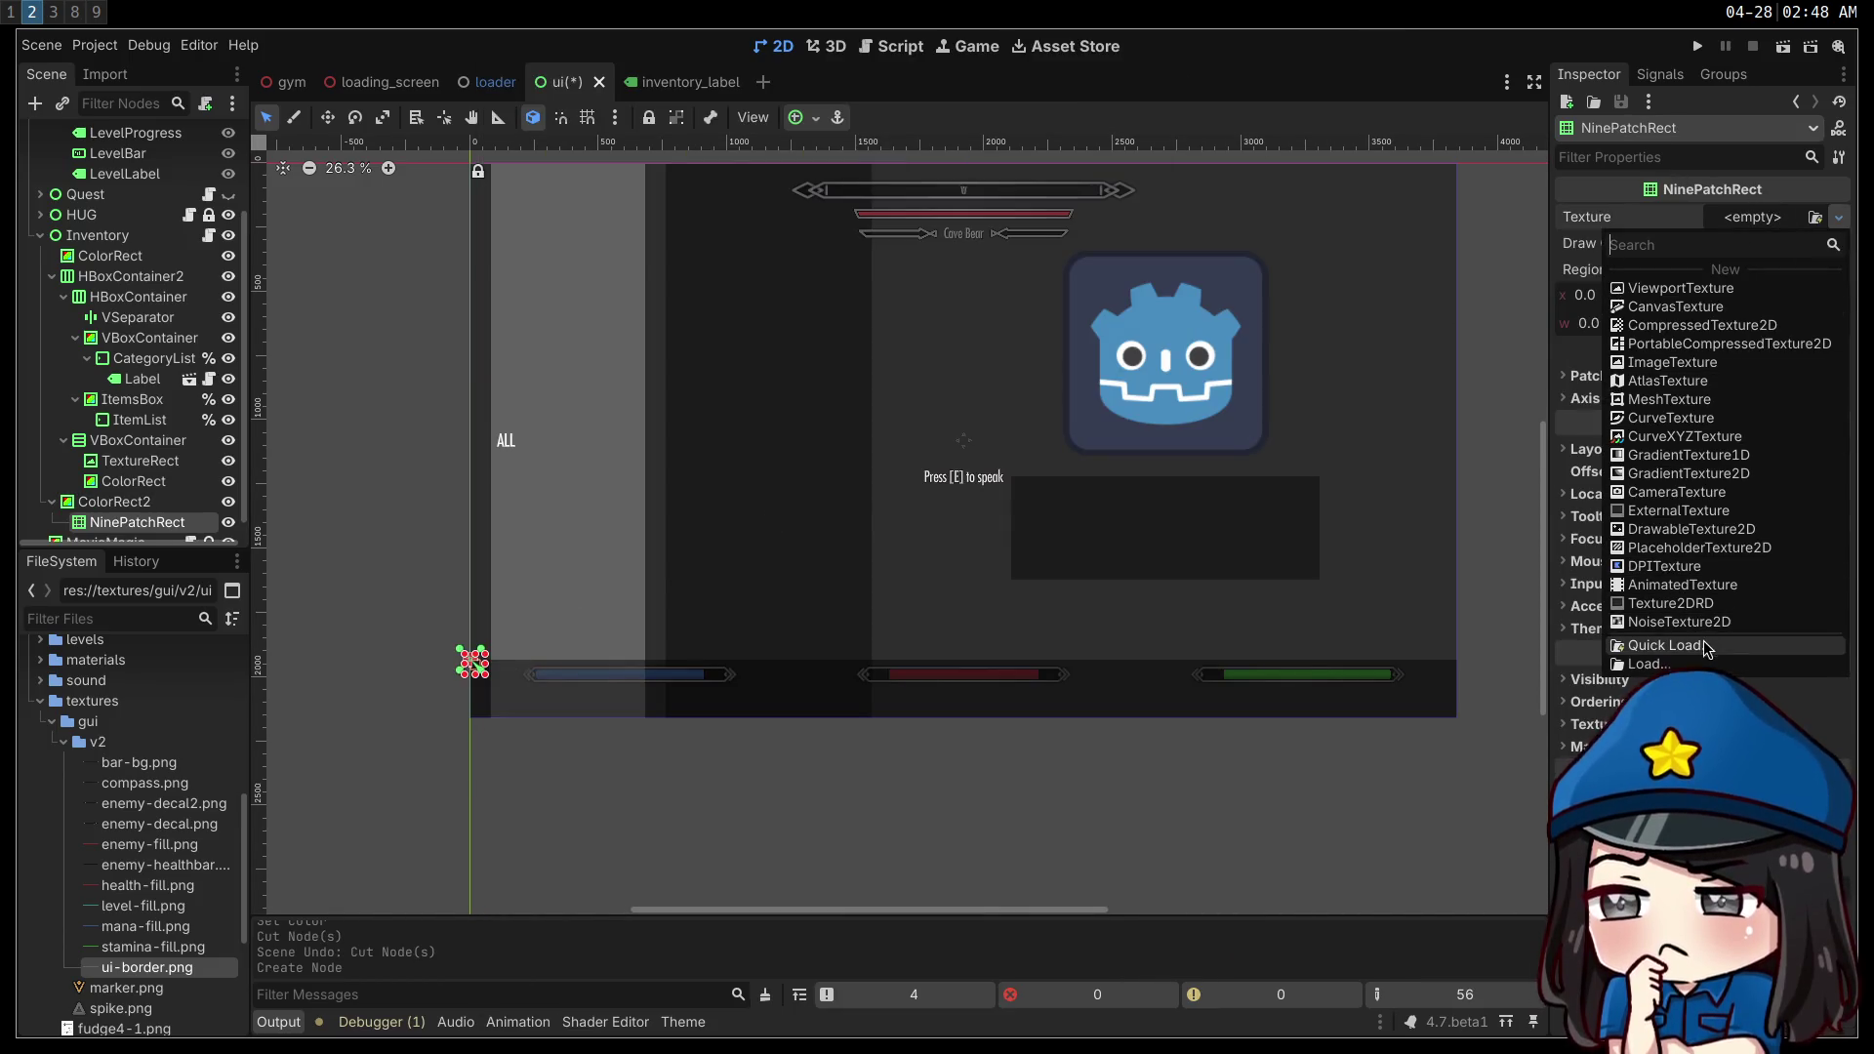
pyautogui.click(1706, 649)
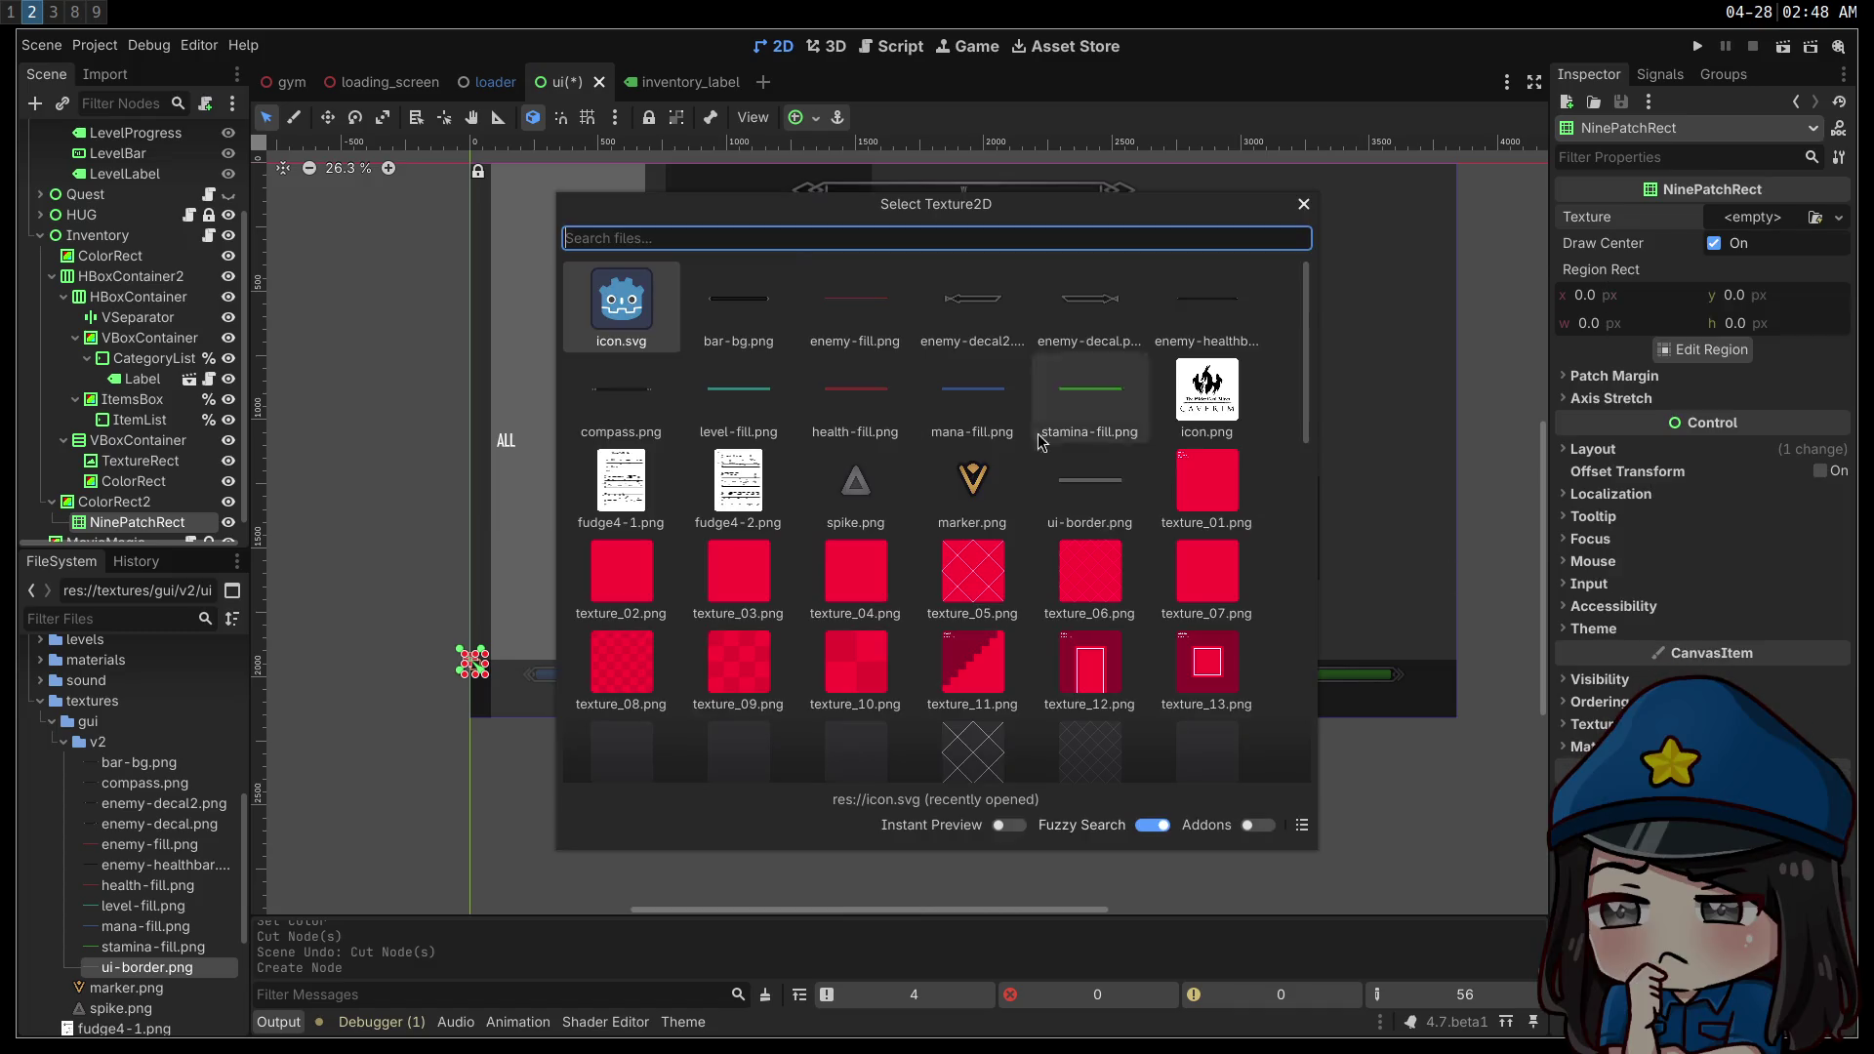
pyautogui.click(1104, 482)
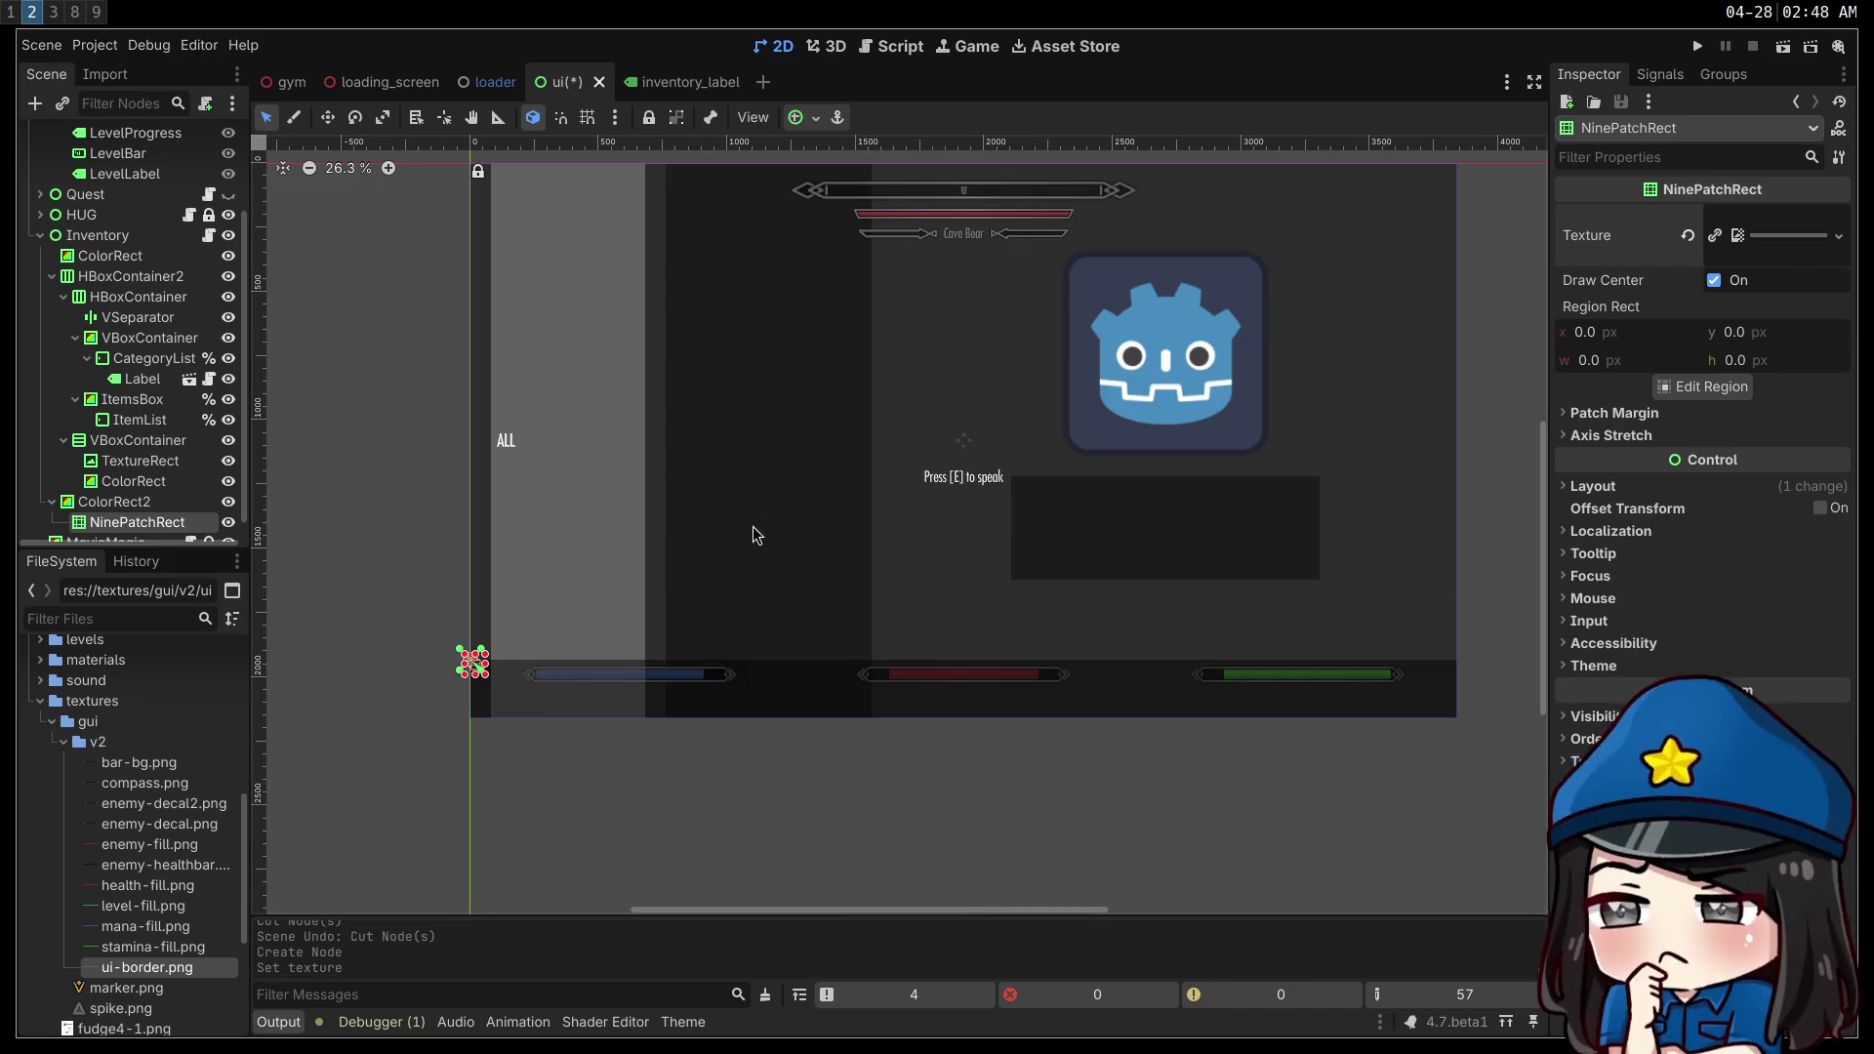
# - Anchor the NinePatchRect with the Top Wide preset to span the full width
pyautogui.scroll(5, 624, 566)
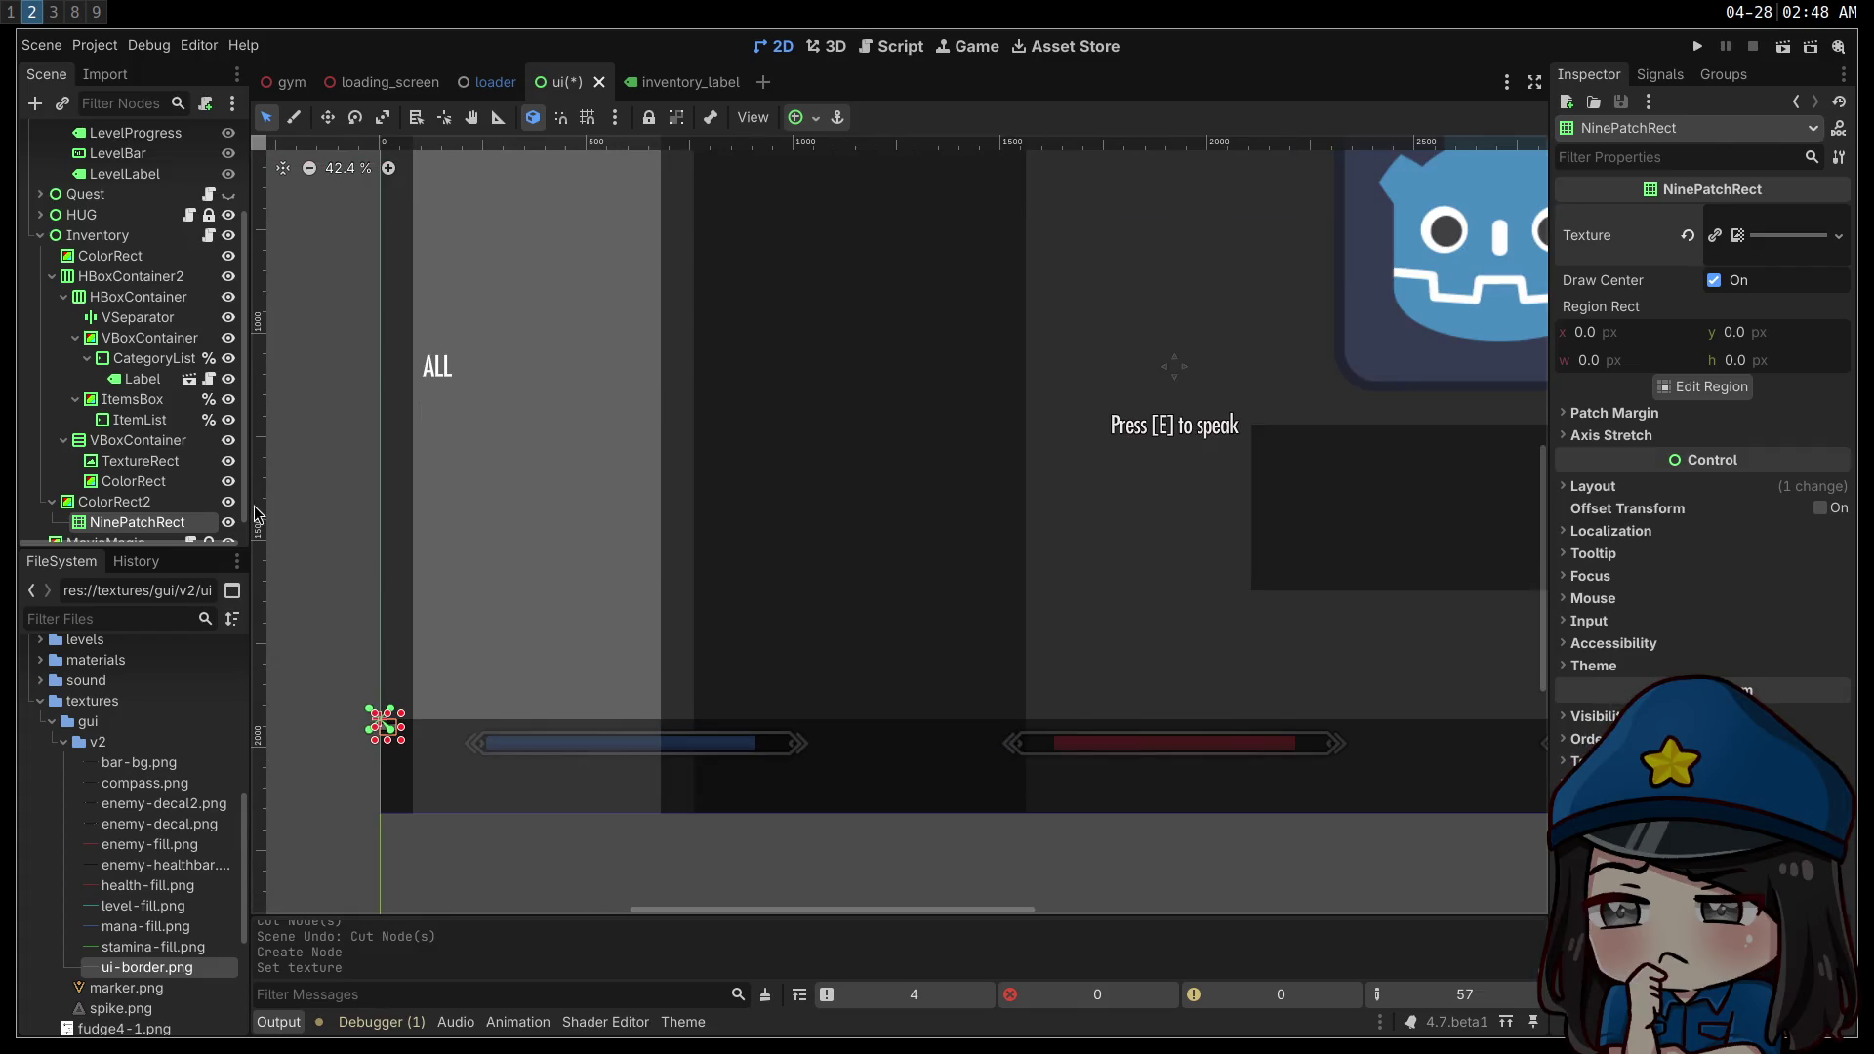
pyautogui.scroll(-4, 269, 498)
pyautogui.rightClick(158, 522)
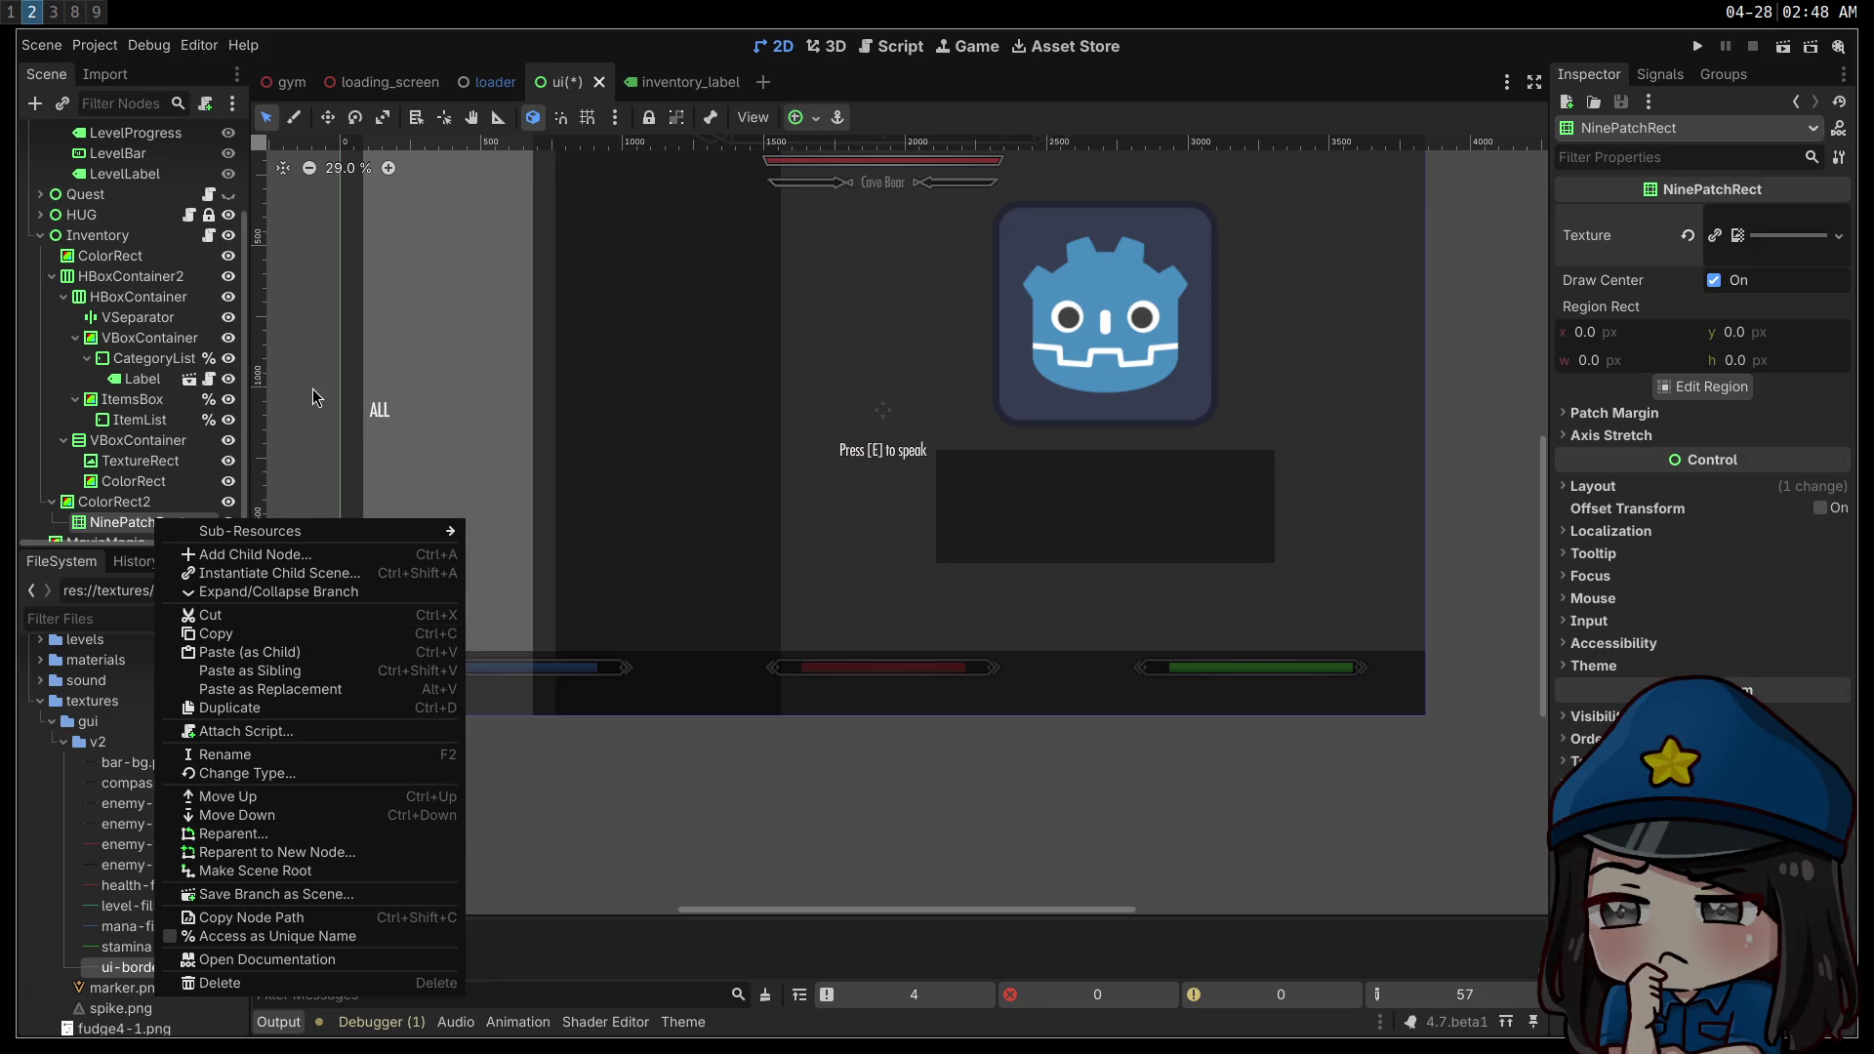
pyautogui.click(295, 422)
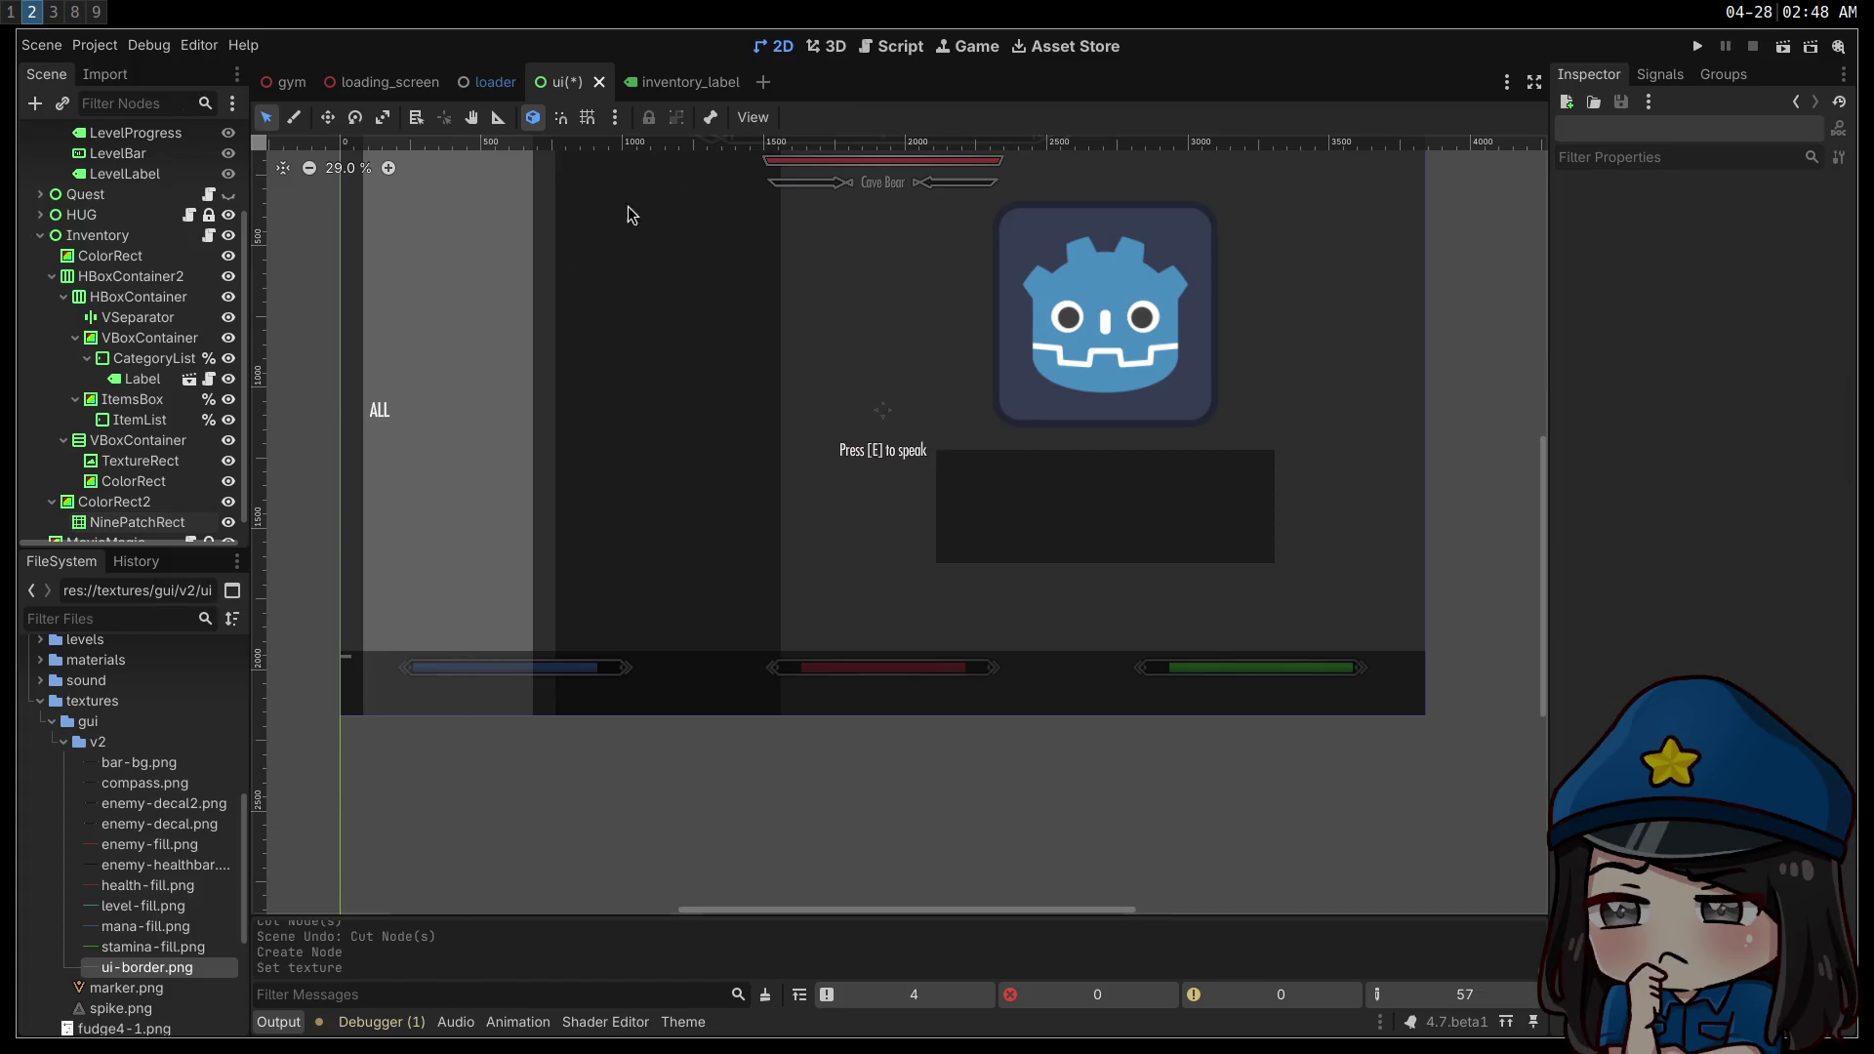
pyautogui.click(136, 522)
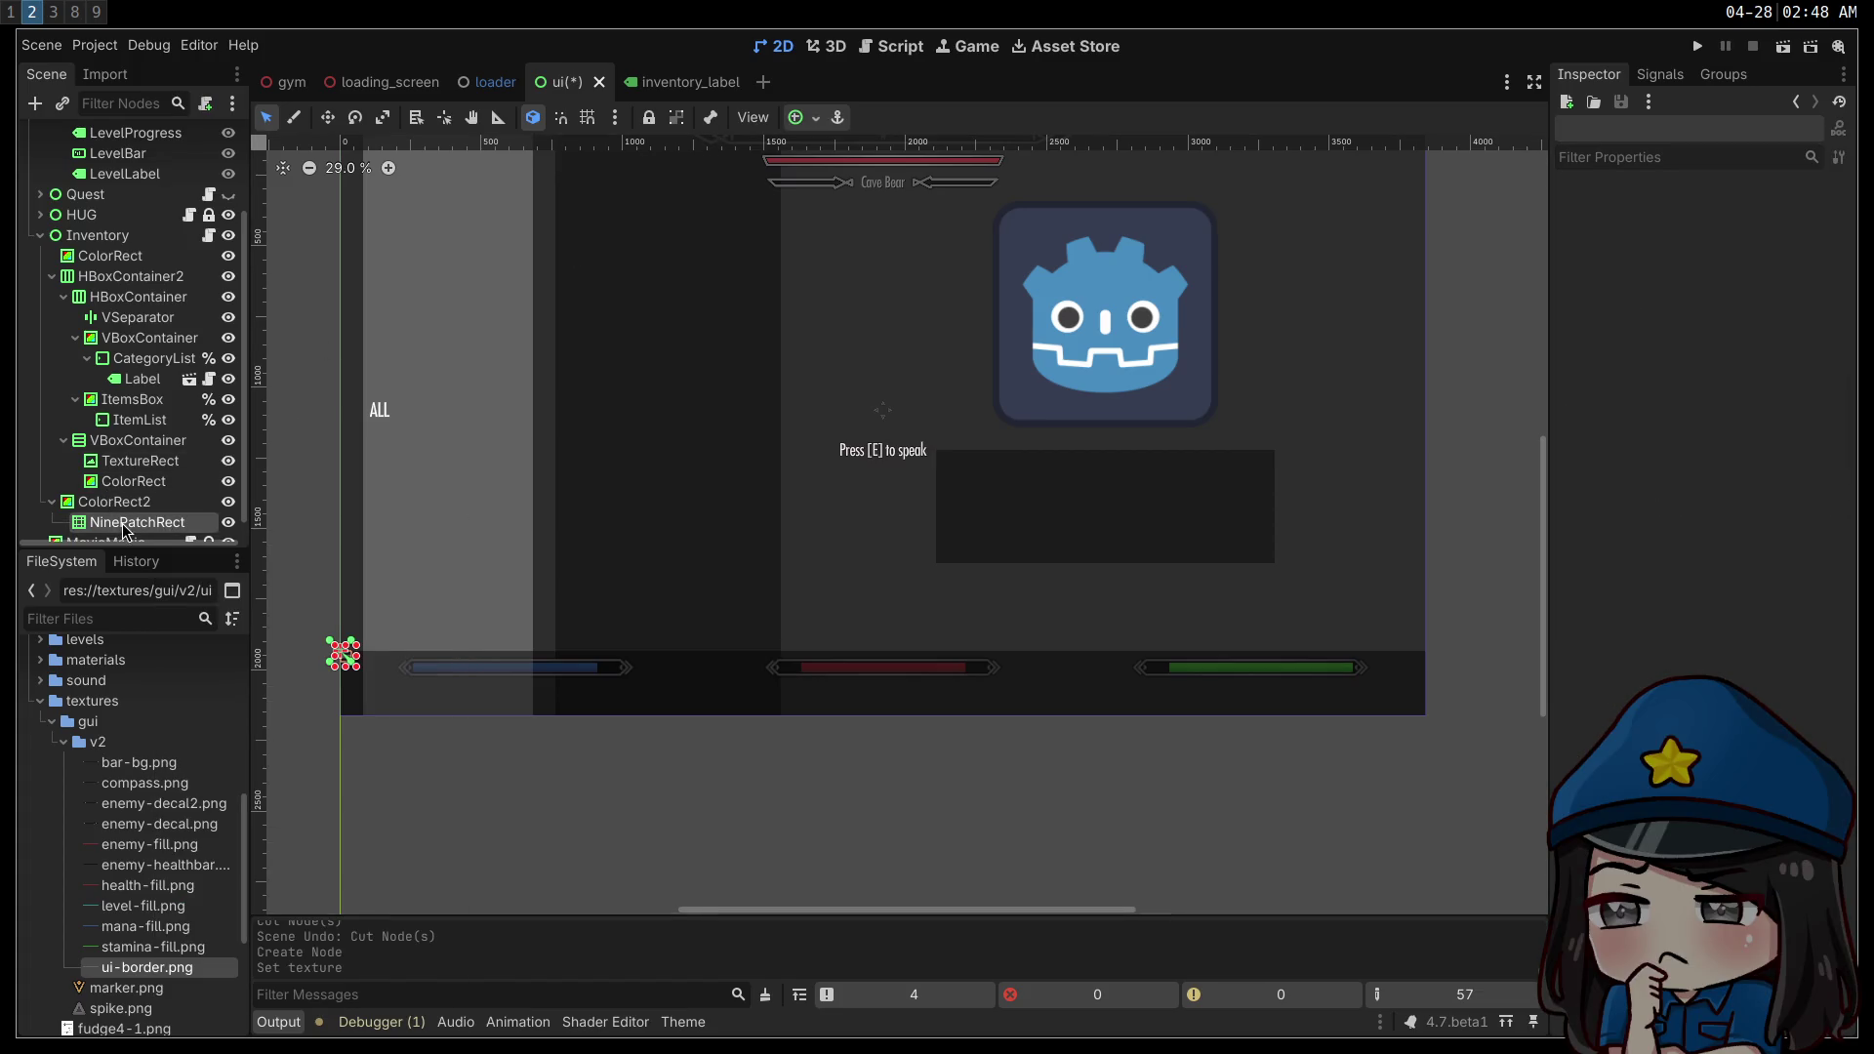
pyautogui.click(814, 118)
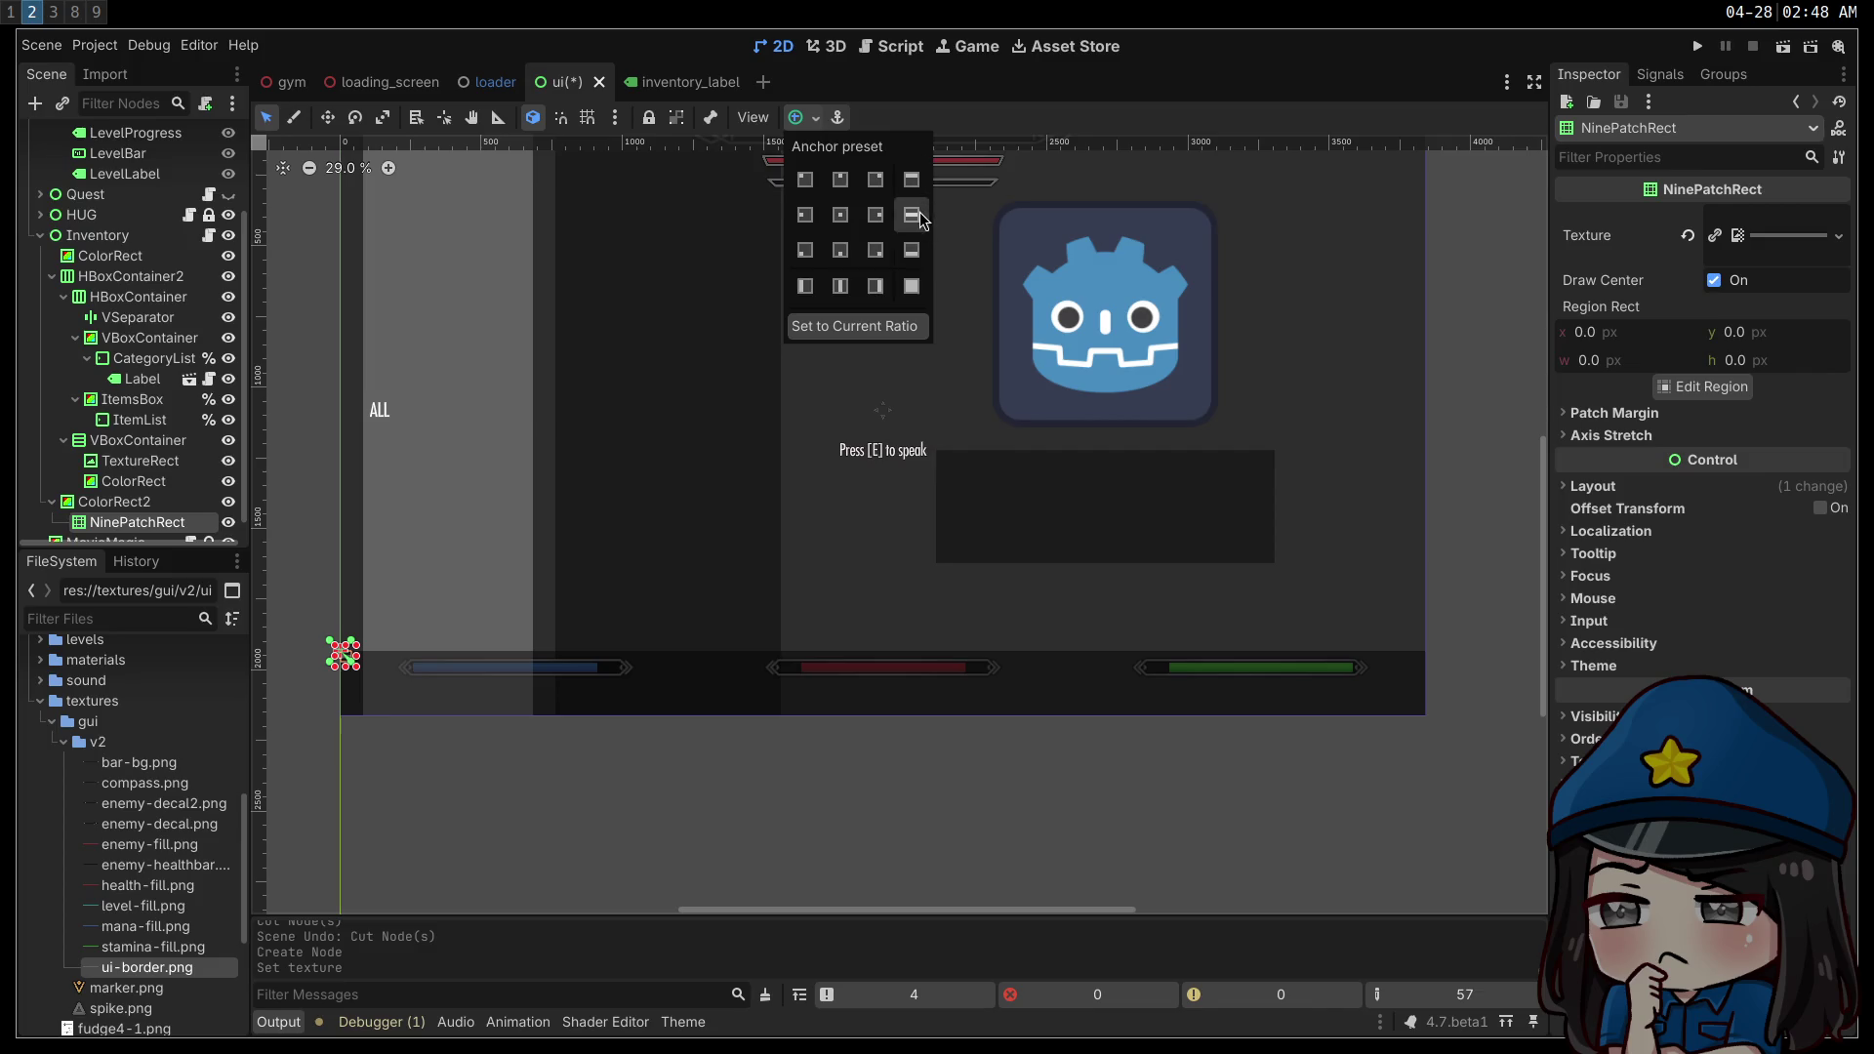
pyautogui.click(914, 182)
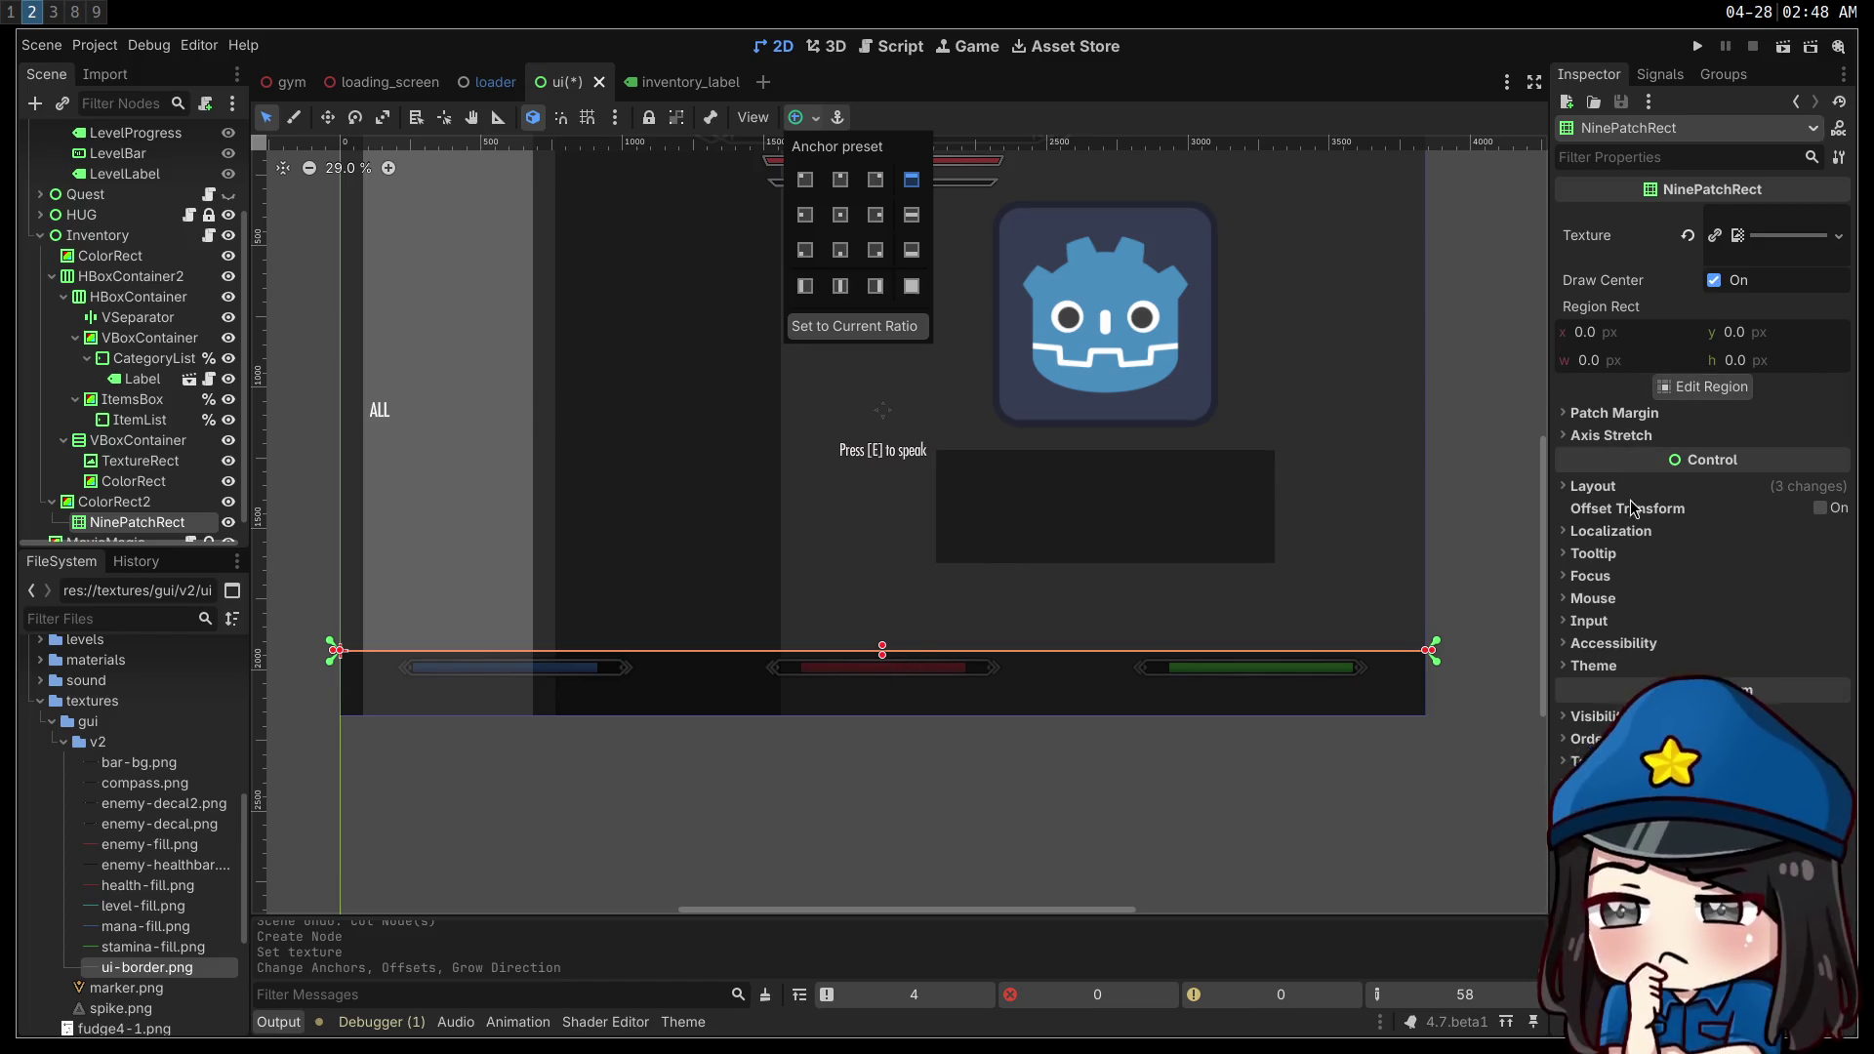
# - Set the NinePatchRect's custom minimum size to 0 wide and 40 px high
pyautogui.click(1605, 486)
pyautogui.click(1746, 573)
pyautogui.write('40')
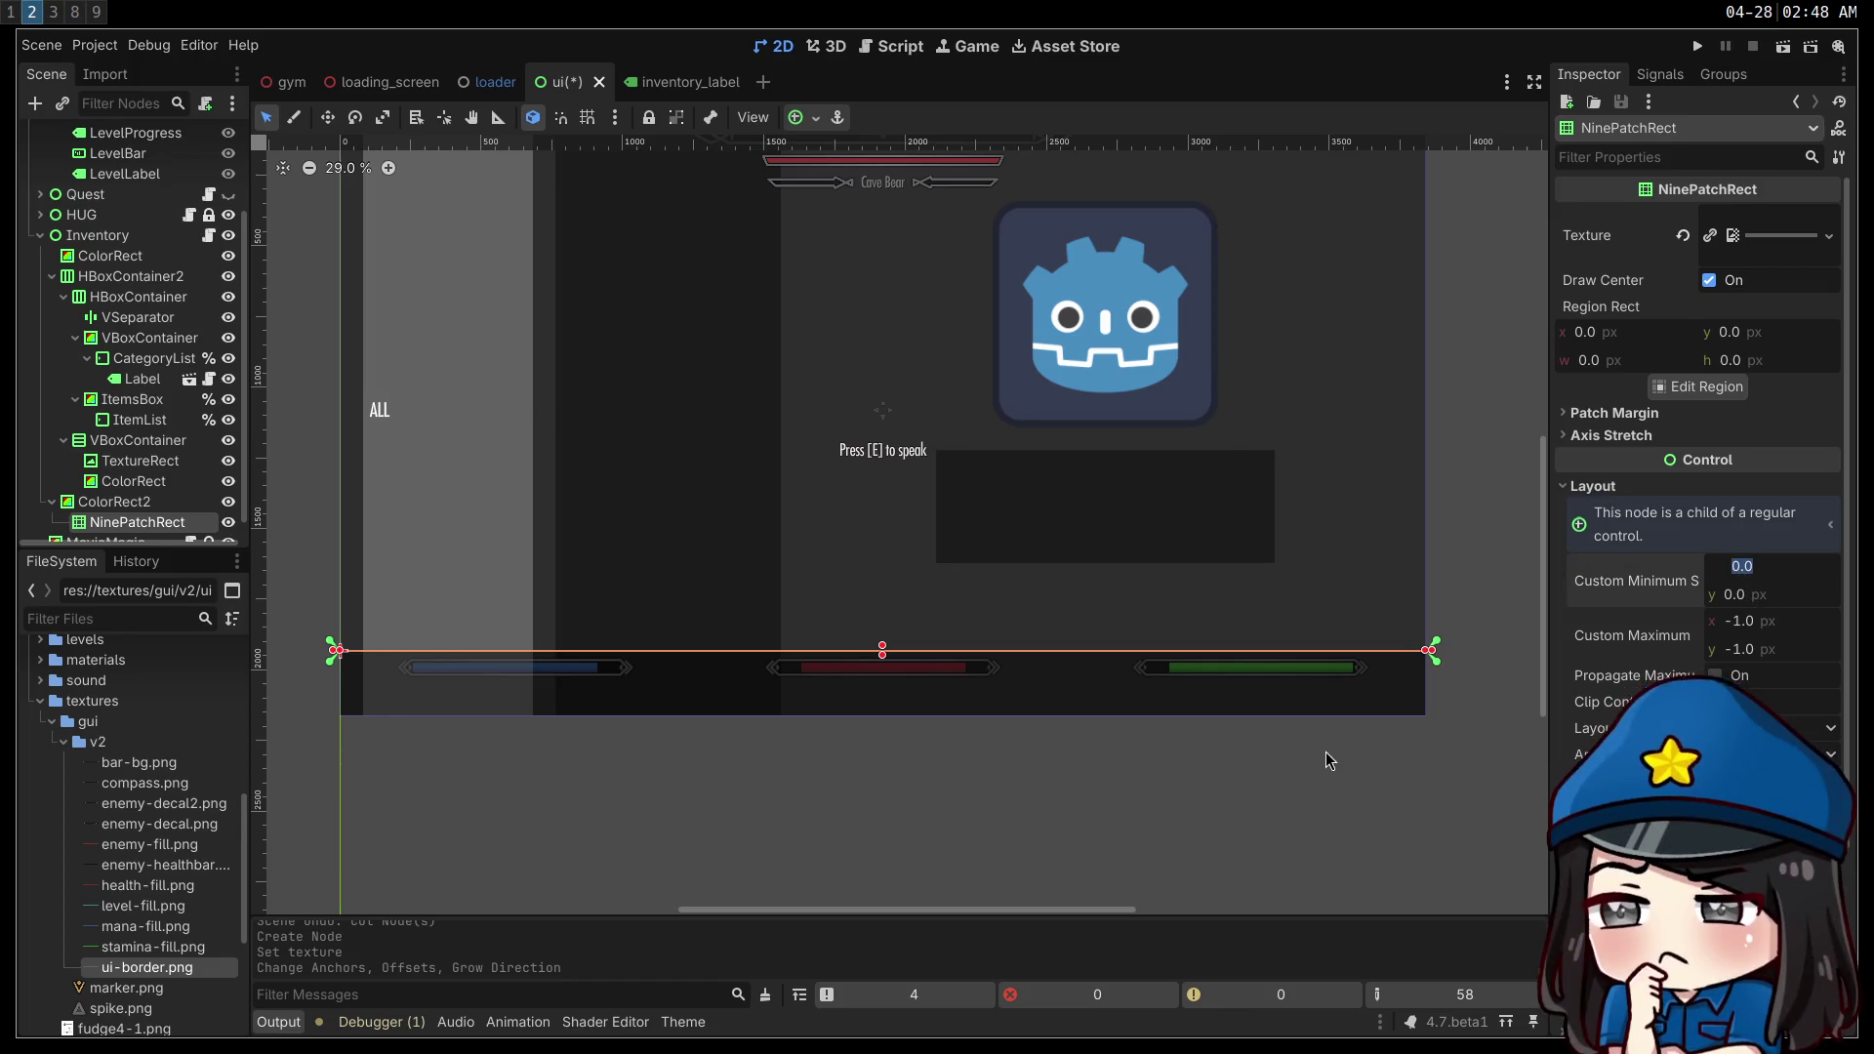
pyautogui.press('Return')
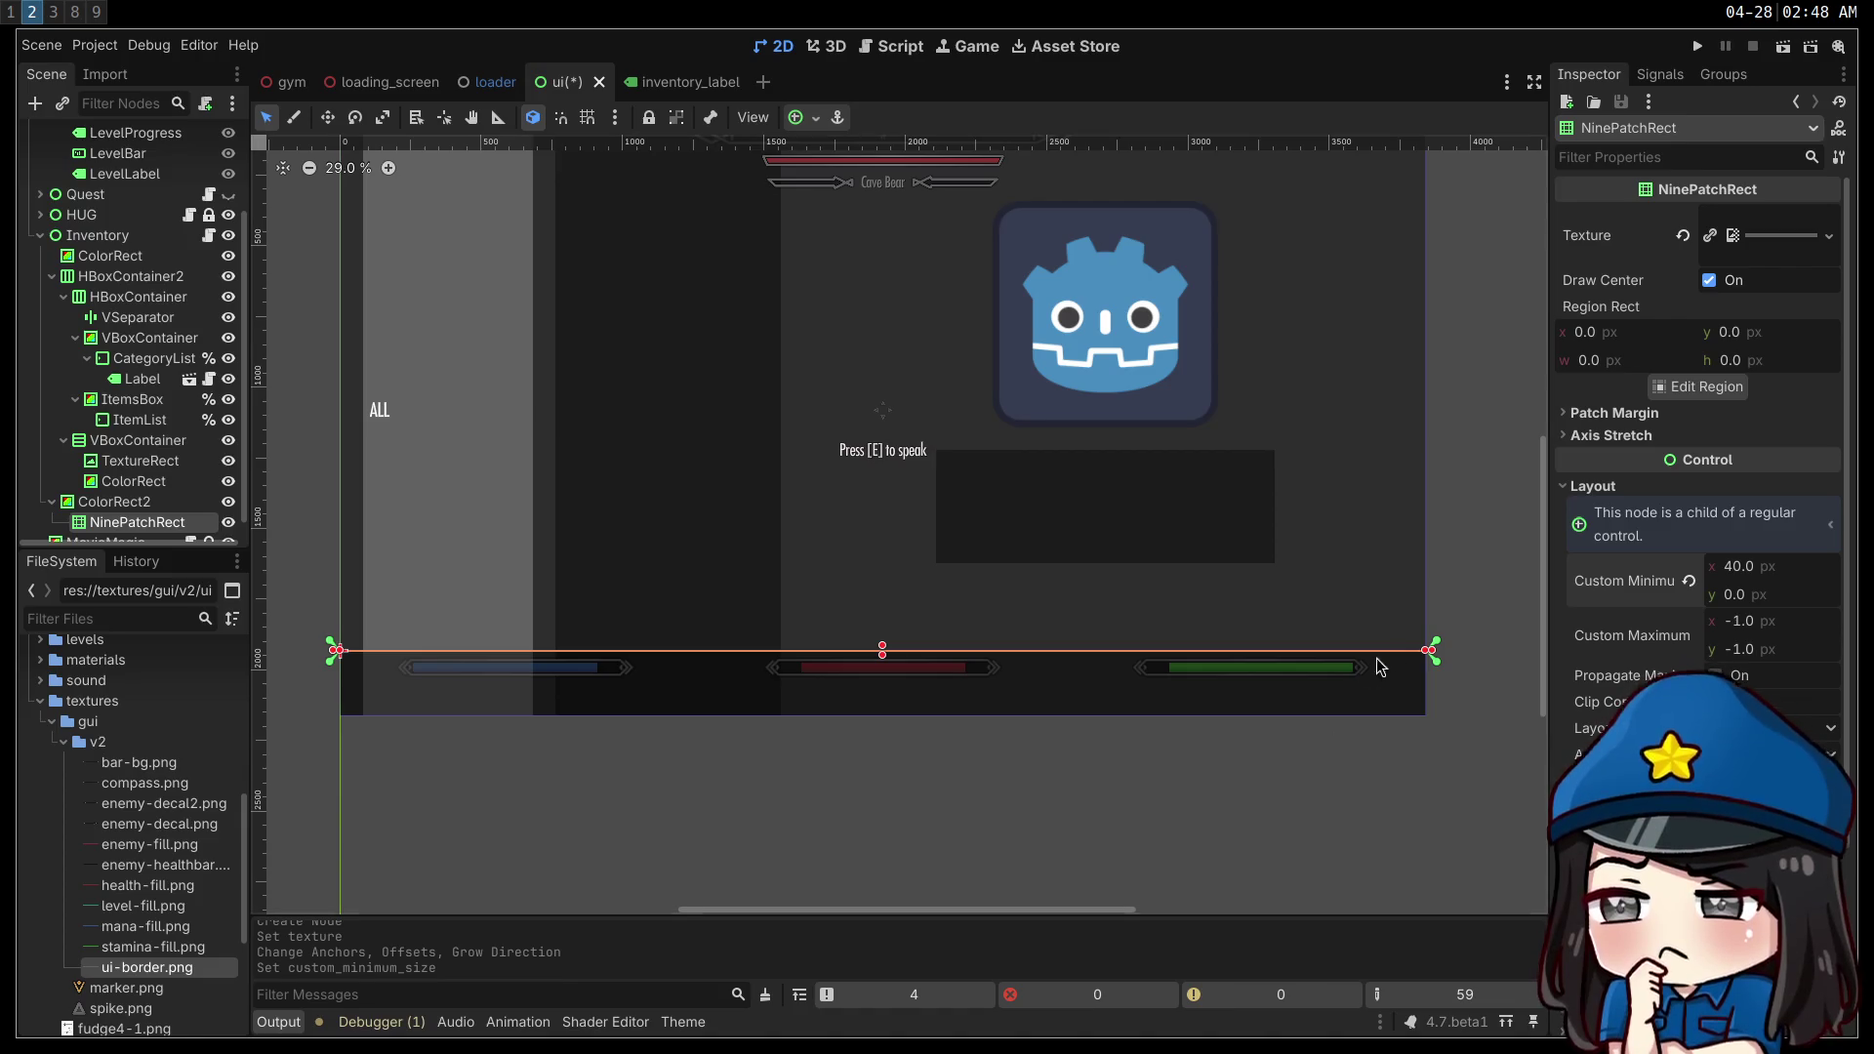
pyautogui.click(1689, 581)
pyautogui.click(1730, 593)
pyautogui.write('40')
pyautogui.press('Return')
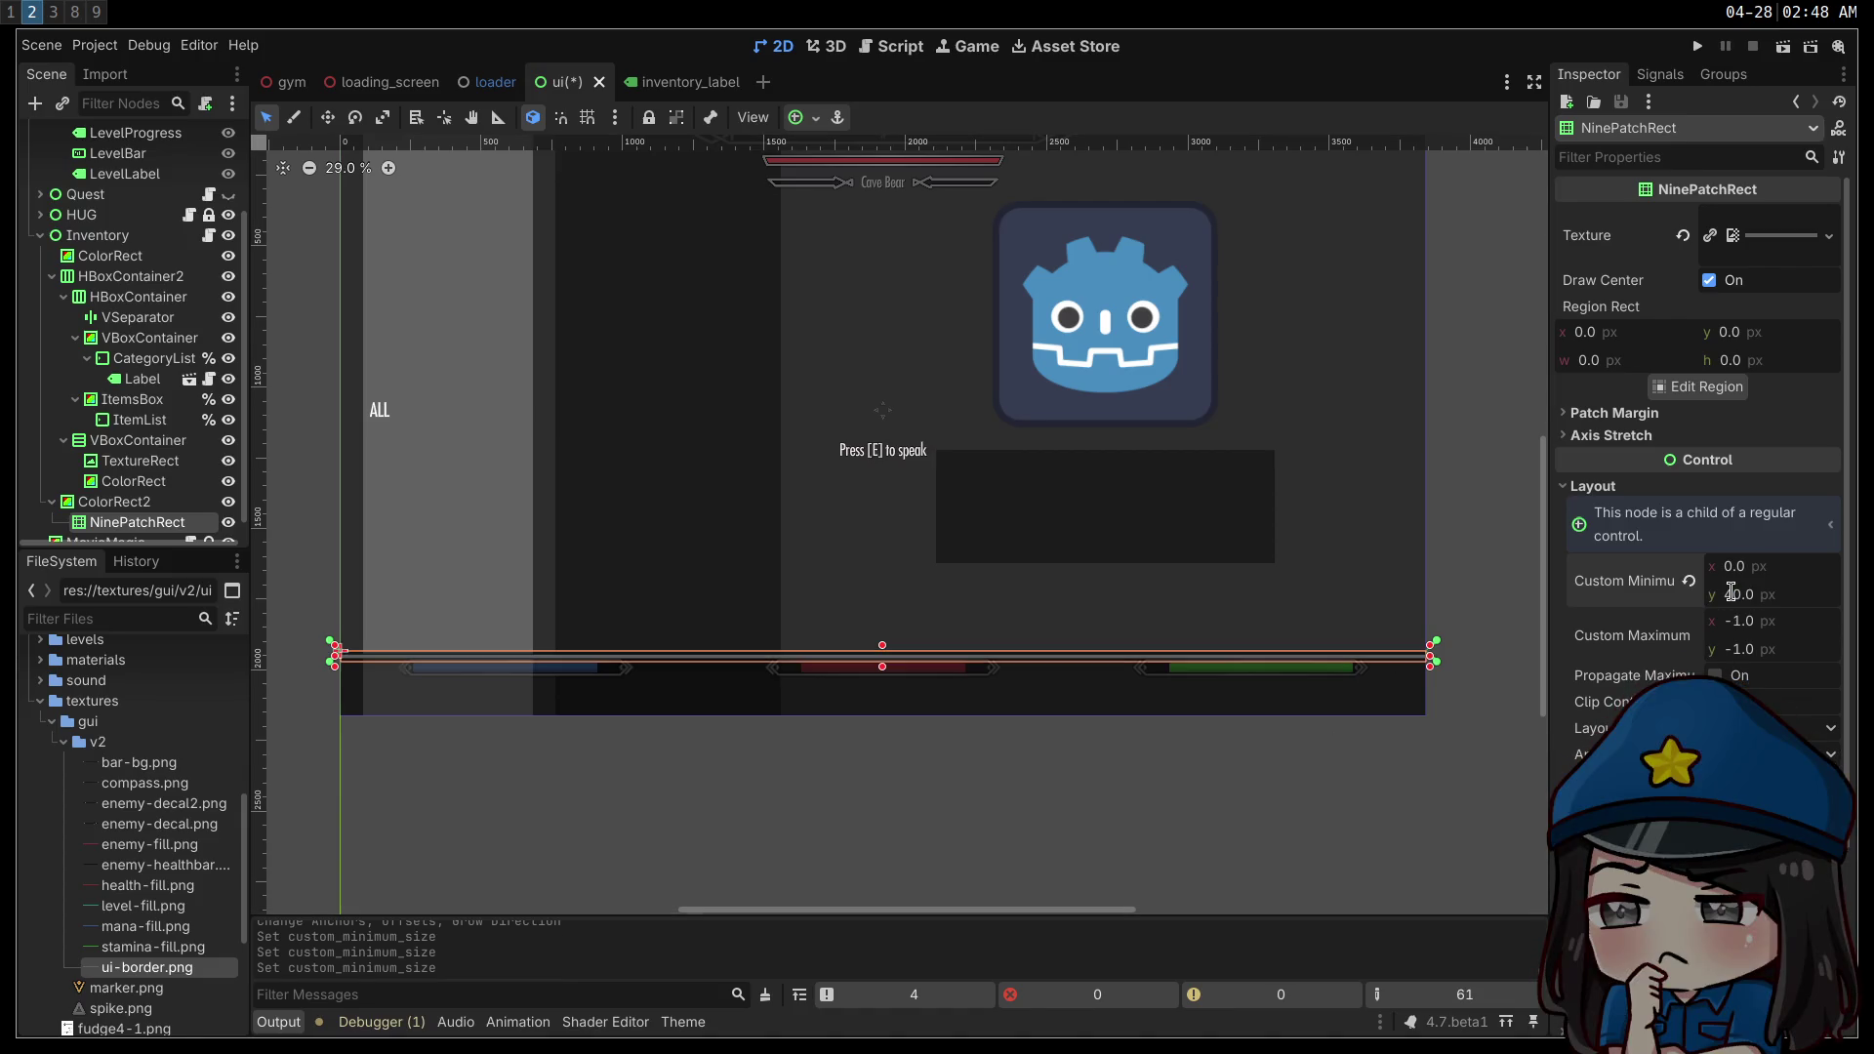
# - View the new border strip at 100% zoom, centred in the canvas
pyautogui.scroll(2, 579, 738)
pyautogui.moveTo(659, 732); pyautogui.dragTo(1201, 699)
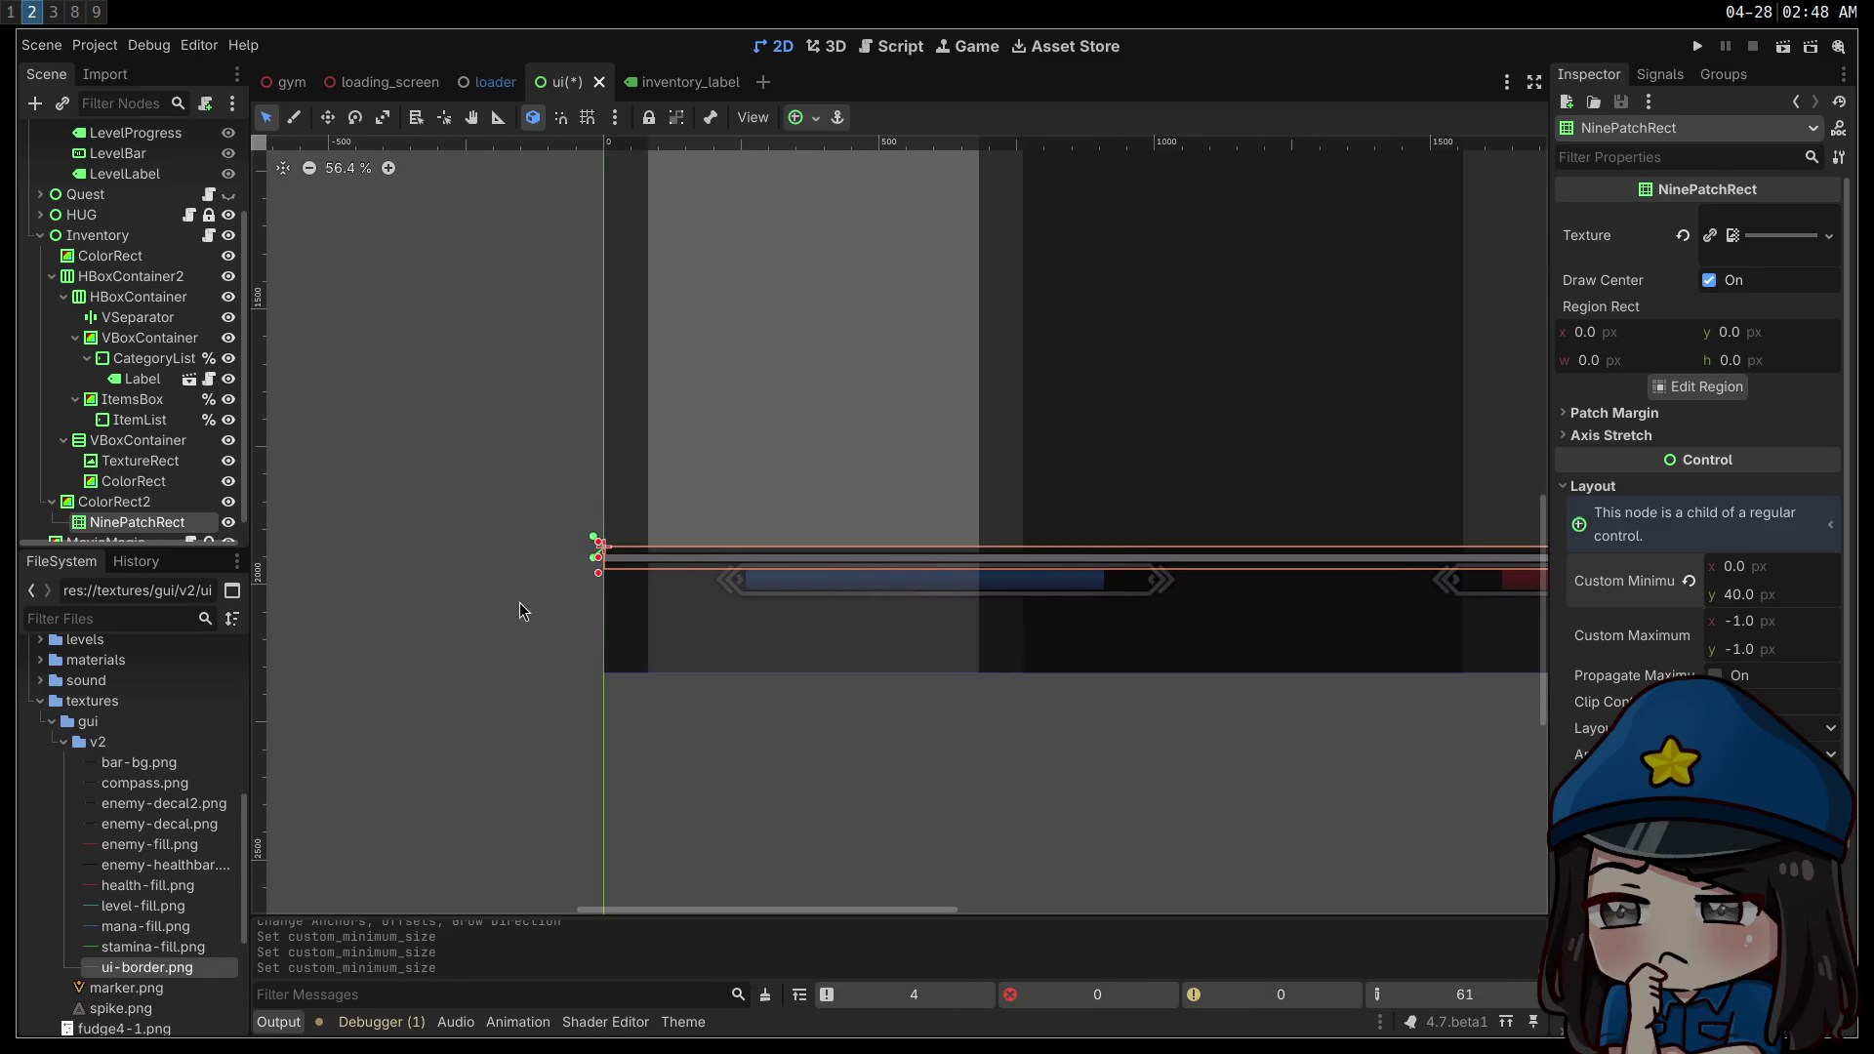
pyautogui.scroll(1, 691, 641)
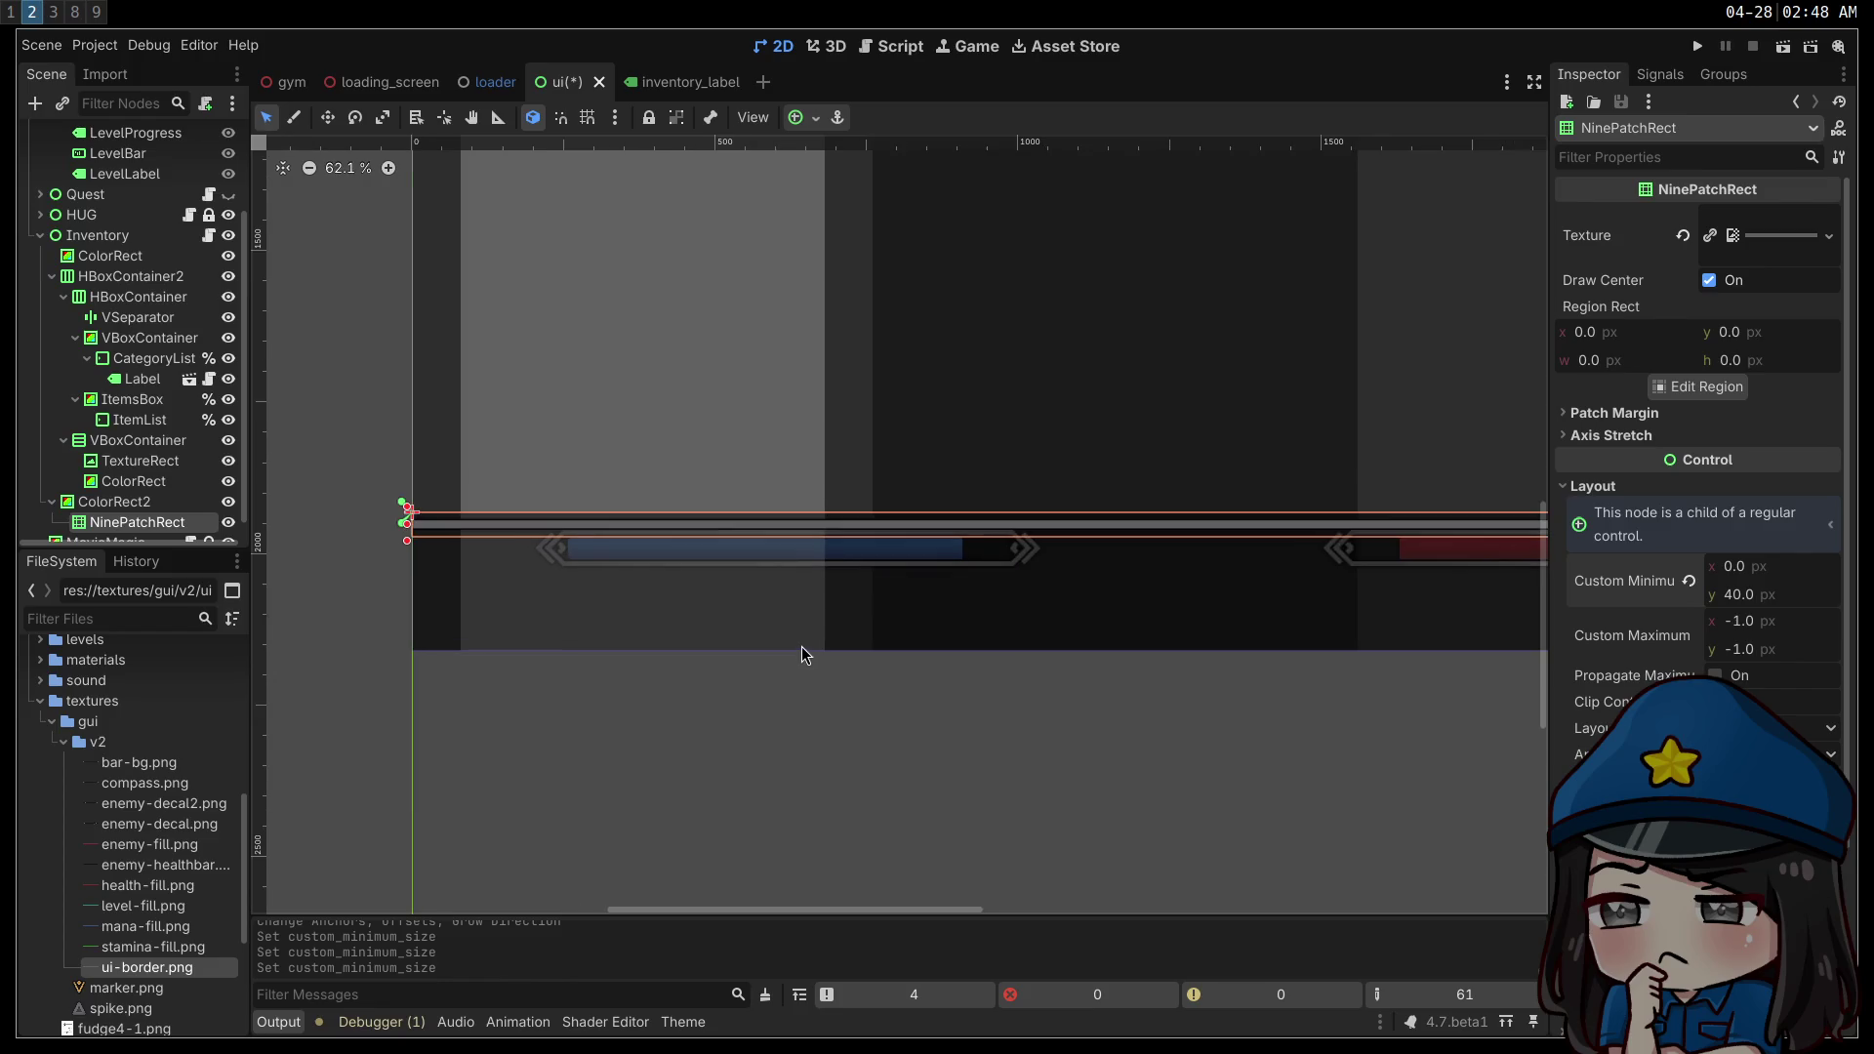
pyautogui.click(348, 169)
pyautogui.moveTo(726, 713); pyautogui.dragTo(885, 794)
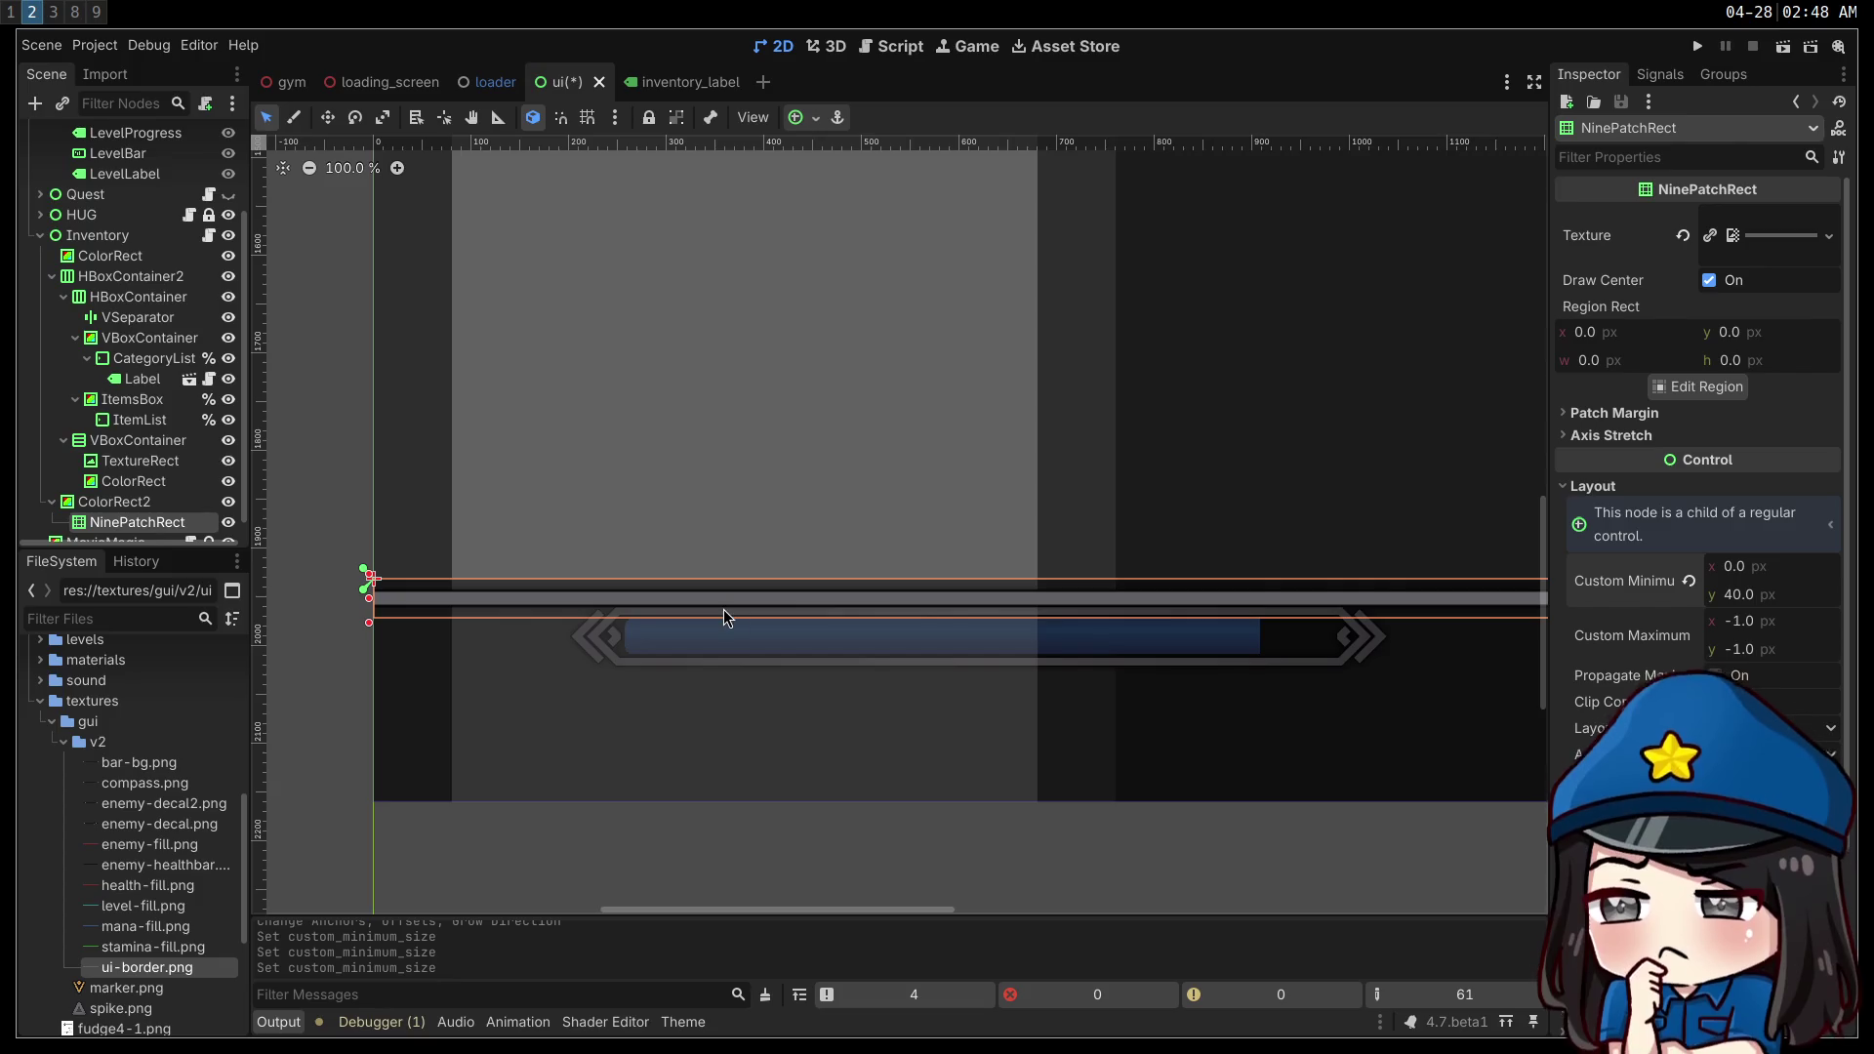
pyautogui.click(172, 960)
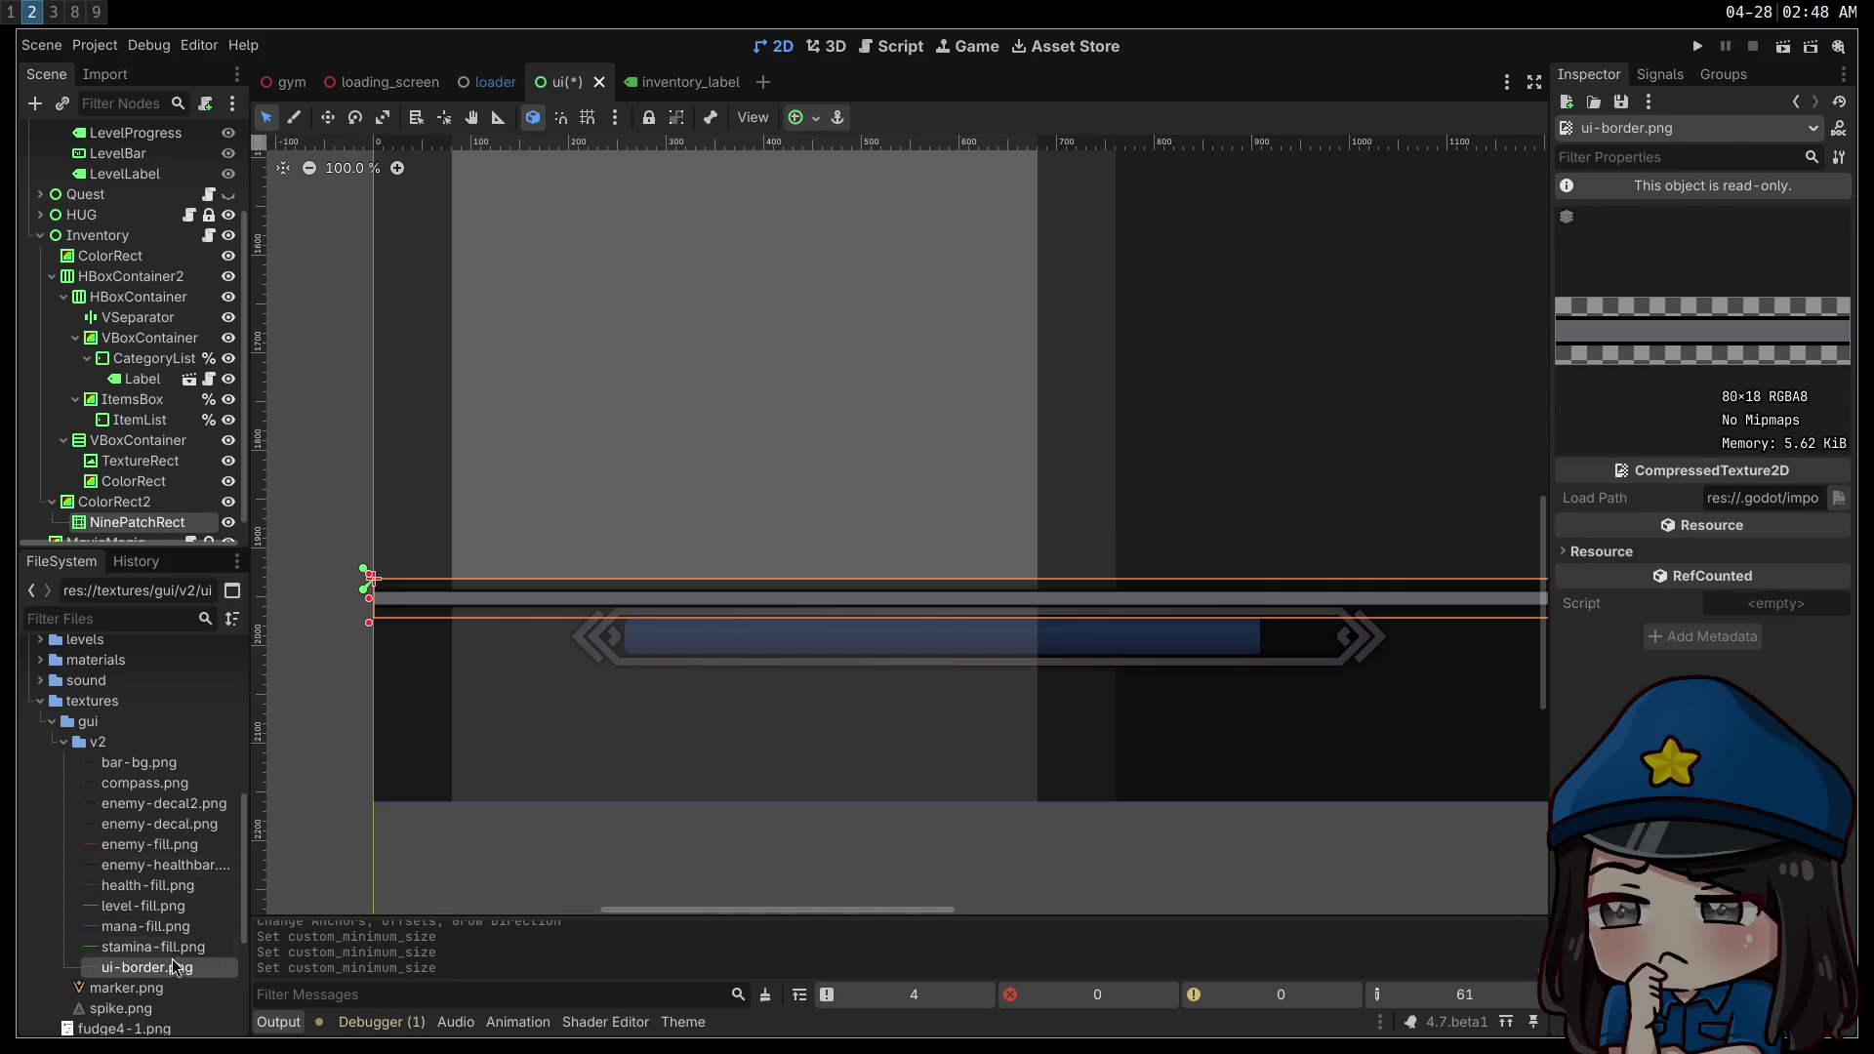
# - Turn on Mipmaps > Generate for ui-border.png, reimport it, and save the ui scene
pyautogui.click(102, 76)
pyautogui.click(147, 287)
pyautogui.click(151, 530)
pyautogui.scroll(-5, 134, 432)
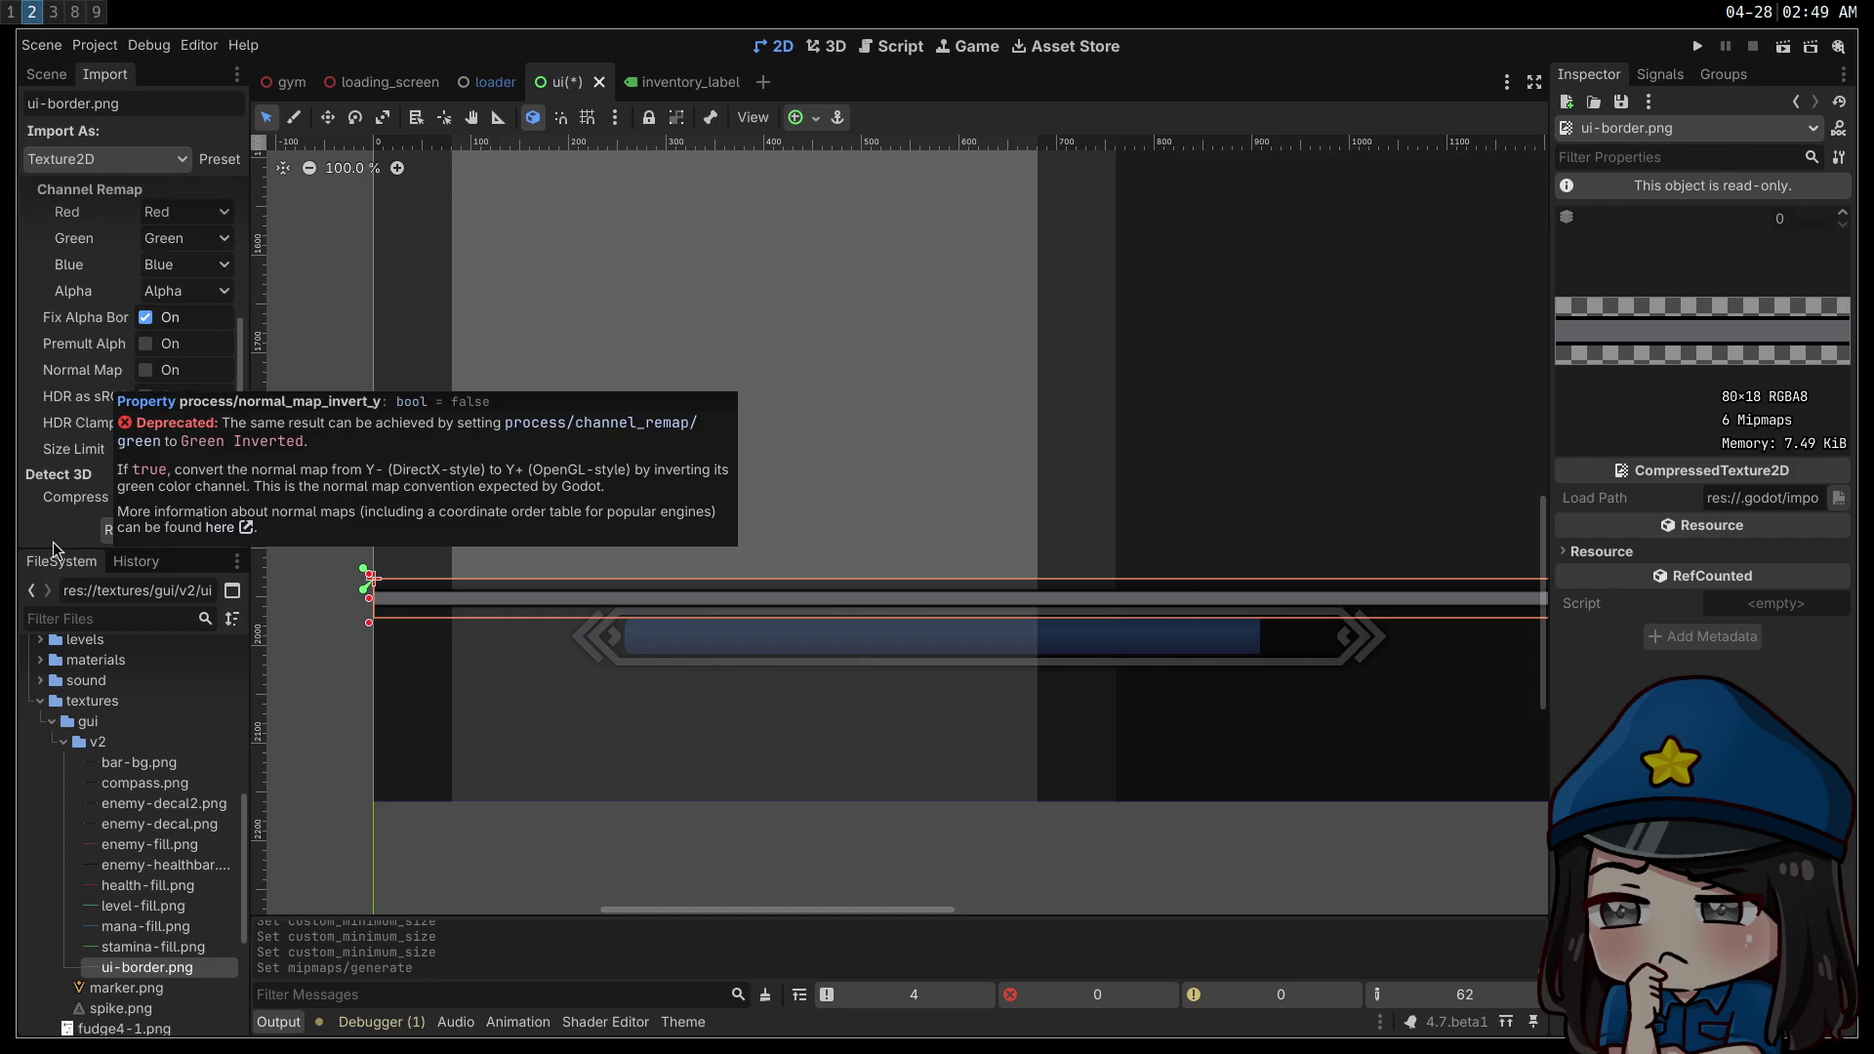
pyautogui.scroll(5, 62, 451)
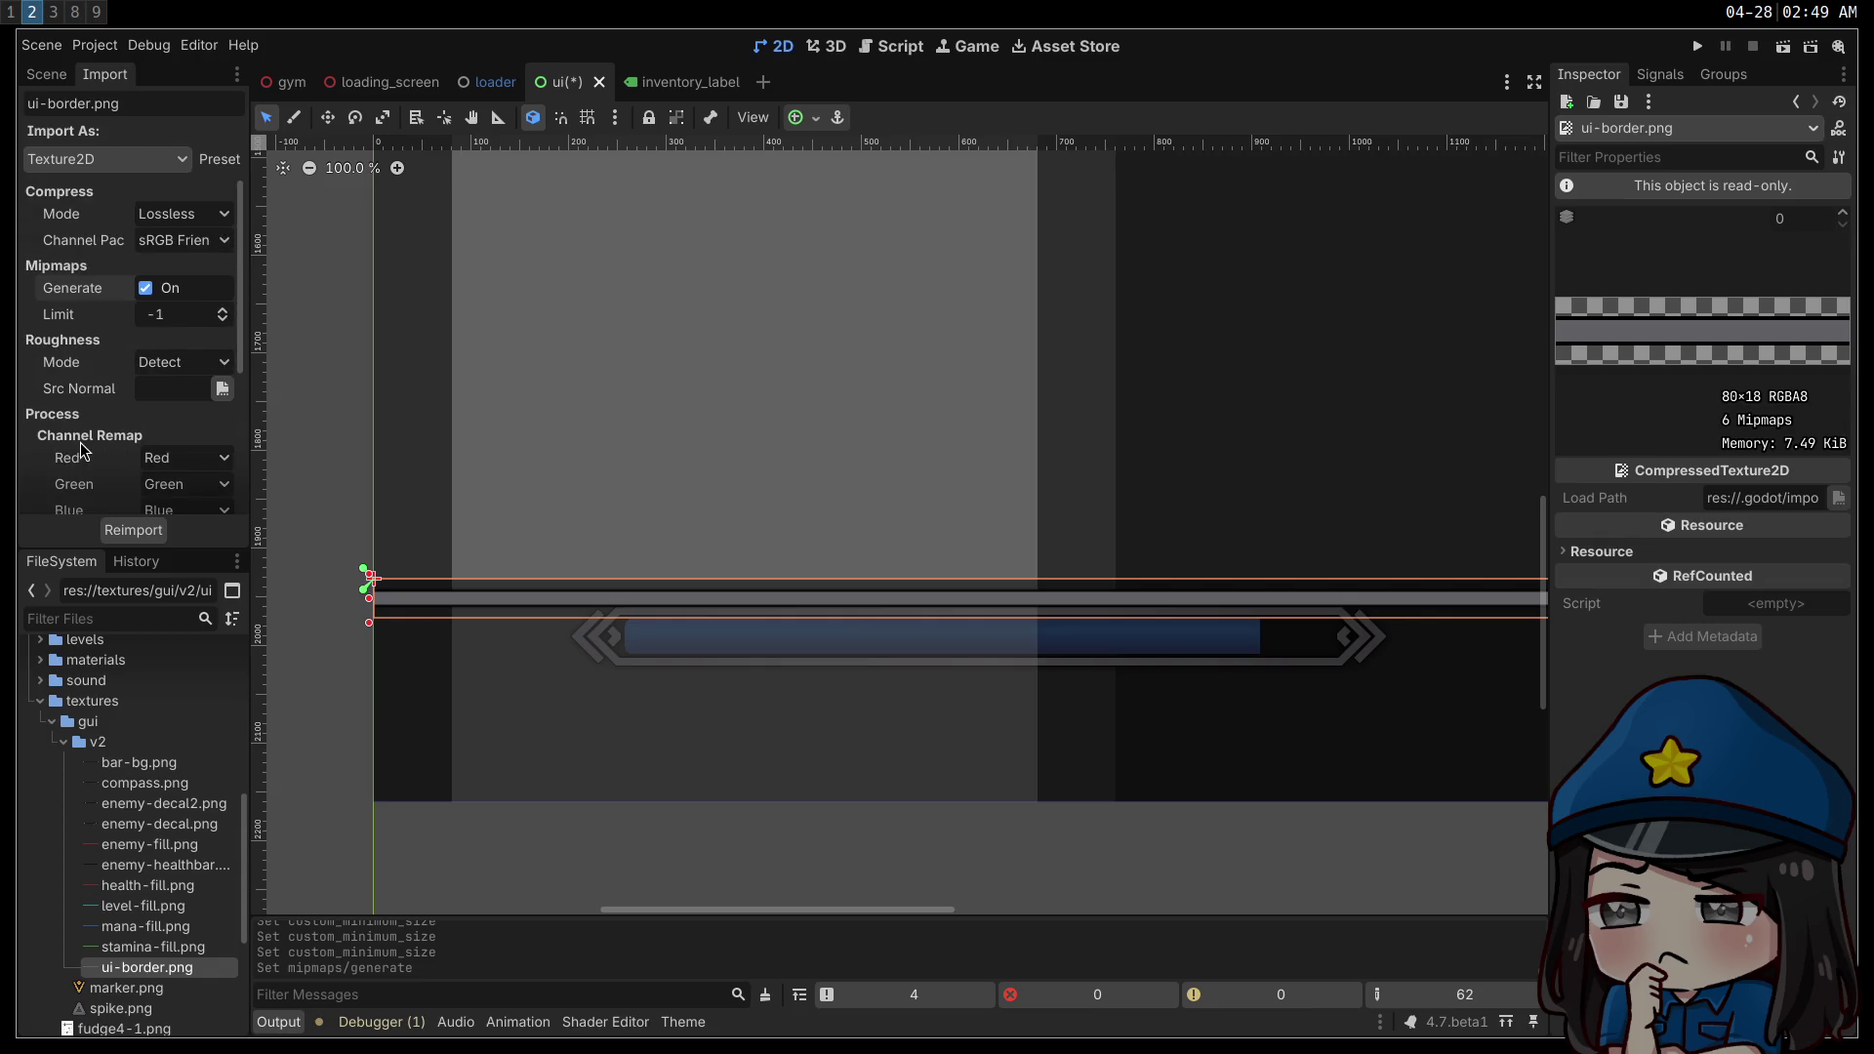
pyautogui.scroll(-5, 83, 451)
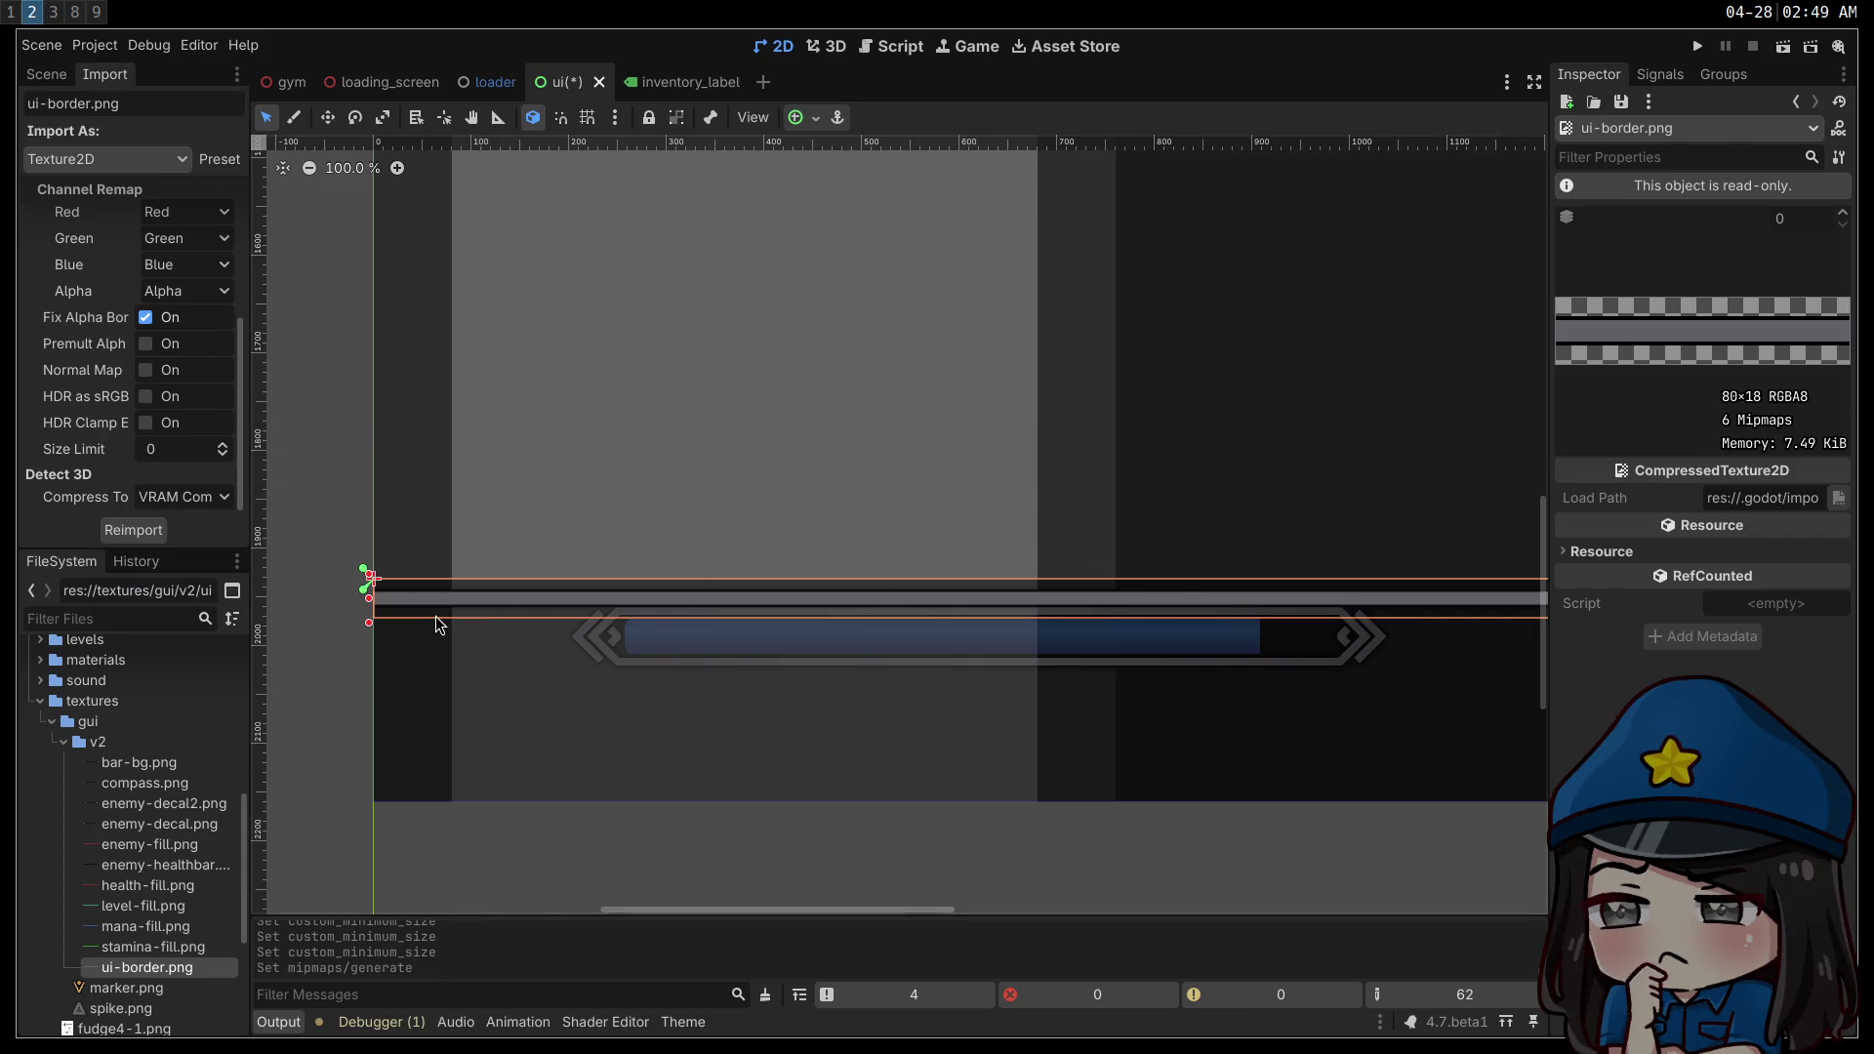
pyautogui.hotkey('ctrl', 's')
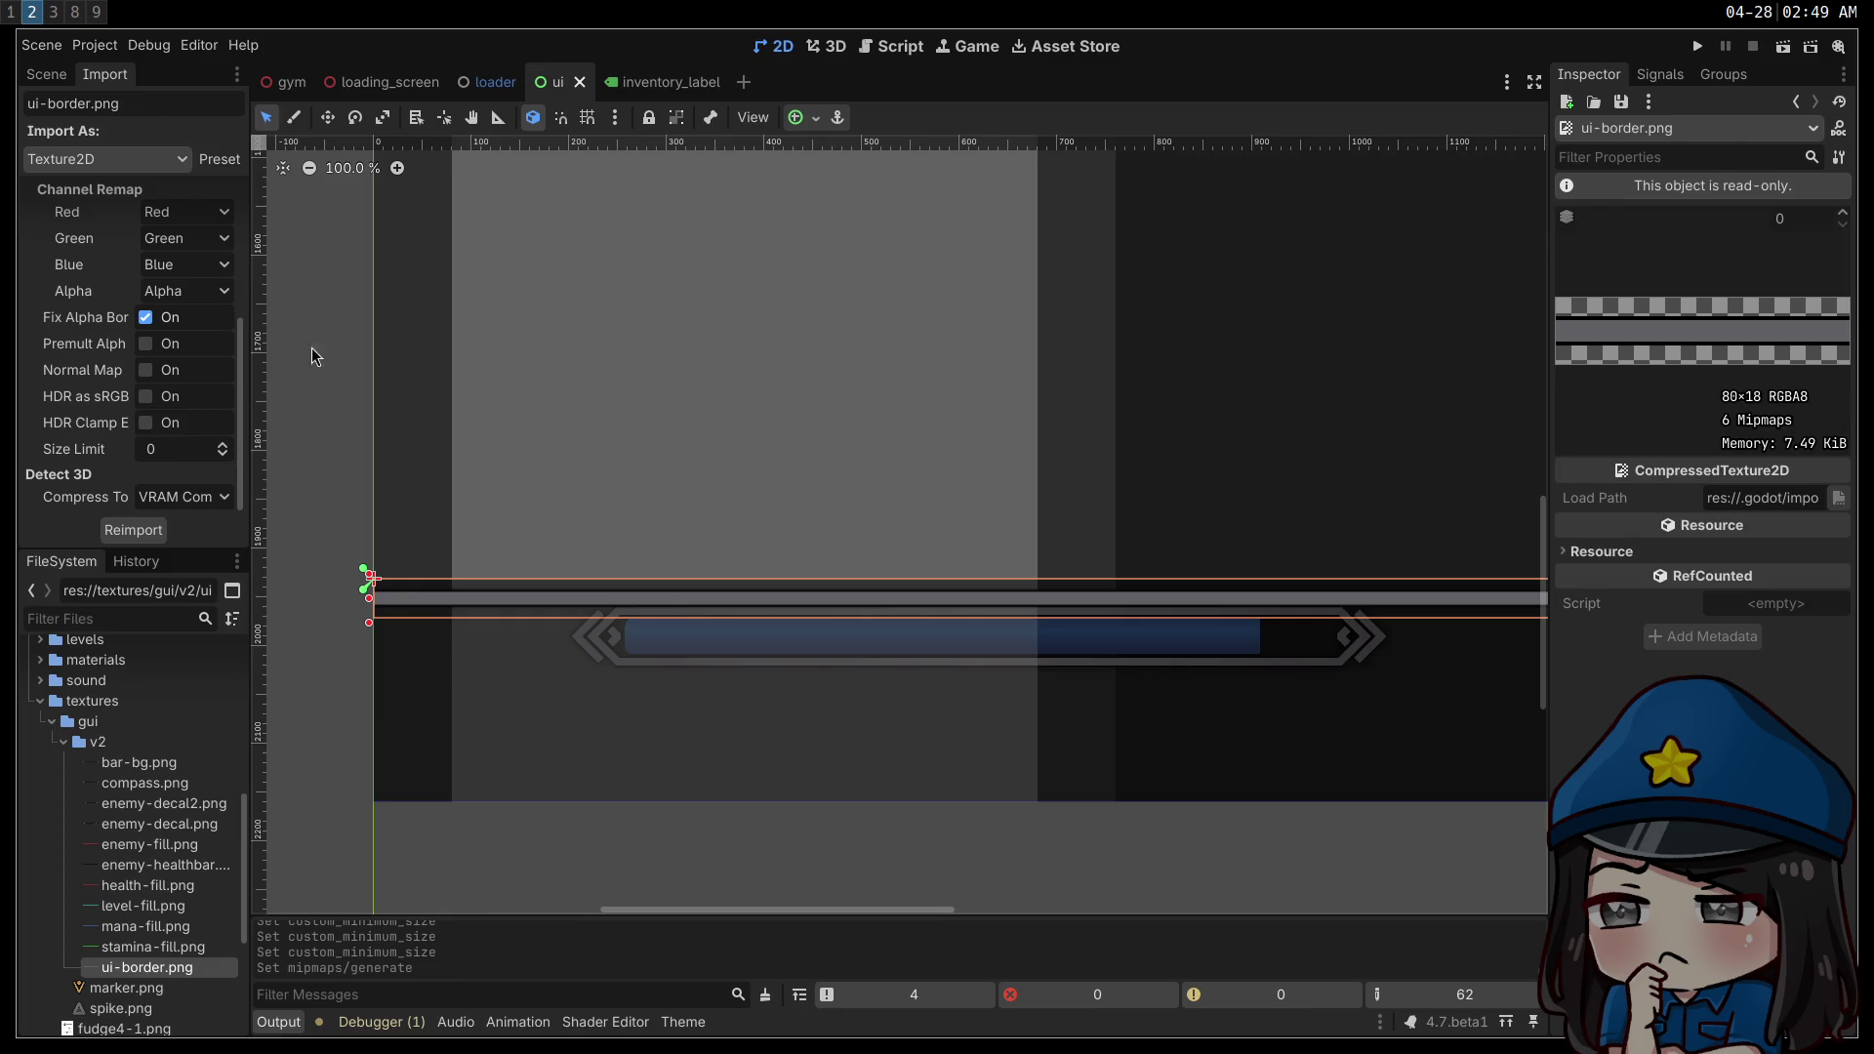
pyautogui.click(54, 75)
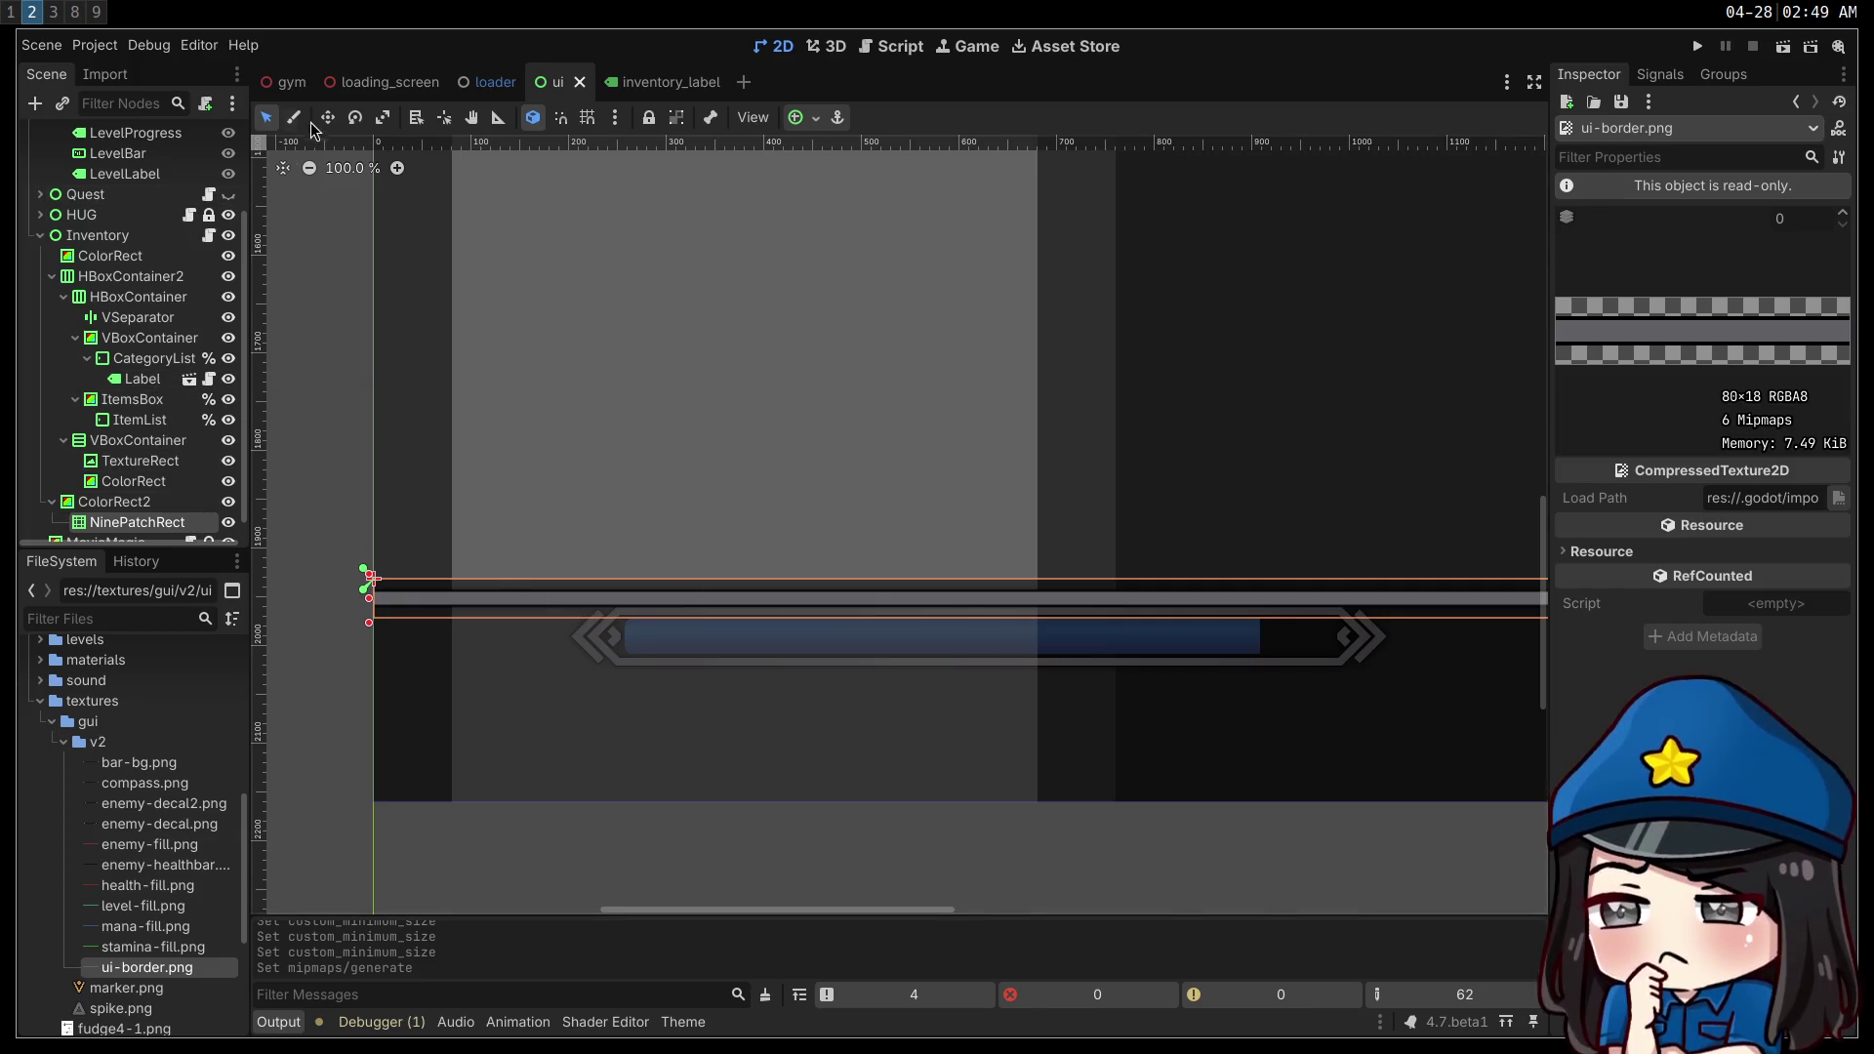
# - Set the NinePatchRect's top patch margin to 33 px
pyautogui.click(184, 525)
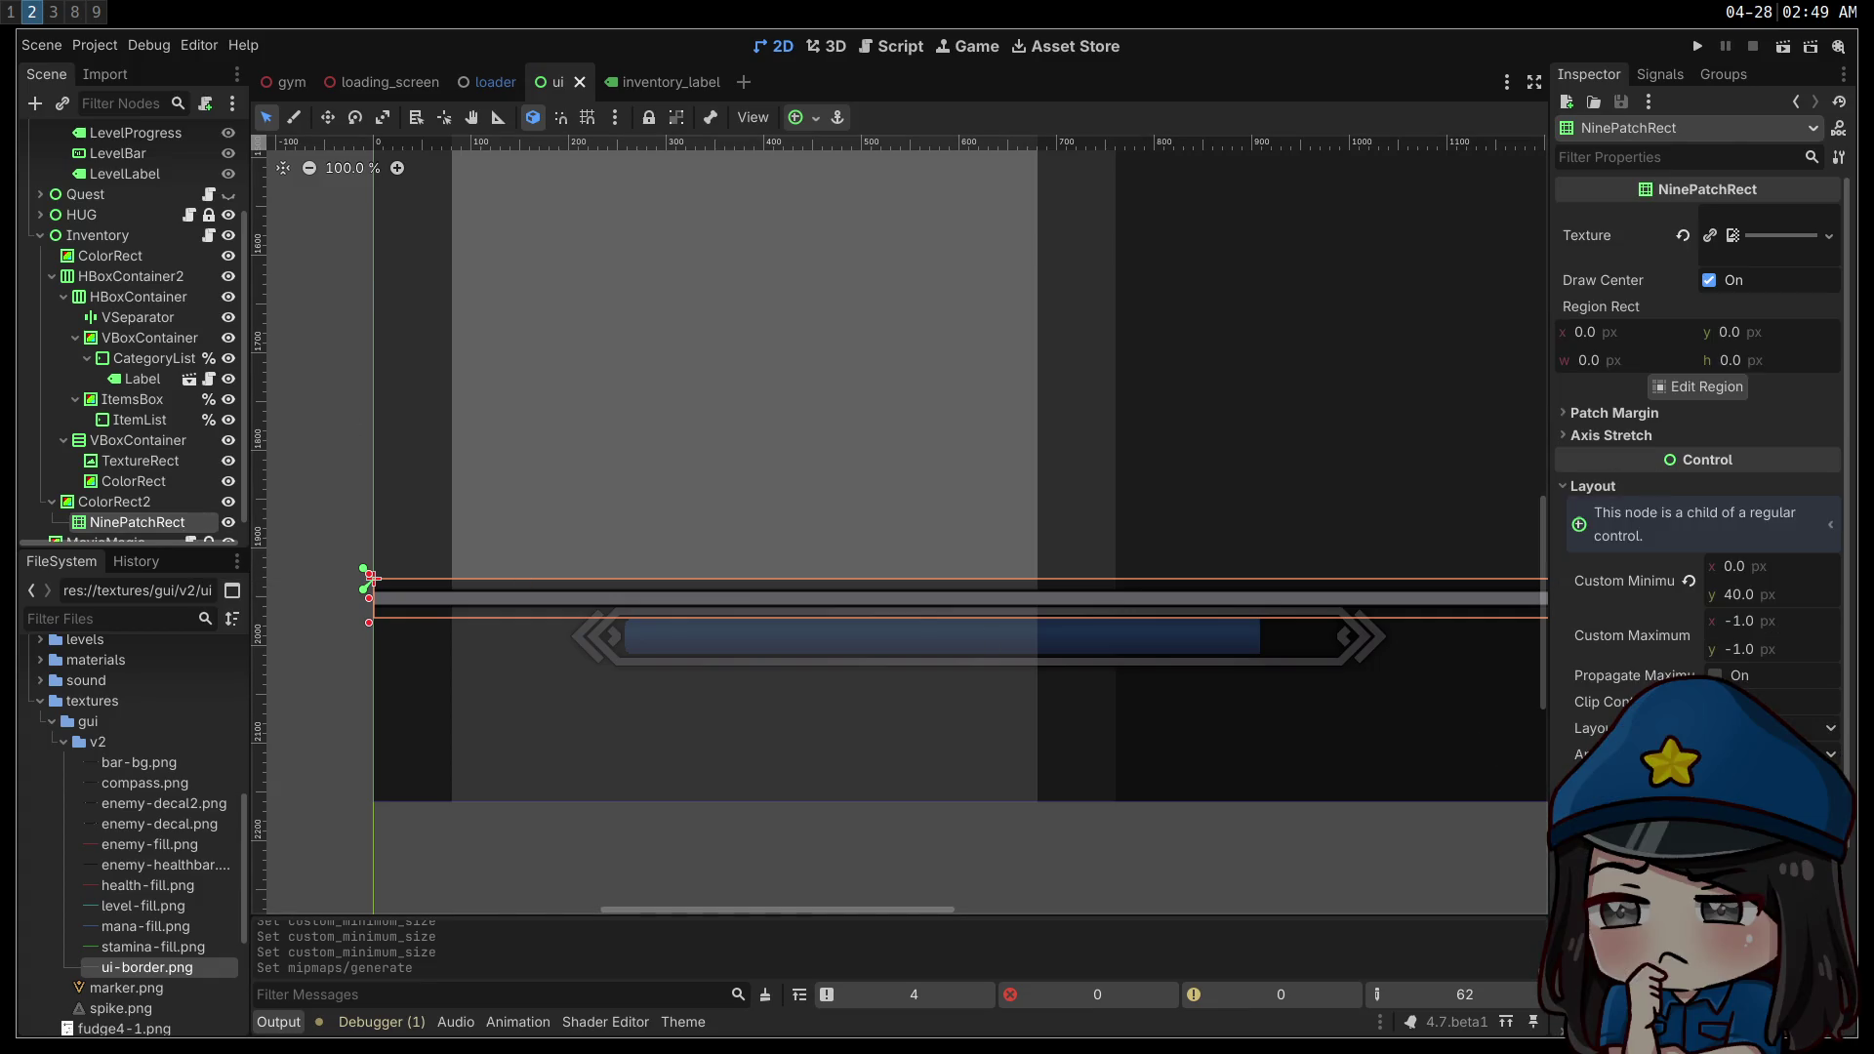
pyautogui.scroll(-3, 1600, 600)
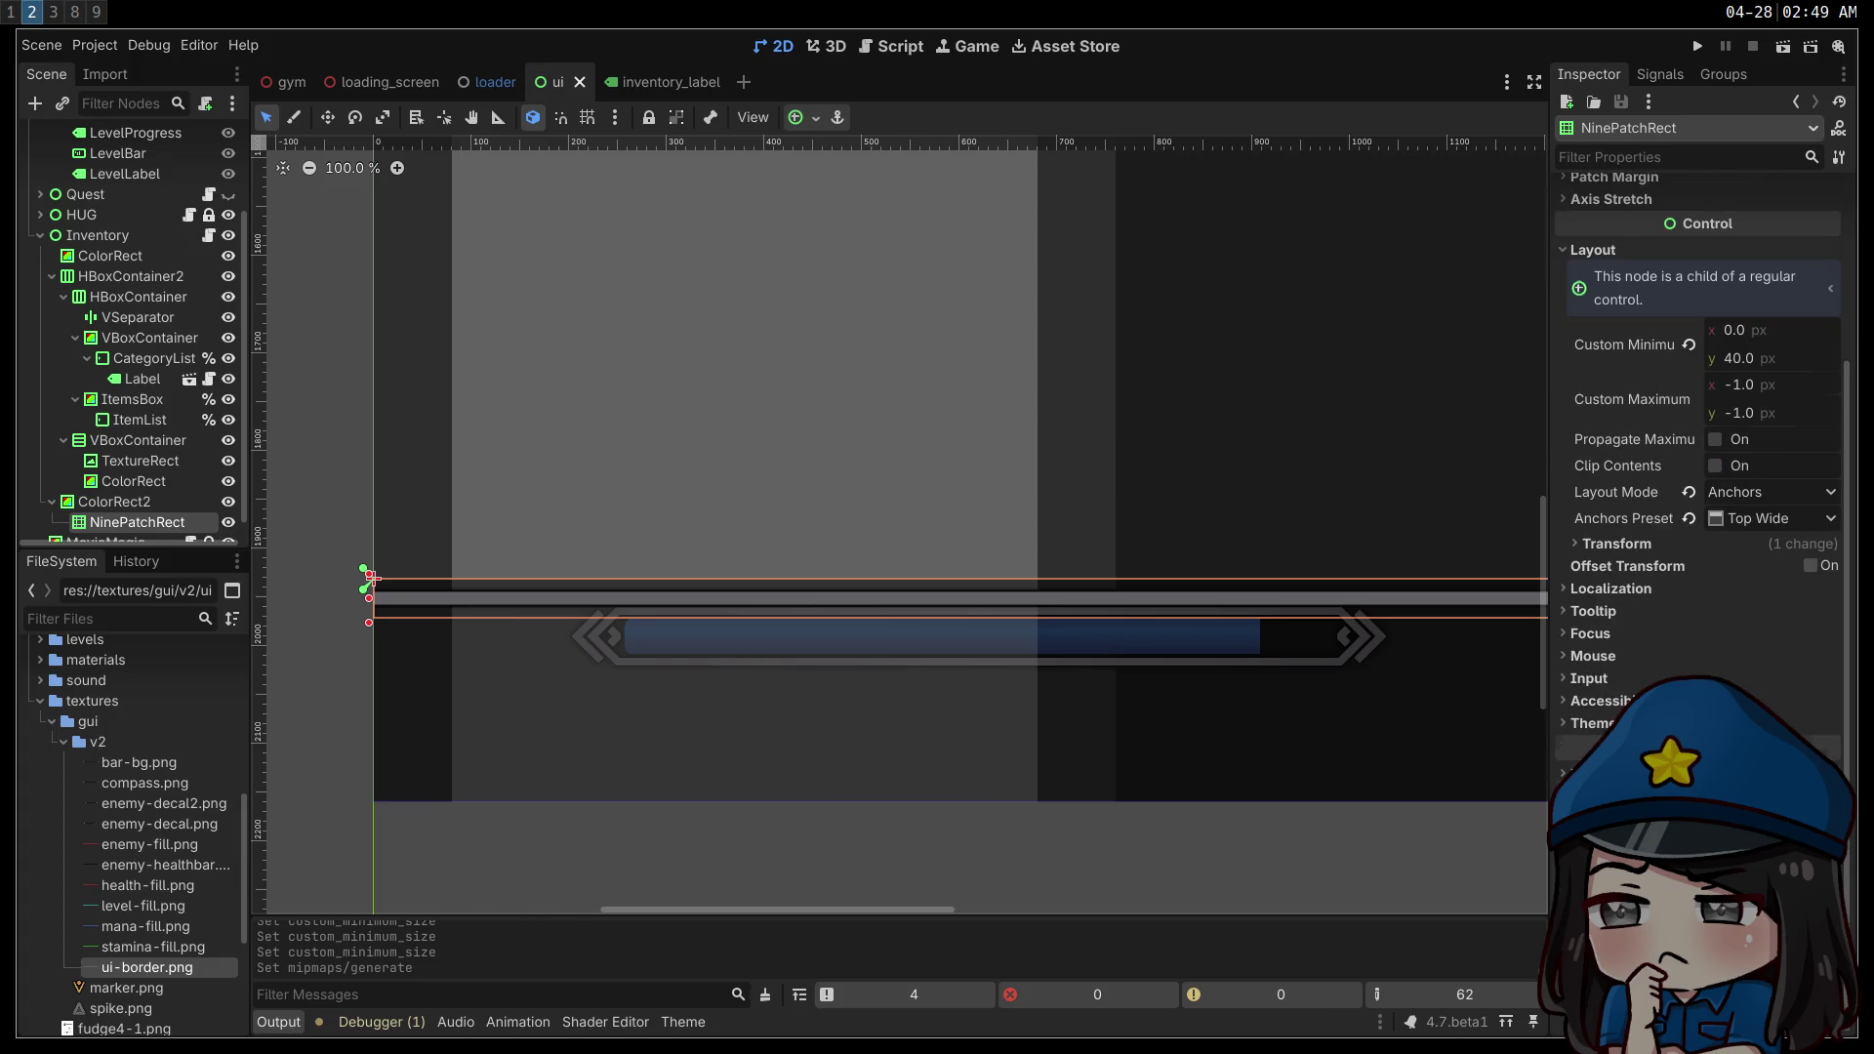
pyautogui.scroll(3, 1601, 600)
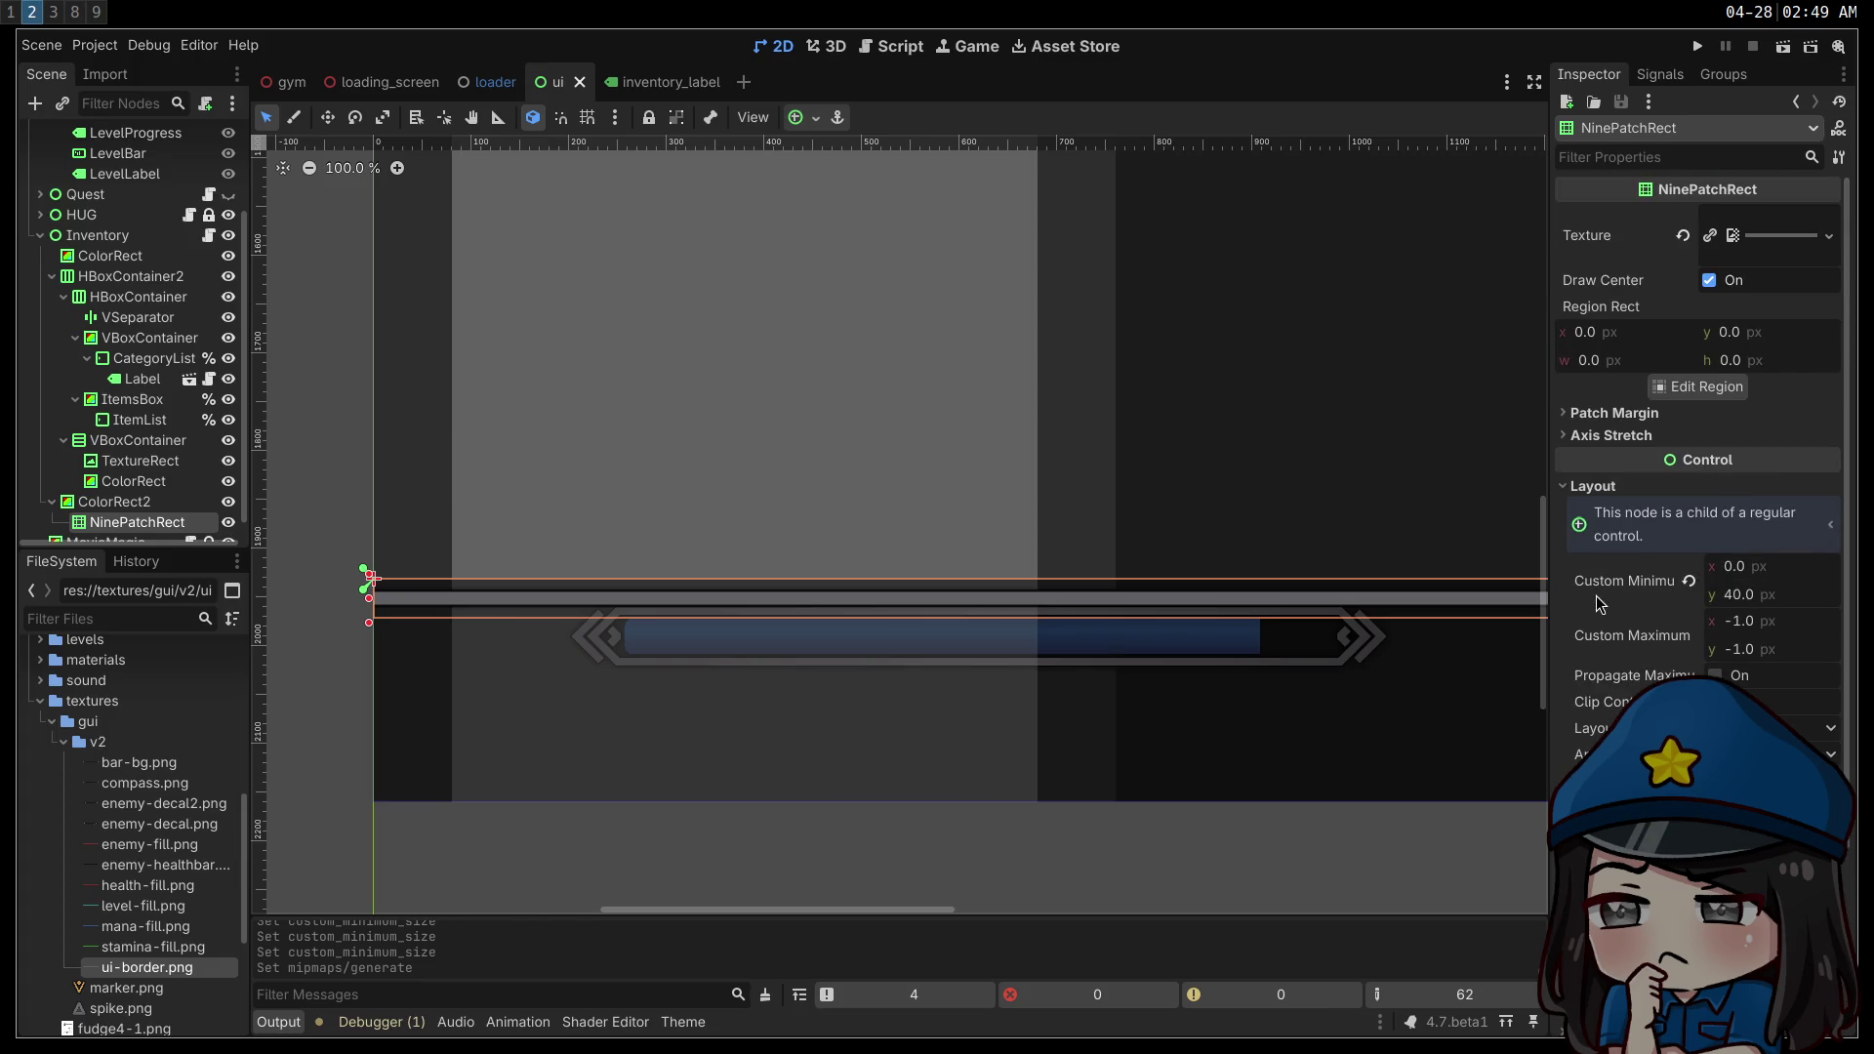
pyautogui.click(1615, 413)
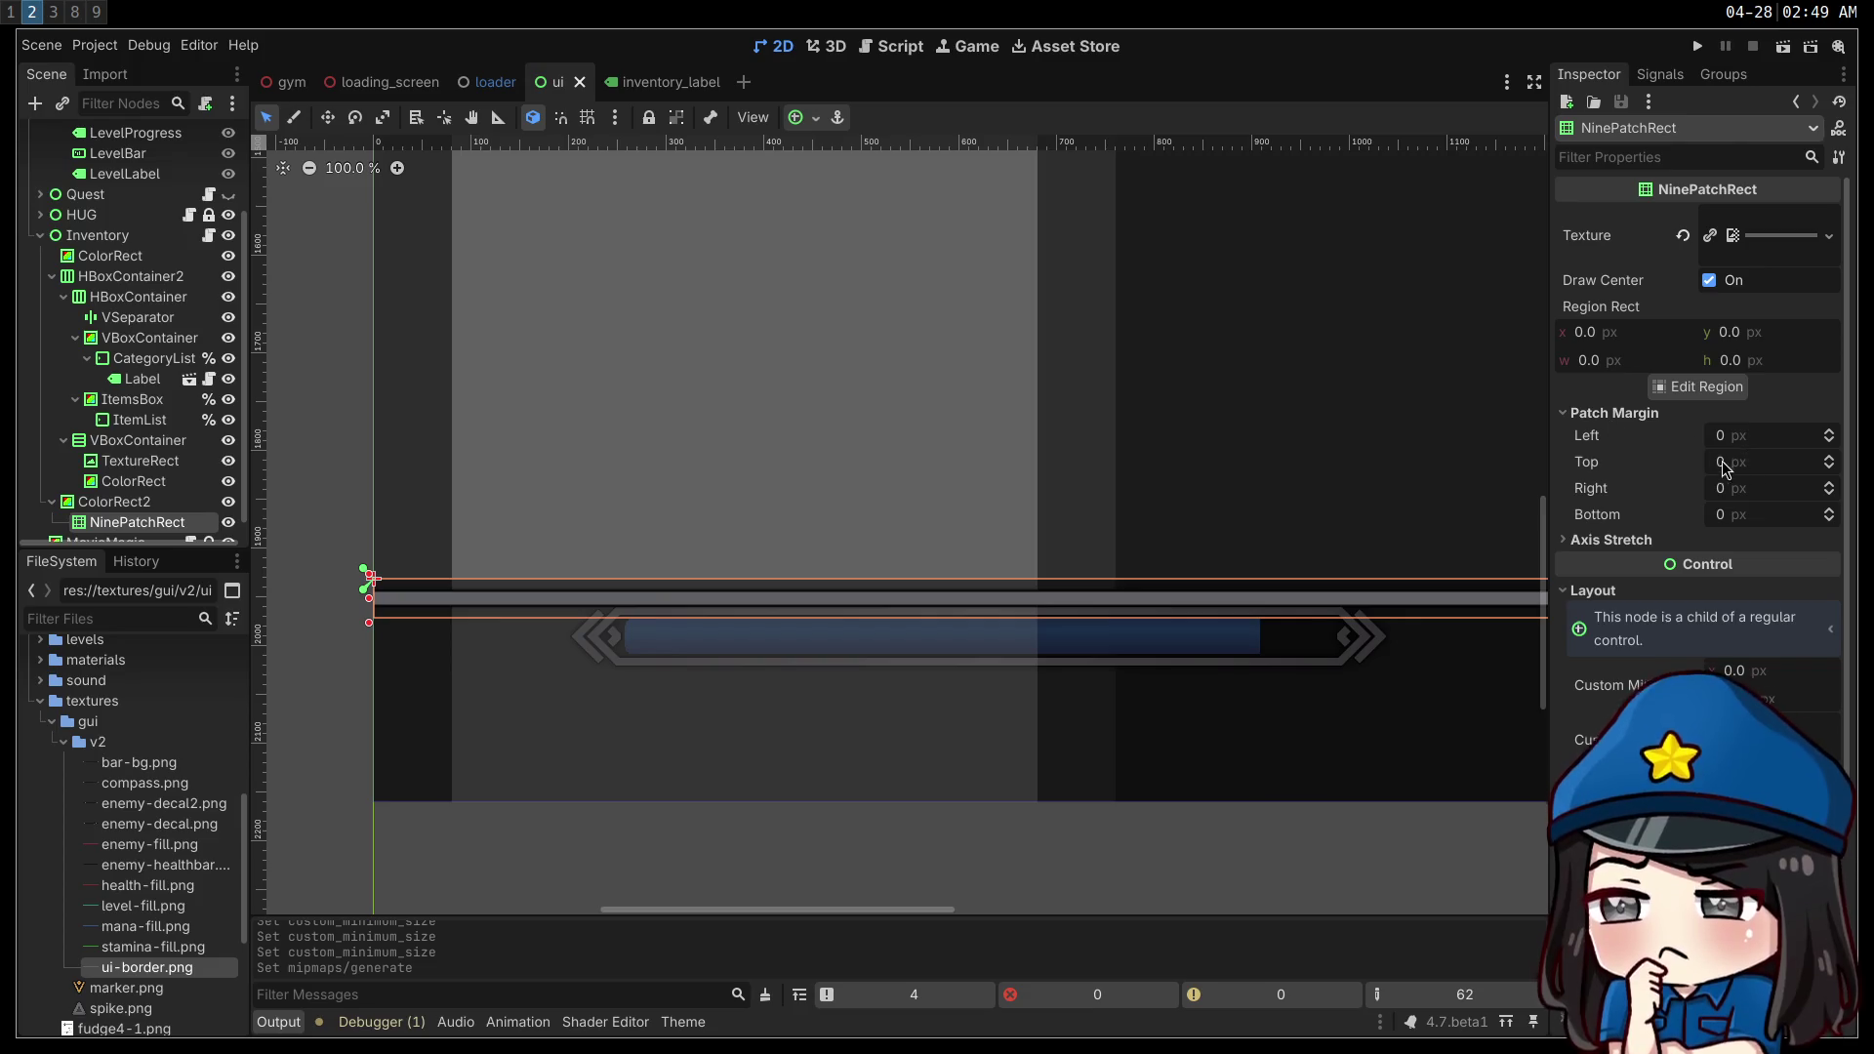
pyautogui.moveTo(1720, 465)
pyautogui.mouseDown()
pyautogui.moveTo(1756, 466)
pyautogui.moveTo(1737, 462)
pyautogui.mouseUp()
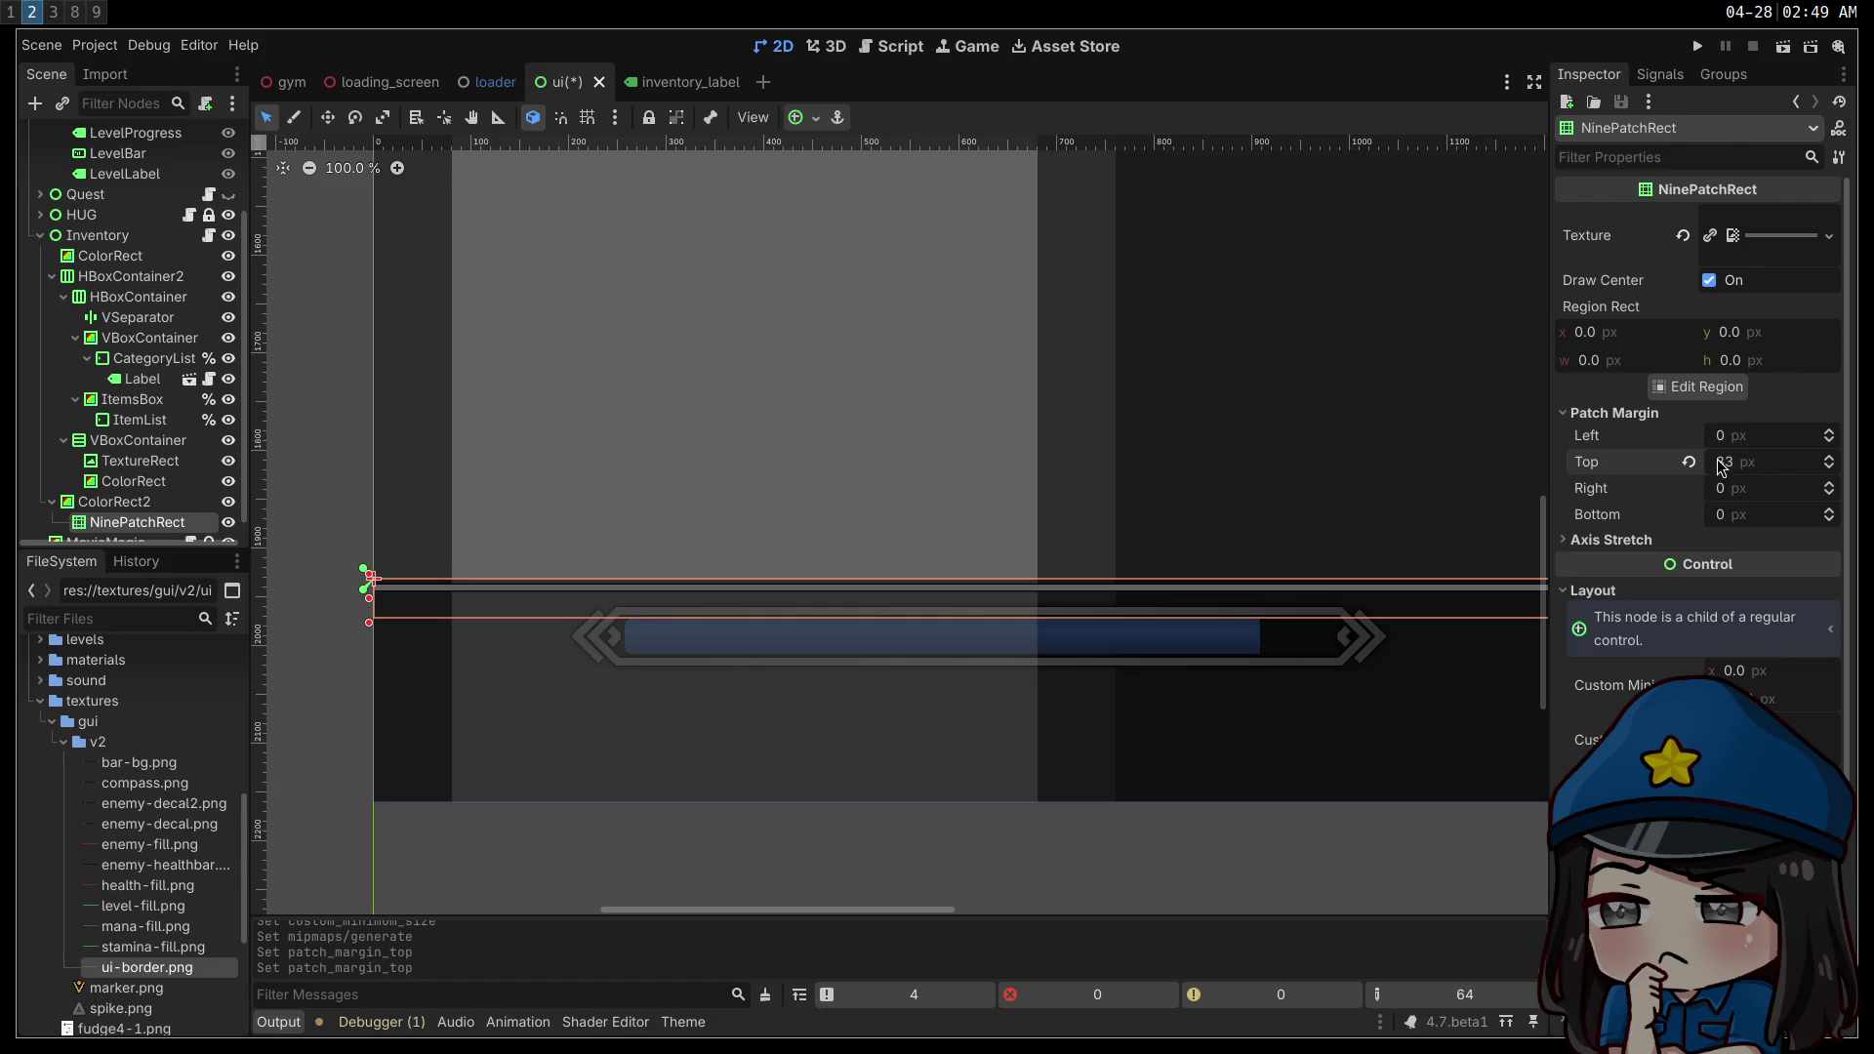
# - Leave the NinePatchRect's vertical axis stretch set to Stretch
pyautogui.click(1605, 542)
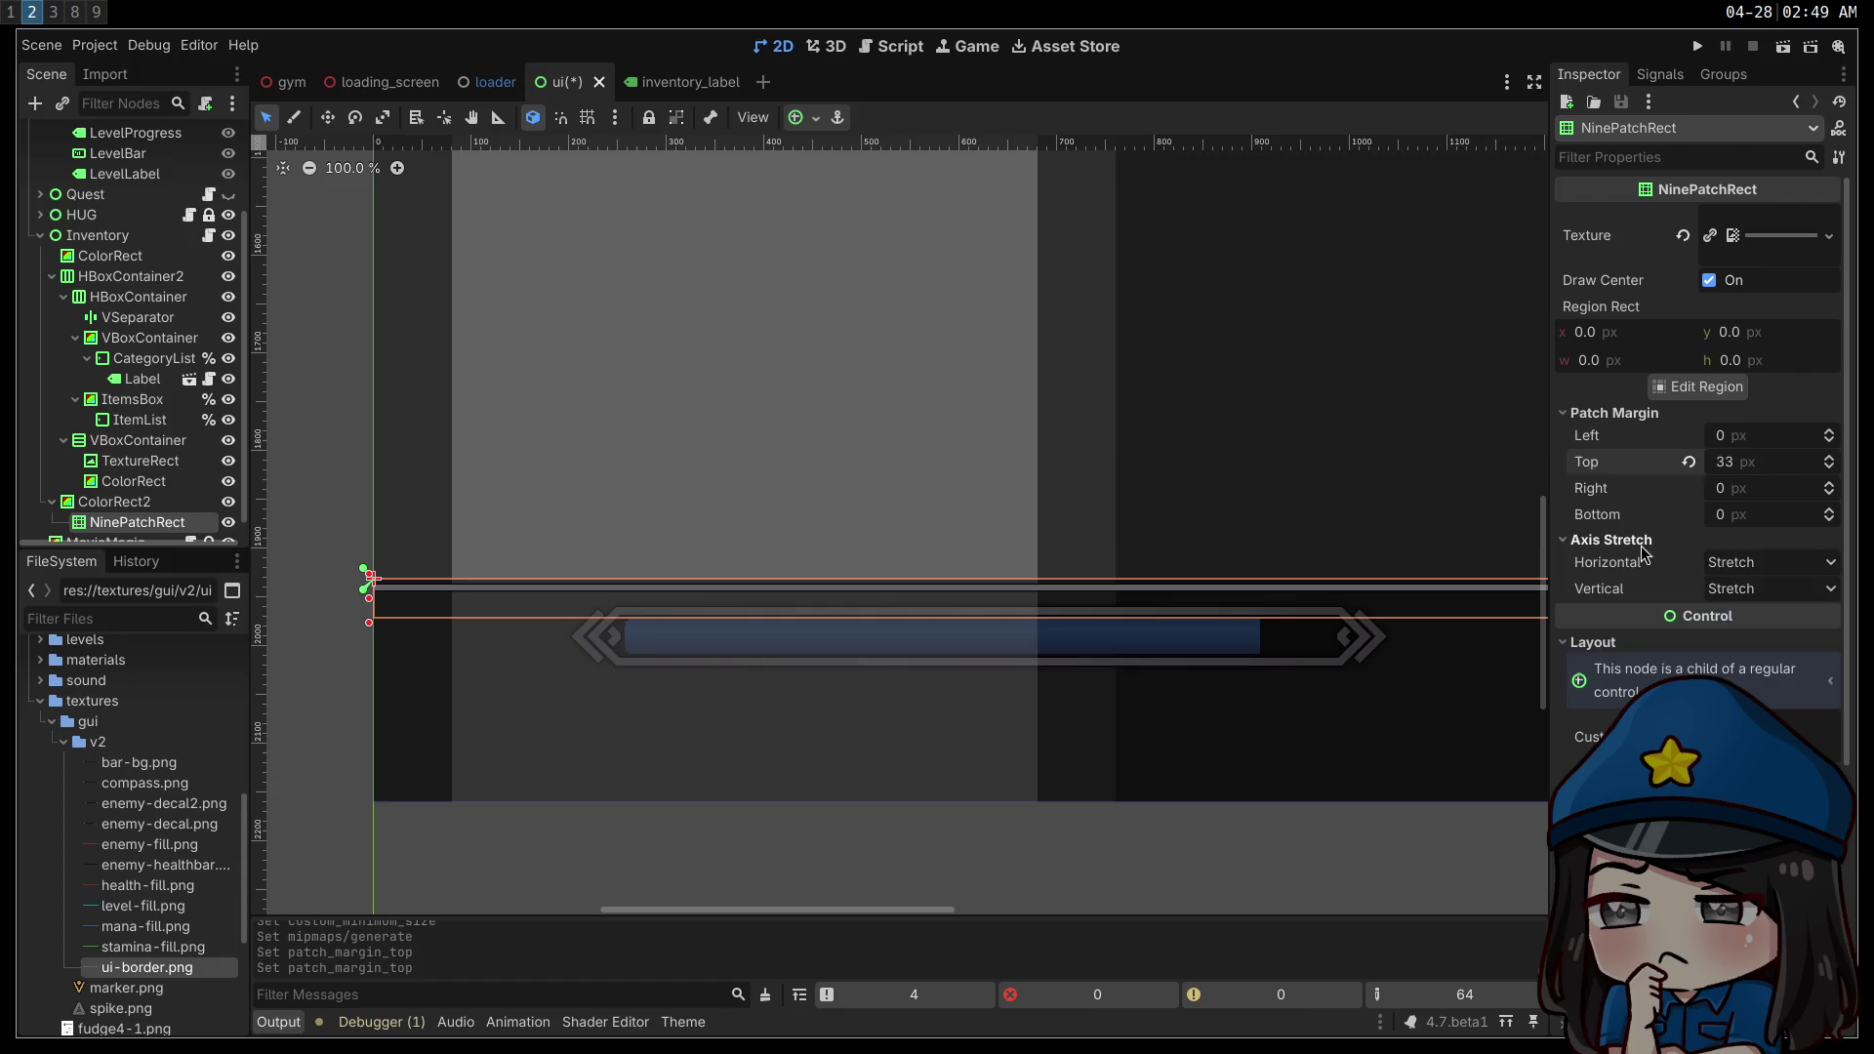
pyautogui.click(1747, 588)
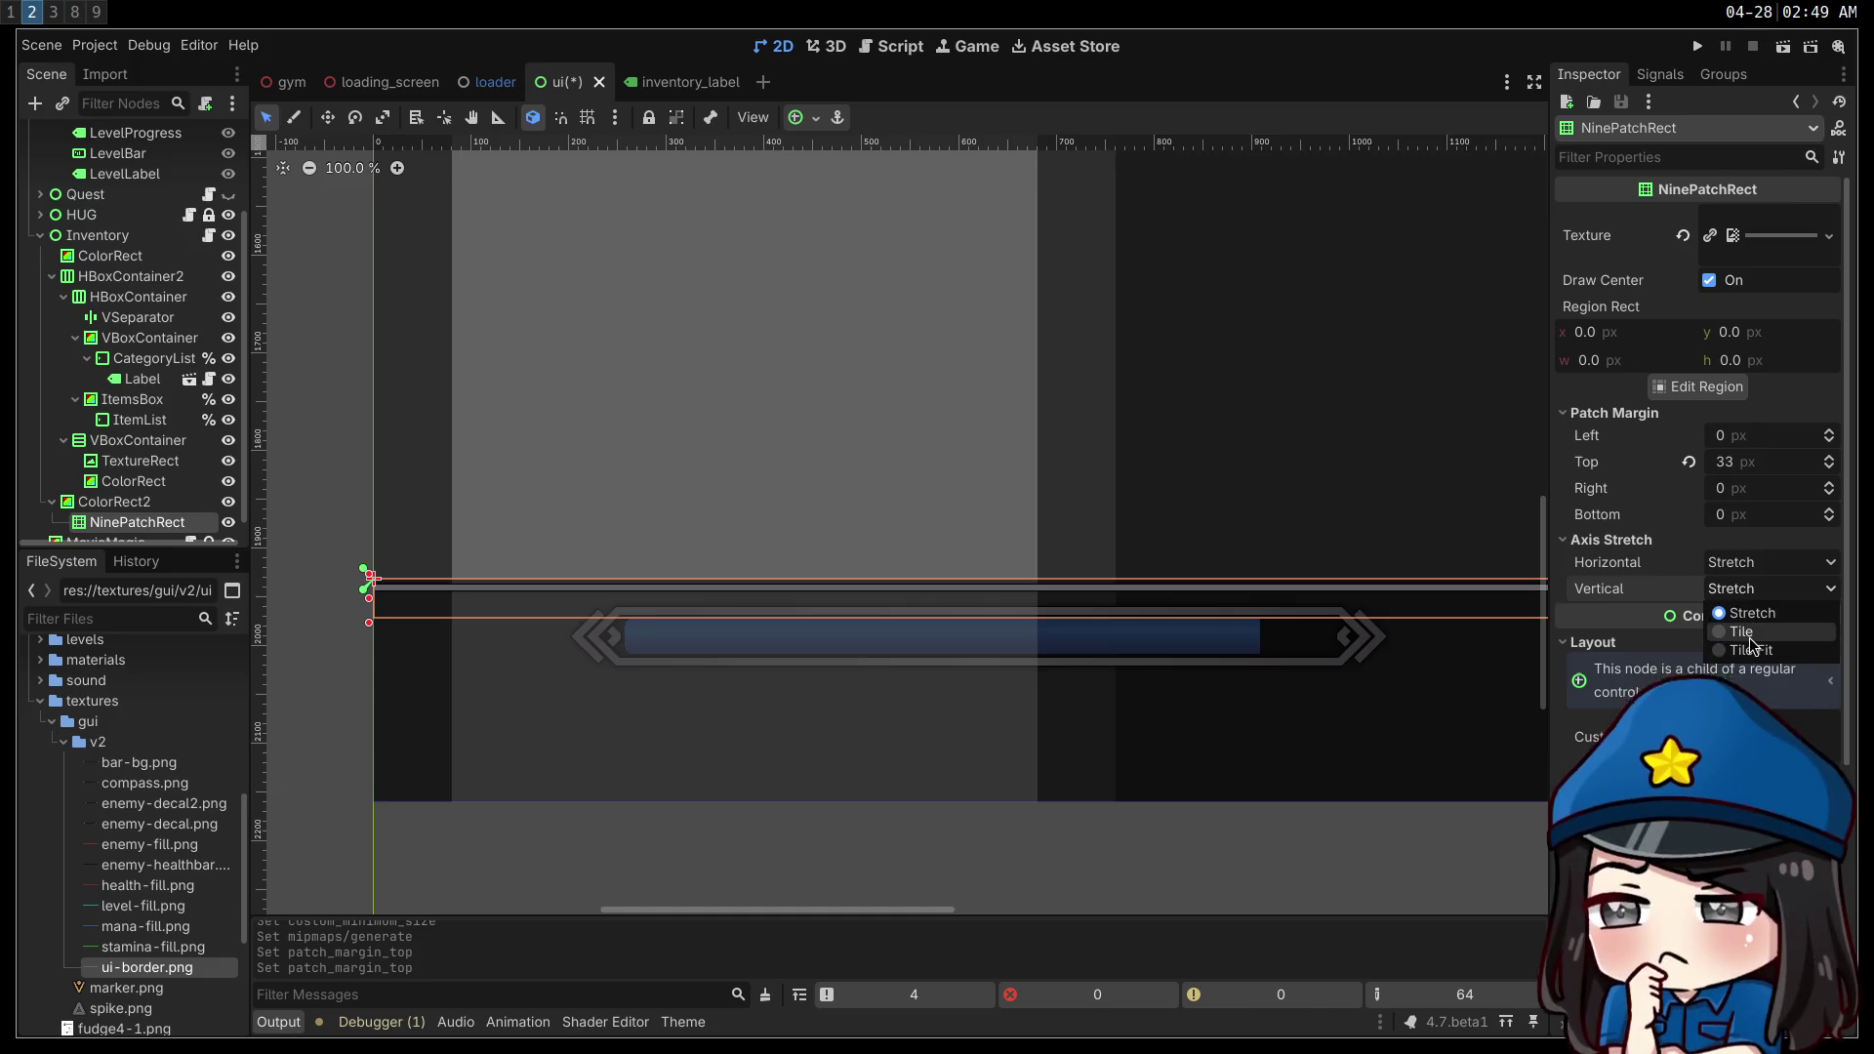
pyautogui.click(1746, 613)
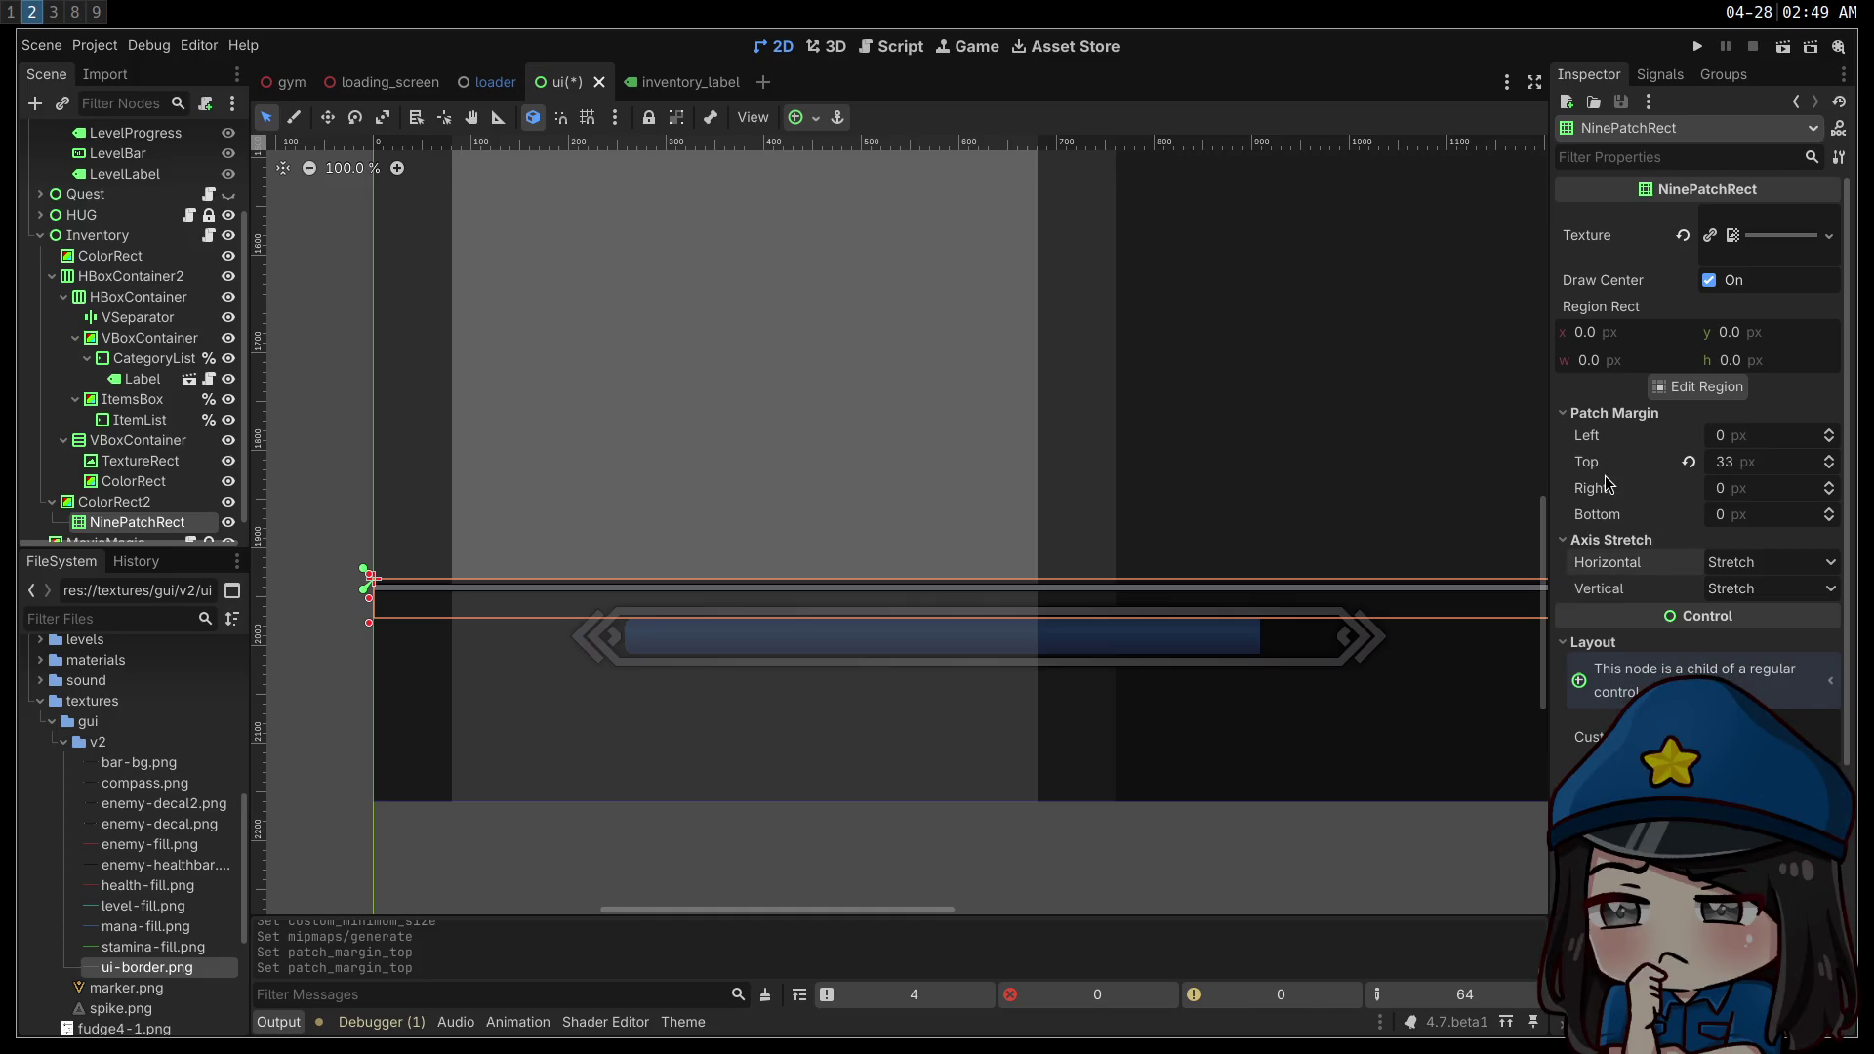
pyautogui.rightClick(144, 525)
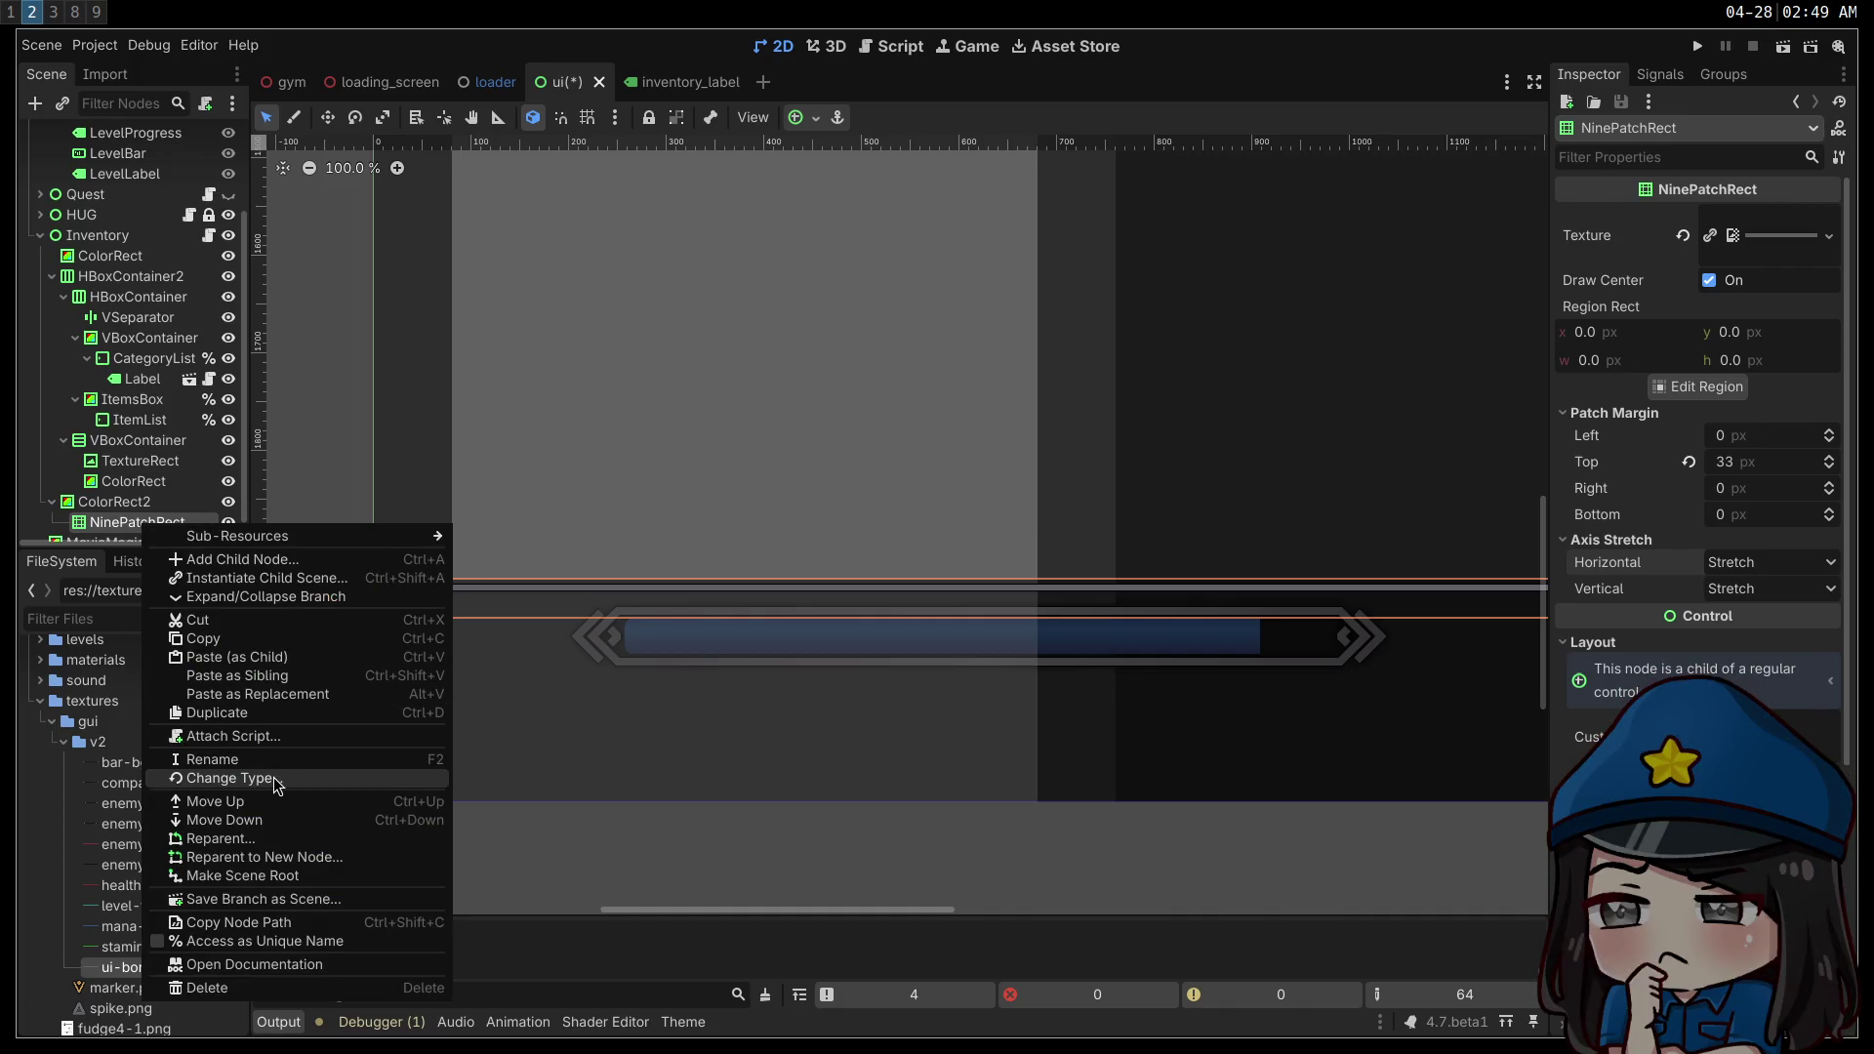
# - Nudge the NinePatchRect to position (0, -5) and save the ui scene
pyautogui.click(1239, 821)
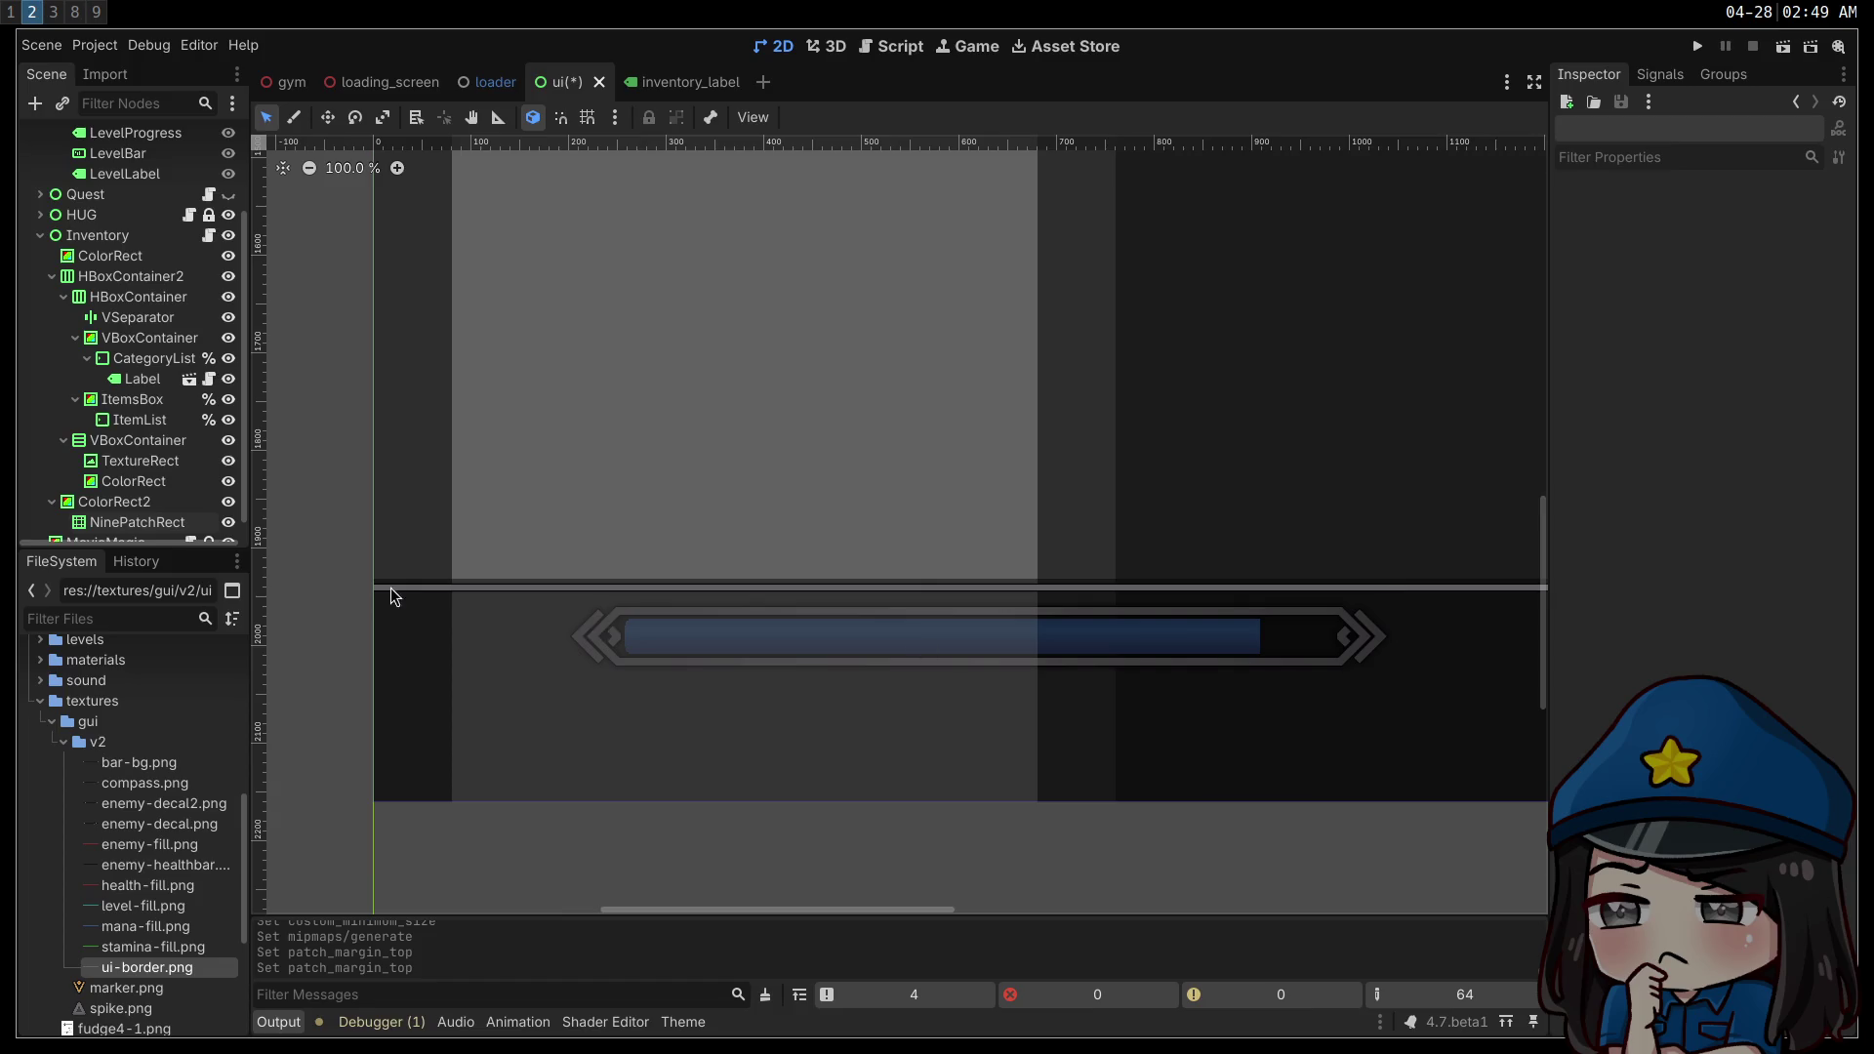
pyautogui.click(125, 523)
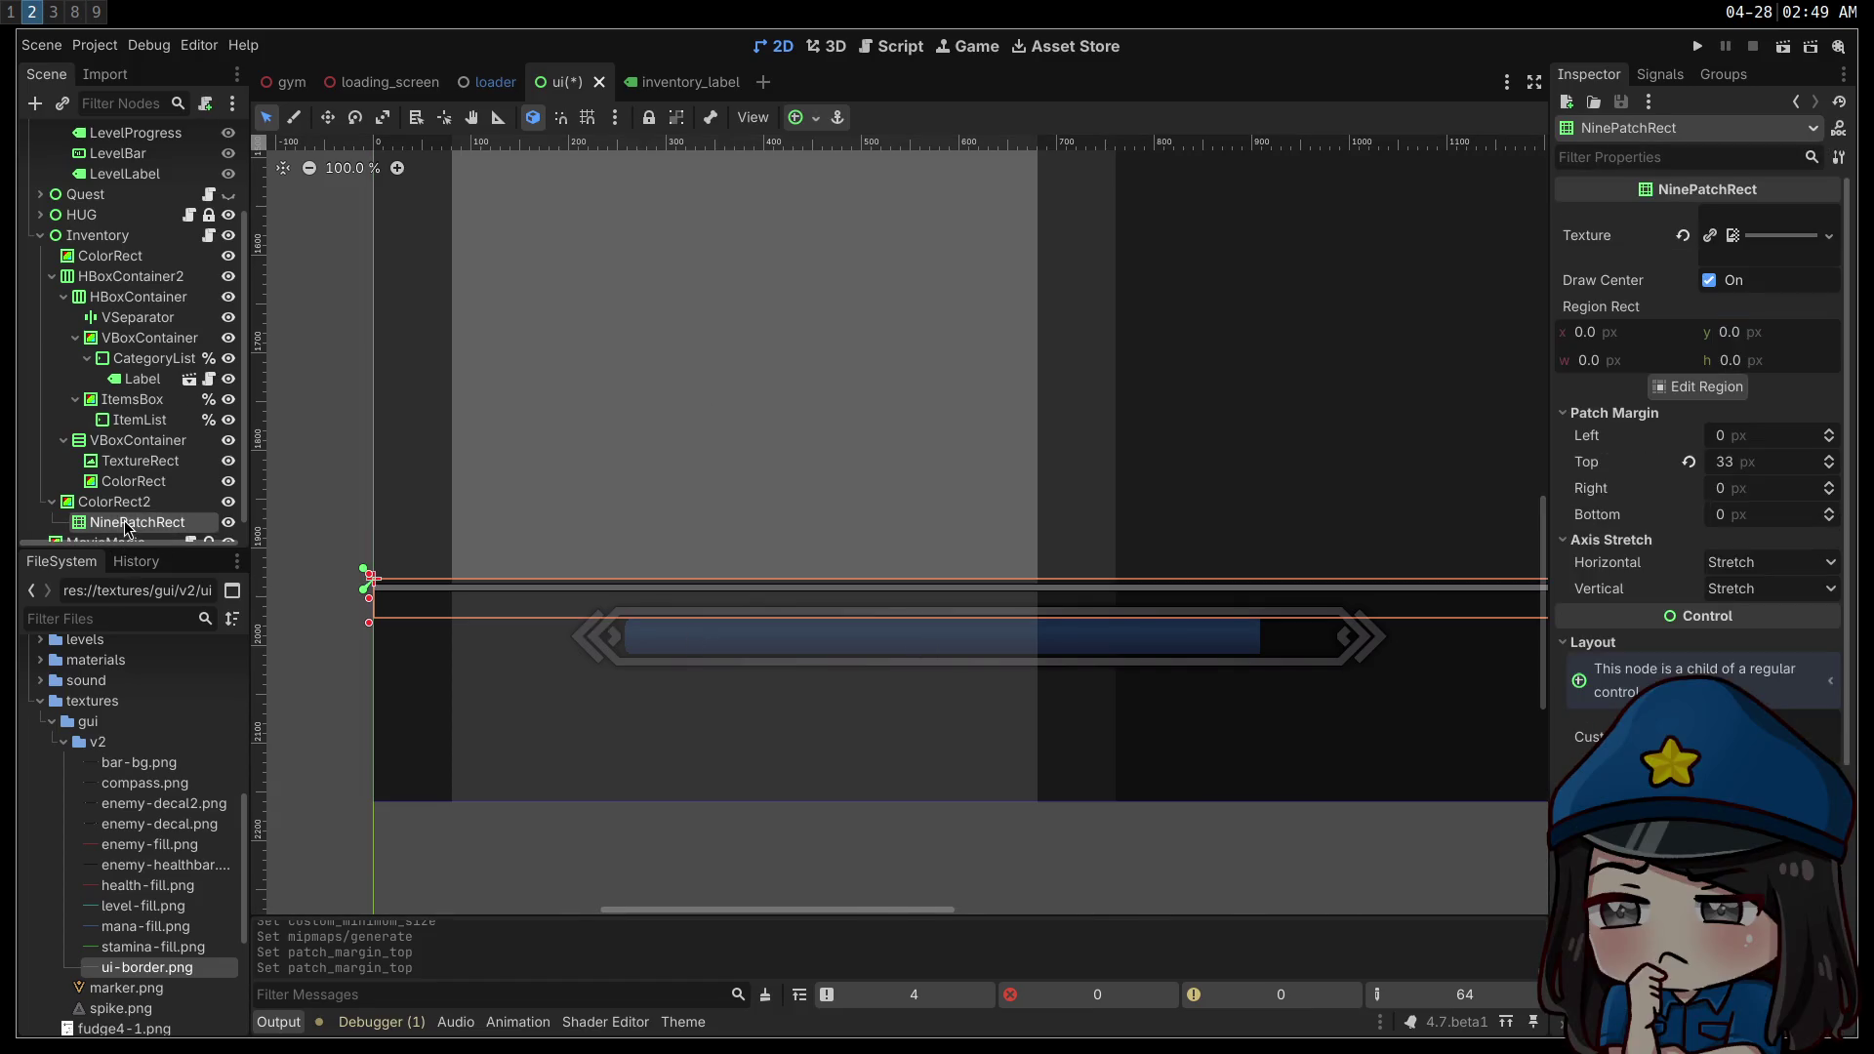
pyautogui.press('Up')
pyautogui.press('Up')
pyautogui.press('Up')
pyautogui.press('Up')
pyautogui.press('Up')
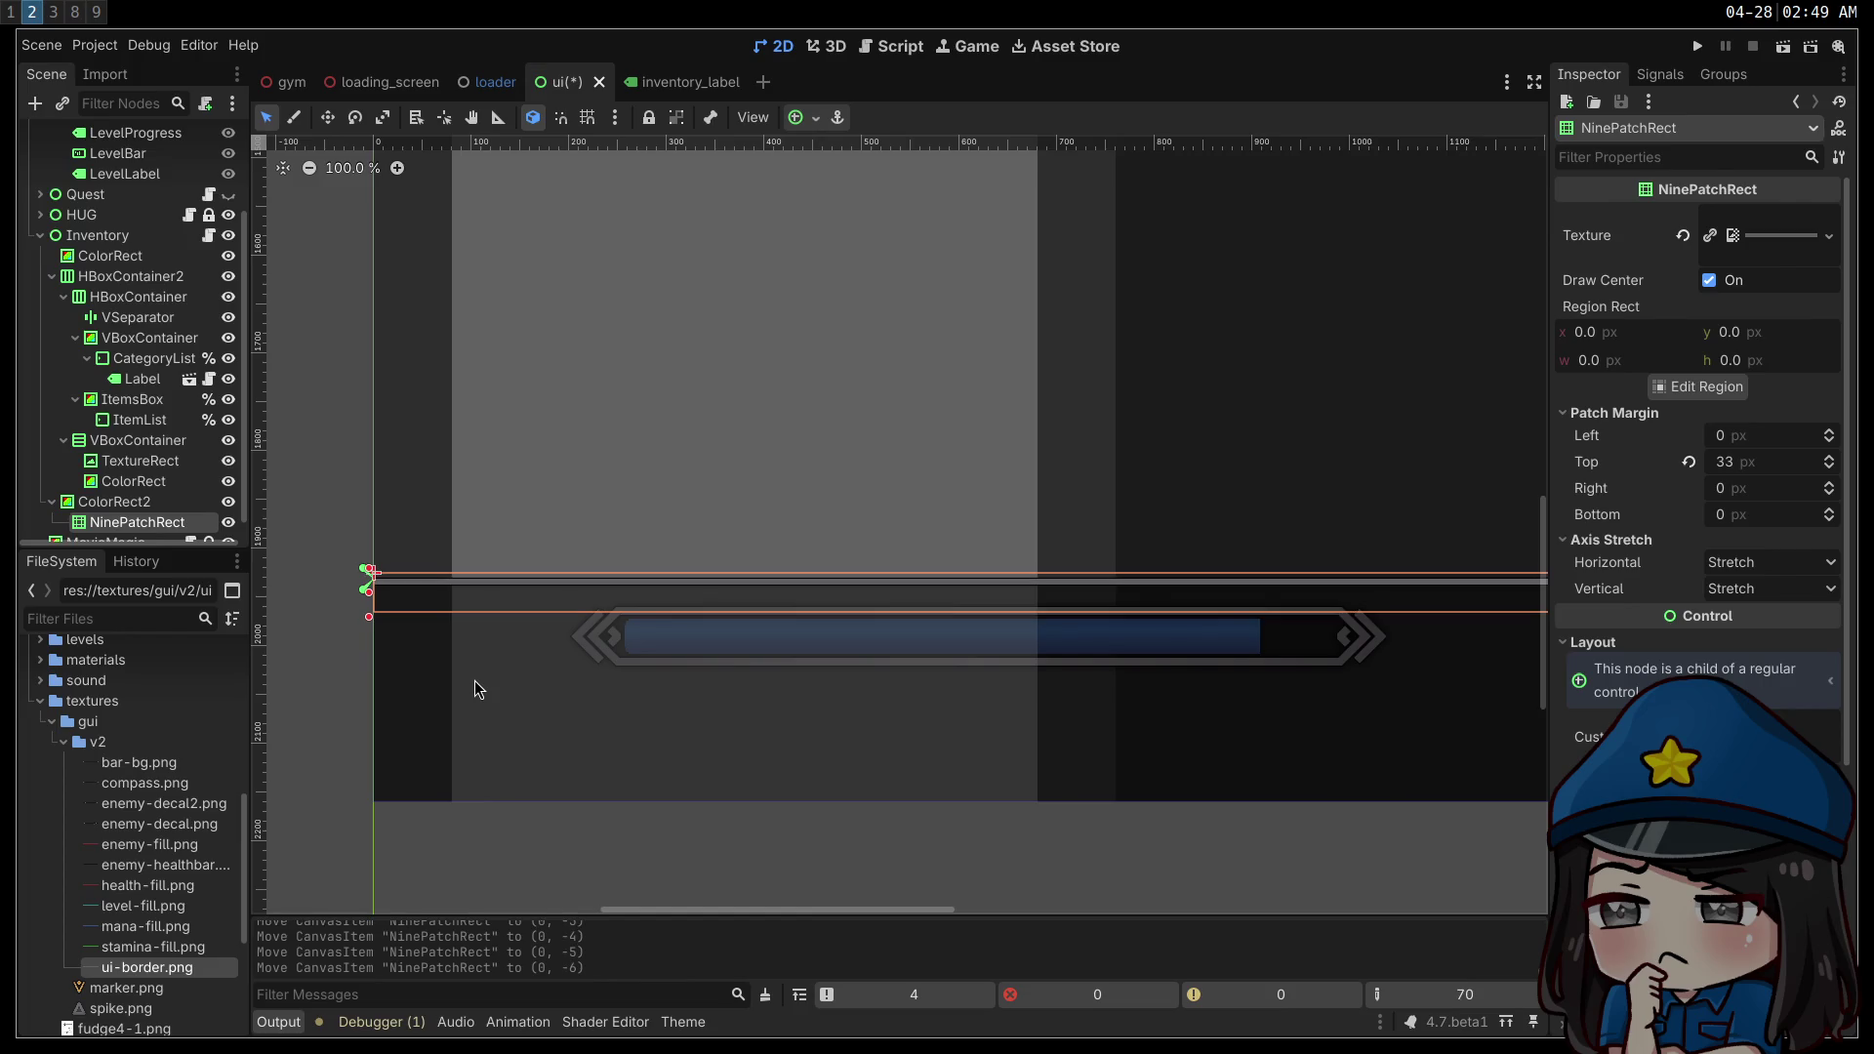
pyautogui.press('Down')
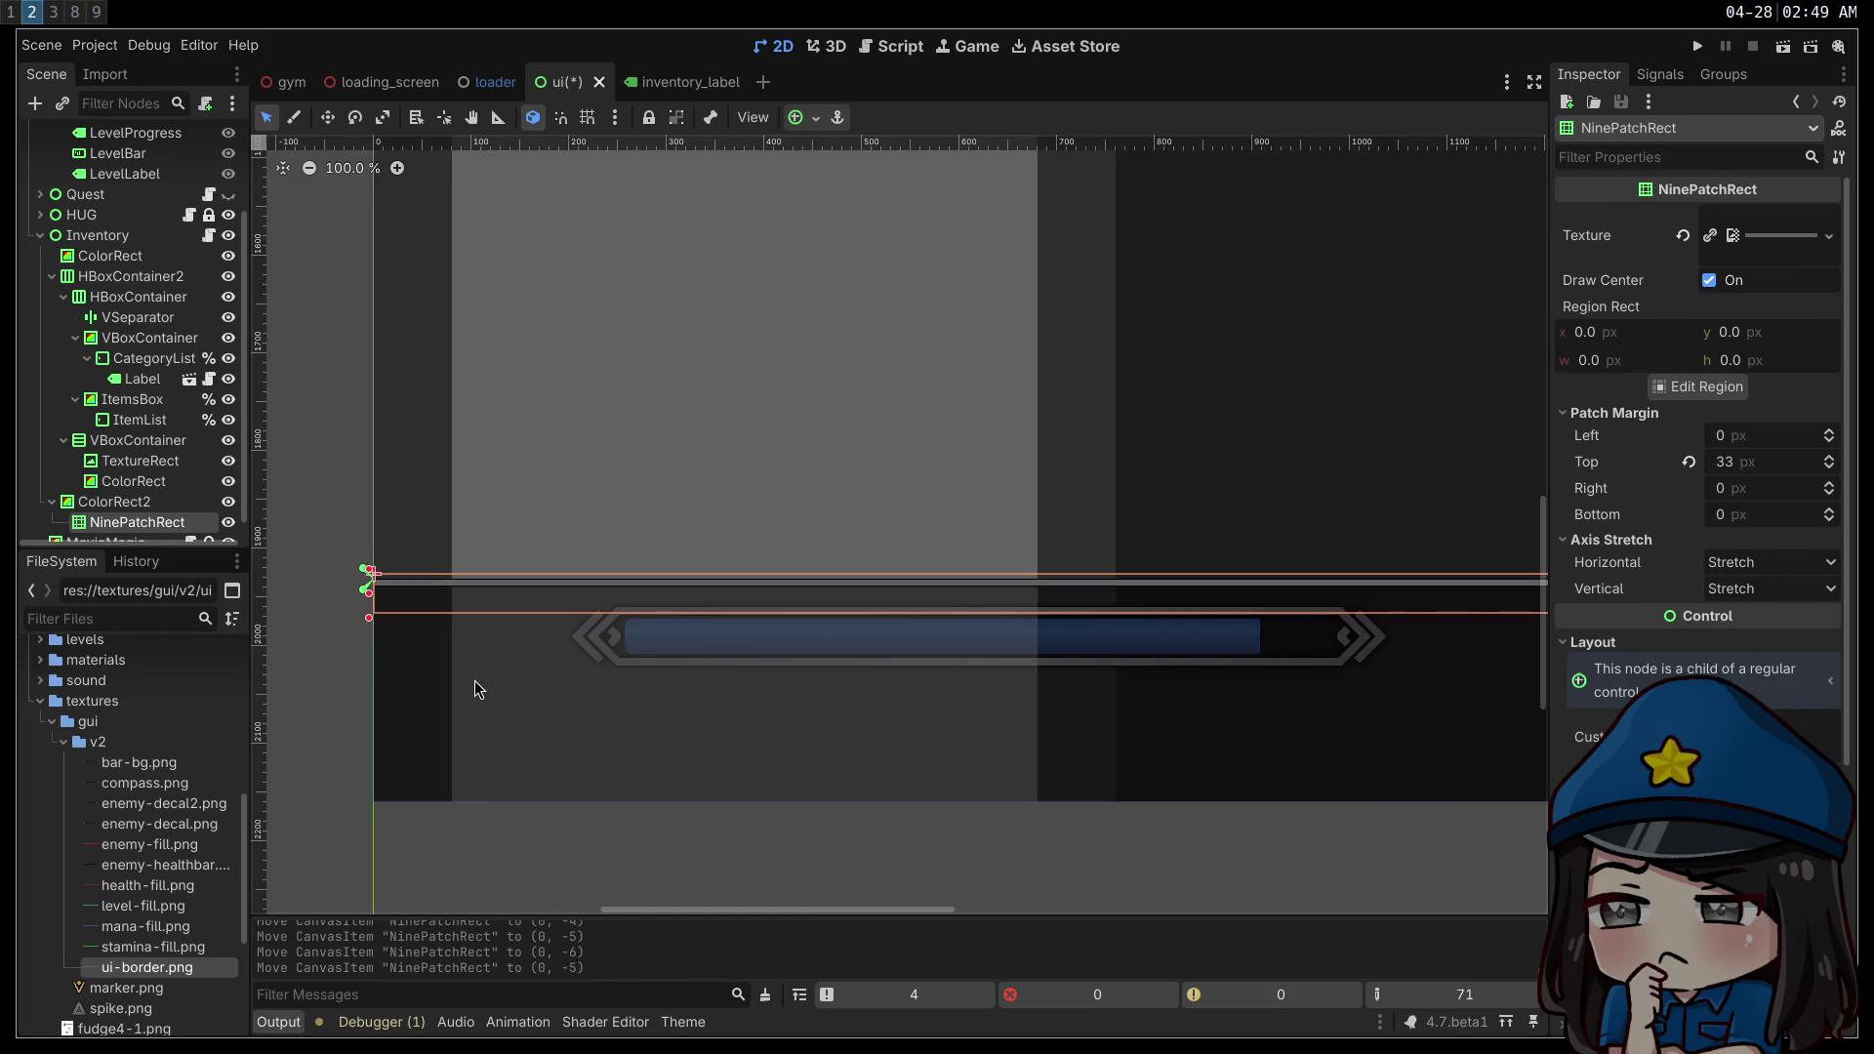
pyautogui.click(311, 665)
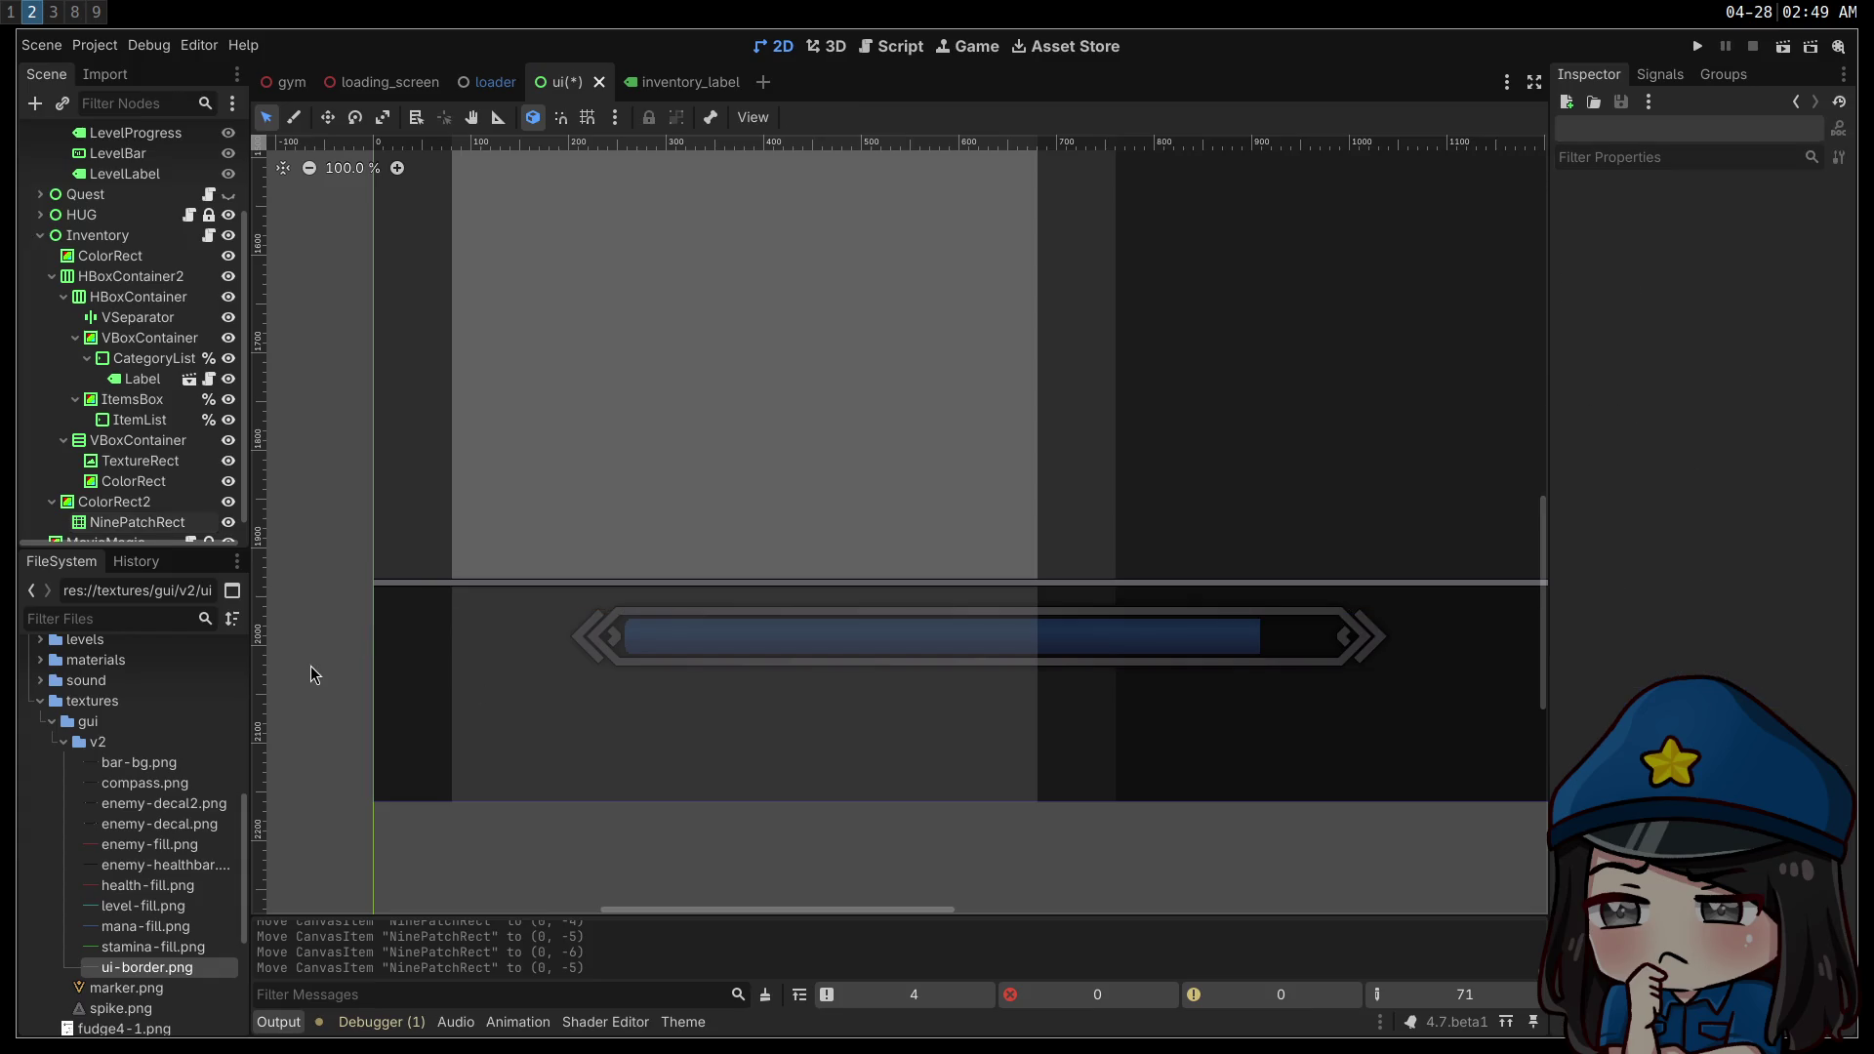
pyautogui.hotkey('ctrl', 's')
# - Frame the HUD bars at 100% zoom and run the project with F5
pyautogui.hotkey('shift', 'f')
pyautogui.moveTo(1035, 546)
pyautogui.mouseDown()
pyautogui.moveTo(1121, 590)
pyautogui.moveTo(723, 627)
pyautogui.moveTo(934, 610)
pyautogui.mouseUp()
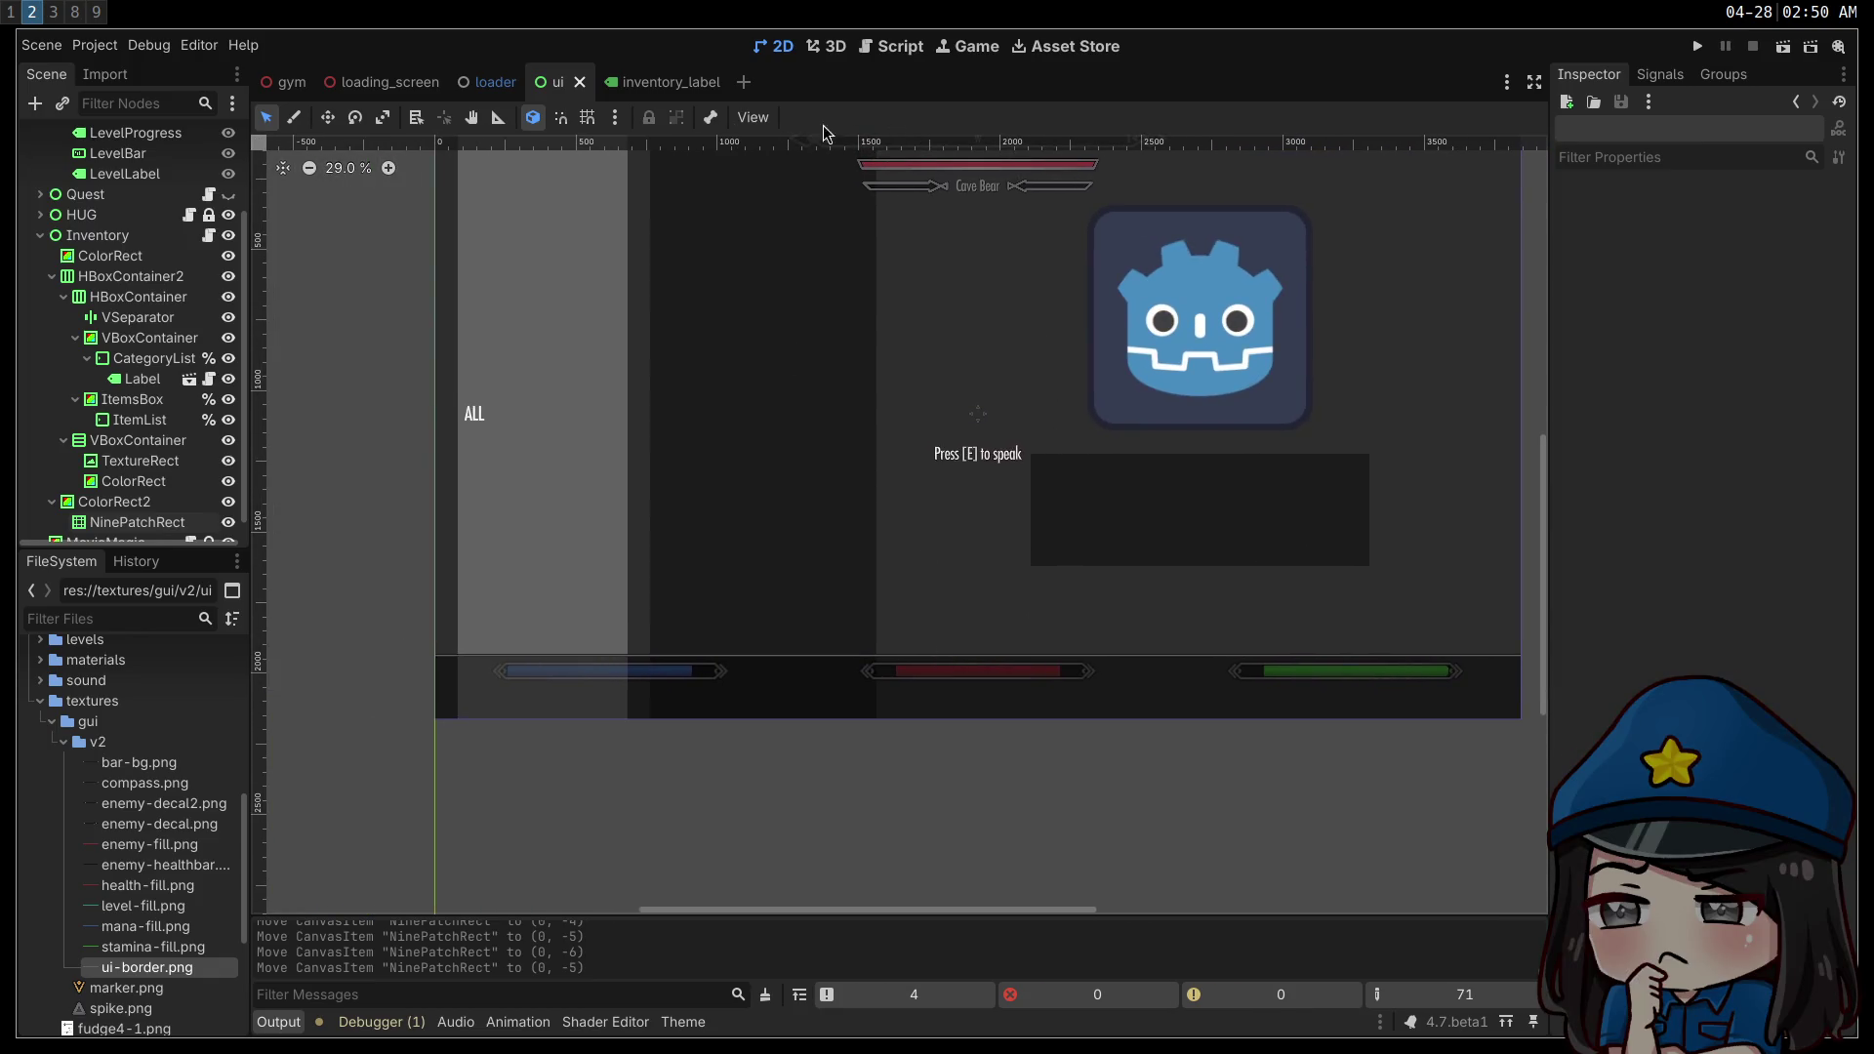
pyautogui.click(339, 170)
pyautogui.moveTo(406, 364); pyautogui.dragTo(1016, 292)
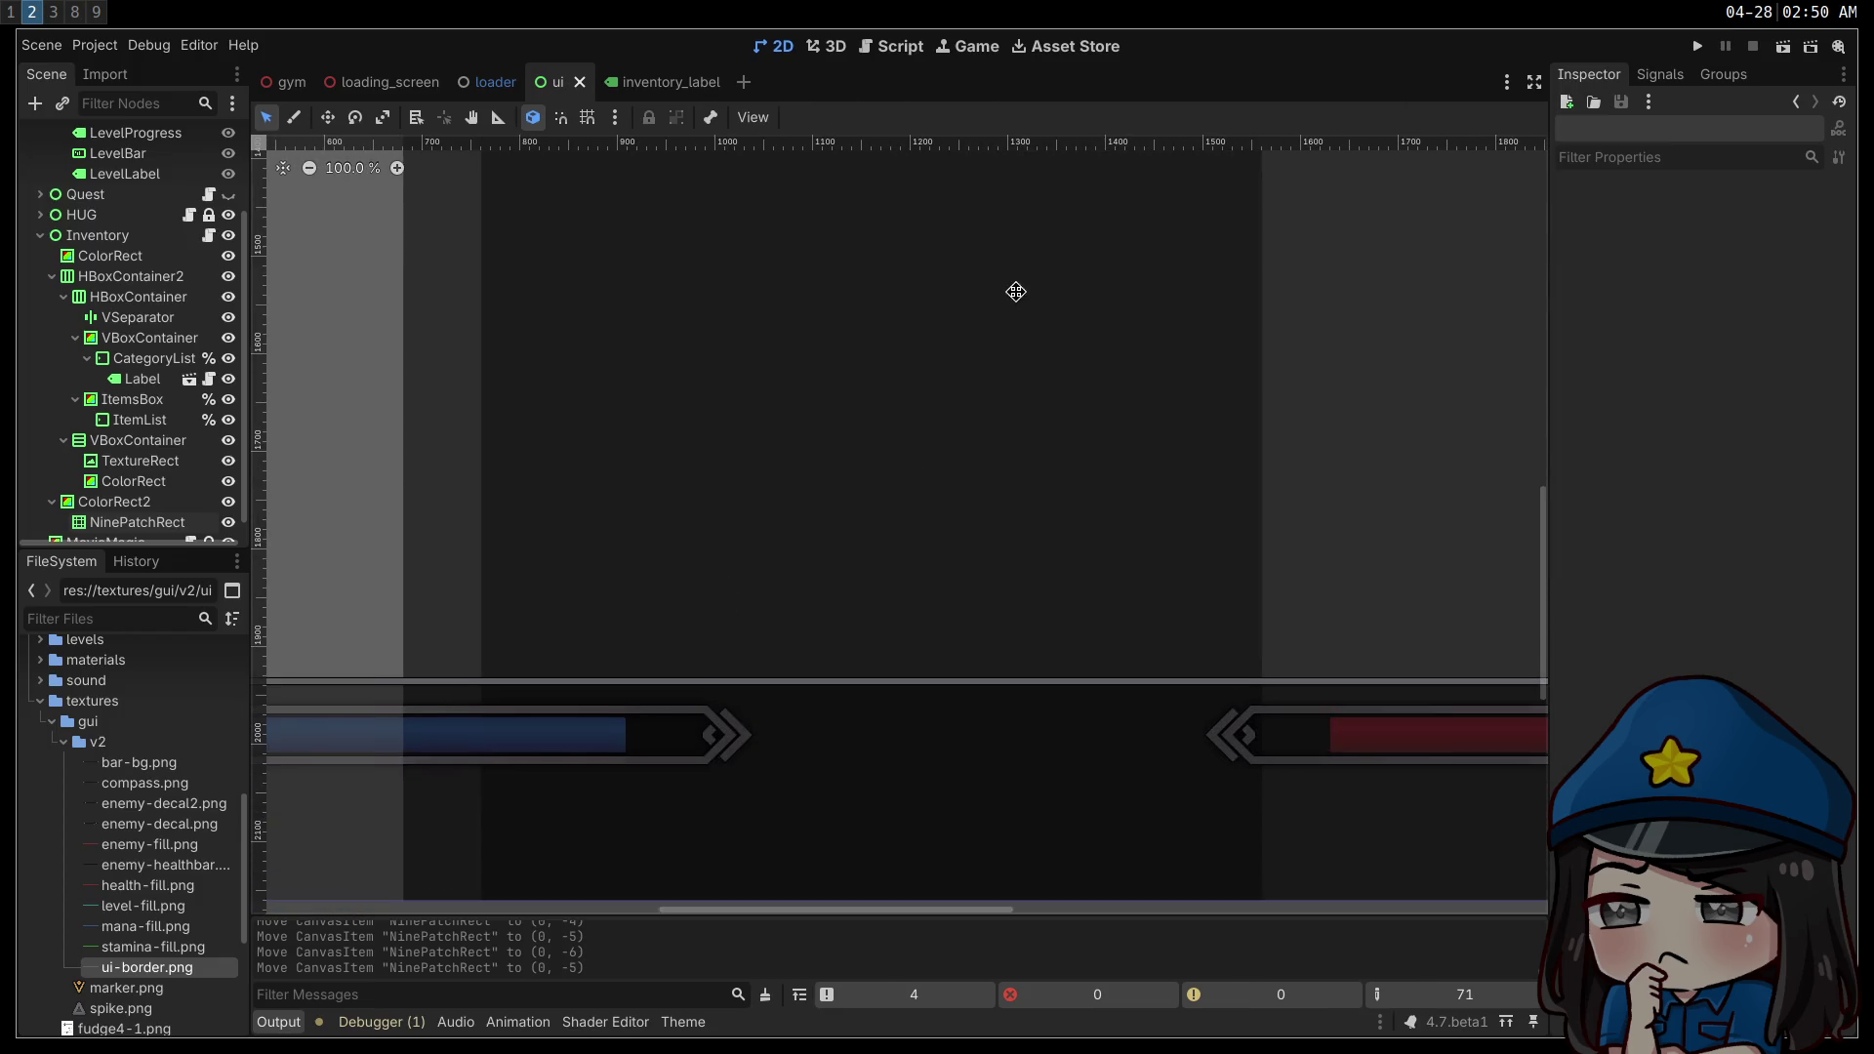
pyautogui.moveTo(588, 561); pyautogui.dragTo(1137, 537)
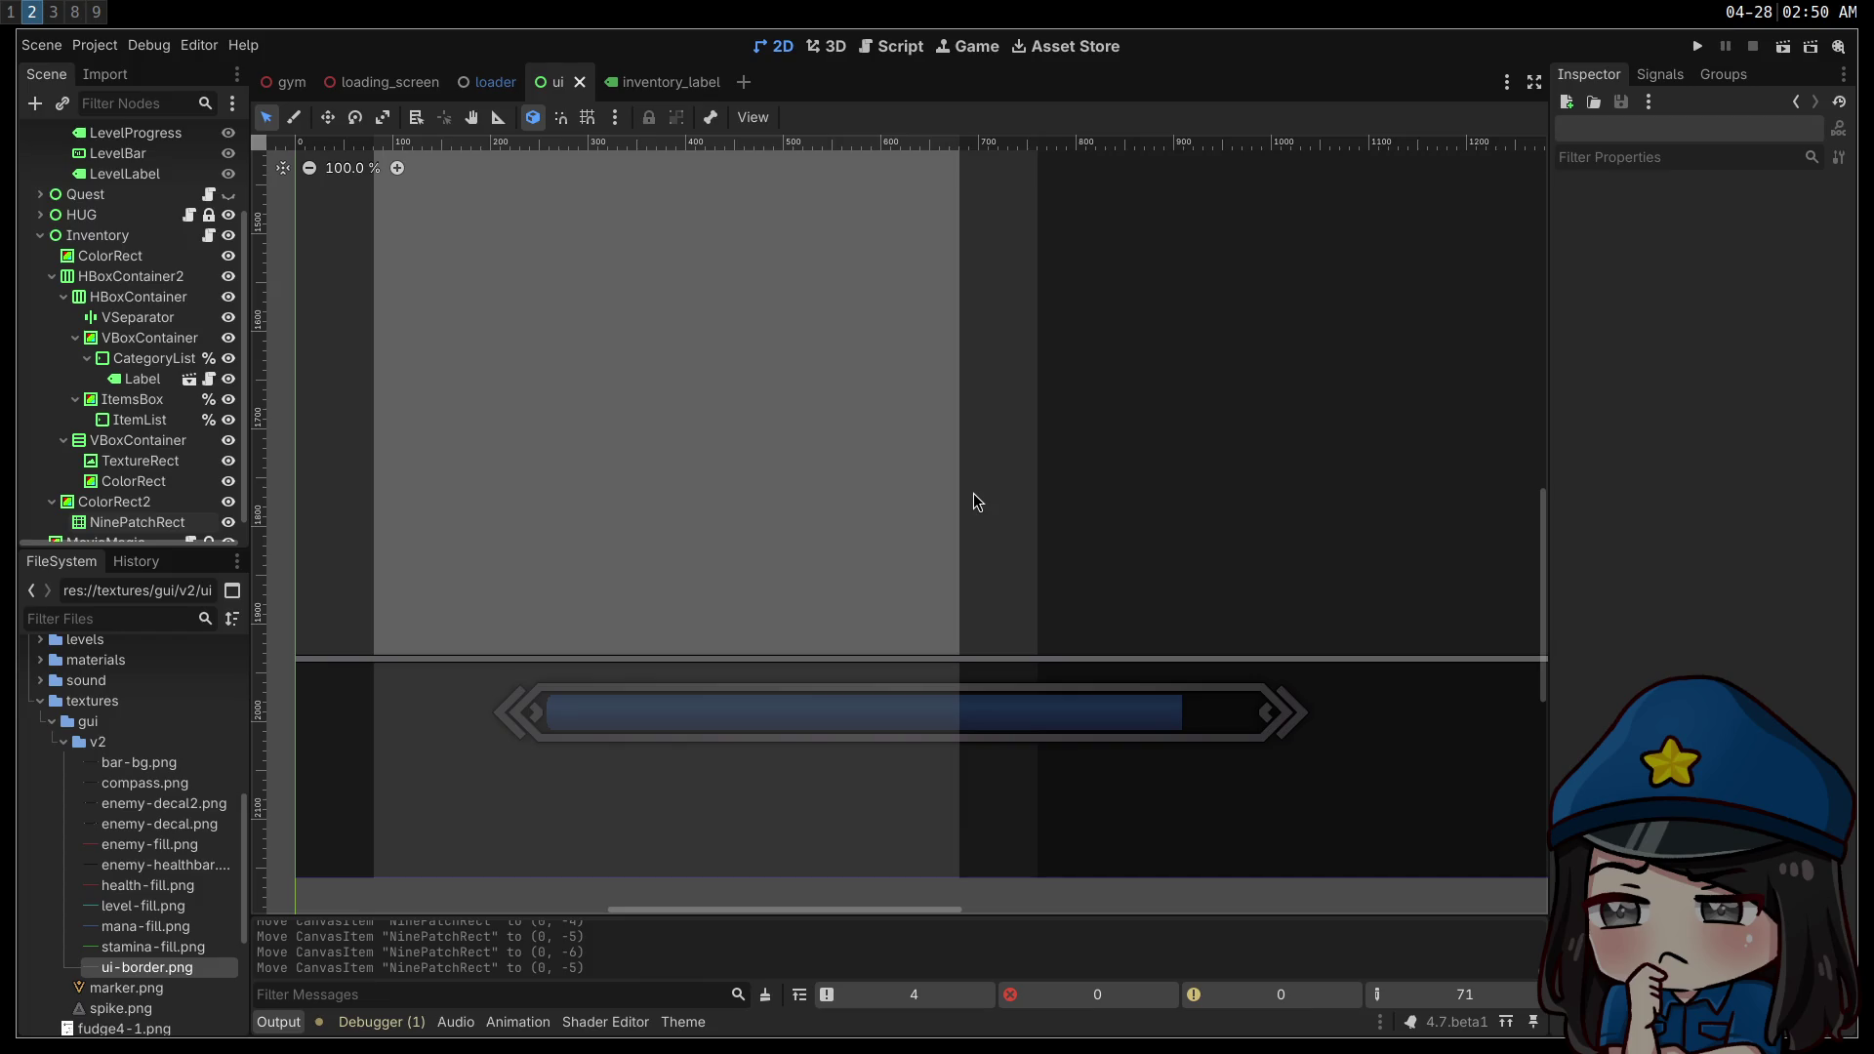
pyautogui.press('F5')
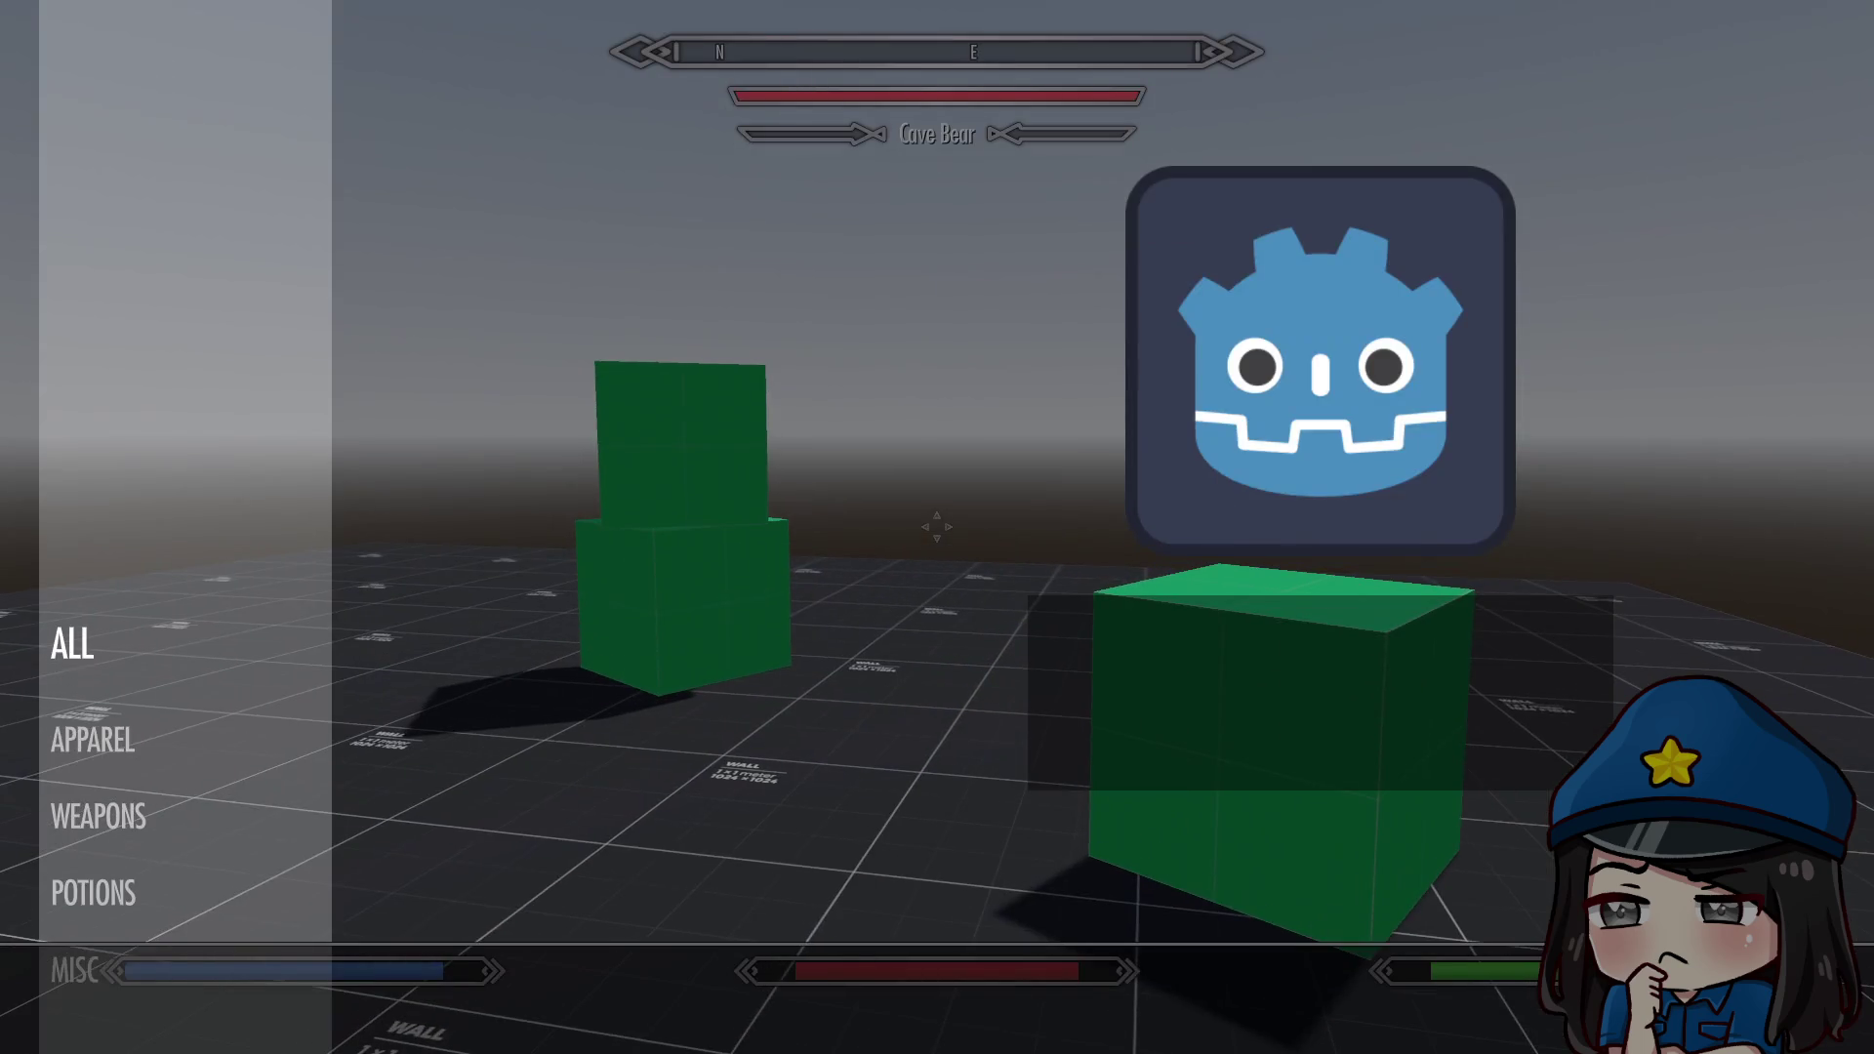
# - Walk the player toward the green cubes and jump in the running game
pyautogui.press('w')
pyautogui.press('d')
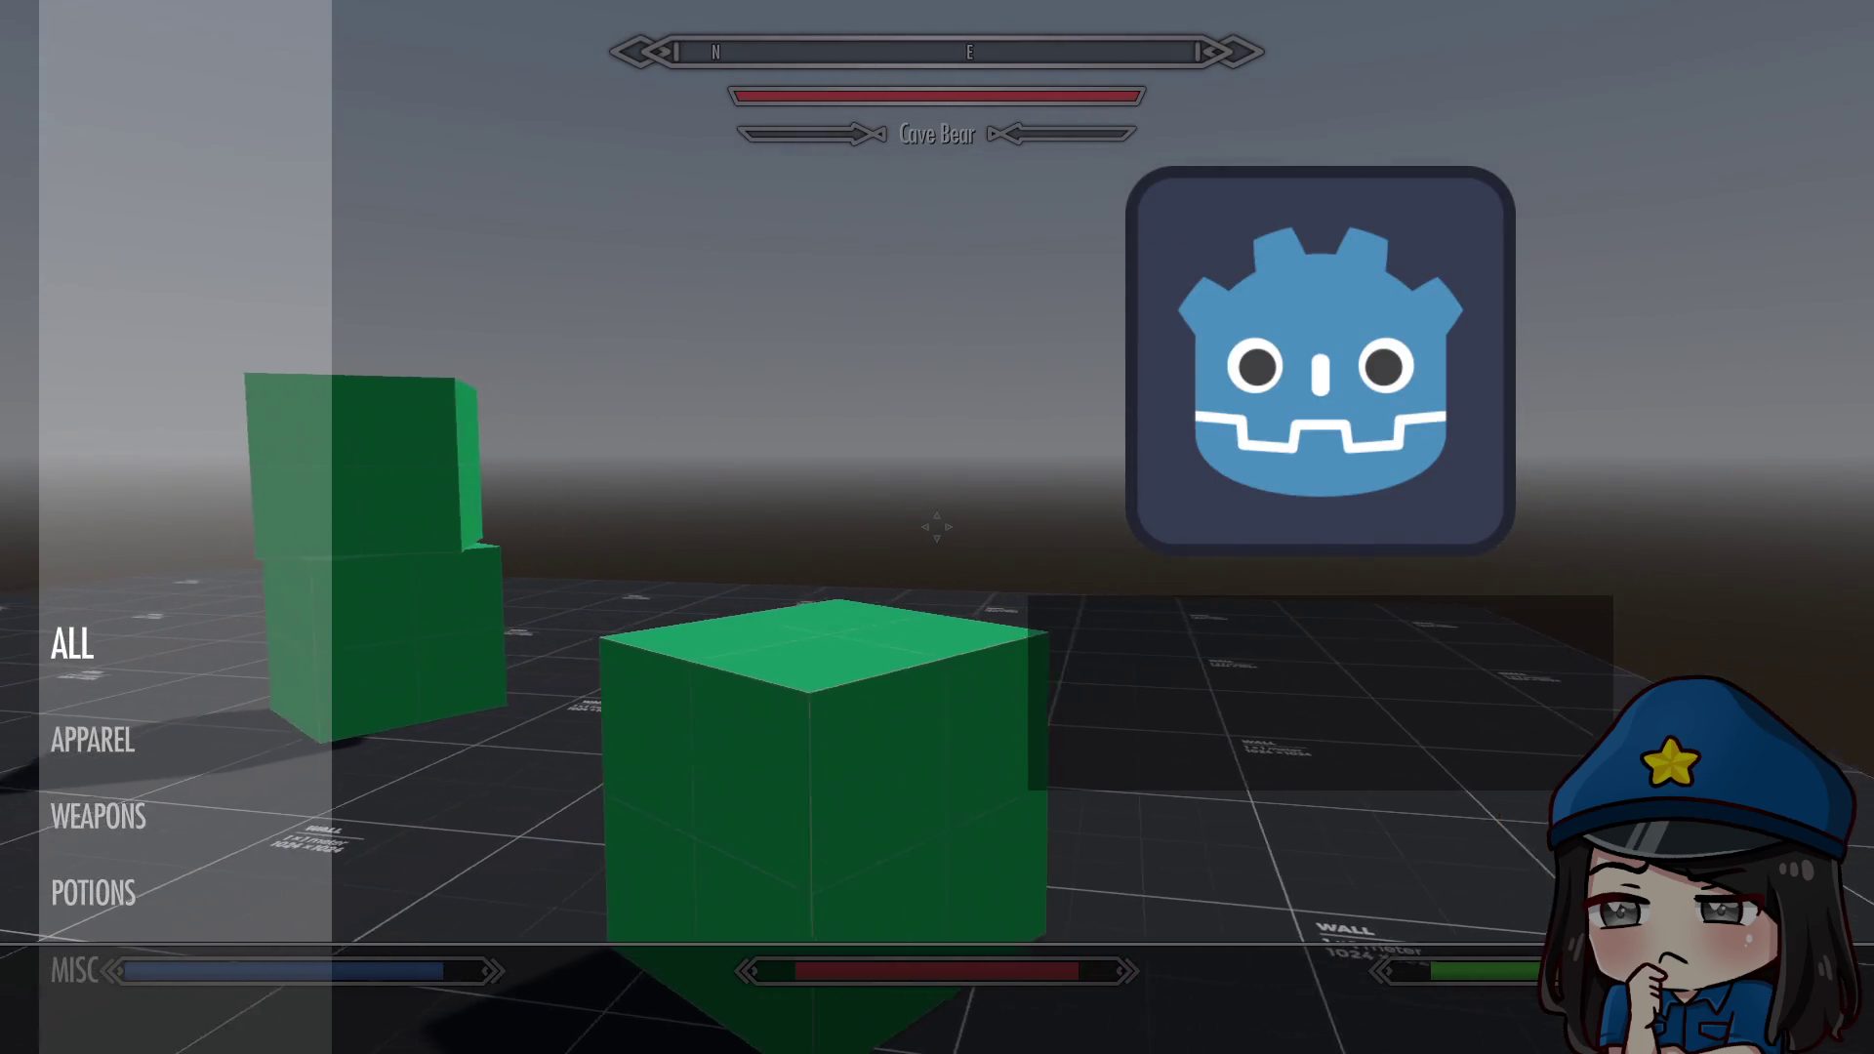
pyautogui.press('space')
pyautogui.press('space')
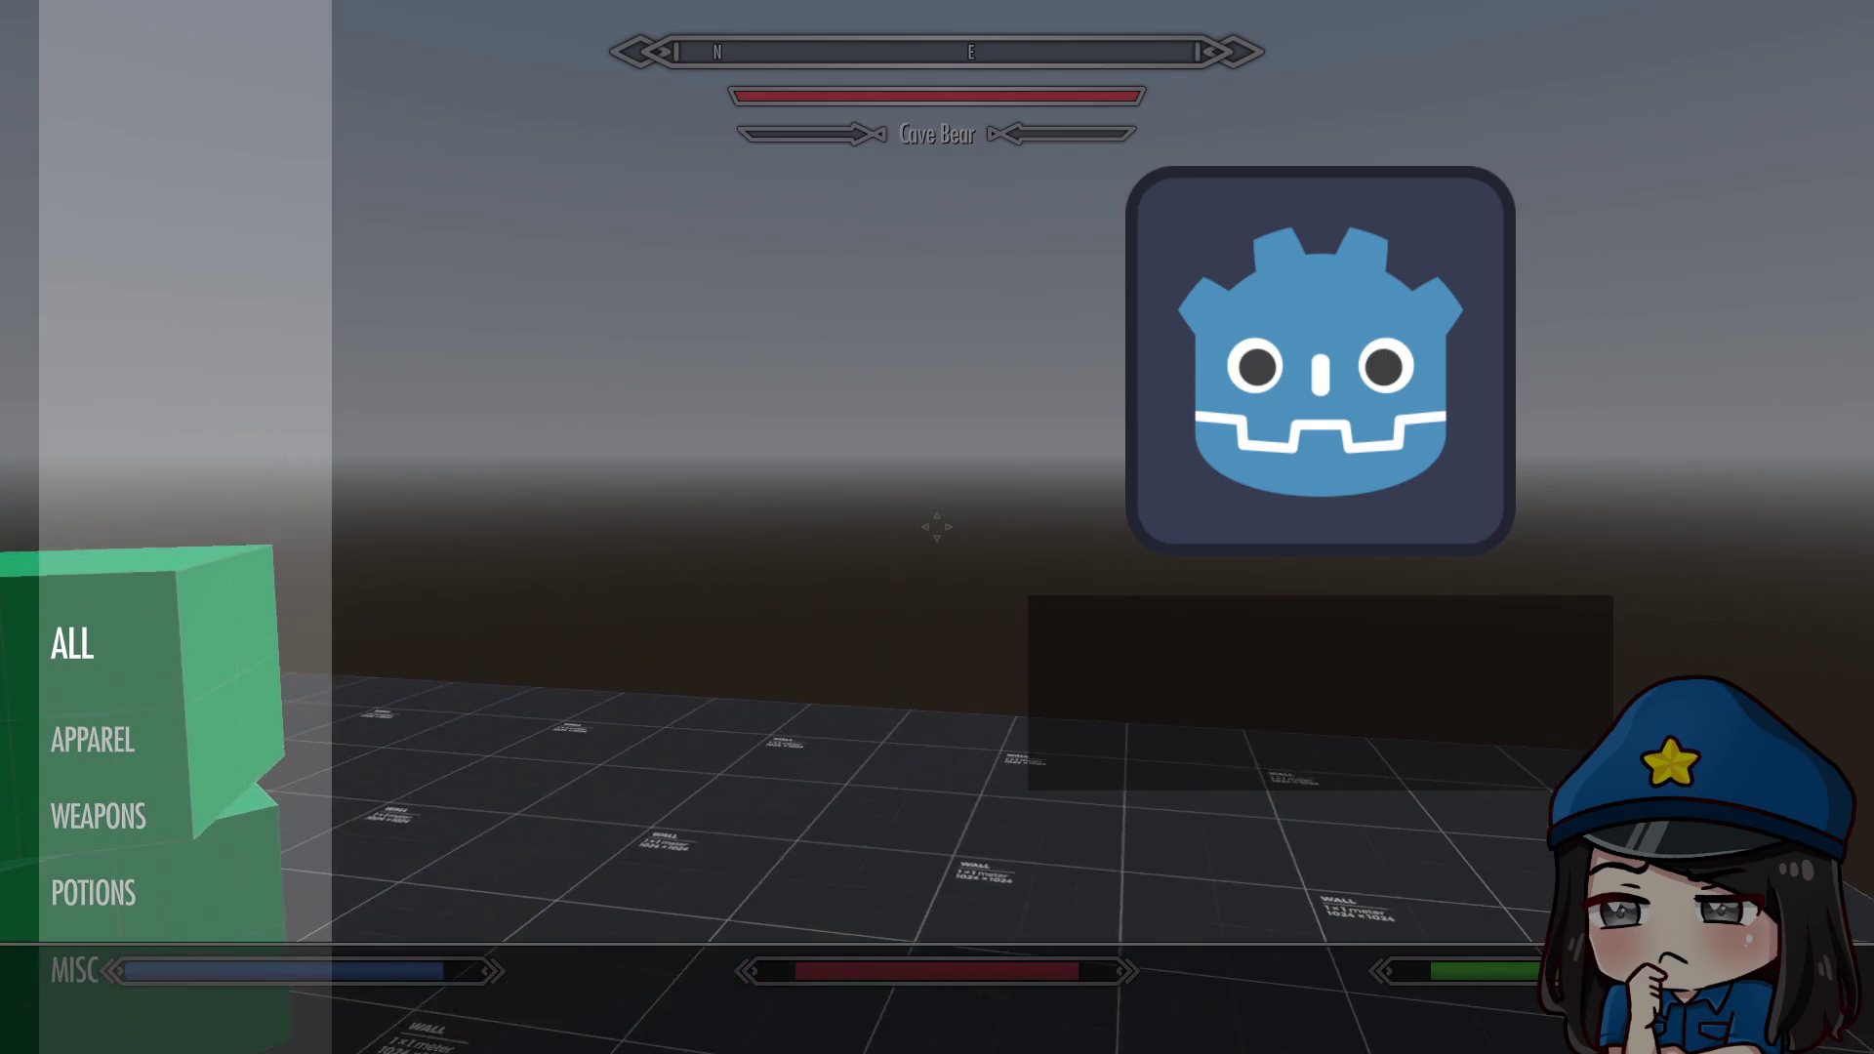
pyautogui.press('d')
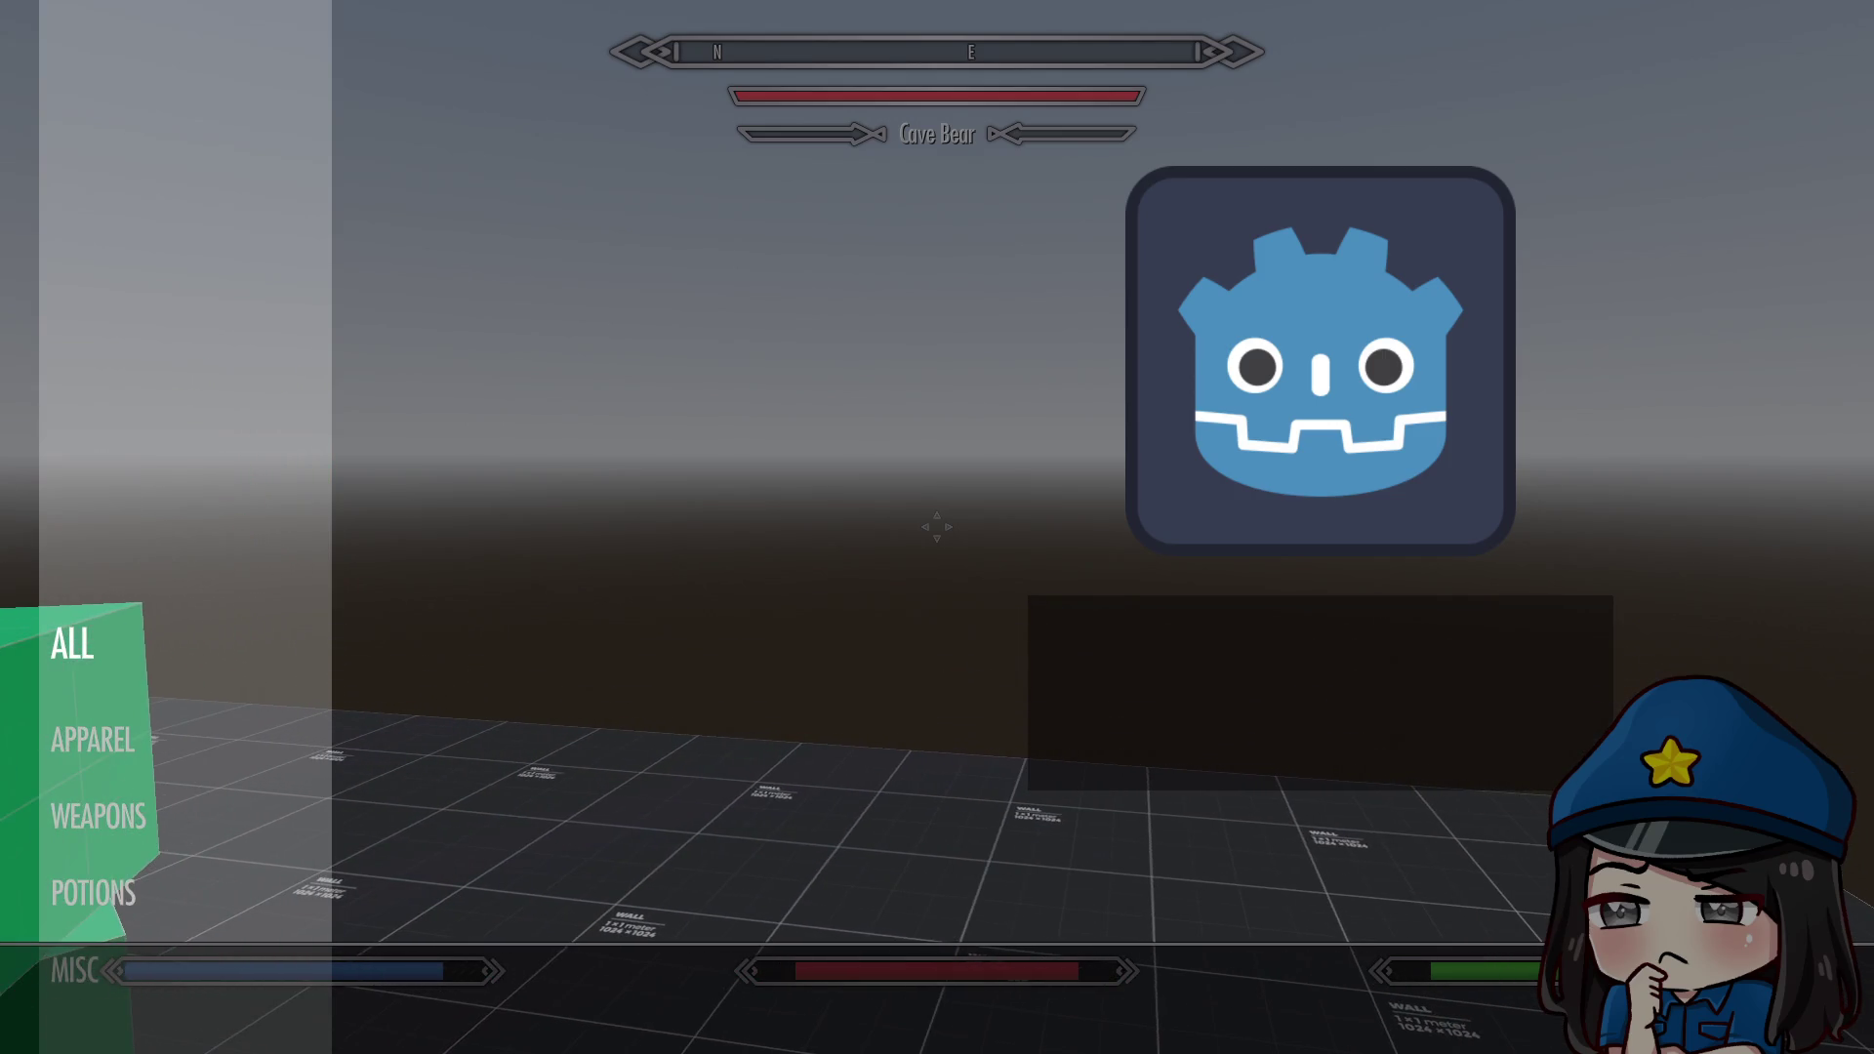
# - Highlight the WEAPONS category and browse its item list to Sword and Fishing rod
pyautogui.press('Down')
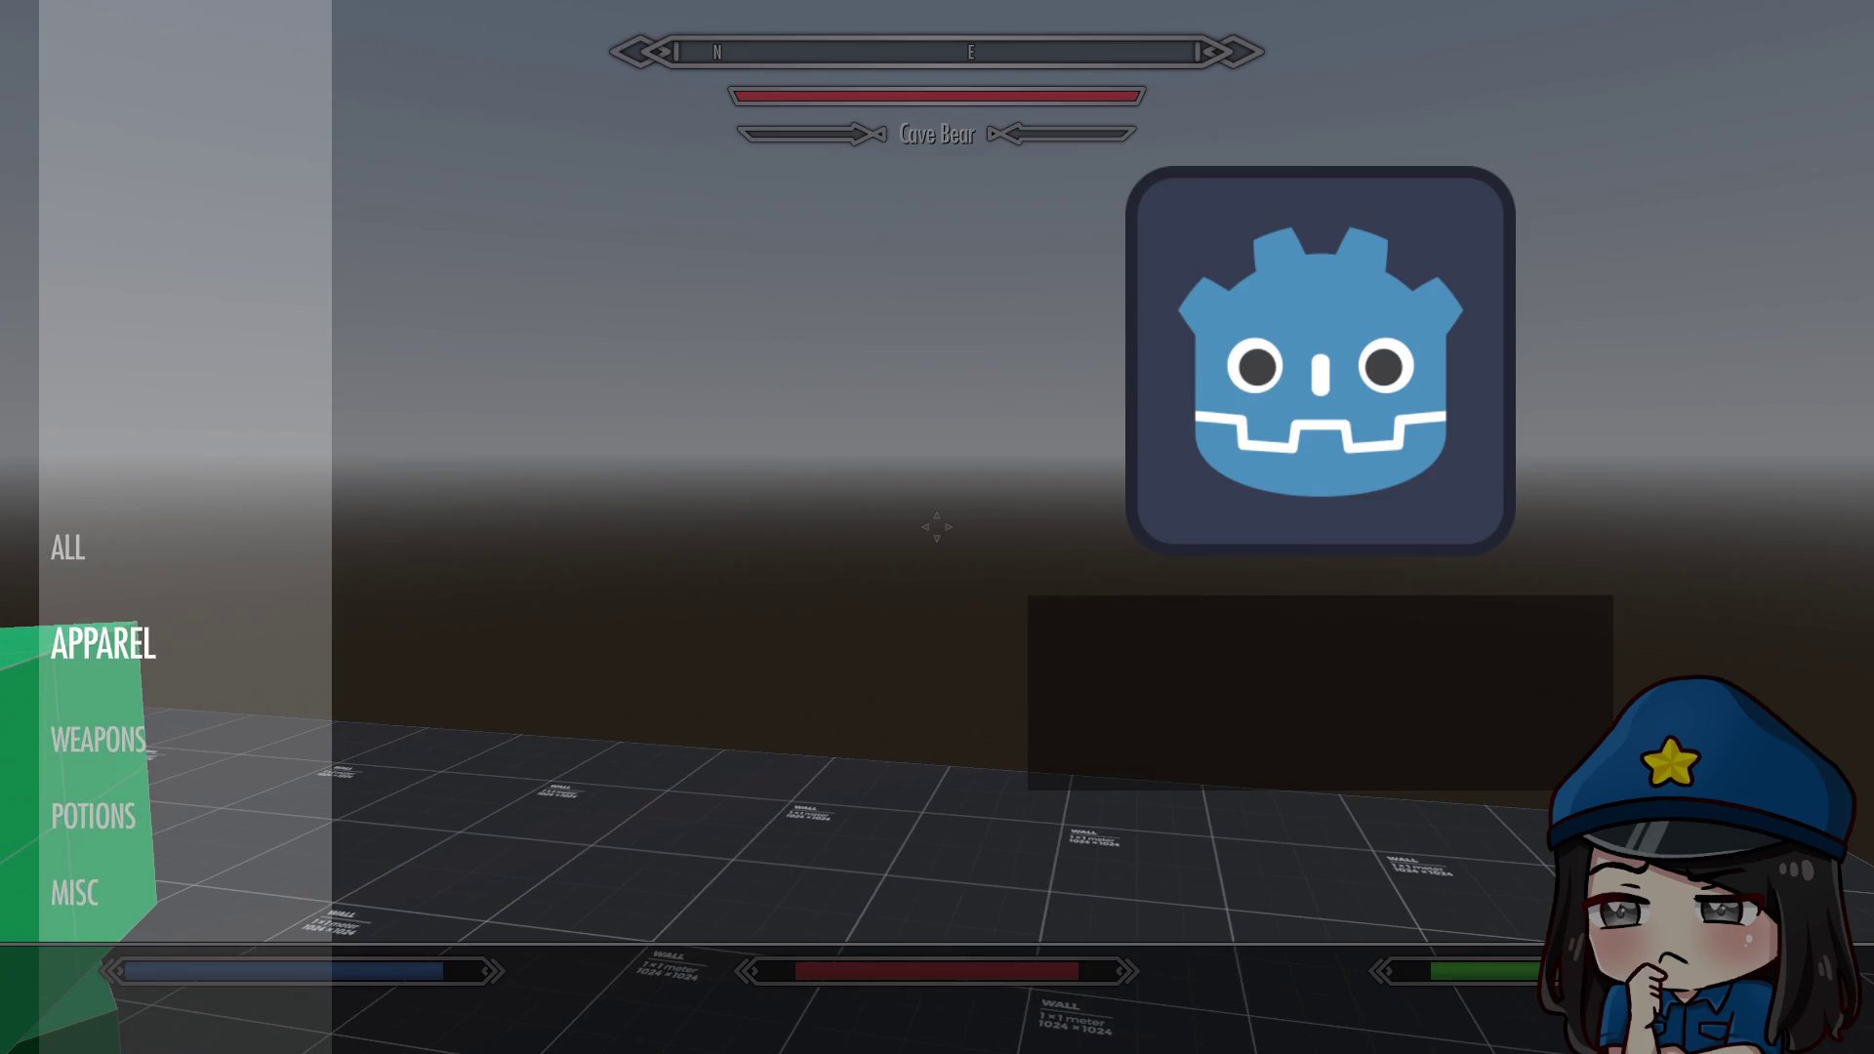
pyautogui.press('Down')
pyautogui.press('Right')
pyautogui.press('Left')
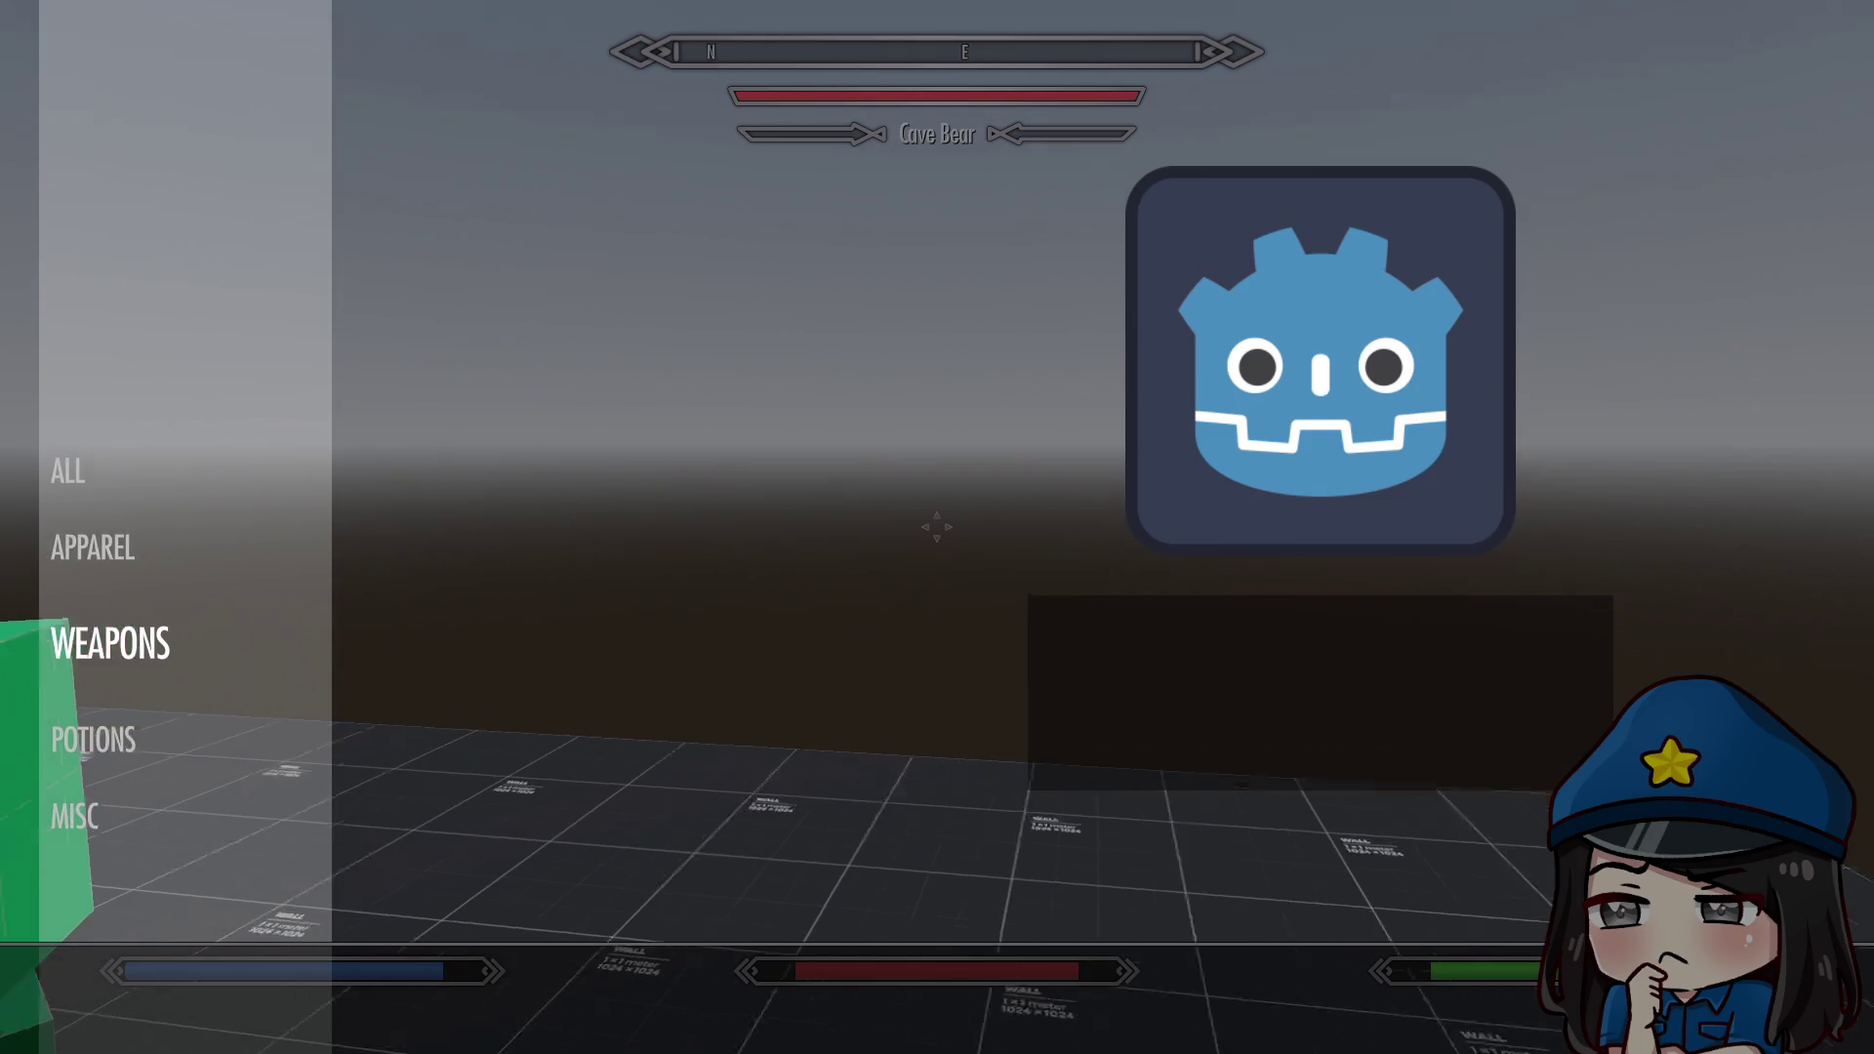
pyautogui.press('a')
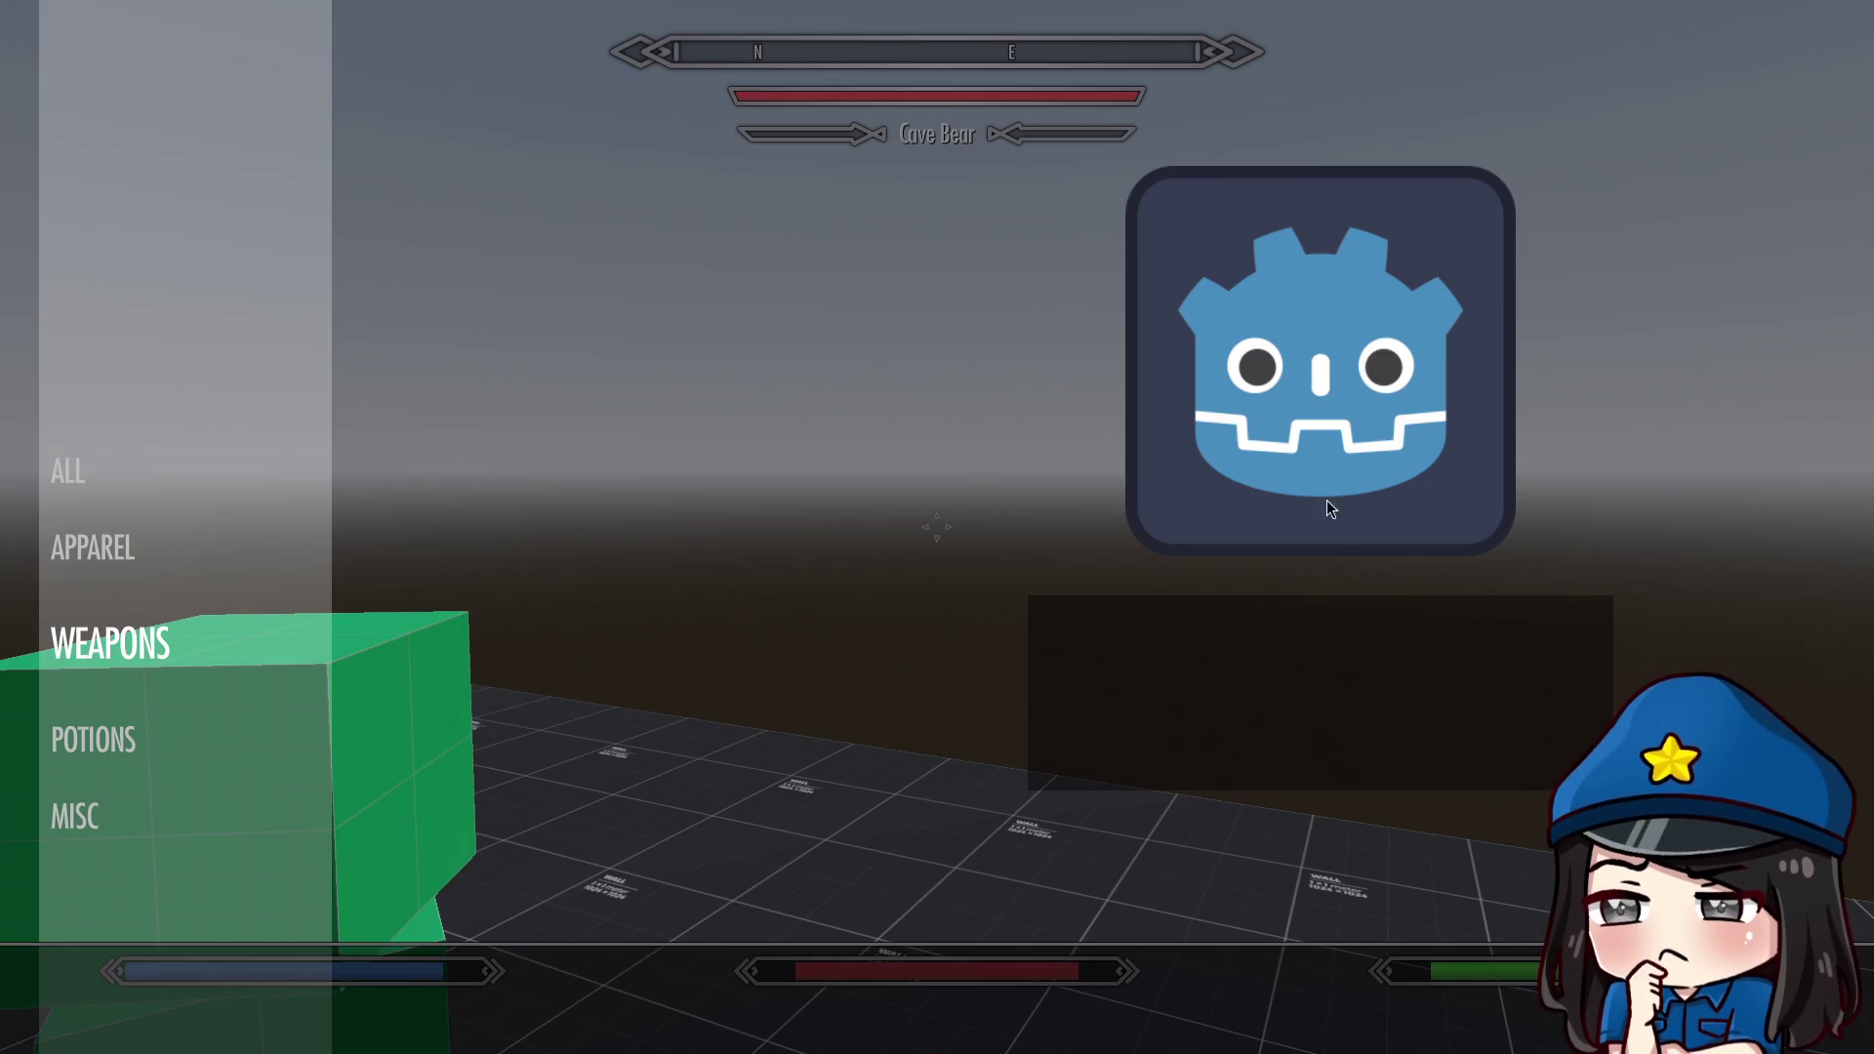
pyautogui.click(878, 539)
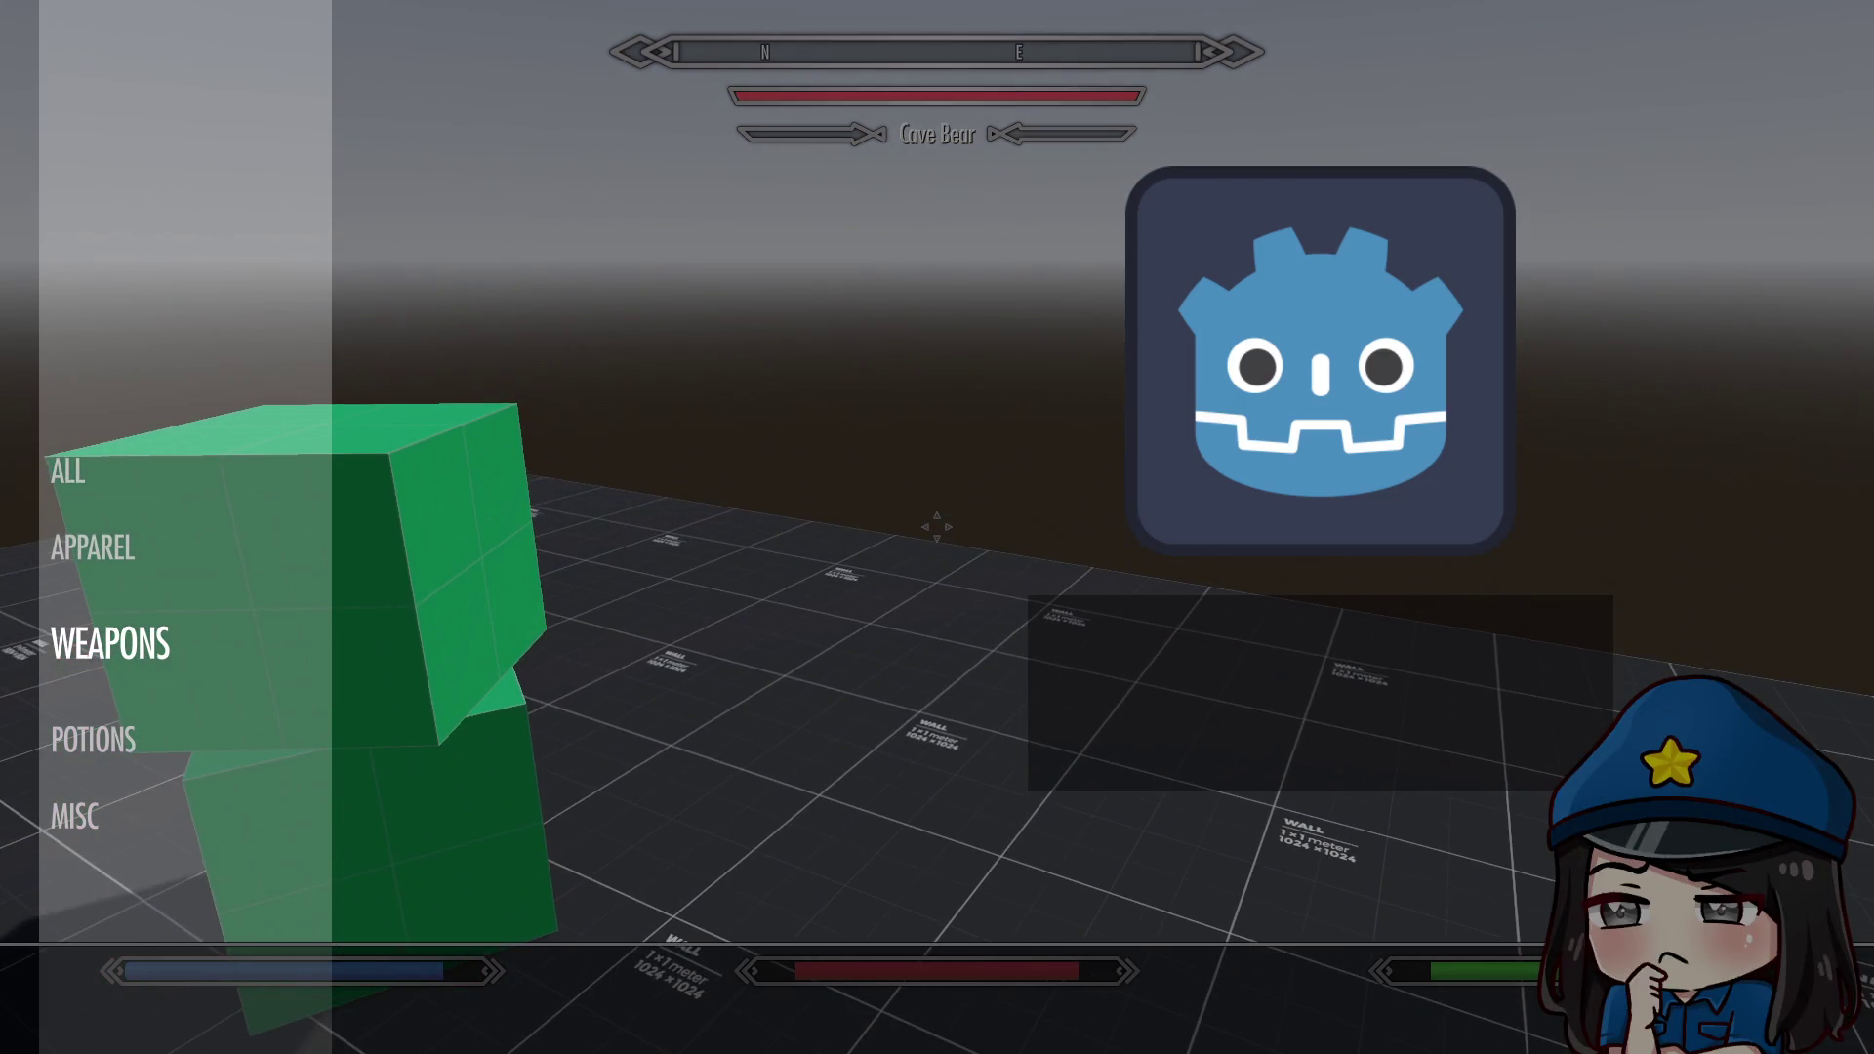
pyautogui.press('Right')
pyautogui.press('Left')
pyautogui.press('Right')
pyautogui.press('Down')
pyautogui.press('Down')
pyautogui.press('Left')
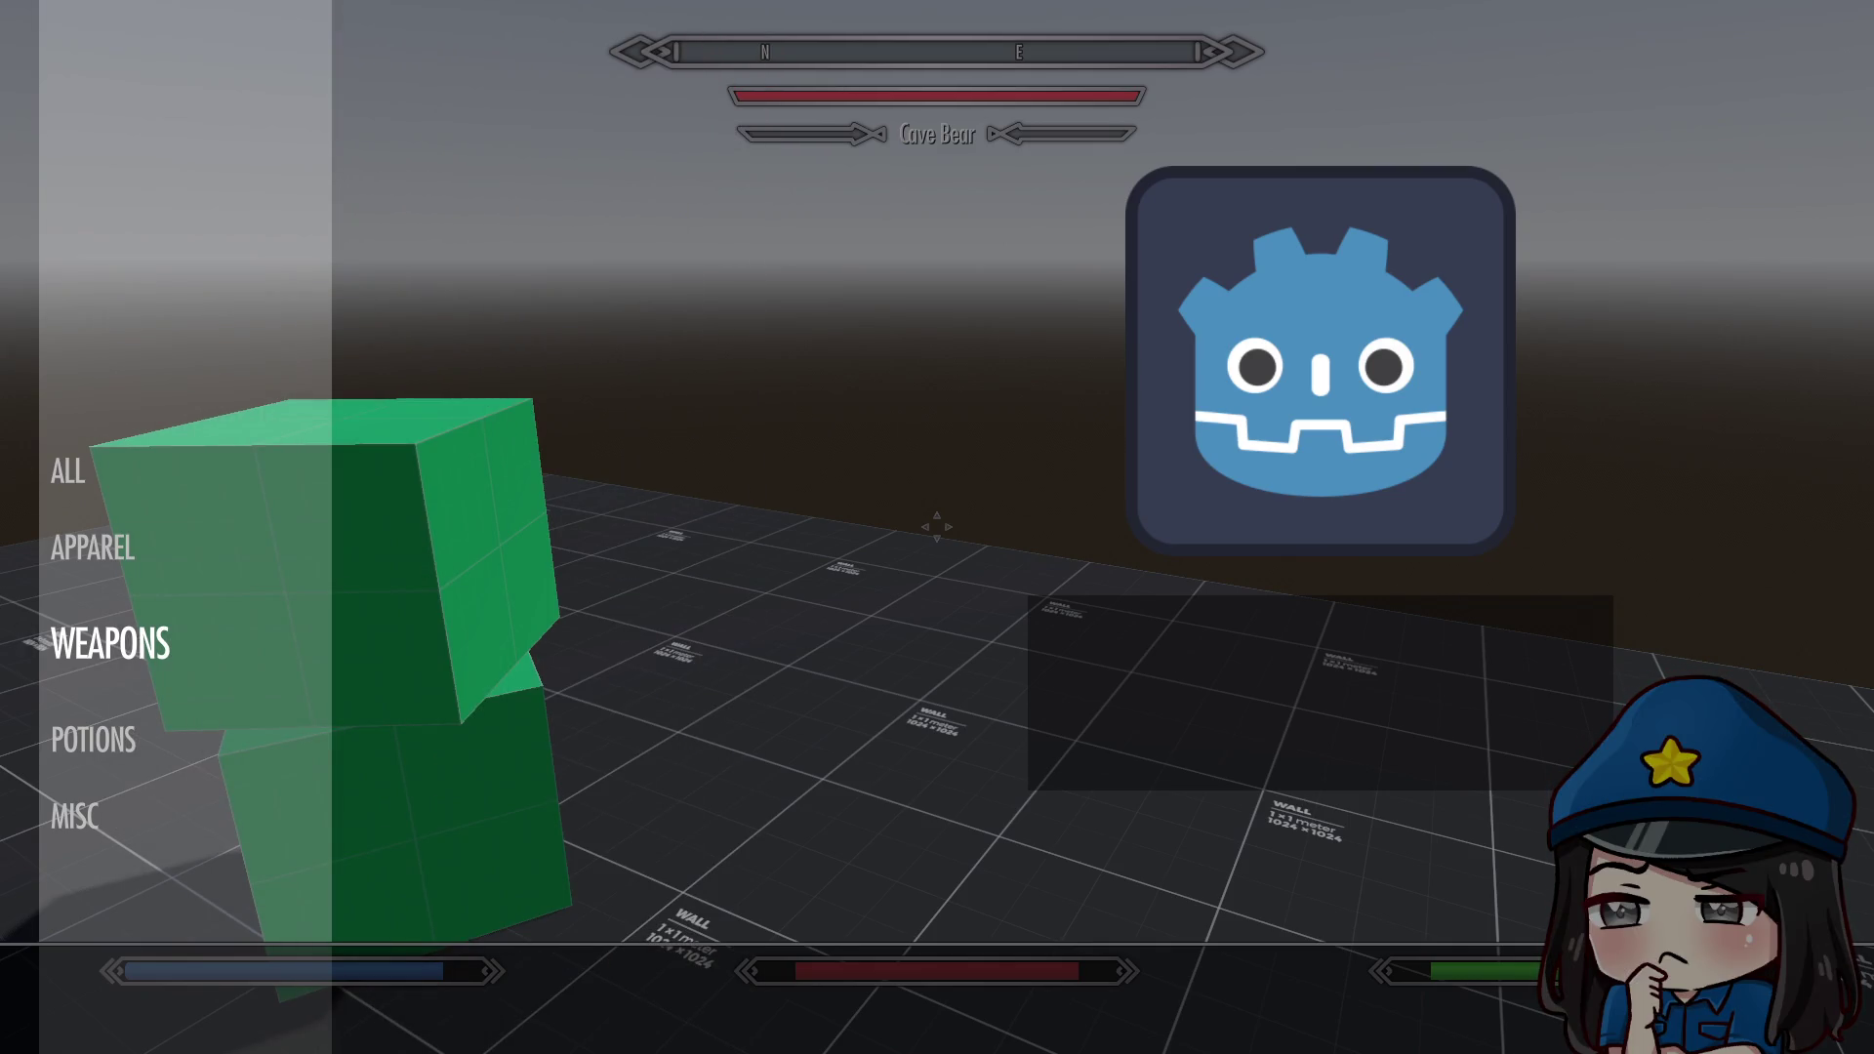
# - Browse the MISC and POTIONS categories and their items, ending back on WEAPONS
pyautogui.press('Down')
pyautogui.press('Down')
pyautogui.press('Up')
pyautogui.press('Right')
pyautogui.press('Left')
pyautogui.press('Right')
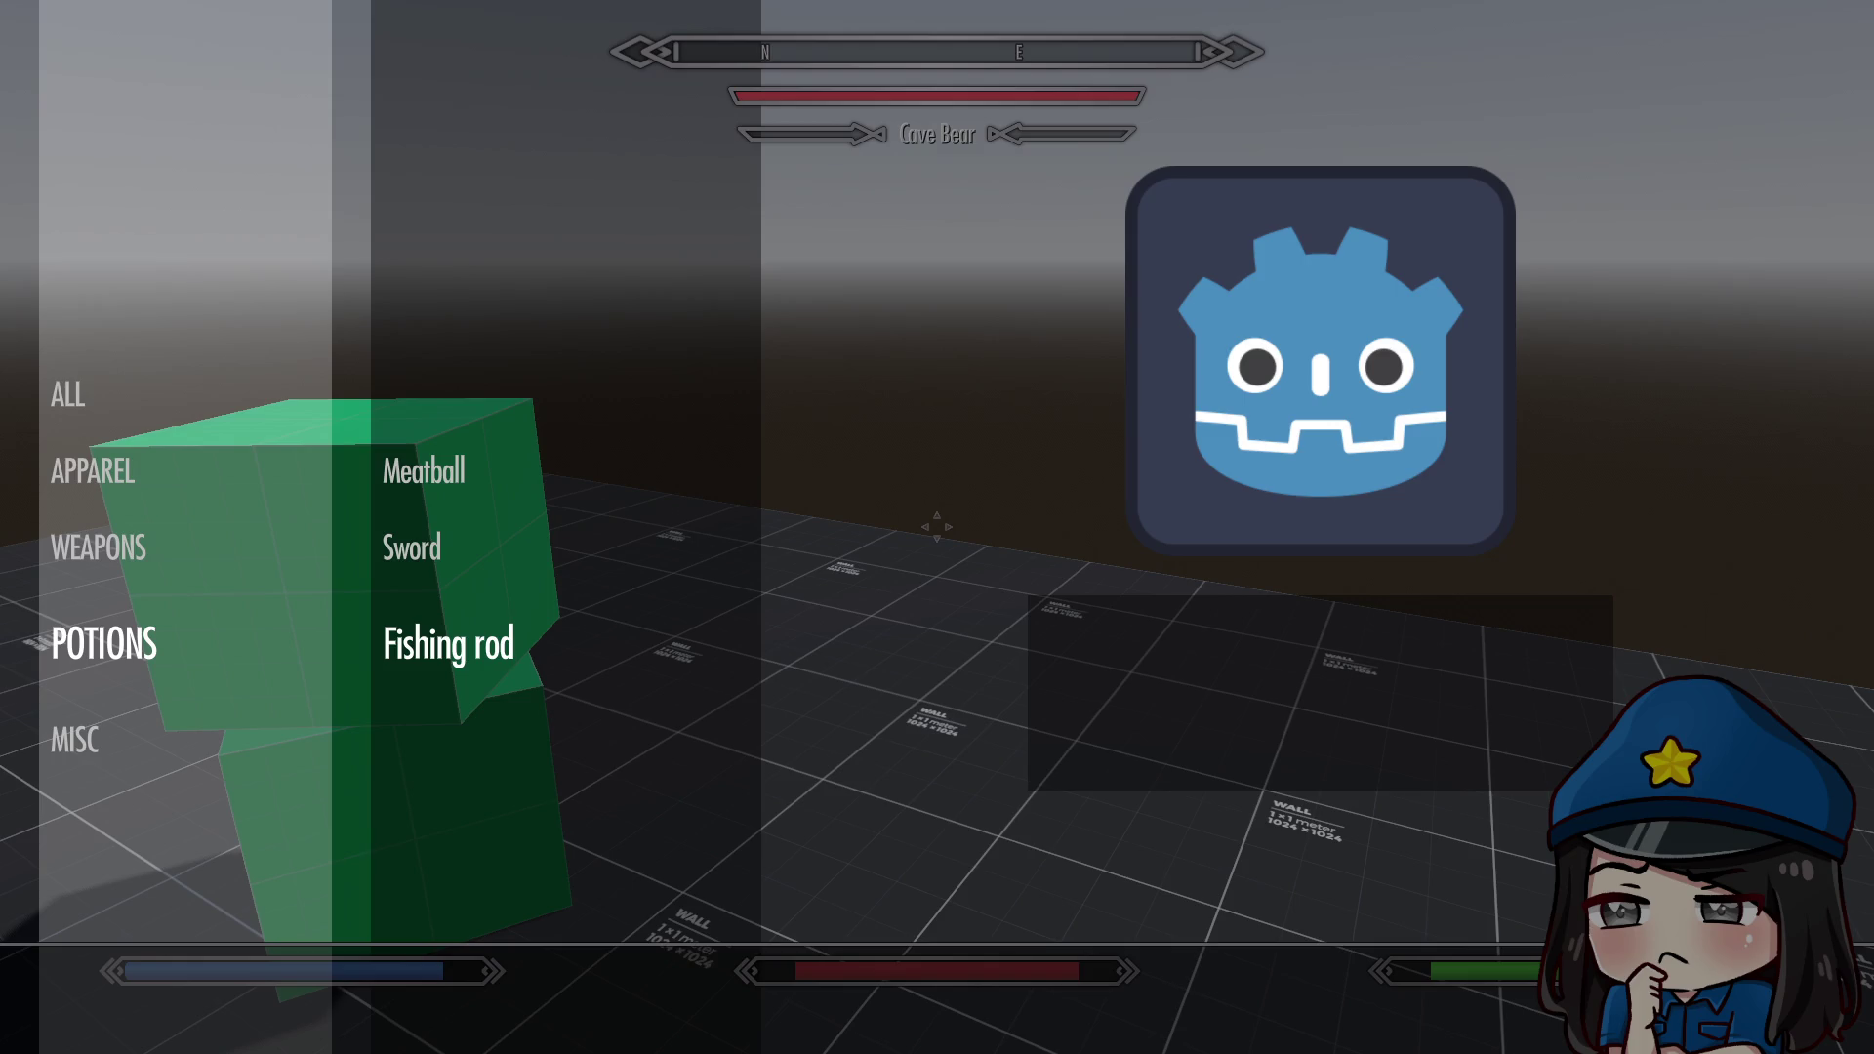
pyautogui.press('Left')
pyautogui.press('Up')
pyautogui.press('Up')
pyautogui.press('Down')
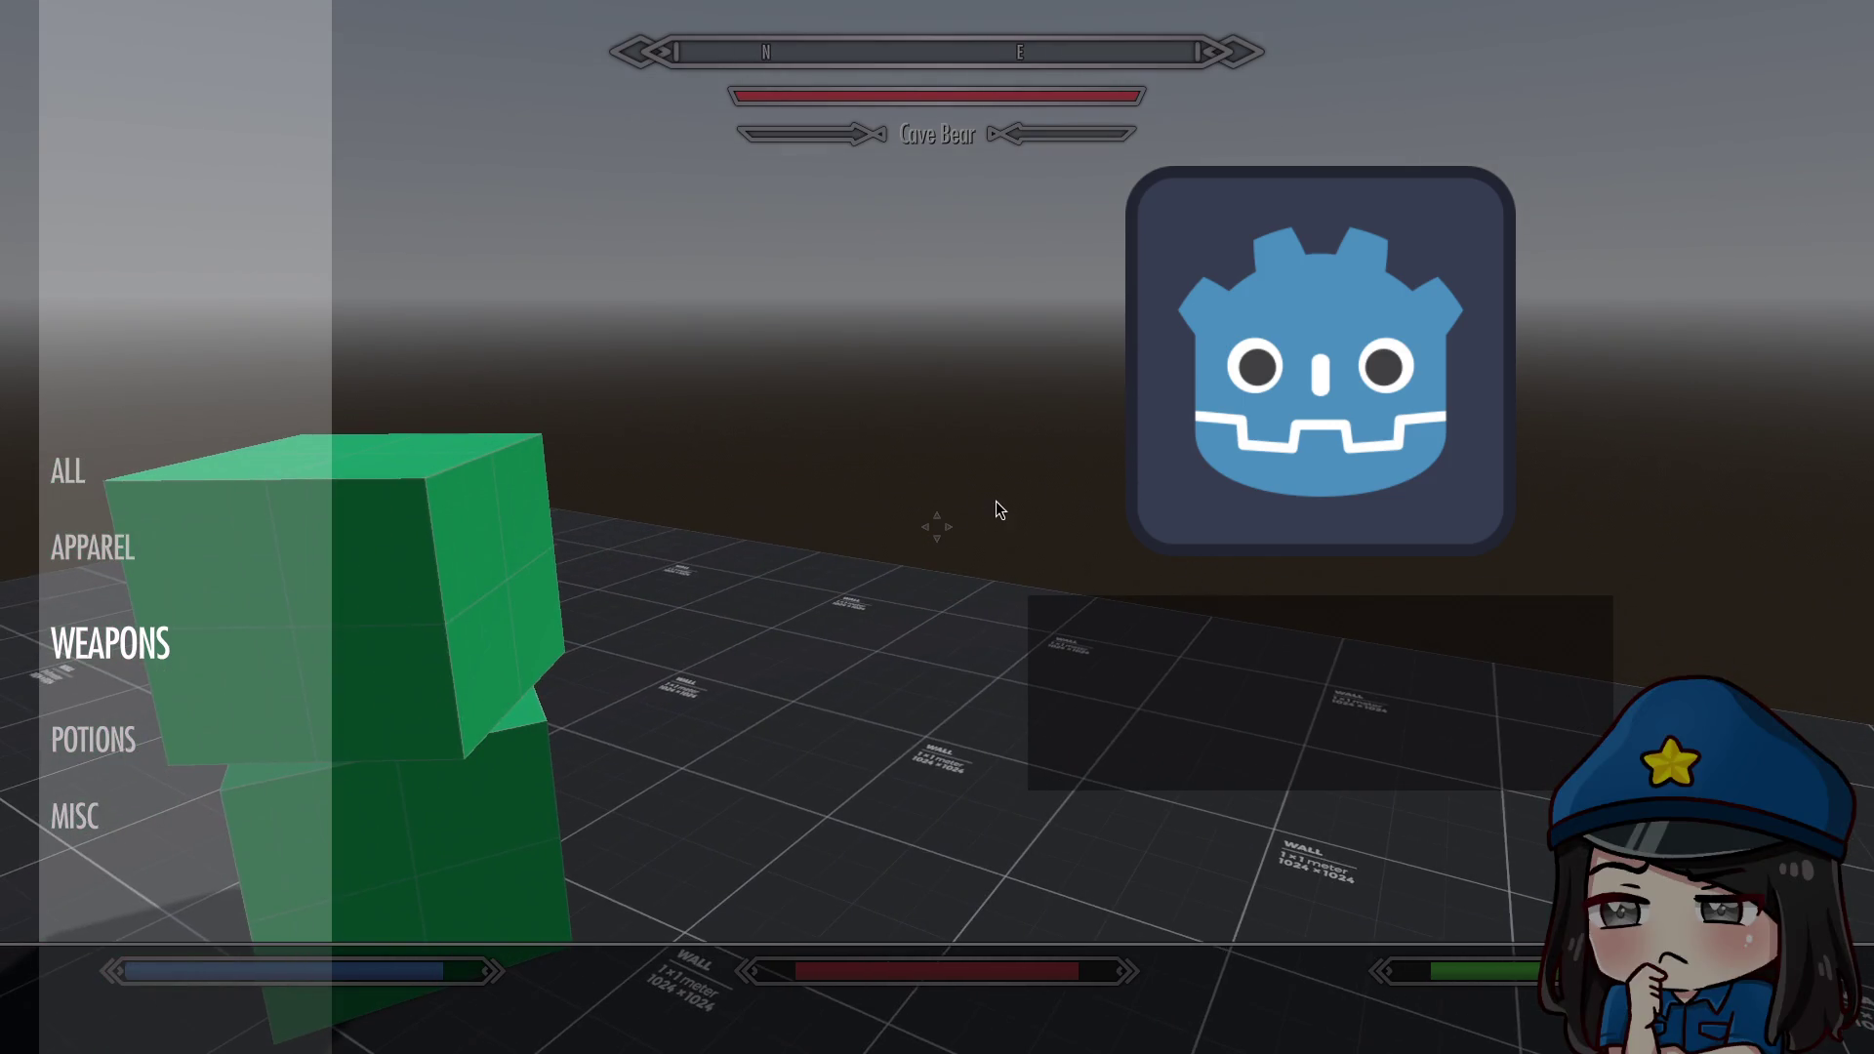
# - Stop the running game, zoom out on the ui scene and select VBoxContainer
pyautogui.press('F8')
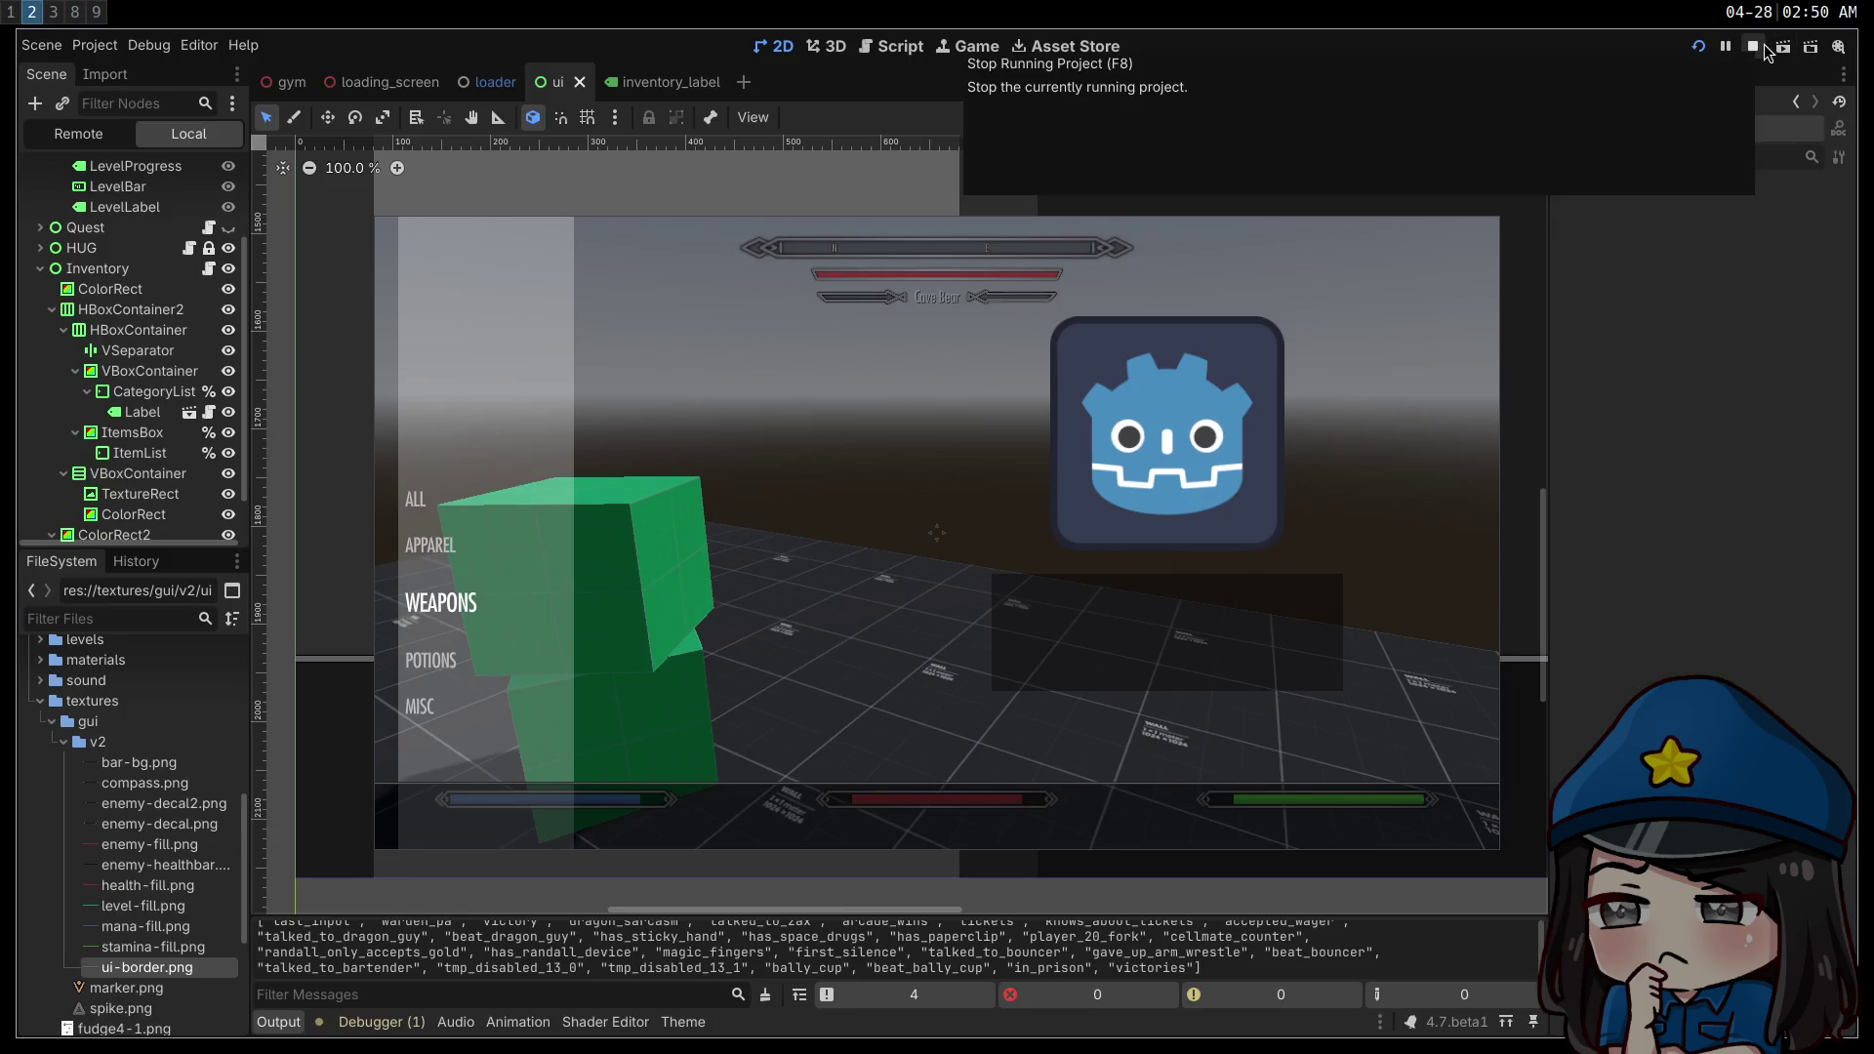
pyautogui.click(1765, 44)
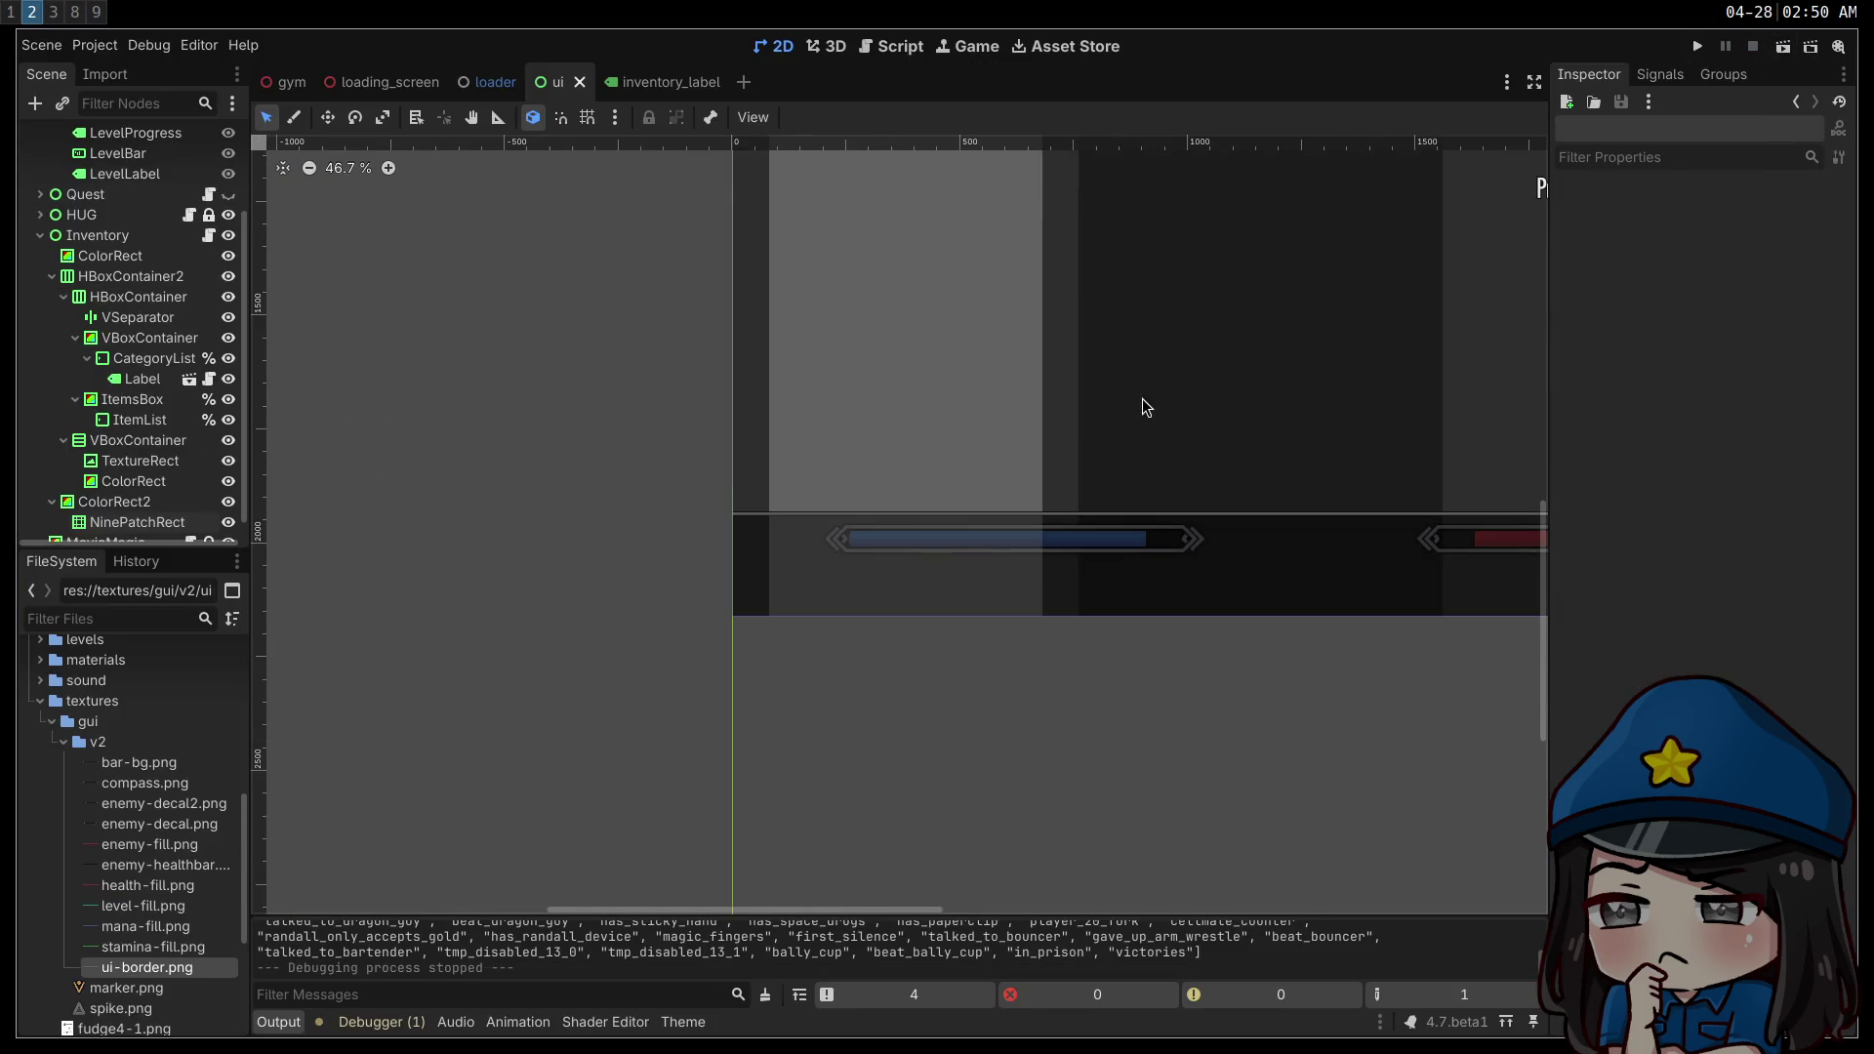
pyautogui.moveTo(1146, 407); pyautogui.dragTo(644, 606)
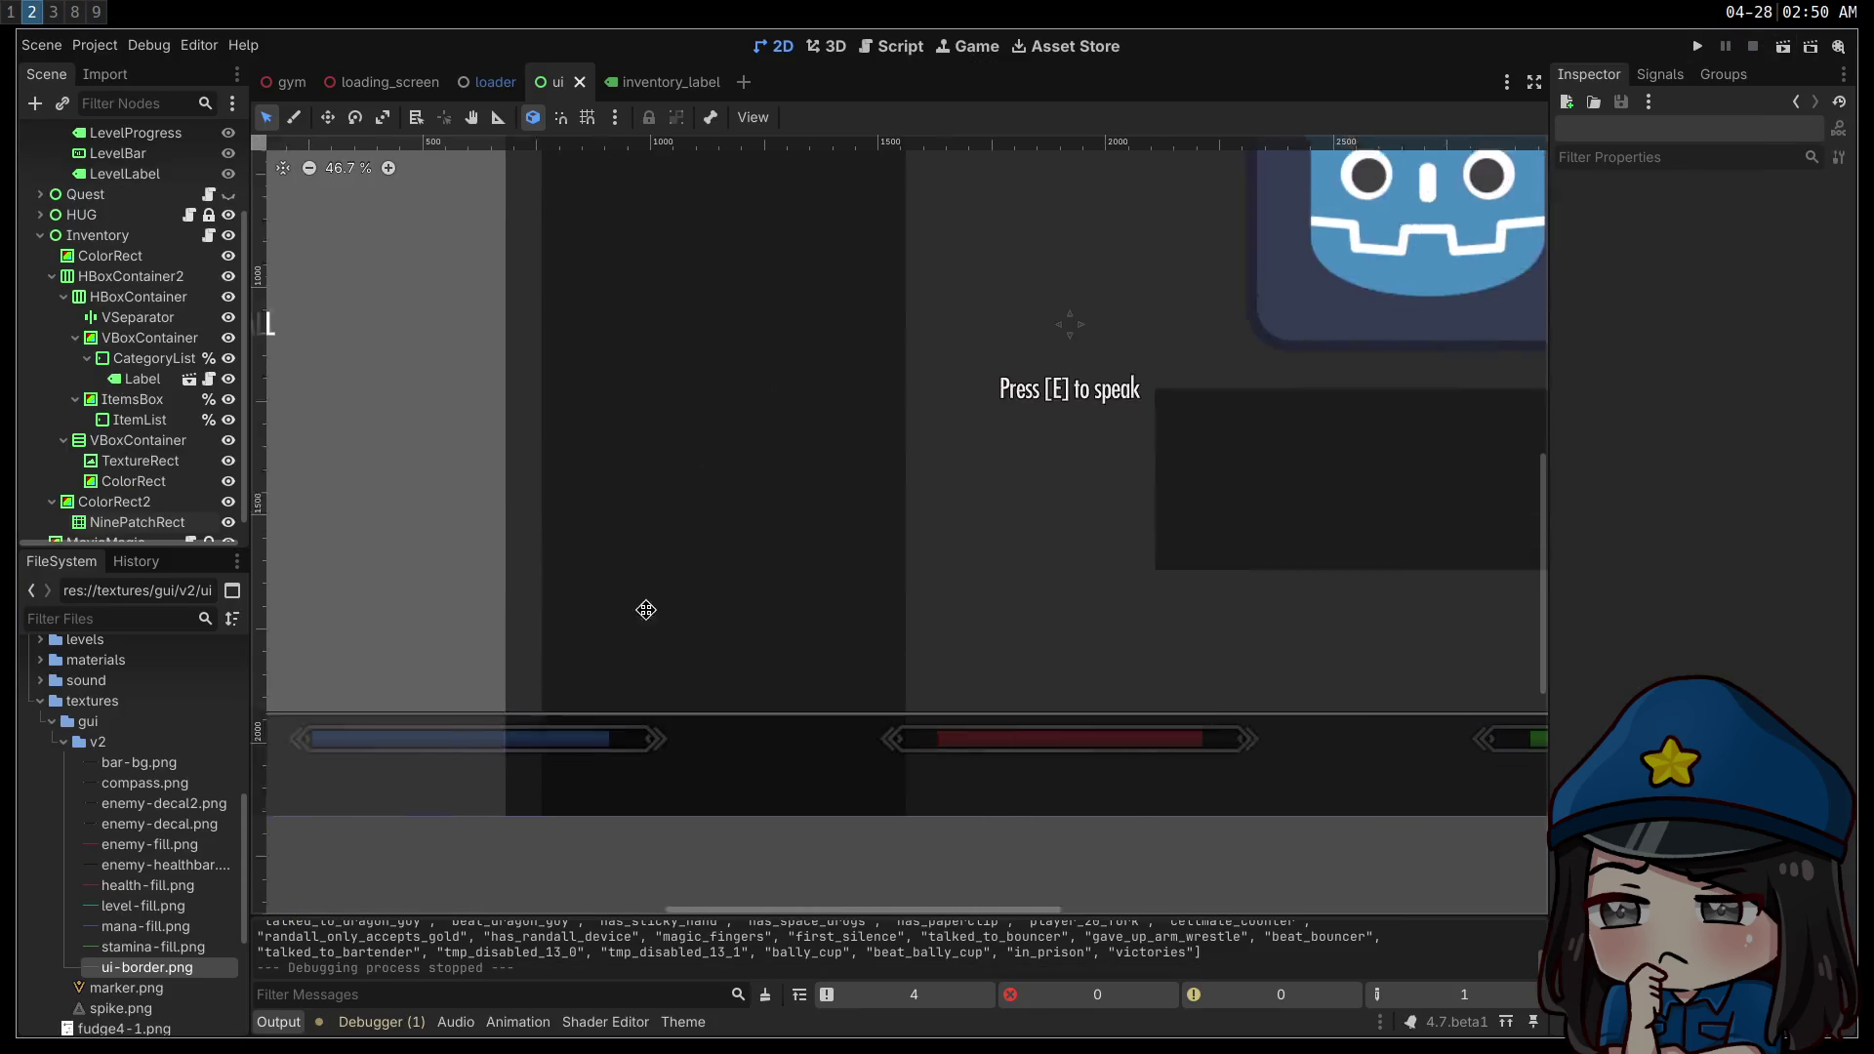
pyautogui.scroll(-3, 1179, 478)
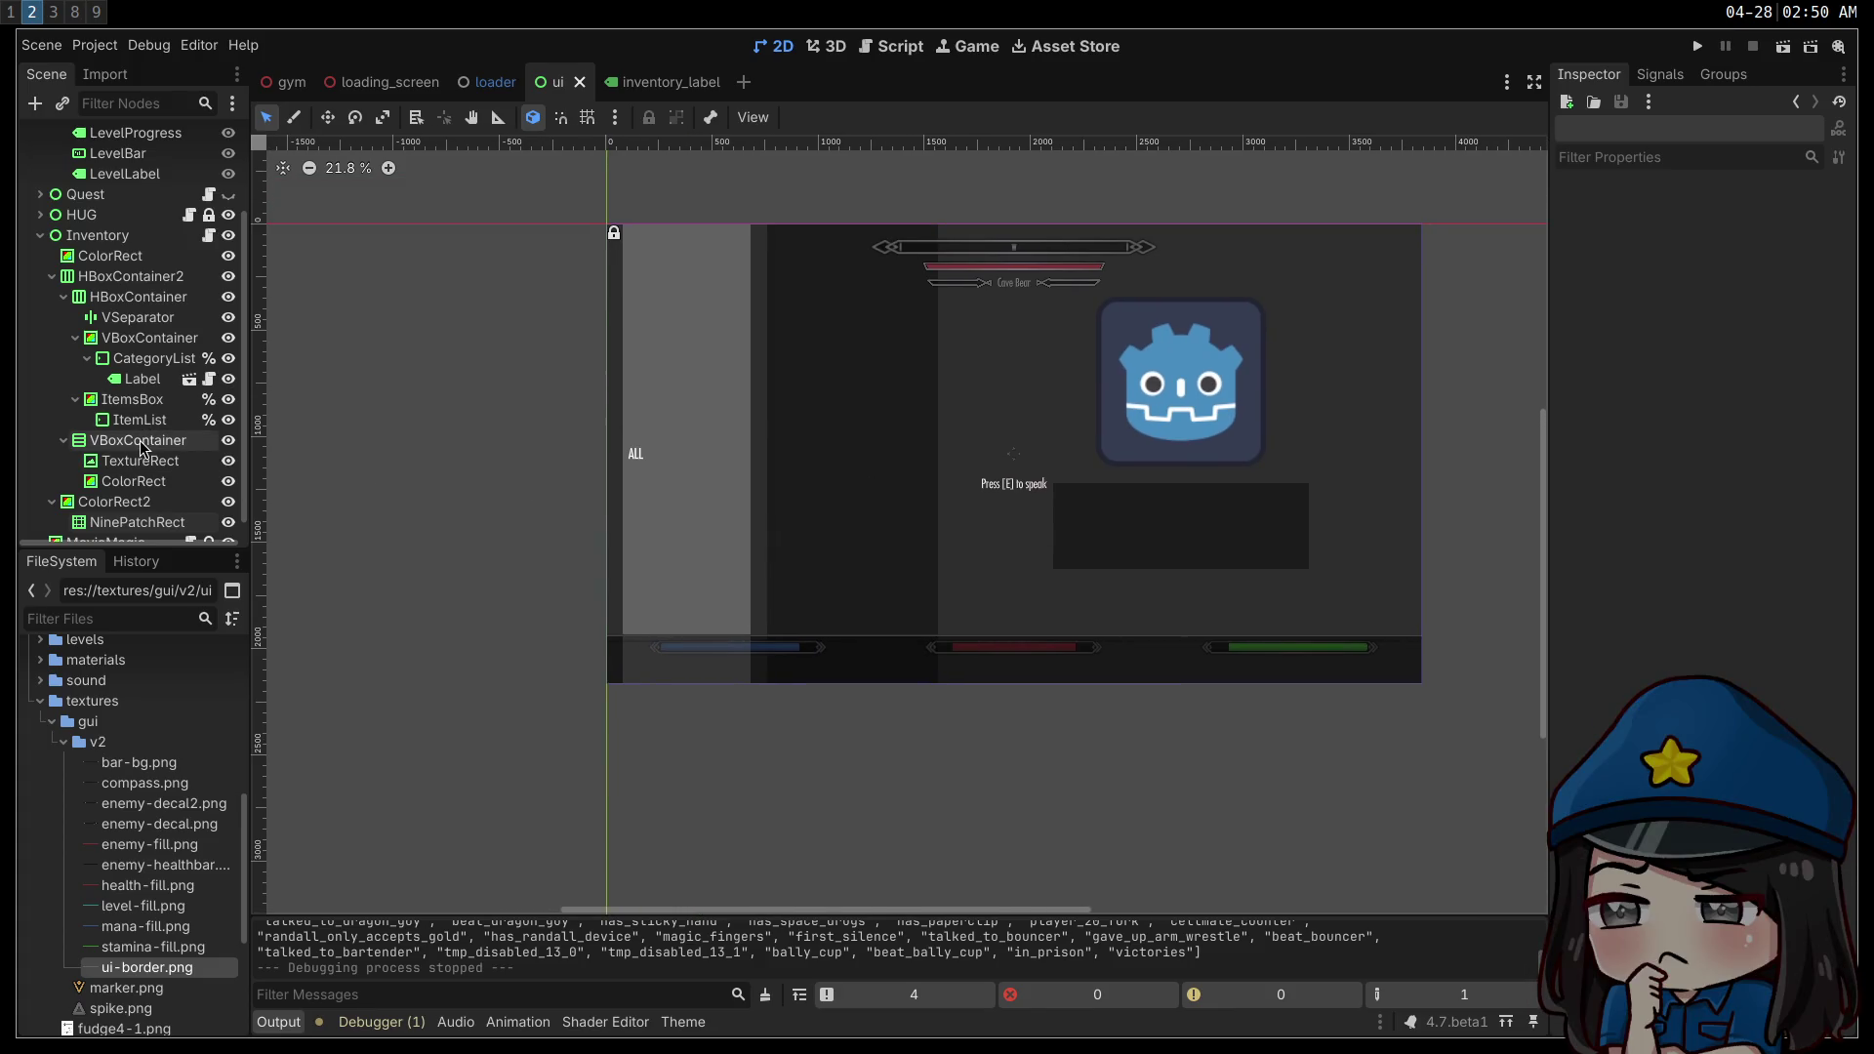
pyautogui.click(136, 440)
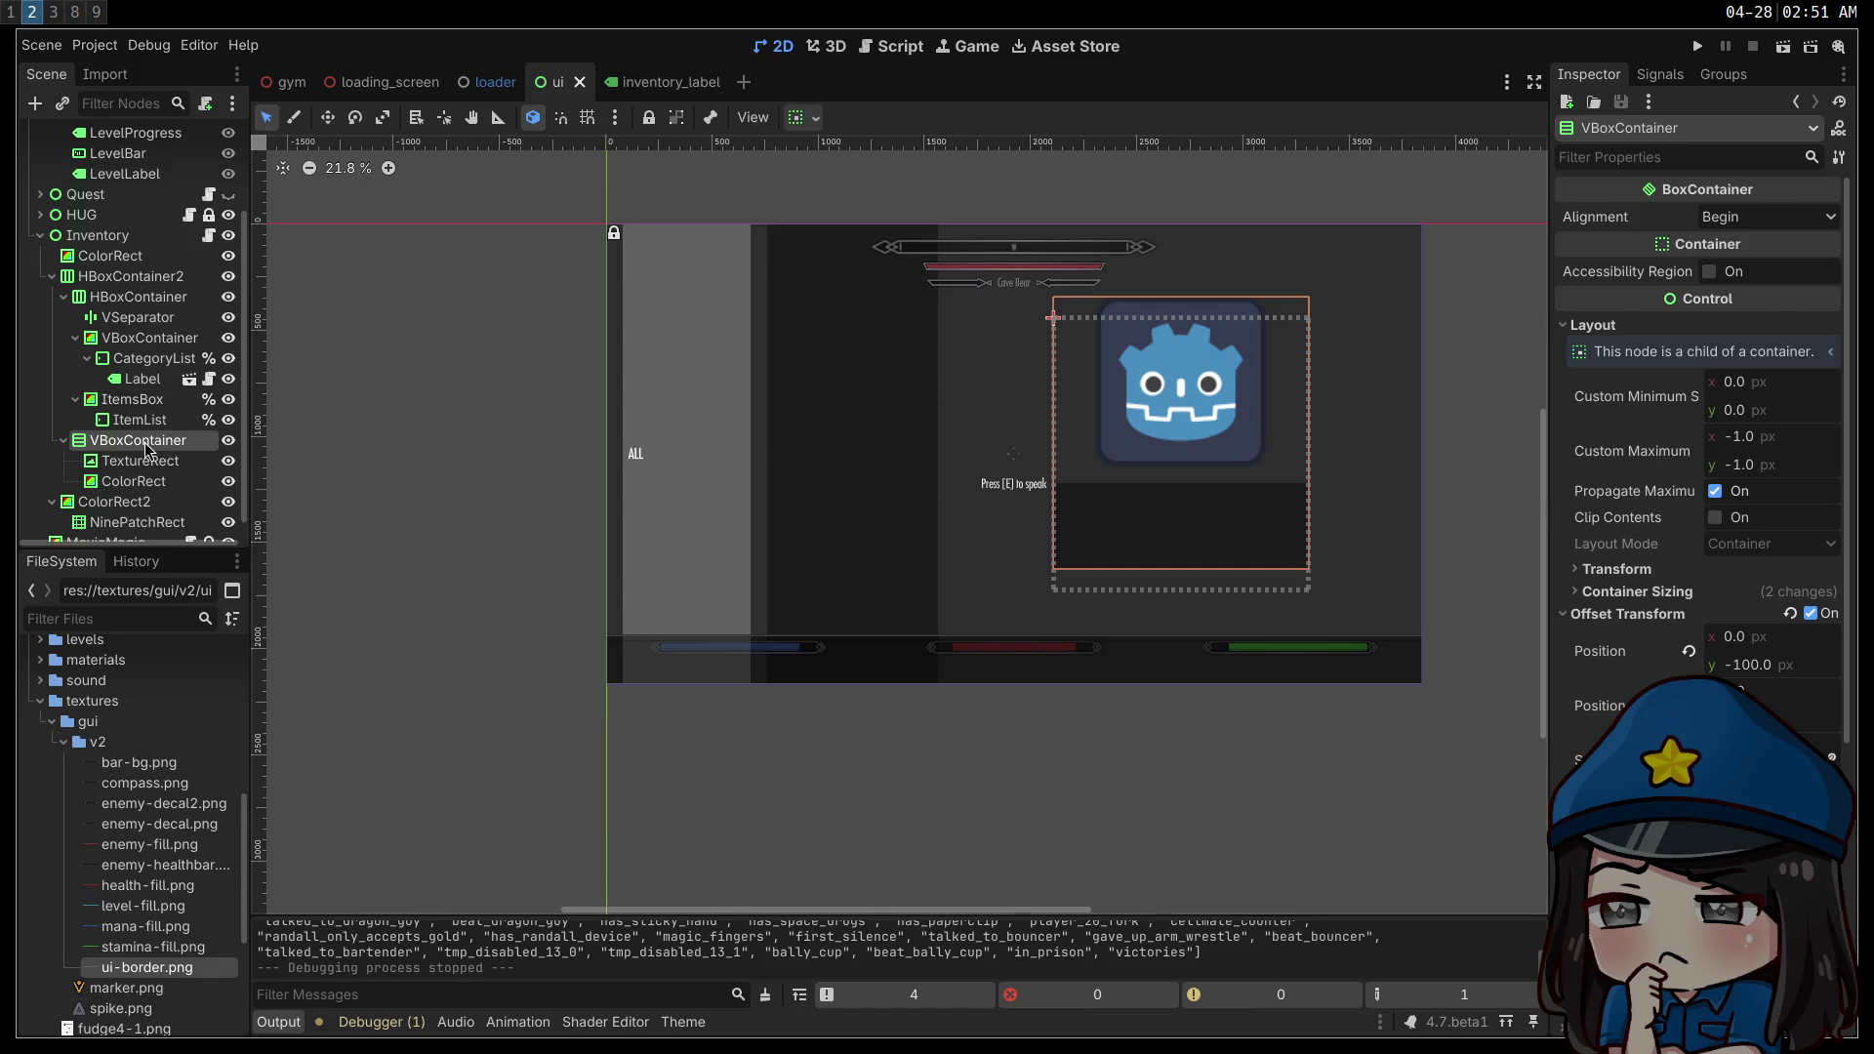
# - Mark the VBoxContainer as Access as Unique Name and rename it ItemCard
pyautogui.rightClick(147, 450)
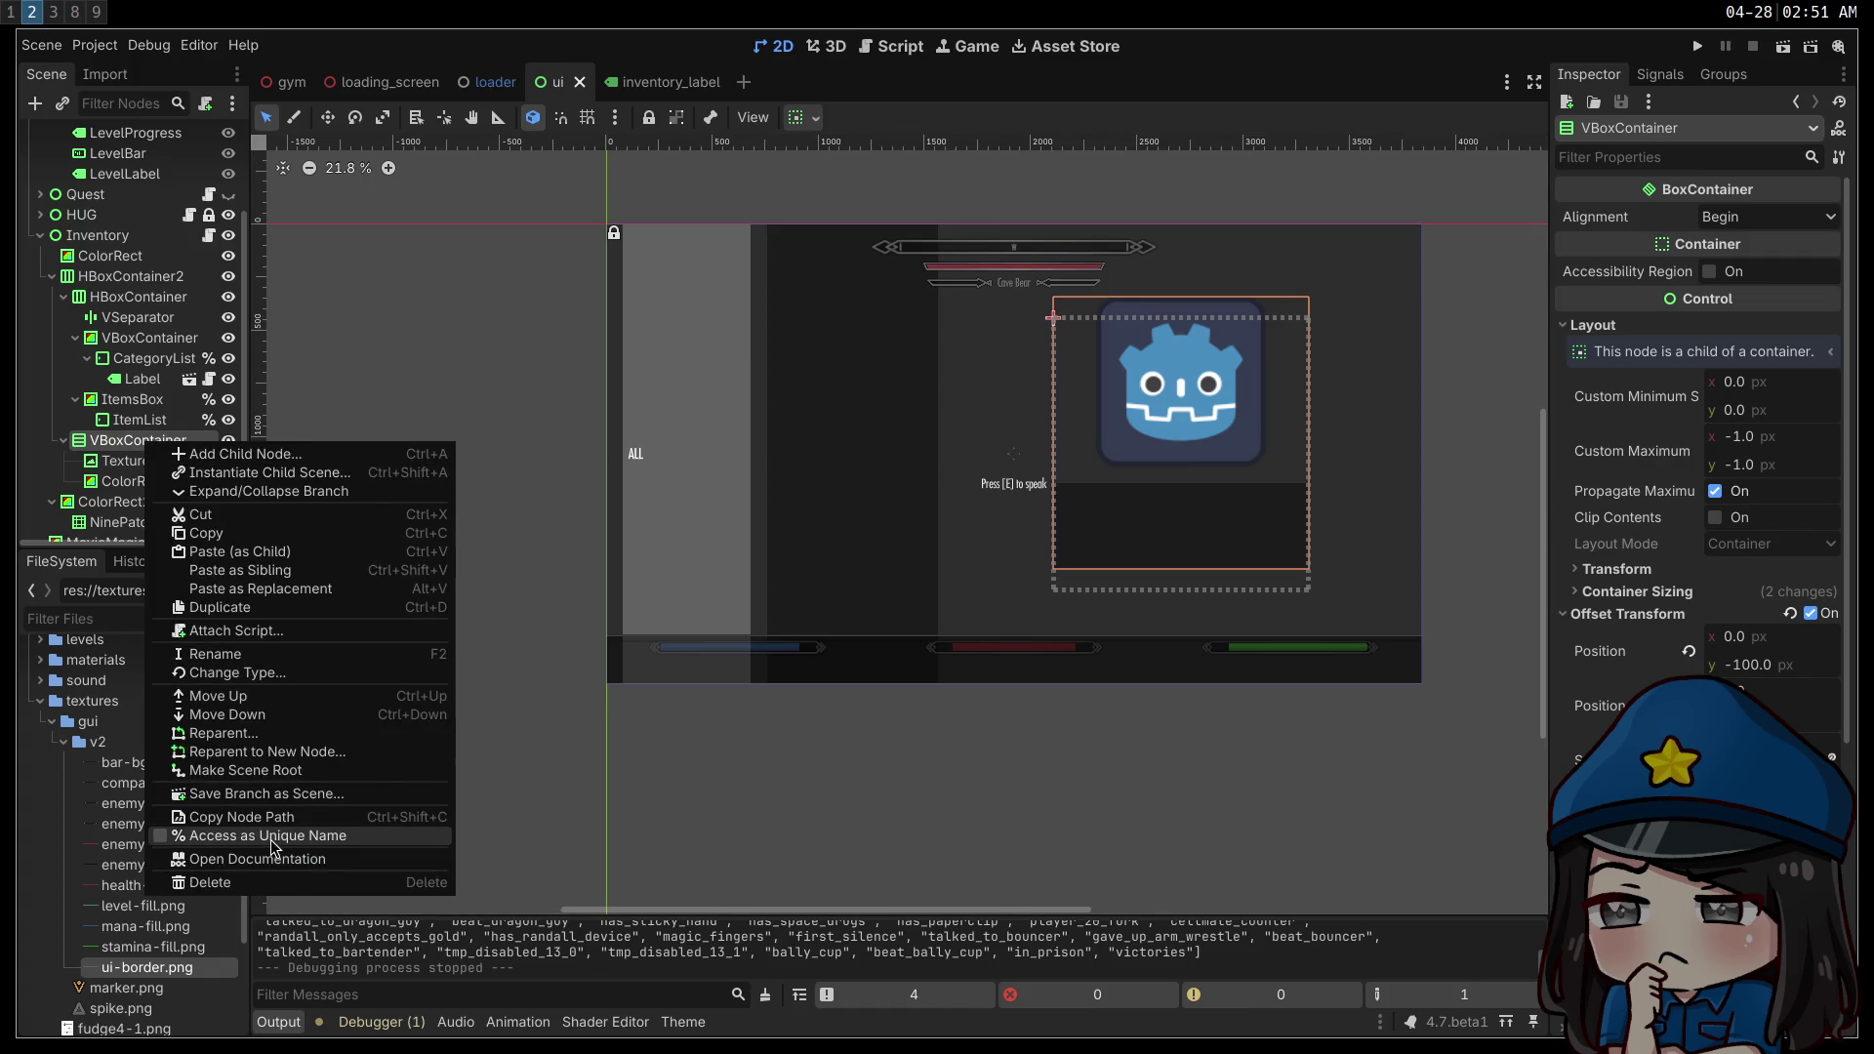
pyautogui.click(273, 836)
pyautogui.rightClick(132, 450)
pyautogui.press('F2')
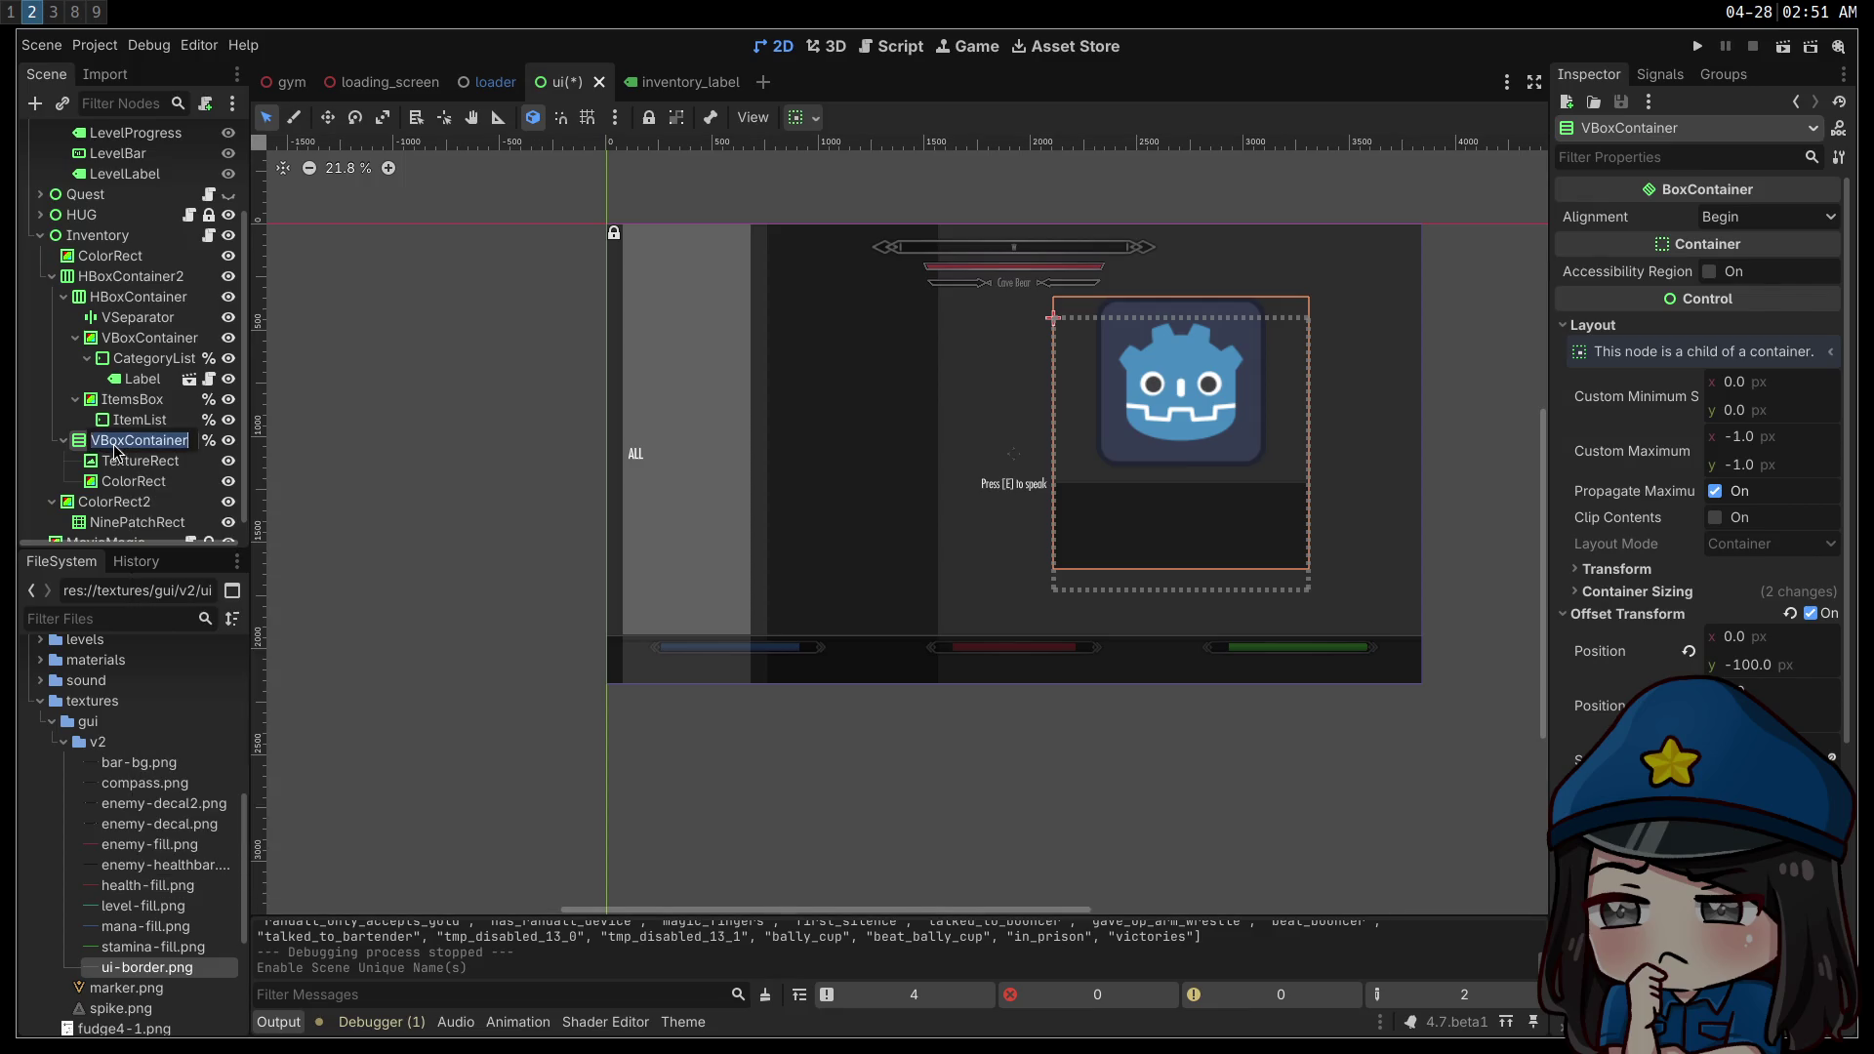
pyautogui.write('ItemCard')
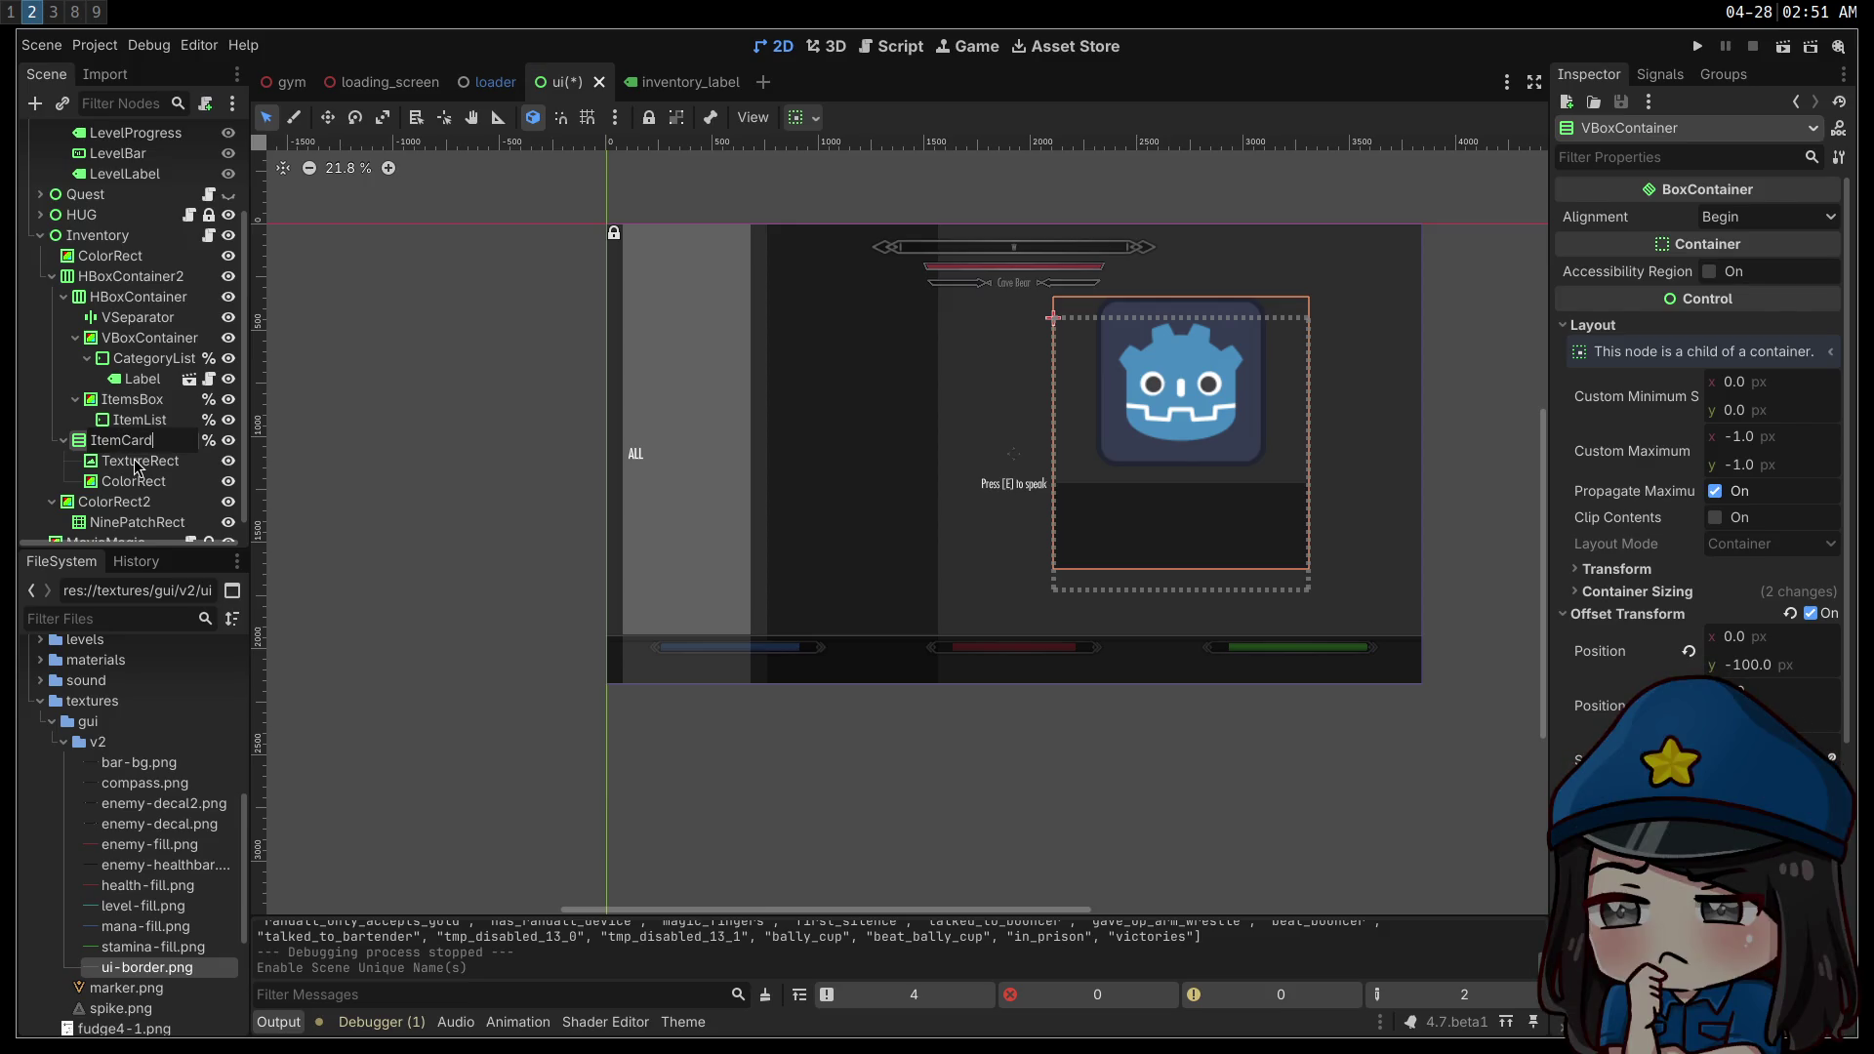
pyautogui.press('Return')
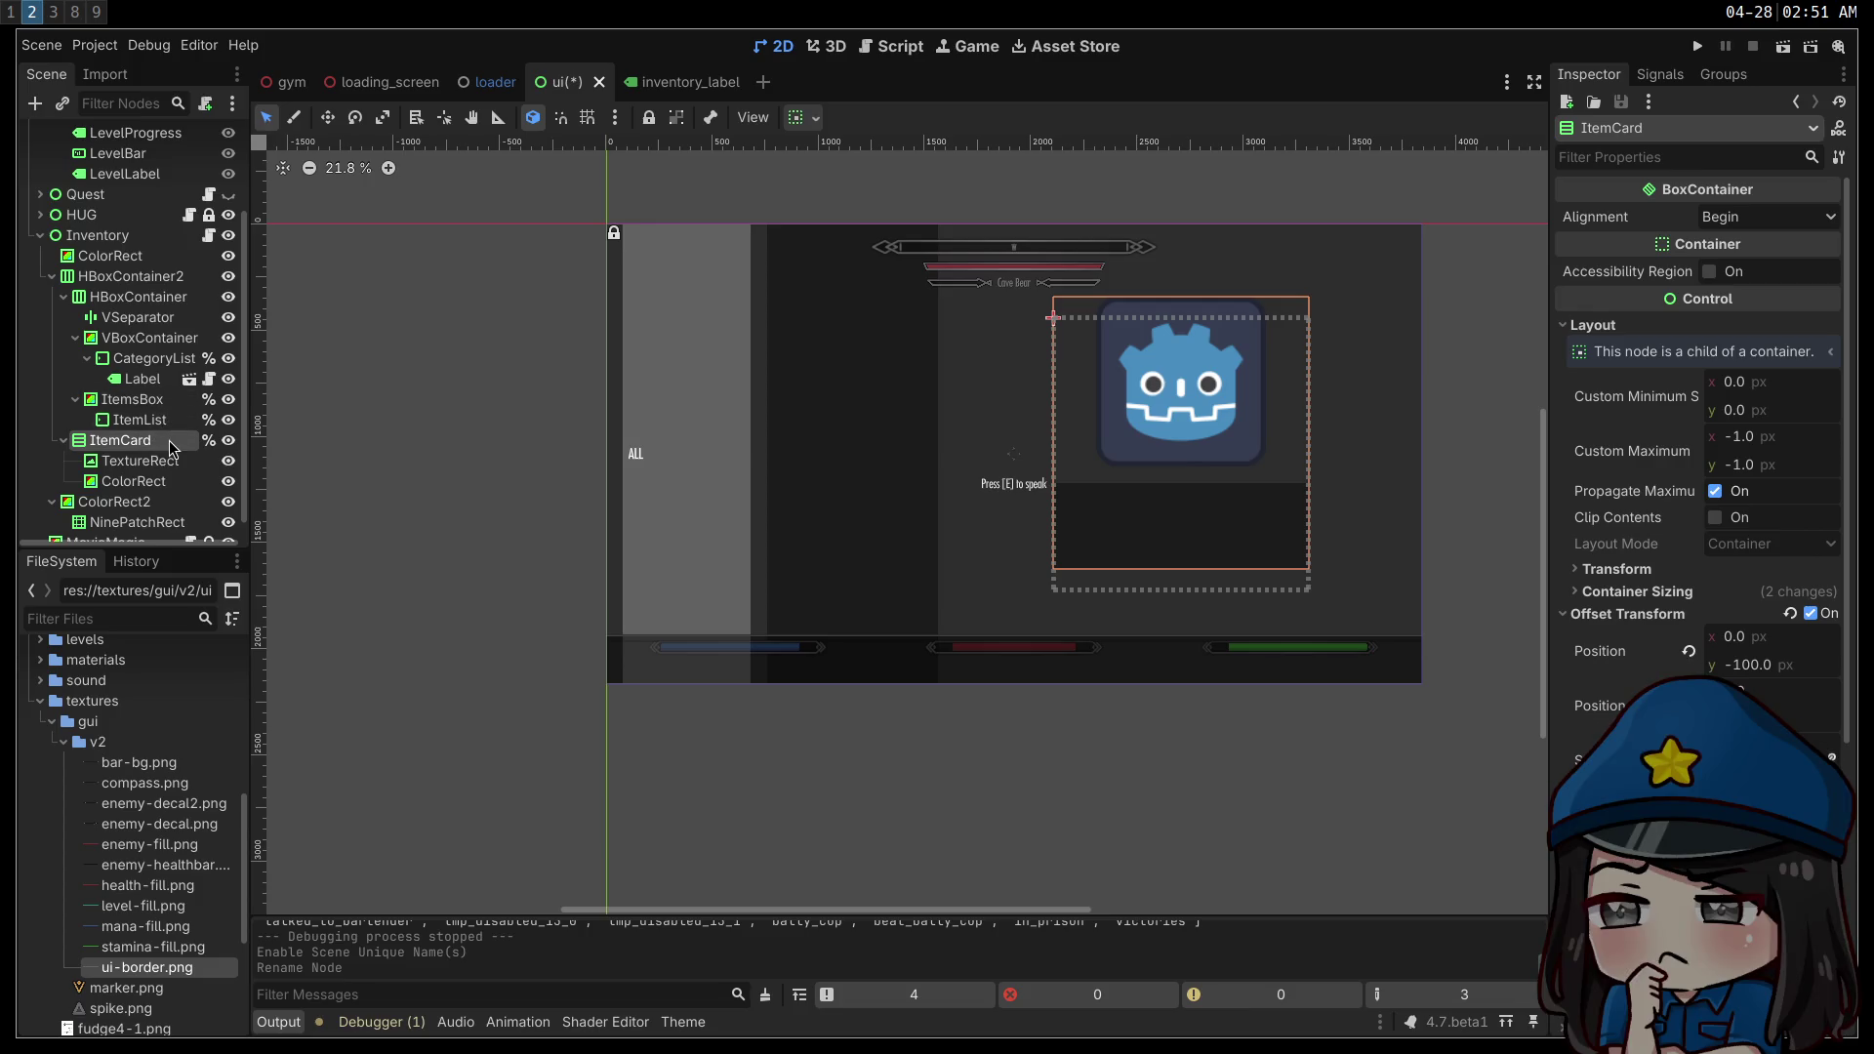
# - Save the ui scene and open the Inventory node's inventory.gd script
pyautogui.hotkey('ctrl', 's')
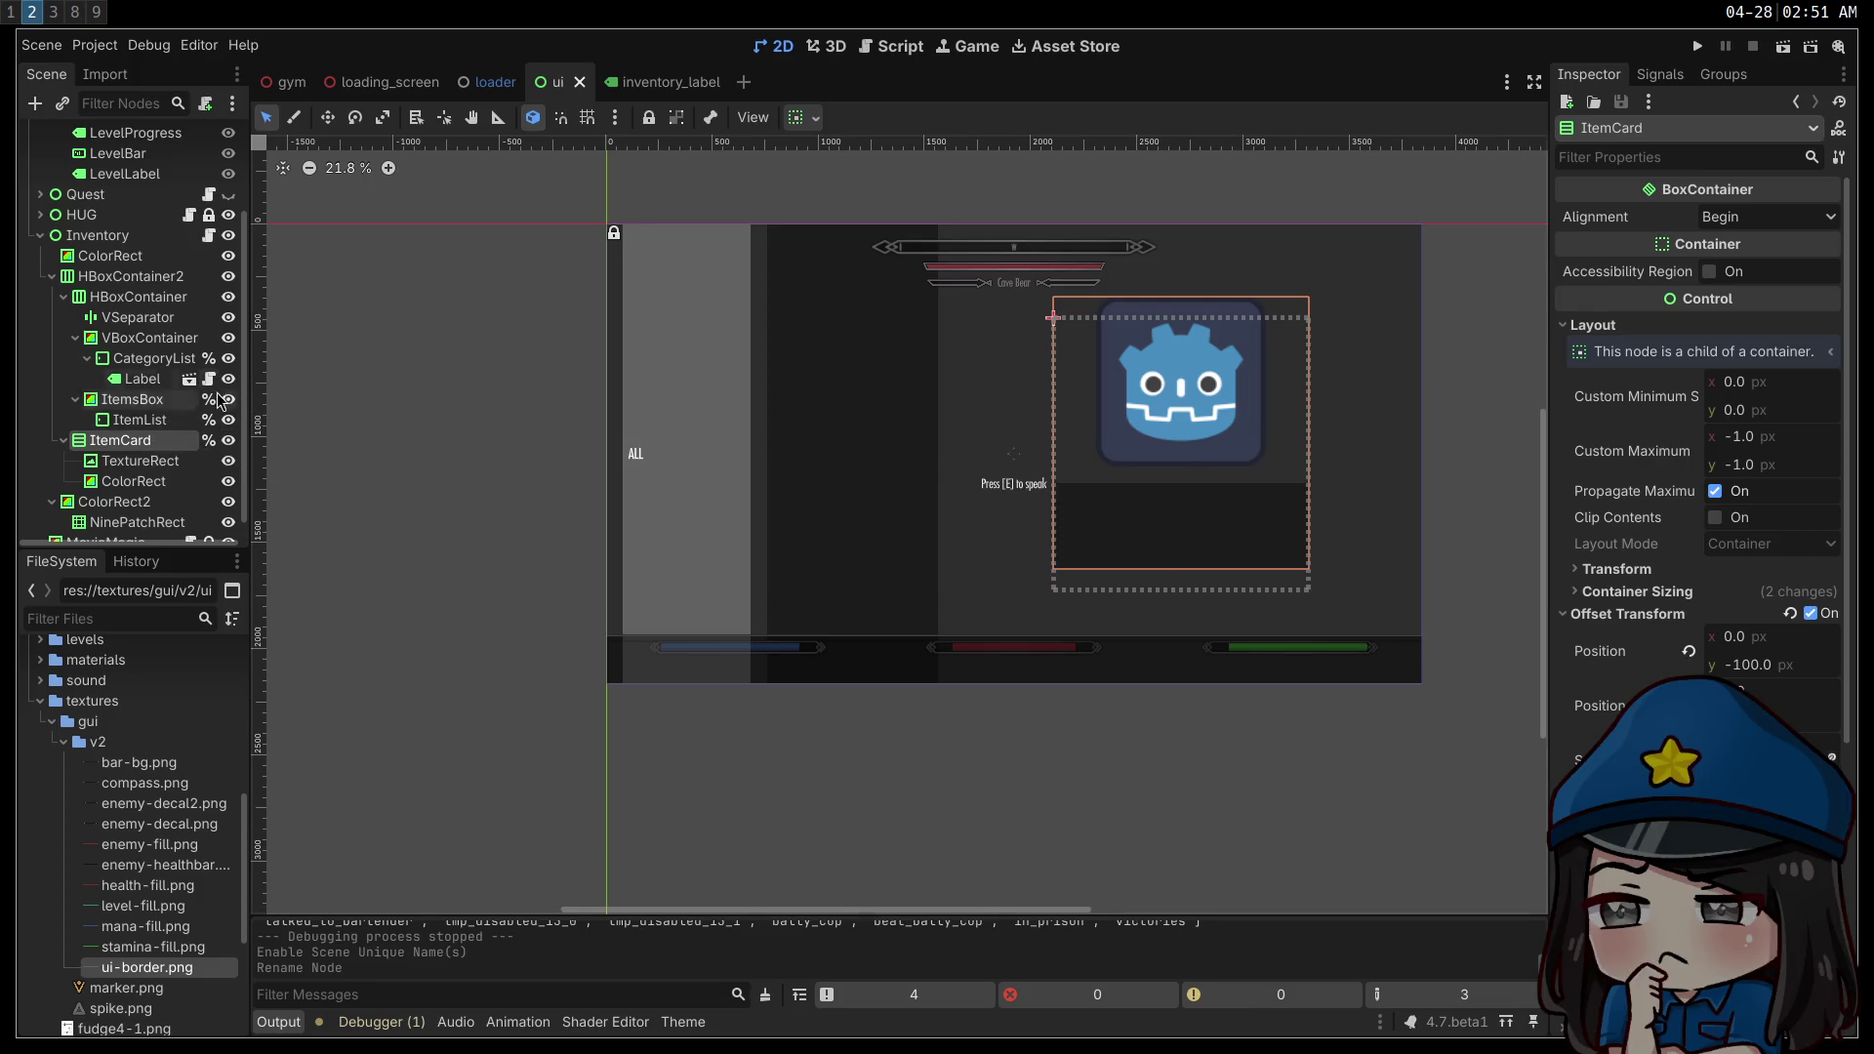
pyautogui.click(210, 237)
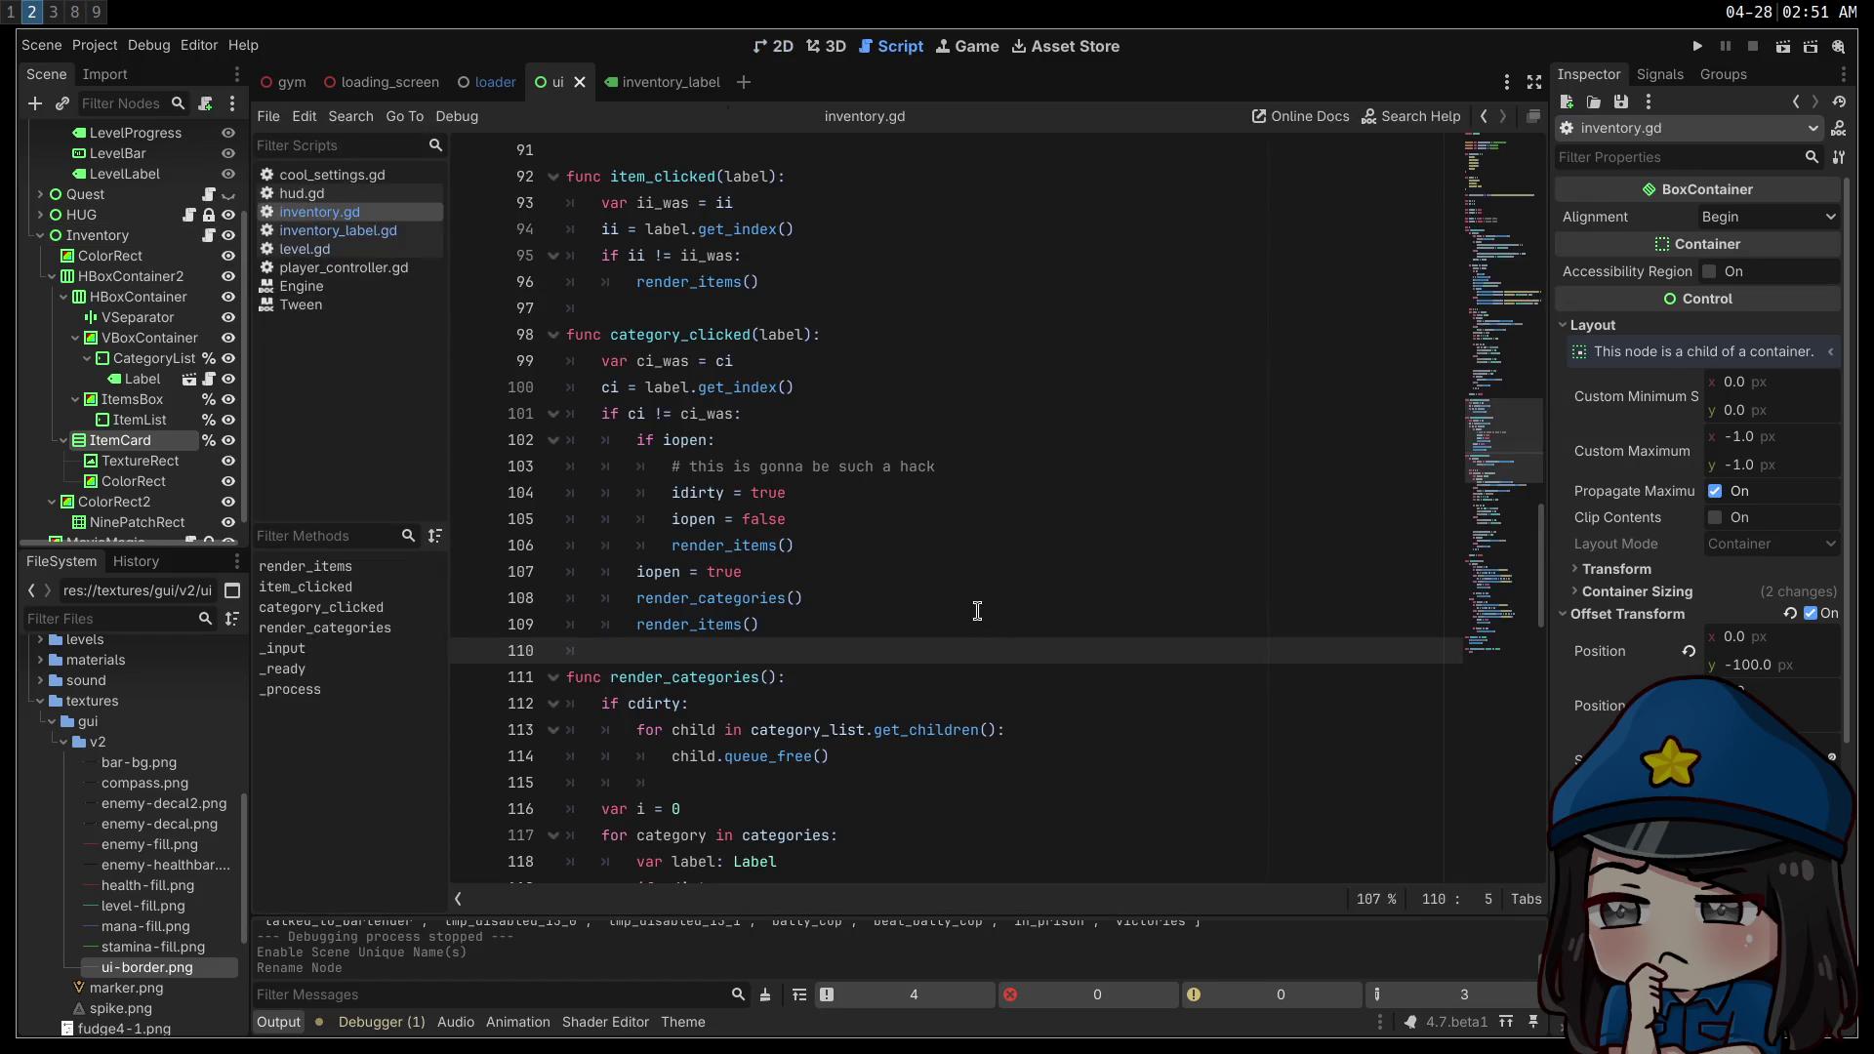
pyautogui.scroll(-15, 893, 552)
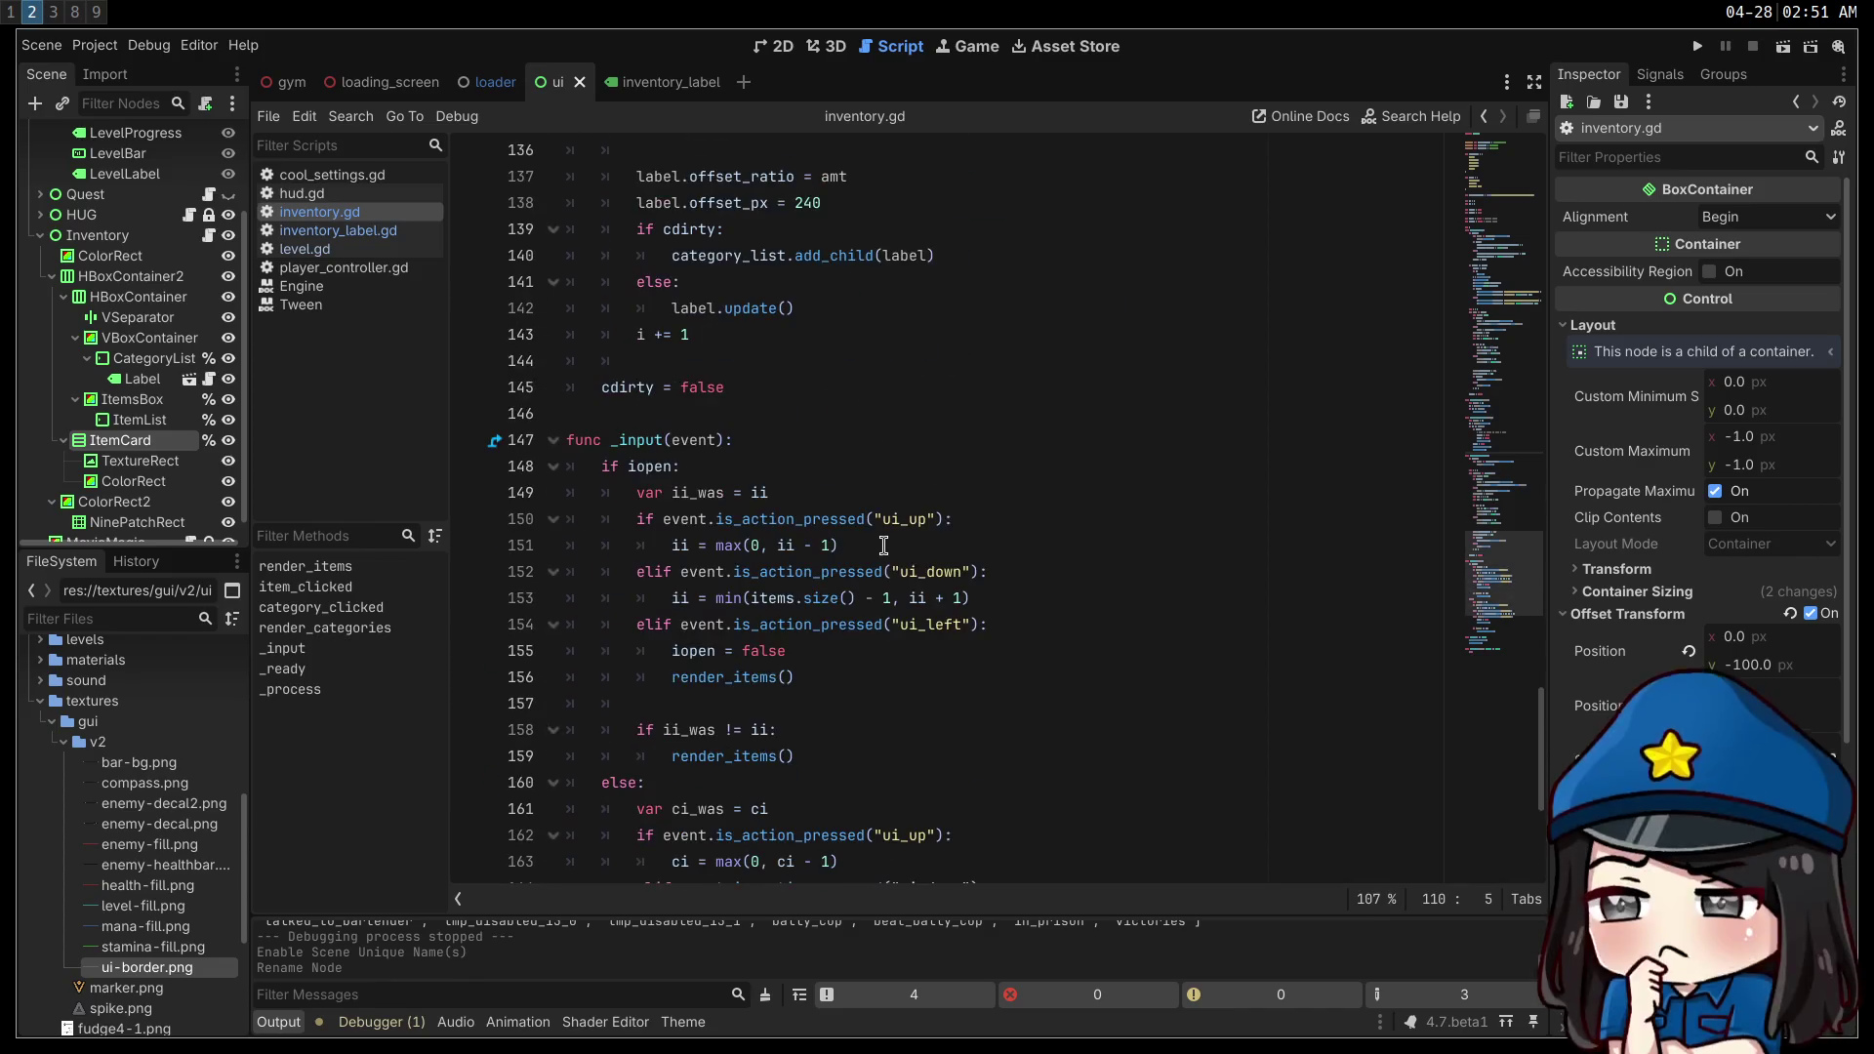
pyautogui.scroll(20, 884, 546)
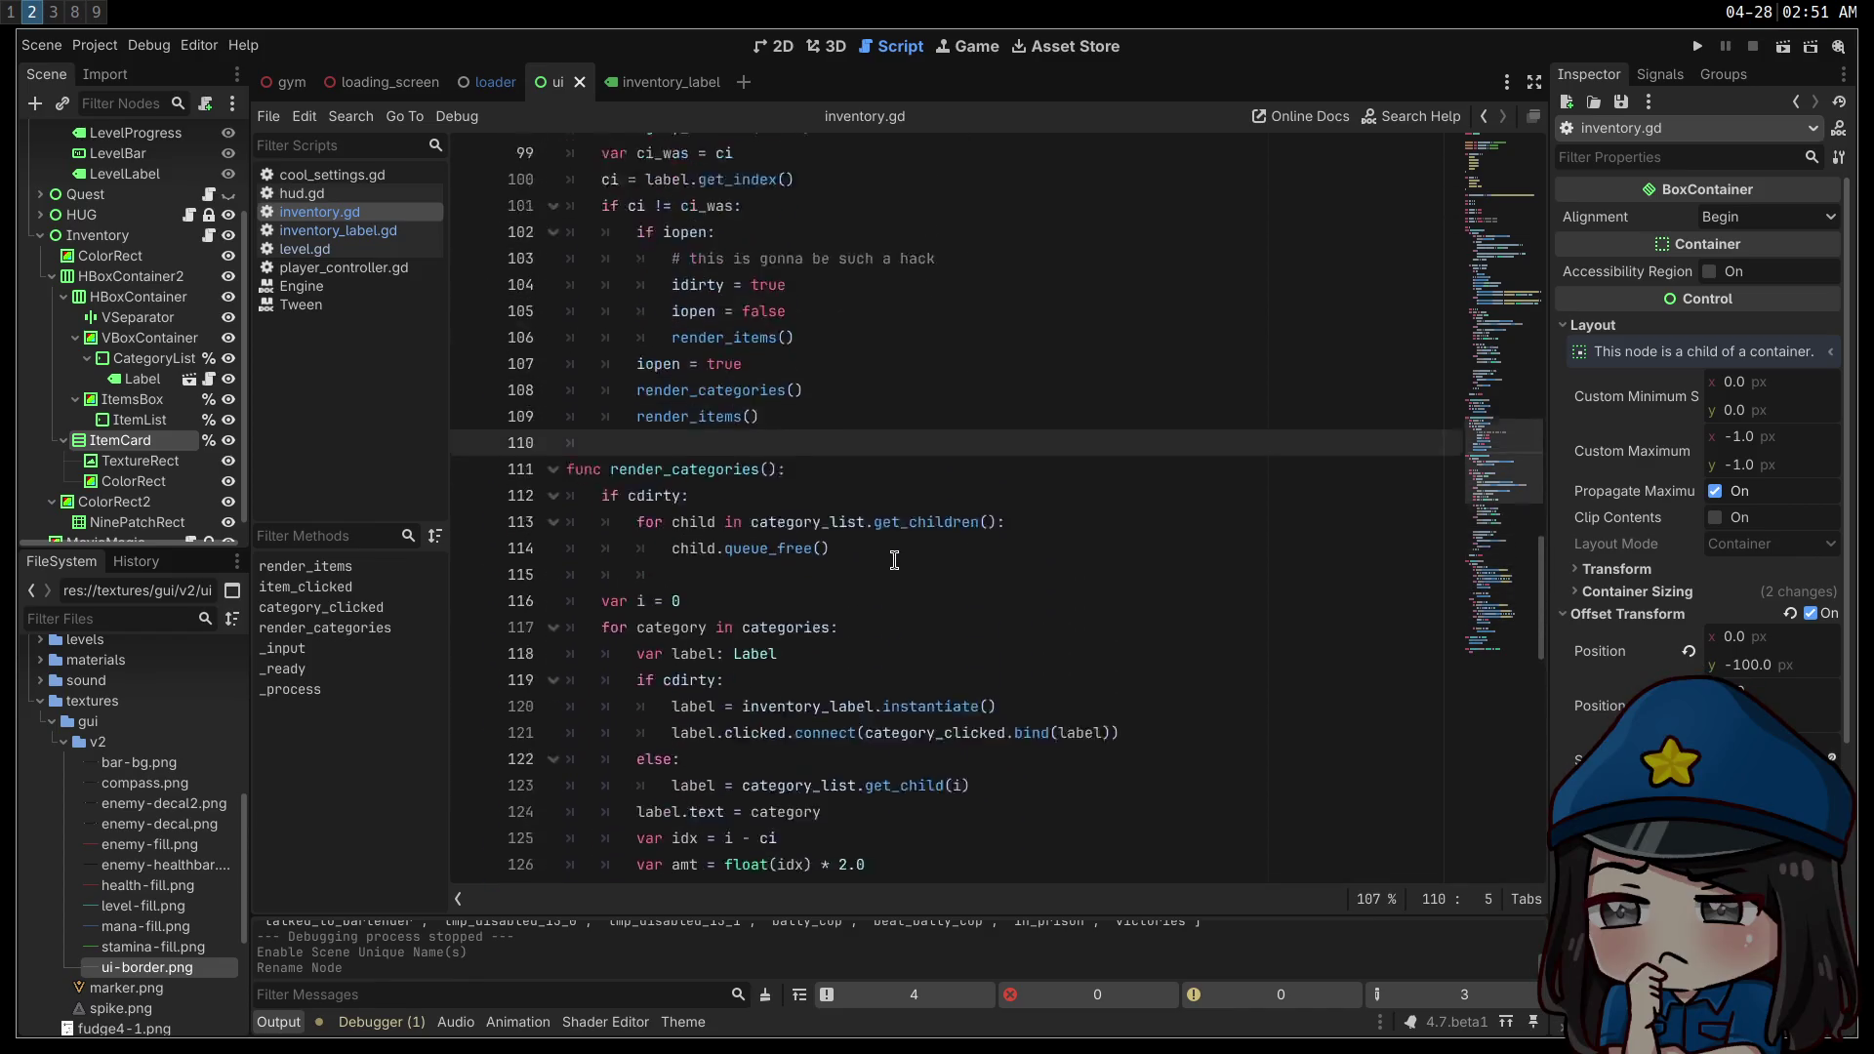
pyautogui.scroll(20, 897, 559)
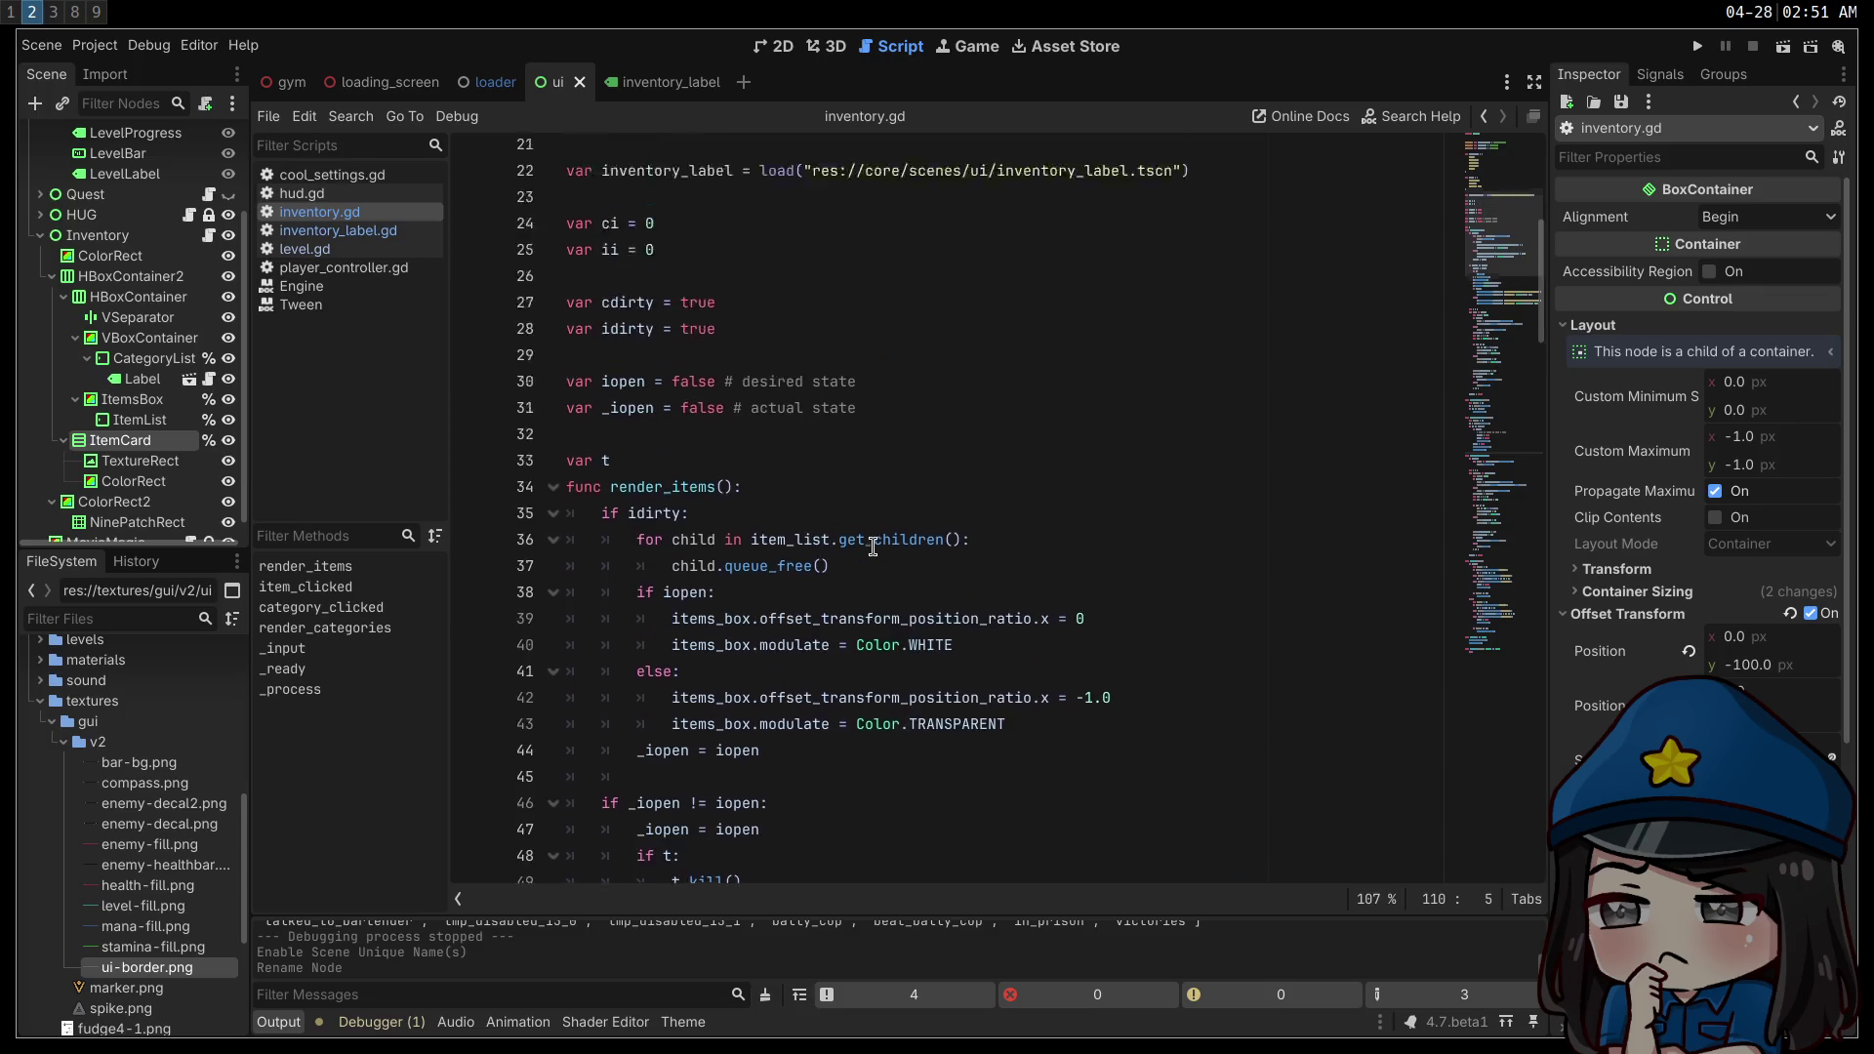
pyautogui.press('super+3')
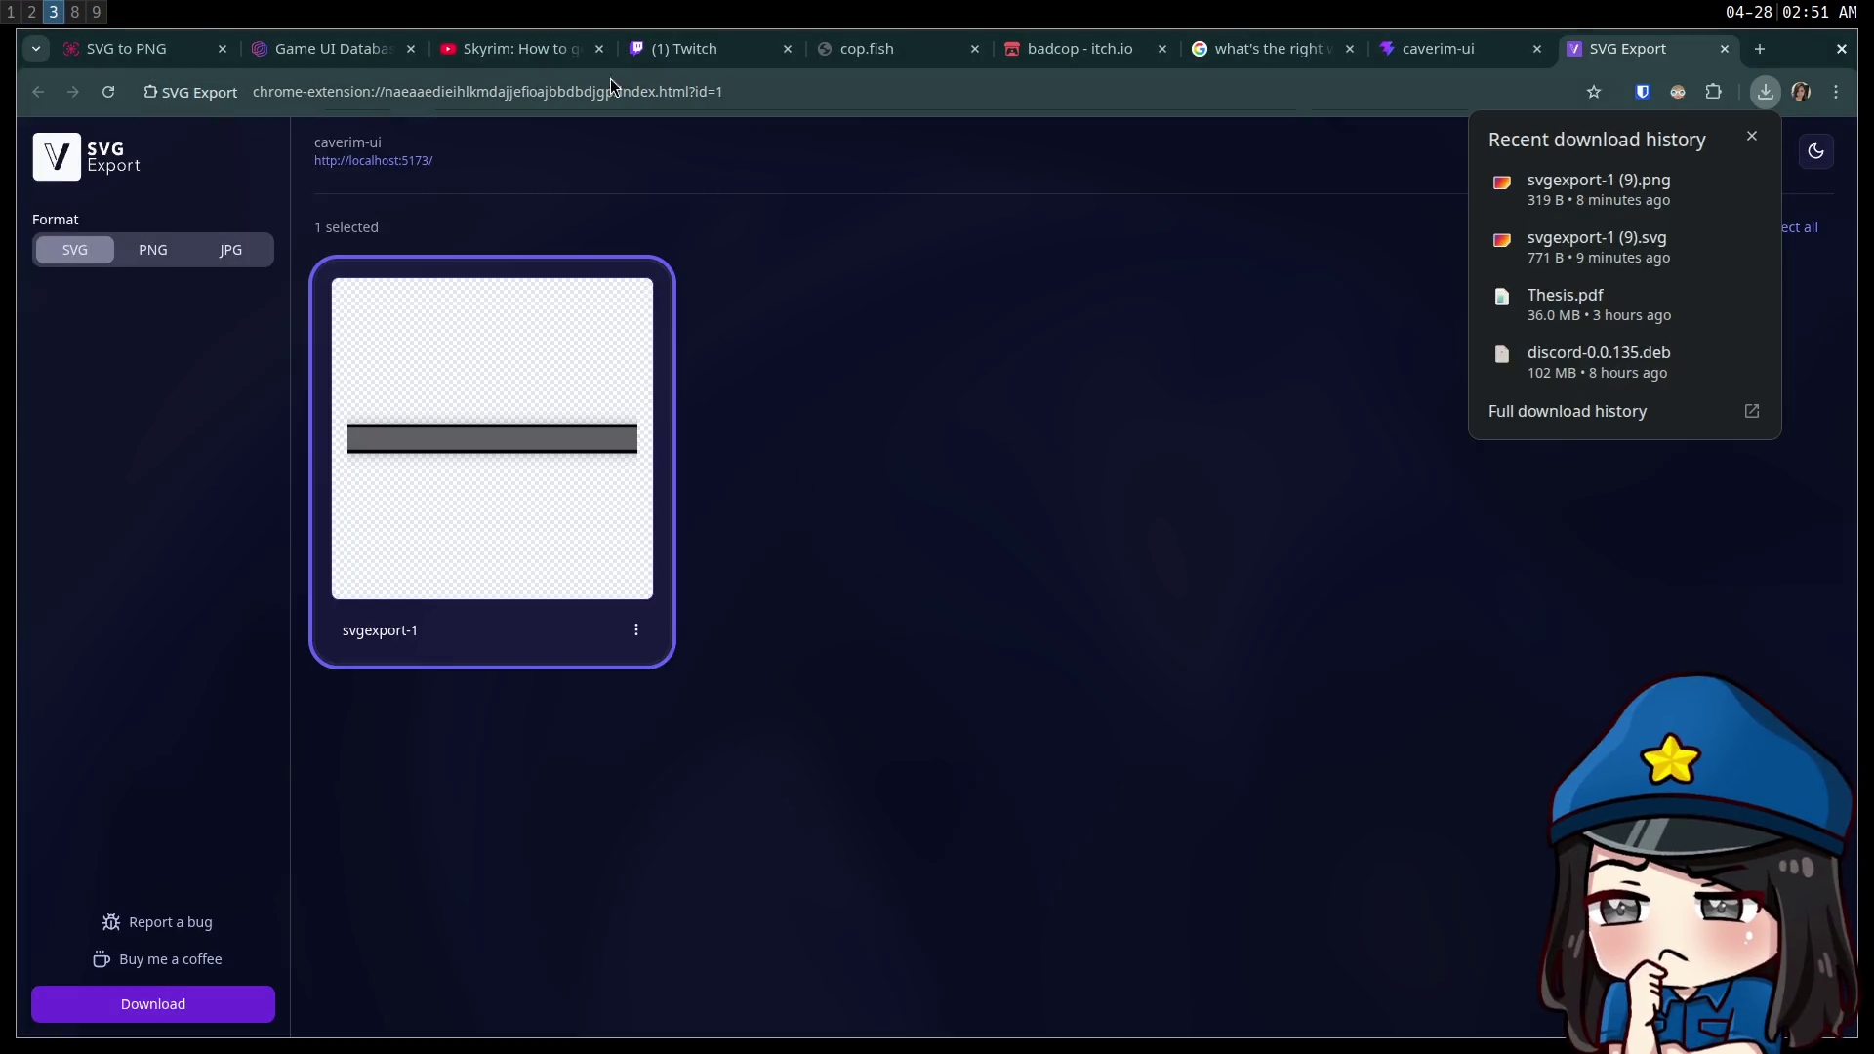
# - Check the Game UI Database reference and the Aseprite ui-border texture, then return to inventory.gd
pyautogui.hotkey('ctrl', '2')
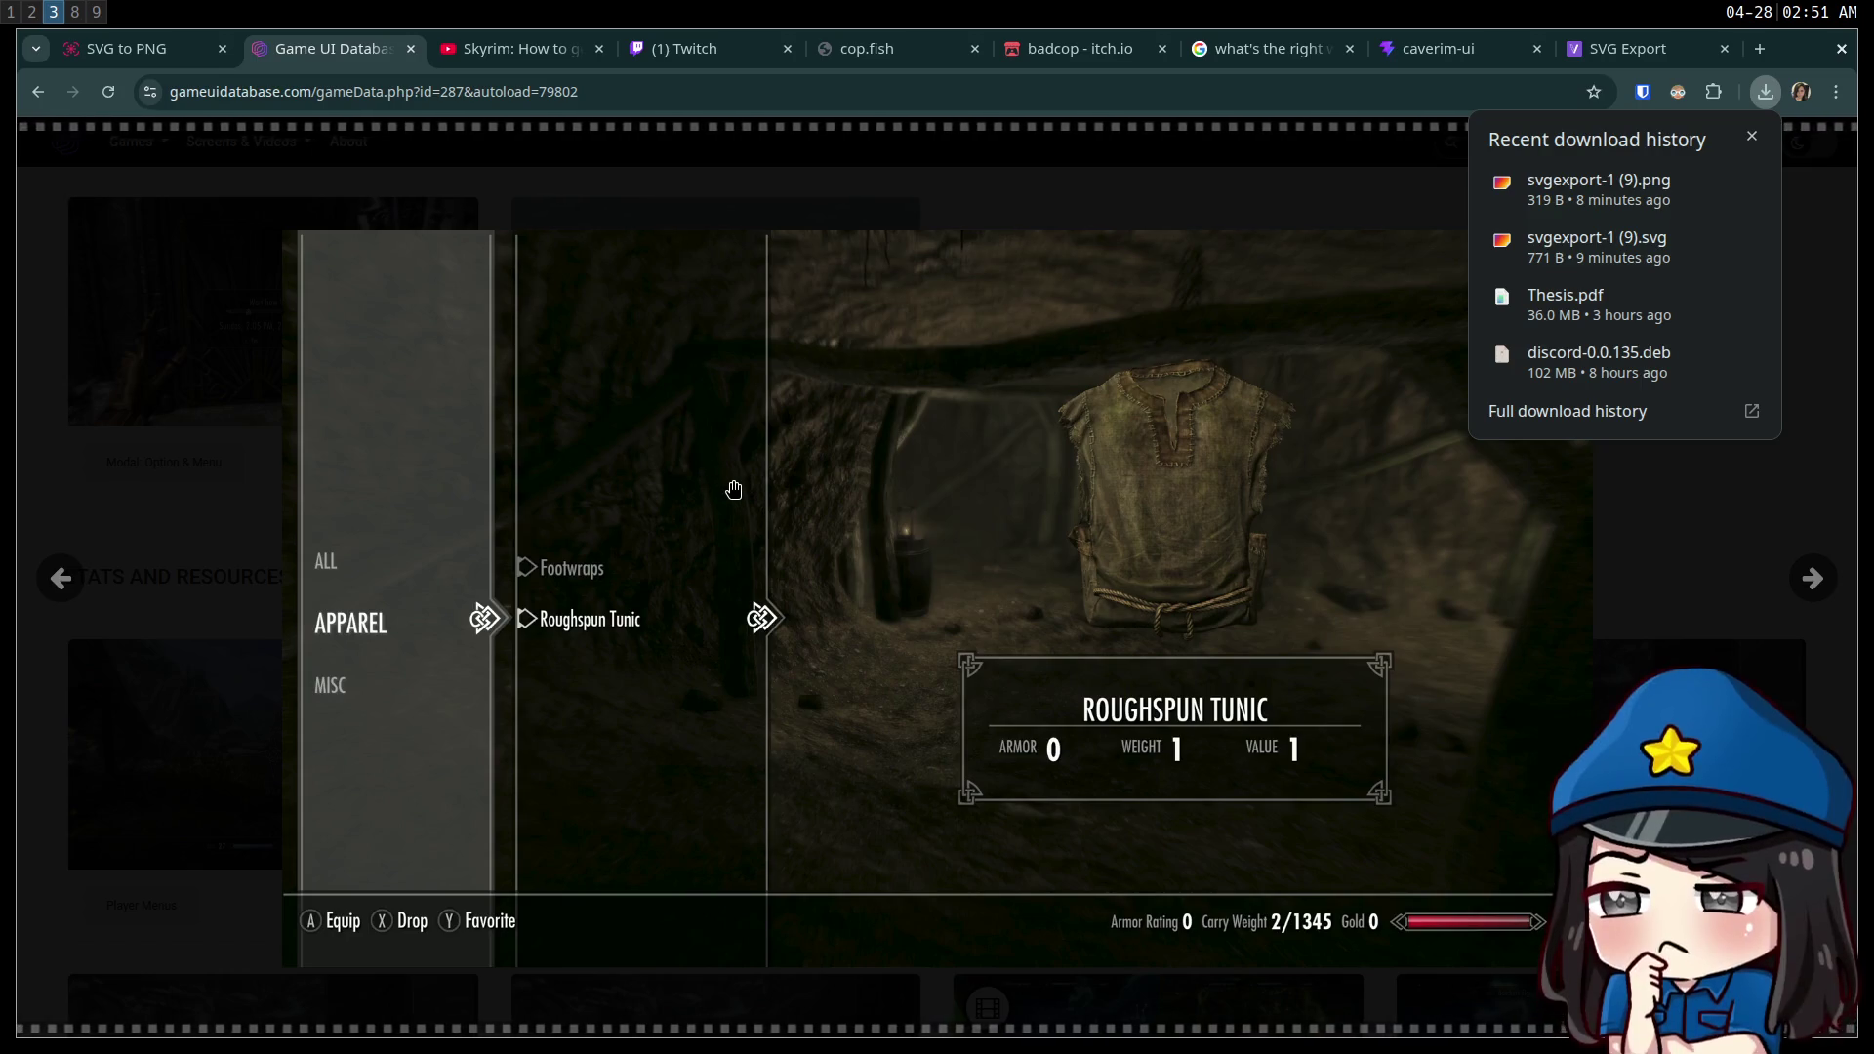
pyautogui.press('super+2')
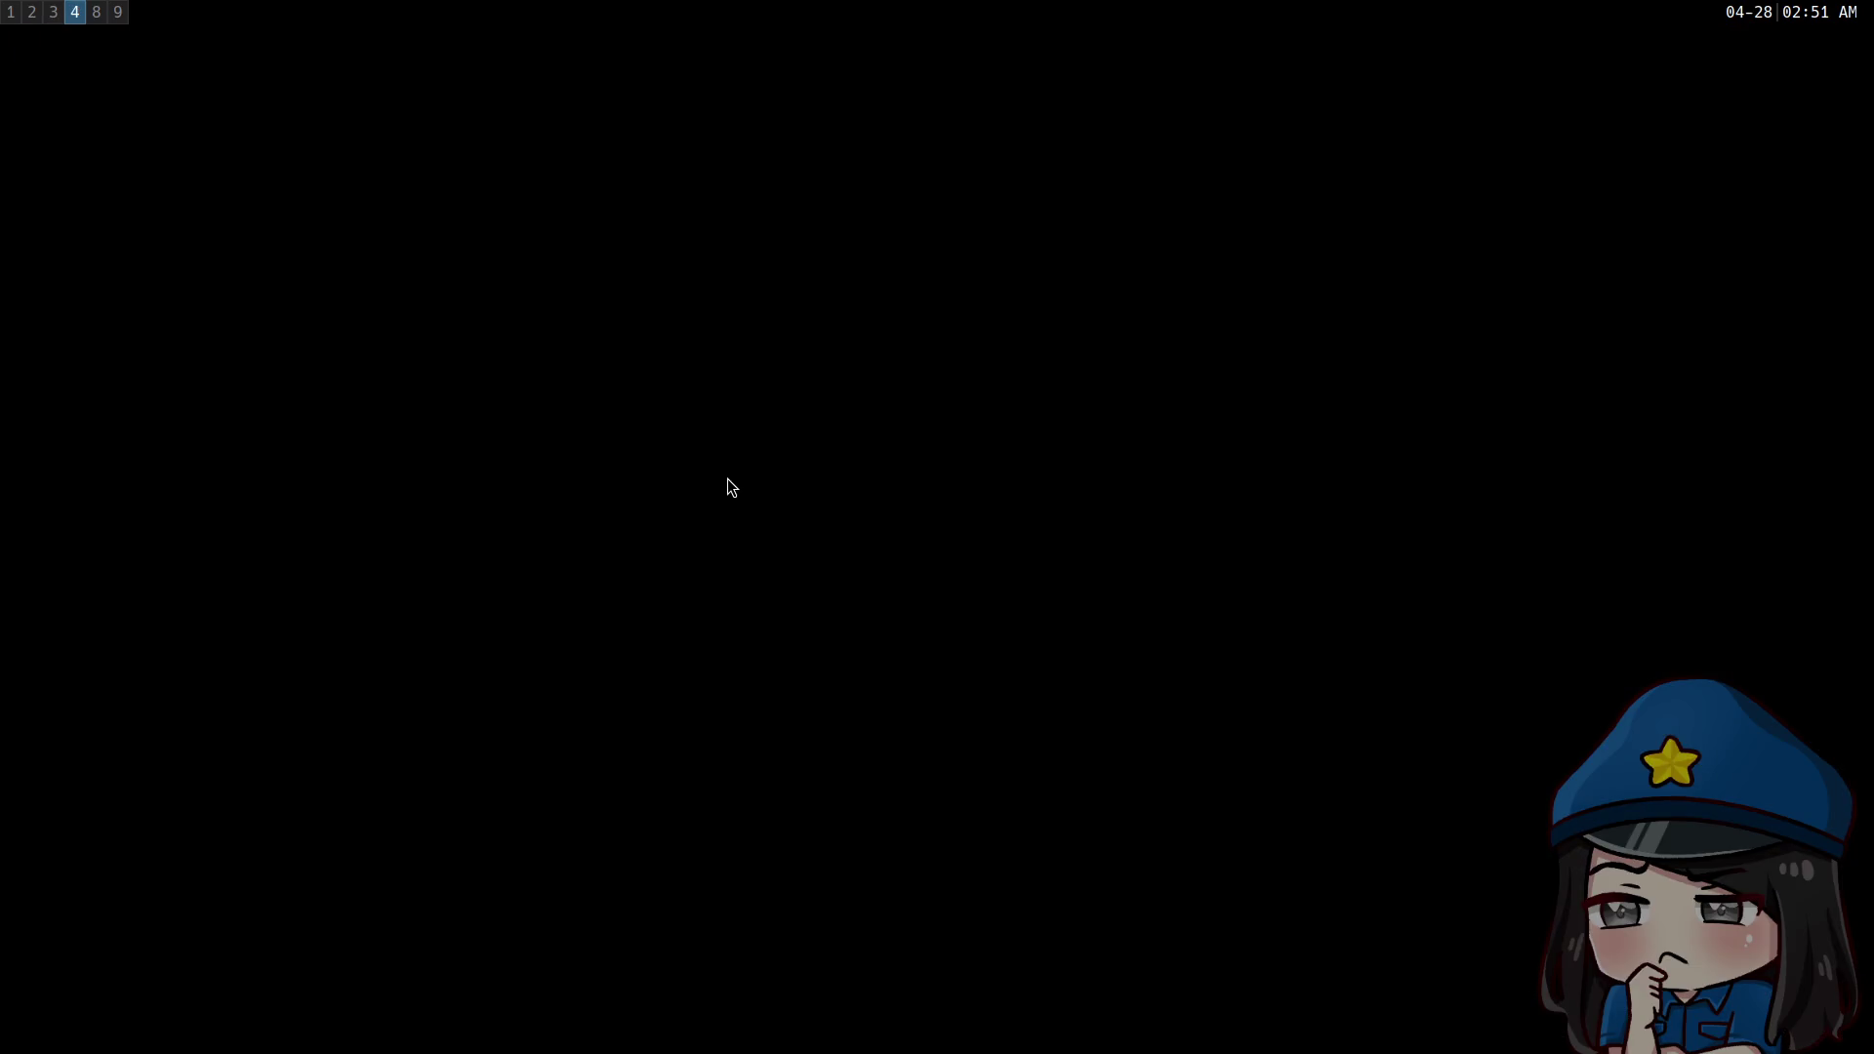
pyautogui.click(74, 12)
pyautogui.click(44, 14)
pyautogui.click(33, 12)
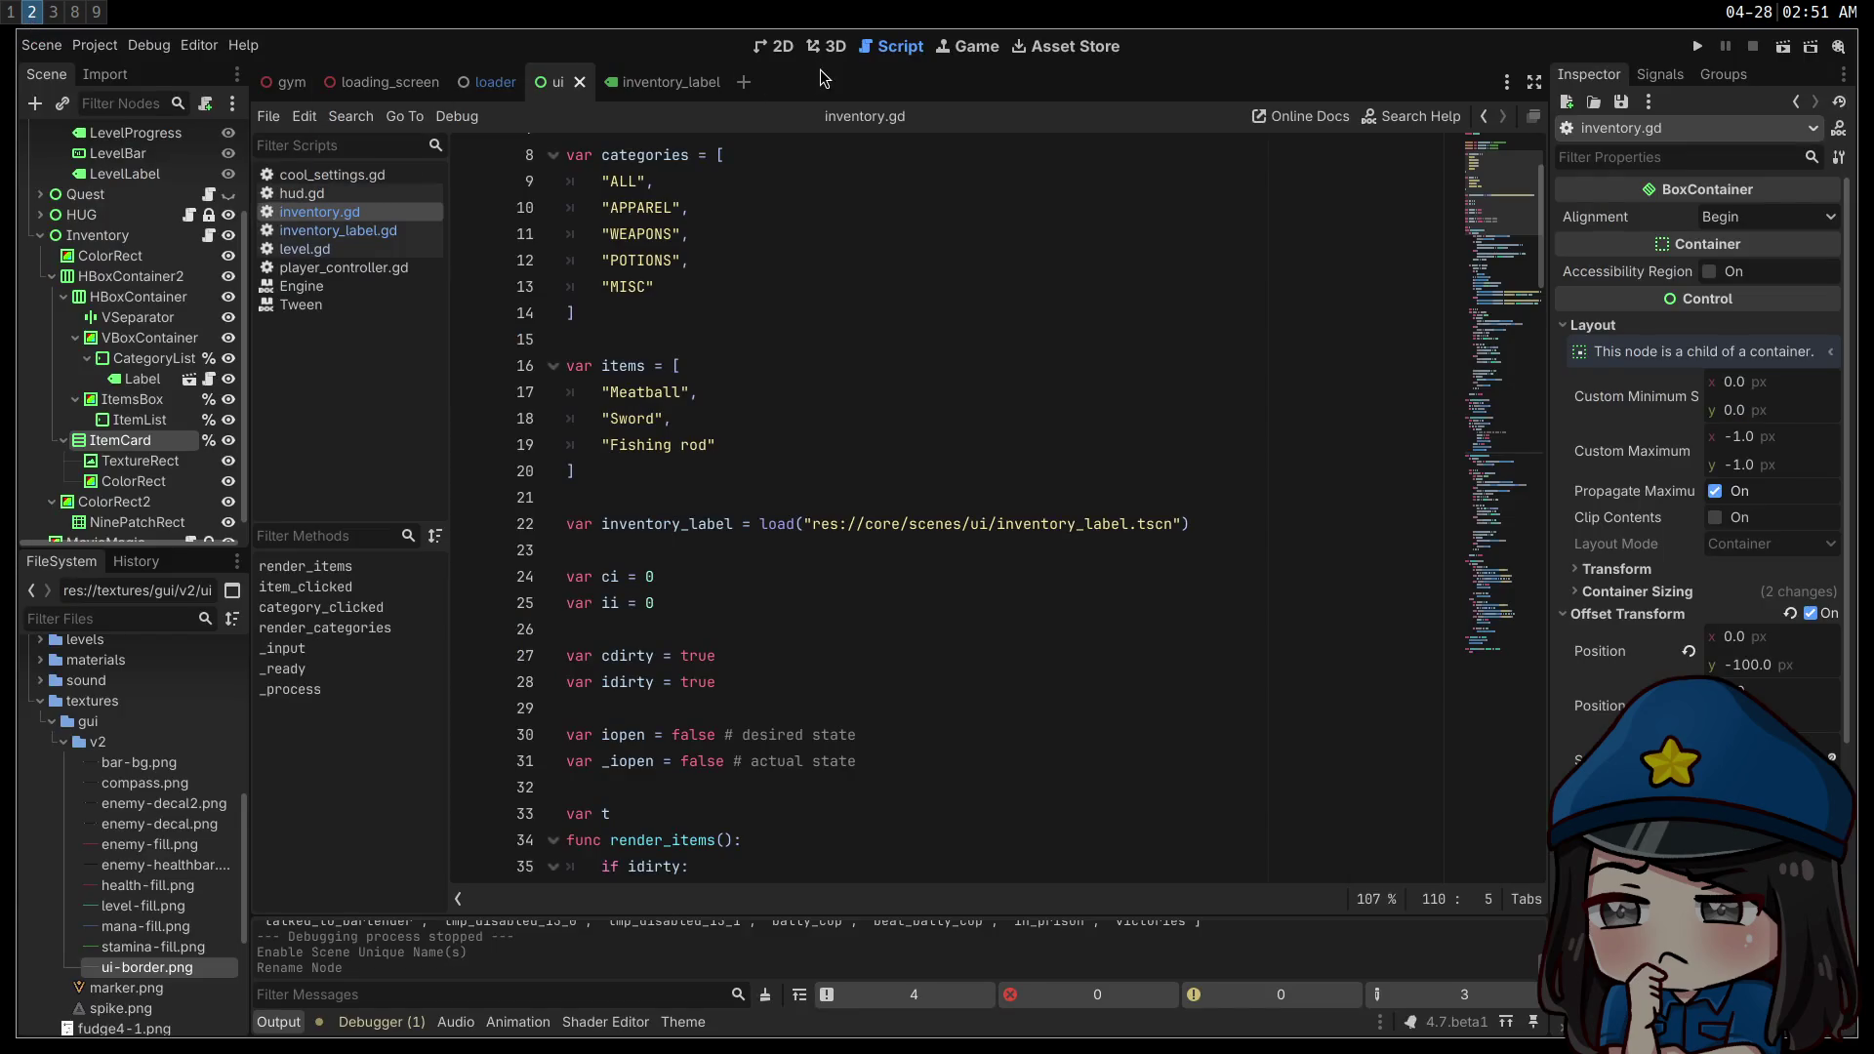
pyautogui.click(76, 12)
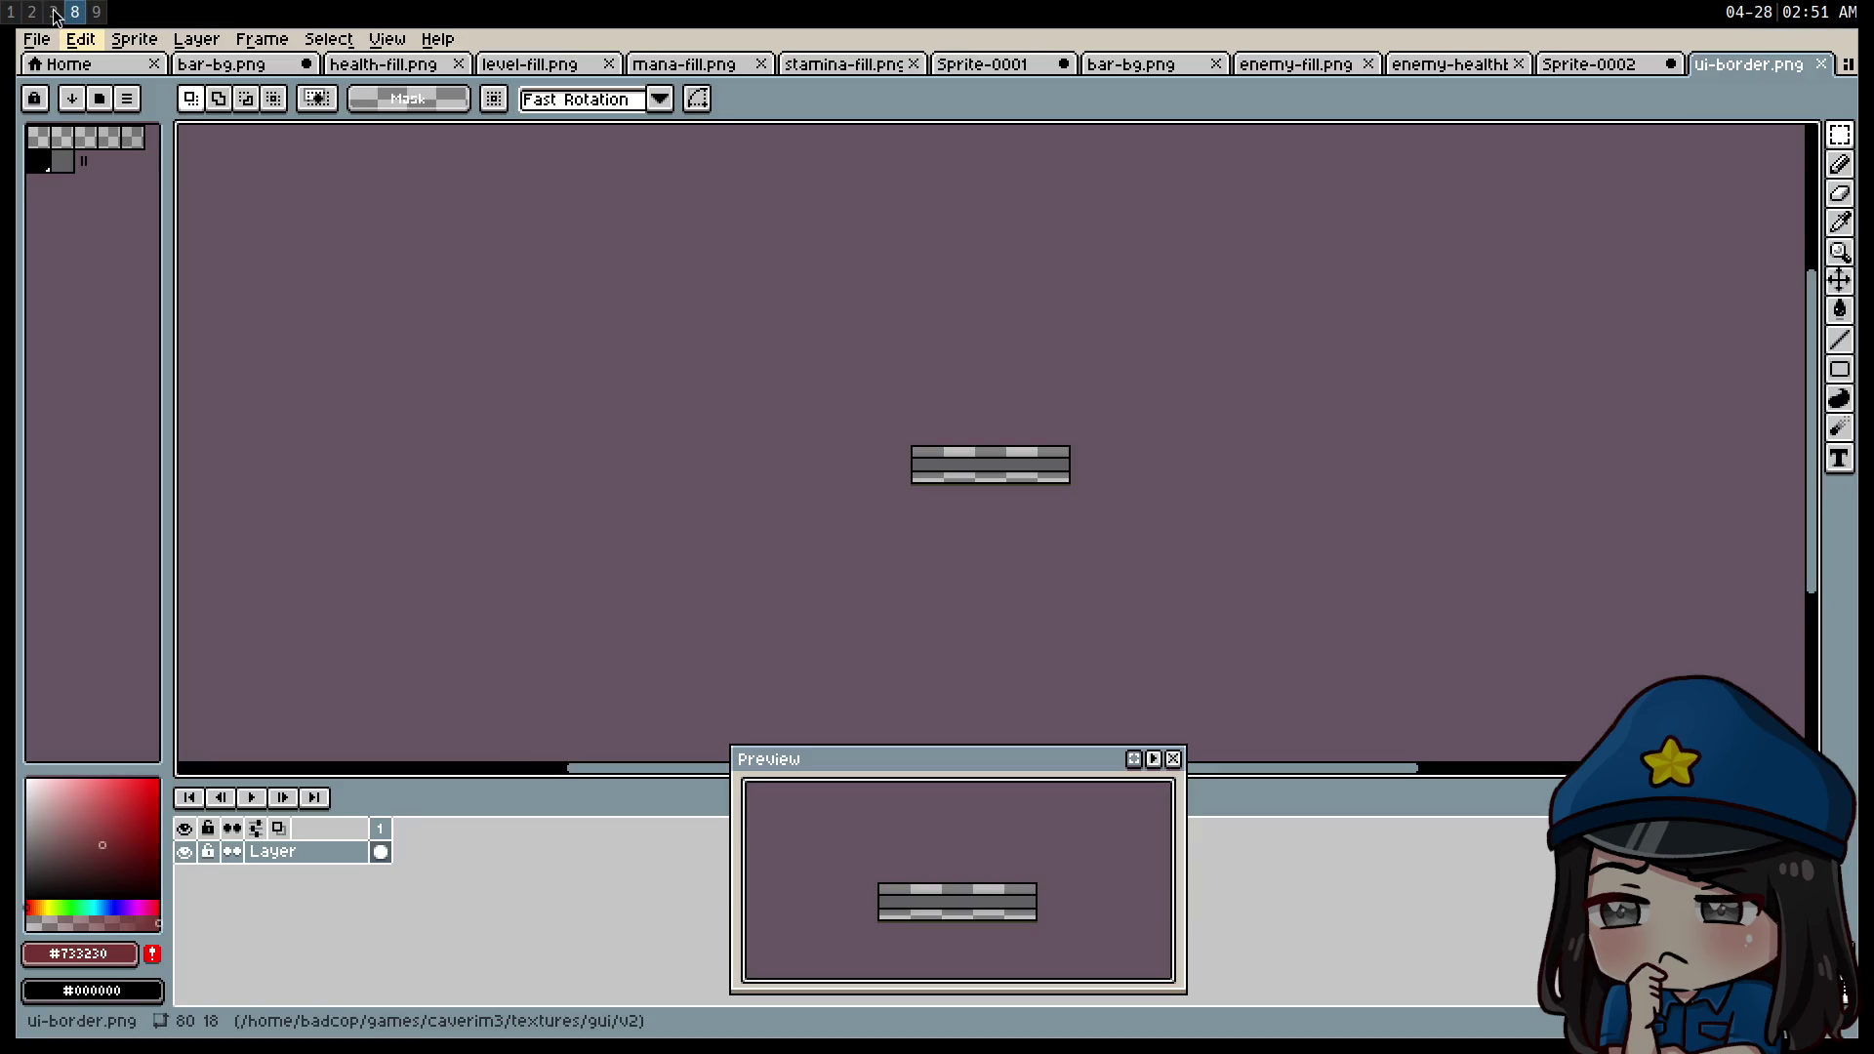
pyautogui.click(54, 12)
pyautogui.click(32, 11)
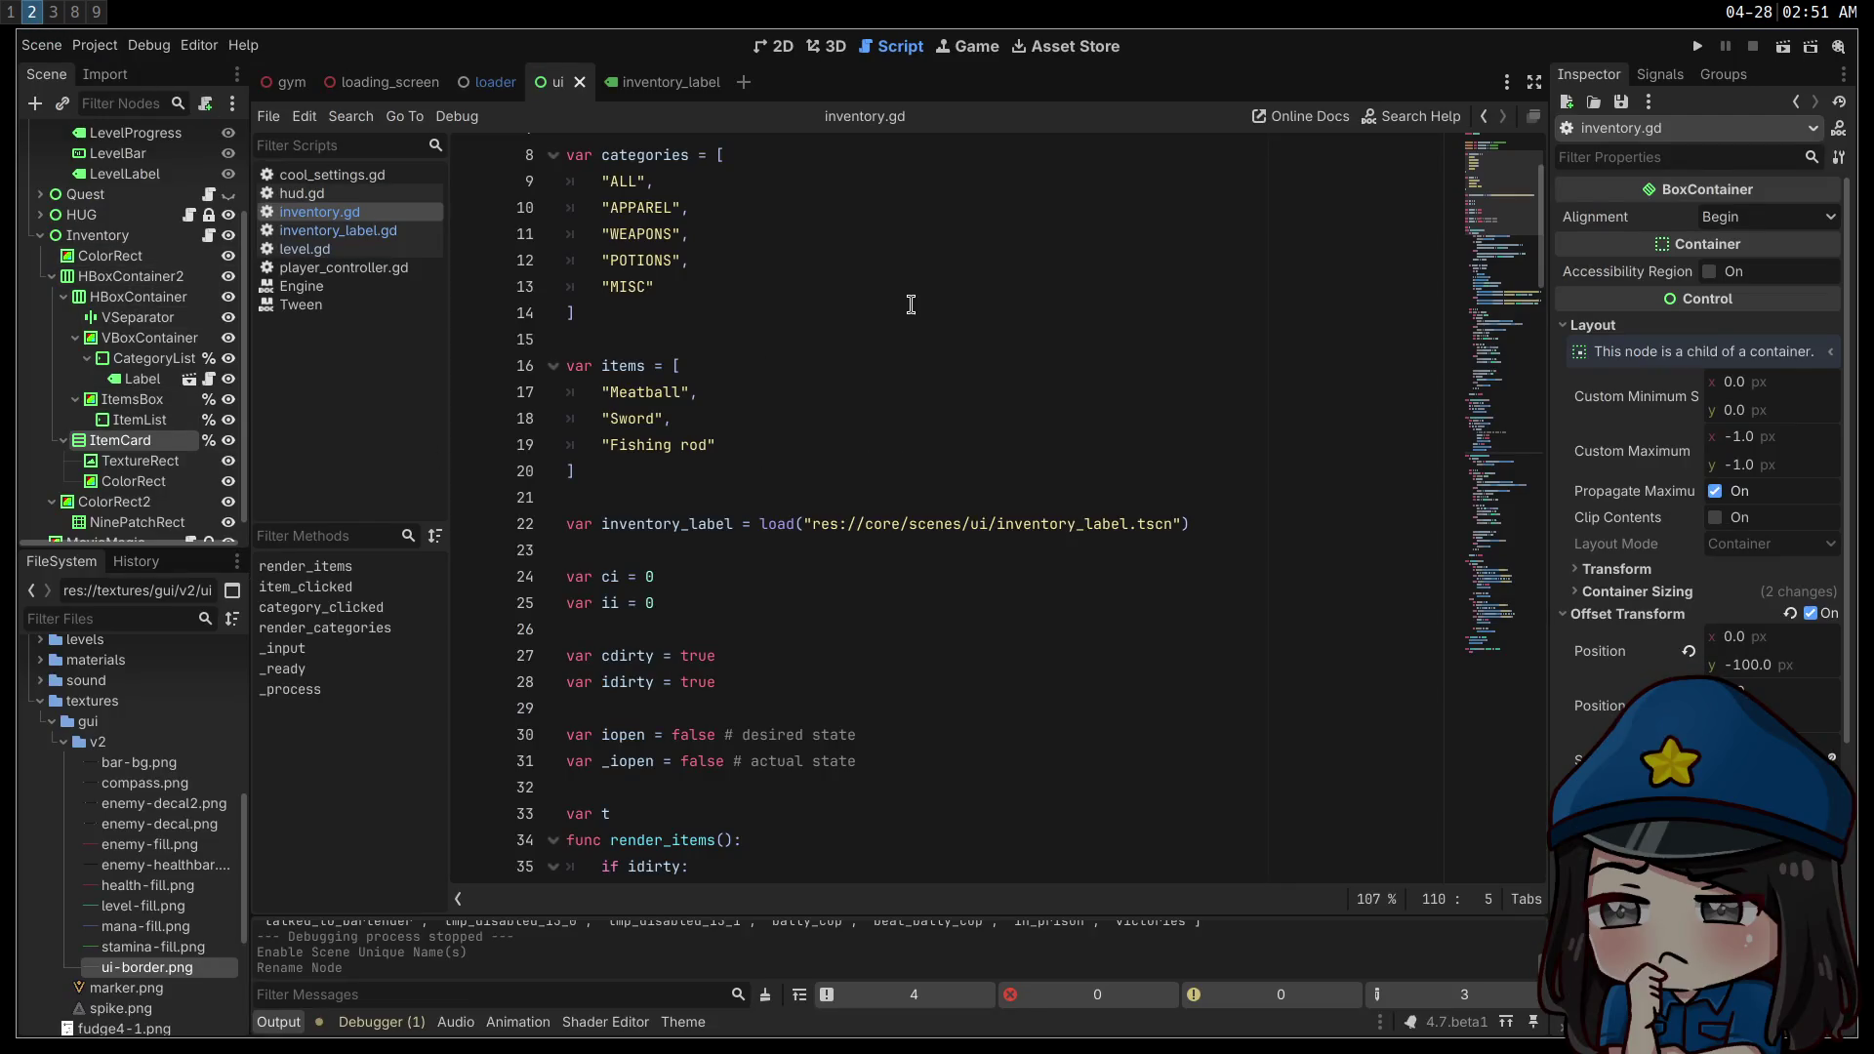
pyautogui.scroll(-9, 909, 488)
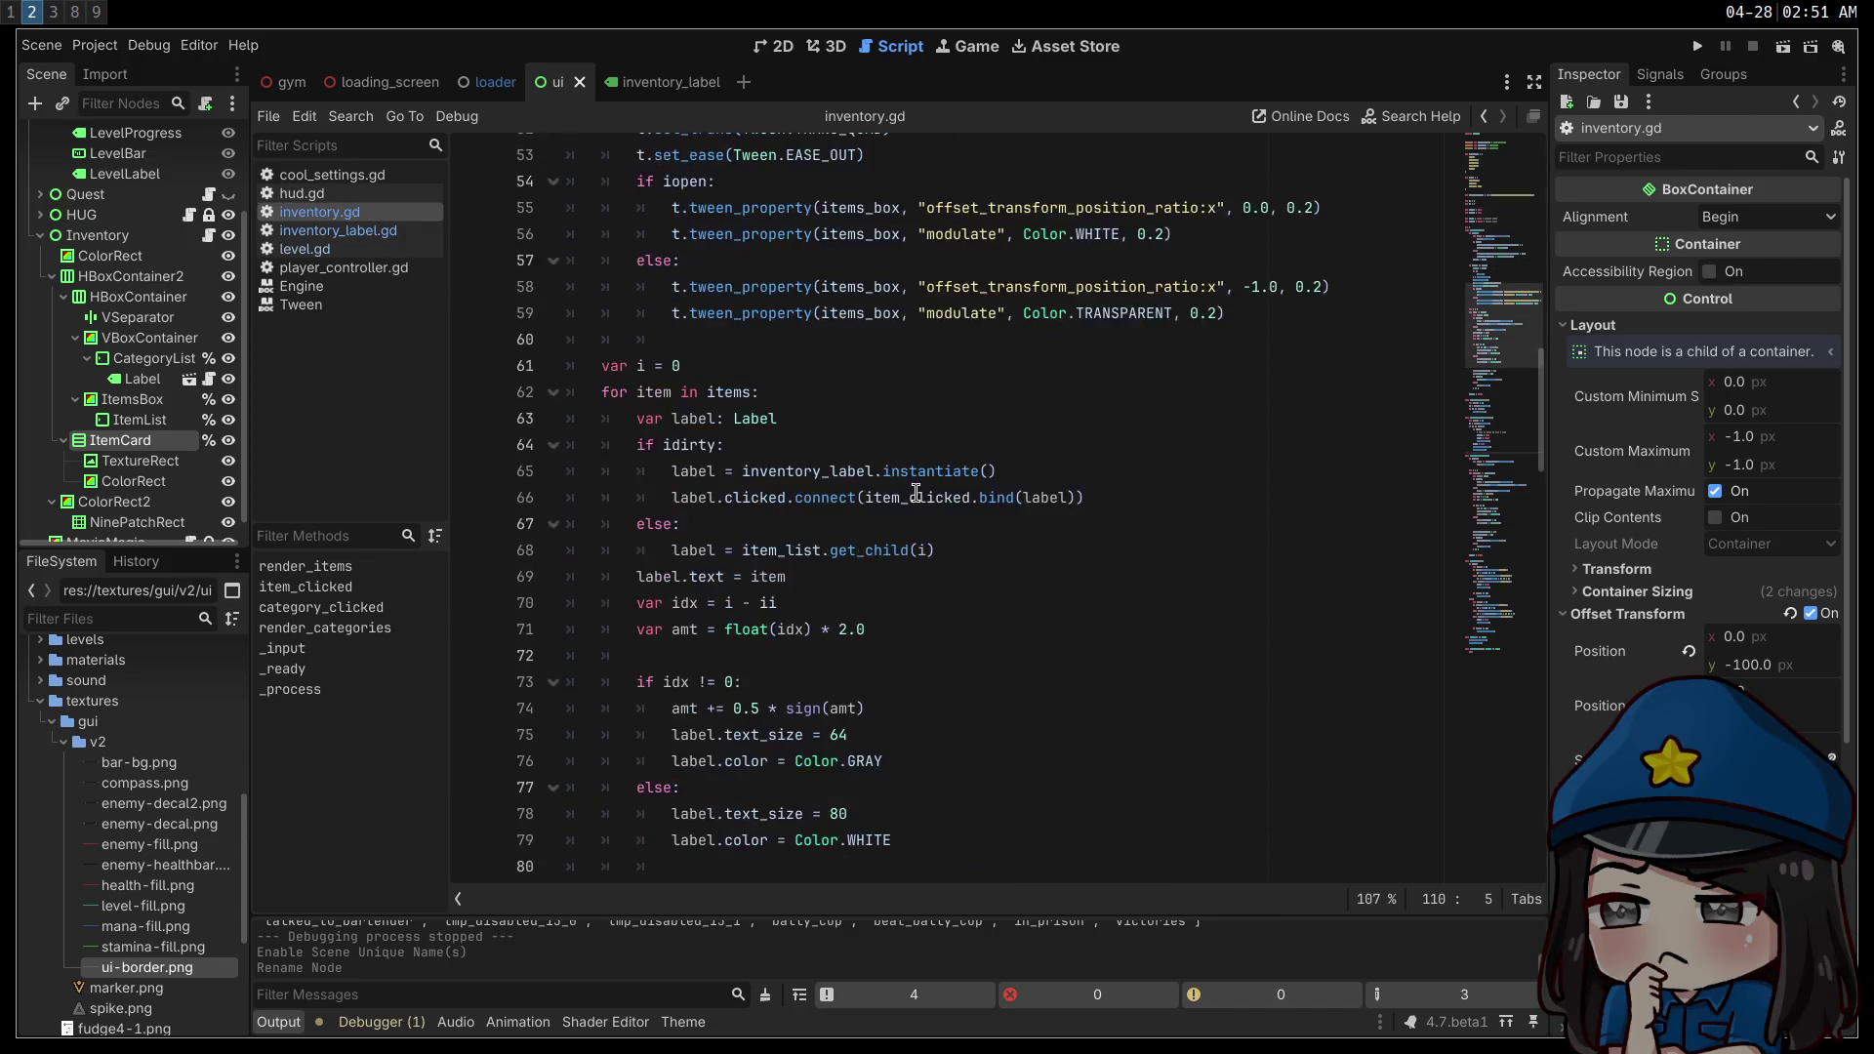
pyautogui.scroll(1, 909, 488)
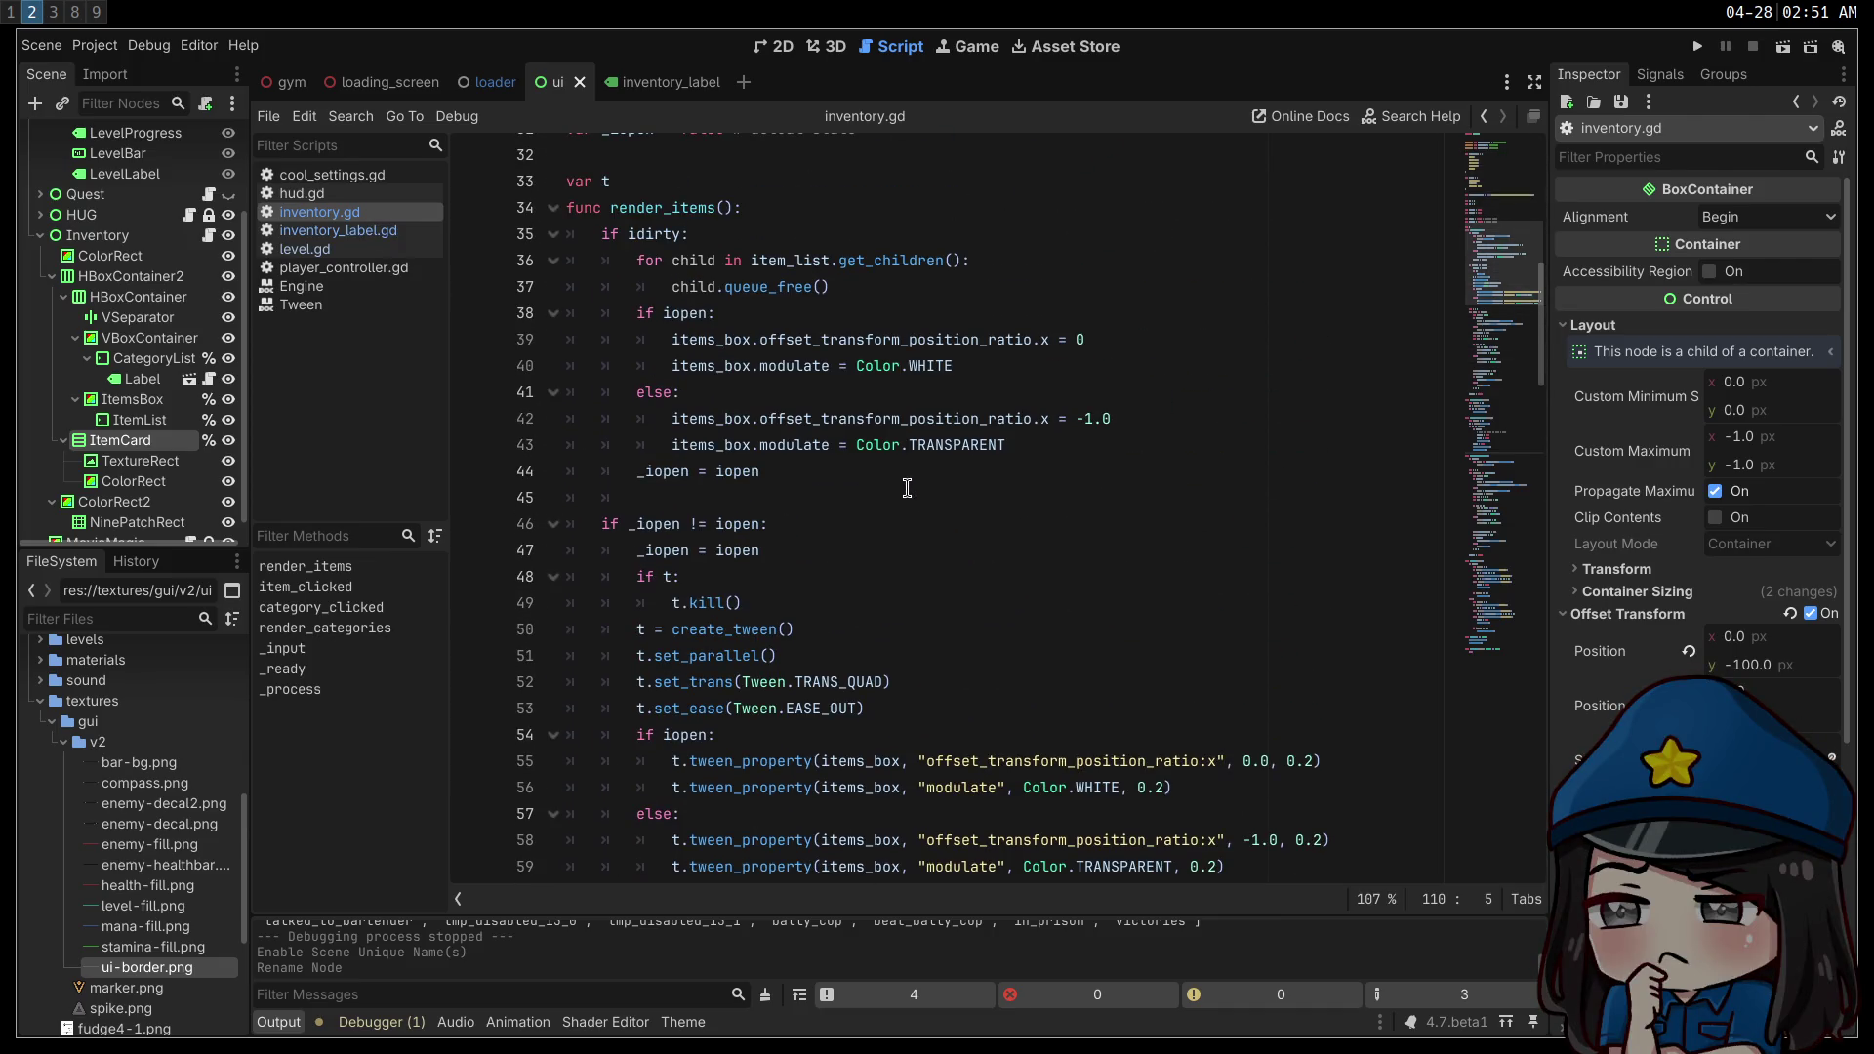
pyautogui.scroll(-2, 907, 487)
pyautogui.scroll(2, 880, 490)
pyautogui.click(1036, 362)
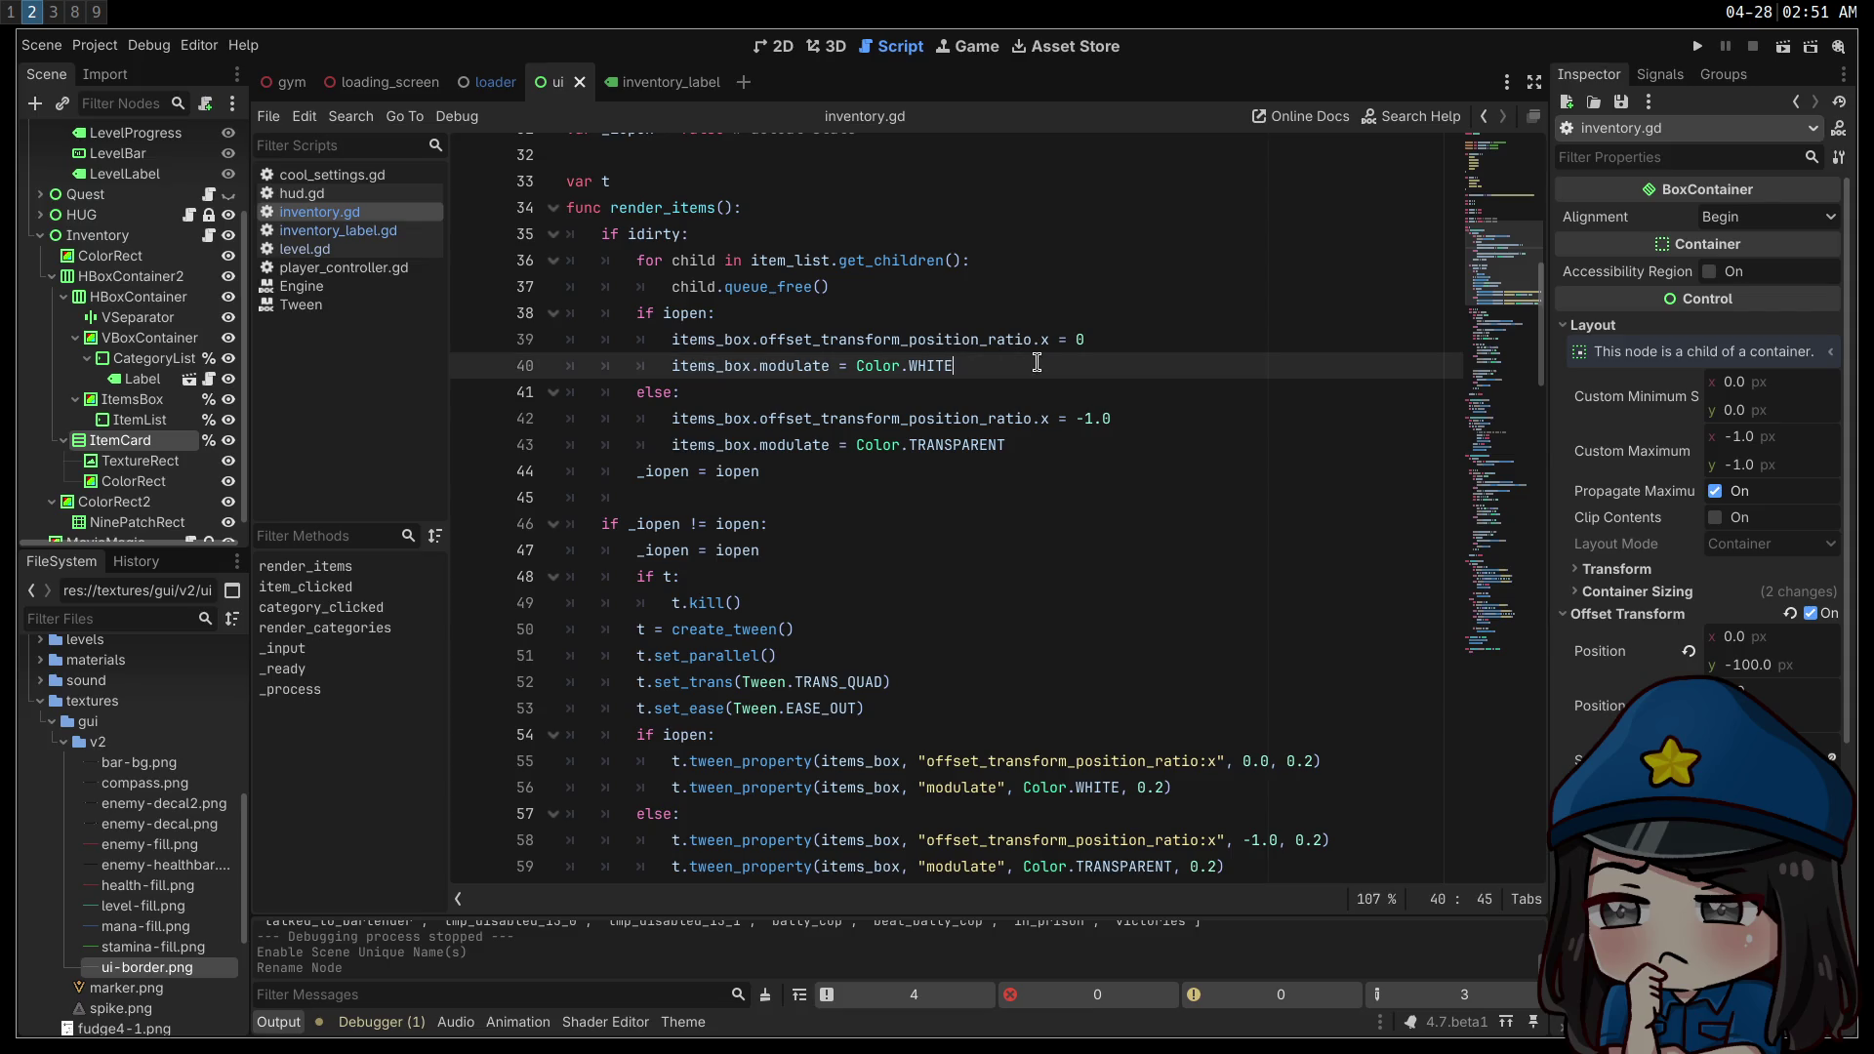
pyautogui.press('Return')
pyautogui.scroll(10, 853, 376)
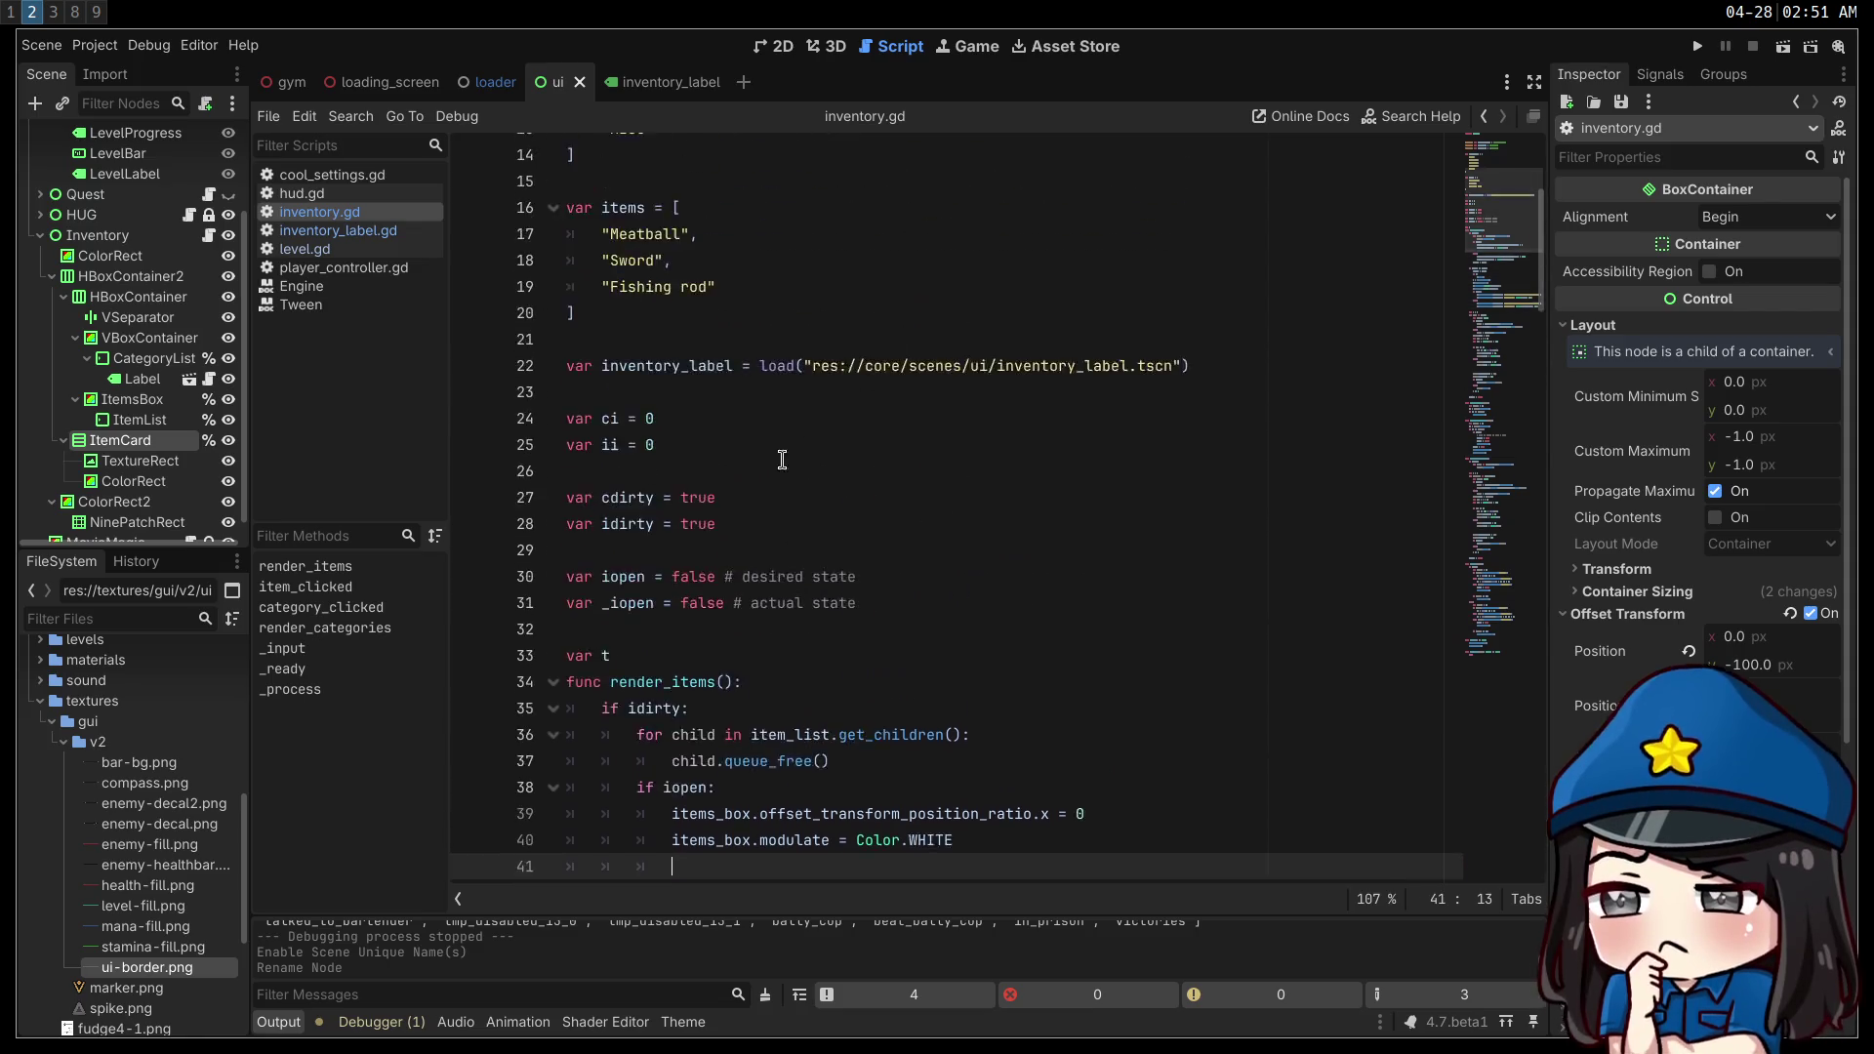
pyautogui.click(902, 284)
pyautogui.press('Return')
pyautogui.write('@onready var item_card = %ItemCard')
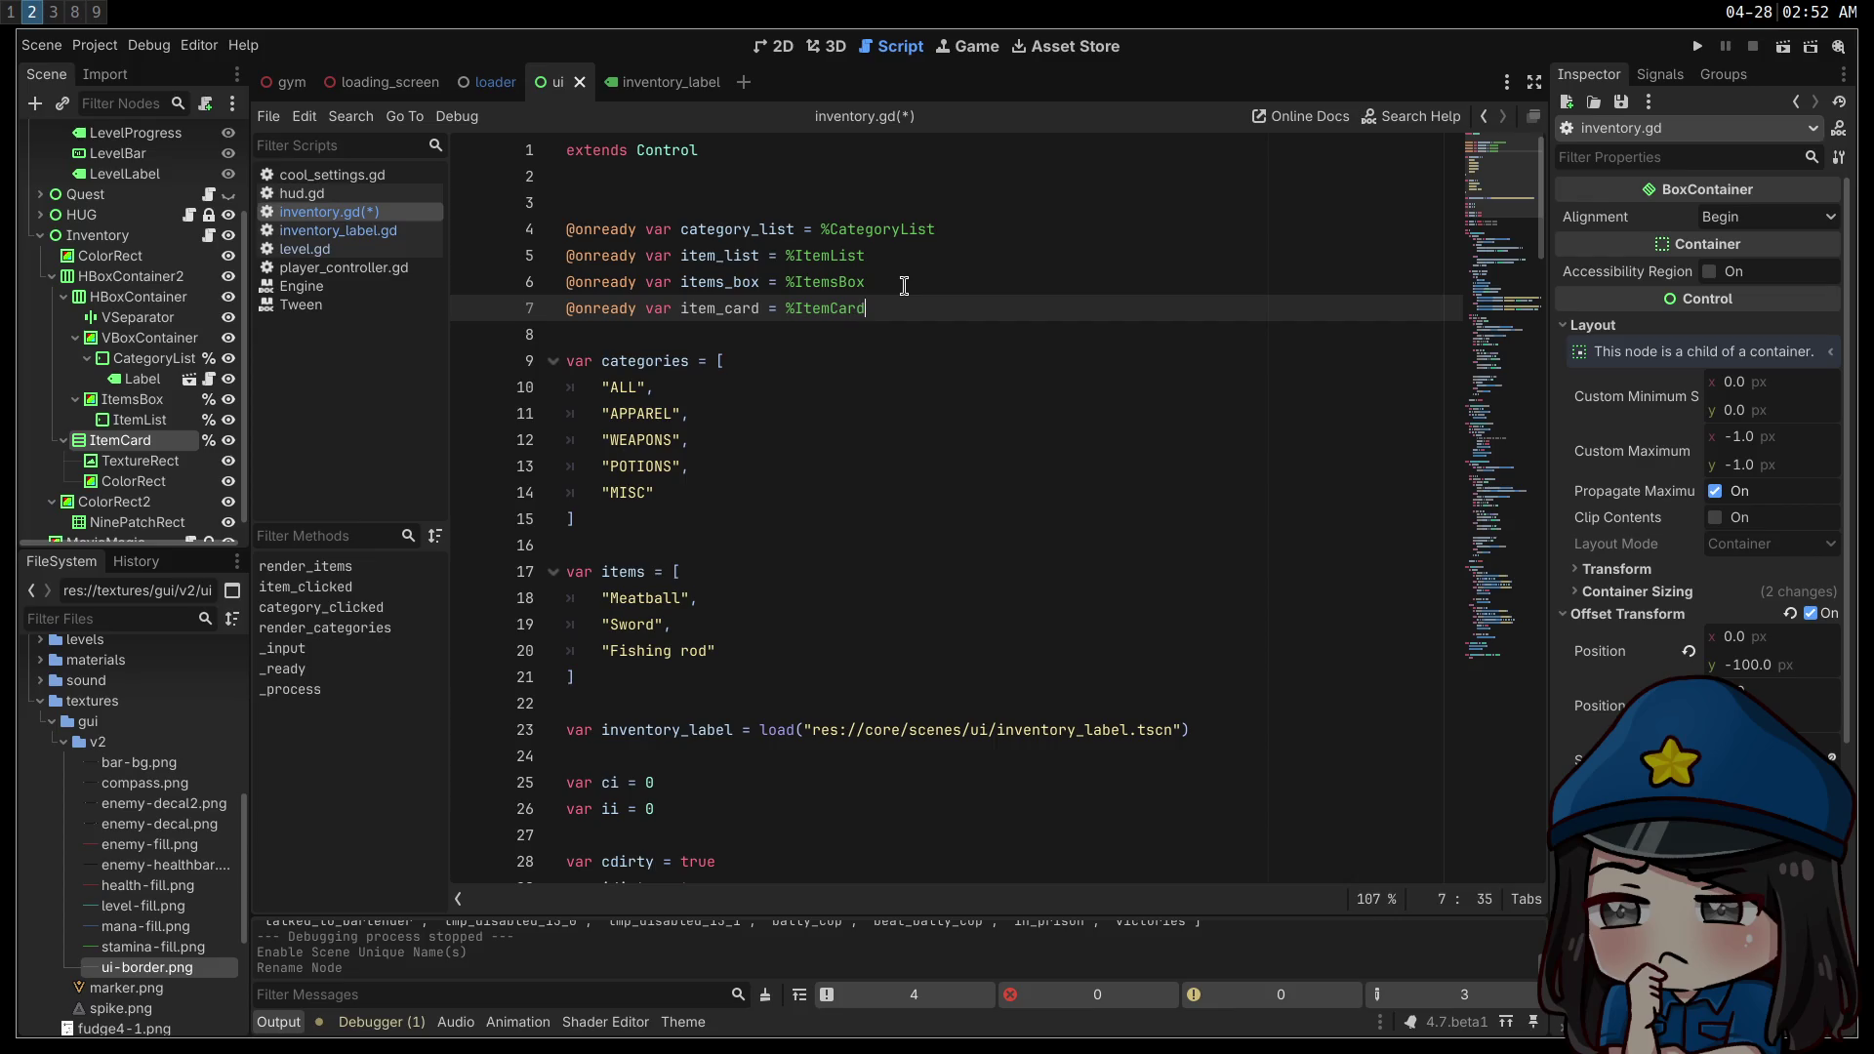
pyautogui.scroll(-10, 831, 323)
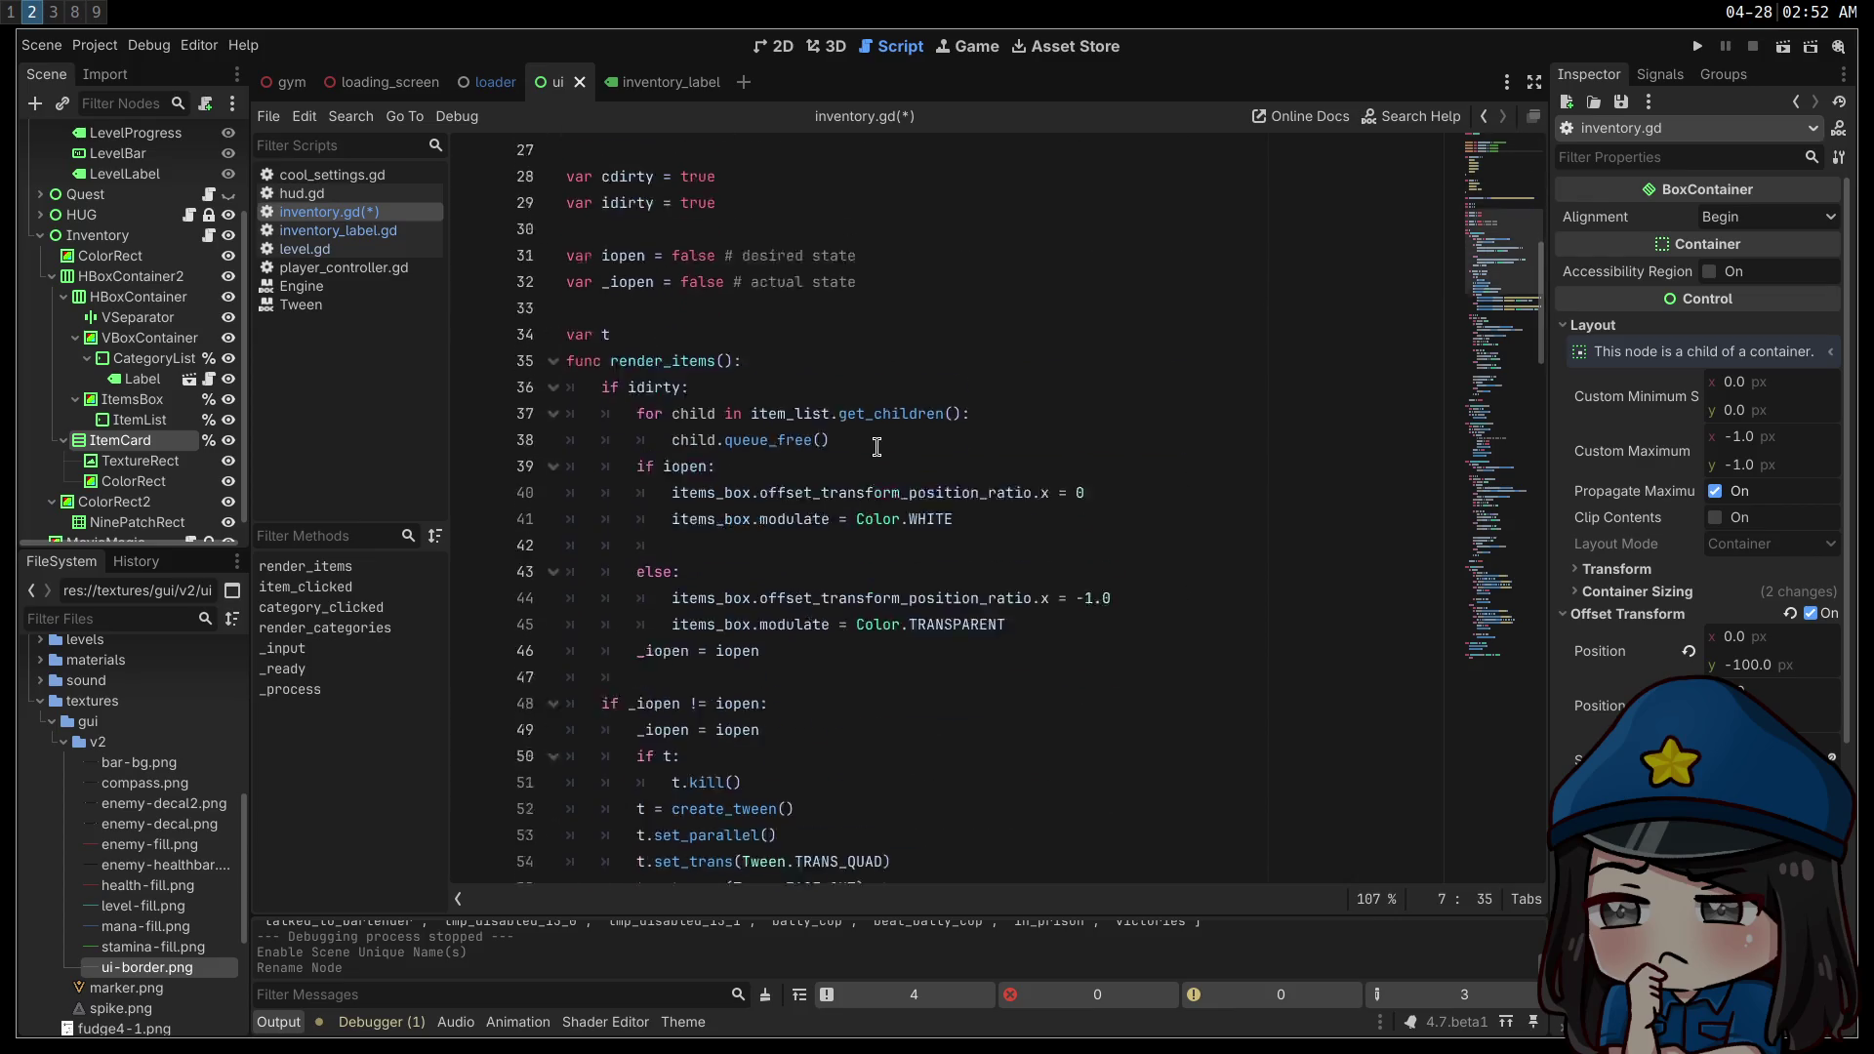
# - Set item_card.modulate = Color.WHITE in render_items' open-state branch
pyautogui.click(1011, 409)
pyautogui.press('Return')
pyautogui.write('item_car')
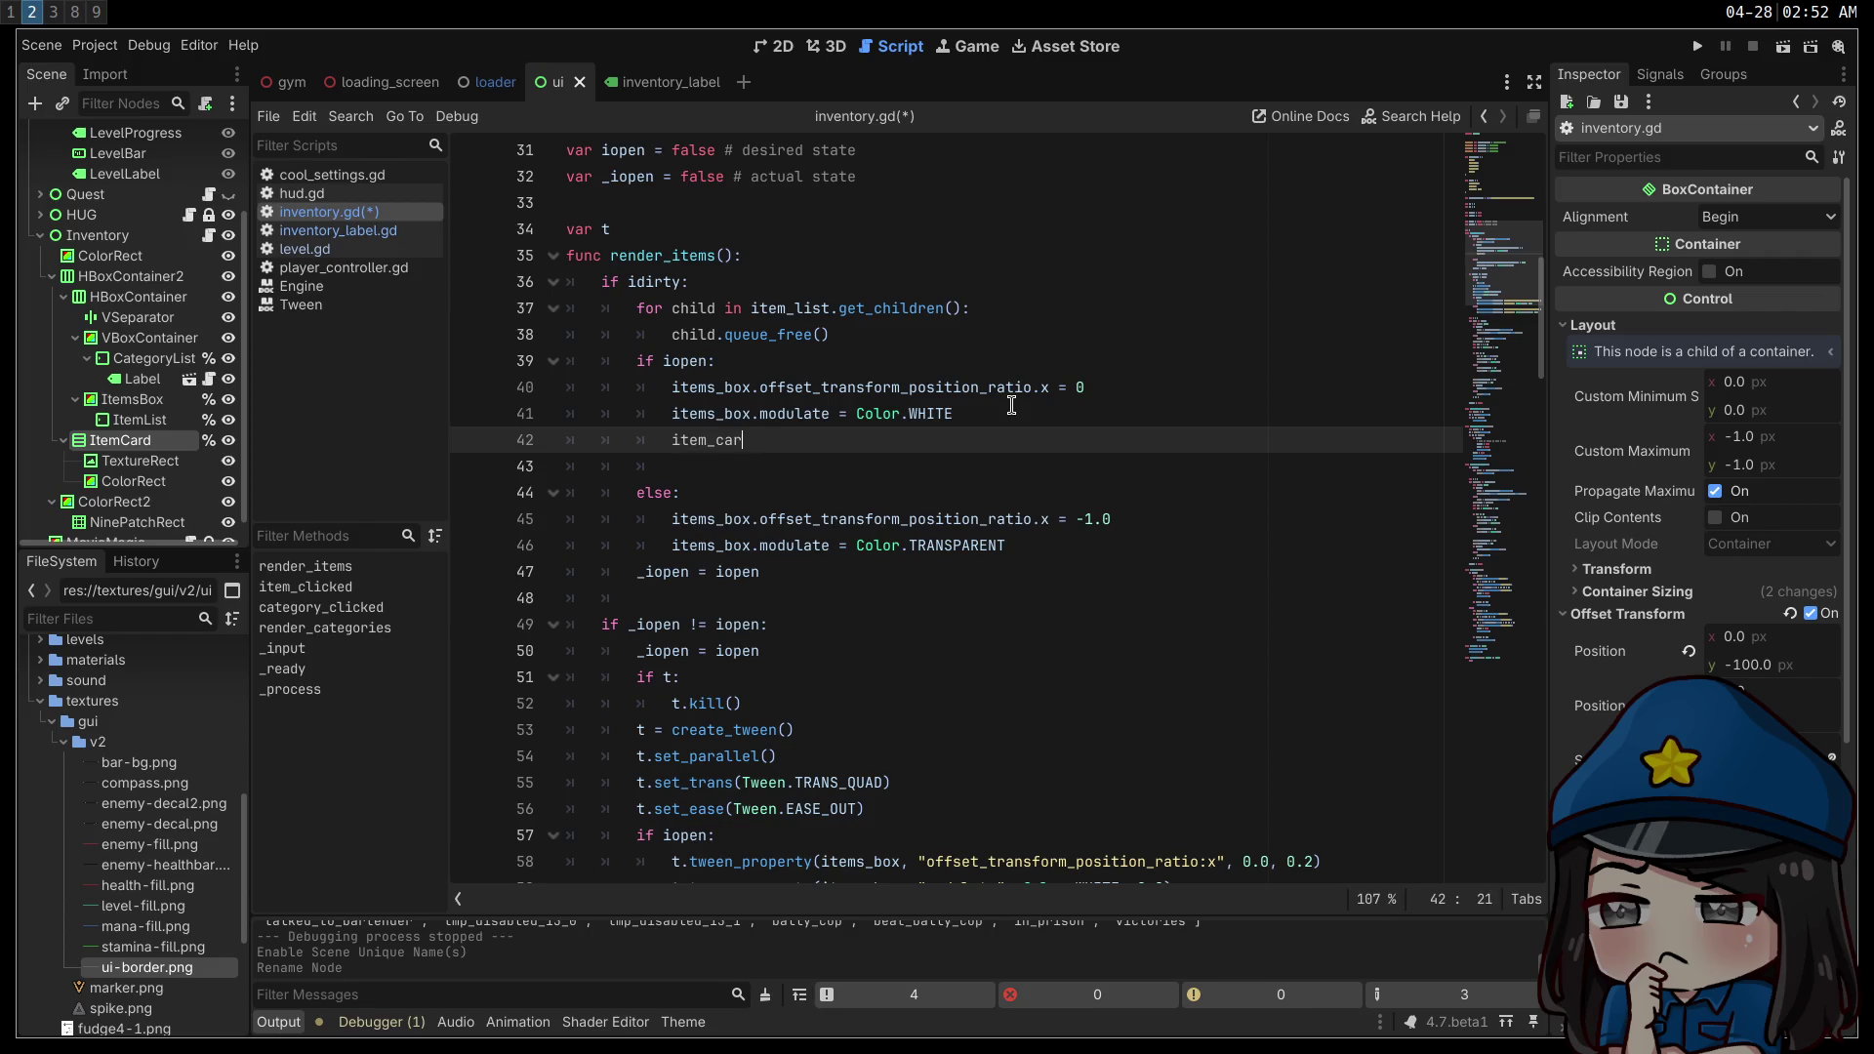
pyautogui.write('ula')
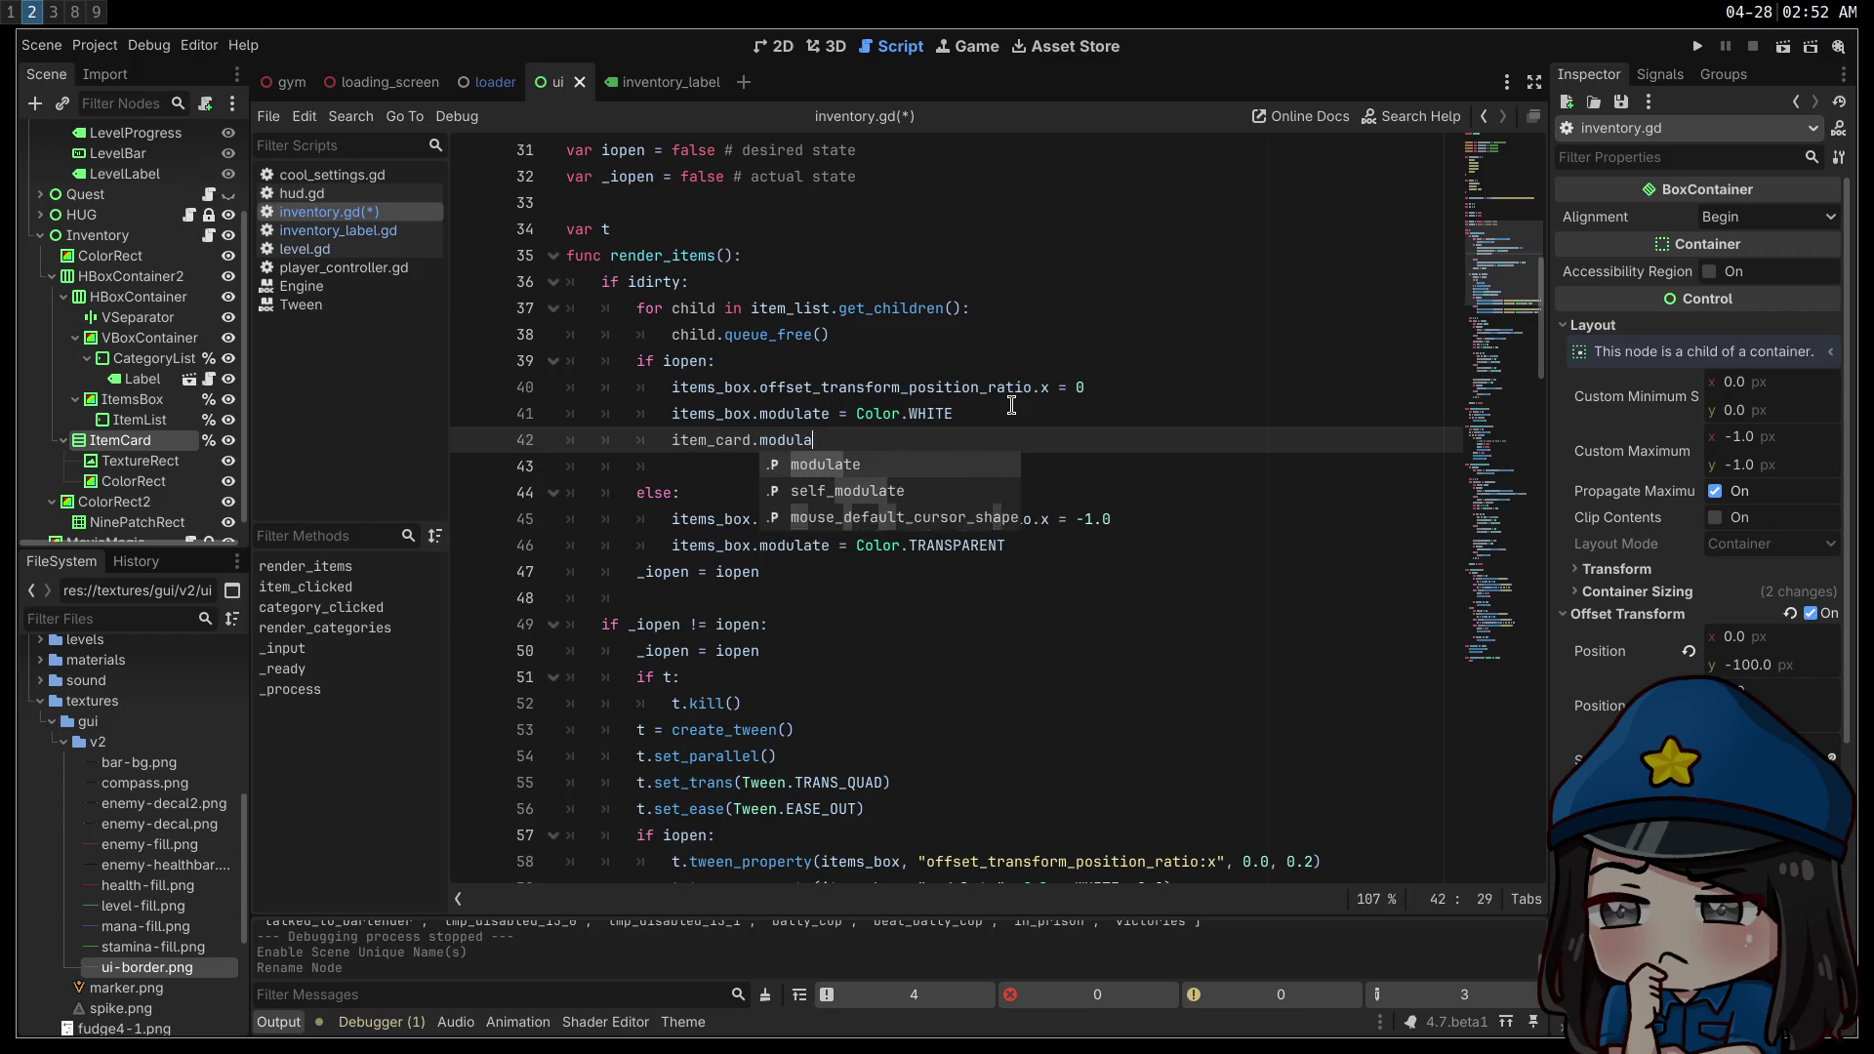
pyautogui.press('Return')
pyautogui.write('= Color.WHITE')
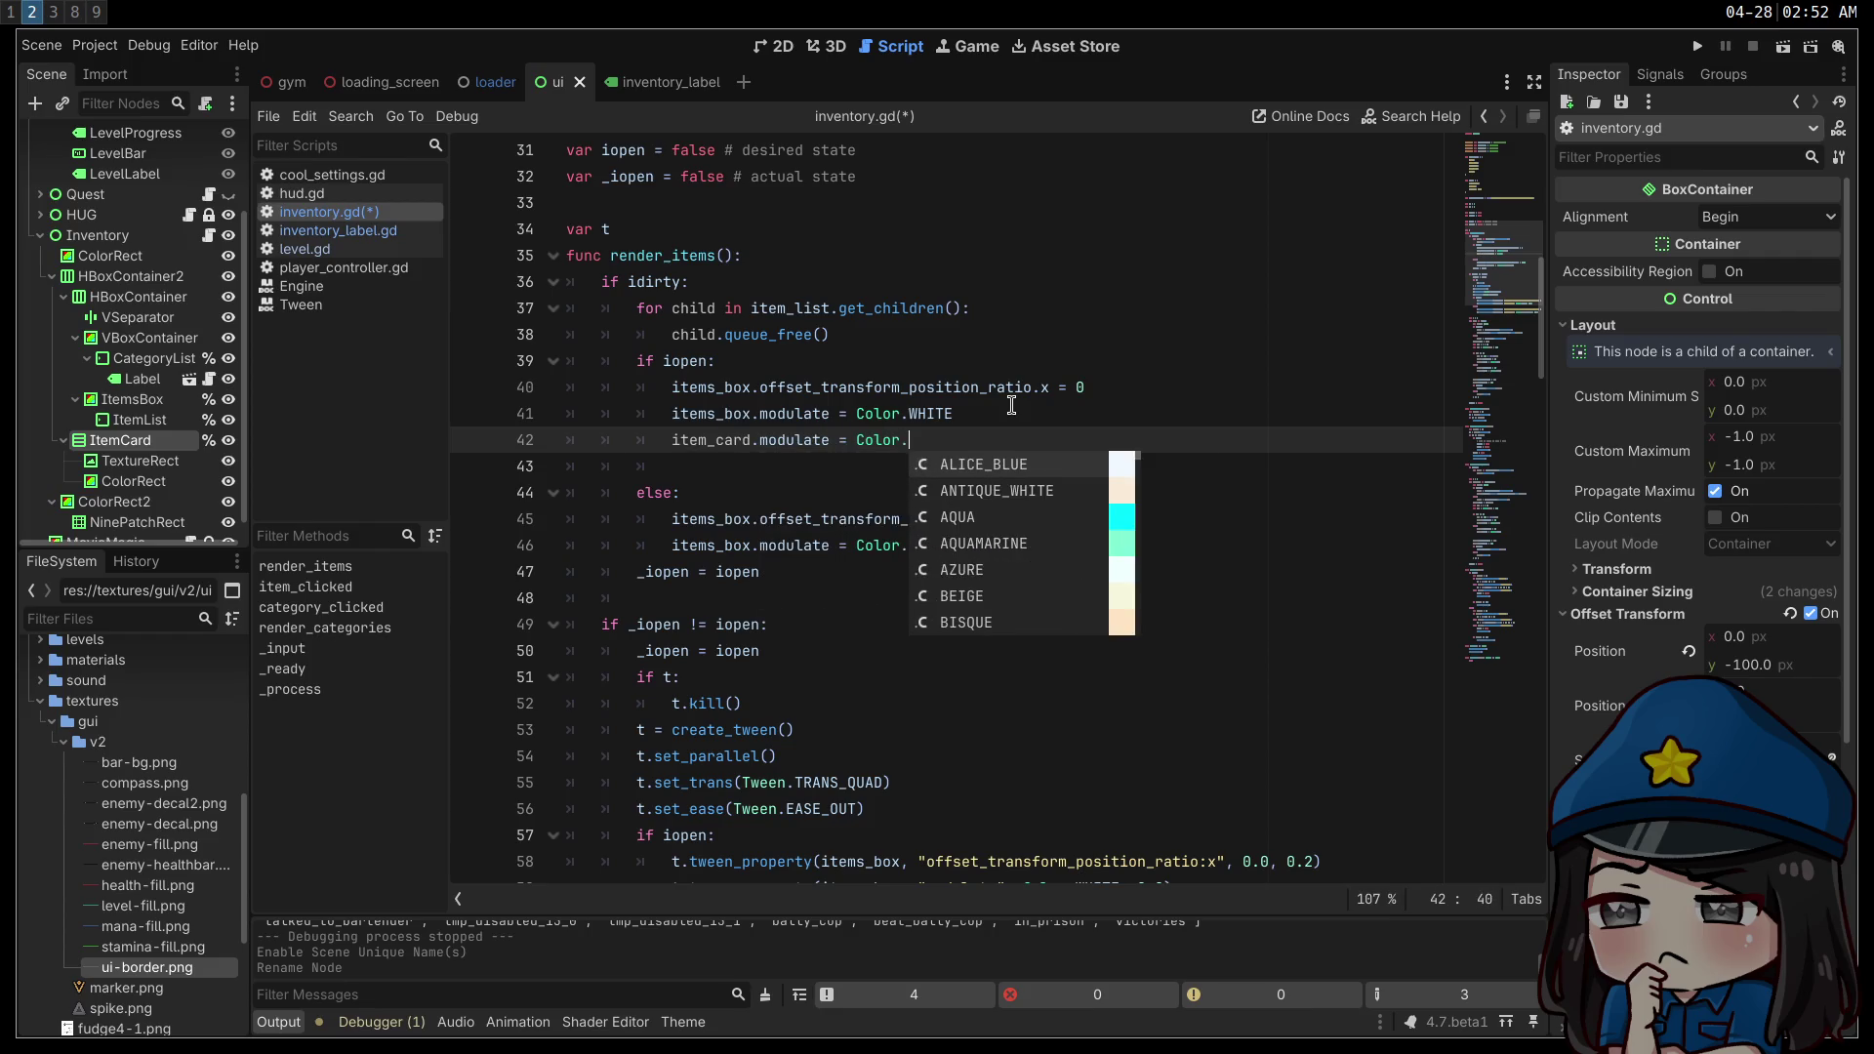
pyautogui.click(1012, 405)
# - Set item_card.modulate = Color.TRANSPARENT in the closed branch and save inventory.gd
pyautogui.click(1057, 545)
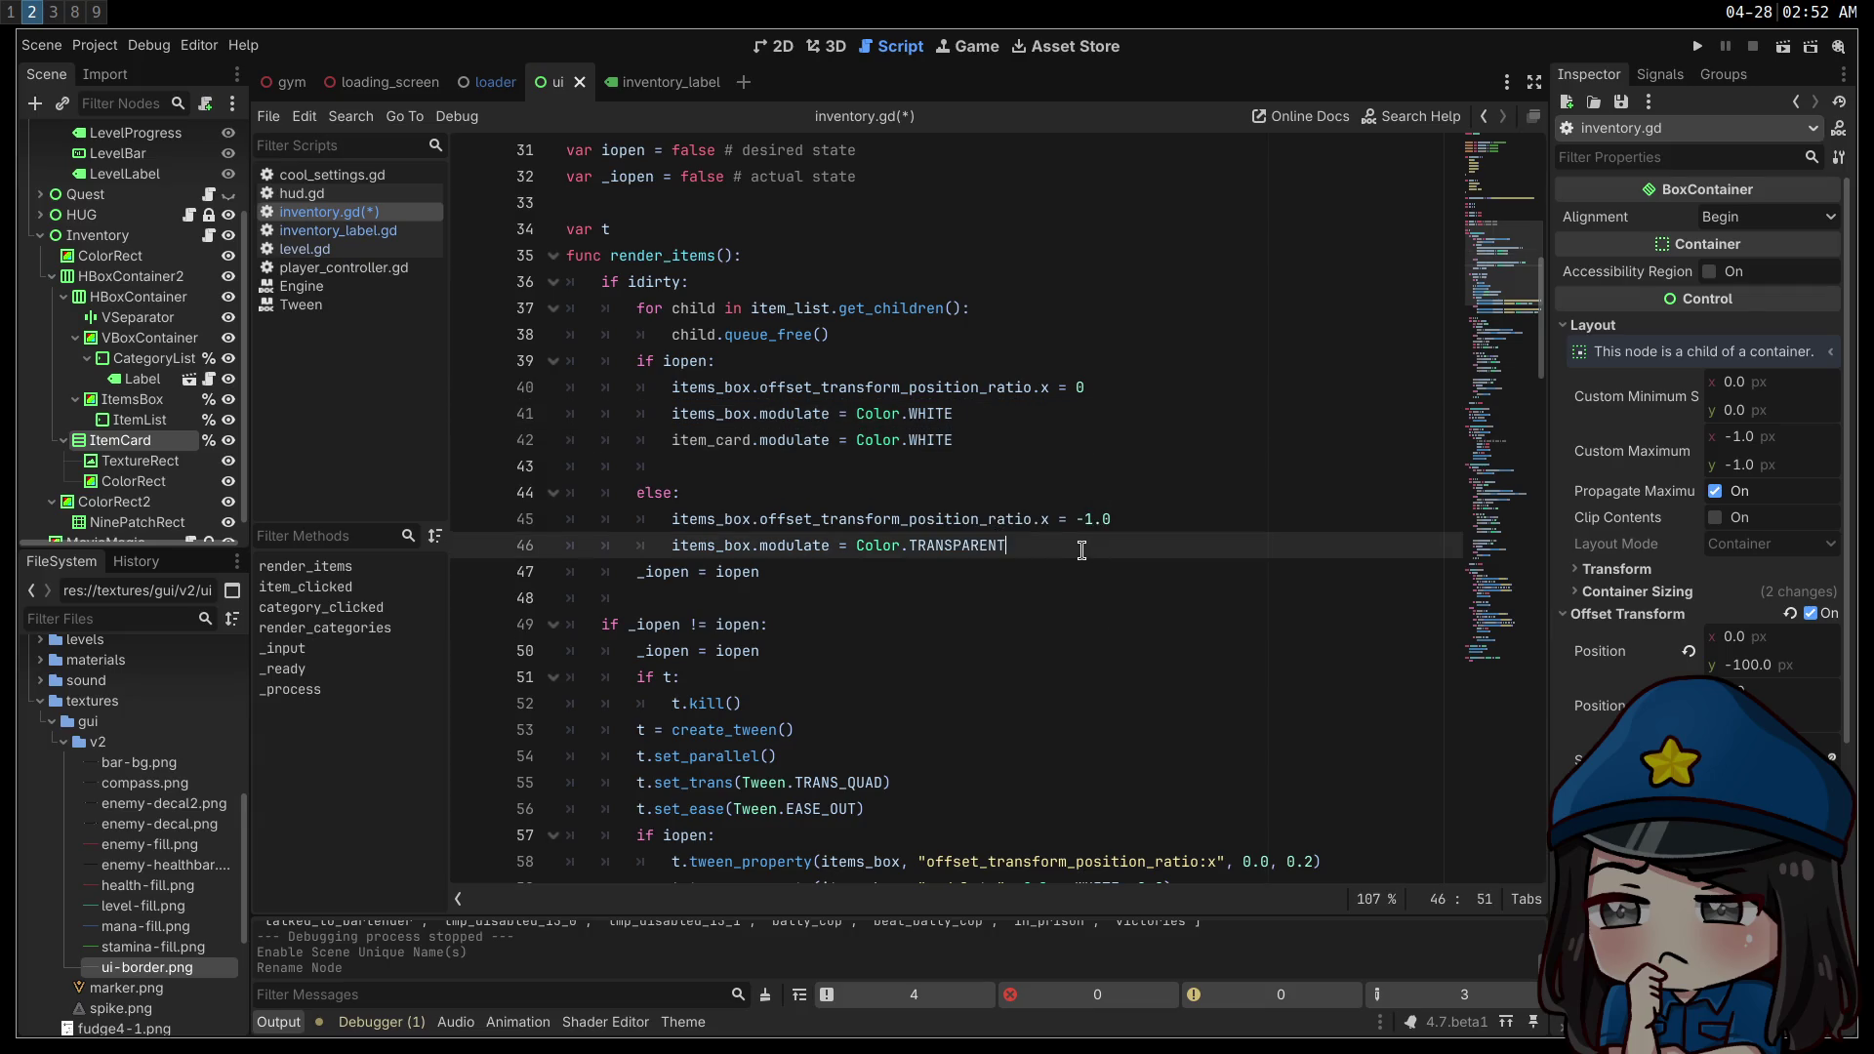
pyautogui.press('Return')
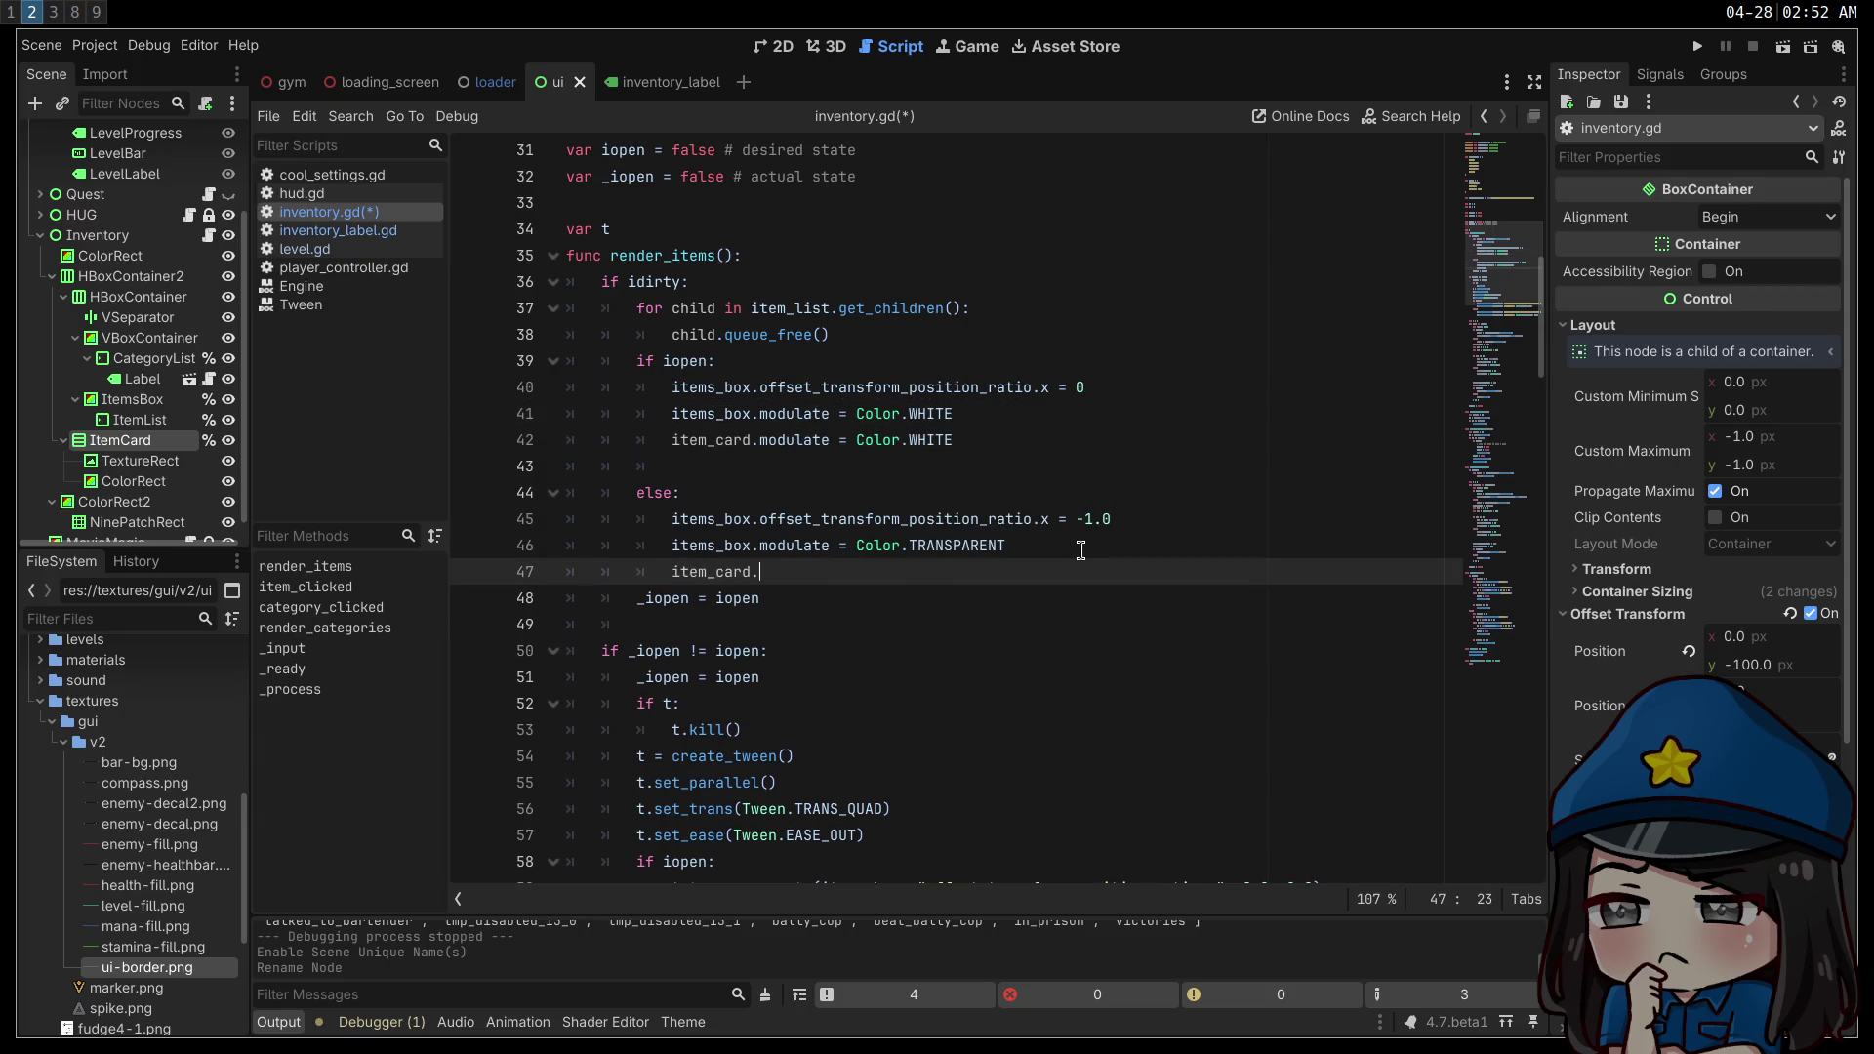
pyautogui.write('modulate = Color.TRANSPARENT')
pyautogui.click(1080, 551)
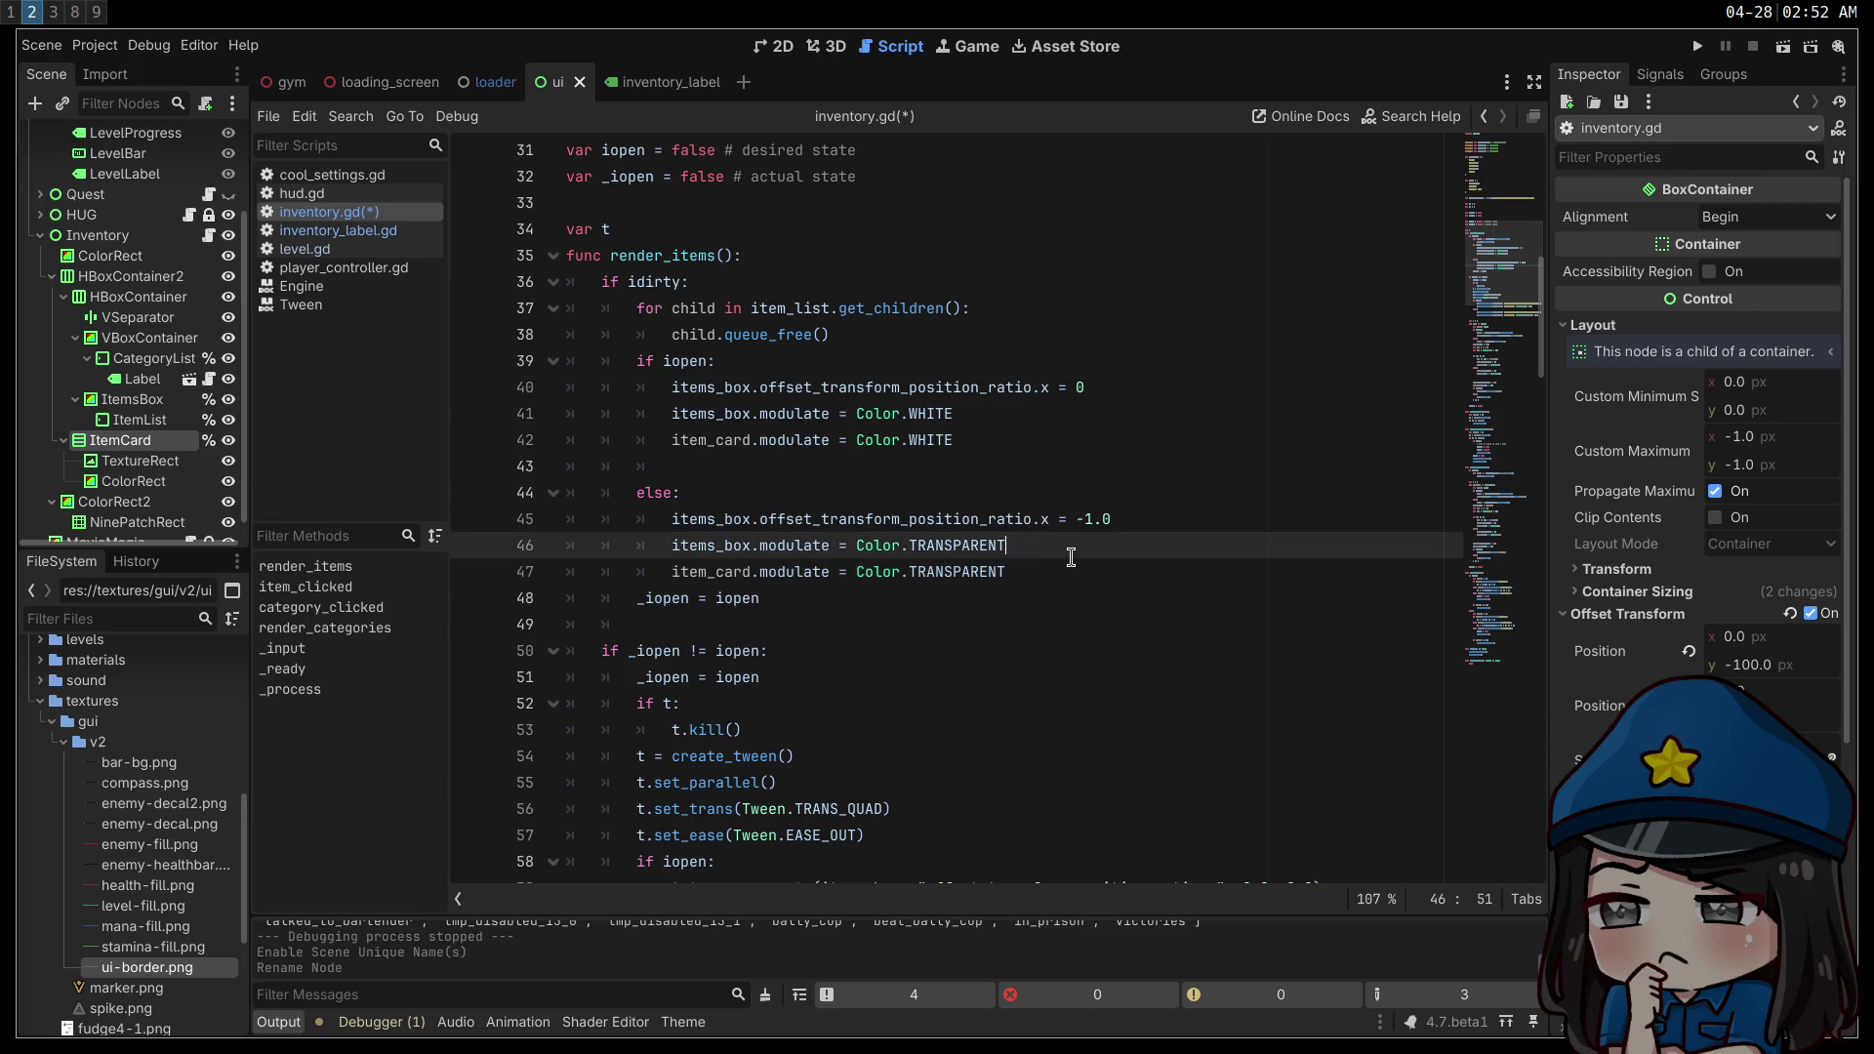
pyautogui.click(1055, 565)
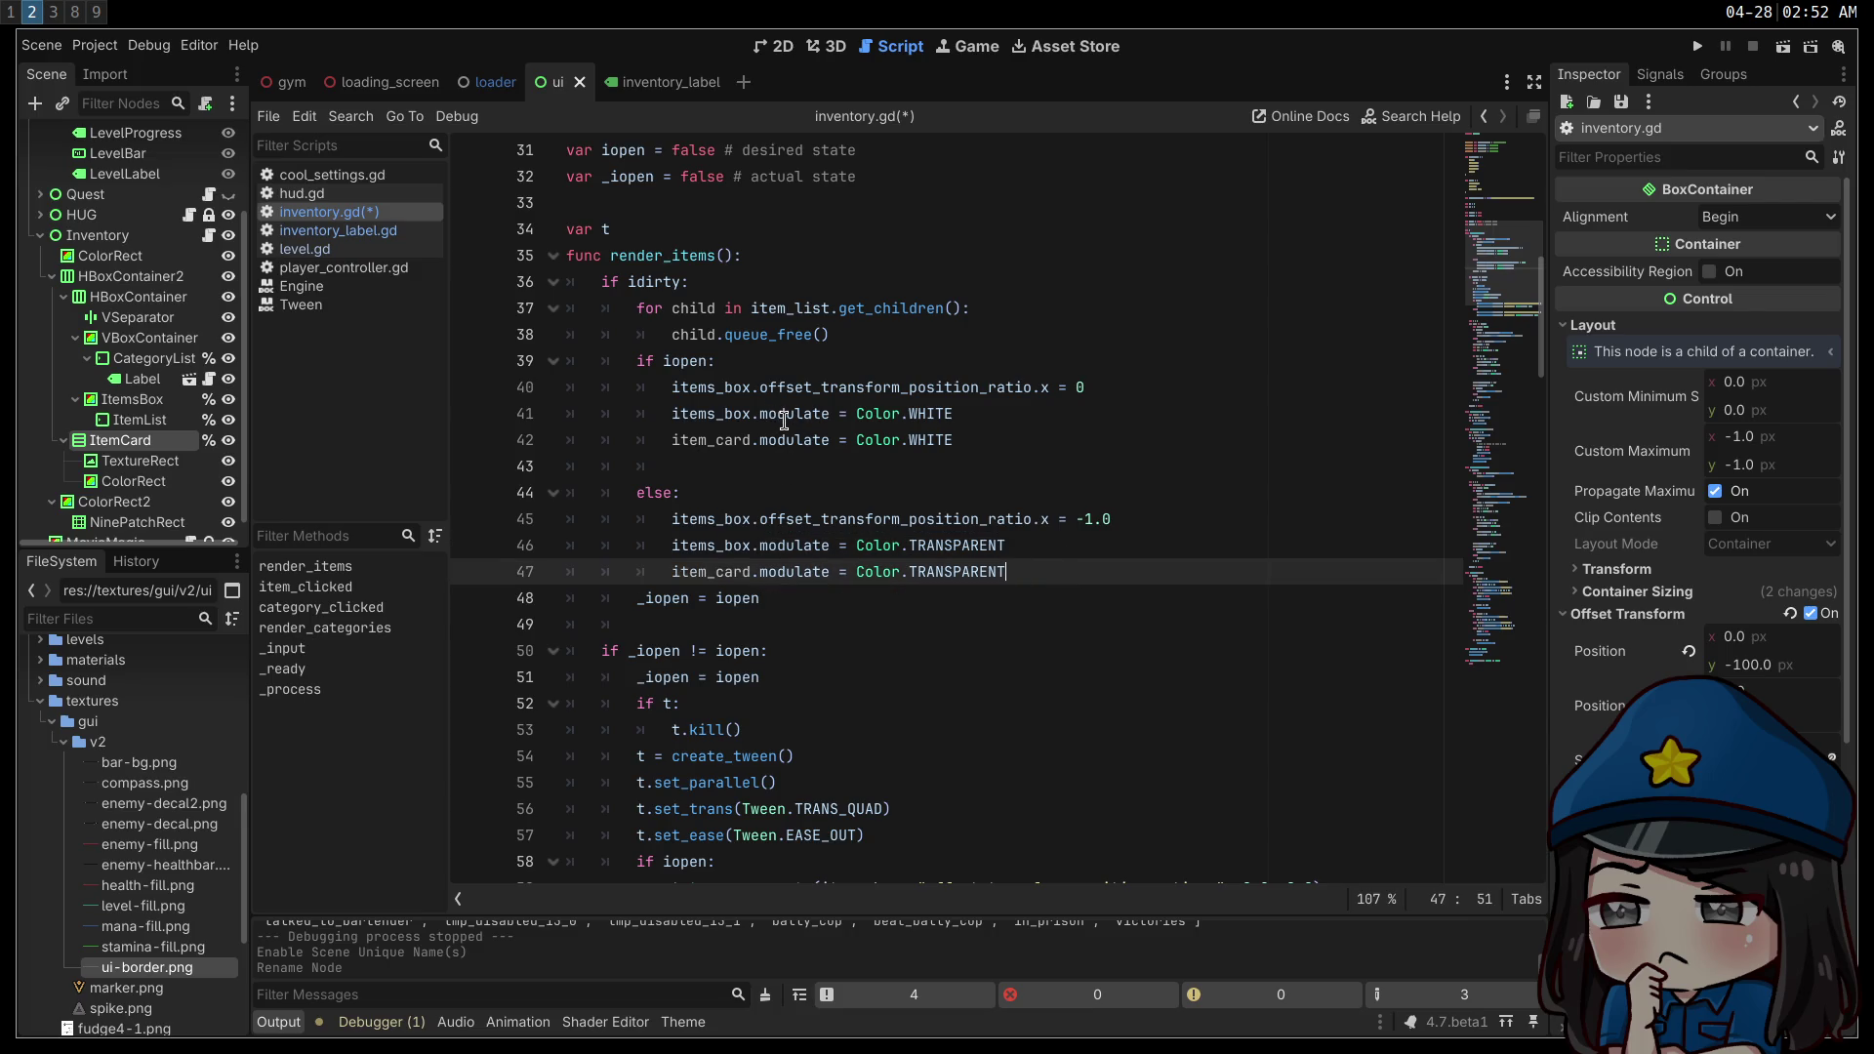
pyautogui.moveTo(783, 421)
pyautogui.hotkey('ctrl', 's')
pyautogui.scroll(-1, 964, 441)
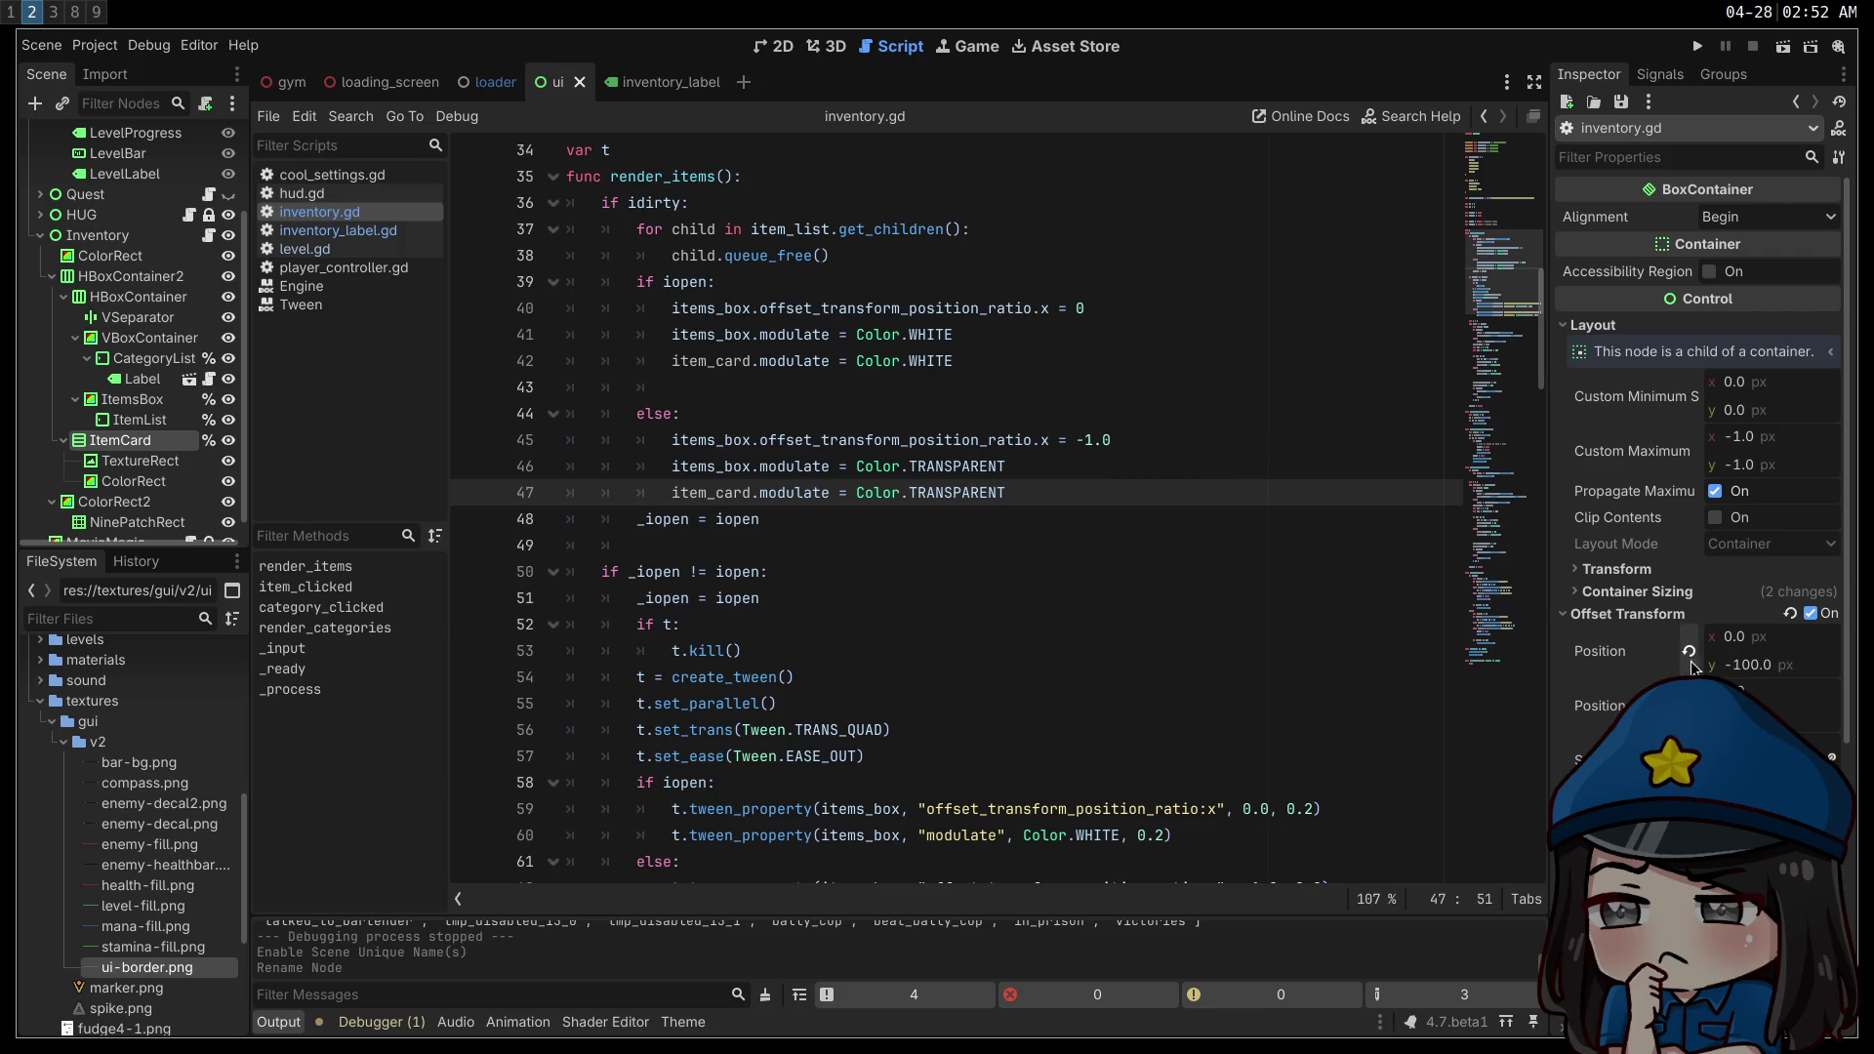
# - Add an item_card.offset_transform_position.y = 0.0 line to the closed-state branch
pyautogui.click(884, 440)
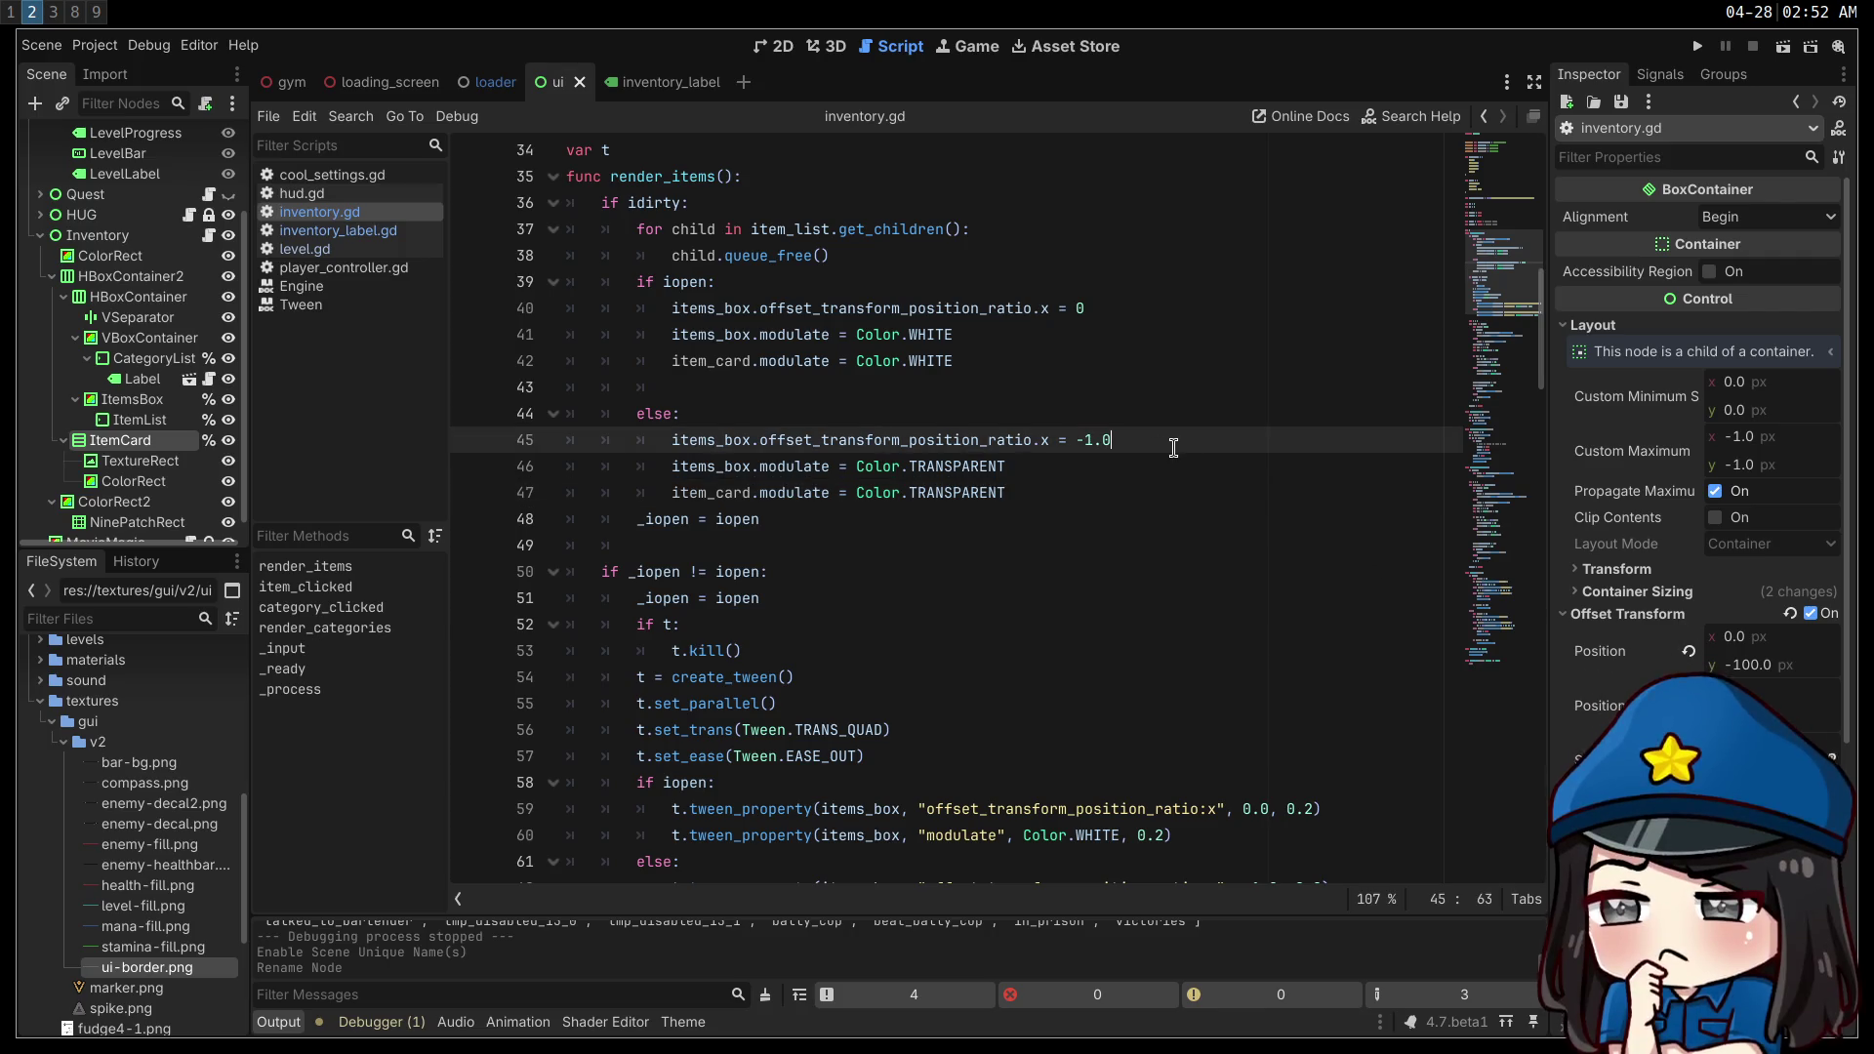
pyautogui.press('End')
pyautogui.hotkey('shift', 'Home')
pyautogui.hotkey('ctrl', 'c')
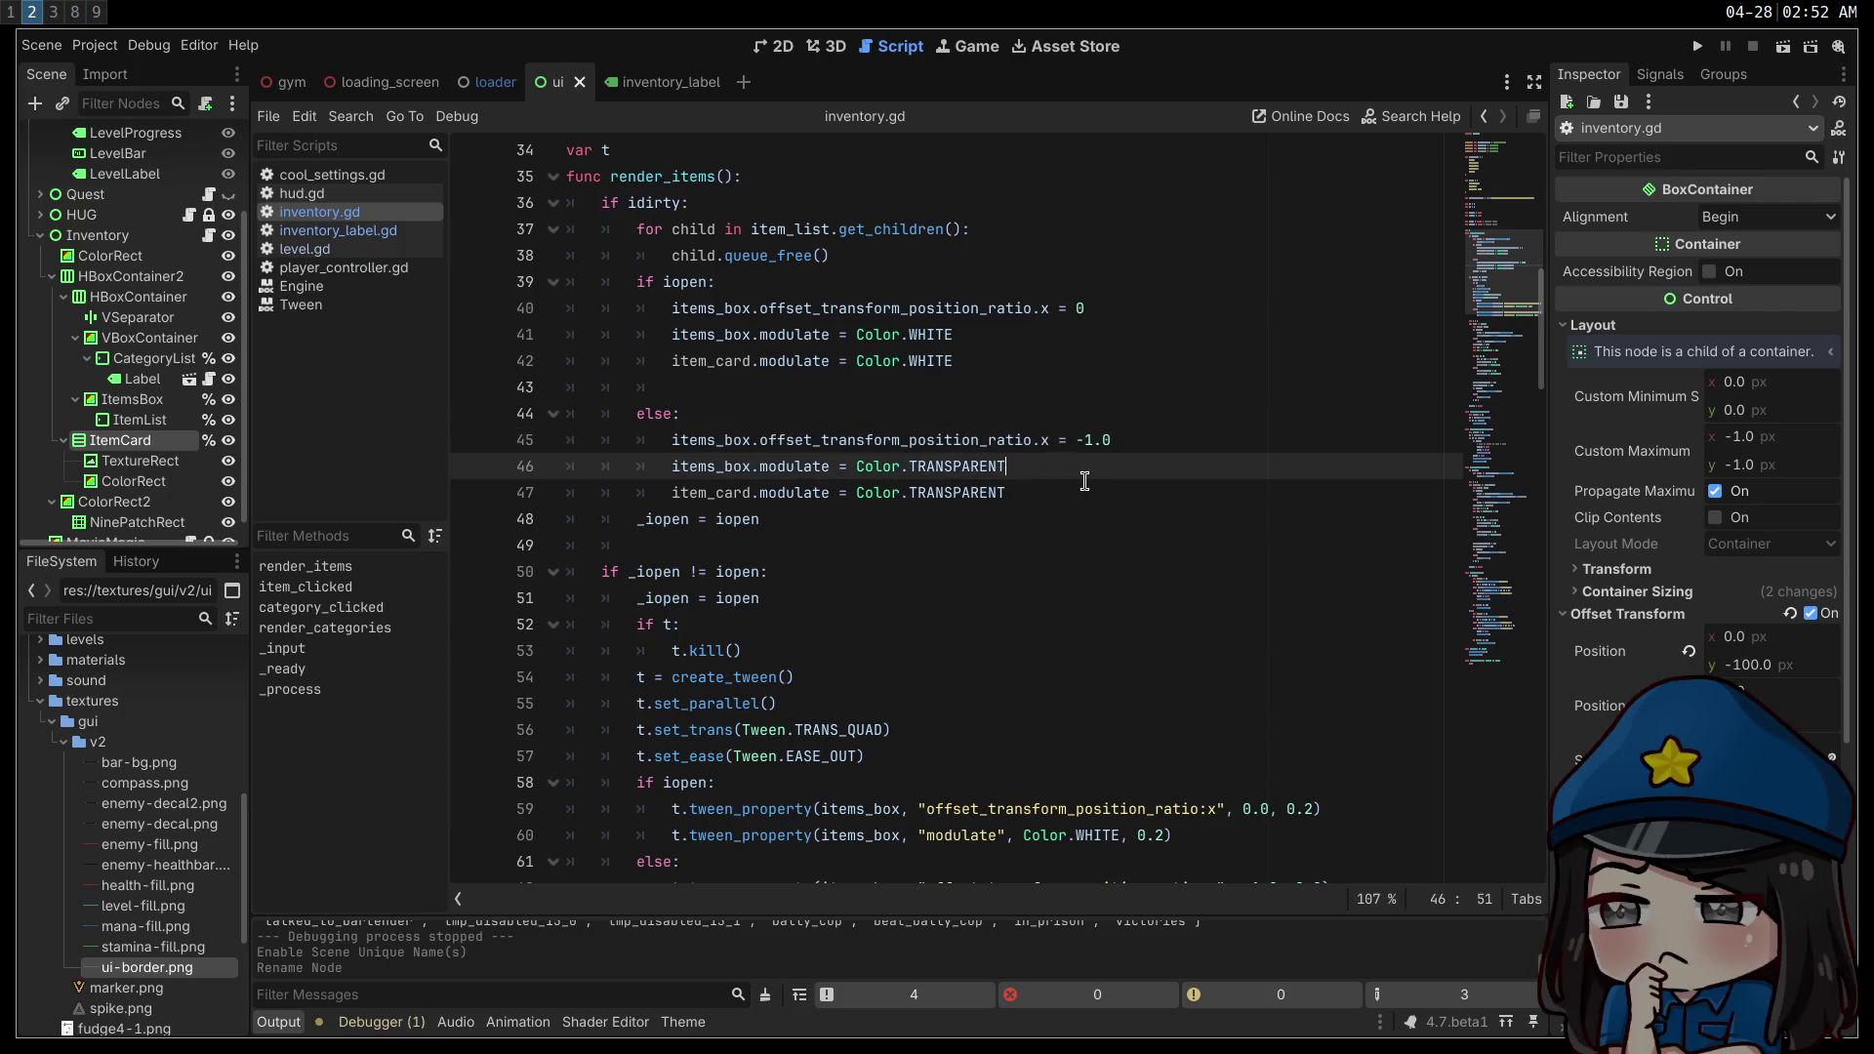
pyautogui.click(1059, 478)
pyautogui.press('Return')
pyautogui.hotkey('ctrl', 'v')
pyautogui.doubleClick(722, 520)
pyautogui.hotkey('ctrl', 'c')
pyautogui.doubleClick(714, 493)
pyautogui.hotkey('ctrl', 'v')
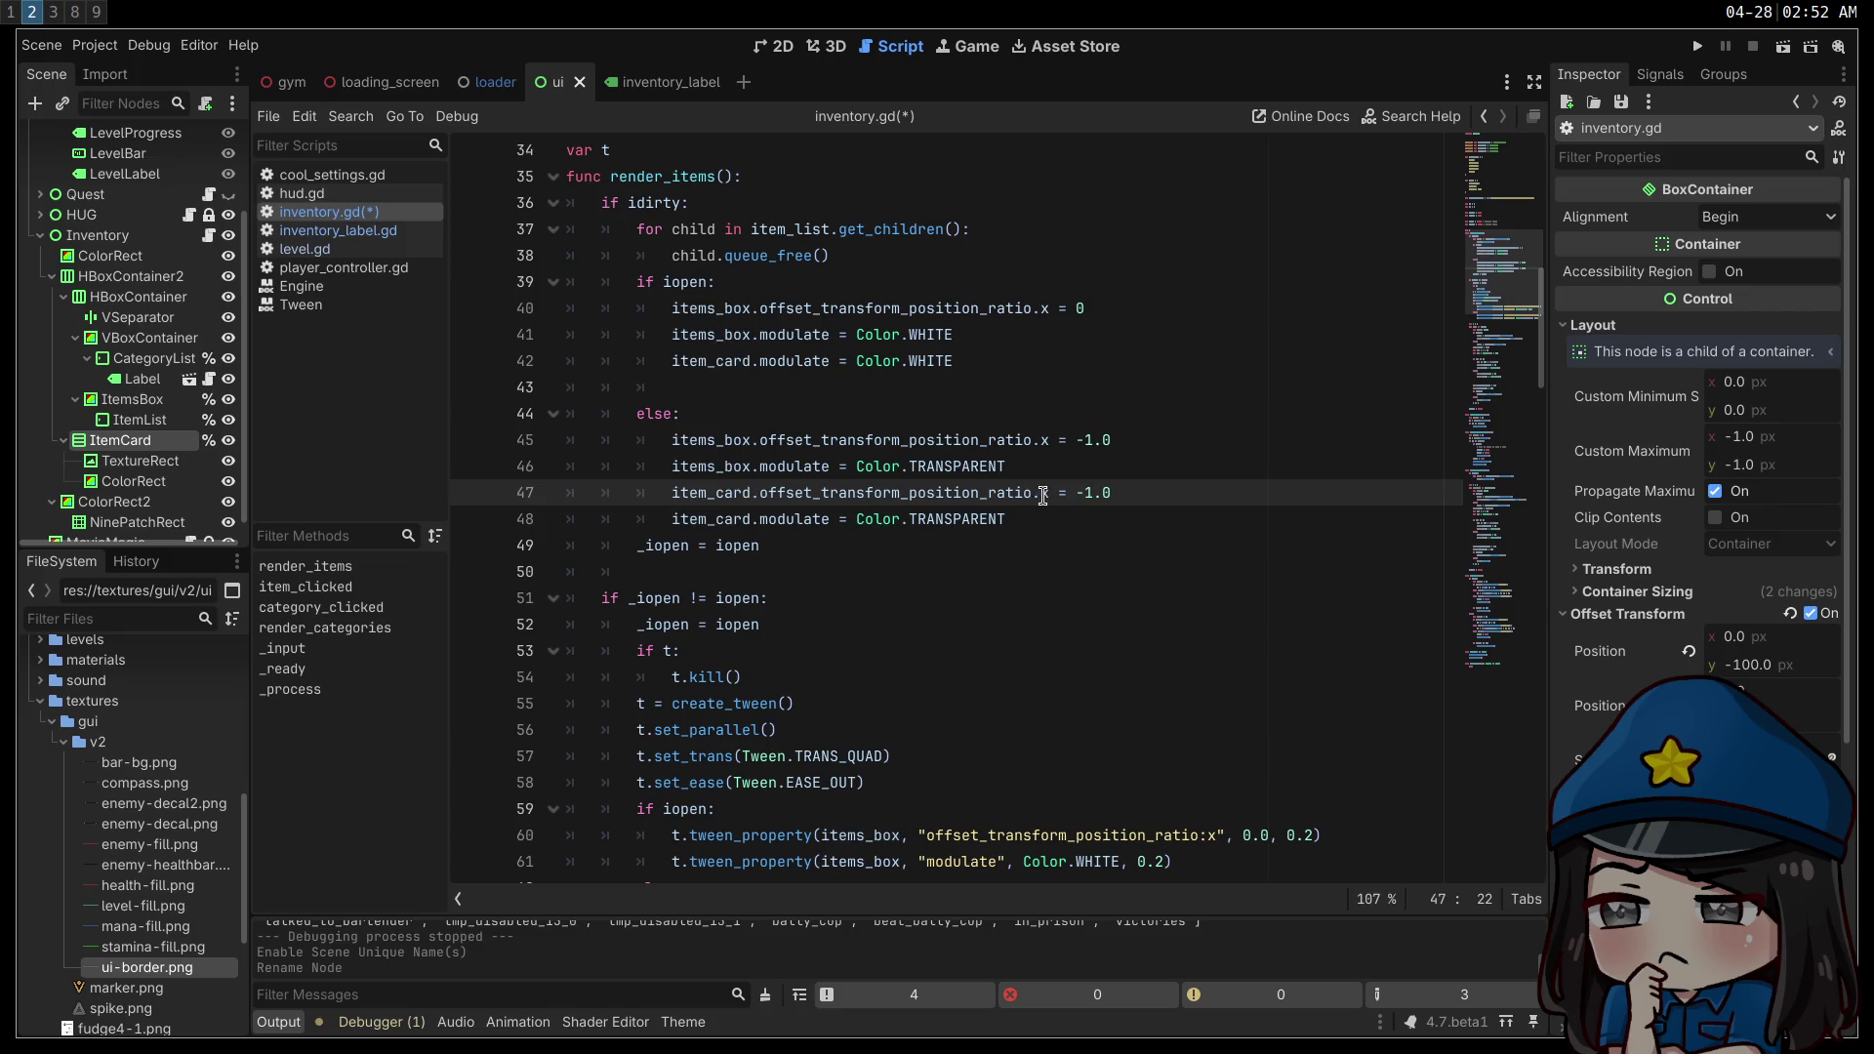
pyautogui.moveTo(1032, 493); pyautogui.dragTo(980, 493)
pyautogui.press('BackSpace')
pyautogui.press('Right')
pyautogui.press('Delete')
pyautogui.write('y')
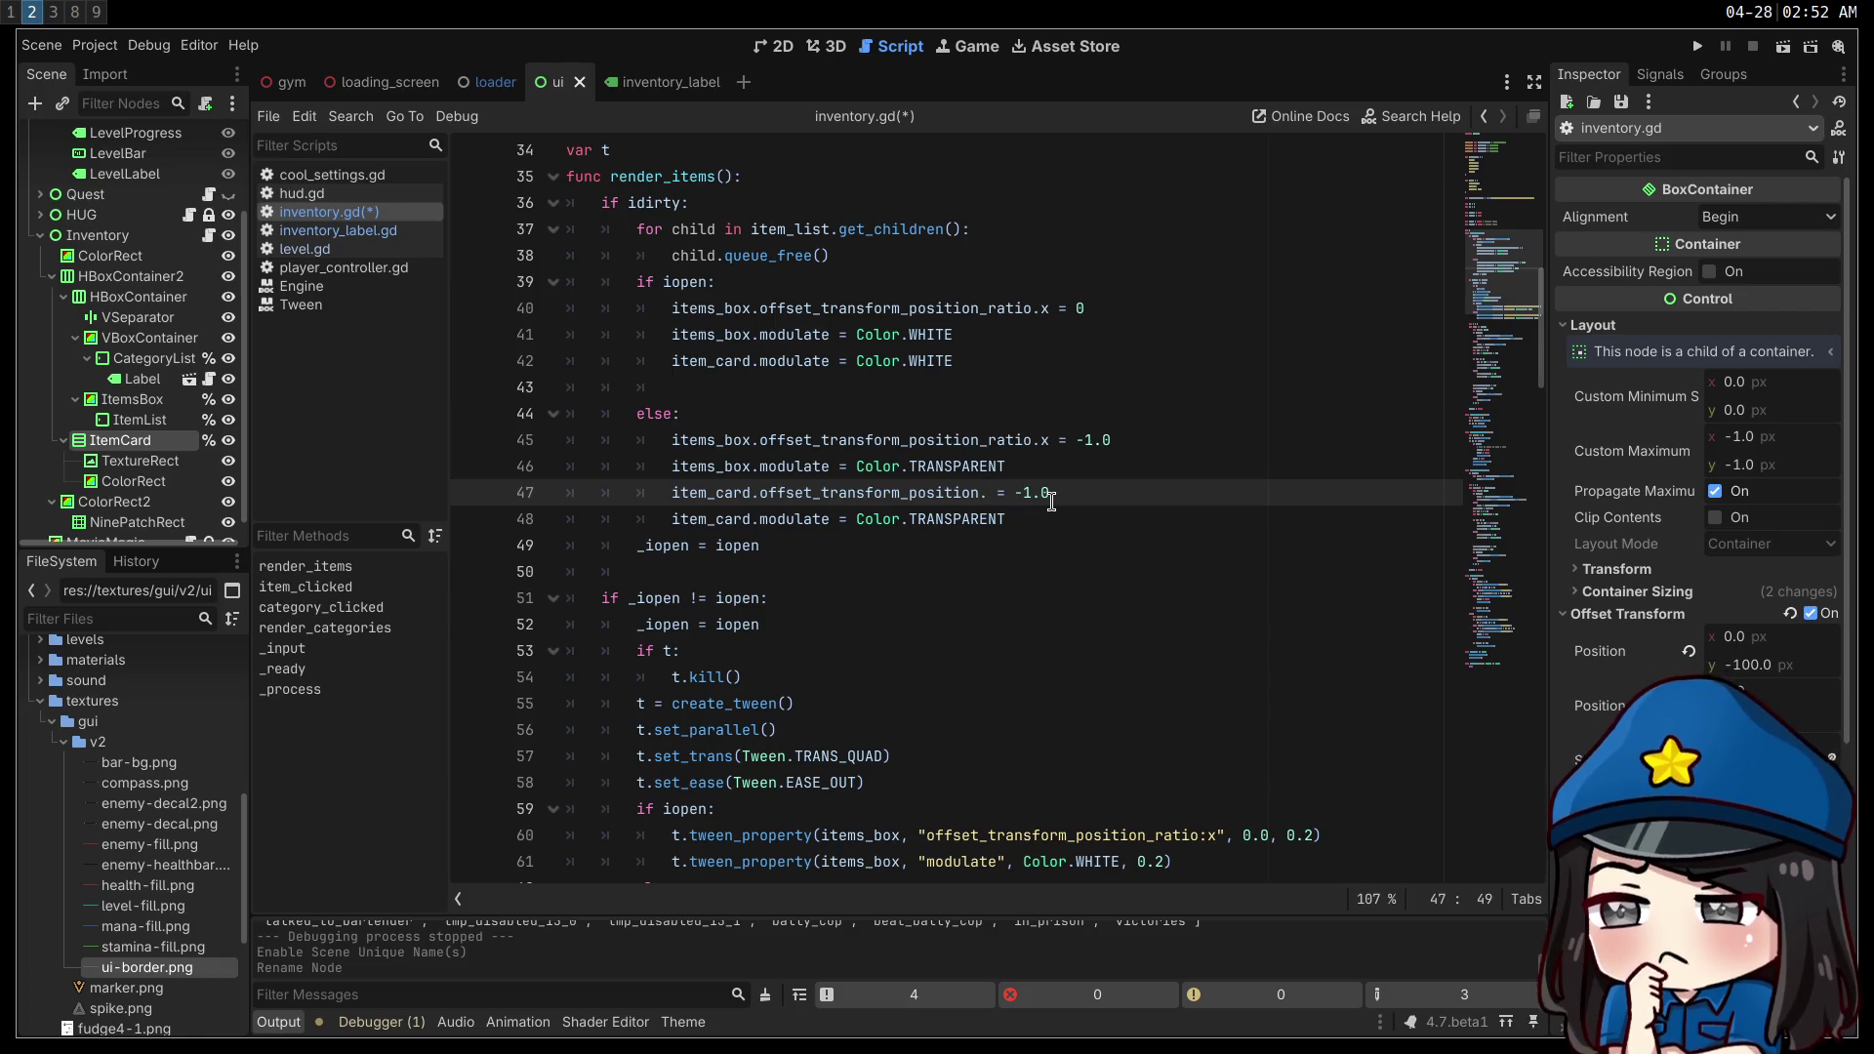
pyautogui.click(1117, 496)
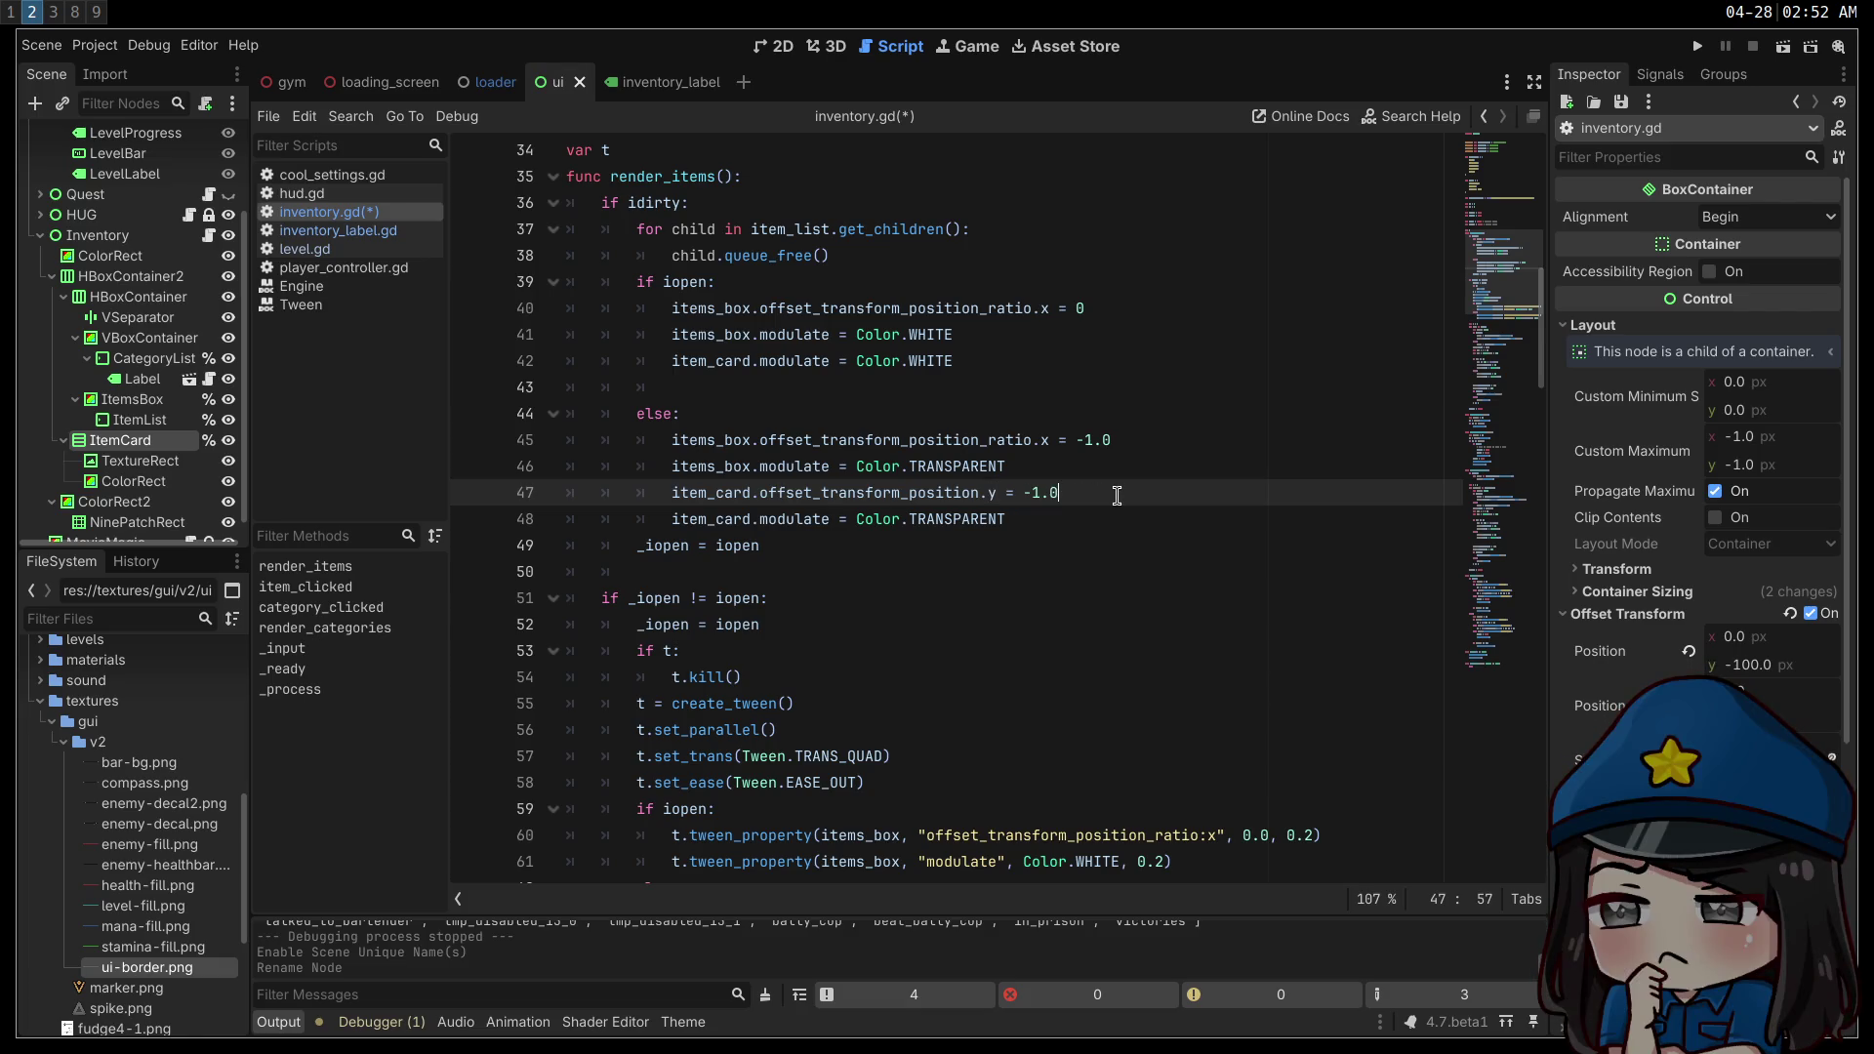
pyautogui.press('BackSpace')
pyautogui.press('BackSpace')
pyautogui.press('BackSpace')
pyautogui.write('.0')
# - Copy that item_card offset line into the open branch with the value -100
pyautogui.tripleClick(1116, 495)
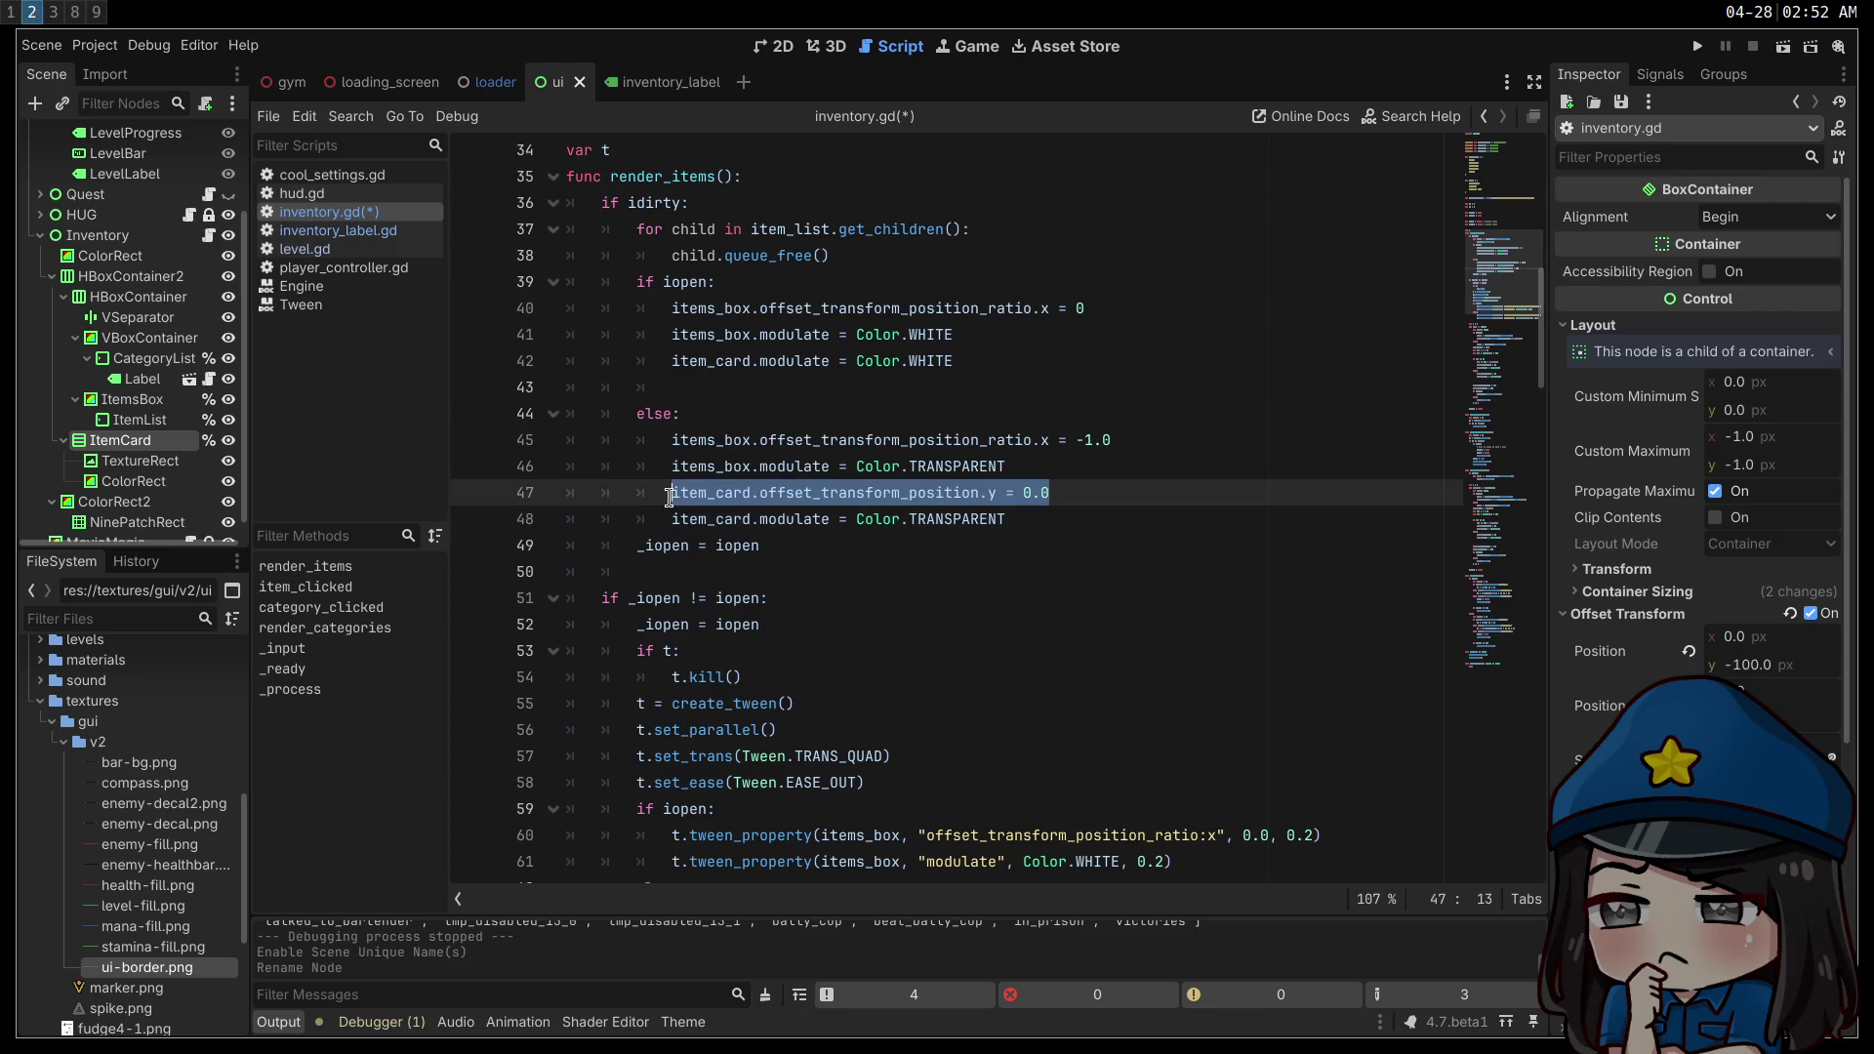
pyautogui.click(1119, 310)
pyautogui.click(1141, 335)
pyautogui.press('Return')
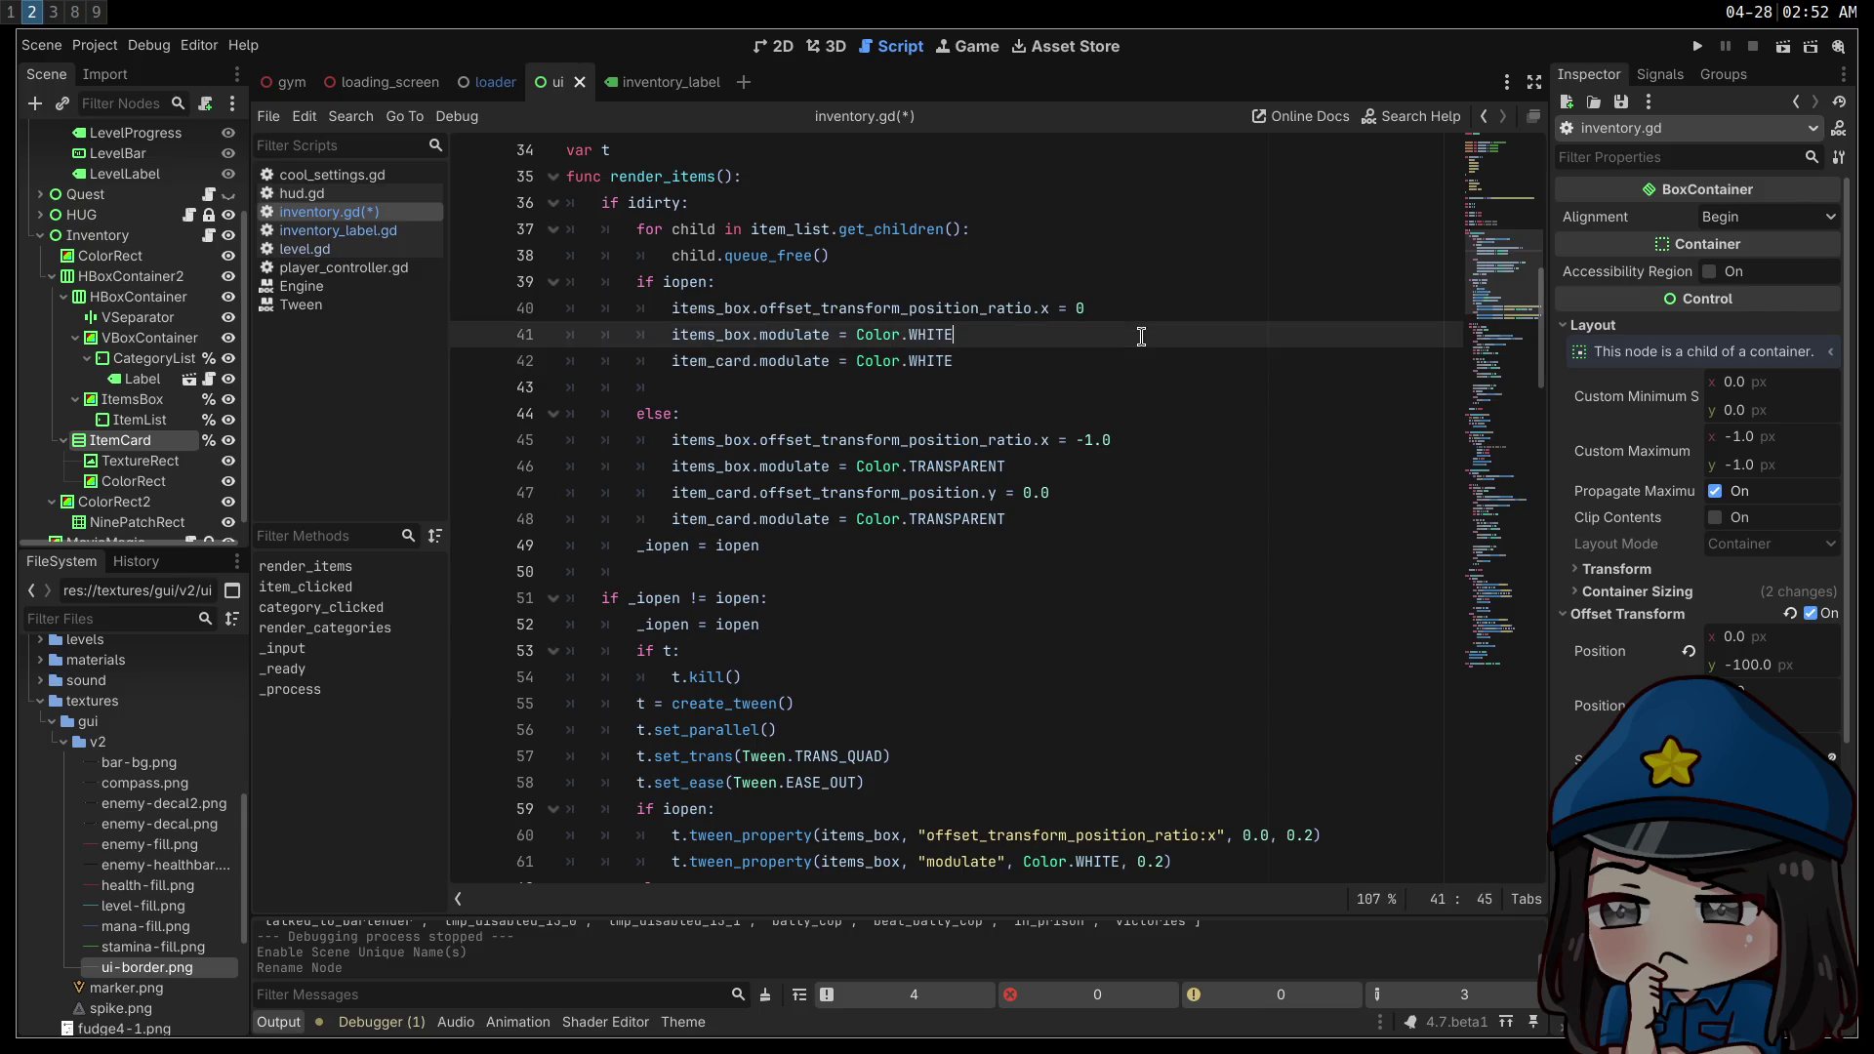
pyautogui.hotkey('ctrl', 'v')
pyautogui.press('BackSpace')
pyautogui.write('-100')
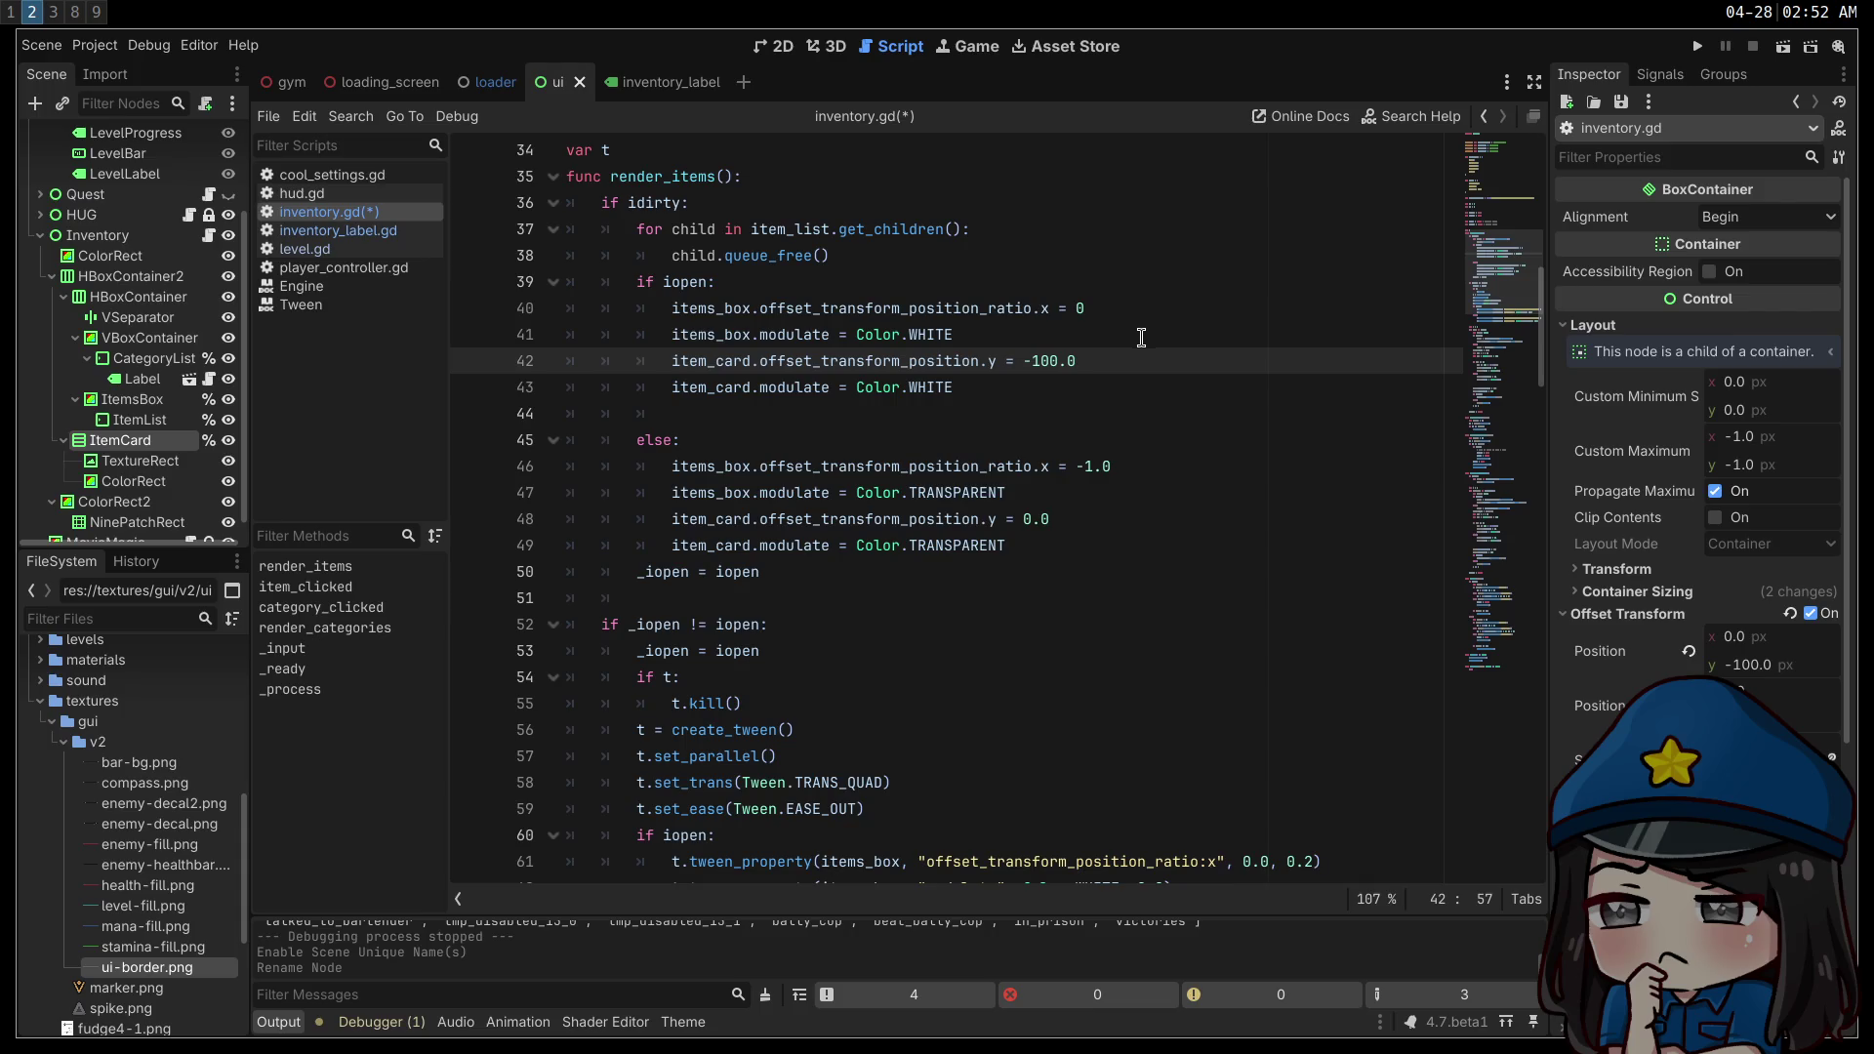
# - Duplicate the modulate tween and add an offset_transform_position:y tween line in the open branch
pyautogui.click(1095, 546)
pyautogui.scroll(-2, 1091, 548)
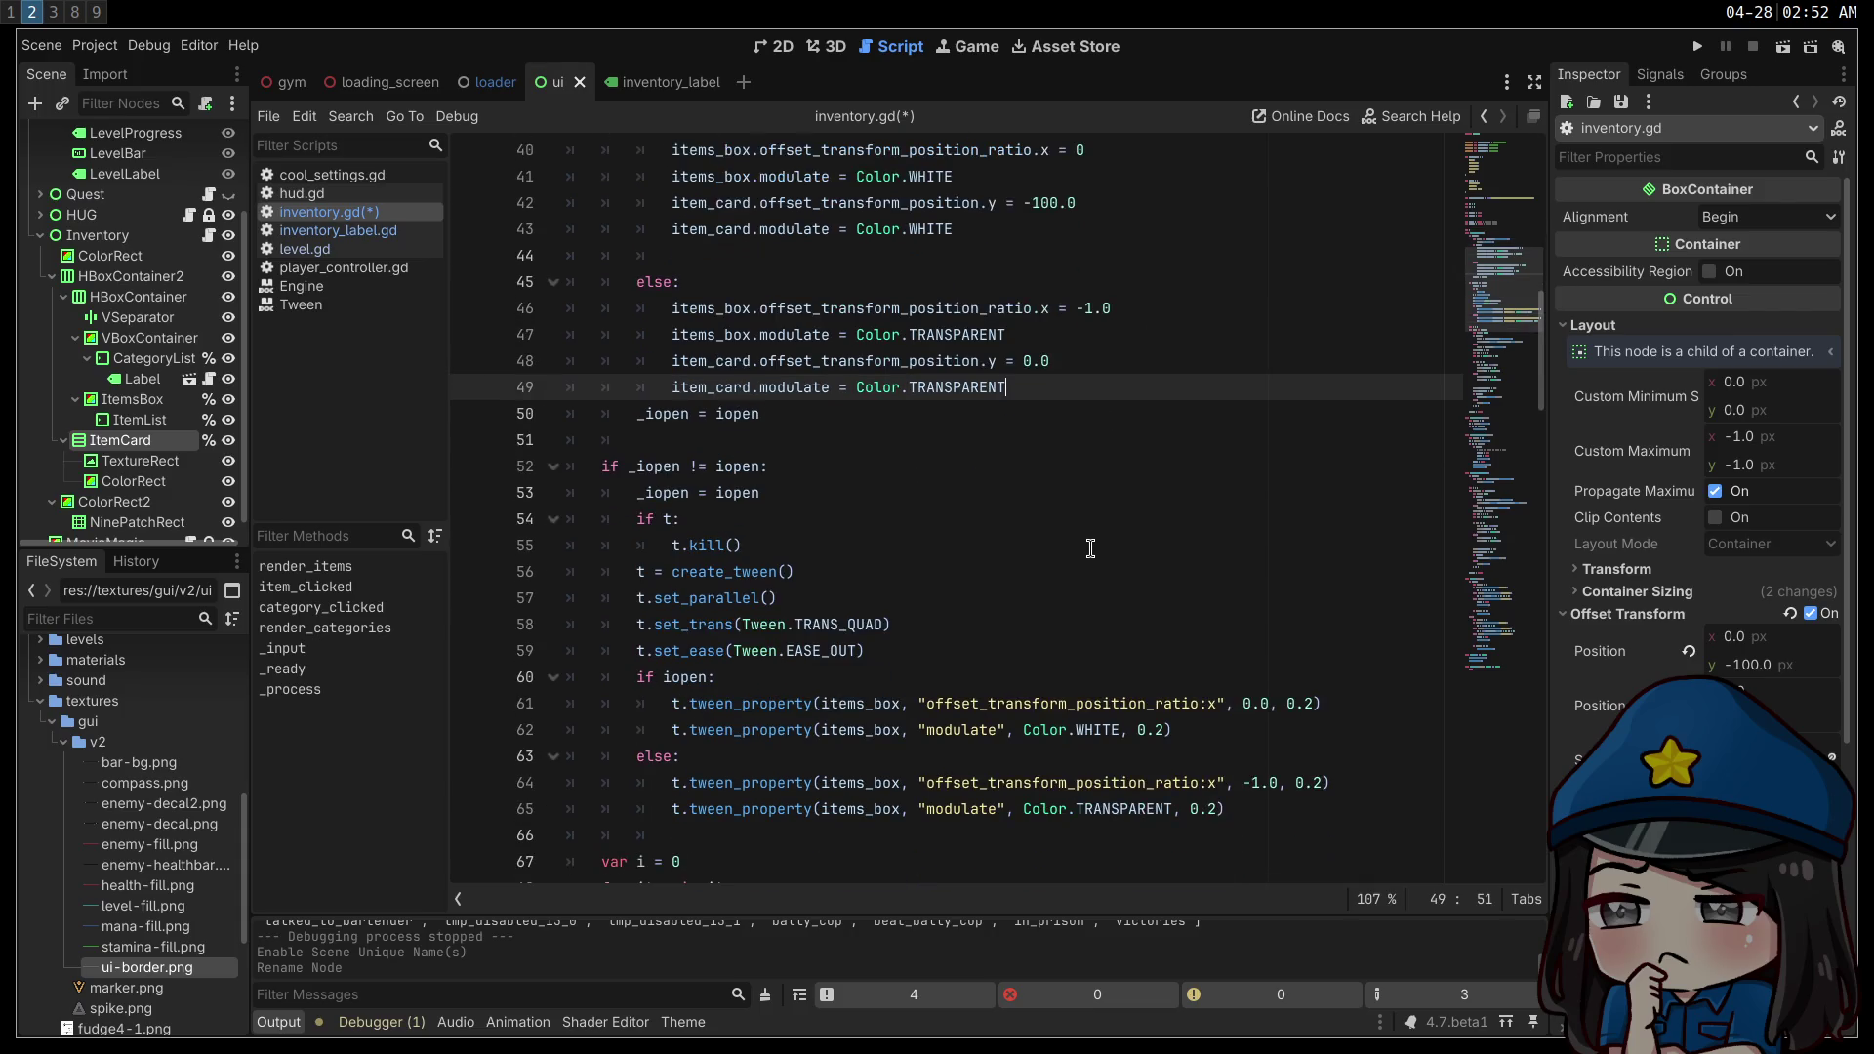
pyautogui.click(1213, 730)
pyautogui.tripleClick(1213, 730)
pyautogui.click(1197, 727)
pyautogui.hotkey('ctrl', 'shift', 'd')
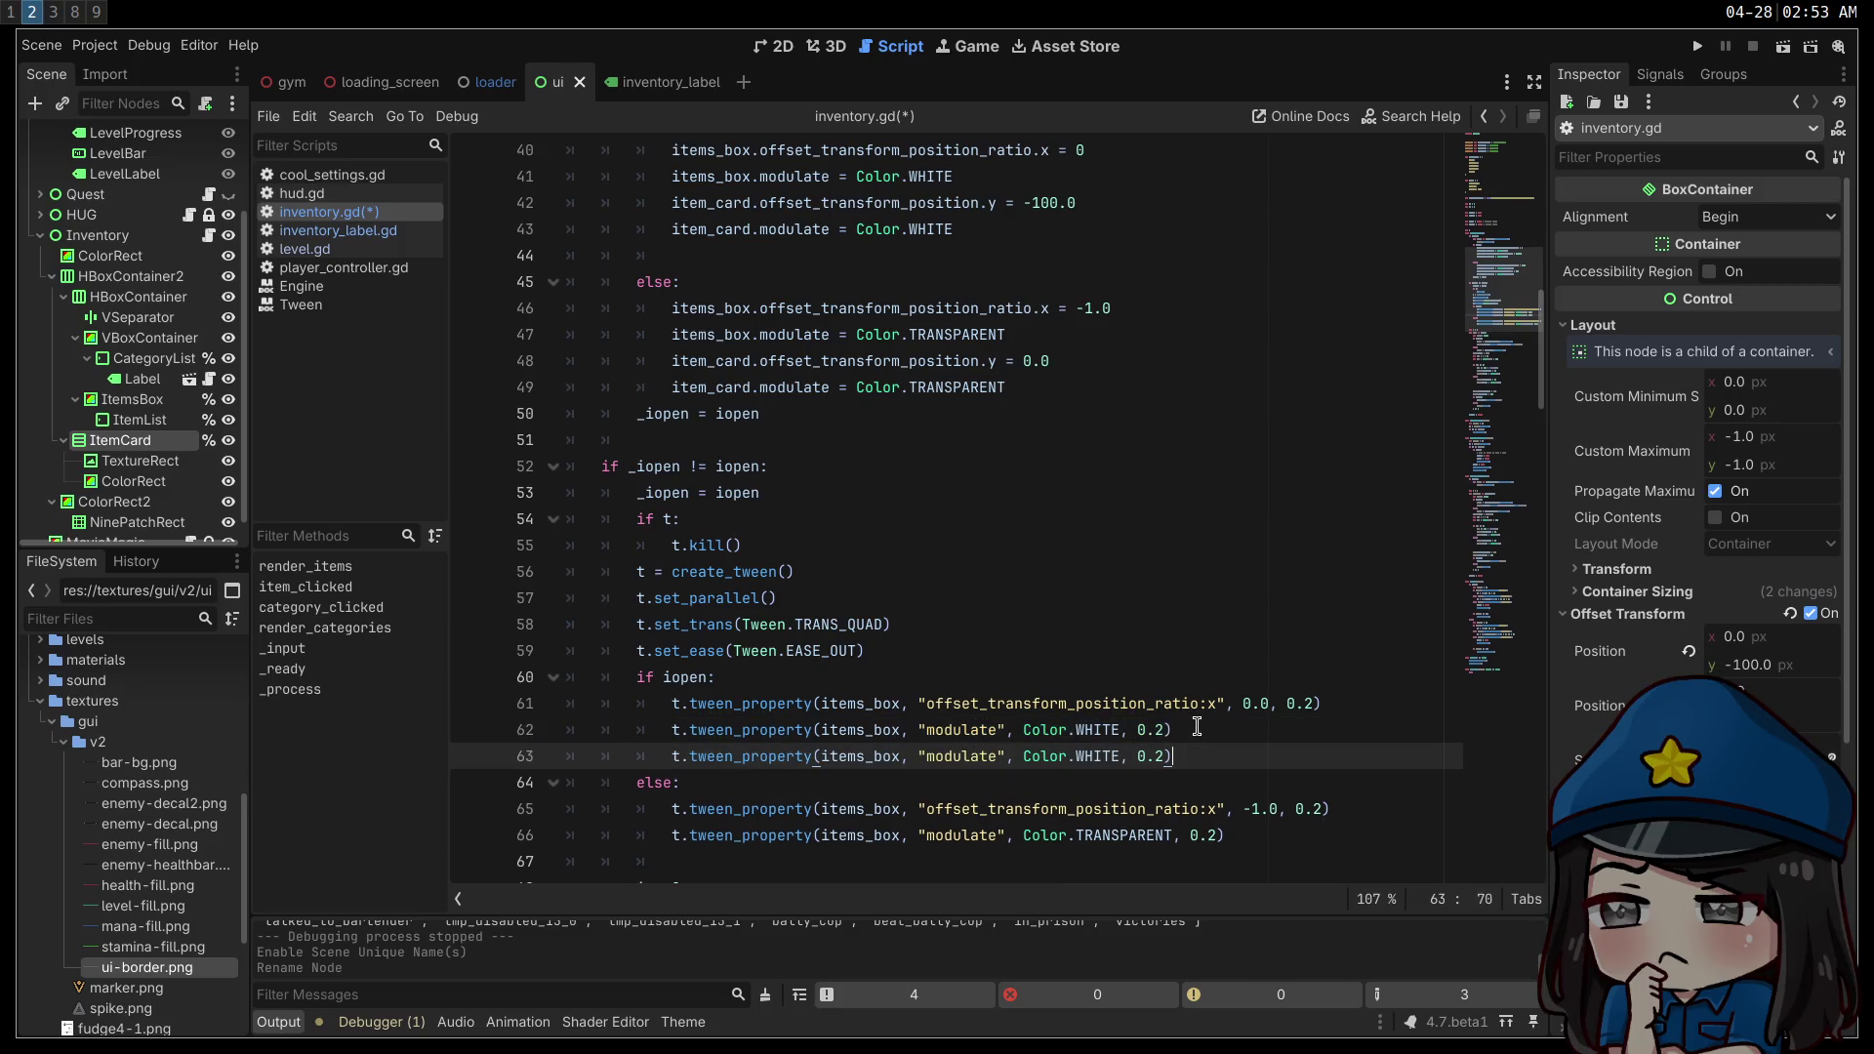
pyautogui.press('Return')
pyautogui.moveTo(1325, 703); pyautogui.dragTo(660, 701)
pyautogui.hotkey('ctrl', 'c')
pyautogui.click(1198, 730)
pyautogui.press('Return')
pyautogui.hotkey('ctrl', 'v')
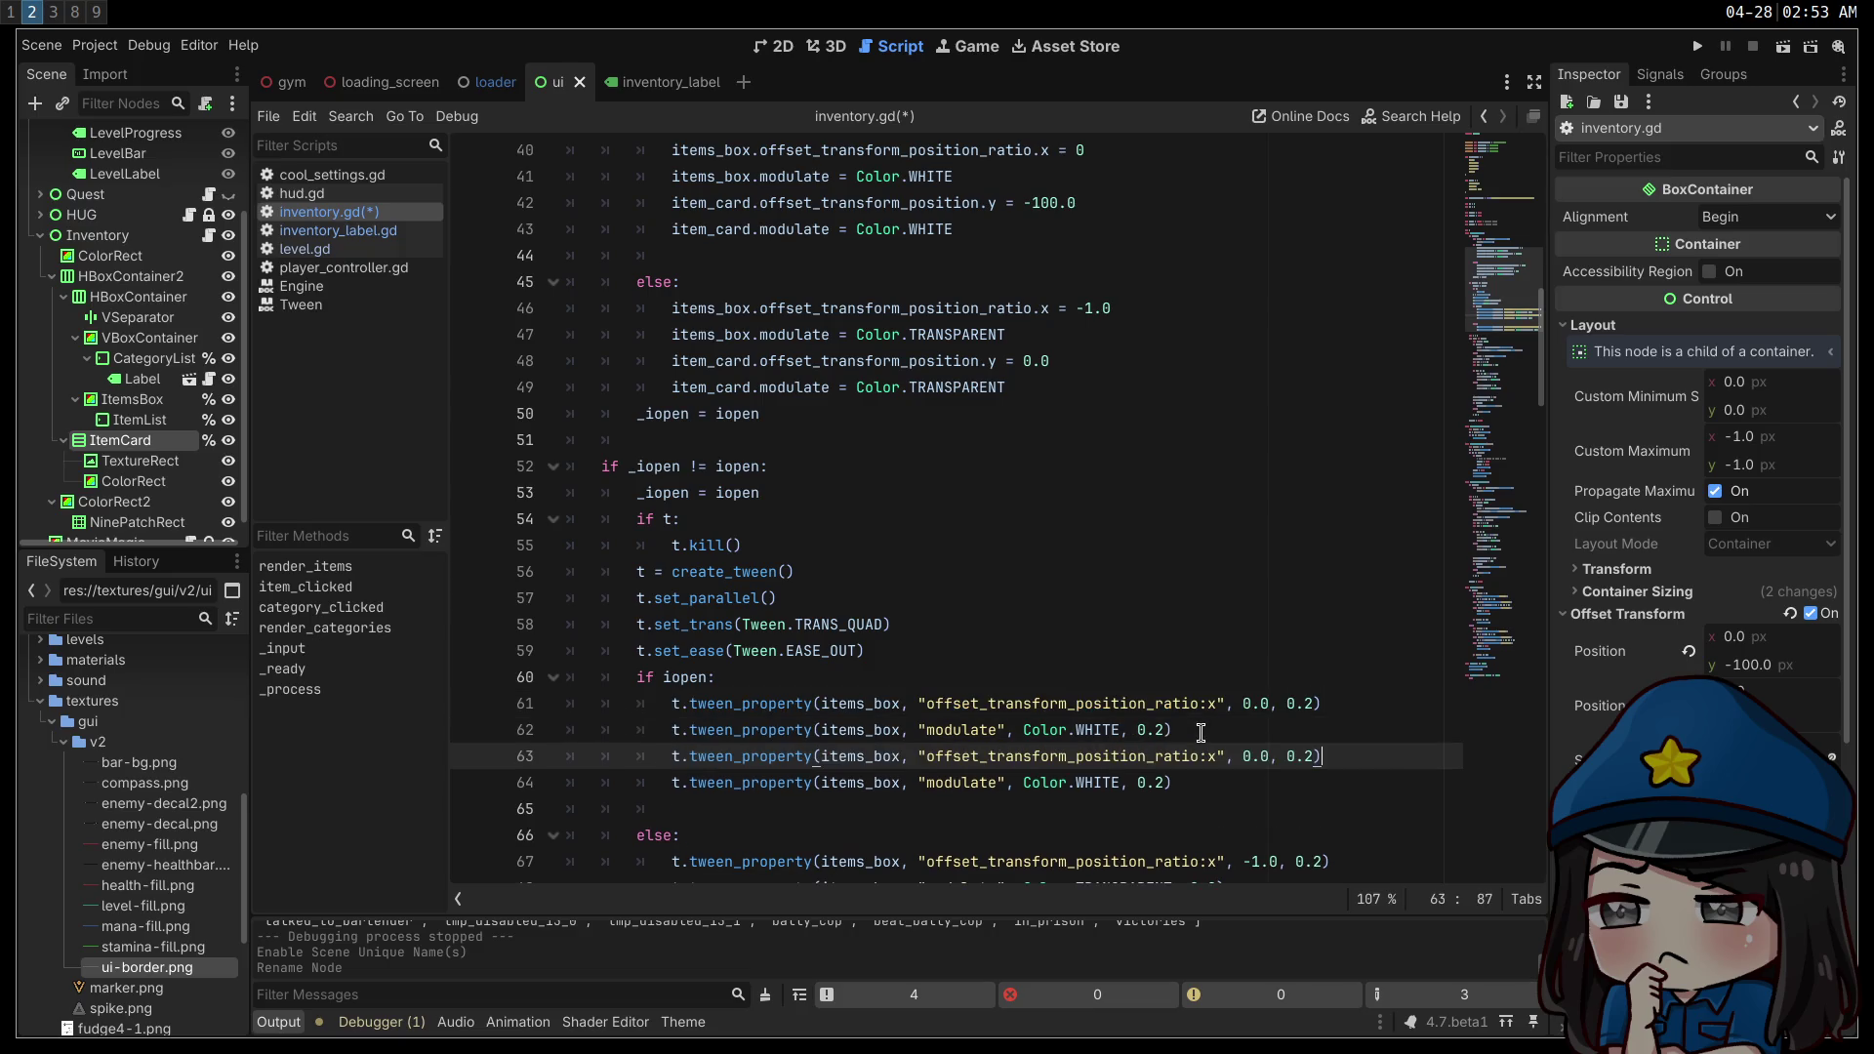
pyautogui.moveTo(1217, 757); pyautogui.dragTo(1150, 760)
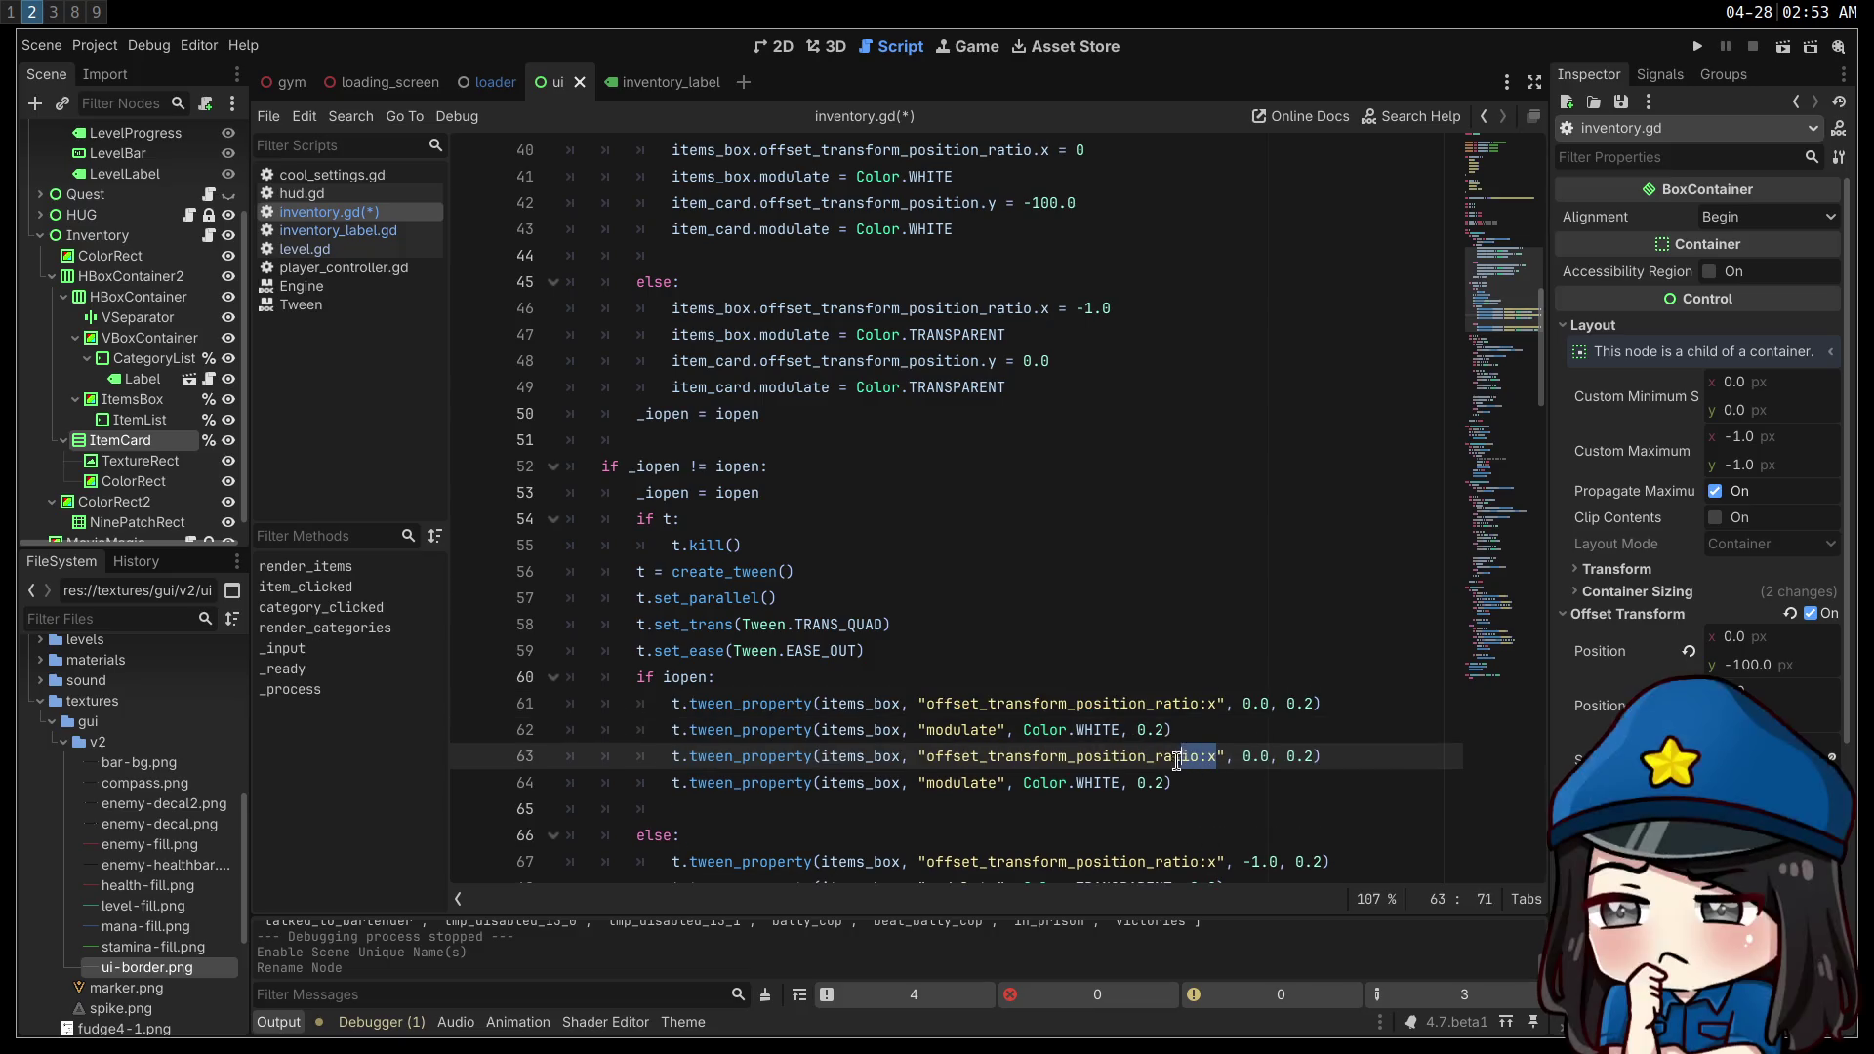
pyautogui.press('BackSpace')
pyautogui.press('BackSpace')
pyautogui.write(':y')
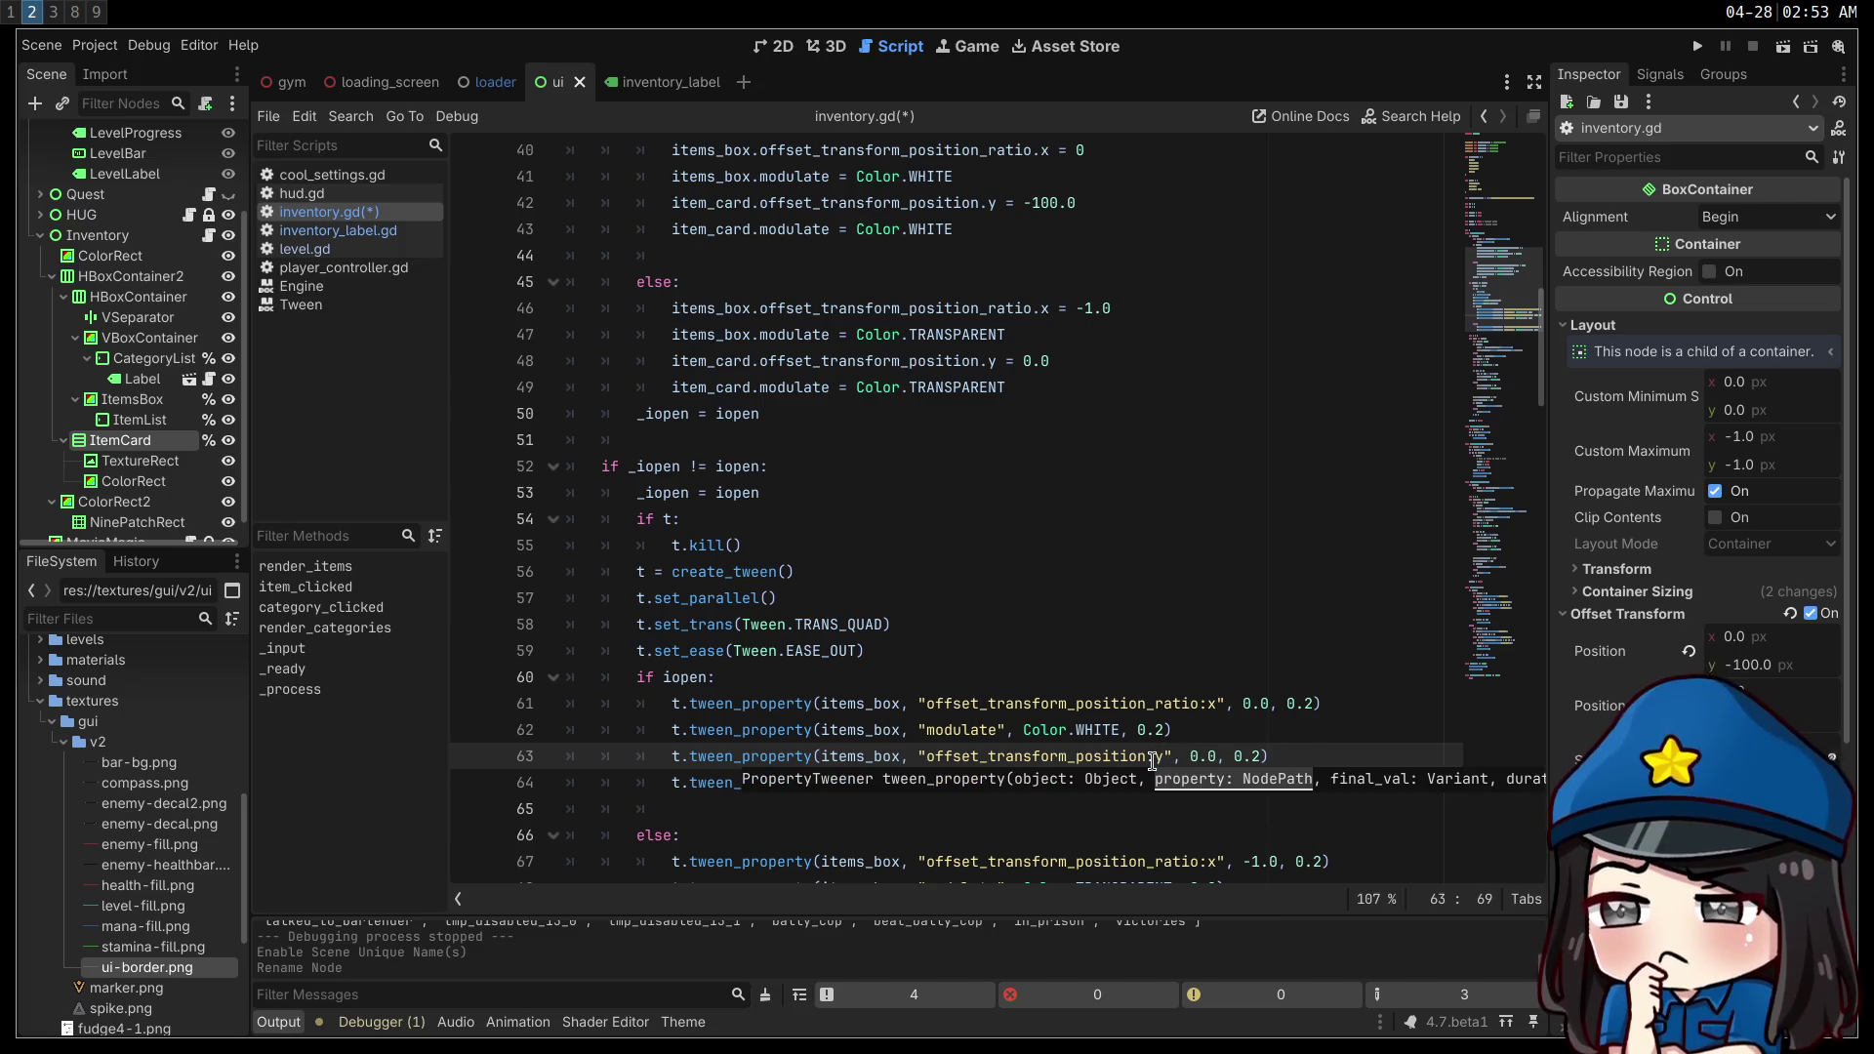
# - Set the new position tween's target to -100.0 and its duration to 0.4
pyautogui.click(1178, 730)
pyautogui.scroll(1, 1015, 711)
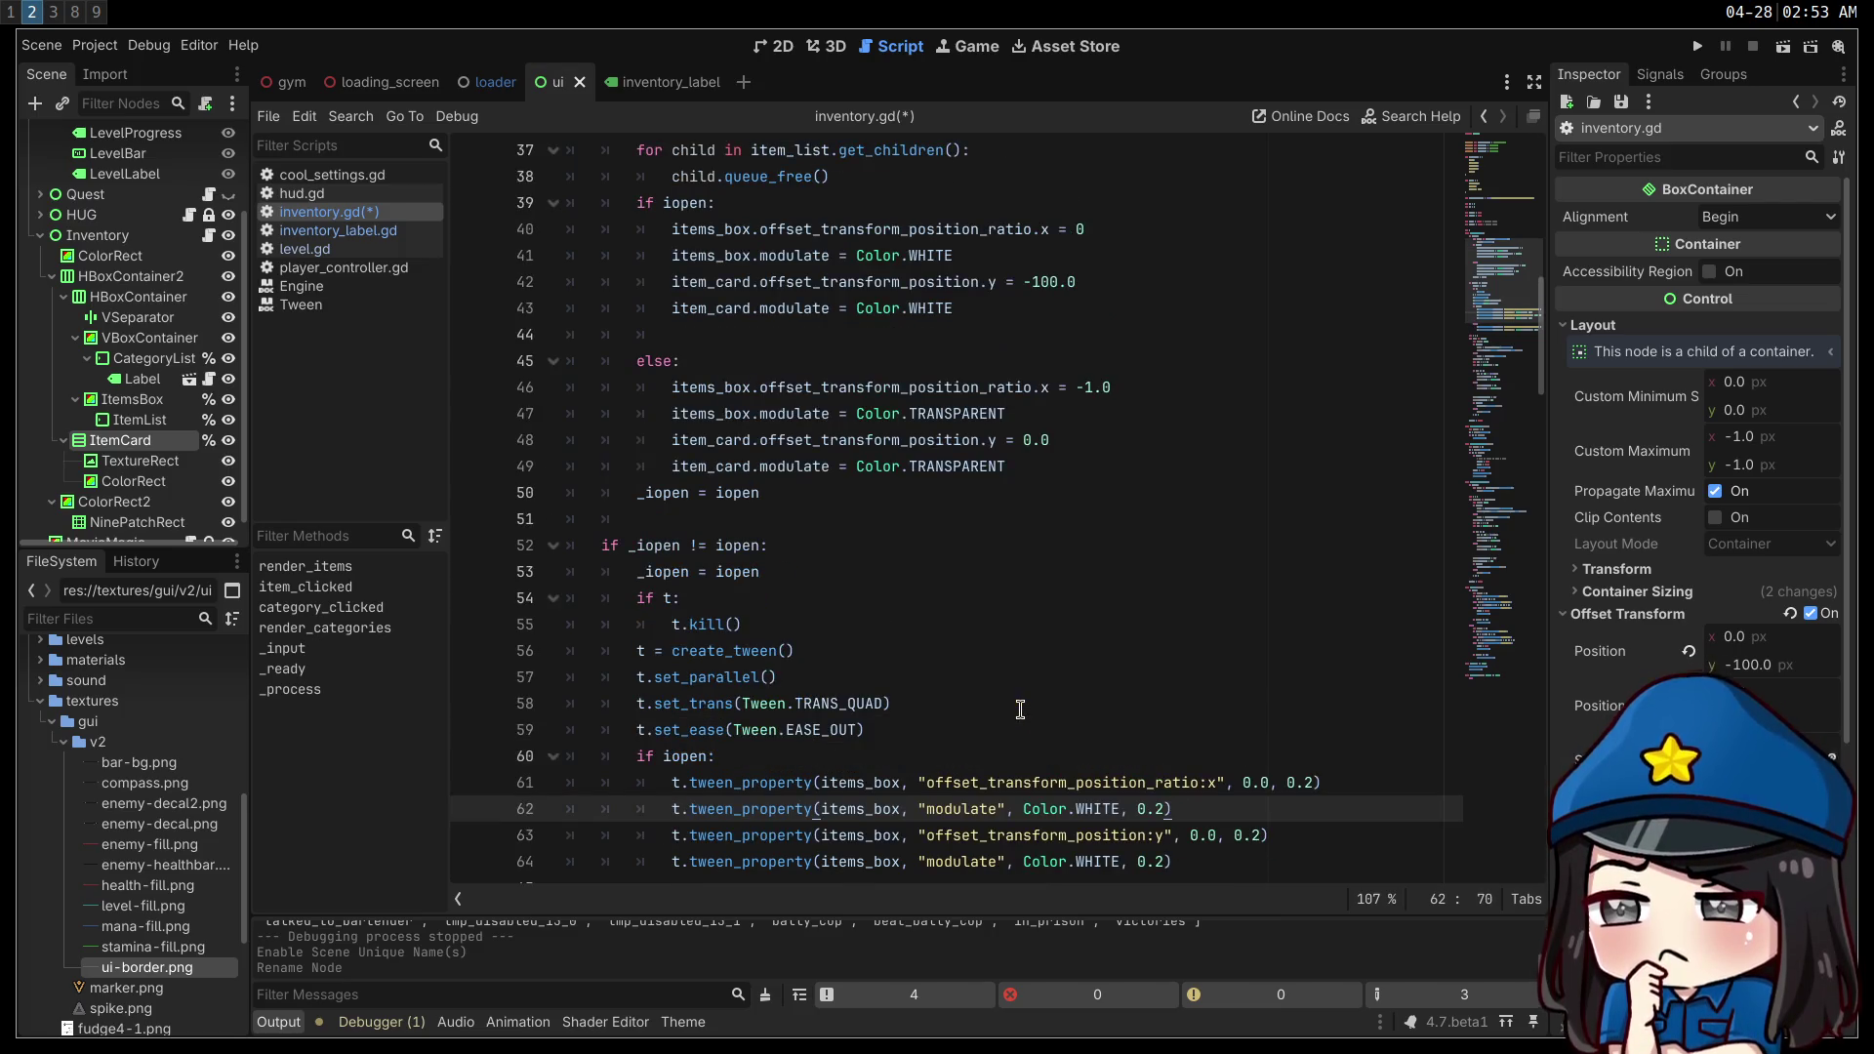
pyautogui.scroll(-1, 892, 312)
pyautogui.click(1191, 758)
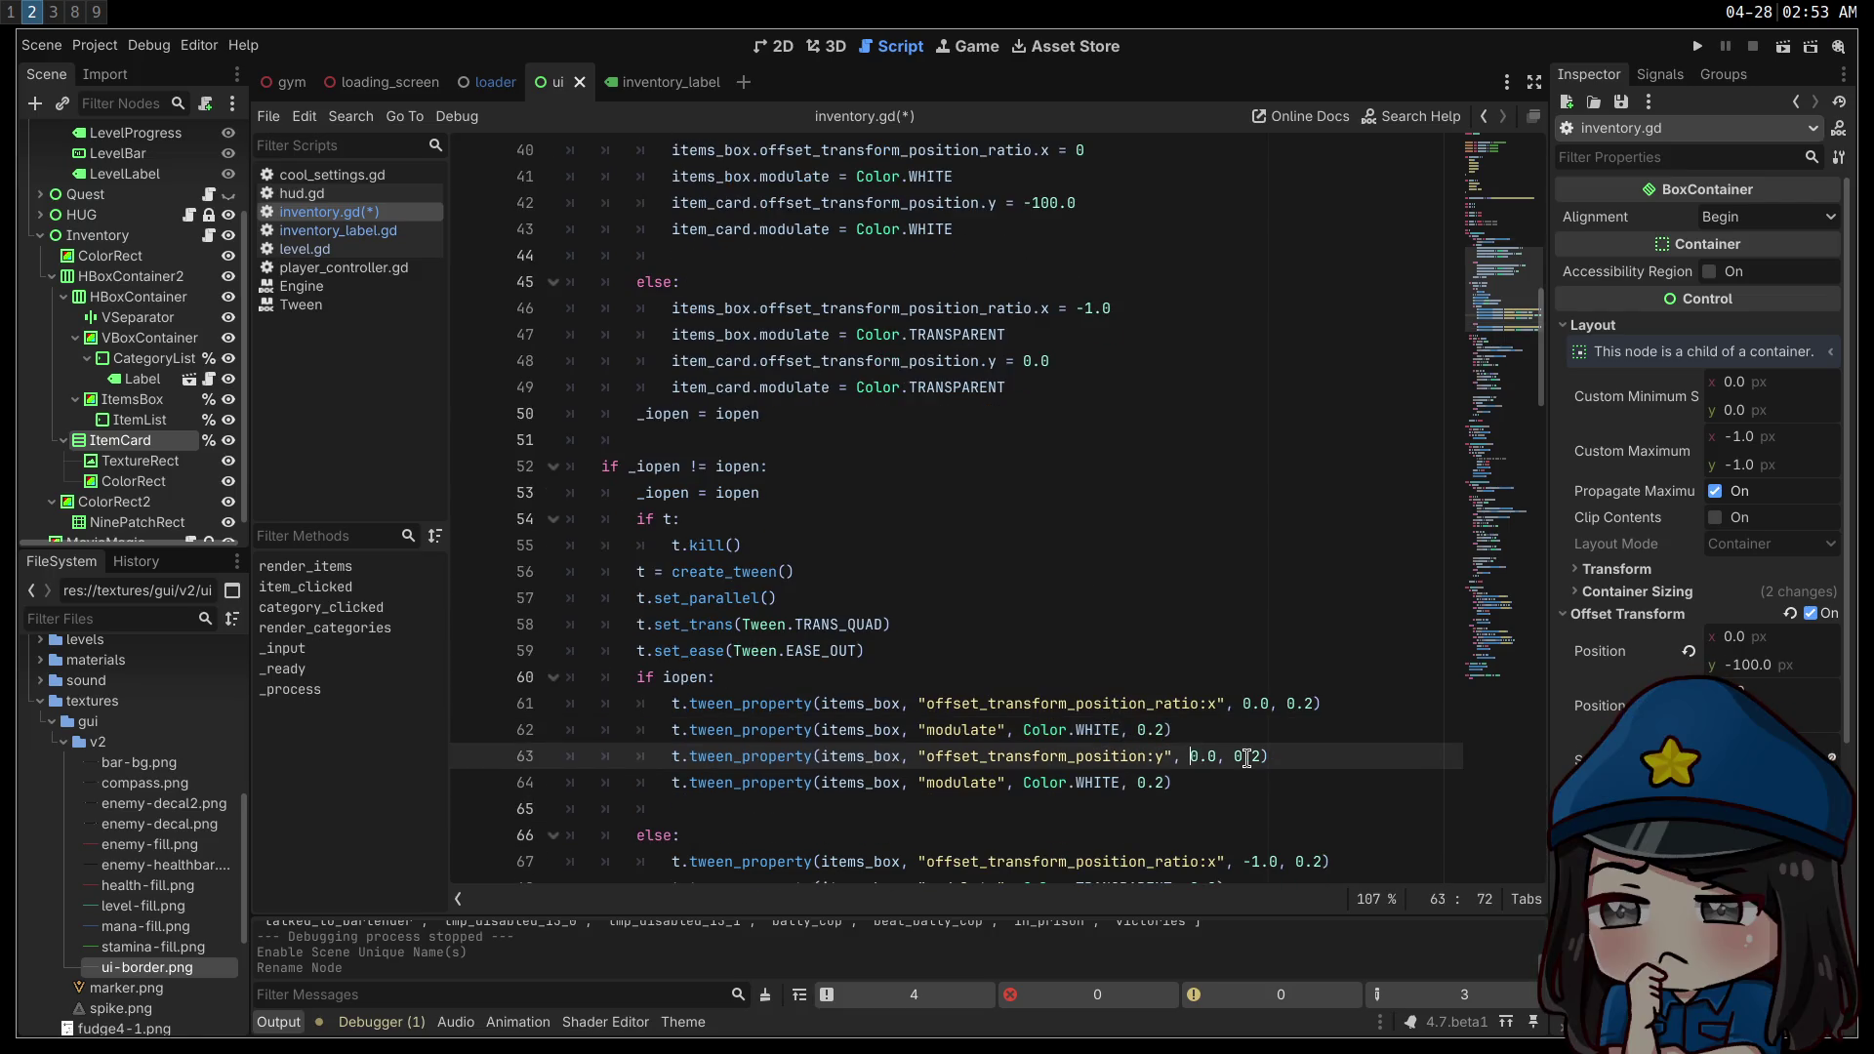
pyautogui.write('-10')
pyautogui.press('End')
pyautogui.press('Left')
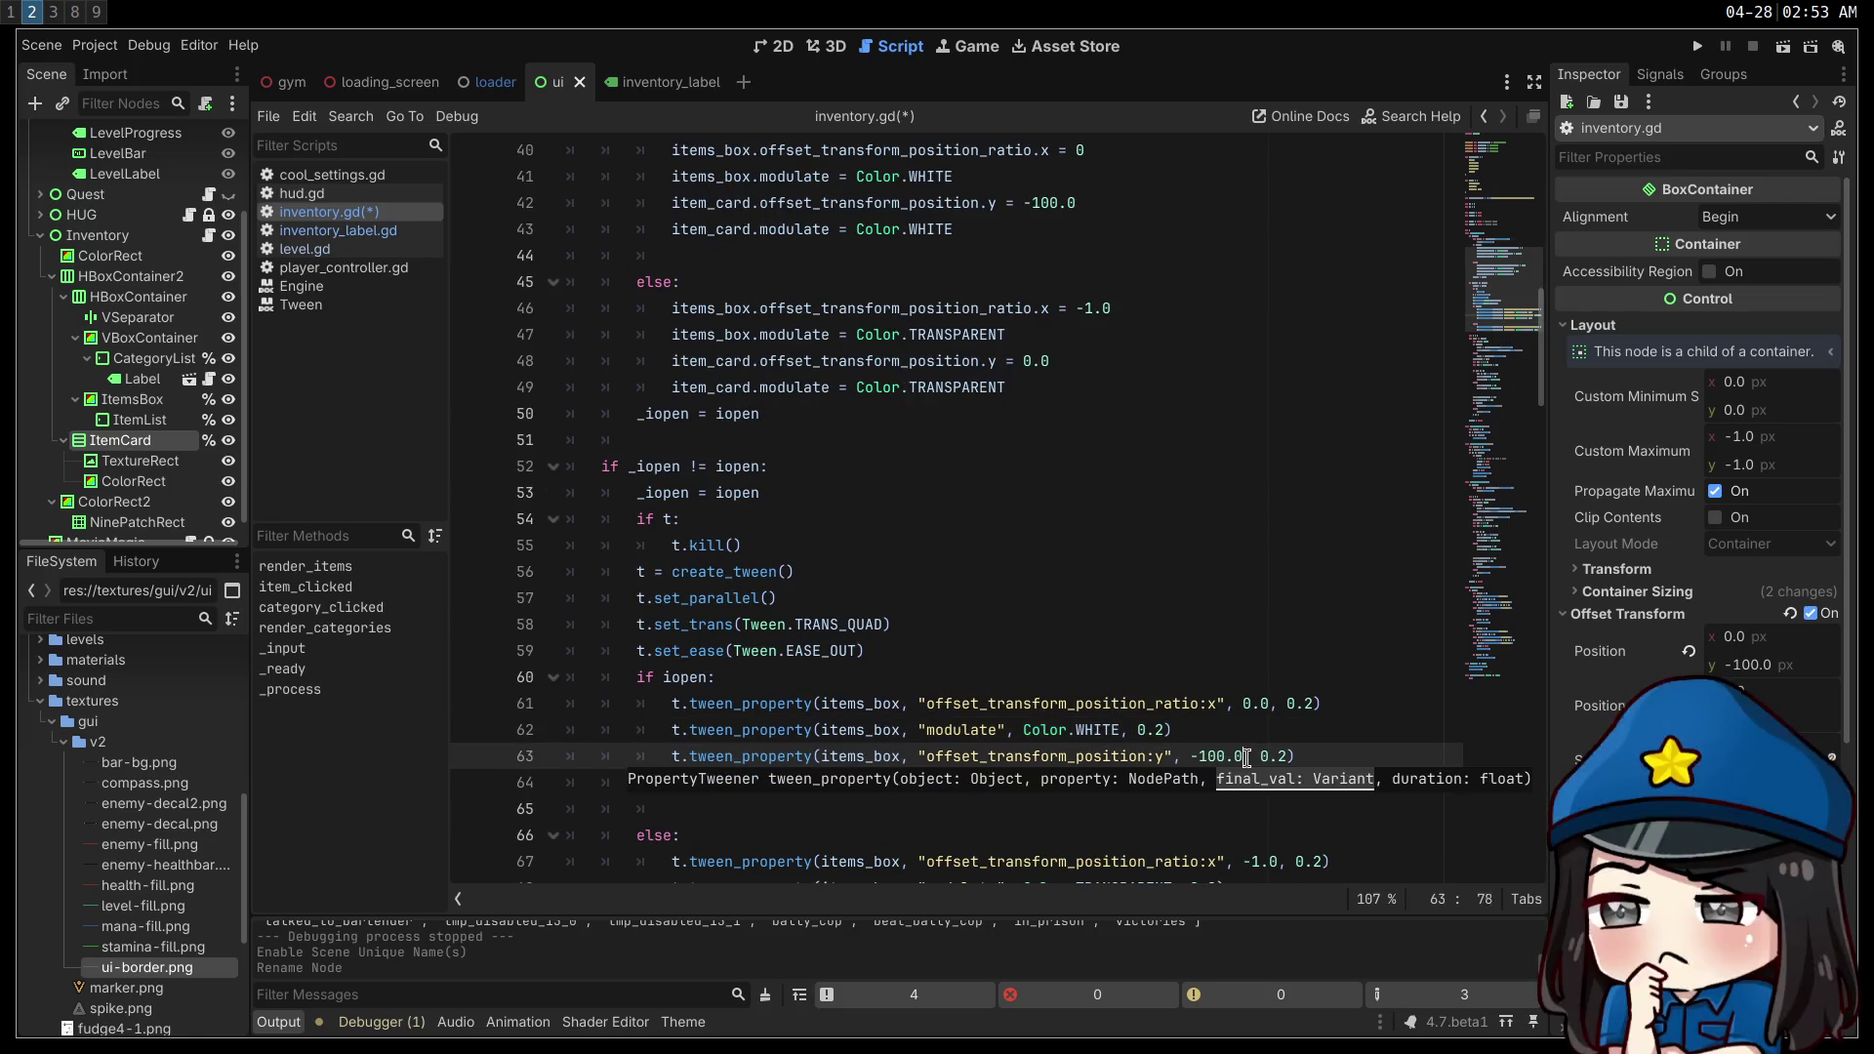
pyautogui.press('BackSpace')
pyautogui.write('4')
pyautogui.click(1250, 757)
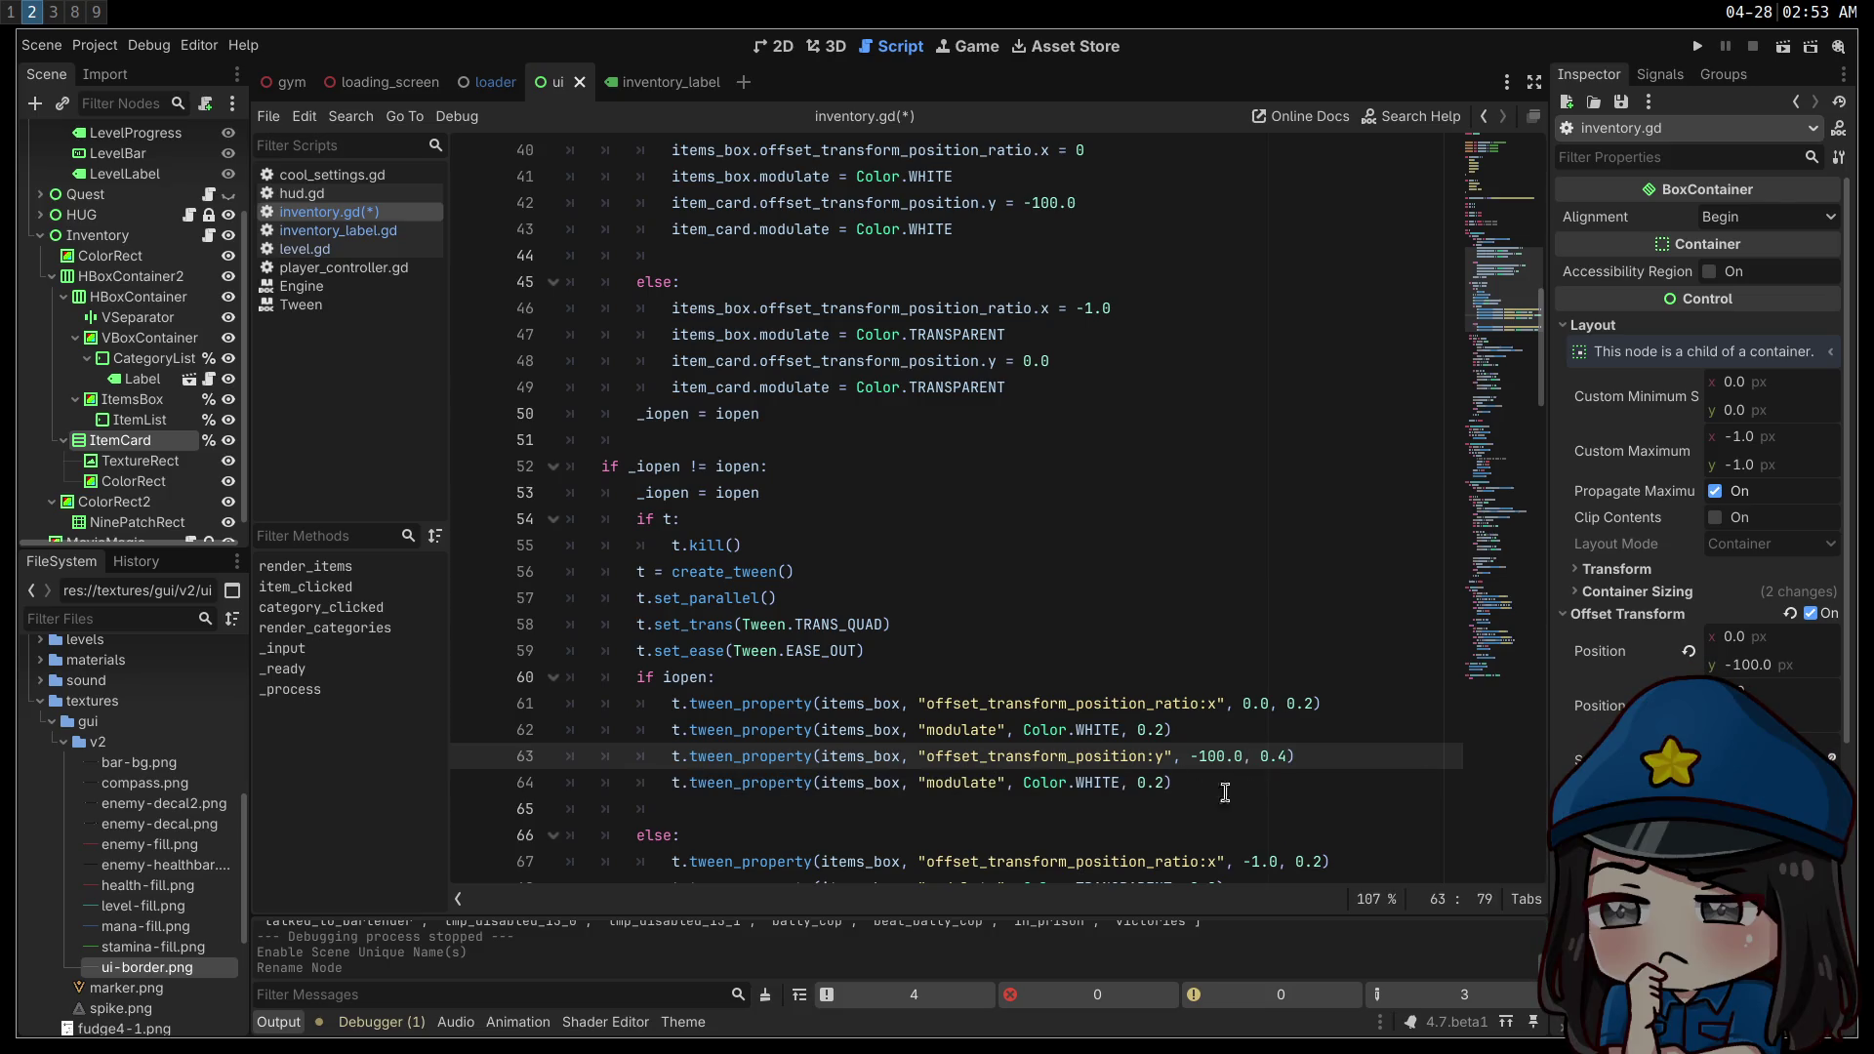
pyautogui.keyDown('ctrl'); pyautogui.click(749, 757); pyautogui.keyUp('ctrl')
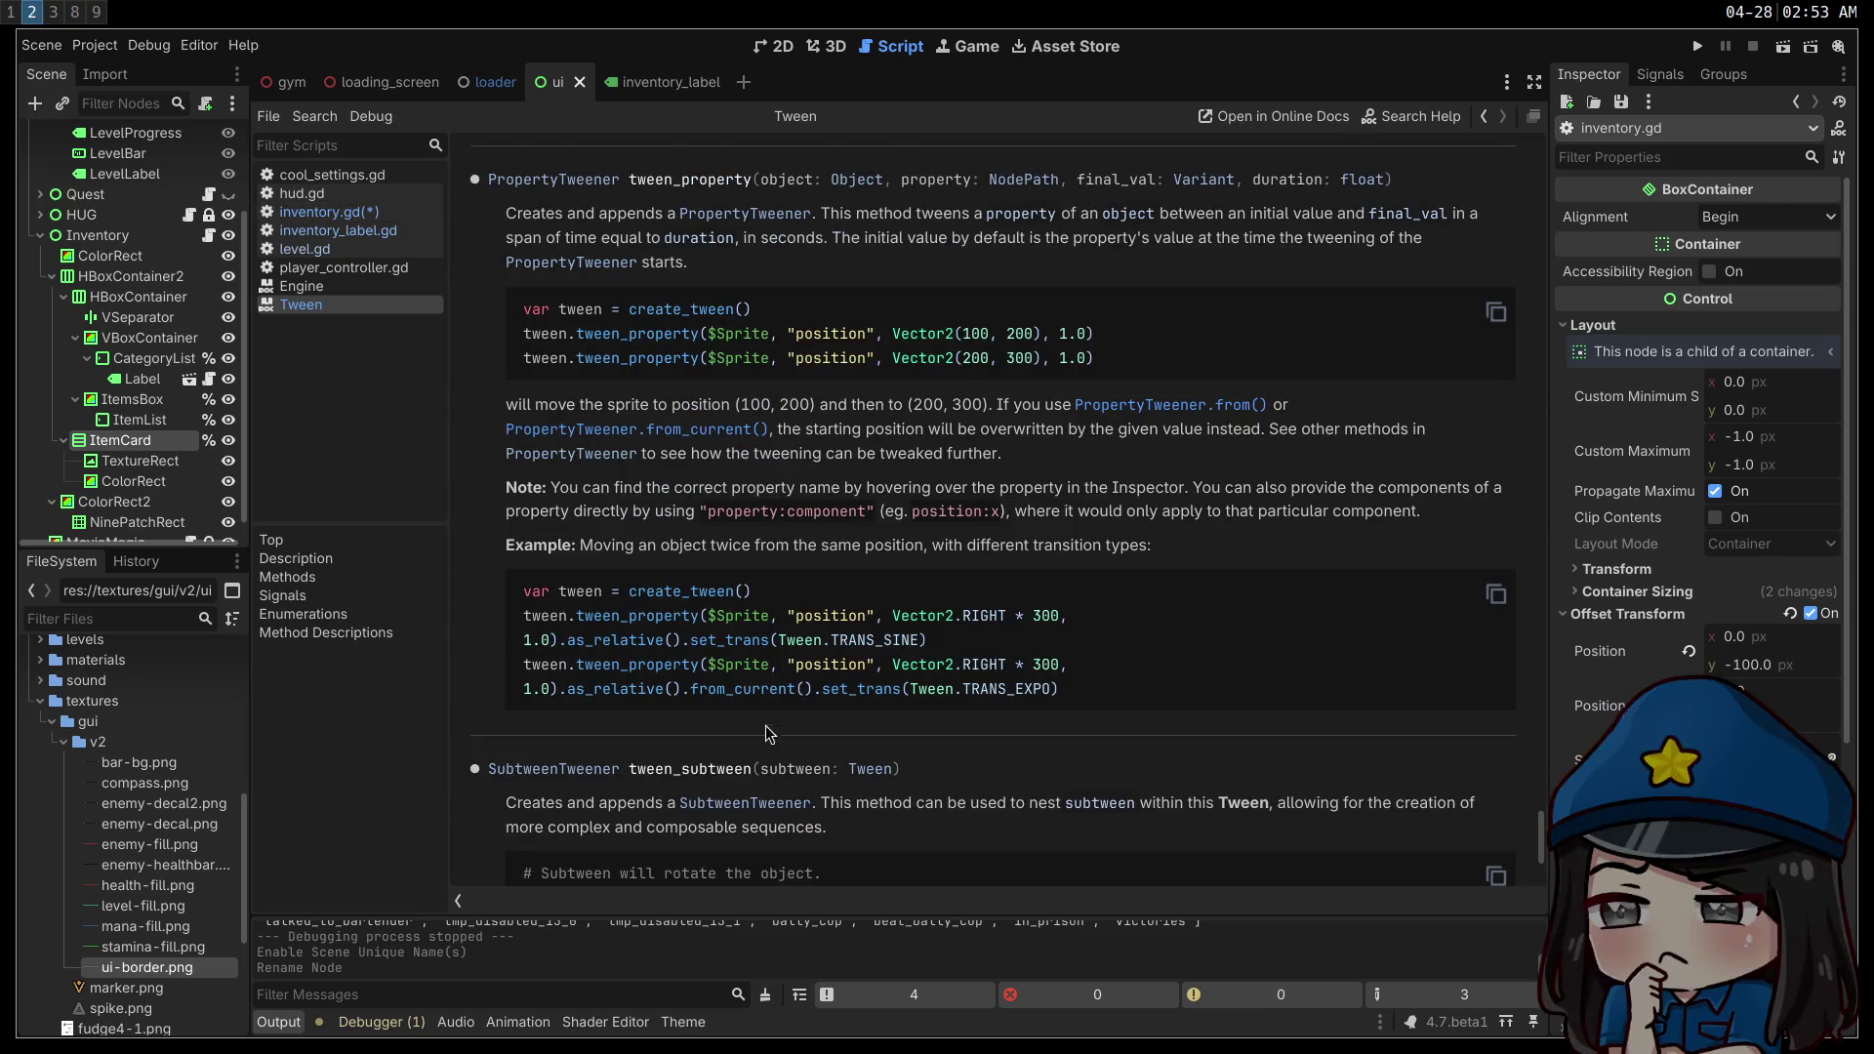
pyautogui.hotkey('alt', 'Left')
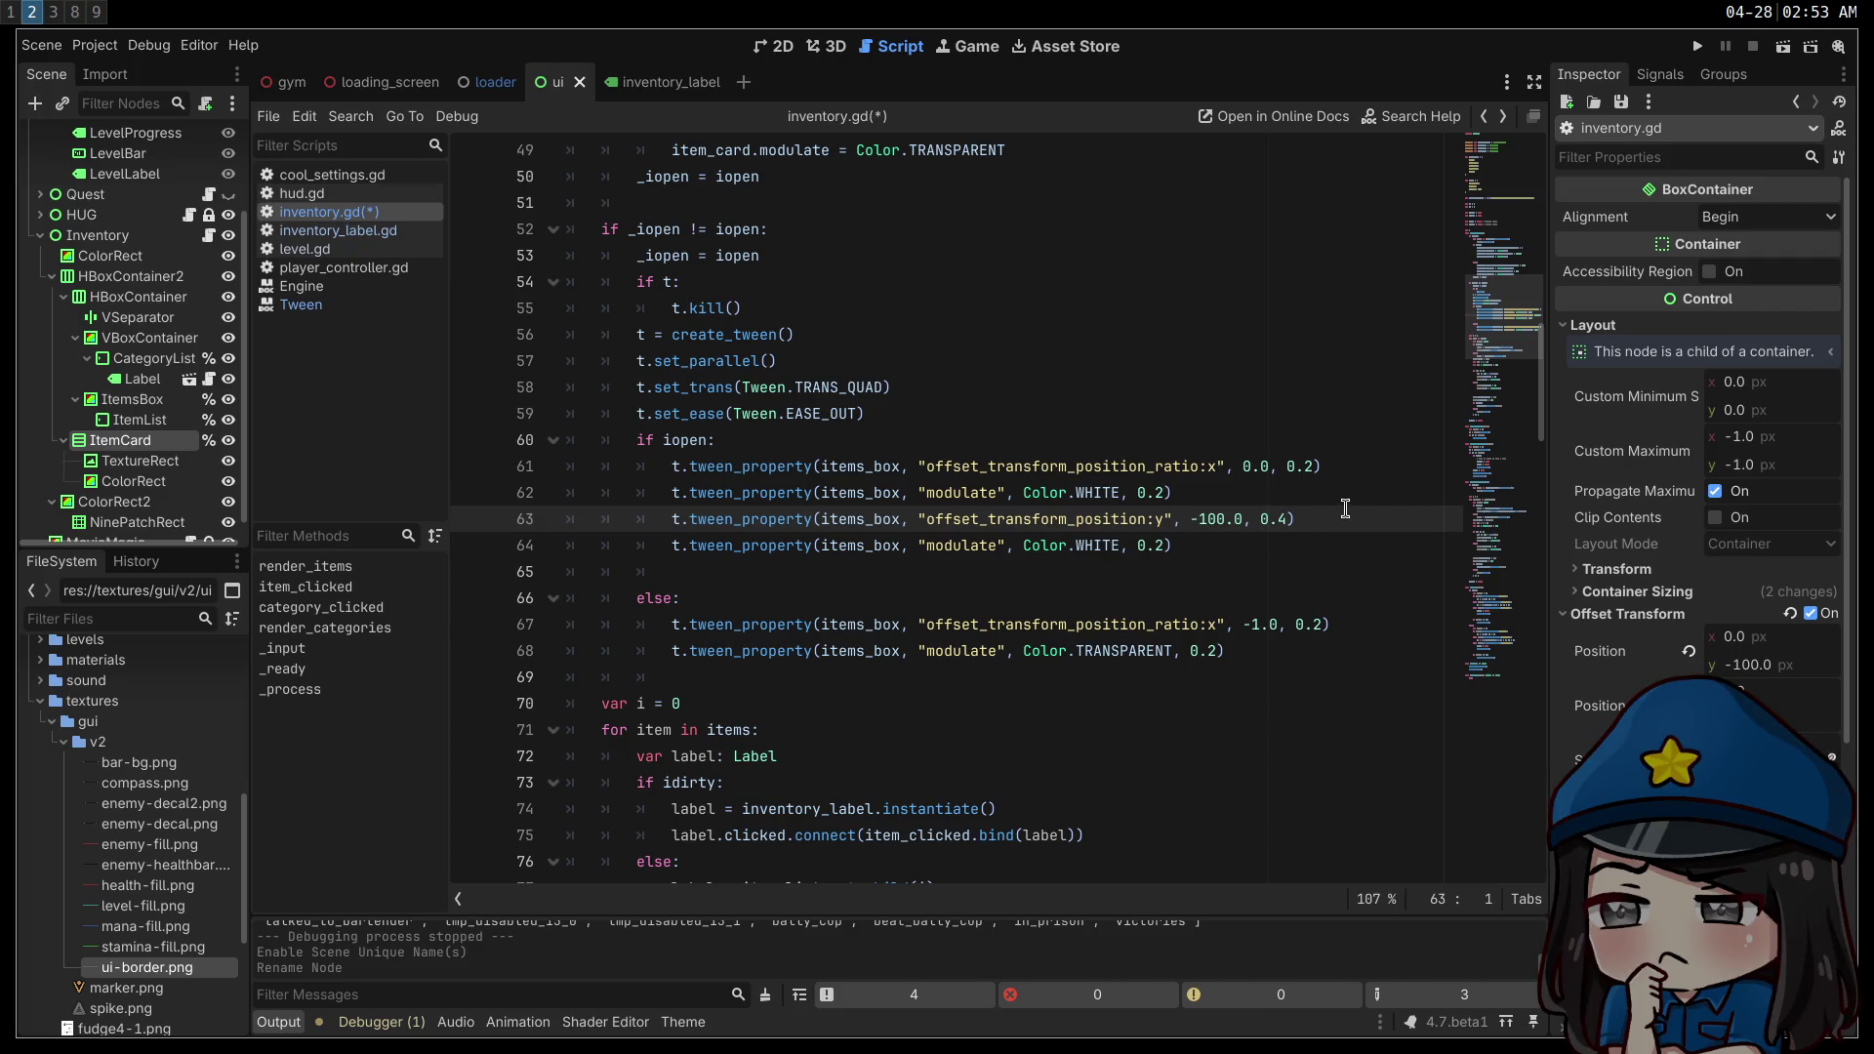
# - Set the new modulate tween's duration to 0.4 and retarget both new tweens to item_card
pyautogui.moveTo(1296, 518)
pyautogui.mouseDown()
pyautogui.moveTo(629, 525)
pyautogui.moveTo(662, 528)
pyautogui.mouseUp()
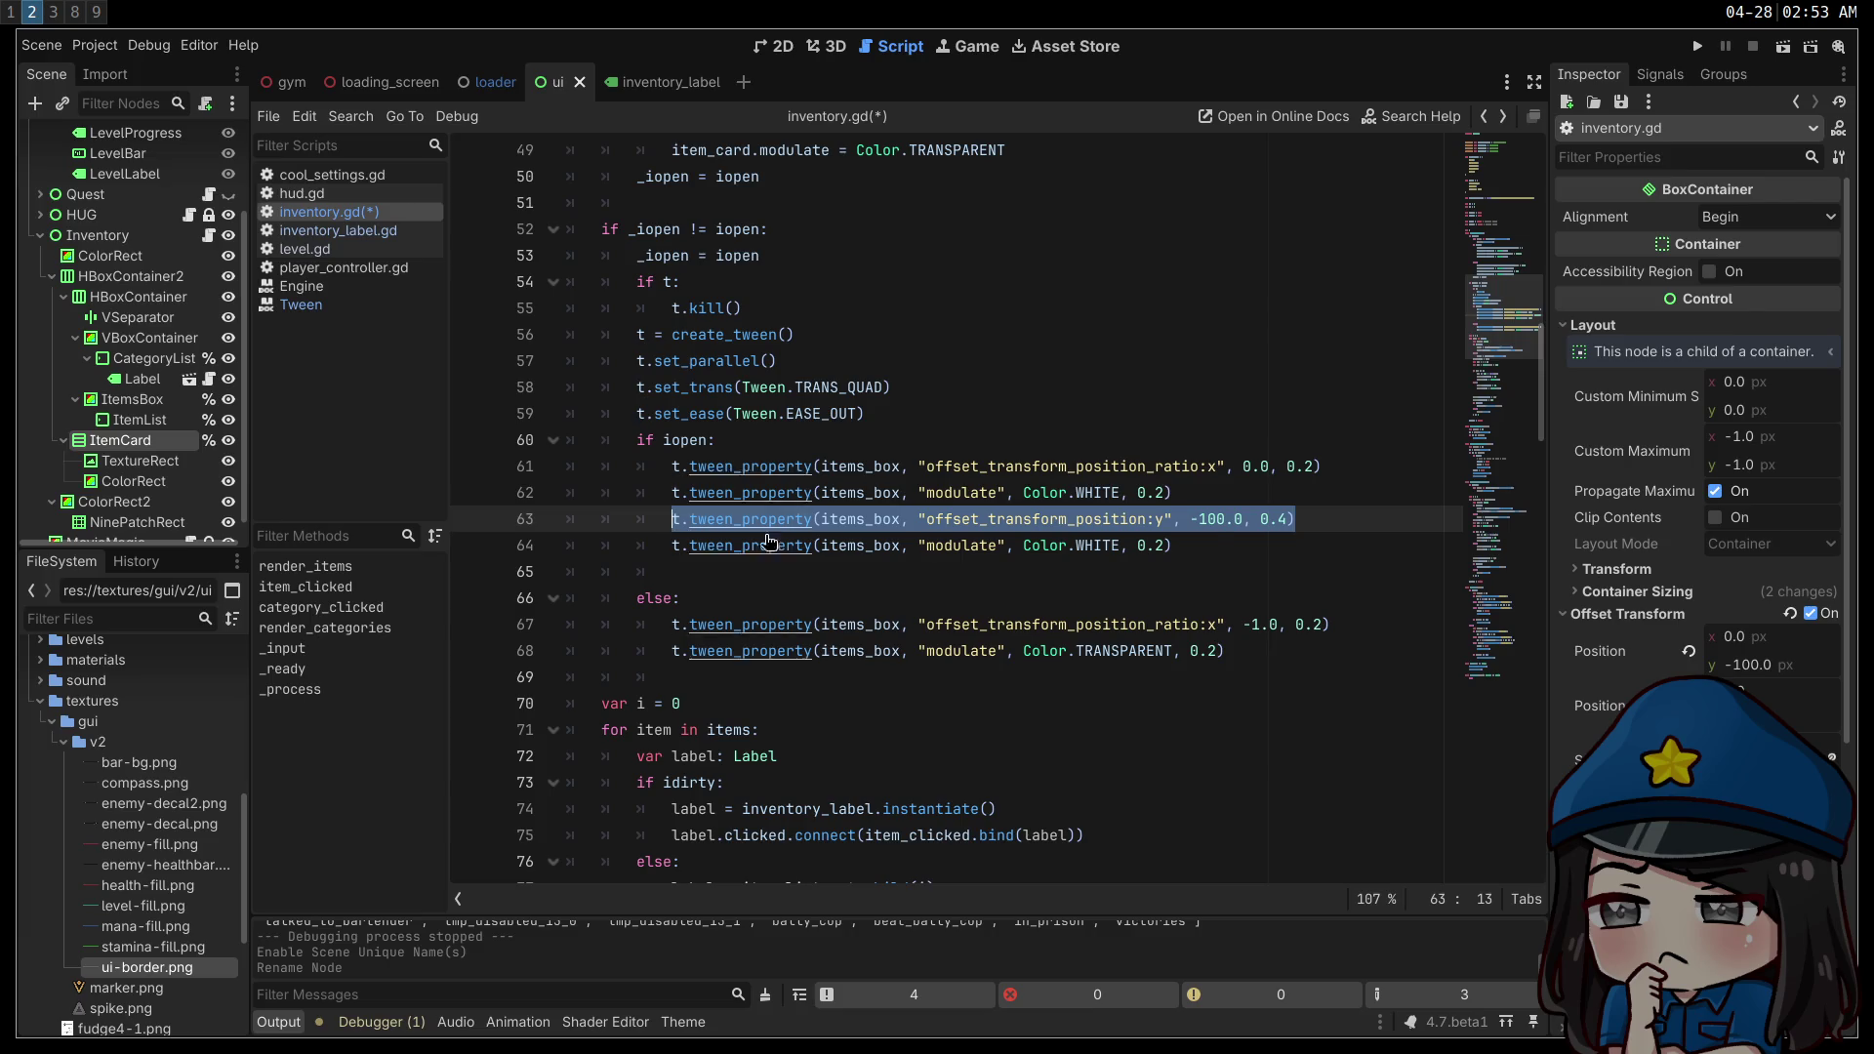
pyautogui.click(1217, 542)
pyautogui.click(1154, 544)
pyautogui.press('Delete')
pyautogui.write('4')
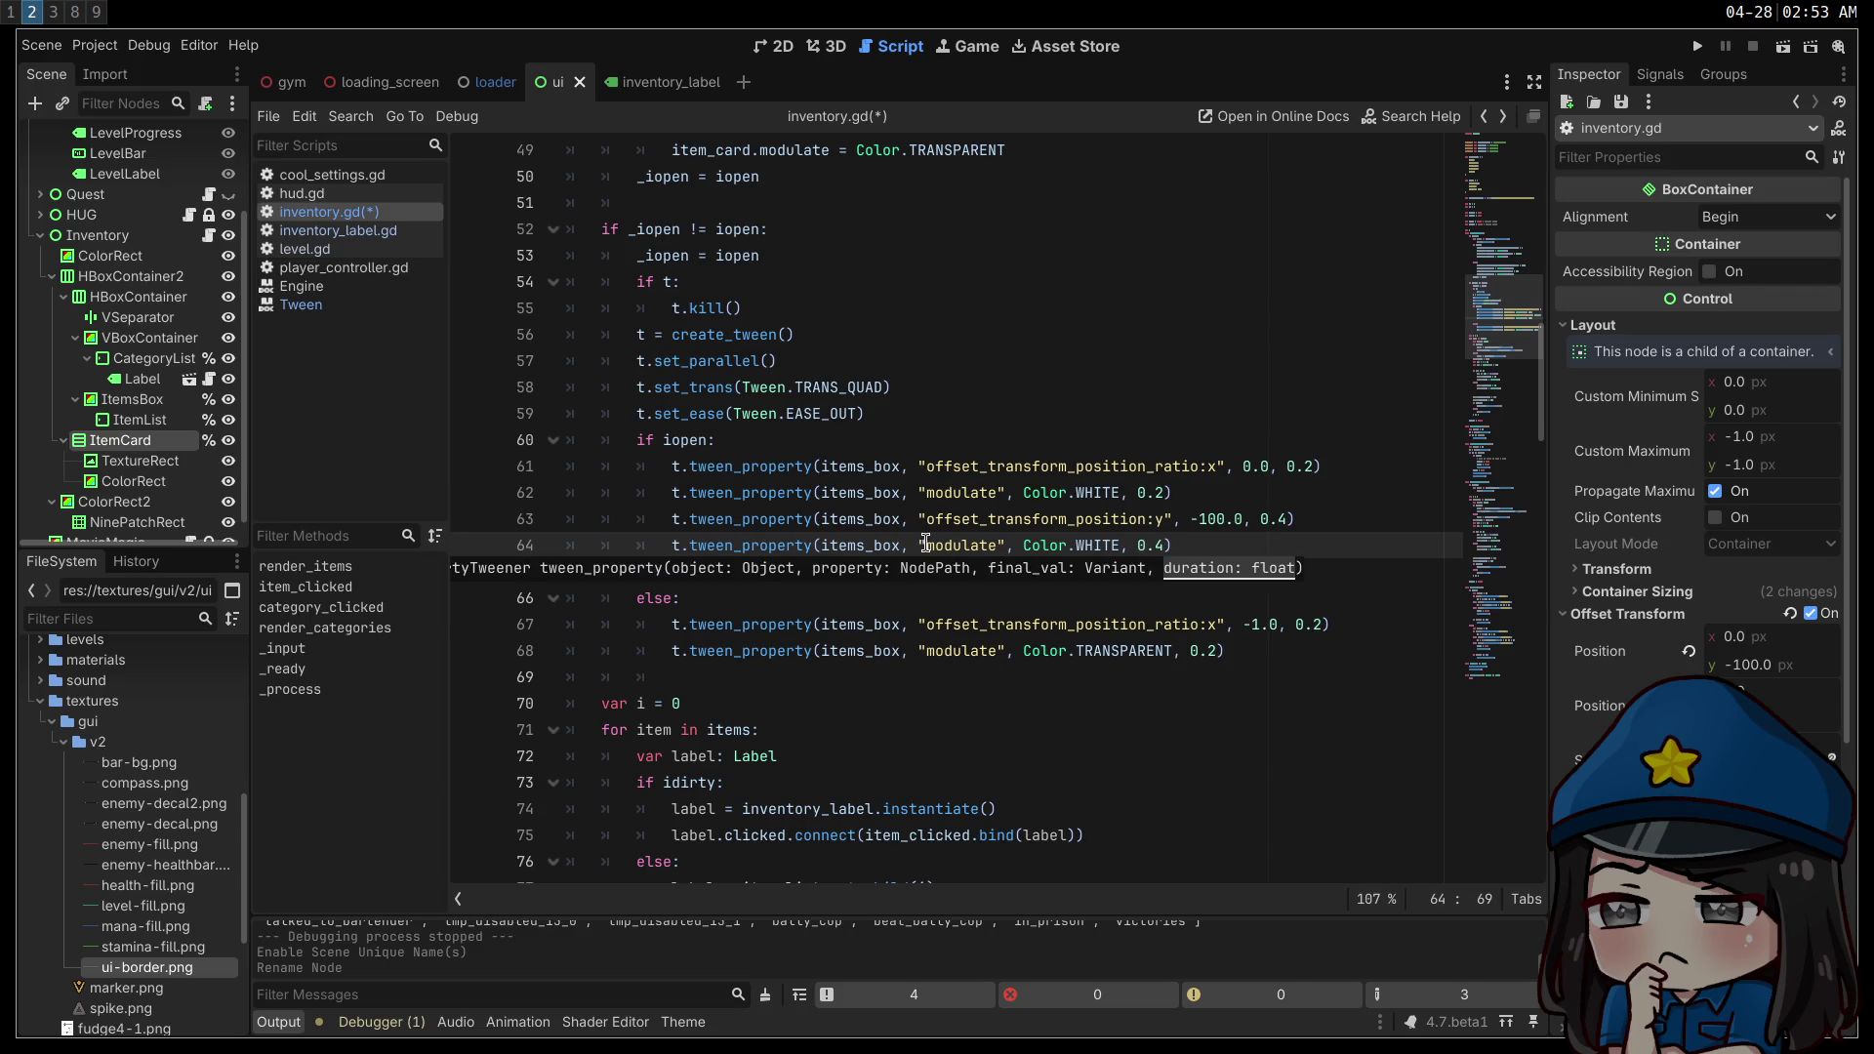
pyautogui.click(863, 518)
pyautogui.doubleClick(863, 518)
pyautogui.hotkey('ctrl', 'd')
pyautogui.write('item_card')
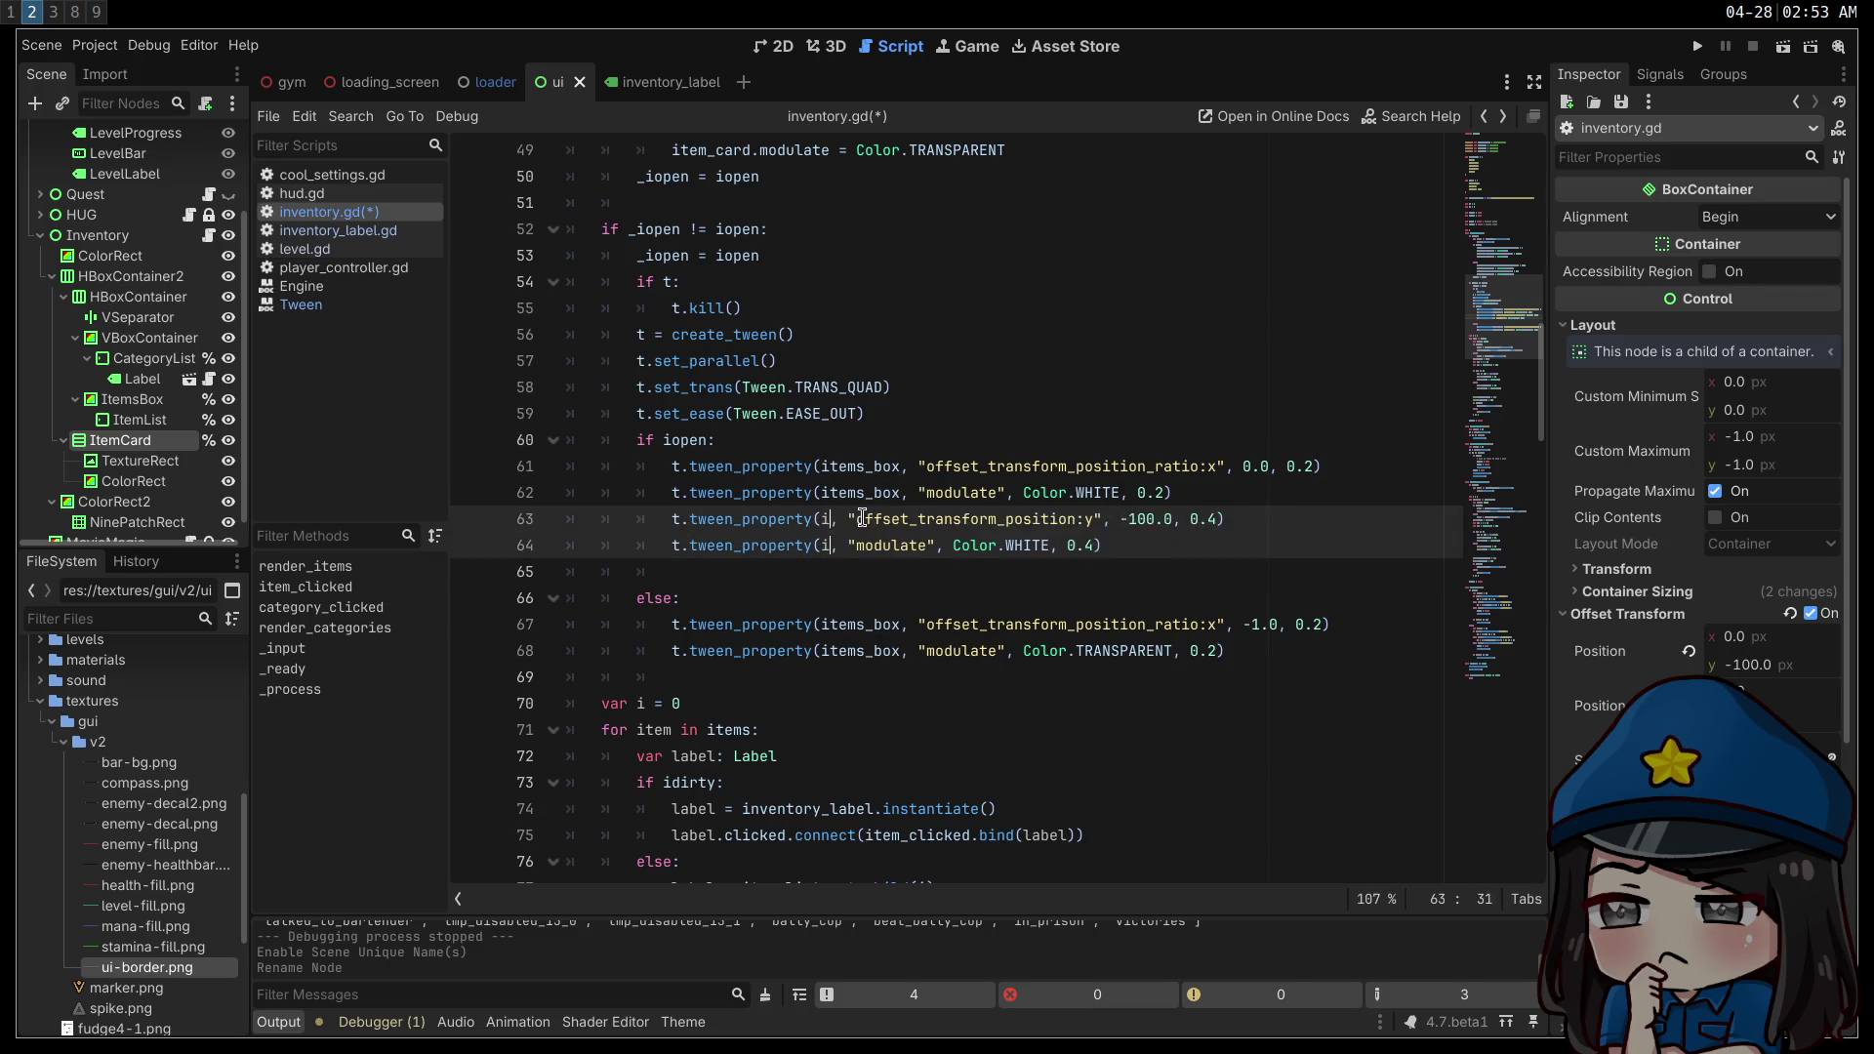
# - Copy both item_card tweens into the closing branch and make the fade go to TRANSPARENT
pyautogui.moveTo(1171, 545)
pyautogui.mouseDown()
pyautogui.moveTo(636, 522)
pyautogui.moveTo(671, 524)
pyautogui.mouseUp()
pyautogui.hotkey('ctrl', 'c')
pyautogui.click(1316, 648)
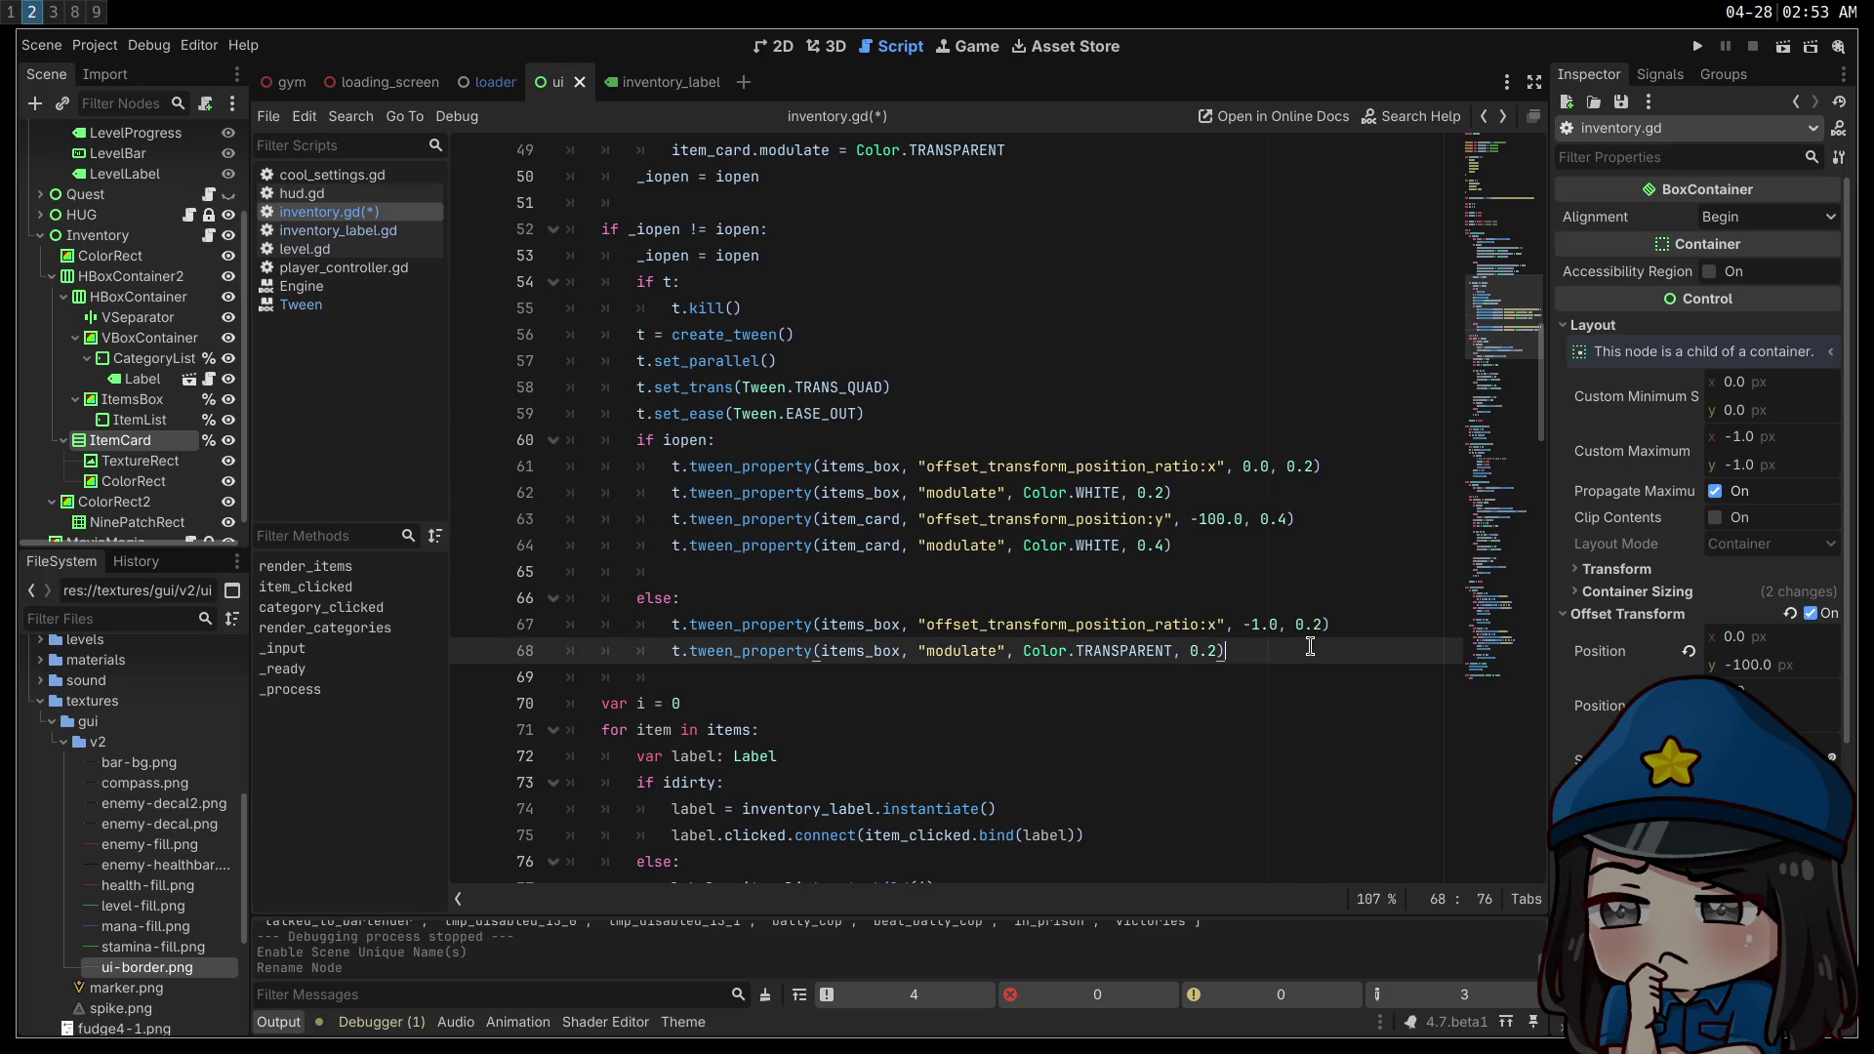
pyautogui.press('Return')
pyautogui.hotkey('ctrl', 'v')
pyautogui.doubleClick(1097, 704)
pyautogui.doubleClick(1104, 651)
pyautogui.doubleClick(1099, 705)
pyautogui.hotkey('ctrl', 'v')
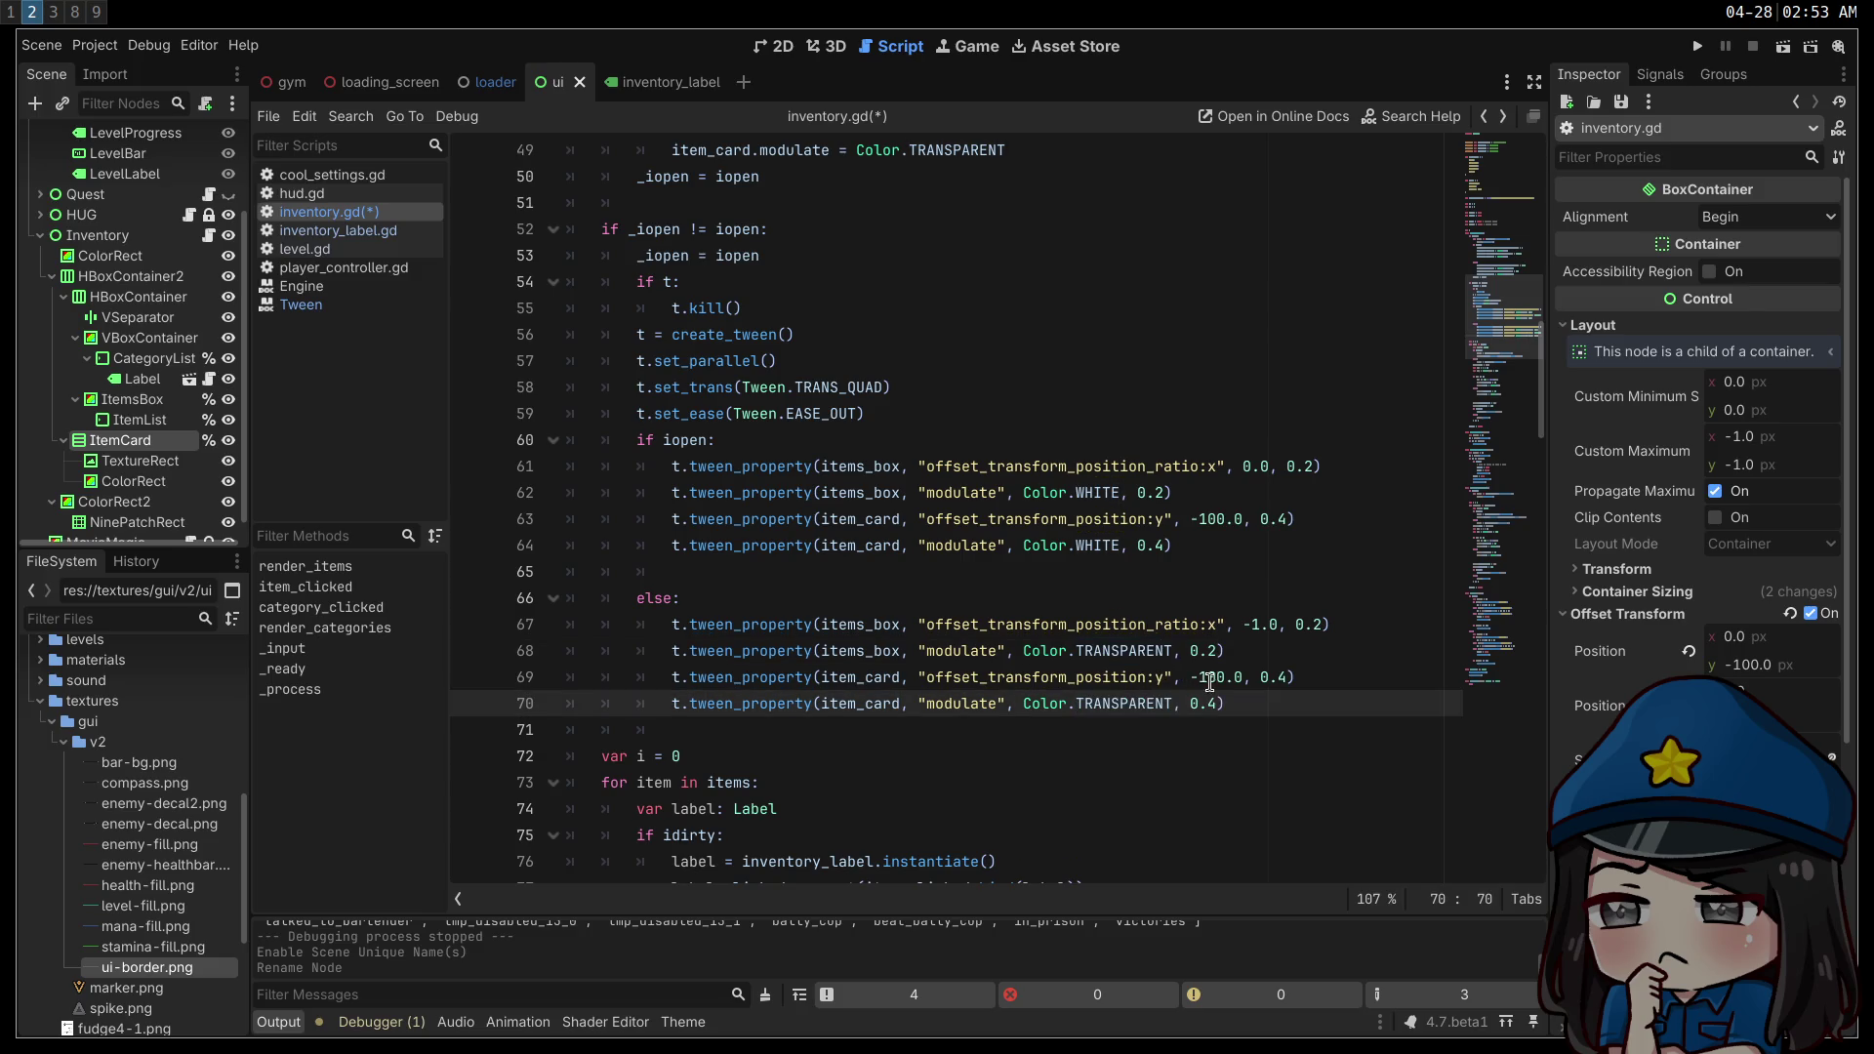
# - Set the closing position tween's target to 0 and save inventory.gd
pyautogui.click(1225, 676)
pyautogui.press('BackSpace')
pyautogui.press('BackSpace')
pyautogui.press('BackSpace')
pyautogui.write('0')
pyautogui.hotkey('ctrl', 's')
pyautogui.click(976, 282)
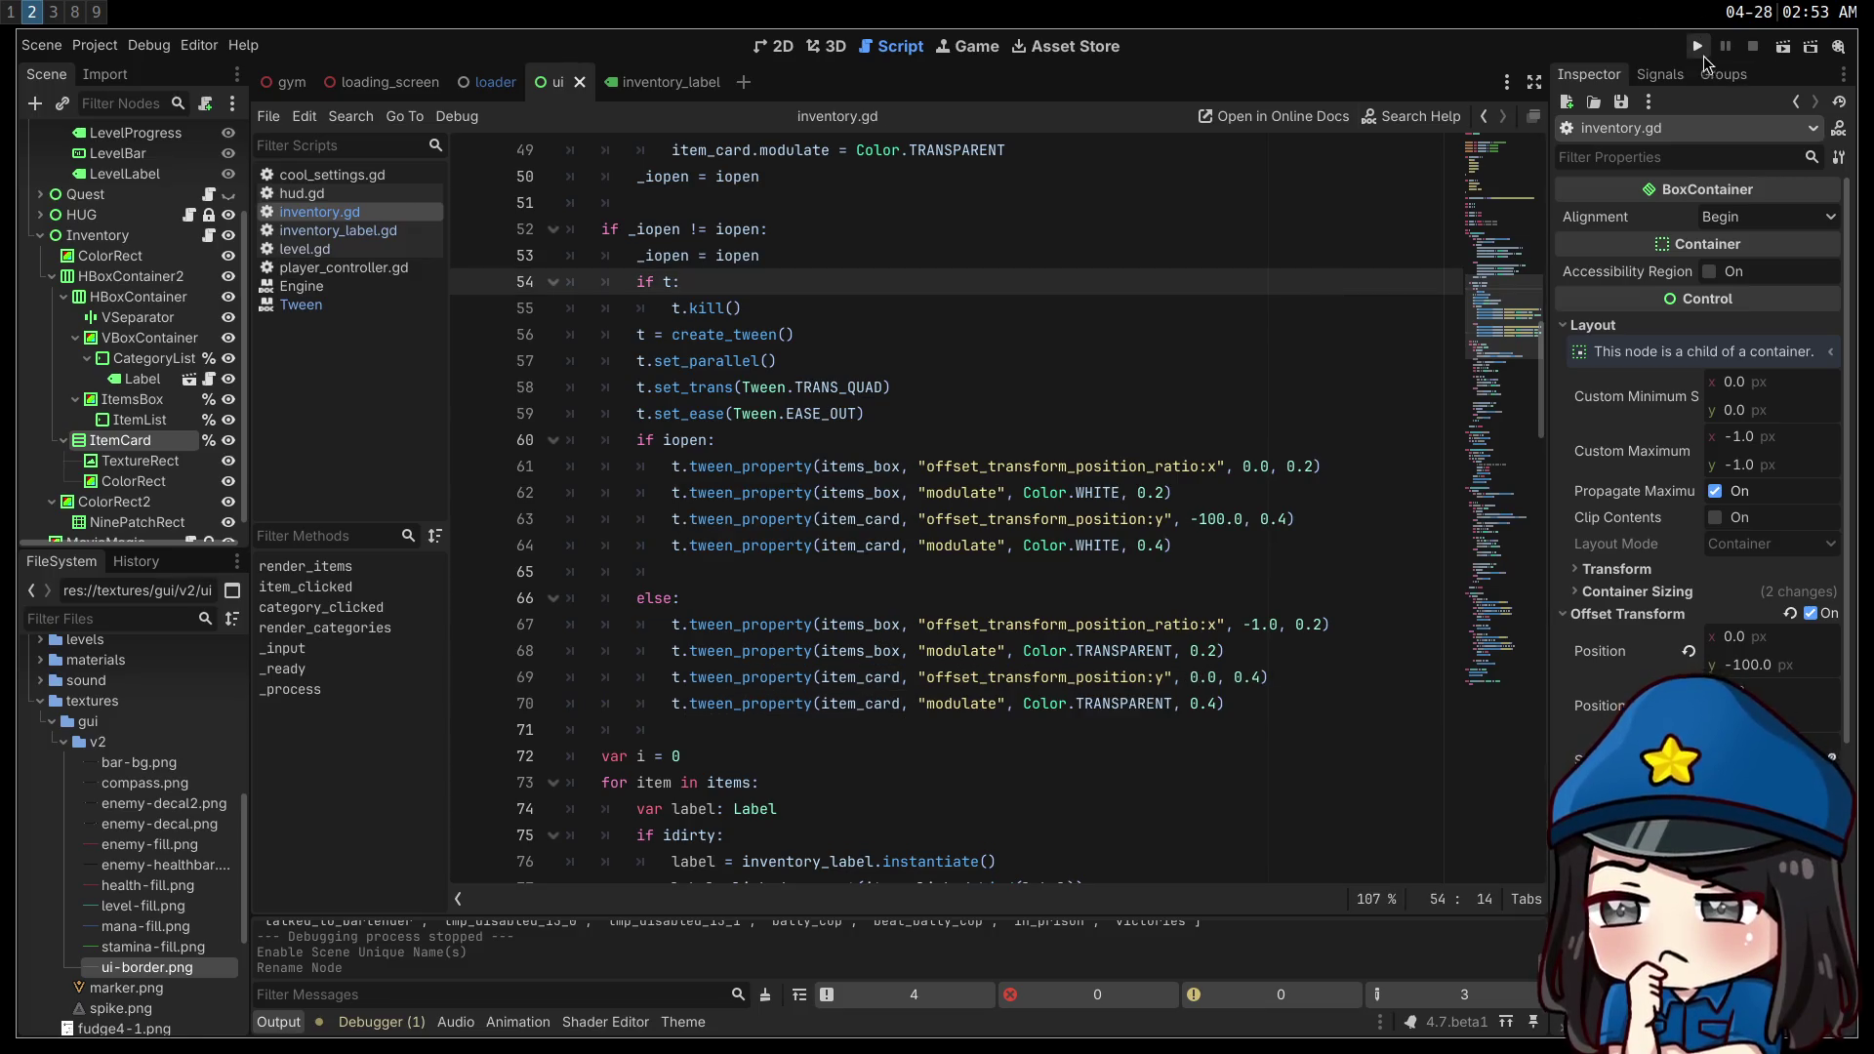
# - Run the game, toggle the inventory with Tab three times to watch the item card animate, then stop
pyautogui.click(1698, 47)
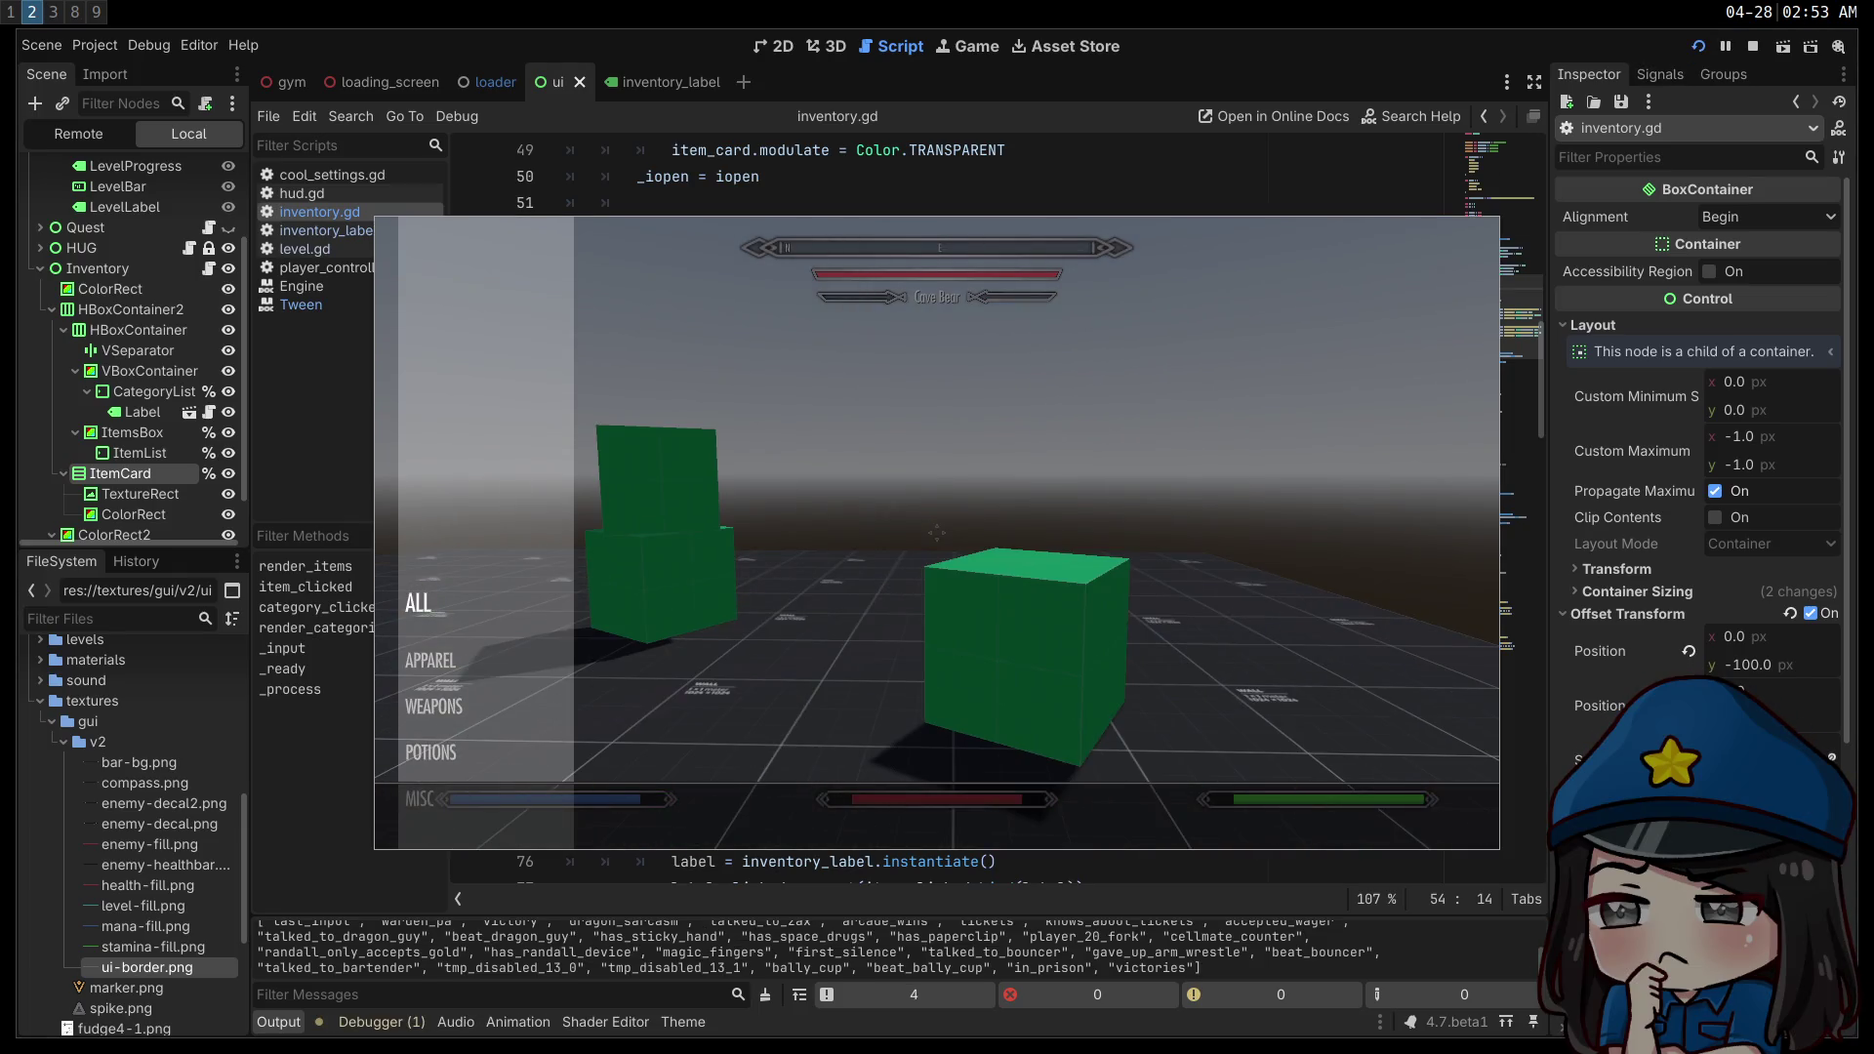
pyautogui.press('Tab')
pyautogui.press('Tab')
pyautogui.press('Tab')
pyautogui.press('Tab')
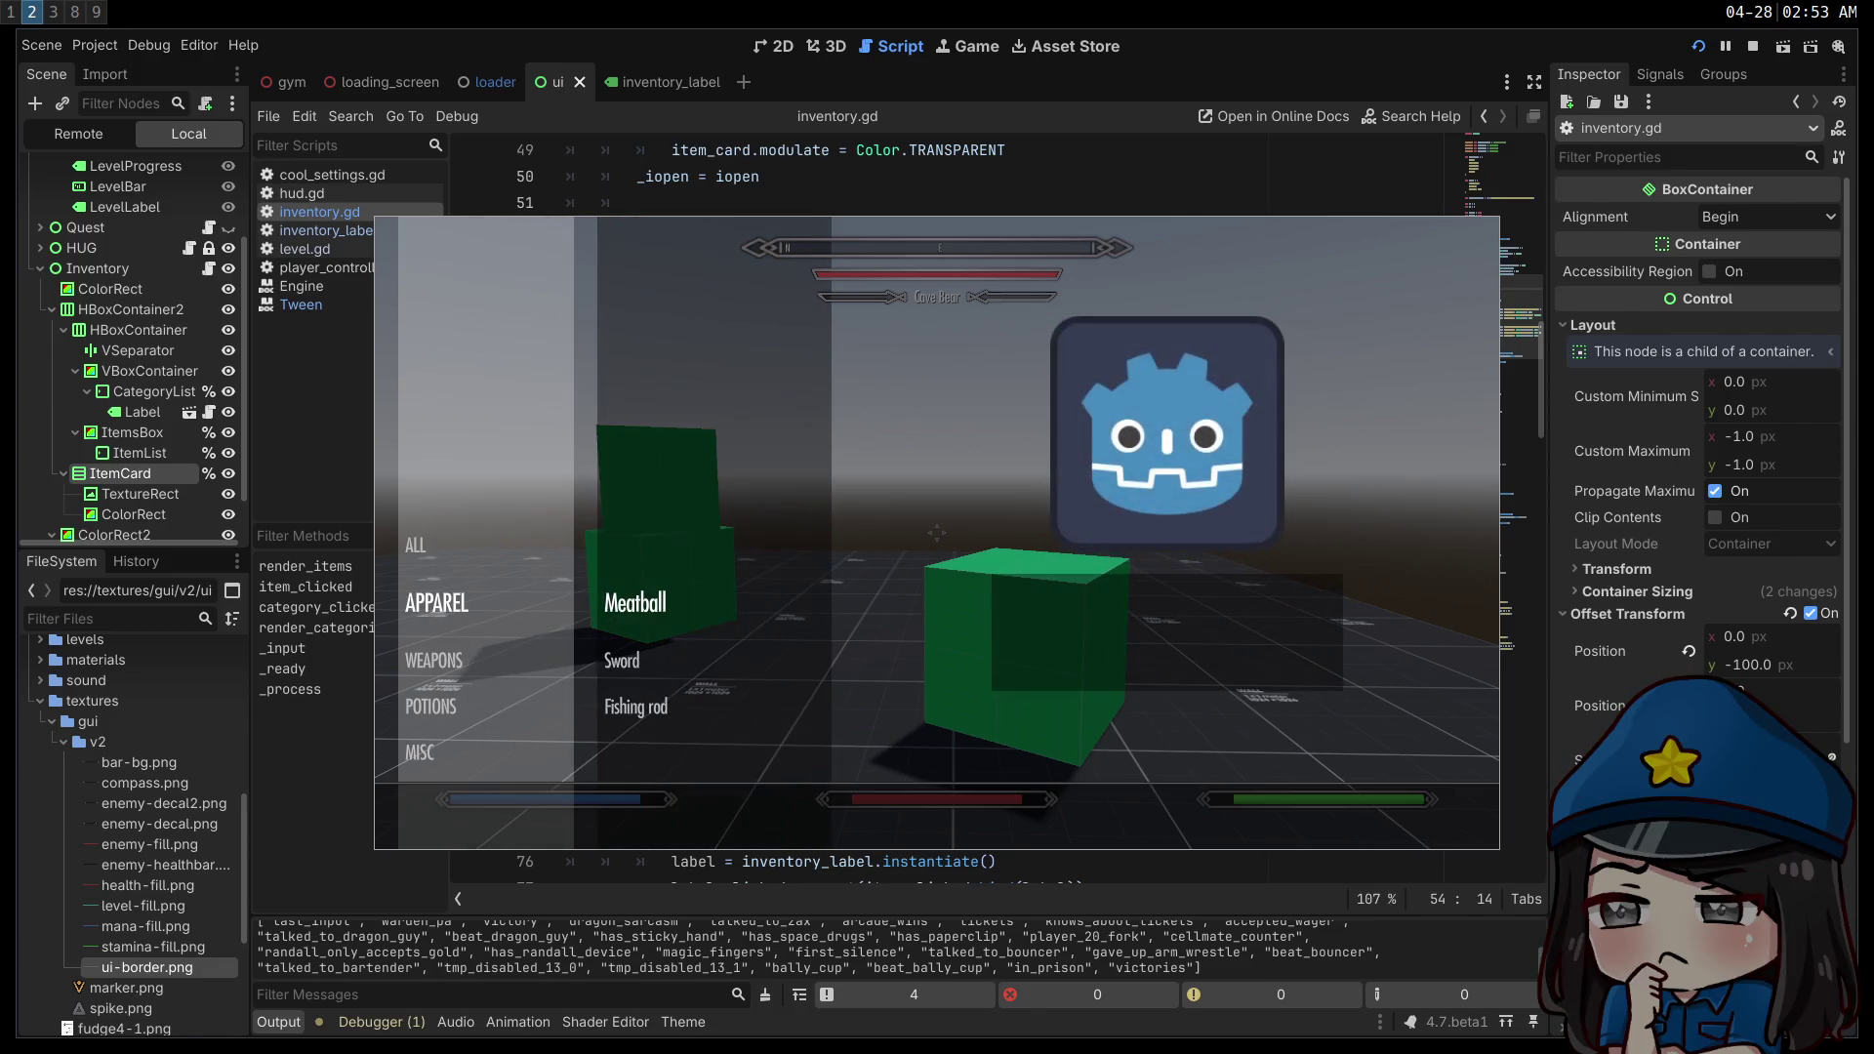
pyautogui.press('Tab')
pyautogui.press('Tab')
pyautogui.press('Tab')
pyautogui.press('Tab')
pyautogui.press('Tab')
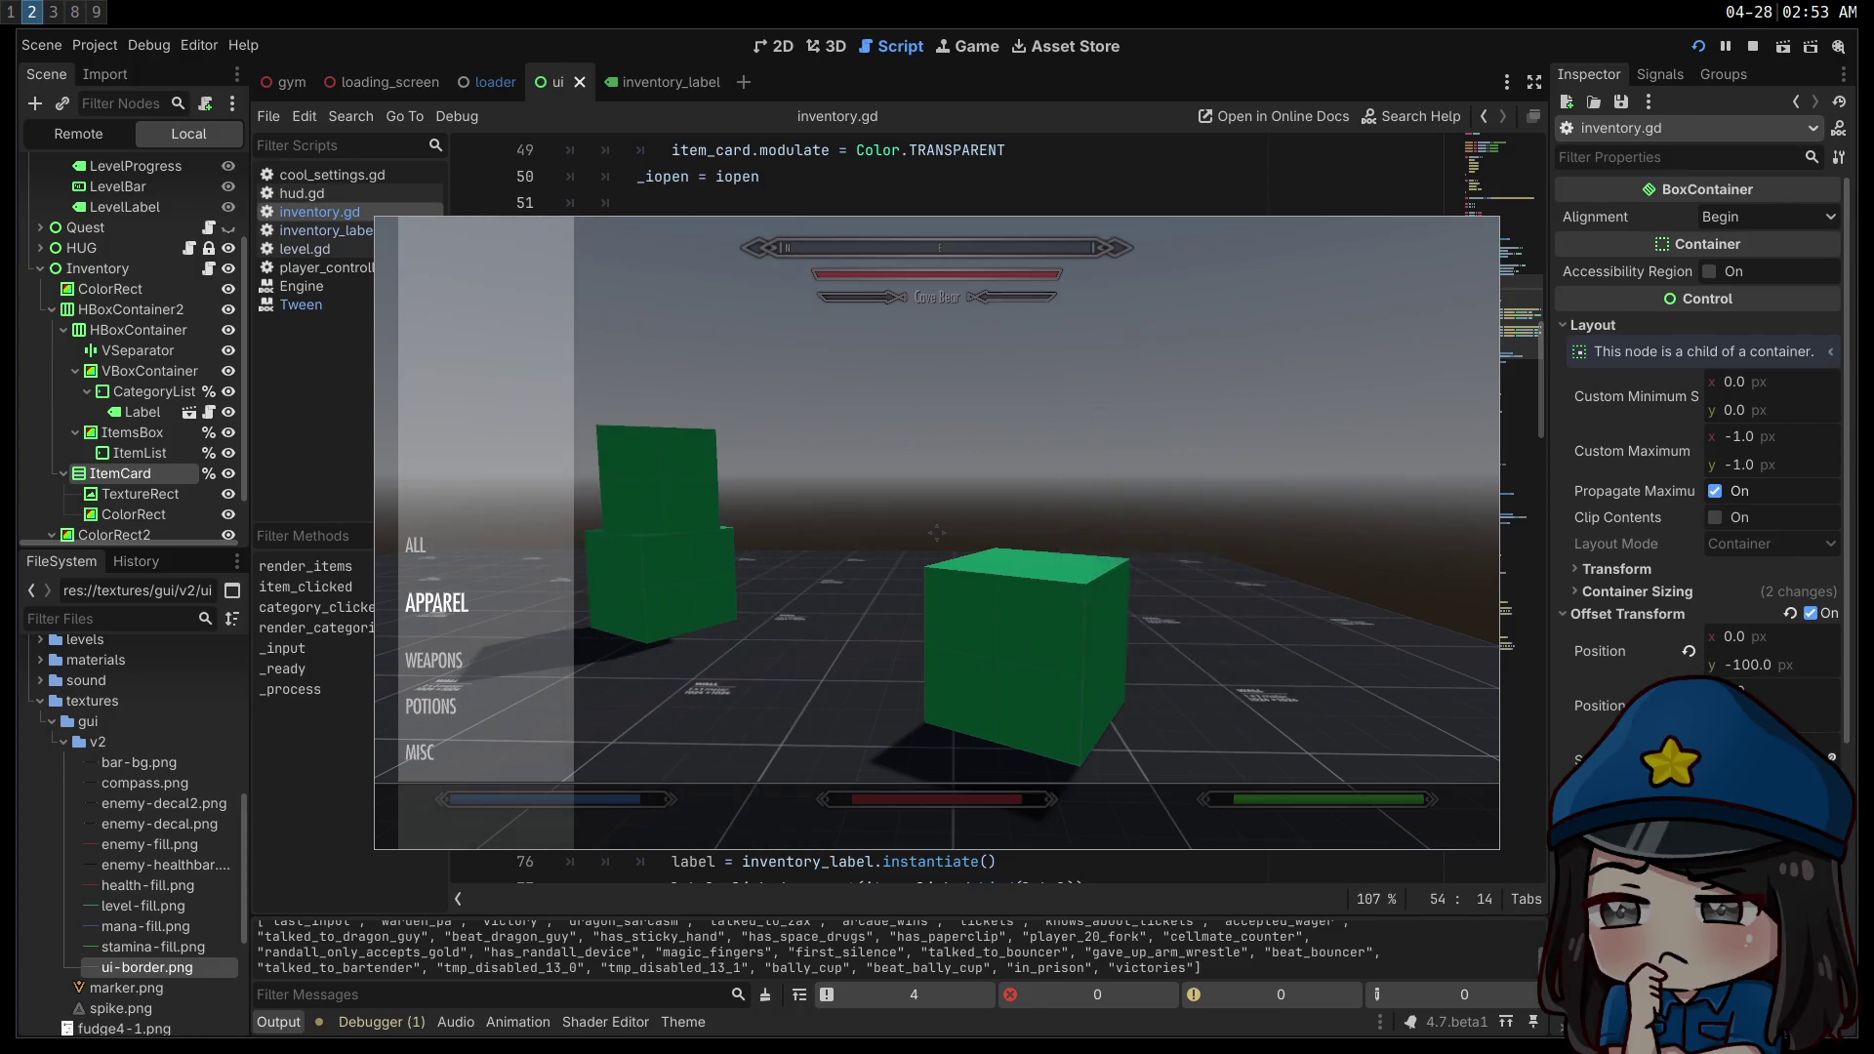
pyautogui.press('Tab')
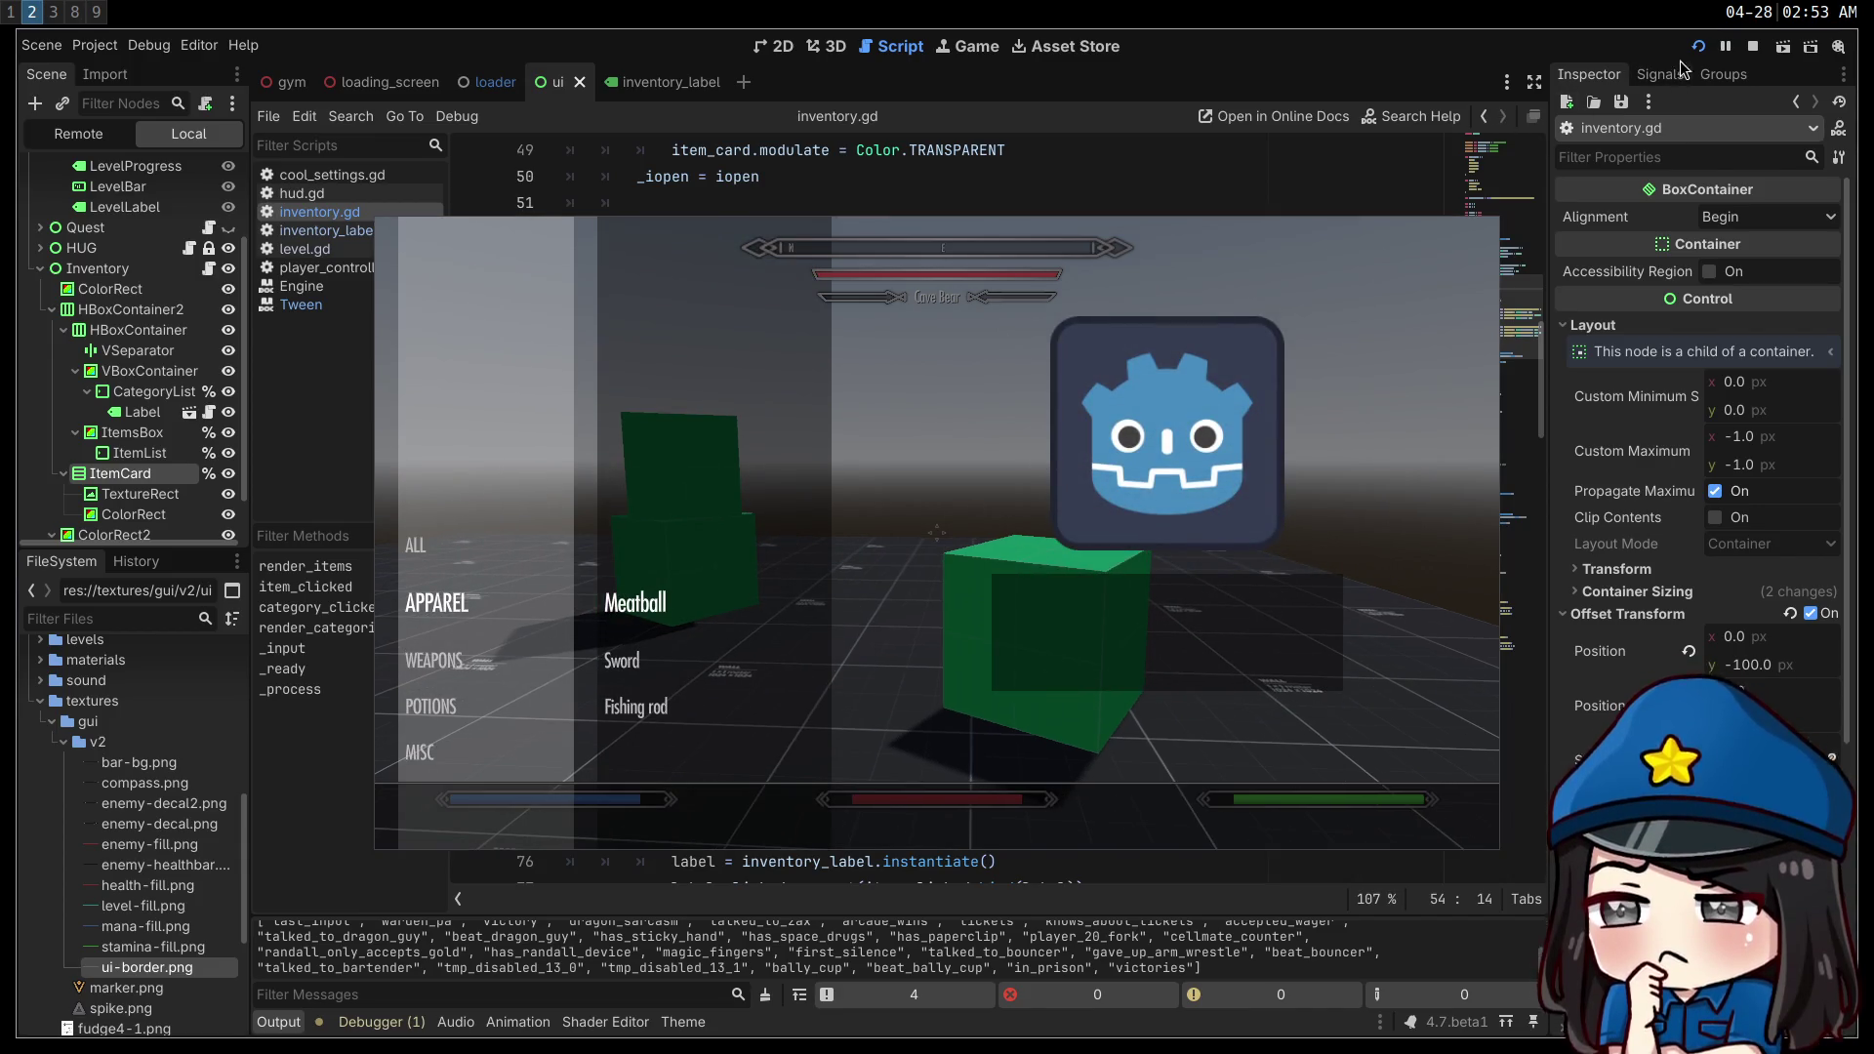
pyautogui.press('F8')
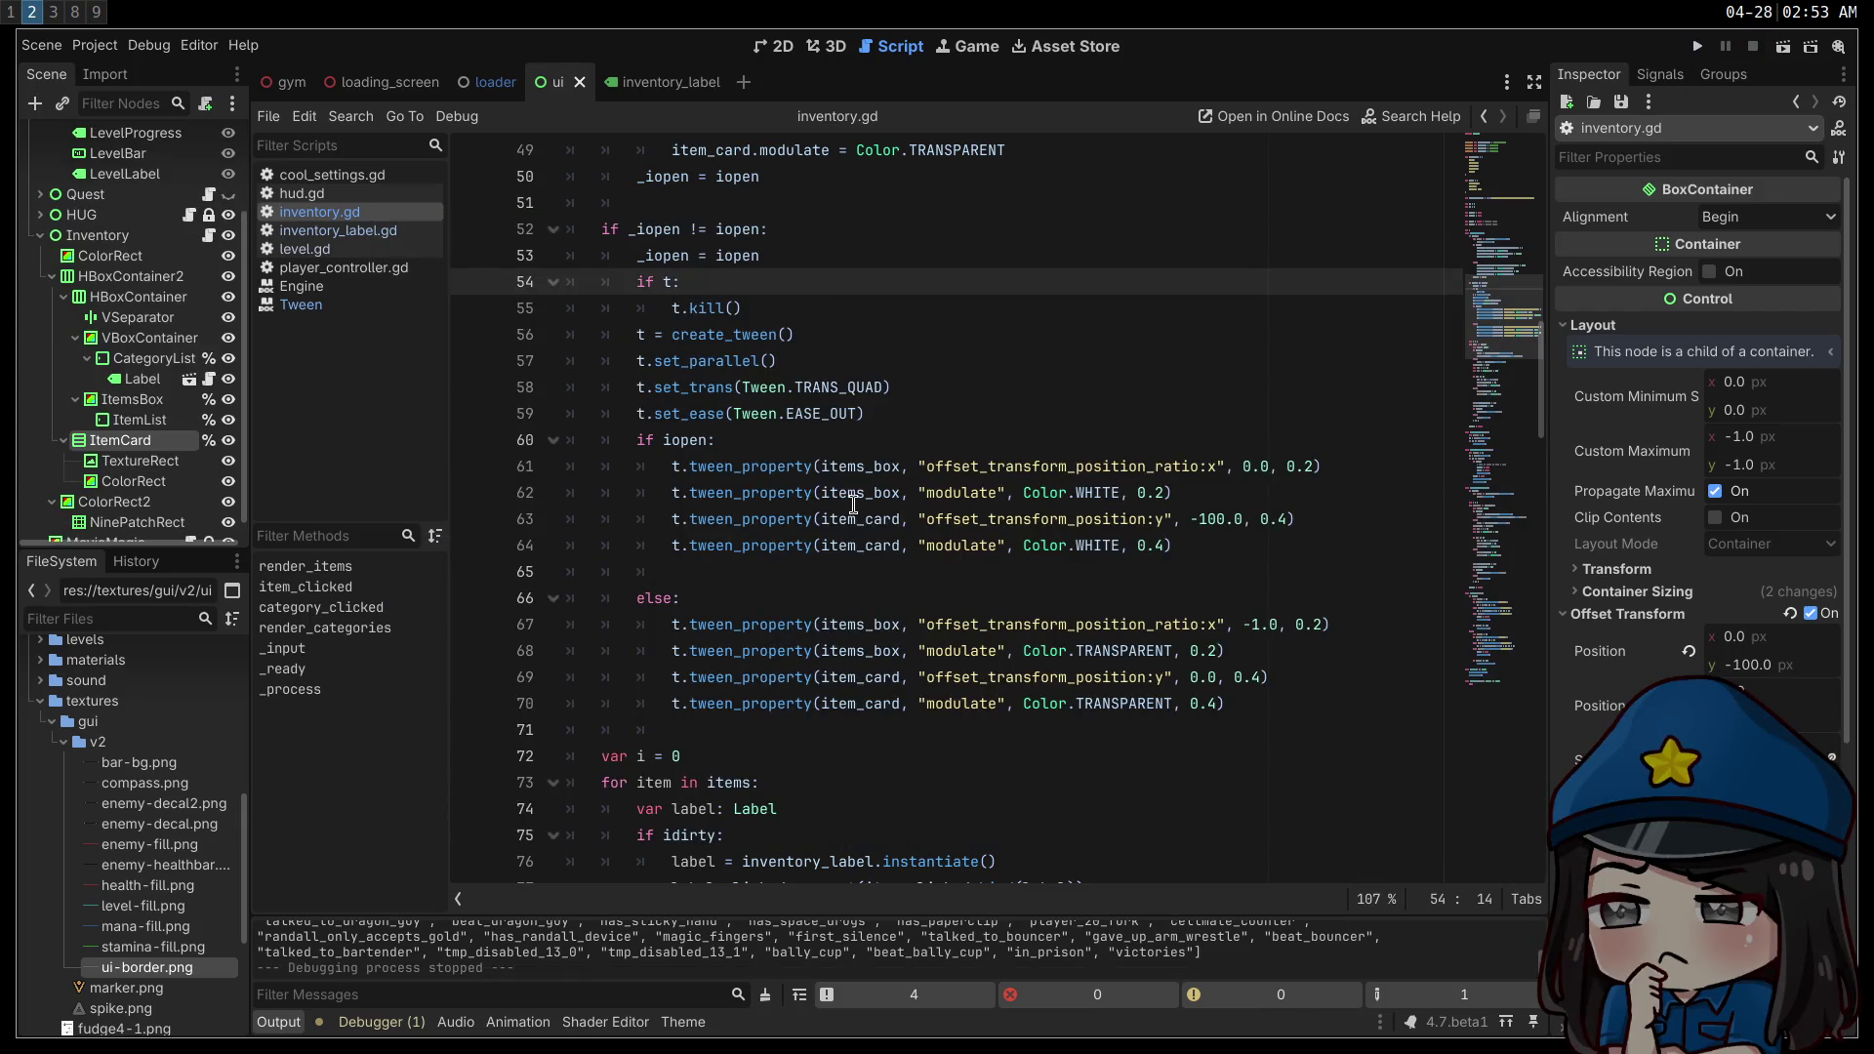
# - Insert chain(). before the item card's position tween_property on line 63 and read the Tween doc popup
pyautogui.click(1270, 470)
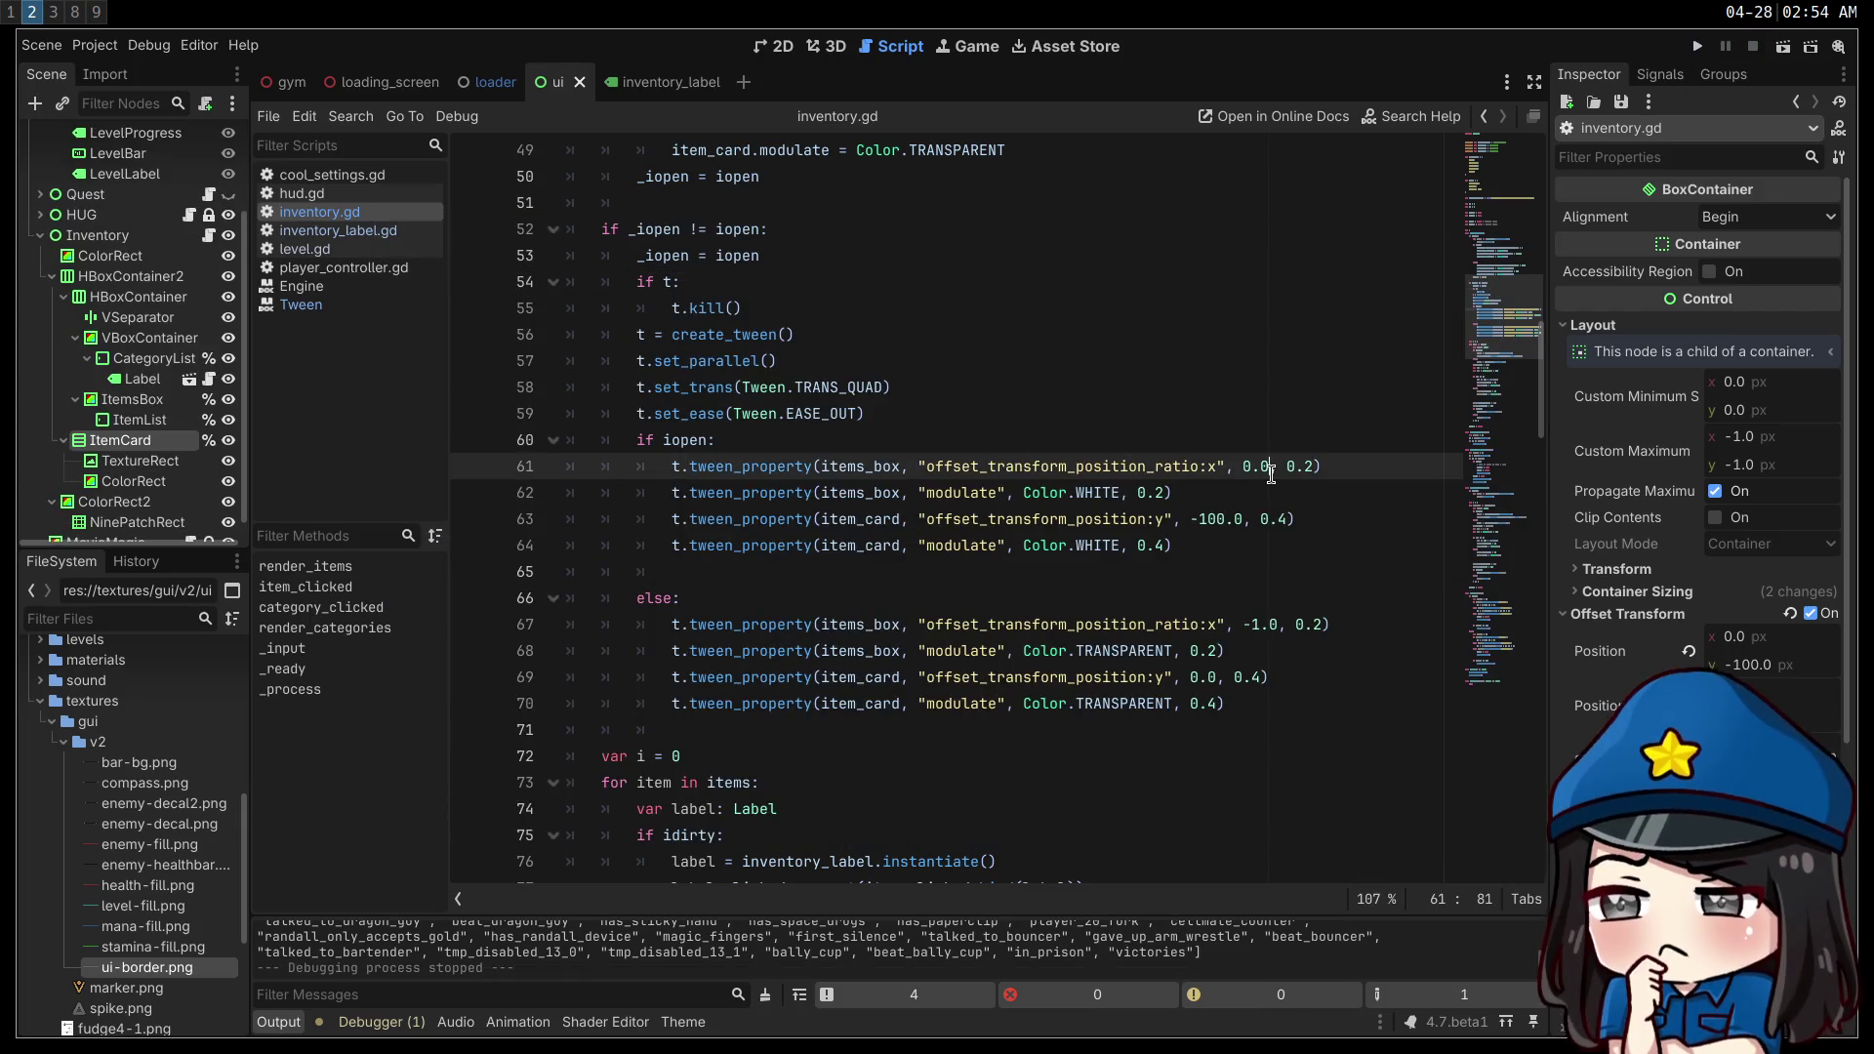
pyautogui.click(690, 518)
pyautogui.write('chain().')
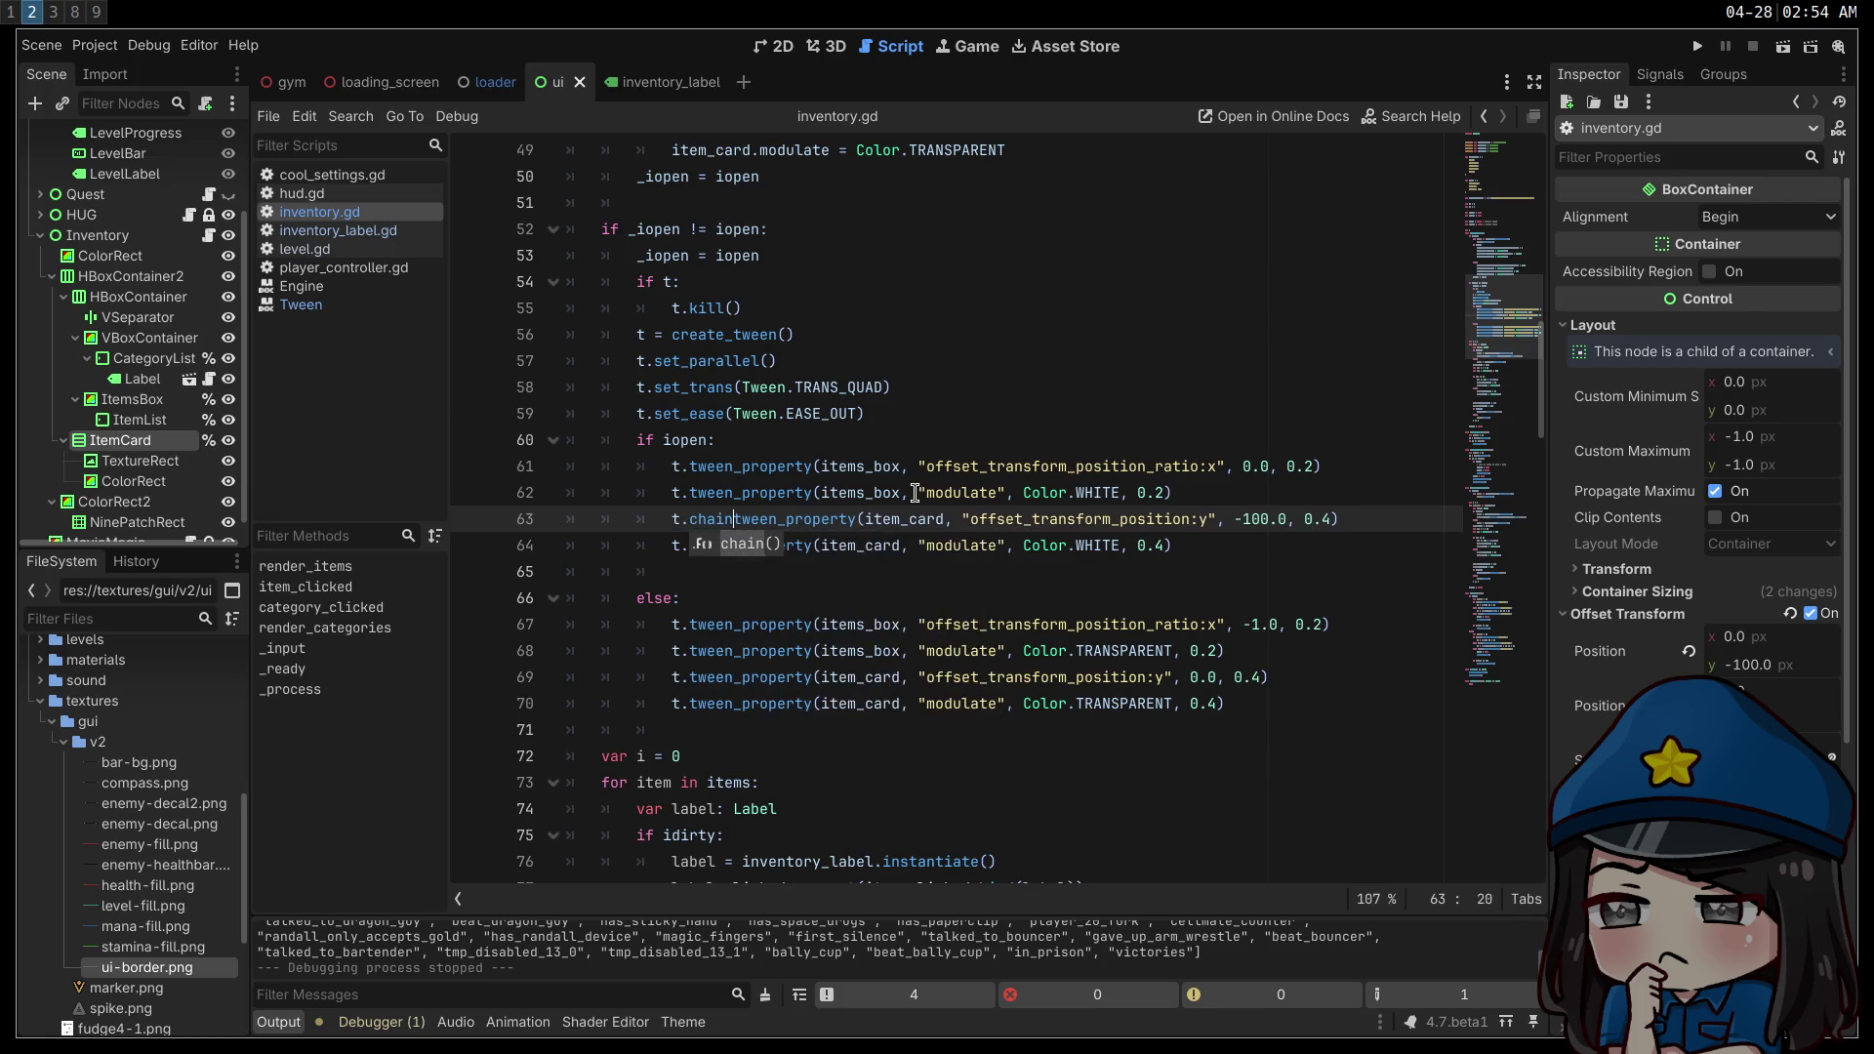
pyautogui.press('BackSpace')
pyautogui.press('BackSpace')
pyautogui.write(').')
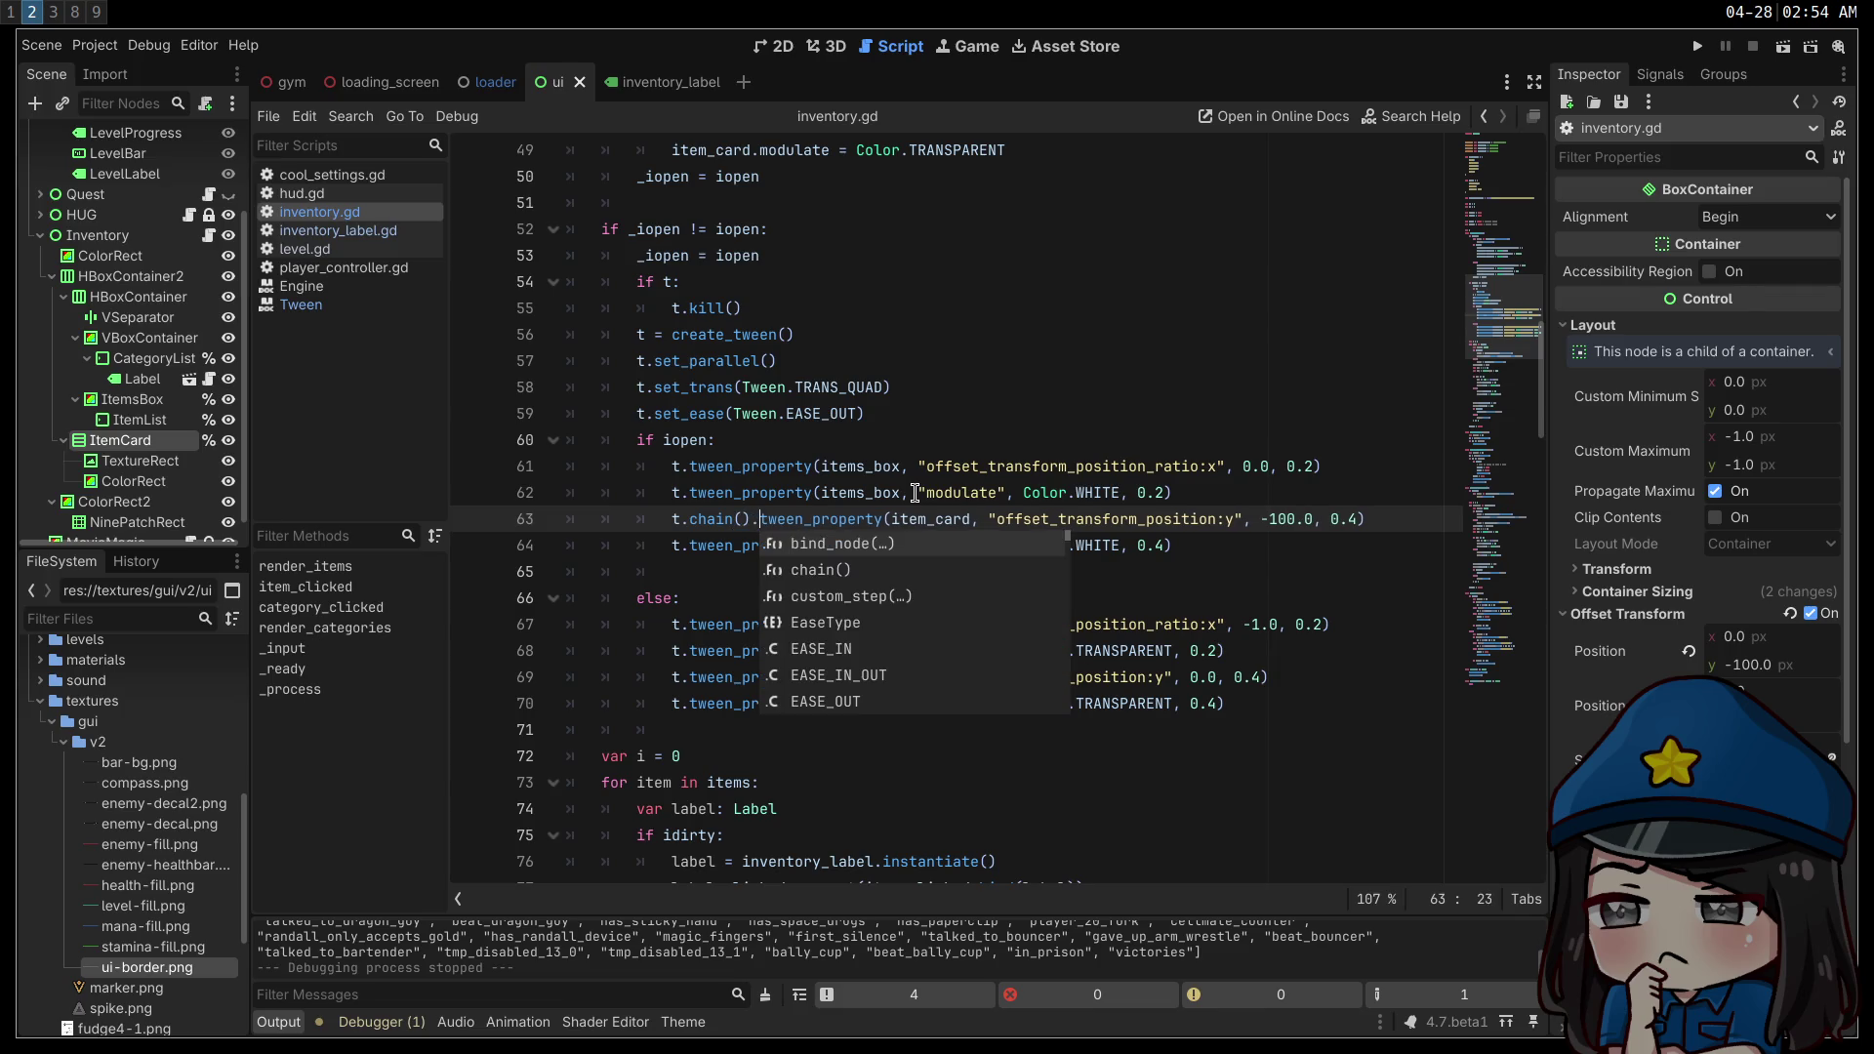
pyautogui.click(770, 415)
pyautogui.moveTo(770, 420)
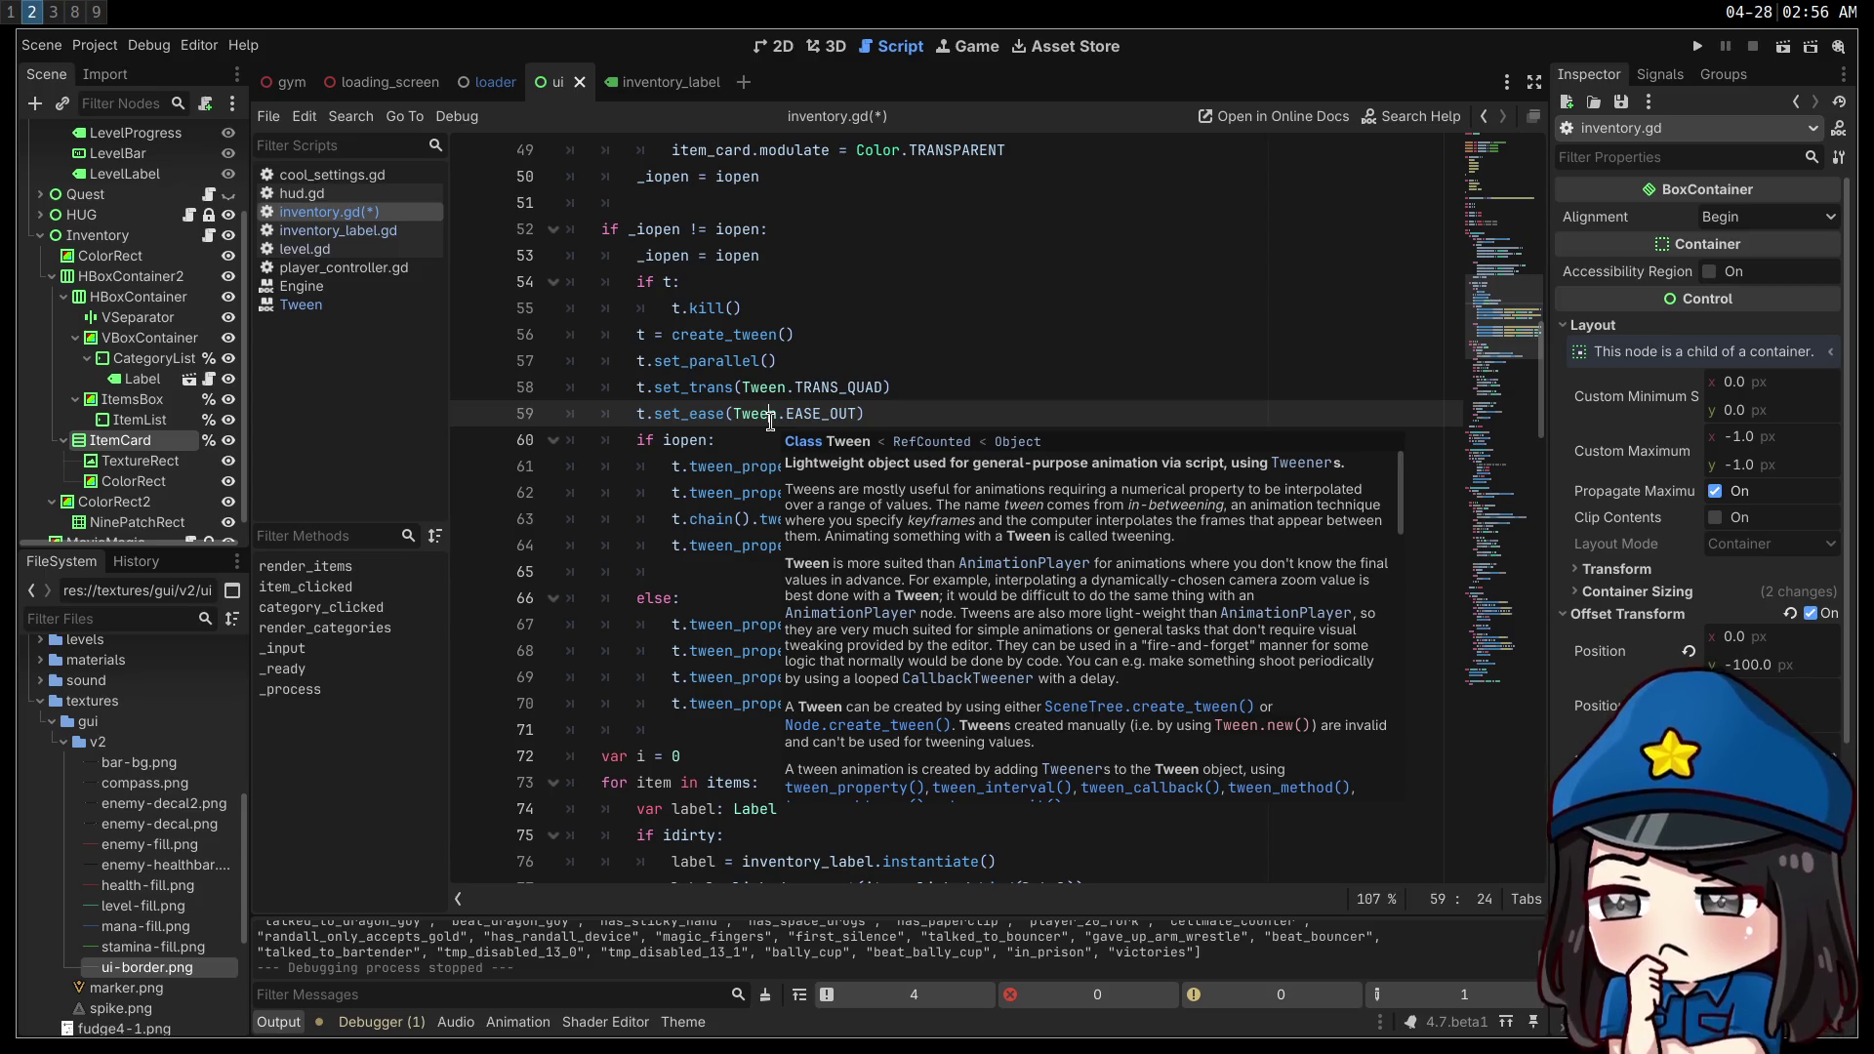
# - Delete the blank line above else, then read the chain() help page and return to inventory.gd
pyautogui.click(762, 432)
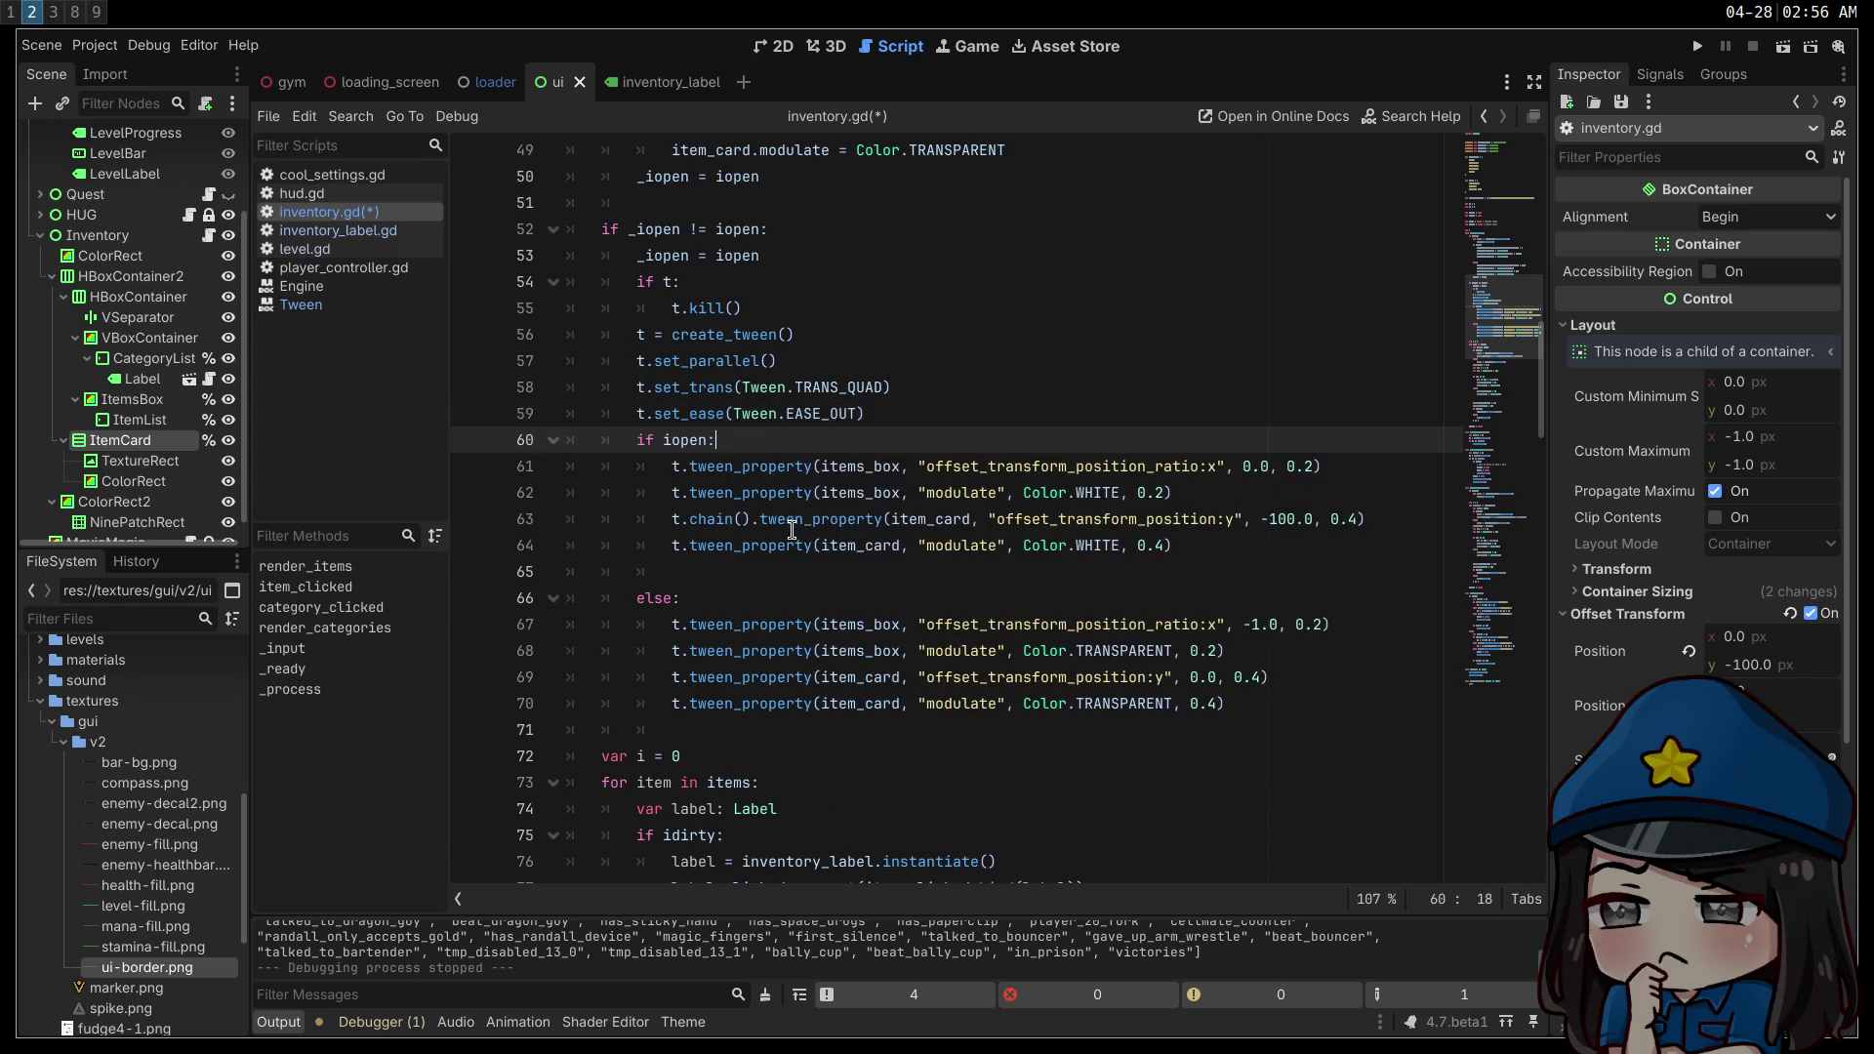
pyautogui.click(797, 546)
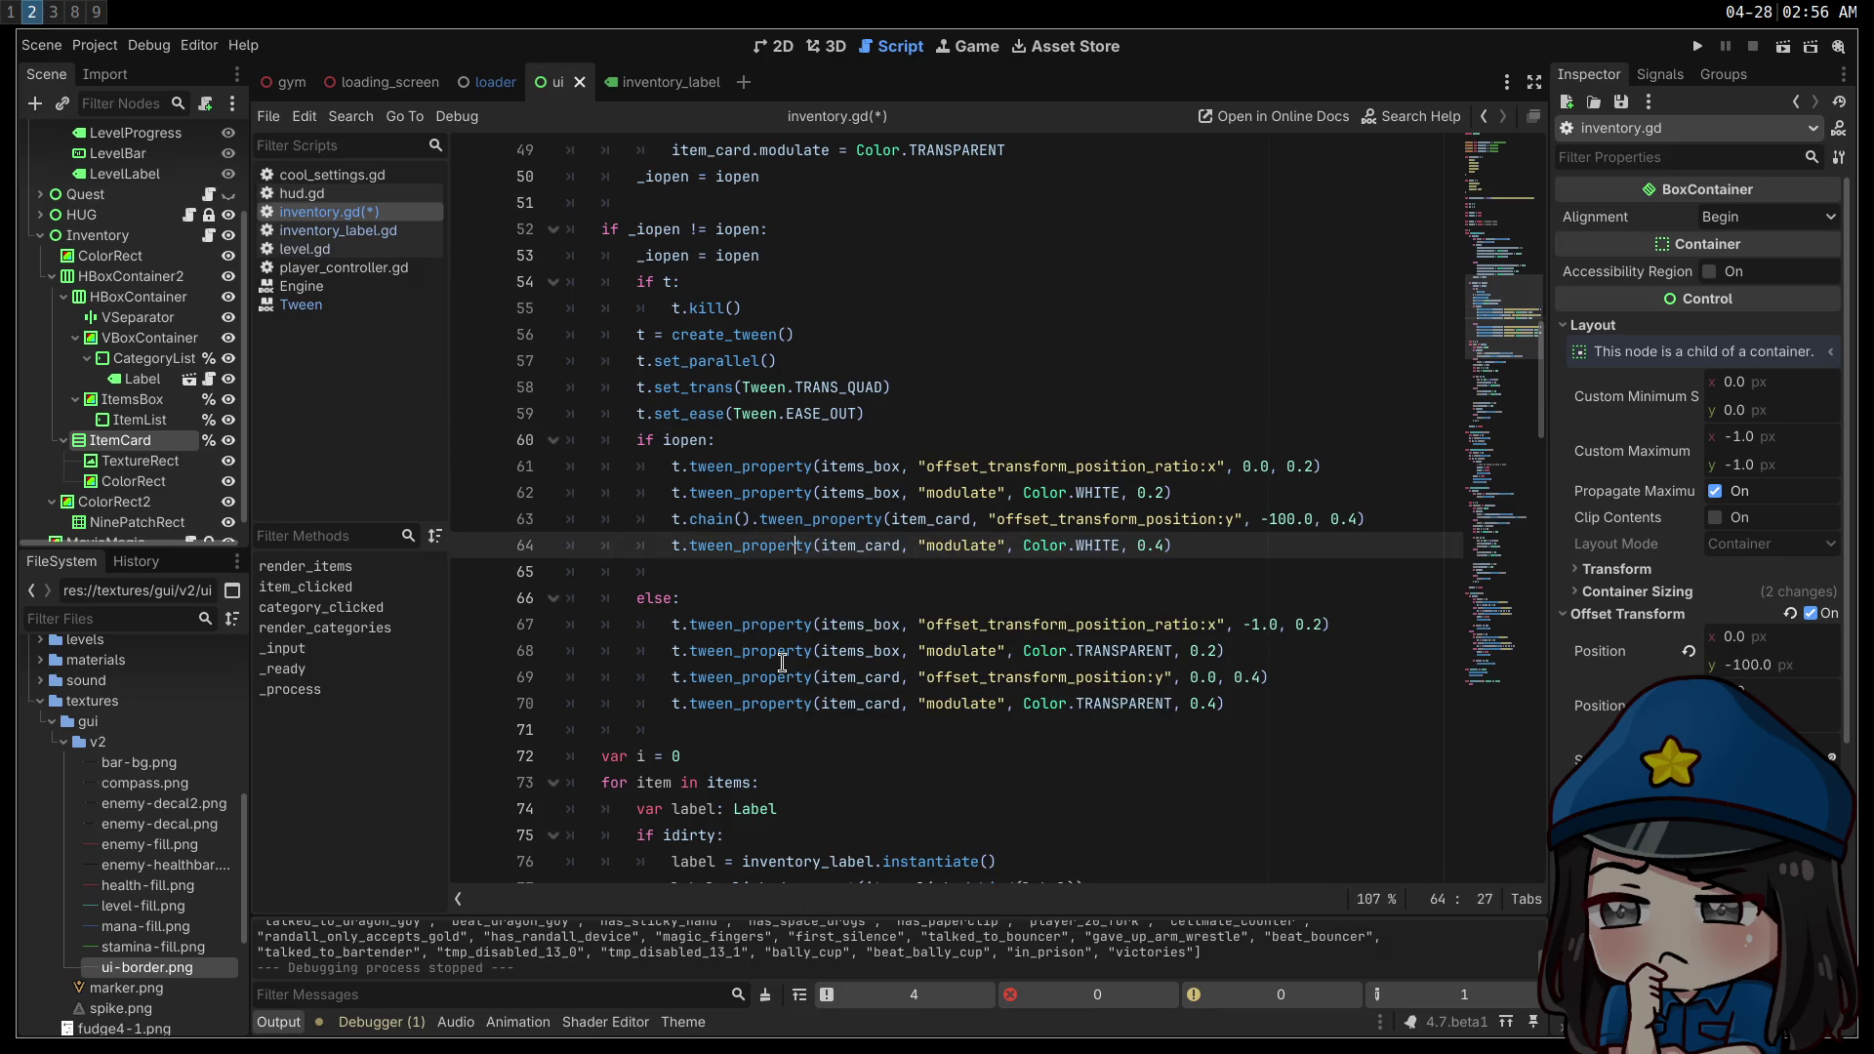
pyautogui.moveTo(782, 663)
pyautogui.click(650, 528)
pyautogui.click(656, 563)
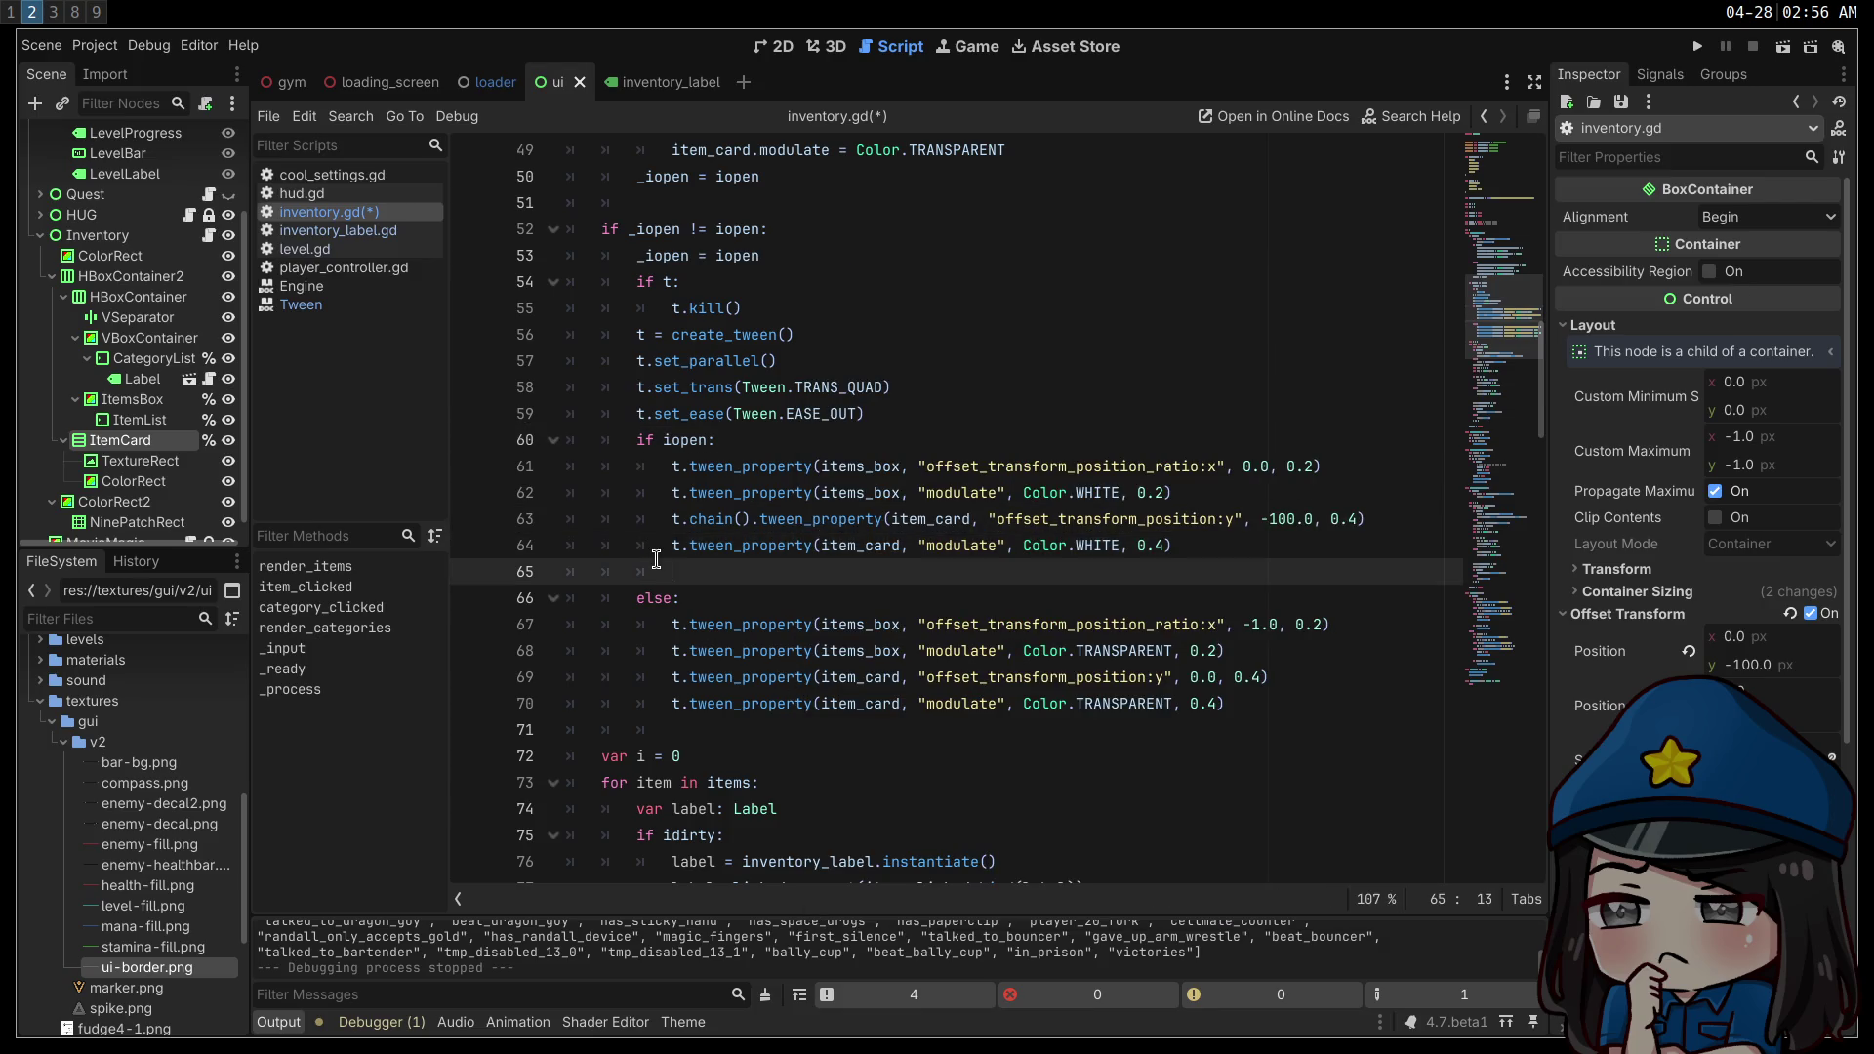
pyautogui.hotkey('shift', 'Home')
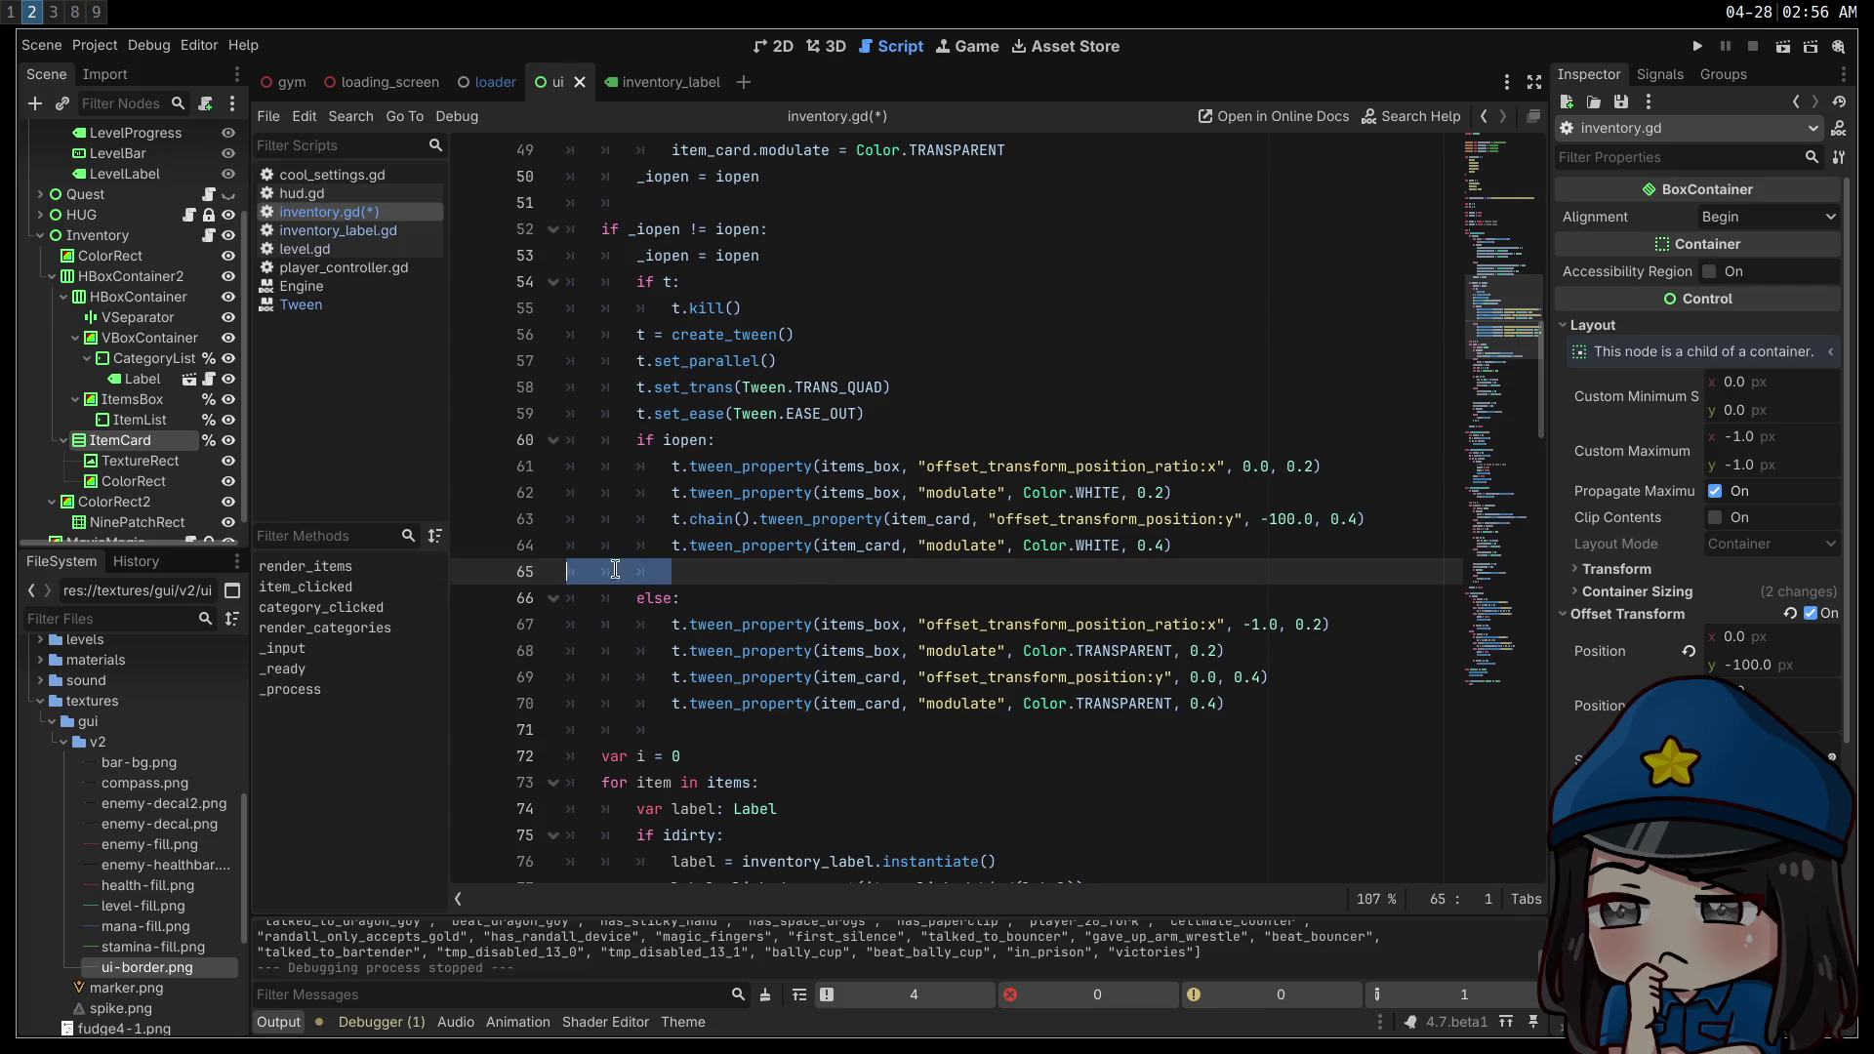
pyautogui.press('BackSpace')
pyautogui.press('BackSpace')
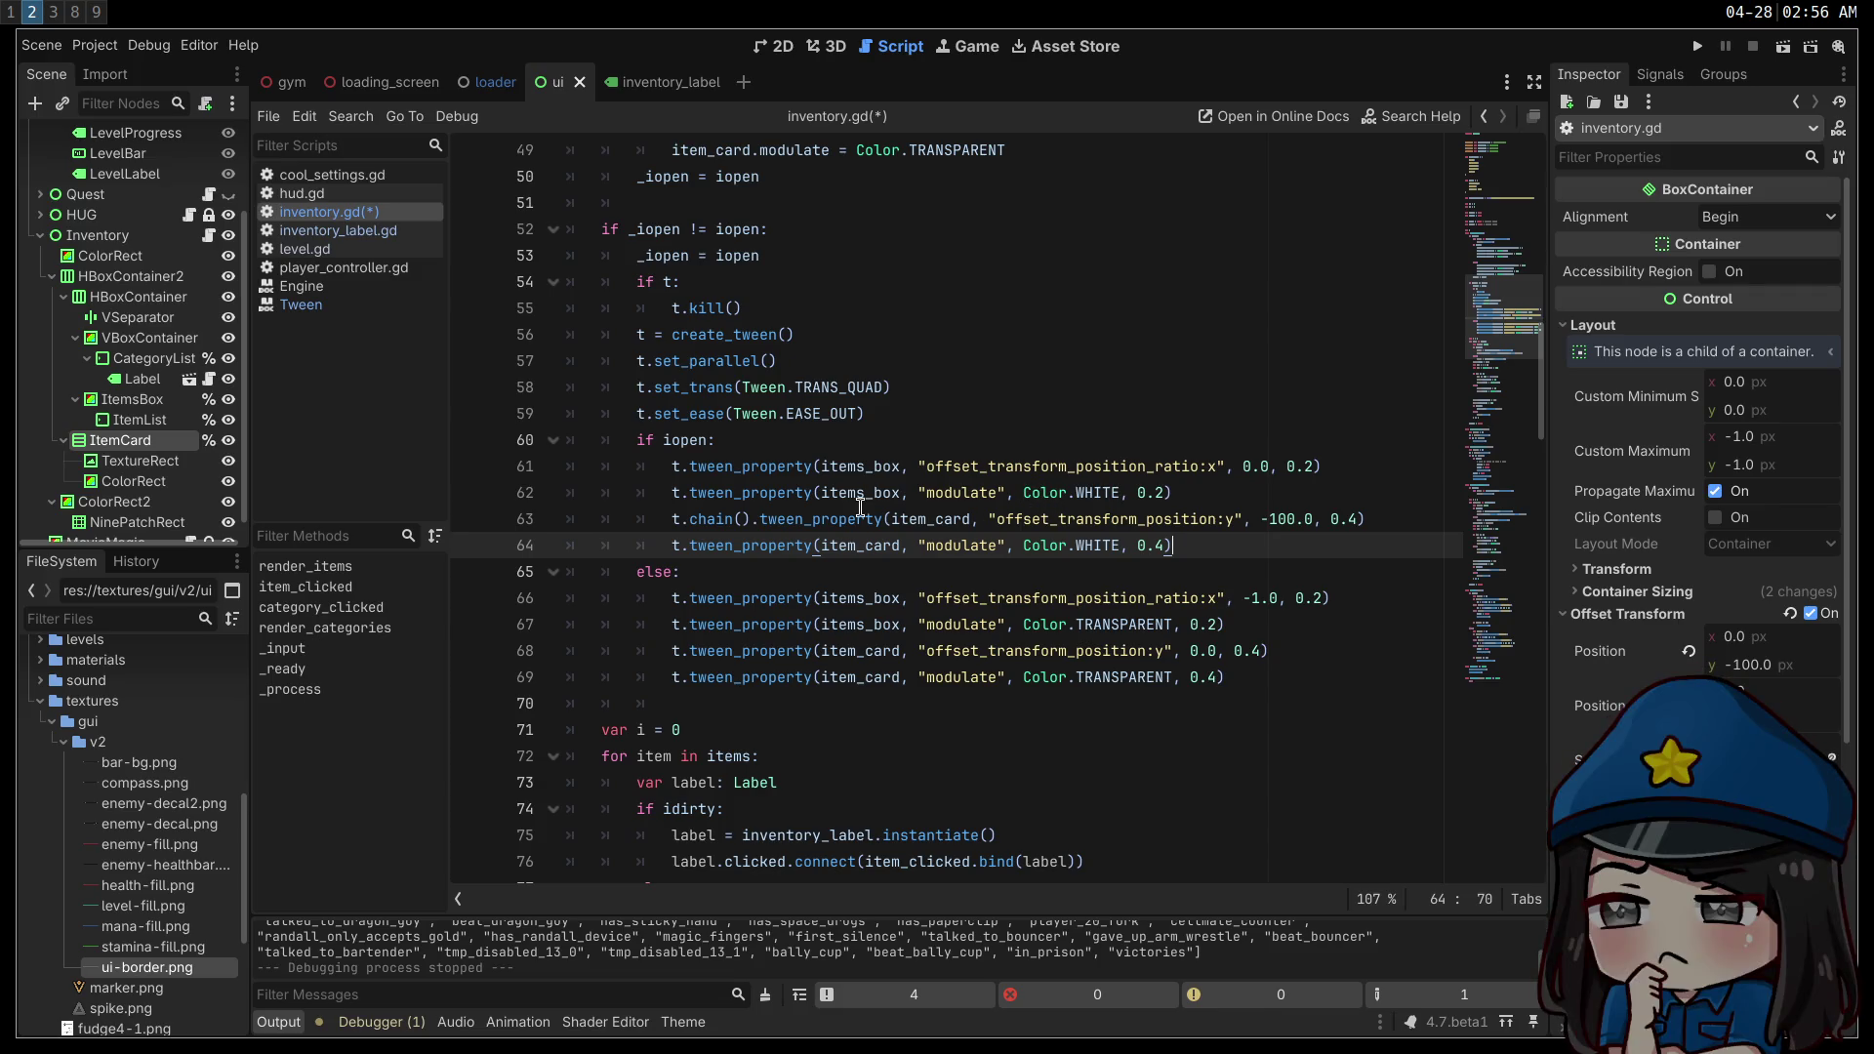
pyautogui.keyDown('ctrl'); pyautogui.click(721, 520); pyautogui.keyUp('ctrl')
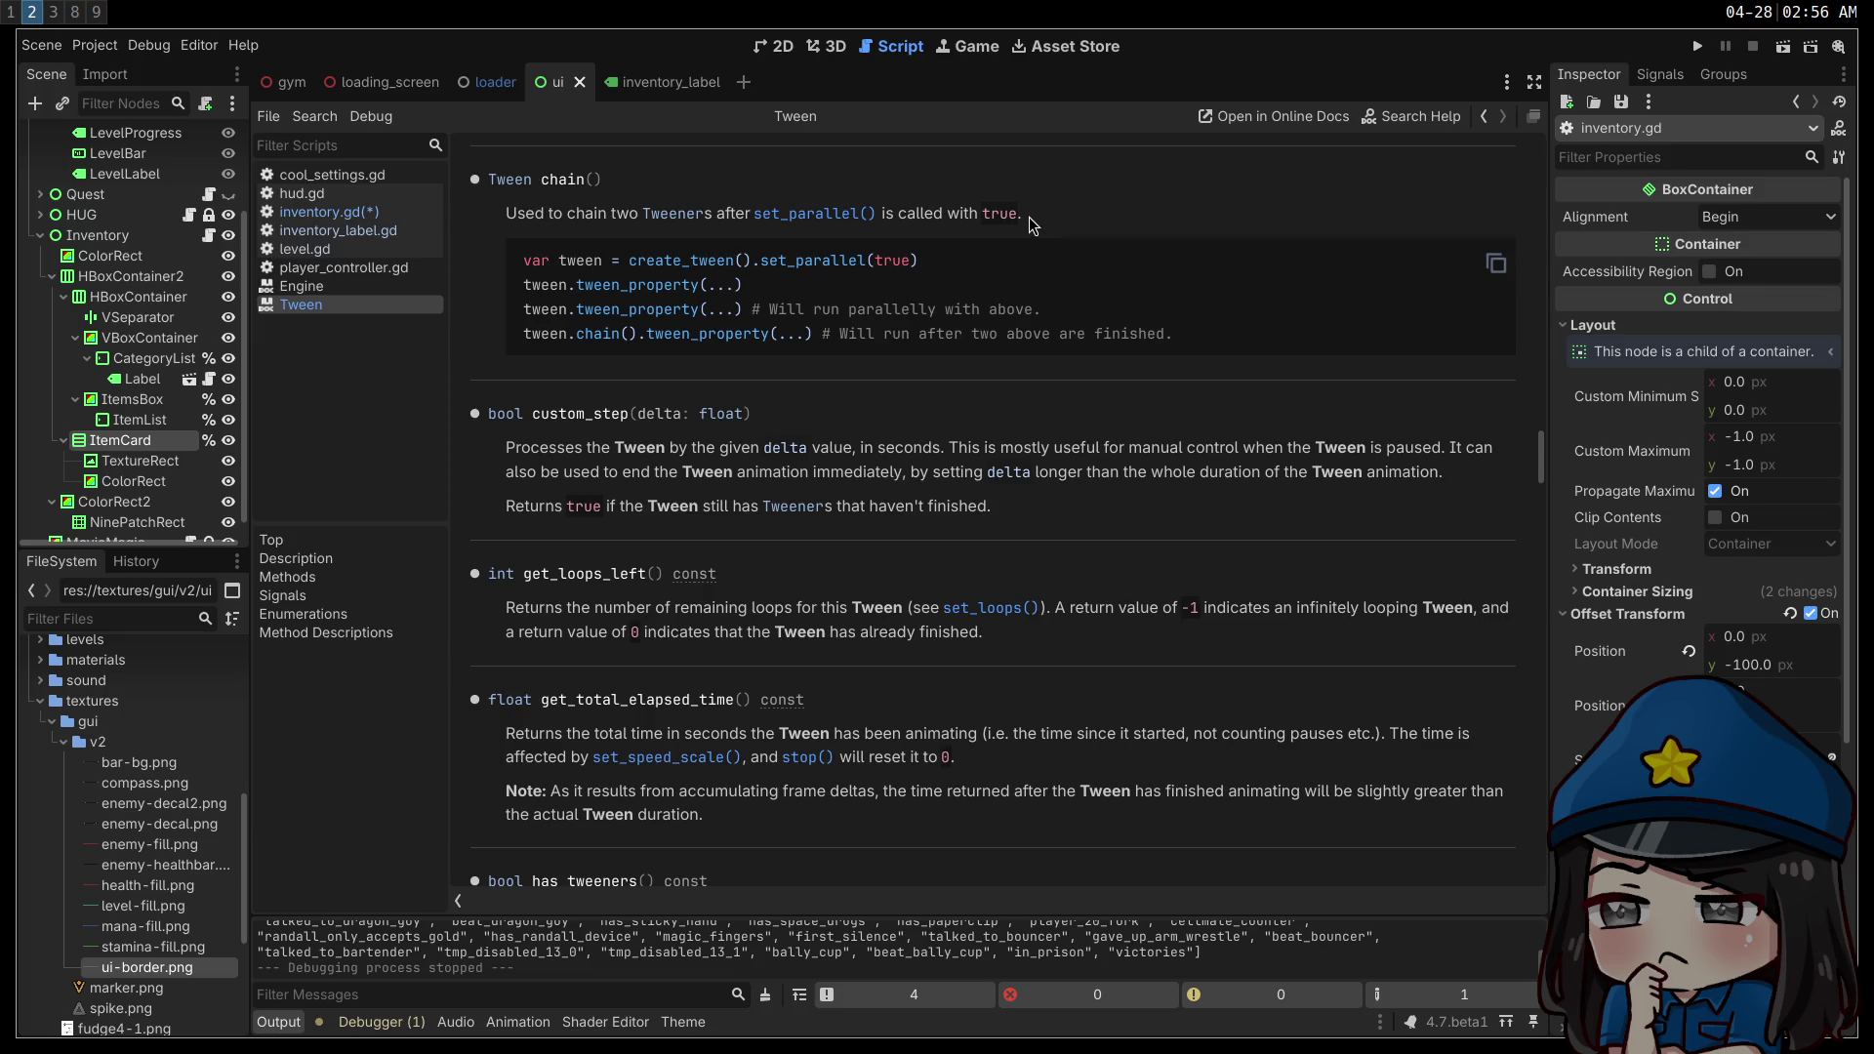
pyautogui.hotkey('alt', 'Left')
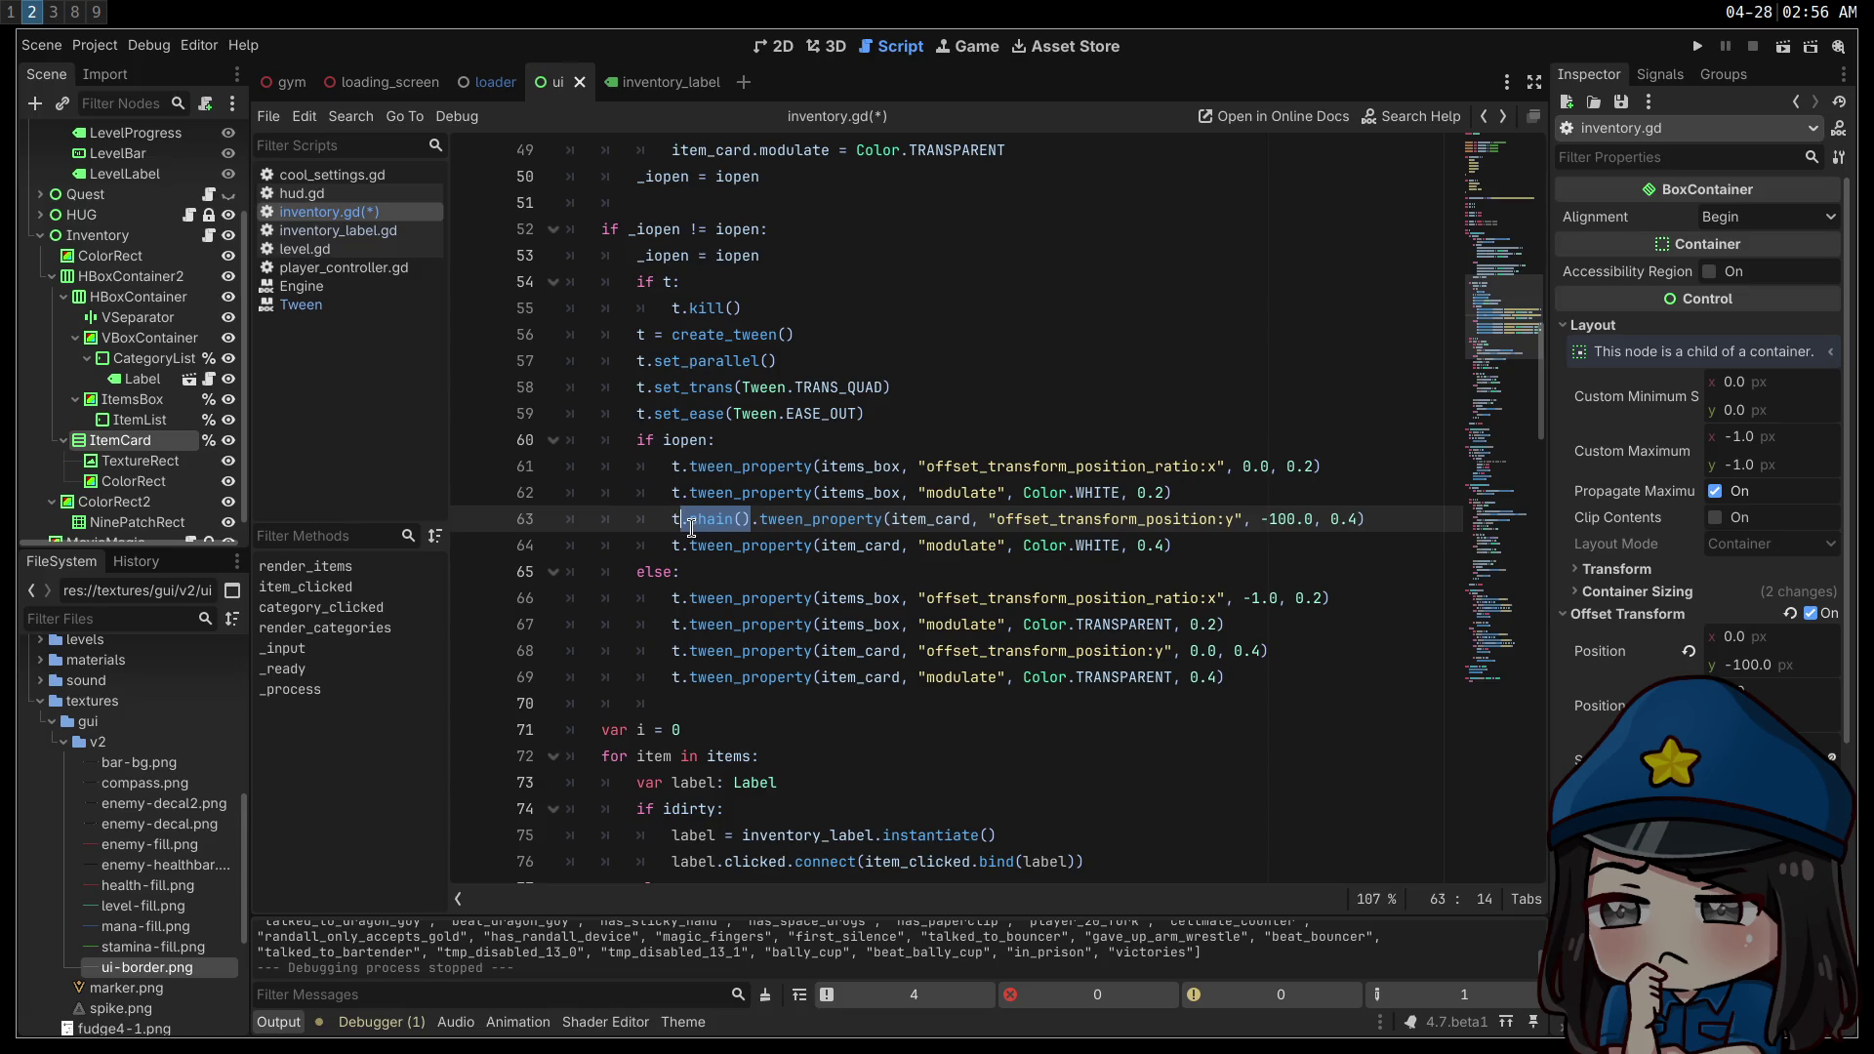
# - Insert tween_interval(0.2).chain() after t. on item card tween lines 63, 64, 68 and 69, then save
pyautogui.moveTo(962, 483)
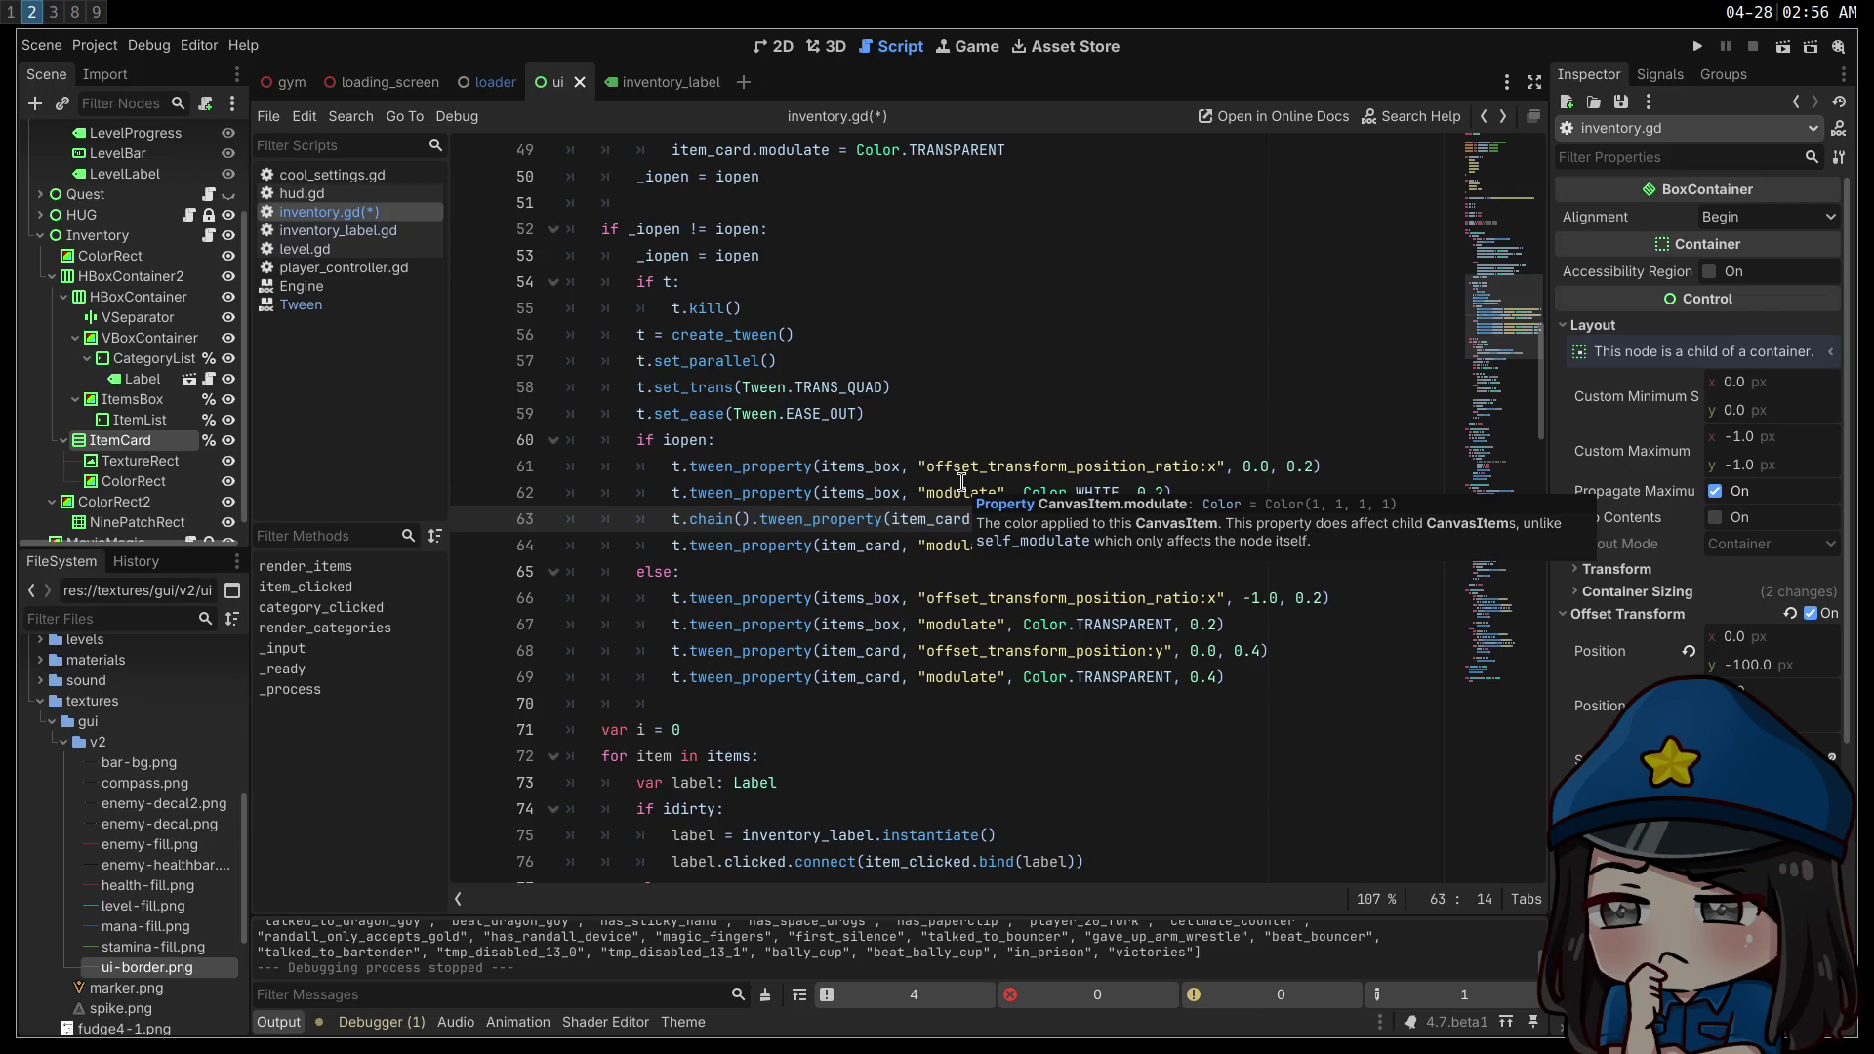
pyautogui.write('.tween_inter')
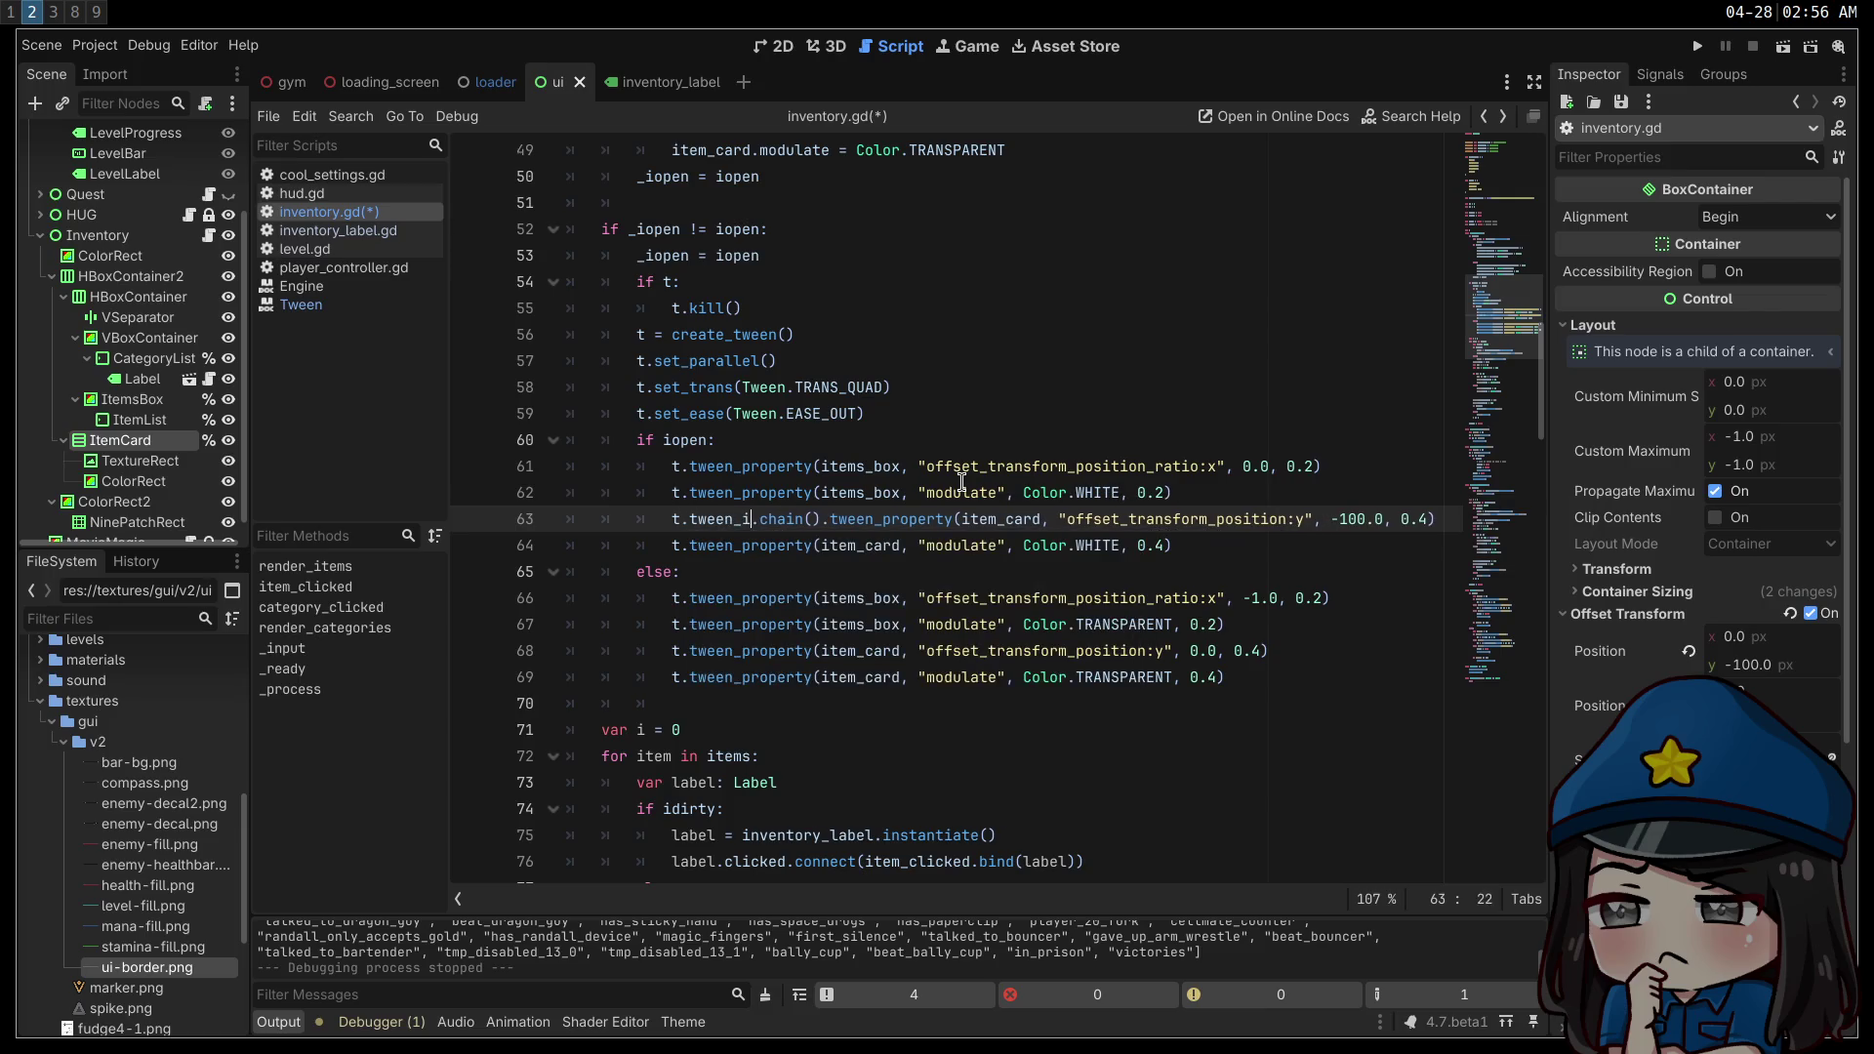
pyautogui.write('val(')
pyautogui.press('Escape')
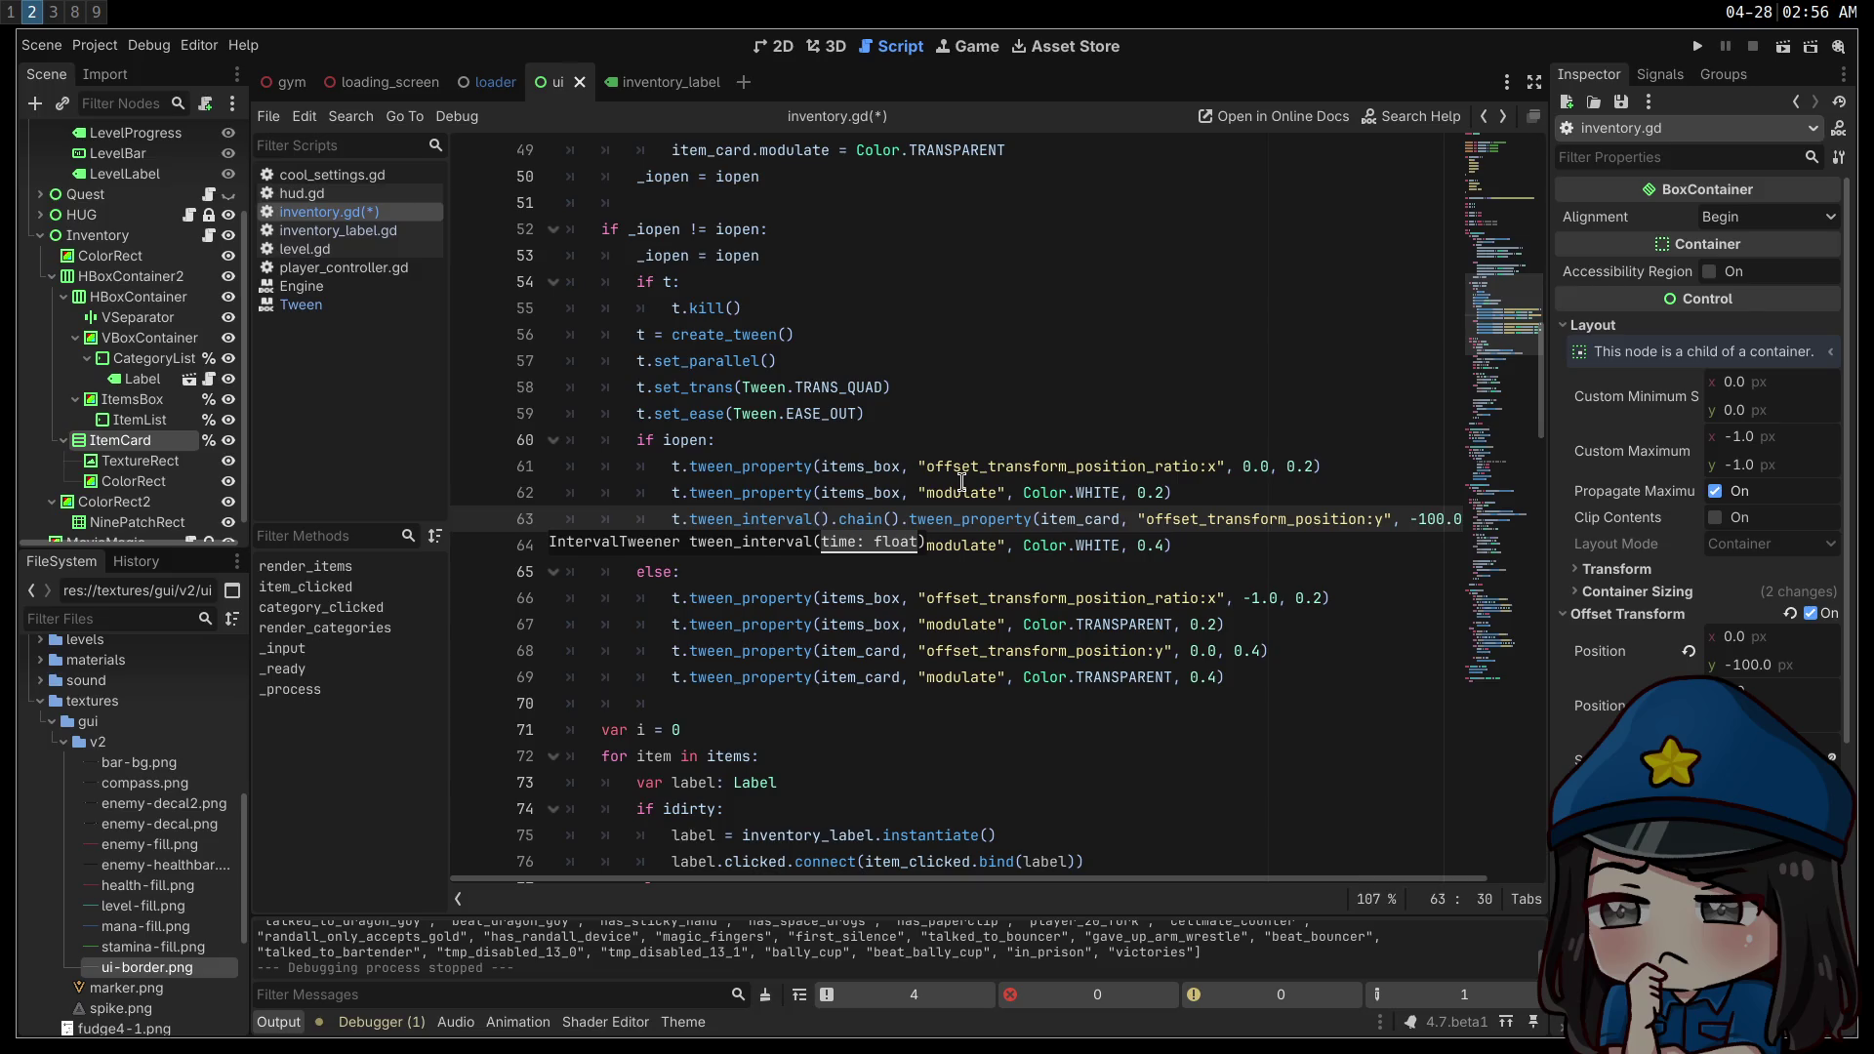
pyautogui.write('0.2)')
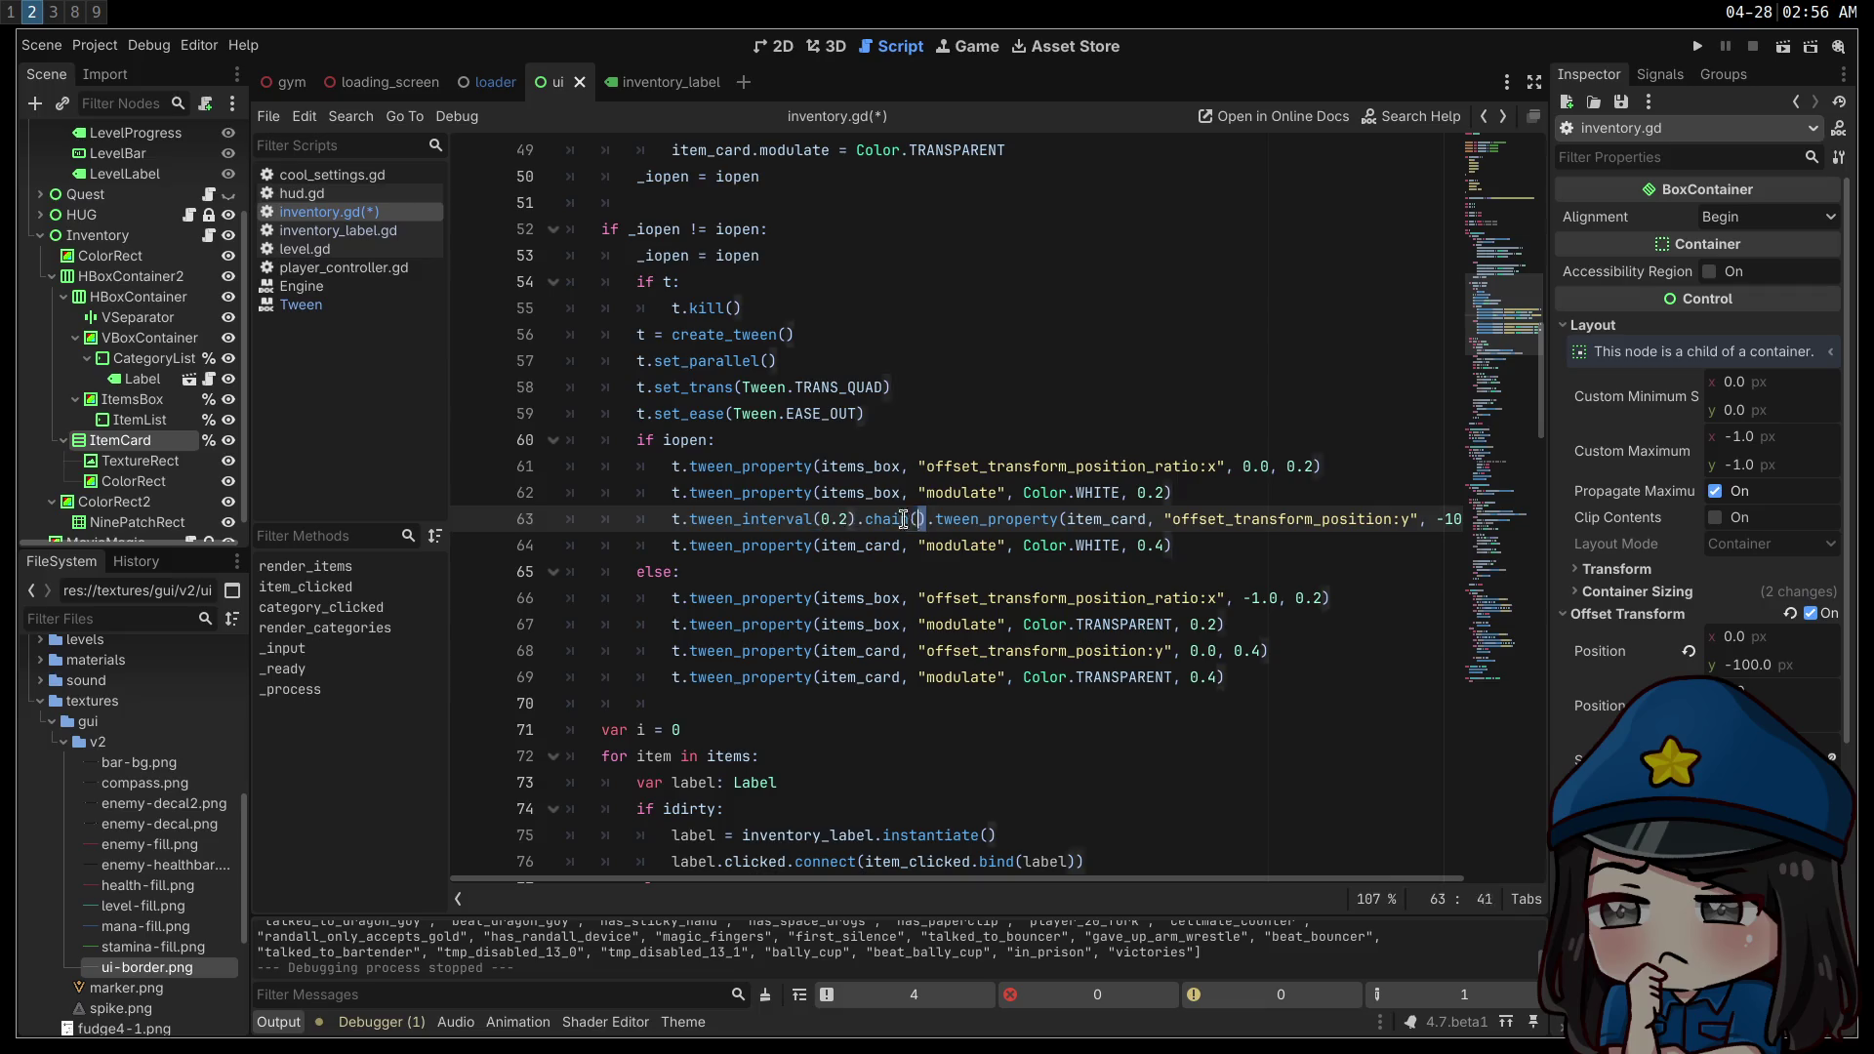
pyautogui.click(681, 545)
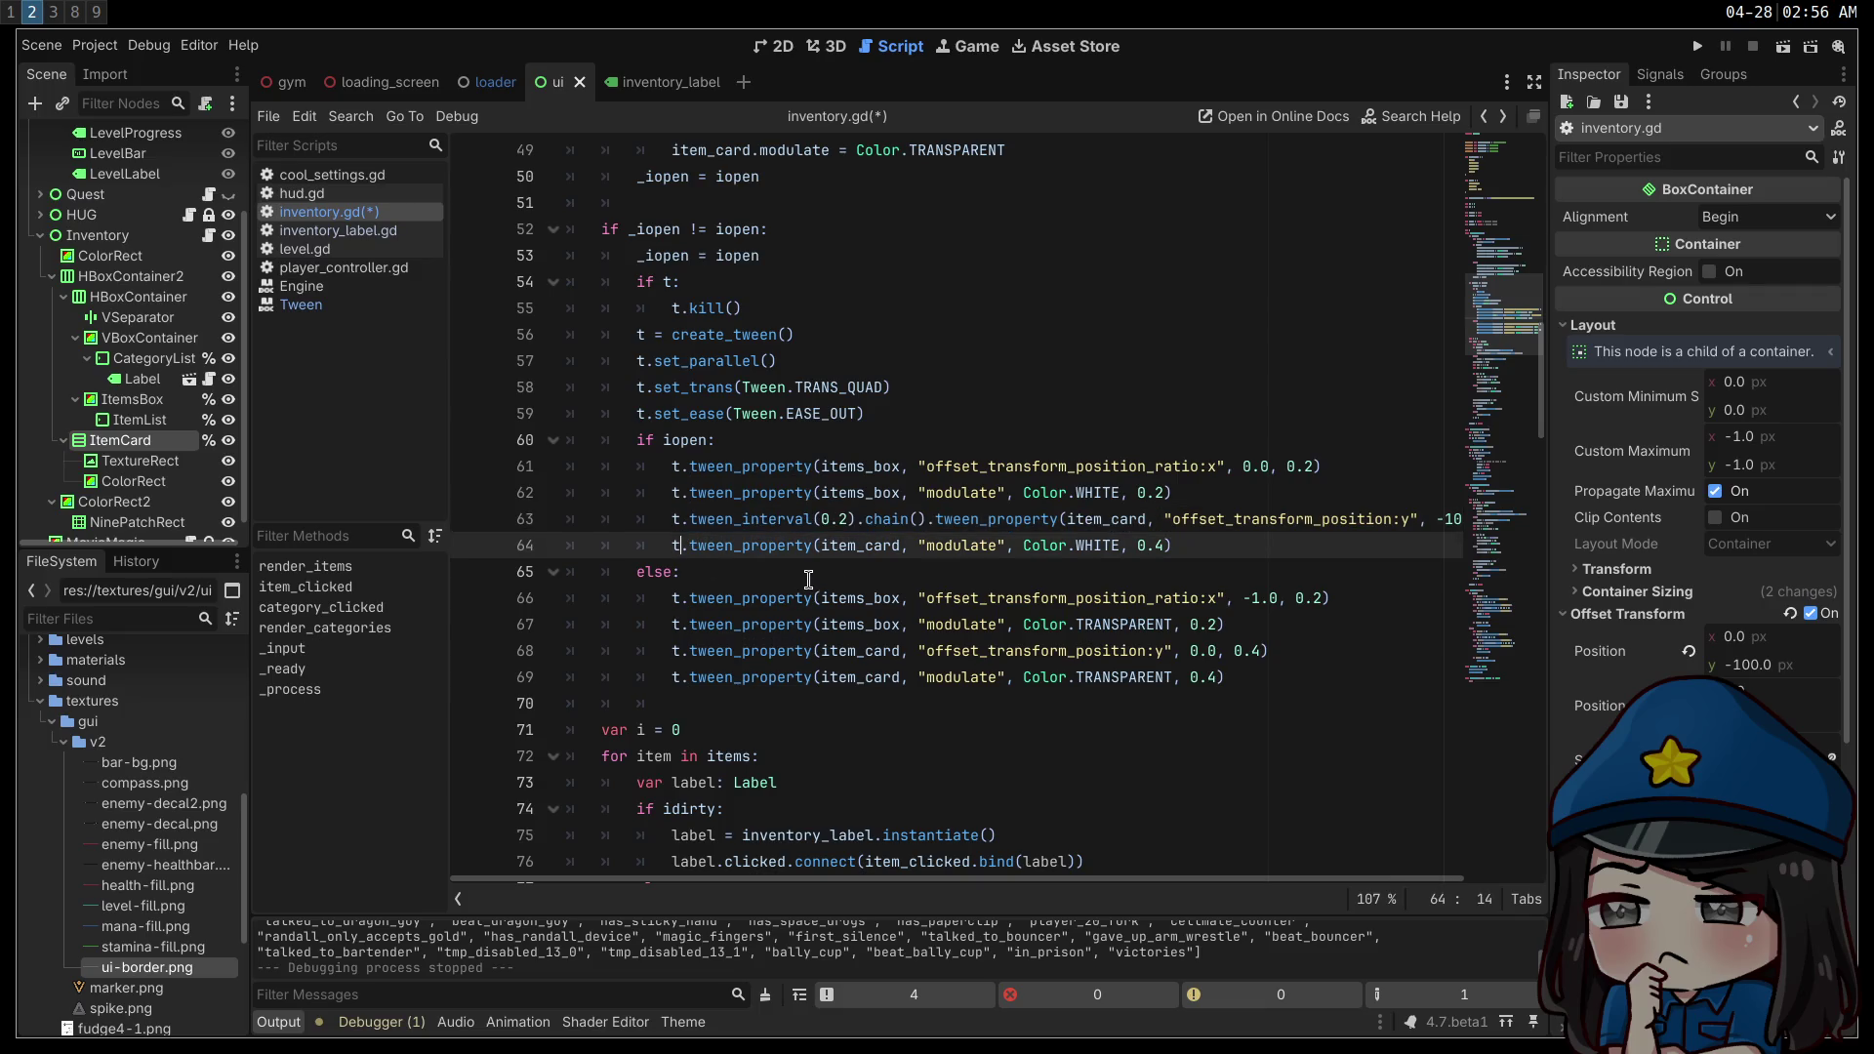
pyautogui.write('.tween_interval(0.2).chain()')
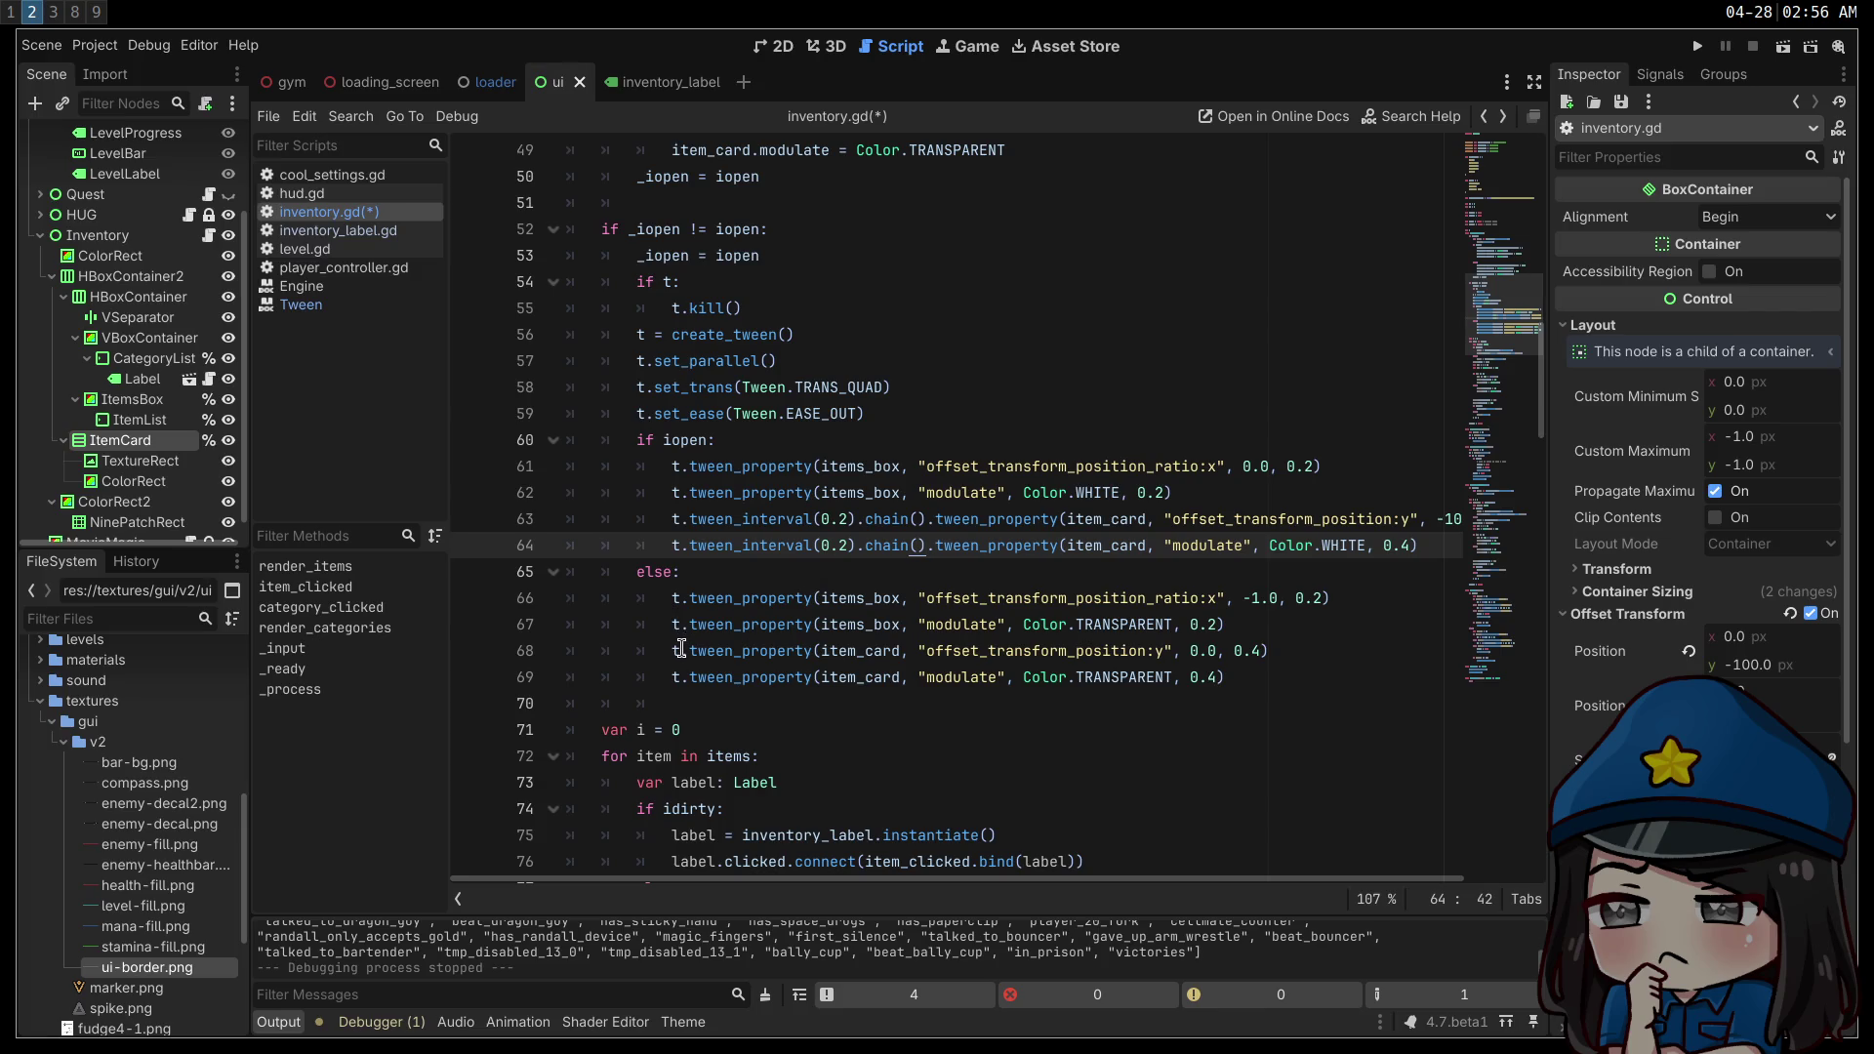
pyautogui.click(680, 650)
pyautogui.write('tween_interval(0.2).chain().')
pyautogui.click(680, 677)
pyautogui.write('.tween_interval(0.2).chain()')
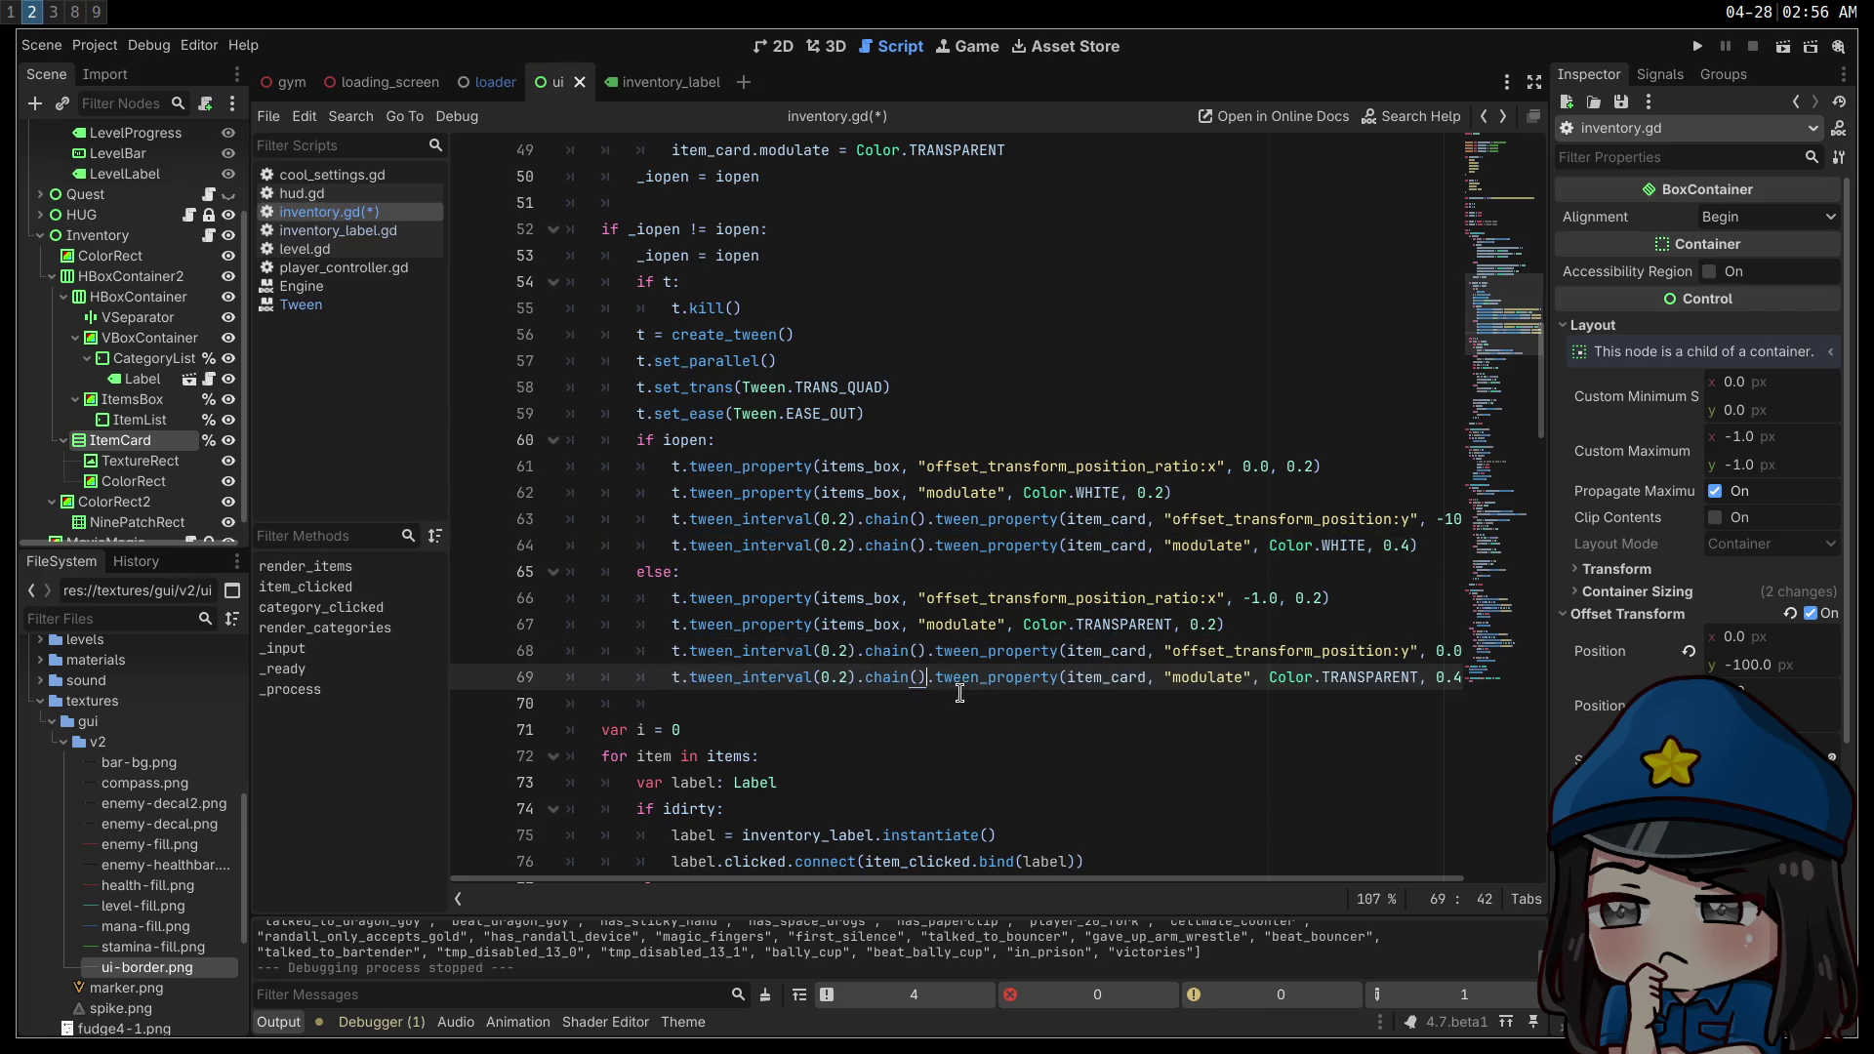
pyautogui.click(1121, 734)
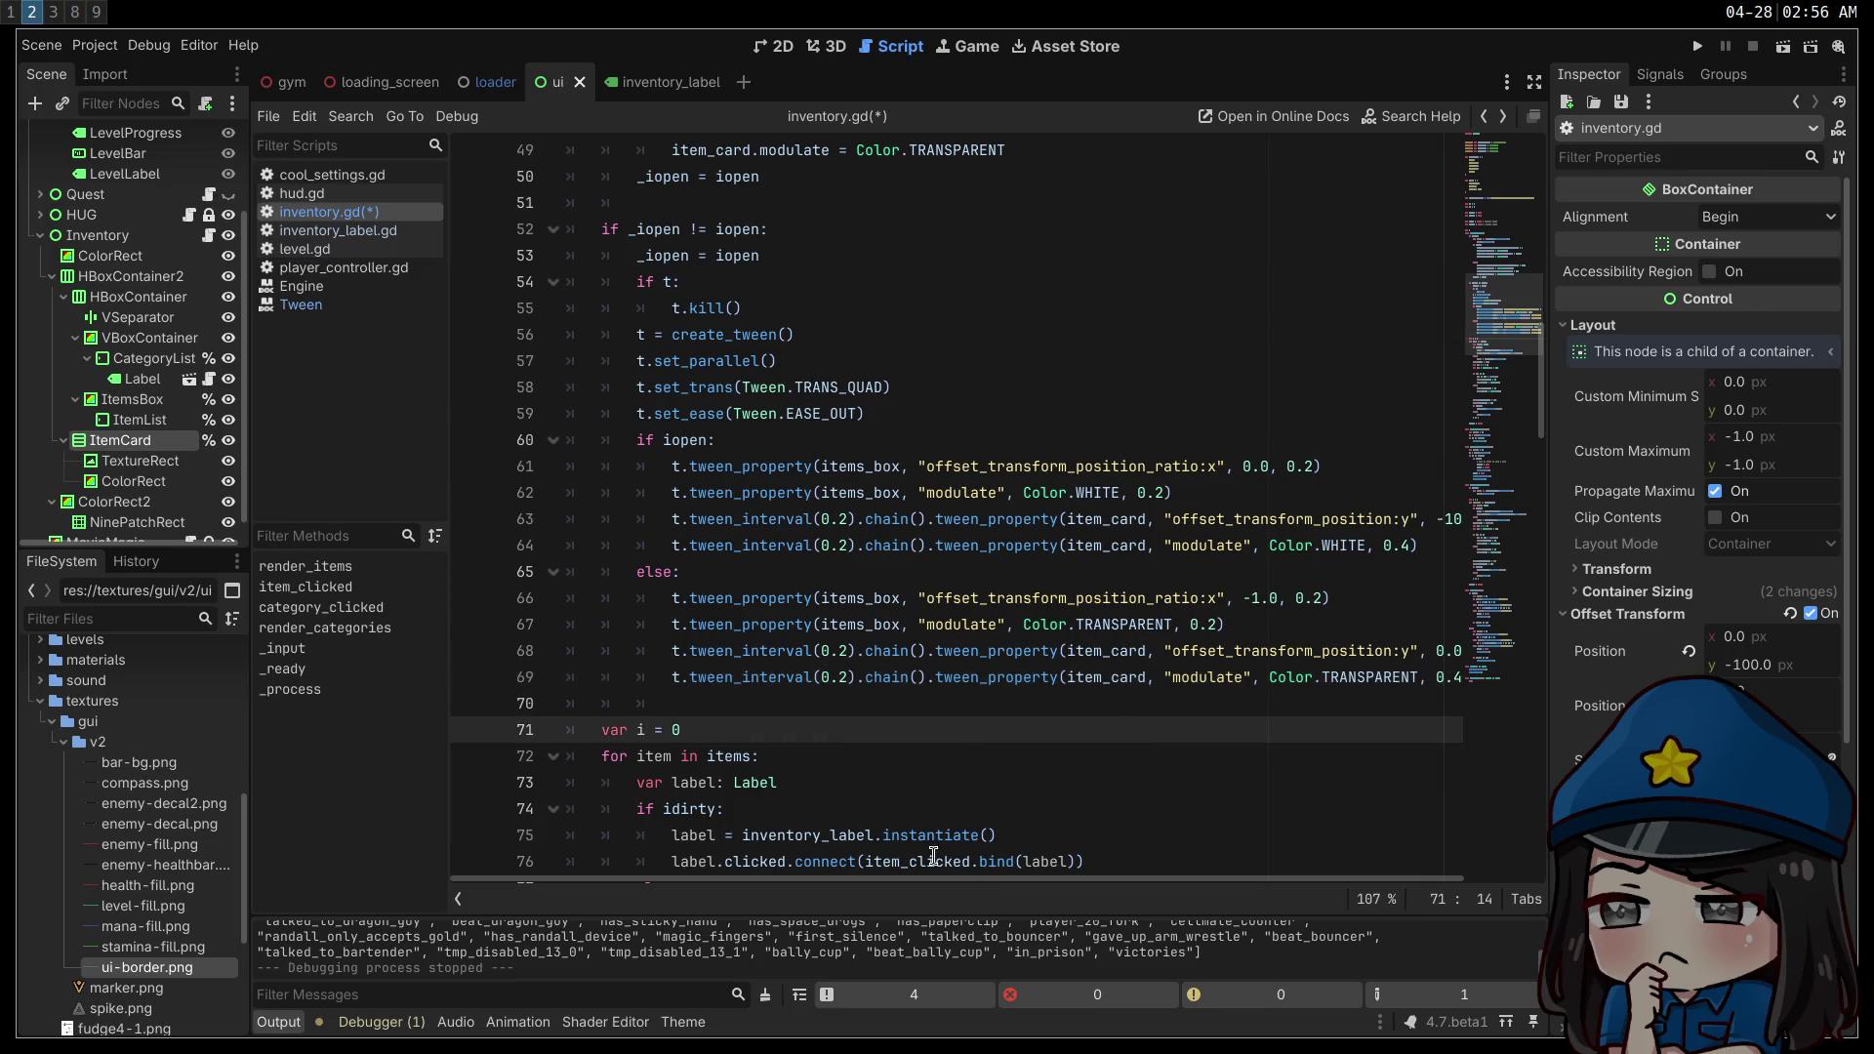
pyautogui.hotkey('ctrl', 's')
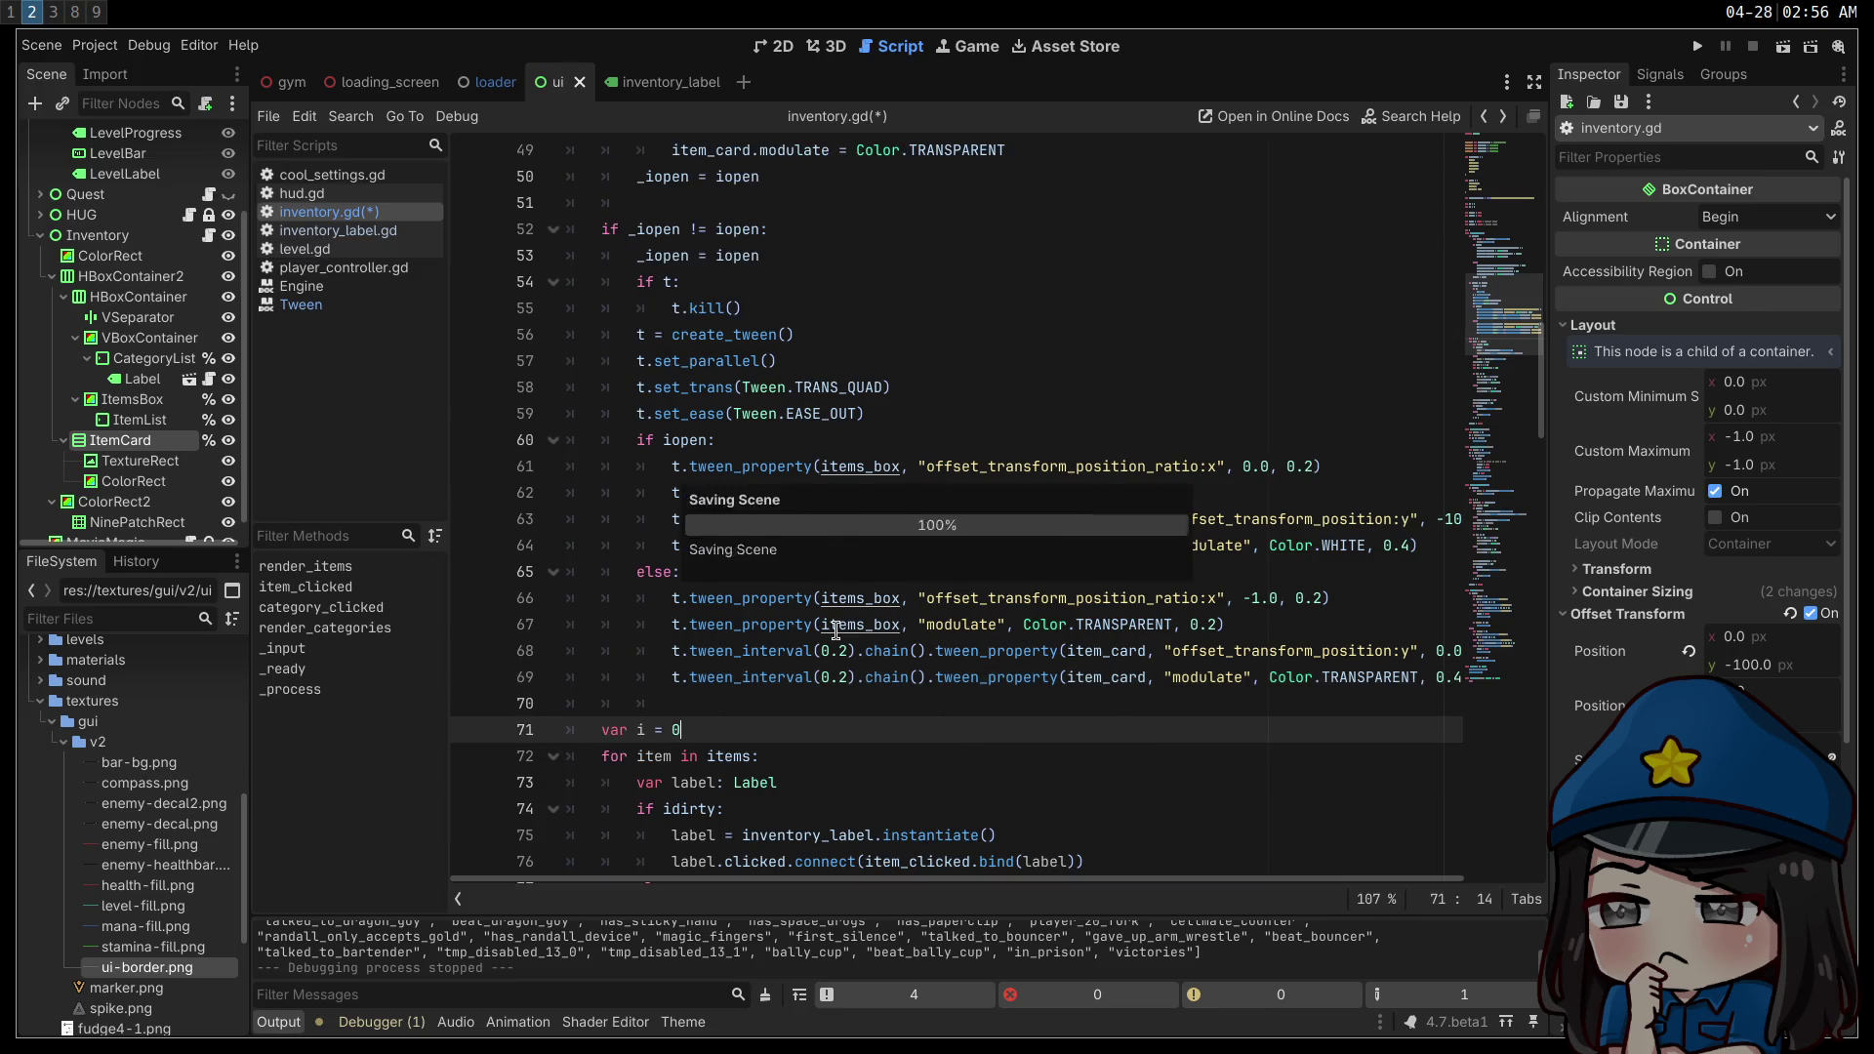
pyautogui.click(1002, 427)
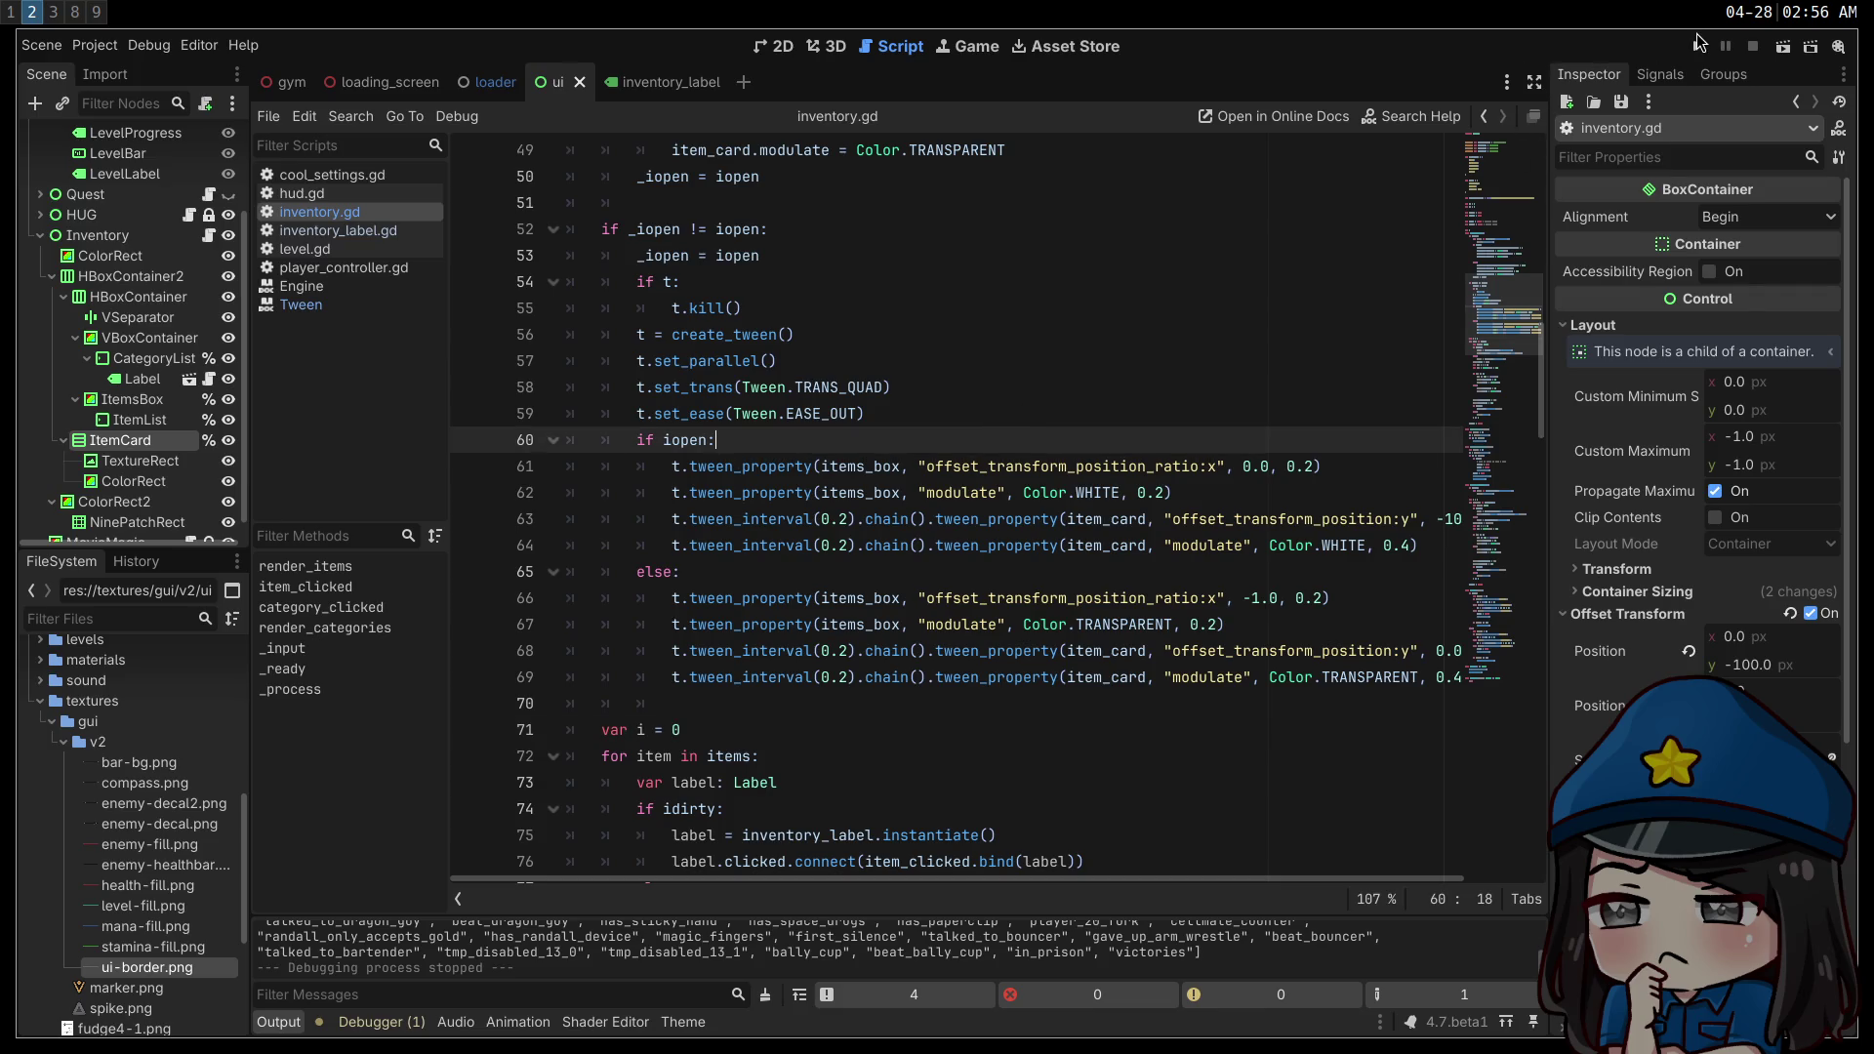
# - Test-run the game, stop it after the invalid call error, and check the tween_interval documentation
pyautogui.click(1699, 46)
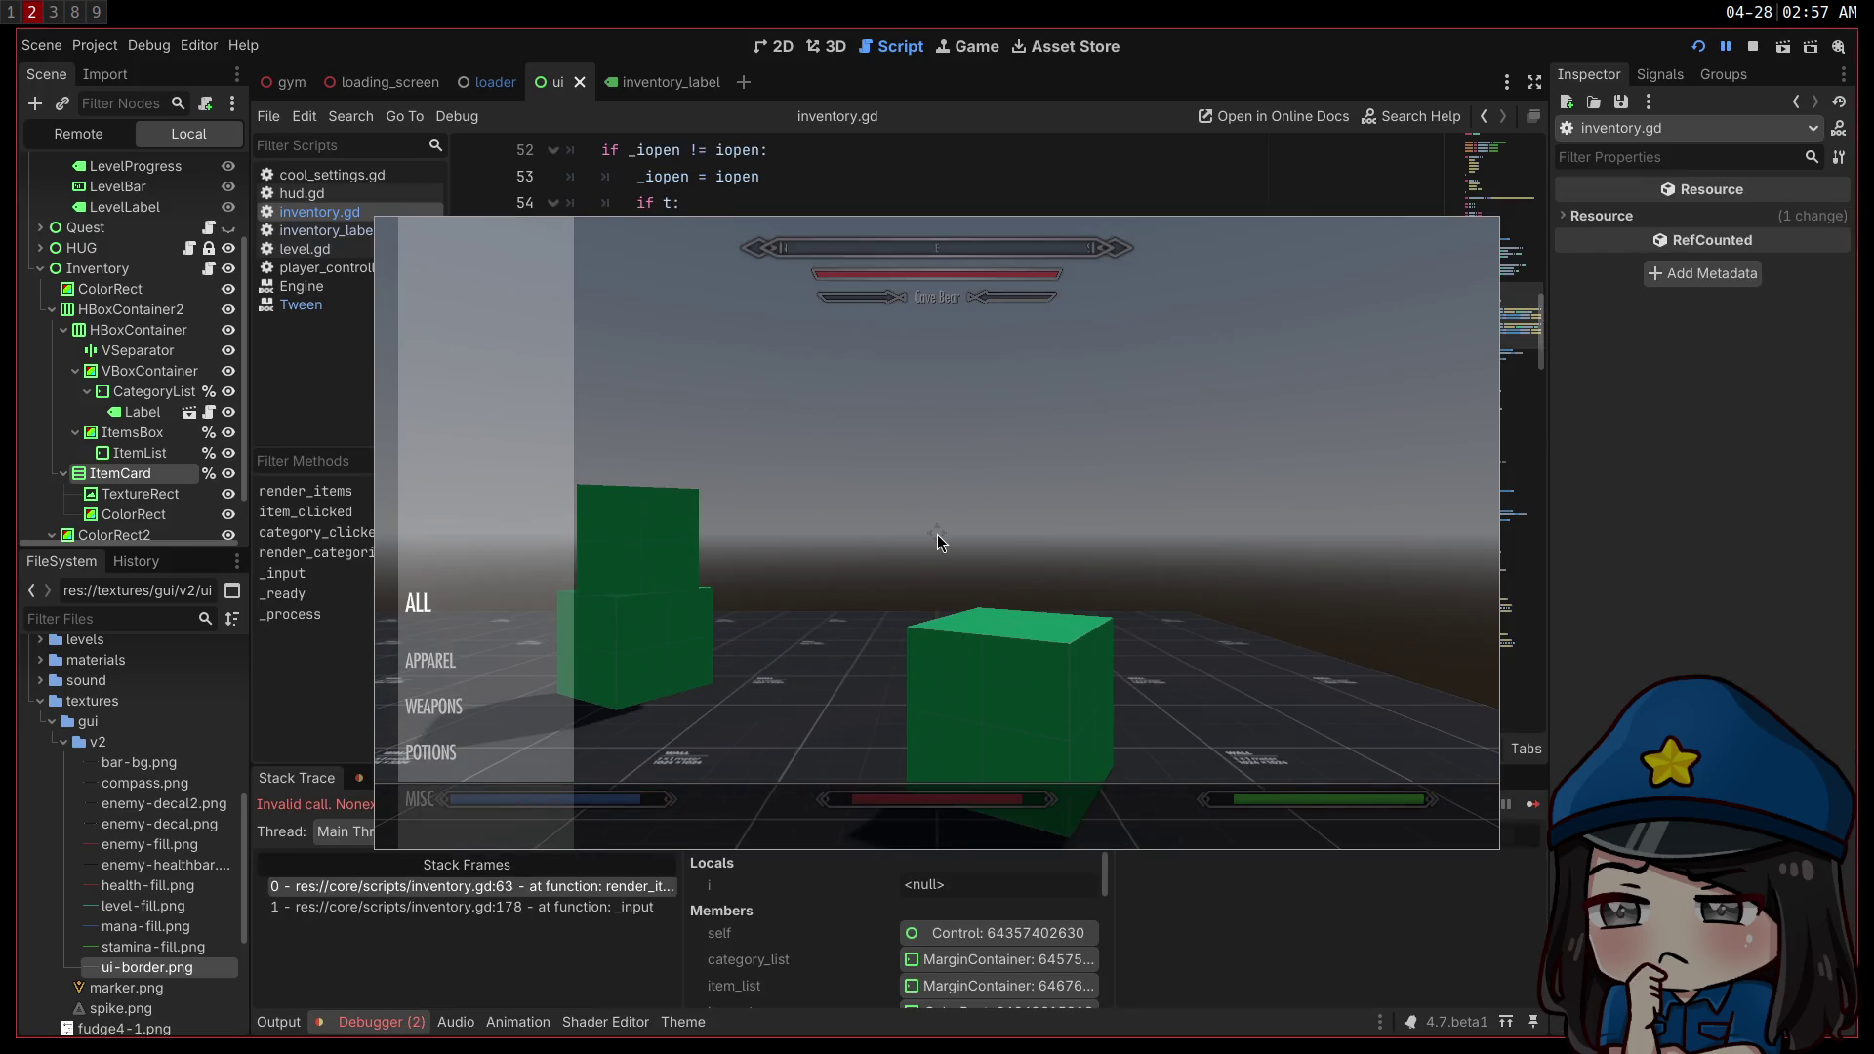
pyautogui.click(1754, 48)
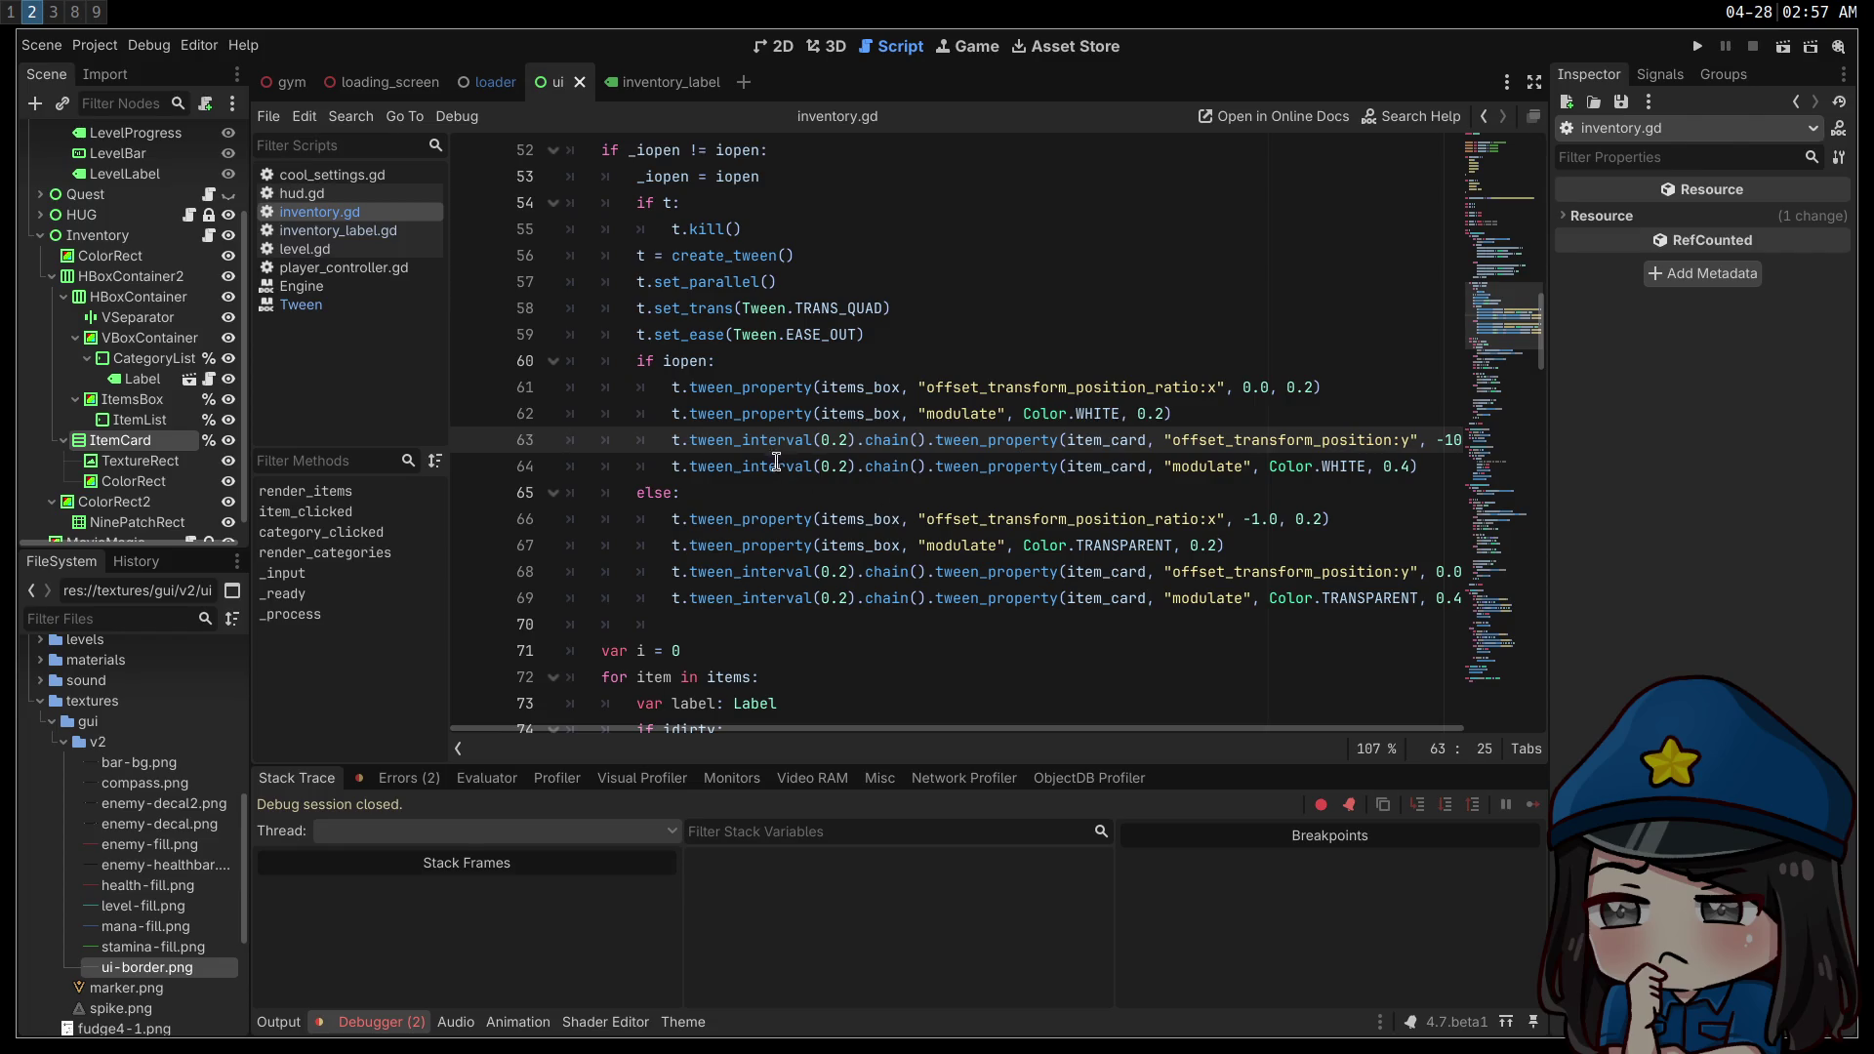
pyautogui.keyDown('ctrl'); pyautogui.click(766, 440); pyautogui.keyUp('ctrl')
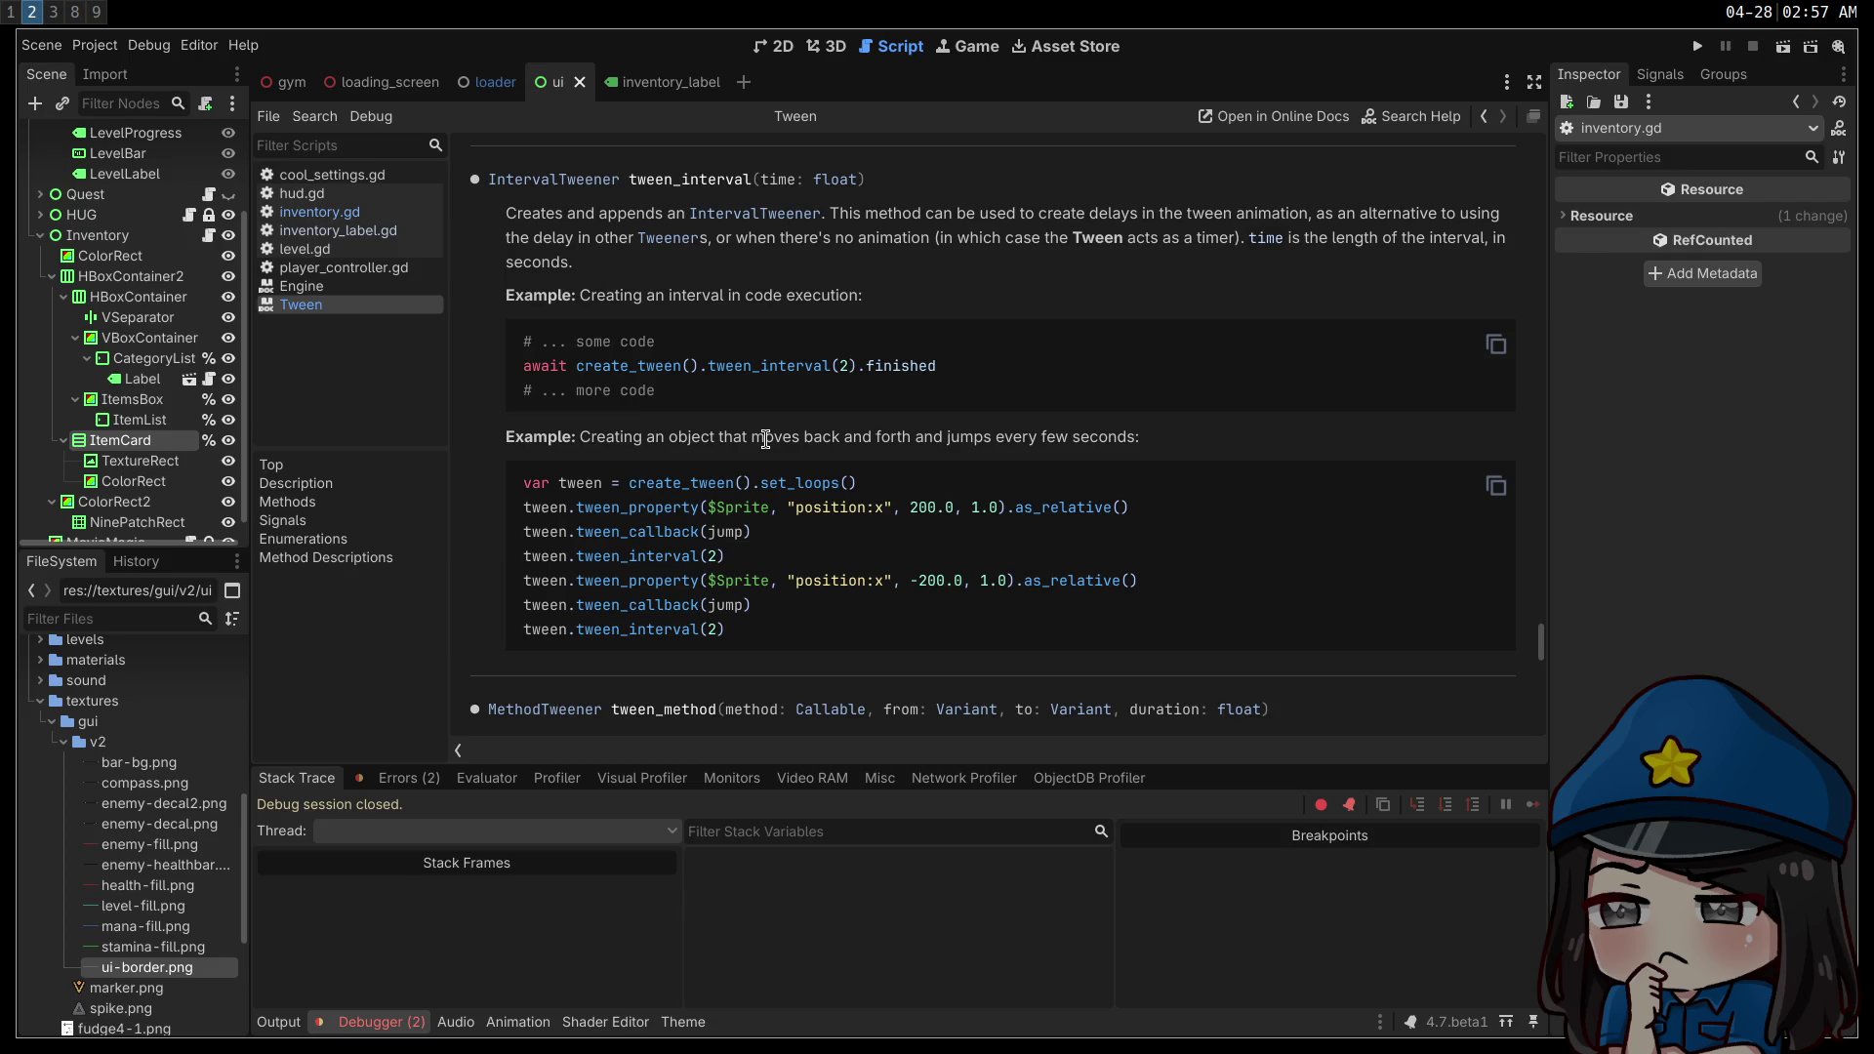
pyautogui.scroll(-2, 766, 439)
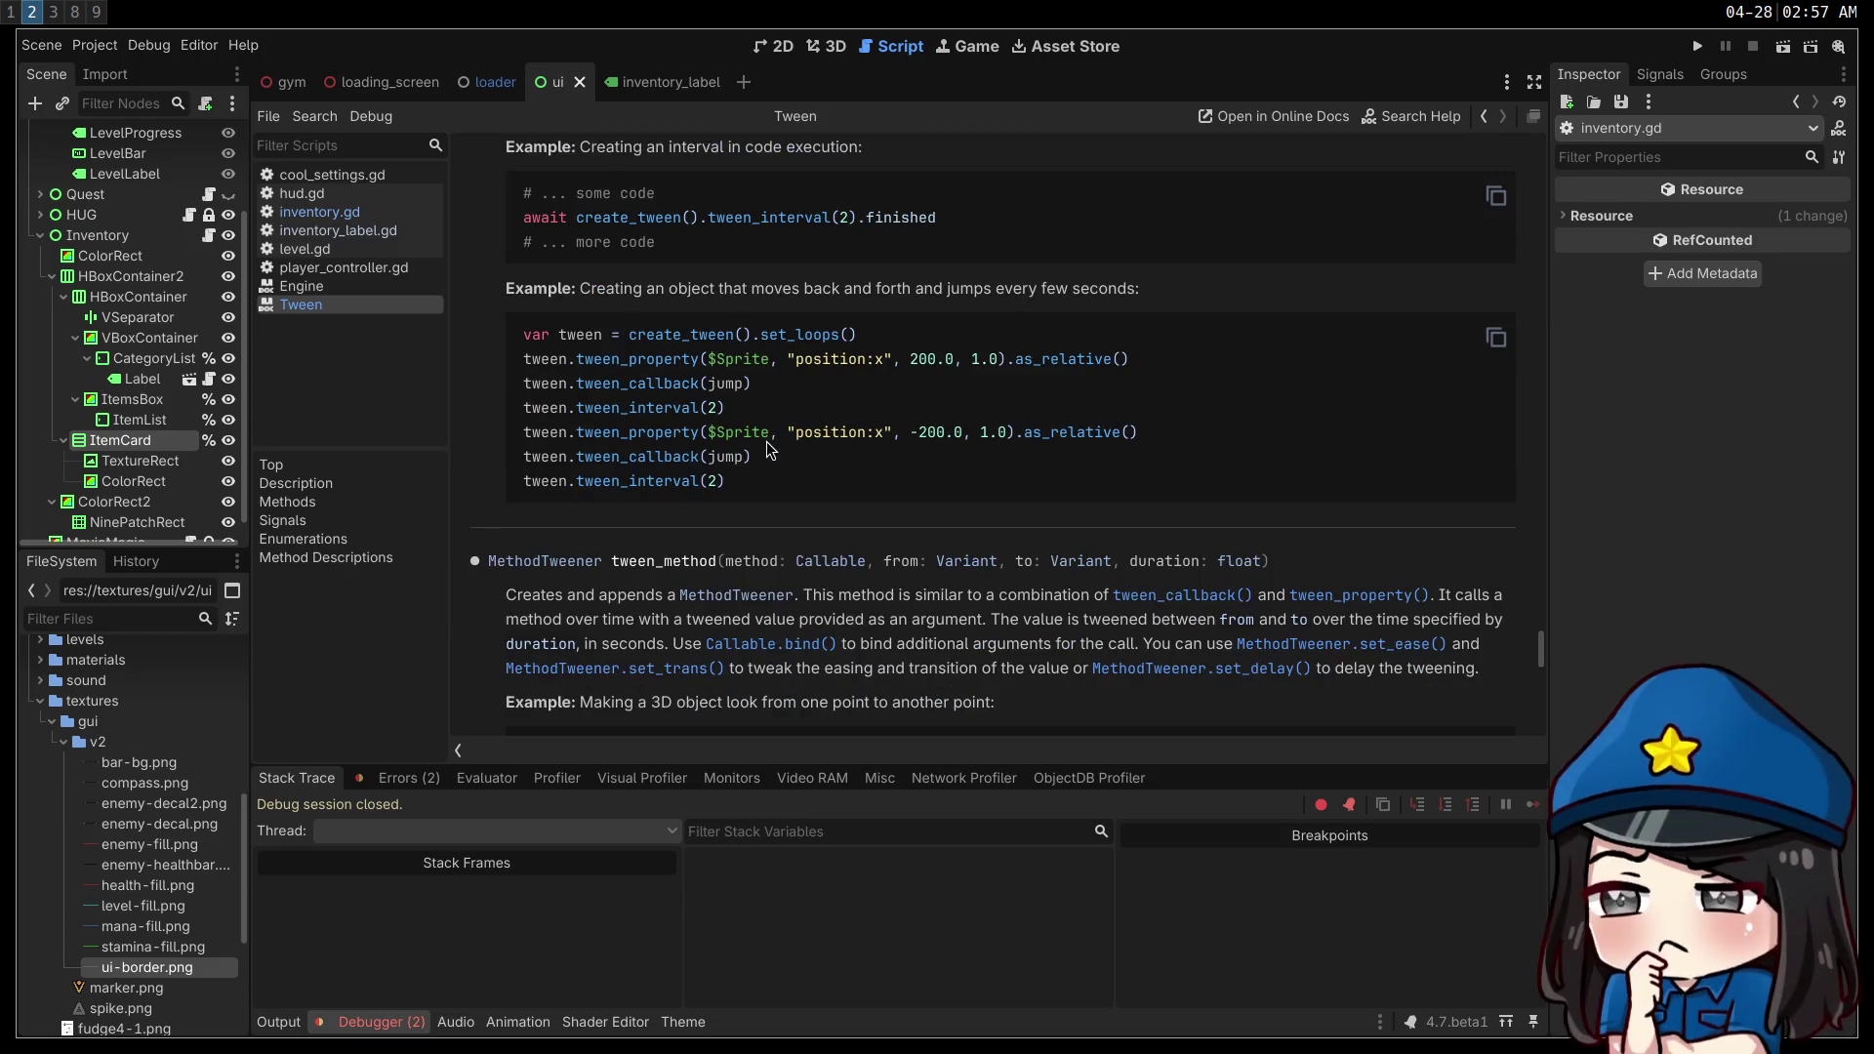
pyautogui.scroll(4, 771, 449)
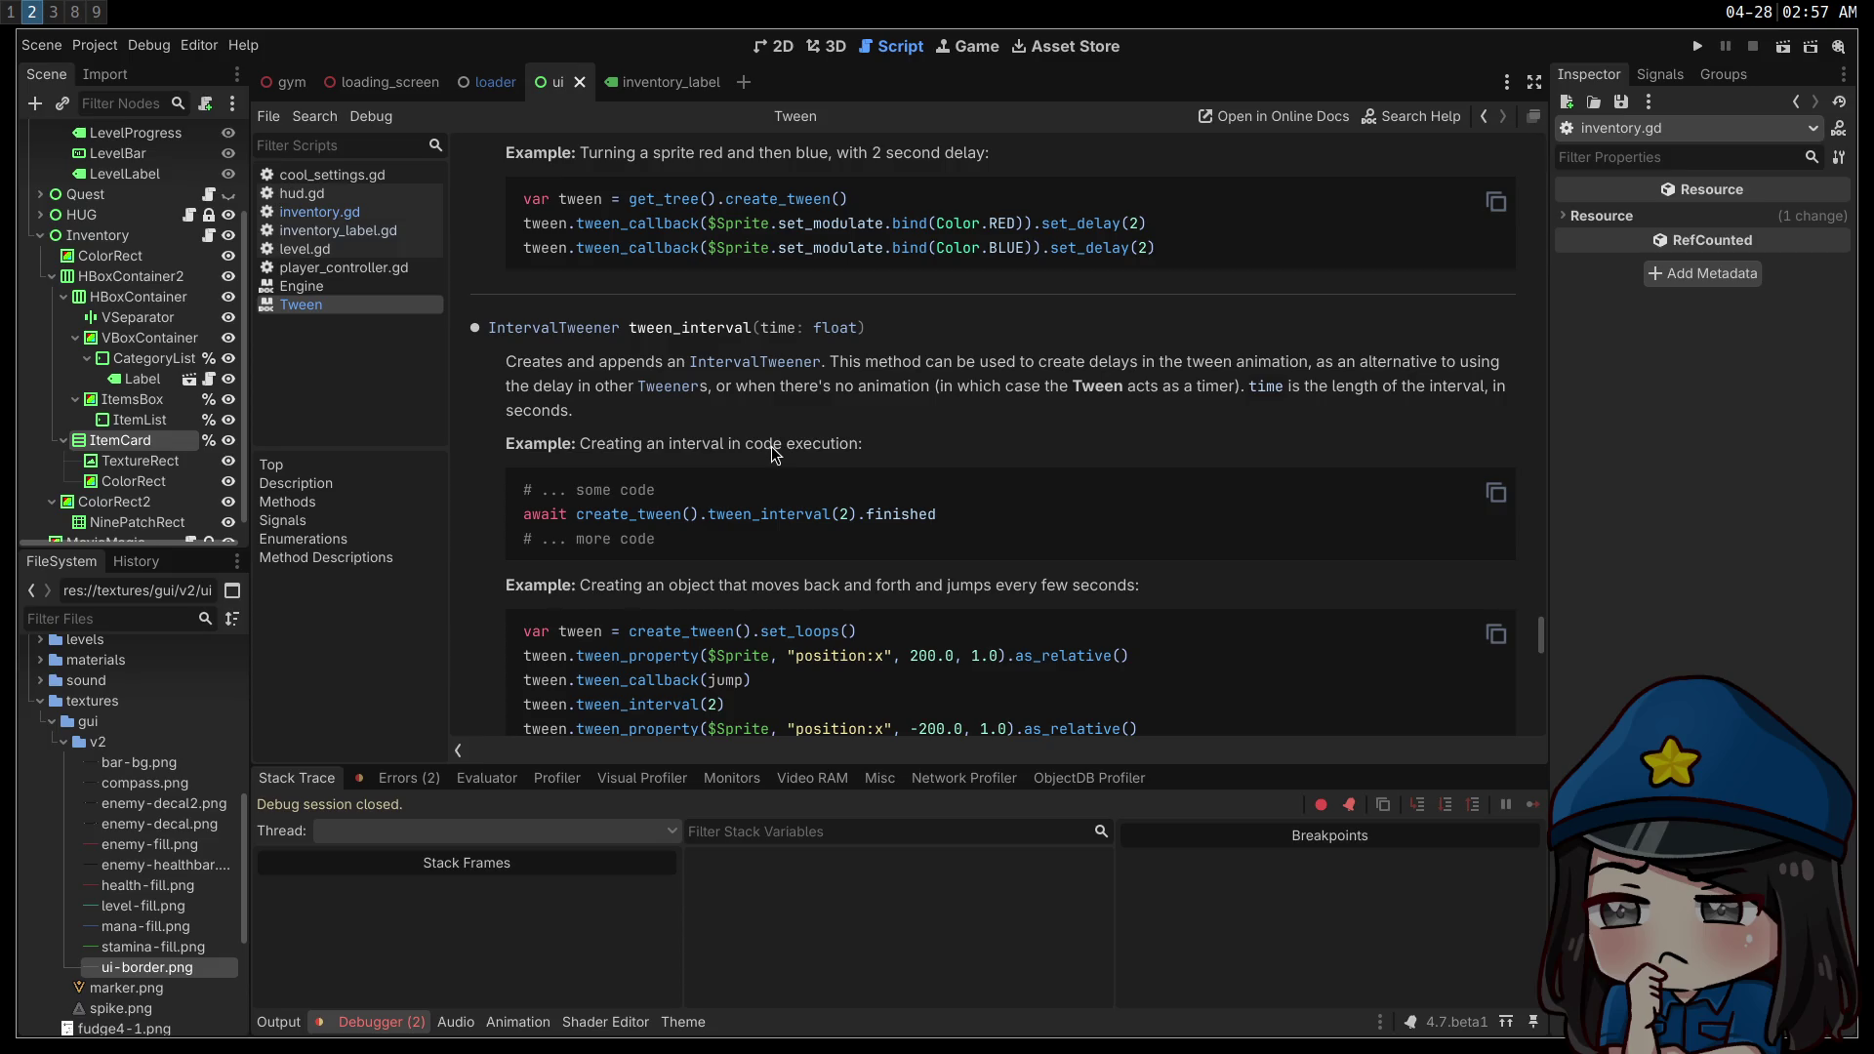
pyautogui.hotkey('alt', 'Left')
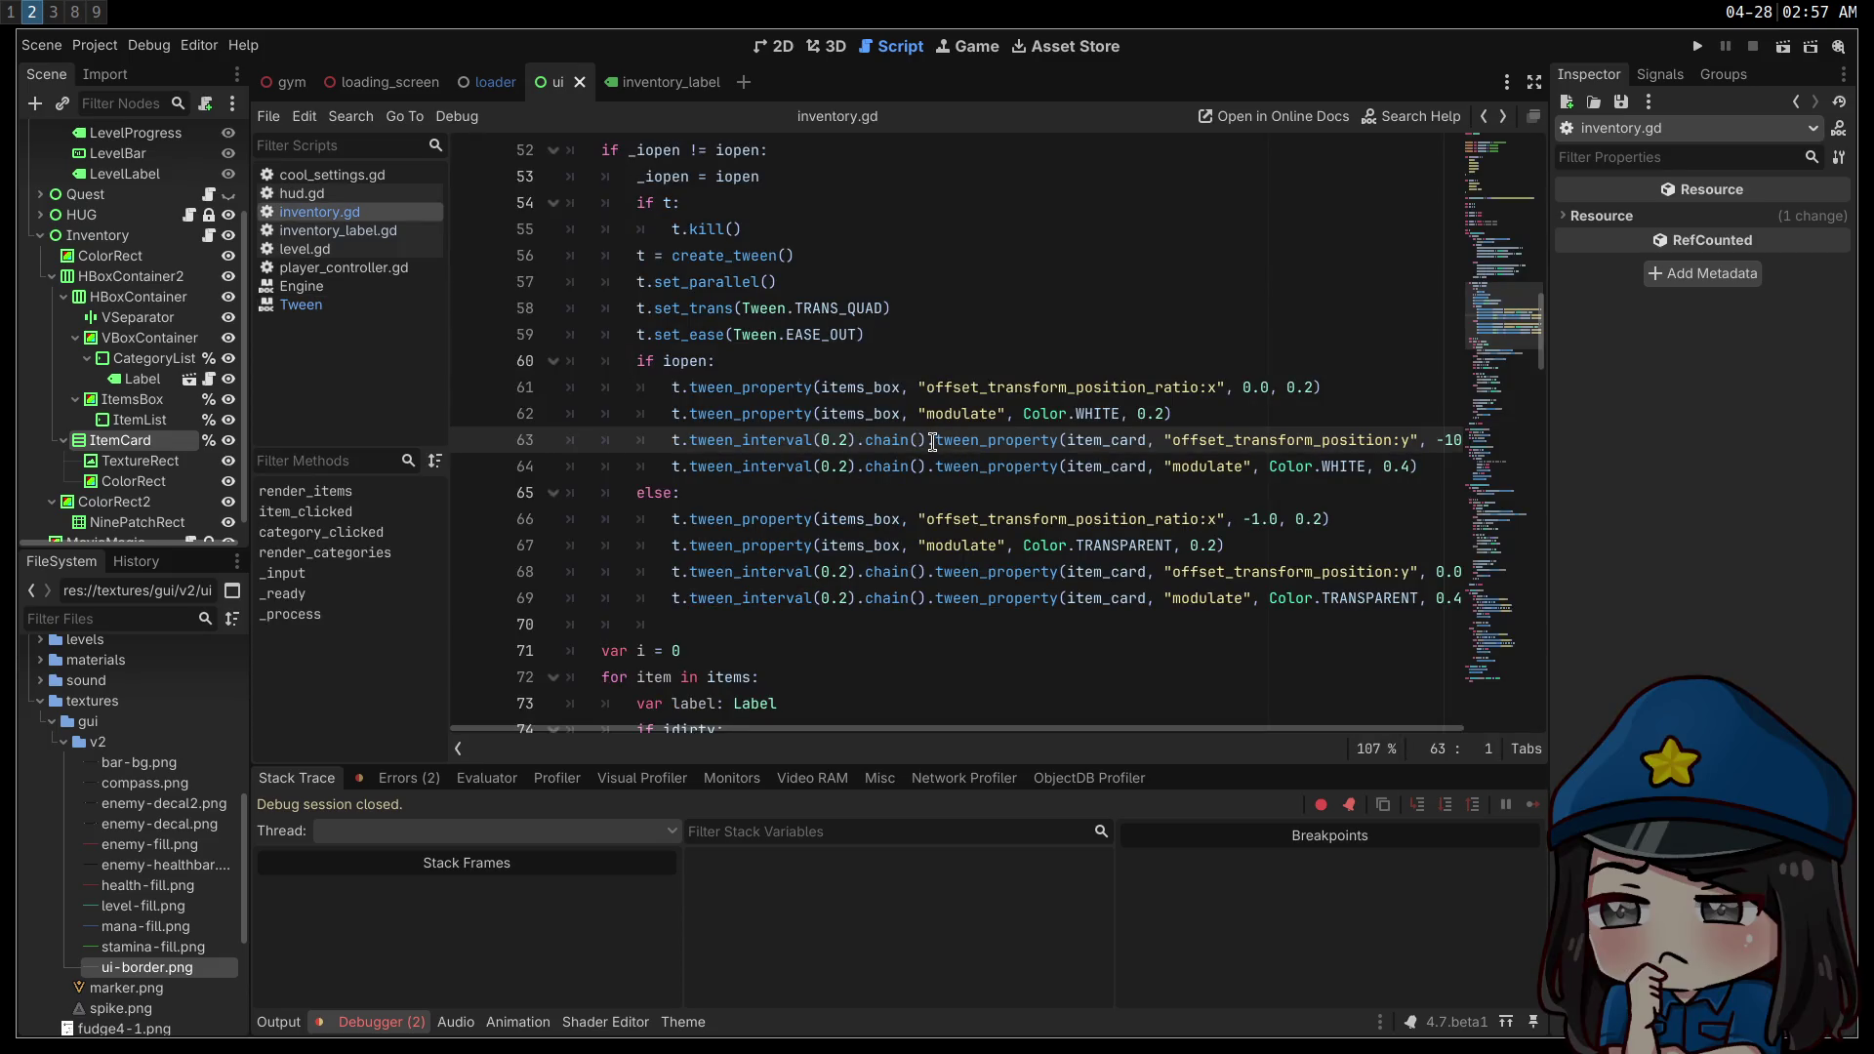
# - Replace the tween_interval(0.2).chain() prefixes with .set_delay(0.2) on all four item card tweens
pyautogui.moveTo(928, 440); pyautogui.dragTo(690, 440)
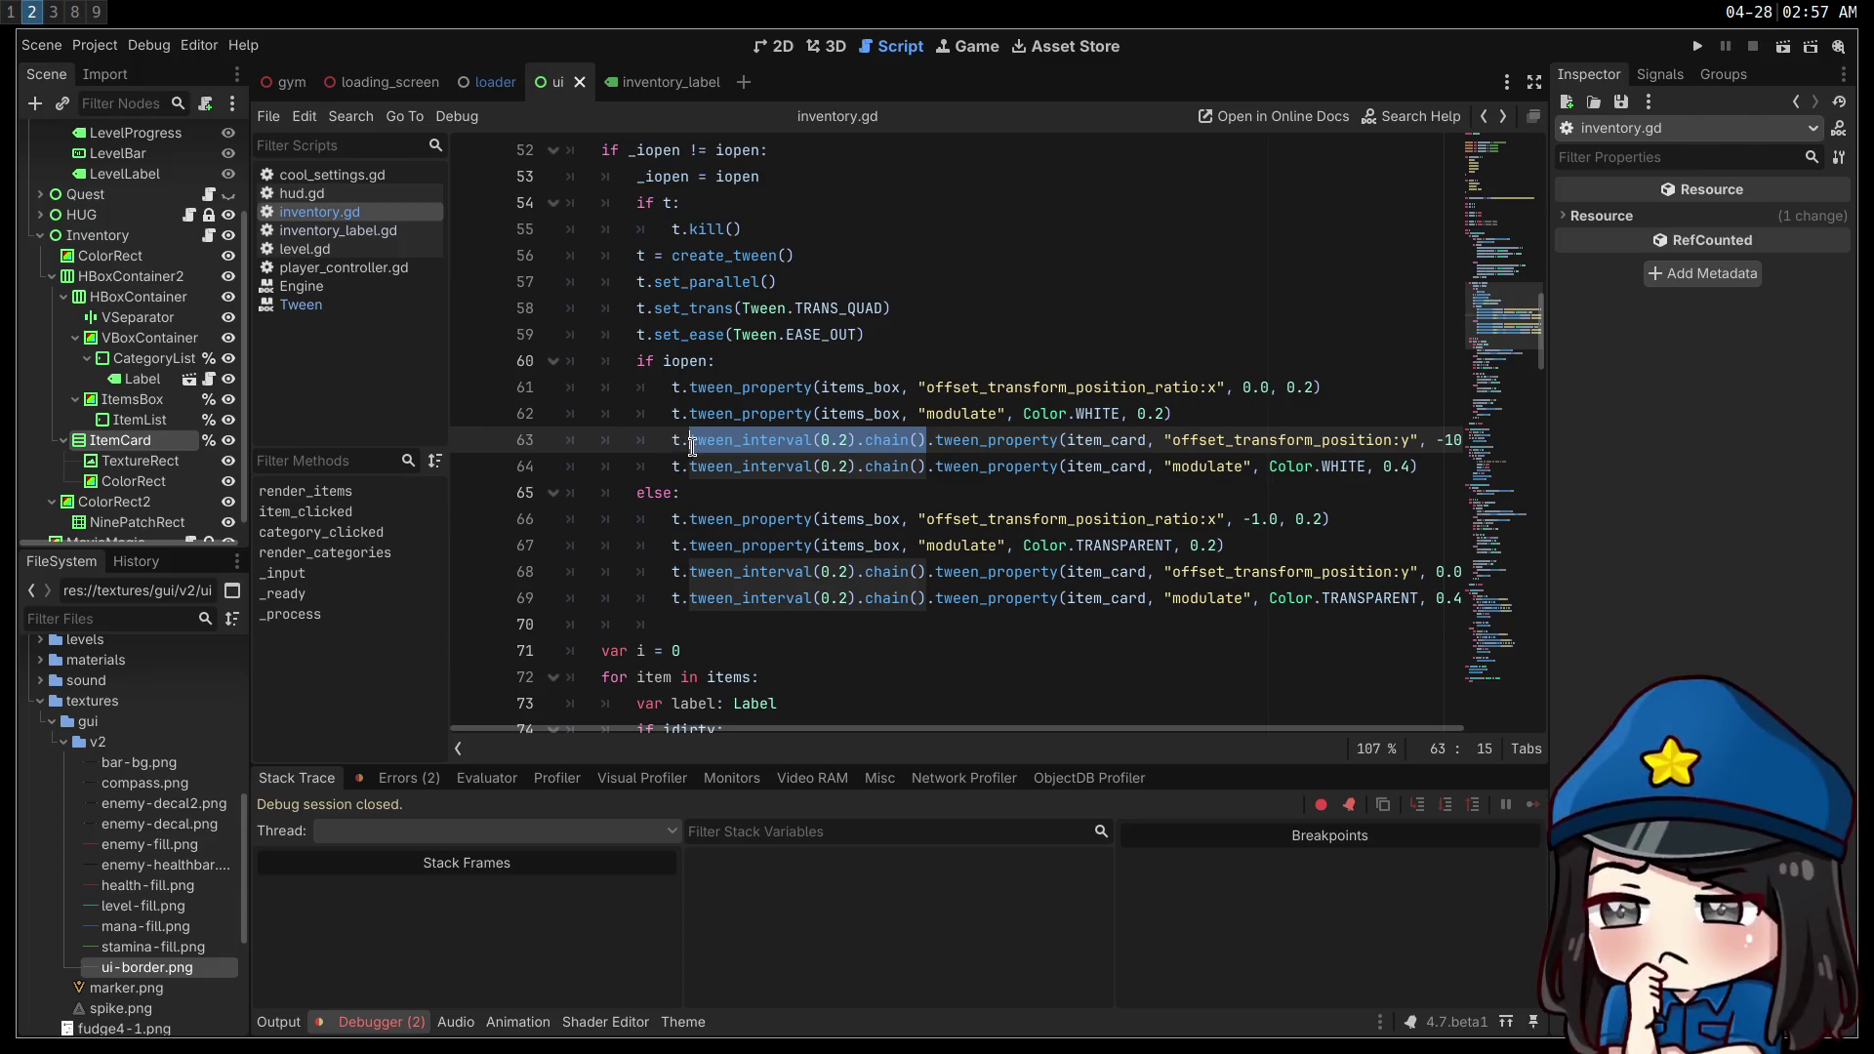
pyautogui.hotkey('ctrl', 'd')
pyautogui.hotkey('ctrl', 'd')
pyautogui.hotkey('ctrl', 'd')
pyautogui.press('BackSpace')
pyautogui.press('Left')
pyautogui.click(1308, 430)
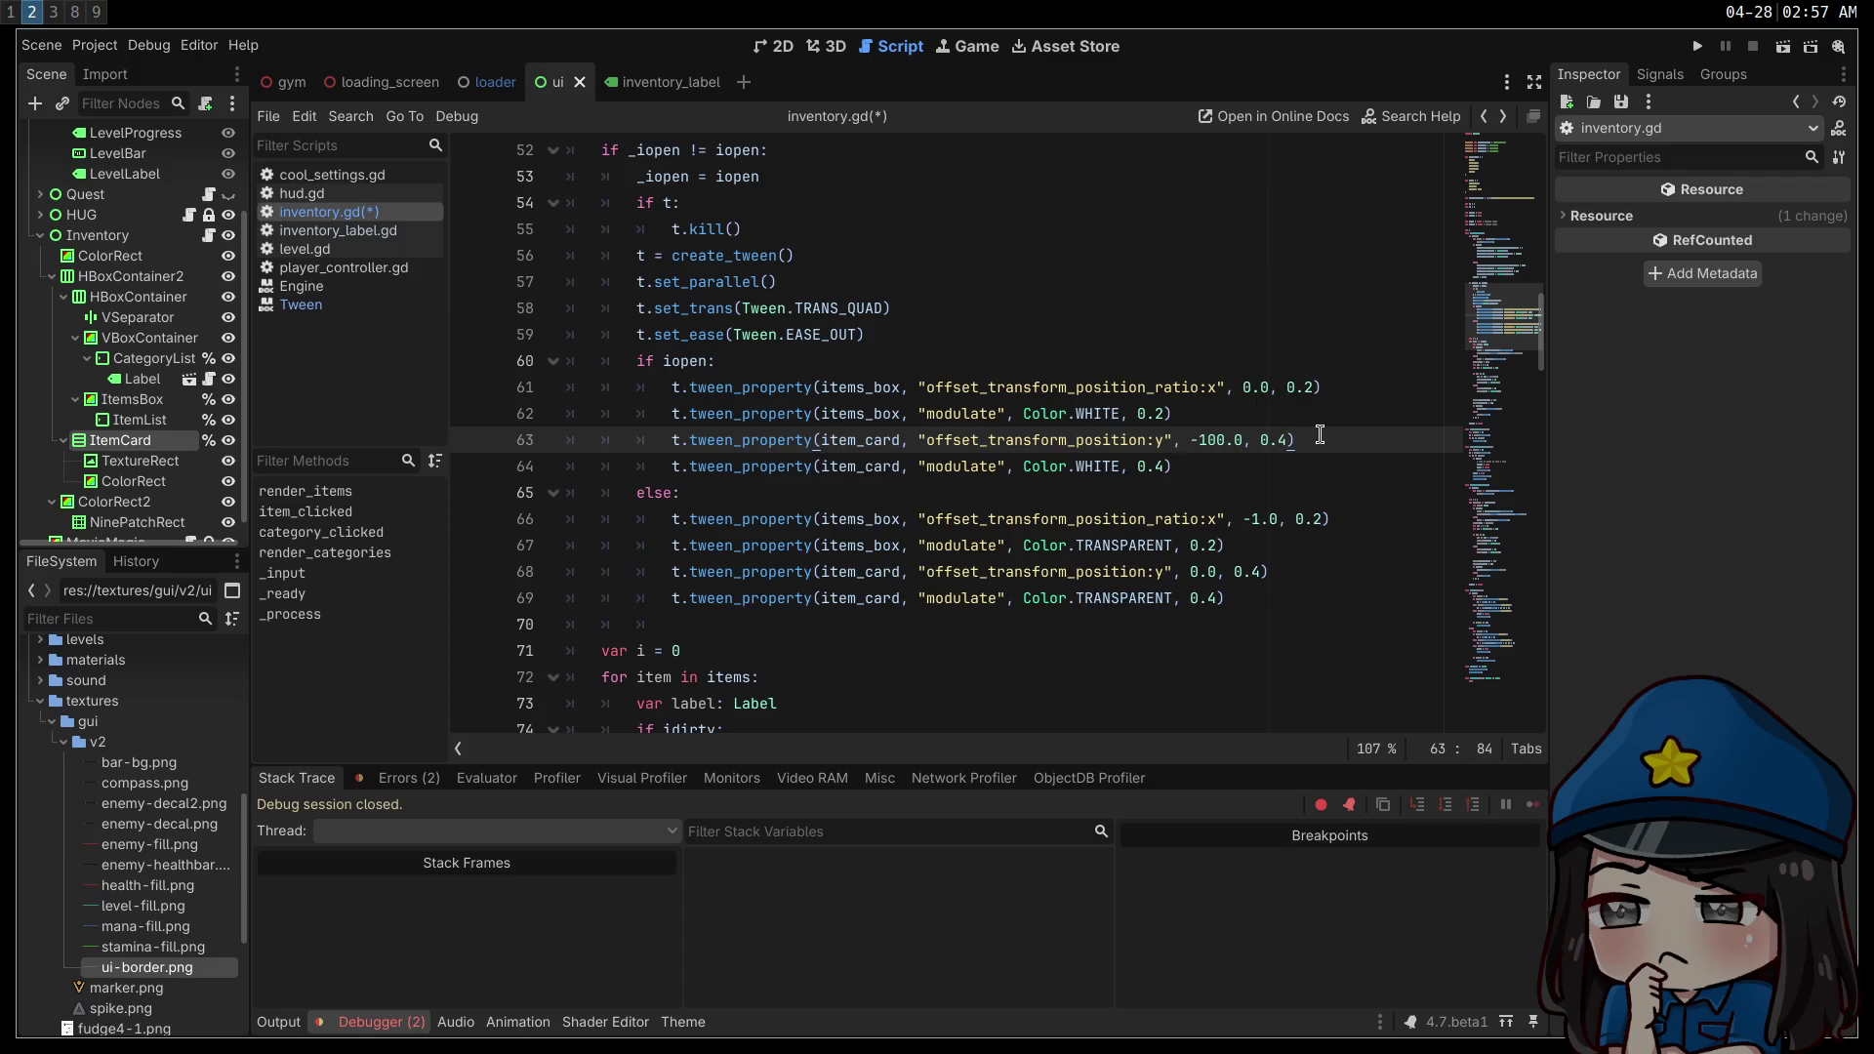
pyautogui.write('.set_delay(')
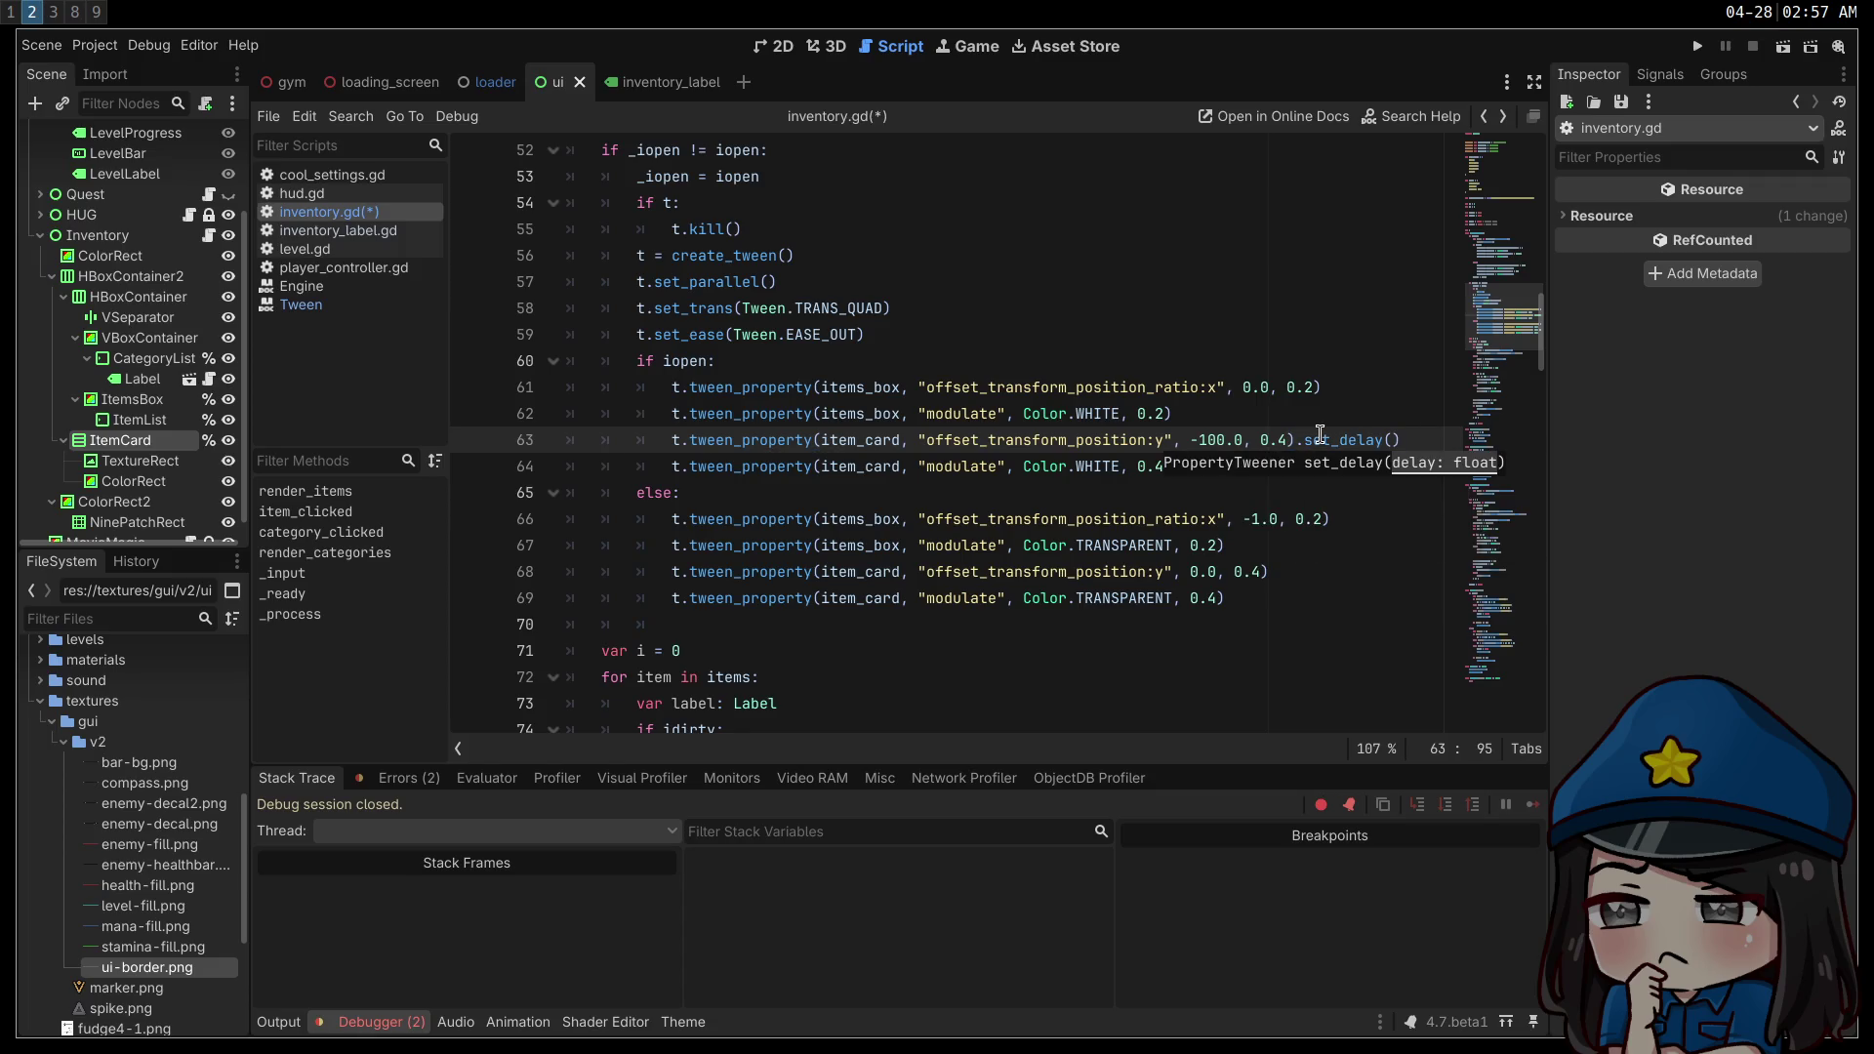
pyautogui.moveTo(1426, 440); pyautogui.dragTo(1297, 440)
pyautogui.hotkey('ctrl', 'c')
pyautogui.click(1263, 475)
pyautogui.hotkey('ctrl', 'v')
pyautogui.click(1293, 570)
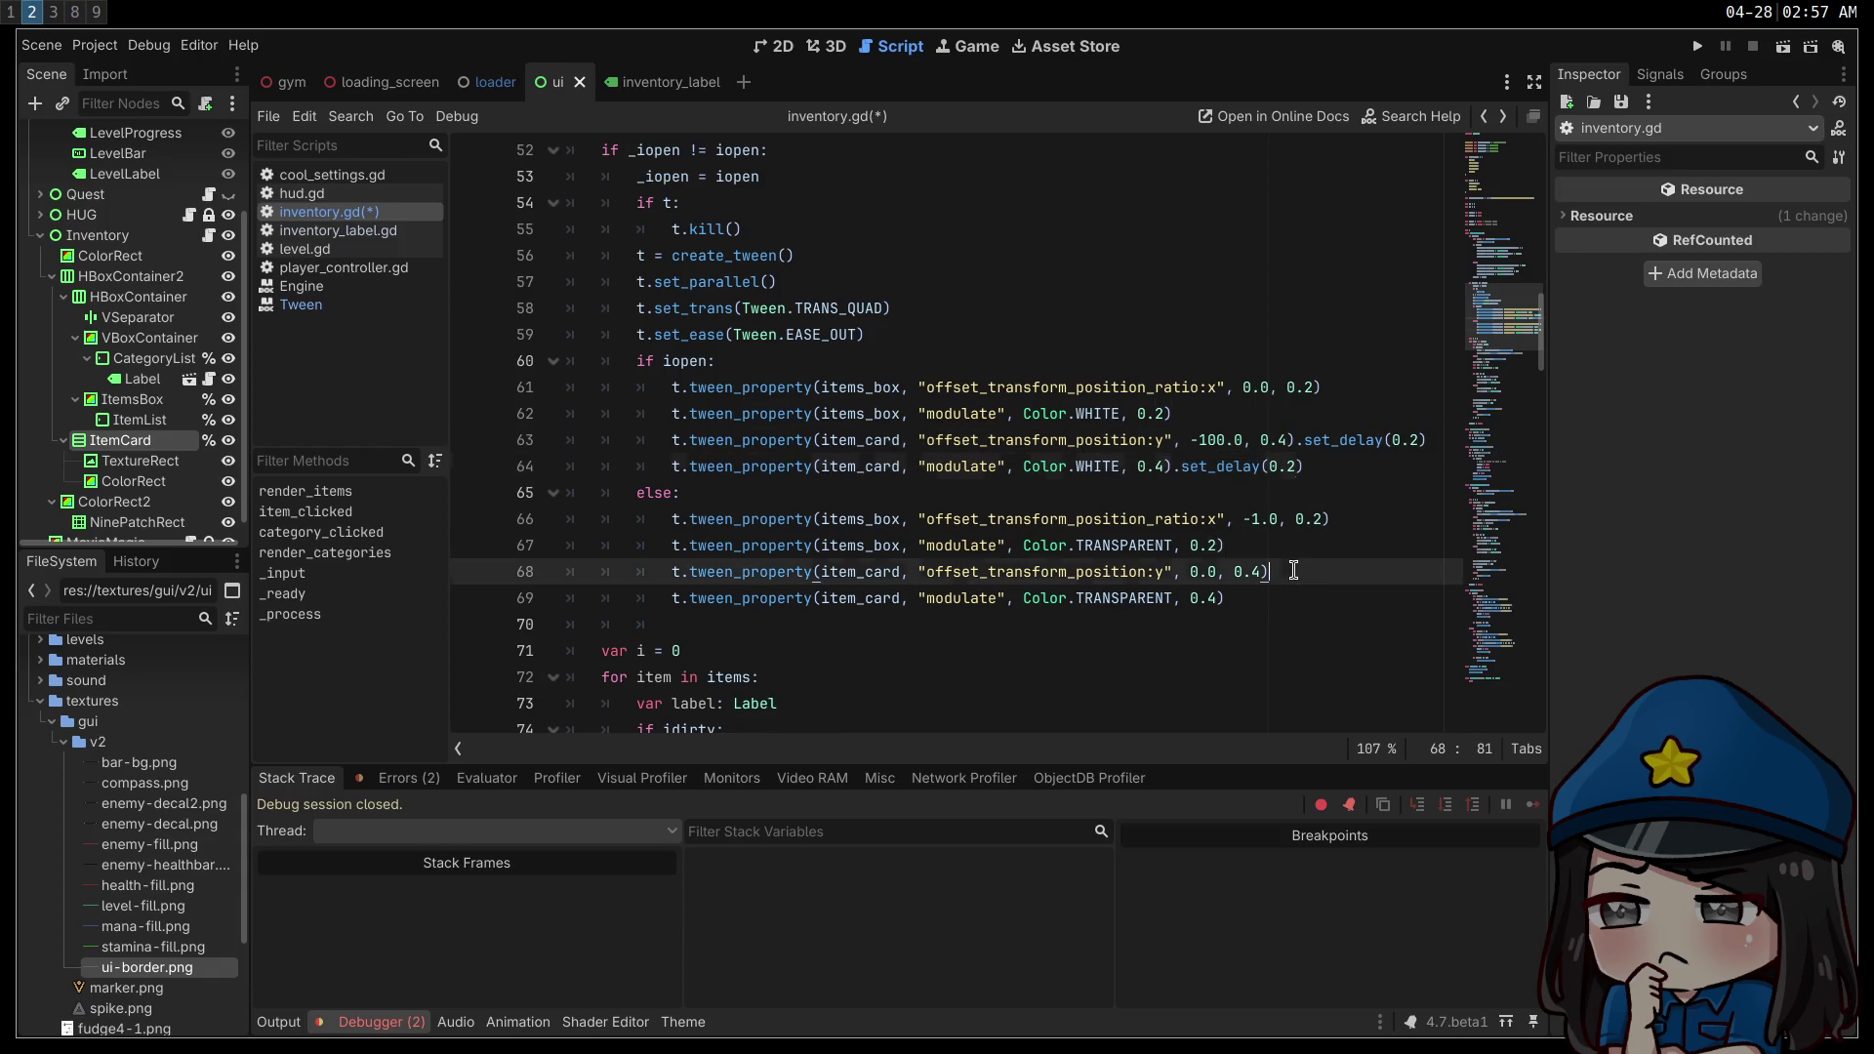
pyautogui.hotkey('ctrl', 'v')
pyautogui.click(1324, 586)
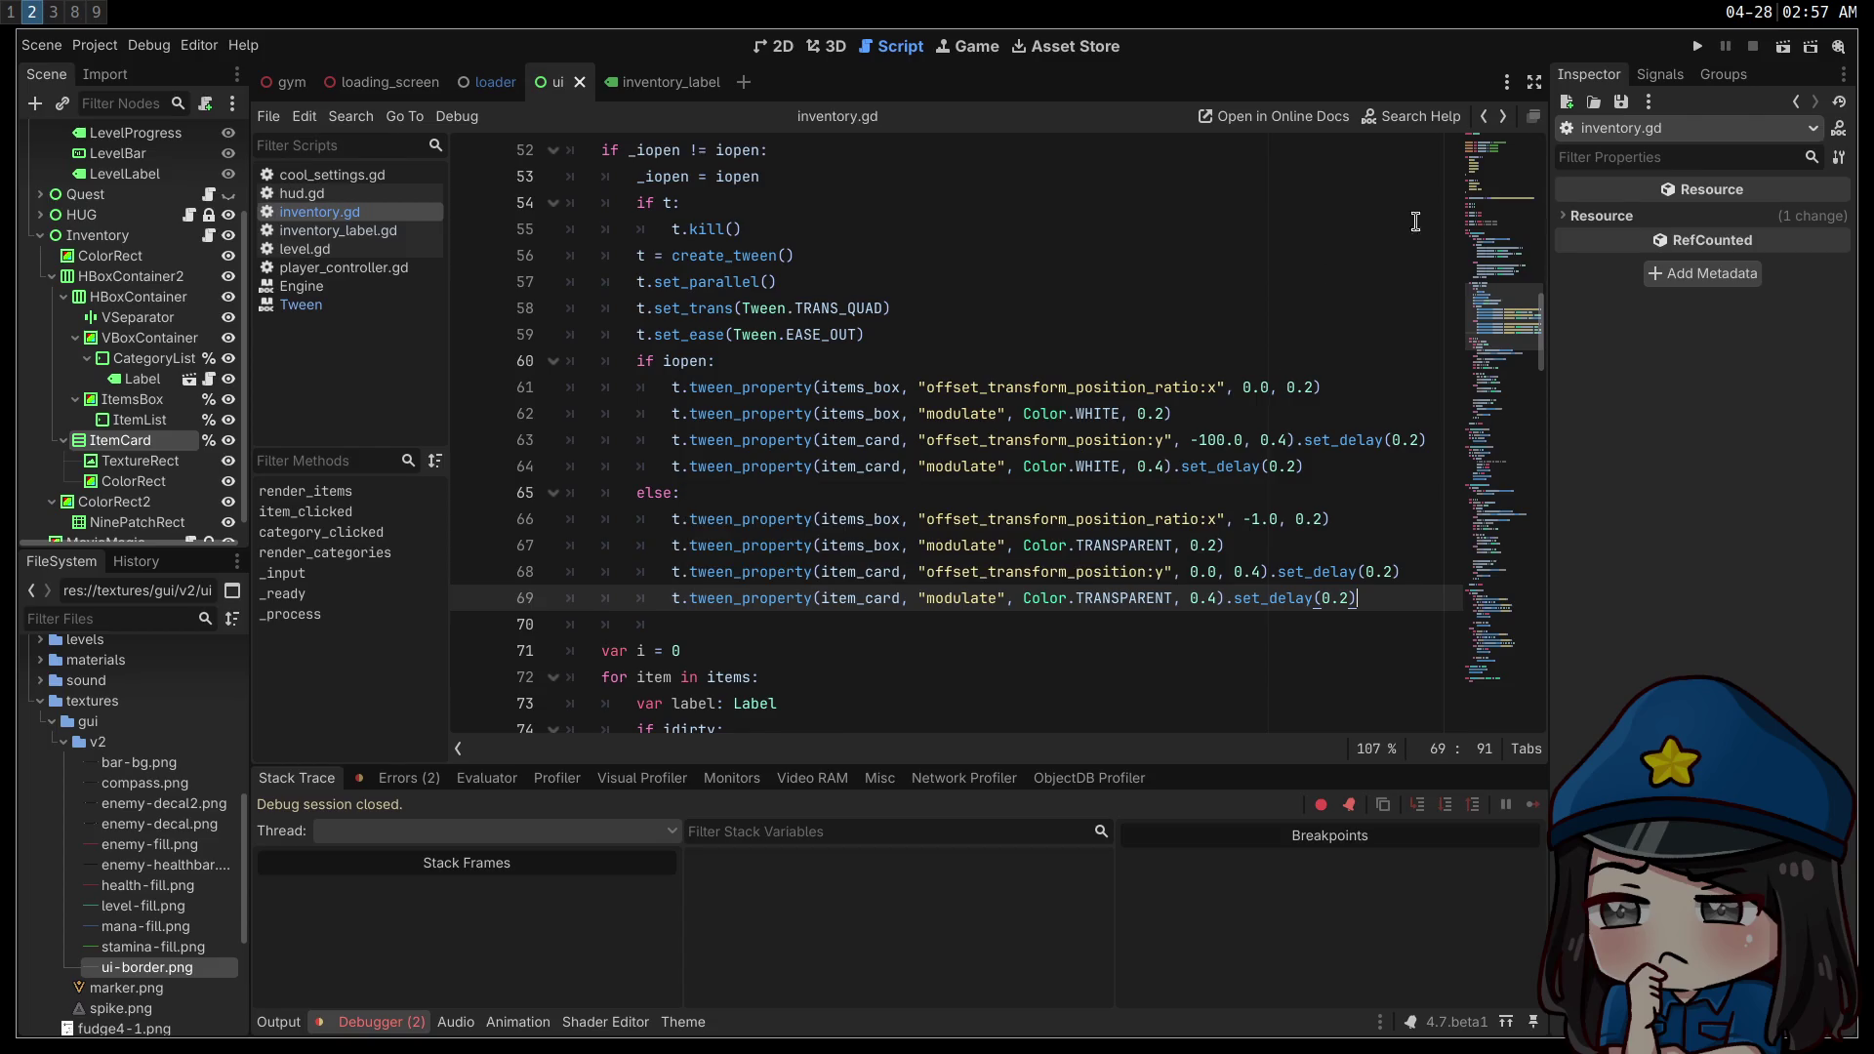
# - Run the game, walk forward, open the inventory with I, then pause and stop it
pyautogui.click(1697, 46)
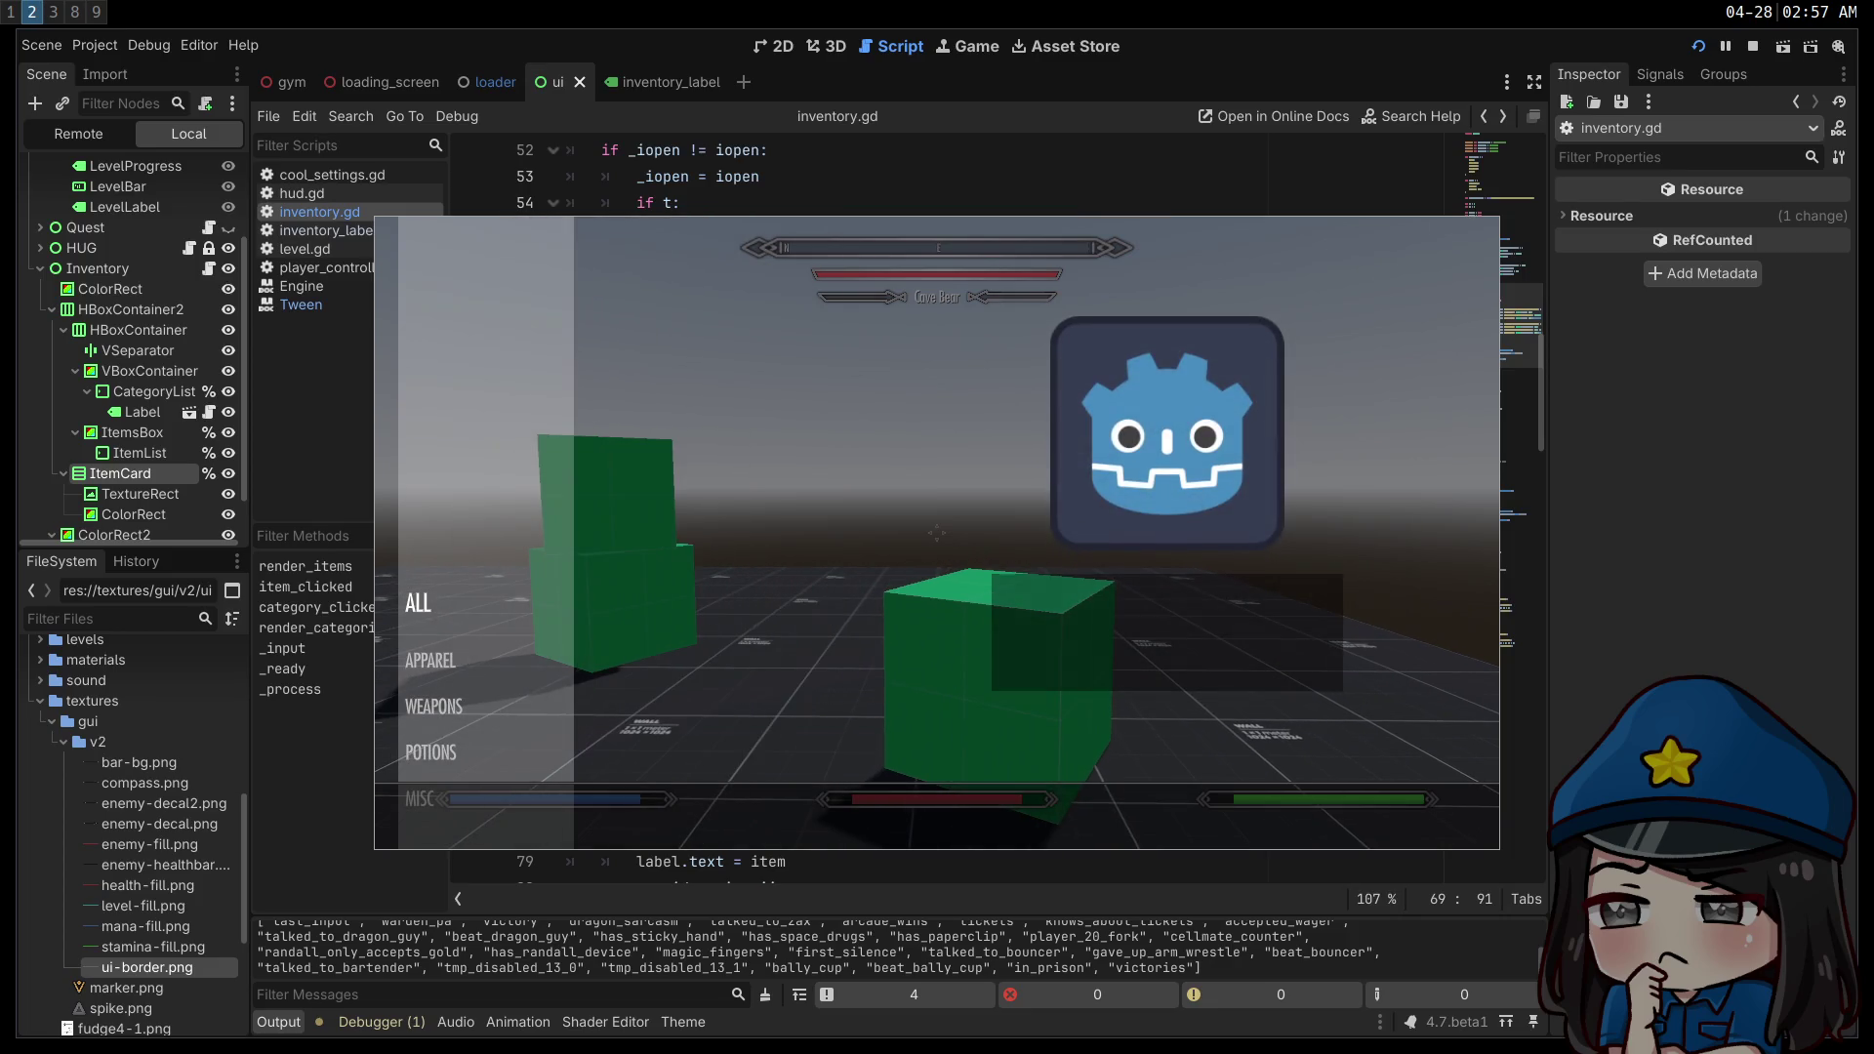
pyautogui.press('w')
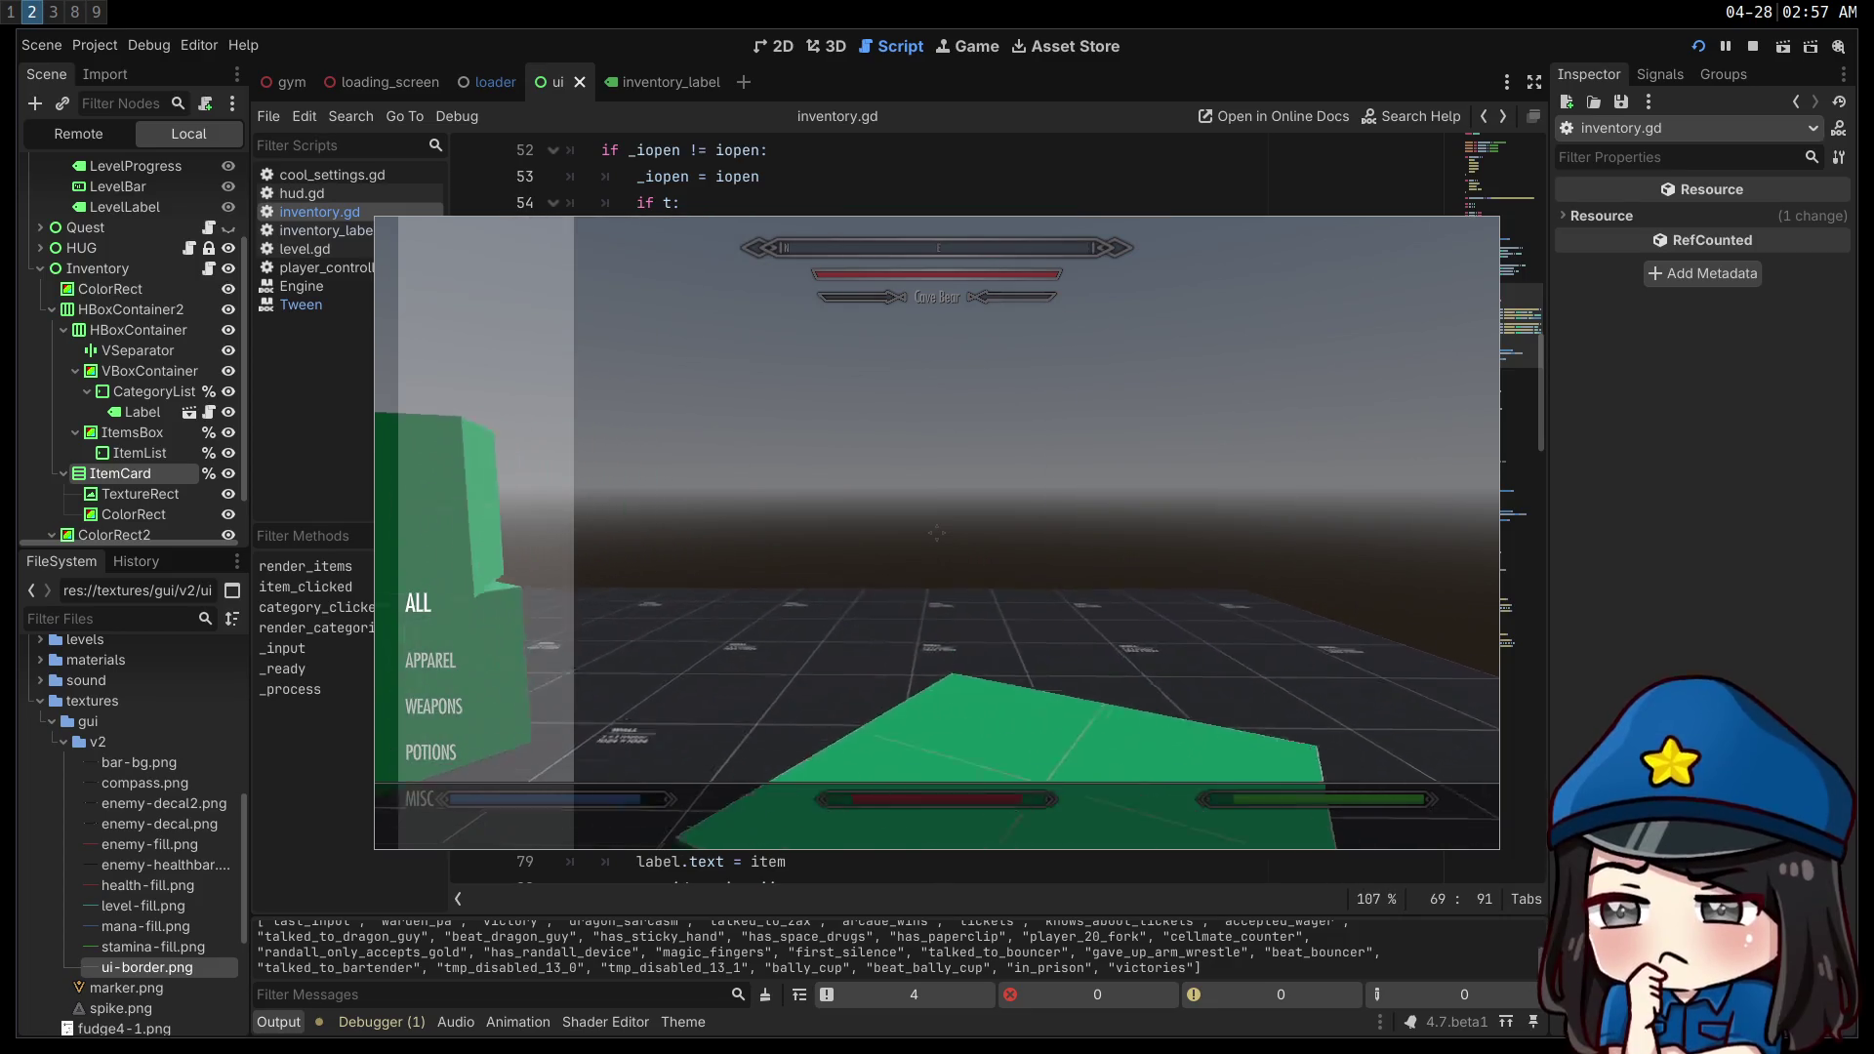
pyautogui.press('i')
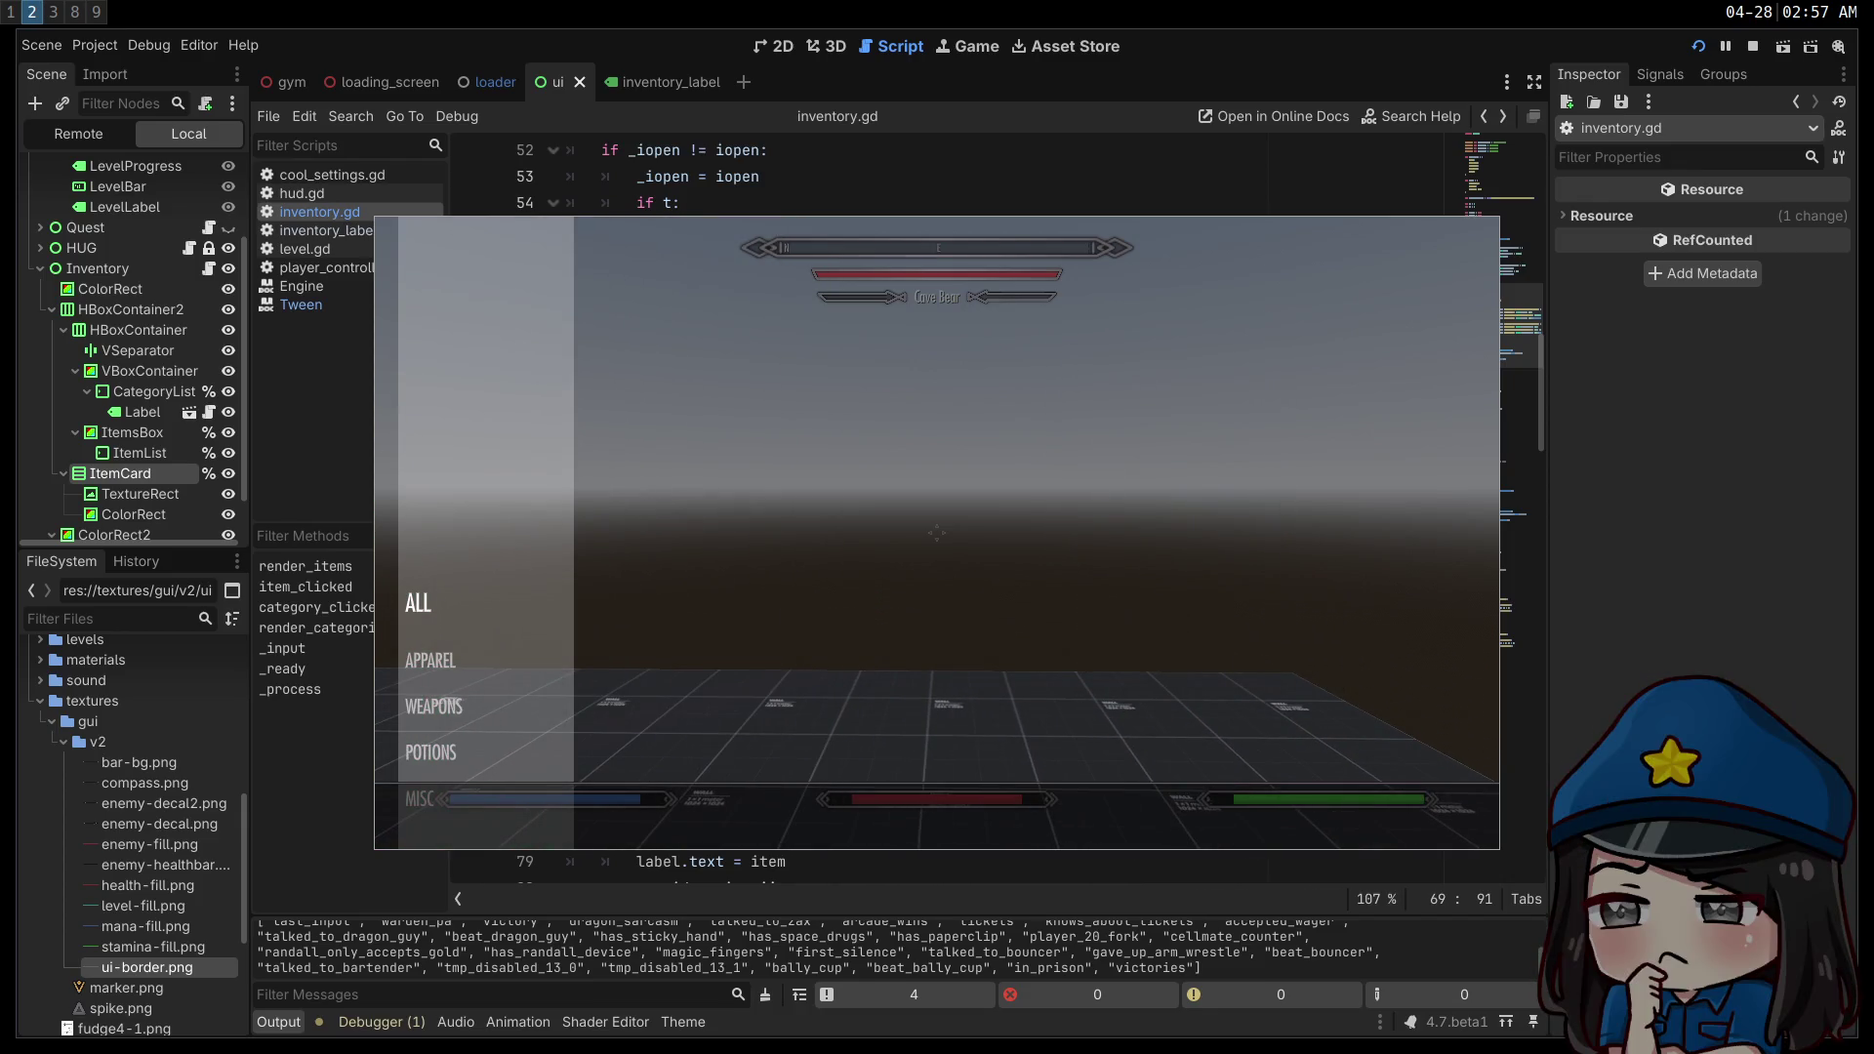
pyautogui.press('Escape')
pyautogui.click(1760, 46)
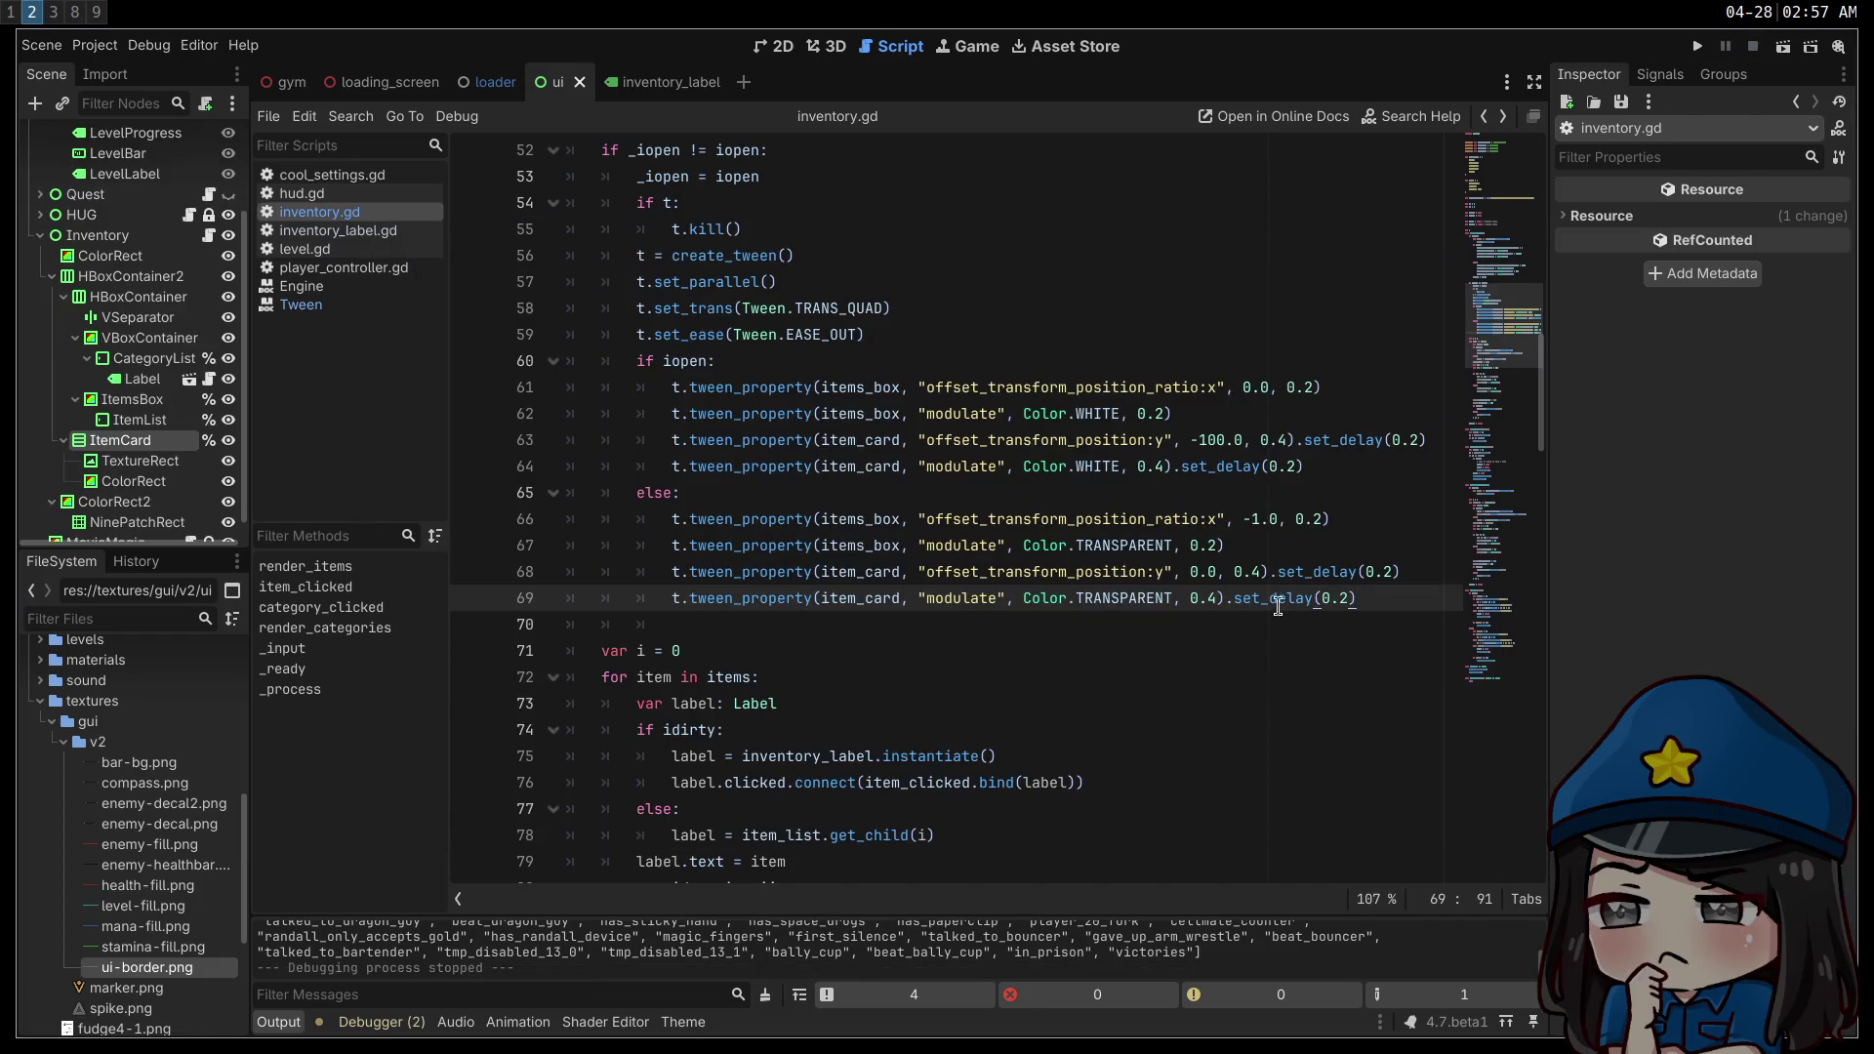
# - Delete .set_delay(0.2) from lines 68–69, change both 0.4 durations to 0.2, and save the script
pyautogui.moveTo(1356, 598); pyautogui.dragTo(1227, 599)
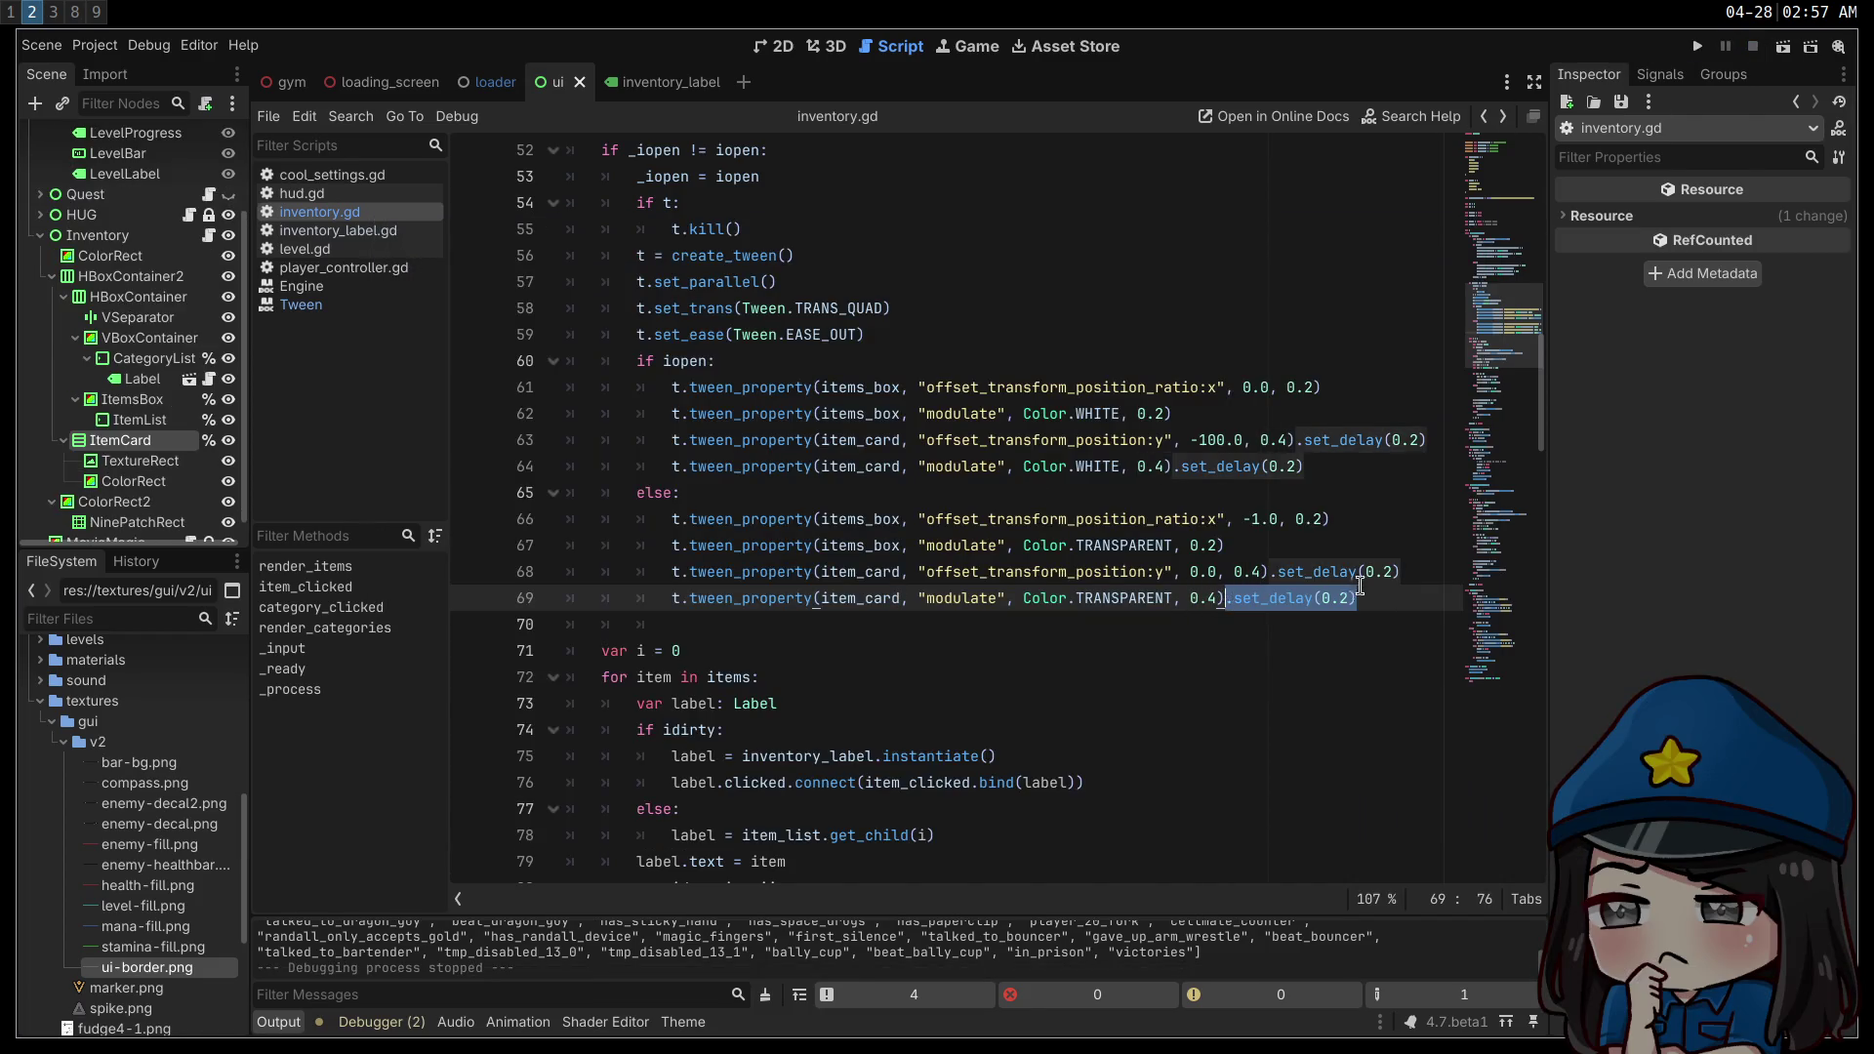
pyautogui.press('BackSpace')
pyautogui.moveTo(1401, 571); pyautogui.dragTo(1269, 571)
pyautogui.press('BackSpace')
pyautogui.press('Left')
pyautogui.press('BackSpace')
pyautogui.write('2')
pyautogui.click(1213, 599)
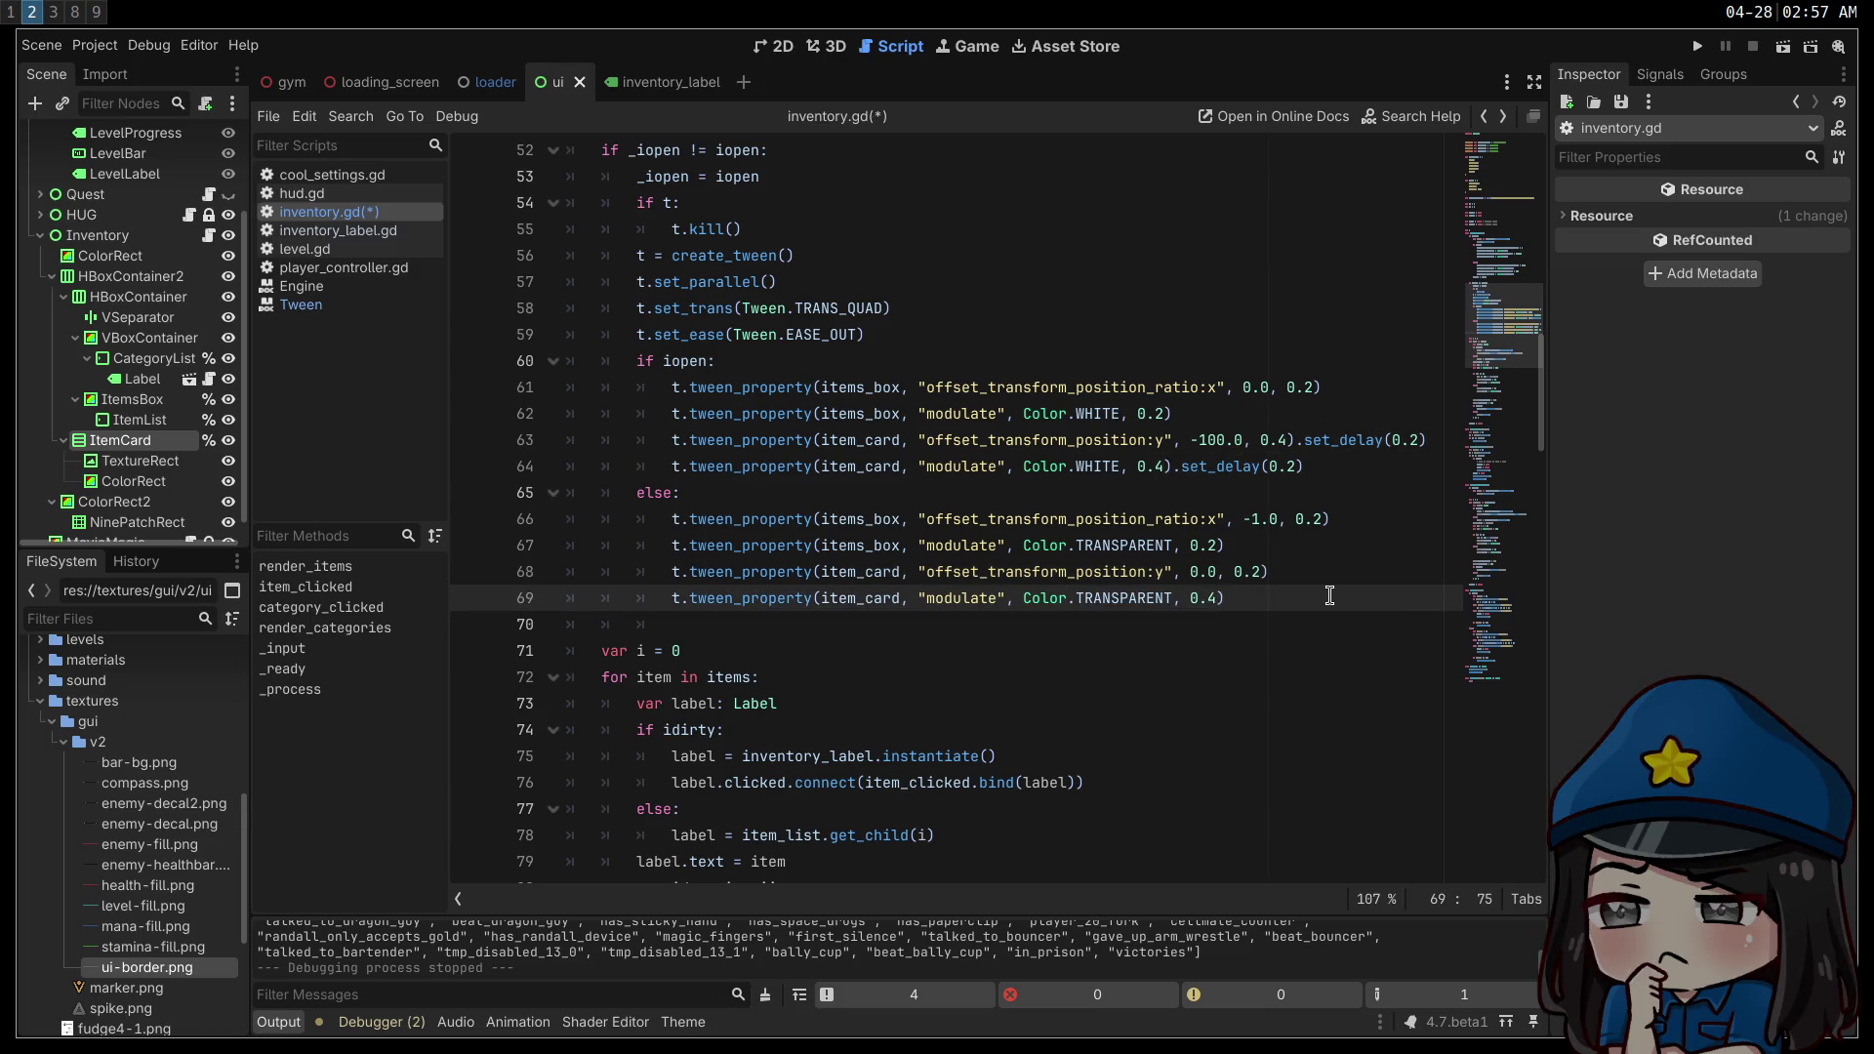
pyautogui.press('BackSpace')
pyautogui.press('BackSpace')
pyautogui.press('End')
pyautogui.hotkey('ctrl', 's')
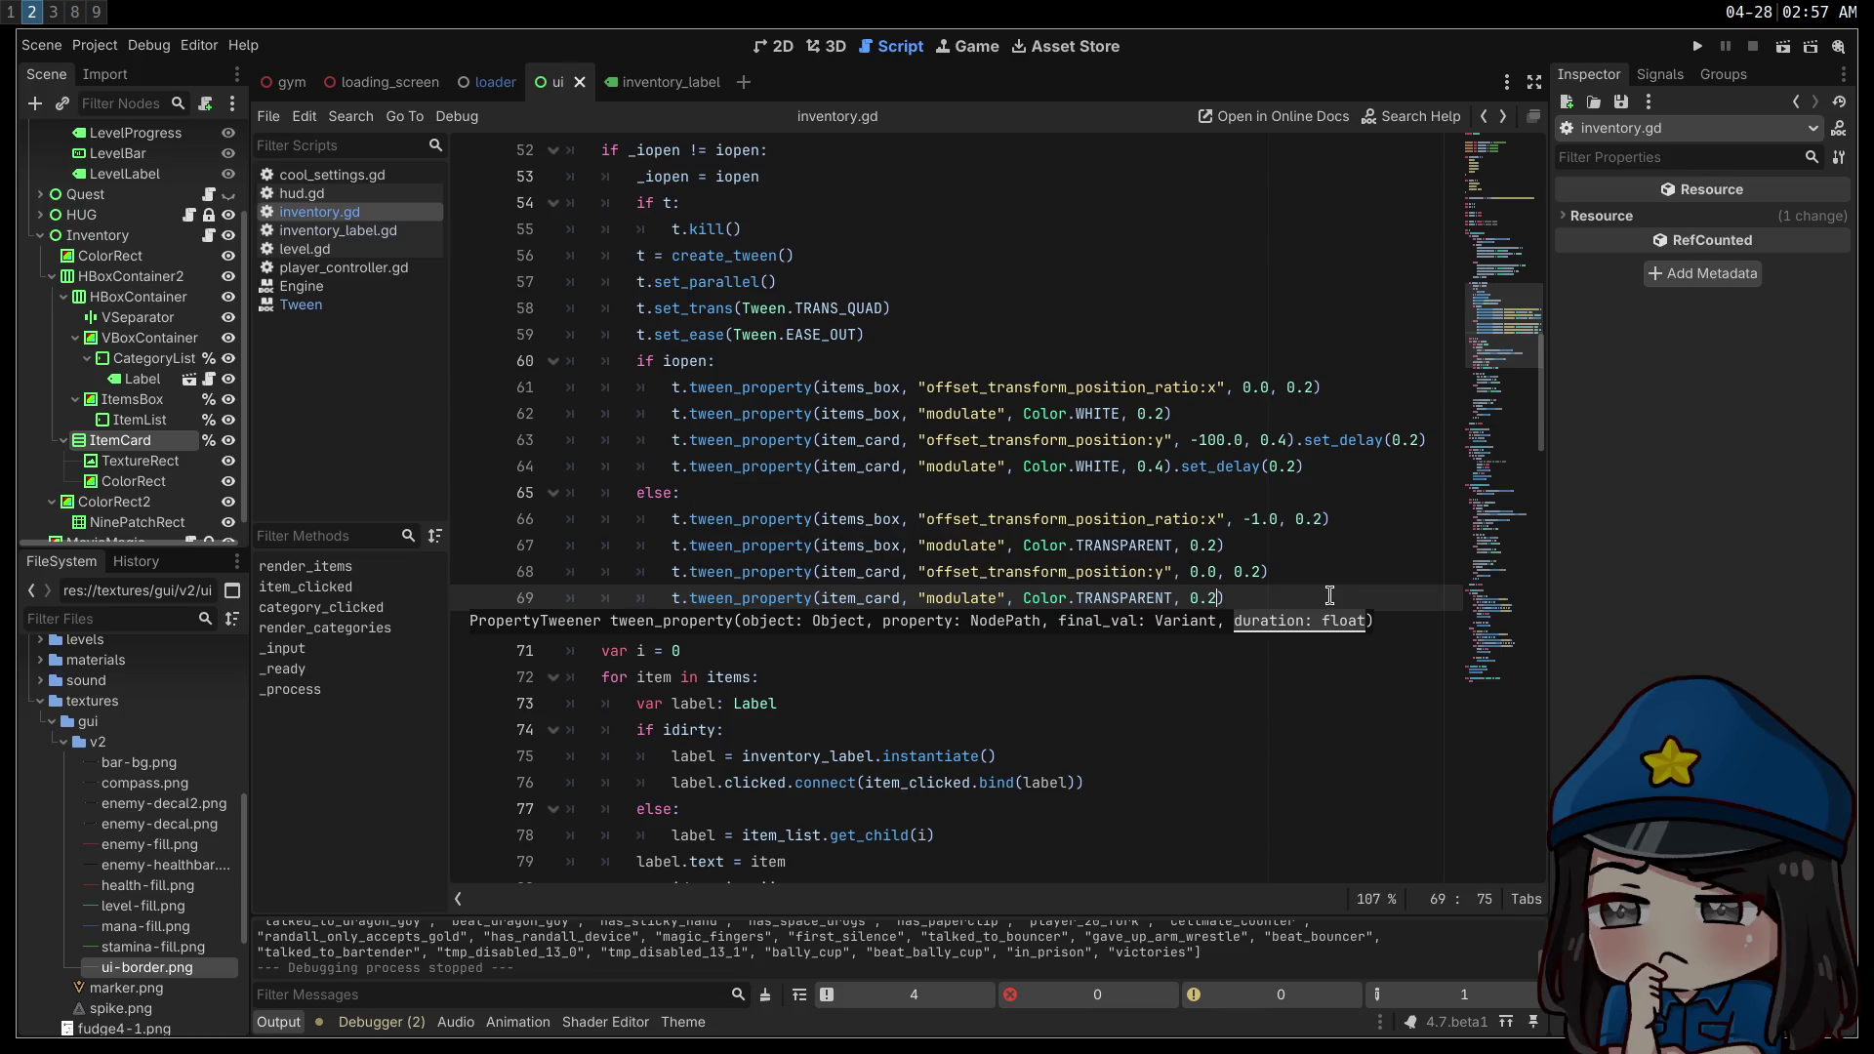
# - Run the game, browse Sword, Fishing rod and WEAPONS in the inventory, then stop it
pyautogui.click(1698, 47)
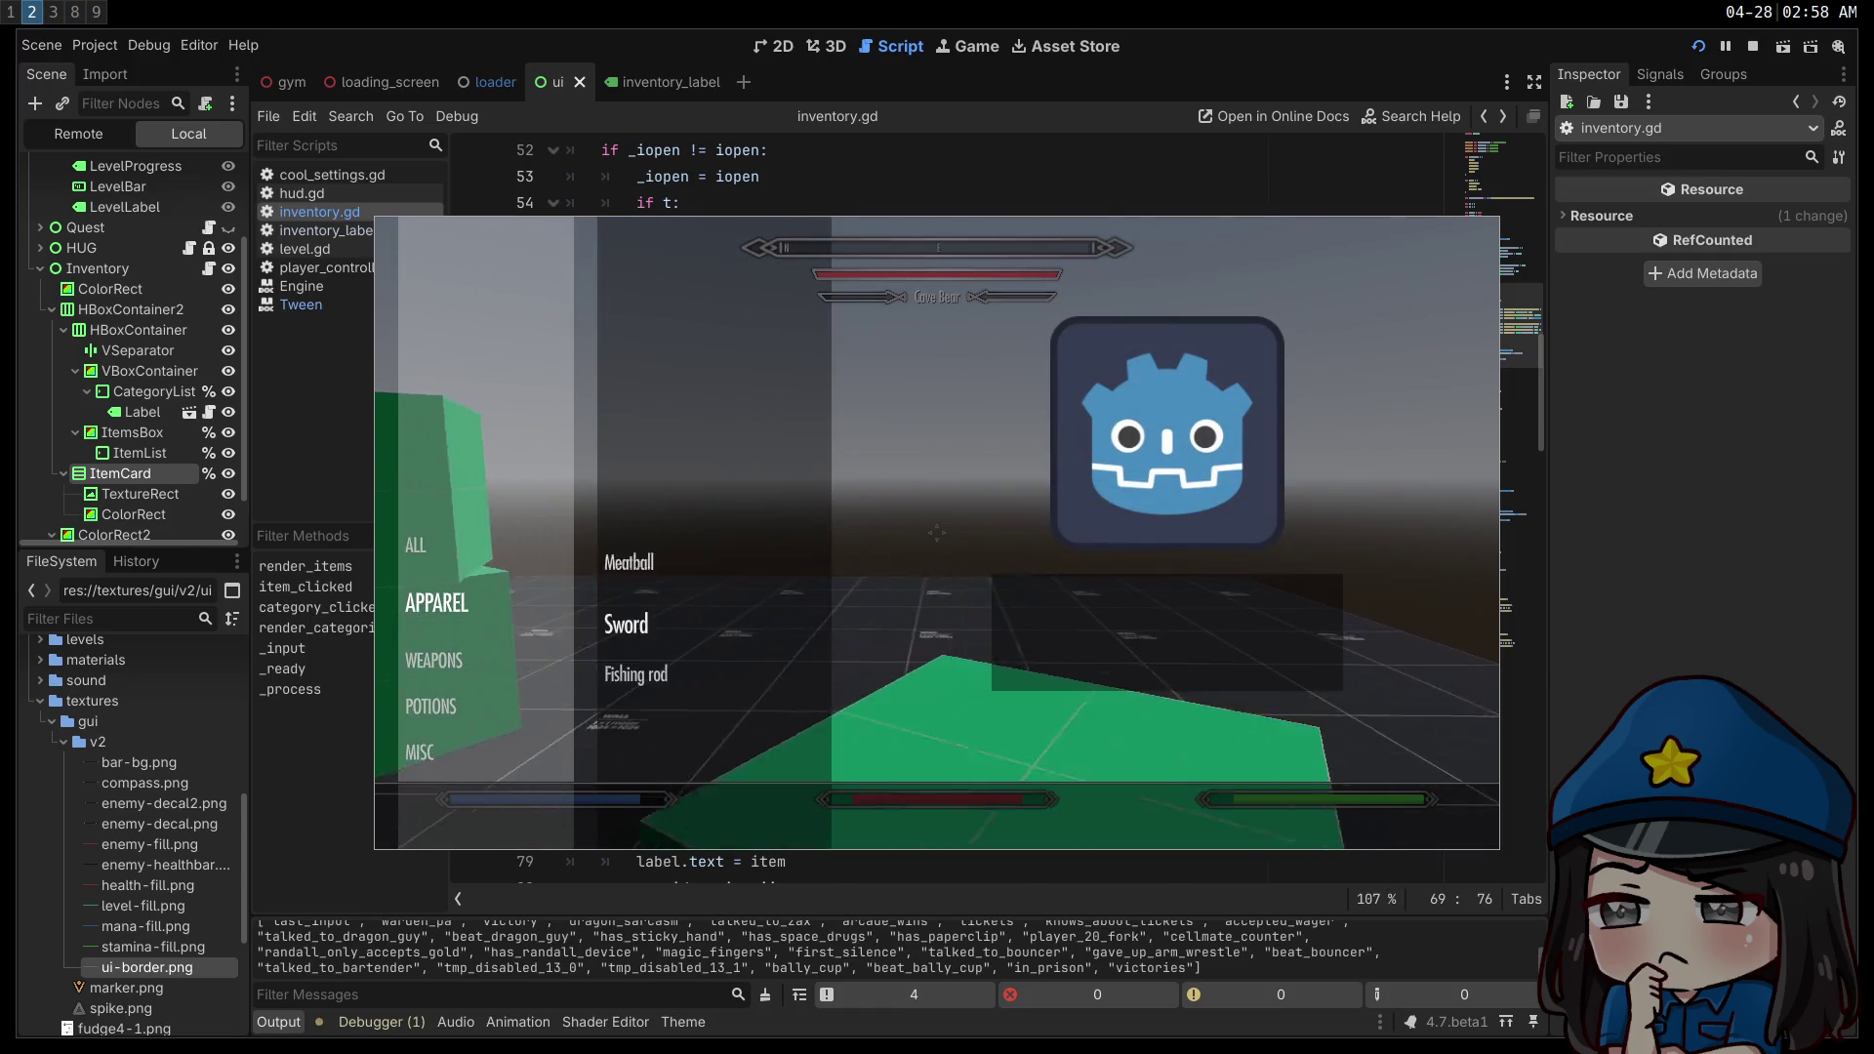
pyautogui.press('Down')
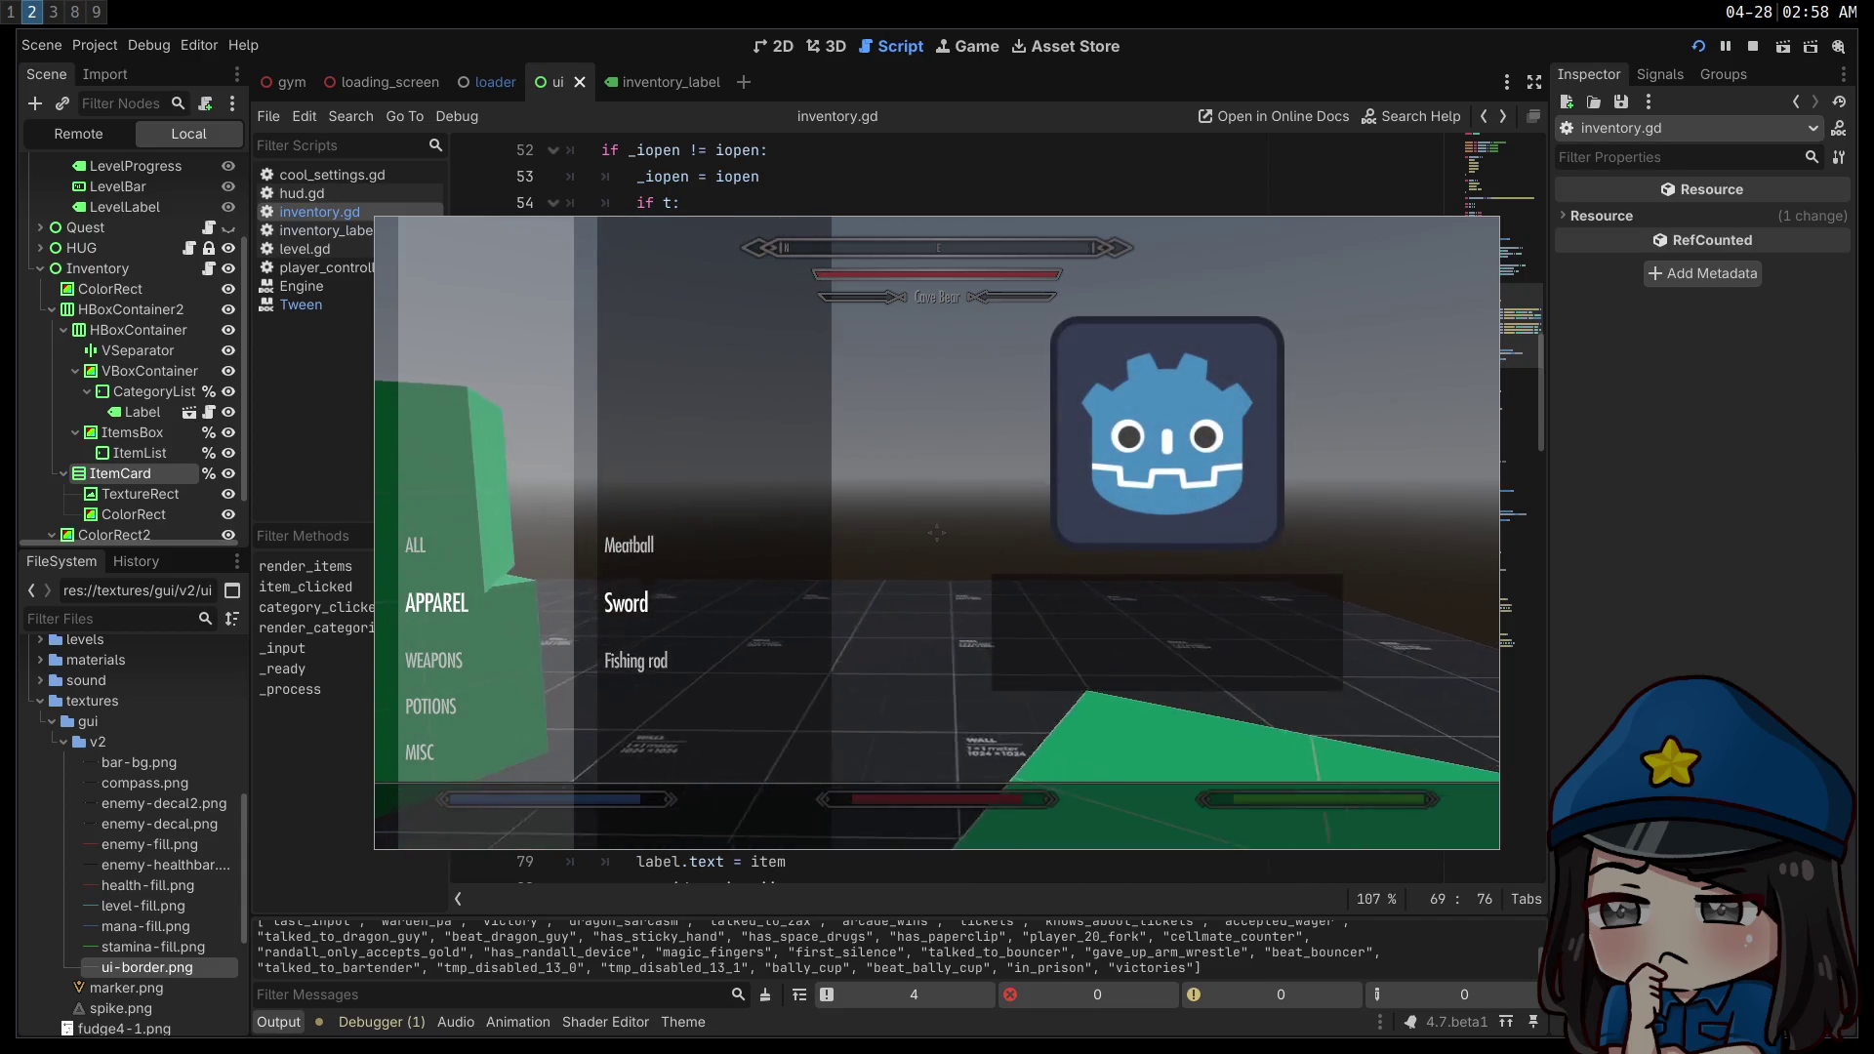
pyautogui.press('Down')
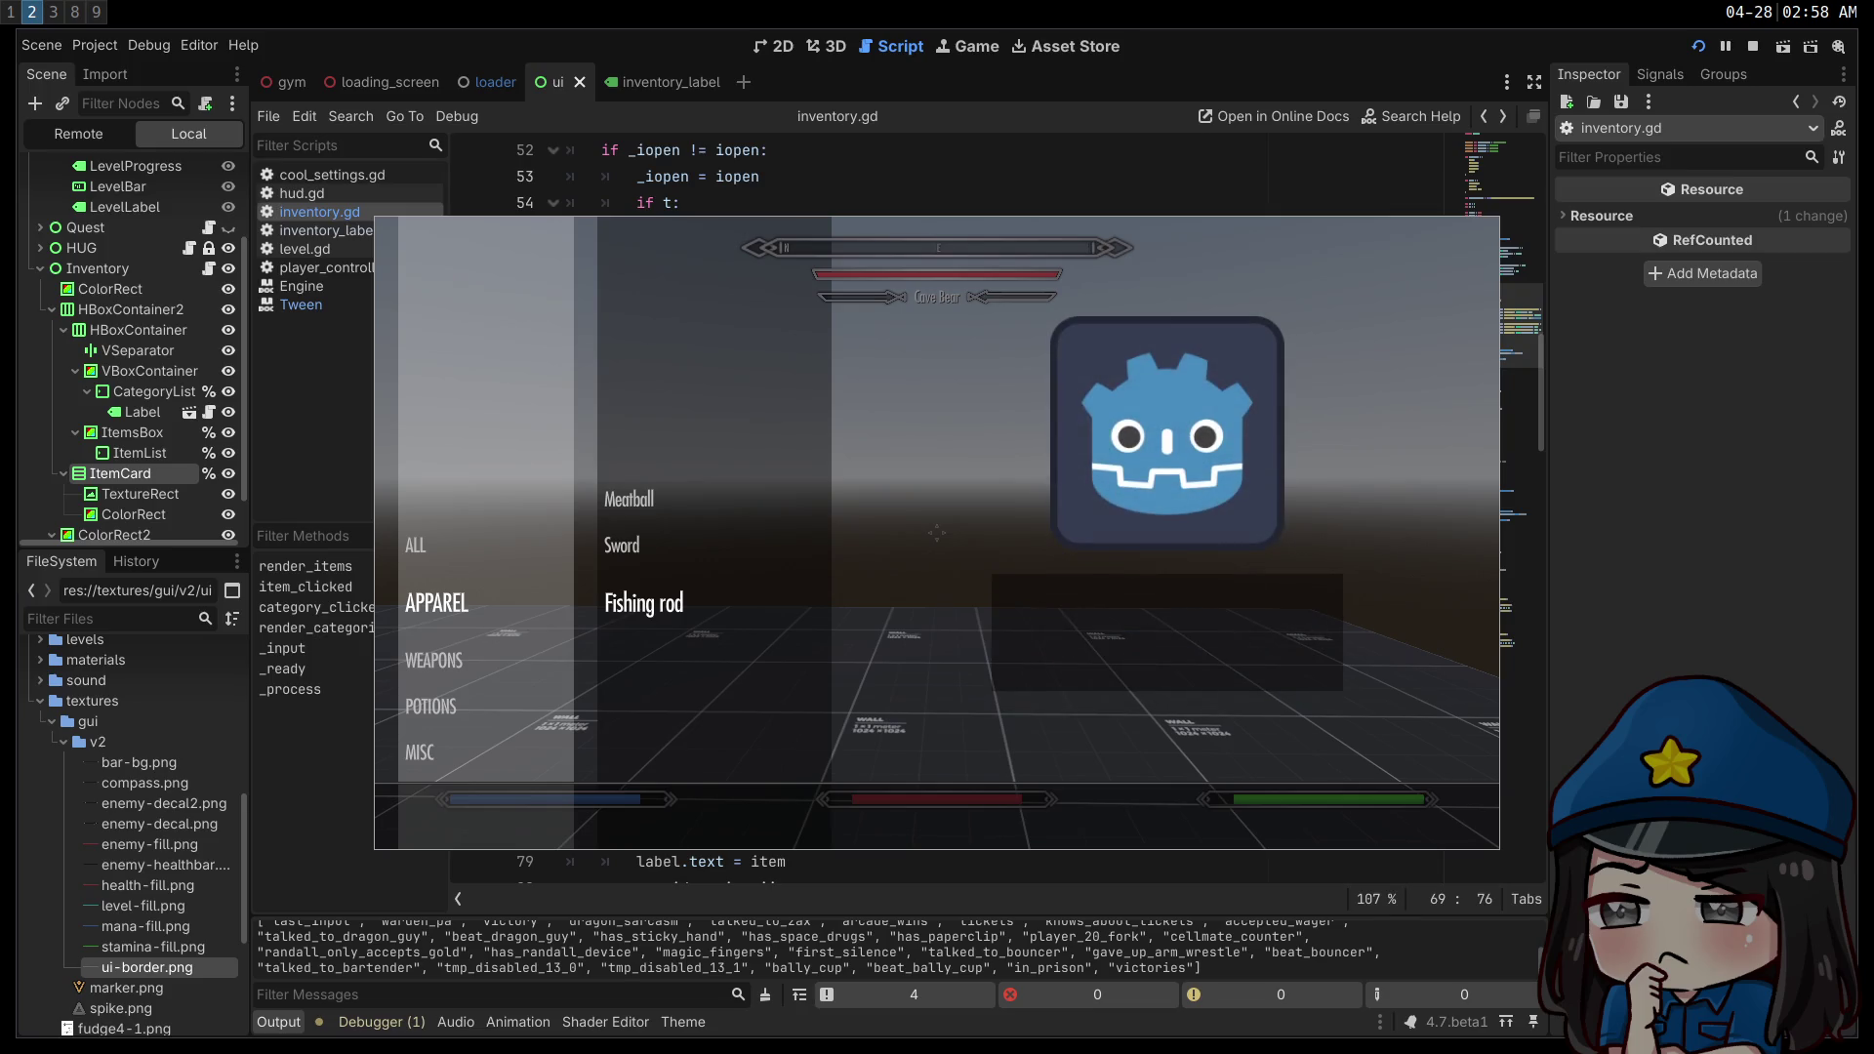
pyautogui.press('Right')
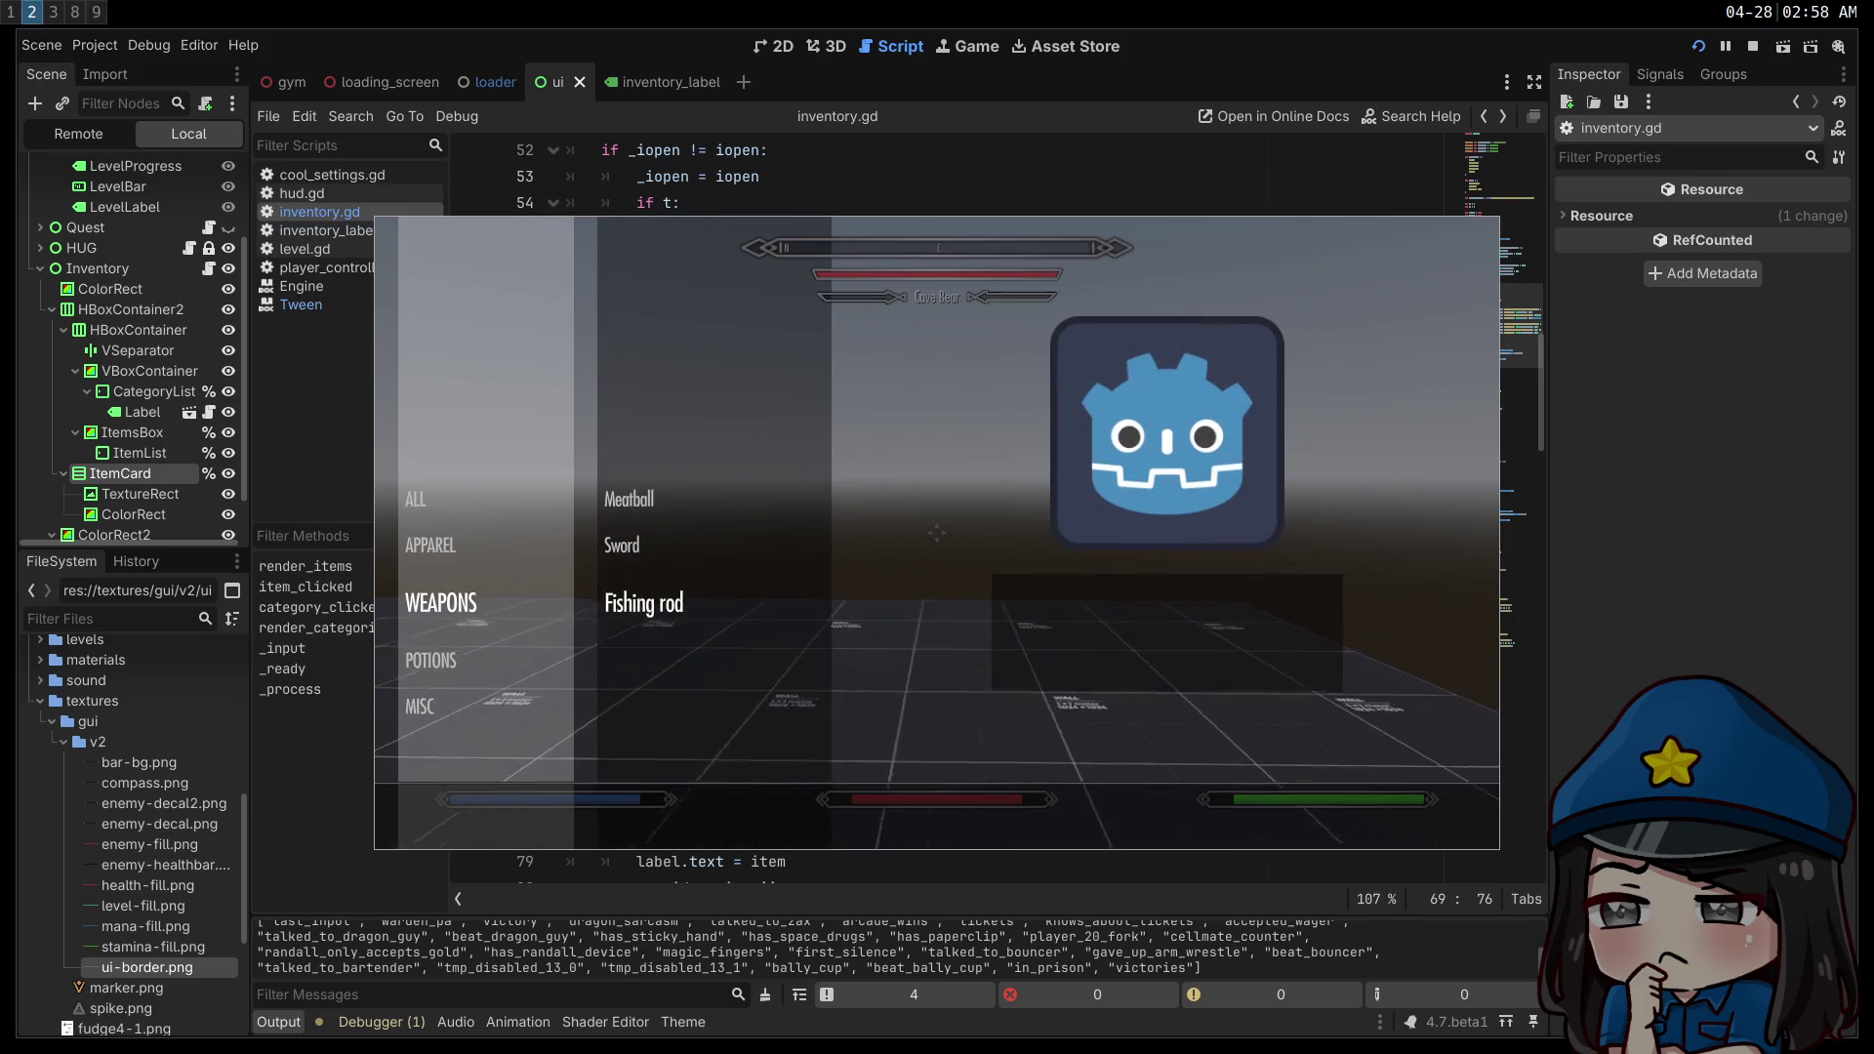
pyautogui.press('Left')
pyautogui.press('Escape')
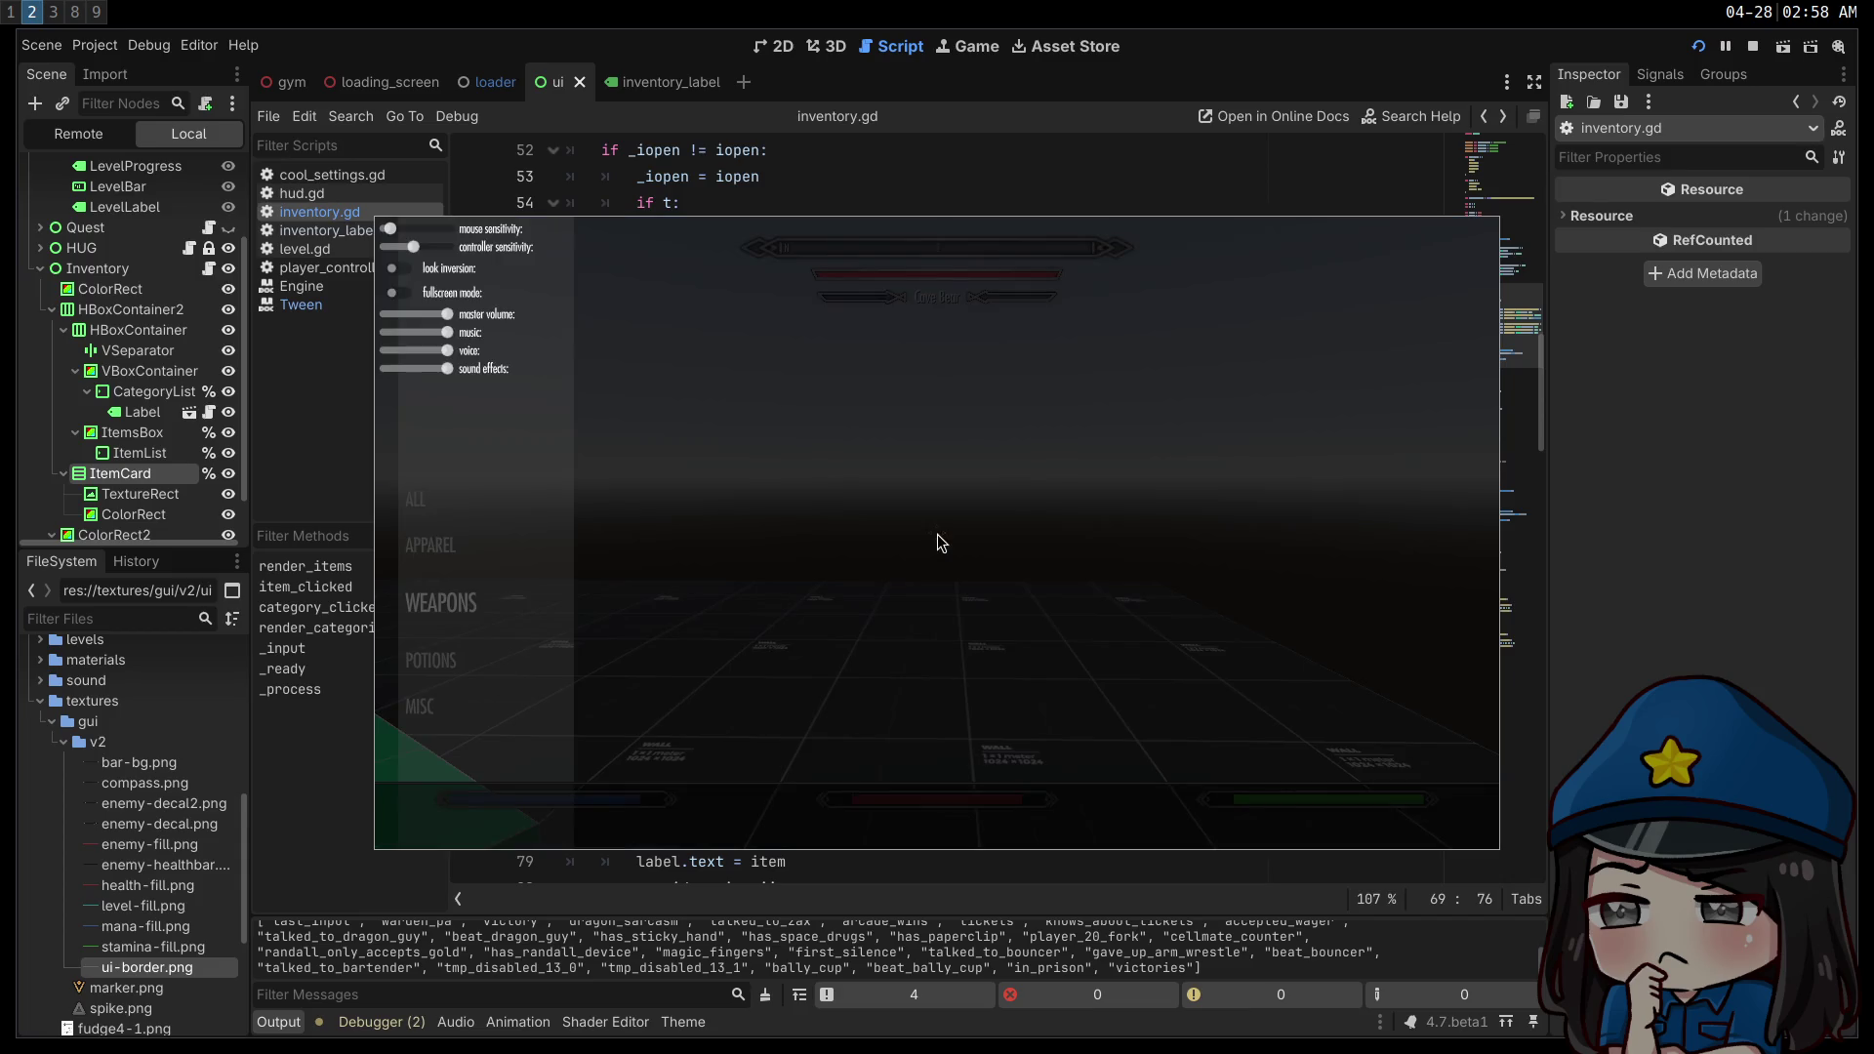
pyautogui.click(1753, 46)
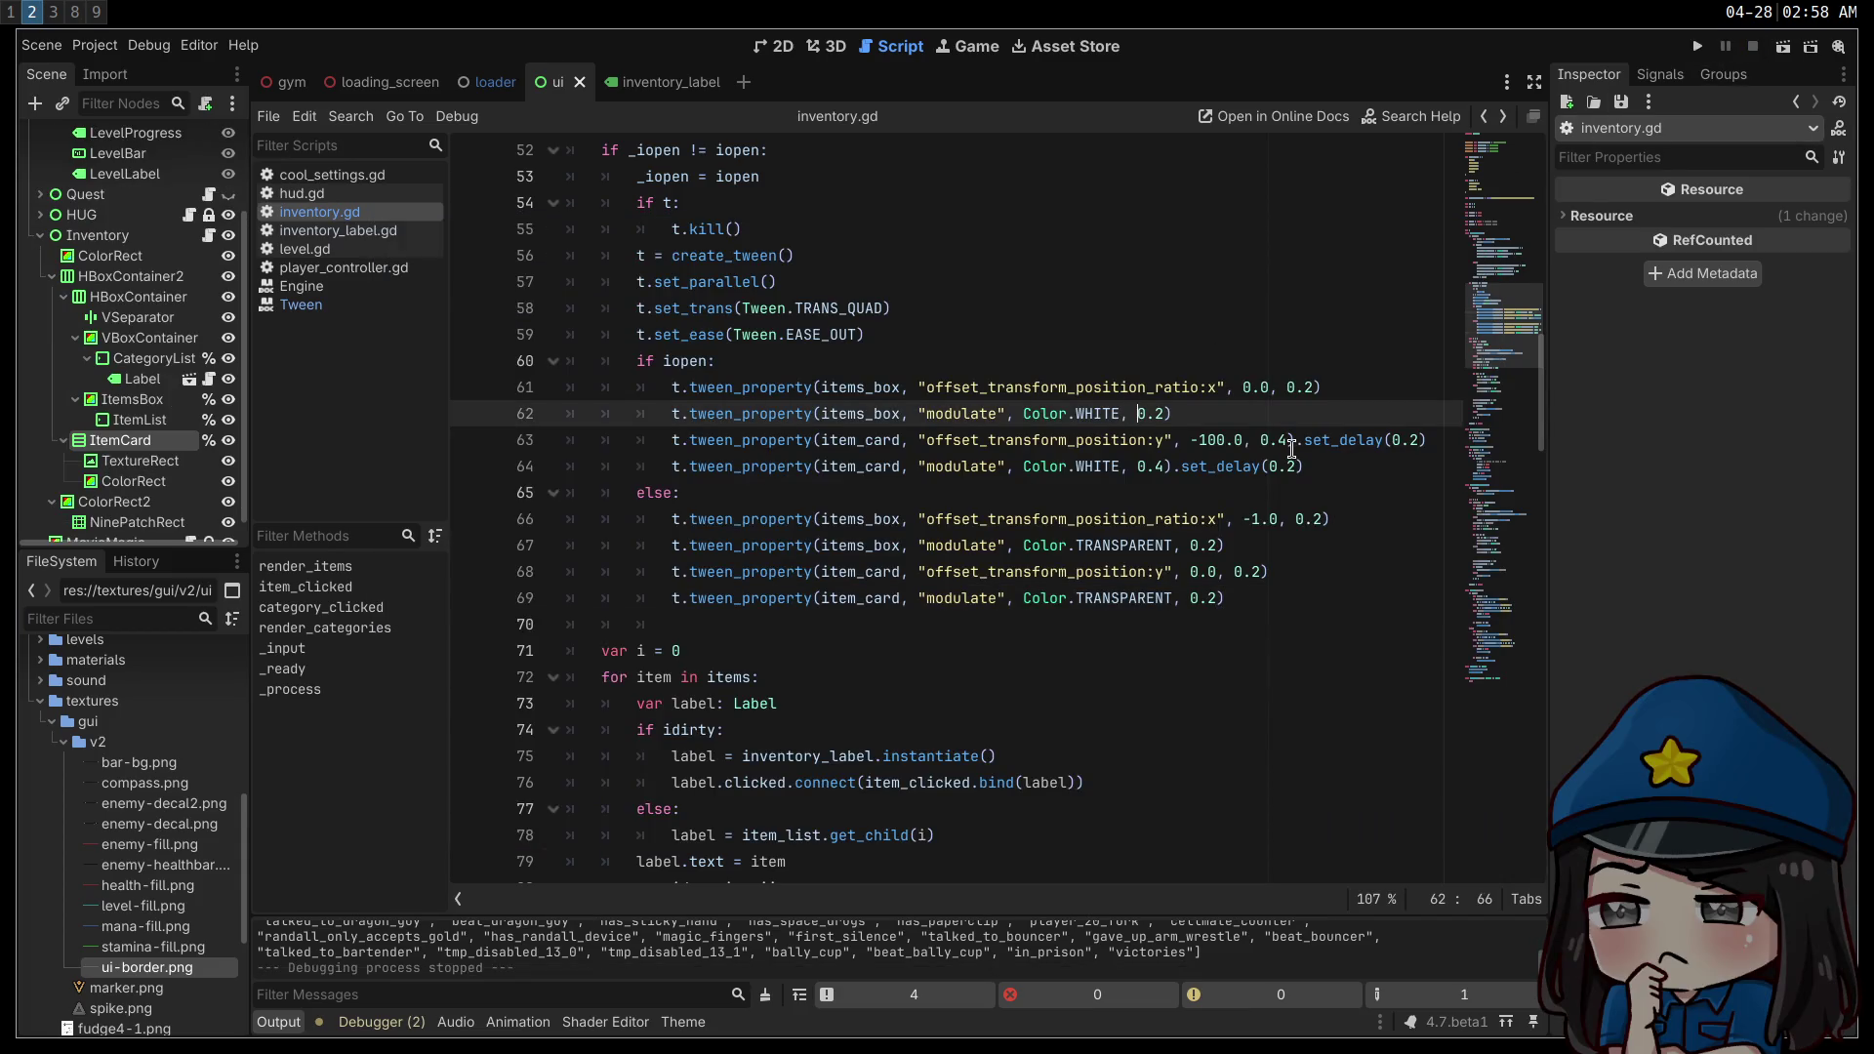
# - Change the opening tween durations on lines 63 and 64 from 0.4 to 0.3
pyautogui.click(1291, 448)
pyautogui.press('BackSpace')
pyautogui.write('3')
pyautogui.click(1165, 465)
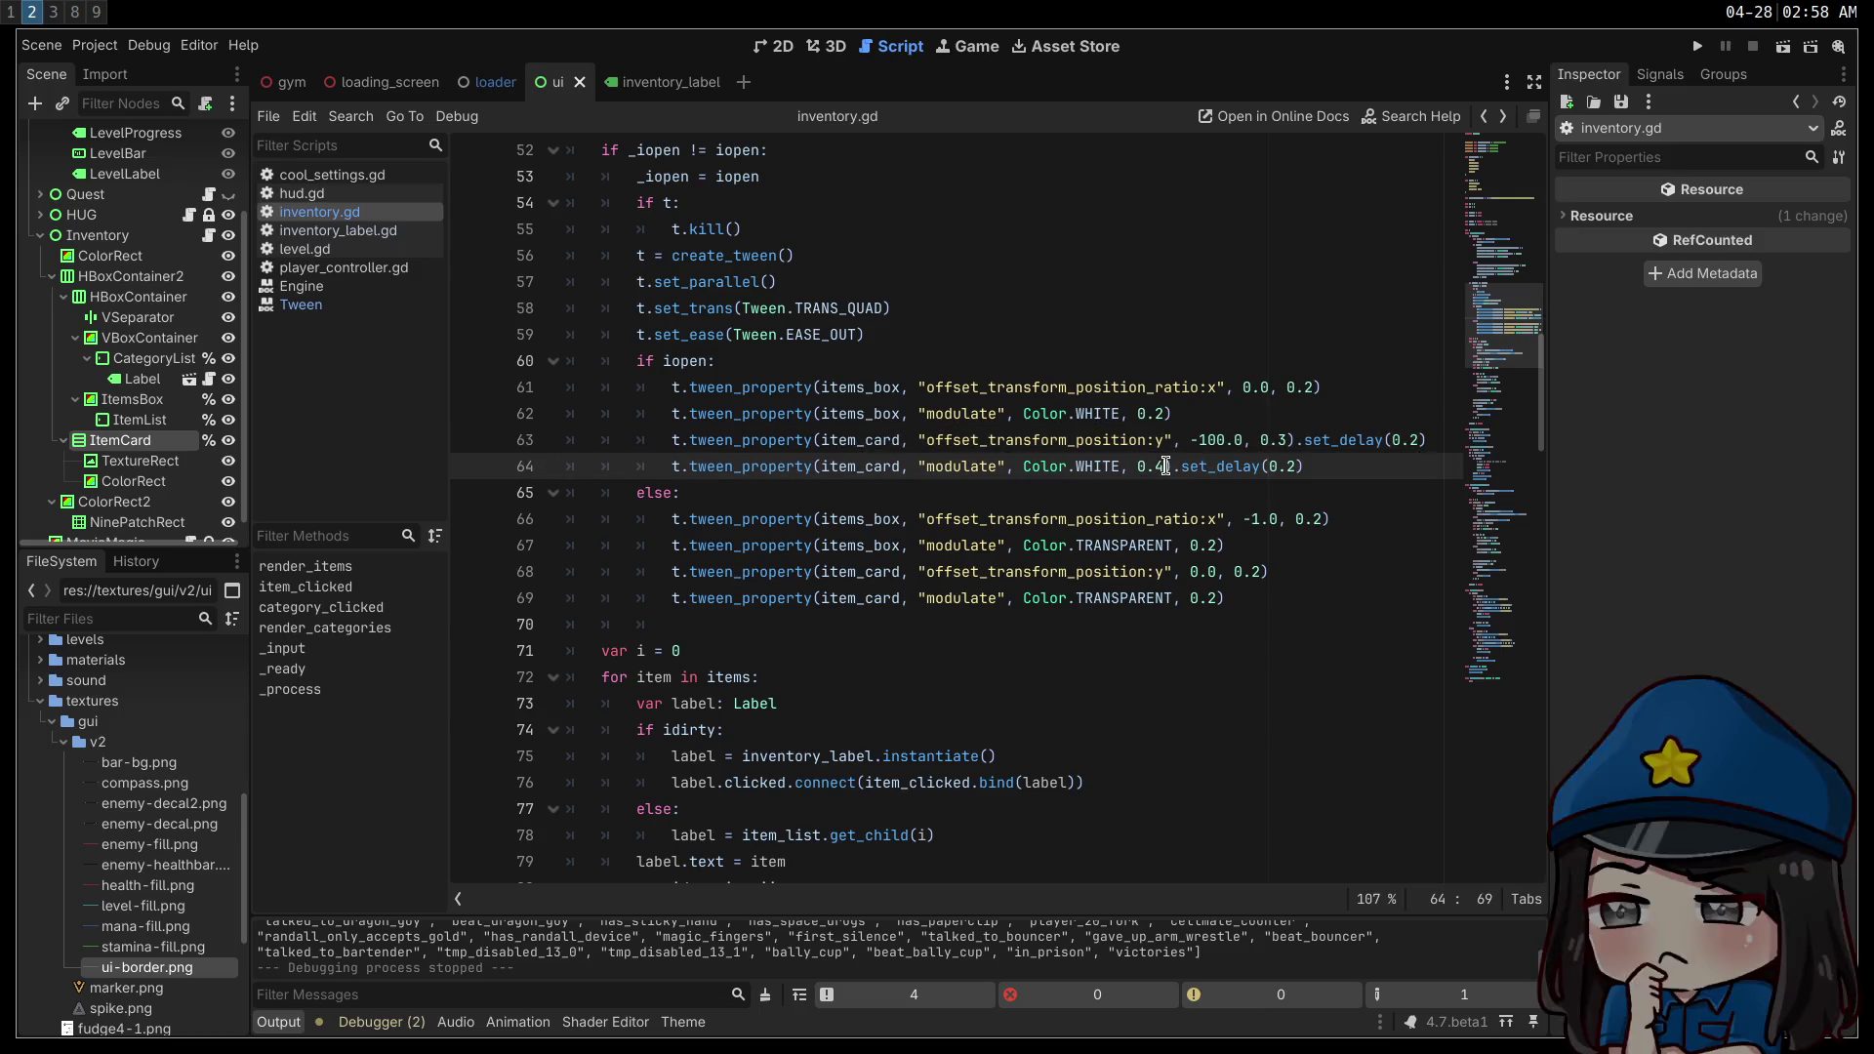
pyautogui.press('BackSpace')
pyautogui.write('3')
pyautogui.click(1249, 387)
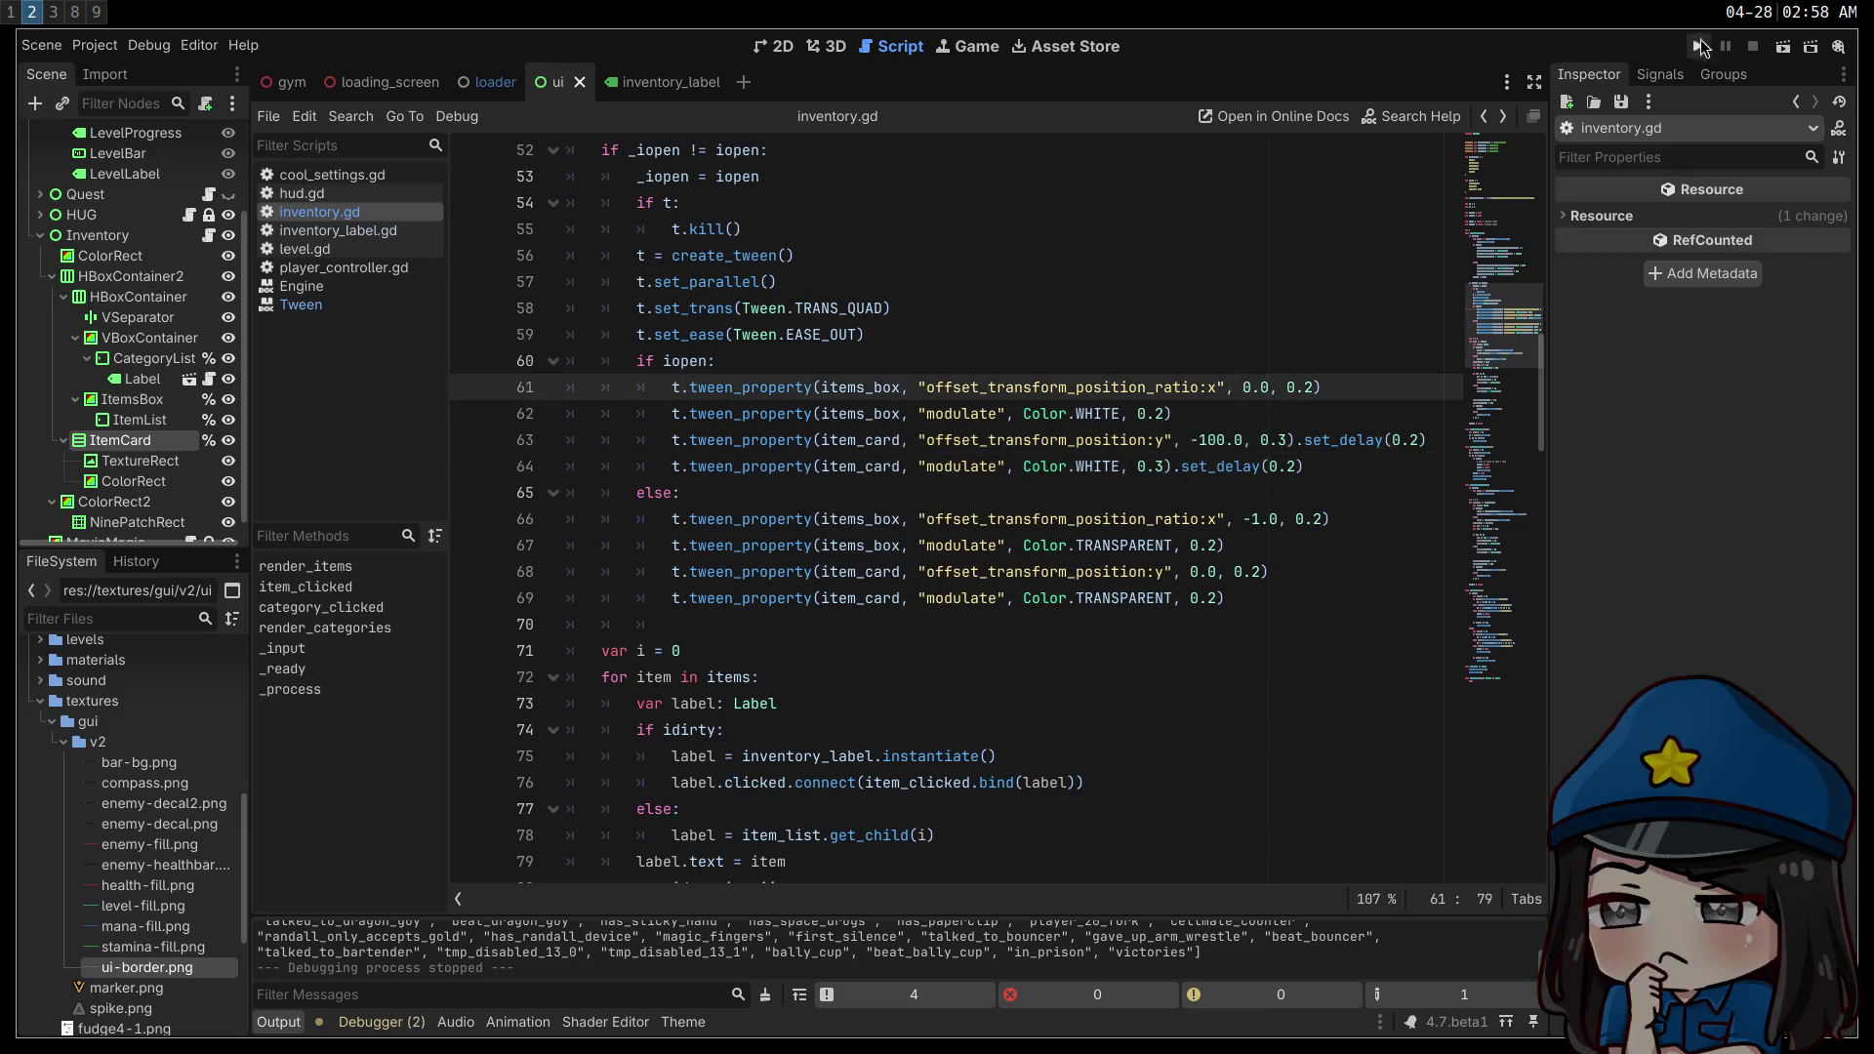
# - Run the game, open the WEAPONS, POTIONS and MISC item lists, and toggle fullscreen on and off
pyautogui.click(1698, 46)
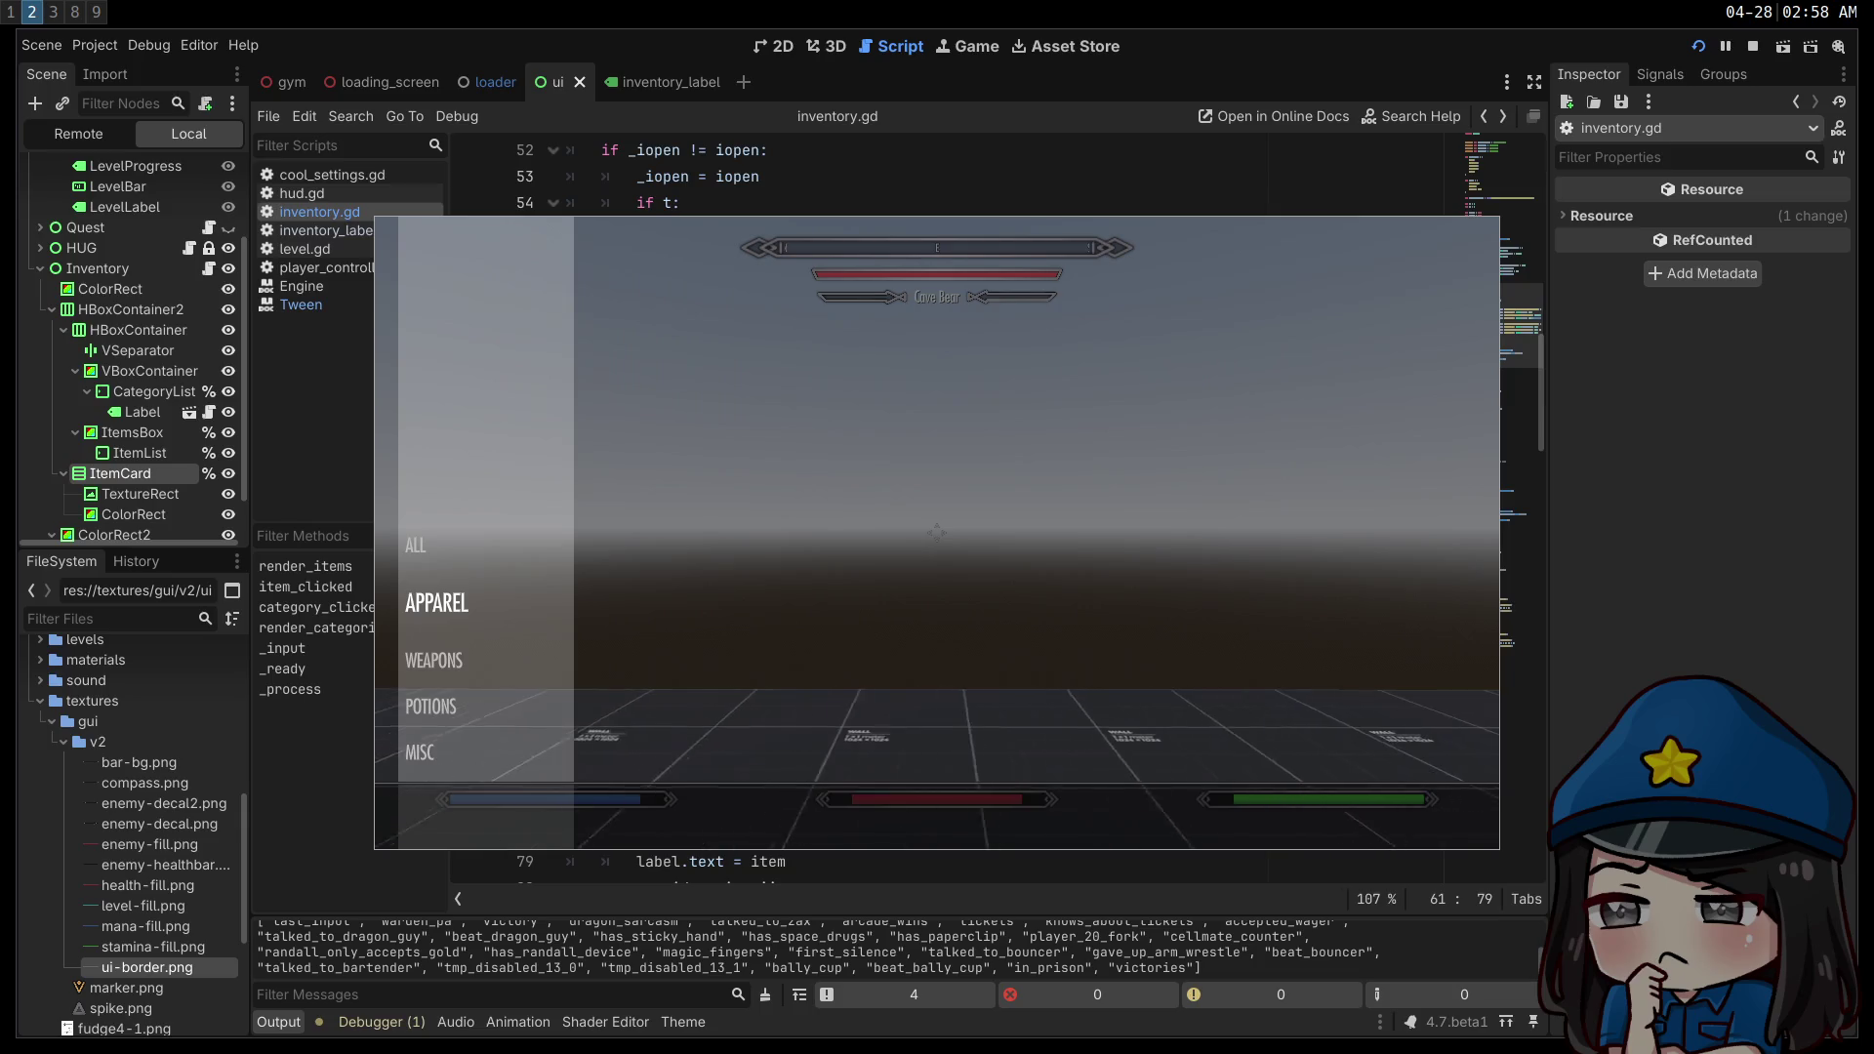
pyautogui.press('Down')
pyautogui.press('Right')
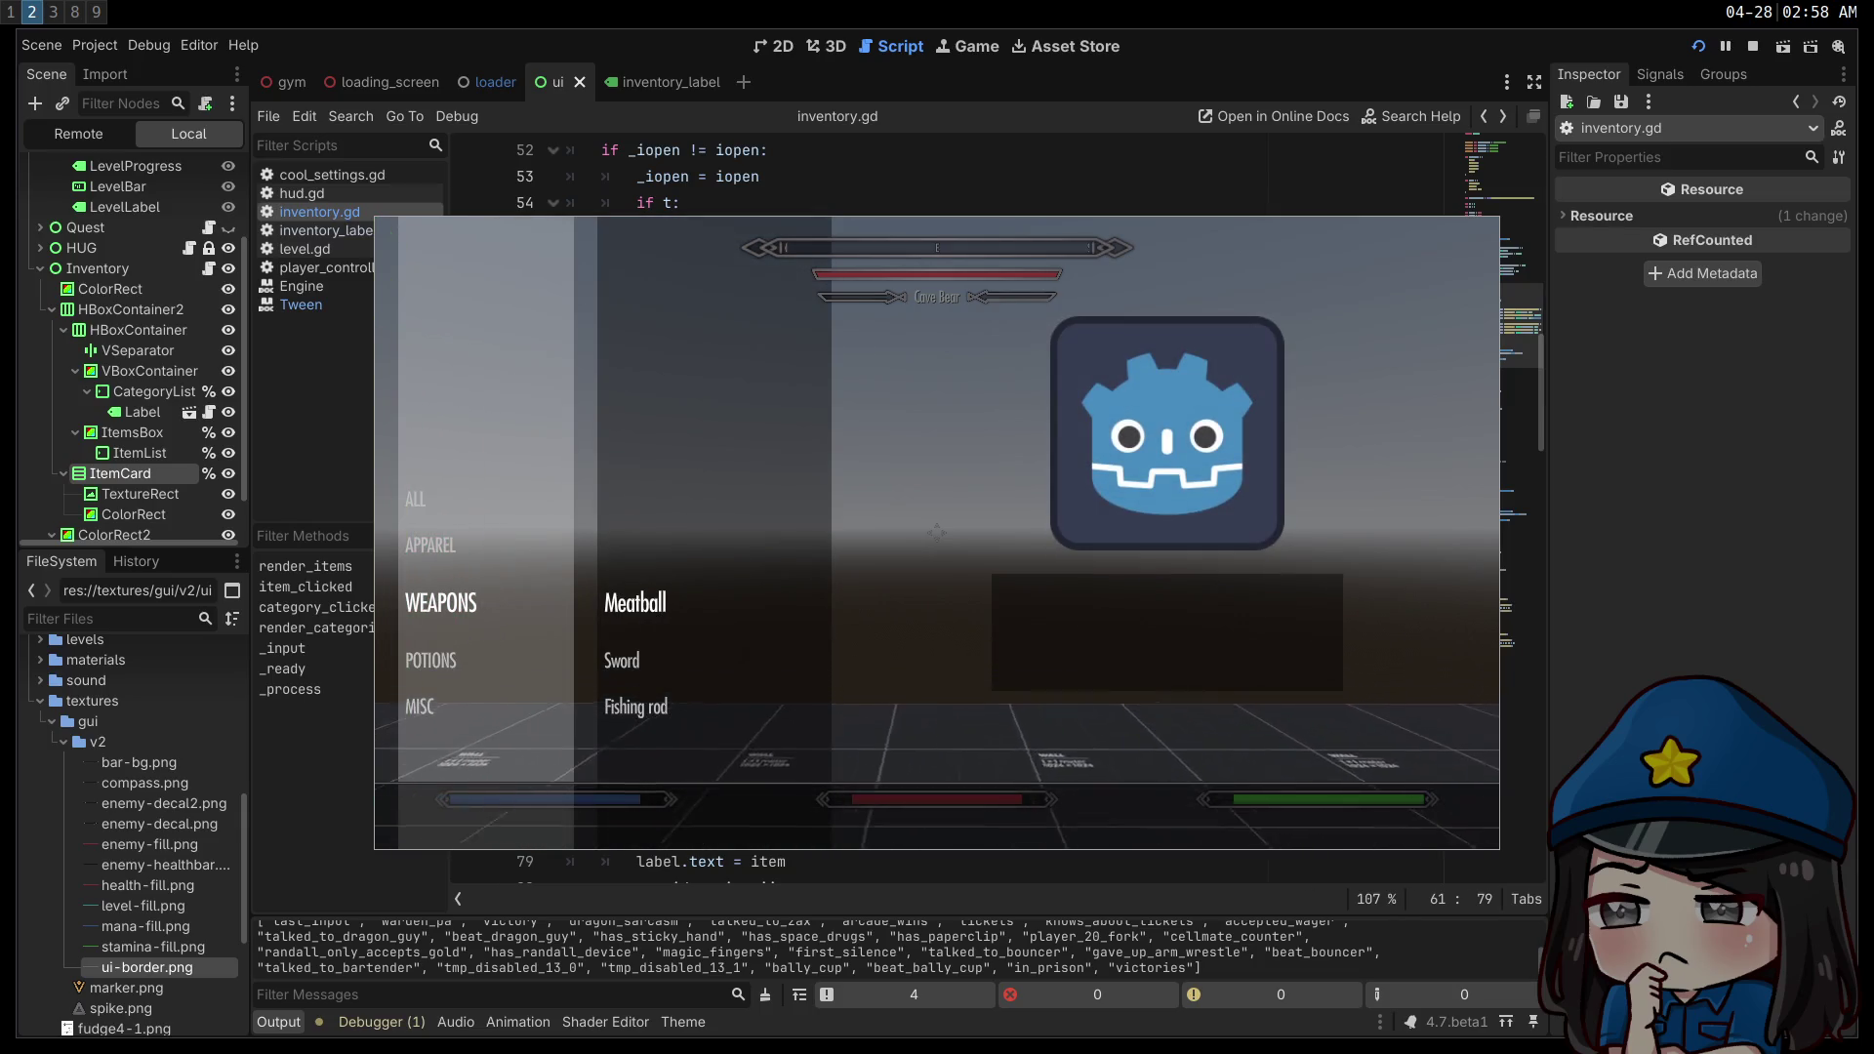
pyautogui.press('Left')
pyautogui.press('Down')
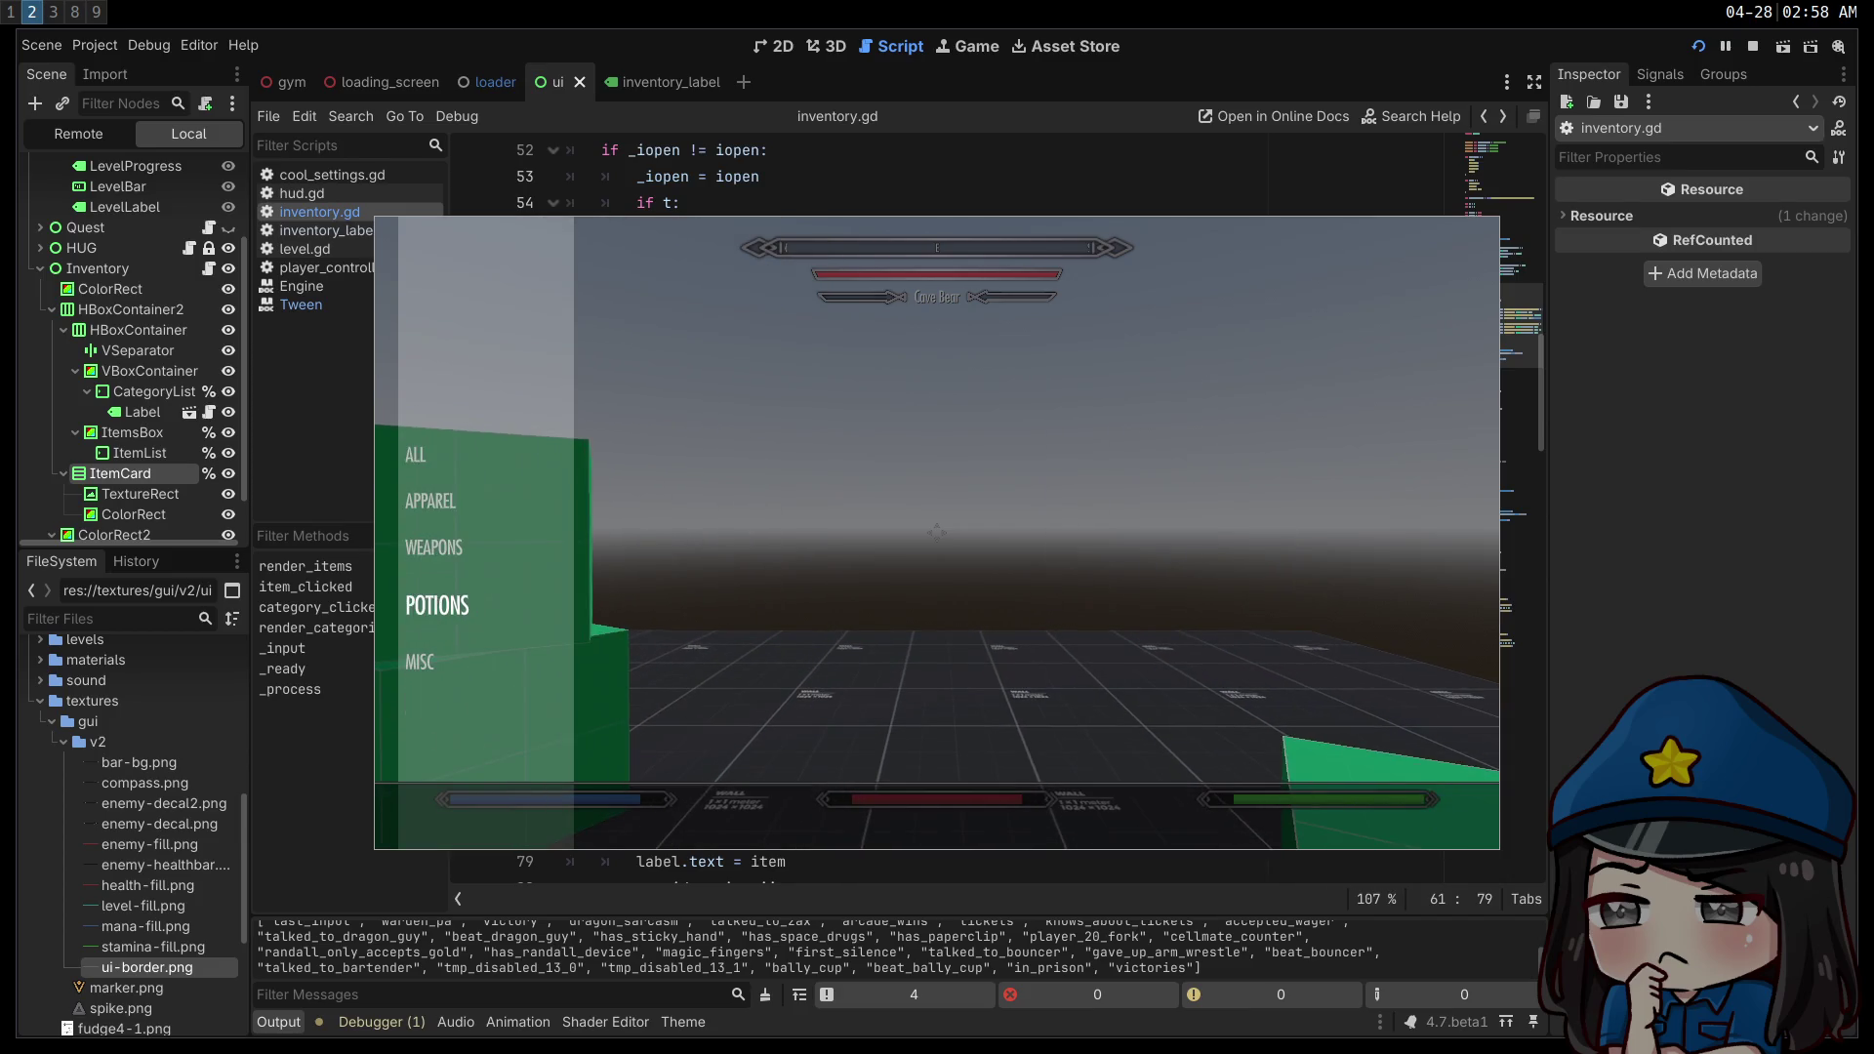
pyautogui.press('Right')
pyautogui.press('Left')
pyautogui.press('Down')
pyautogui.press('Right')
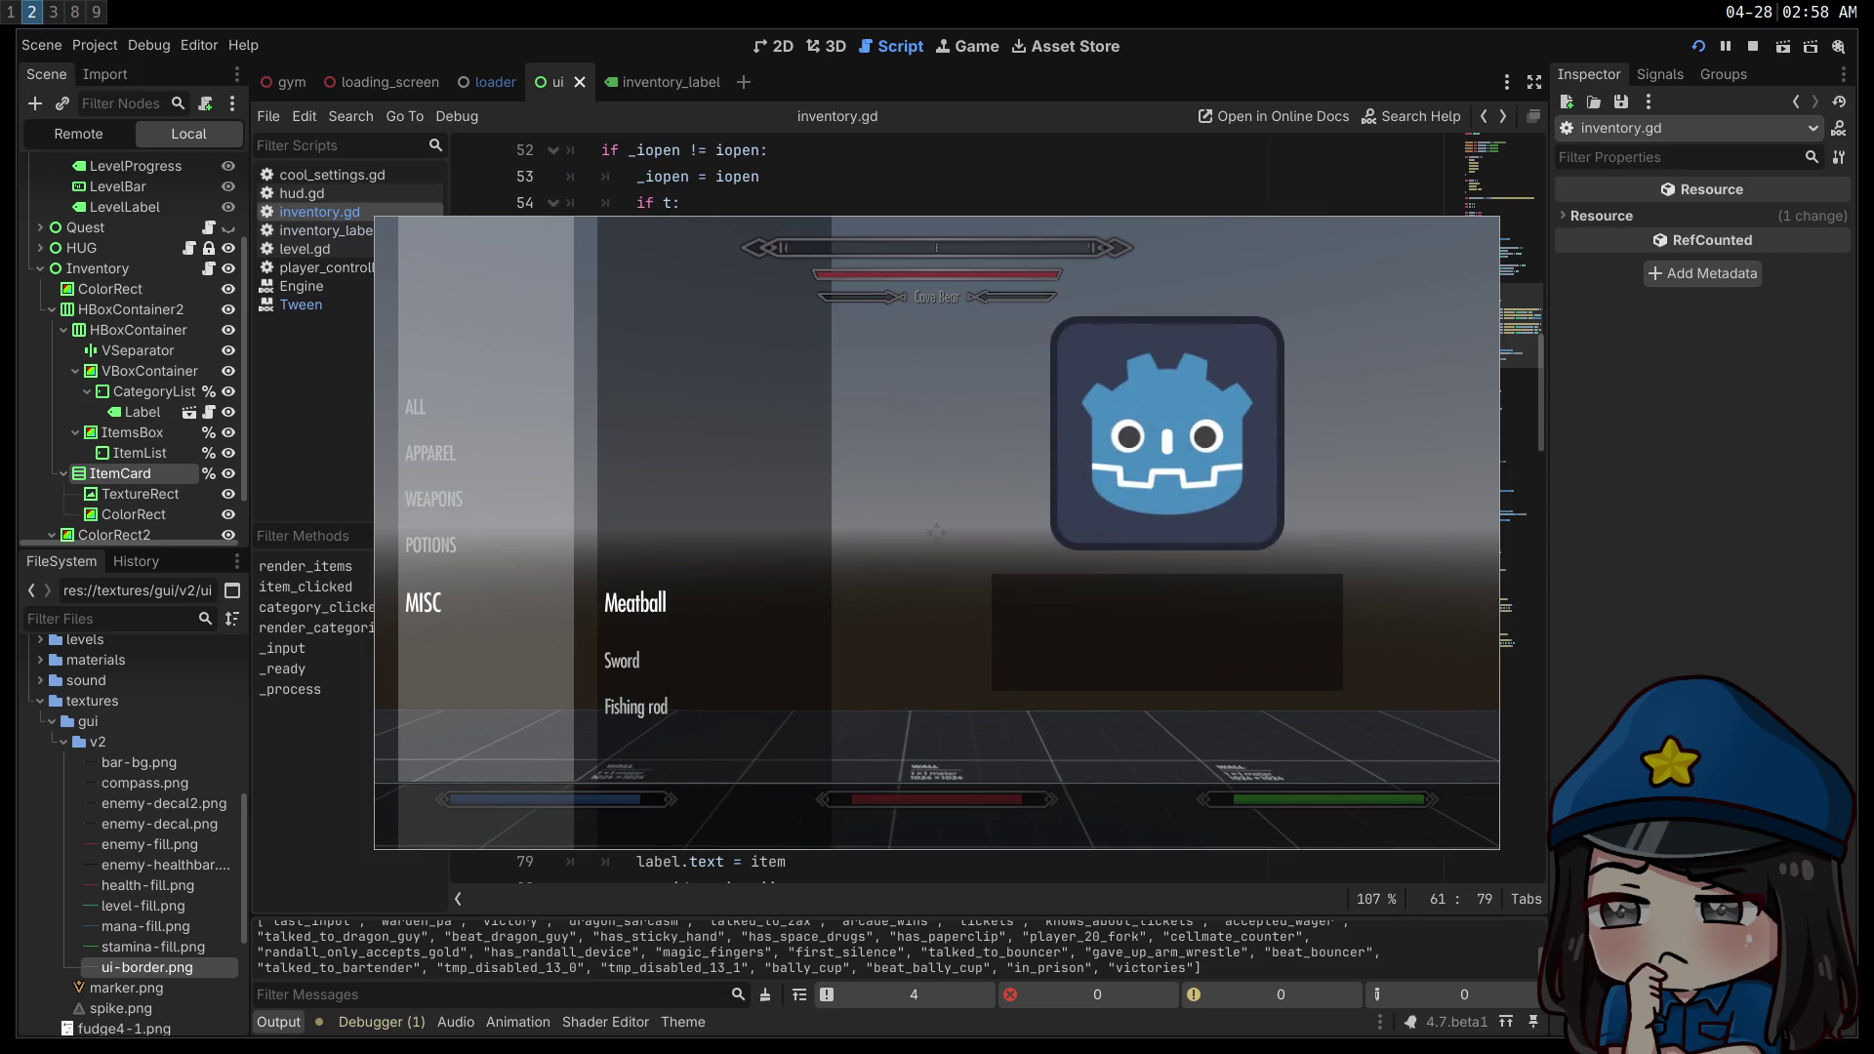
pyautogui.press('super+f')
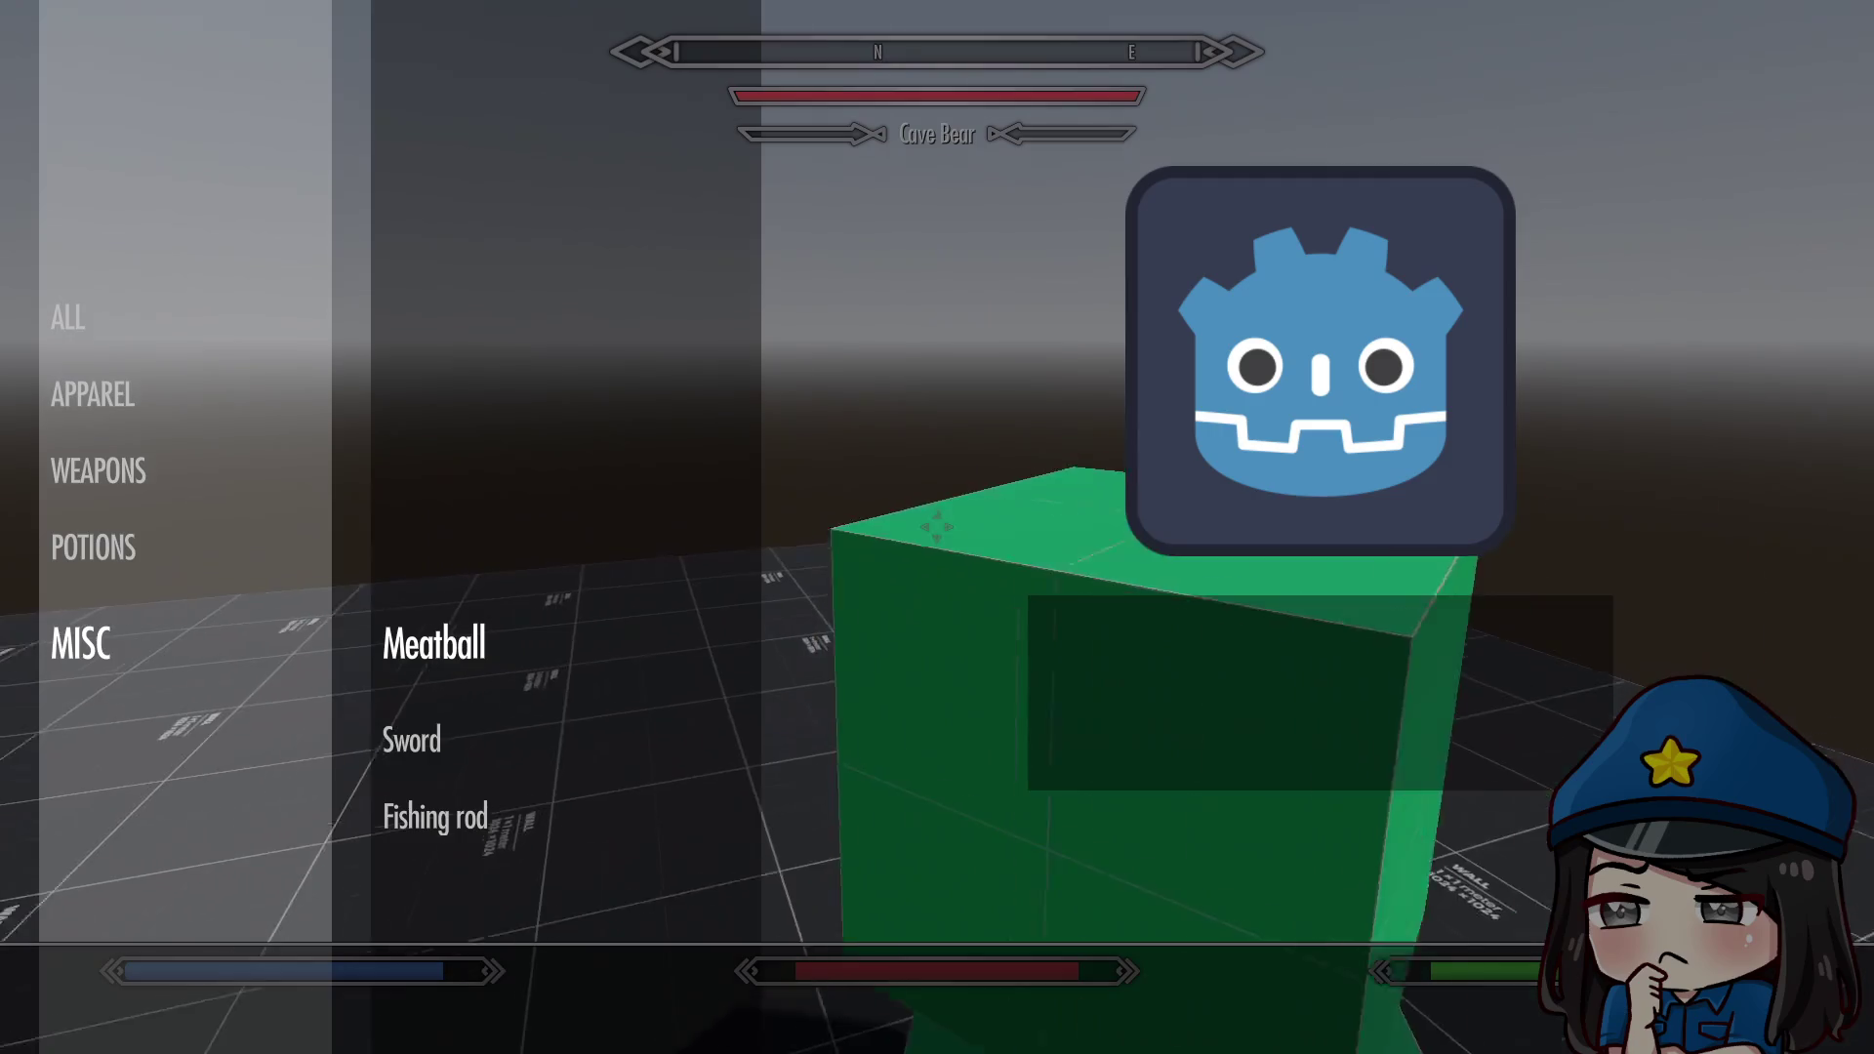
pyautogui.press('F11')
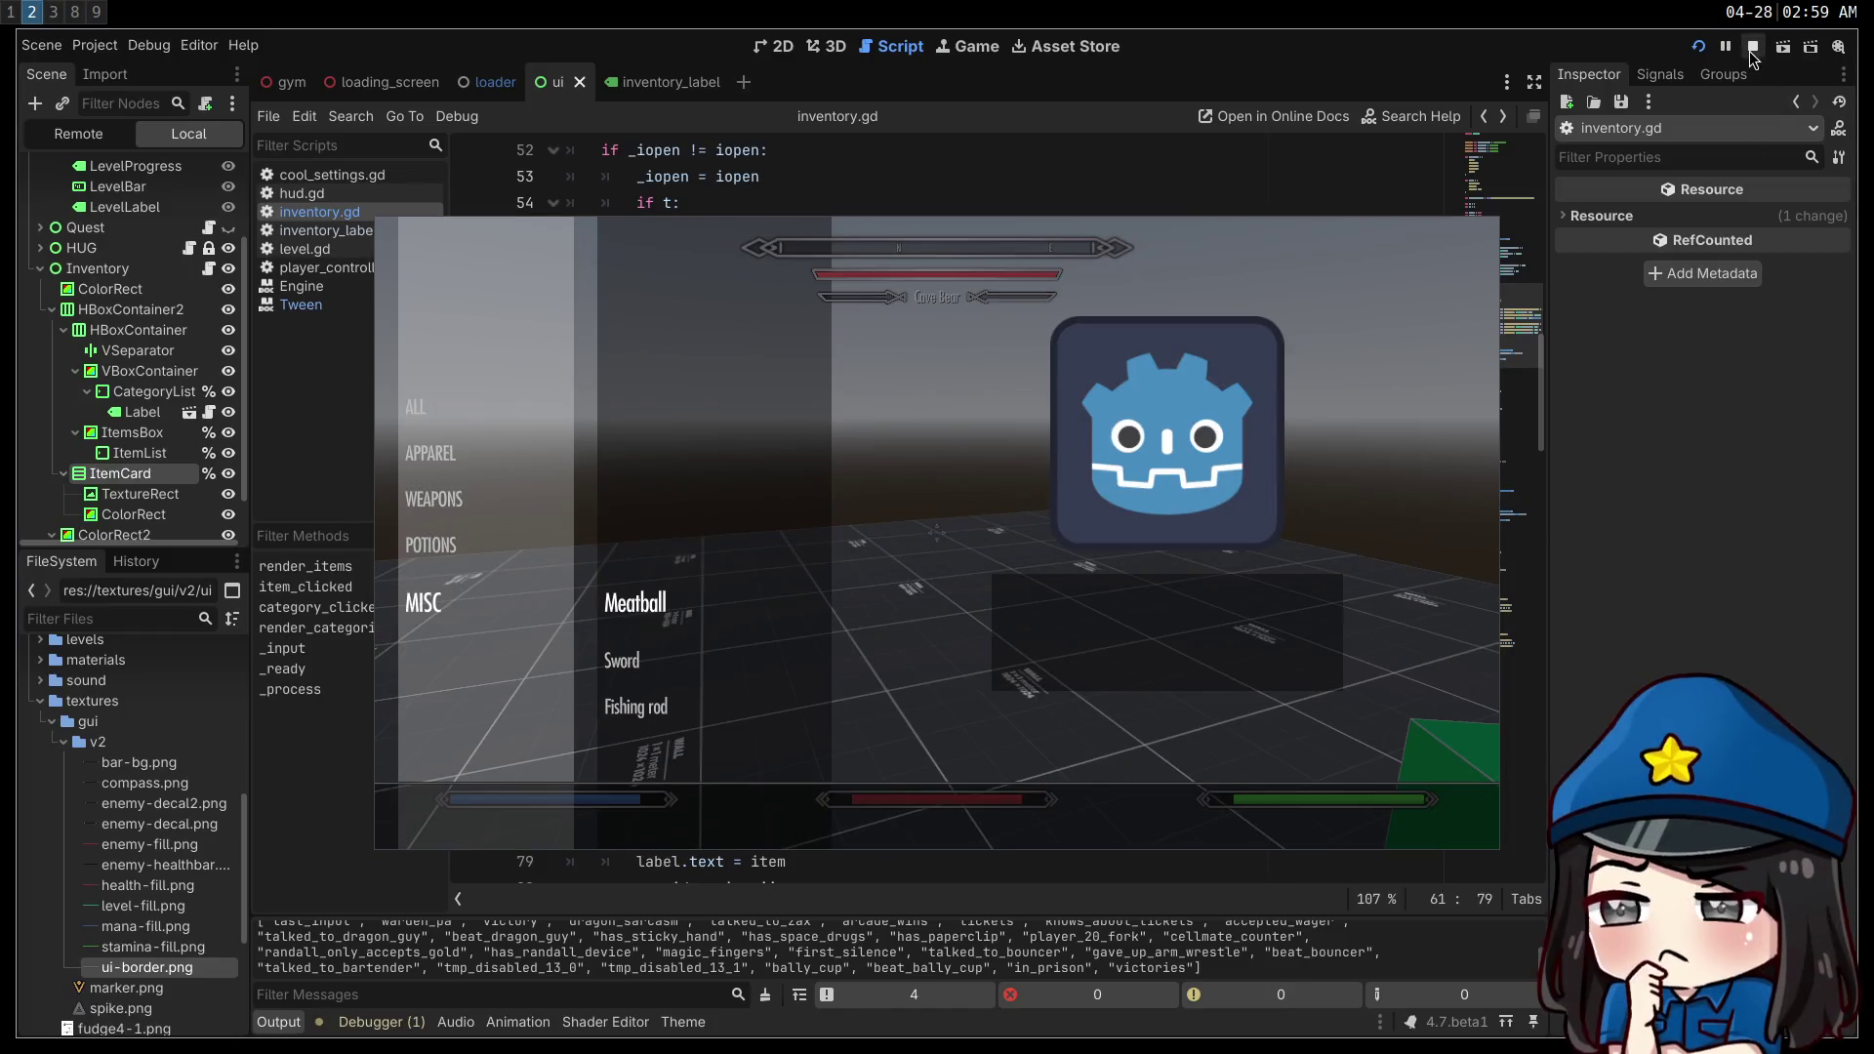
# - Stop the game and return to the UI scene's 2D canvas
pyautogui.click(1752, 49)
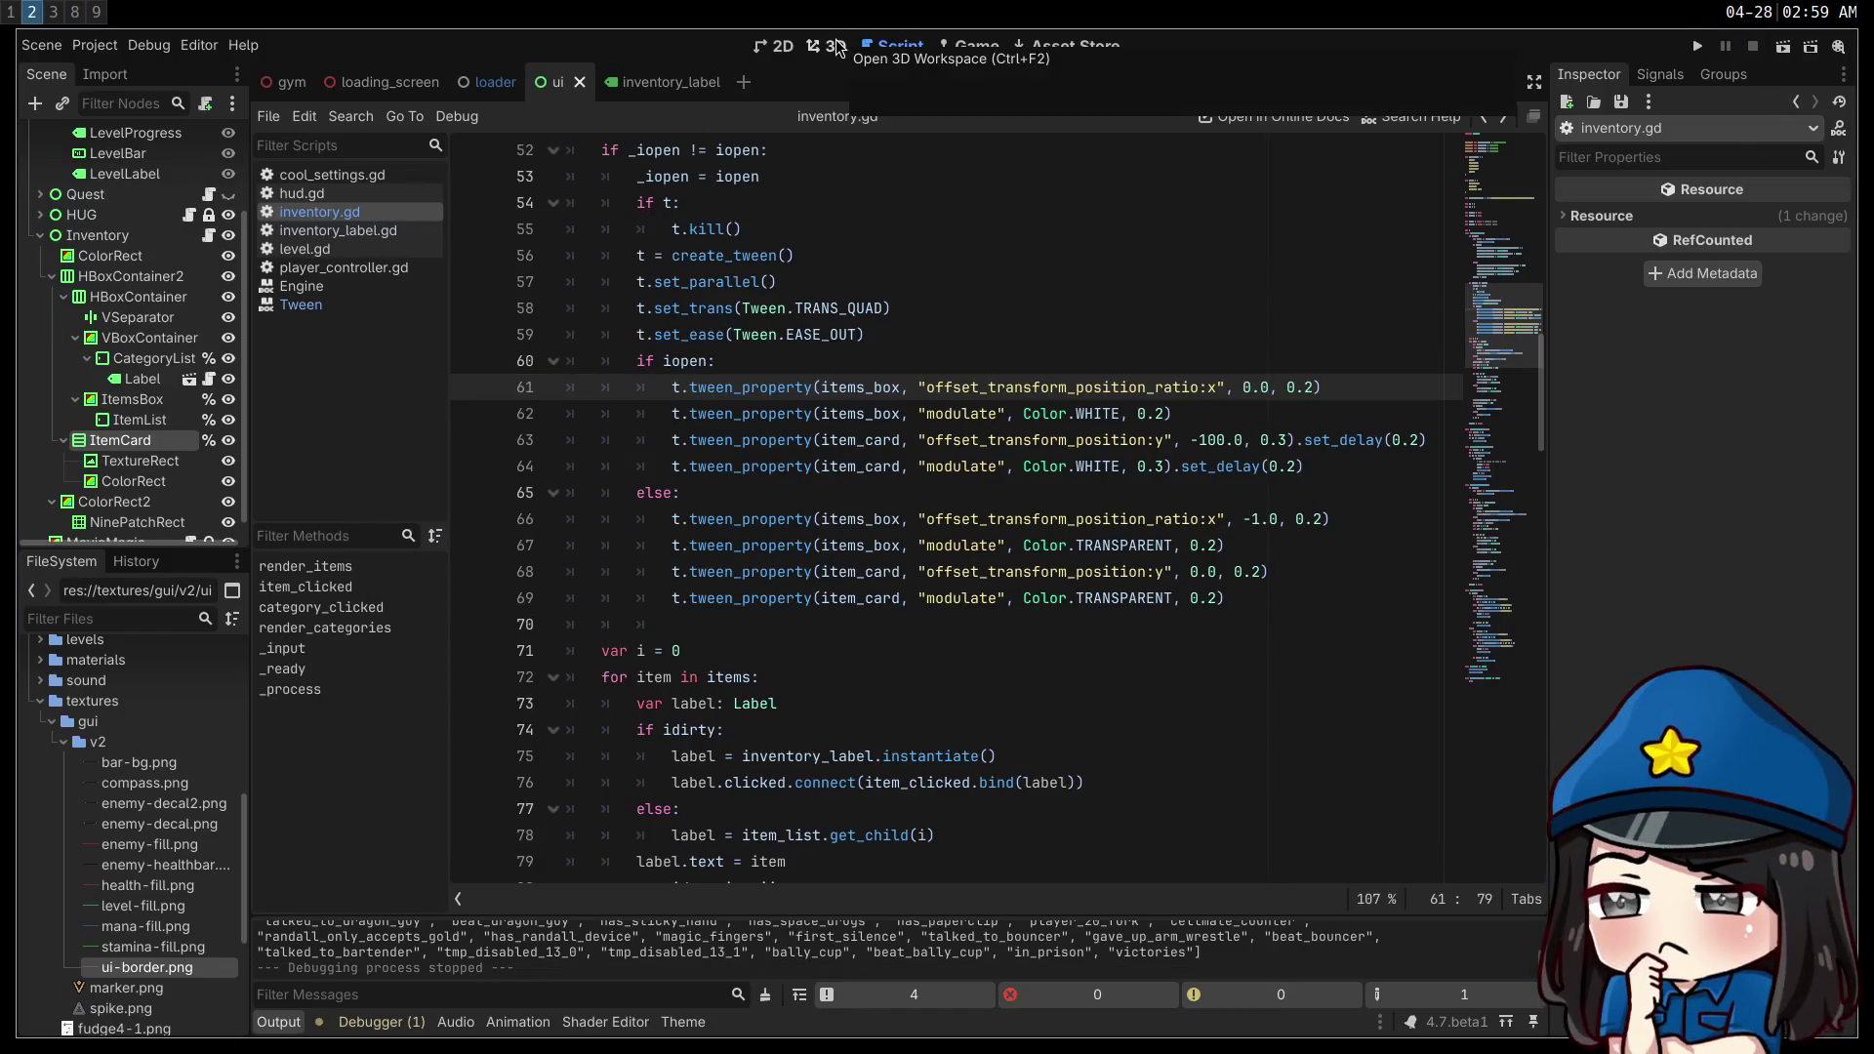
pyautogui.click(837, 47)
pyautogui.click(915, 51)
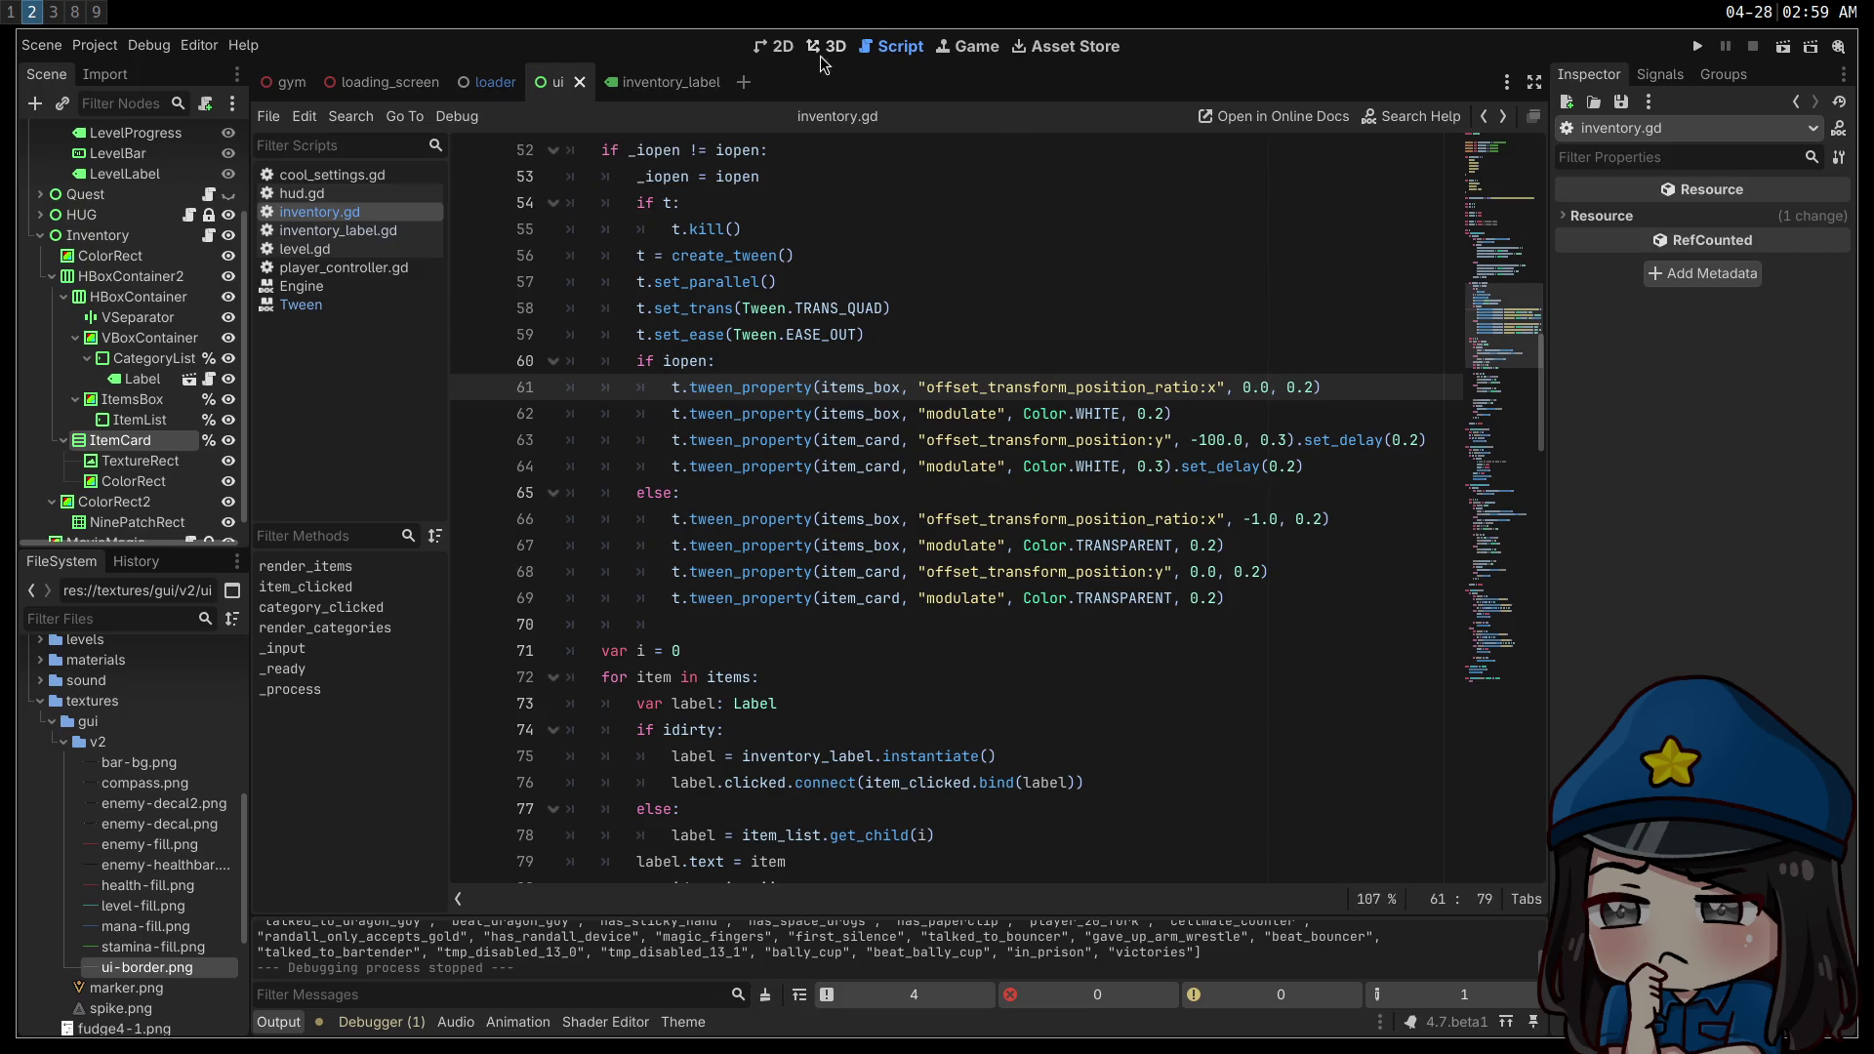
pyautogui.click(777, 47)
pyautogui.scroll(4, 820, 502)
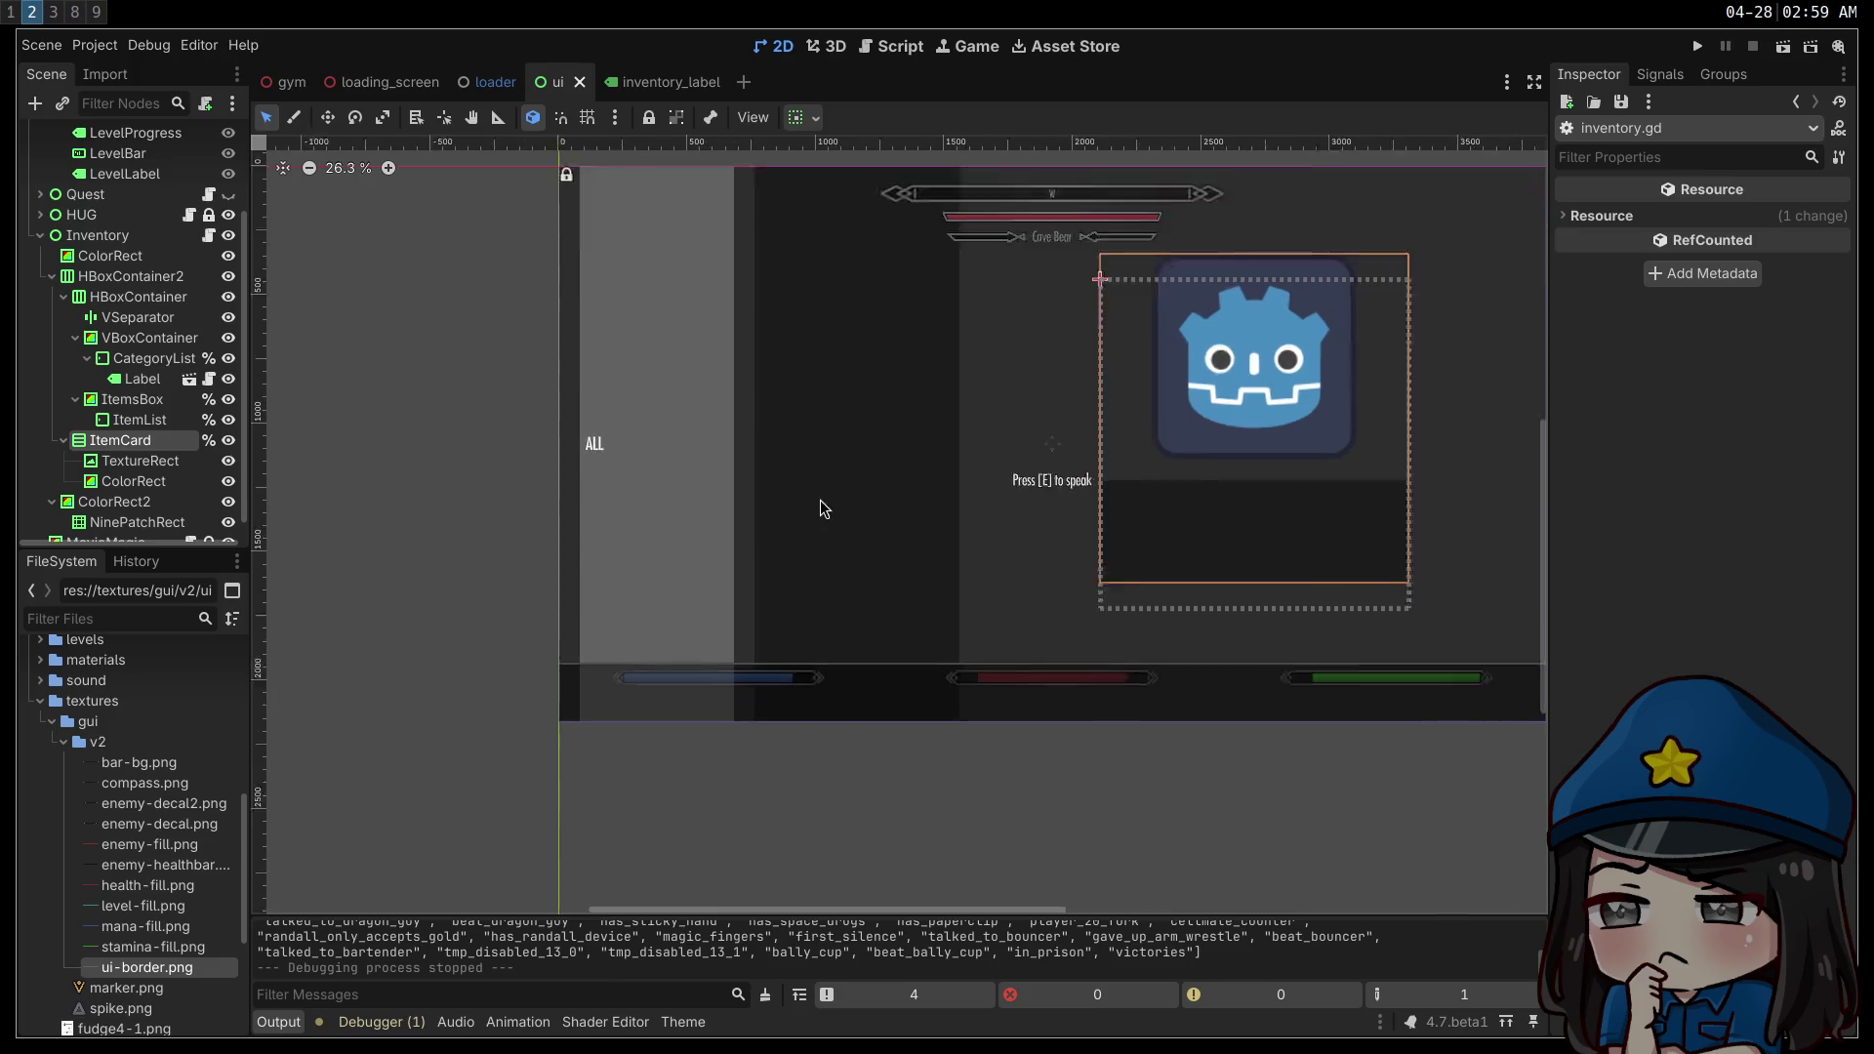
# - Duplicate the NinePatchRect border with Ctrl+D and drag the copy up toward ItemsBox
pyautogui.click(136, 522)
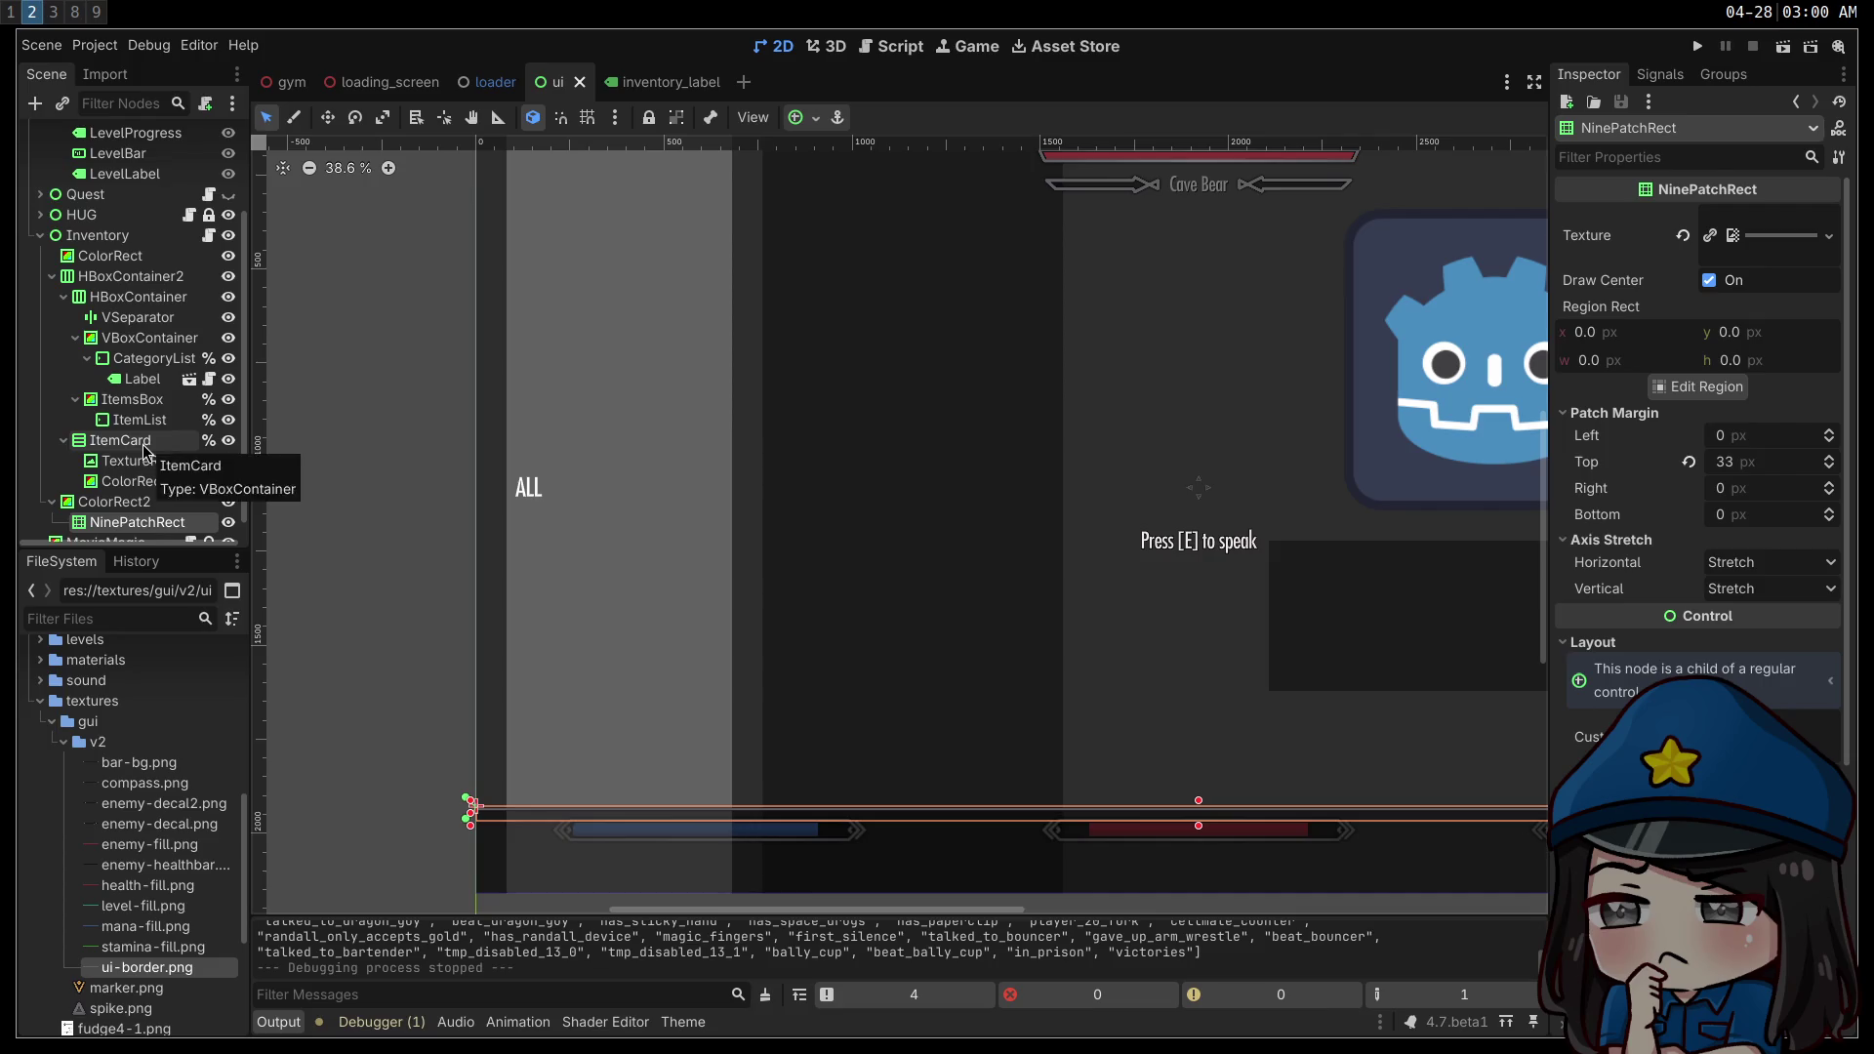
pyautogui.click(147, 444)
pyautogui.click(133, 401)
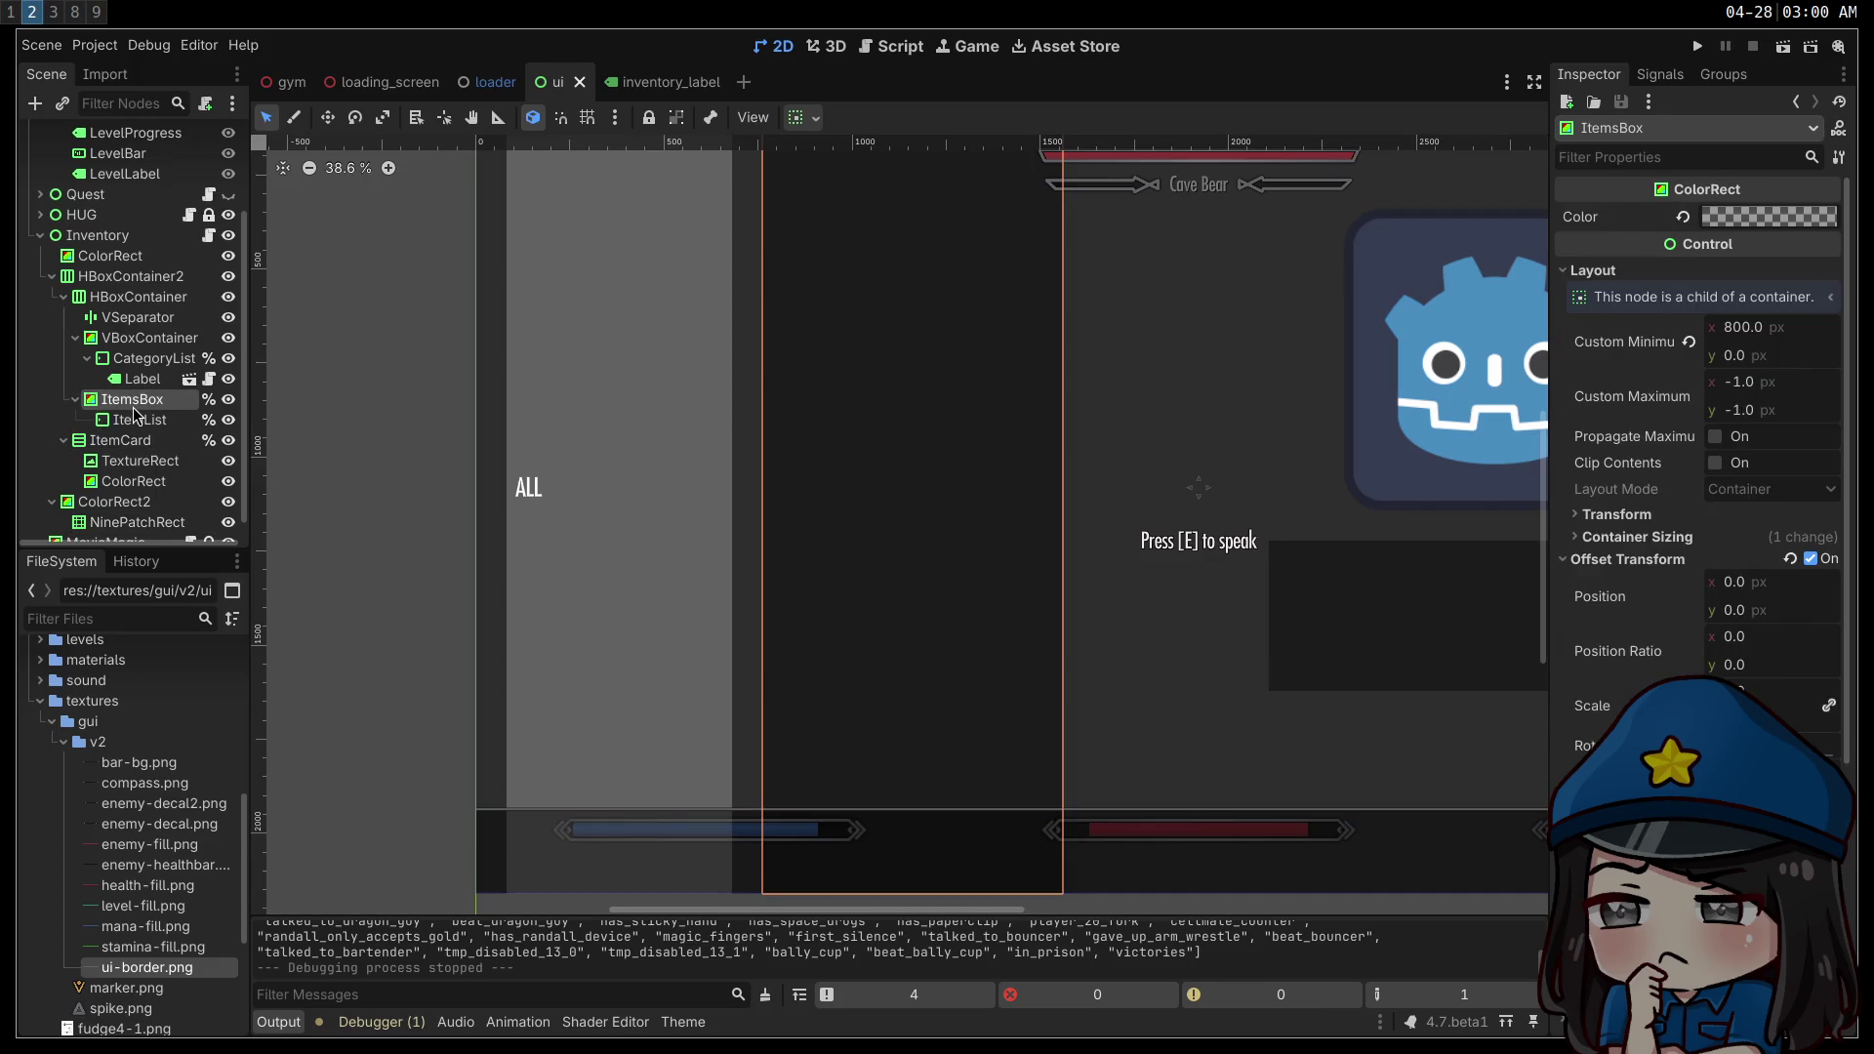
pyautogui.click(136, 522)
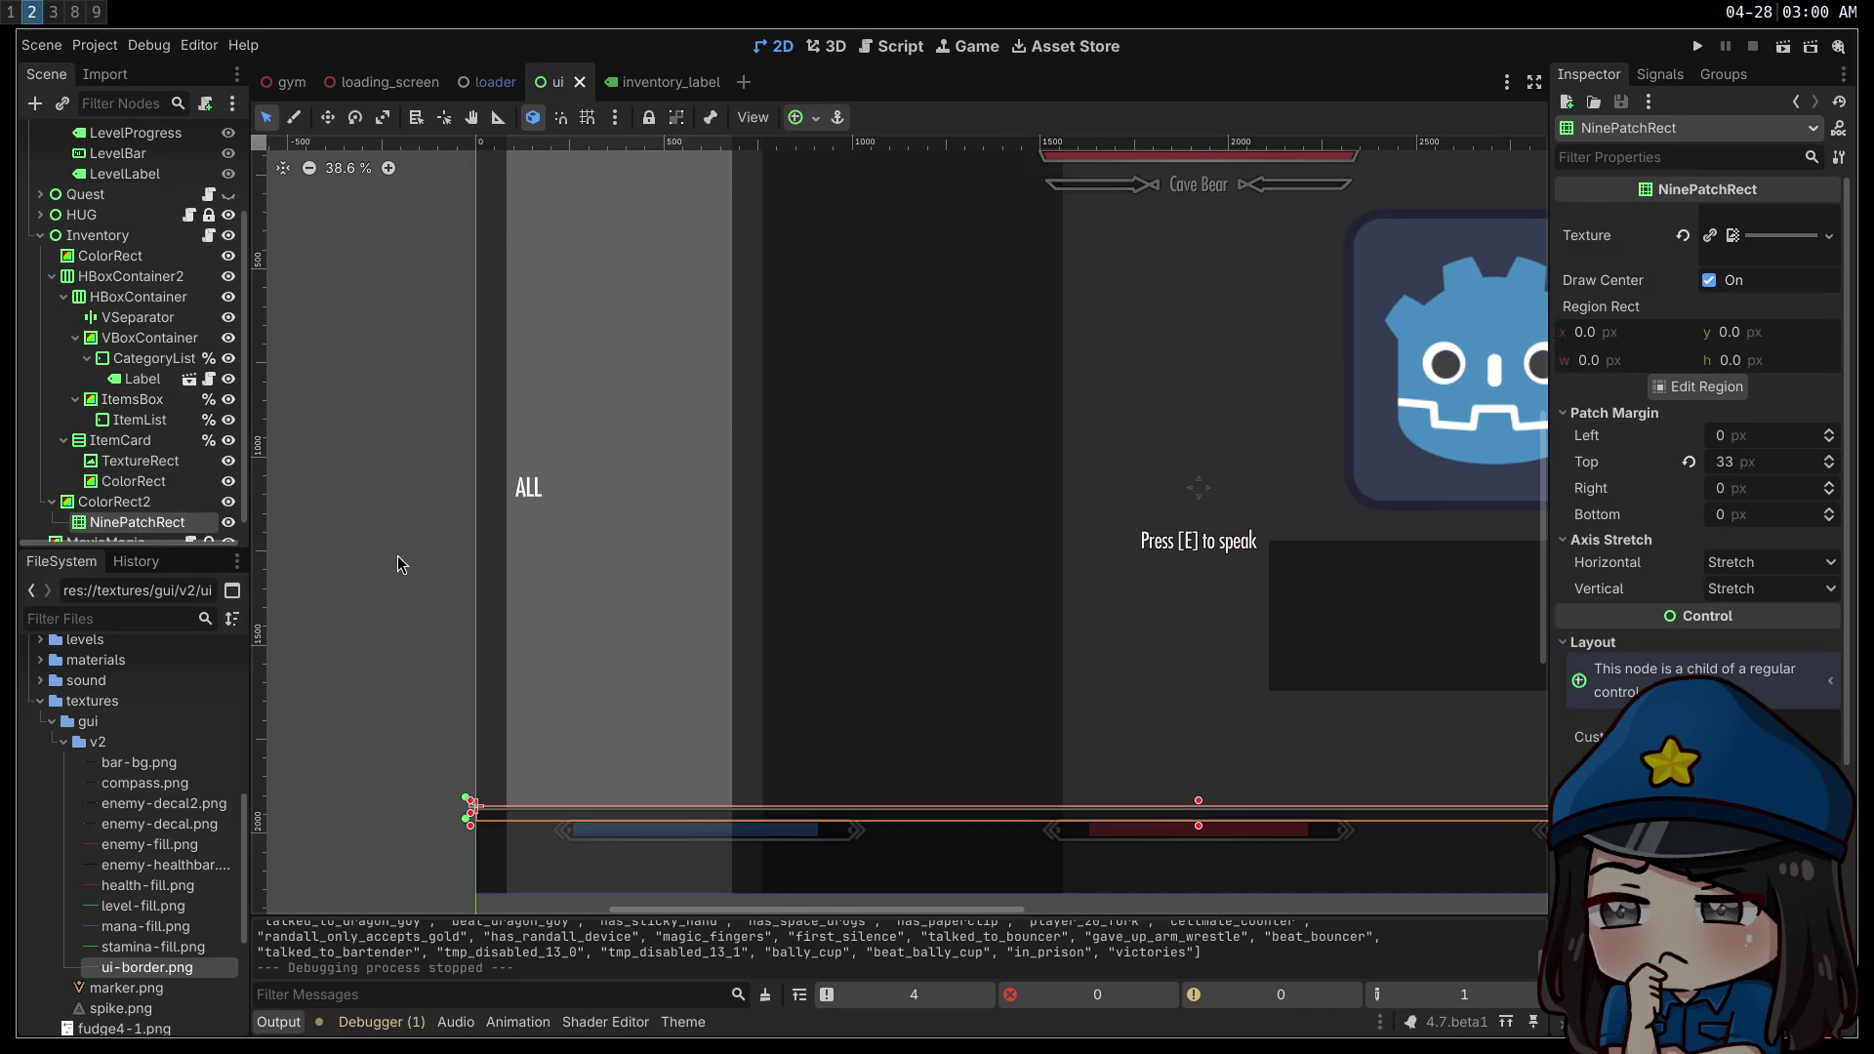
pyautogui.hotkey('ctrl', 'd')
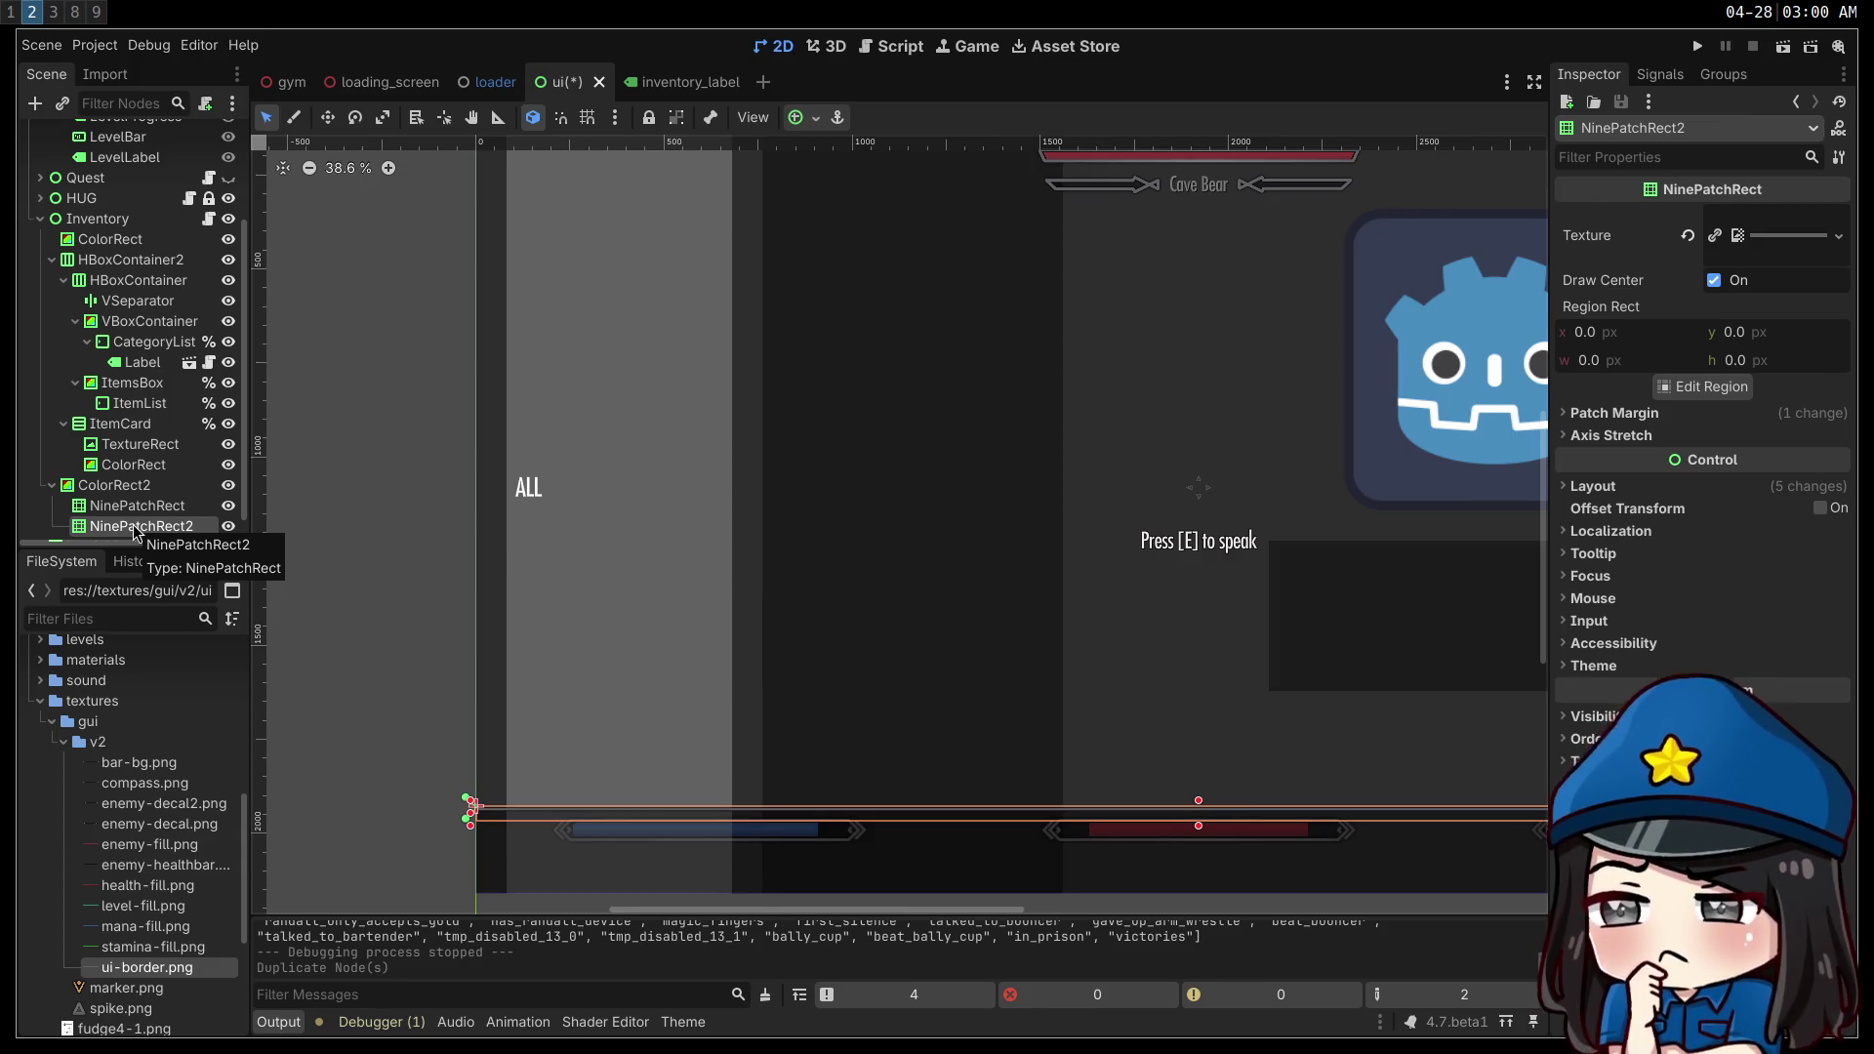
pyautogui.moveTo(136, 530); pyautogui.dragTo(136, 390)
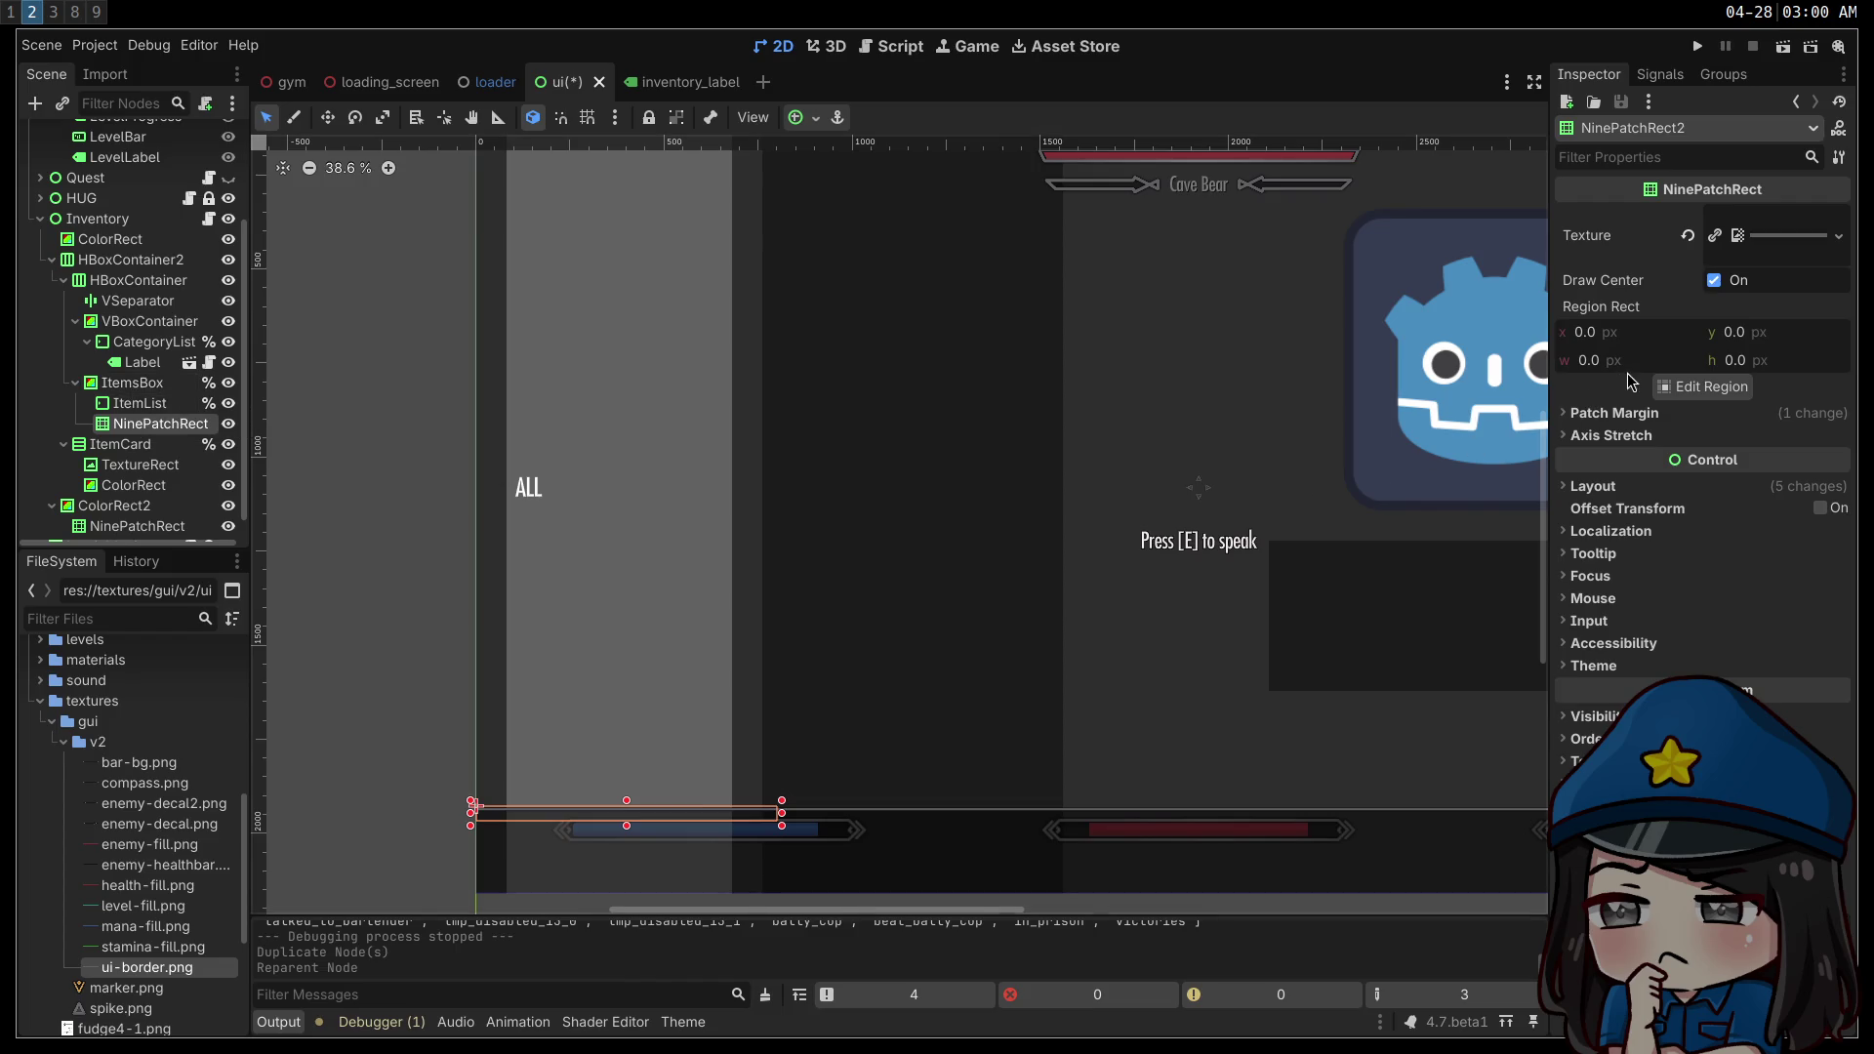
# - Rotate the copied border upright and anchor it full height along the right edge with Right Wide
pyautogui.click(1615, 500)
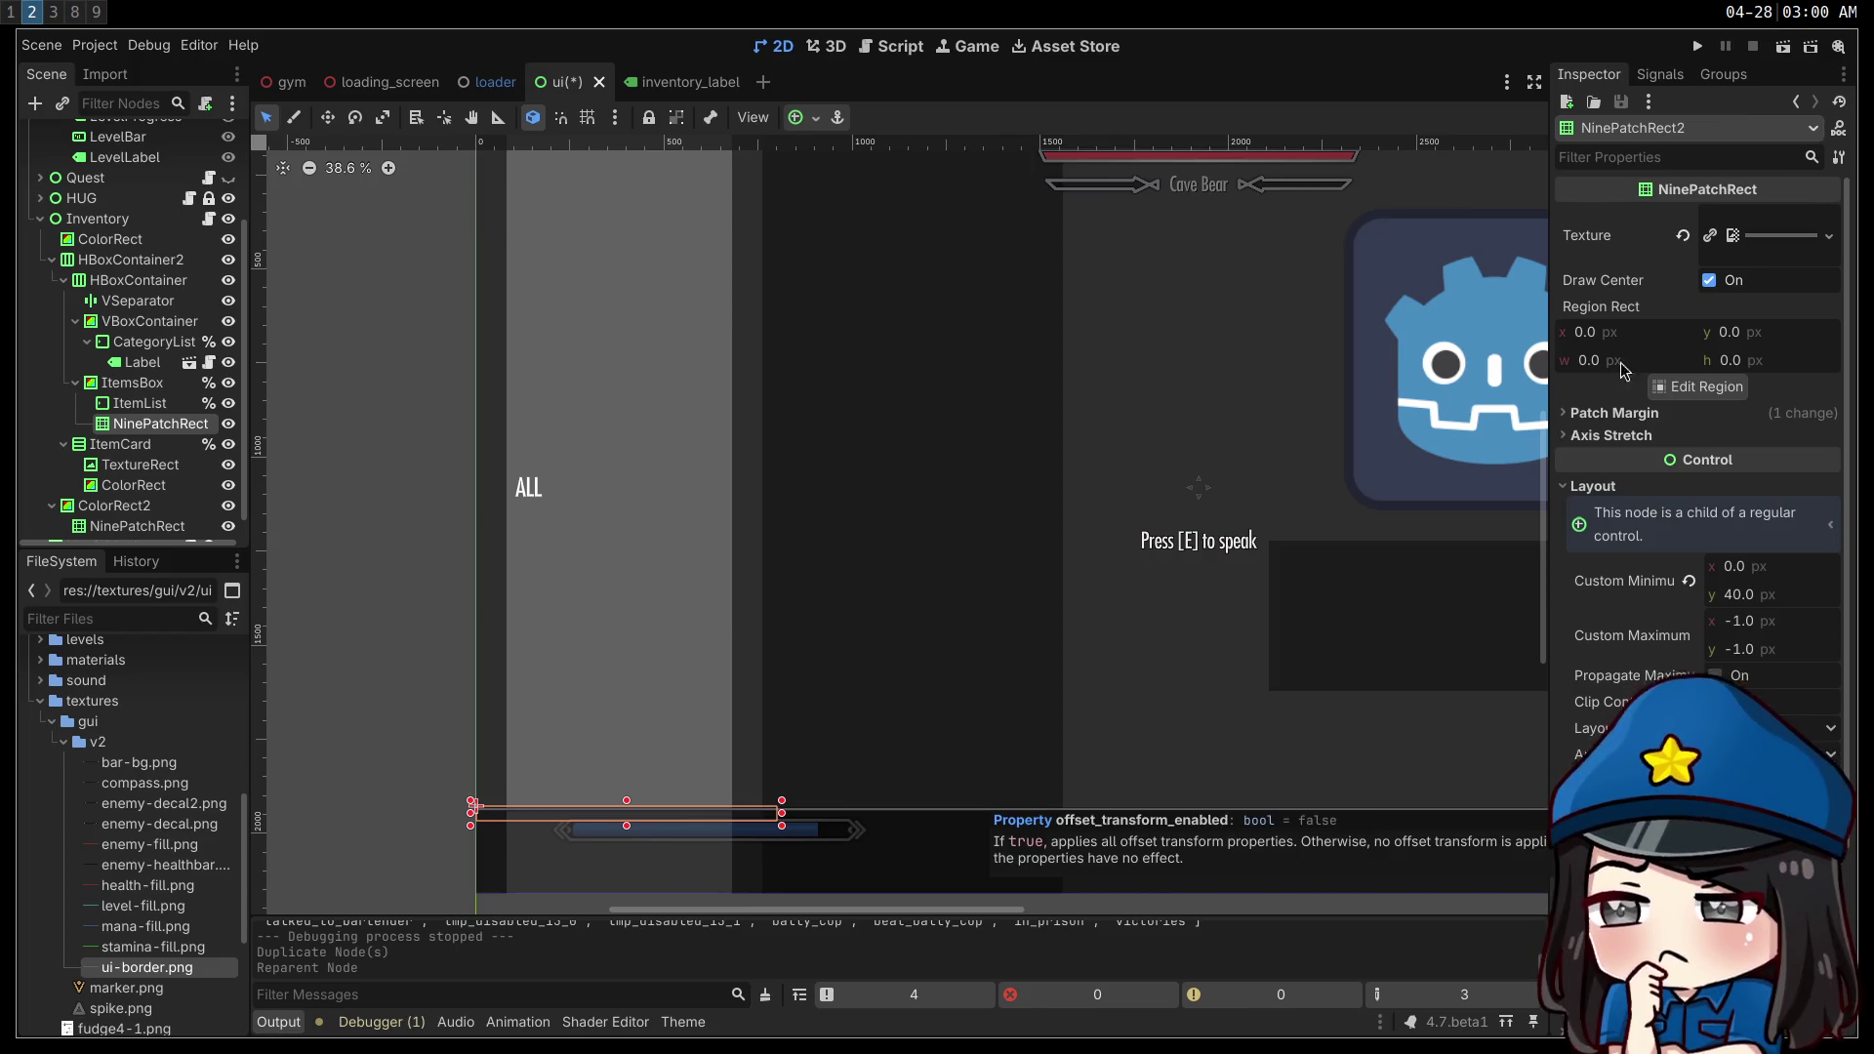
pyautogui.click(1635, 417)
pyautogui.click(1625, 425)
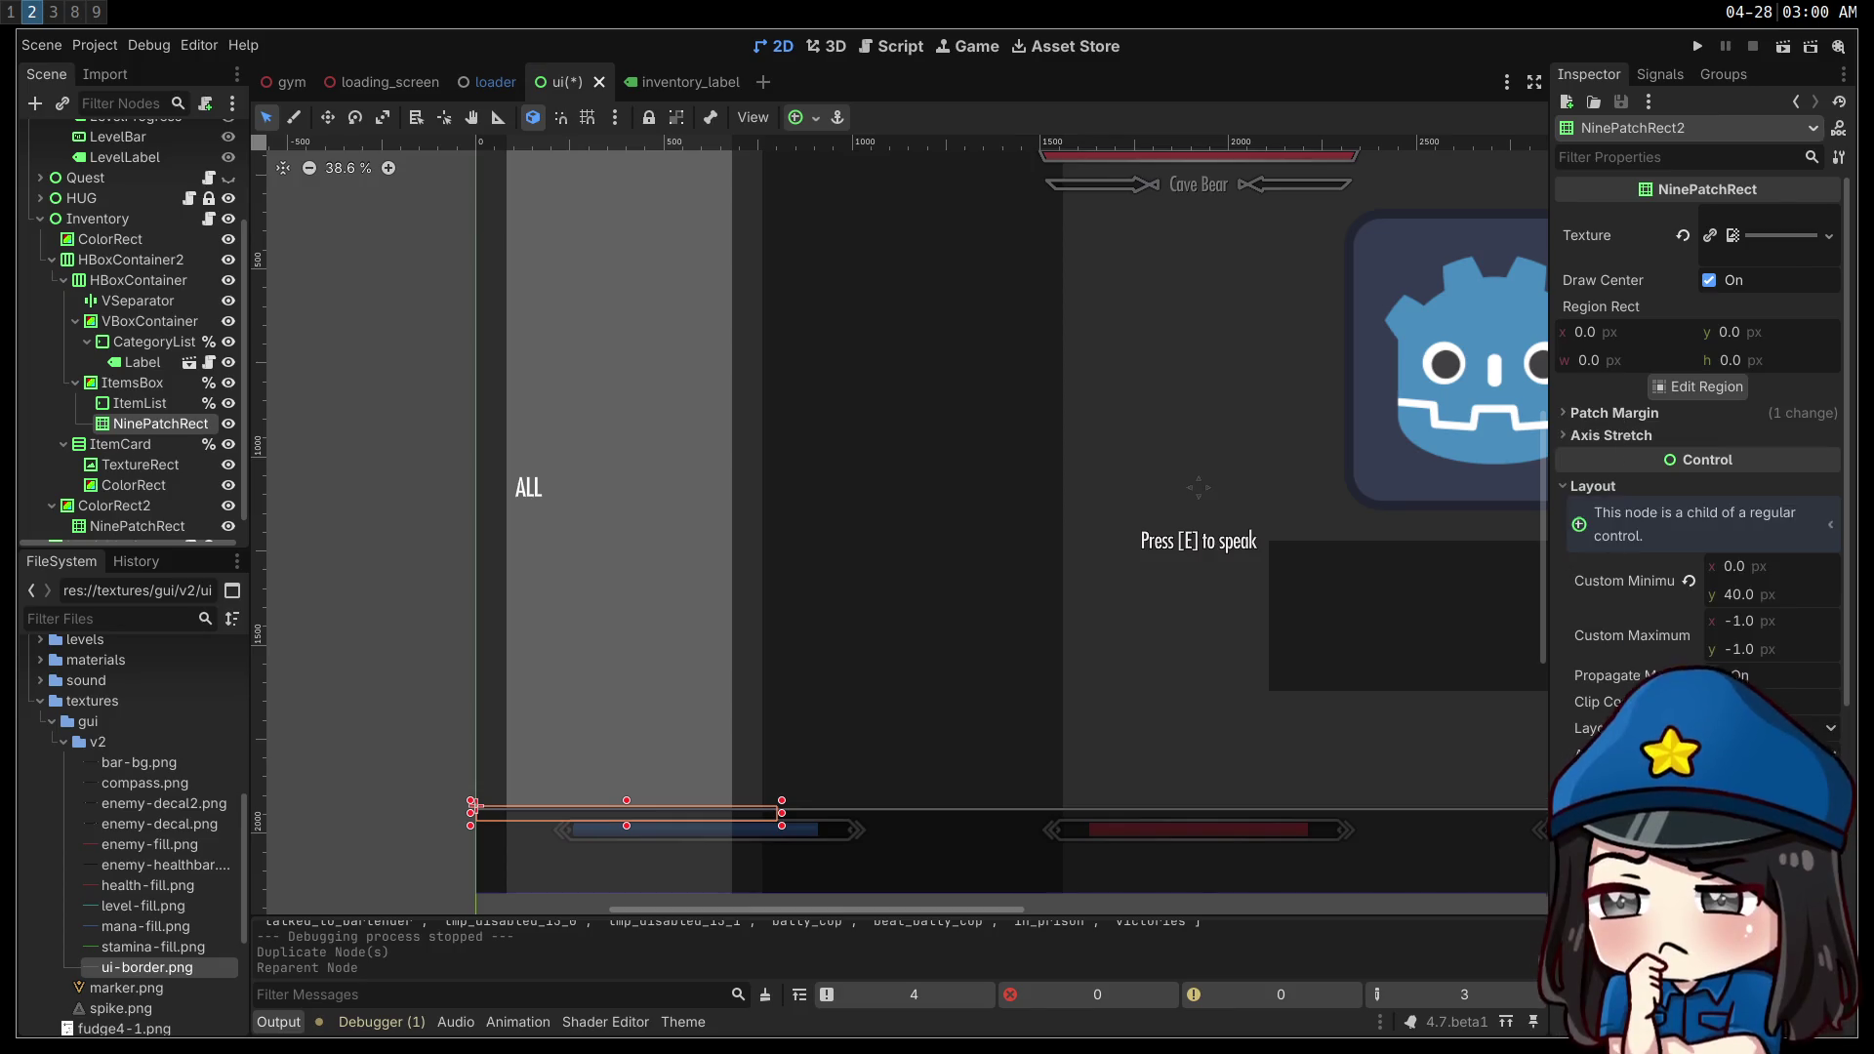
pyautogui.moveTo(476, 806); pyautogui.dragTo(474, 809)
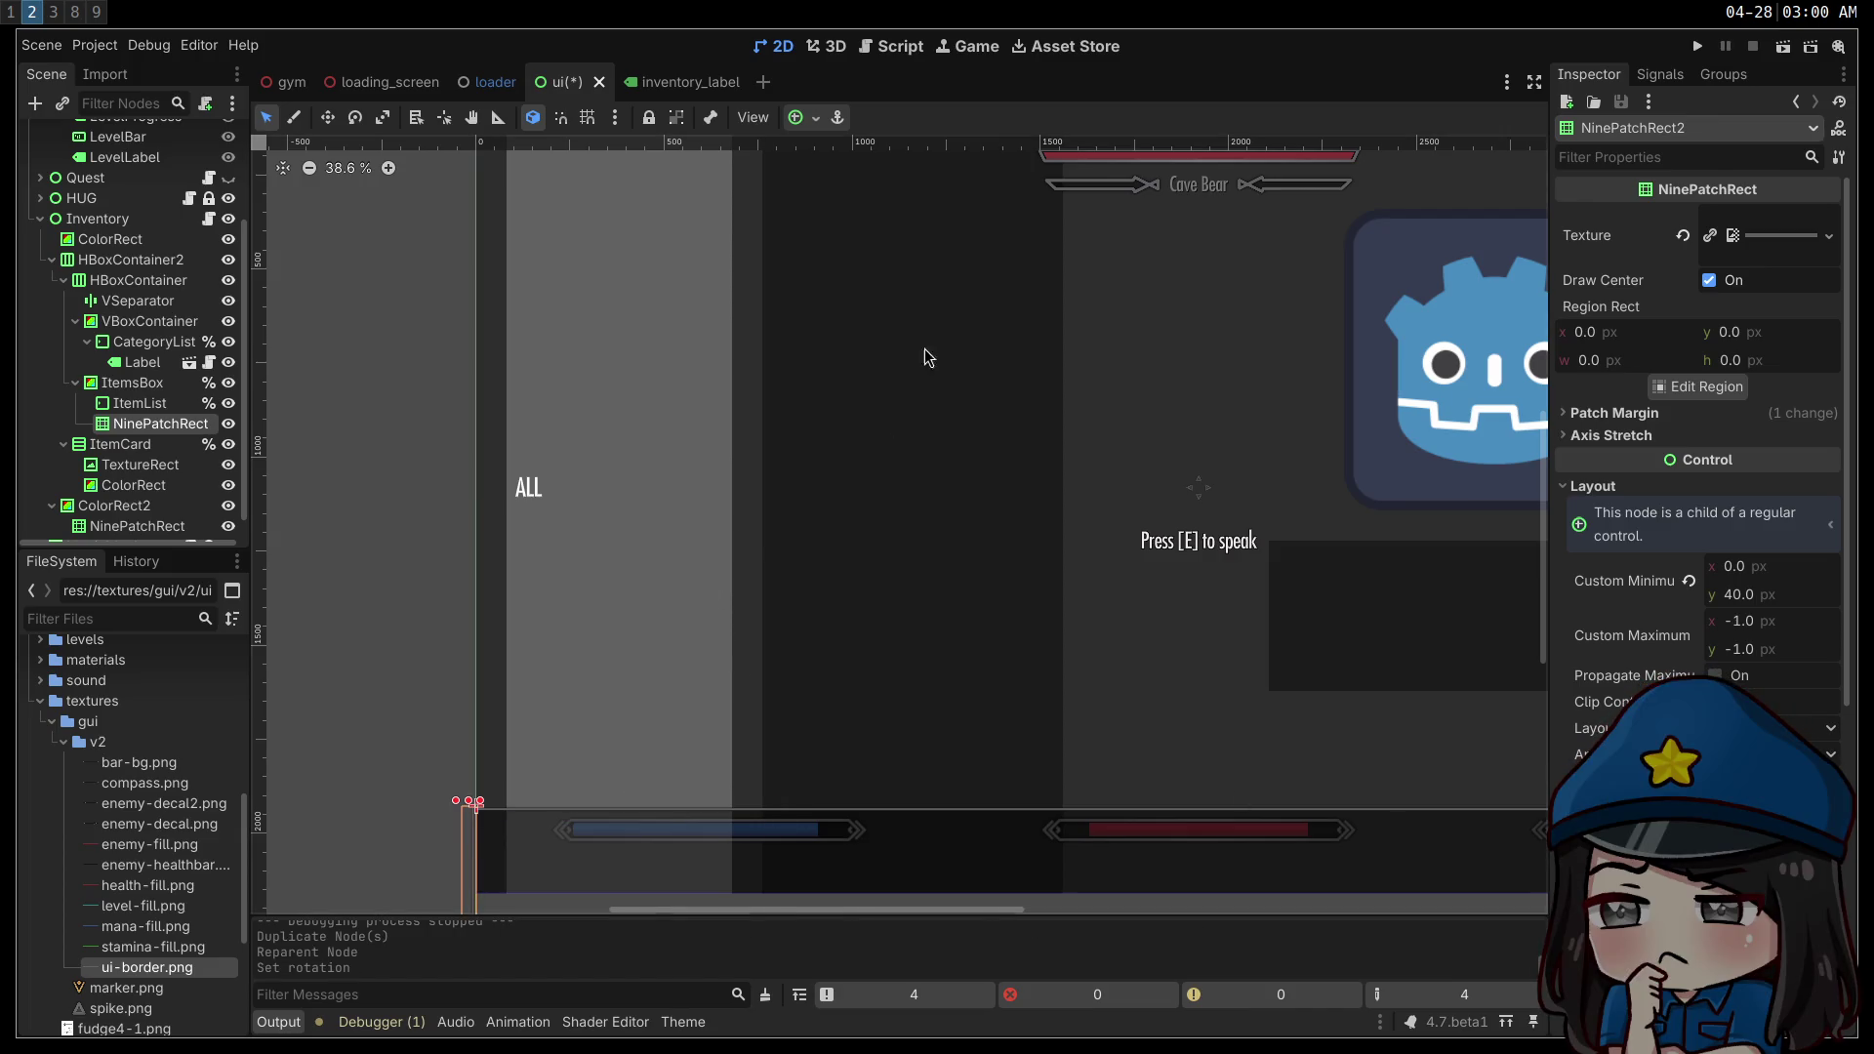
pyautogui.click(798, 121)
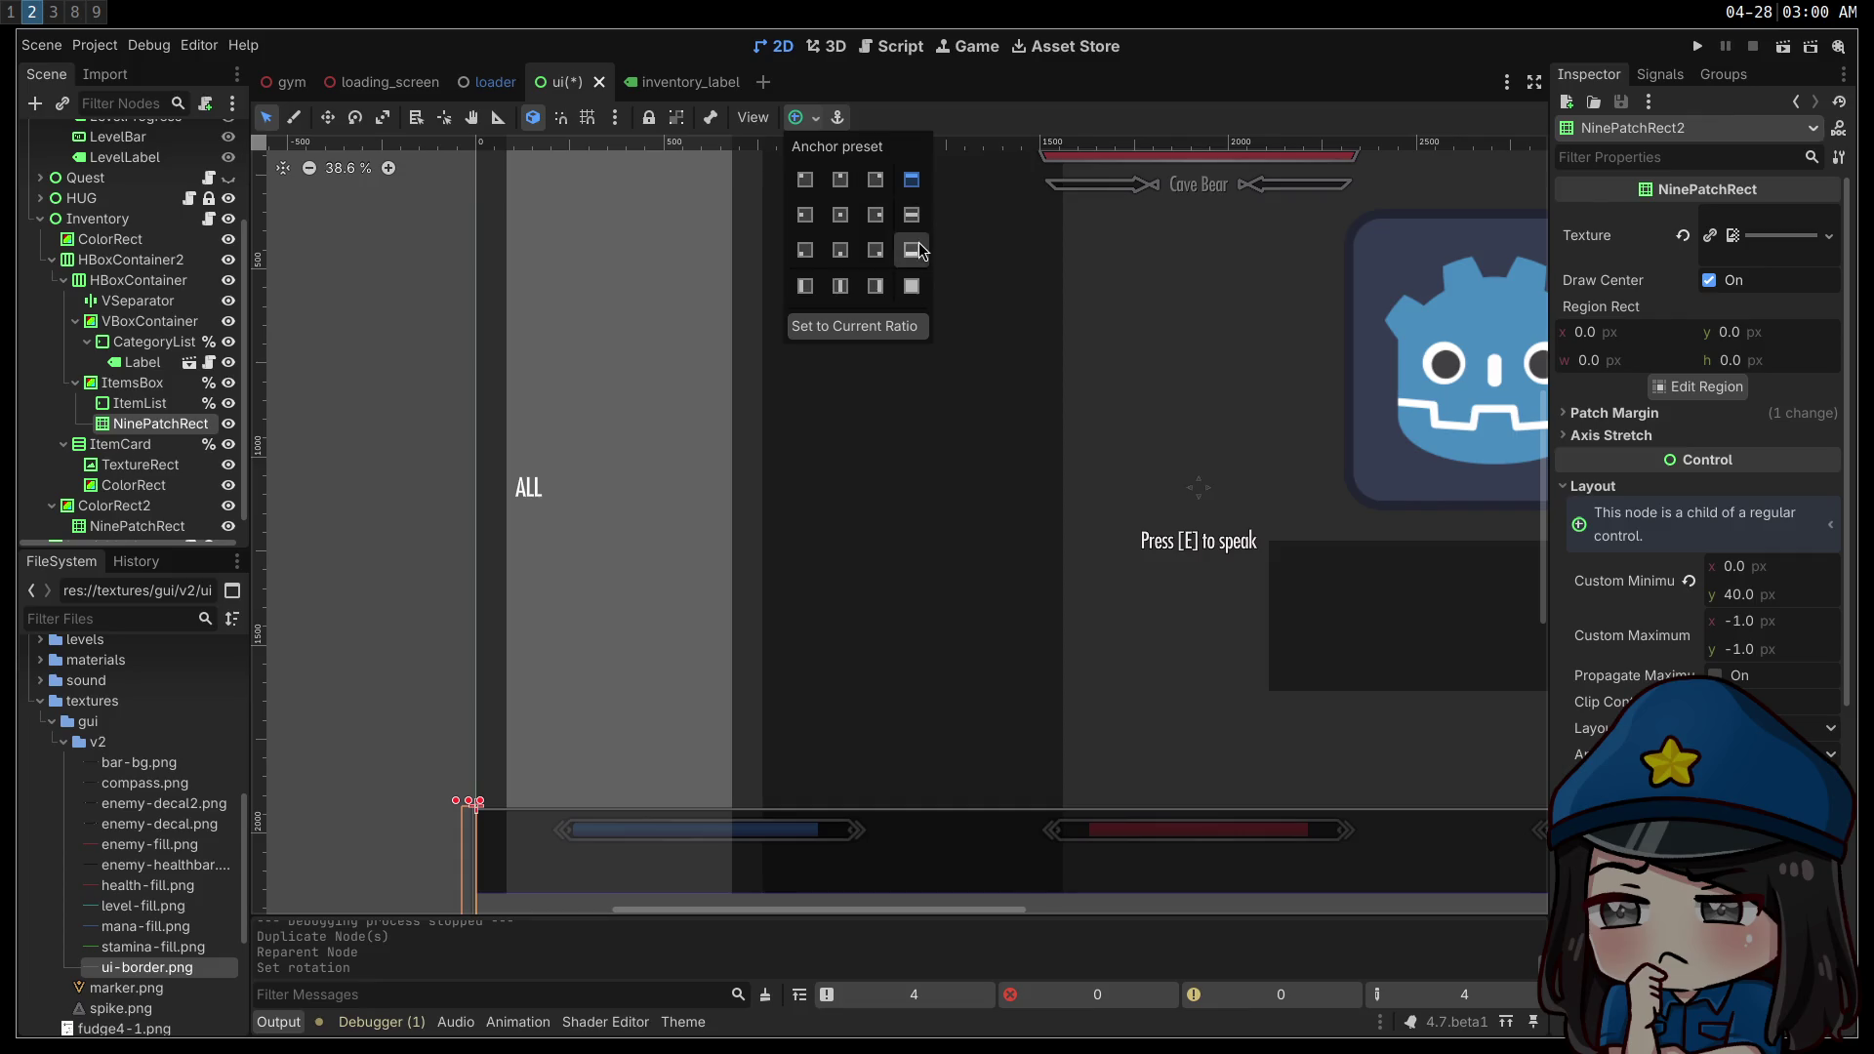
pyautogui.click(883, 295)
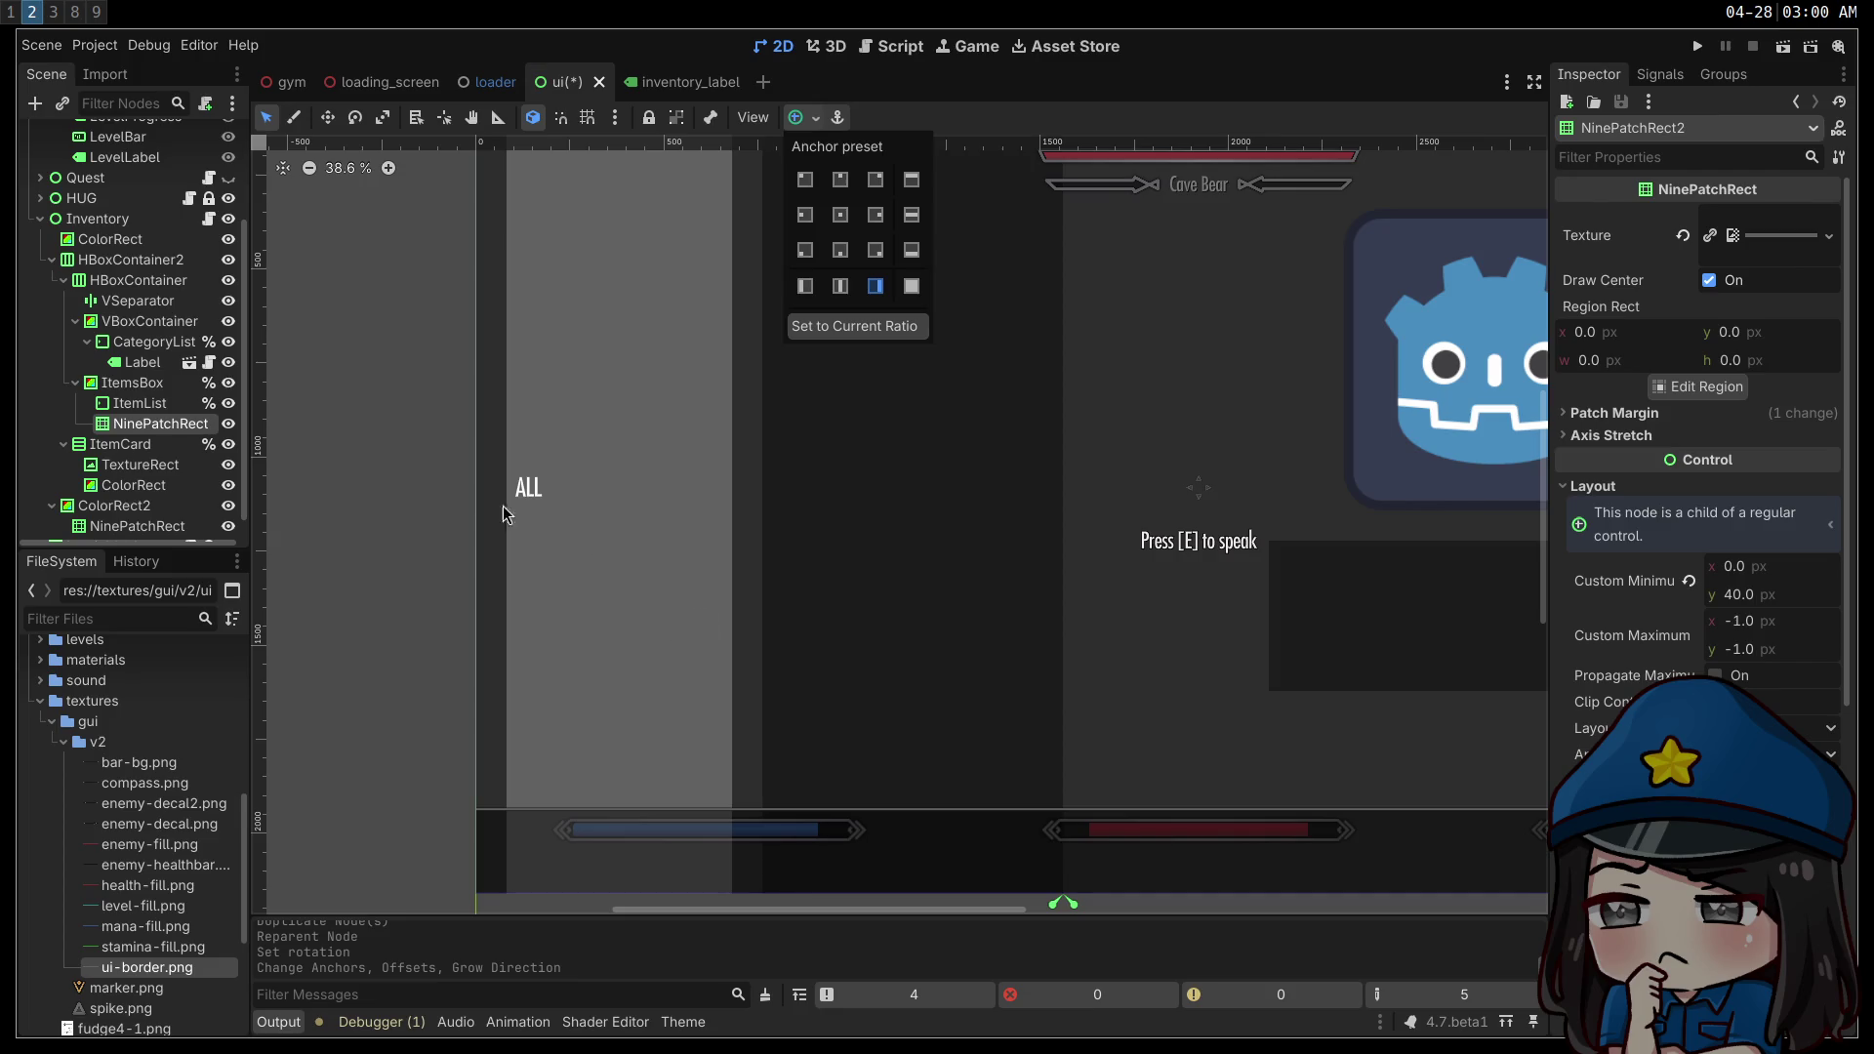
pyautogui.click(390, 454)
# - Reset the border's rotation to 0° after checking ItemsBox's bounds, then bring up ui-border.png in Aseprite
pyautogui.scroll(-3, 586, 446)
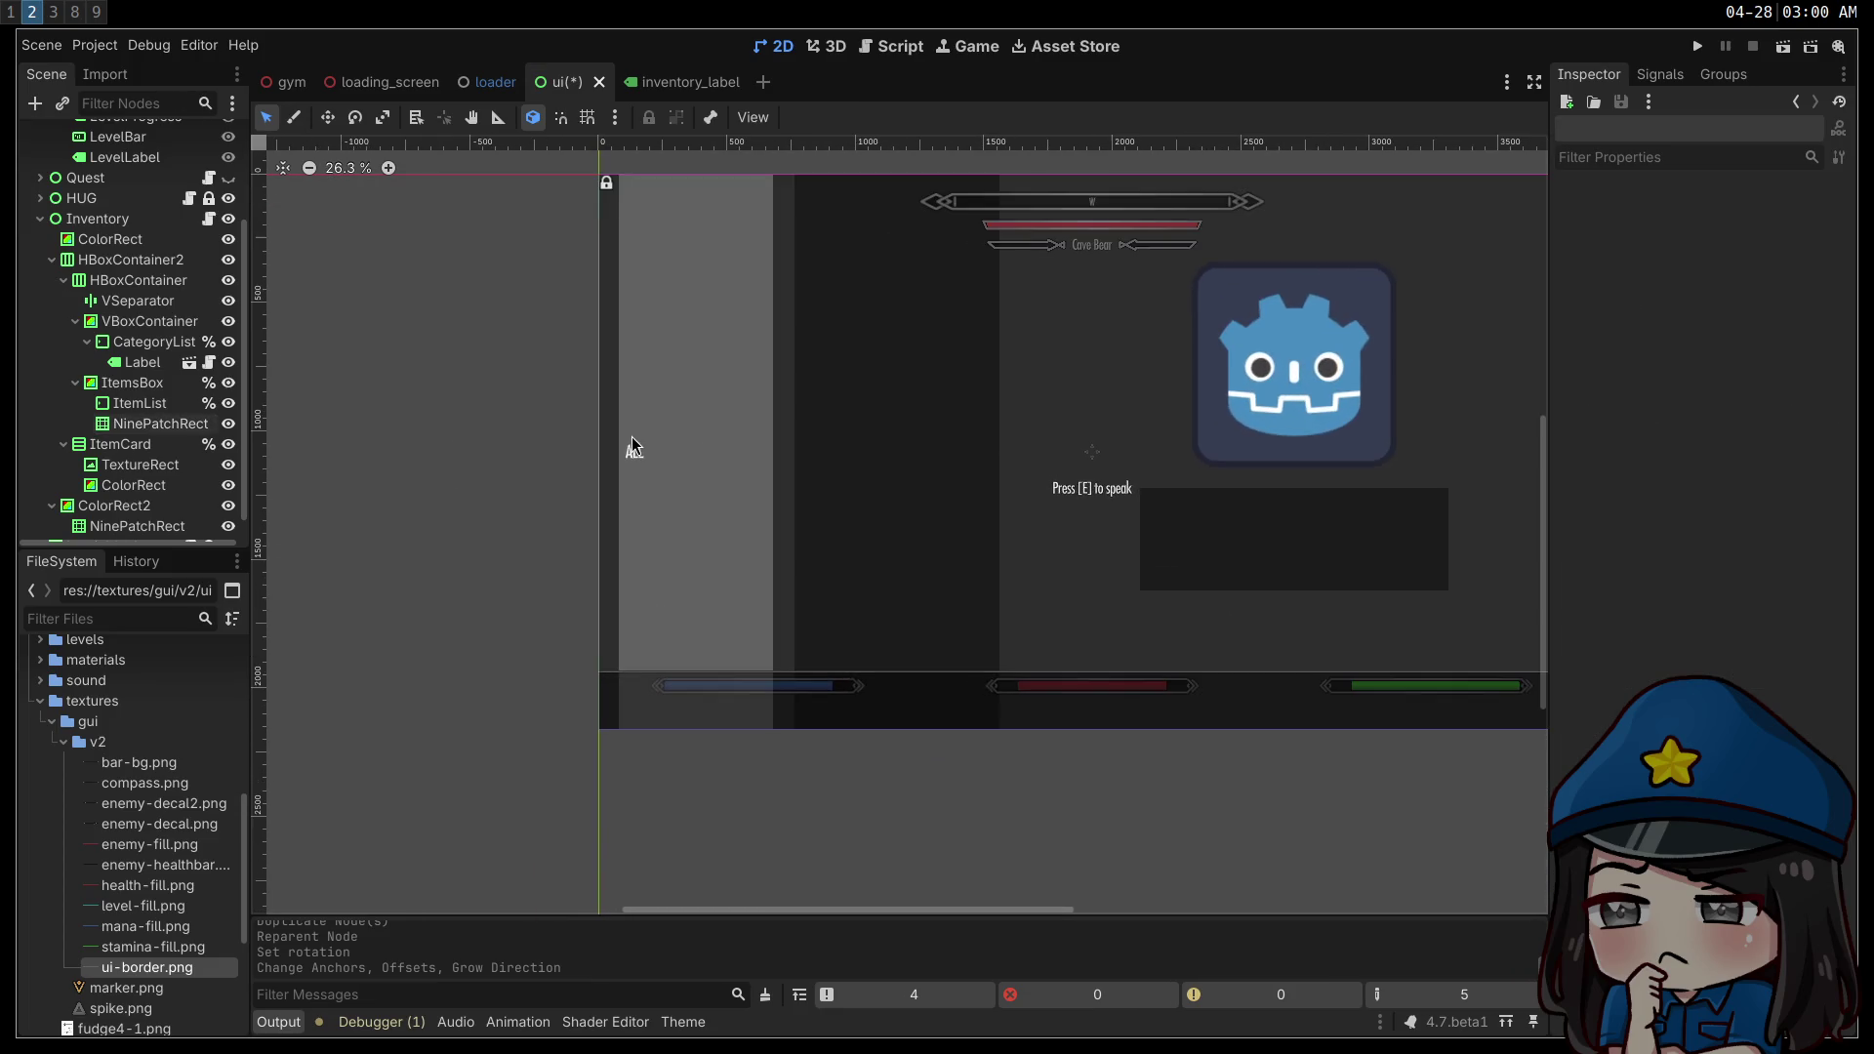
pyautogui.click(142, 383)
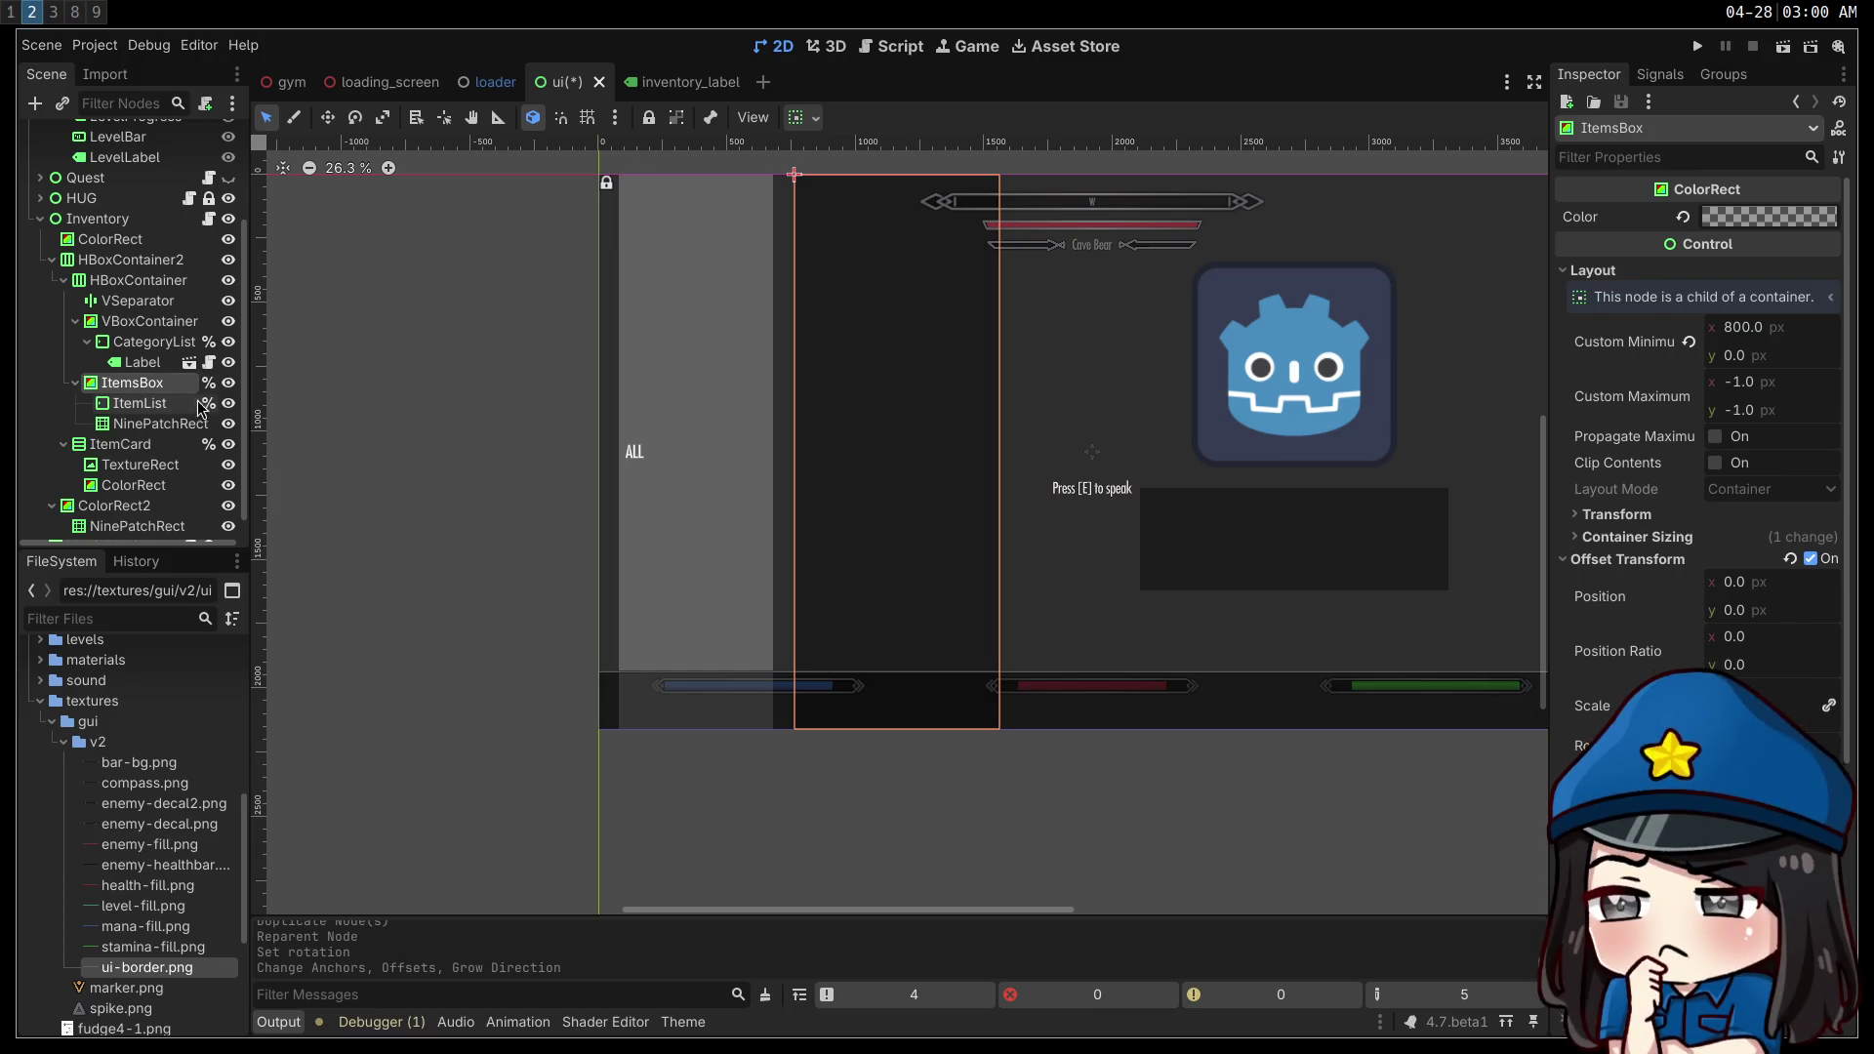
pyautogui.click(161, 424)
pyautogui.scroll(2, 628, 468)
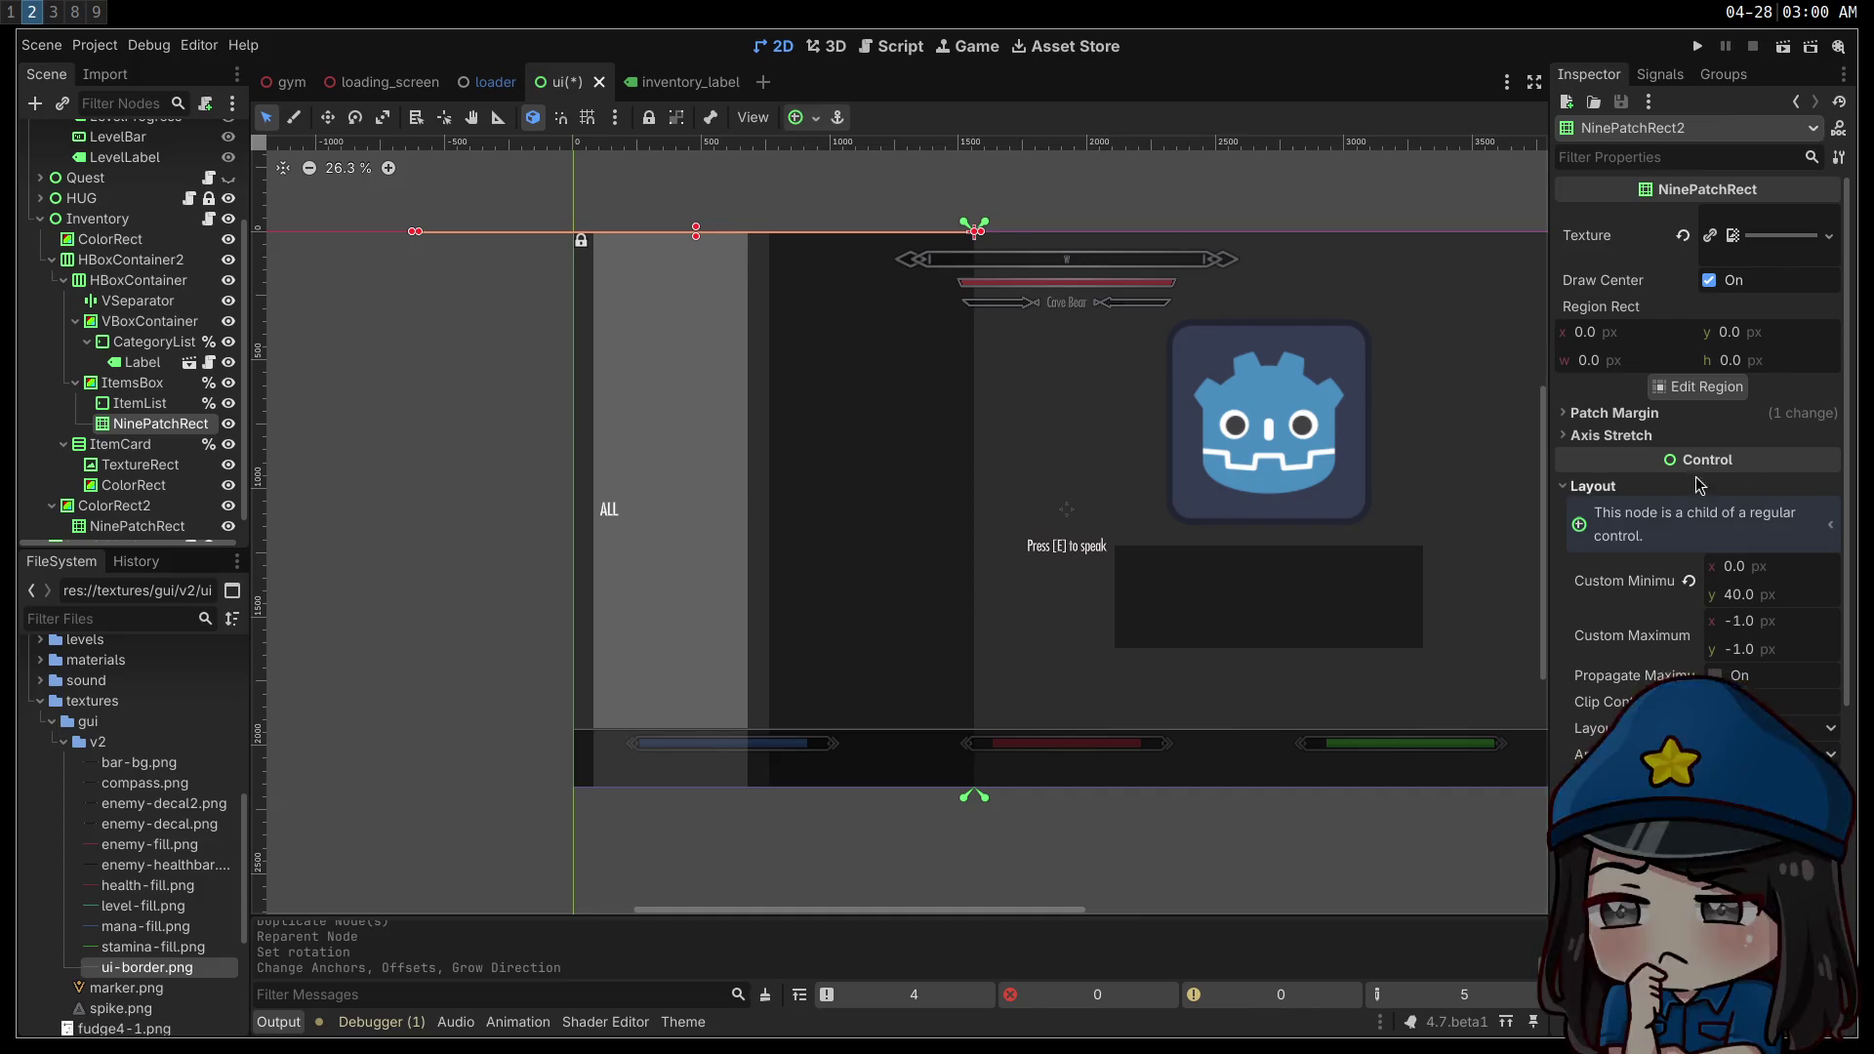
pyautogui.scroll(-5, 1699, 485)
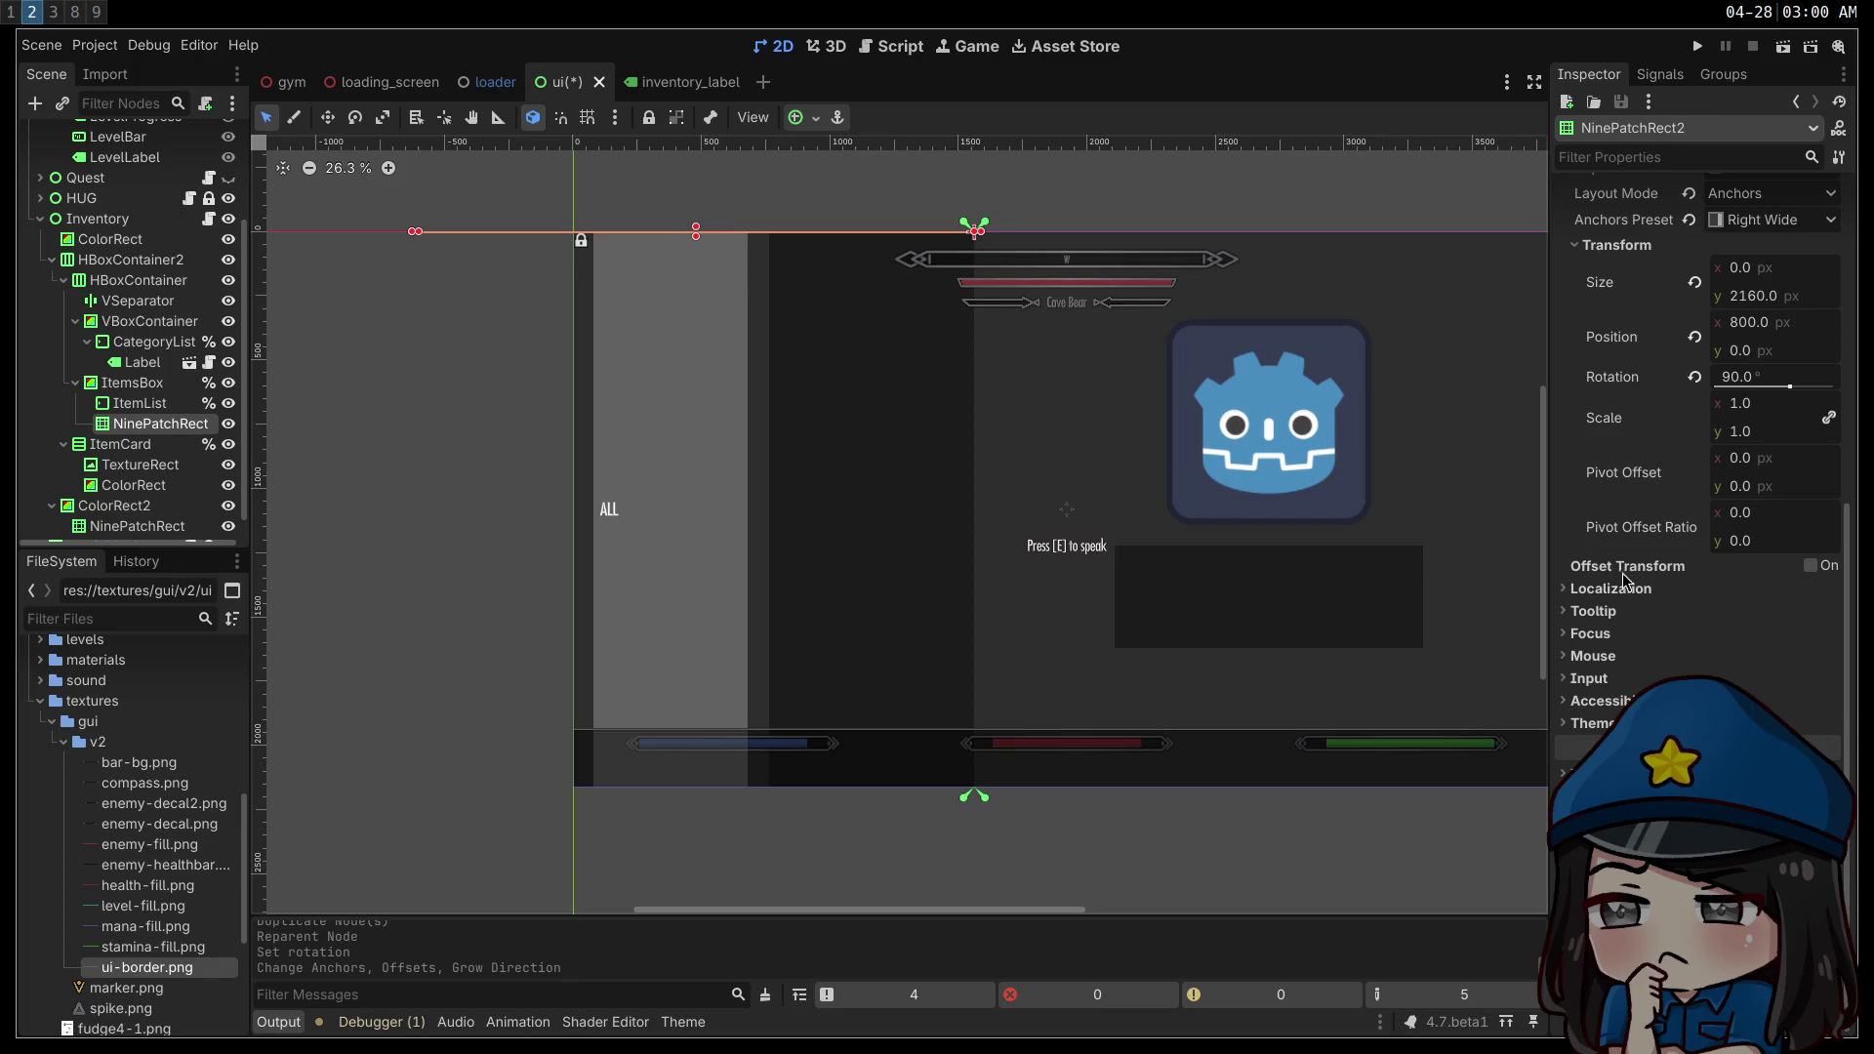
pyautogui.scroll(2, 1625, 580)
pyautogui.click(1695, 485)
pyautogui.scroll(3, 1059, 458)
pyautogui.hscroll(3, 1059, 459)
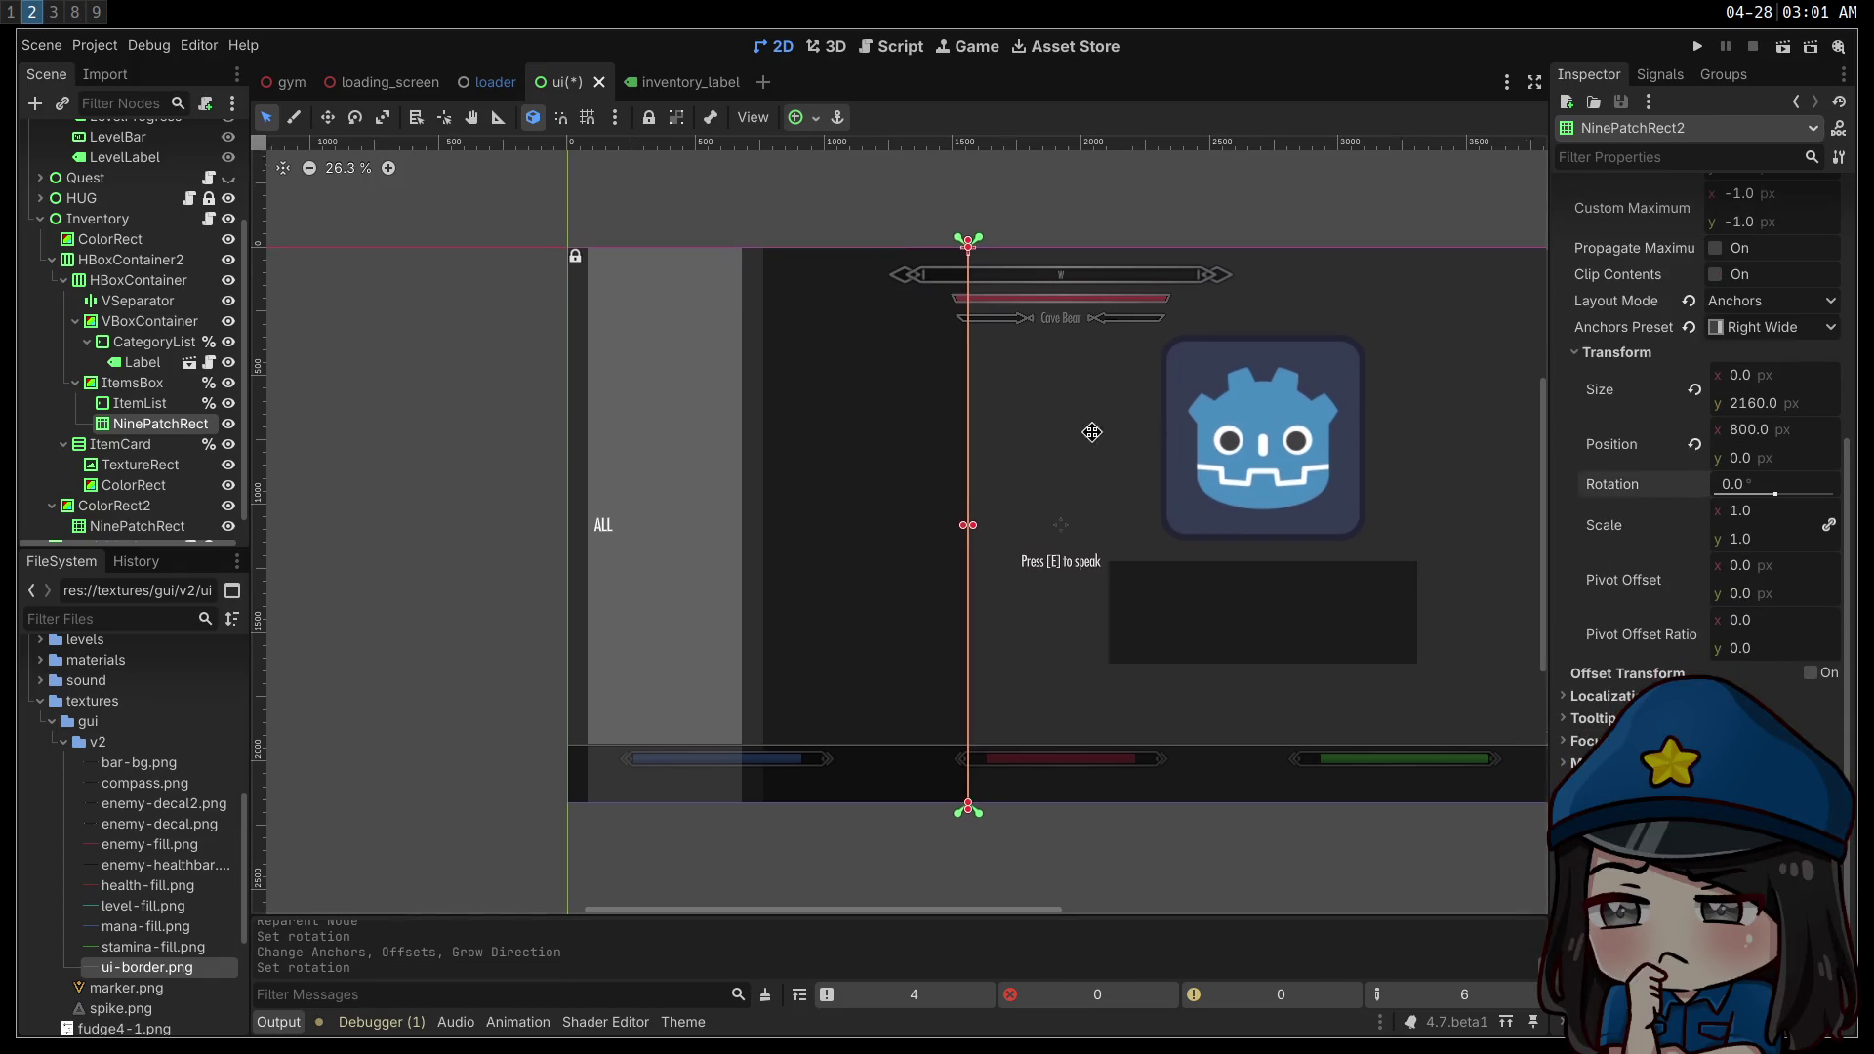
pyautogui.scroll(8, 1681, 361)
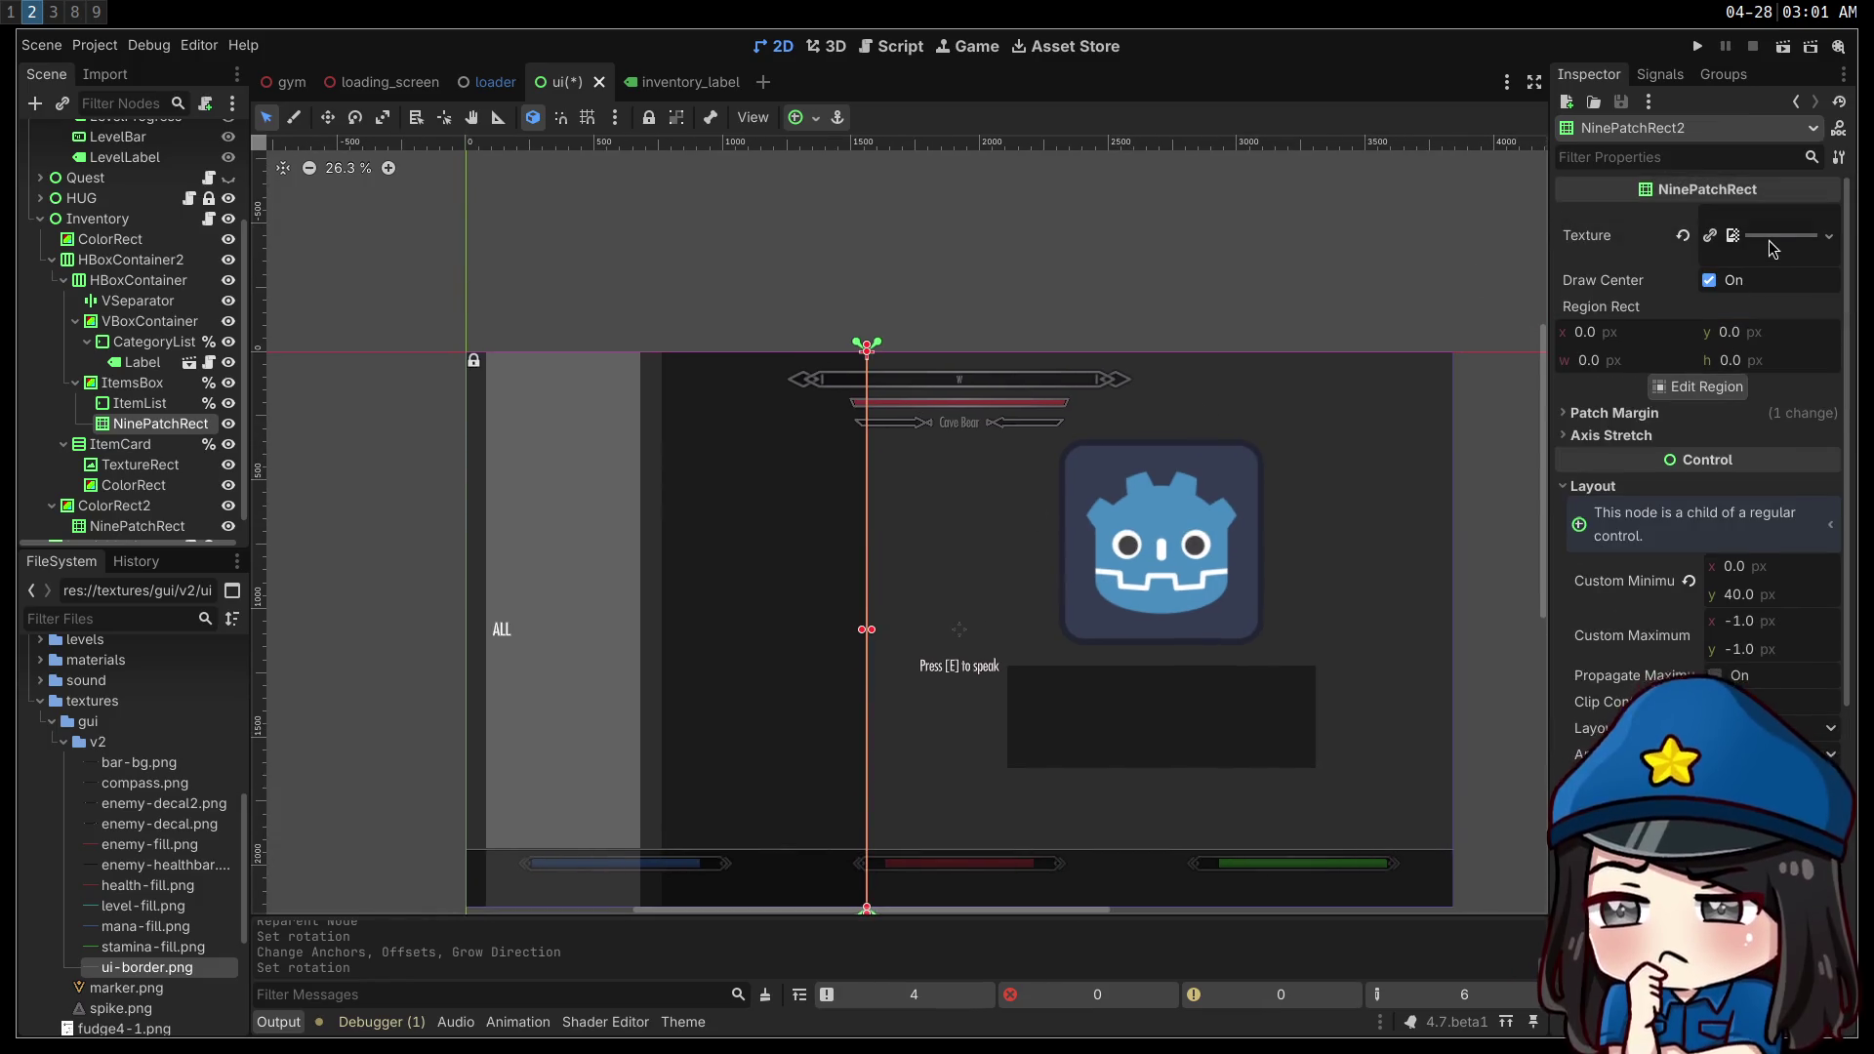
pyautogui.click(74, 12)
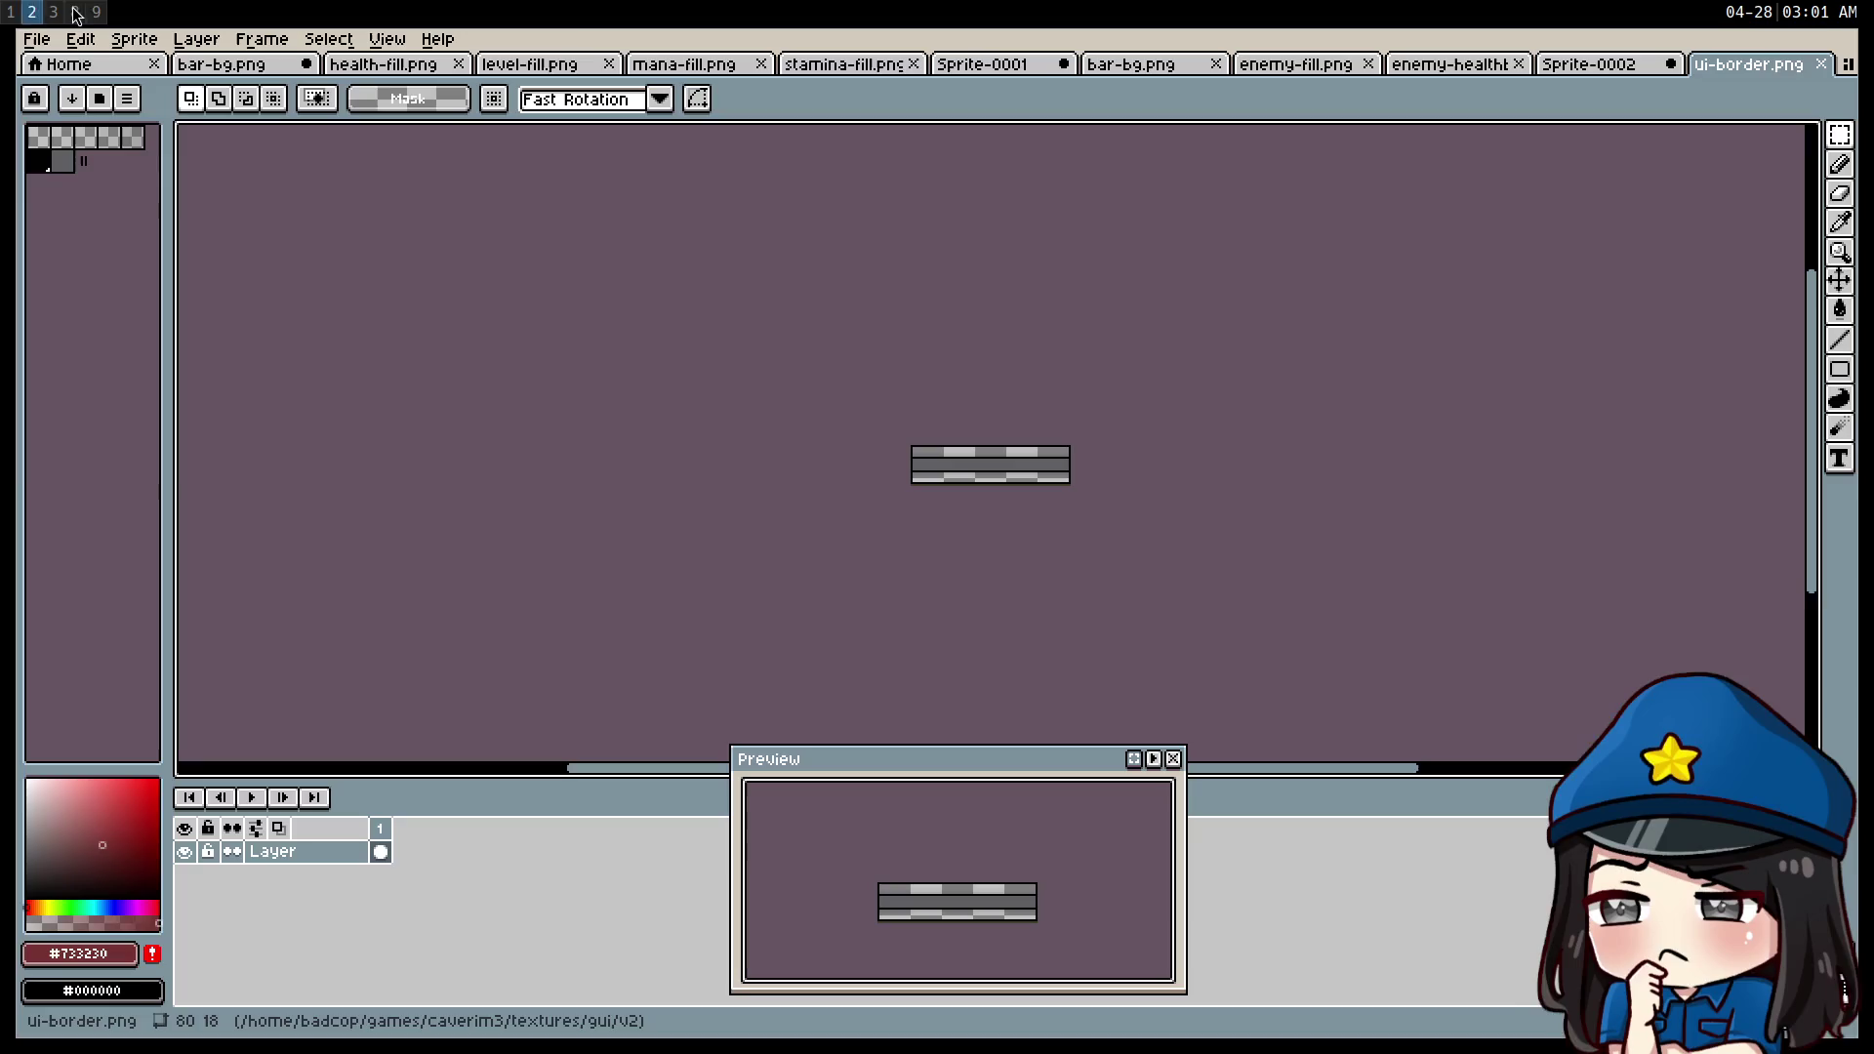
# - Rotate the ui-border canvas 90° clockwise to 18×80, undoing the mistaken image-only rotation
pyautogui.click(80, 39)
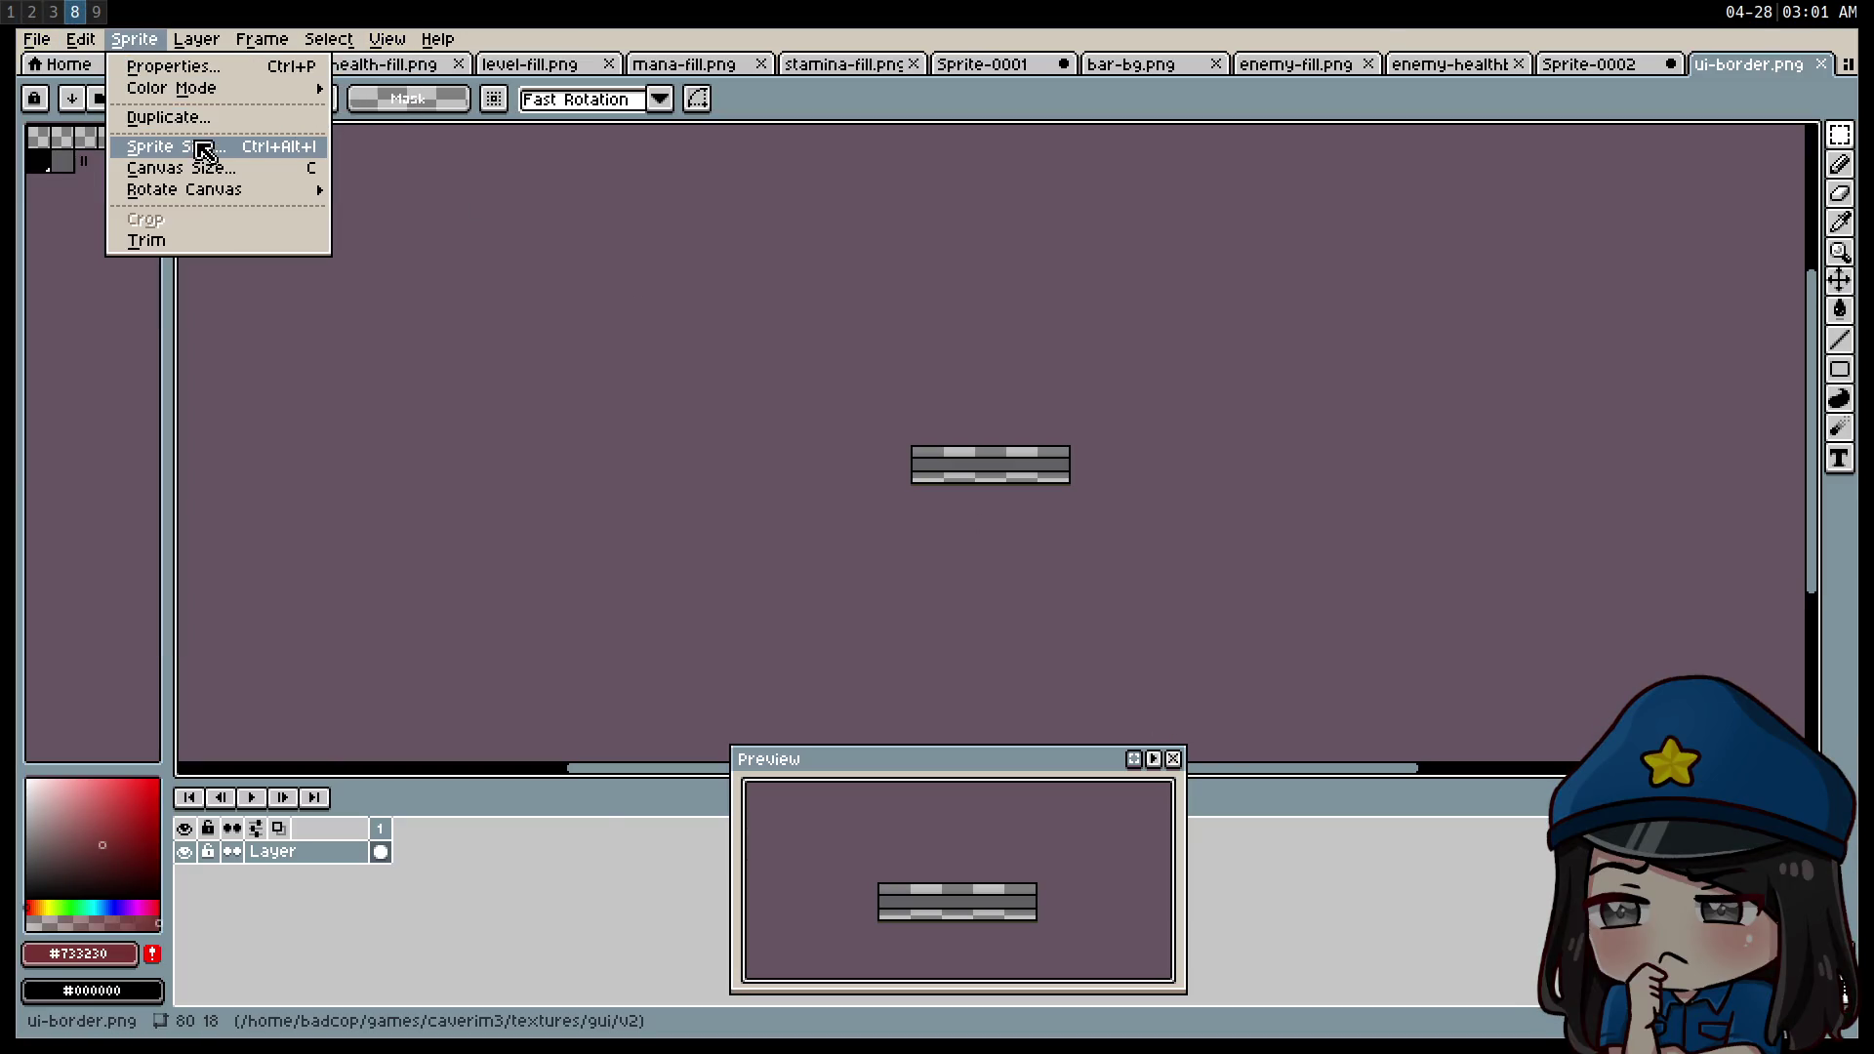
pyautogui.moveTo(80, 39)
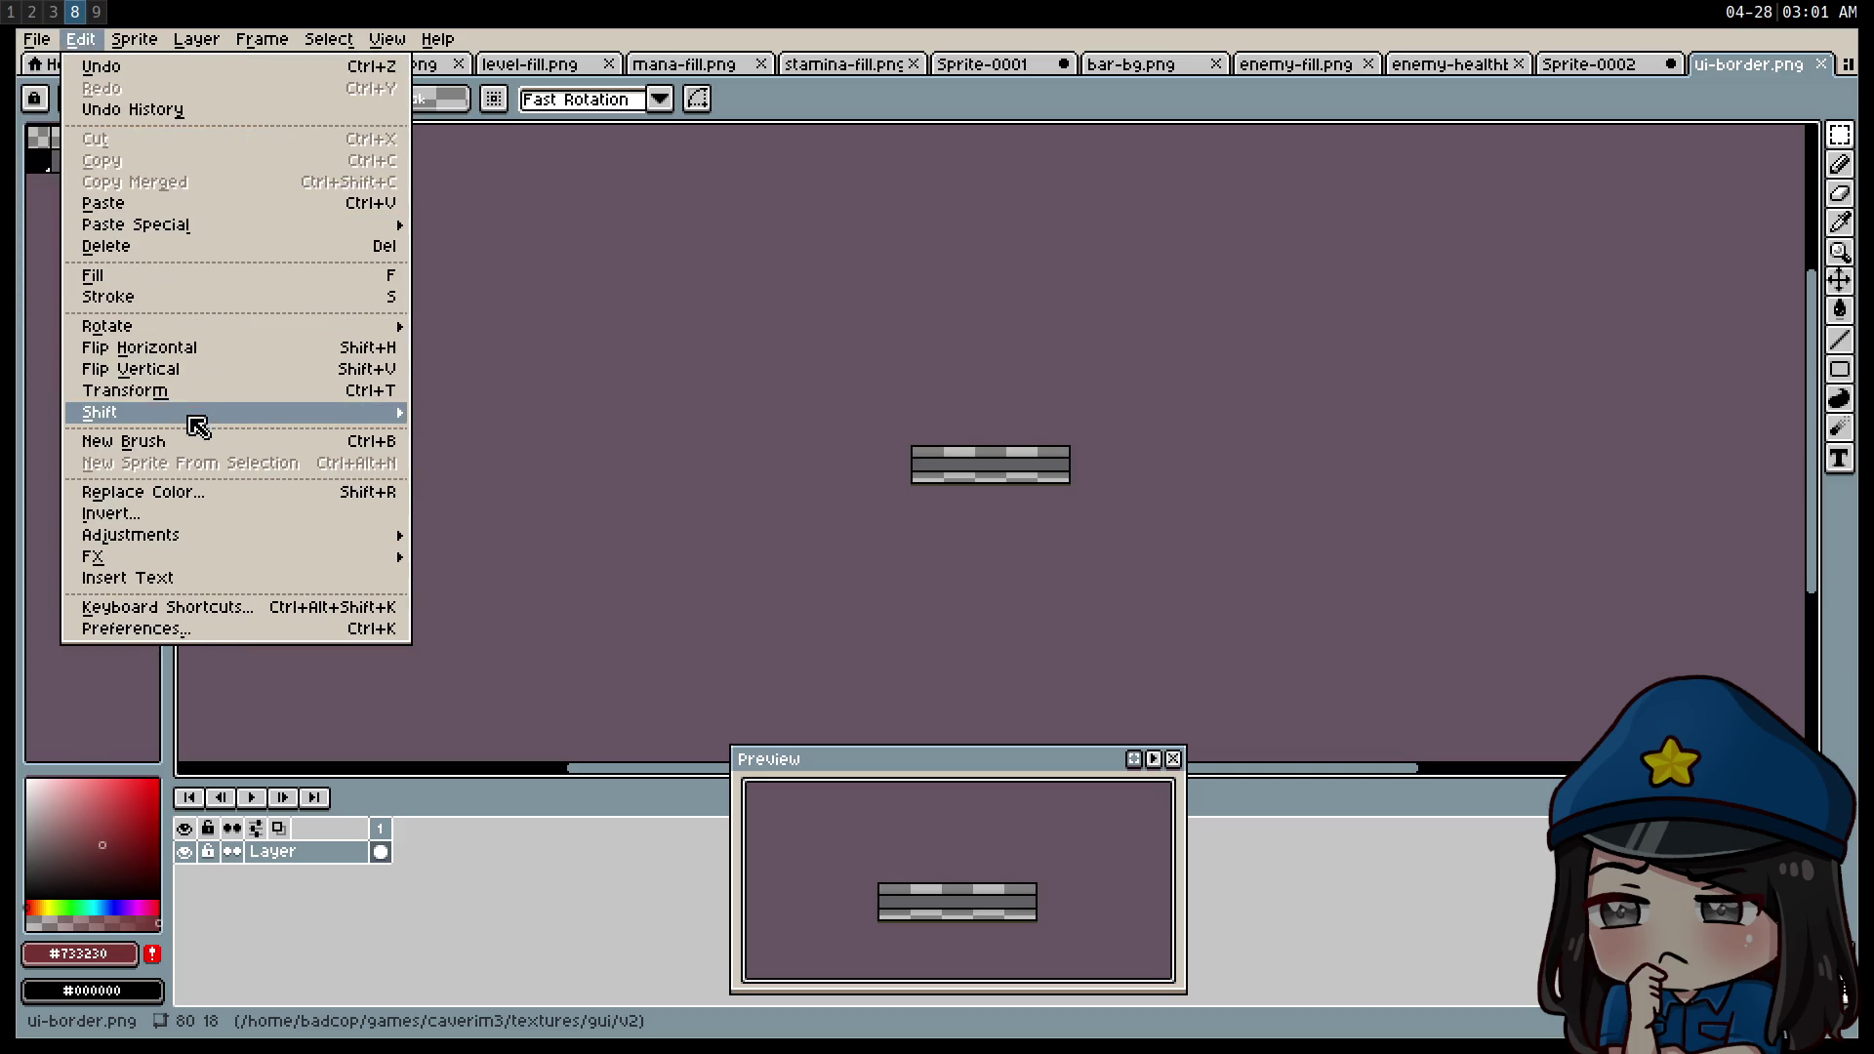
pyautogui.moveTo(198, 427)
pyautogui.moveTo(183, 334)
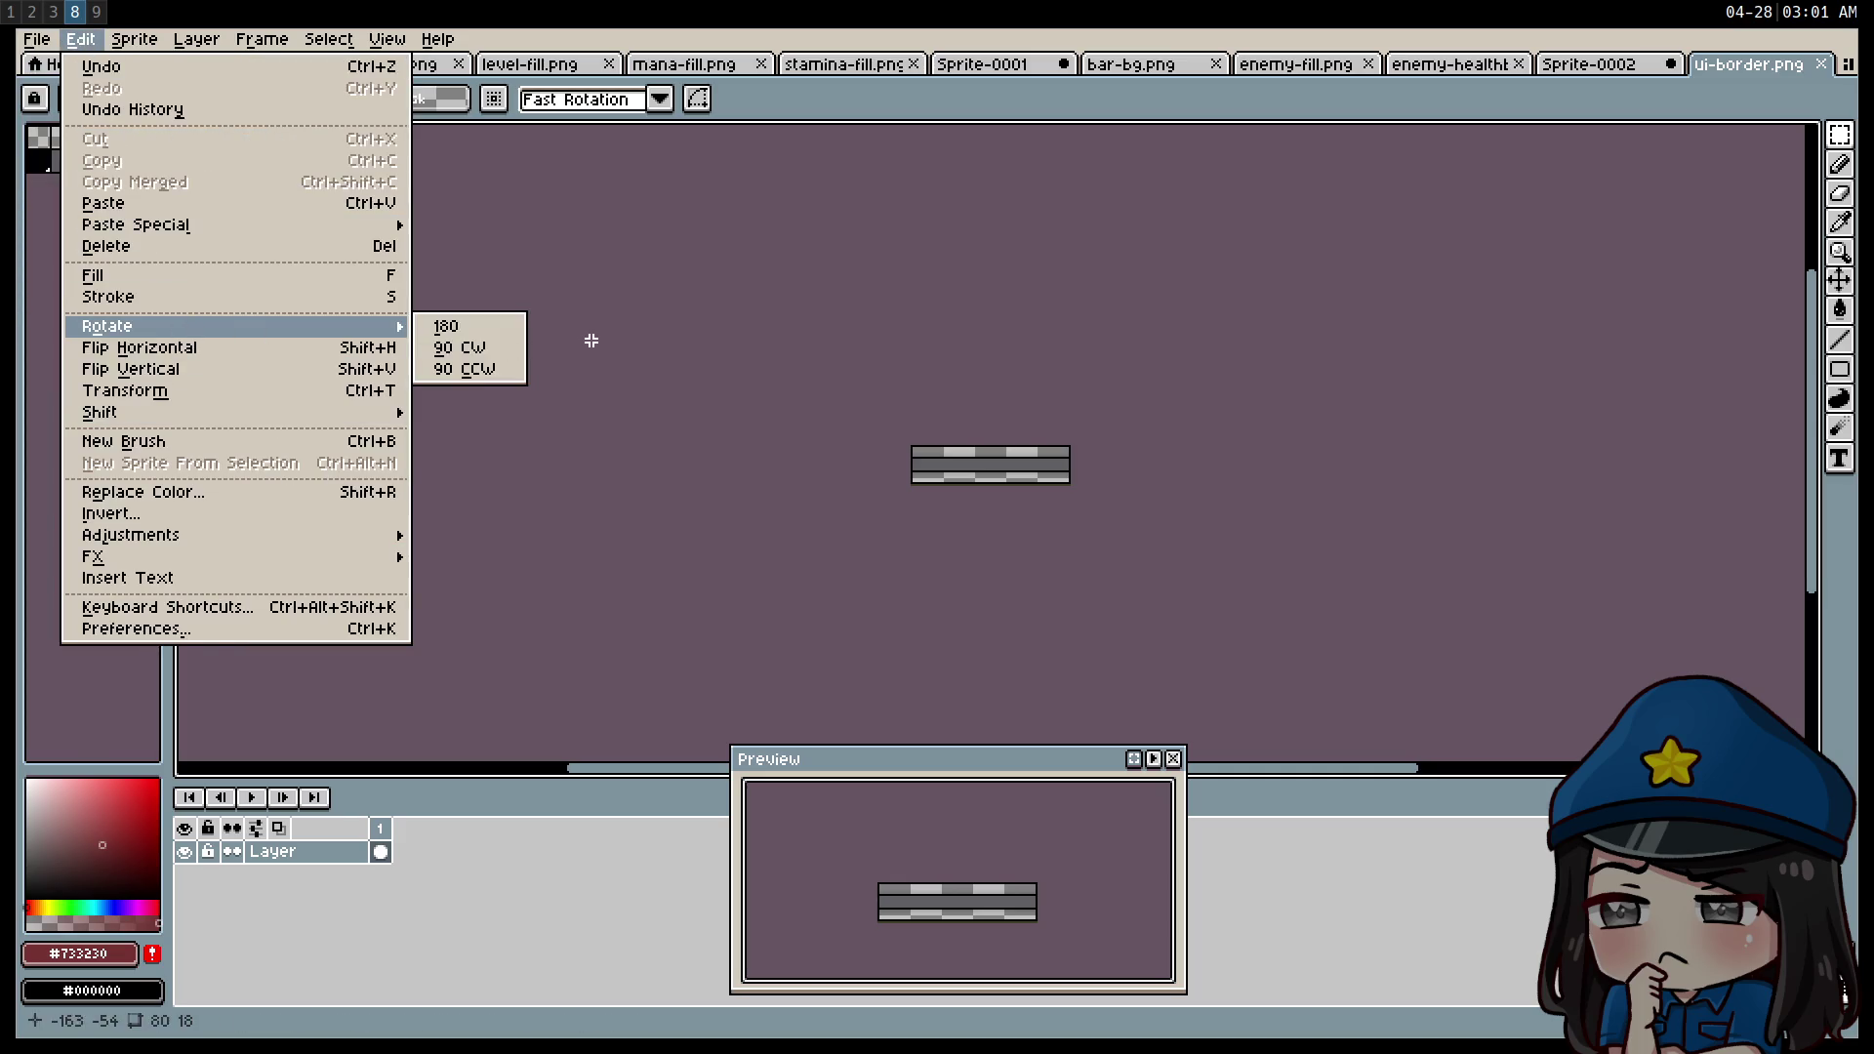
pyautogui.click(503, 363)
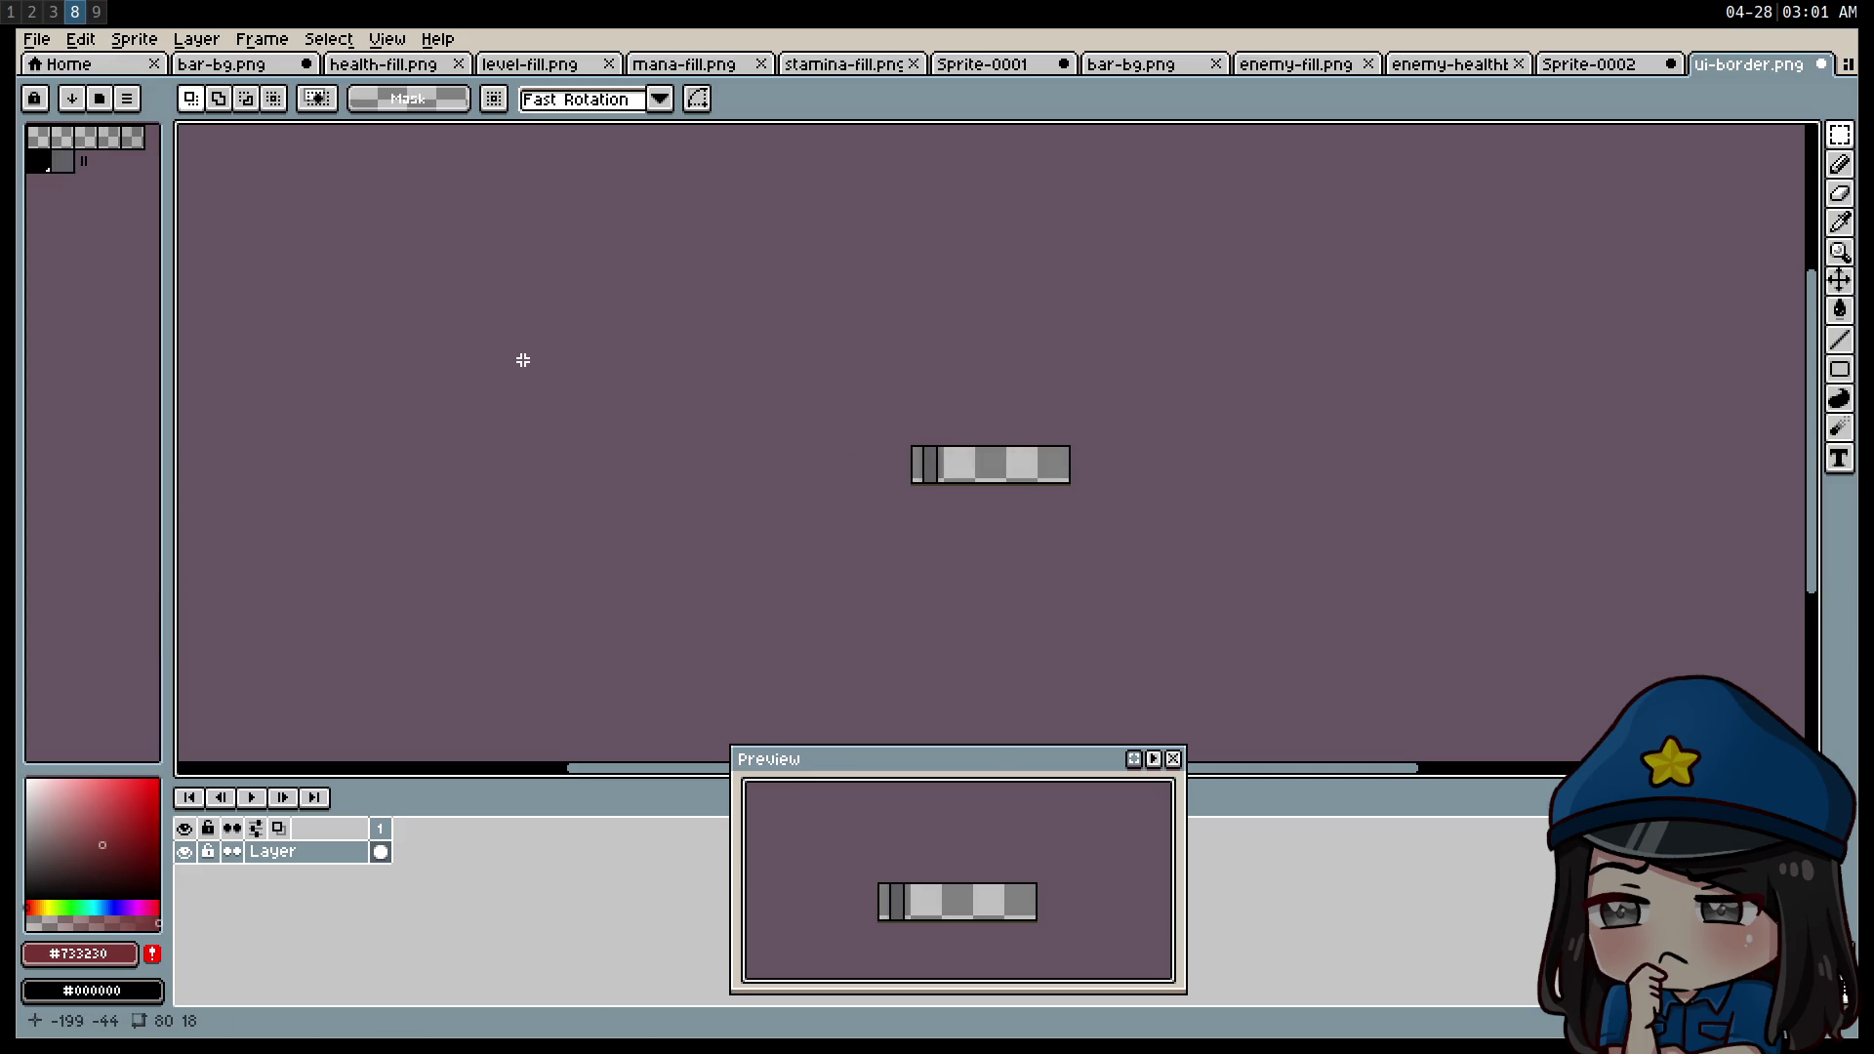
pyautogui.hotkey('ctrl', 'z')
pyautogui.click(133, 39)
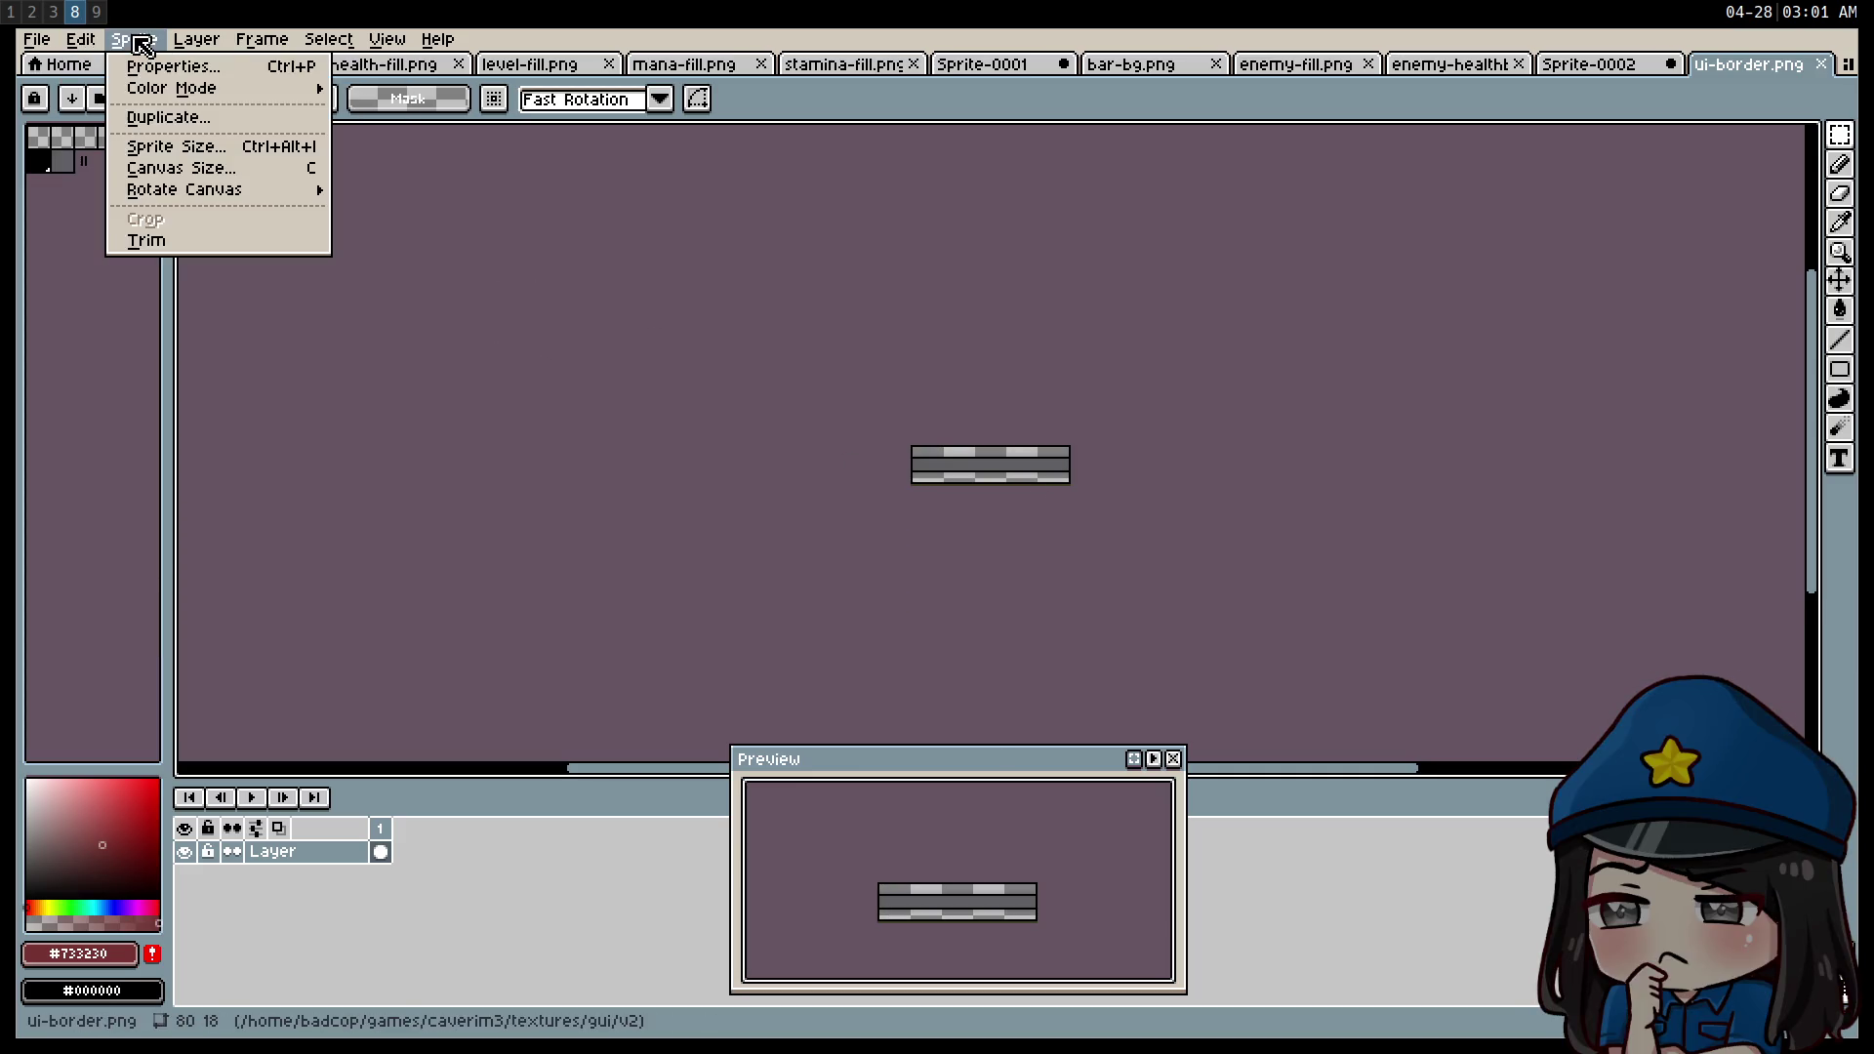
pyautogui.moveTo(209, 195)
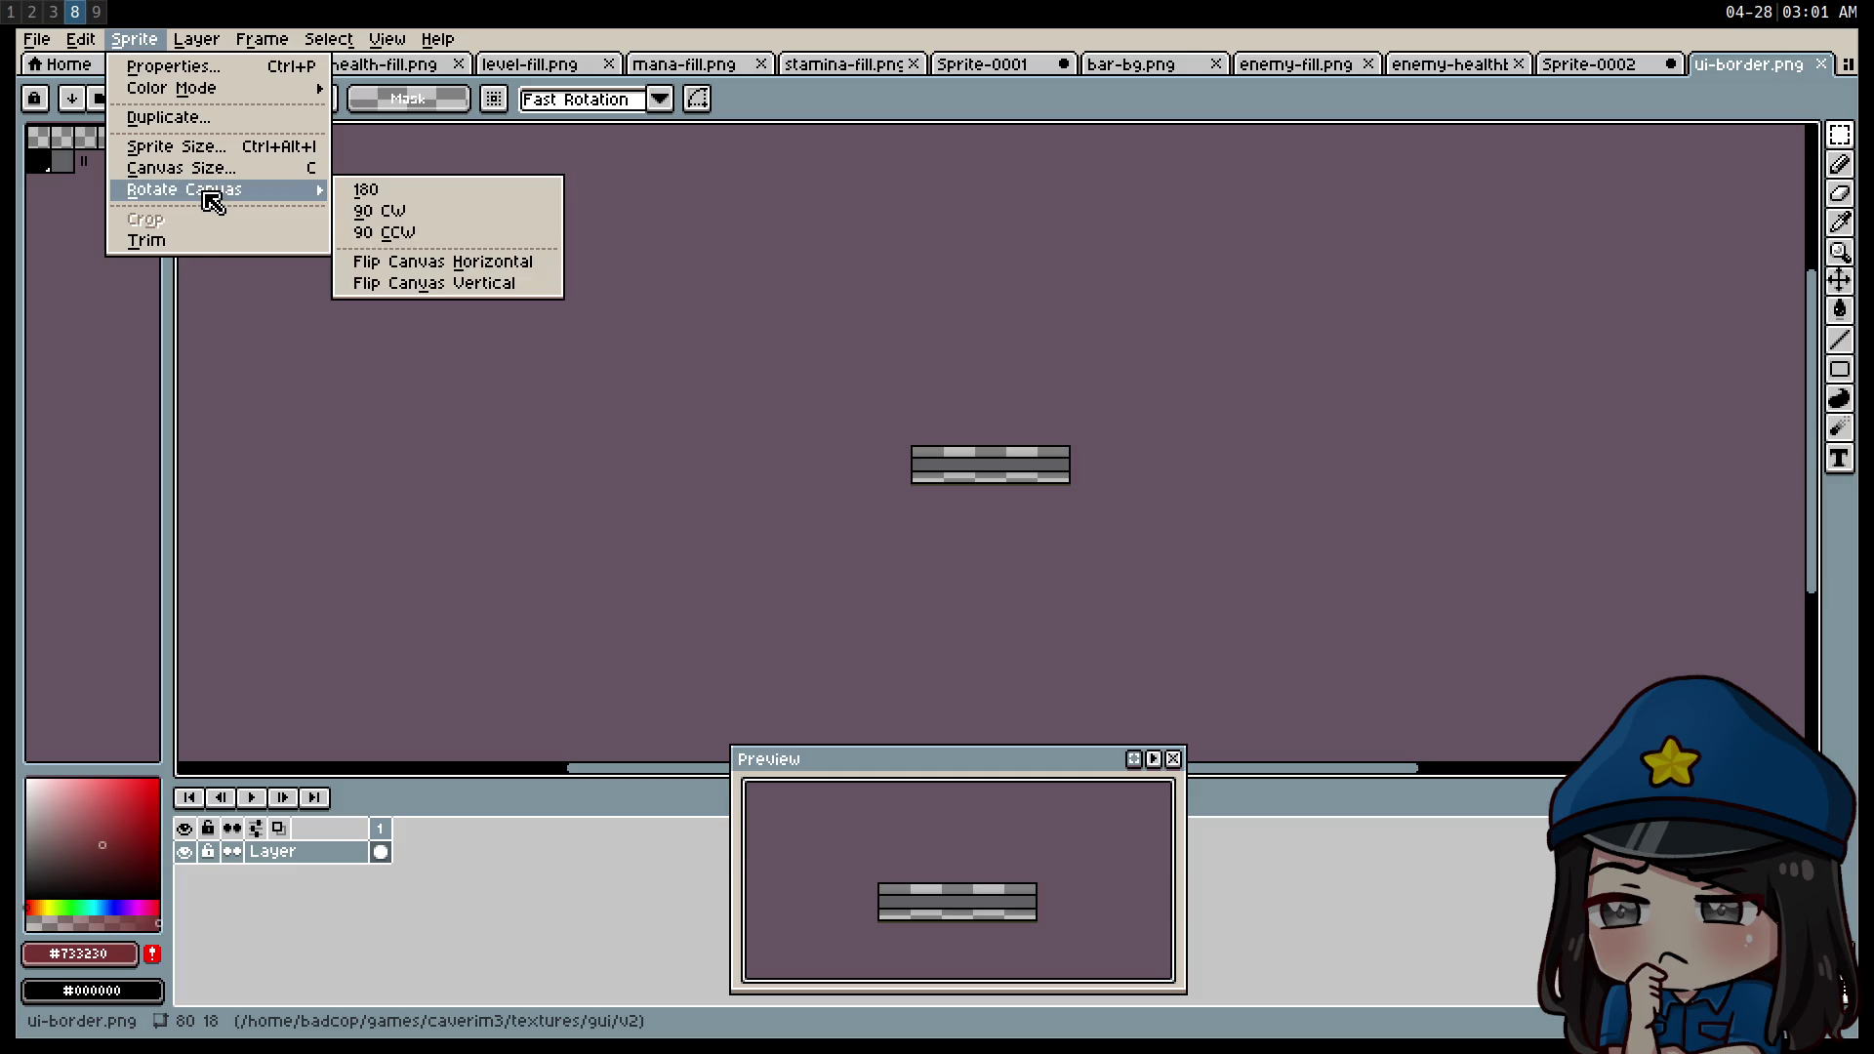
pyautogui.click(455, 221)
# - Export the rotated image as ui-border-vert.png and return to Godot Engine
pyautogui.click(36, 39)
pyautogui.moveTo(154, 233)
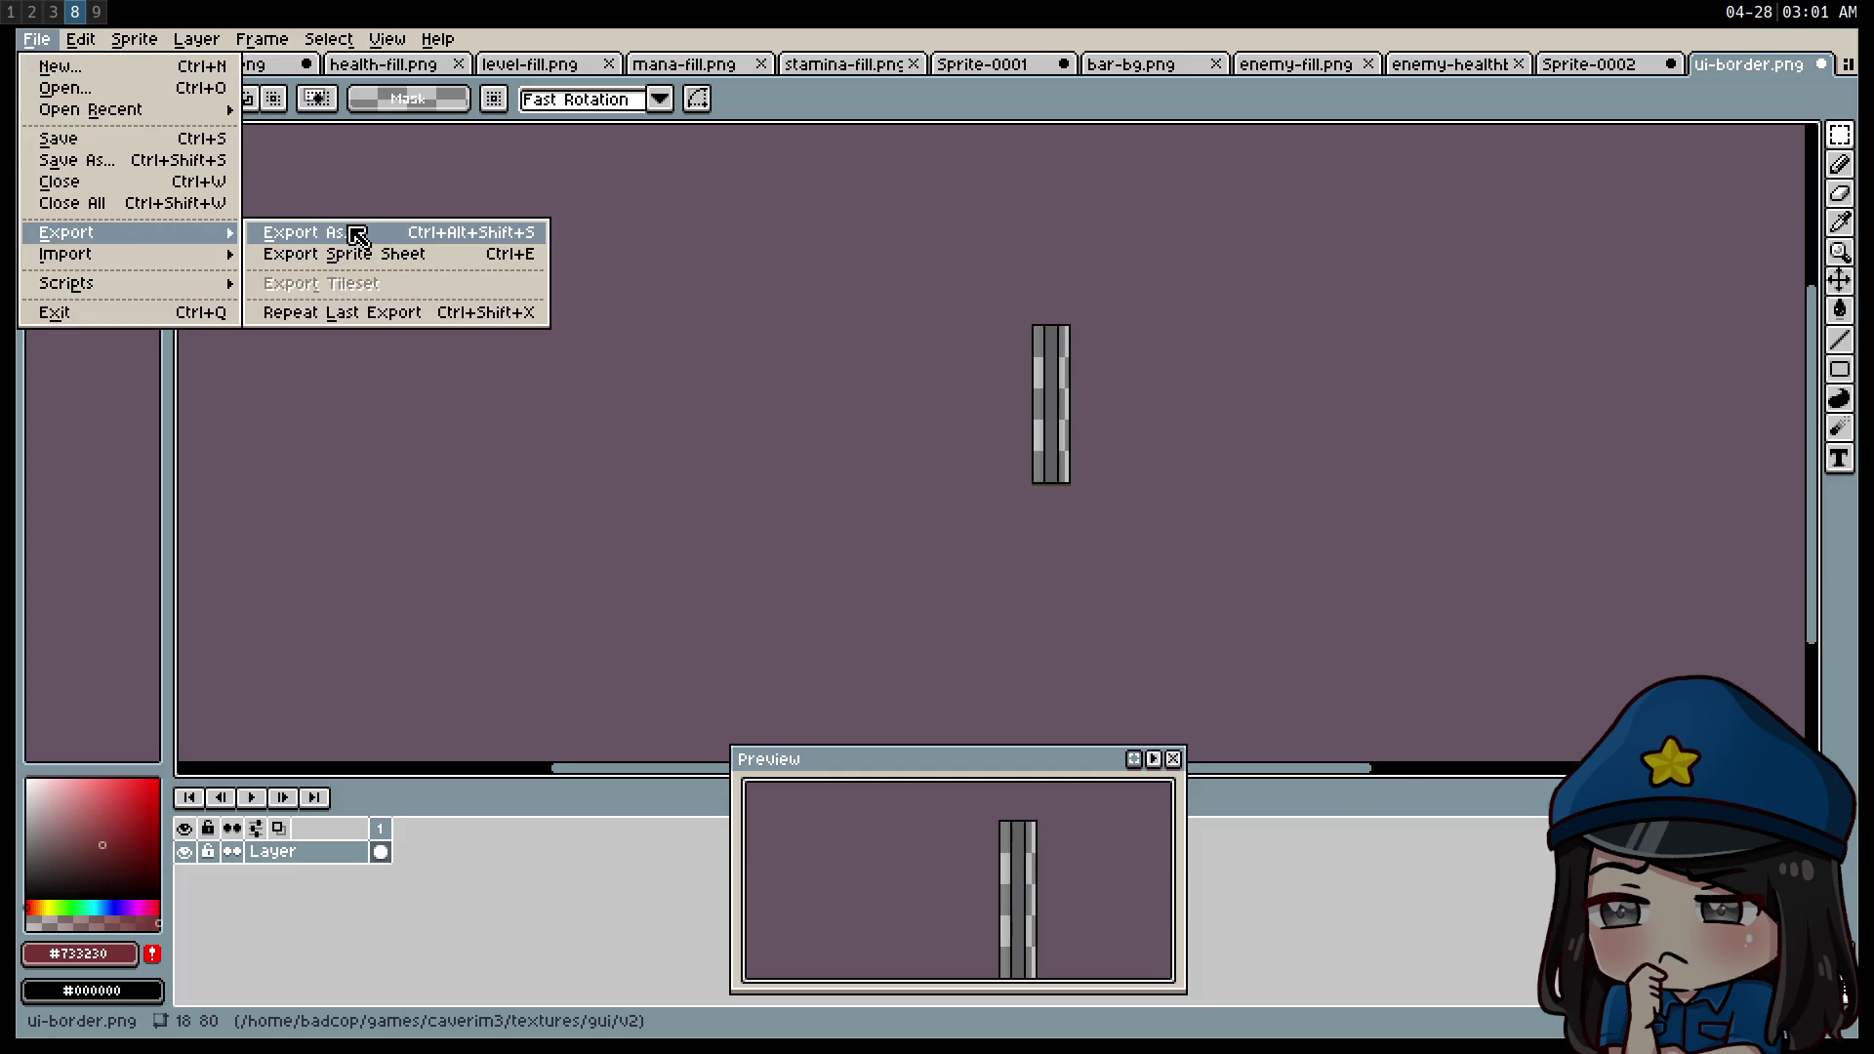
pyautogui.click(357, 236)
pyautogui.click(1037, 415)
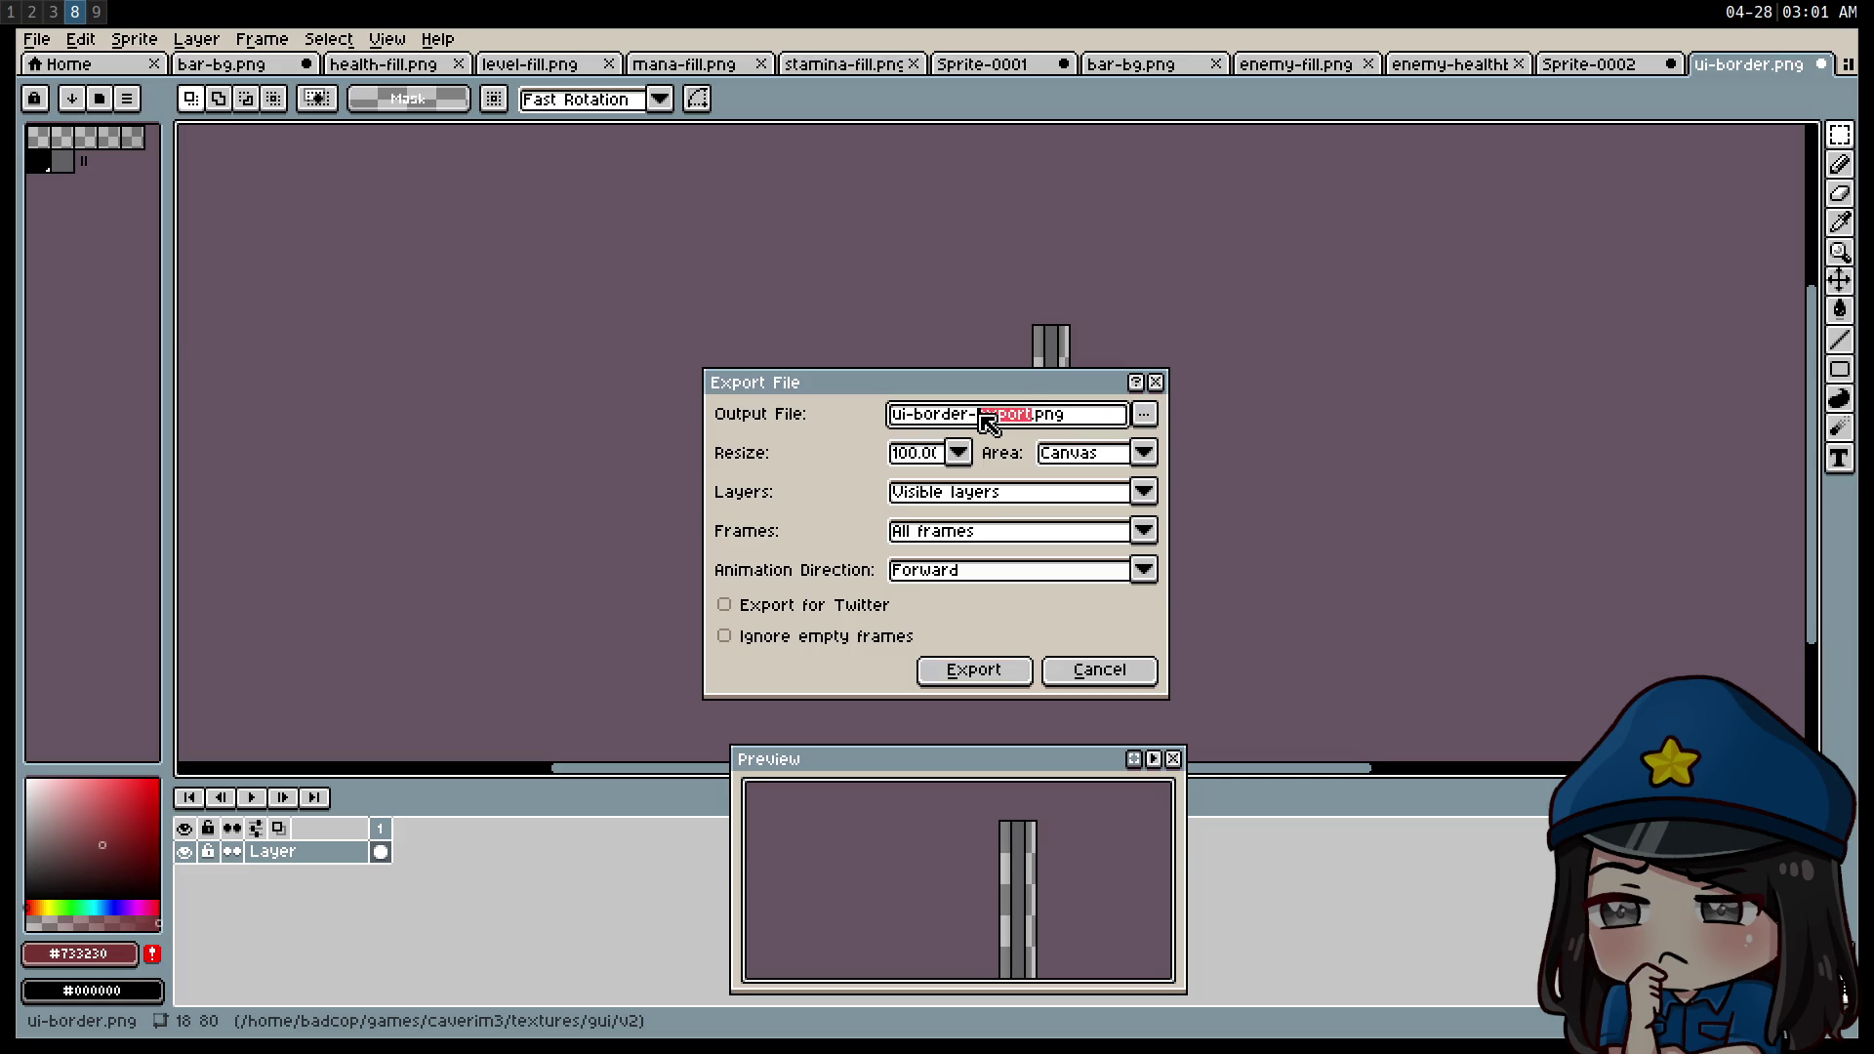
pyautogui.click(1015, 672)
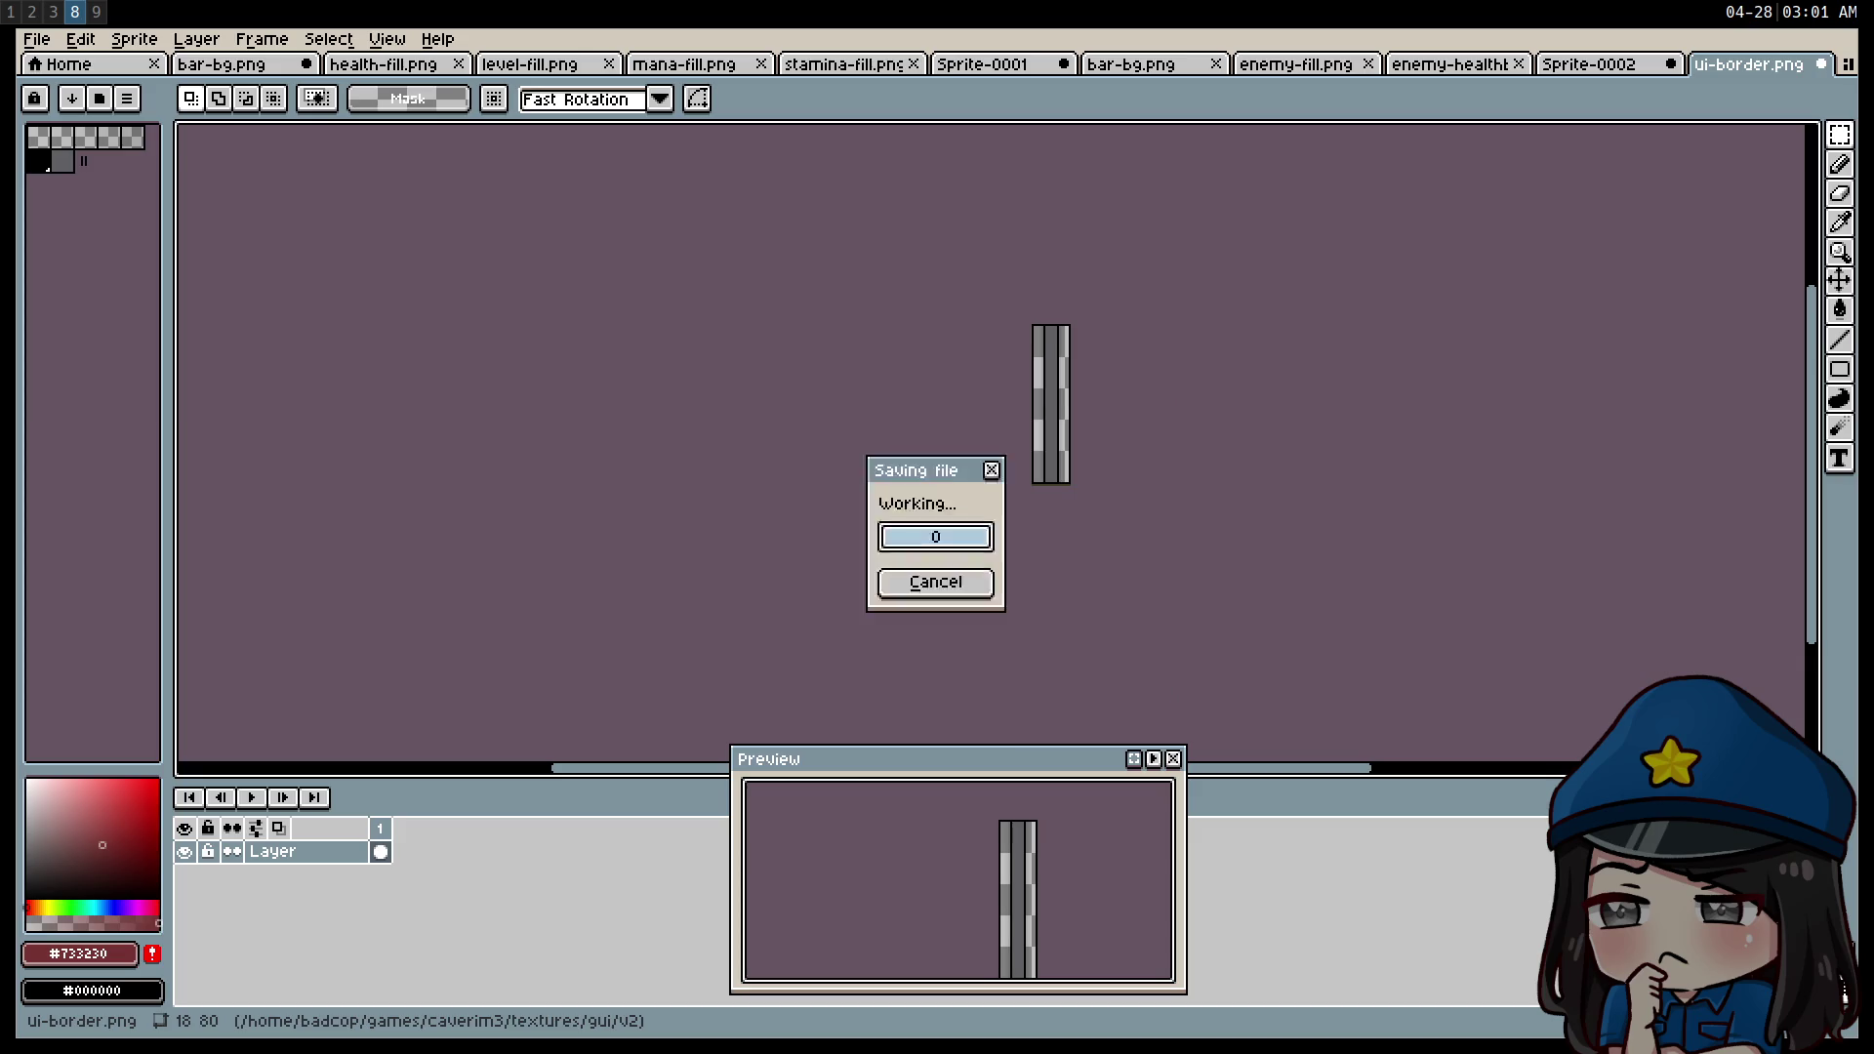
pyautogui.press('super+2')
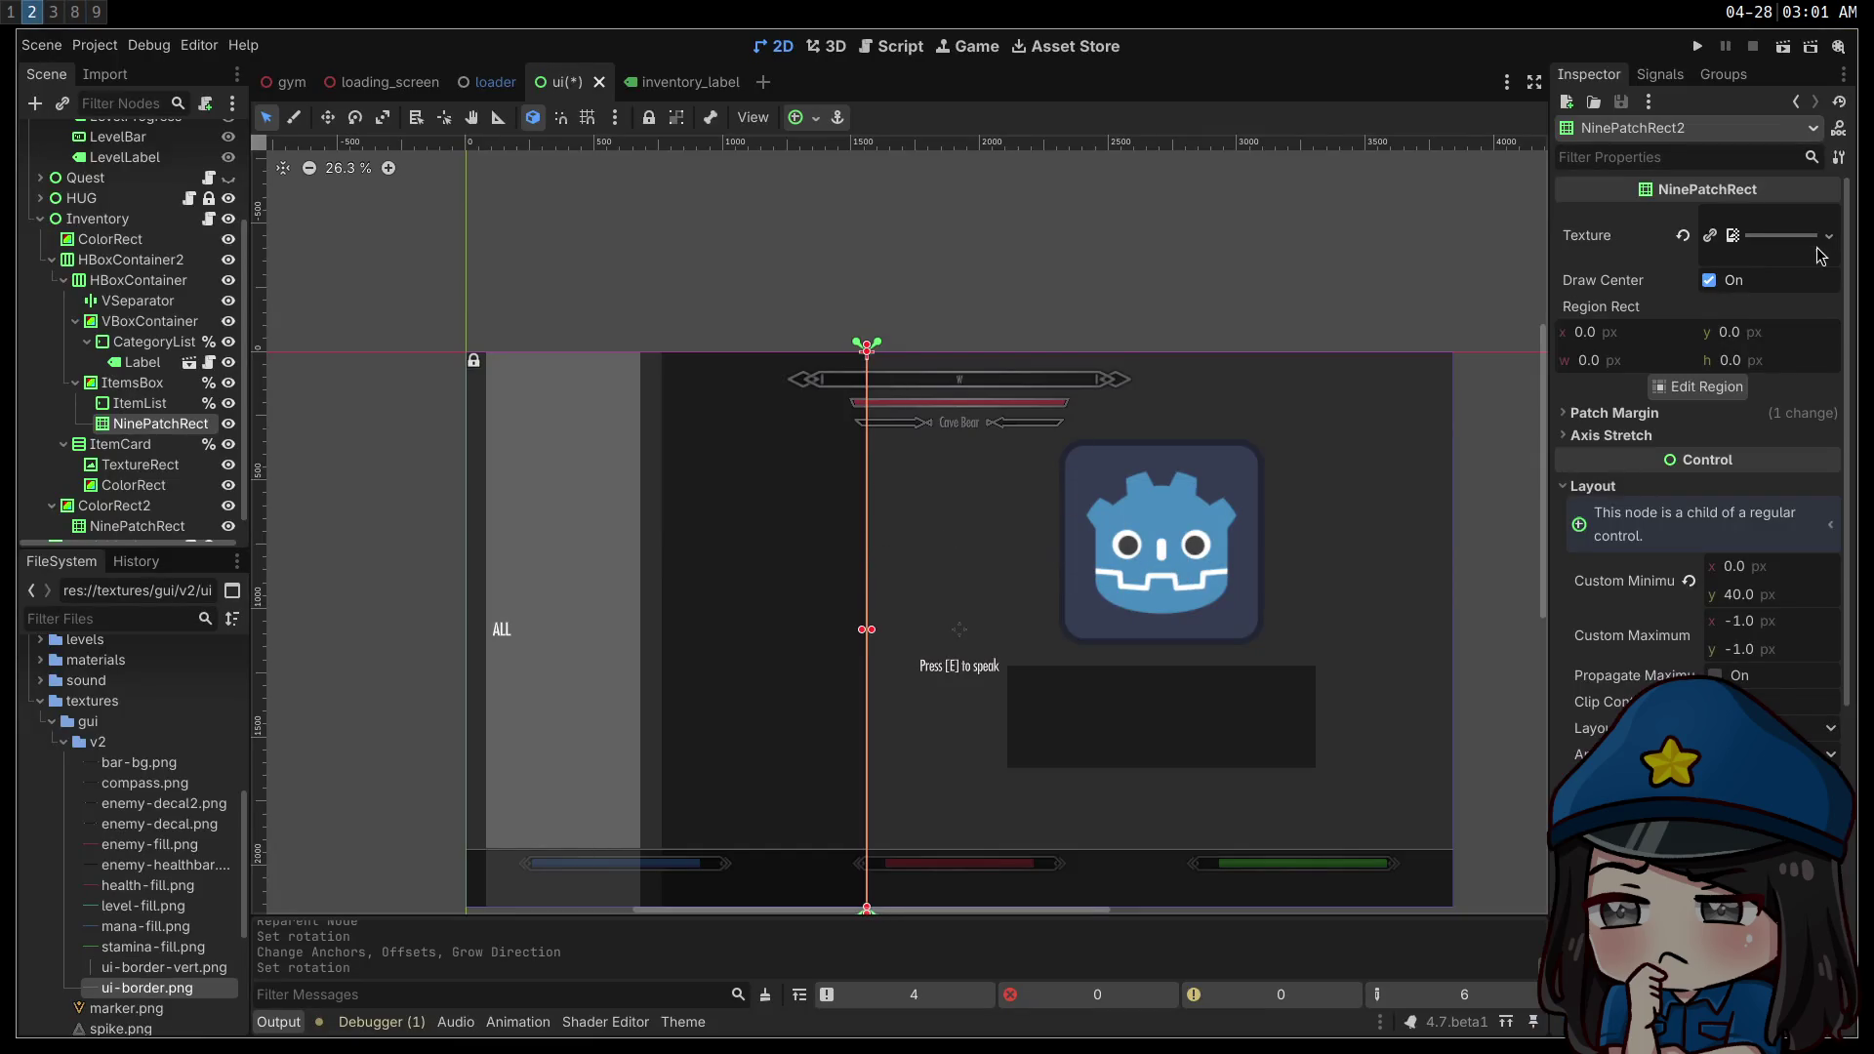
# - Quick-load ui-border-vert.png as the divider's texture
pyautogui.click(1828, 237)
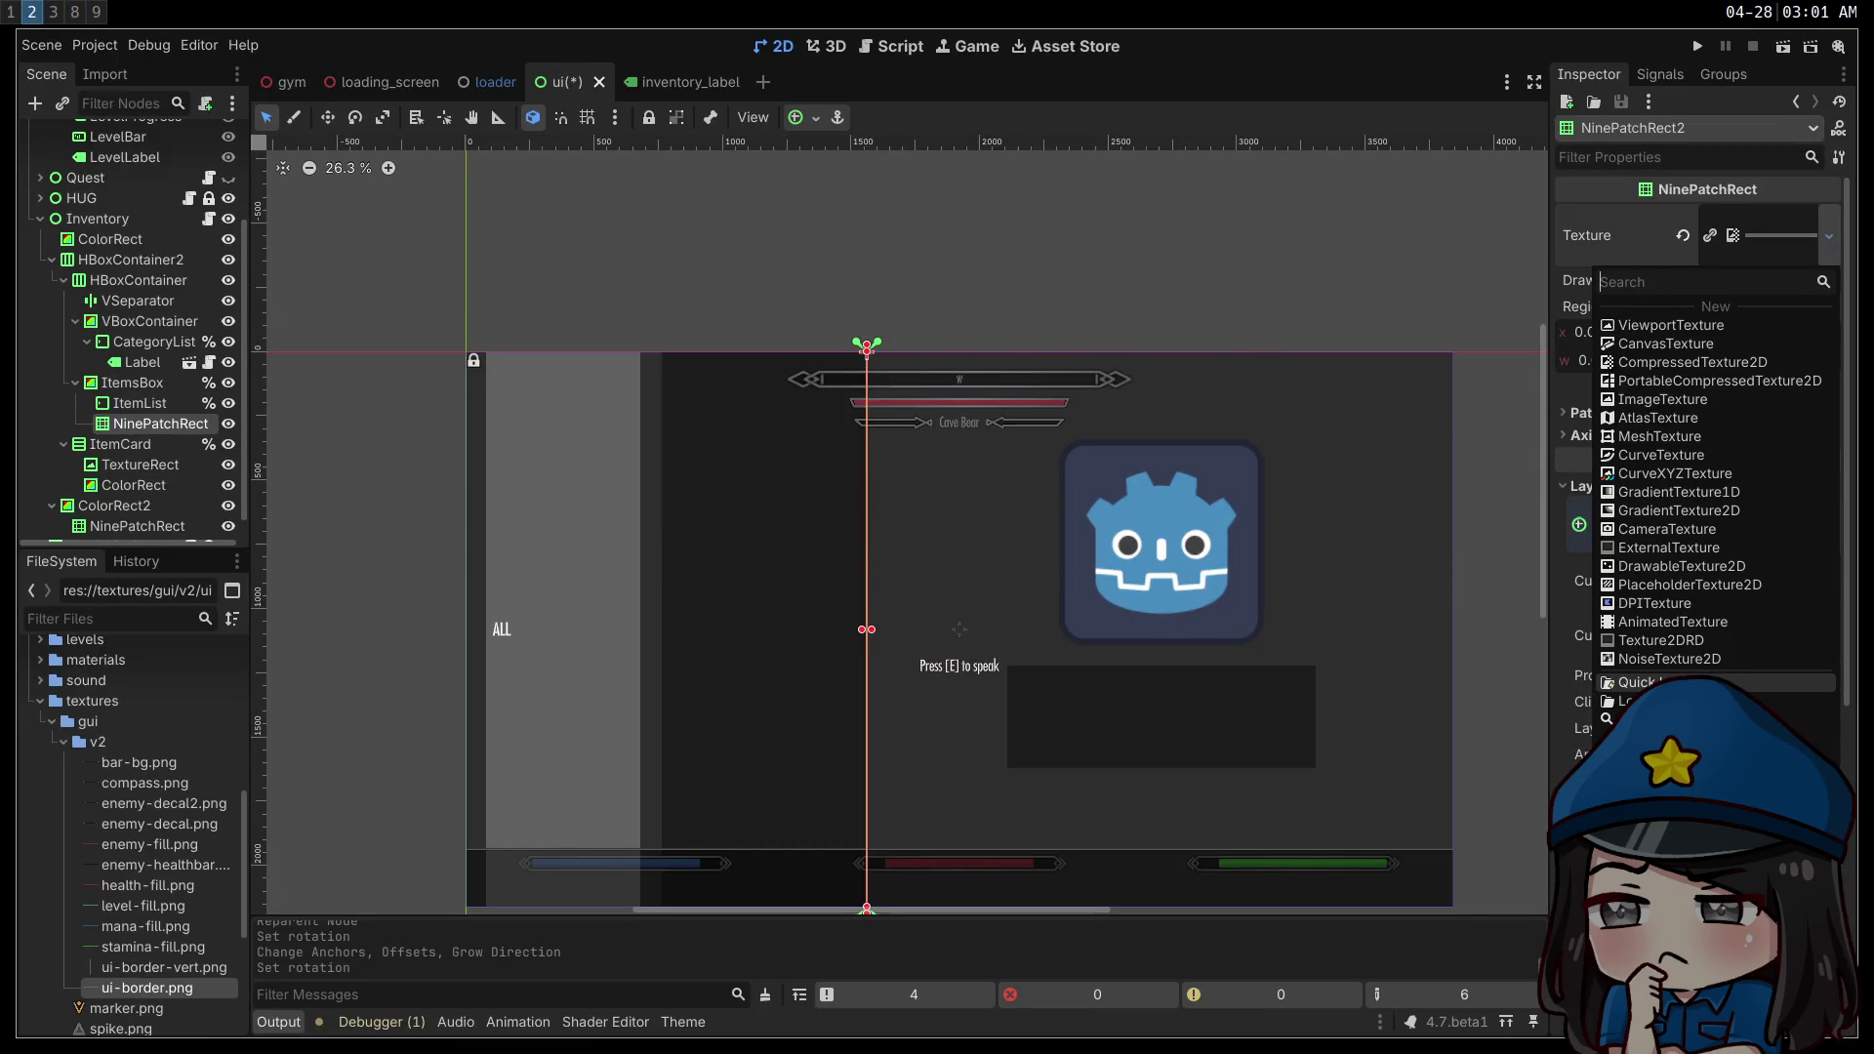
pyautogui.click(1659, 701)
pyautogui.write('vert')
pyautogui.press('Return')
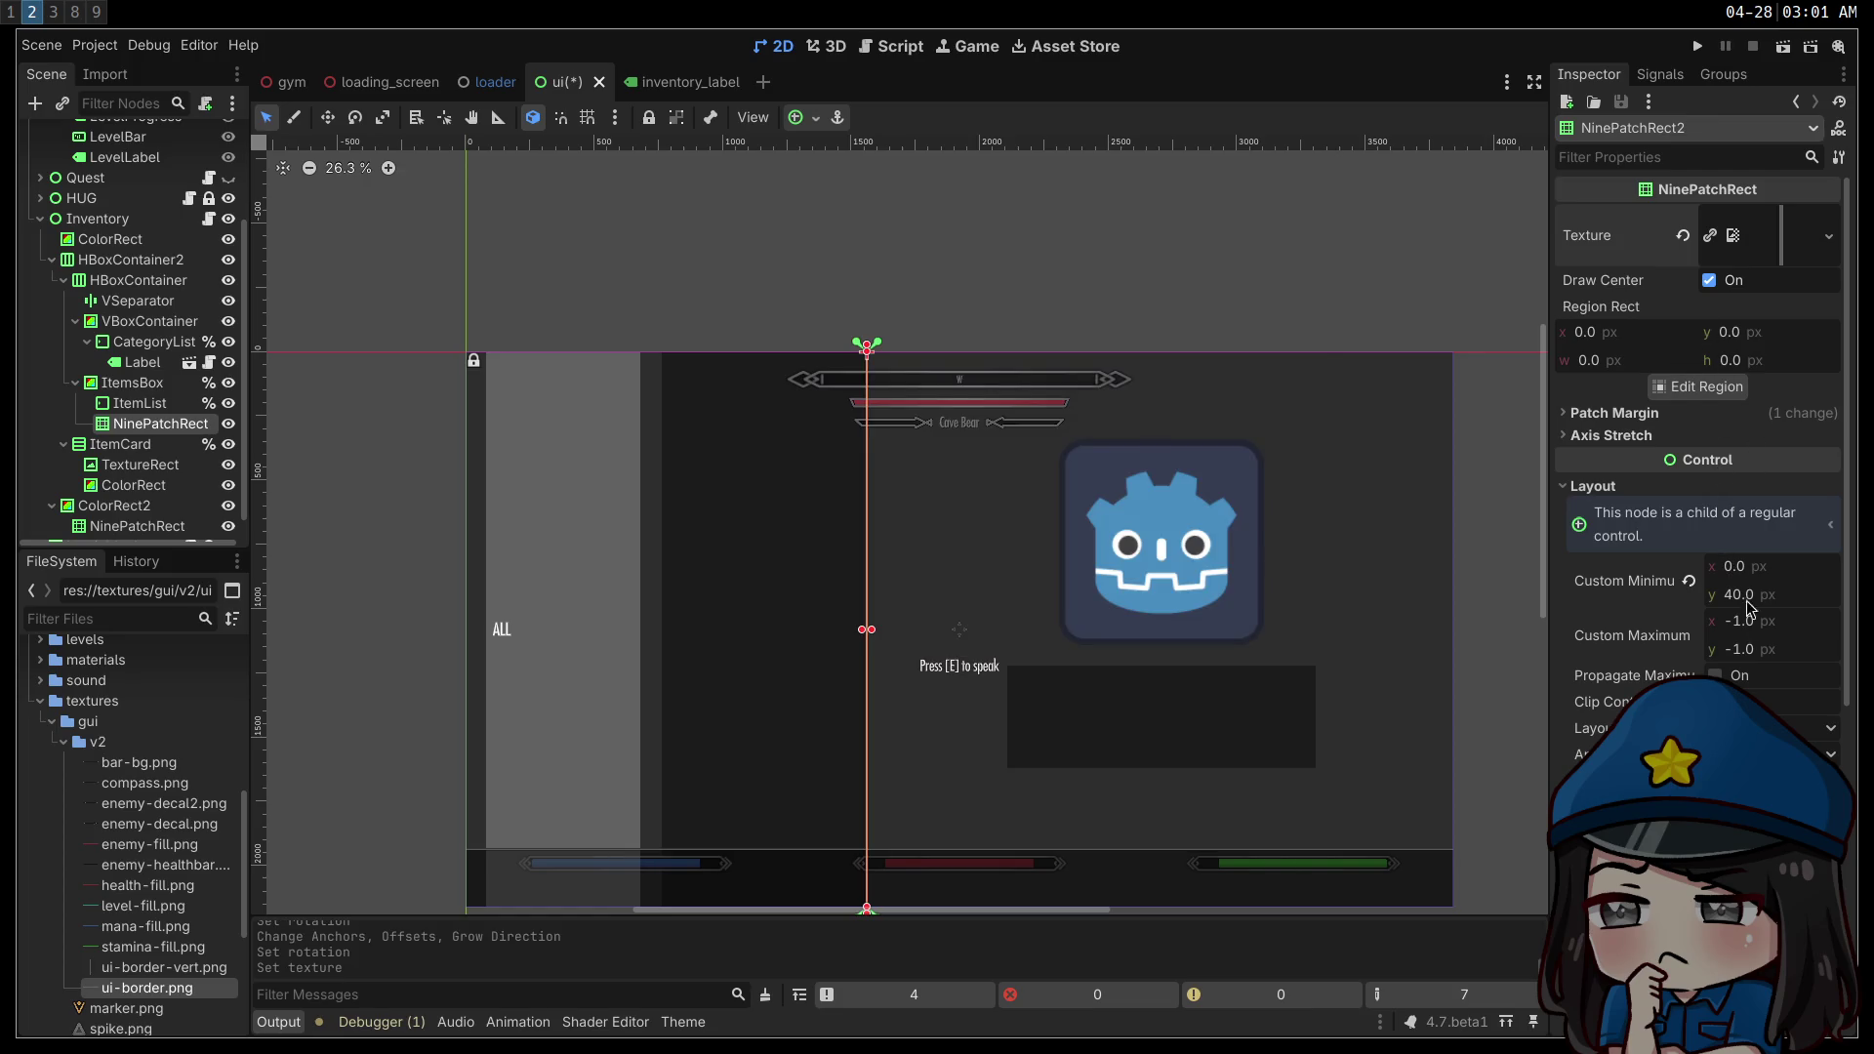
# - Set the divider's Patch Margin Left to 0 and Right to 33
pyautogui.click(1582, 416)
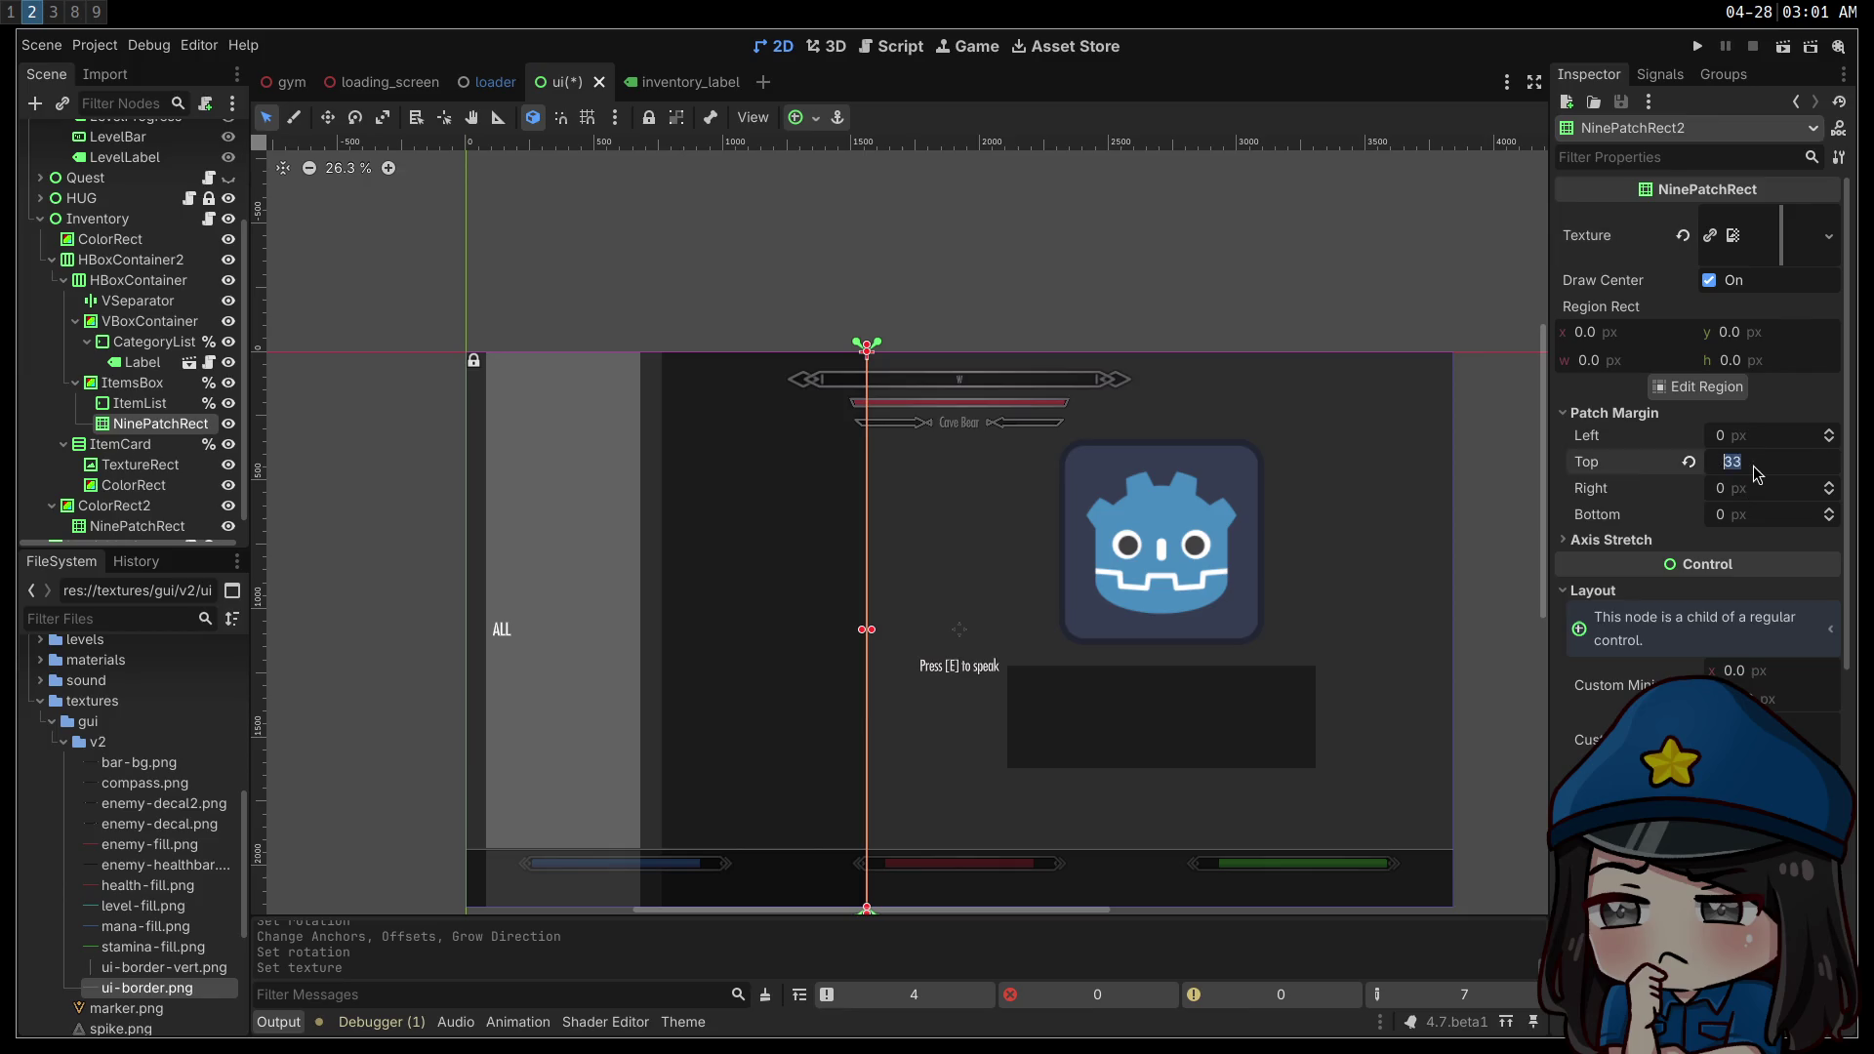
pyautogui.write('0')
pyautogui.hotkey('shift', 'Tab')
pyautogui.write('33')
pyautogui.press('Return')
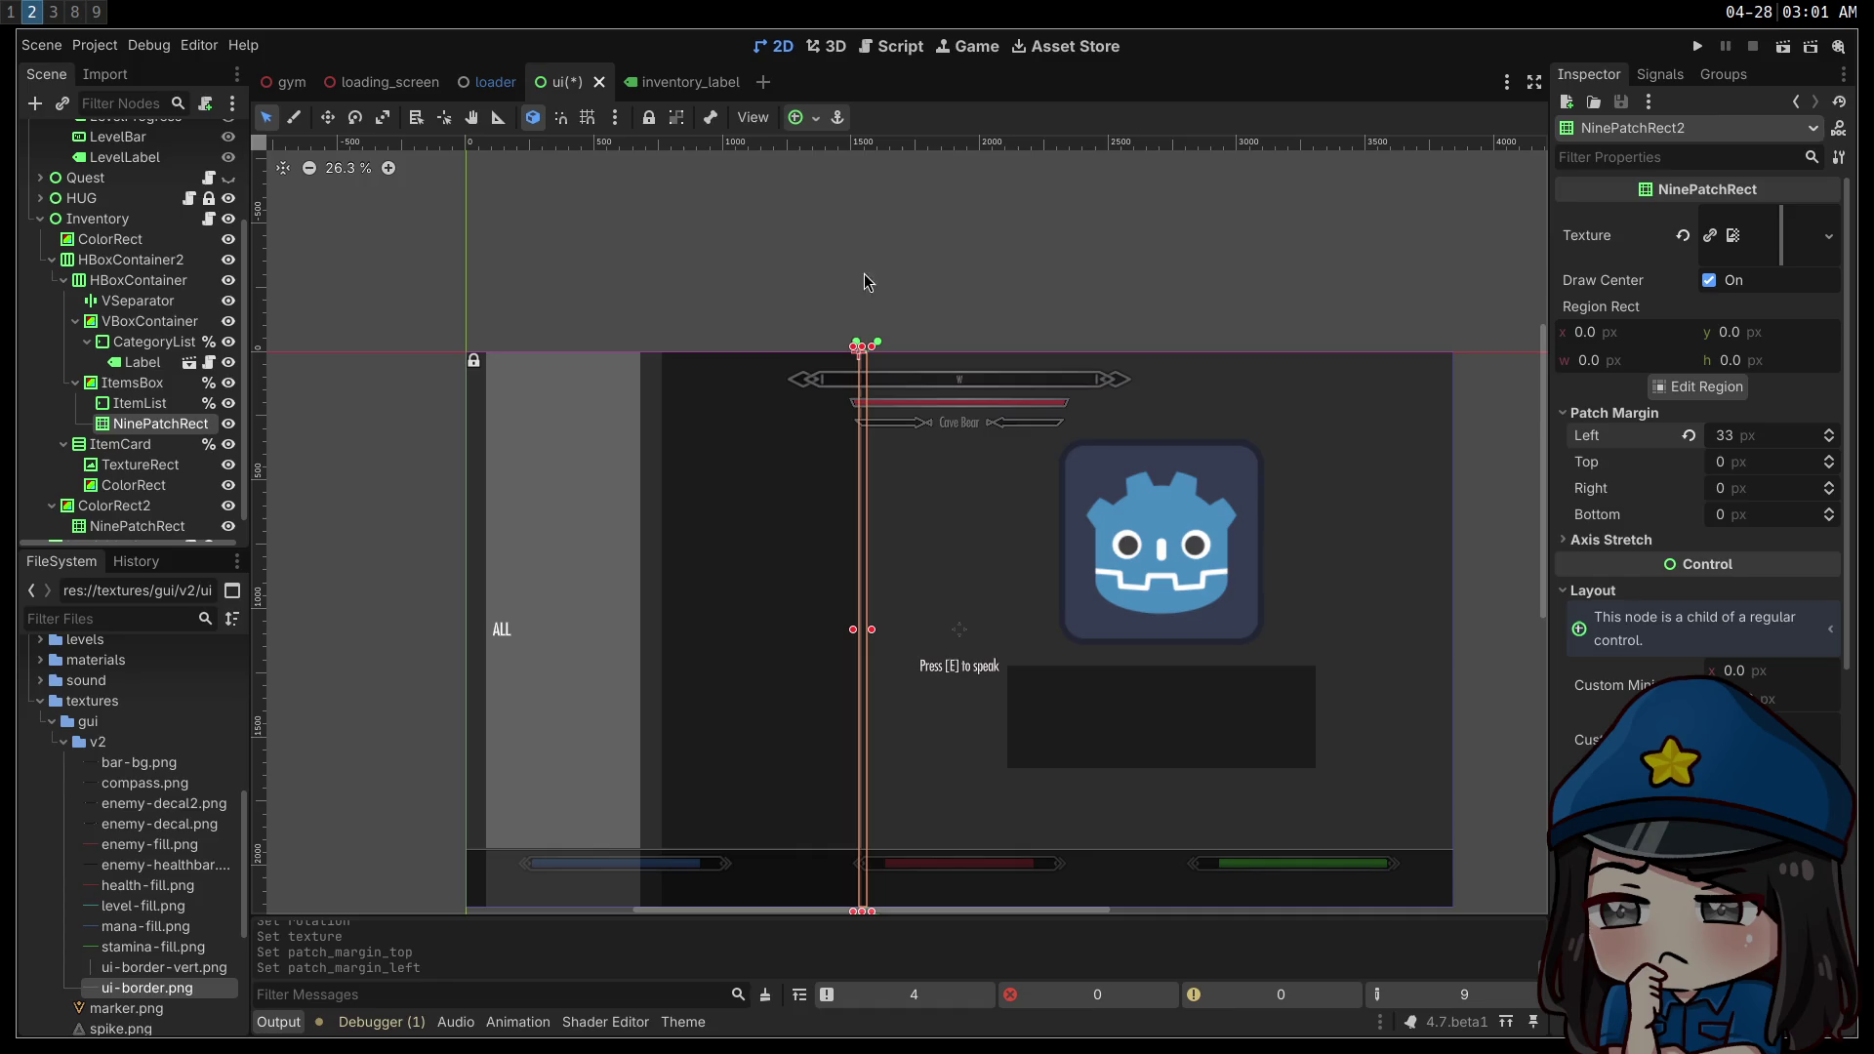
pyautogui.click(868, 283)
pyautogui.scroll(5, 882, 531)
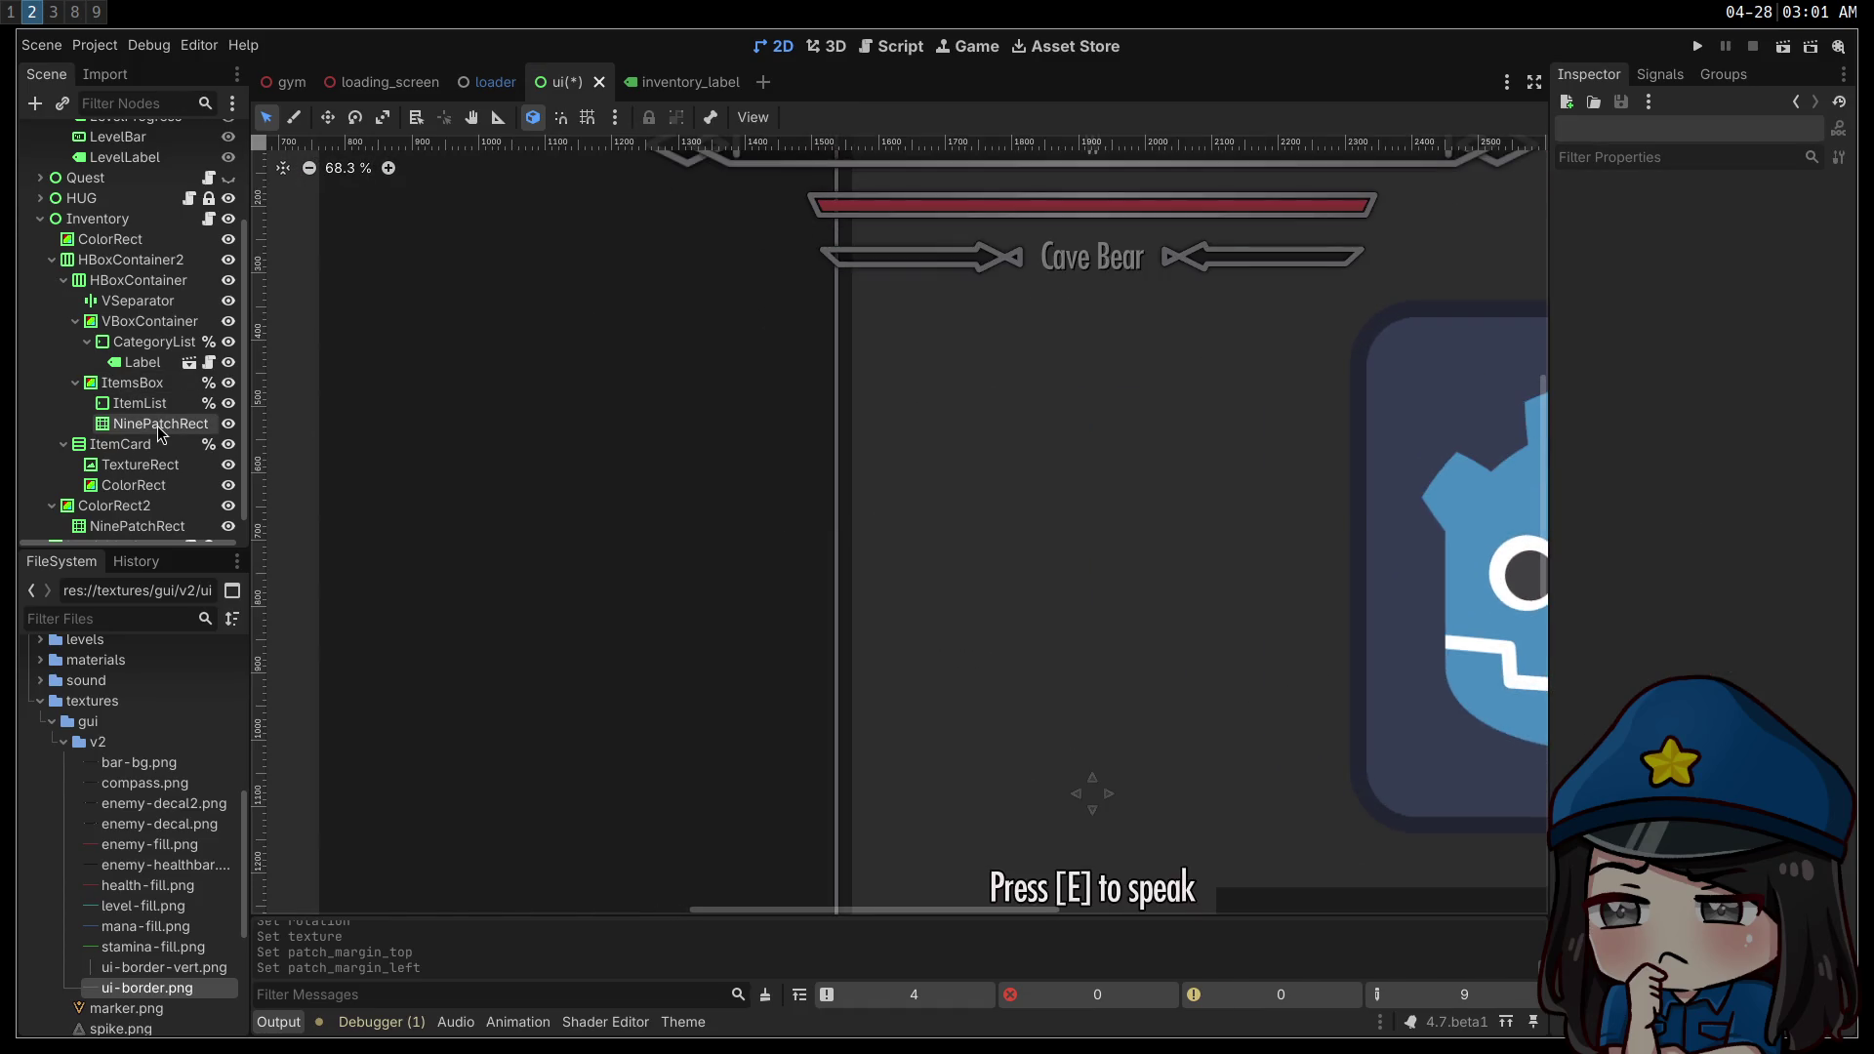
pyautogui.click(159, 425)
pyautogui.click(1754, 441)
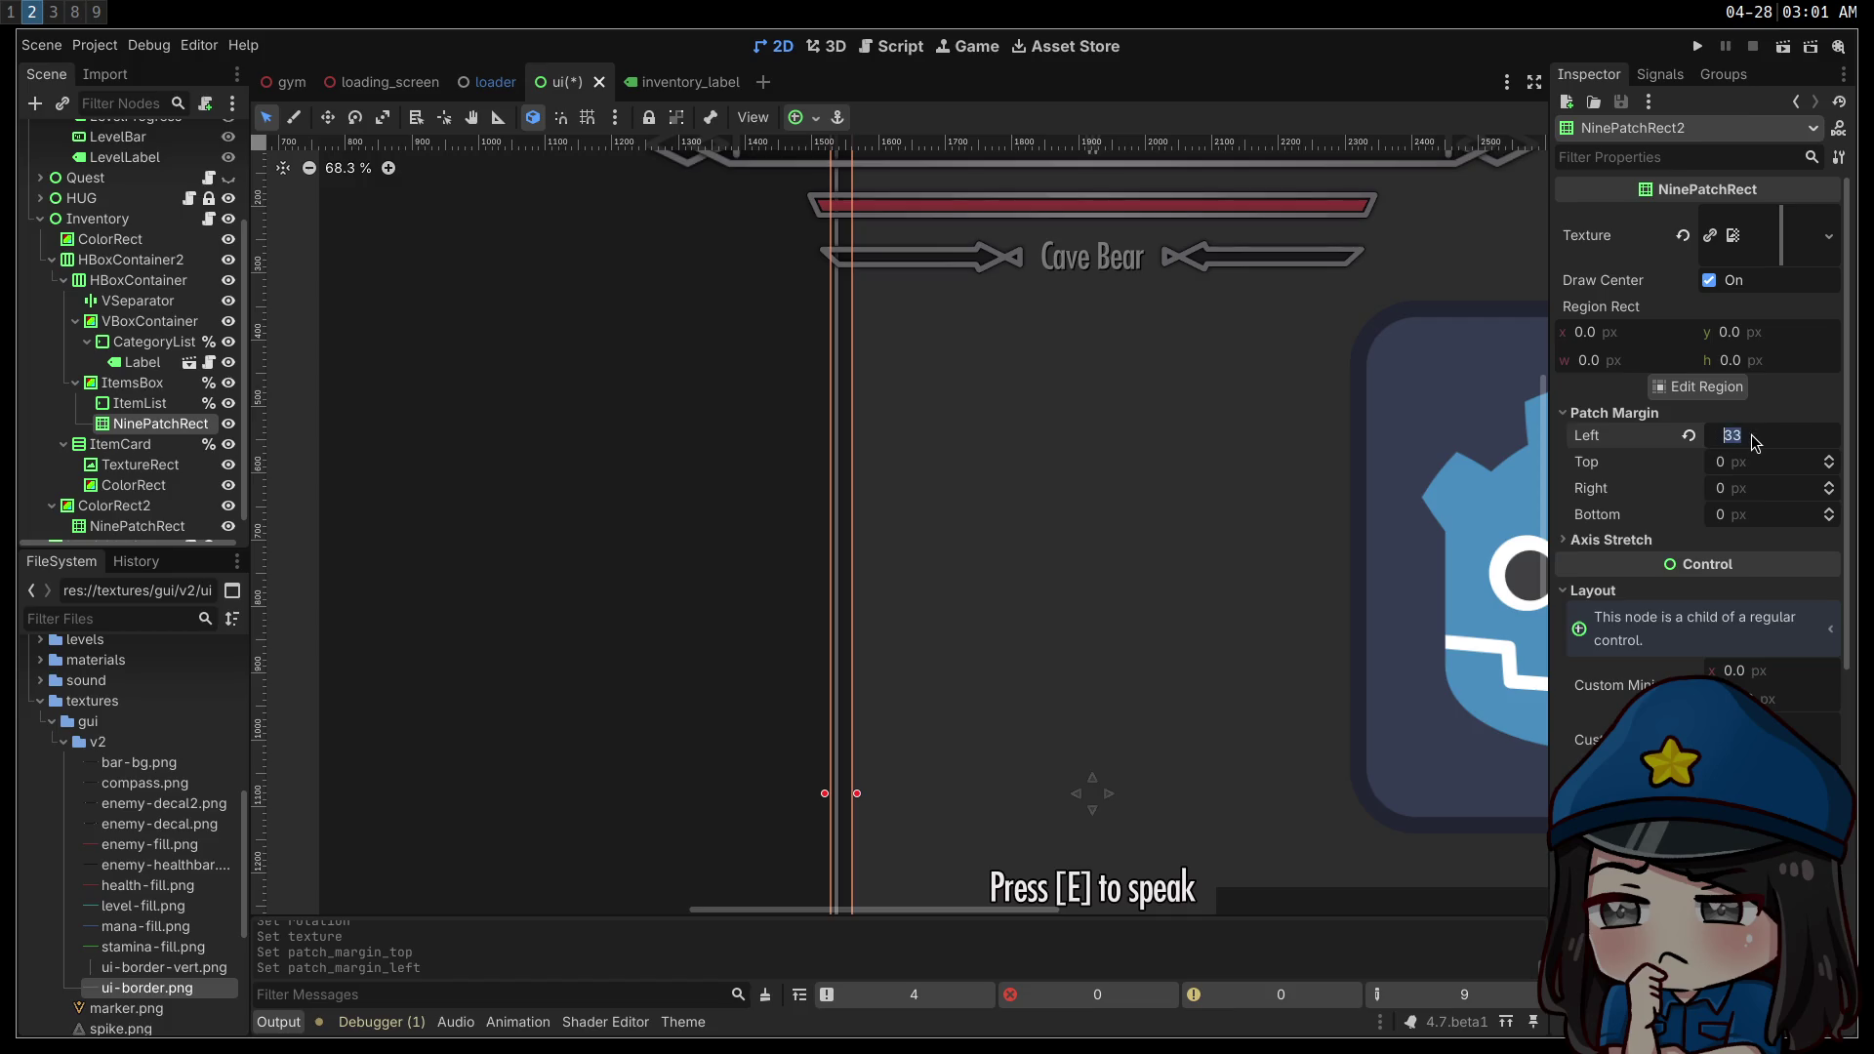
pyautogui.write('0')
pyautogui.press('Tab')
pyautogui.press('Tab')
pyautogui.write('33')
pyautogui.press('Return')
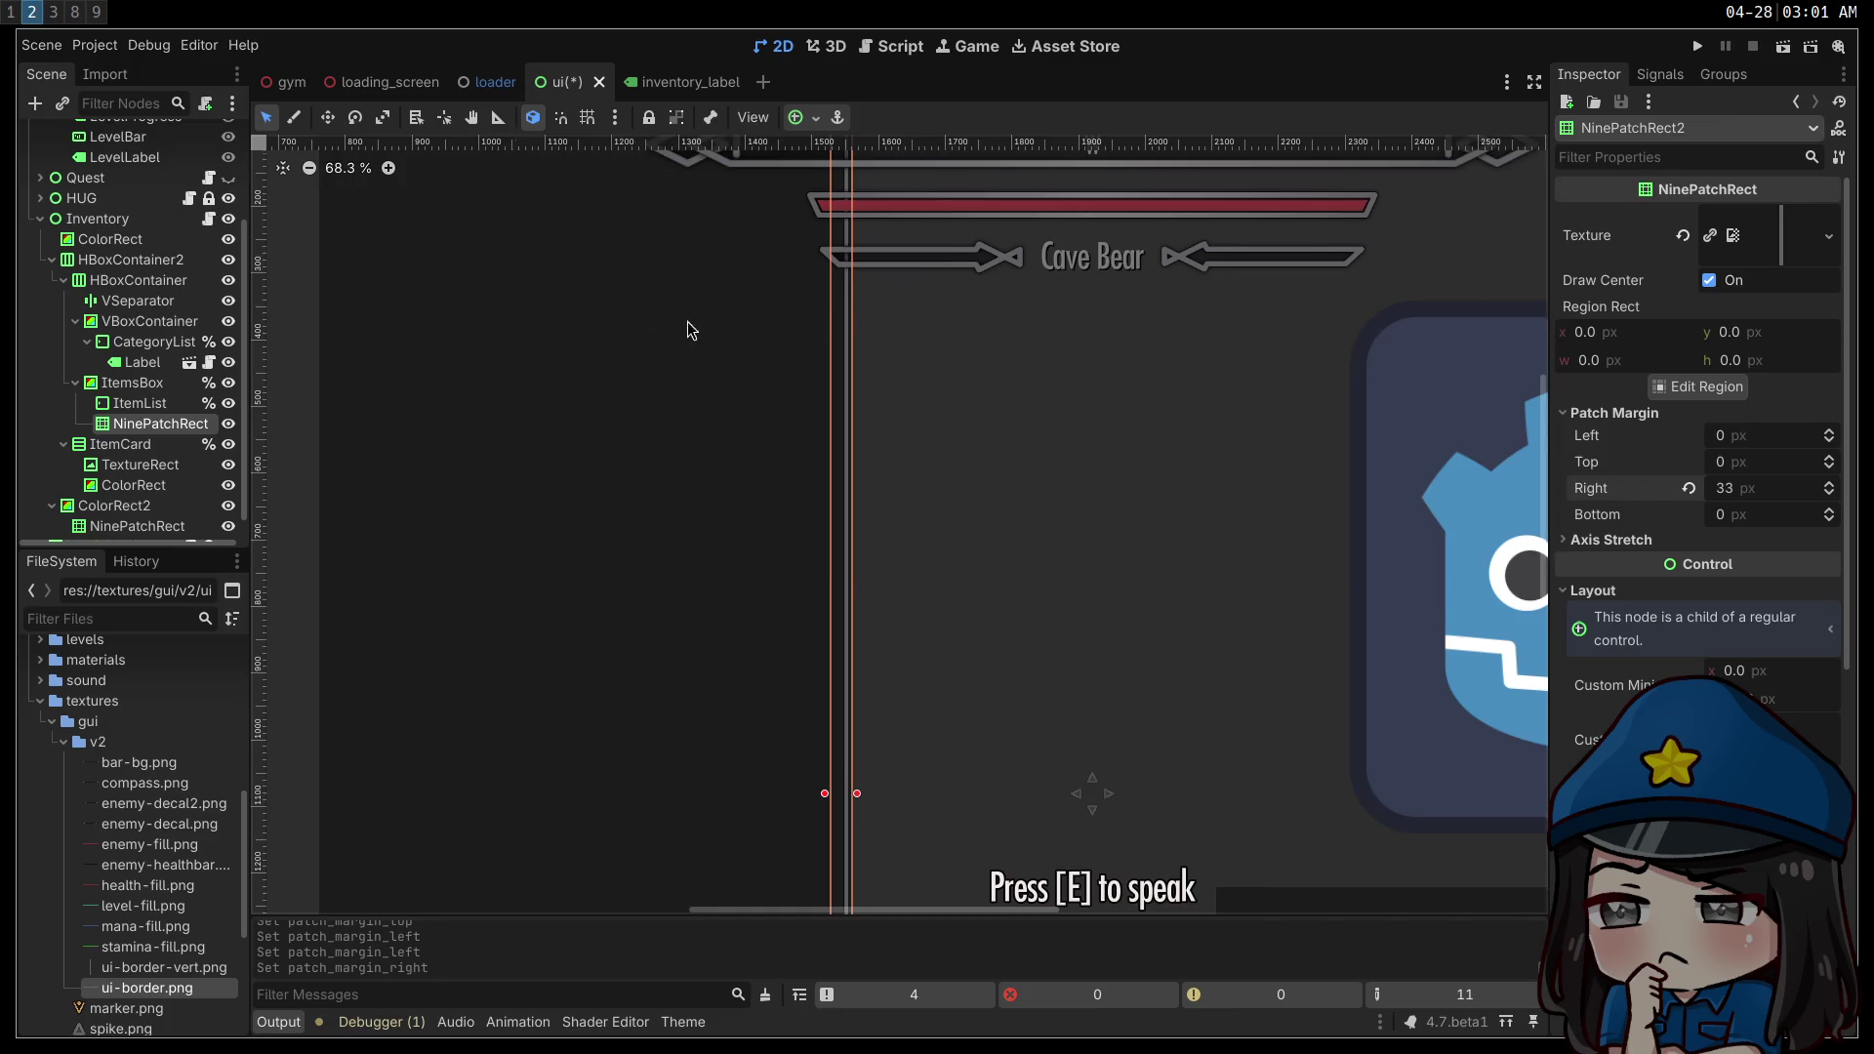
pyautogui.scroll(3, 698, 390)
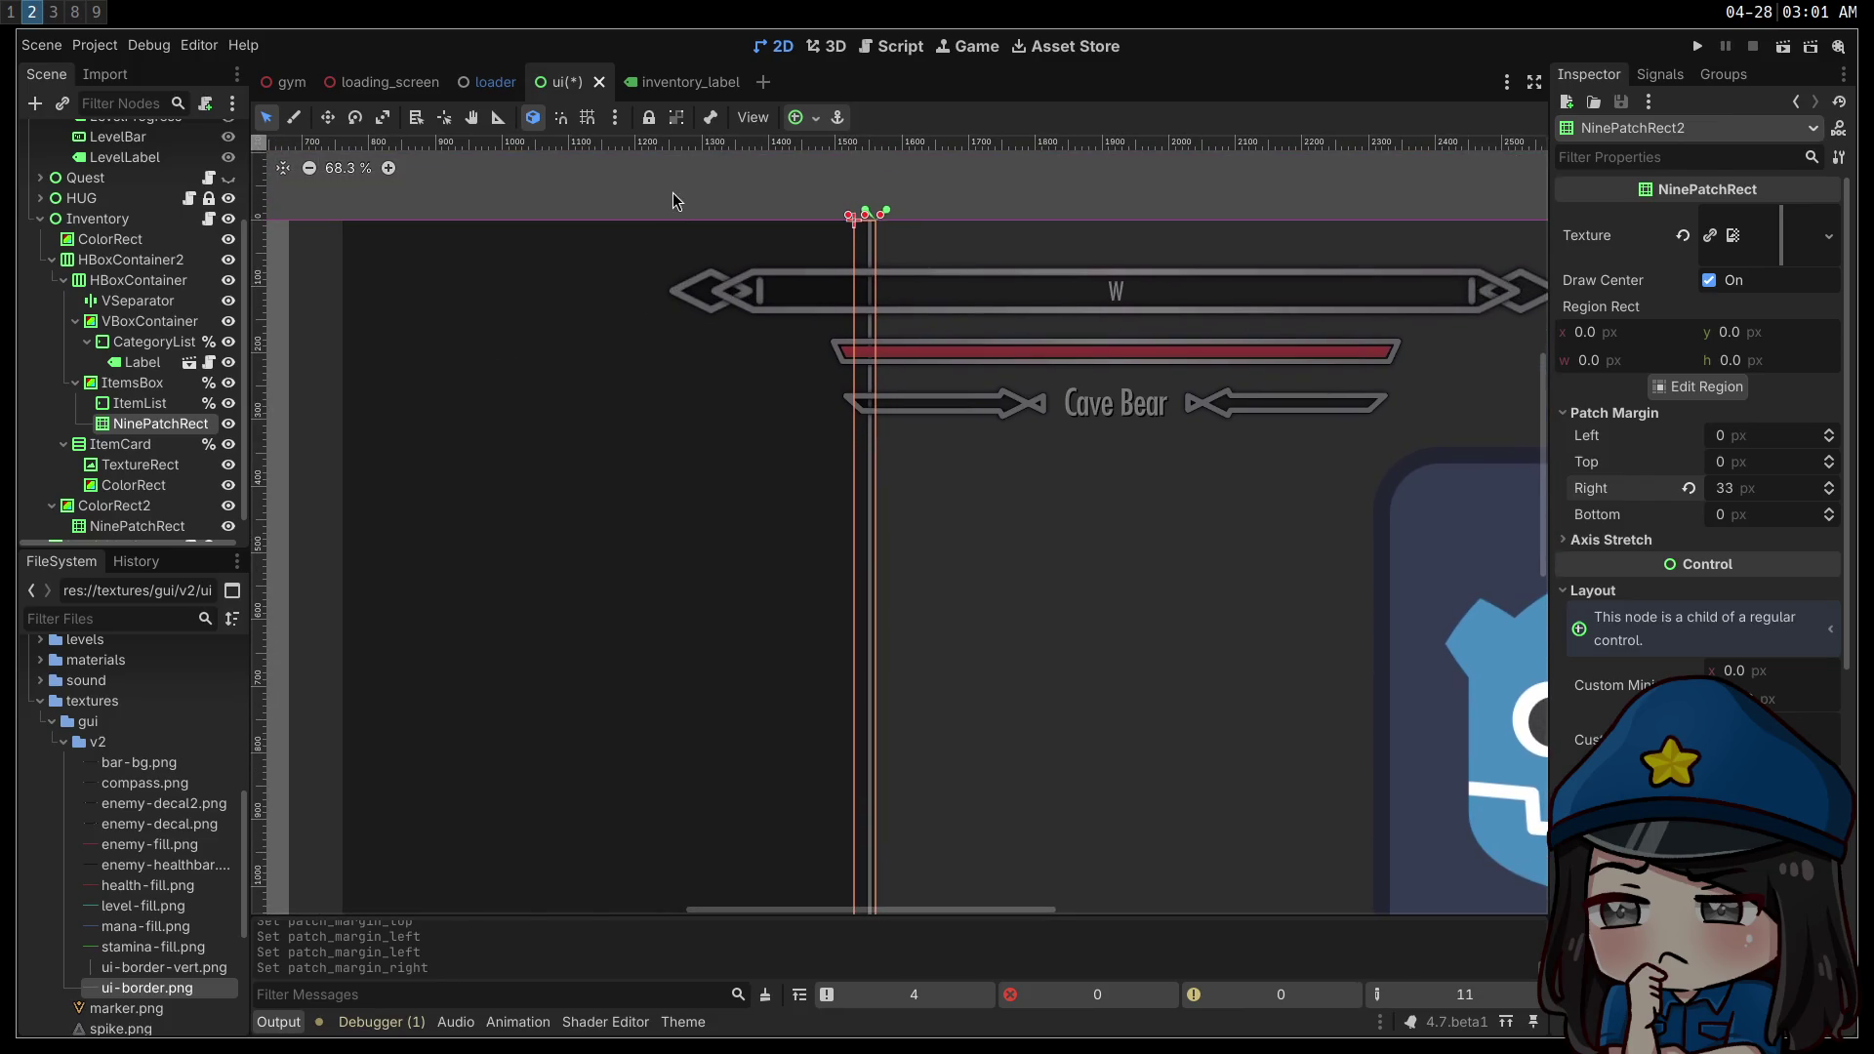
pyautogui.click(695, 226)
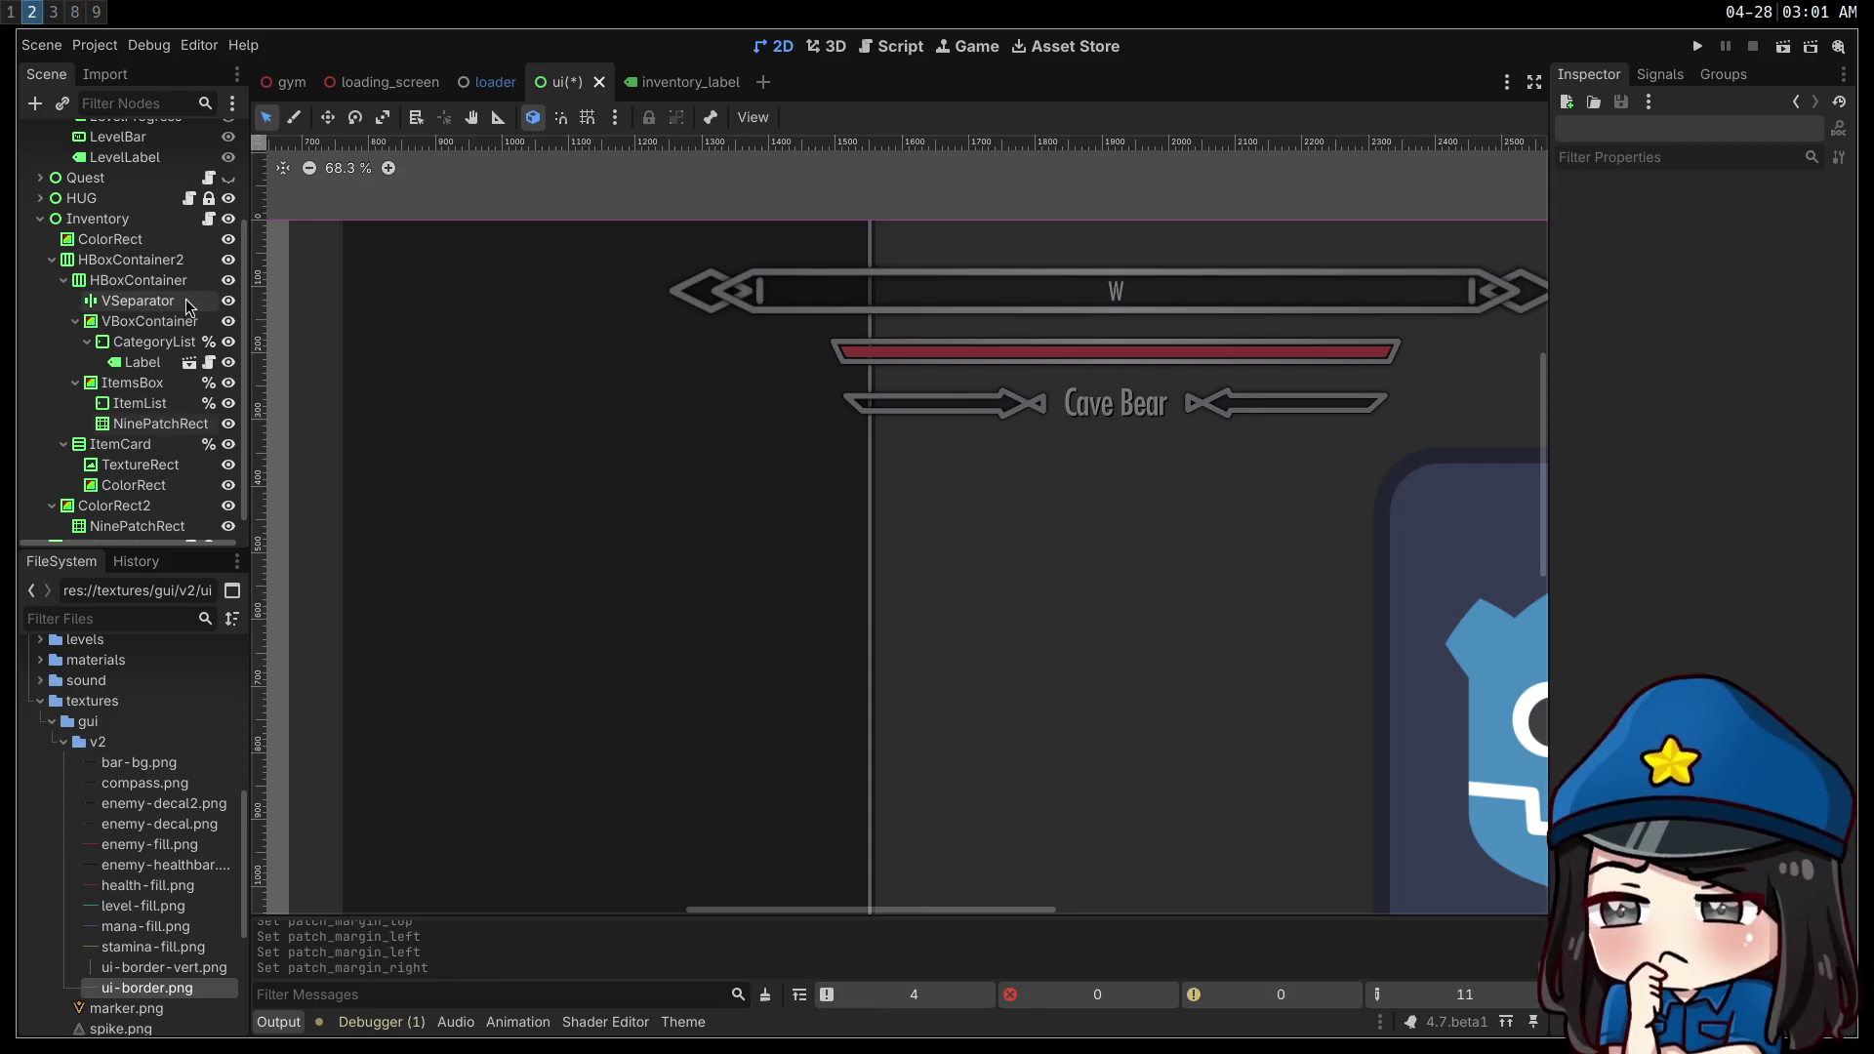
# - Expand HUG and inspect ManaBar, Interact, Compass and the compass TextureRect's ordering settings
pyautogui.click(101, 201)
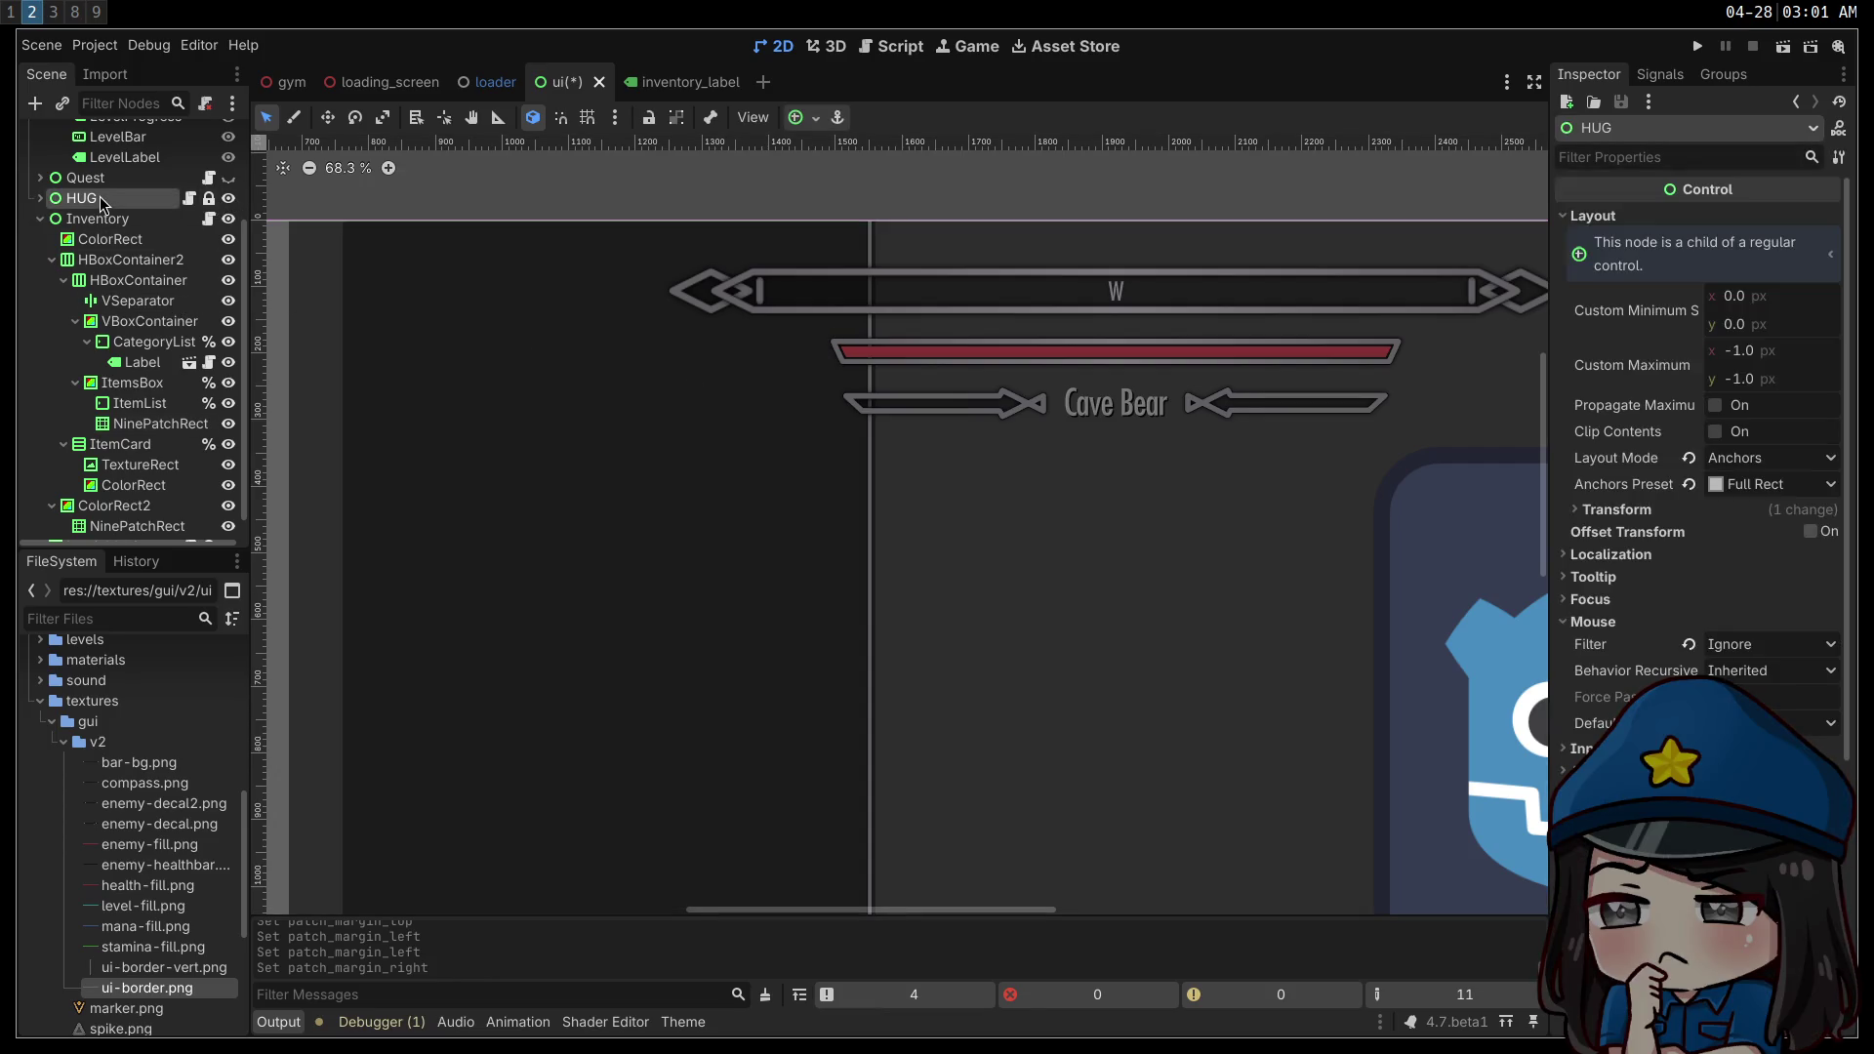
pyautogui.scroll(-5, 1698, 488)
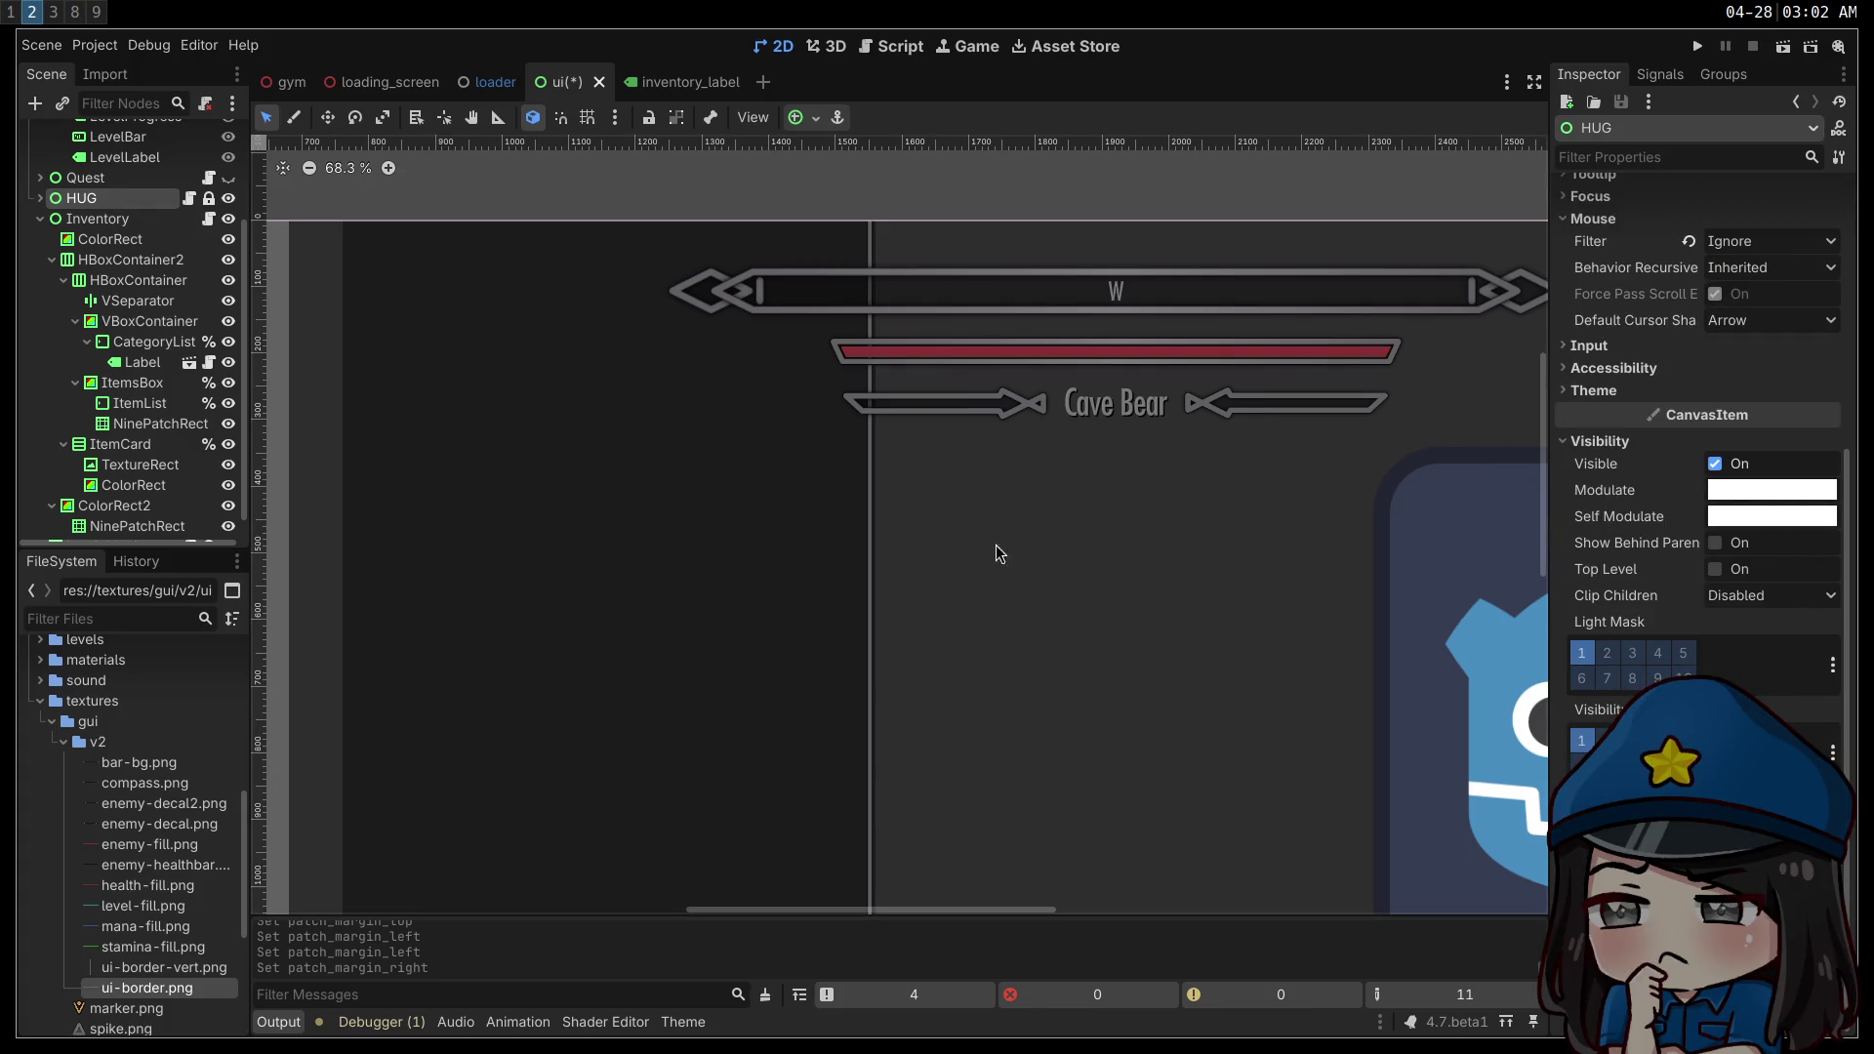
pyautogui.click(40, 198)
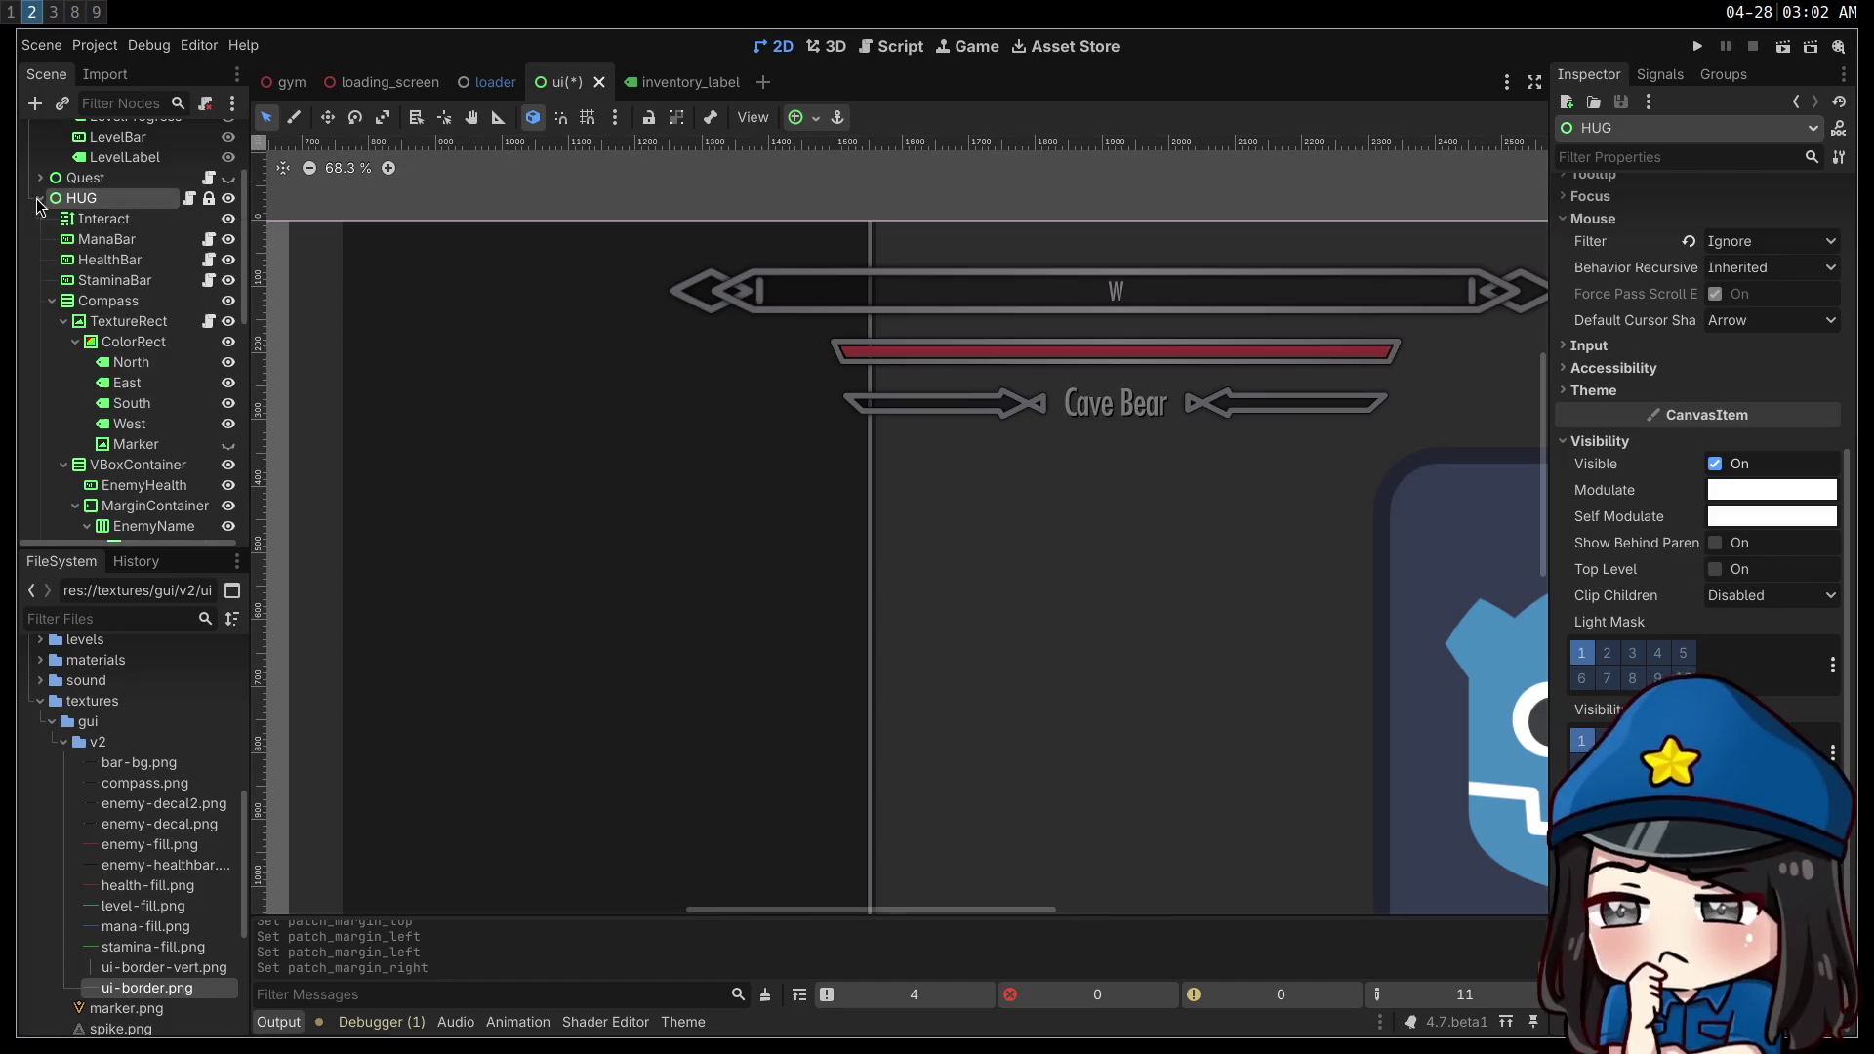
pyautogui.click(106, 239)
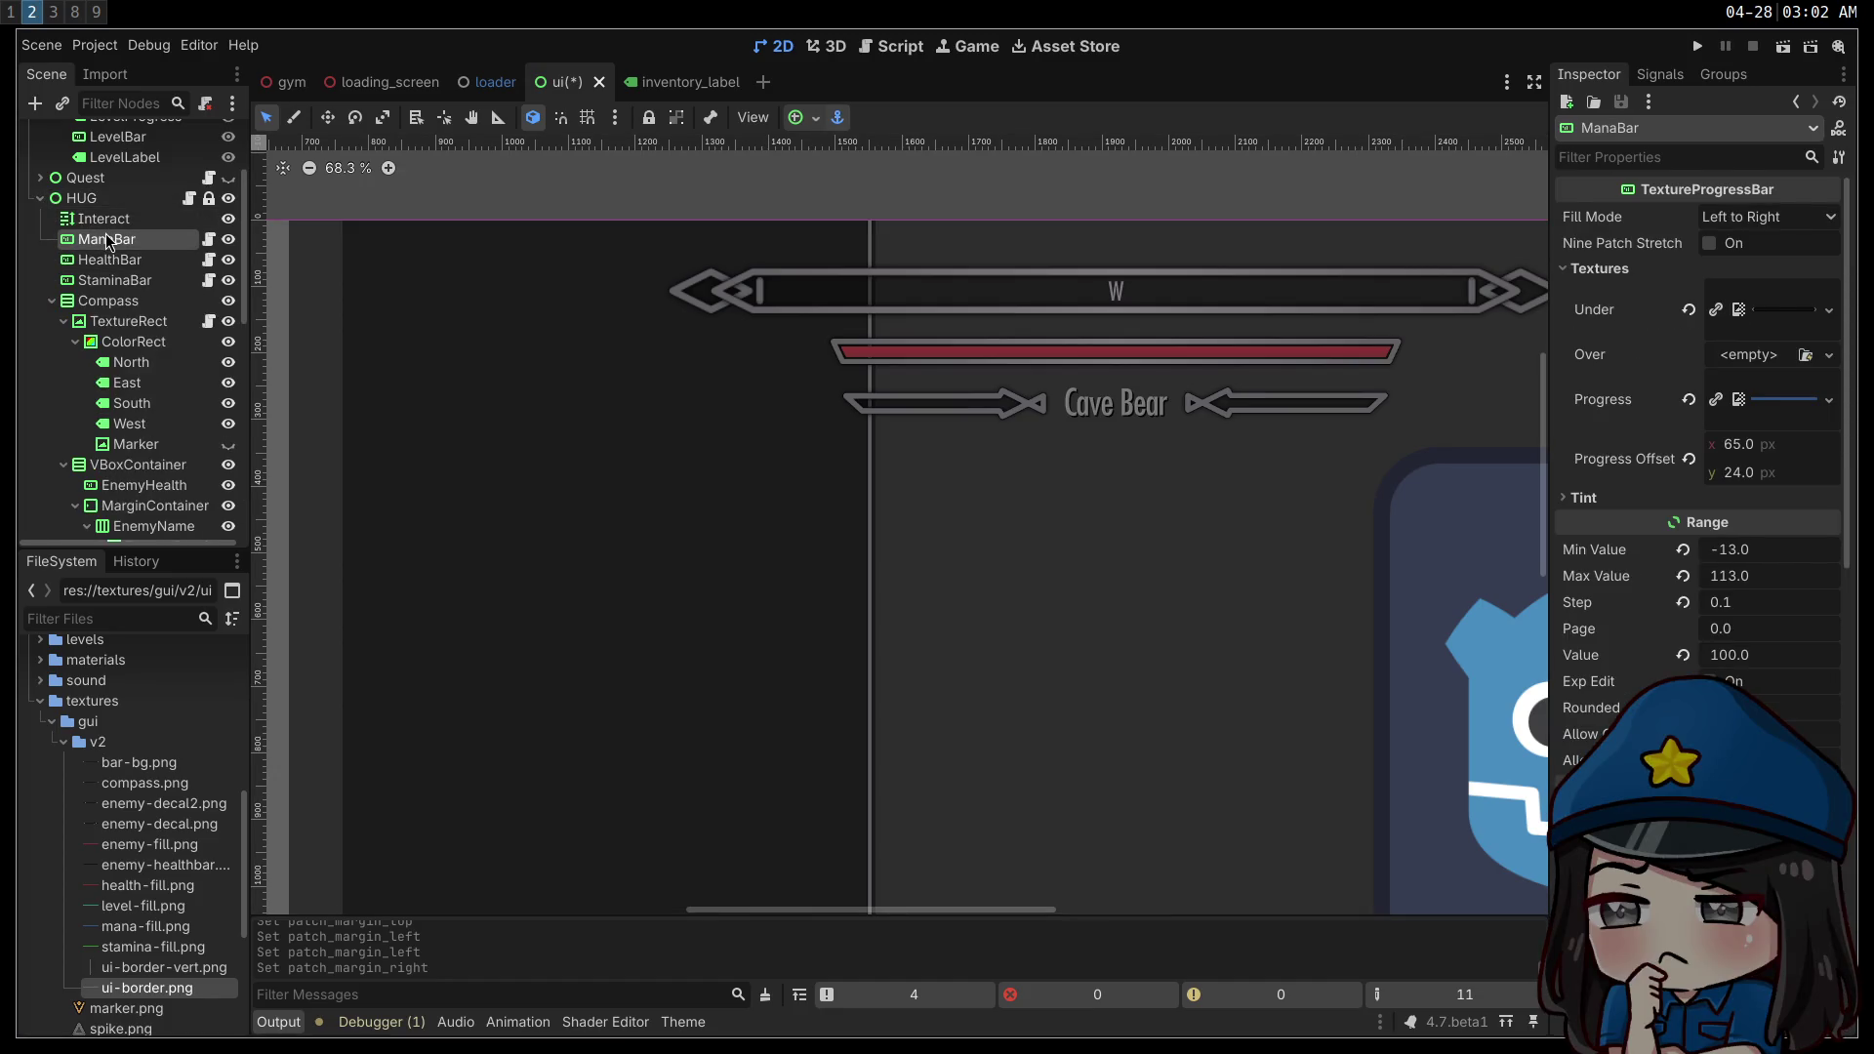
pyautogui.scroll(-8, 1698, 488)
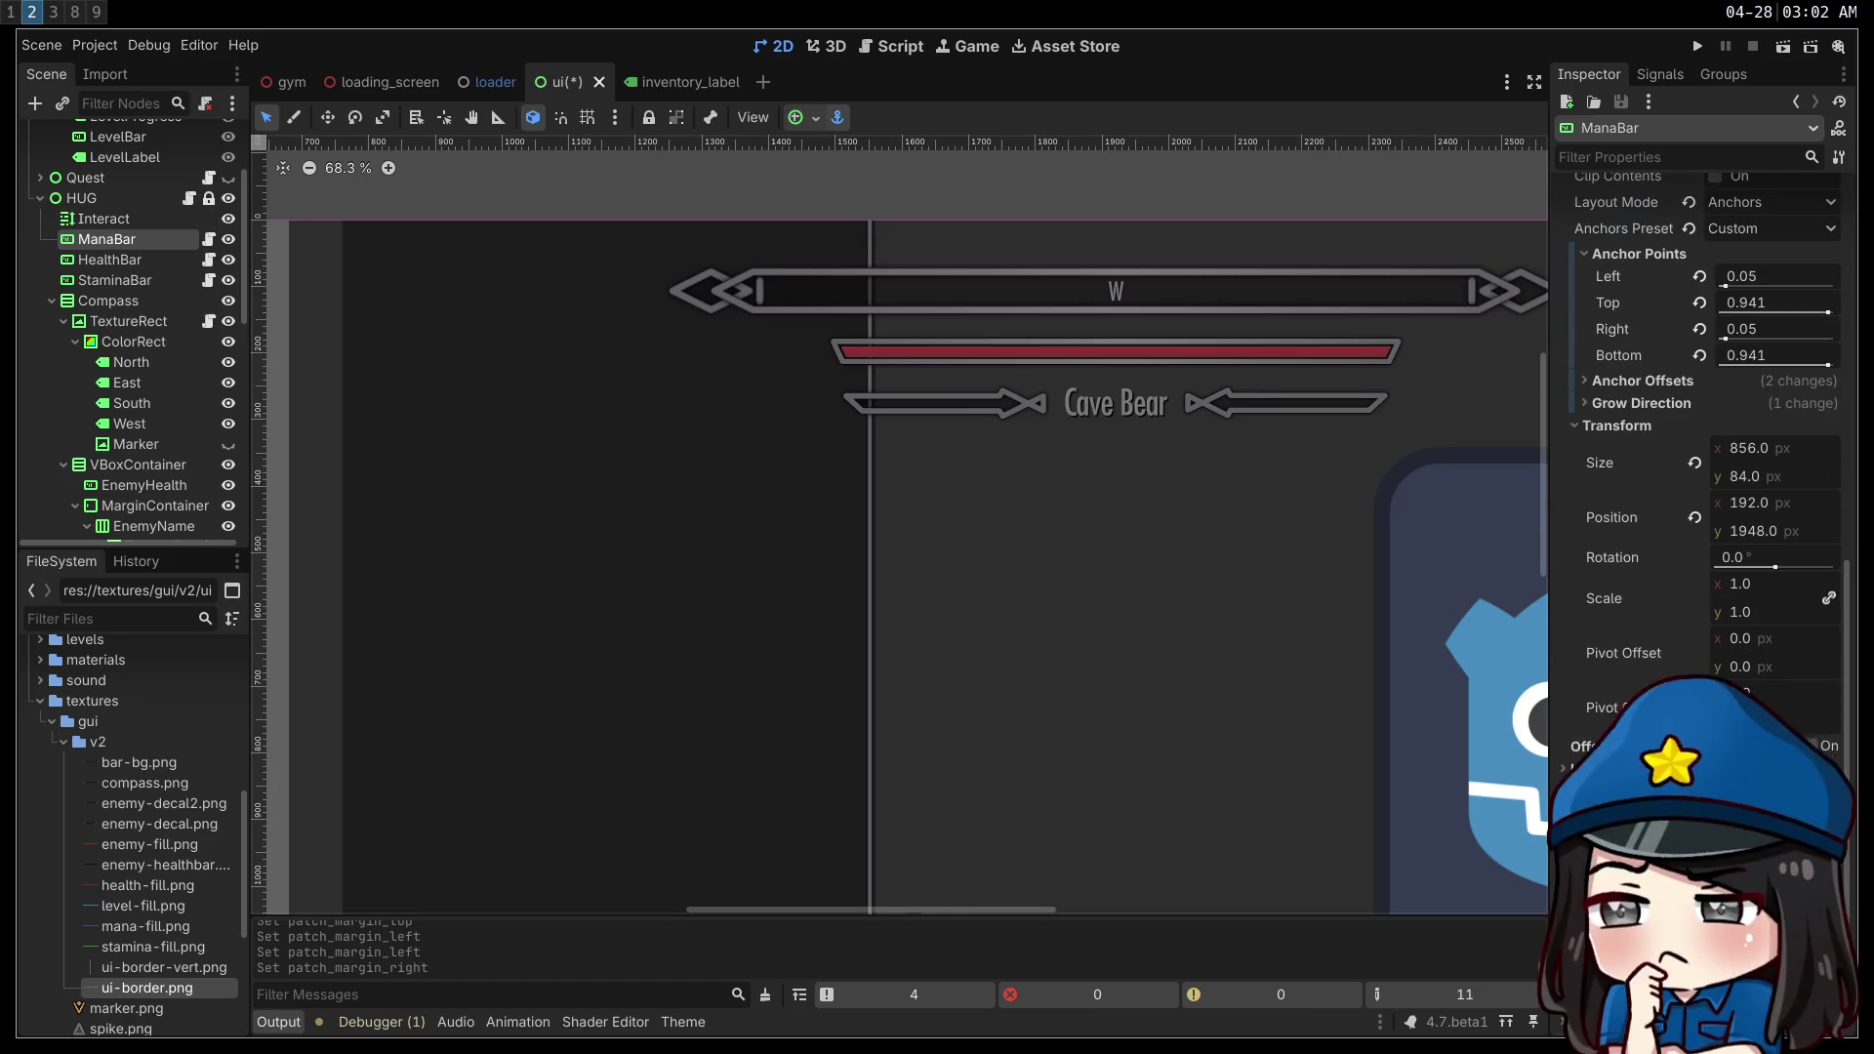
pyautogui.scroll(-2, 1698, 488)
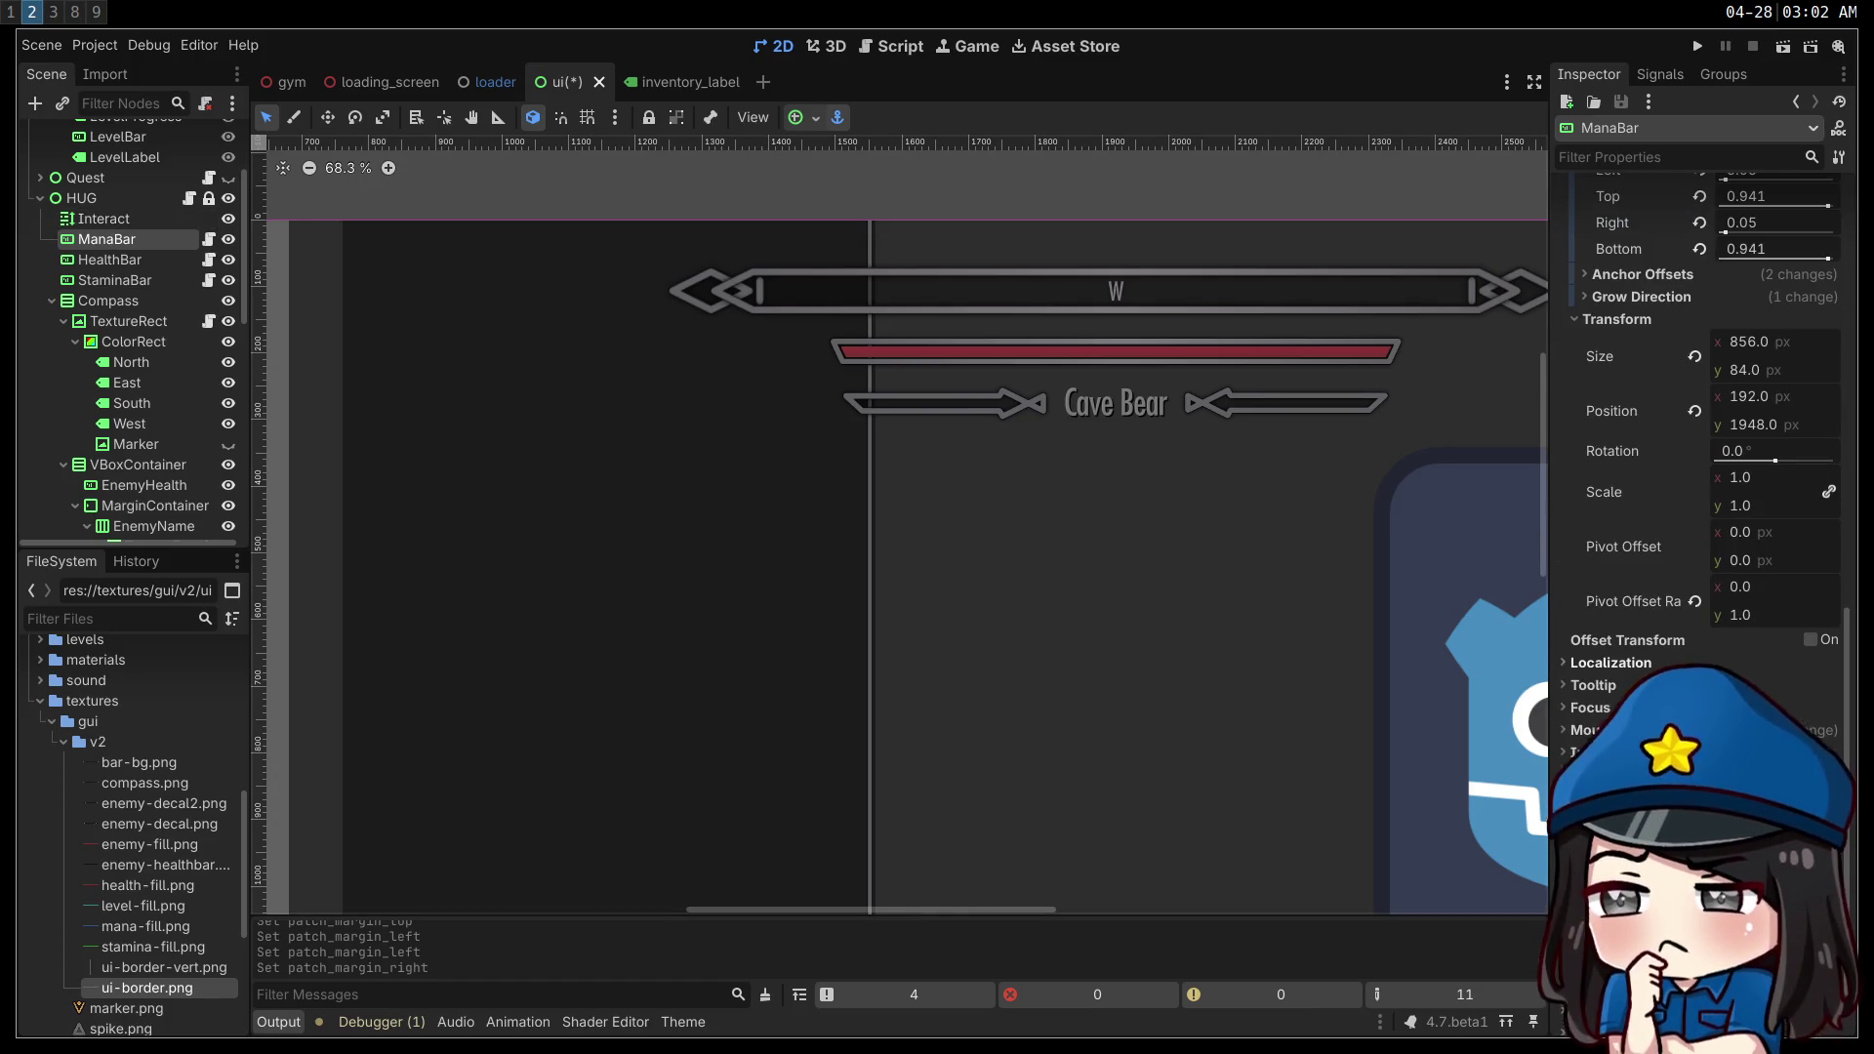
pyautogui.click(108, 219)
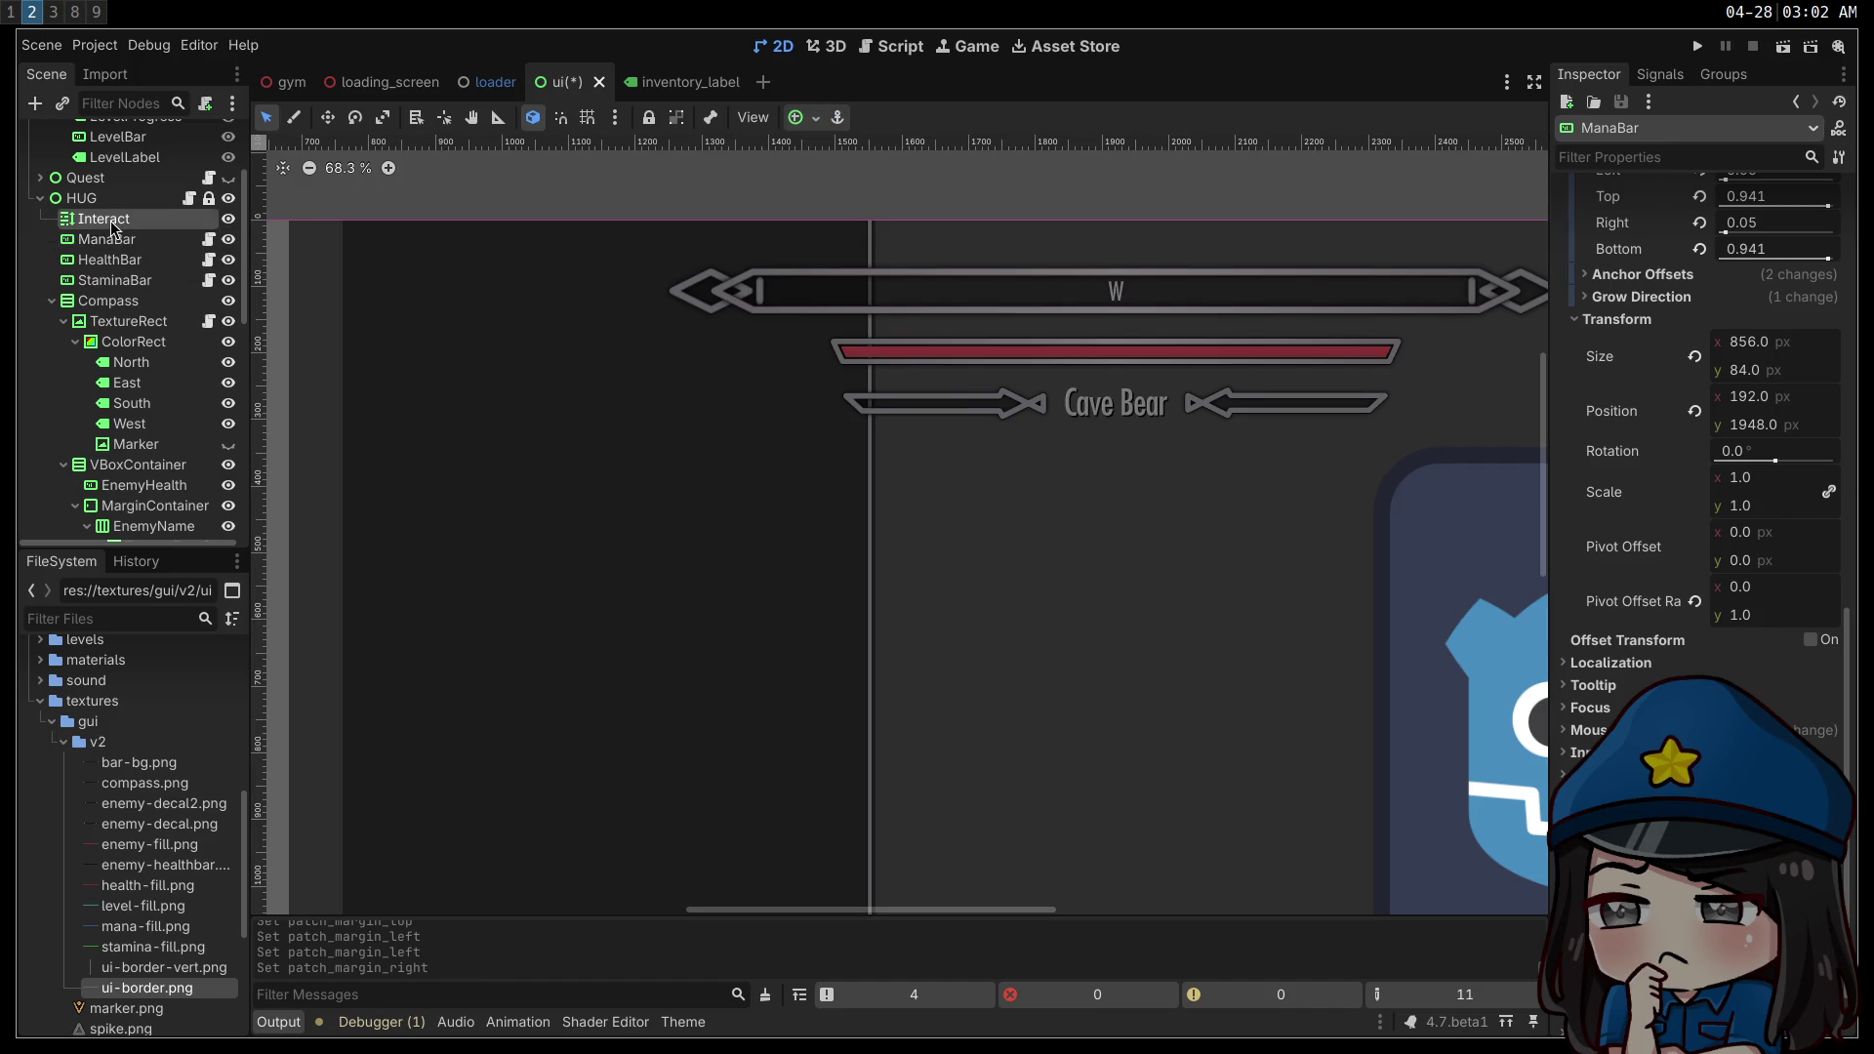
pyautogui.click(112, 301)
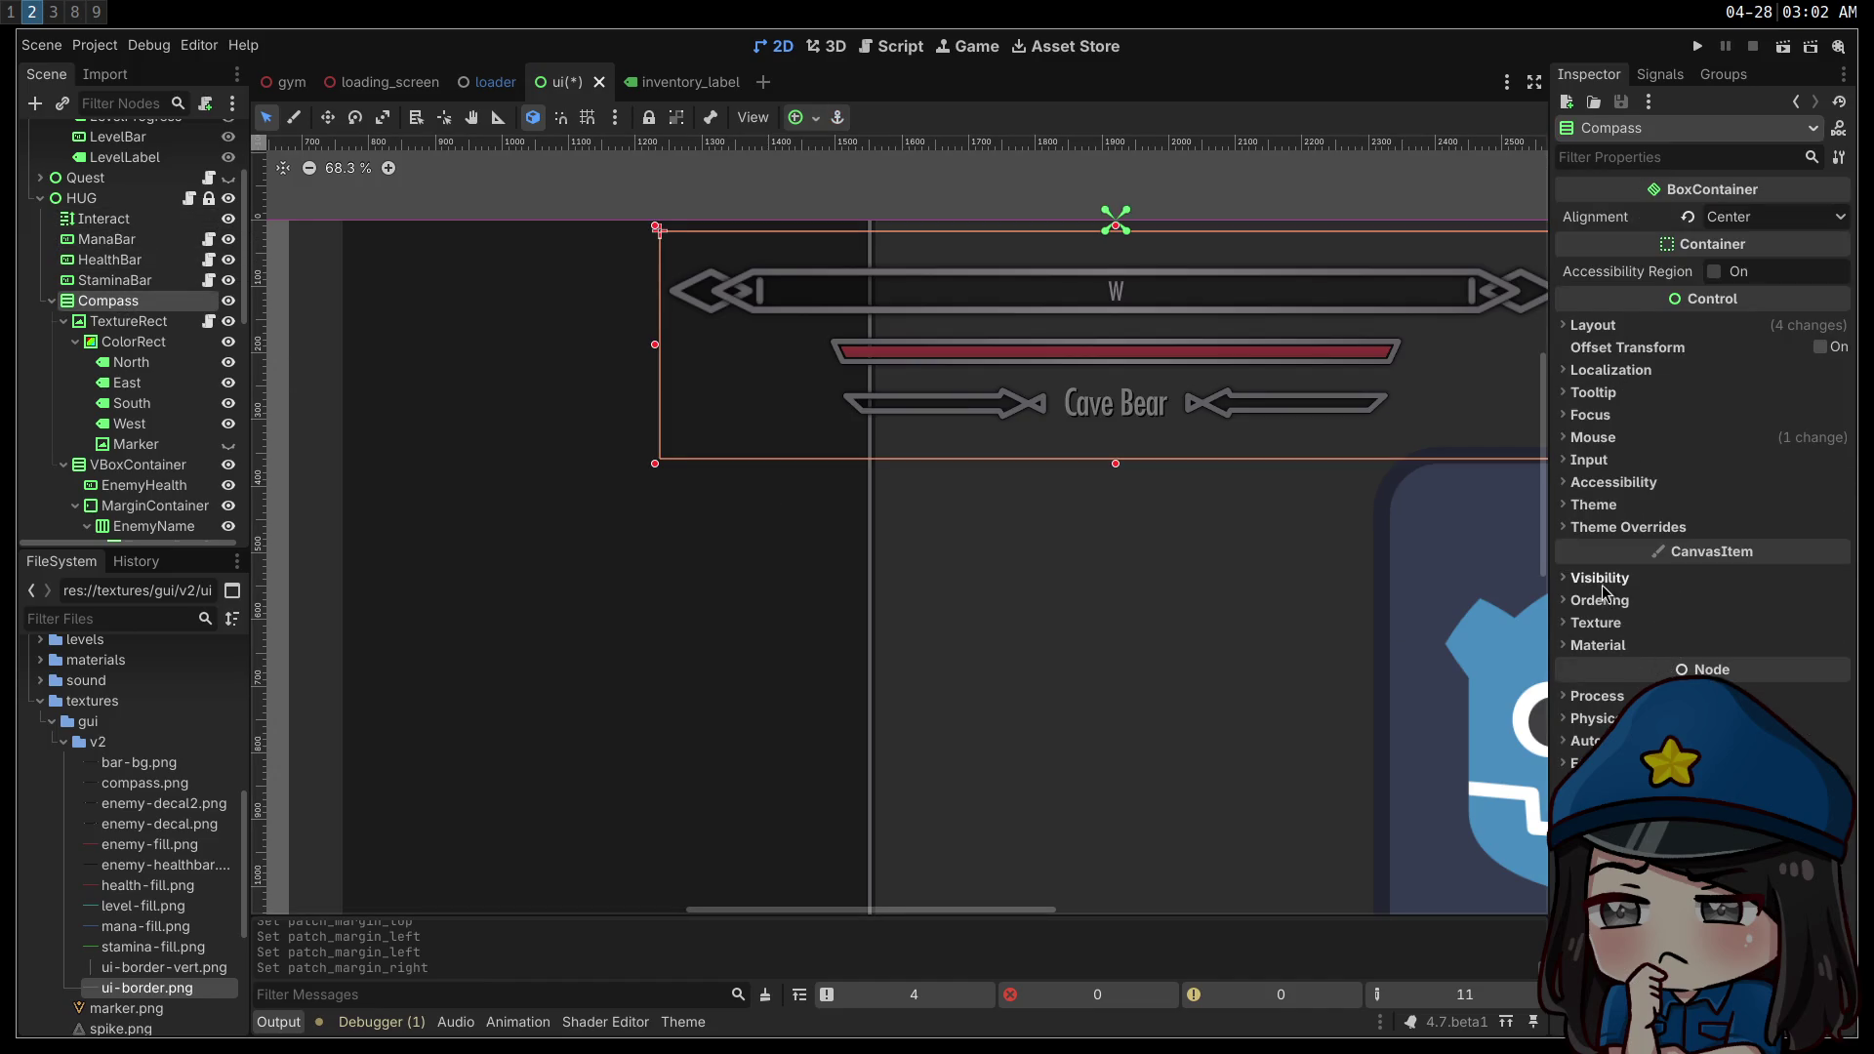
pyautogui.click(127, 321)
pyautogui.scroll(-3, 1659, 488)
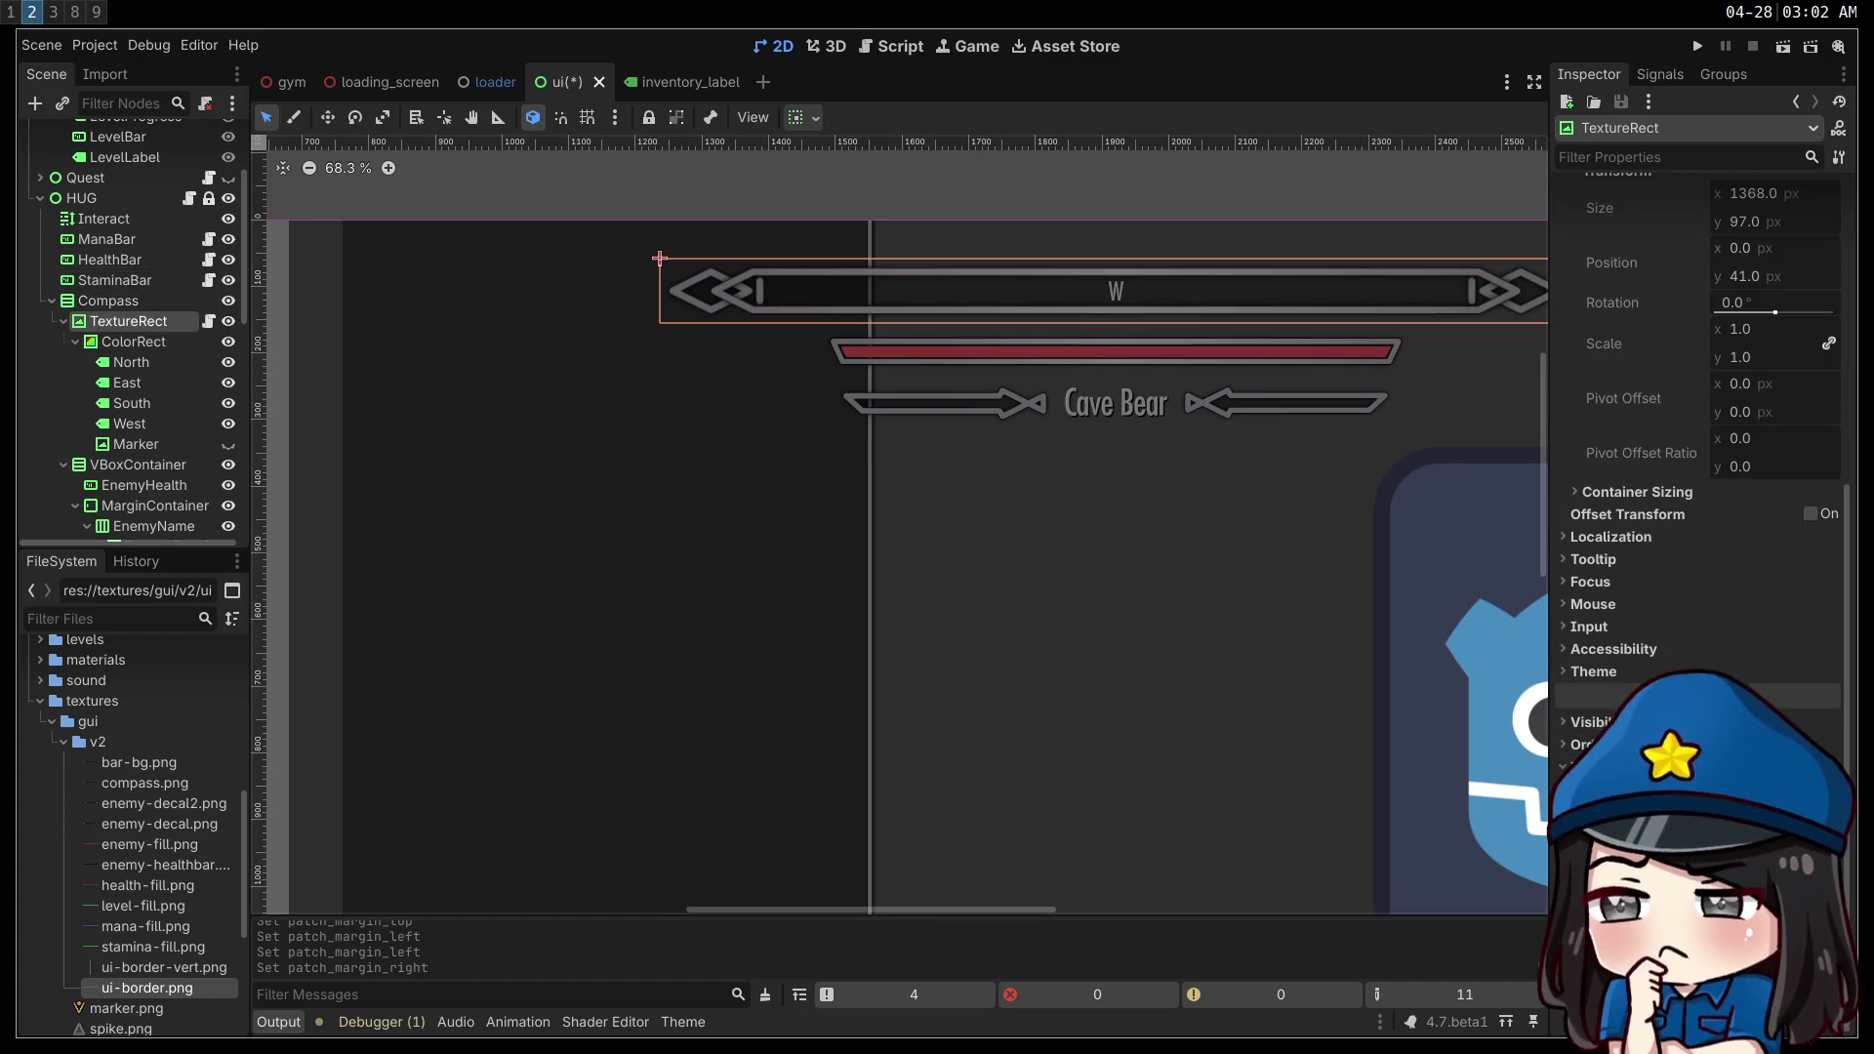
pyautogui.click(1581, 745)
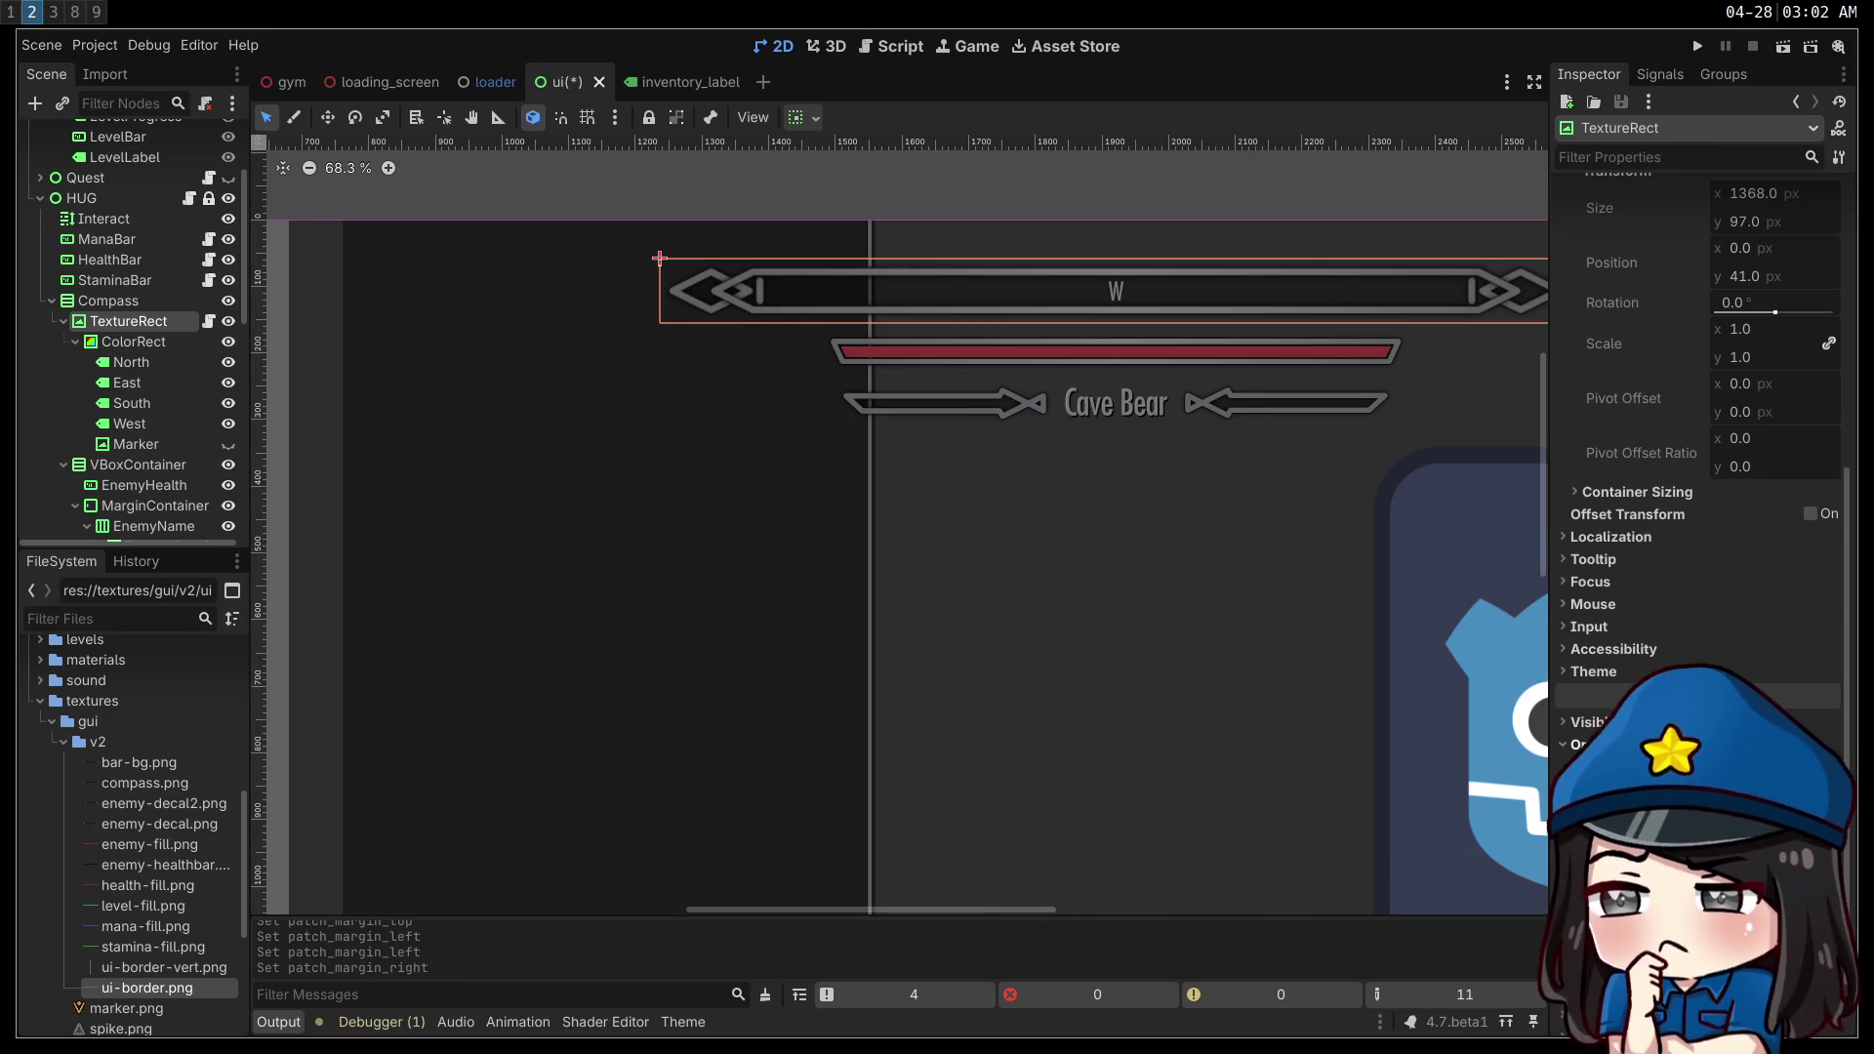
pyautogui.click(1581, 745)
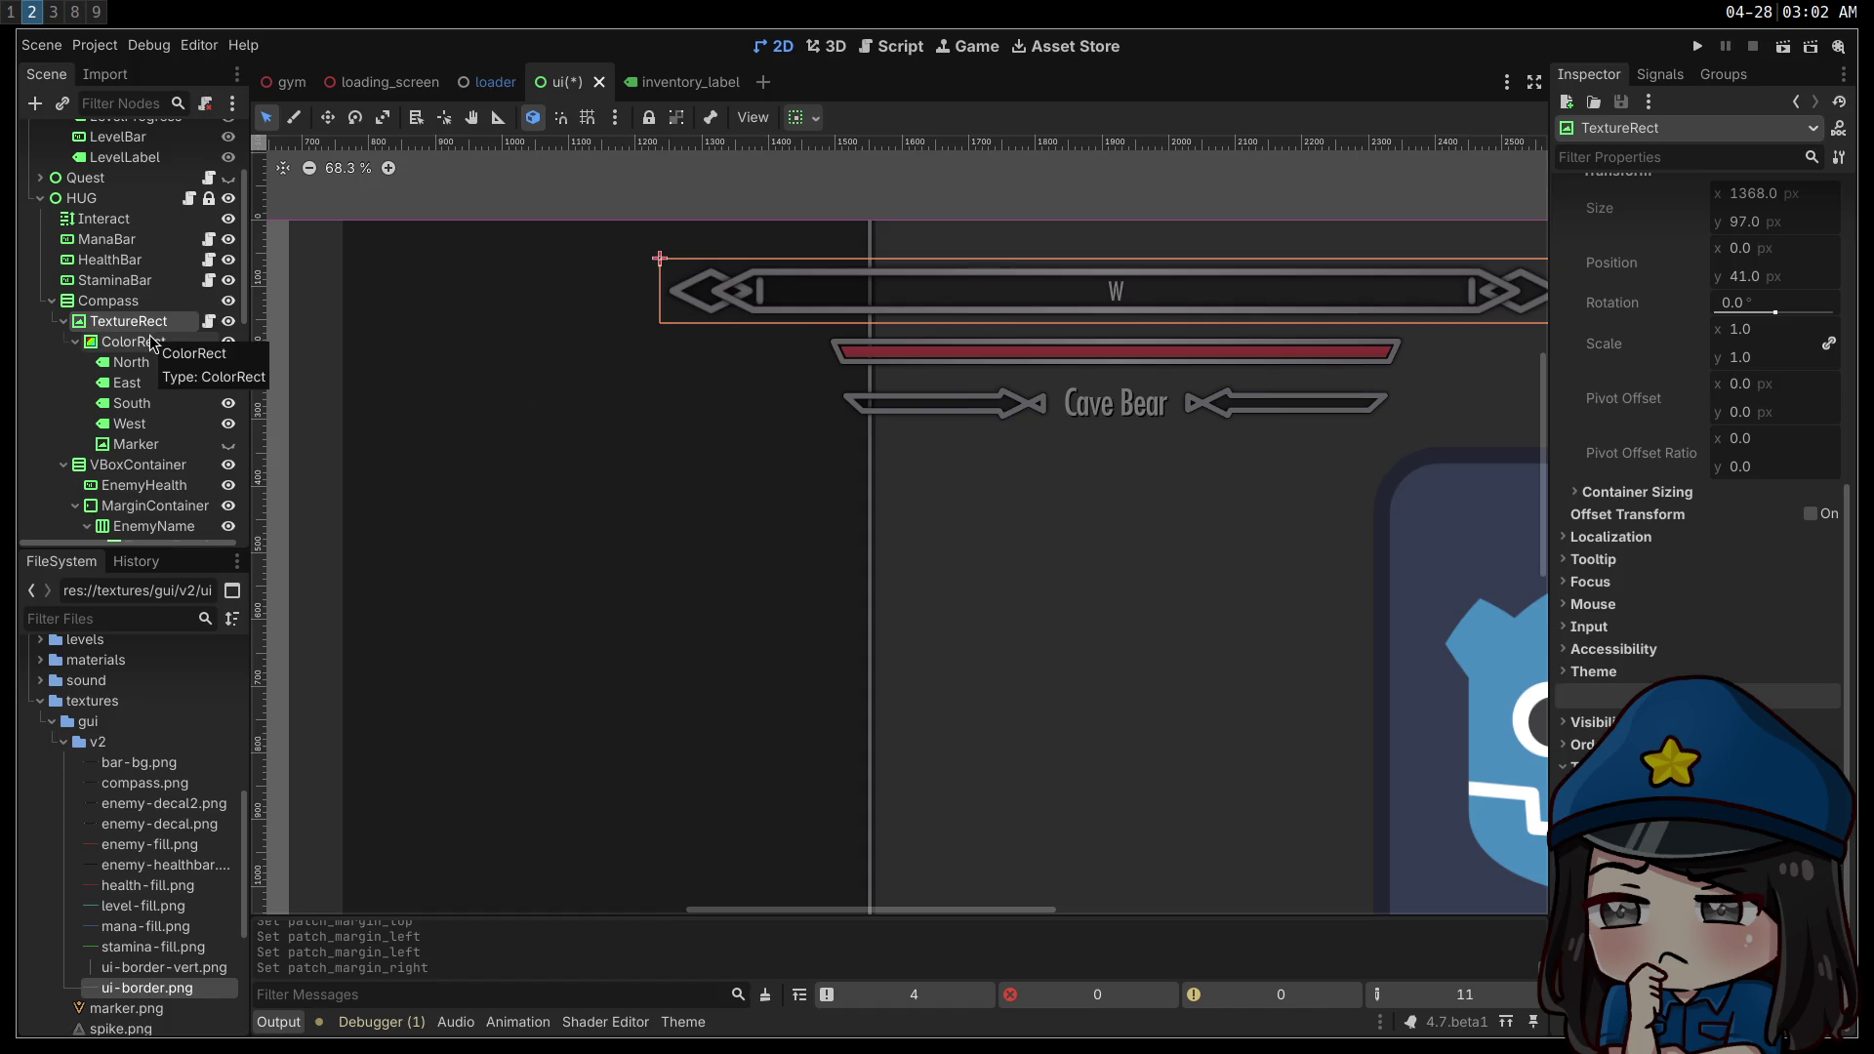
# - Toggle the compass TextureRect's visibility, then hide the whole HUG node and collapse it
pyautogui.click(227, 321)
pyautogui.click(228, 321)
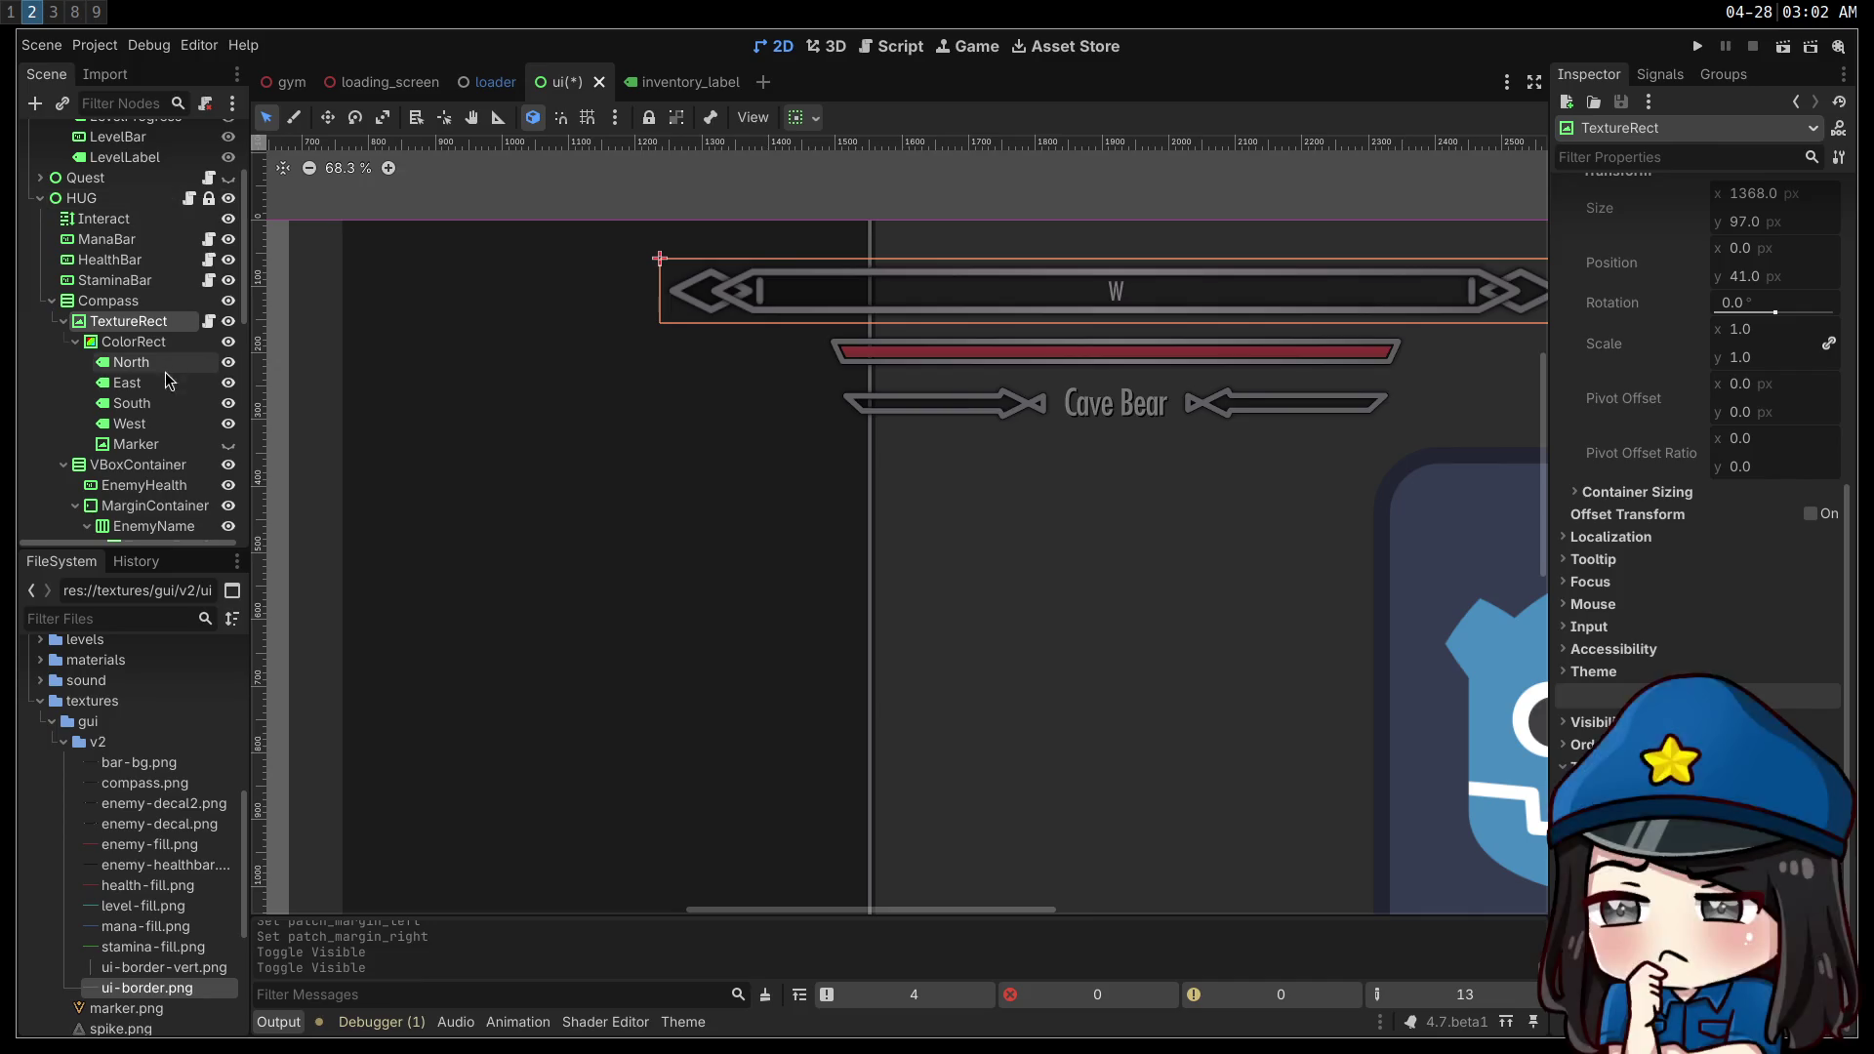
pyautogui.click(224, 200)
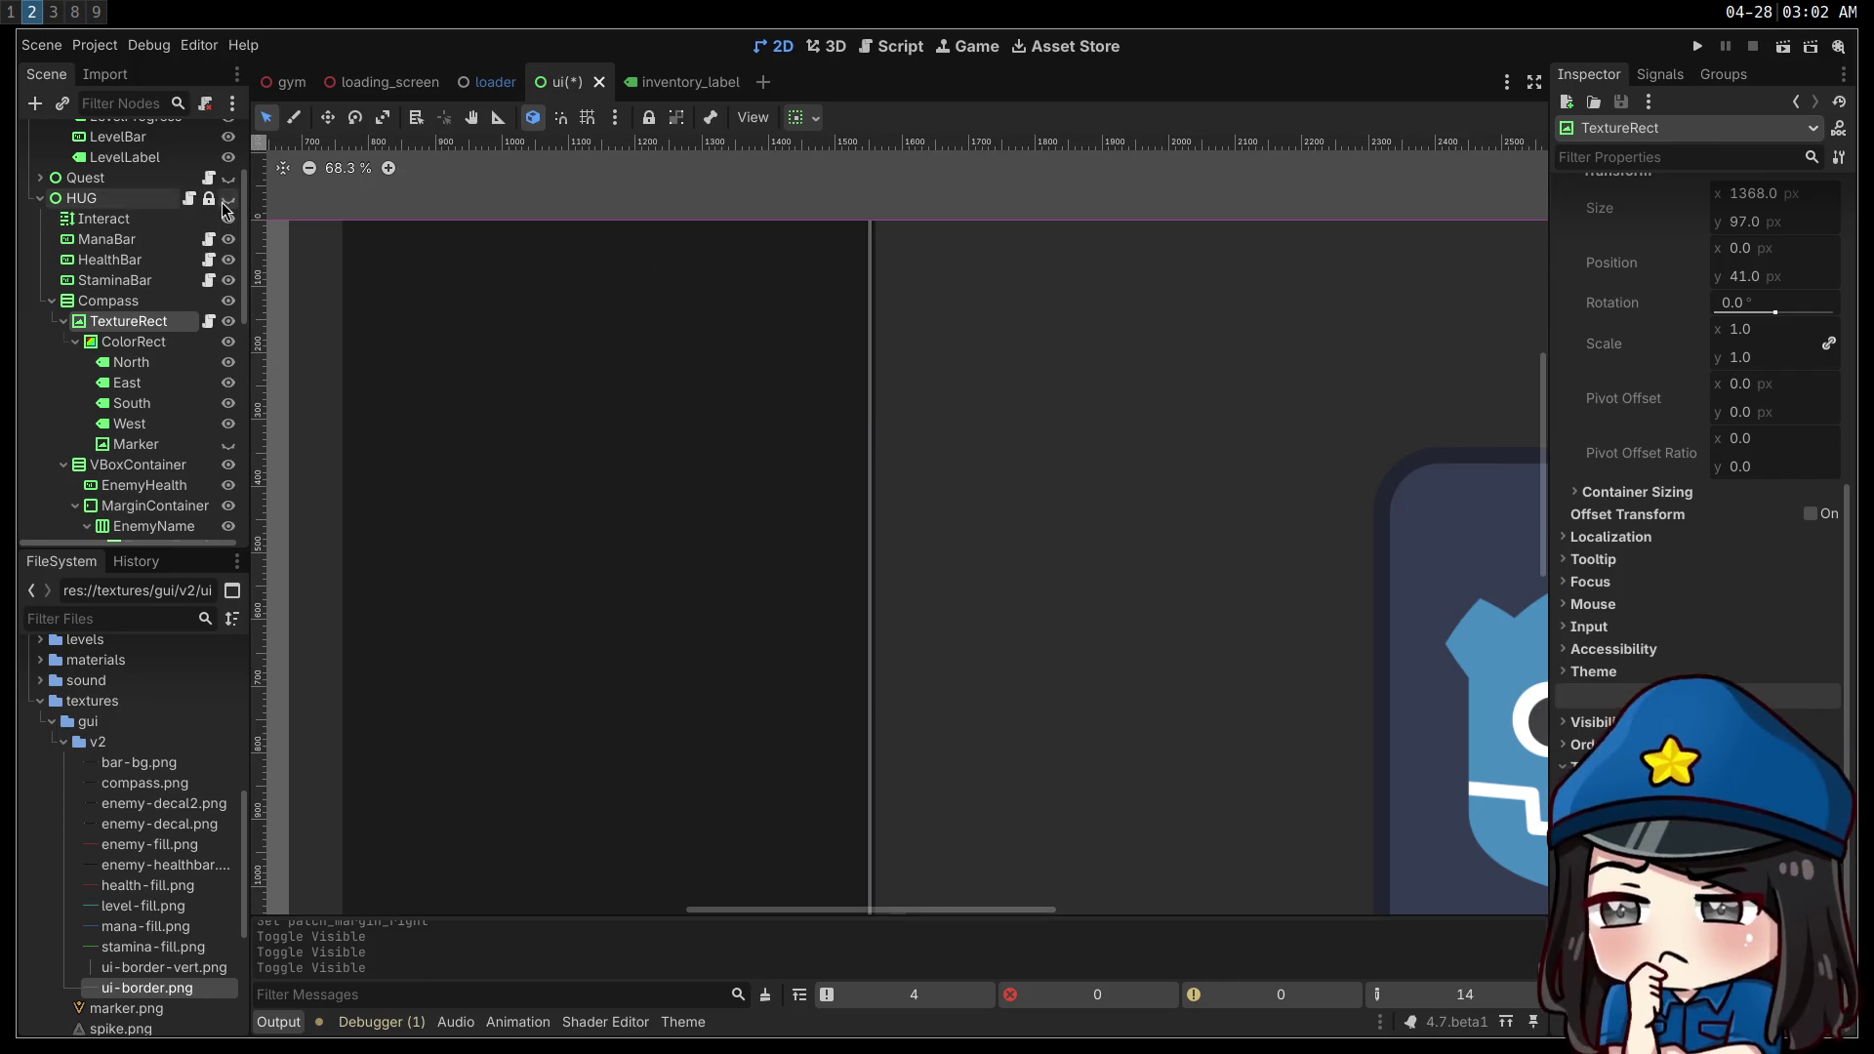
pyautogui.click(40, 199)
pyautogui.scroll(-6, 768, 400)
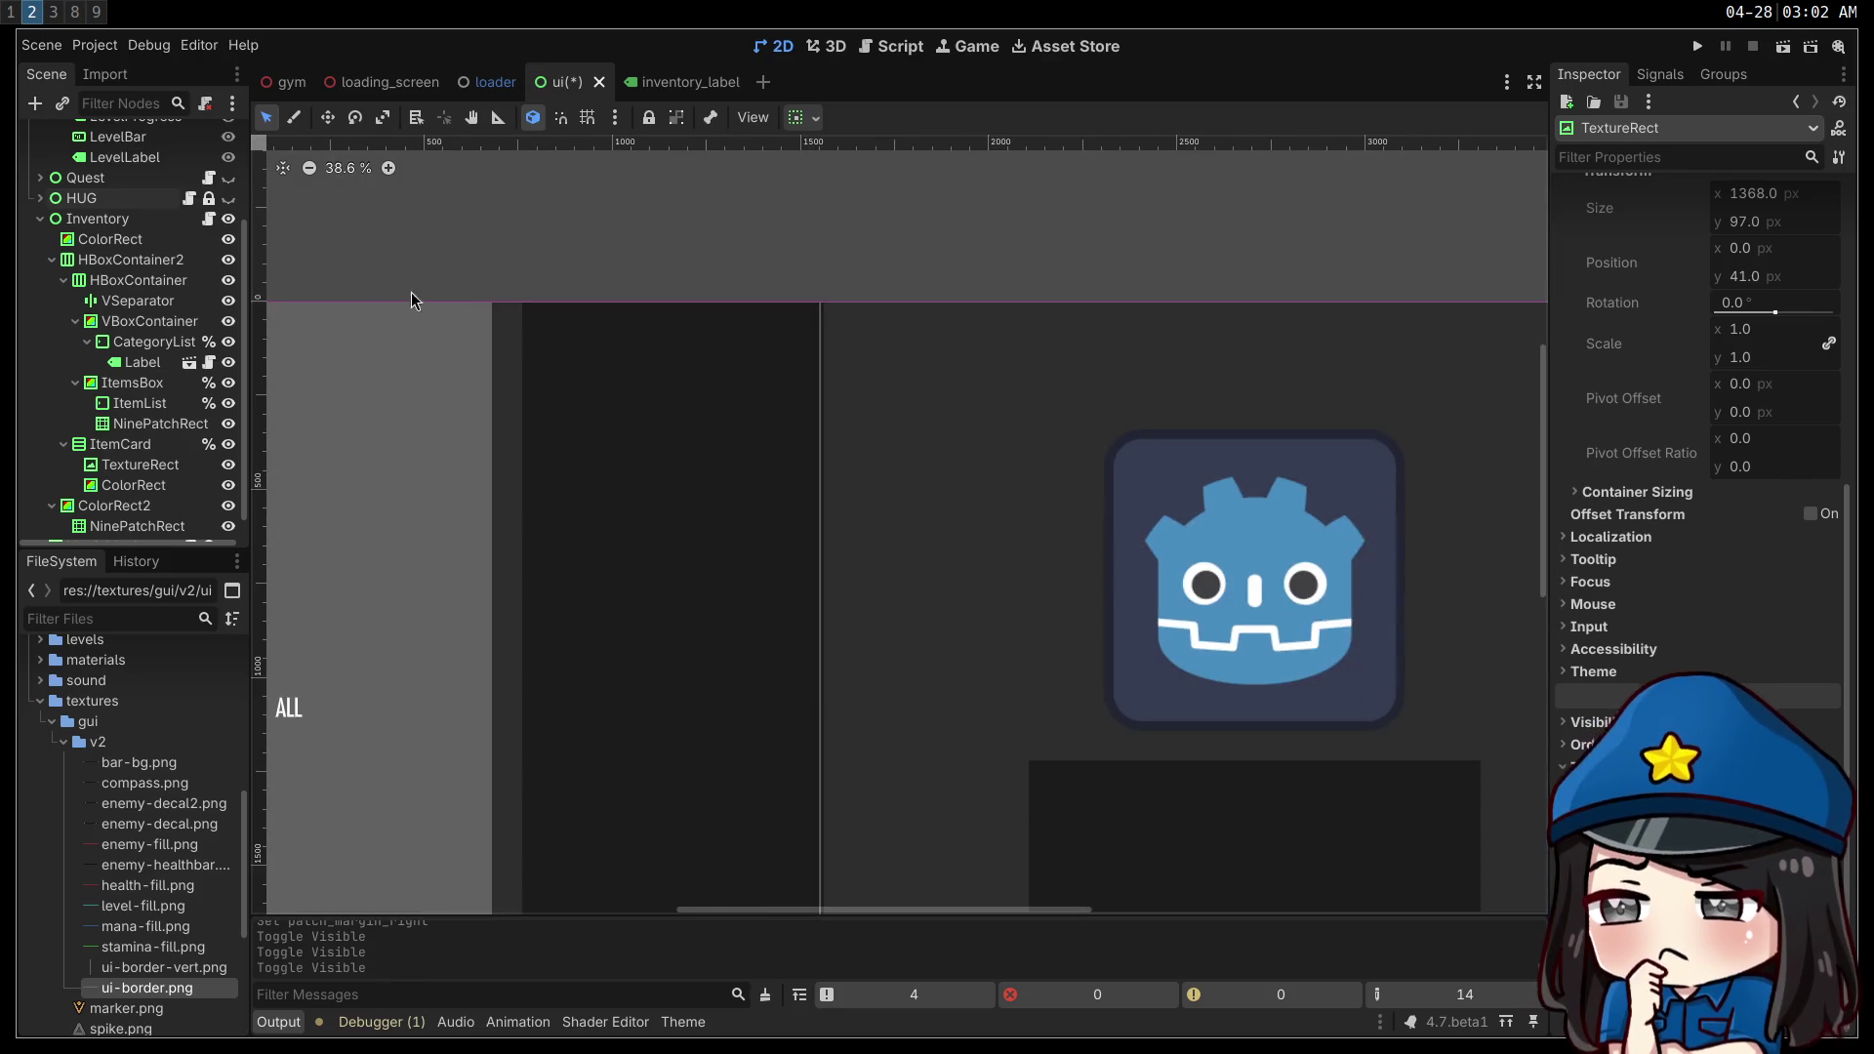
# - Make HUG visible again and set the Inventory node's Ordering Z Index to 2
pyautogui.click(229, 198)
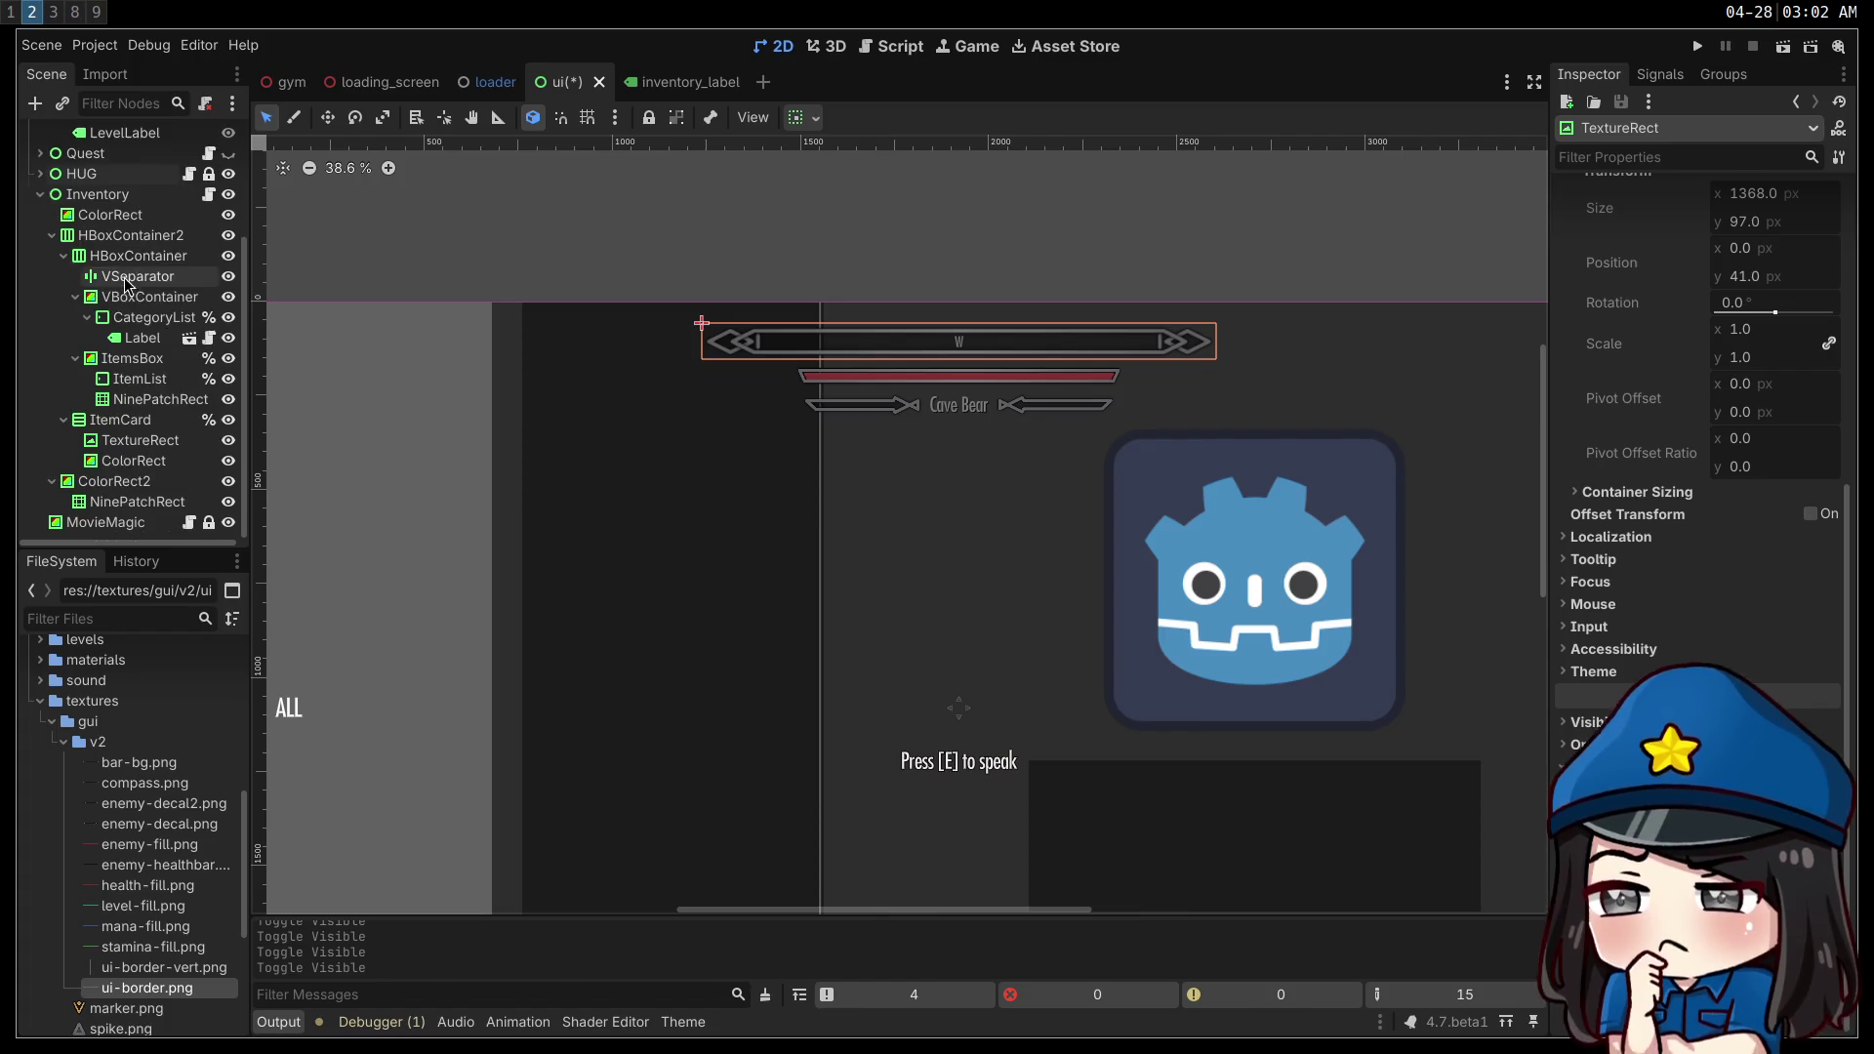
pyautogui.scroll(-1, 95, 206)
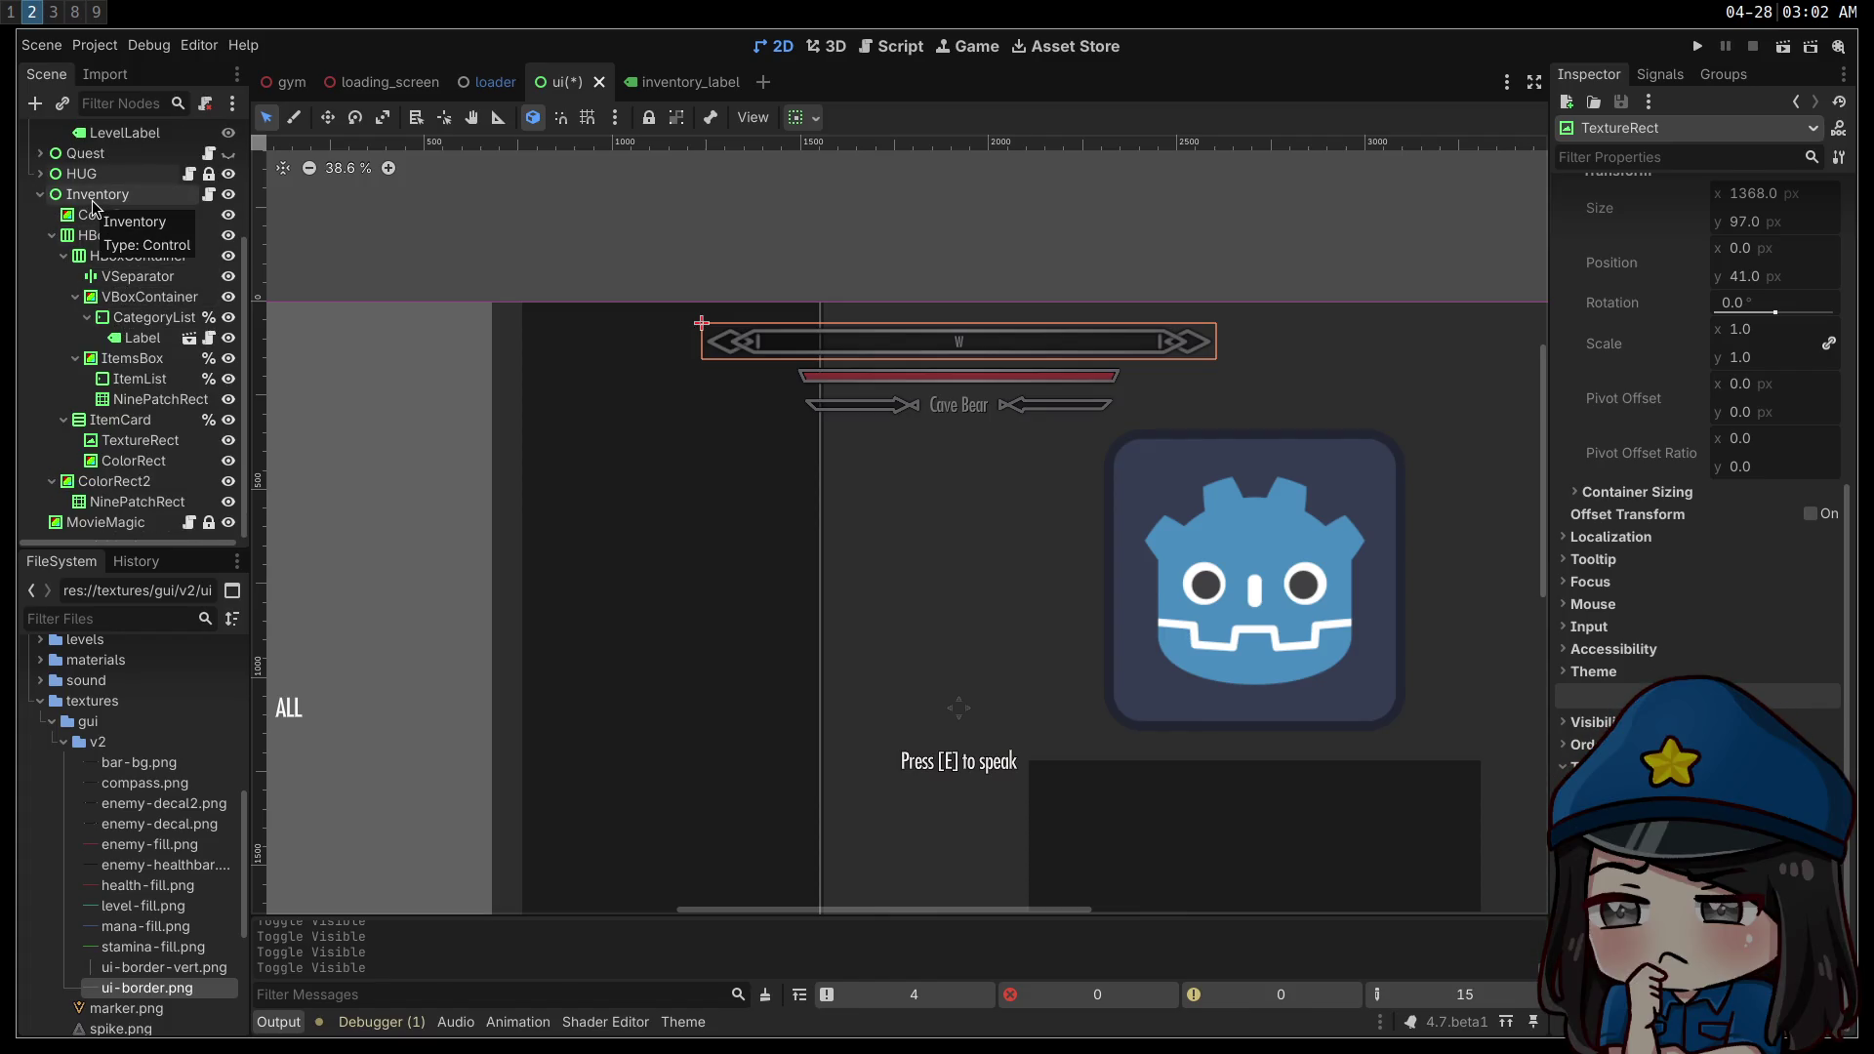
pyautogui.click(92, 199)
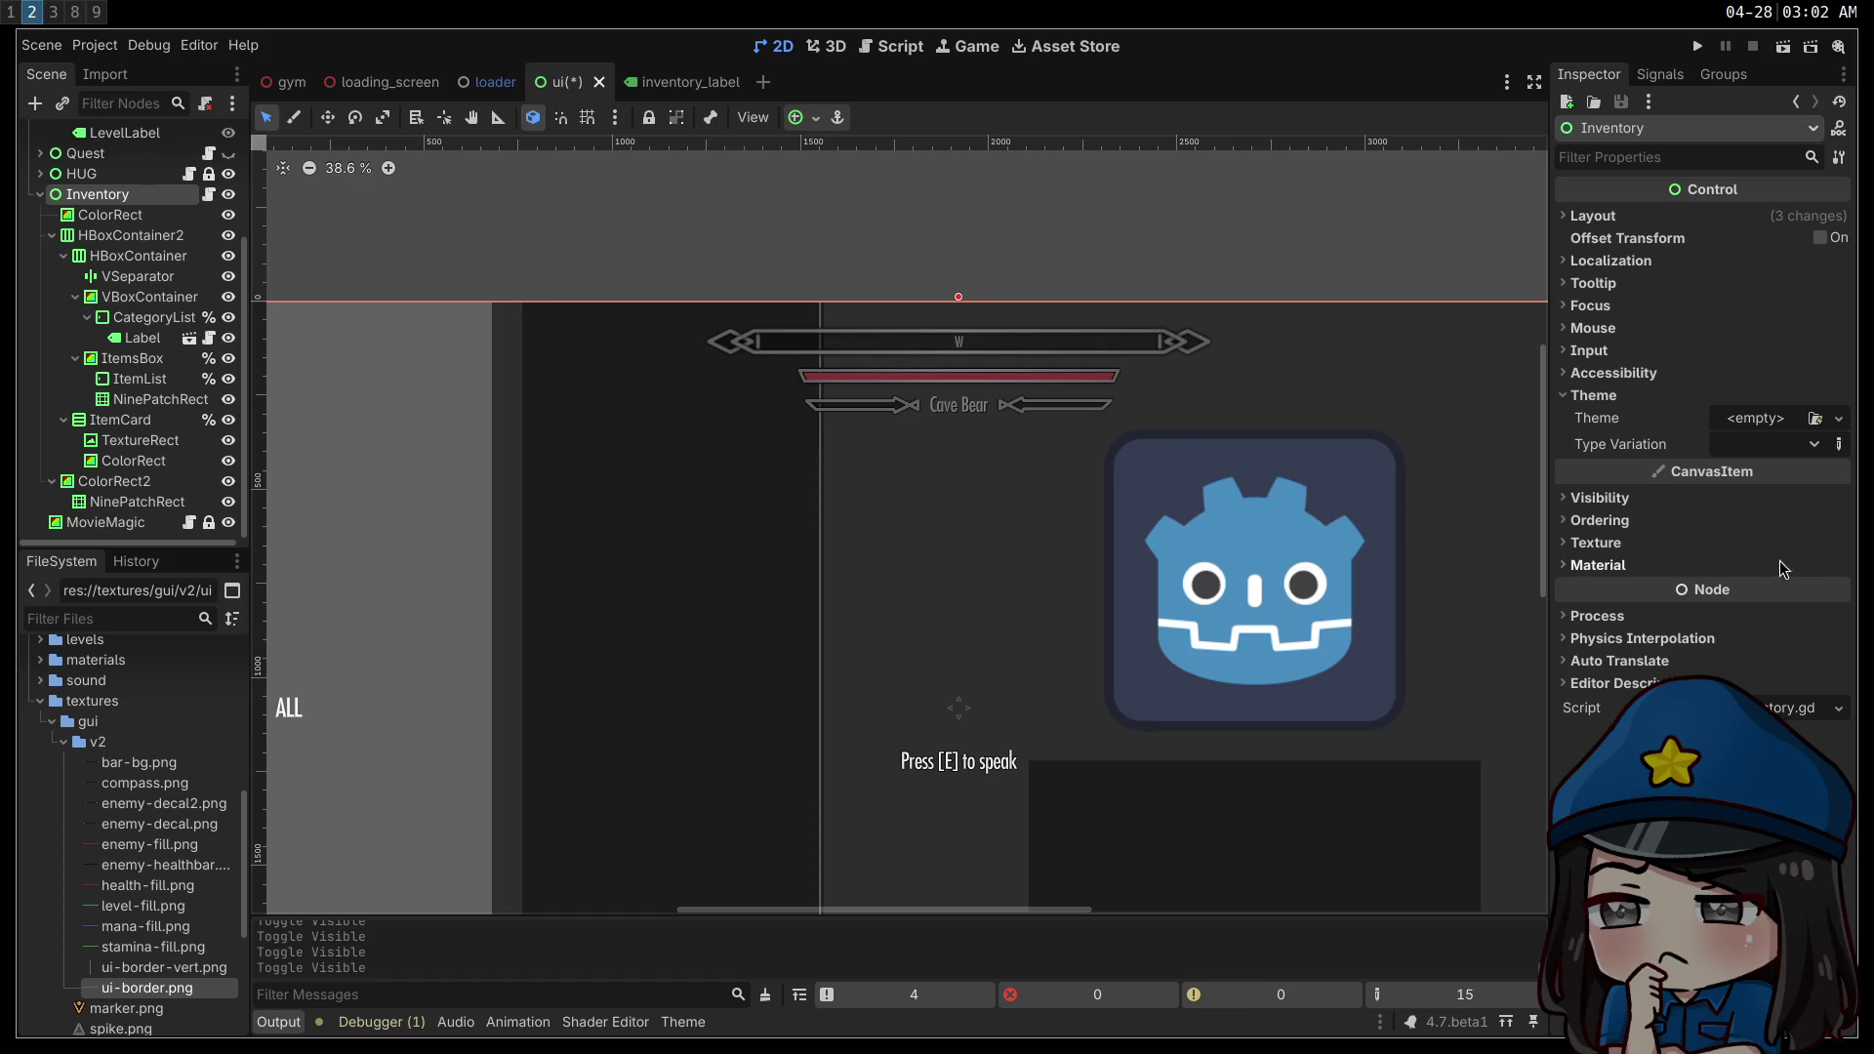
pyautogui.click(1592, 523)
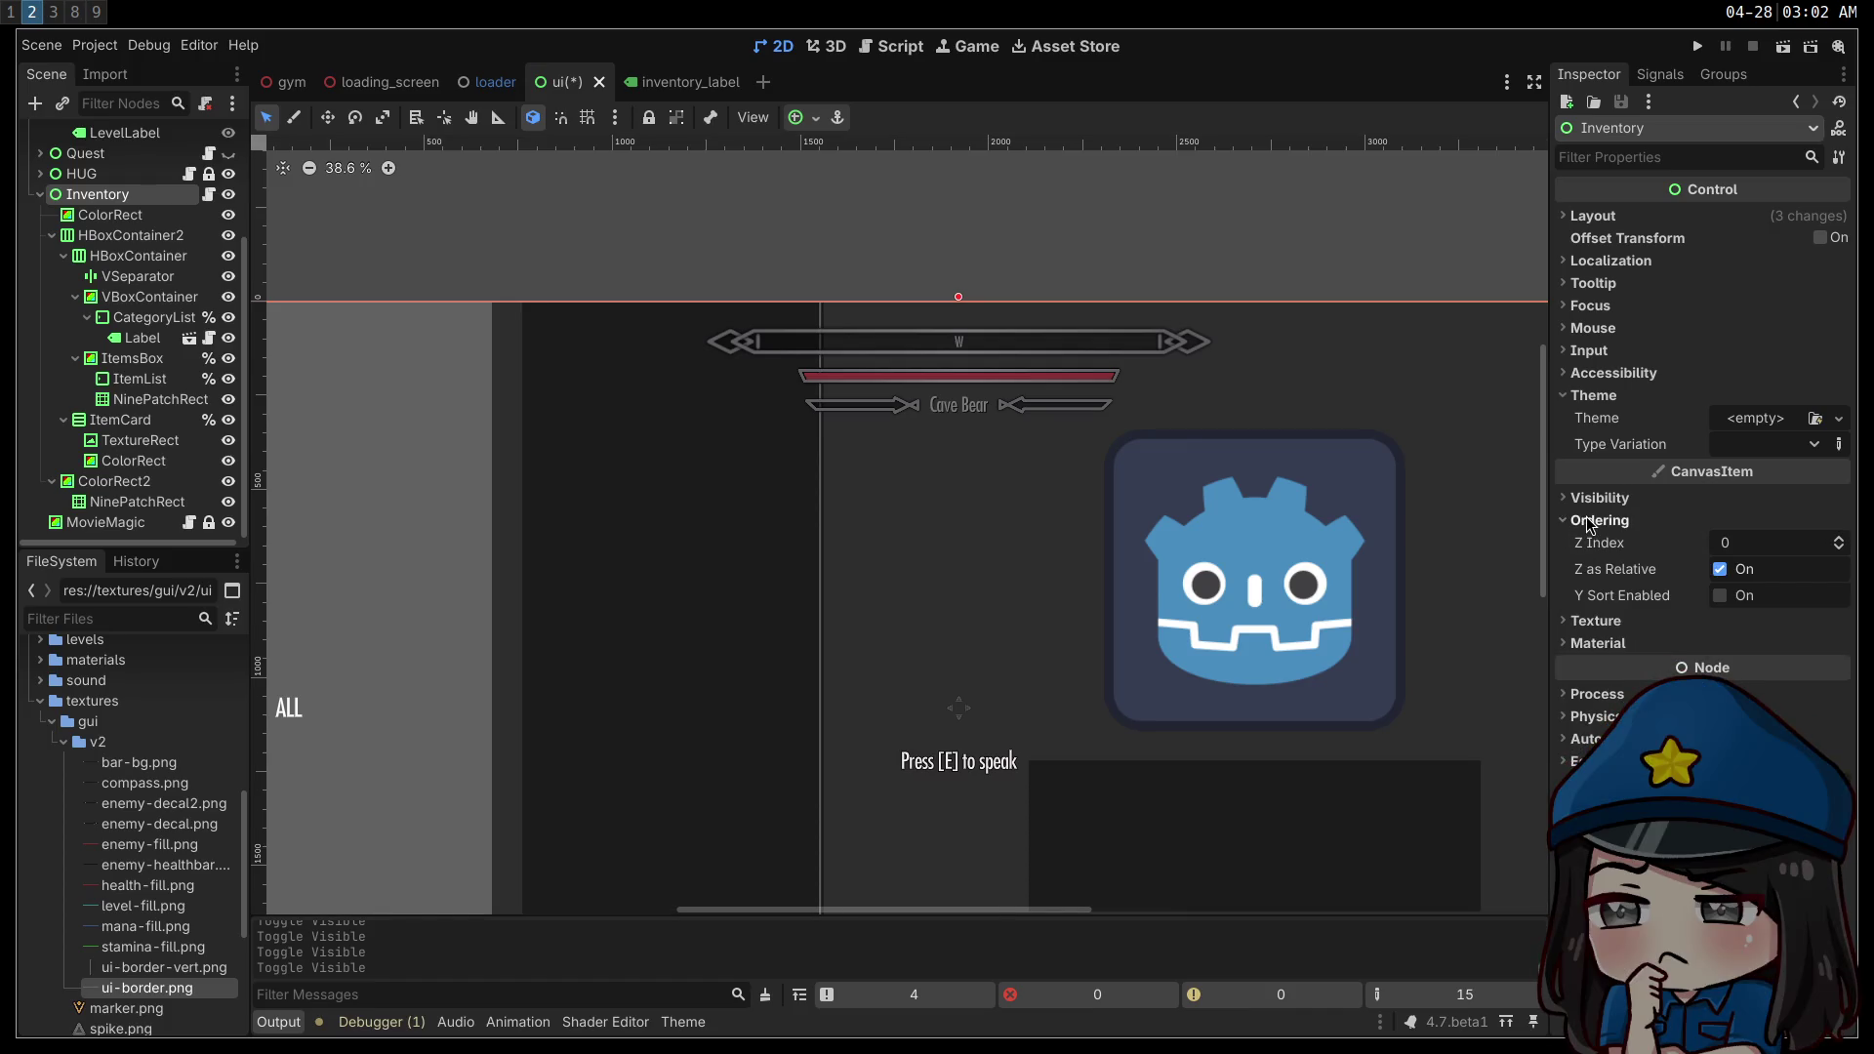
pyautogui.click(1840, 538)
pyautogui.click(1841, 539)
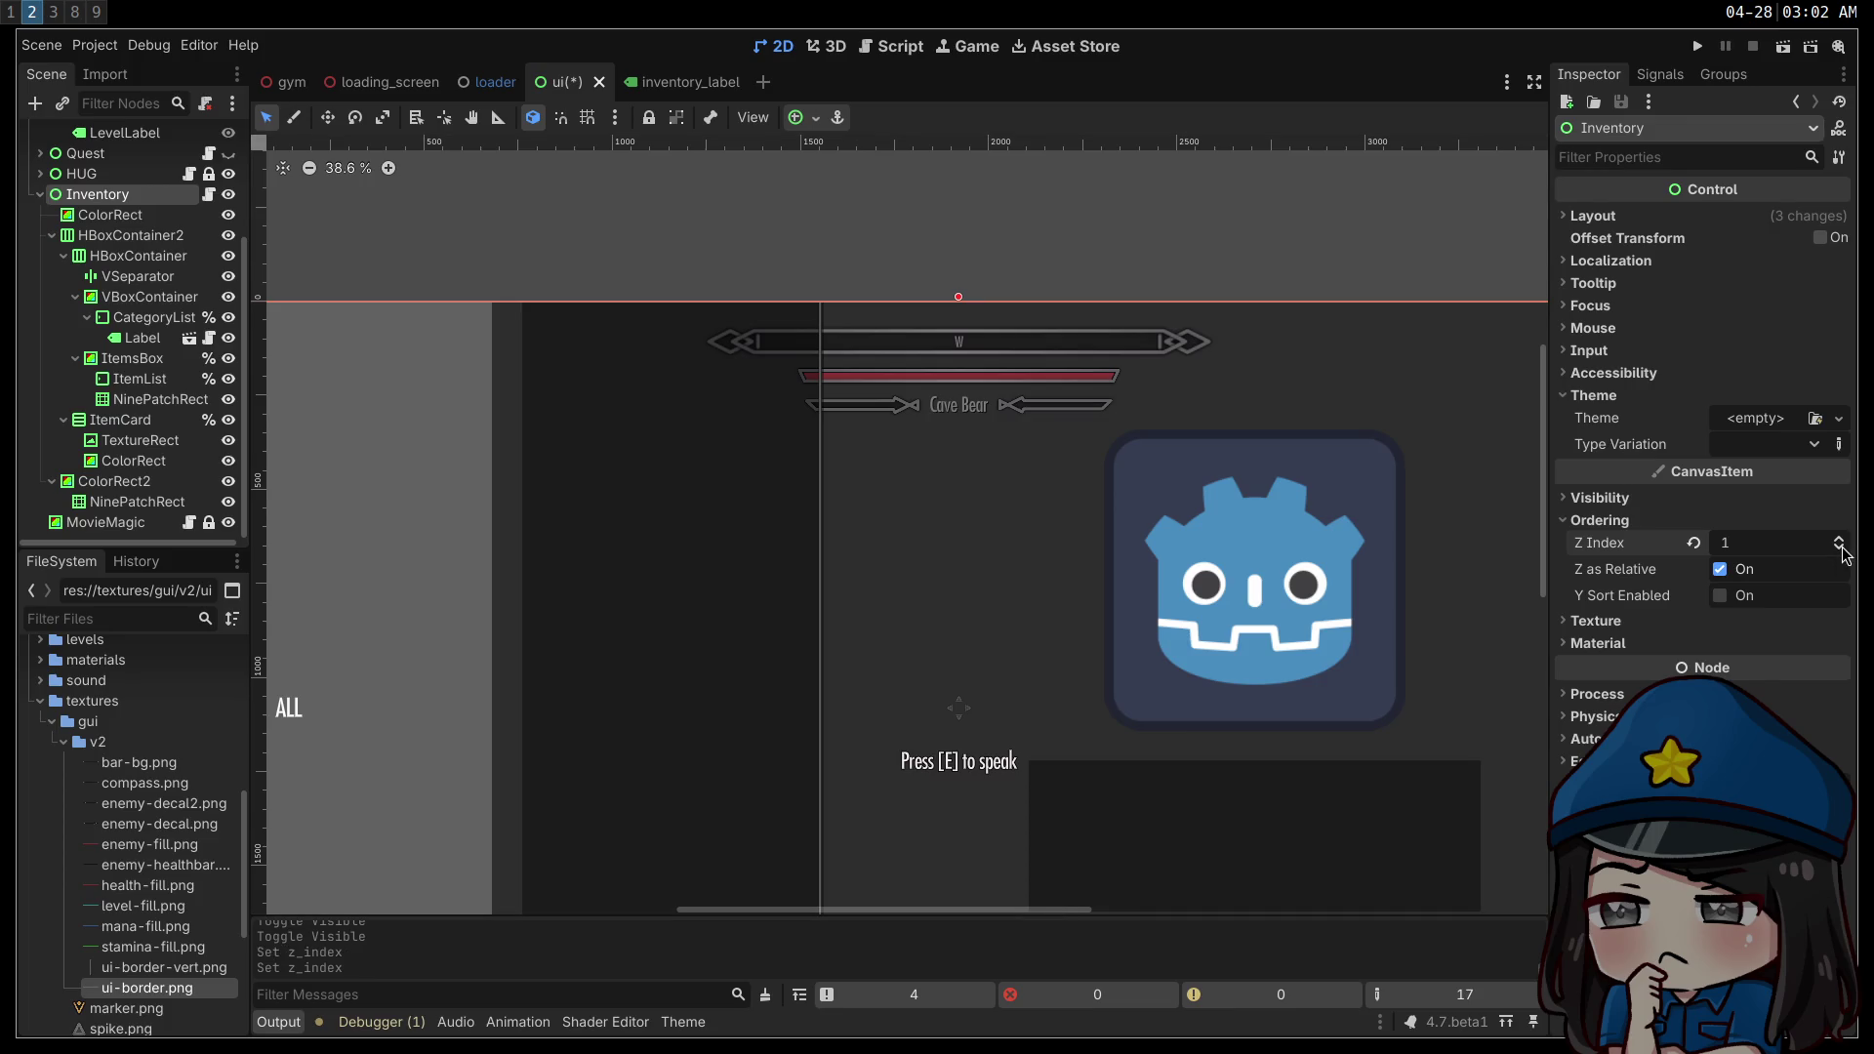
# - Locate and select the ItemsBox NinePatchRect border strip on the canvas
pyautogui.click(578, 208)
pyautogui.moveTo(640, 481)
pyautogui.mouseDown()
pyautogui.moveTo(1032, 519)
pyautogui.moveTo(710, 426)
pyautogui.mouseUp()
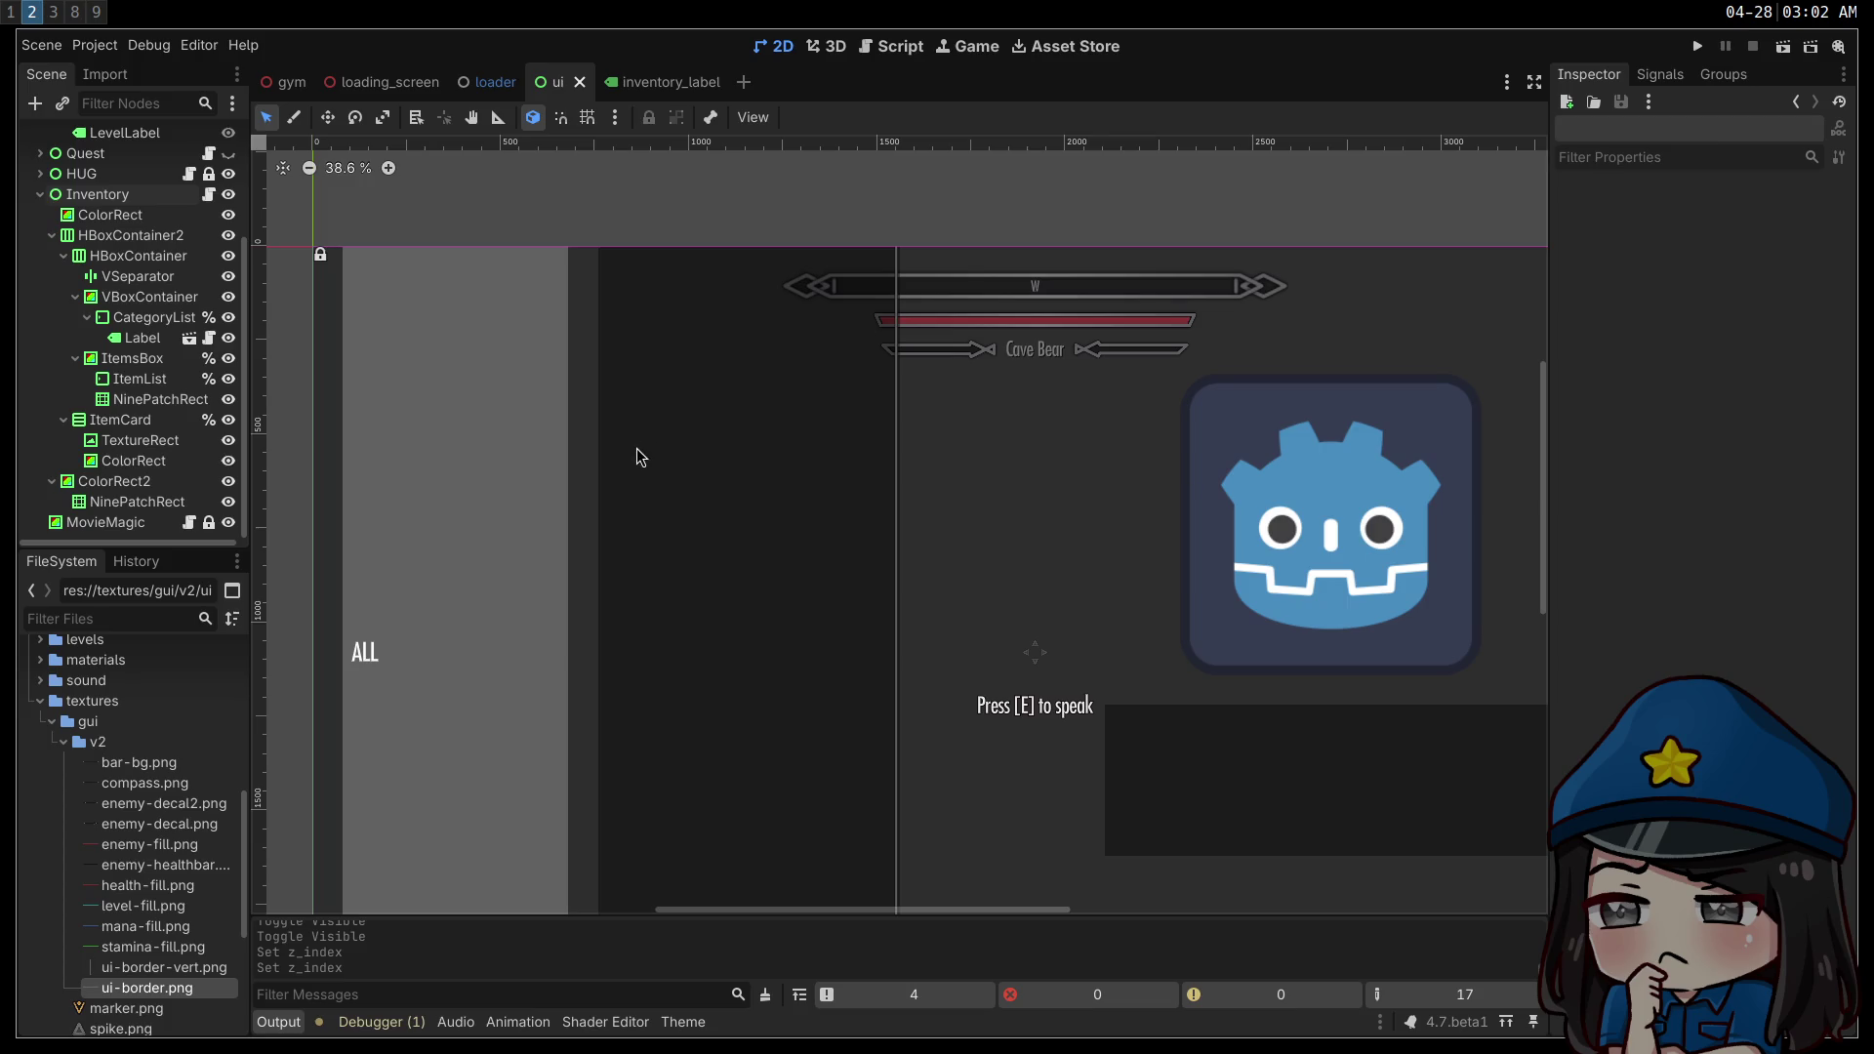
pyautogui.scroll(5, 841, 467)
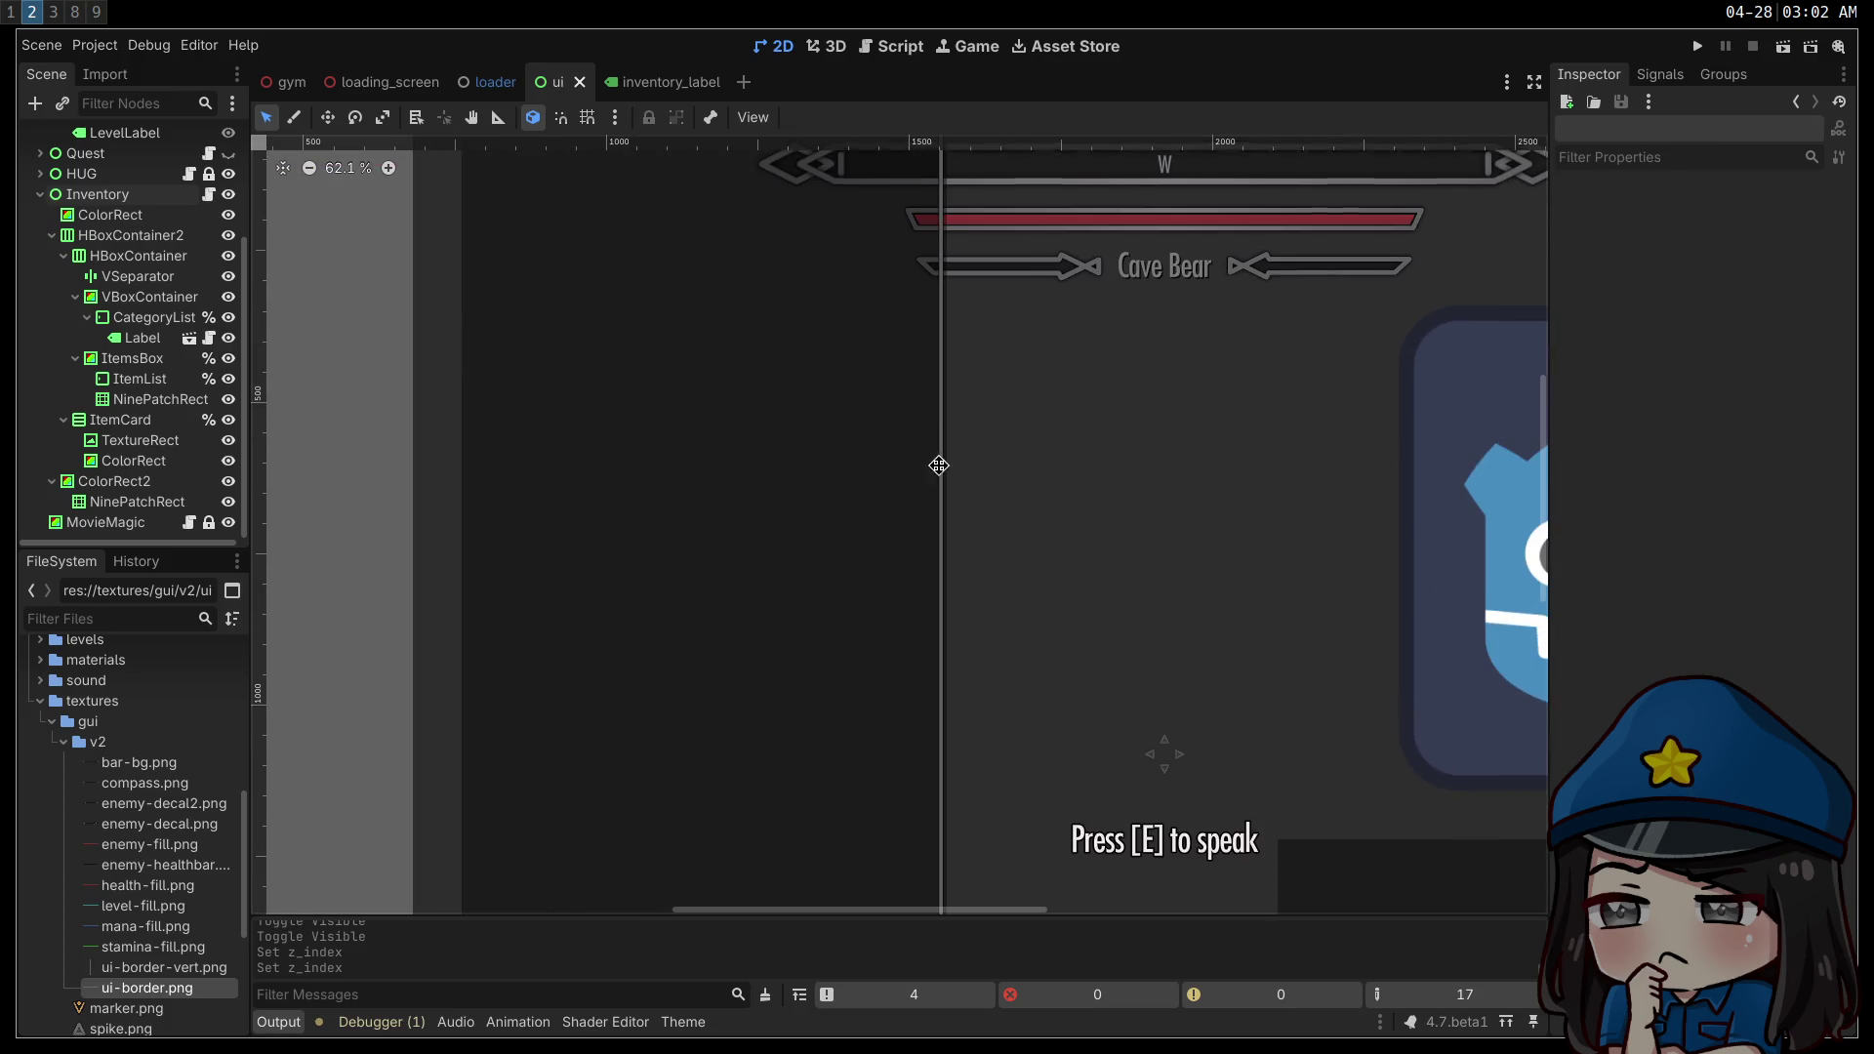
pyautogui.moveTo(937, 465); pyautogui.dragTo(879, 586)
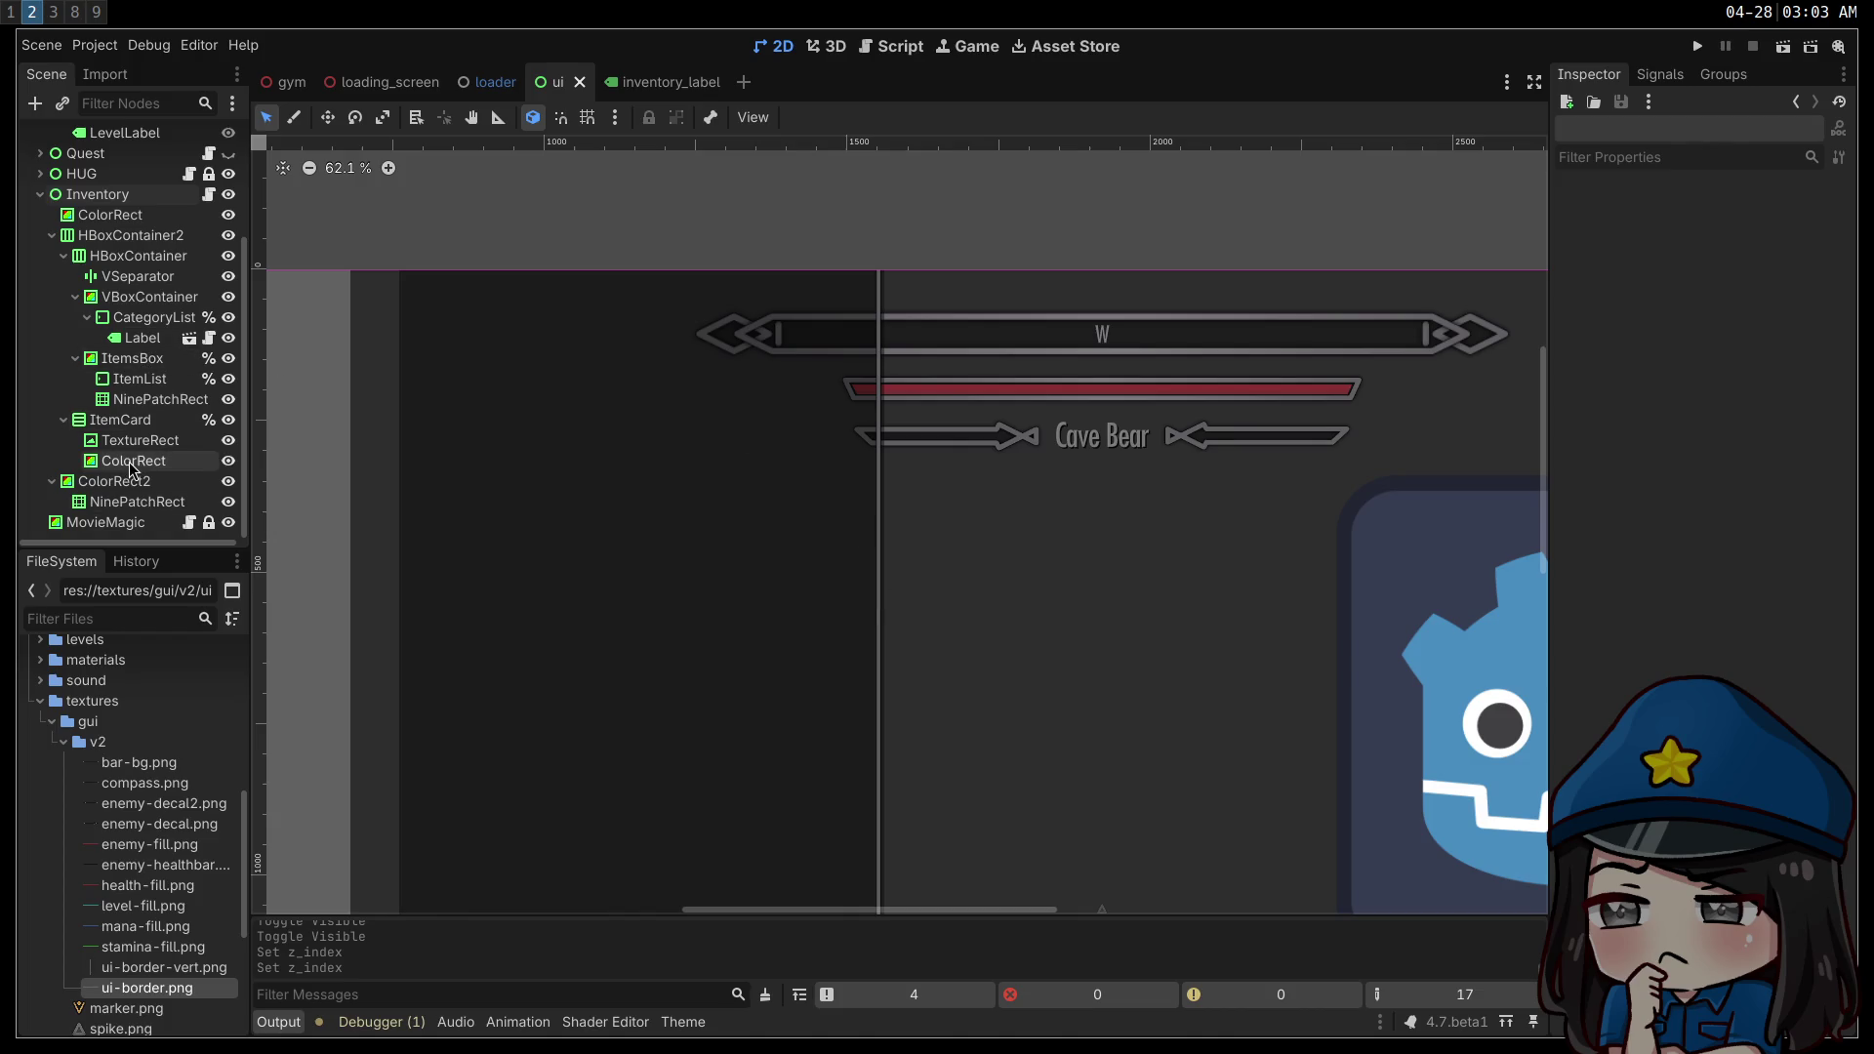
pyautogui.click(146, 503)
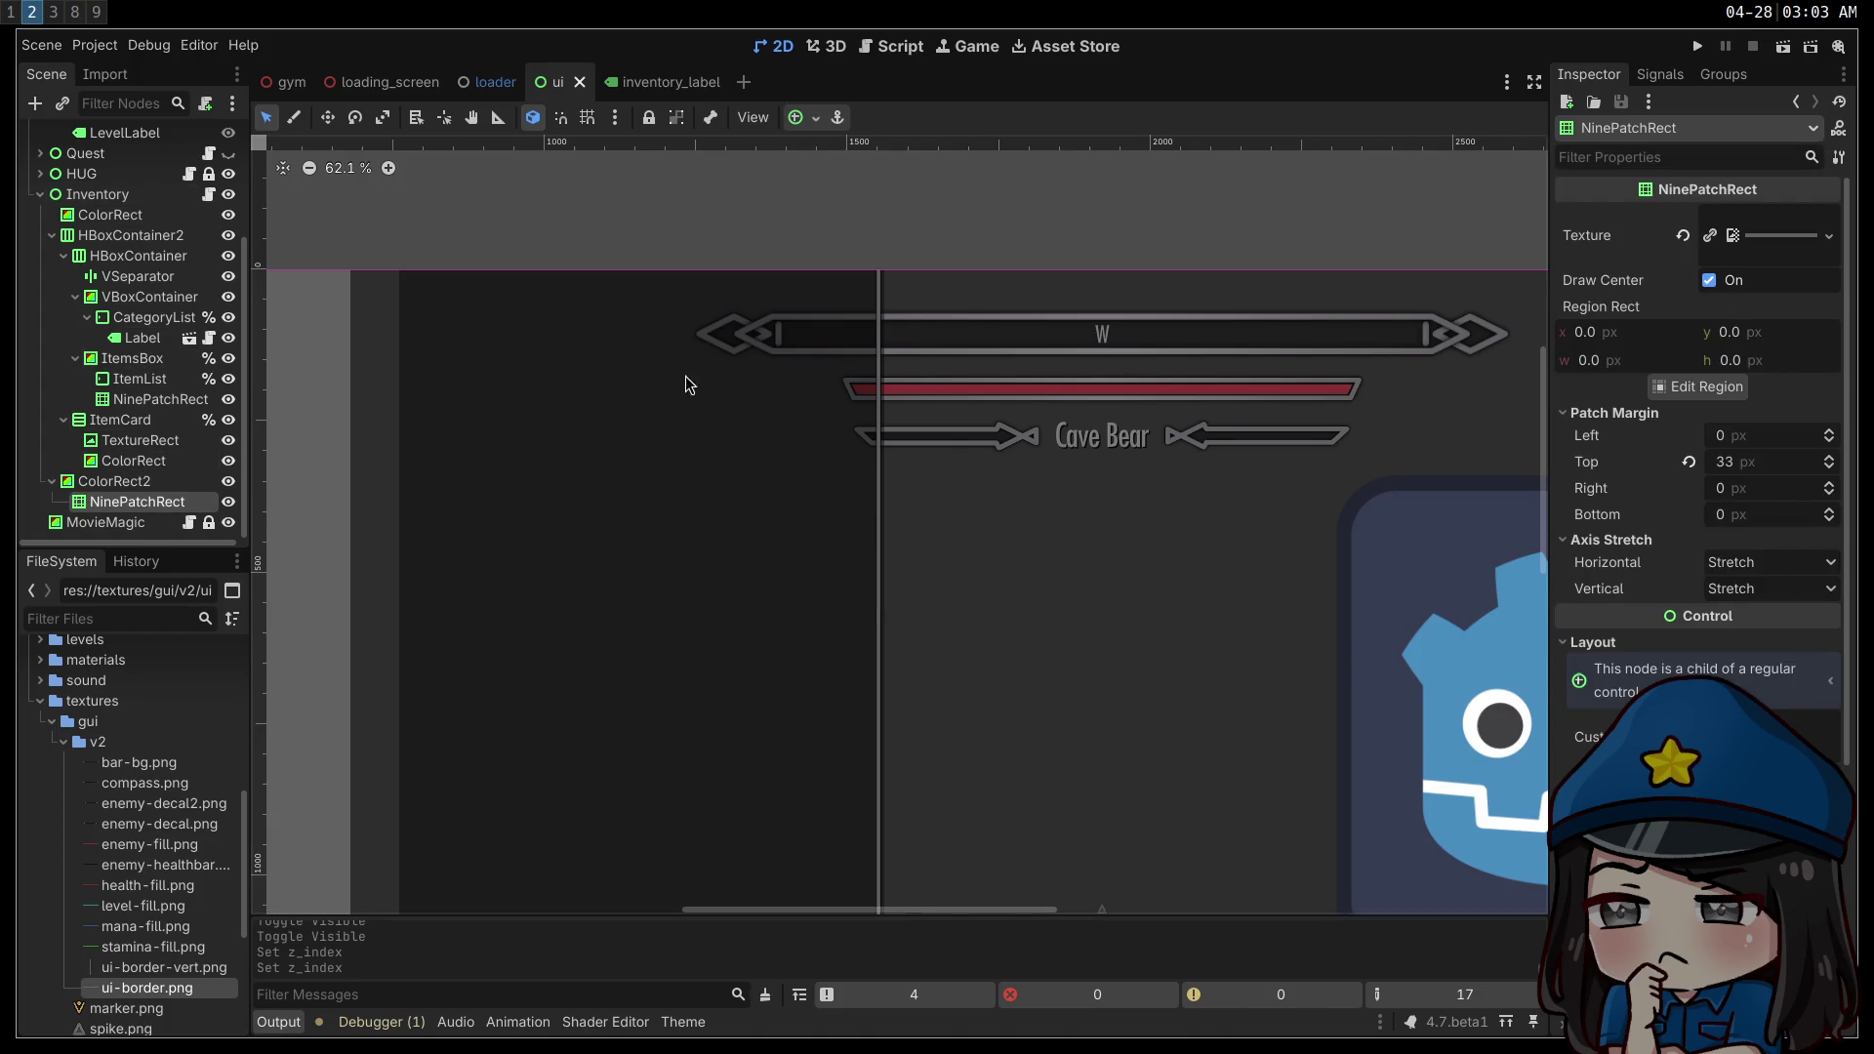
pyautogui.scroll(-7, 882, 426)
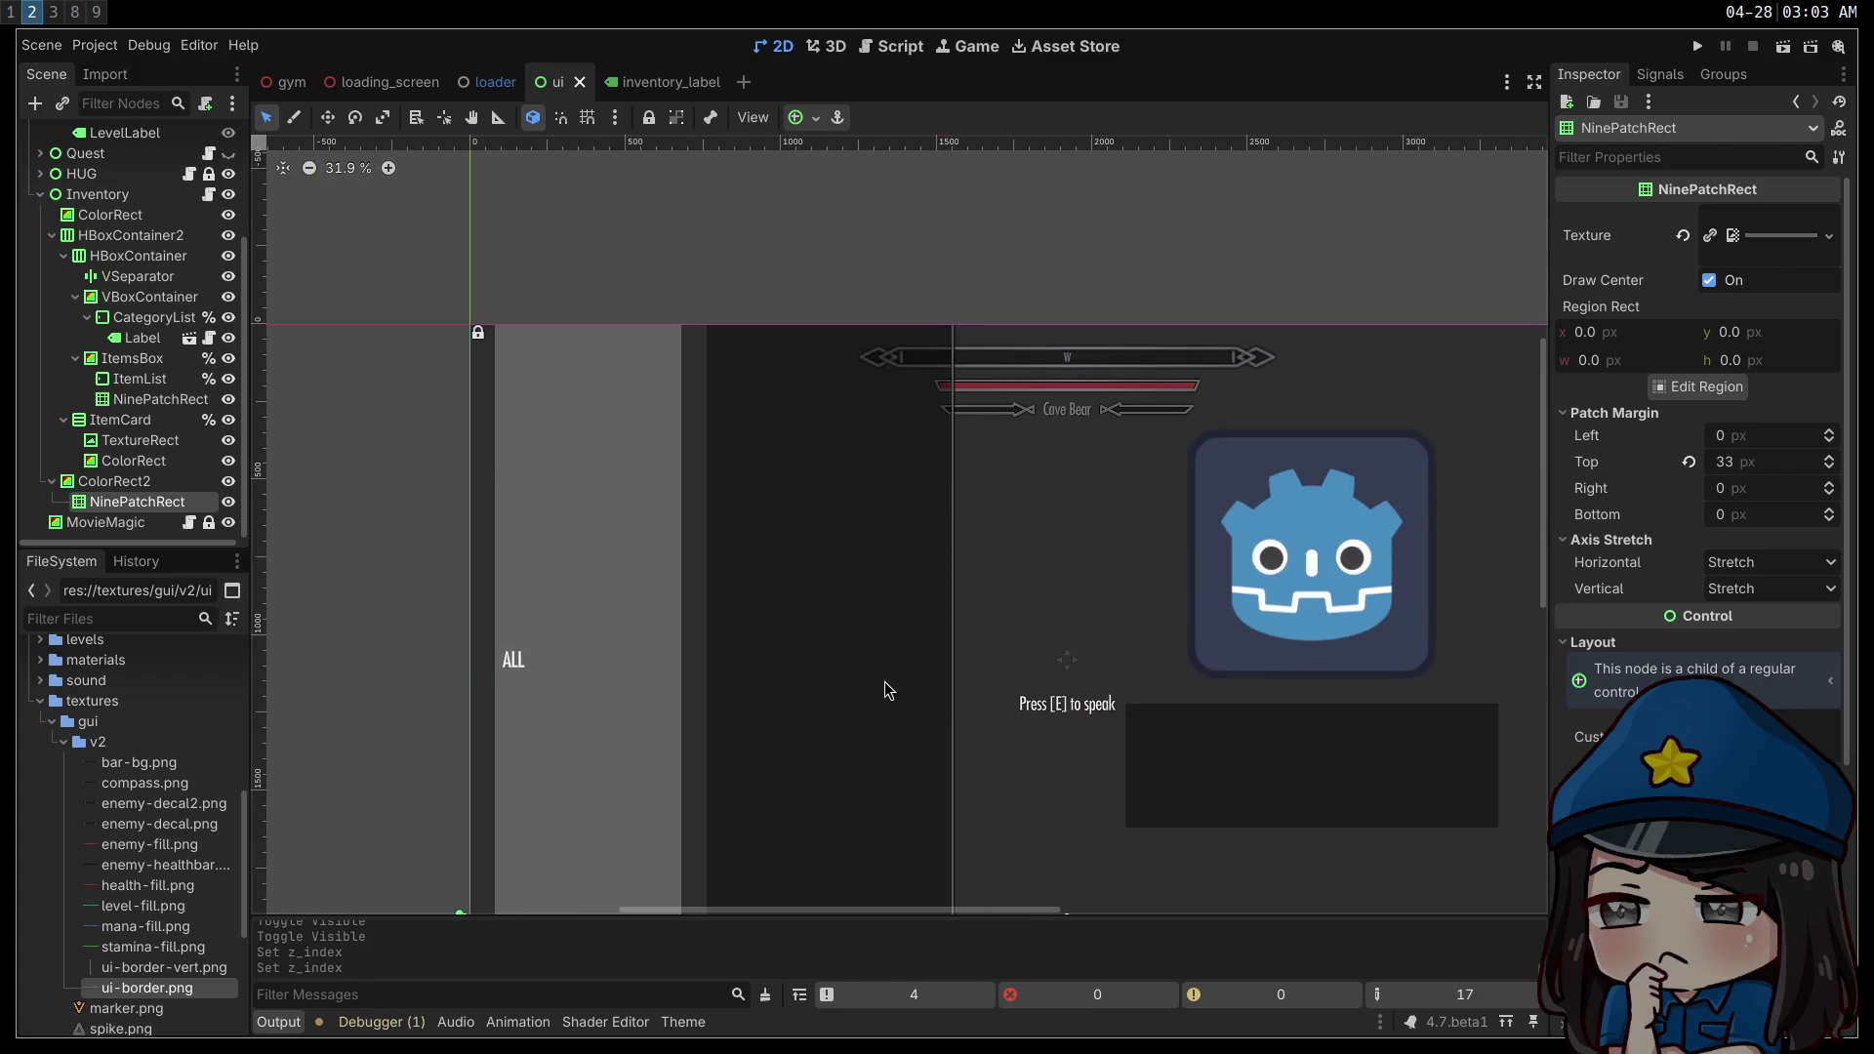
pyautogui.scroll(2, 917, 641)
pyautogui.click(127, 401)
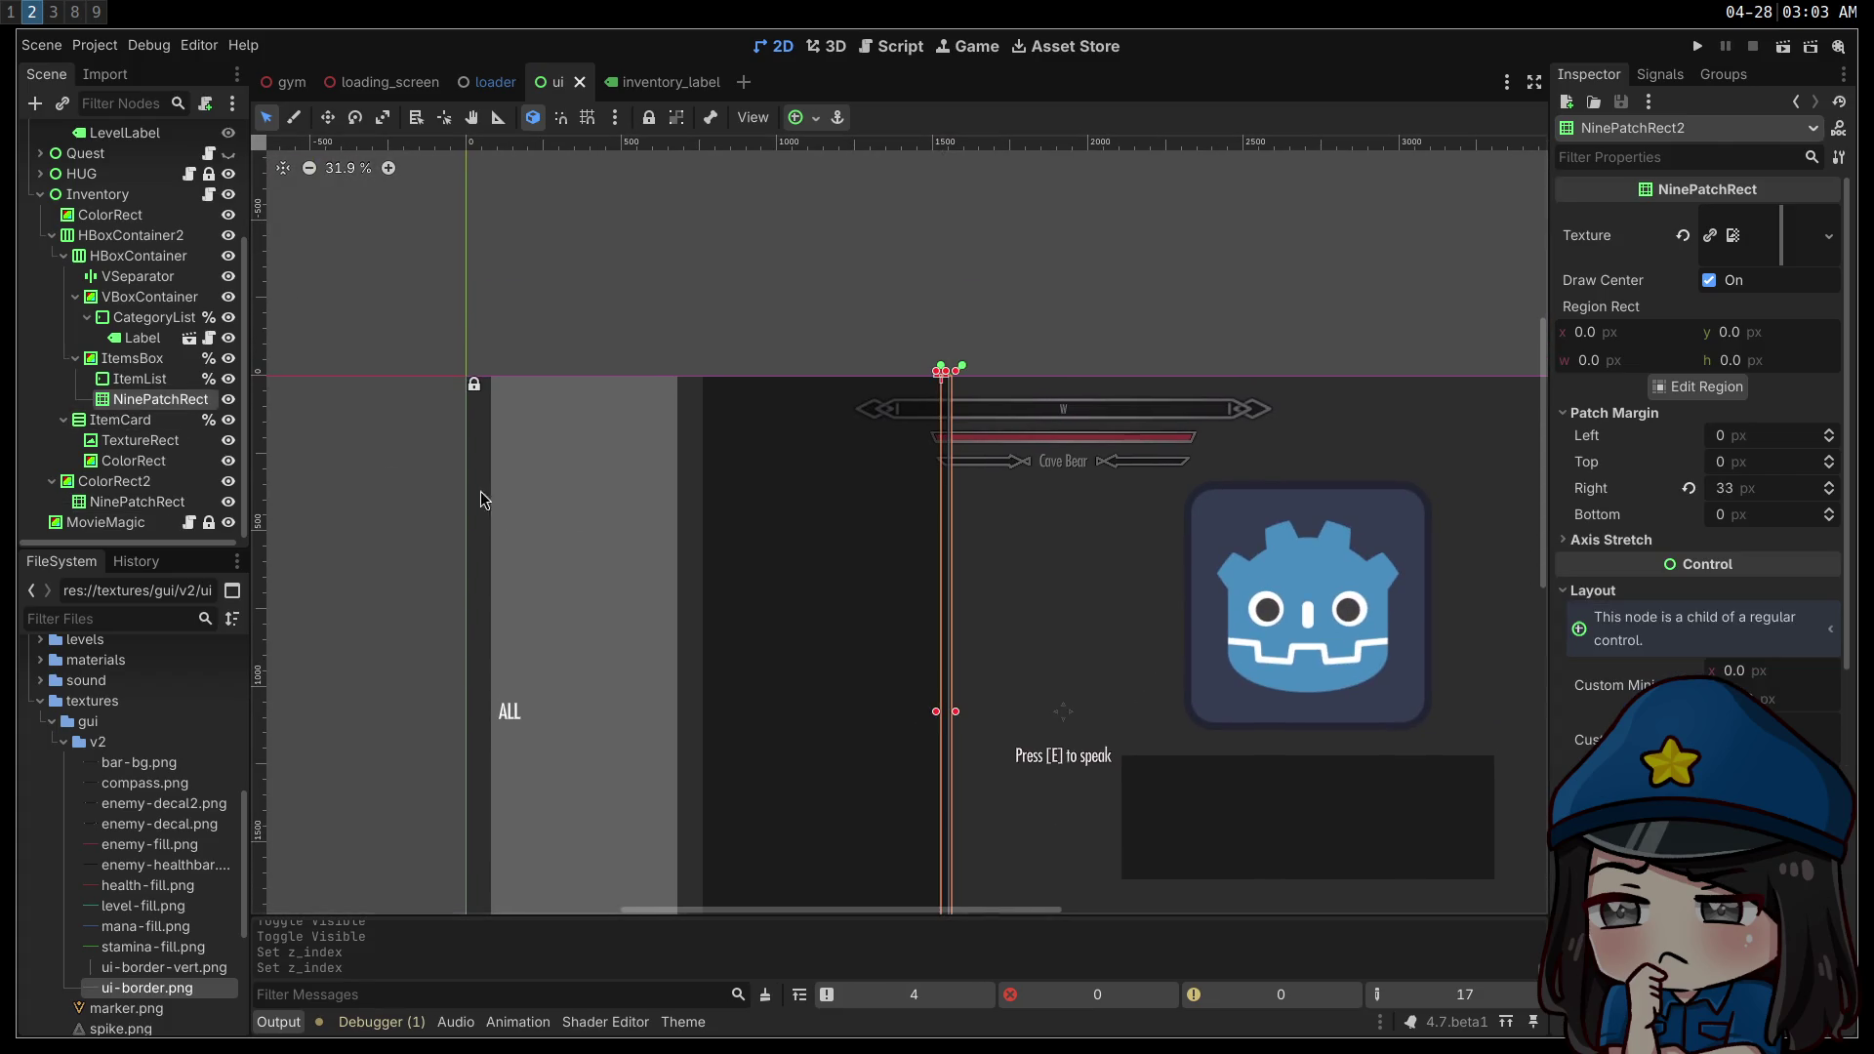
pyautogui.press('f')
pyautogui.scroll(4, 713, 435)
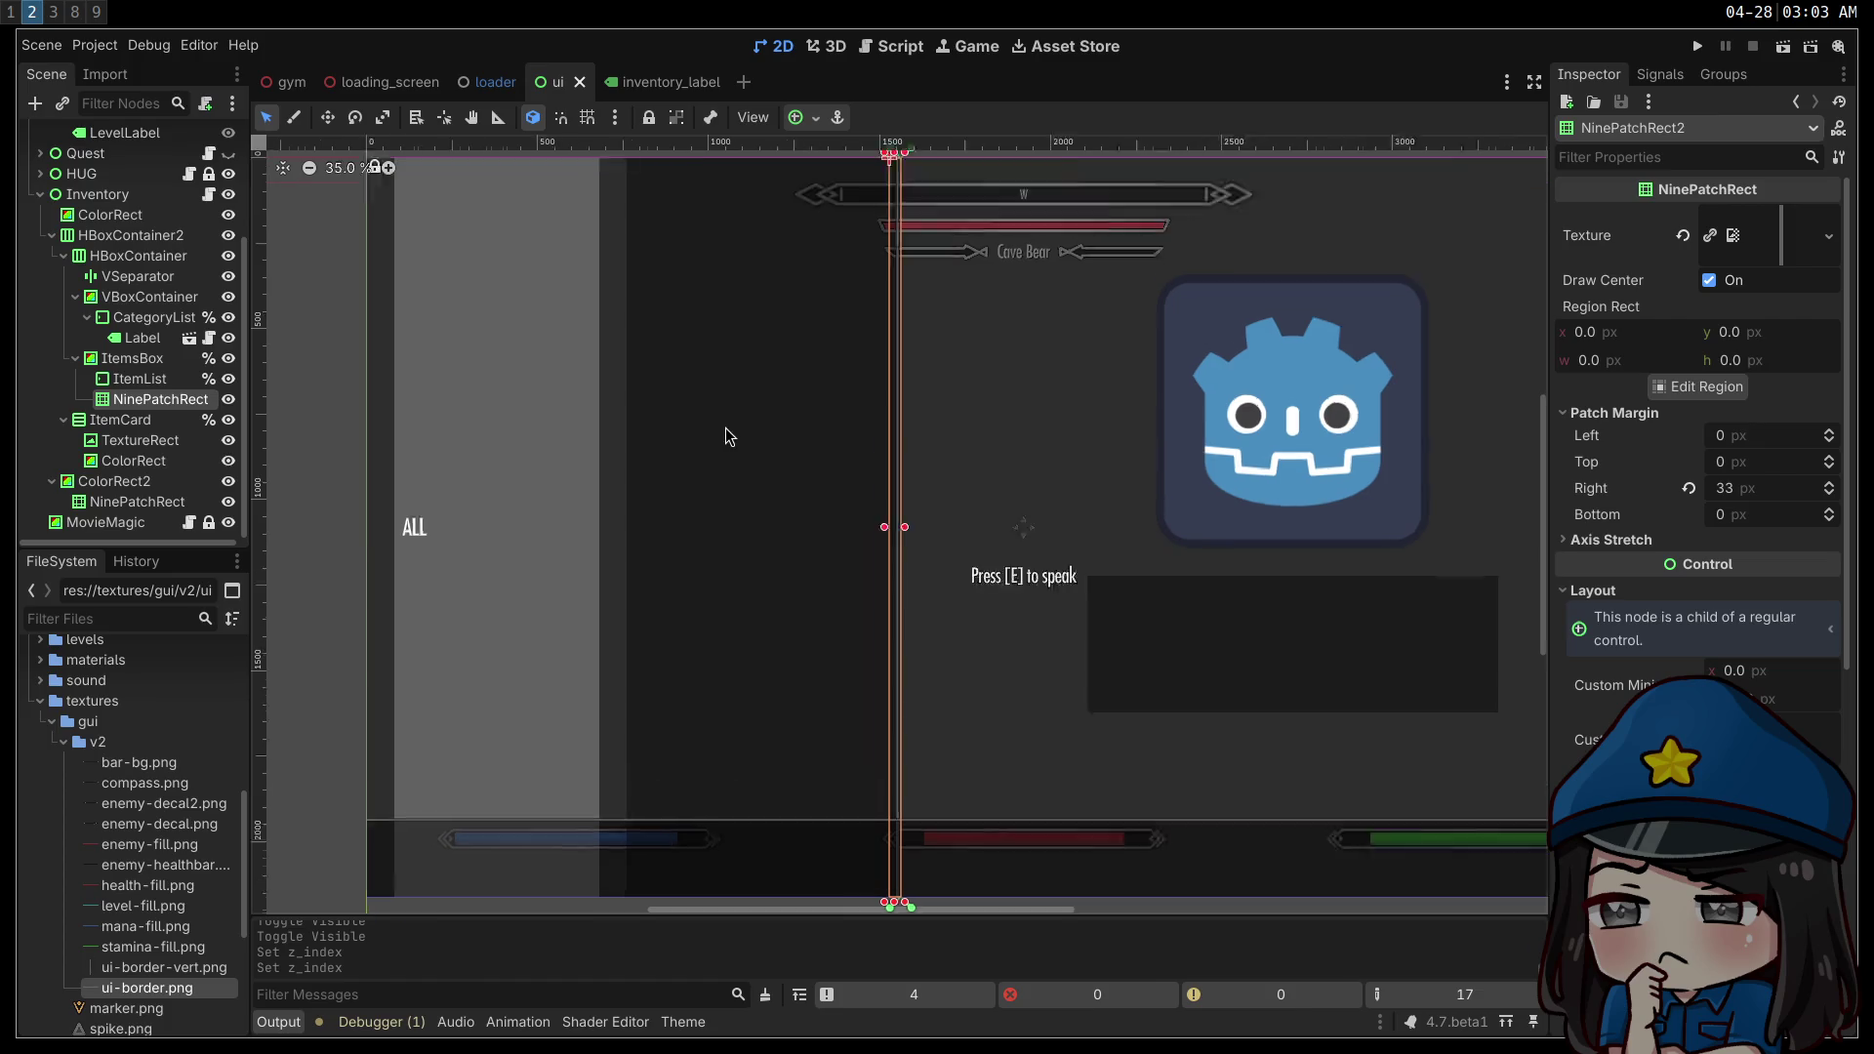
pyautogui.scroll(-2, 787, 444)
pyautogui.scroll(-2, 840, 641)
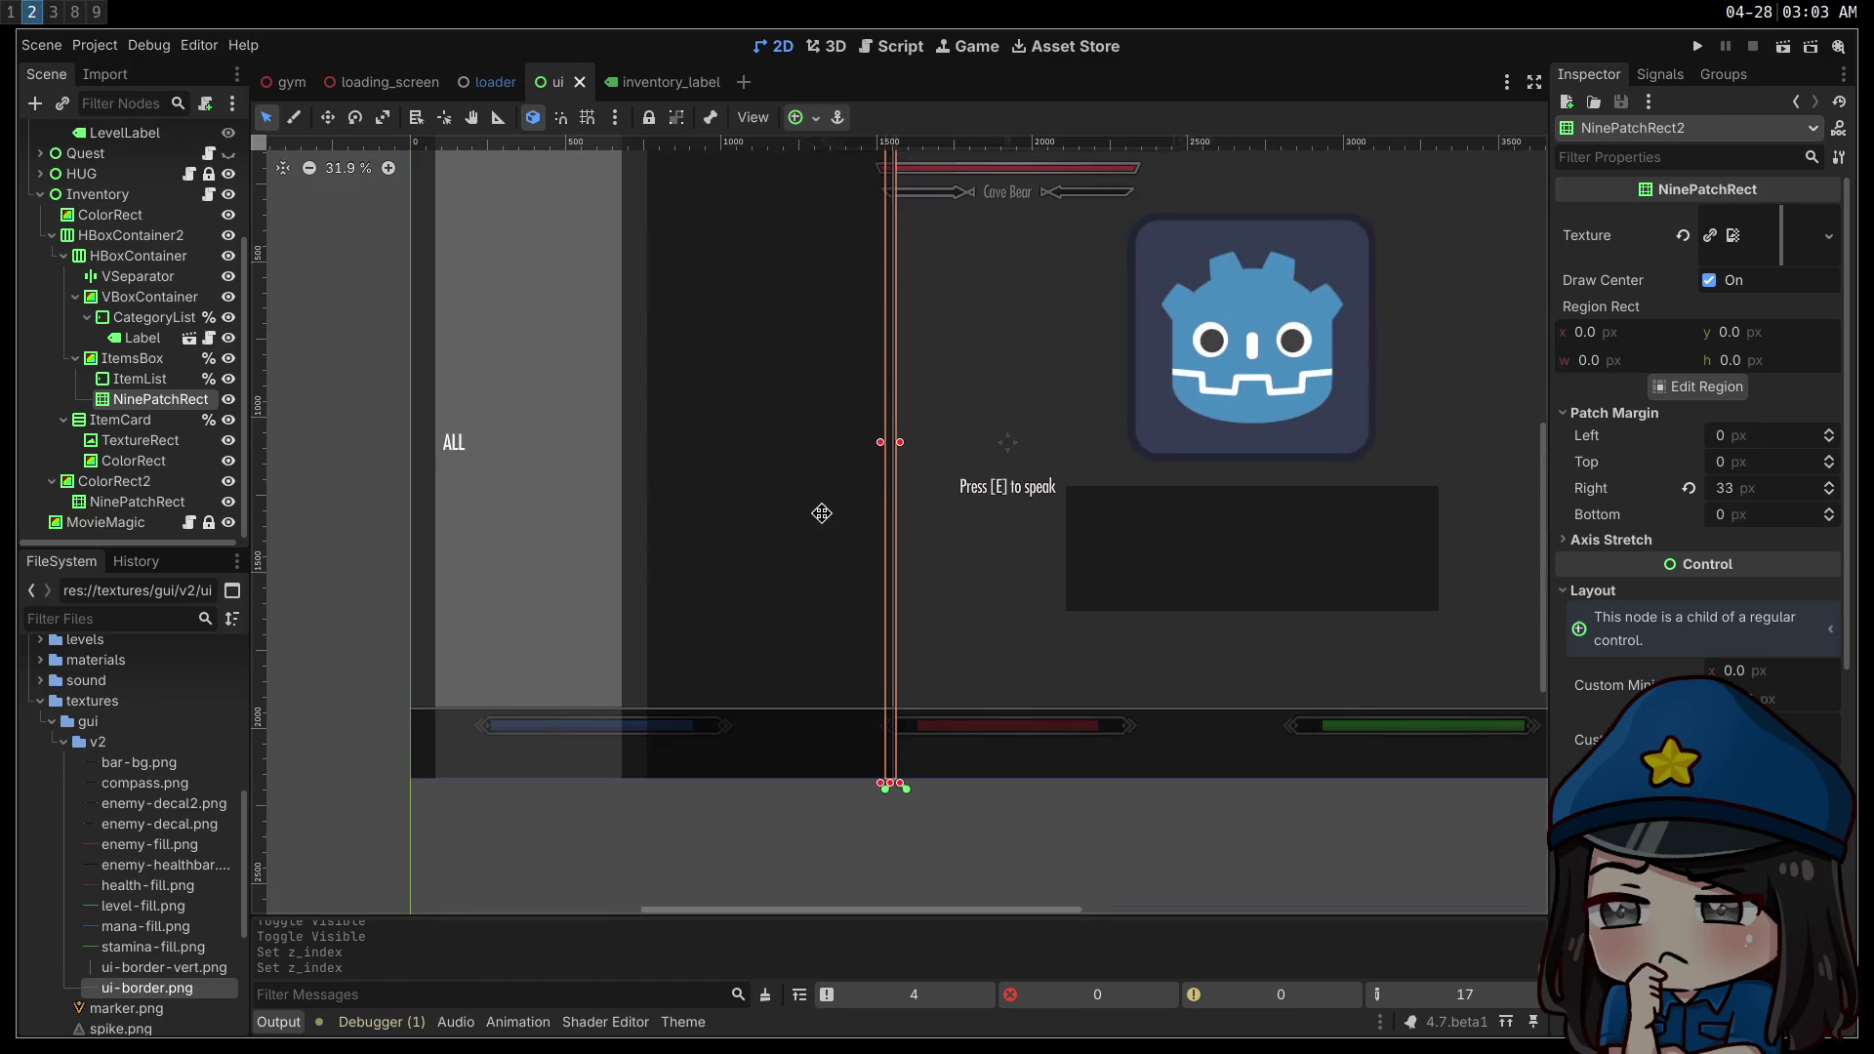
pyautogui.scroll(3, 790, 808)
pyautogui.click(839, 198)
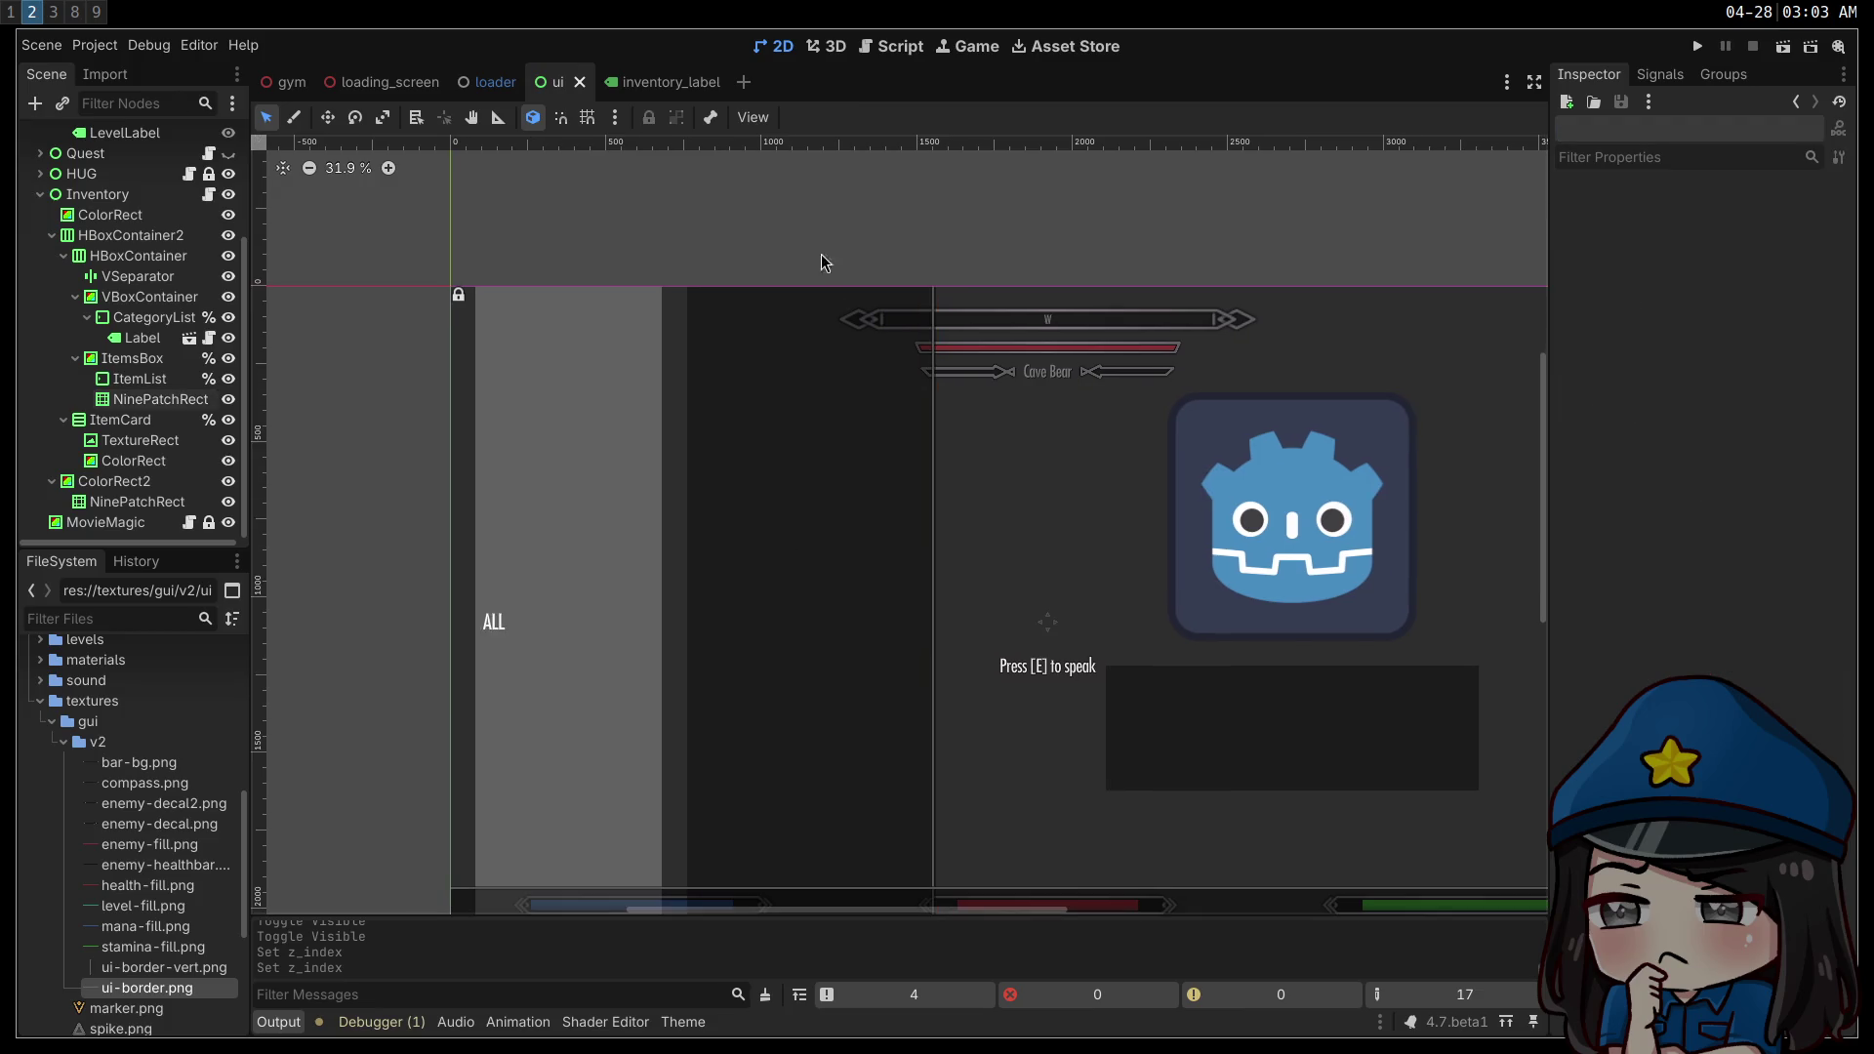
pyautogui.scroll(15, 915, 418)
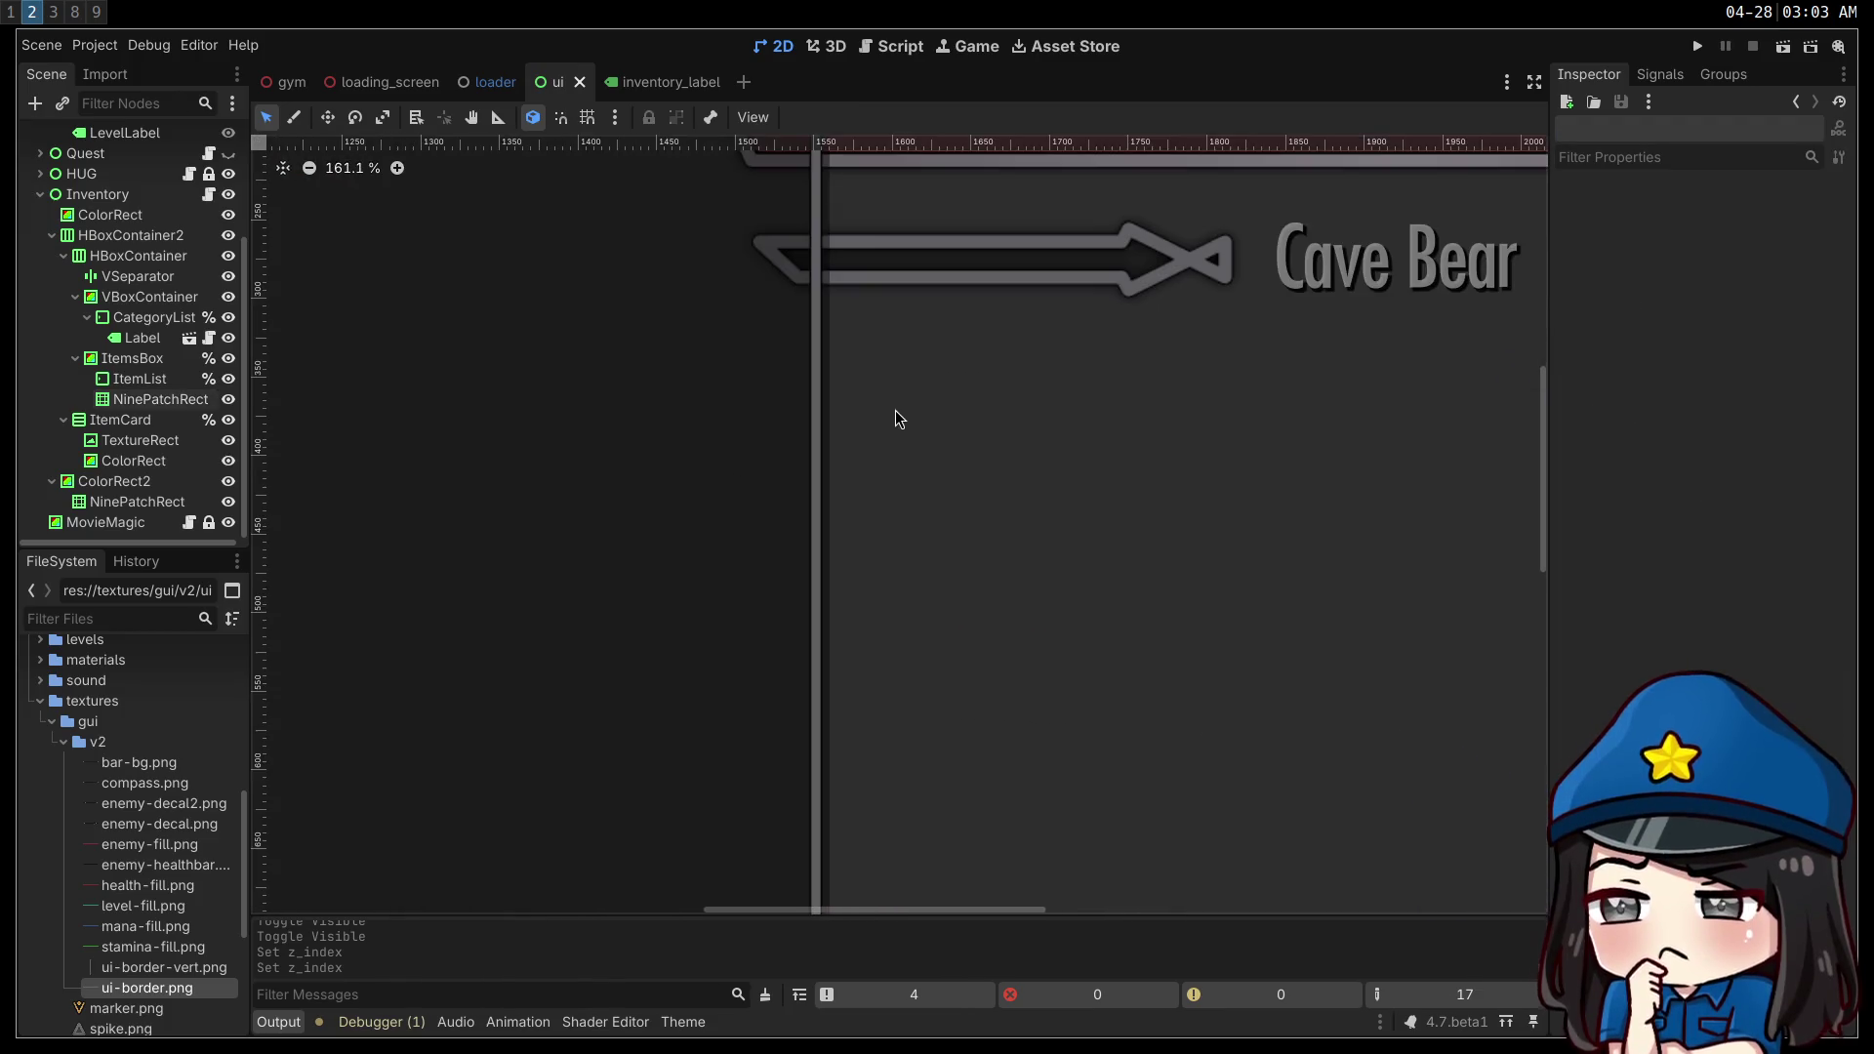
pyautogui.scroll(-11, 887, 412)
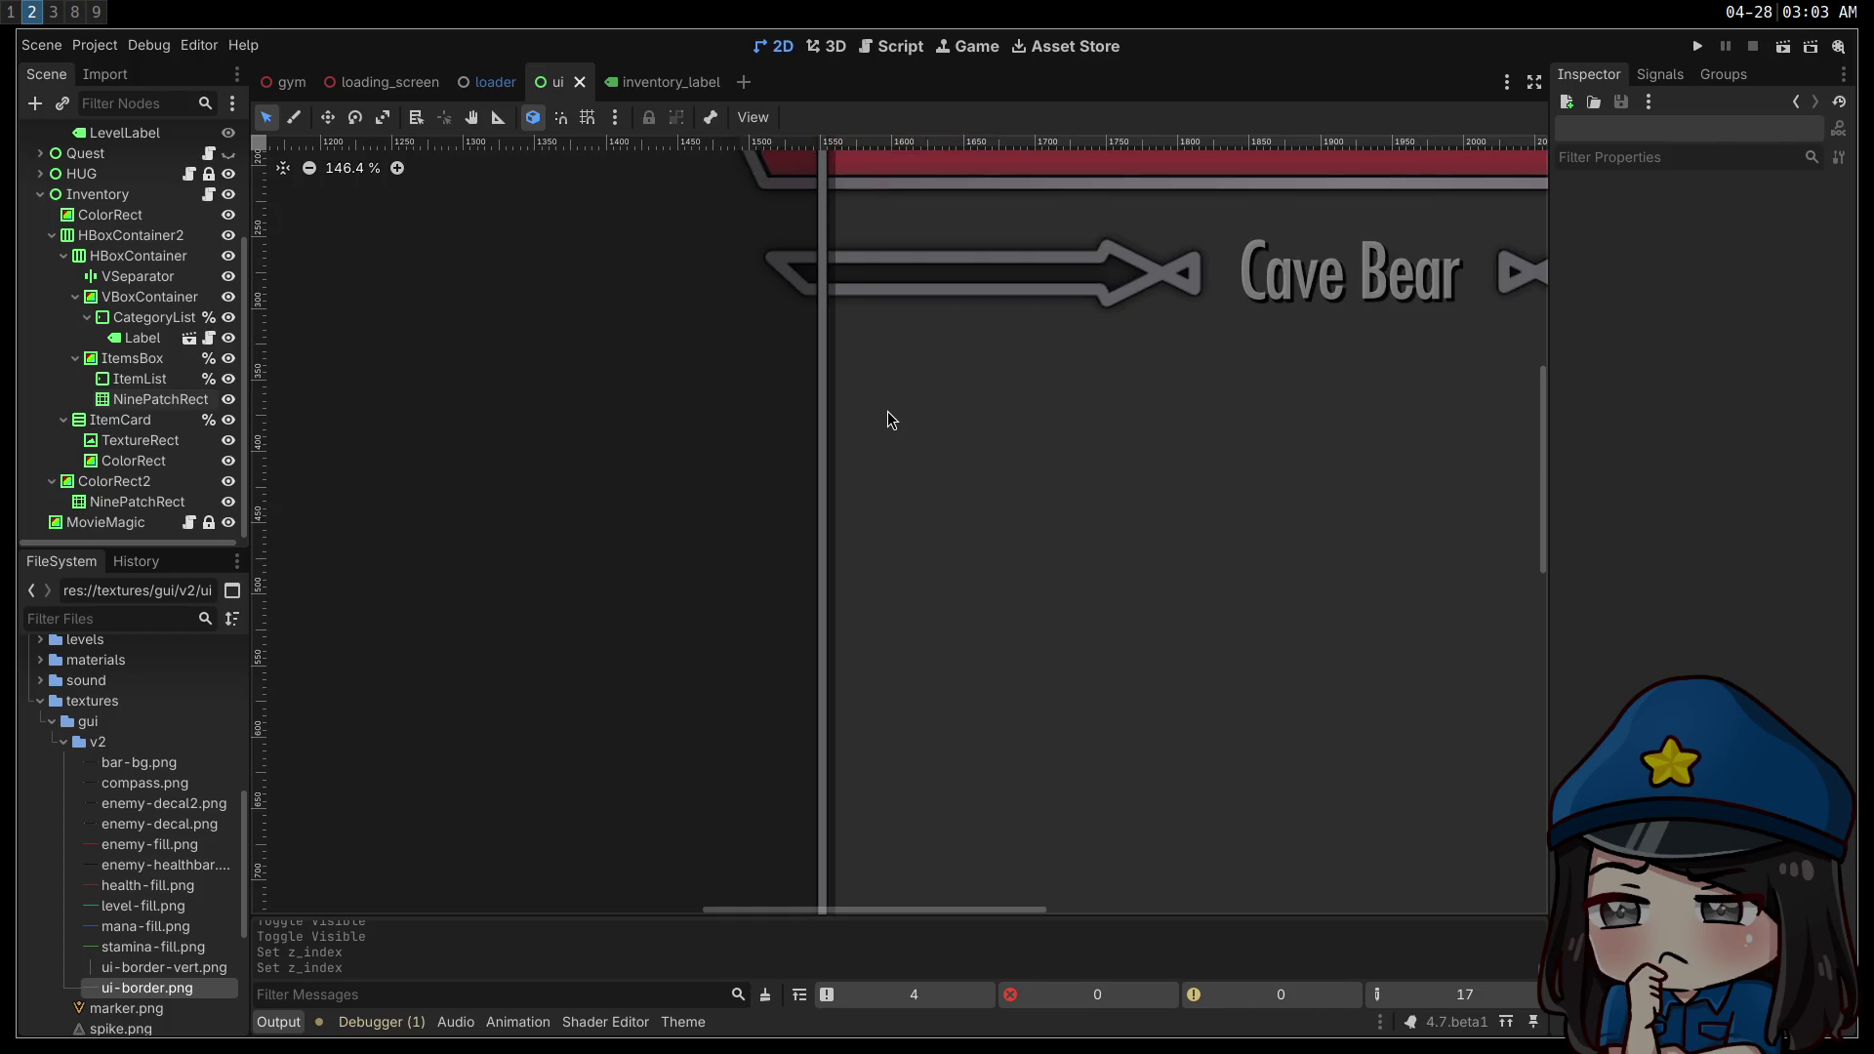
pyautogui.scroll(3, 881, 429)
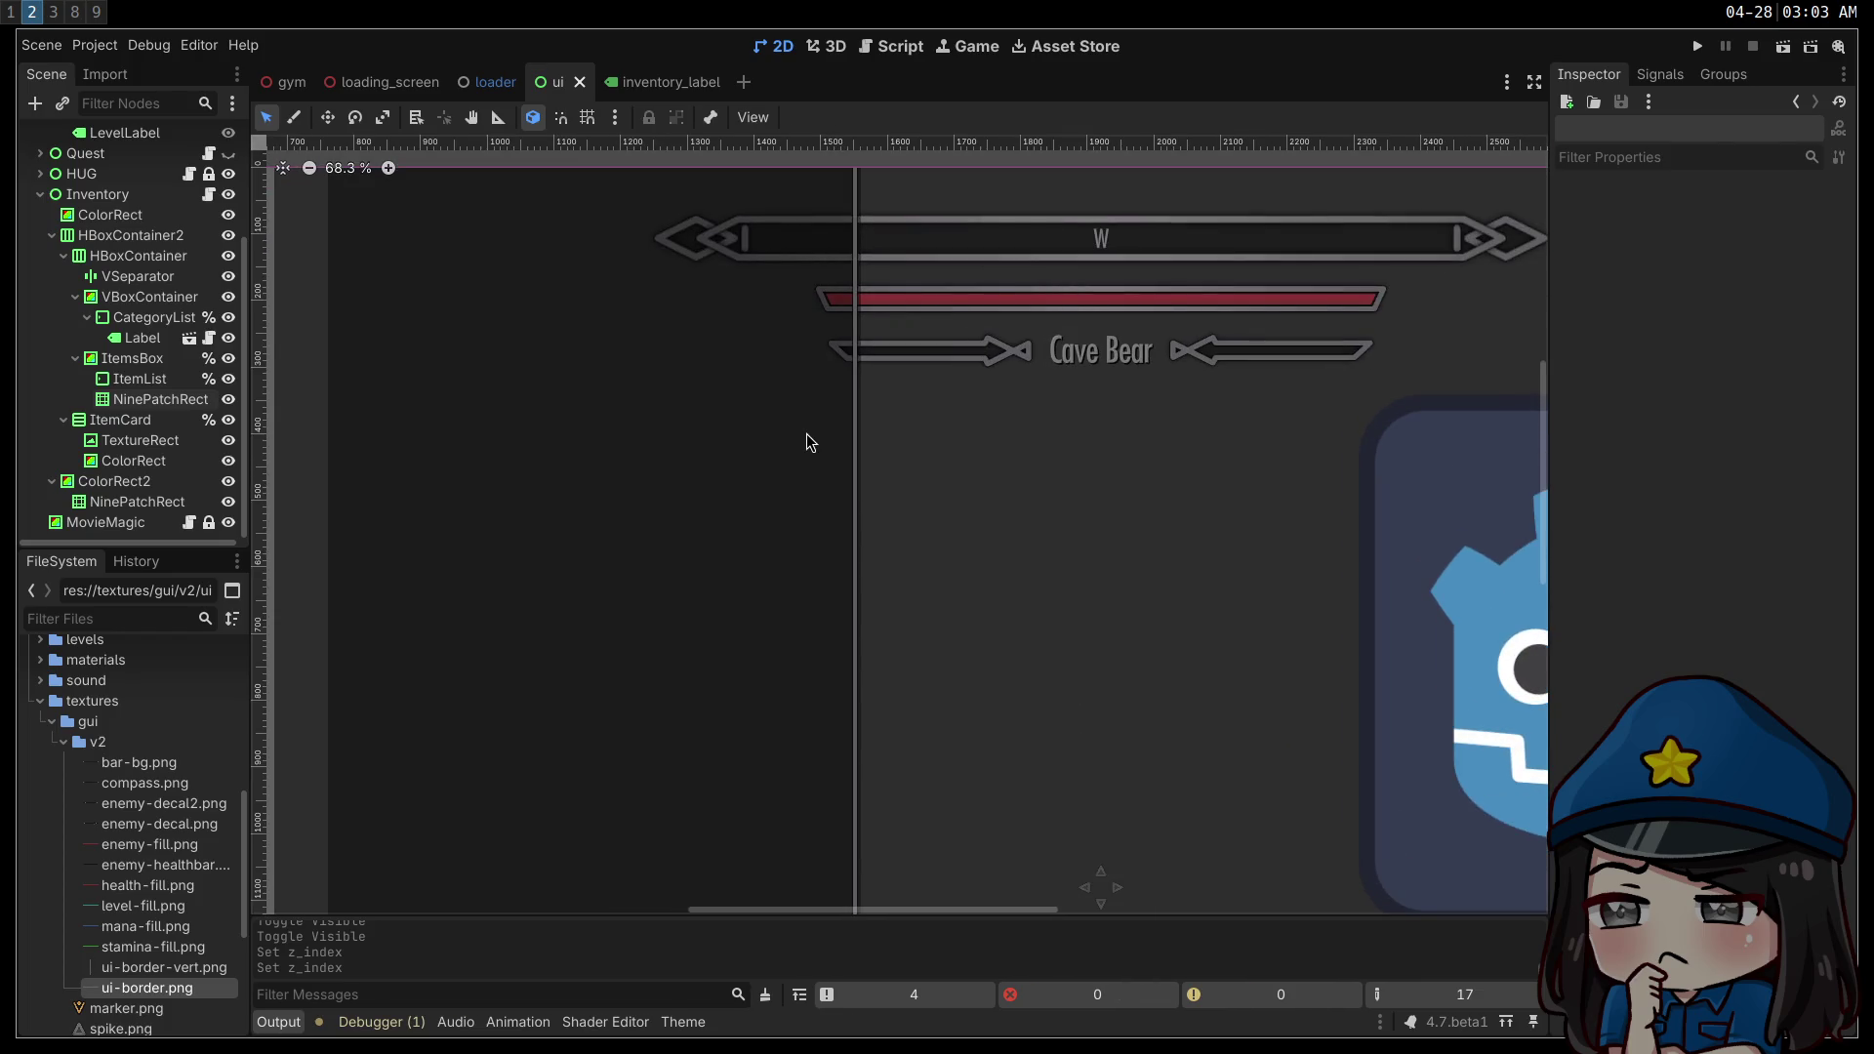
pyautogui.click(194, 402)
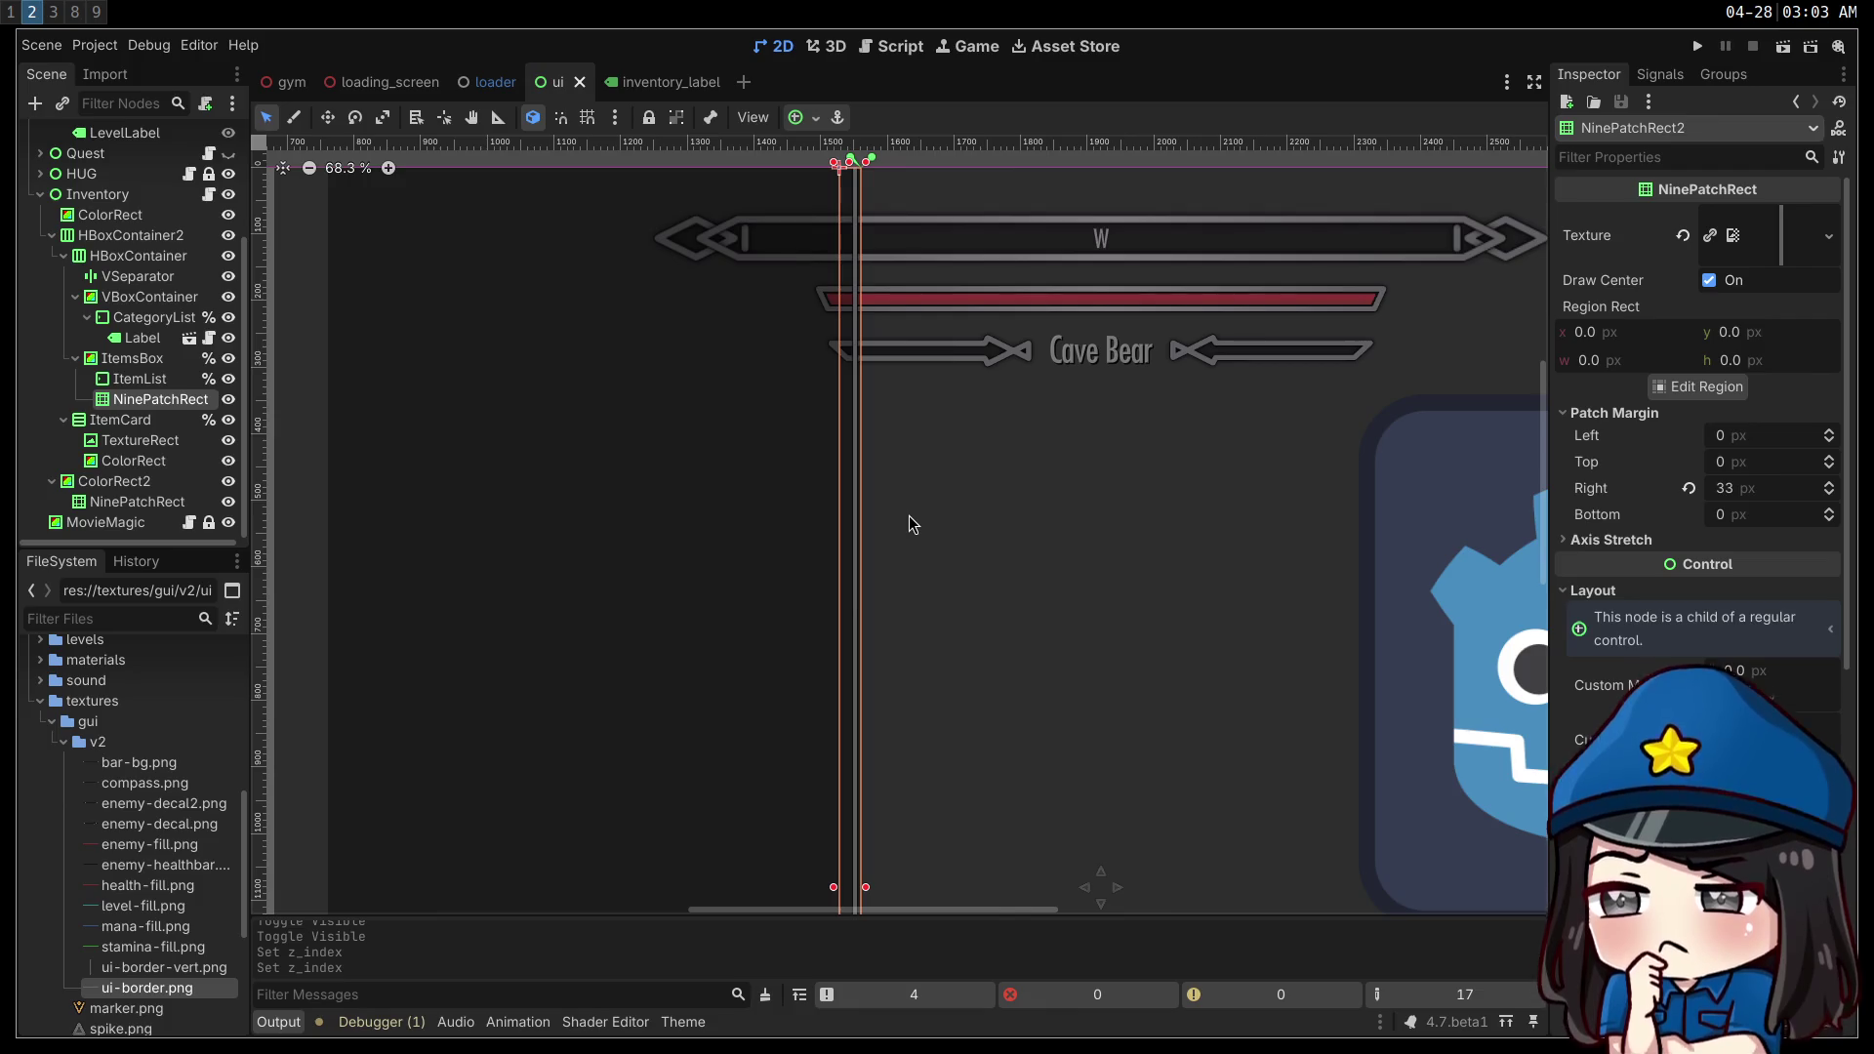
pyautogui.moveTo(1018, 559); pyautogui.dragTo(1331, 646)
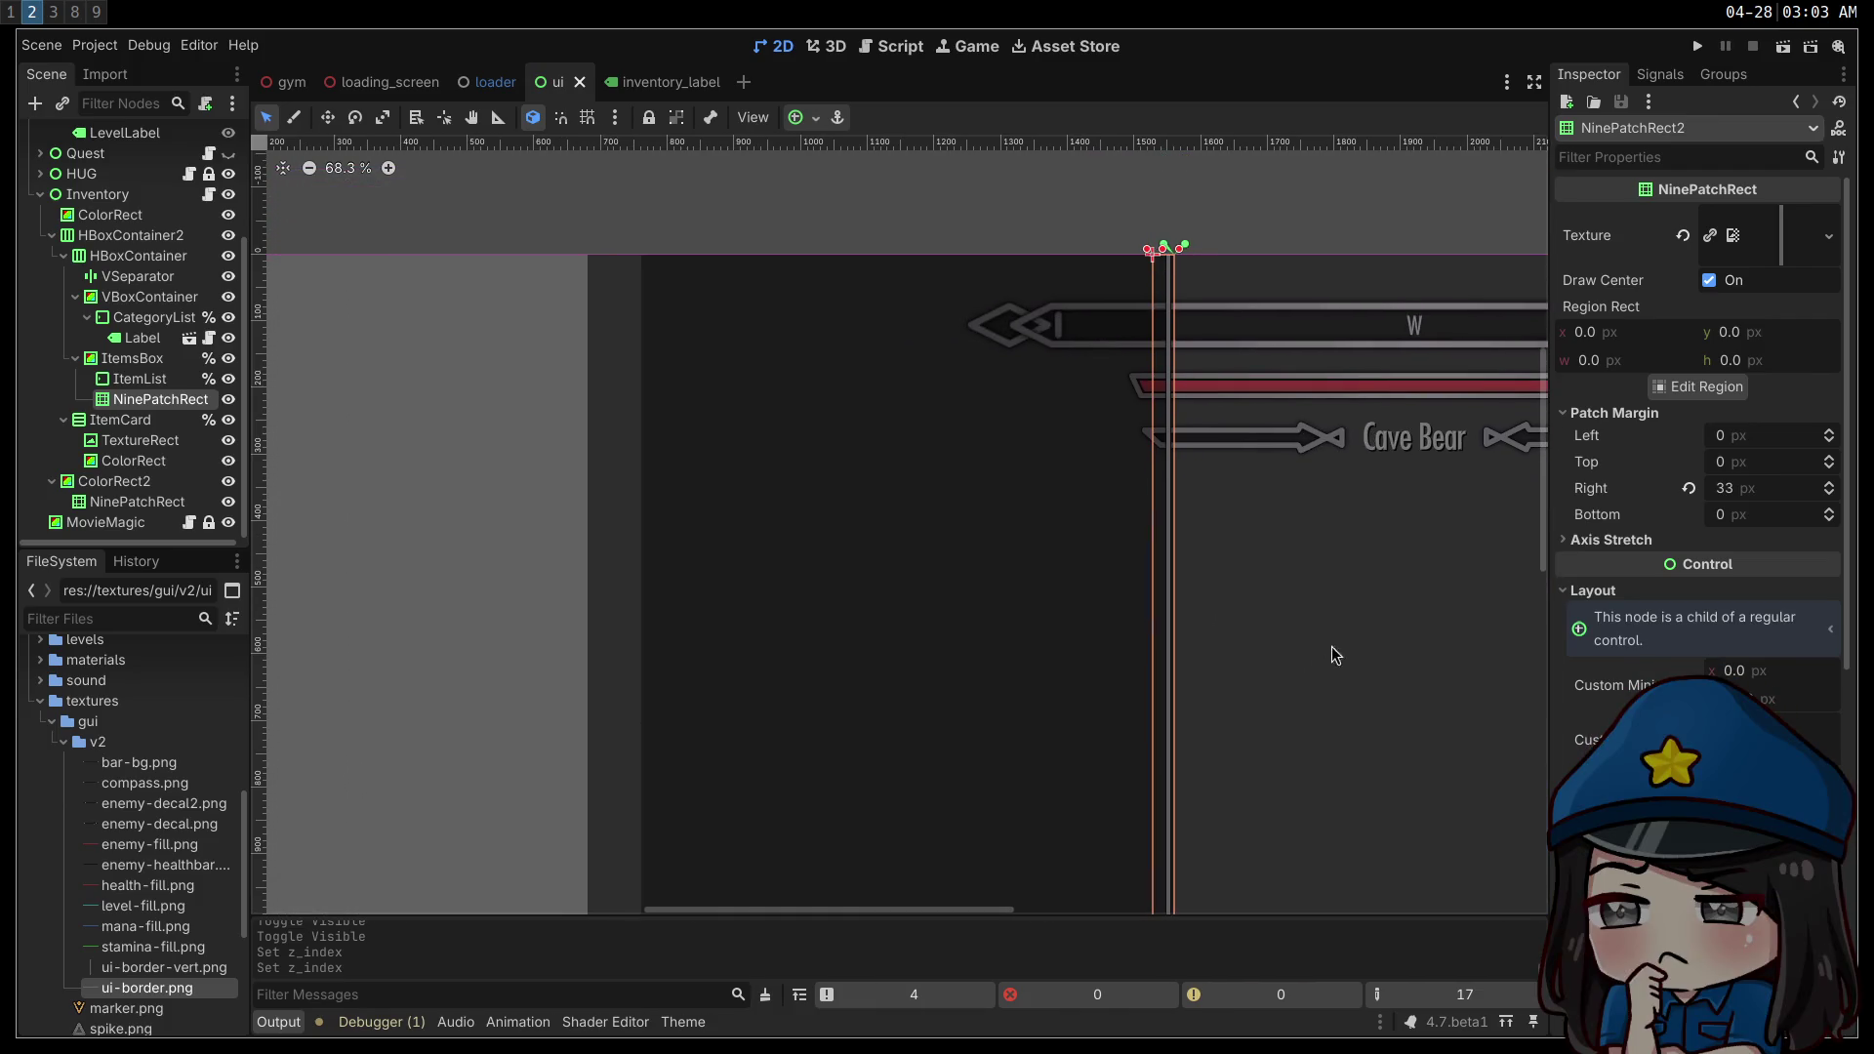
# - Duplicate the item list border strip, anchor it Left Wide, with patch margins right 0, left 33
pyautogui.click(127, 423)
pyautogui.click(127, 400)
pyautogui.hotkey('ctrl', 'd')
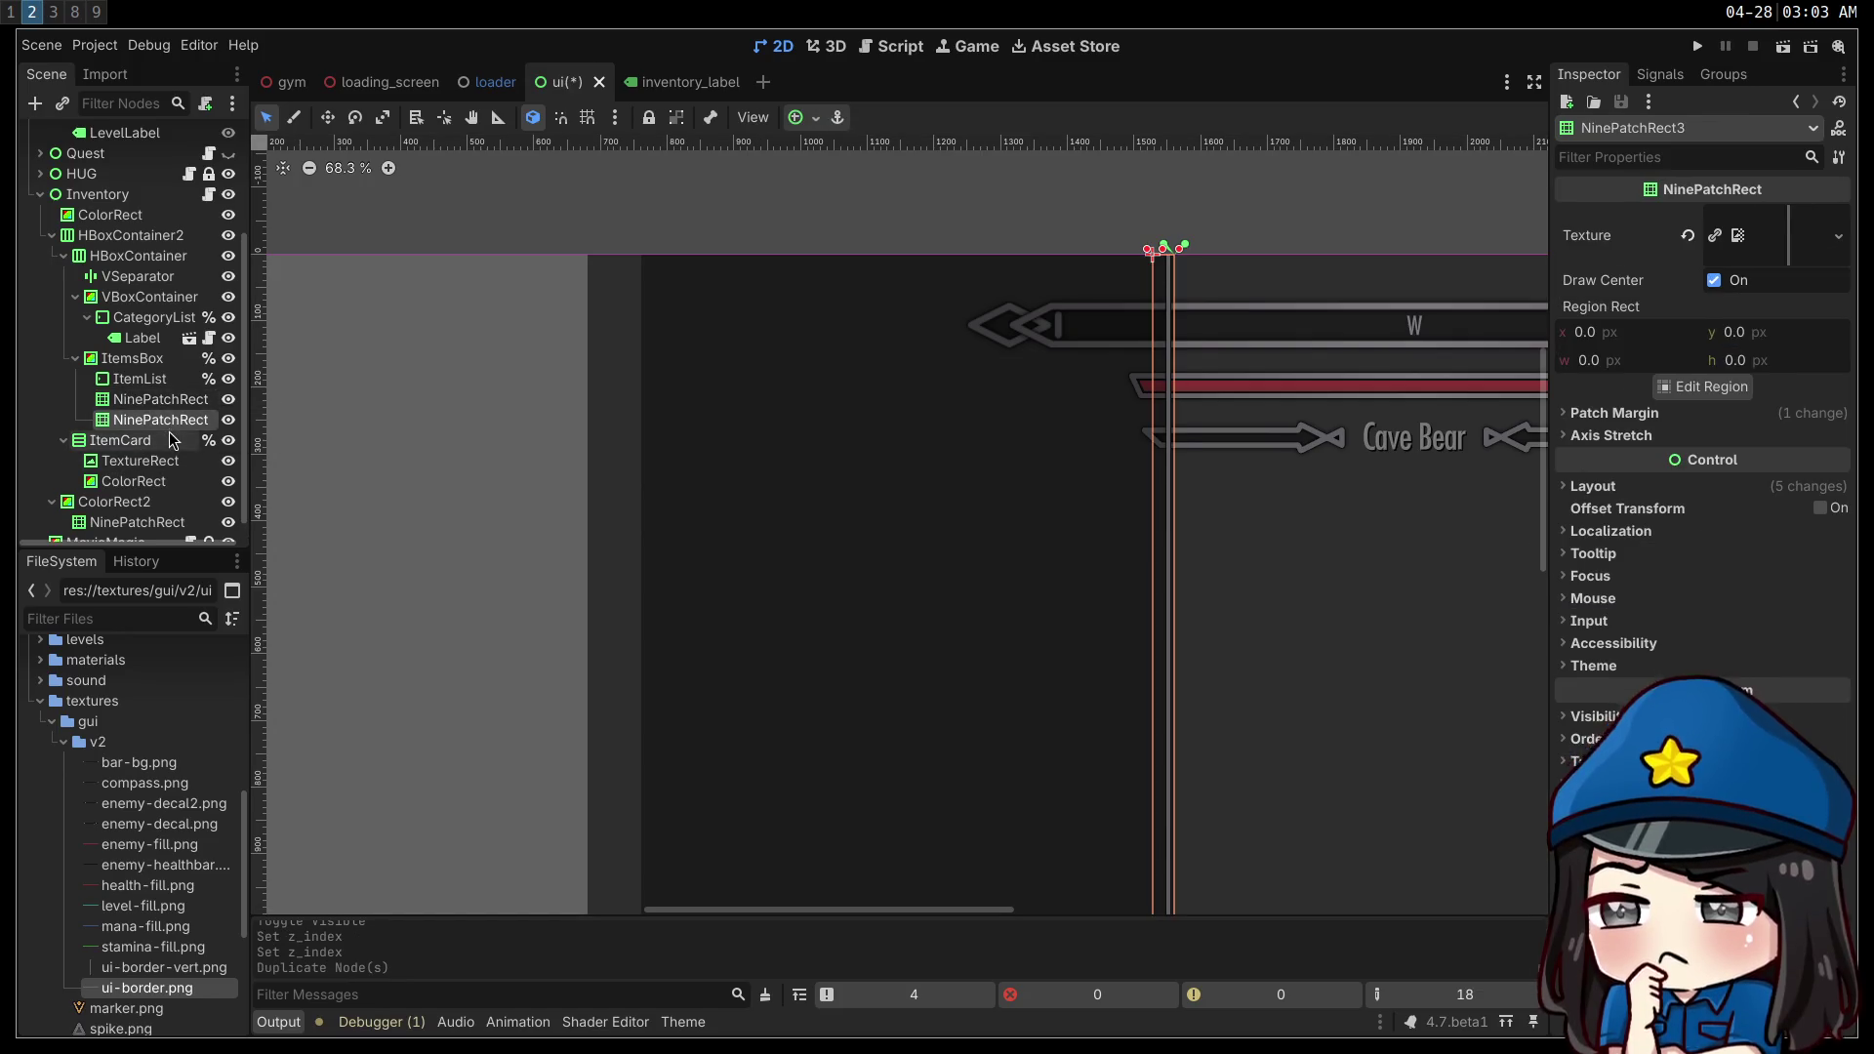
pyautogui.click(802, 117)
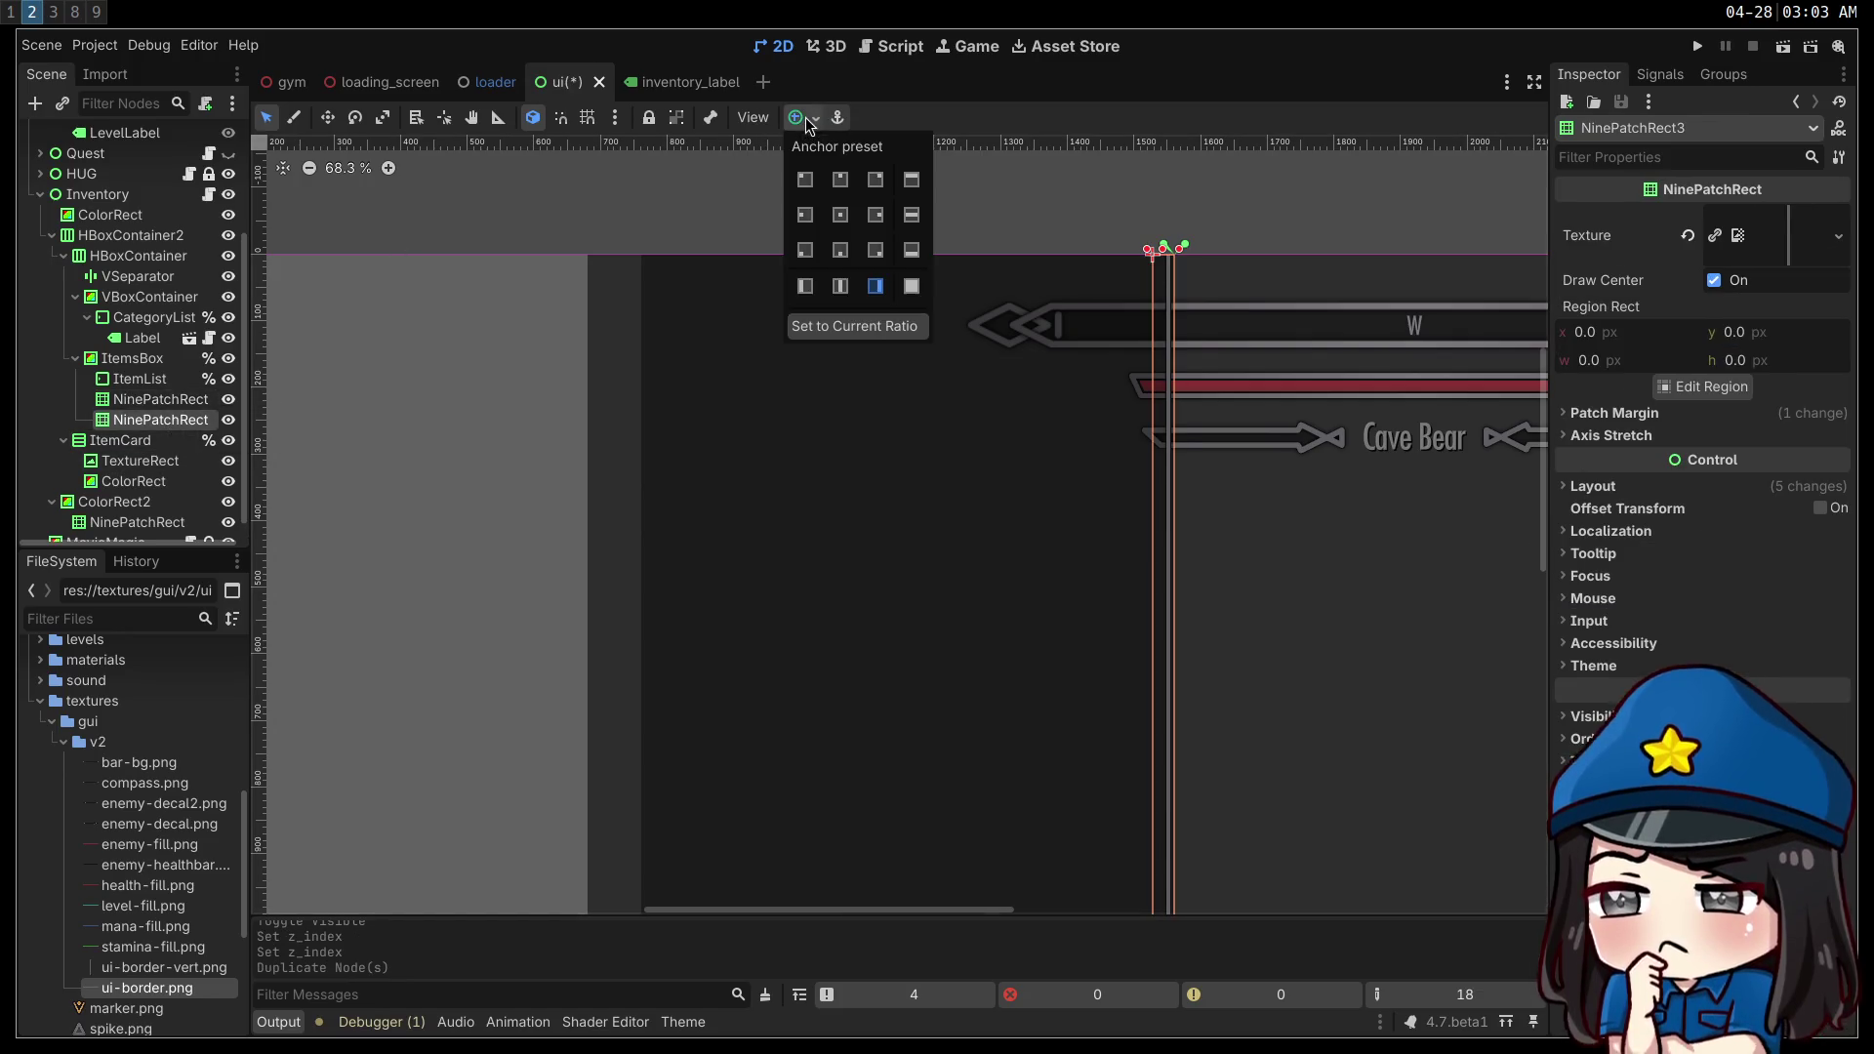
pyautogui.click(806, 287)
pyautogui.click(1604, 430)
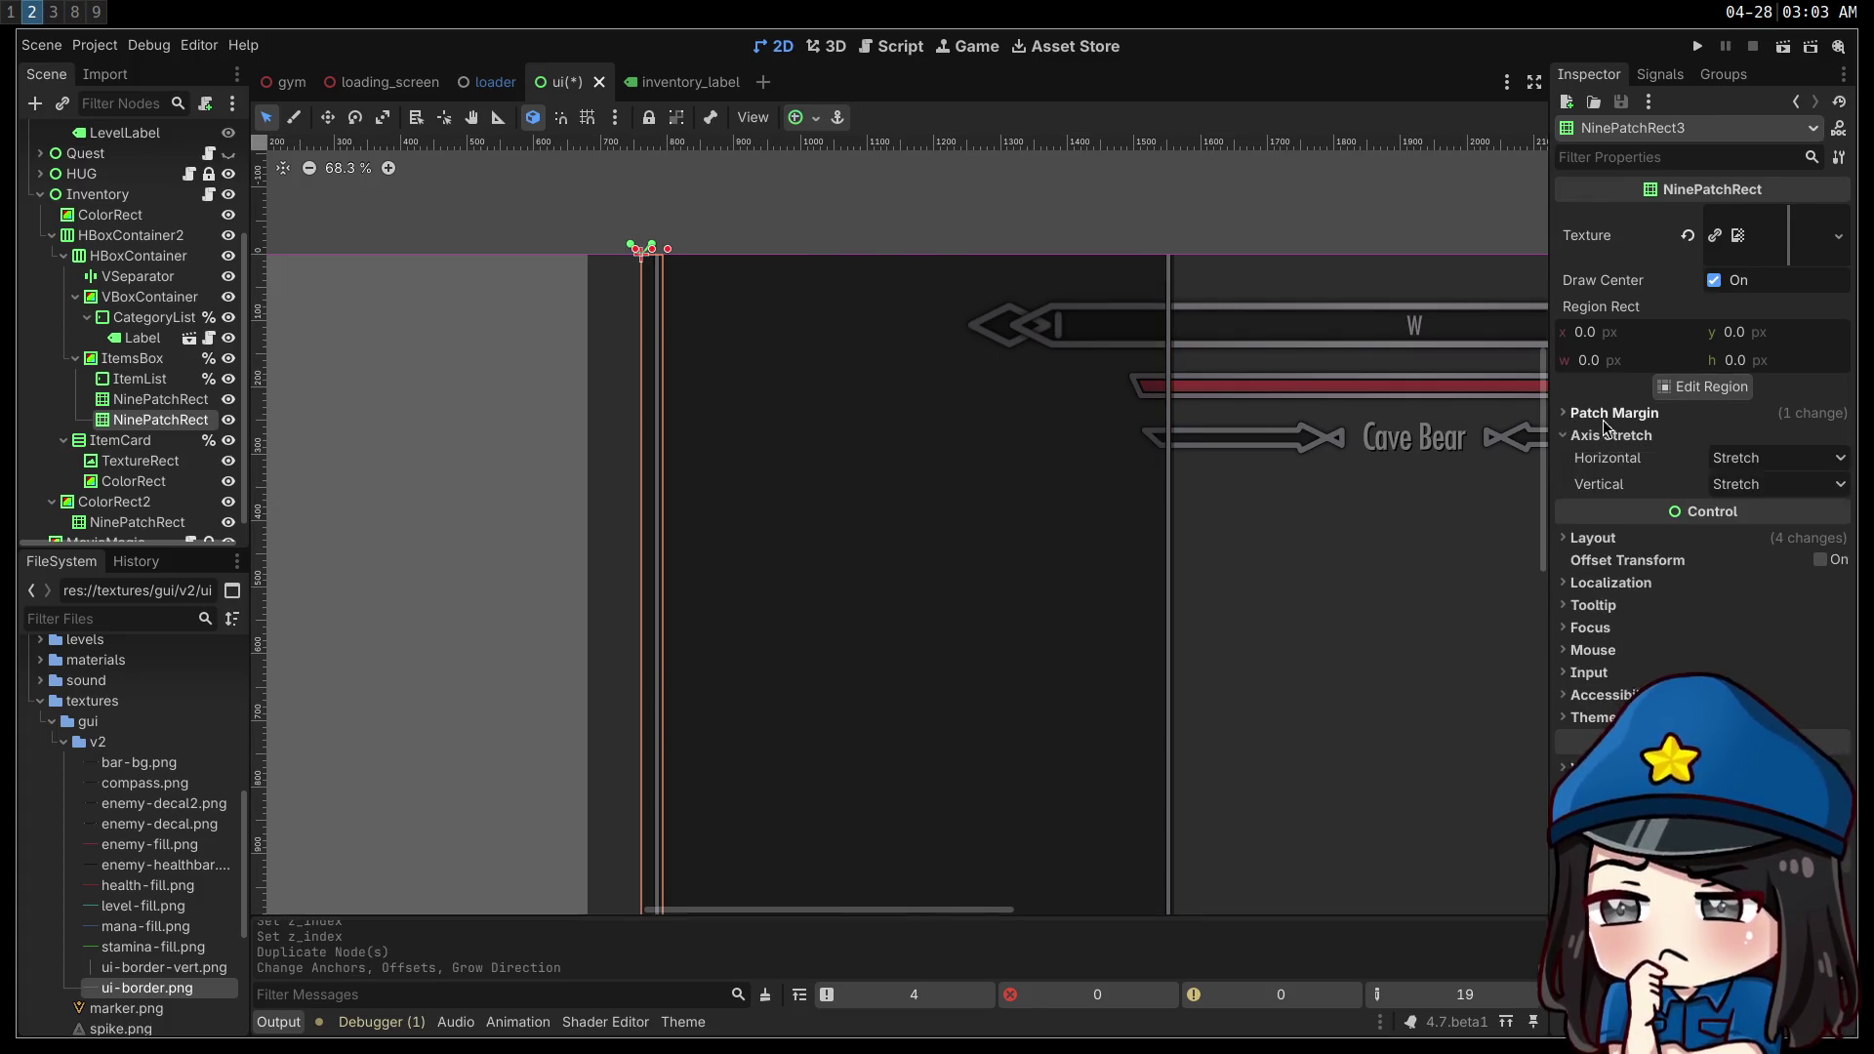
pyautogui.click(1602, 420)
pyautogui.click(1748, 489)
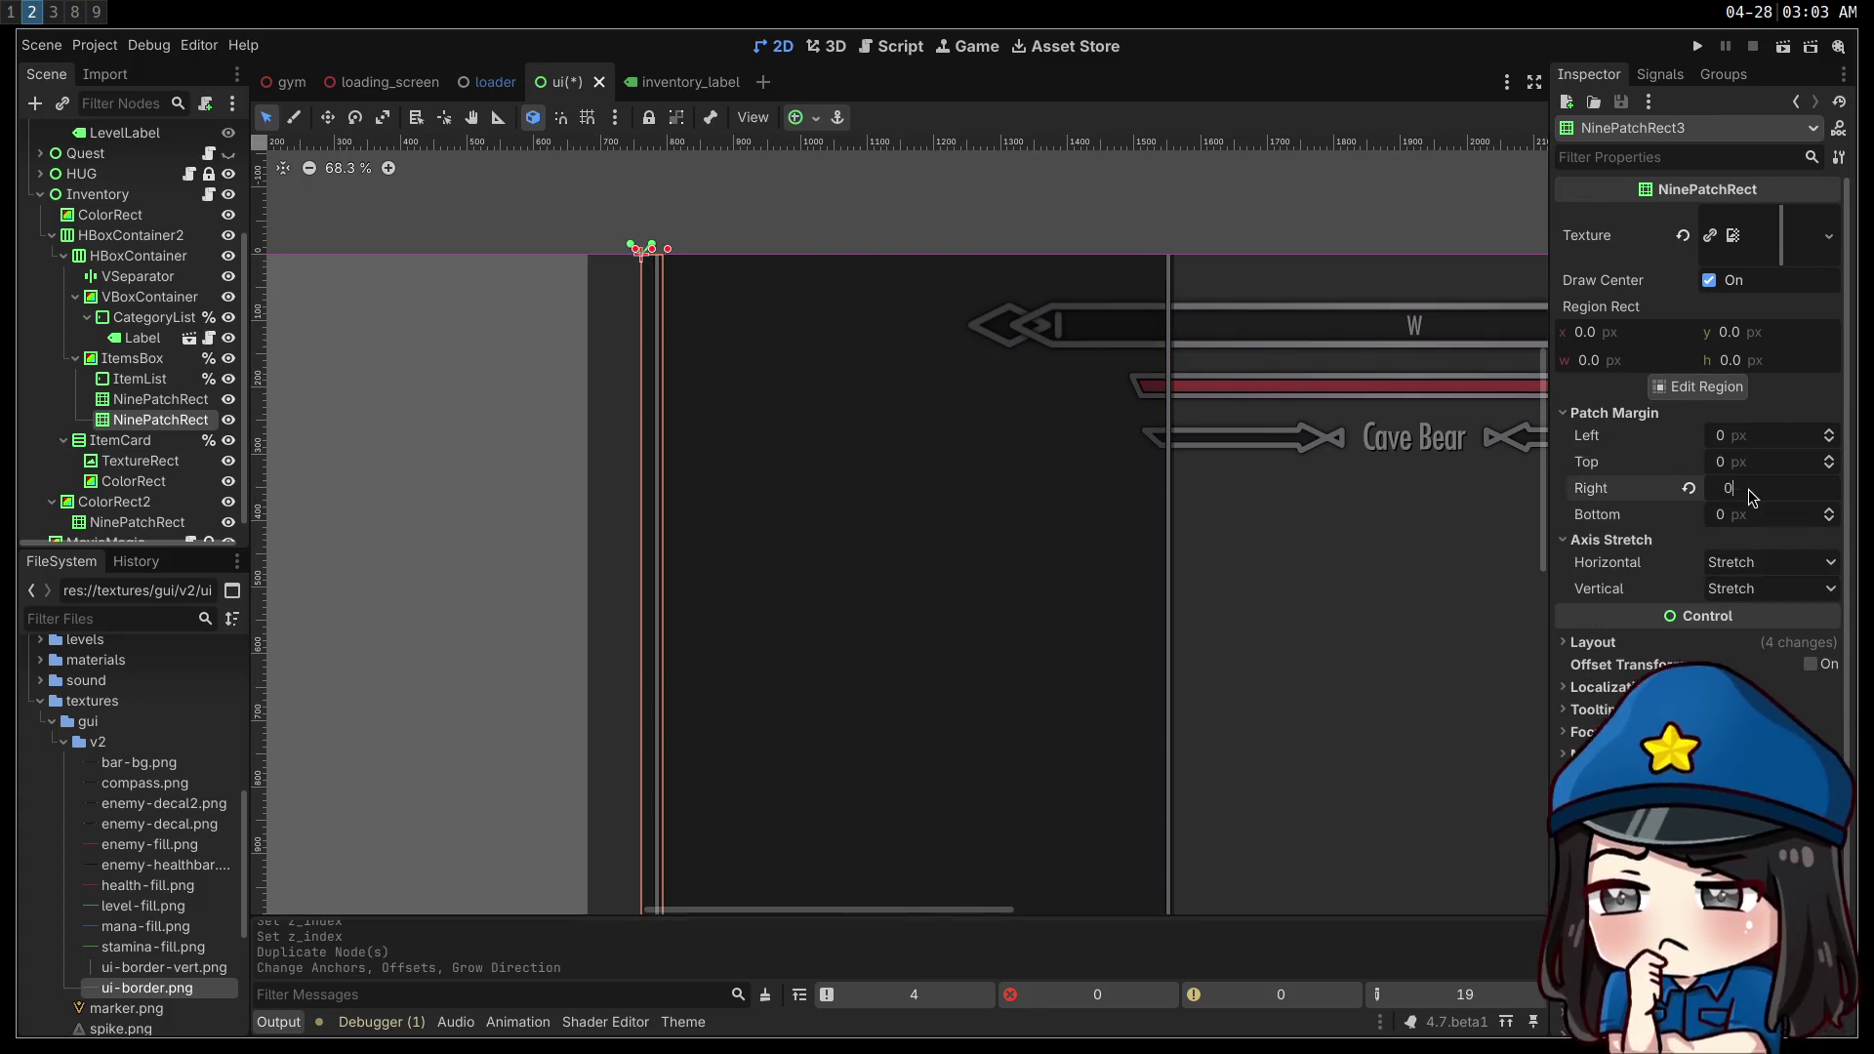
pyautogui.hotkey('shift', 'Tab')
pyautogui.hotkey('shift', 'Tab')
pyautogui.write('33')
pyautogui.press('Return')
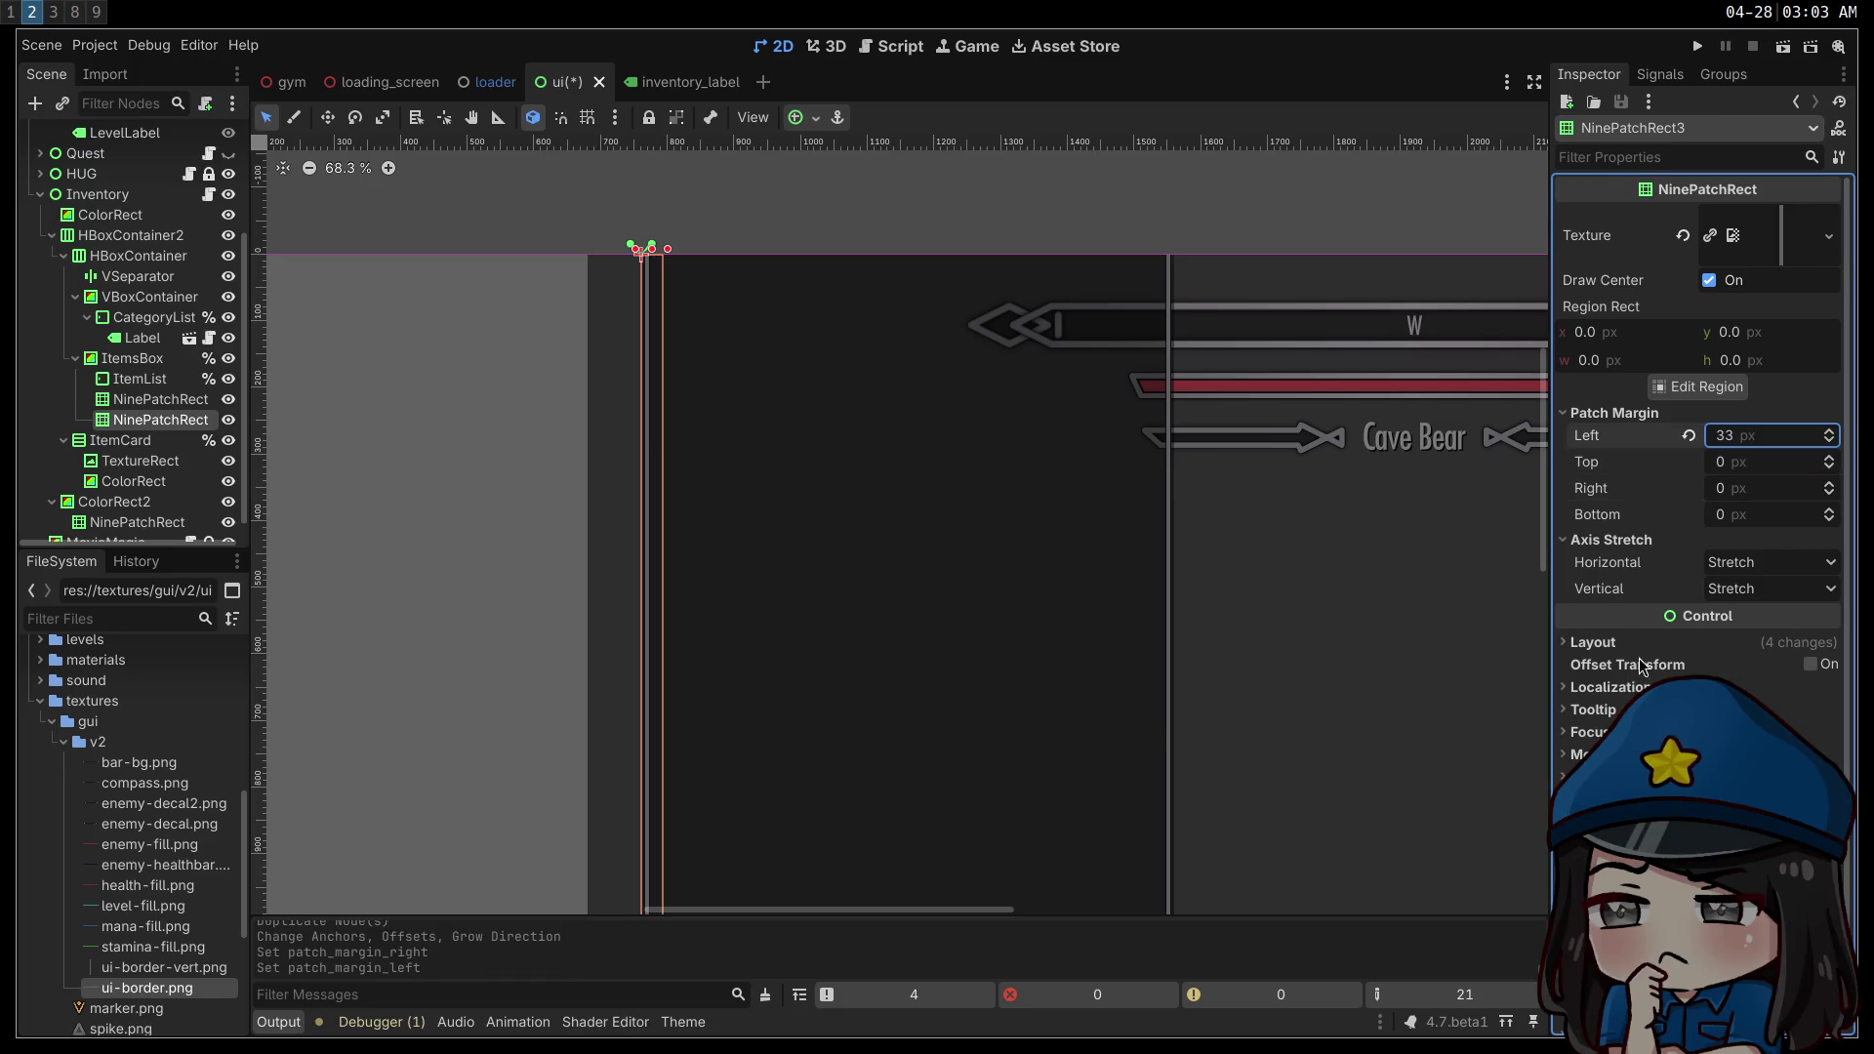
pyautogui.scroll(-2, 1637, 658)
pyautogui.click(1592, 654)
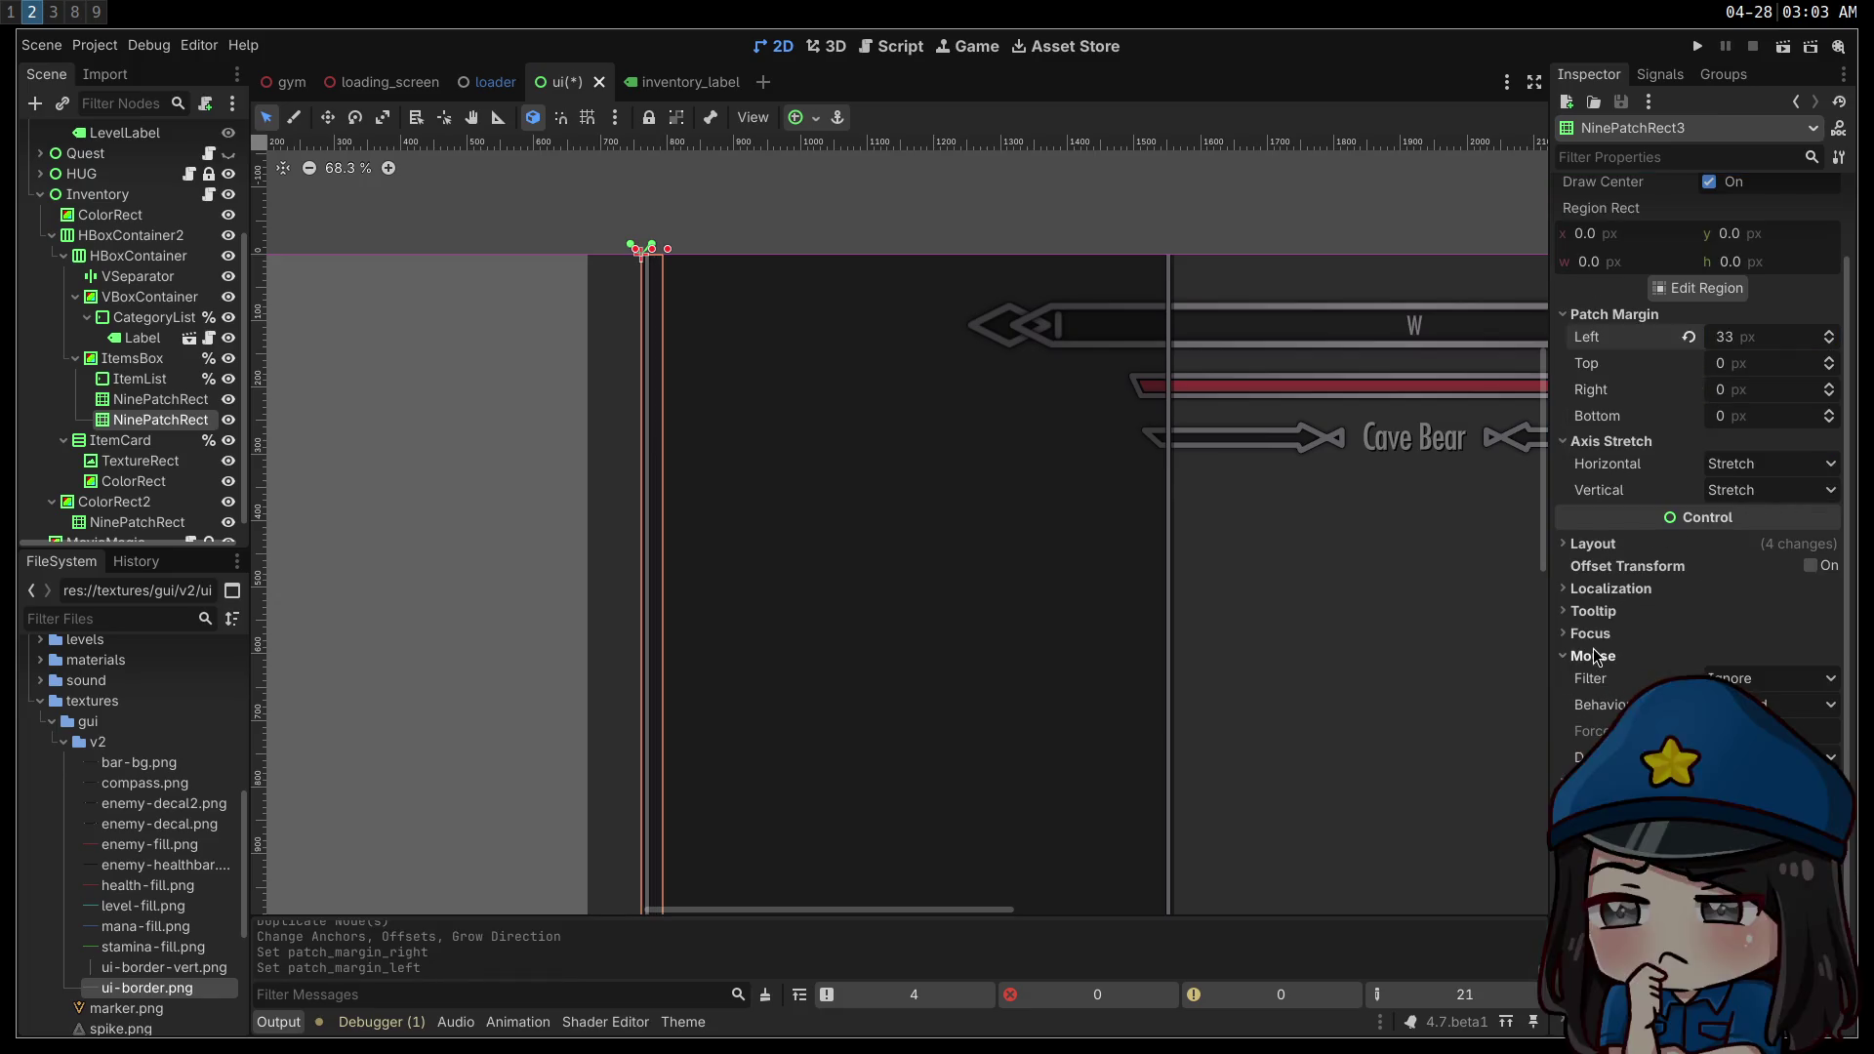
# - Paste copies of both item list border strips into the category column's VBoxContainer
pyautogui.click(824, 202)
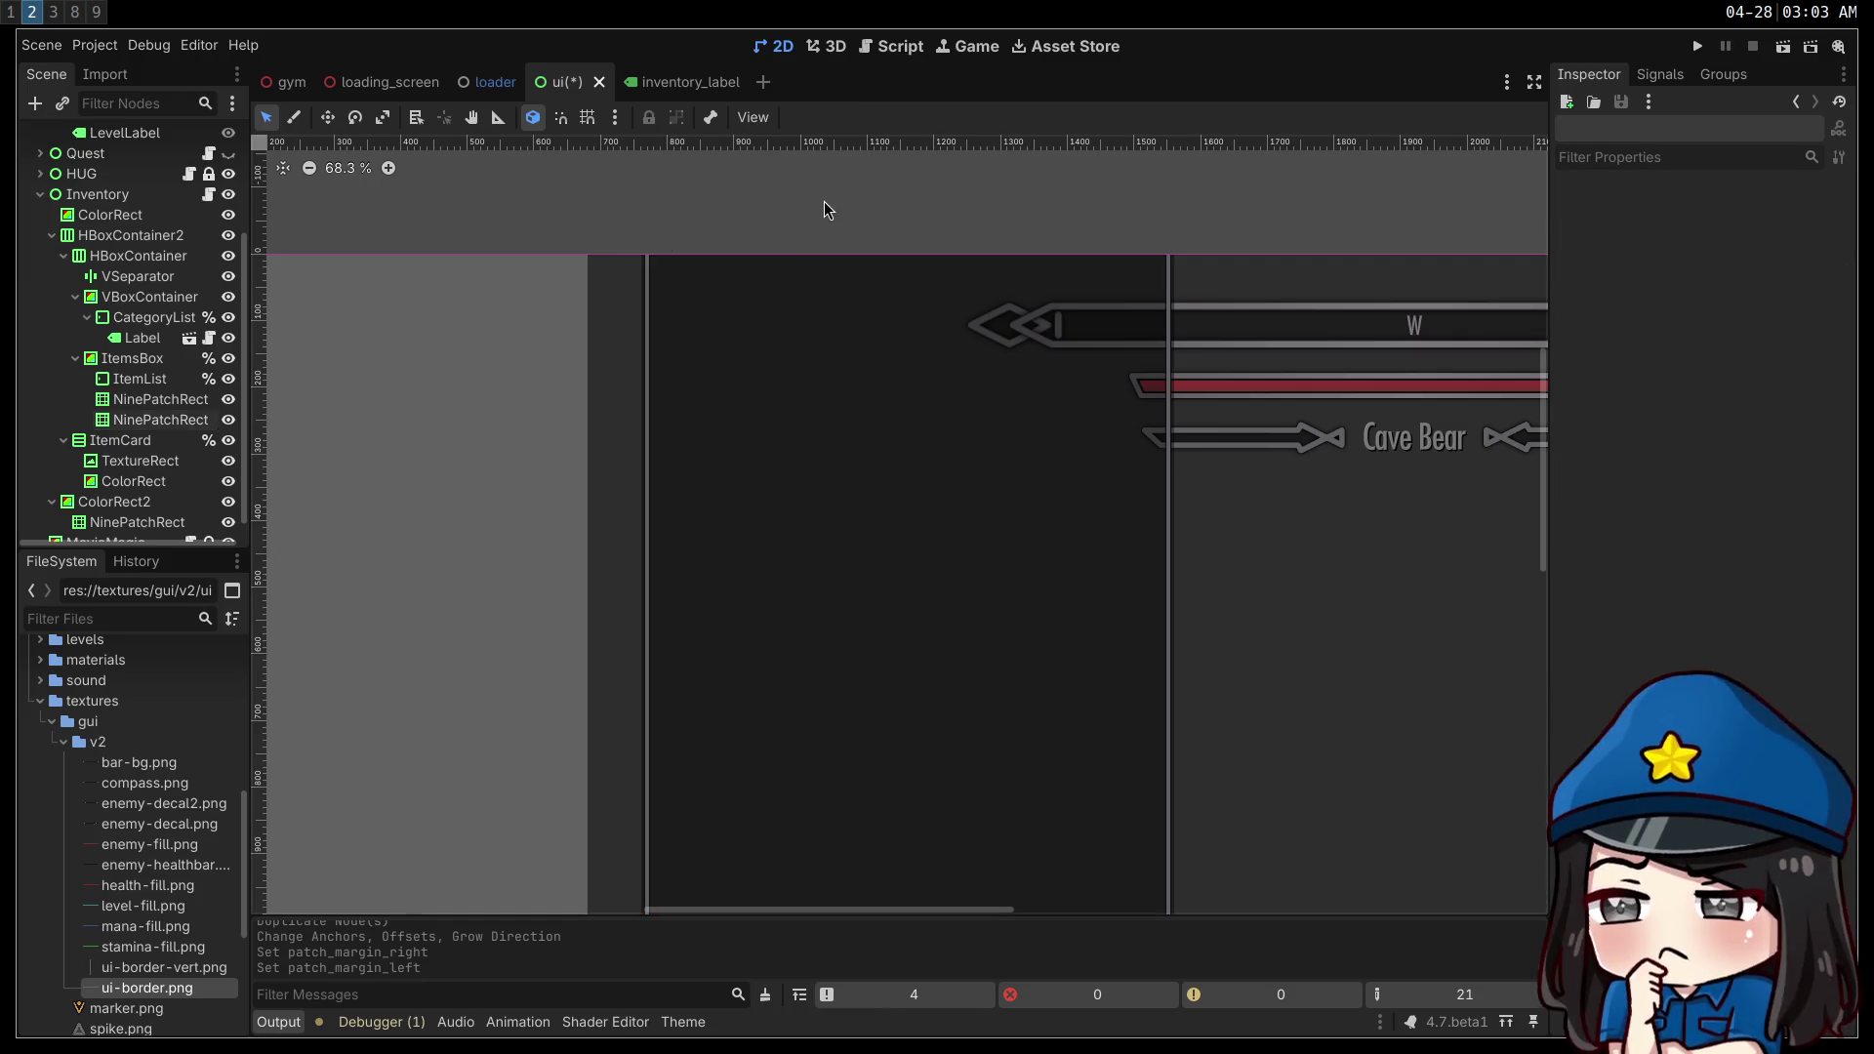
pyautogui.scroll(-5, 887, 527)
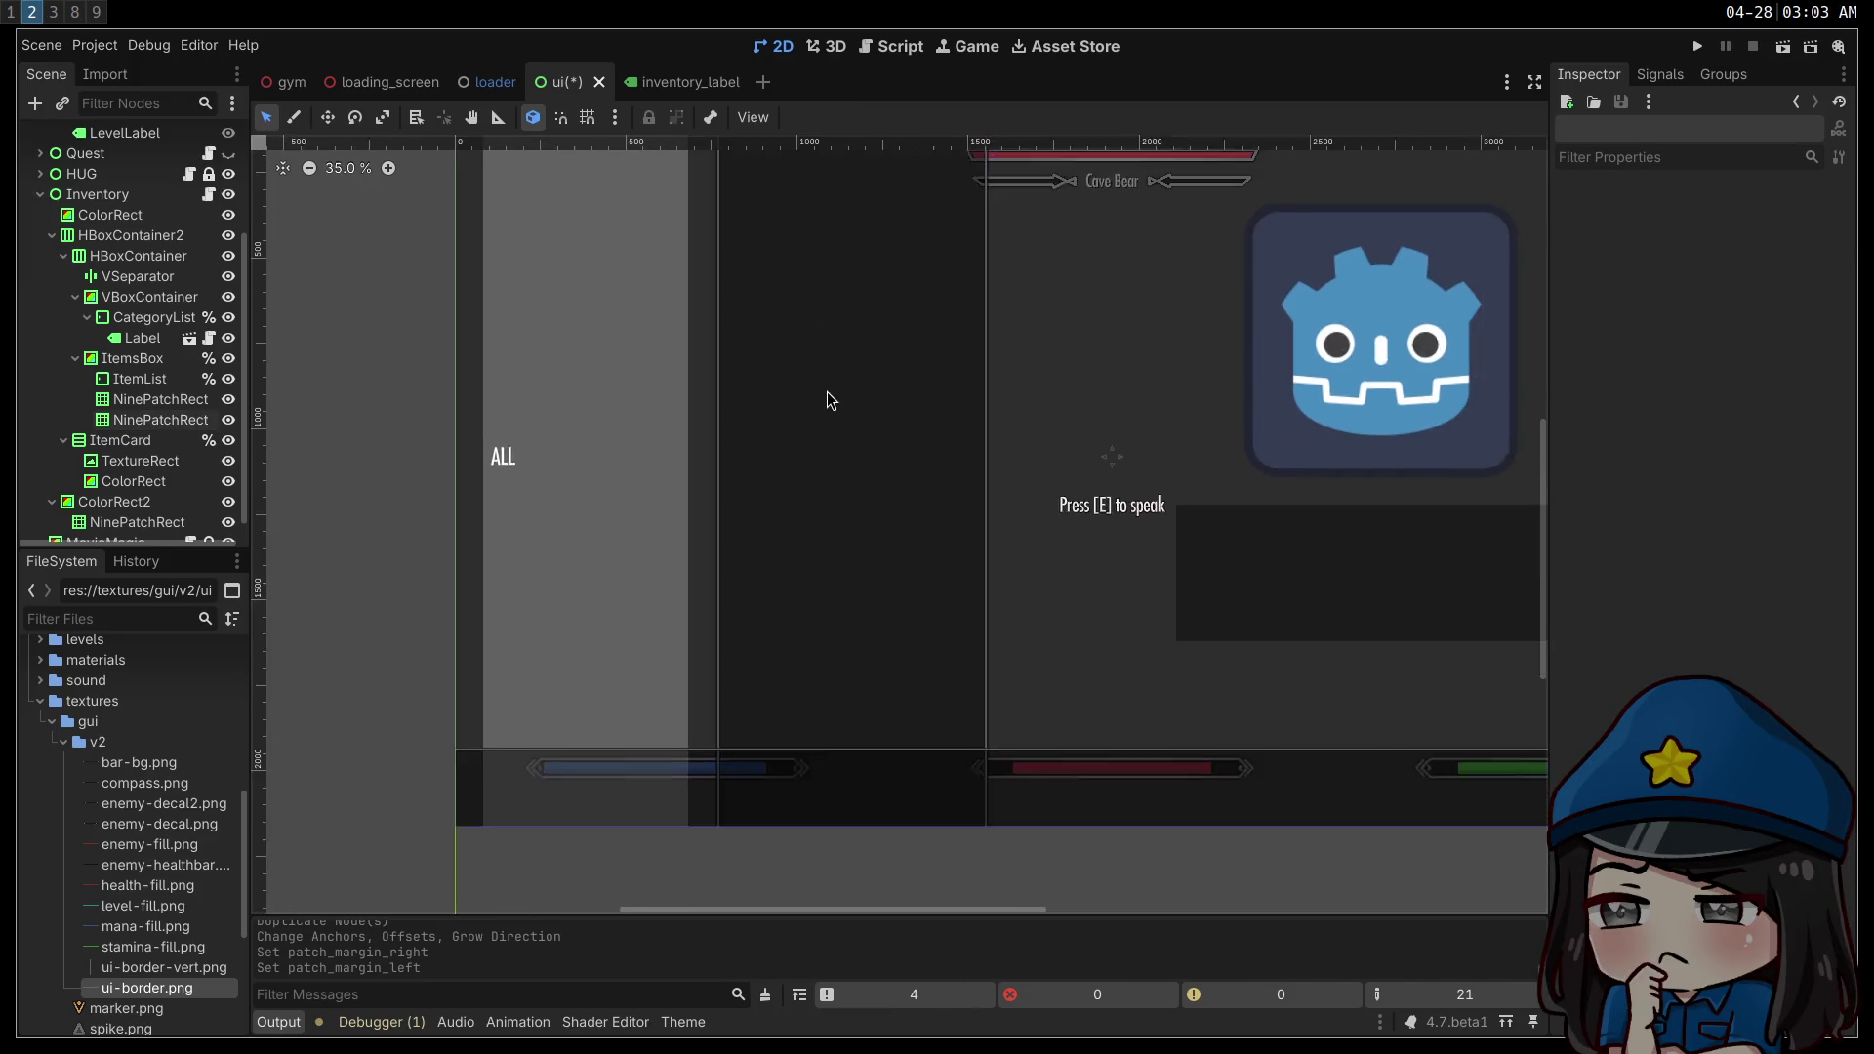
pyautogui.scroll(-1, 830, 397)
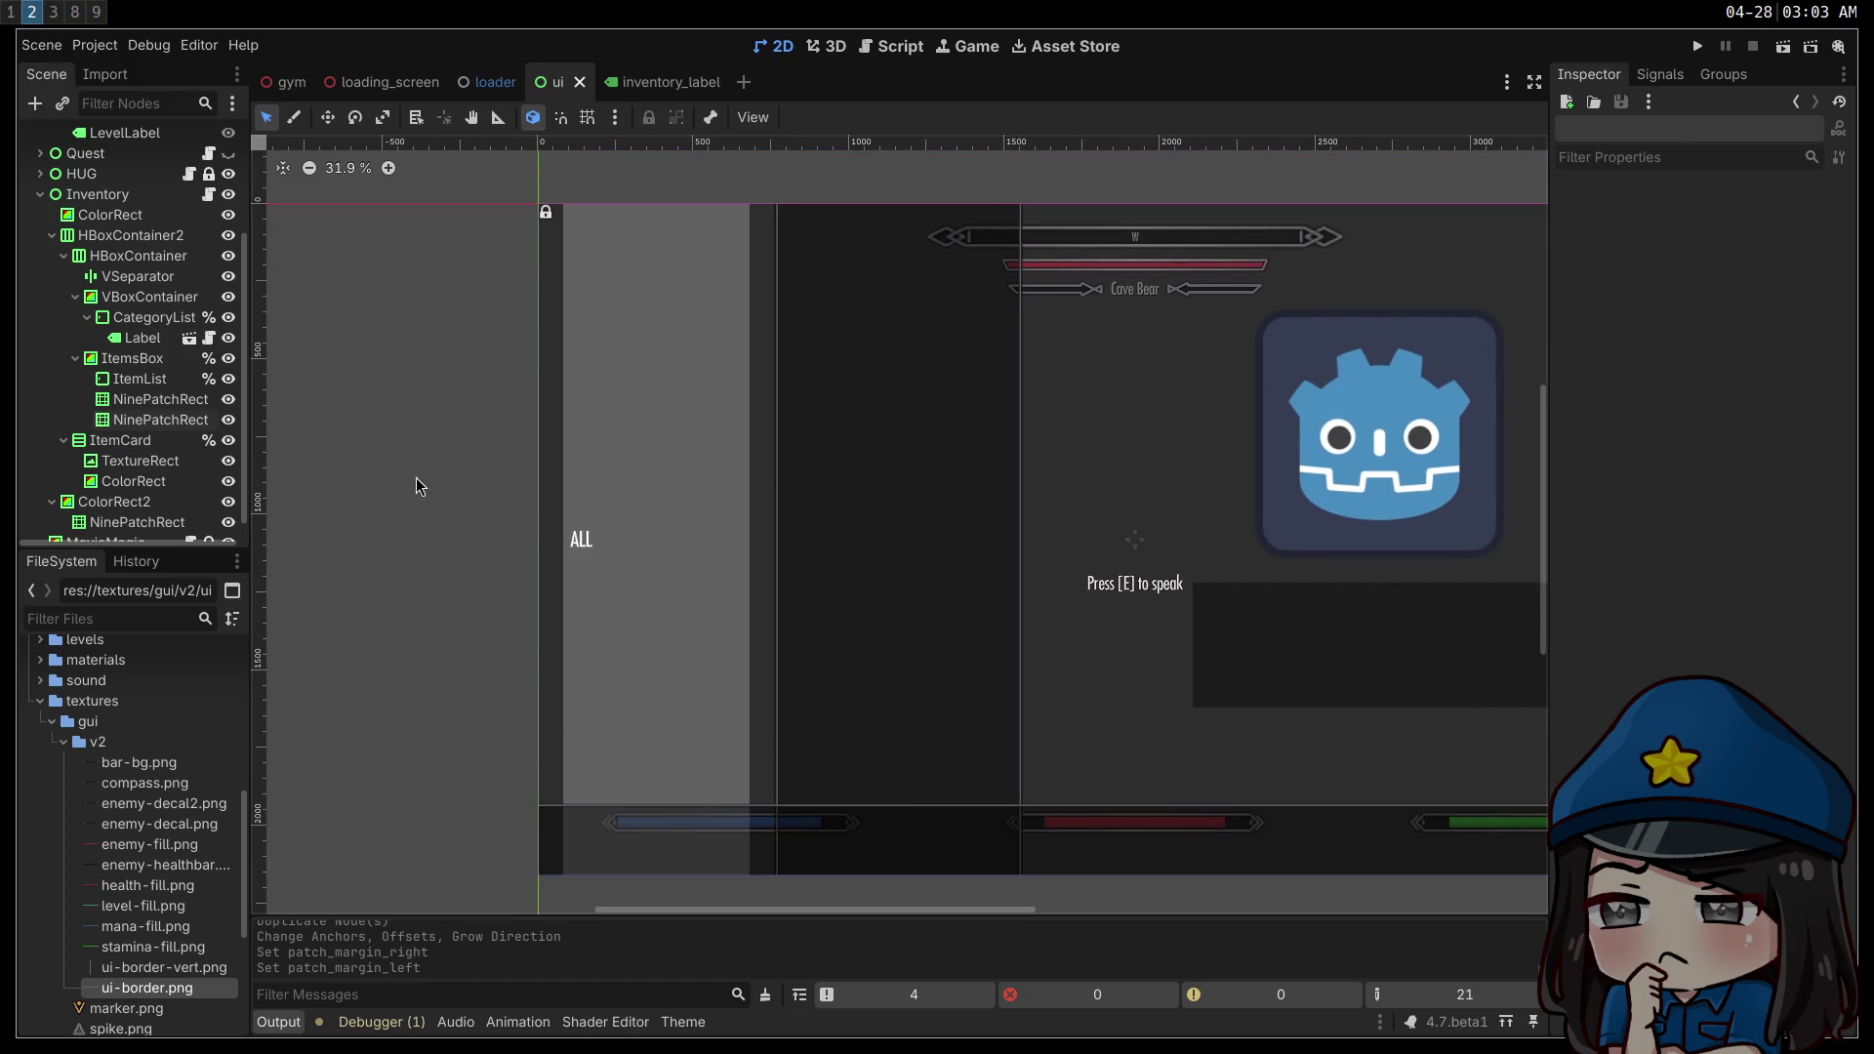
pyautogui.click(124, 422)
pyautogui.keyDown('shift'); pyautogui.click(144, 422); pyautogui.keyUp('shift')
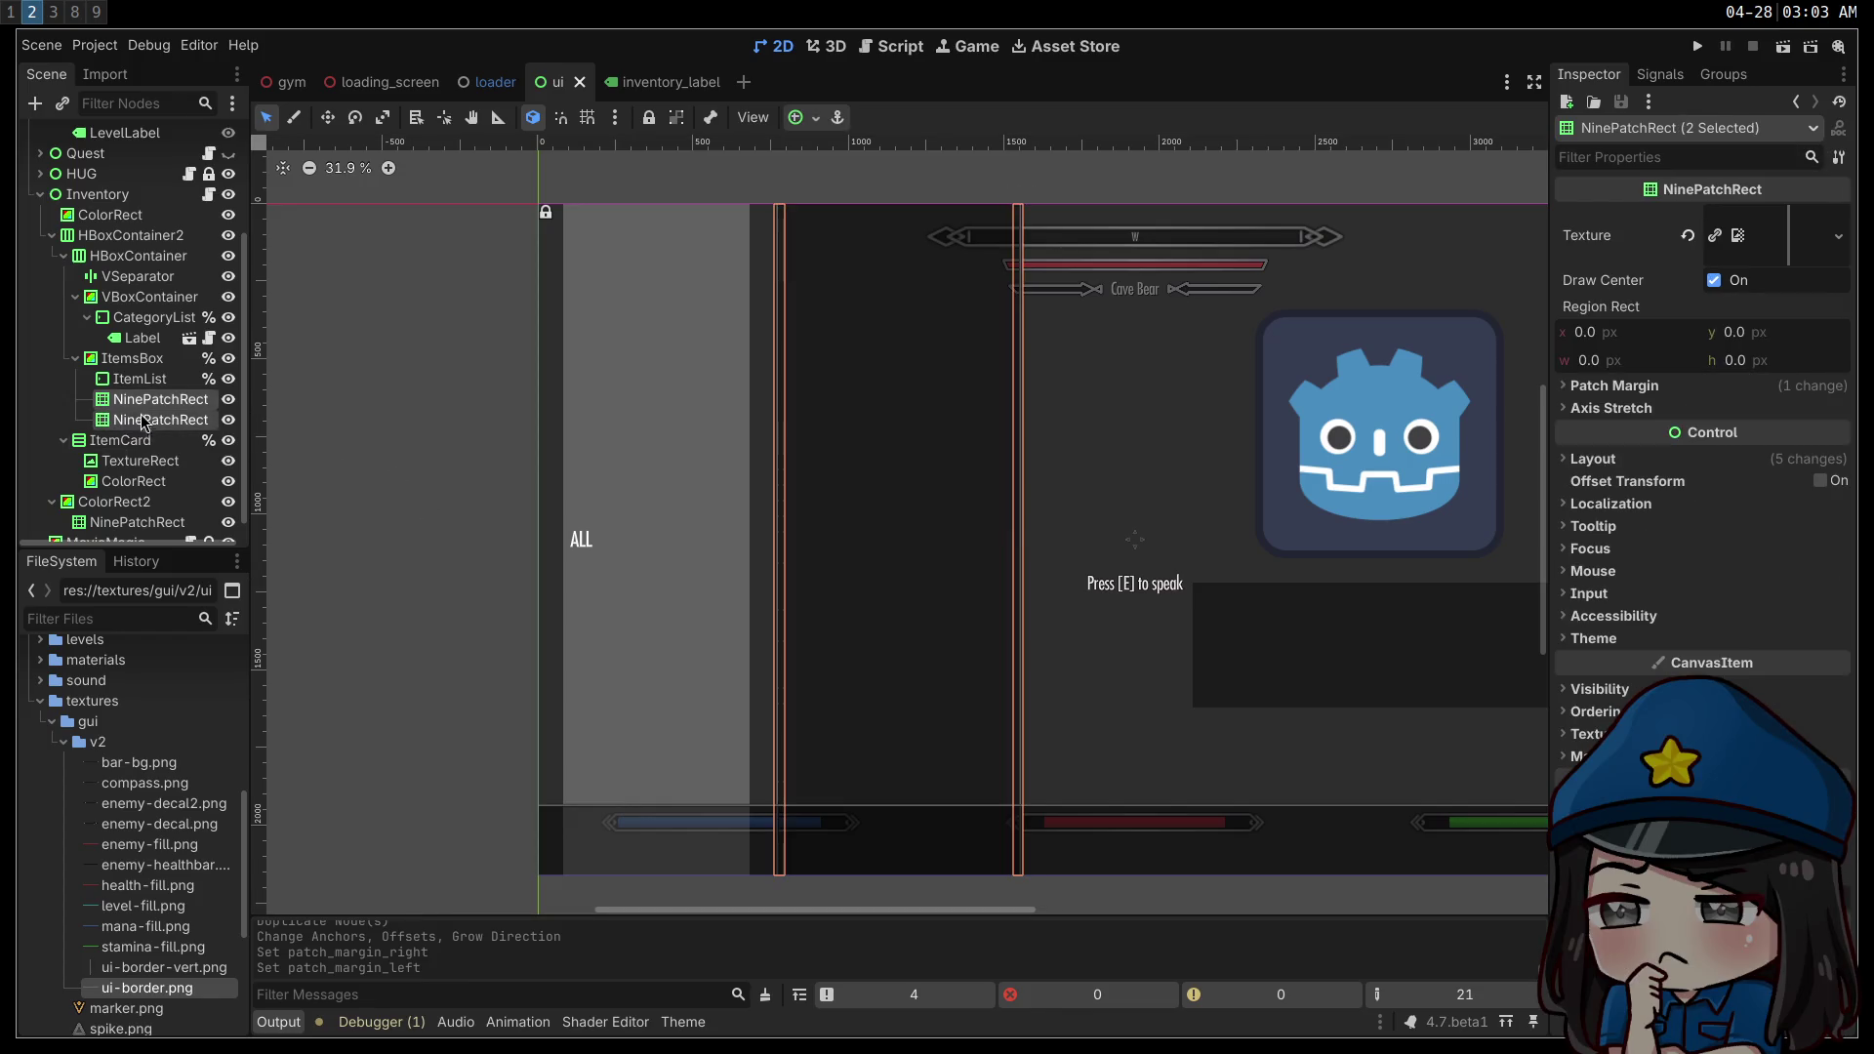
pyautogui.click(127, 320)
pyautogui.hotkey('ctrl', 'shift', 'v')
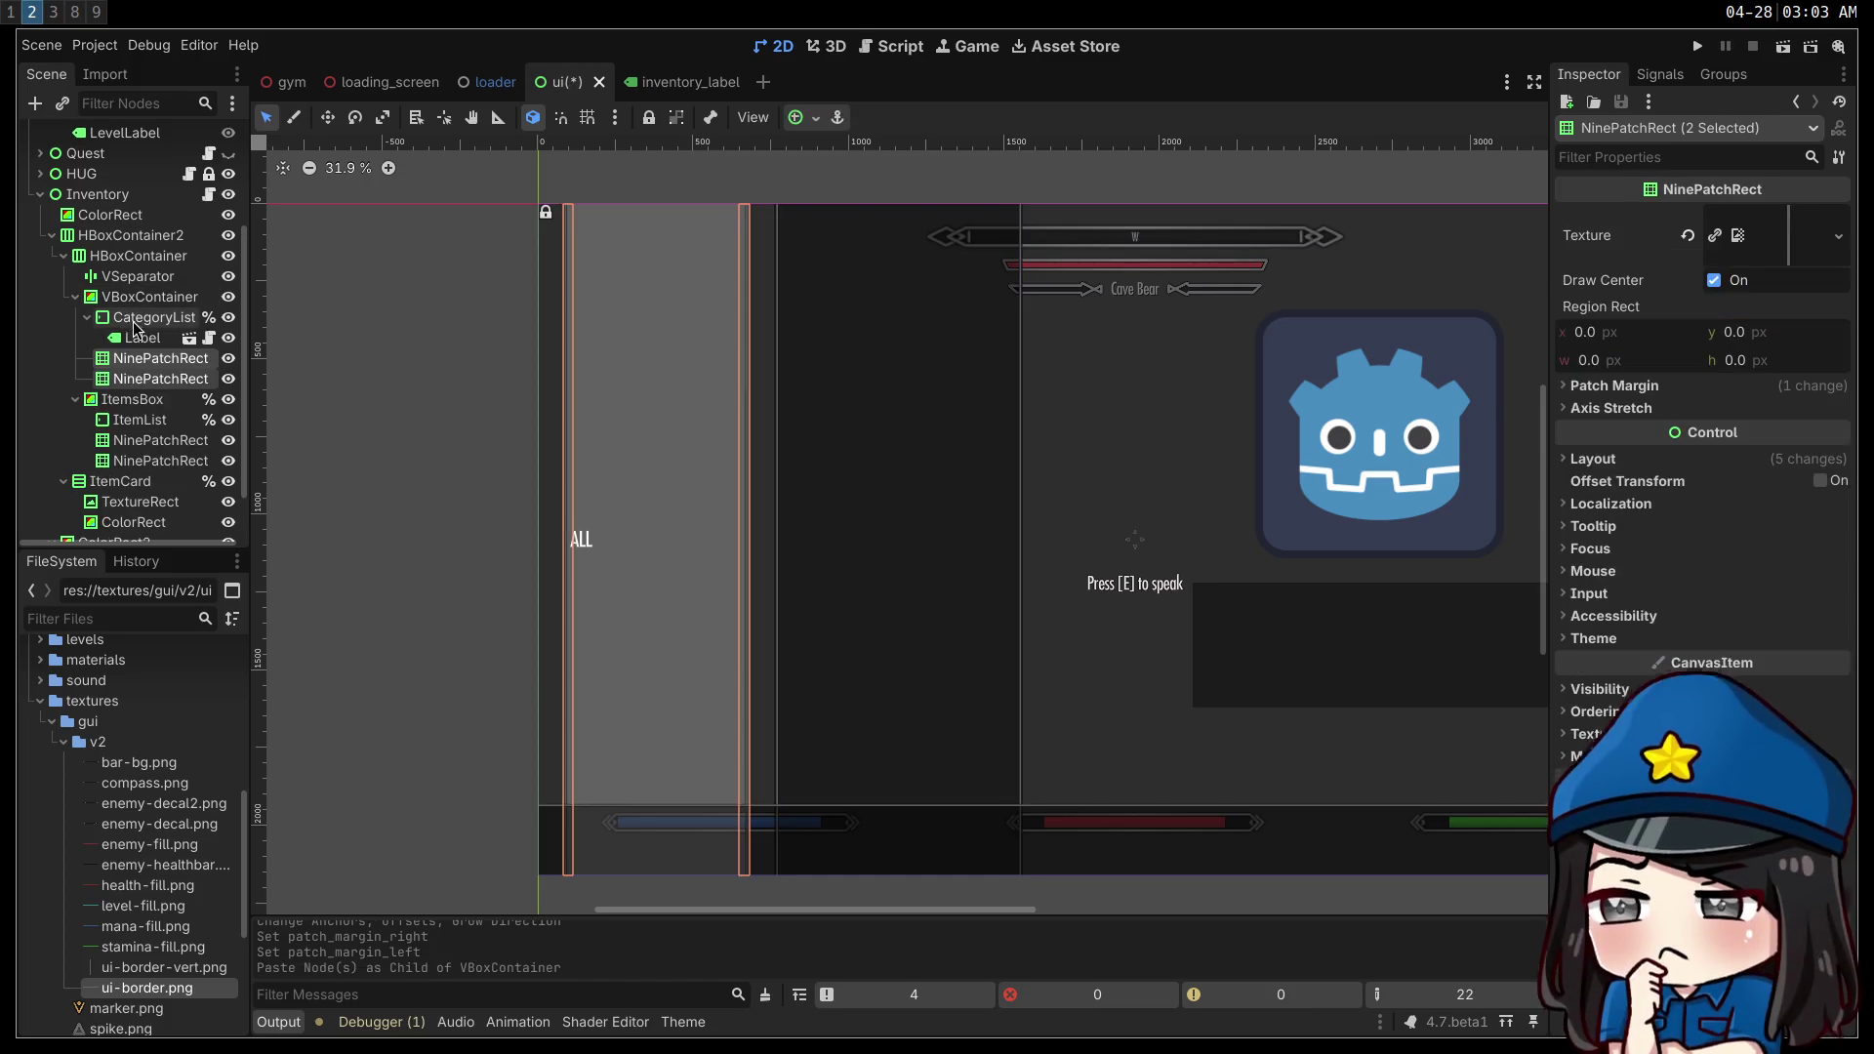
# - Check the pasted strip's patch margins and save the ui scene
pyautogui.scroll(5, 459, 482)
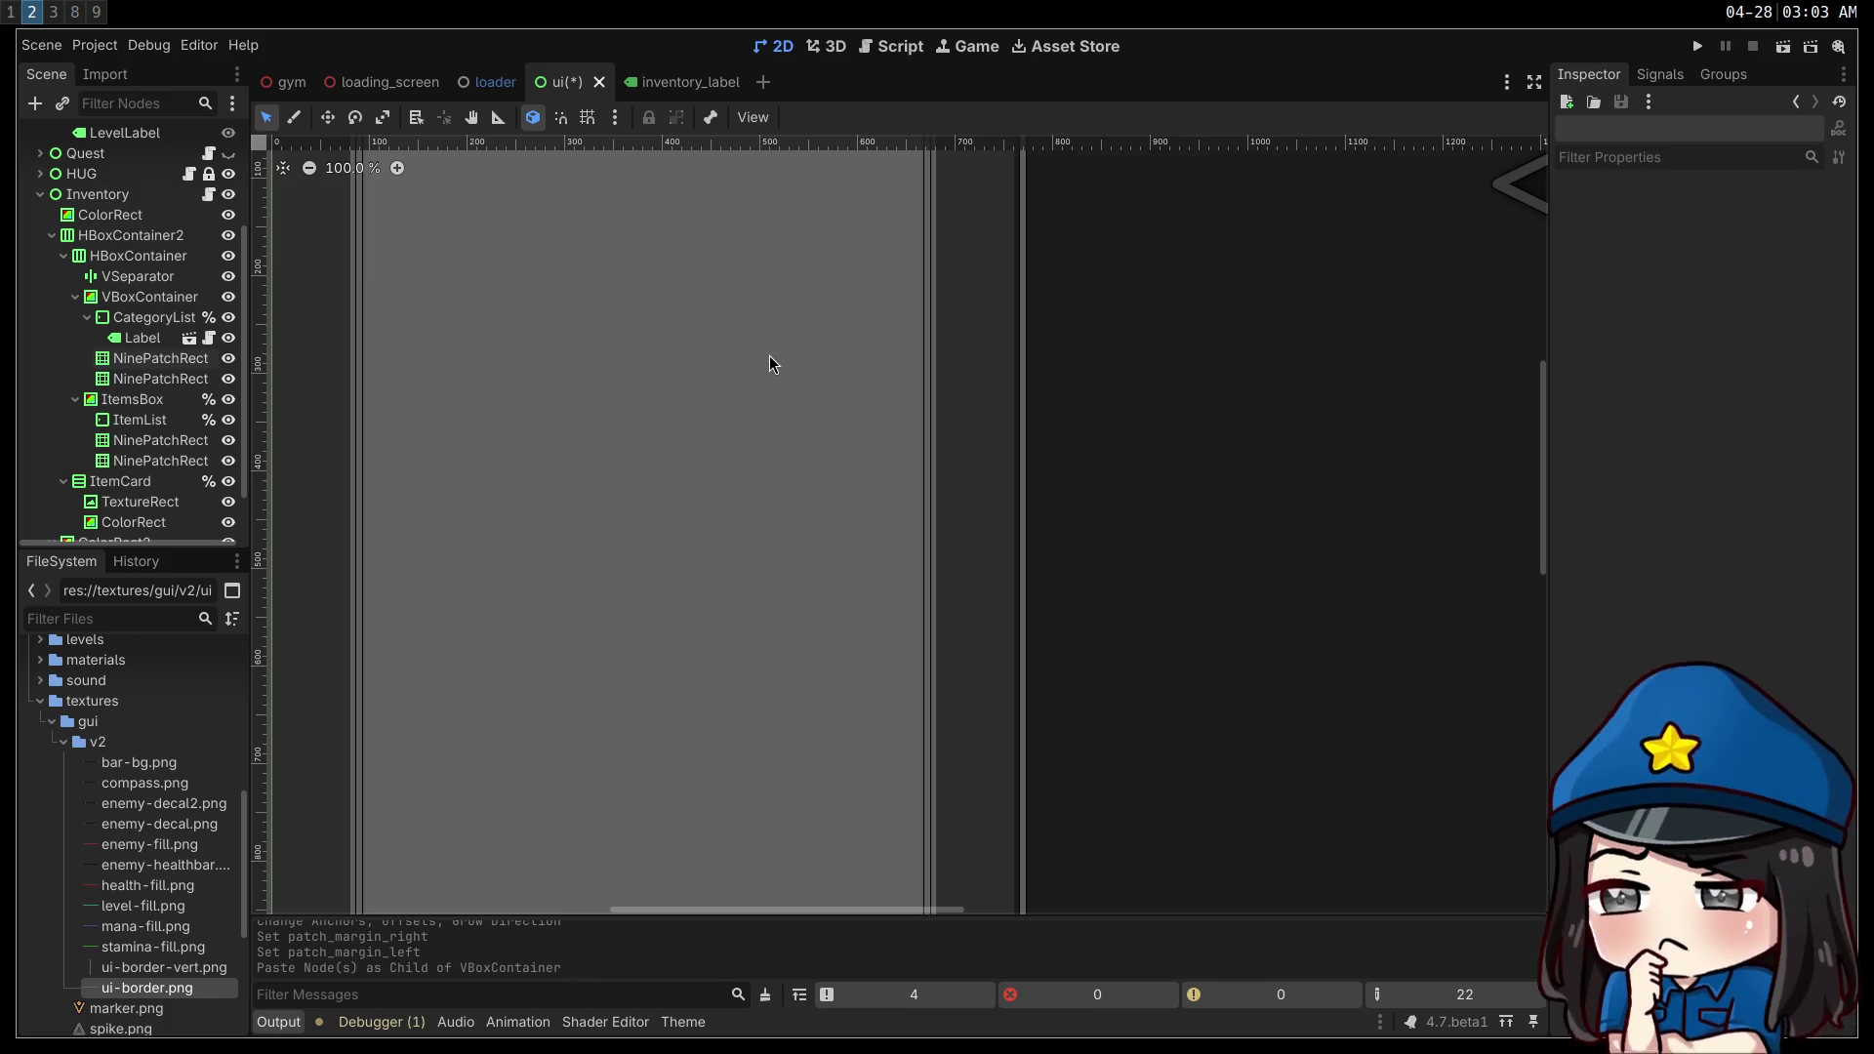
pyautogui.scroll(-2, 769, 355)
pyautogui.scroll(1, 764, 370)
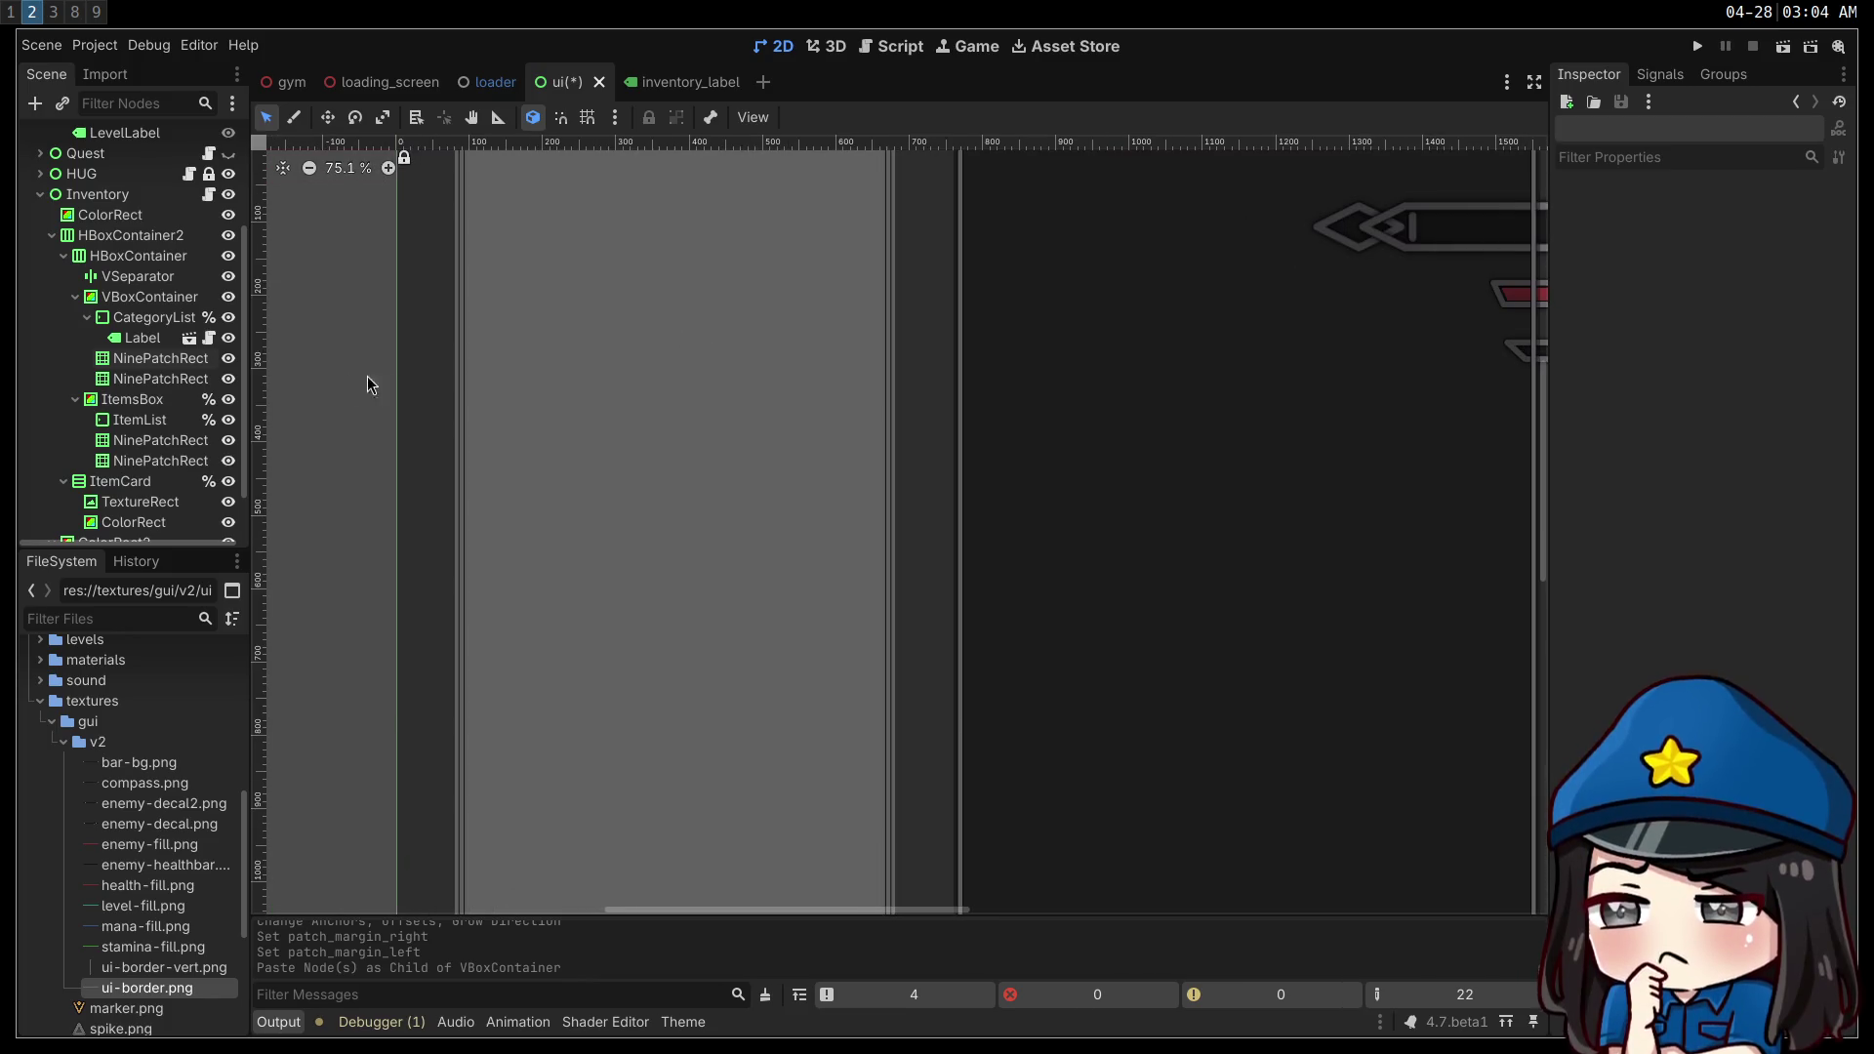
pyautogui.click(192, 359)
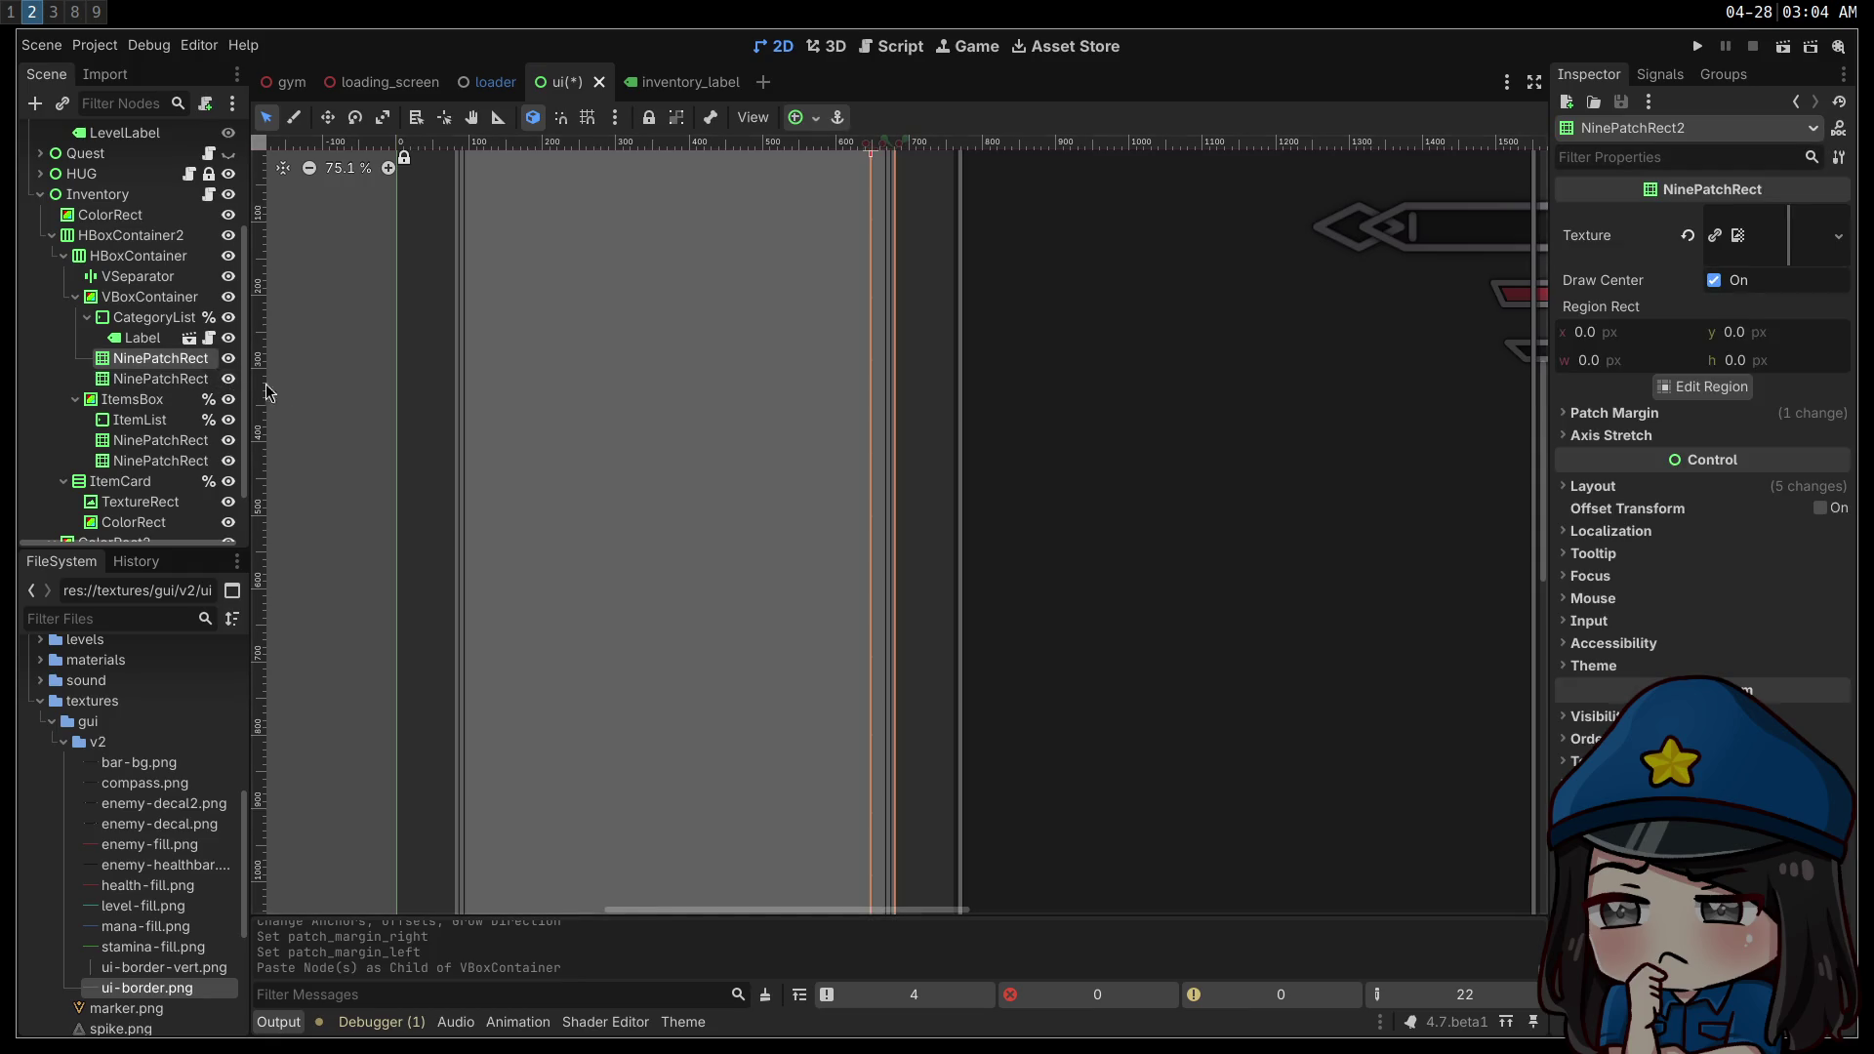
pyautogui.click(1589, 415)
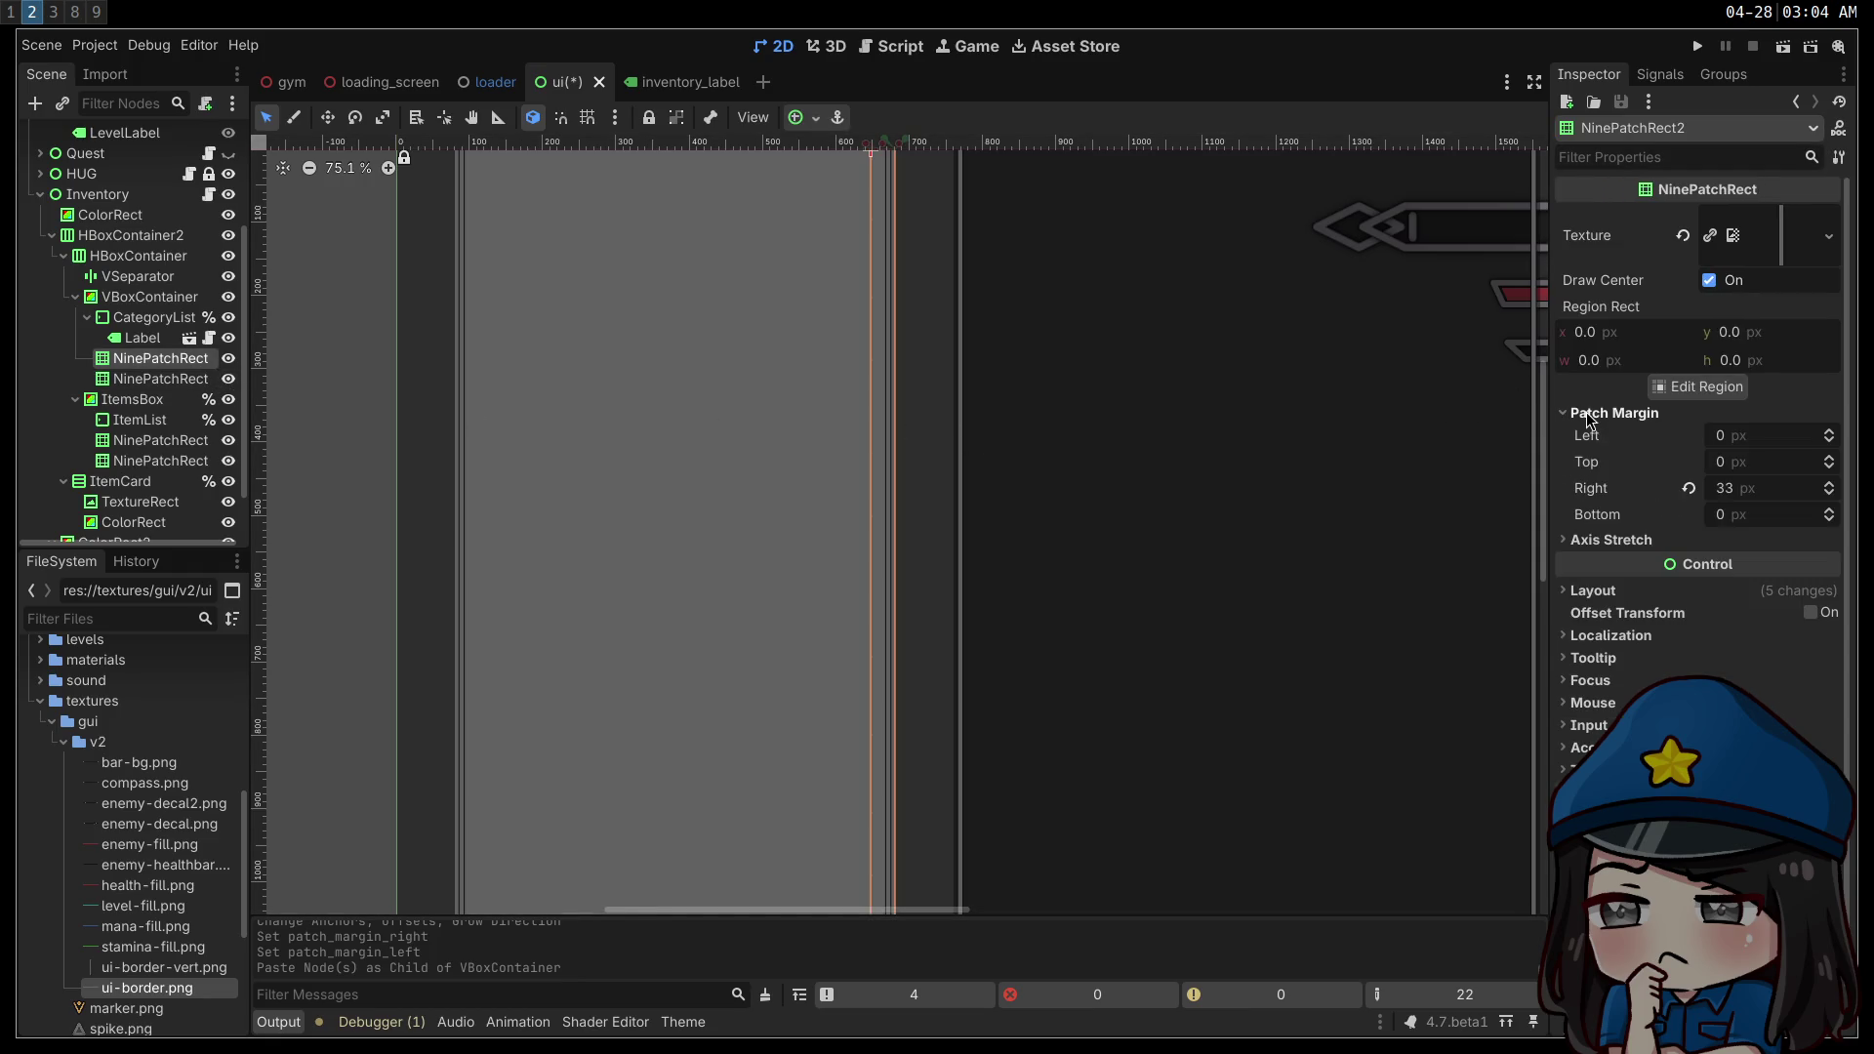
pyautogui.click(1588, 418)
pyautogui.click(302, 489)
pyautogui.hotkey('ctrl', 's')
pyautogui.scroll(-5, 408, 491)
pyautogui.moveTo(423, 503)
pyautogui.mouseDown()
pyautogui.moveTo(514, 326)
pyautogui.moveTo(532, 332)
pyautogui.mouseUp()
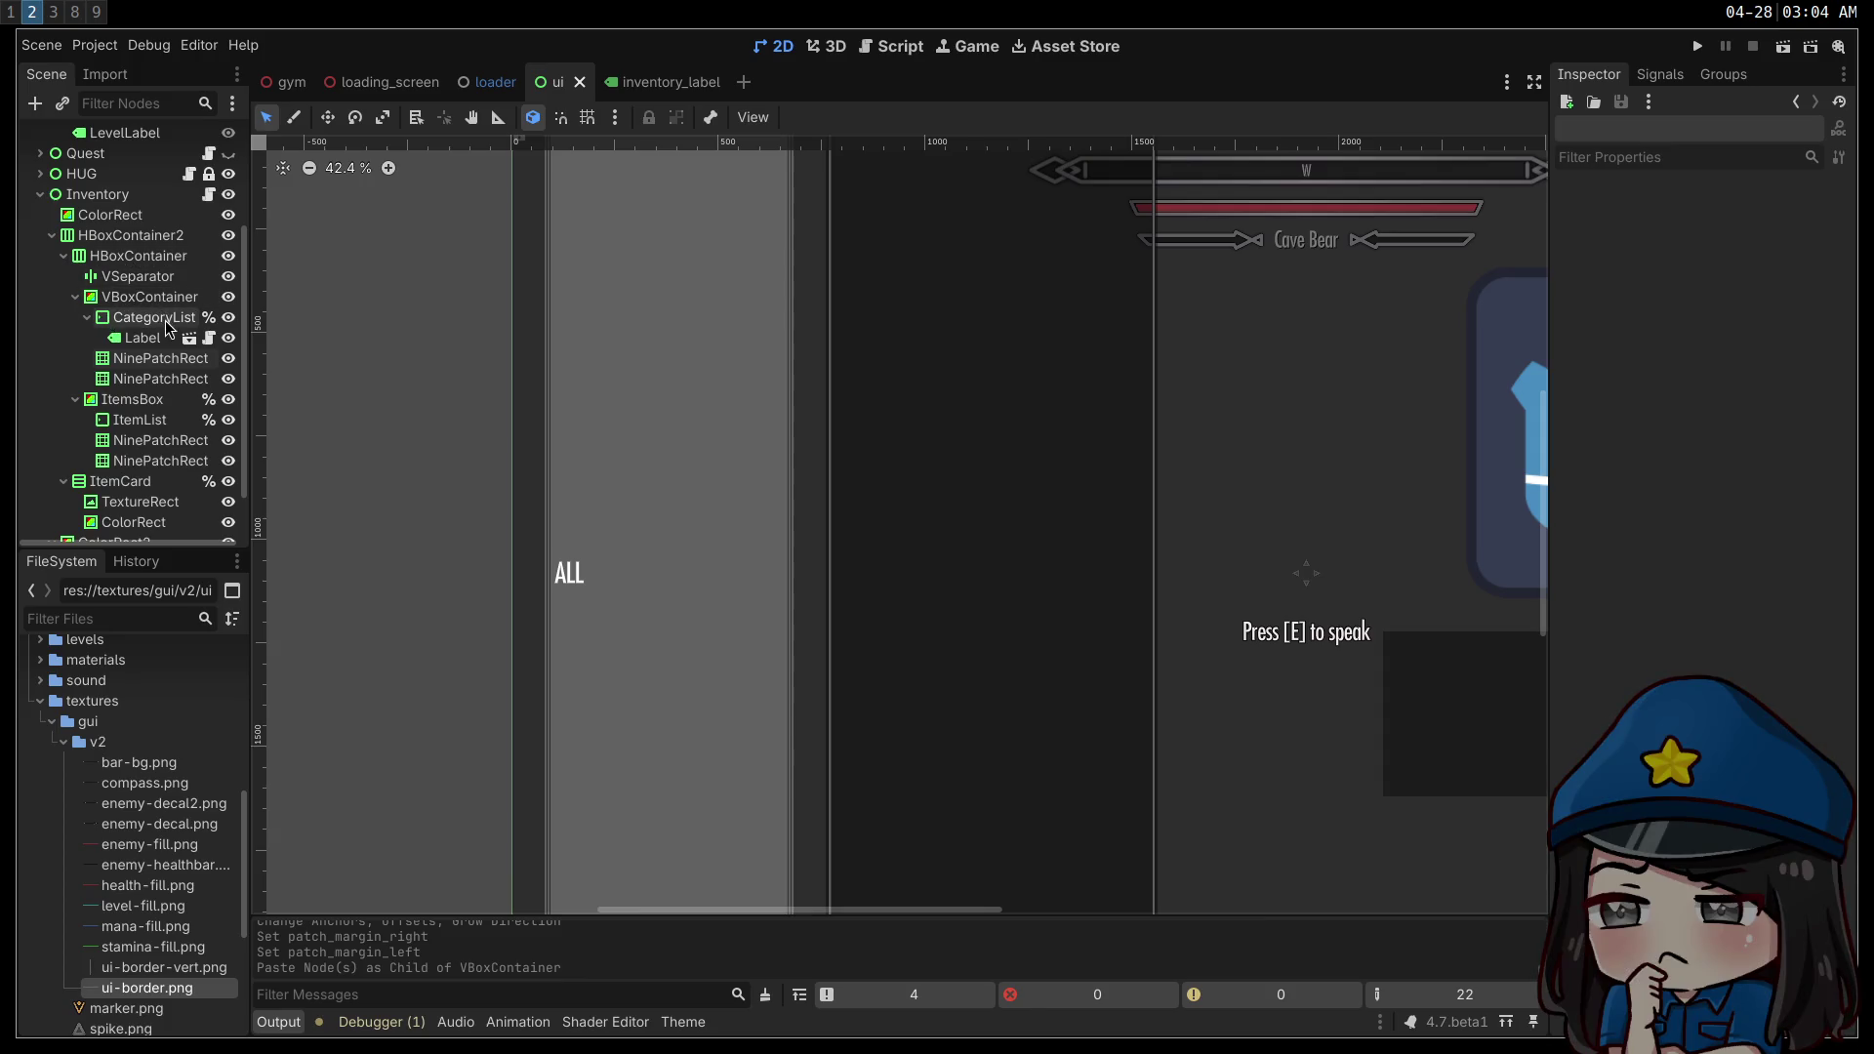
# - Give CategoryList left and right margin overrides of 48, undoing an accidental resize
pyautogui.click(146, 322)
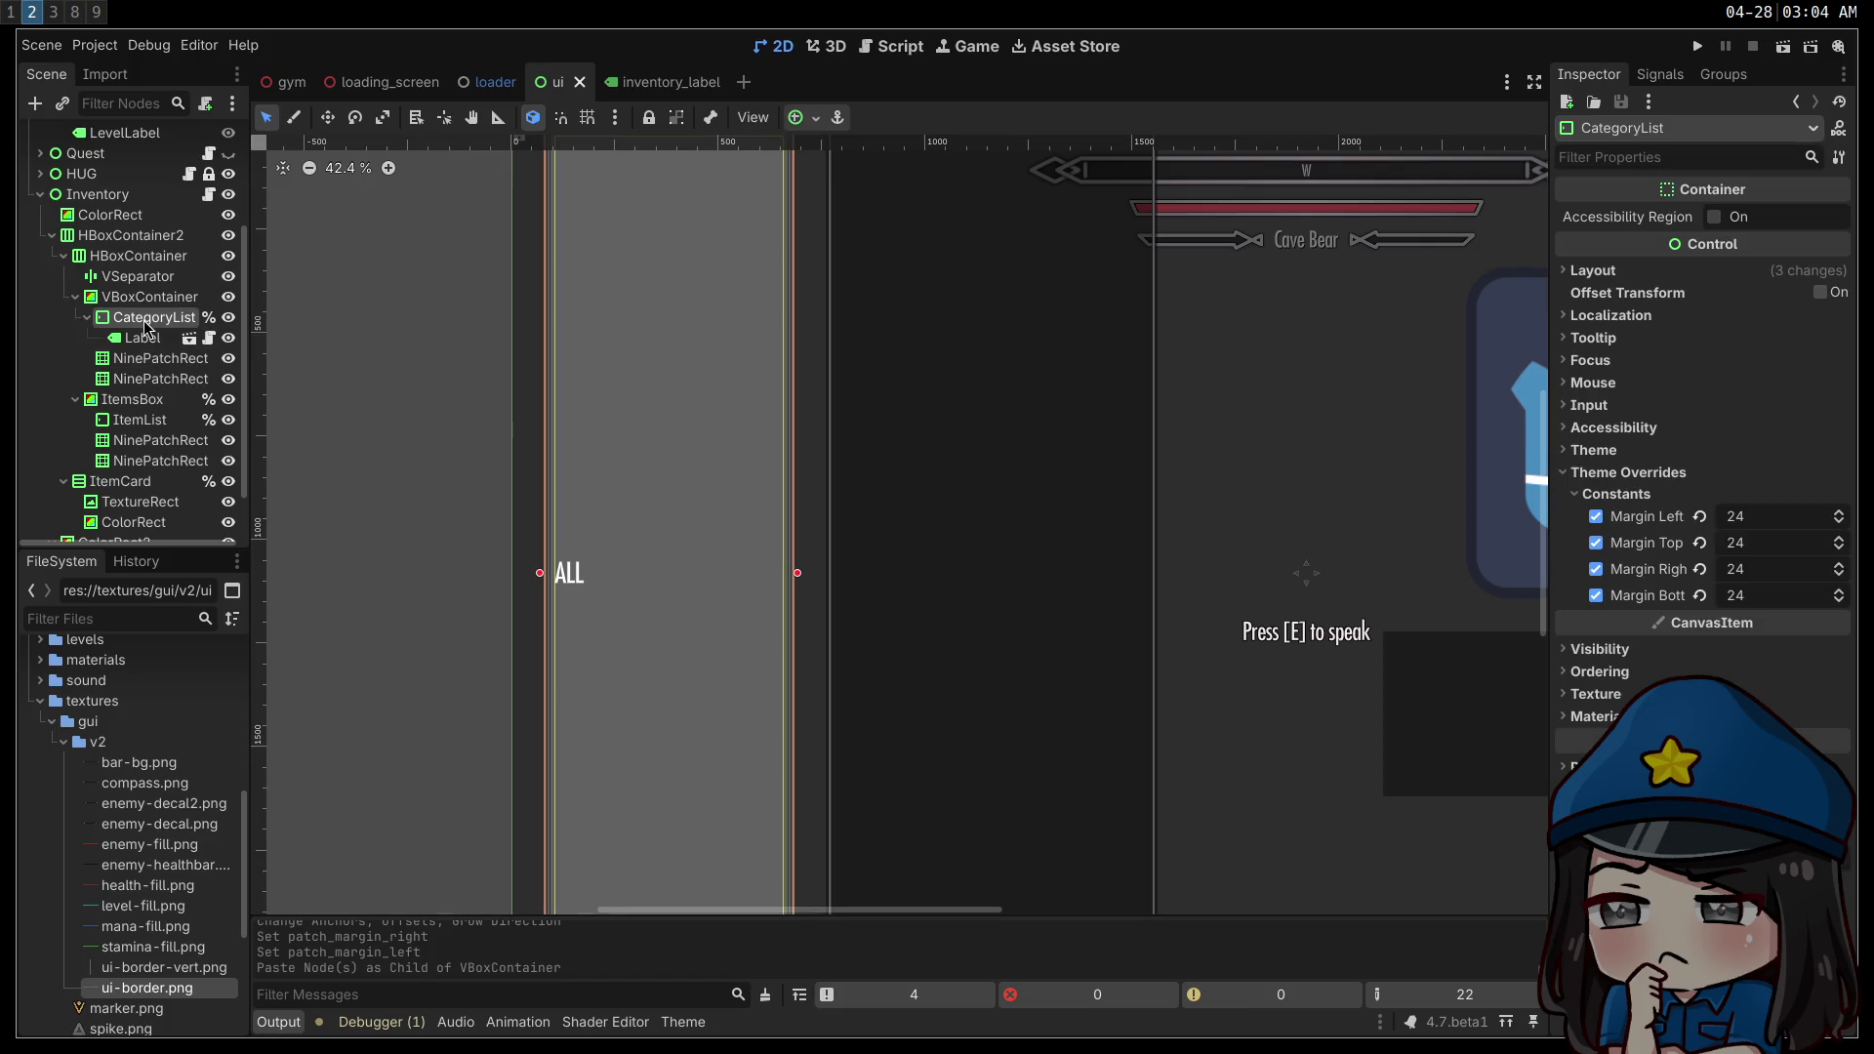
pyautogui.click(1760, 519)
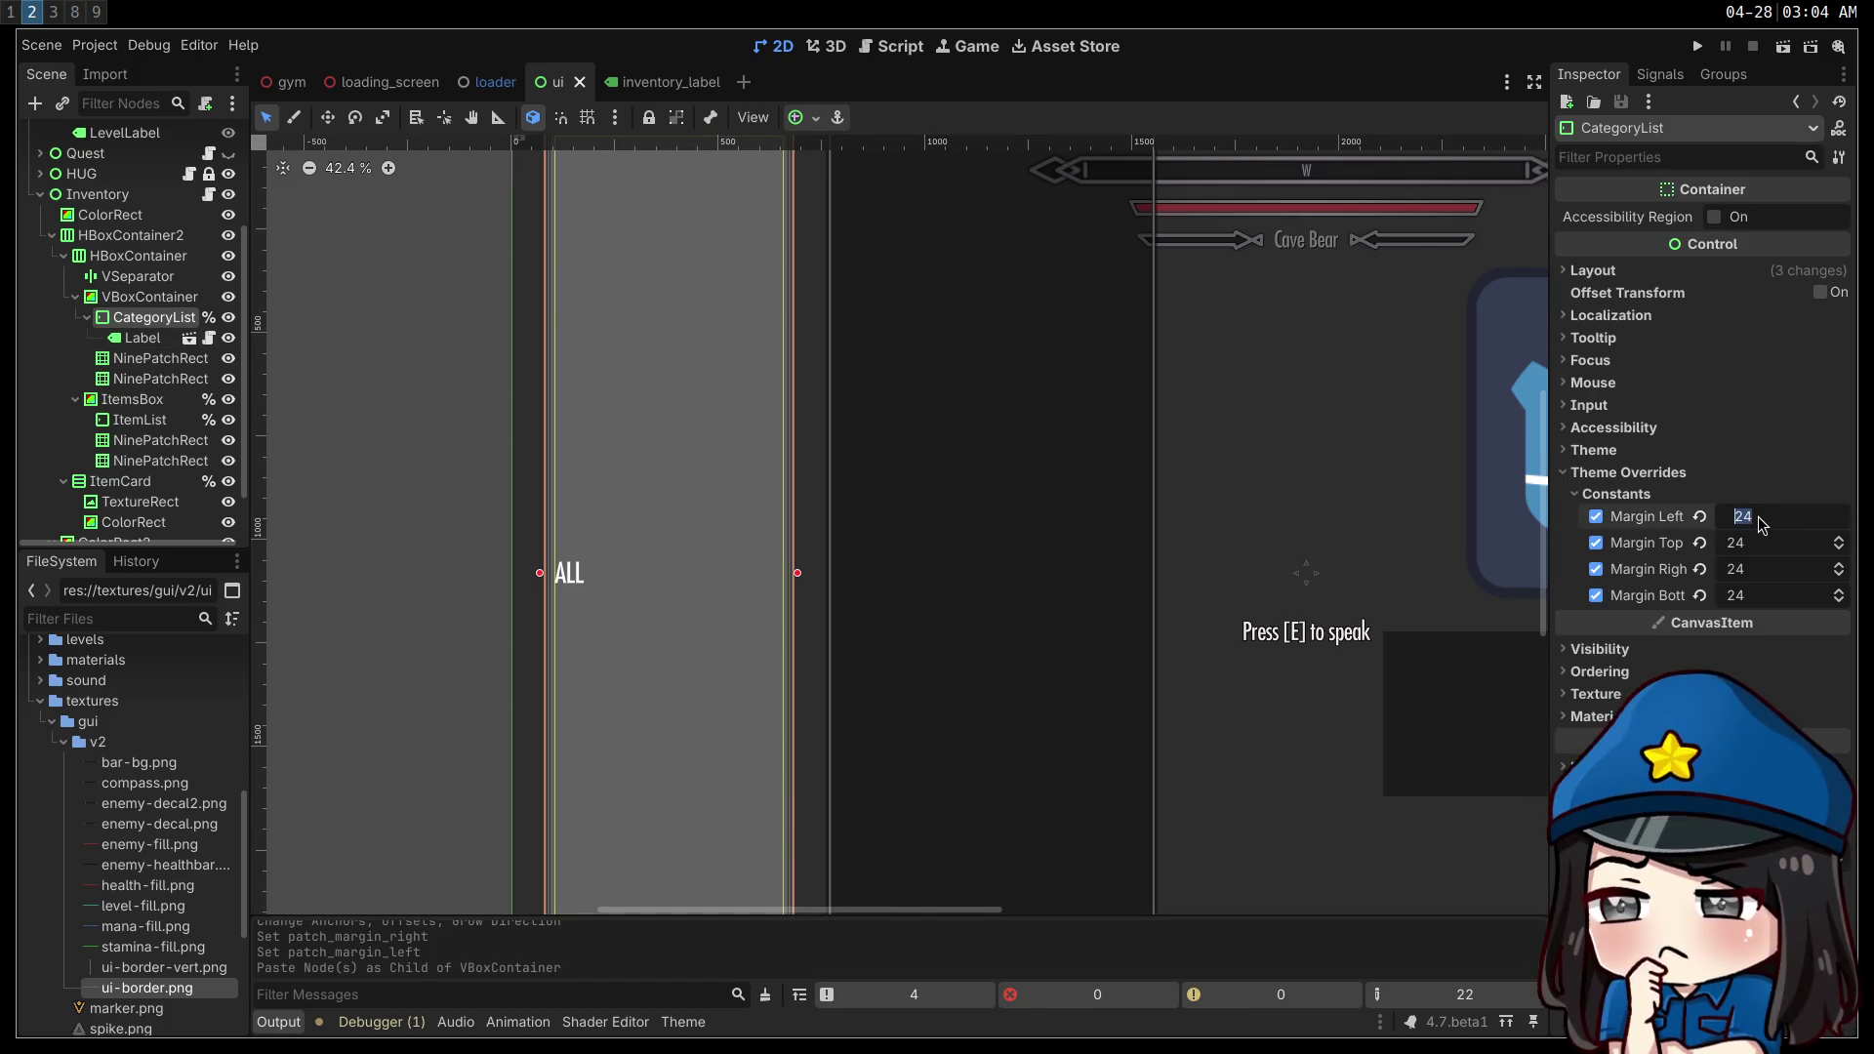
pyautogui.write('48')
pyautogui.press('Tab')
pyautogui.press('Tab')
pyautogui.press('Tab')
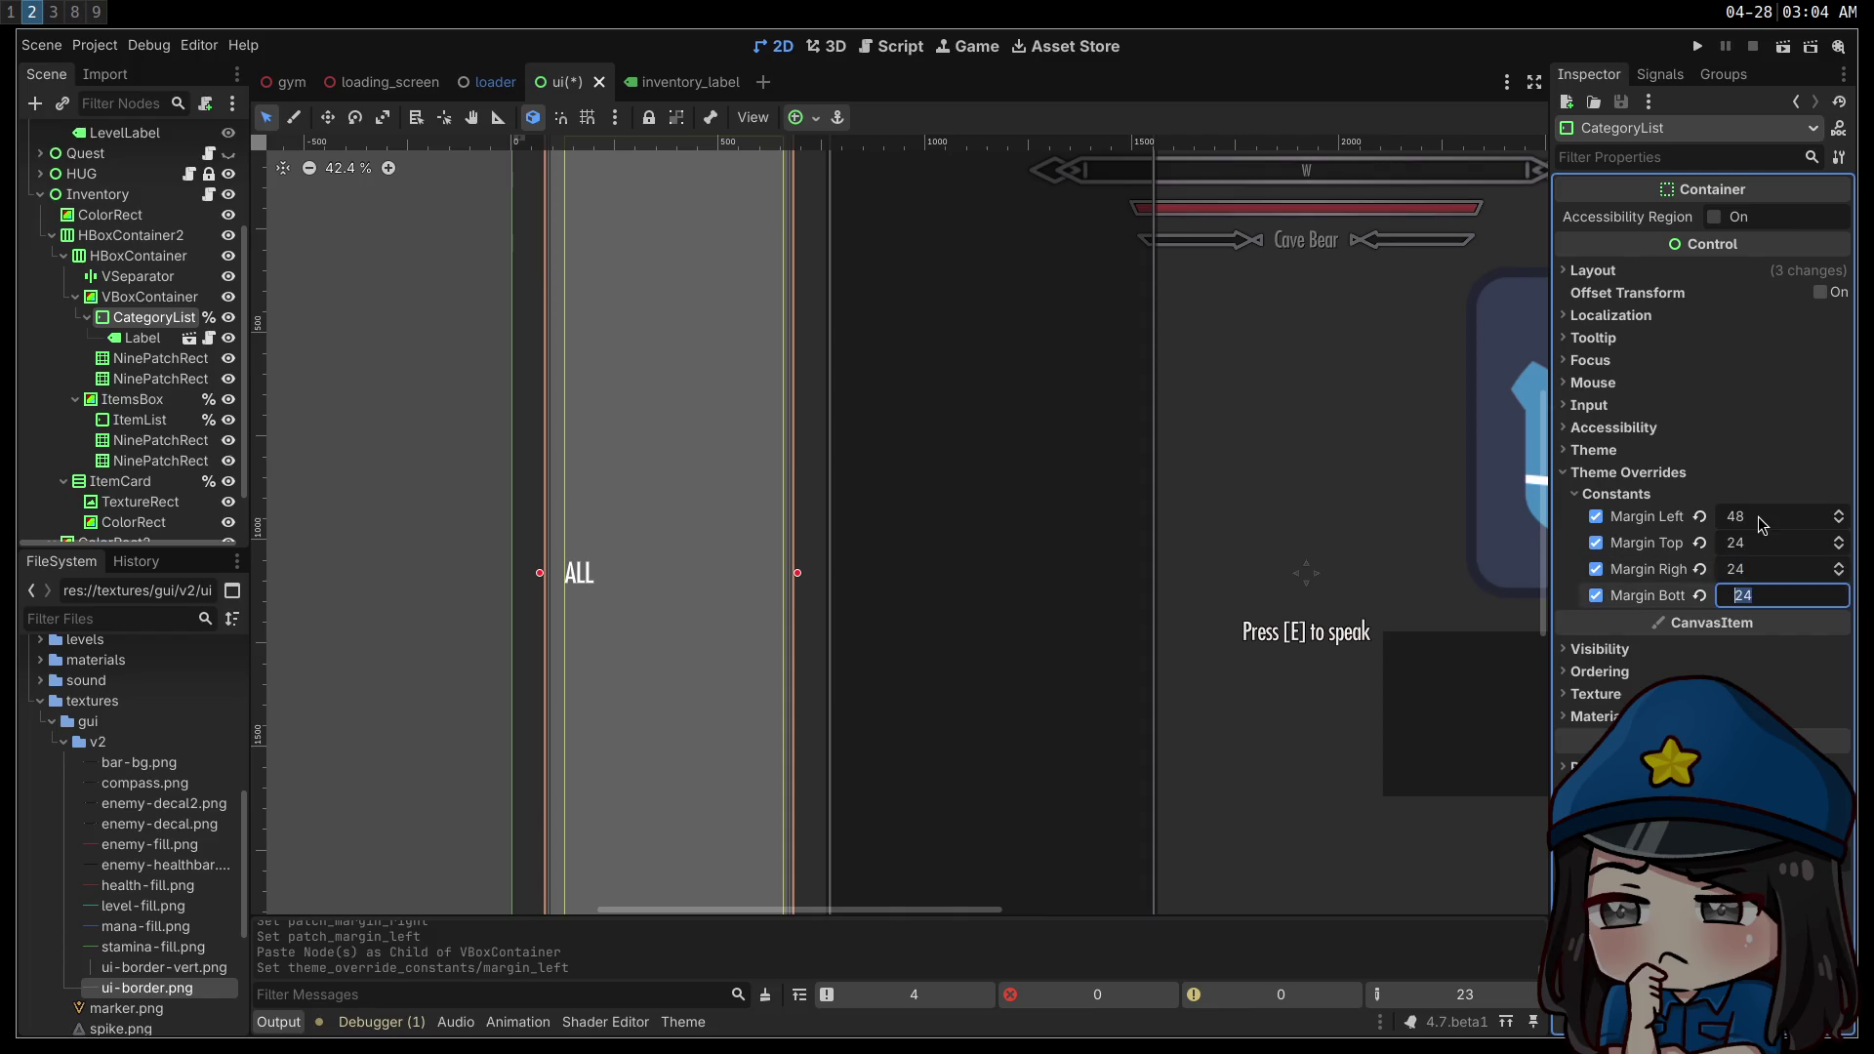
pyautogui.hotkey('shift', 'Tab')
pyautogui.write('48')
pyautogui.press('Return')
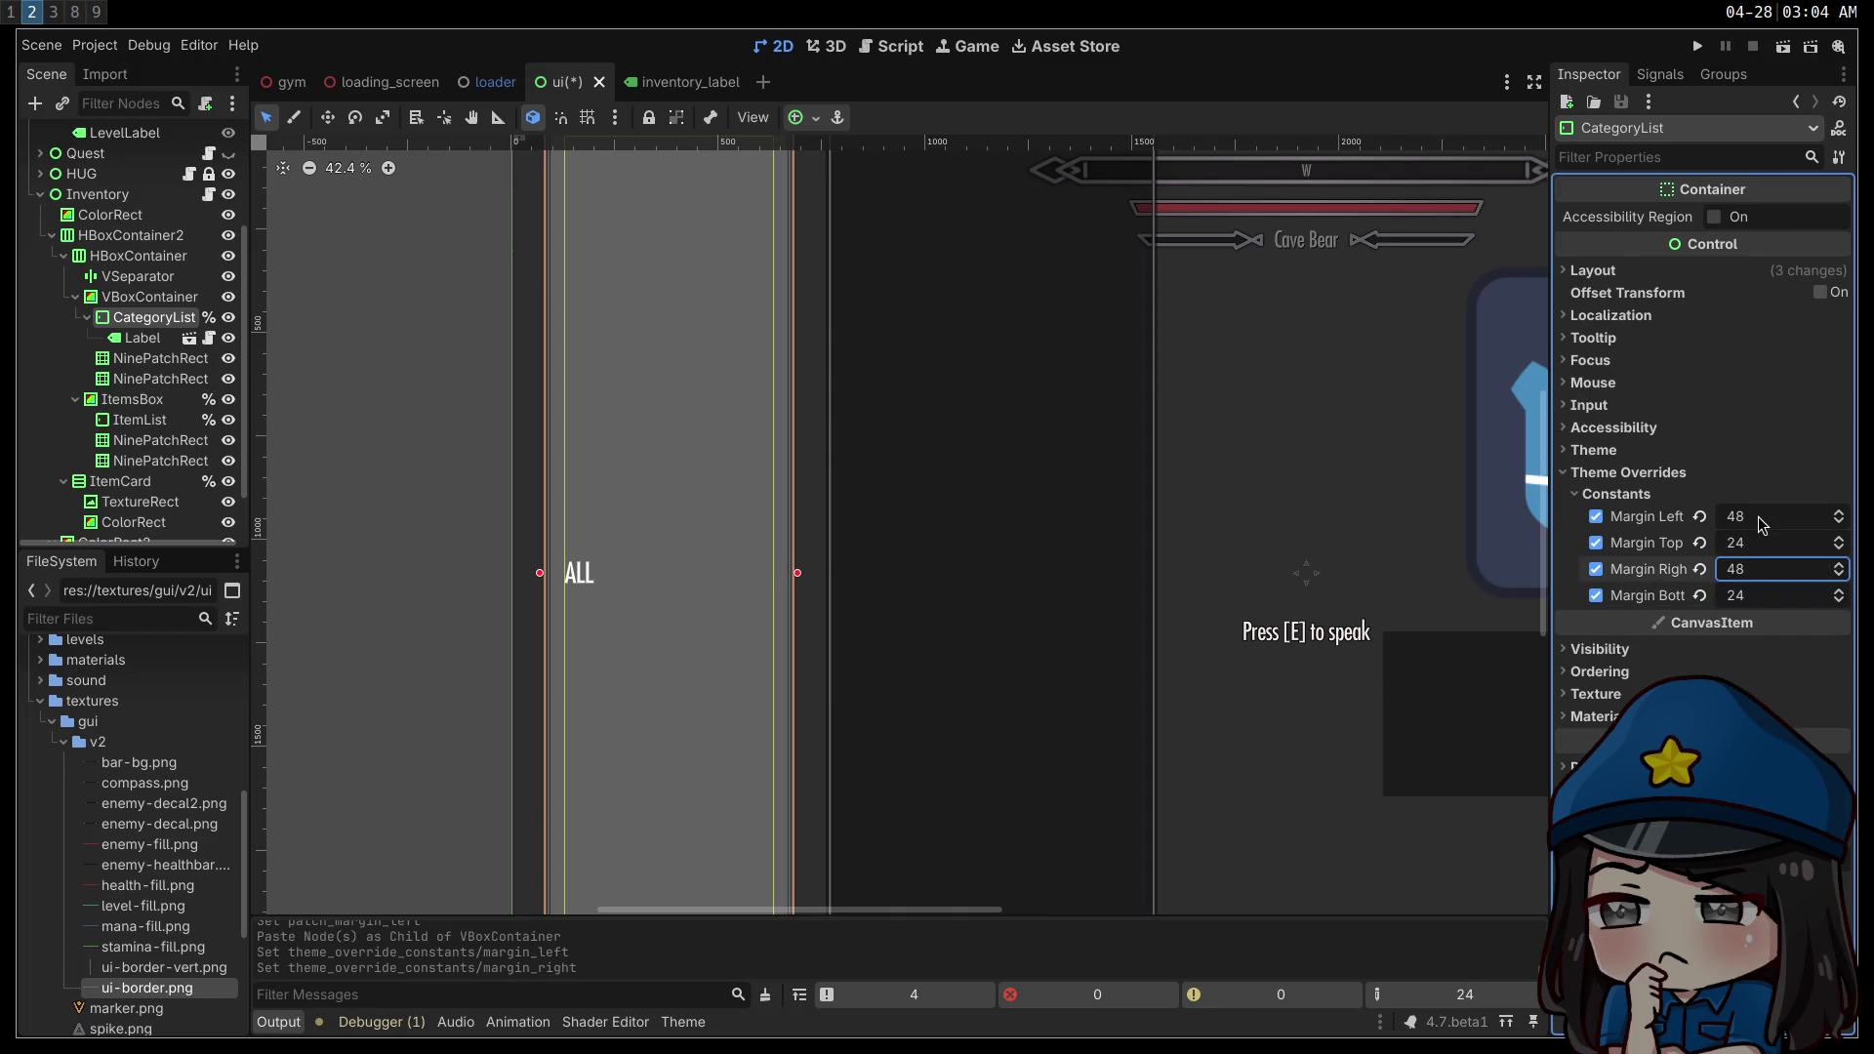
pyautogui.moveTo(797, 576); pyautogui.dragTo(815, 570)
pyautogui.hotkey('ctrl', 'z')
# - Set the VBoxContainer's Custom Minimum Size X to 650 after trying 700
pyautogui.click(636, 502)
pyautogui.scroll(-3, 753, 544)
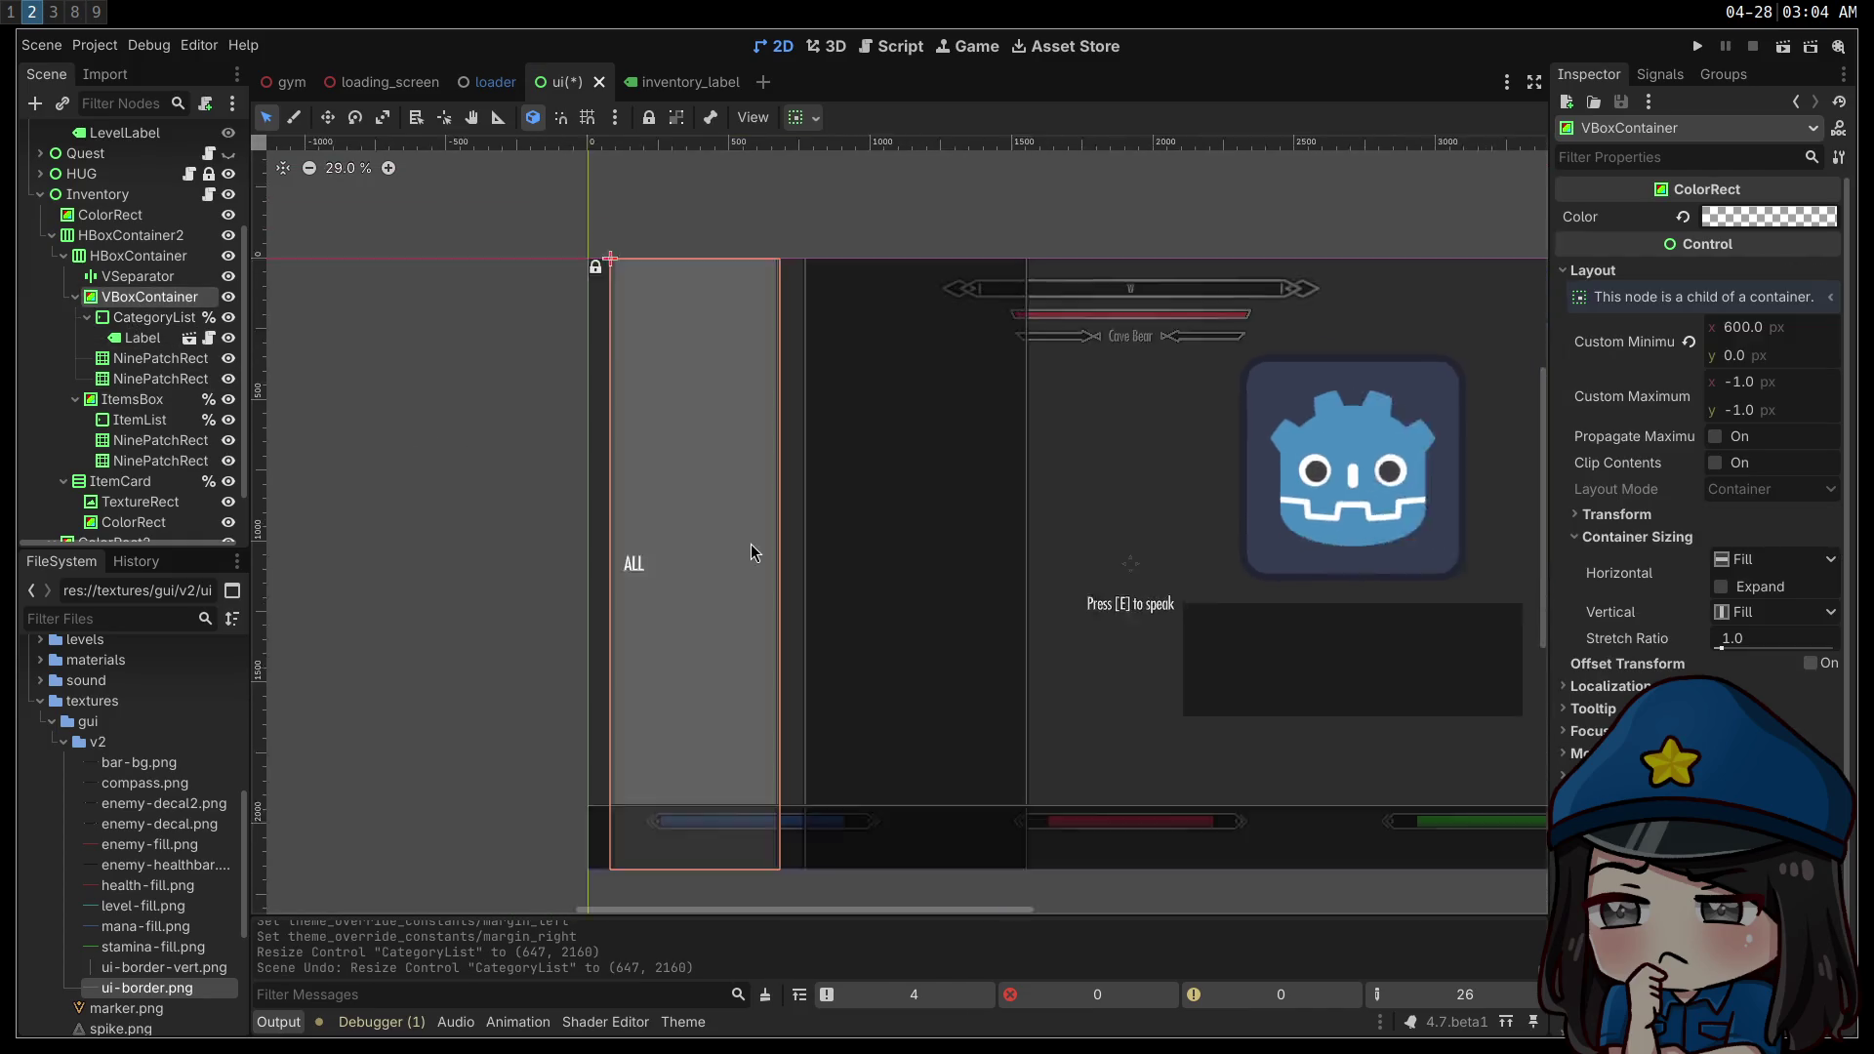
pyautogui.click(1782, 338)
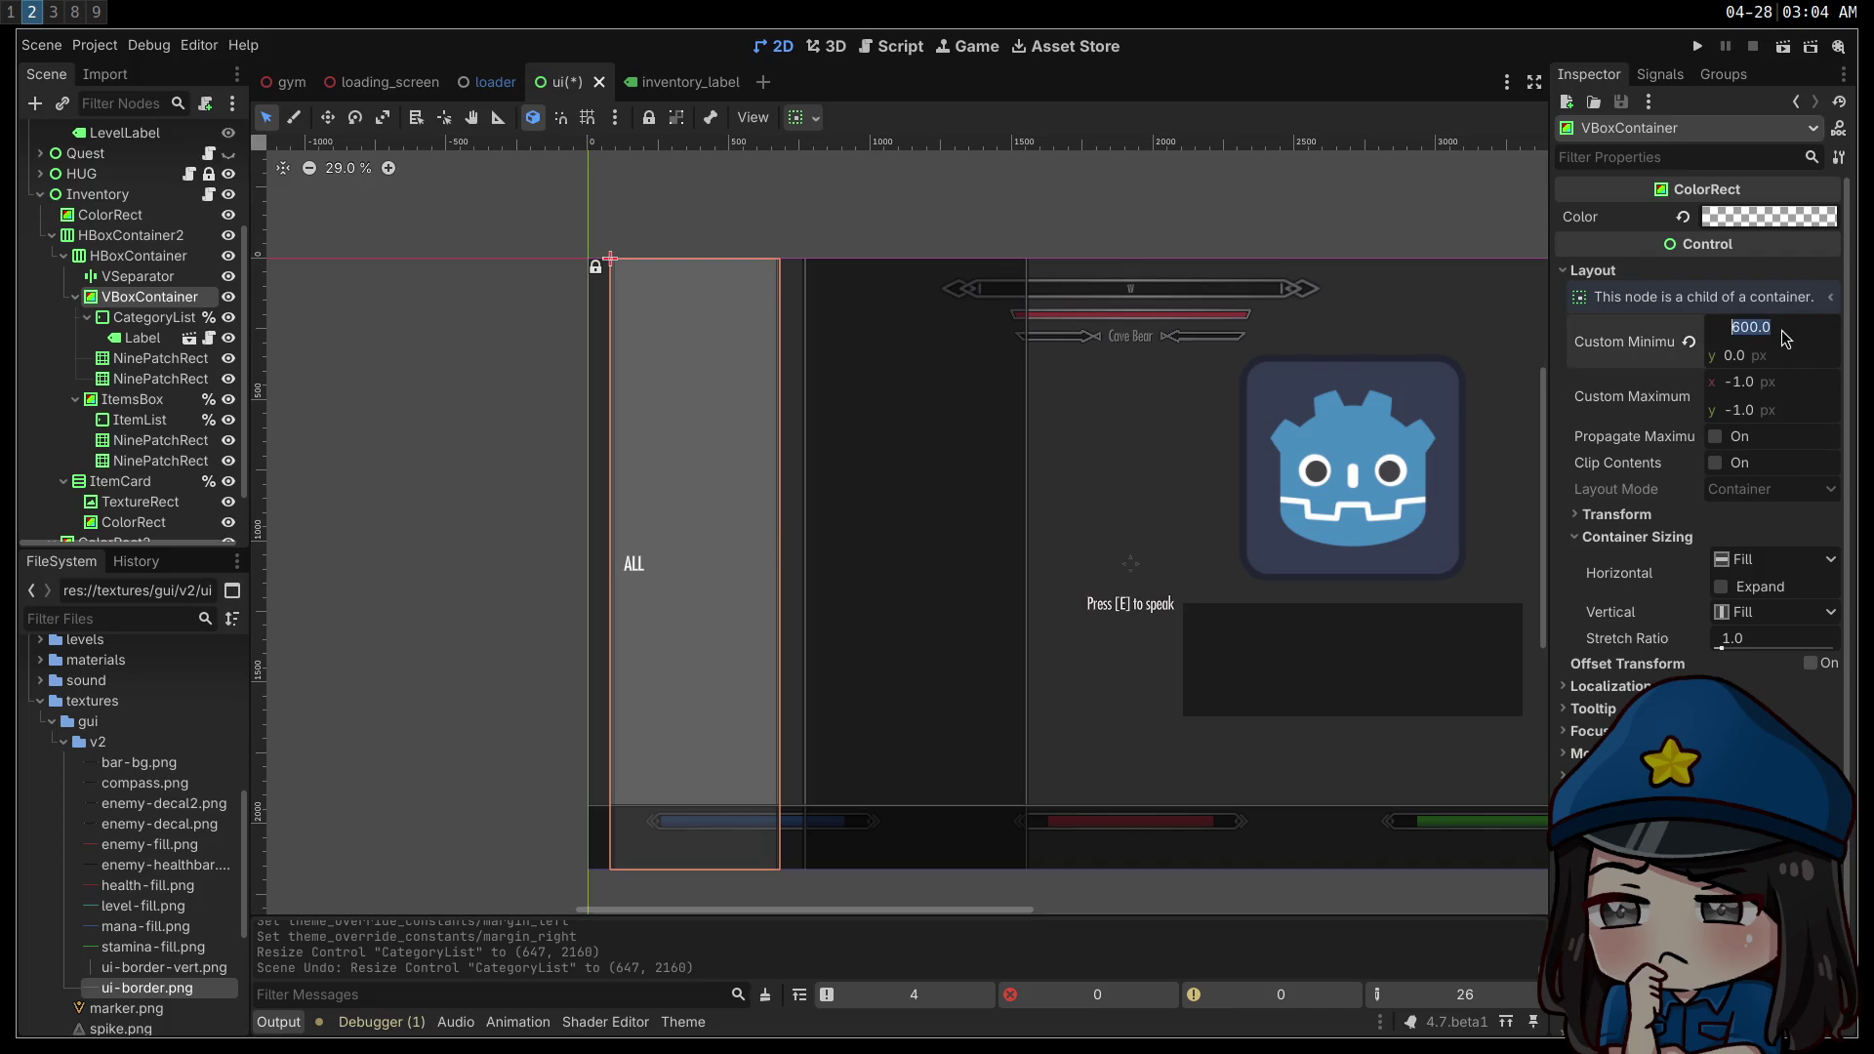
pyautogui.write('700')
pyautogui.press('Return')
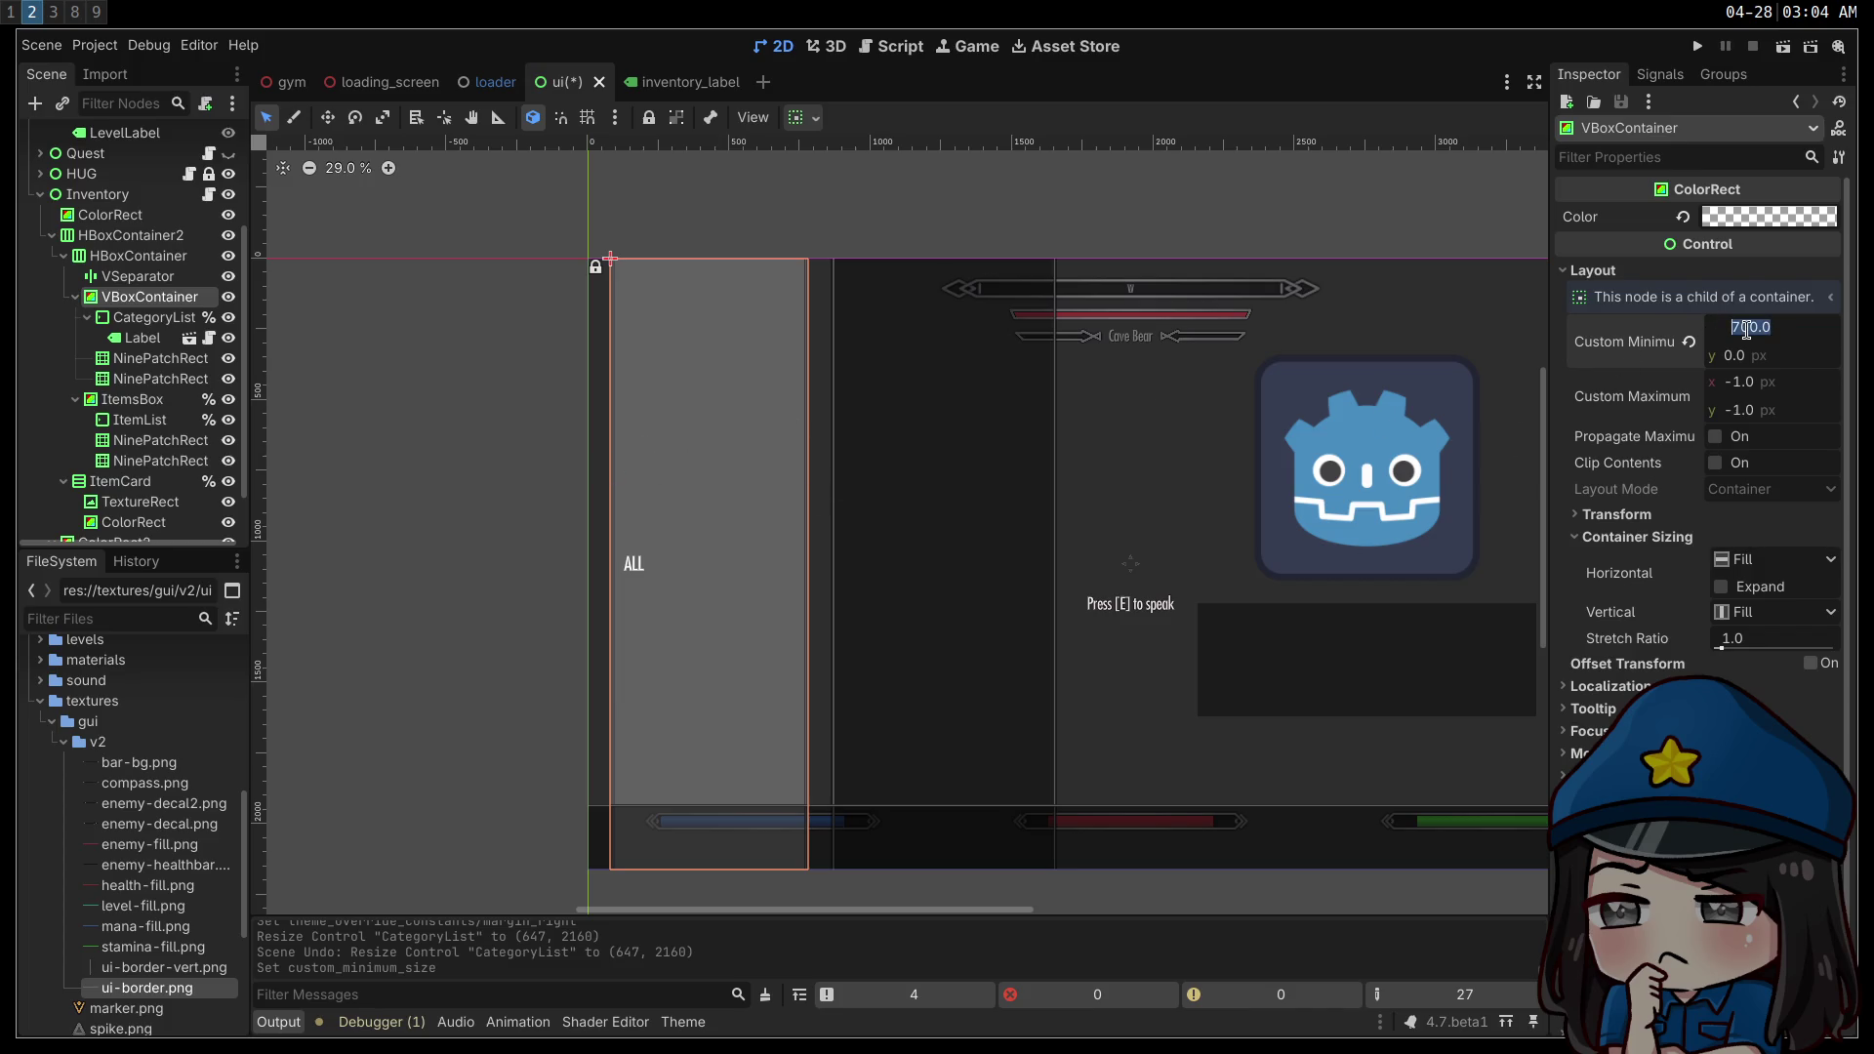
pyautogui.write('50')
pyautogui.press('Return')
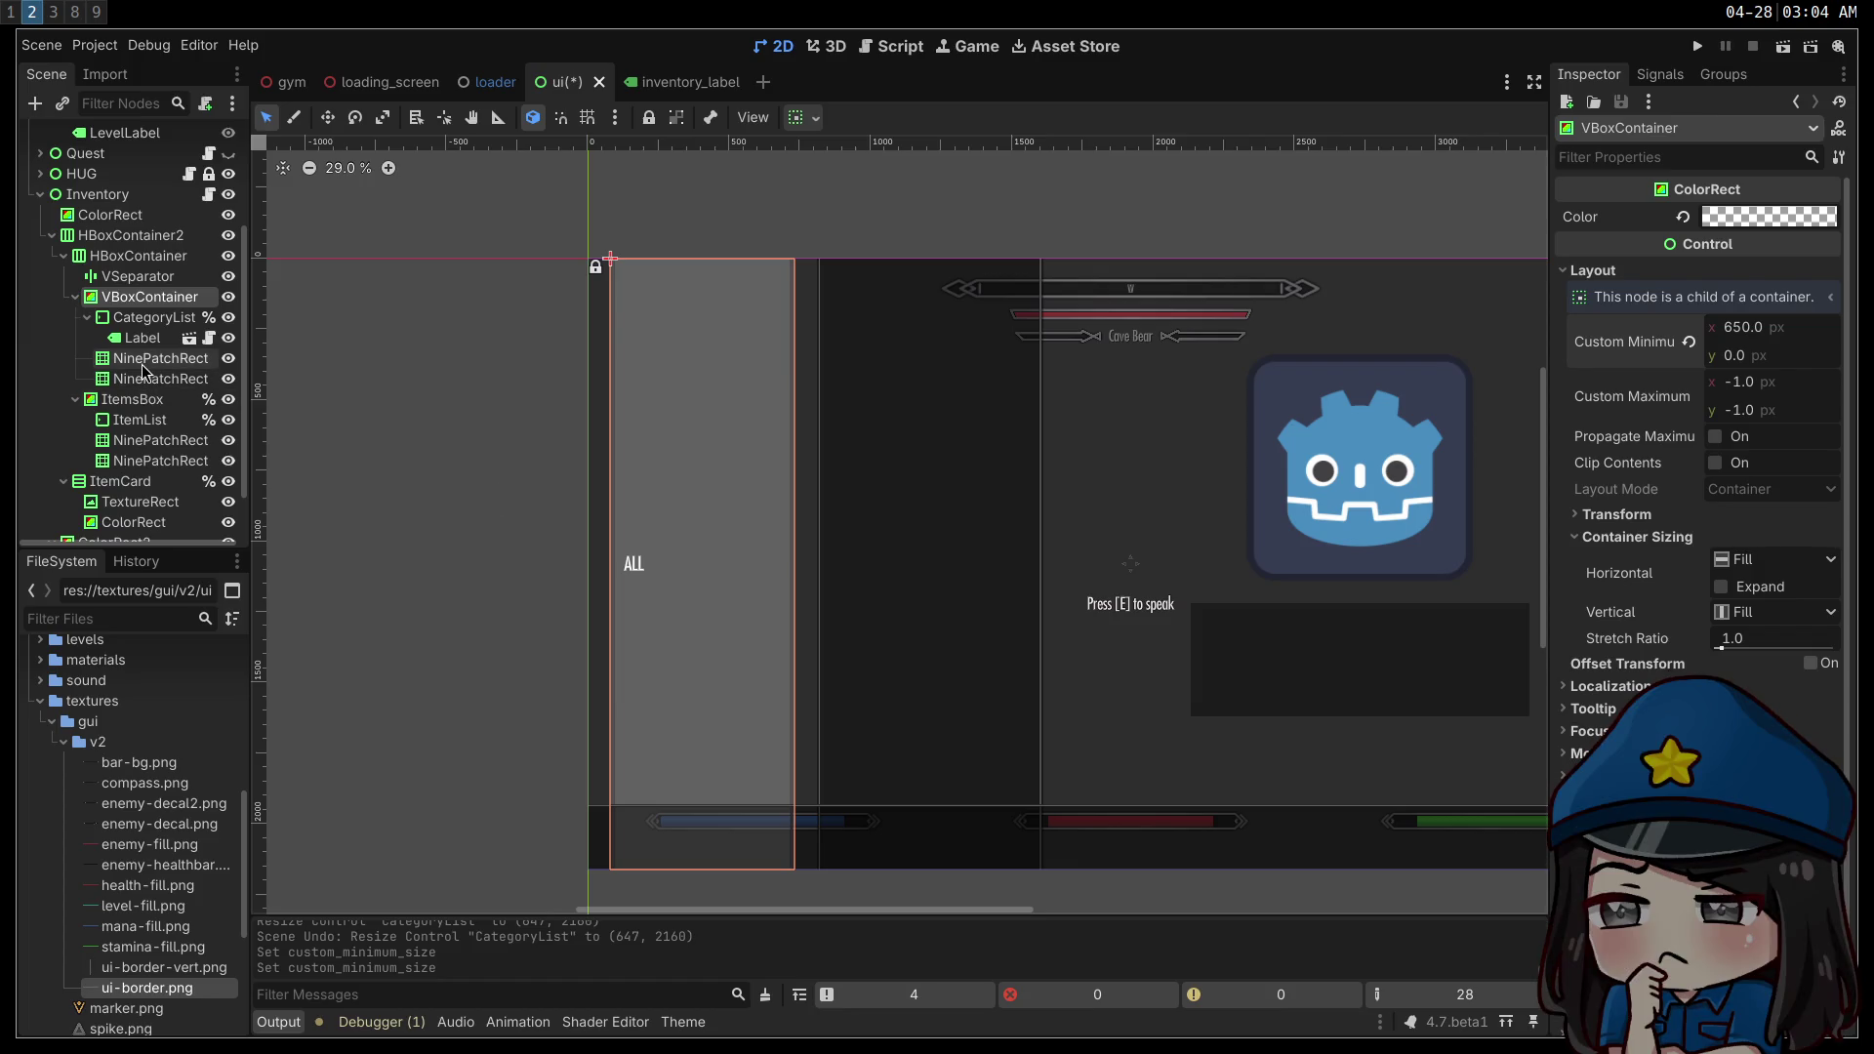
# - Adjust the ItemList's left and right margins and save the scene
pyautogui.click(136, 319)
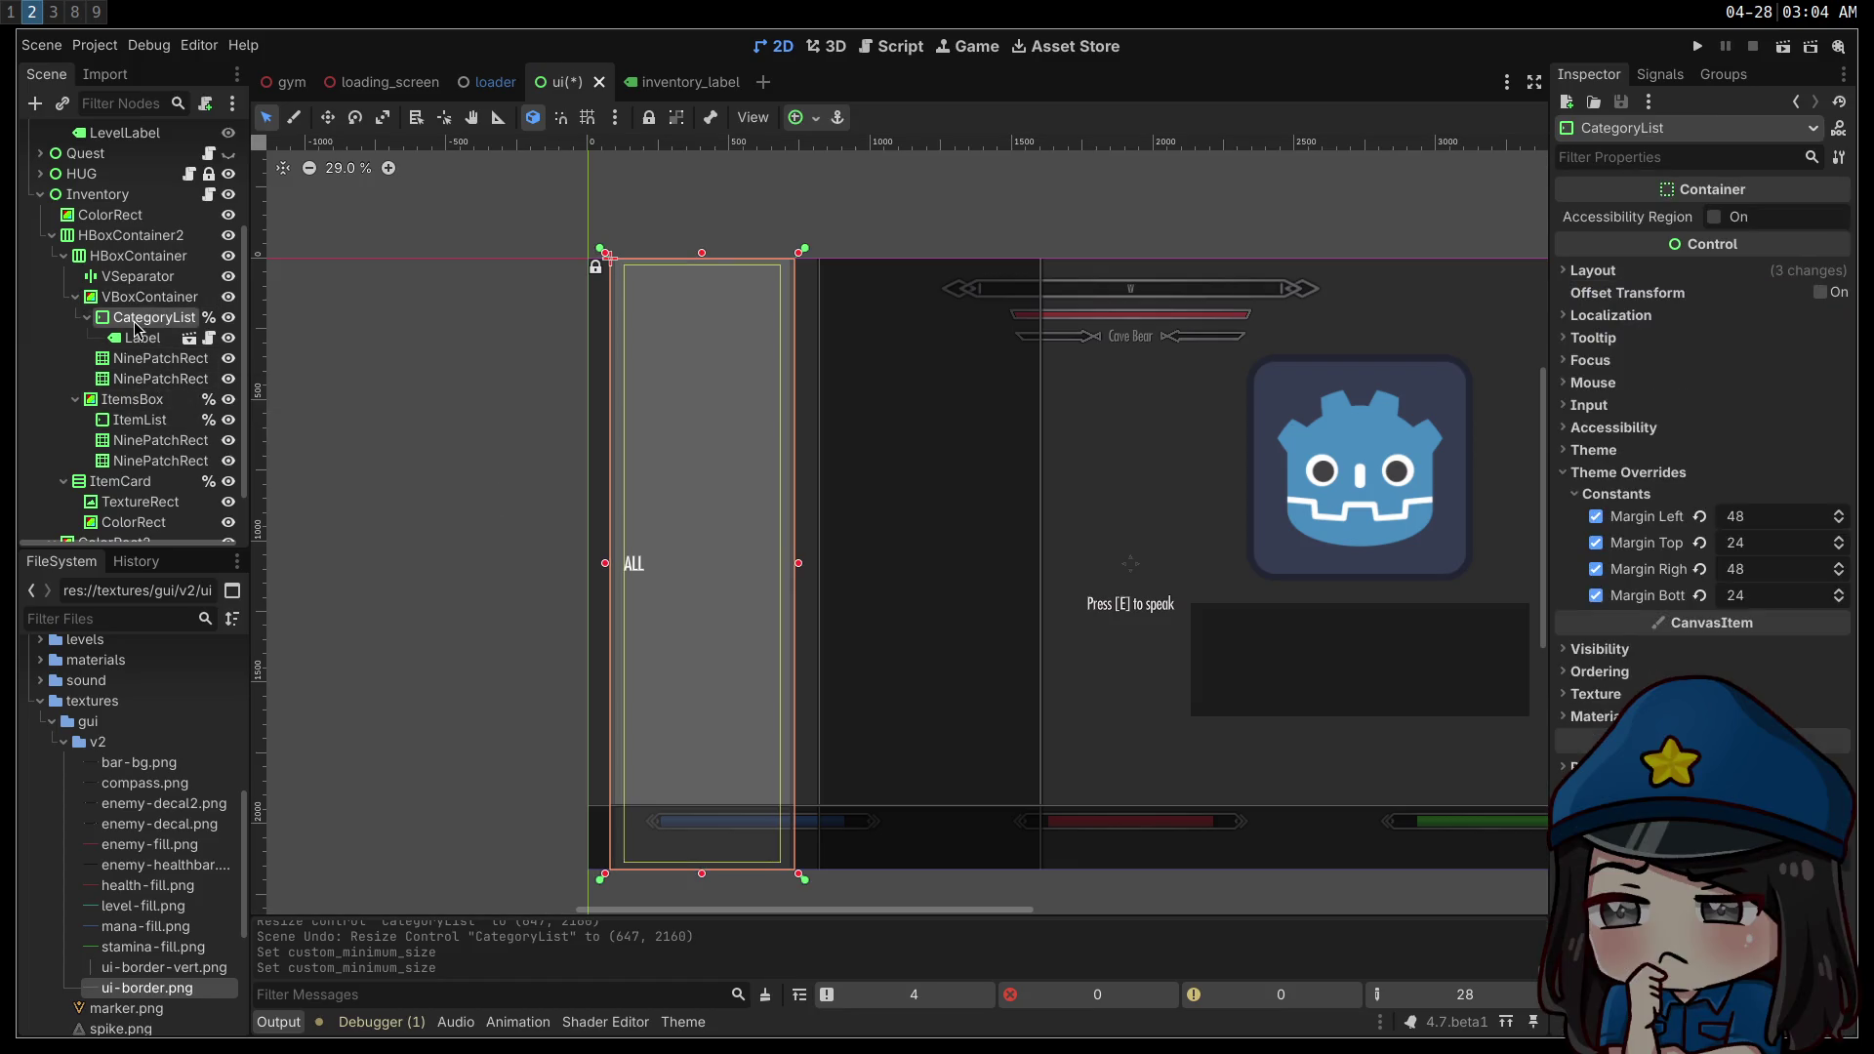
pyautogui.click(166, 420)
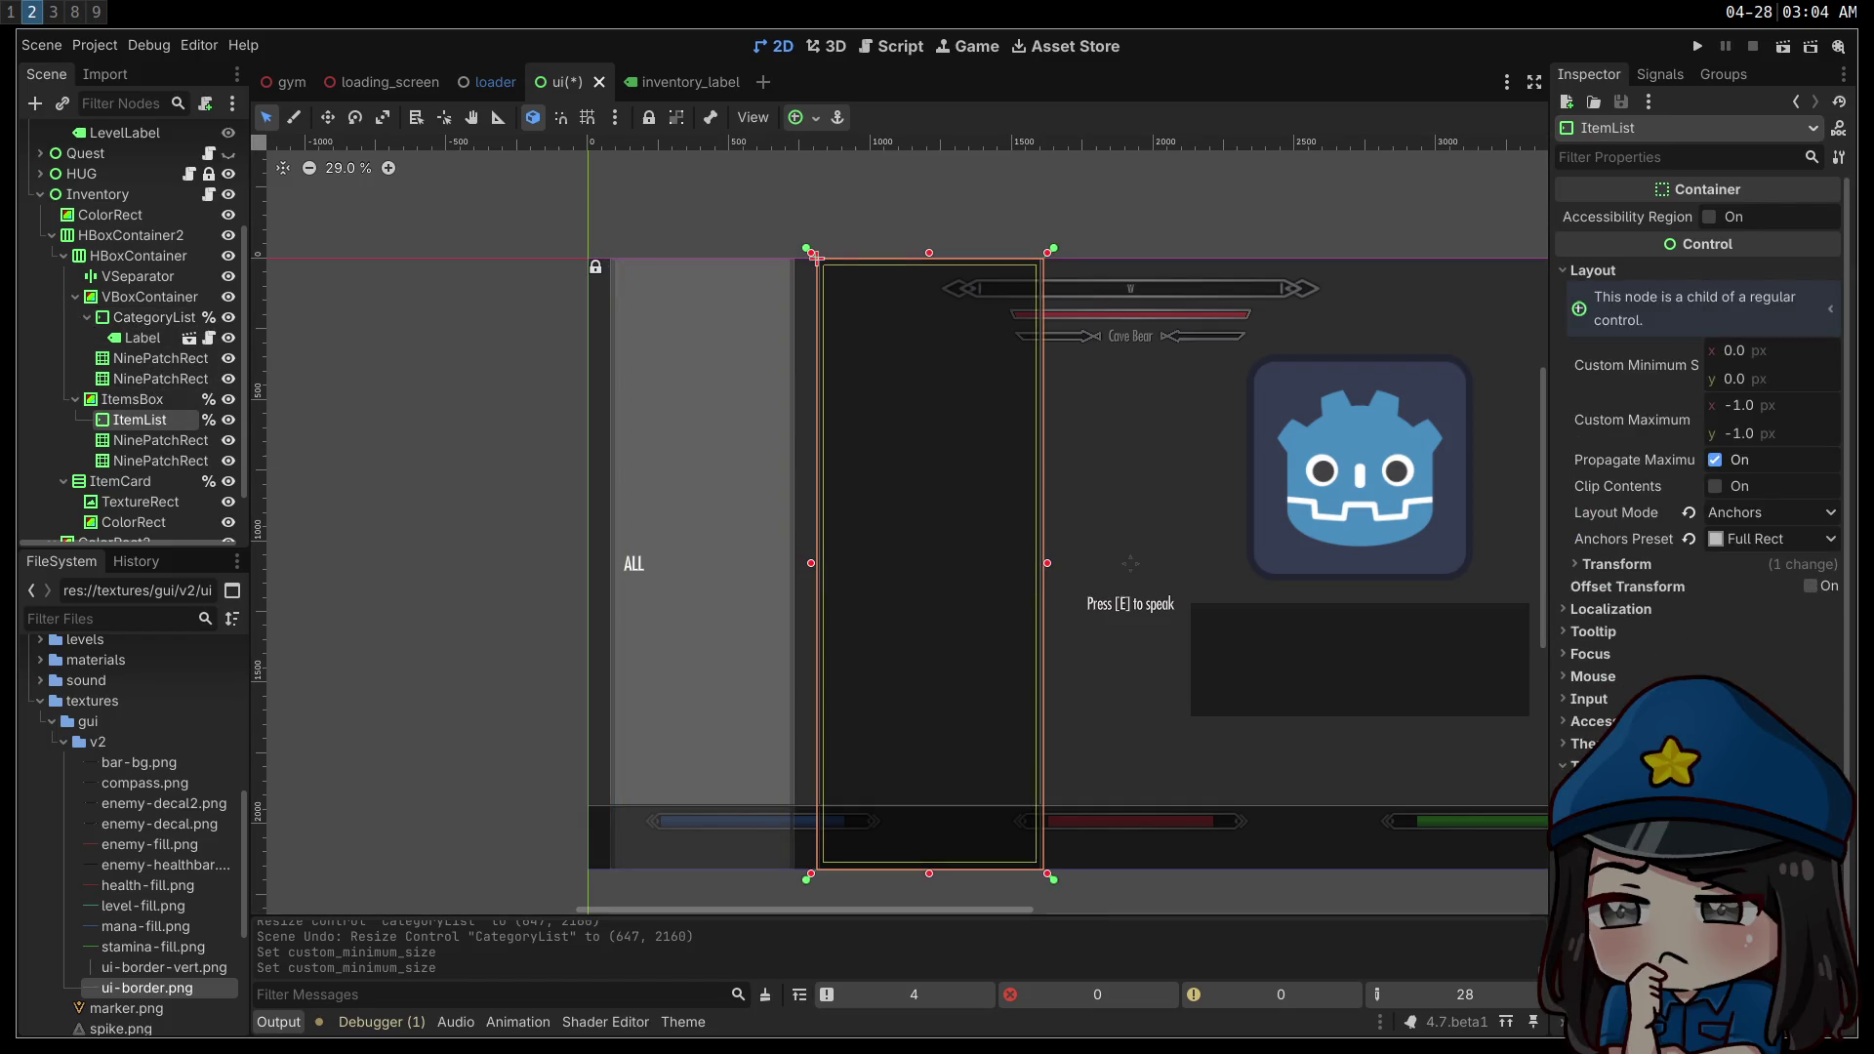
pyautogui.press('Return')
pyautogui.press('Return')
pyautogui.hotkey('ctrl', 's')
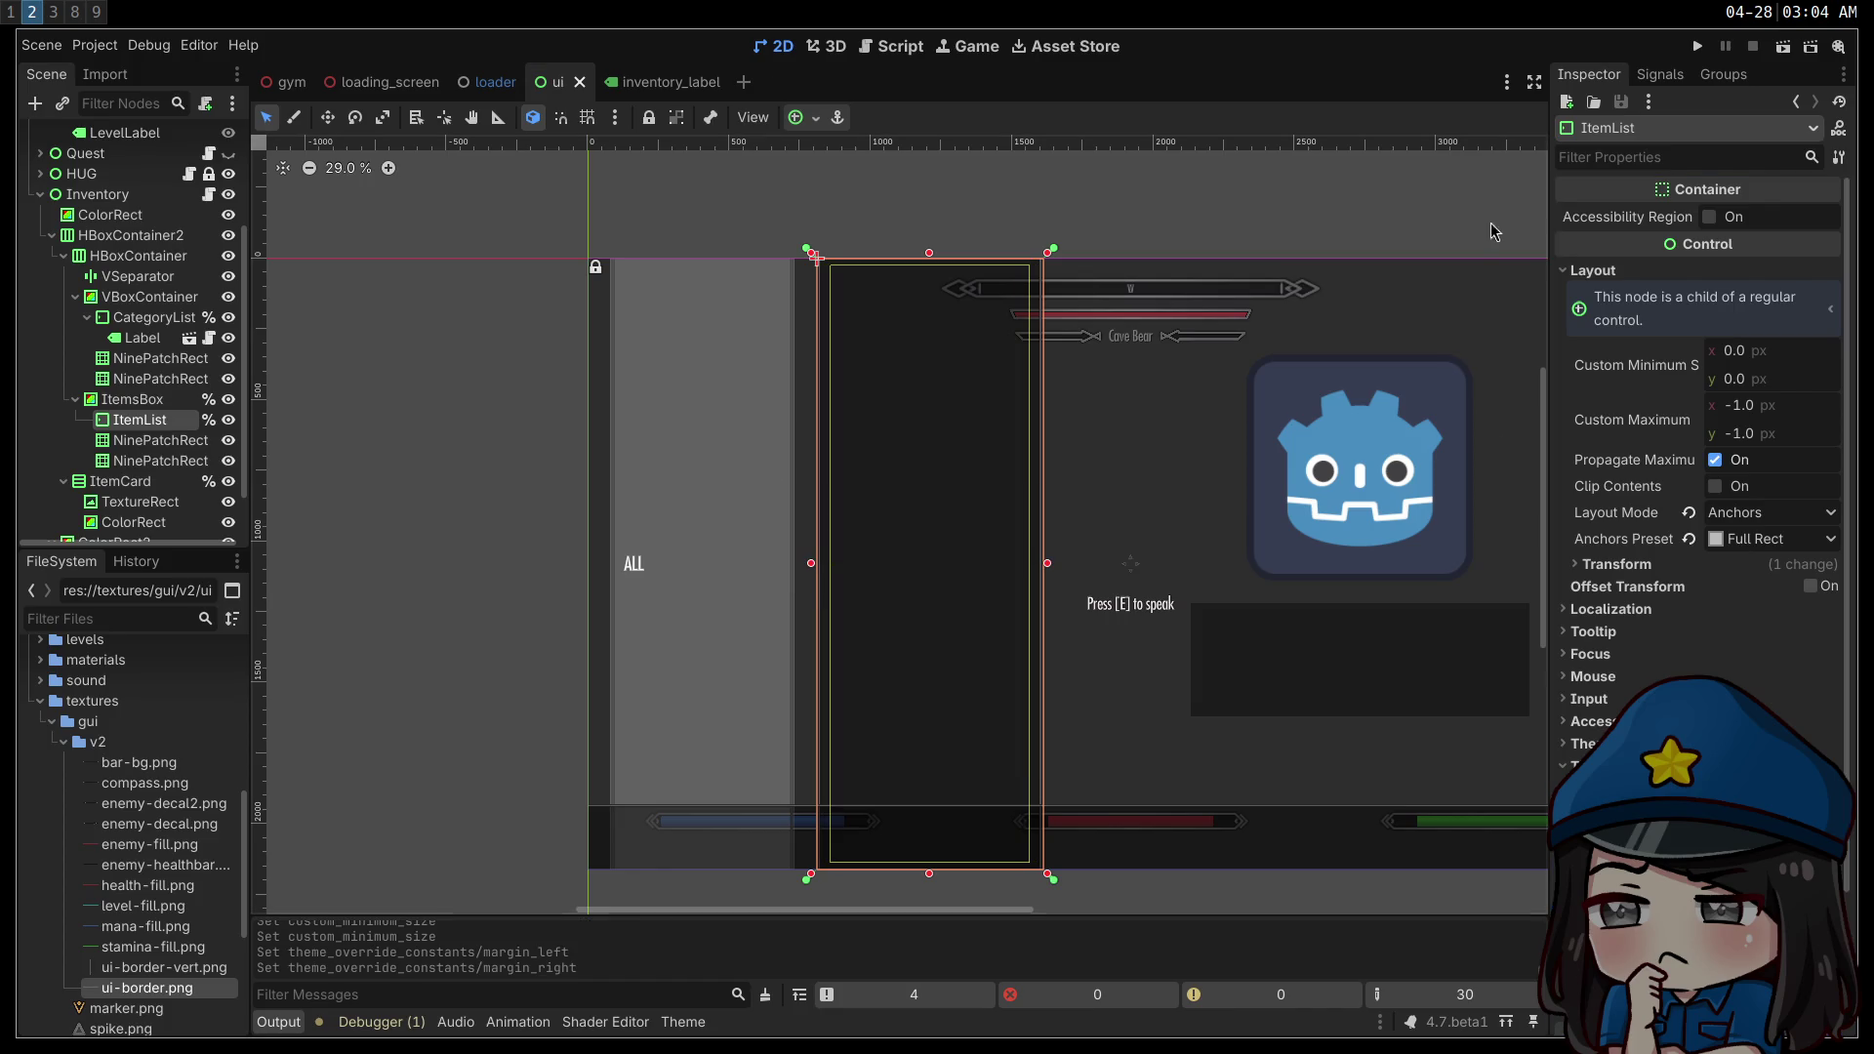
# - Run the game, open the ALL category's item list, then stop the test
pyautogui.click(1681, 51)
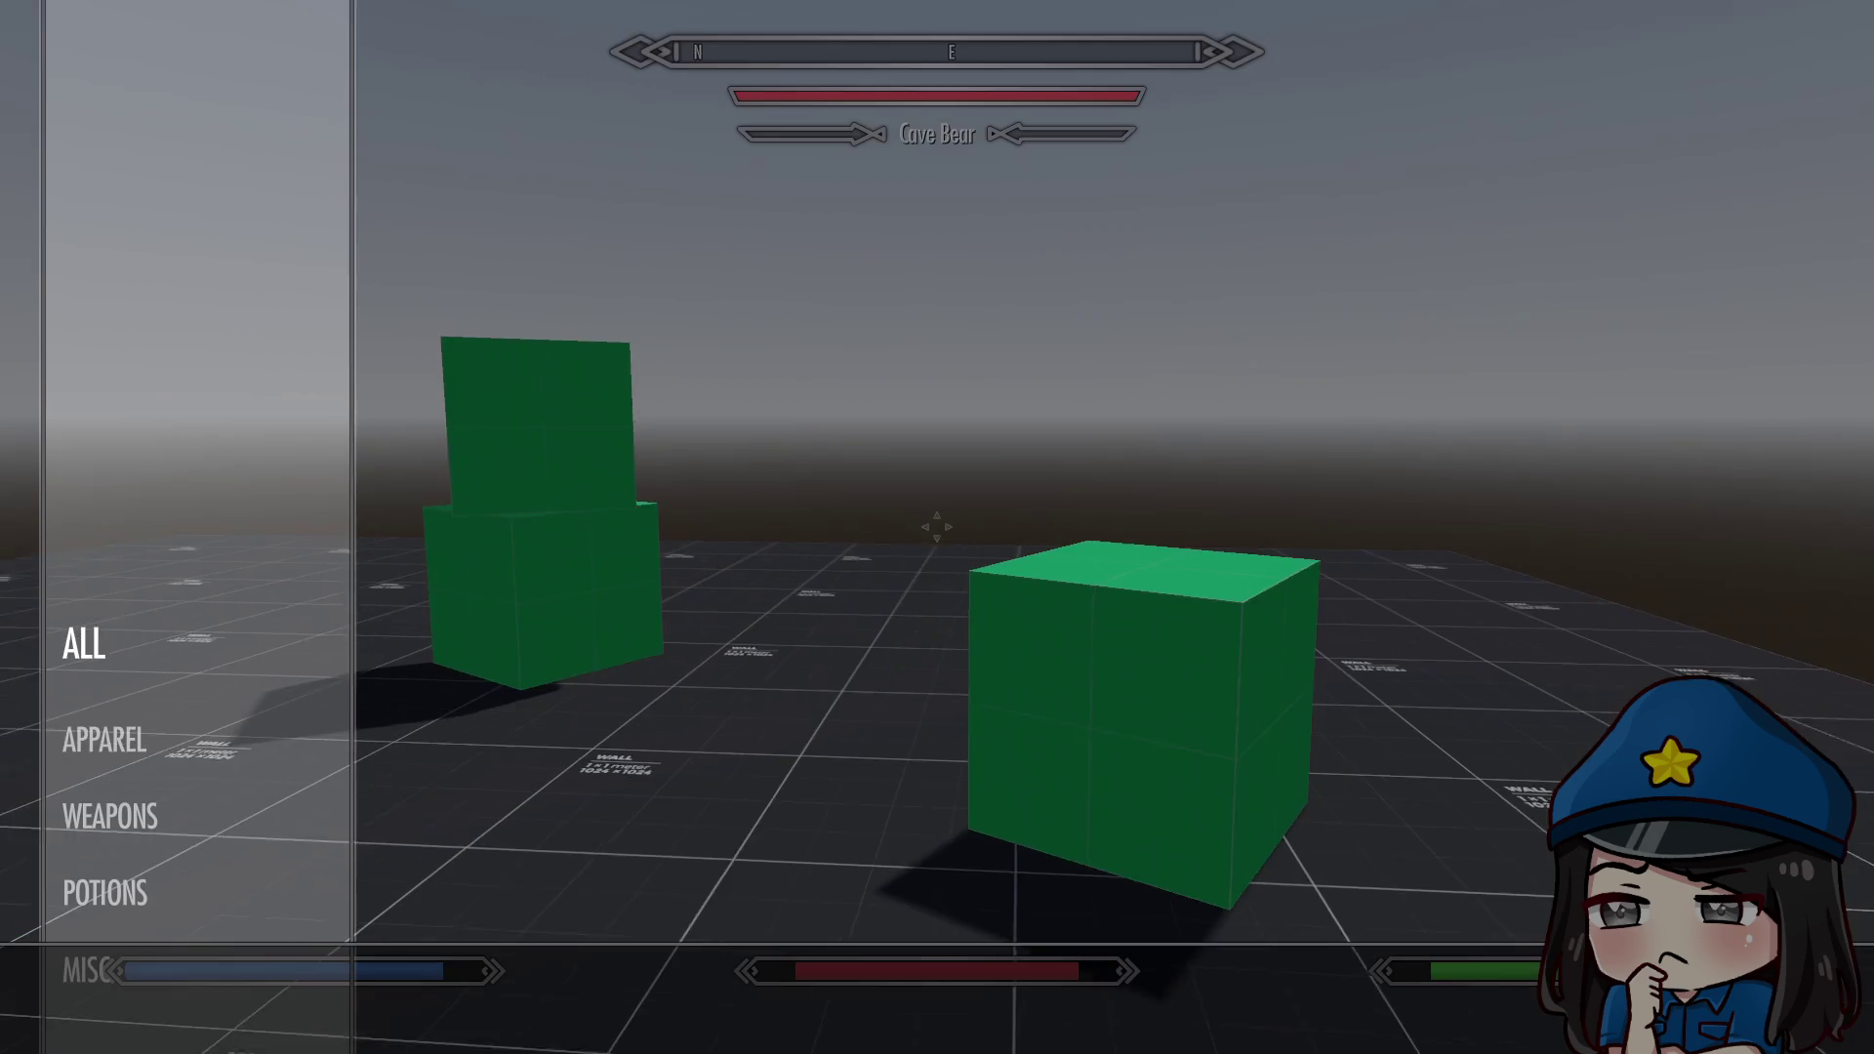
pyautogui.press('w')
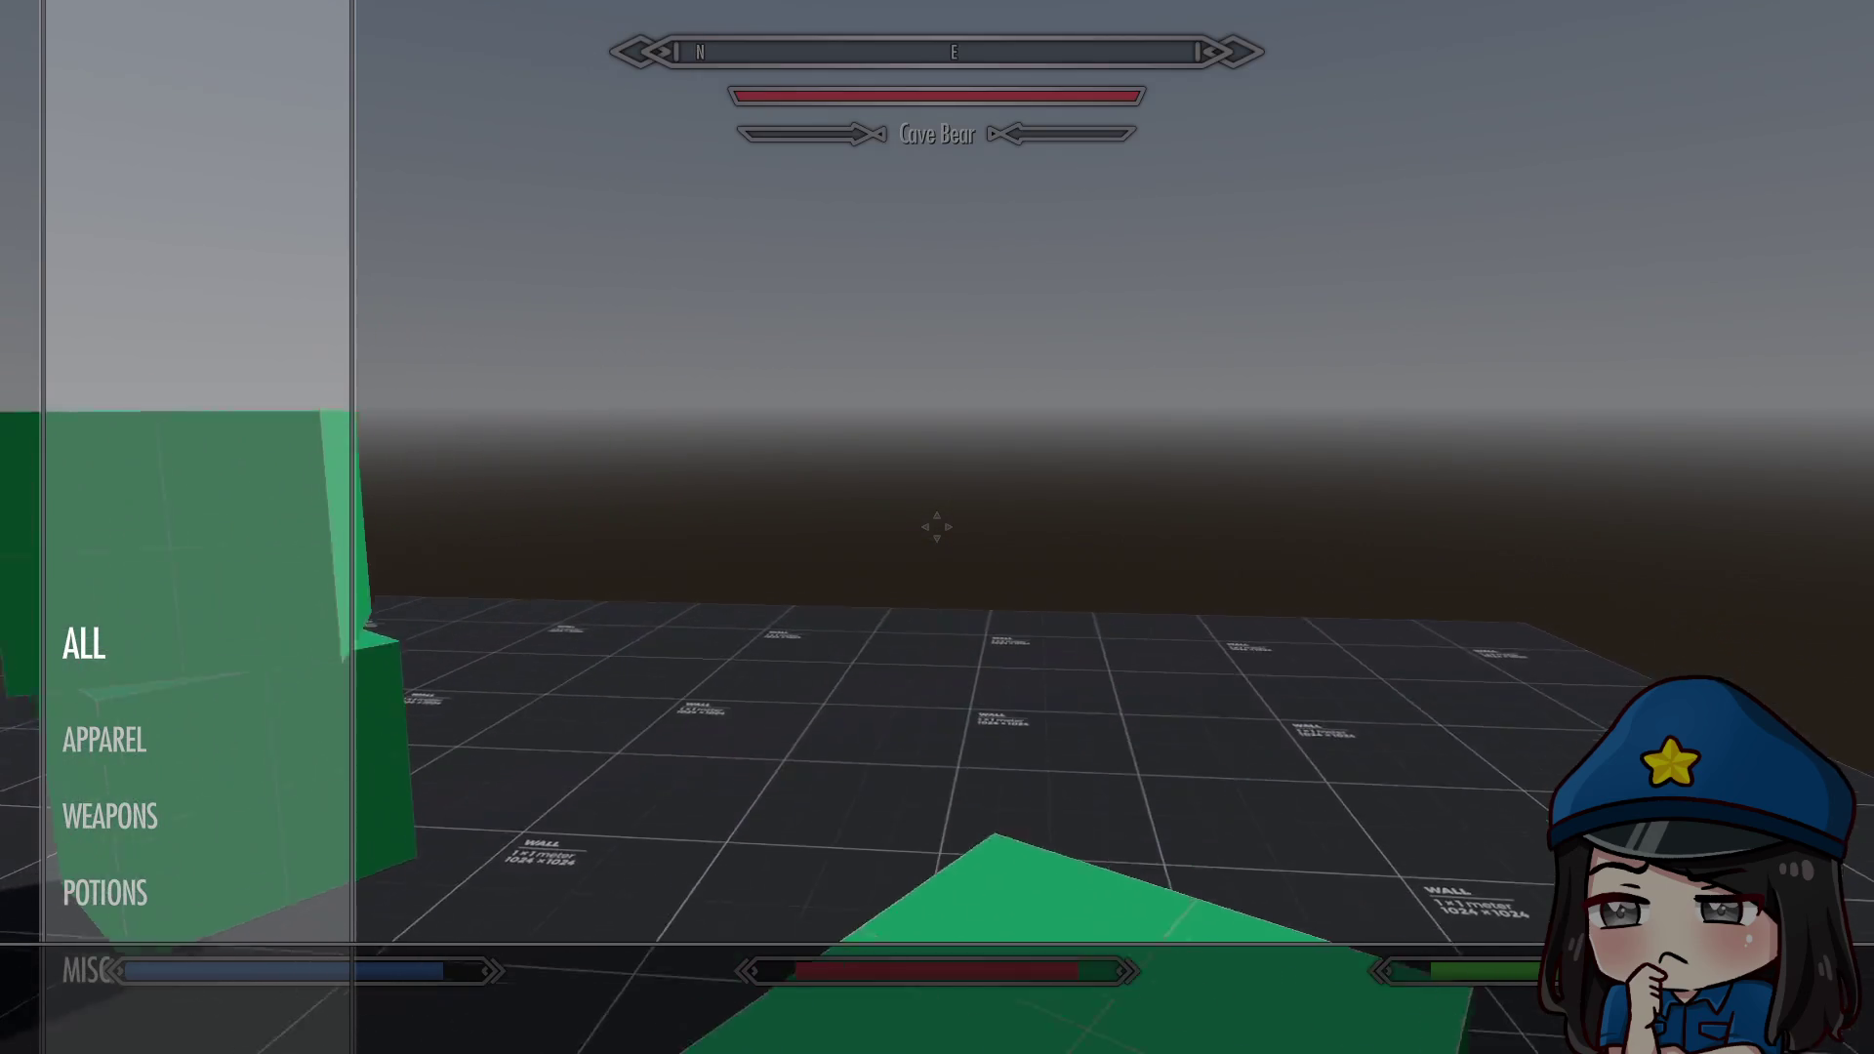
pyautogui.press('s')
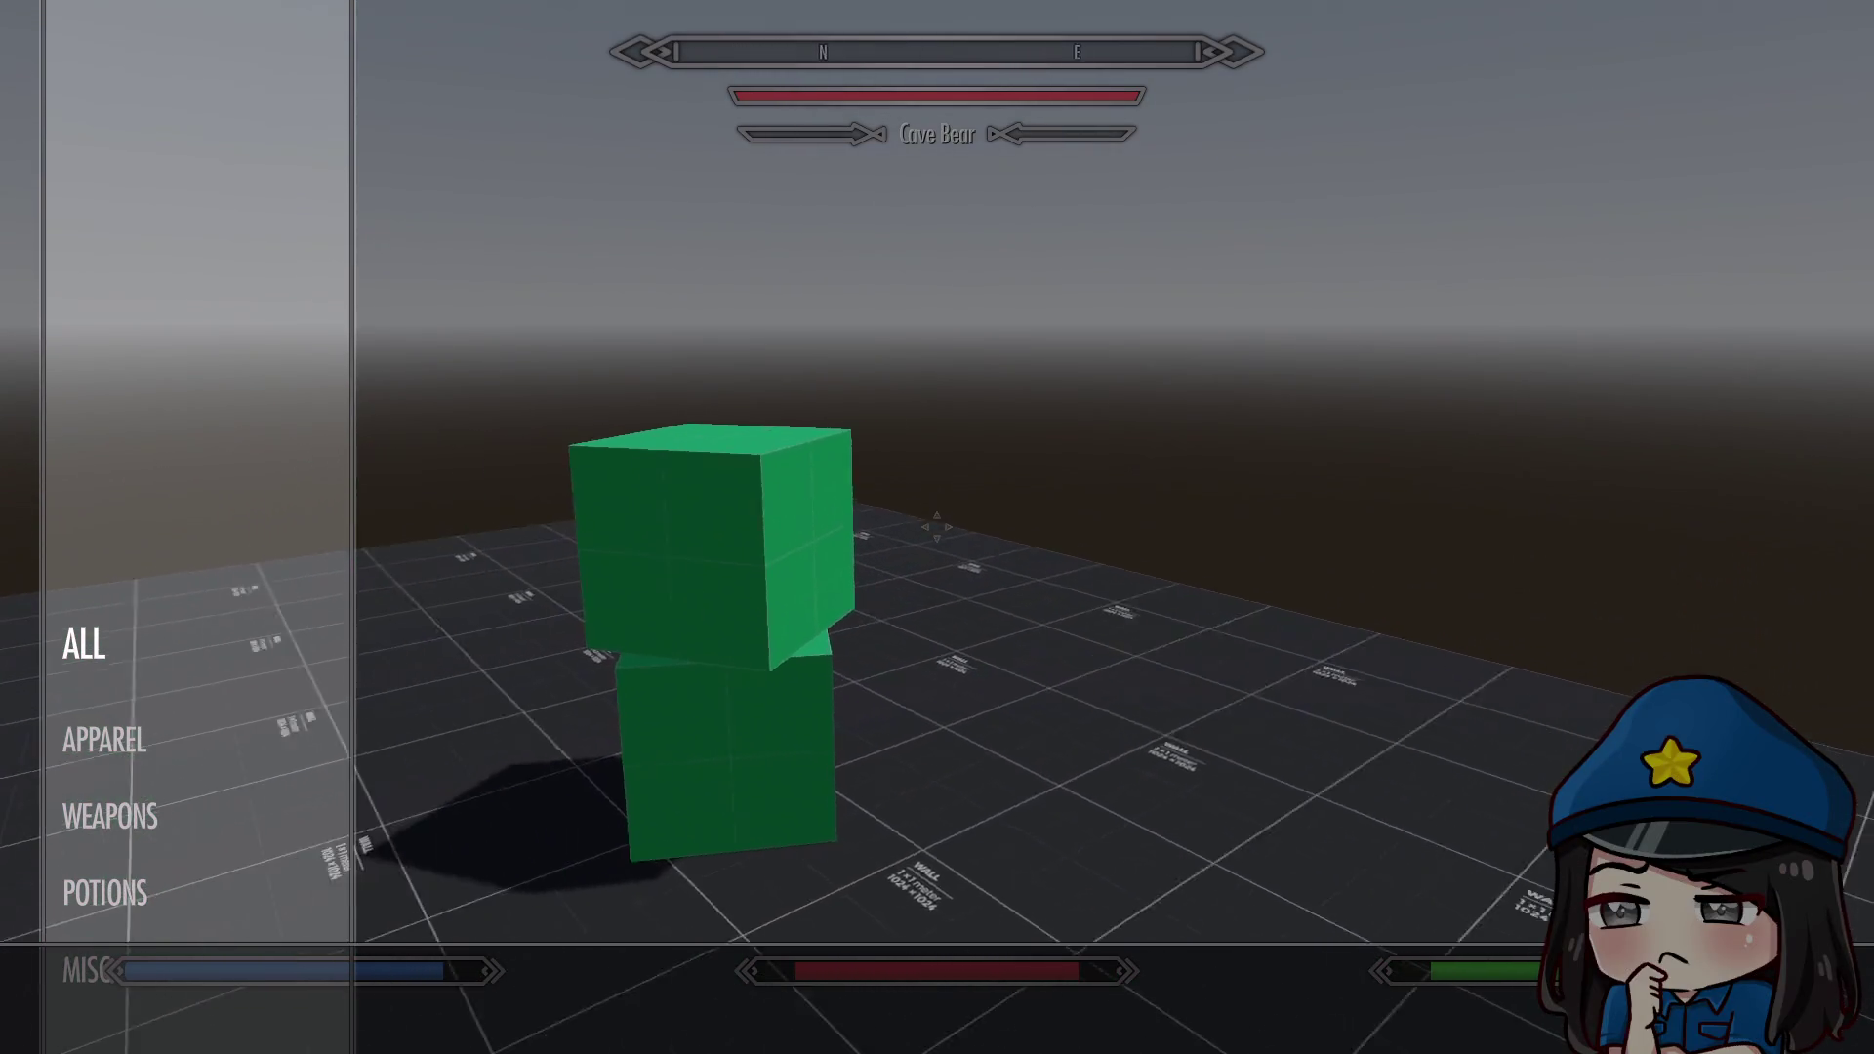
pyautogui.press('Right')
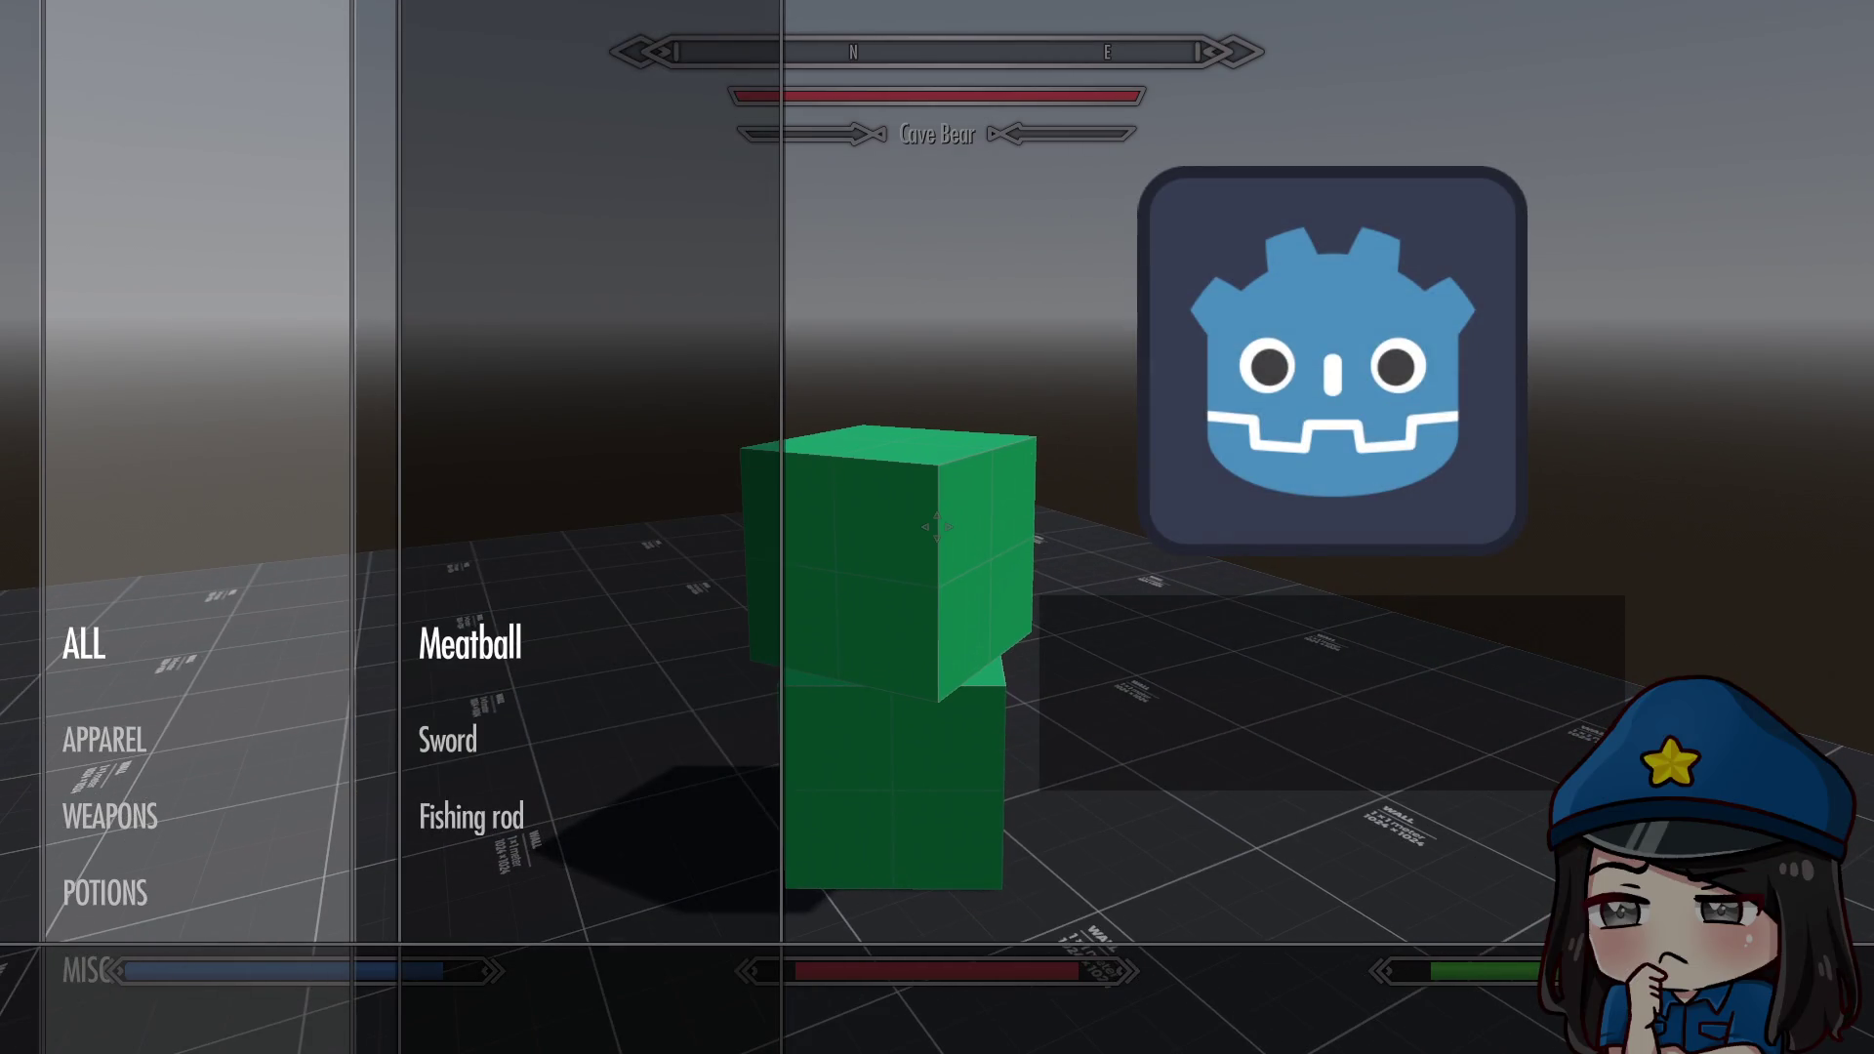
pyautogui.moveTo(936, 527)
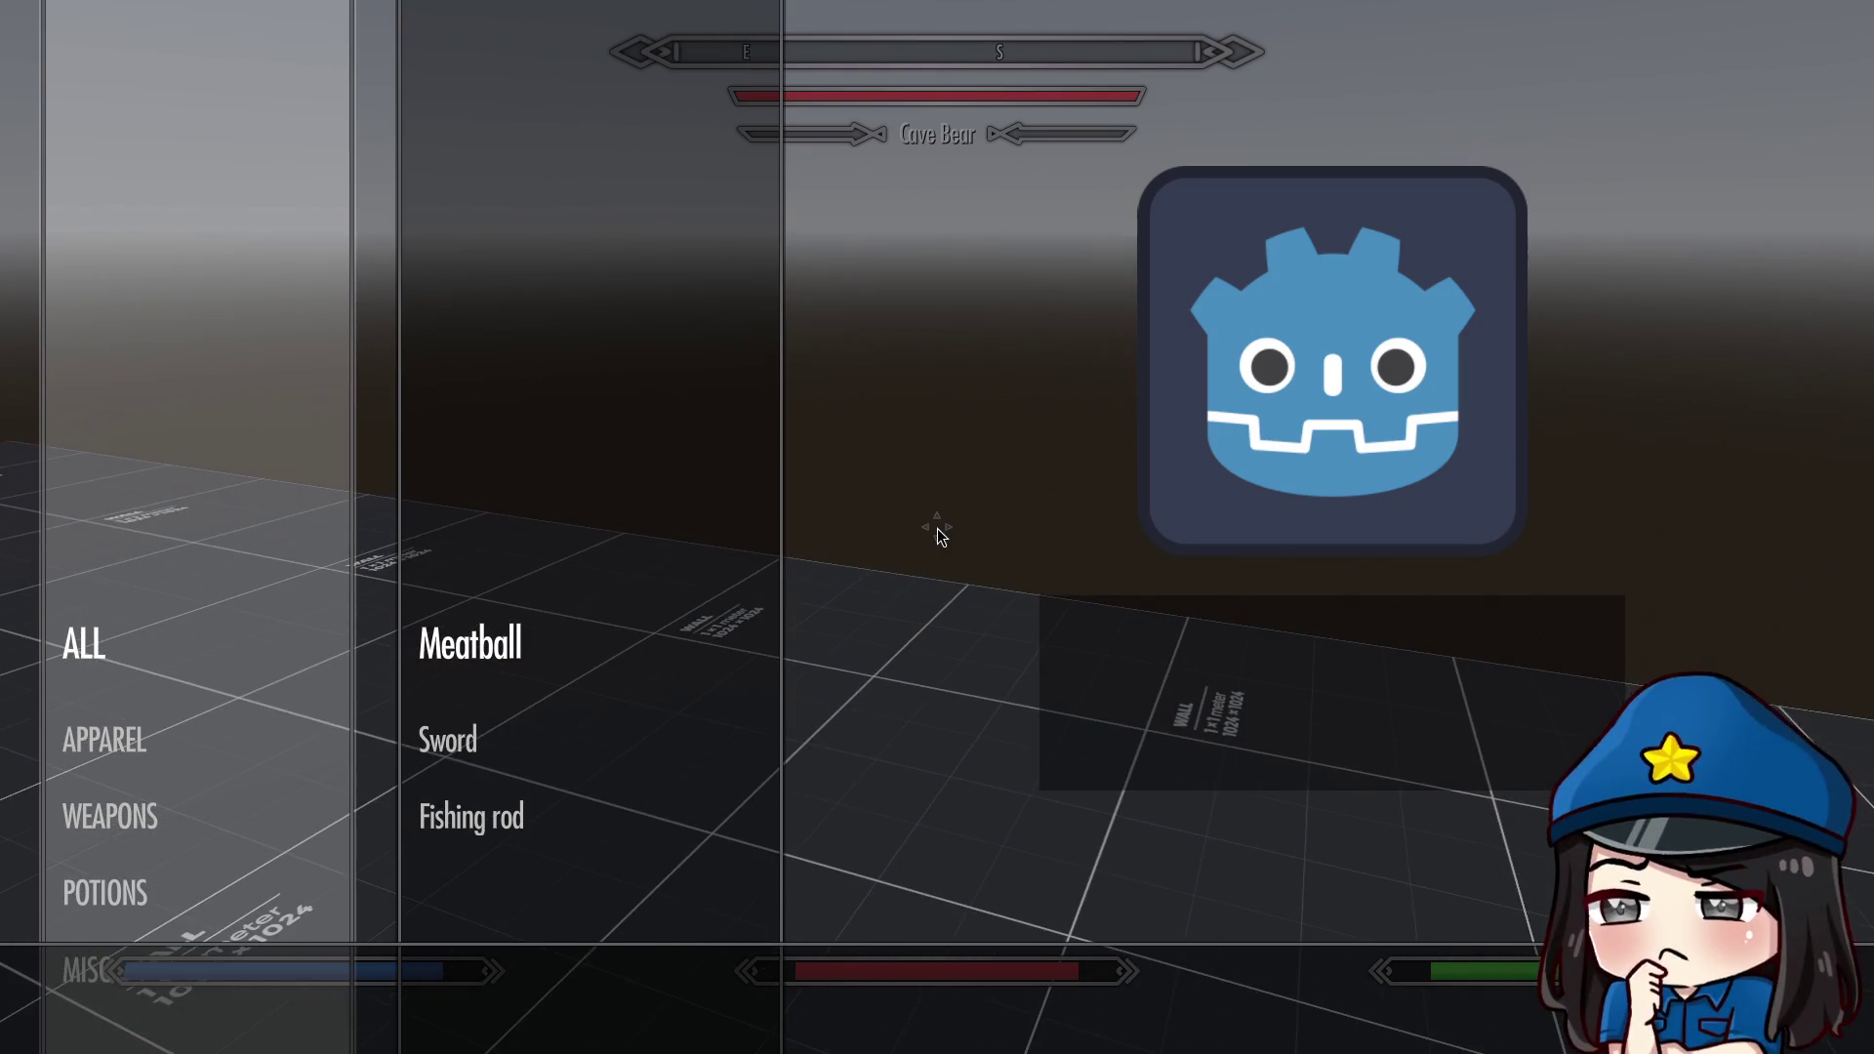
pyautogui.hotkey('alt', 'Tab')
pyautogui.click(1754, 49)
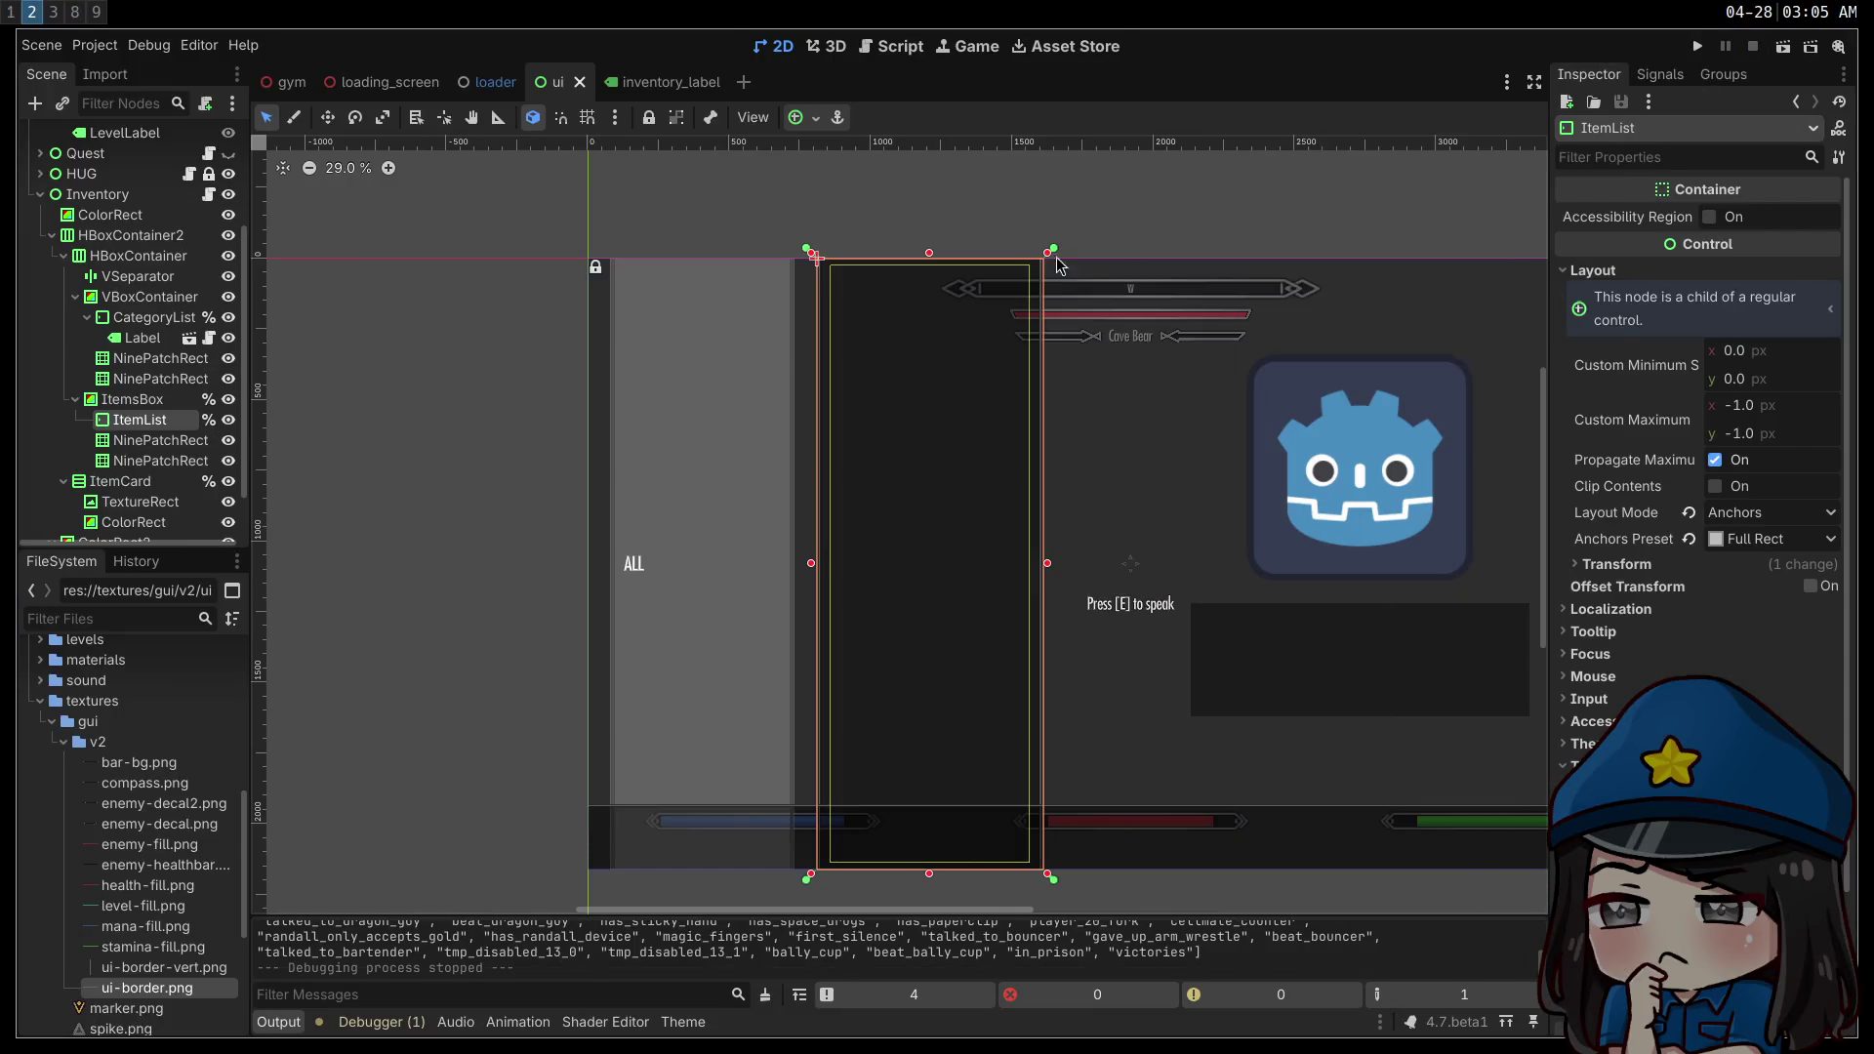
# - Nudge the category list's first border frame a few pixels right
pyautogui.click(138, 358)
pyautogui.scroll(8, 765, 498)
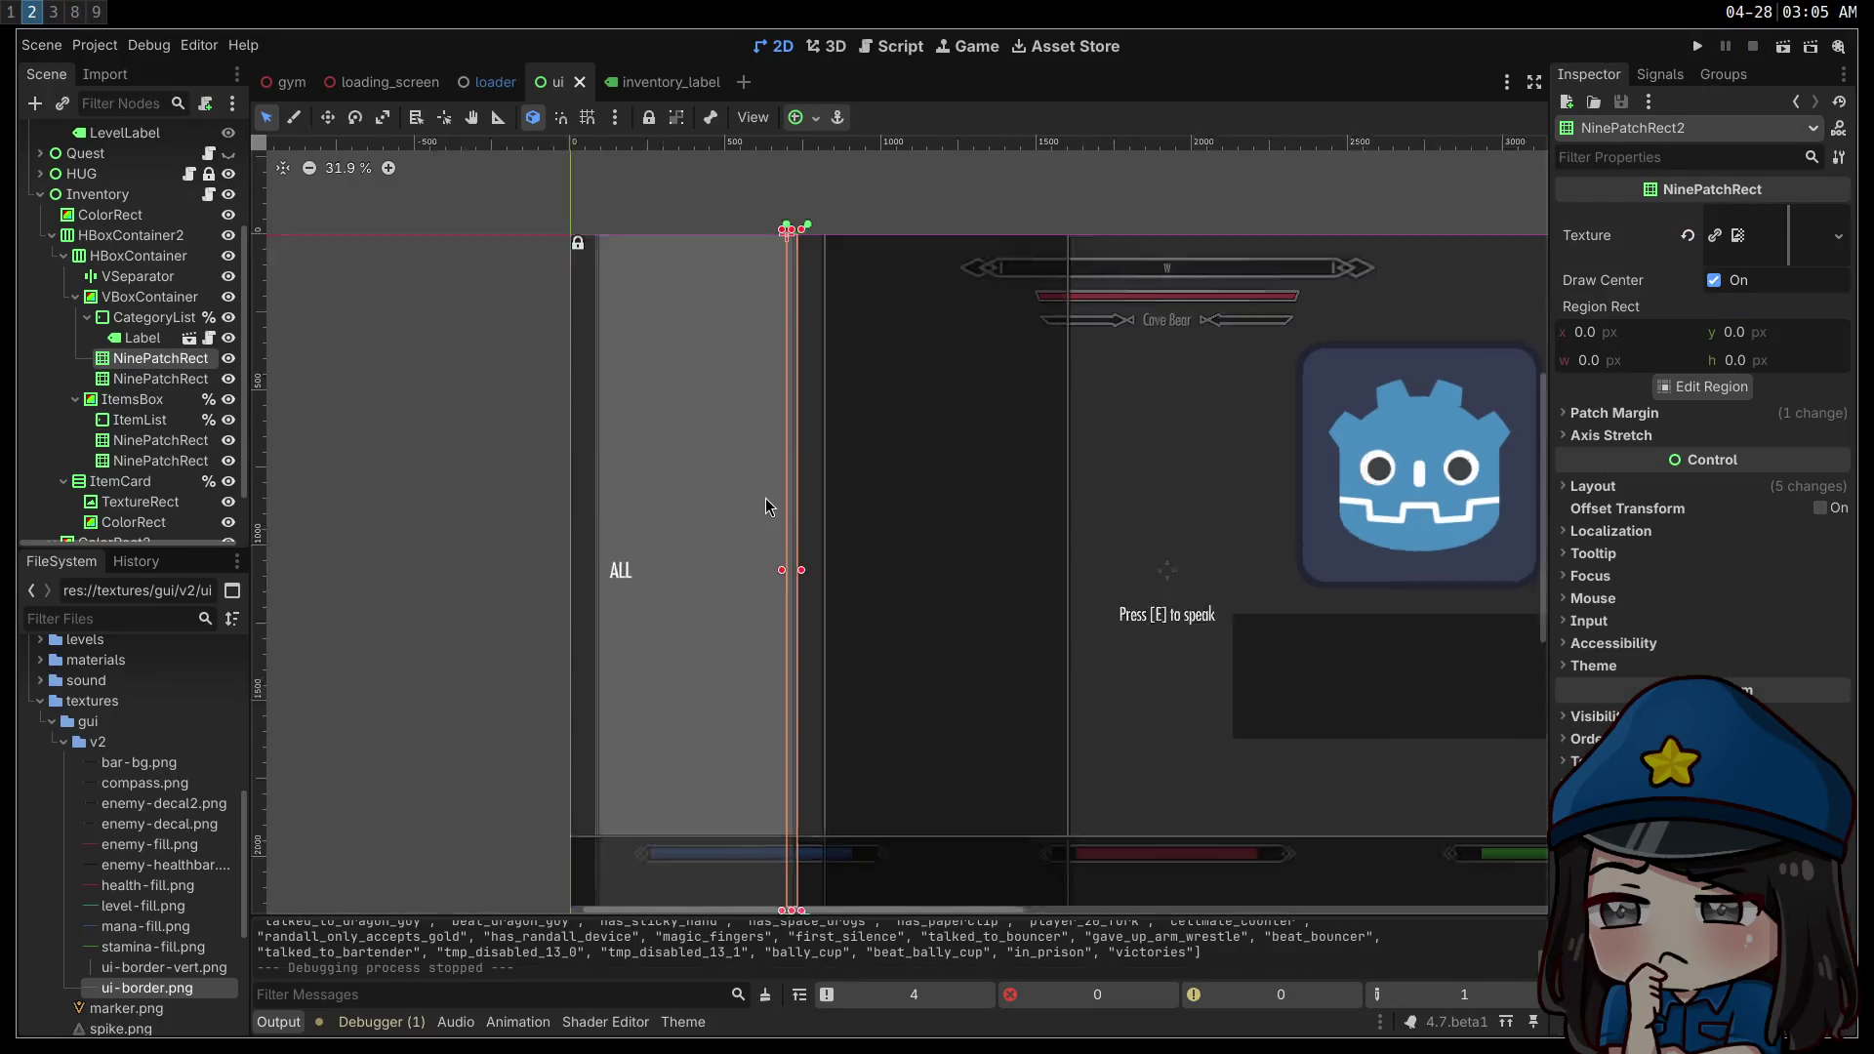
pyautogui.press('Right')
pyautogui.press('Right')
pyautogui.press('Right')
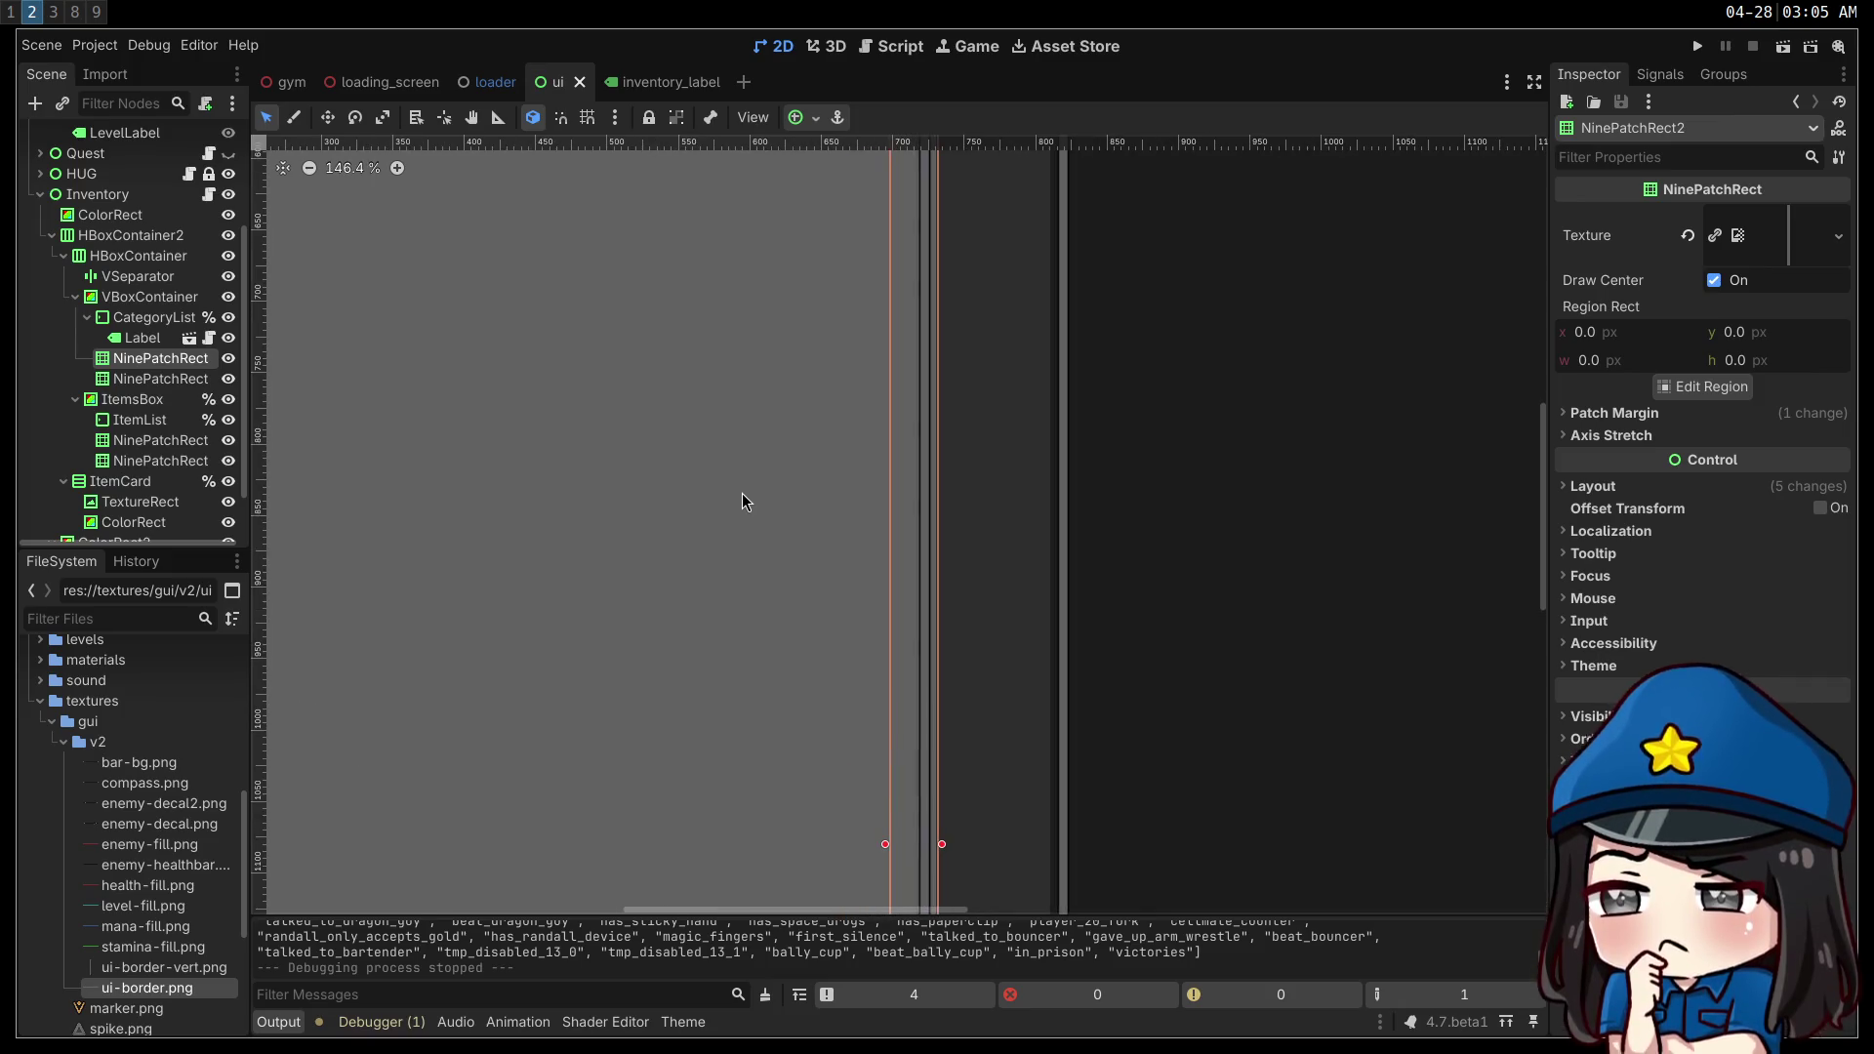
pyautogui.press('Right')
pyautogui.press('Right')
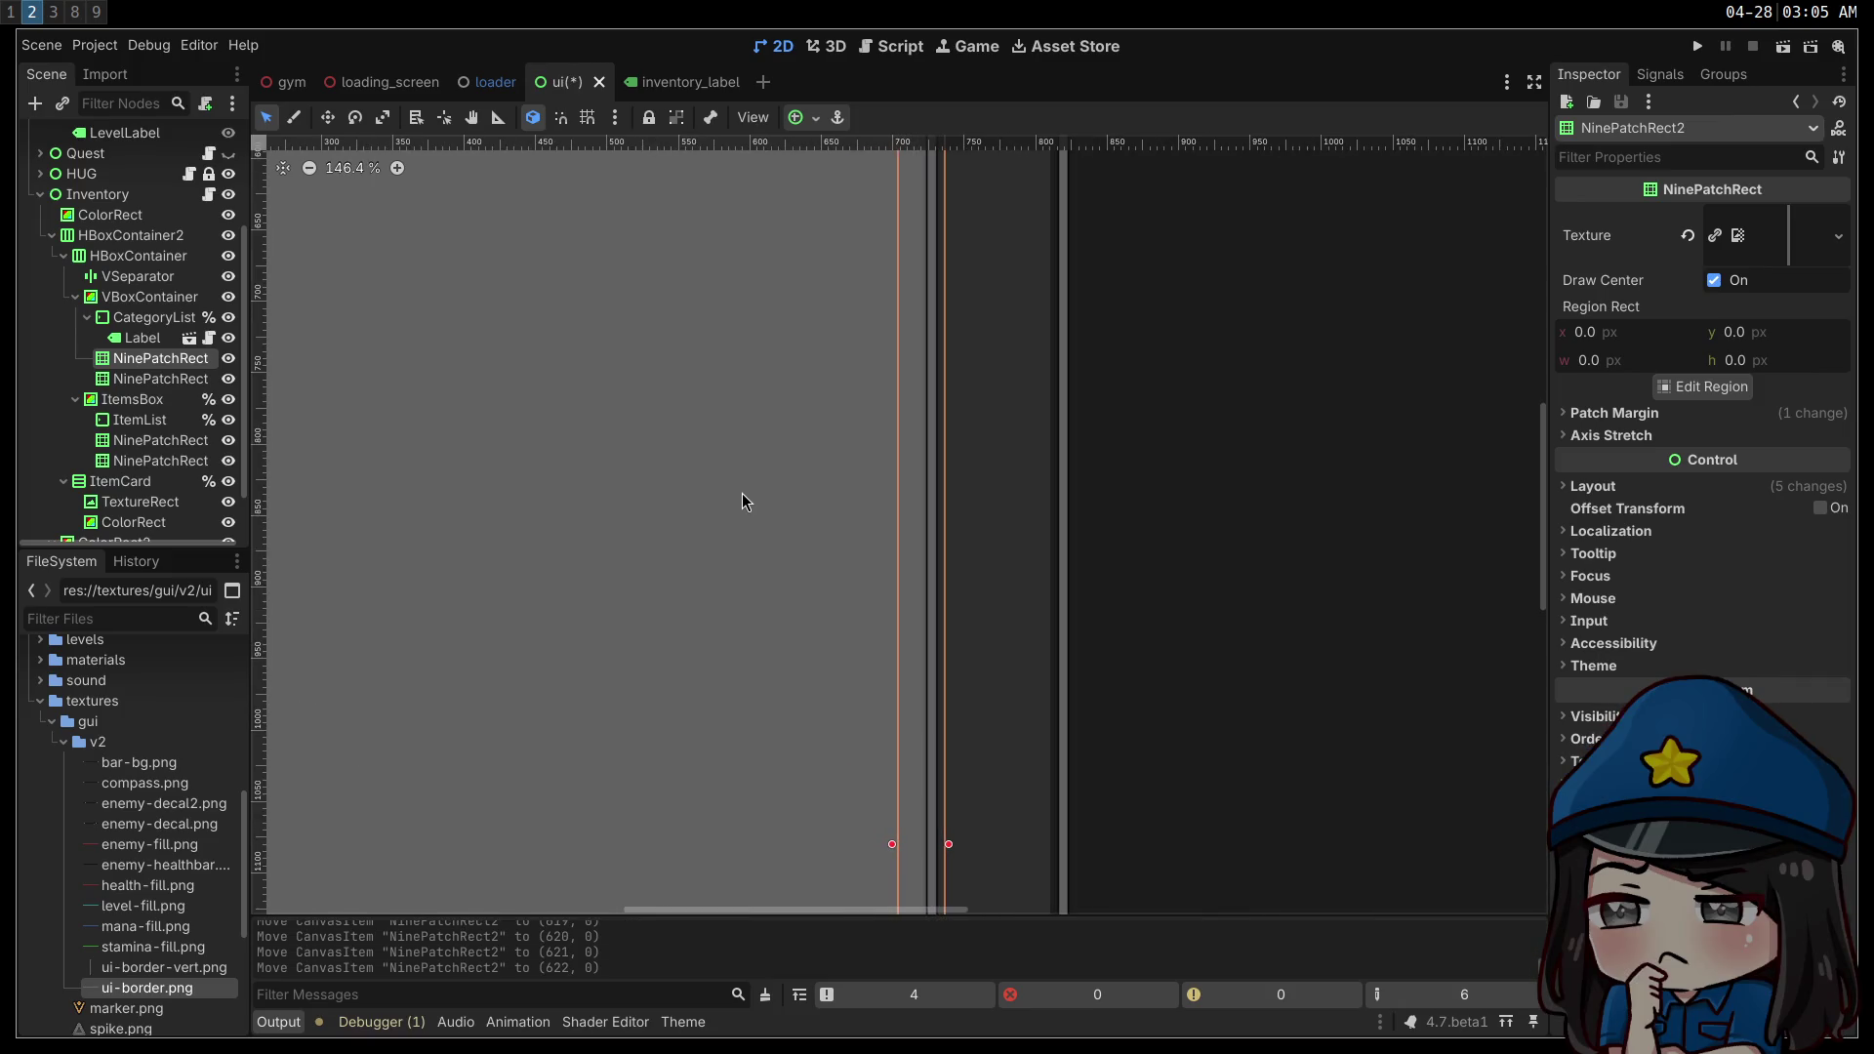
pyautogui.moveTo(552, 487); pyautogui.dragTo(1217, 548)
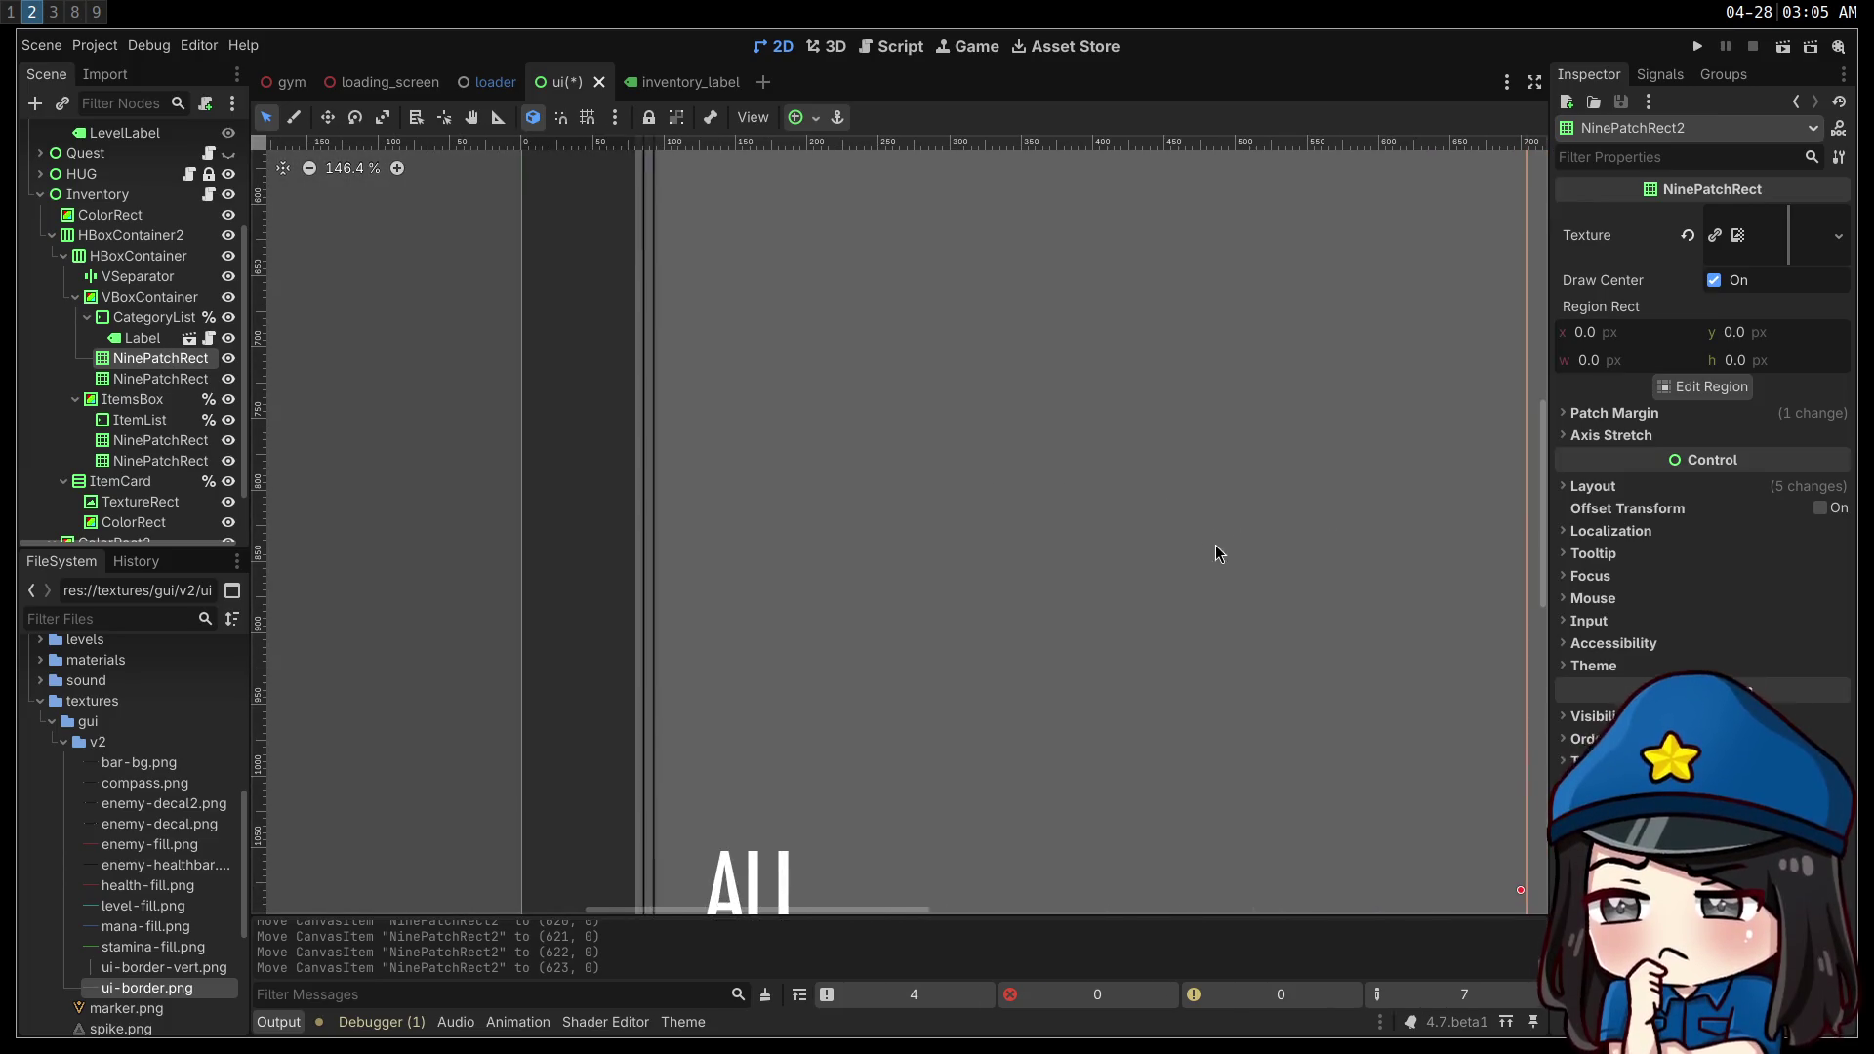
pyautogui.press('Left')
pyautogui.press('Left')
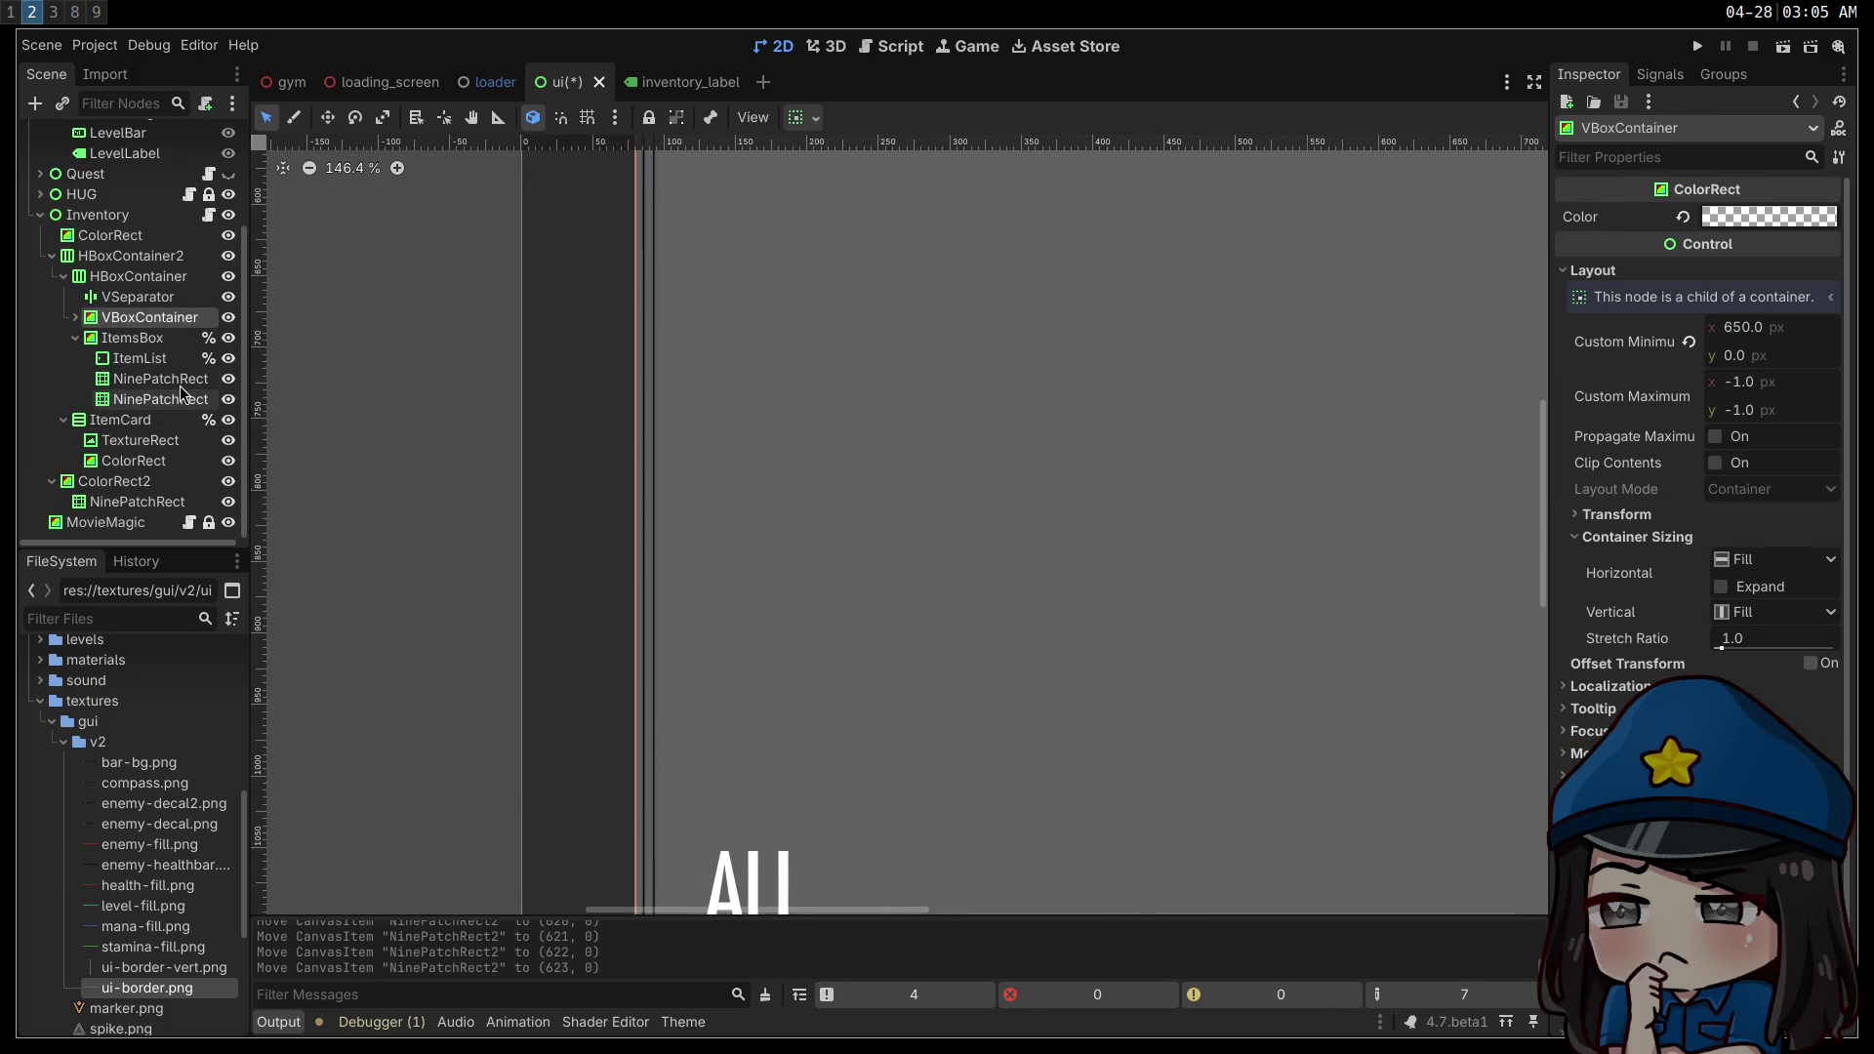
# - Nudge the category list's second border frame a few pixels left
pyautogui.click(180, 385)
pyautogui.click(183, 389)
pyautogui.click(187, 401)
pyautogui.click(146, 425)
pyautogui.click(148, 402)
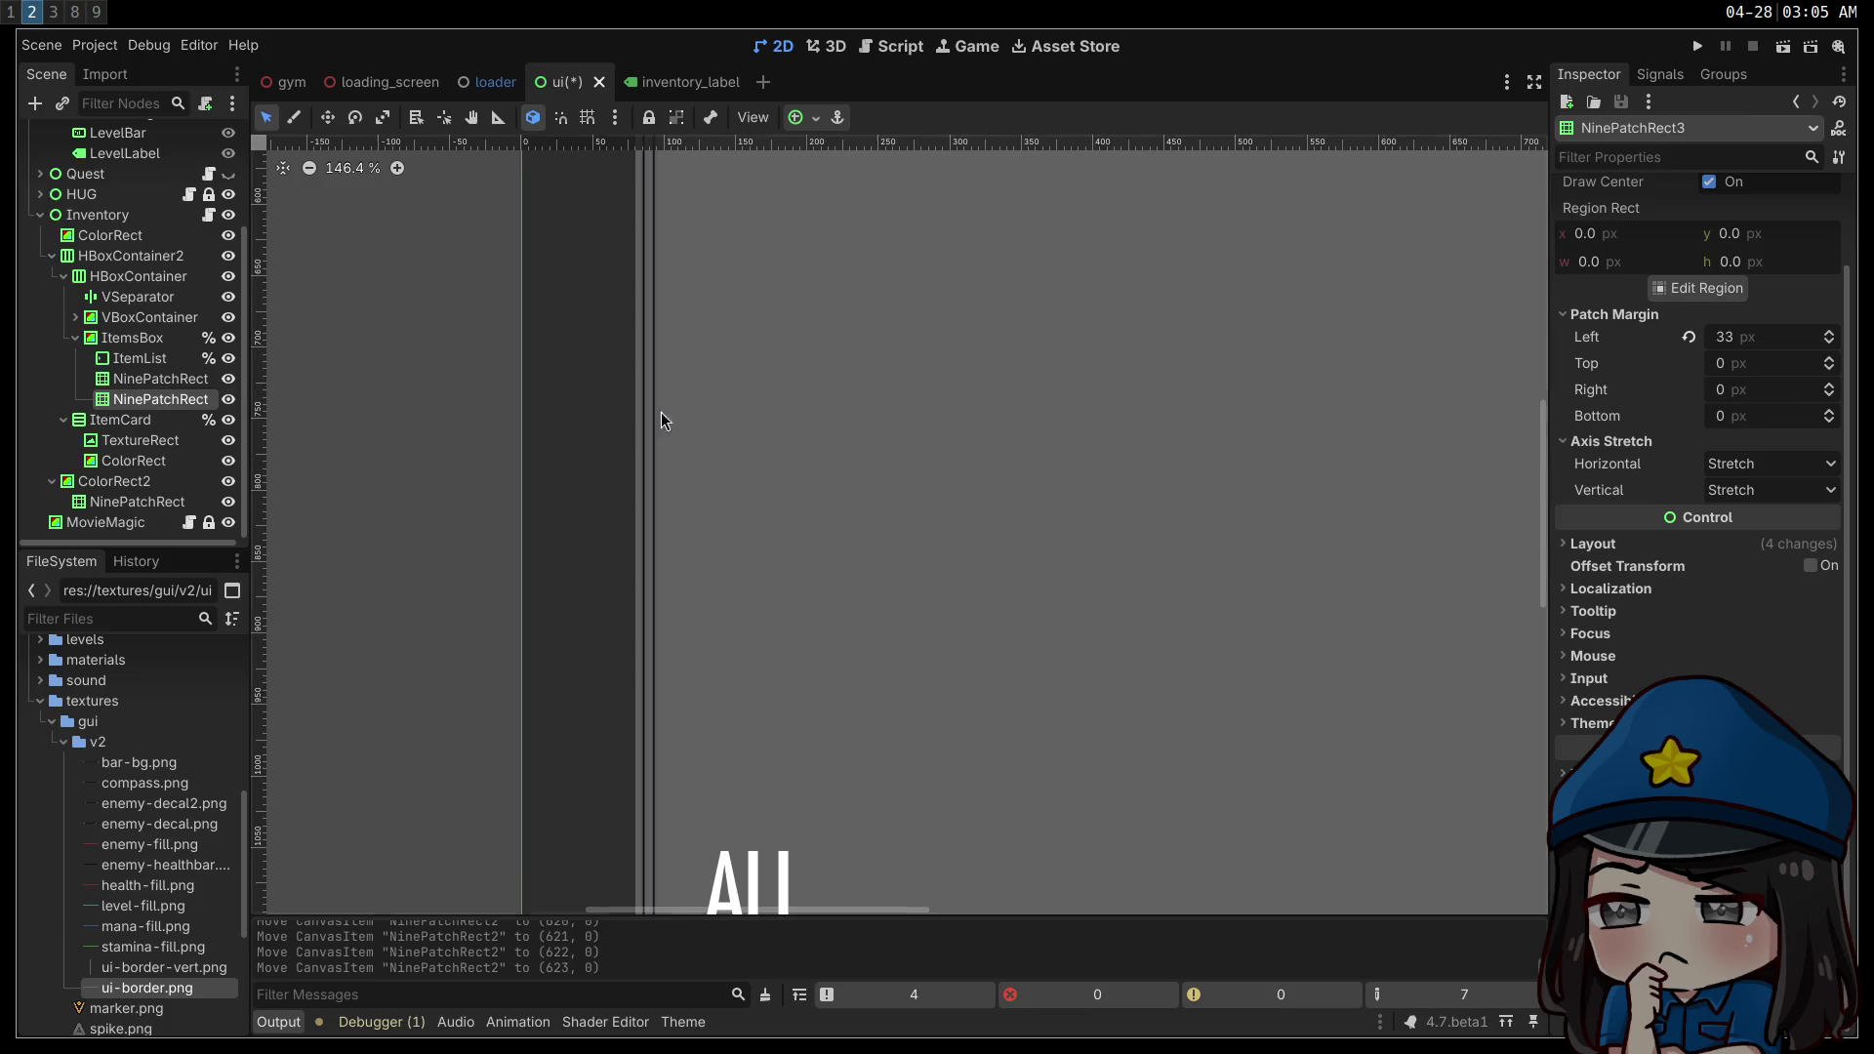
pyautogui.scroll(-5, 792, 420)
pyautogui.scroll(2, 839, 481)
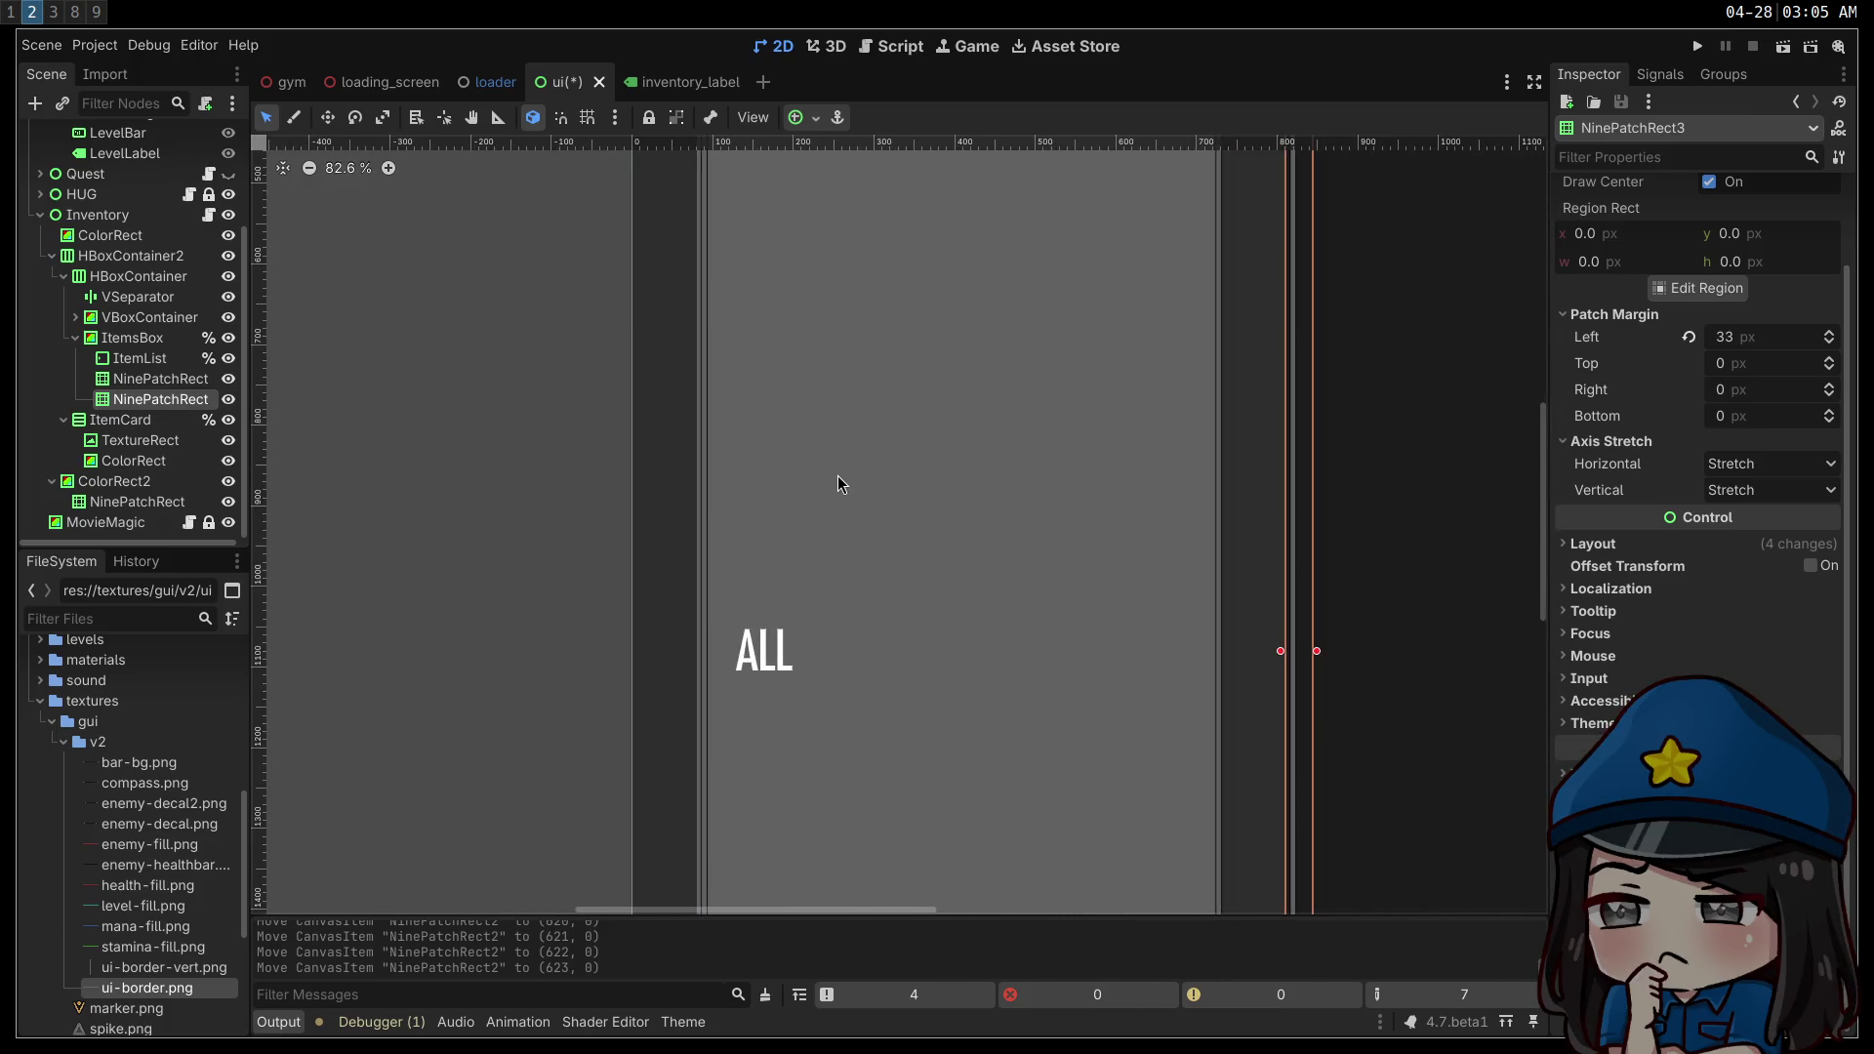
pyautogui.hscroll(3, 837, 480)
pyautogui.click(75, 317)
pyautogui.click(136, 400)
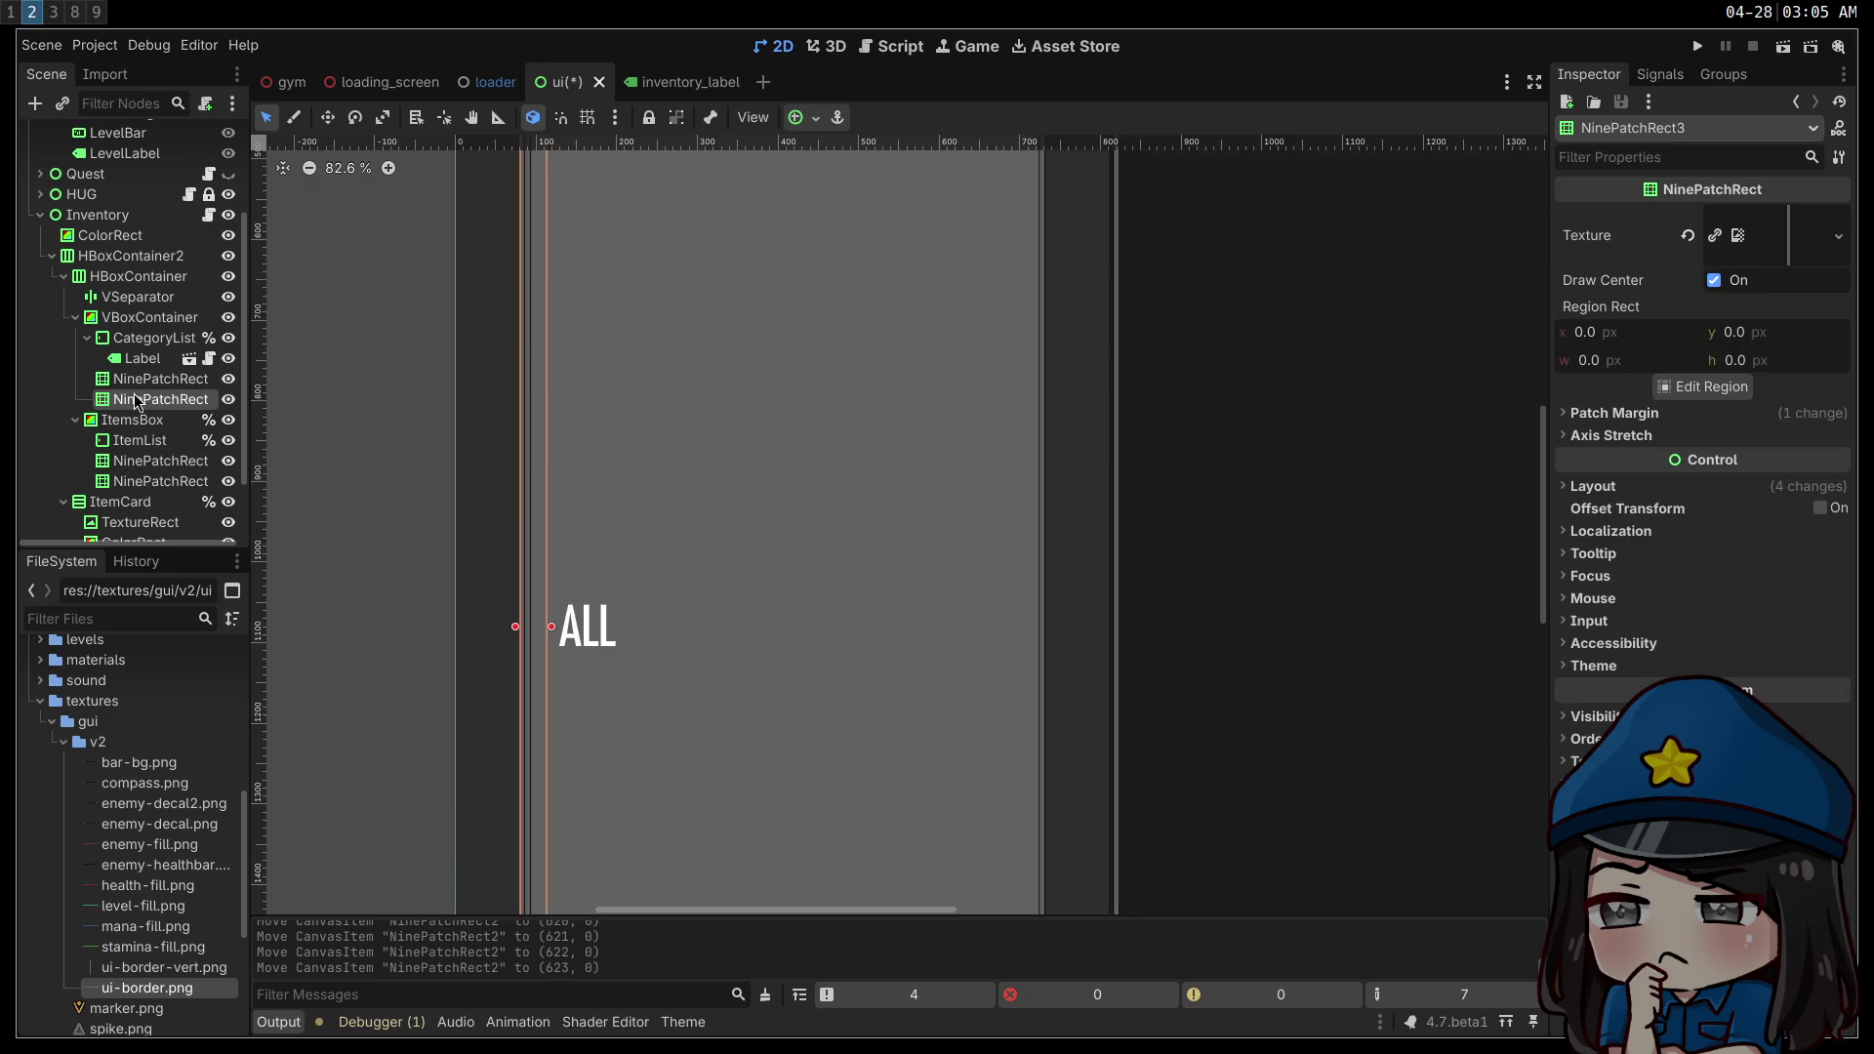
pyautogui.press('Left')
pyautogui.press('Left')
pyautogui.press('Left')
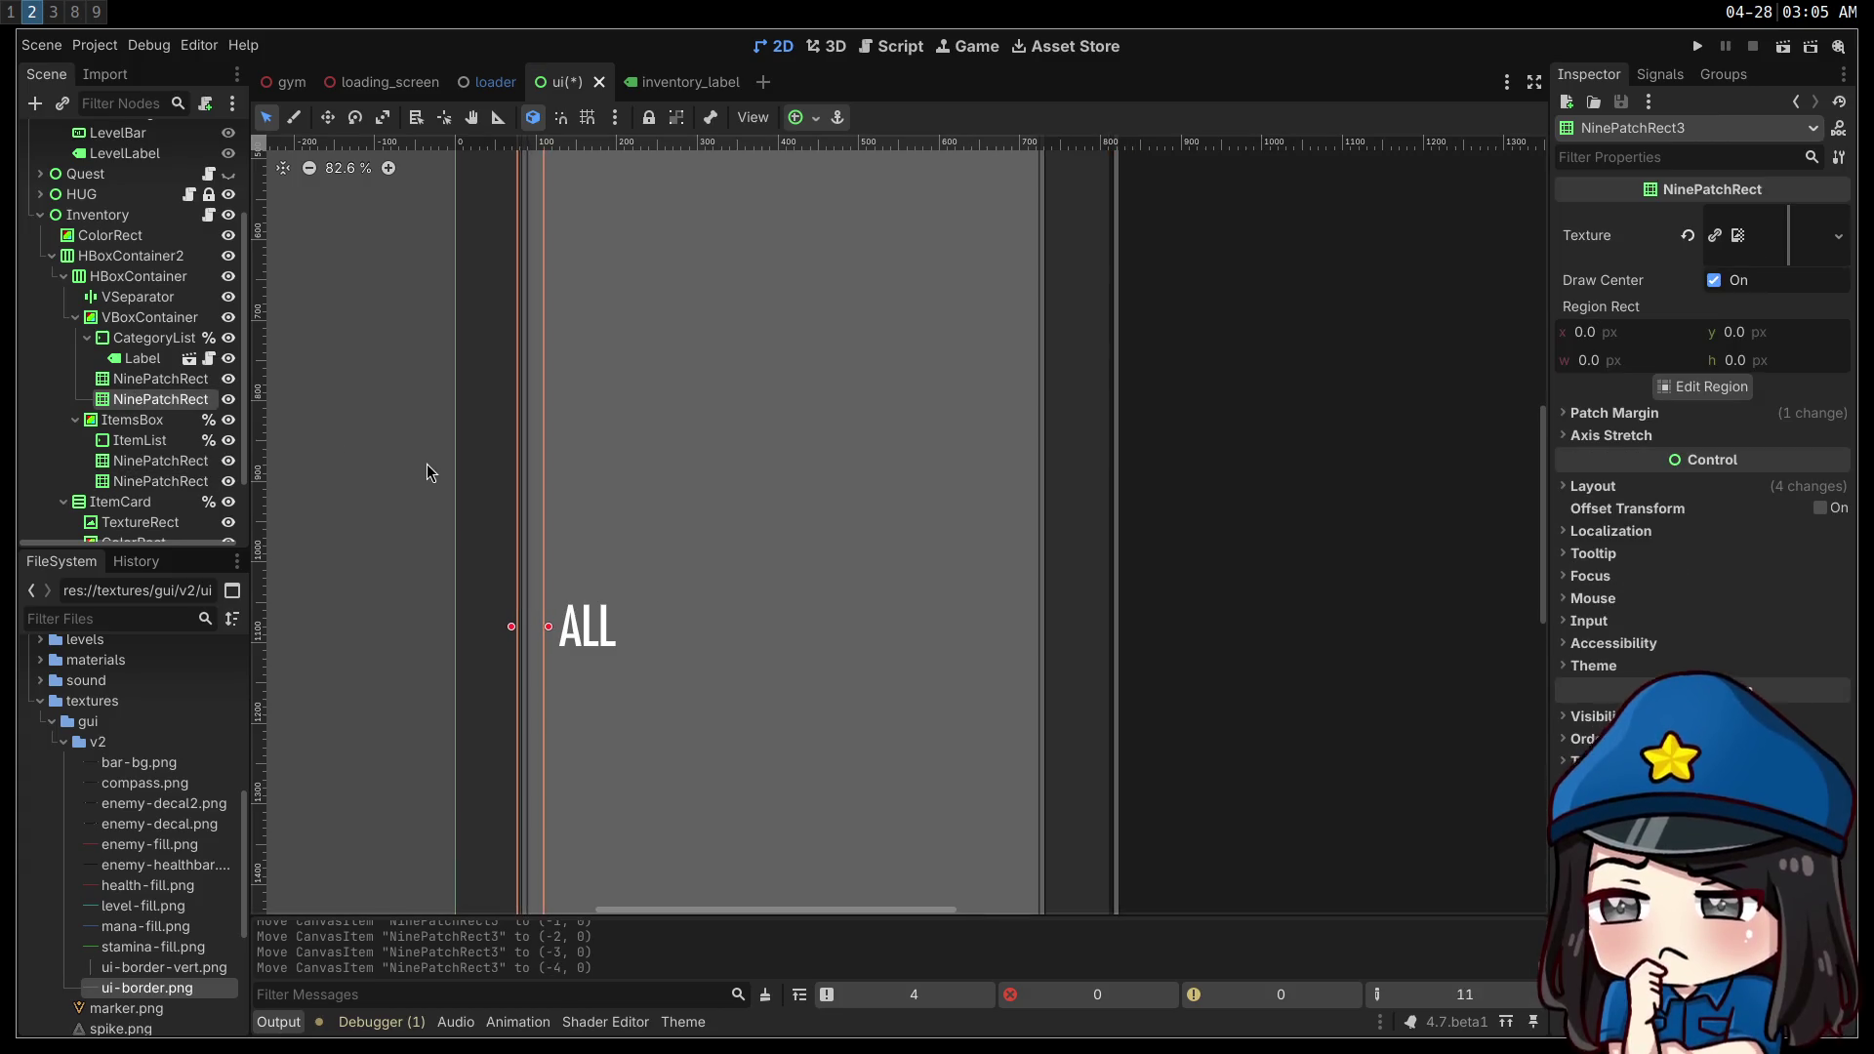
# - Shift the item list's two border frames outward with arrow-key nudges
pyautogui.click(446, 473)
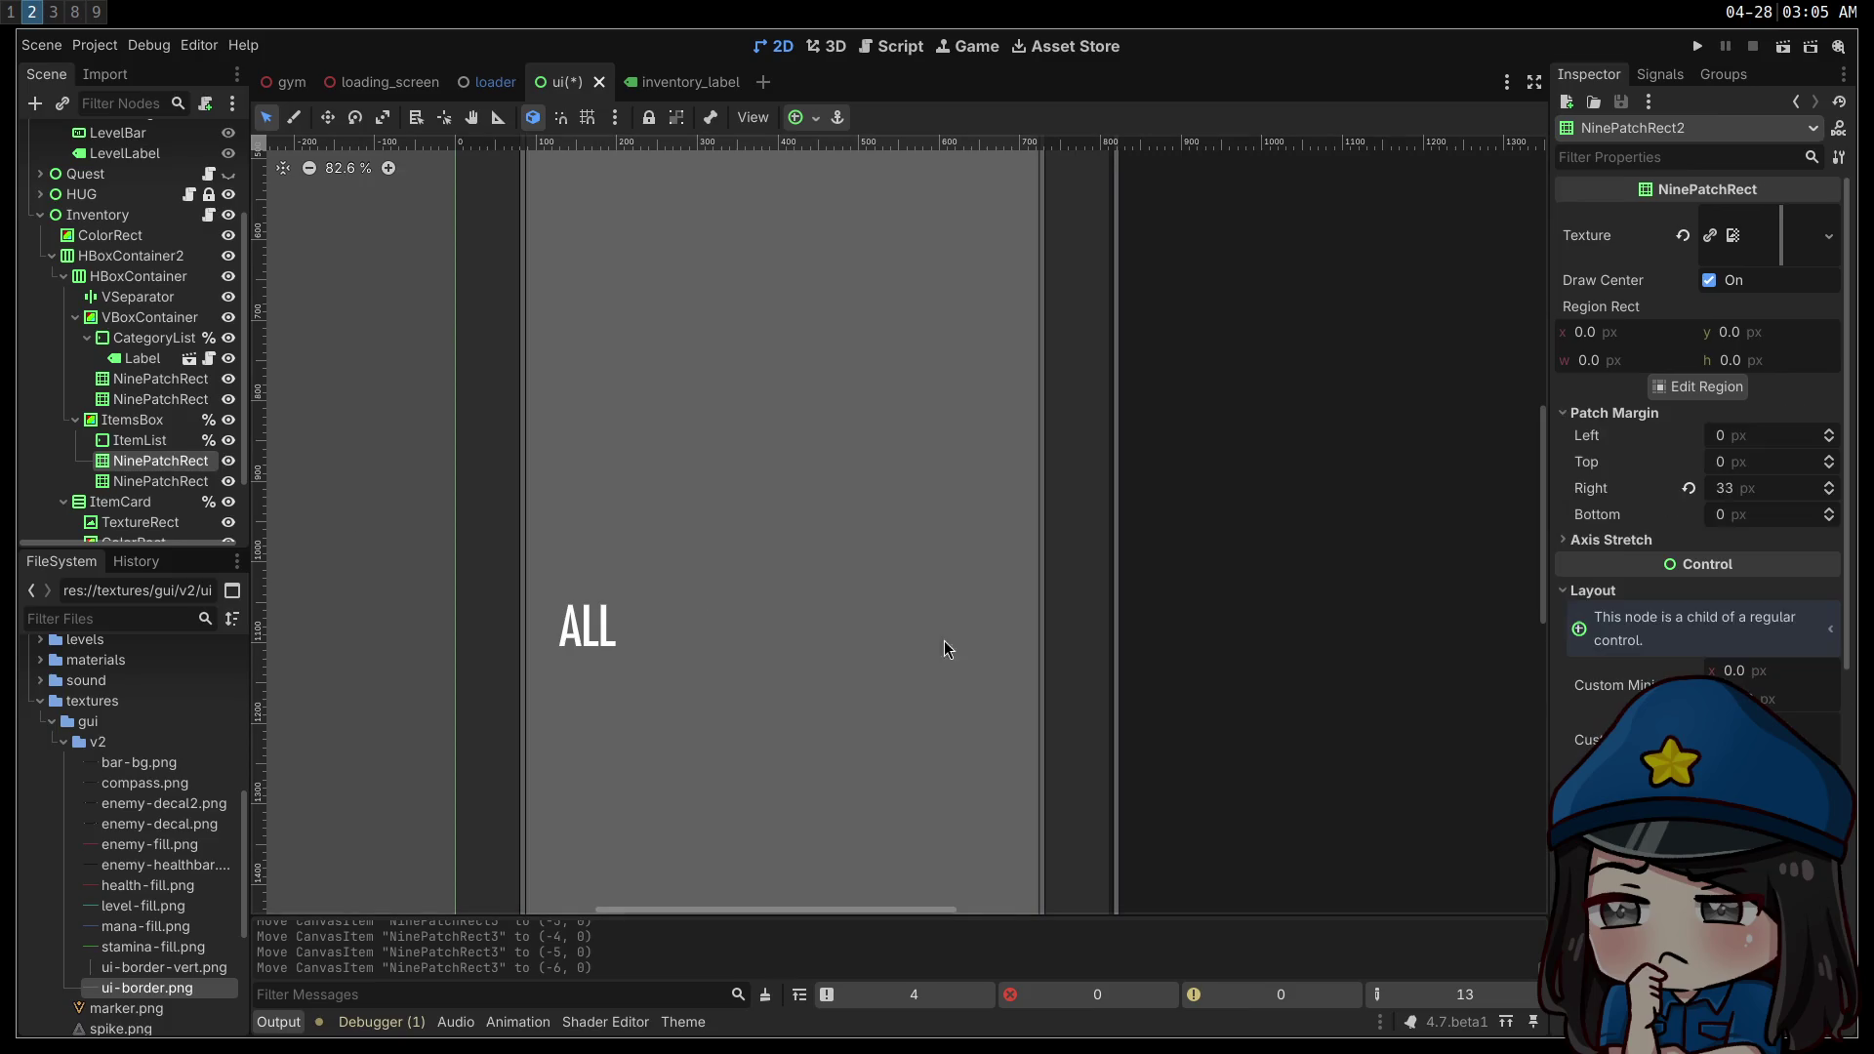
pyautogui.hscroll(5, 946, 644)
pyautogui.press('Right')
pyautogui.press('Right')
pyautogui.press('Right')
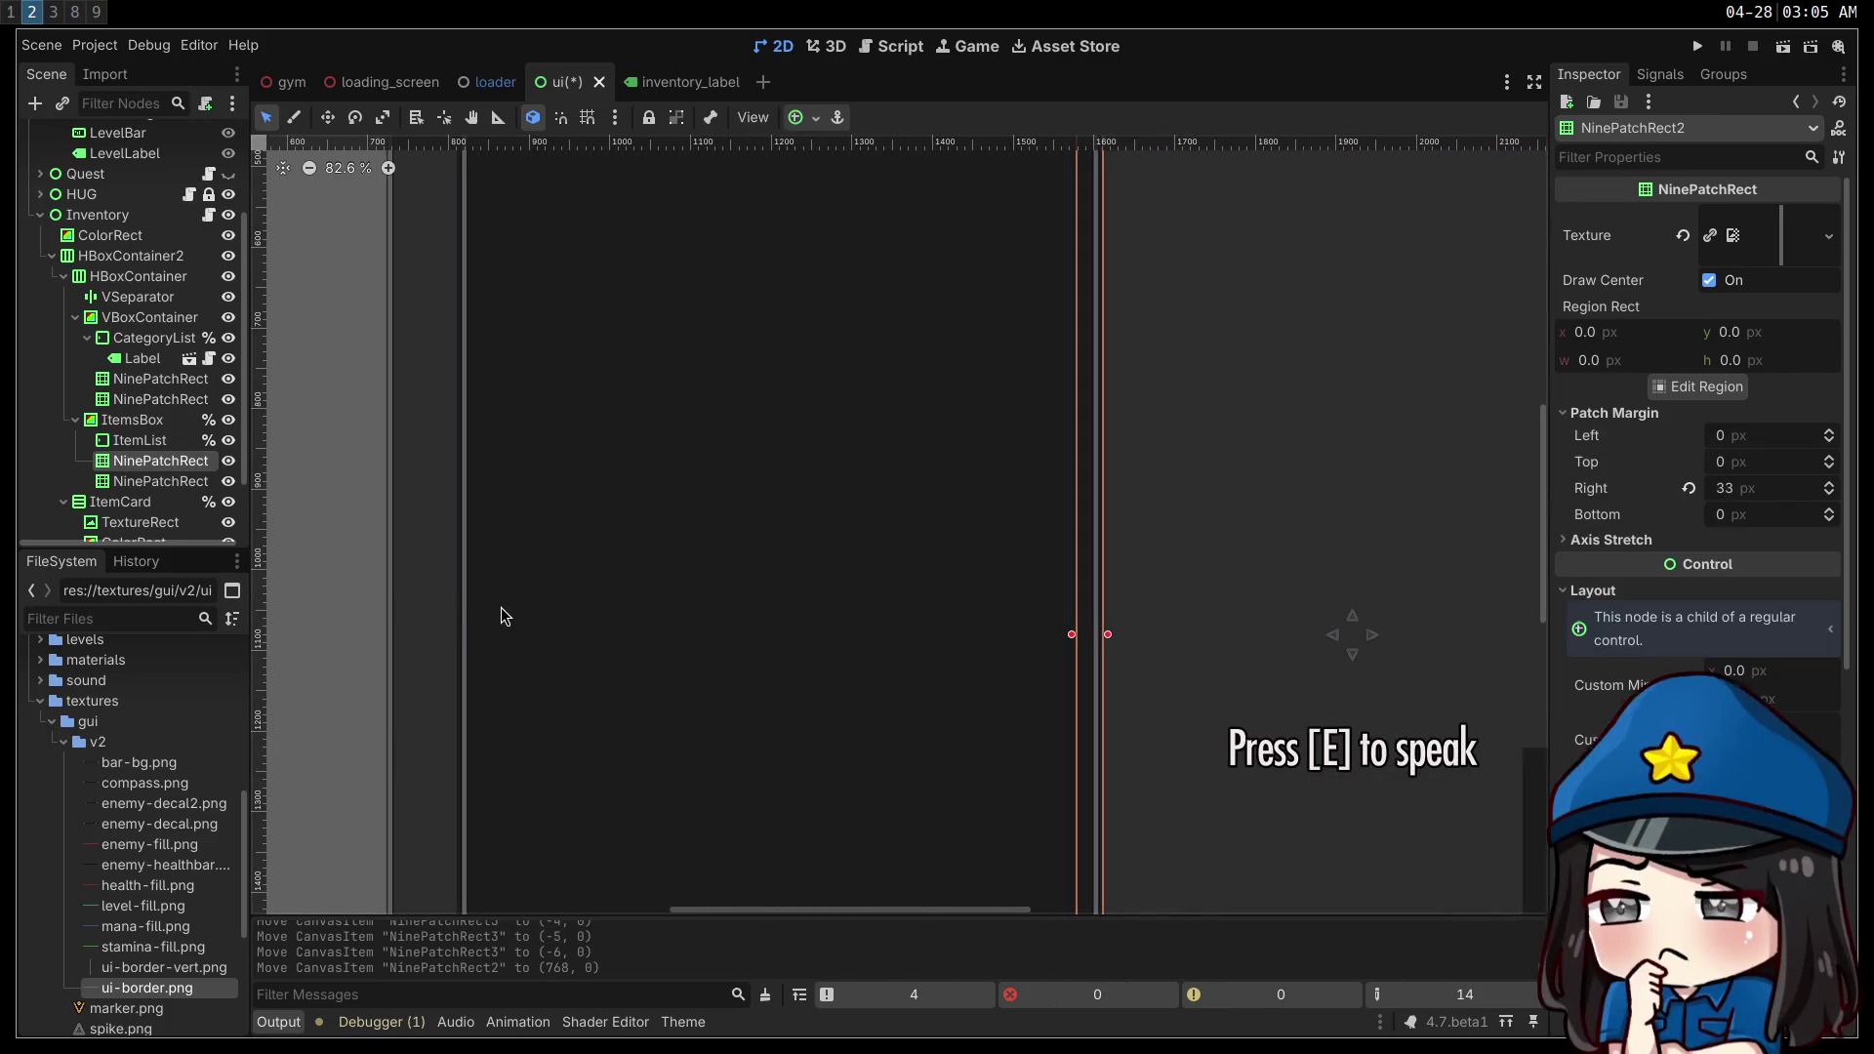
pyautogui.click(166, 485)
pyautogui.press('Right')
pyautogui.press('Right')
pyautogui.press('Right')
pyautogui.press('Left')
pyautogui.press('Left')
pyautogui.press('Left')
# - Reset the canvas to 100% zoom and launch the game to check the borders
pyautogui.scroll(-3, 673, 610)
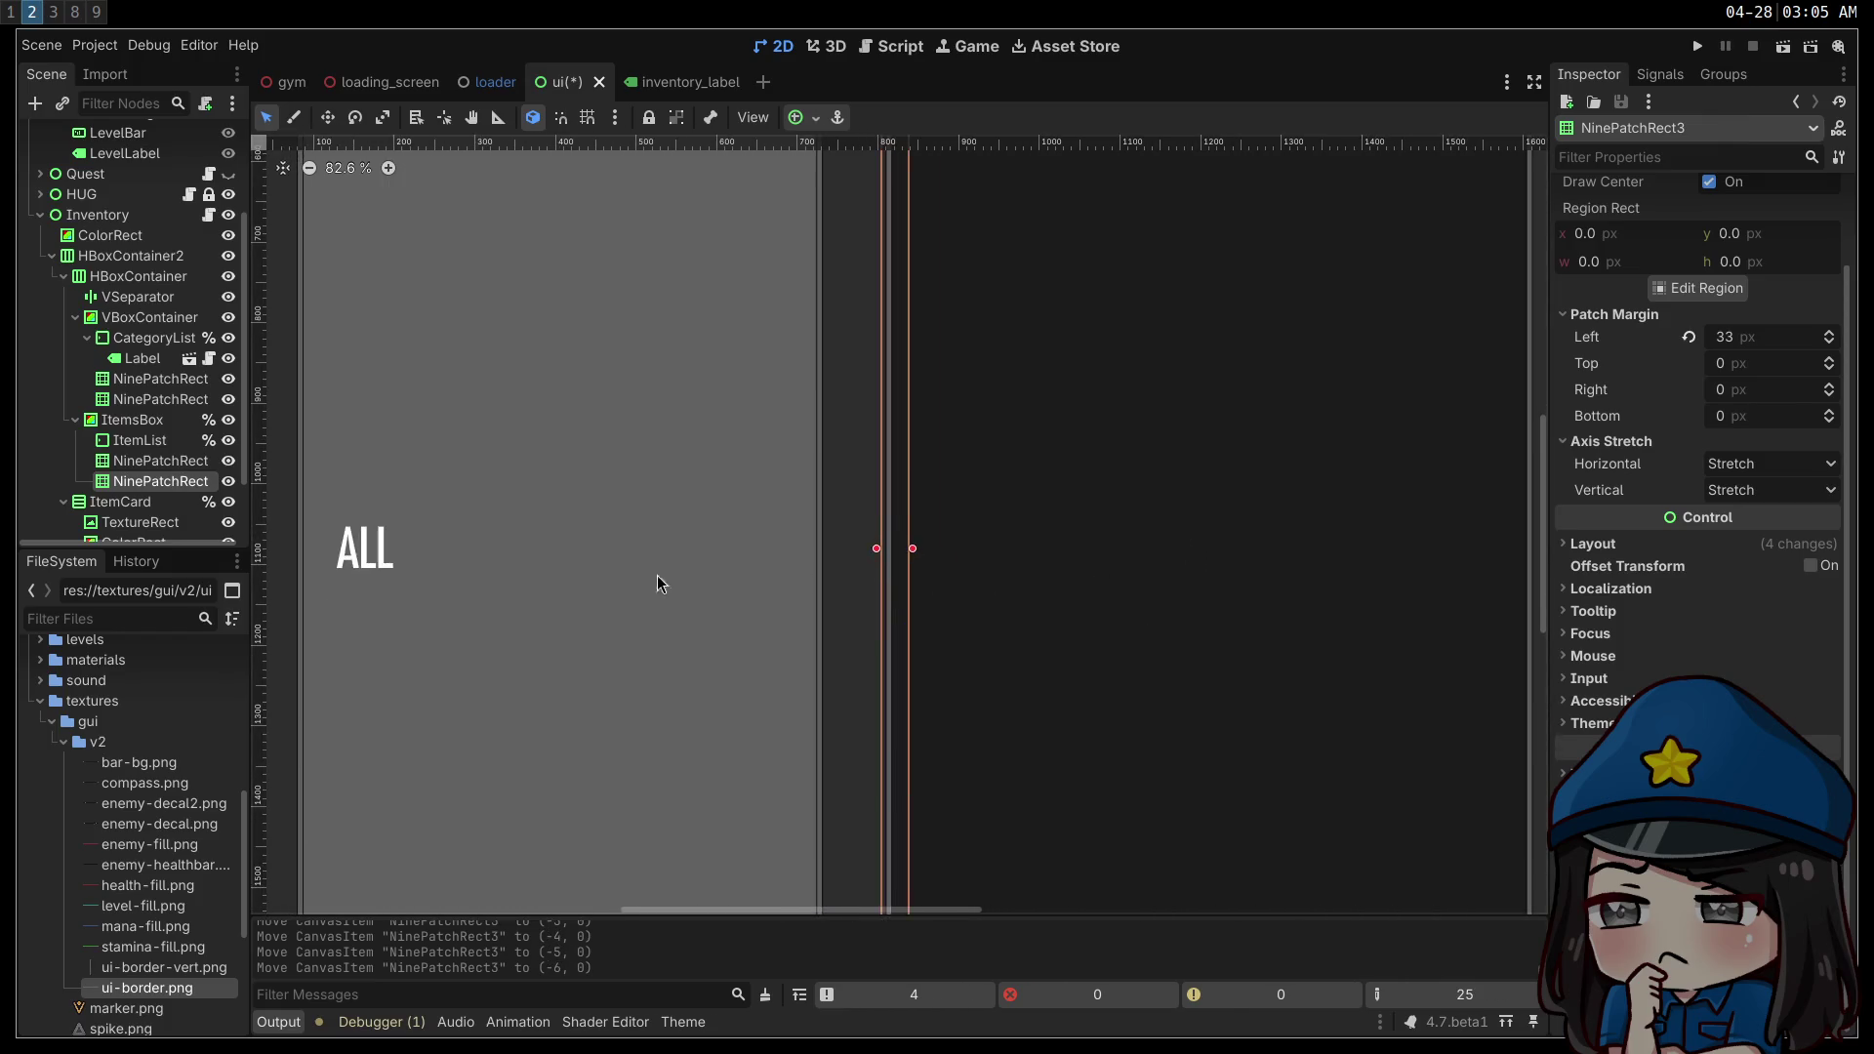
pyautogui.click(338, 614)
pyautogui.scroll(6, 616, 611)
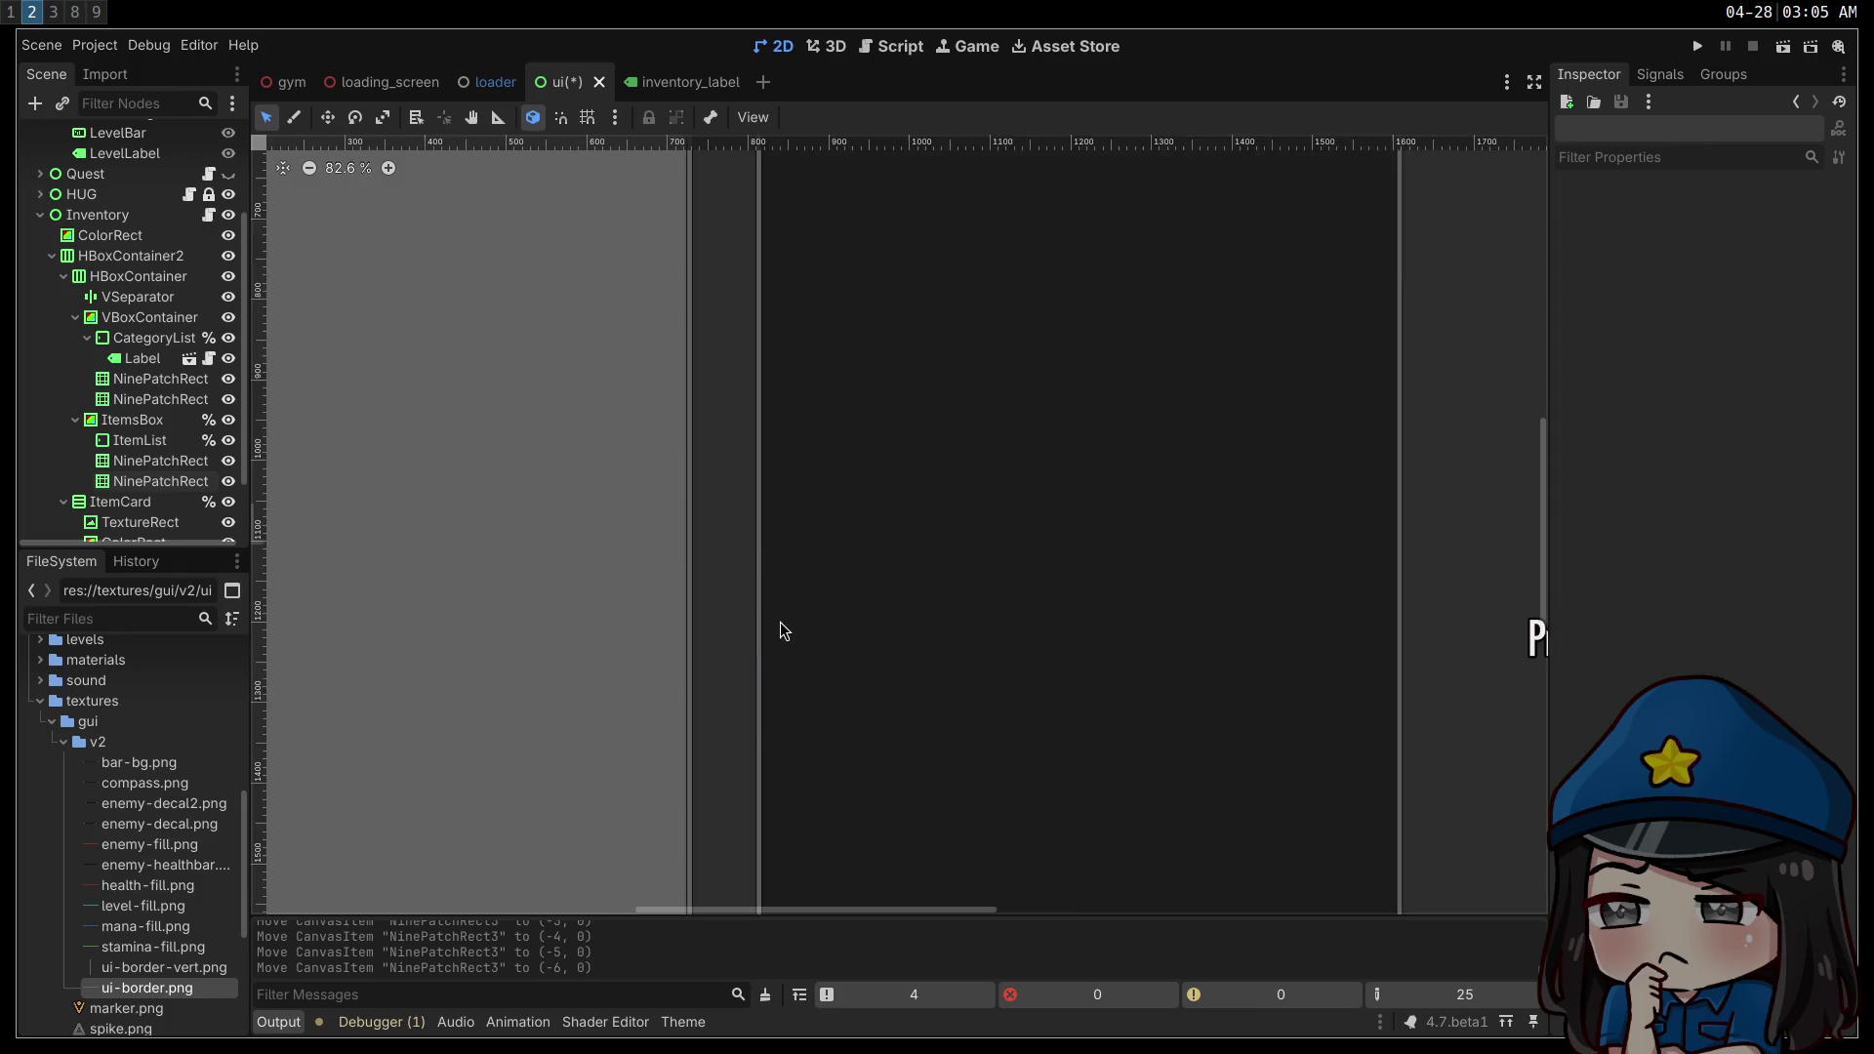
pyautogui.click(335, 171)
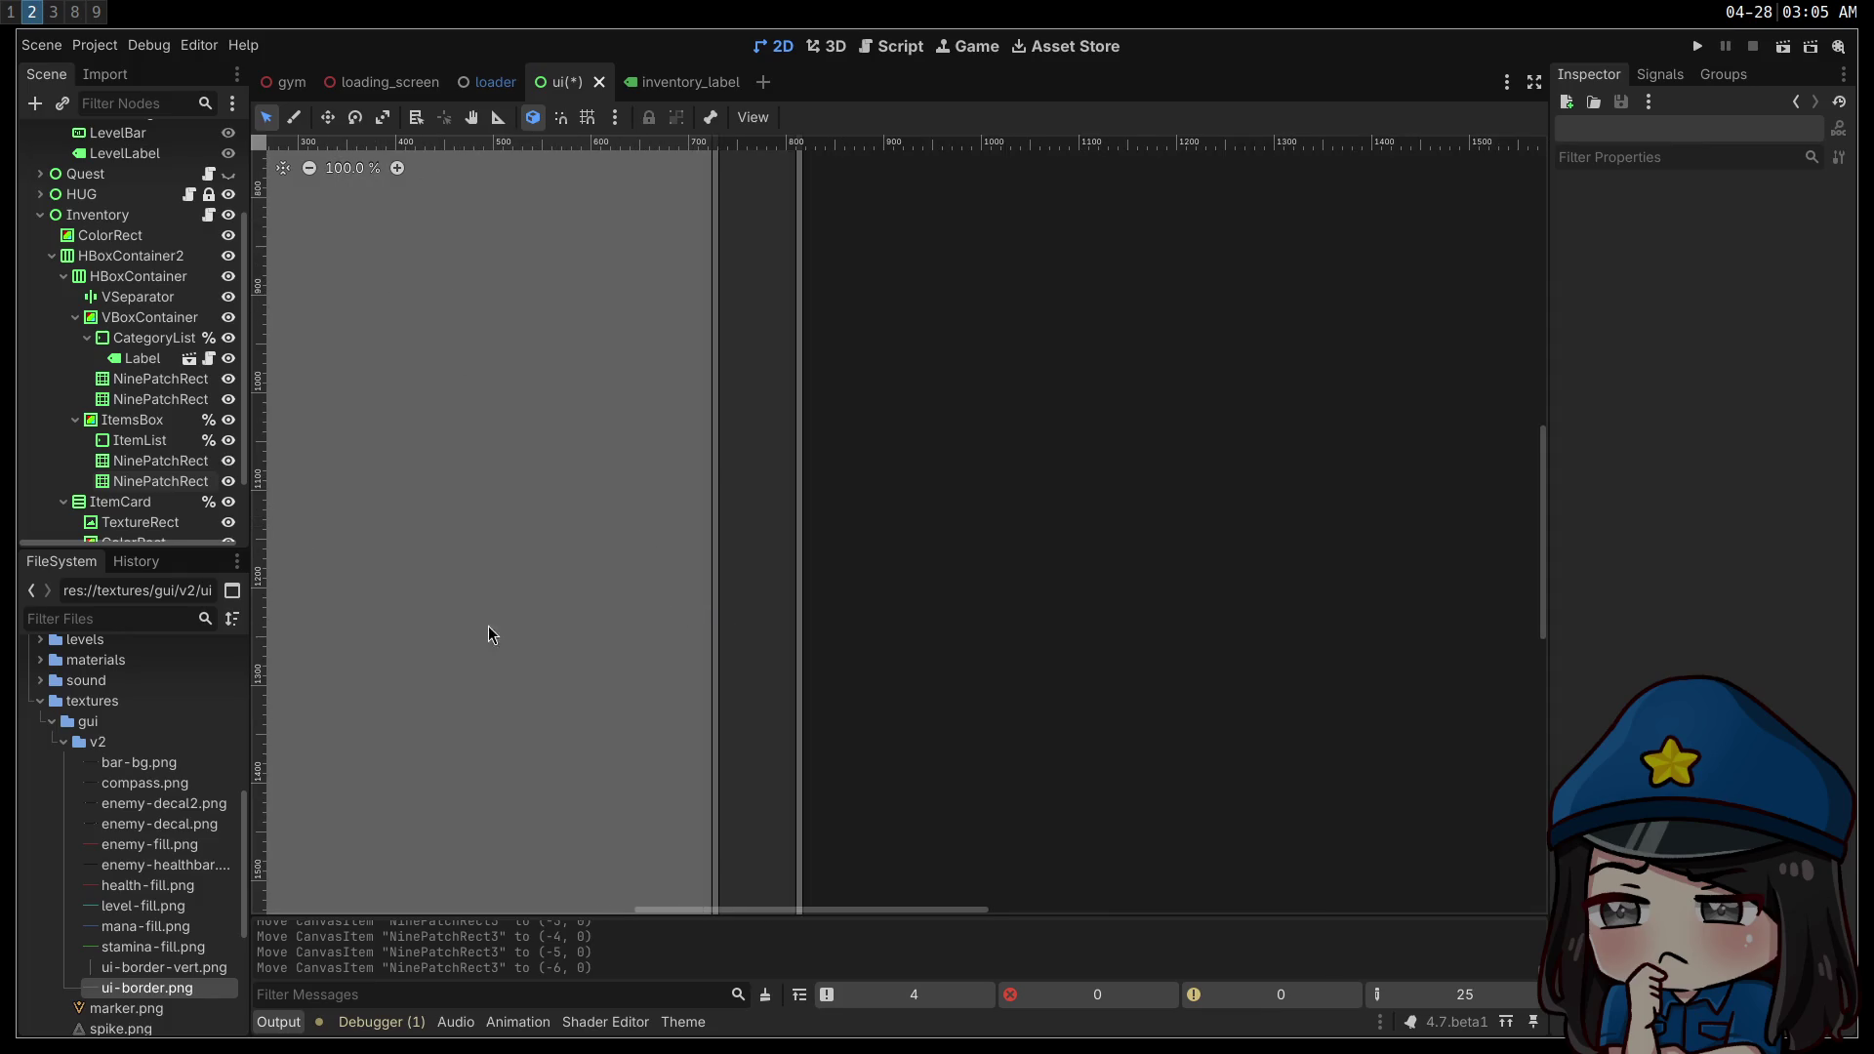
pyautogui.moveTo(488, 630); pyautogui.dragTo(984, 624)
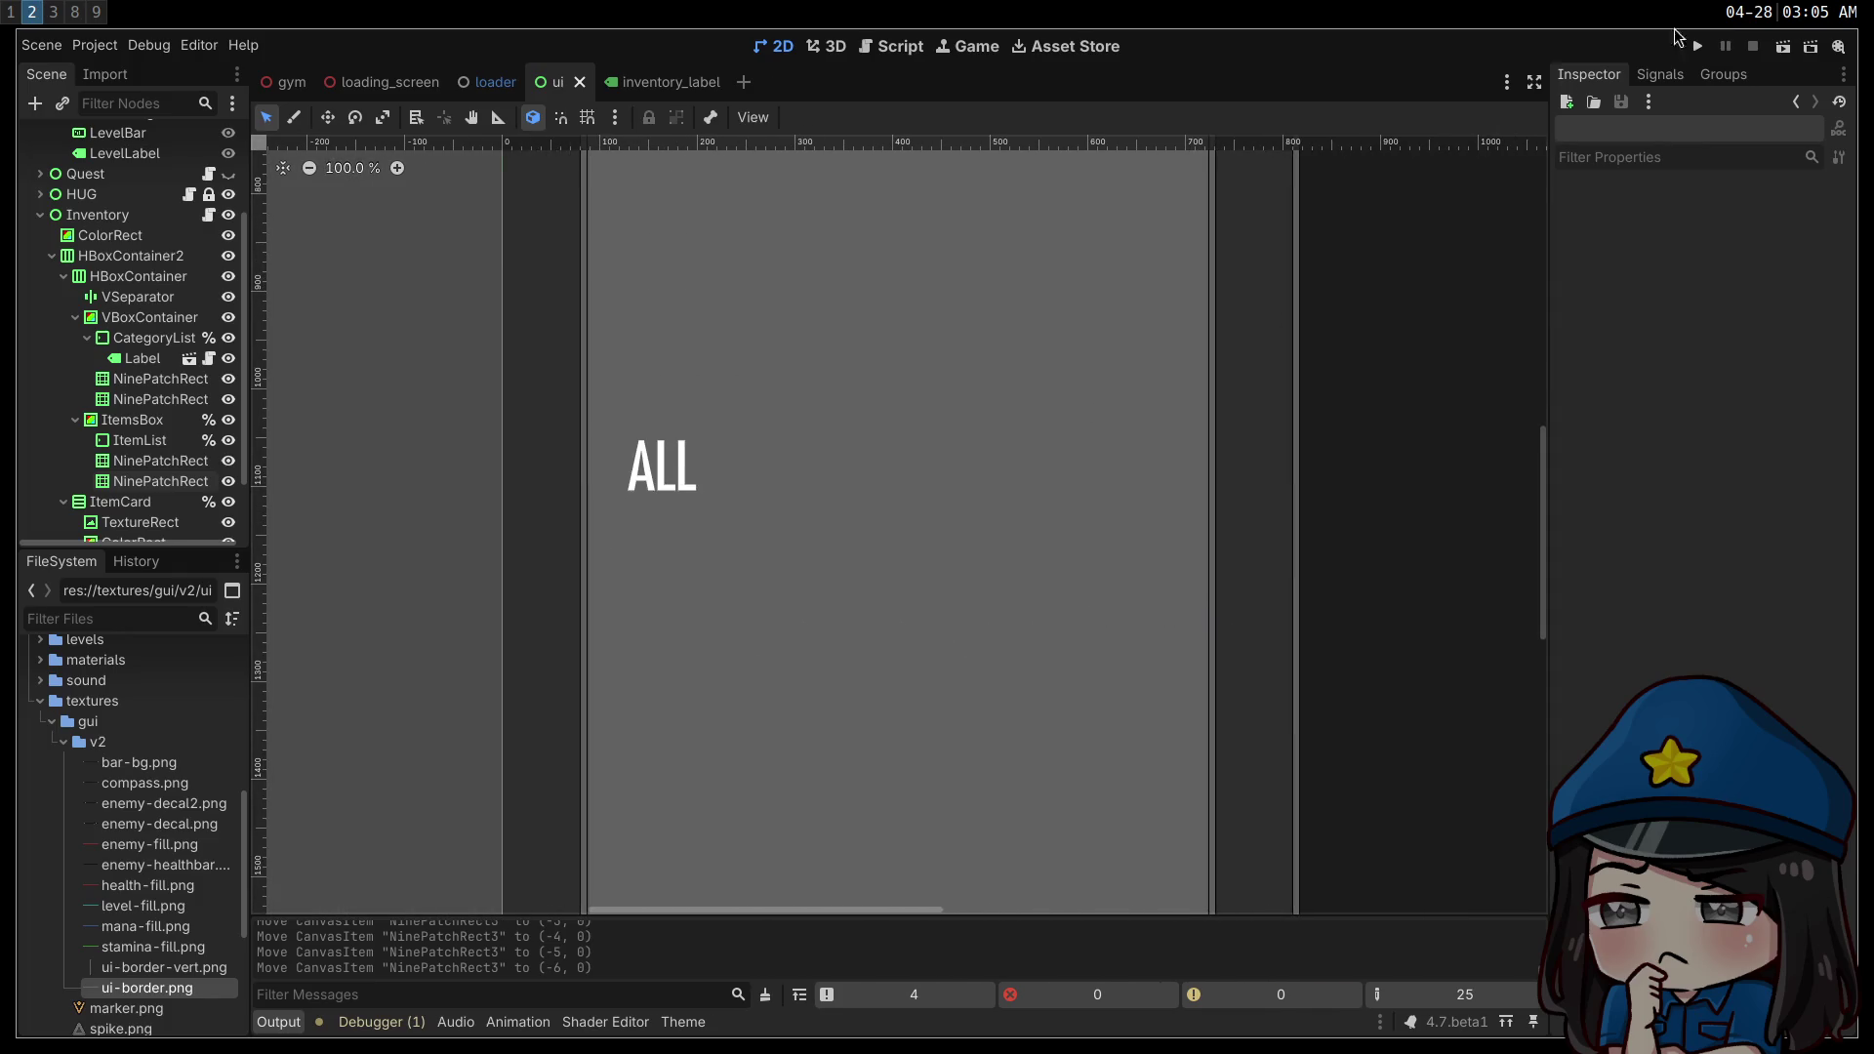
pyautogui.click(1700, 49)
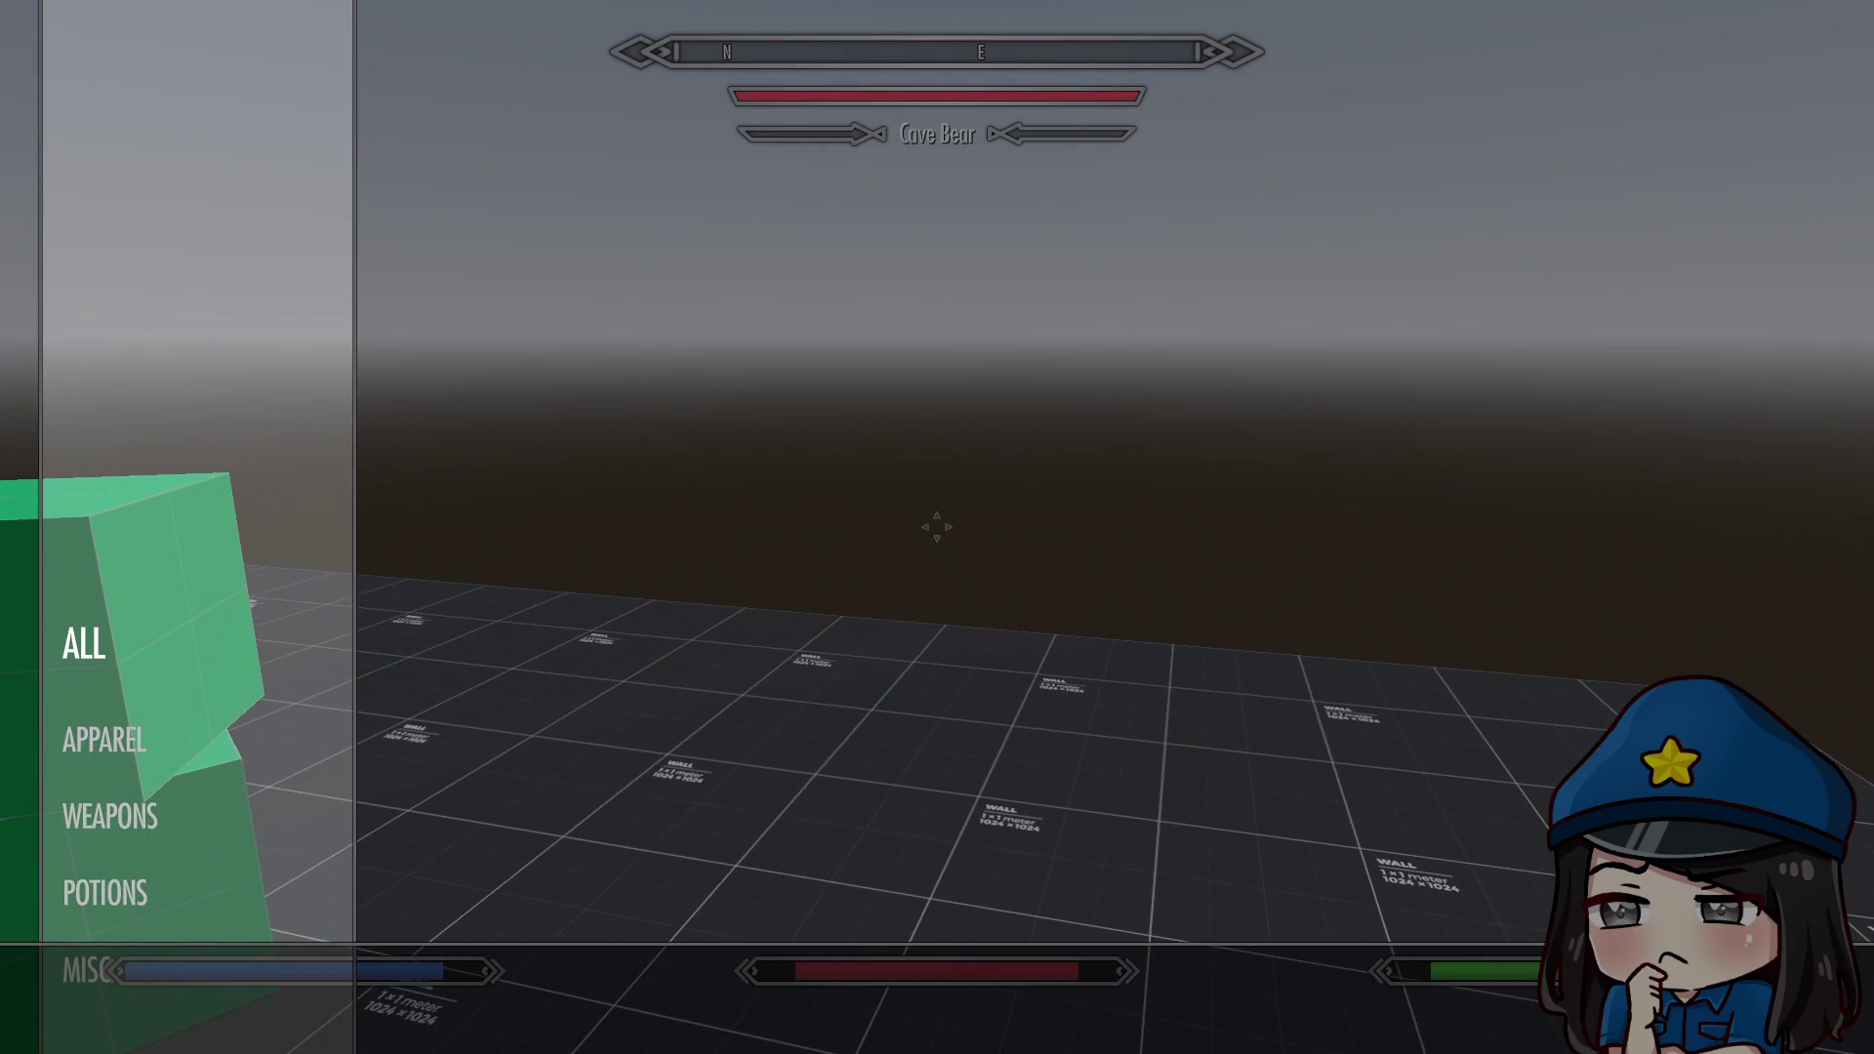
# - In the running game, open APPAREL's items and step down, then back up to Meatball
pyautogui.press('Down')
pyautogui.press('Right')
pyautogui.press('Down')
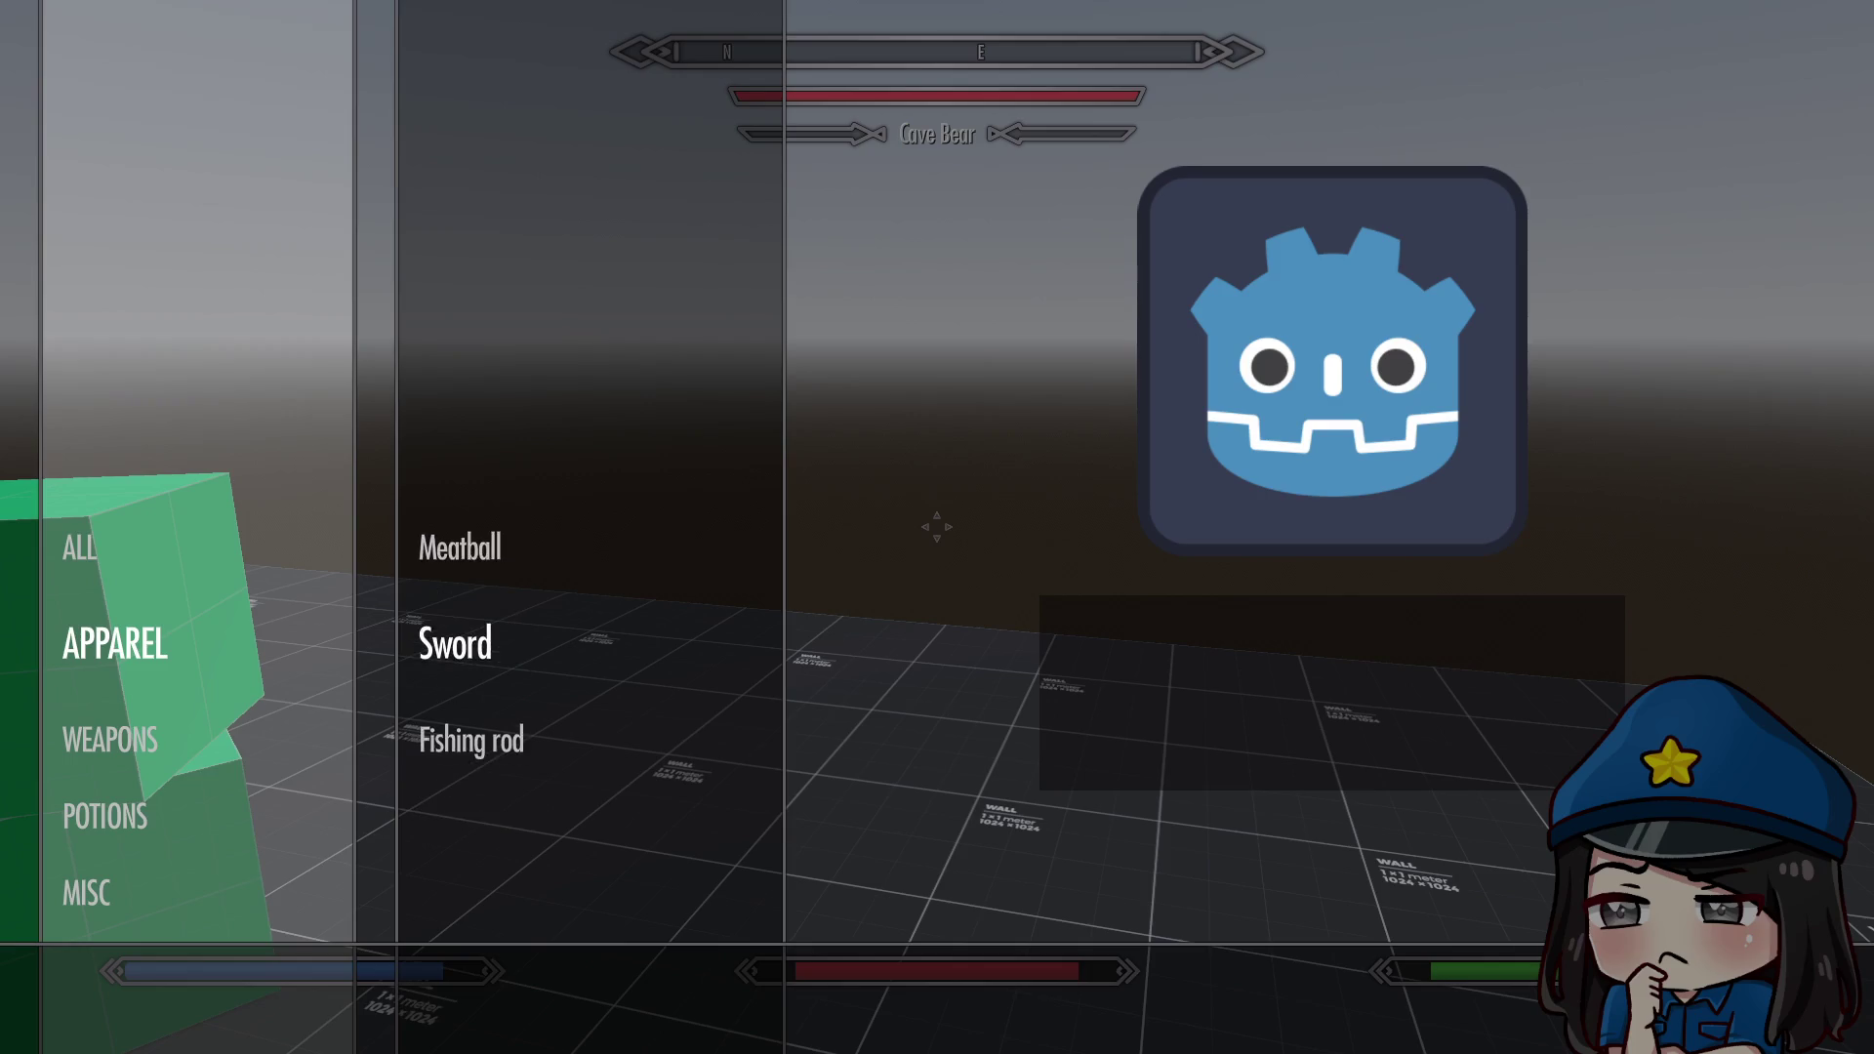
pyautogui.press('Down')
pyautogui.press('Up')
pyautogui.press('Up')
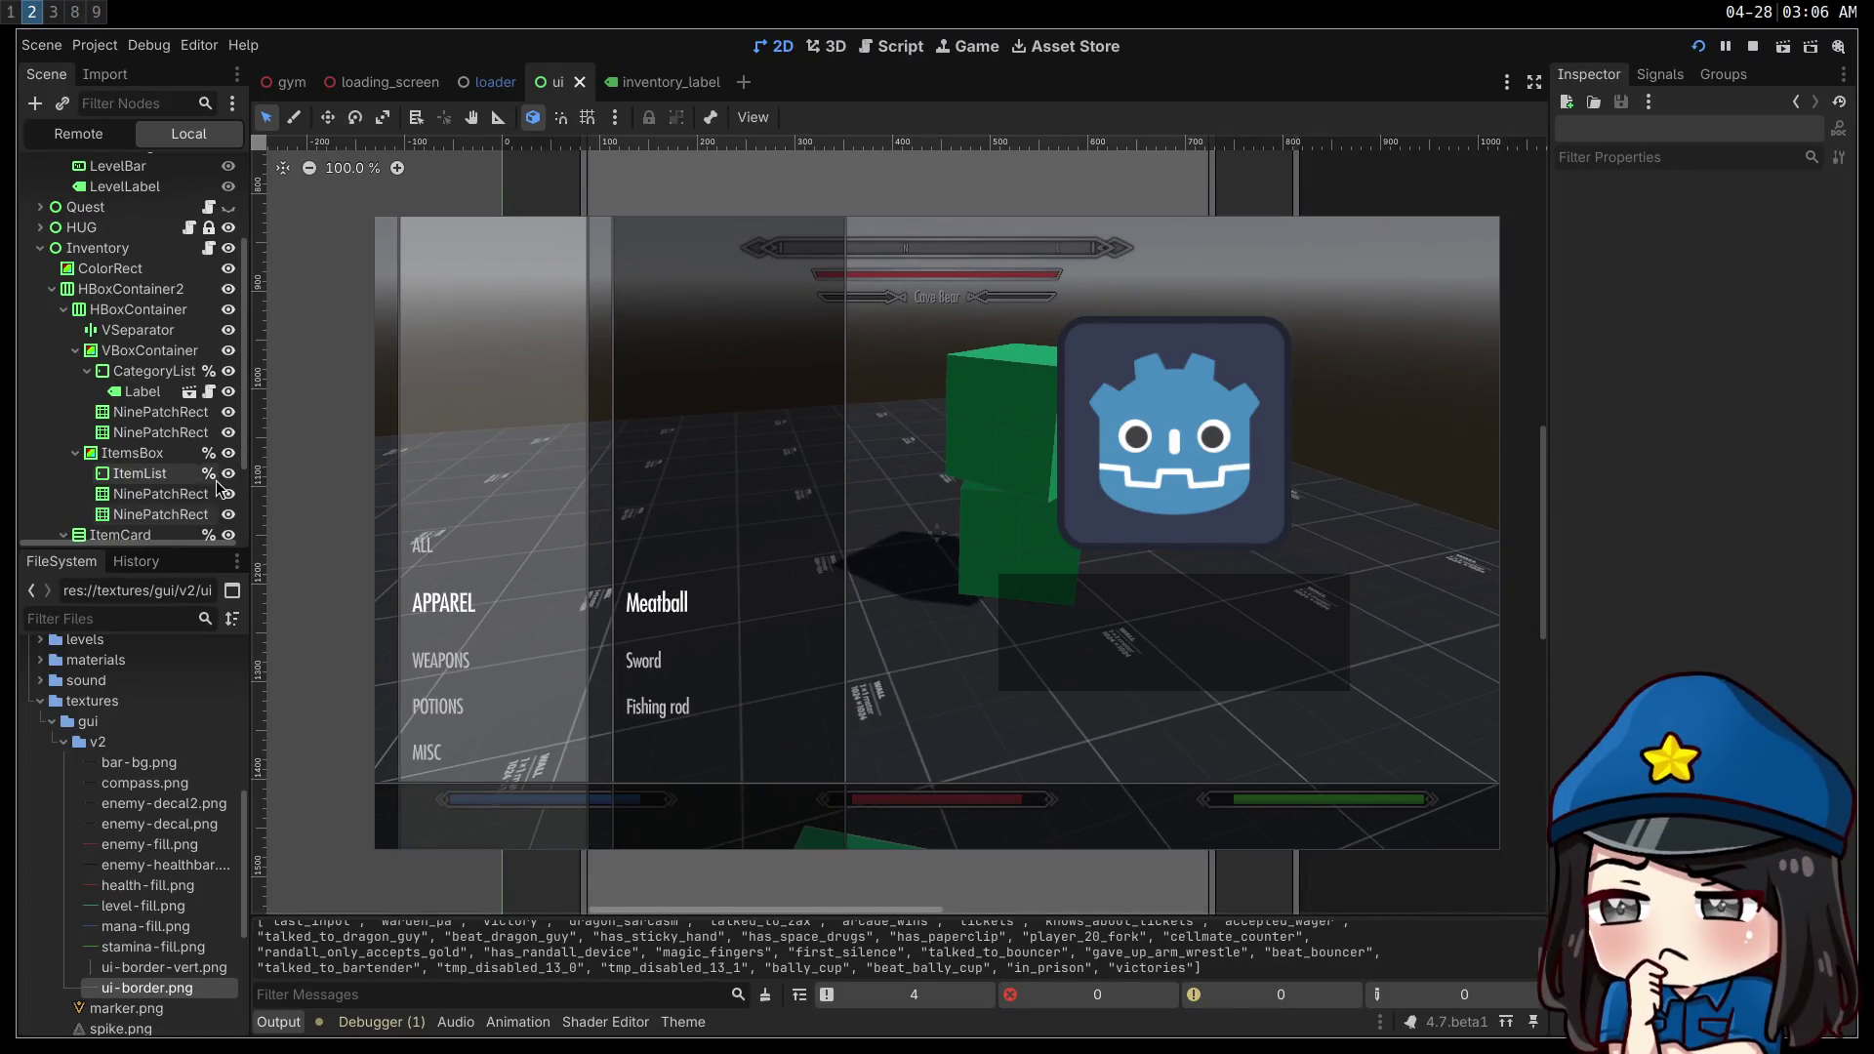
# - Change ColorRect2's colour transparency, then view the running game fullscreen
pyautogui.scroll(-4, 134, 505)
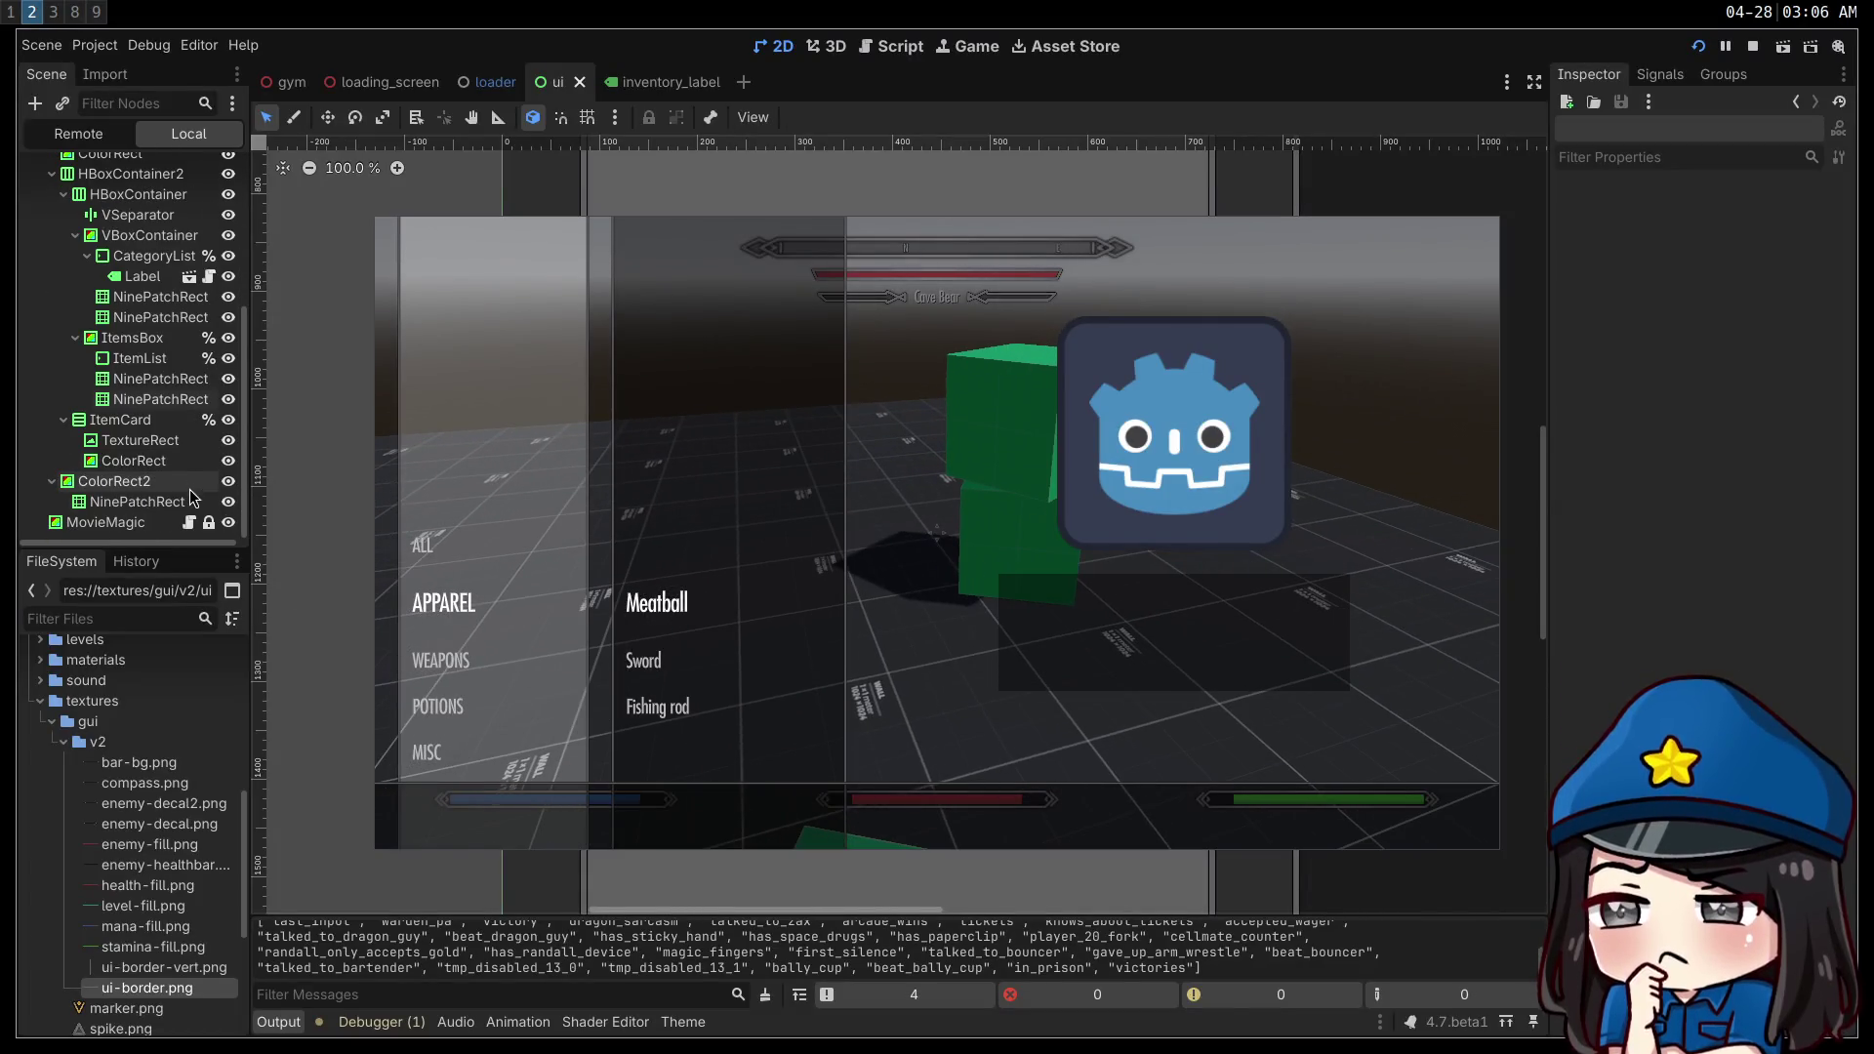
pyautogui.click(122, 481)
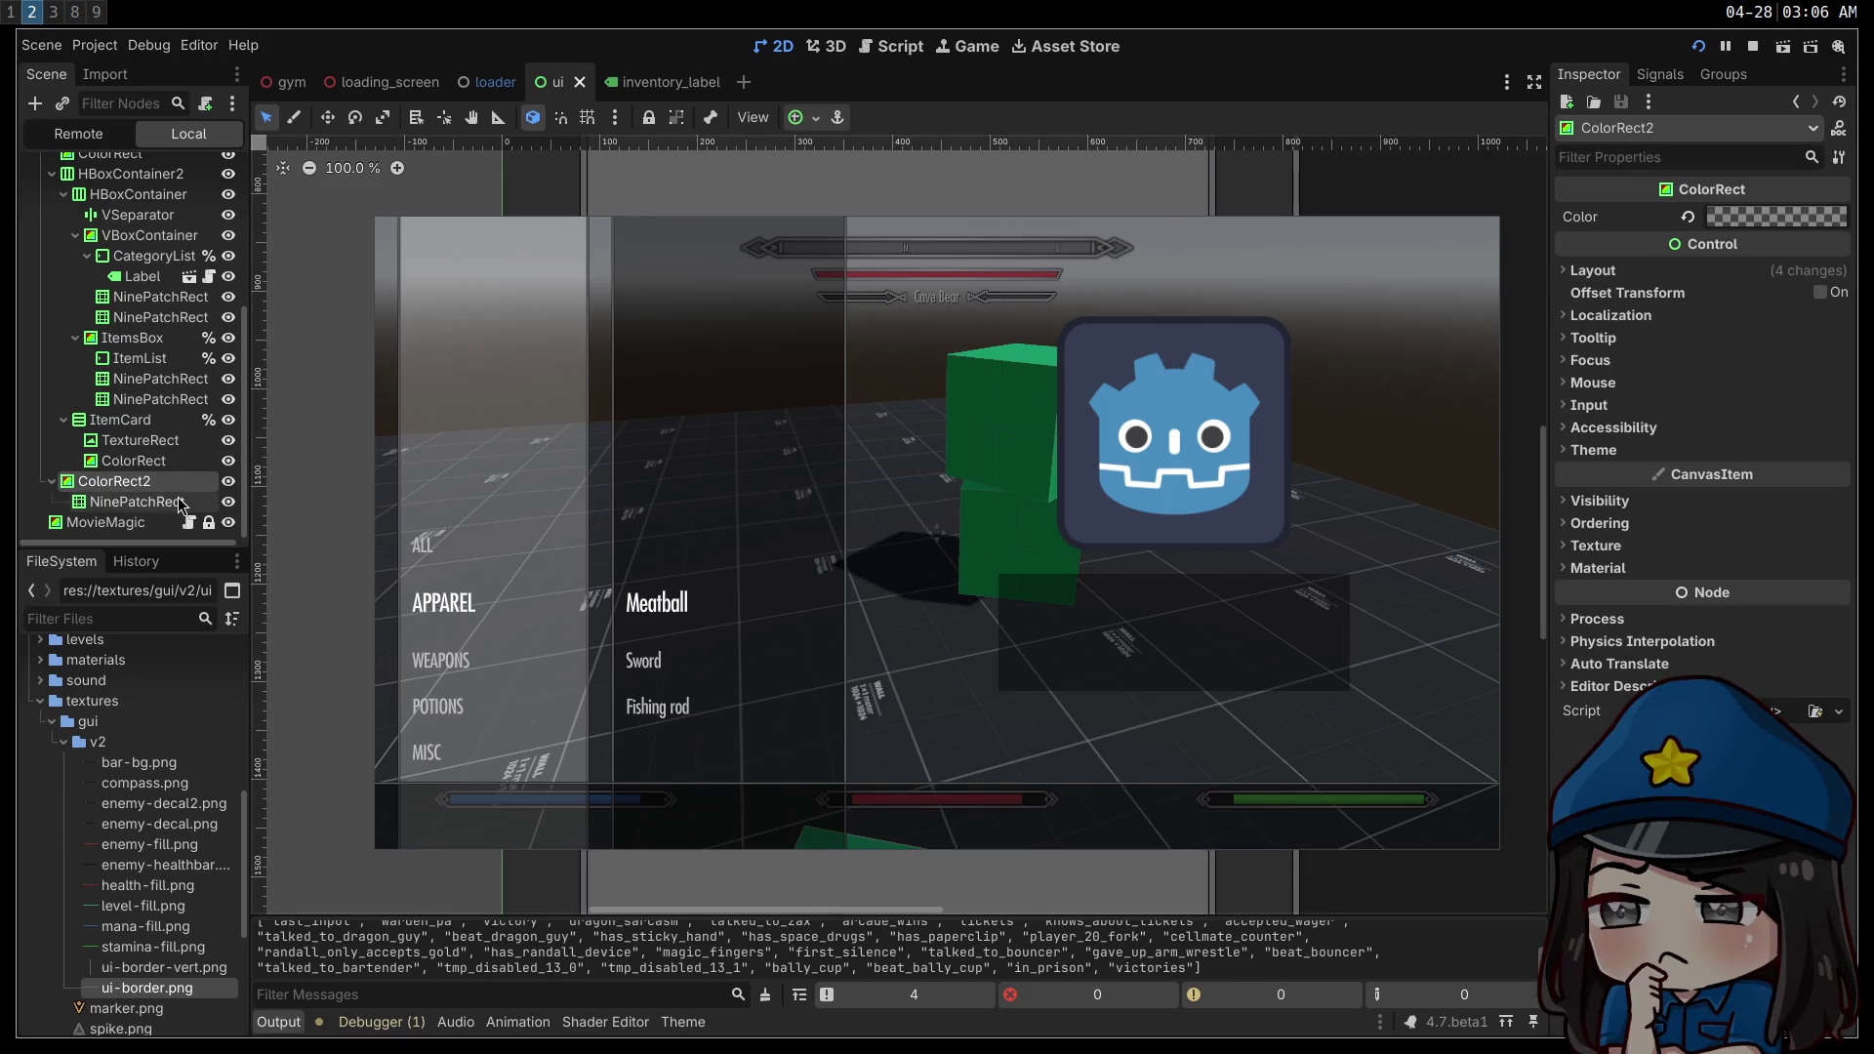
pyautogui.click(1789, 217)
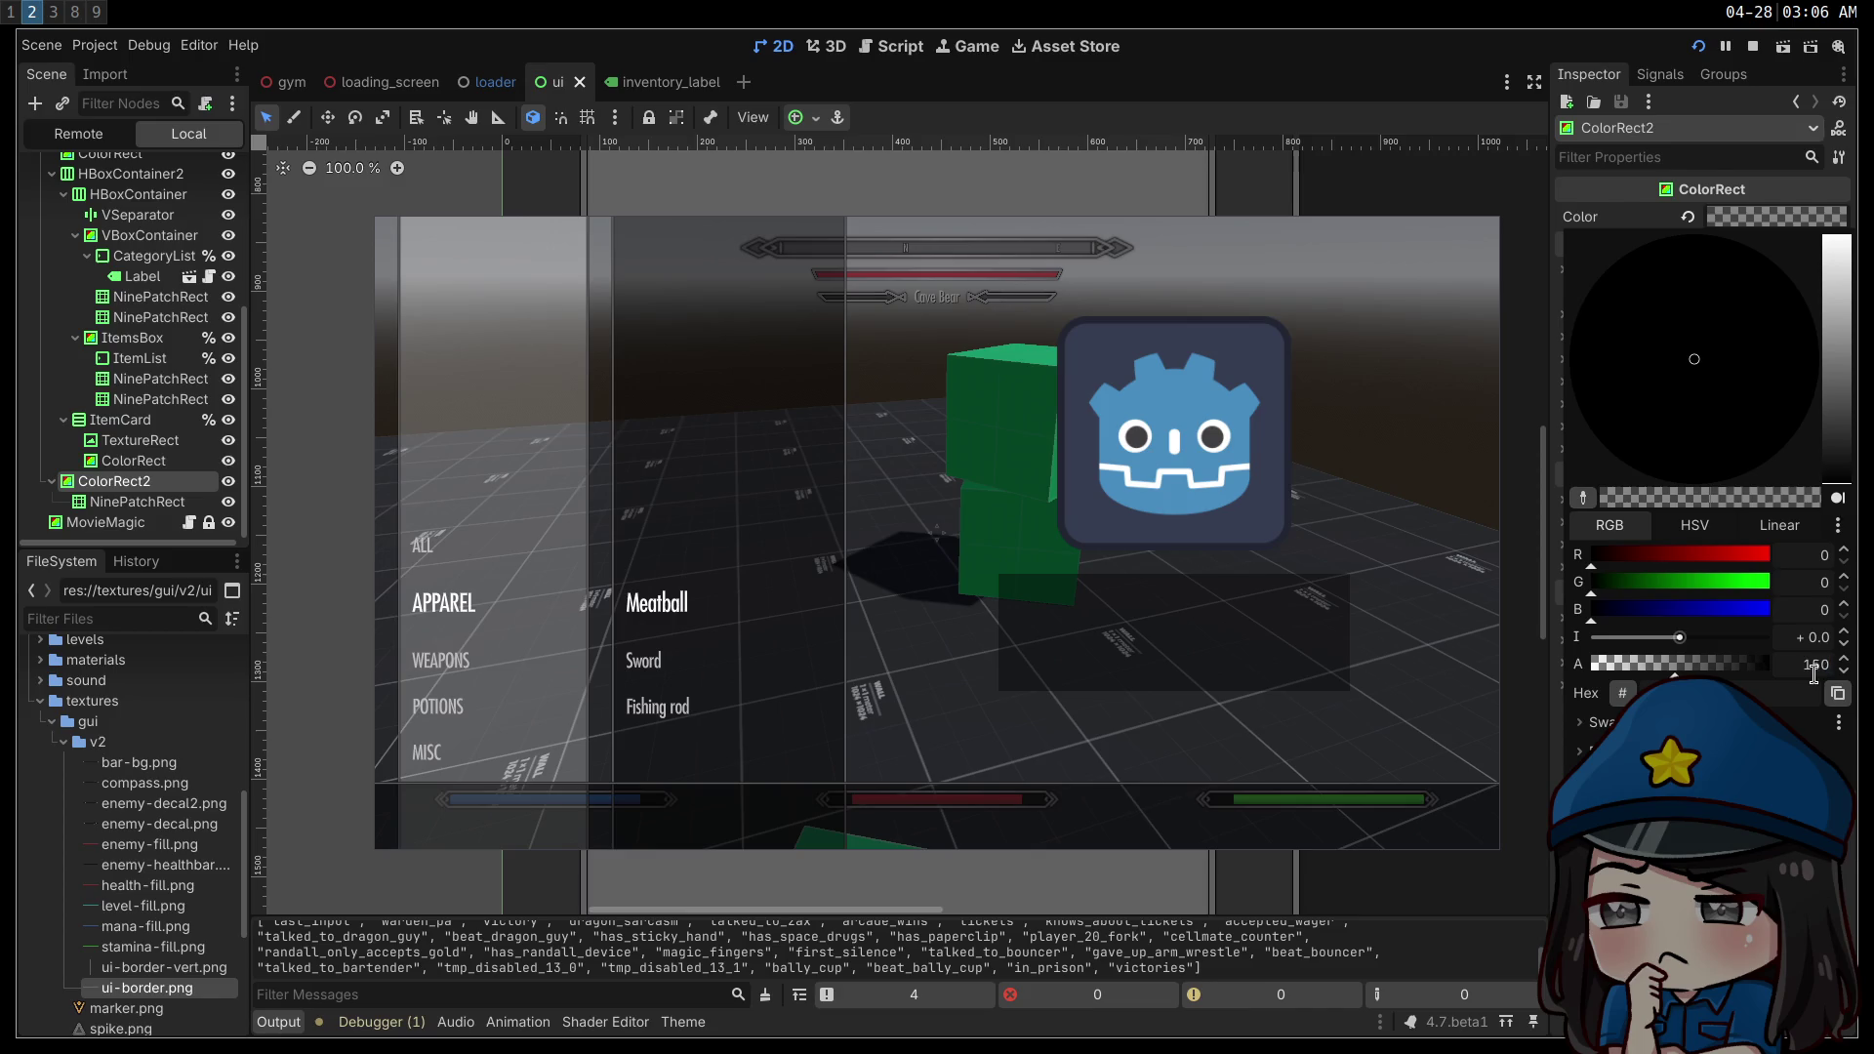
pyautogui.press('Escape')
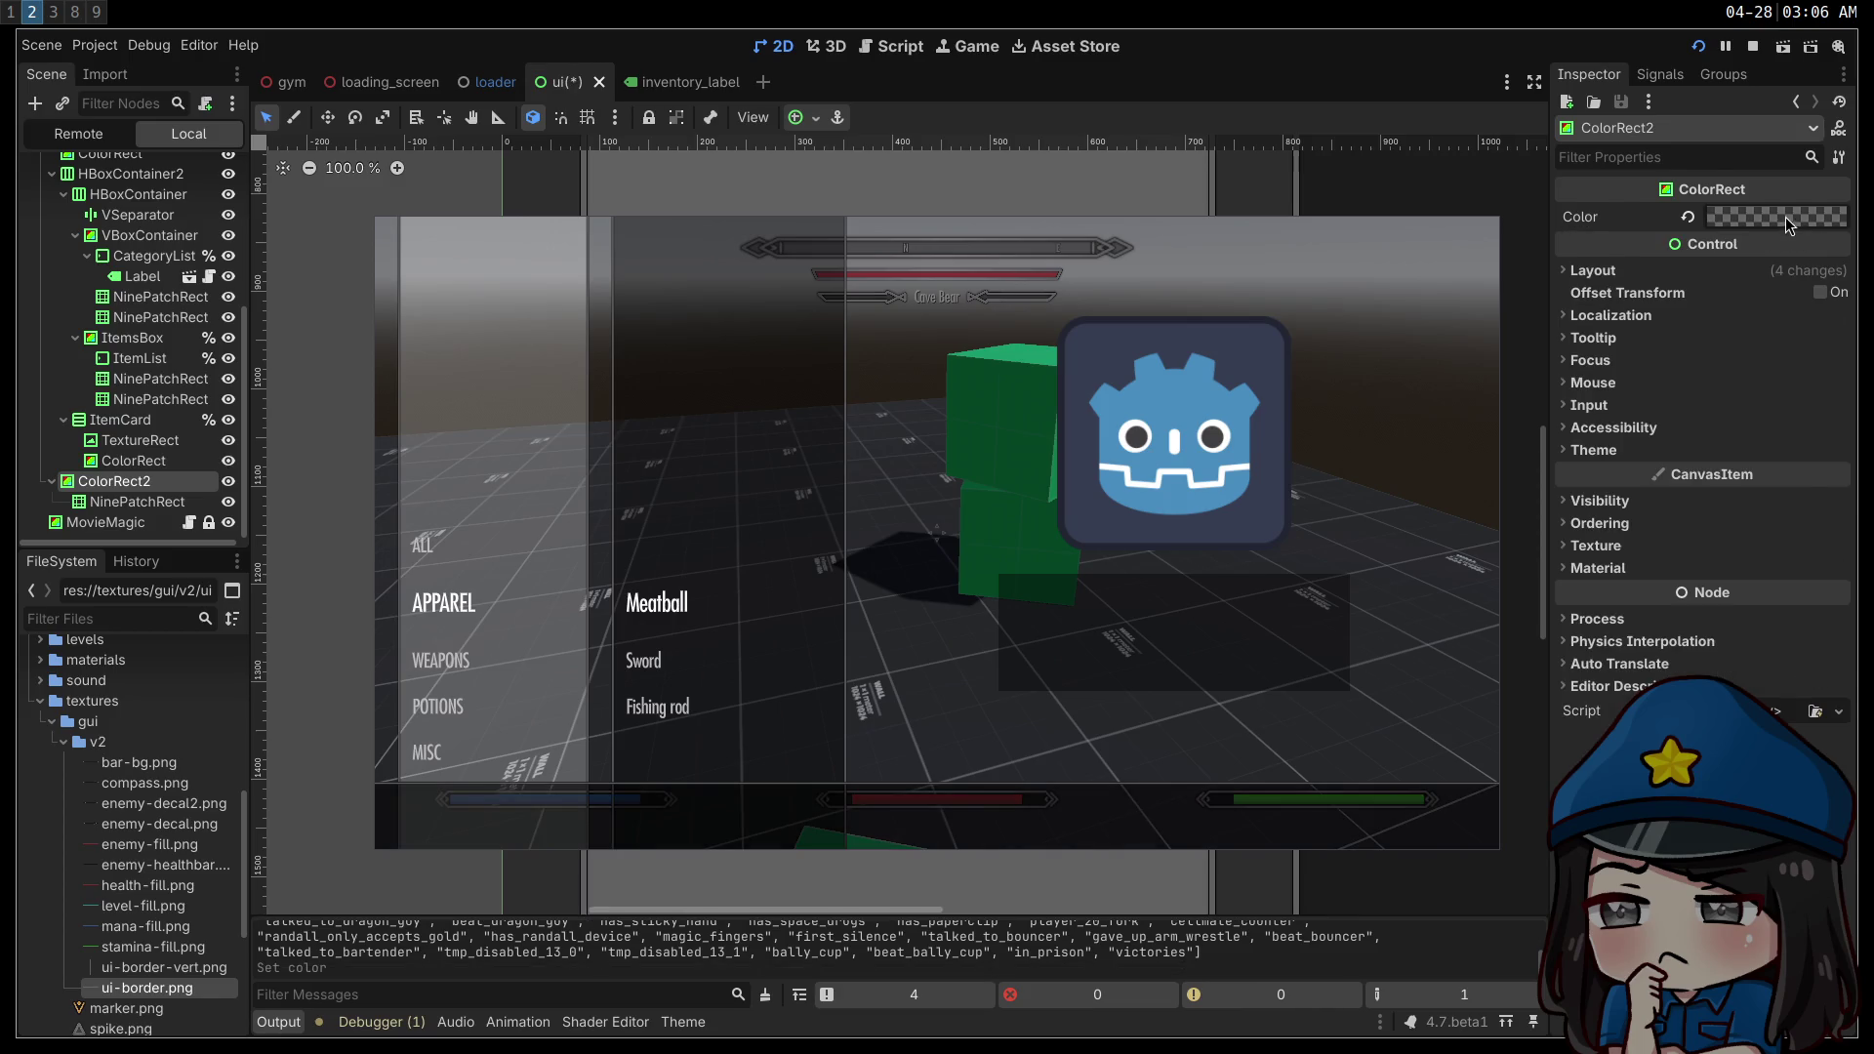
pyautogui.click(1790, 218)
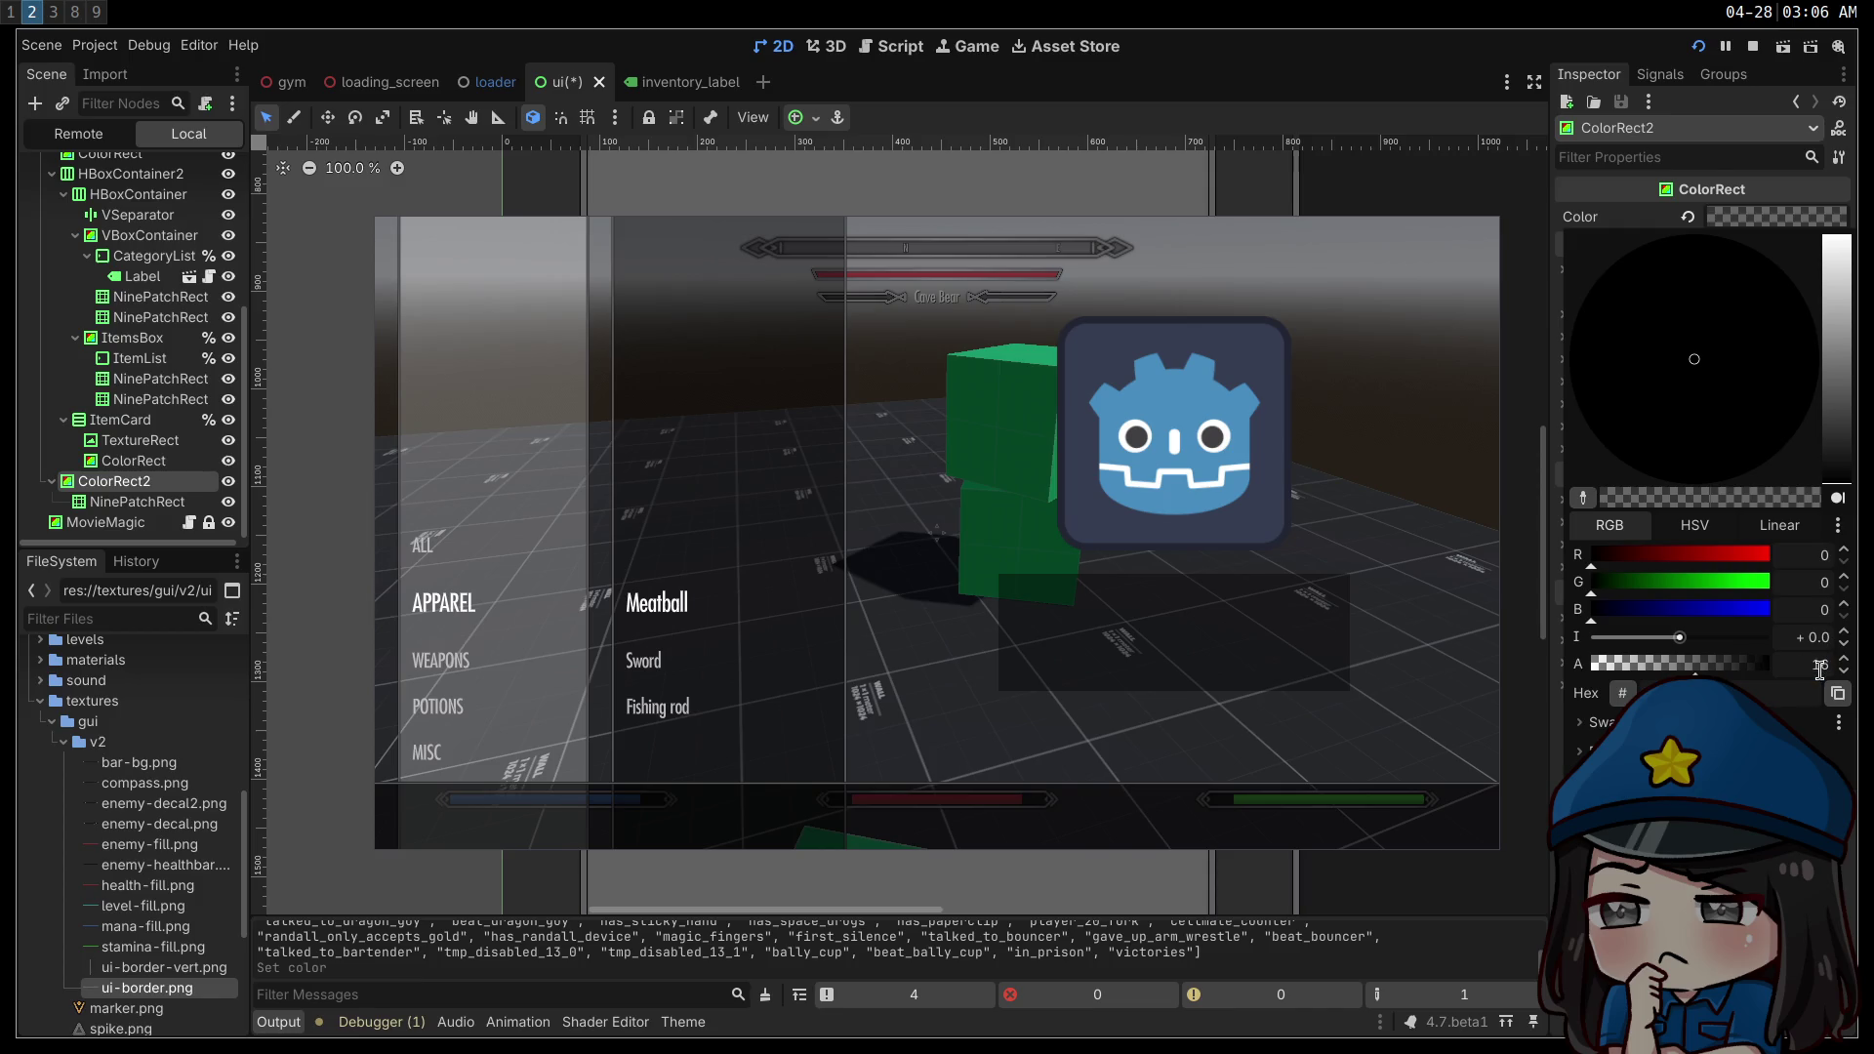
pyautogui.press('Escape')
pyautogui.press('F6')
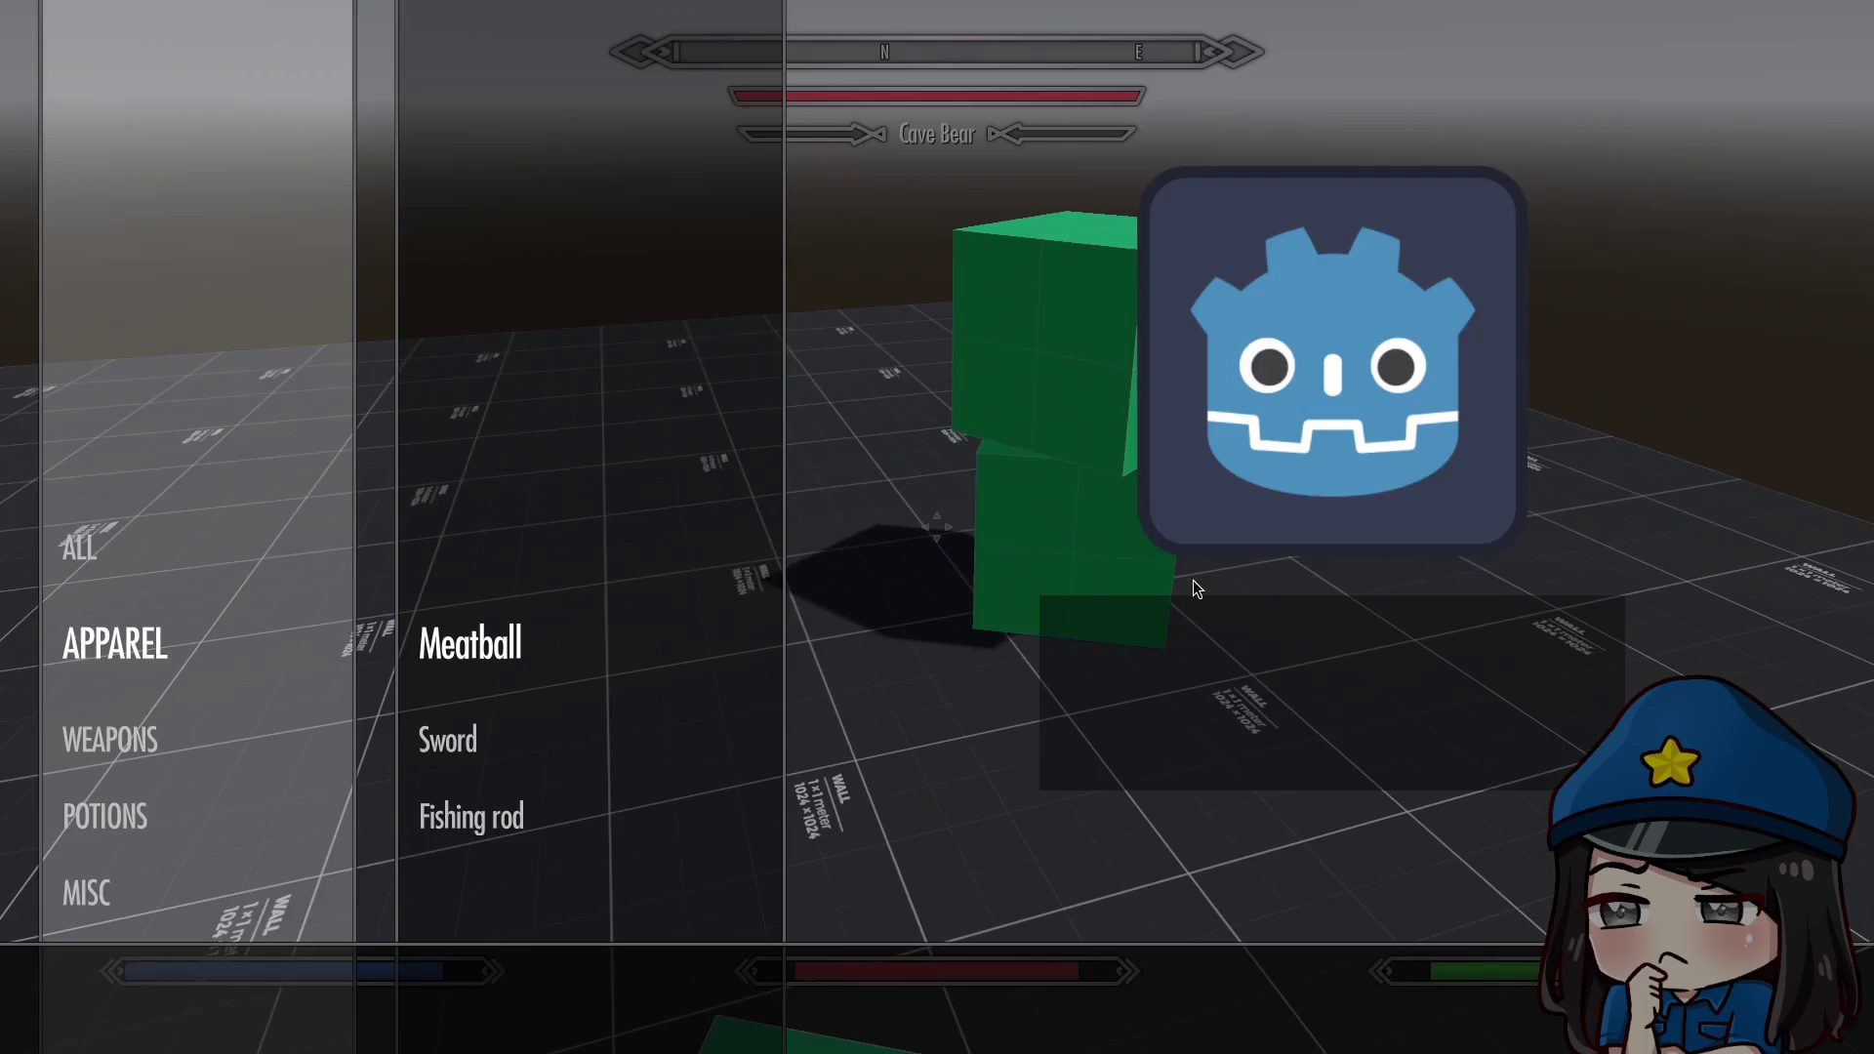
# - Toggle the game's settings panel with Esc, look around, then window the game over the editor
pyautogui.press('Escape')
pyautogui.press('Escape')
pyautogui.press('Escape')
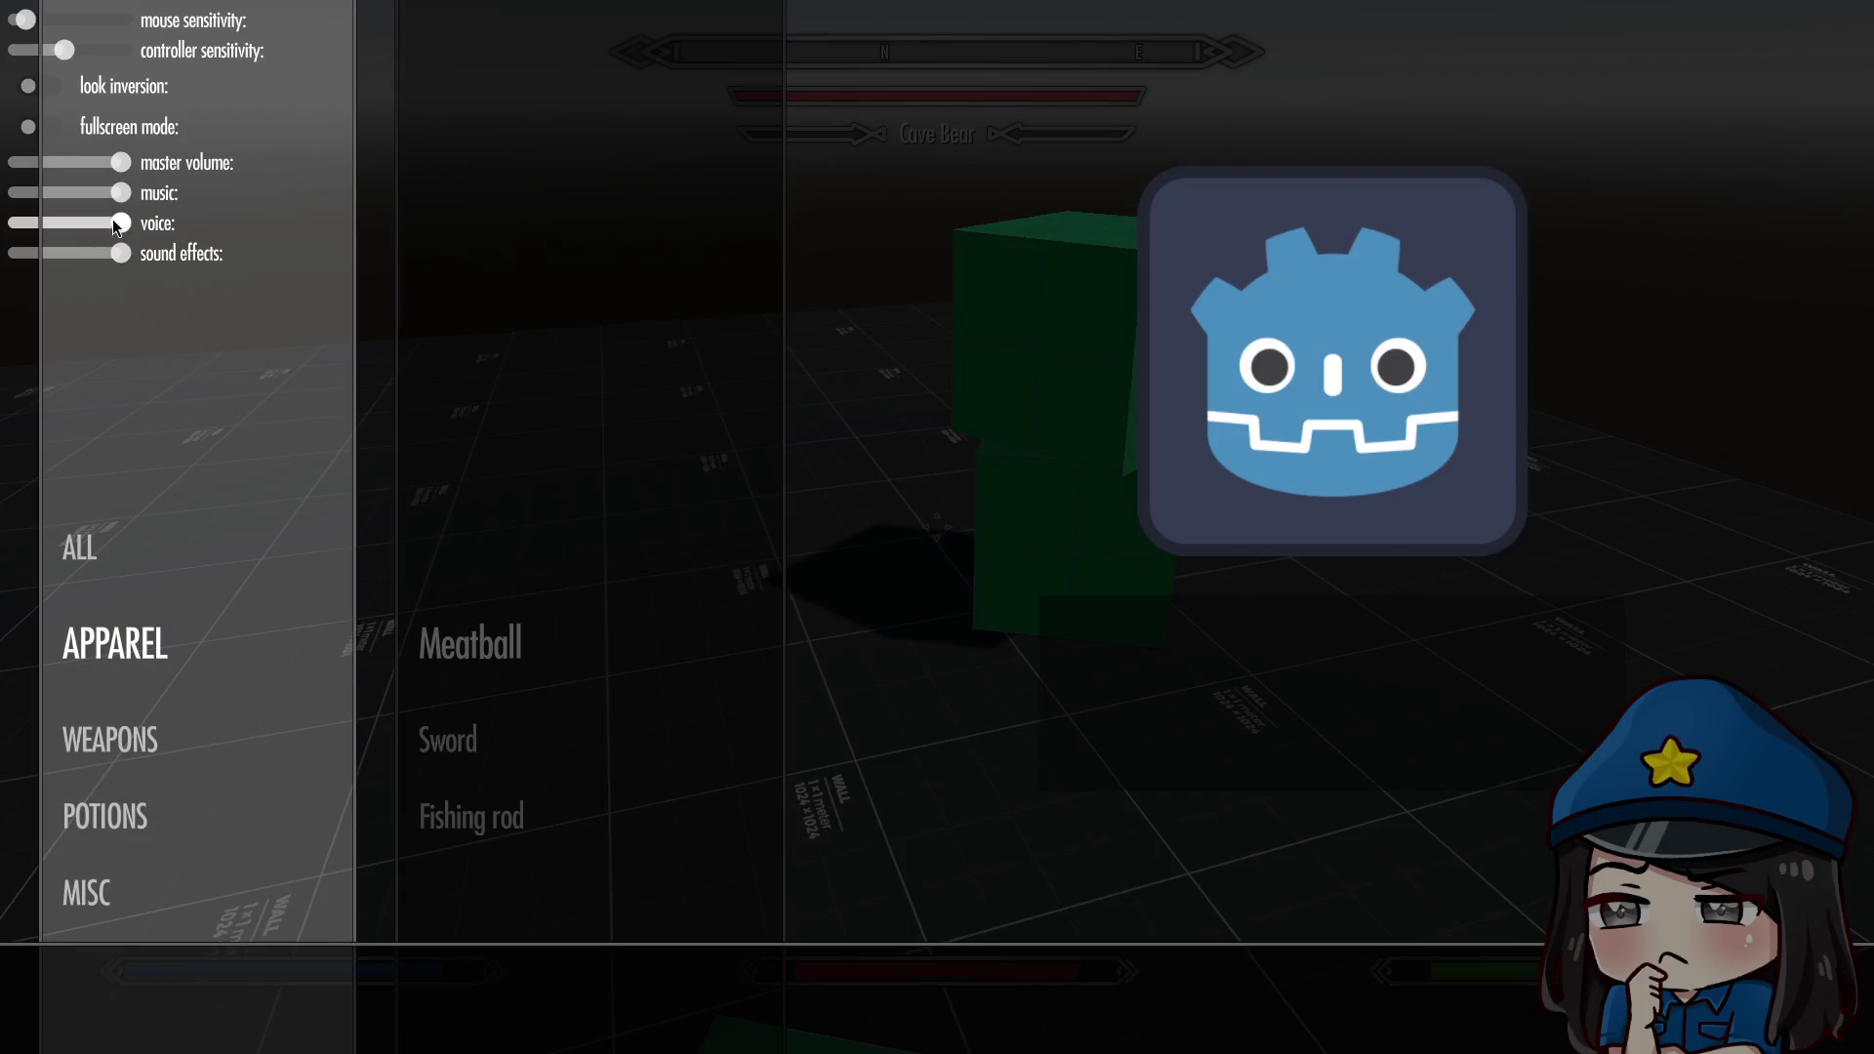
pyautogui.press('Escape')
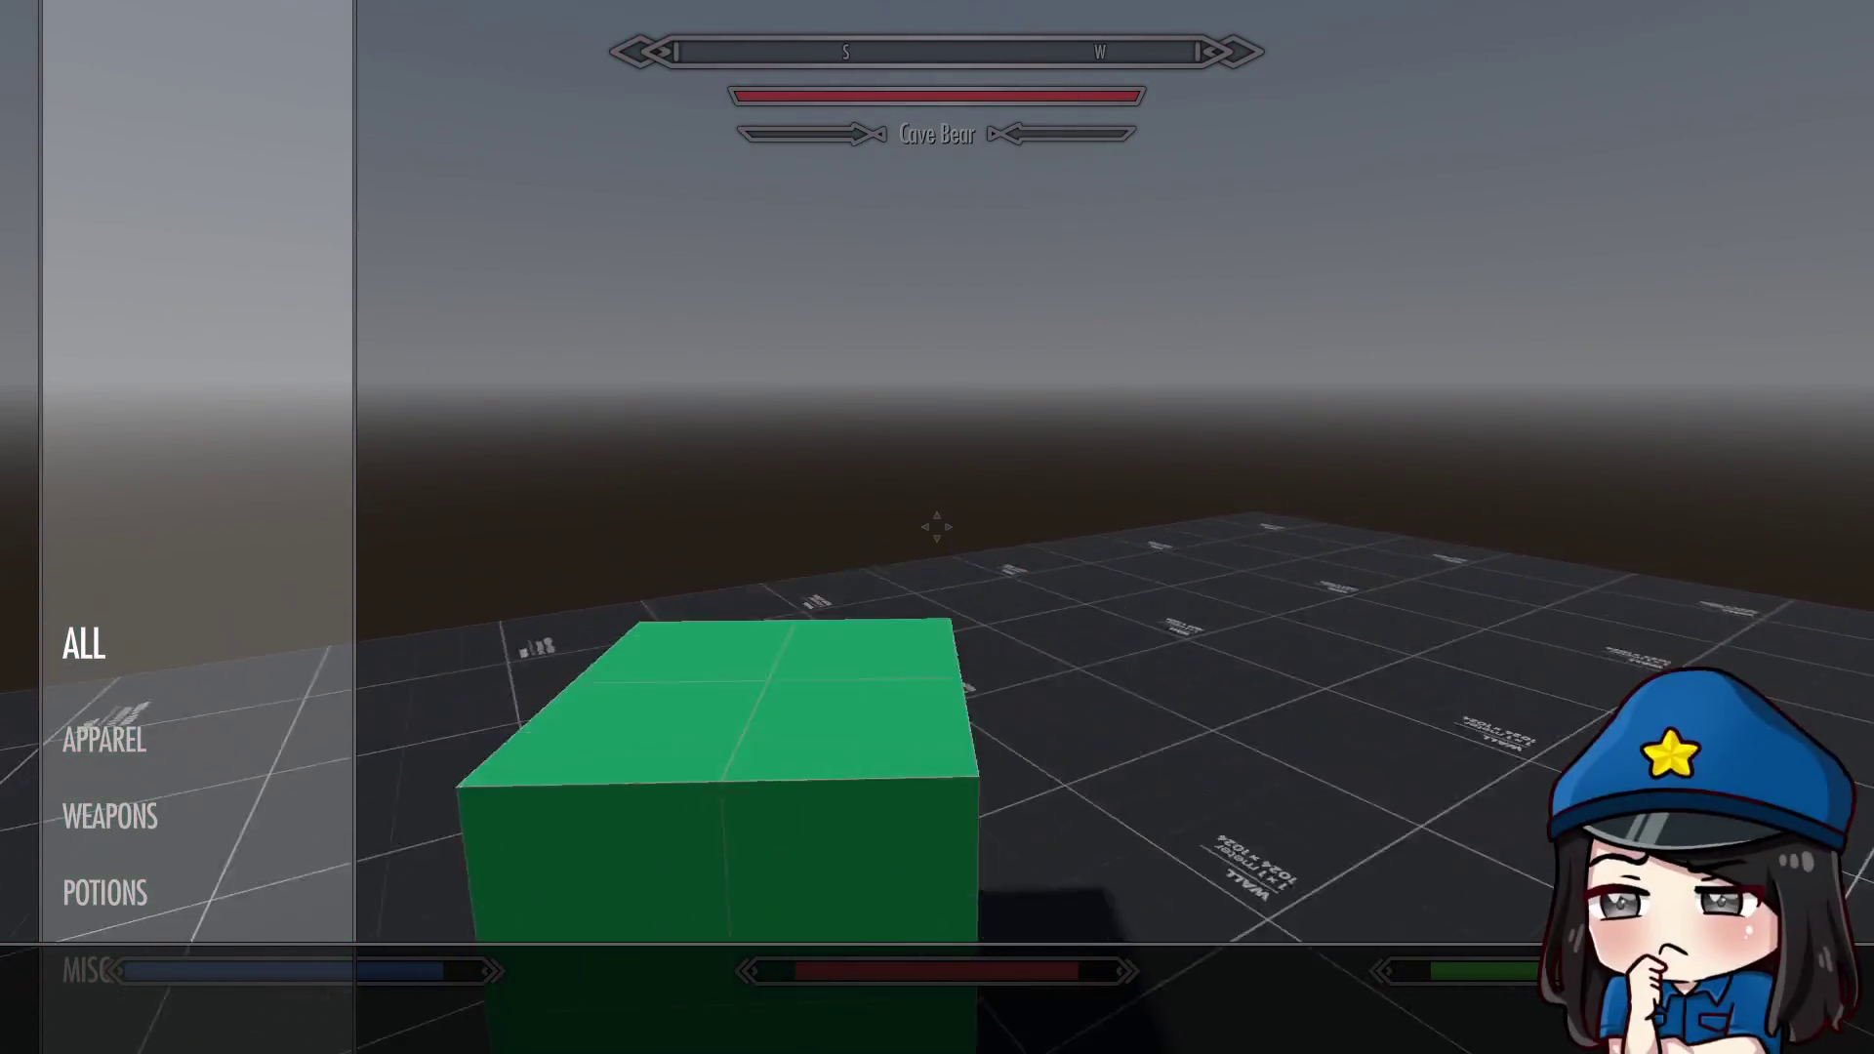
pyautogui.press('super+f')
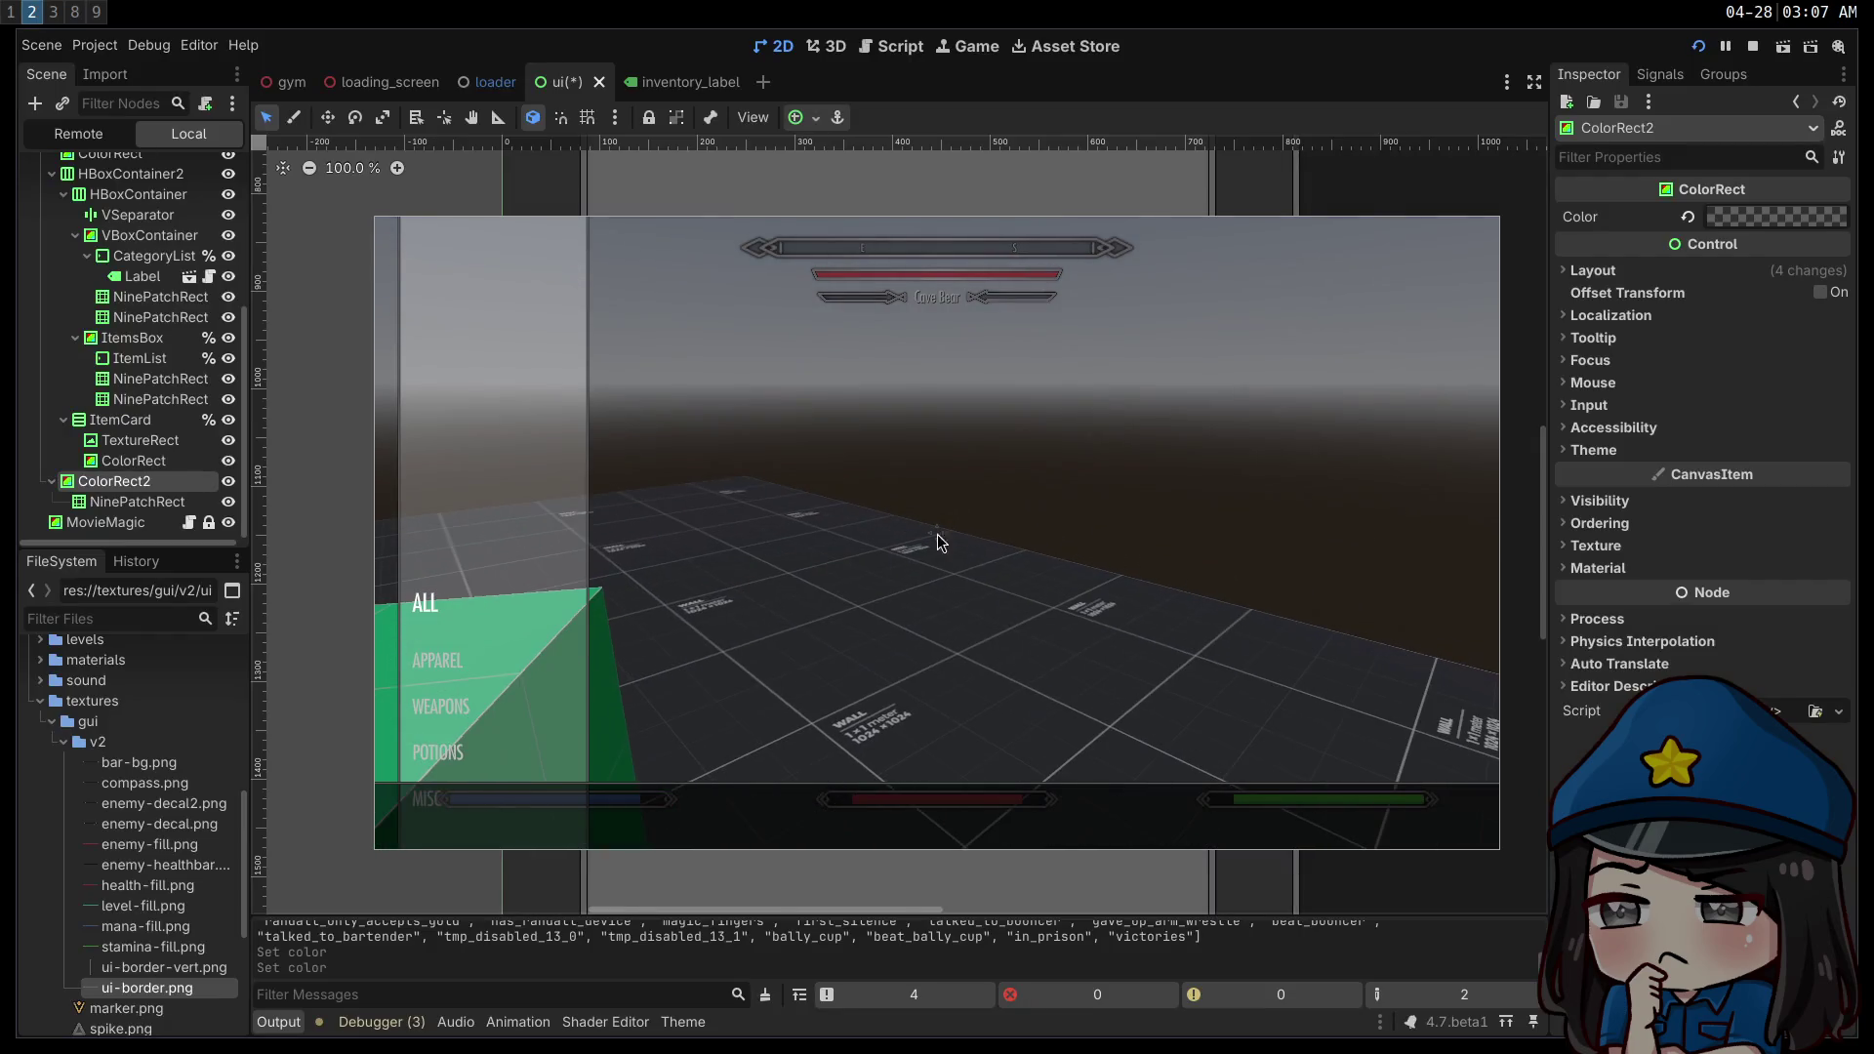
# - Hide the HUG node's HUD bars, go fullscreen, and open the POTIONS items
pyautogui.scroll(4, 232, 310)
pyautogui.click(228, 301)
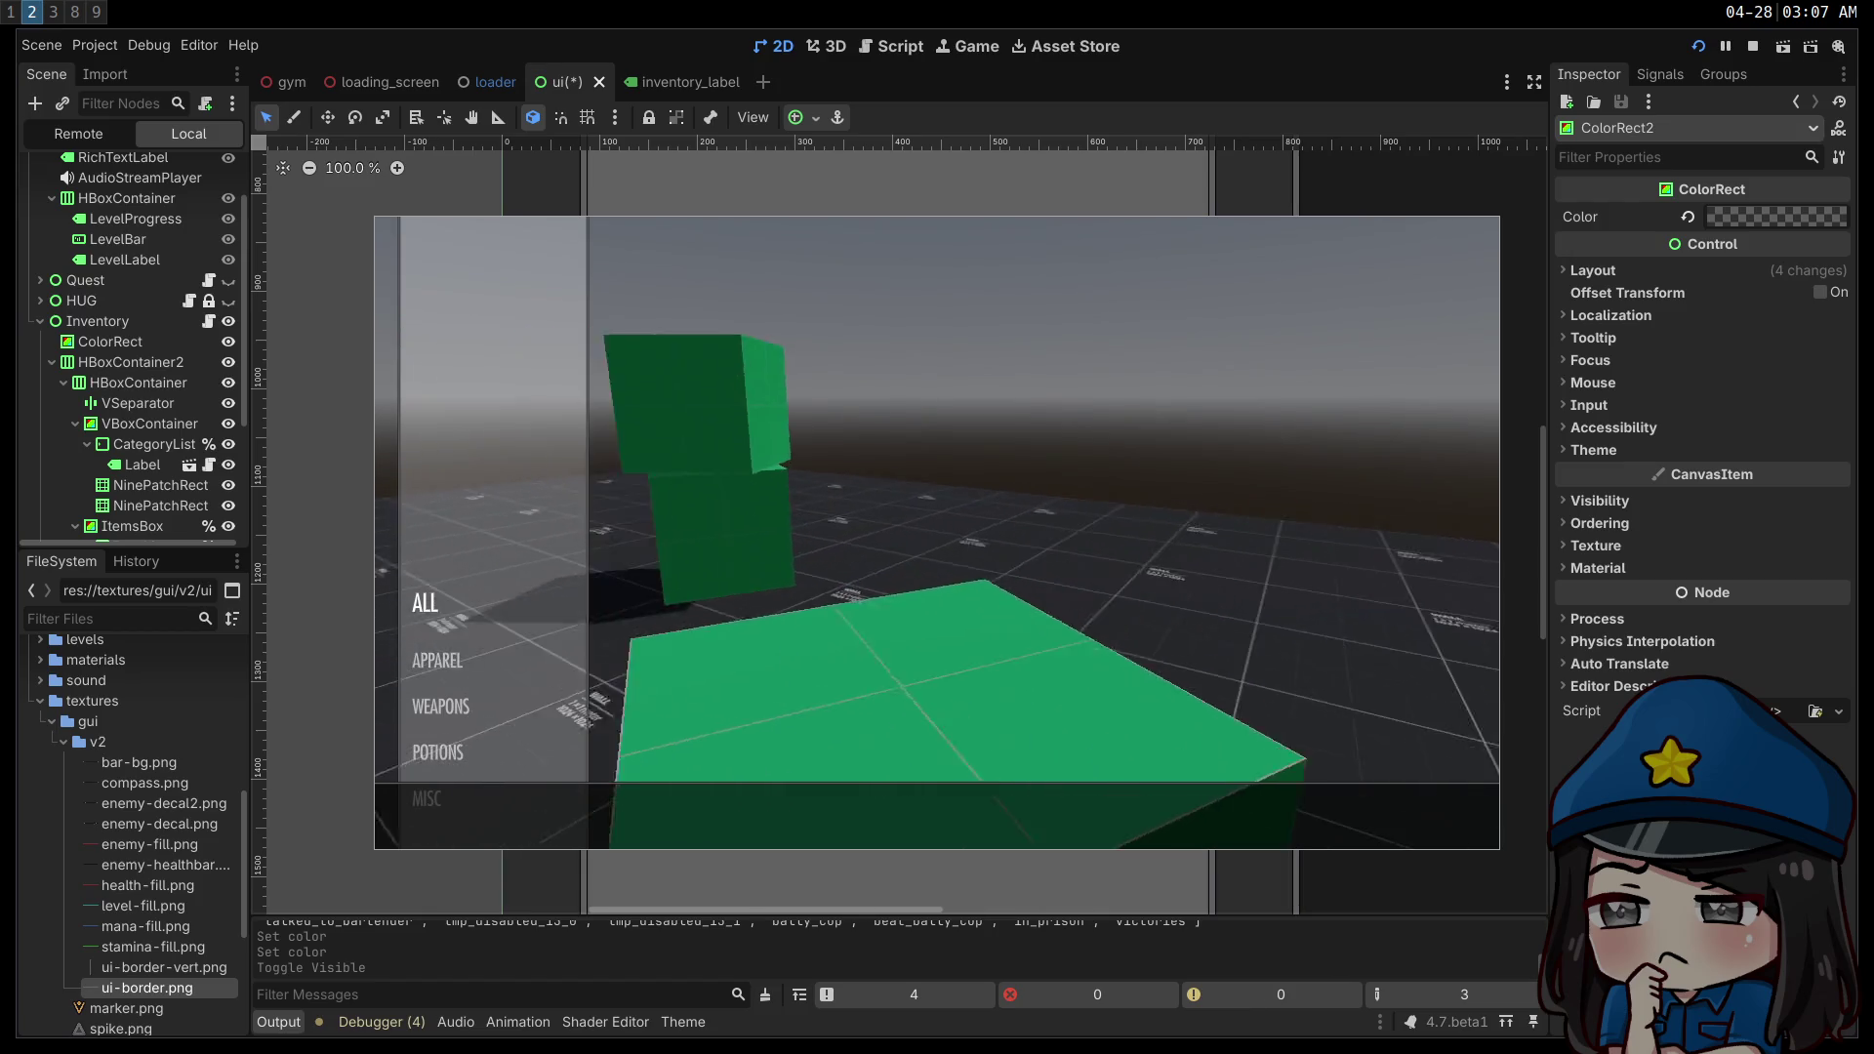
pyautogui.press('super+f')
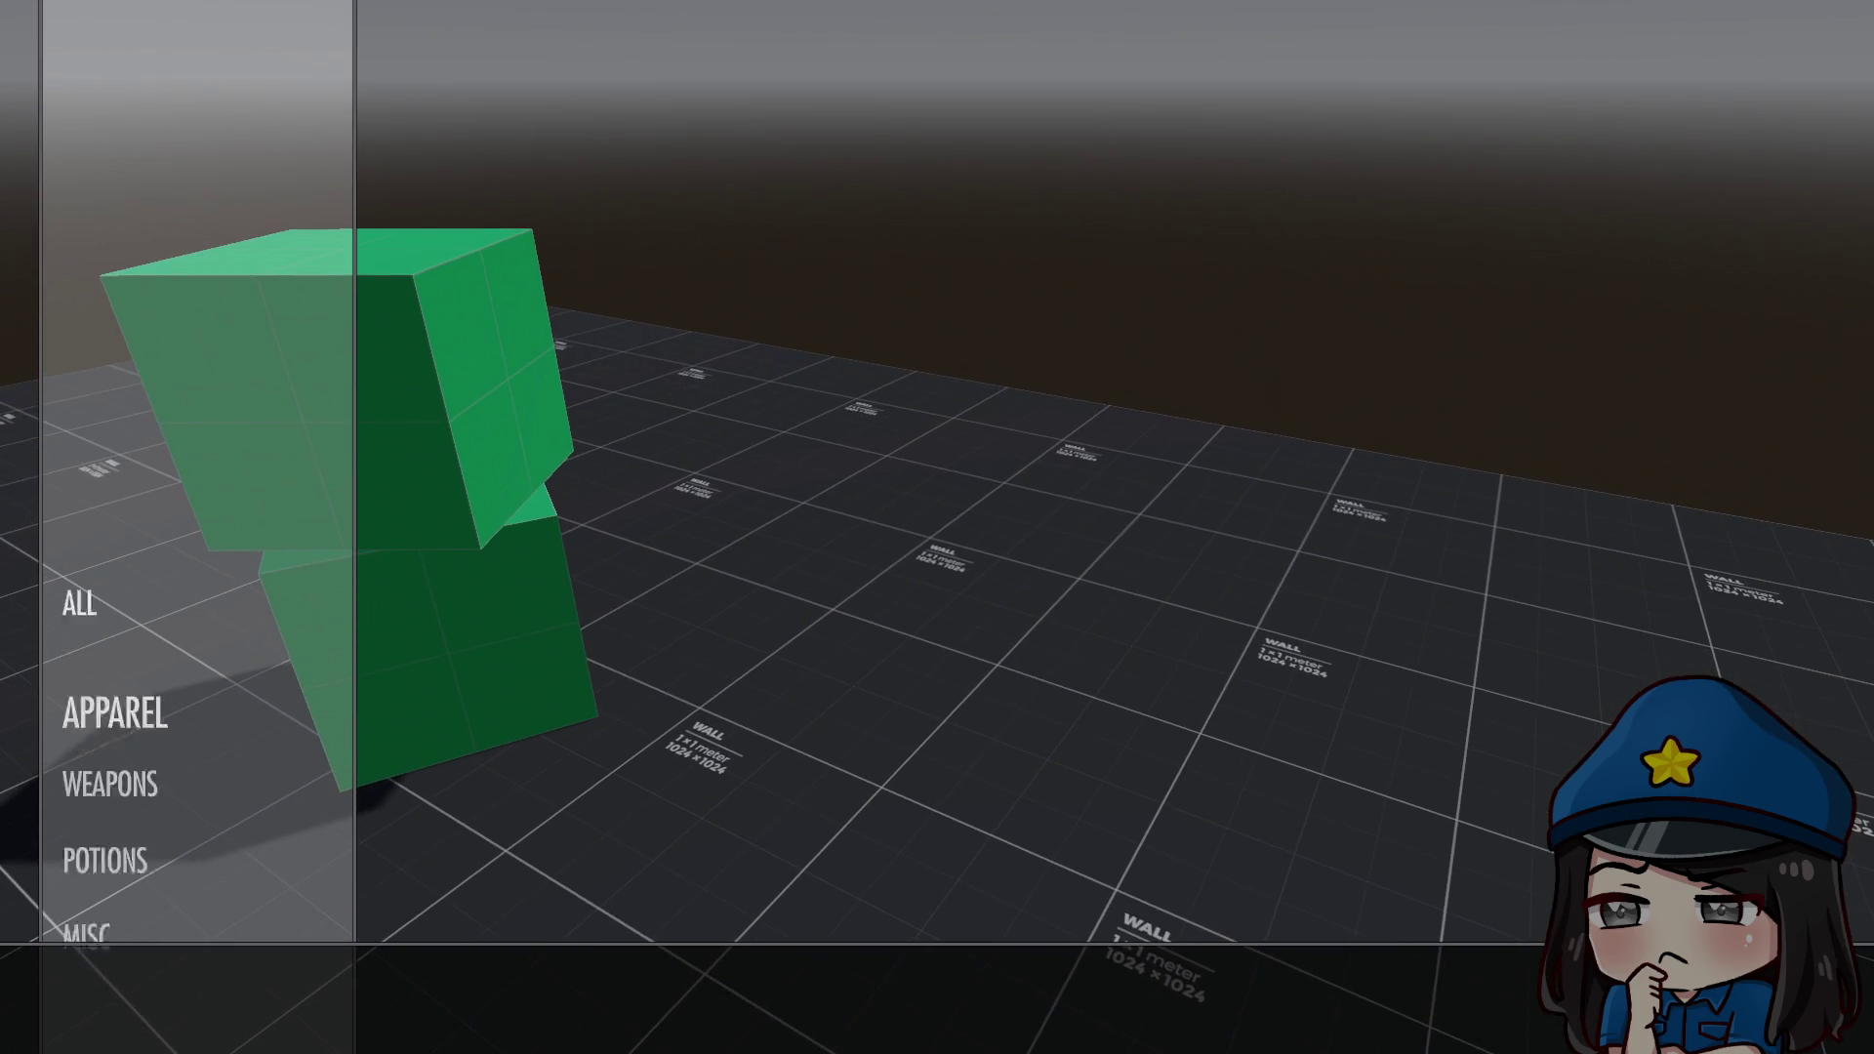
pyautogui.press('Down')
pyautogui.press('Right')
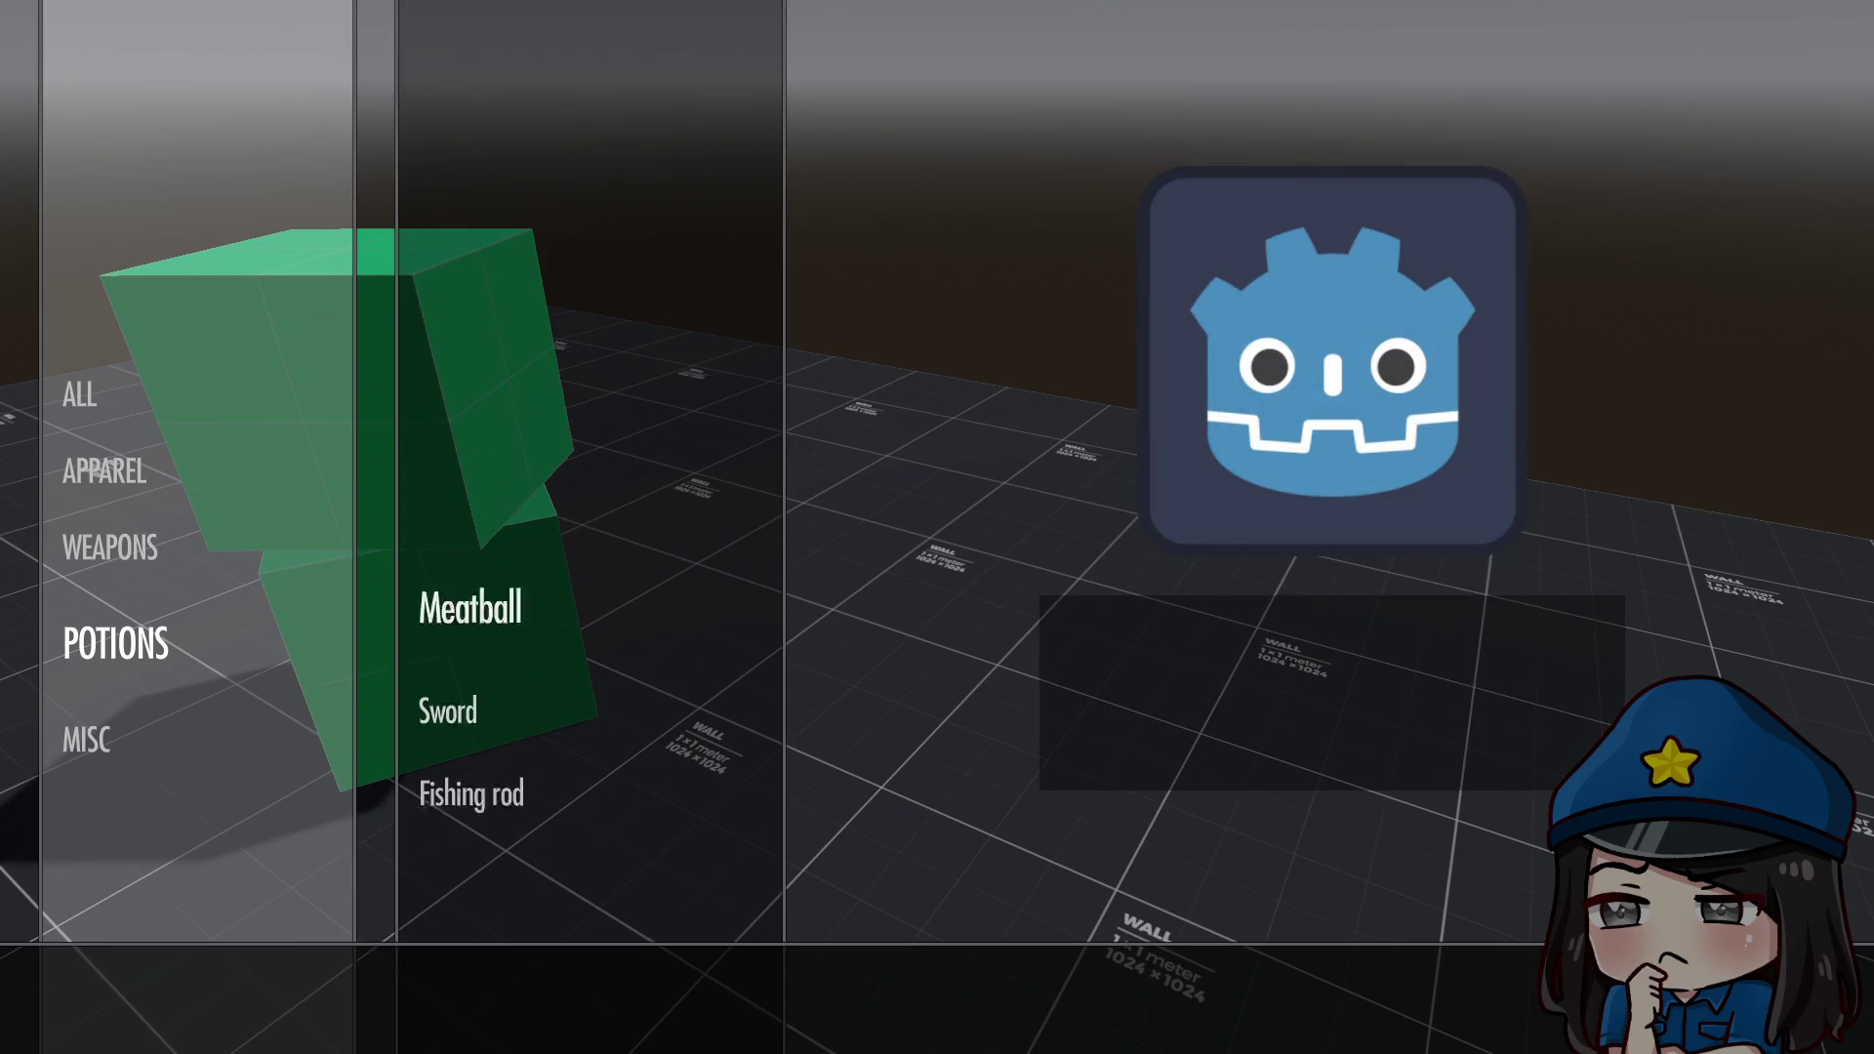
# - Close and reopen the POTIONS item list, then move the selection down to Sword
pyautogui.press('Left')
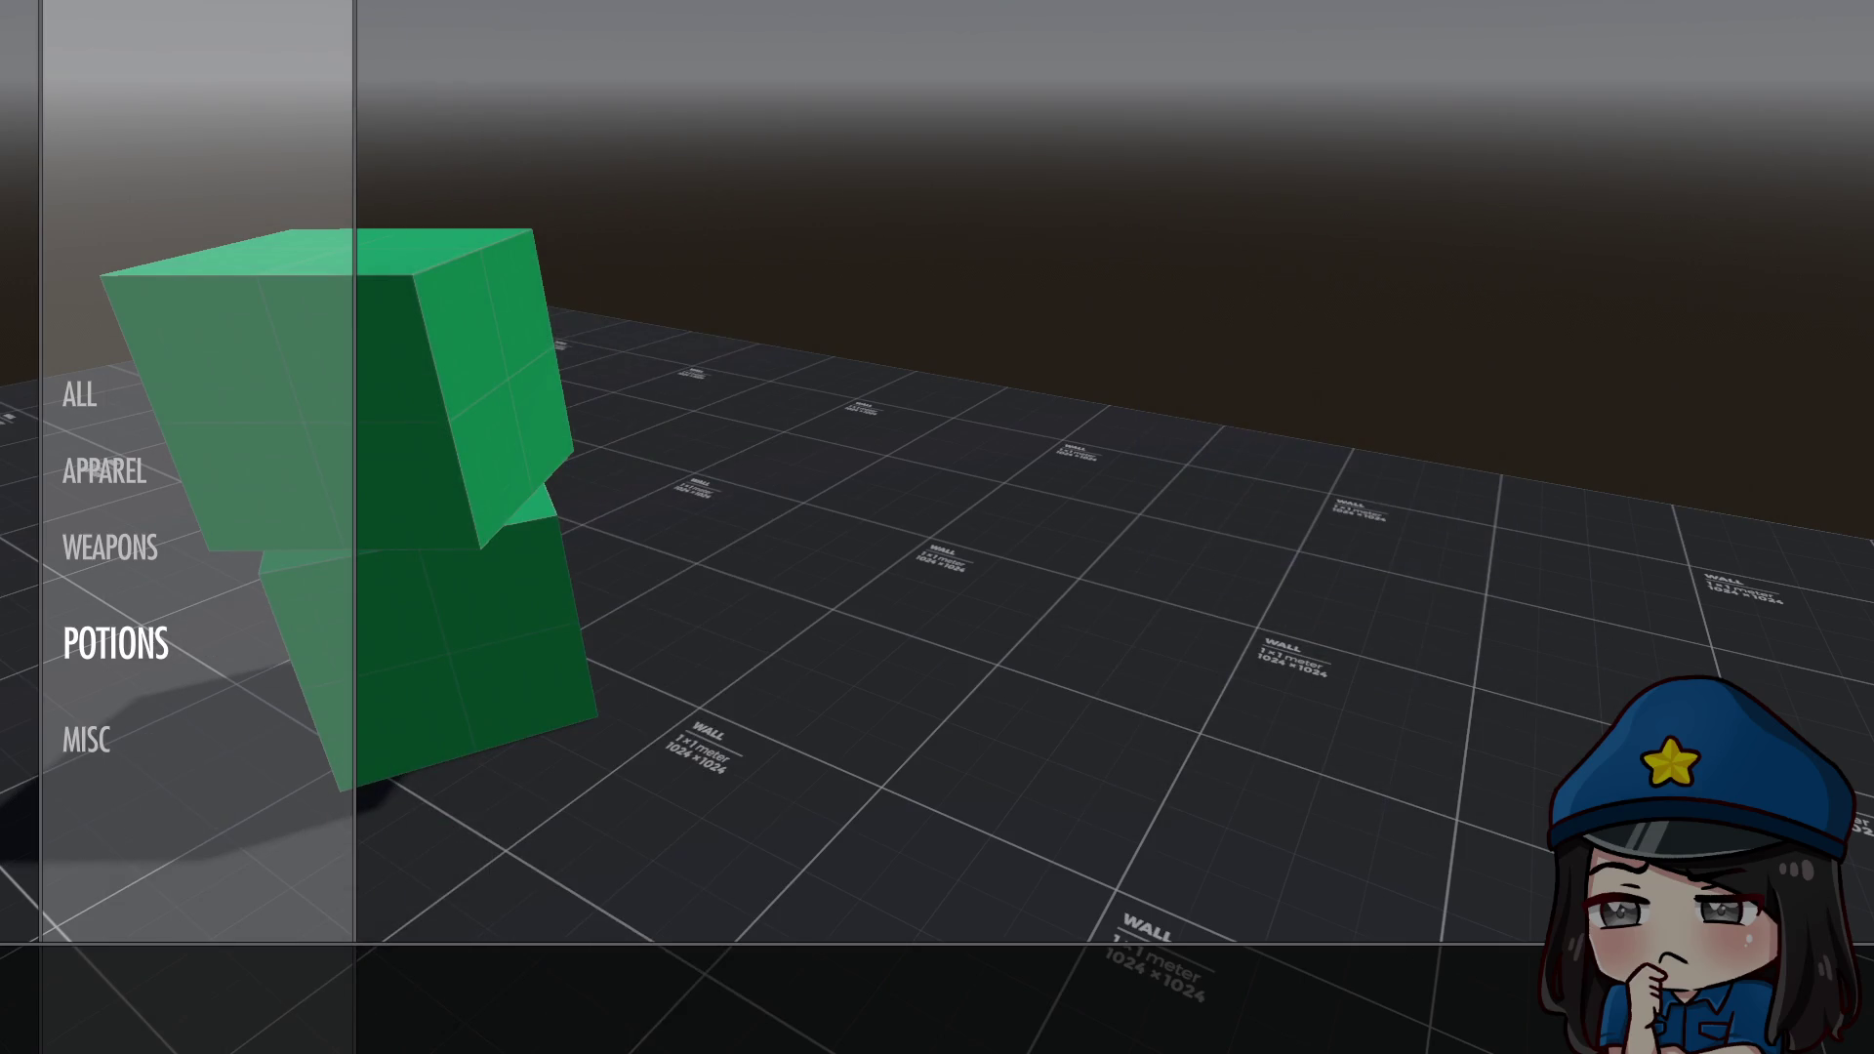
pyautogui.press('Right')
pyautogui.press('Left')
pyautogui.press('Right')
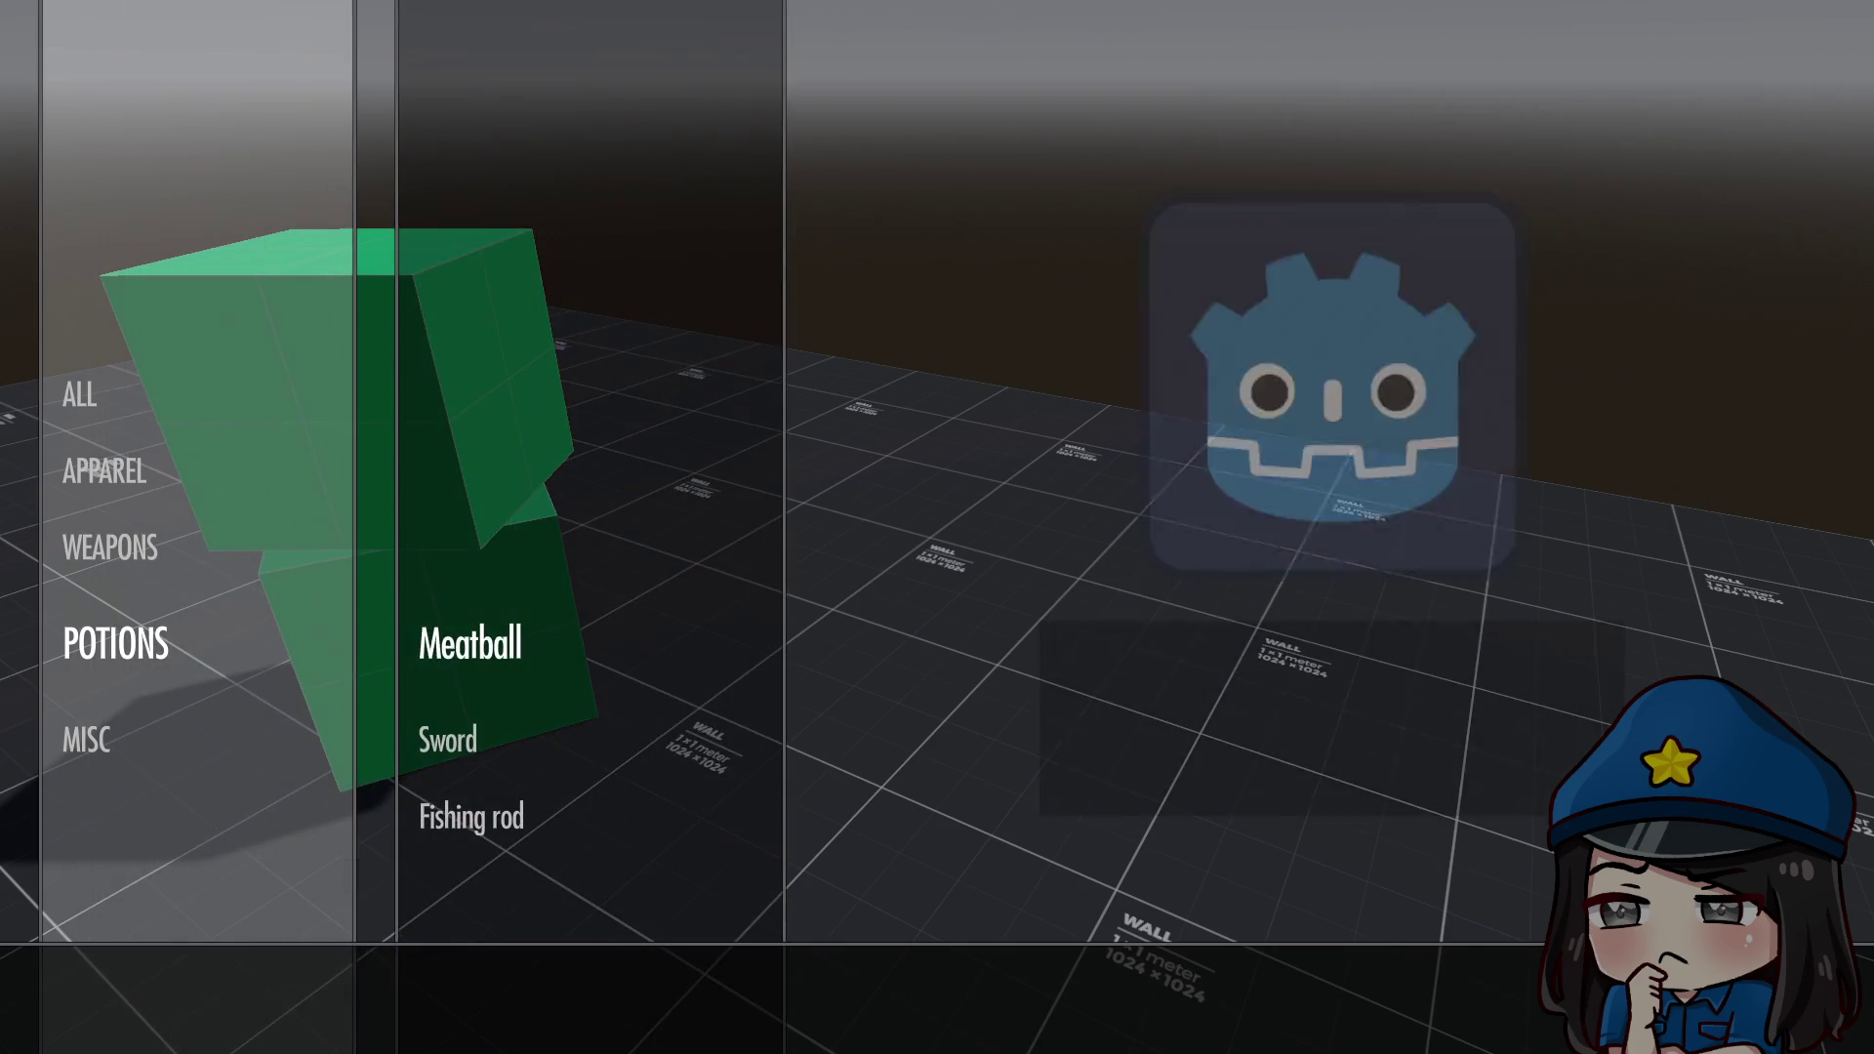
pyautogui.press('Down')
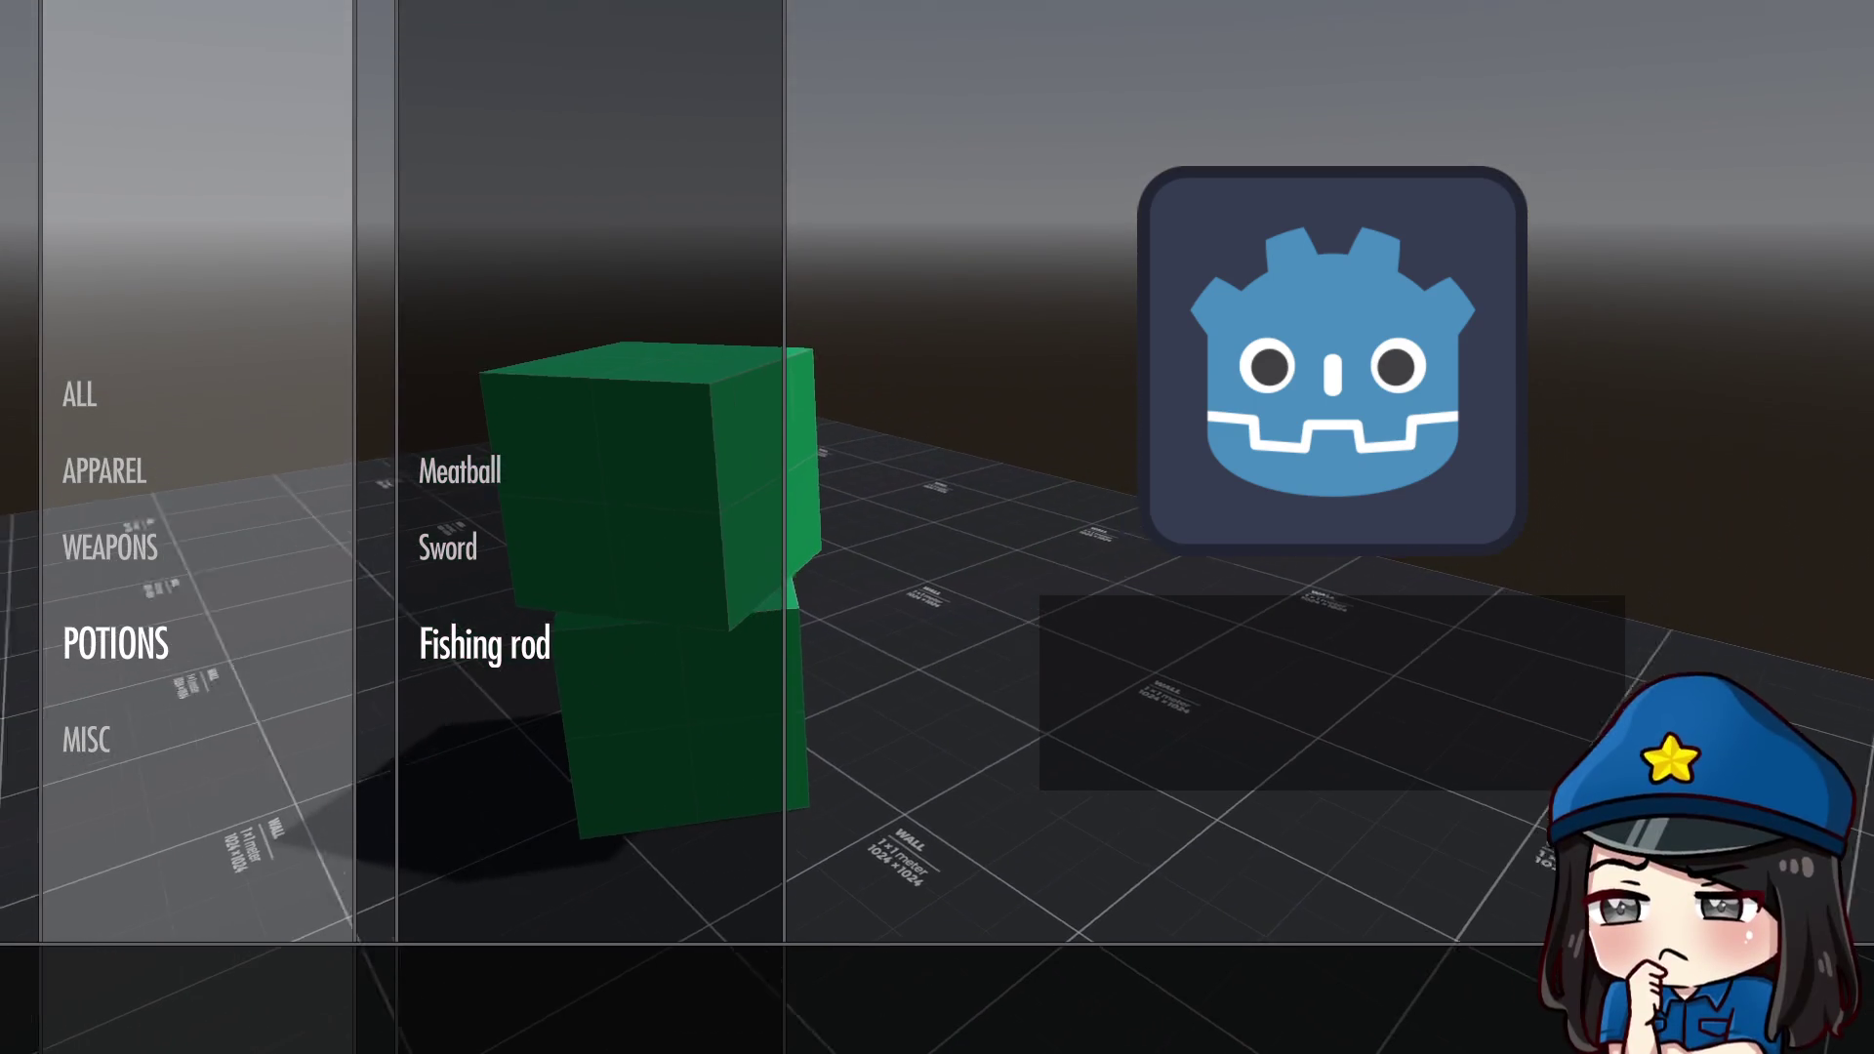
# - Return the item selection to Meatball and switch to the browser's Skyrim reference on workspace 3
pyautogui.press('Up')
pyautogui.press('Up')
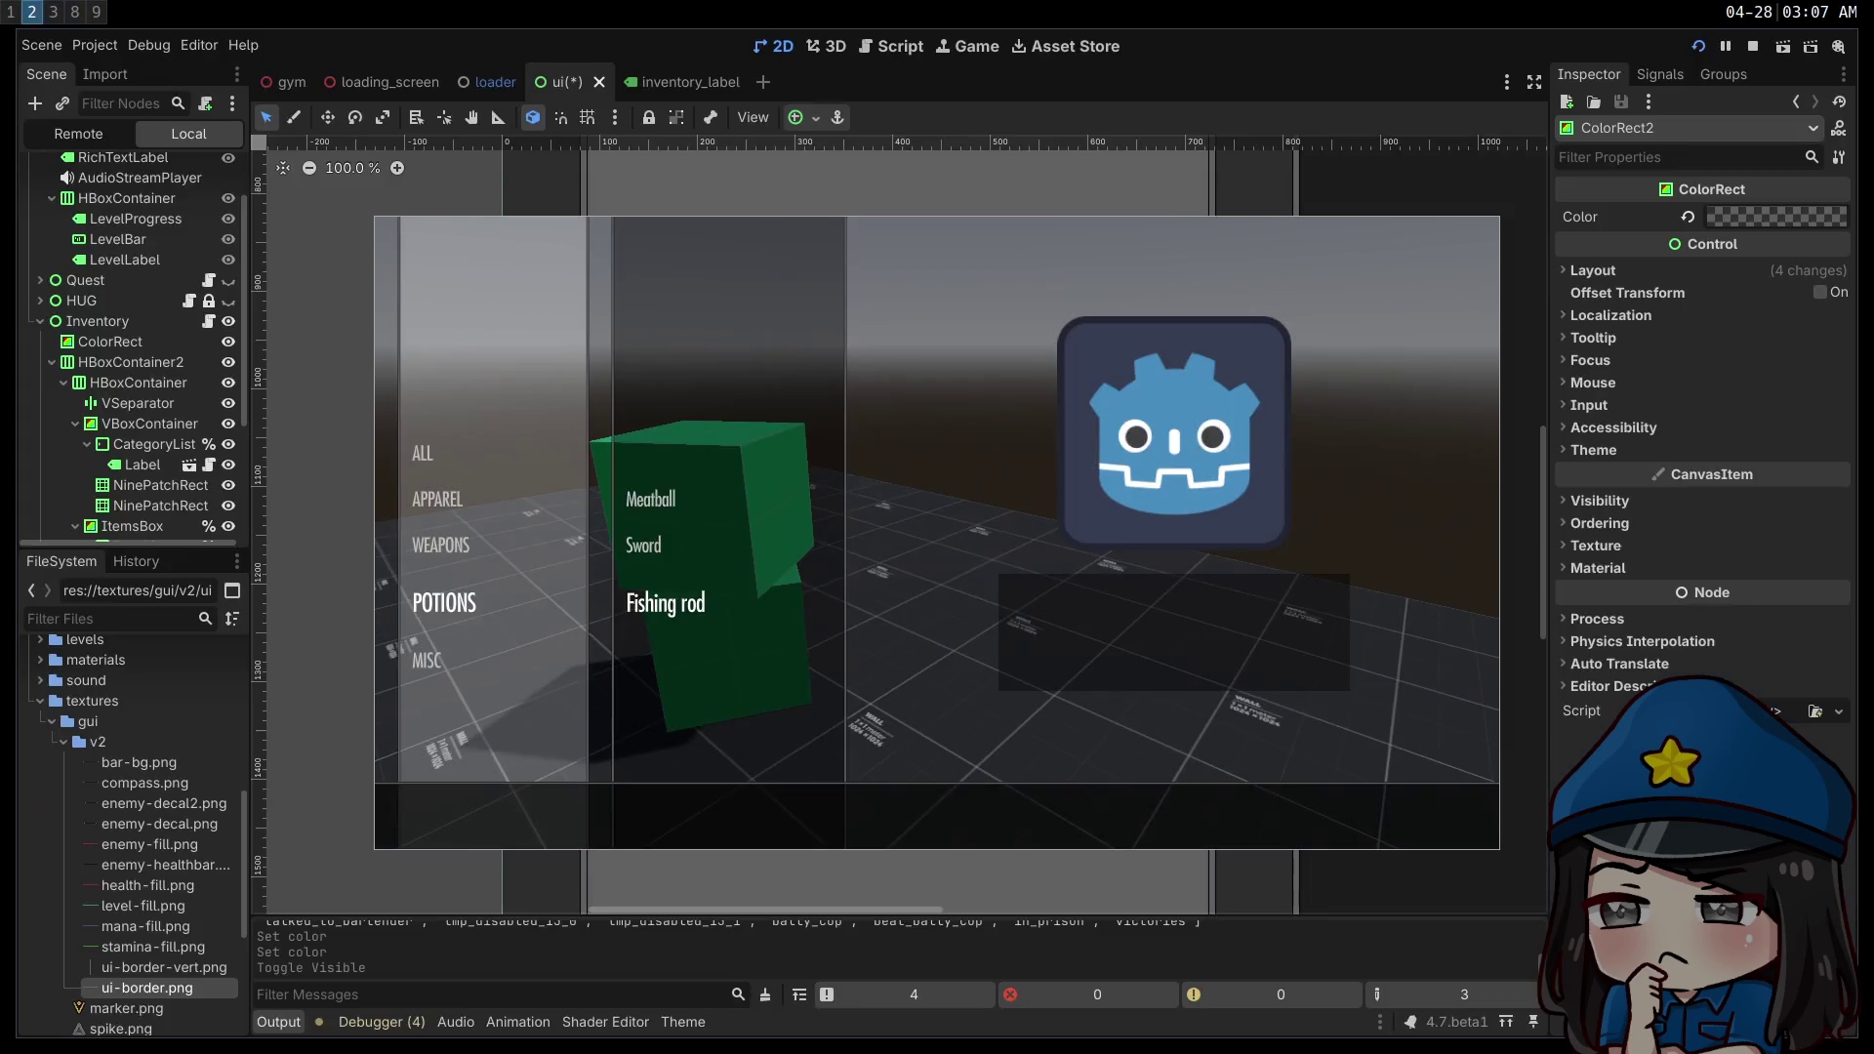
pyautogui.press('super+3')
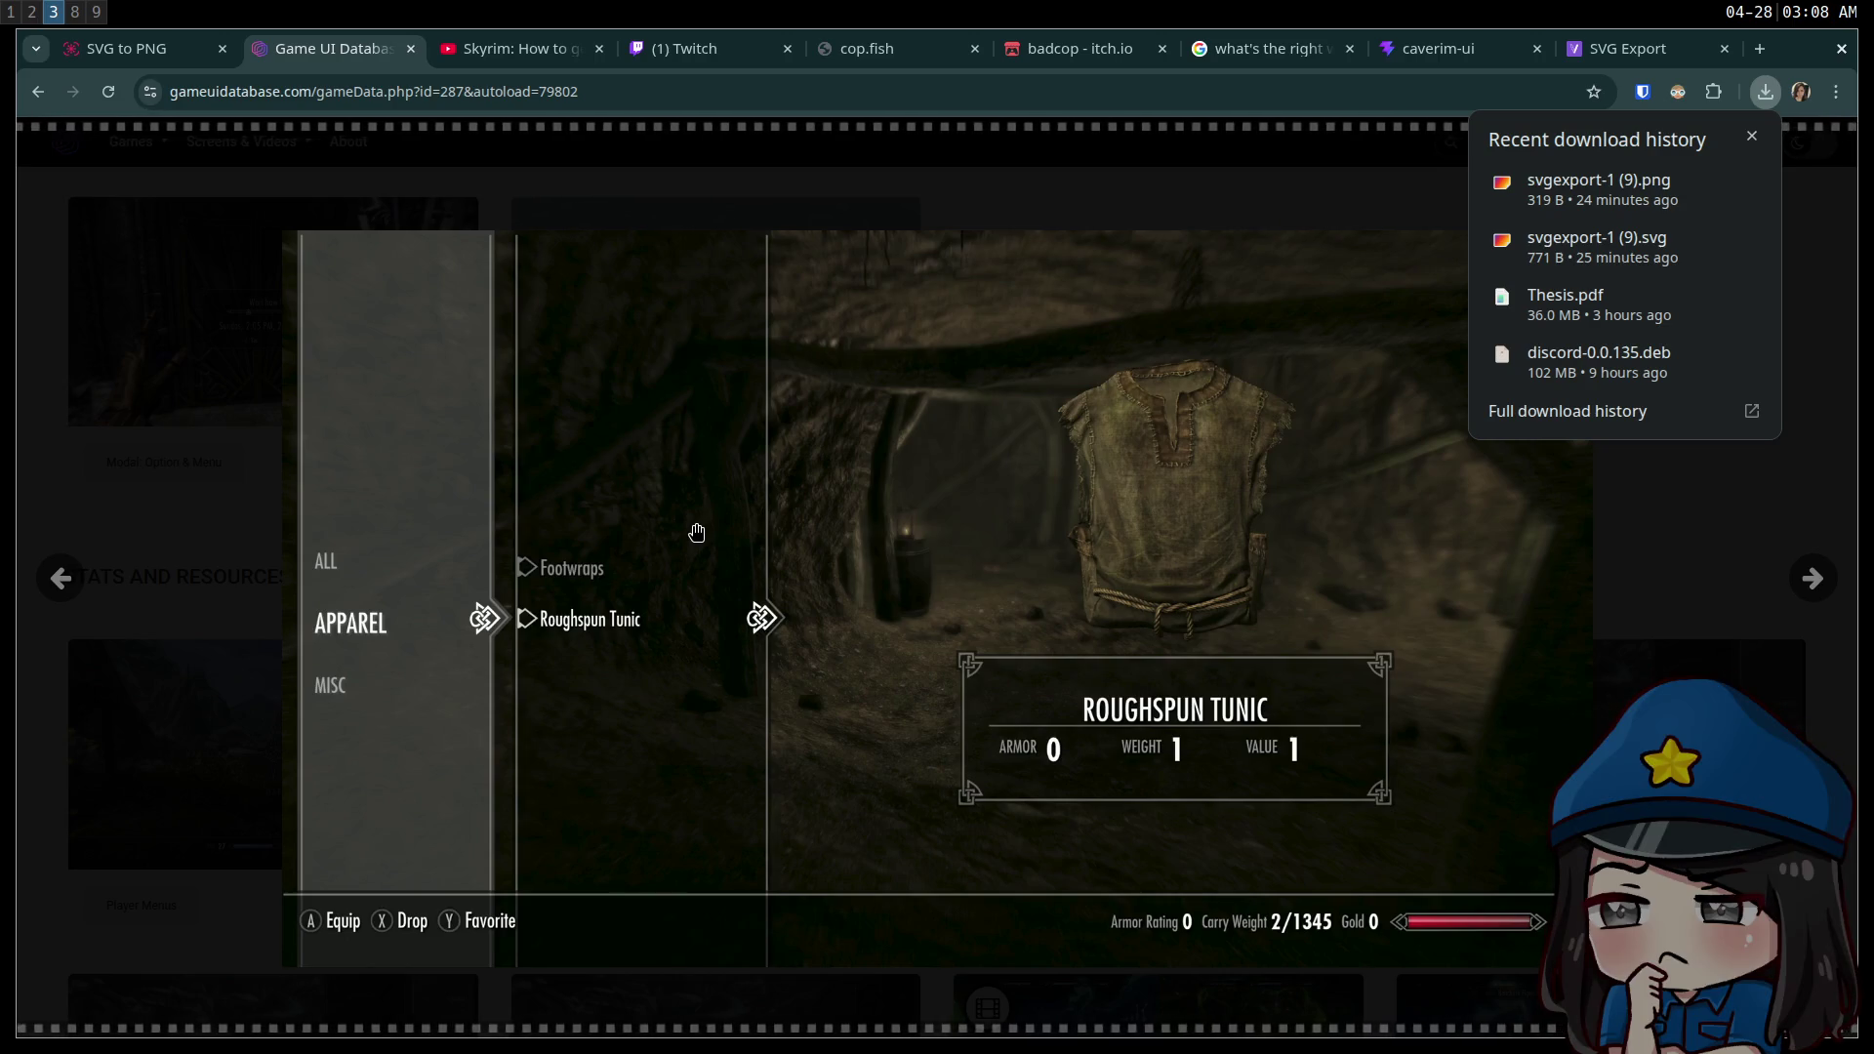
# - After reviewing the Skyrim inventory screenshot, switch back to the Godot workspace with Super+2
pyautogui.press('super+2')
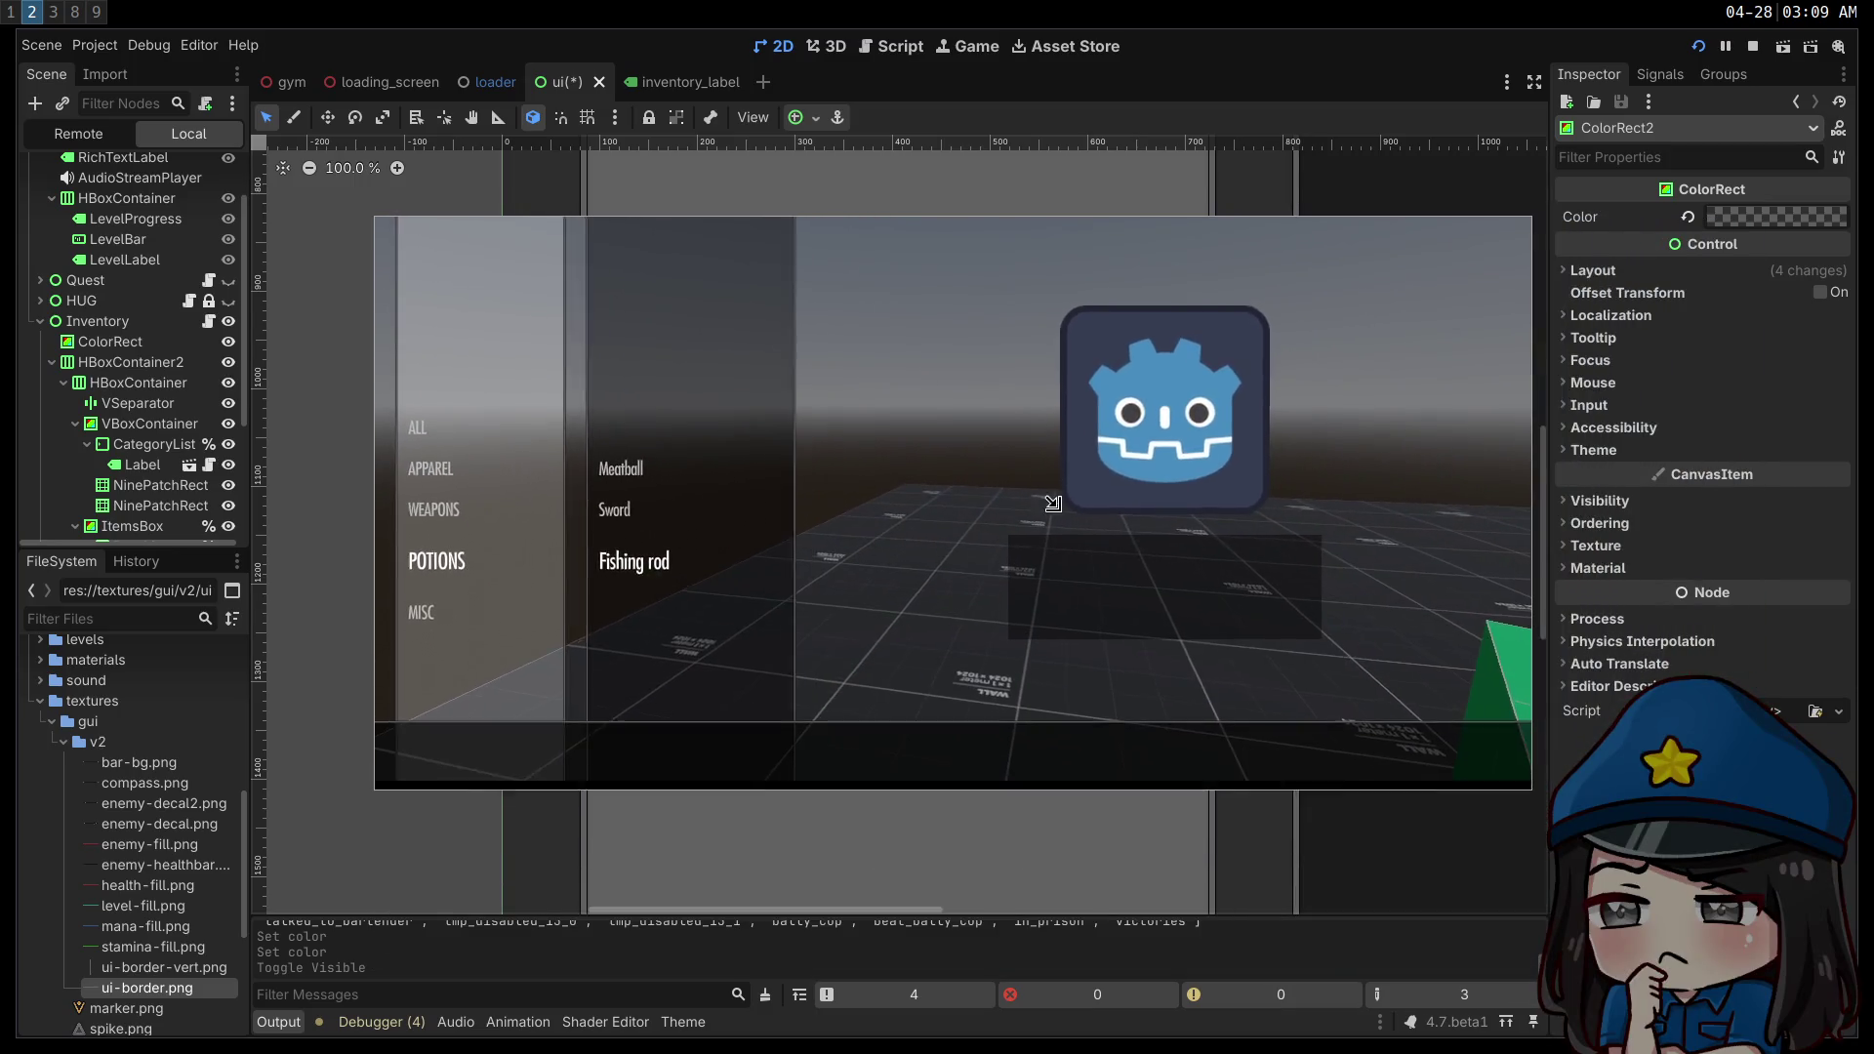
# - Resize the running game window, make it fullscreen, and turn the camera to look around
pyautogui.moveTo(1053, 504)
pyautogui.mouseDown()
pyautogui.moveTo(1136, 431)
pyautogui.moveTo(1132, 394)
pyautogui.moveTo(1119, 570)
pyautogui.moveTo(986, 581)
pyautogui.mouseUp()
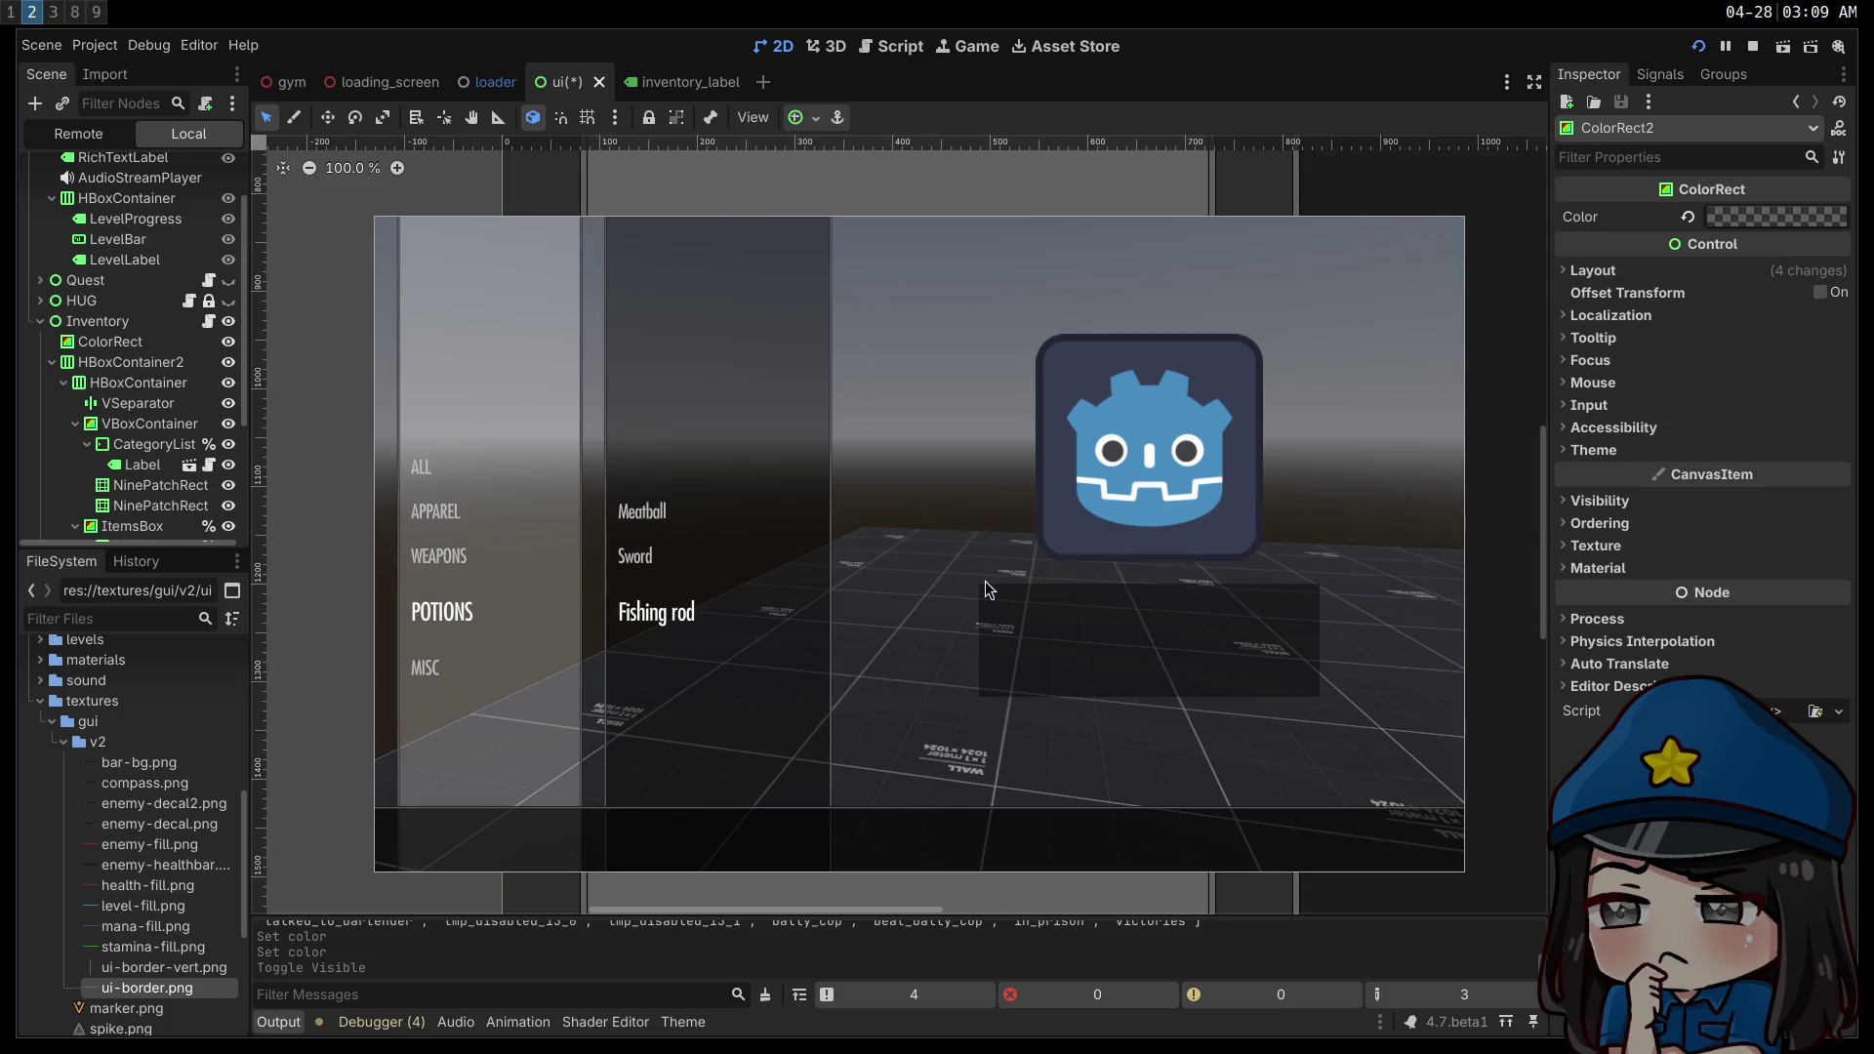
pyautogui.press('super+f')
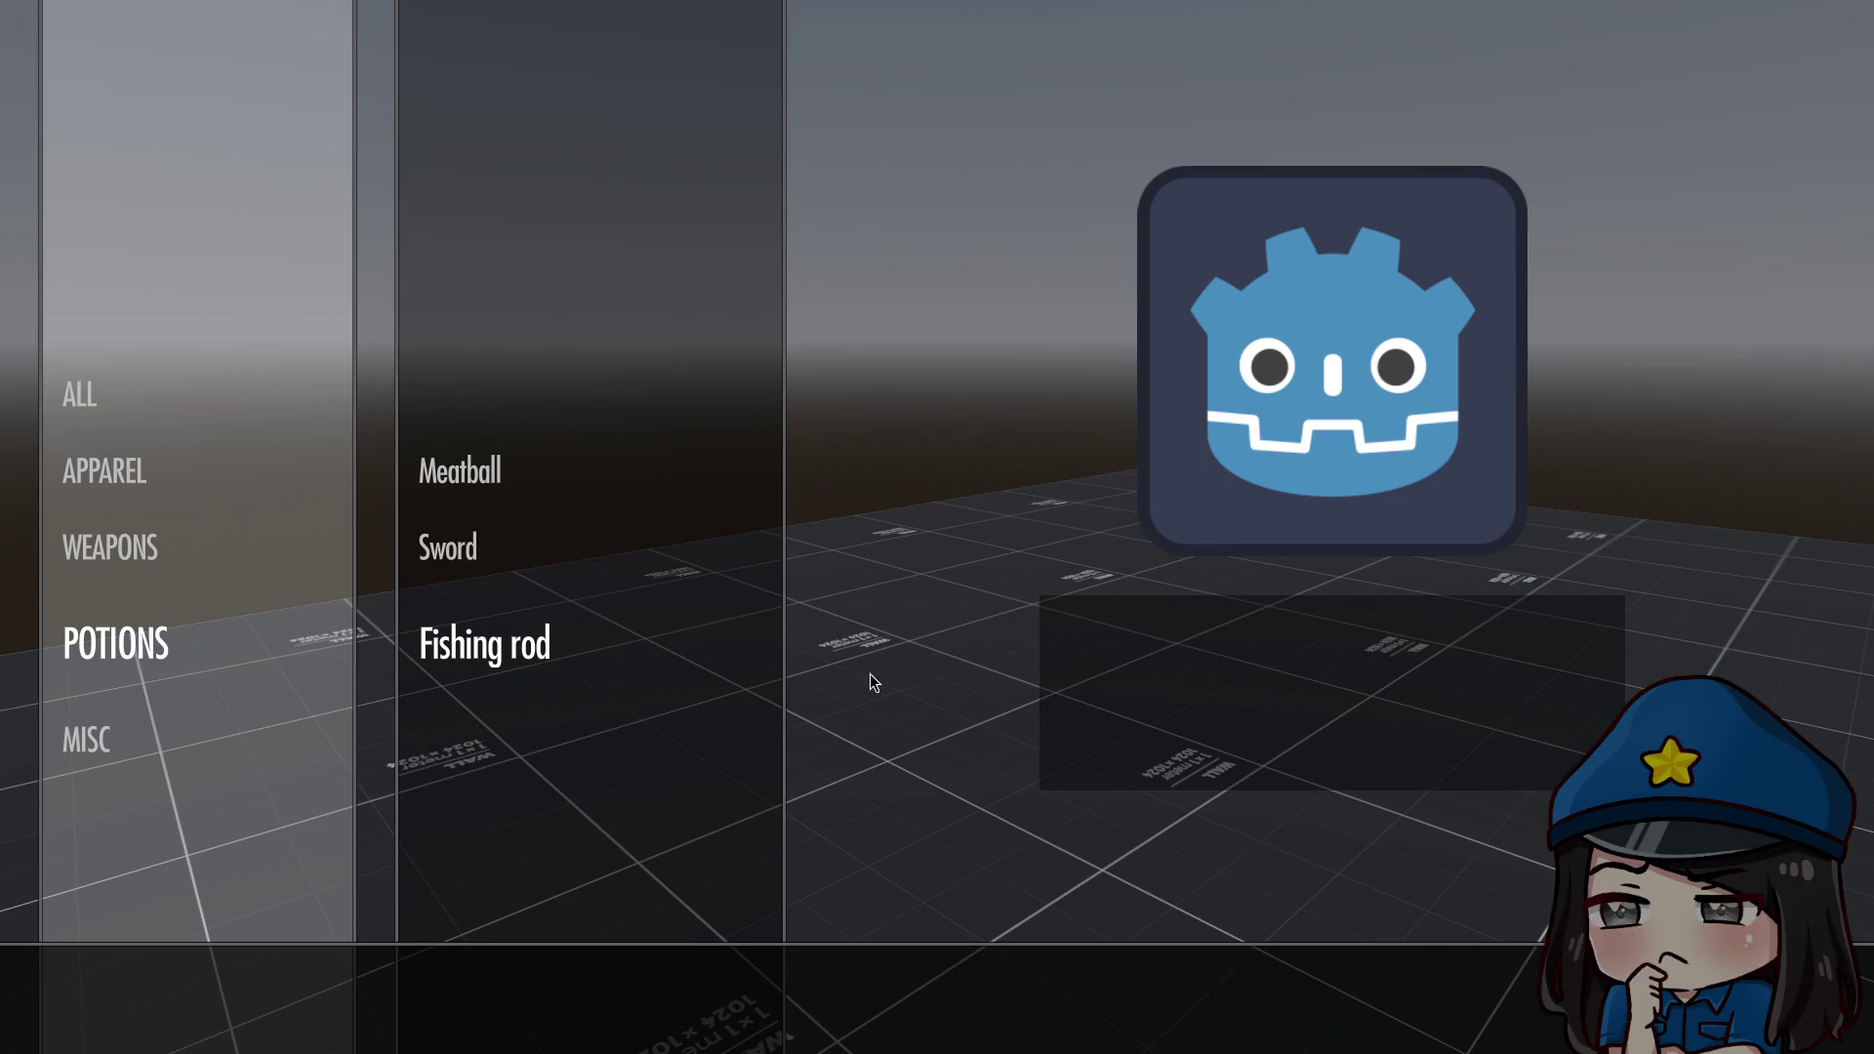
pyautogui.press('Return')
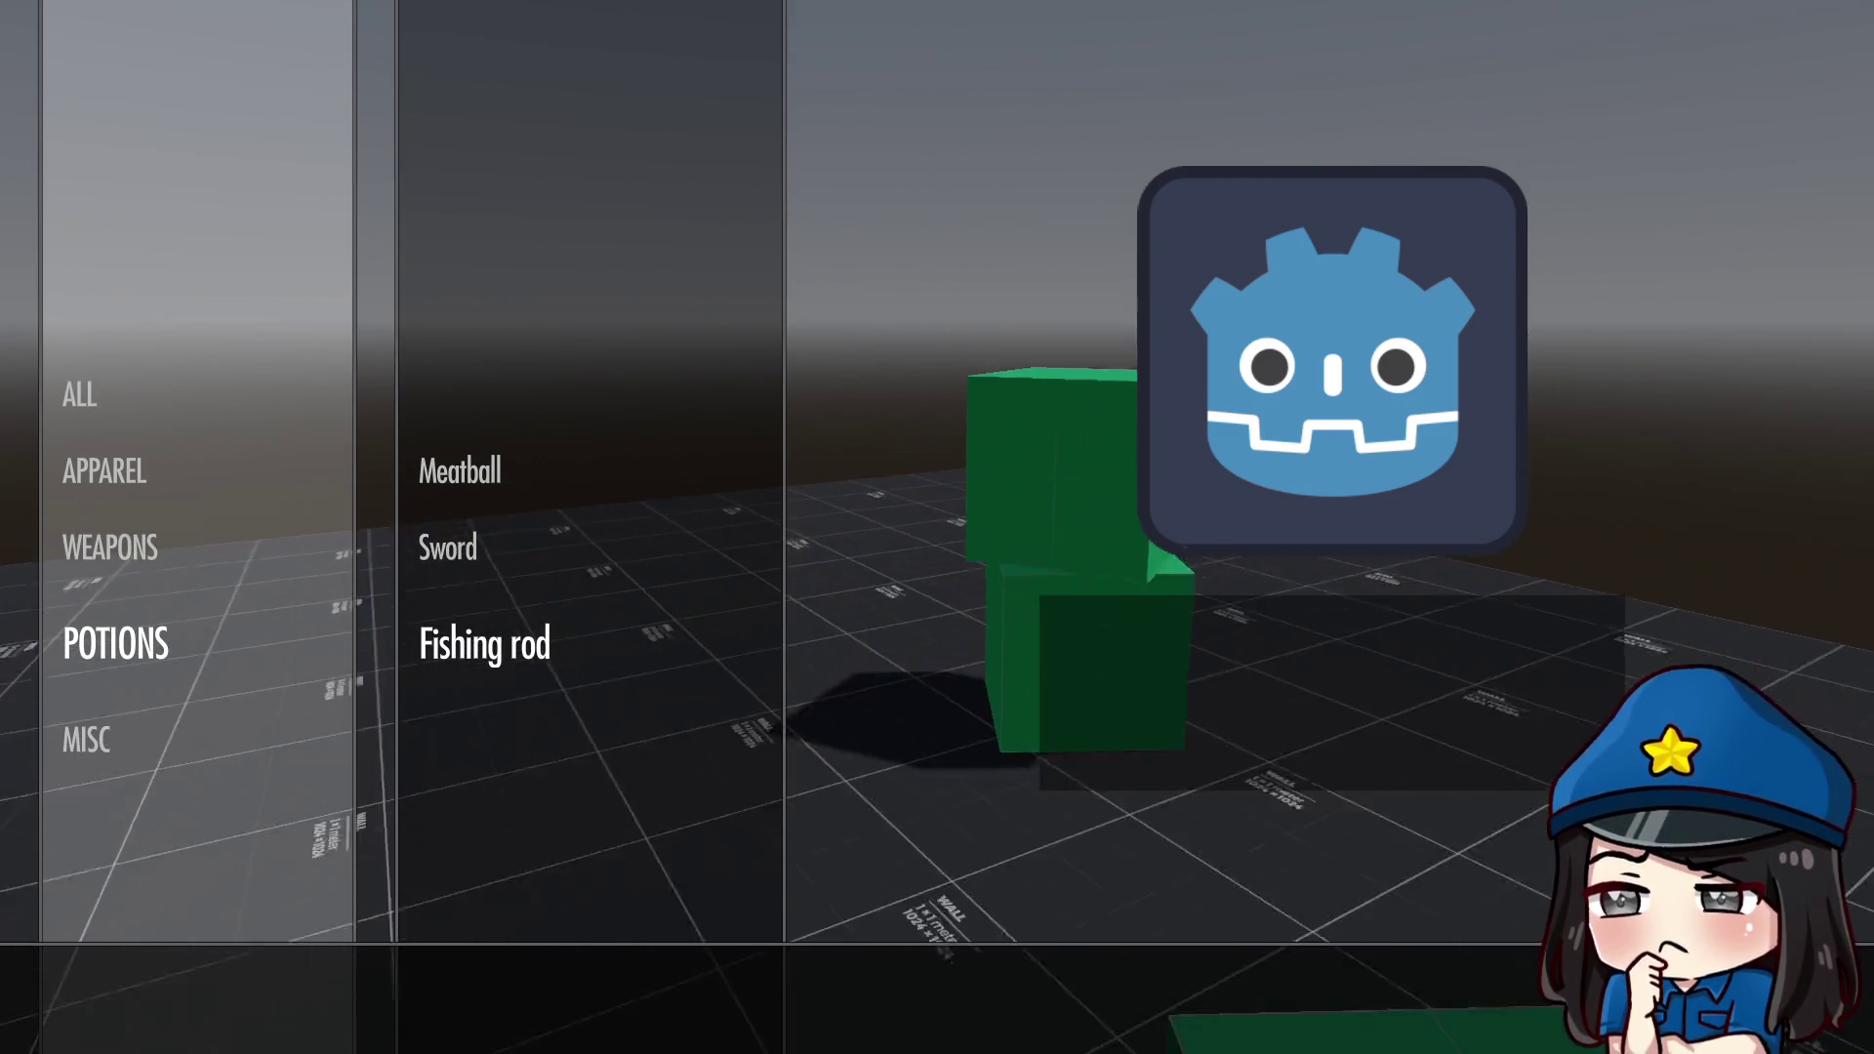
# - Cycle through the inventory categories and open the WEAPONS item list
pyautogui.press('Escape')
pyautogui.press('Up')
pyautogui.press('Up')
pyautogui.press('Up')
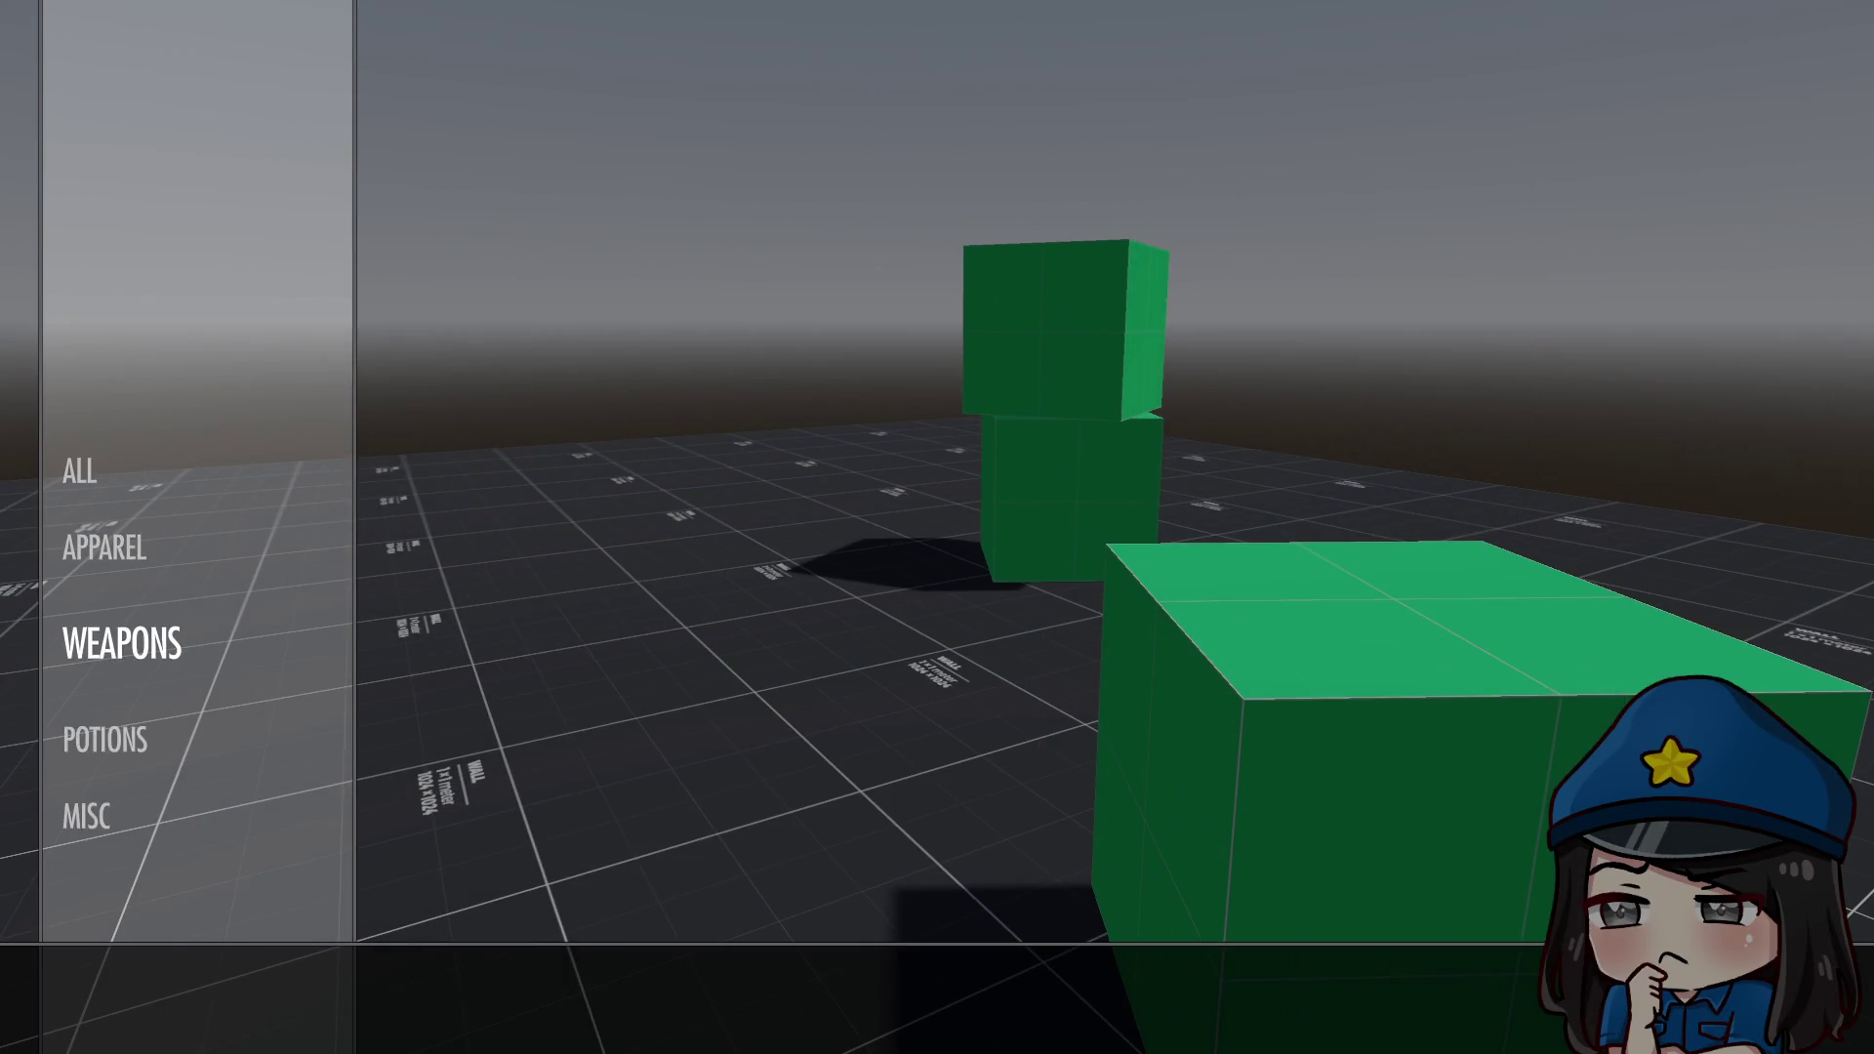
pyautogui.press('Down')
pyautogui.press('Down')
pyautogui.press('Up')
pyautogui.press('Down')
pyautogui.press('Down')
pyautogui.press('Down')
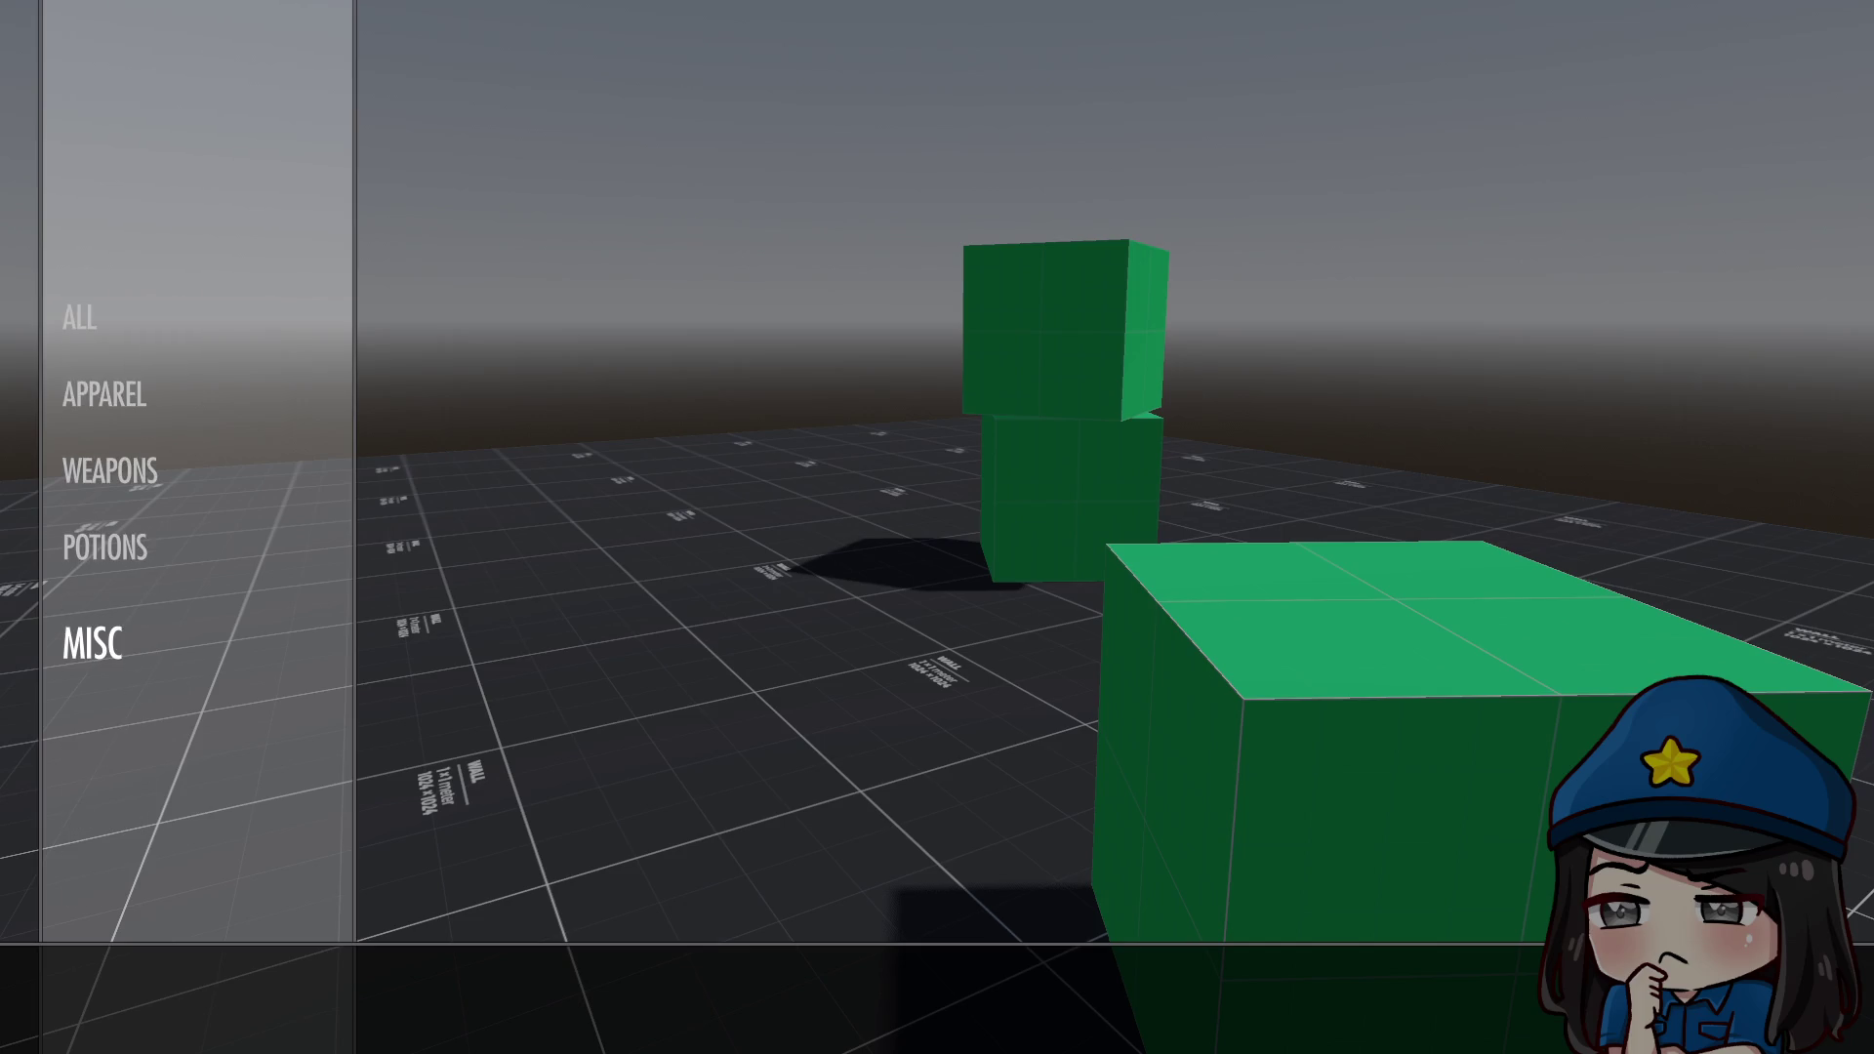
pyautogui.press('Up')
pyautogui.press('Up')
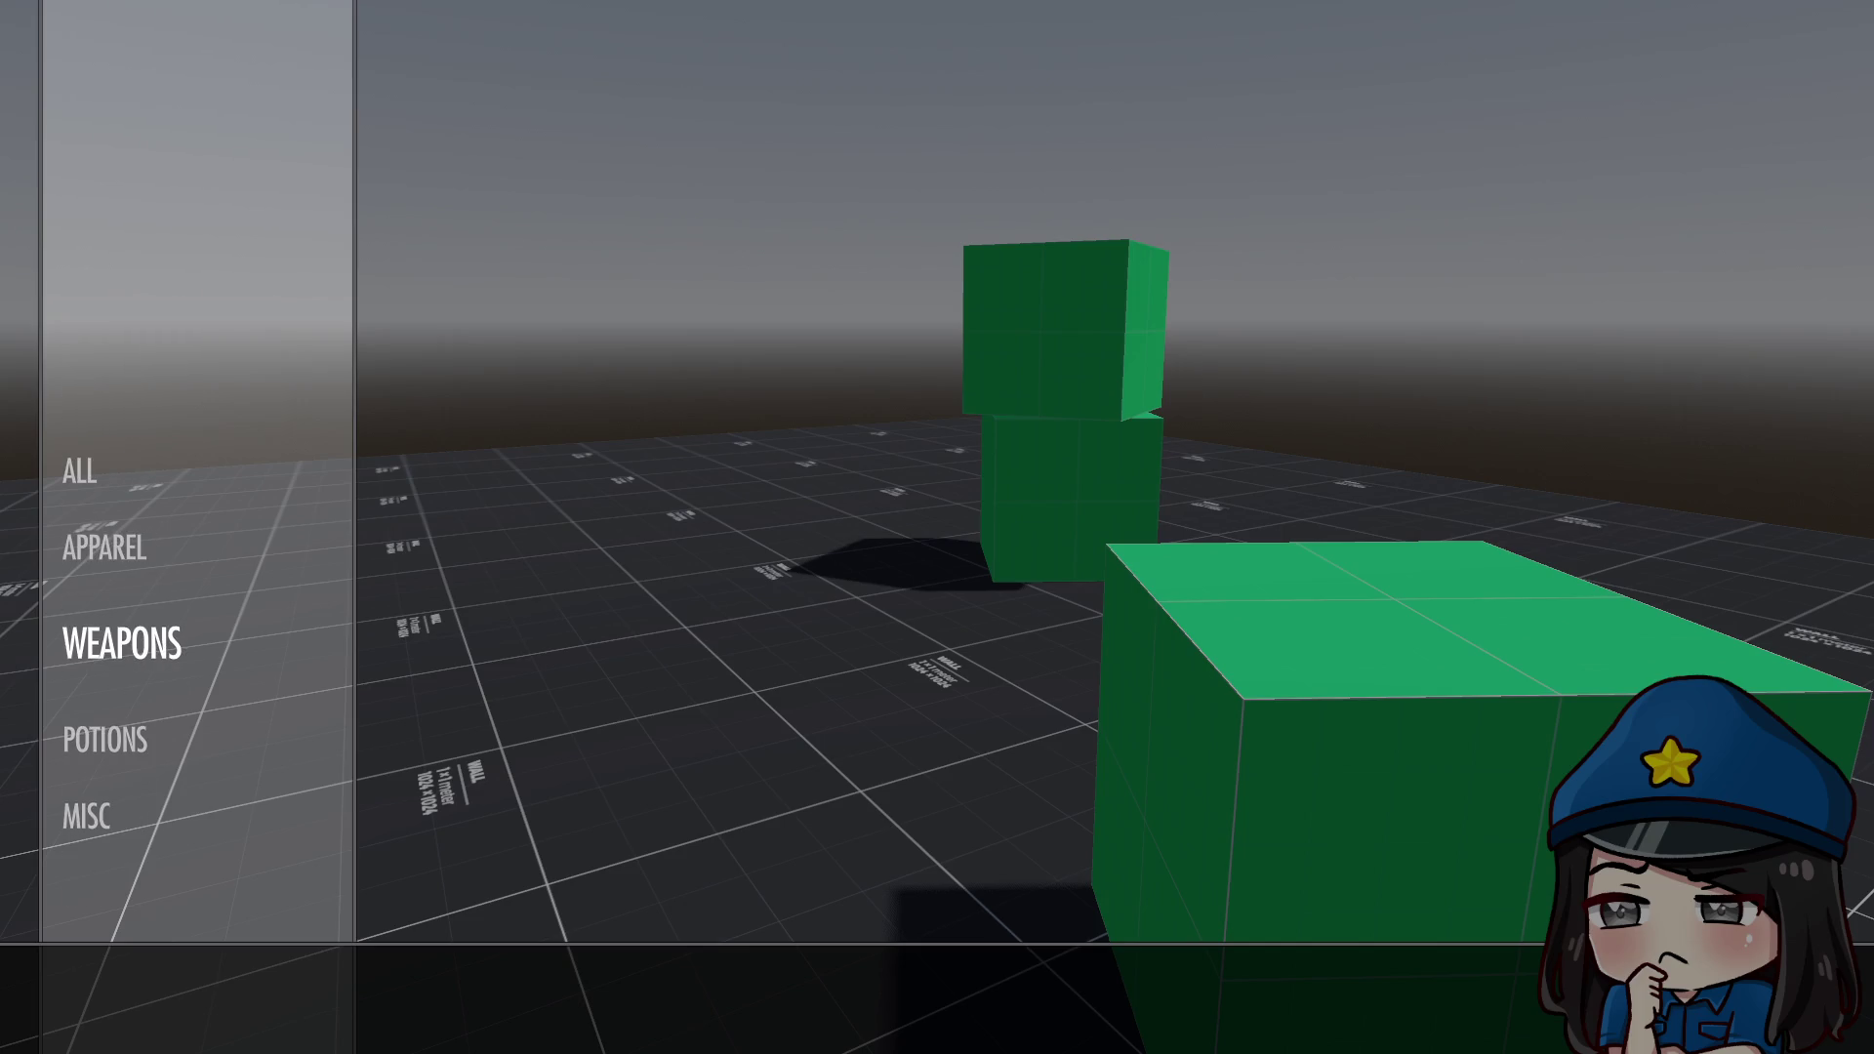
pyautogui.press('Return')
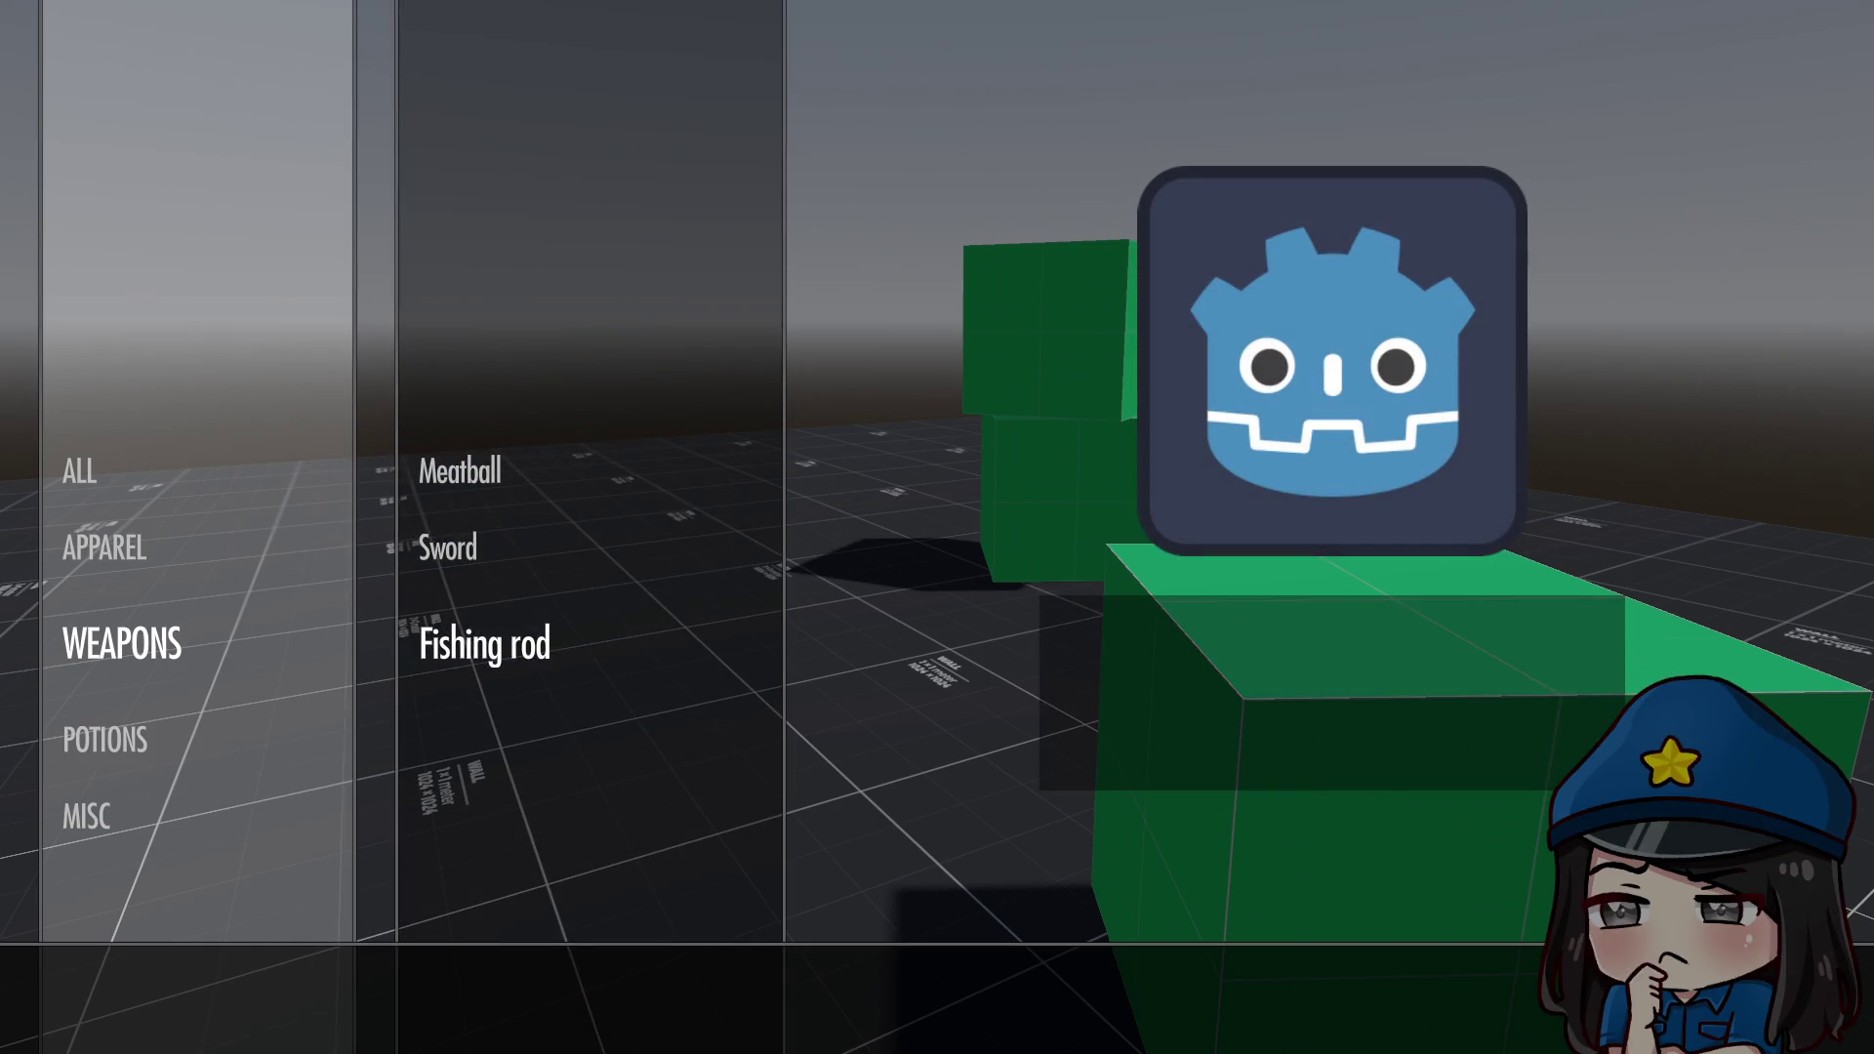
# - Step through the WEAPONS items between Meatball and Fishing rod
pyautogui.press('Up')
pyautogui.press('Up')
pyautogui.press('Down')
pyautogui.press('Down')
pyautogui.press('Up')
pyautogui.press('Up')
pyautogui.press('Down')
pyautogui.press('Down')
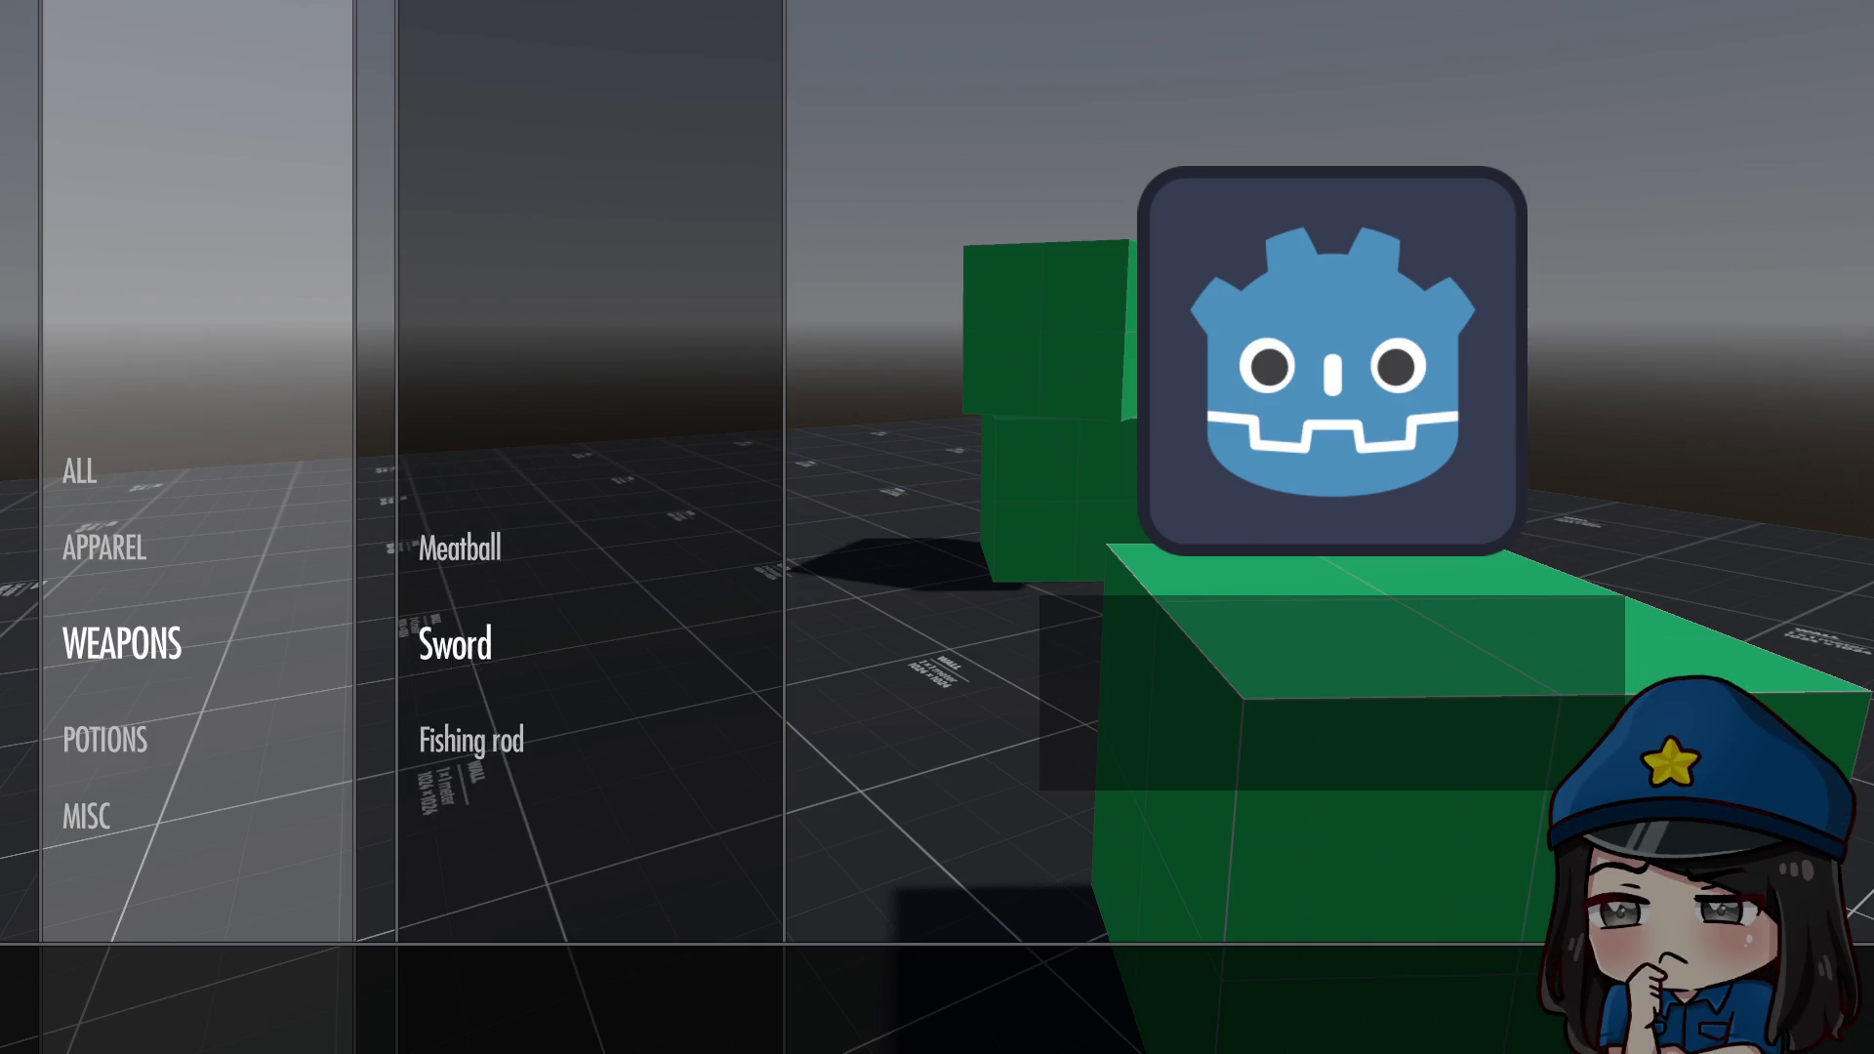
pyautogui.press('Up')
pyautogui.press('Up')
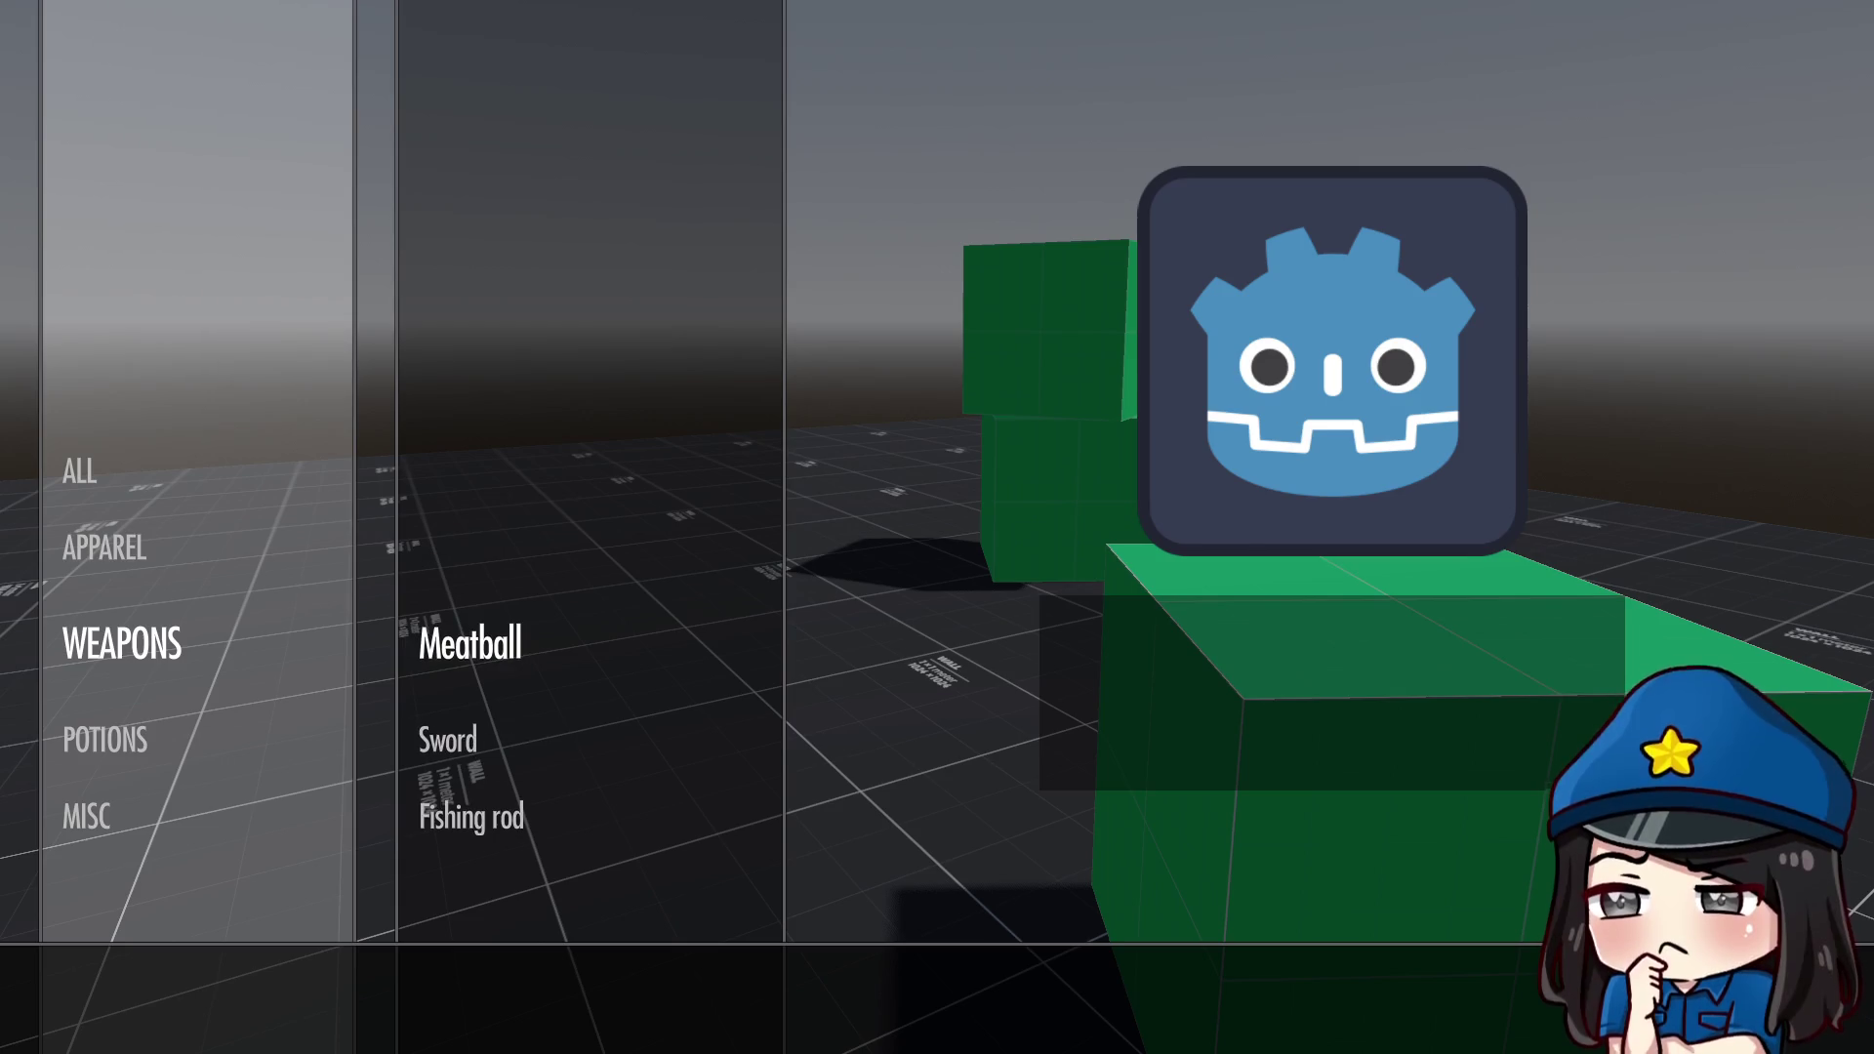
pyautogui.press('Down')
pyautogui.press('Down')
pyautogui.press('Up')
pyautogui.press('Up')
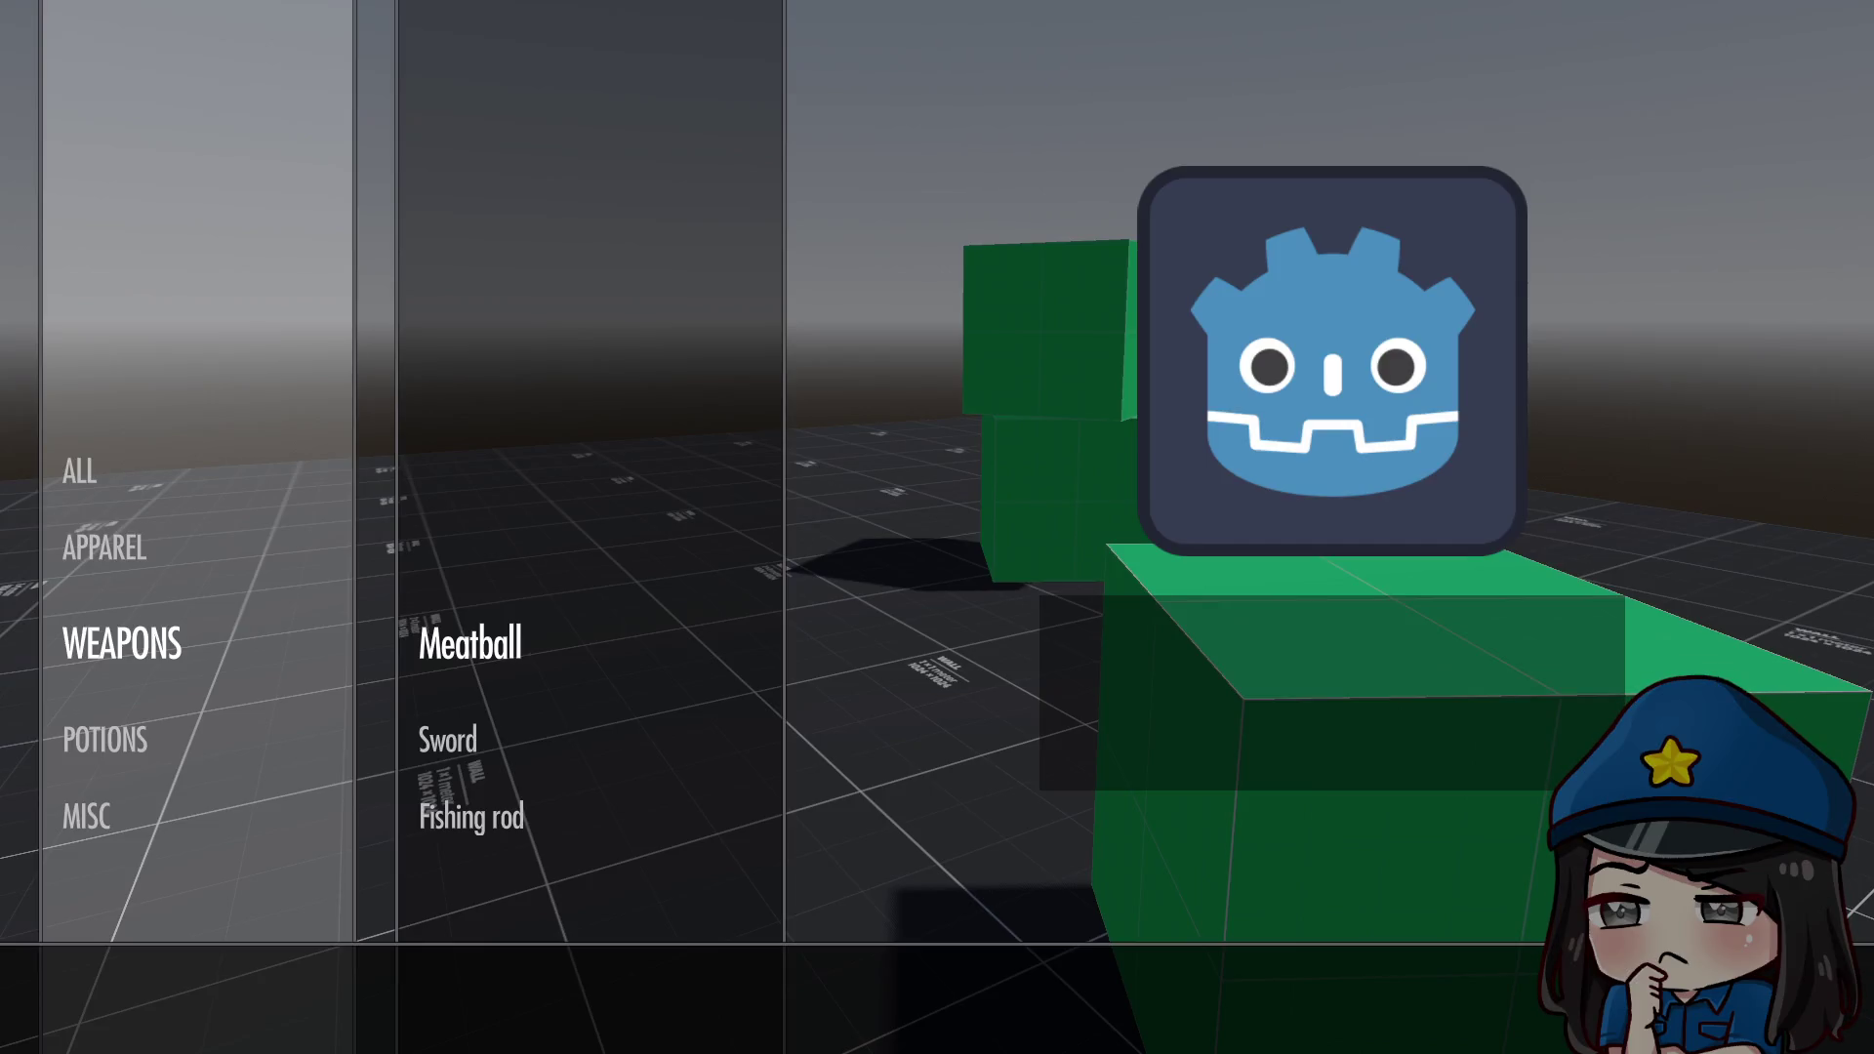
pyautogui.press('Down')
pyautogui.press('Down')
pyautogui.press('Up')
pyautogui.press('Up')
# - Close and reopen the WEAPONS list, then stop the game with F8
pyautogui.press('Left')
pyautogui.press('Right')
pyautogui.press('Down')
pyautogui.press('Down')
pyautogui.press('Up')
pyautogui.press('Up')
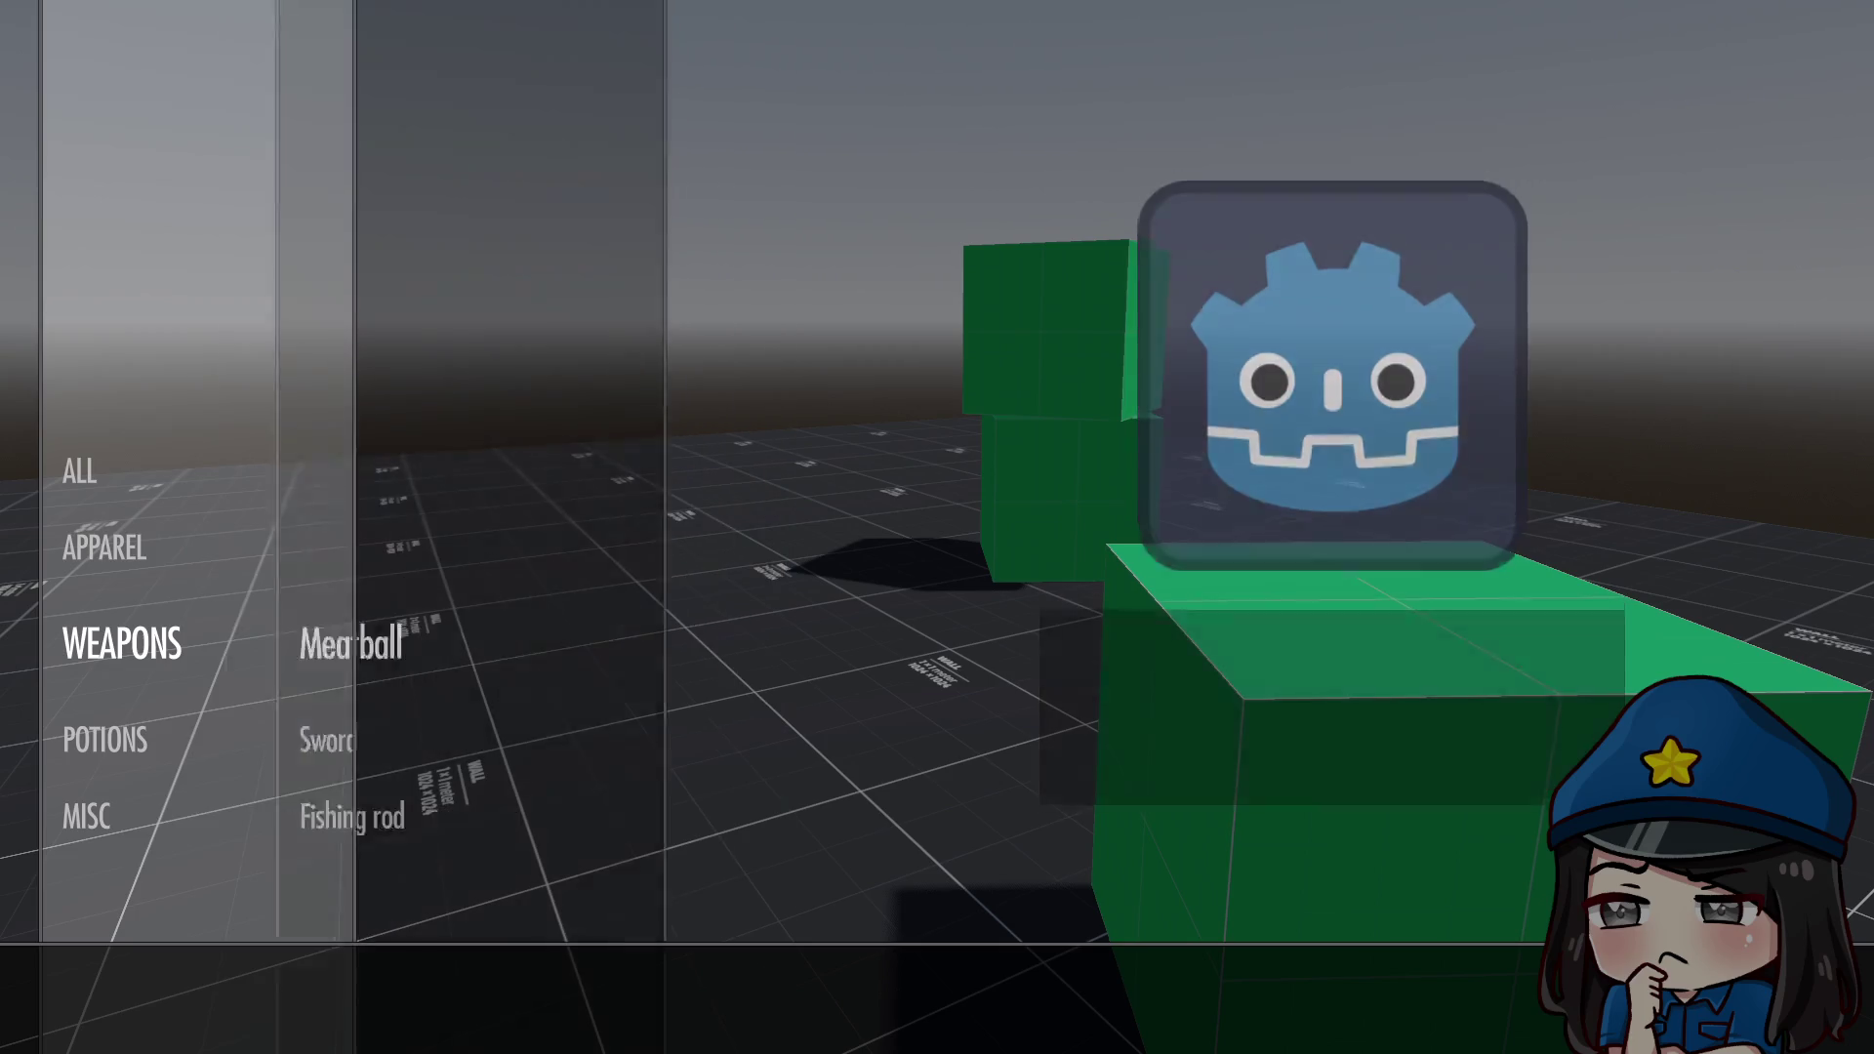
pyautogui.press('Left')
pyautogui.press('Right')
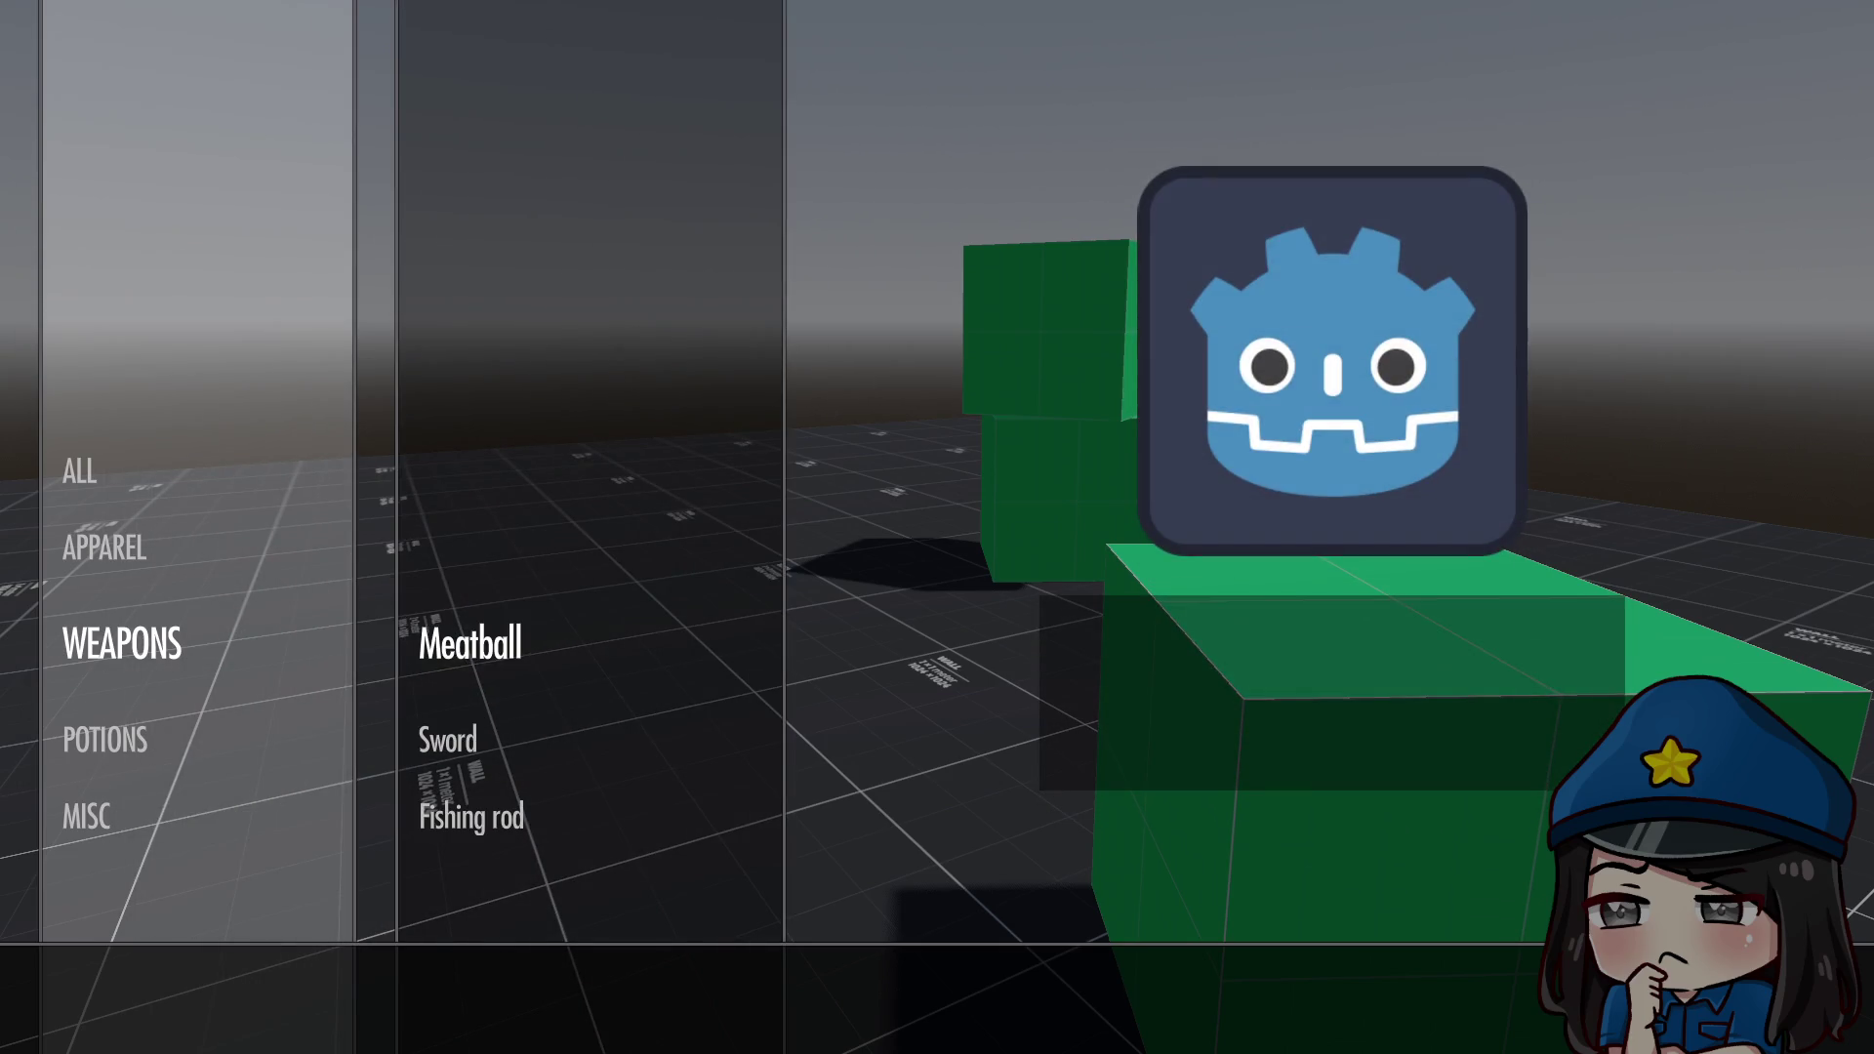
pyautogui.press('F8')
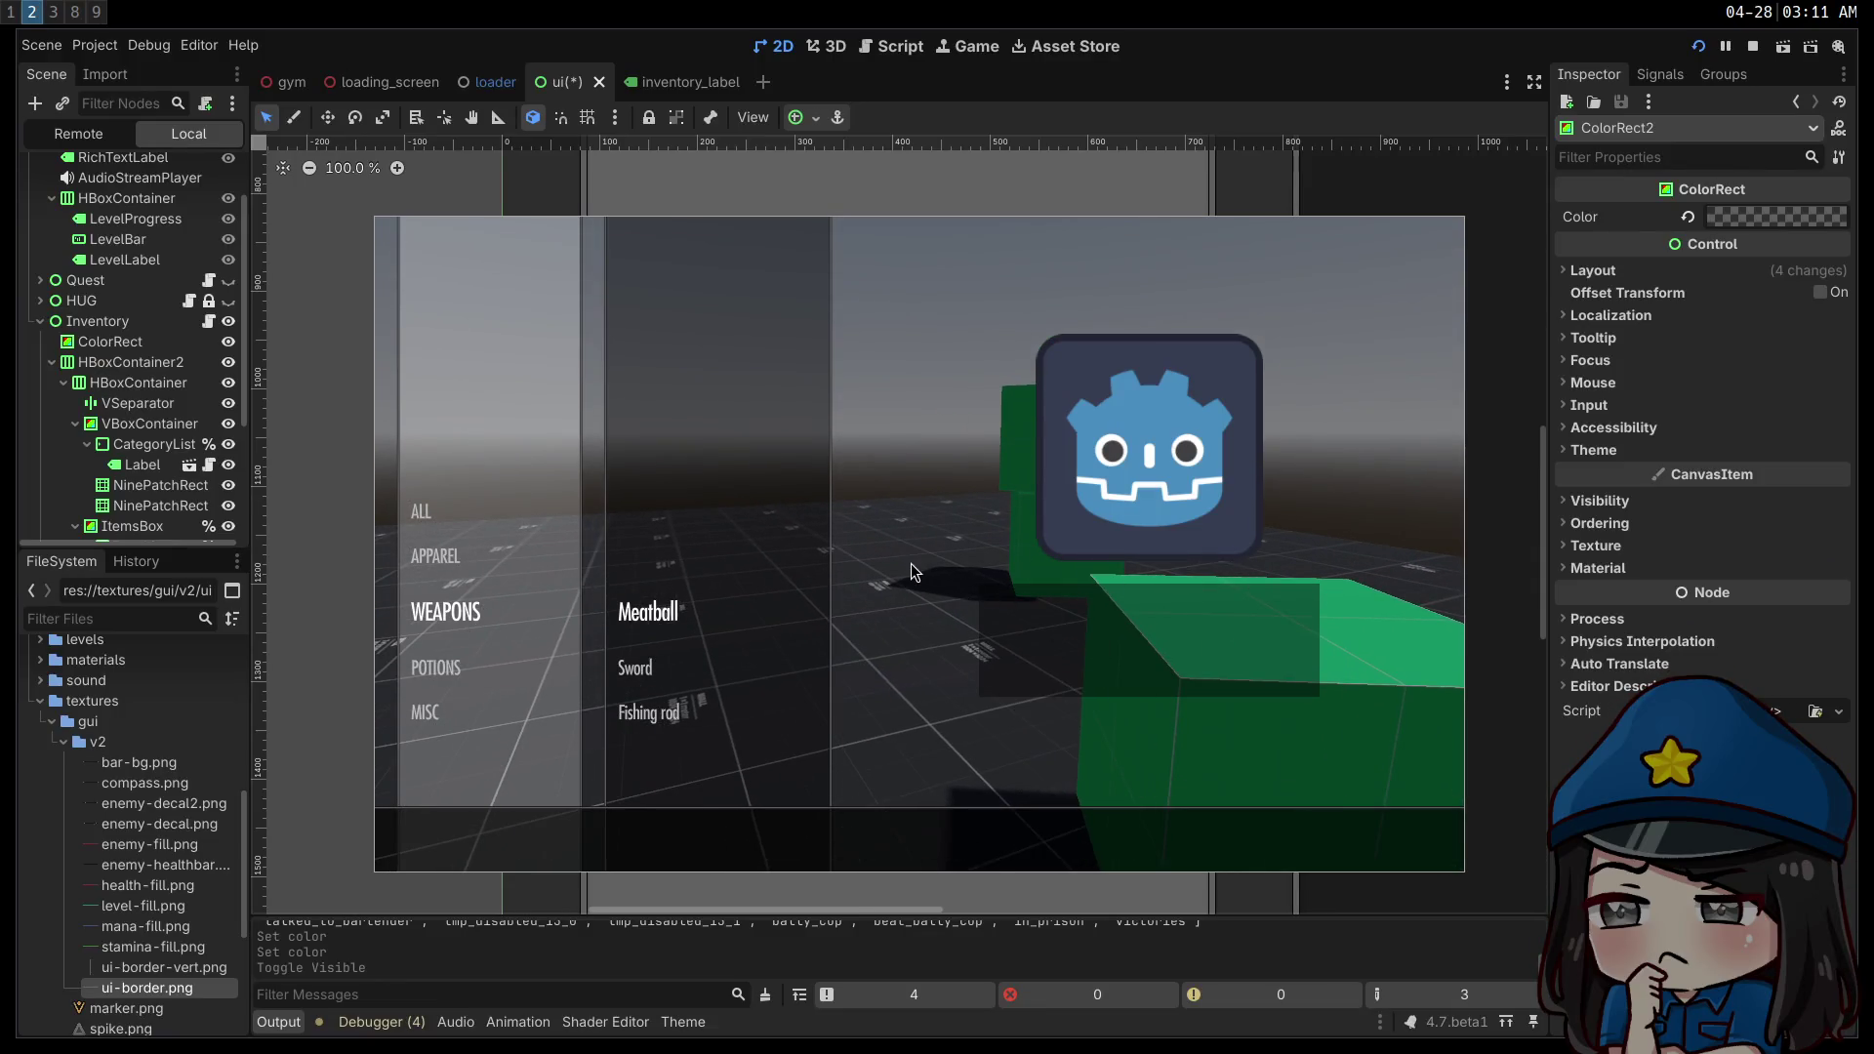
# - Show the localhost:5173 caverim-ui preview in Chrome and zoom it to 500%
pyautogui.press('super+3')
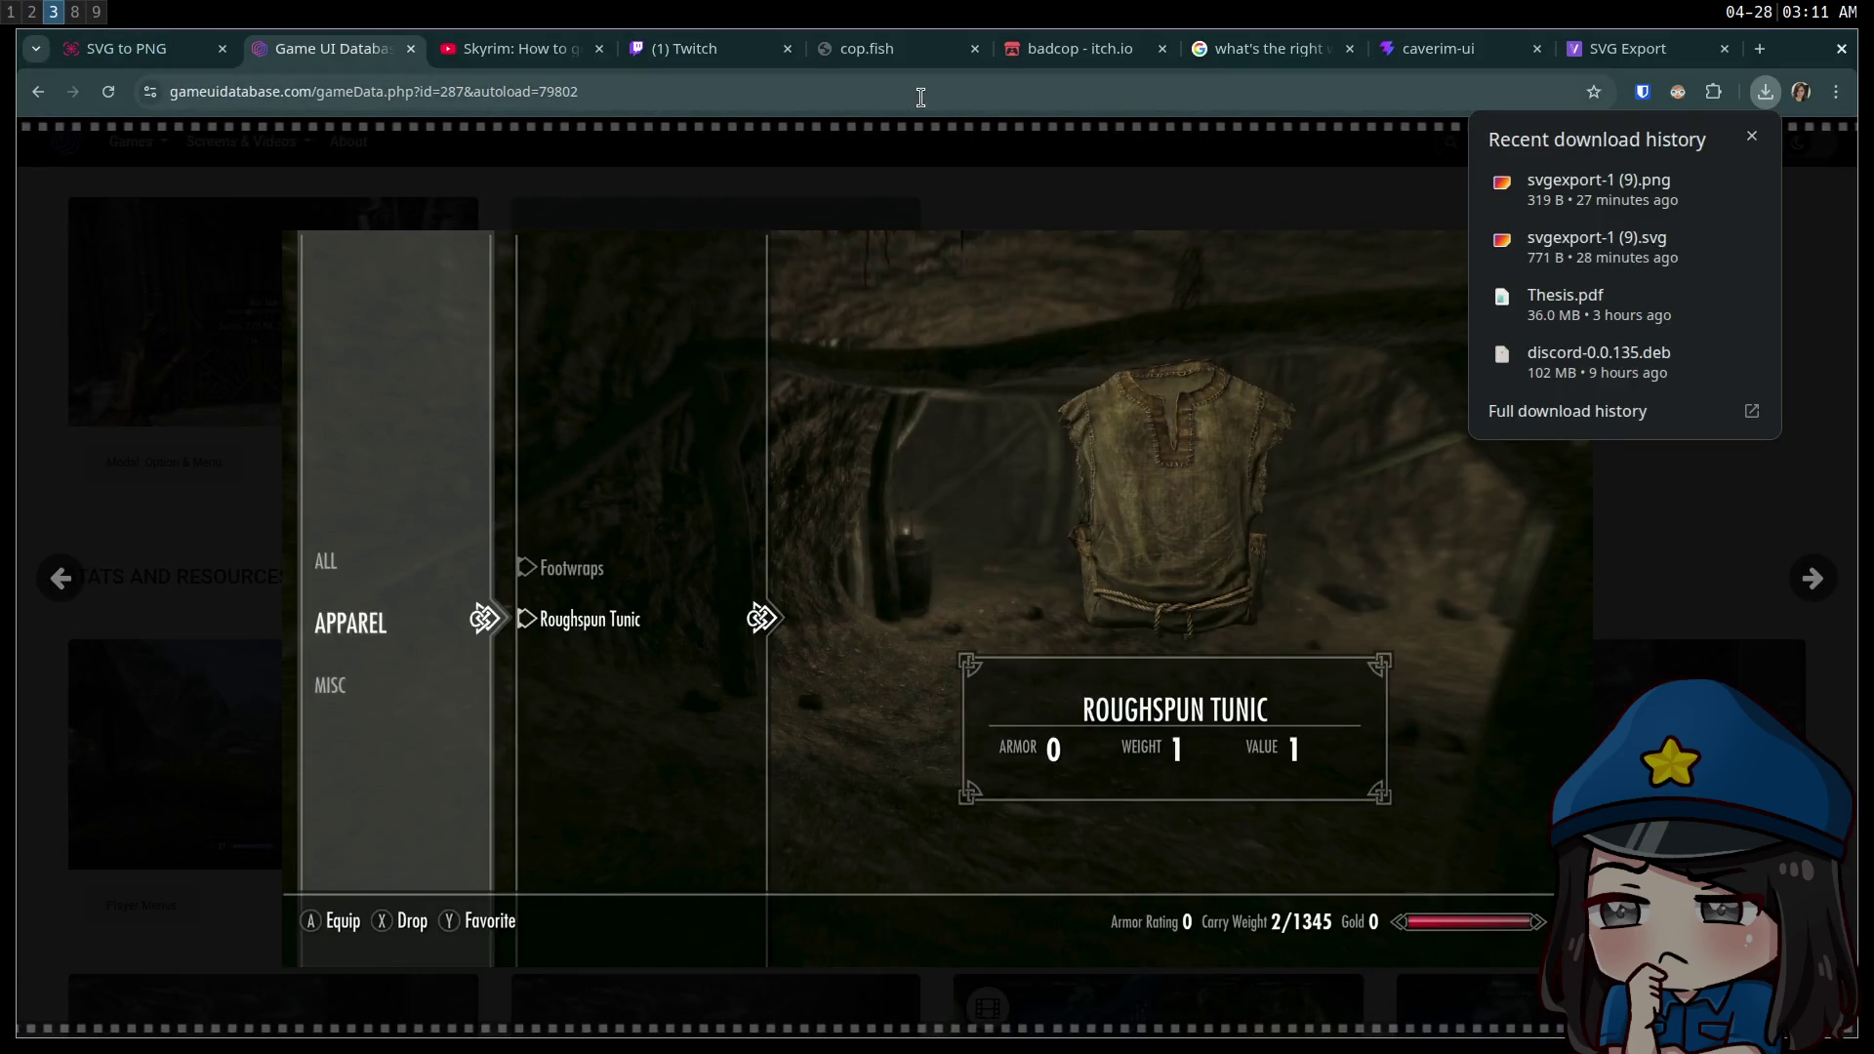
pyautogui.hotkey('ctrl', '9')
pyautogui.hotkey('ctrl', 'shift', 'Tab')
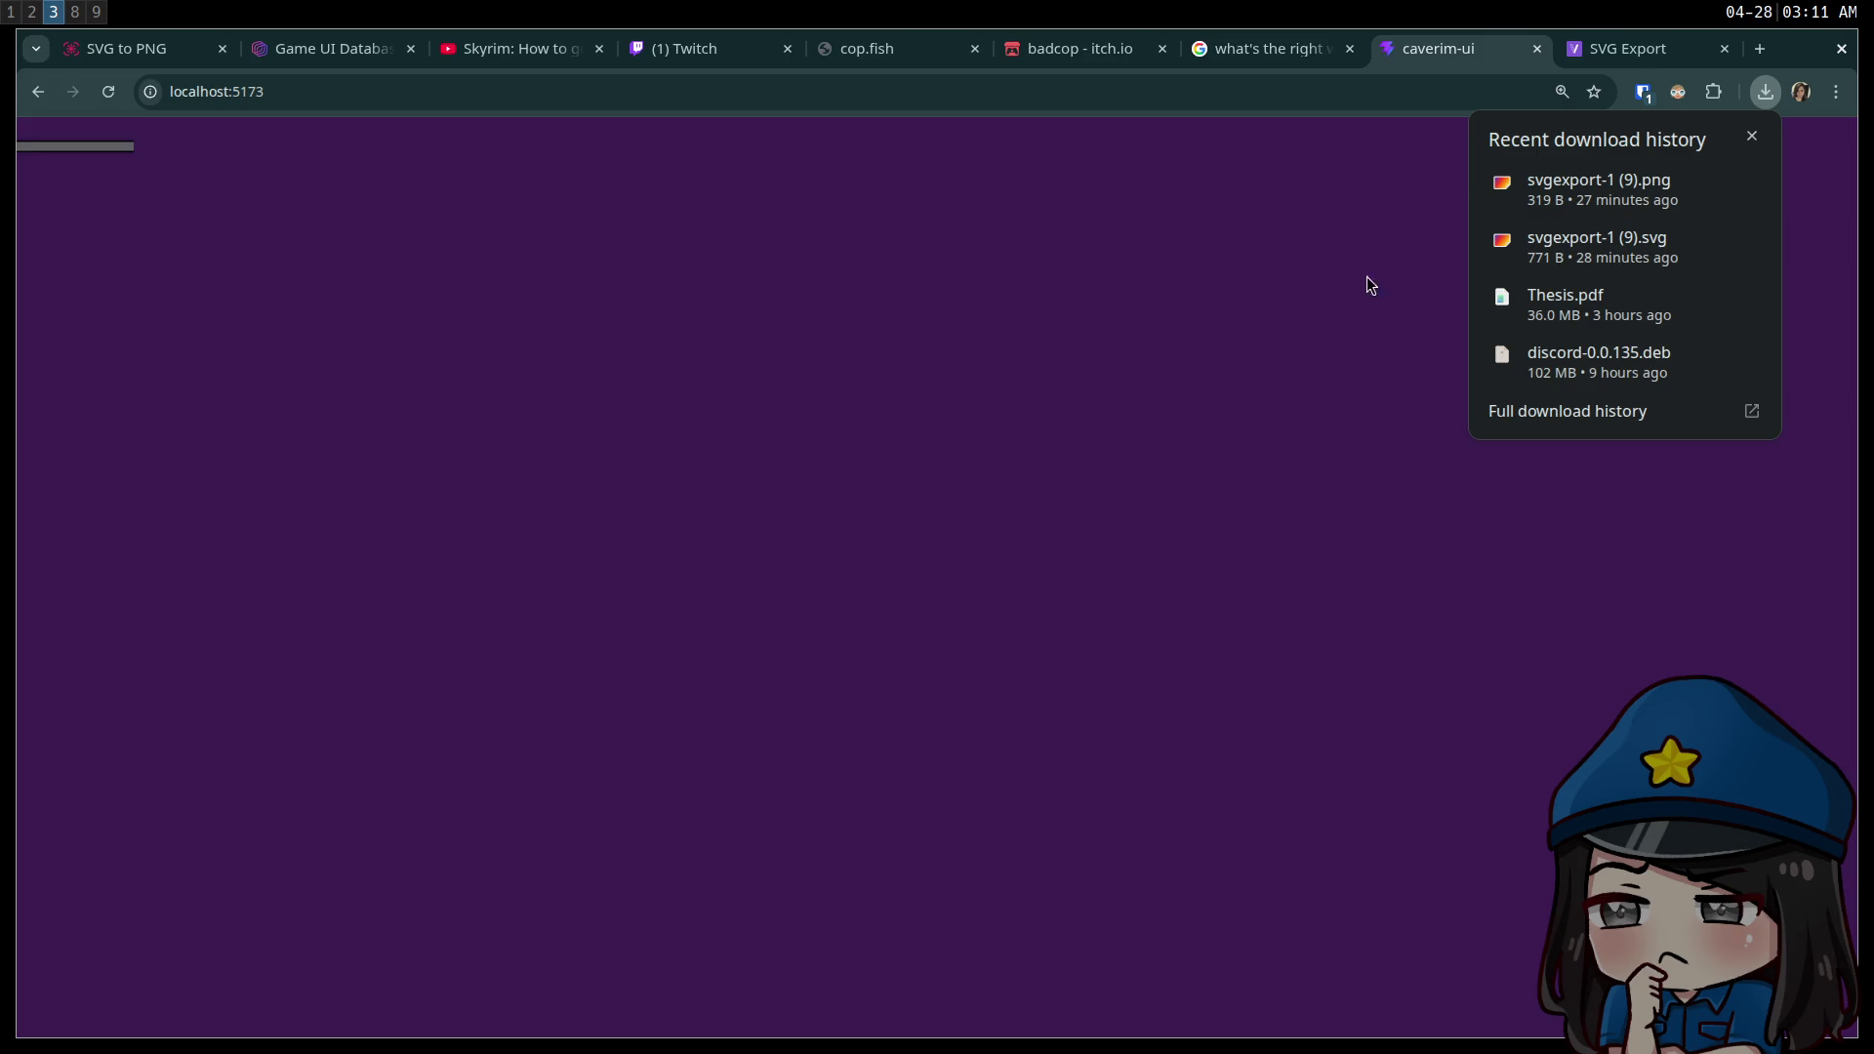
pyautogui.click(1753, 137)
pyautogui.hotkey('ctrl', '+')
pyautogui.hotkey('ctrl', '+')
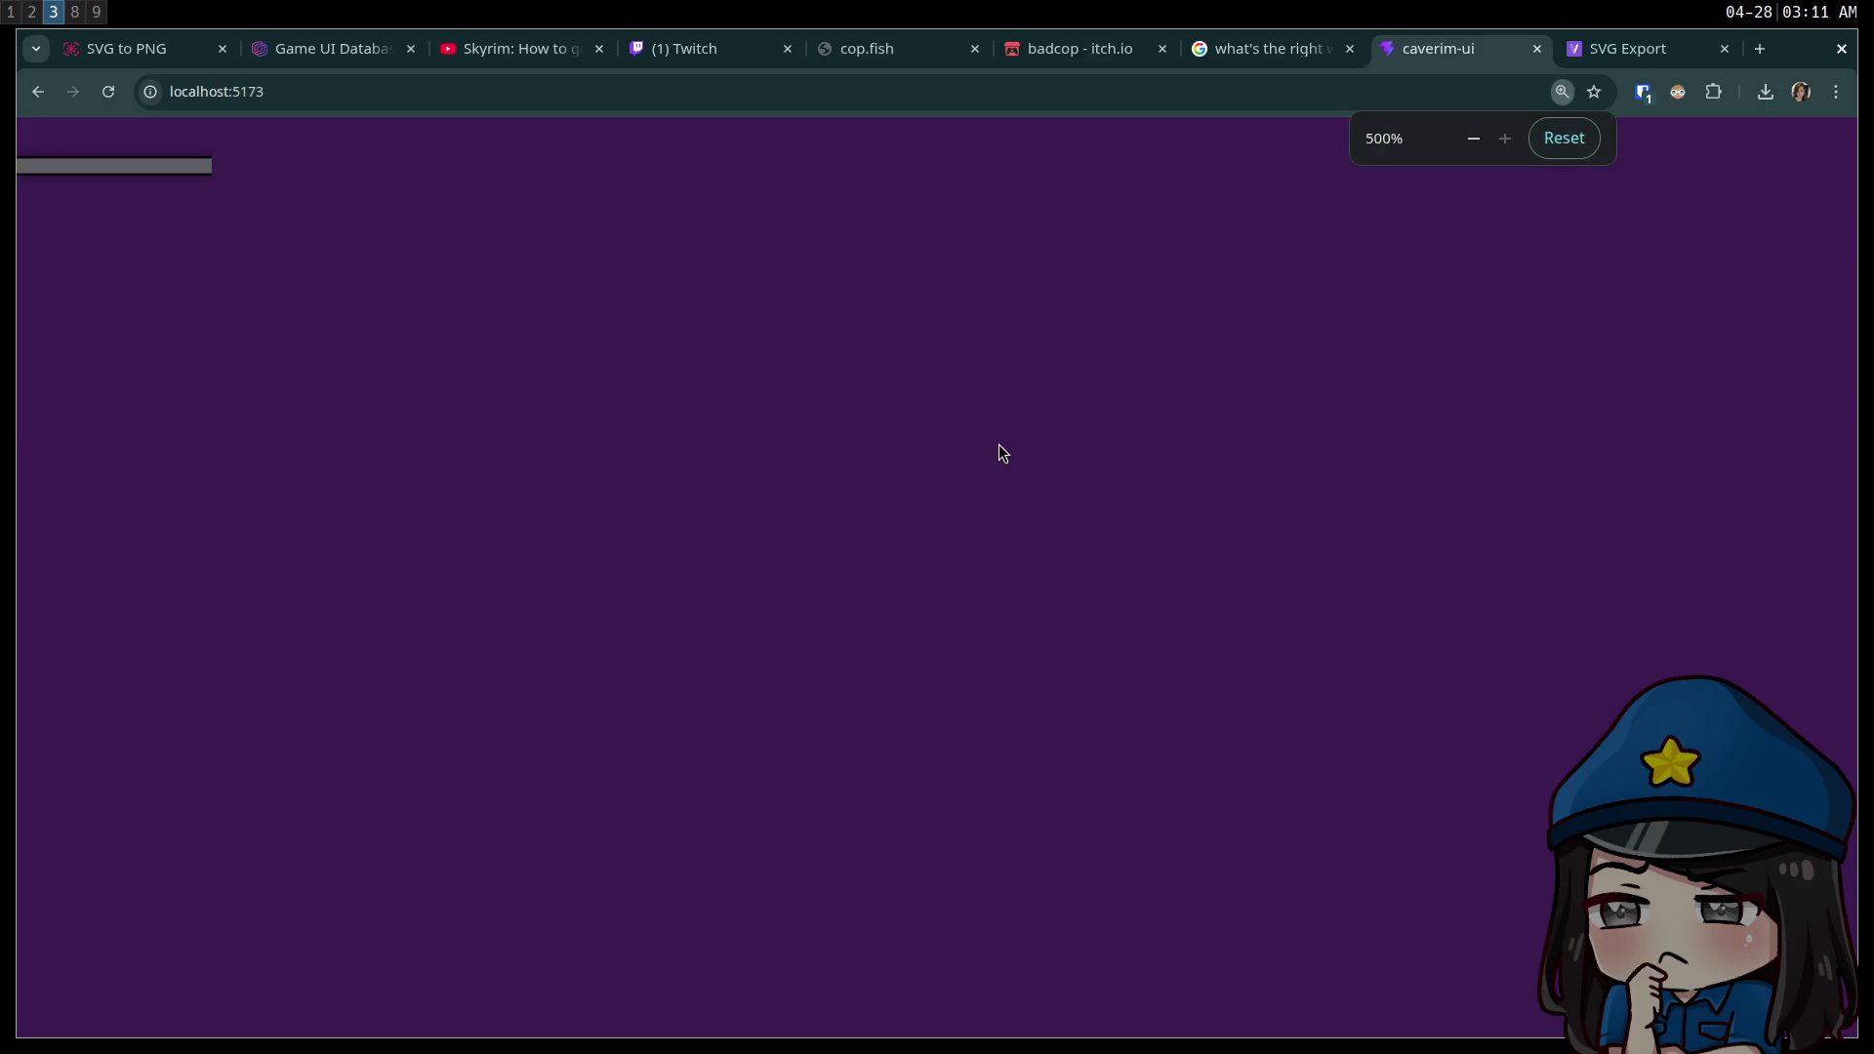
# - Return to Vim at the commented-out svg background-color line
pyautogui.press('super+2')
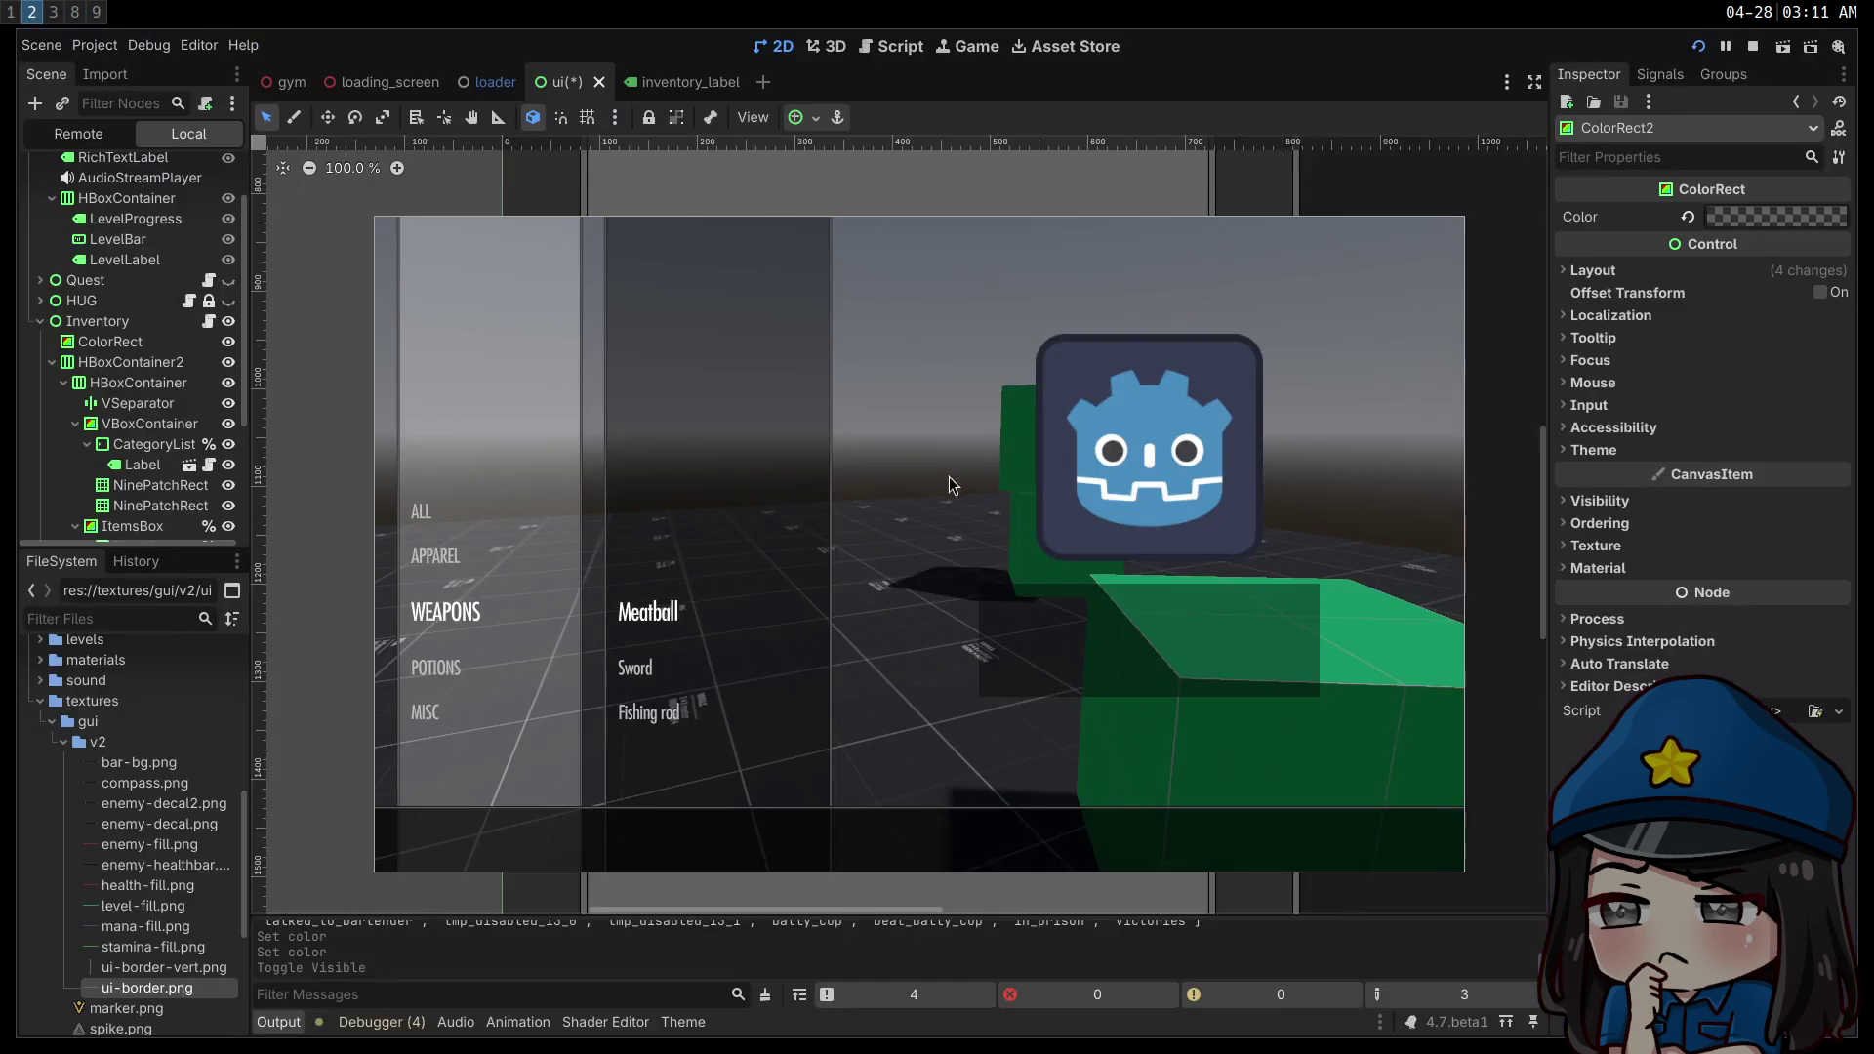
pyautogui.press('super+1')
pyautogui.click(818, 845)
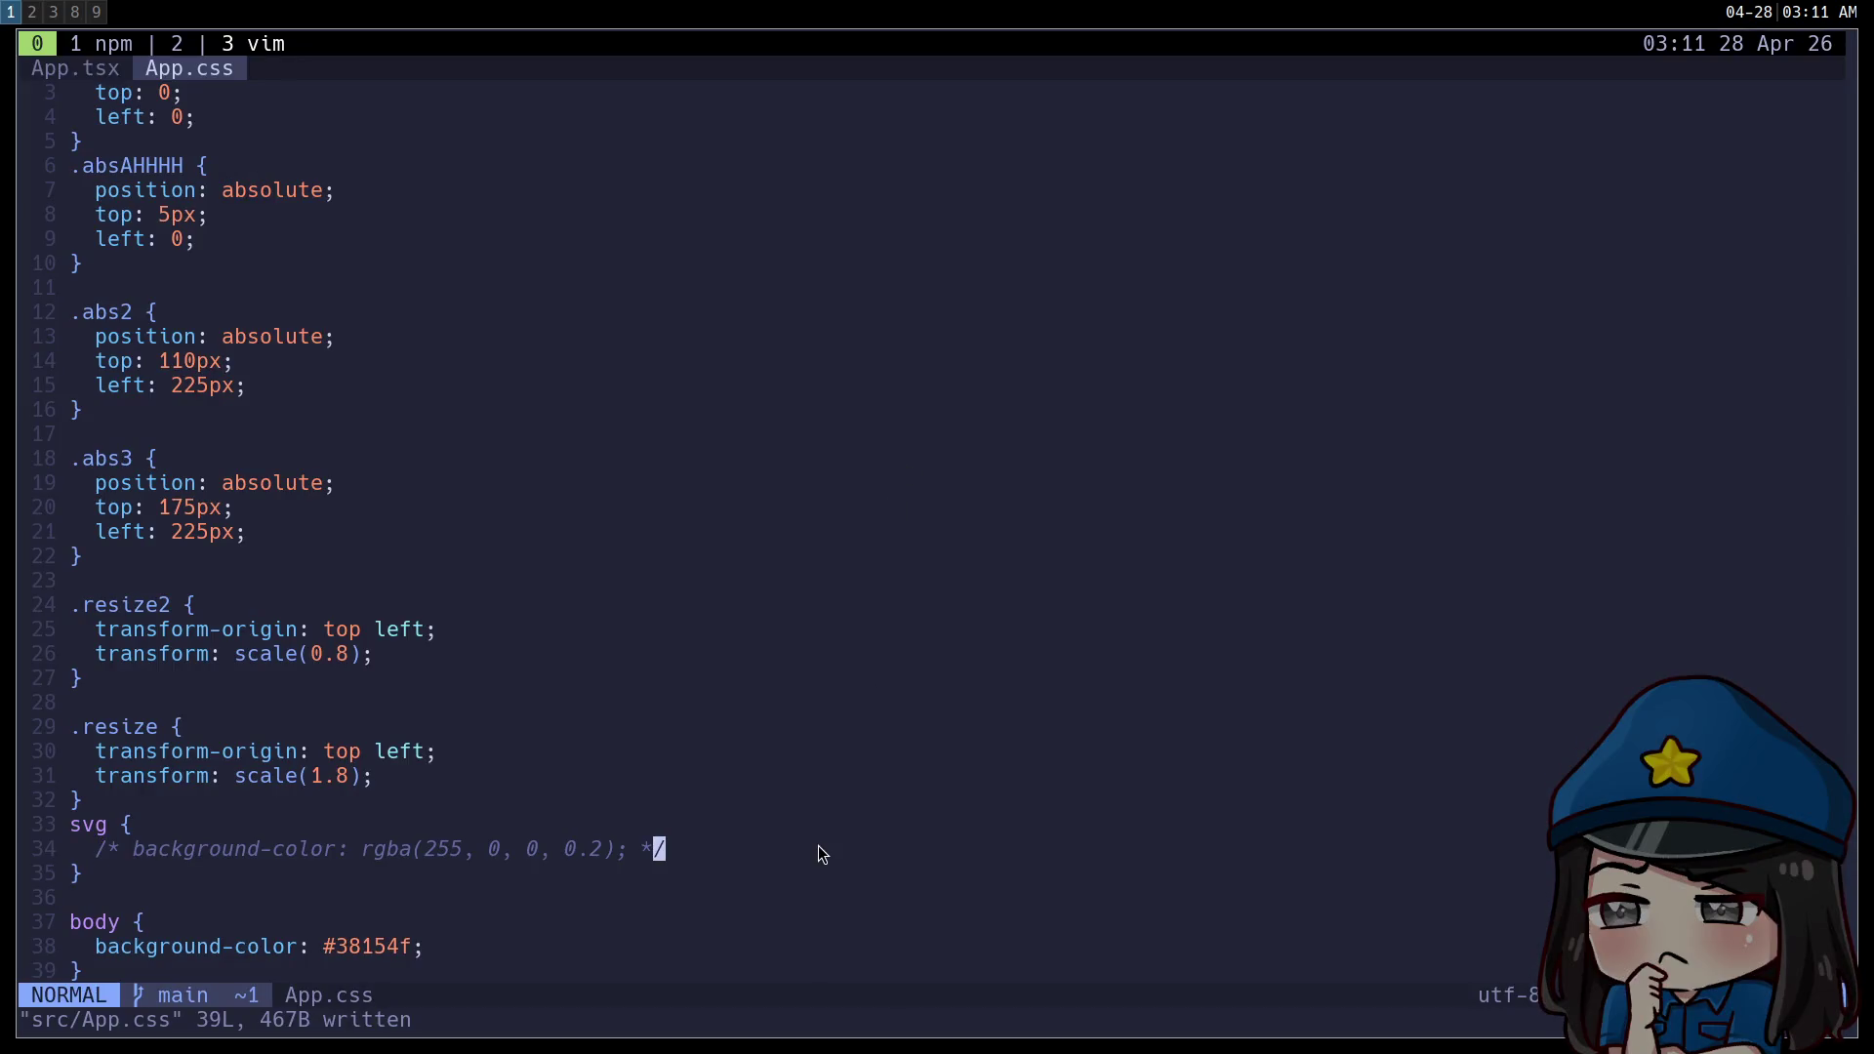
# - Uncomment the svg background-color in App.css and save the stylesheet
pyautogui.press('g')
pyautogui.press('c')
pyautogui.press('c')
pyautogui.hotkey('shift', 'h')
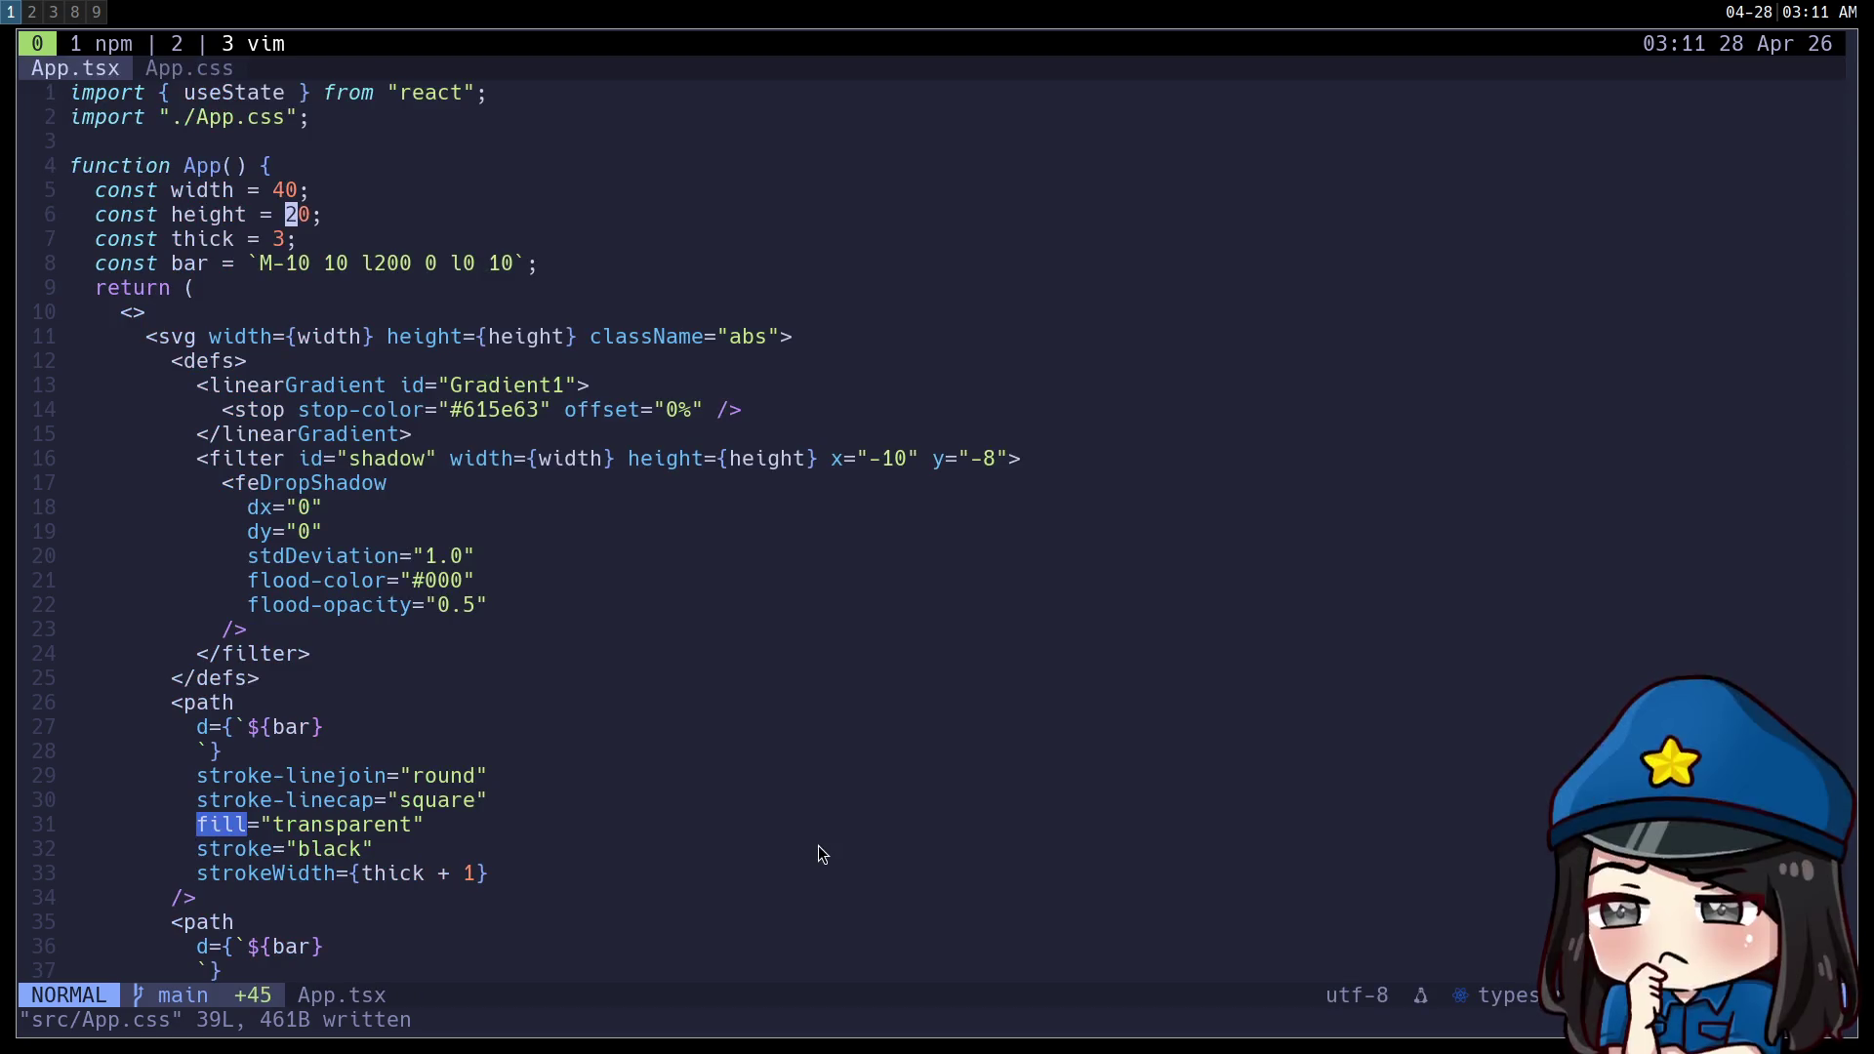
# - Yank the whole App function in App.tsx and paste a copy below it
pyautogui.press('k')
pyautogui.press('k')
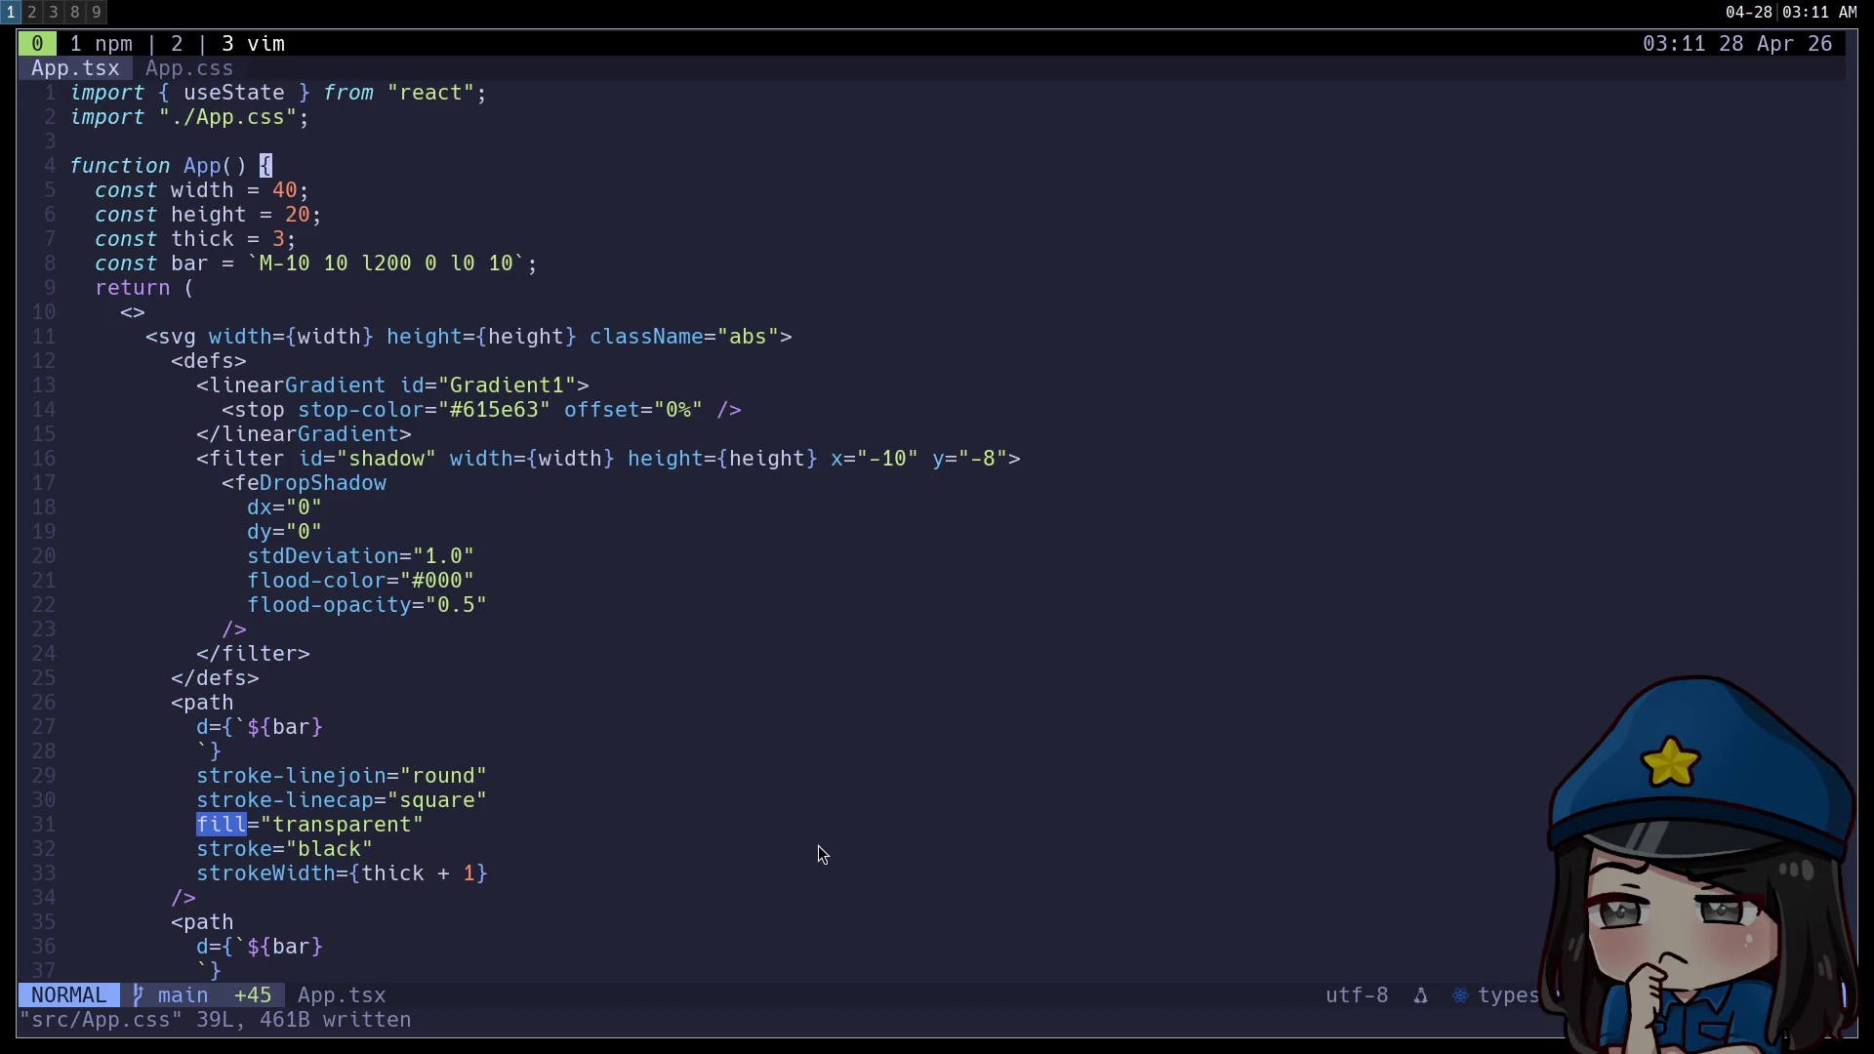
pyautogui.hotkey('shift', 'v')
pyautogui.press('%')
pyautogui.press('y')
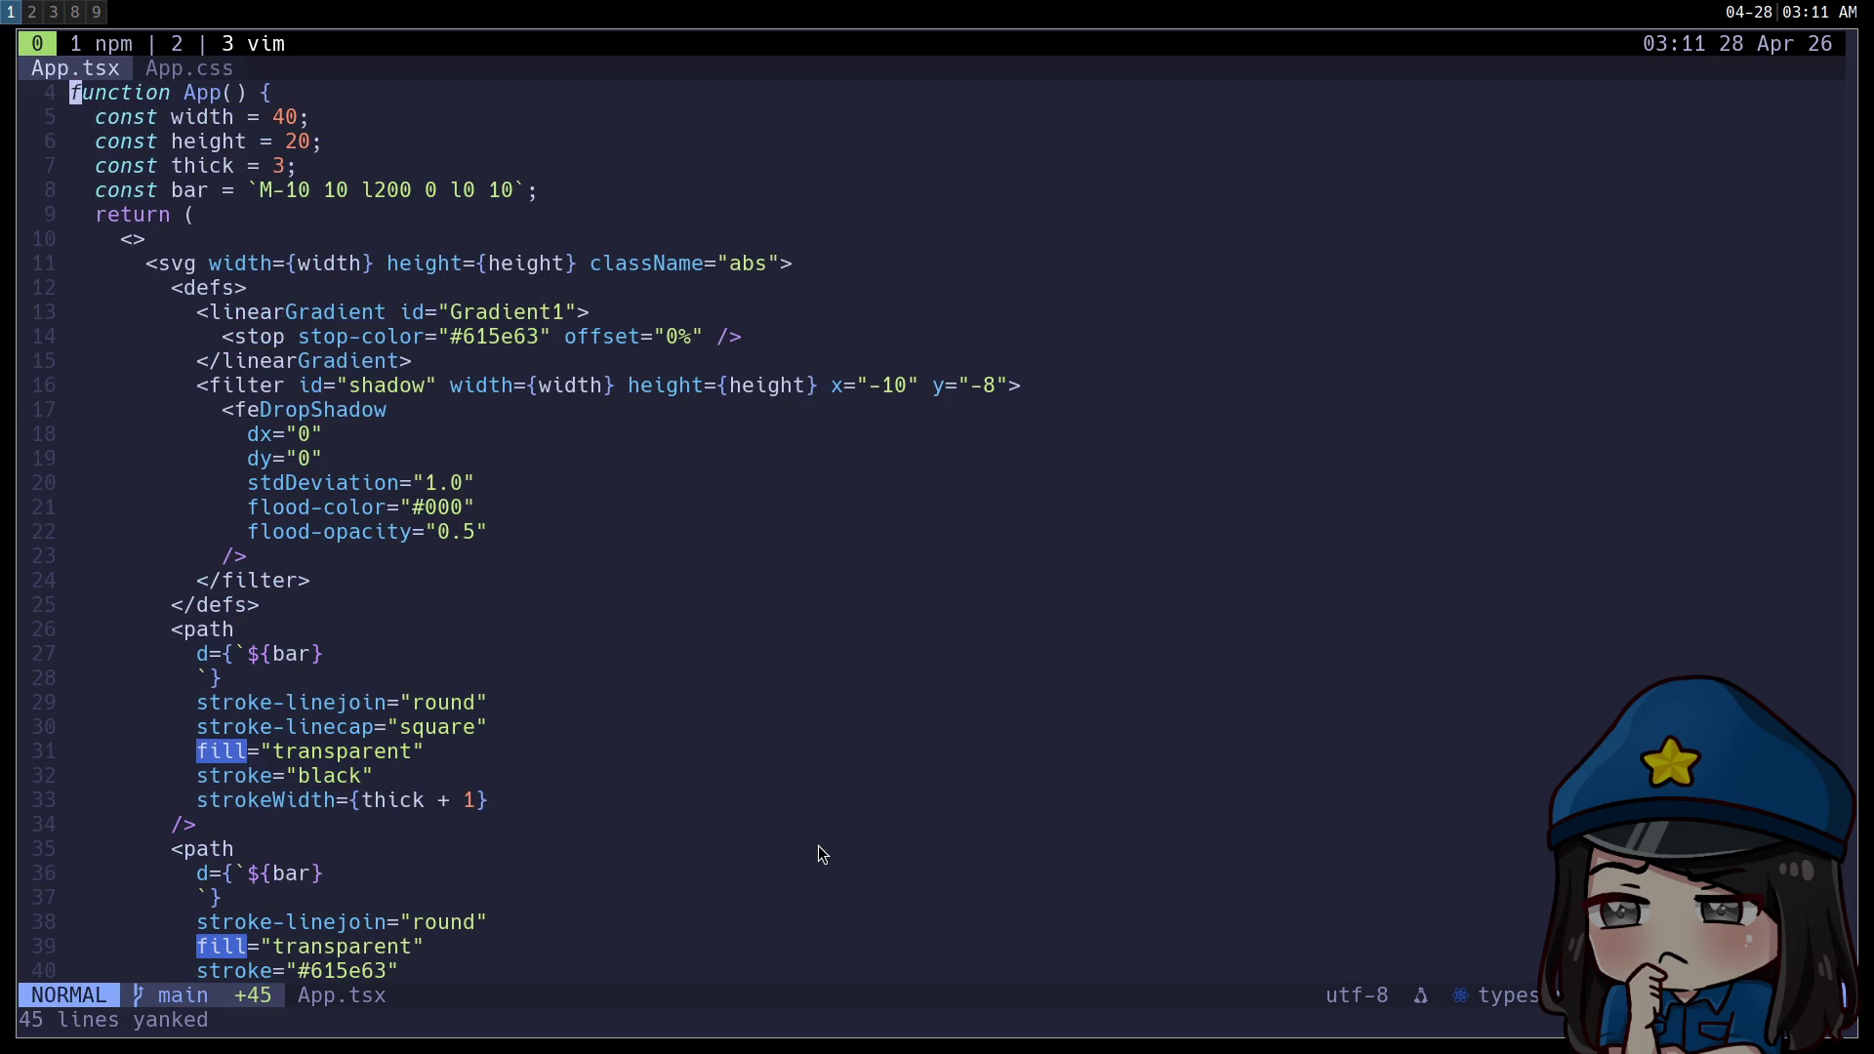
pyautogui.hotkey('ctrl', 'd')
pyautogui.hotkey('ctrl', 'd')
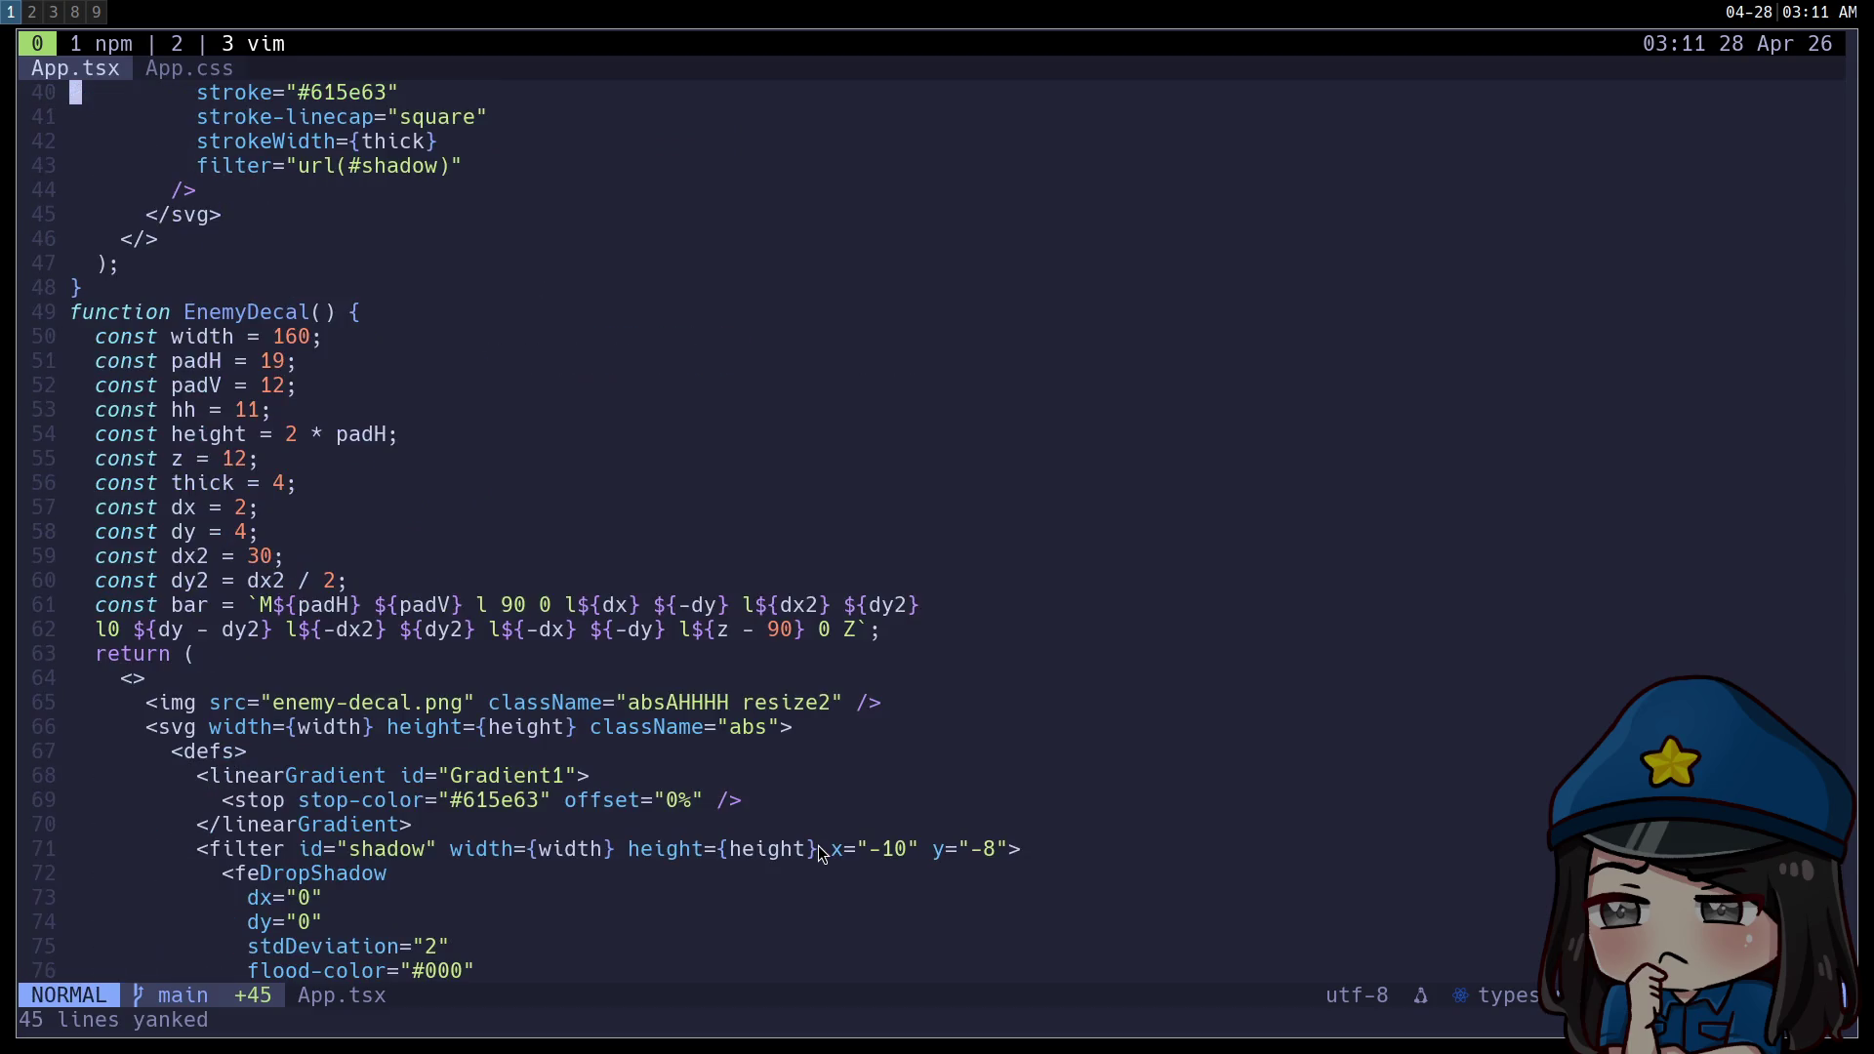
pyautogui.press('j')
pyautogui.press('j')
pyautogui.press('j')
pyautogui.press('p')
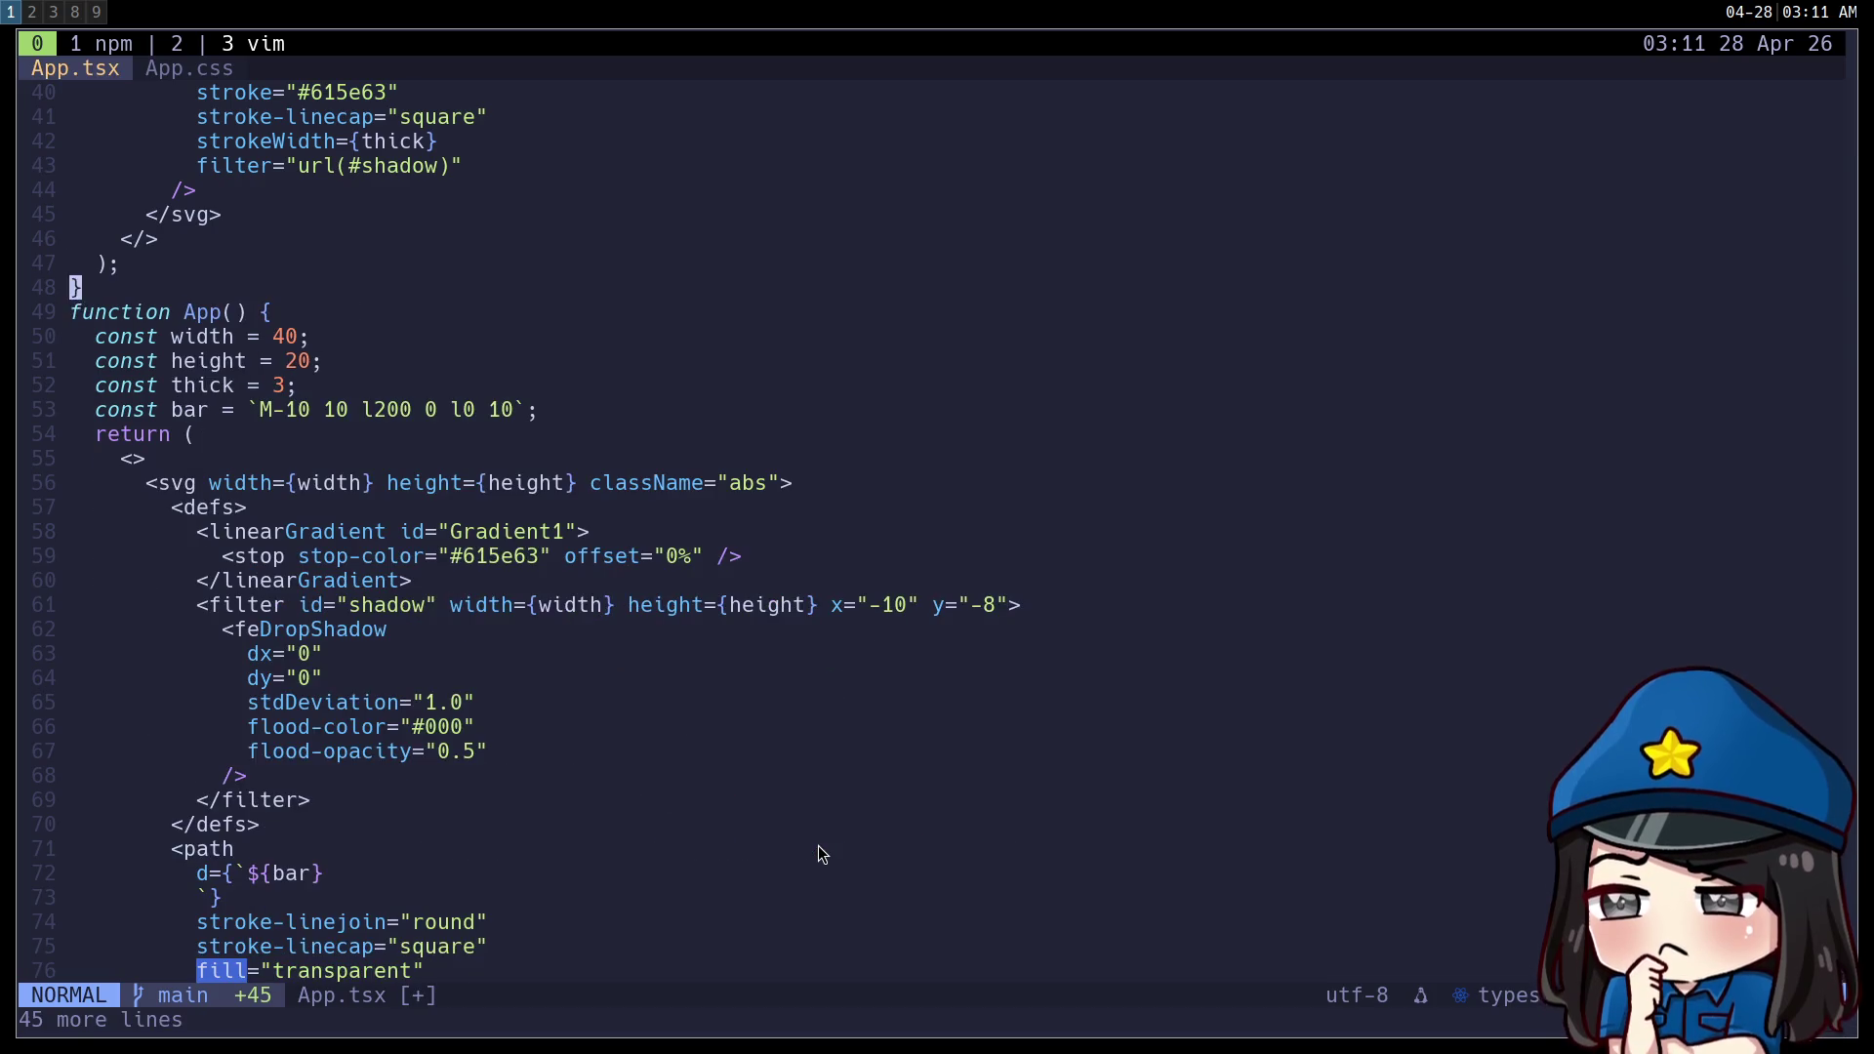
# - Rename the pasted function copy, save App.tsx, and view the browser preview
pyautogui.write('wcw')
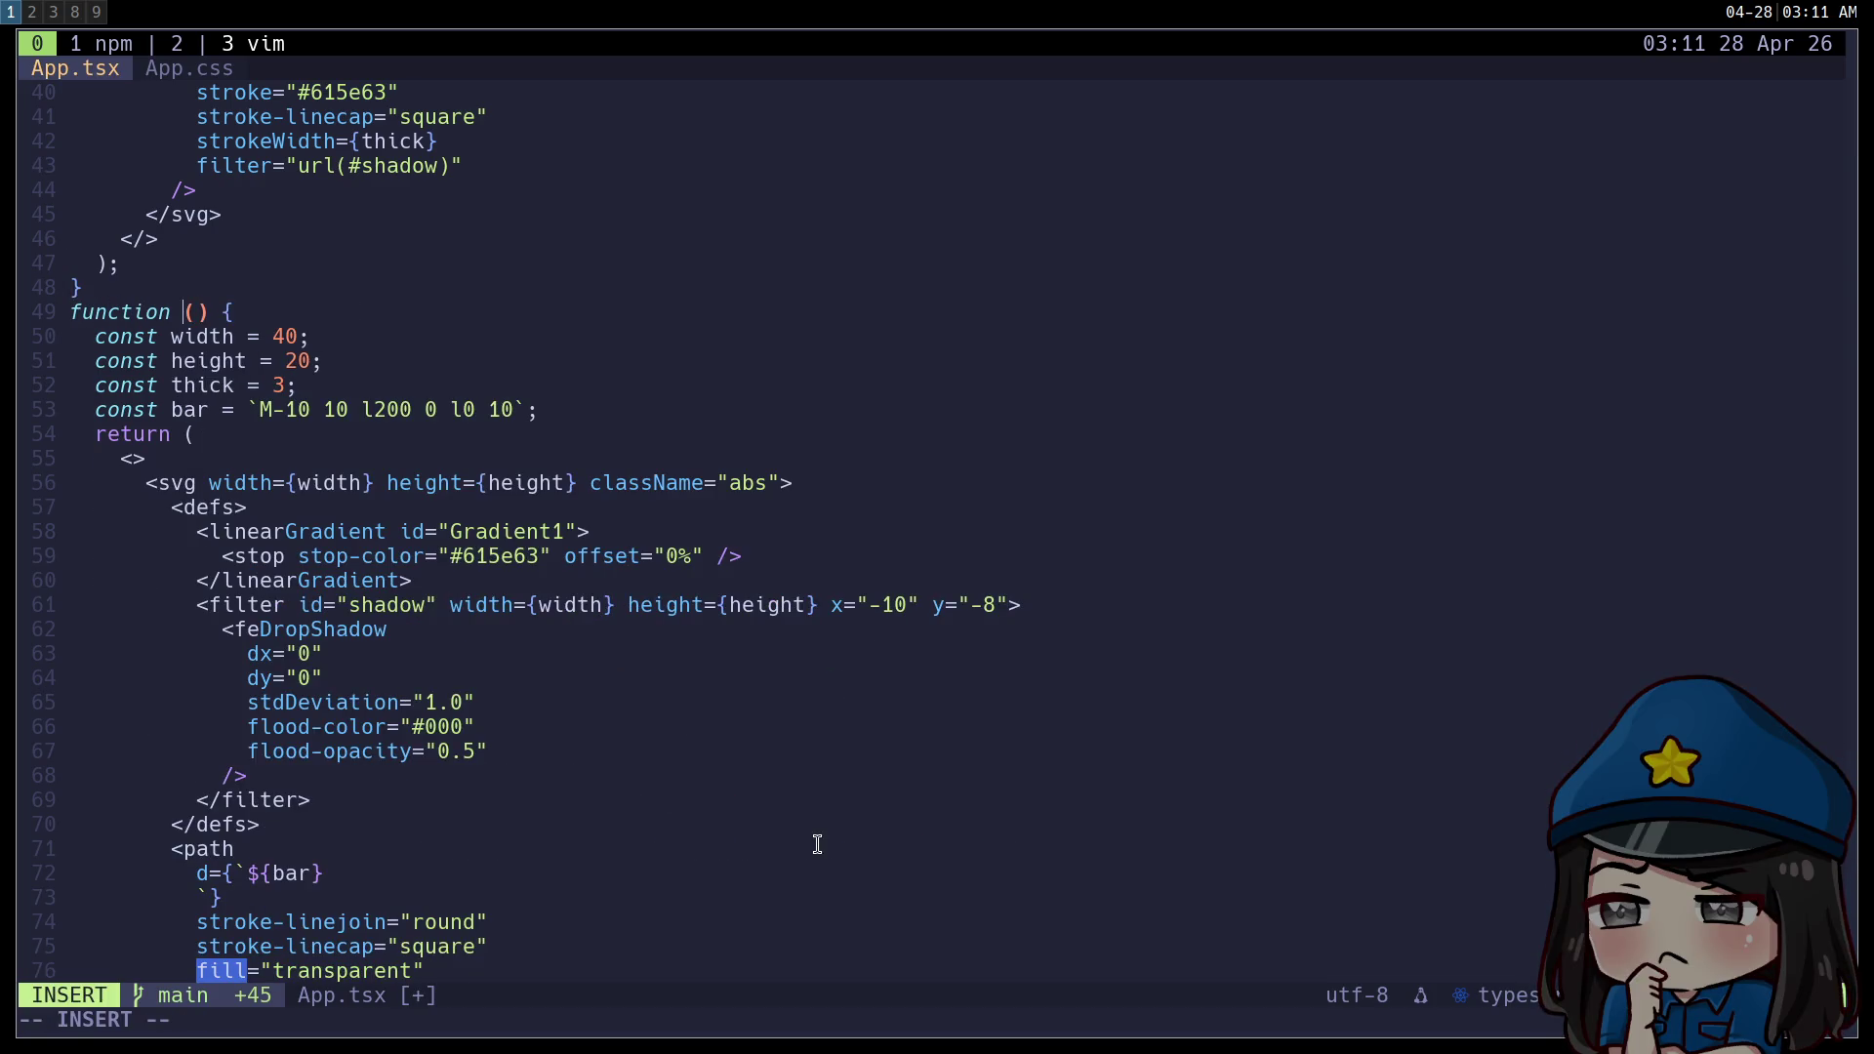
pyautogui.write('der')
pyautogui.press('Escape')
pyautogui.hotkey('ctrl', 'o')
pyautogui.write('j')
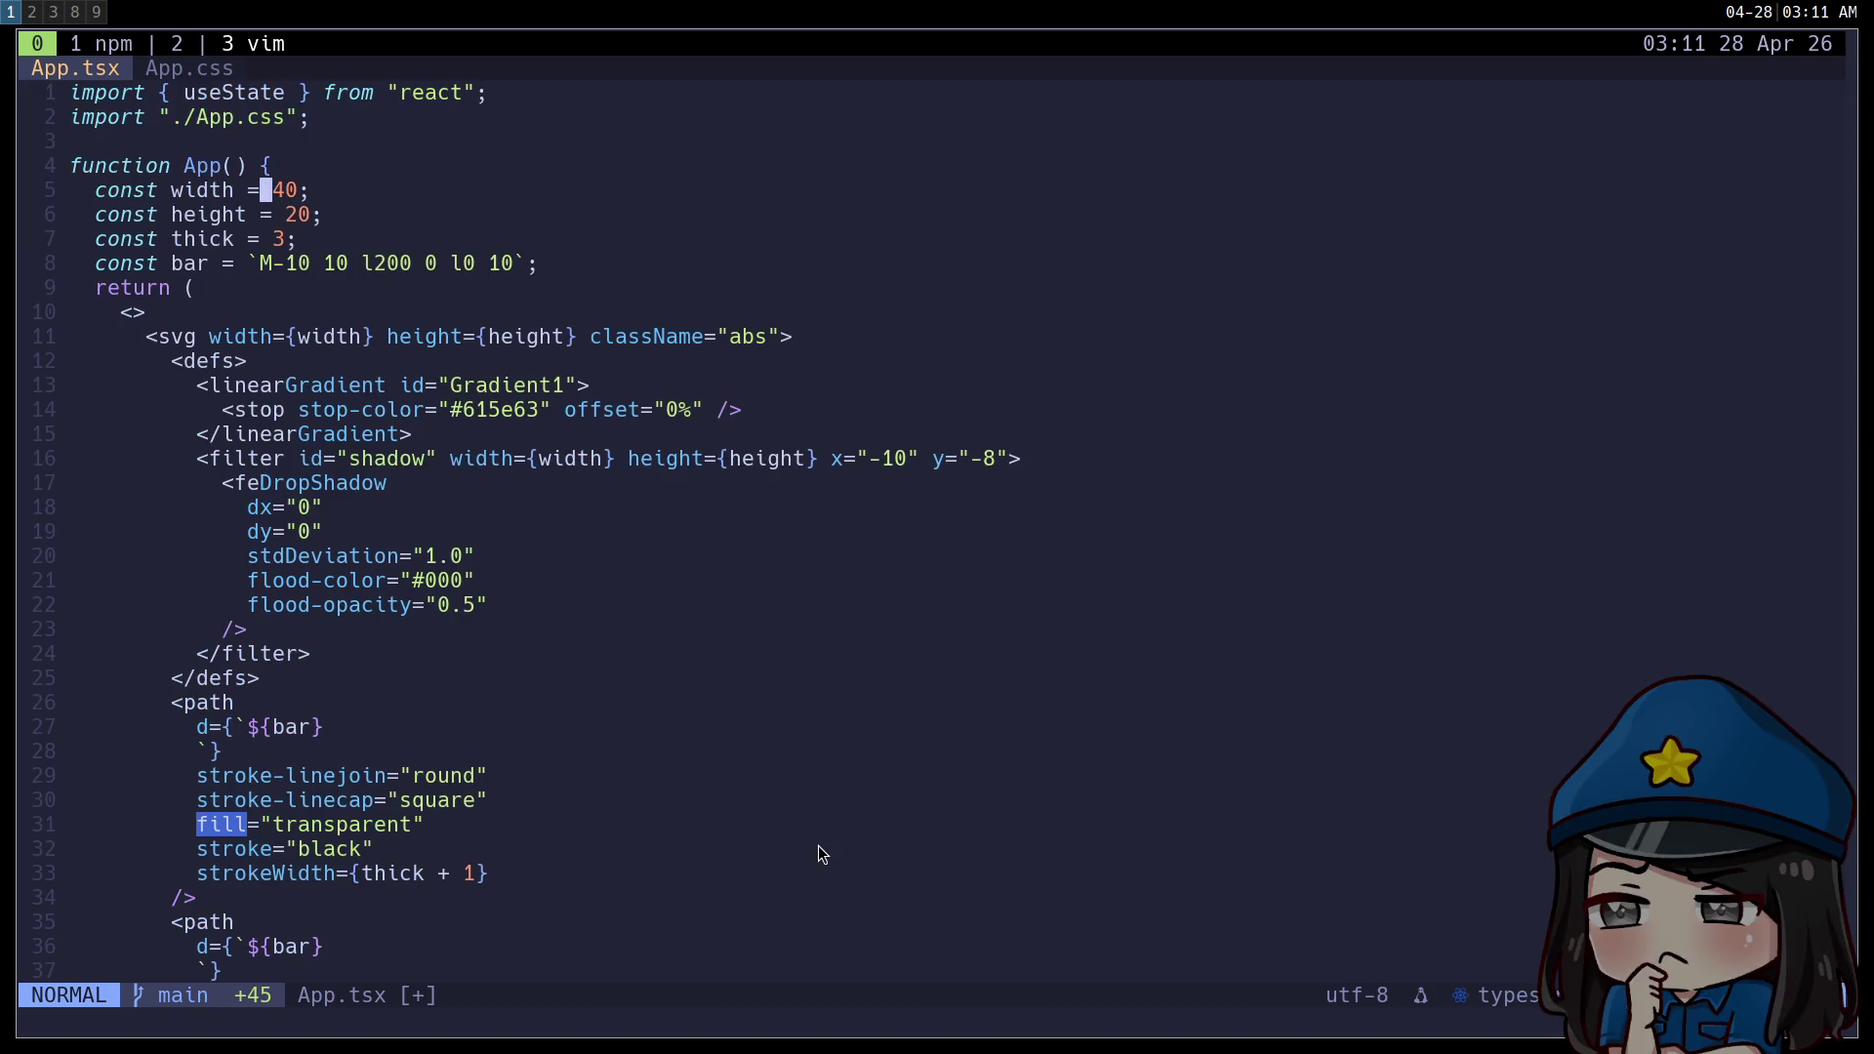
pyautogui.write(':w')
pyautogui.press('Return')
pyautogui.press('super+2')
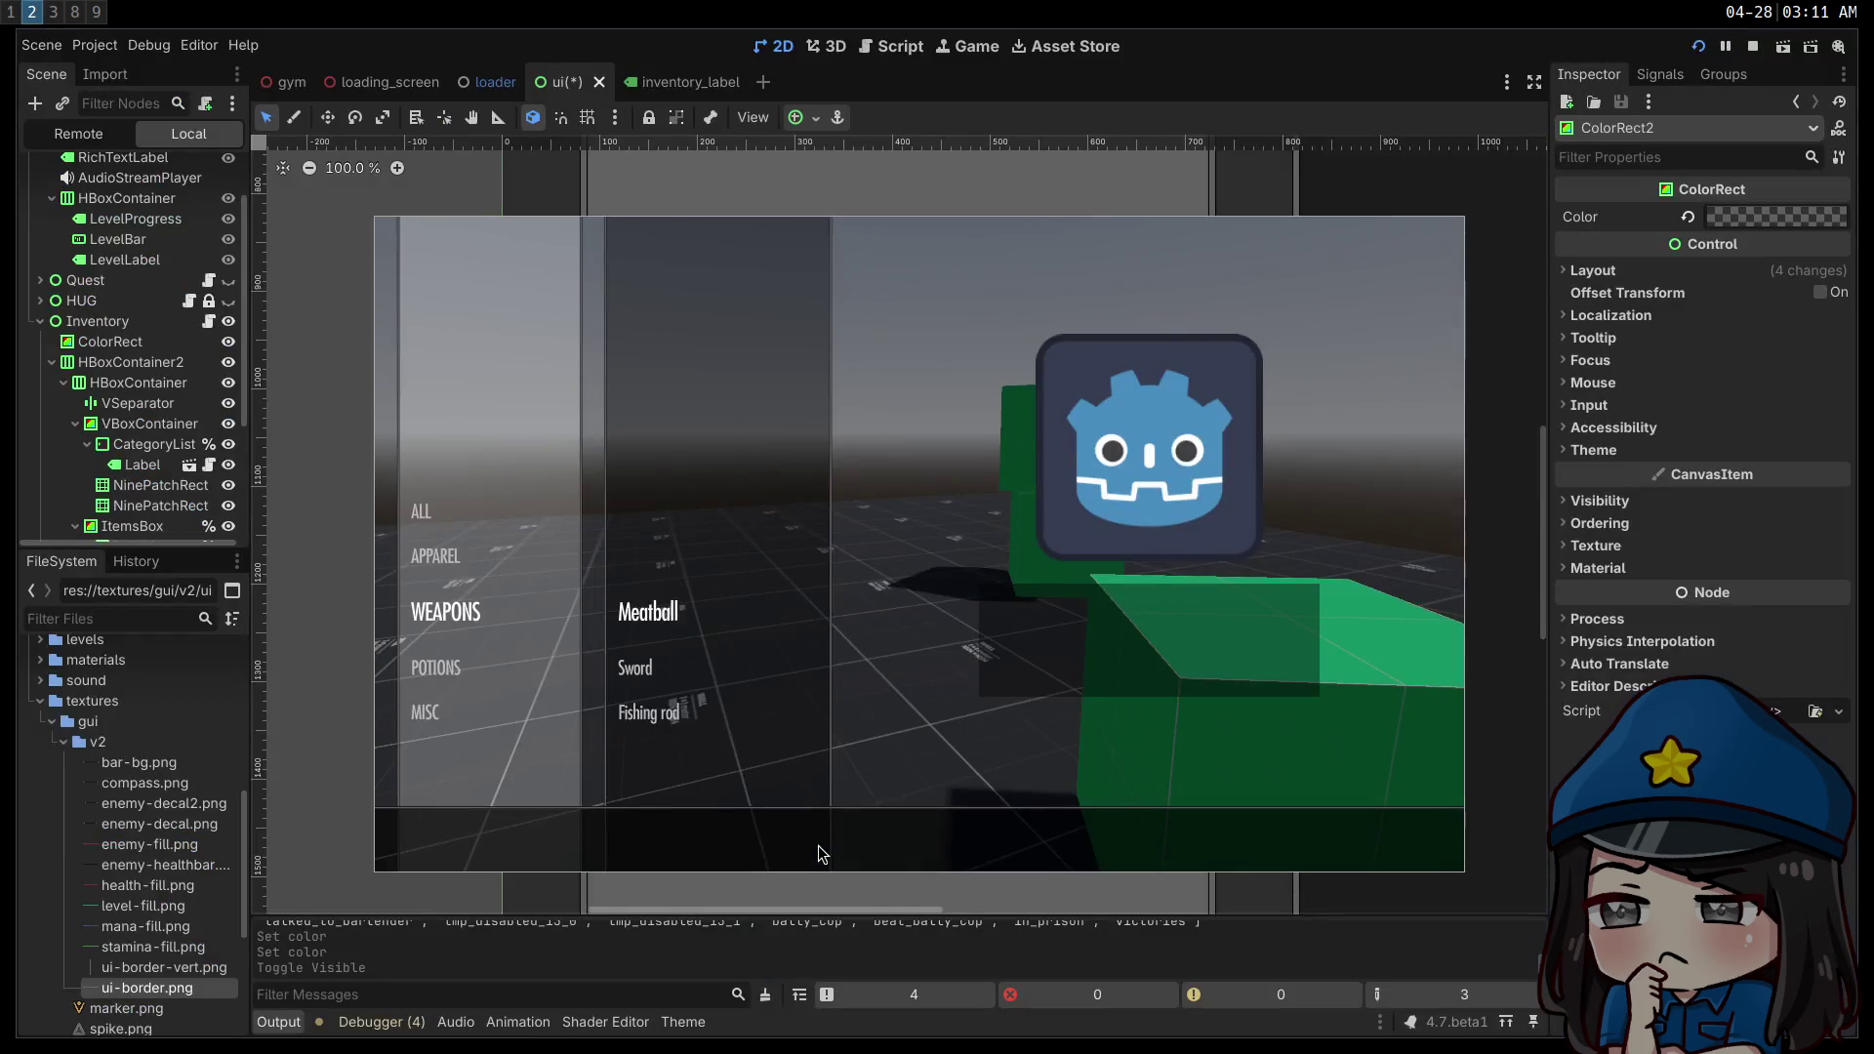
pyautogui.press('super+3')
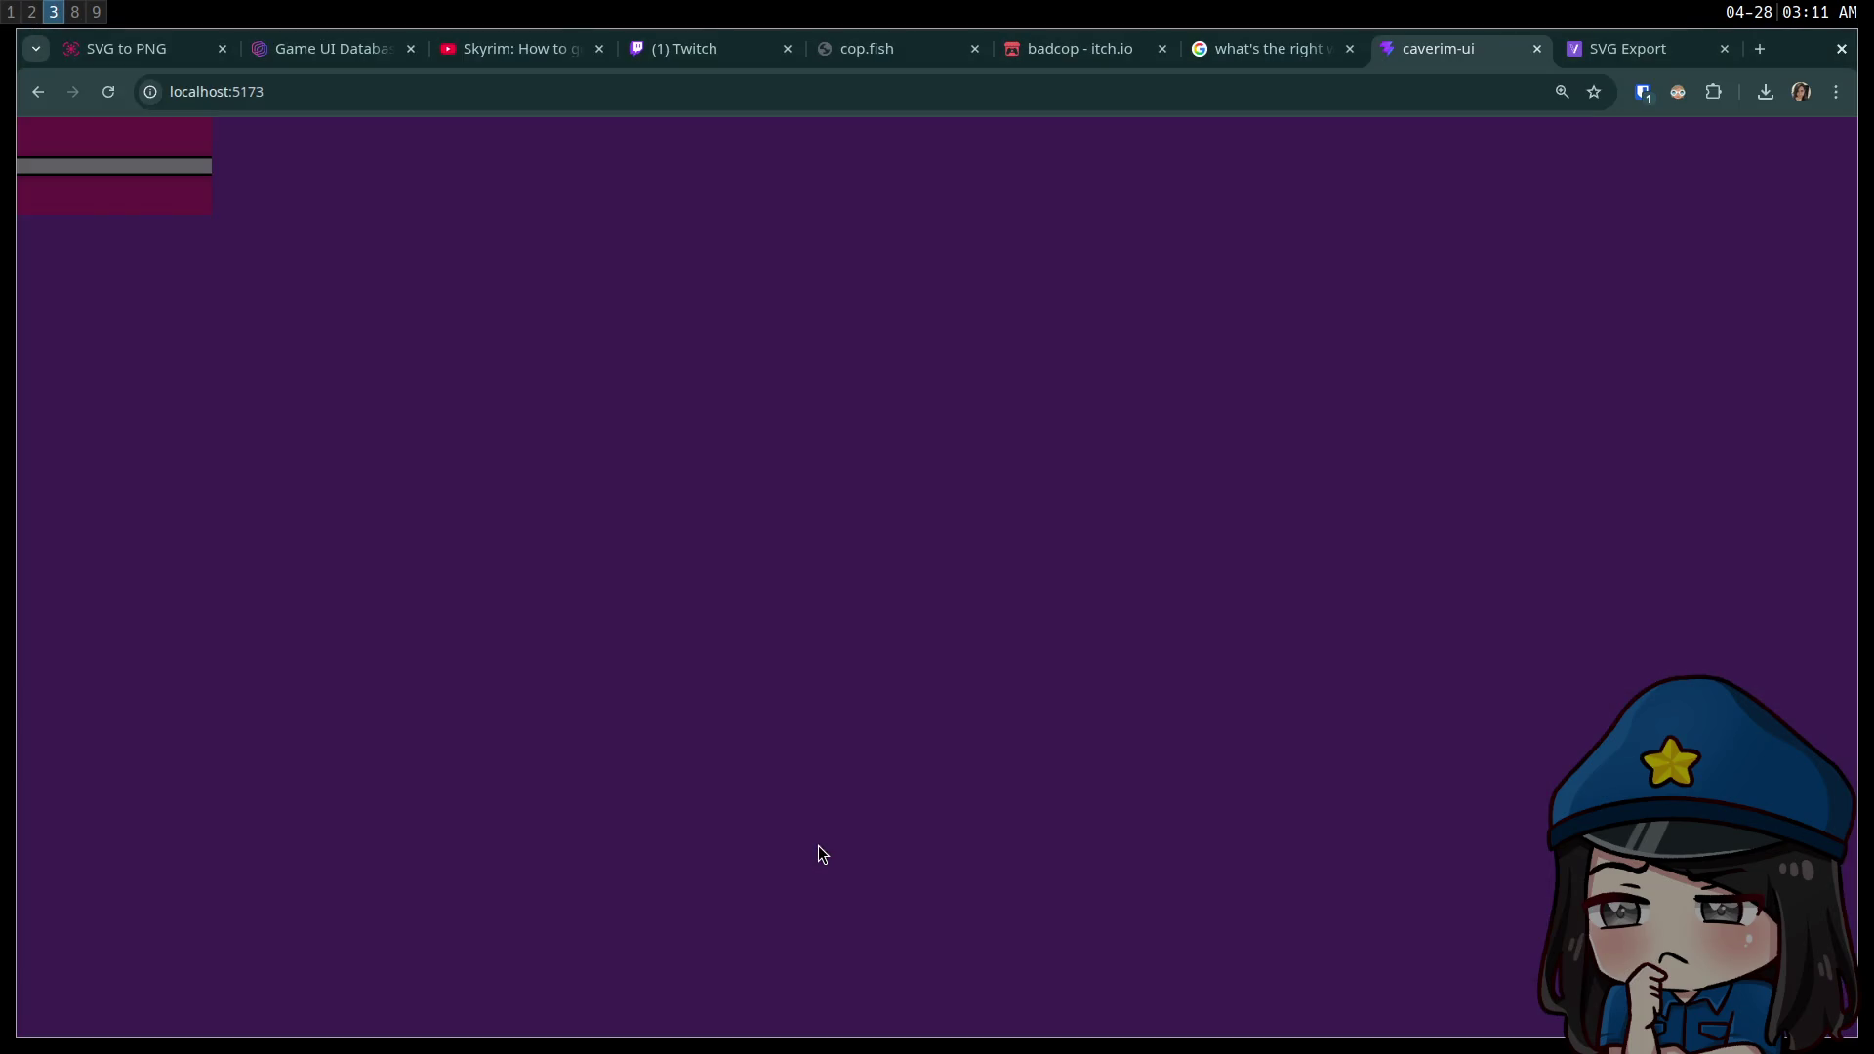
# - Set the App SVG width and height to 80 and check it in the browser
pyautogui.press('super+1')
pyautogui.press('k')
pyautogui.press('k')
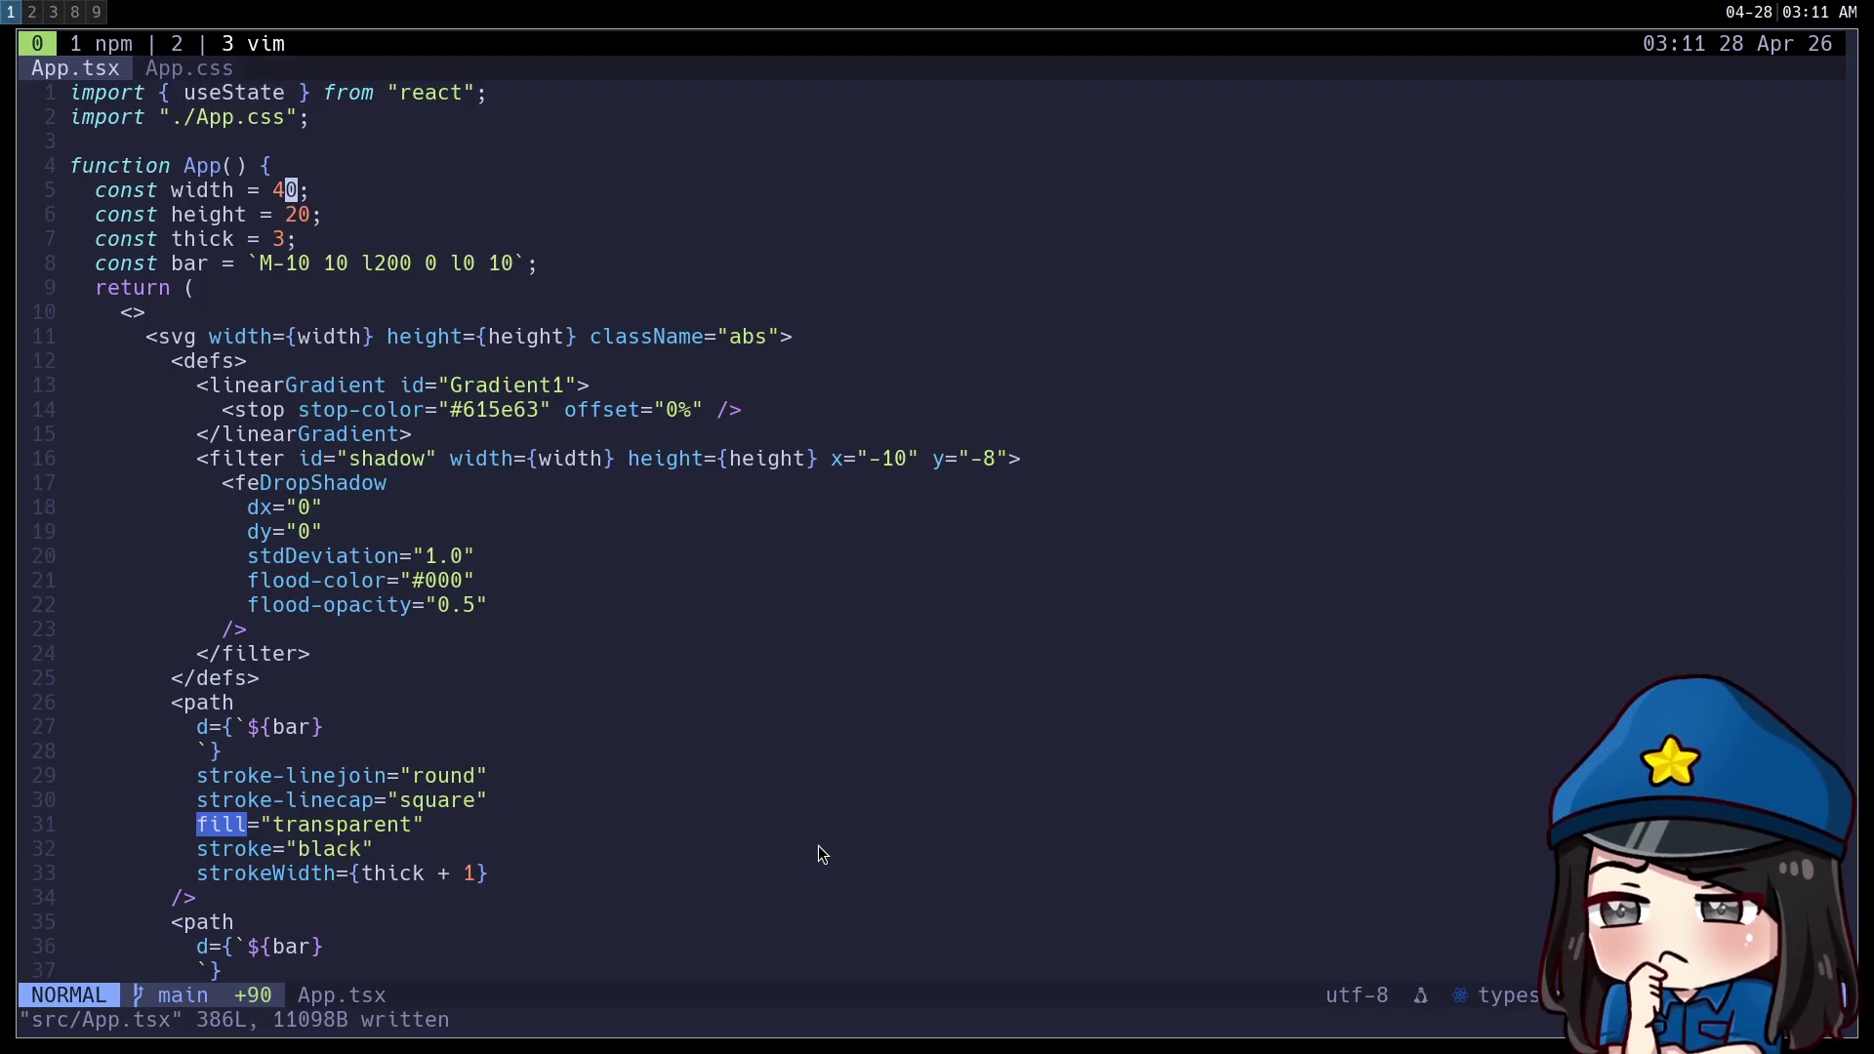
pyautogui.press('4')
pyautogui.press('0')
pyautogui.hotkey('ctrl', 'a')
pyautogui.press('j')
pyautogui.press('r')
pyautogui.press('4')
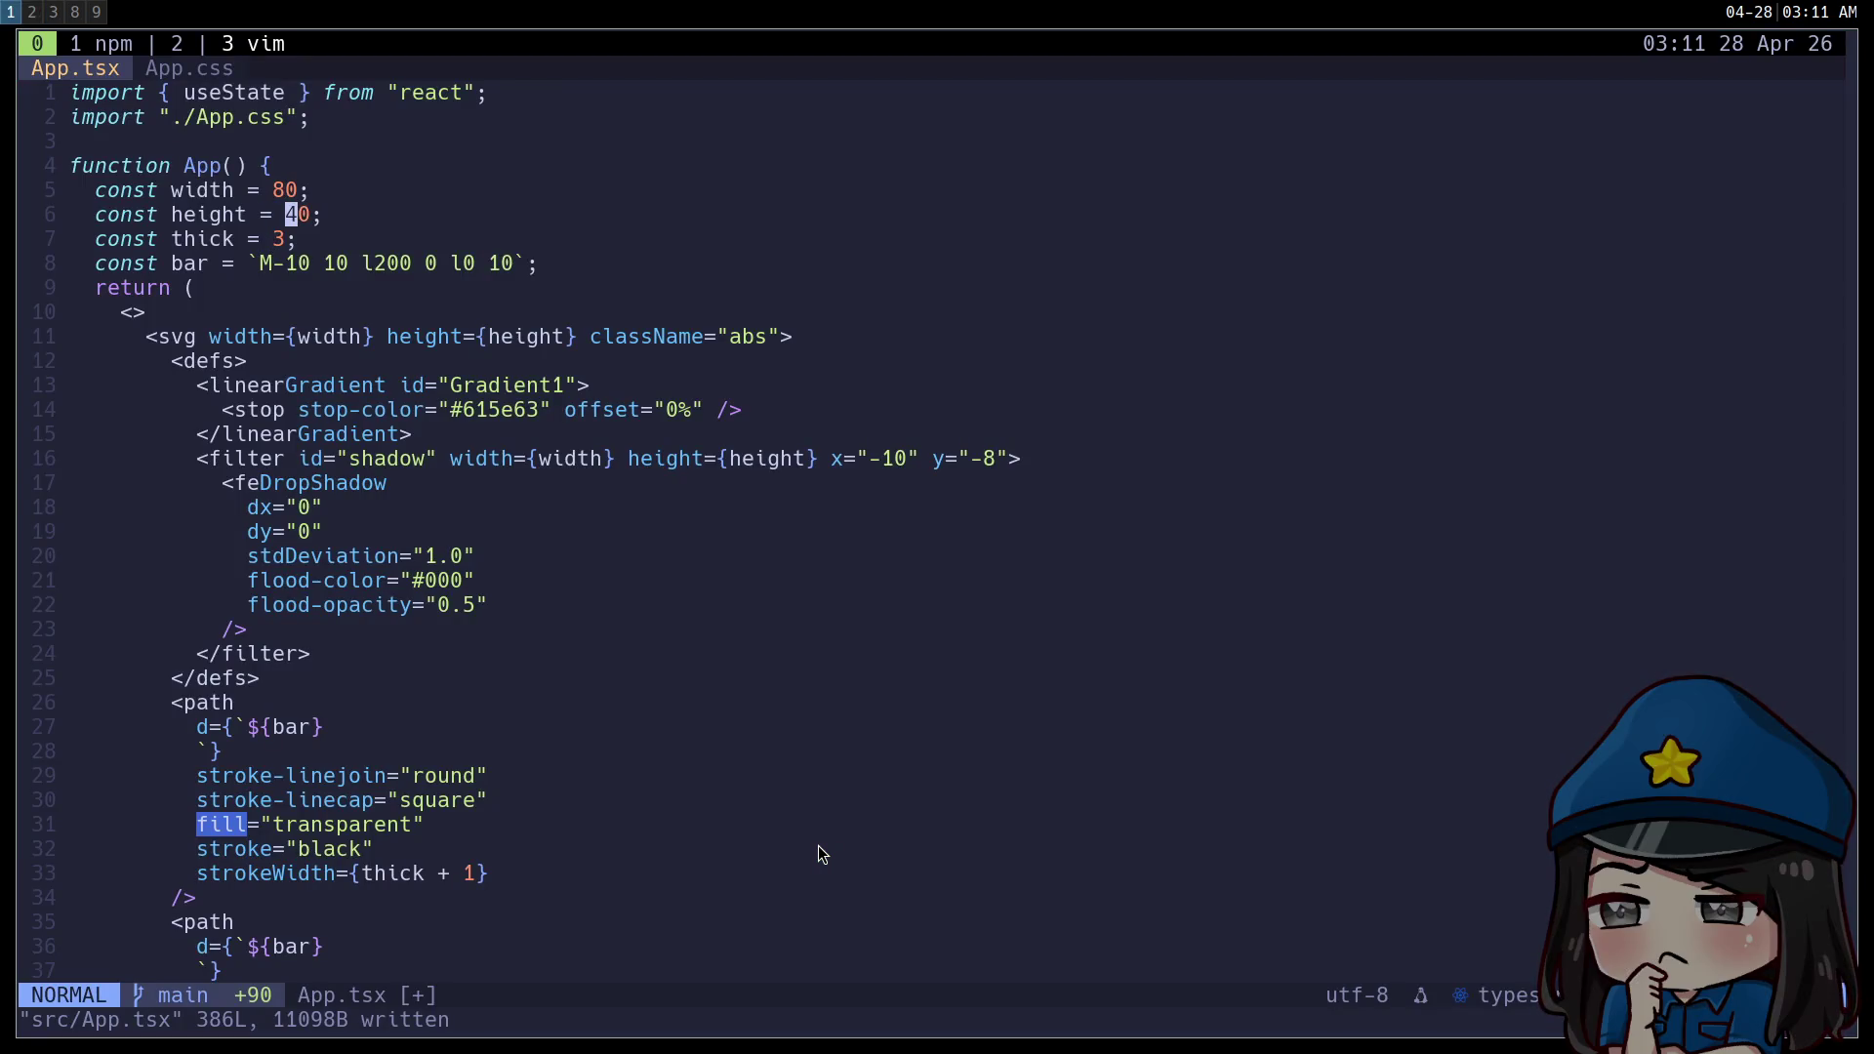
pyautogui.press('super+3')
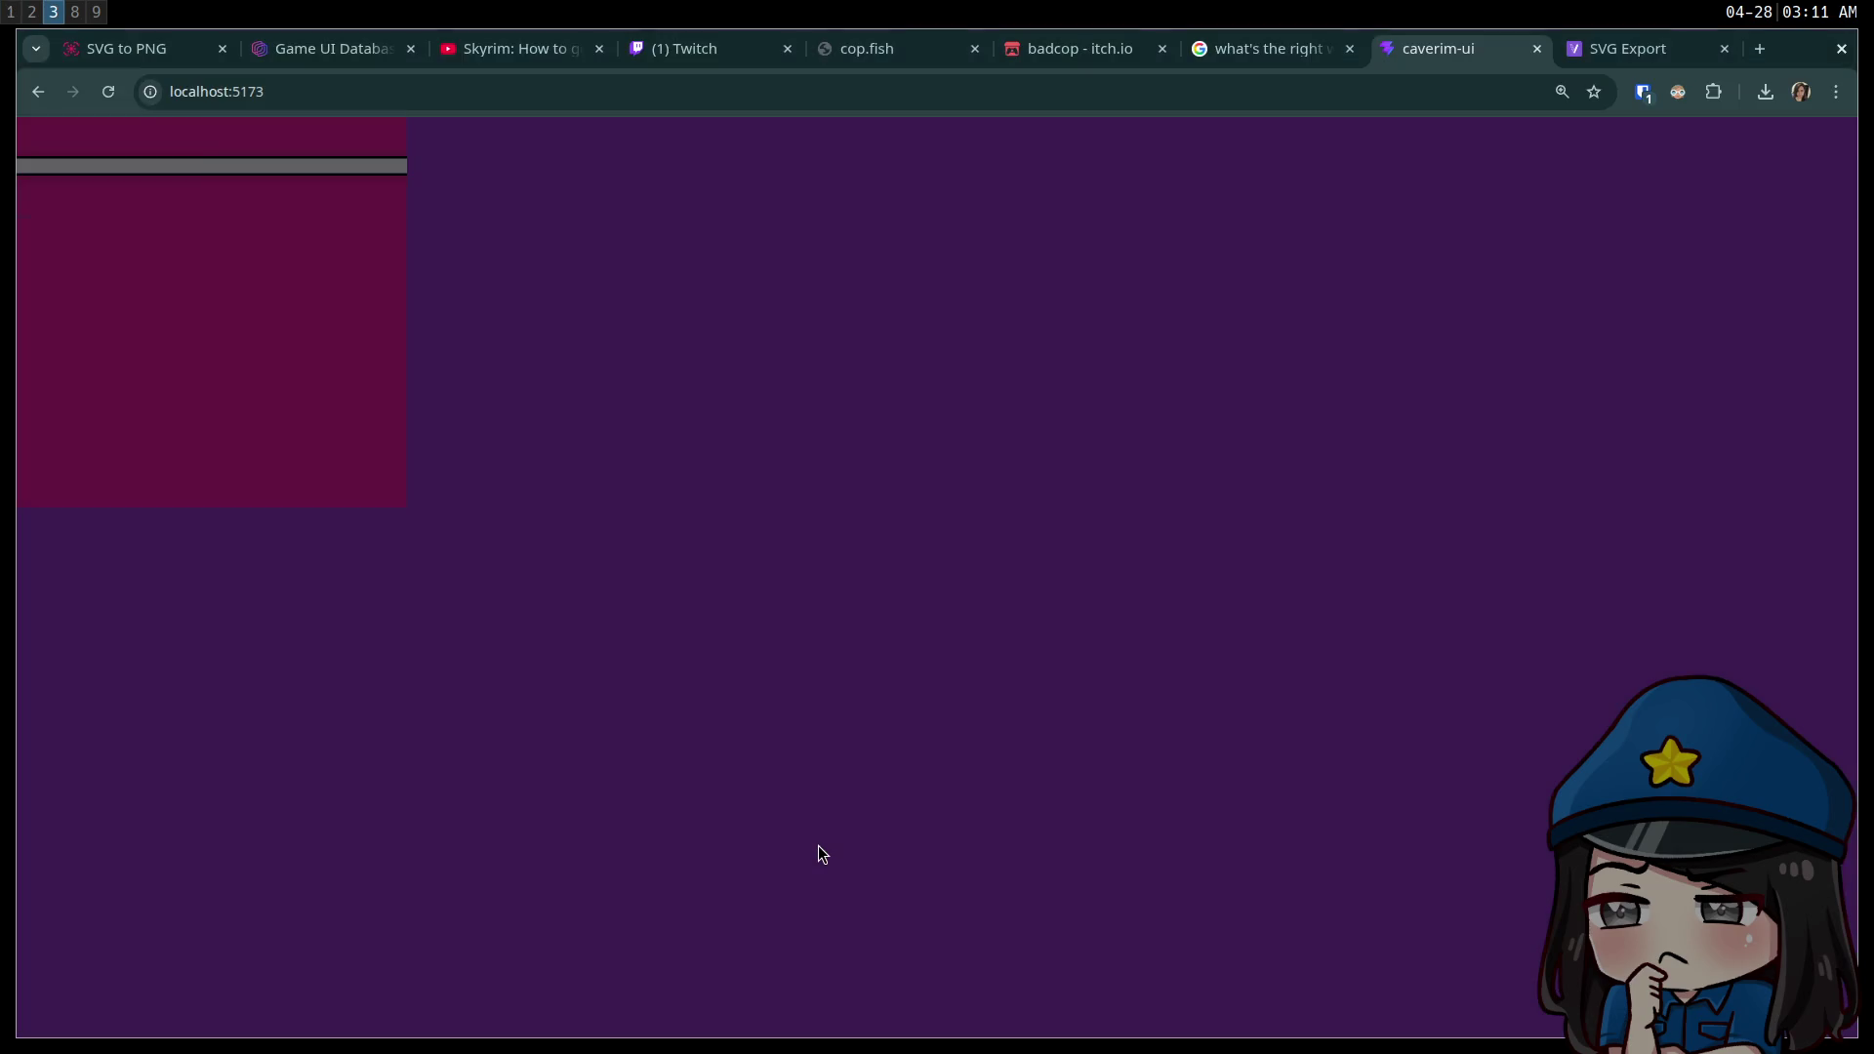
pyautogui.press('super+1')
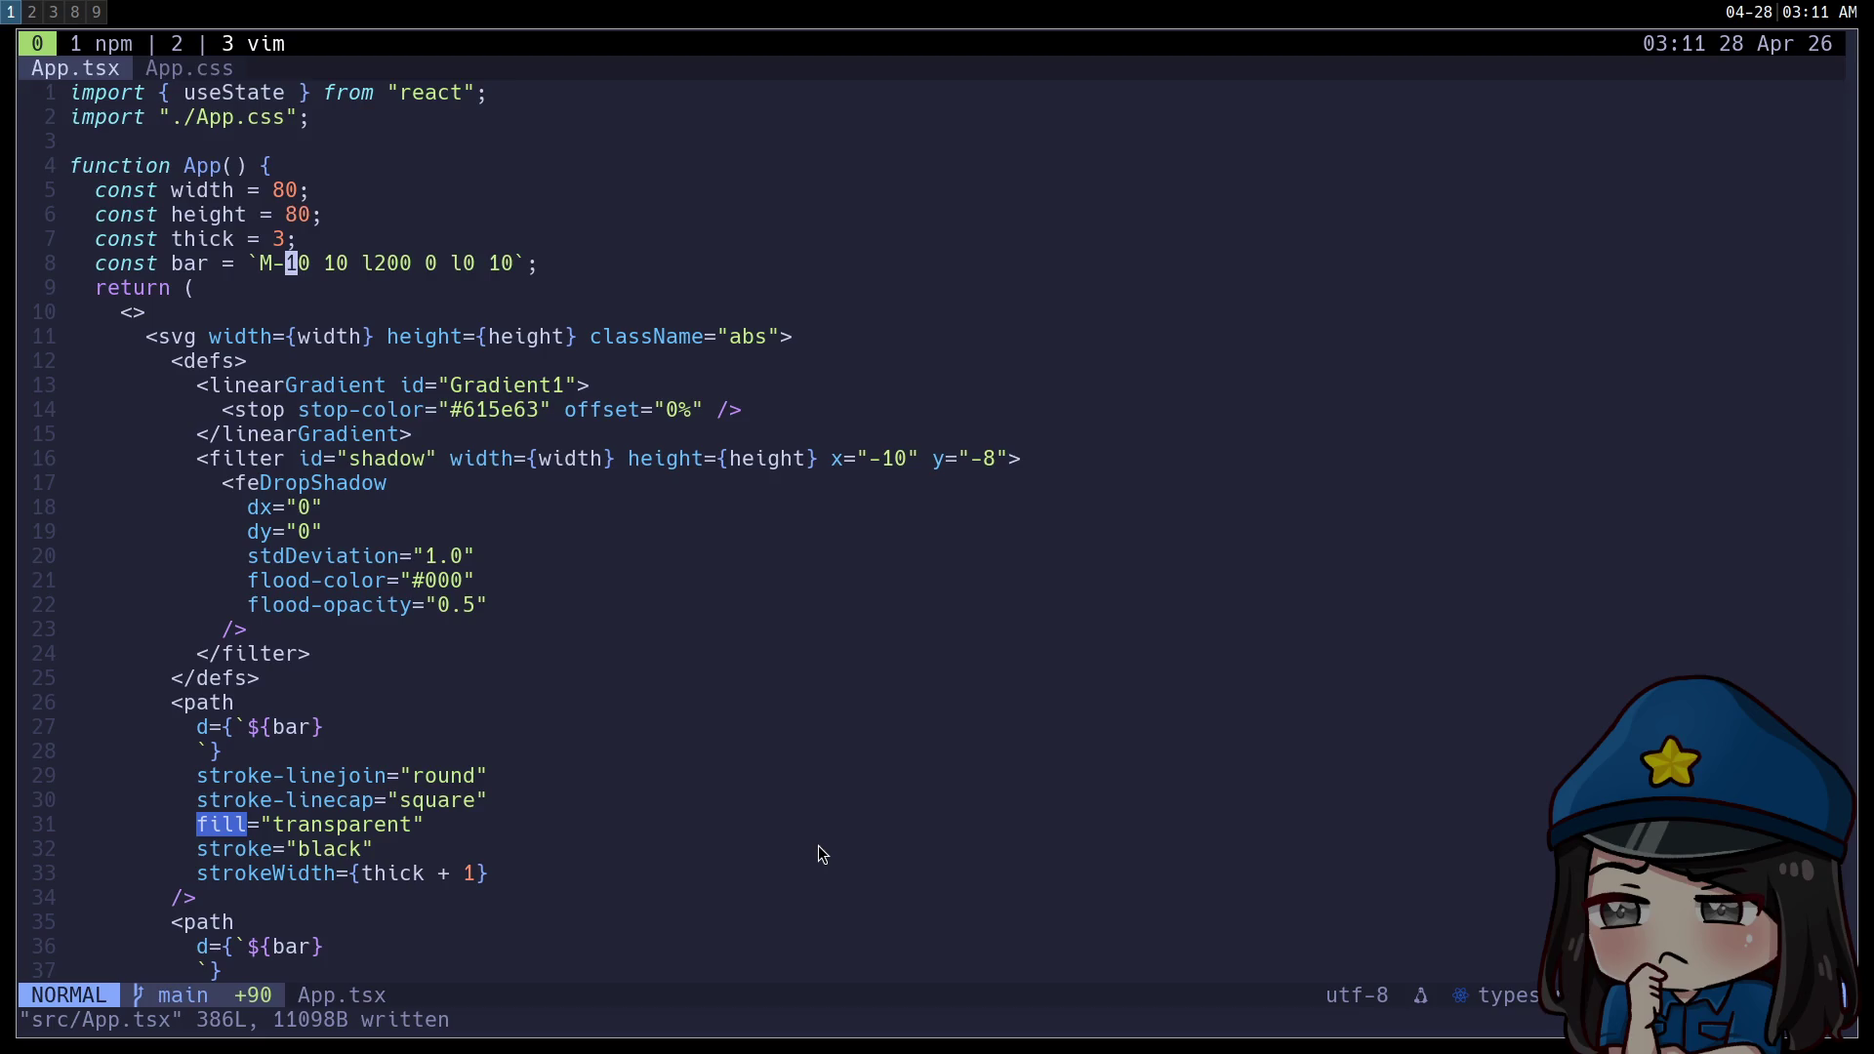
# - Reshape the bar path to 'M10 10 l60 0 l0 60 l-60 0'
pyautogui.press('X')
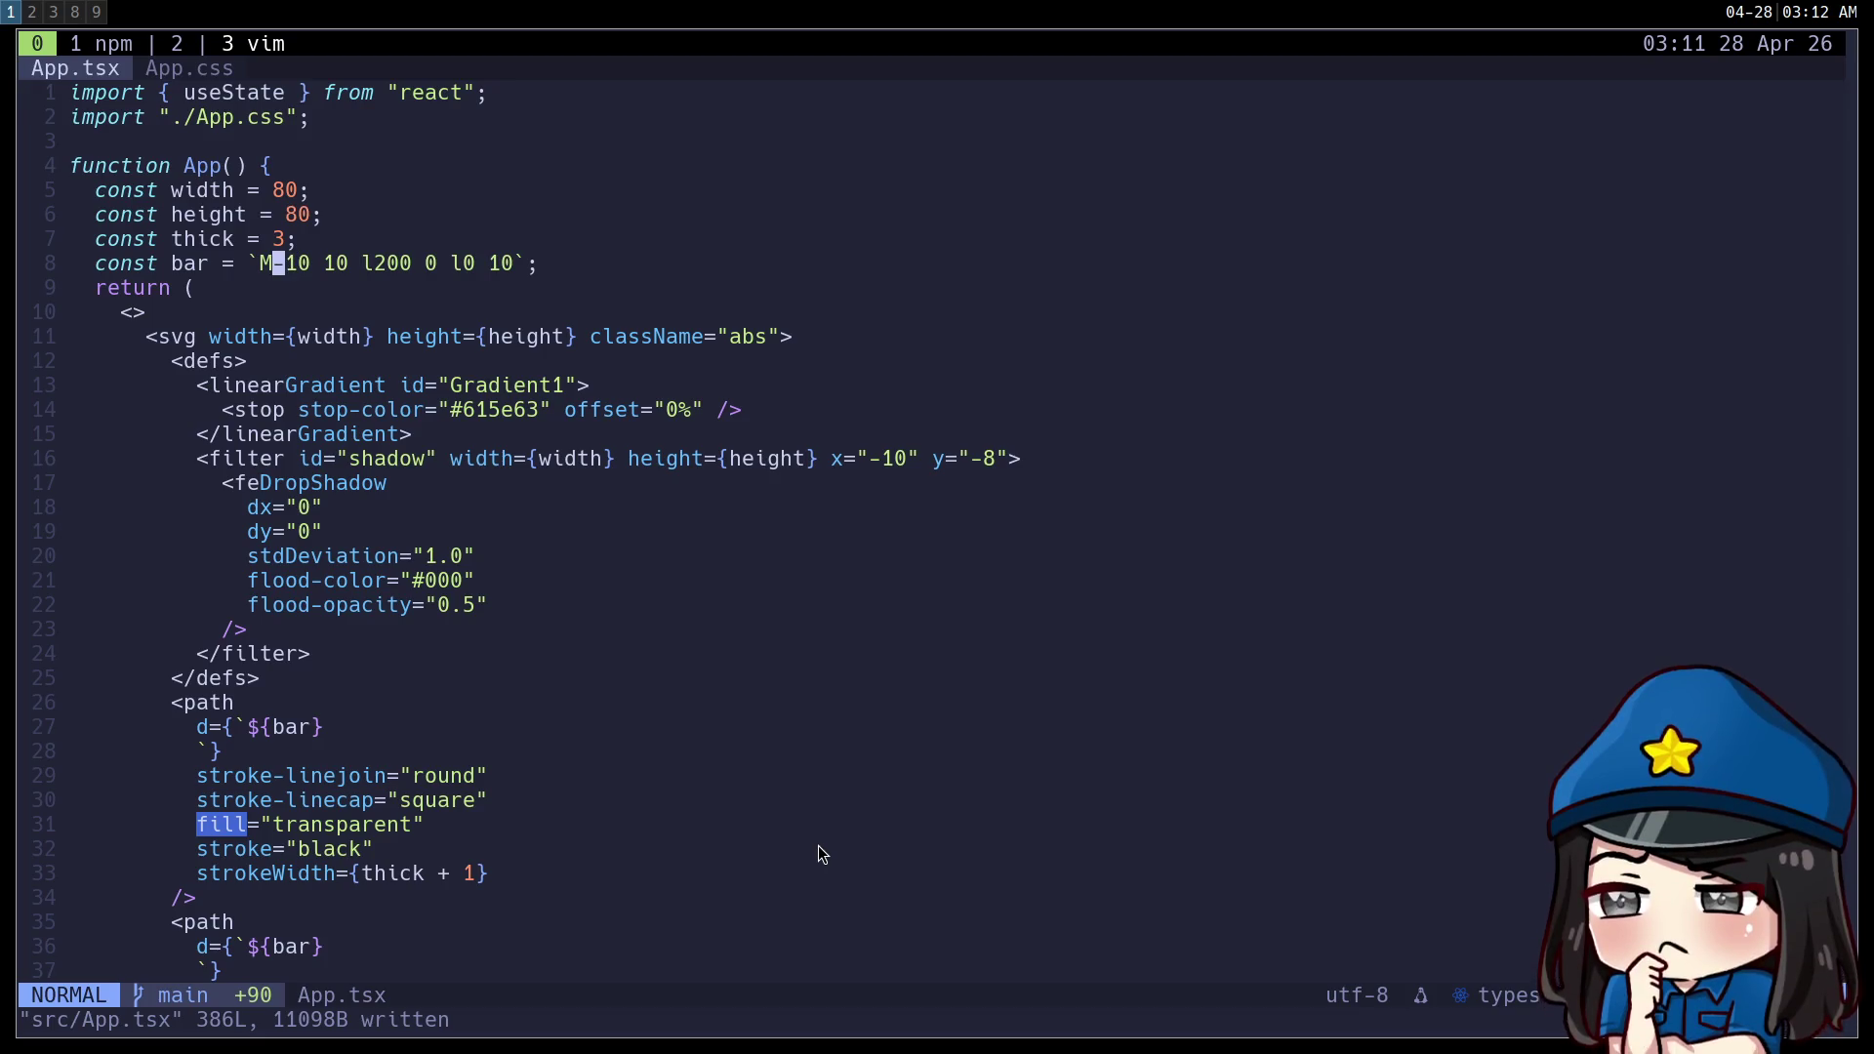
pyautogui.press('super+3')
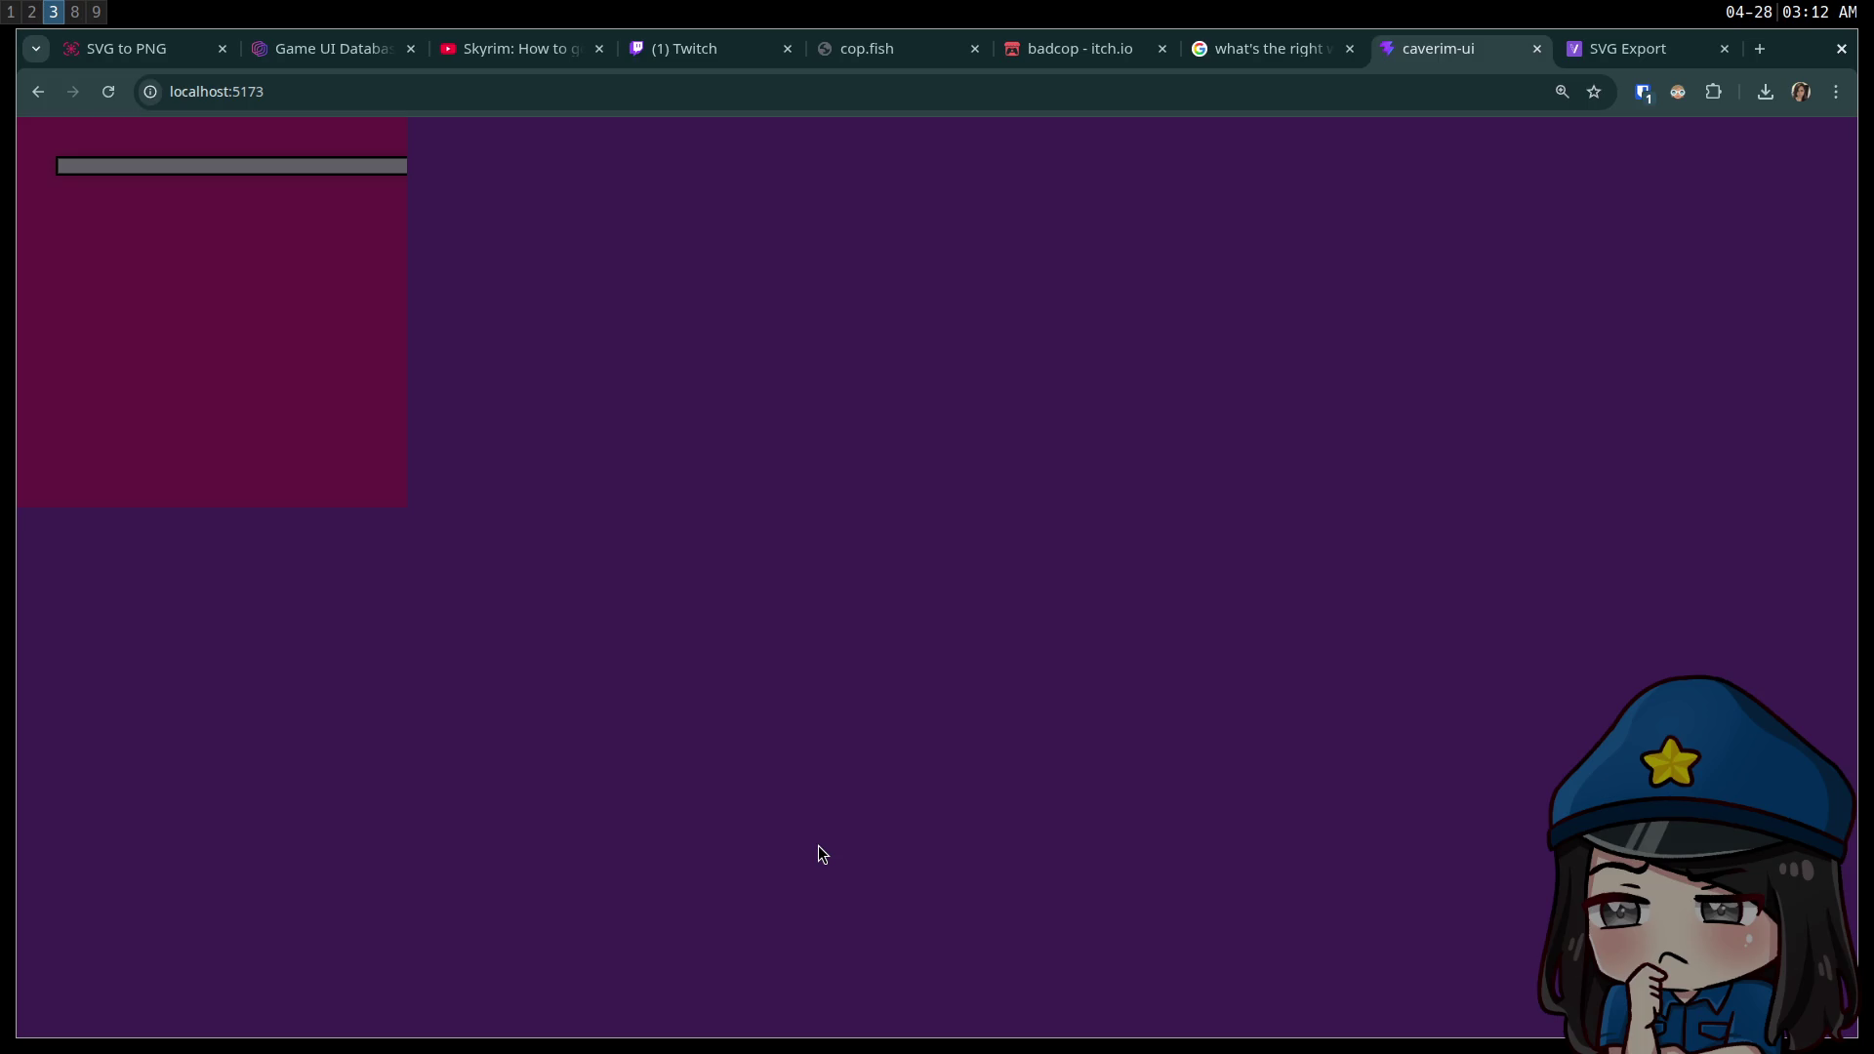
pyautogui.press('super+1')
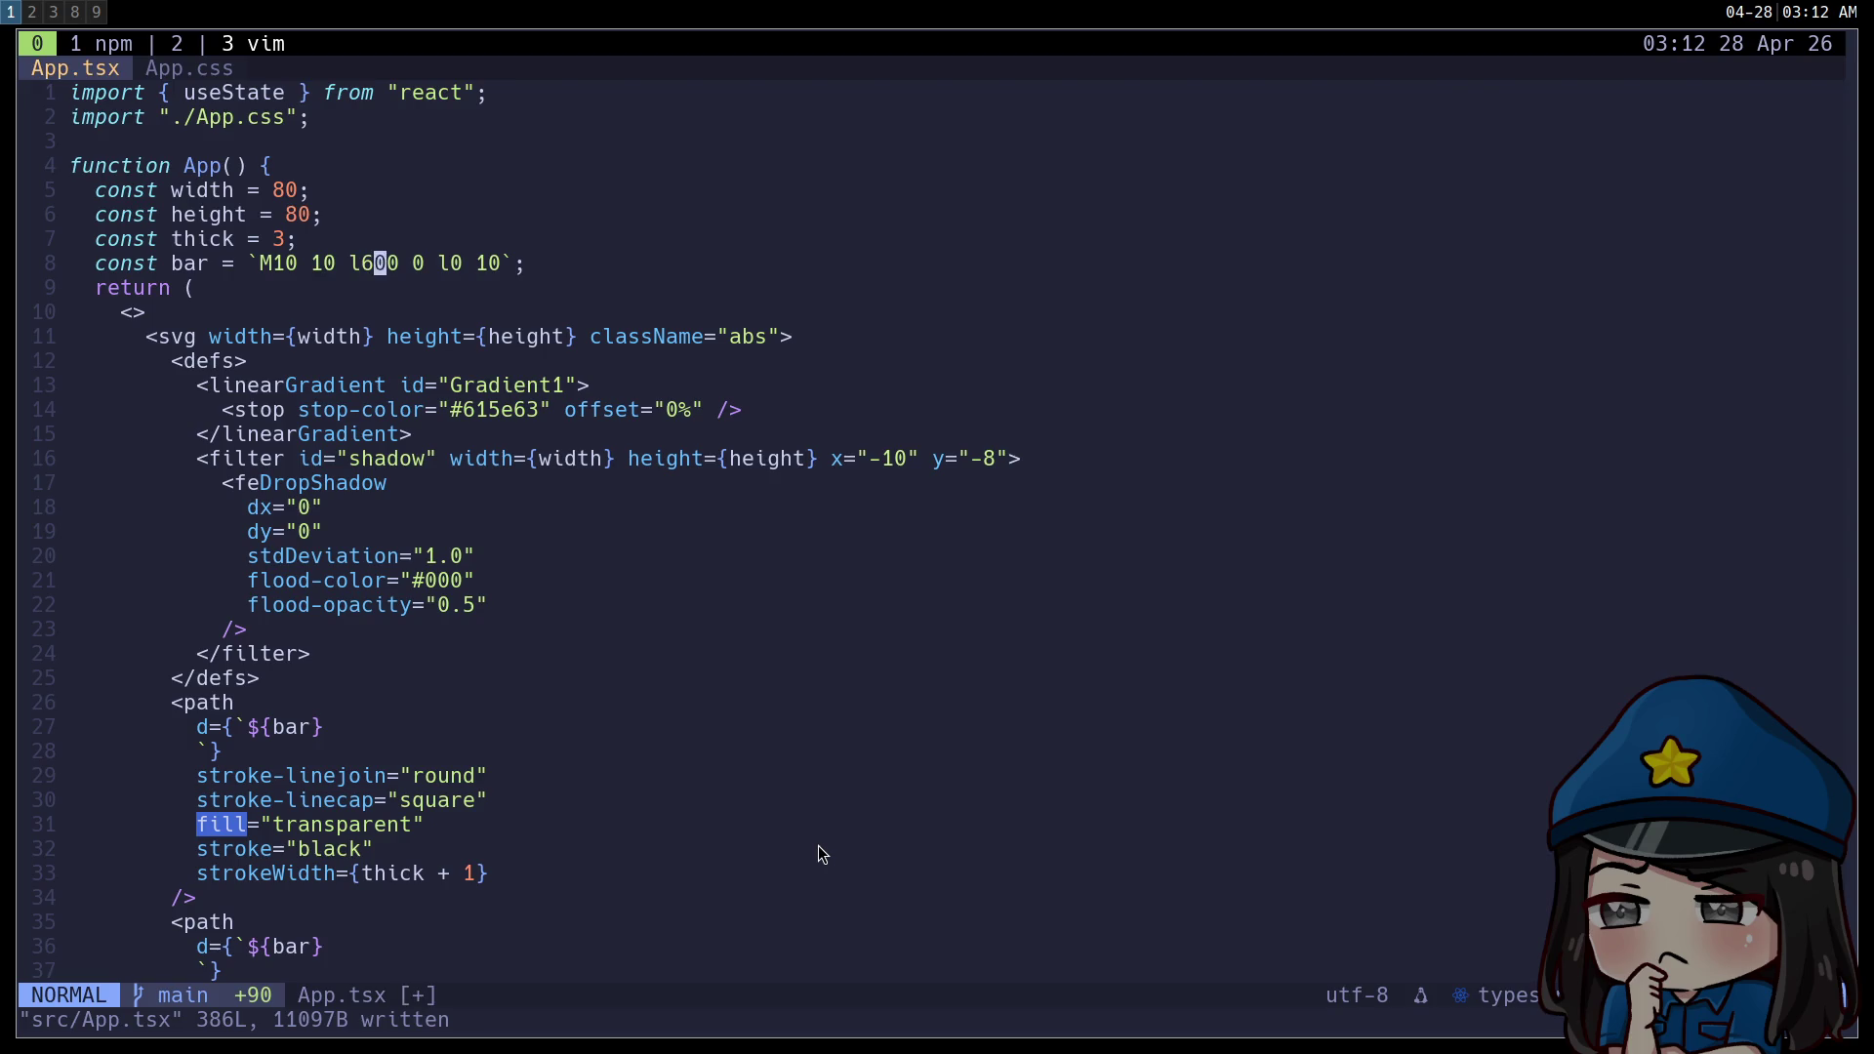
pyautogui.press('x')
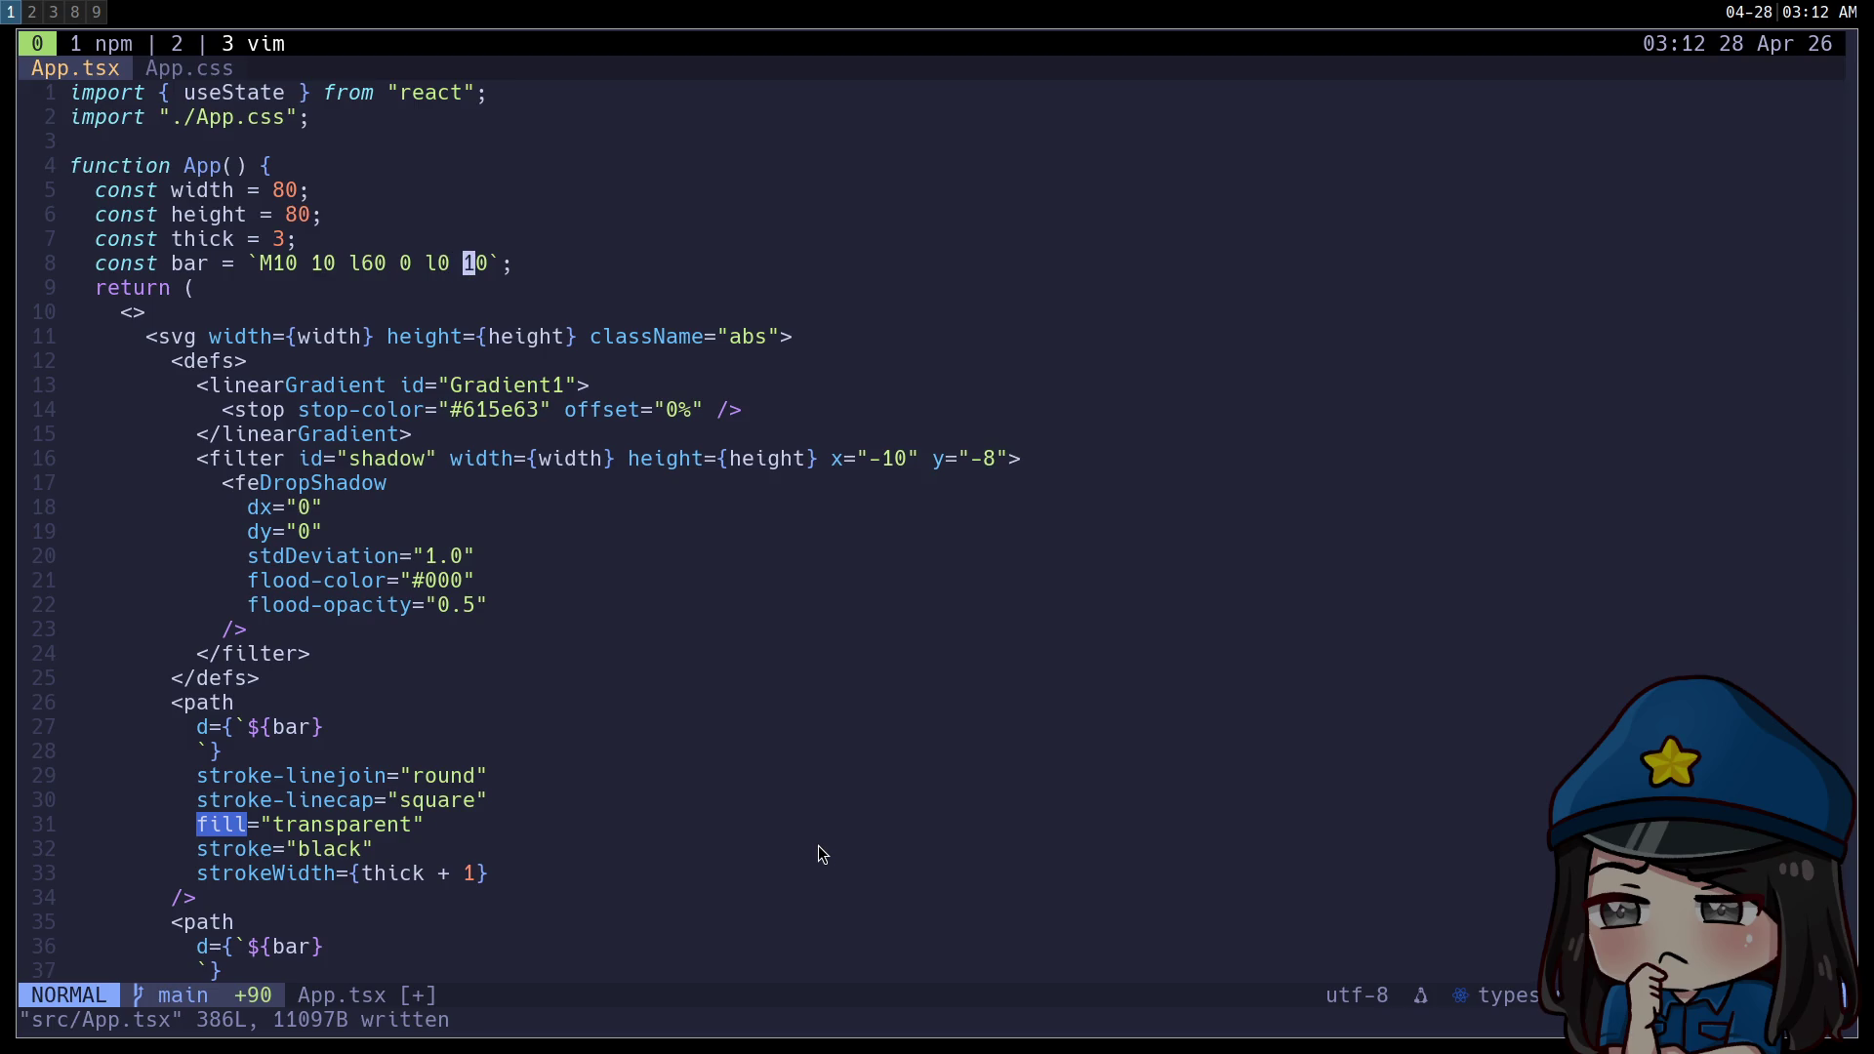
pyautogui.write('6')
pyautogui.press('super+3')
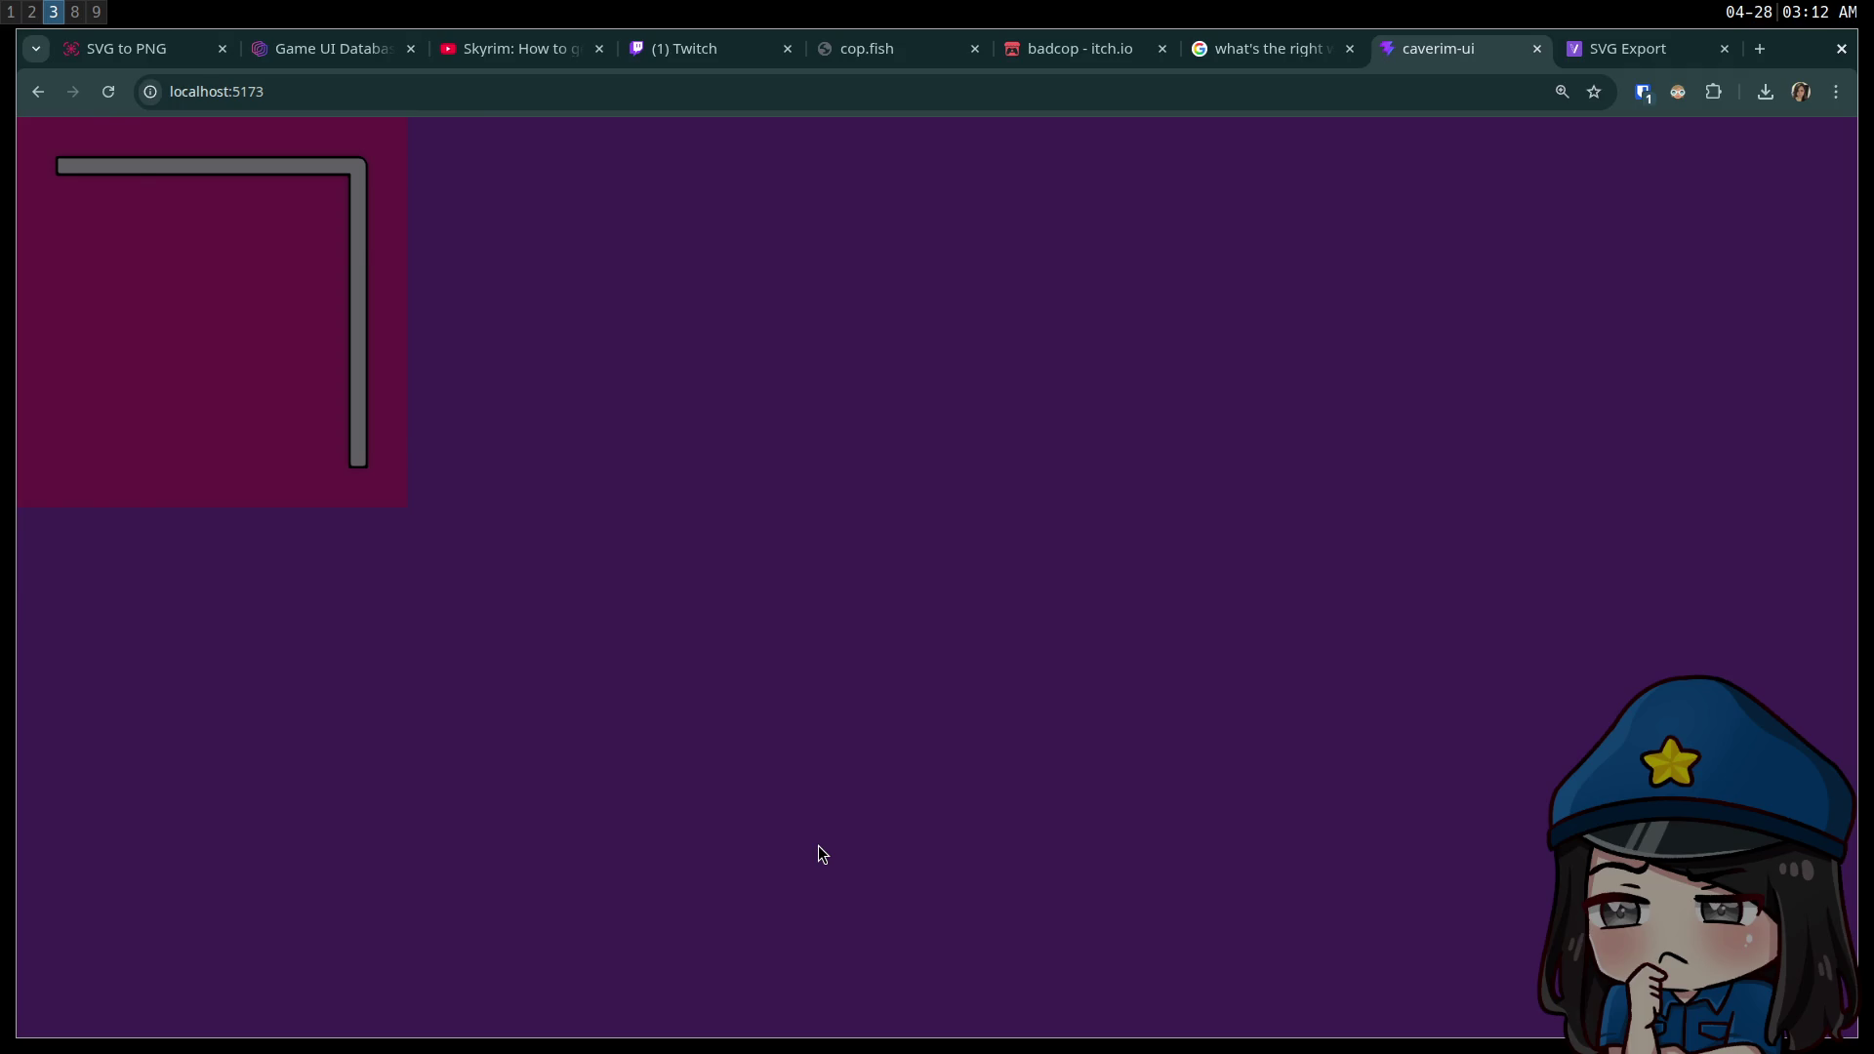
pyautogui.press('super+1')
pyautogui.write('ar = `M10 10 l60 0 l0 60 l-60 0 `;')
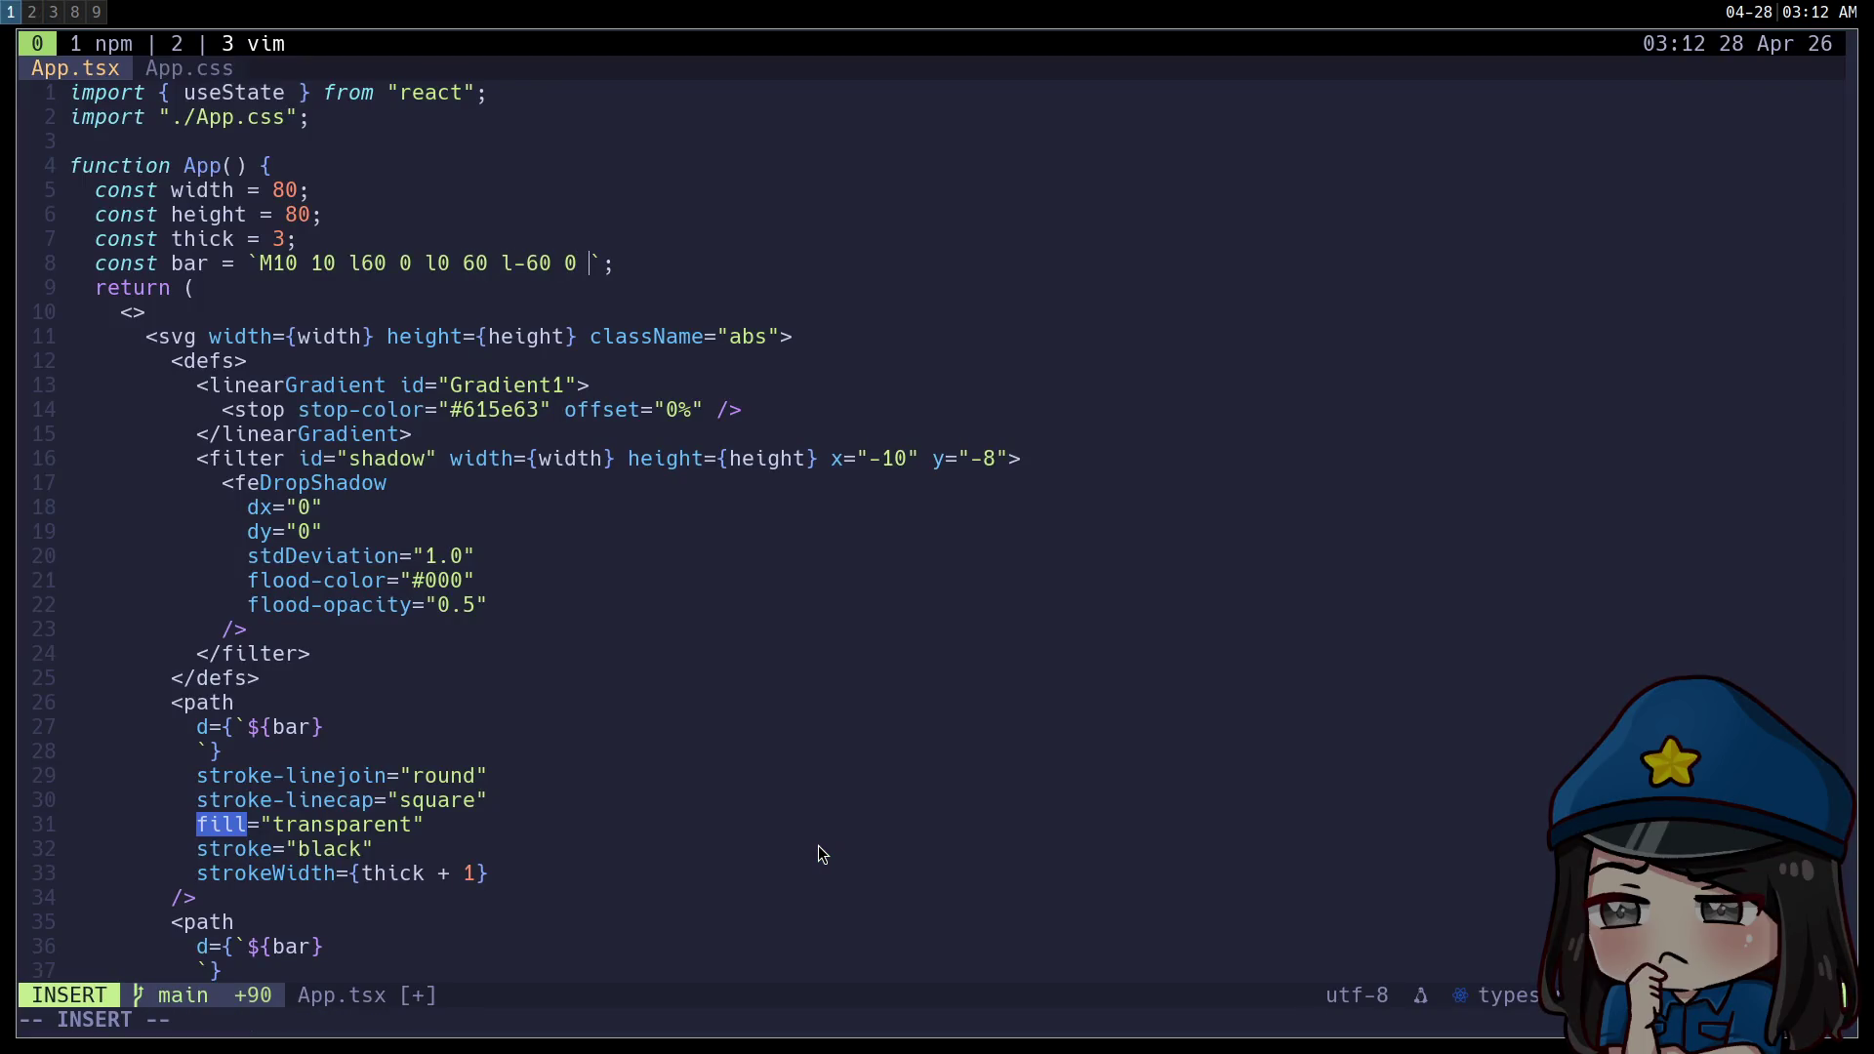
# - Save the closed-square bar path and view it in the browser
pyautogui.press('Escape')
pyautogui.write(':w')
pyautogui.press('Return')
pyautogui.press('super+3')
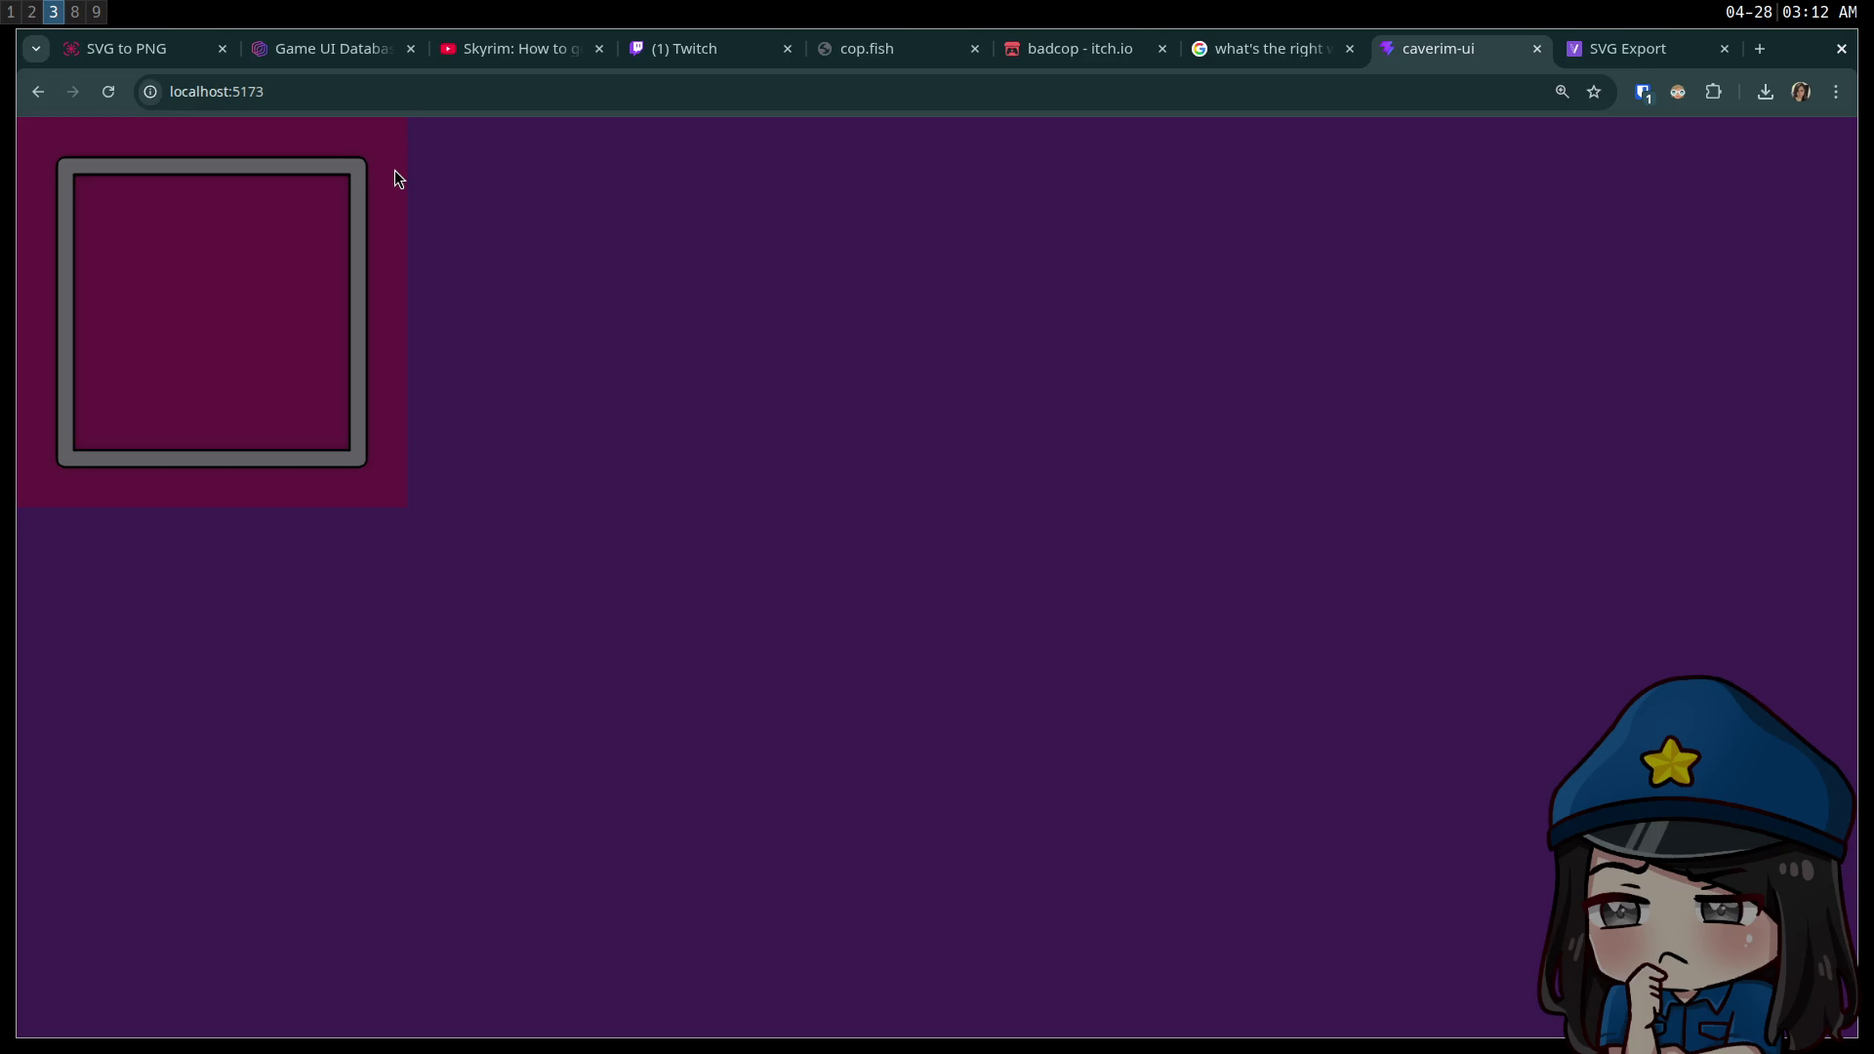
pyautogui.press('super+1')
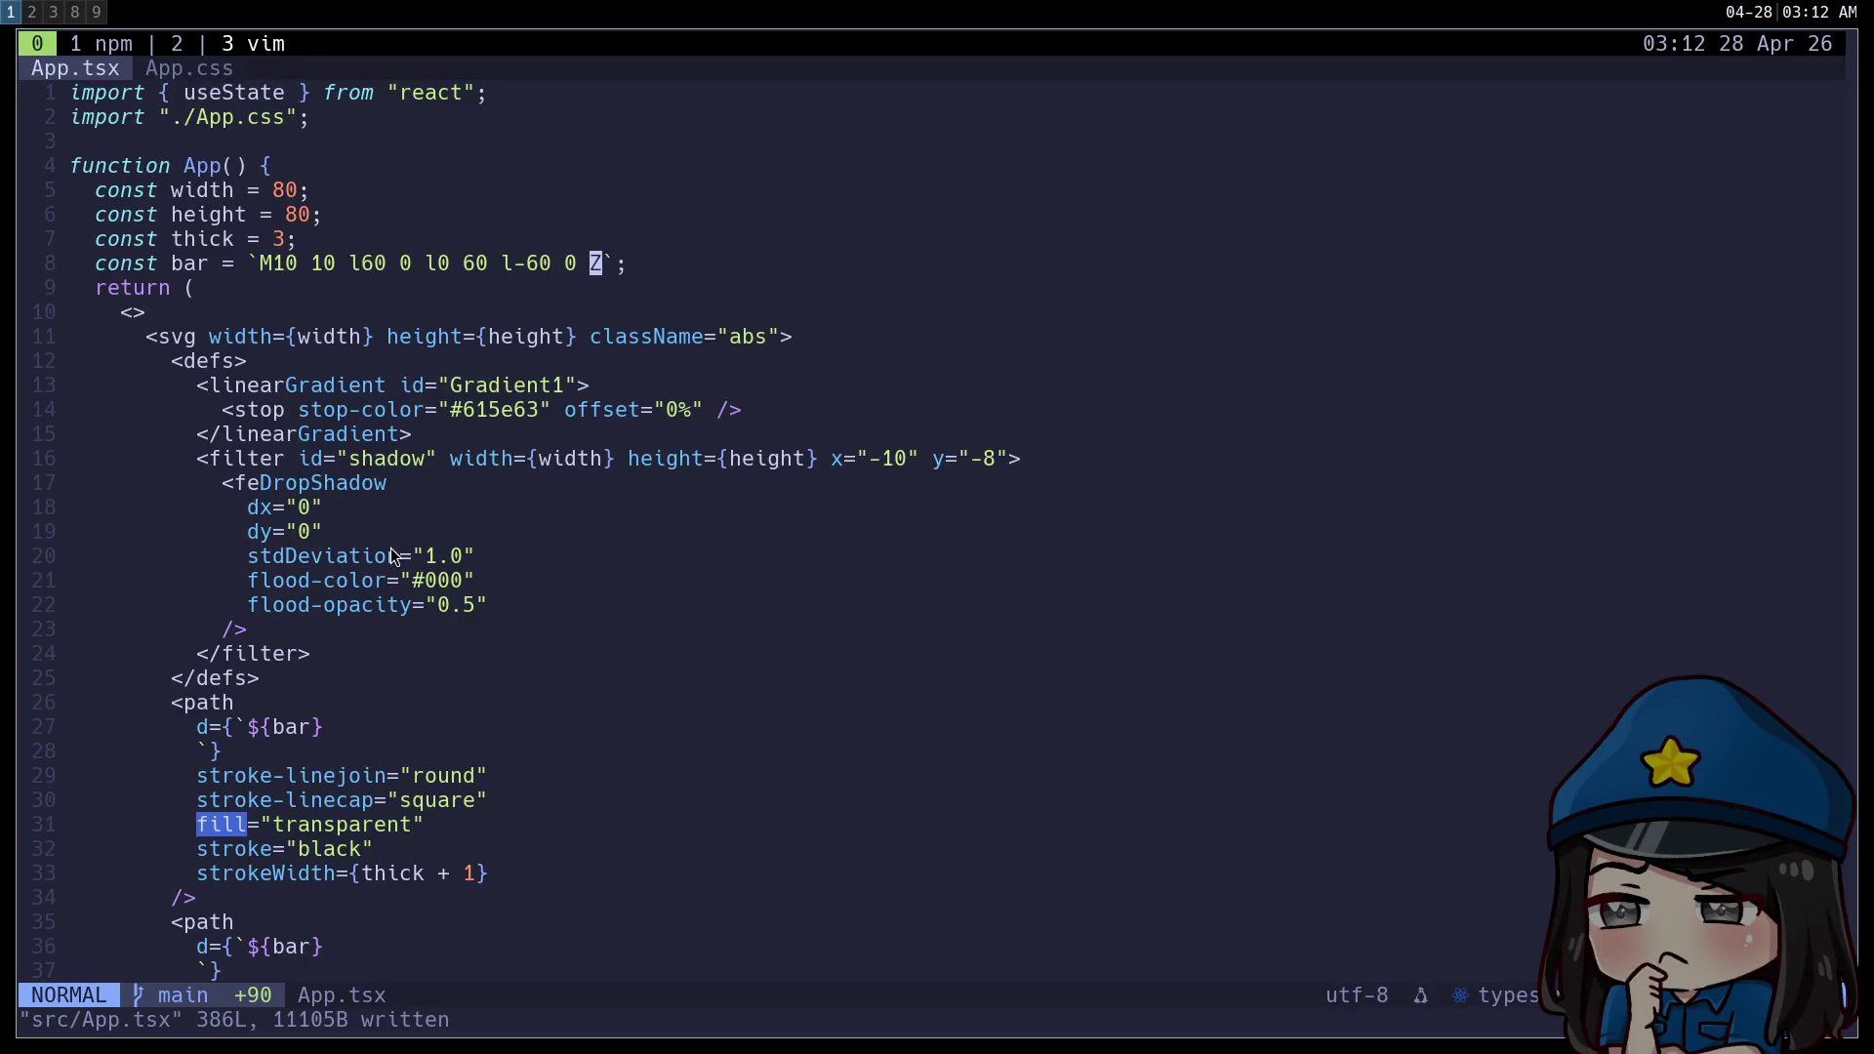
# - Raise the shadow blur to 2.0 and shadow opacity to 1.0, checking the browser
pyautogui.hotkey('ctrl', 'a')
pyautogui.click(443, 606)
pyautogui.press('x')
pyautogui.press('c')
pyautogui.press('i')
pyautogui.press('"')
pyautogui.write('1.0')
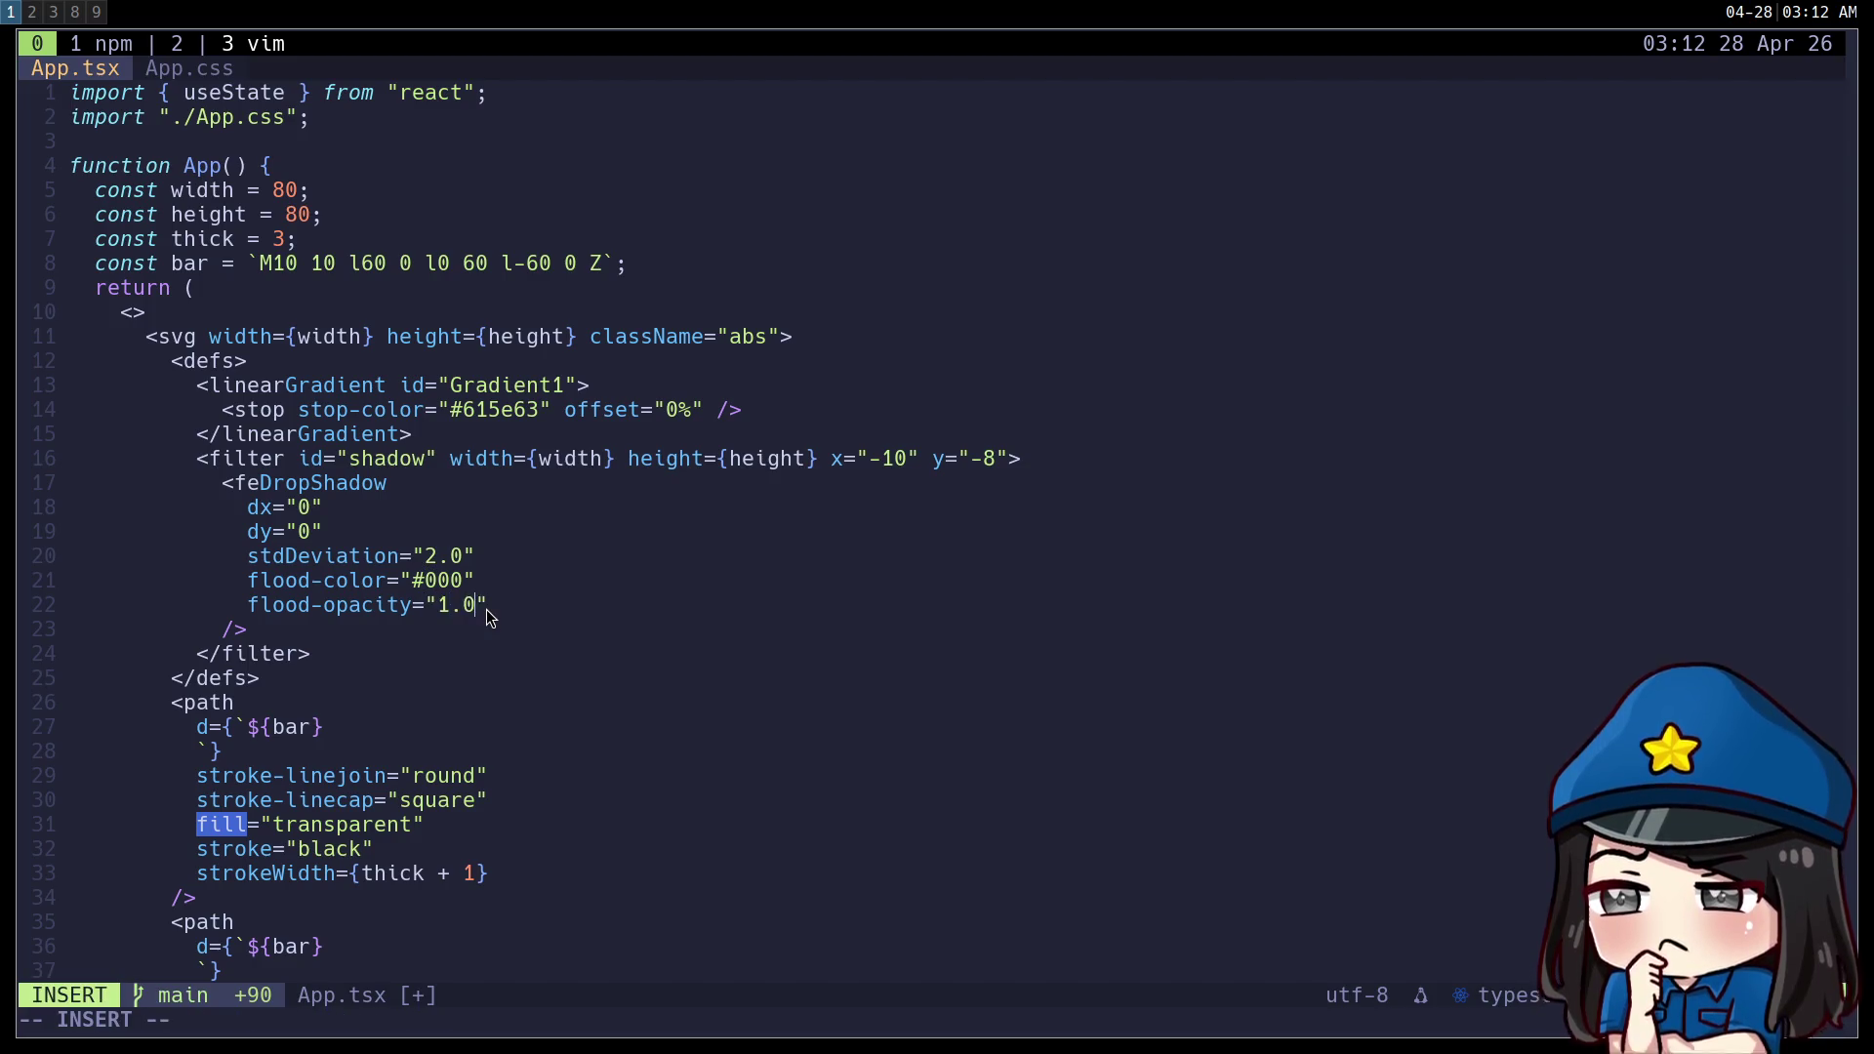
pyautogui.press('Escape')
pyautogui.write(':w')
pyautogui.press('super+3')
pyautogui.press('super+1')
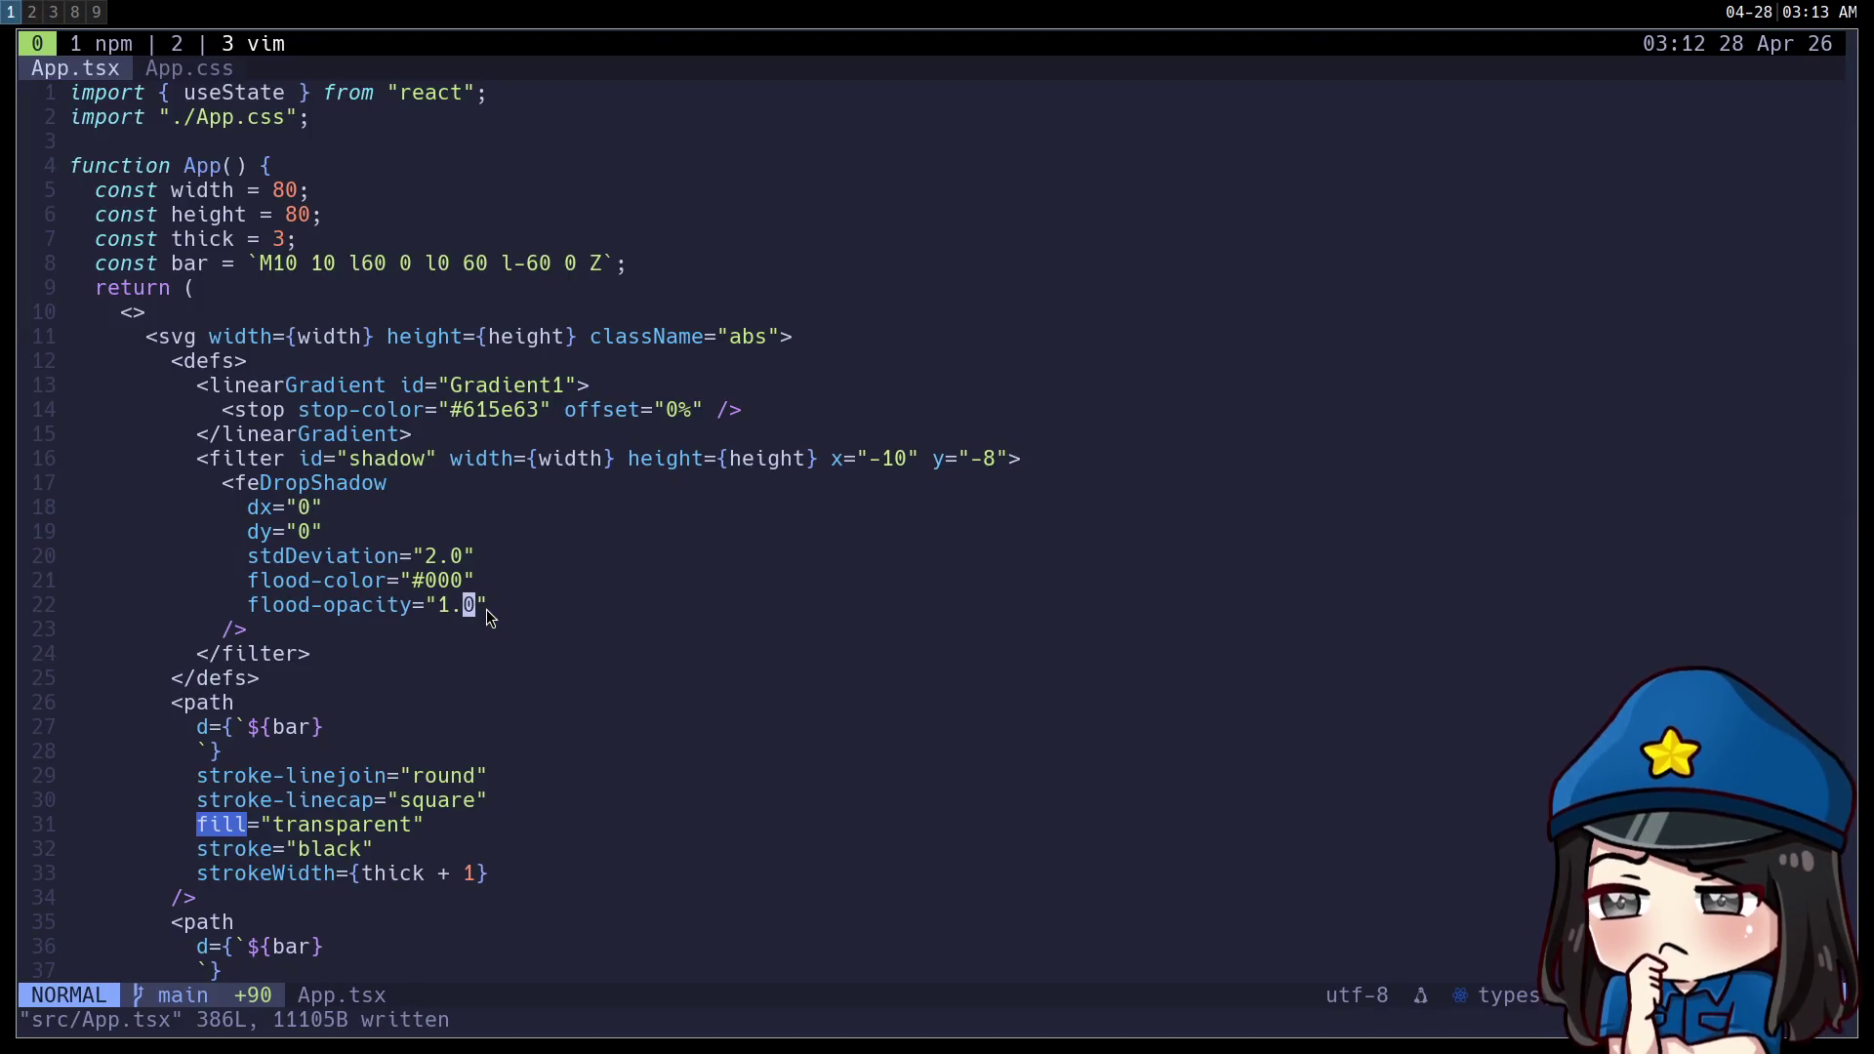
pyautogui.press('k')
pyautogui.press('k')
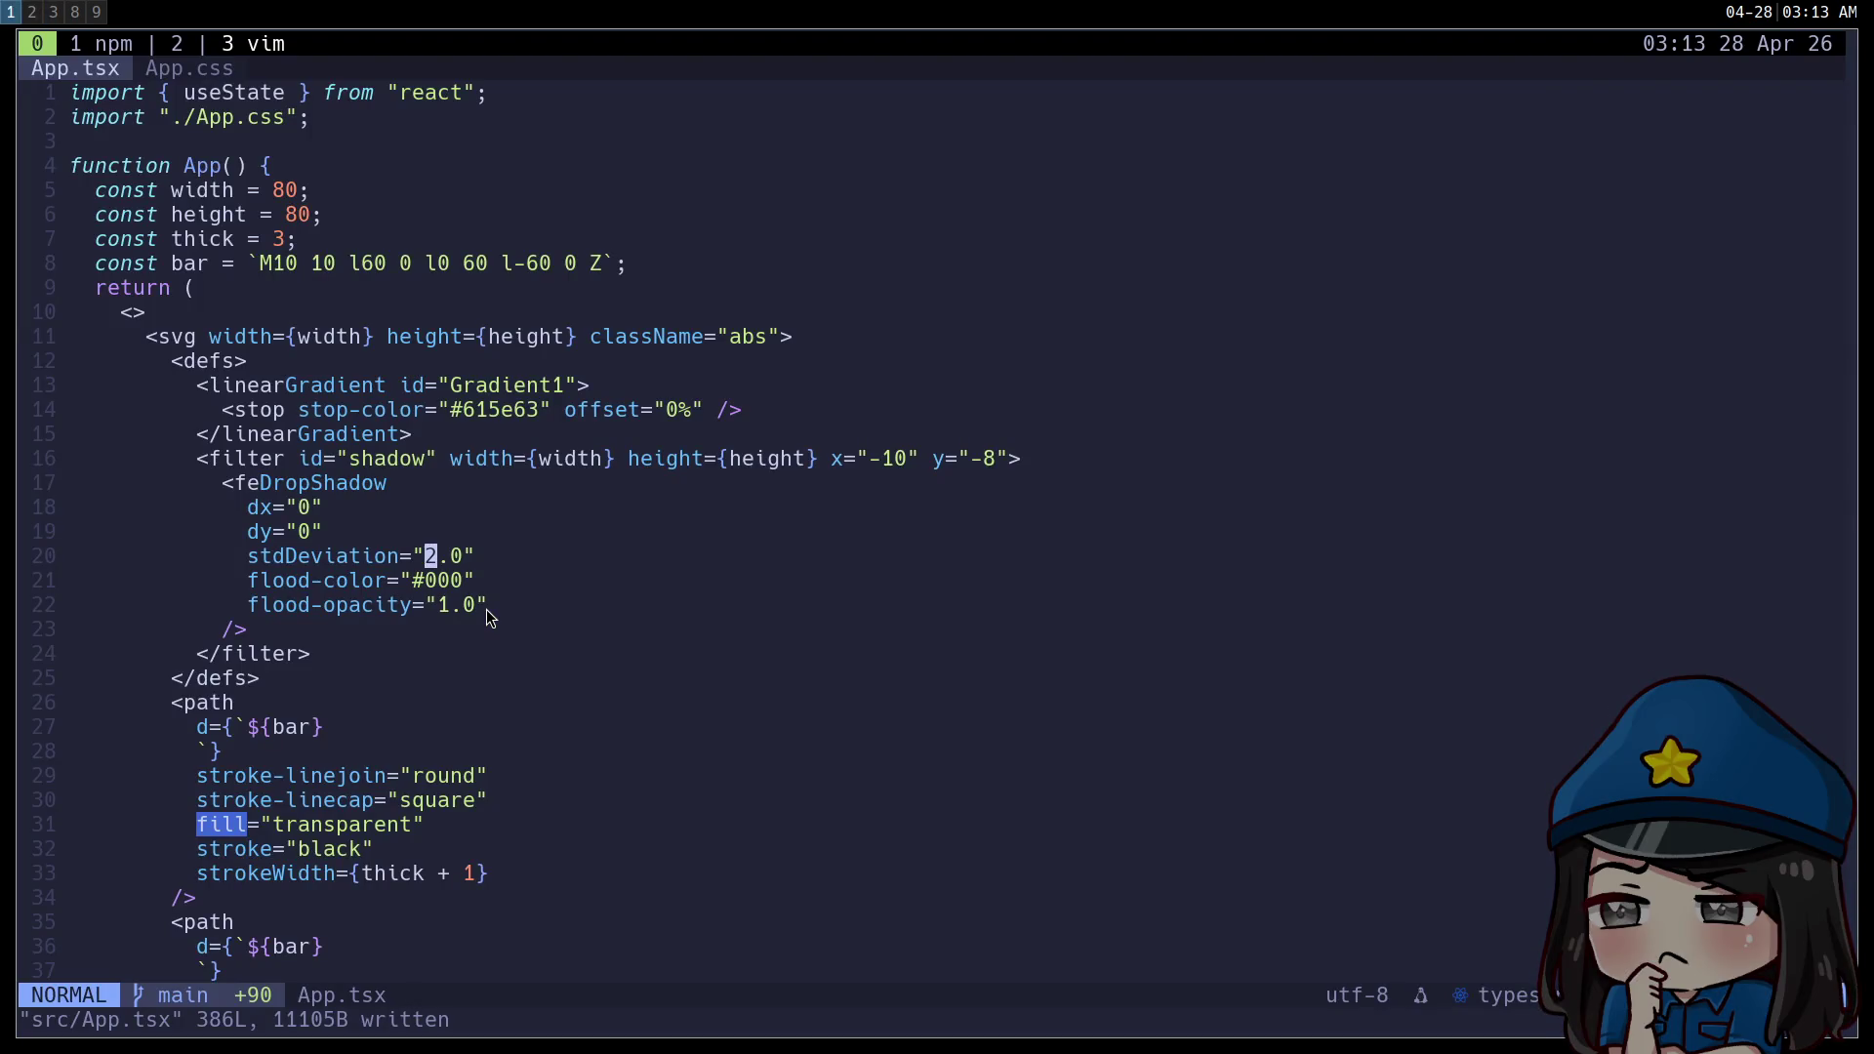
pyautogui.press('super+3')
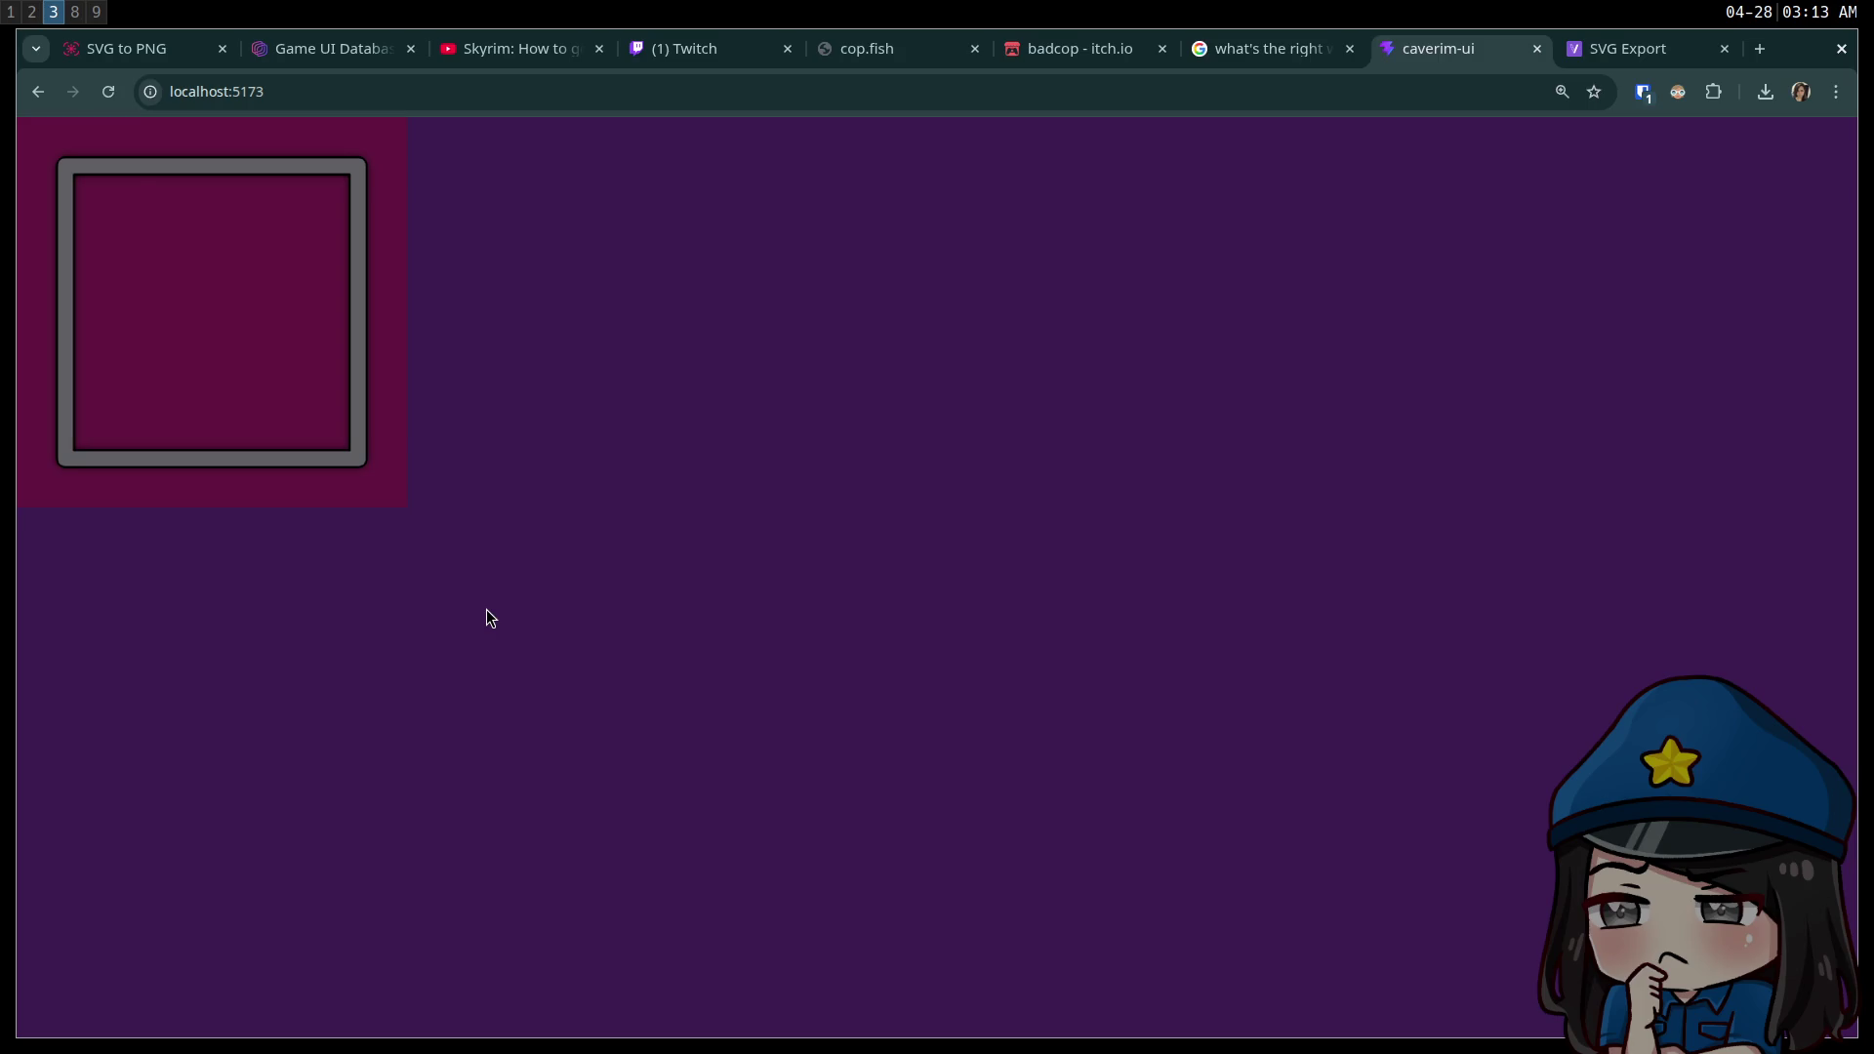
pyautogui.press('super+1')
# - Paste the translucent #0000005D fill path above the first path in App and save
pyautogui.write('/fill')
pyautogui.press('Return')
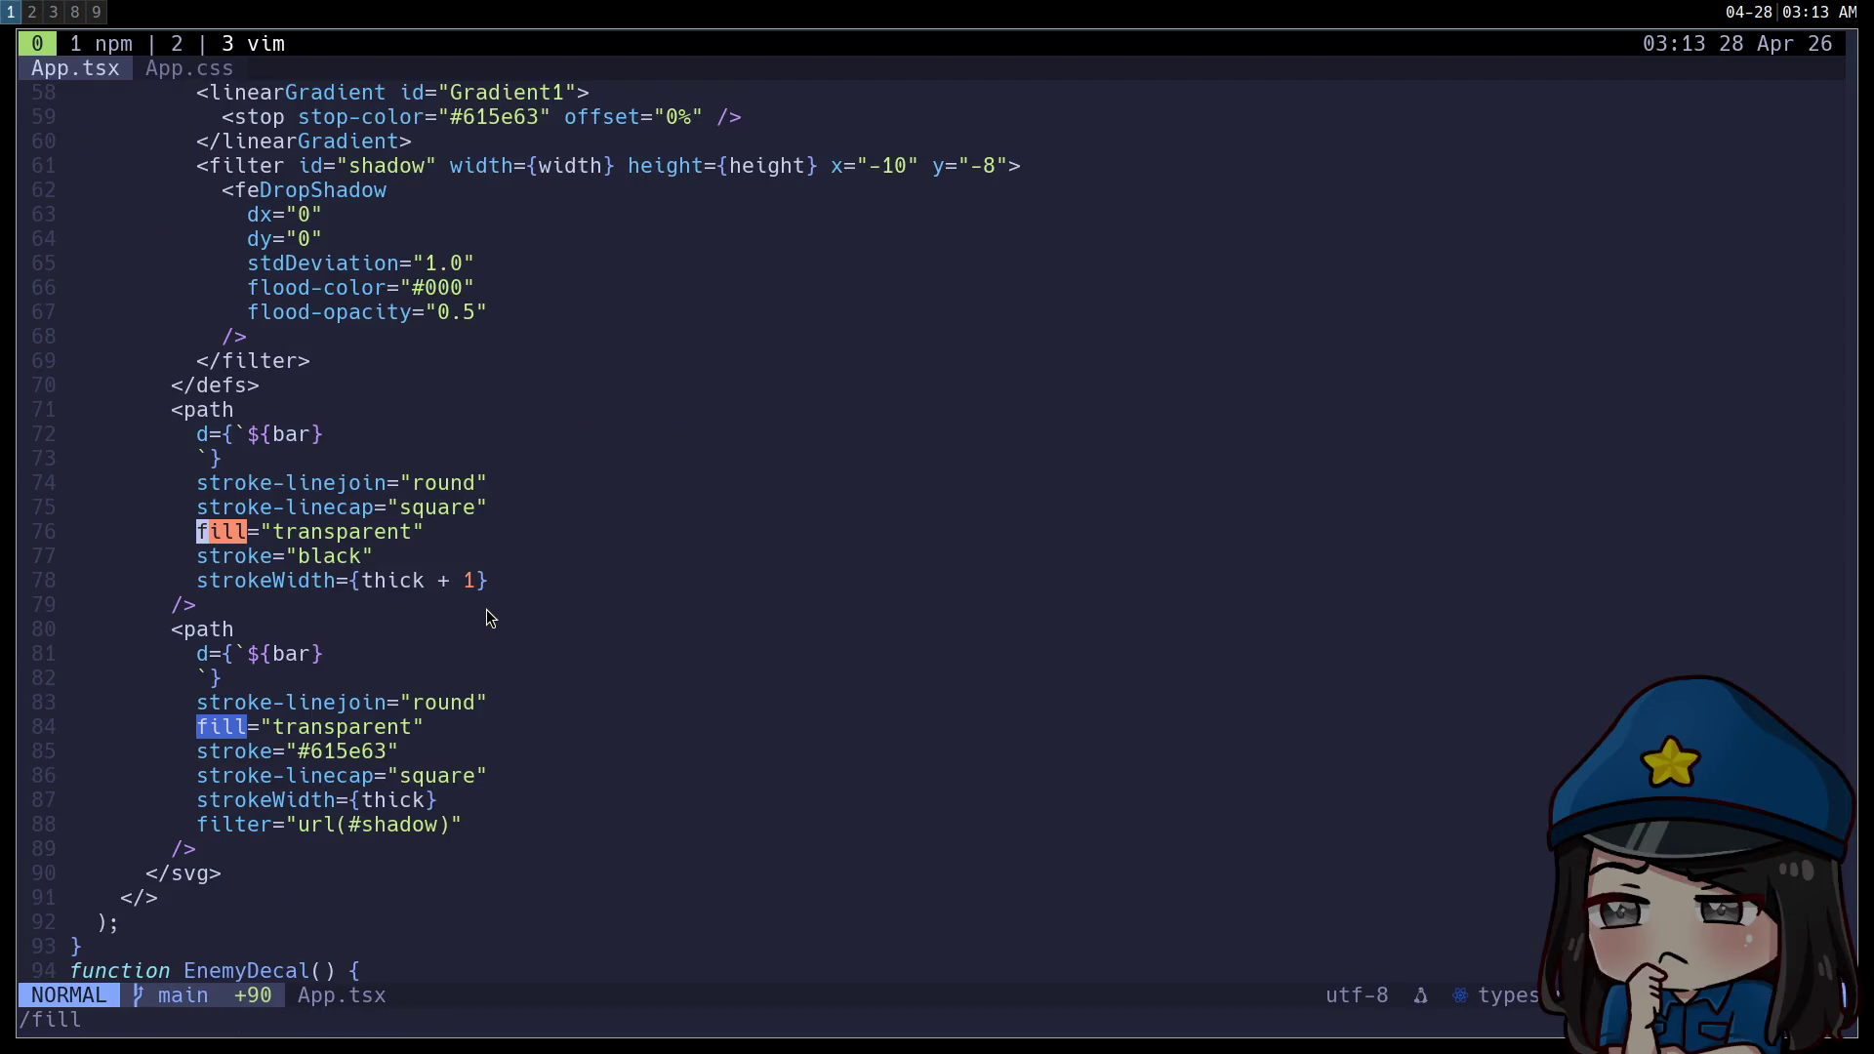
pyautogui.press('n')
pyautogui.press('n')
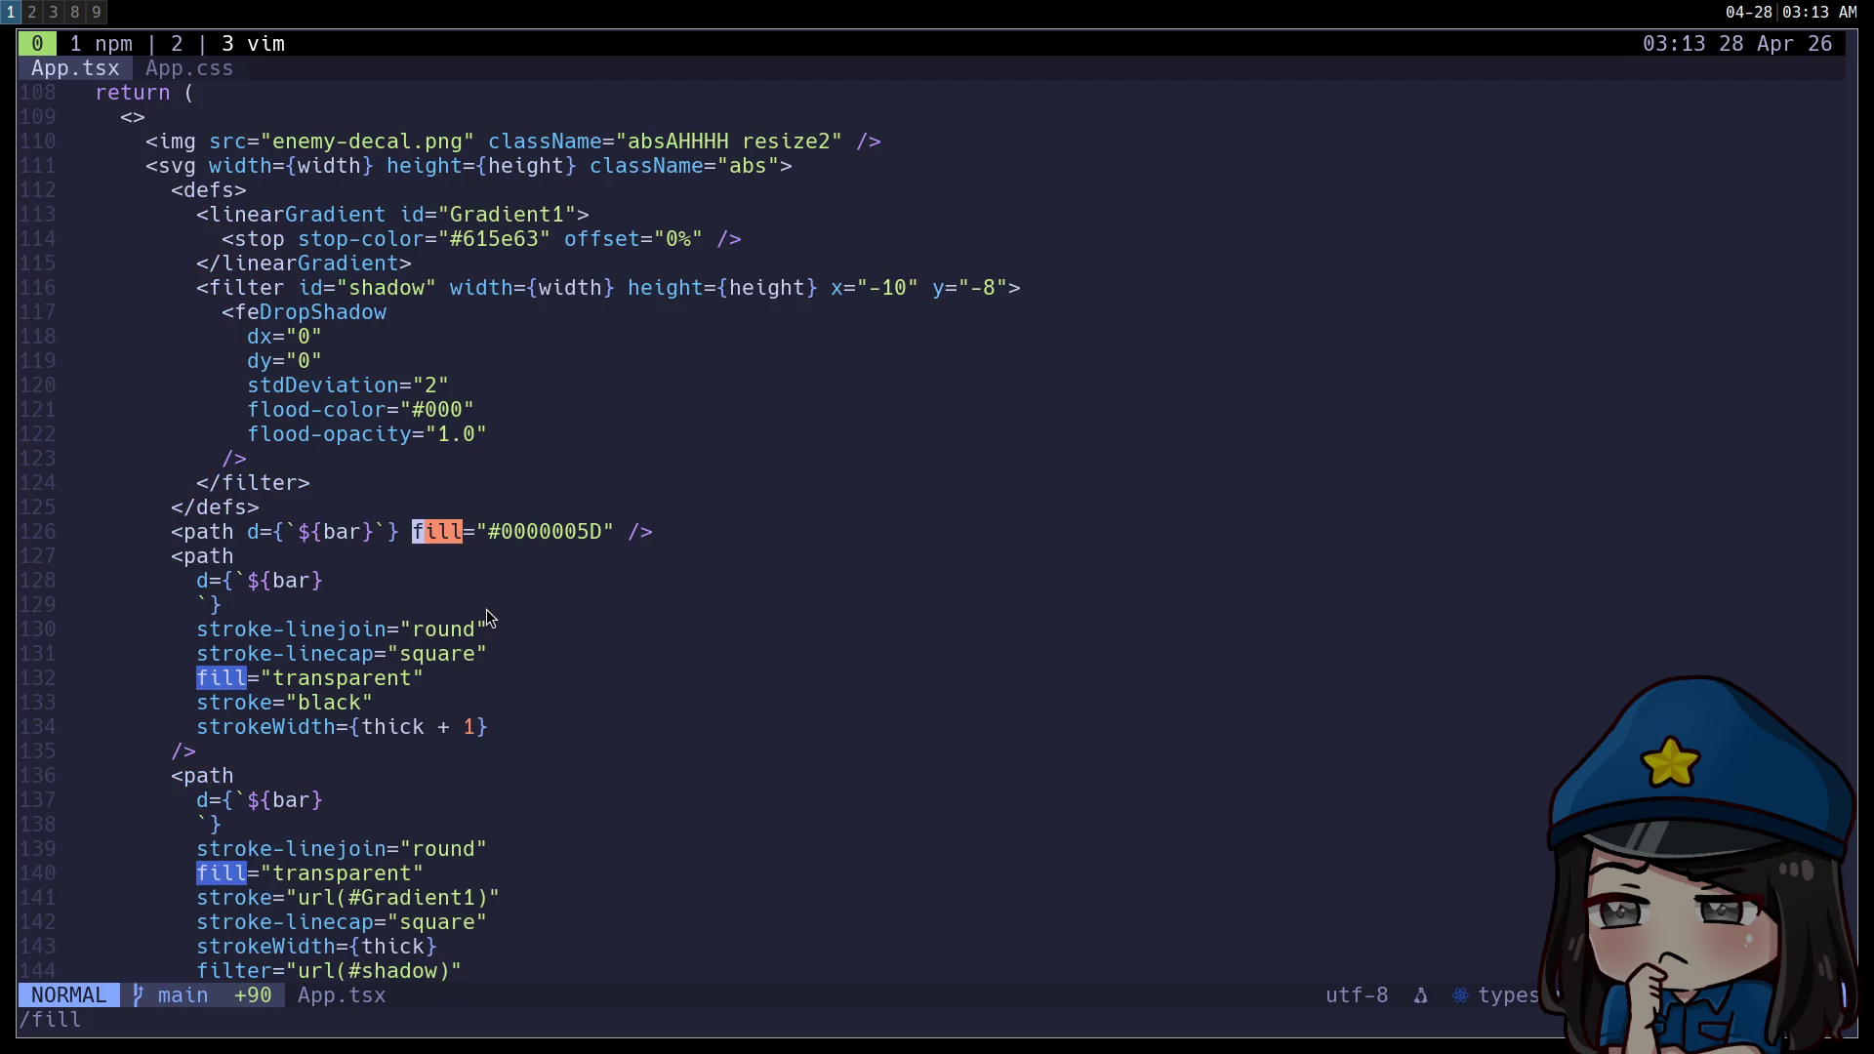
pyautogui.hotkey('ctrl', 'o')
pyautogui.hotkey('ctrl', 'o')
pyautogui.hotkey('ctrl', 'o')
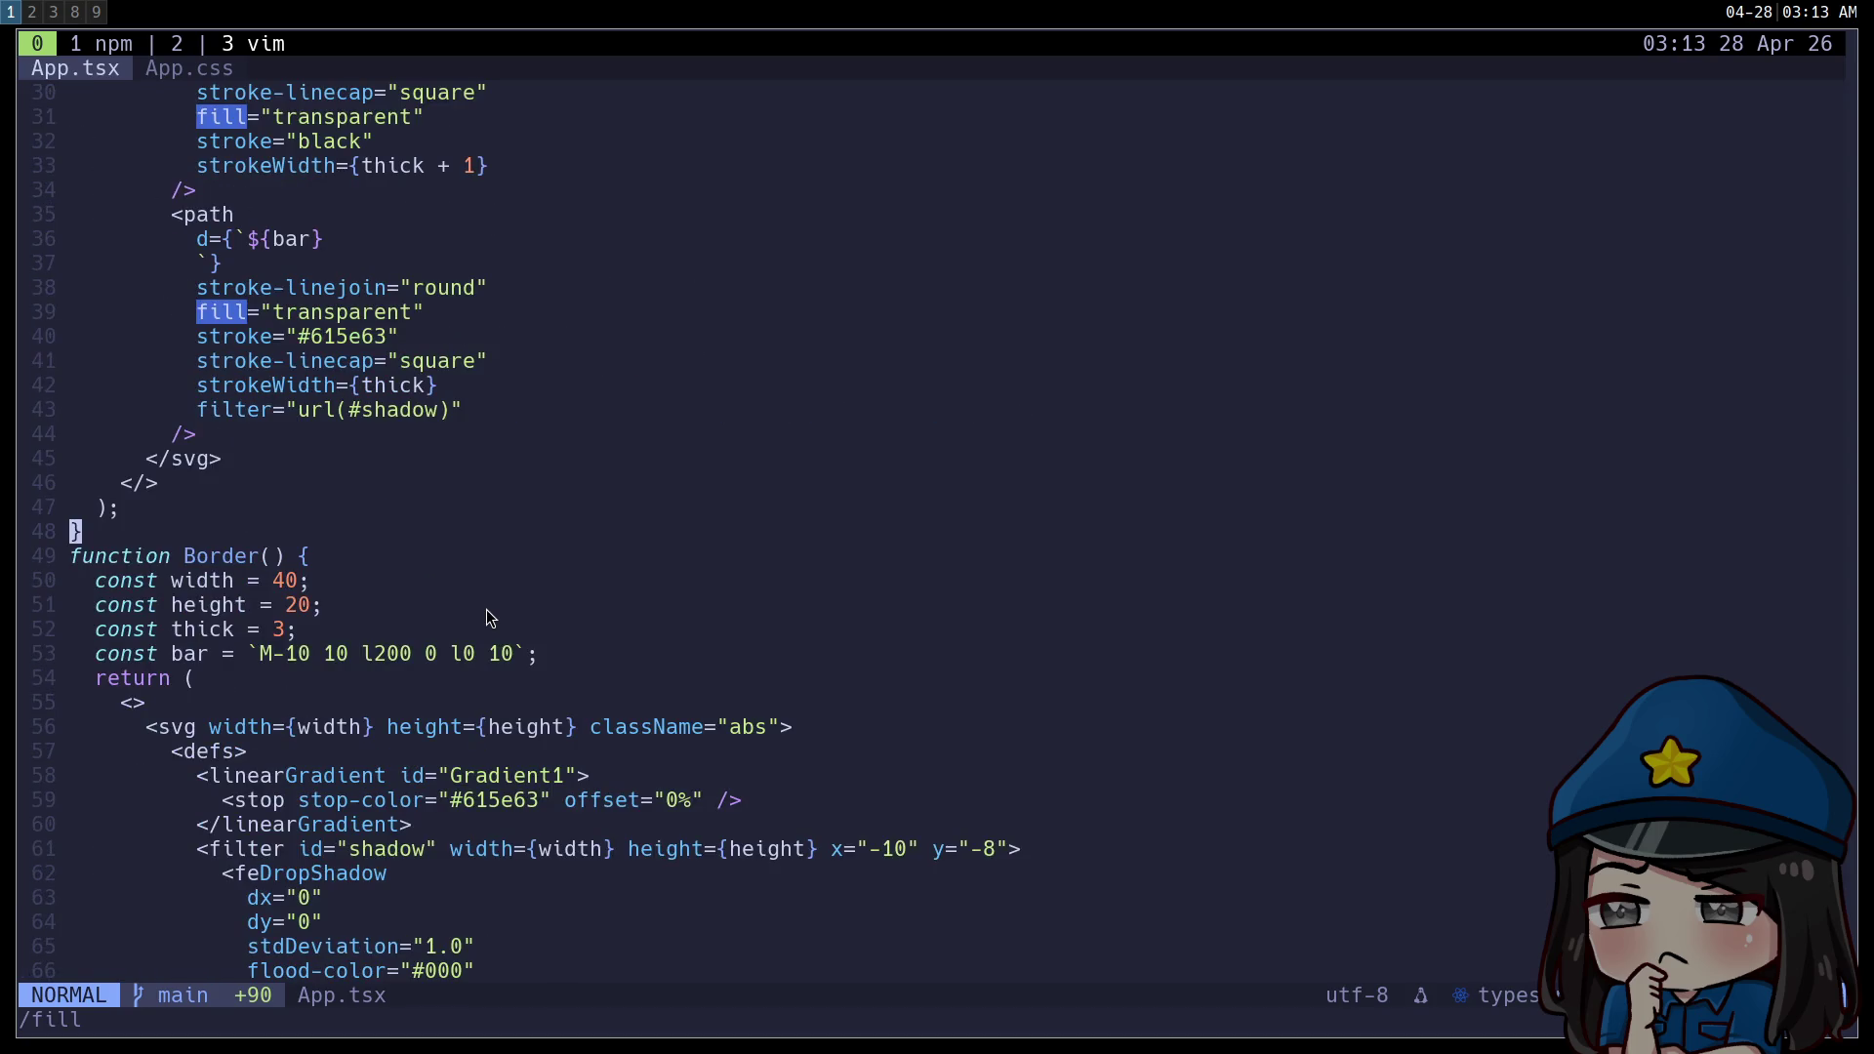
pyautogui.hotkey('ctrl', 'o')
pyautogui.press('k')
pyautogui.press('k')
pyautogui.press('k')
pyautogui.press('k')
pyautogui.write('P:w')
pyautogui.press('Return')
pyautogui.press('super+2')
pyautogui.press('super+1')
# - Inspect the frame preview, then move to the bar path's starting x coordinate
pyautogui.scroll(3, 488, 620)
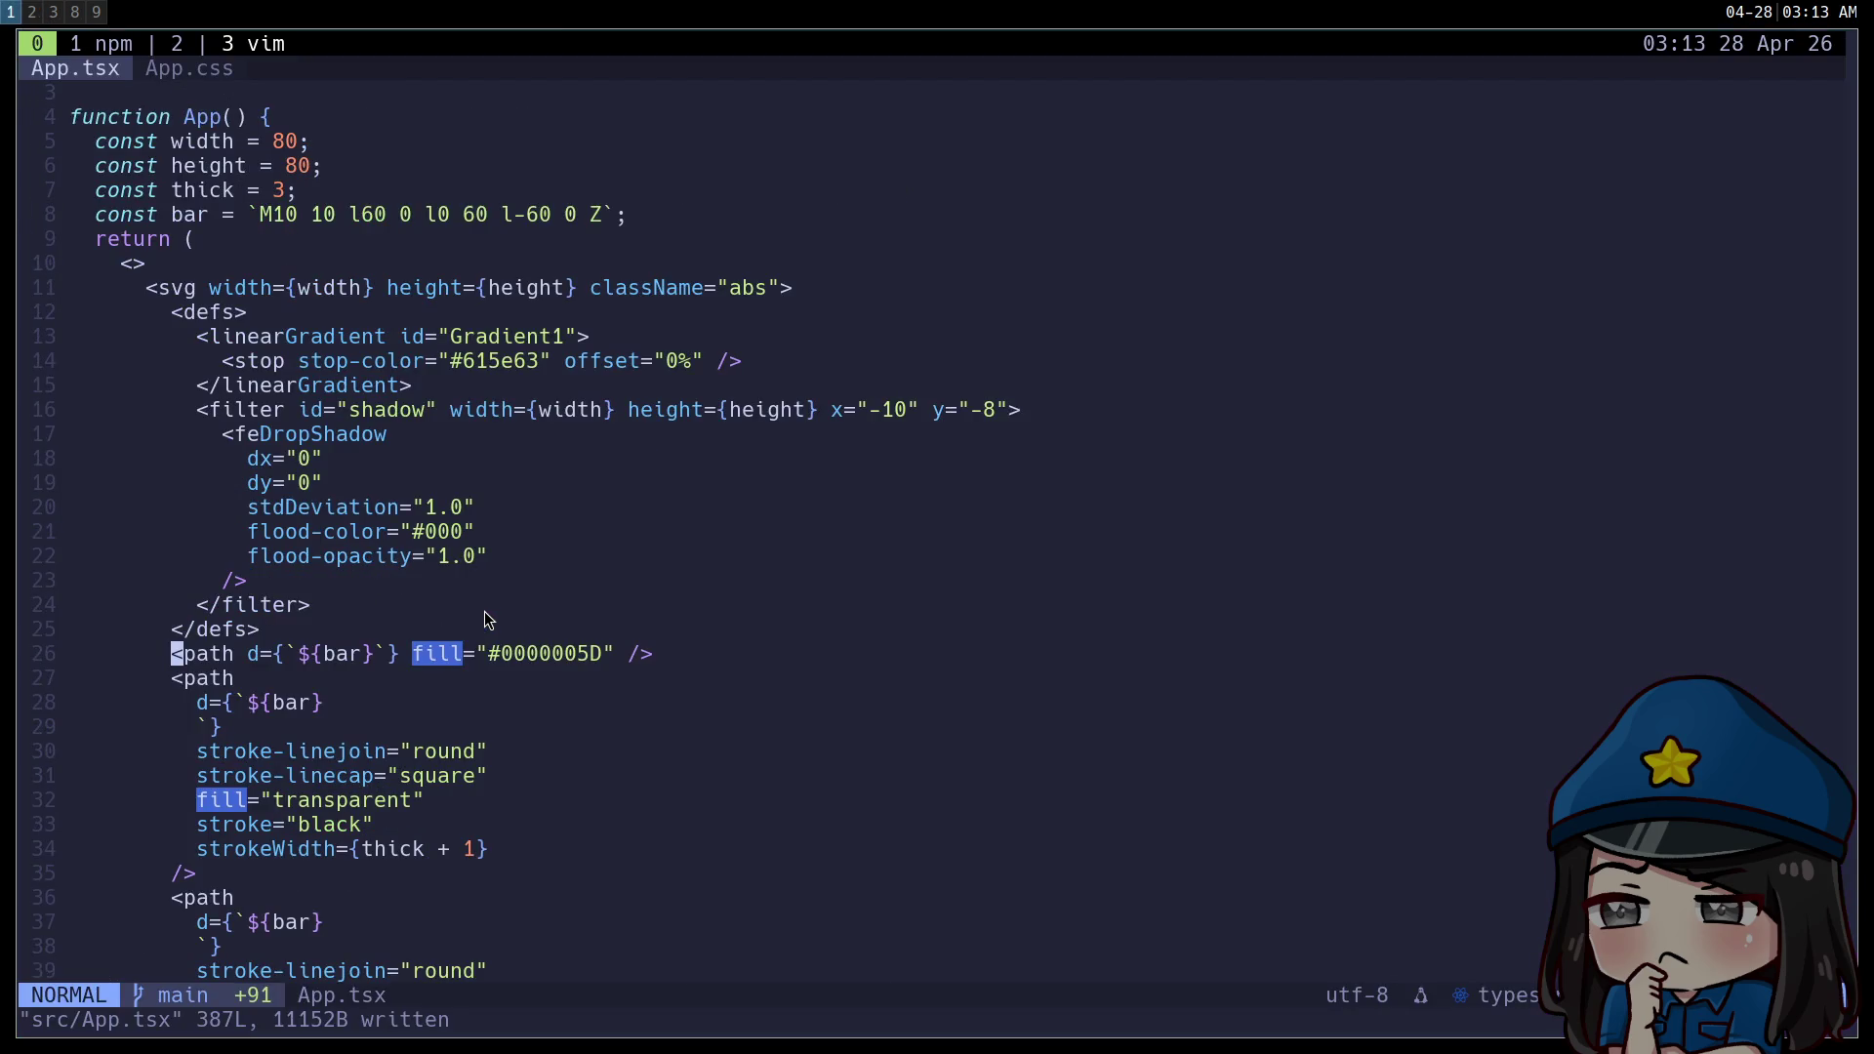
pyautogui.press('super+3')
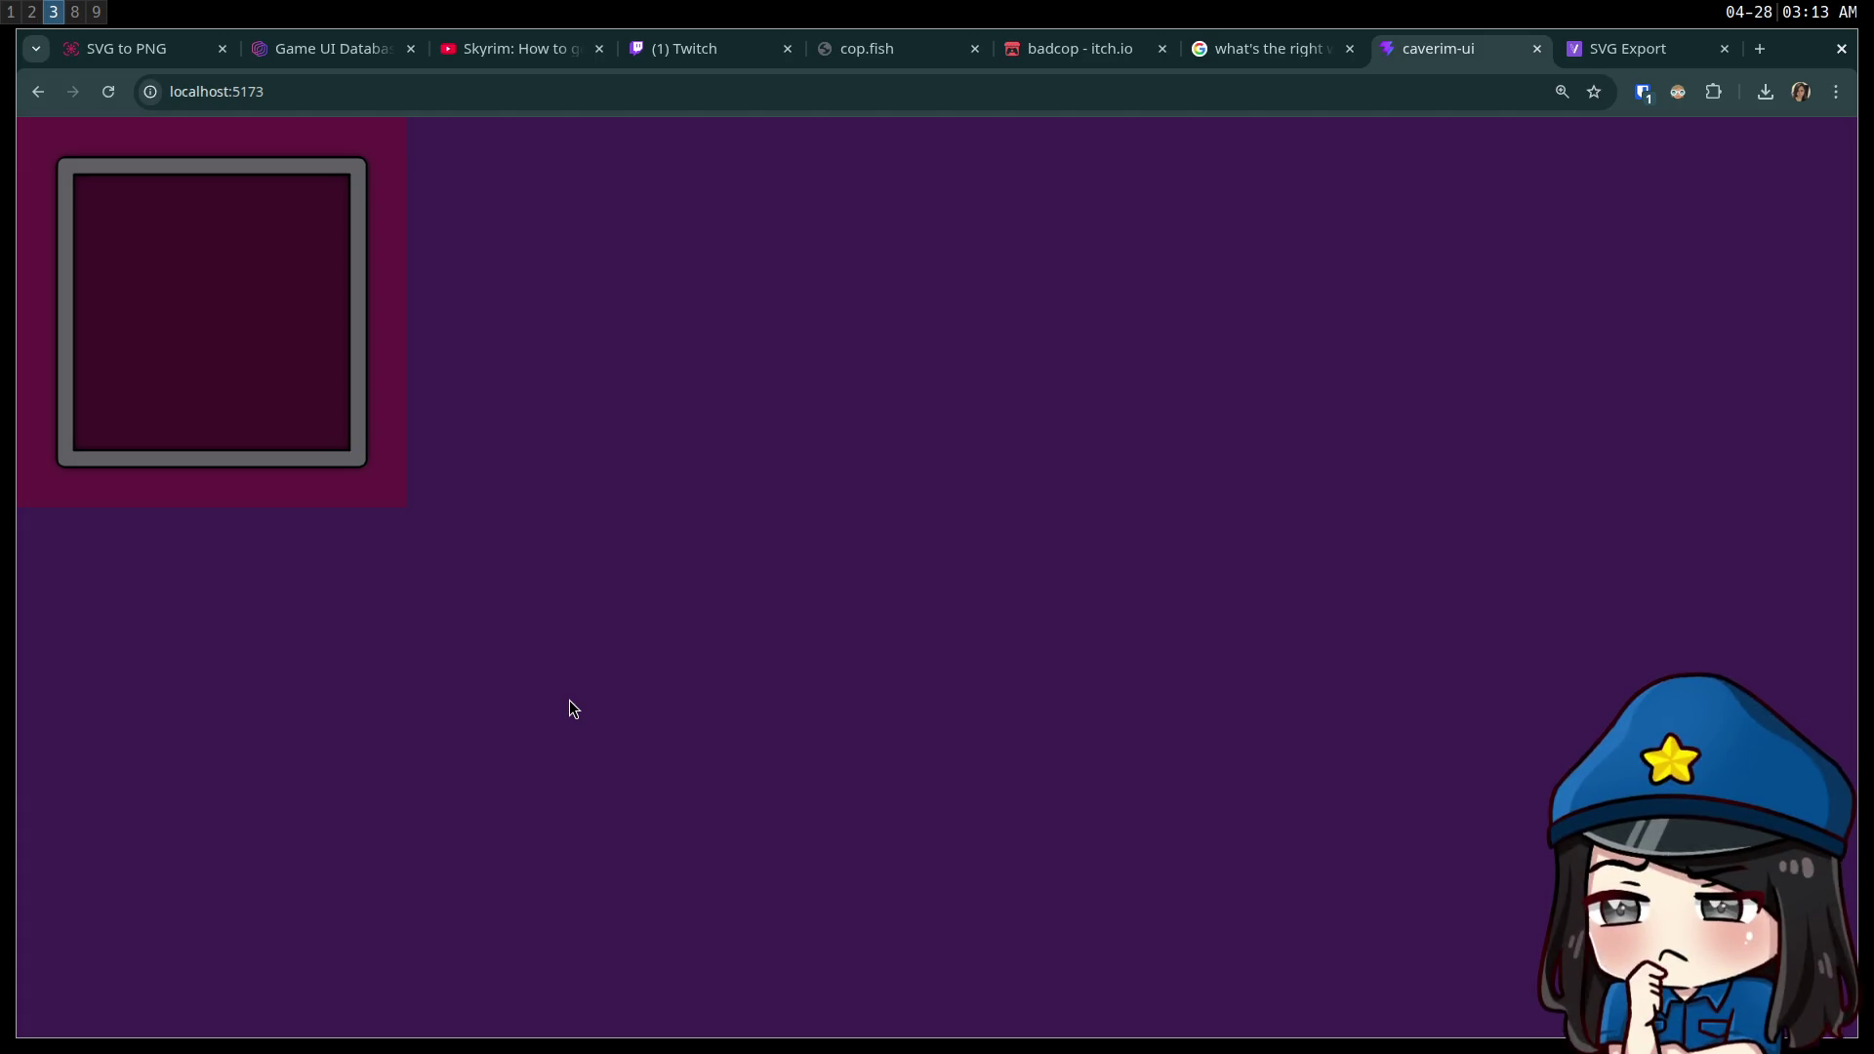
pyautogui.press('super+1')
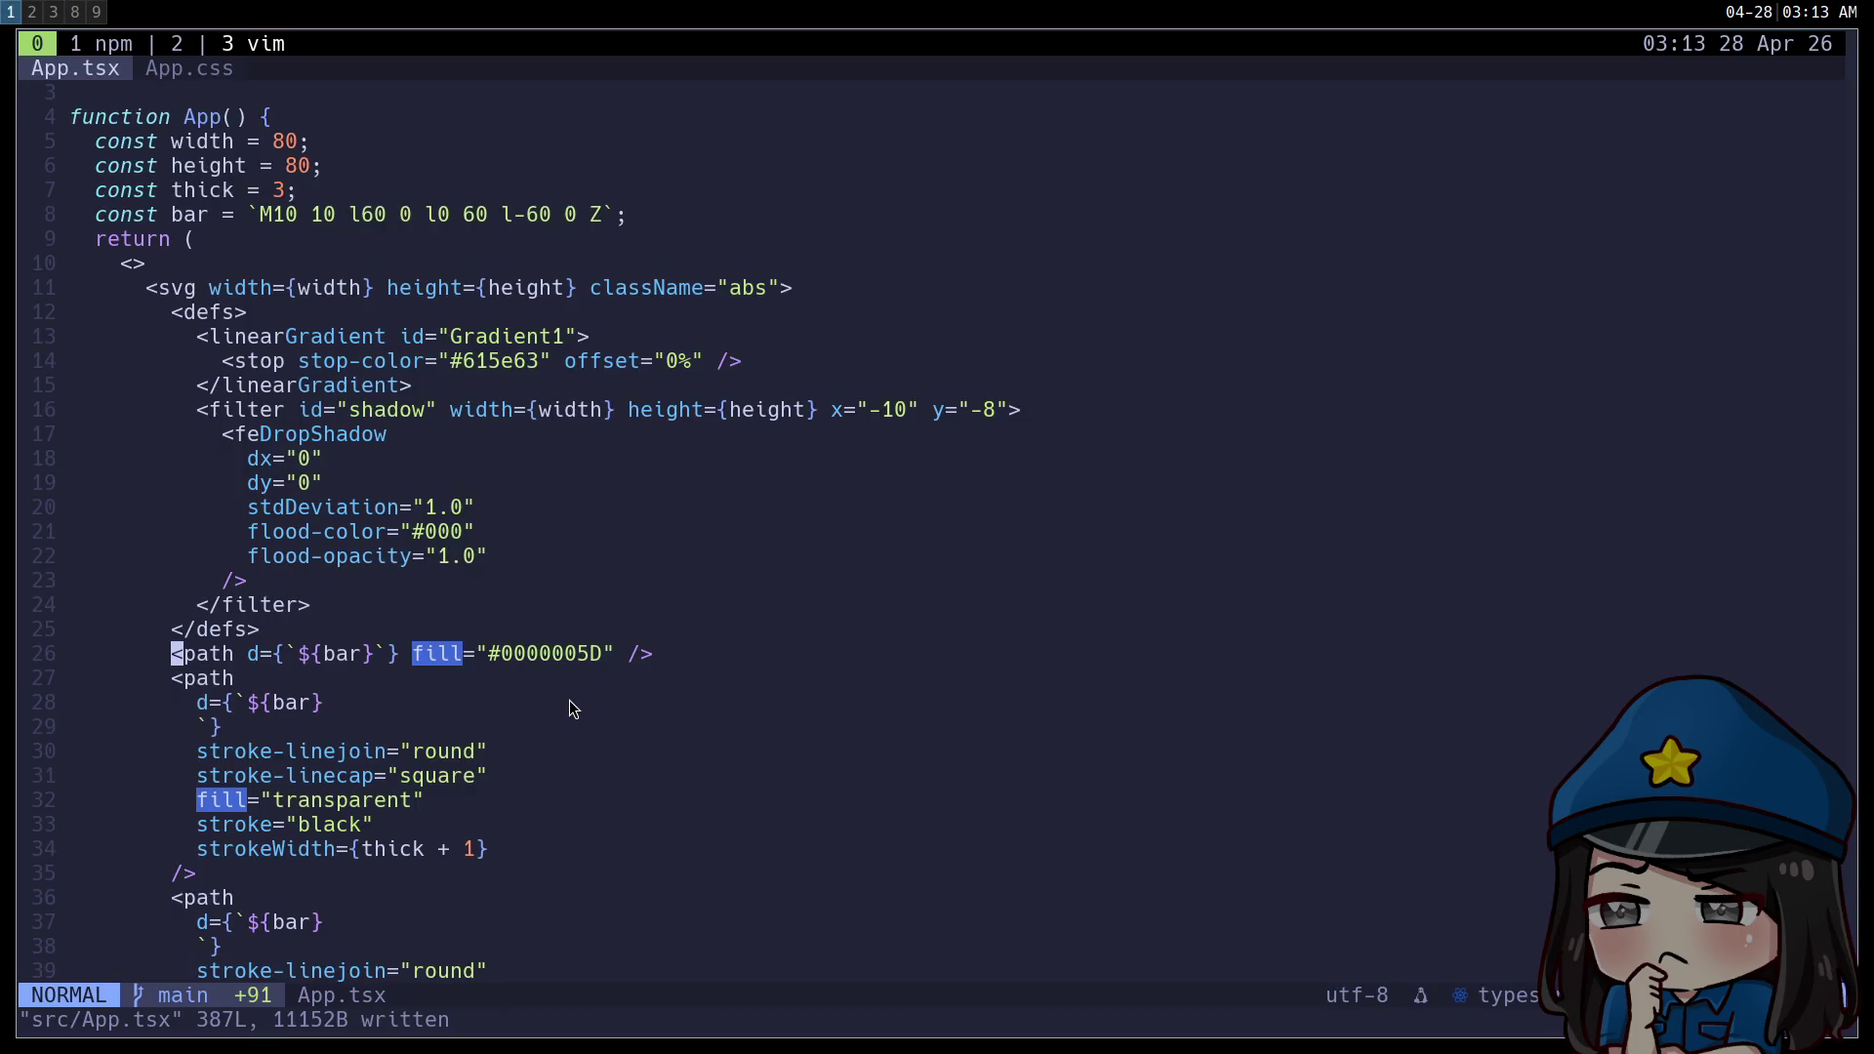
pyautogui.press('k')
pyautogui.press('k')
pyautogui.press('k')
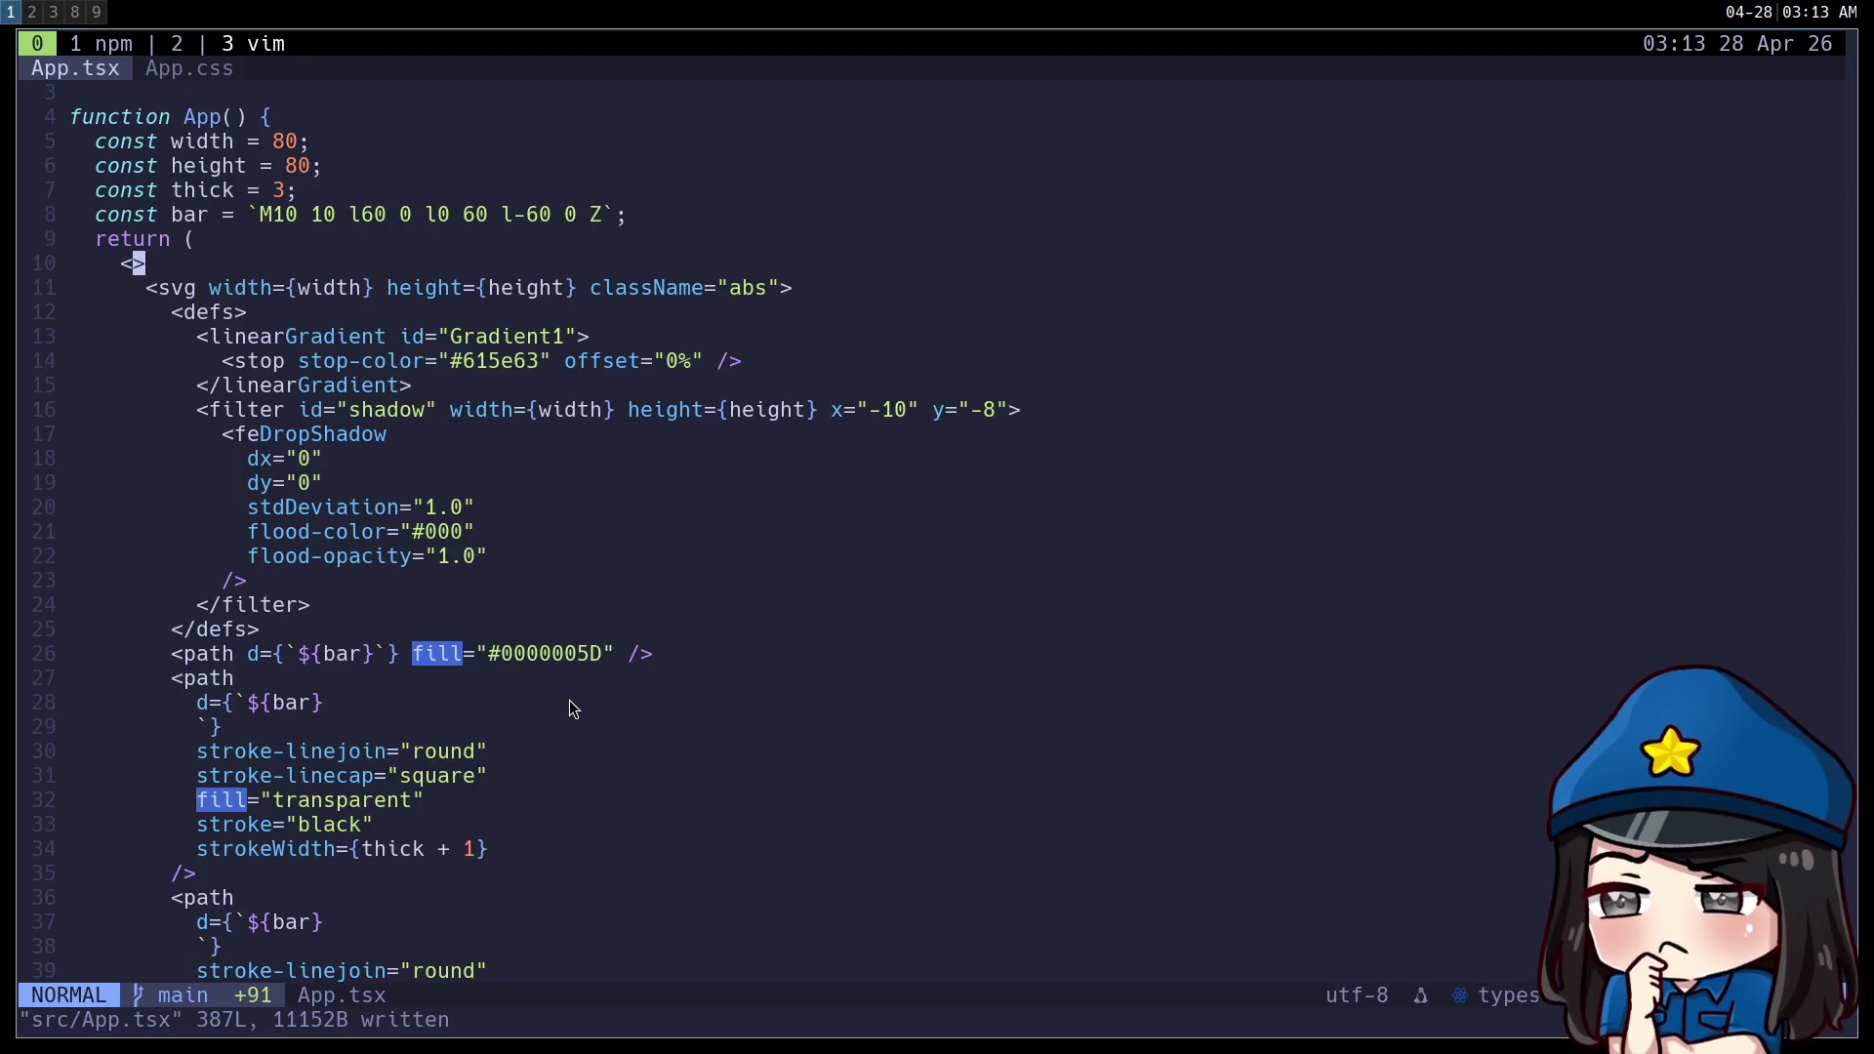
pyautogui.press('w')
pyautogui.press('w')
pyautogui.press('w')
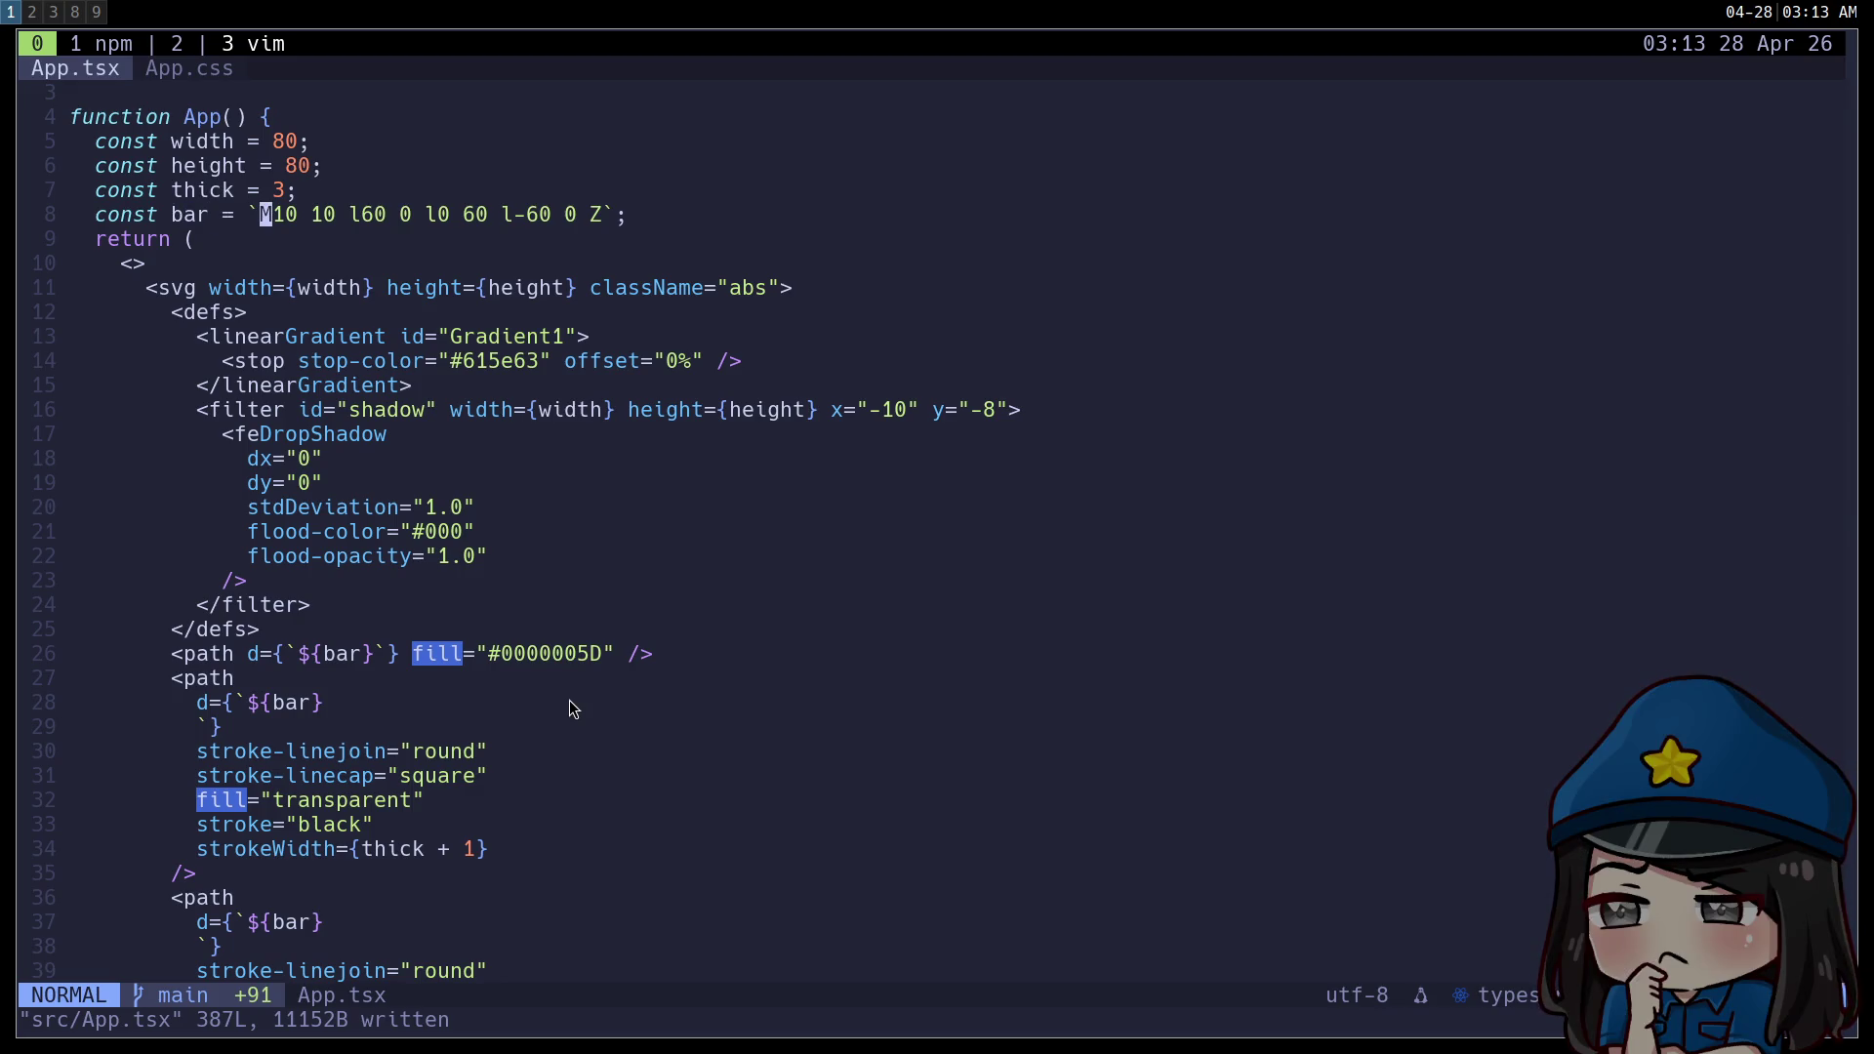
pyautogui.press('l')
pyautogui.press('l')
pyautogui.press('l')
# - Add 'const corner = 5;' and offset the bar path's start point by corner
pyautogui.write('Oconst ')
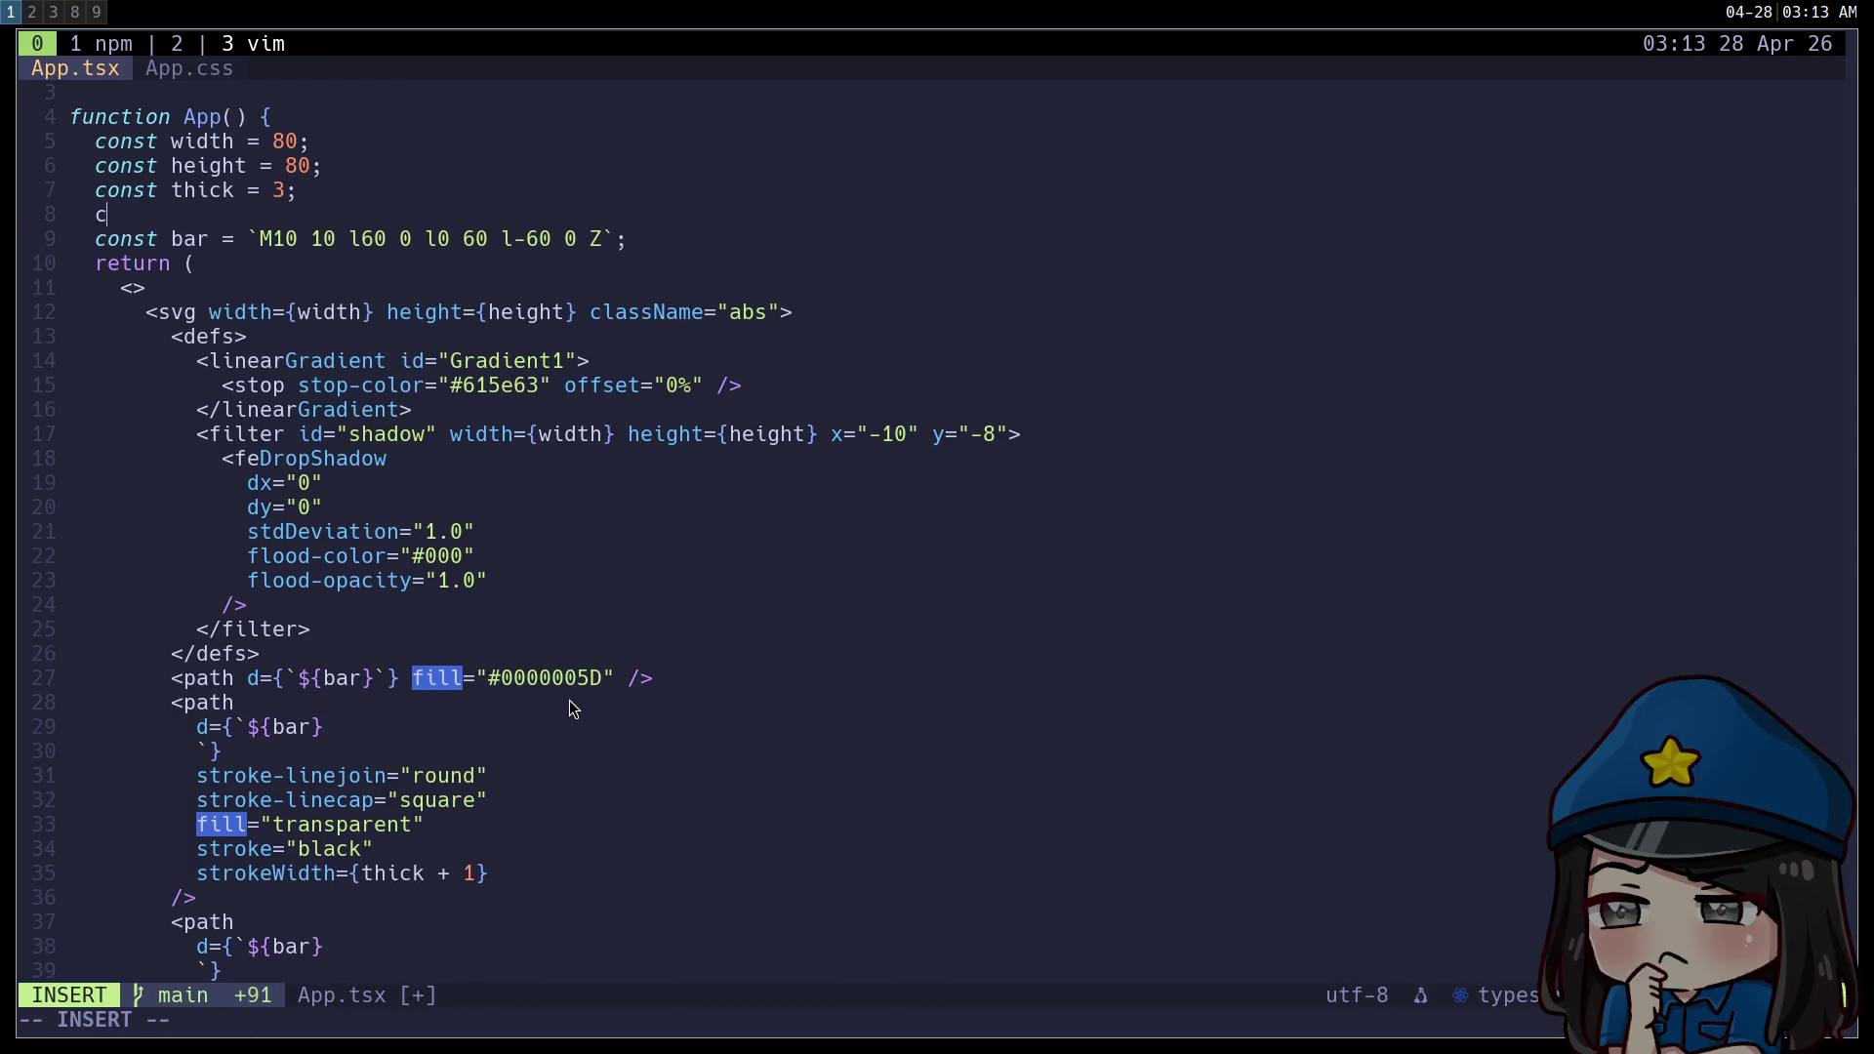
pyautogui.write('corner = 5;')
pyautogui.press('Escape')
pyautogui.press('j')
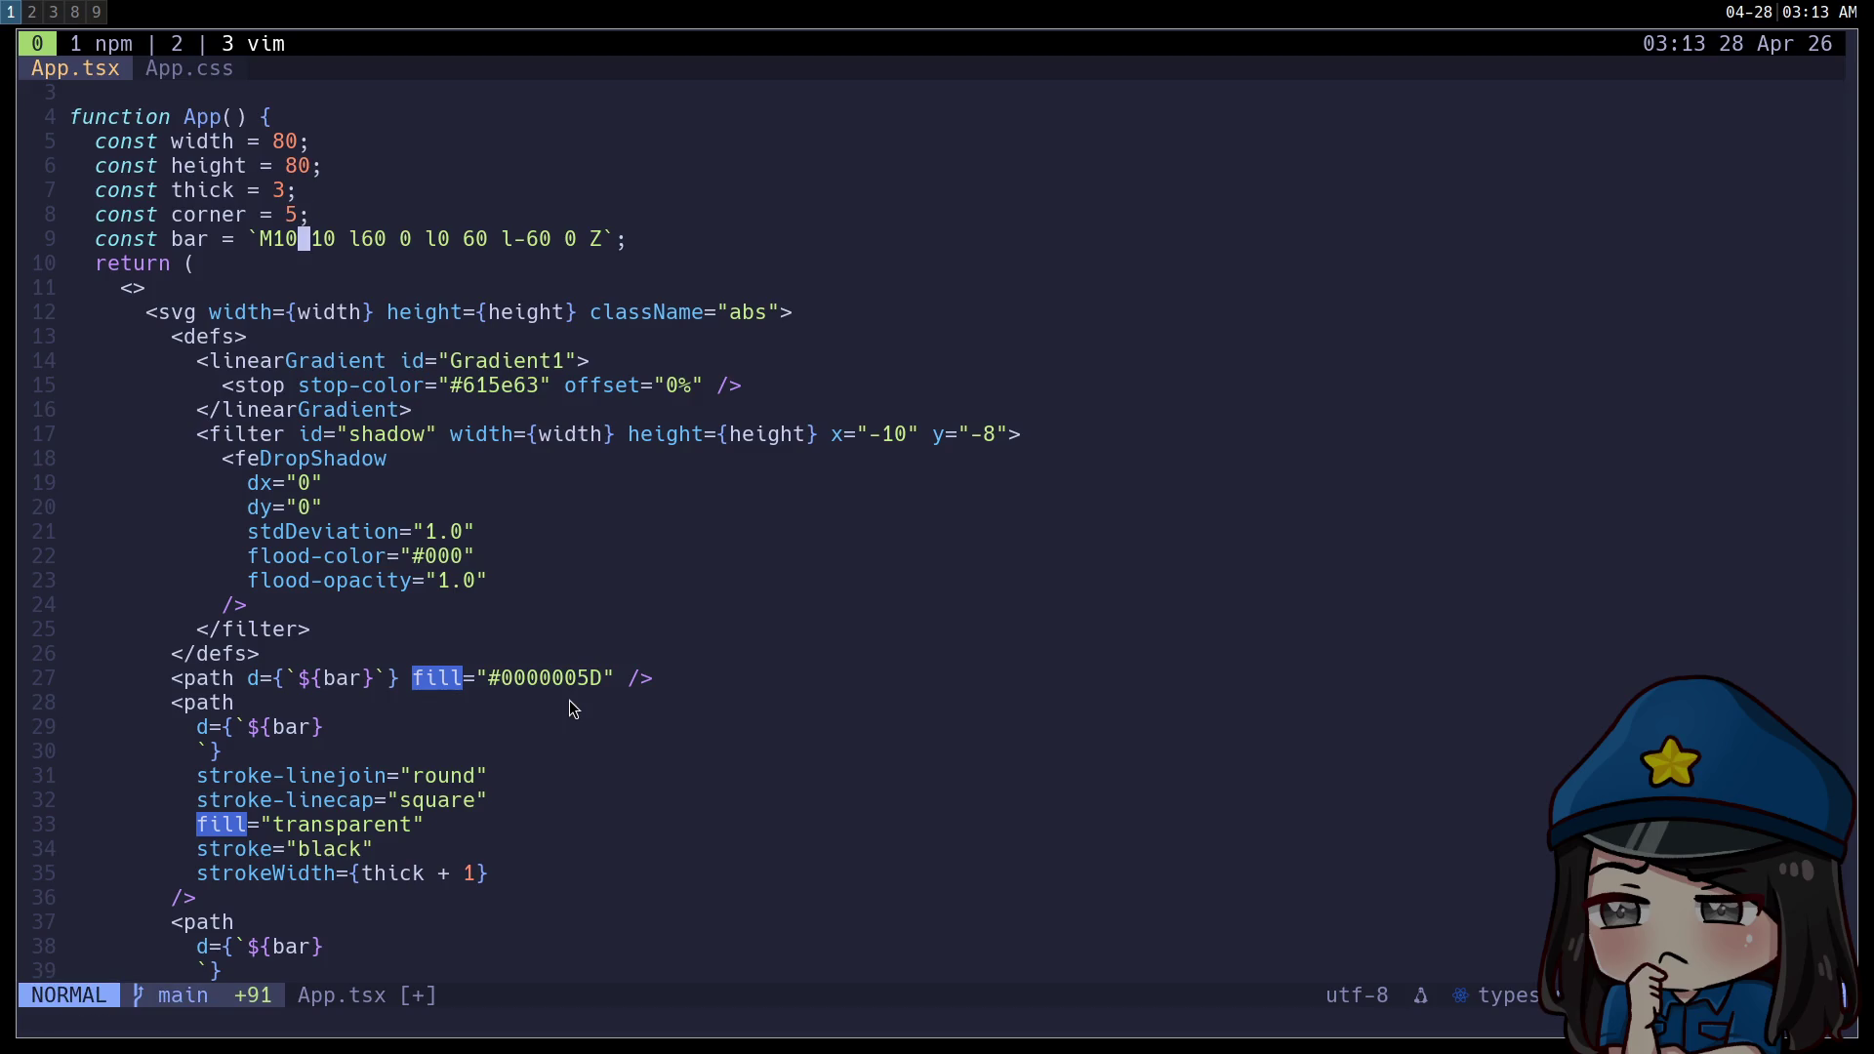
pyautogui.press('h')
pyautogui.write('hi${')
pyautogui.press('Right')
pyautogui.press('Right')
pyautogui.write('+corner}')
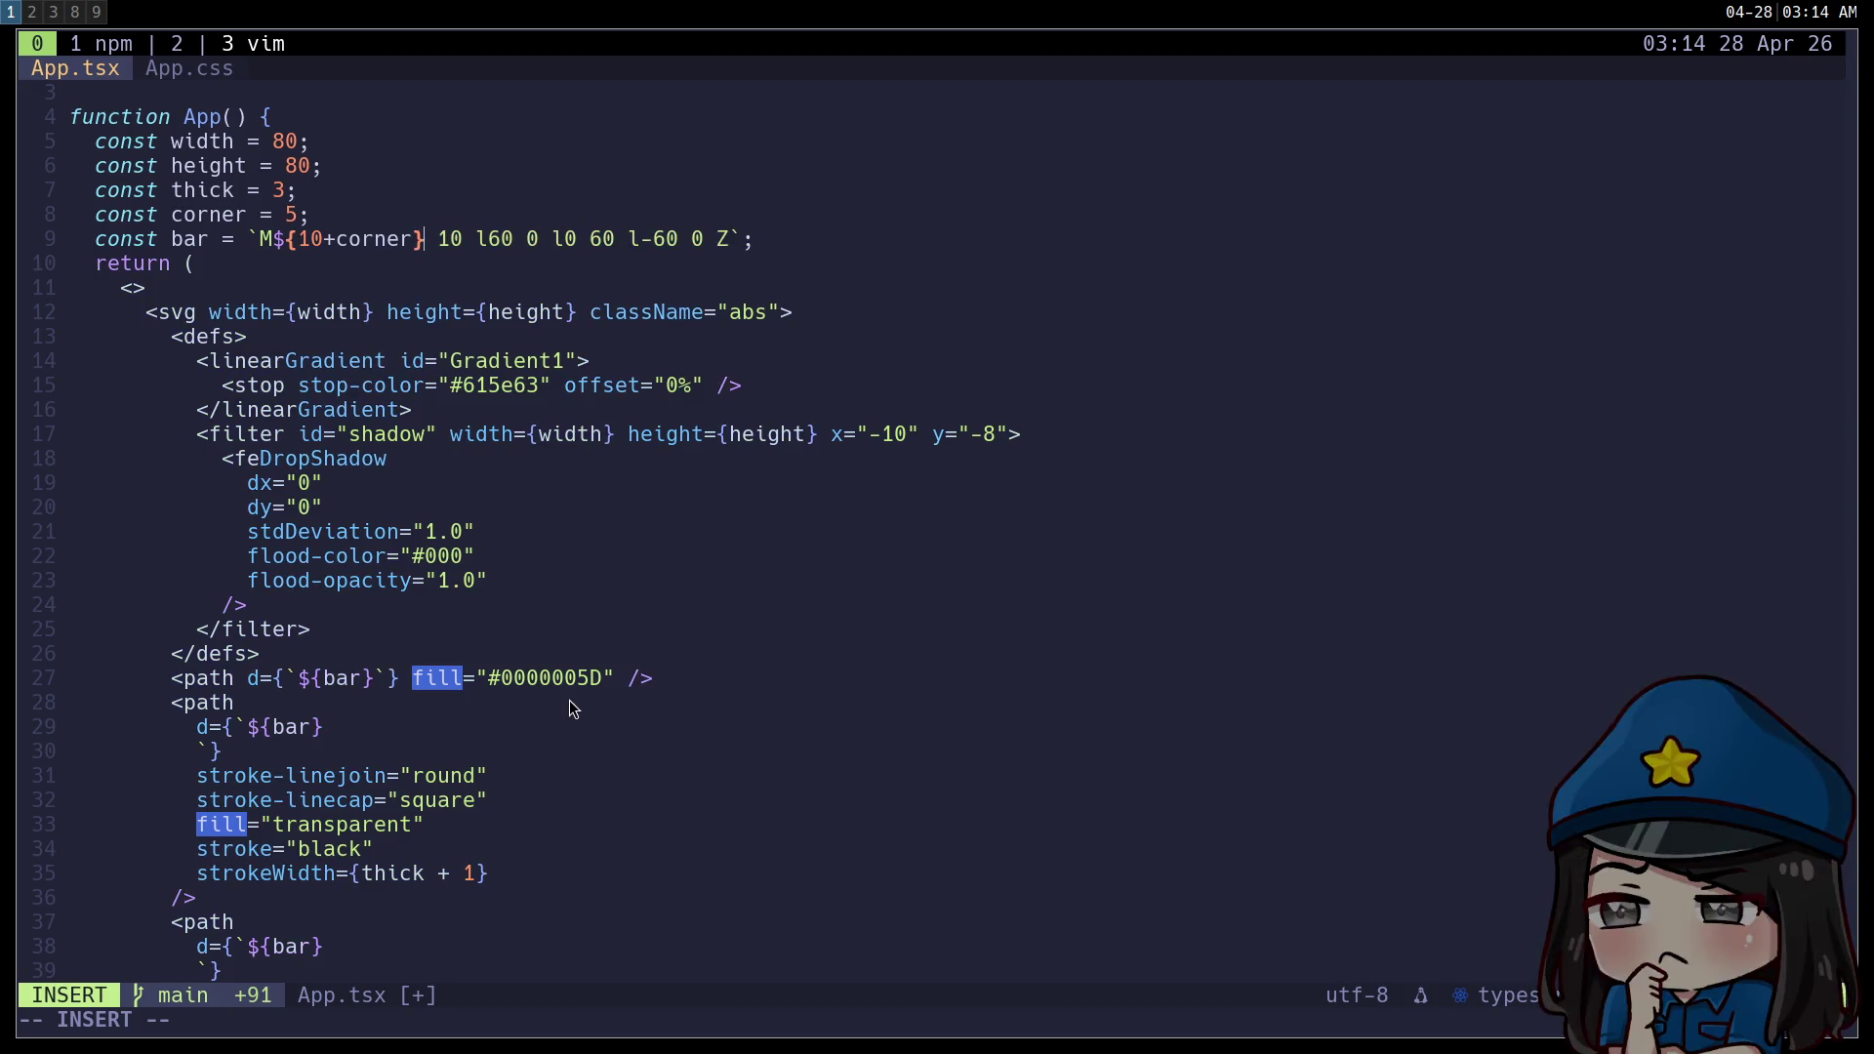
pyautogui.press('Escape')
# - Make the top and right edges ${60 - corner*2} and the bottom ${0 - corner * 2}
pyautogui.press('l')
pyautogui.press('w')
pyautogui.press('w')
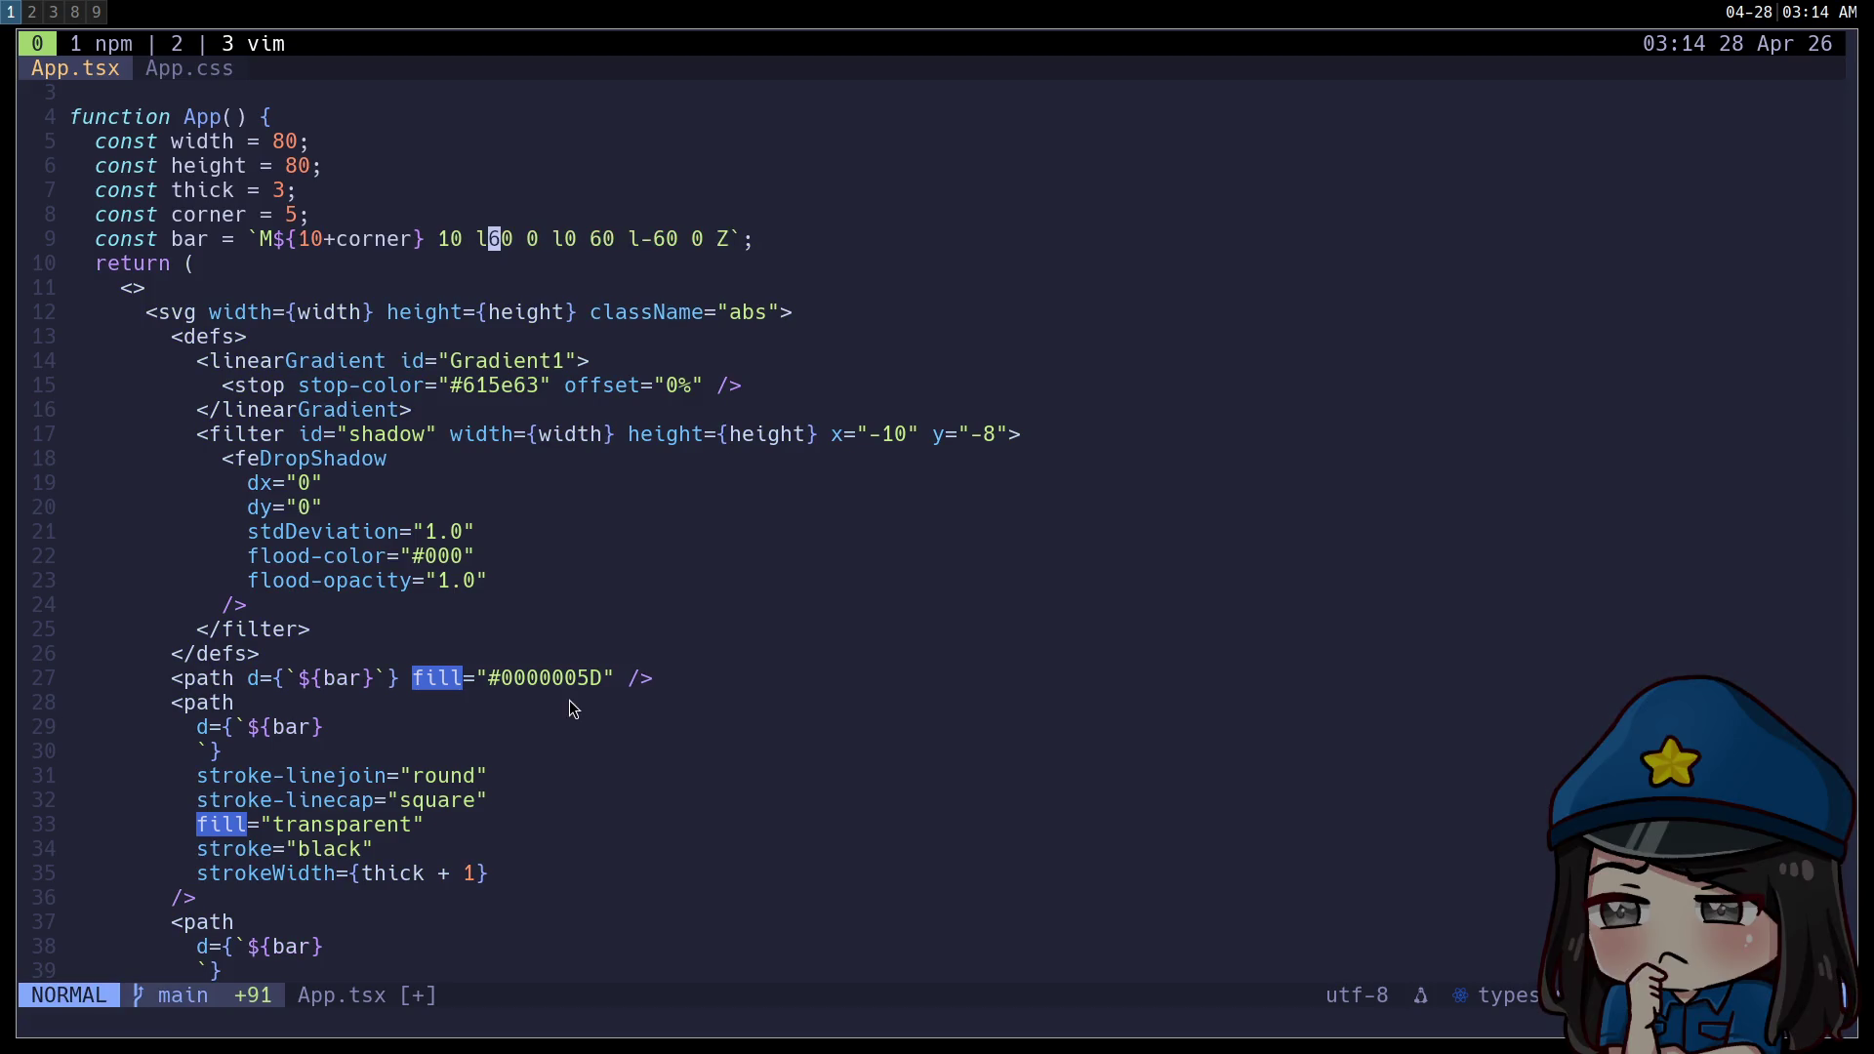
pyautogui.write('cw')
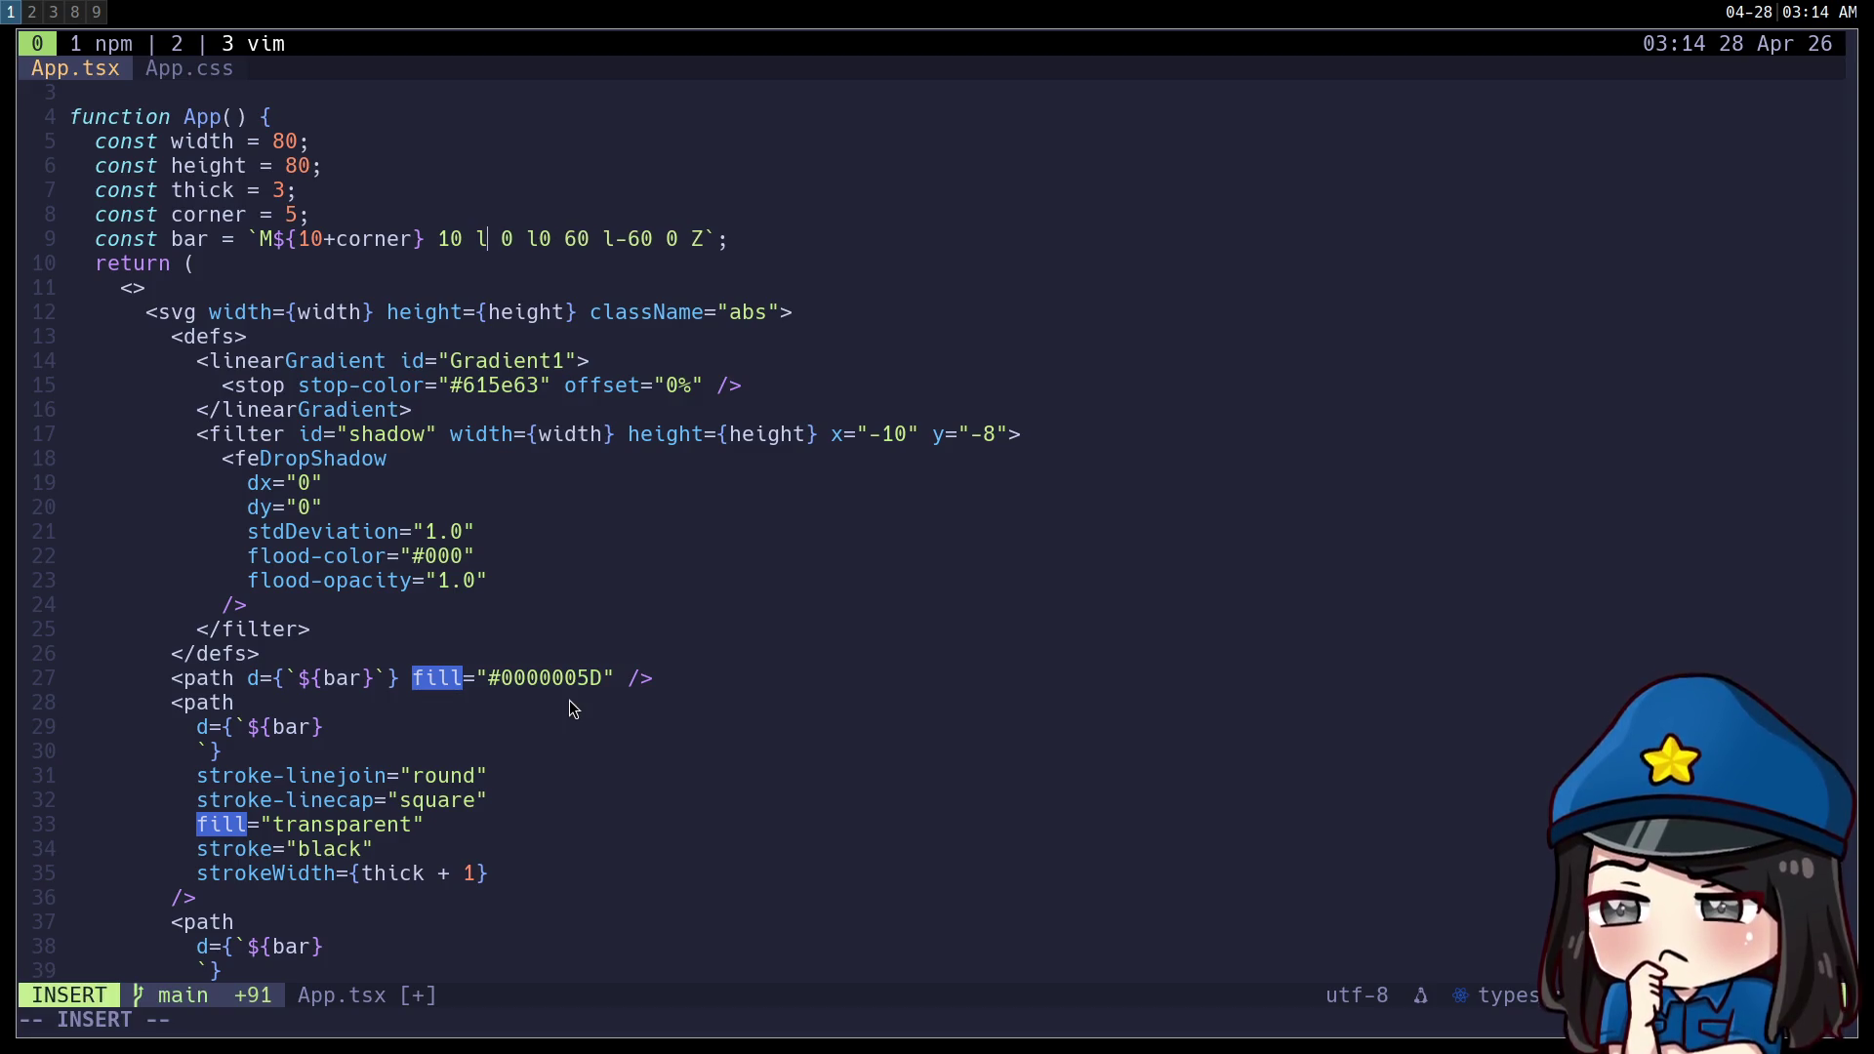
pyautogui.write('${60 - corner*2}')
pyautogui.press('Escape')
pyautogui.press('l')
pyautogui.press('l')
pyautogui.press('l')
pyautogui.write('cw')
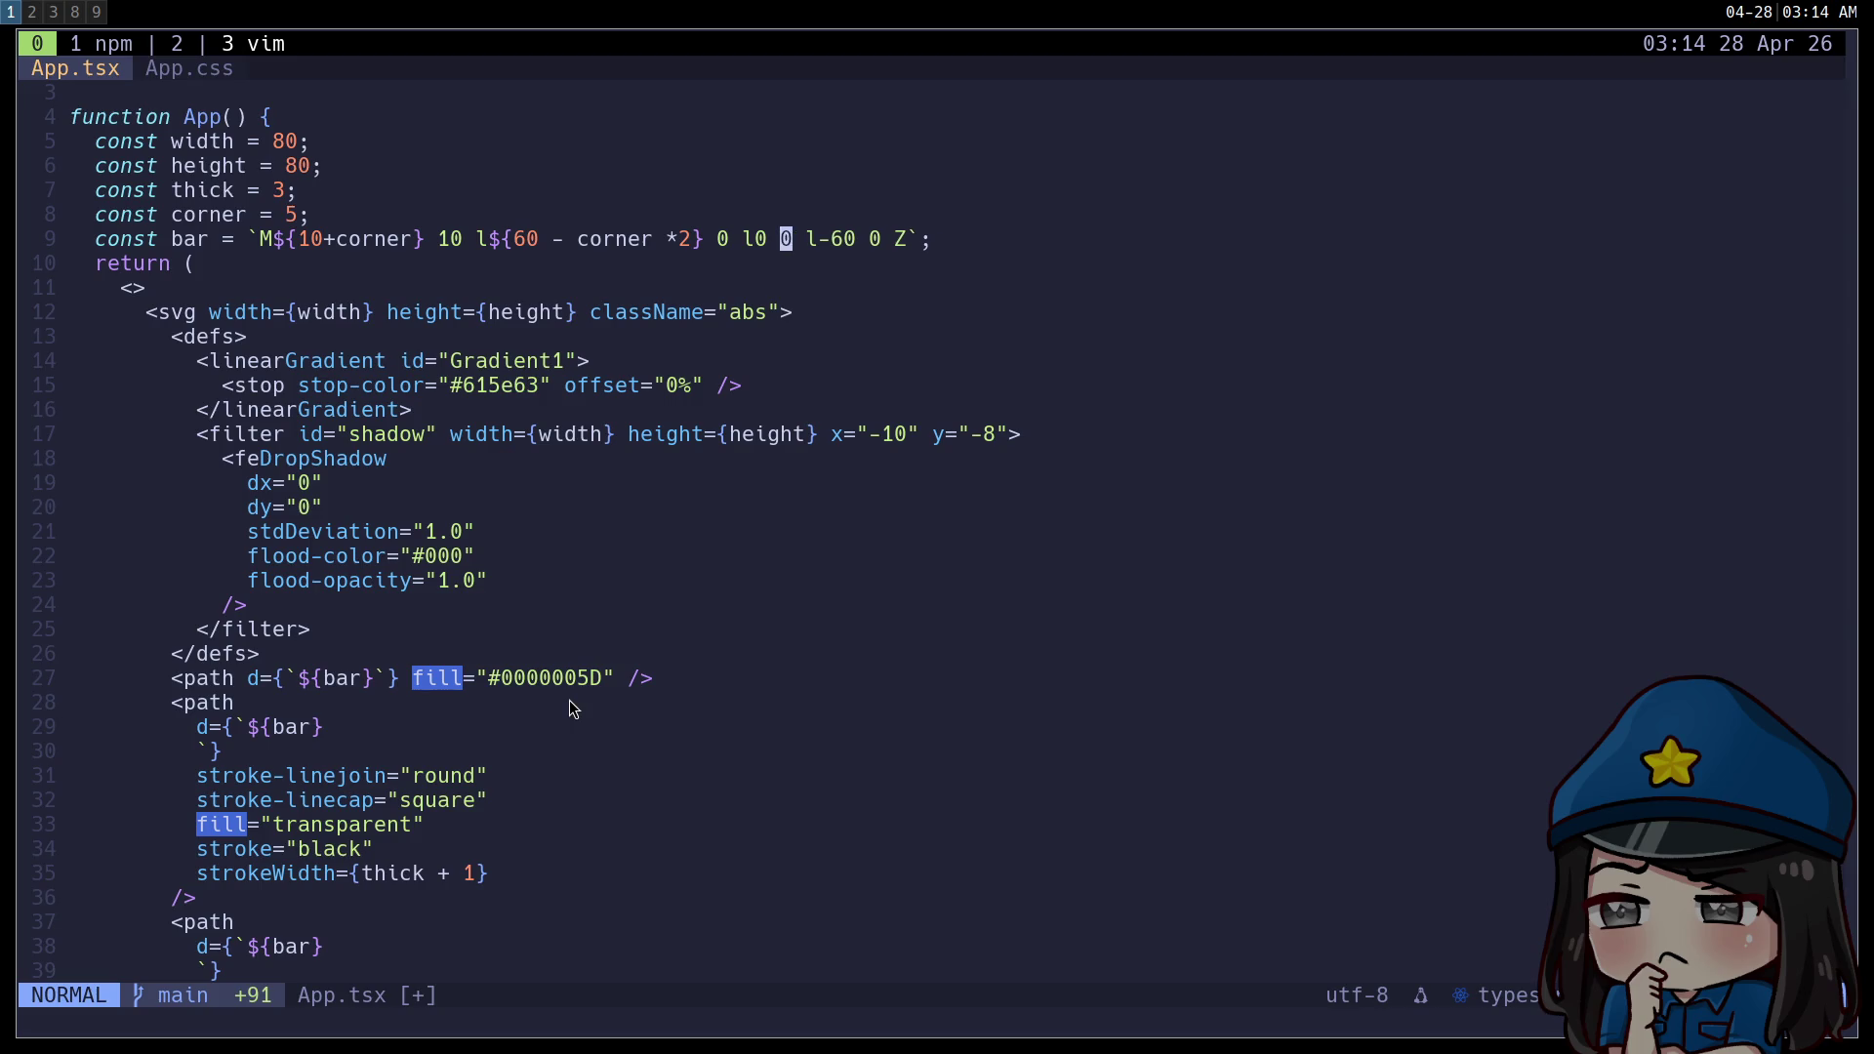
pyautogui.write('${')
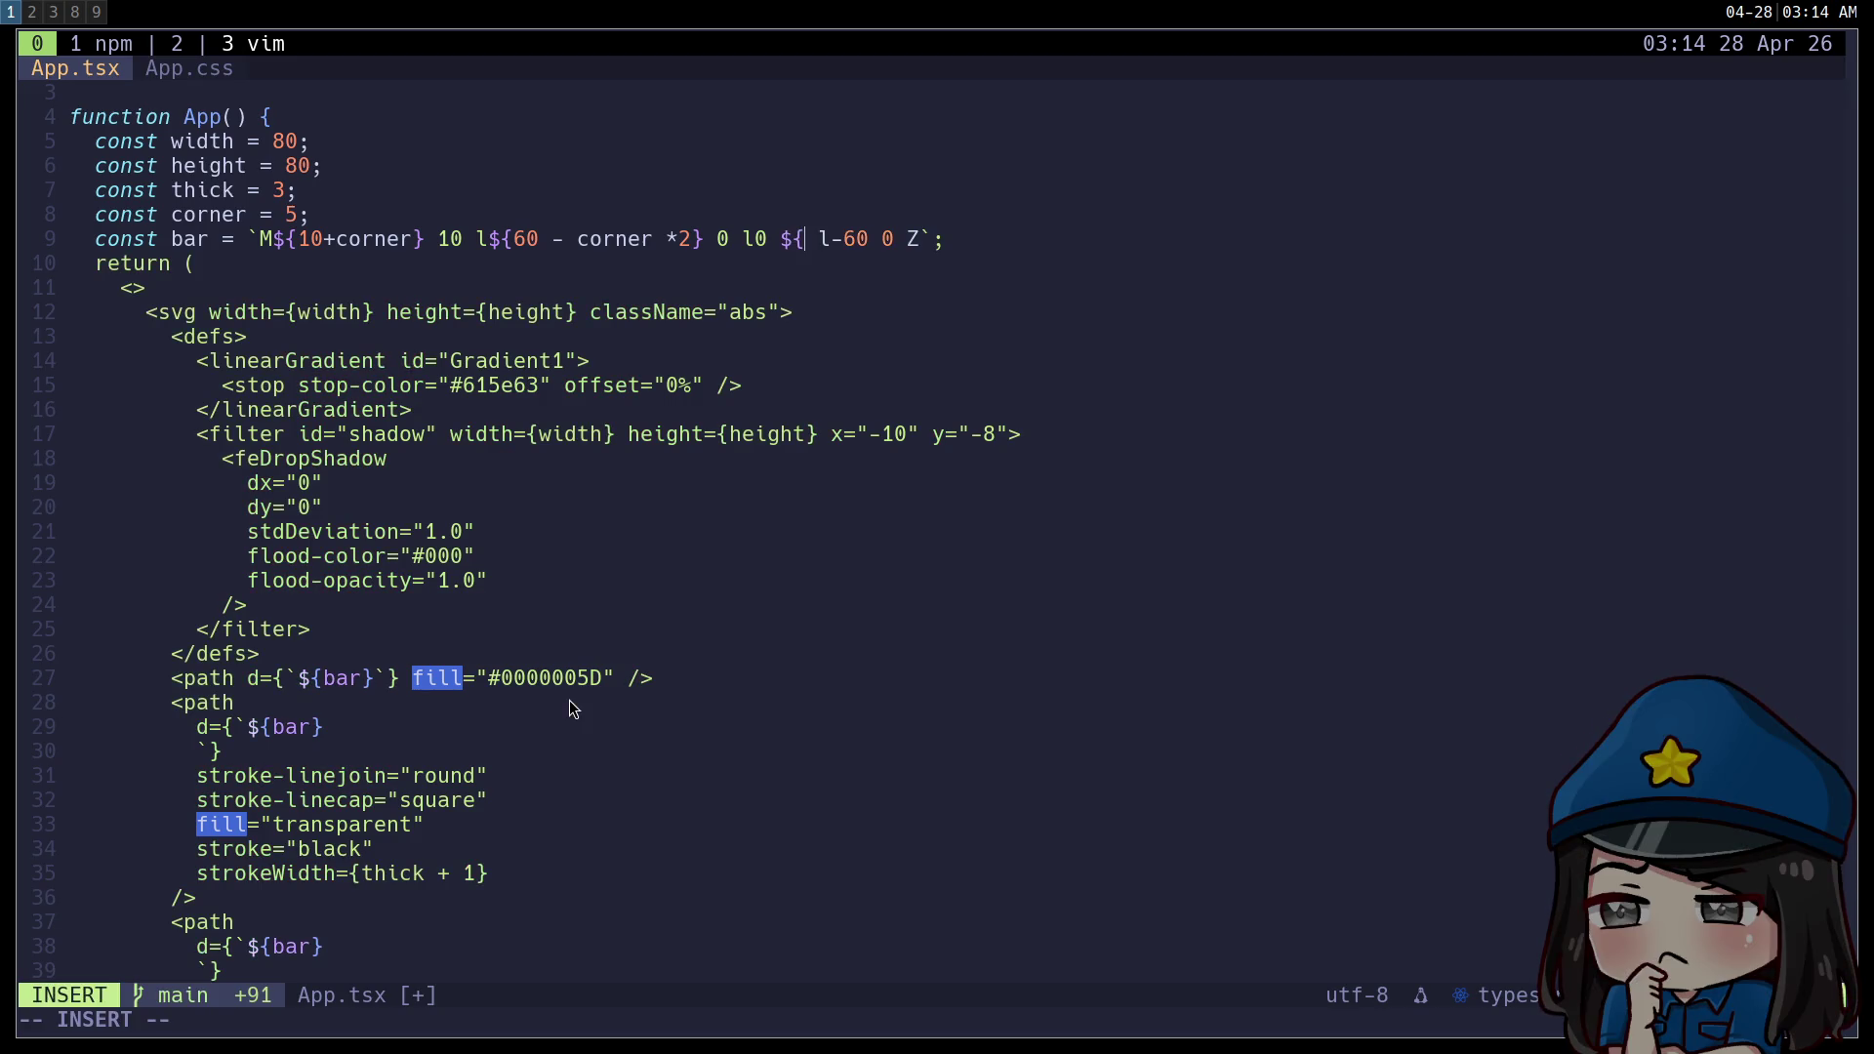
pyautogui.write('60 - corne')
pyautogui.write('r * 2}')
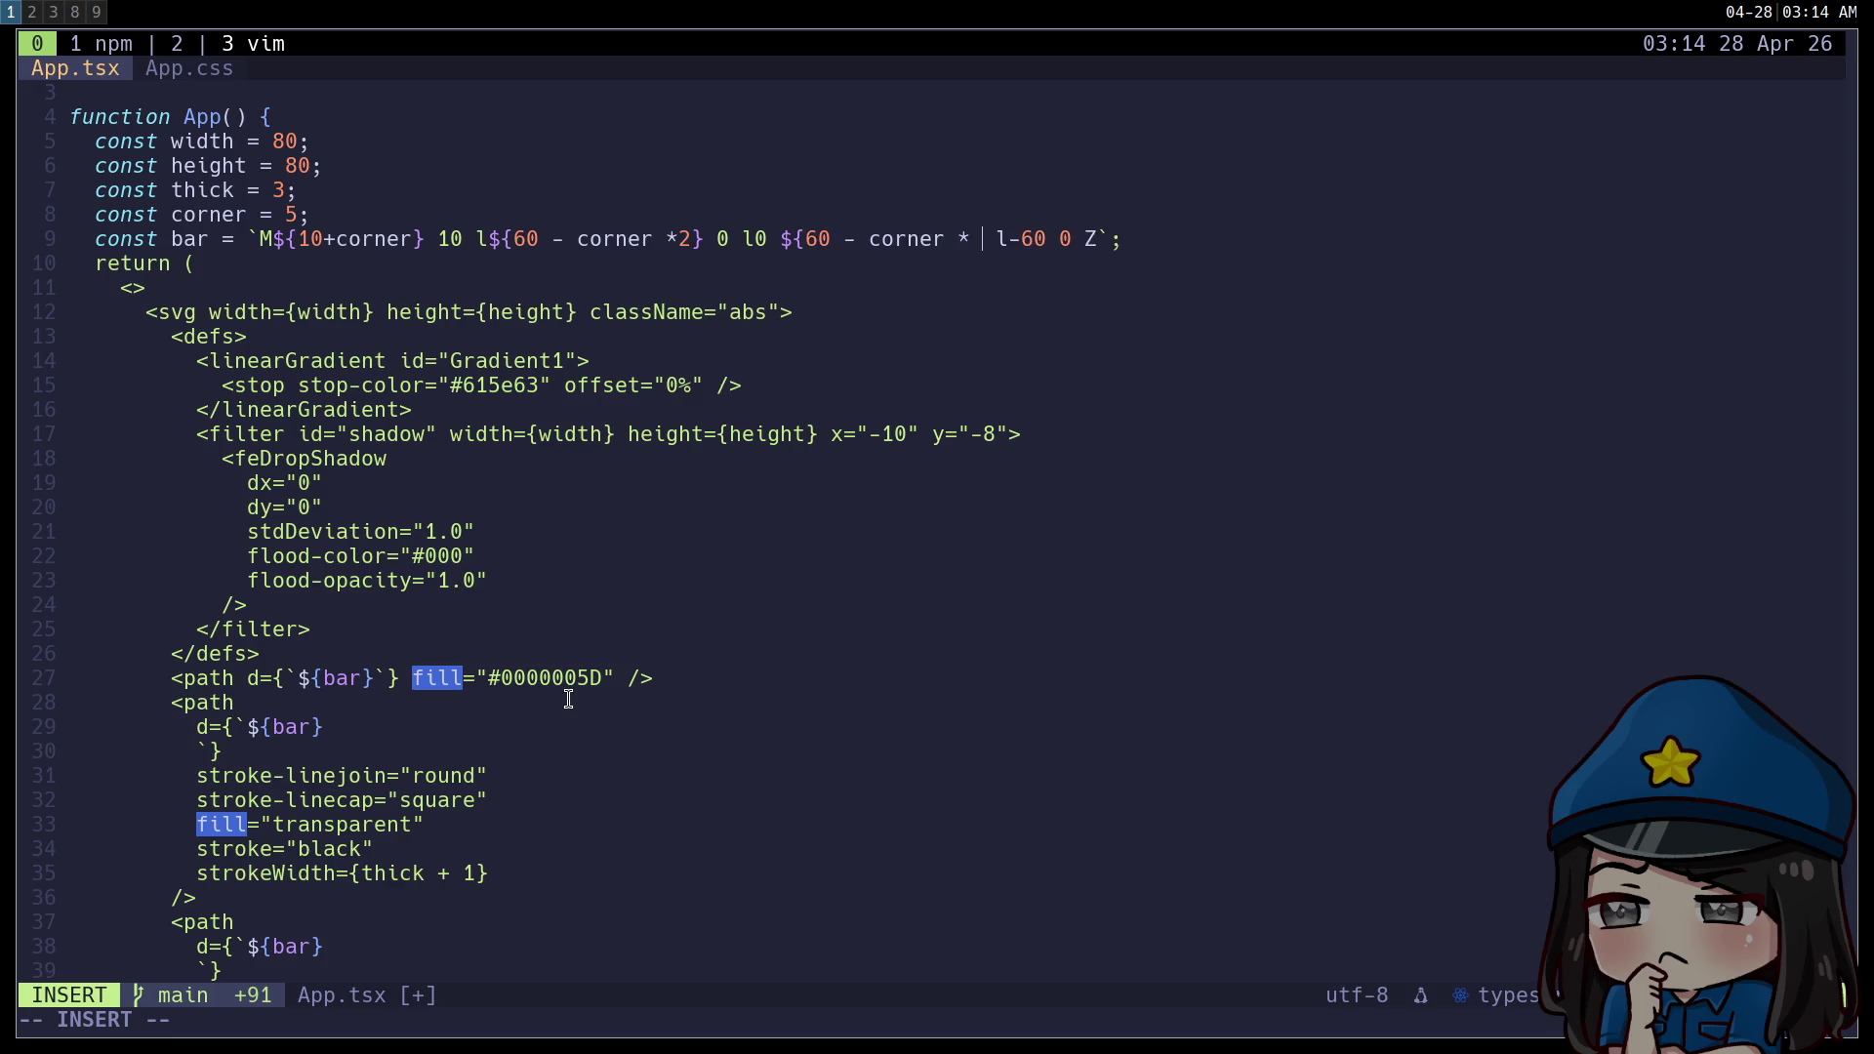
pyautogui.press('Escape')
pyautogui.press('l')
pyautogui.press('l')
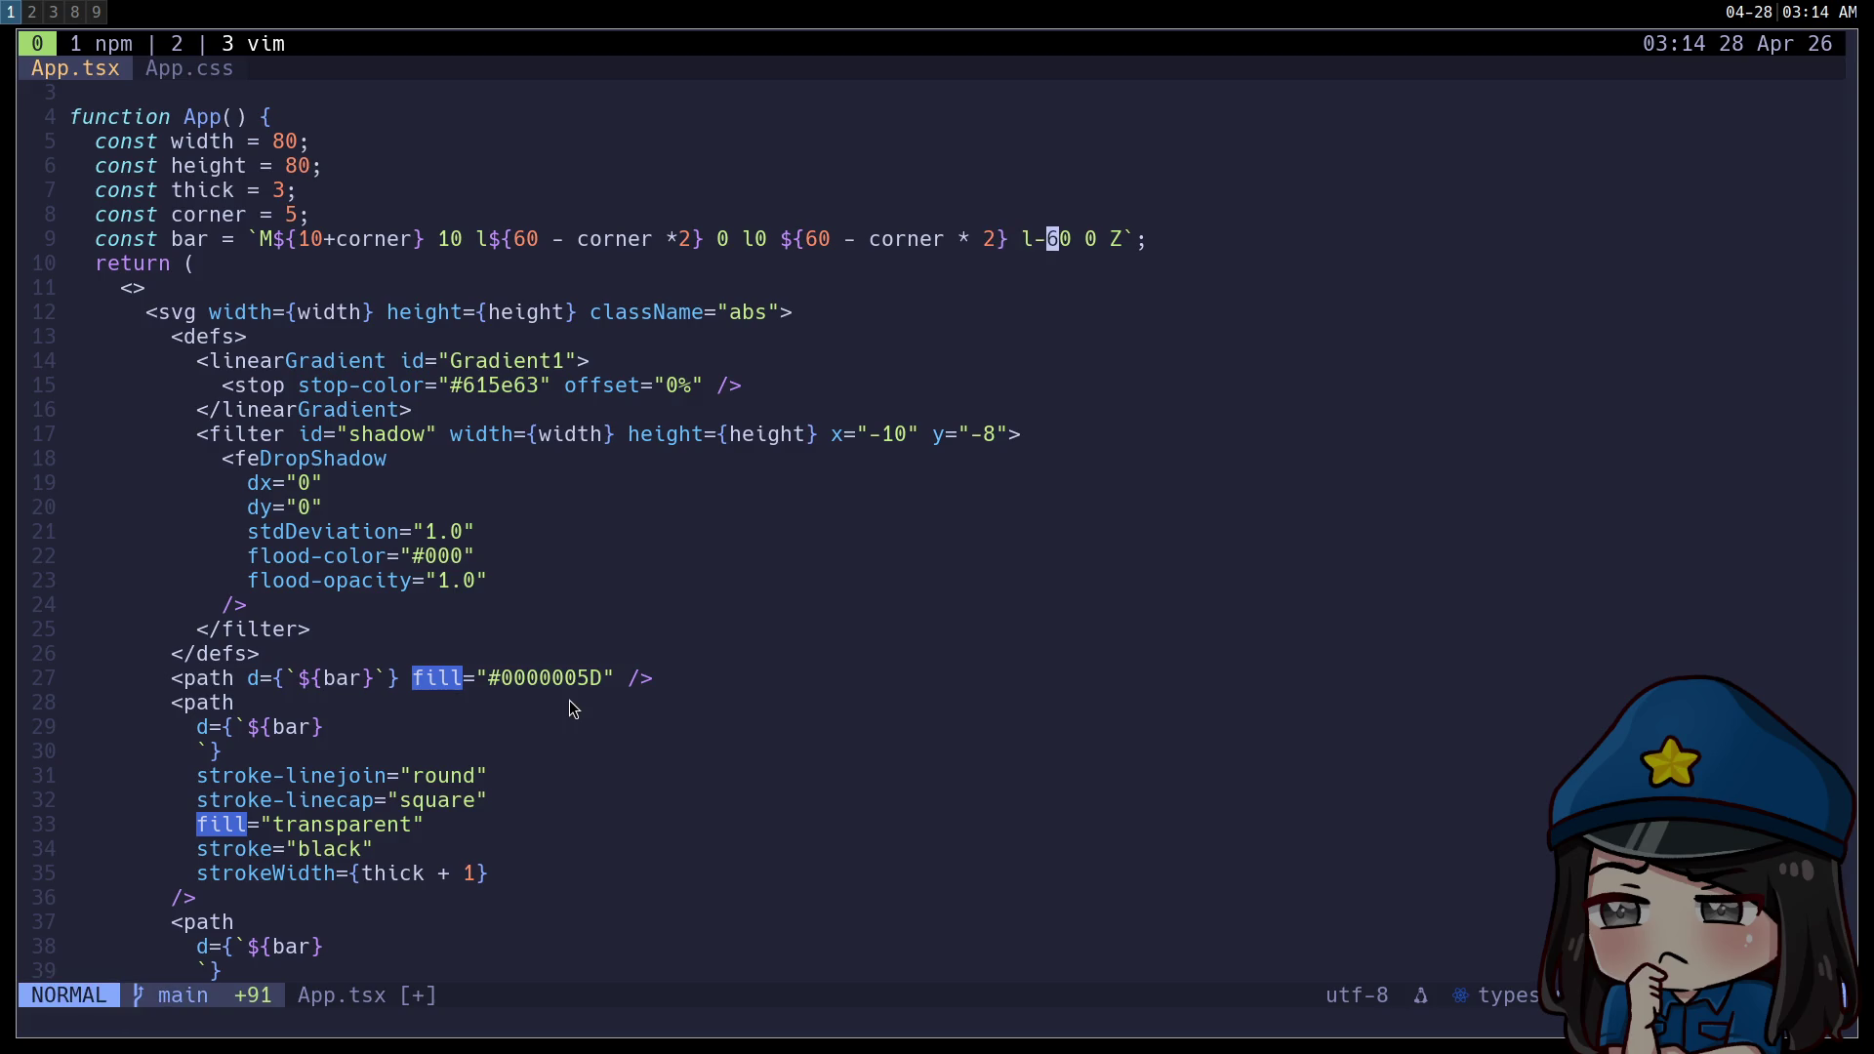
pyautogui.press('d')
pyautogui.press('e')
pyautogui.press('i')
pyautogui.press('BackSpace')
pyautogui.write('${')
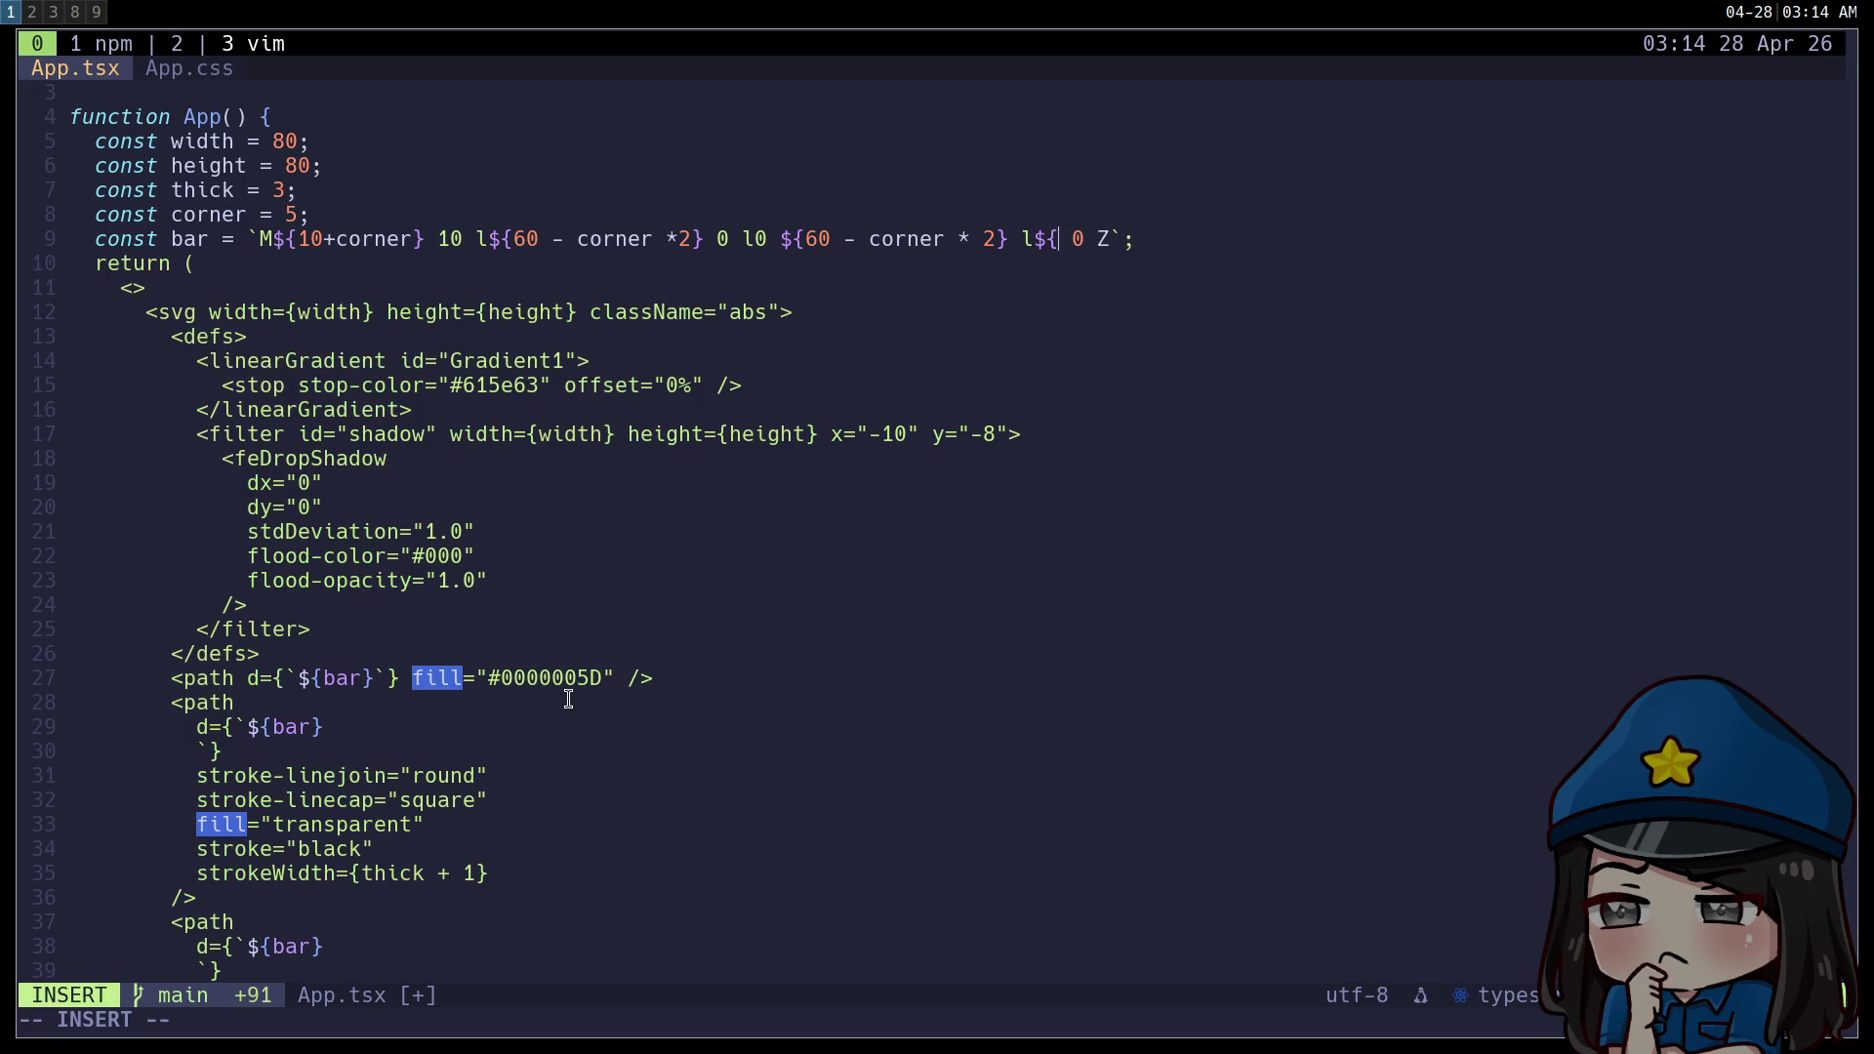
pyautogui.write('0 - cor')
pyautogui.write('ner * 2}')
pyautogui.press('Escape')
# - Save App.tsx and check the square frame in the browser
pyautogui.write(':w')
pyautogui.press('Return')
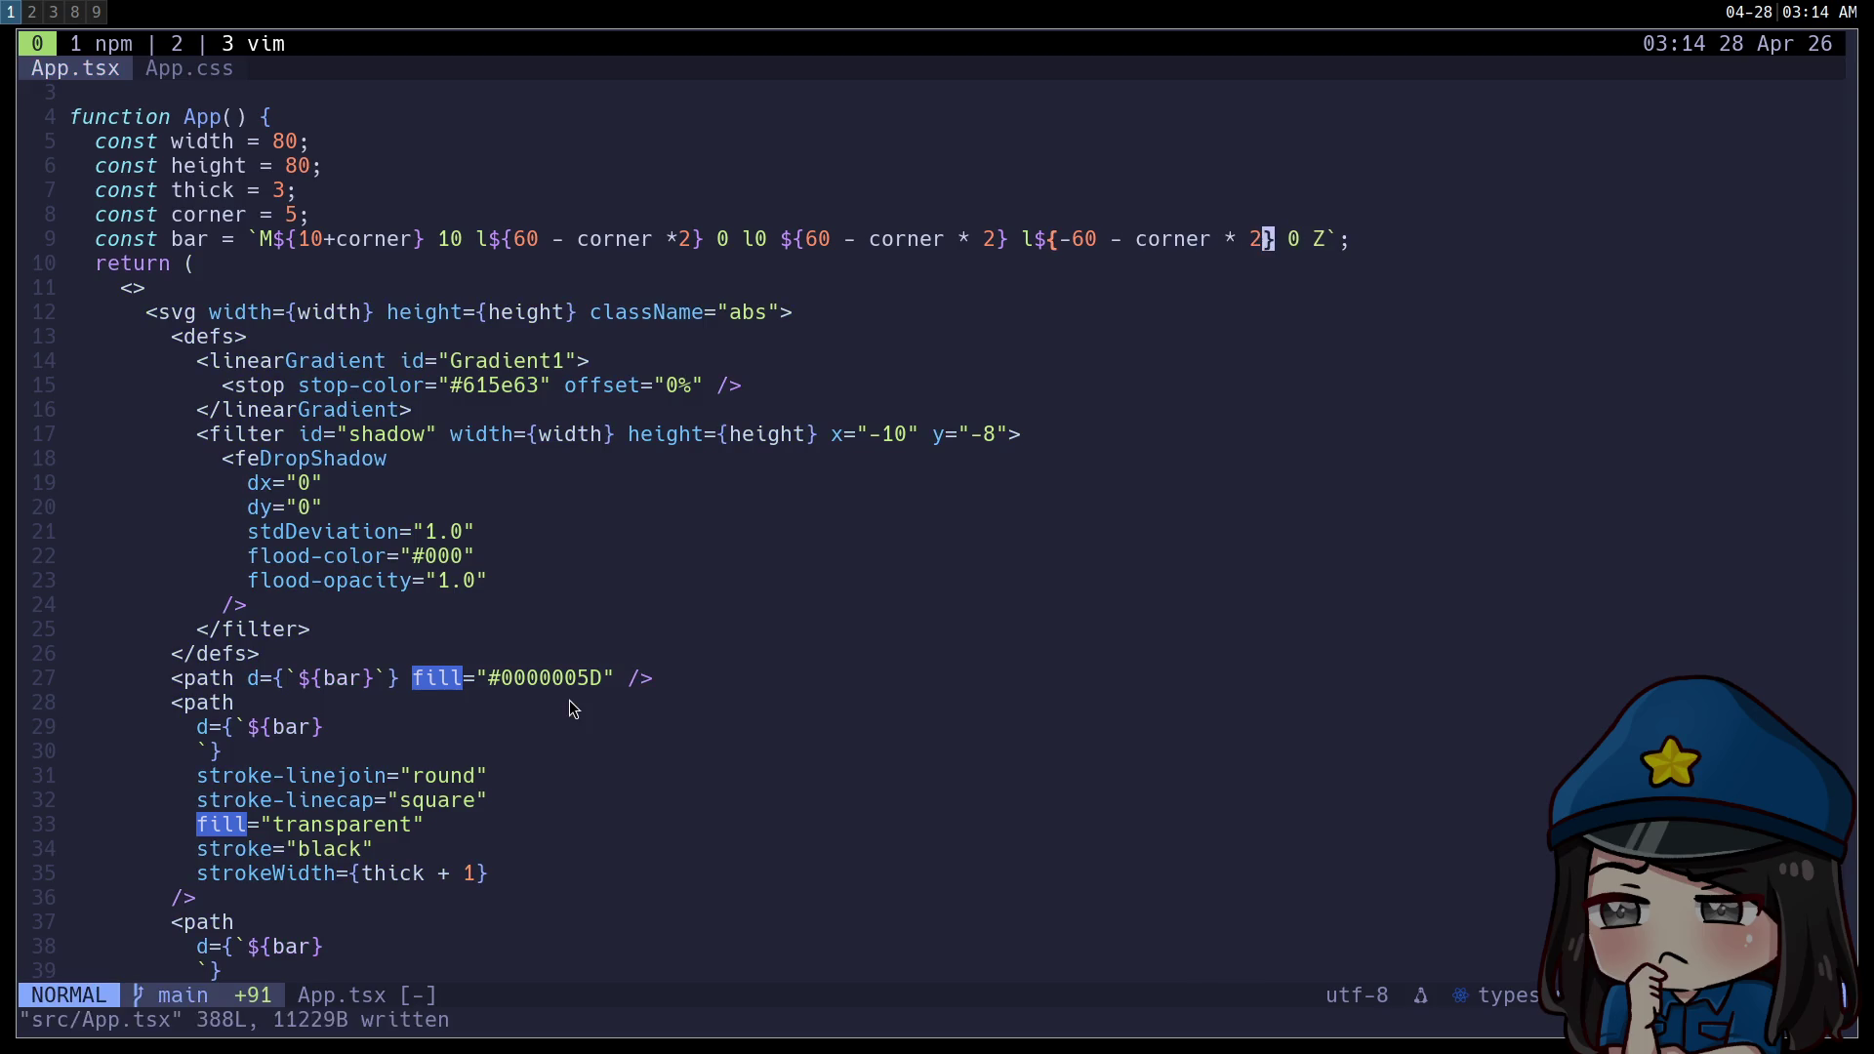
pyautogui.press('super+3')
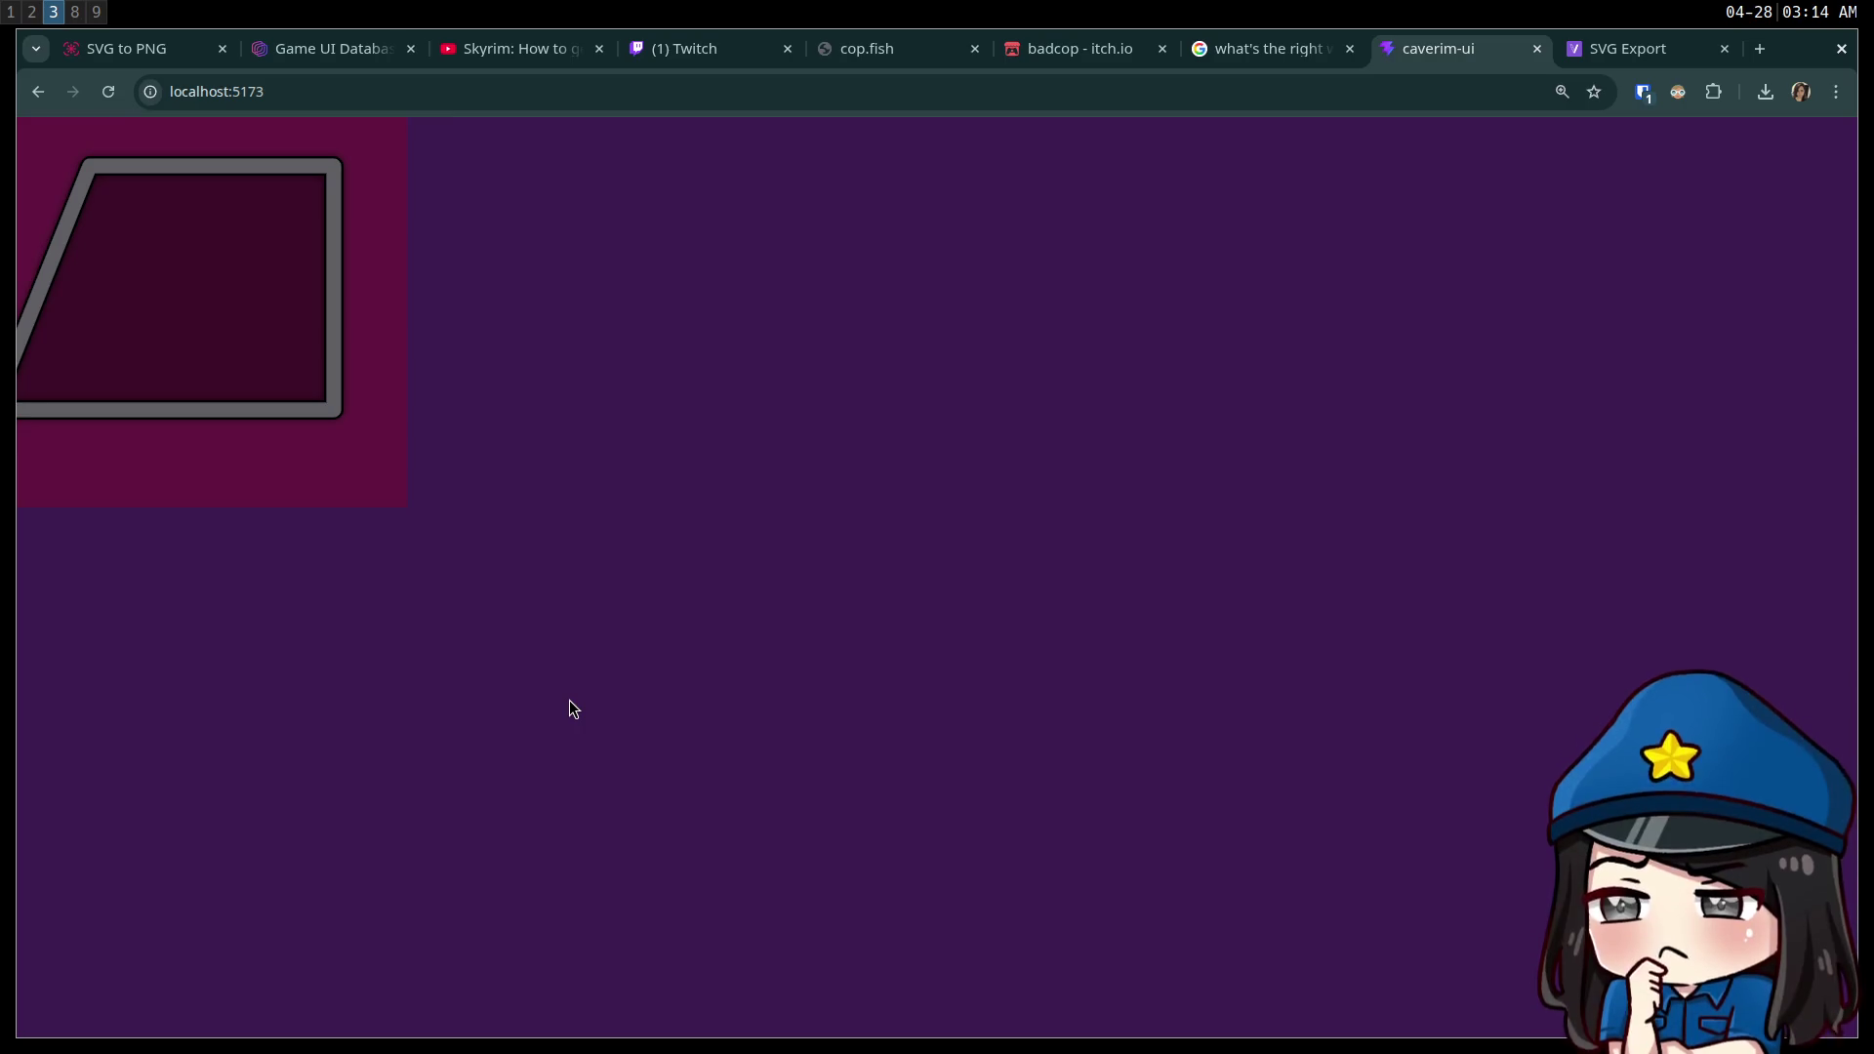
pyautogui.press('super+1')
# - Fix the sign in the bar path's bottom edge length and check the frame preview
pyautogui.press('h')
pyautogui.press('h')
pyautogui.press('h')
pyautogui.write('r+')
pyautogui.press('super+3')
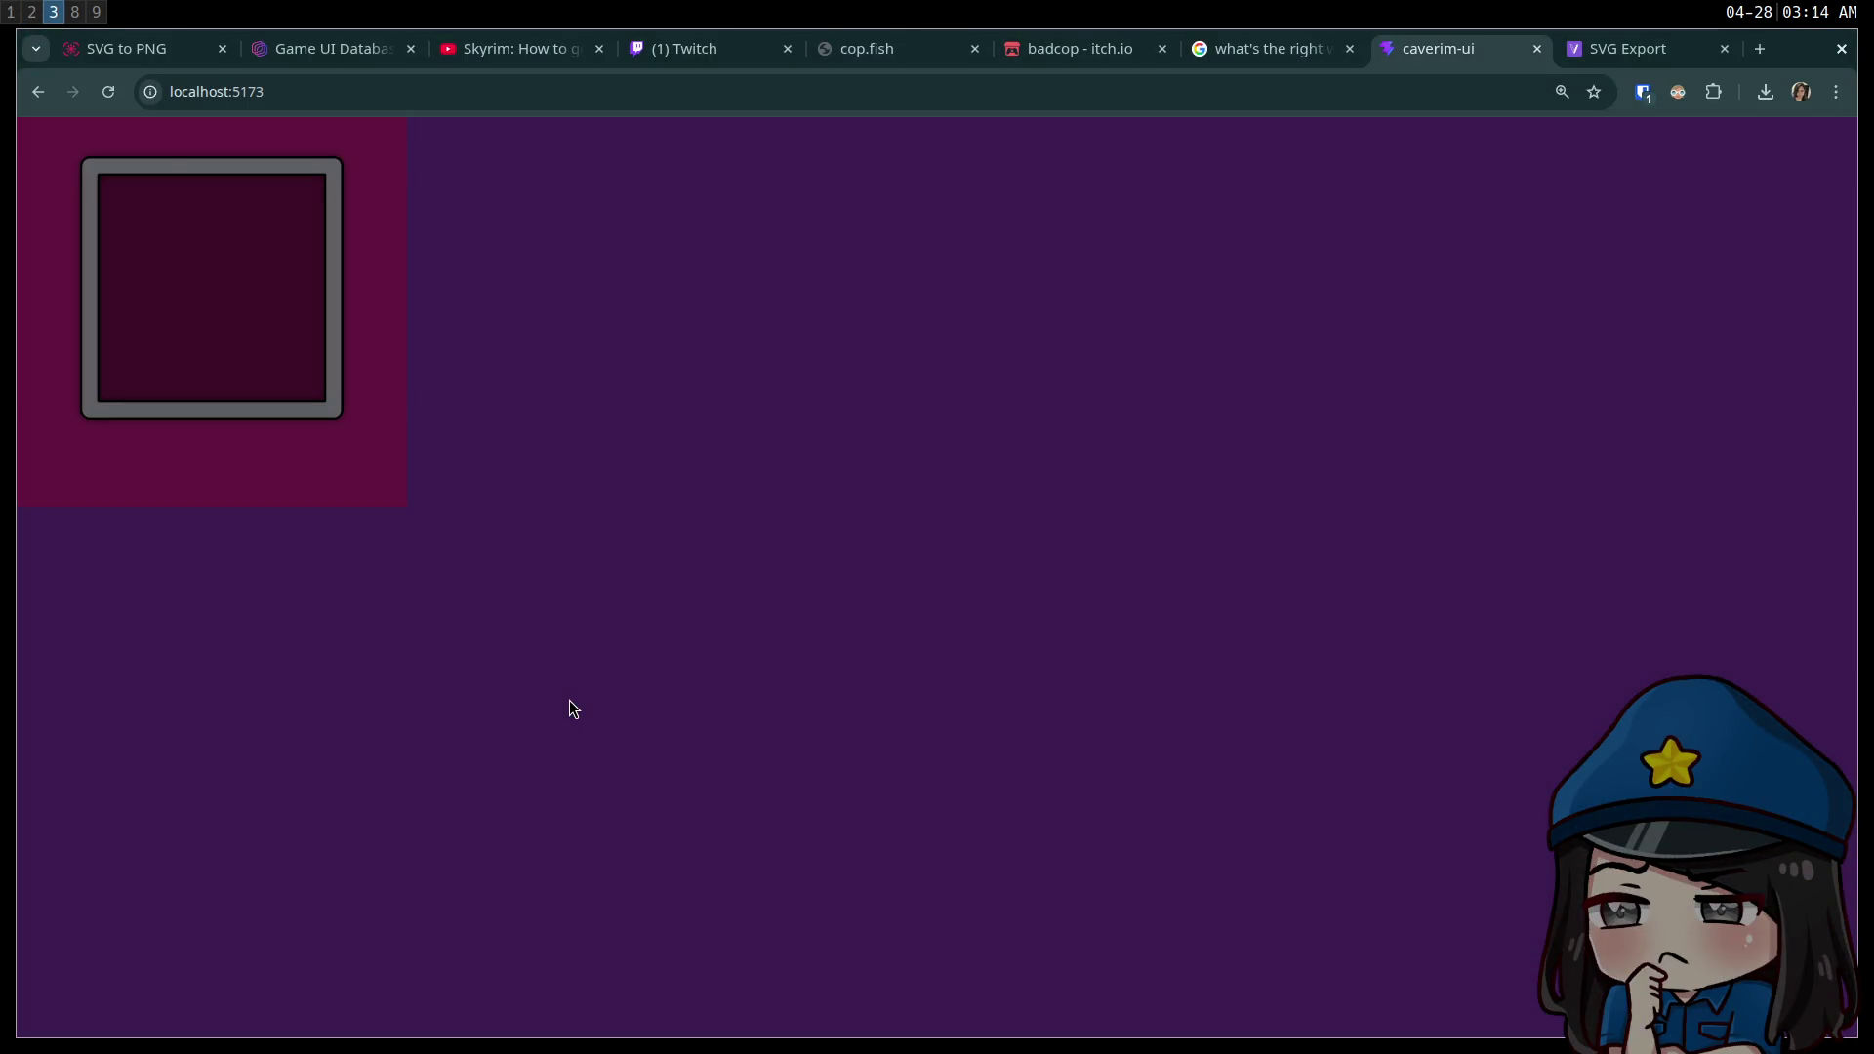
pyautogui.press('super+1')
# - Add an l${corner} ${corner} diagonal at the end of the top edge, save, and preview it
pyautogui.press('h')
pyautogui.hotkey('shift', 'b')
pyautogui.hotkey('shift', 'b')
pyautogui.hotkey('shift', 'b')
pyautogui.hotkey('shift', 'b')
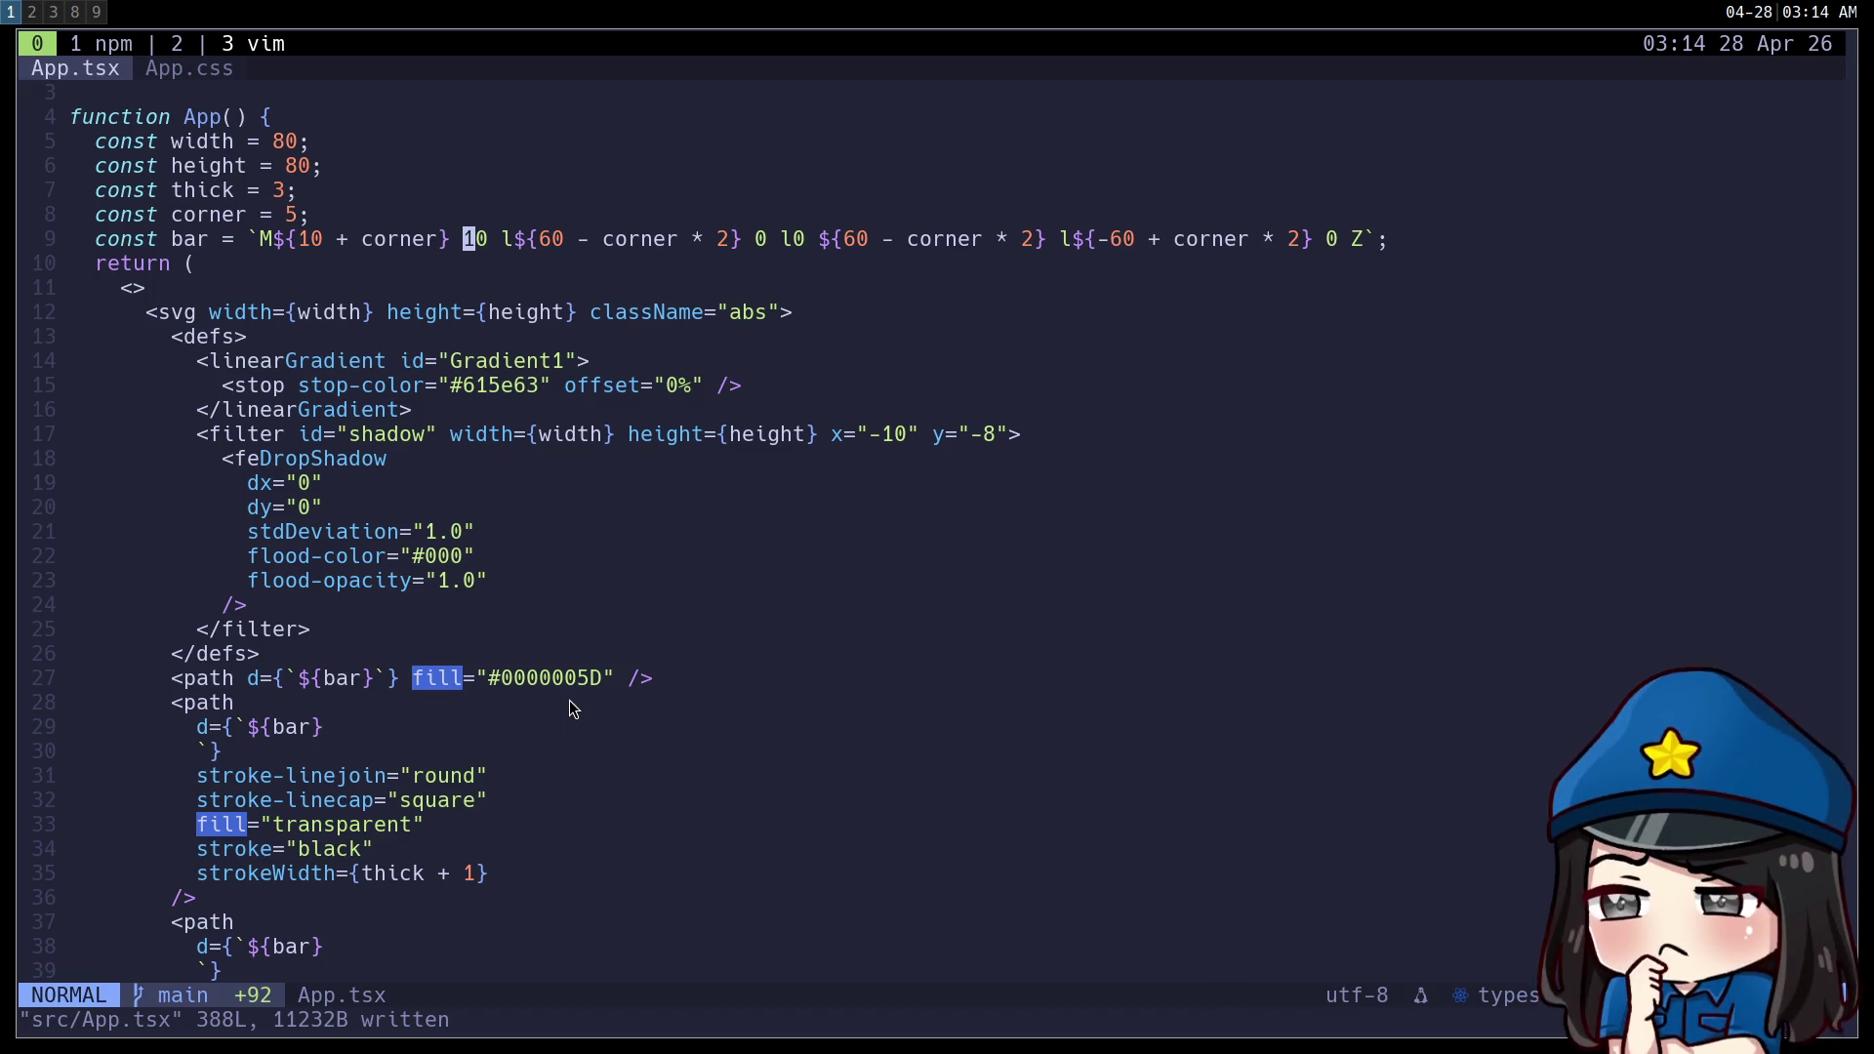
pyautogui.press('l')
pyautogui.press('l')
pyautogui.press('l')
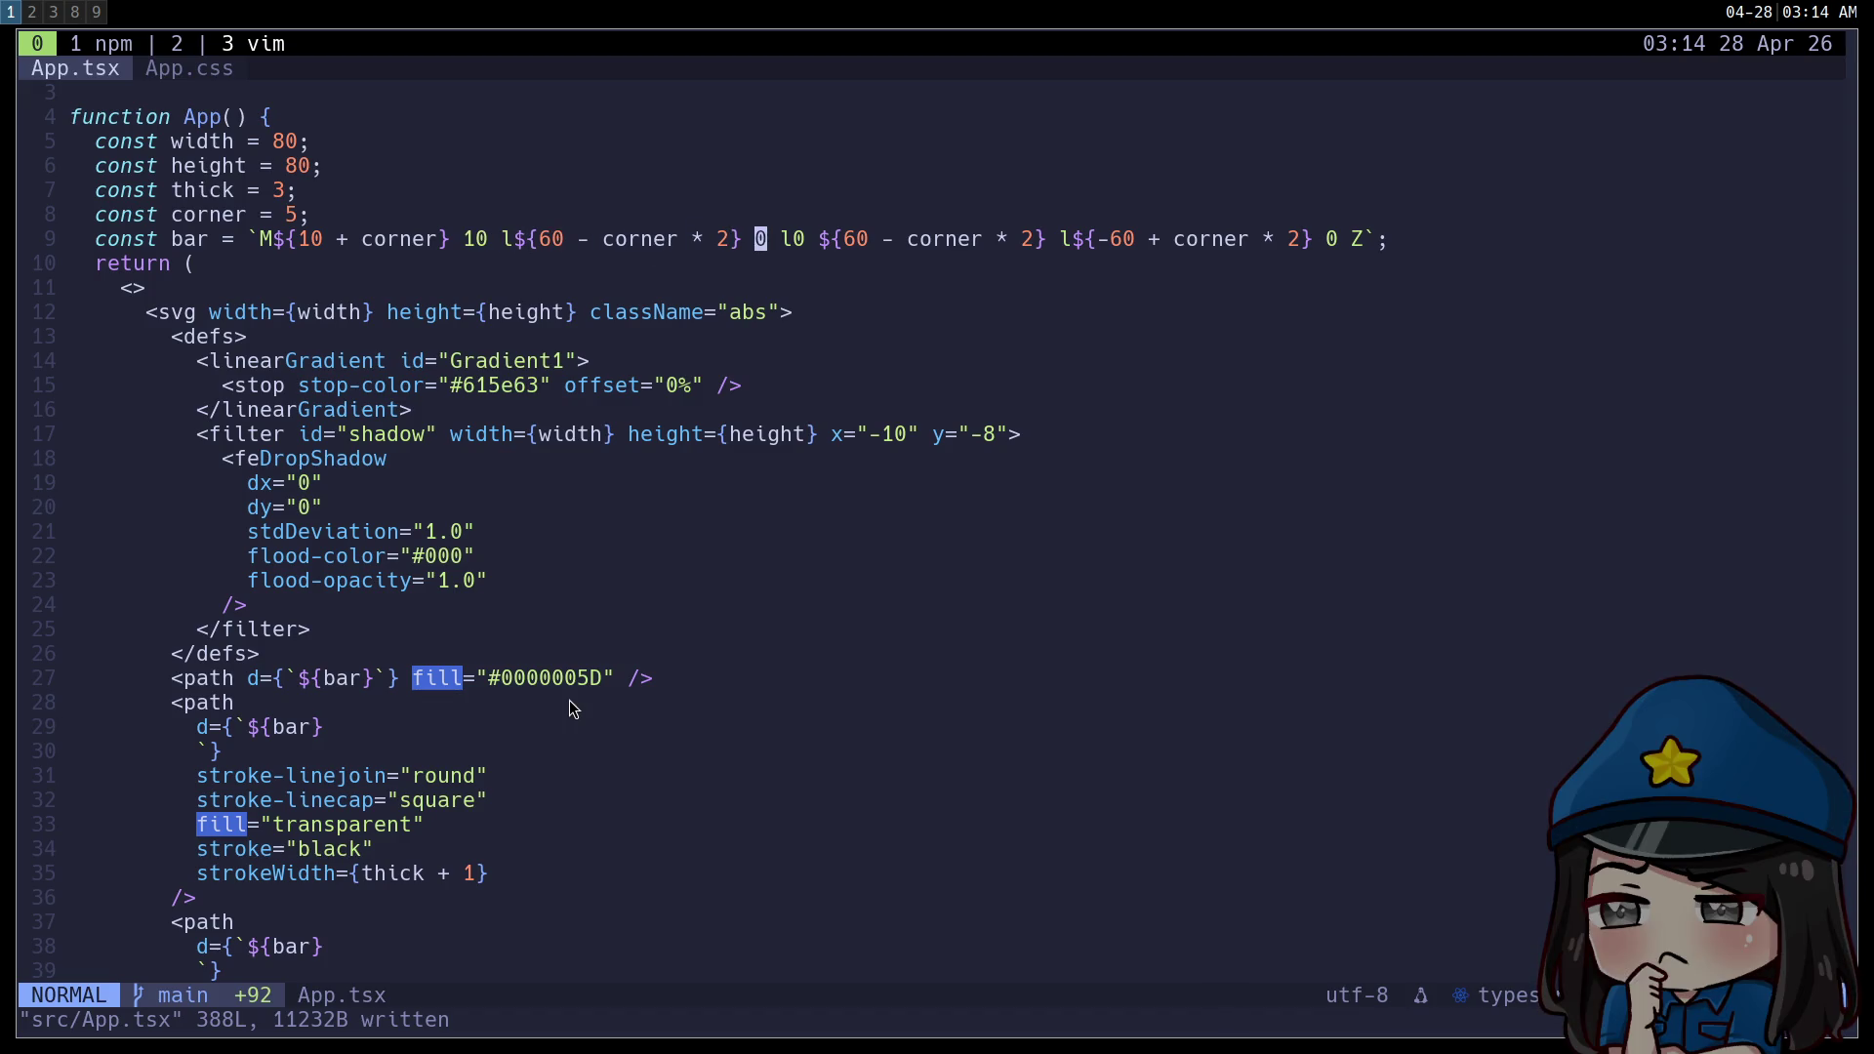
pyautogui.write('a l')
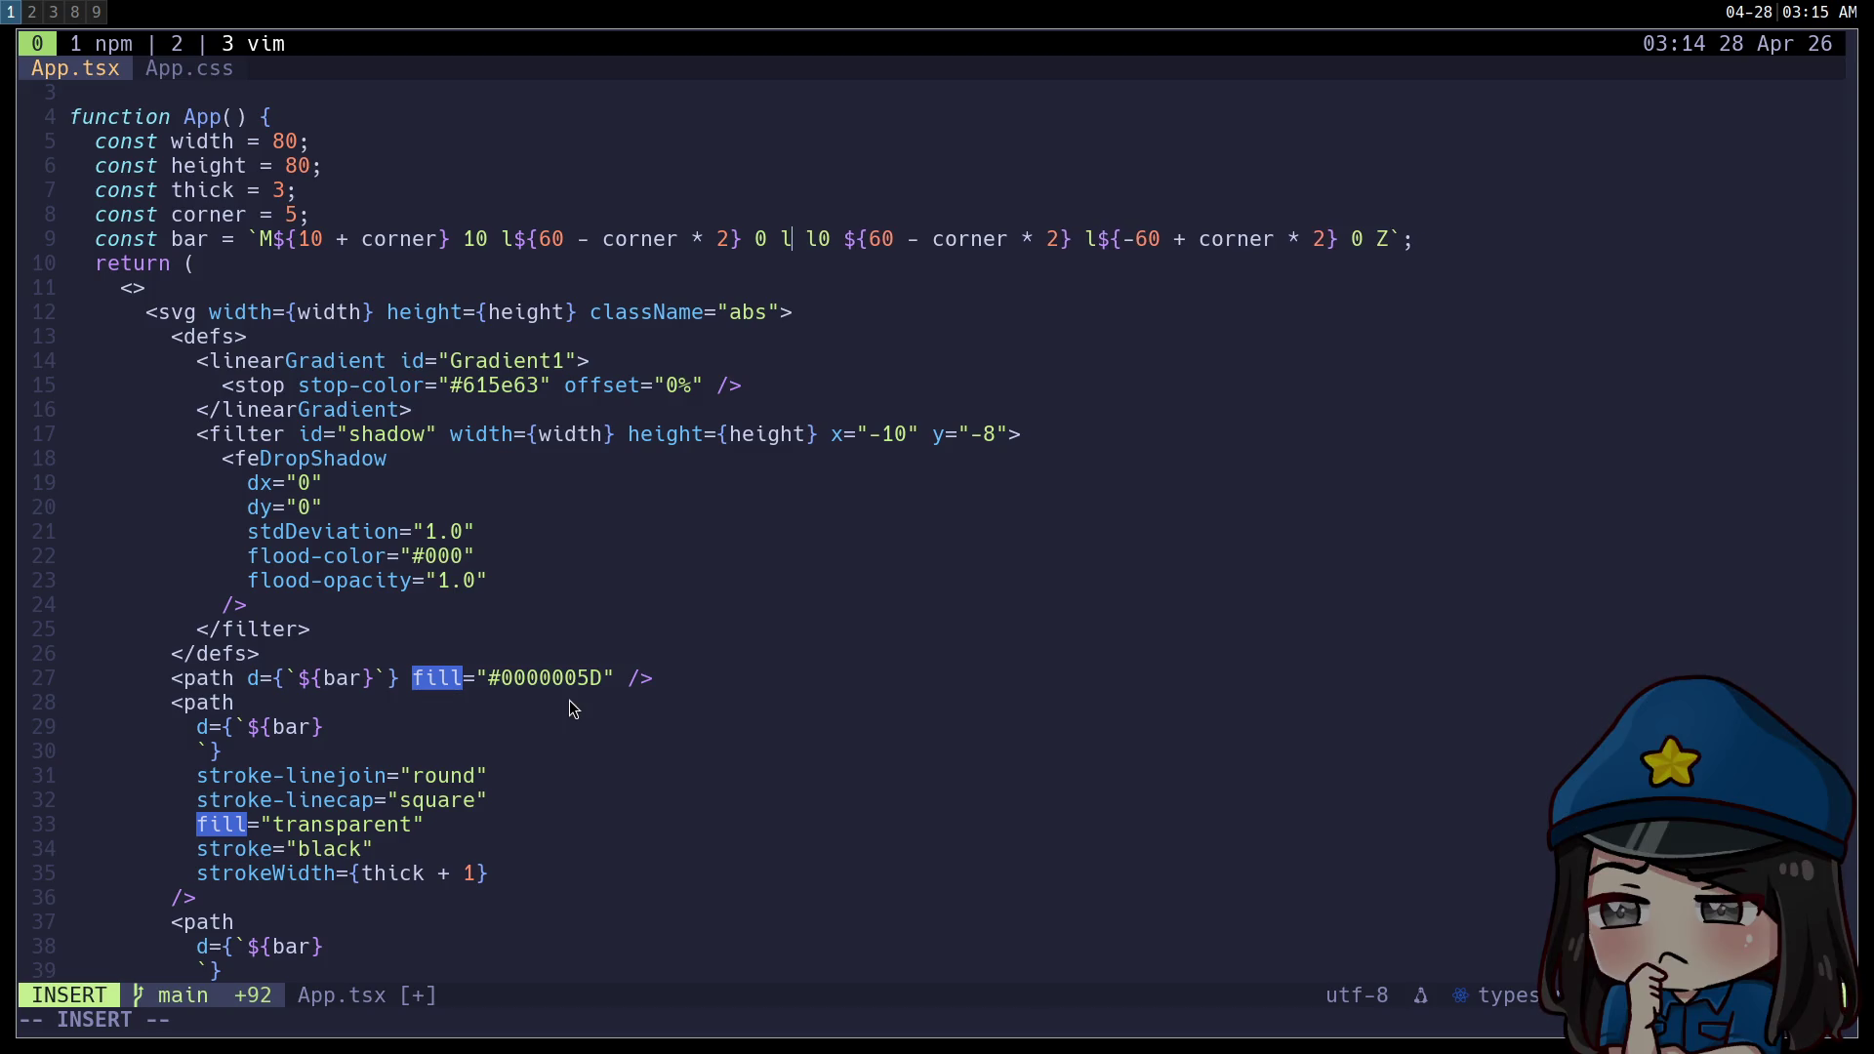
pyautogui.write('${corner')
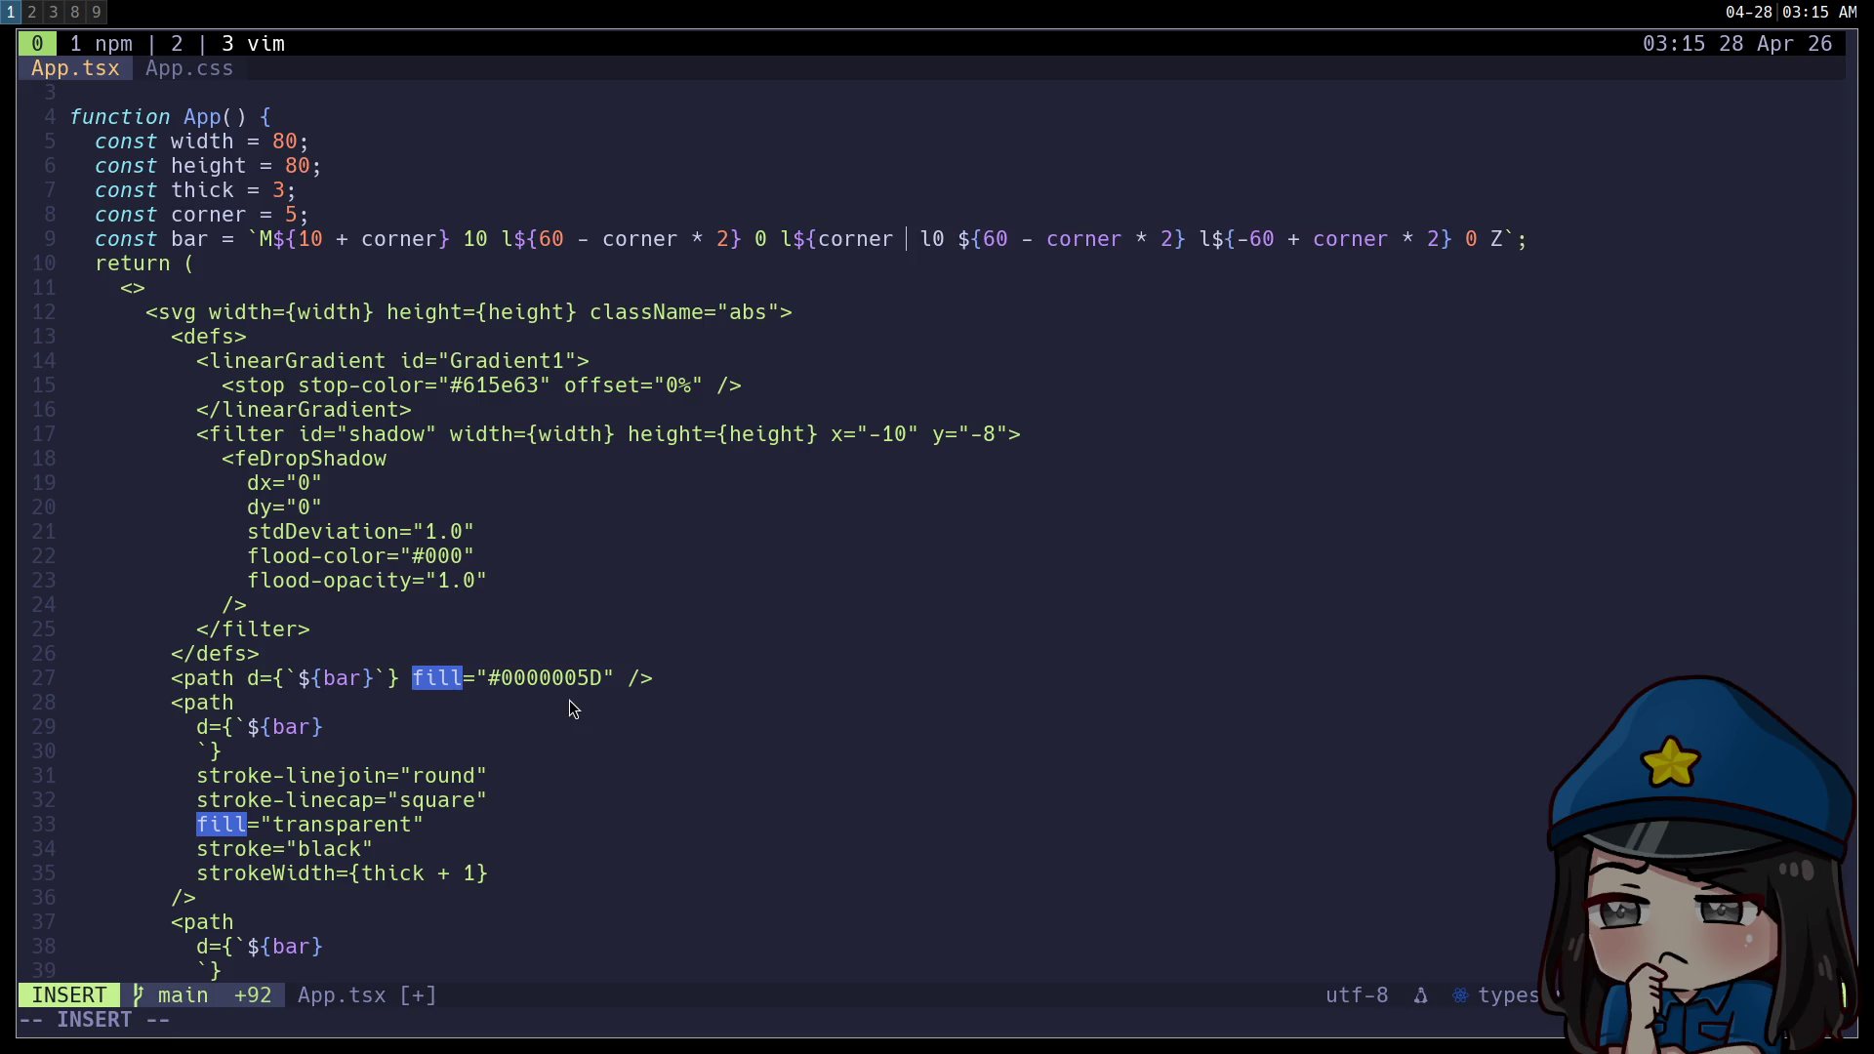
pyautogui.write('} ${corner}')
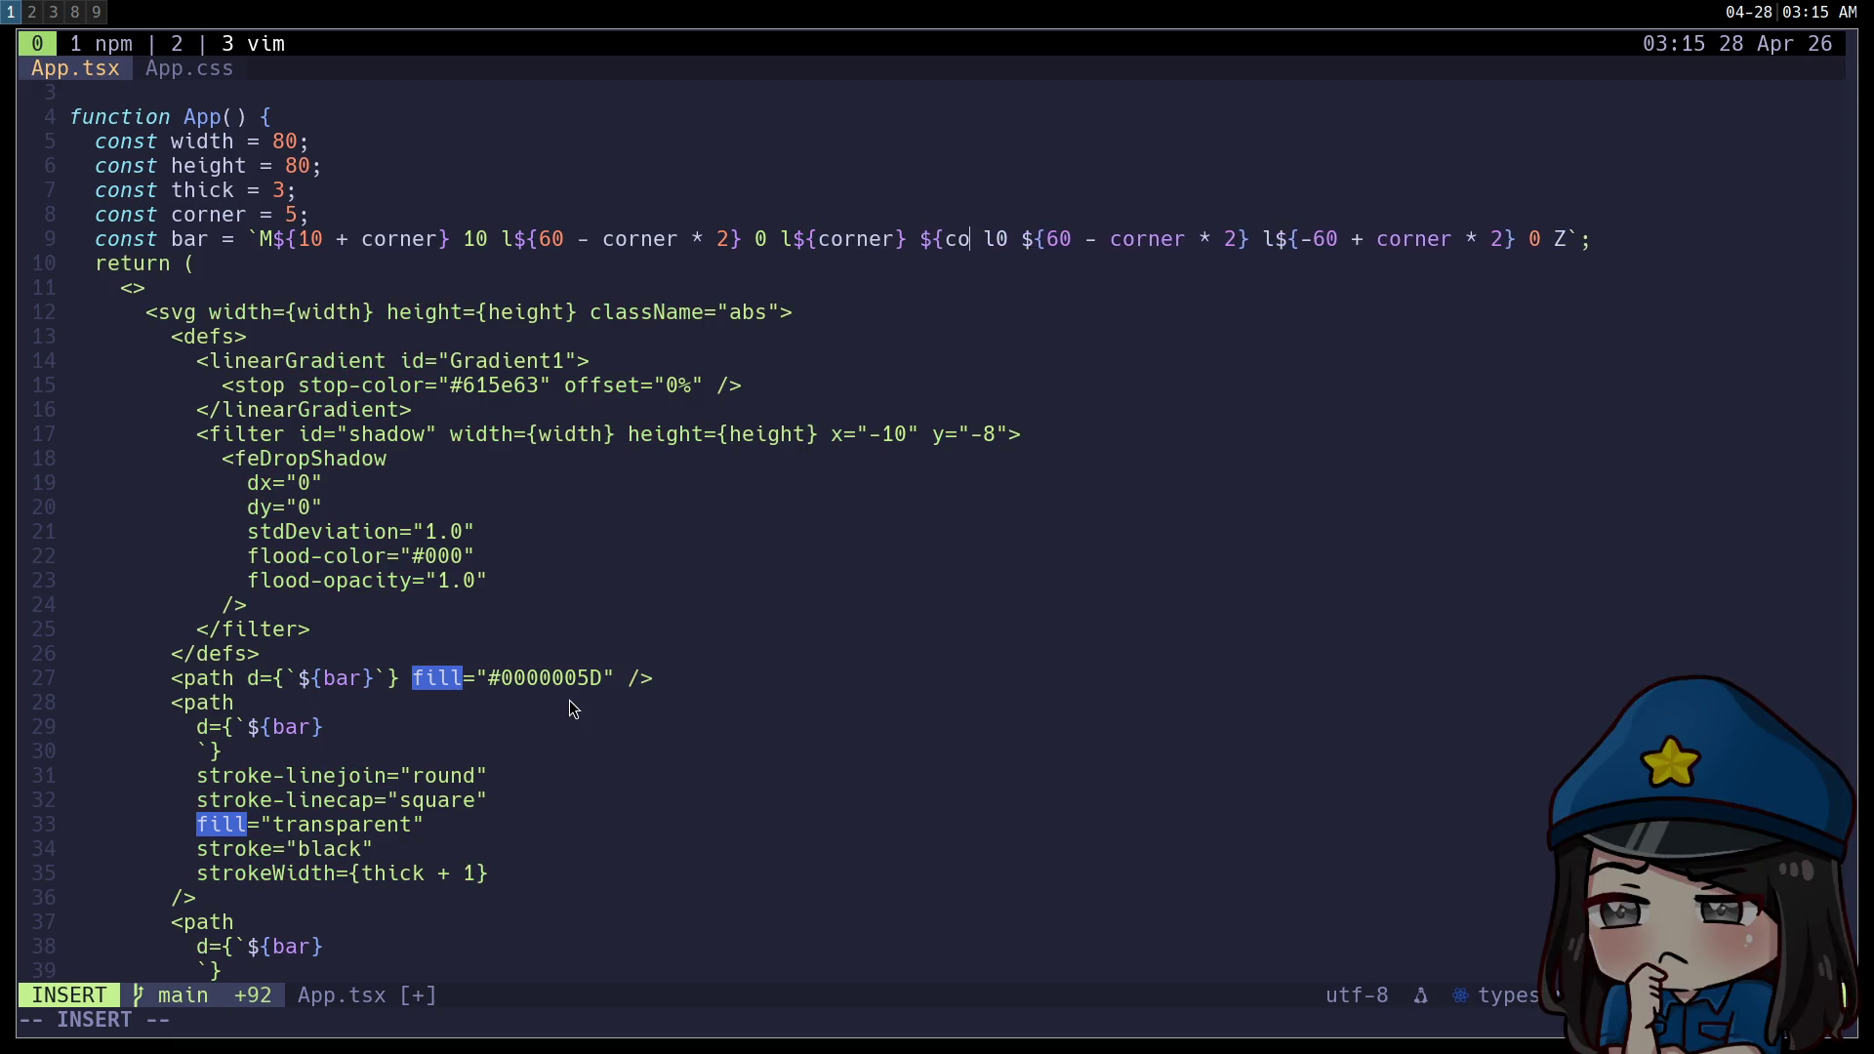
pyautogui.press('Escape')
pyautogui.write(':w')
pyautogui.press('Return')
pyautogui.press('super+3')
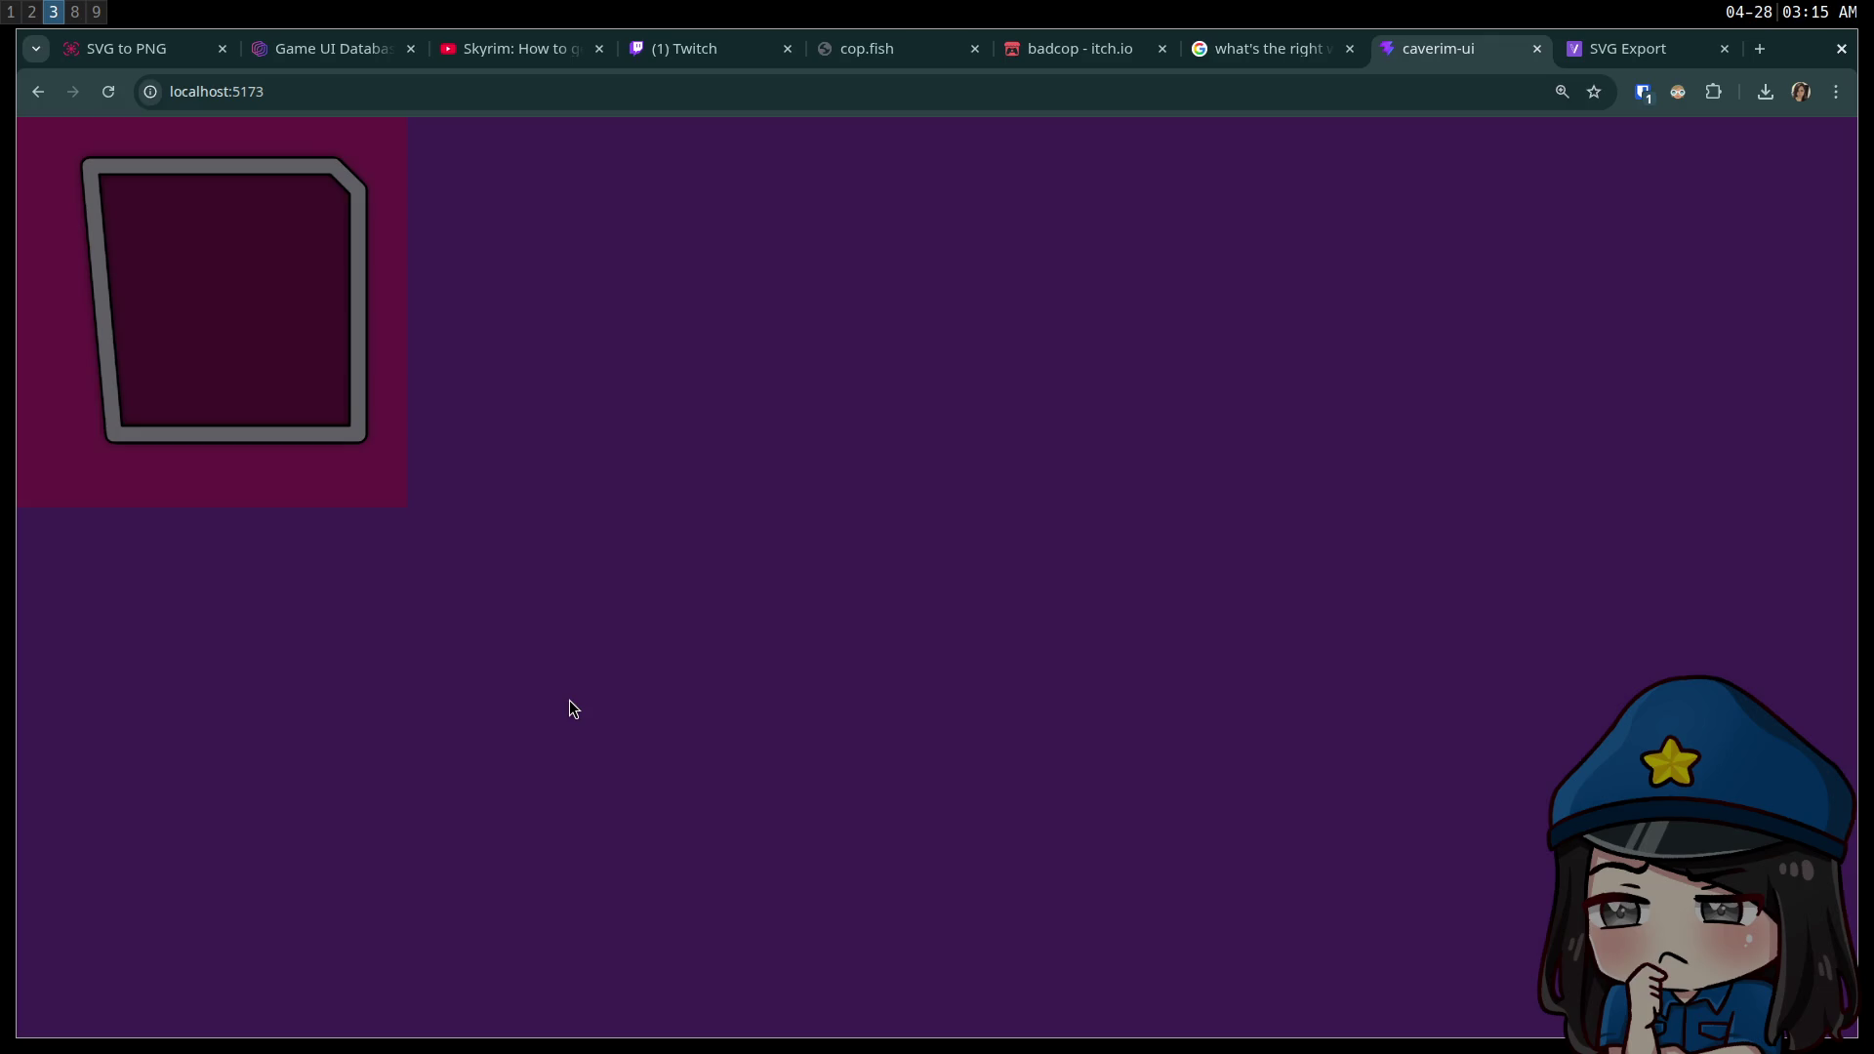
pyautogui.press('super+1')
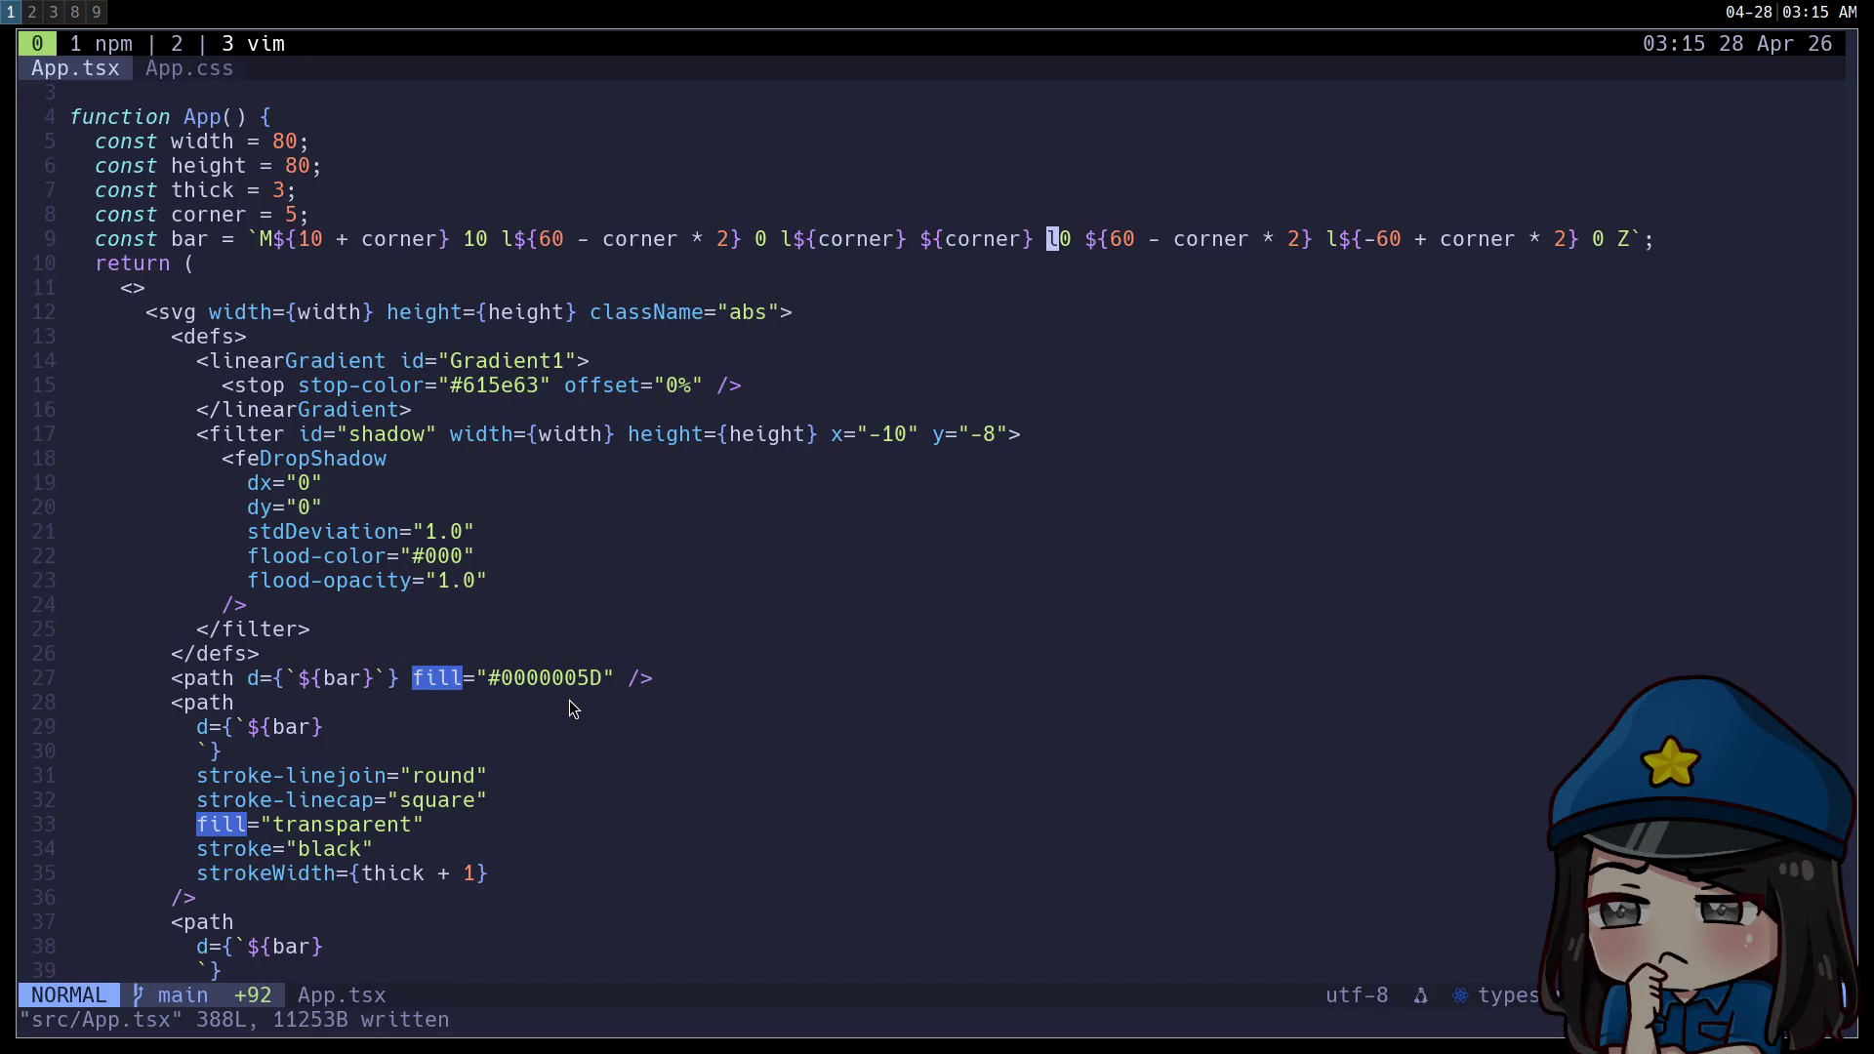
# - Insert a second l${corner} ${corner} diagonal before the bottom edge on a new line and save
pyautogui.press('w')
pyautogui.press('w')
pyautogui.press('w')
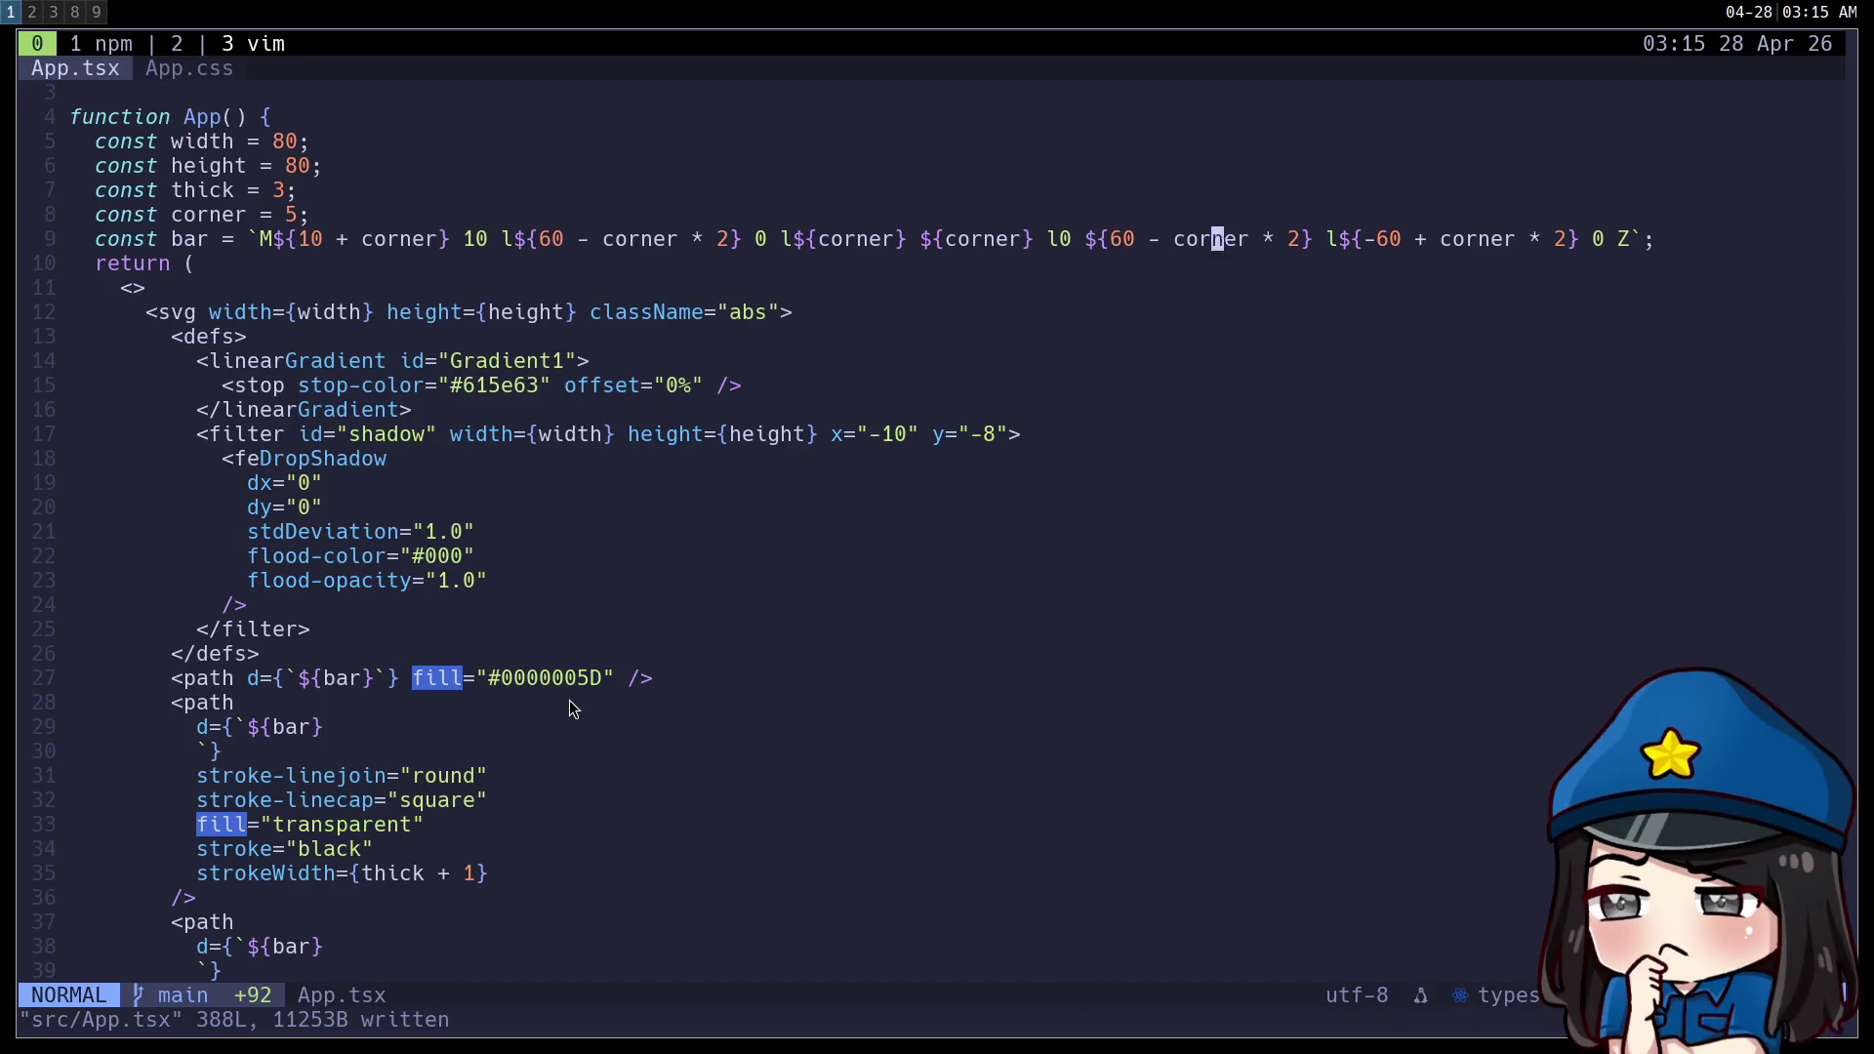
pyautogui.press('i')
pyautogui.press('Return')
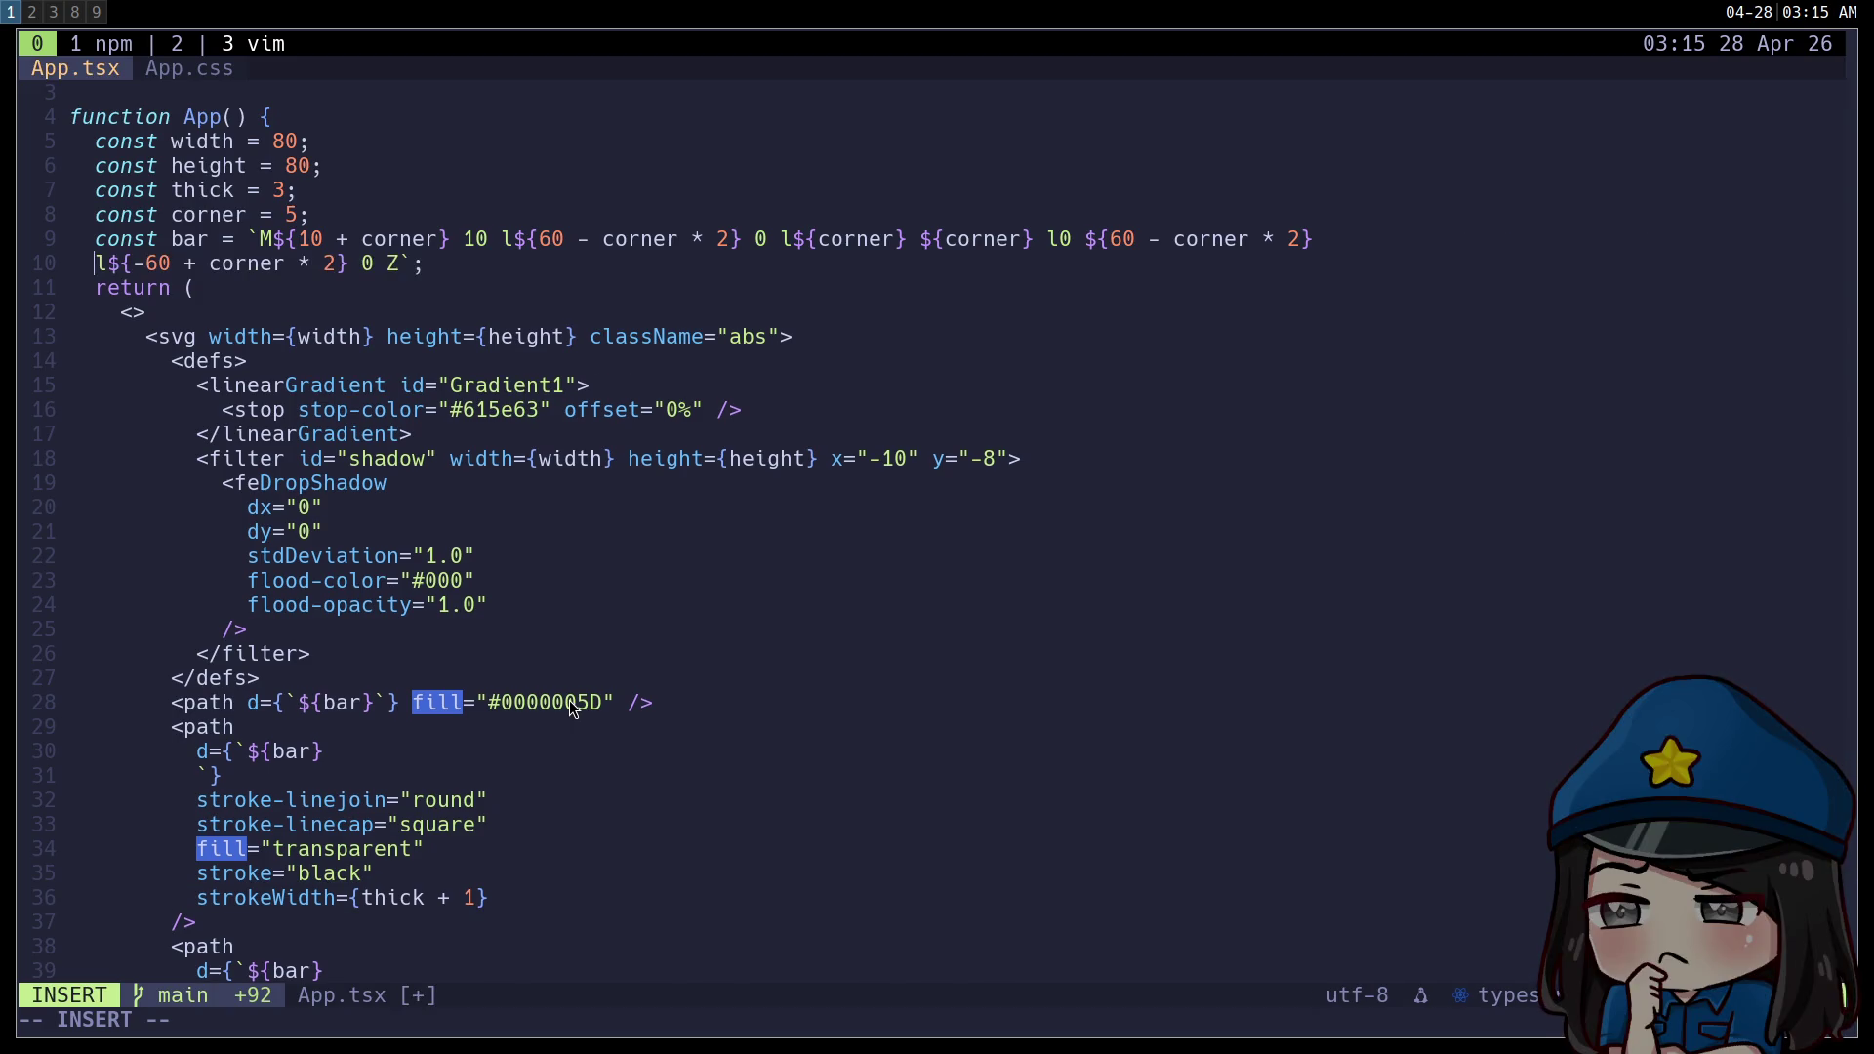
pyautogui.write('l${')
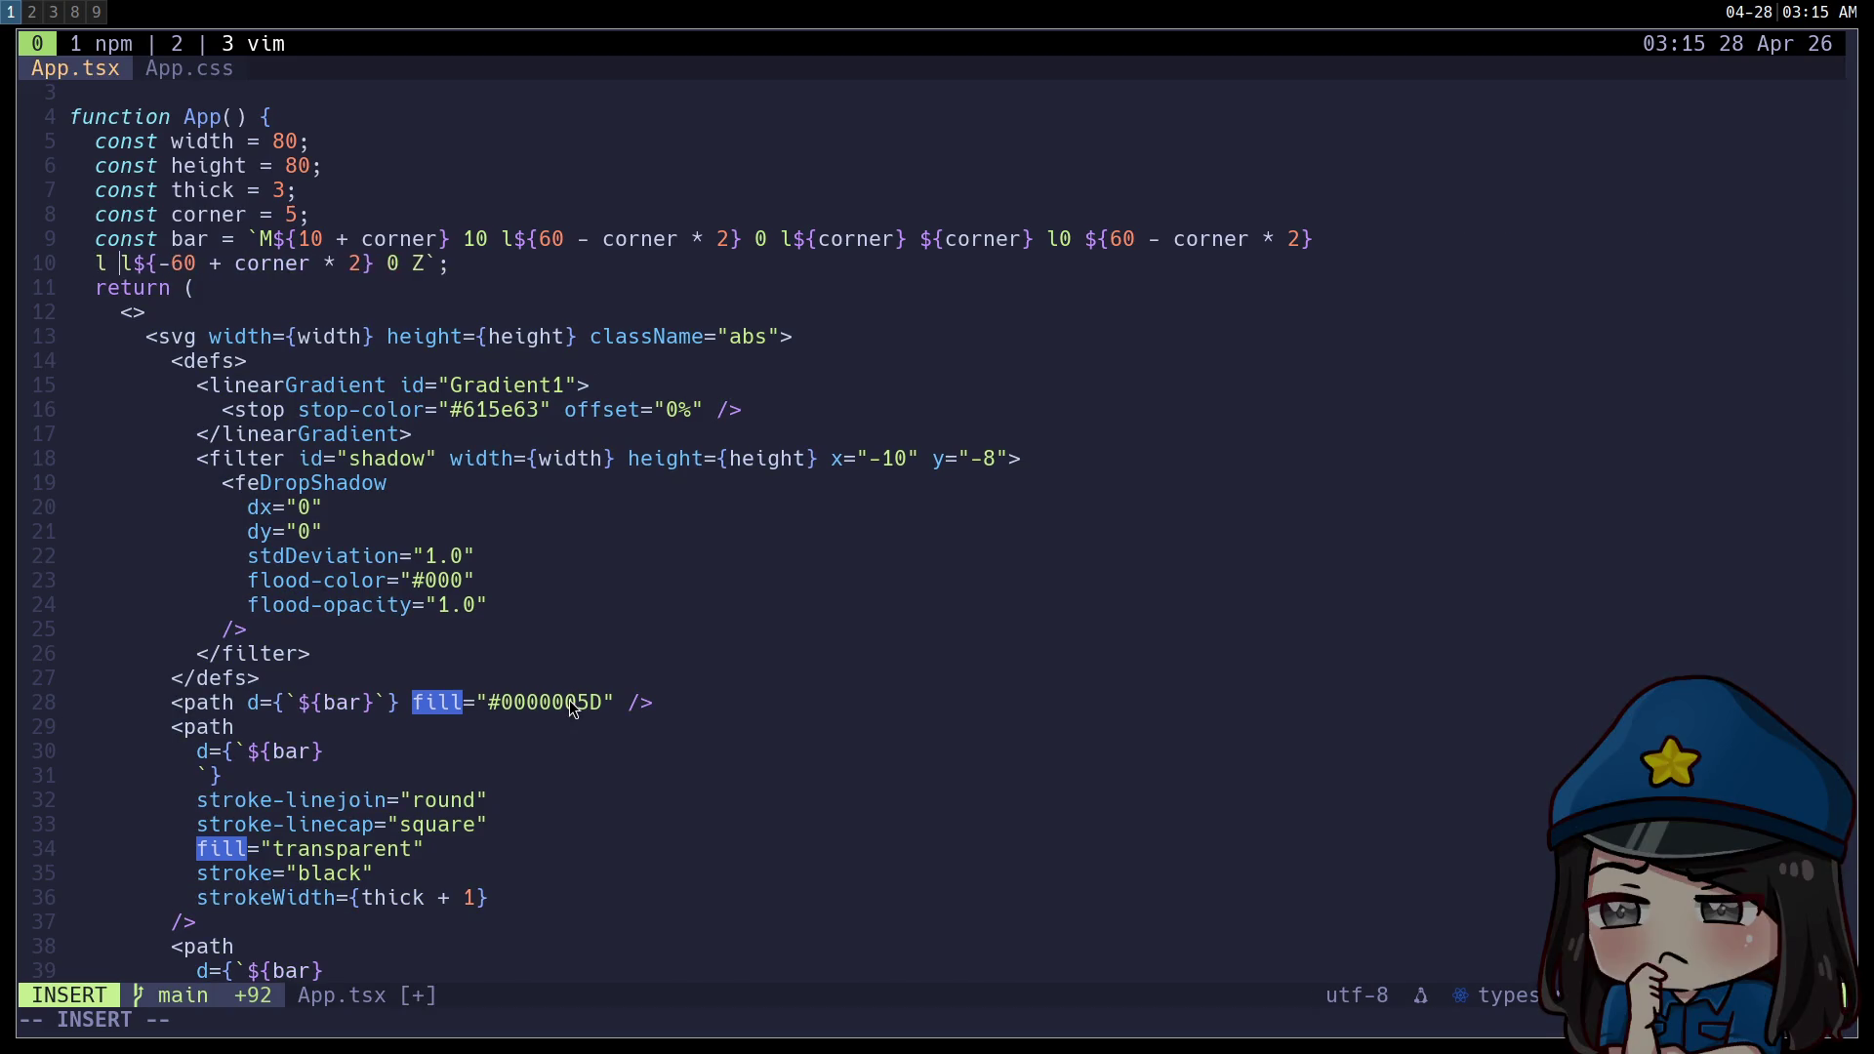
pyautogui.write('corner} ${c')
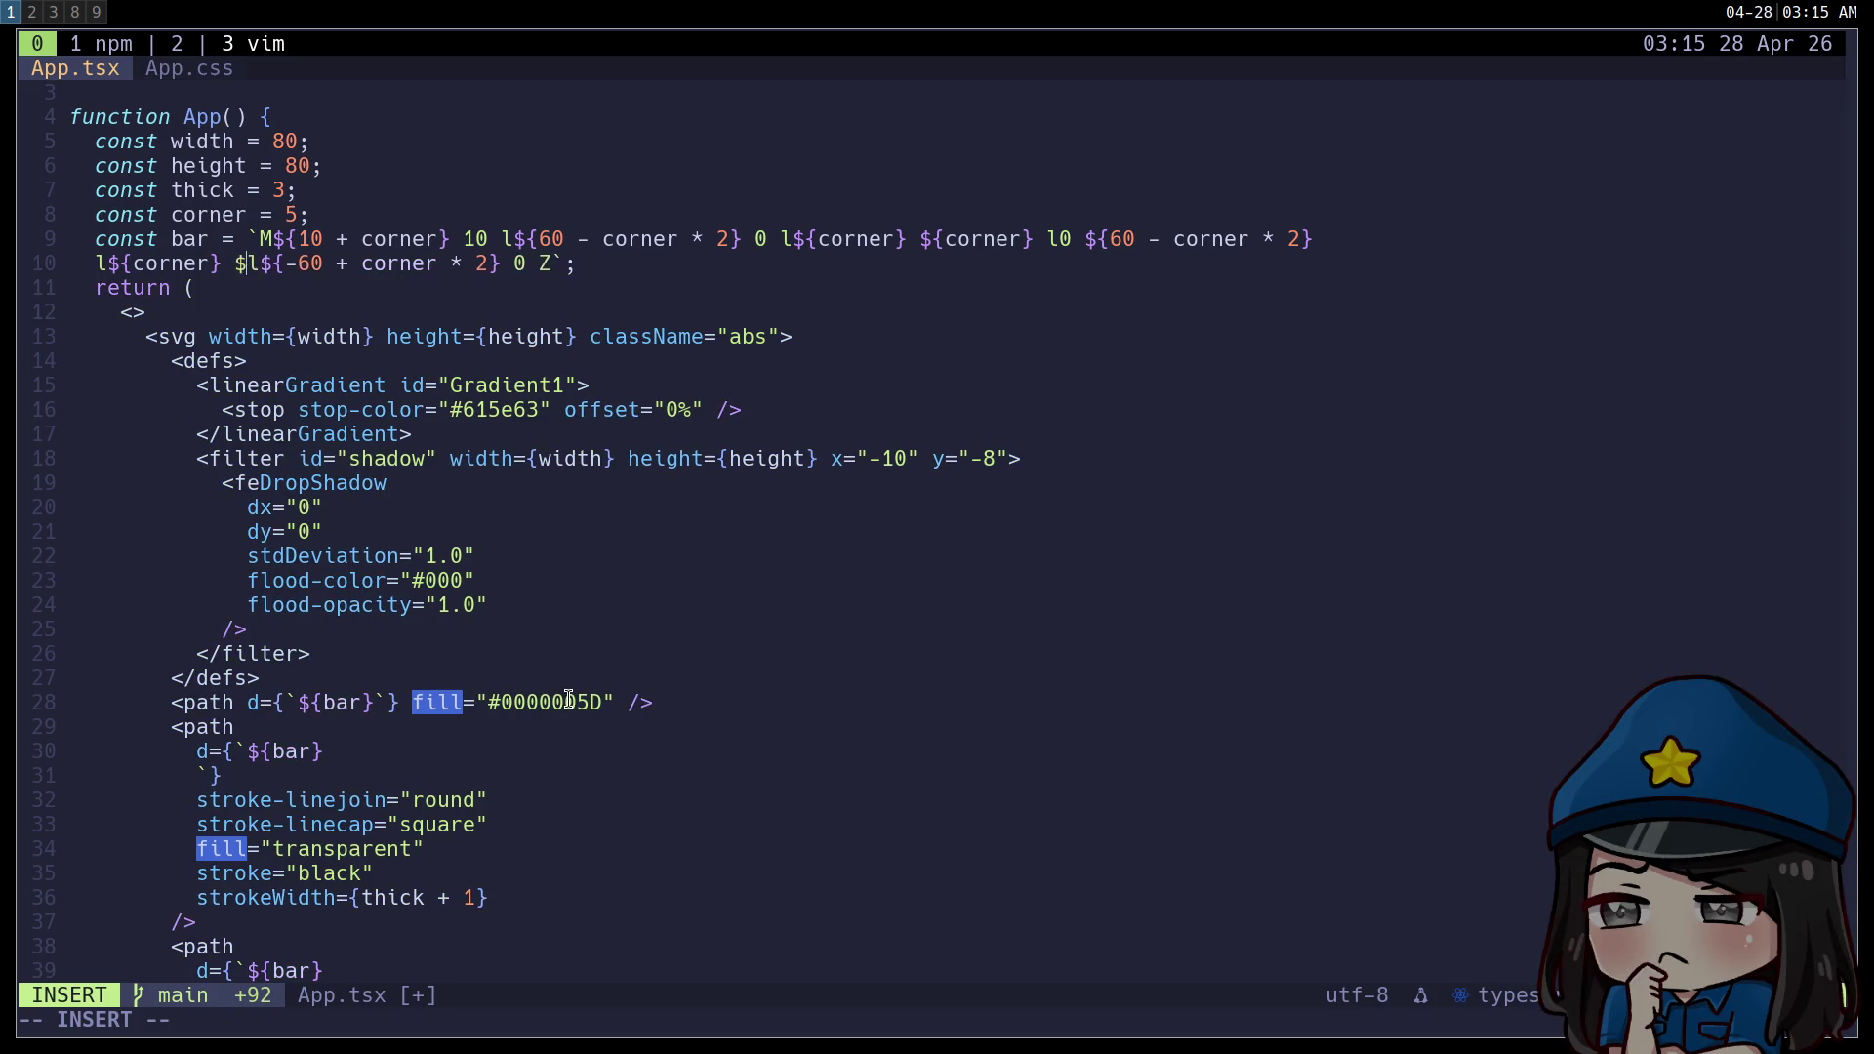
pyautogui.write('orner}')
pyautogui.press('Escape')
pyautogui.write(':w')
pyautogui.press('Return')
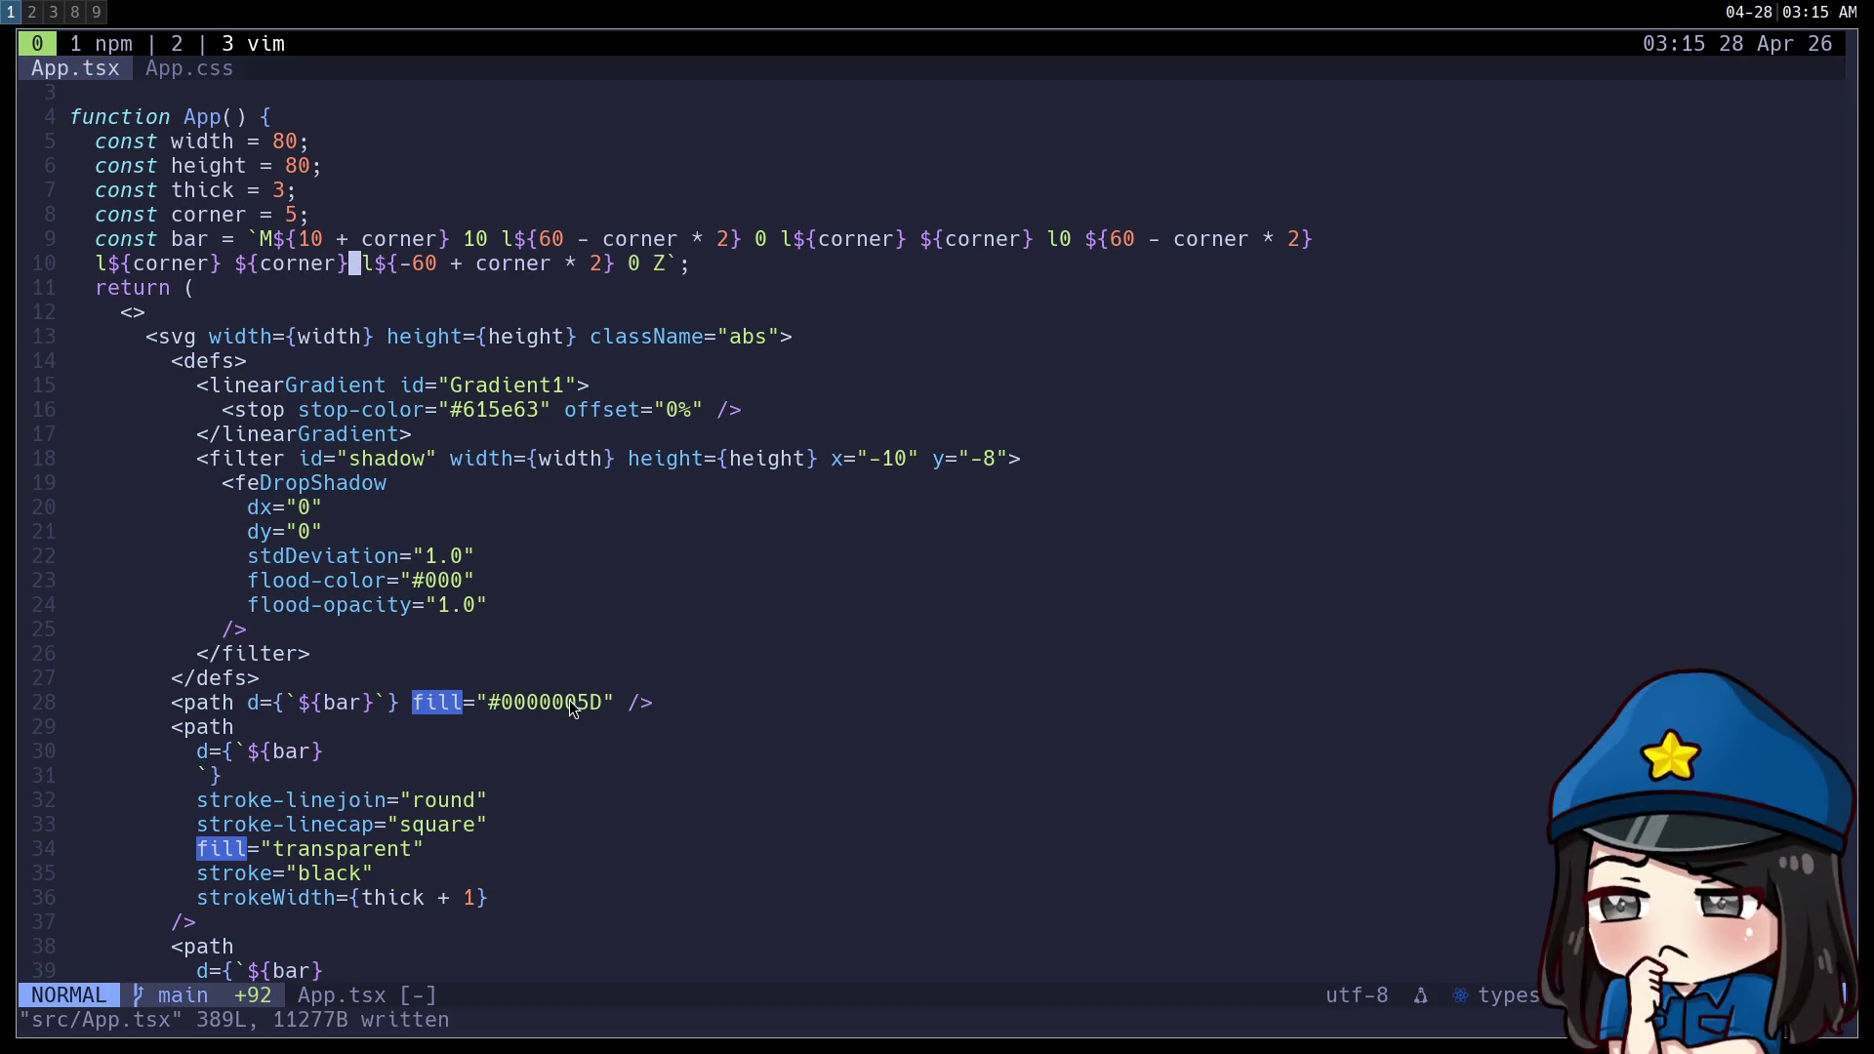
# - Negate the bottom-right chamfer step to l${-corner} and check the rendered frame
pyautogui.press('b')
pyautogui.press('b')
pyautogui.press('b')
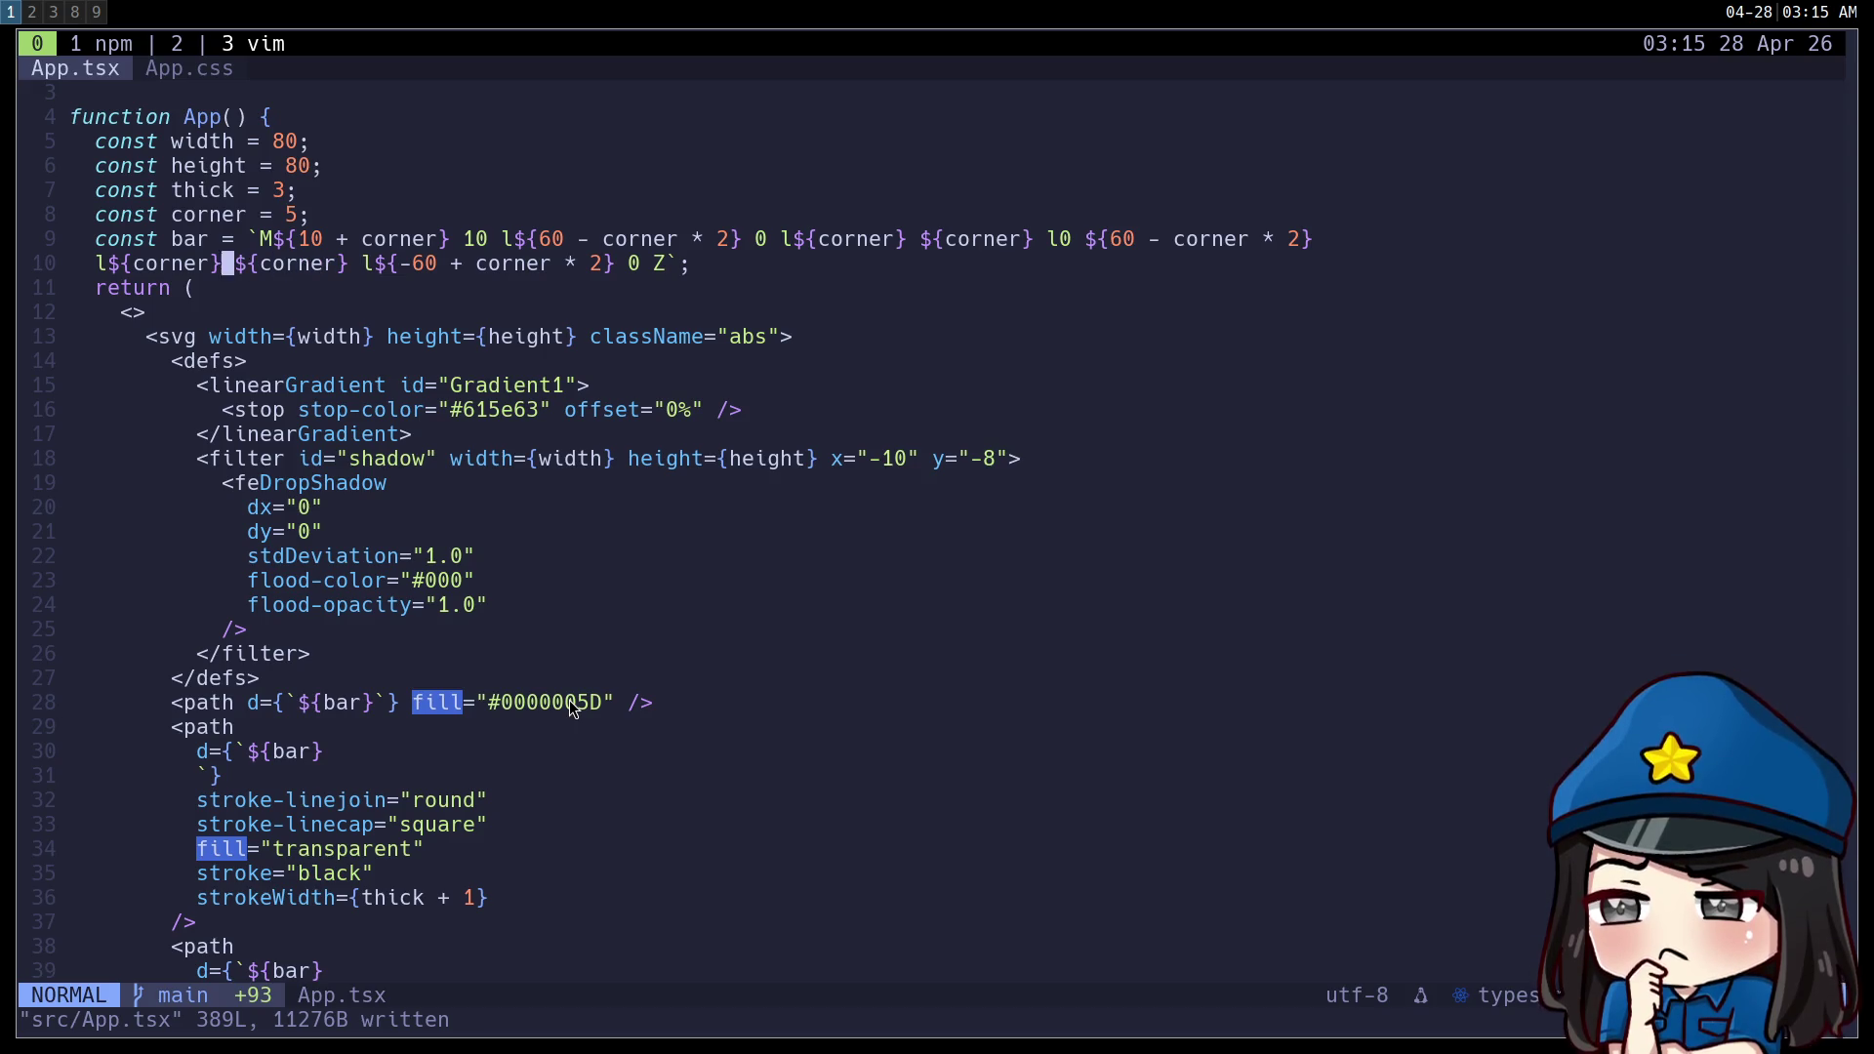
pyautogui.press('i')
pyautogui.press('Escape')
pyautogui.press('super+3')
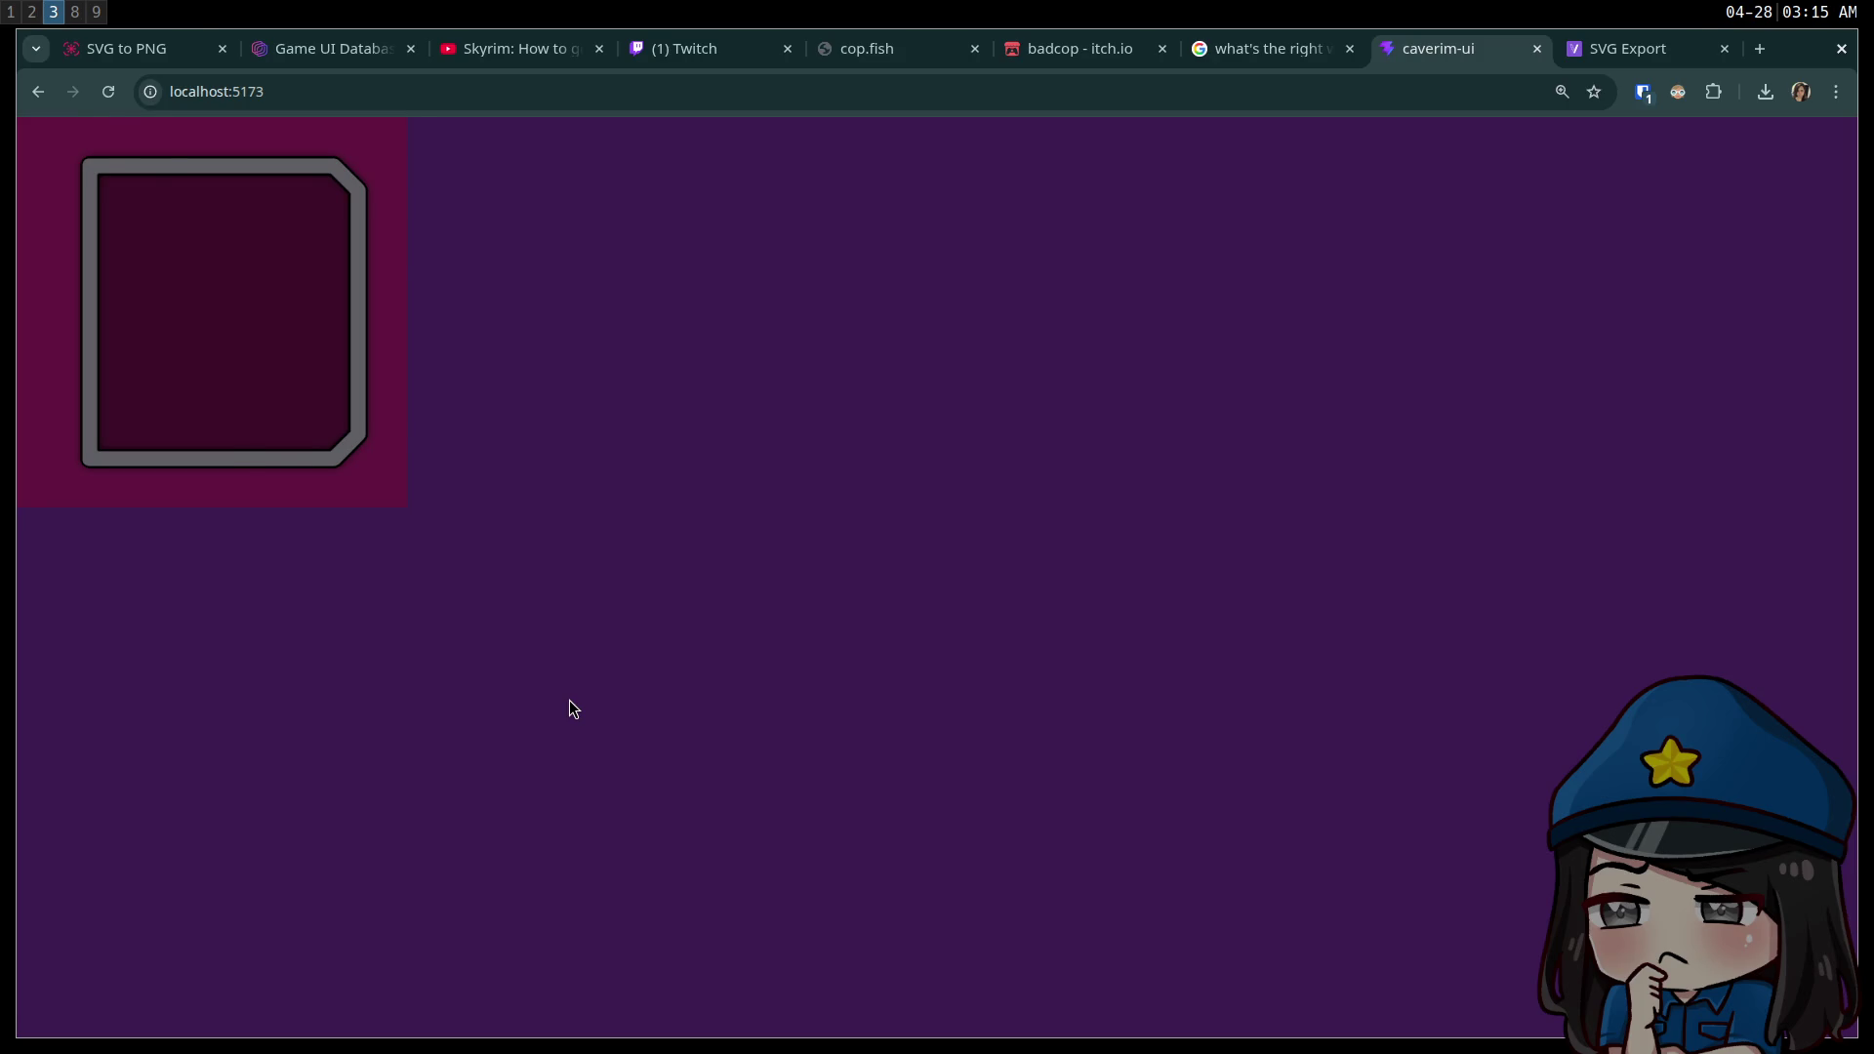
pyautogui.press('super+1')
pyautogui.press('l')
pyautogui.press('l')
pyautogui.press('l')
pyautogui.press('l')
pyautogui.press('l')
pyautogui.press('l')
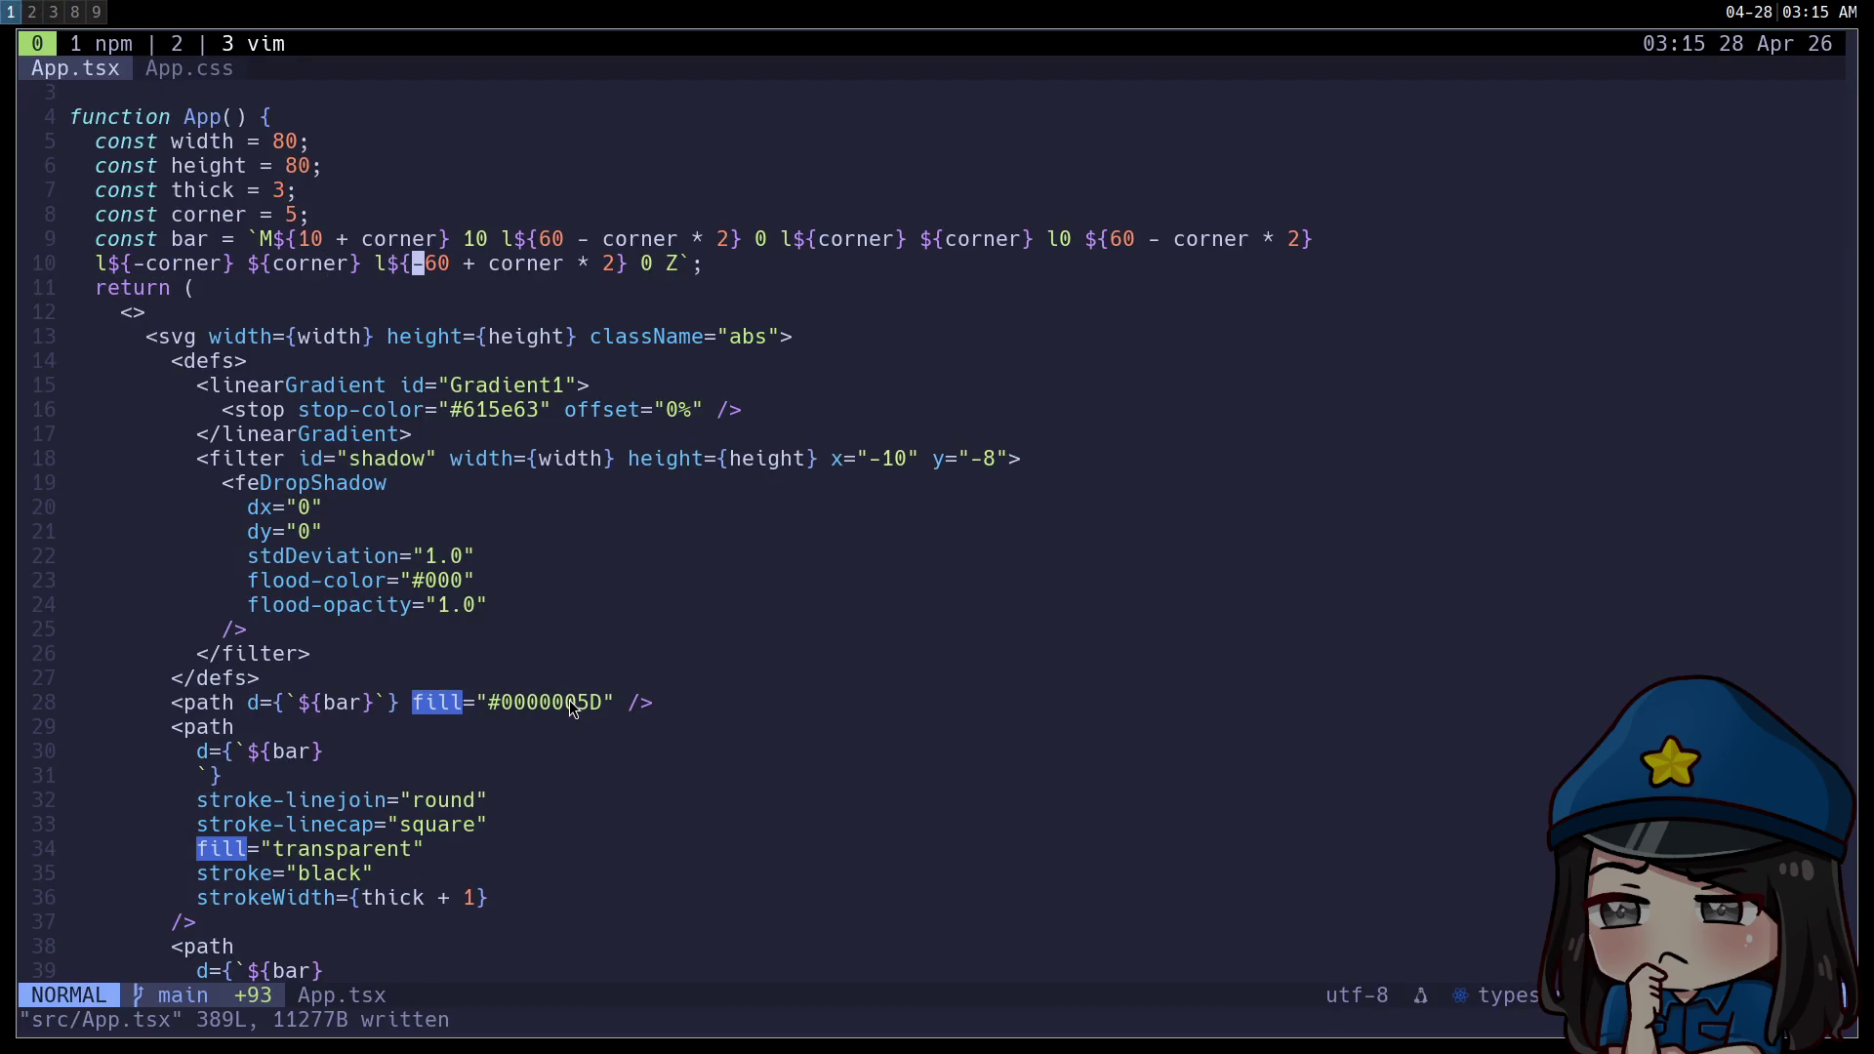
pyautogui.press('l')
pyautogui.press('l')
pyautogui.press('l')
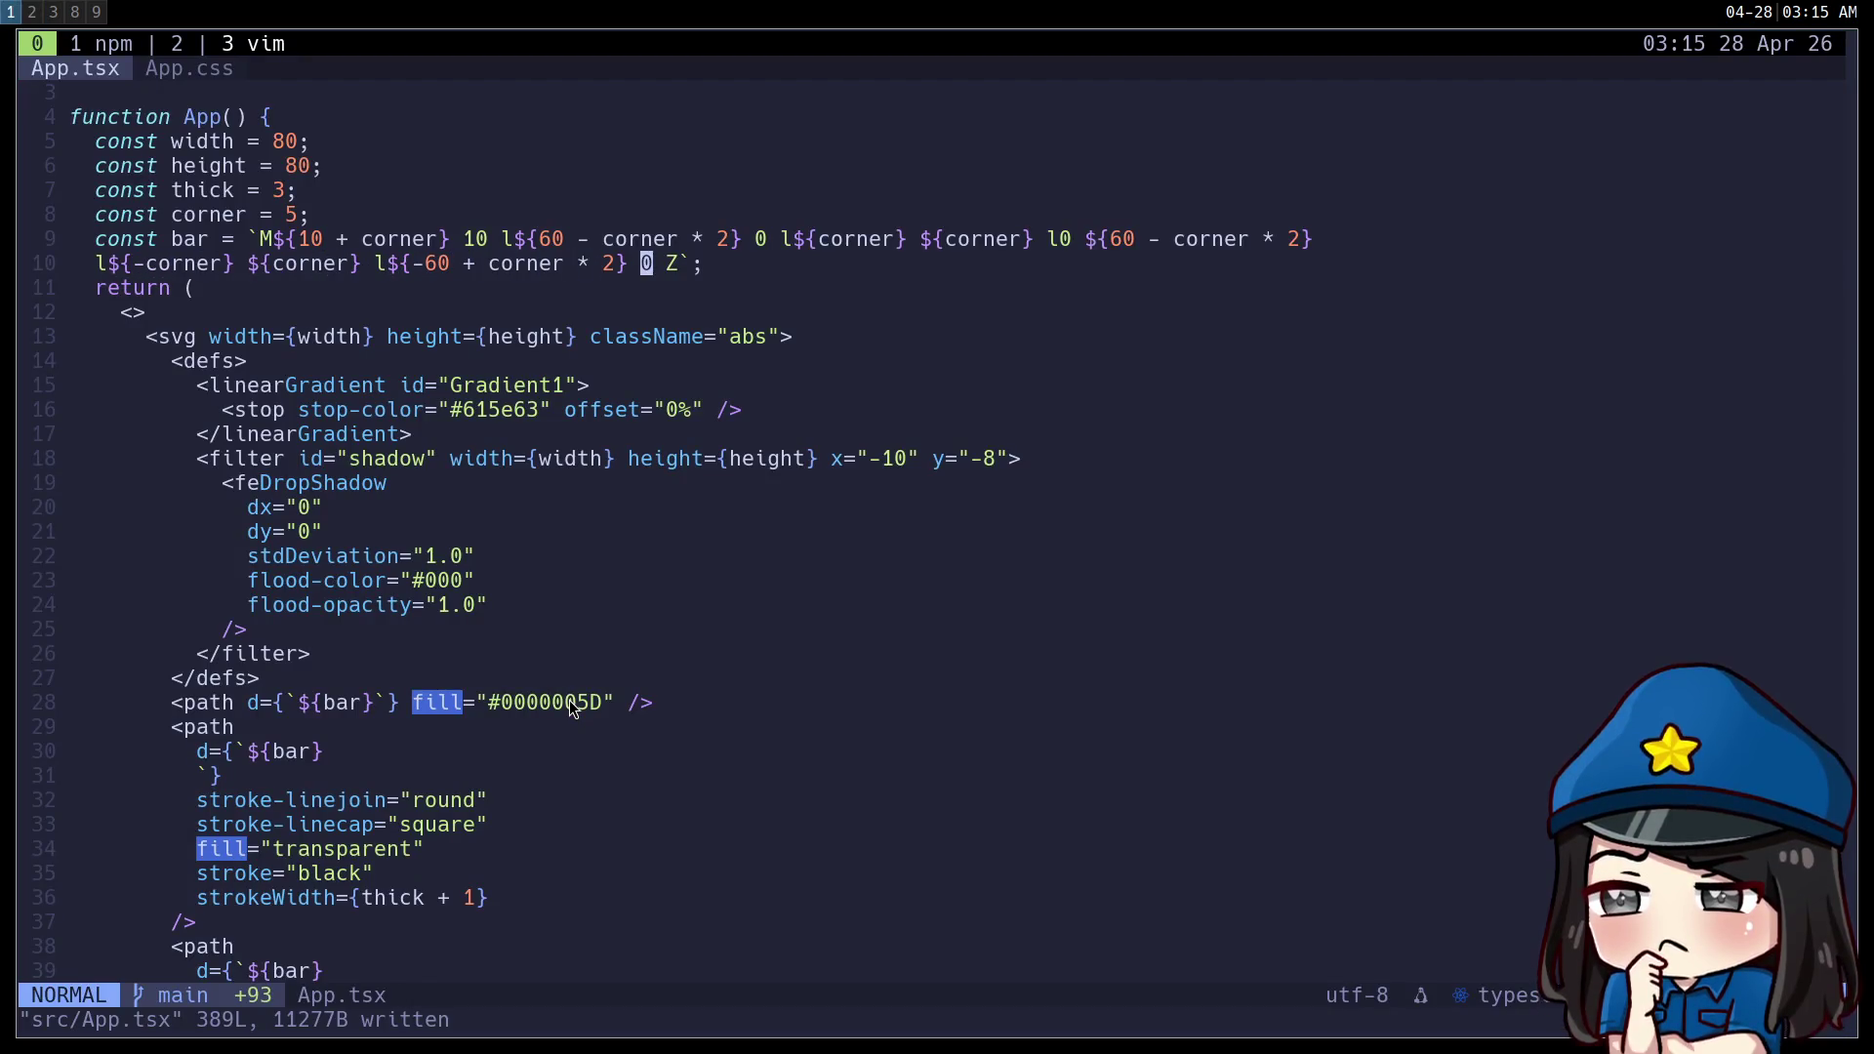
# - Insert the bottom-left chamfer l${-corner} ${-corner} on line 10, fix its missing $, and save
pyautogui.write('i')
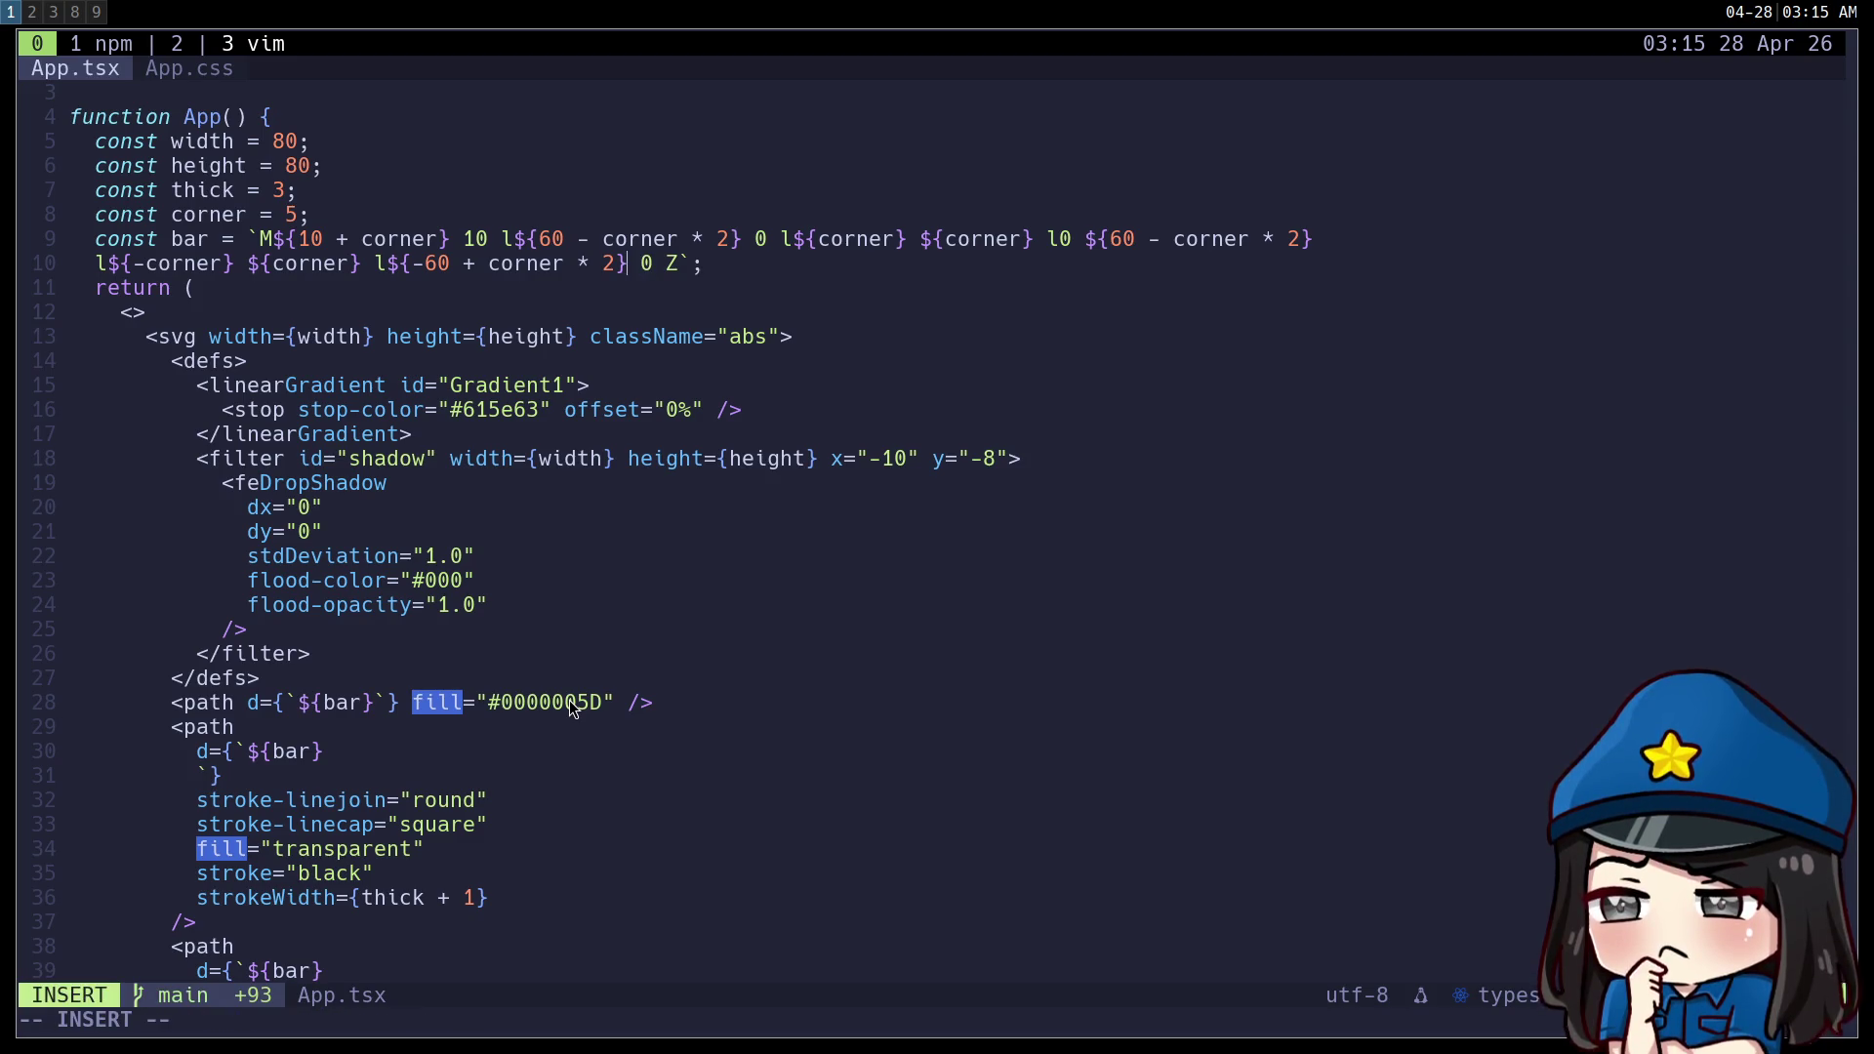
pyautogui.write(' l${-corner} {')
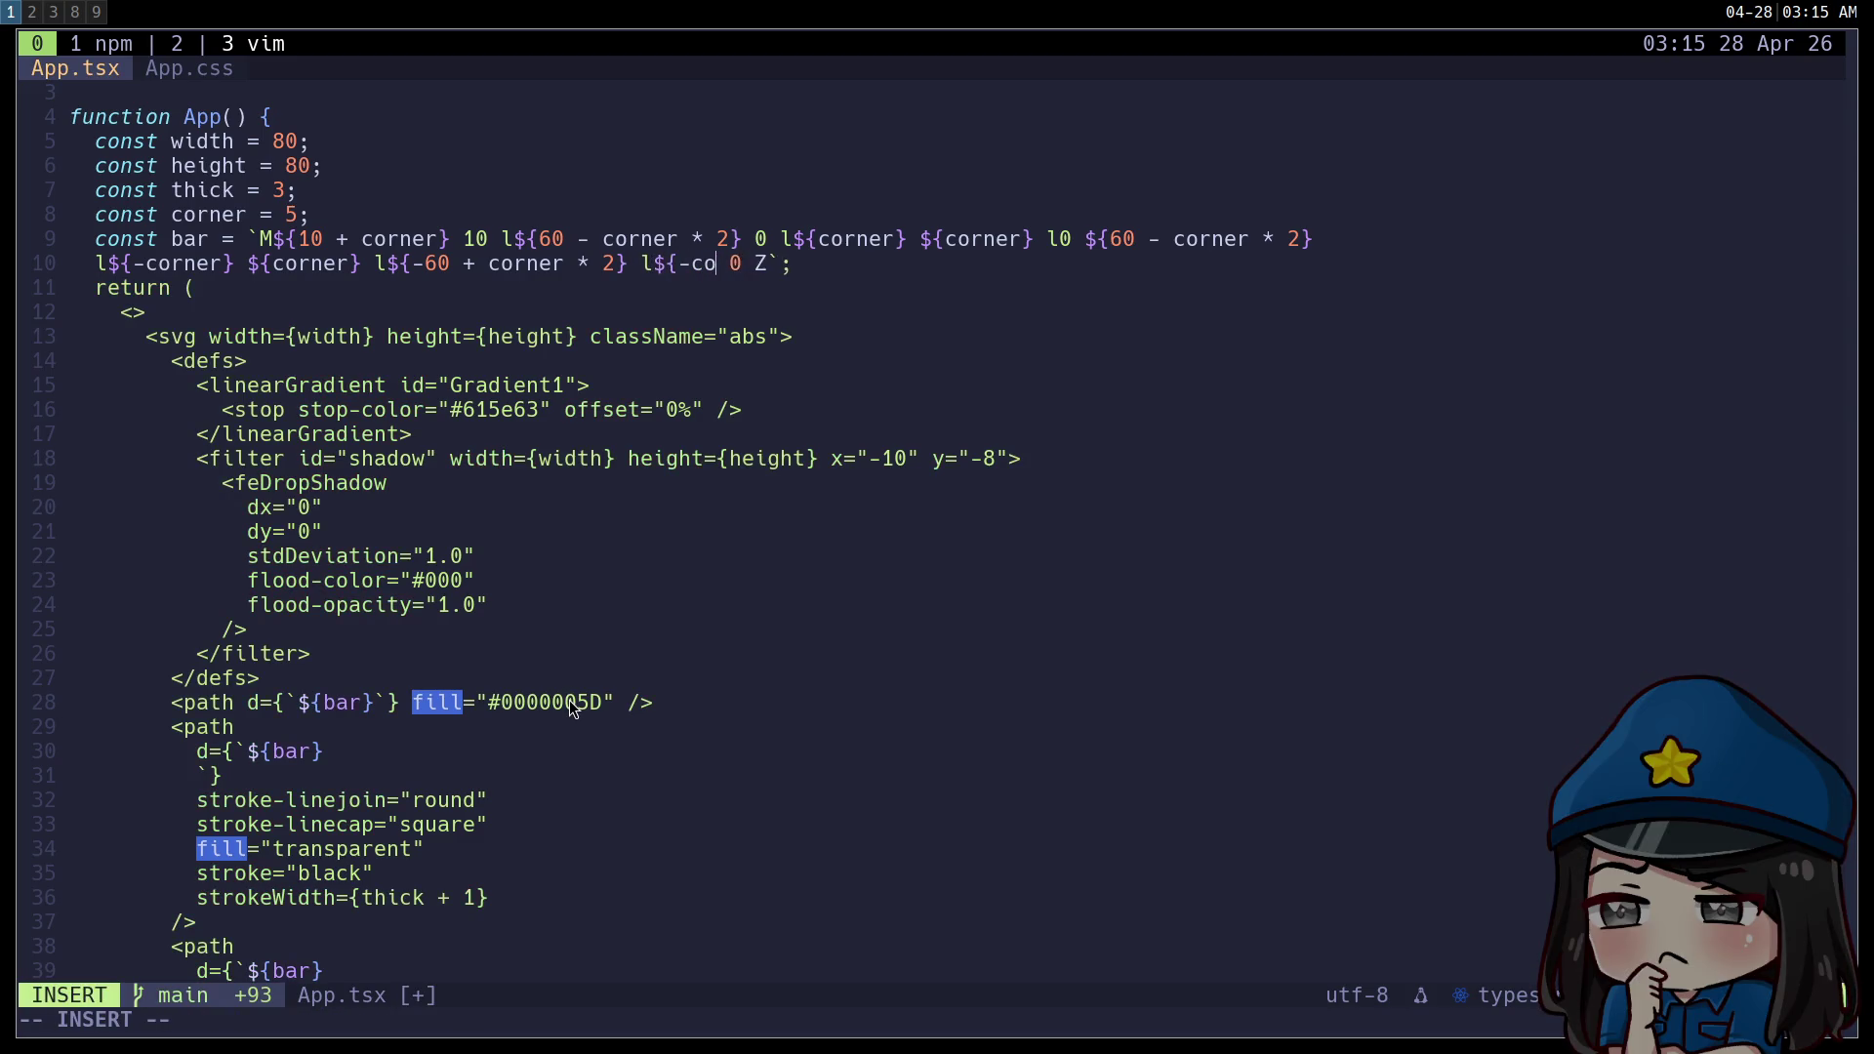
pyautogui.write('-corner} {-co')
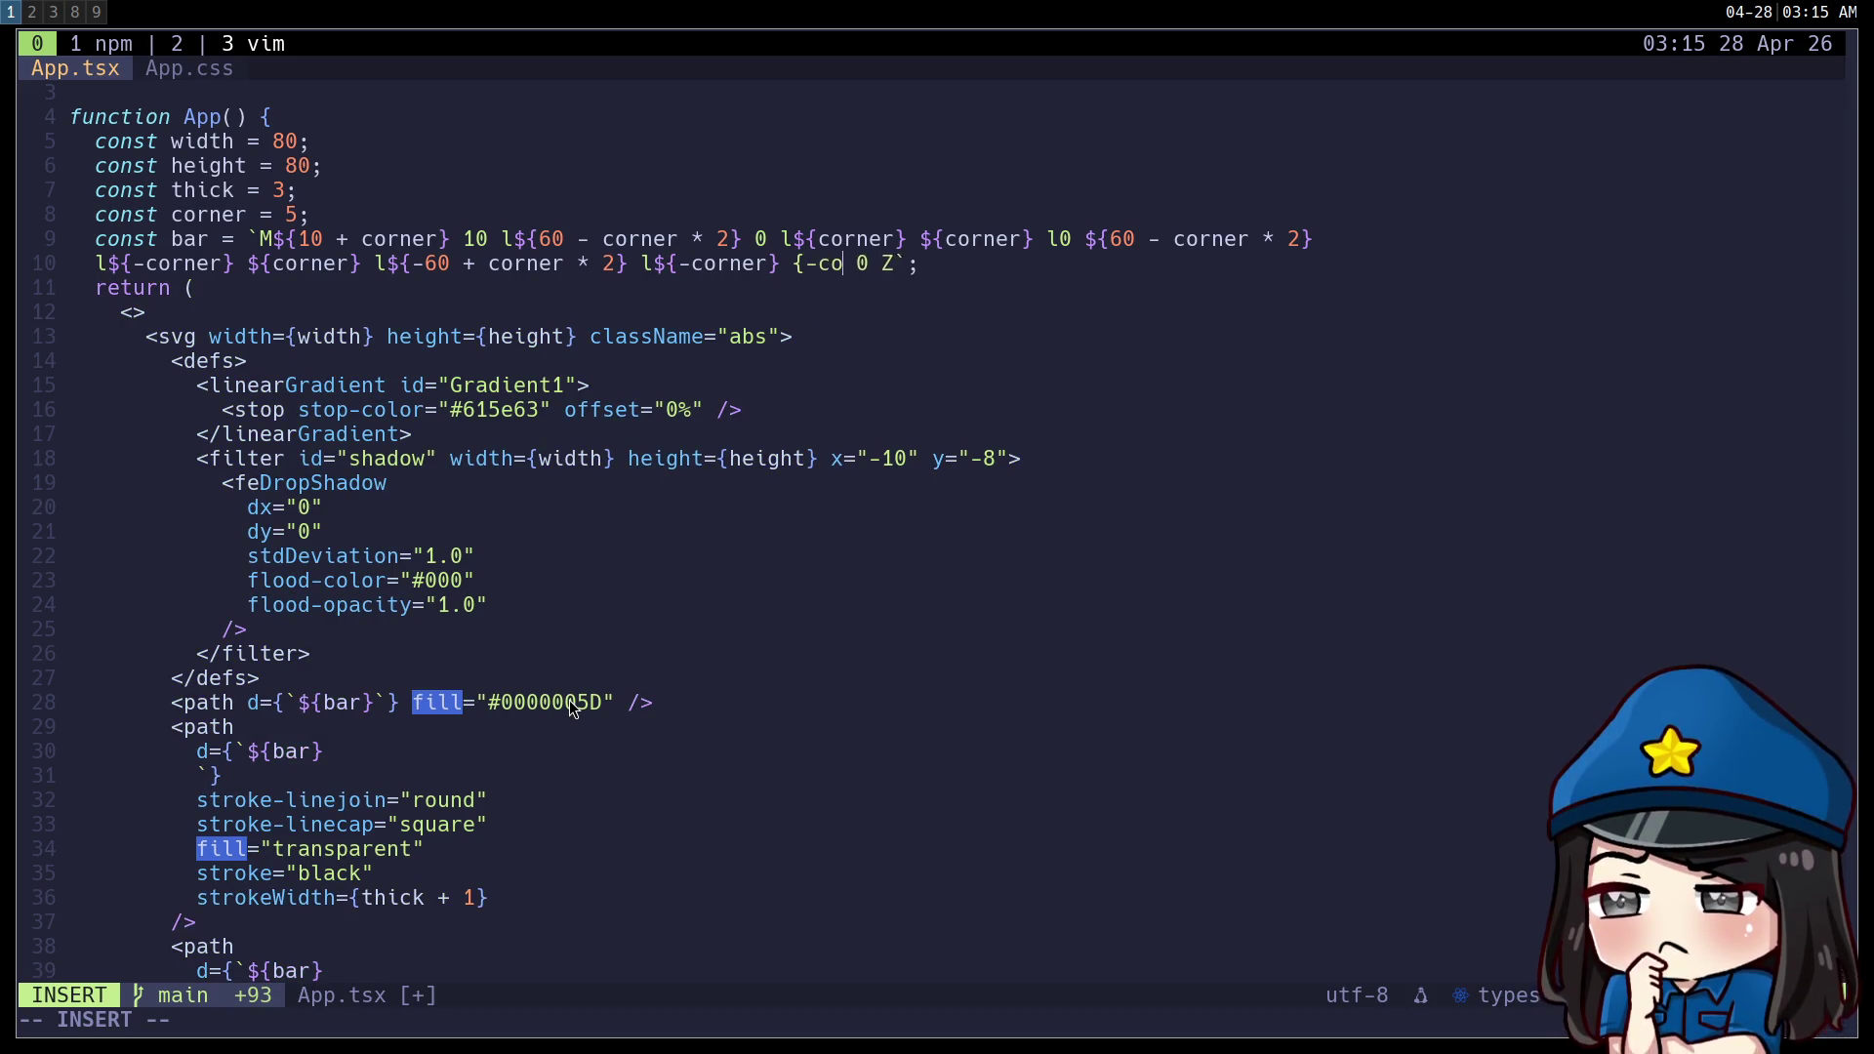
pyautogui.press('Escape')
pyautogui.press('b')
pyautogui.press('b')
pyautogui.write('i$')
pyautogui.press('Escape')
pyautogui.press('w')
pyautogui.press('w')
pyautogui.press('w')
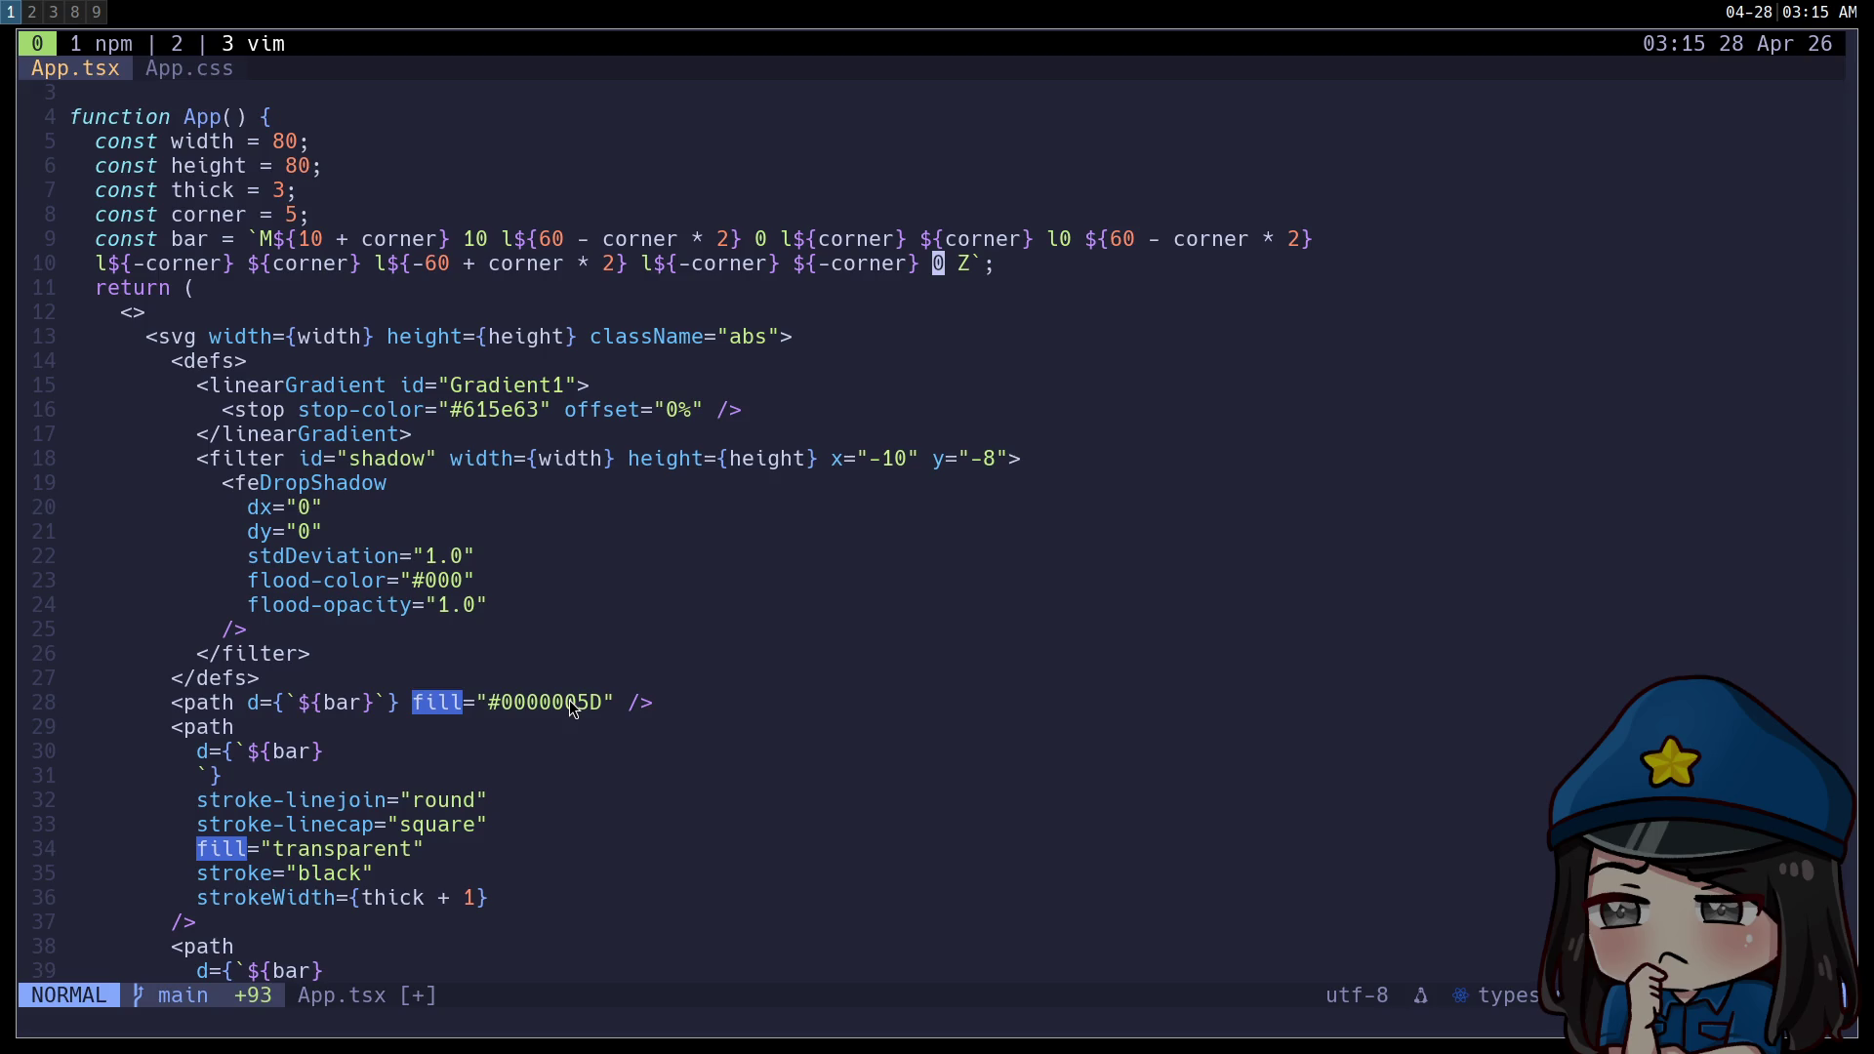
pyautogui.write(':w')
pyautogui.press('Return')
pyautogui.press('super+3')
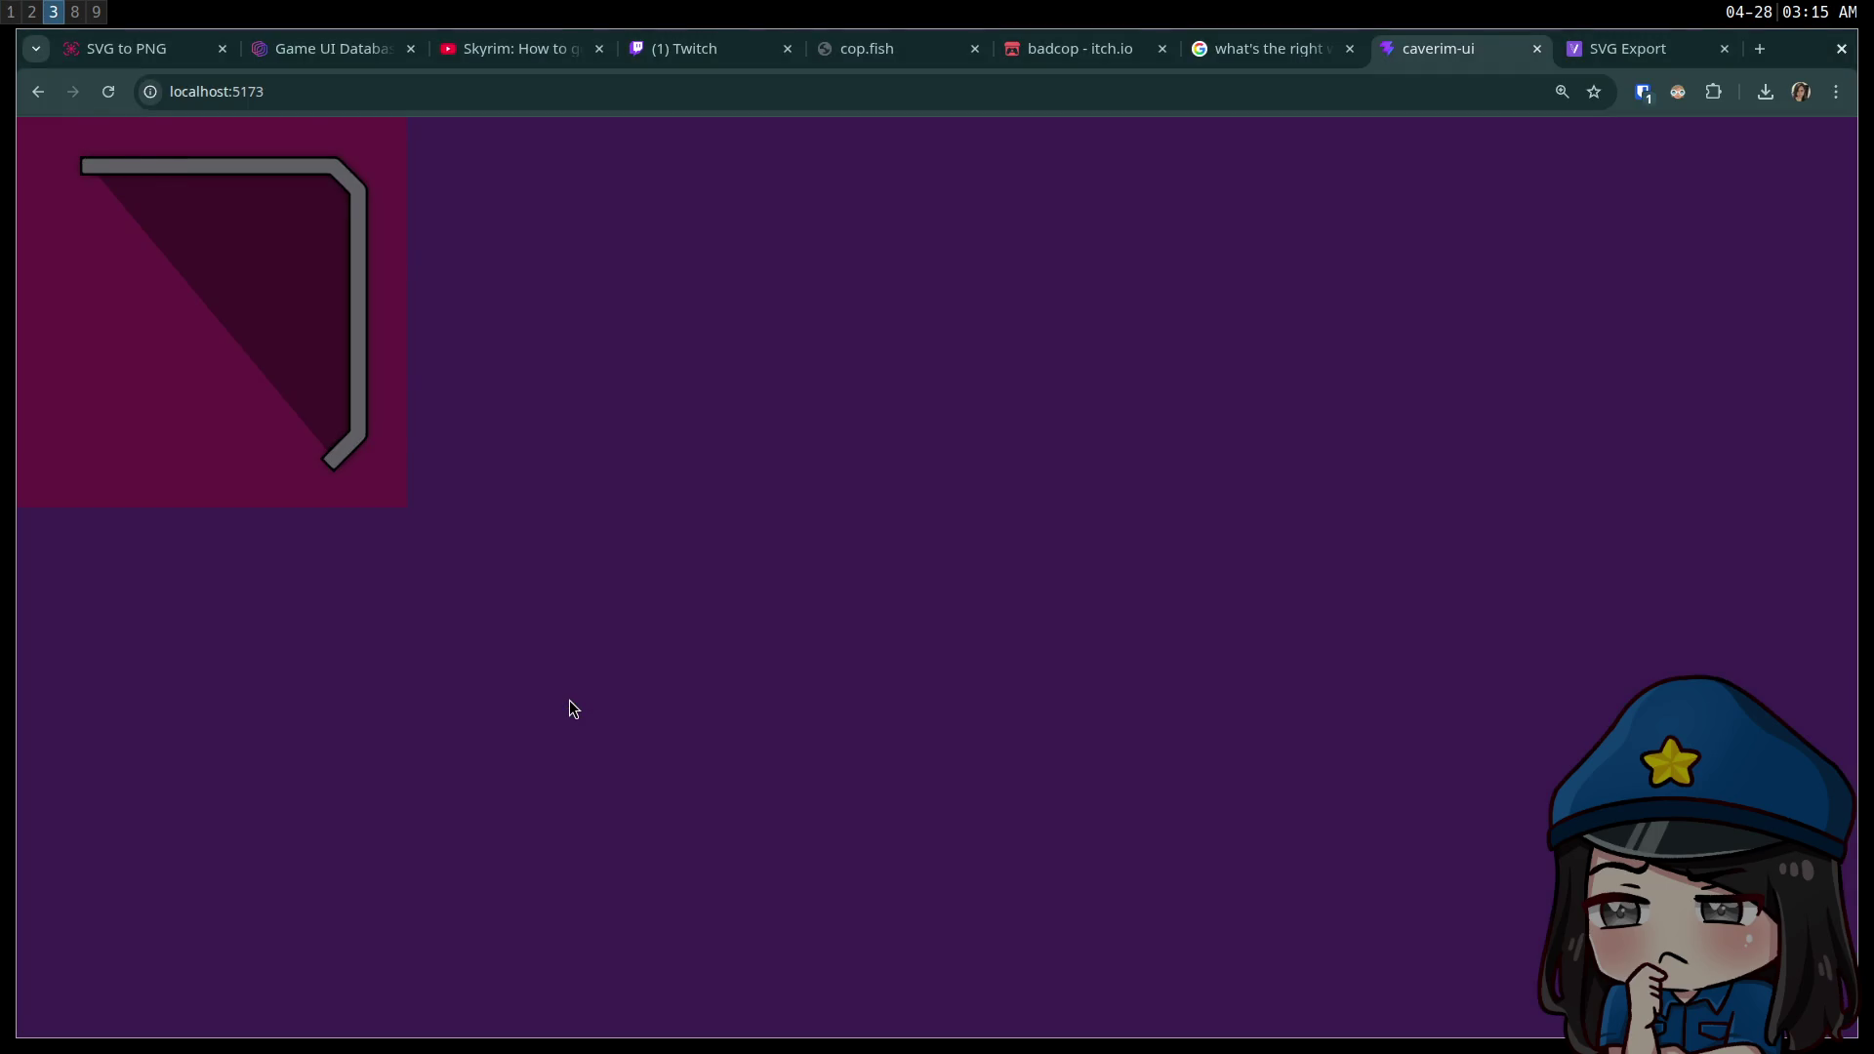
pyautogui.press('super+1')
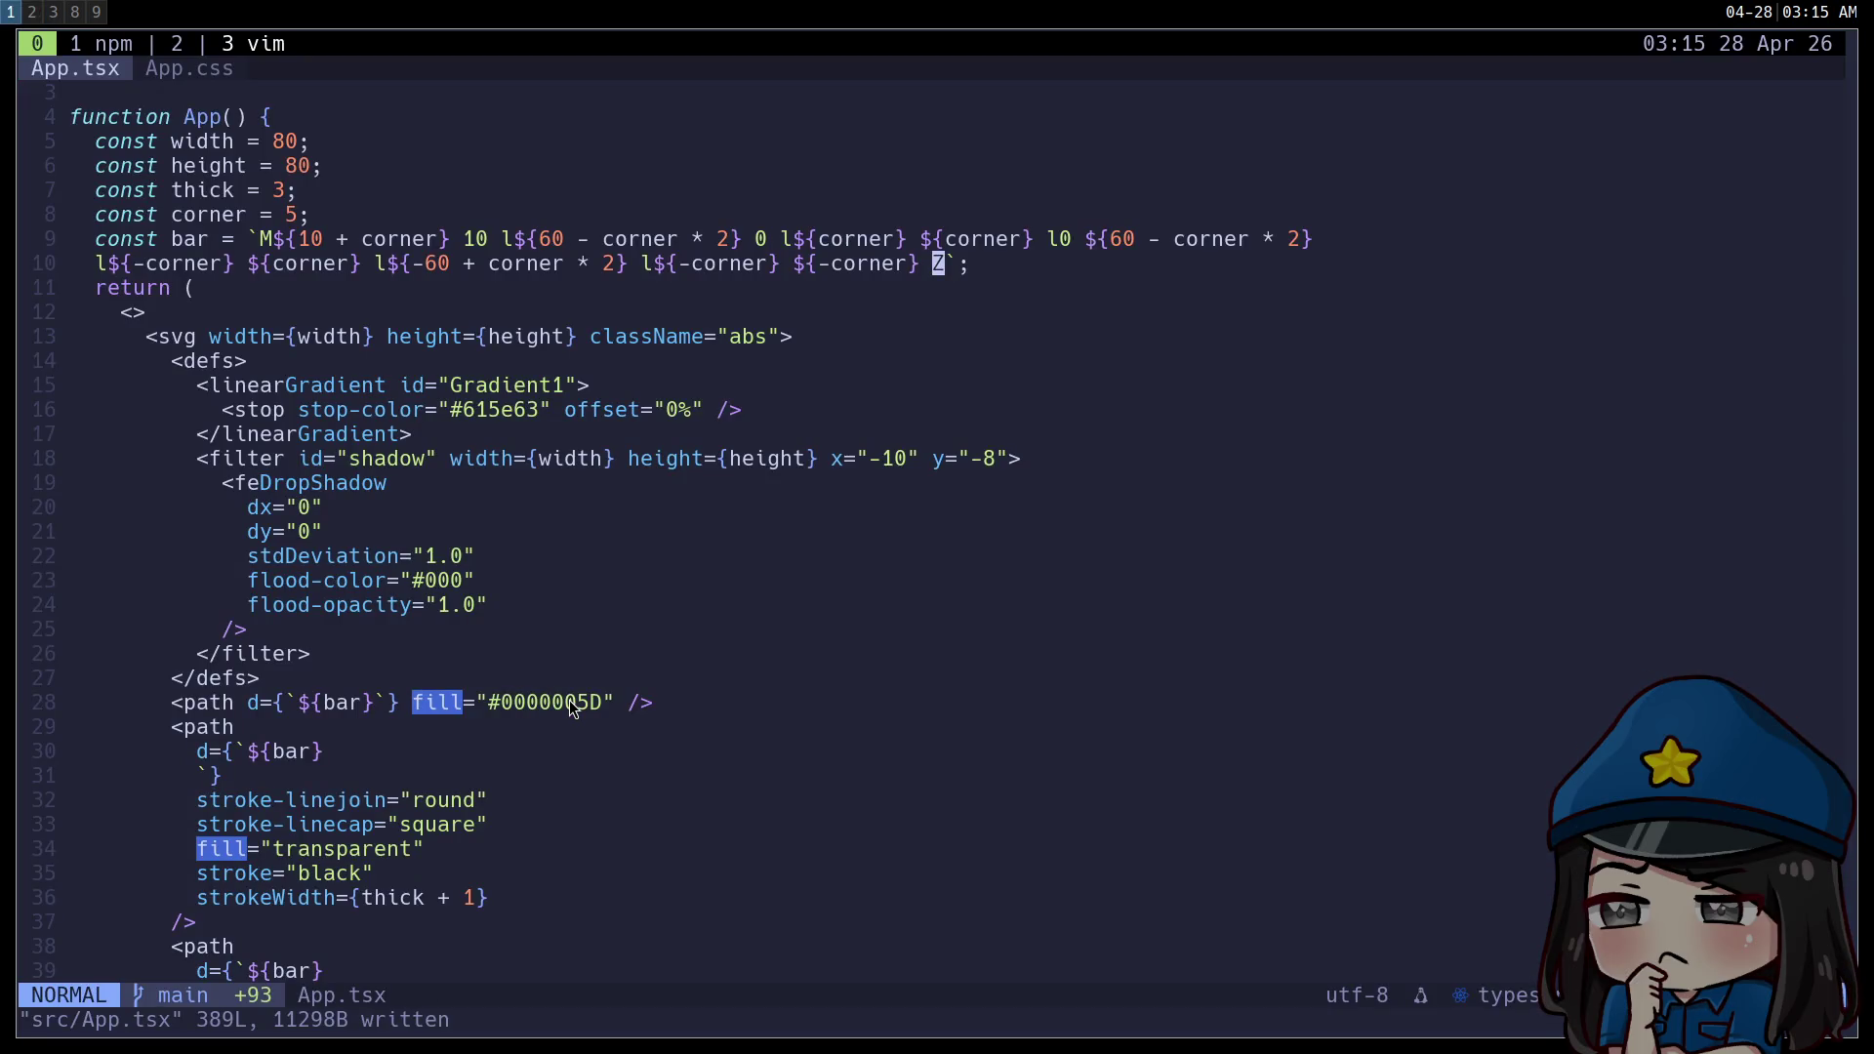
# - Move the stray 0 to finish the bottom edge, save, and check the frame
pyautogui.press('h')
pyautogui.press('h')
pyautogui.press('h')
pyautogui.press('Escape')
pyautogui.press('super+3')
pyautogui.press('super+1')
pyautogui.write(':w')
pyautogui.press('Return')
pyautogui.press('super+3')
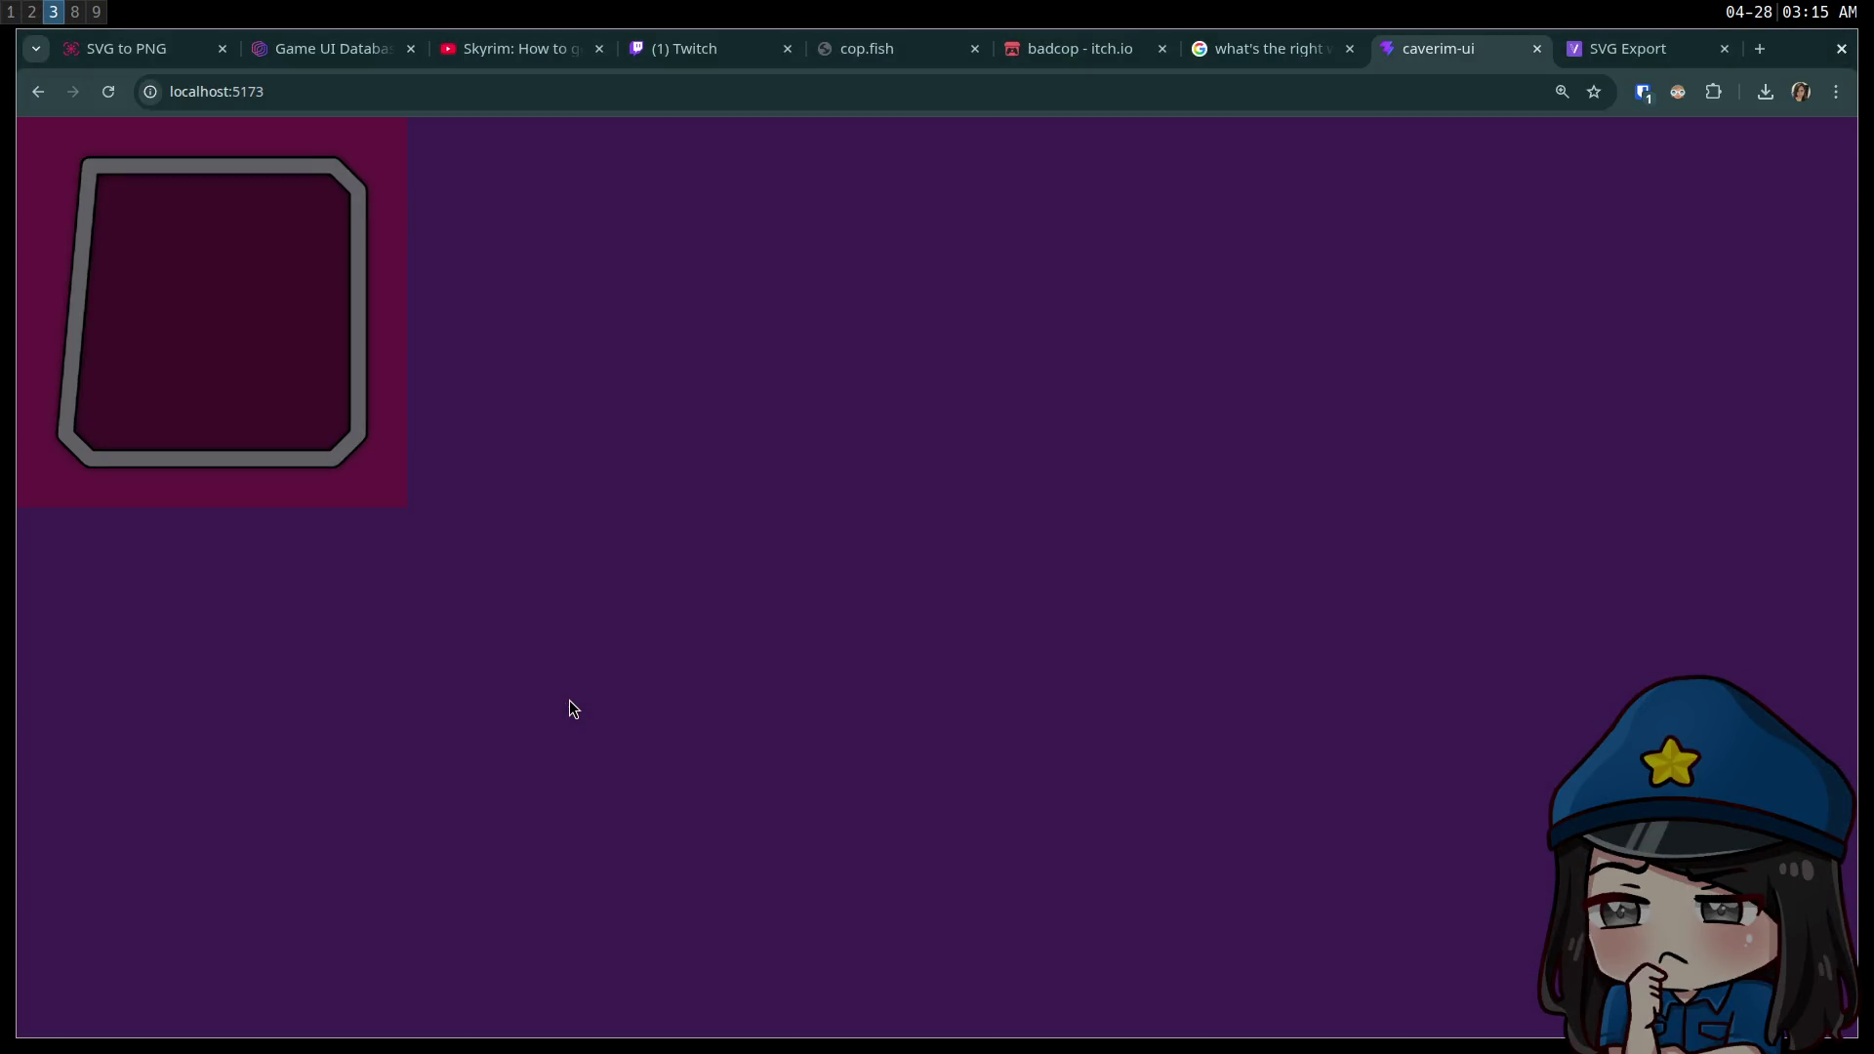
pyautogui.press('super+1')
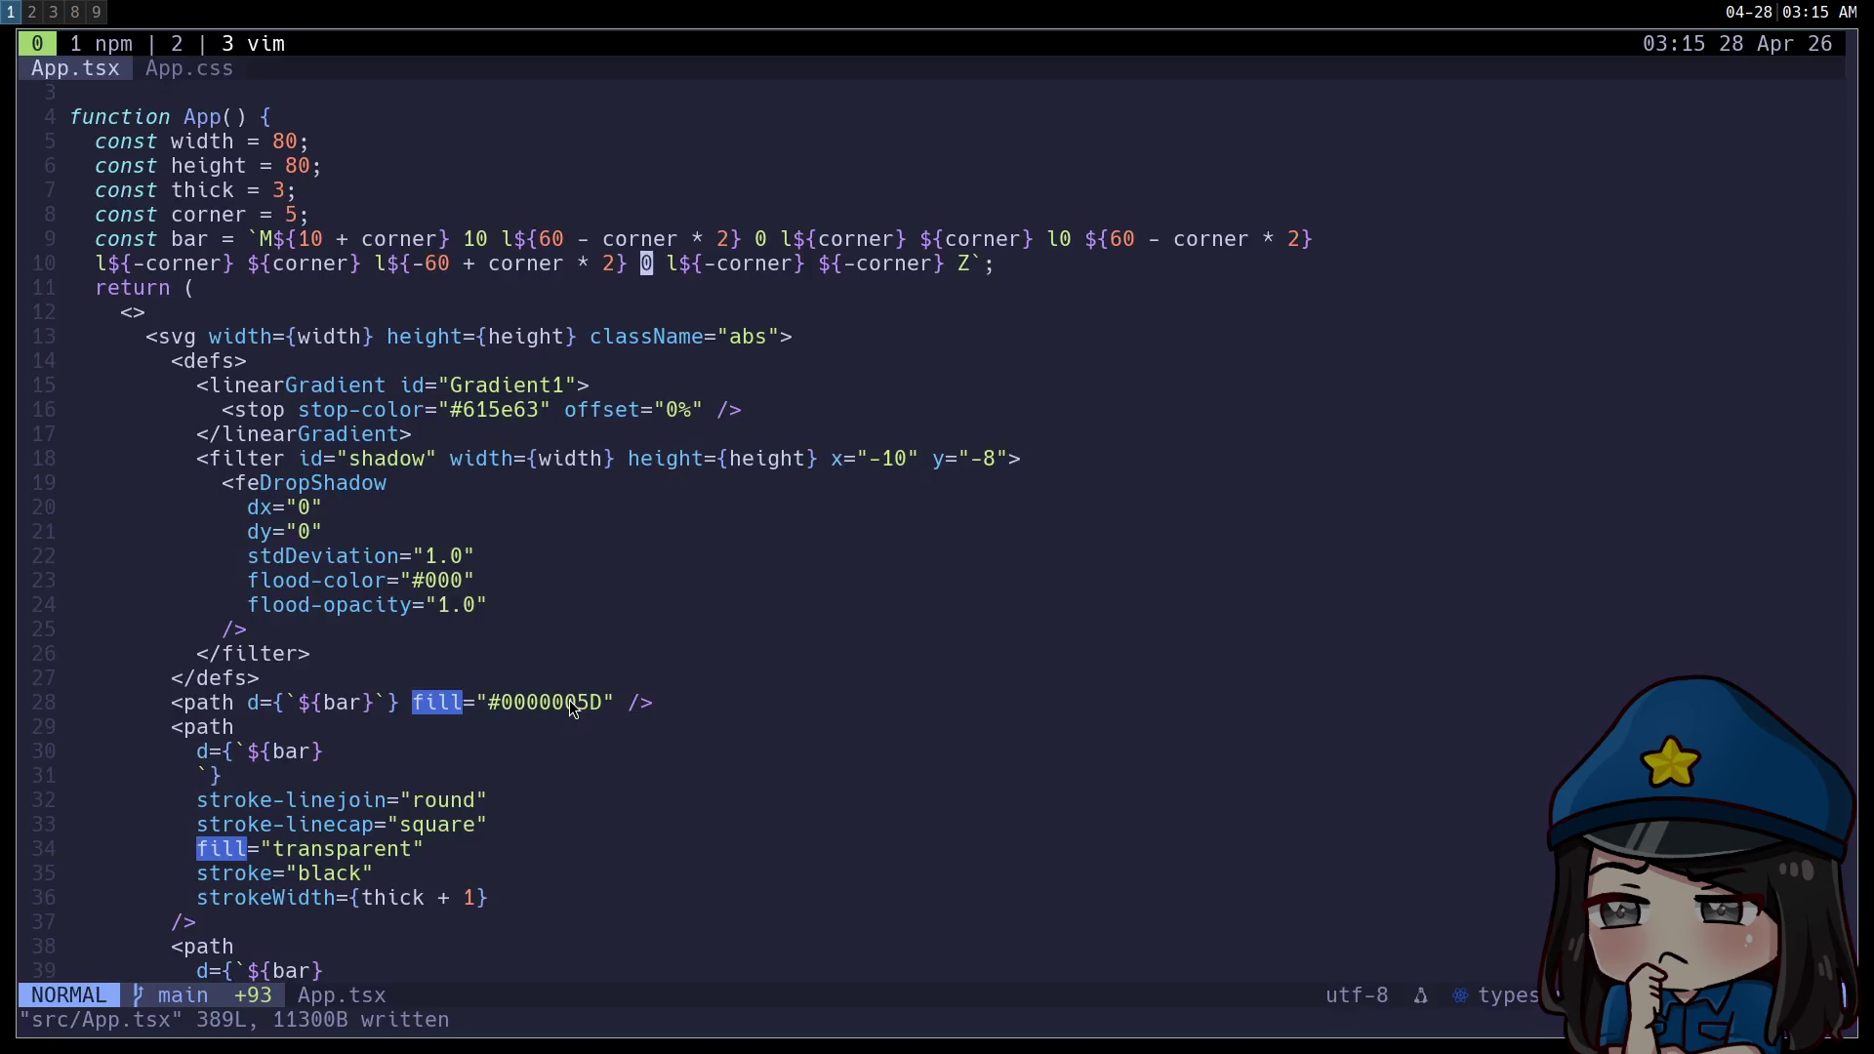
# - Add the left edge step l0 ${-60 + corner * 2} before Z and view the four-cornered frame
pyautogui.press('e')
pyautogui.press('e')
pyautogui.press('e')
pyautogui.press('super+3')
pyautogui.press('super+1')
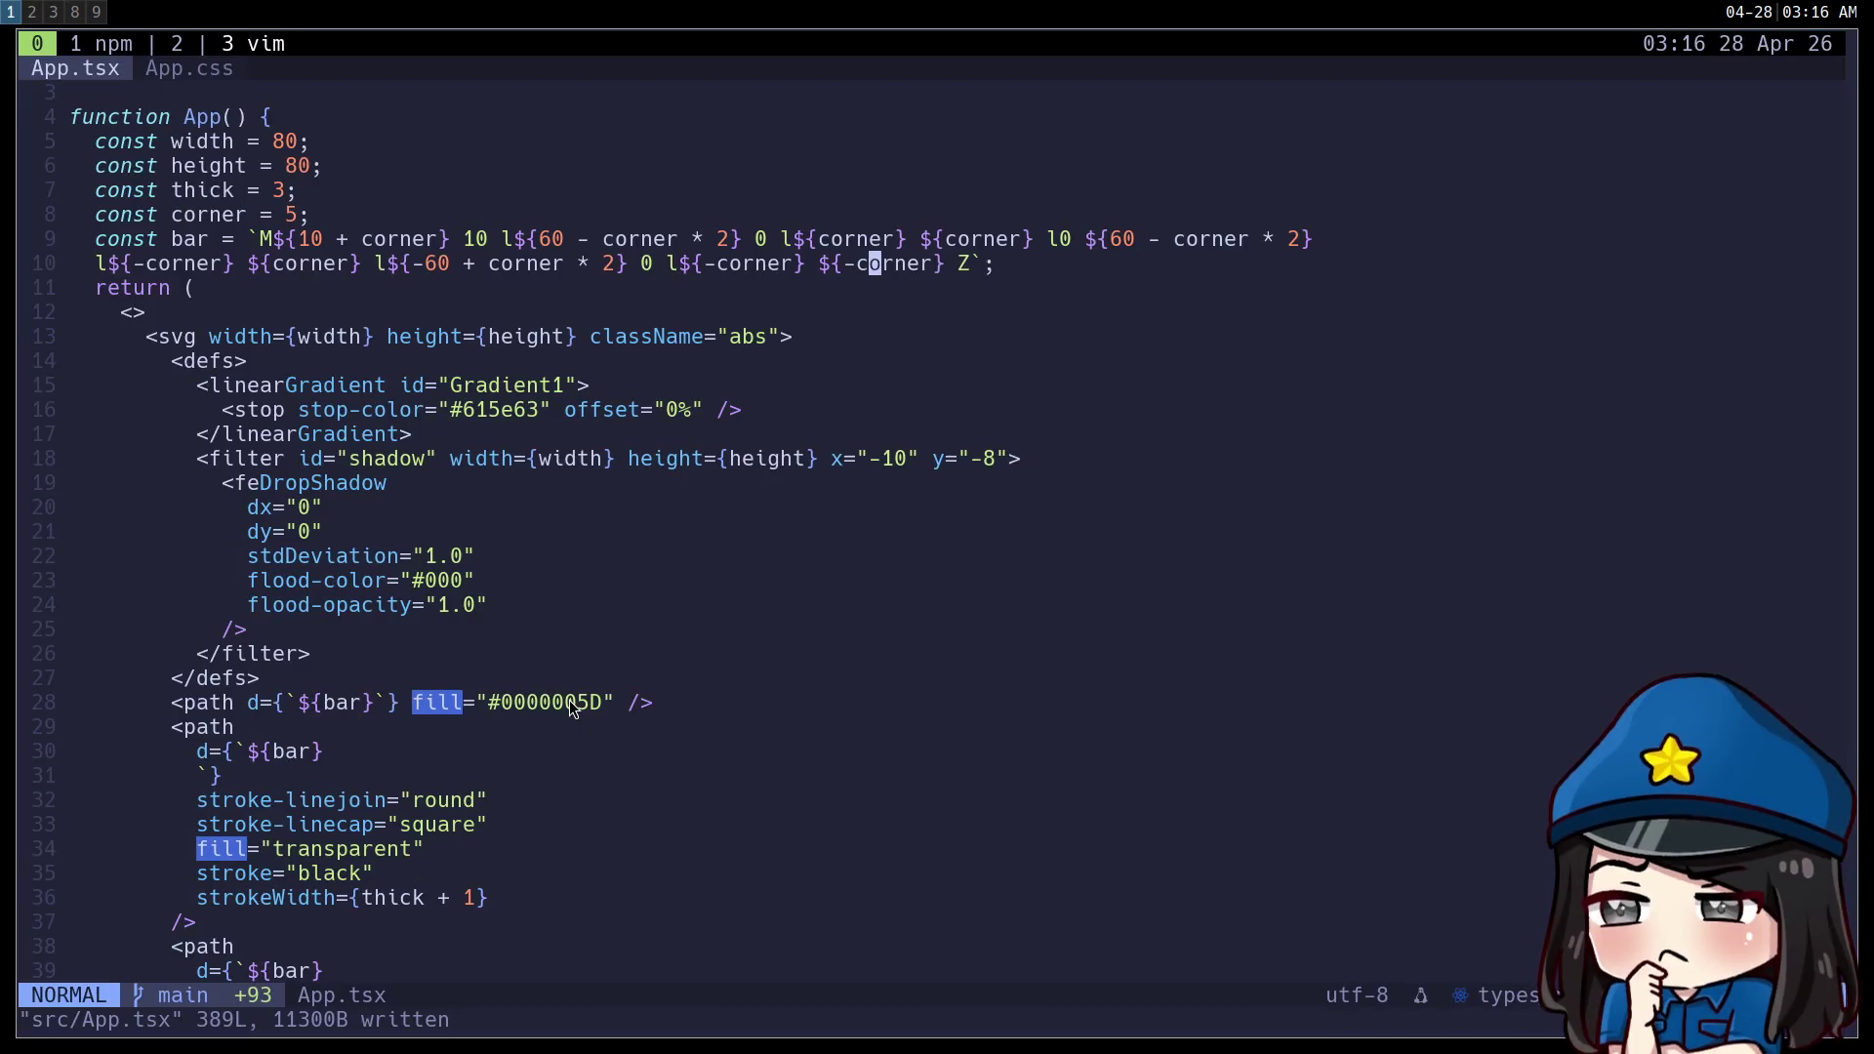
pyautogui.press('w')
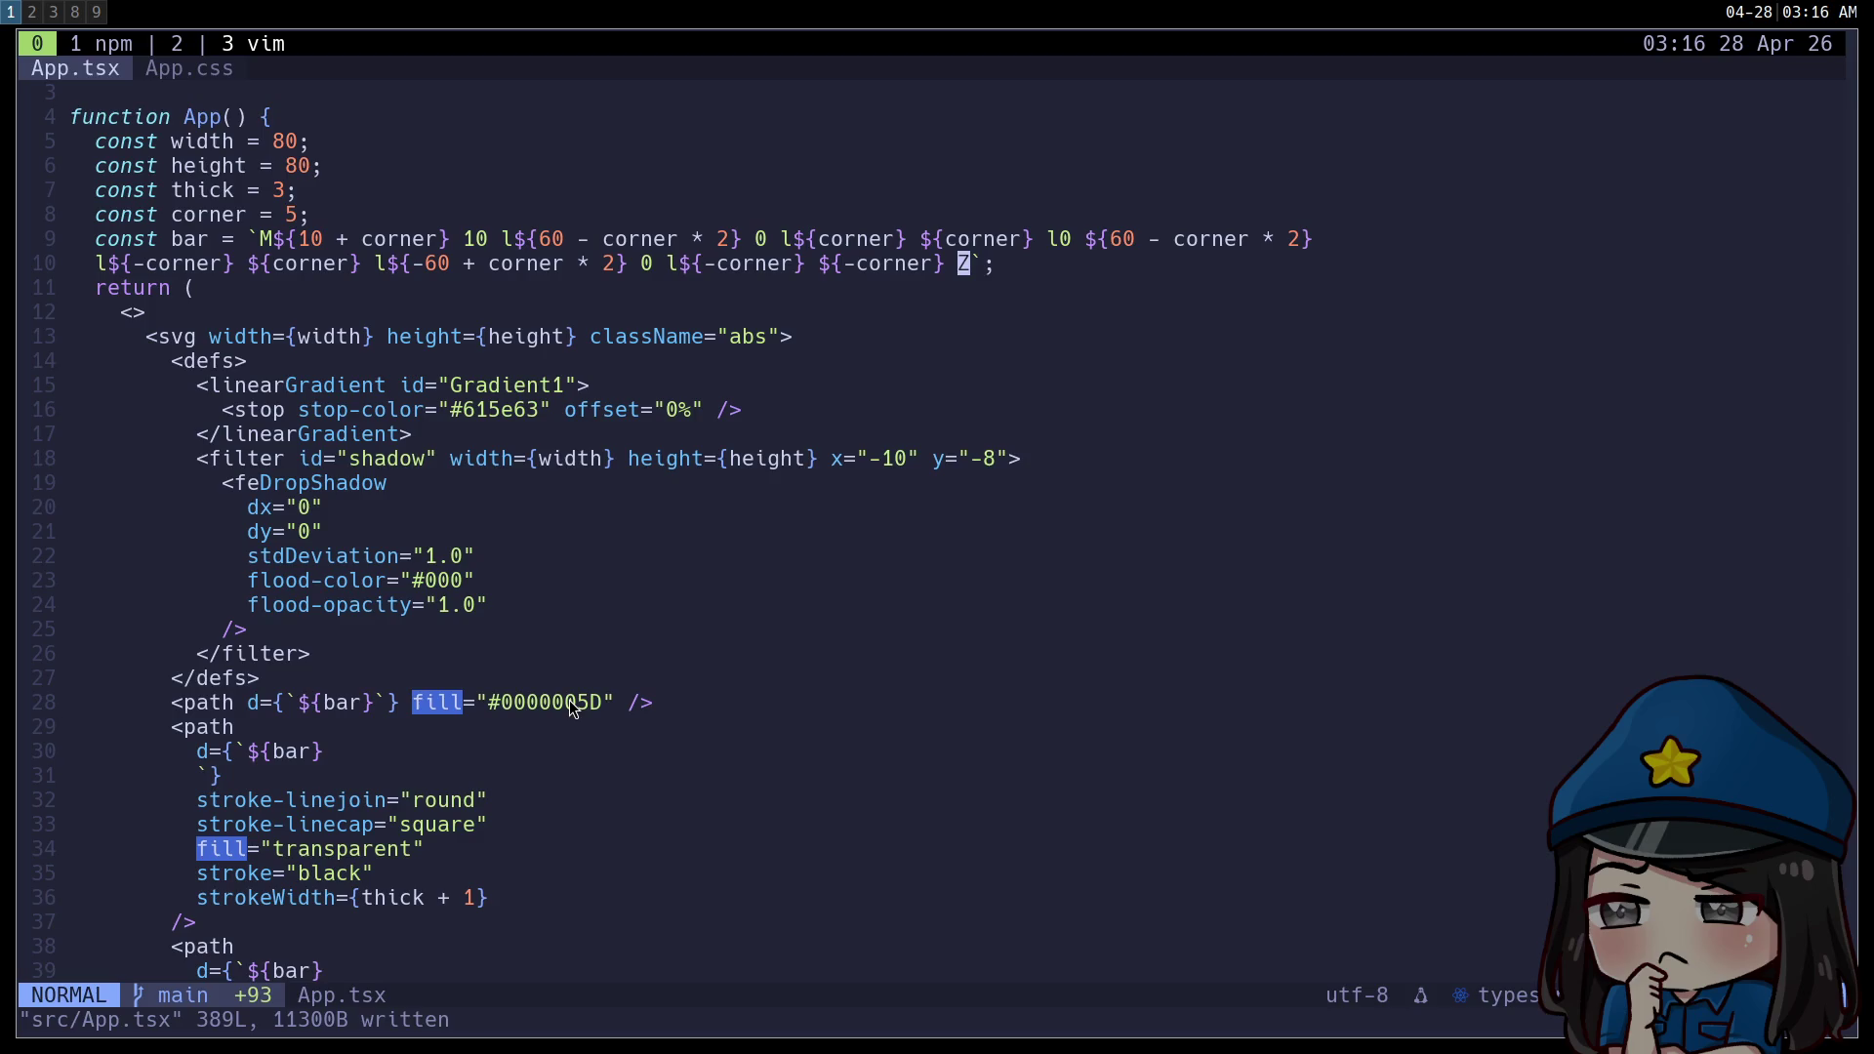
pyautogui.write('il')
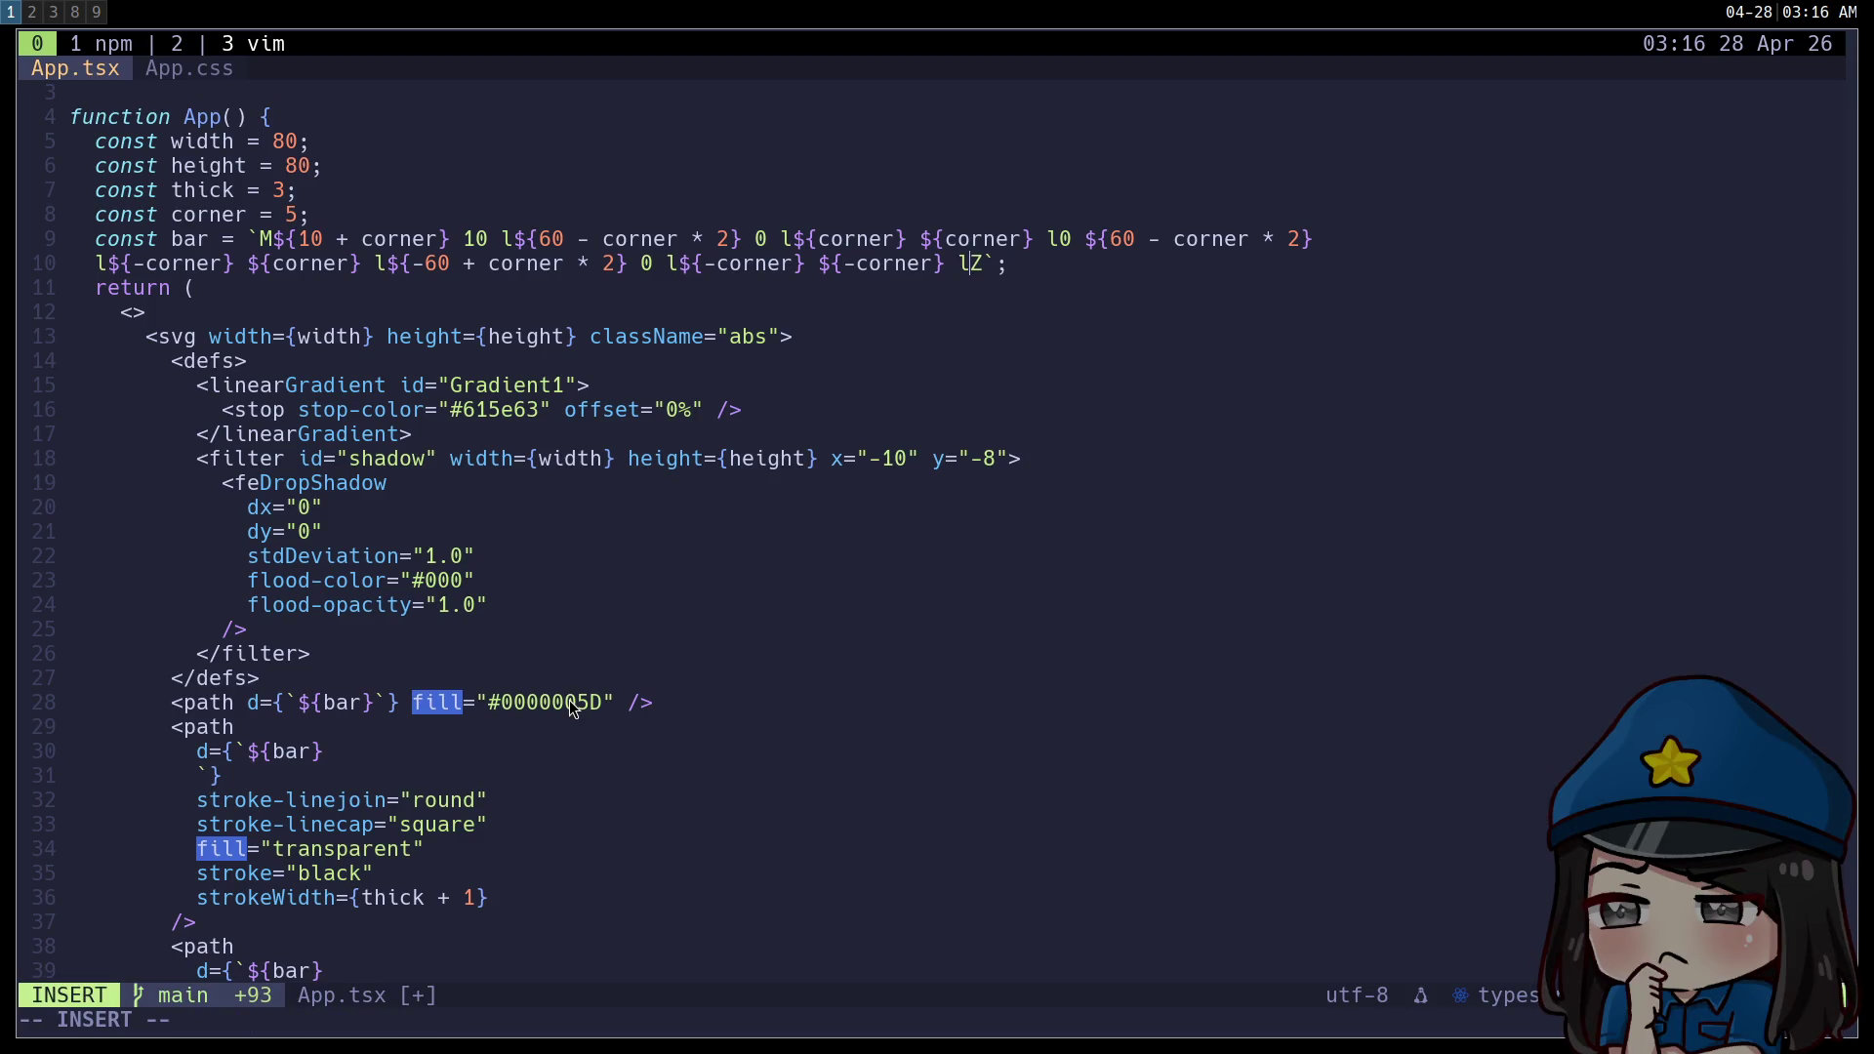
pyautogui.write('${')
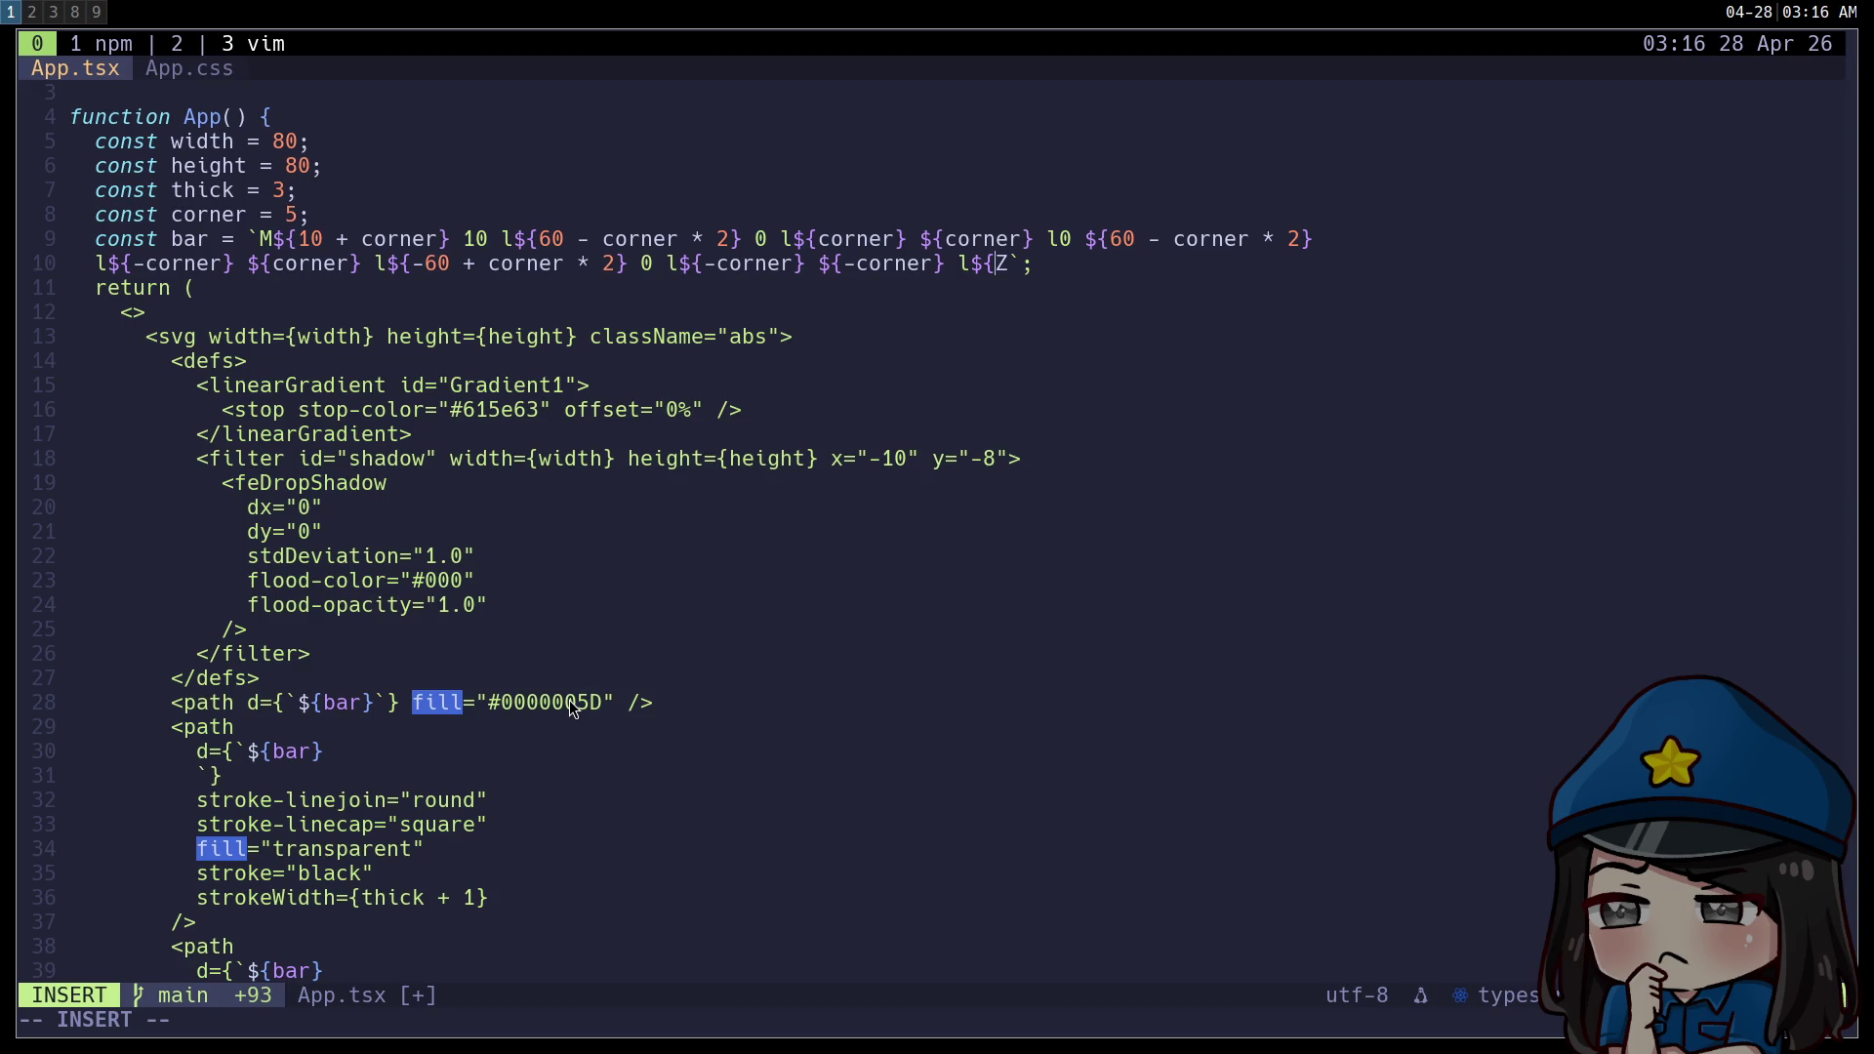
pyautogui.press('BackSpace')
pyautogui.press('BackSpace')
pyautogui.write('0 ')
pyautogui.write('${')
pyautogui.write('-60')
pyautogui.write(' + corner * 2 }')
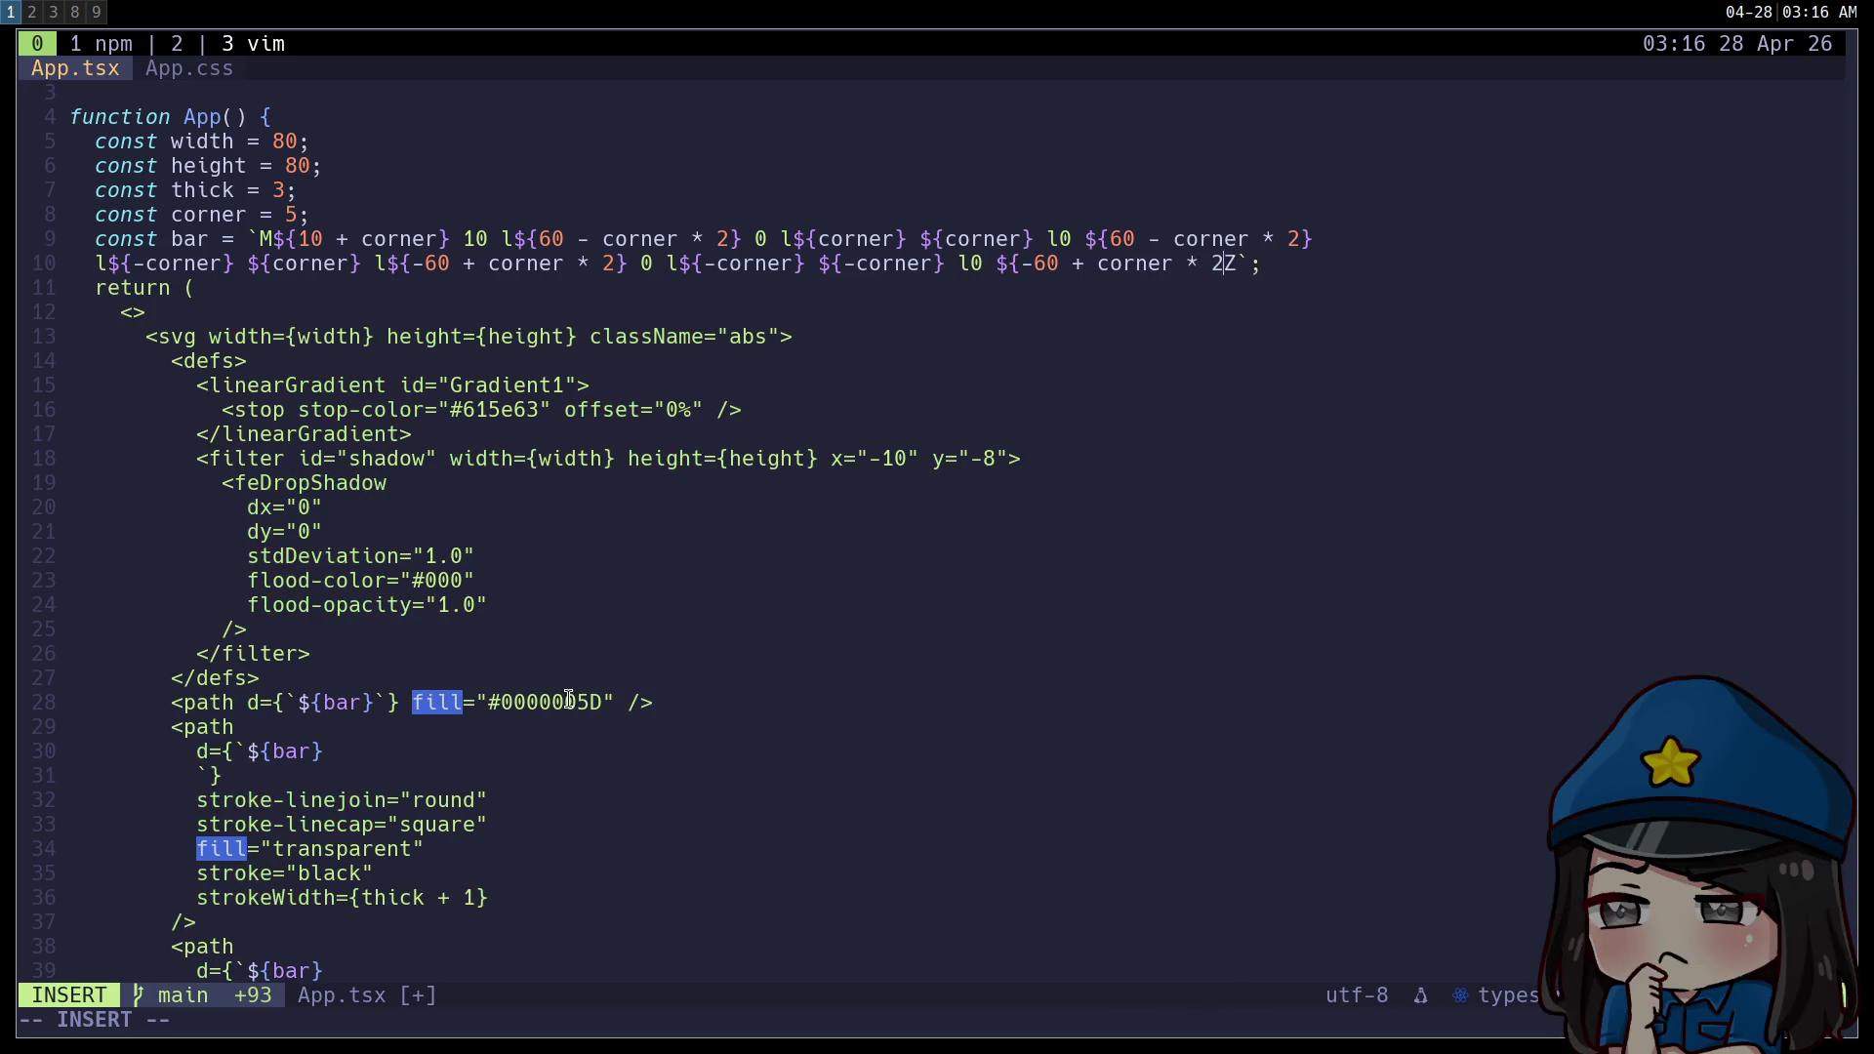
pyautogui.press('Escape')
pyautogui.press('super+3')
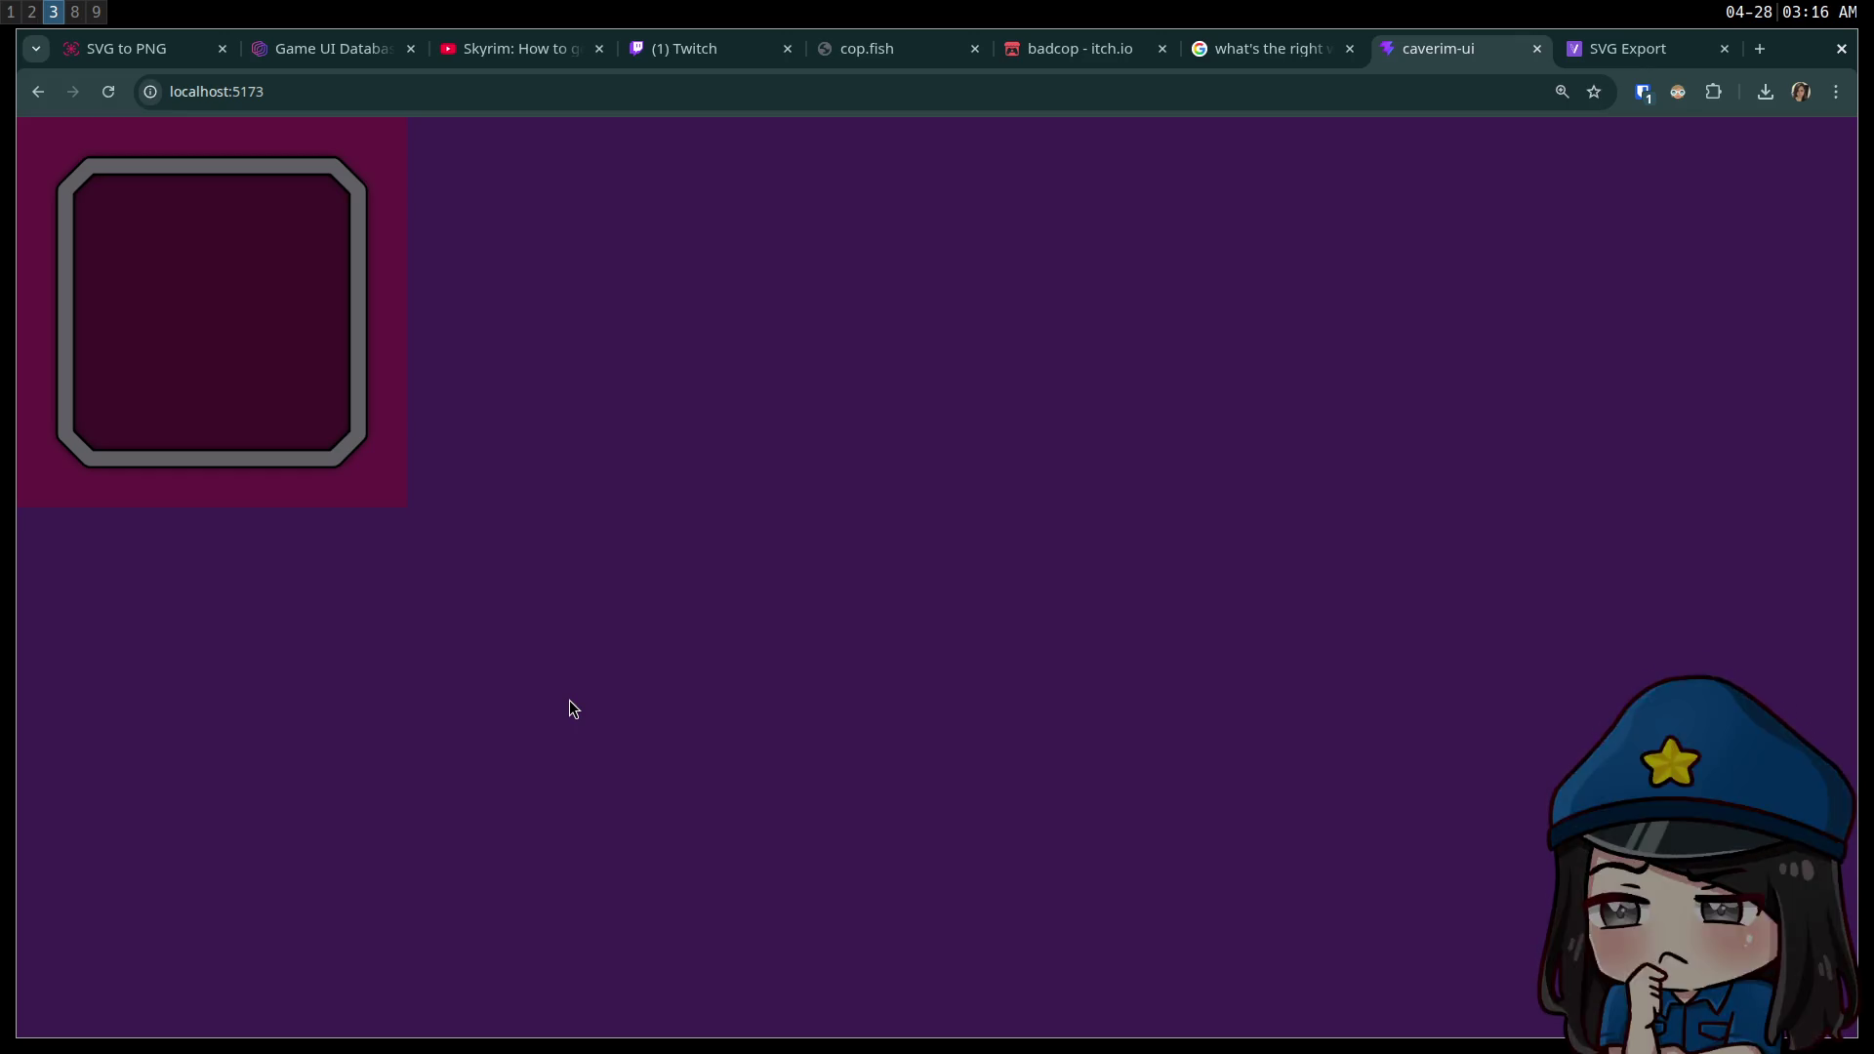
pyautogui.press('super+1')
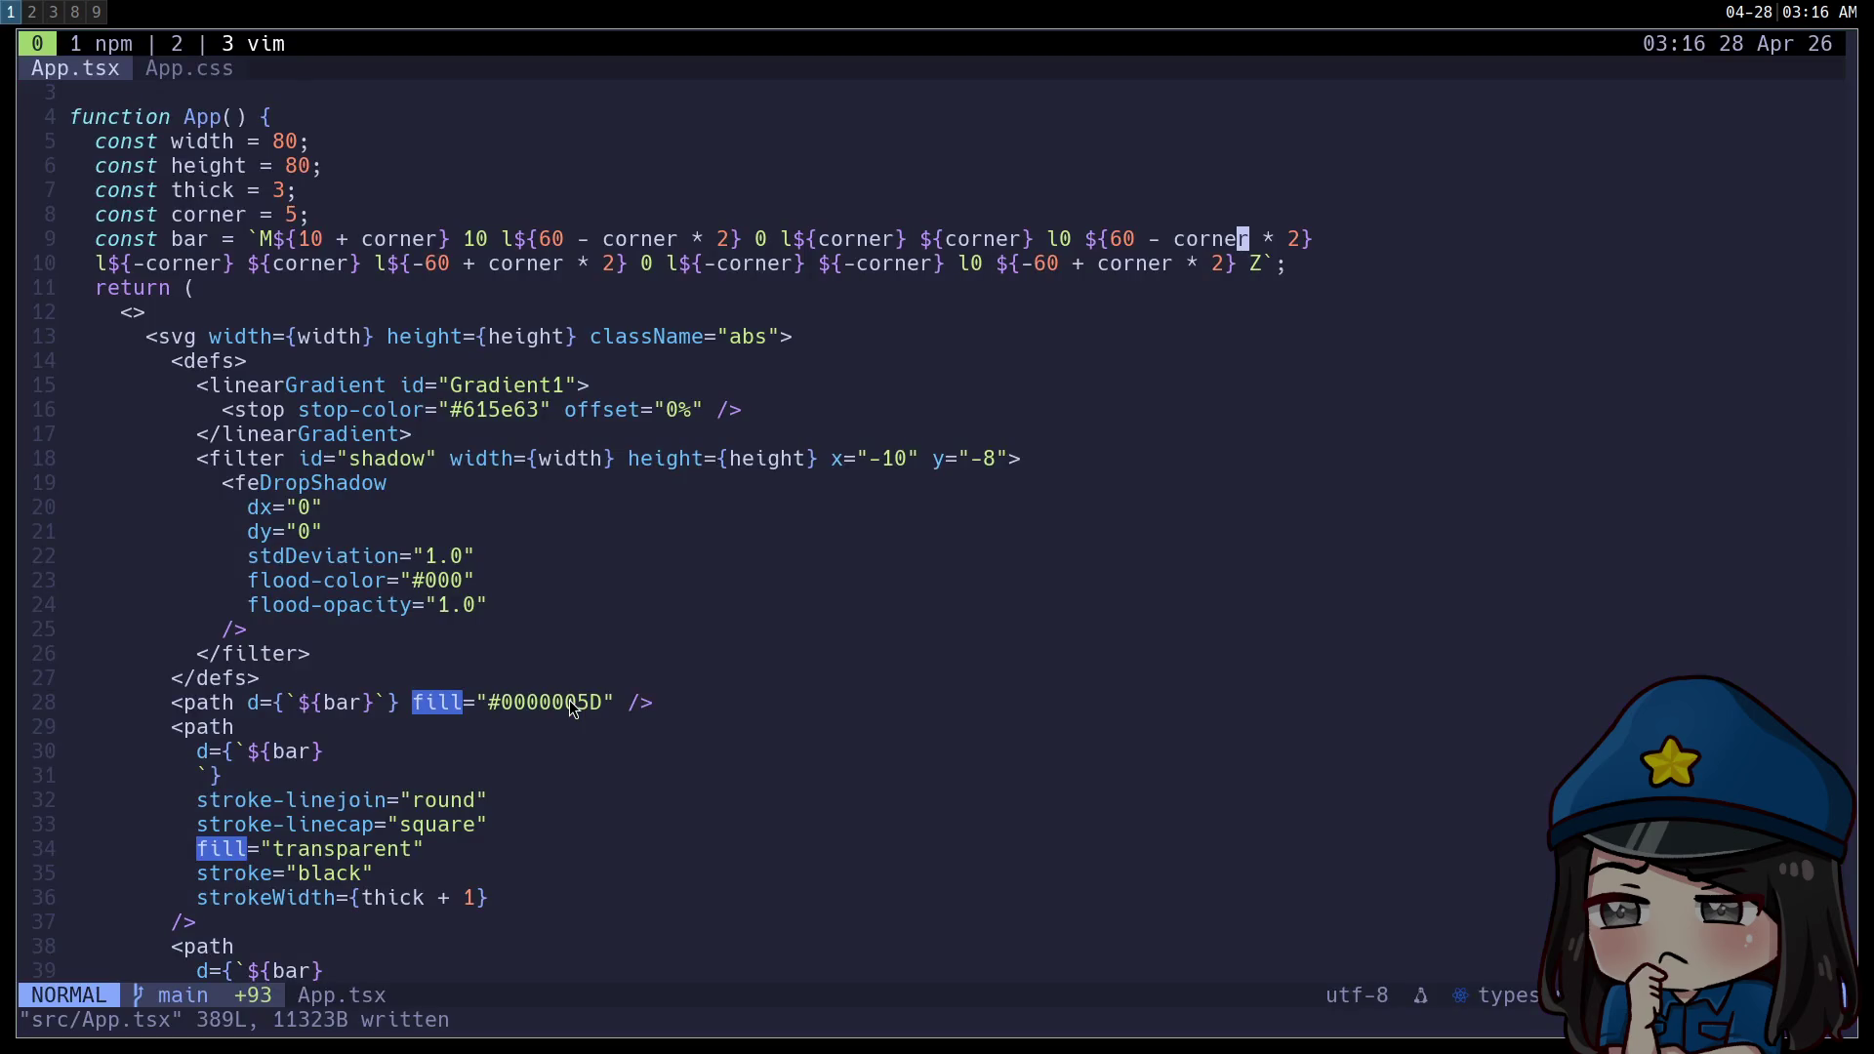
# - Change the corner constant from 5 to 10, glance at App.css, and view the frame zoomed out
pyautogui.write('kh')
pyautogui.write('s10')
pyautogui.press('Escape')
pyautogui.press('g')
pyautogui.press('t')
pyautogui.press('super+3')
pyautogui.press('super+1')
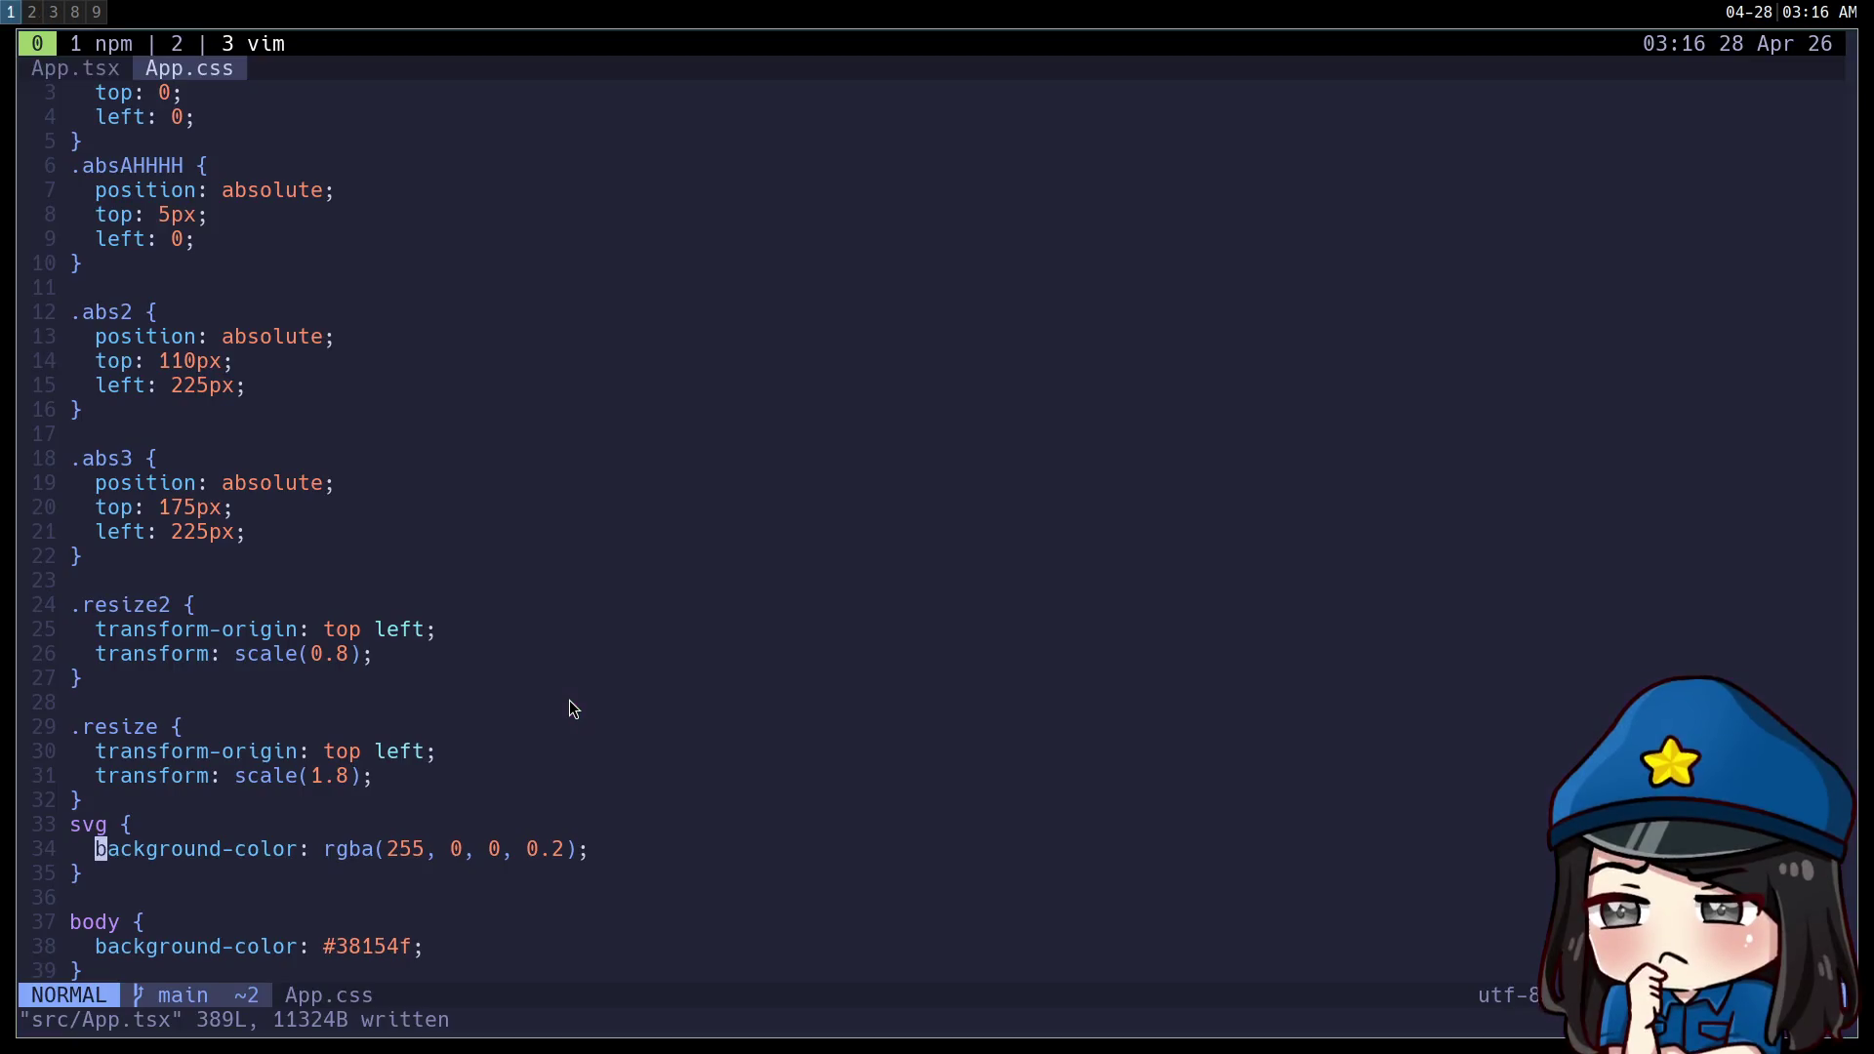
pyautogui.press('k')
pyautogui.press('k')
pyautogui.press('k')
pyautogui.press('g')
pyautogui.press('t')
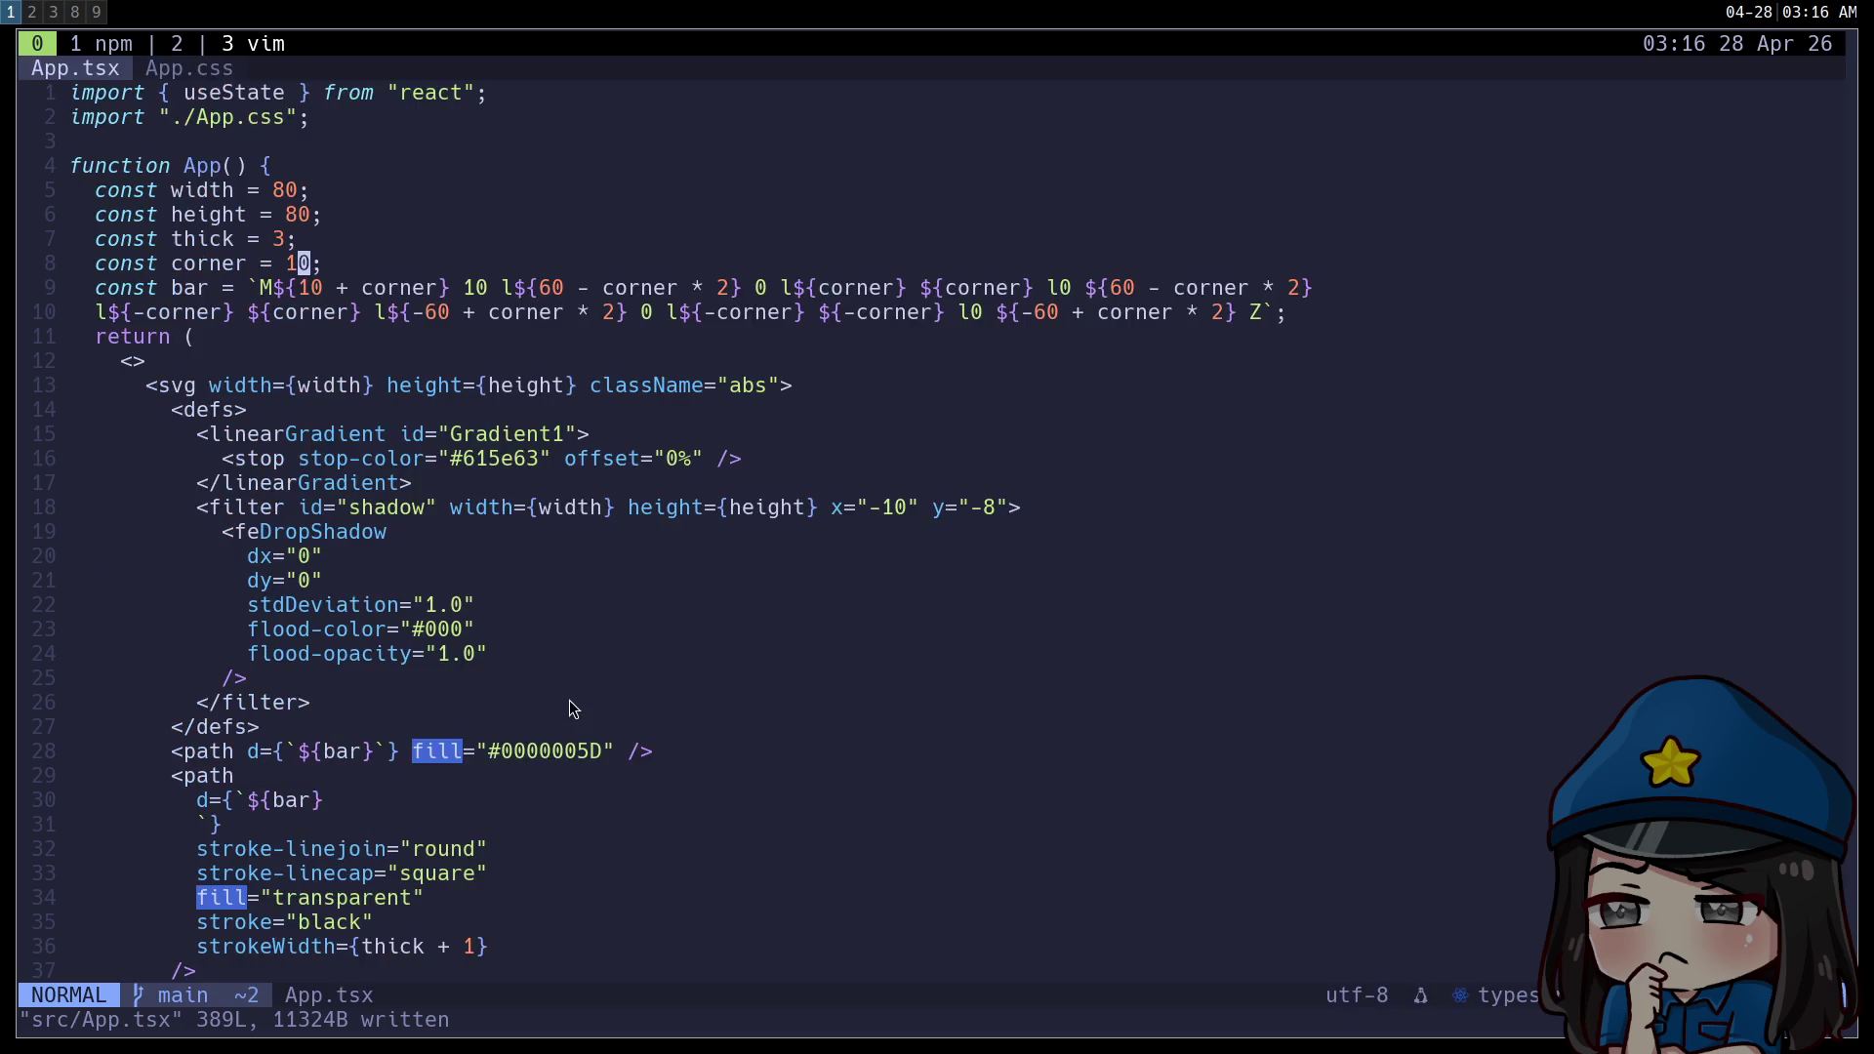
pyautogui.press('super+3')
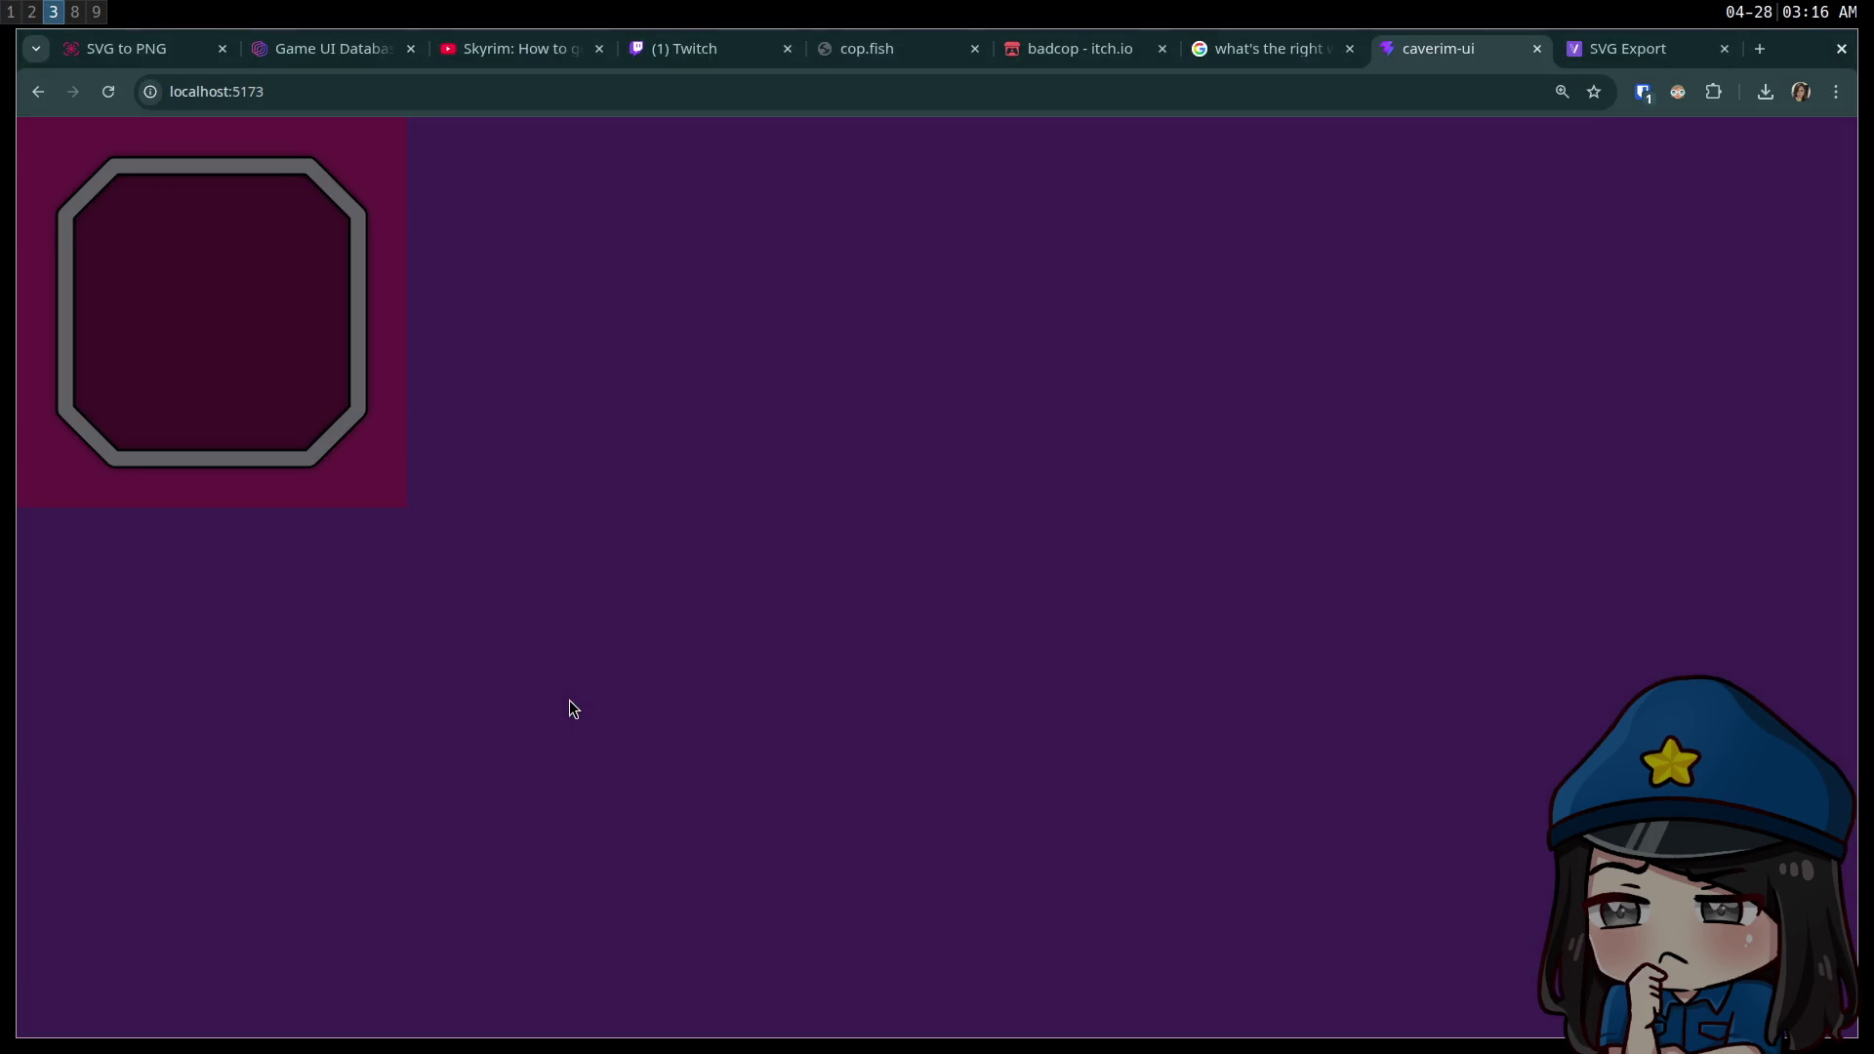
pyautogui.hotkey('ctrl', '-')
pyautogui.hotkey('ctrl', '-')
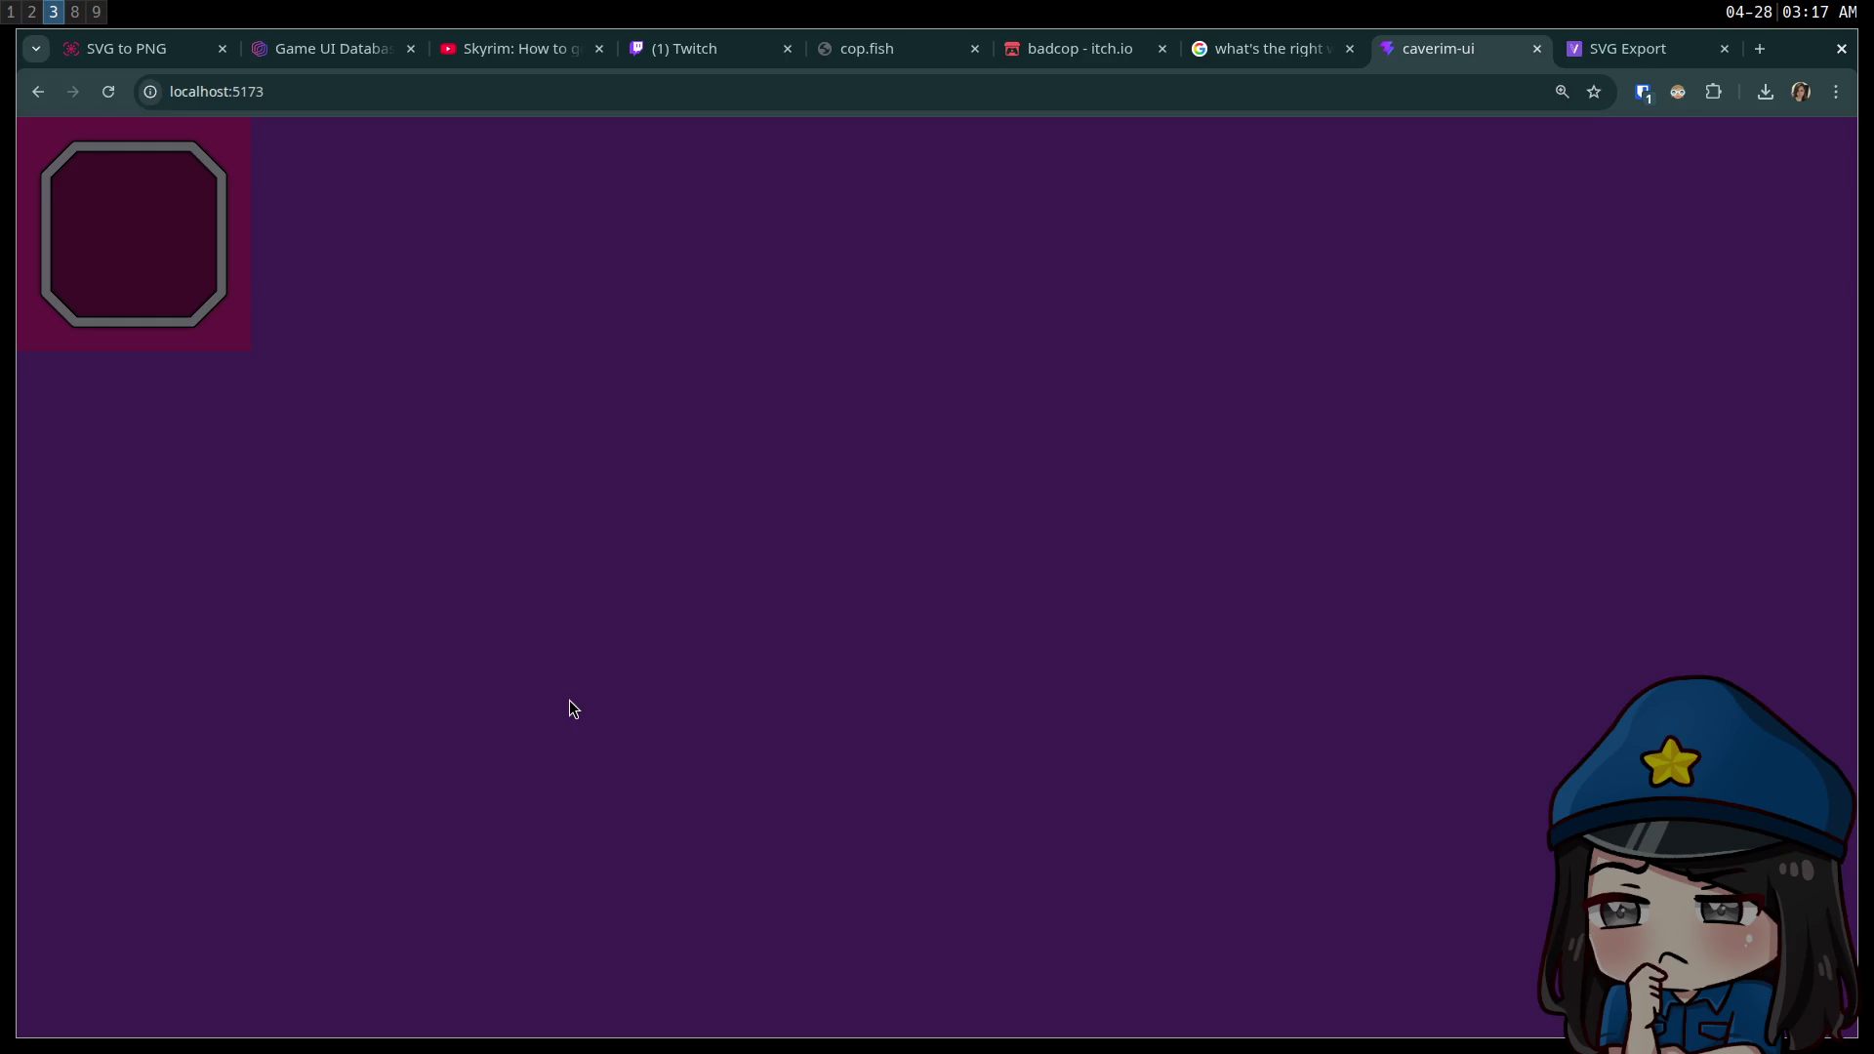
pyautogui.press('super+2')
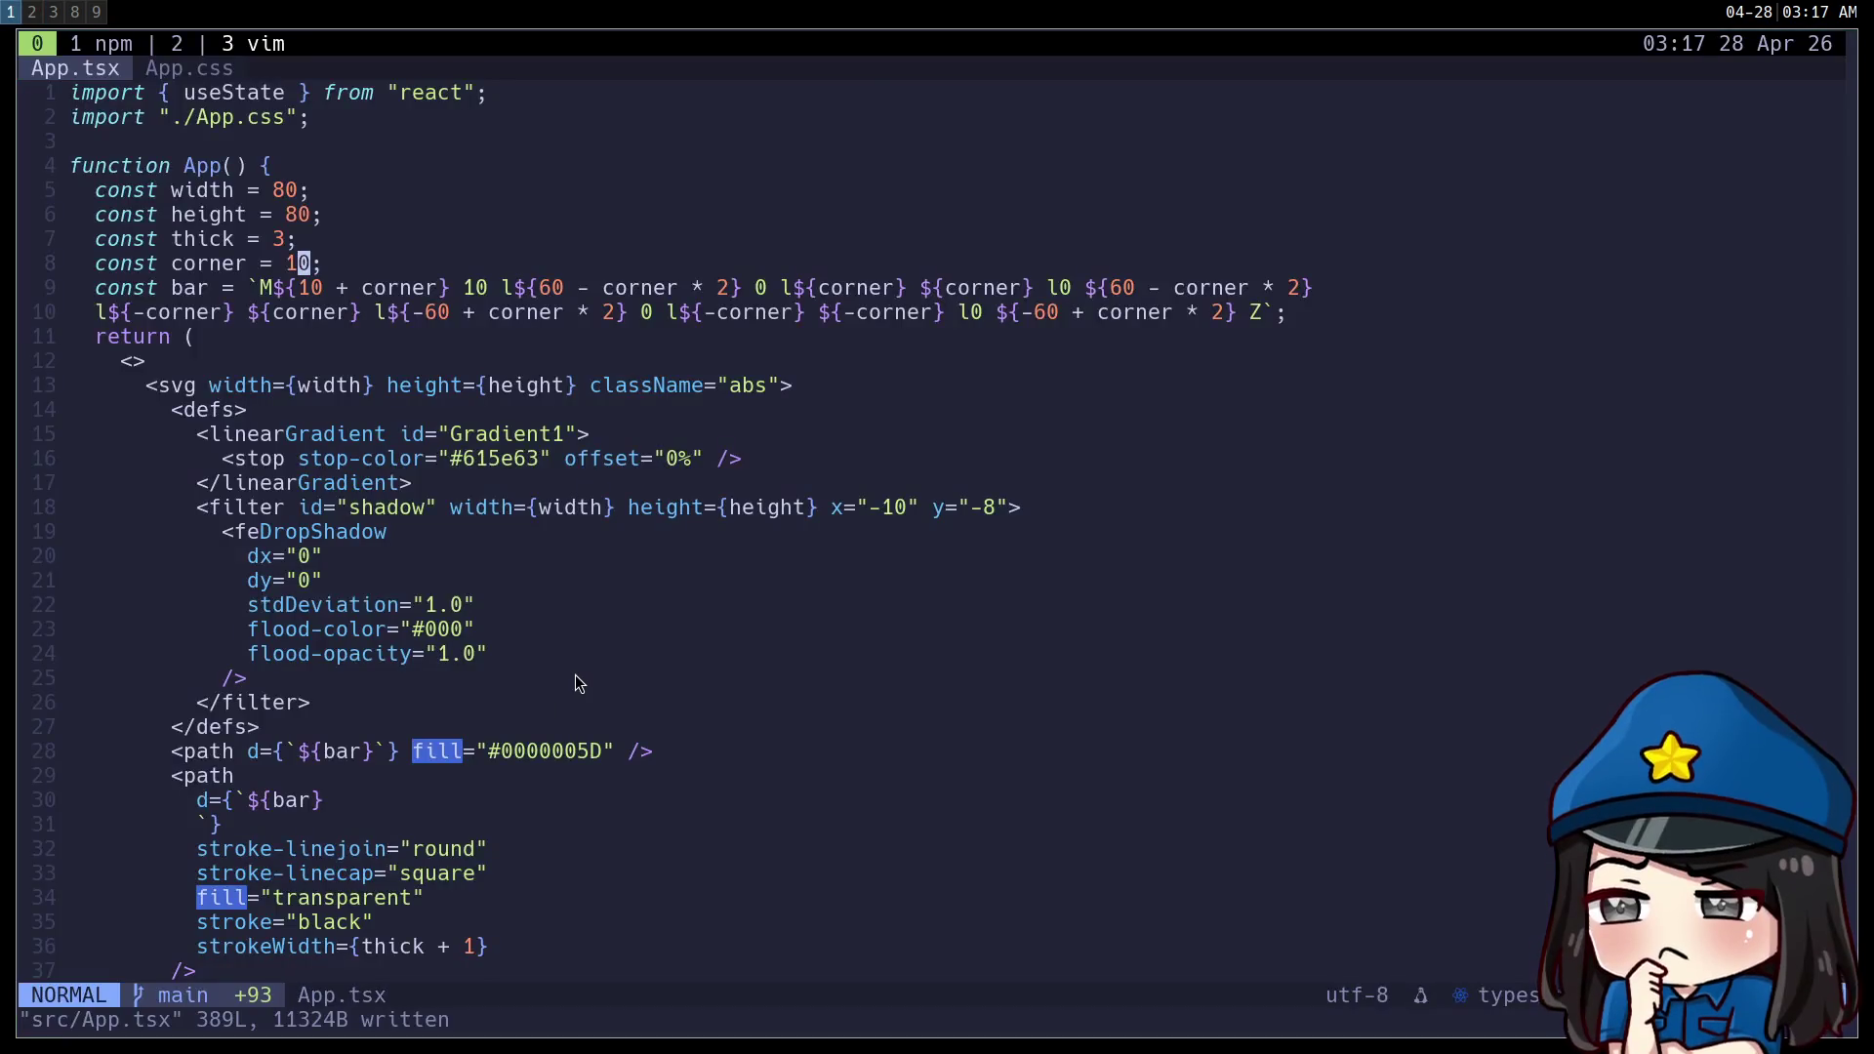
# - In Godot, show the HUG layer and stop the running game
pyautogui.press('super+4')
pyautogui.press('super+3')
pyautogui.press('super+2')
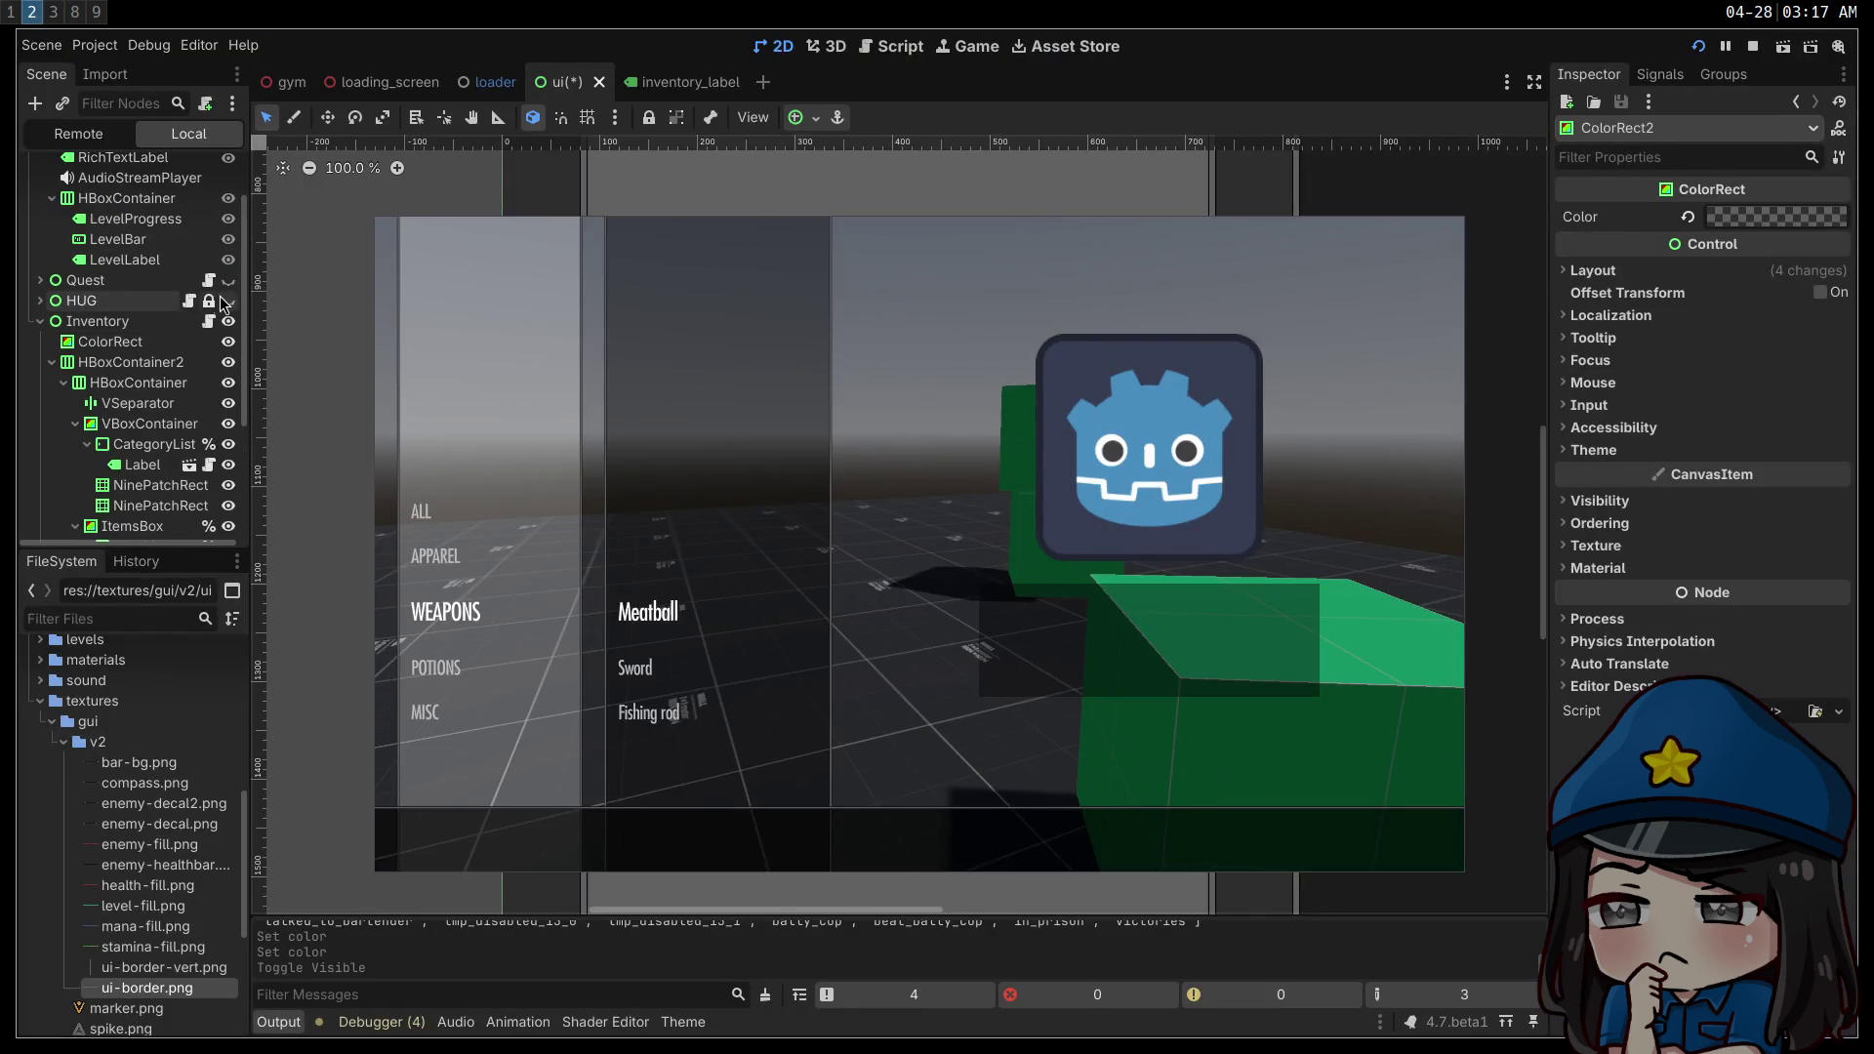
pyautogui.click(229, 301)
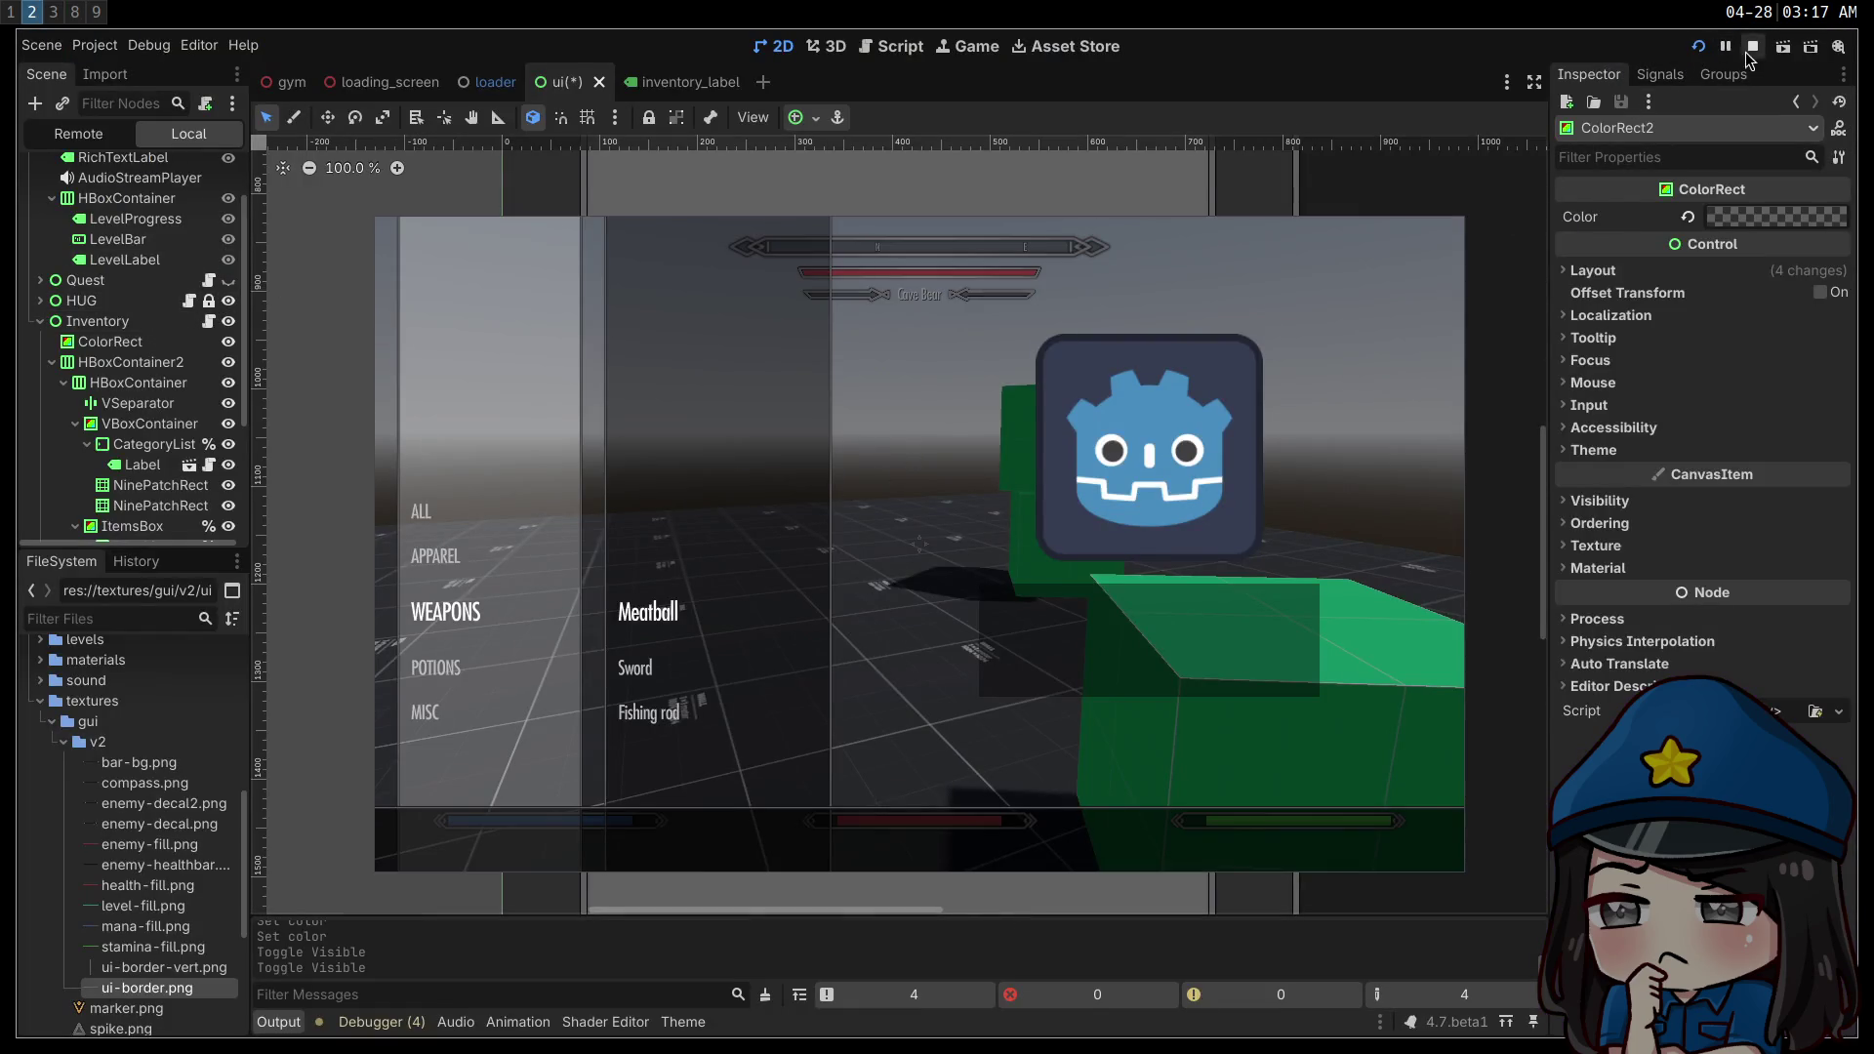
pyautogui.click(1752, 46)
# - Hide the Inventory overlay and zoom the 2D view in on the bordered red bar
pyautogui.scroll(-8, 954, 463)
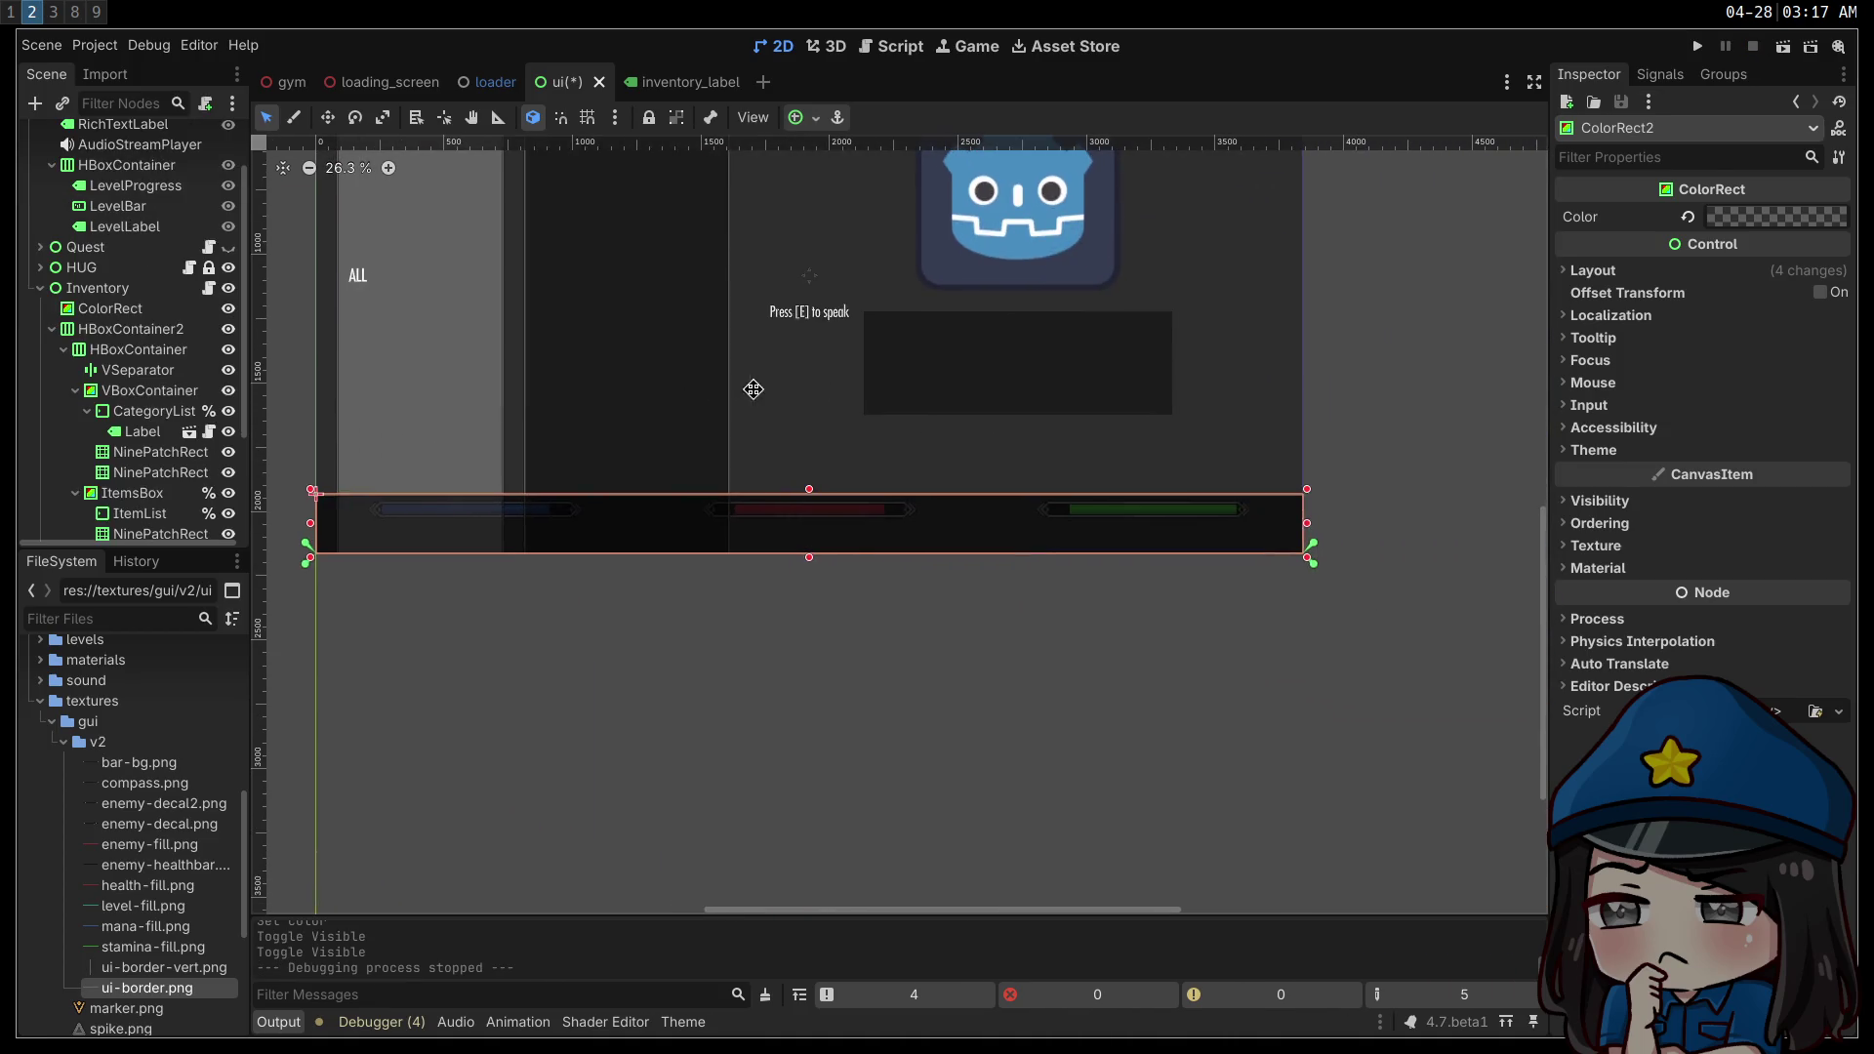
pyautogui.click(229, 288)
pyautogui.scroll(6, 747, 551)
pyautogui.scroll(5, 747, 551)
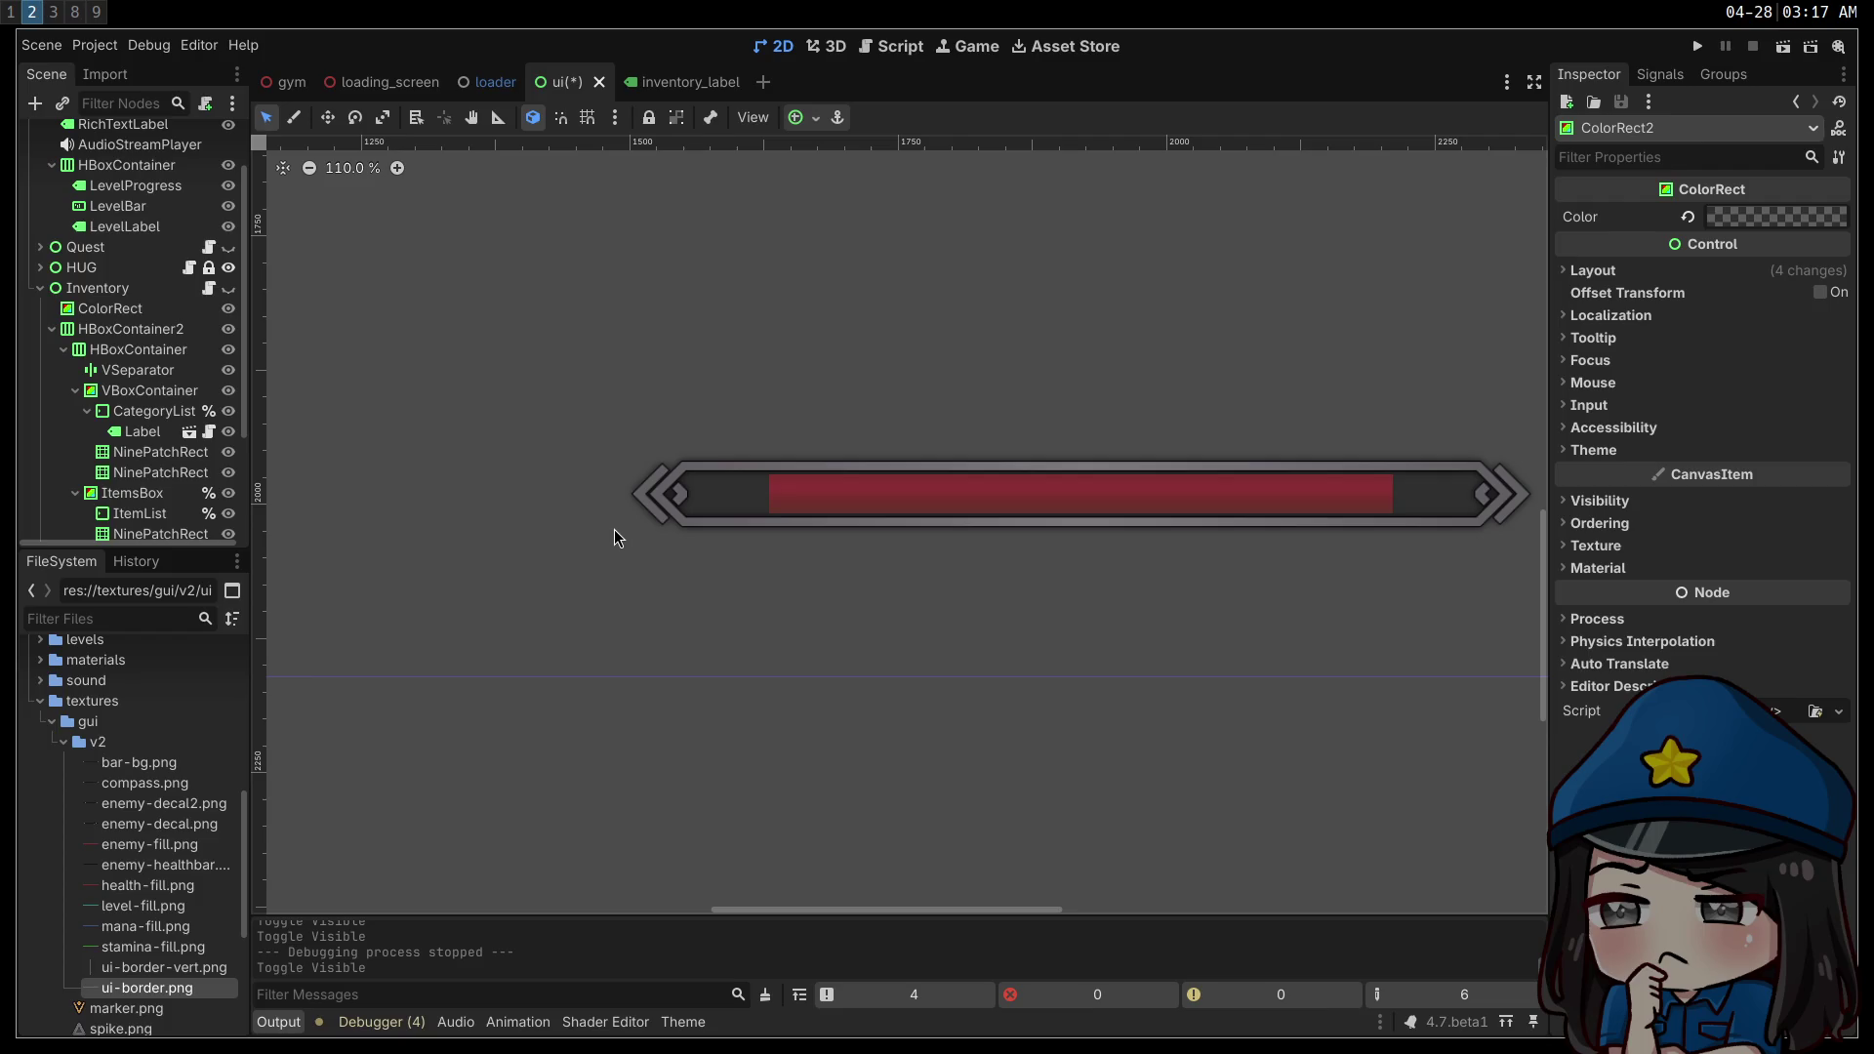
pyautogui.press('super+3')
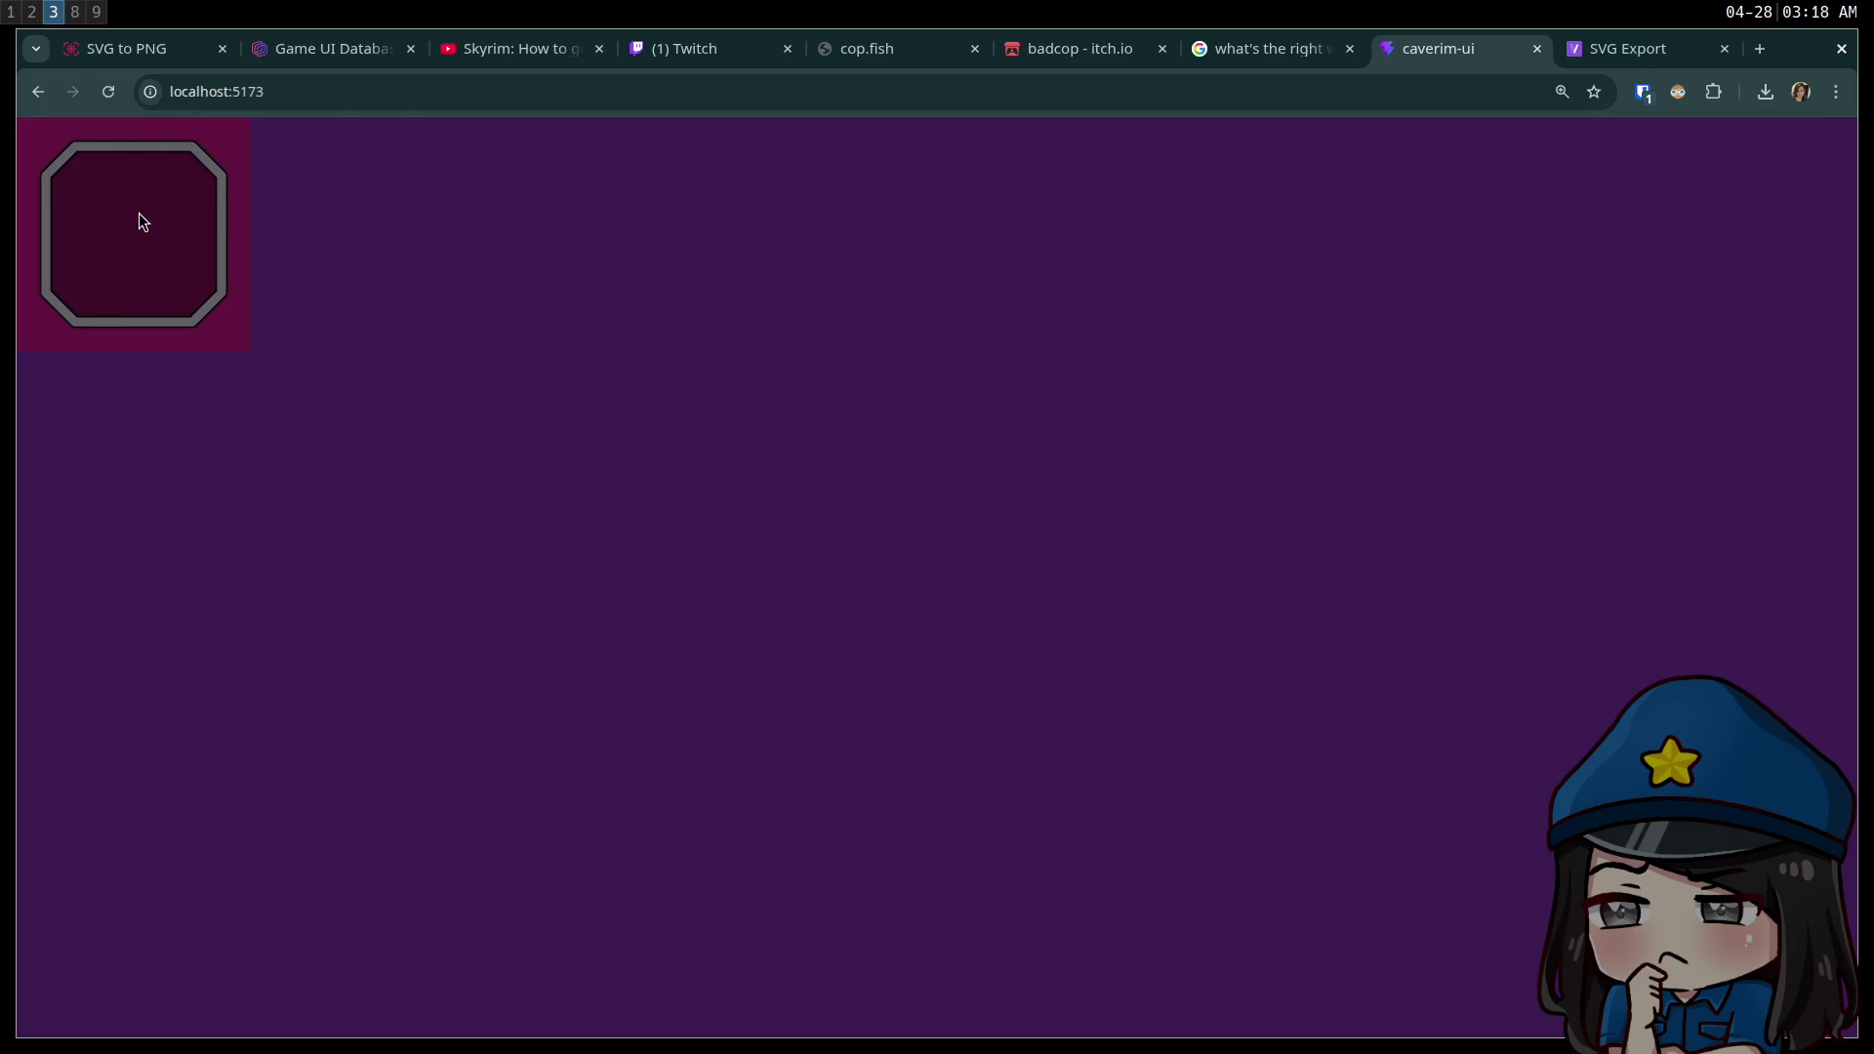
# - Compare the Godot red bar with the browser's octagon frame preview, switching back and forth
pyautogui.press('super+2')
pyautogui.press('super+3')
pyautogui.press('super+2')
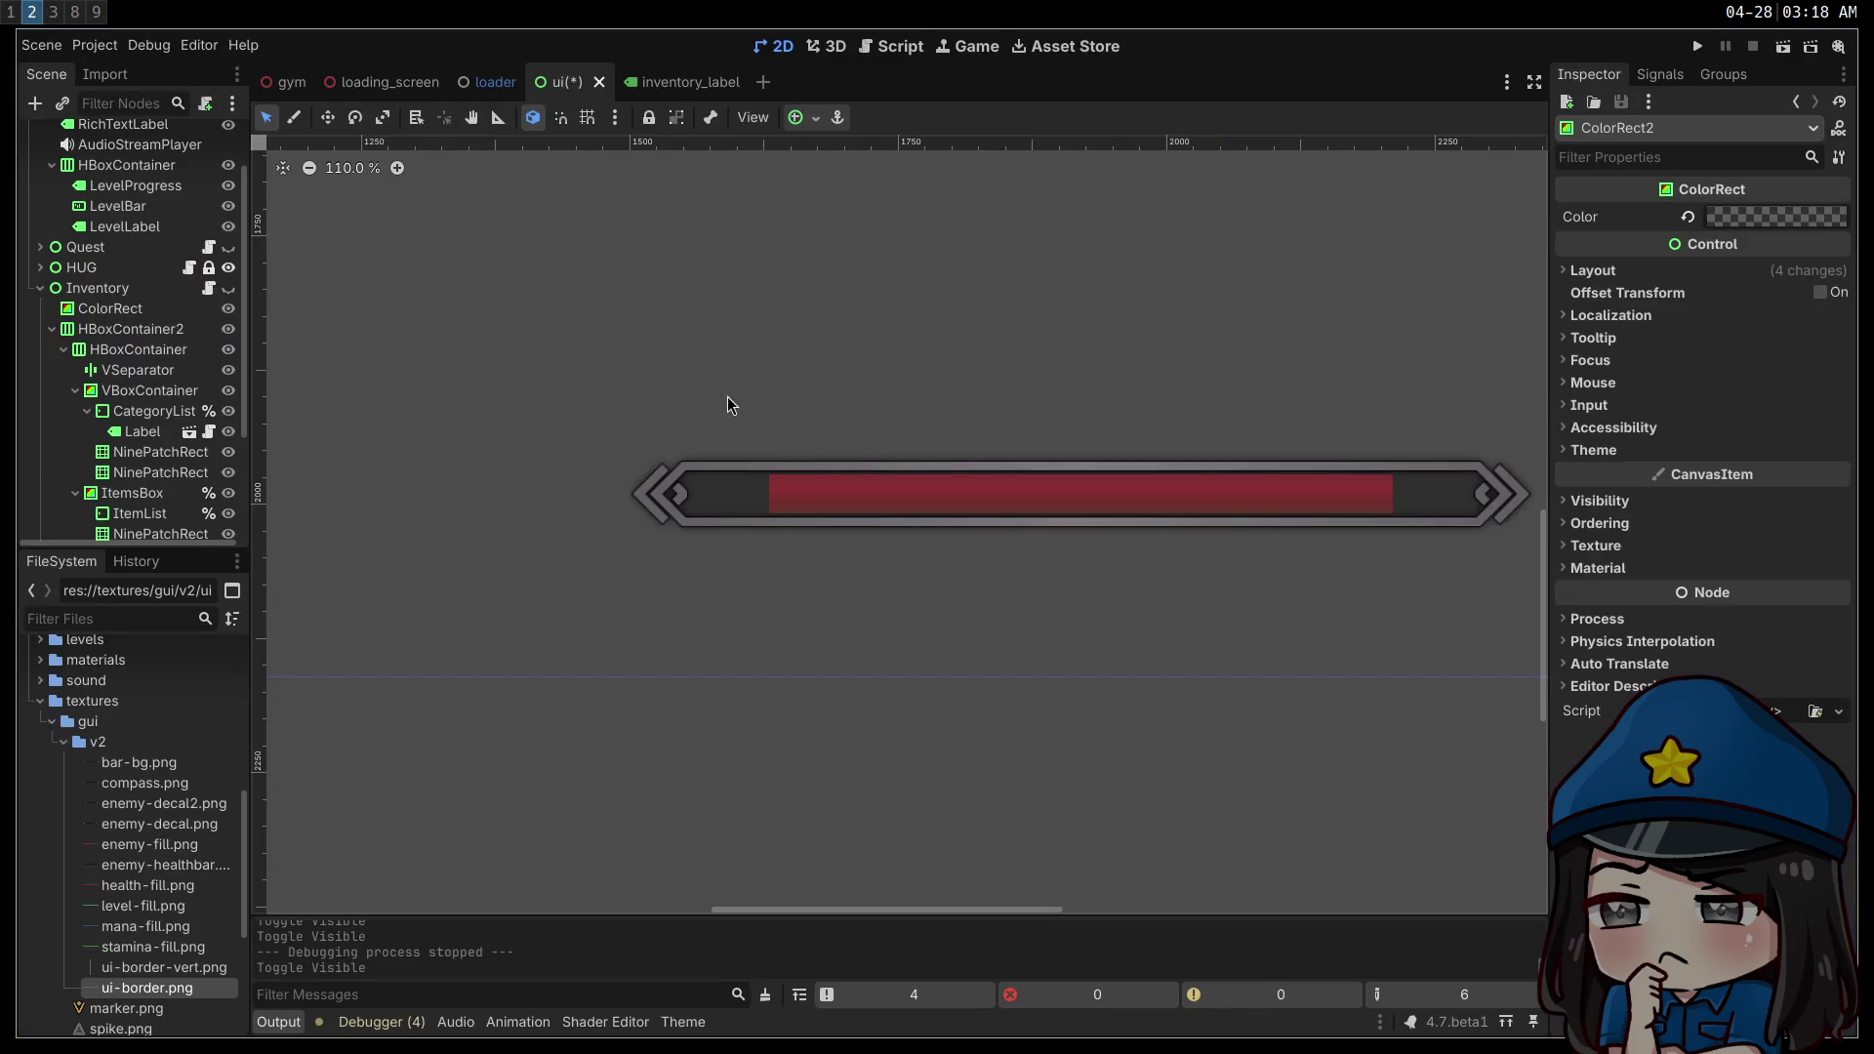
pyautogui.scroll(10, 728, 406)
pyautogui.scroll(5, 765, 511)
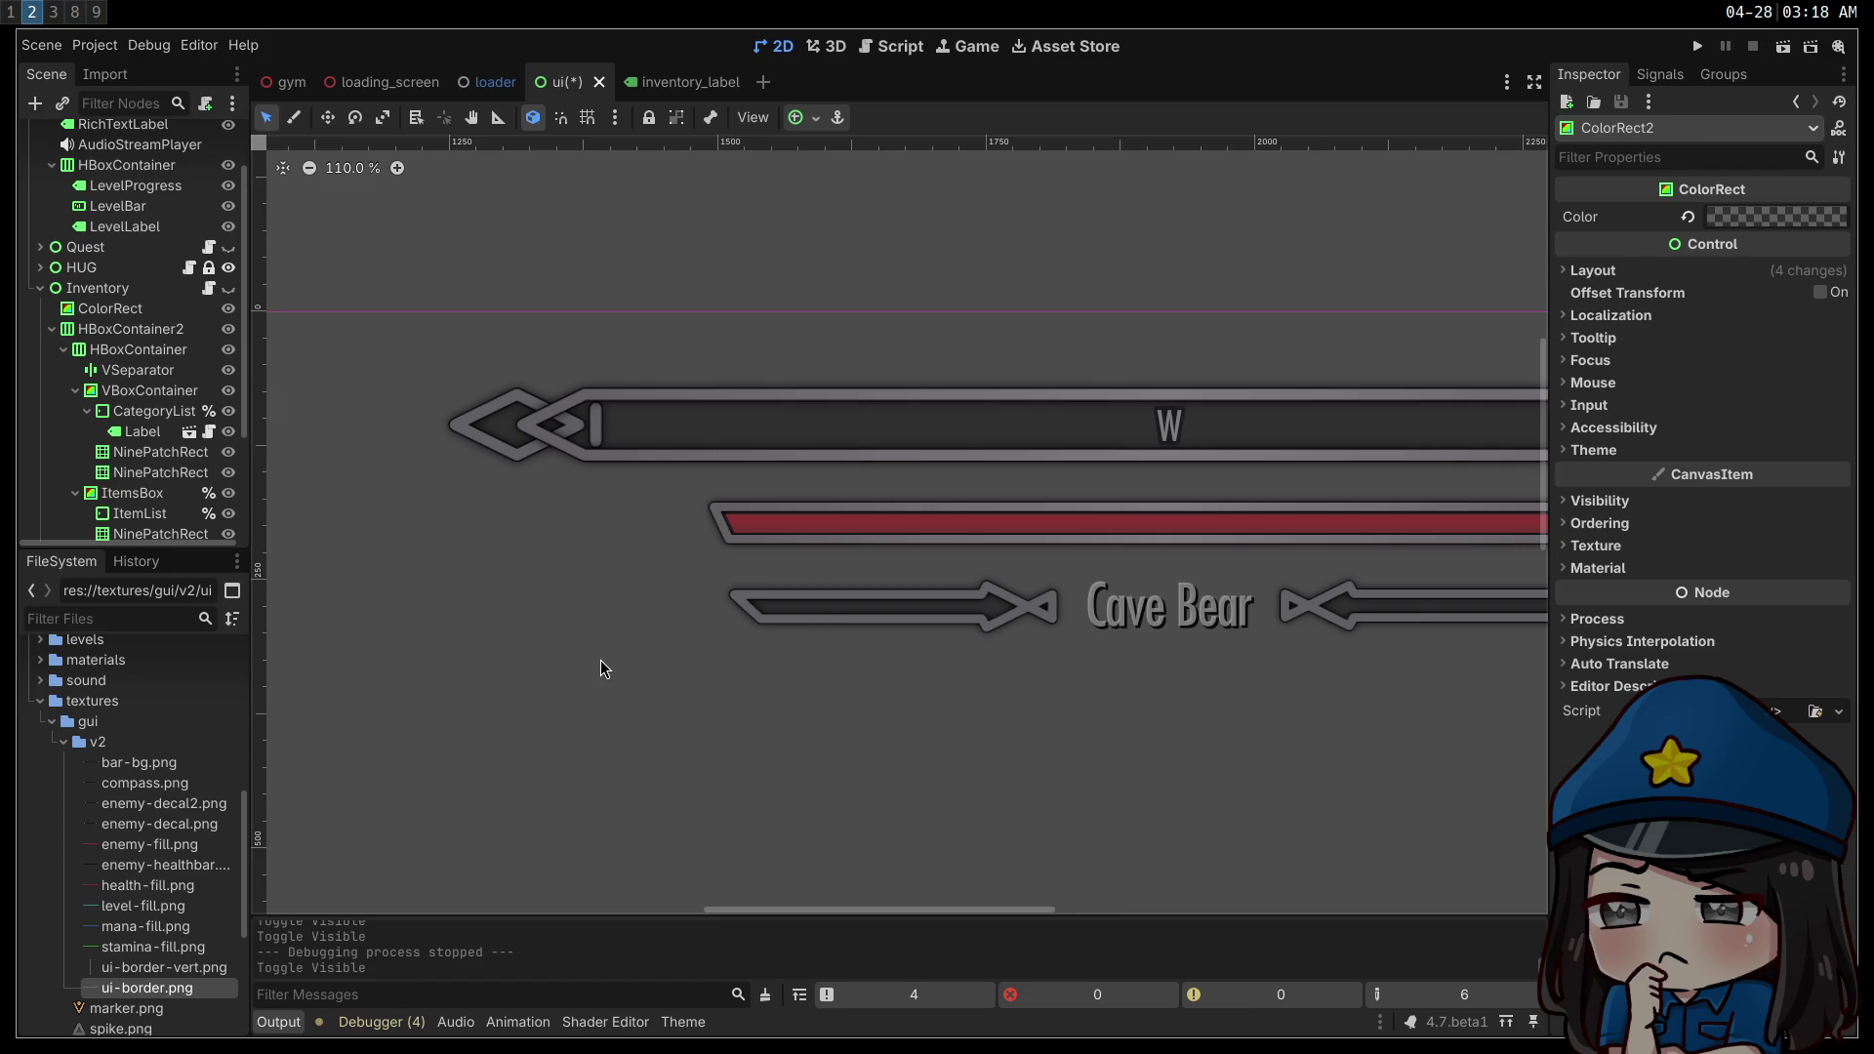
pyautogui.press('super+3')
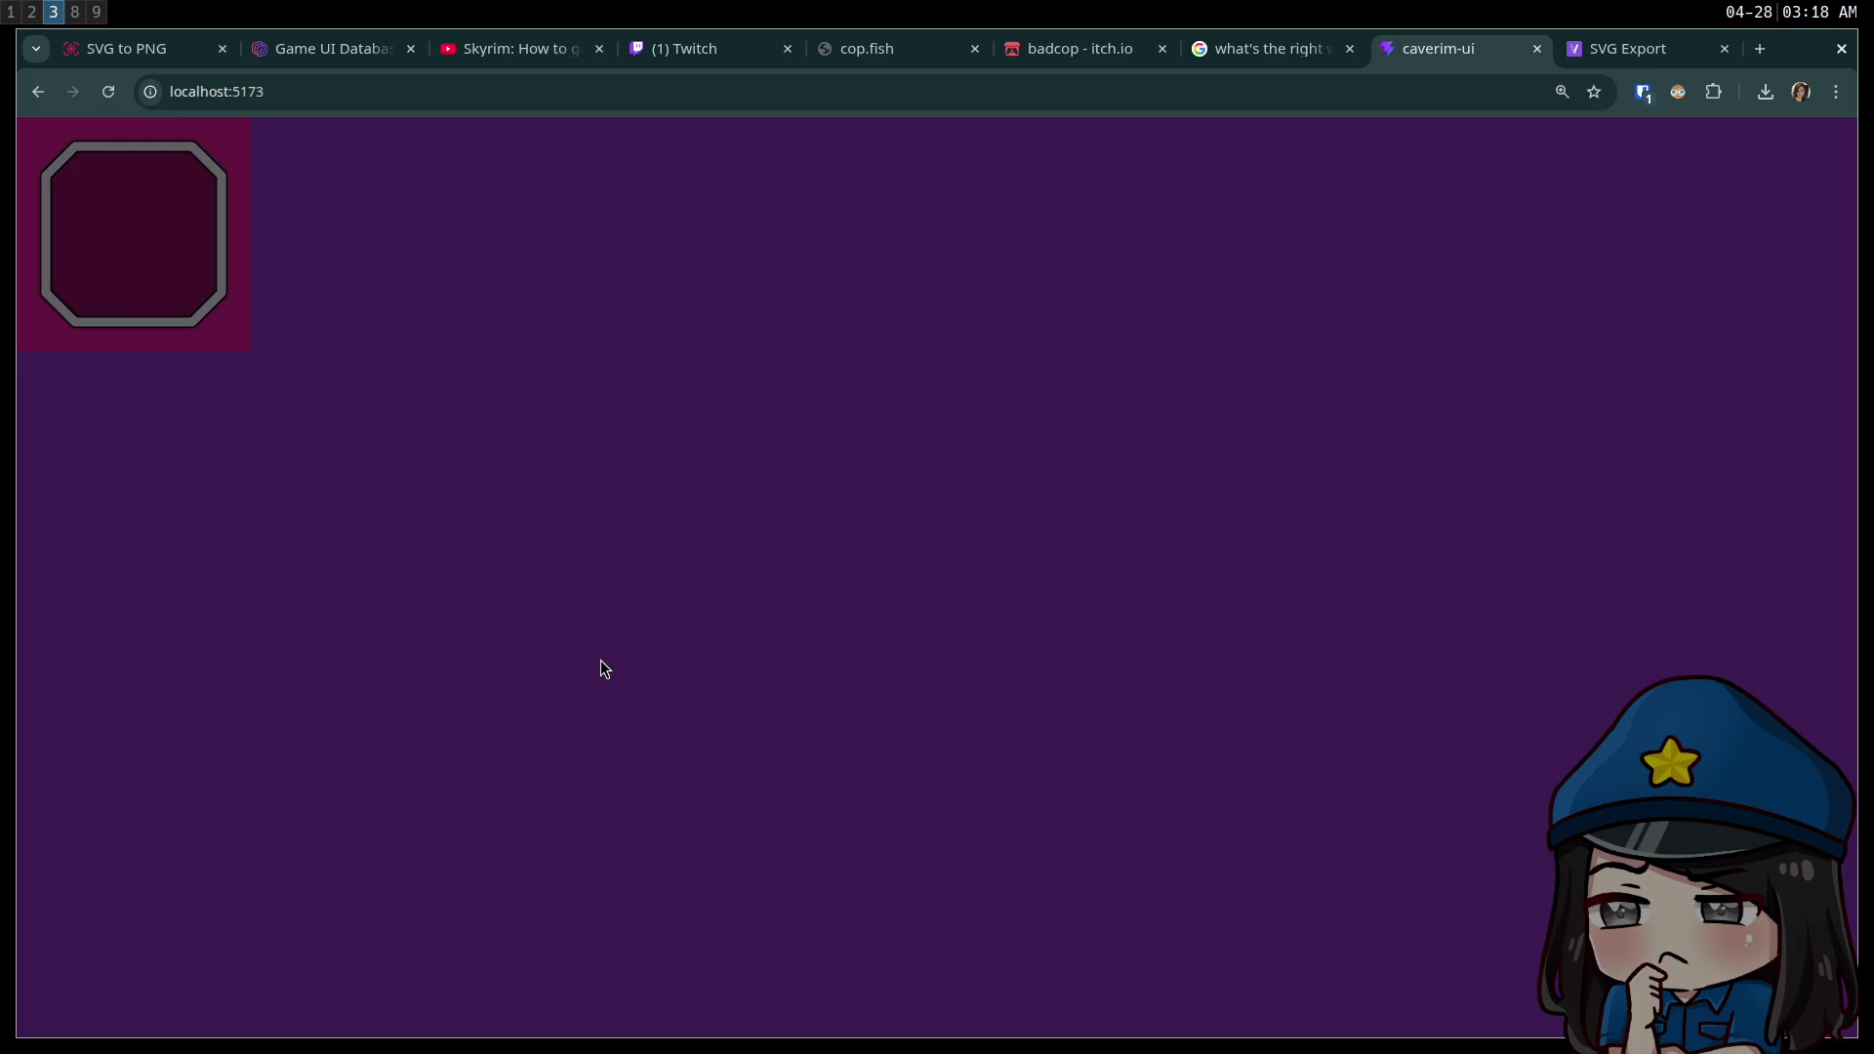
pyautogui.press('super+2')
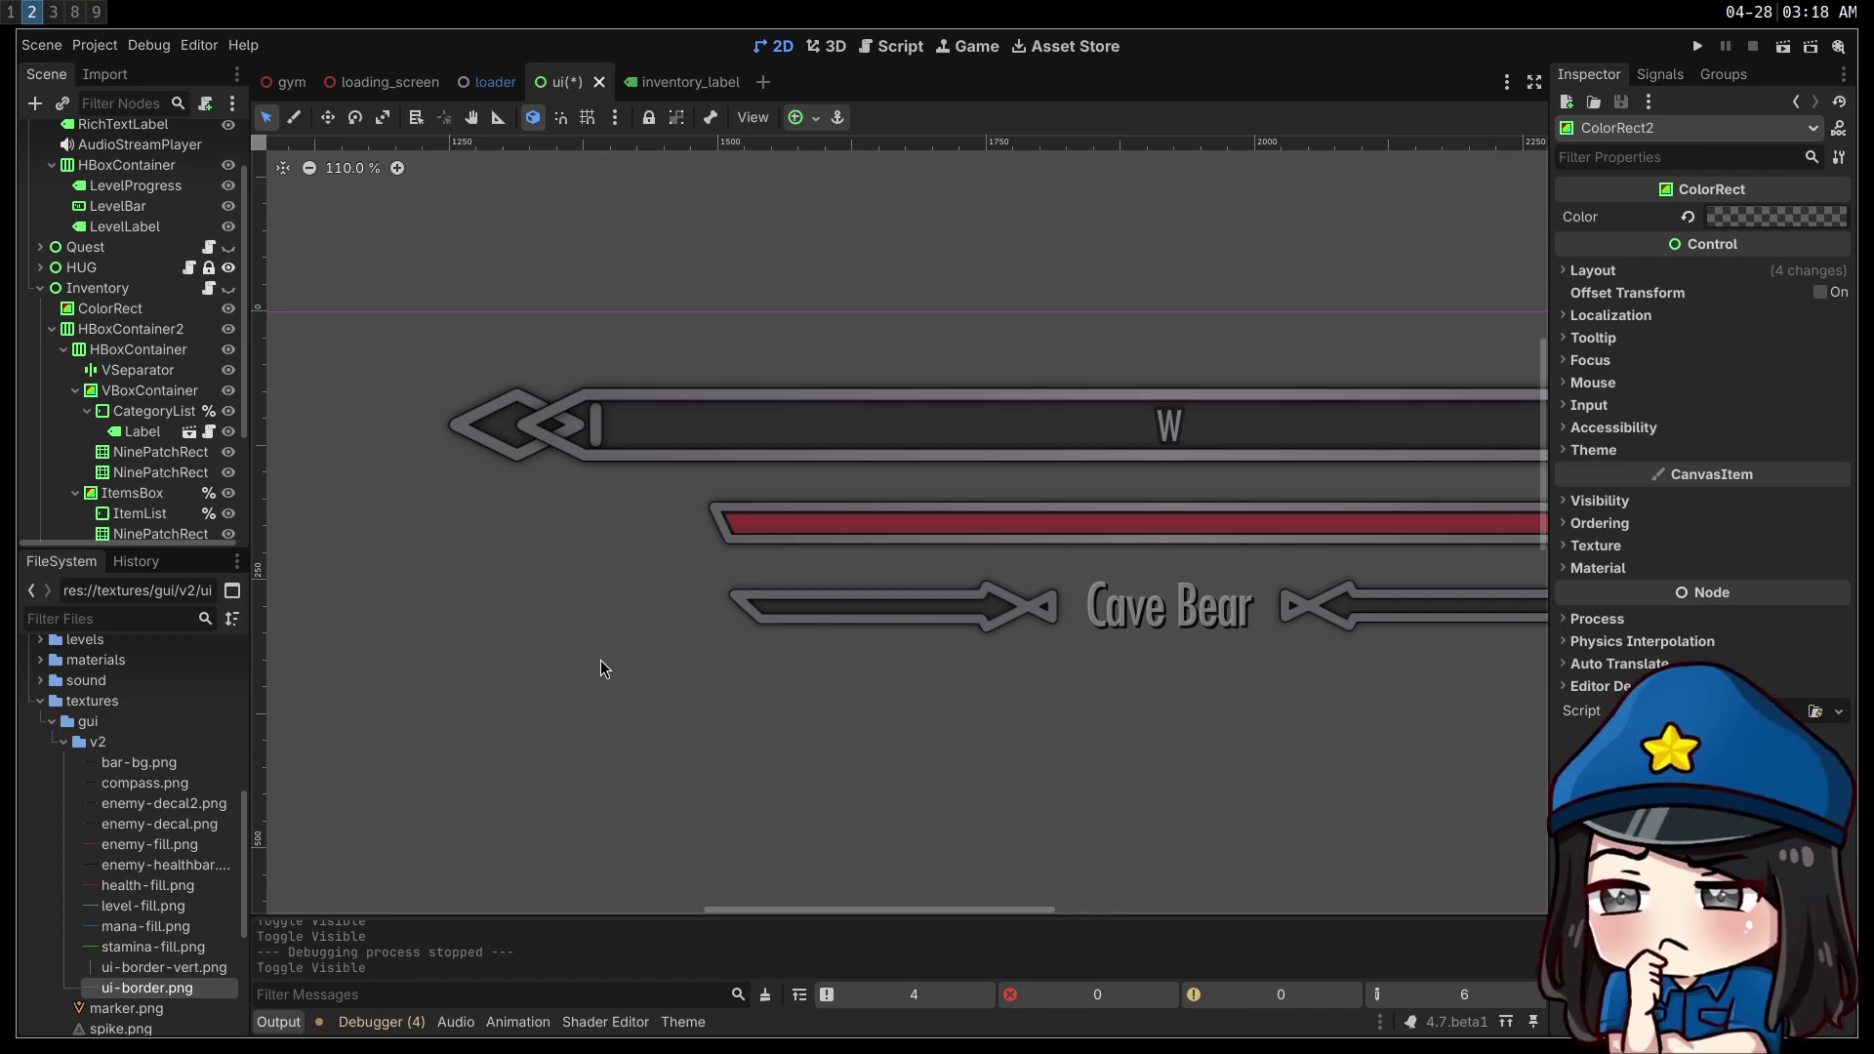
pyautogui.press('super+3')
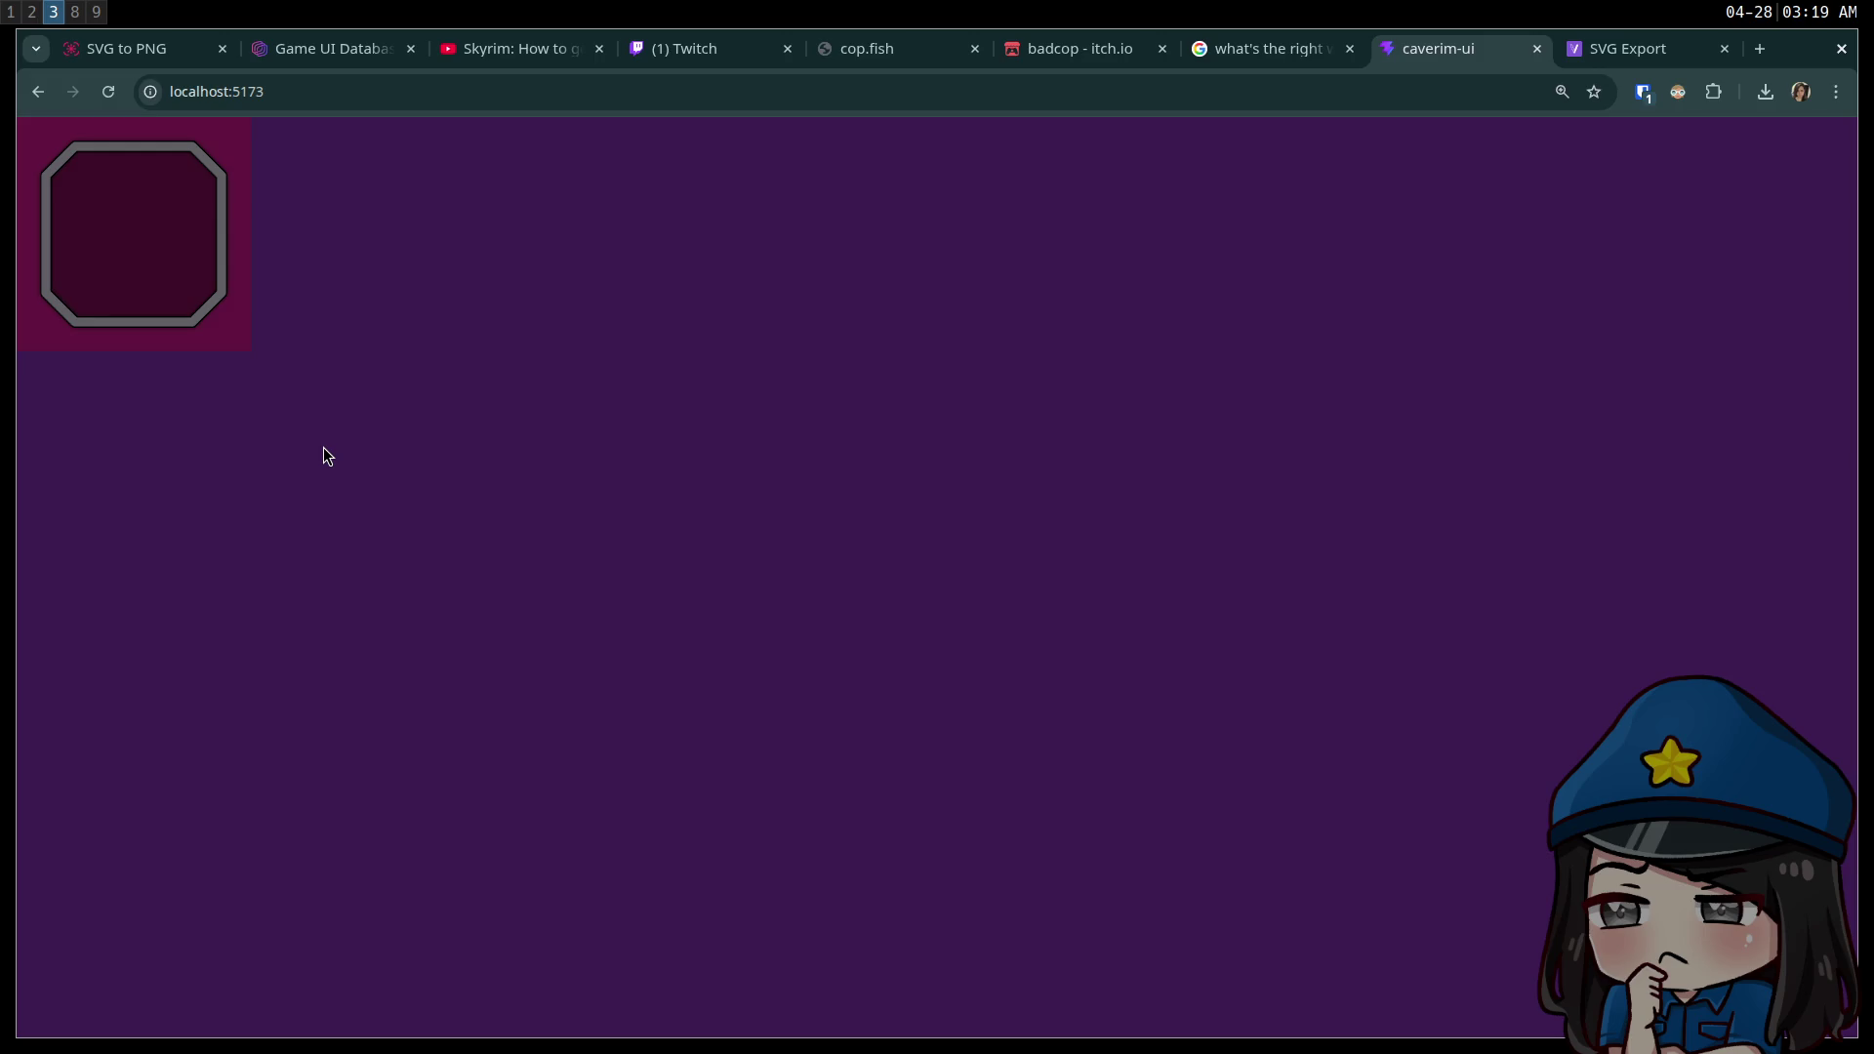
pyautogui.press('super+2')
# - Bring up App.tsx in the code editor and scroll to the outlined path blocks
pyautogui.press('super+3')
pyautogui.click(33, 17)
pyautogui.press('super+1')
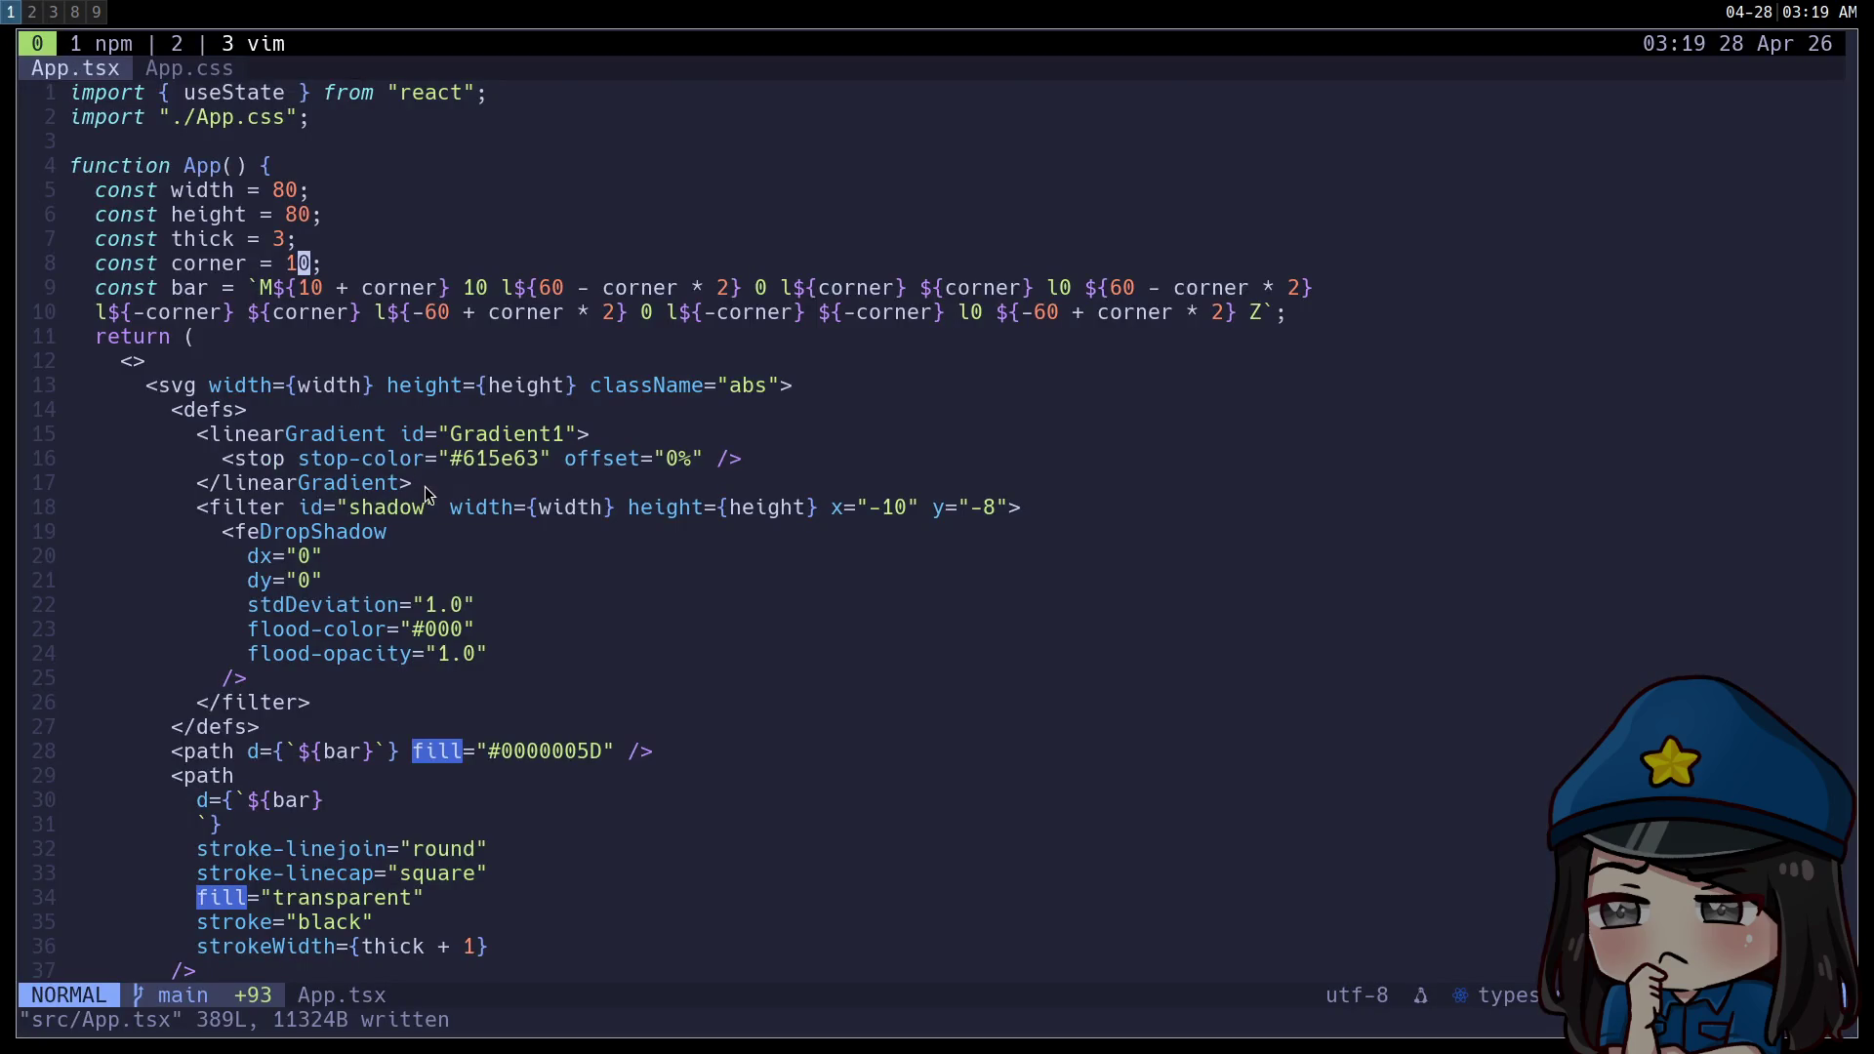
pyautogui.scroll(-6, 426, 494)
pyautogui.scroll(-3, 426, 495)
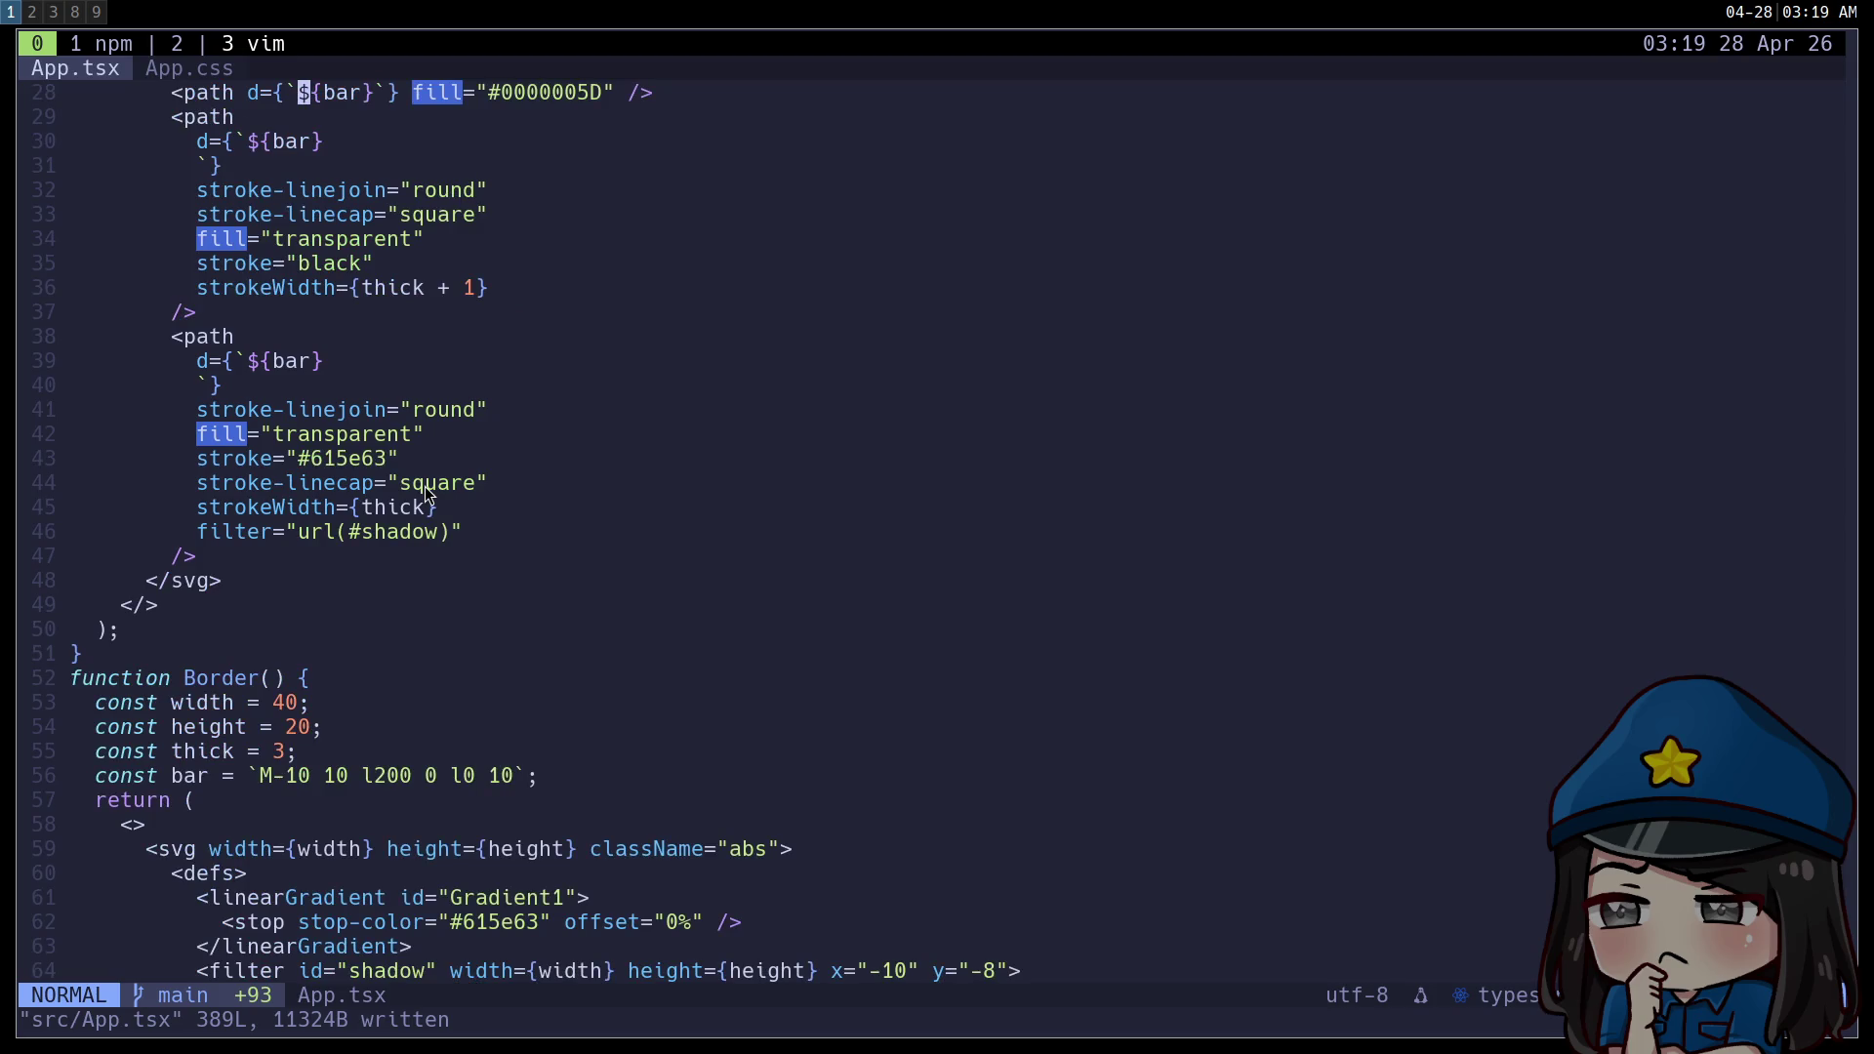
pyautogui.scroll(-3, 427, 495)
pyautogui.scroll(9, 426, 495)
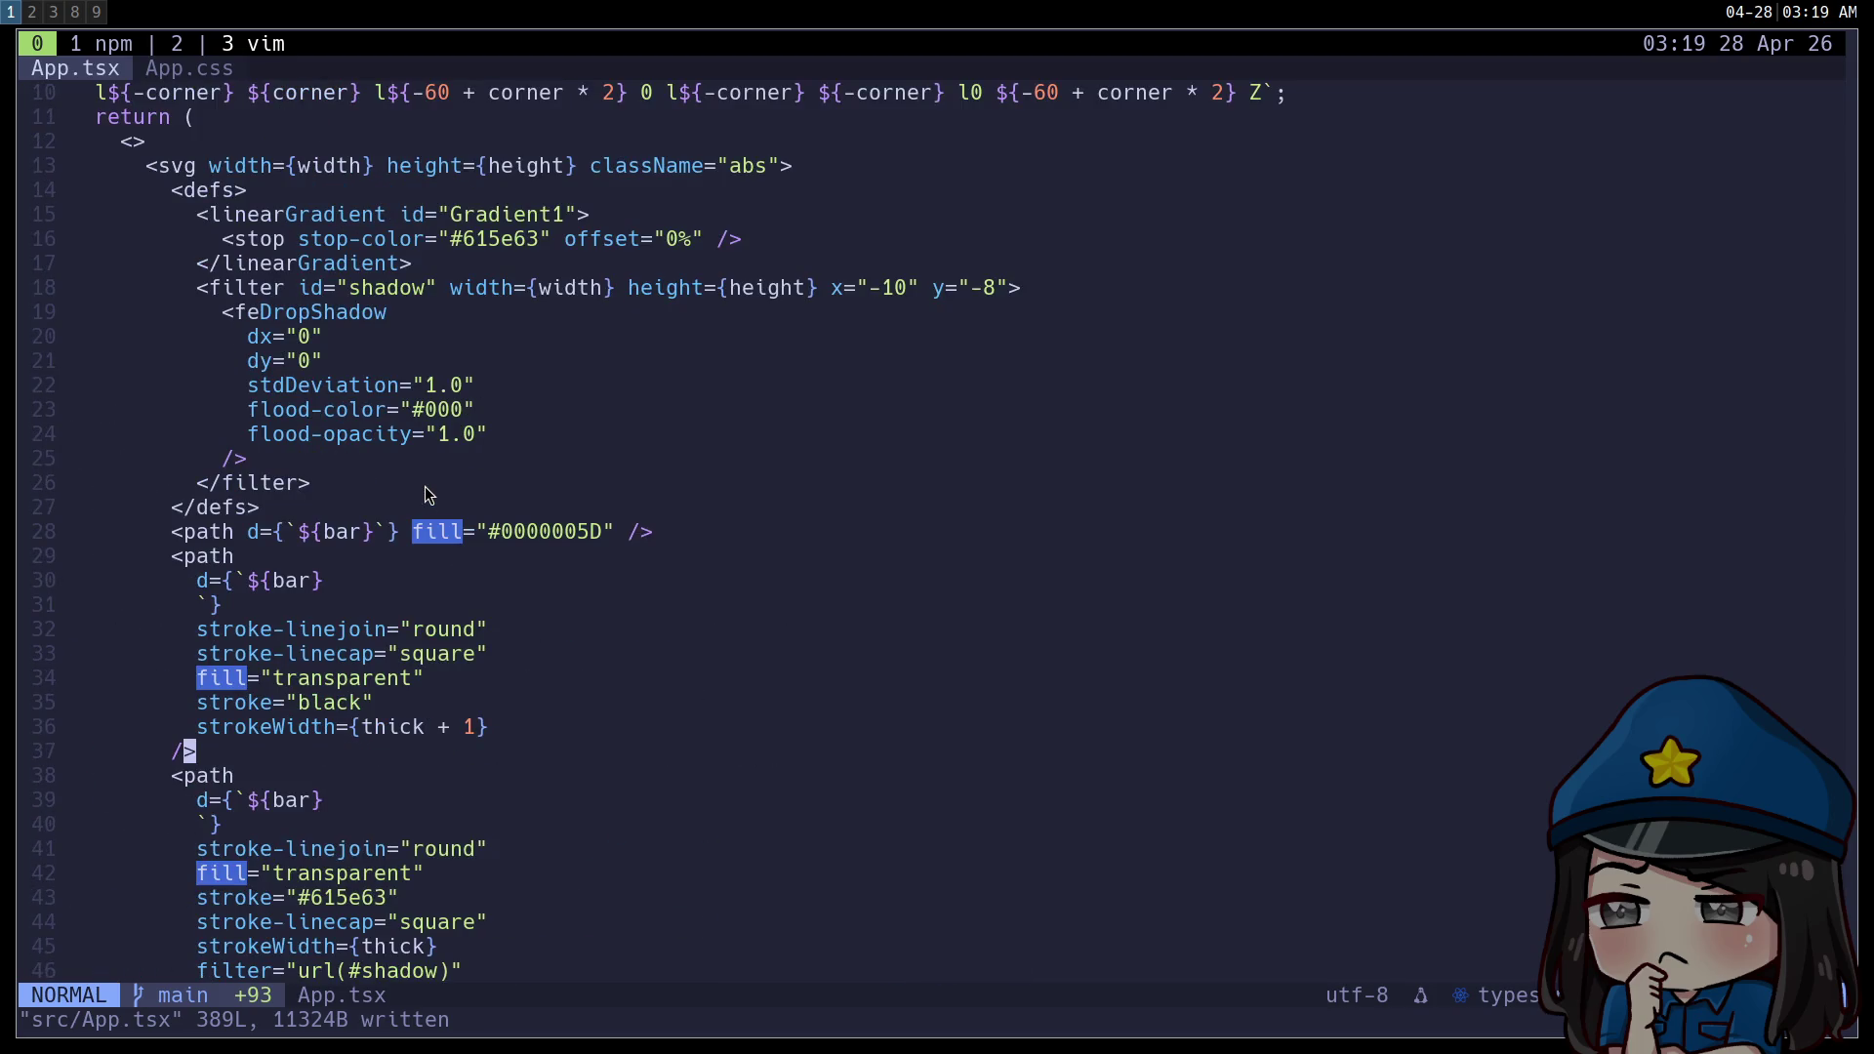
pyautogui.scroll(-3, 425, 497)
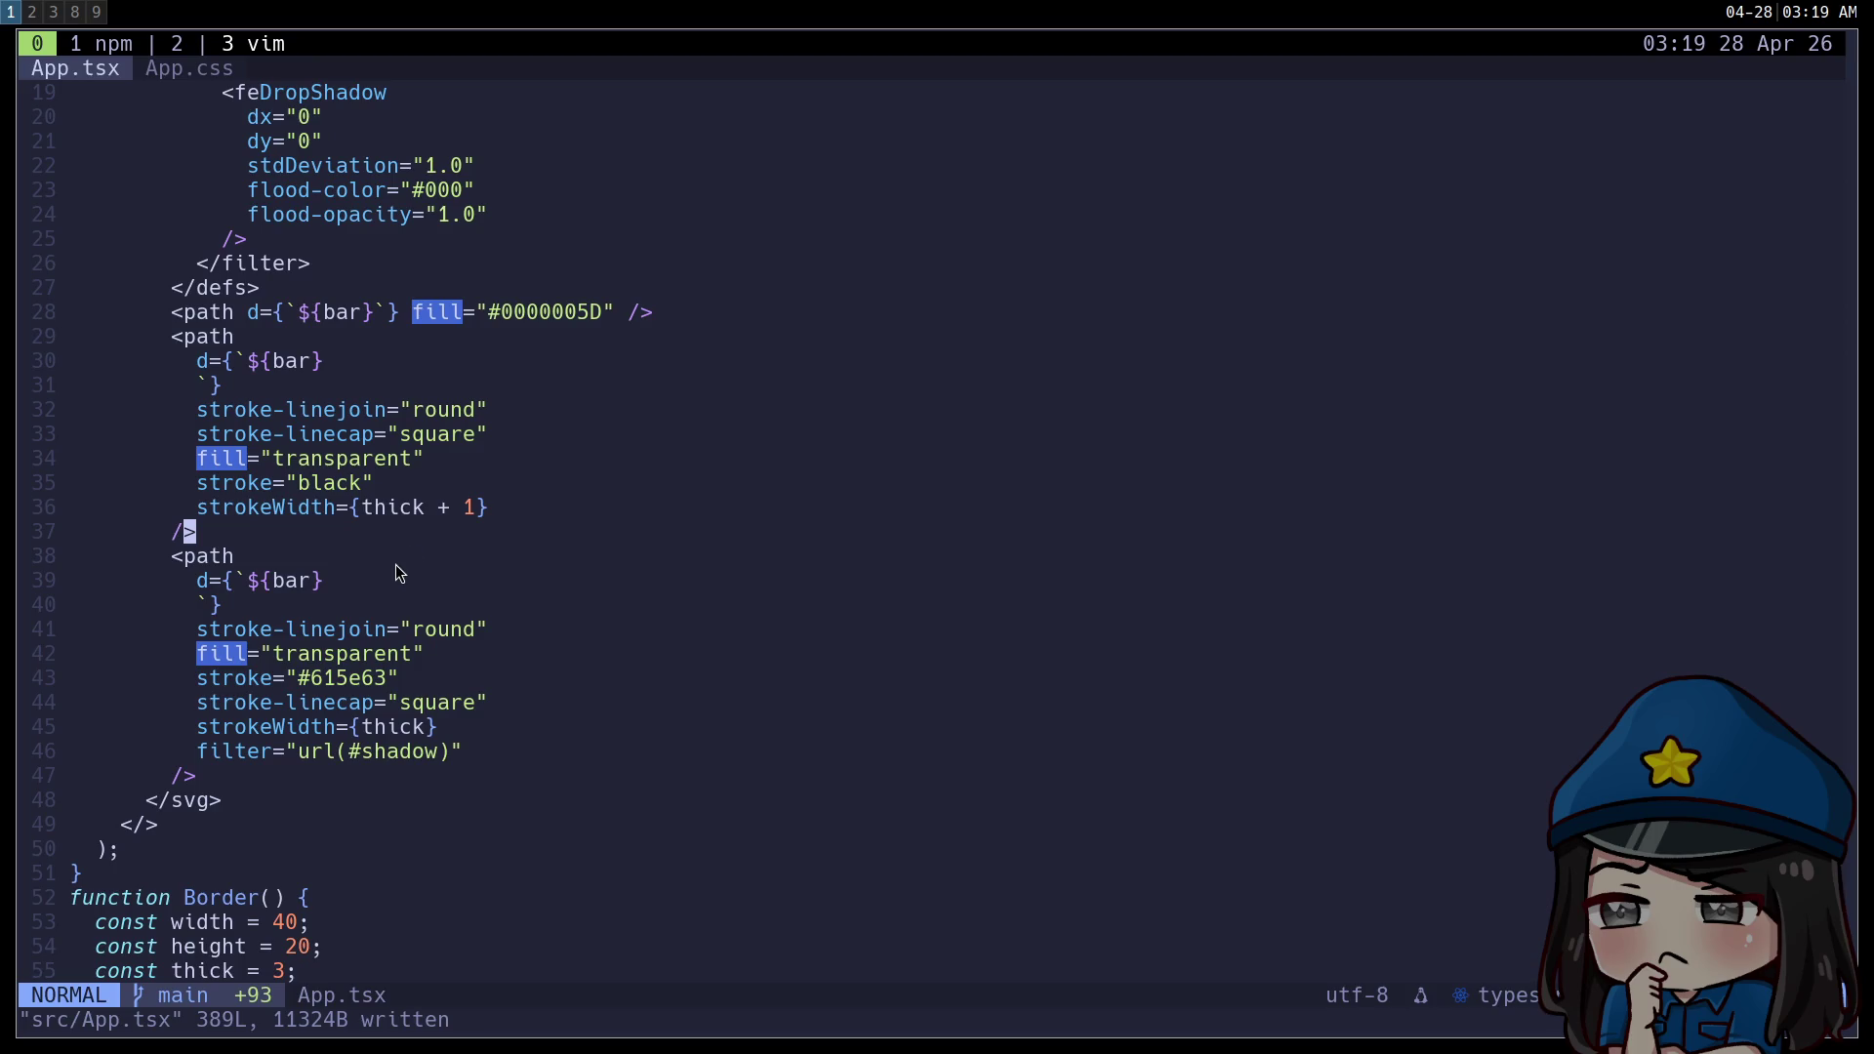
# - Add ${thing} under ${bar} in both <path> d attributes and save
pyautogui.click(454, 557)
pyautogui.hotkey('shift', 'v')
pyautogui.press('j')
pyautogui.press('j')
pyautogui.press('j')
pyautogui.press('Escape')
pyautogui.press('k')
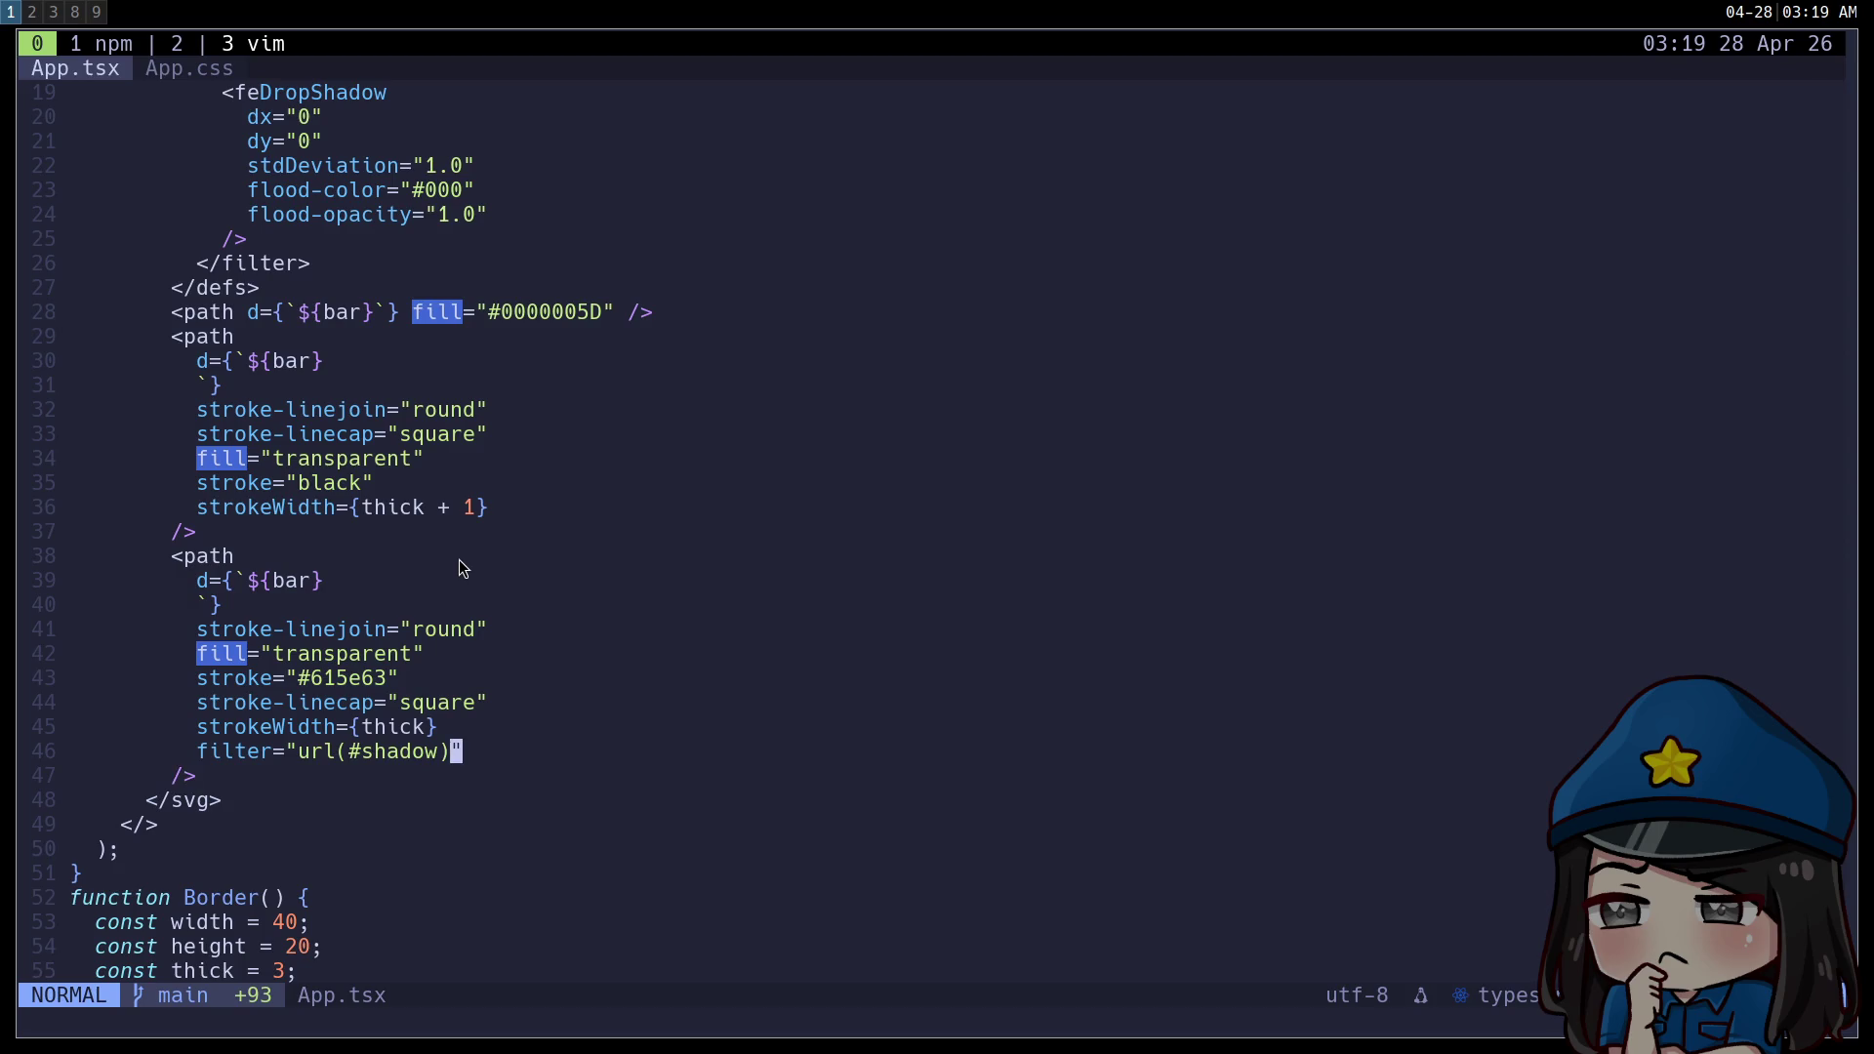
pyautogui.press('k')
pyautogui.press('k')
pyautogui.press('k')
pyautogui.press('k')
pyautogui.write('o')
pyautogui.write('${thing}')
pyautogui.press('Escape')
pyautogui.press('j')
pyautogui.press('j')
pyautogui.press('j')
pyautogui.press('j')
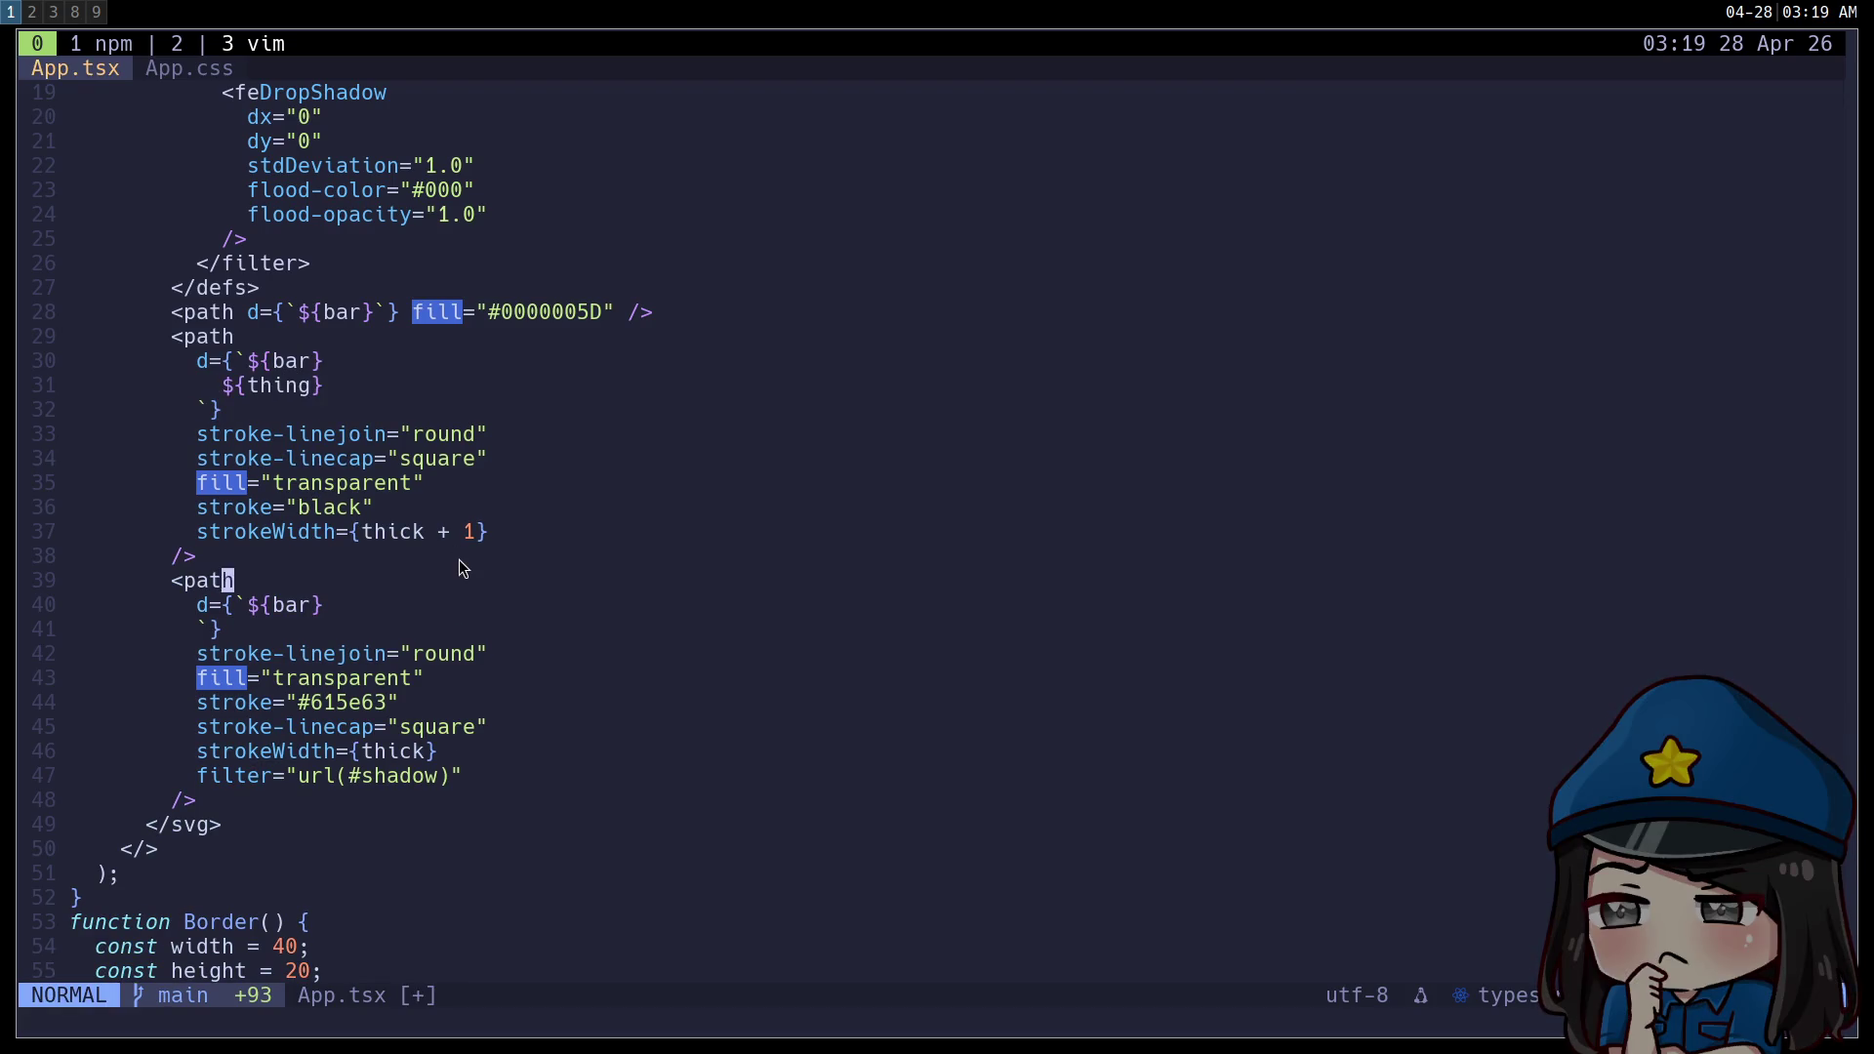
pyautogui.write('jo')
pyautogui.write('${thing}')
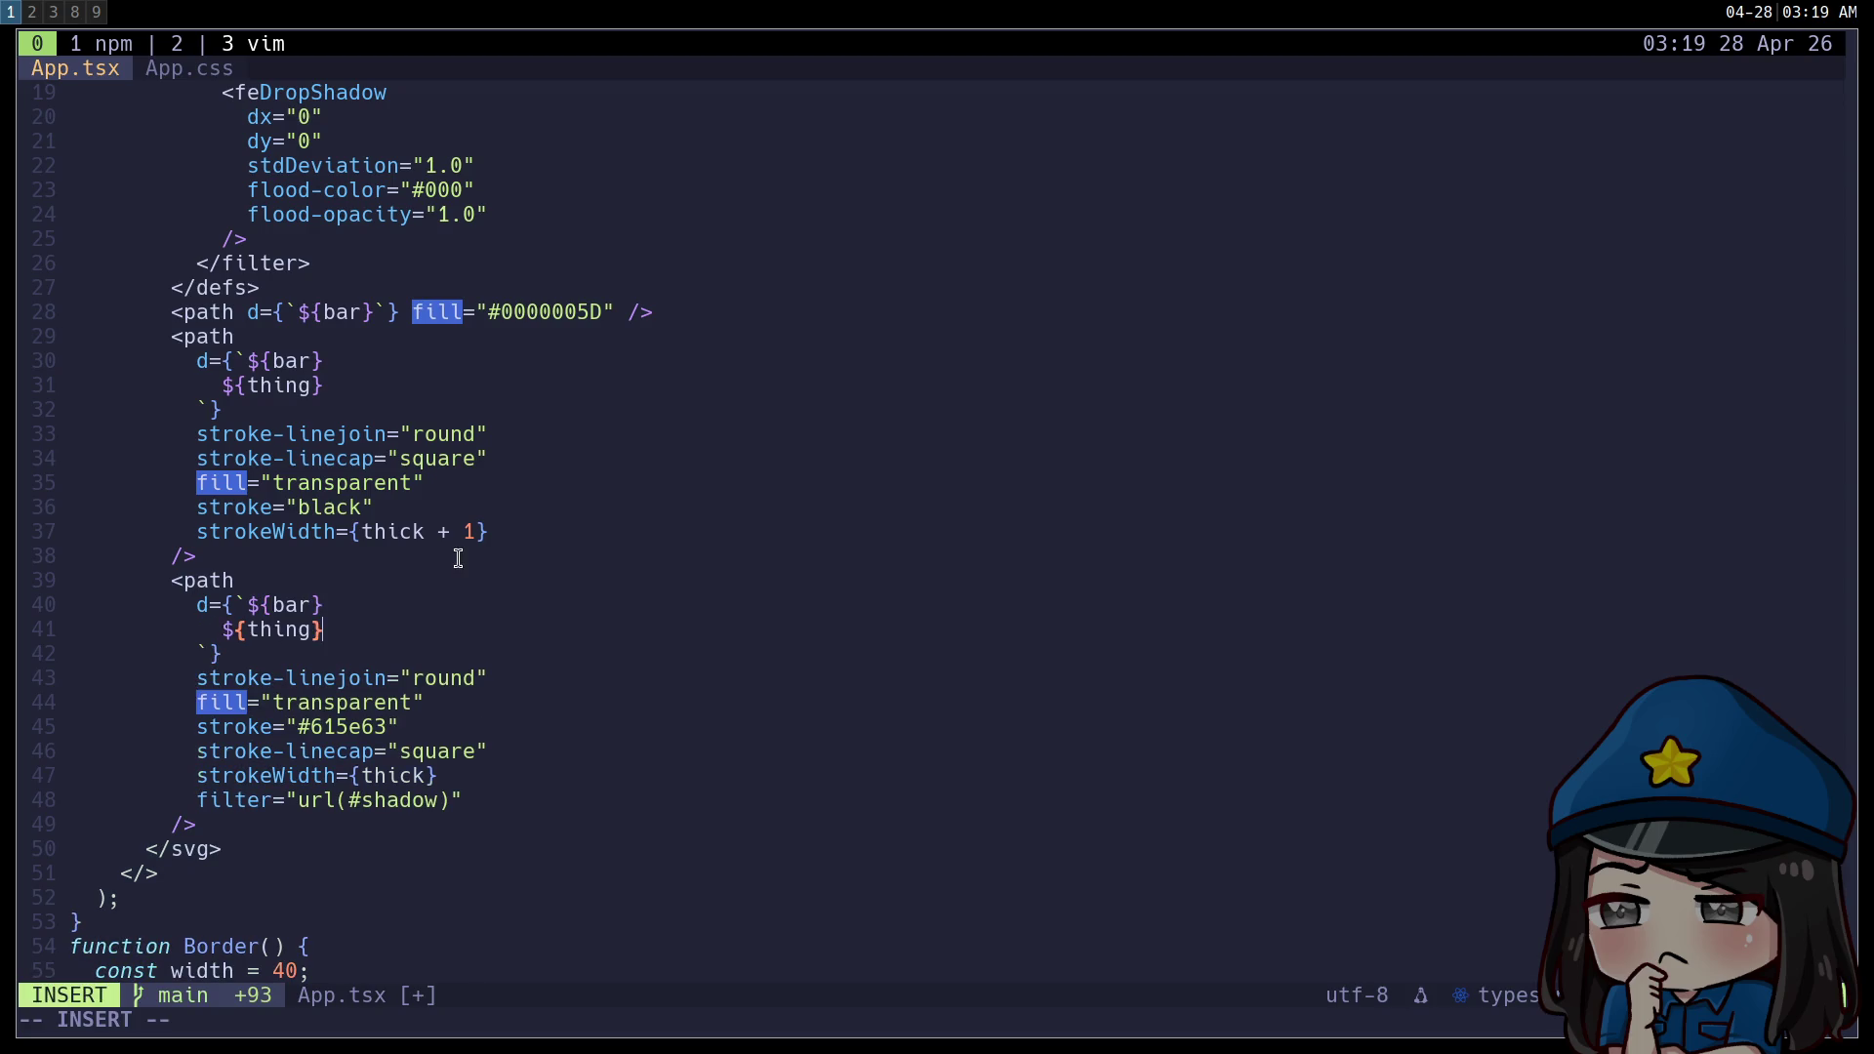
pyautogui.press('Escape')
pyautogui.write('k:w')
pyautogui.press('Return')
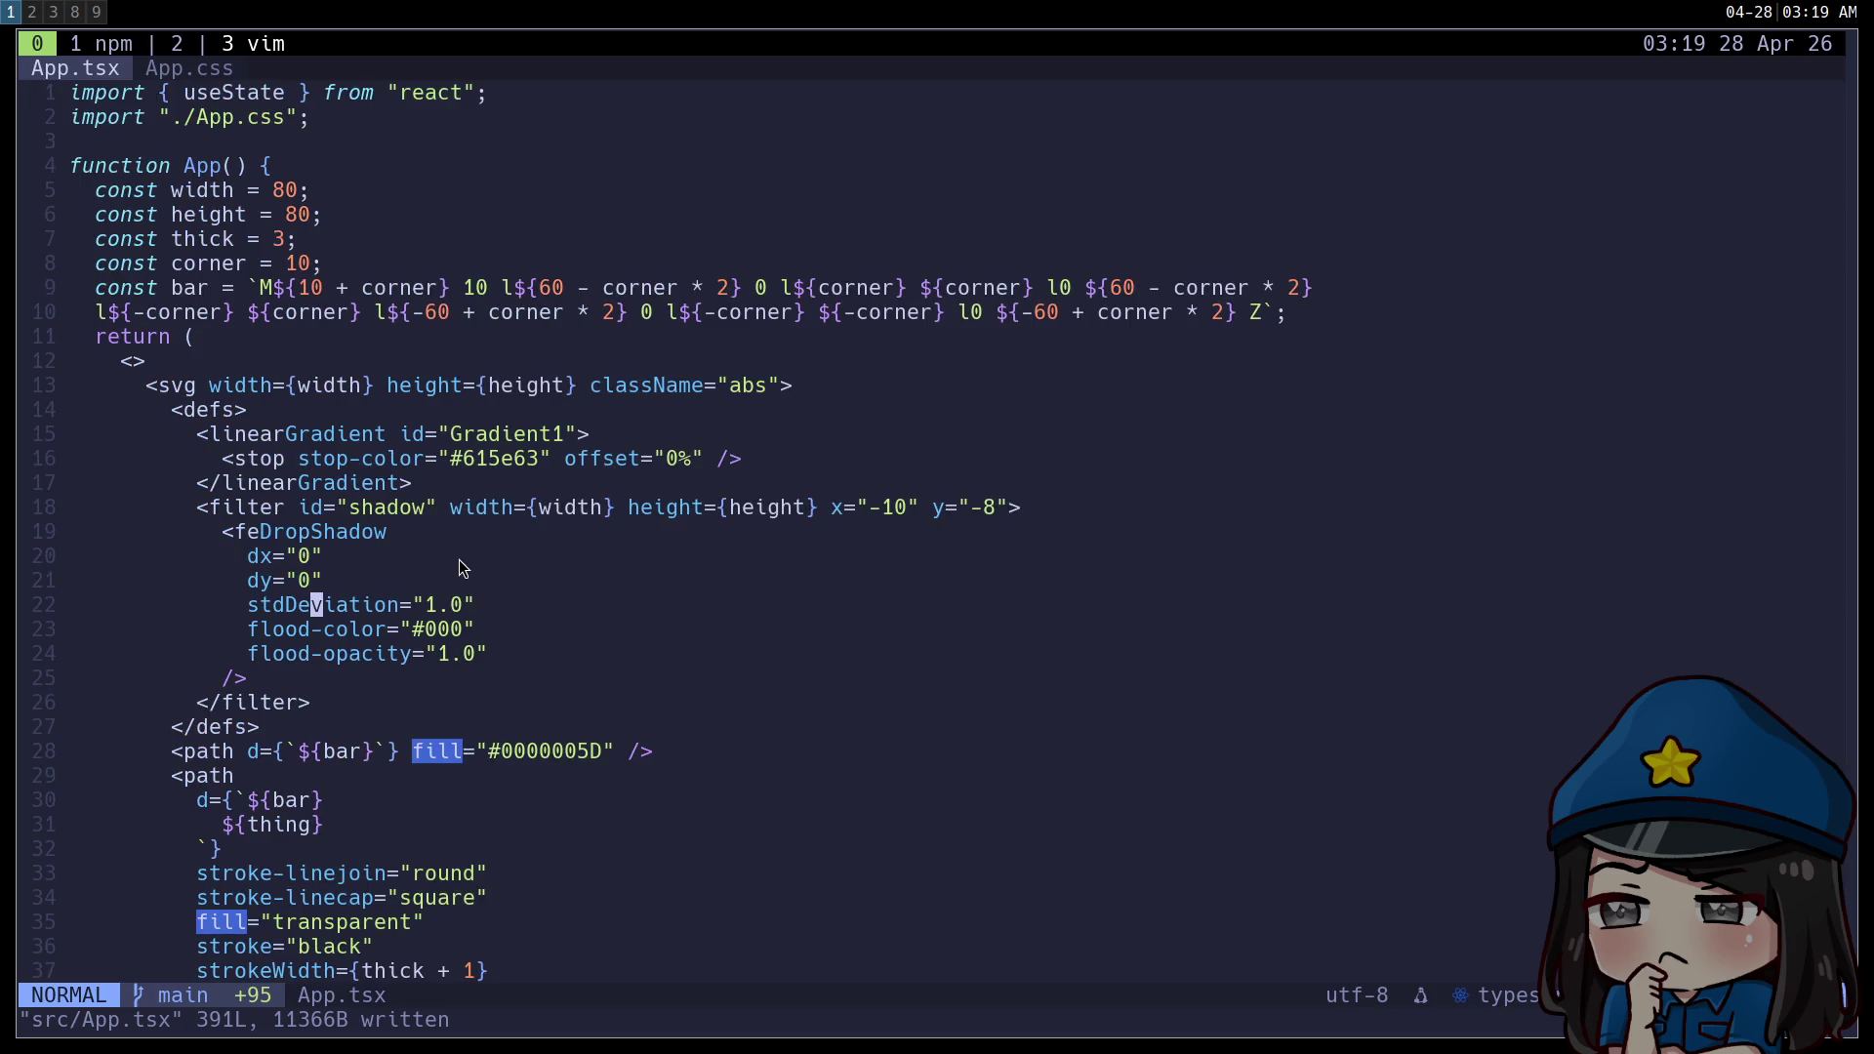
# - Start a new line after bar: const thing = `M10 10
pyautogui.press('k')
pyautogui.press('k')
pyautogui.press('k')
pyautogui.write('oconst thing =')
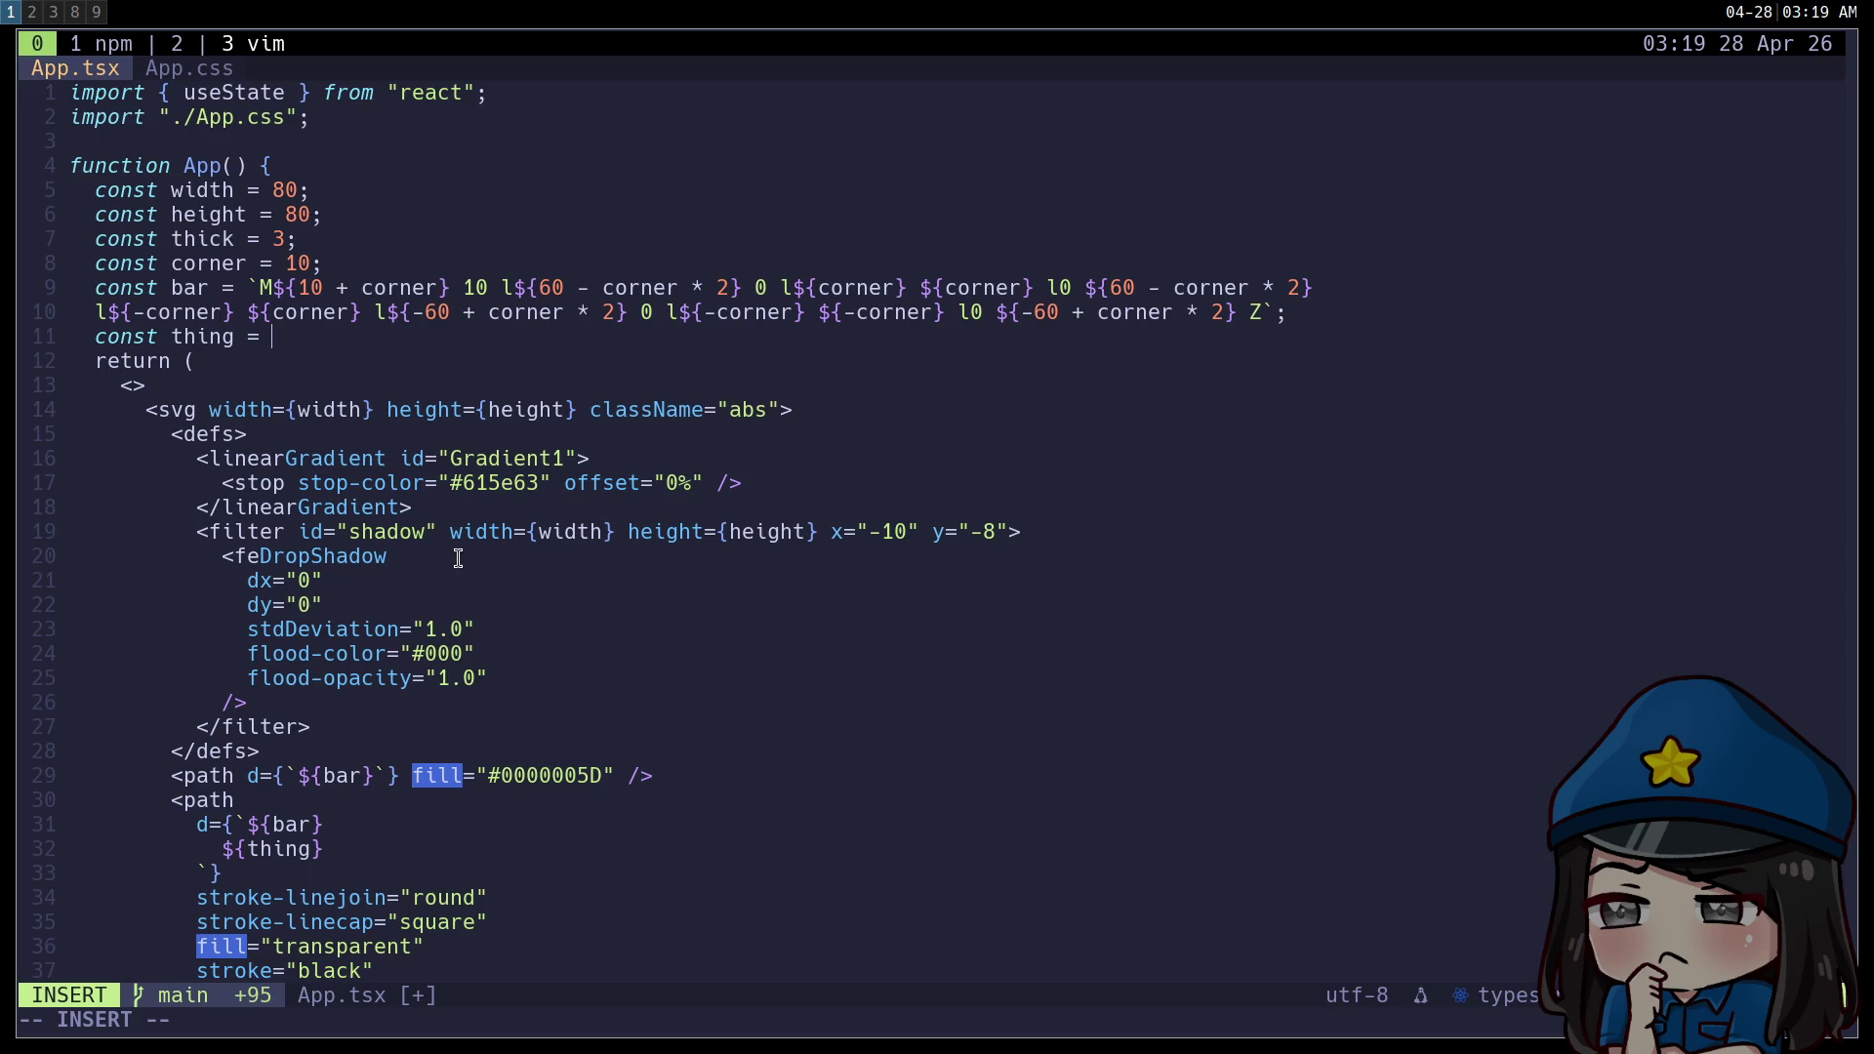
pyautogui.write('`M')
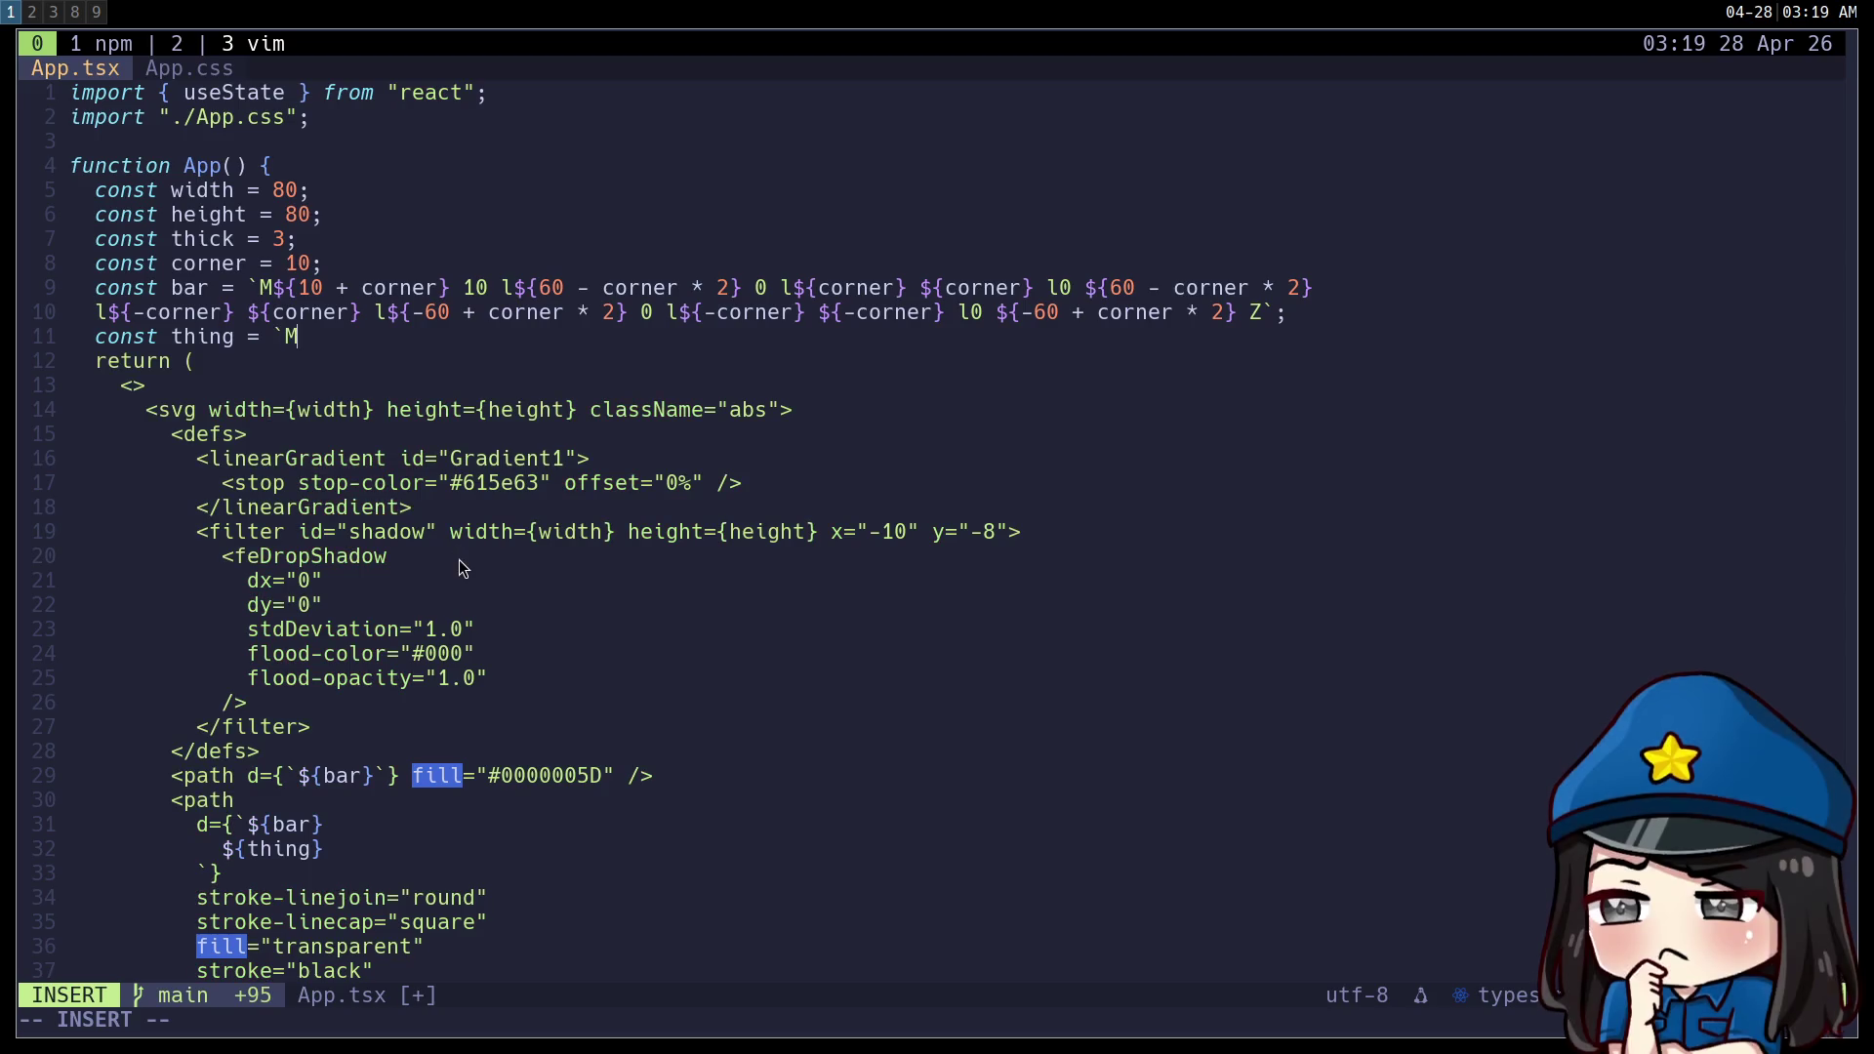
pyautogui.write('10 10')
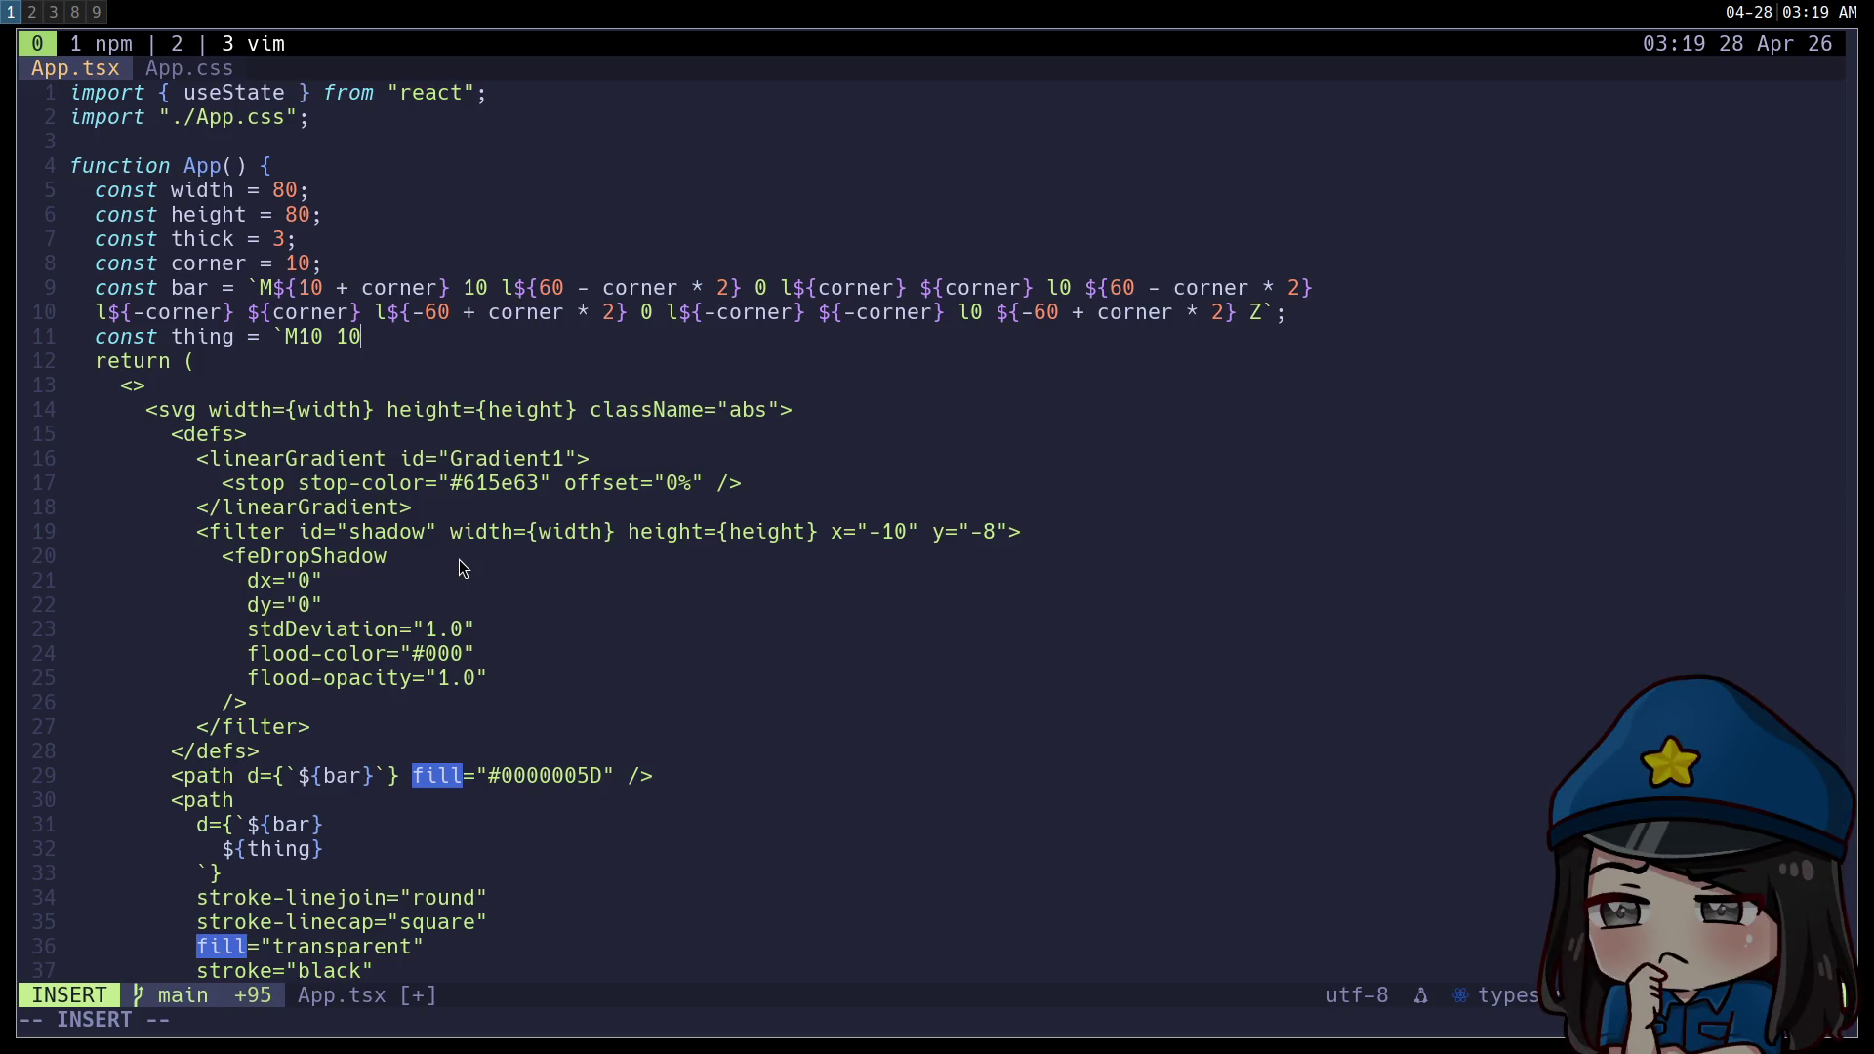
pyautogui.press('super+2')
pyautogui.press('super+1')
pyautogui.press('super+2')
pyautogui.press('super+3')
pyautogui.press('super+2')
pyautogui.press('super+1')
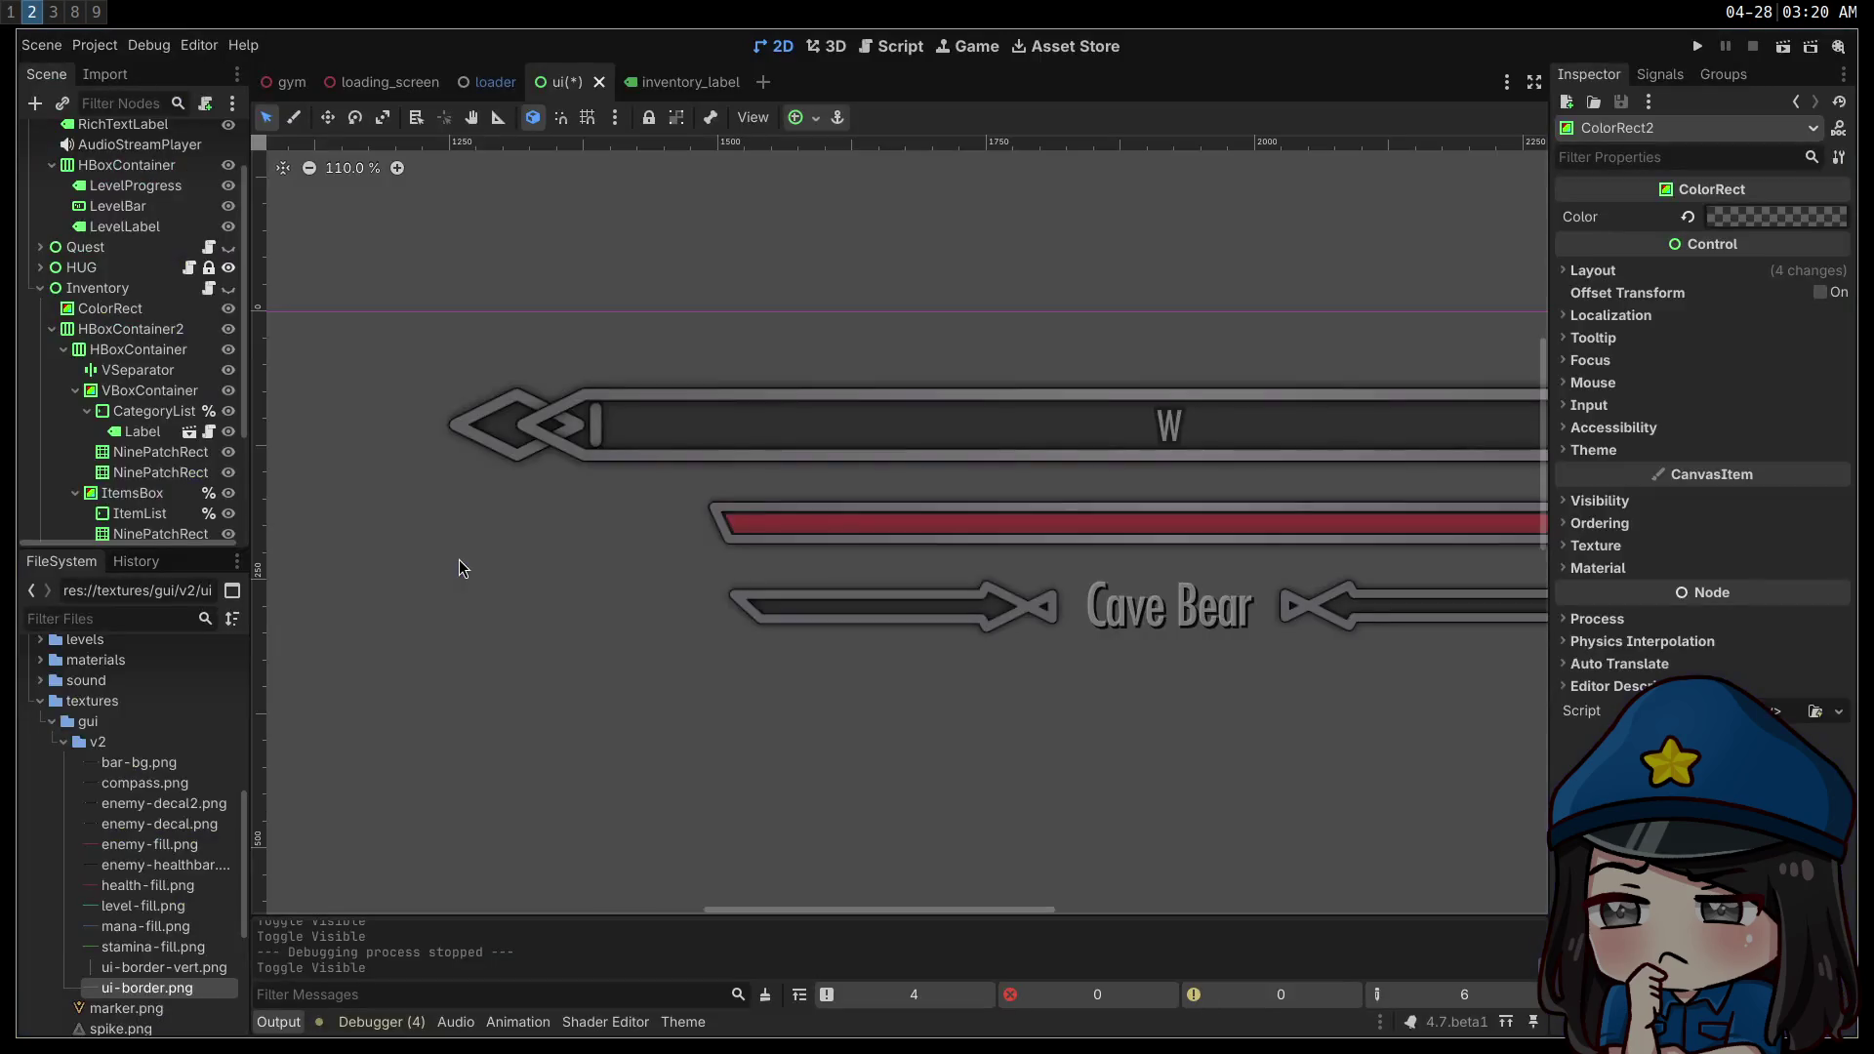
pyautogui.press('super+3')
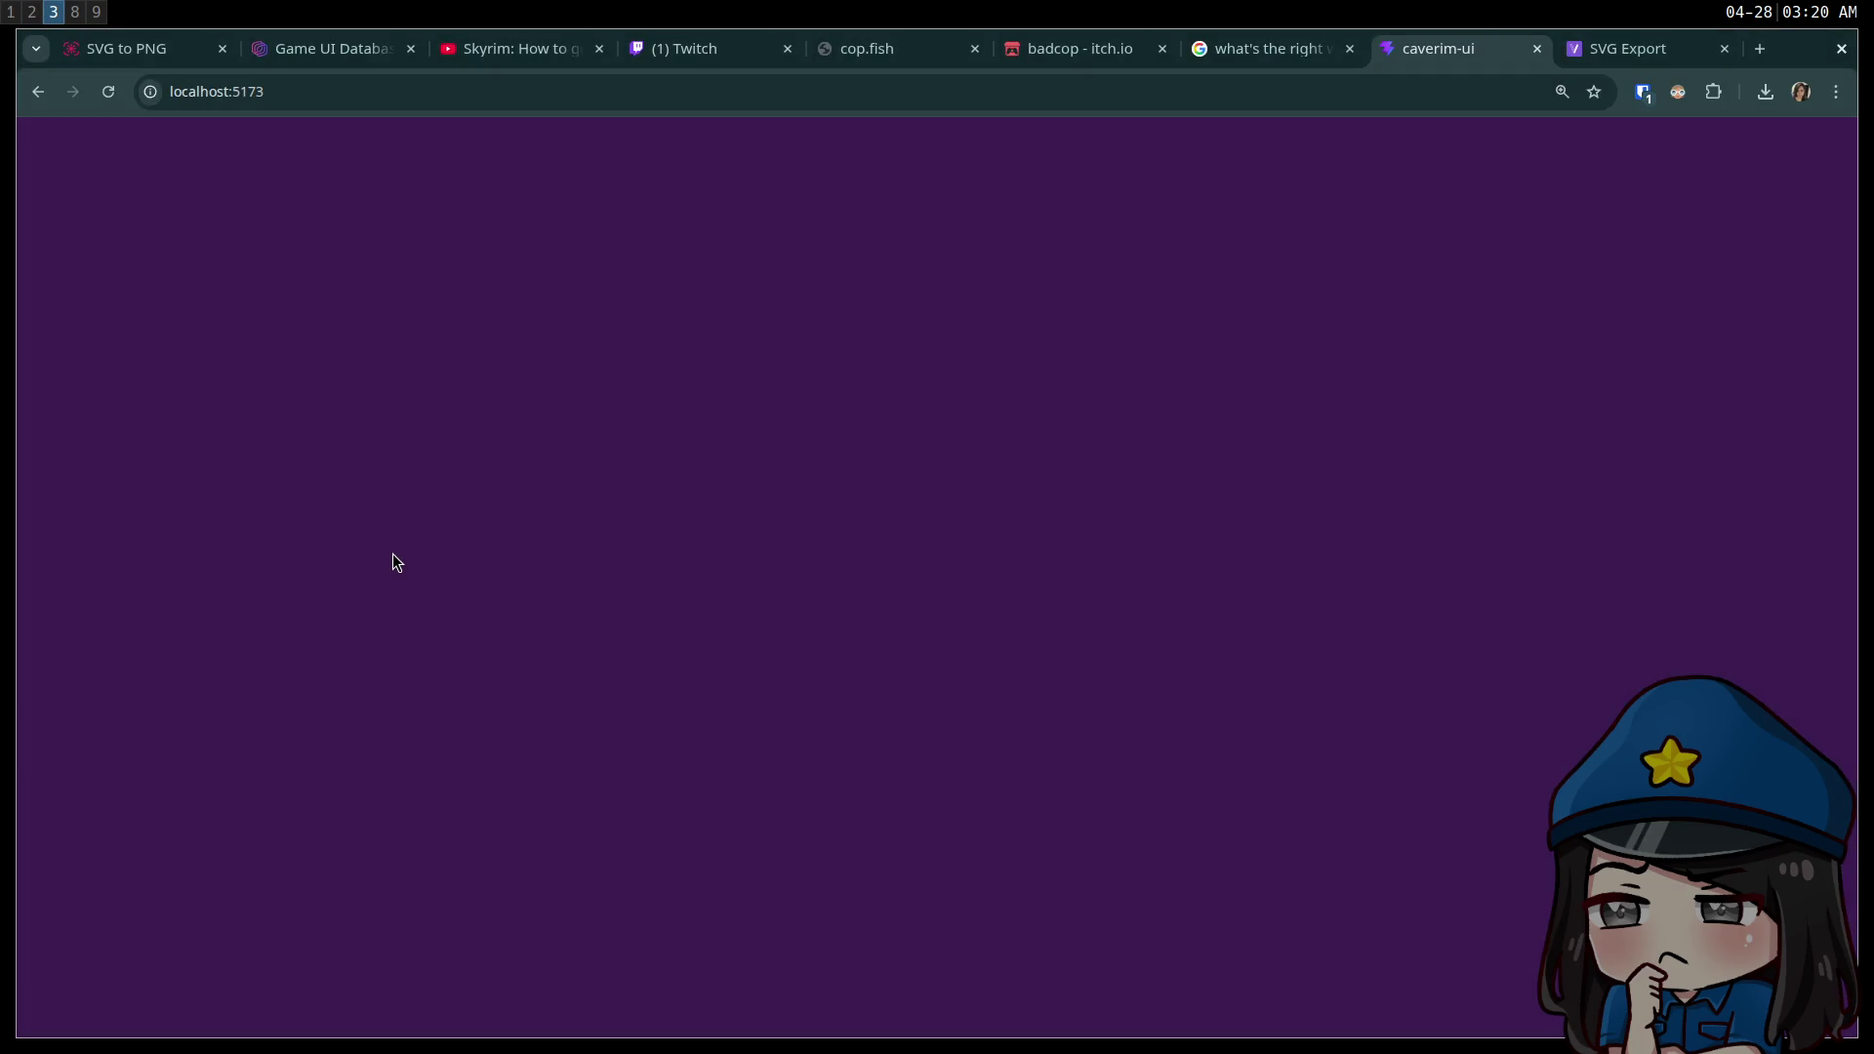
# - Close the thing template literal, save, and check the browser preview
pyautogui.press('super+1')
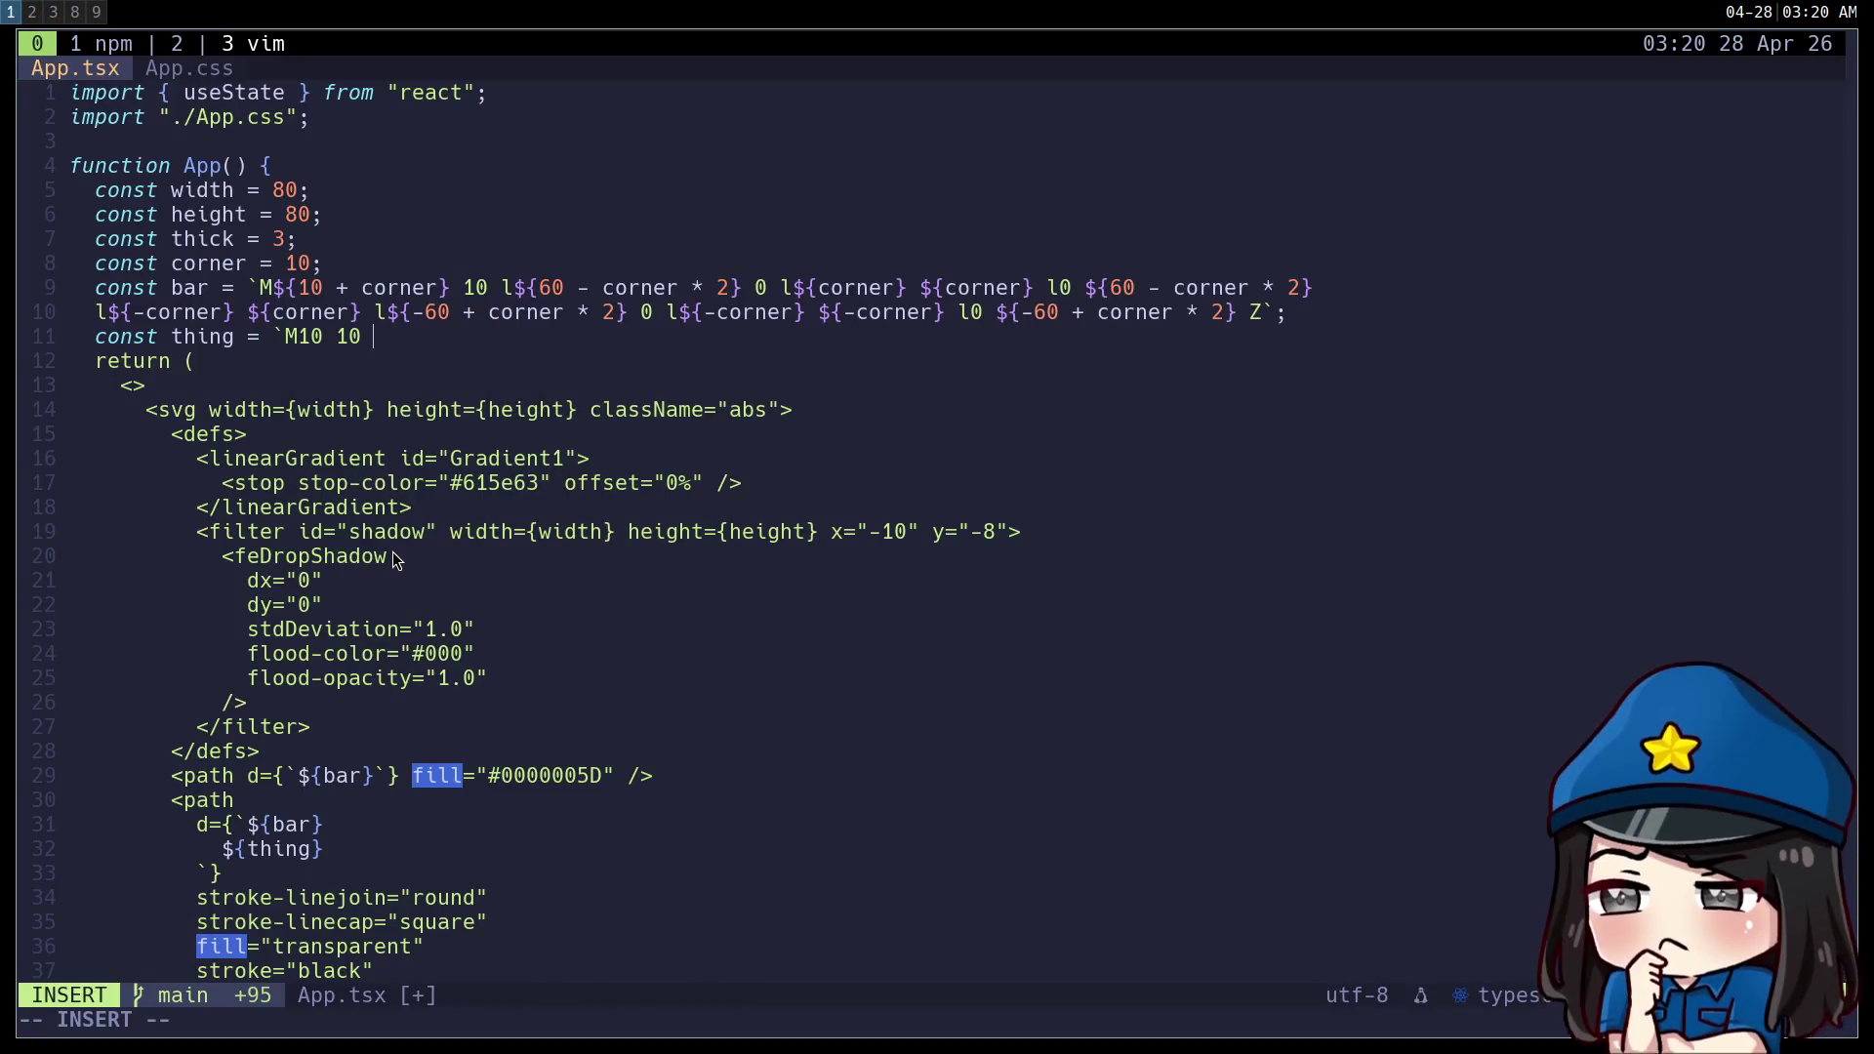
pyautogui.press('Escape')
pyautogui.write(':w')
pyautogui.press('Return')
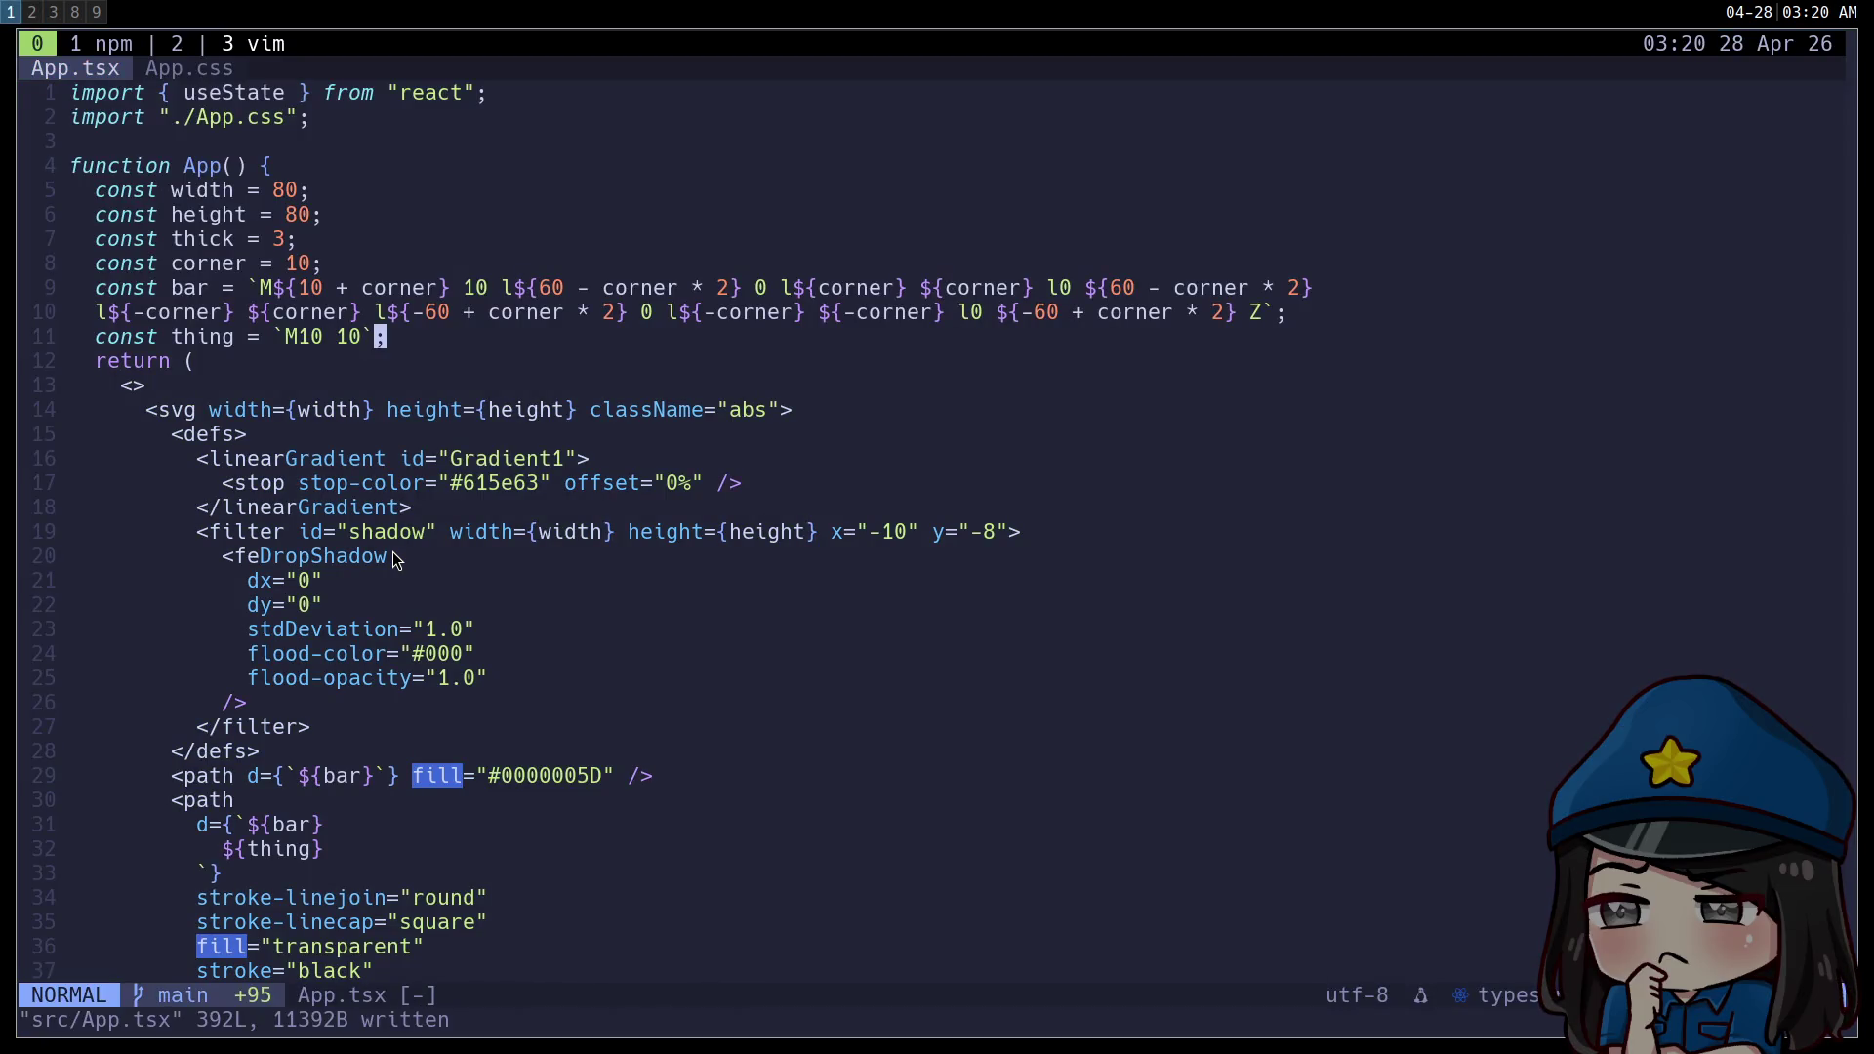
pyautogui.press('super+3')
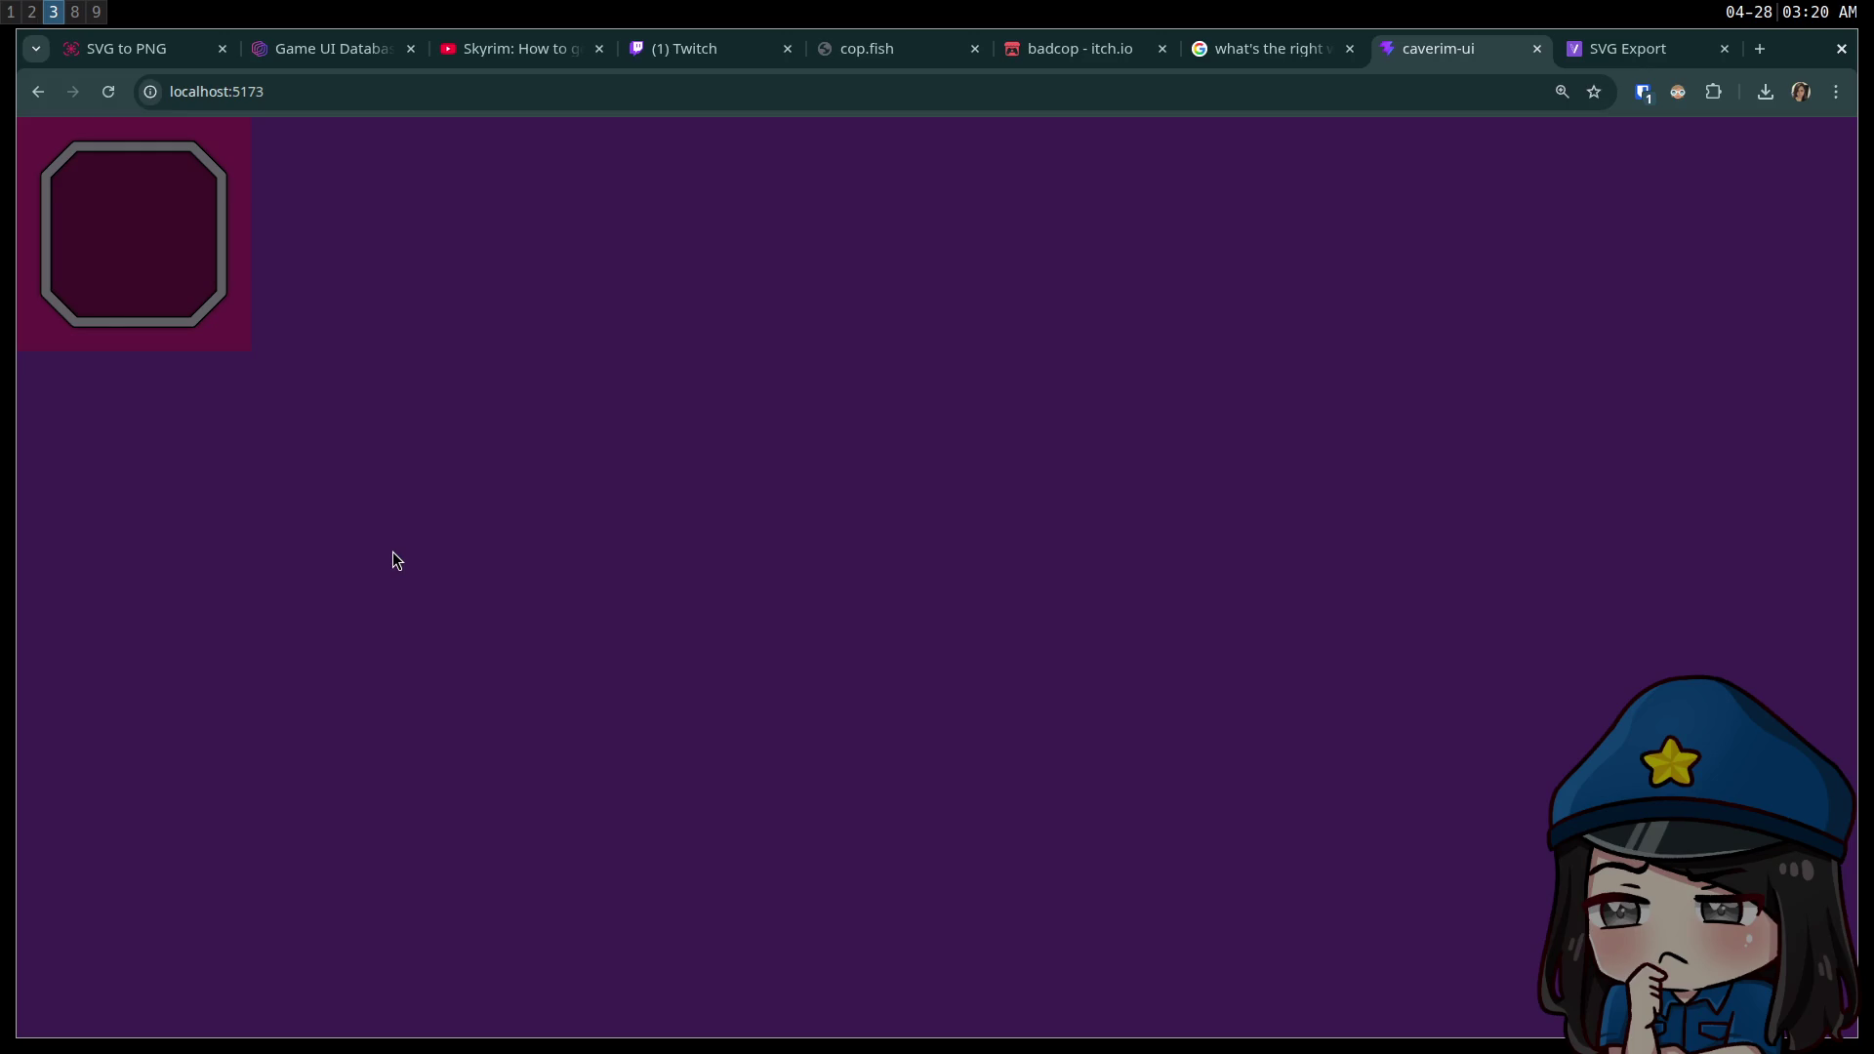
pyautogui.press('super+1')
# - Change the thing start point to M${10 + corner} with y 12 and save
pyautogui.press('h')
pyautogui.press('h')
pyautogui.press('h')
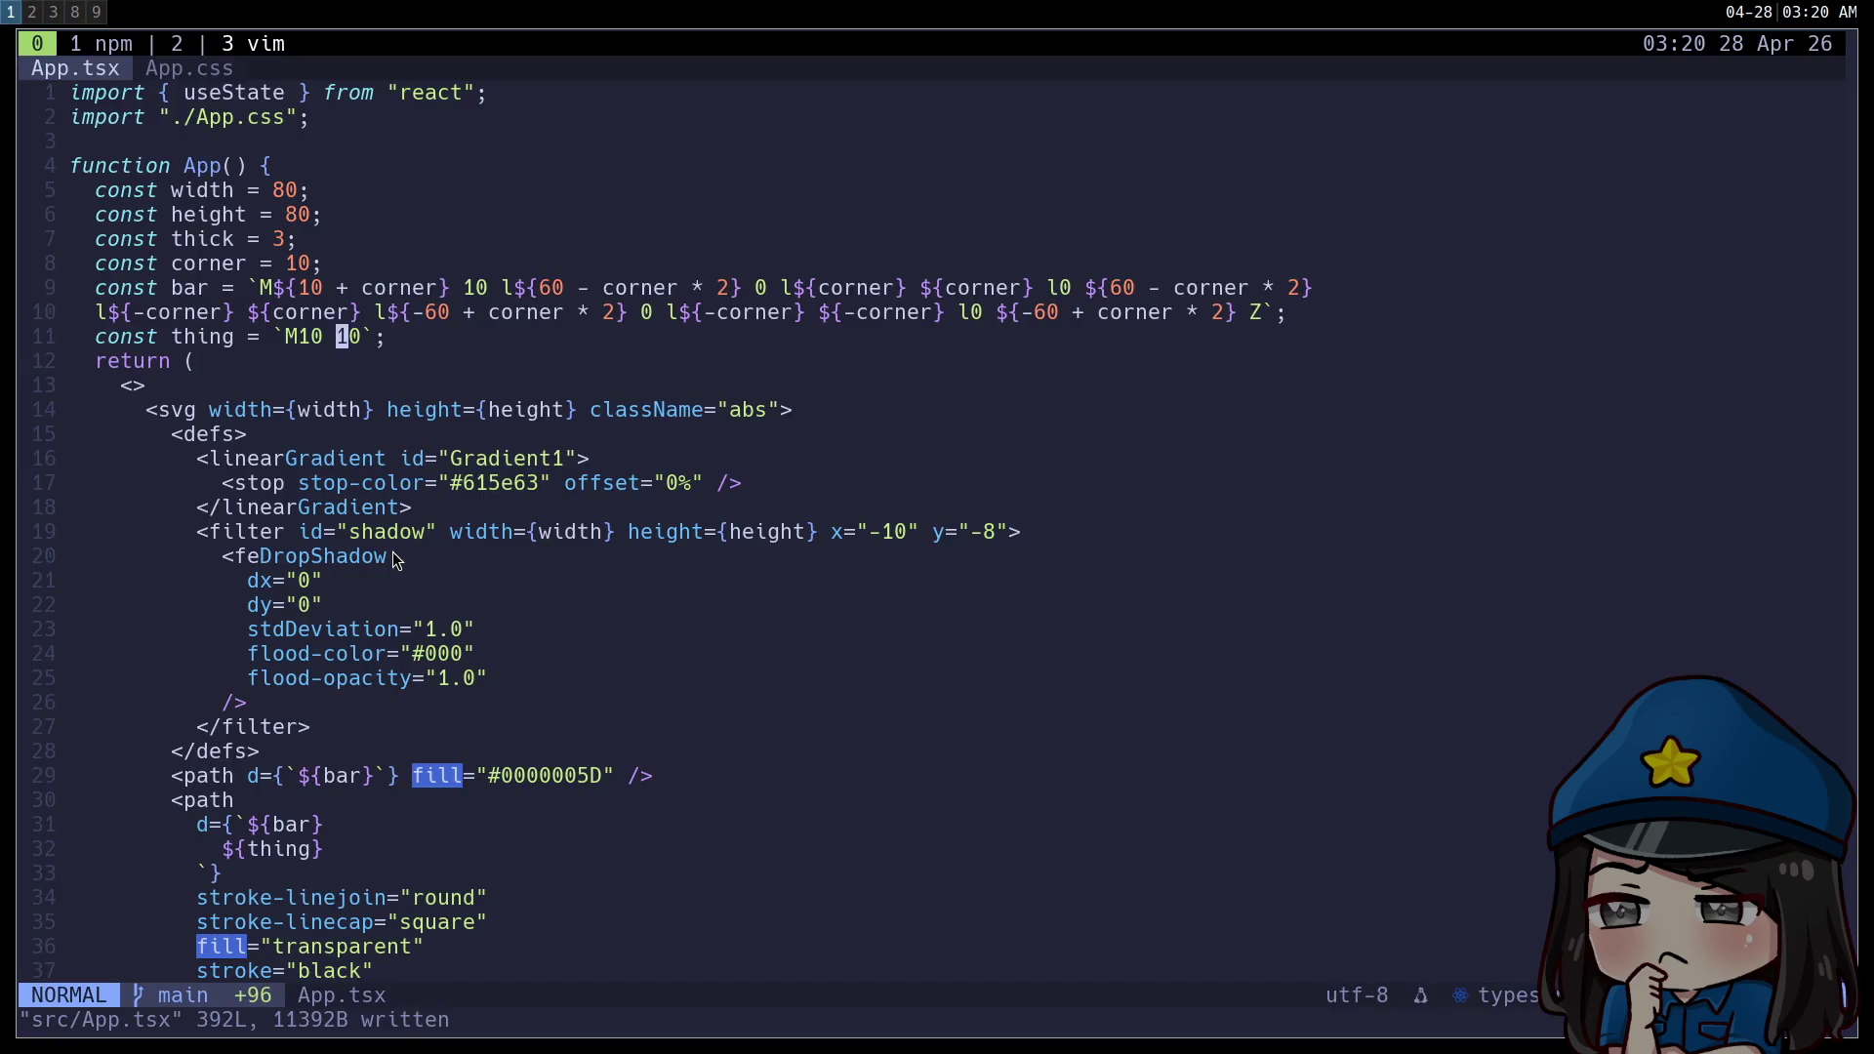
pyautogui.write('hi')
pyautogui.write('{')
pyautogui.press('BackSpace')
pyautogui.write('${')
pyautogui.press('Escape')
pyautogui.write('ea + c')
pyautogui.write('orner}')
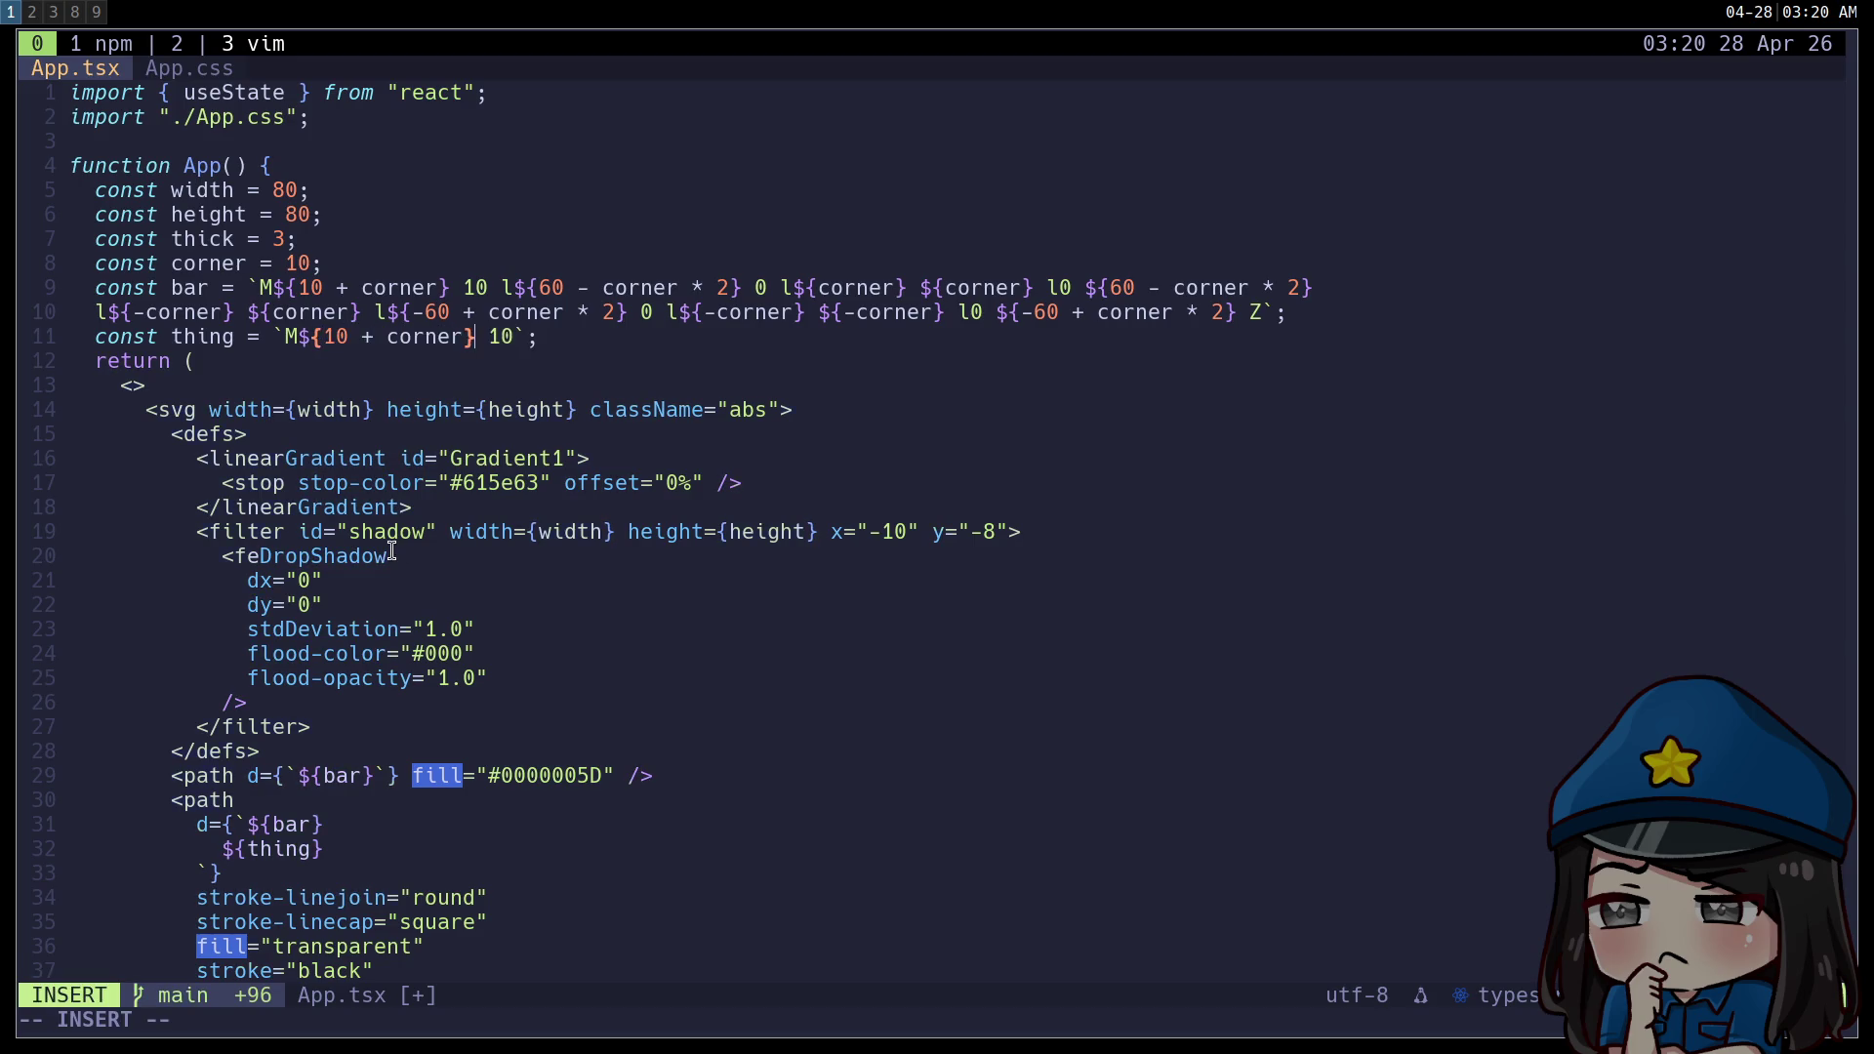
pyautogui.press('Escape')
pyautogui.press('w')
pyautogui.press('e')
pyautogui.press('a')
pyautogui.press('Escape')
pyautogui.write(':w')
pyautogui.press('Return')
# - Check the frame in the browser and append an l5 0 step to the thing path
pyautogui.press('super+3')
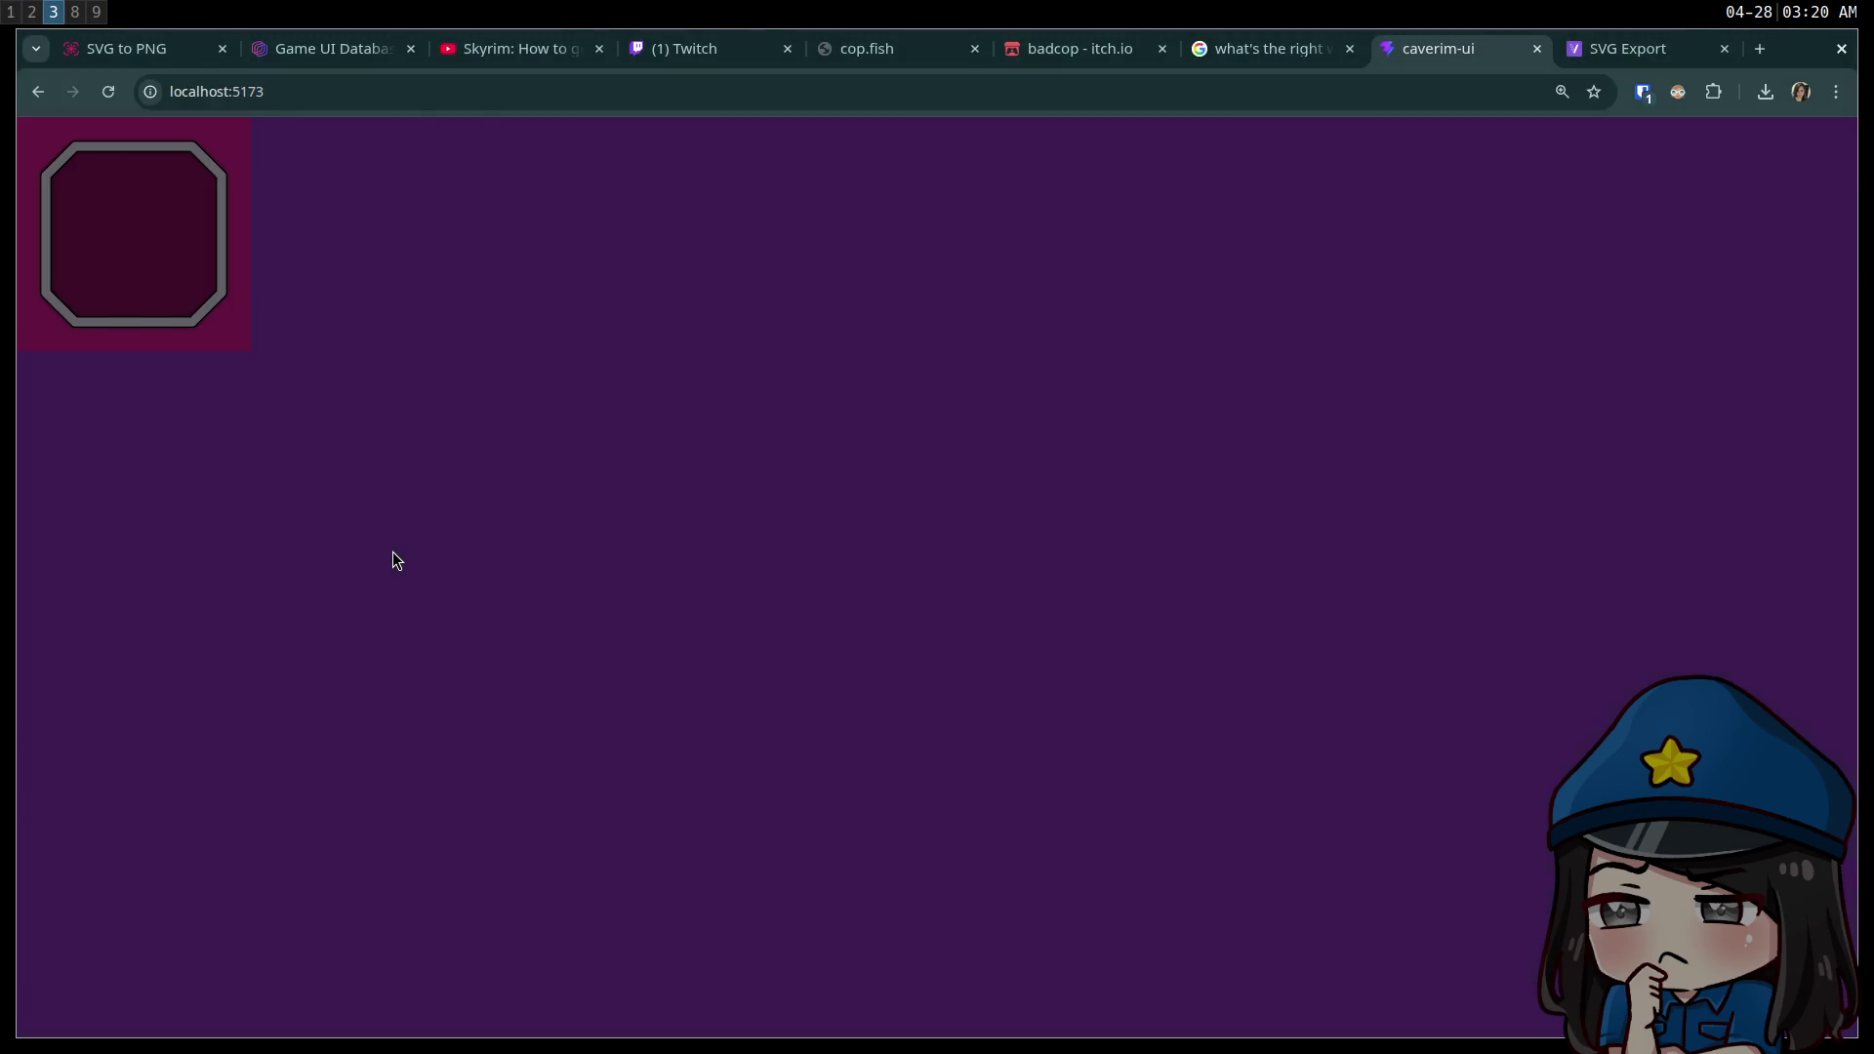
pyautogui.press('super+1')
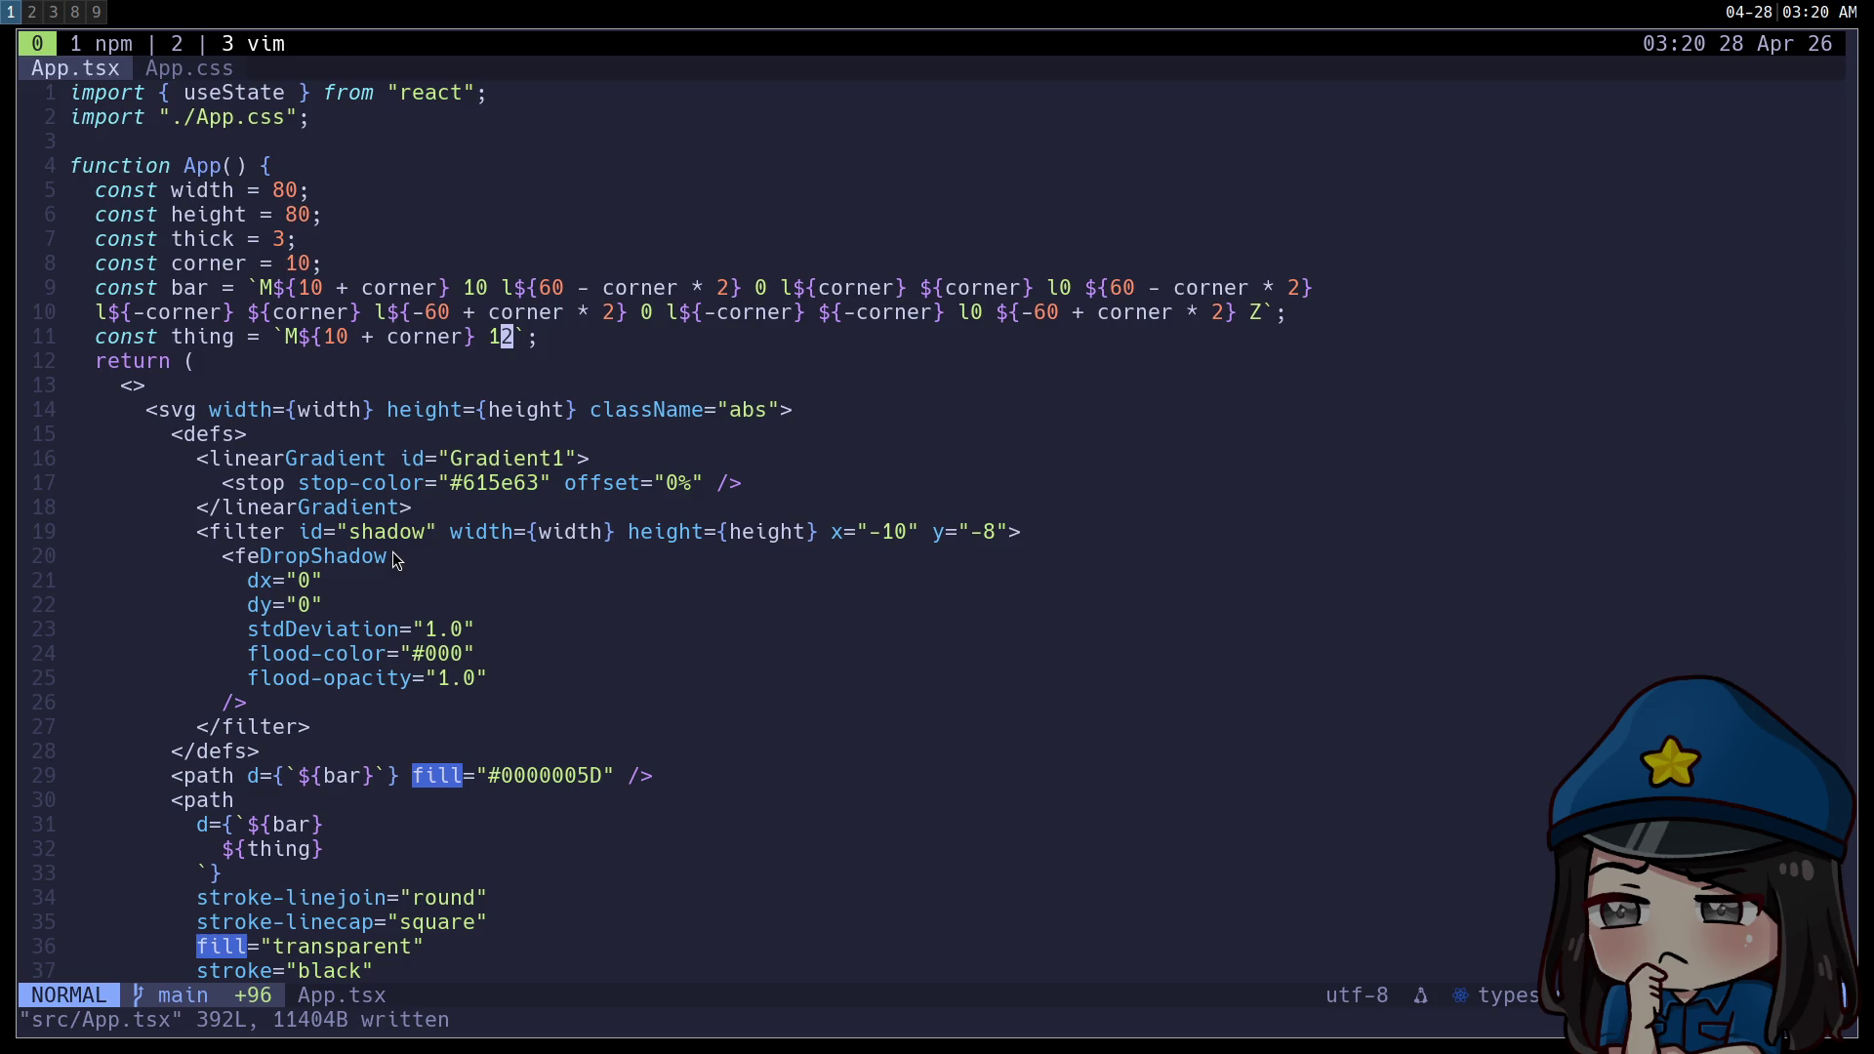
pyautogui.write('a l5 0')
# - Save the new 'l5 0' line segment and check the tab in the browser preview
pyautogui.press('Escape')
pyautogui.write(':w')
pyautogui.press('Return')
pyautogui.press('super+3')
pyautogui.press('super+1')
# - Lower the thing path's start y to 5, saving and rechecking the preview after each change
pyautogui.press('h')
pyautogui.press('h')
pyautogui.press('h')
pyautogui.hotkey('ctrl', 'x')
pyautogui.write(':w')
pyautogui.press('Return')
pyautogui.press('super+3')
pyautogui.press('super+1')
pyautogui.hotkey('ctrl', 'x')
pyautogui.write(':w')
pyautogui.press('Return')
pyautogui.press('super+3')
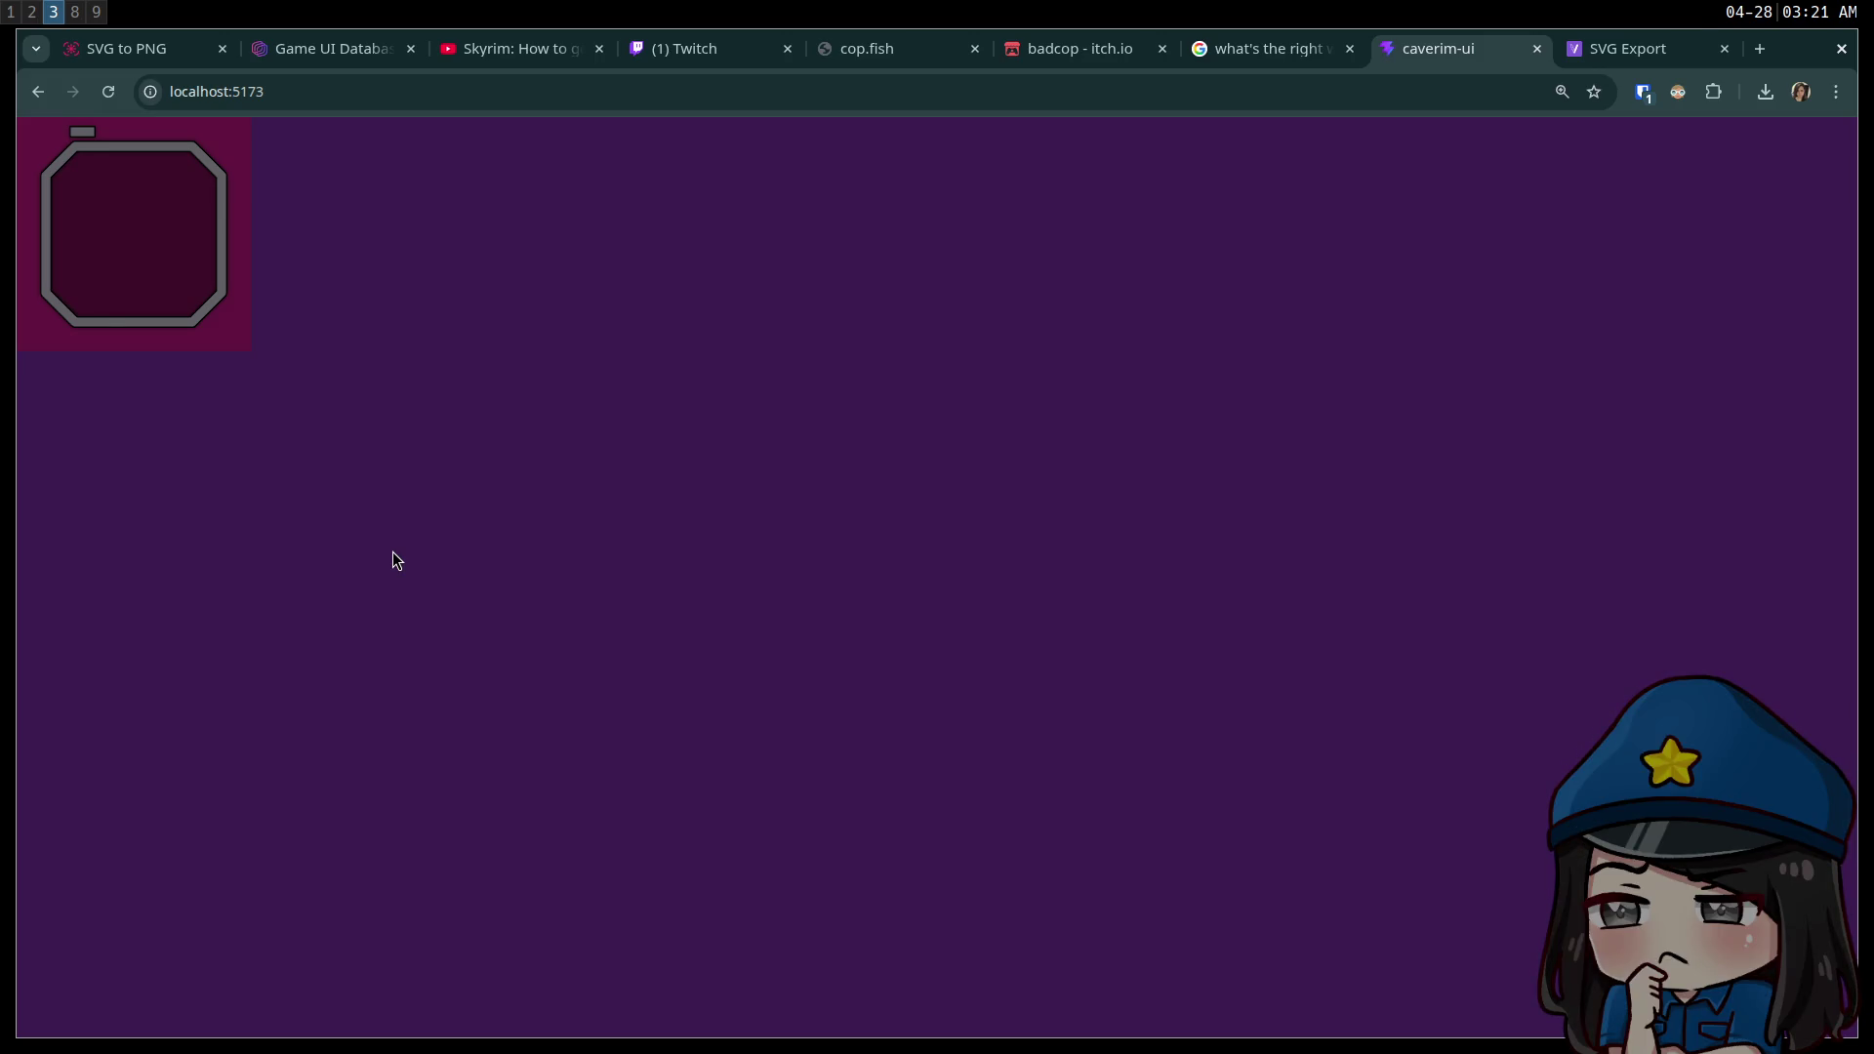
pyautogui.press('super+1')
# - Yank both outline <path> blocks and paste the copies below </defs>
pyautogui.press('j')
pyautogui.press('j')
pyautogui.press('j')
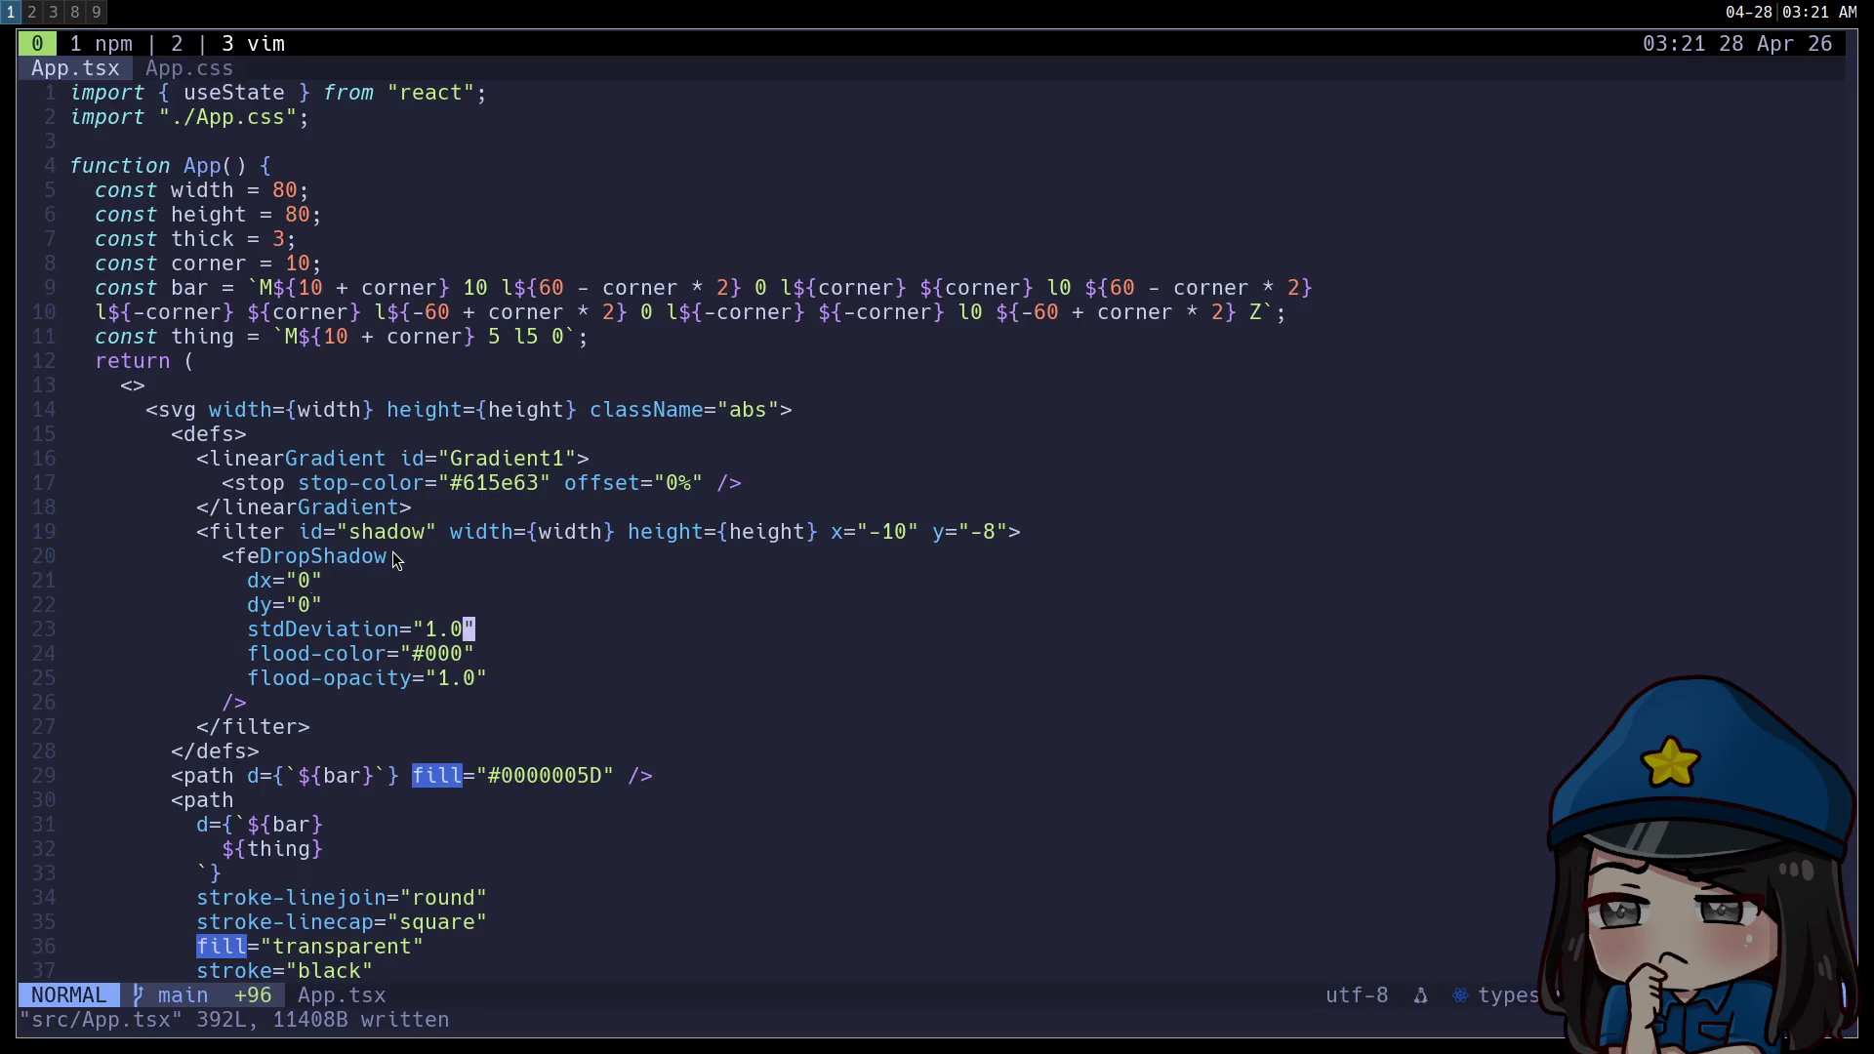
pyautogui.press('j')
pyautogui.press('j')
pyautogui.press('k')
pyautogui.press('k')
pyautogui.press('k')
pyautogui.press('k')
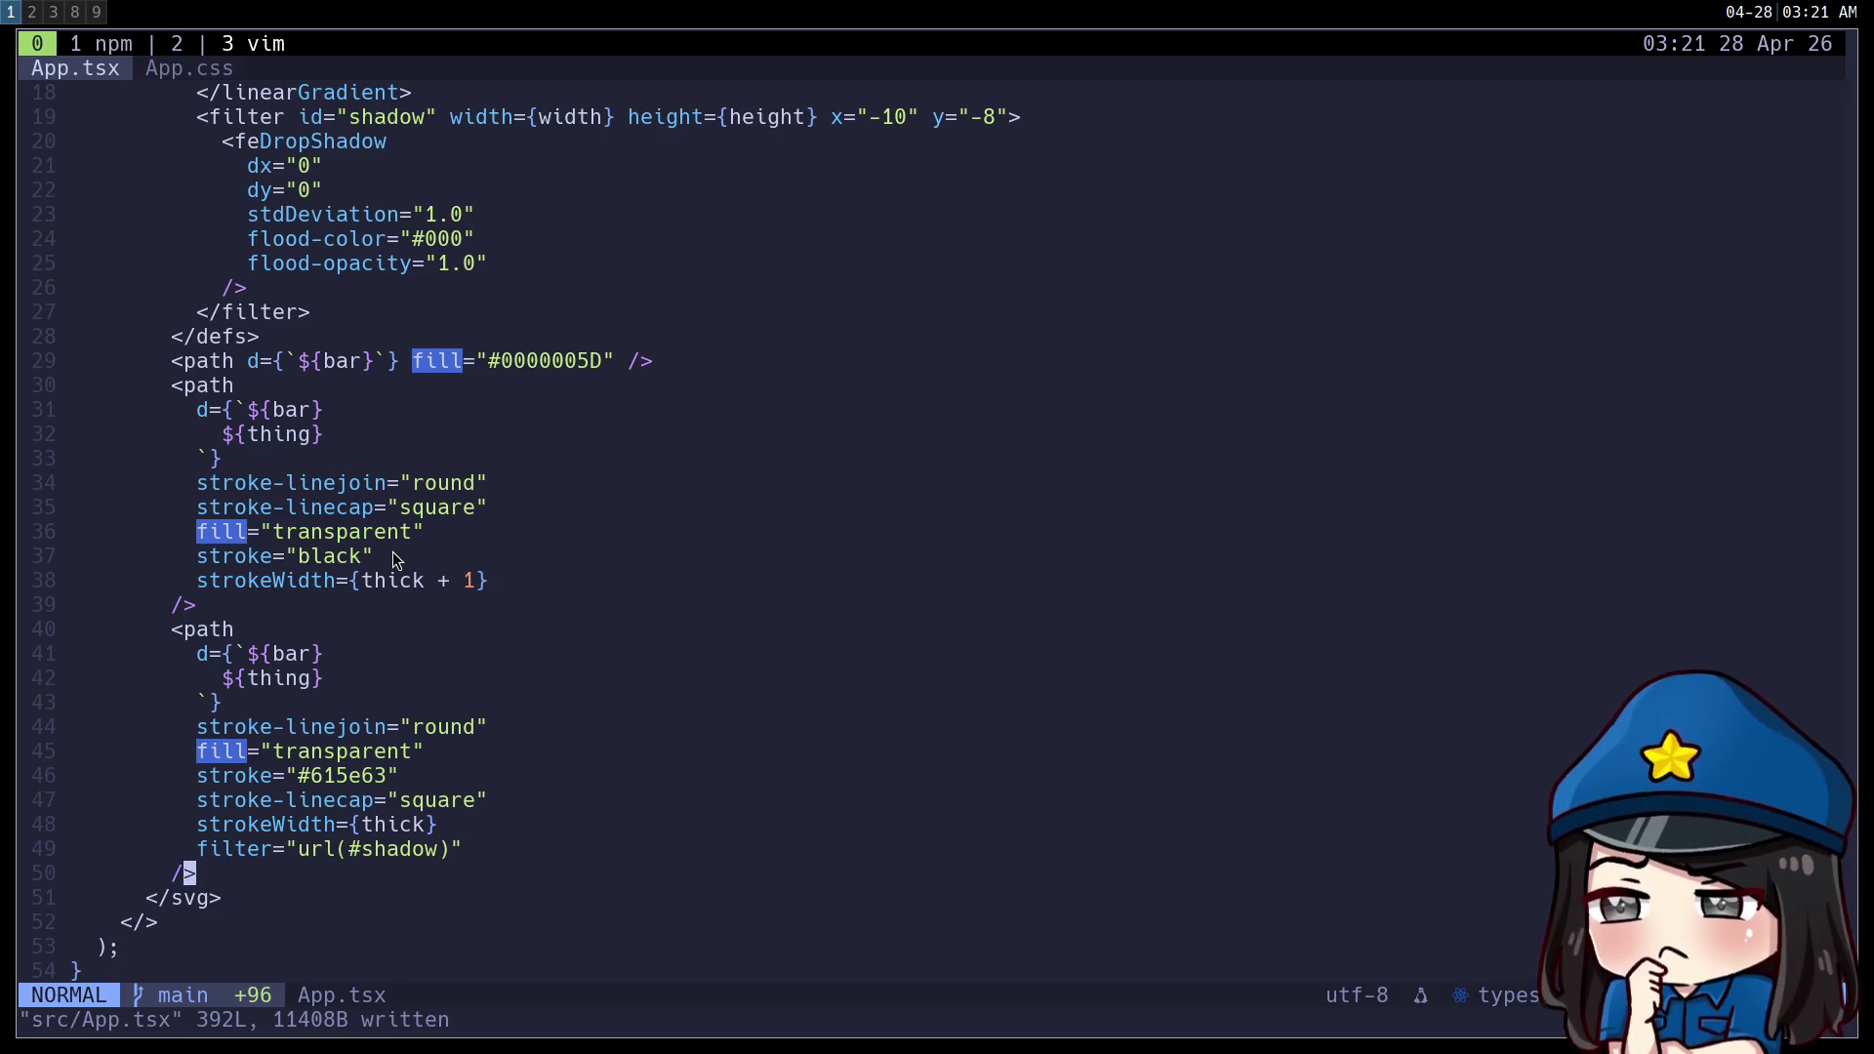
pyautogui.hotkey('shift', 'v')
pyautogui.press('k')
pyautogui.press('k')
pyautogui.press('k')
pyautogui.press('k')
pyautogui.press('k')
pyautogui.press('k')
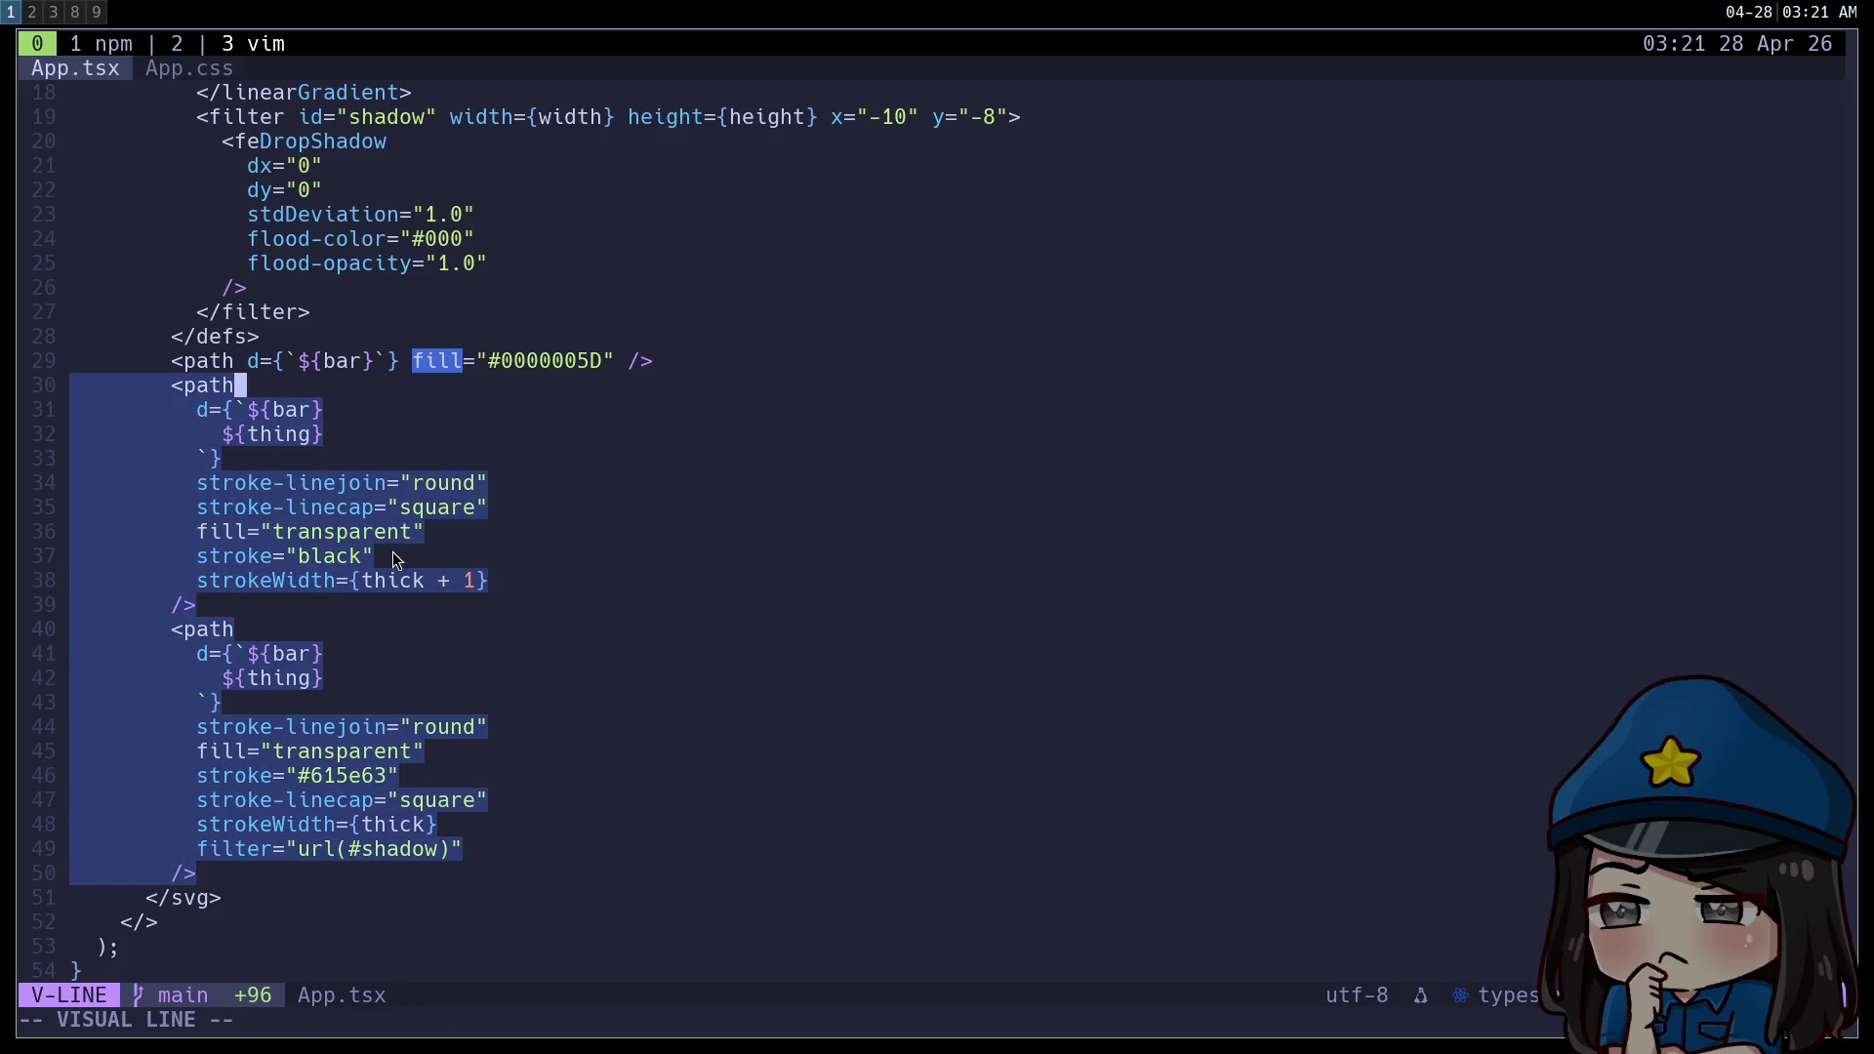
pyautogui.press('y')
pyautogui.press('k')
pyautogui.press('k')
pyautogui.press('p')
pyautogui.press('j')
pyautogui.press('j')
# - Delete ${bar} from both copied paths so they trace only thing, then switch to Godot
pyautogui.press('k')
pyautogui.press('A')
pyautogui.press('Escape')
pyautogui.press('s')
pyautogui.press('BackSpace')
pyautogui.press('BackSpace')
pyautogui.press('BackSpace')
pyautogui.press('BackSpace')
pyautogui.press('BackSpace')
pyautogui.press('Escape')
pyautogui.press('j')
pyautogui.press('k')
pyautogui.press('J')
pyautogui.press('j')
pyautogui.press('j')
pyautogui.press('j')
pyautogui.press('j')
pyautogui.press('A')
pyautogui.press('BackSpace')
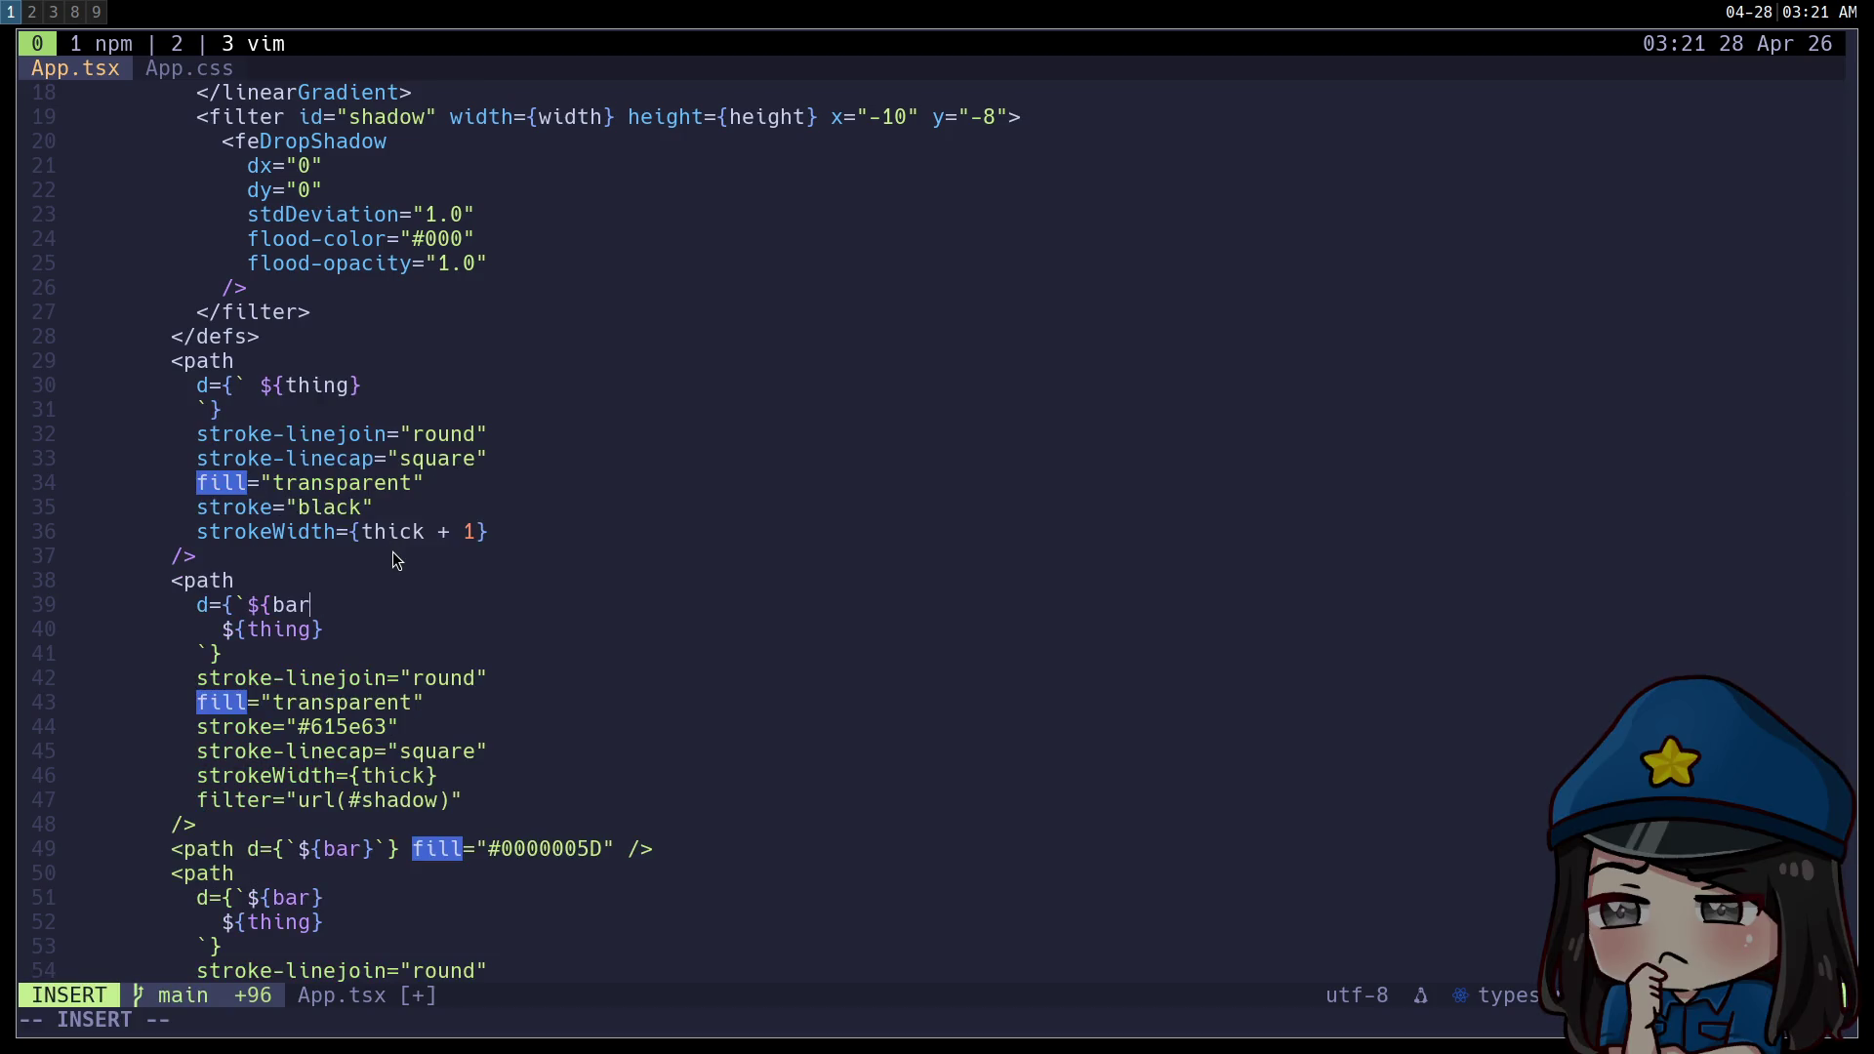
pyautogui.press('BackSpace')
pyautogui.press('BackSpace')
pyautogui.press('BackSpace')
pyautogui.press('Escape')
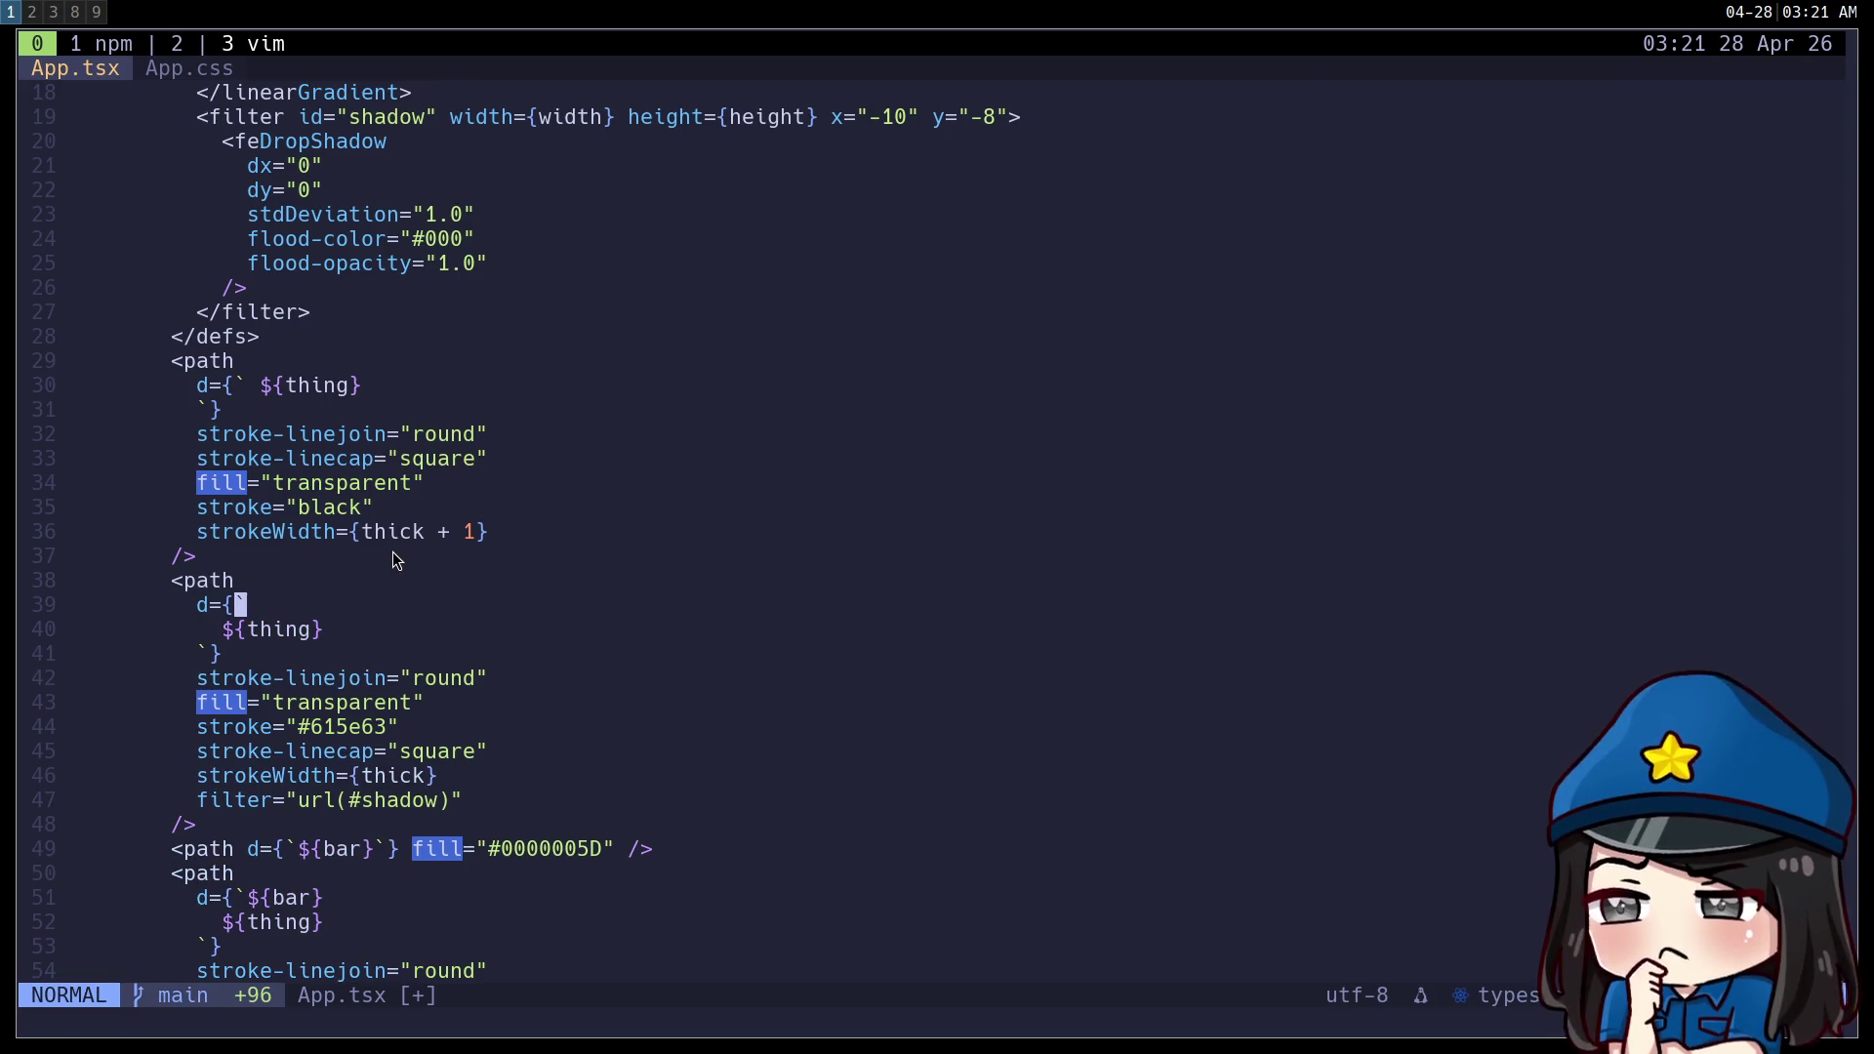
pyautogui.press('super+3')
pyautogui.press('super+2')
pyautogui.scroll(-5, 564, 519)
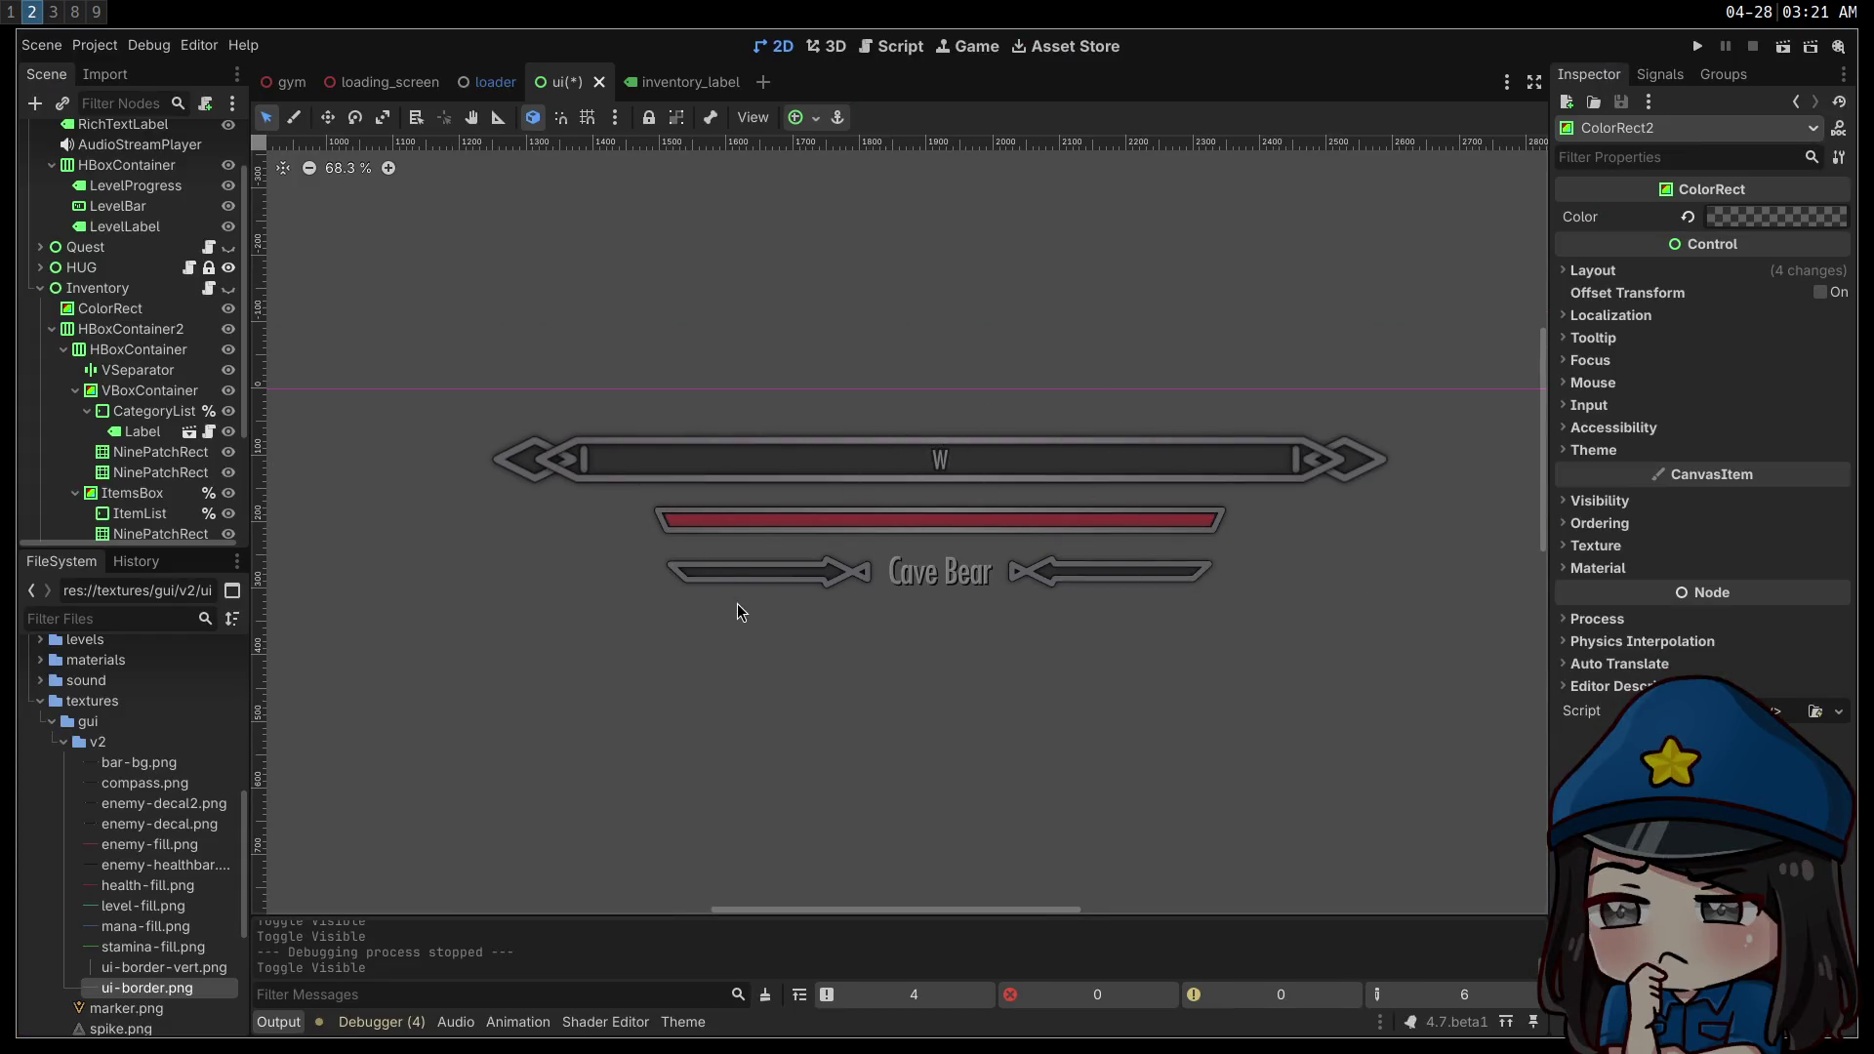
# - Zoom and pan the Godot canvas onto the Cave Bear health bar, then view the browser preview
pyautogui.scroll(-5, 828, 624)
pyautogui.scroll(-5, 781, 664)
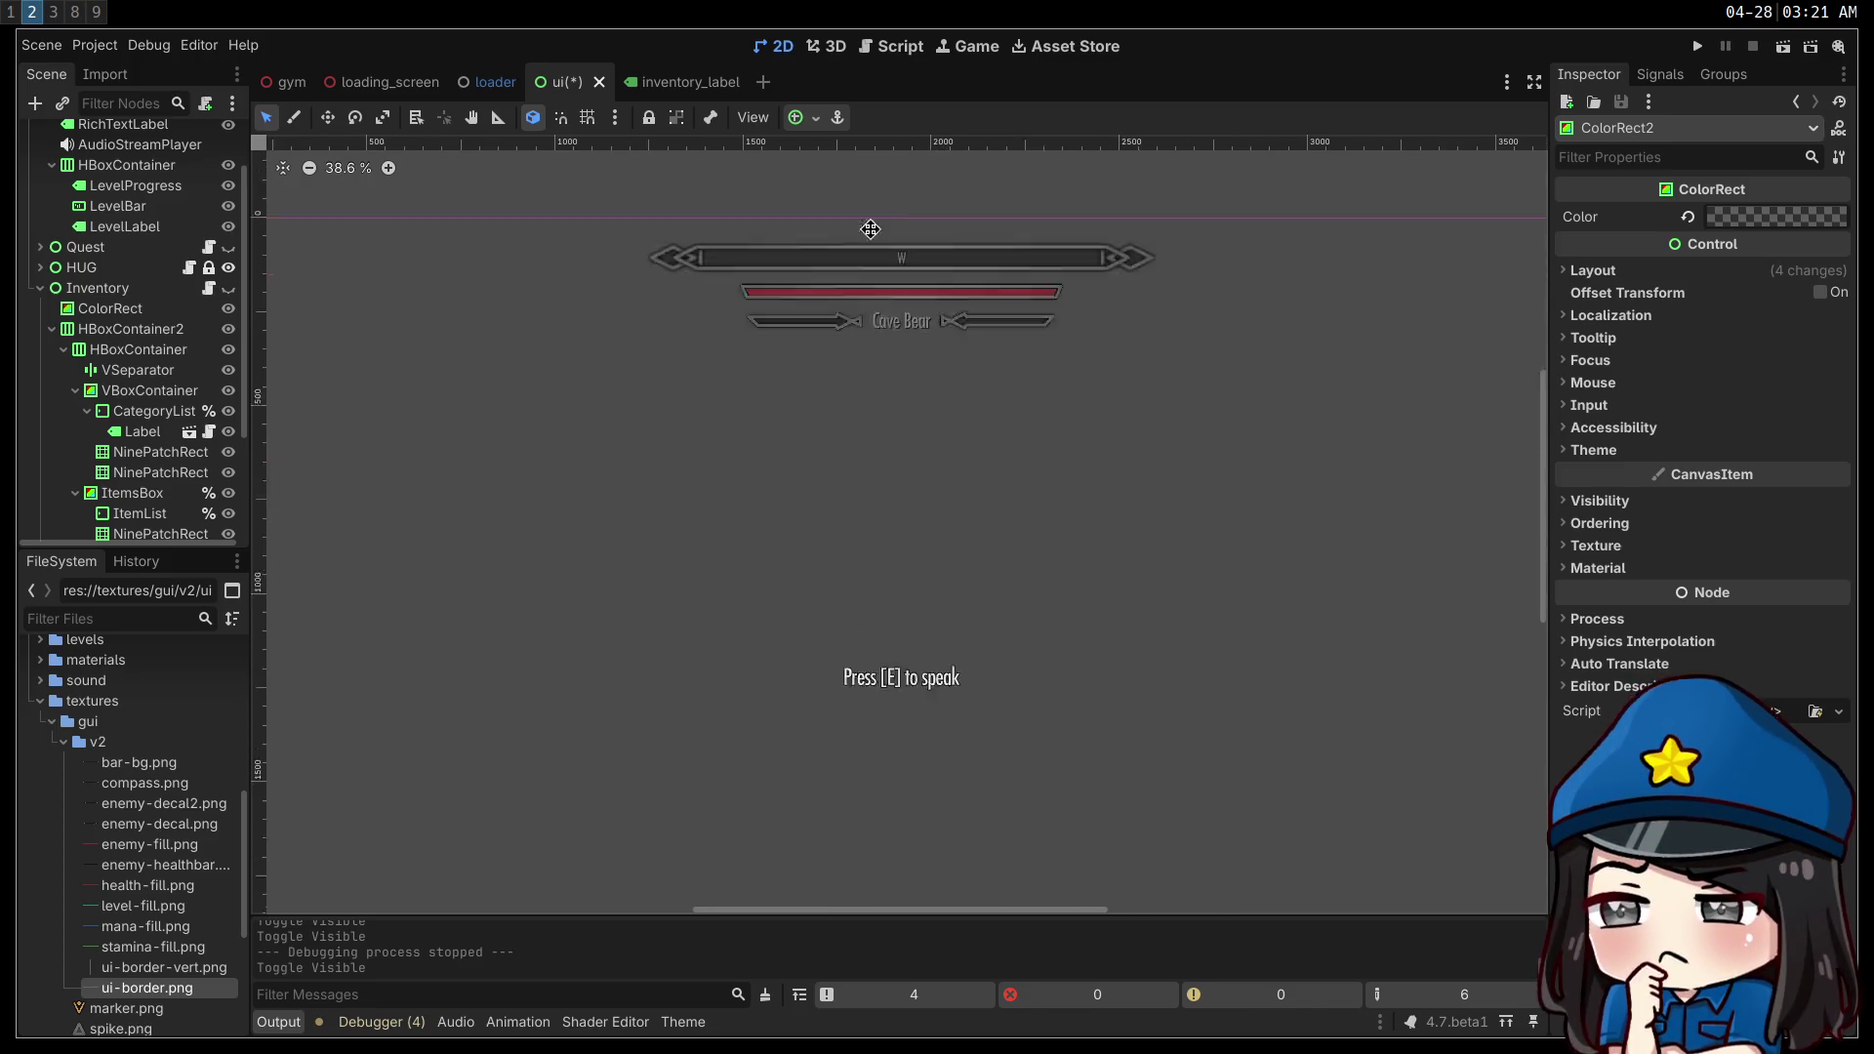
pyautogui.scroll(7, 859, 698)
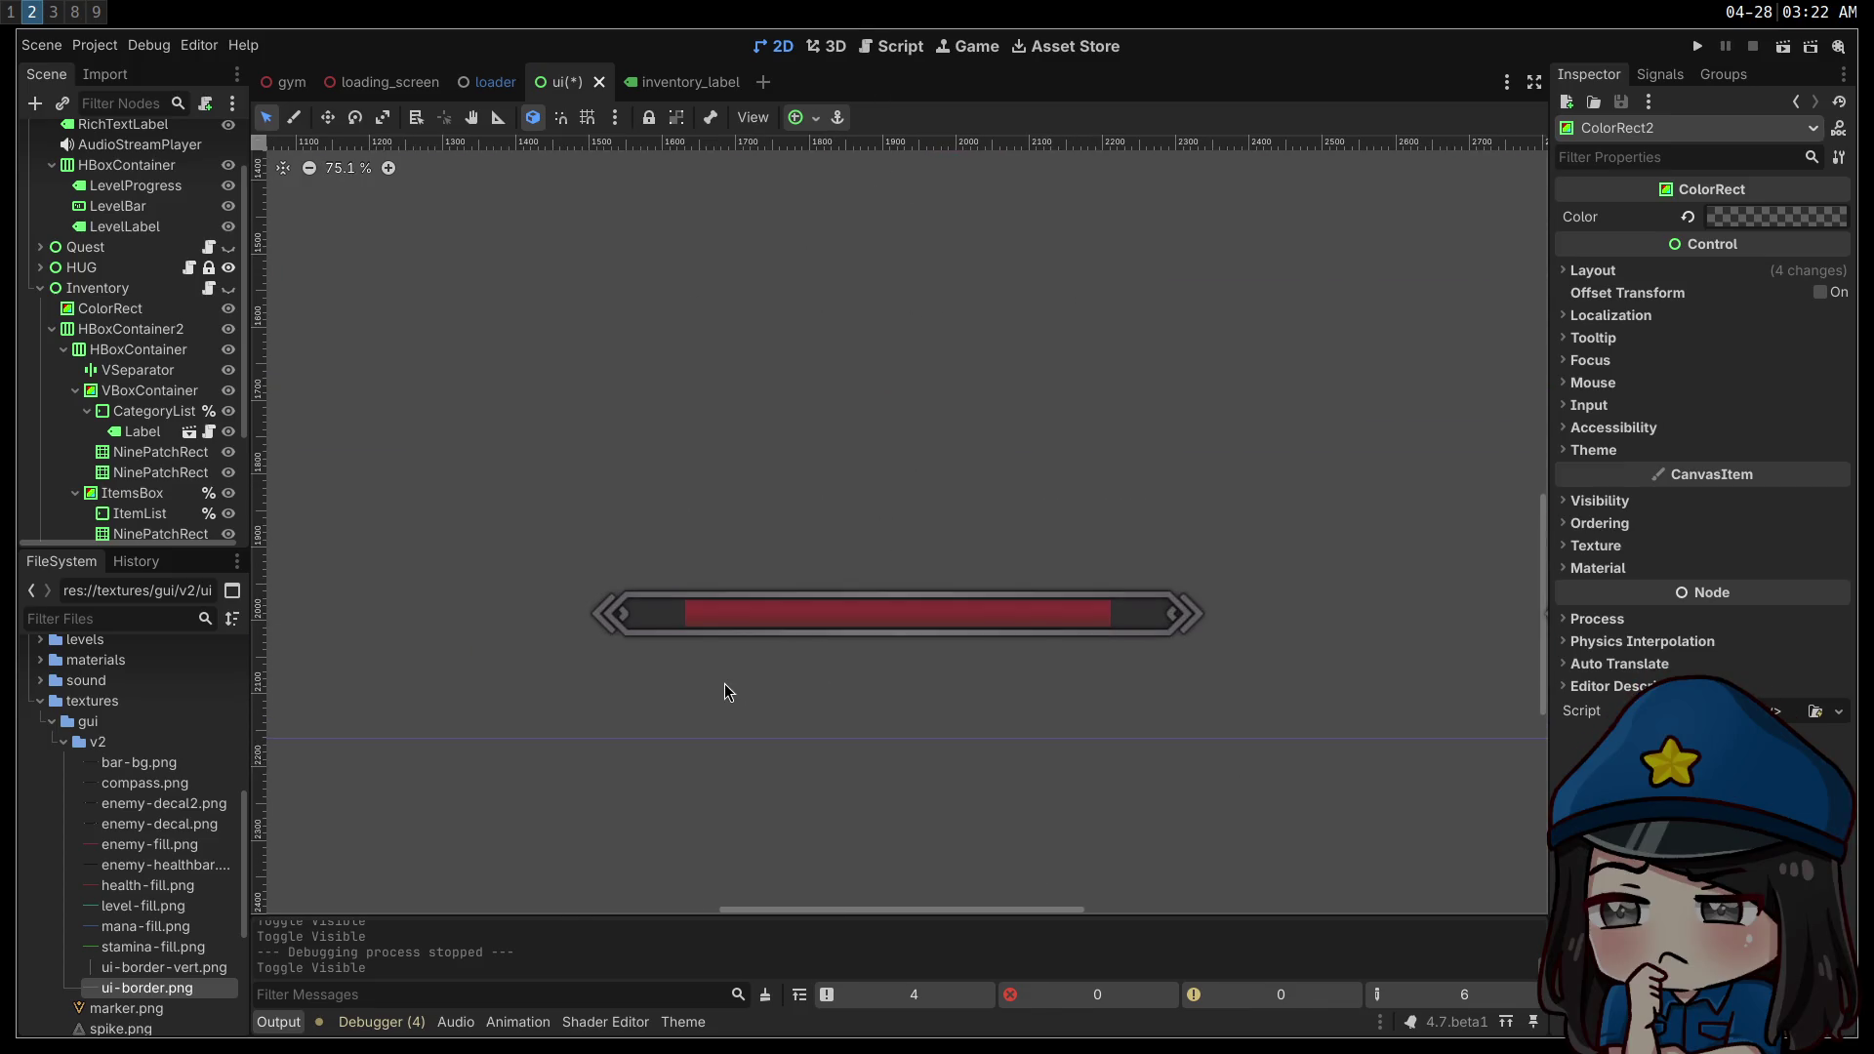
pyautogui.scroll(-7, 600, 694)
pyautogui.moveTo(618, 627); pyautogui.dragTo(1008, 766)
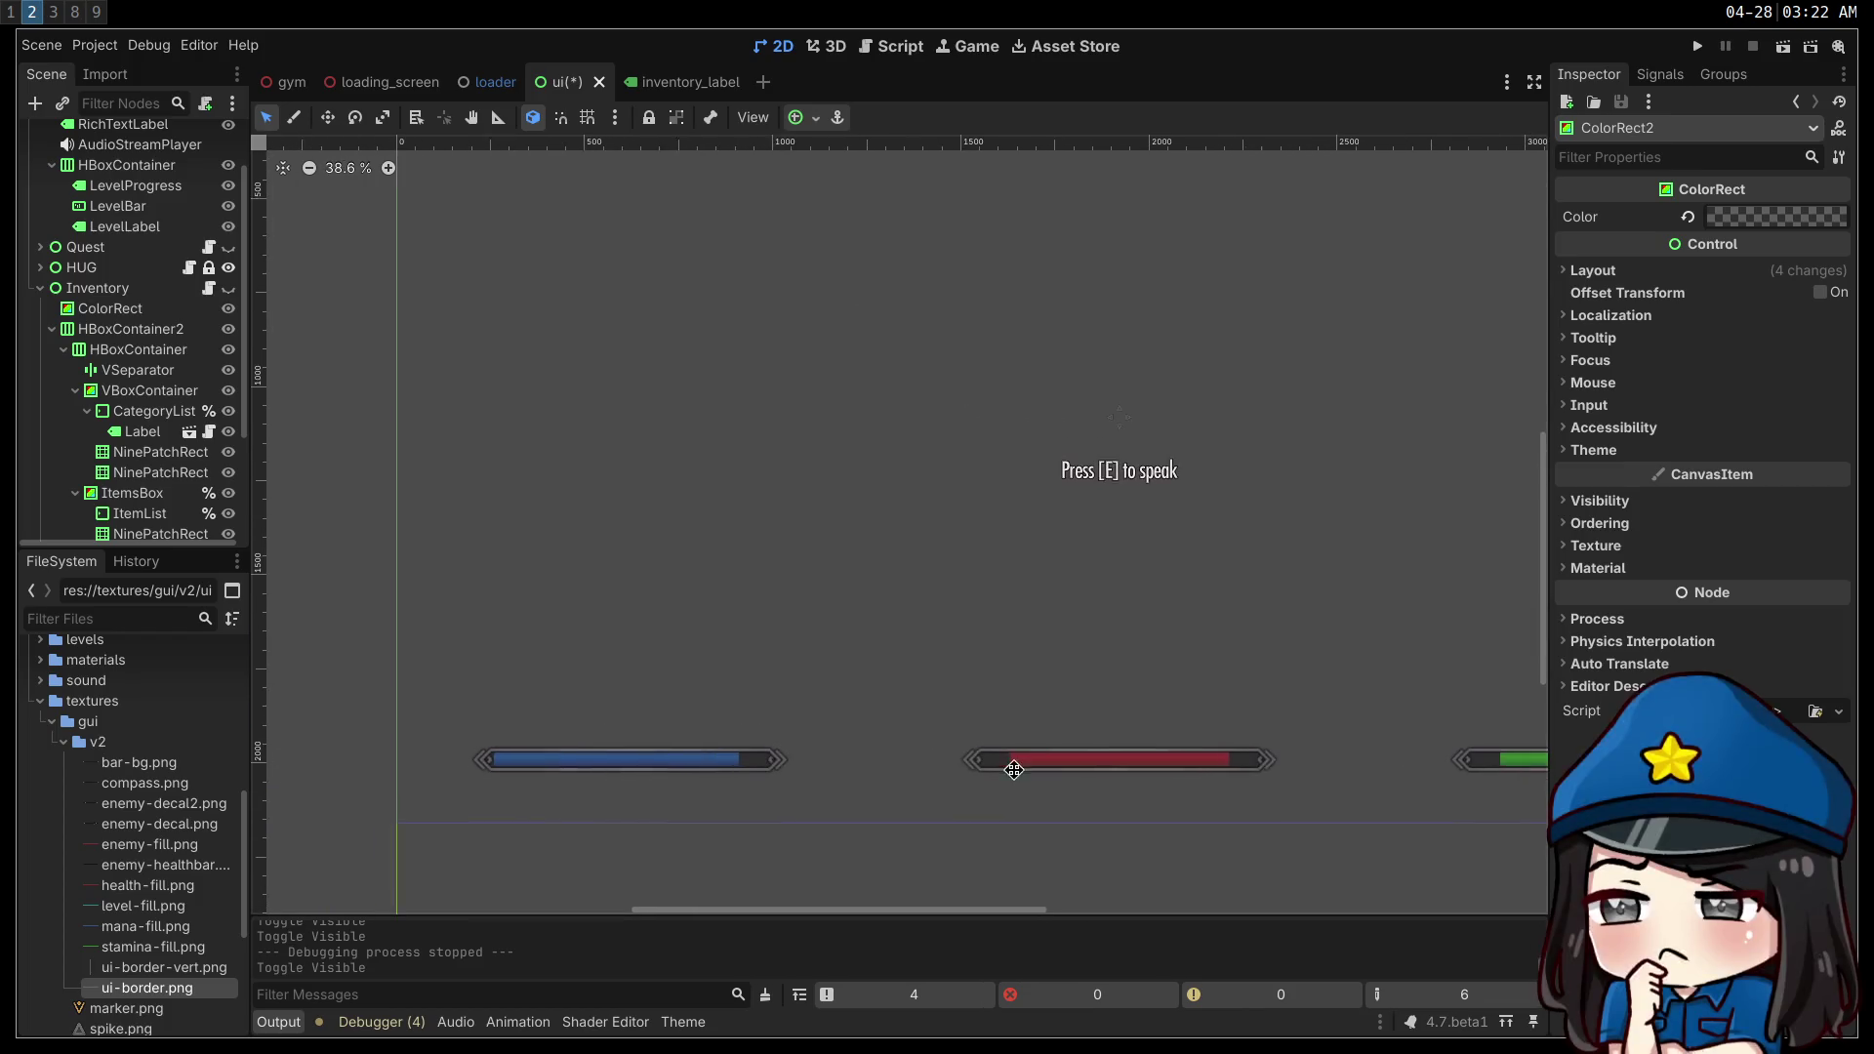
pyautogui.moveTo(886, 599); pyautogui.dragTo(841, 736)
pyautogui.scroll(4, 803, 474)
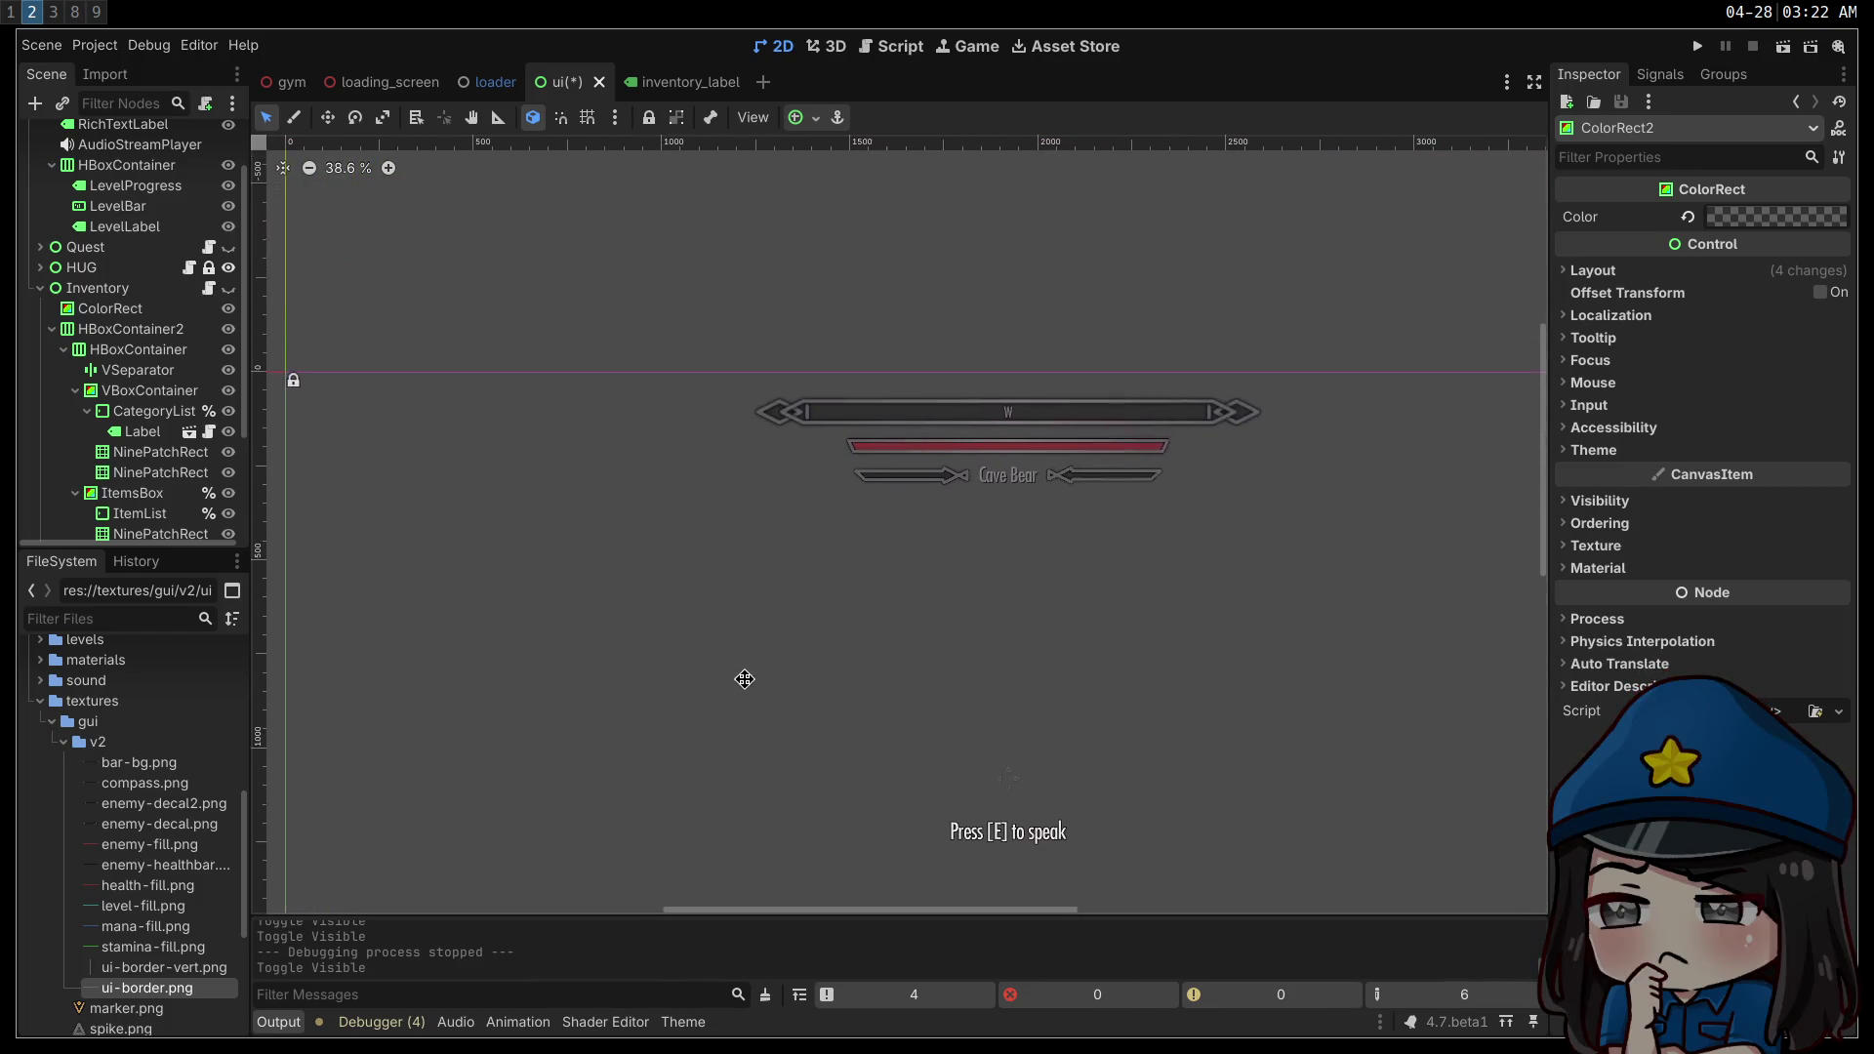
pyautogui.scroll(5, 989, 434)
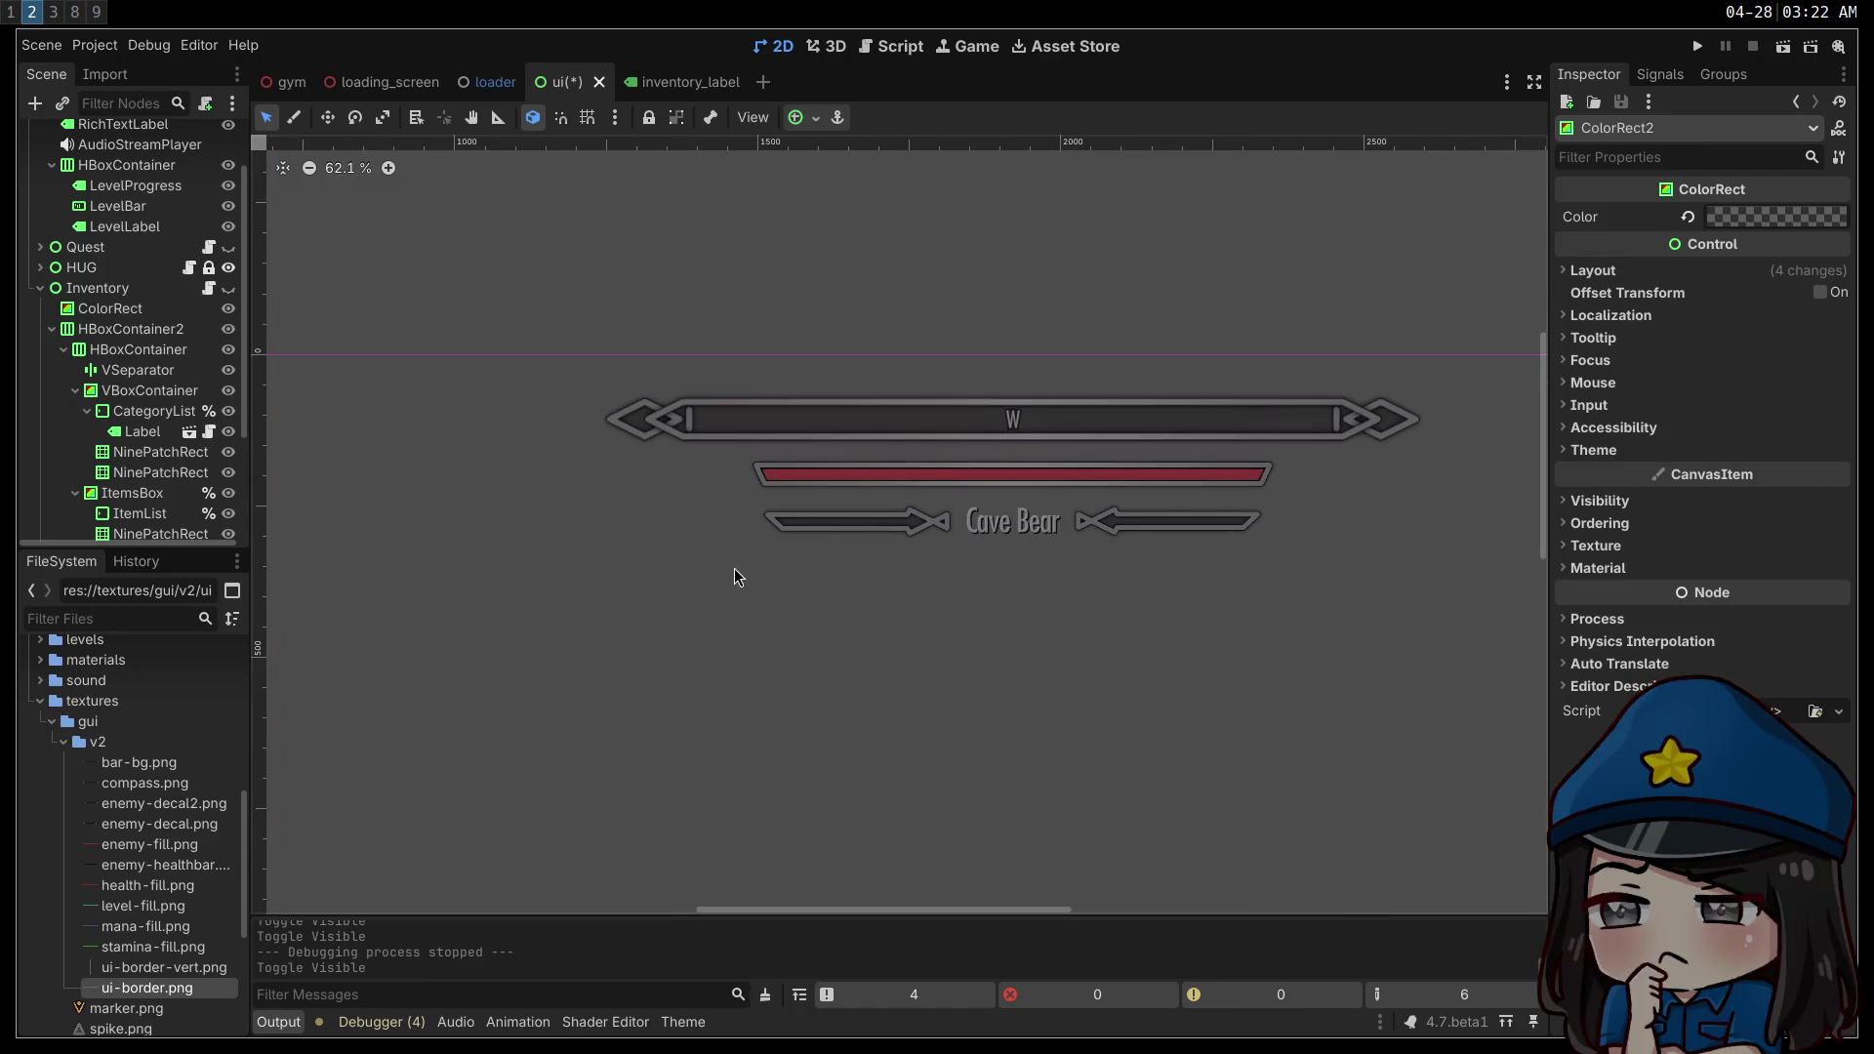
pyautogui.press('super+3')
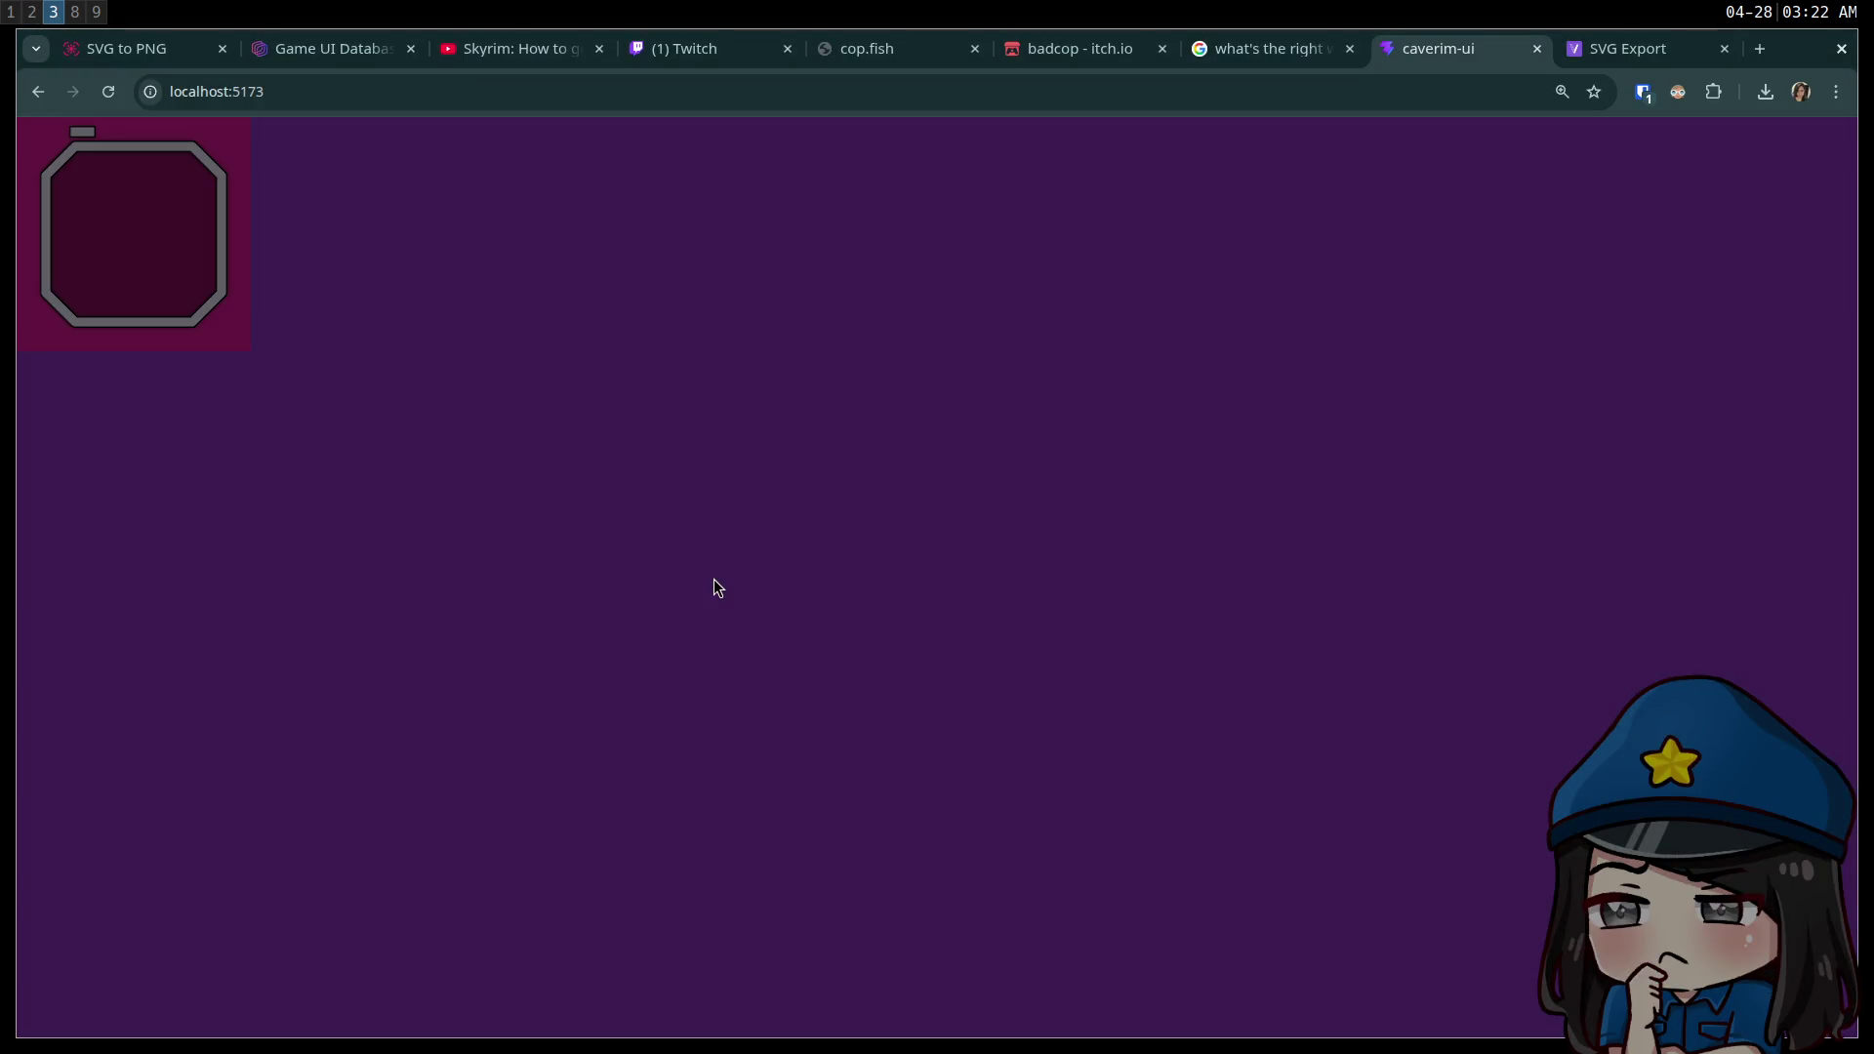
# - Flip between Chrome, Godot and App.tsx to compare the octagon frame with the Godot UI
pyautogui.press('super+2')
pyautogui.press('super+1')
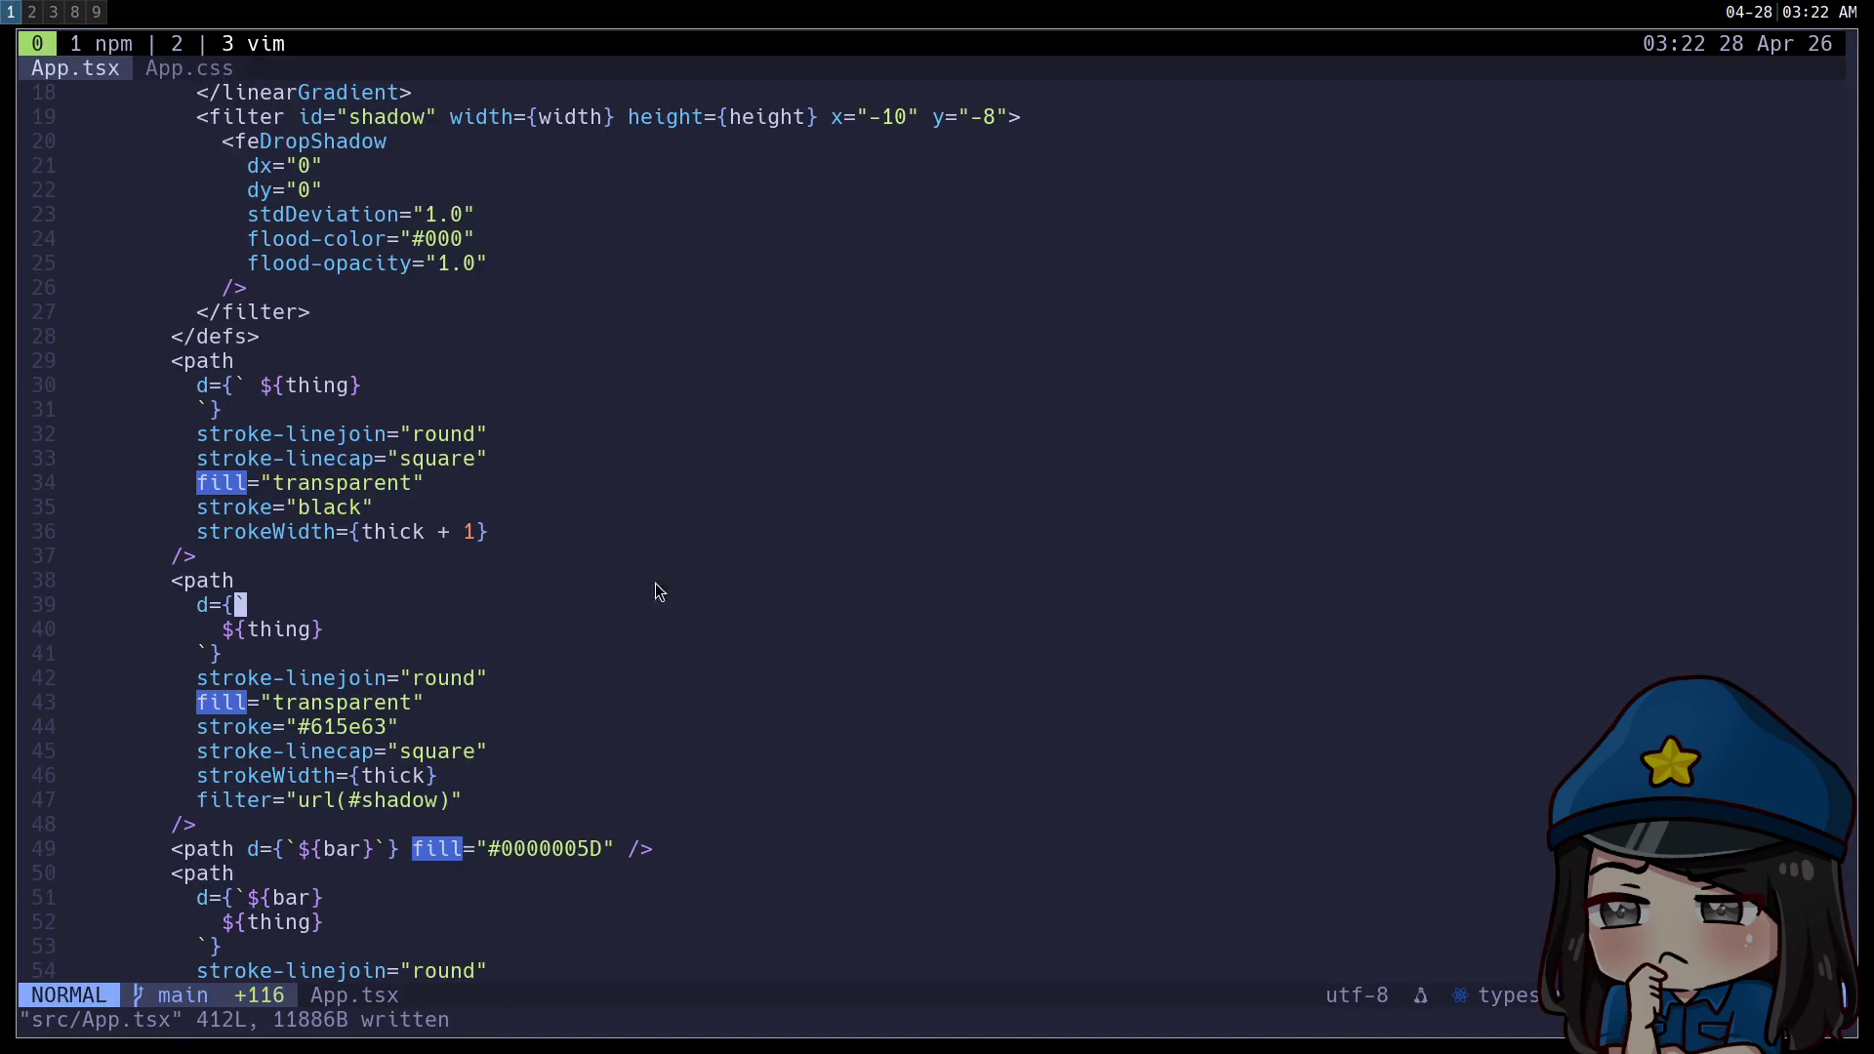
pyautogui.scroll(6, 524, 594)
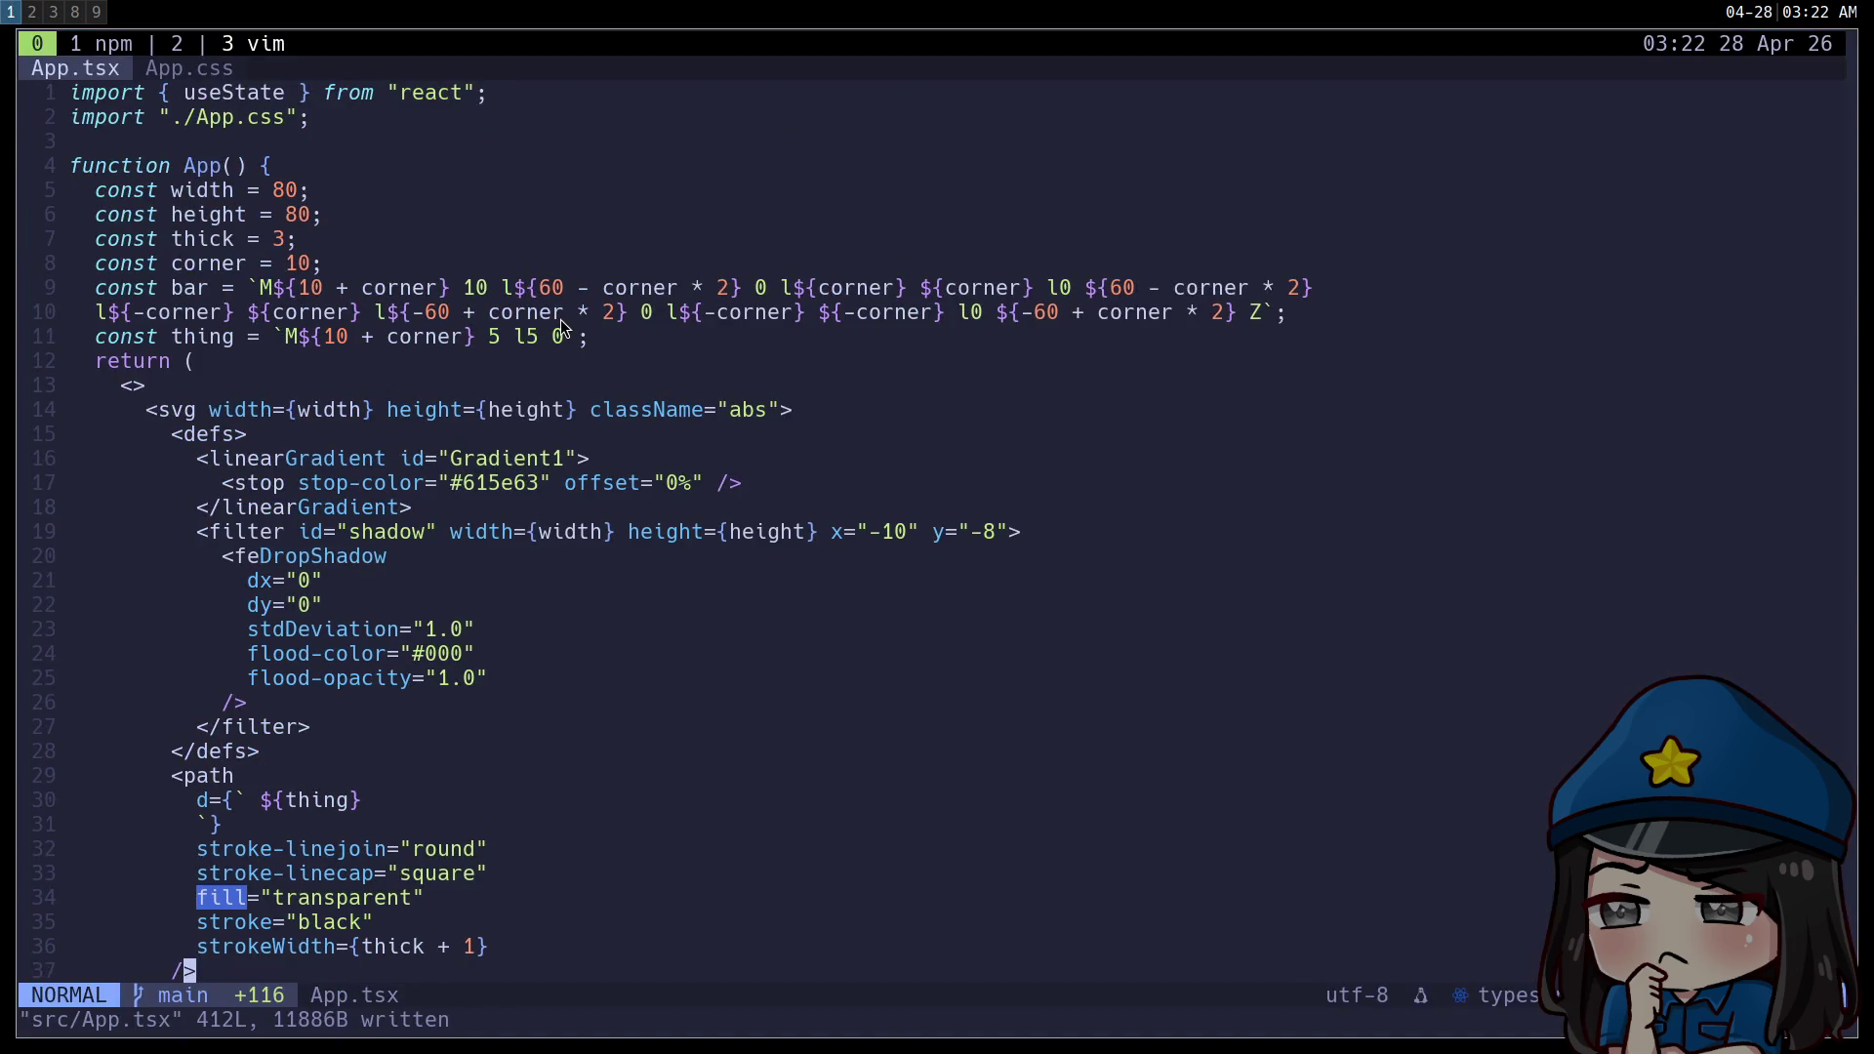
pyautogui.press('super+2')
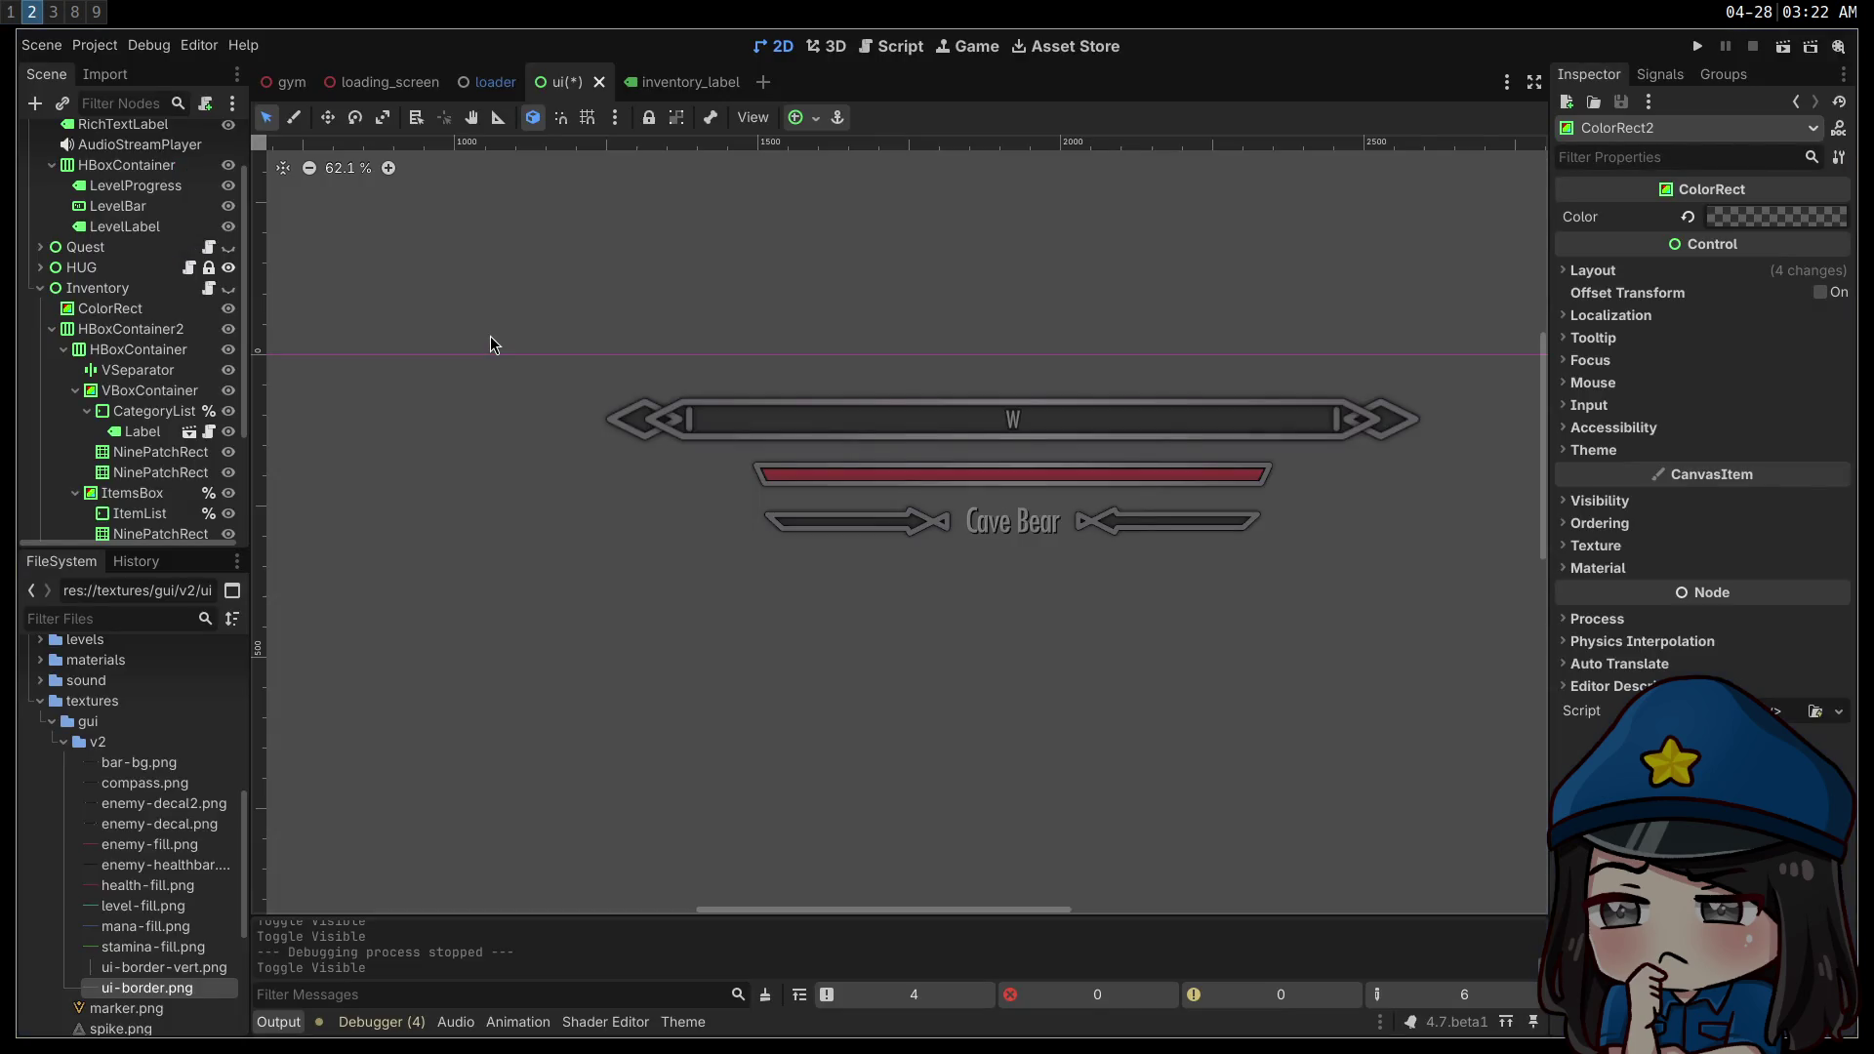
pyautogui.press('super+1')
pyautogui.press('super+3')
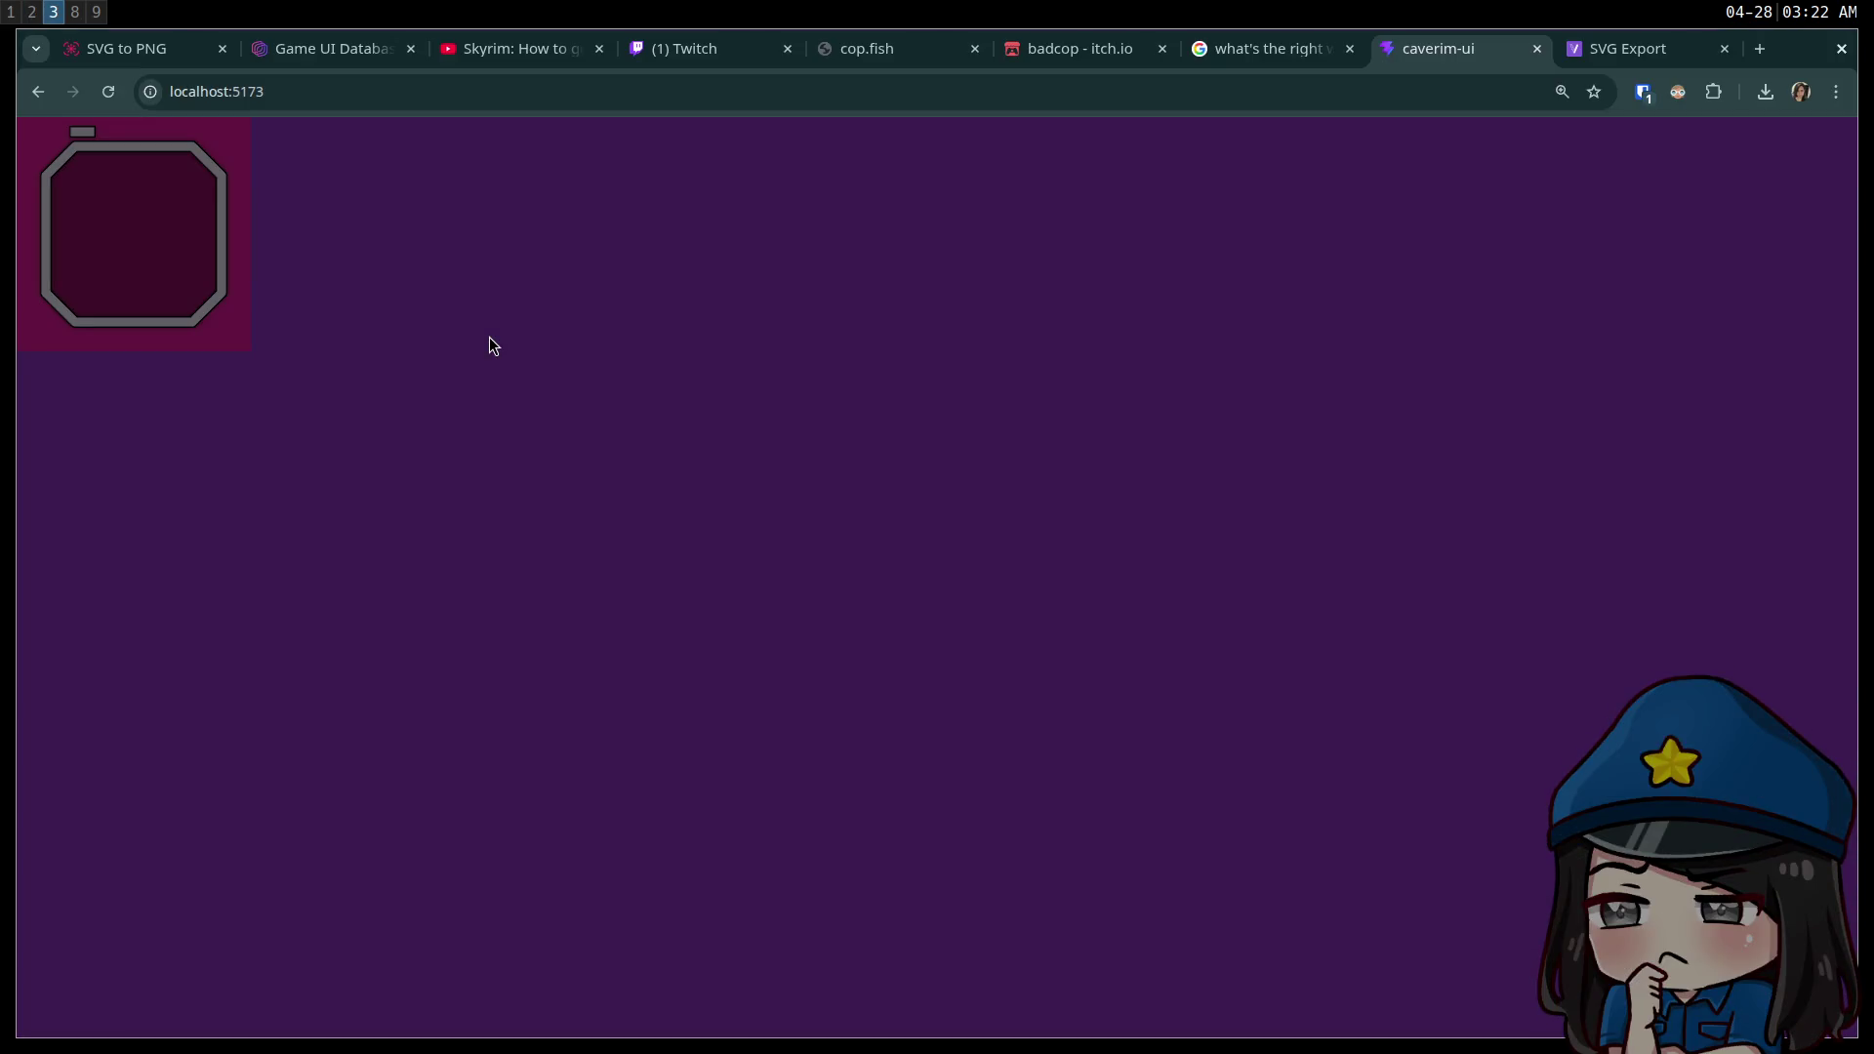
pyautogui.press('super+2')
pyautogui.press('super+1')
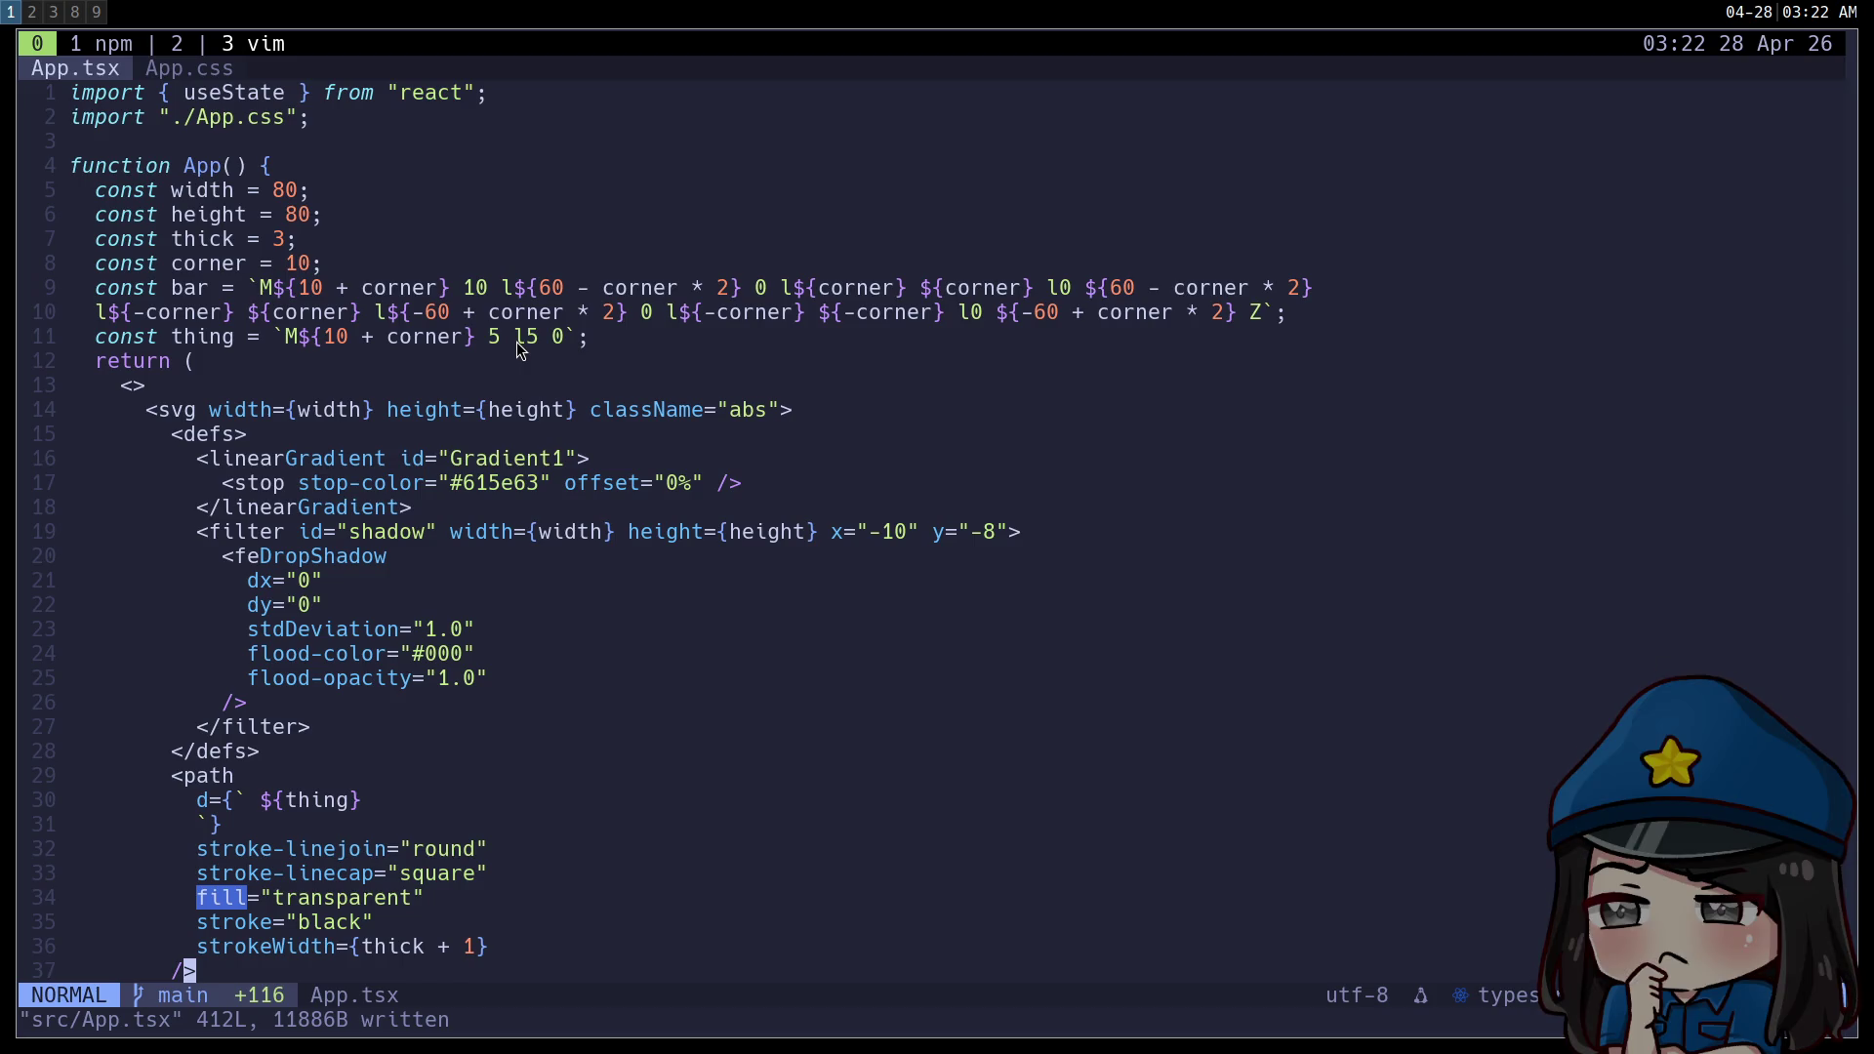
pyautogui.press('super+2')
pyautogui.press('super+3')
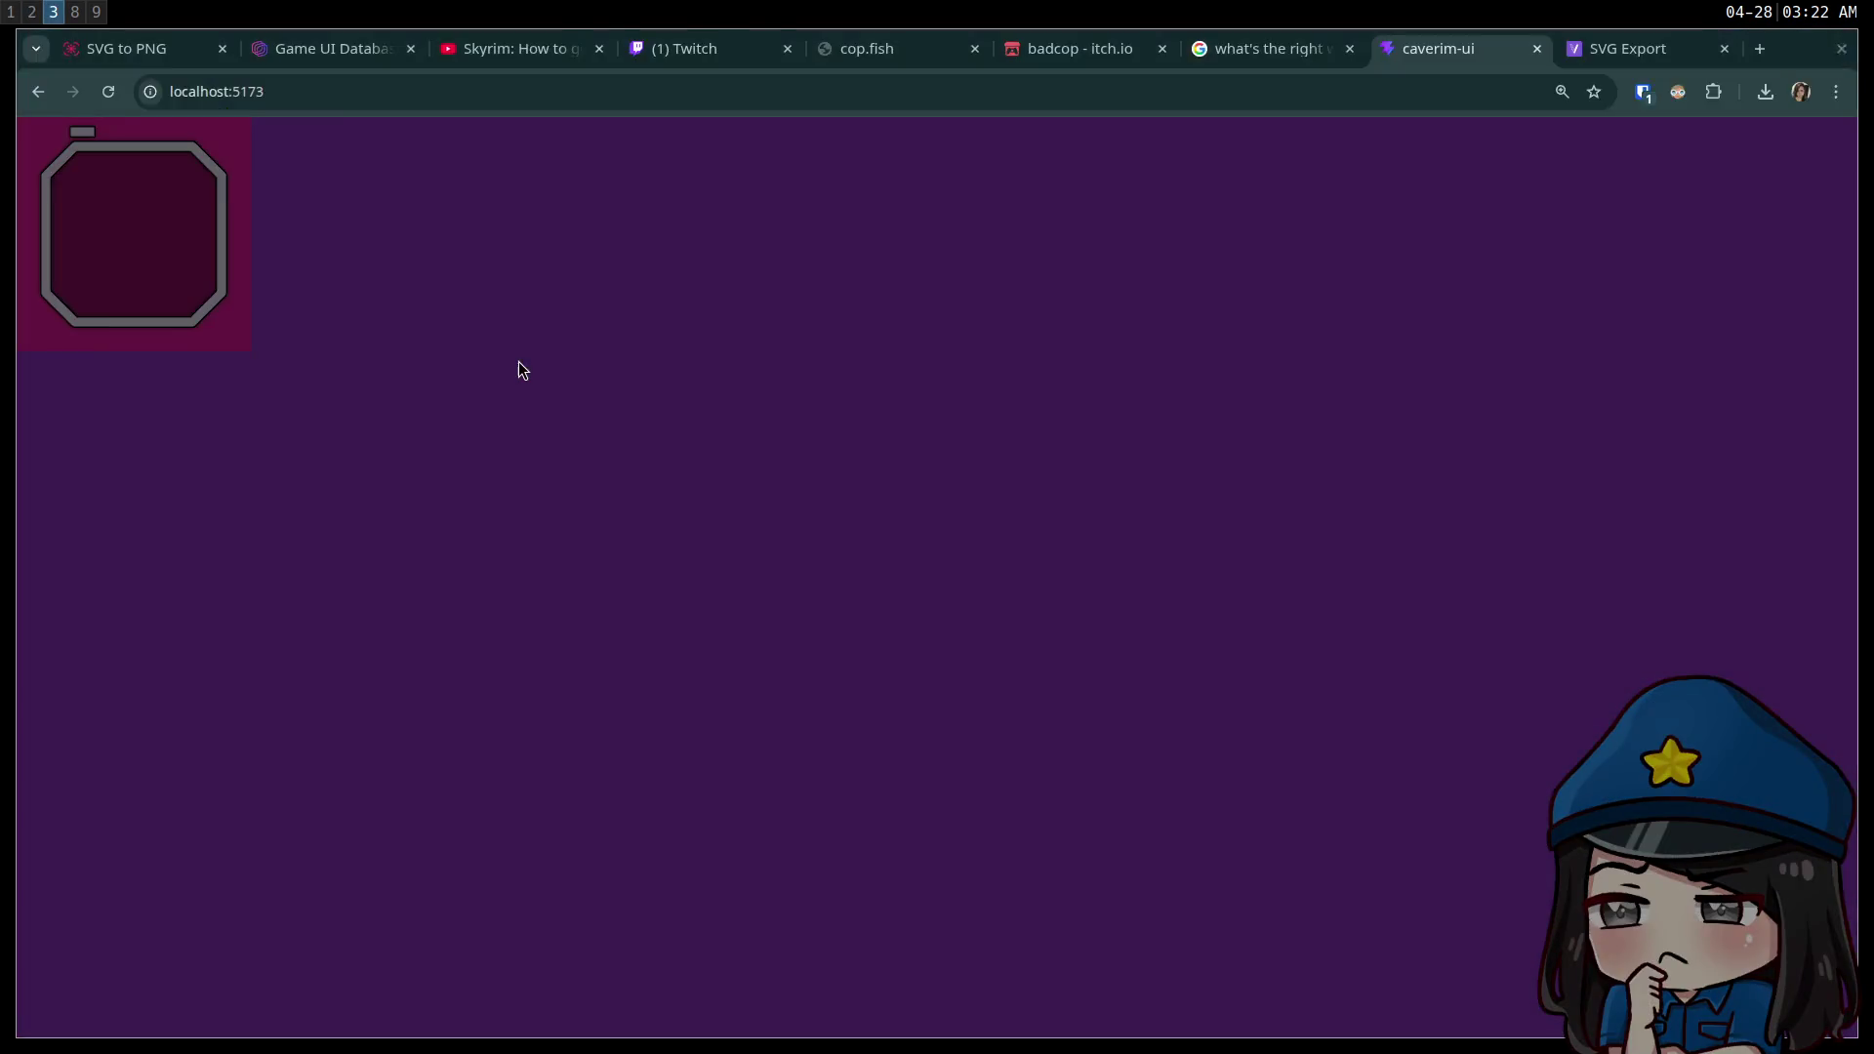
pyautogui.press('super+1')
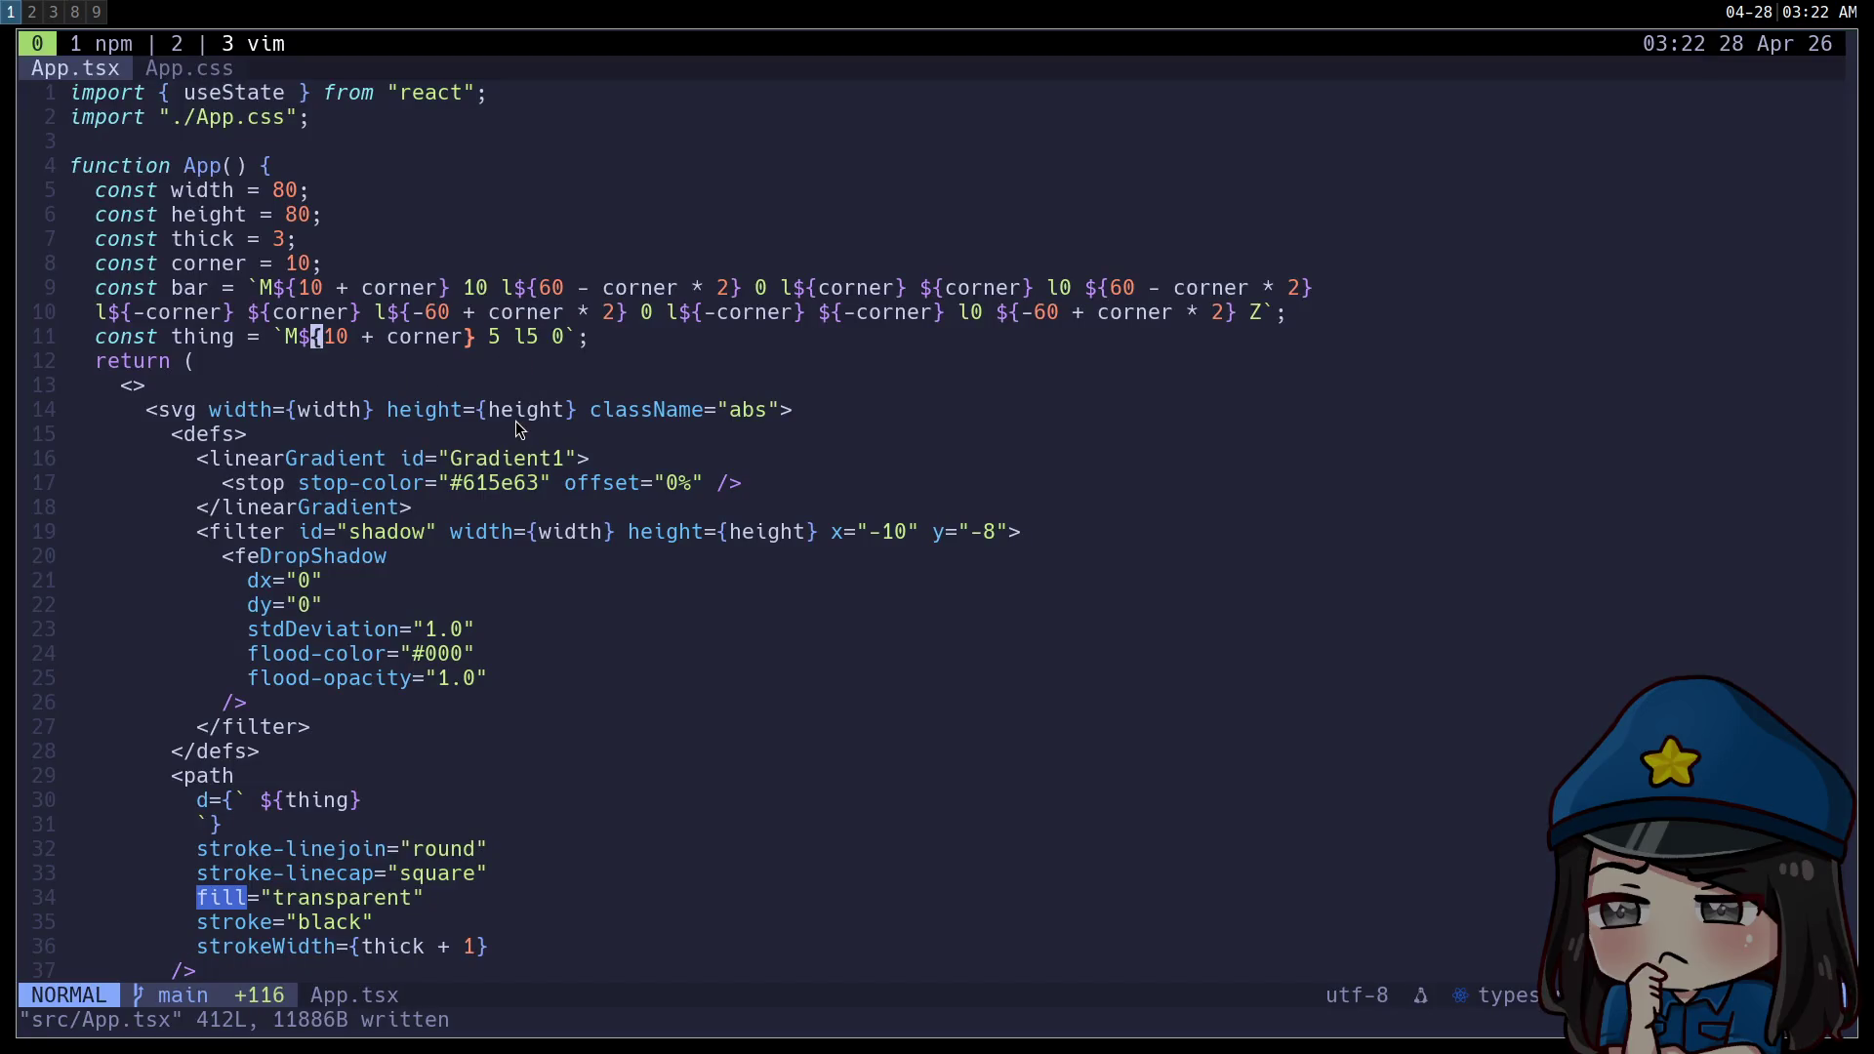
# - Replace the thing path's start coordinates with 12 9, remove the stray $, and save
pyautogui.press('d')
pyautogui.press('%')
pyautogui.write('ctl12 9')
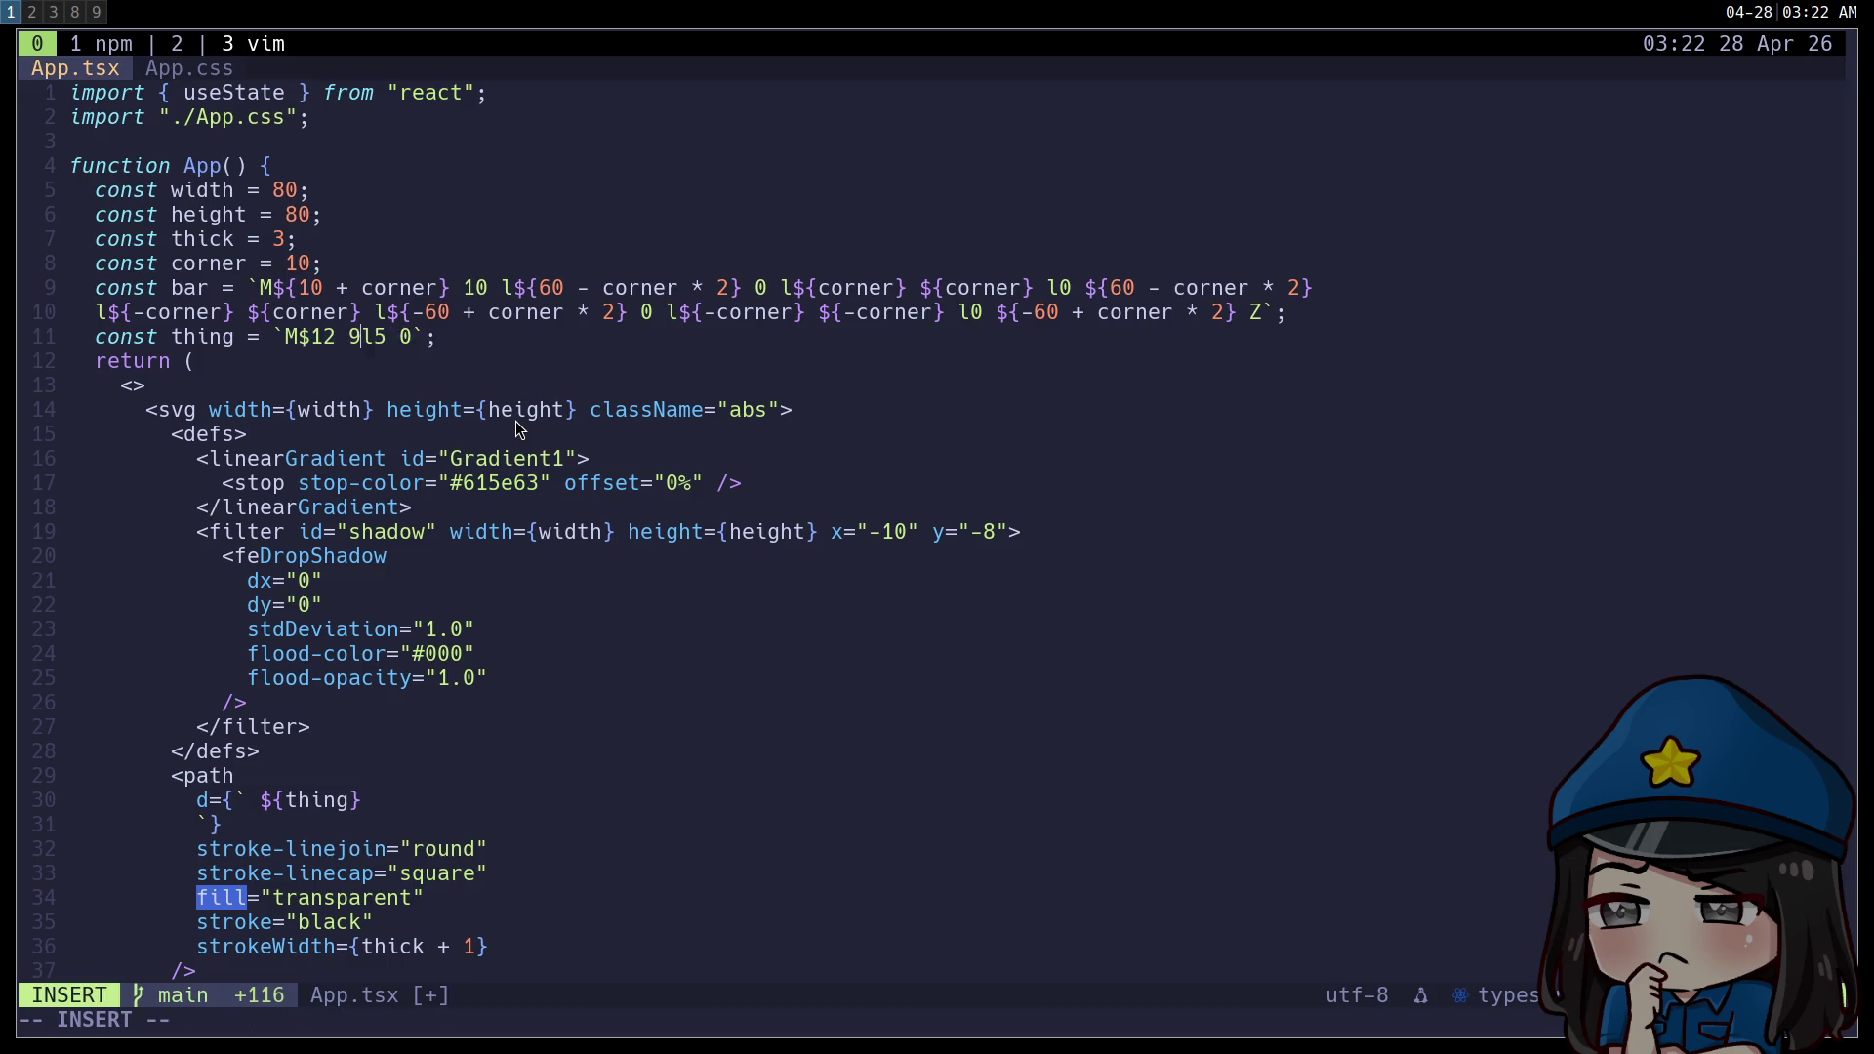
pyautogui.press('Escape')
pyautogui.write(':w')
pyautogui.press('Return')
pyautogui.press('super+3')
pyautogui.press('super+1')
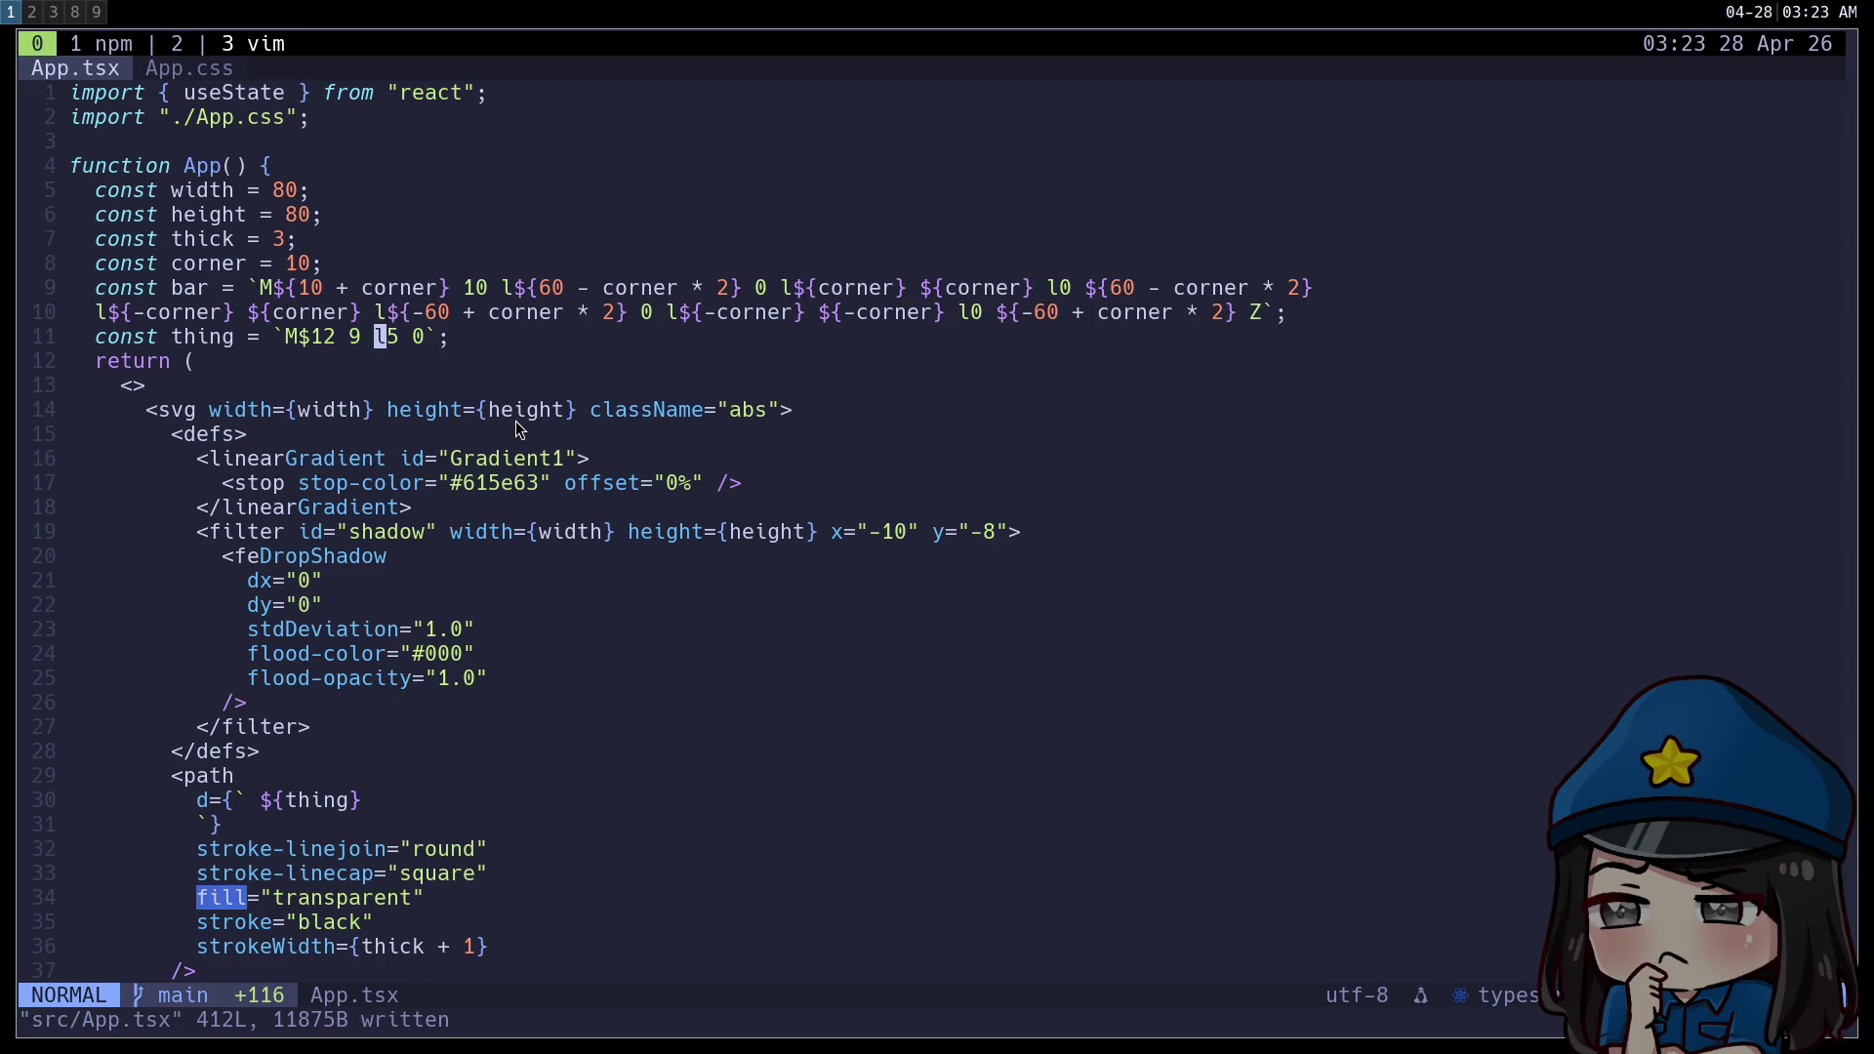
pyautogui.press('b')
pyautogui.press('b')
pyautogui.press('b')
pyautogui.press('x')
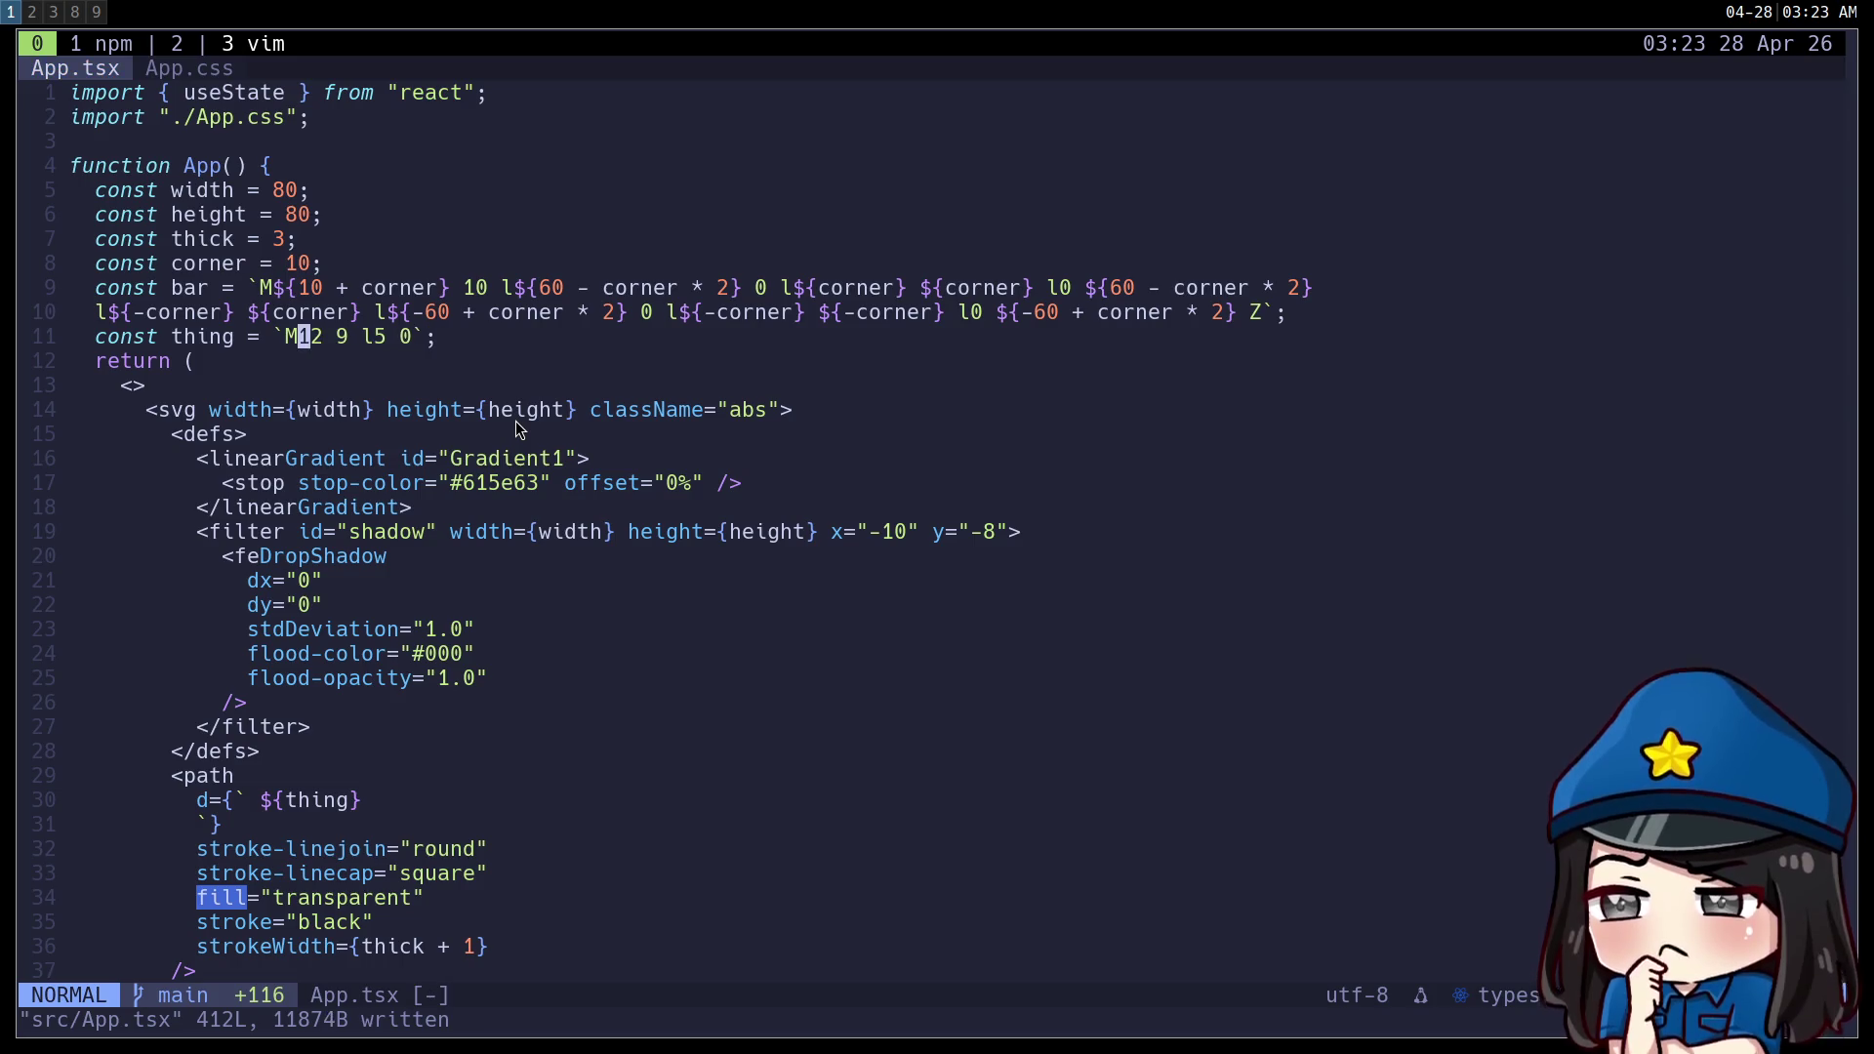
pyautogui.press('super+3')
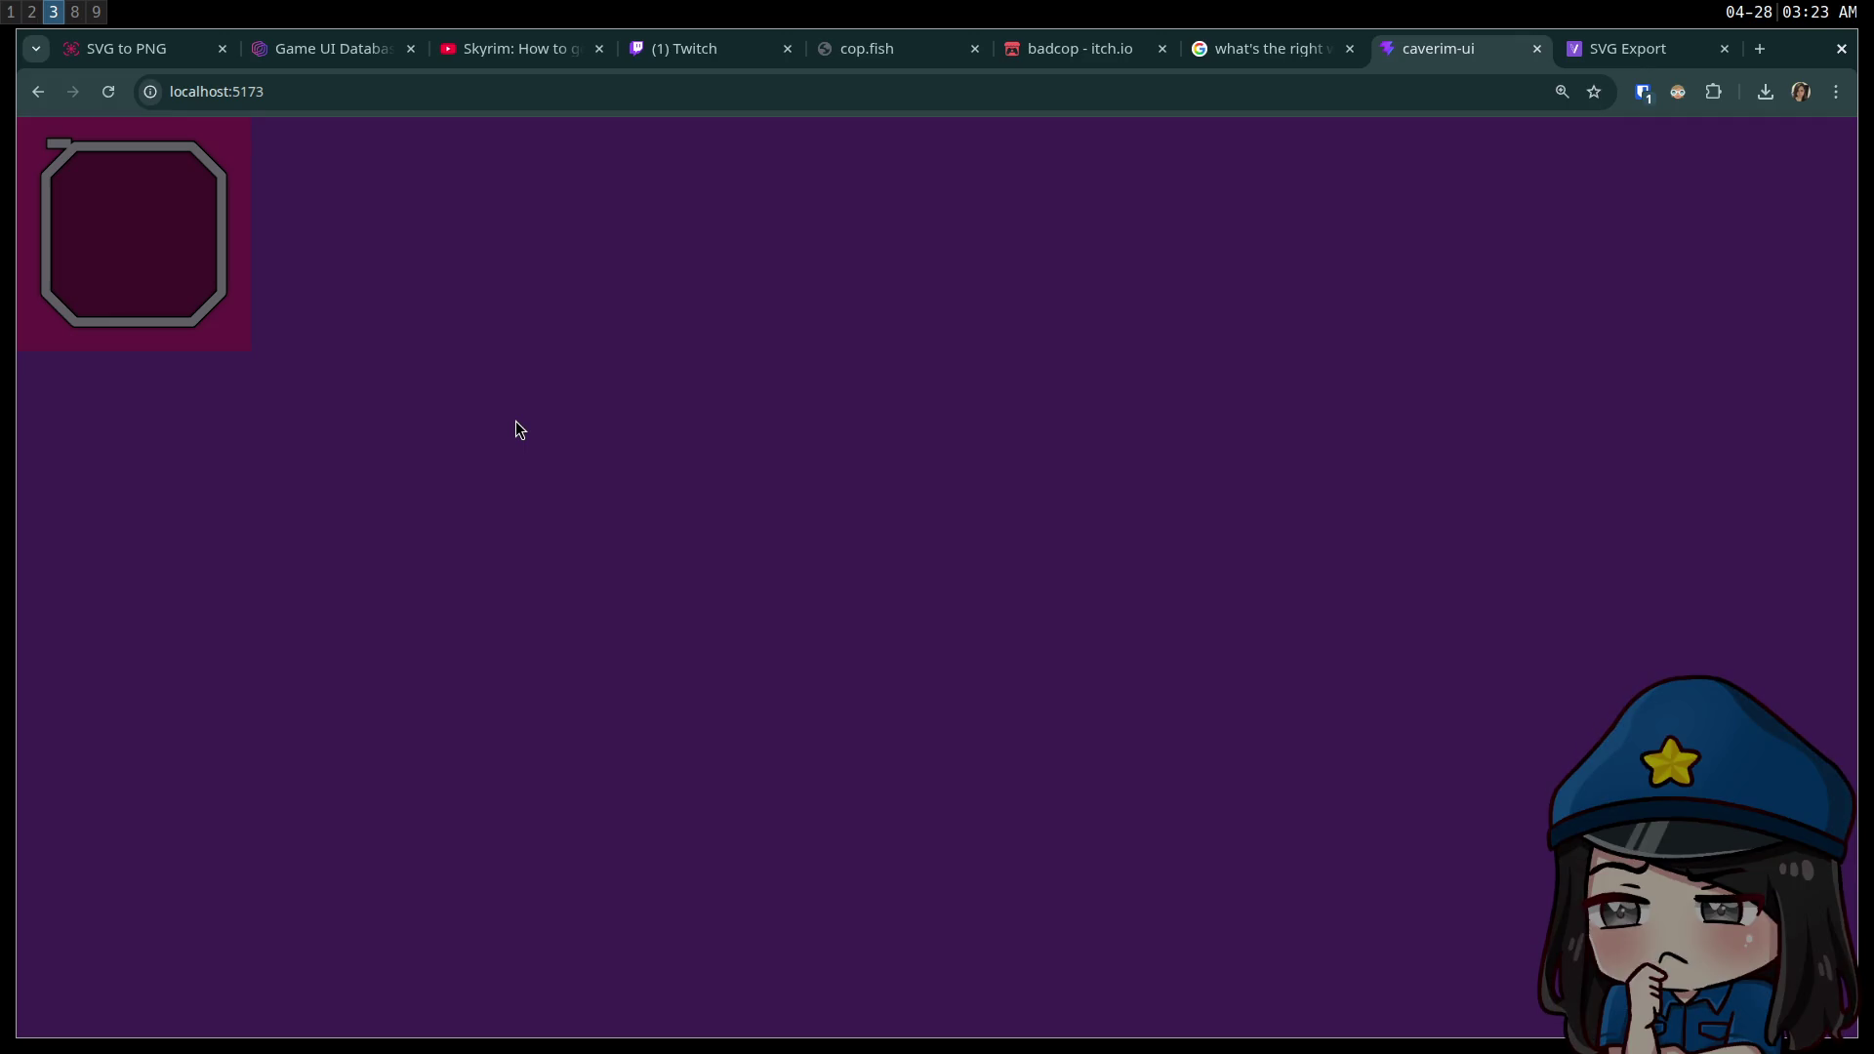
pyautogui.press('super+1')
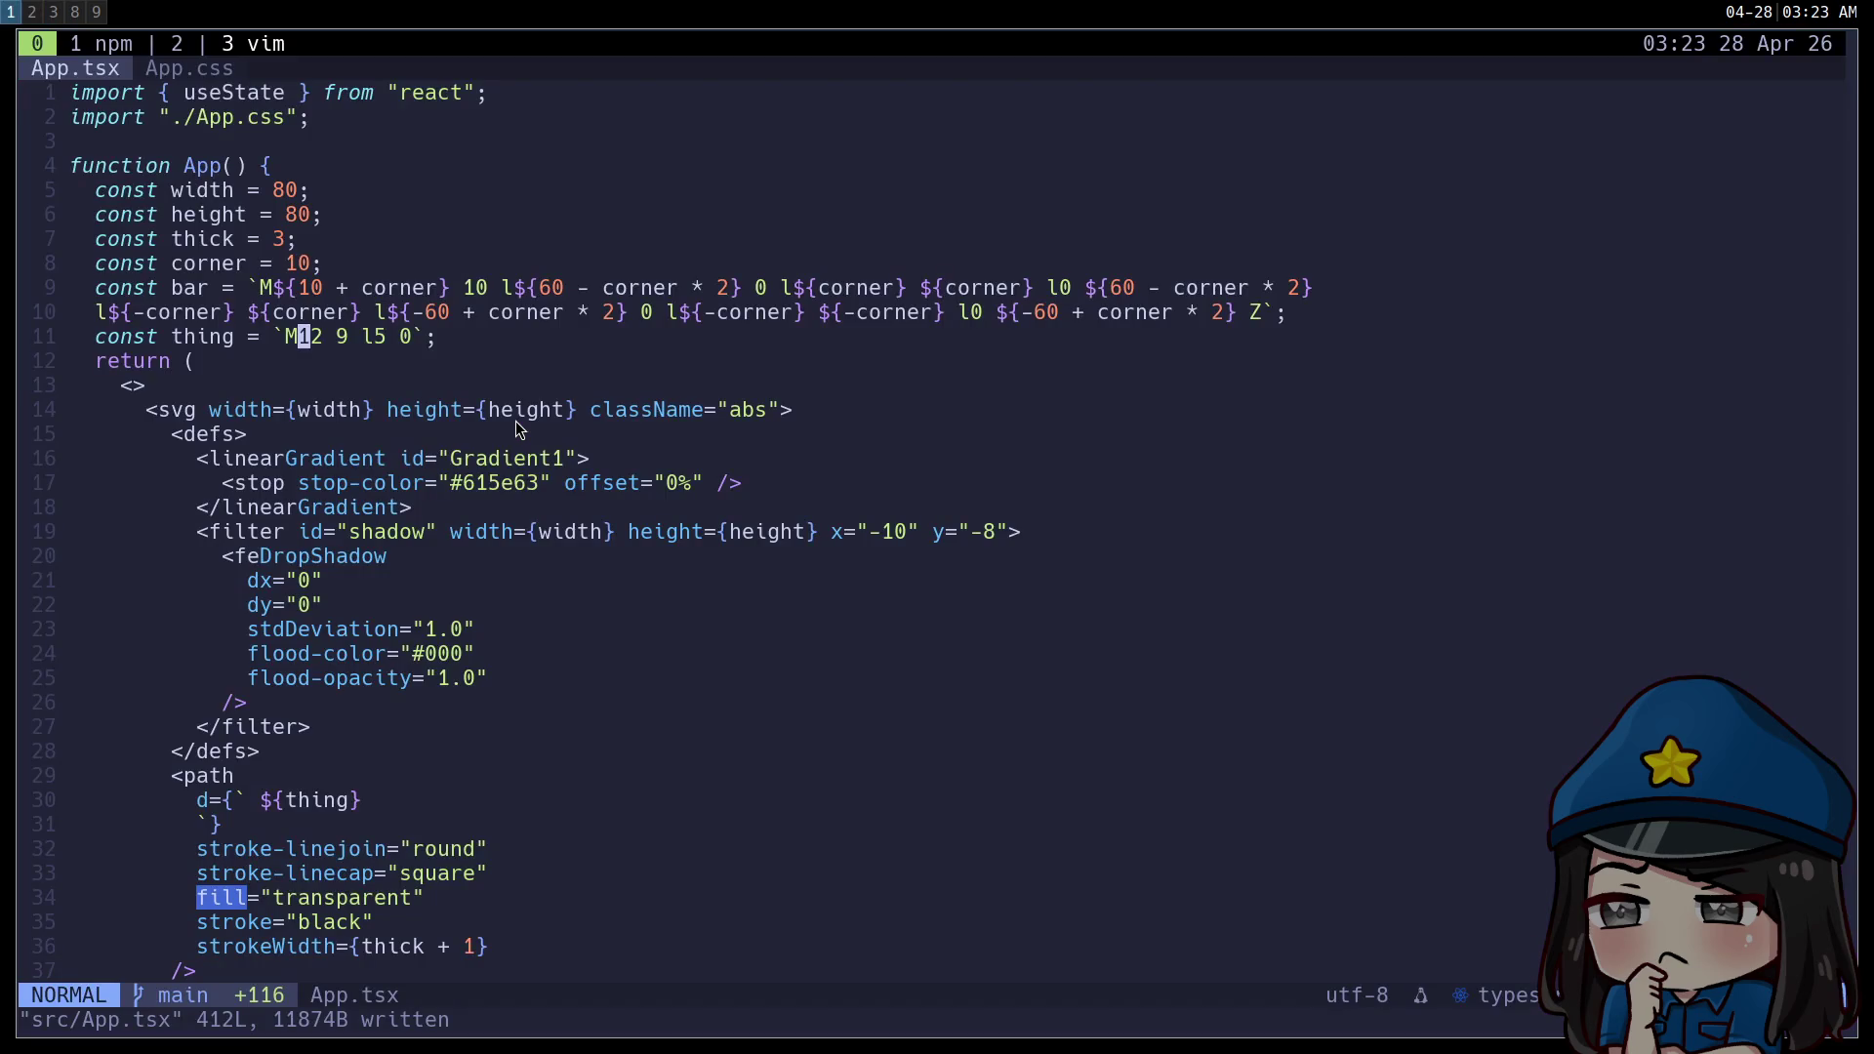
# - Adjust the thing path start to 15 8, save, and compare the stroke position in Chrome
pyautogui.hotkey('ctrl', 'a')
pyautogui.write('ws10')
pyautogui.press('Escape')
pyautogui.write(':w')
pyautogui.press('Return')
pyautogui.press('super+3')
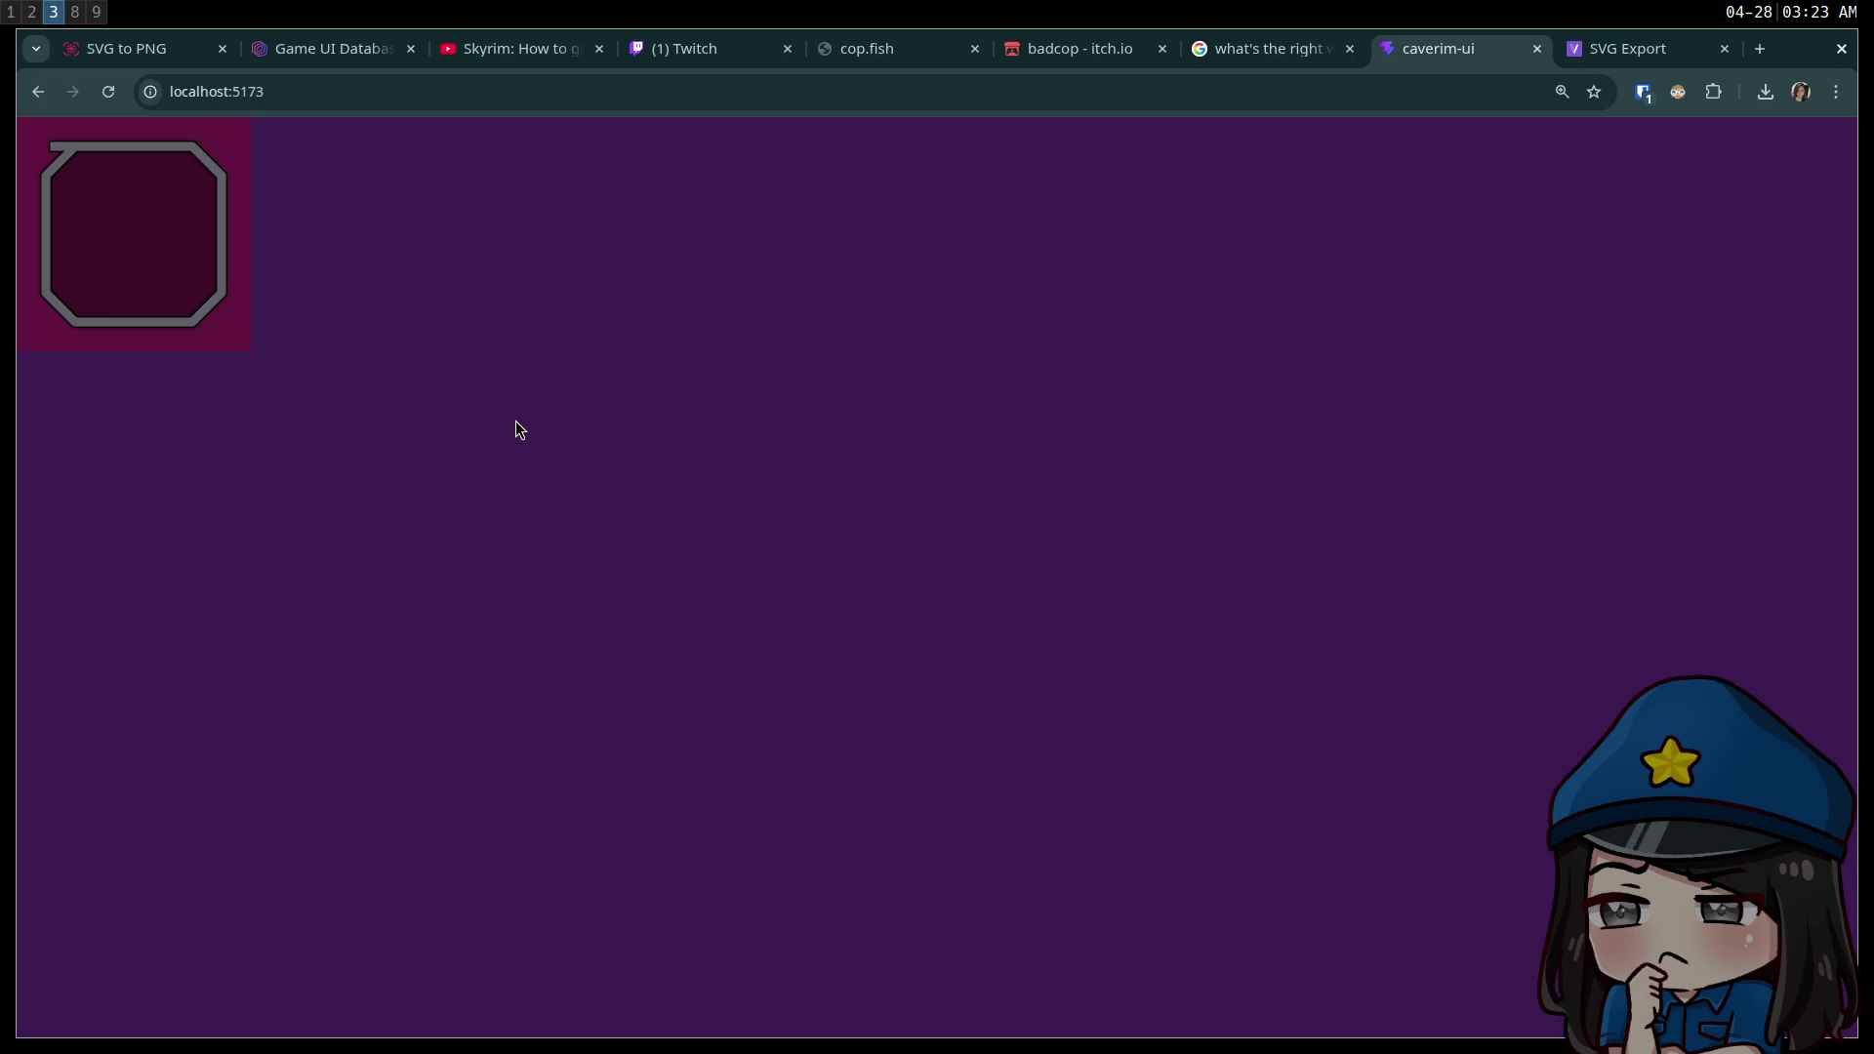
pyautogui.press('super+1')
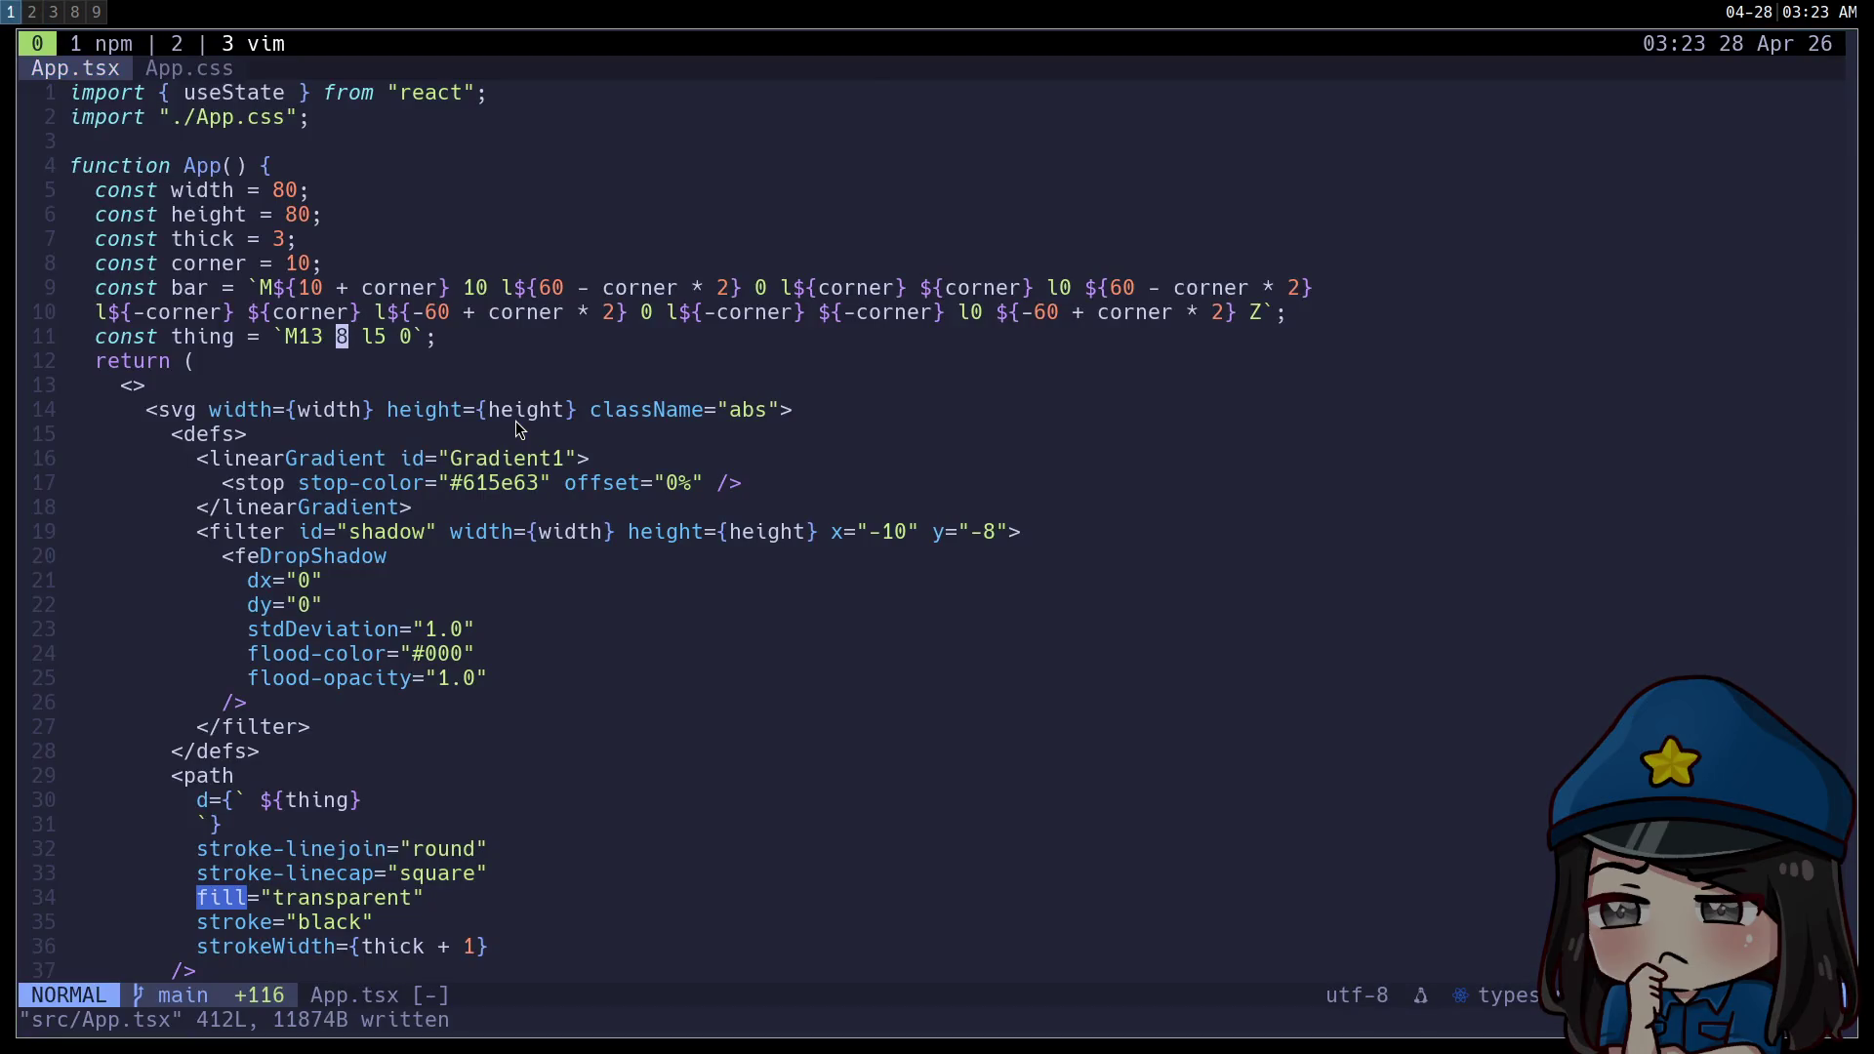
pyautogui.press('super+3')
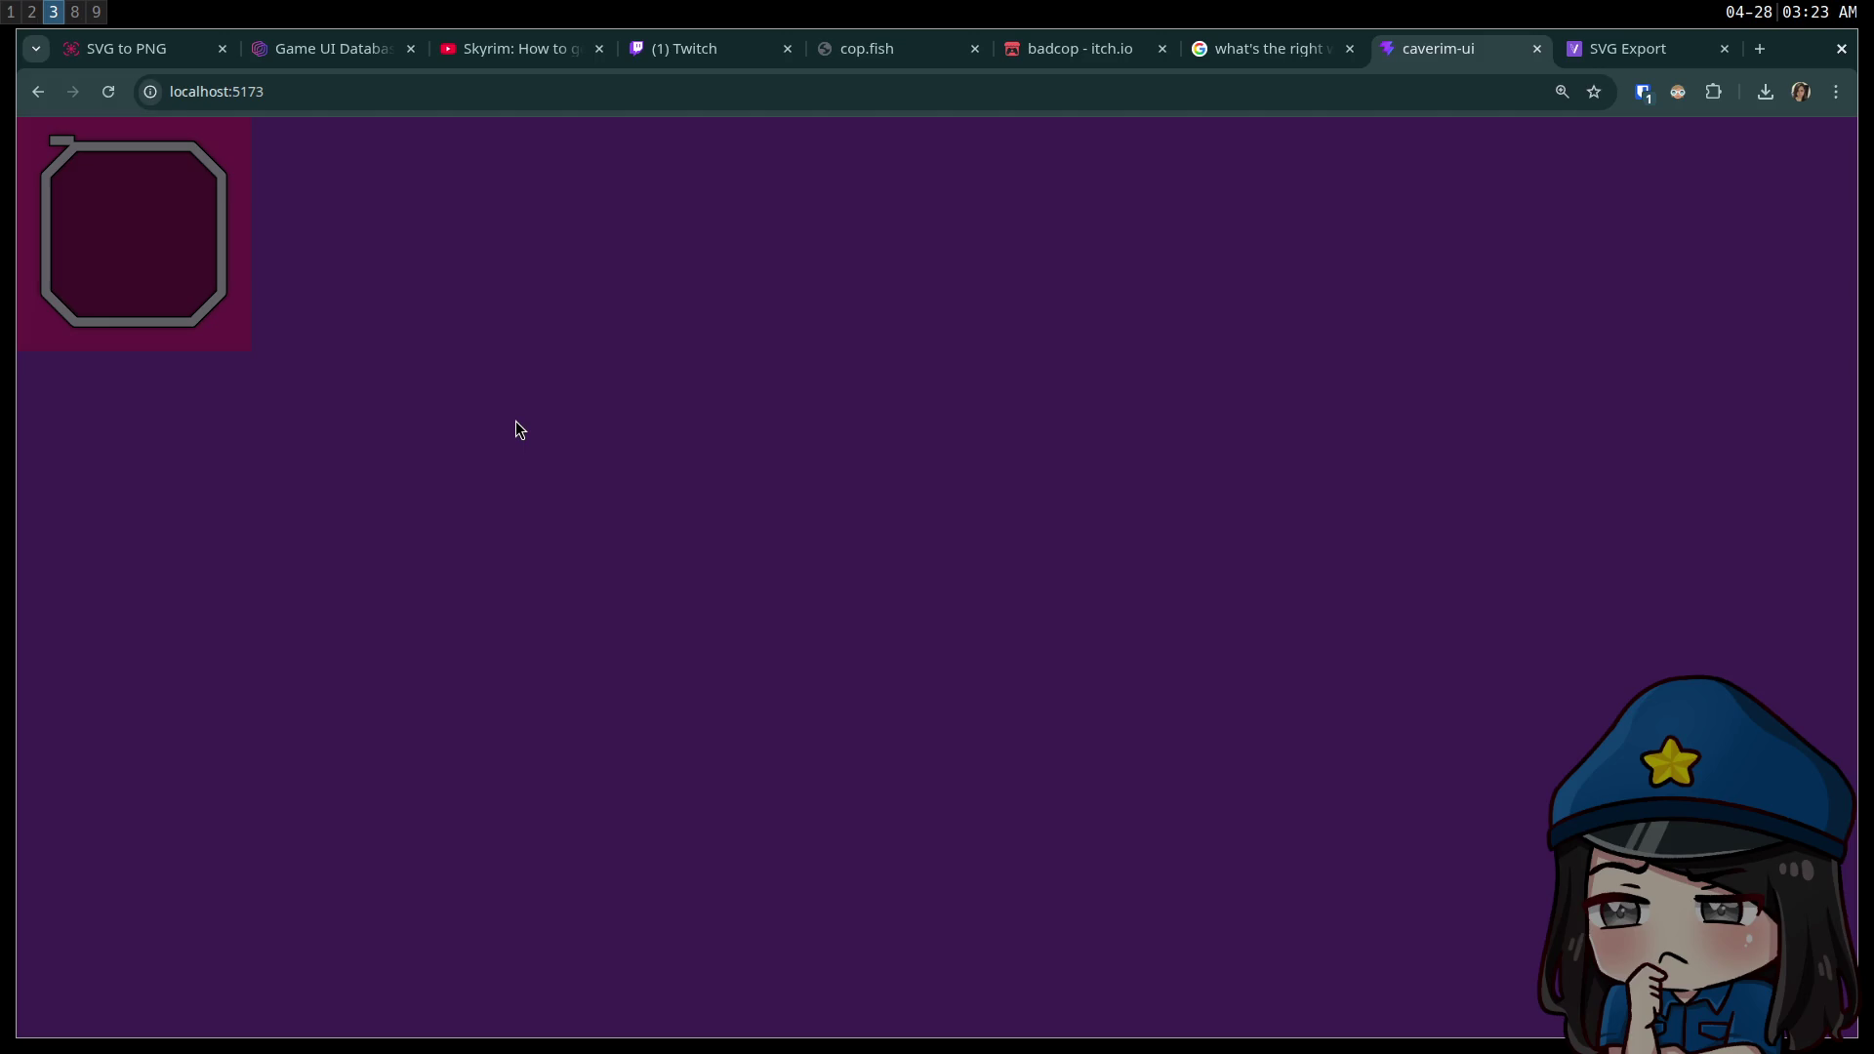
pyautogui.press('super+1')
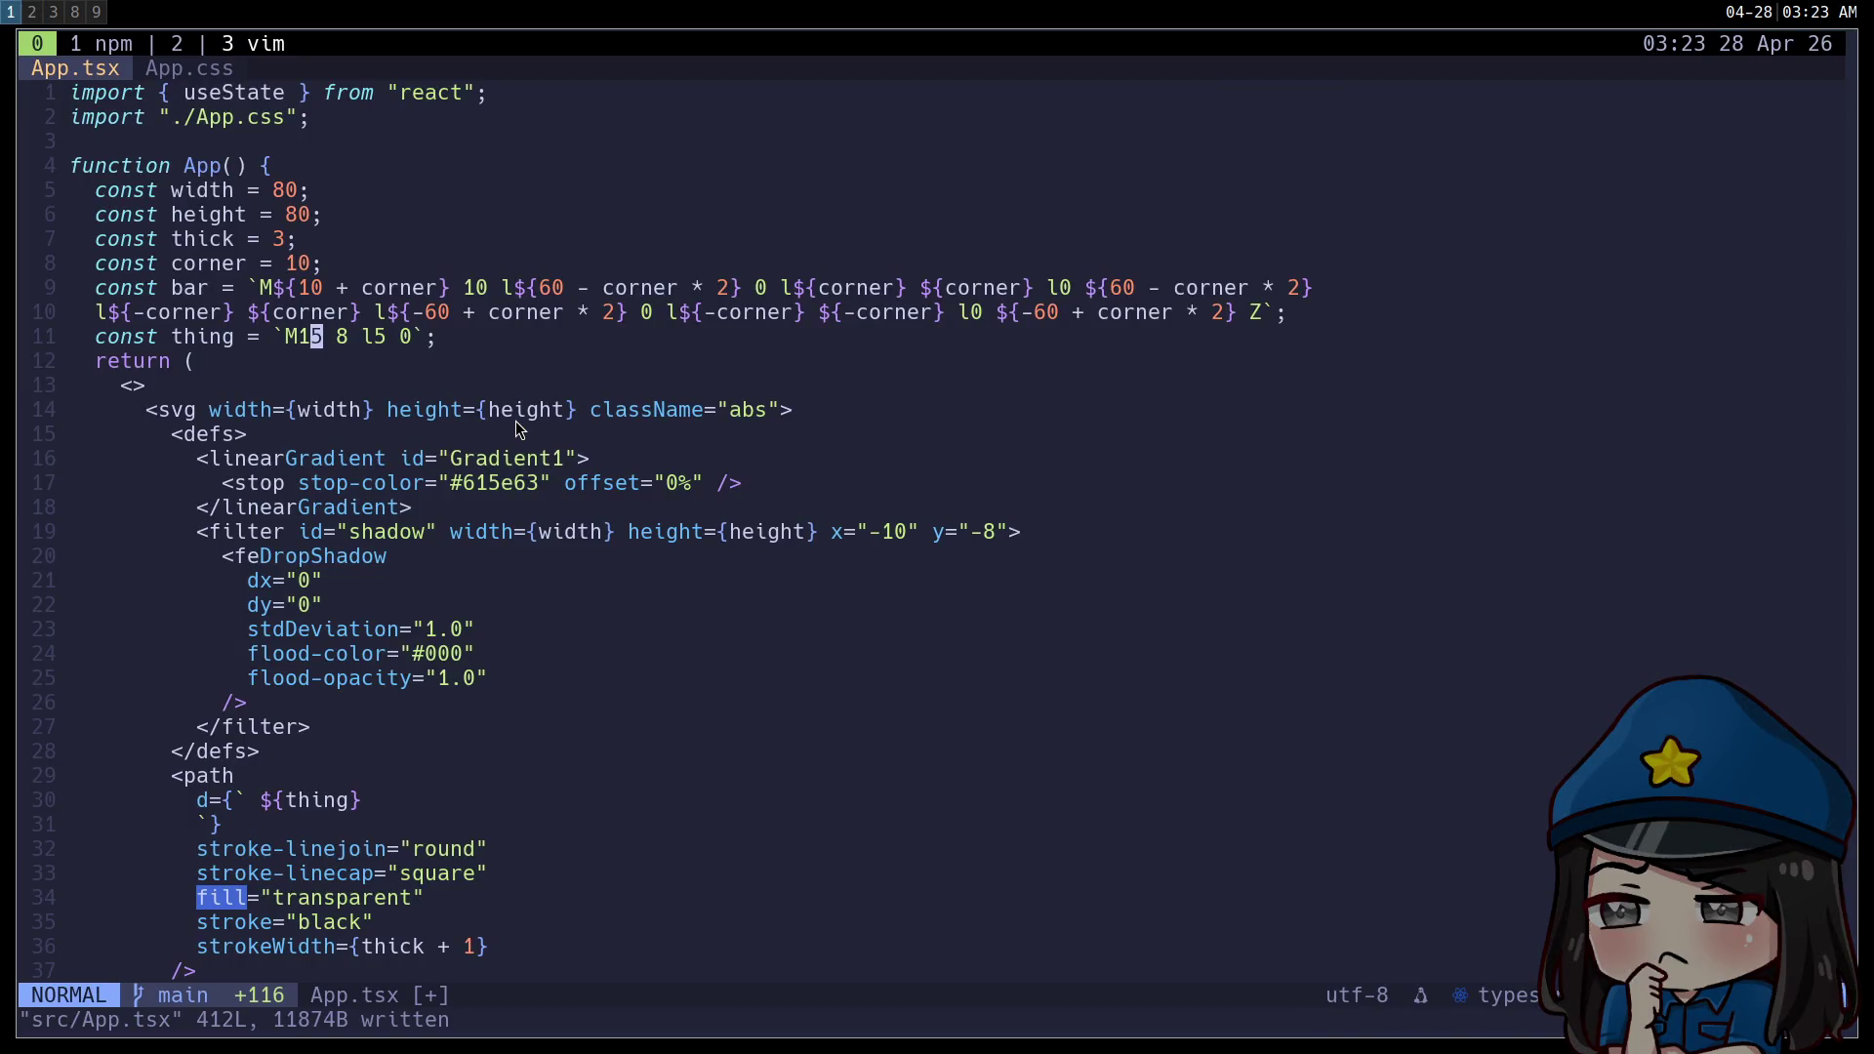
pyautogui.press('super+3')
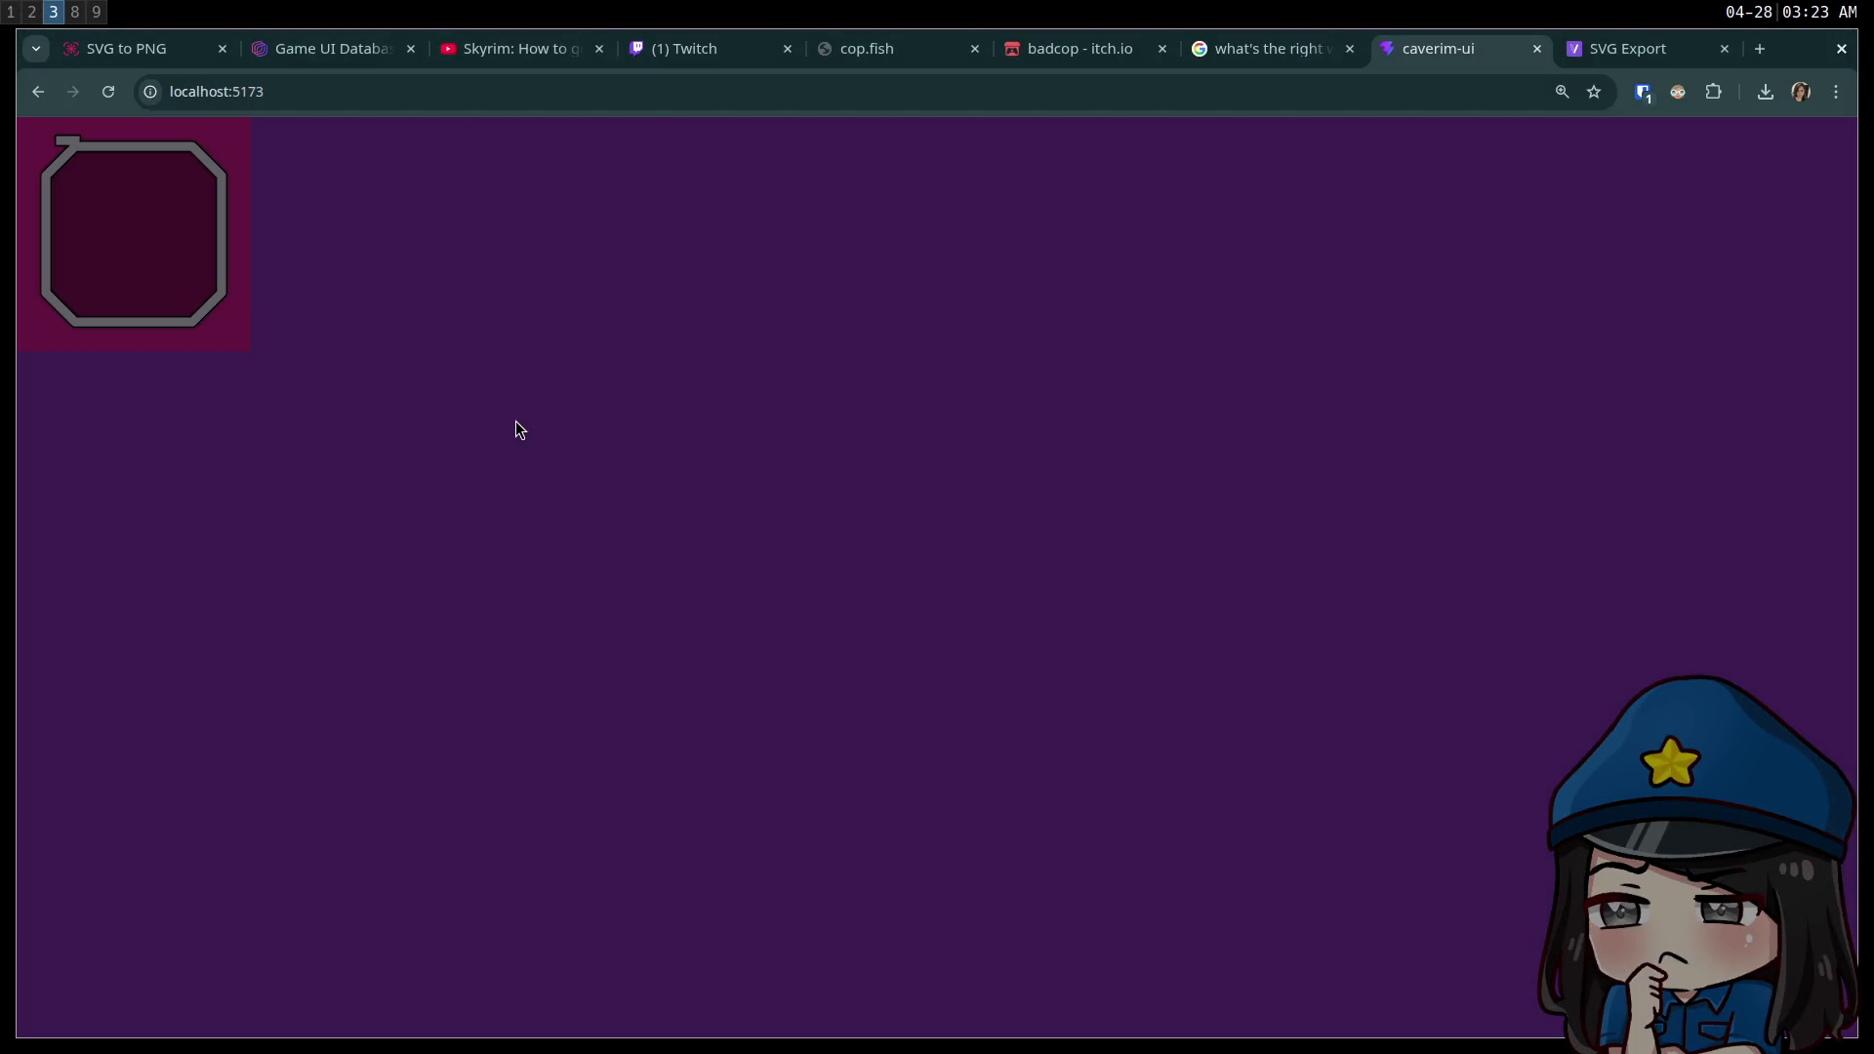
pyautogui.press('super+1')
pyautogui.press('w')
pyautogui.press('l')
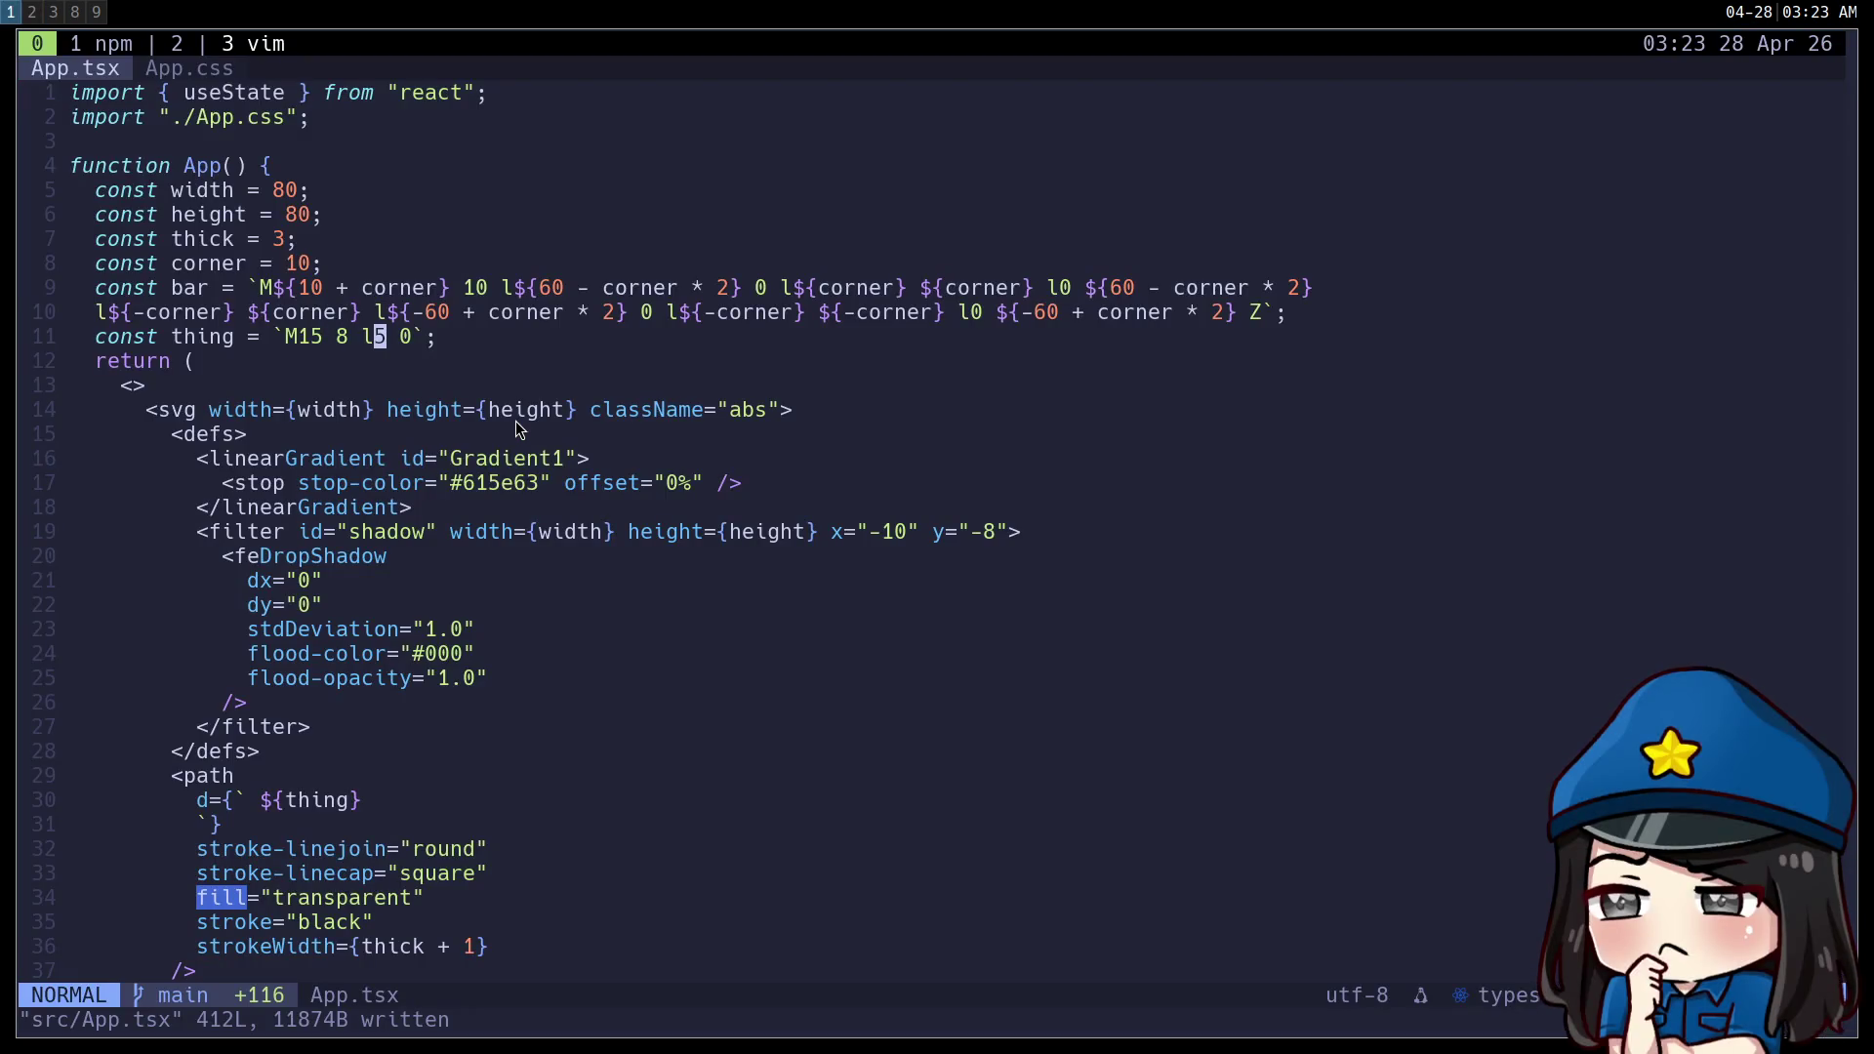
# - Change the relative line segment's length to 20 on line 11
pyautogui.write('s20')
pyautogui.press('Escape')
pyautogui.press('w')
pyautogui.press('s')
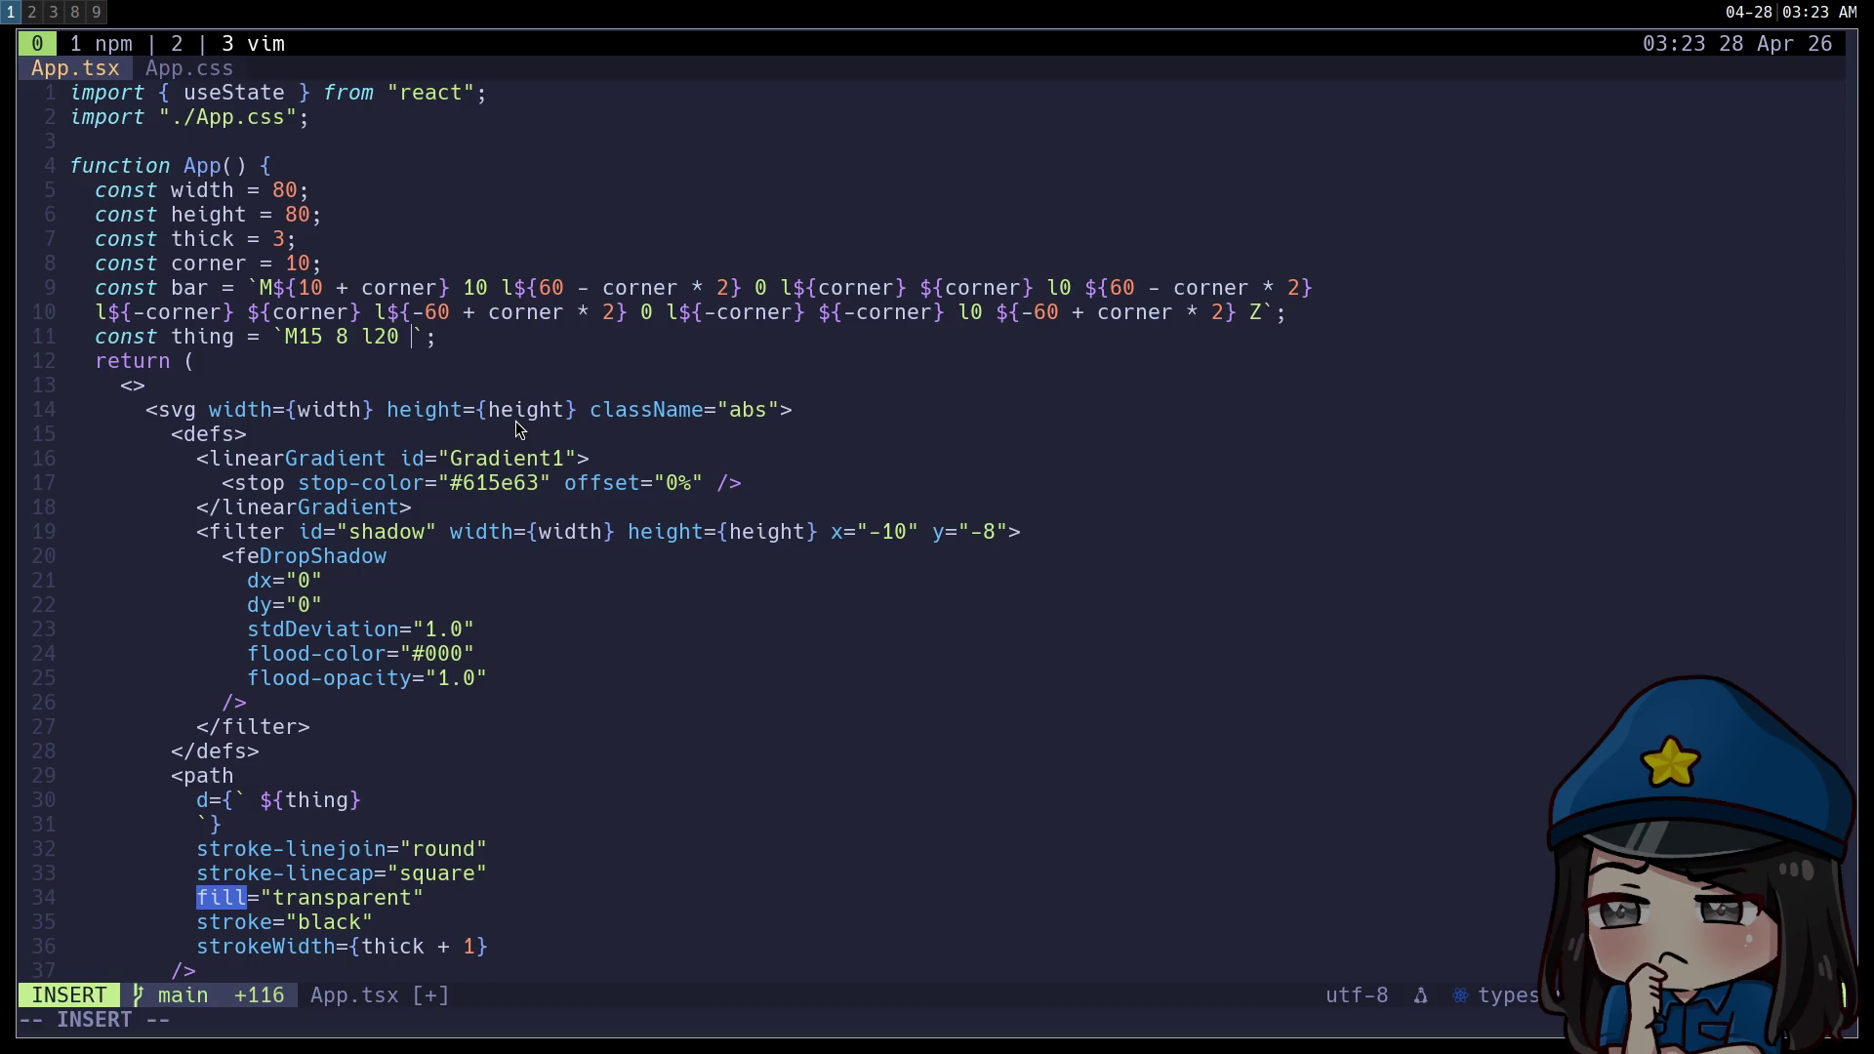
pyautogui.press('Escape')
# - Rewrite the segment as an absolute L line for a diagonal stroke, saving and checking Chrome
pyautogui.press('b')
pyautogui.press('d')
pyautogui.press('a')
pyautogui.press('w')
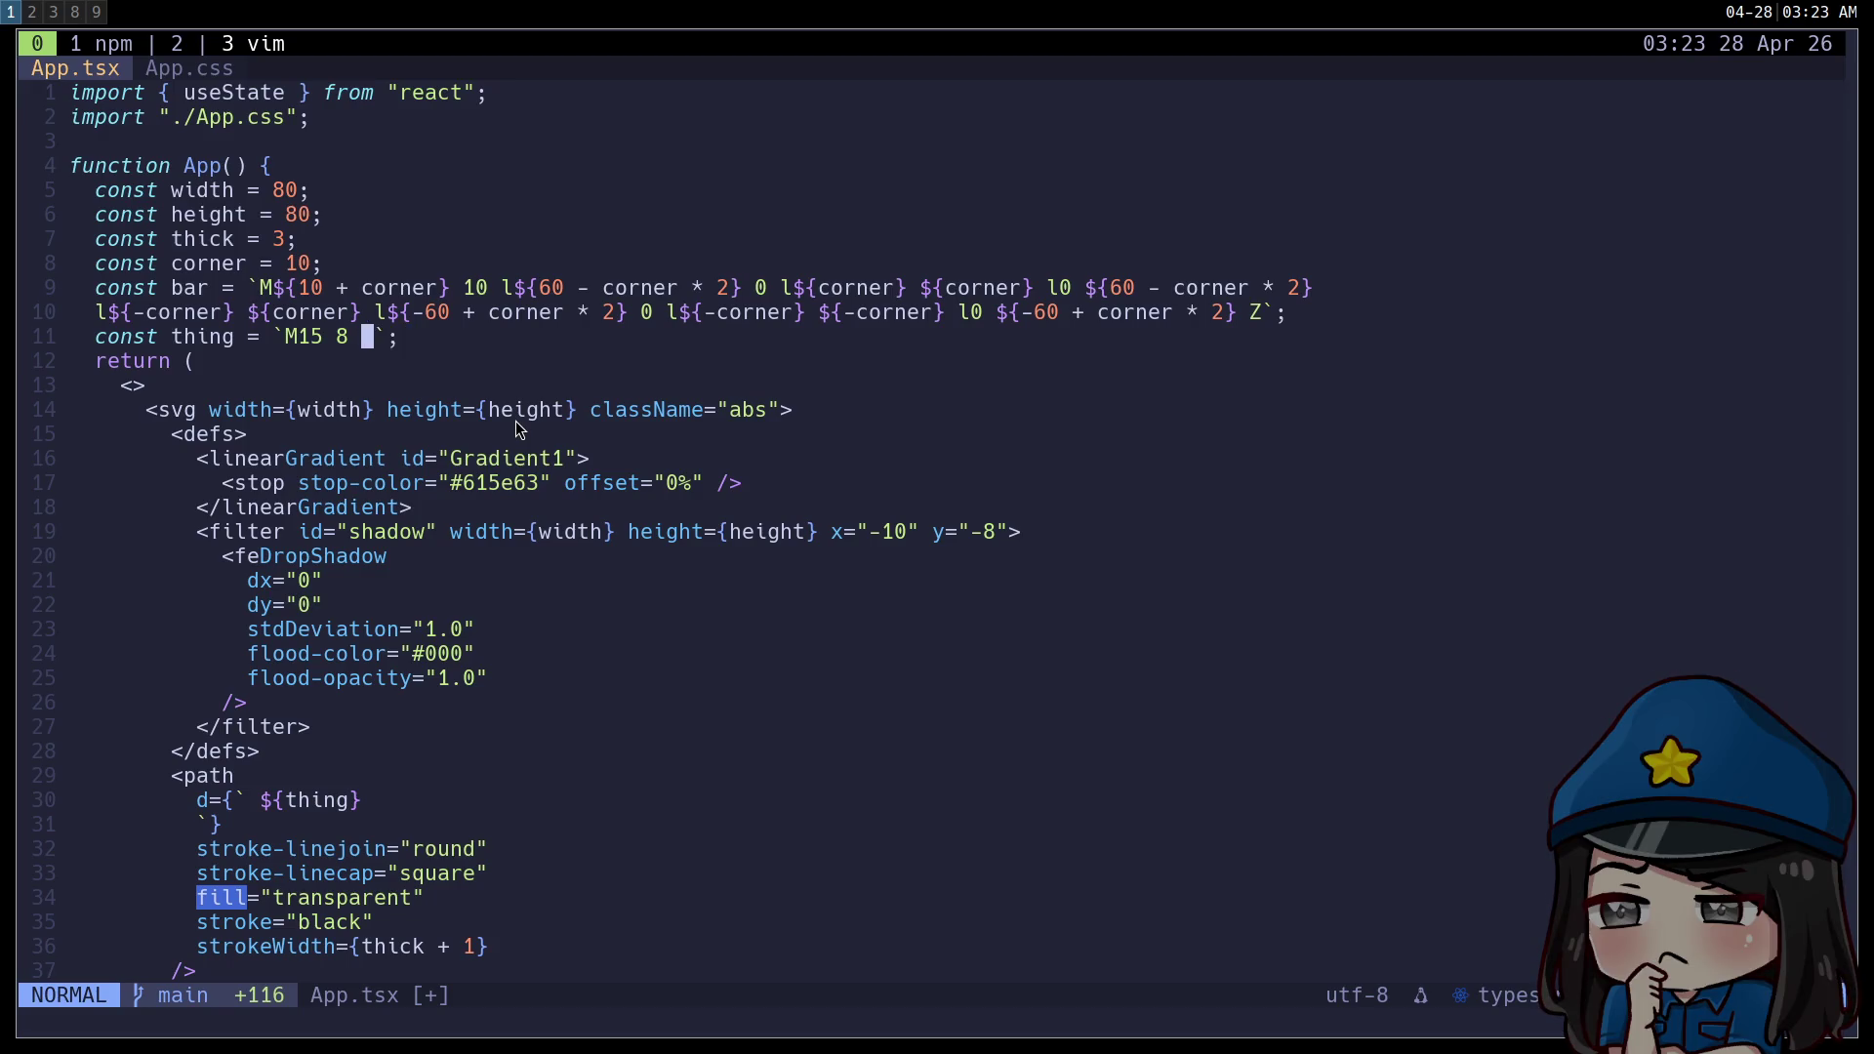
pyautogui.press('i')
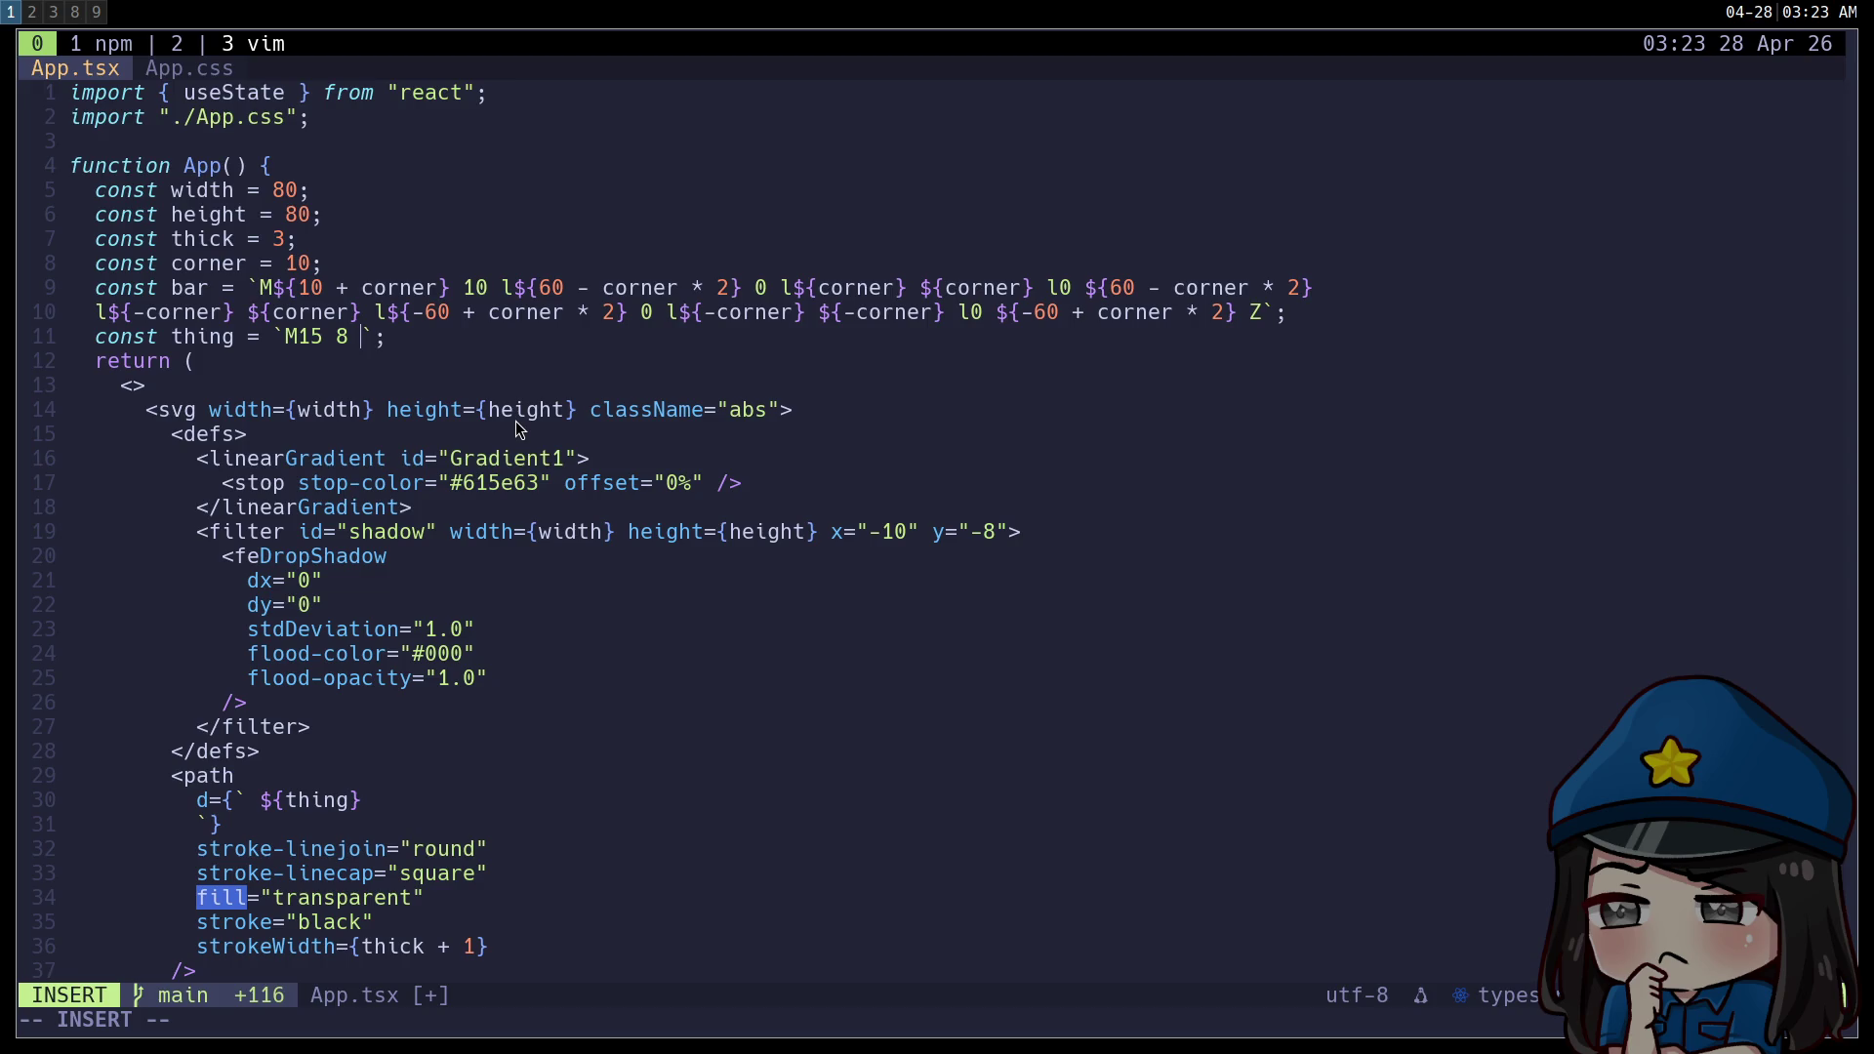
pyautogui.write('L')
pyautogui.write('25 15')
pyautogui.press('Escape')
pyautogui.write(':w')
pyautogui.press('Return')
pyautogui.press('super+3')
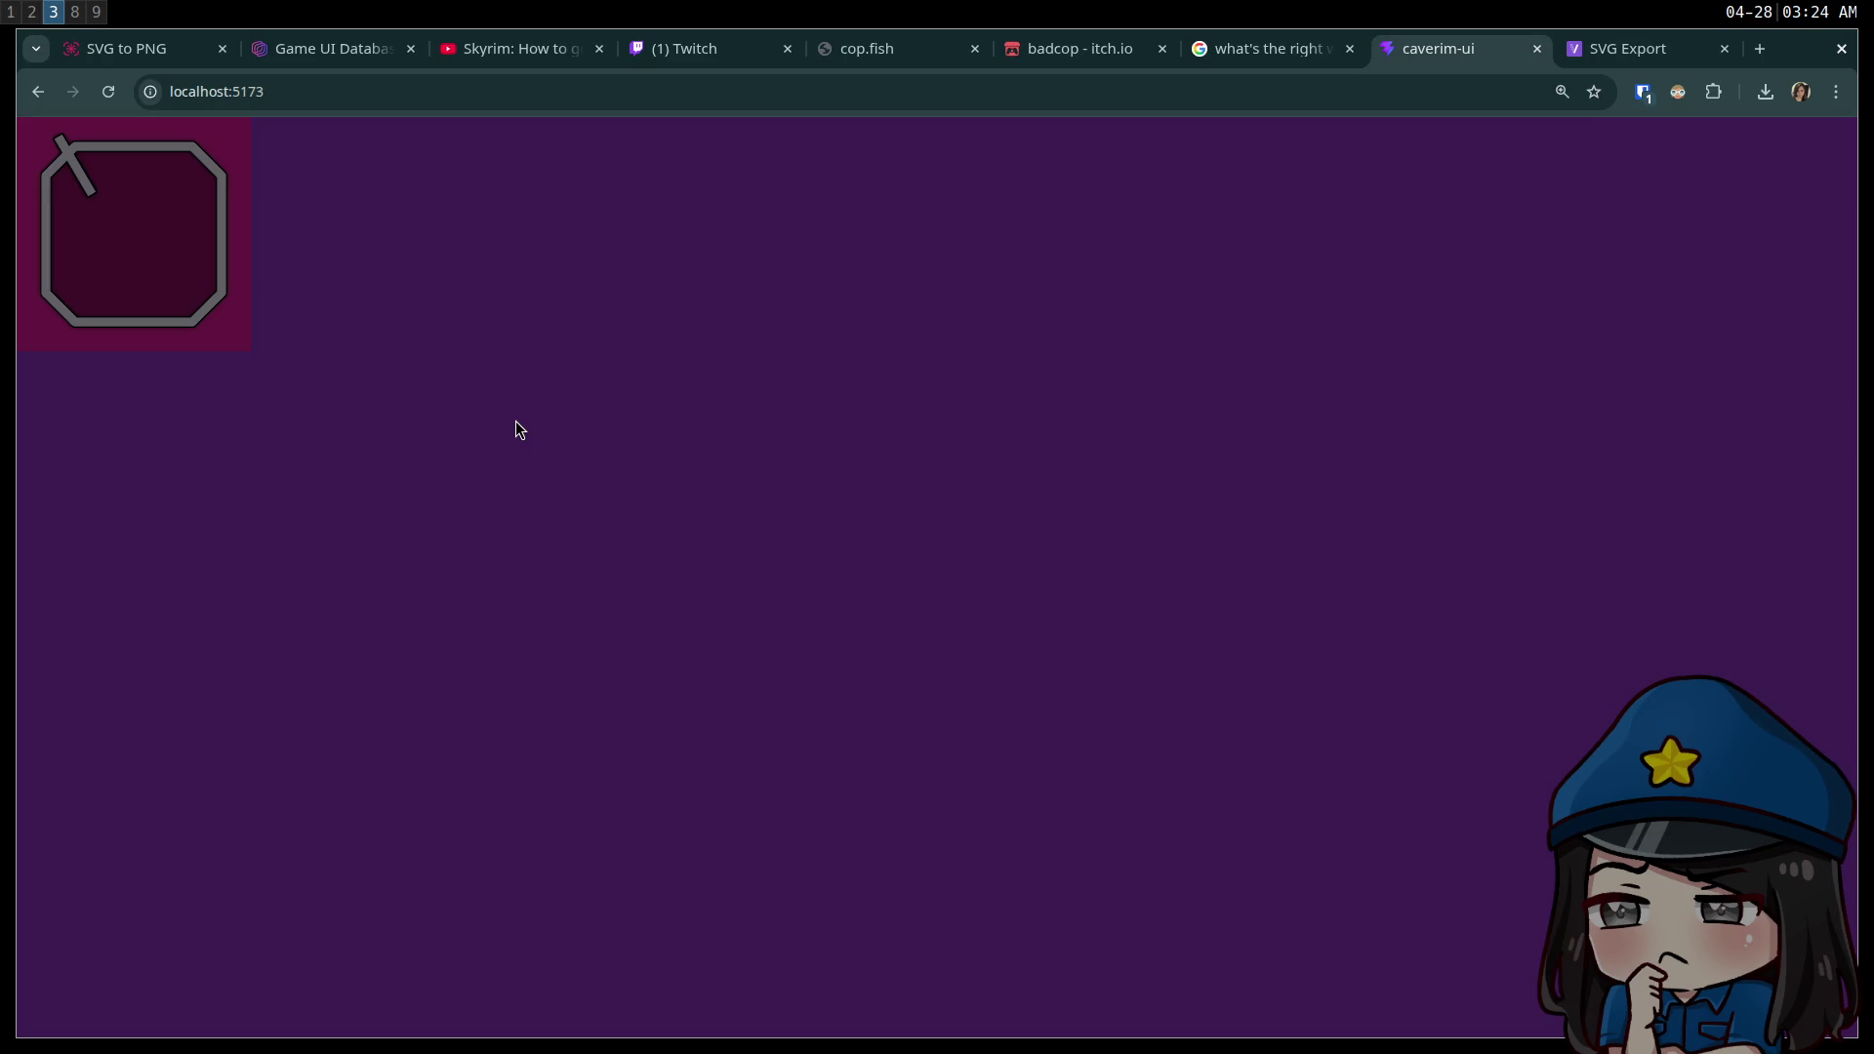
pyautogui.press('super+1')
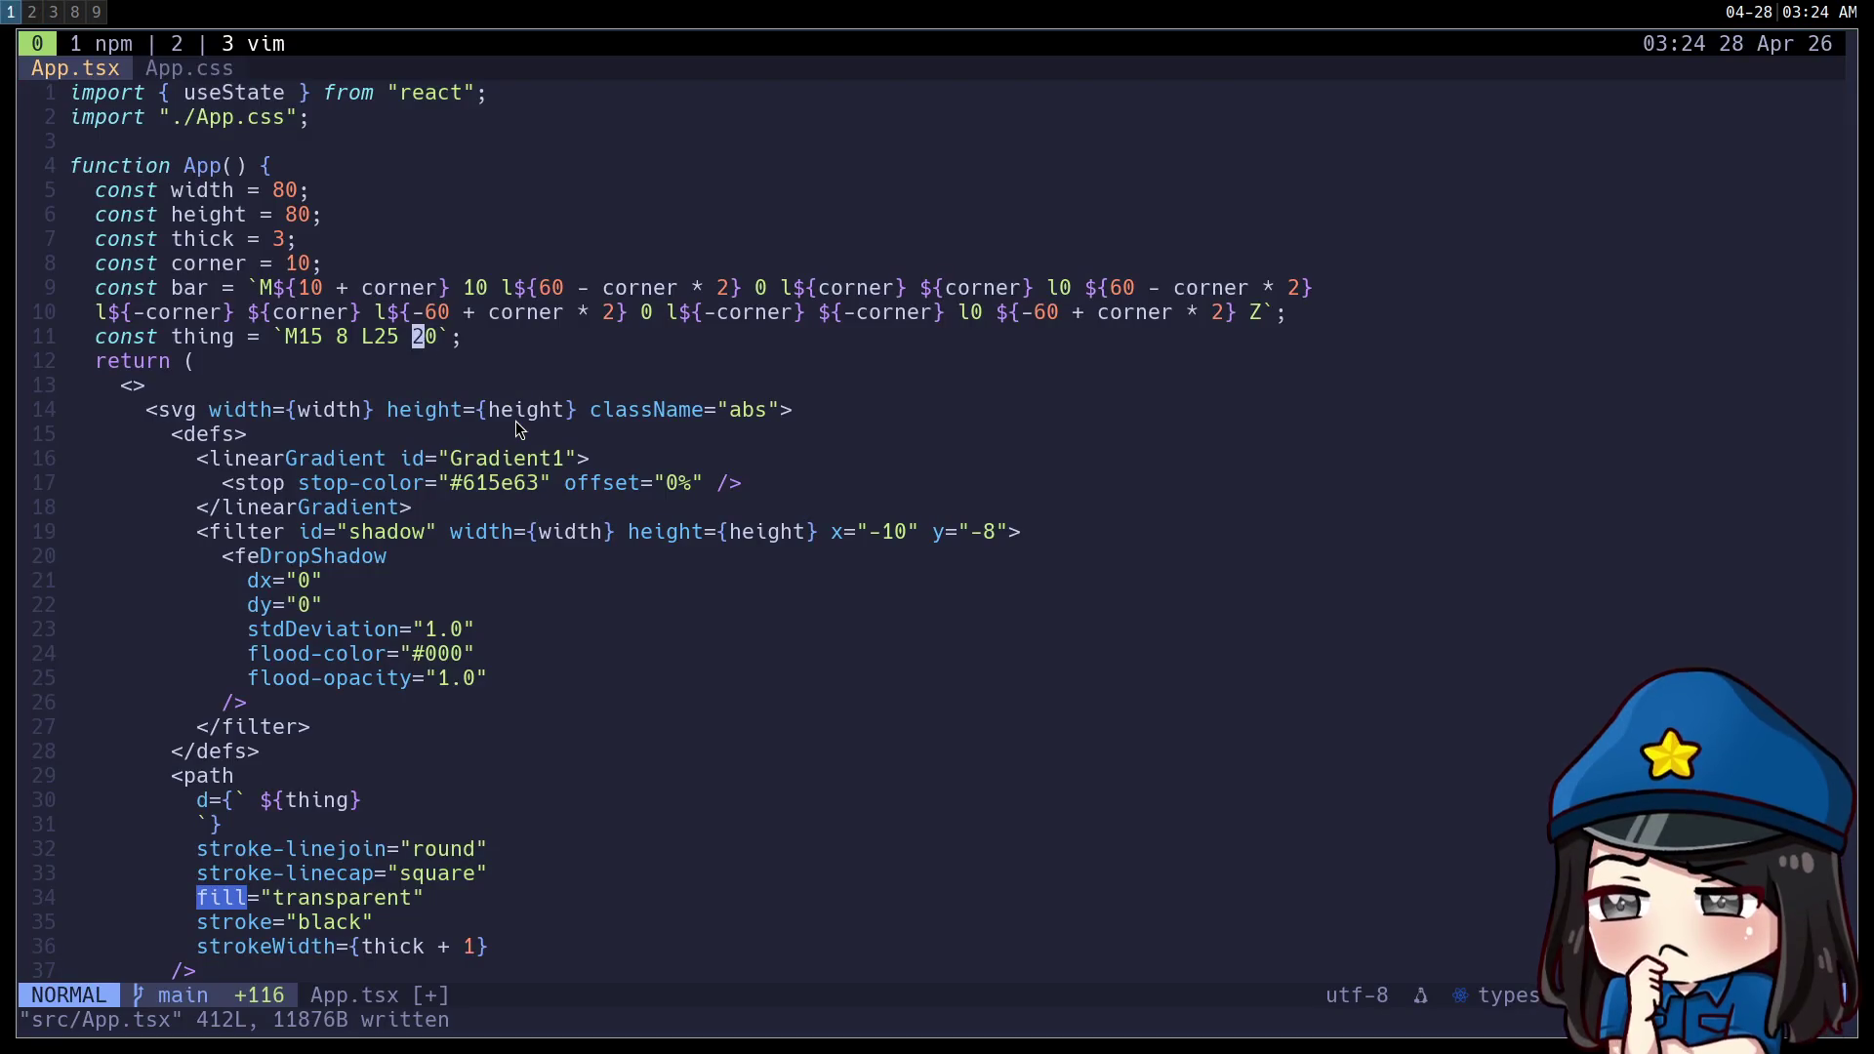
pyautogui.press('super+3')
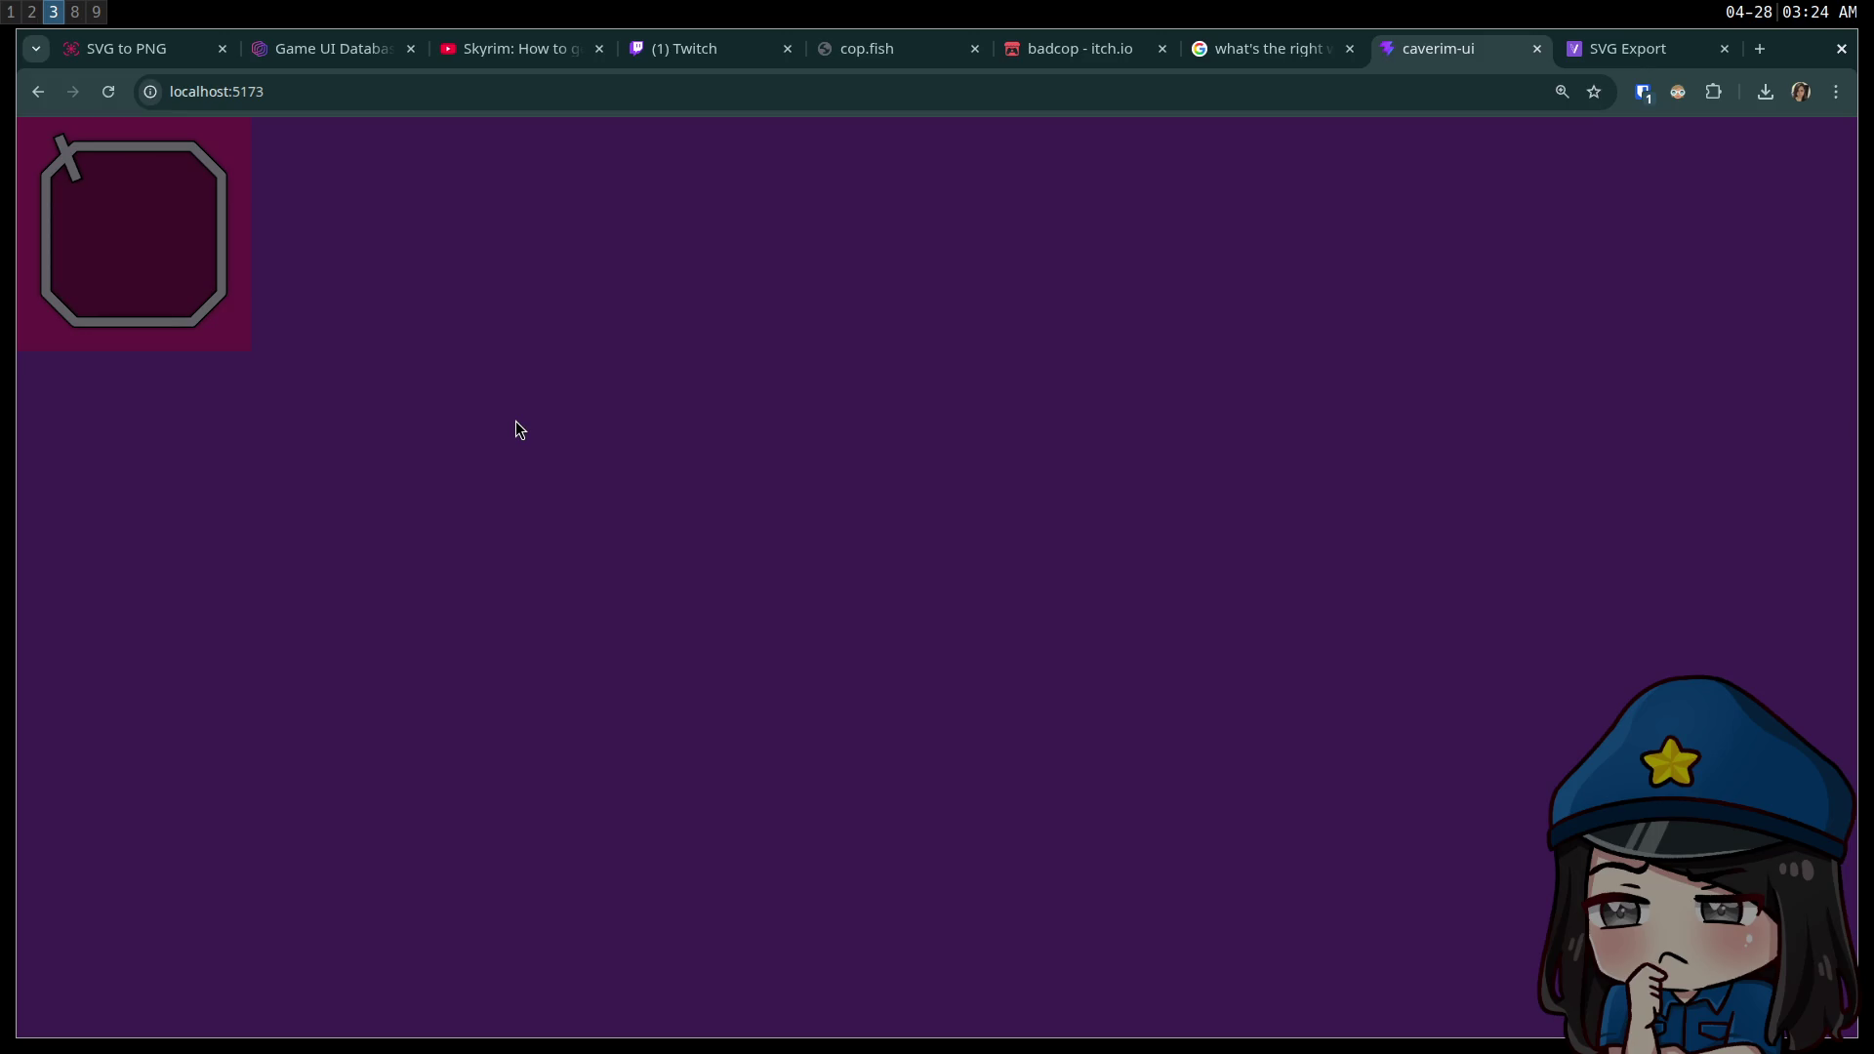
pyautogui.press('super+1')
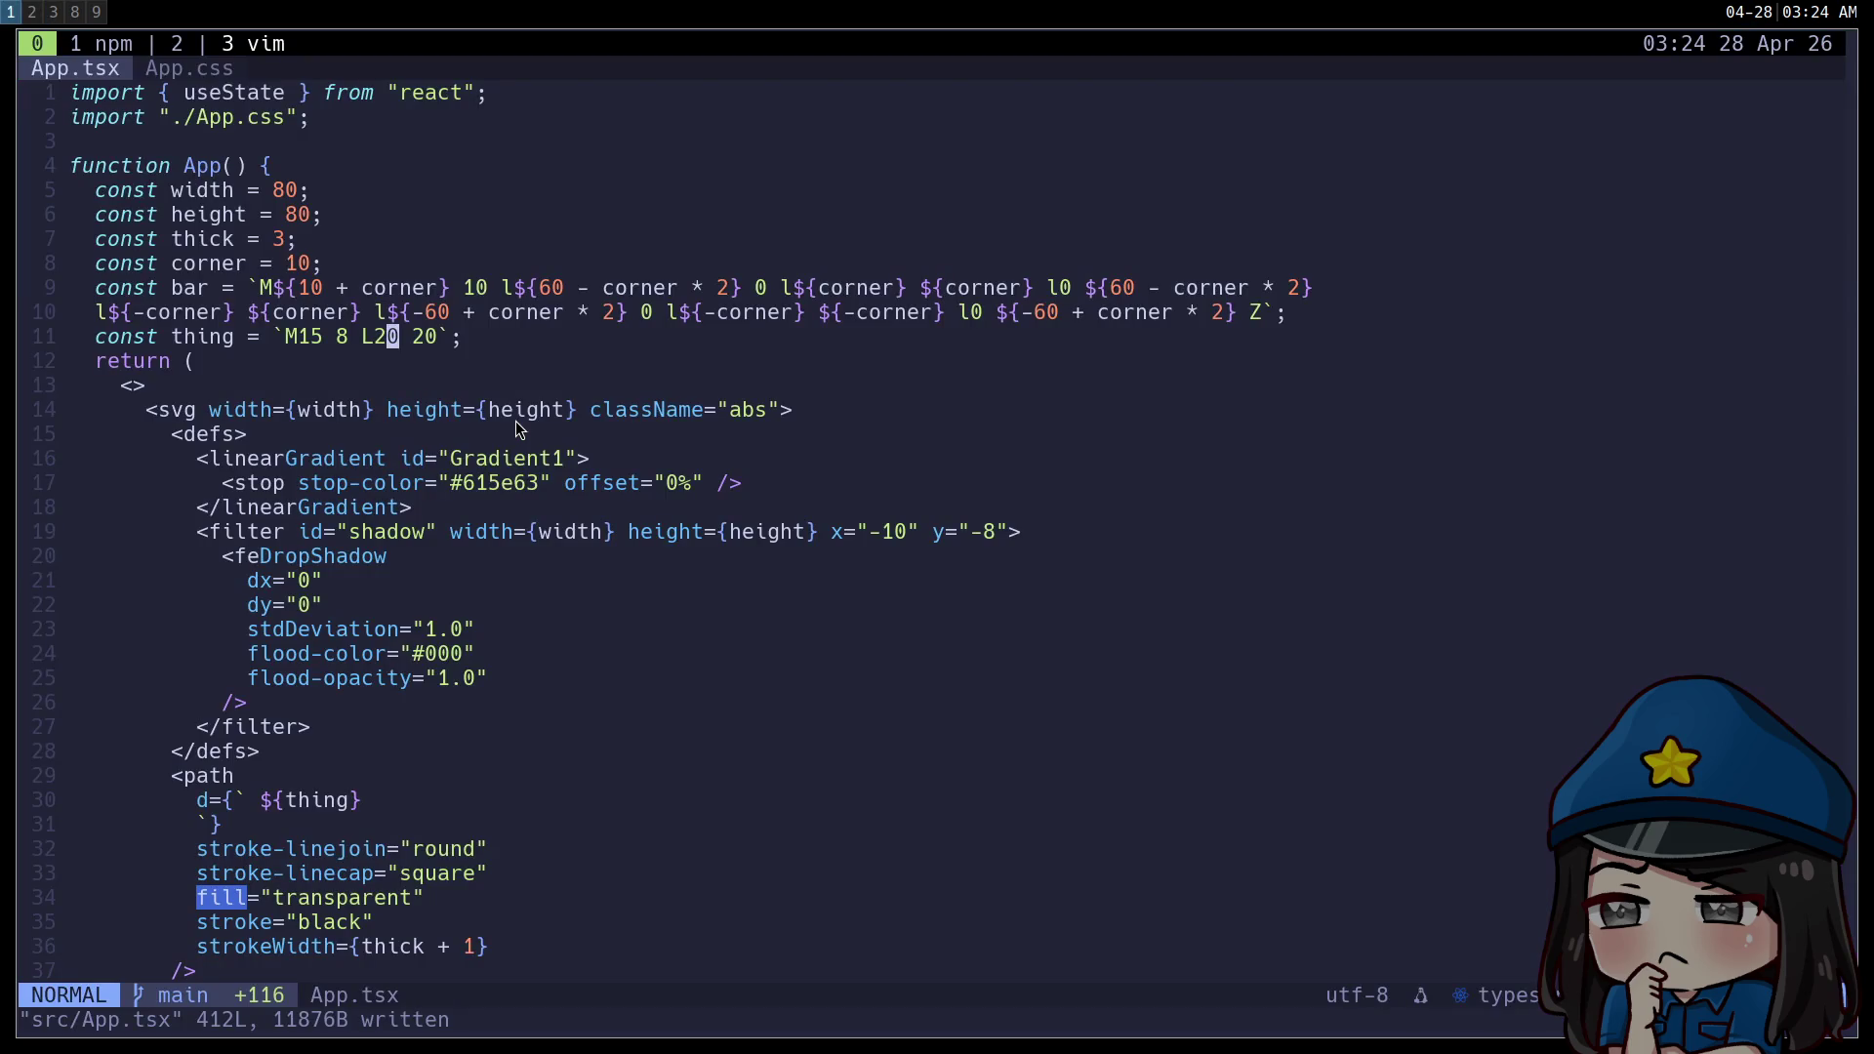
# - Search /thing to find where the thing path is used
pyautogui.write('/thing')
pyautogui.press('Return')
pyautogui.press('n')
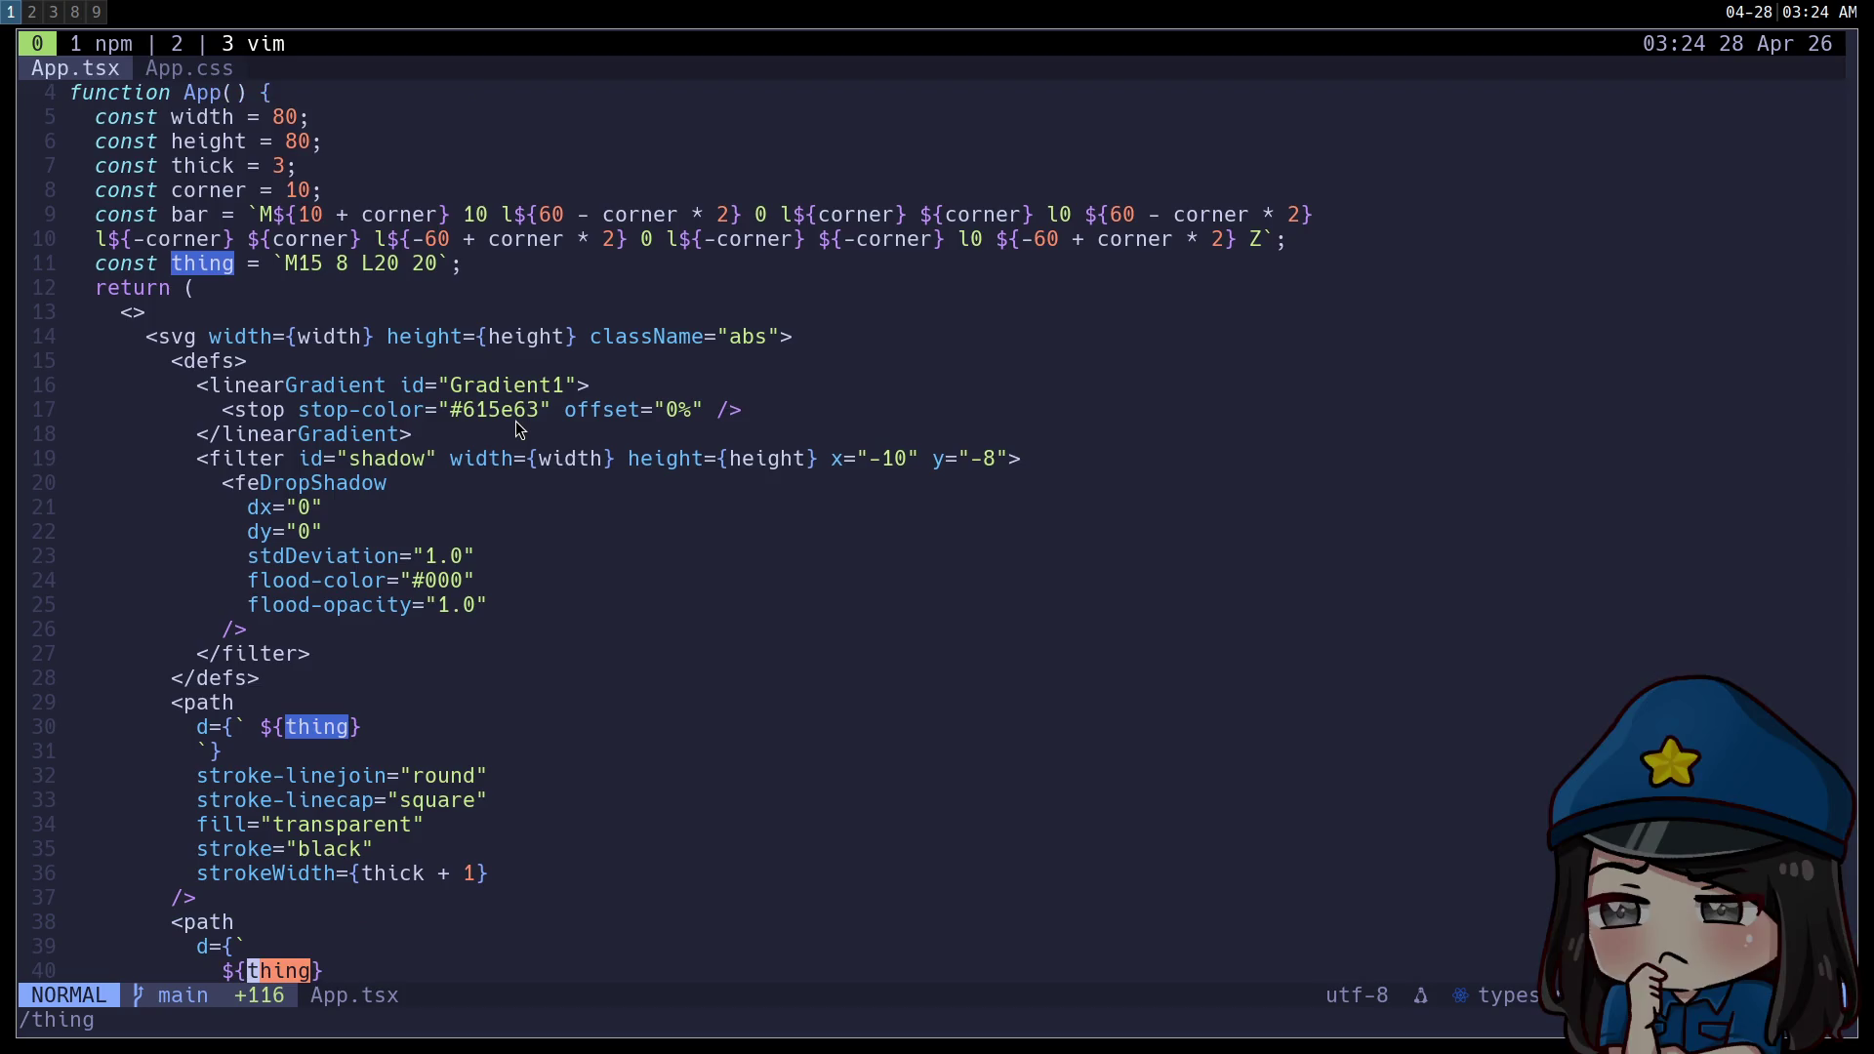